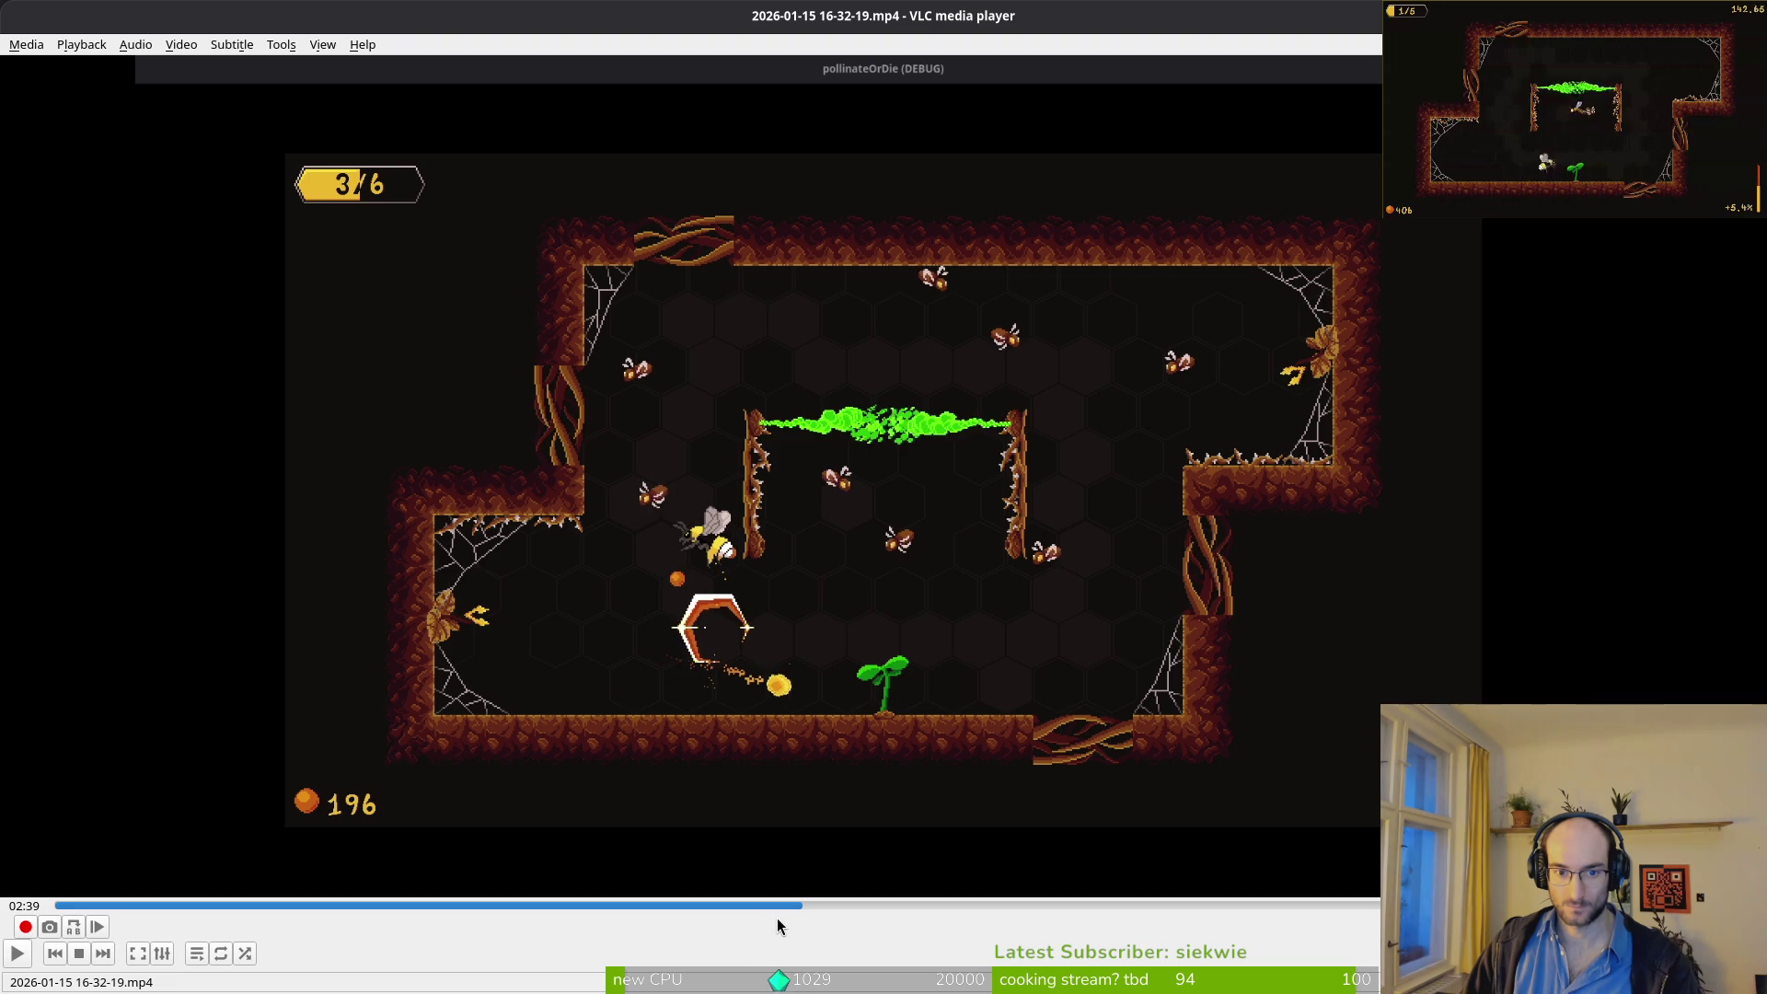
# - Seek the gameplay recording to about 02:38, show it fullscreen, and start a screen-region capture
pyautogui.click(783, 907)
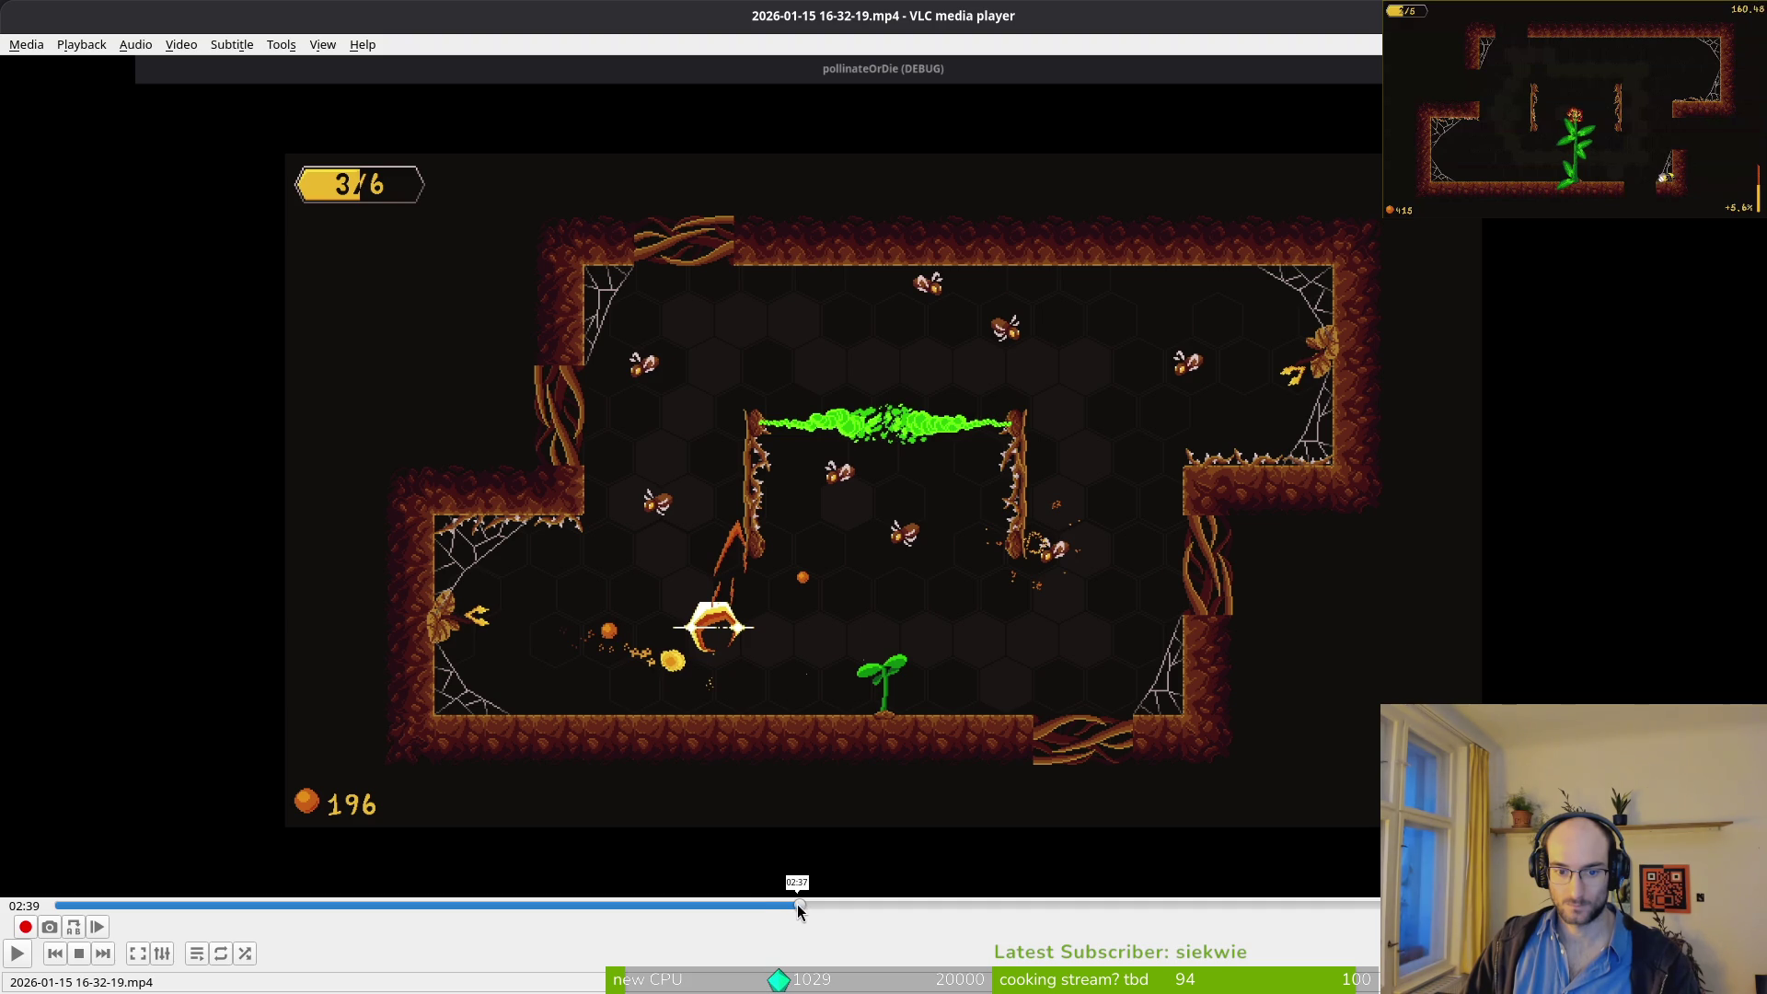
pyautogui.click(797, 909)
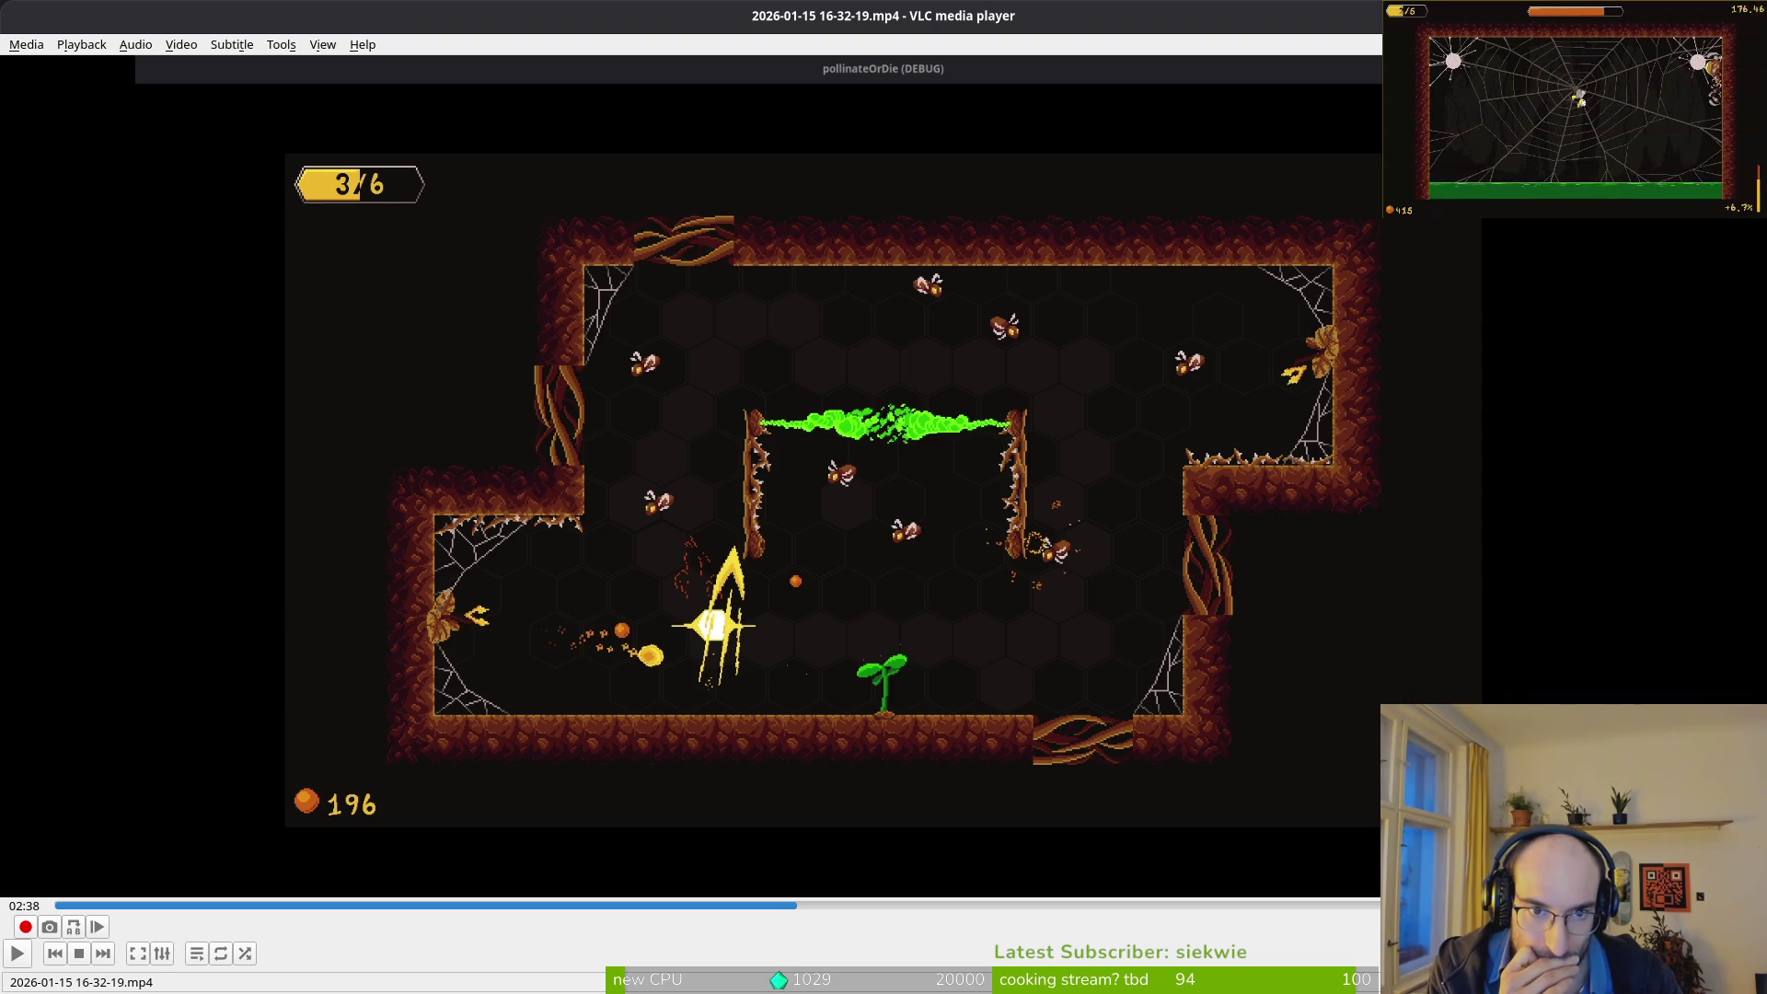
pyautogui.doubleClick(284, 280)
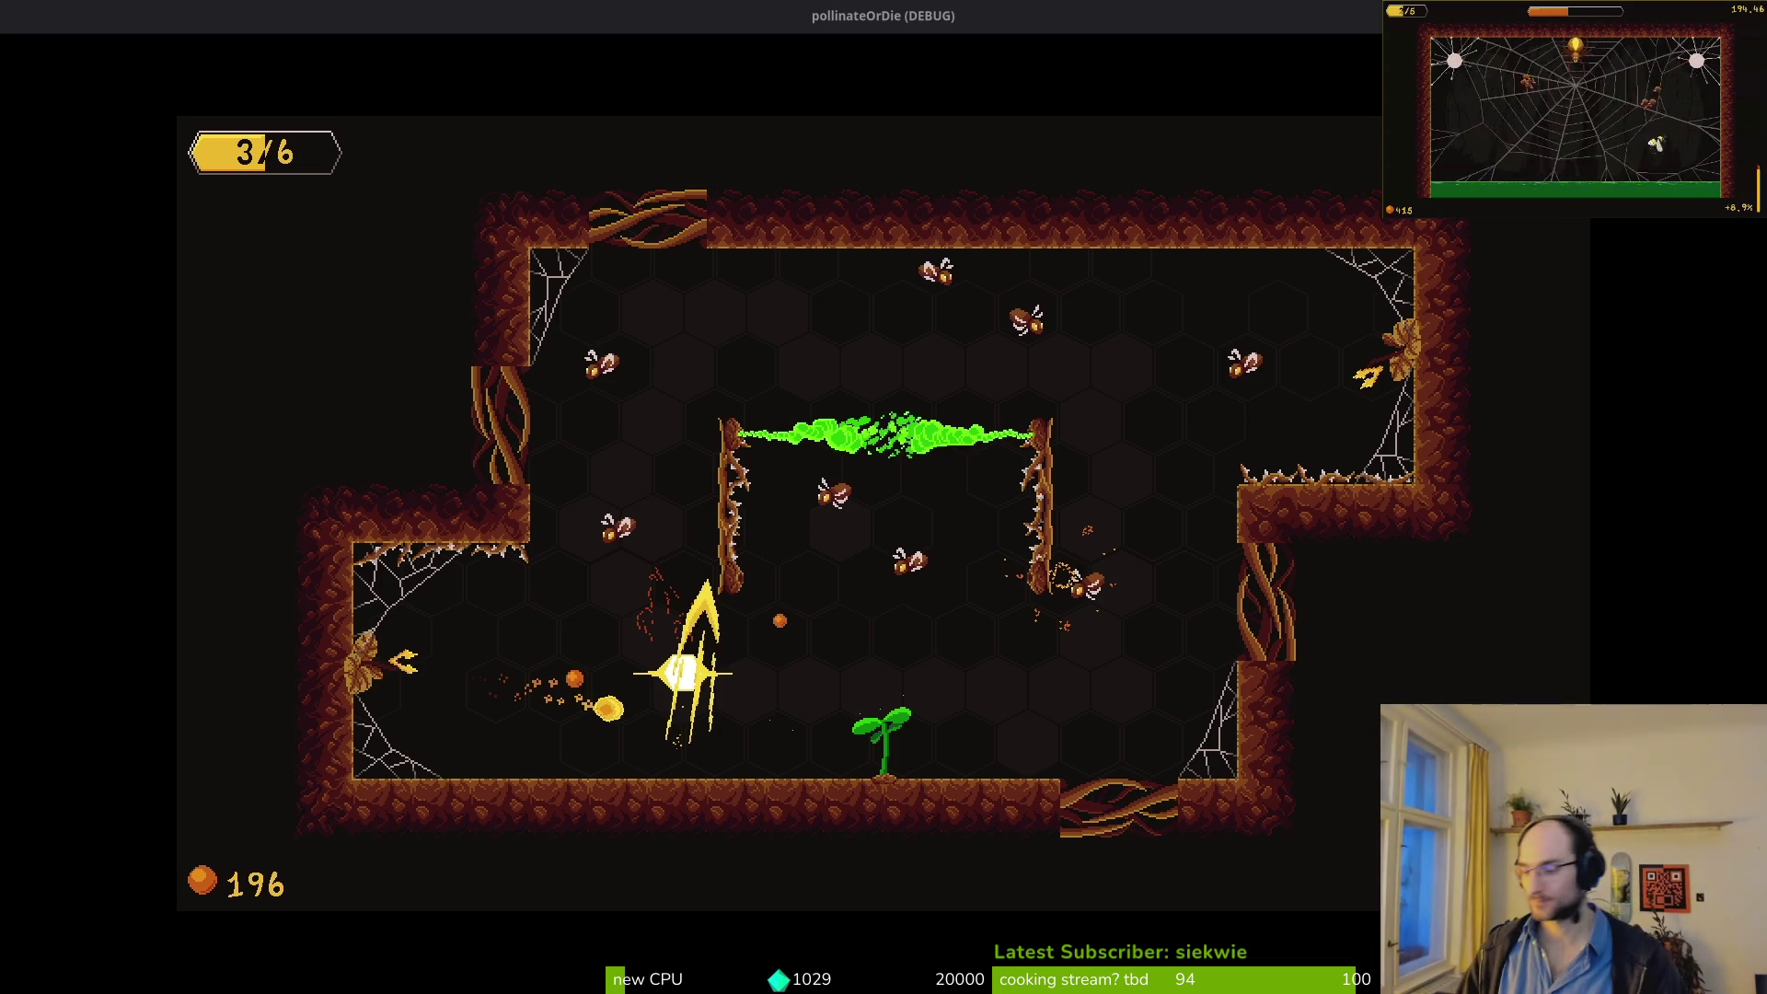
pyautogui.press('Print')
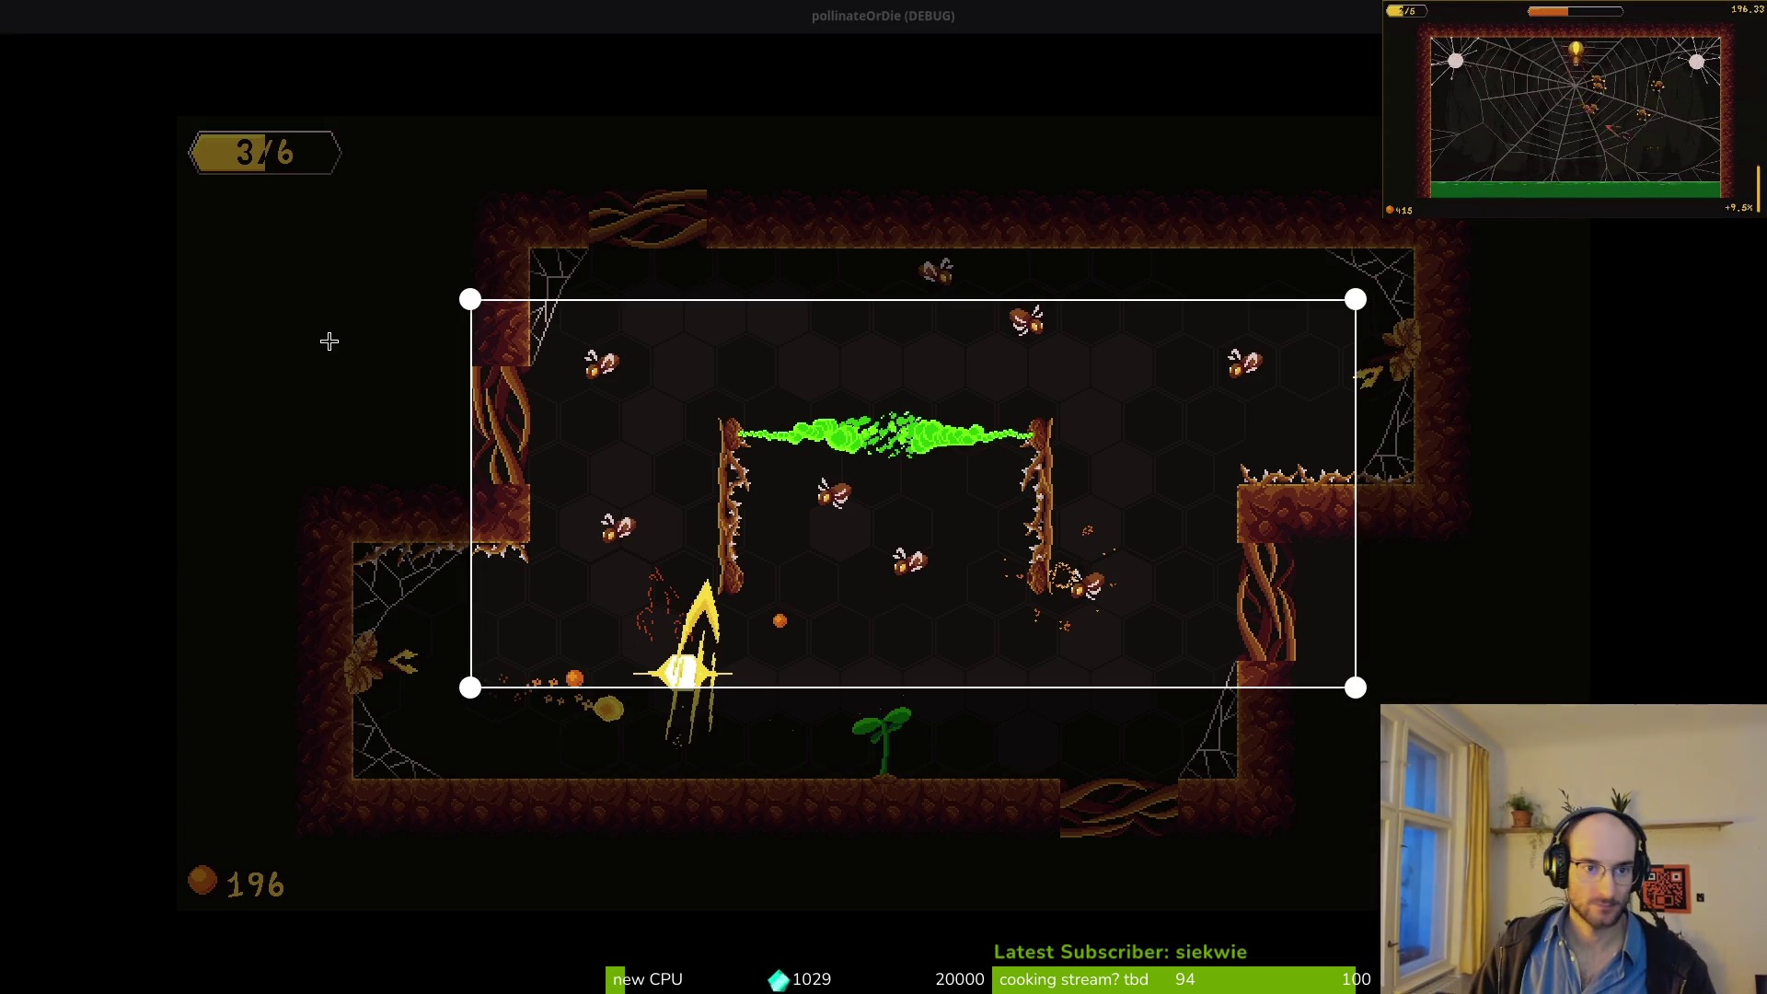
pyautogui.moveTo(470, 300)
pyautogui.mouseDown()
pyautogui.moveTo(158, 84)
pyautogui.moveTo(174, 83)
pyautogui.moveTo(171, 117)
pyautogui.moveTo(142, 56)
pyautogui.moveTo(175, 112)
pyautogui.mouseUp()
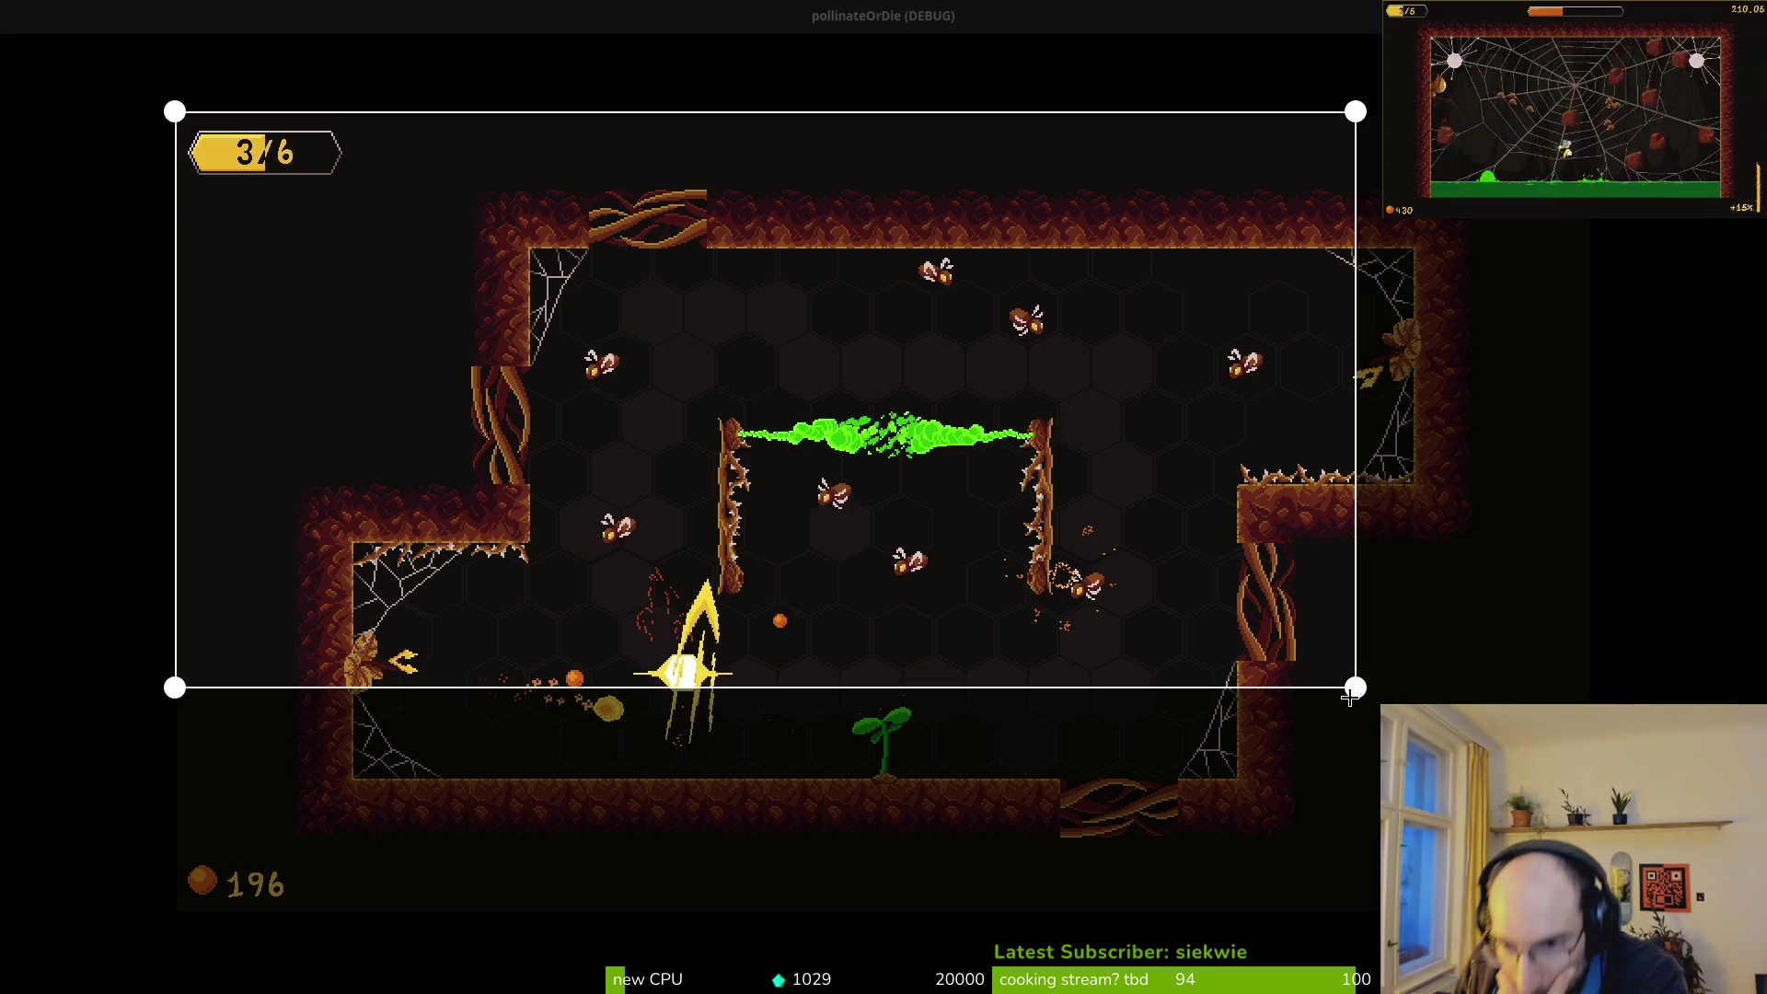
pyautogui.moveTo(1333, 686)
pyautogui.mouseDown()
pyautogui.moveTo(1620, 954)
pyautogui.moveTo(1577, 926)
pyautogui.moveTo(1600, 932)
pyautogui.moveTo(1591, 913)
pyautogui.mouseUp()
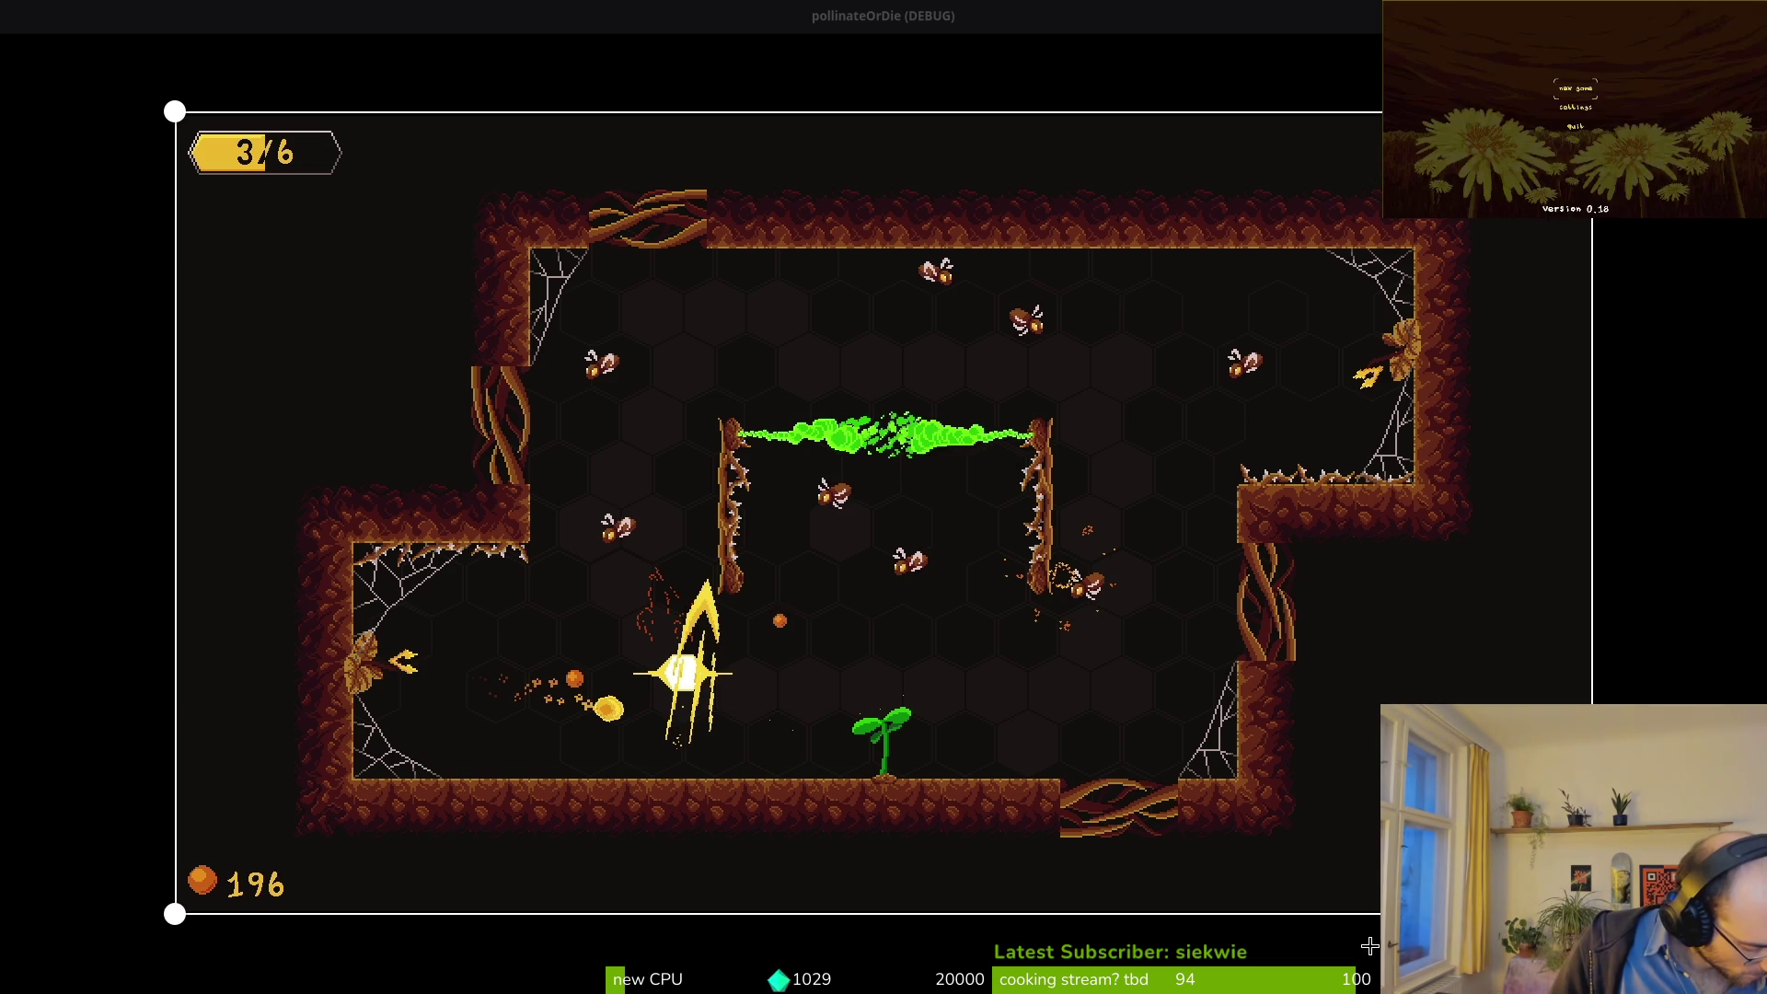
pyautogui.press('Return')
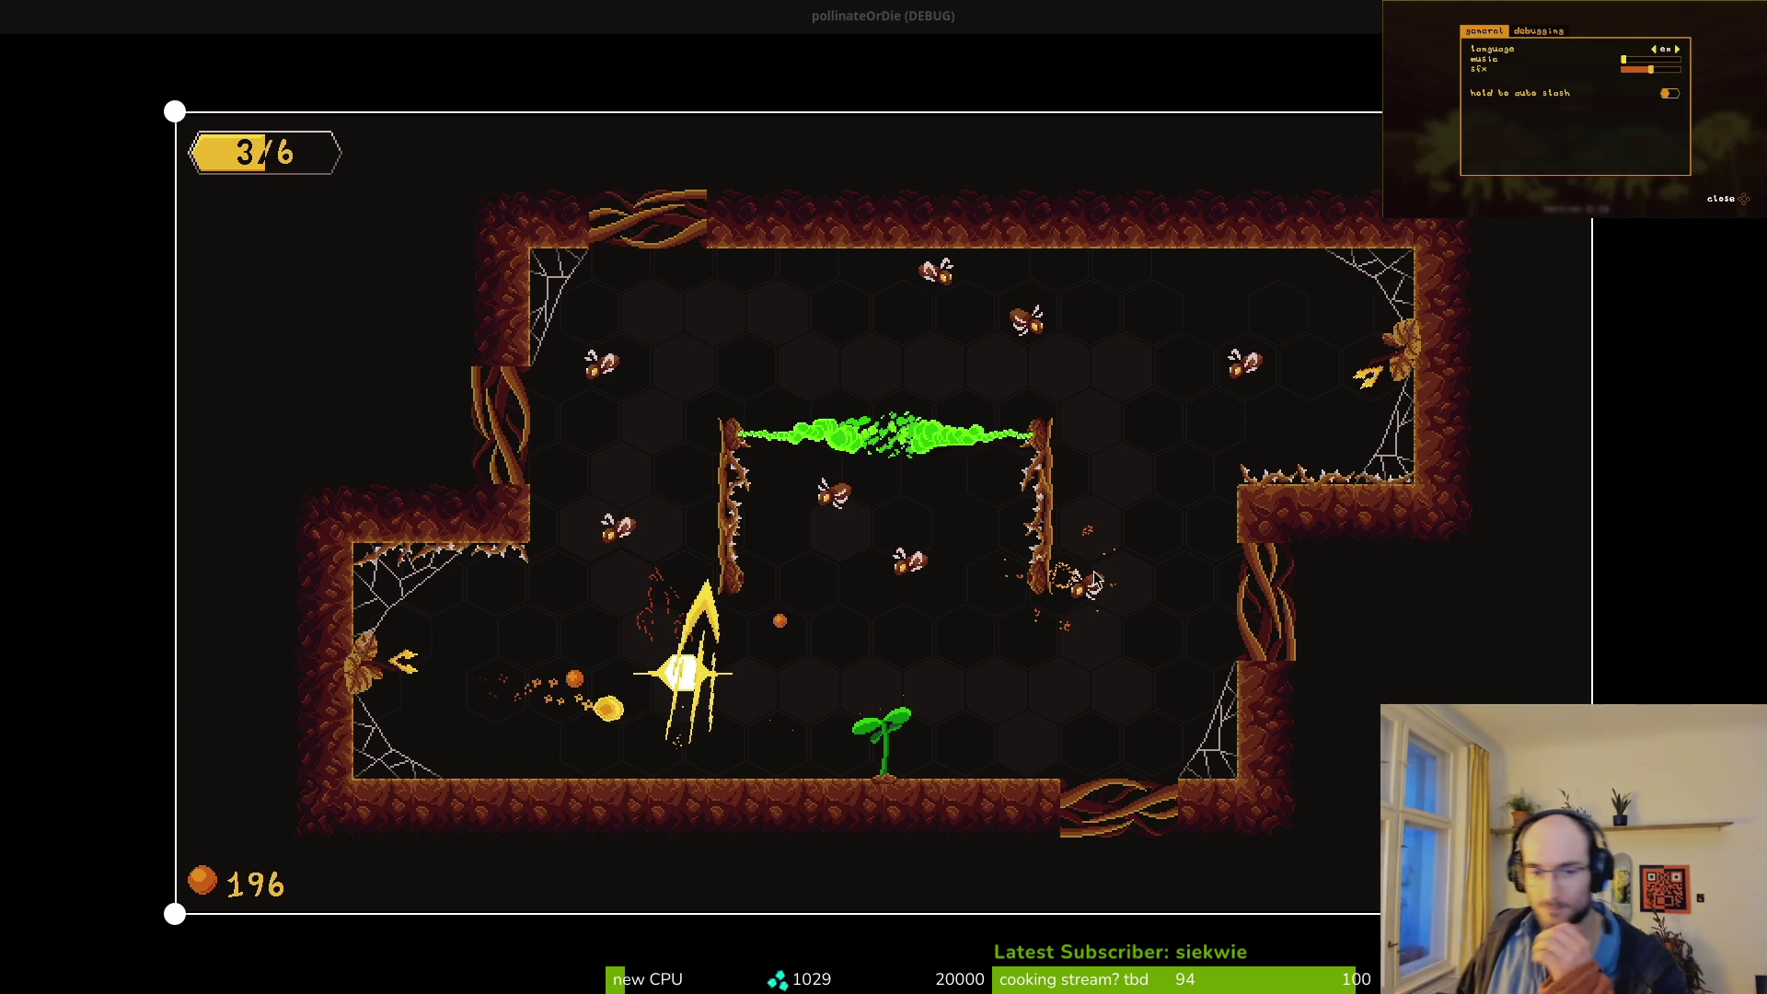
pyautogui.press('Escape')
pyautogui.press('Return')
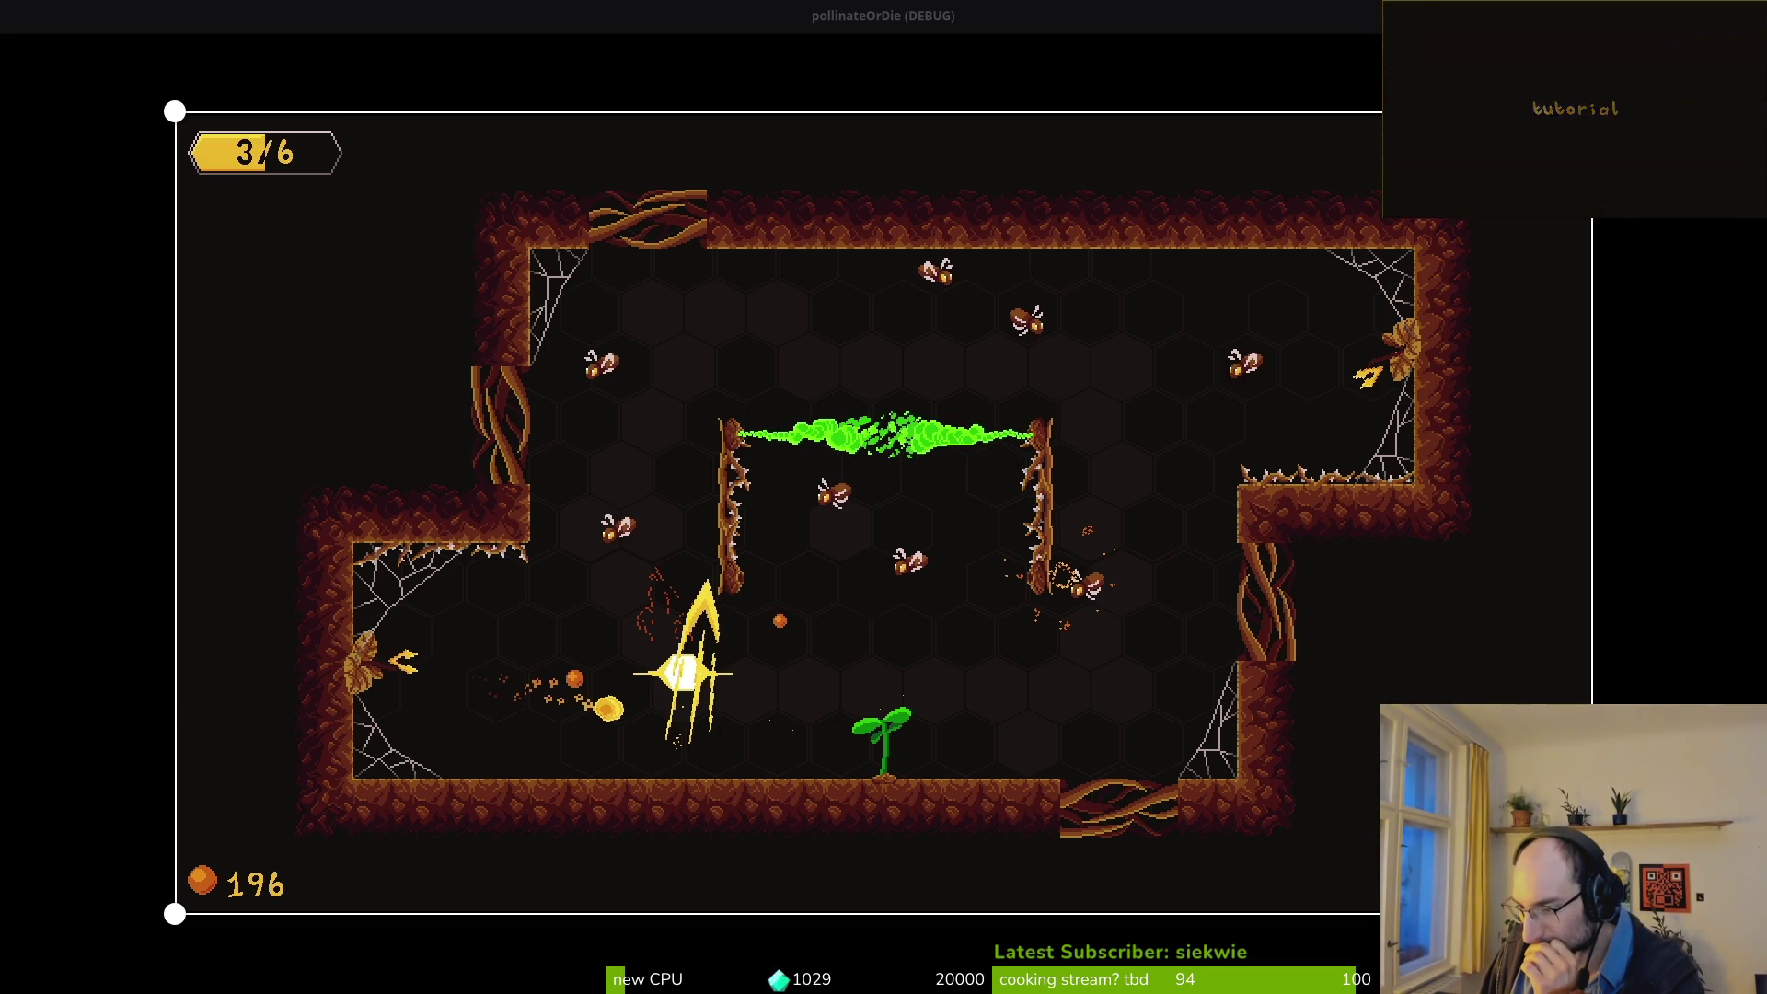
pyautogui.click(918, 773)
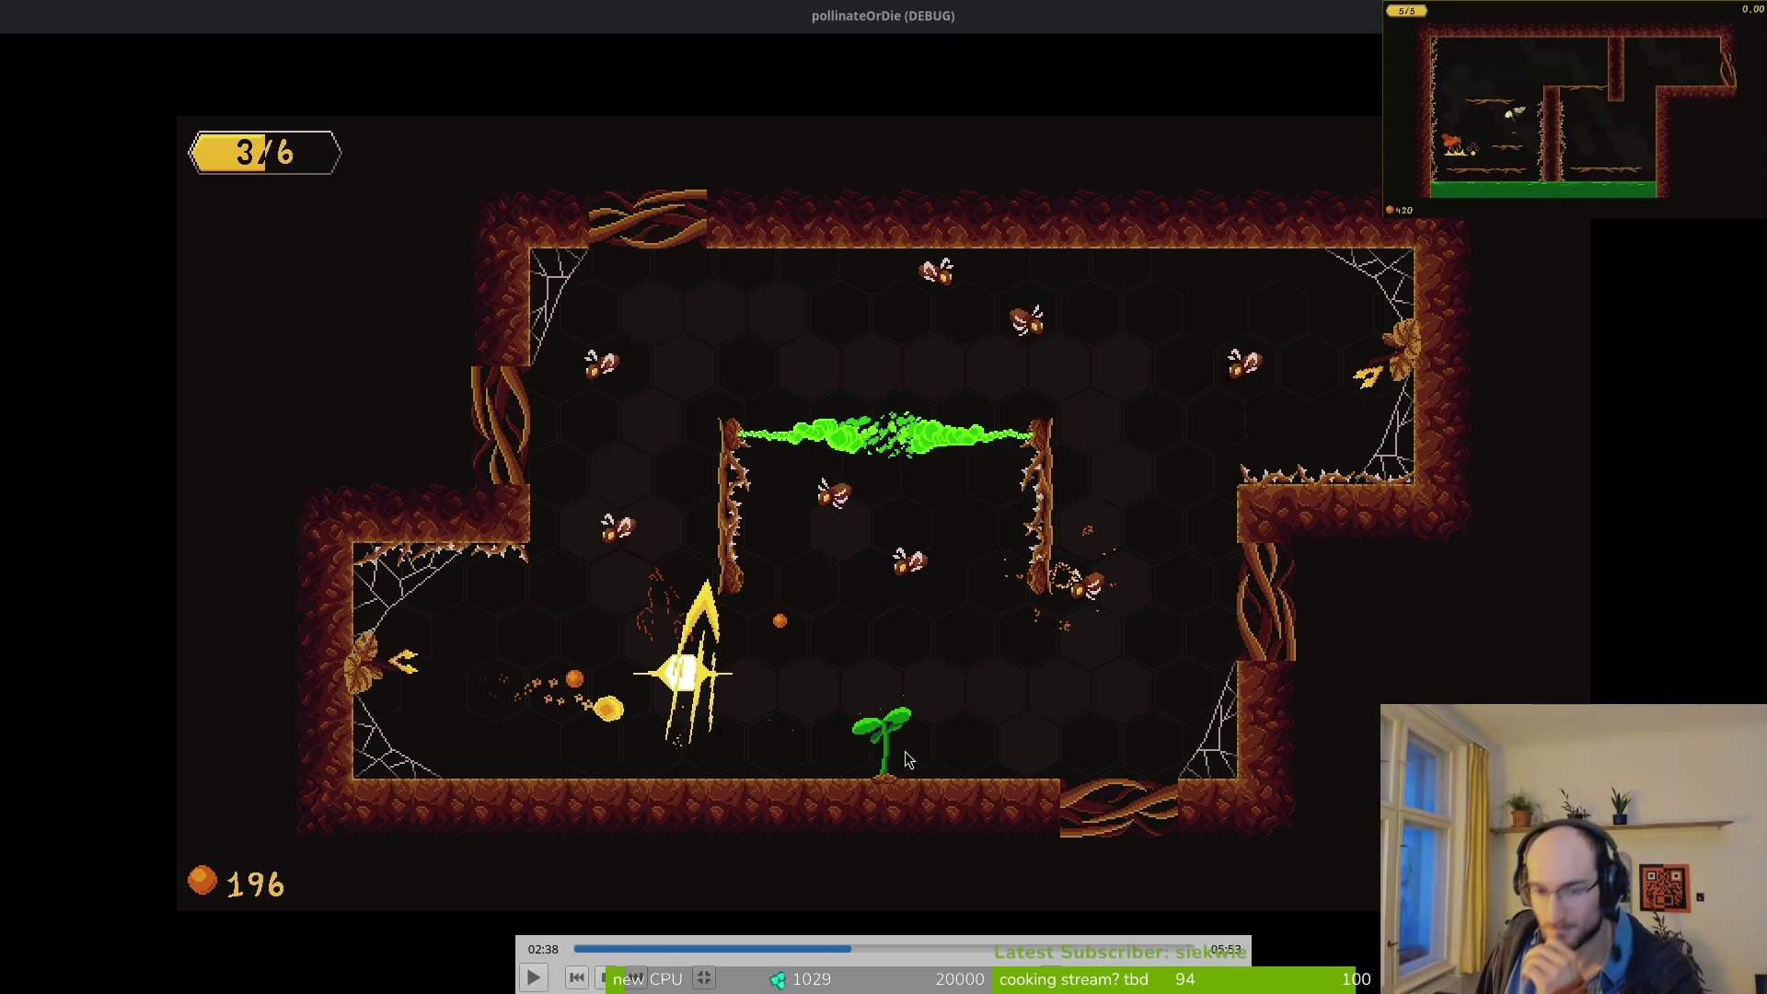
# - Play the recording, jump around the desert level, pause after the red flower burst, then rewind to the level start
pyautogui.click(882, 757)
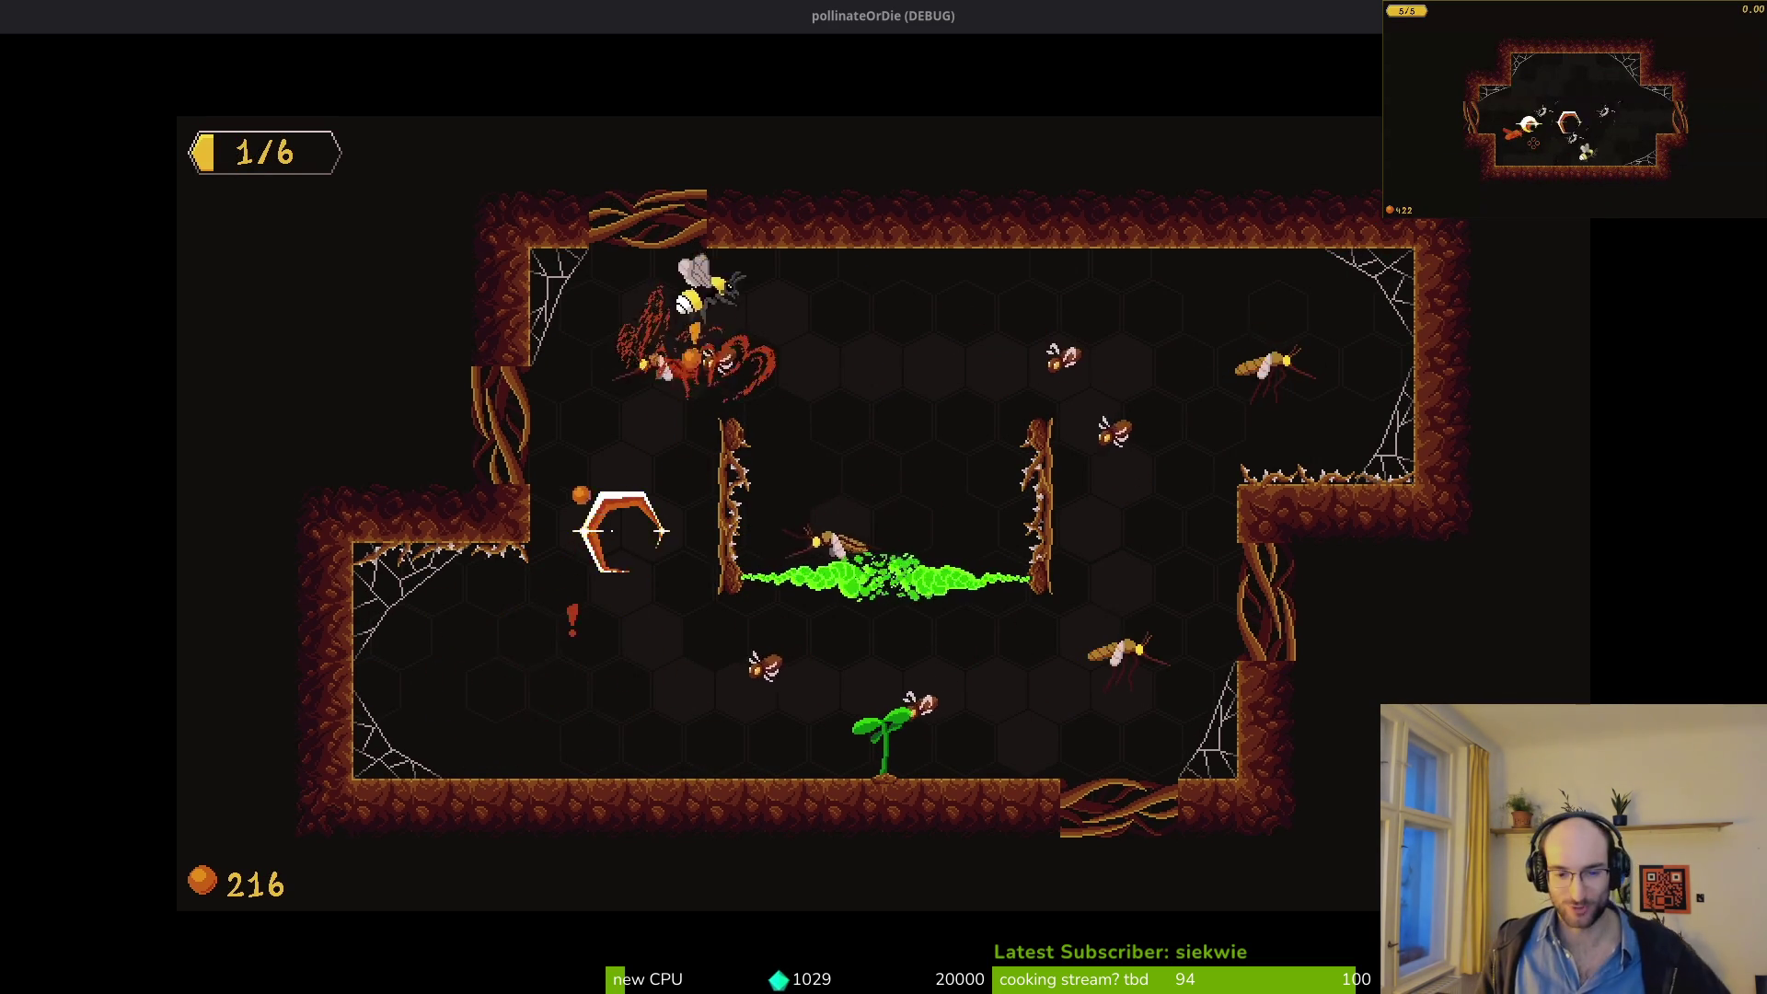
pyautogui.moveTo(806, 576)
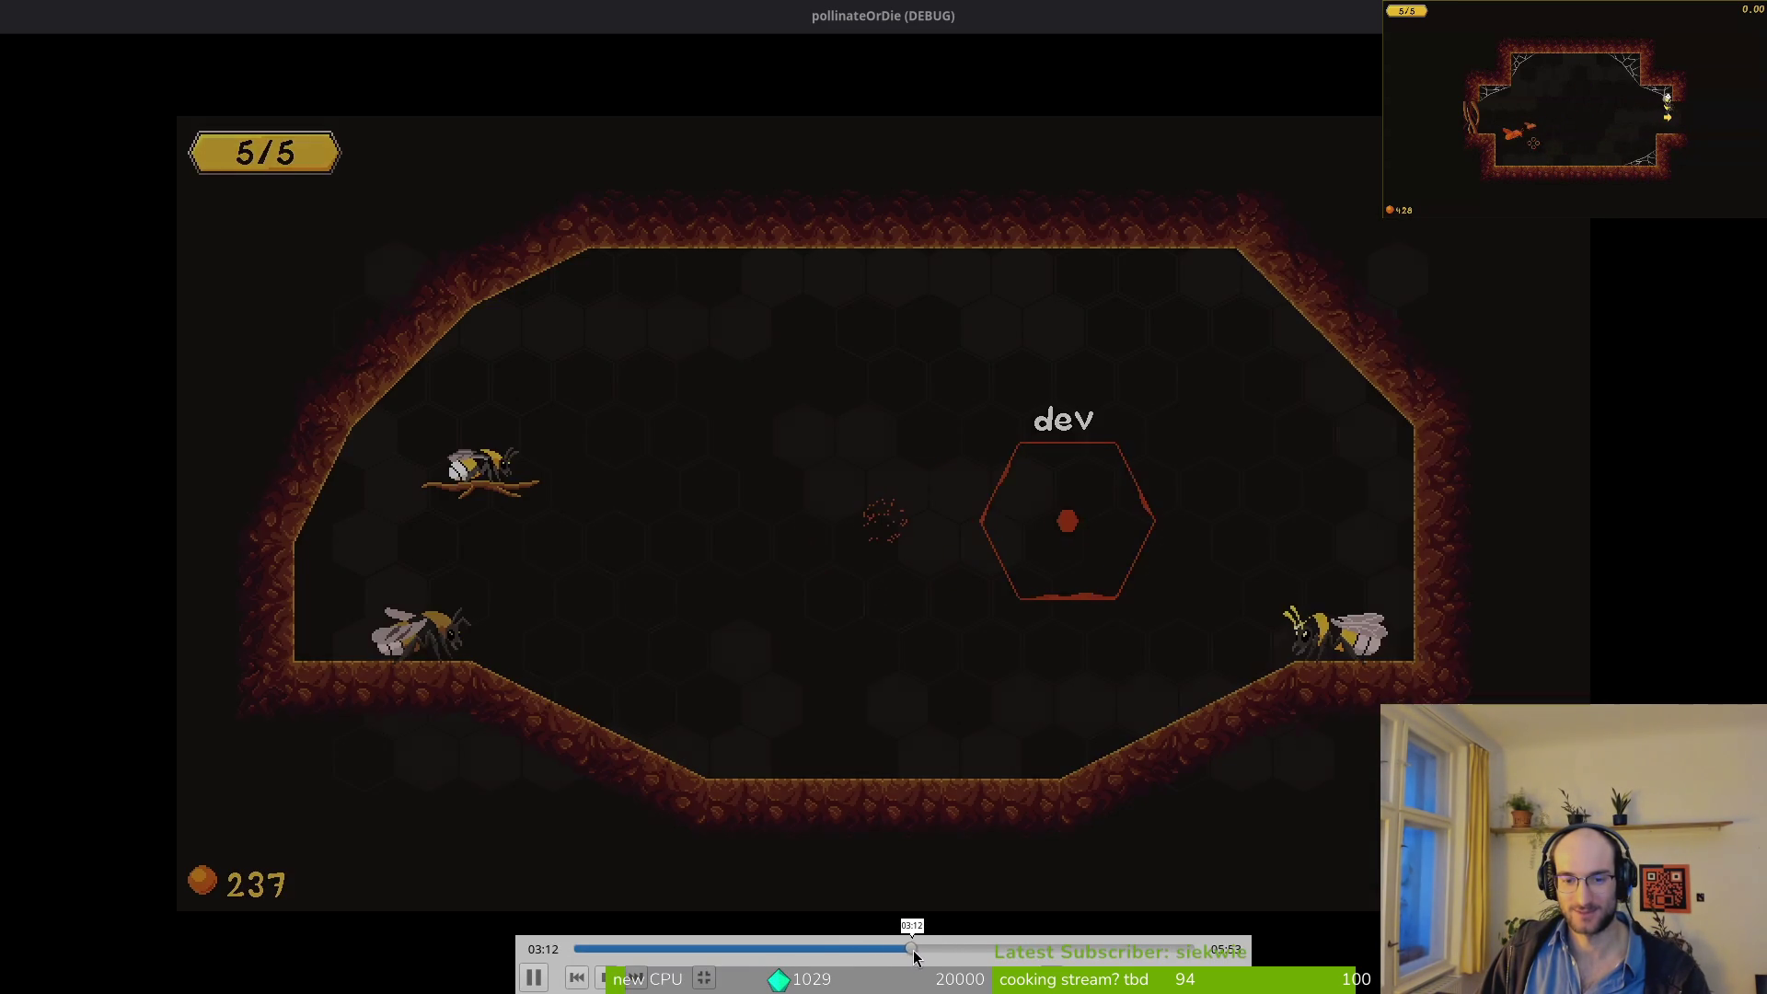
pyautogui.click(926, 950)
pyautogui.click(911, 954)
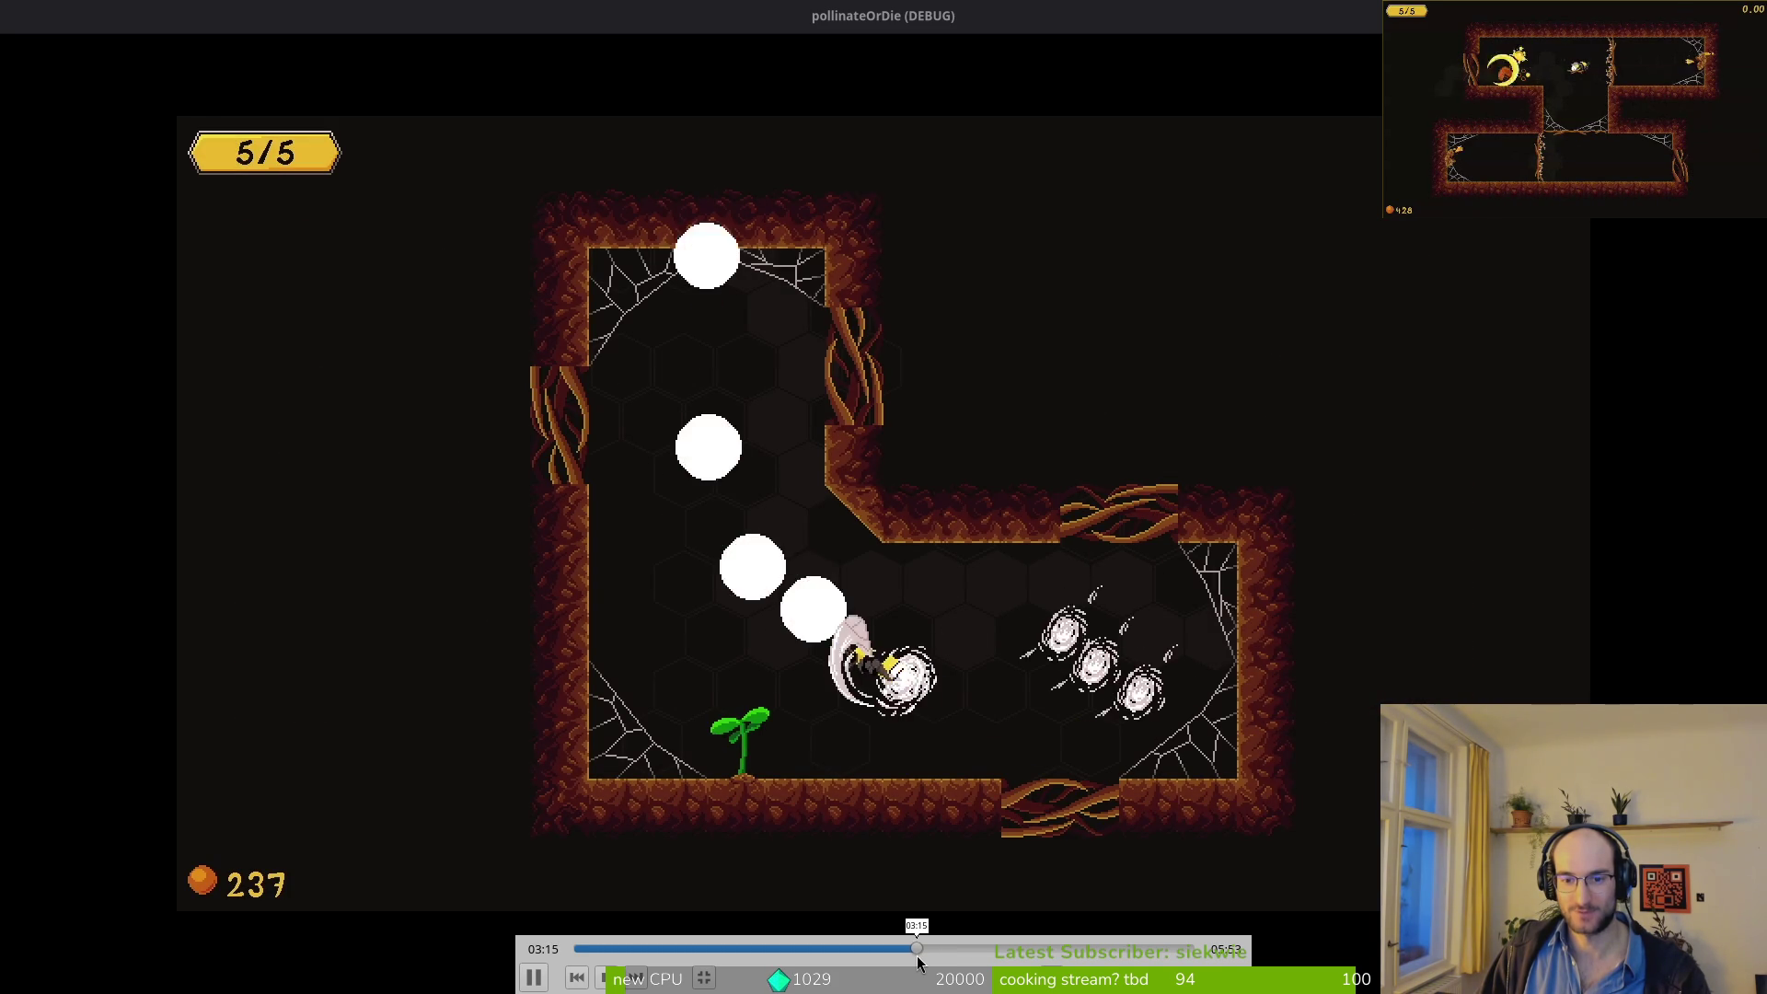
pyautogui.click(1003, 703)
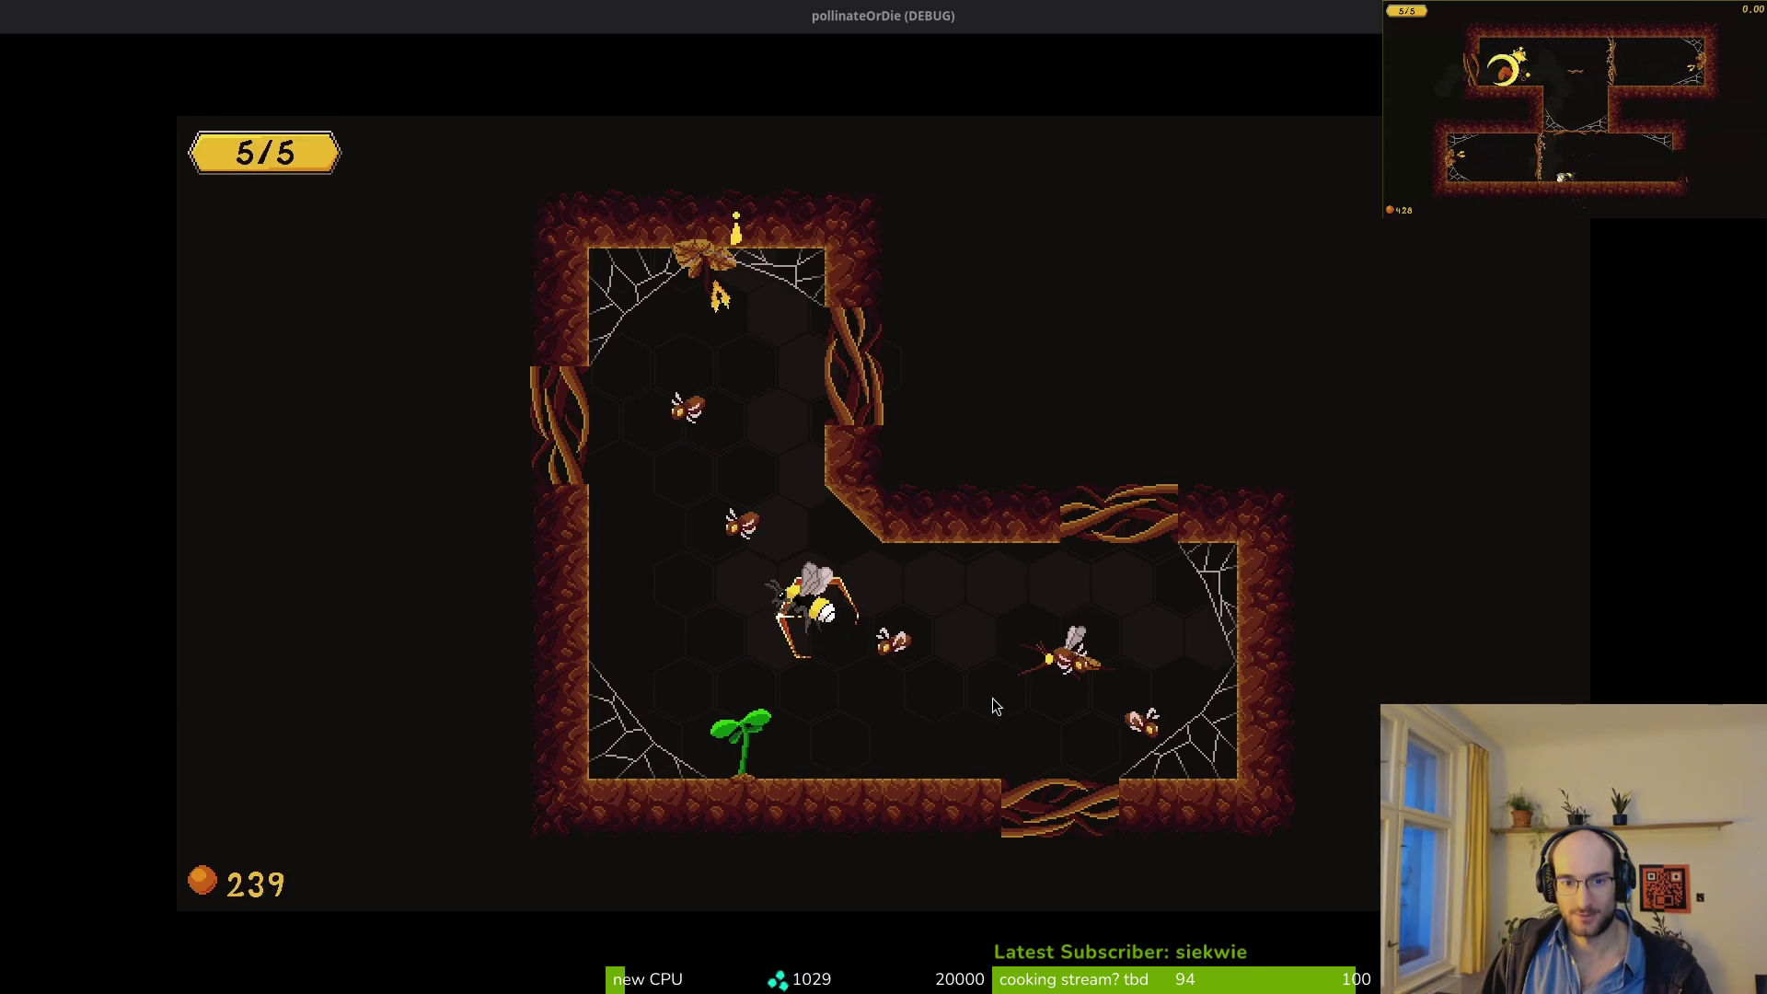
pyautogui.click(991, 700)
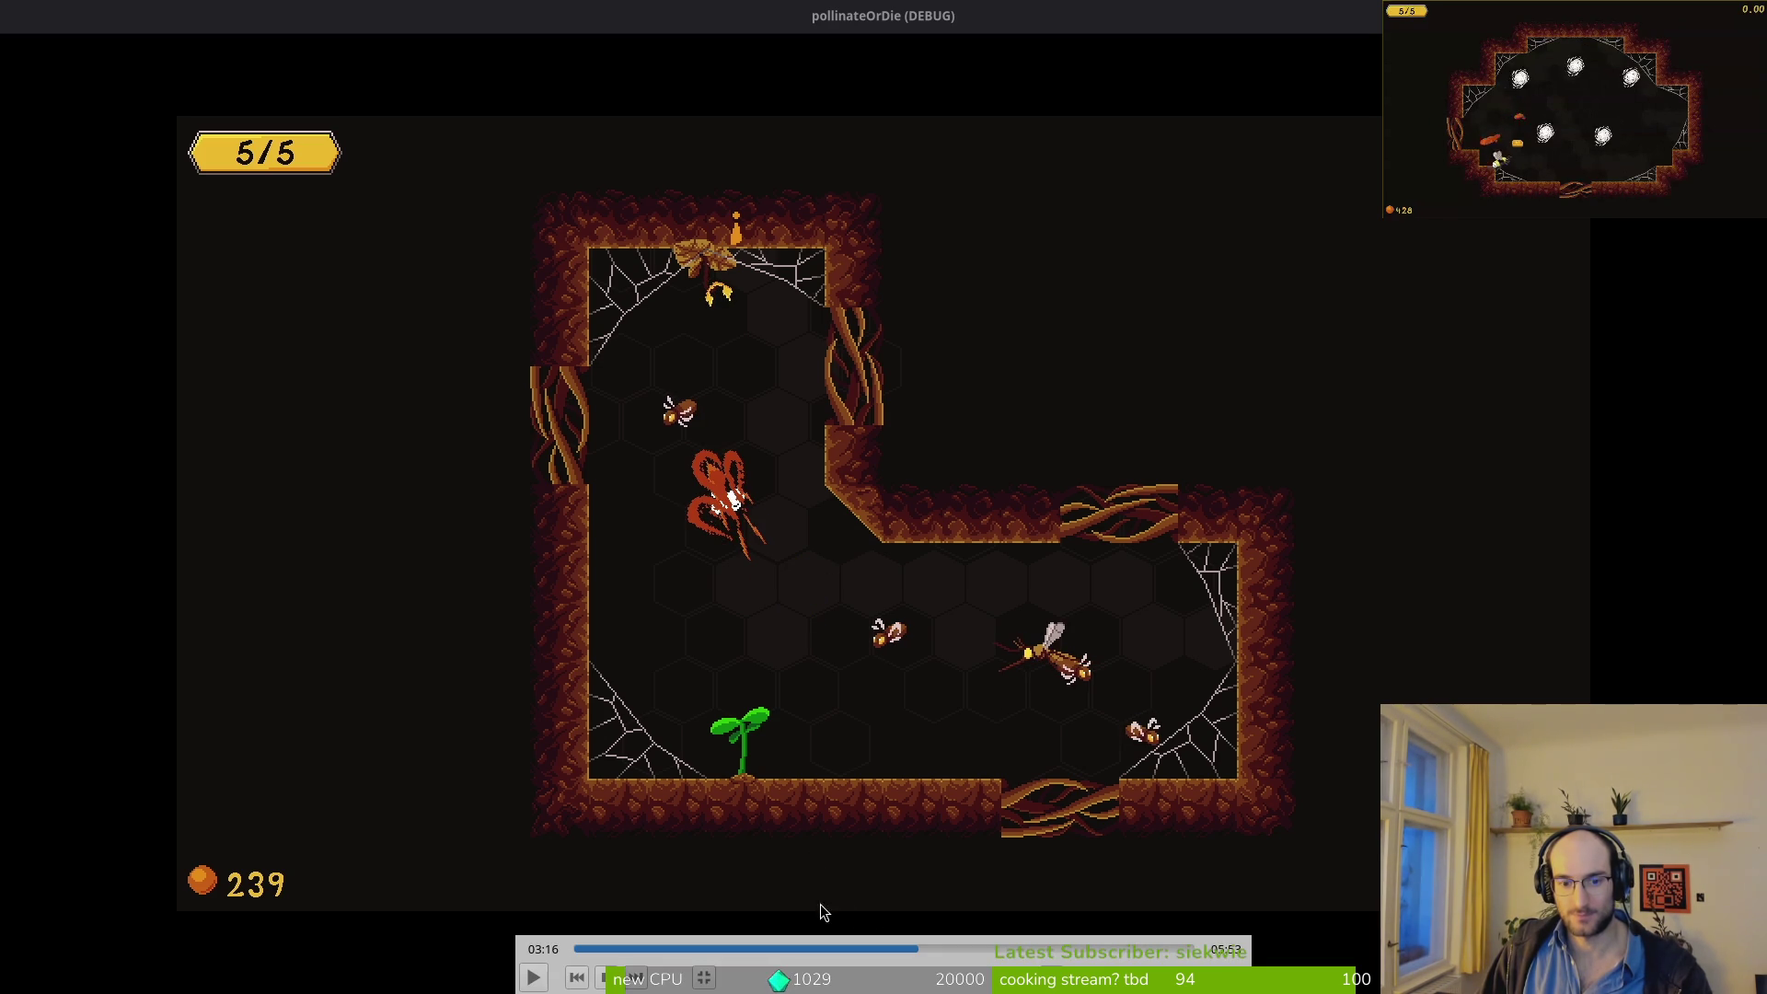
pyautogui.click(917, 949)
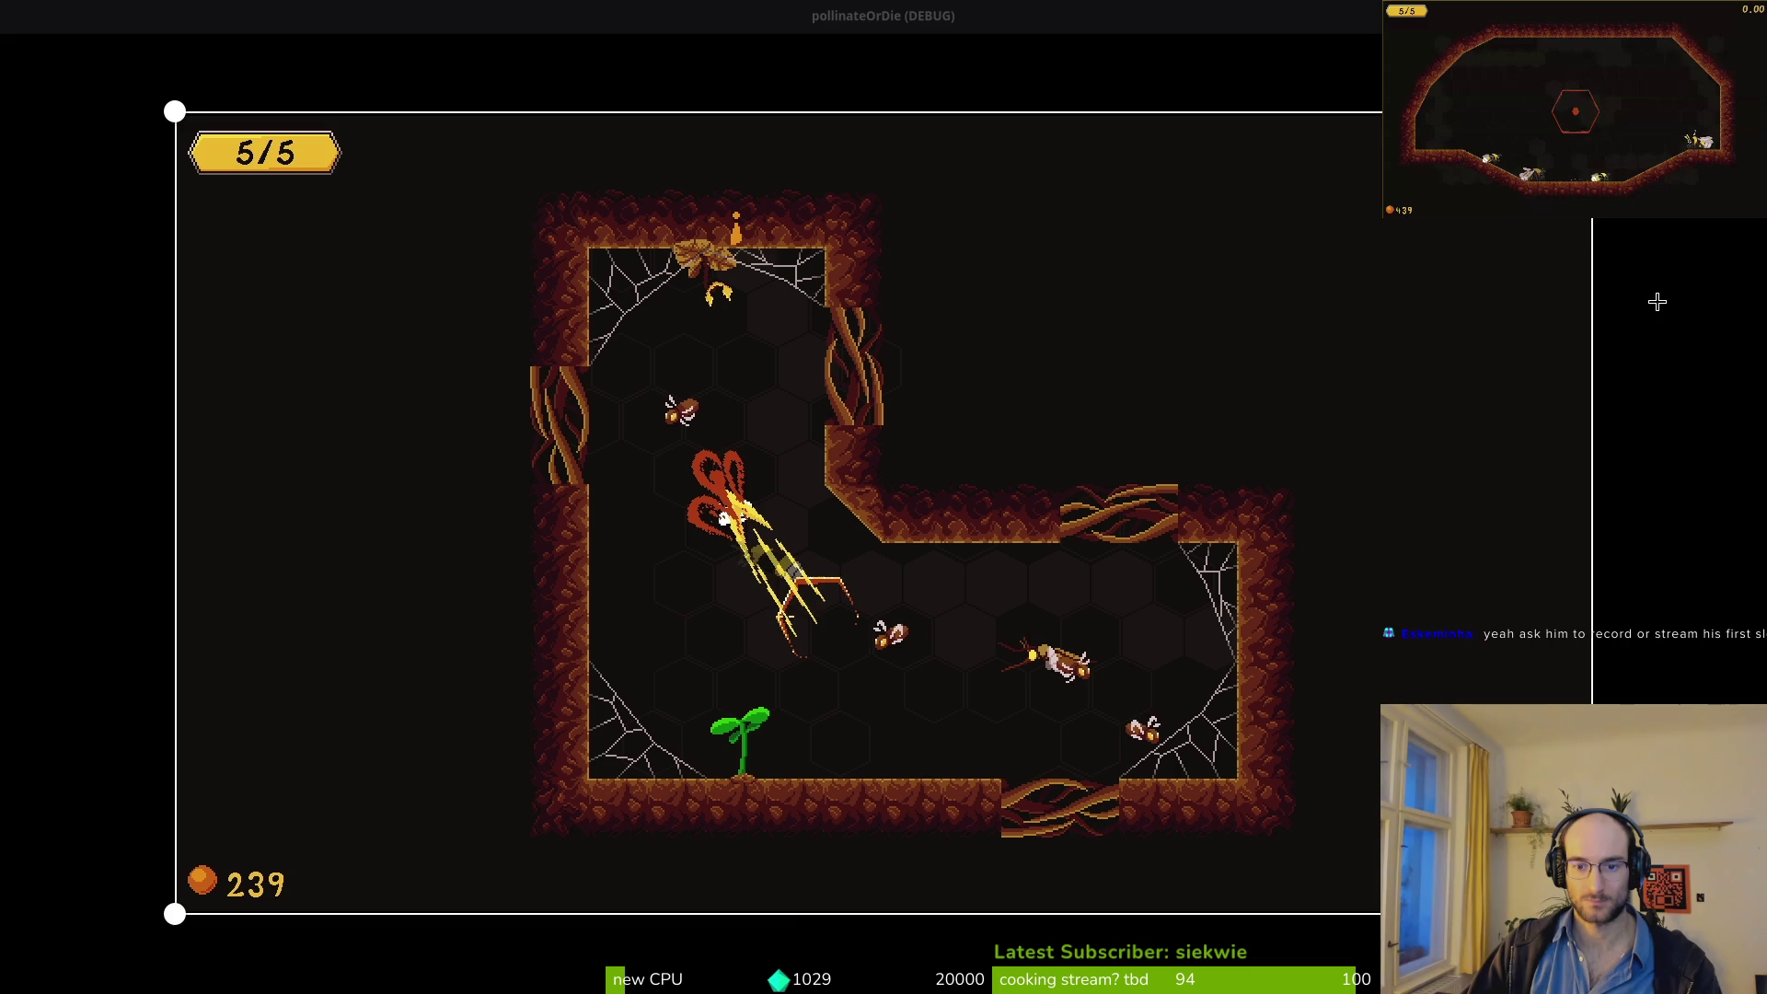
# - Cancel the region capture, stop the debug game with F8, and switch to the terminal workspace
pyautogui.press('Return')
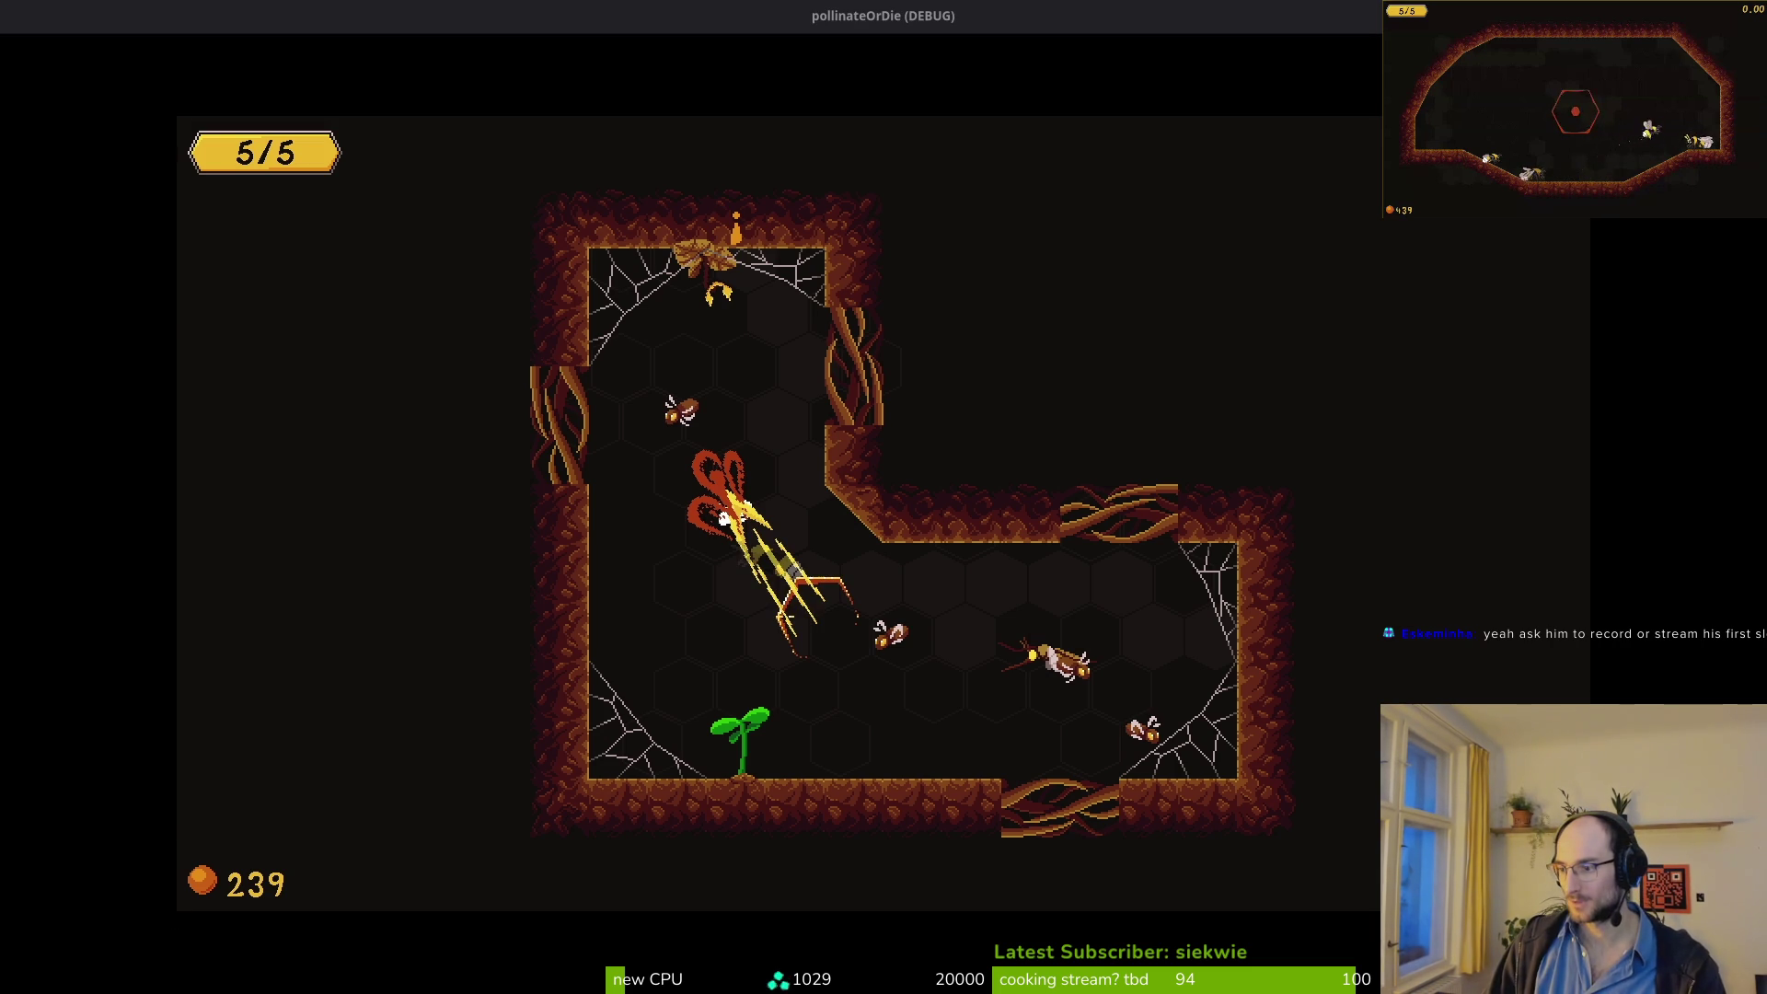
pyautogui.press('F8')
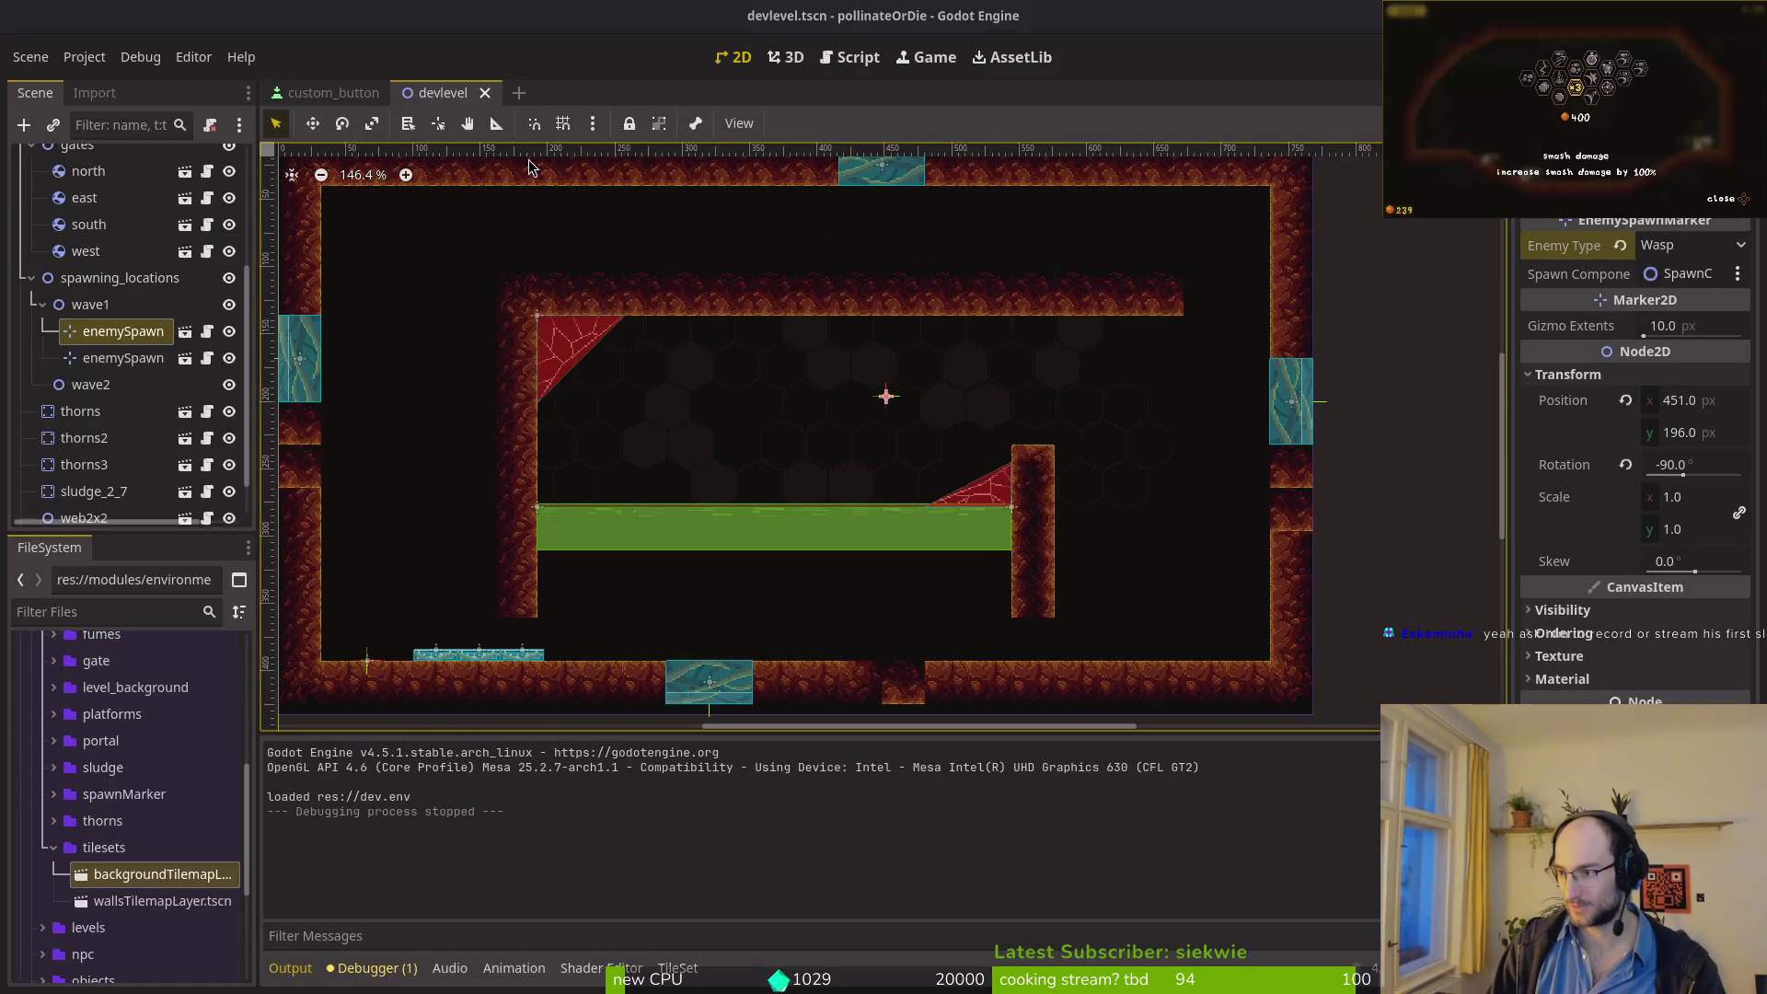
pyautogui.press('super+2')
# - Change into the project folder, launch Neovim on it, and open game.controller.gd
pyautogui.write('dd')
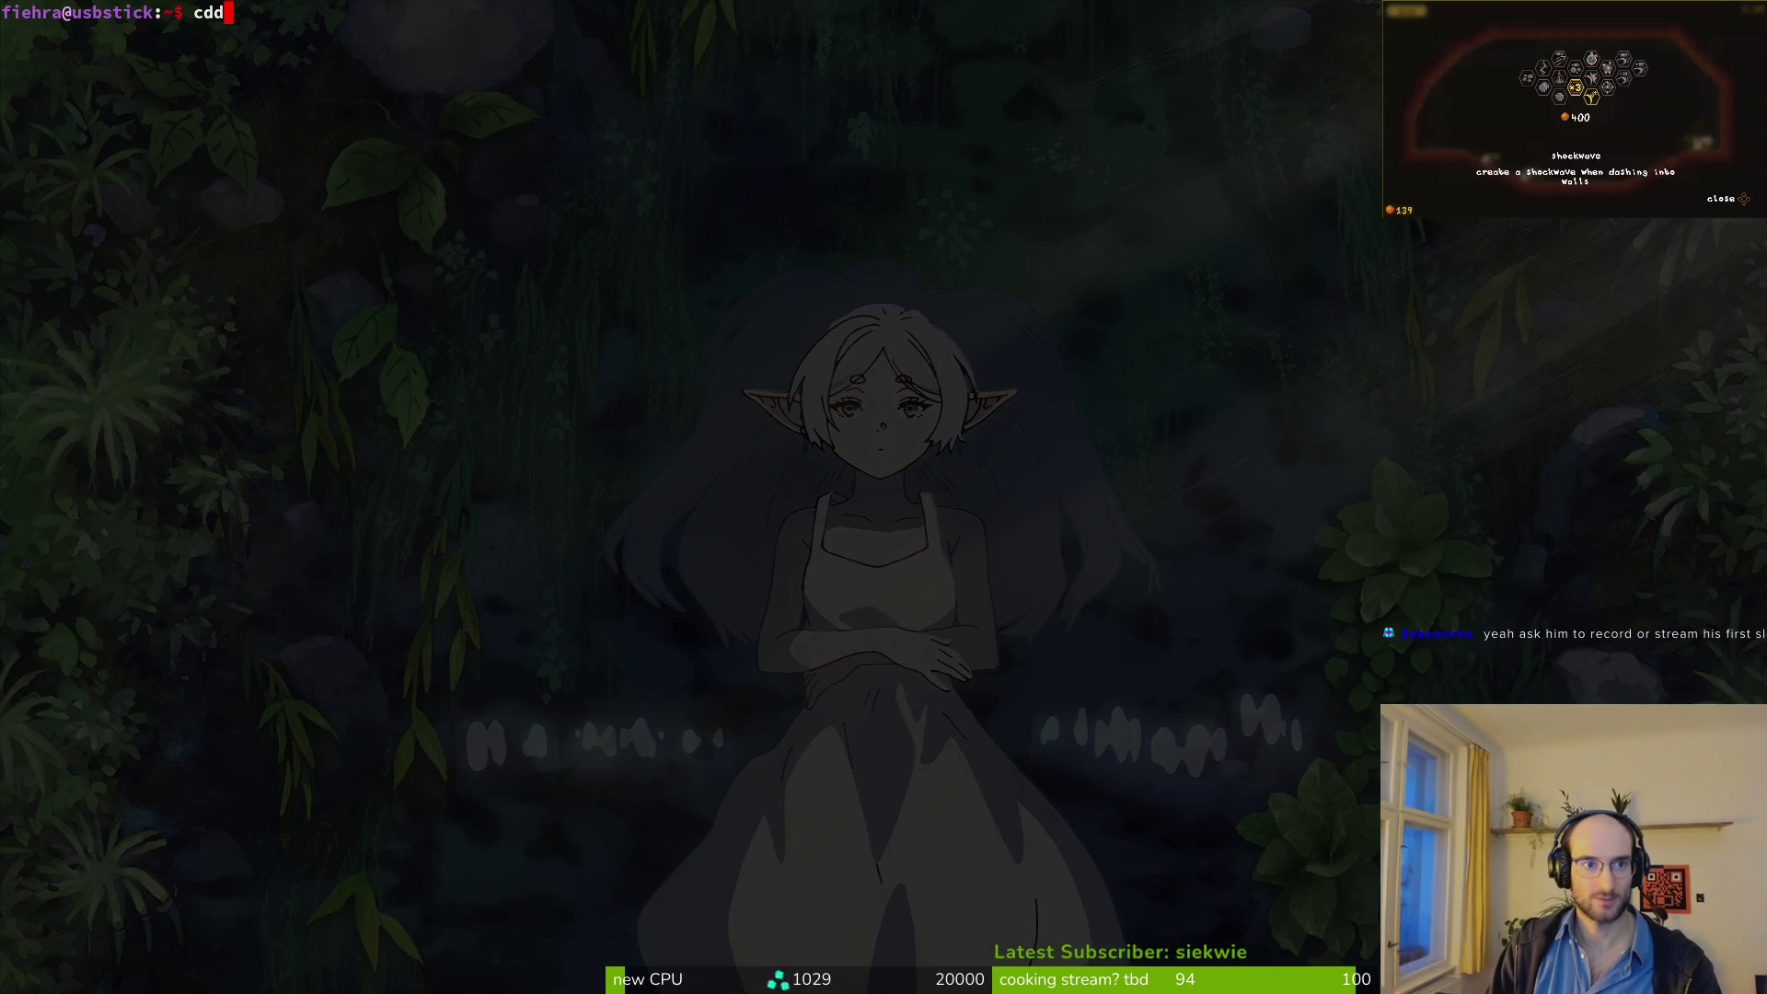
pyautogui.press('Tab')
pyautogui.press('Return')
pyautogui.write('nvim .')
pyautogui.press('Return')
pyautogui.press('space')
pyautogui.press('f')
pyautogui.press('f')
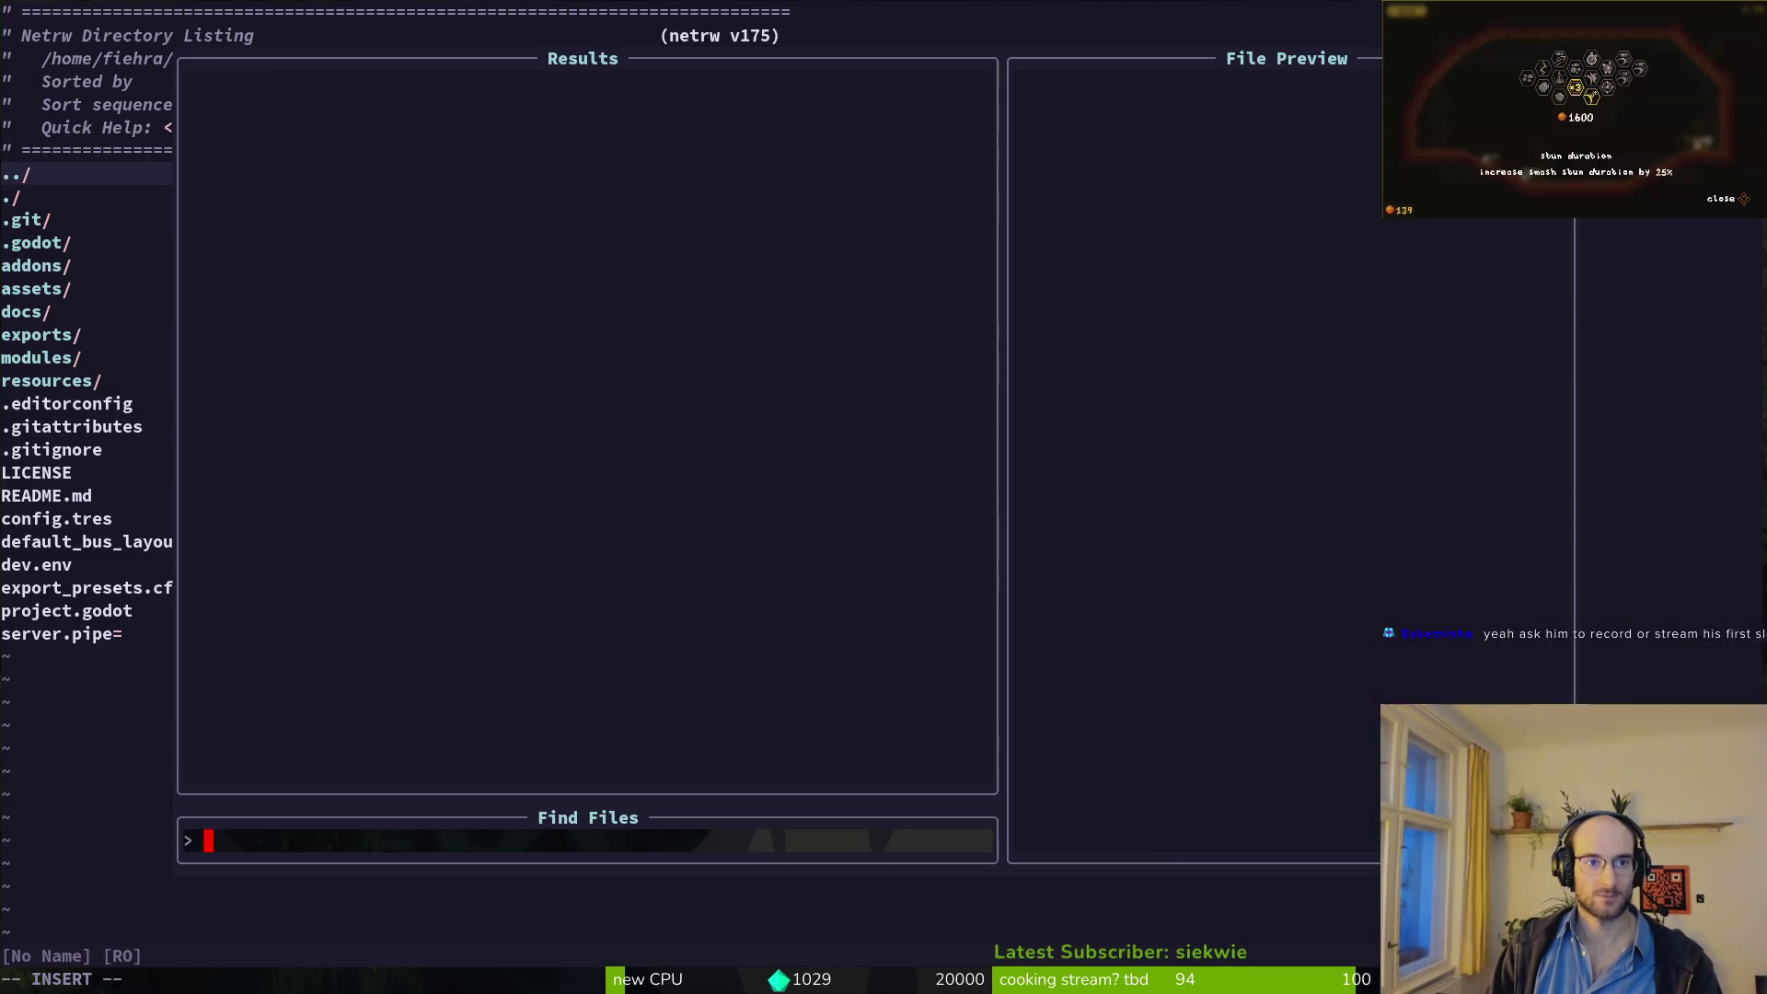
pyautogui.write('gamcontr')
pyautogui.press('Return')
# - Search for reset_stats across the project and open its definition in player.manager.gd
pyautogui.write('/reset')
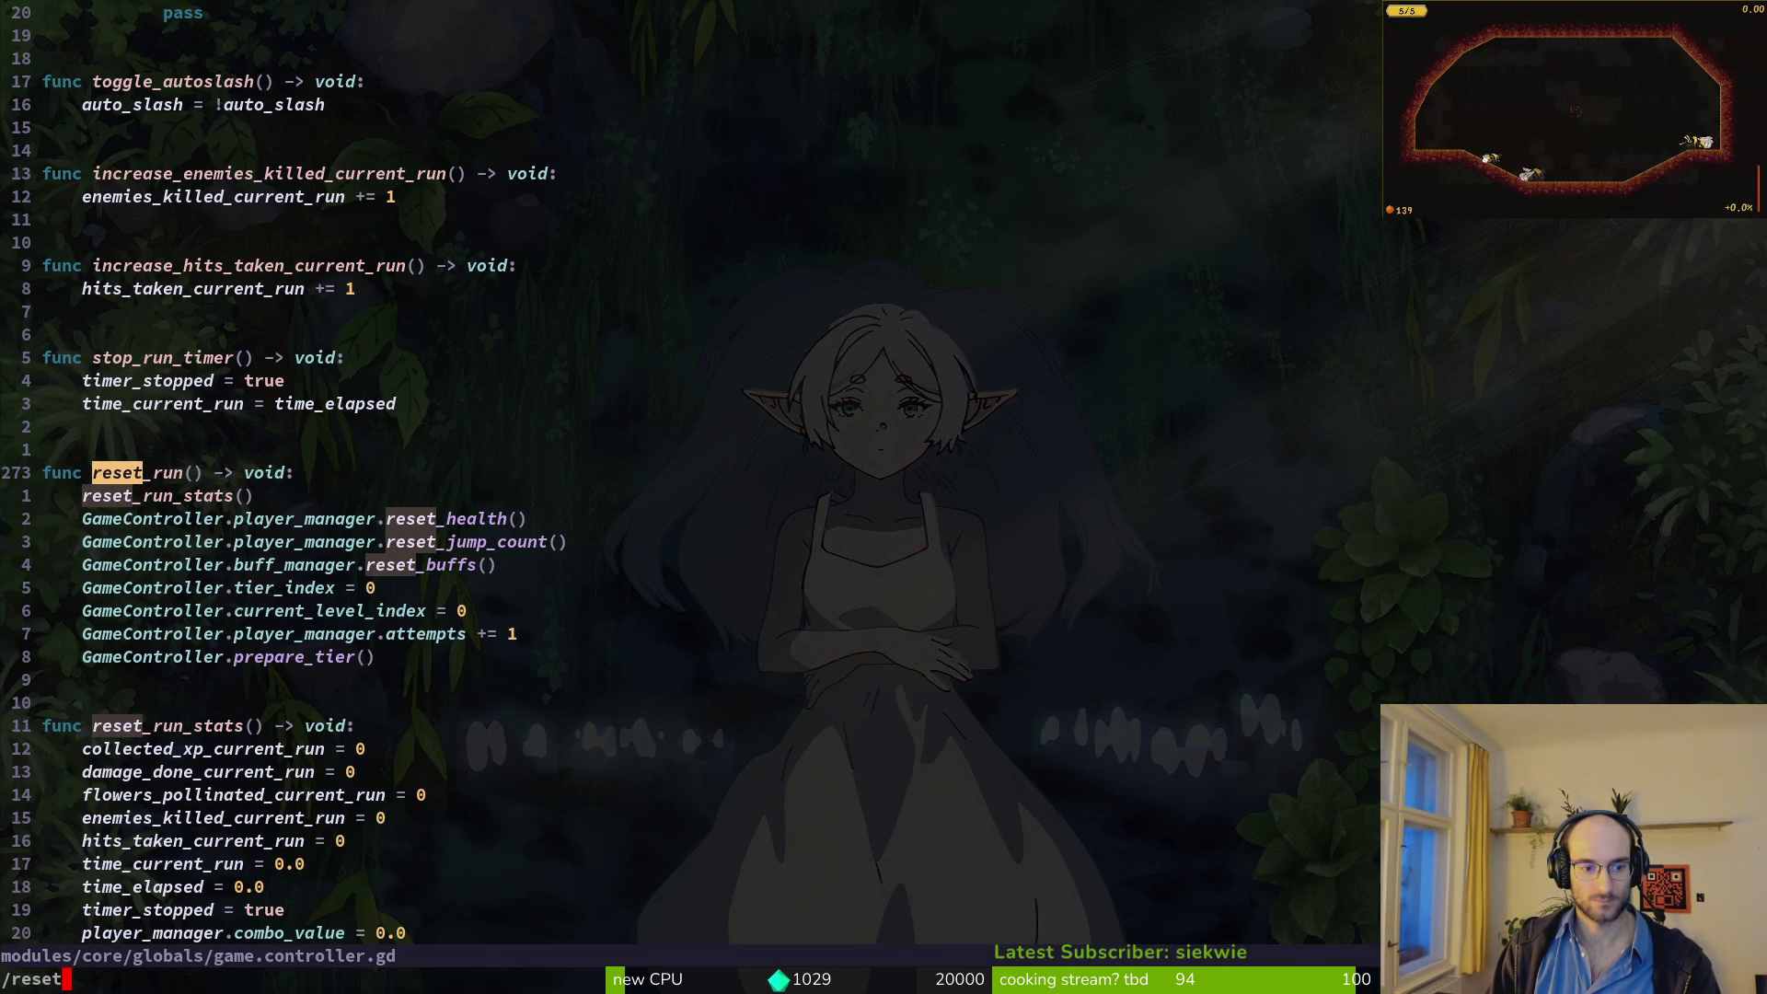
pyautogui.write('_sta')
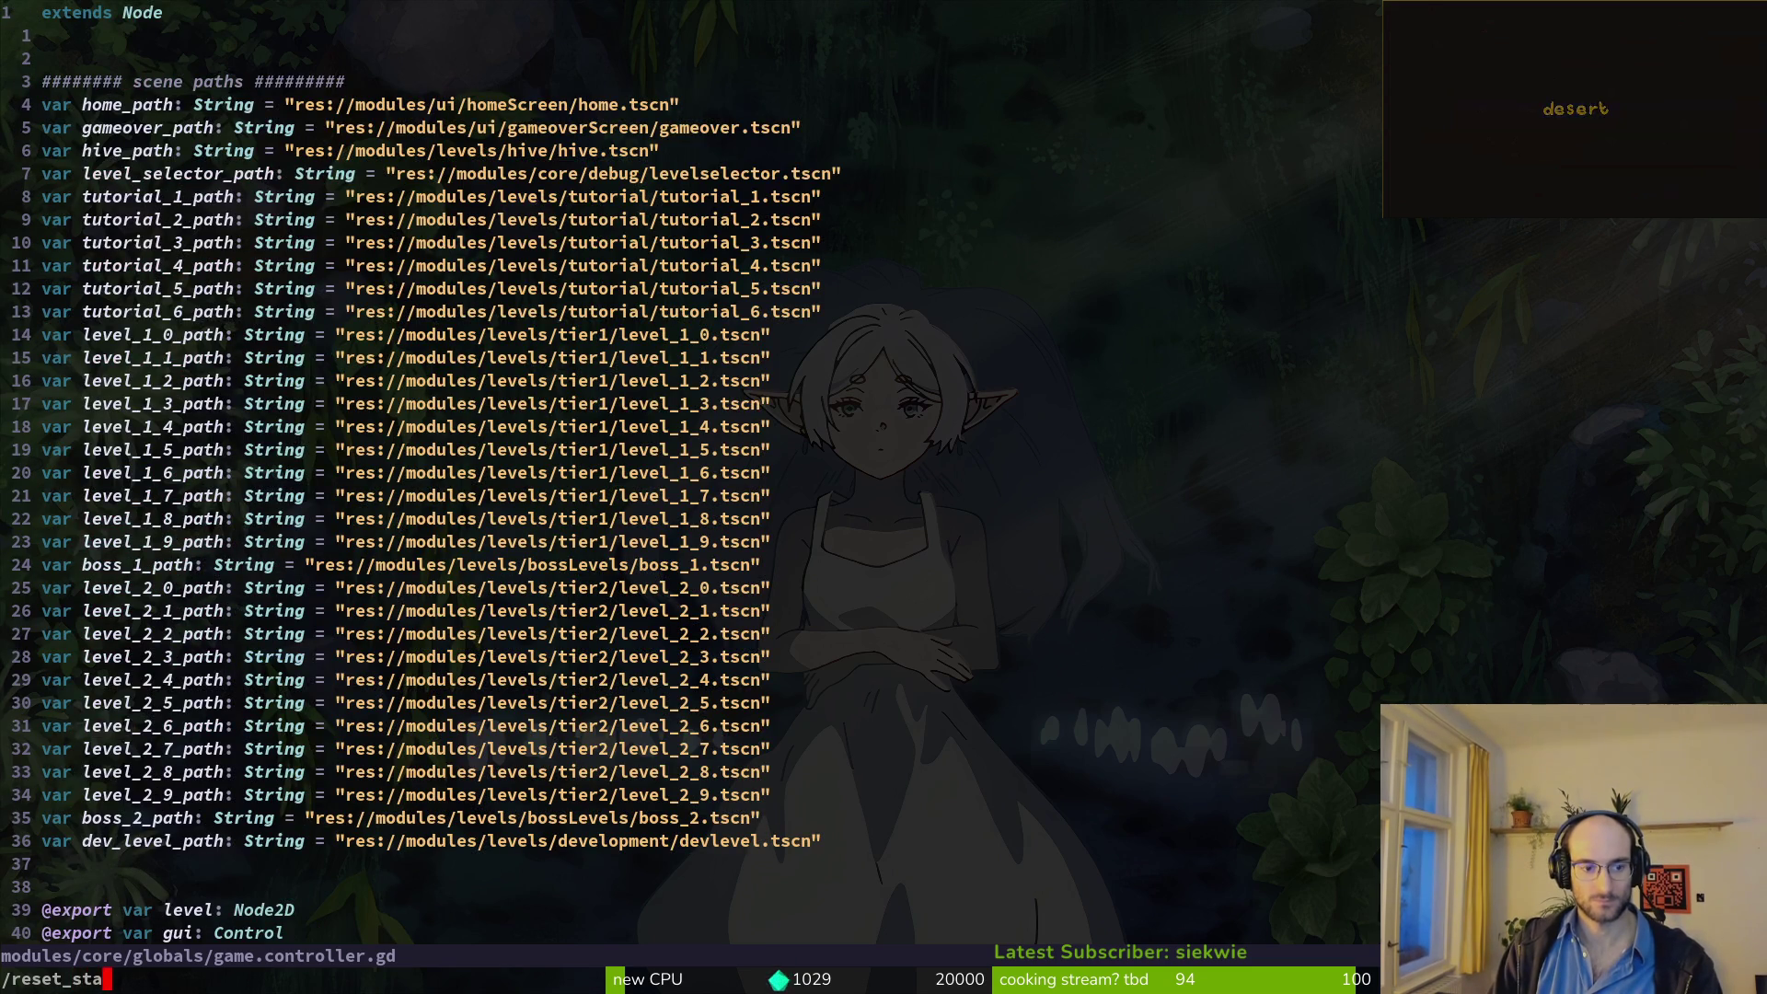
pyautogui.write('ts')
pyautogui.press('Return')
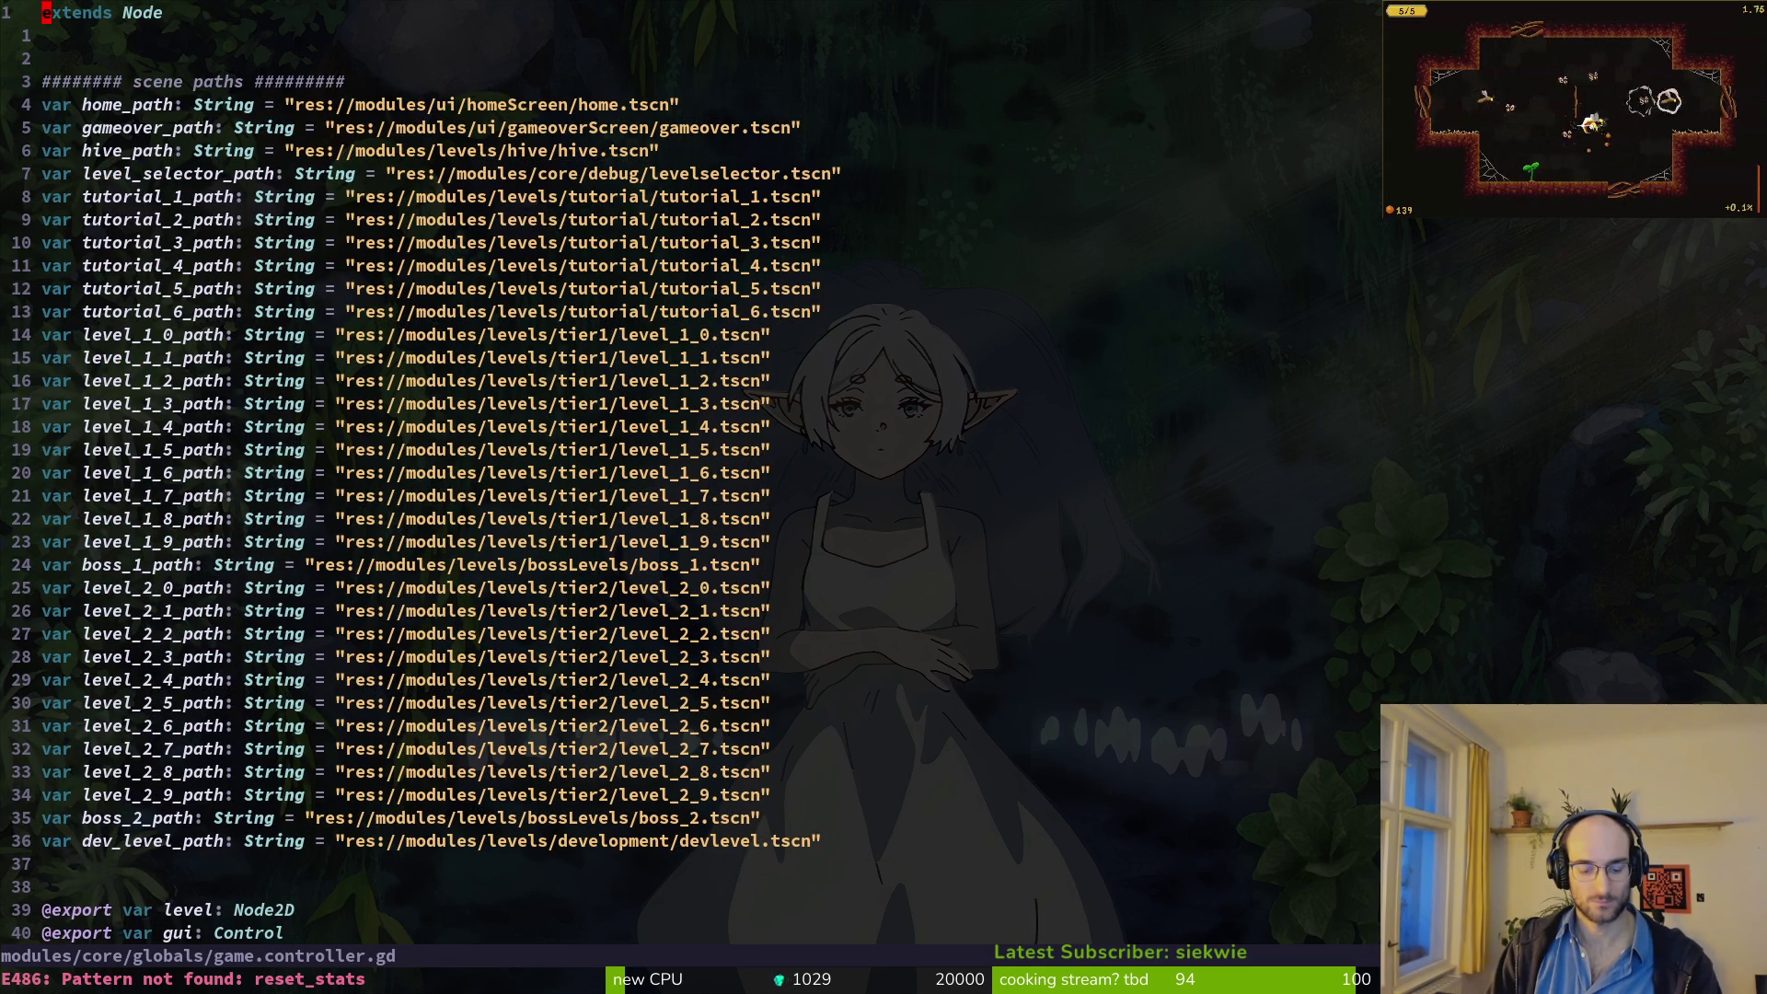
pyautogui.press('space')
pyautogui.press('p')
pyautogui.press('s')
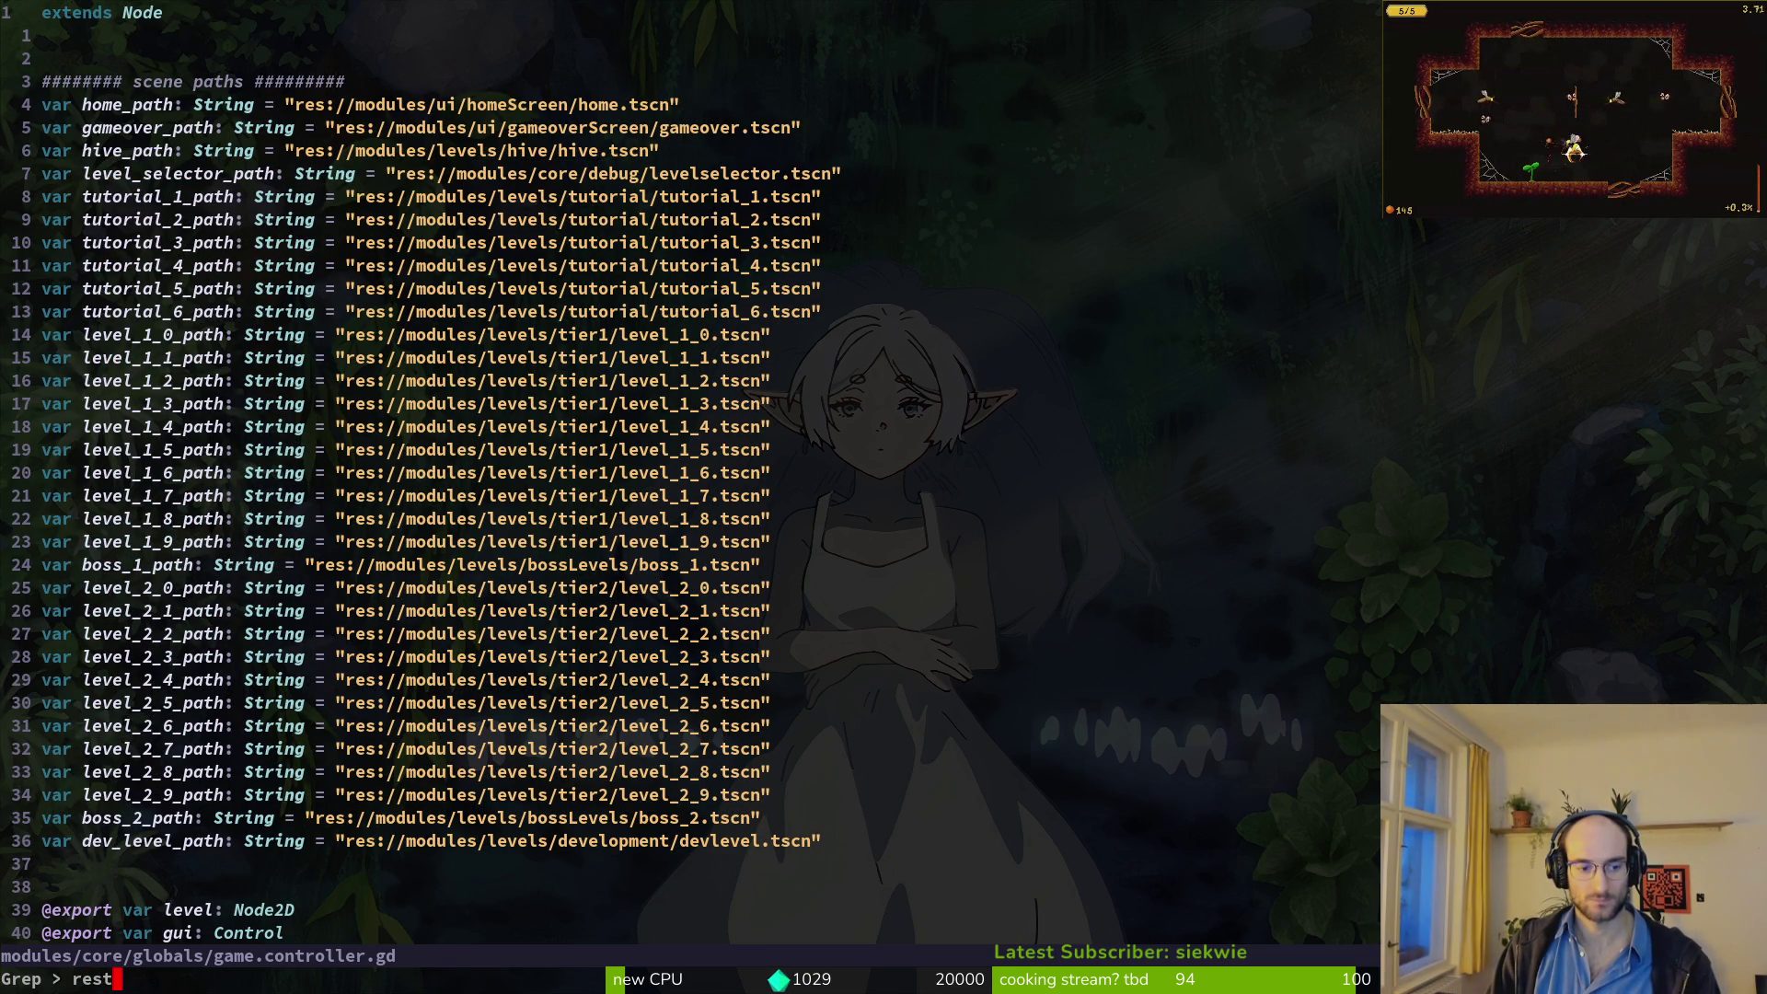
pyautogui.press('BackSpace')
pyautogui.write('et_stats')
pyautogui.press('Return')
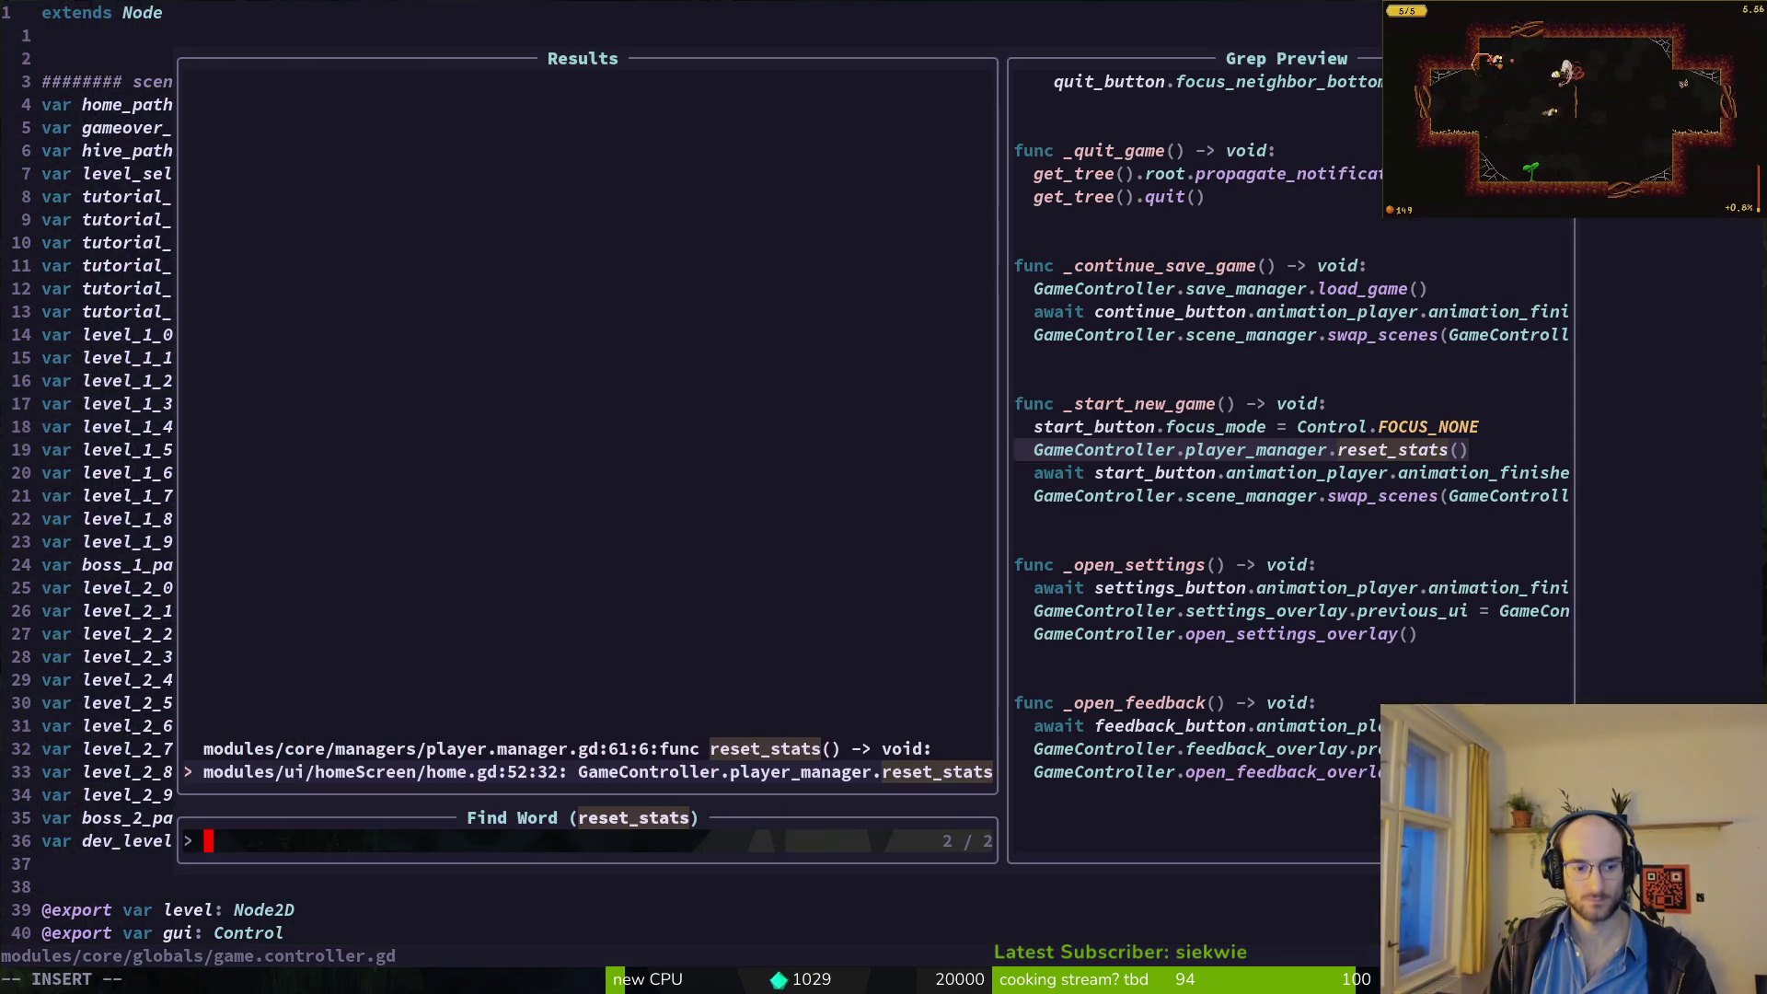
pyautogui.press('Up')
pyautogui.press('Return')
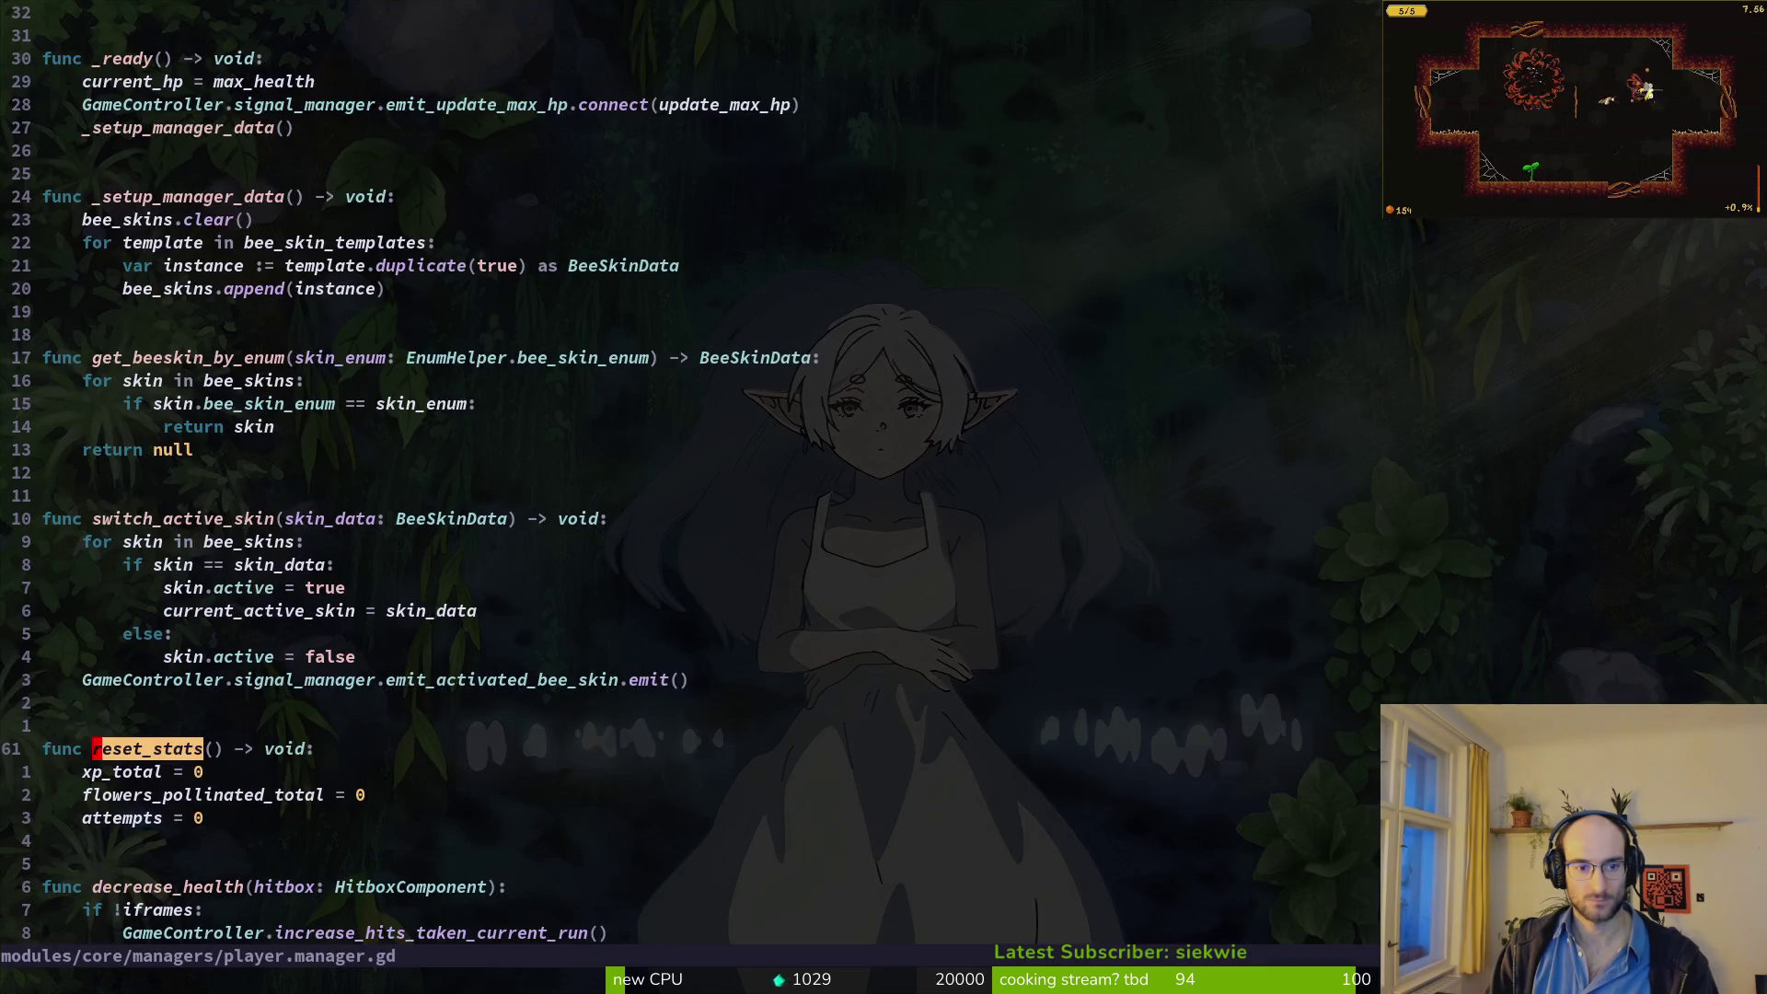
# - Set reset_stats' xp_total value to 100, save player.manager.gd, and return to Godot
pyautogui.write('j10')
pyautogui.press('Escape')
pyautogui.write(':w')
pyautogui.press('Return')
pyautogui.hotkey('alt', 'Tab')
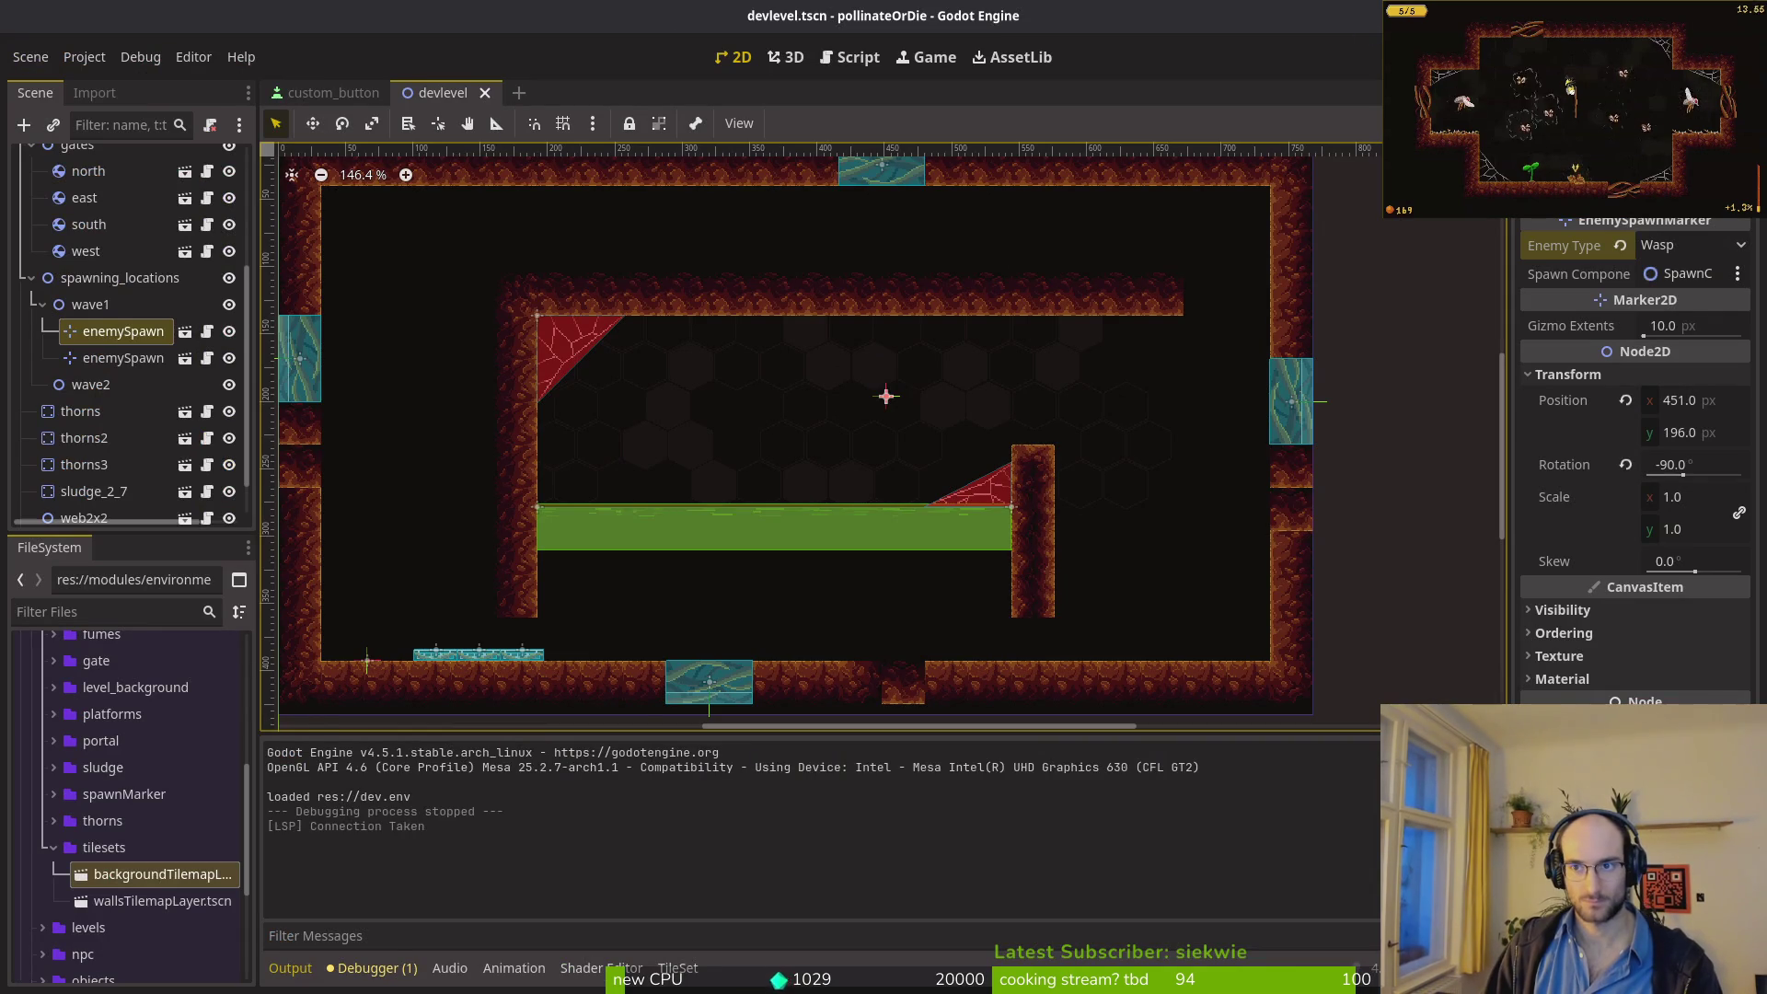
# - Run the pollinateOrDie project with F5 to test the xp_total change
pyautogui.press('F5')
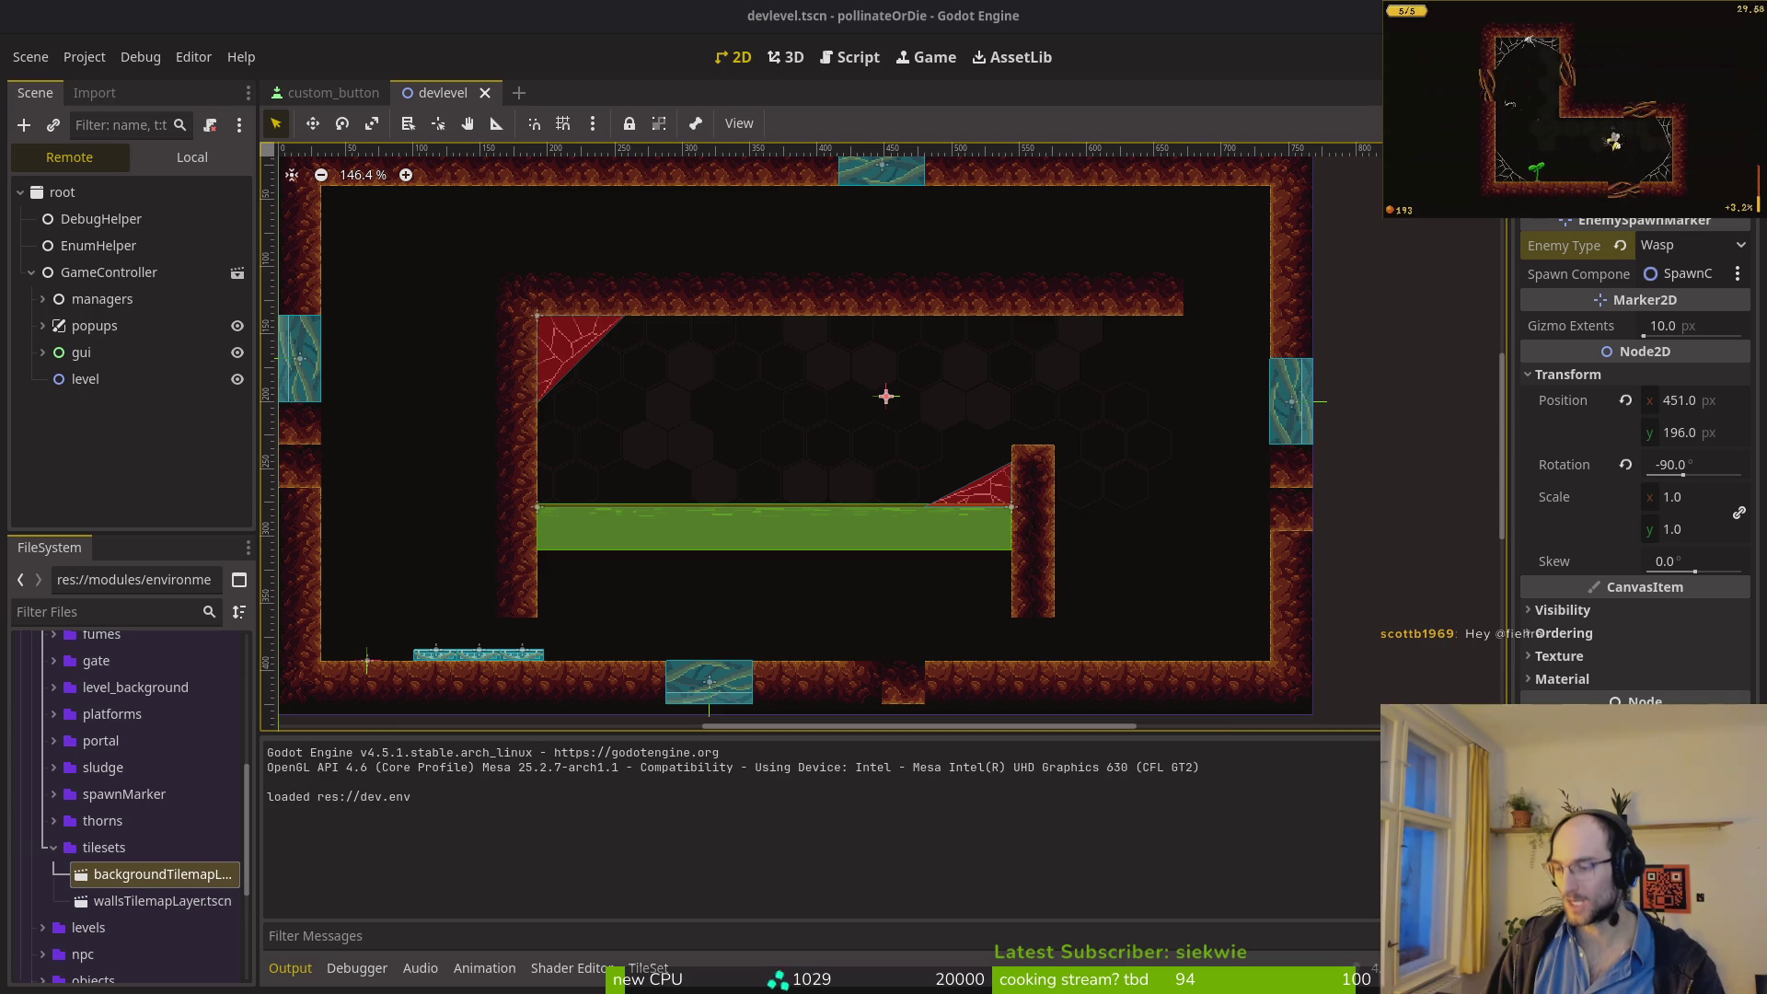
# - Pause and resume the running game twice, then relaunch pollinateOrDie in a debug window
pyautogui.press('Escape')
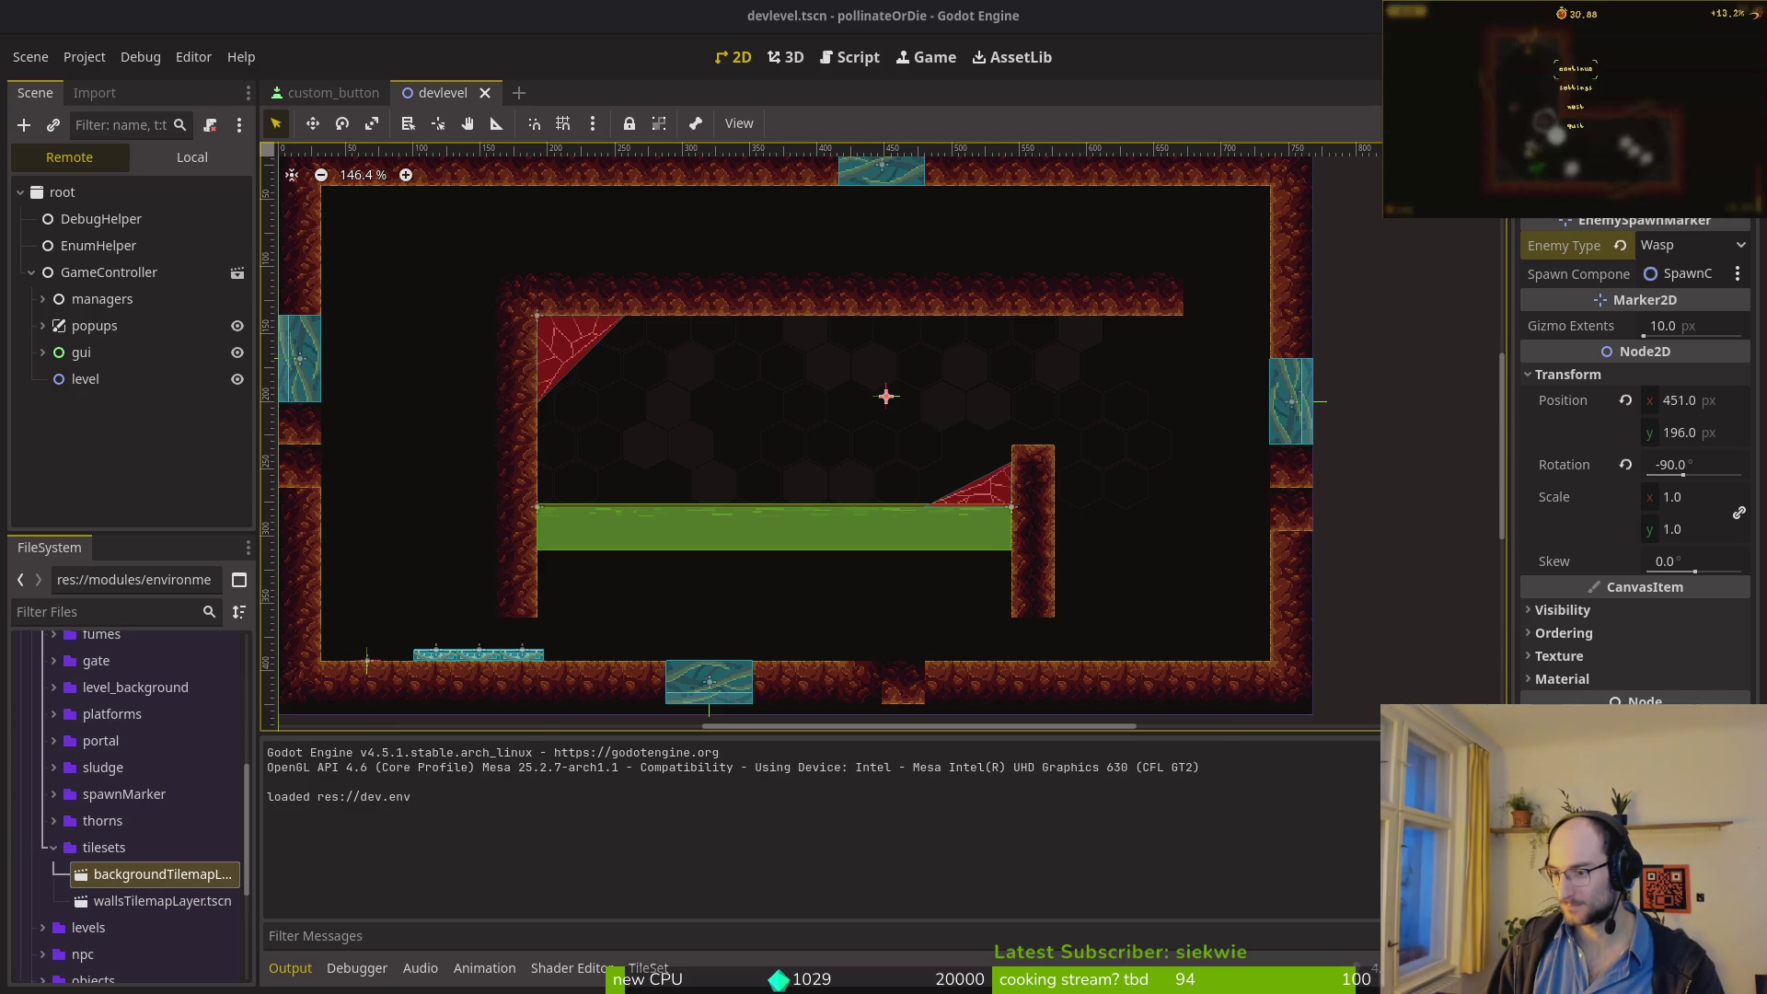
pyautogui.press('Escape')
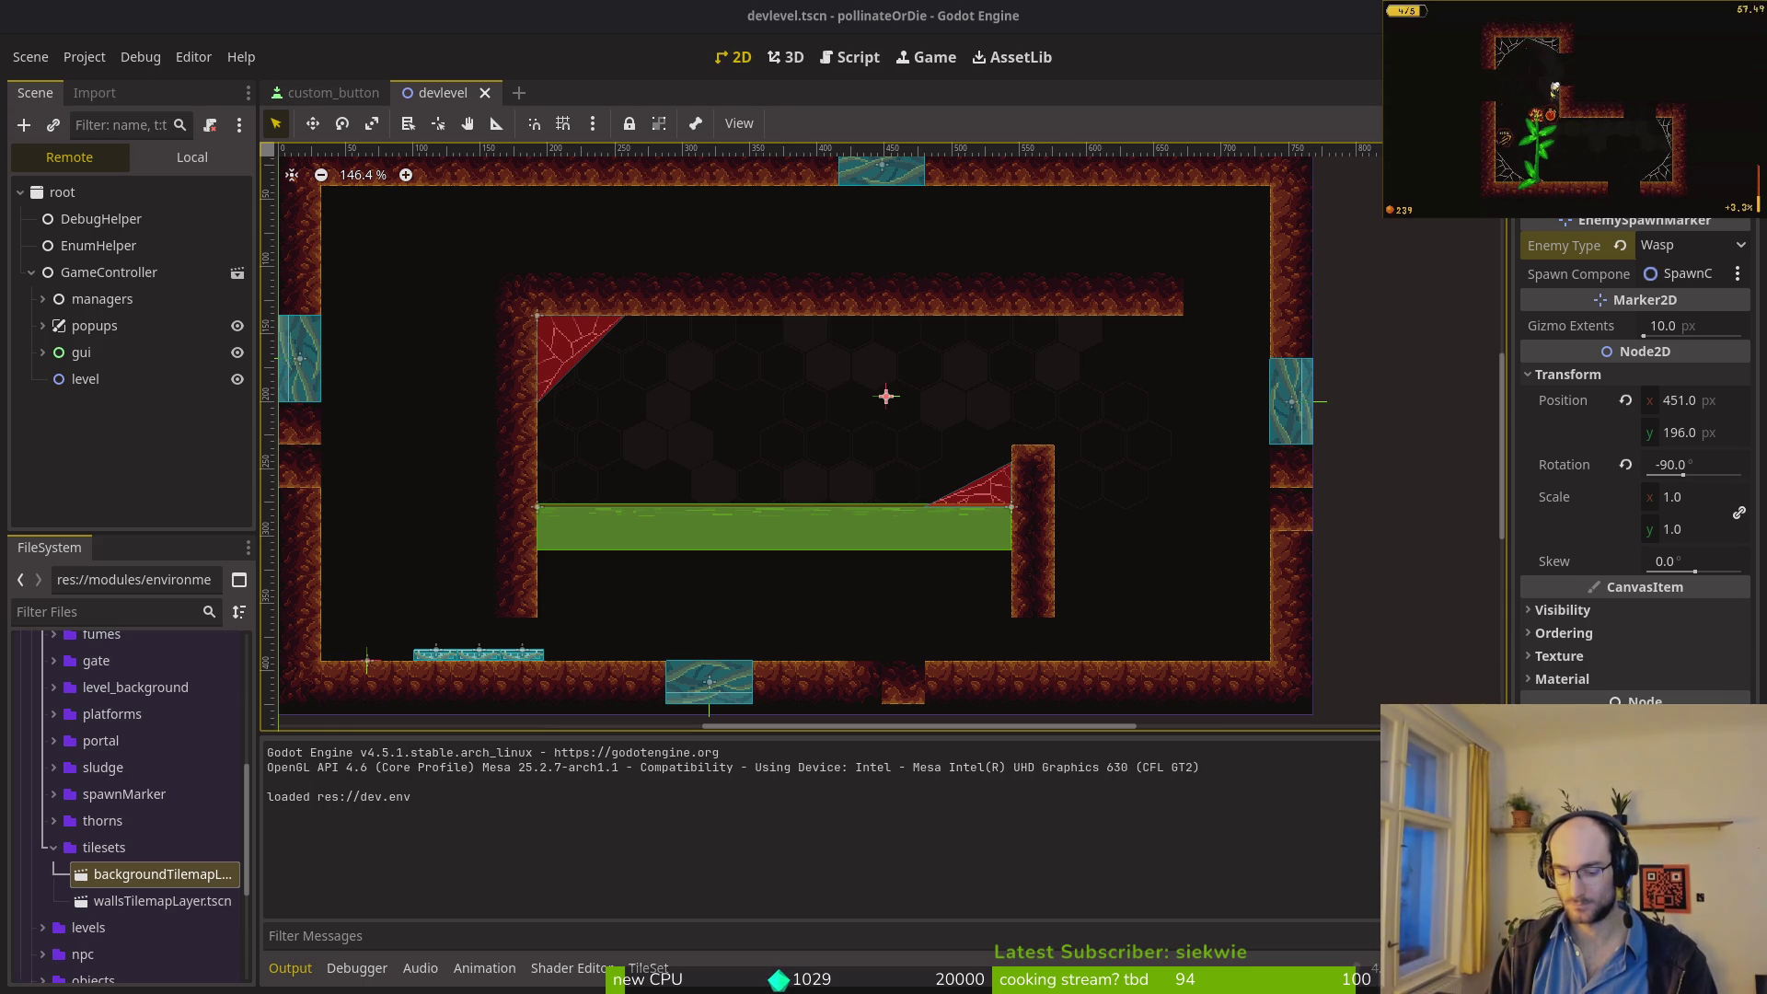
pyautogui.press('Escape')
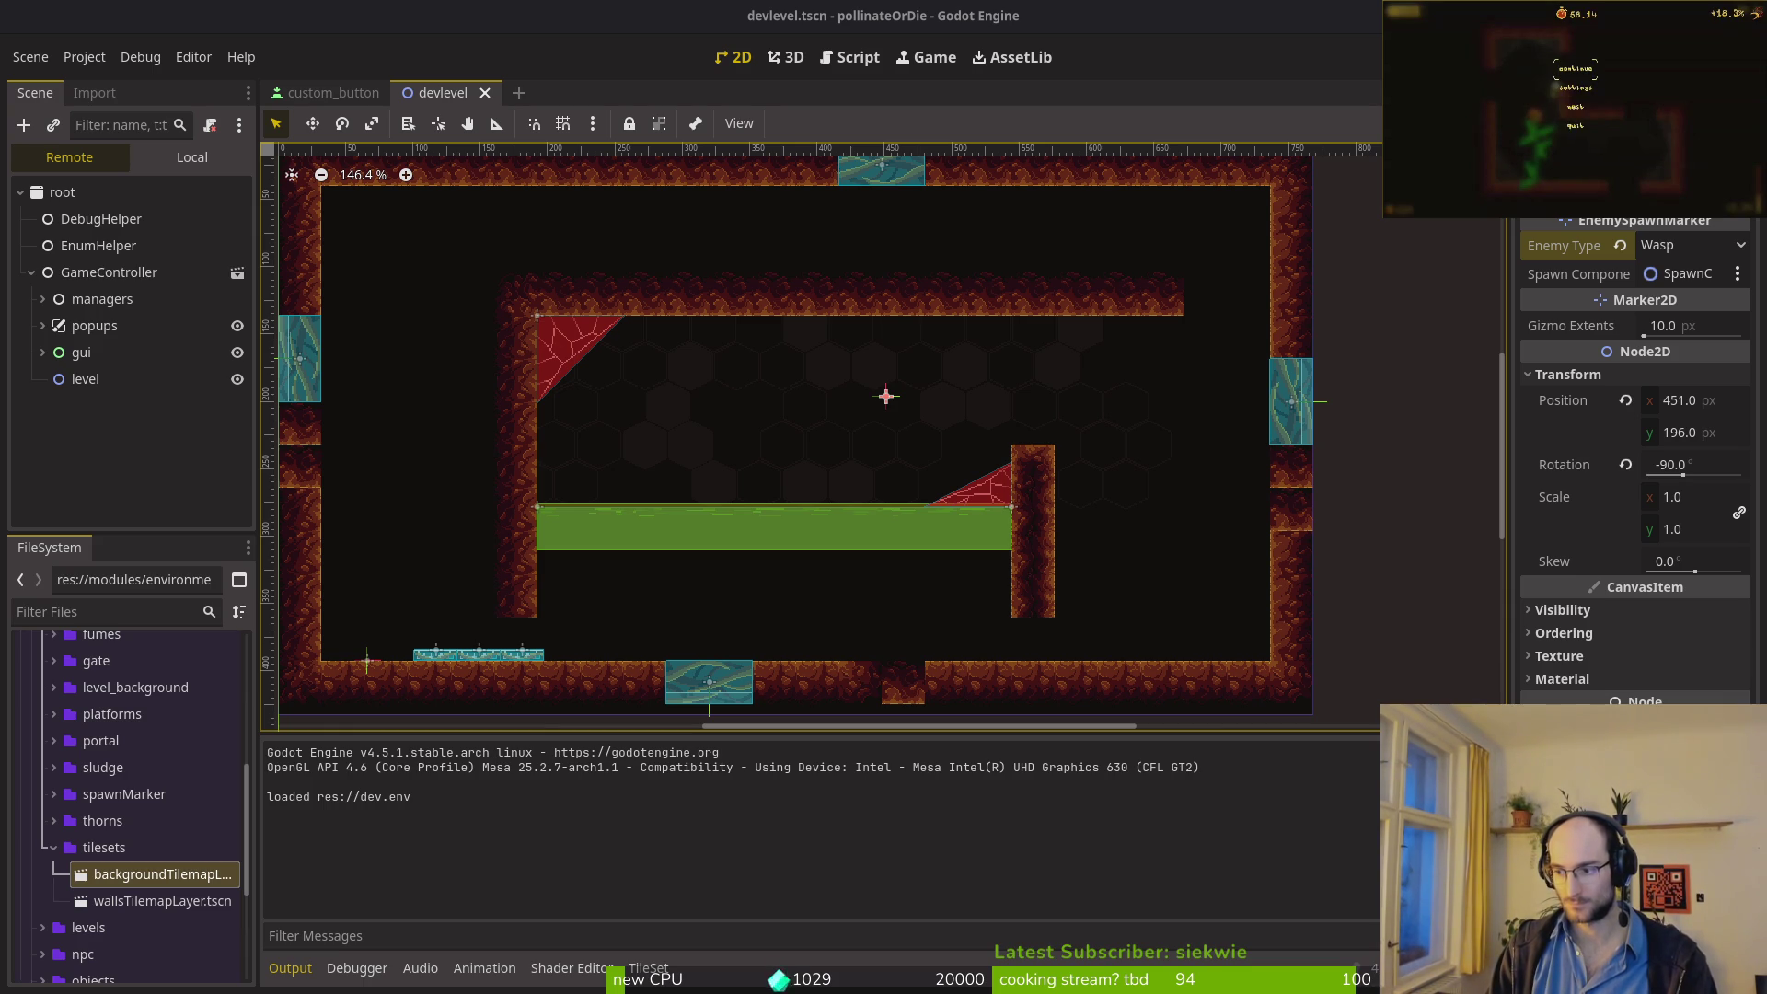
pyautogui.press('Escape')
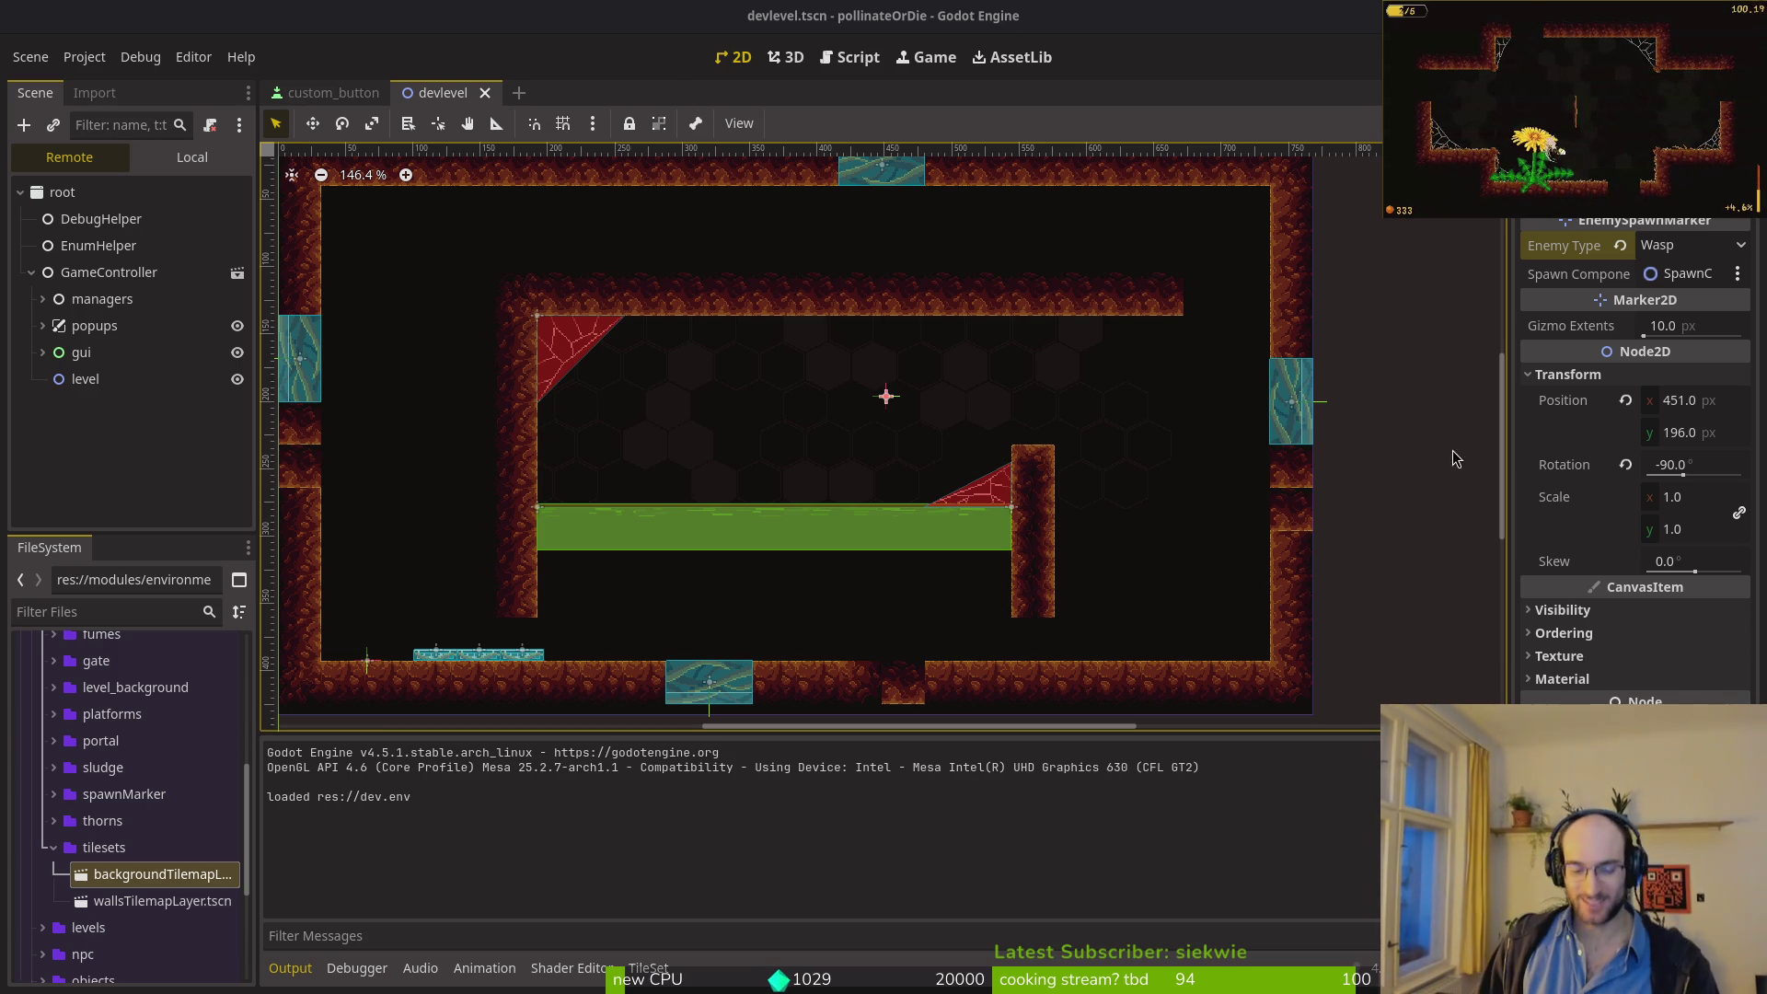
pyautogui.press('F5')
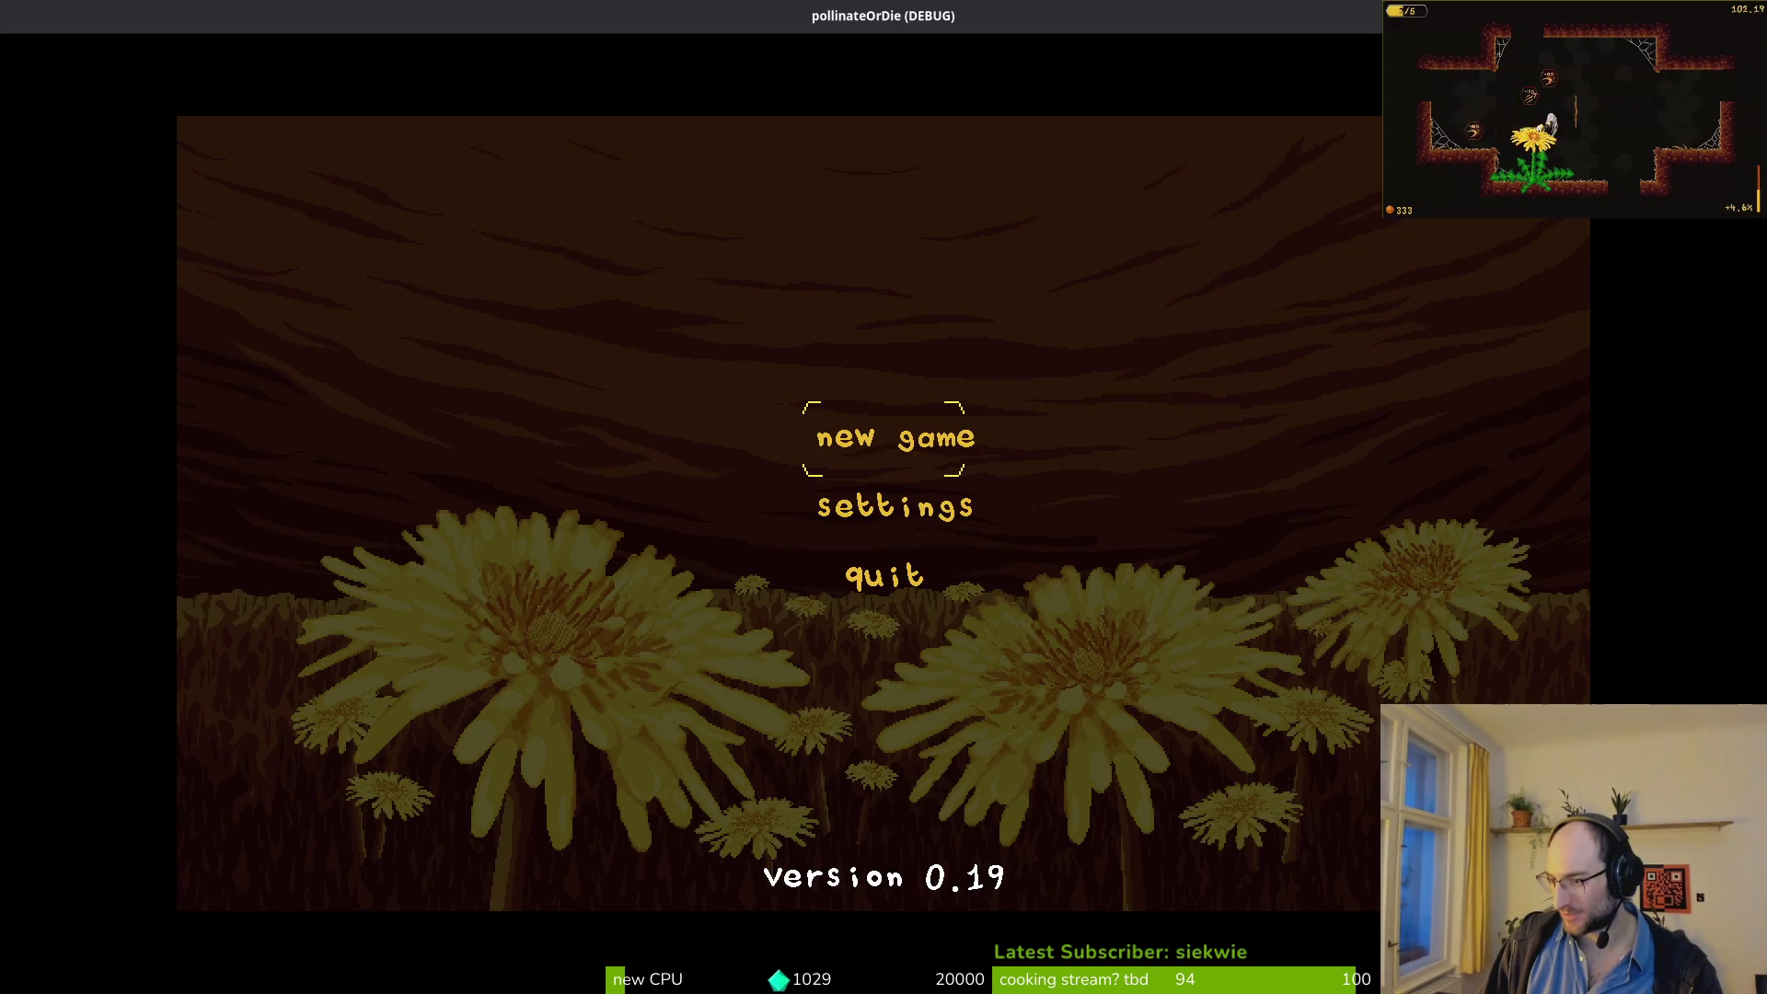
# - Start a new game, close the game window, then leave the fullscreen replay and quit VLC
pyautogui.click(902, 438)
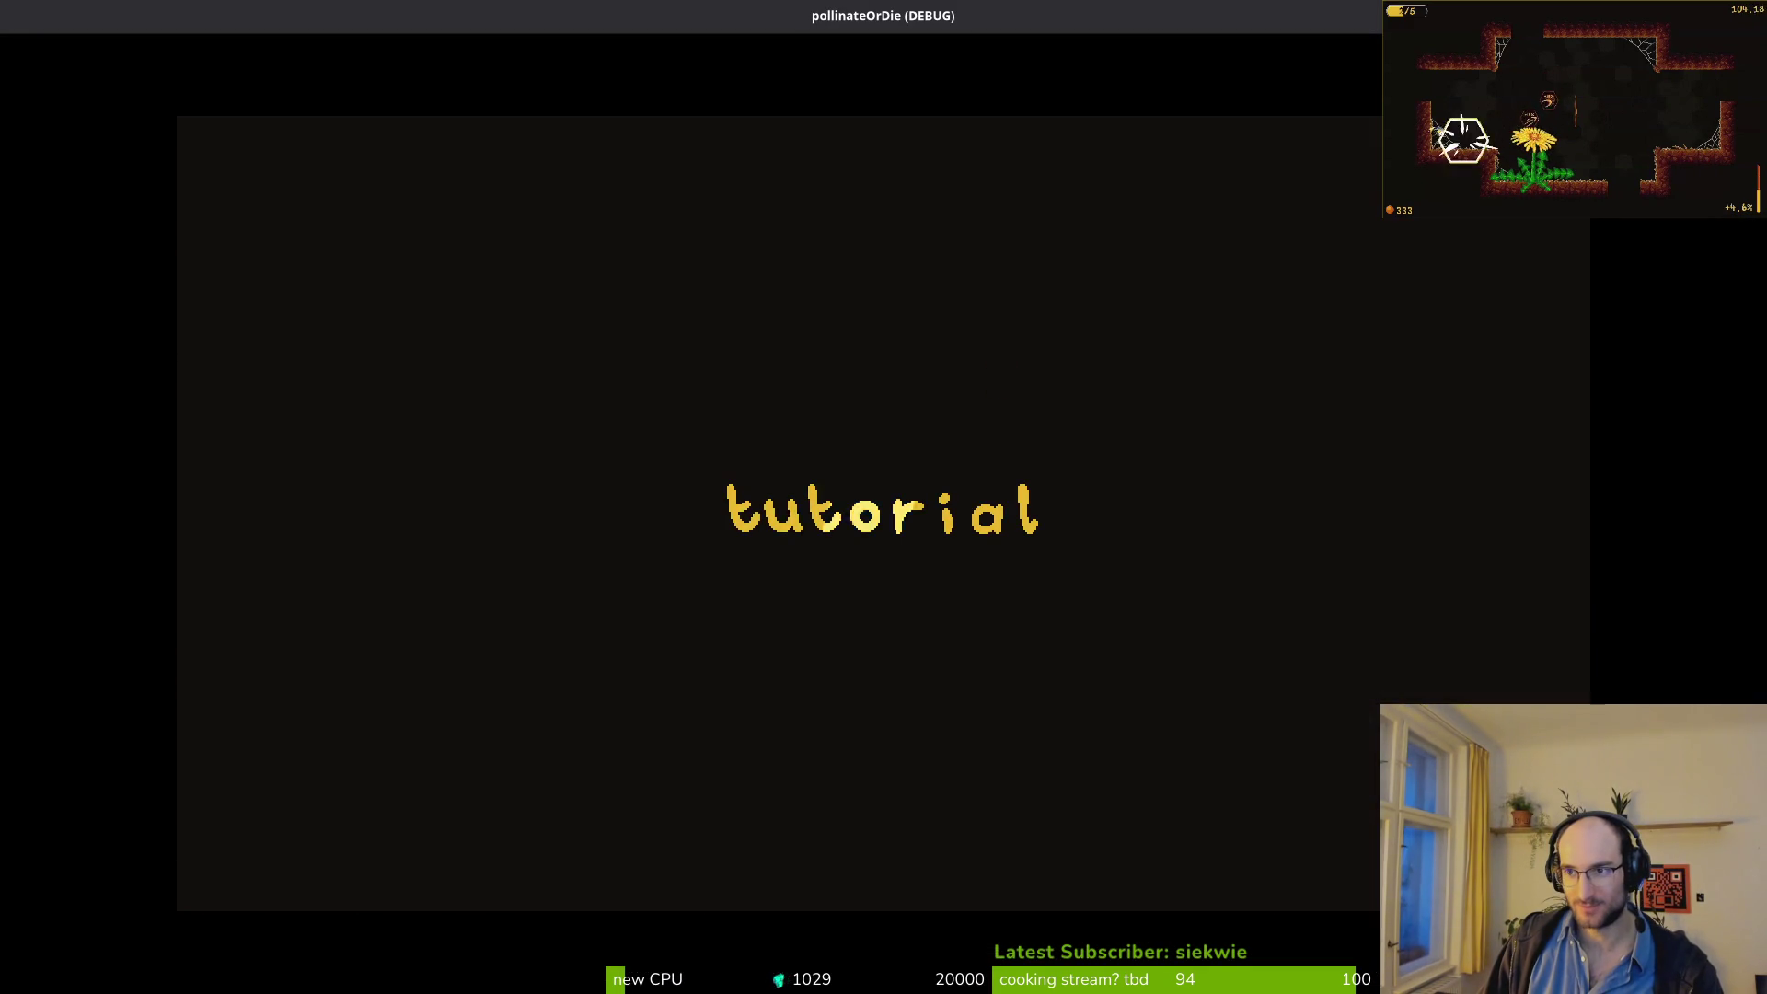
pyautogui.hotkey('alt', 'F4')
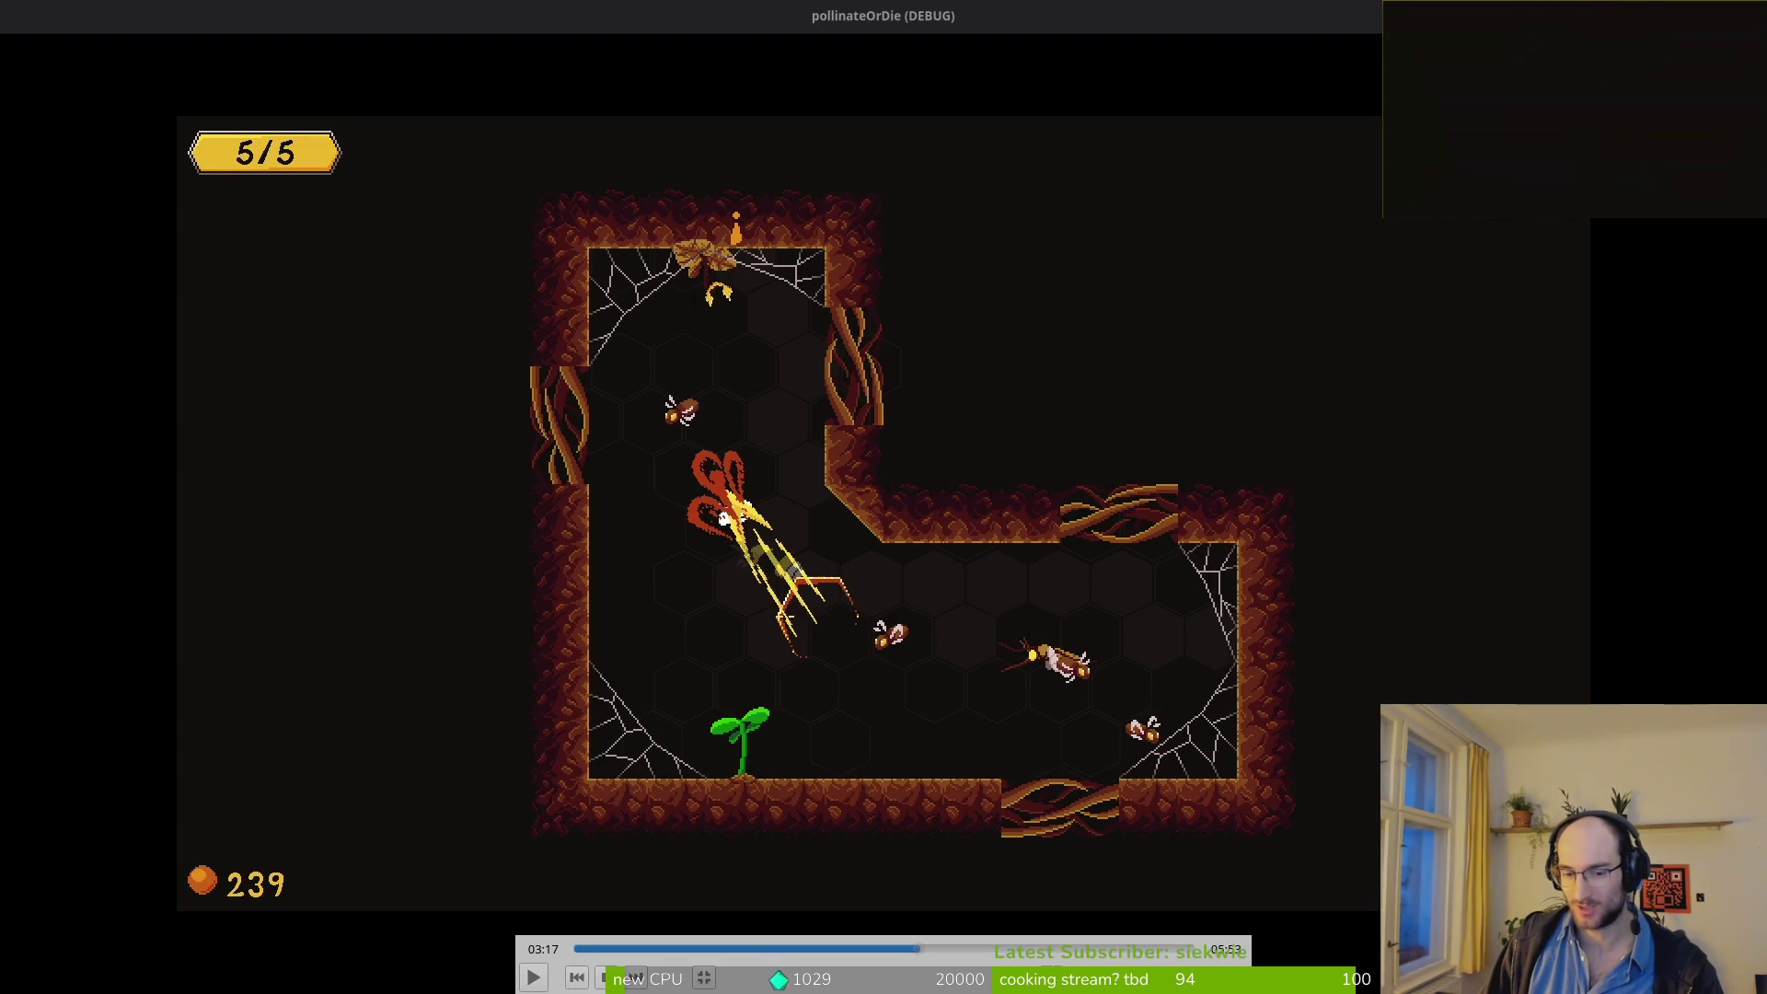
pyautogui.doubleClick(946, 596)
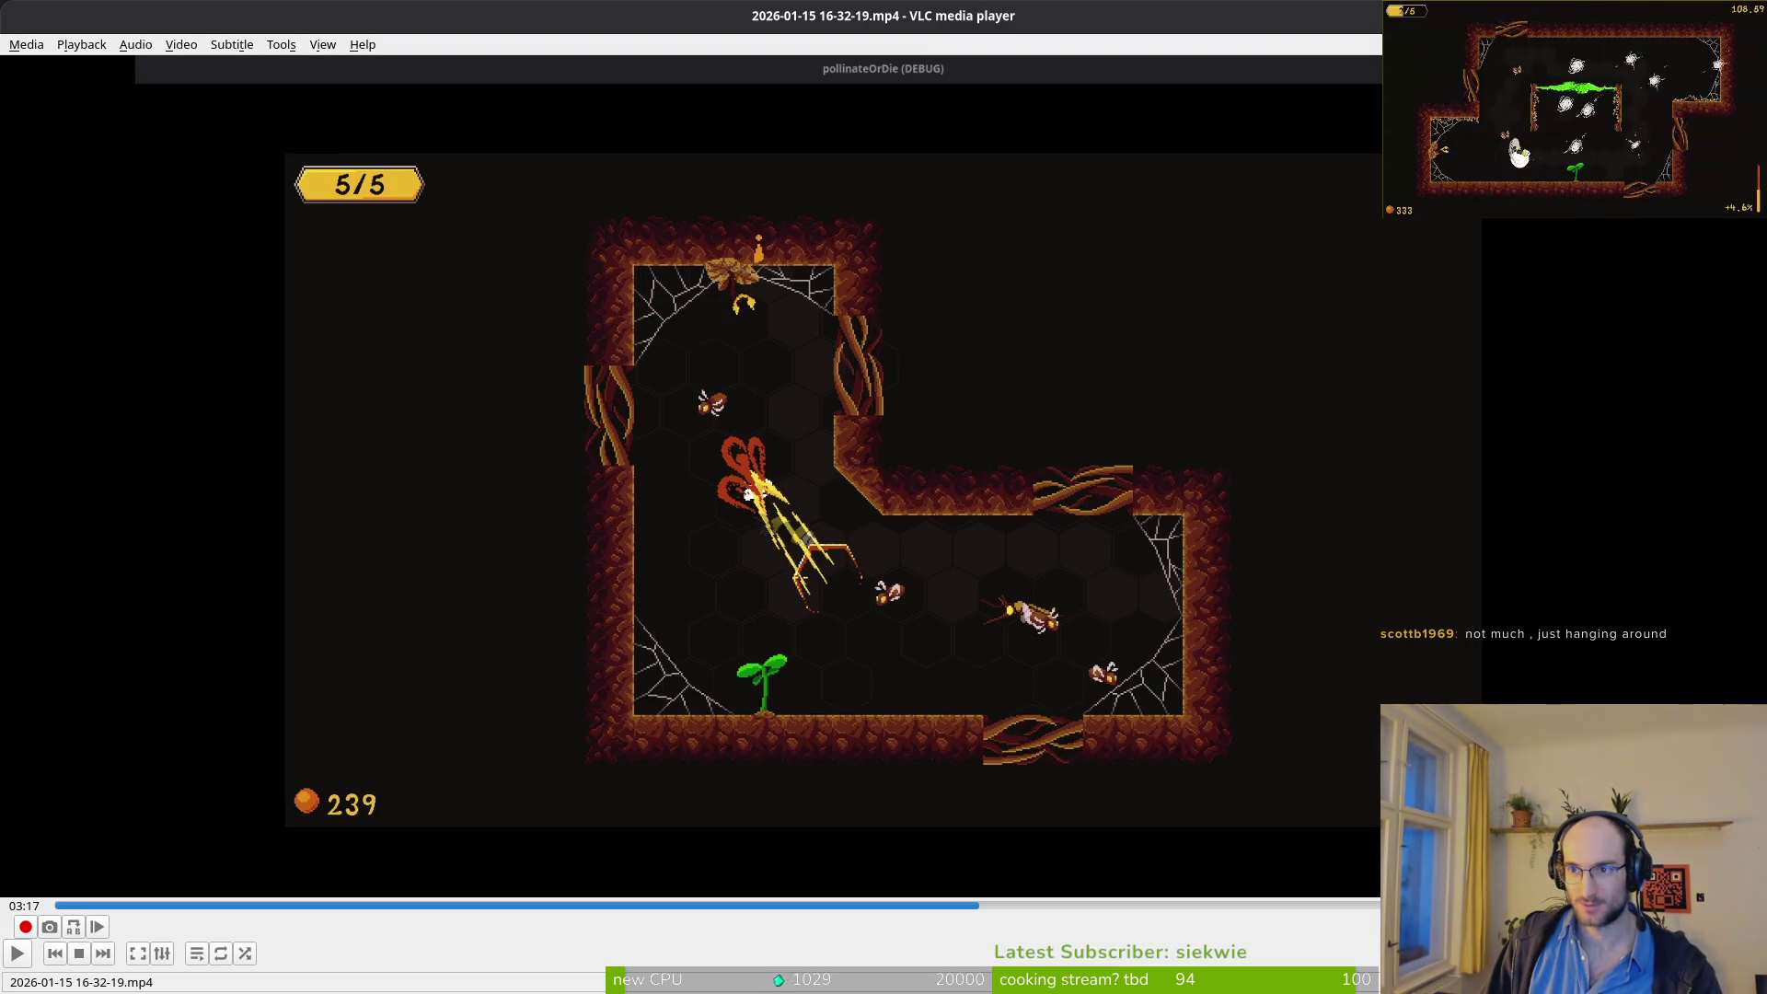
pyautogui.hotkey('ctrl', 'q')
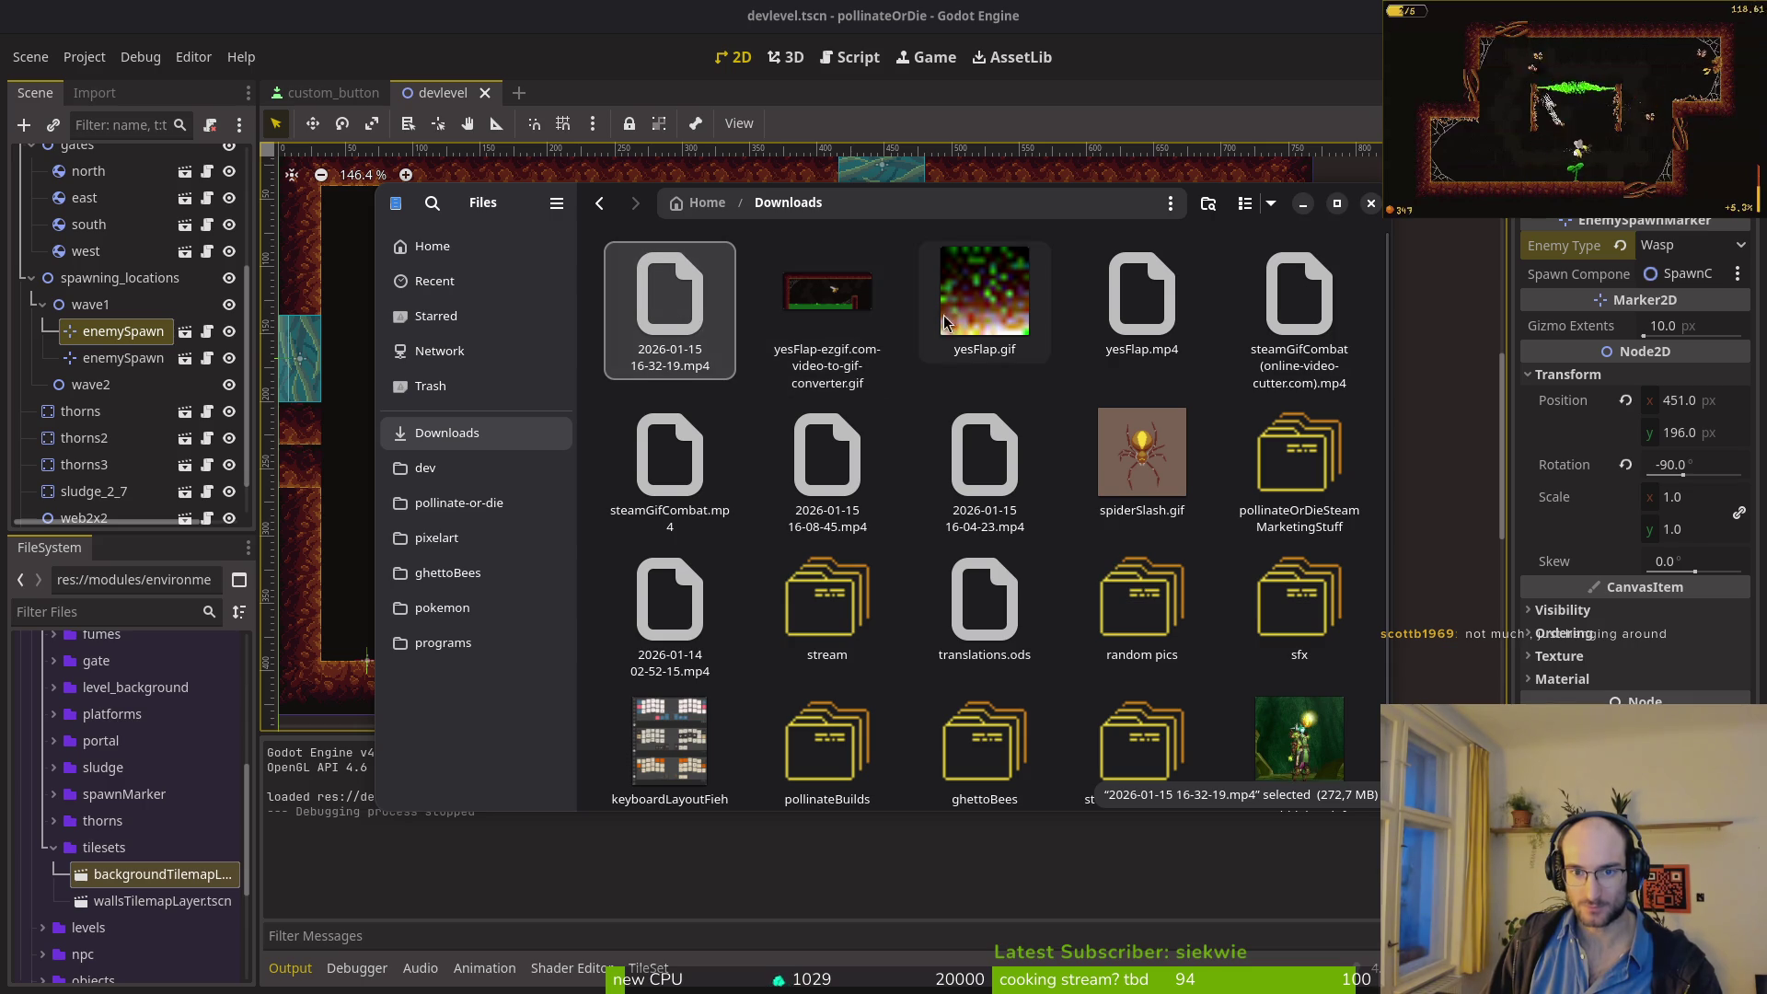
pyautogui.doubleClick(683, 307)
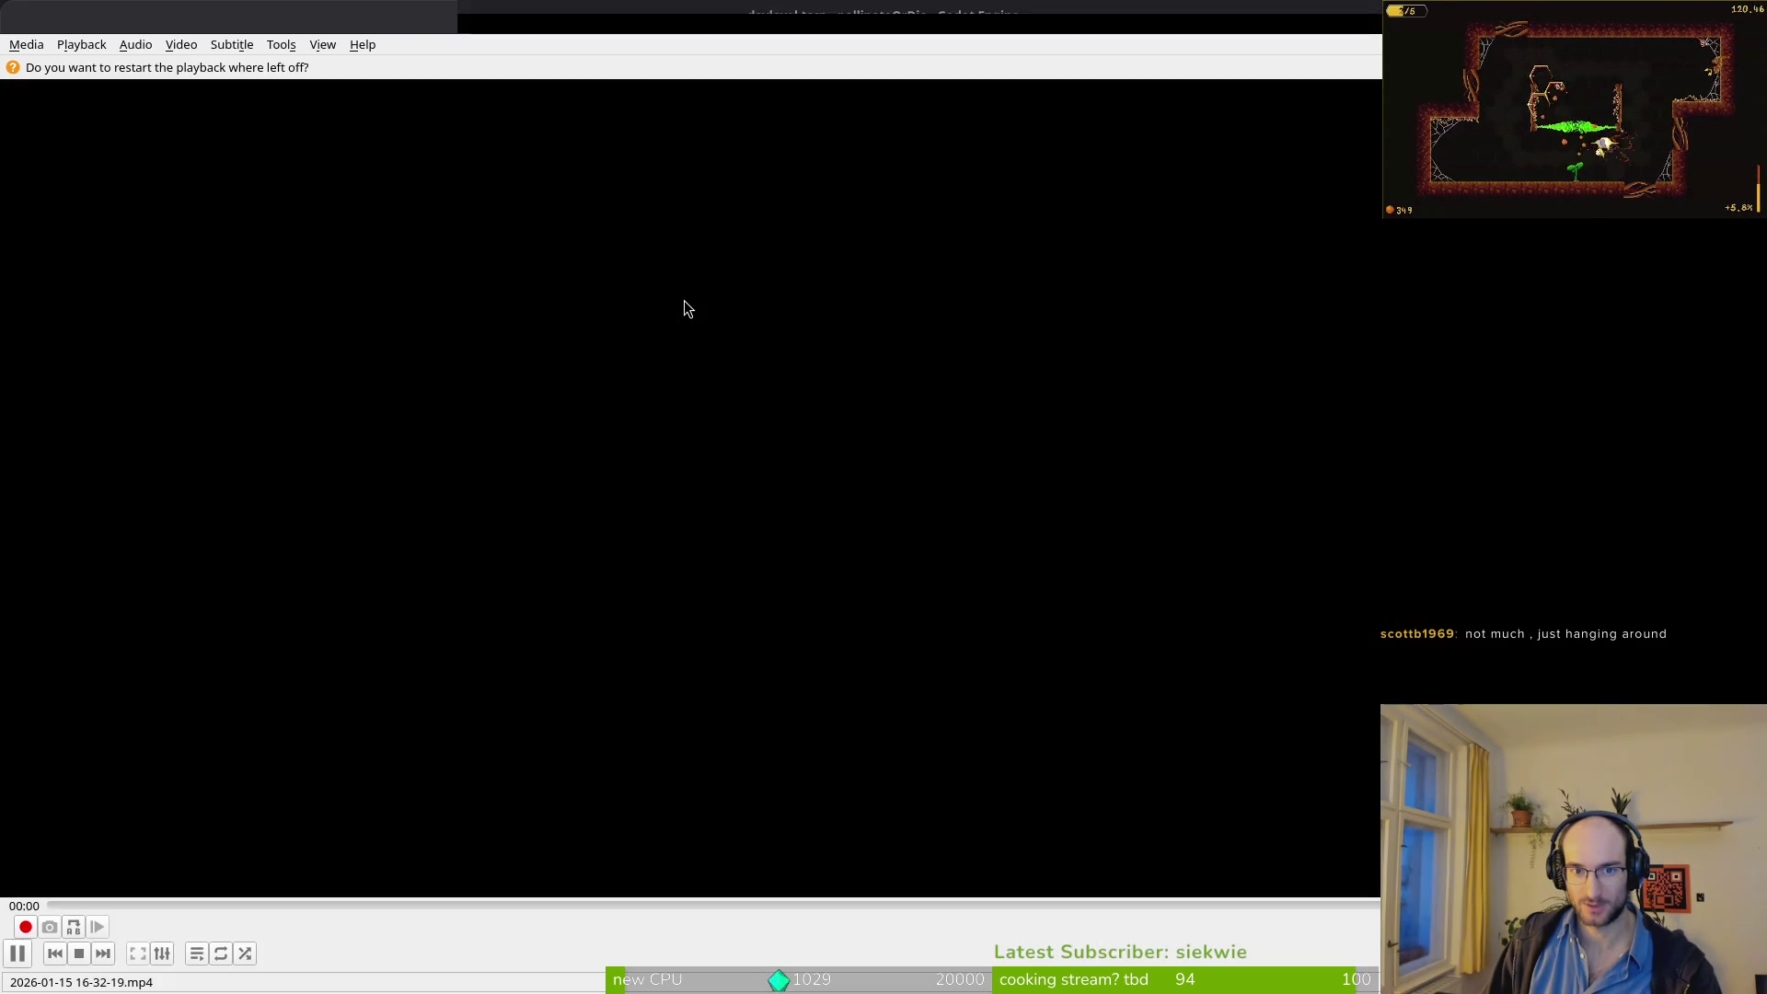
pyautogui.click(768, 906)
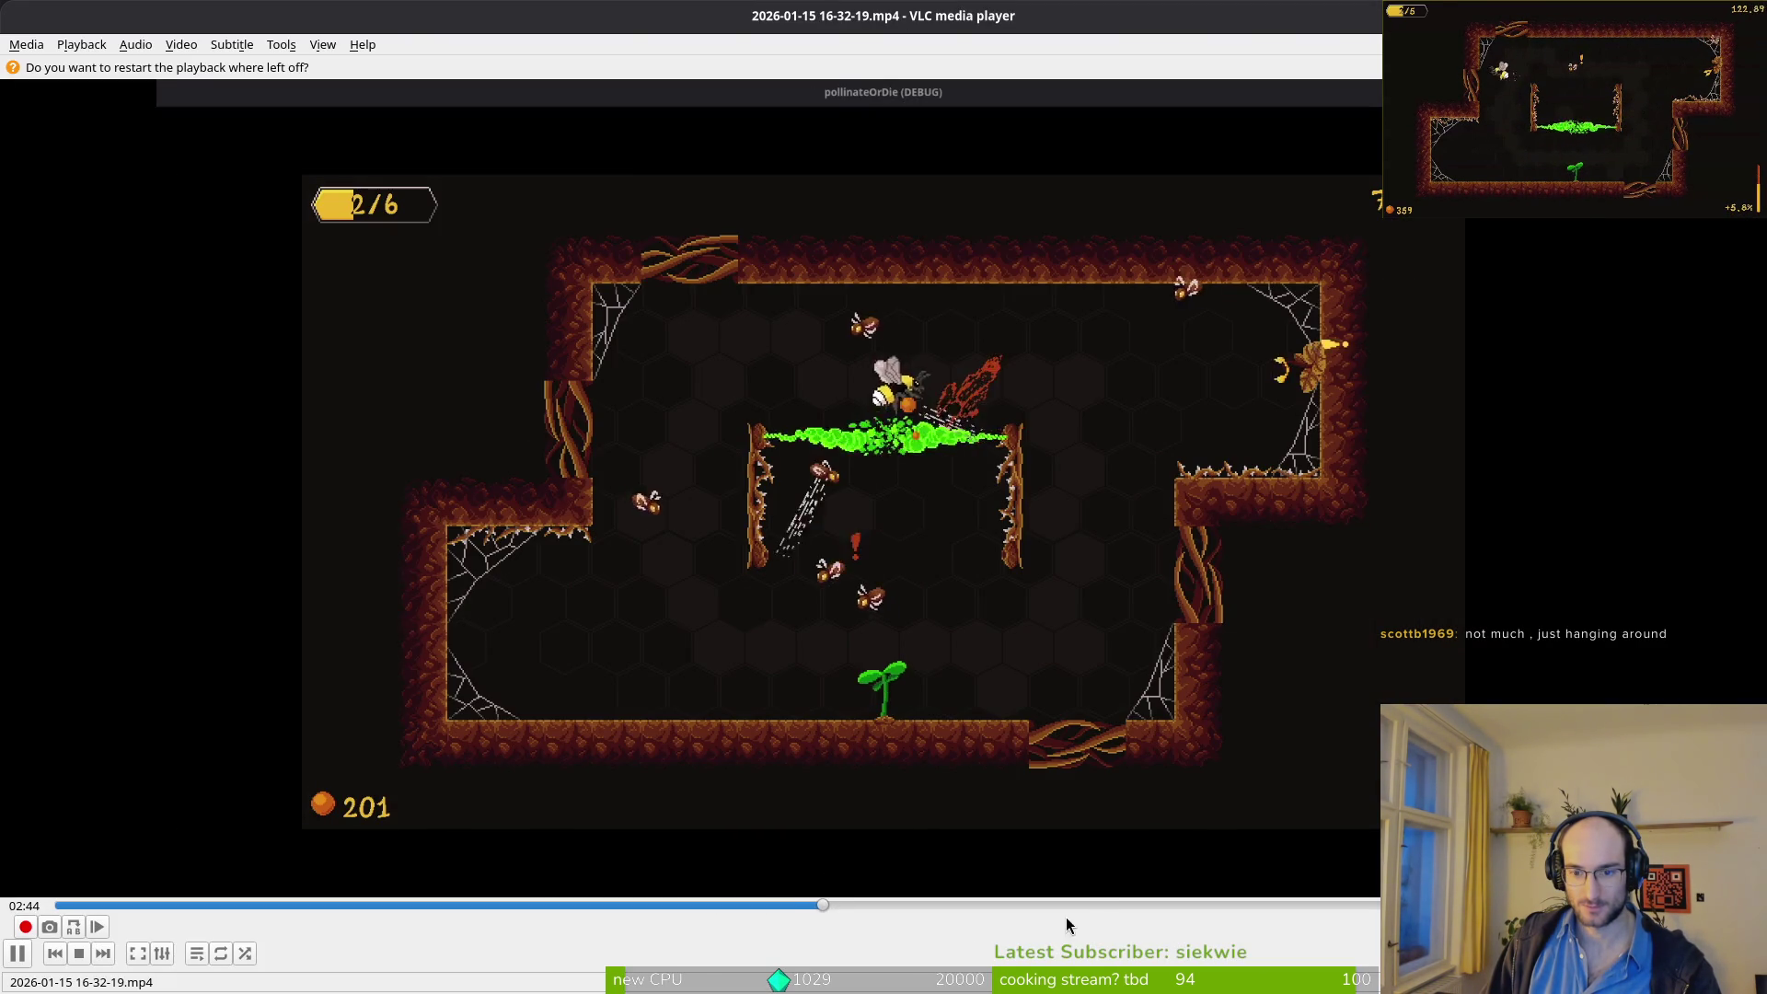
pyautogui.click(1083, 908)
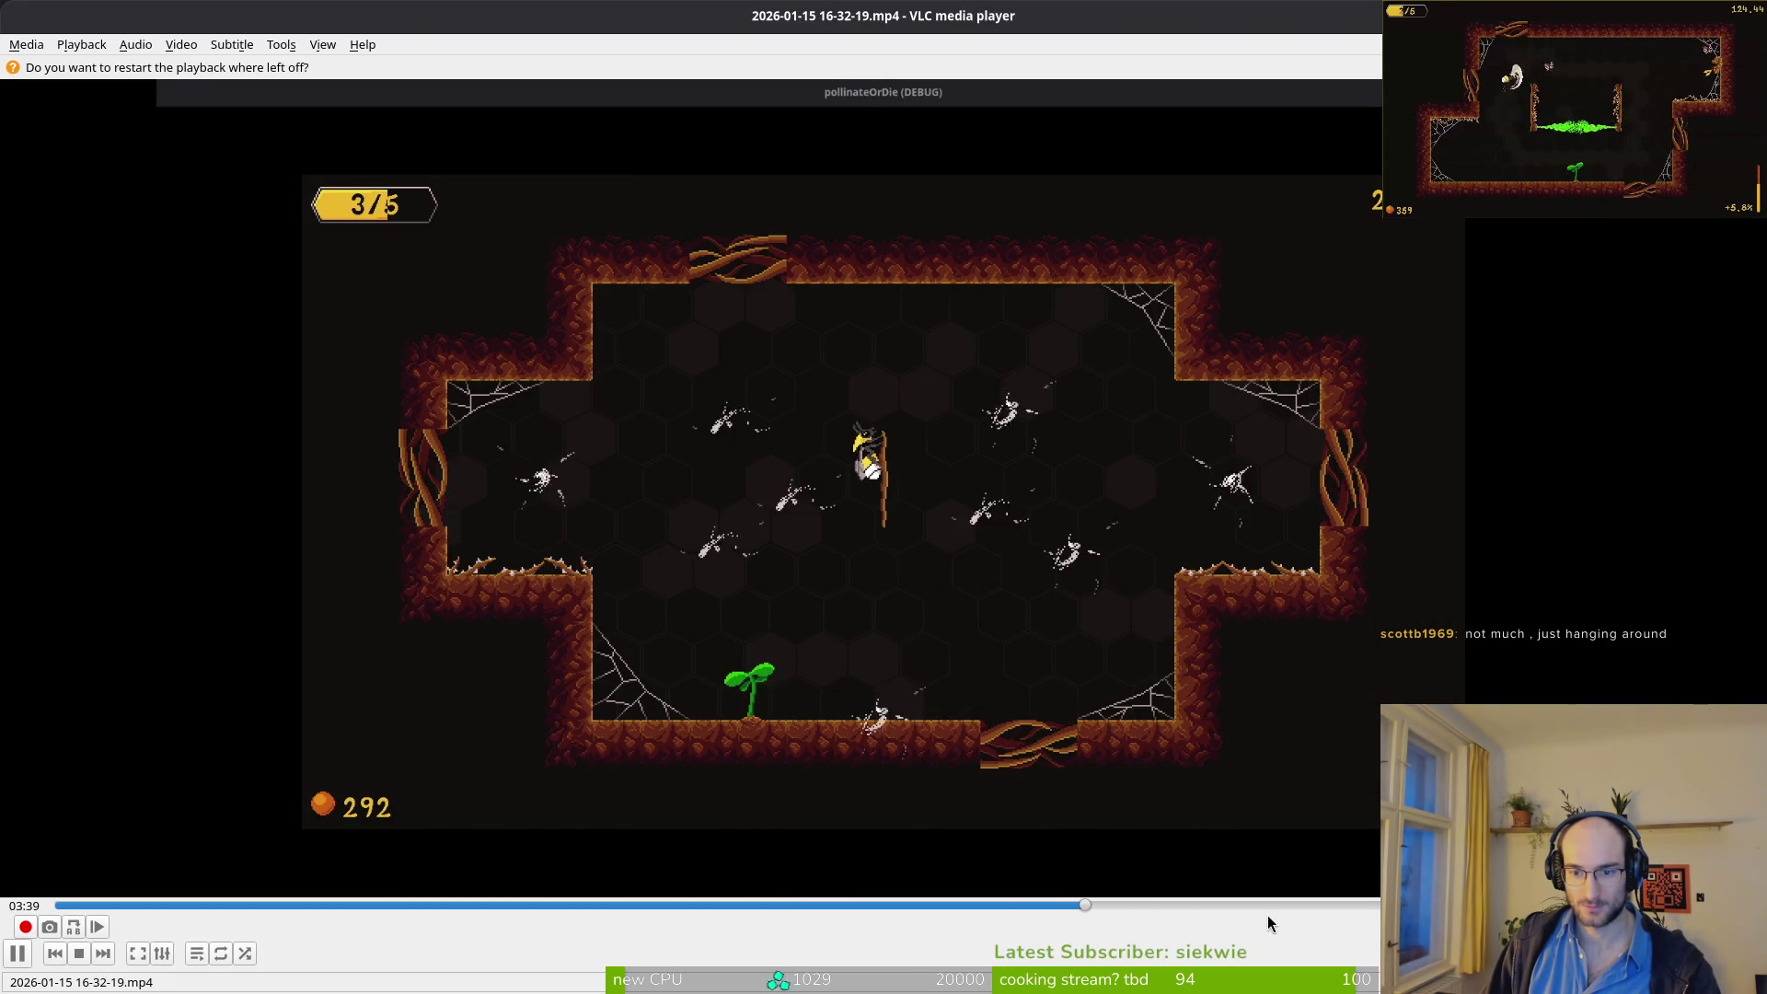
pyautogui.doubleClick(730, 550)
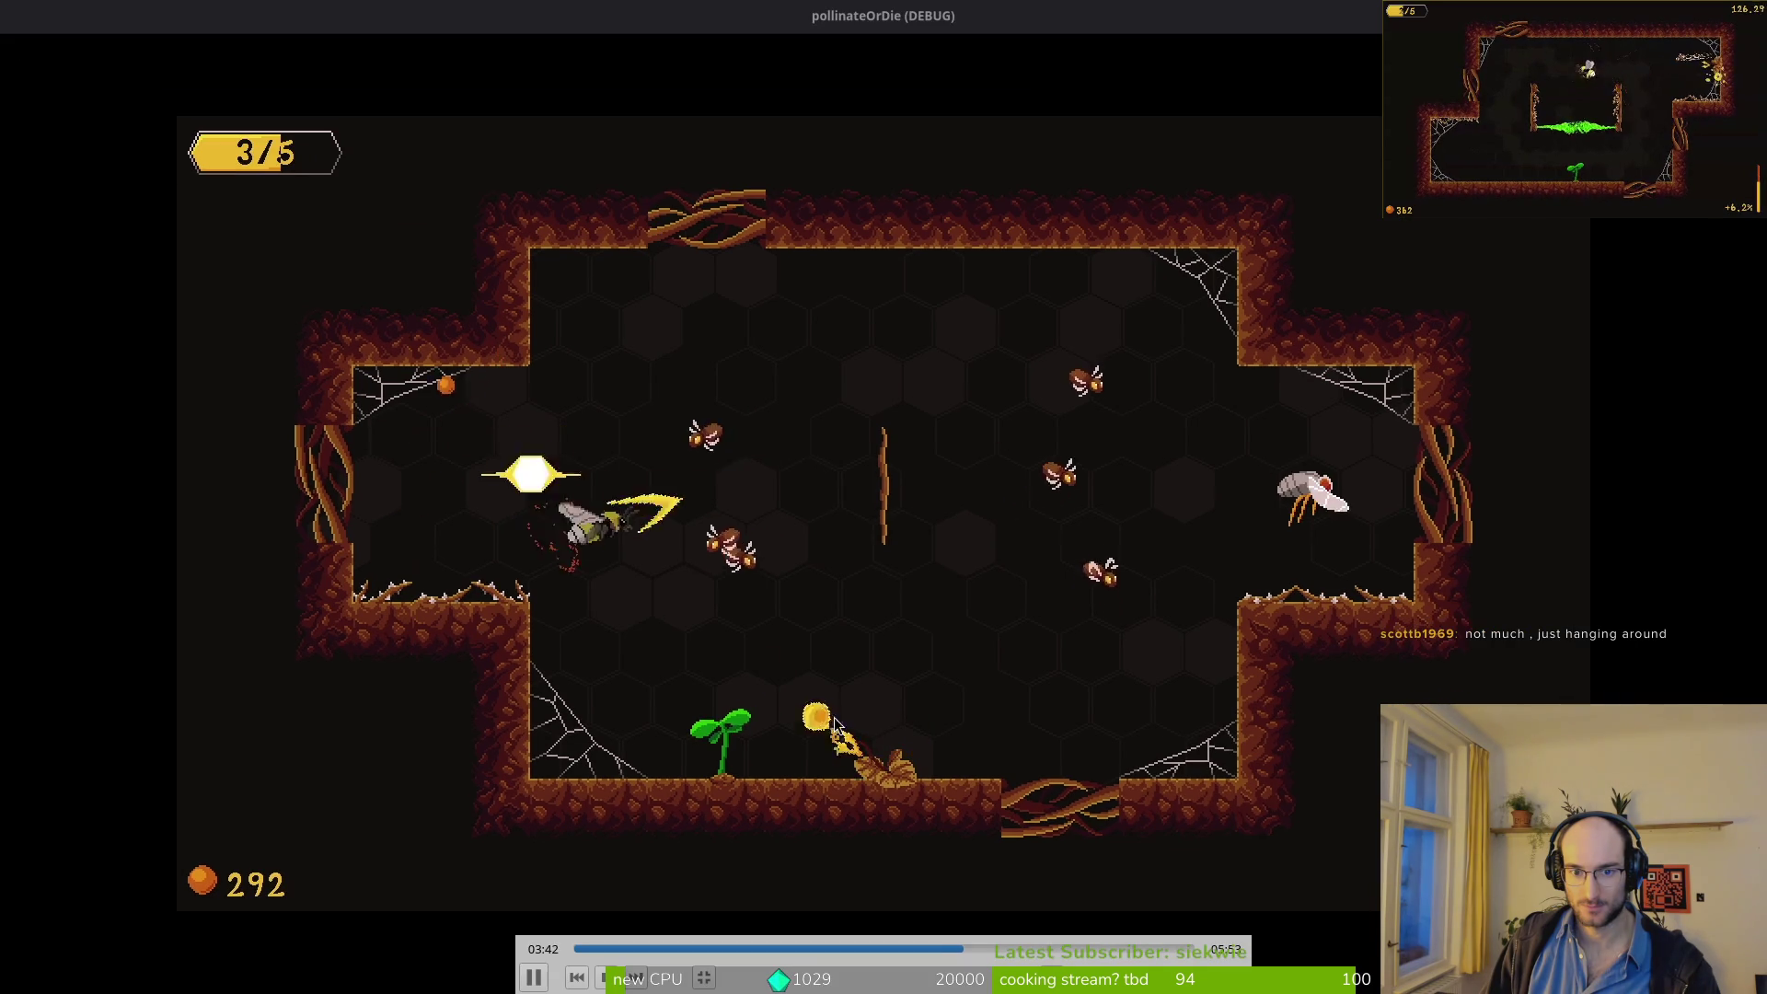
pyautogui.press('Escape')
pyautogui.hotkey('ctrl', 'q')
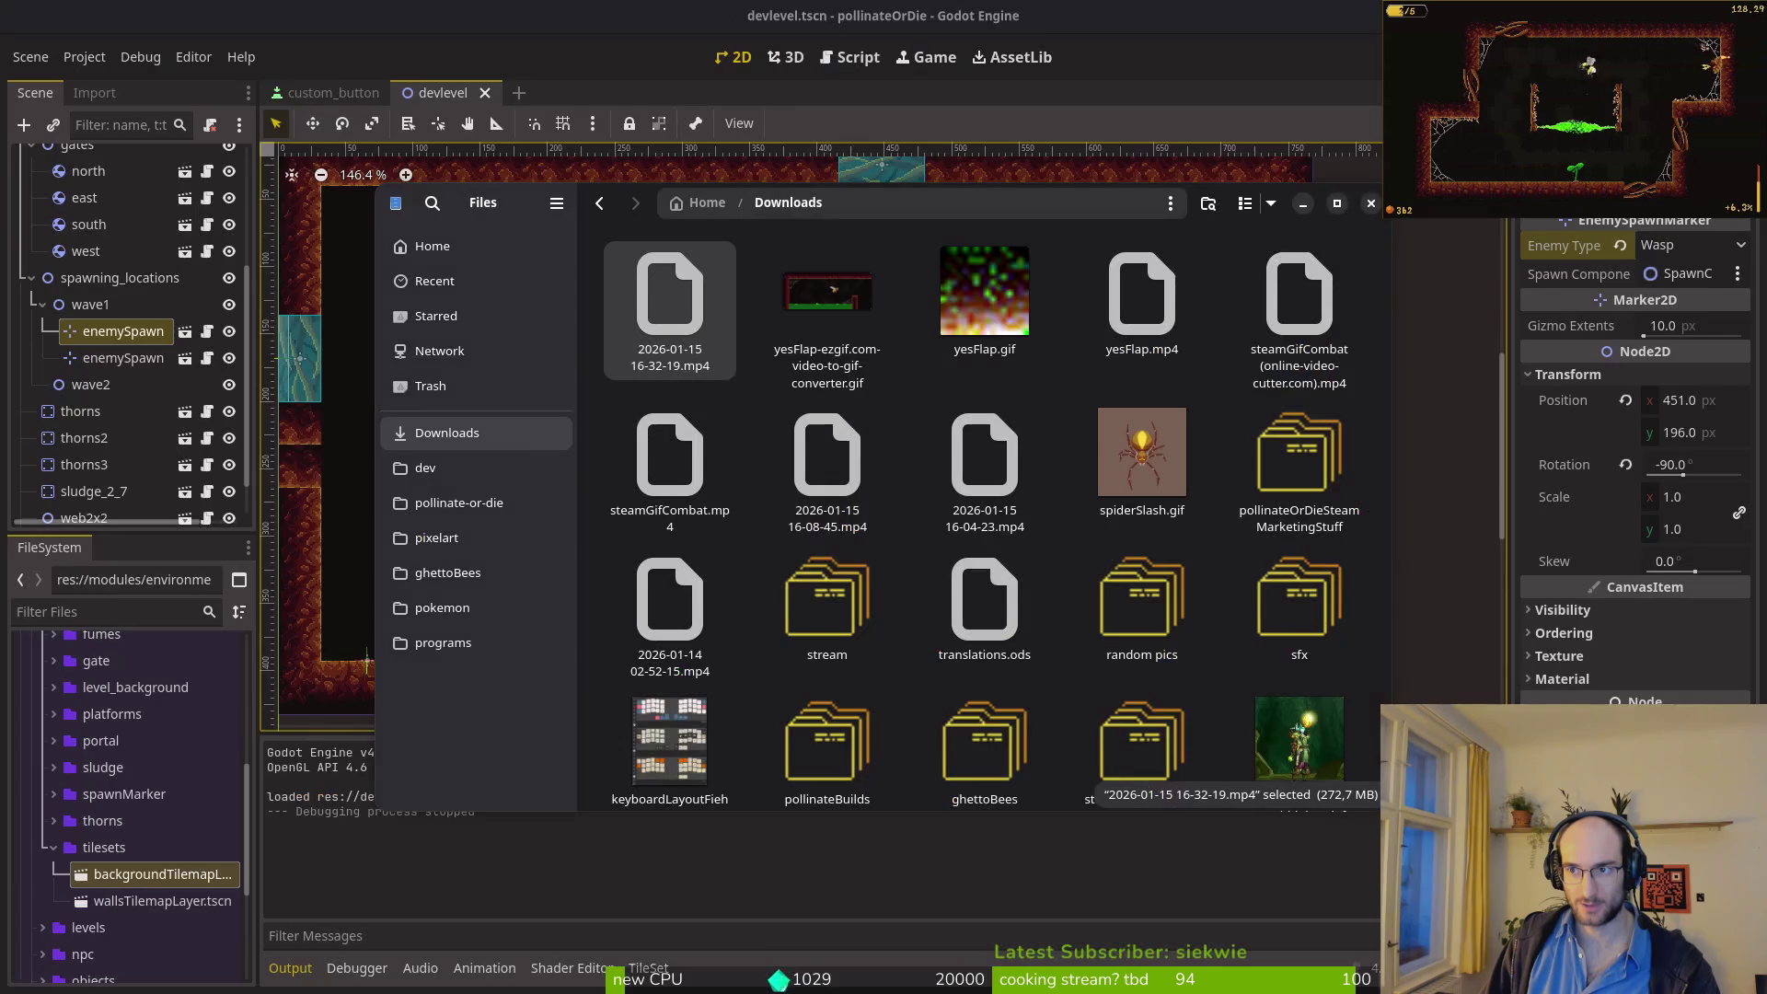
# - Trash the old yesFlap.gif and preview the ezgif-converted GIF
pyautogui.click(976, 296)
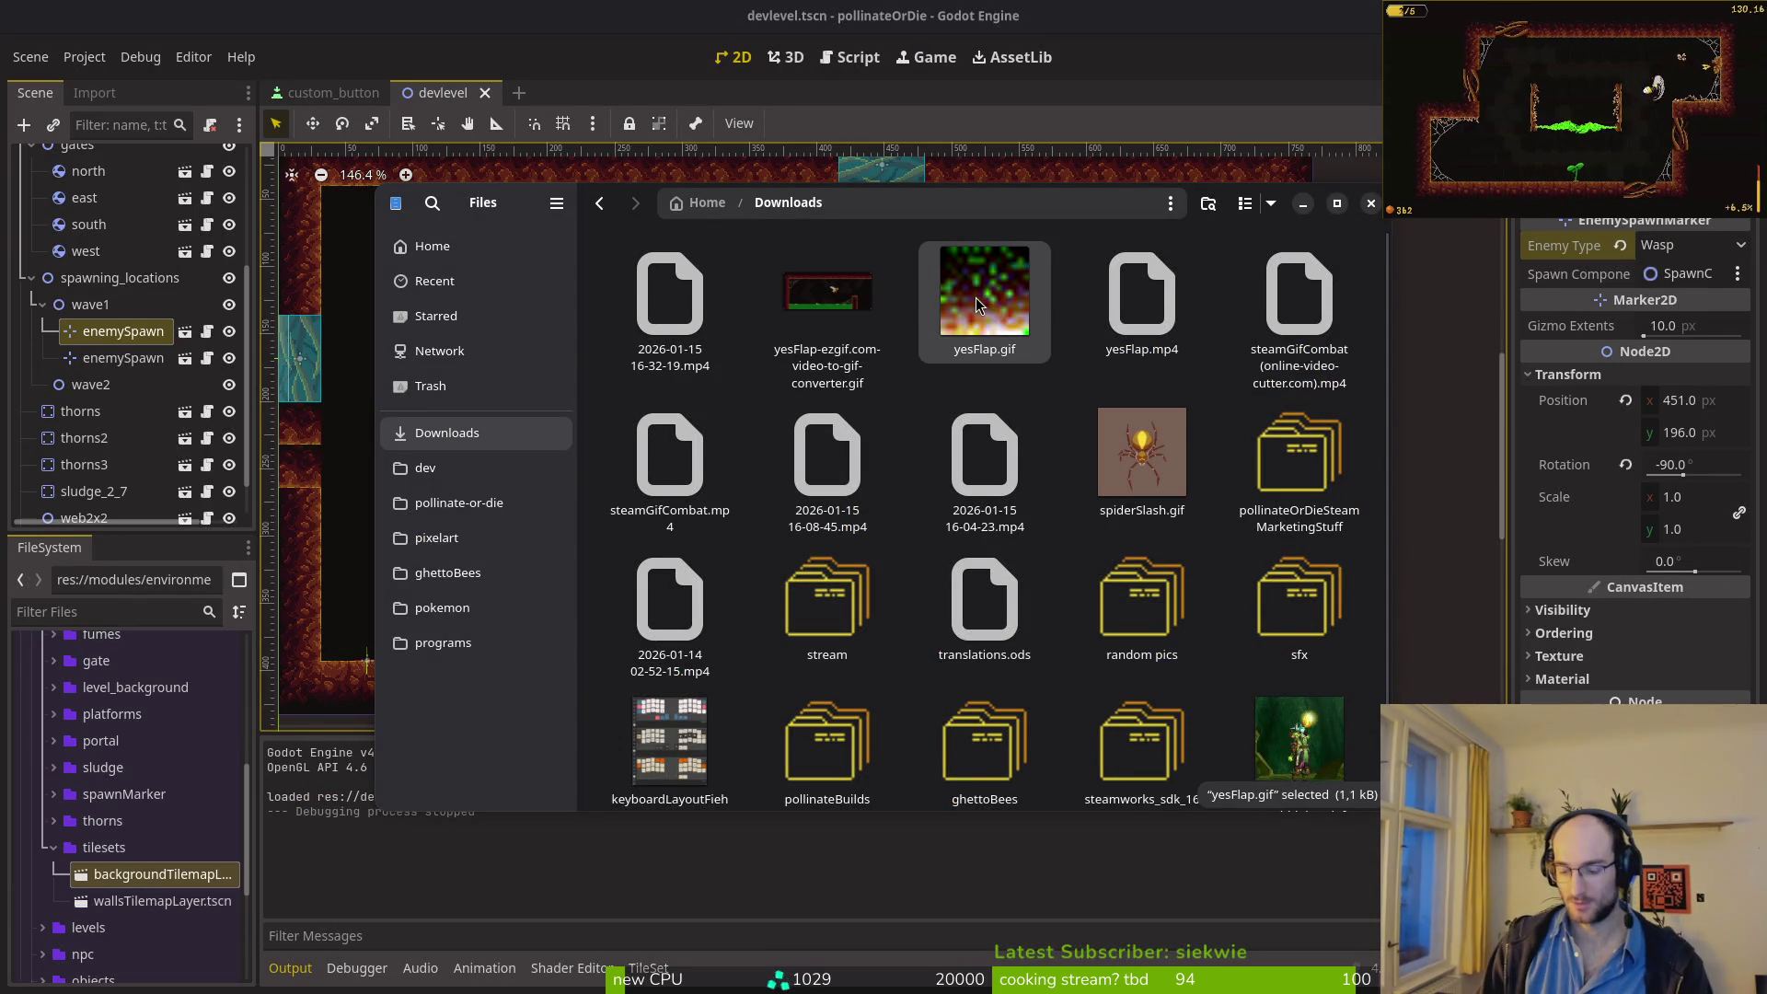
pyautogui.press('Delete')
pyautogui.doubleClick(856, 371)
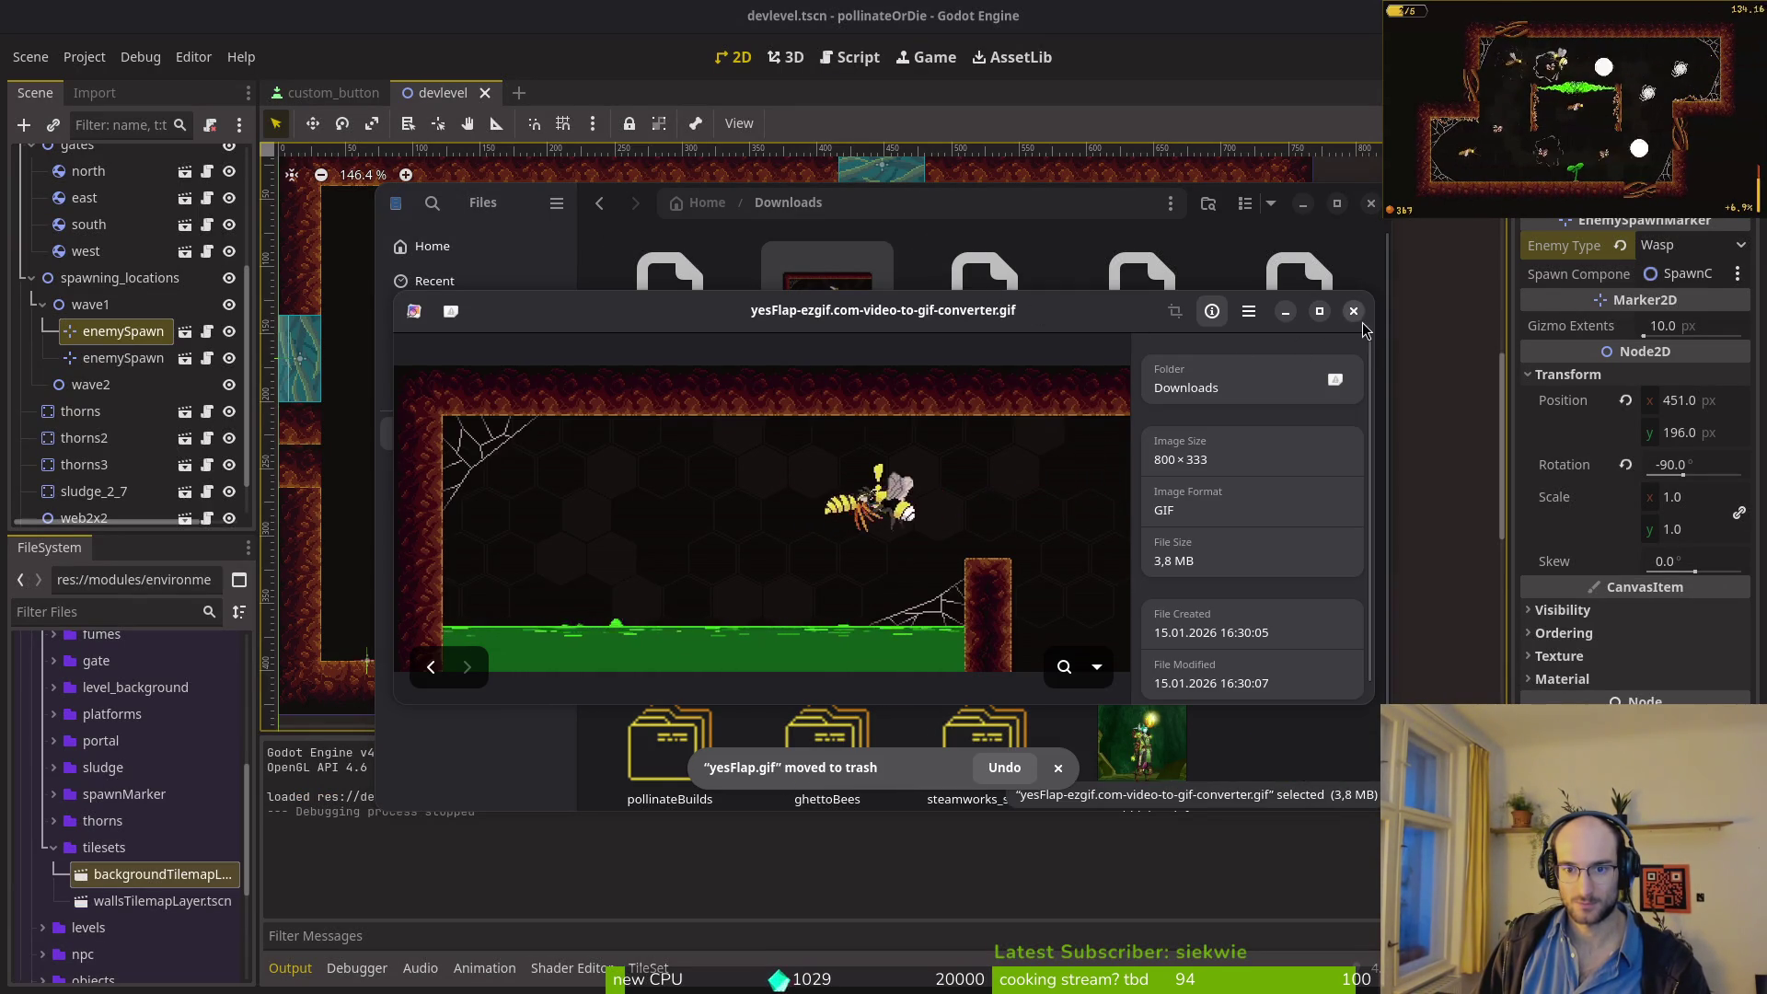
pyautogui.click(1354, 313)
# - Rename the converted GIF to yesFlap.gif and cut it for moving
pyautogui.press('F2')
pyautogui.write('yesFlap.gif')
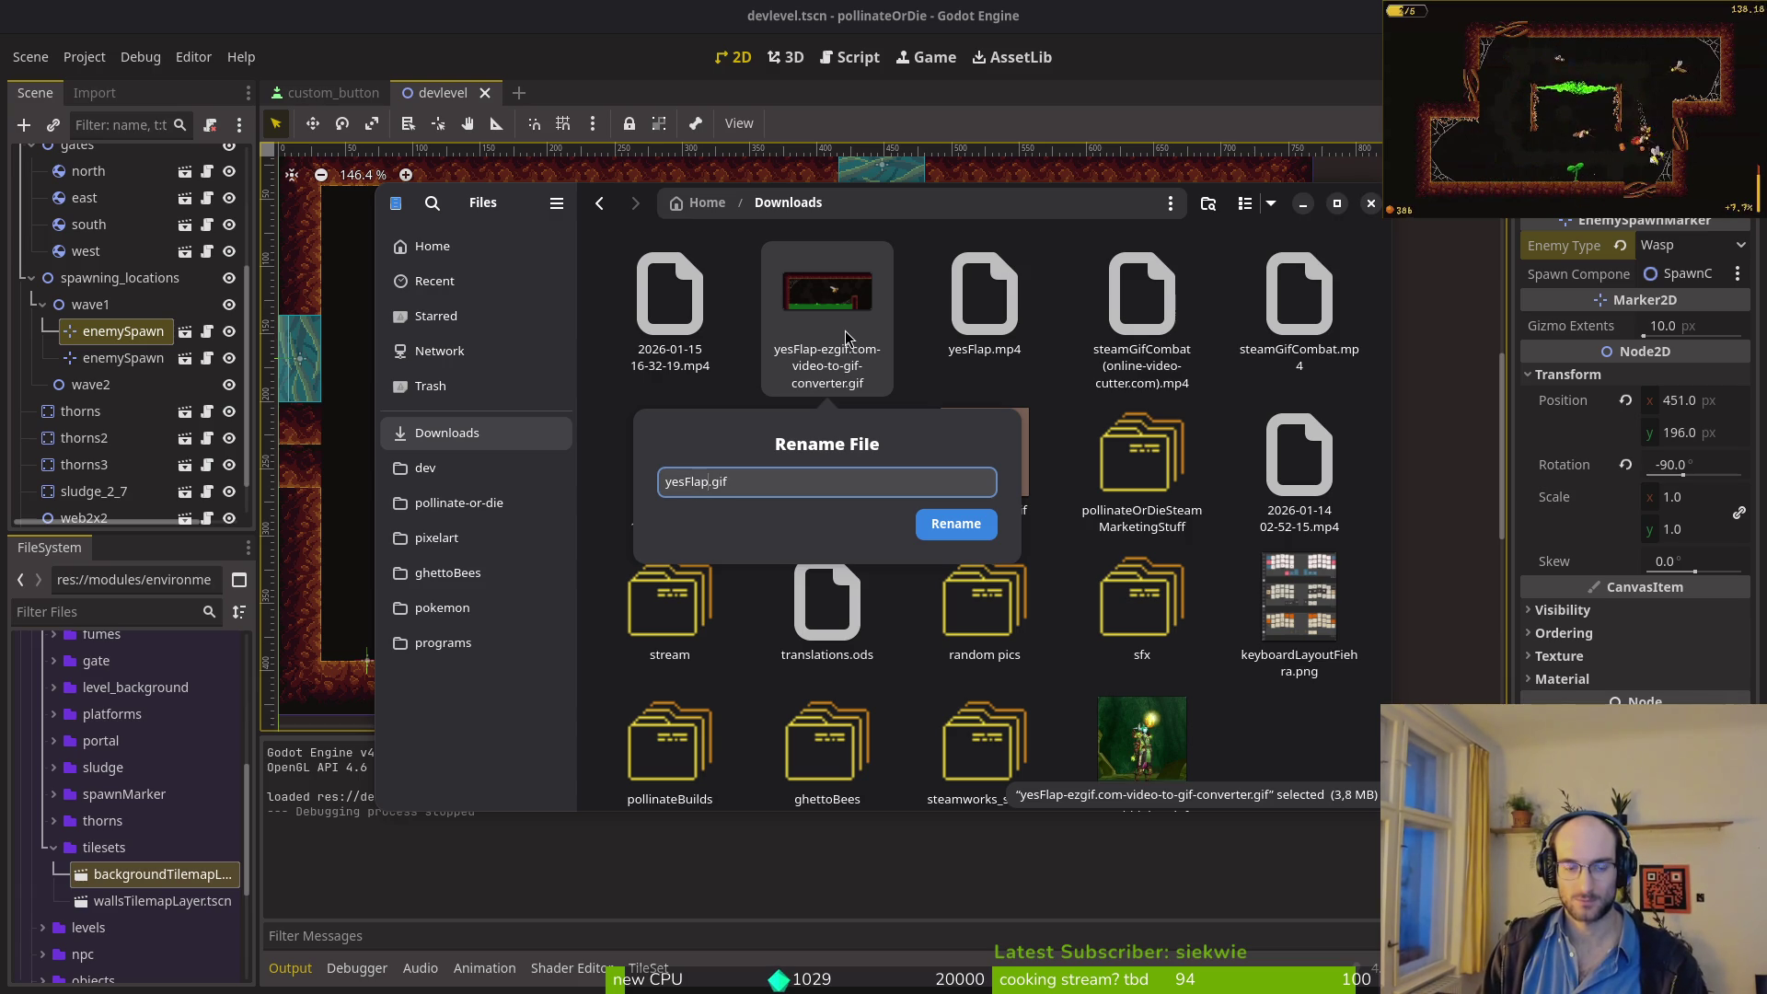
pyautogui.press('Return')
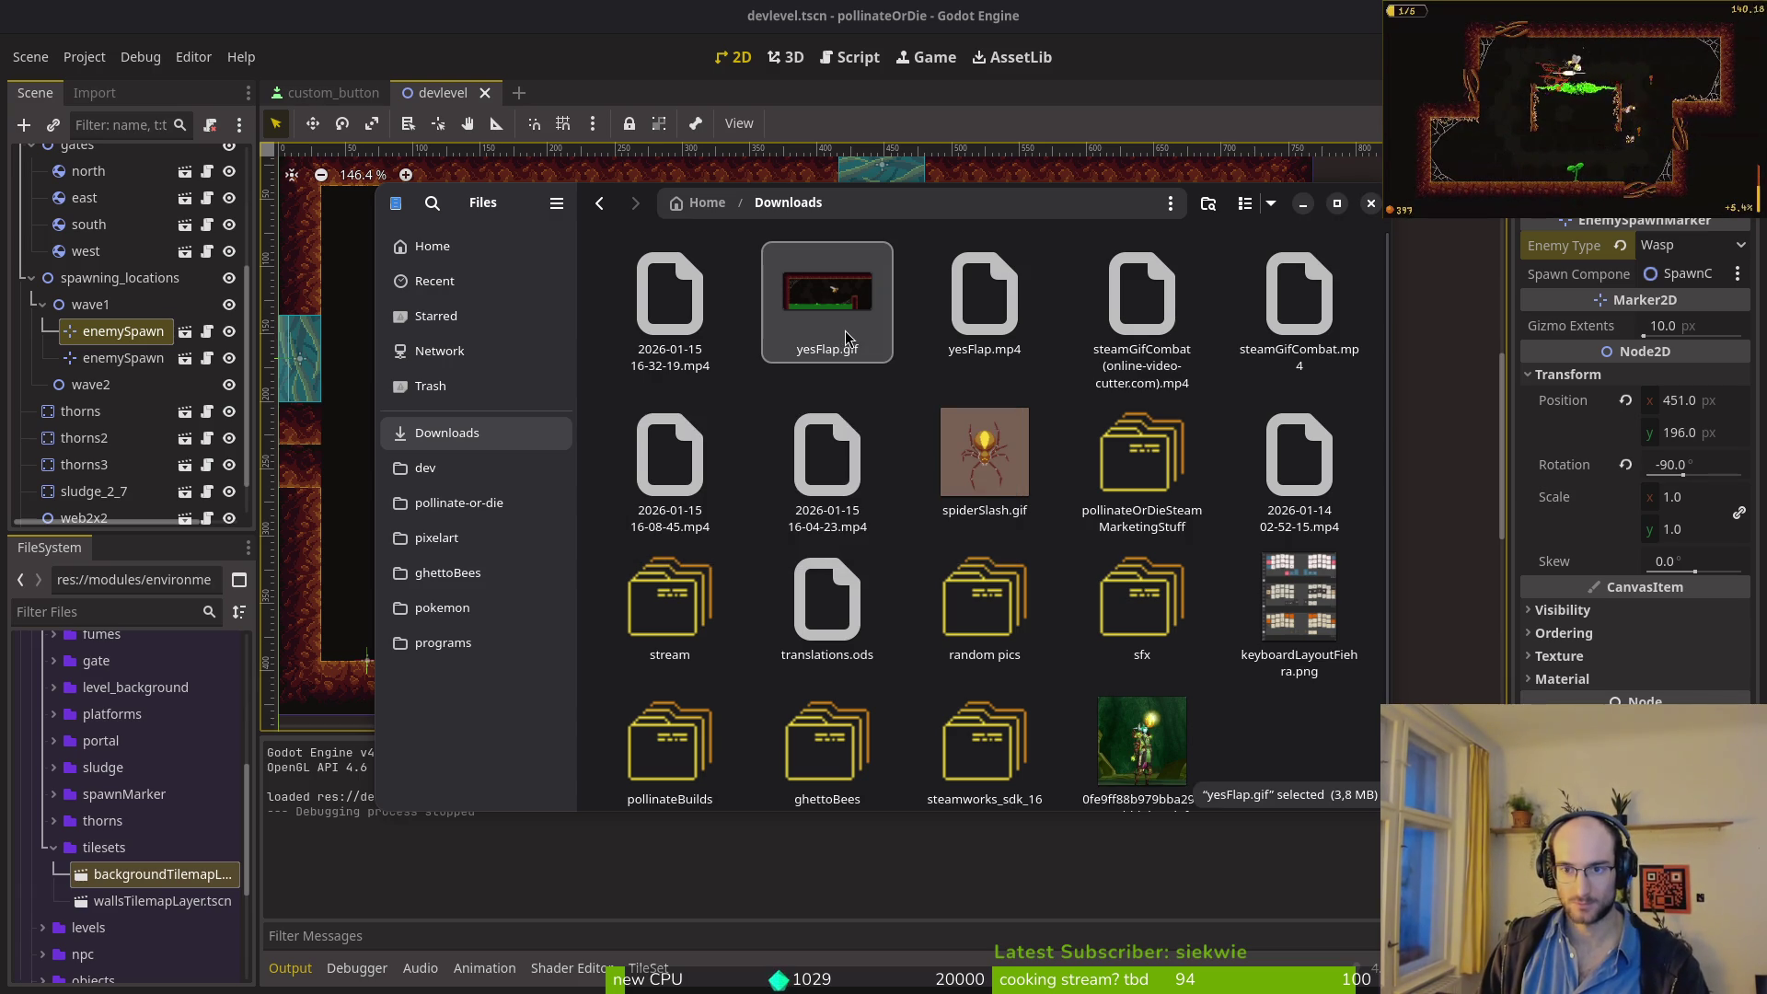
pyautogui.hotkey('ctrl', 'x')
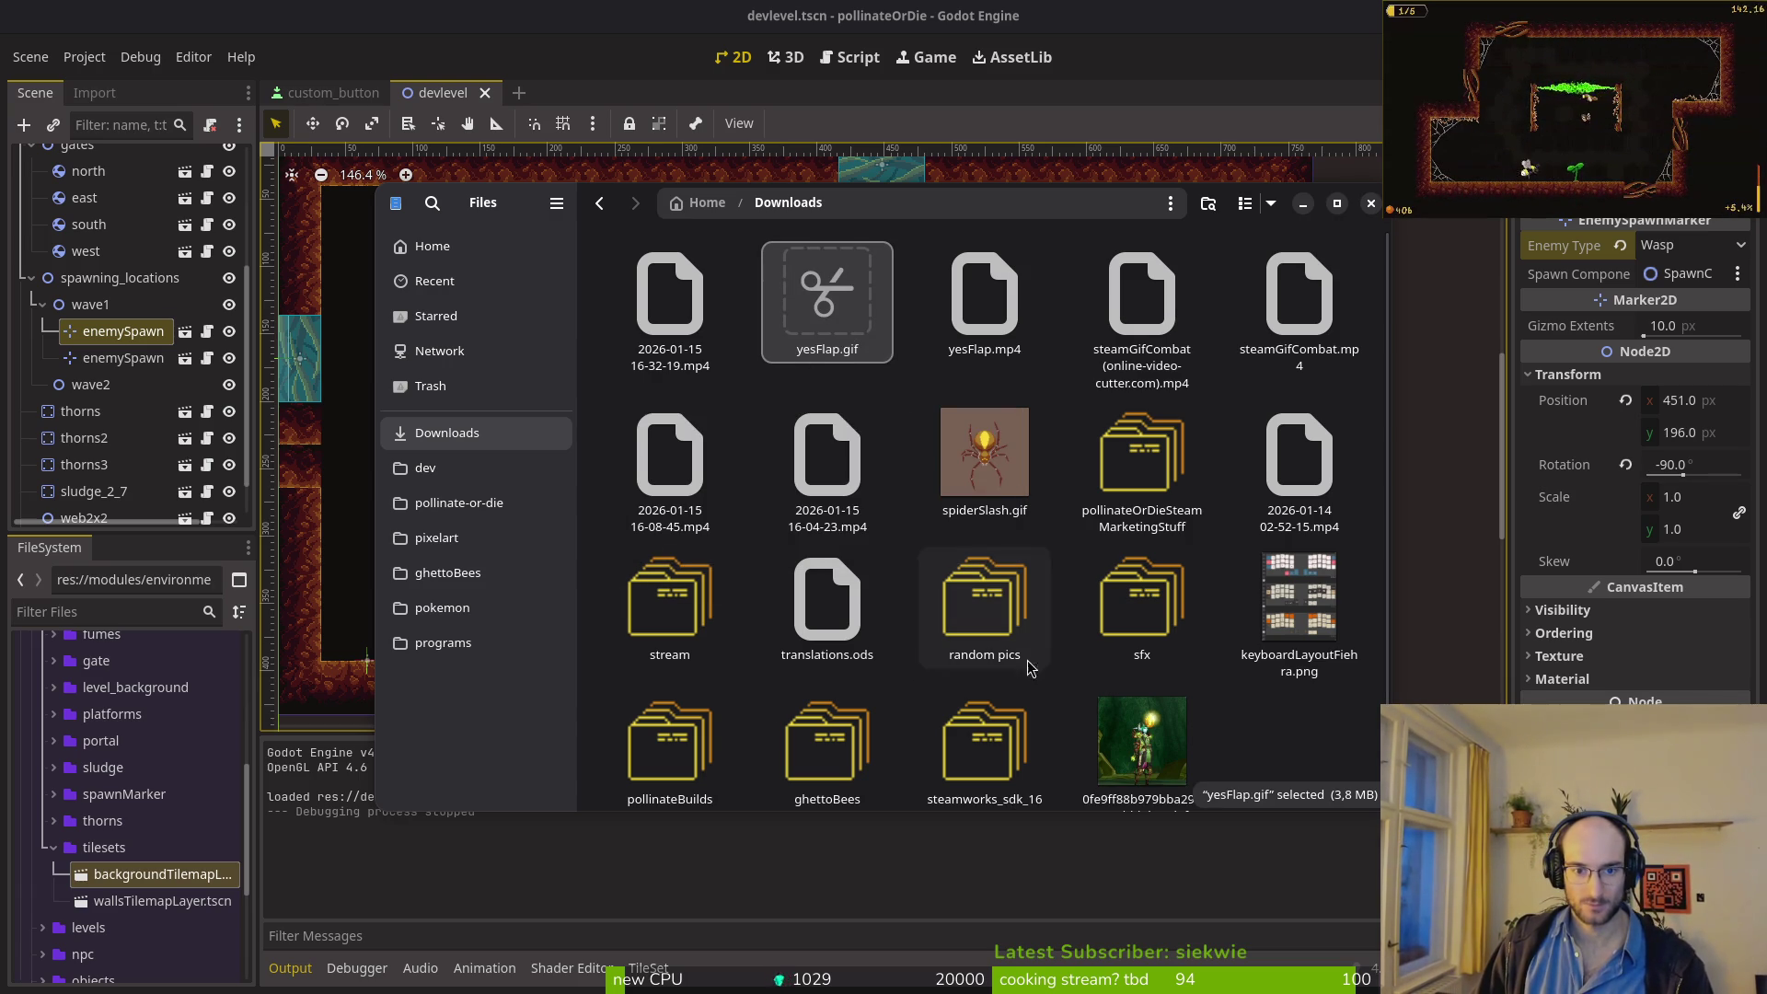
# - Paste yesFlap.gif into pollinateOrDieSteamMarketingStuff/videos, then cut it back out
pyautogui.doubleClick(1142, 455)
pyautogui.doubleClick(838, 587)
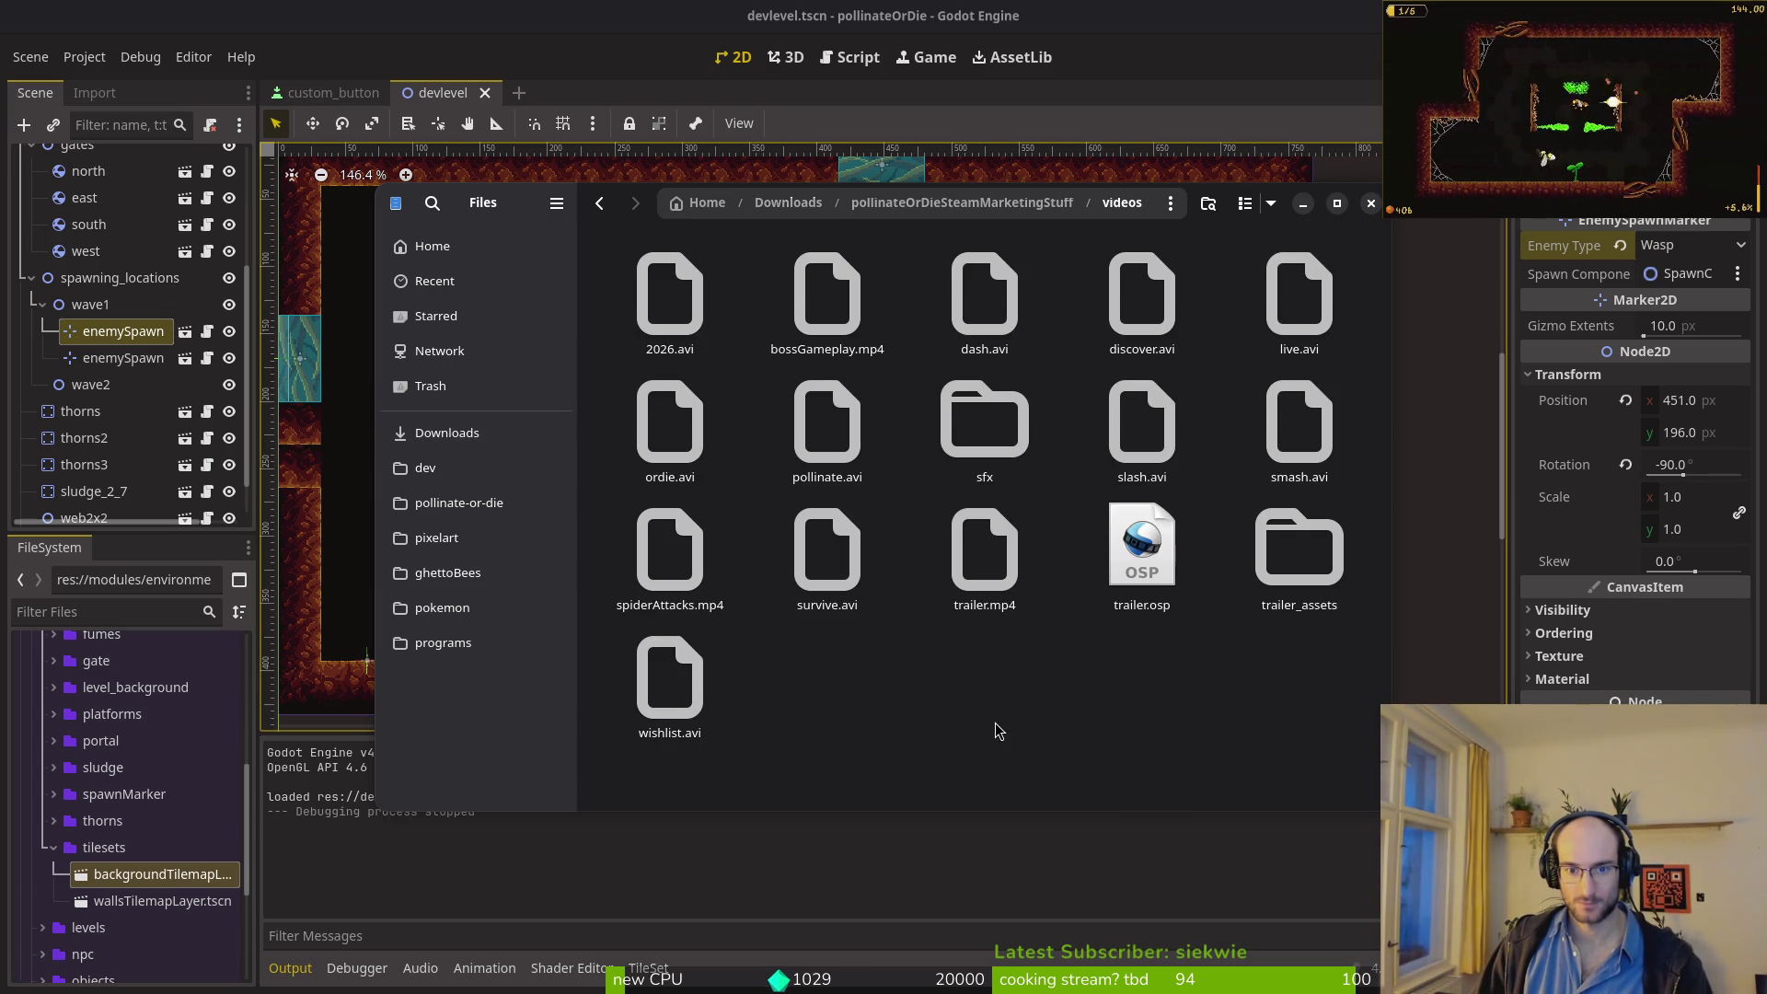
pyautogui.hotkey('ctrl', 'v')
pyautogui.hotkey('ctrl', 'x')
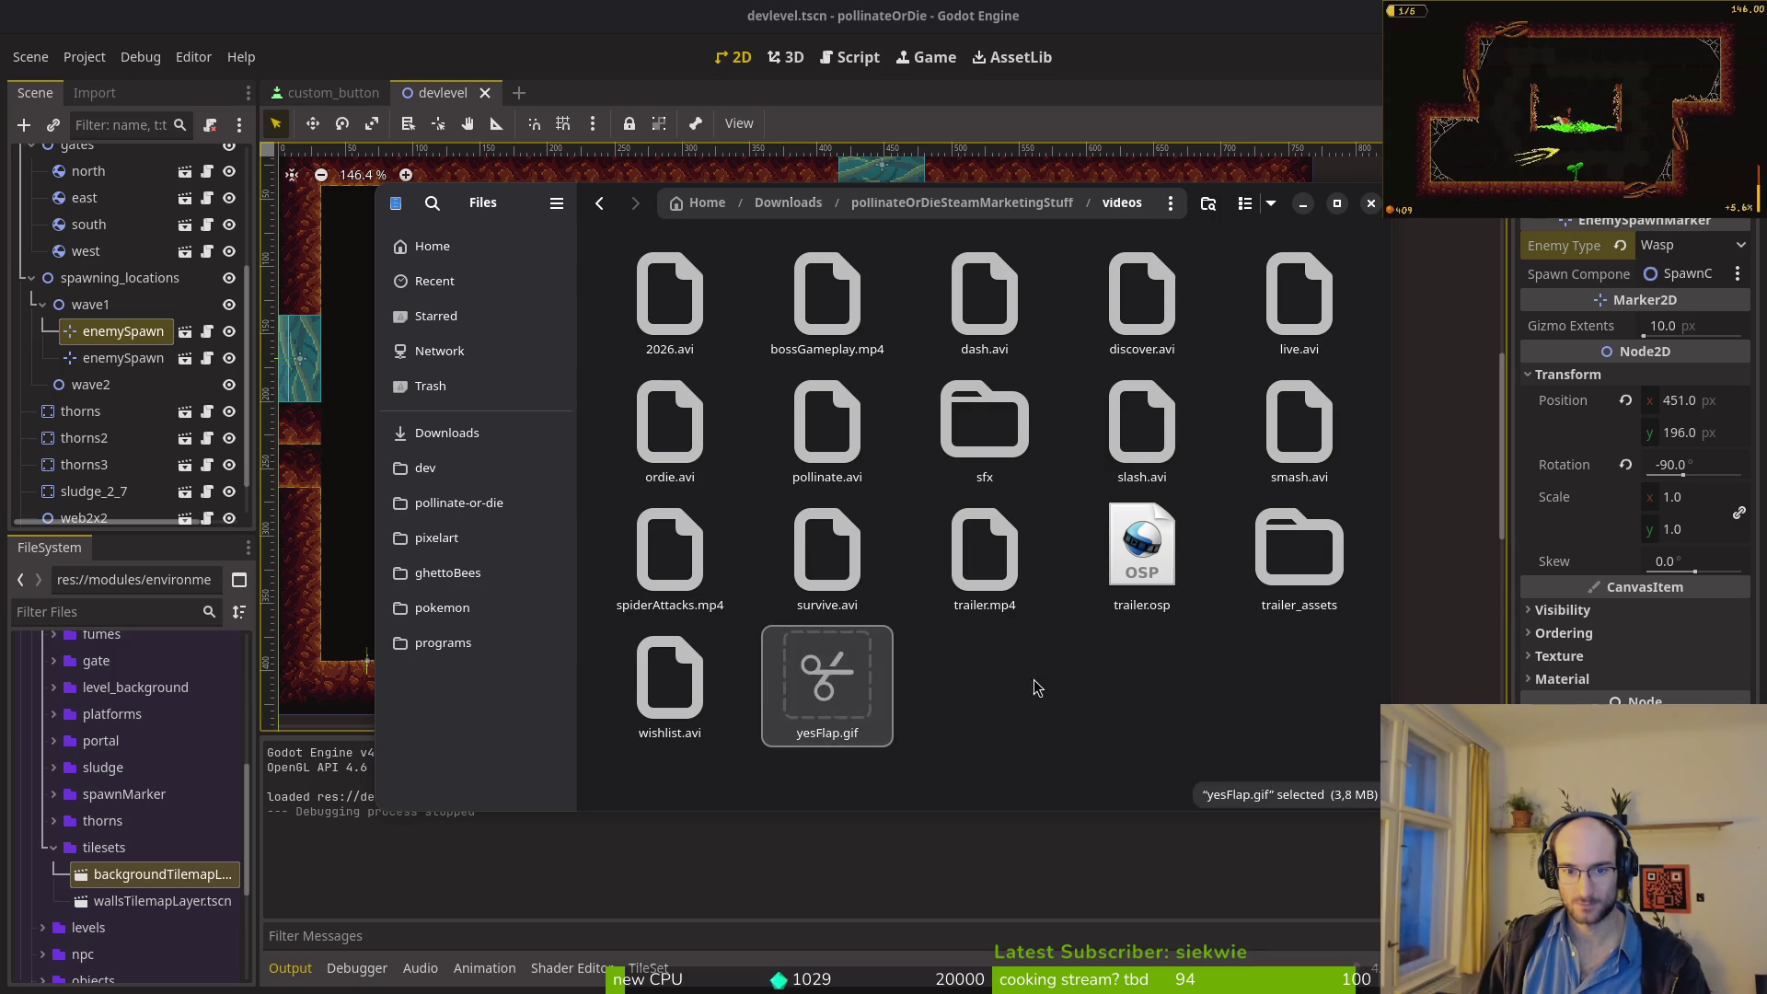
pyautogui.hotkey('alt', 'Left')
# - Paste yesFlap.gif into pollinateordieSteamAssets, return to Downloads, and play the 16-04-23 recording
pyautogui.click(636, 465)
pyautogui.doubleClick(622, 472)
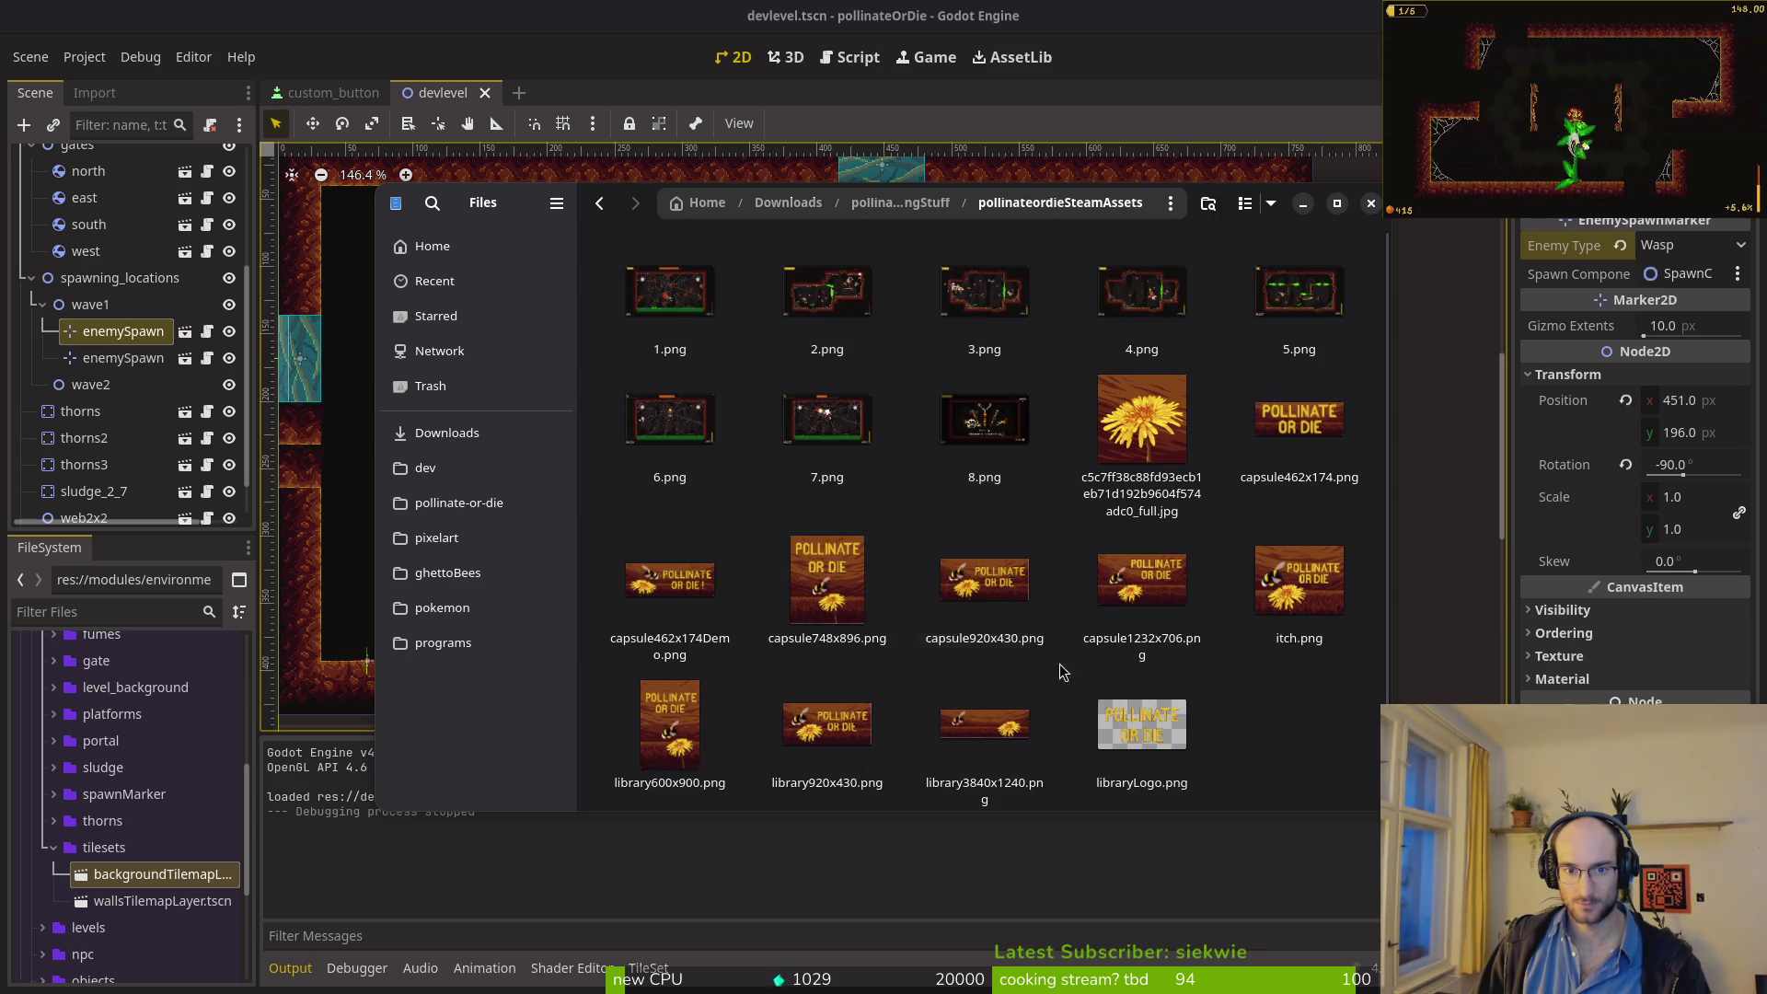
pyautogui.hotkey('ctrl', 'v')
pyautogui.hotkey('alt', 'Left')
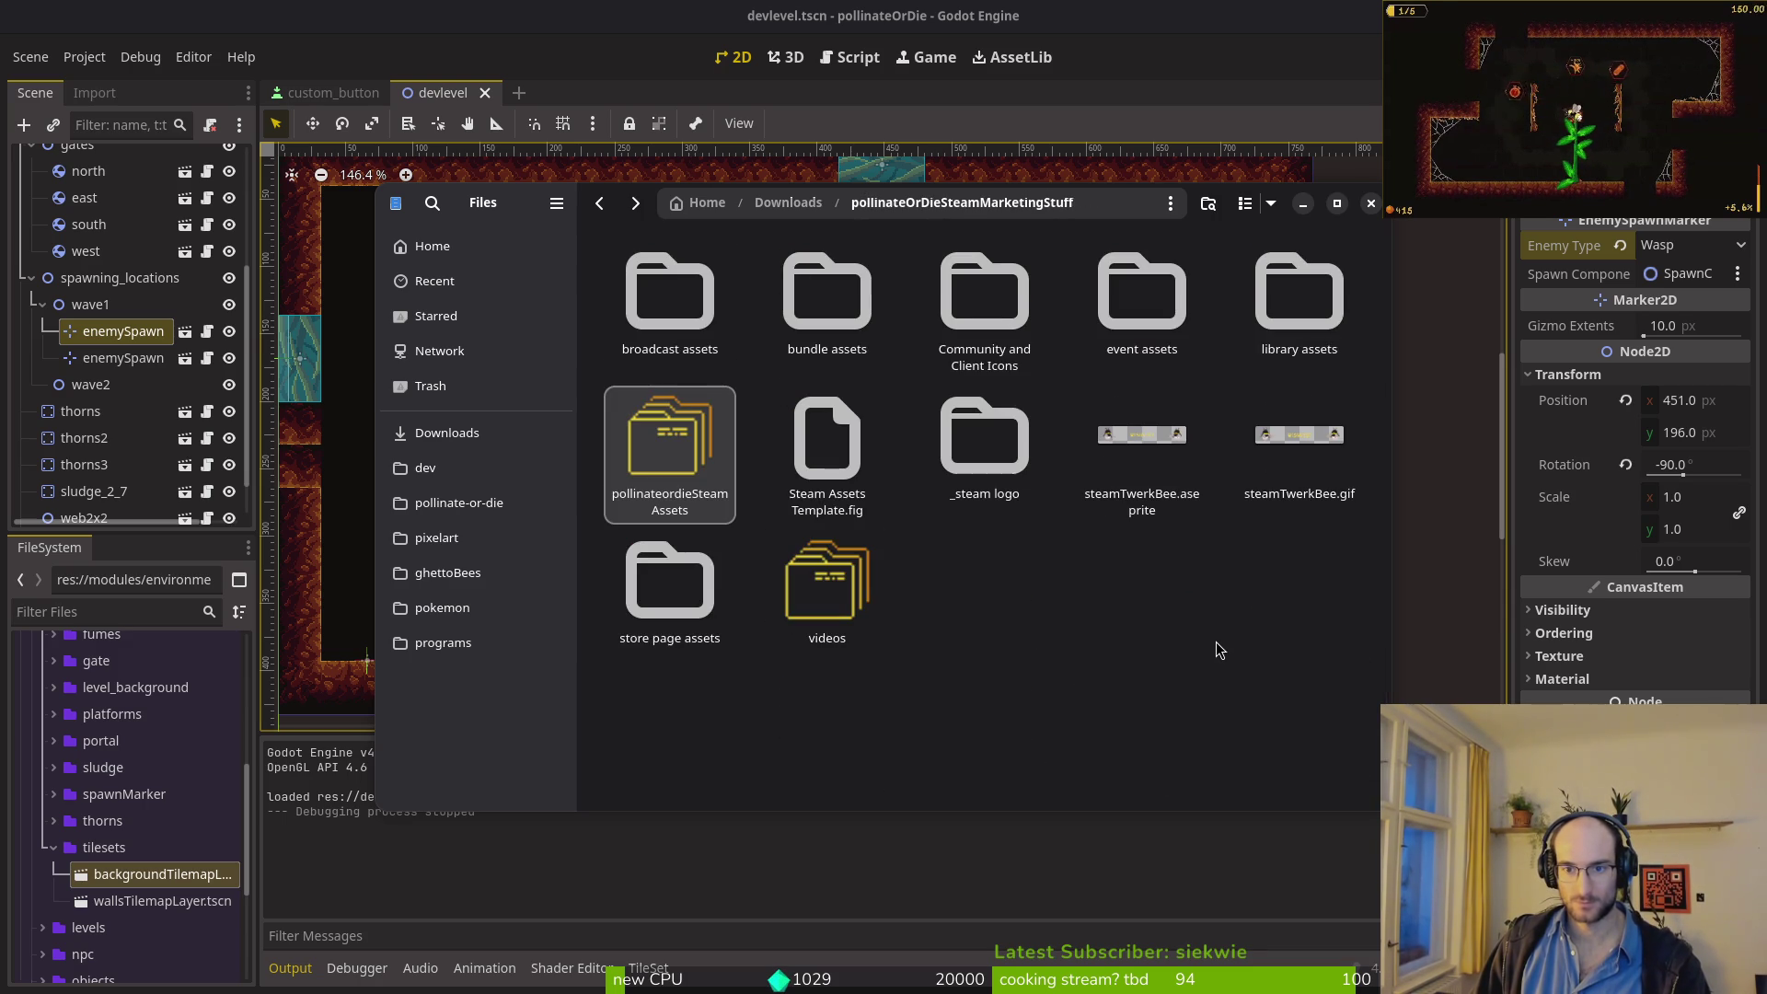
pyautogui.doubleClick(867, 606)
pyautogui.hotkey('alt', 'Left')
pyautogui.hotkey('alt', 'Left')
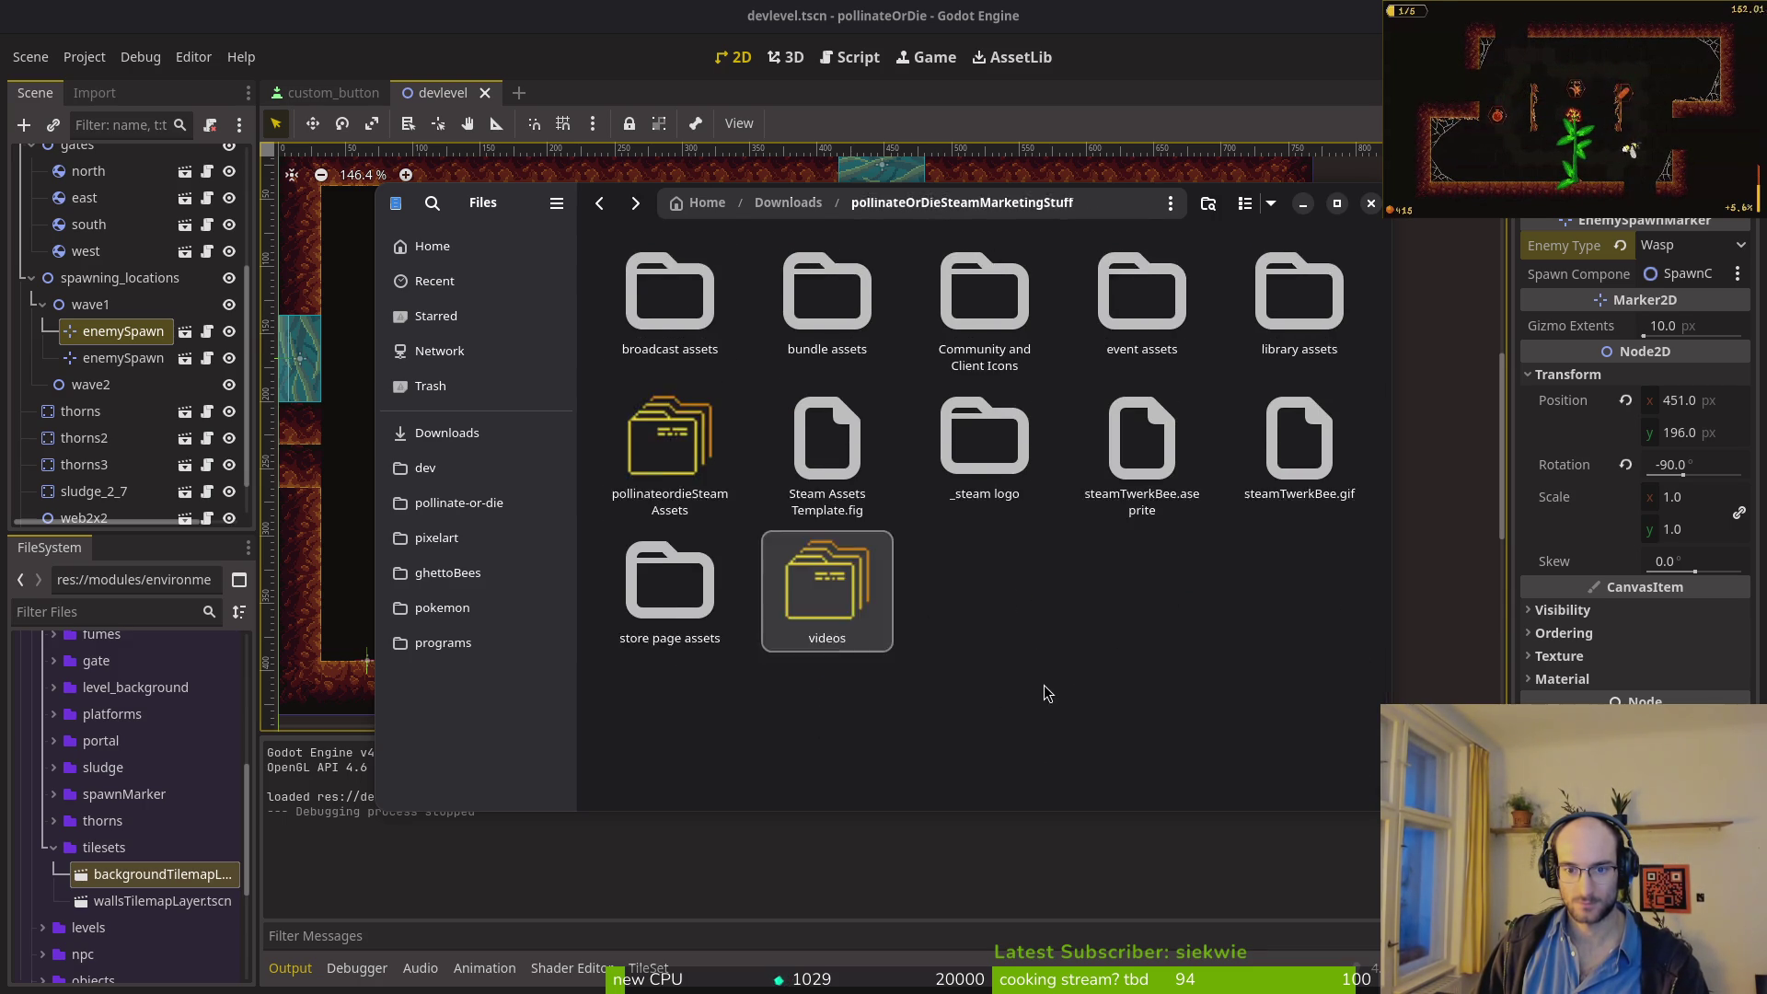
pyautogui.doubleClick(659, 461)
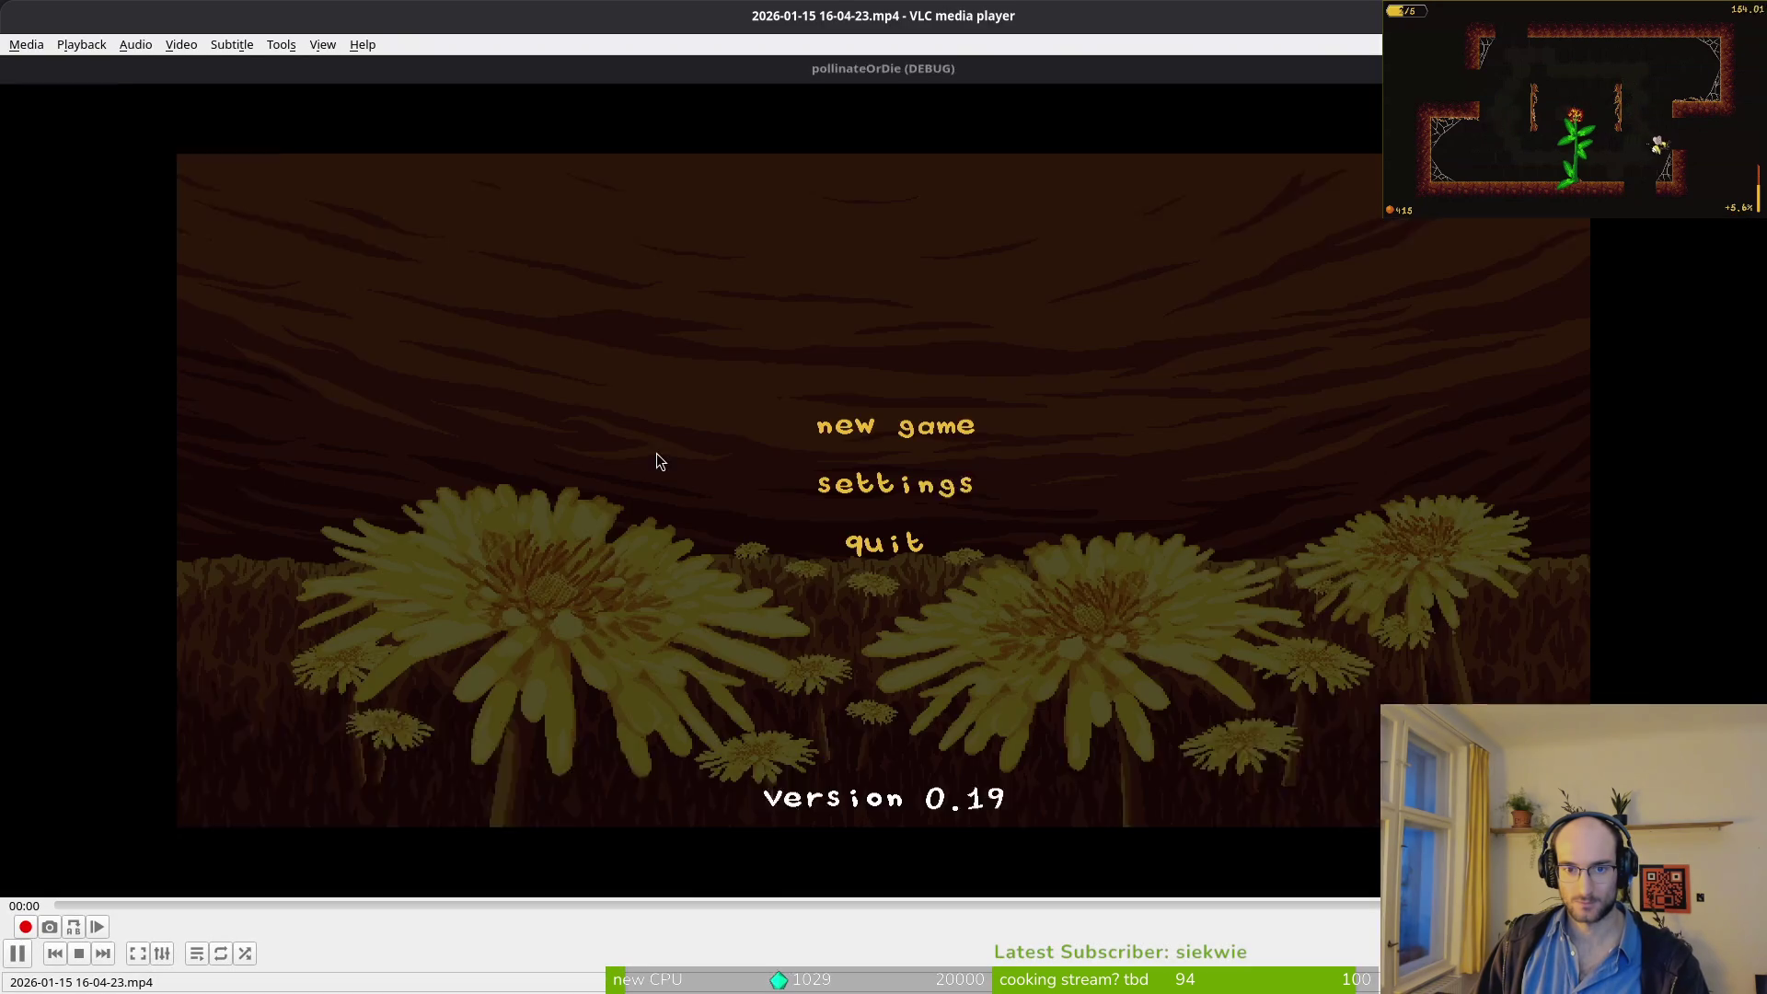
# - Quit VLC and trash the 16-04-23 recording together with the 16-32-19 recording
pyautogui.hotkey('ctrl', 'q')
pyautogui.hotkey('shift', 'Up')
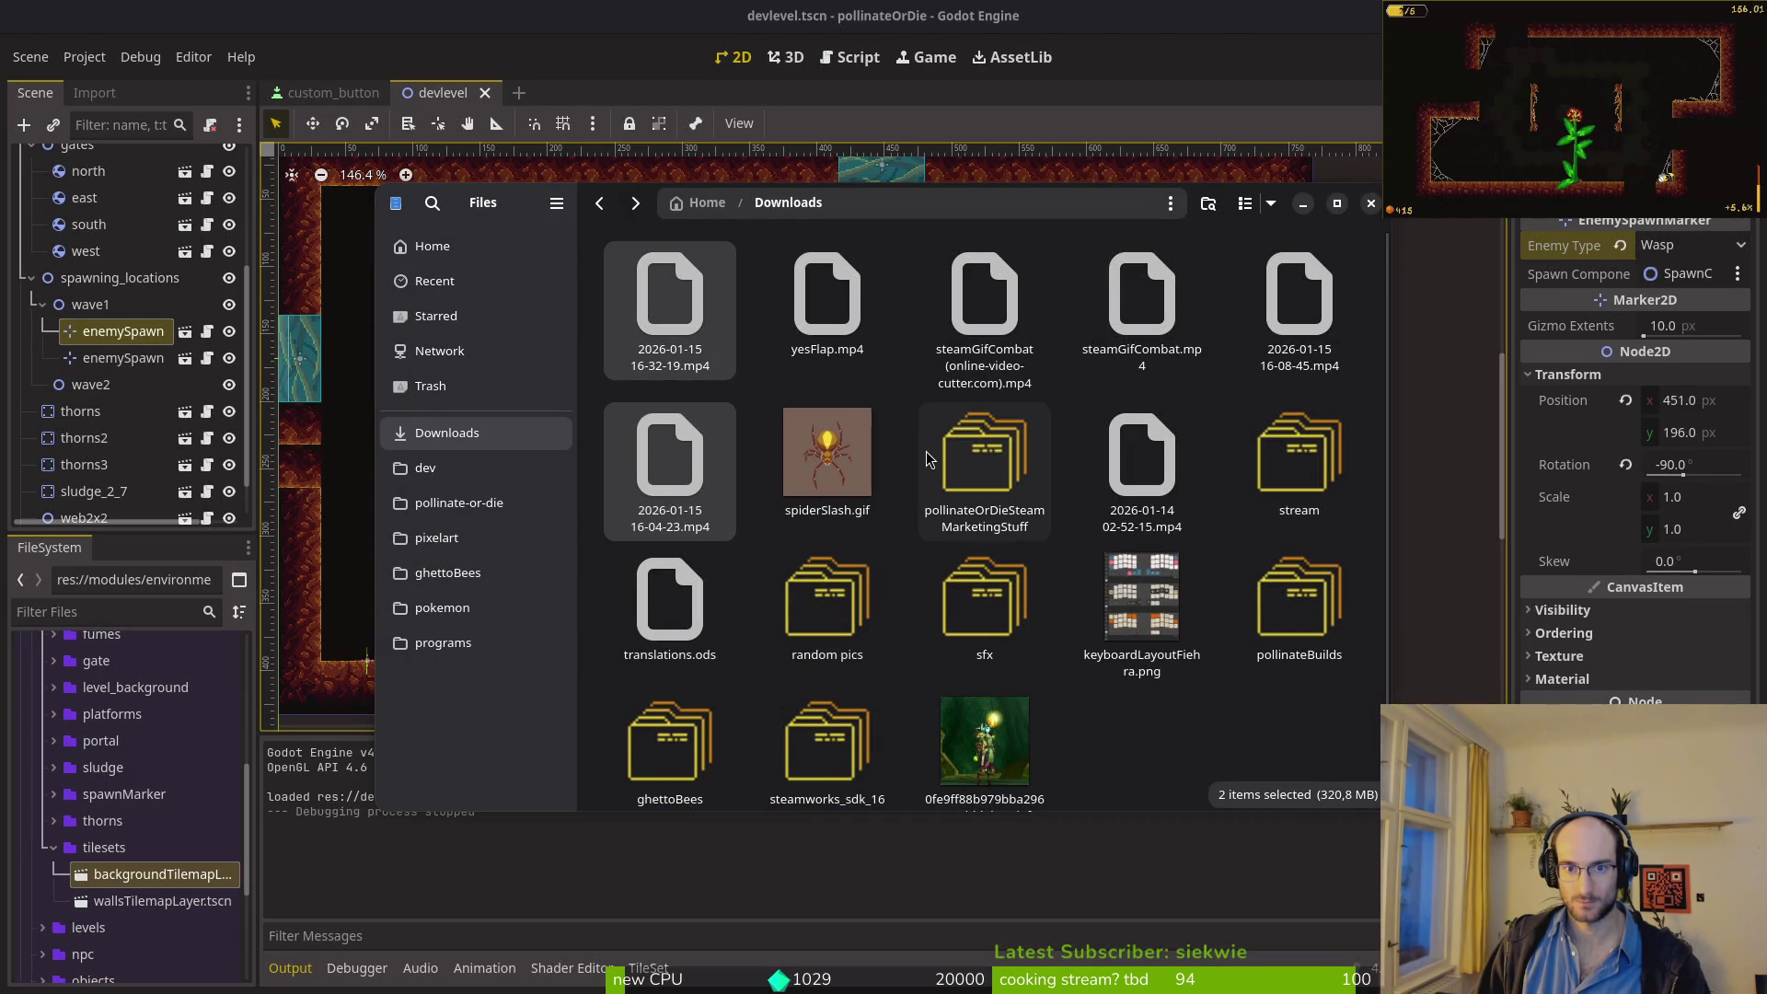
pyautogui.press('Delete')
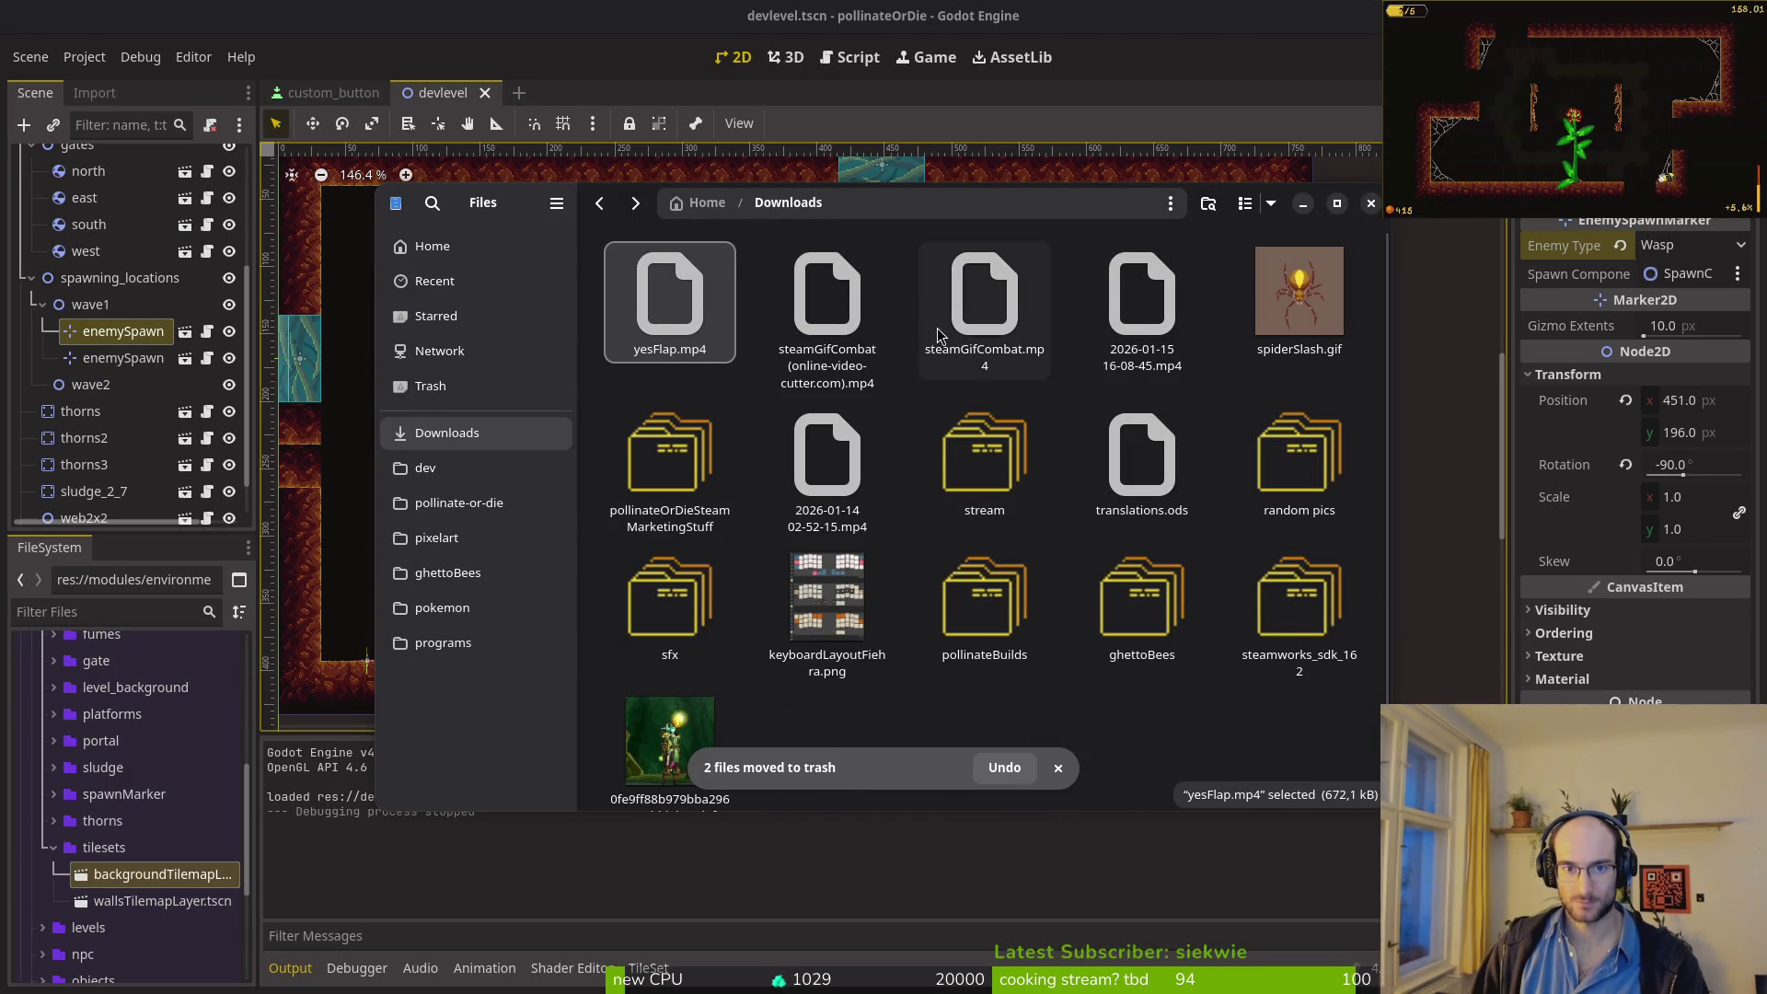
# - Preview and trash the online-video-cutter combat clip and steamGifCombat.mp4
pyautogui.click(840, 352)
pyautogui.doubleClick(840, 350)
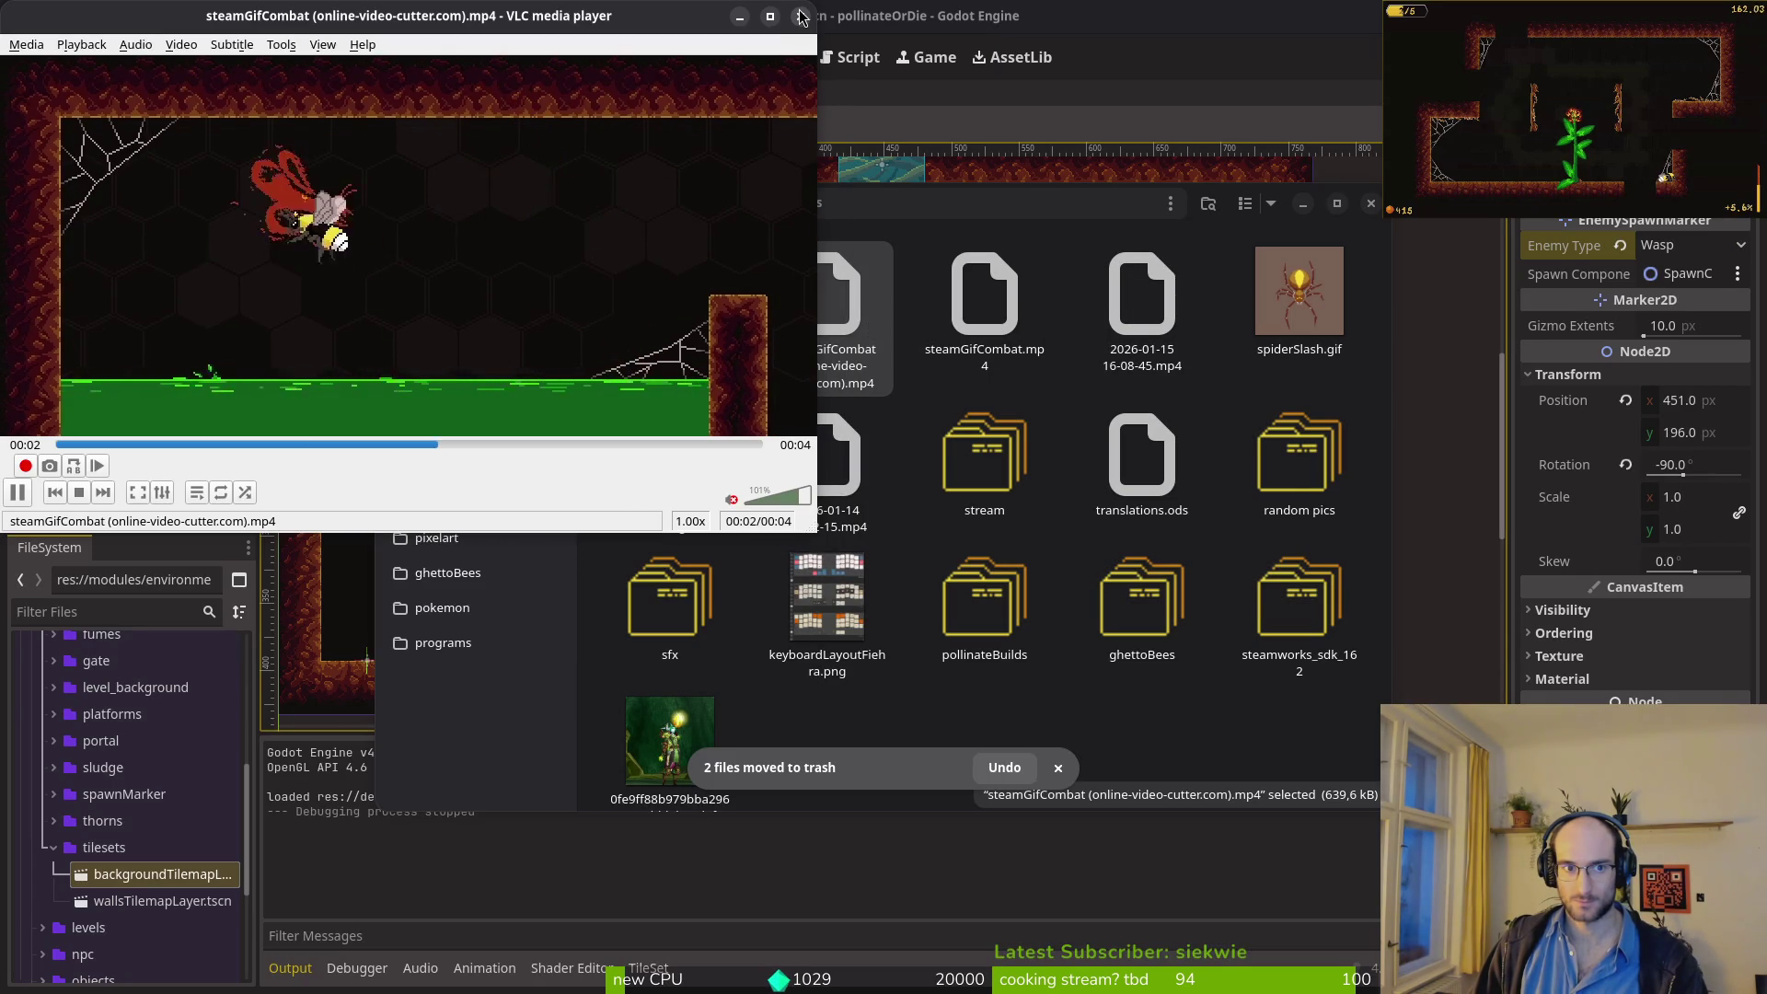
pyautogui.click(800, 15)
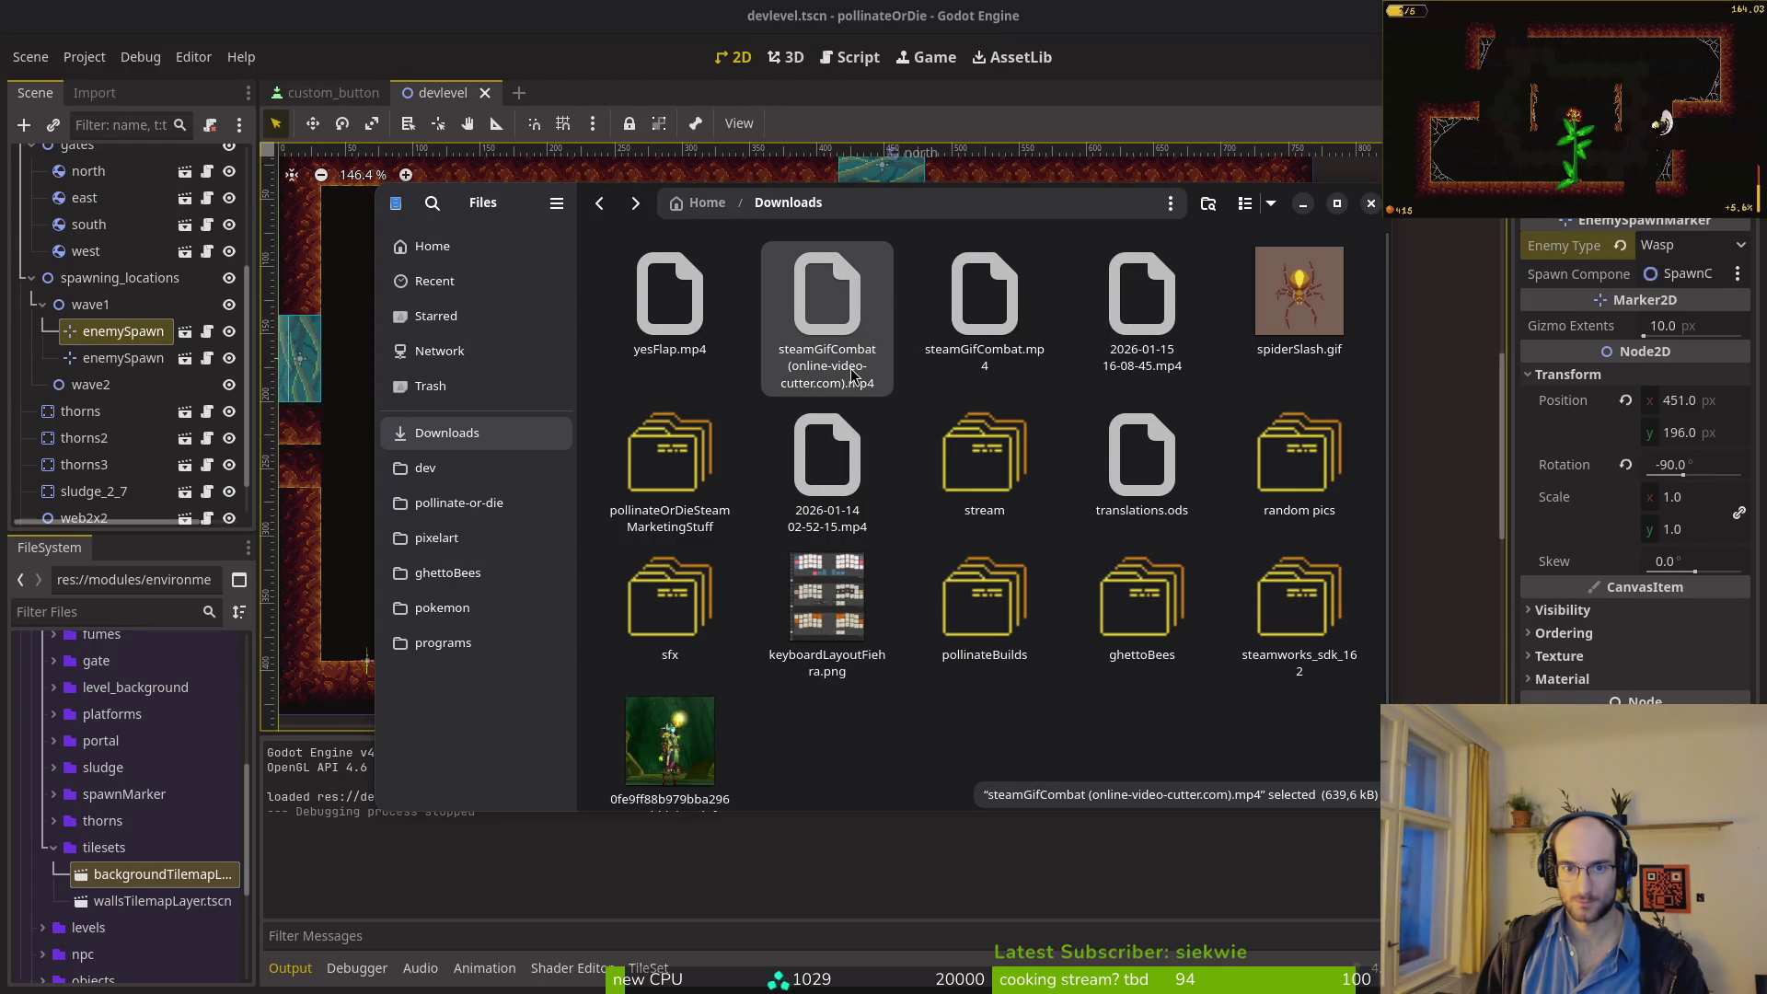
pyautogui.press('Delete')
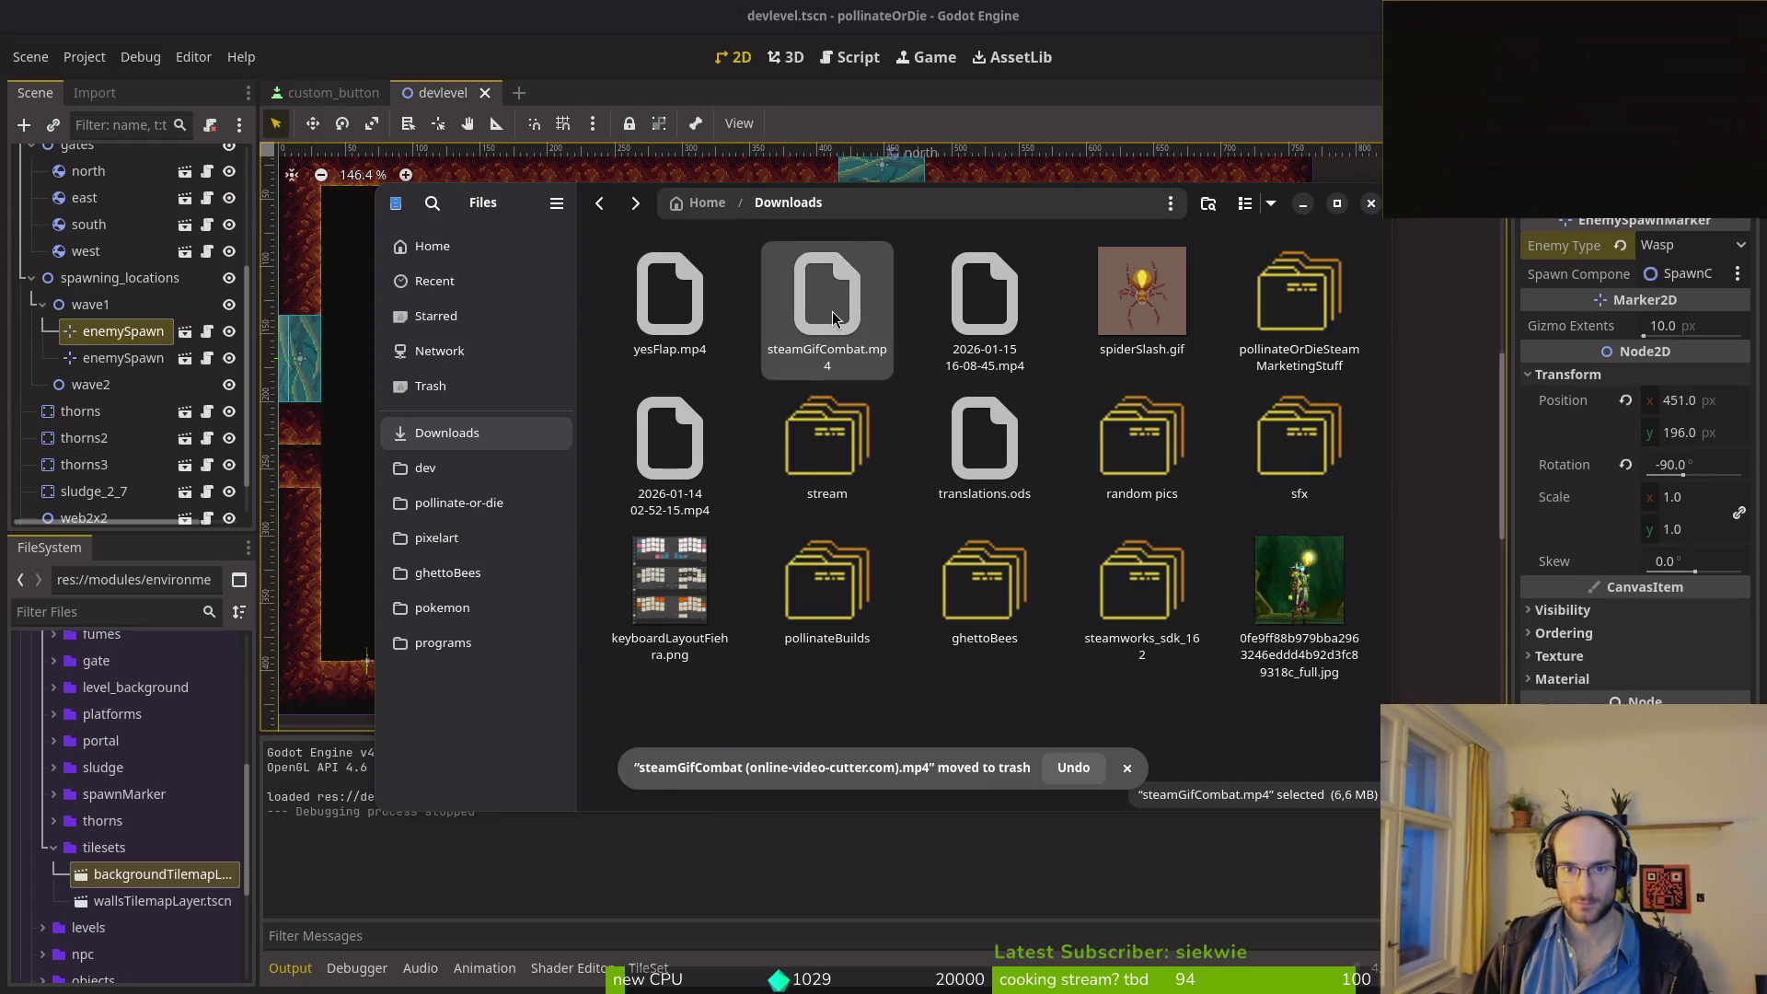
pyautogui.doubleClick(851, 368)
pyautogui.hotkey('ctrl', 'q')
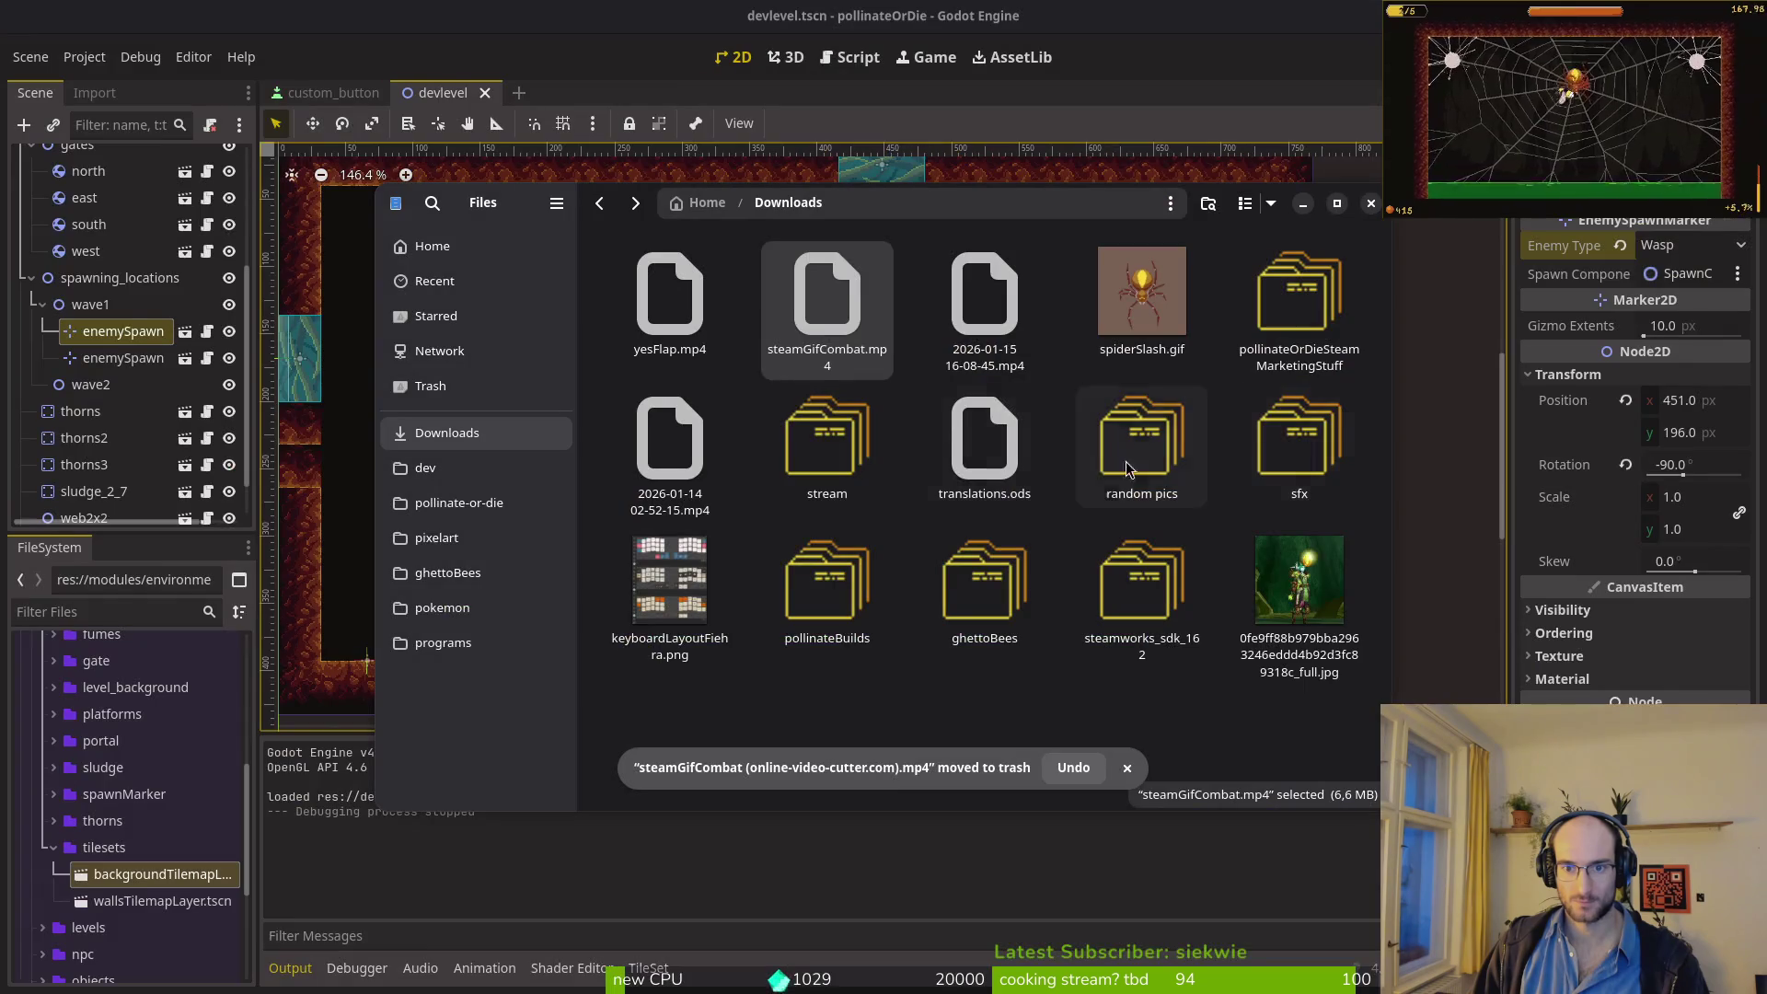
pyautogui.press('Delete')
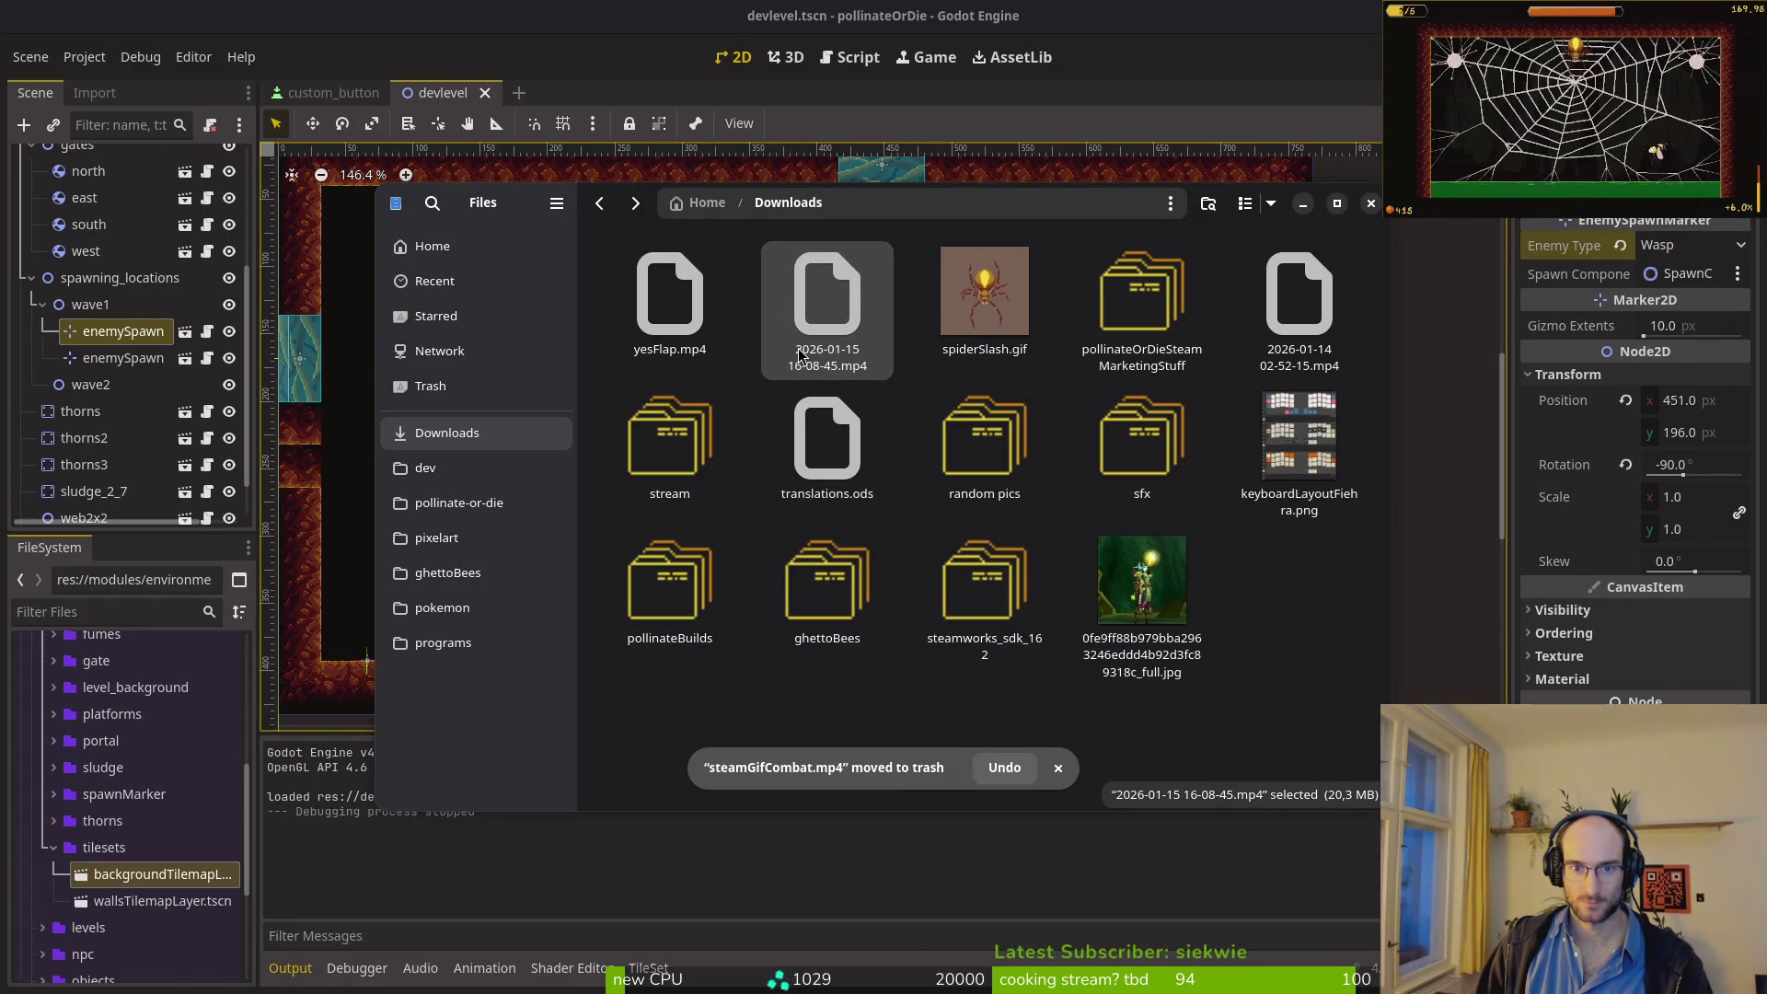
pyautogui.doubleClick(800, 356)
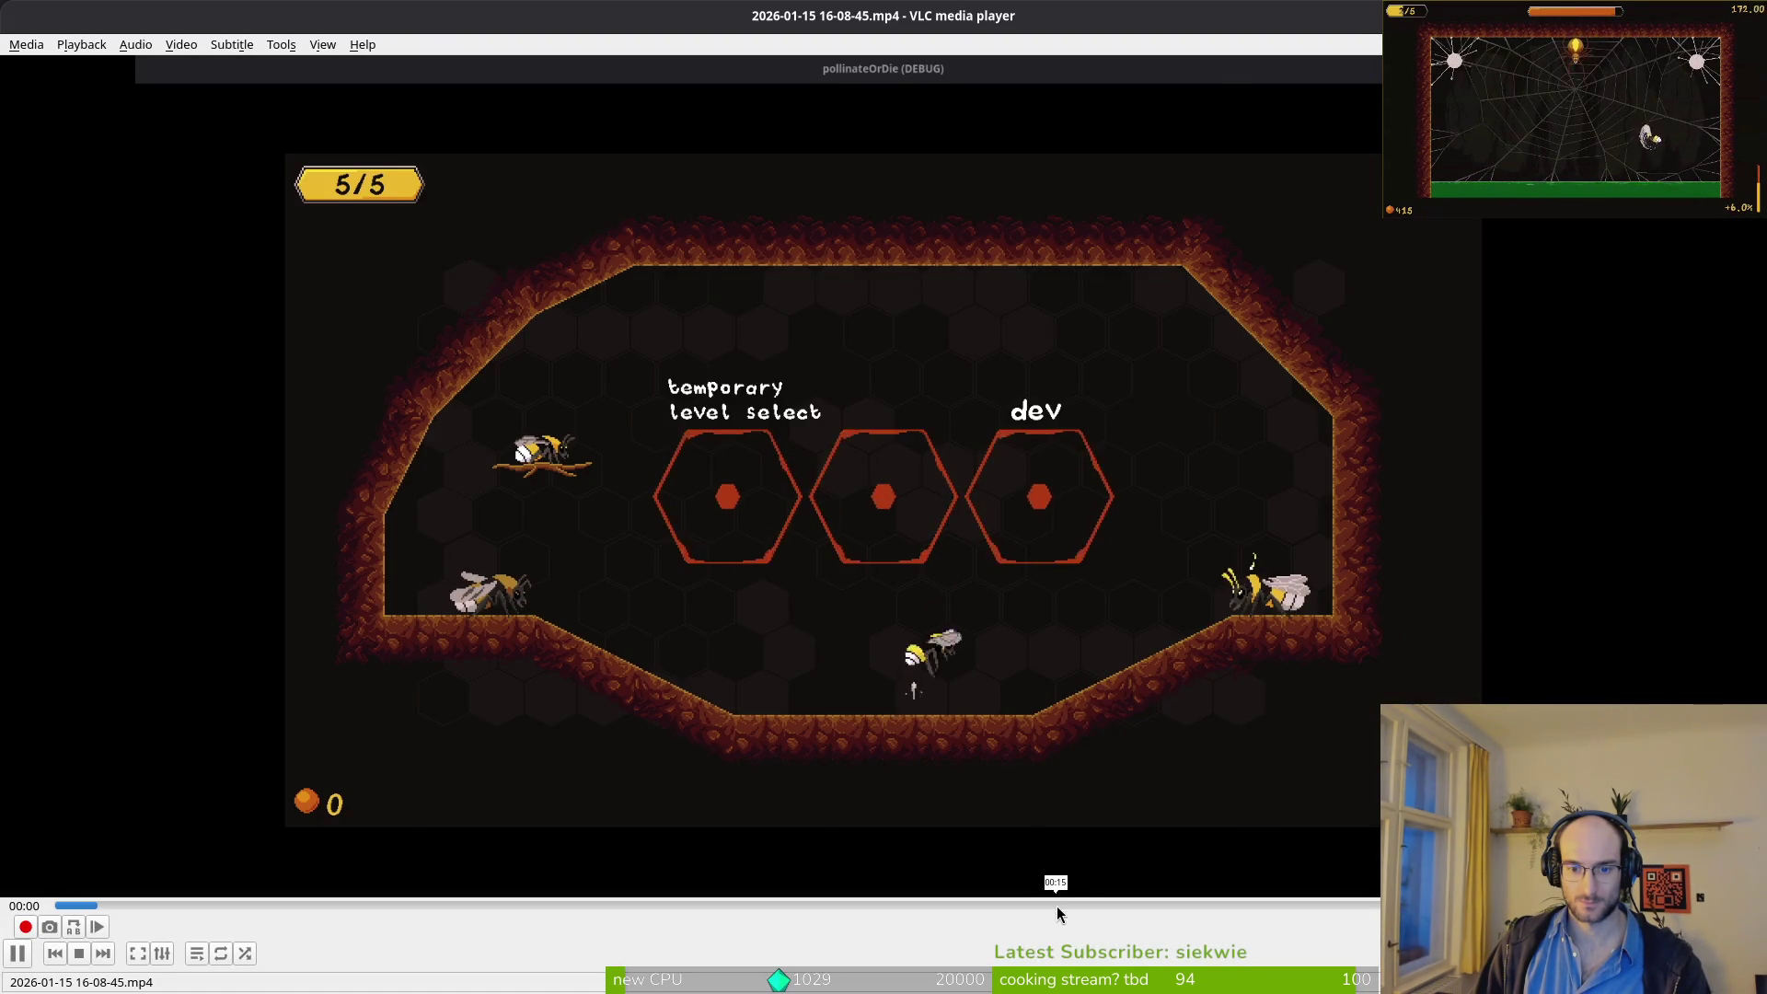
pyautogui.press('Right')
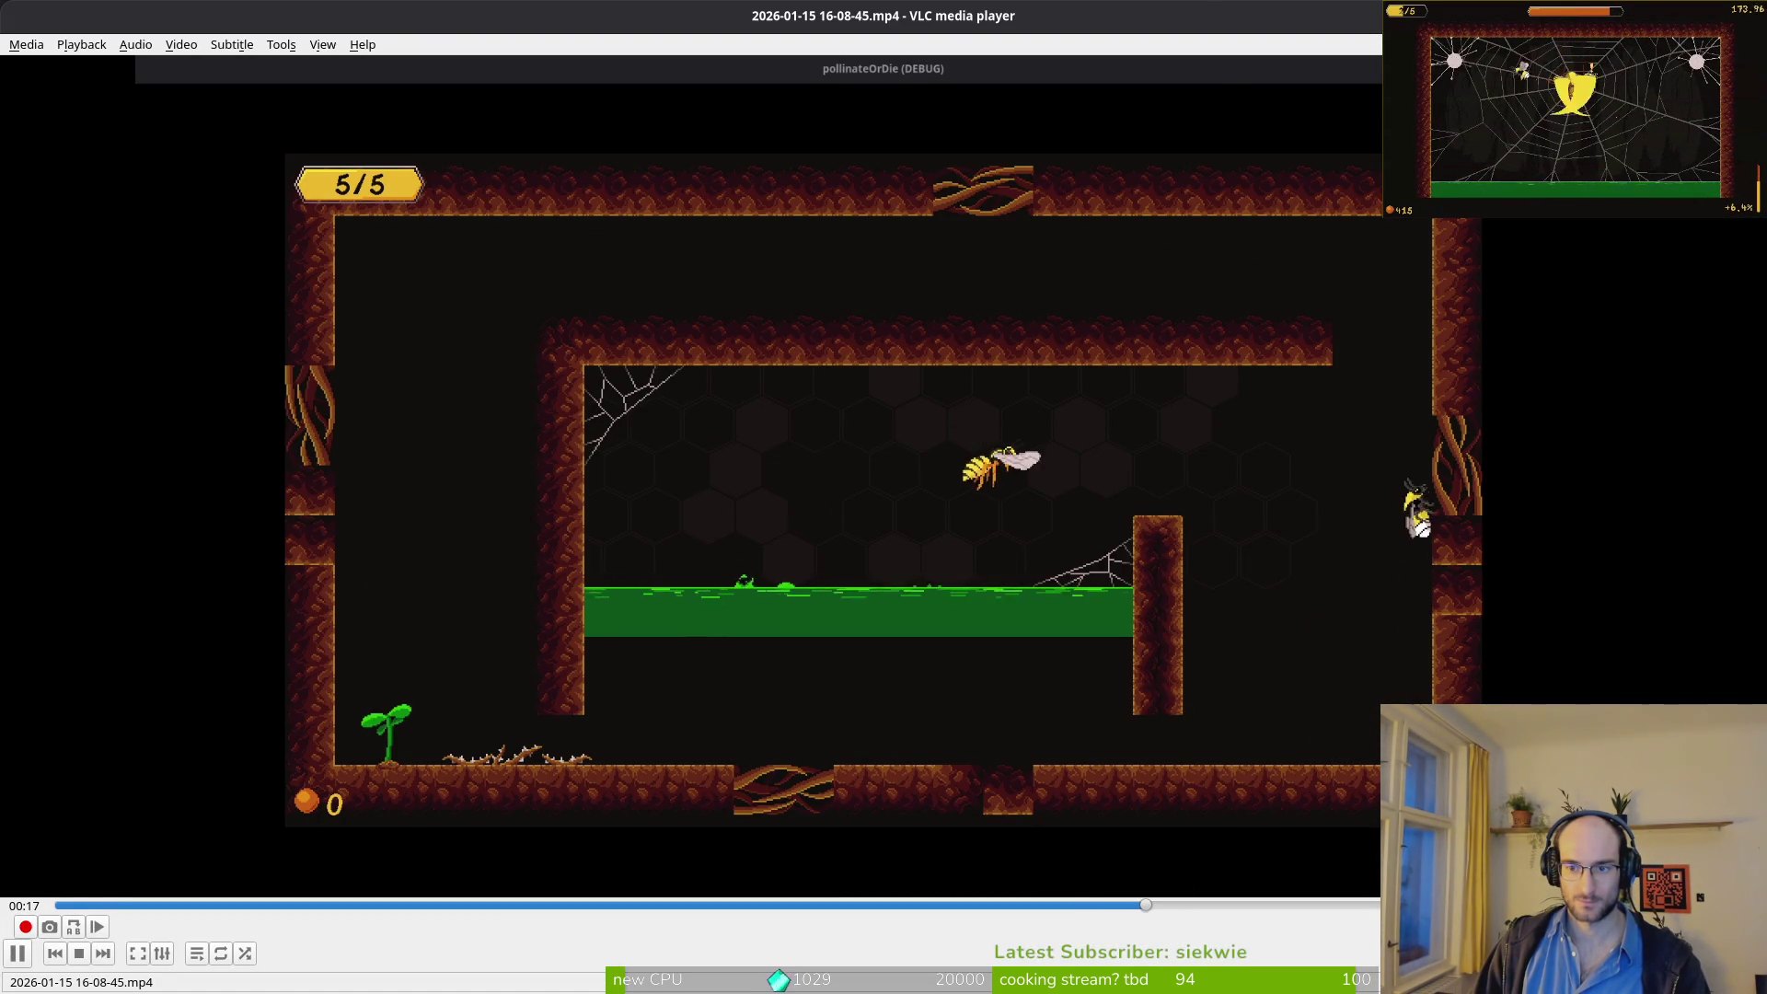
pyautogui.hotkey('ctrl', 'q')
pyautogui.press('Delete')
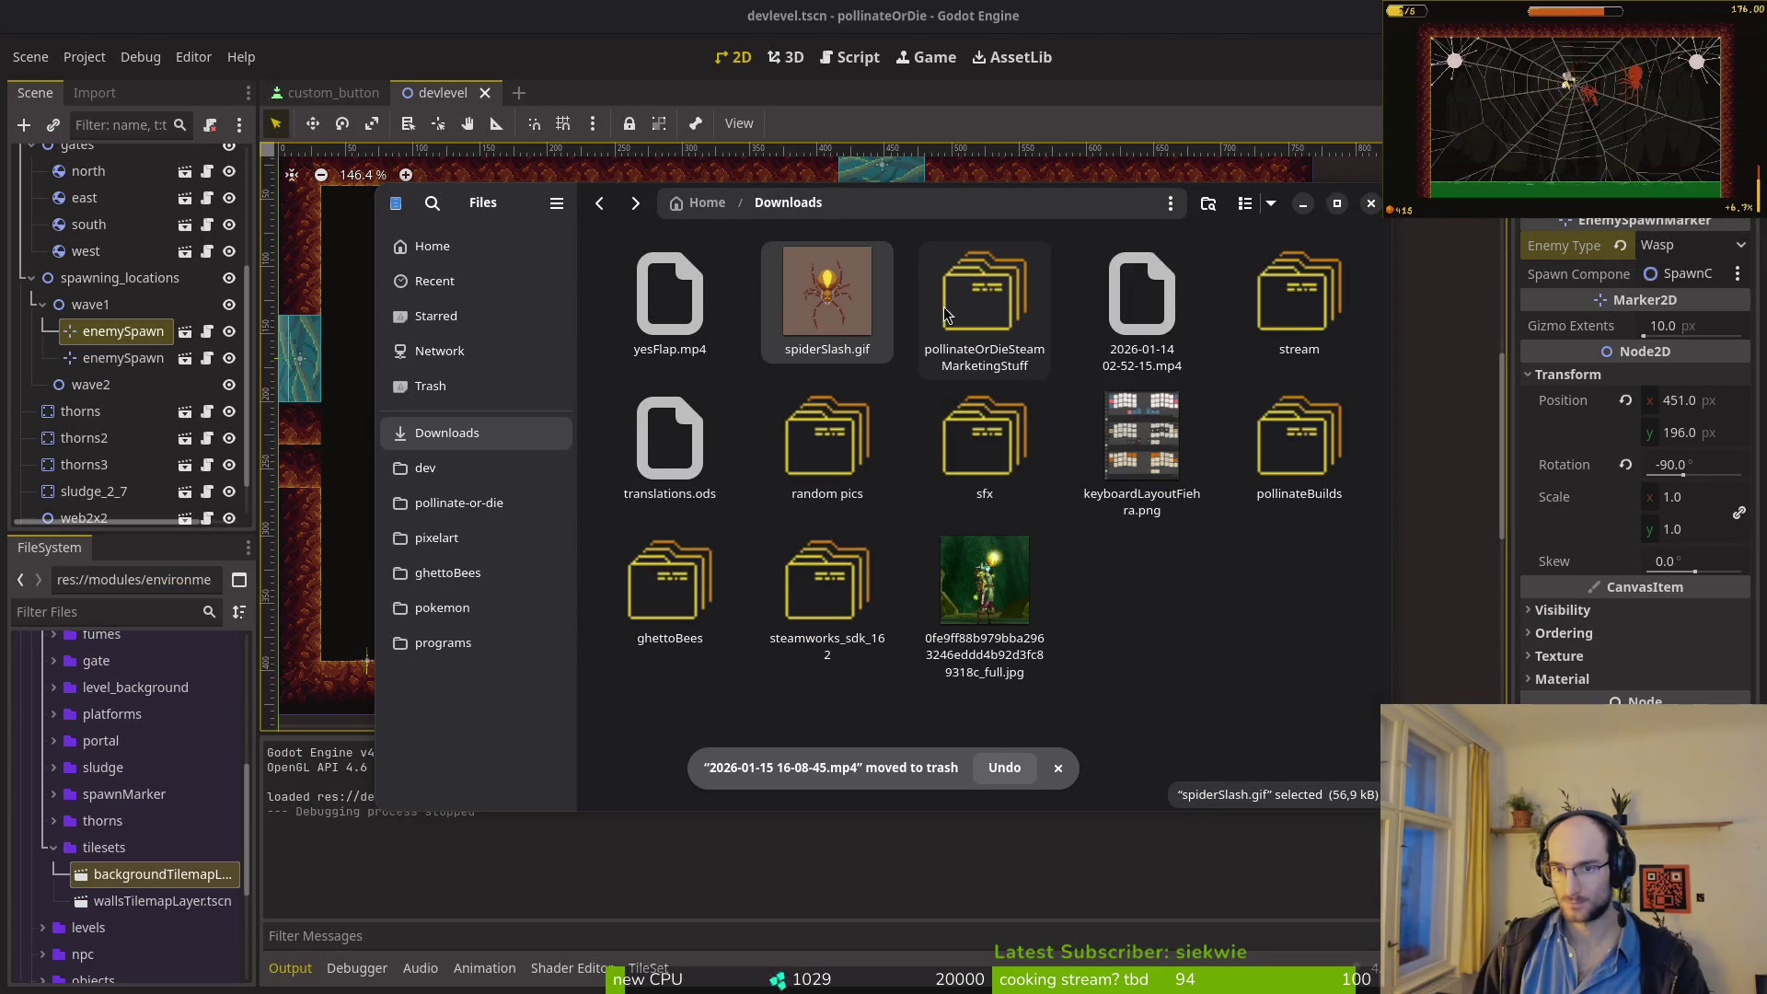
pyautogui.doubleClick(1090, 361)
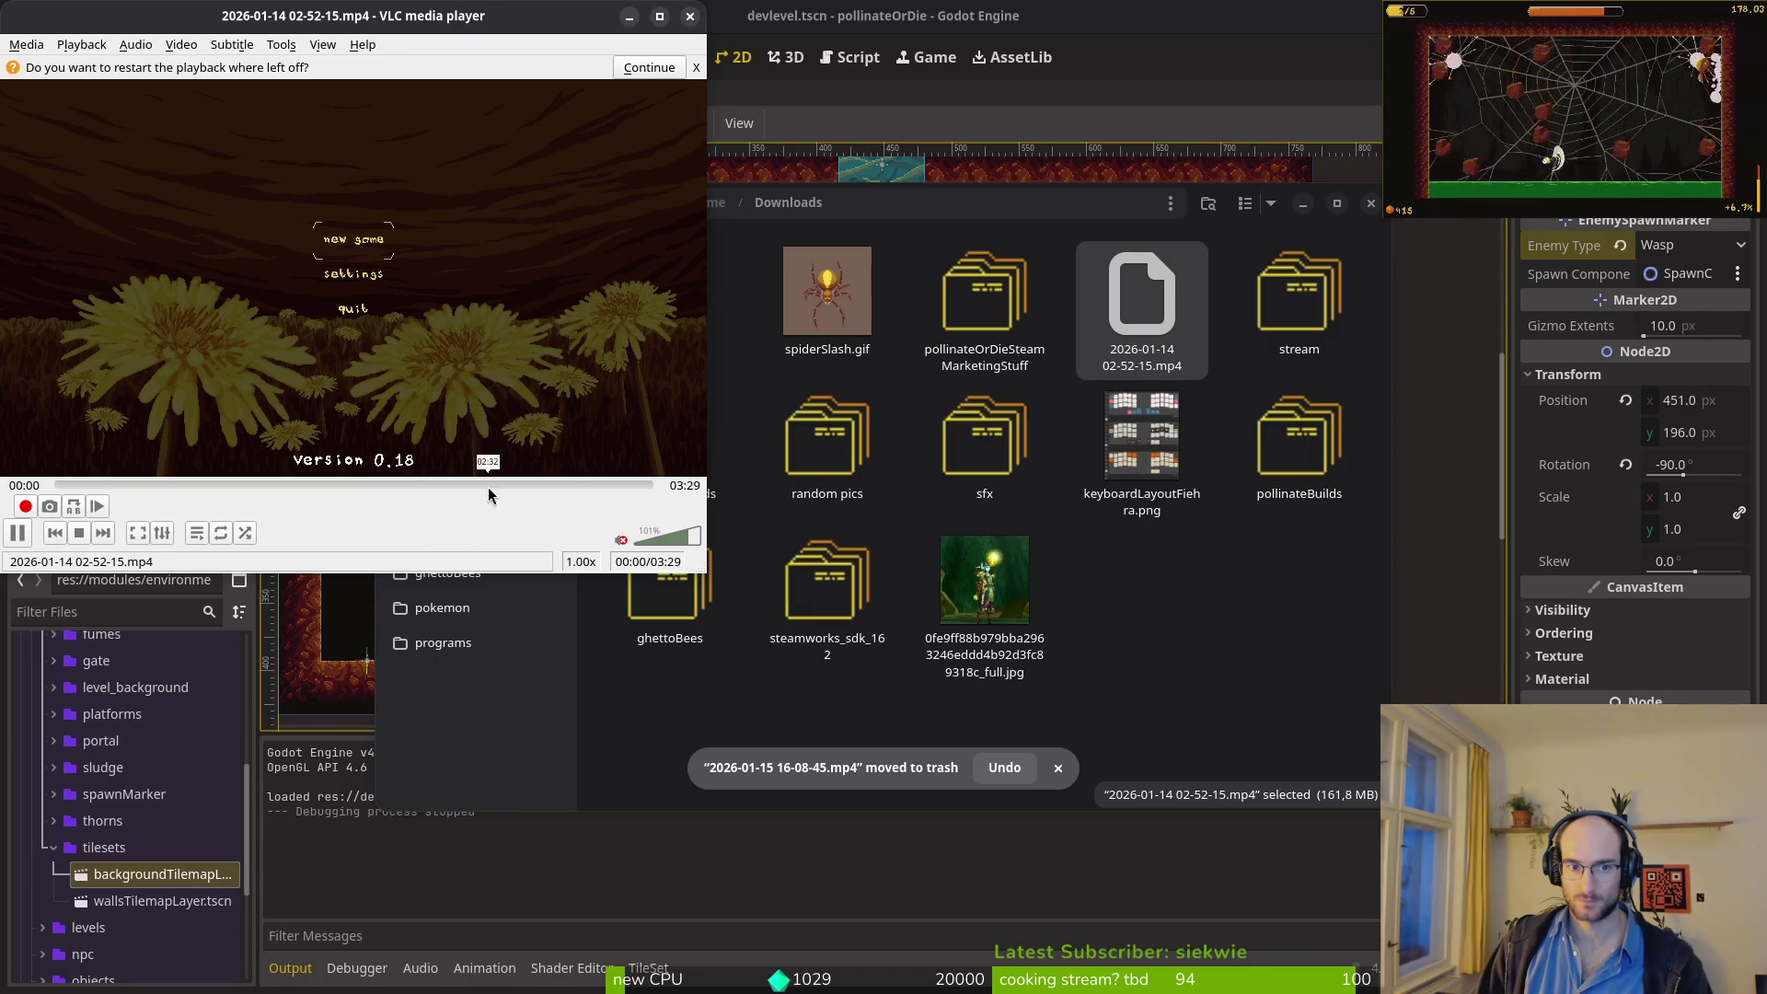
pyautogui.doubleClick(407, 477)
pyautogui.doubleClick(472, 506)
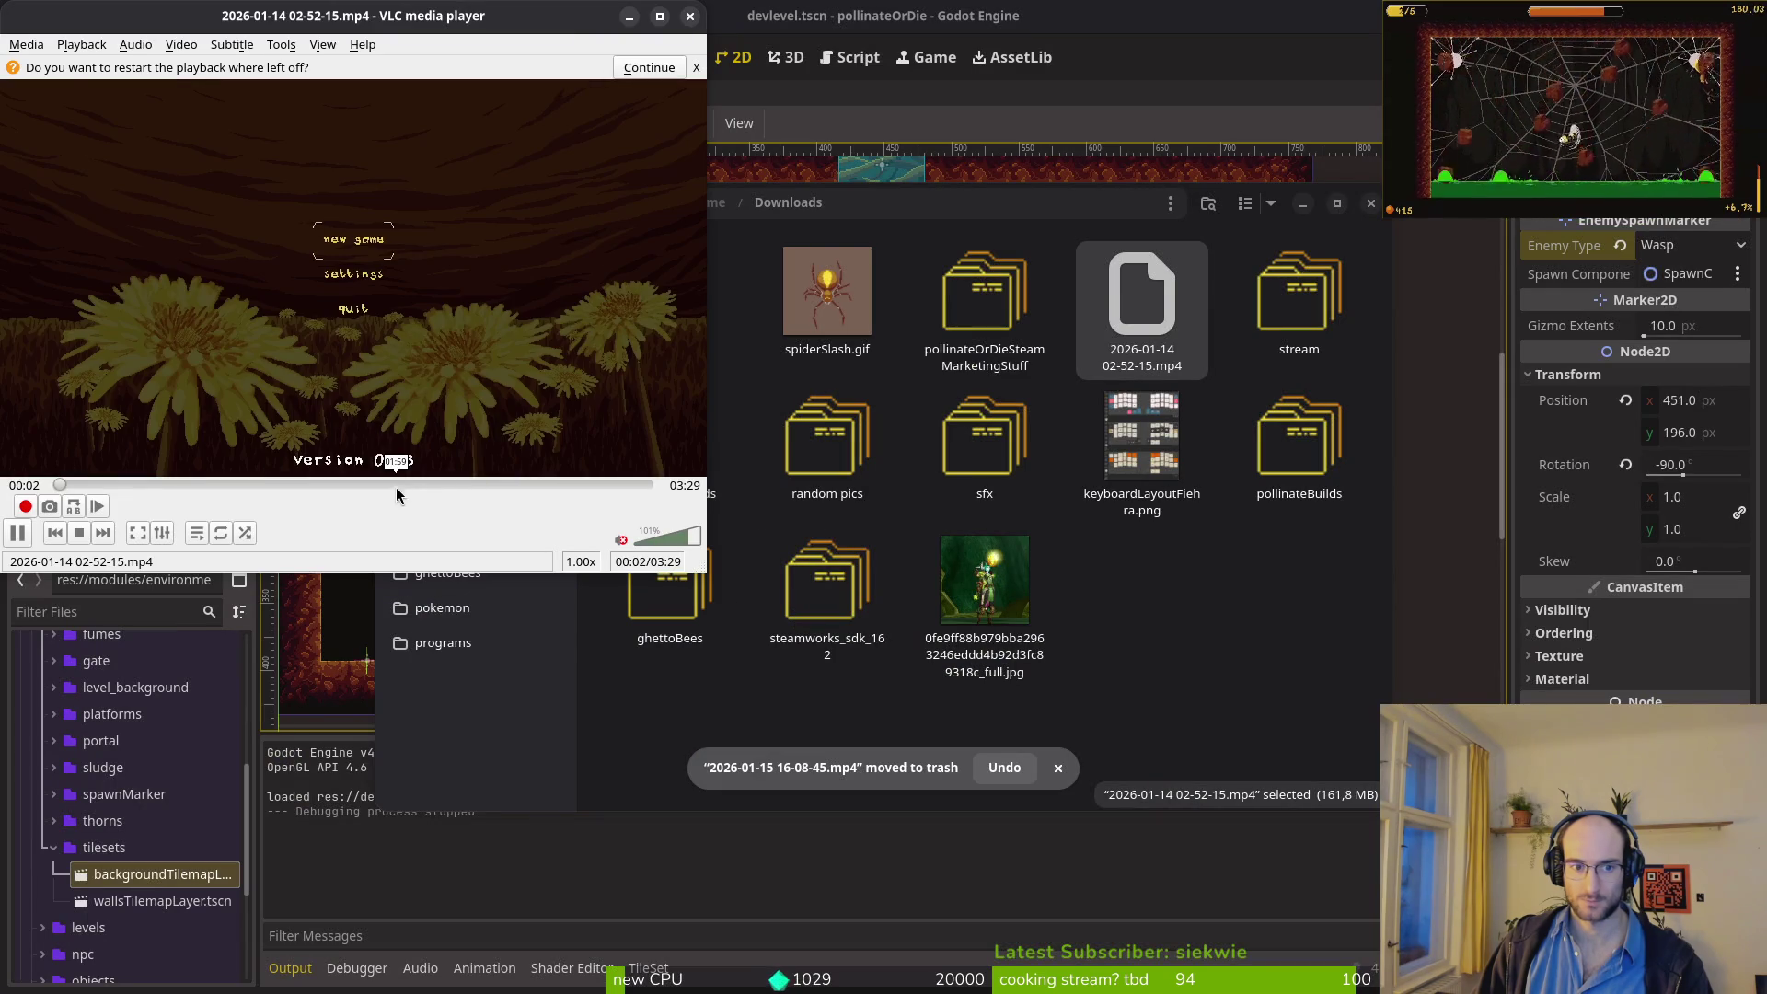
pyautogui.click(395, 484)
pyautogui.doubleClick(407, 293)
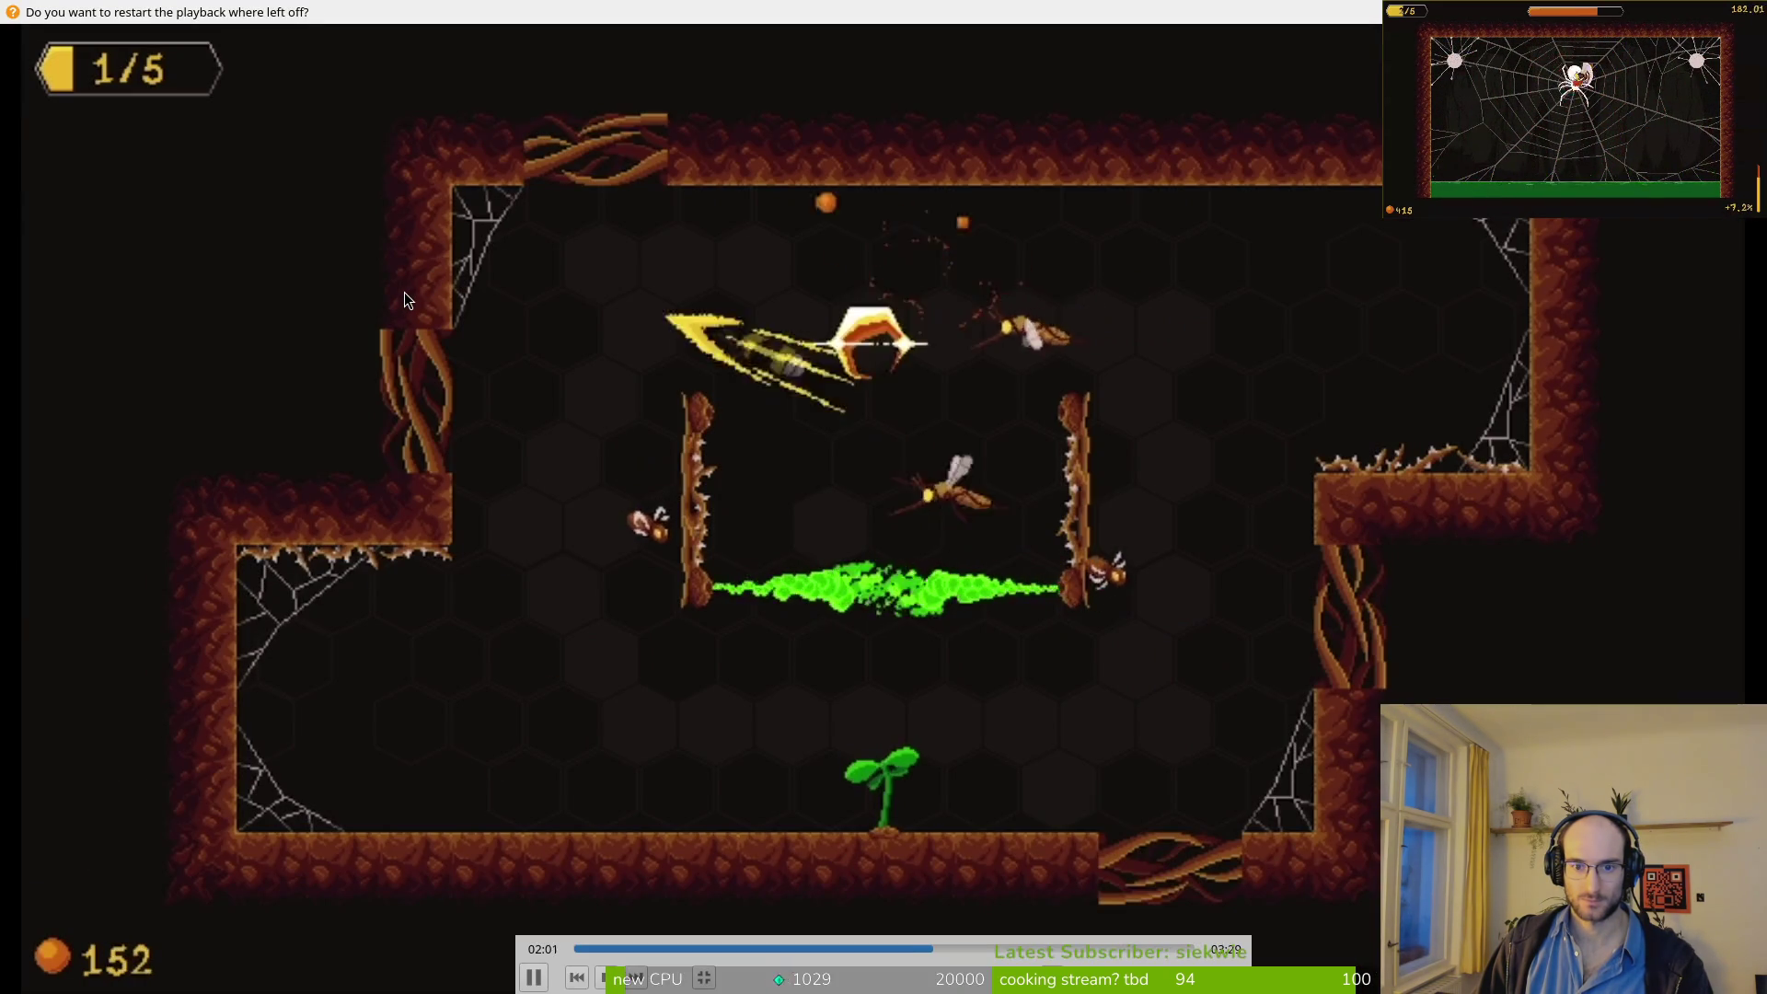
pyautogui.doubleClick(405, 291)
pyautogui.hotkey('ctrl', 'q')
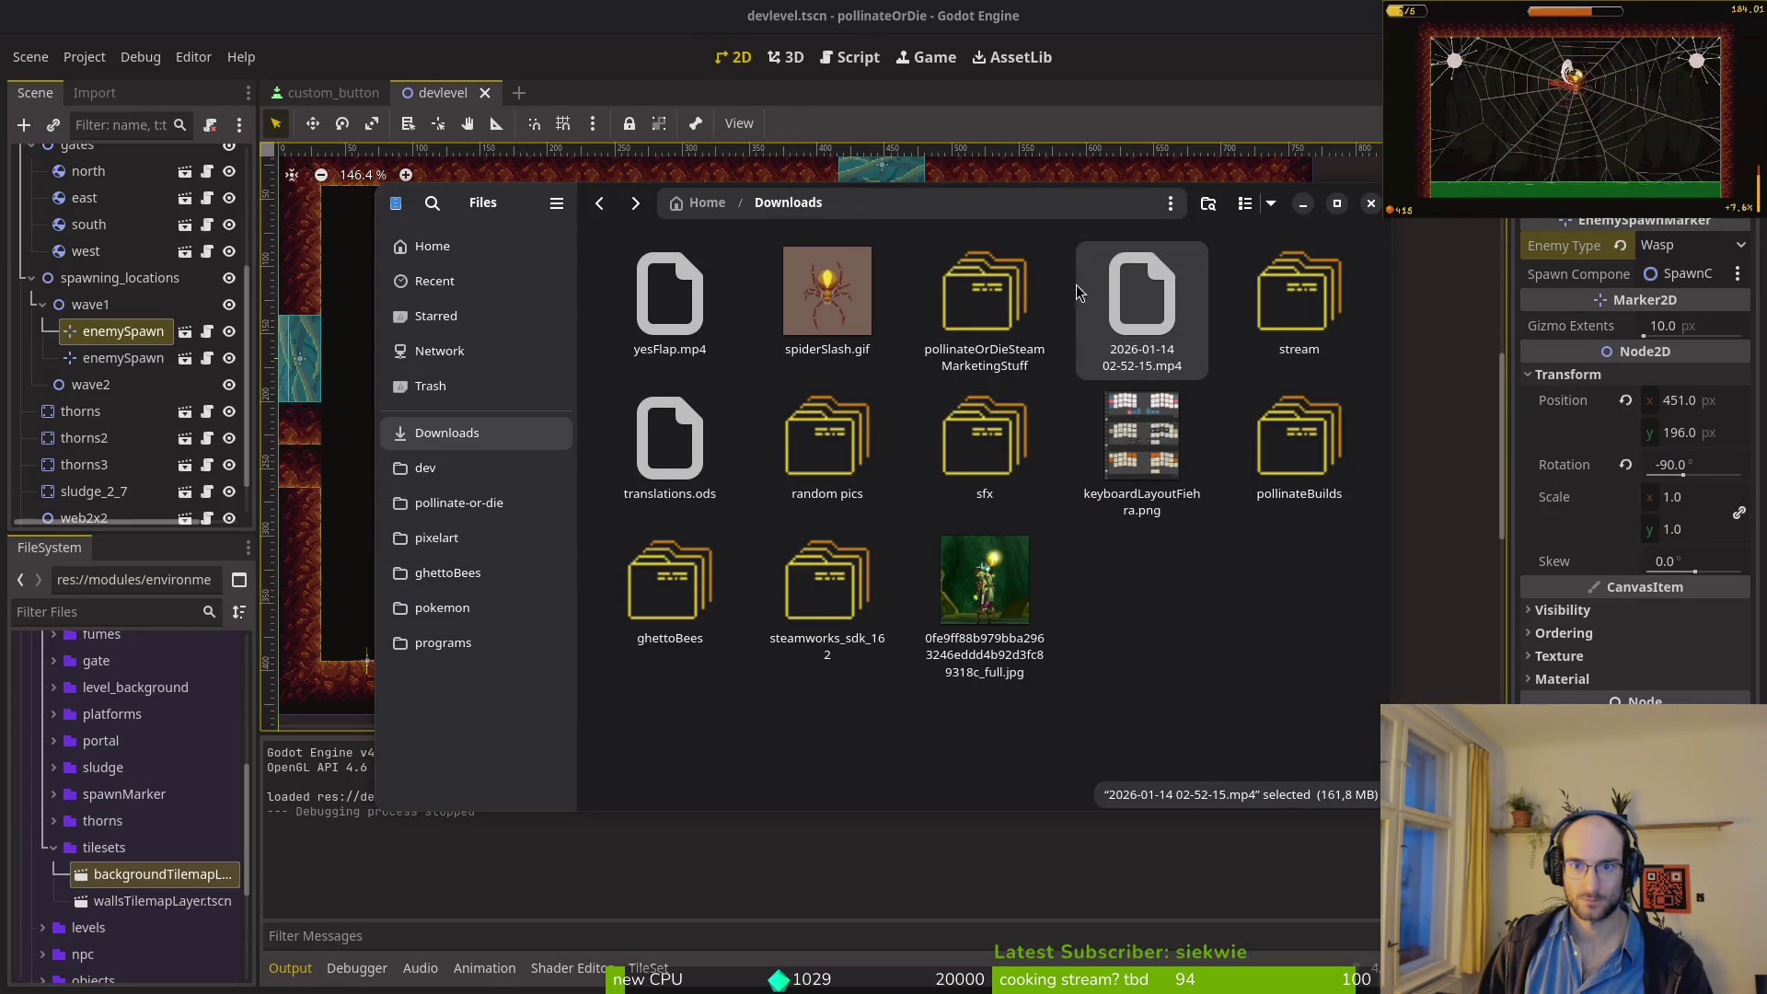
pyautogui.press('Delete')
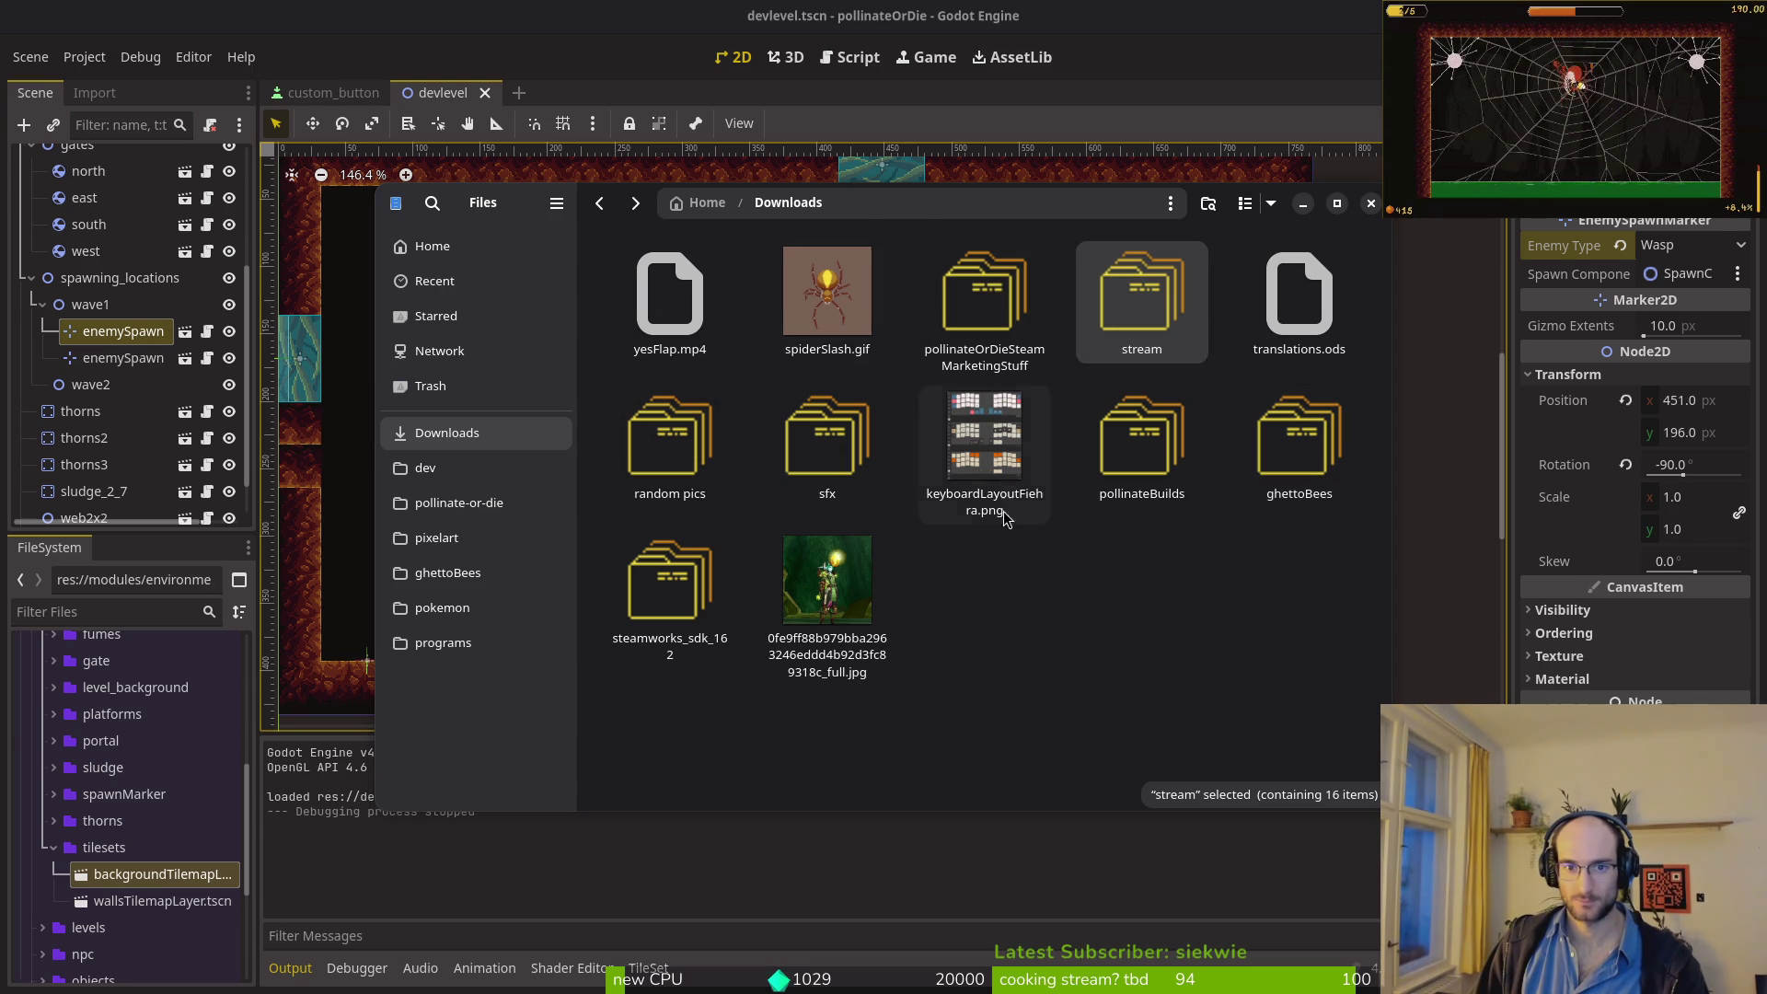
# - Cut spiderSlash.gif from Downloads and paste it directly into pollinateOrDieSteamMarketingStuff, not its videos subfolder
pyautogui.click(747, 297)
pyautogui.click(865, 294)
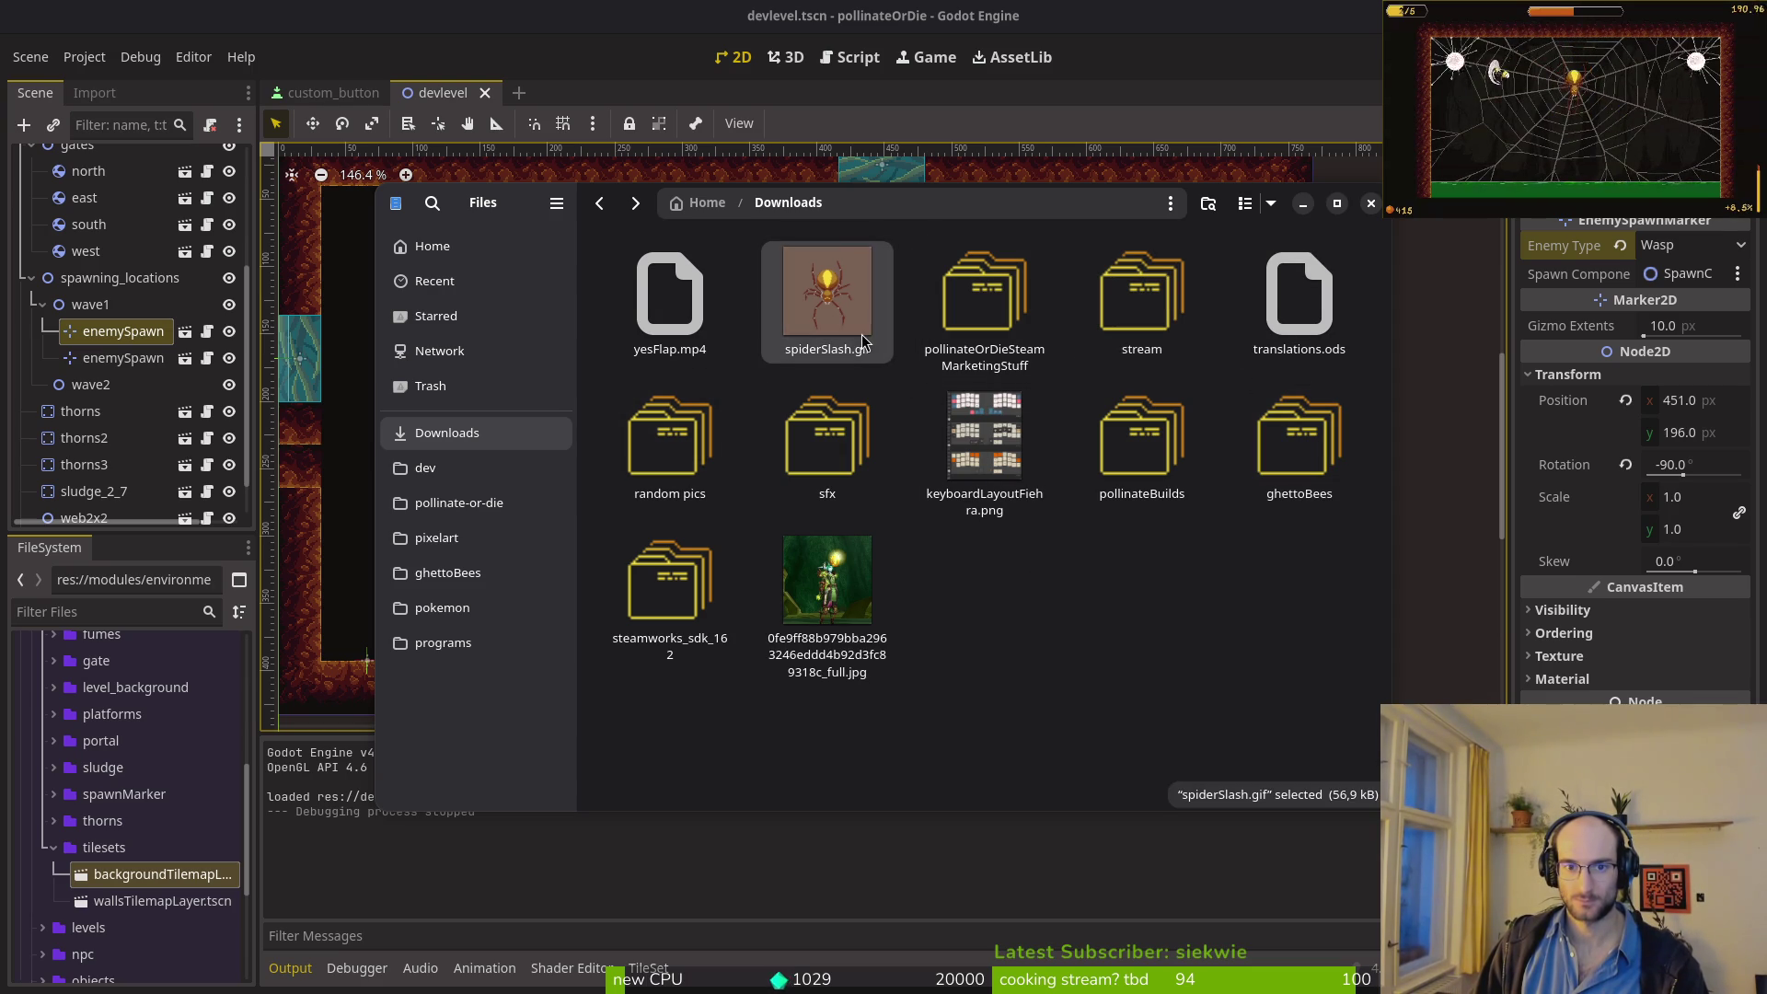
pyautogui.doubleClick(985, 299)
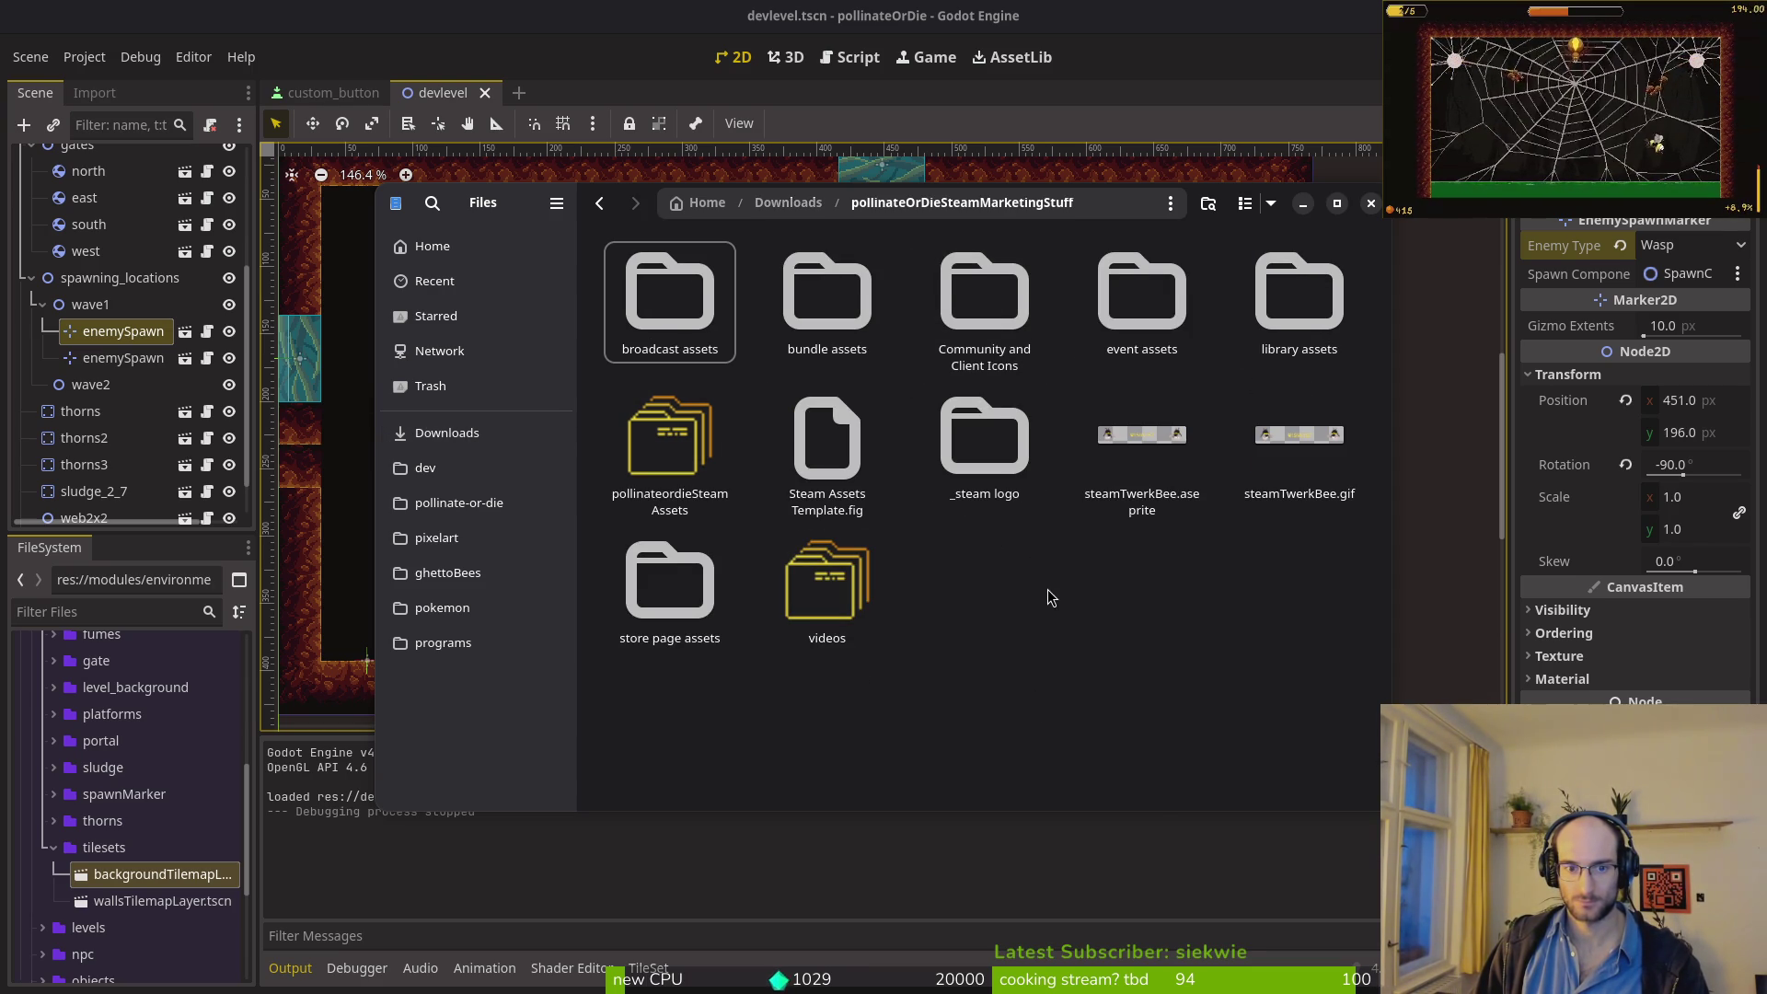
pyautogui.doubleClick(831, 581)
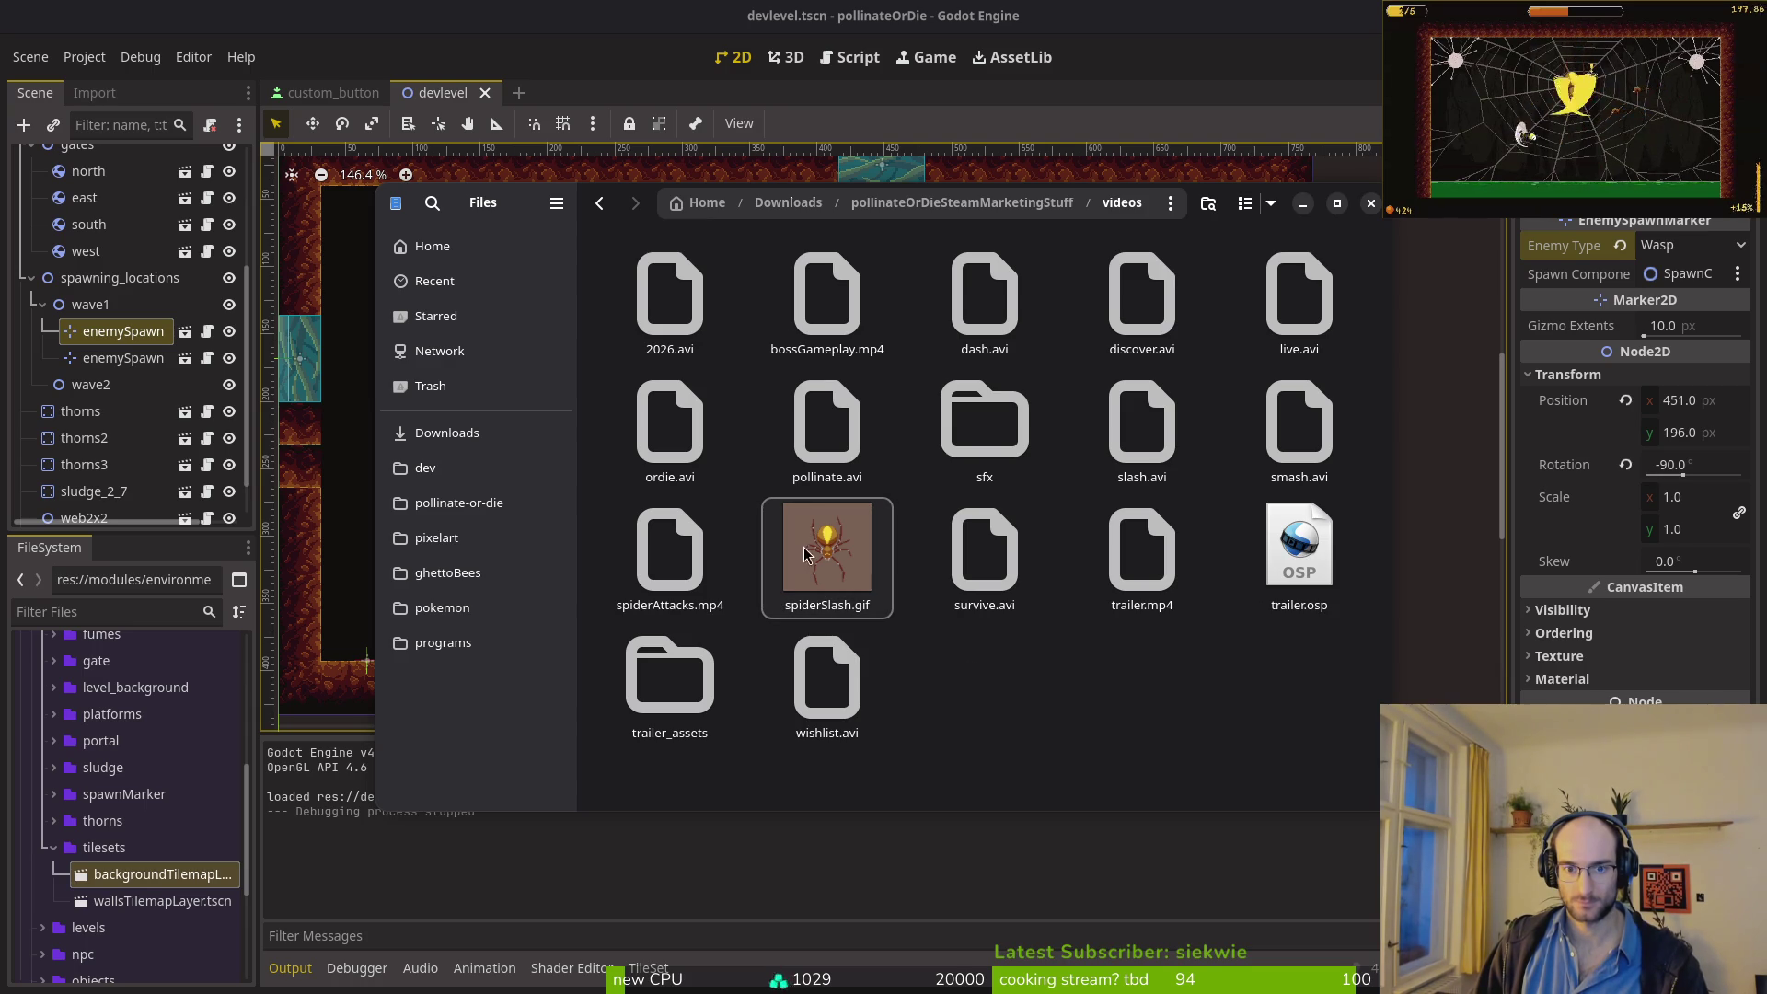
pyautogui.hotkey('alt', 'Left')
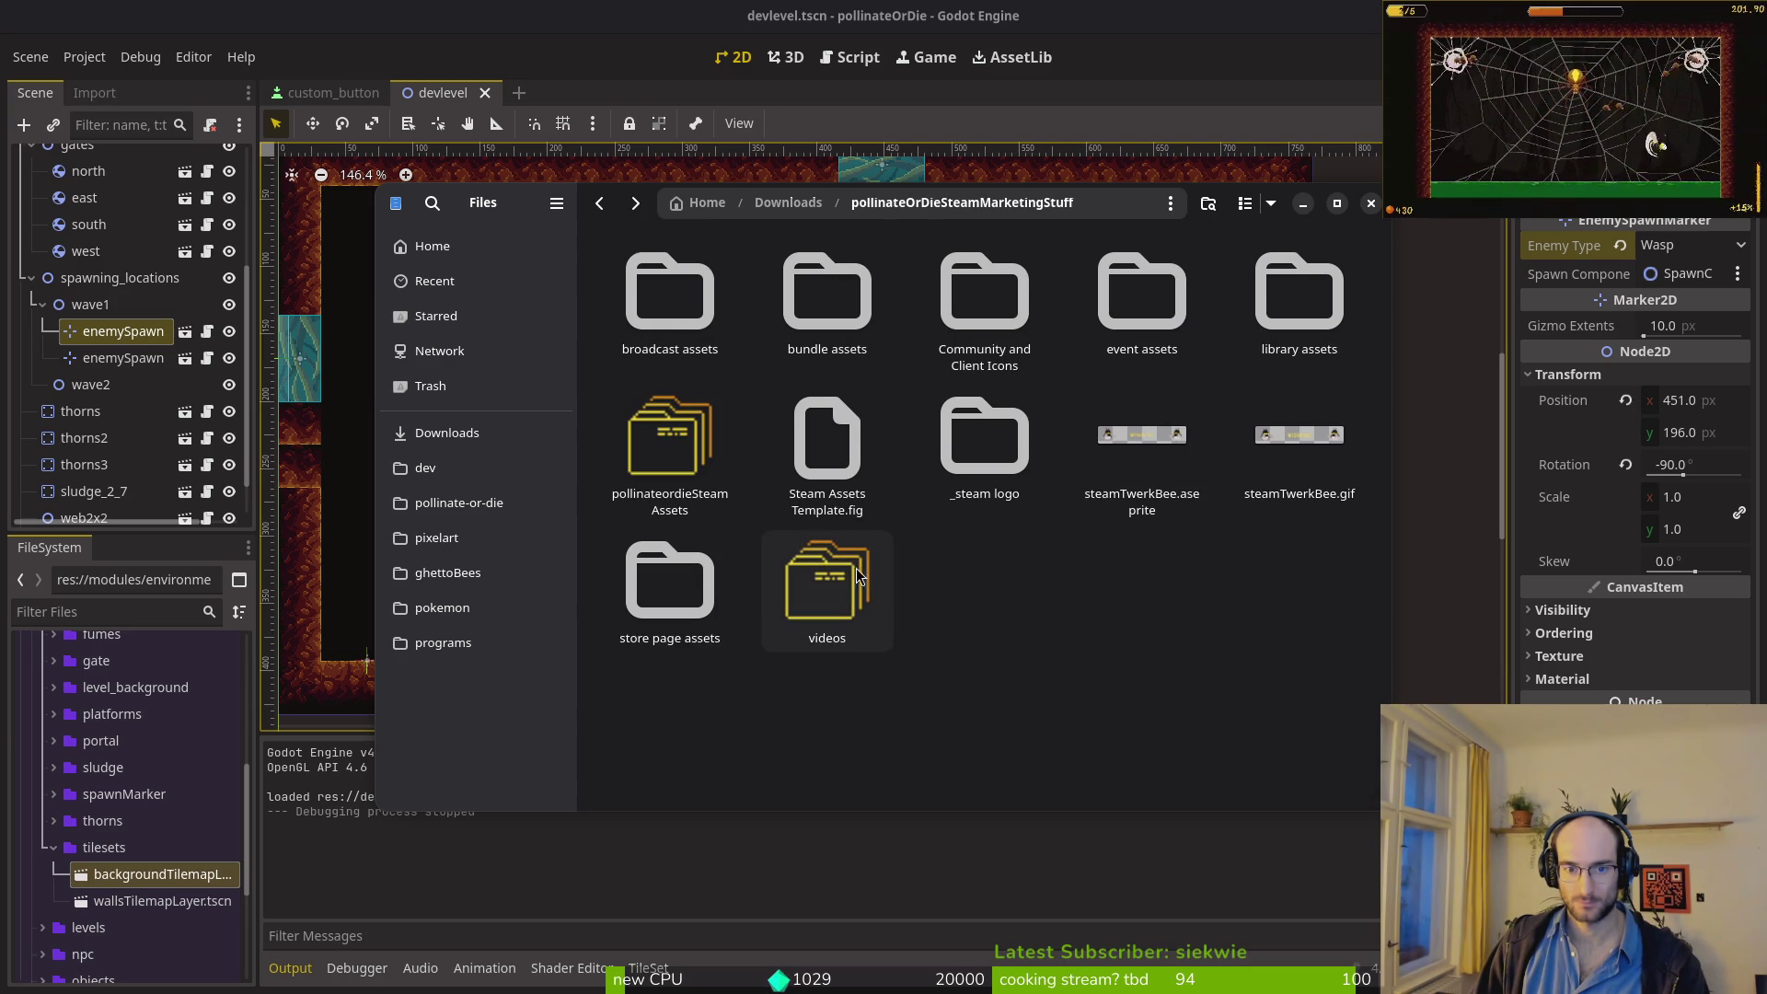
pyautogui.doubleClick(861, 601)
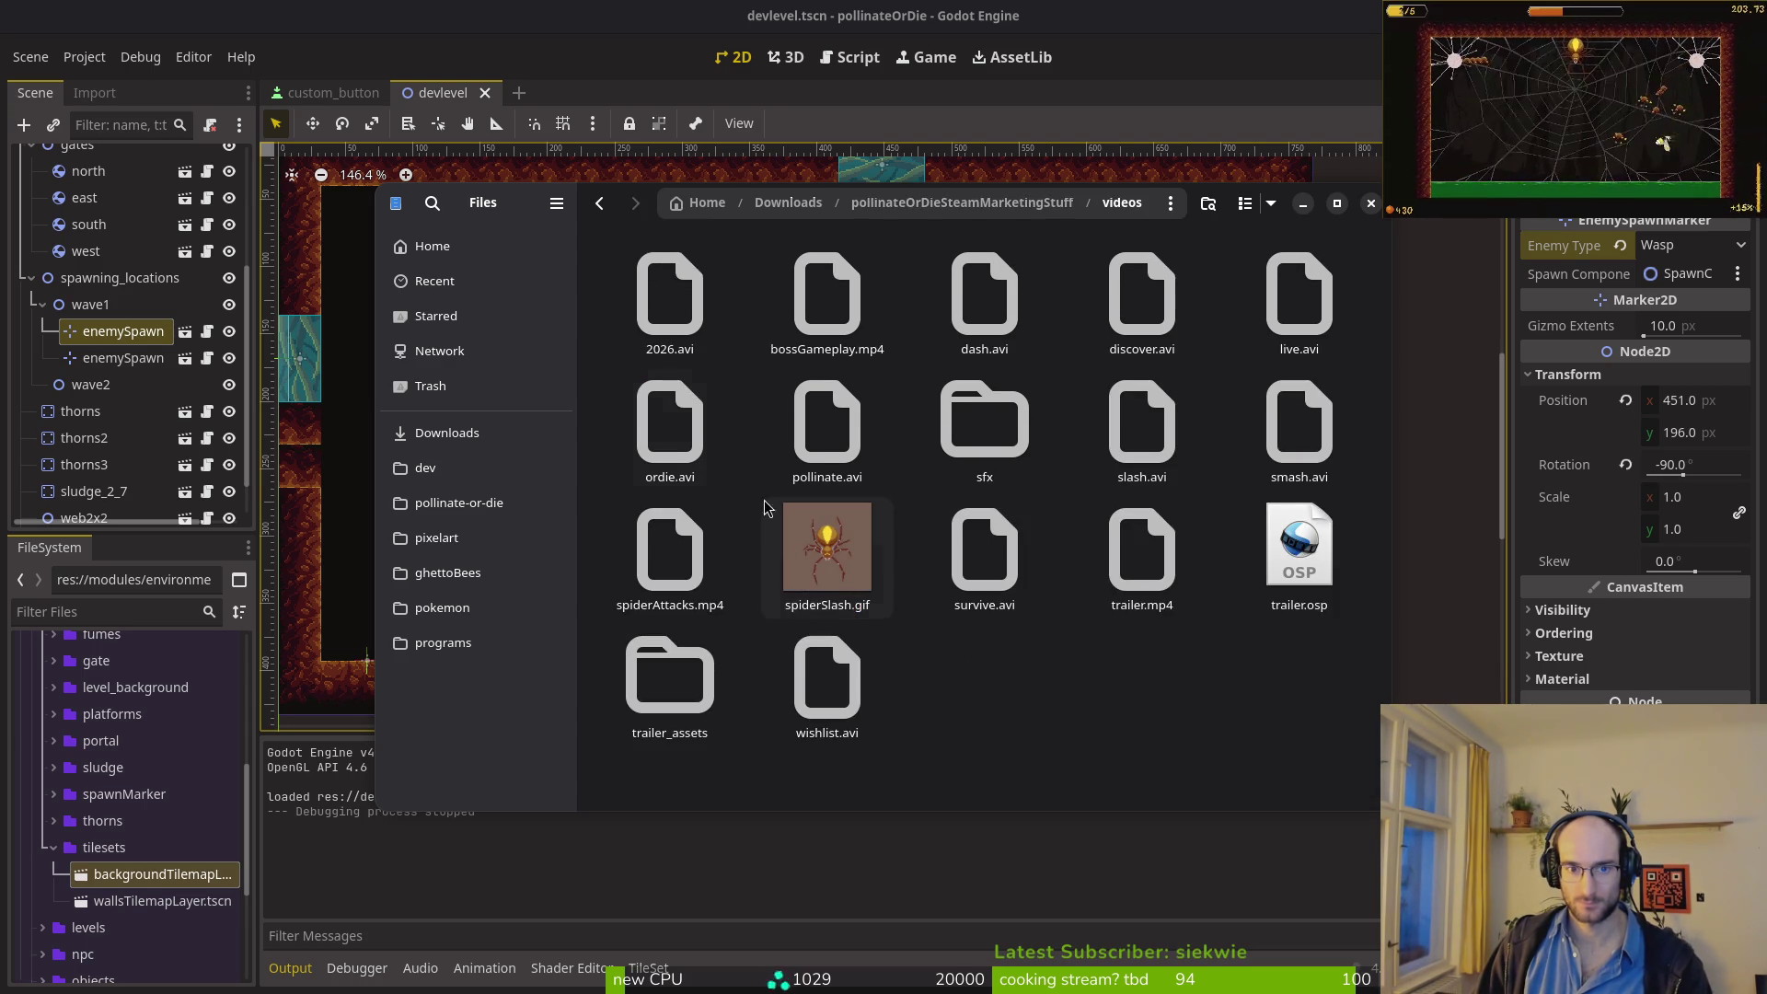
pyautogui.hotkey('alt', 'Left')
pyautogui.hotkey('ctrl', 'v')
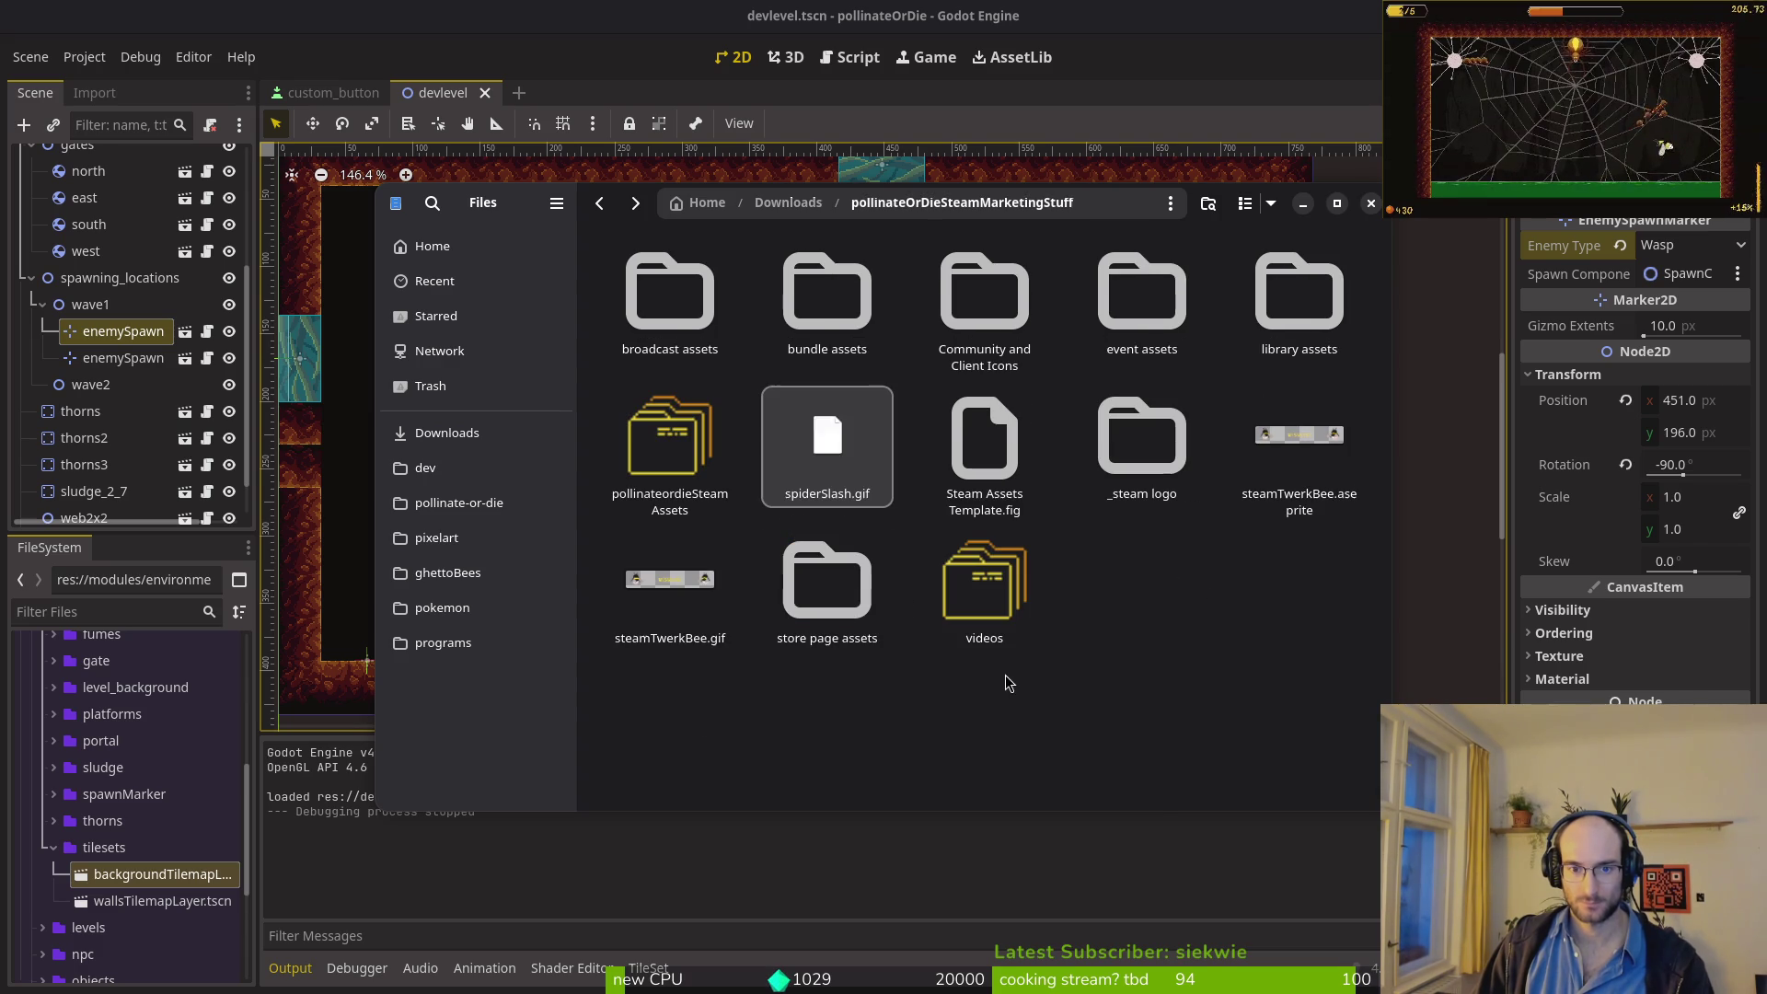
pyautogui.rightClick(1117, 570)
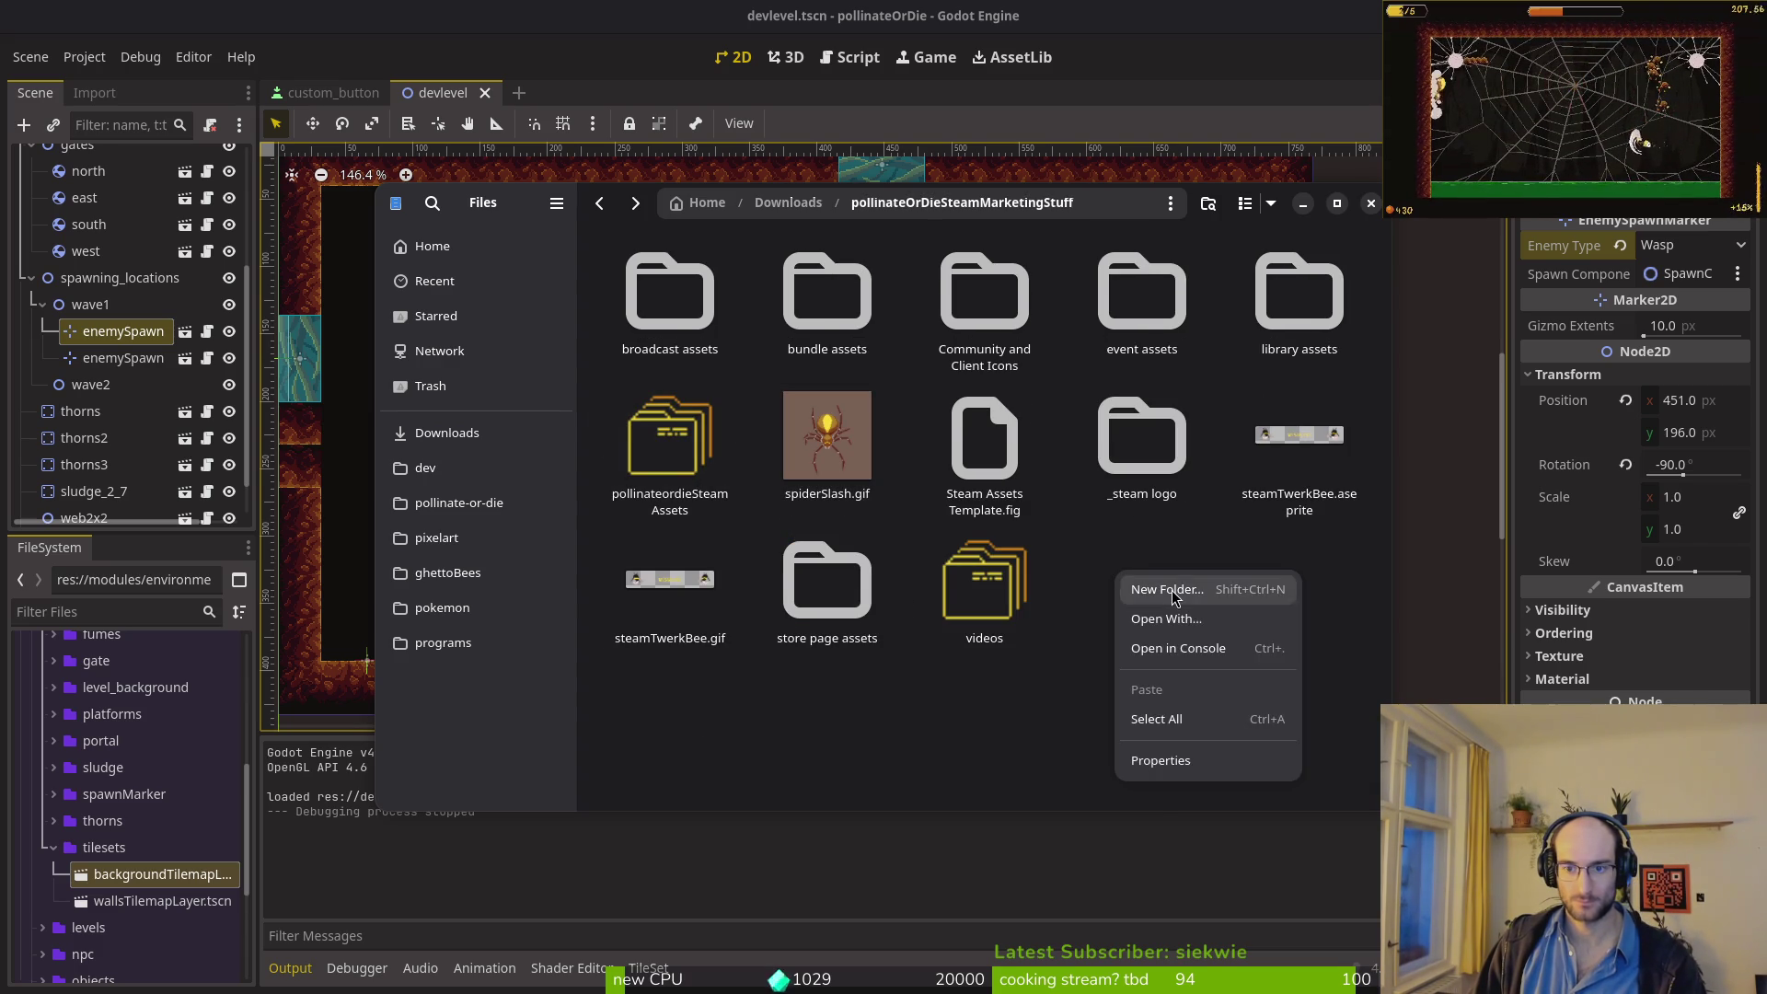
# - Create a new folder named 'reddit'
pyautogui.click(1162, 589)
pyautogui.write('reddit')
pyautogui.press('Return')
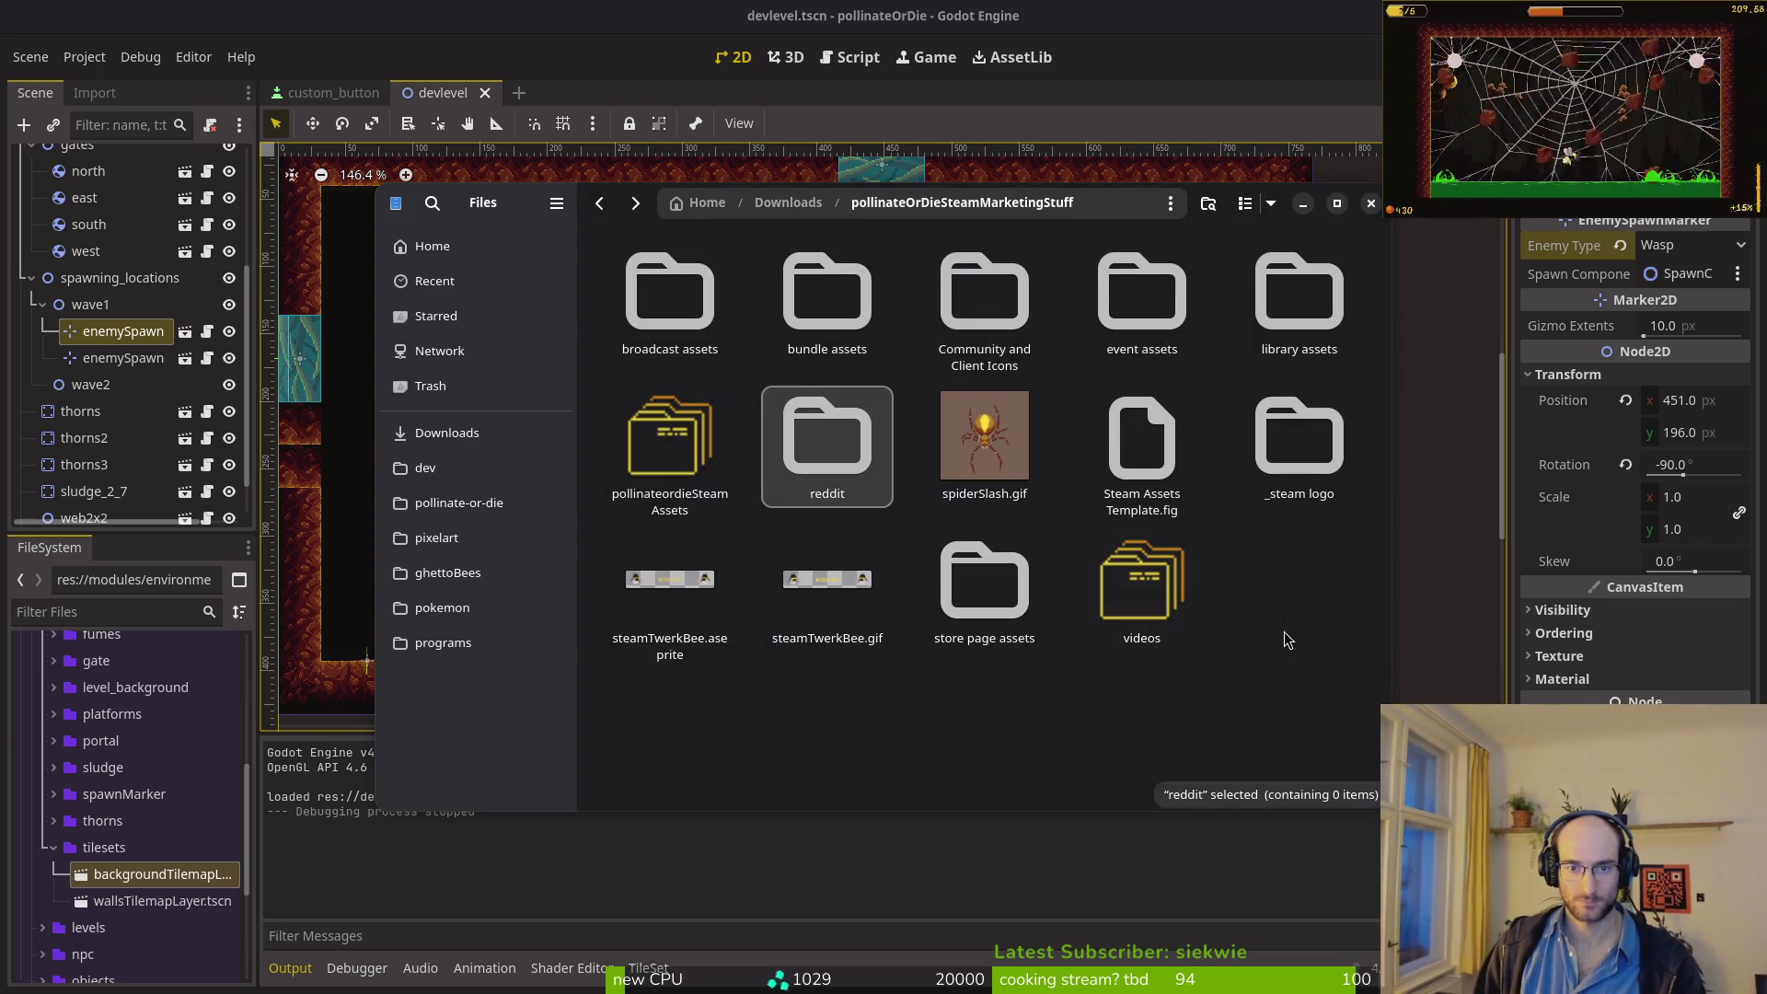
# - Move both steamTwerkBee files into the pollinateordieSteamAssets folder
pyautogui.click(828, 589)
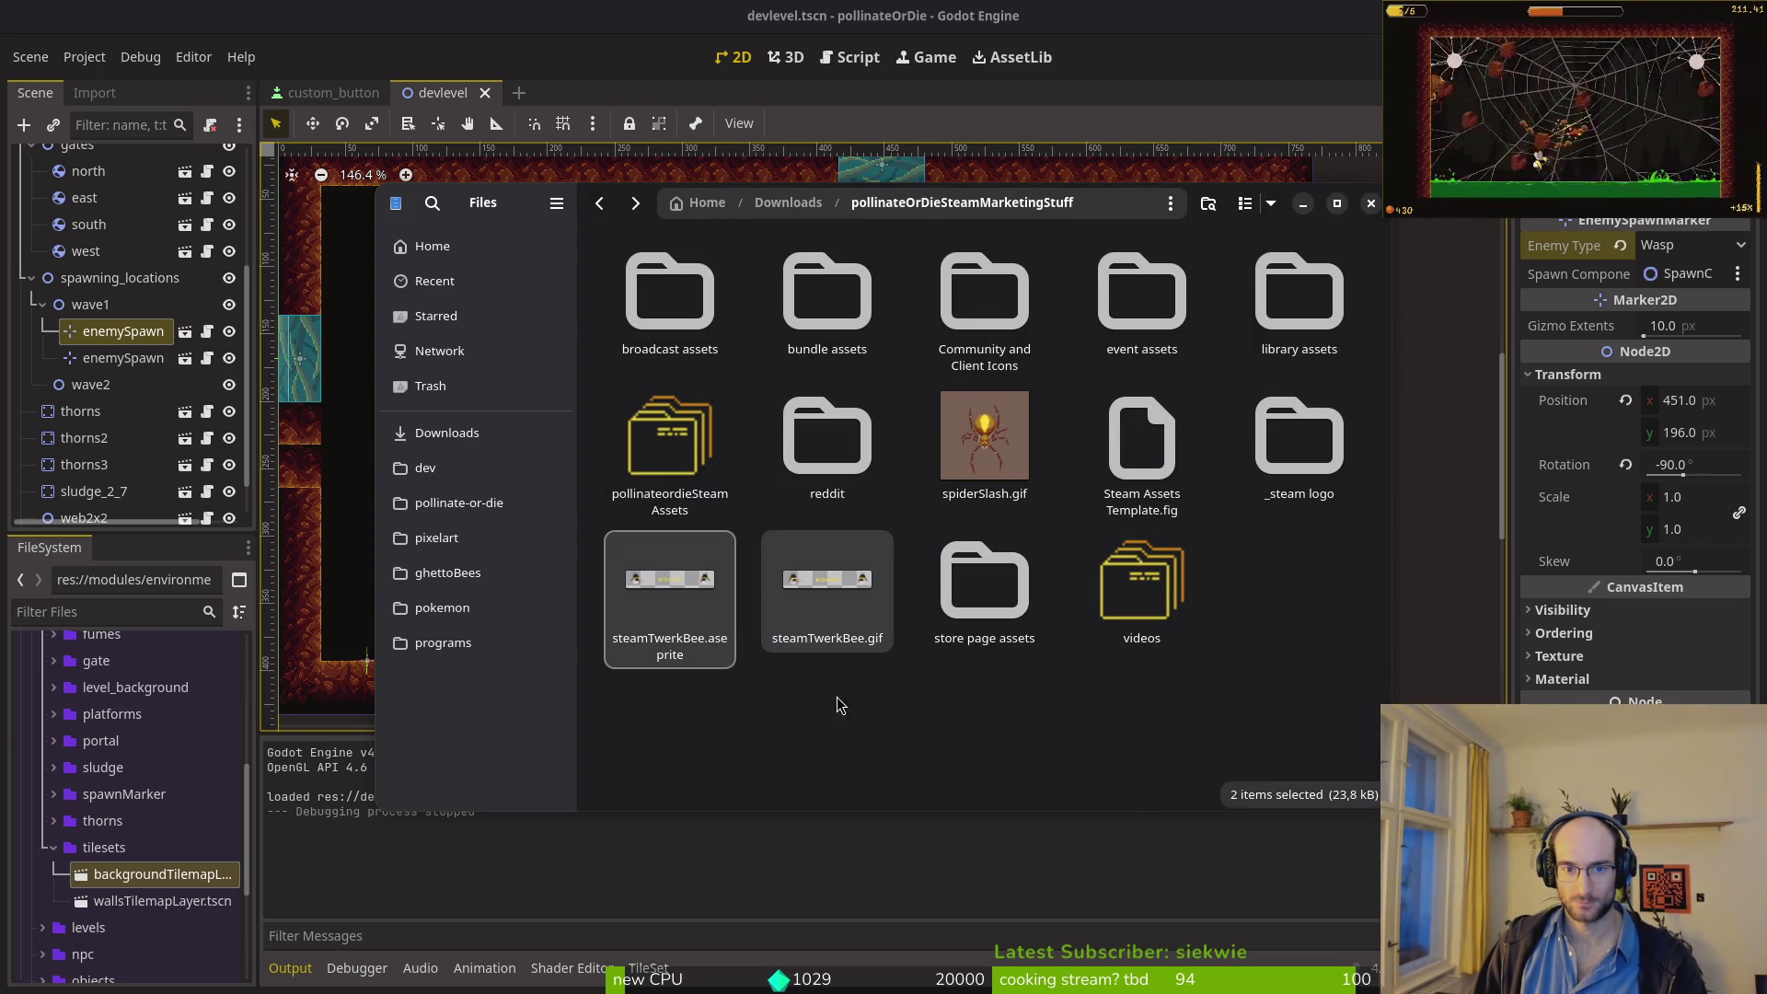
pyautogui.moveTo(835, 682); pyautogui.dragTo(718, 630)
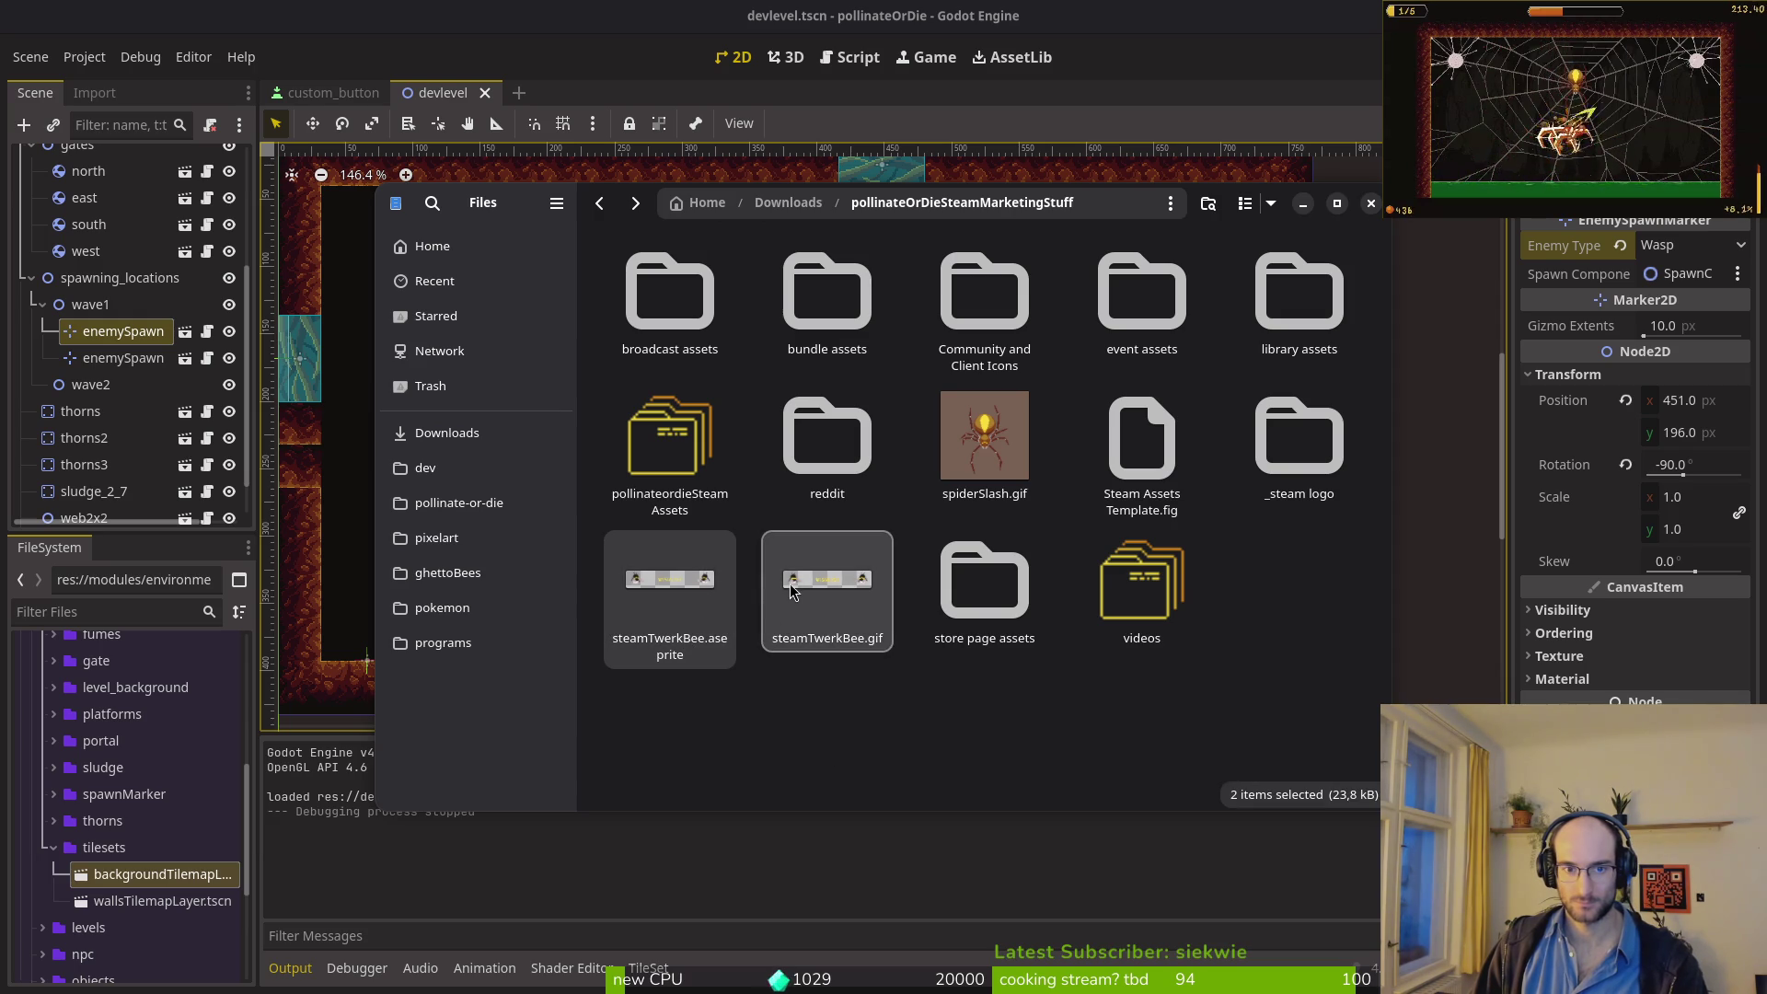
pyautogui.moveTo(809, 614); pyautogui.dragTo(670, 442)
# - Move spiderSlash.gif and trailer.mp4 into the reddit folder
pyautogui.moveTo(983, 437); pyautogui.dragTo(828, 446)
pyautogui.hotkey('alt', 'Right')
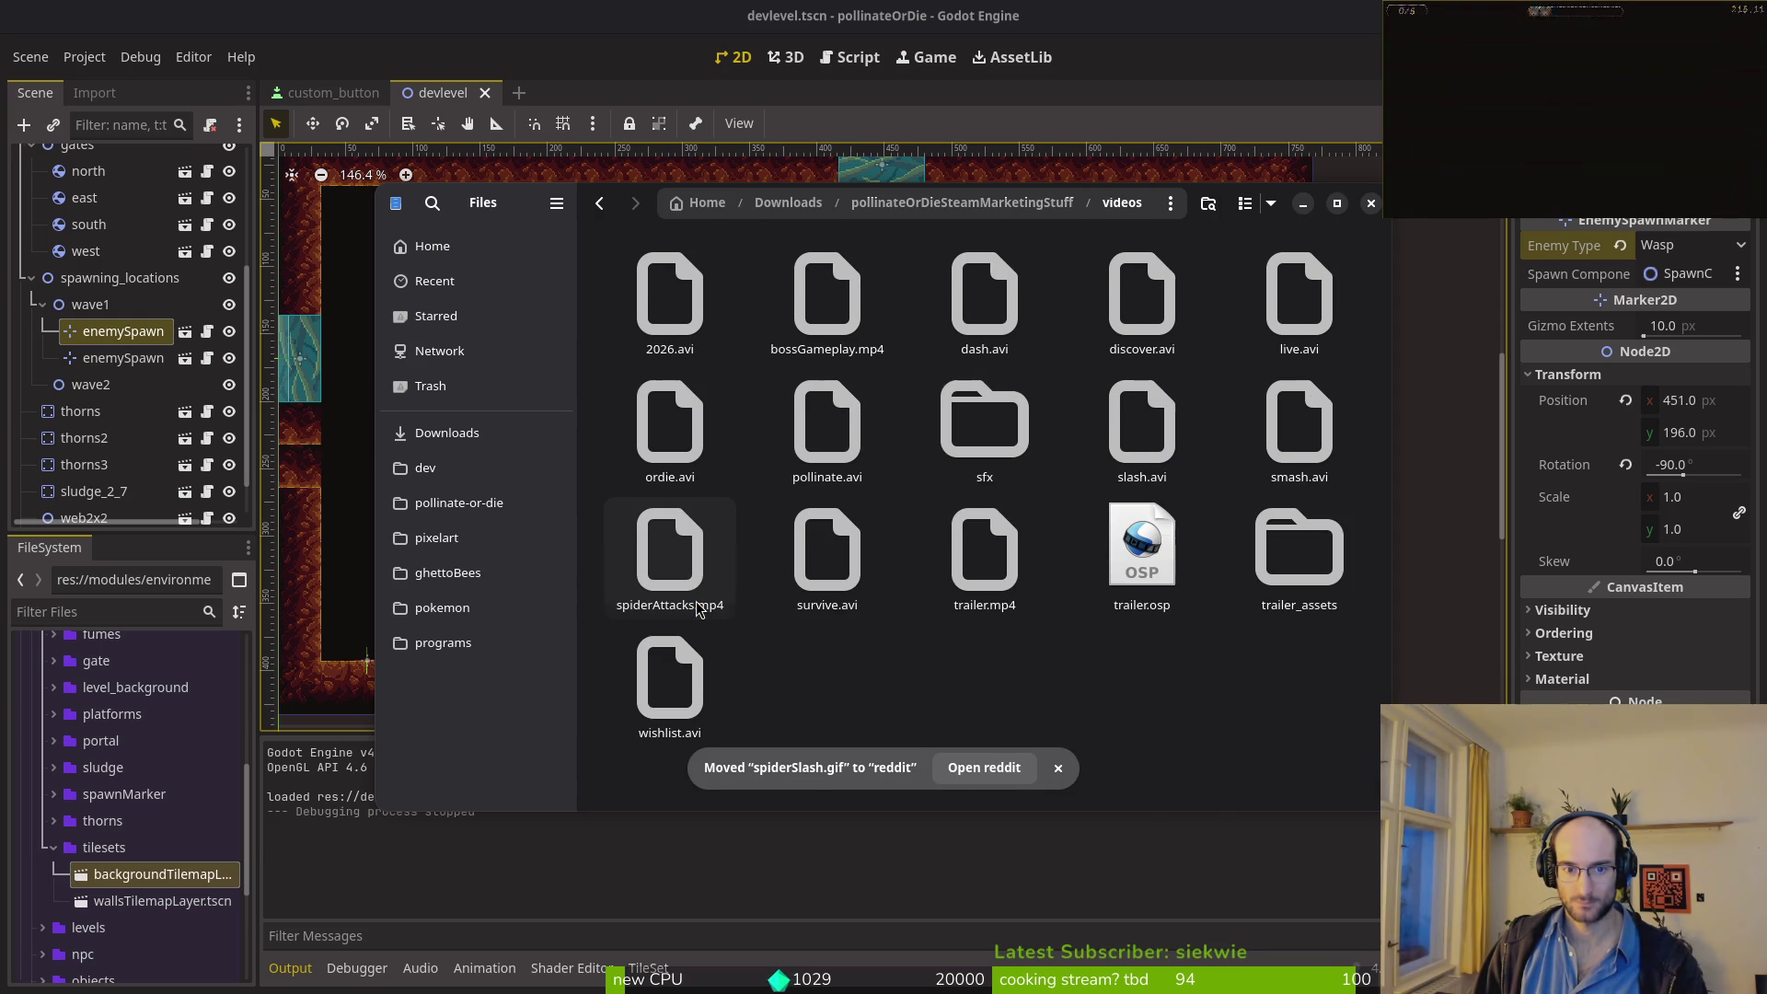
pyautogui.click(984, 552)
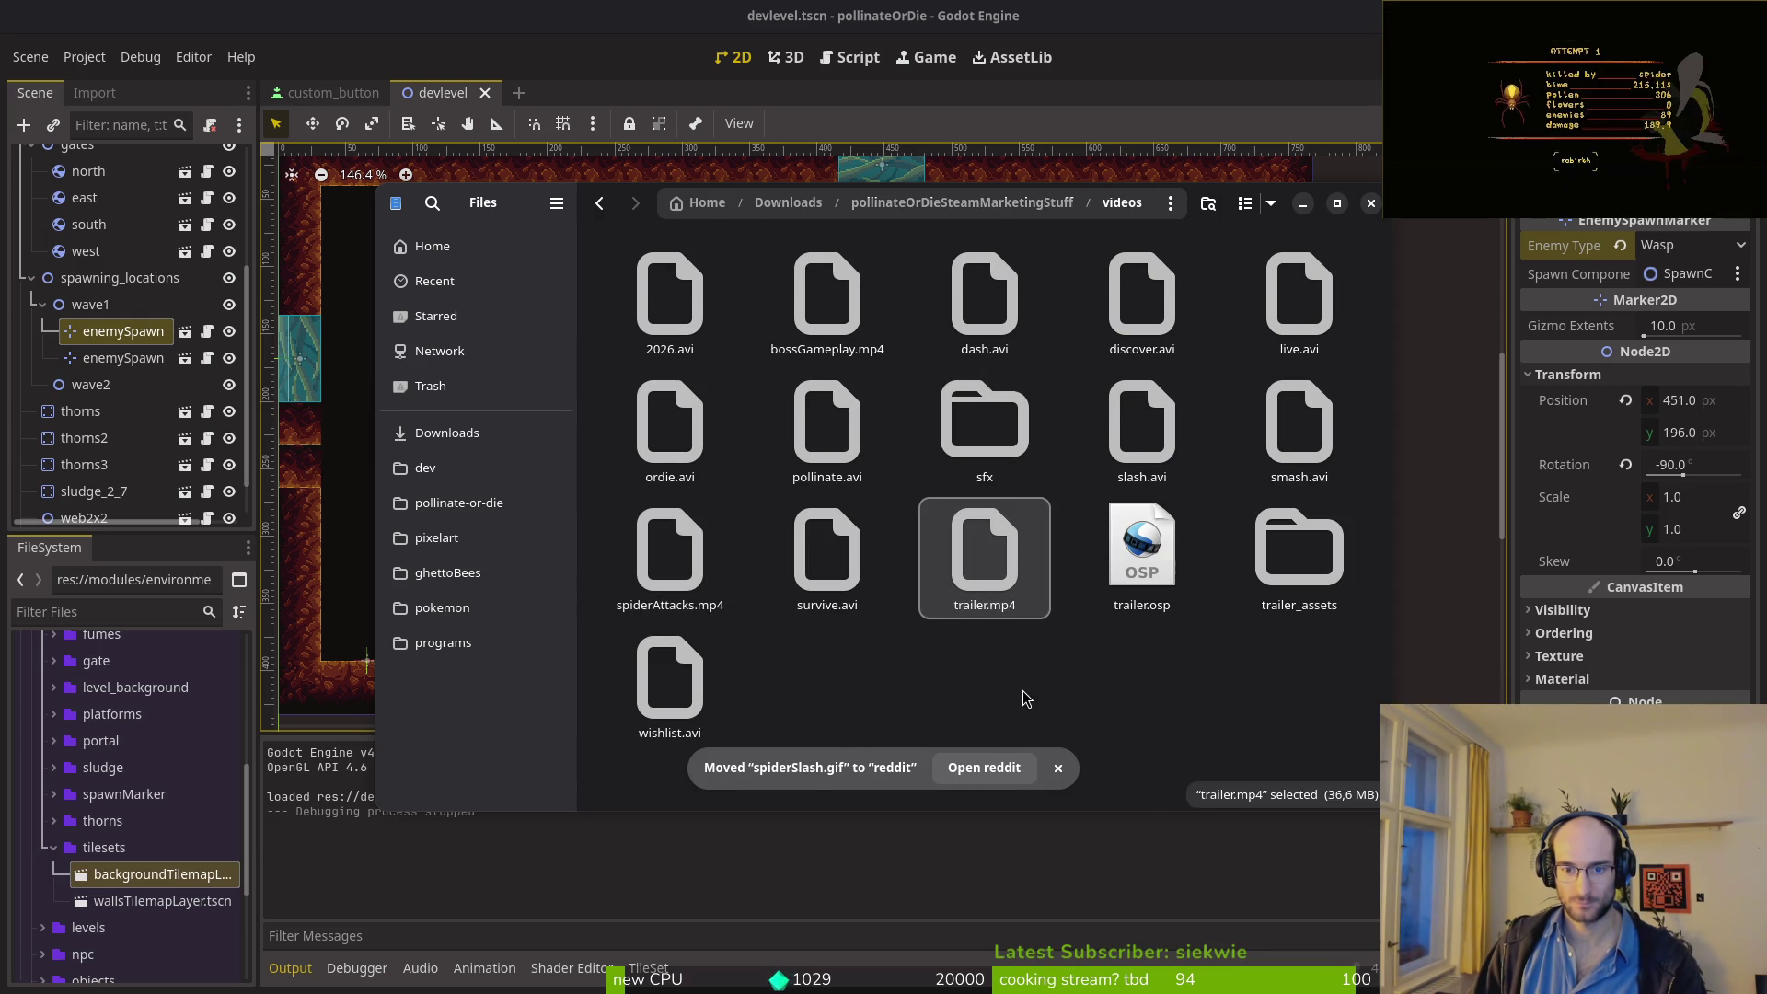
pyautogui.hotkey('alt', 'Left')
pyautogui.doubleClick(818, 455)
pyautogui.hotkey('ctrl', 'v')
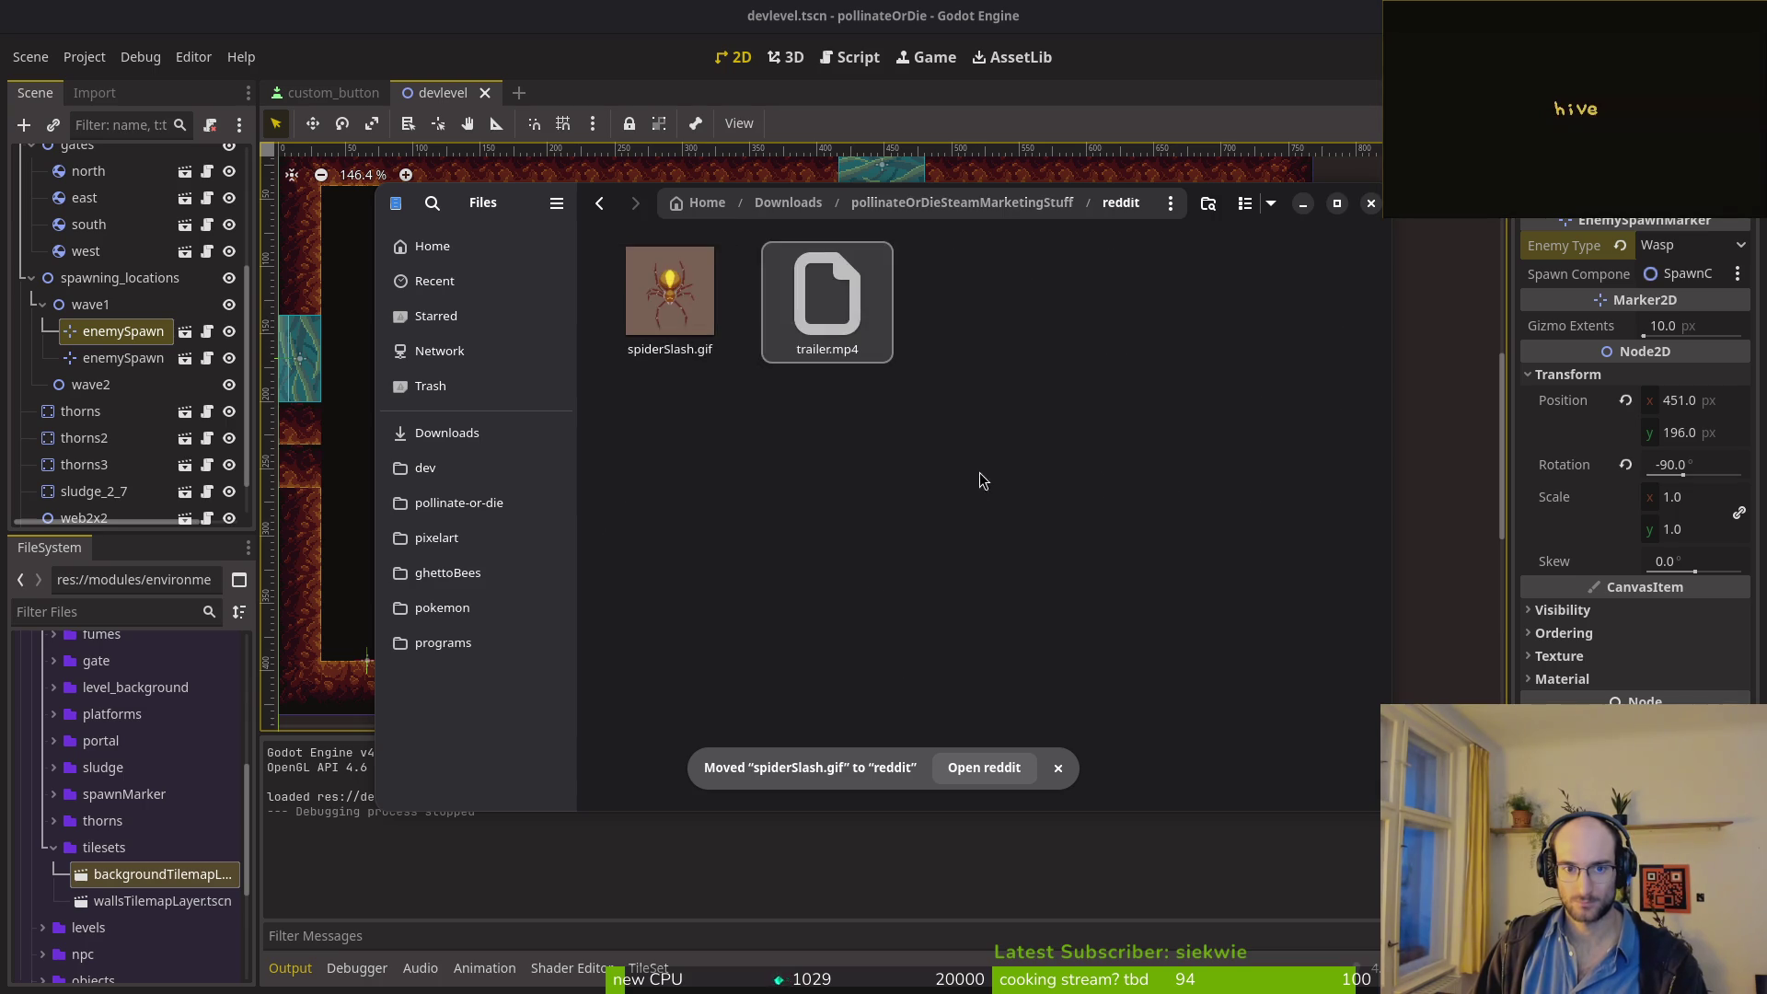
# - Go back up to Downloads and close the file manager
pyautogui.hotkey('alt', 'Left')
pyautogui.hotkey('alt', 'Up')
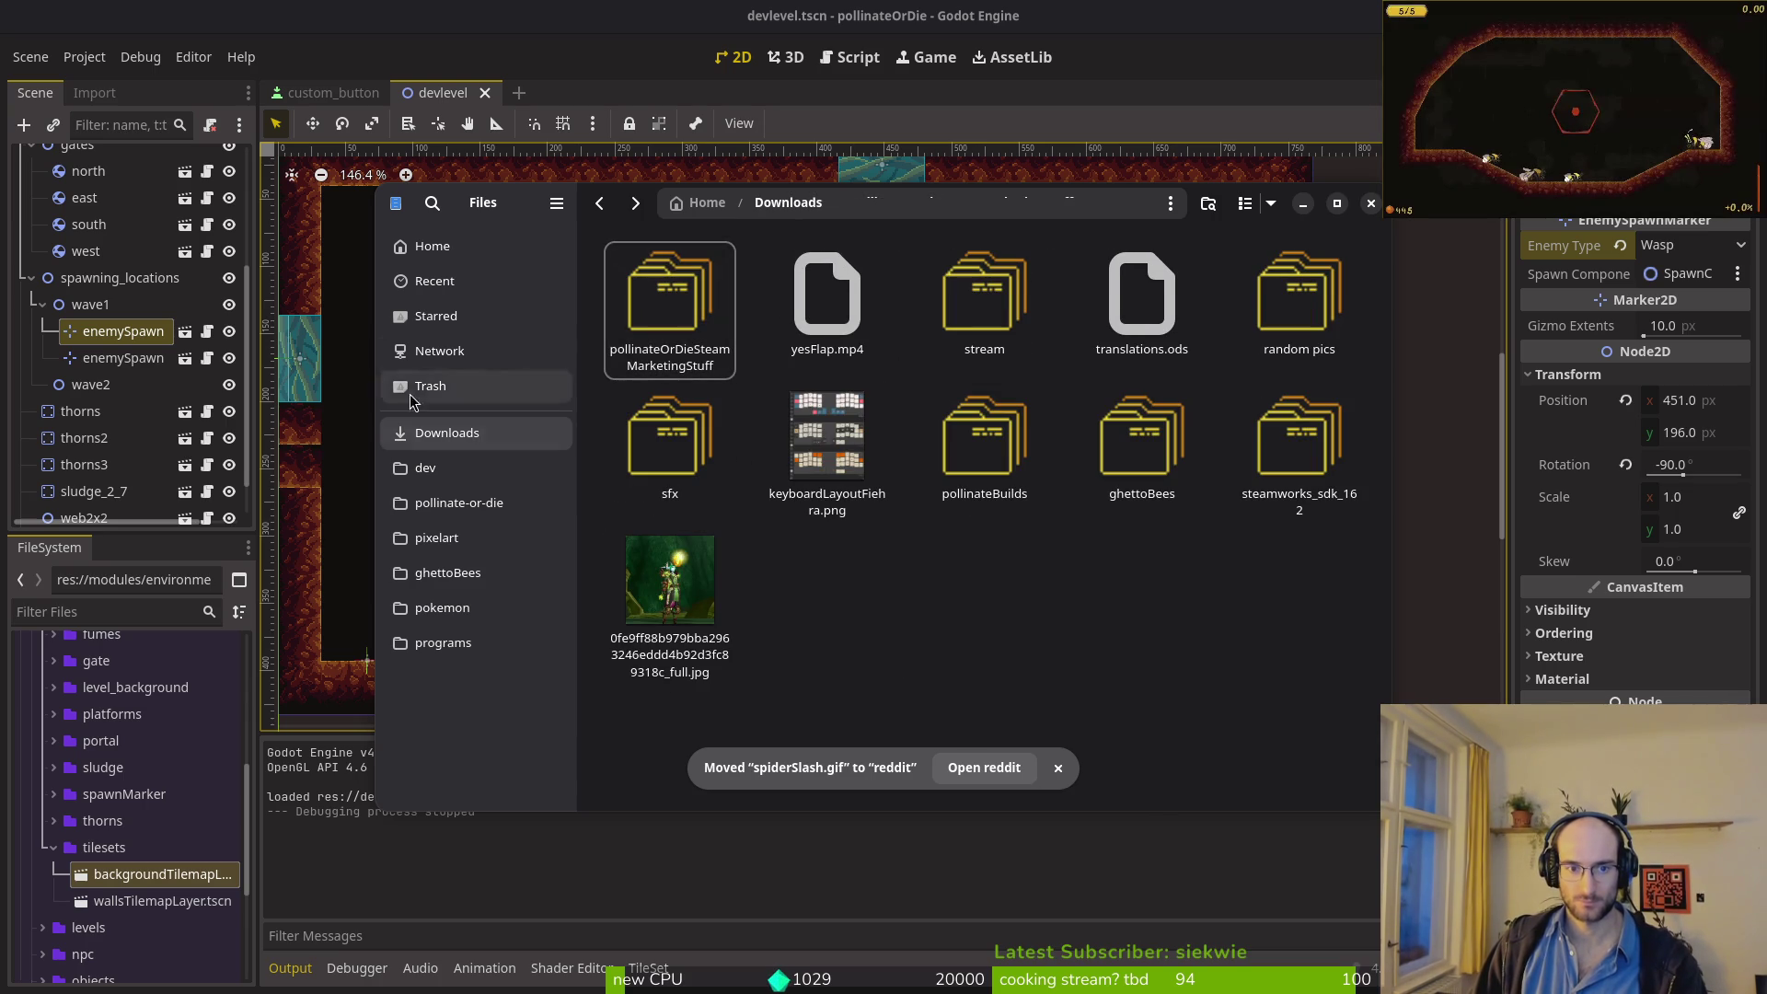
pyautogui.hotkey('ctrl', 'w')
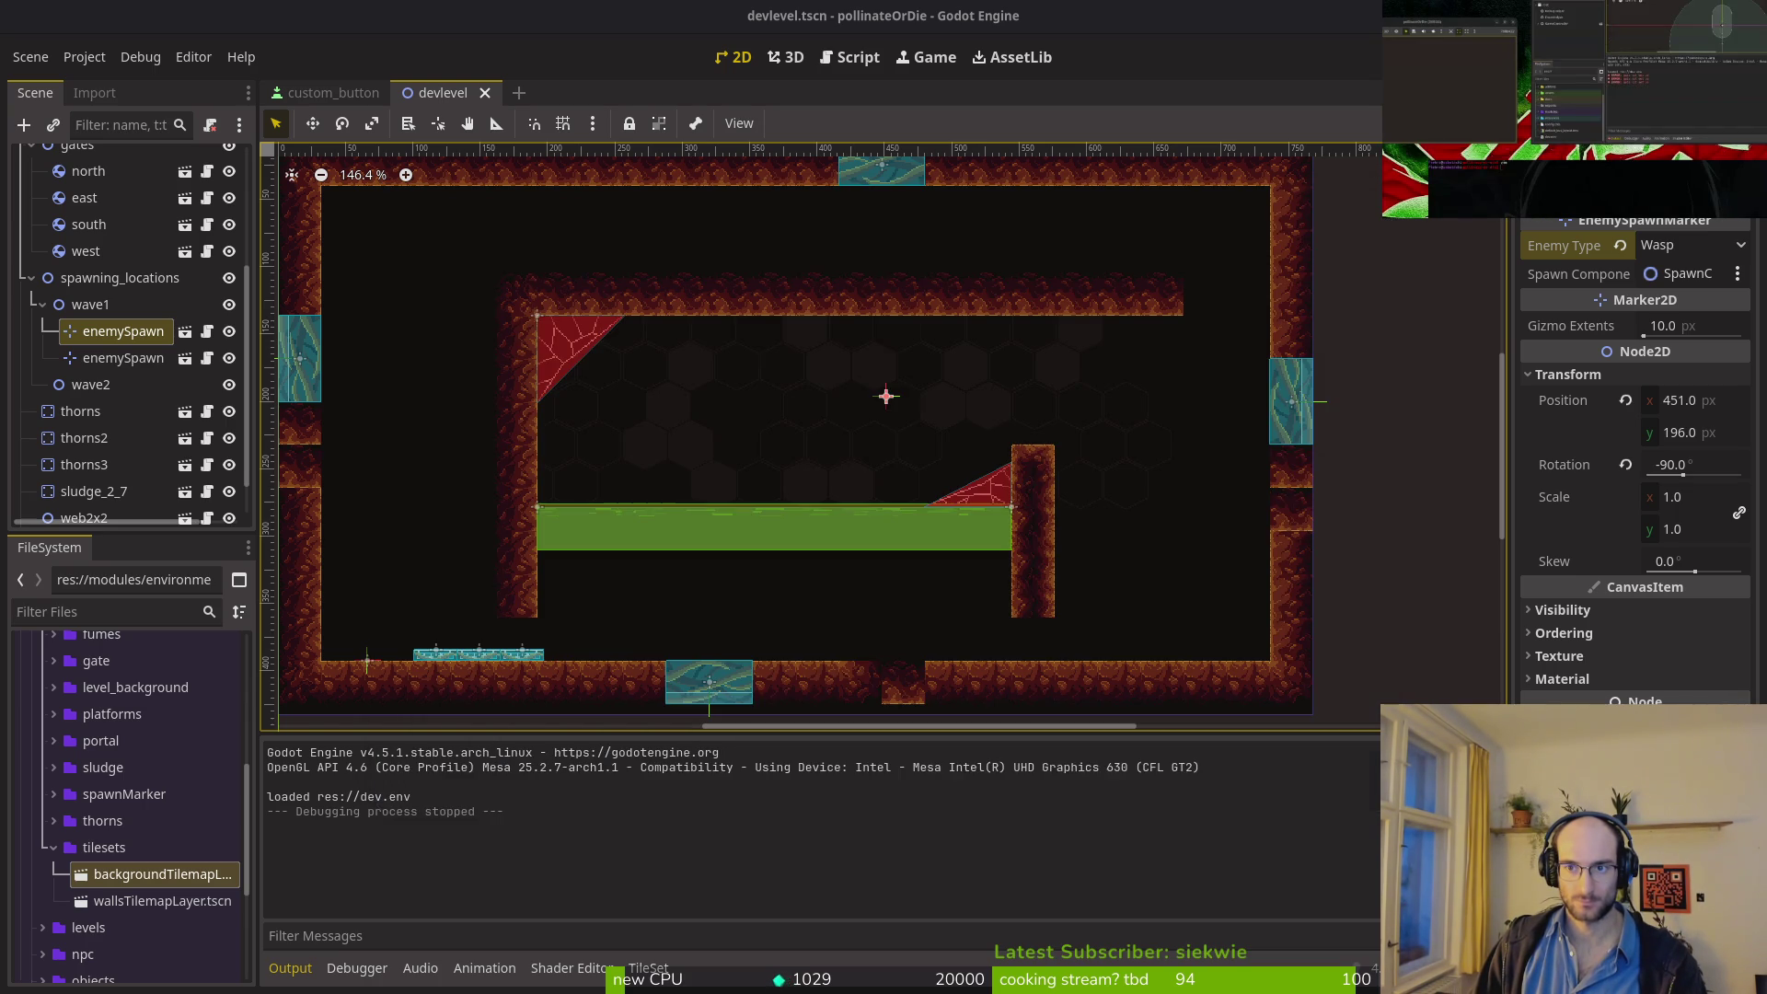
pyautogui.press('F5')
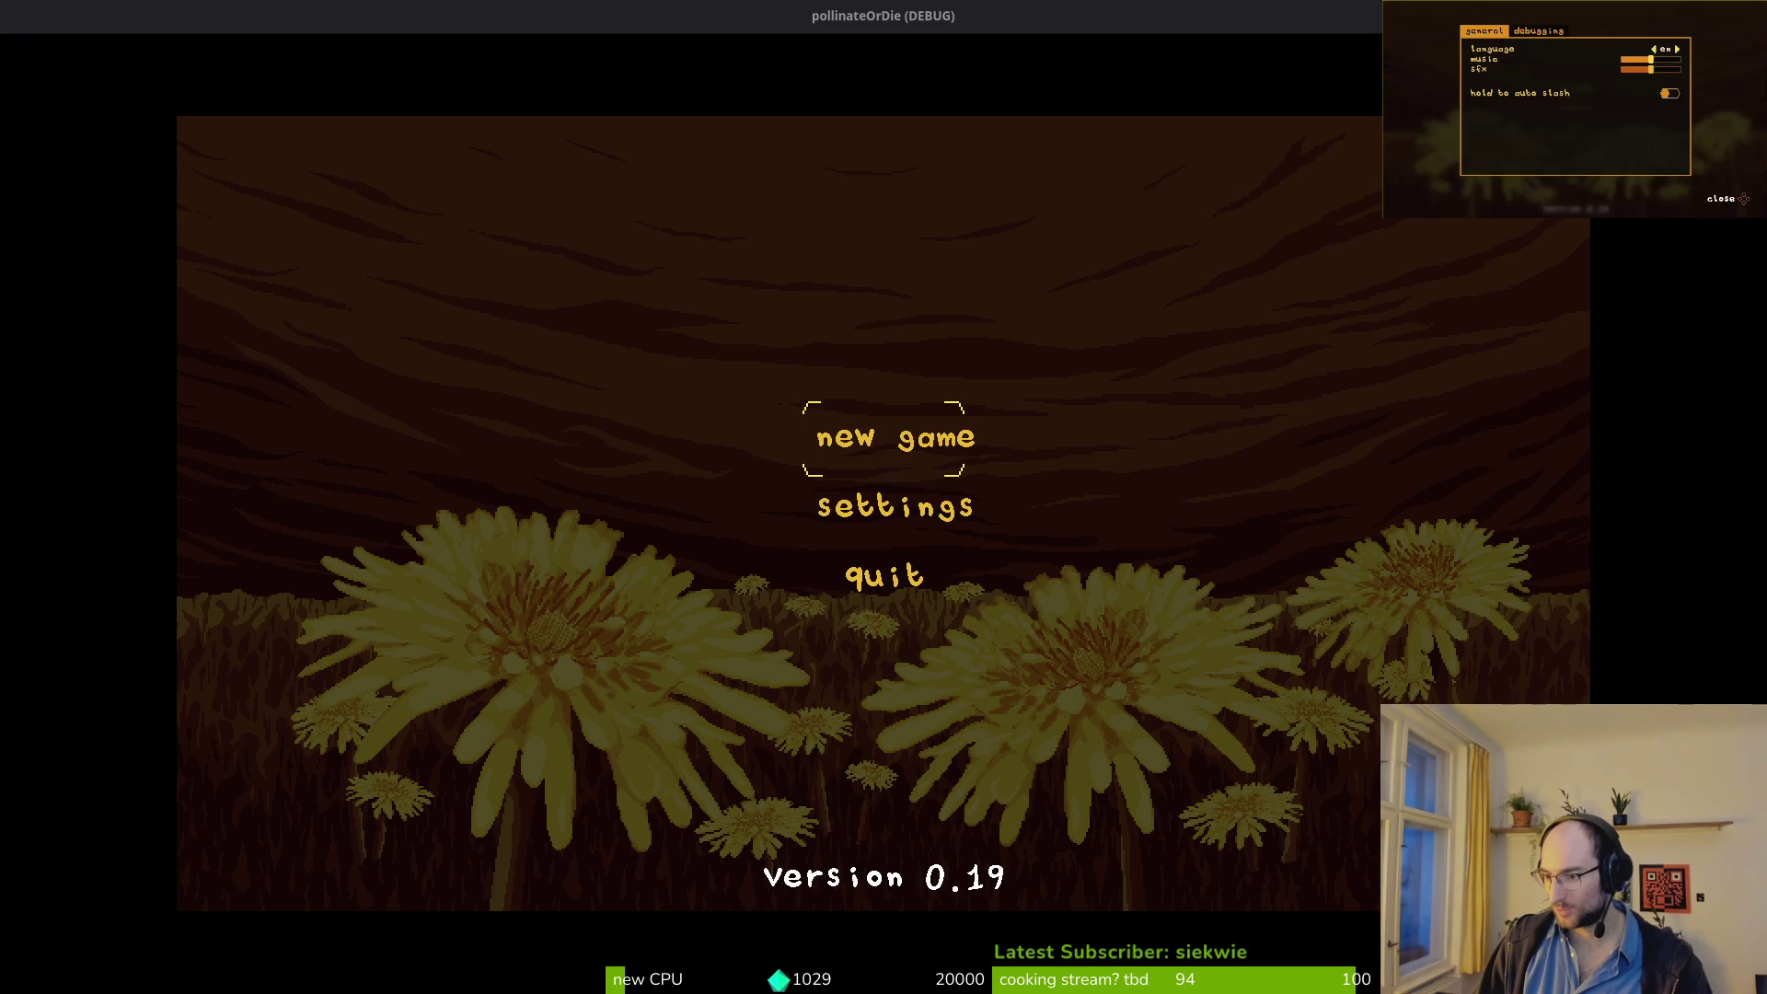
pyautogui.press('Return')
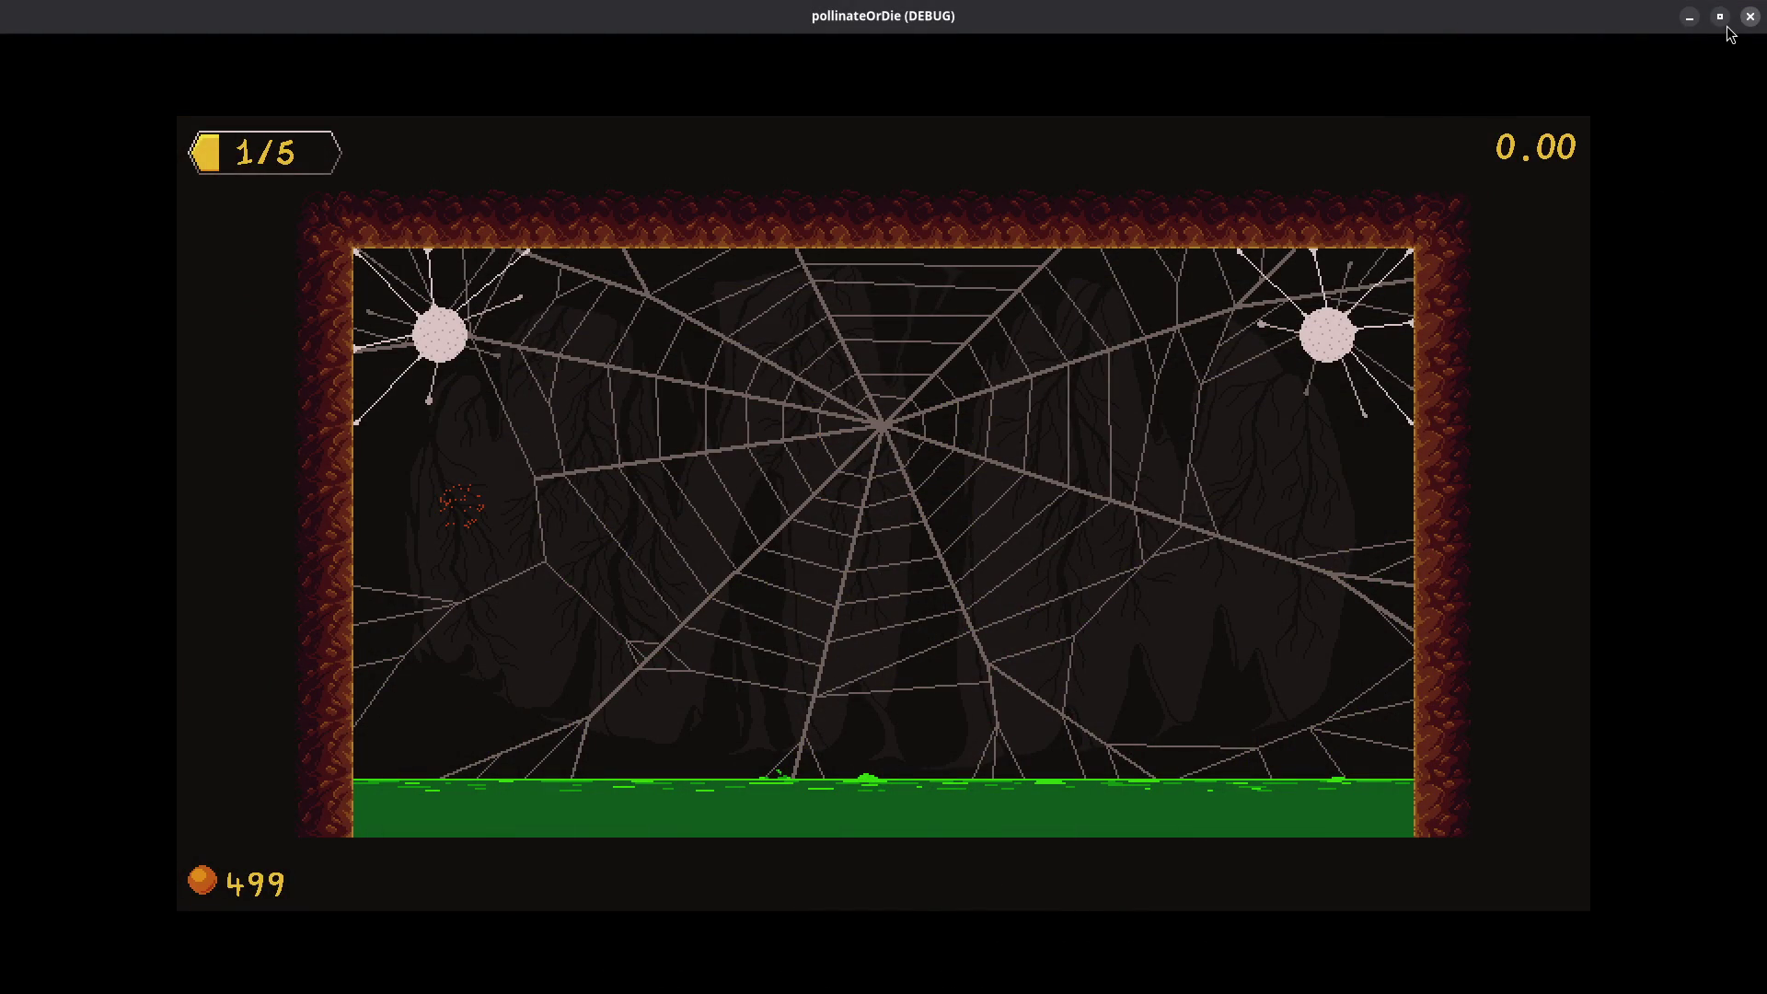
pyautogui.click(1720, 17)
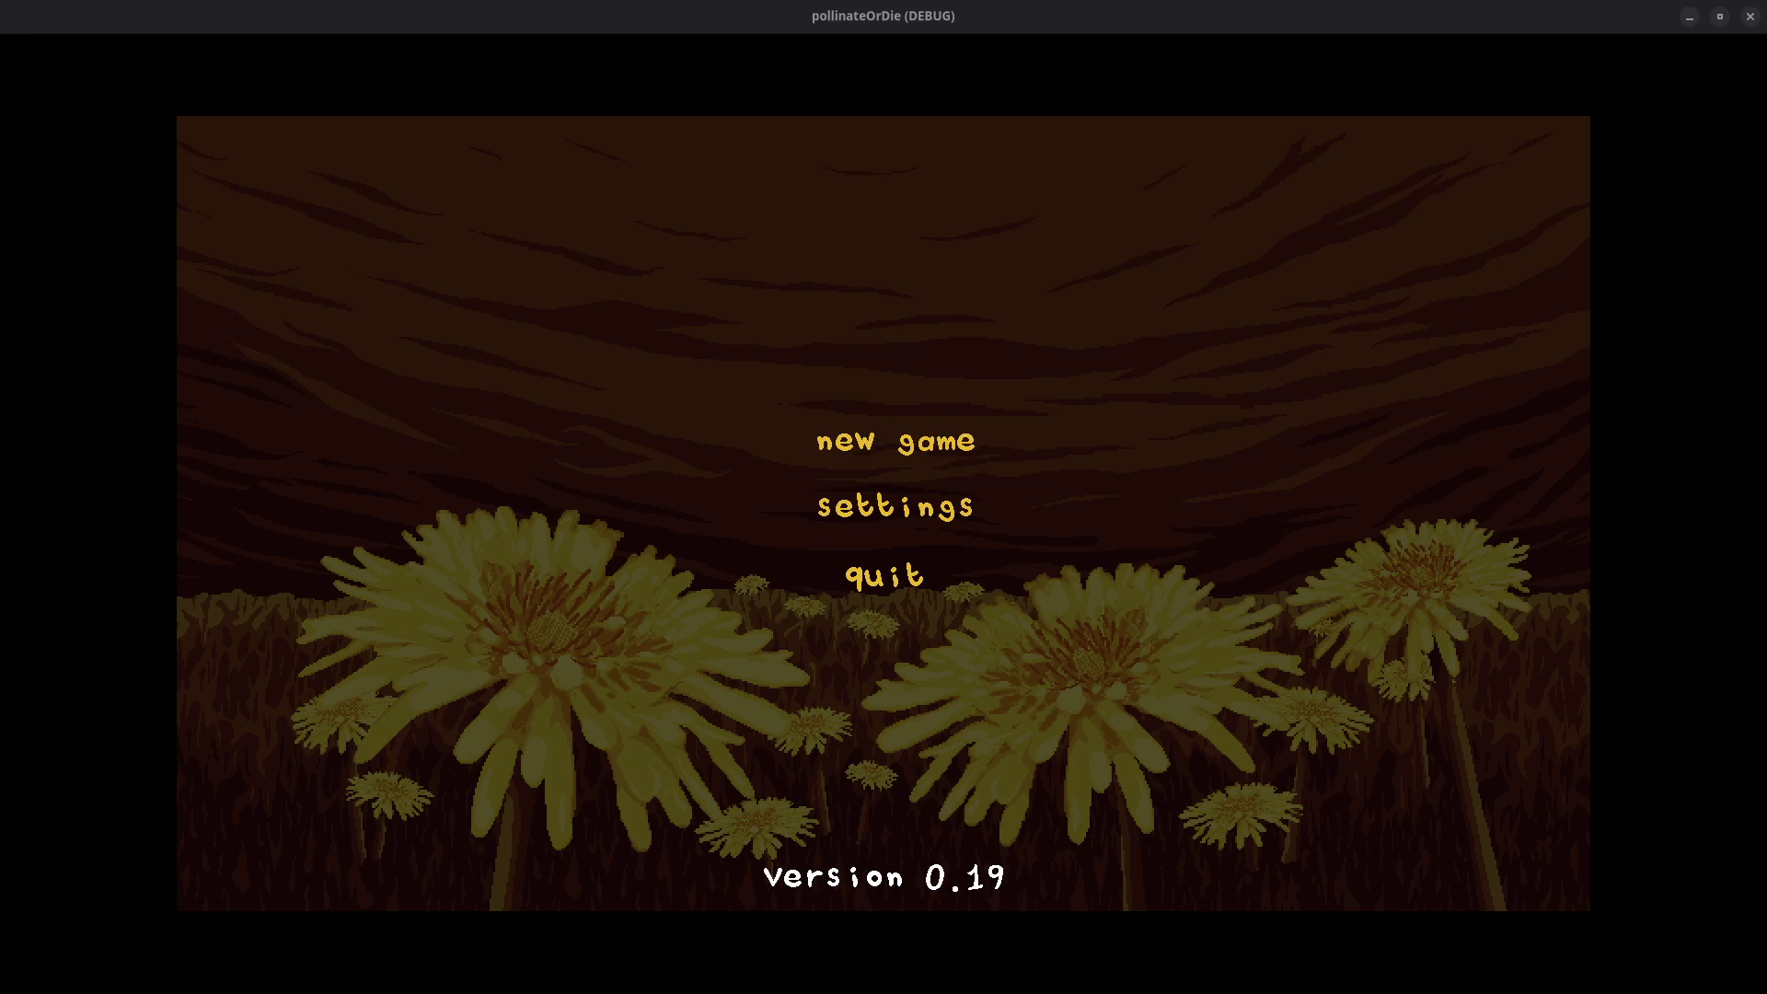
pyautogui.press('Return')
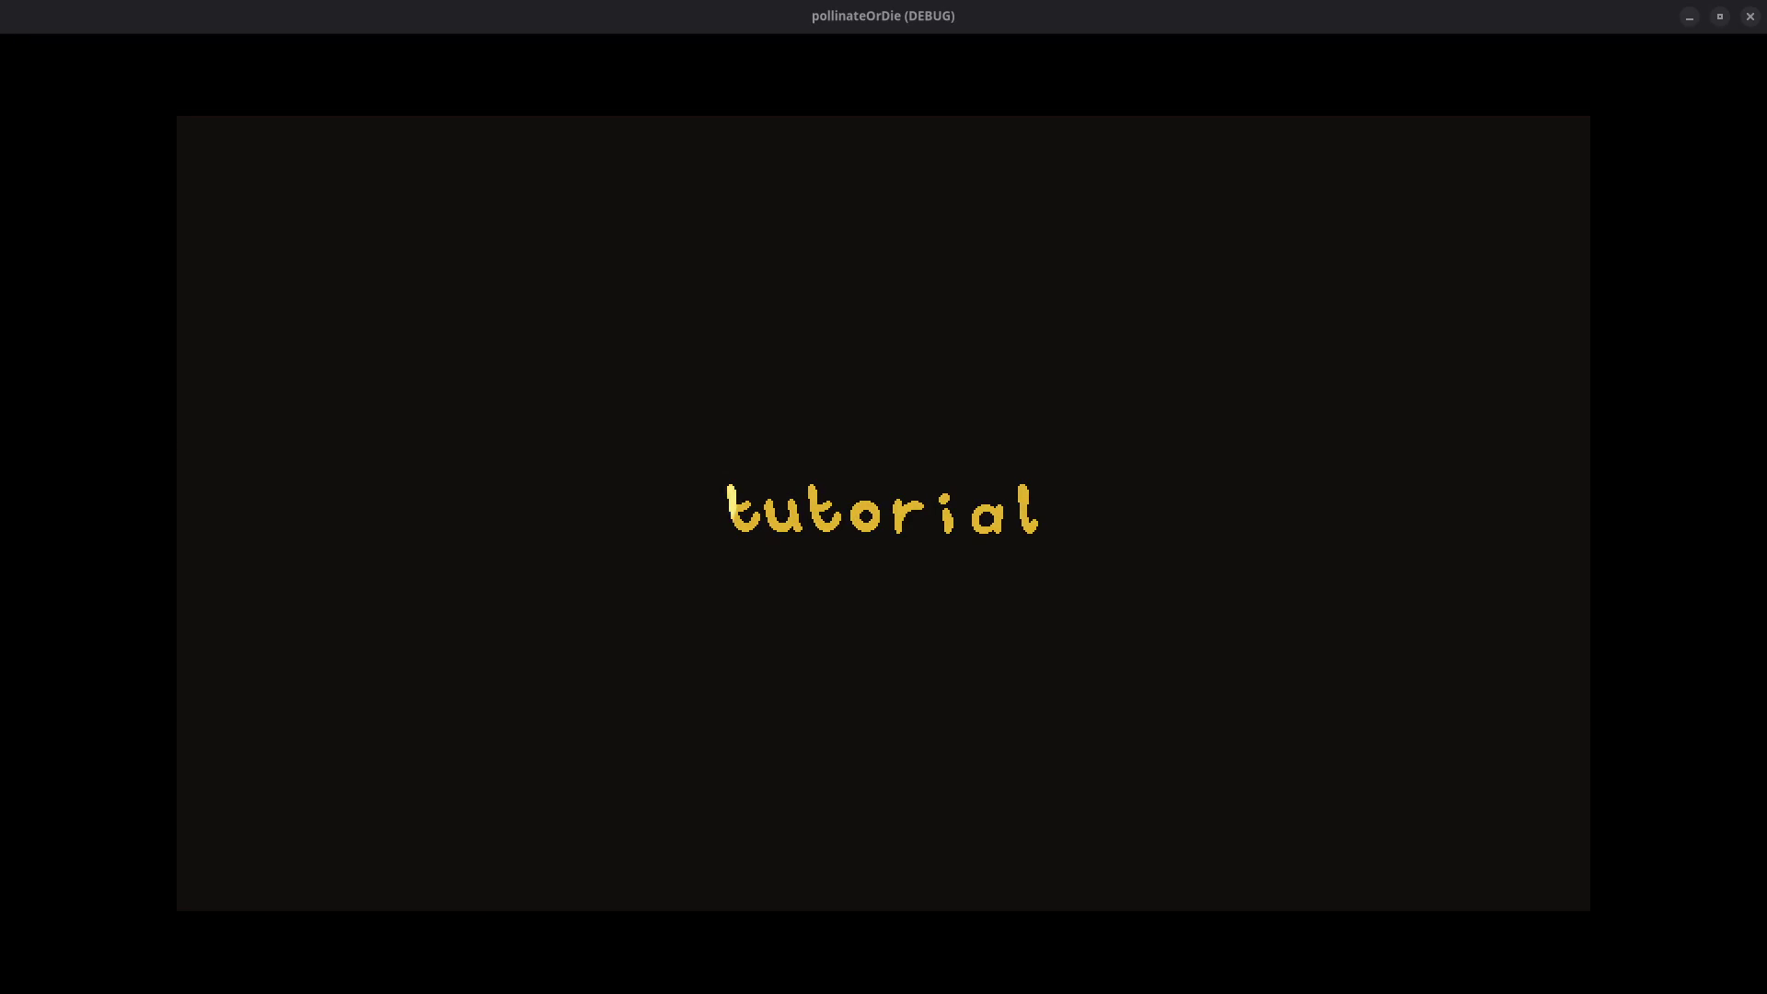
pyautogui.click(1749, 17)
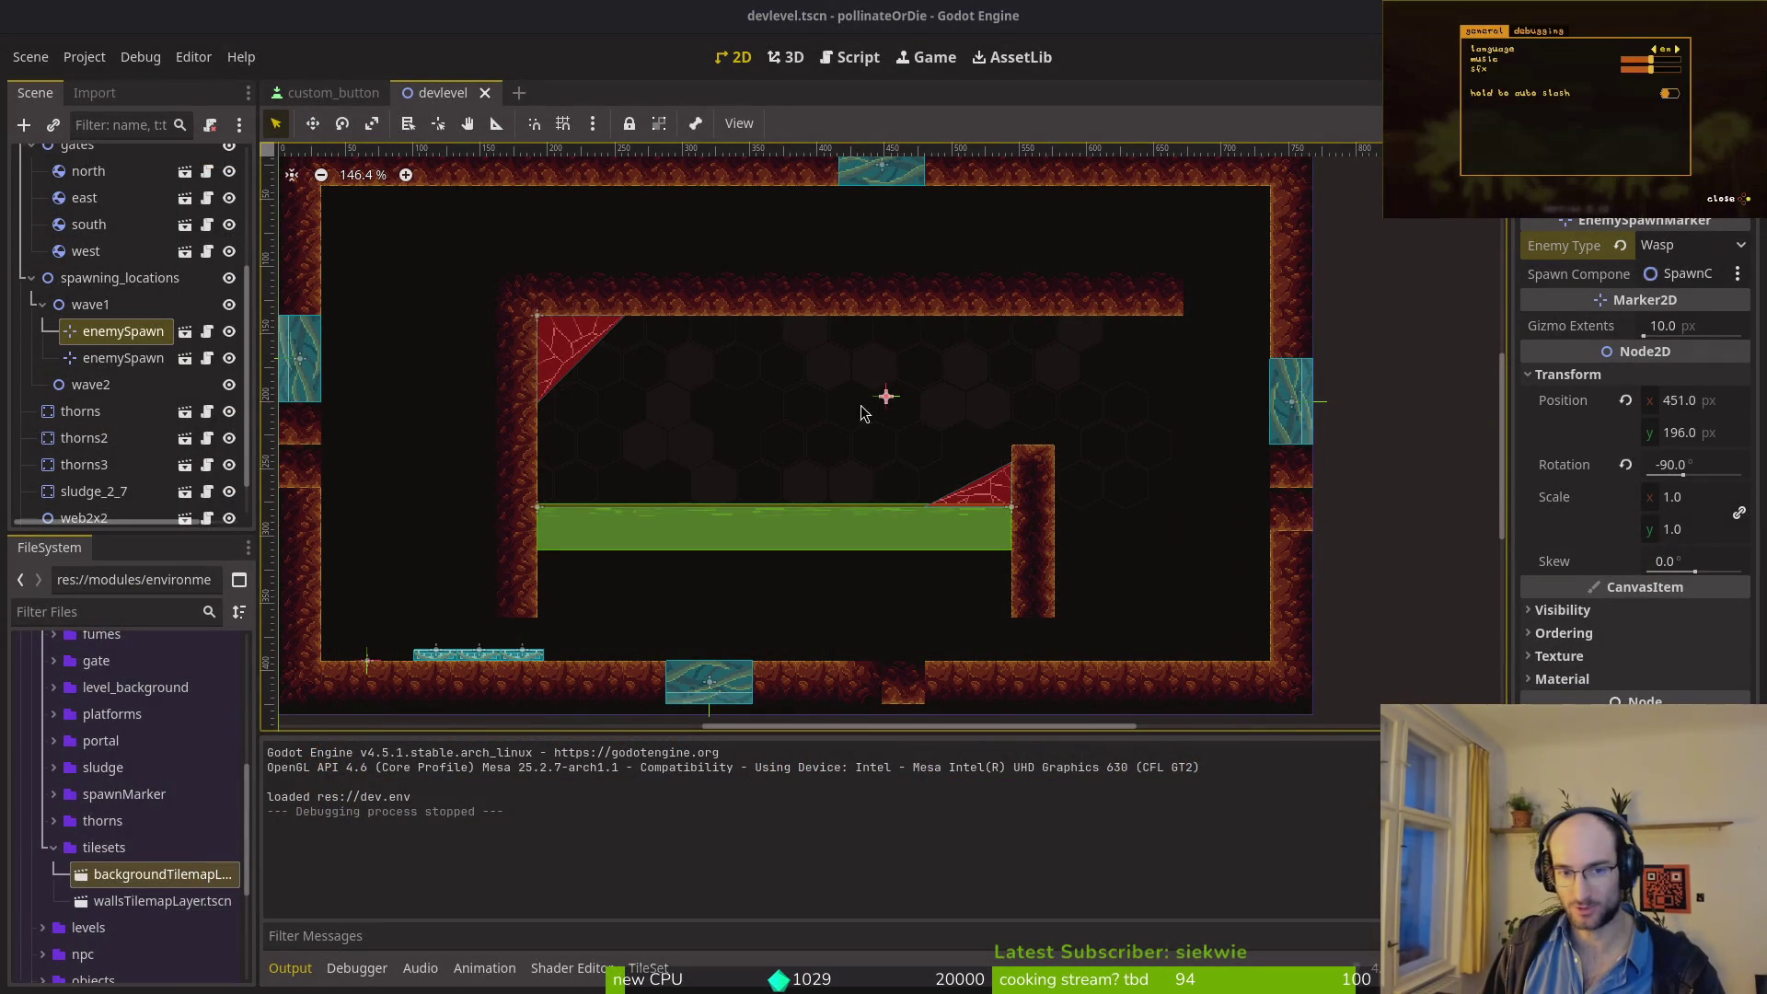
# - Close the devlevel scene and open gif.tscn through the quick scene search
pyautogui.scroll(-1, 856, 513)
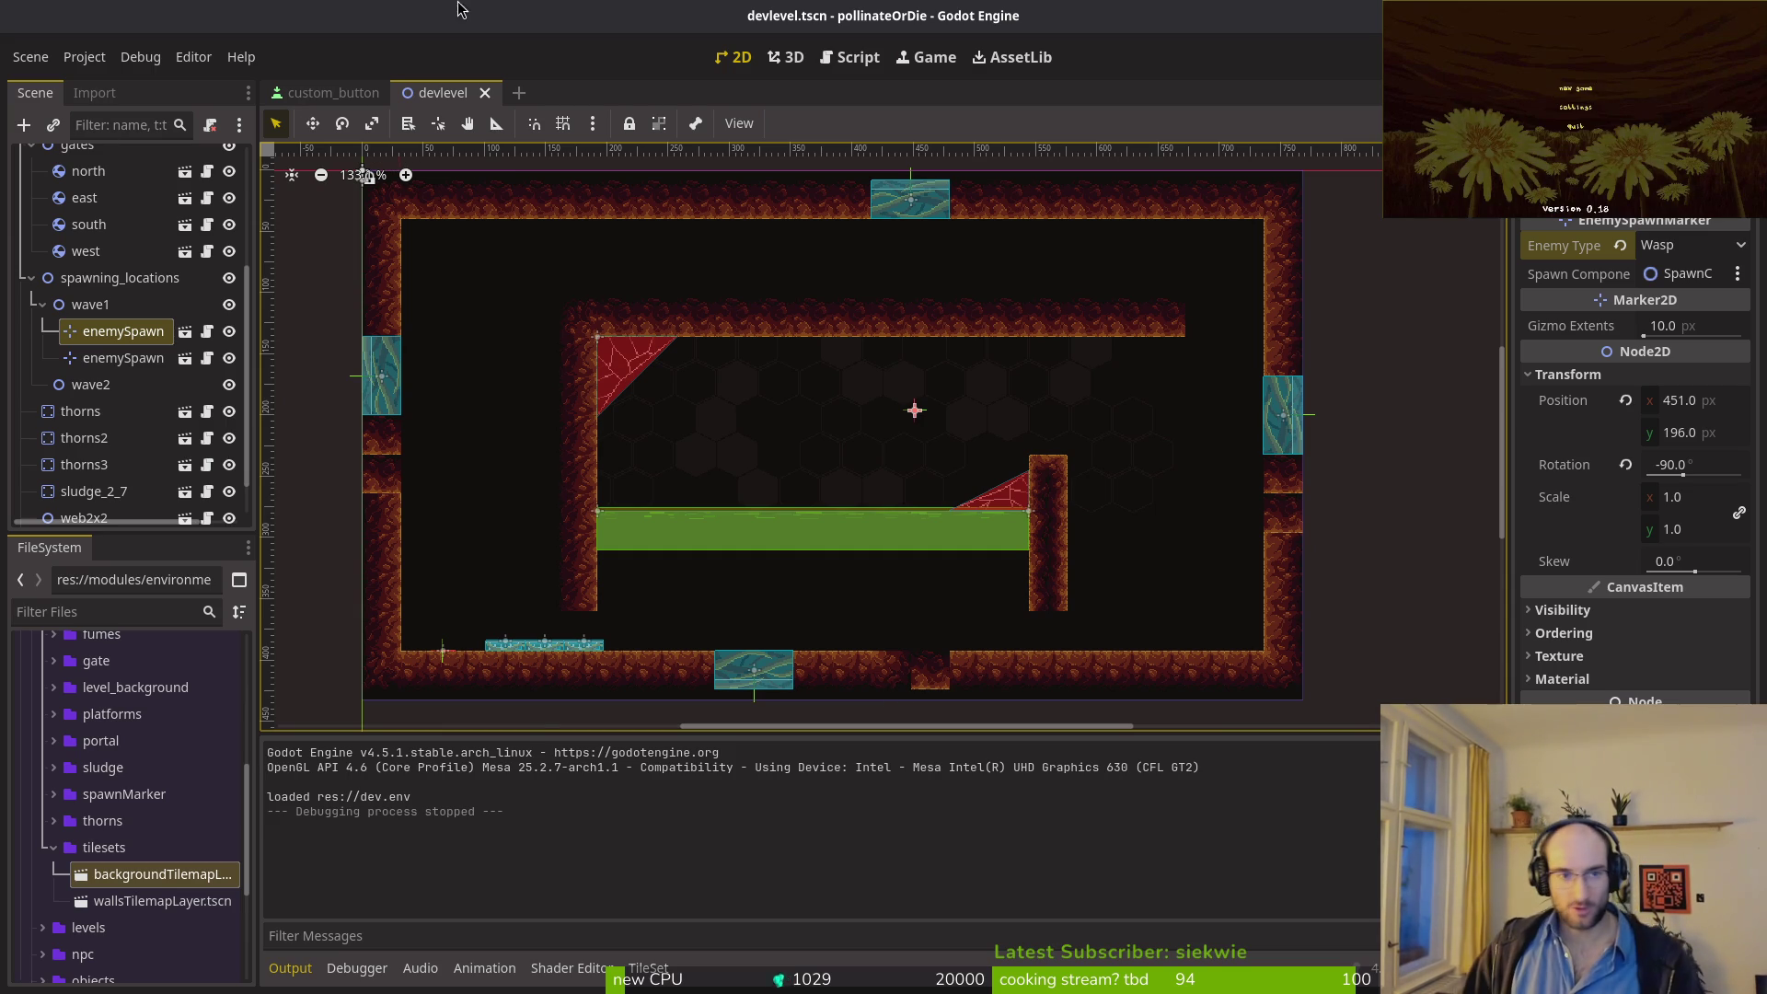
pyautogui.middleClick(451, 96)
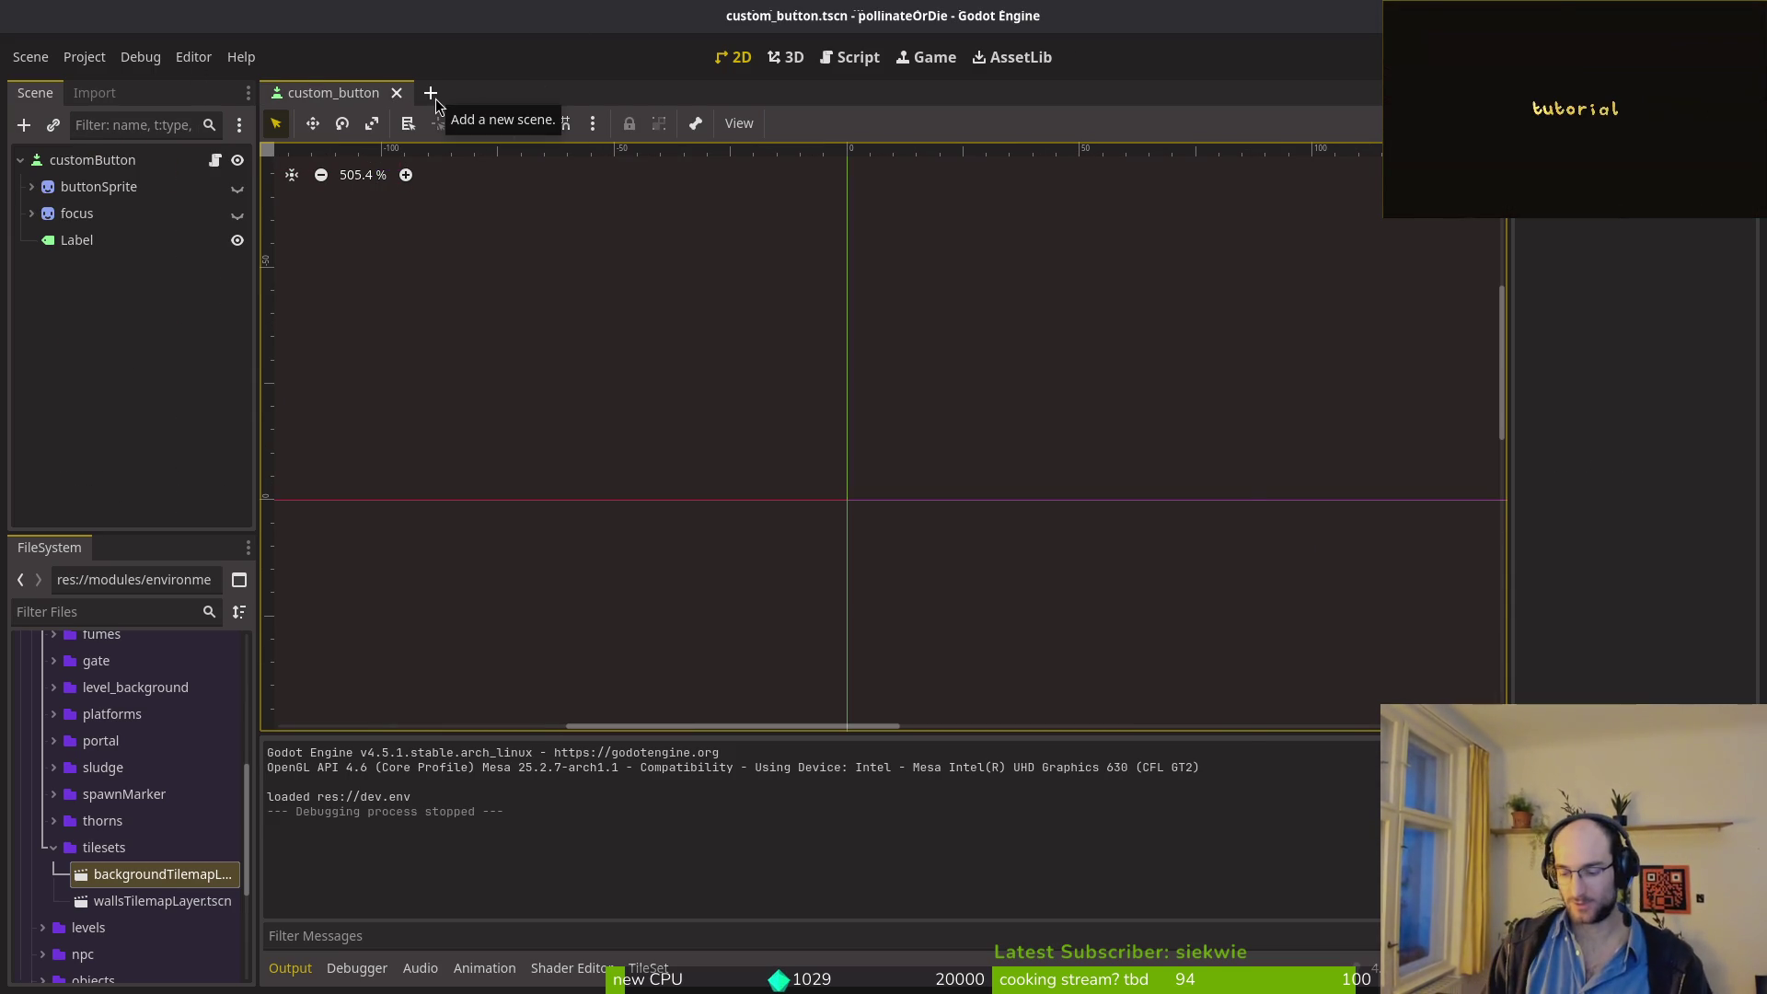
pyautogui.hotkey('shift', 'alt', 'o')
pyautogui.write('gif')
pyautogui.press('Escape')
pyautogui.hotkey('ctrl', 'shift', 'o')
pyautogui.write('gif')
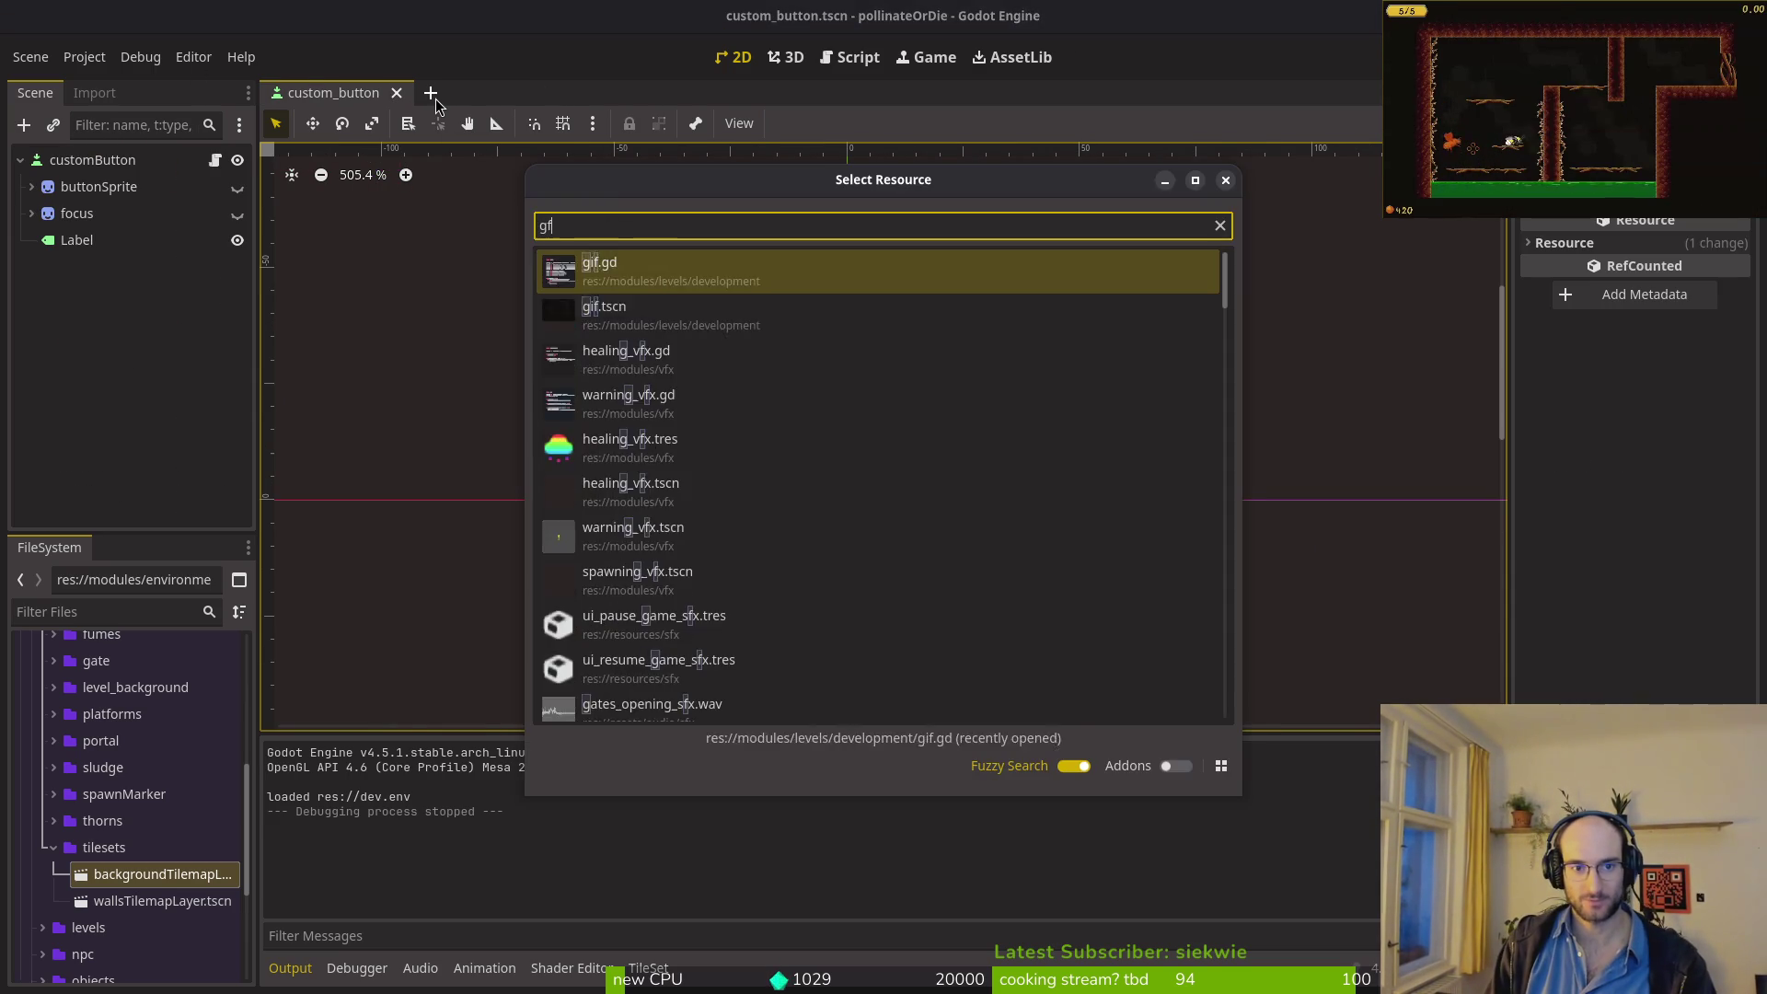
pyautogui.press('Return')
# - Erase all tiles on the gif scene's backgroundTilemapLayer and save
pyautogui.click(125, 213)
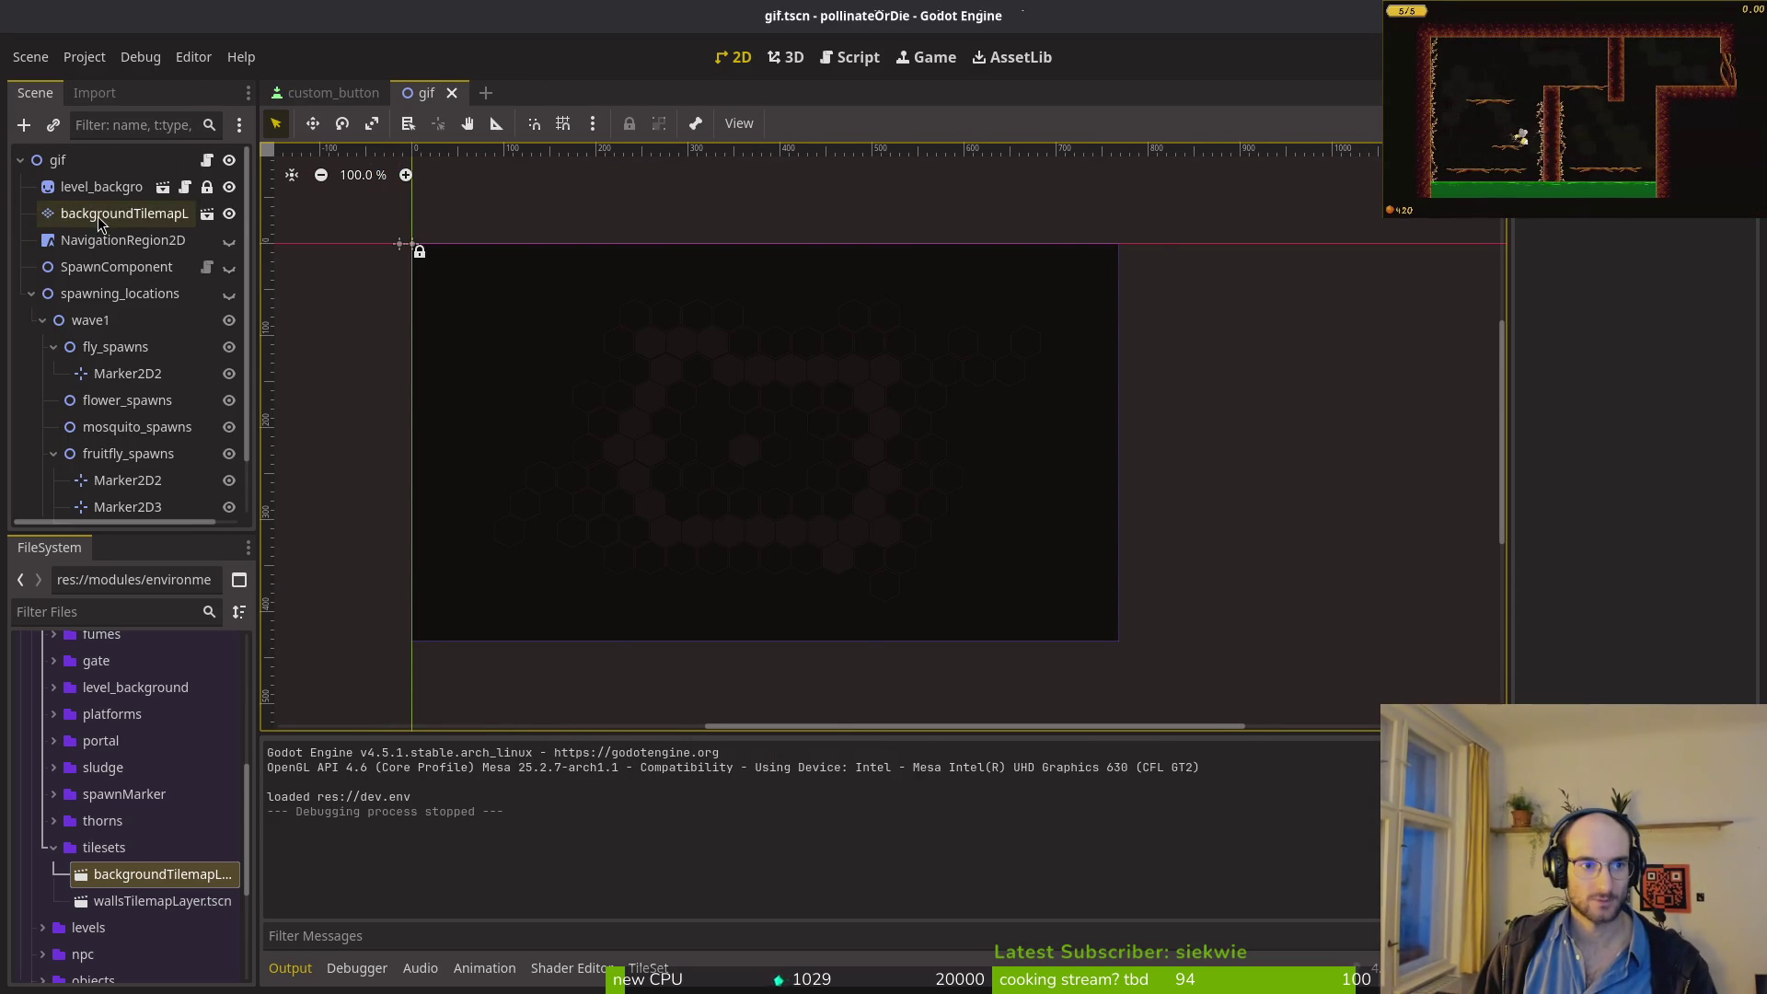
pyautogui.click(468, 755)
pyautogui.moveTo(337, 190); pyautogui.dragTo(1105, 684)
pyautogui.press('Delete')
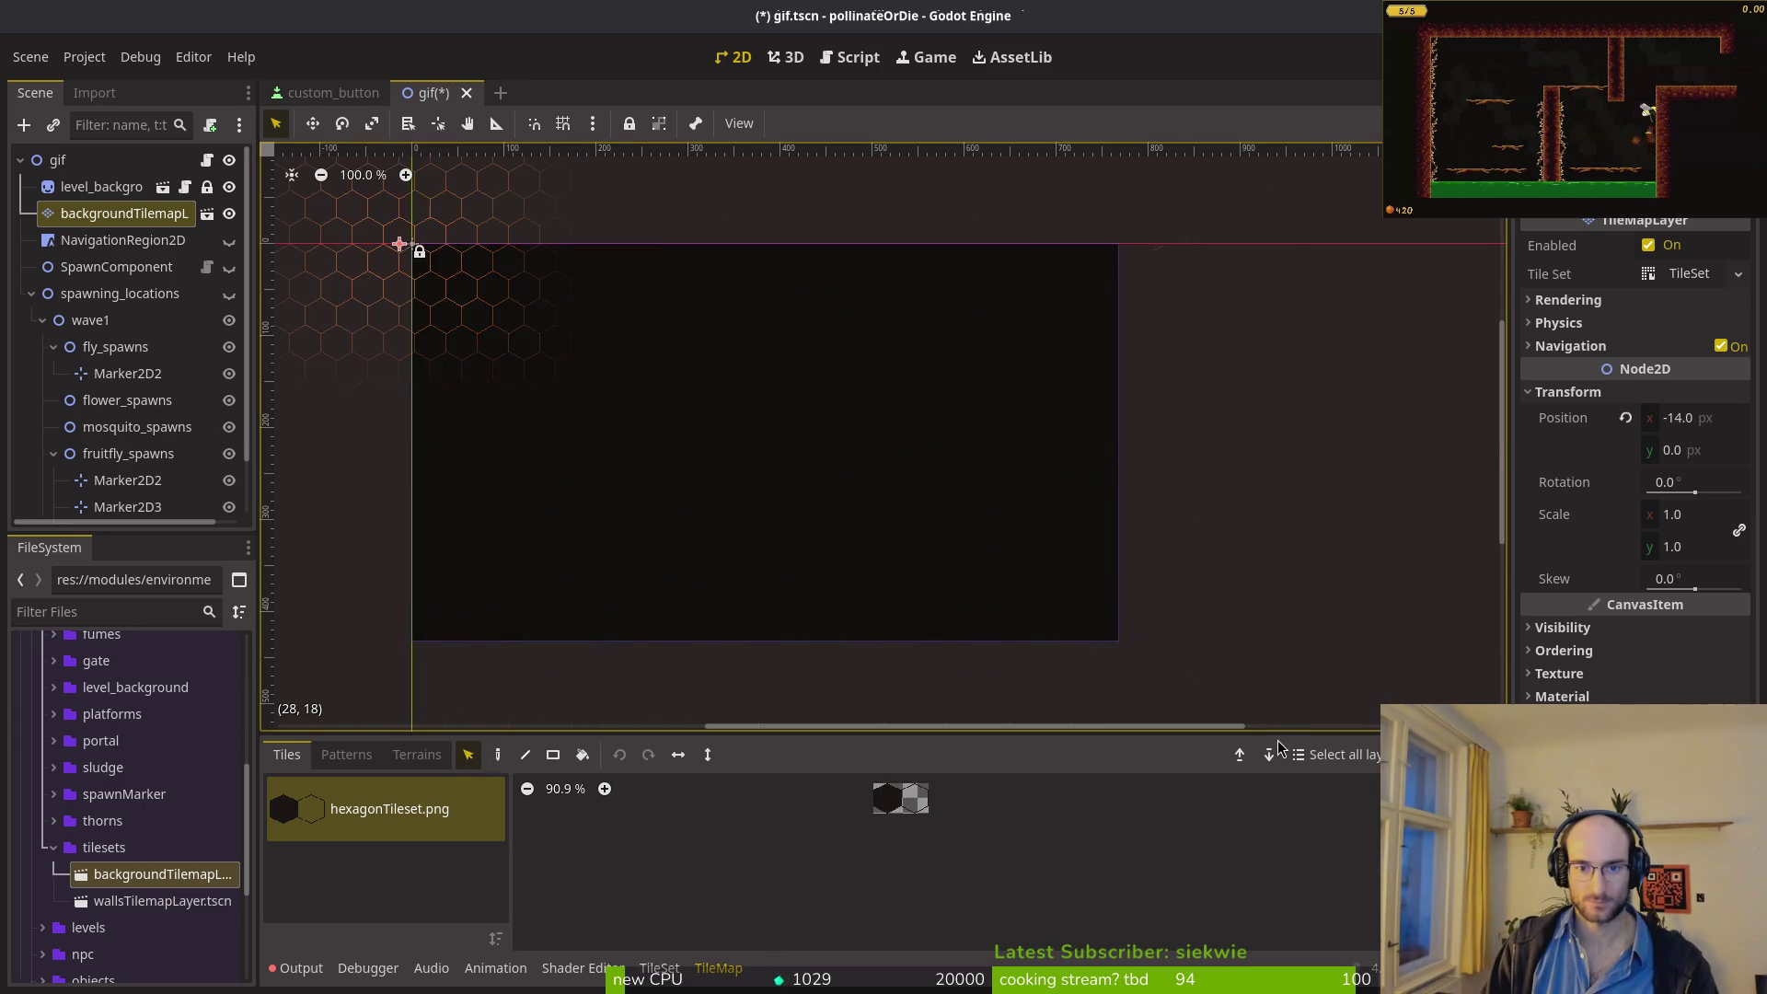
pyautogui.press('Escape')
pyautogui.hotkey('ctrl', 's')
# - Open level_1_0 and cut its wallsTilemapLayer node
pyautogui.hotkey('alt', 'shift', 'o')
pyautogui.write('l10')
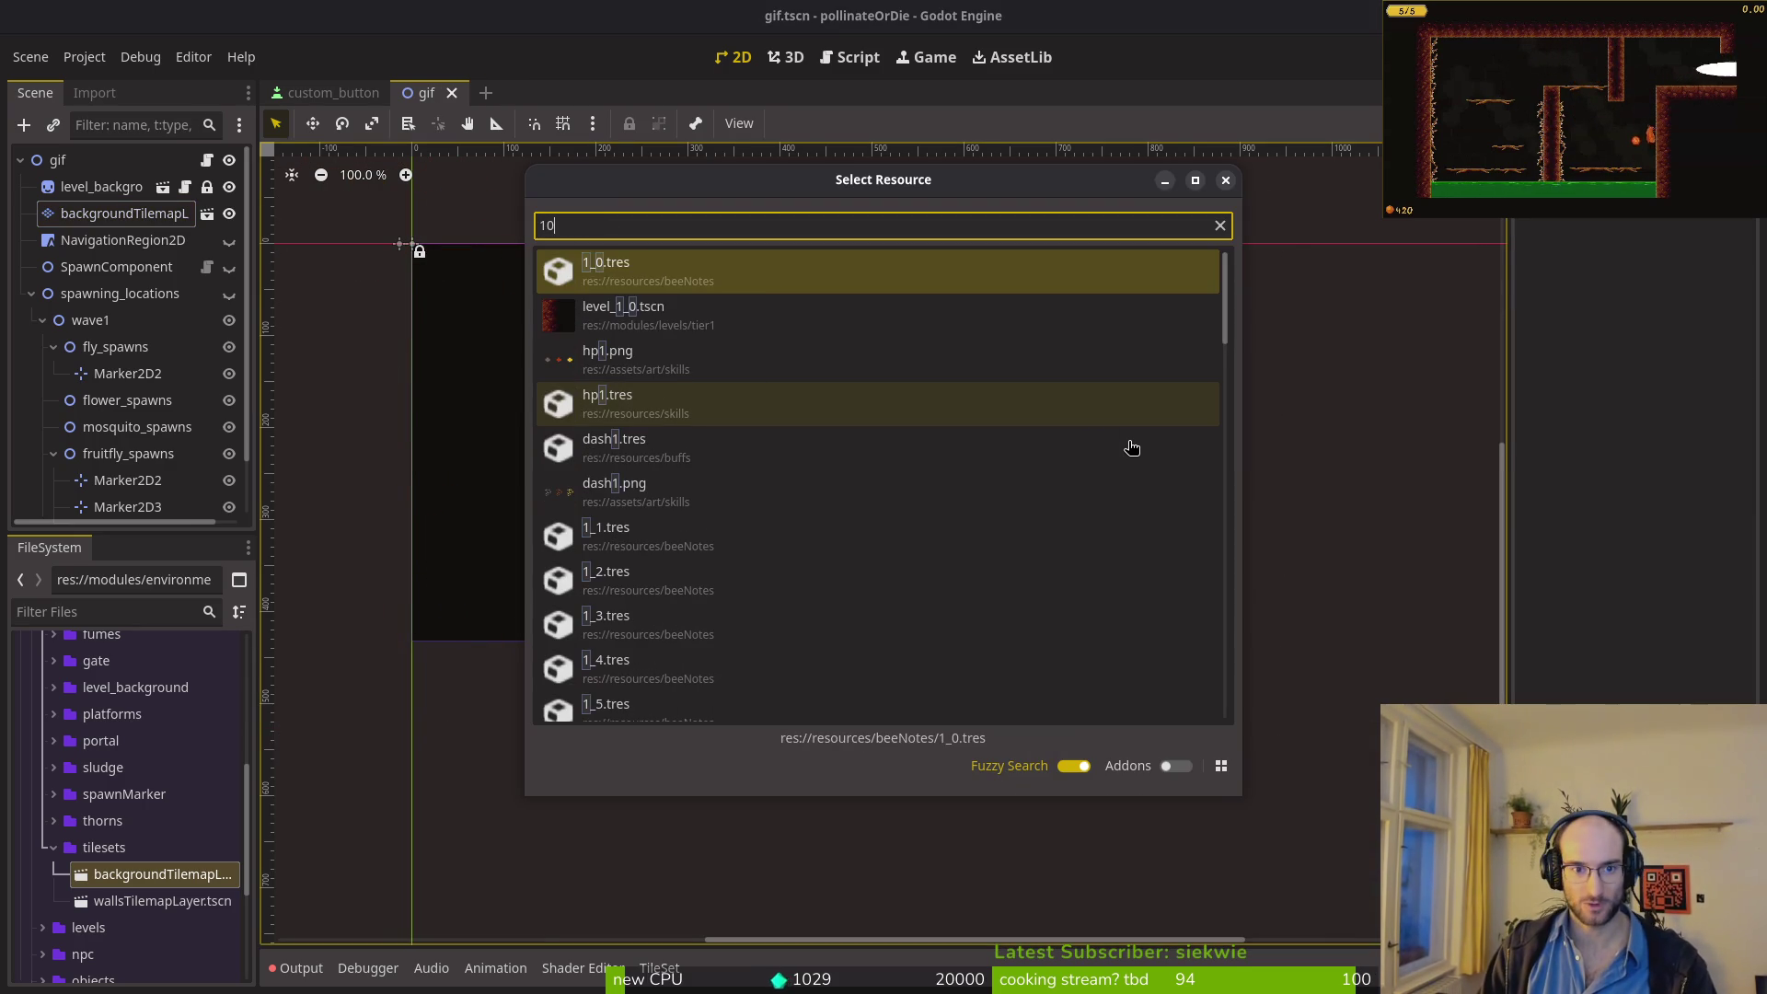
pyautogui.press('Return')
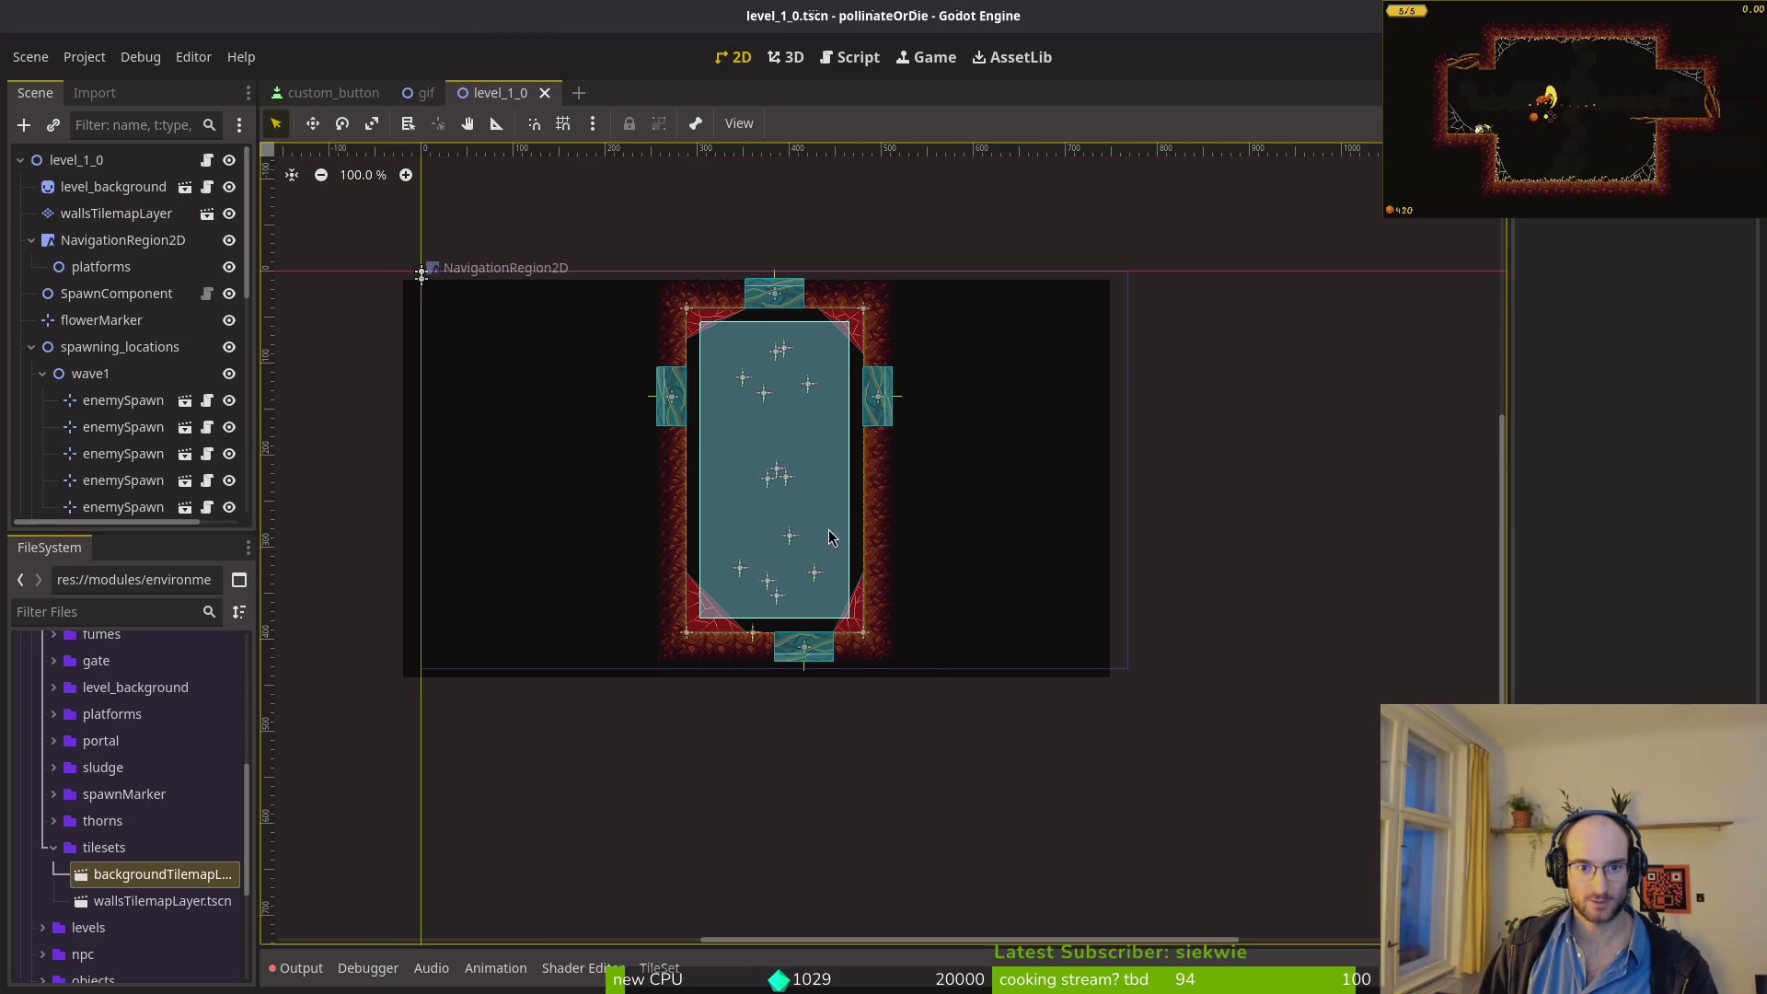
pyautogui.click(115, 213)
pyautogui.press('Delete')
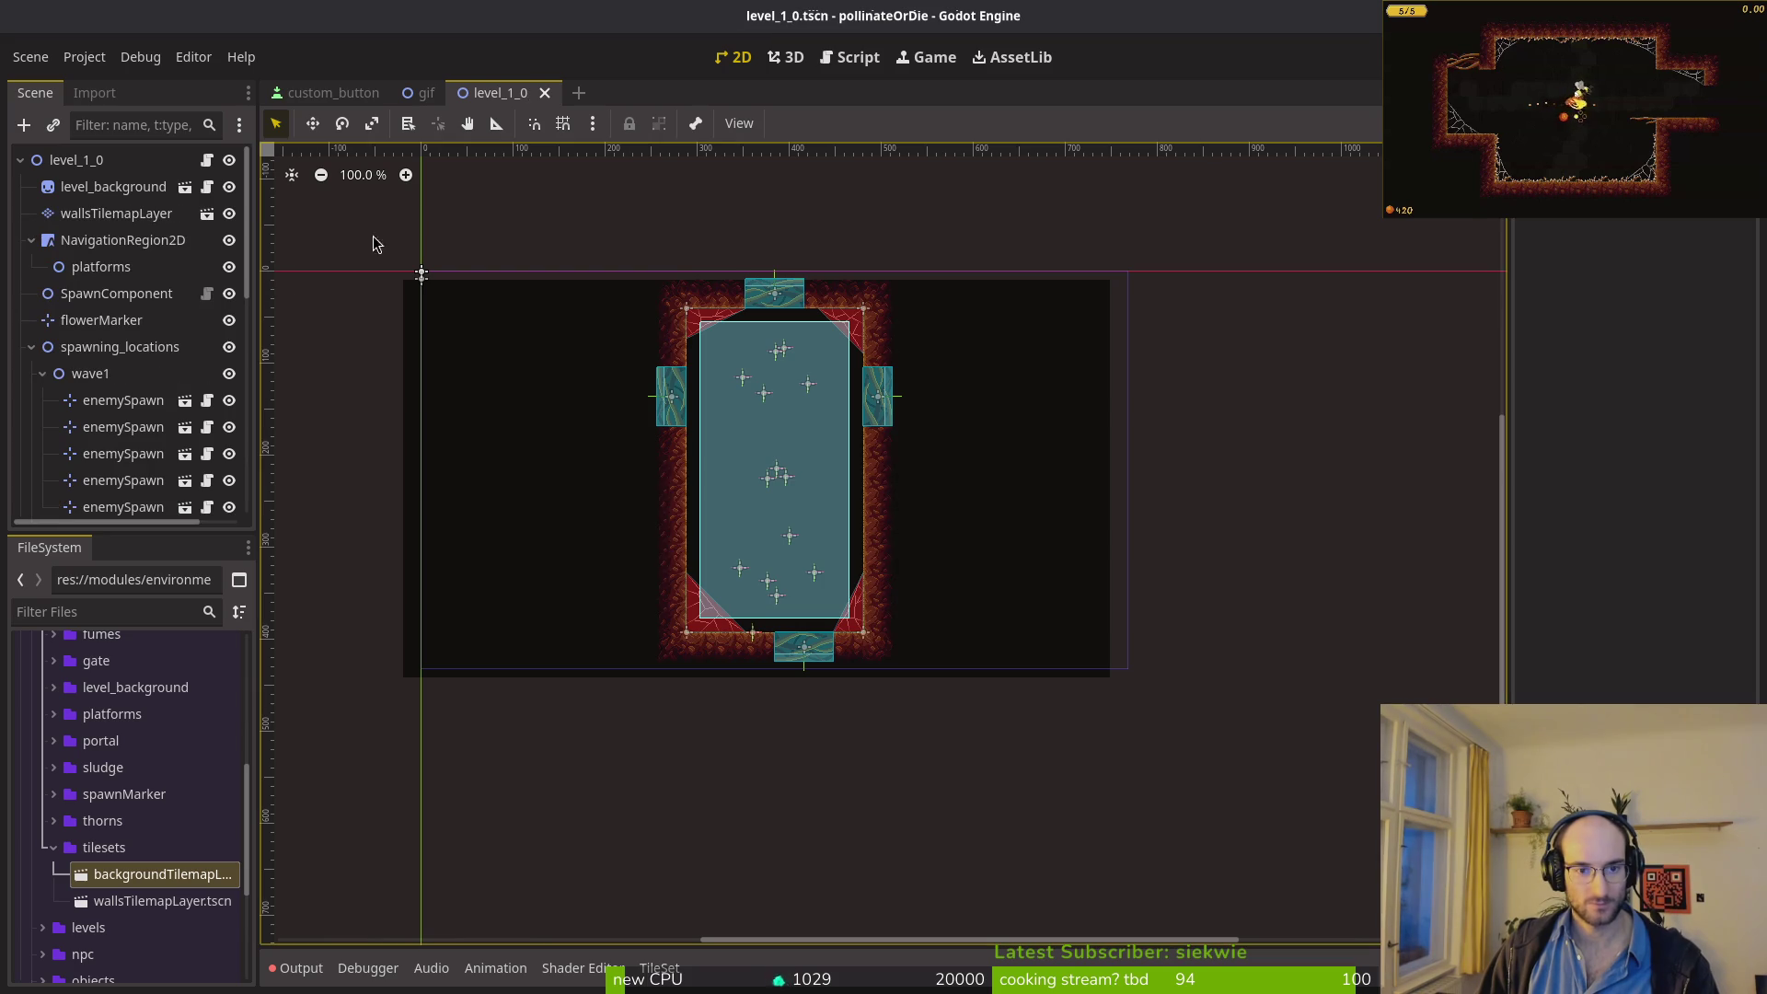
# - Paste wallsTilemapLayer into the gif scene just under level_background and save
pyautogui.click(422, 92)
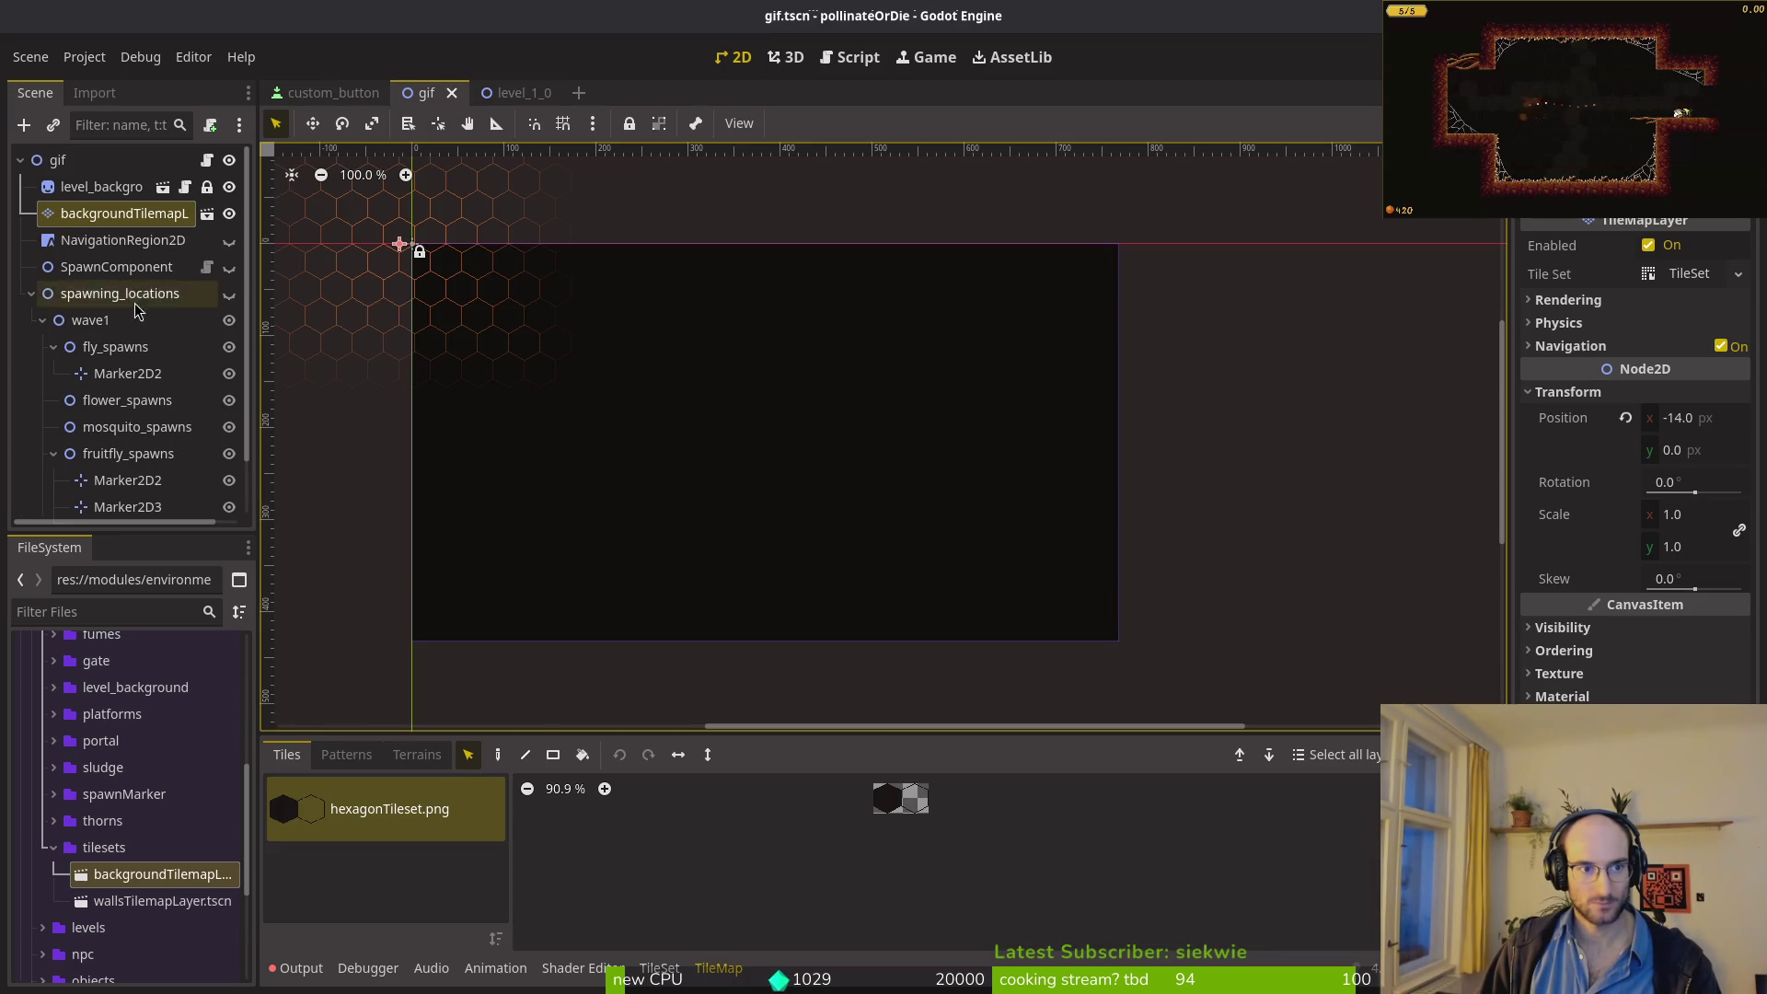
pyautogui.click(33, 293)
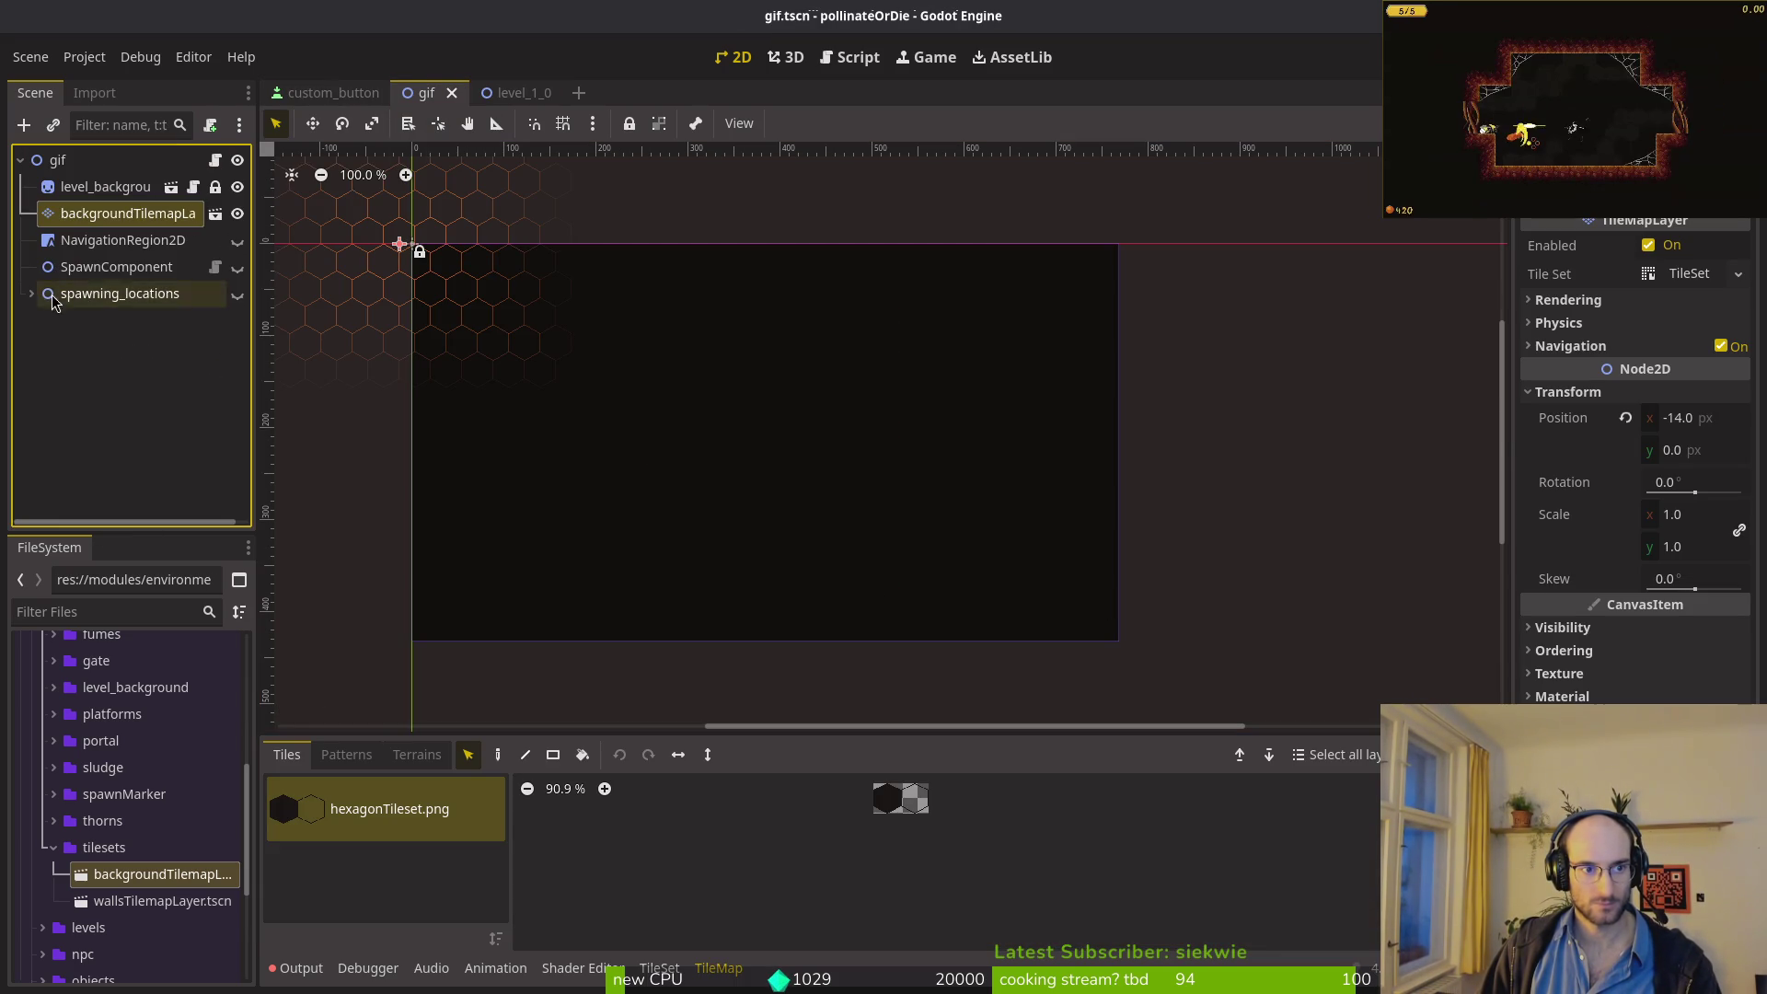
pyautogui.click(114, 328)
pyautogui.hotkey('ctrl', 'v')
pyautogui.moveTo(108, 244); pyautogui.dragTo(103, 205)
pyautogui.click(998, 440)
pyautogui.hotkey('ctrl', 's')
pyautogui.click(101, 241)
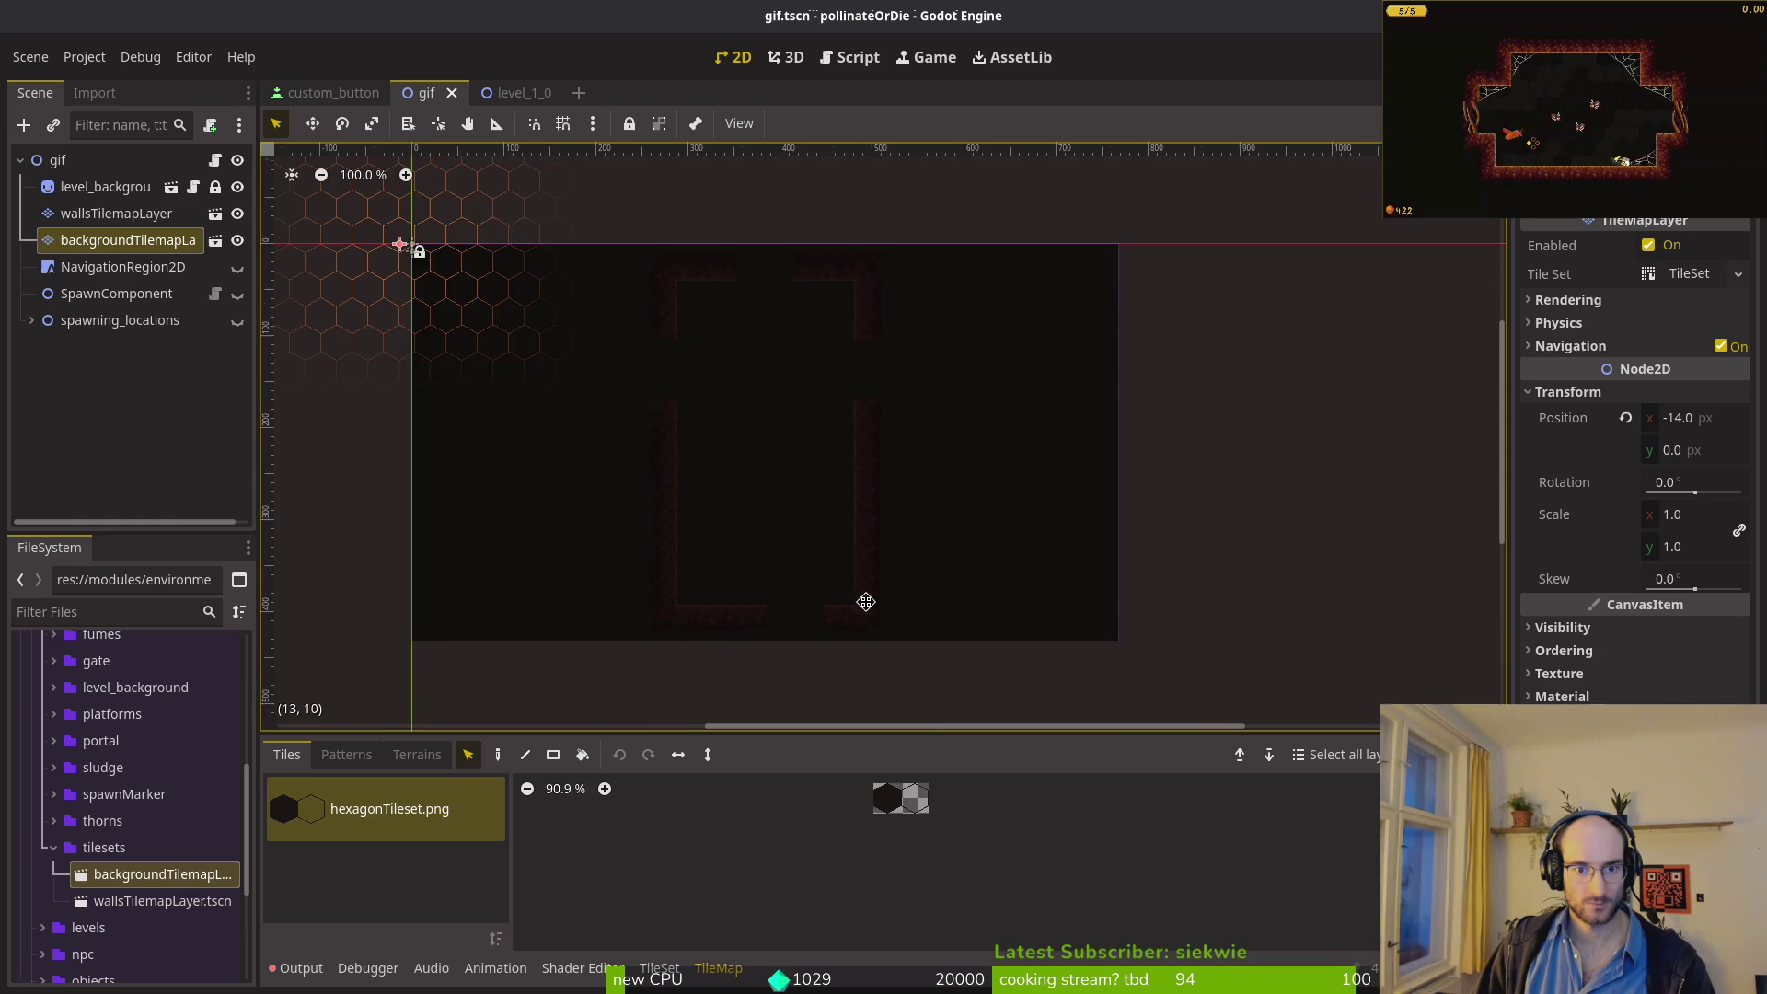
# - Paint hex checker tiles on backgroundTilemapLayer inside the cave walls
pyautogui.scroll(4, 489, 331)
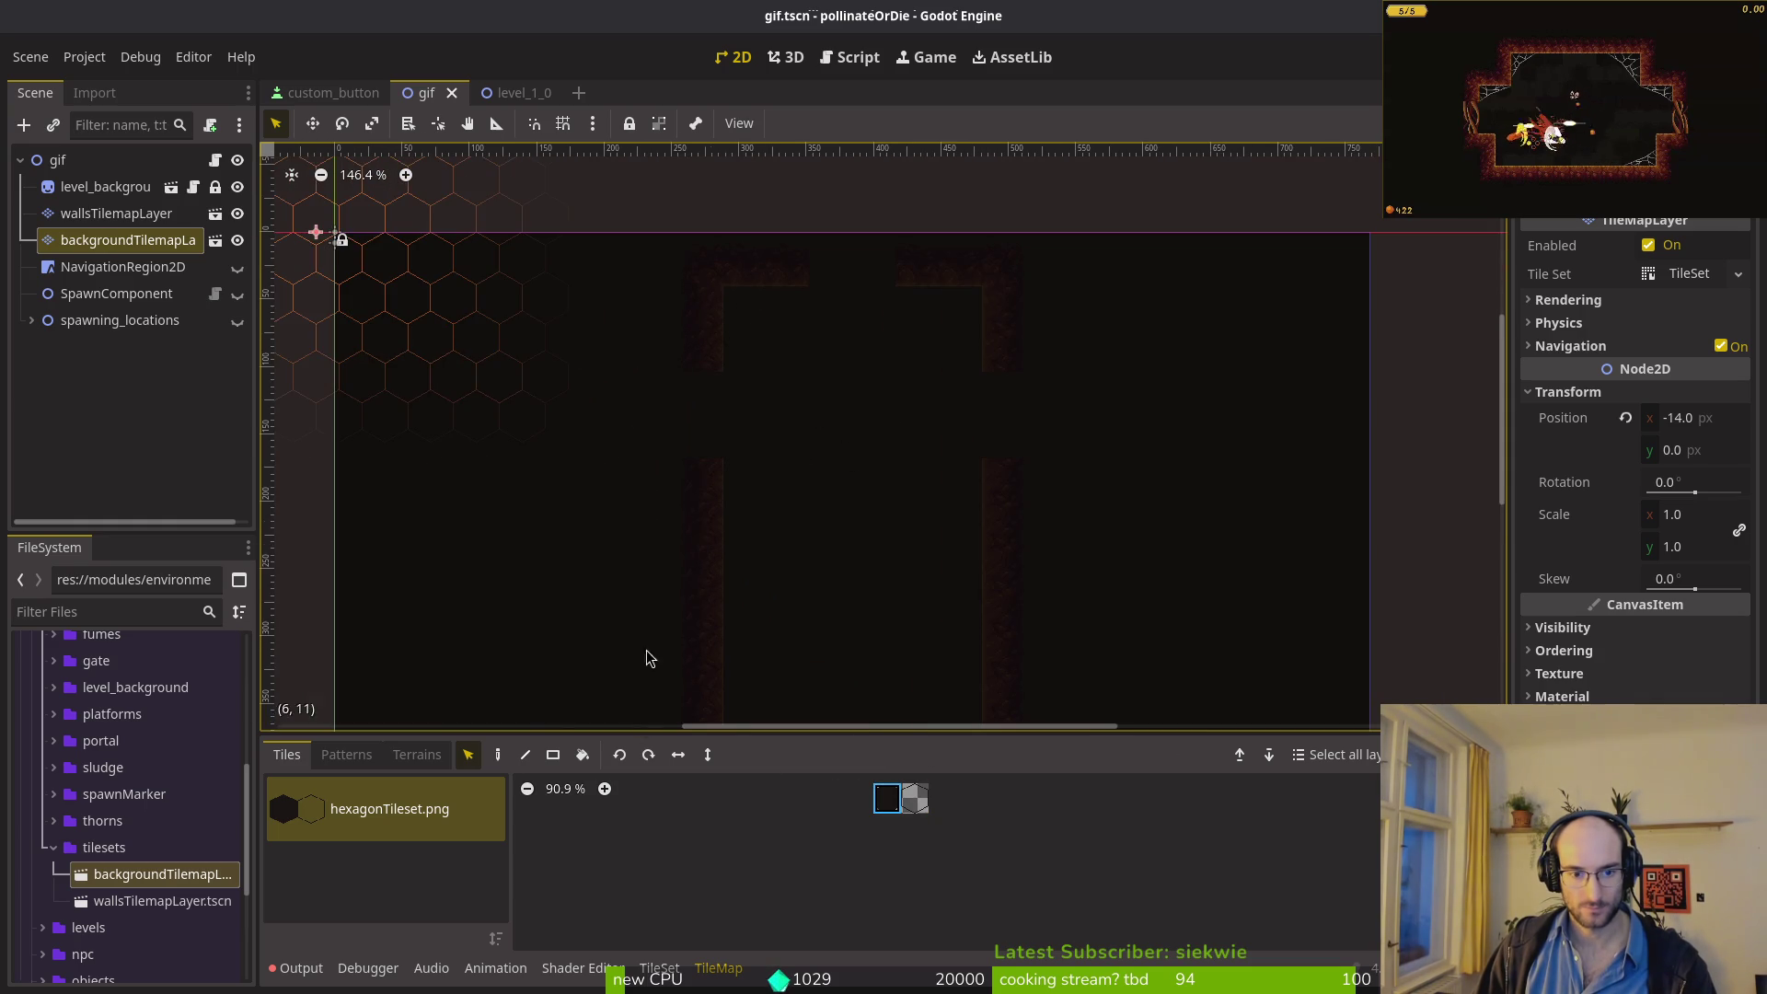
pyautogui.scroll(2, 650, 694)
pyautogui.press('d')
pyautogui.scroll(-1, 985, 346)
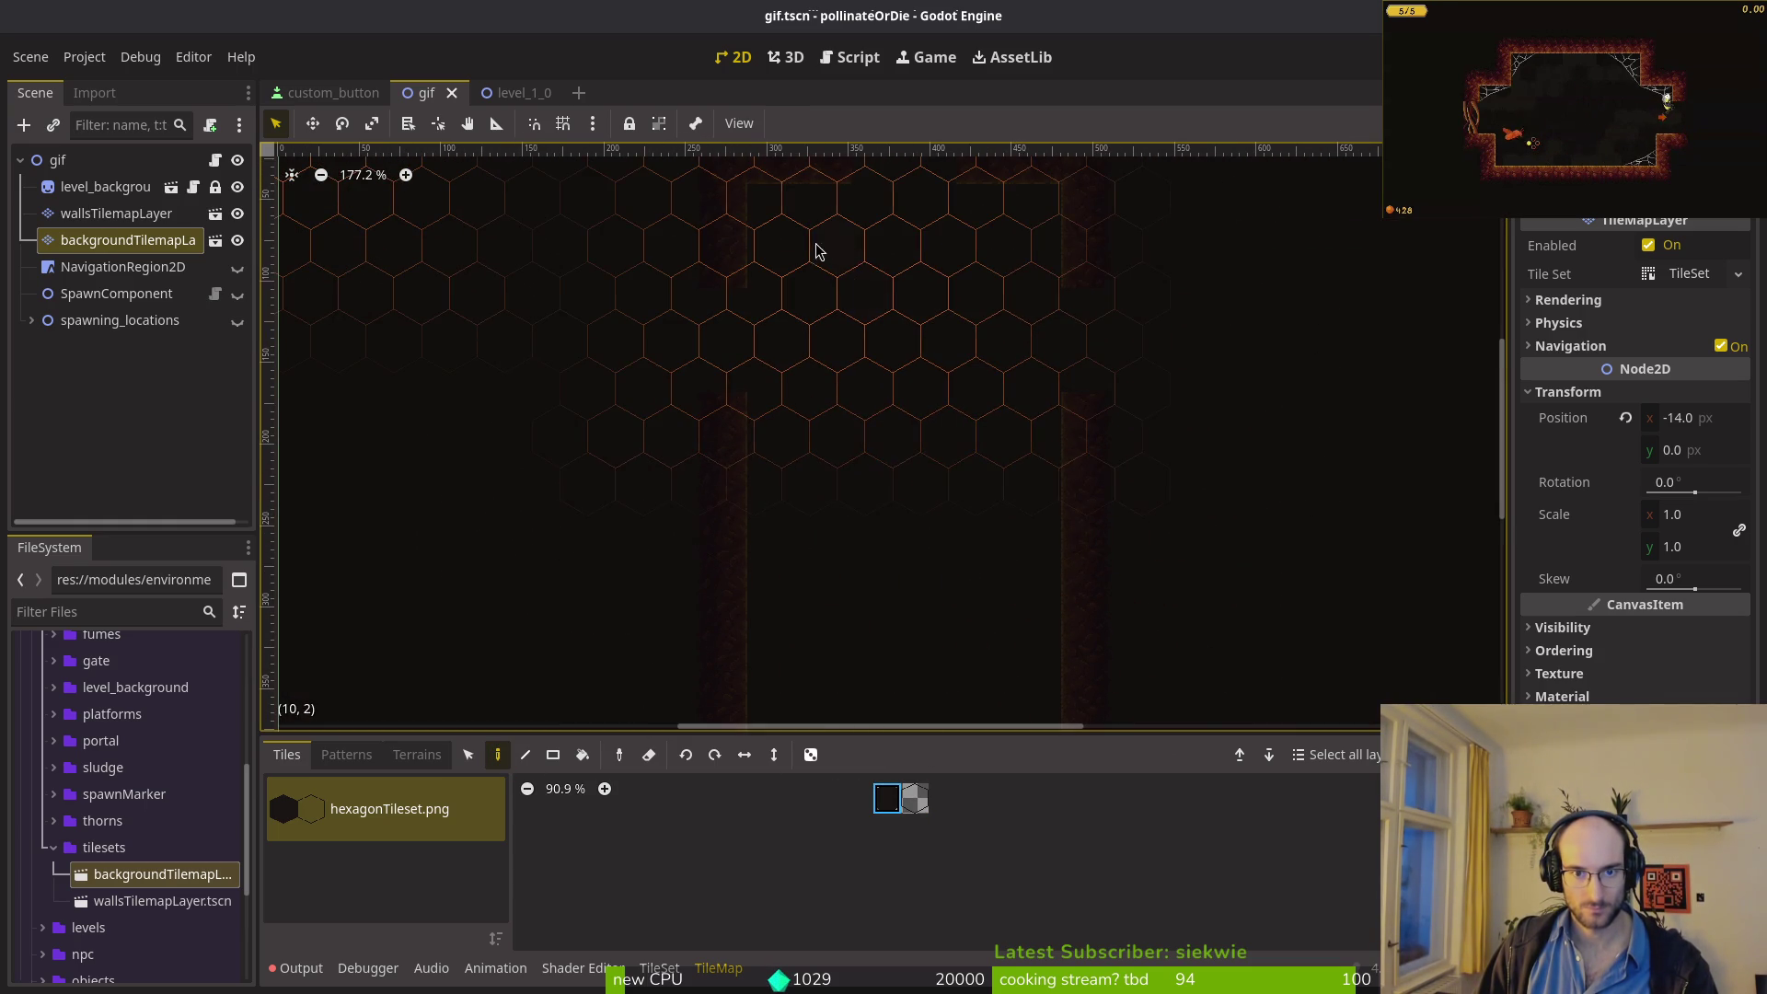
pyautogui.click(799, 216)
pyautogui.scroll(-3, 873, 426)
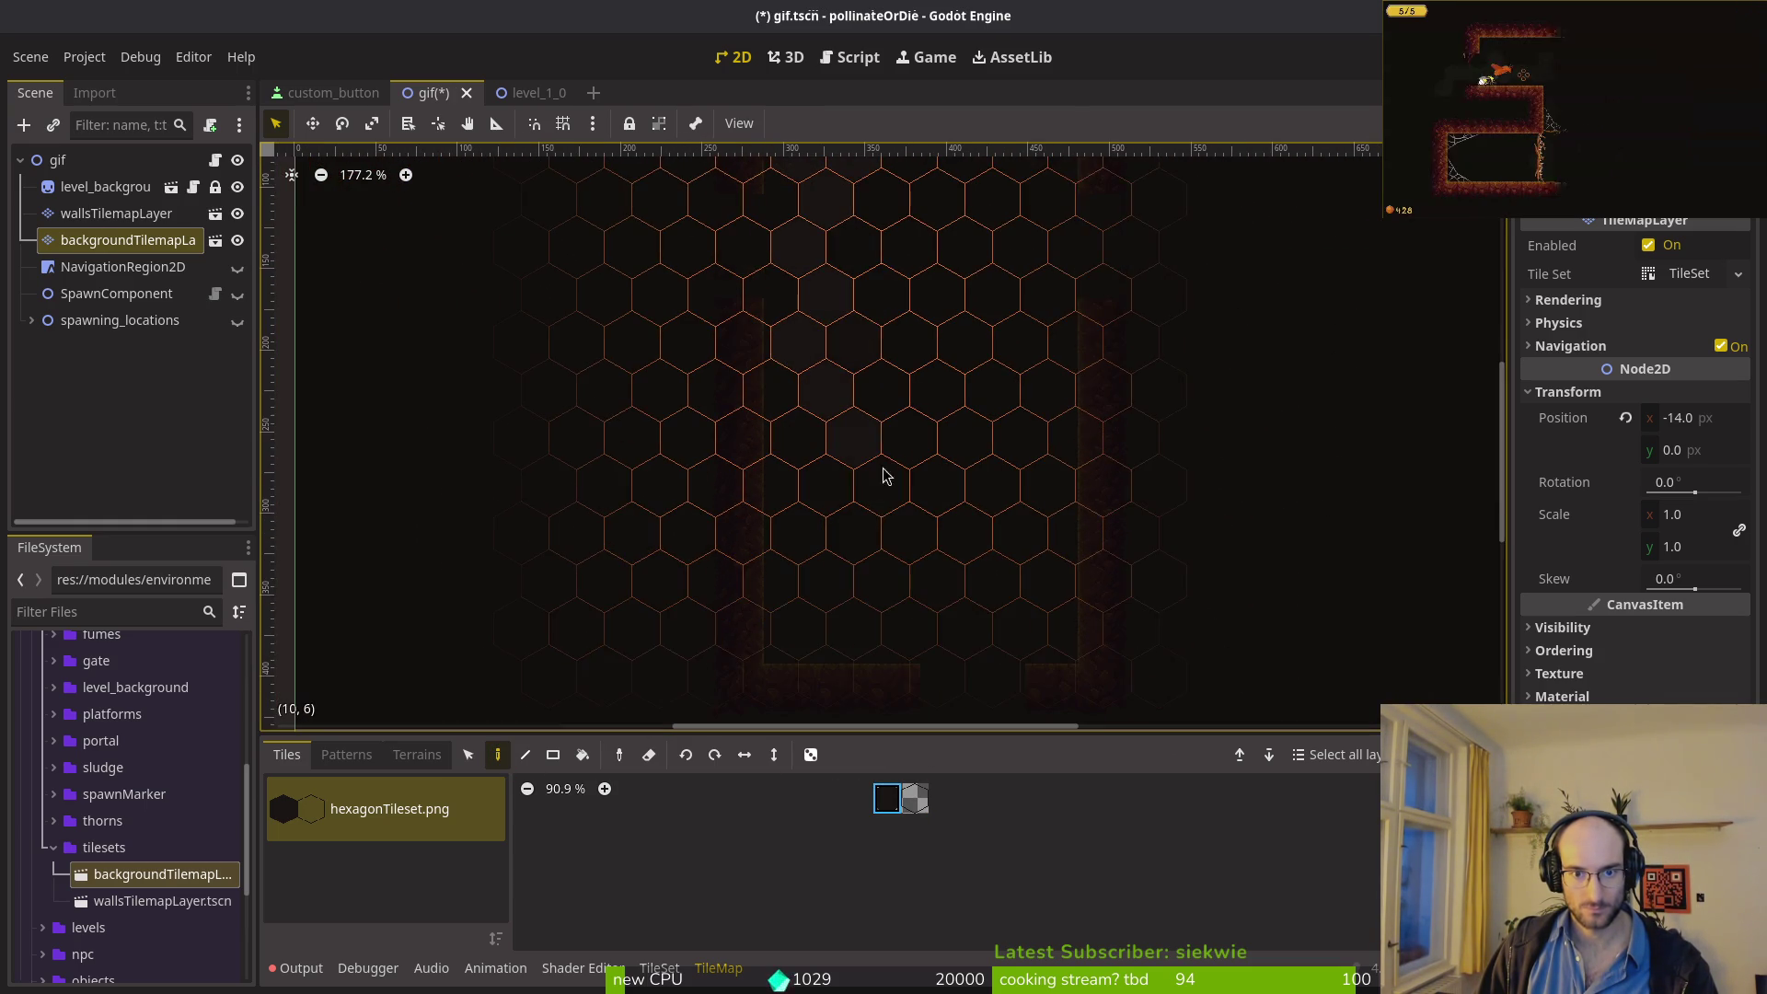
pyautogui.scroll(-2, 873, 426)
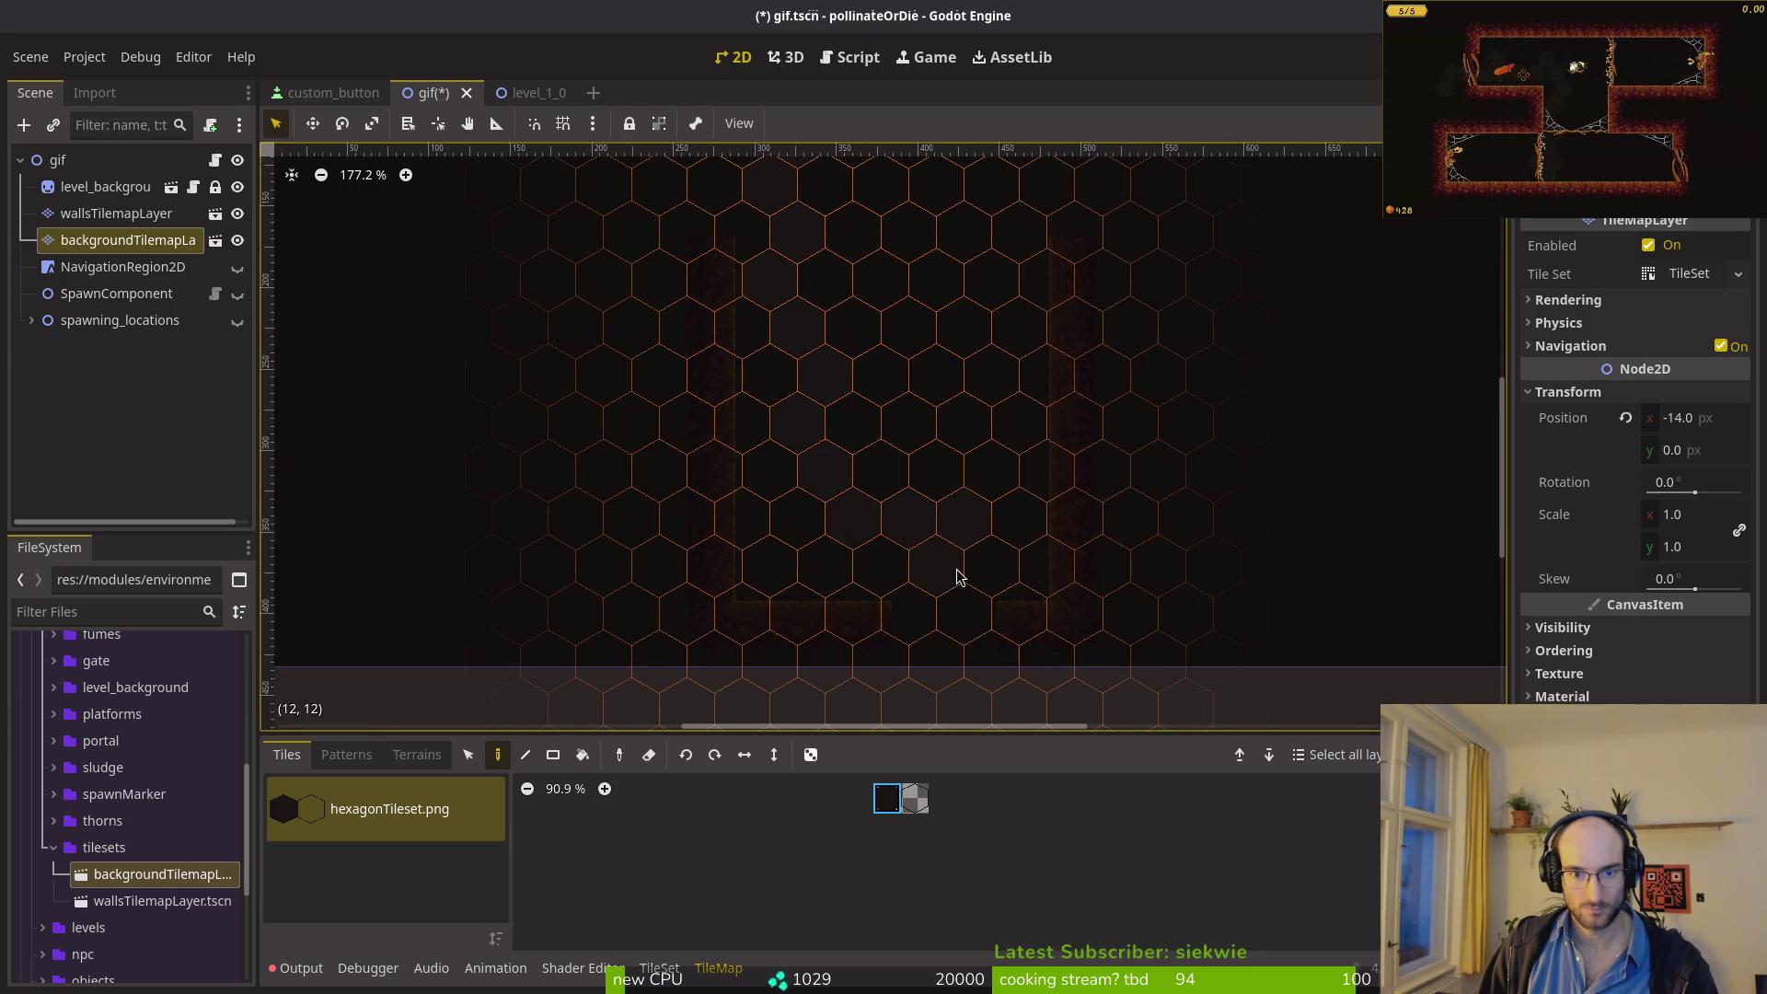
pyautogui.scroll(5, 935, 461)
pyautogui.click(915, 798)
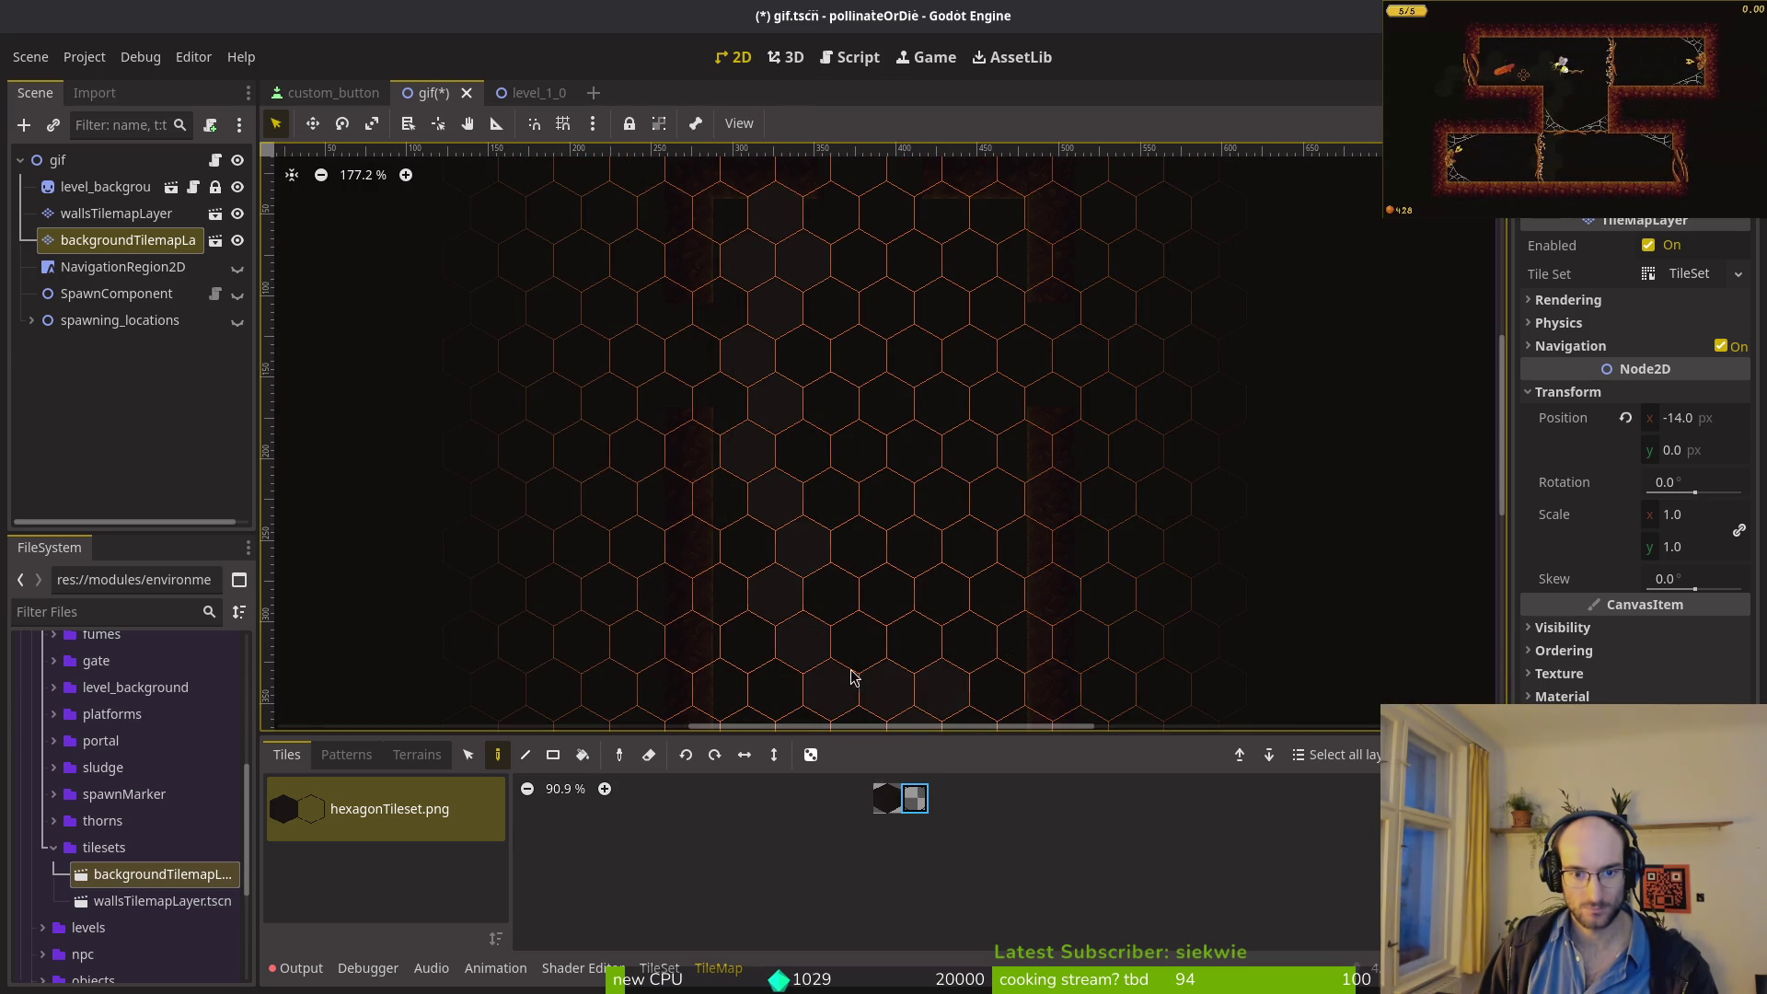
pyautogui.scroll(-7, 782, 479)
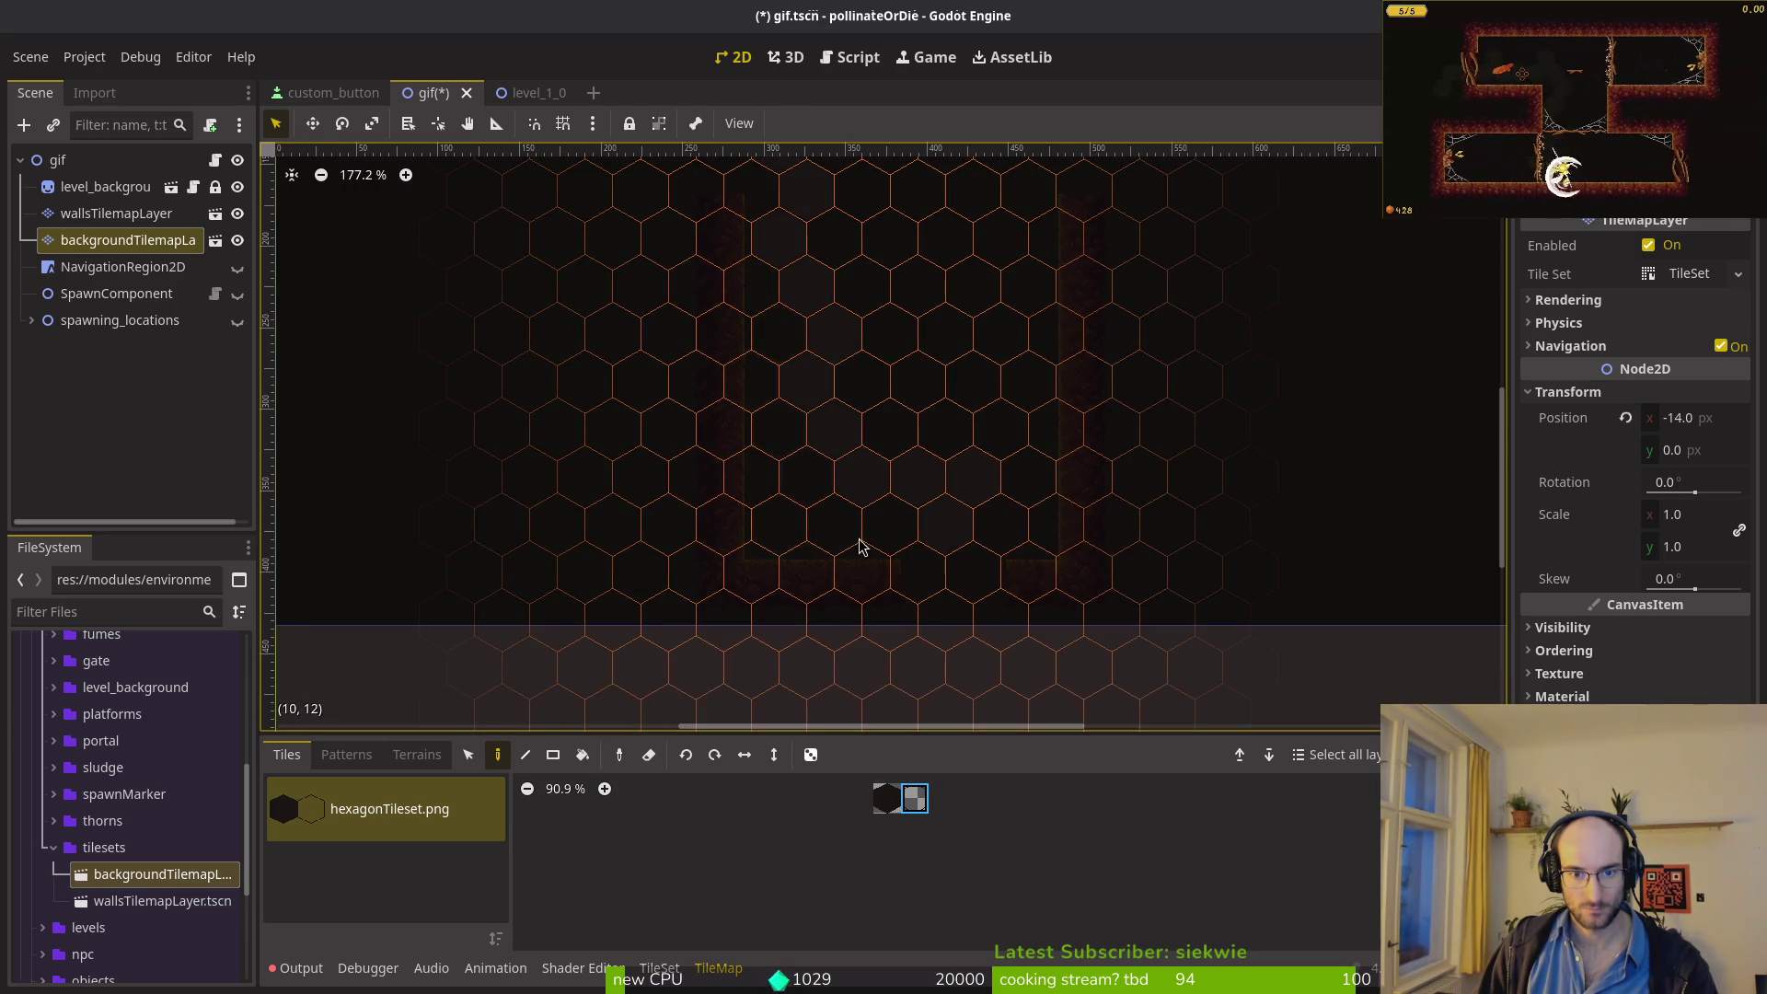
pyautogui.scroll(4, 994, 603)
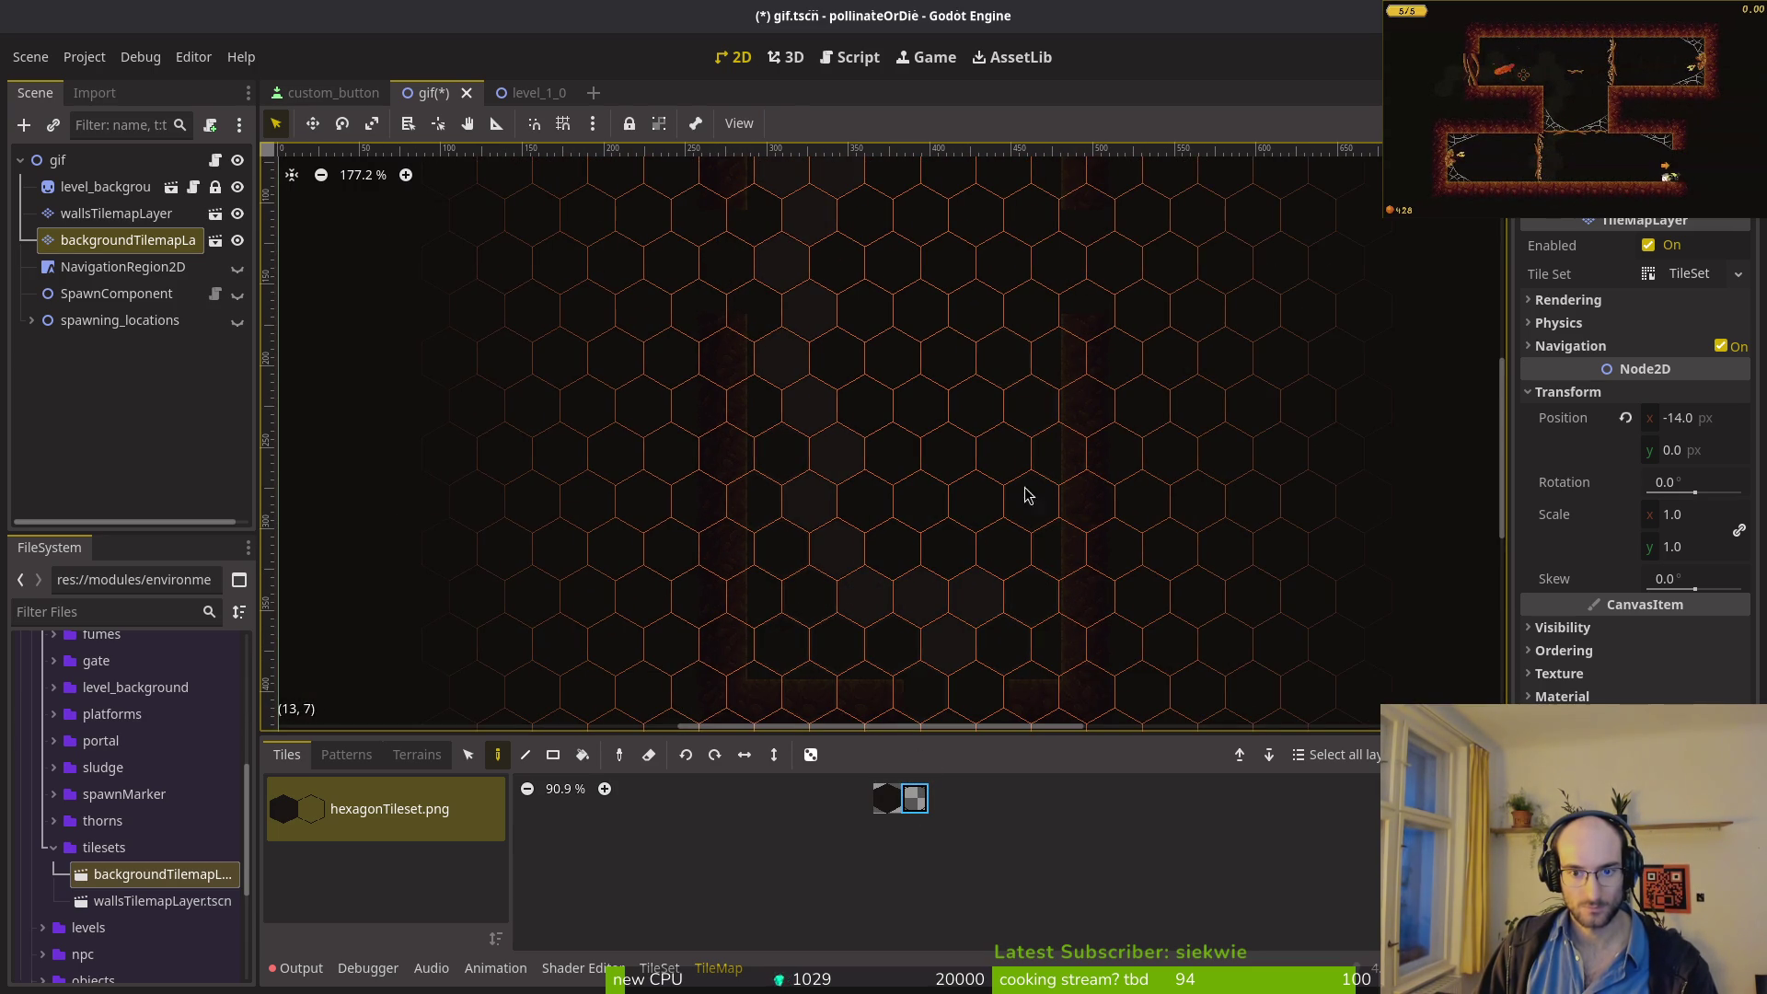
pyautogui.scroll(6, 939, 525)
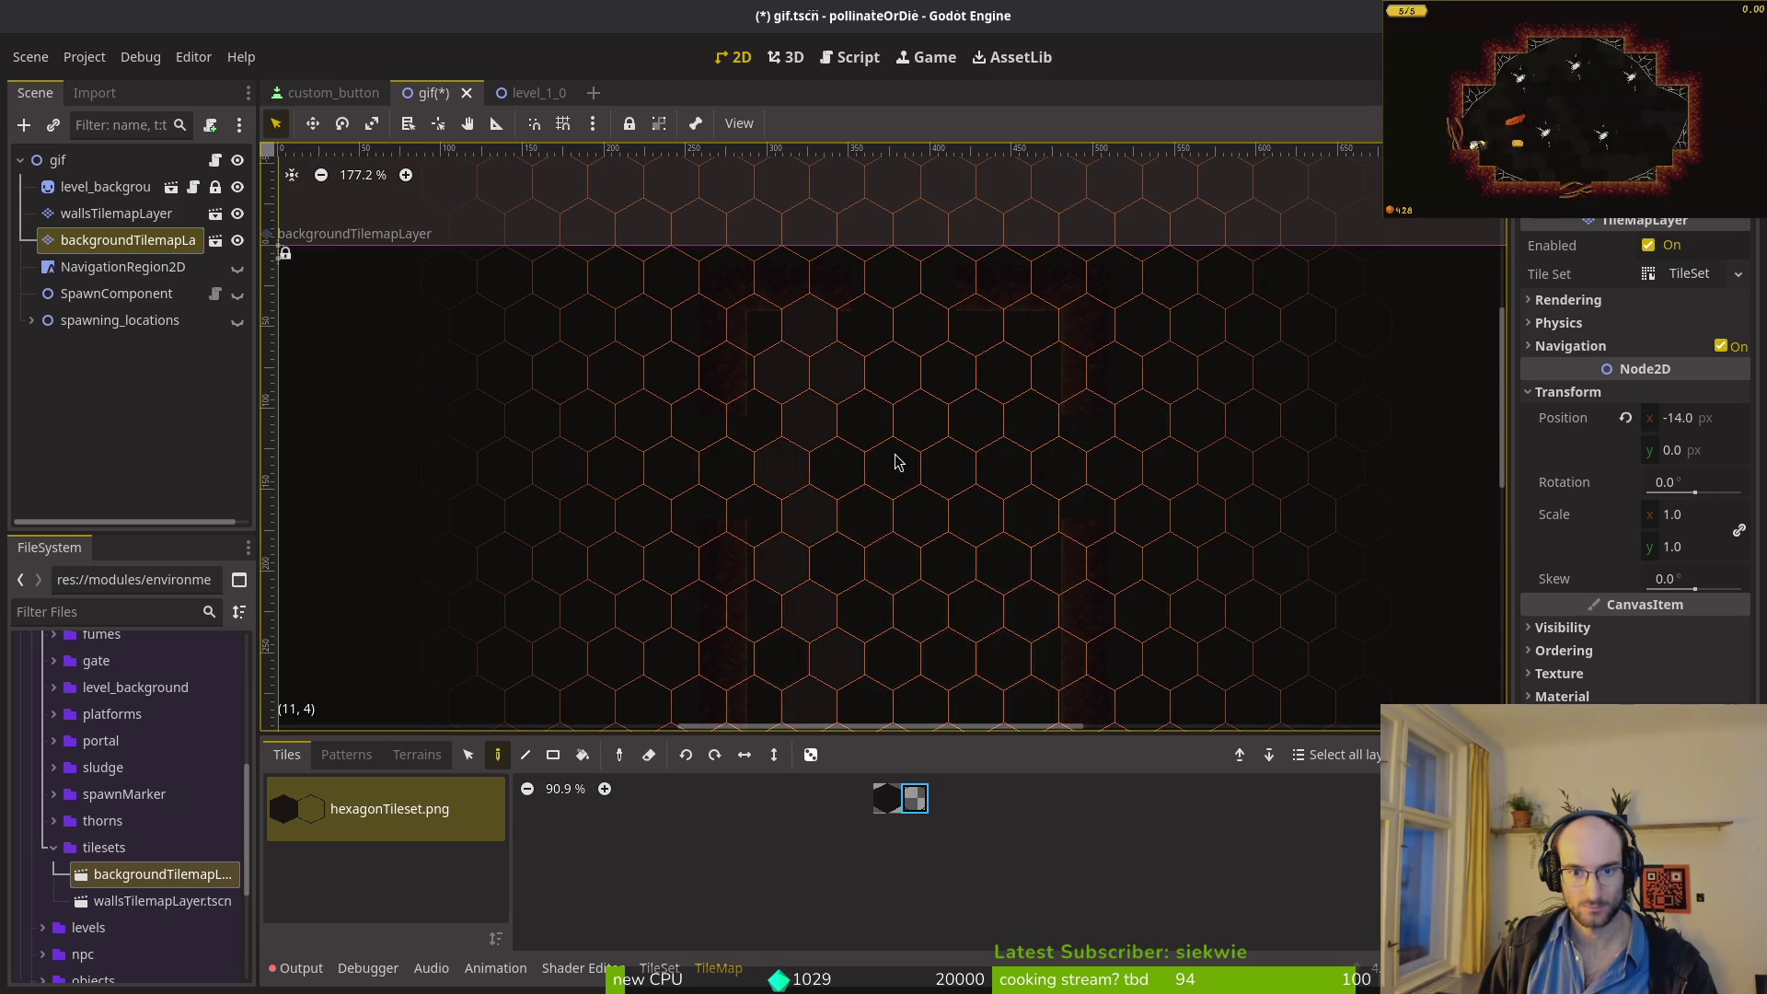
pyautogui.press('Escape')
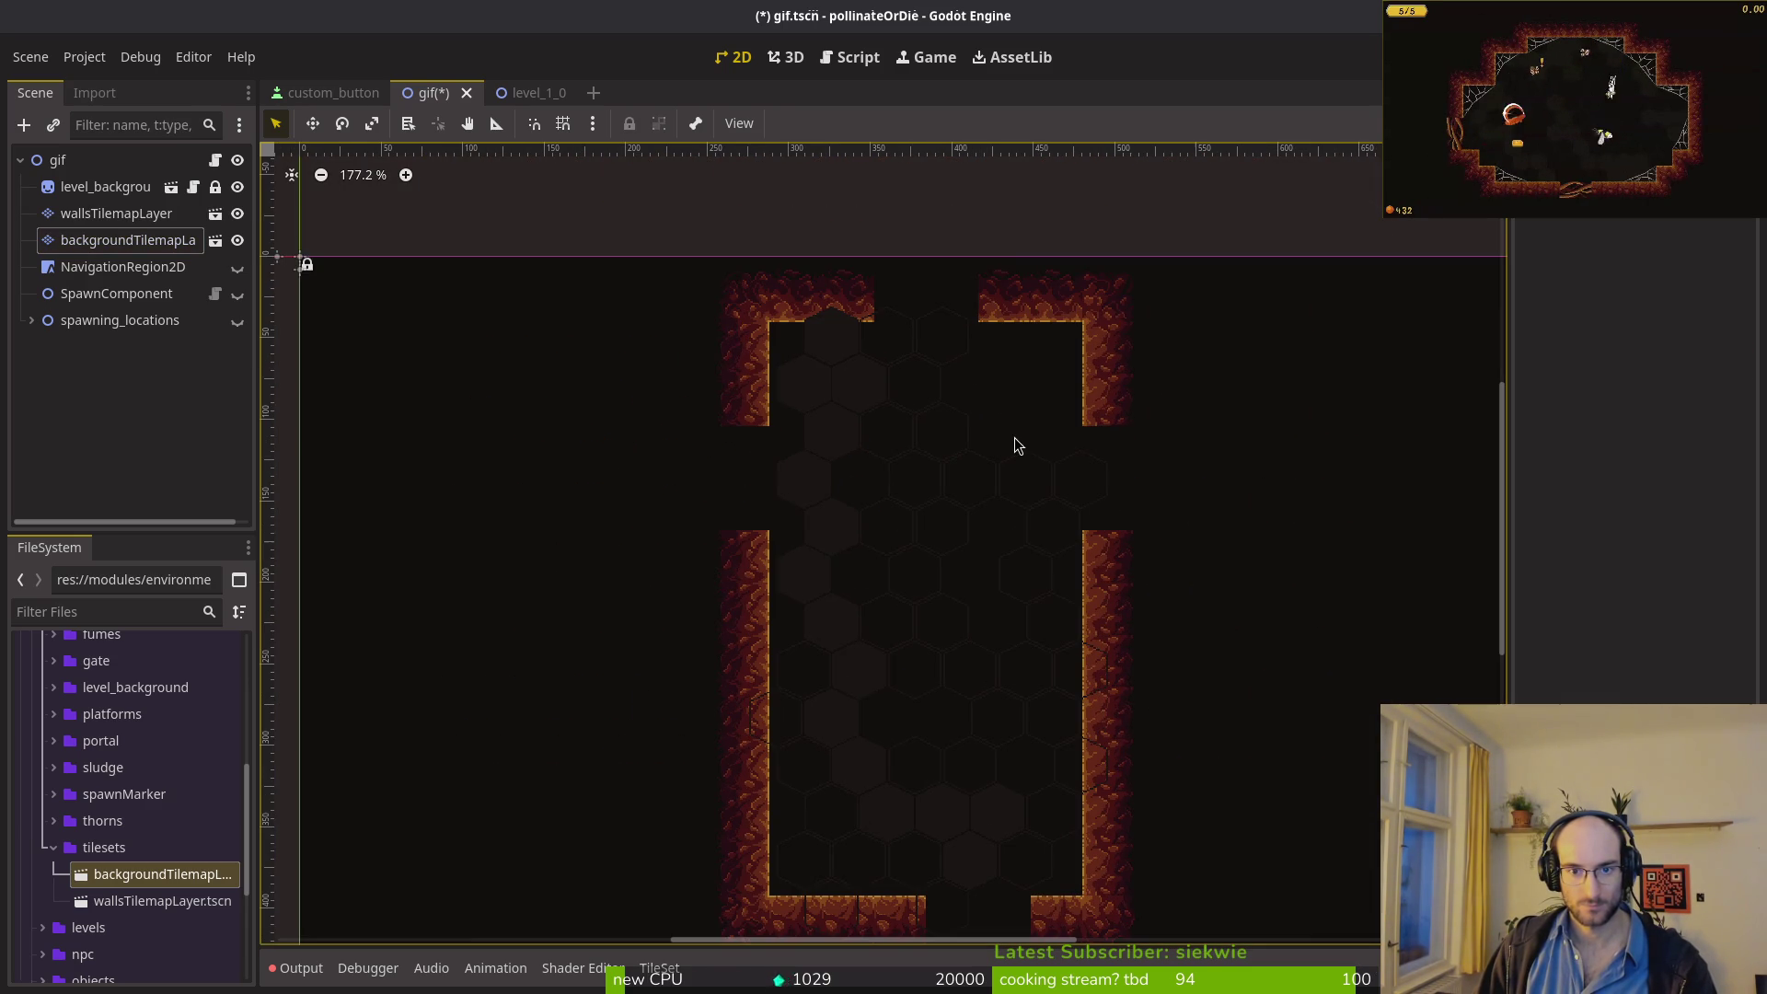
# - Drag wallsTilemapLayer below spawning_locations so it is the last node
pyautogui.moveTo(115, 242)
pyautogui.mouseDown()
pyautogui.moveTo(107, 207)
pyautogui.moveTo(121, 364)
pyautogui.moveTo(126, 343)
pyautogui.mouseUp()
pyautogui.click(129, 380)
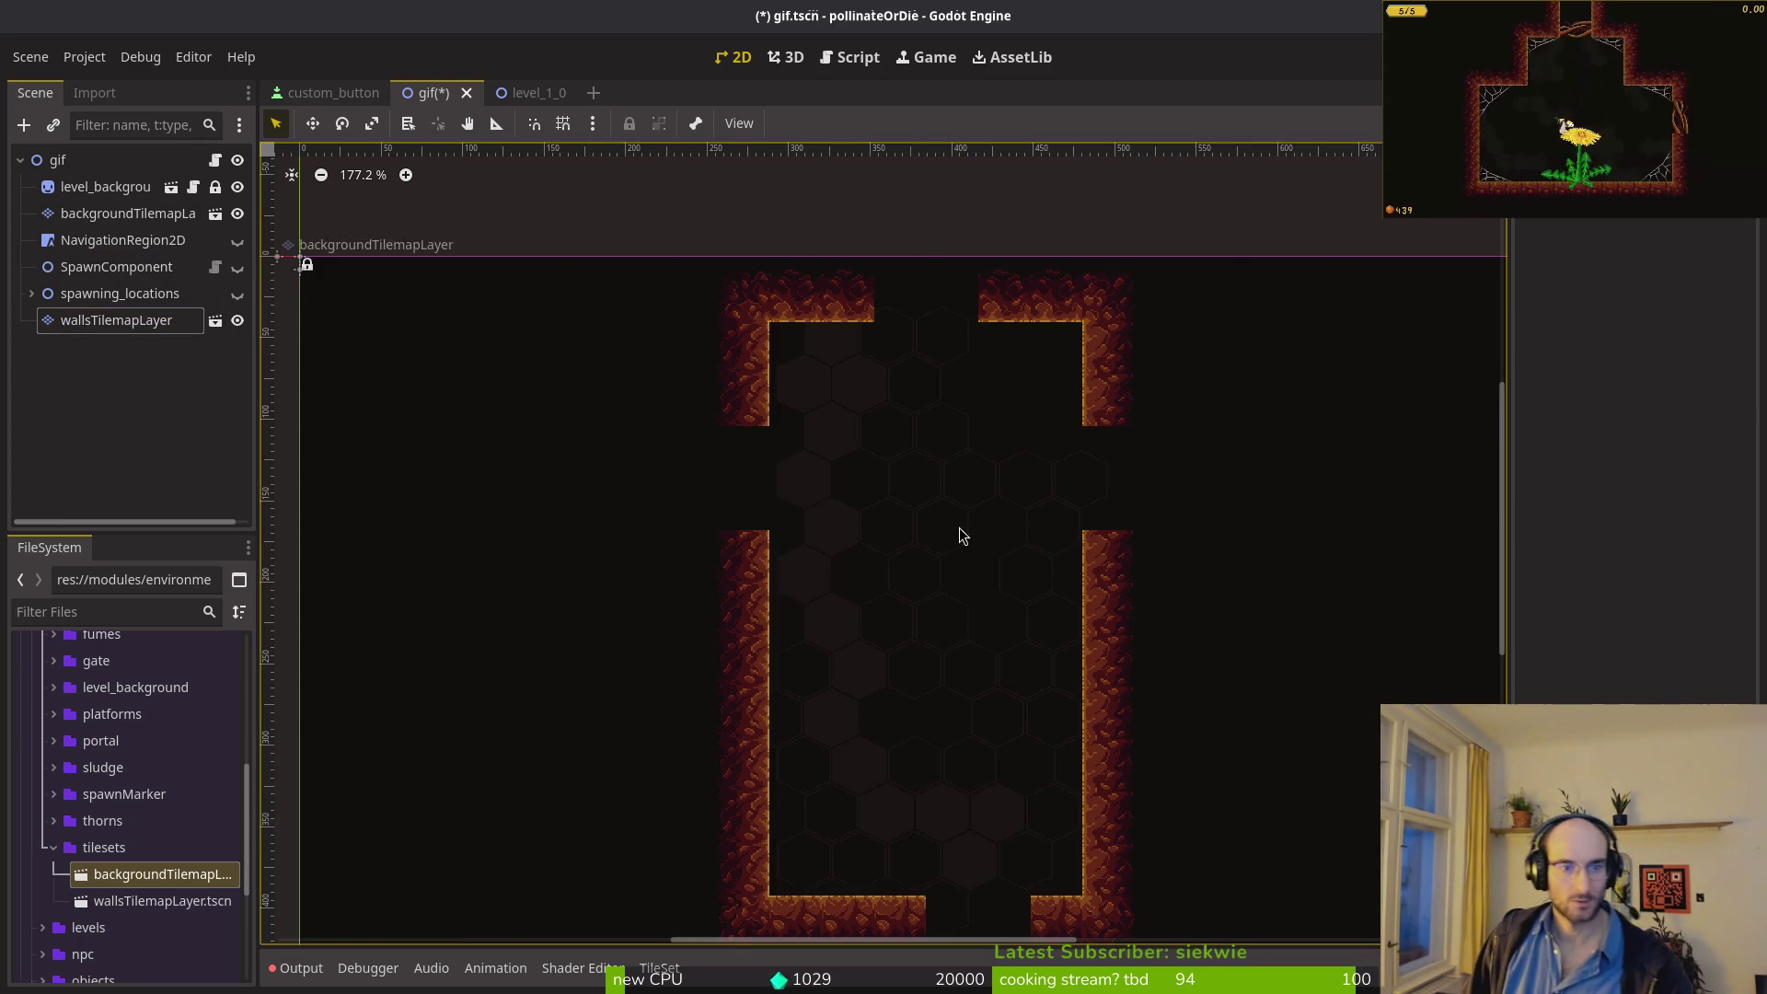
pyautogui.scroll(-1, 948, 582)
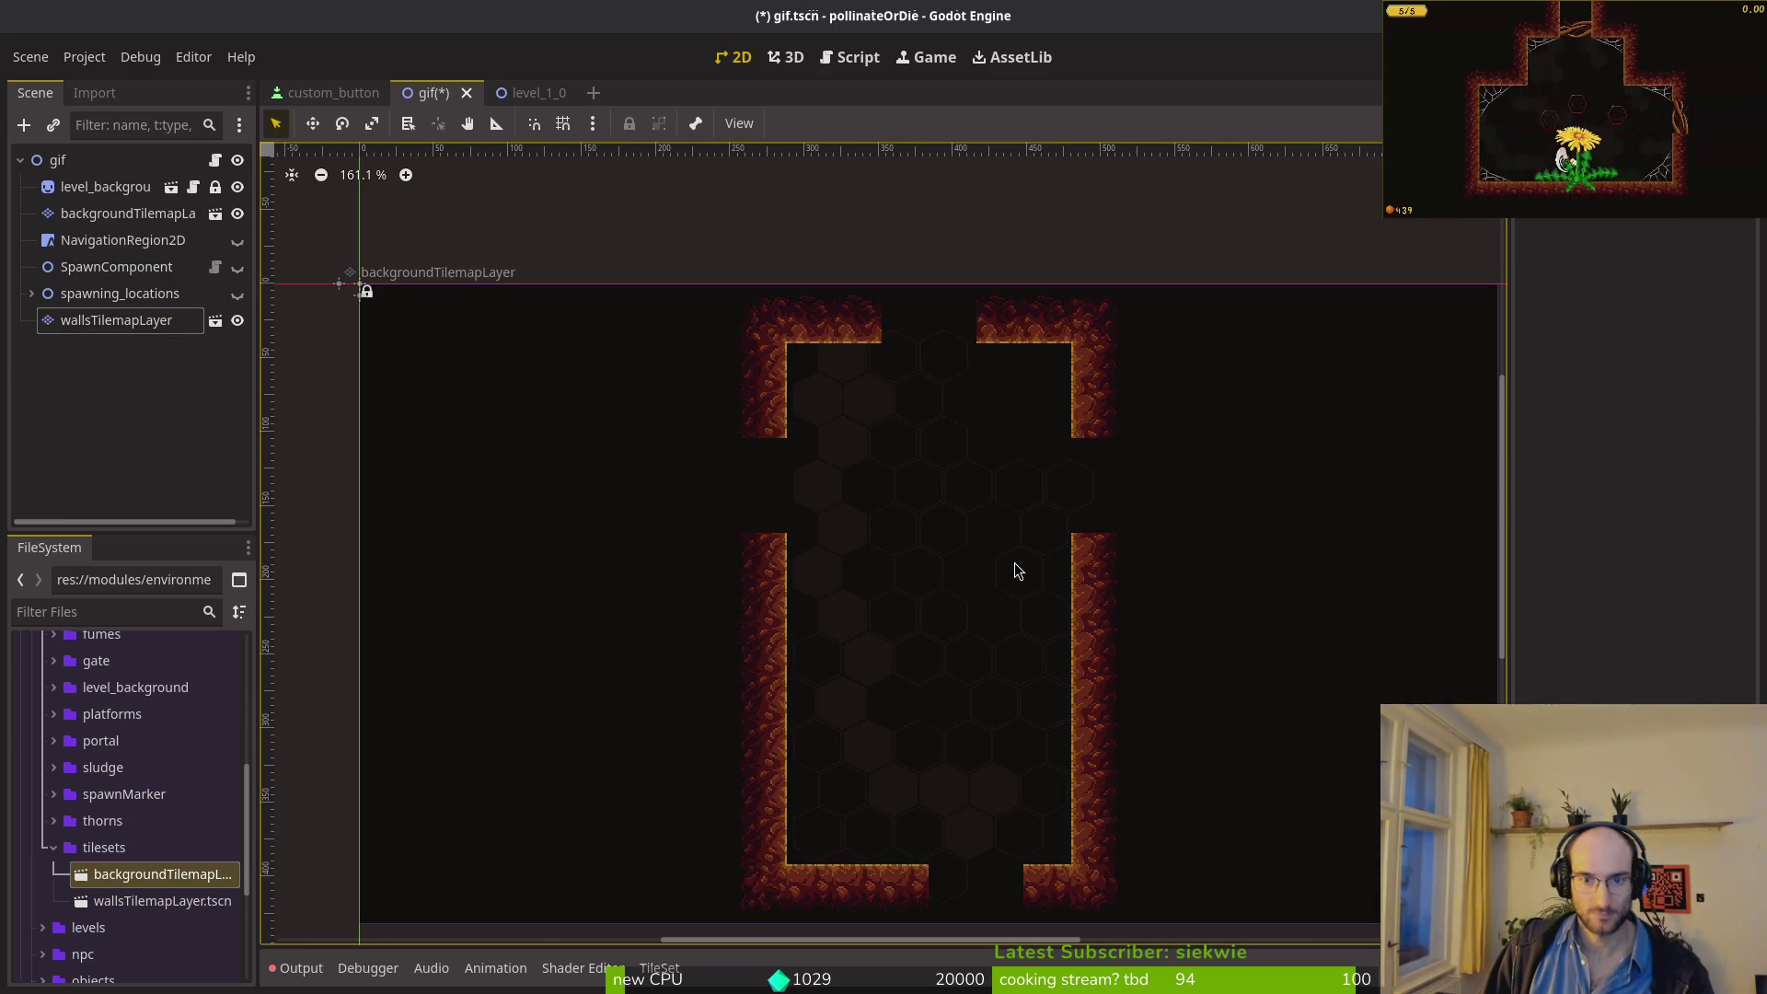
pyautogui.hscroll(1, 914, 625)
# - Erase tiles on the background layer with the eraser and save gif.tscn
pyautogui.click(876, 611)
pyautogui.click(924, 804)
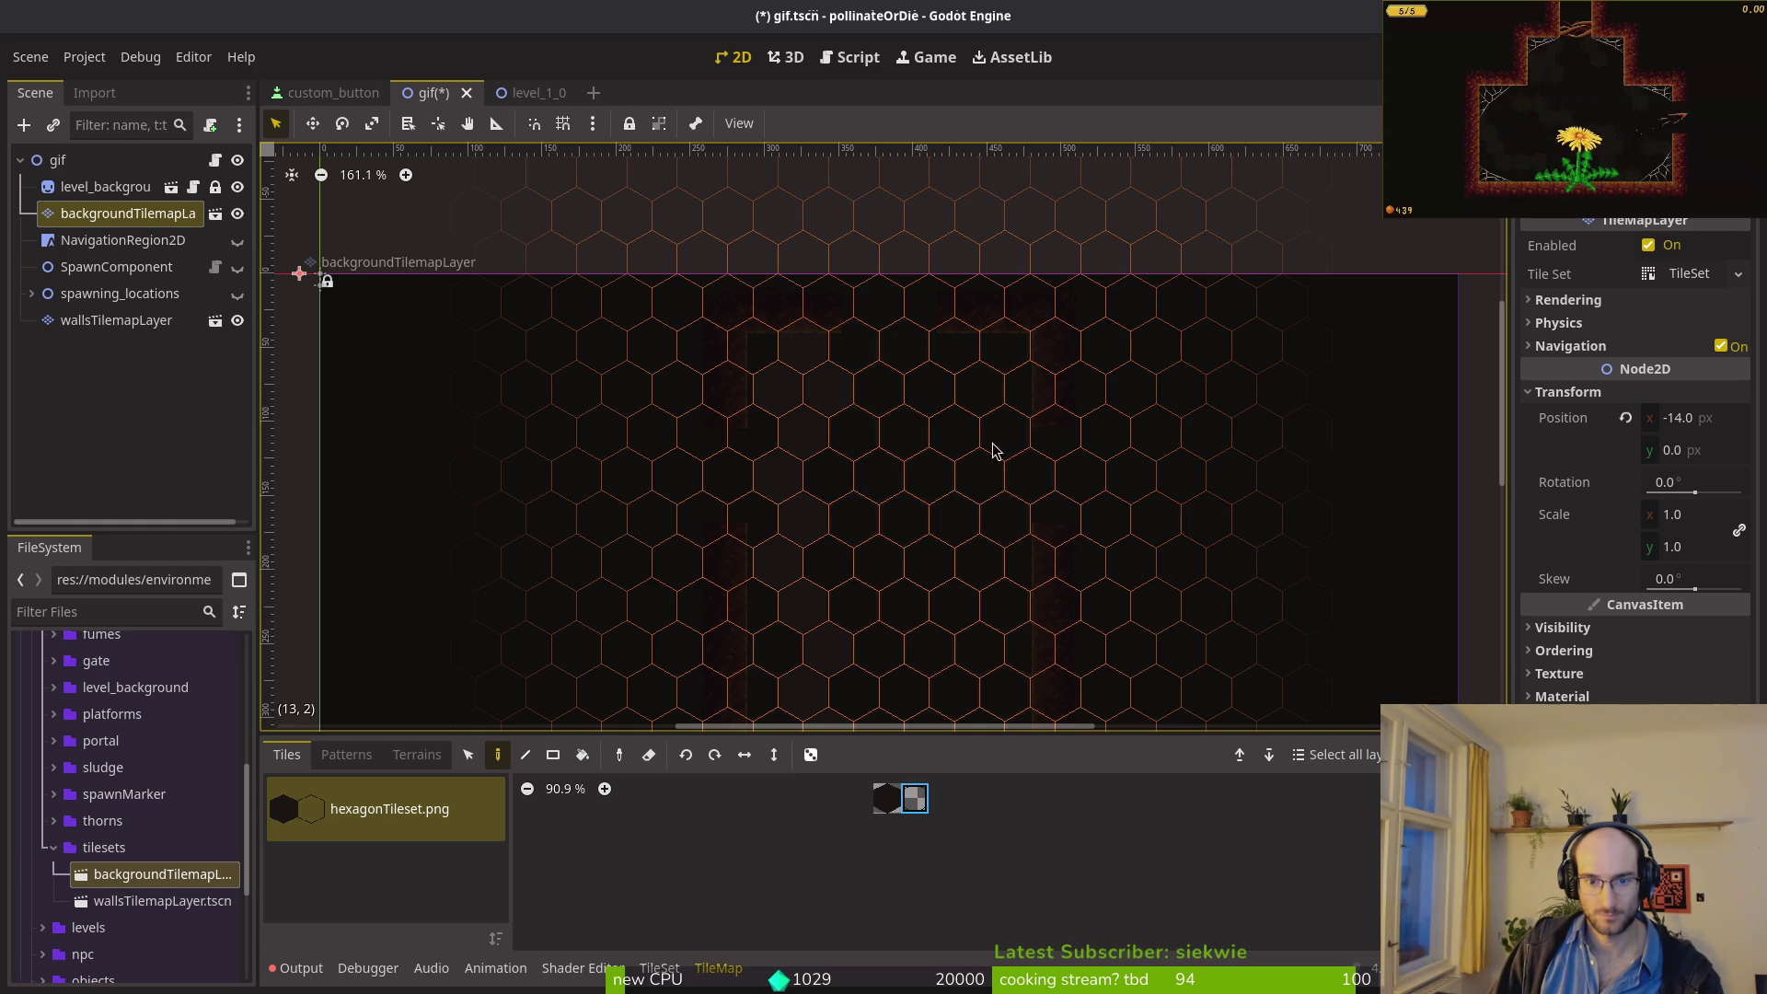
pyautogui.press('e')
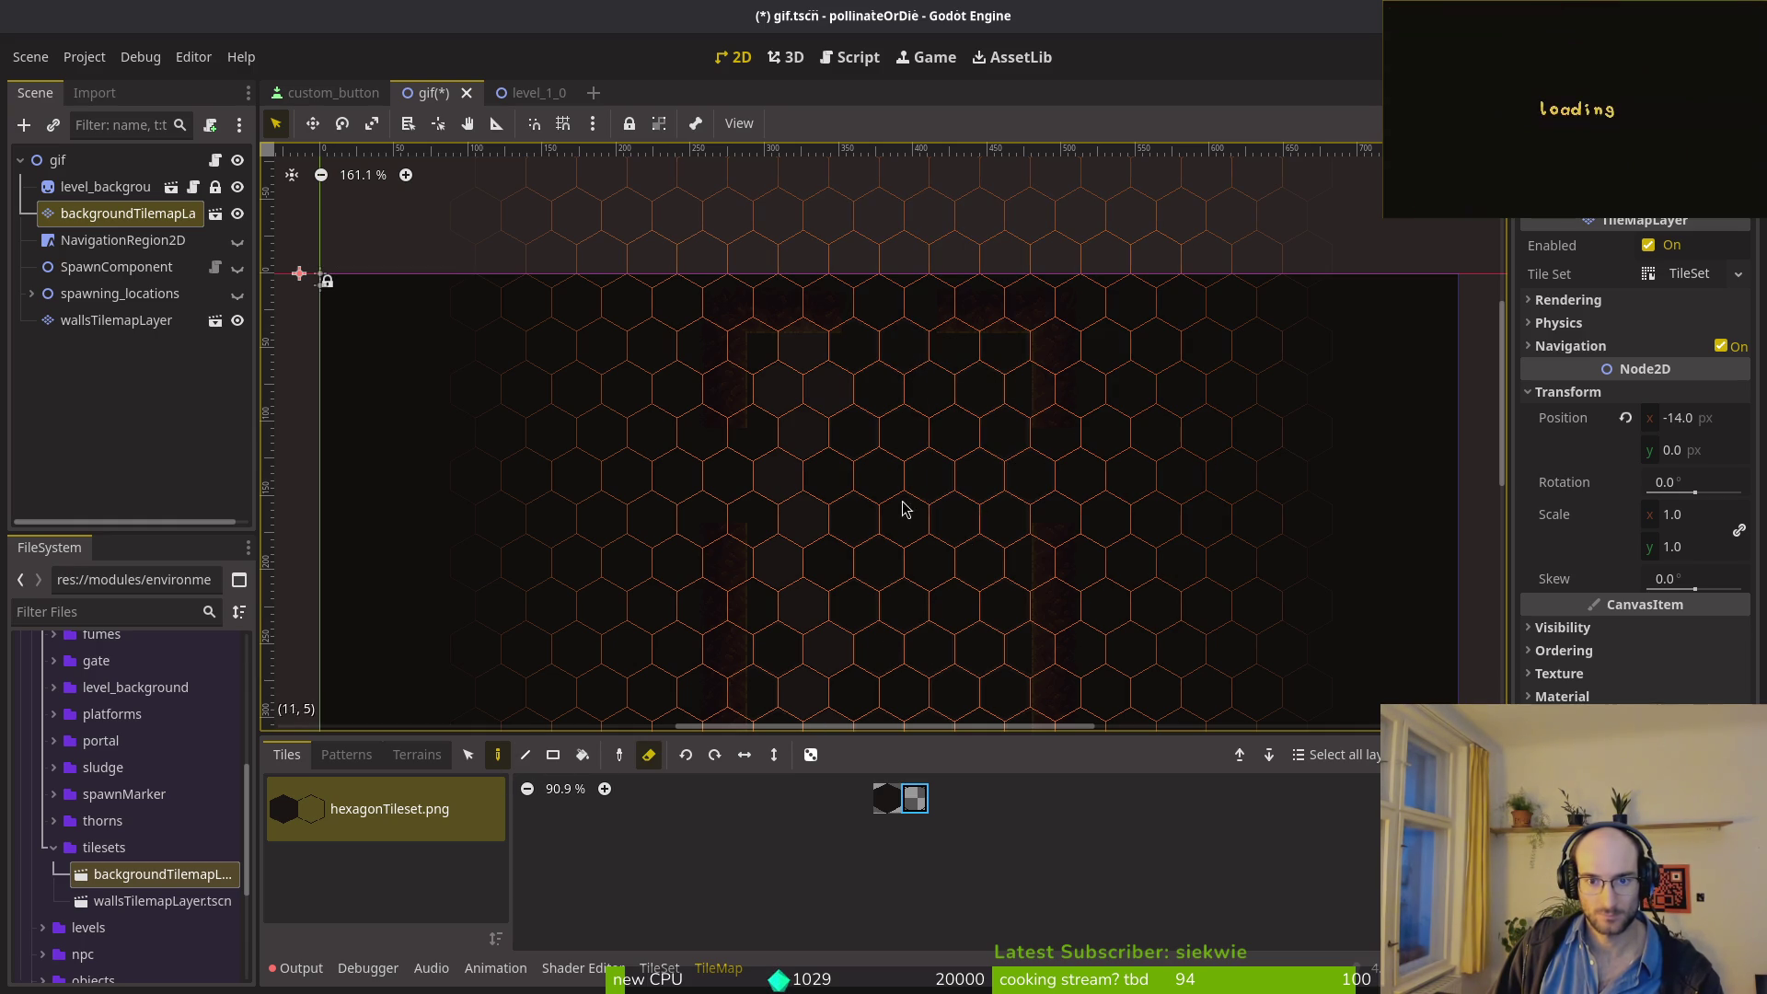
pyautogui.press('Escape')
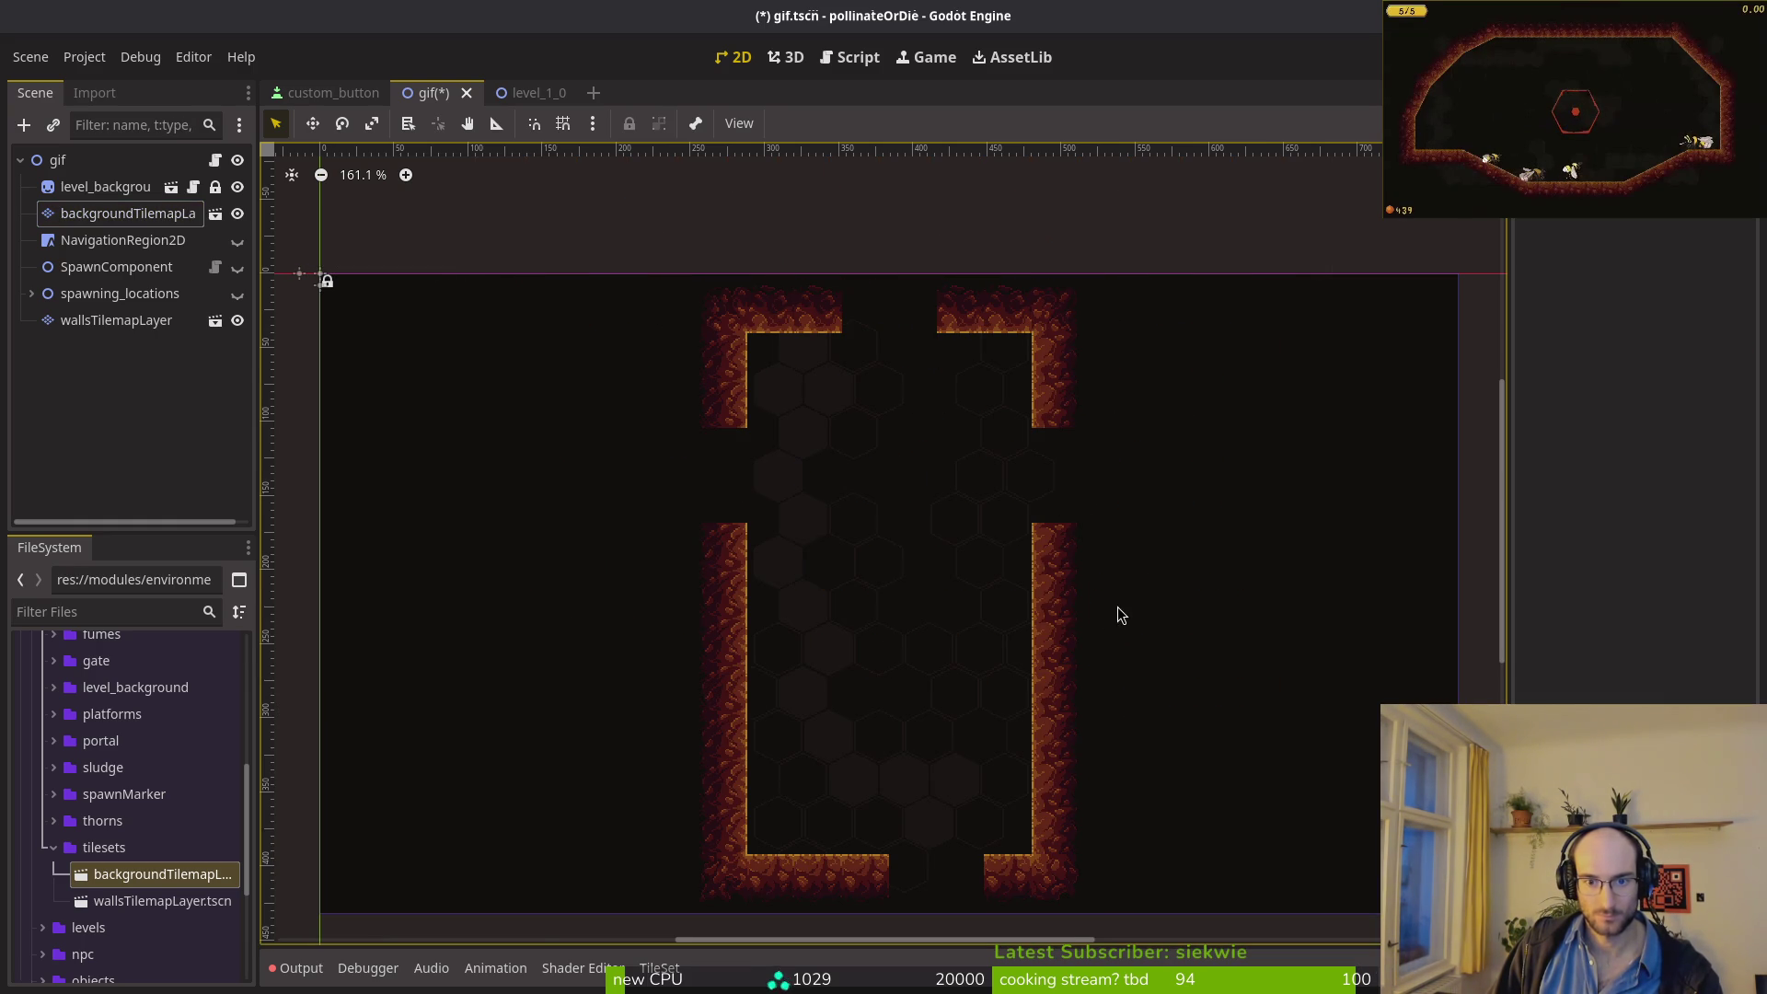
pyautogui.scroll(-1, 1016, 573)
pyautogui.scroll(1, 807, 513)
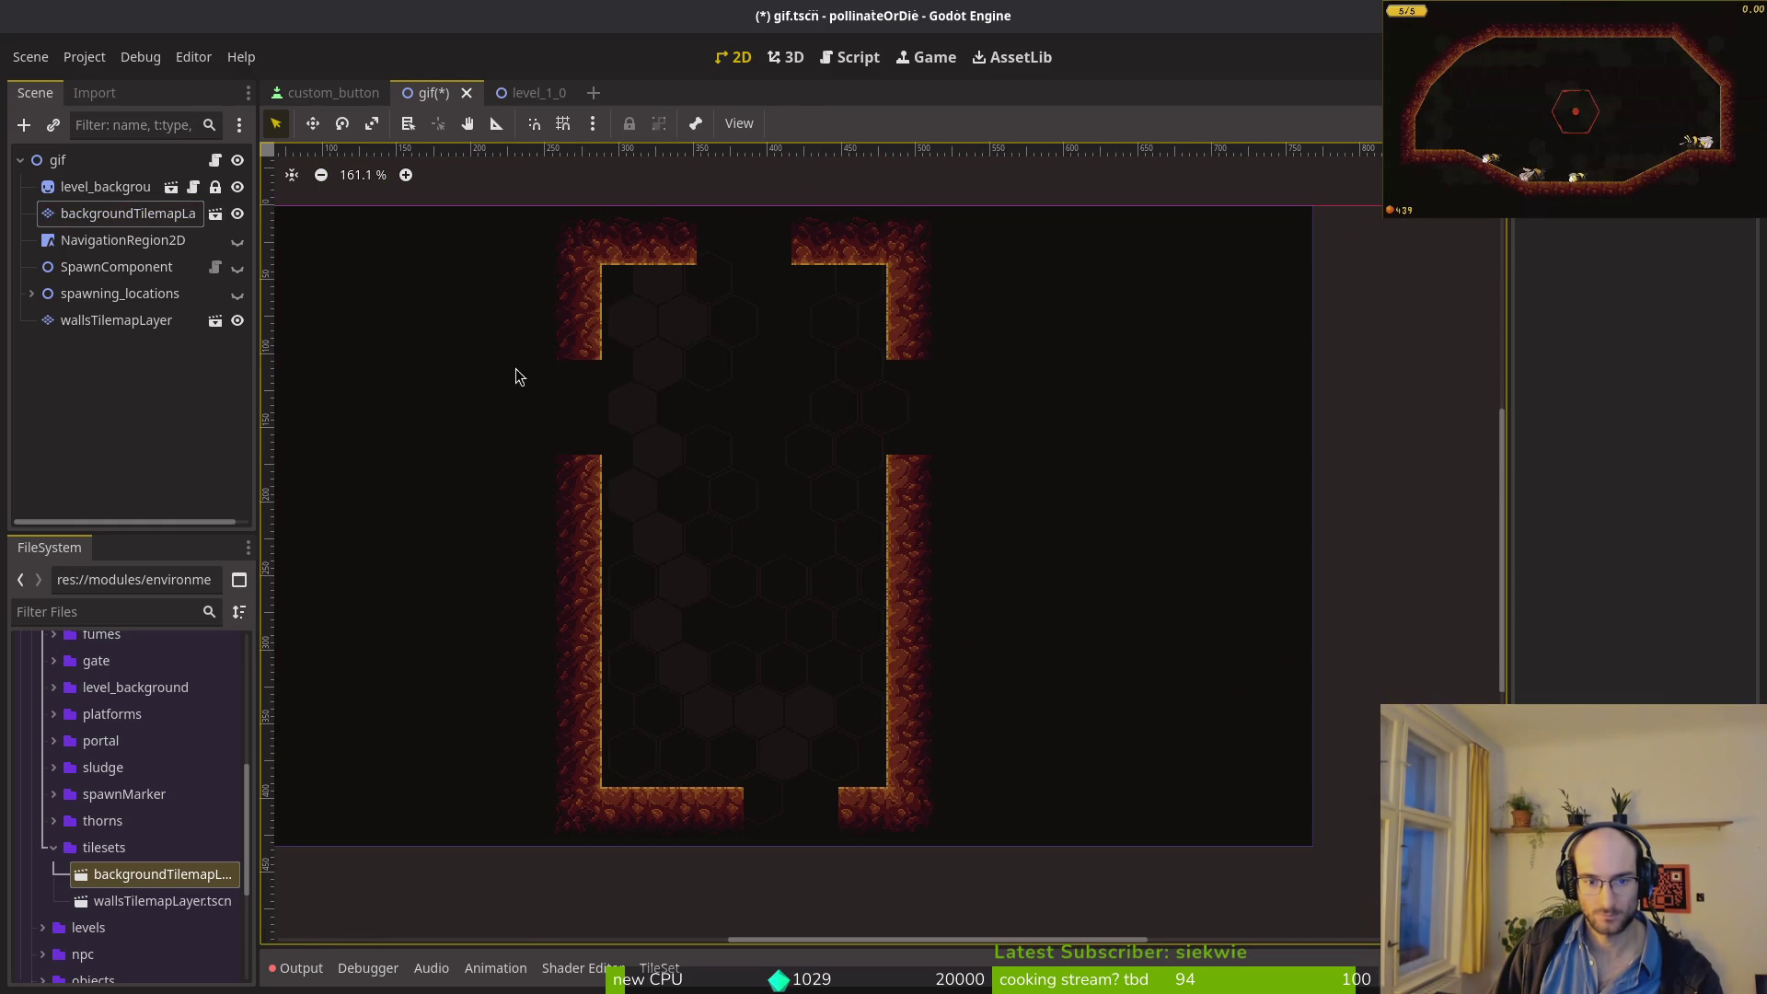
pyautogui.hotkey('ctrl', 's')
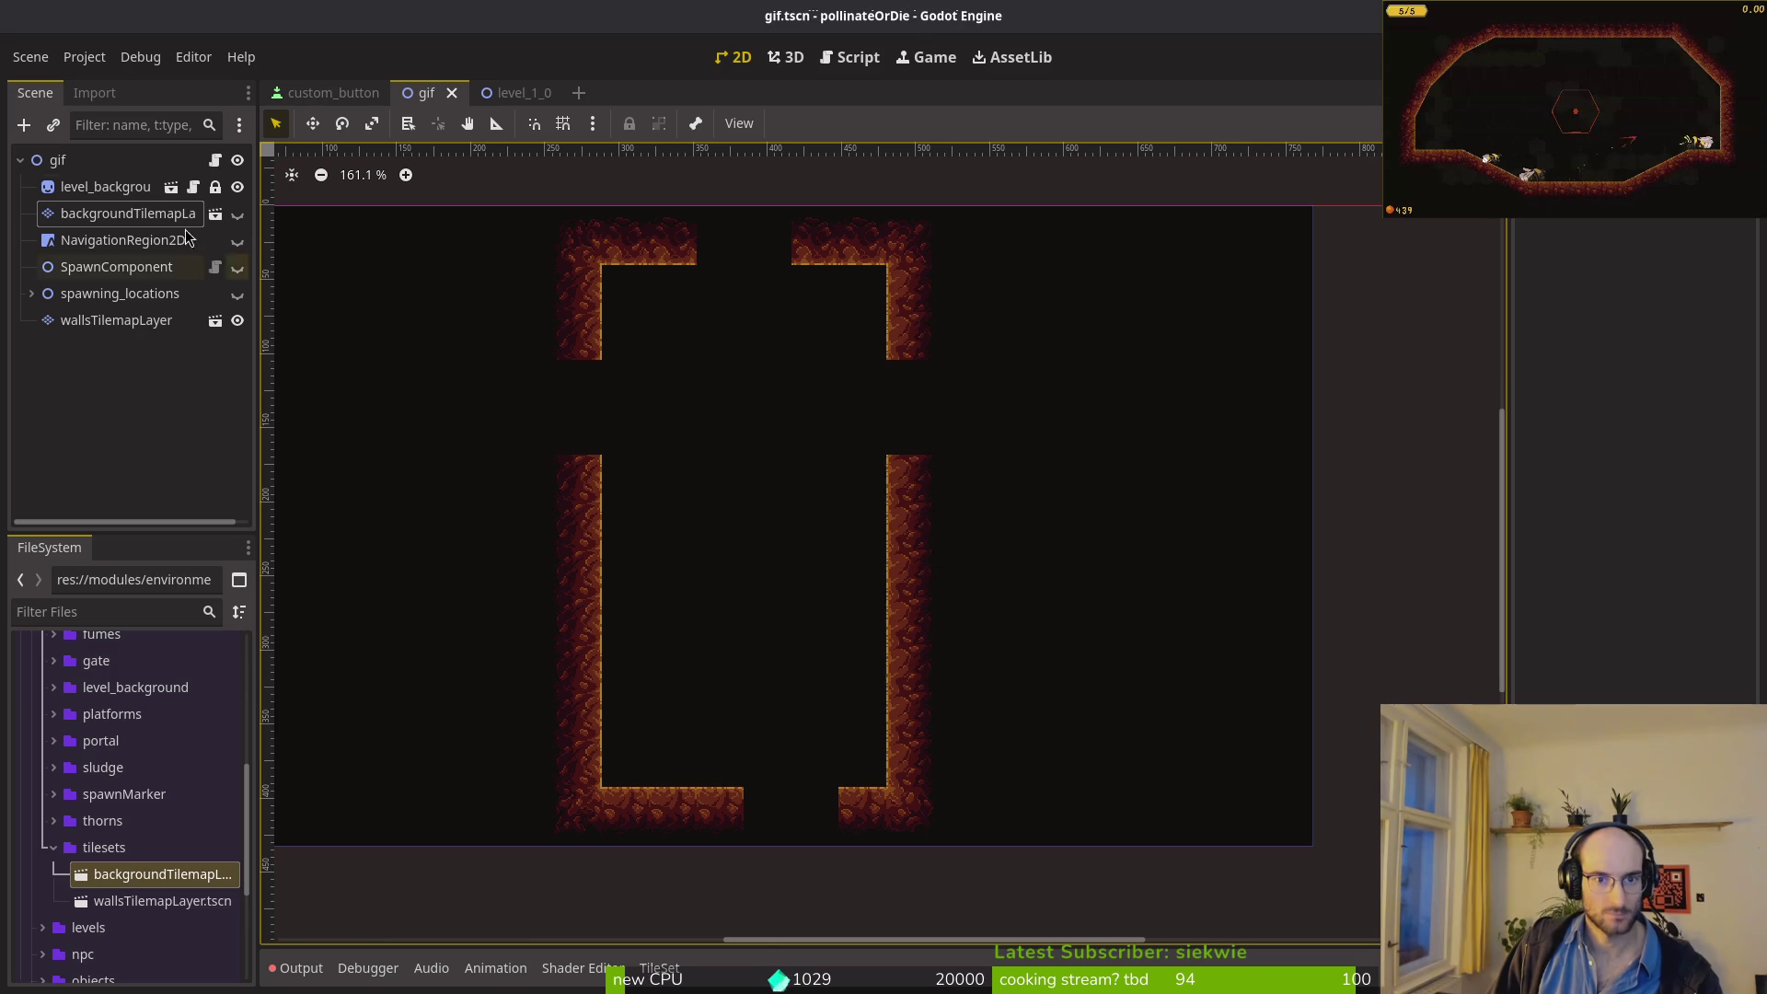
# - Find and open debug.helper.gd with Neovim's project file finder
pyautogui.hotkey('alt', 'Tab')
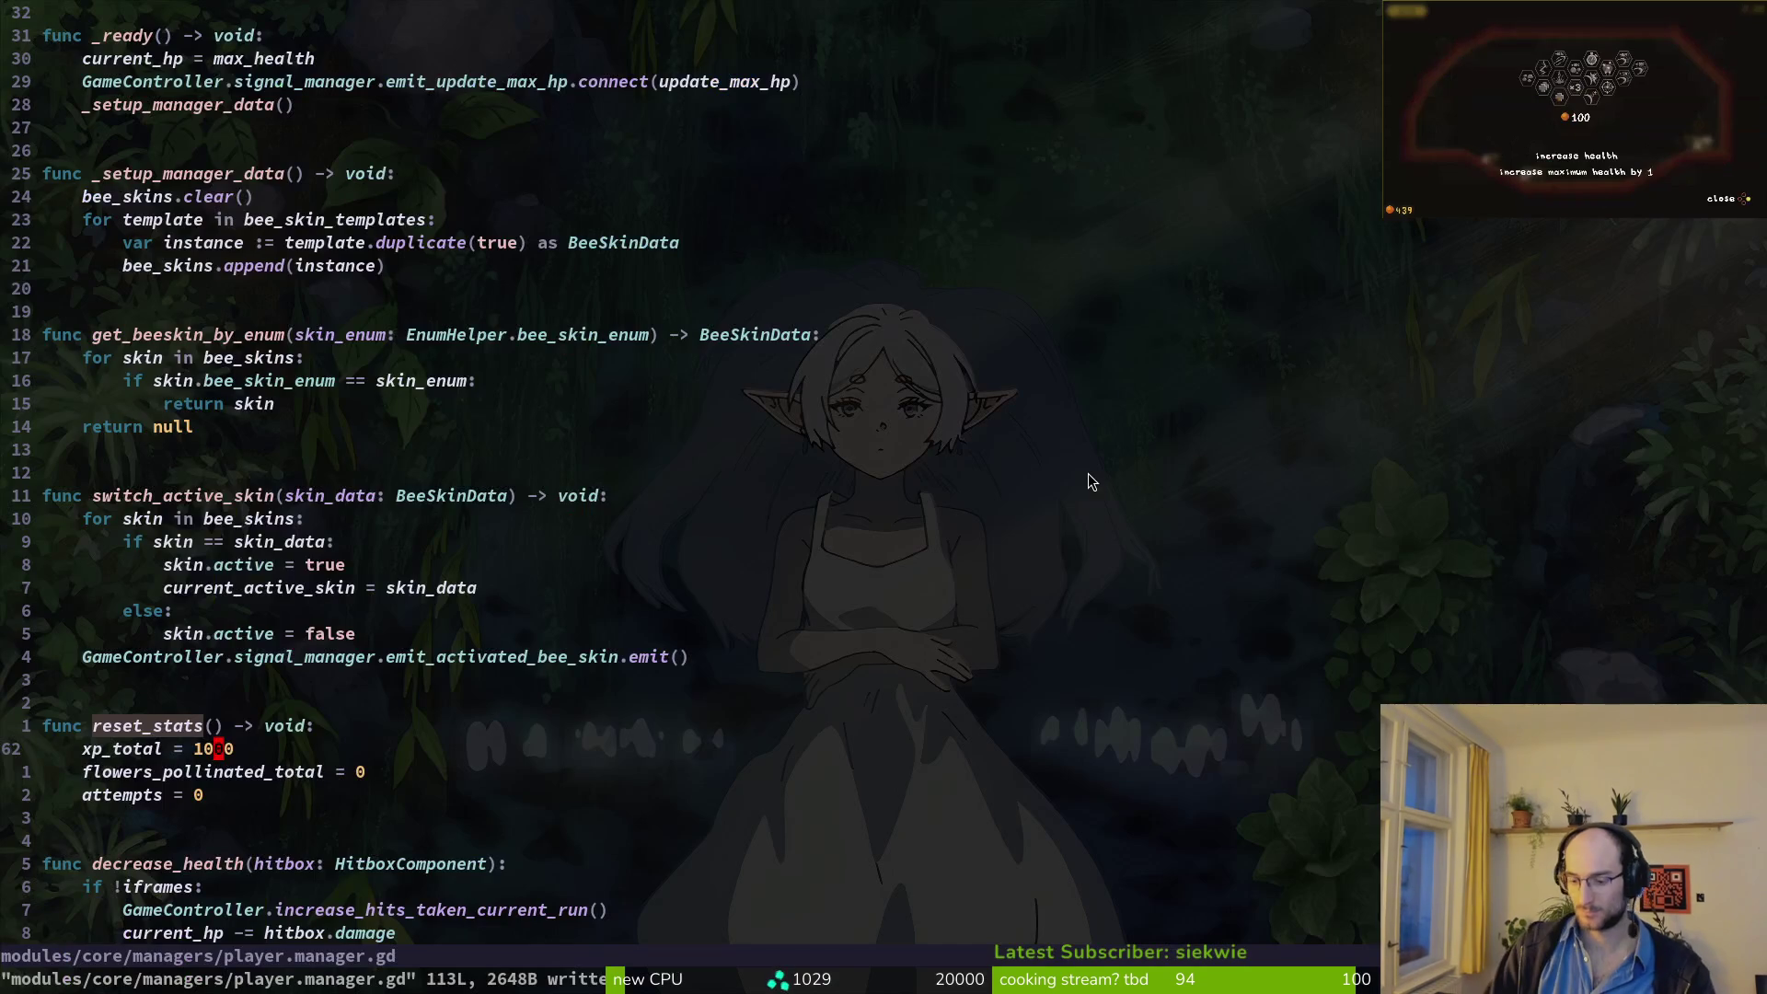
pyautogui.press('space')
pyautogui.press('f')
pyautogui.press('f')
pyautogui.write('db')
pyautogui.press('BackSpace')
pyautogui.write('ebh')
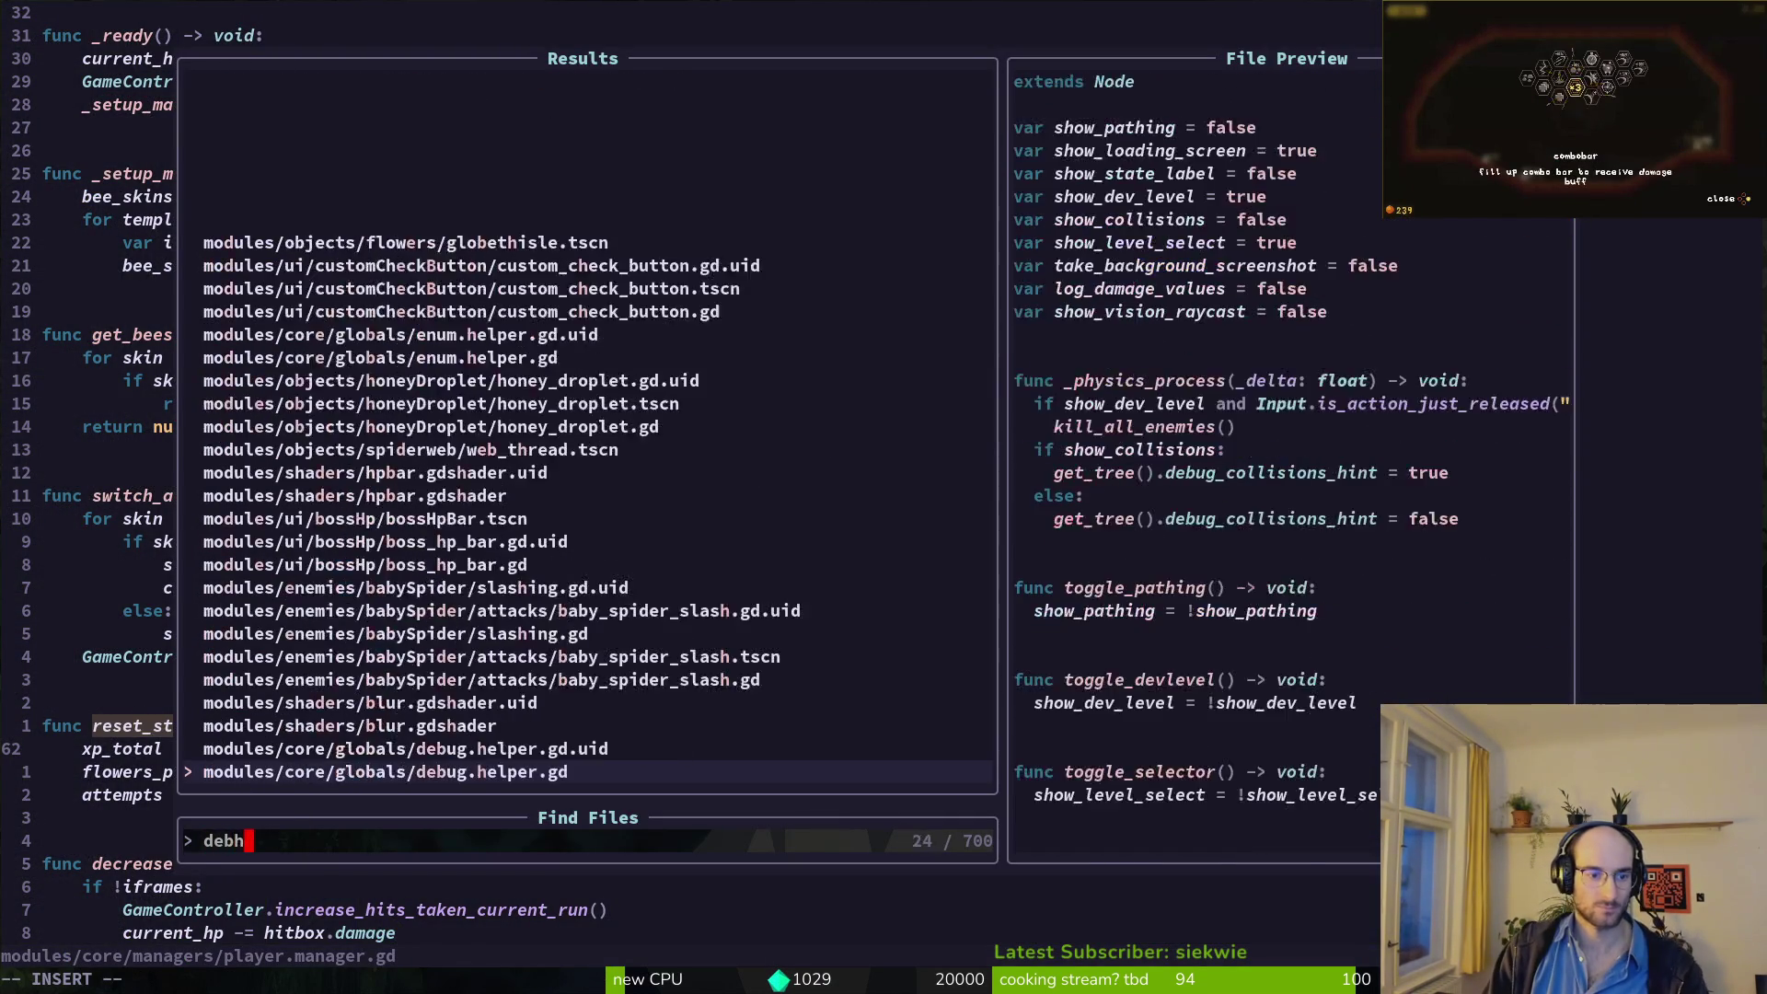
pyautogui.press('Return')
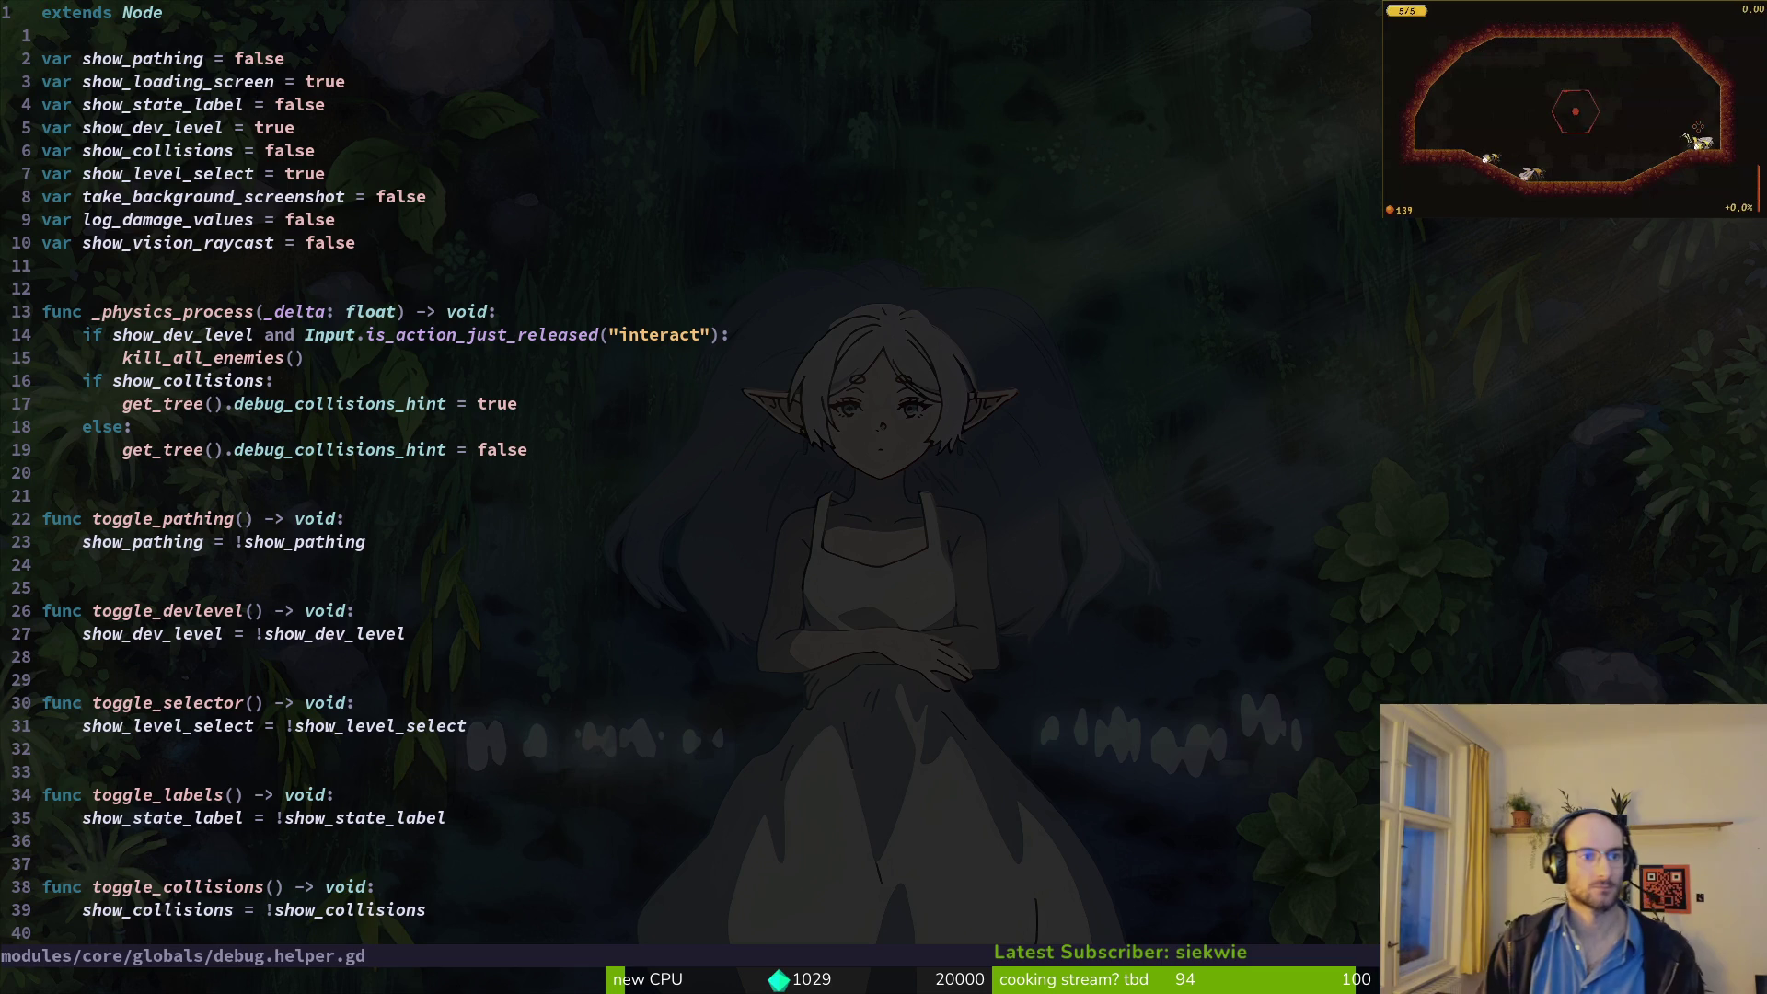
# - Change take_background_screenshot on line 9 to true, write the file, and return to Godot
pyautogui.write('8j')
pyautogui.write('ciwtrue')
pyautogui.press('Escape')
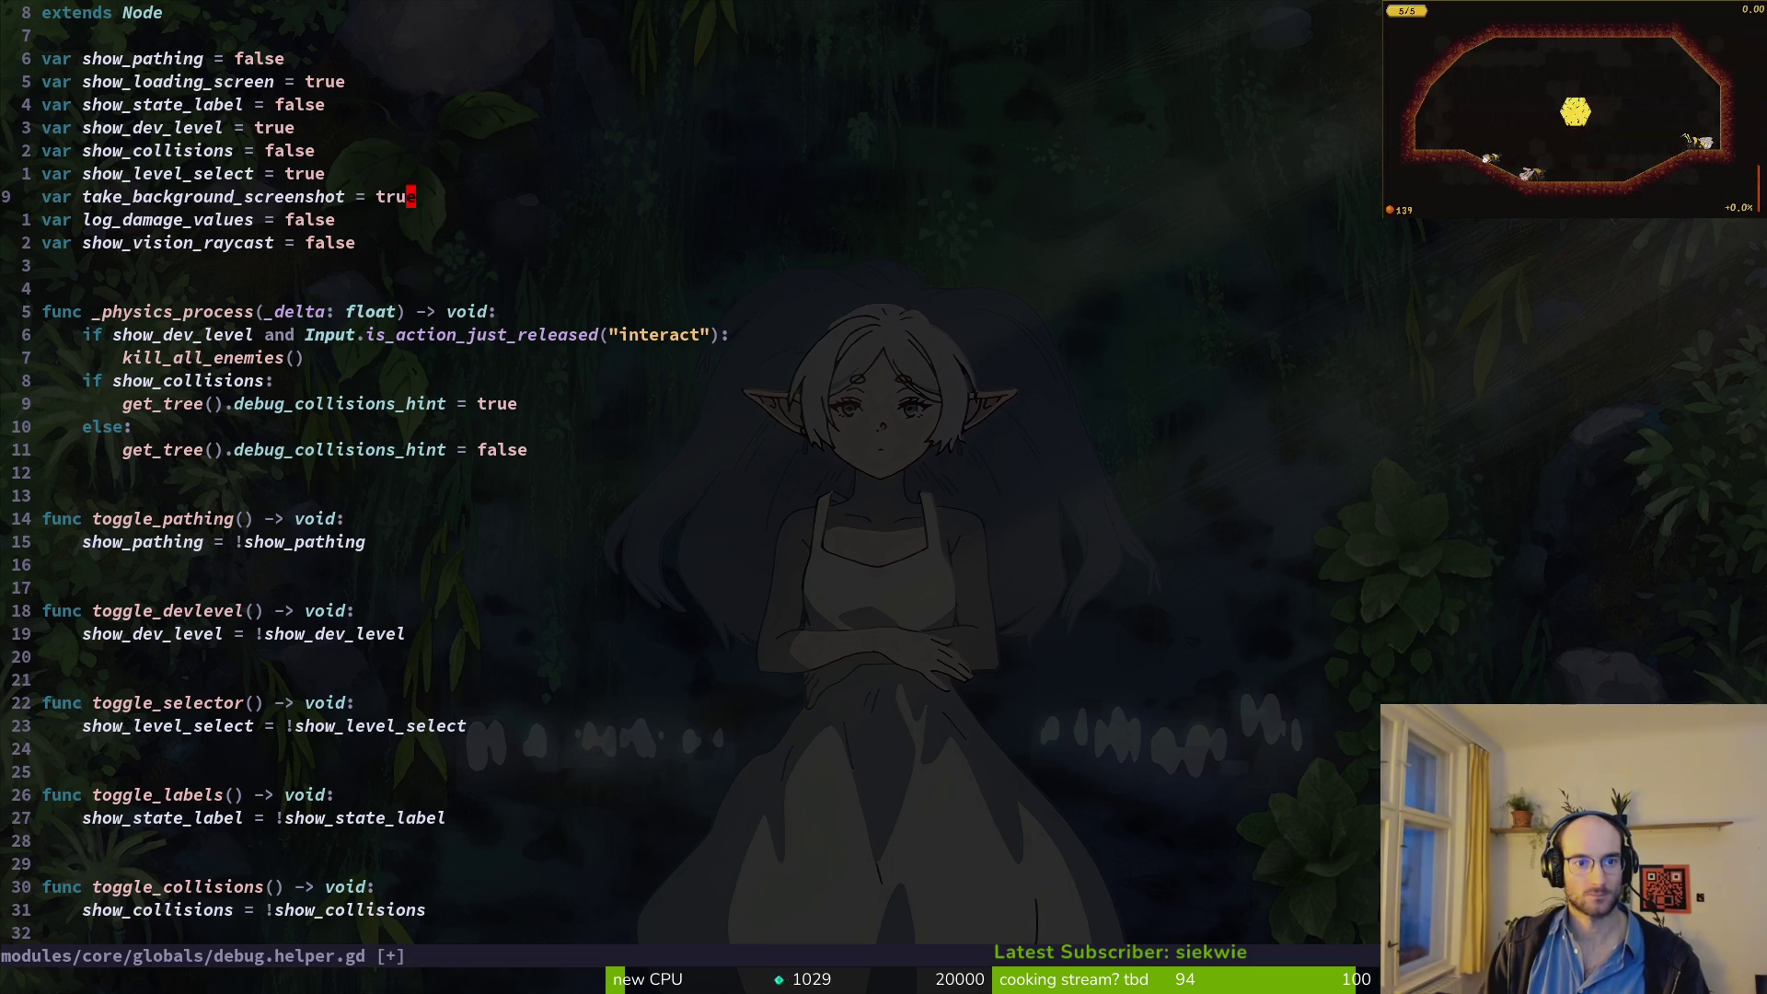
pyautogui.write(':w')
pyautogui.press('Return')
pyautogui.hotkey('alt', 'Tab')
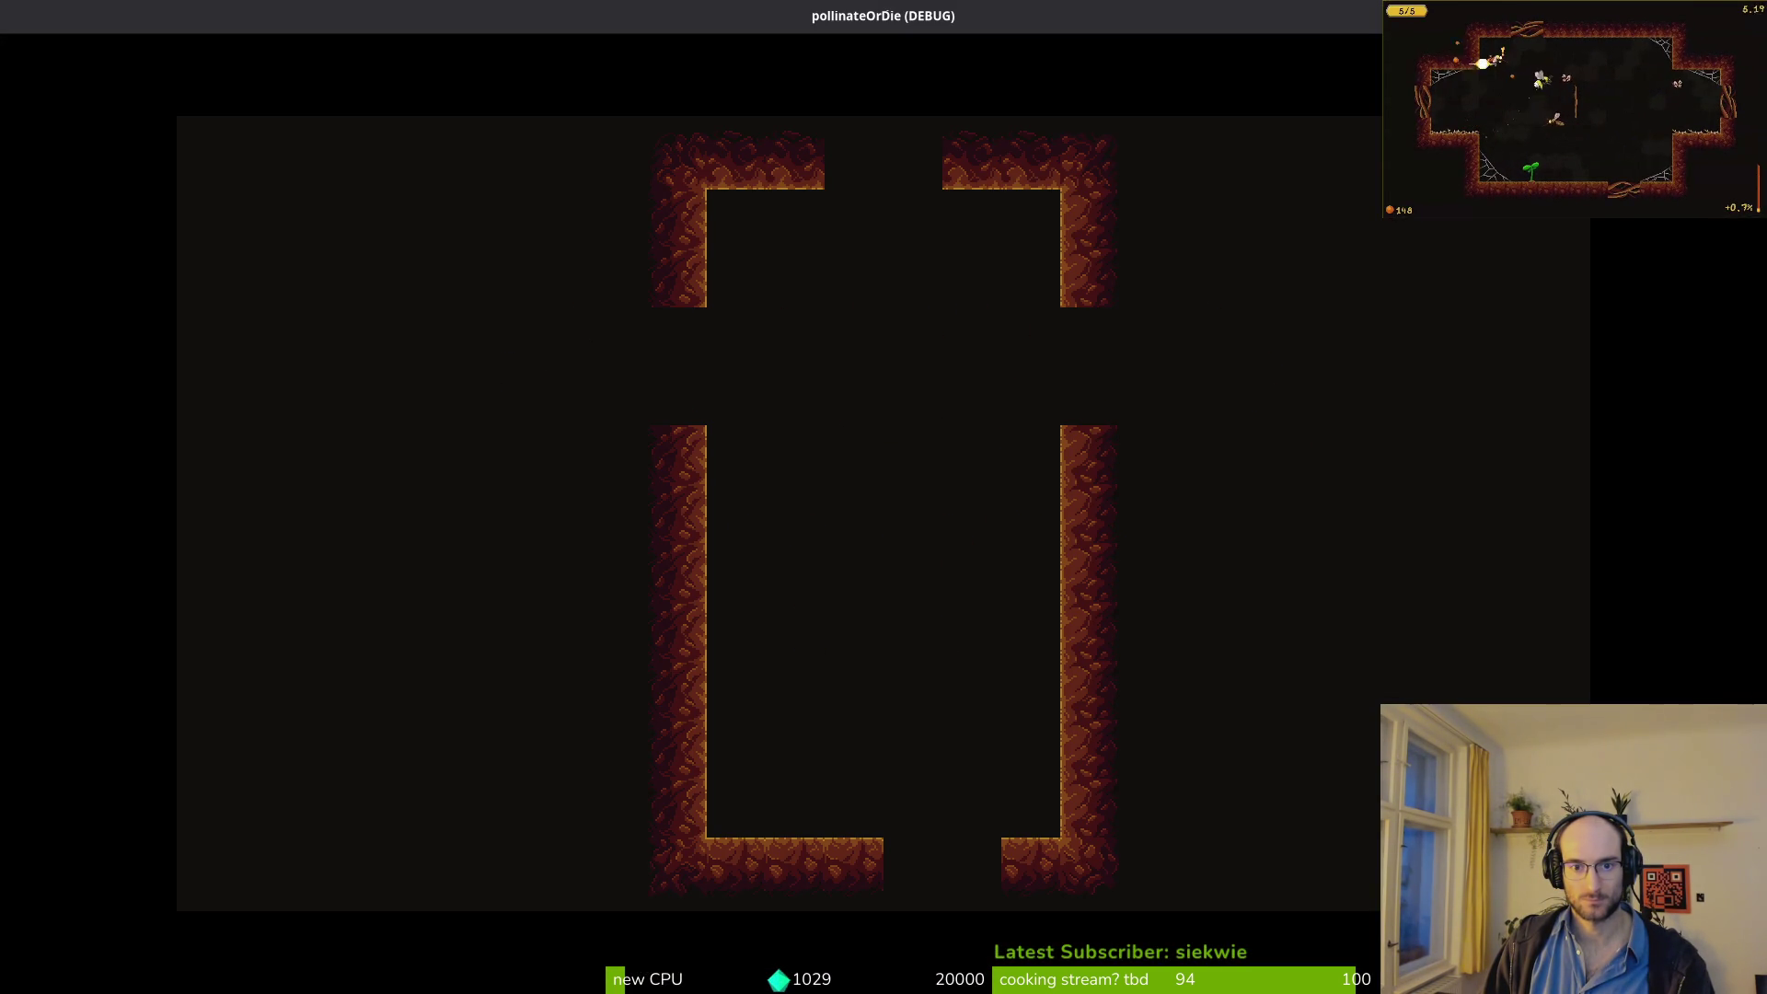
# - Stop the running game, relaunch it with F6 to check the walls and hex background, then stop it
pyautogui.press('Escape')
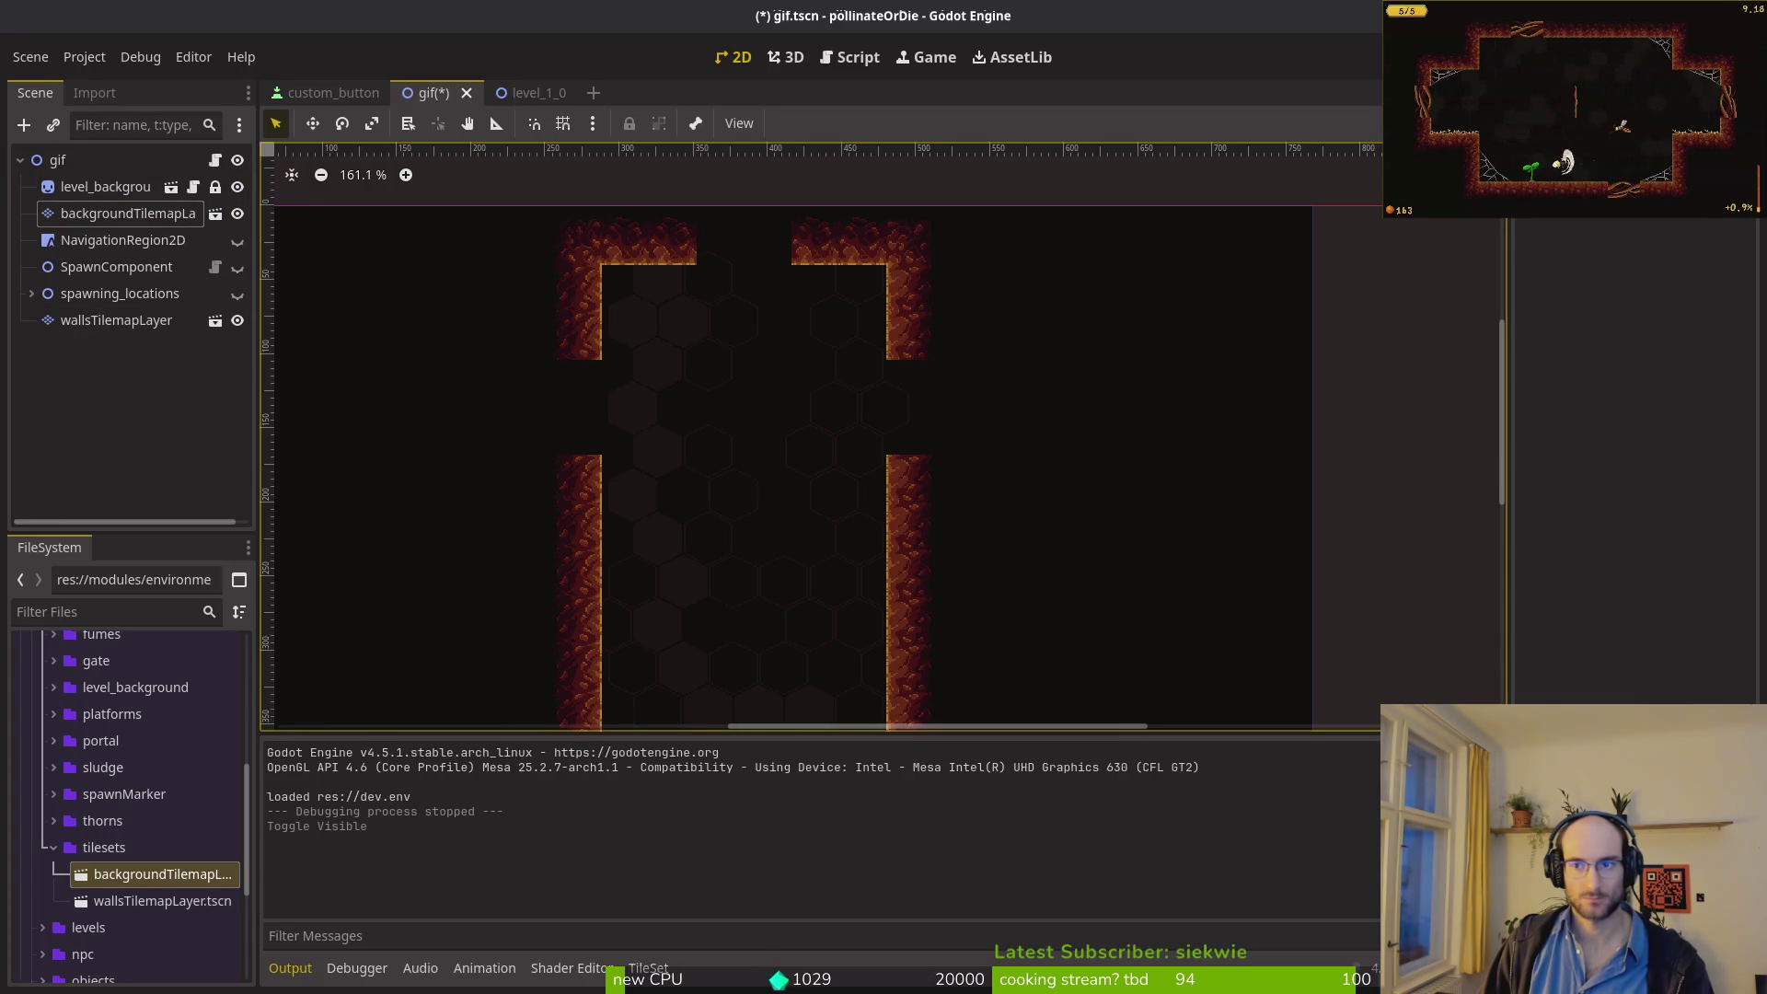
pyautogui.press('F6')
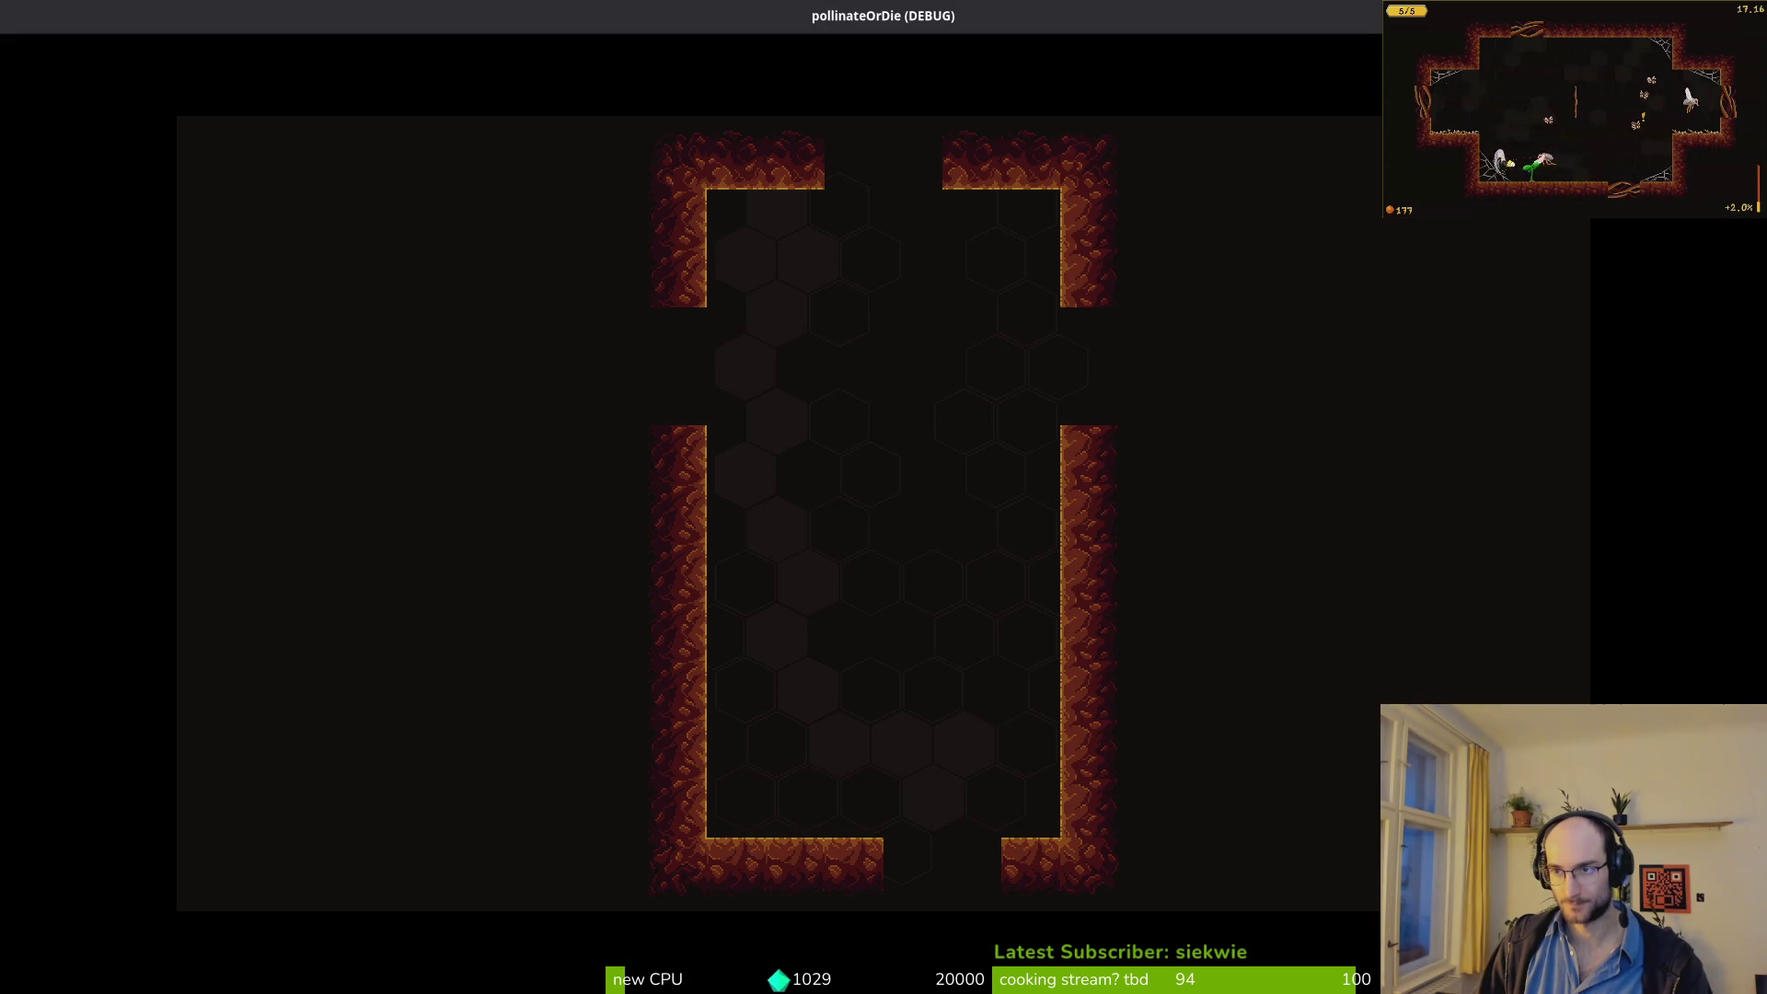
pyautogui.press('F8')
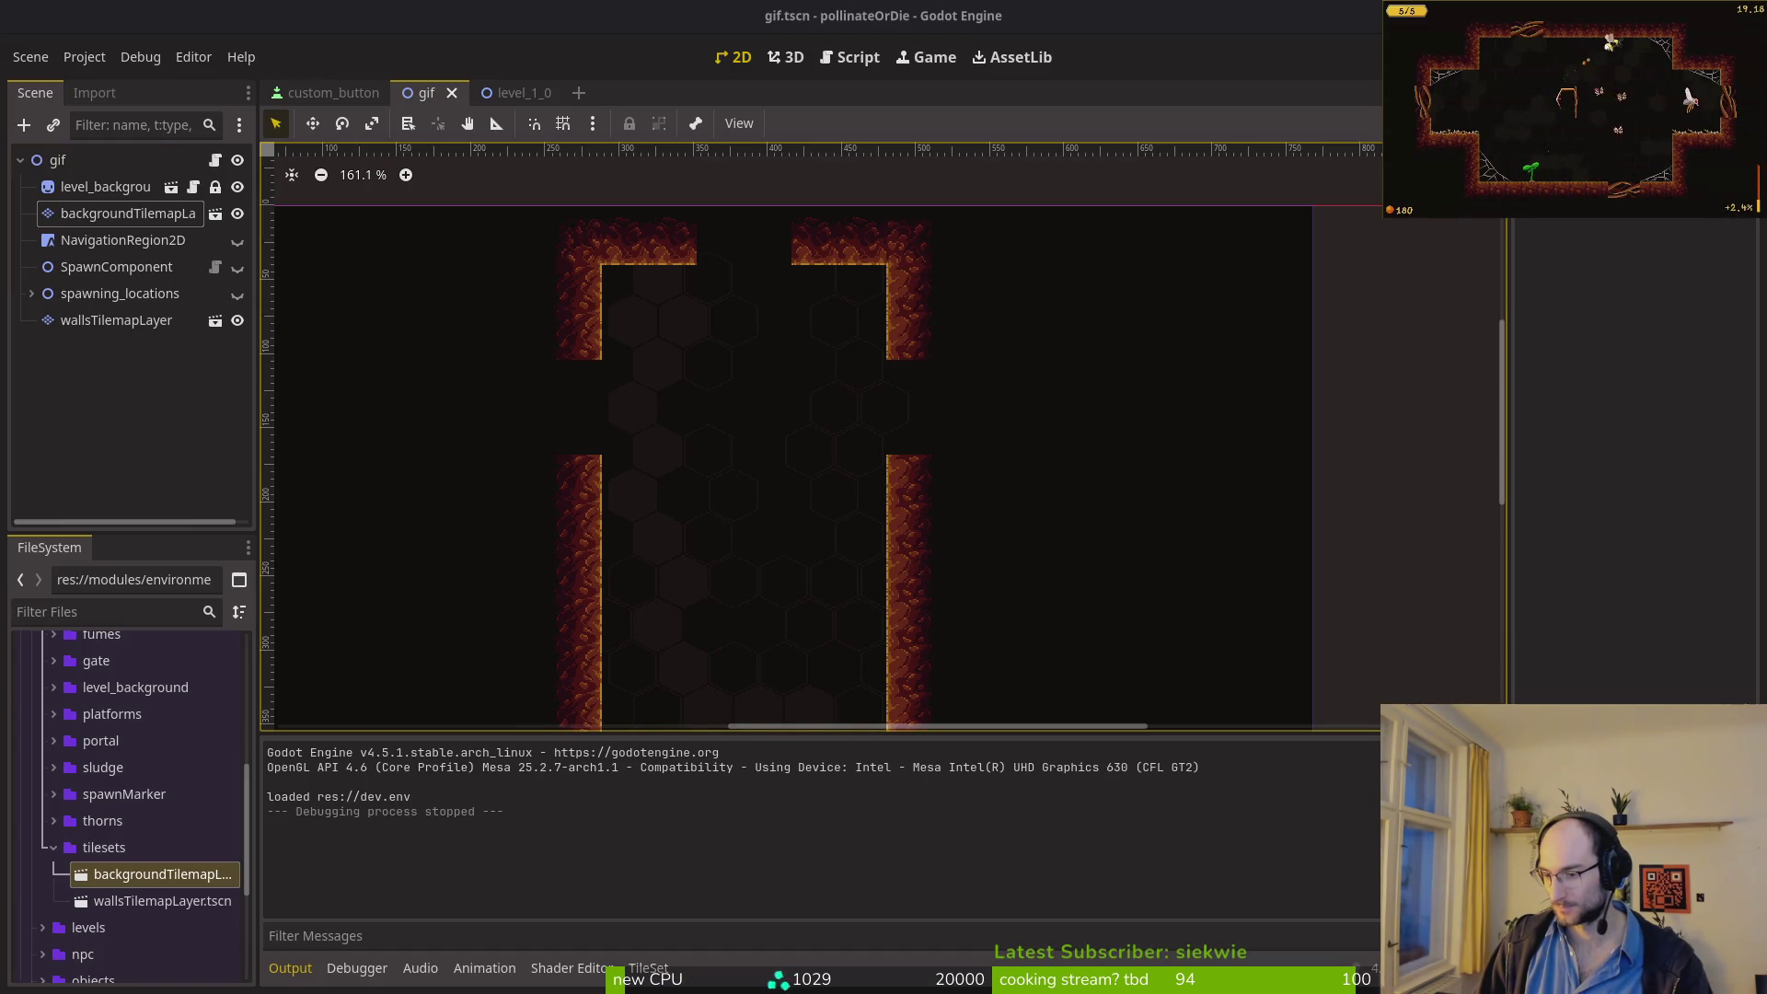
pyautogui.click(99, 434)
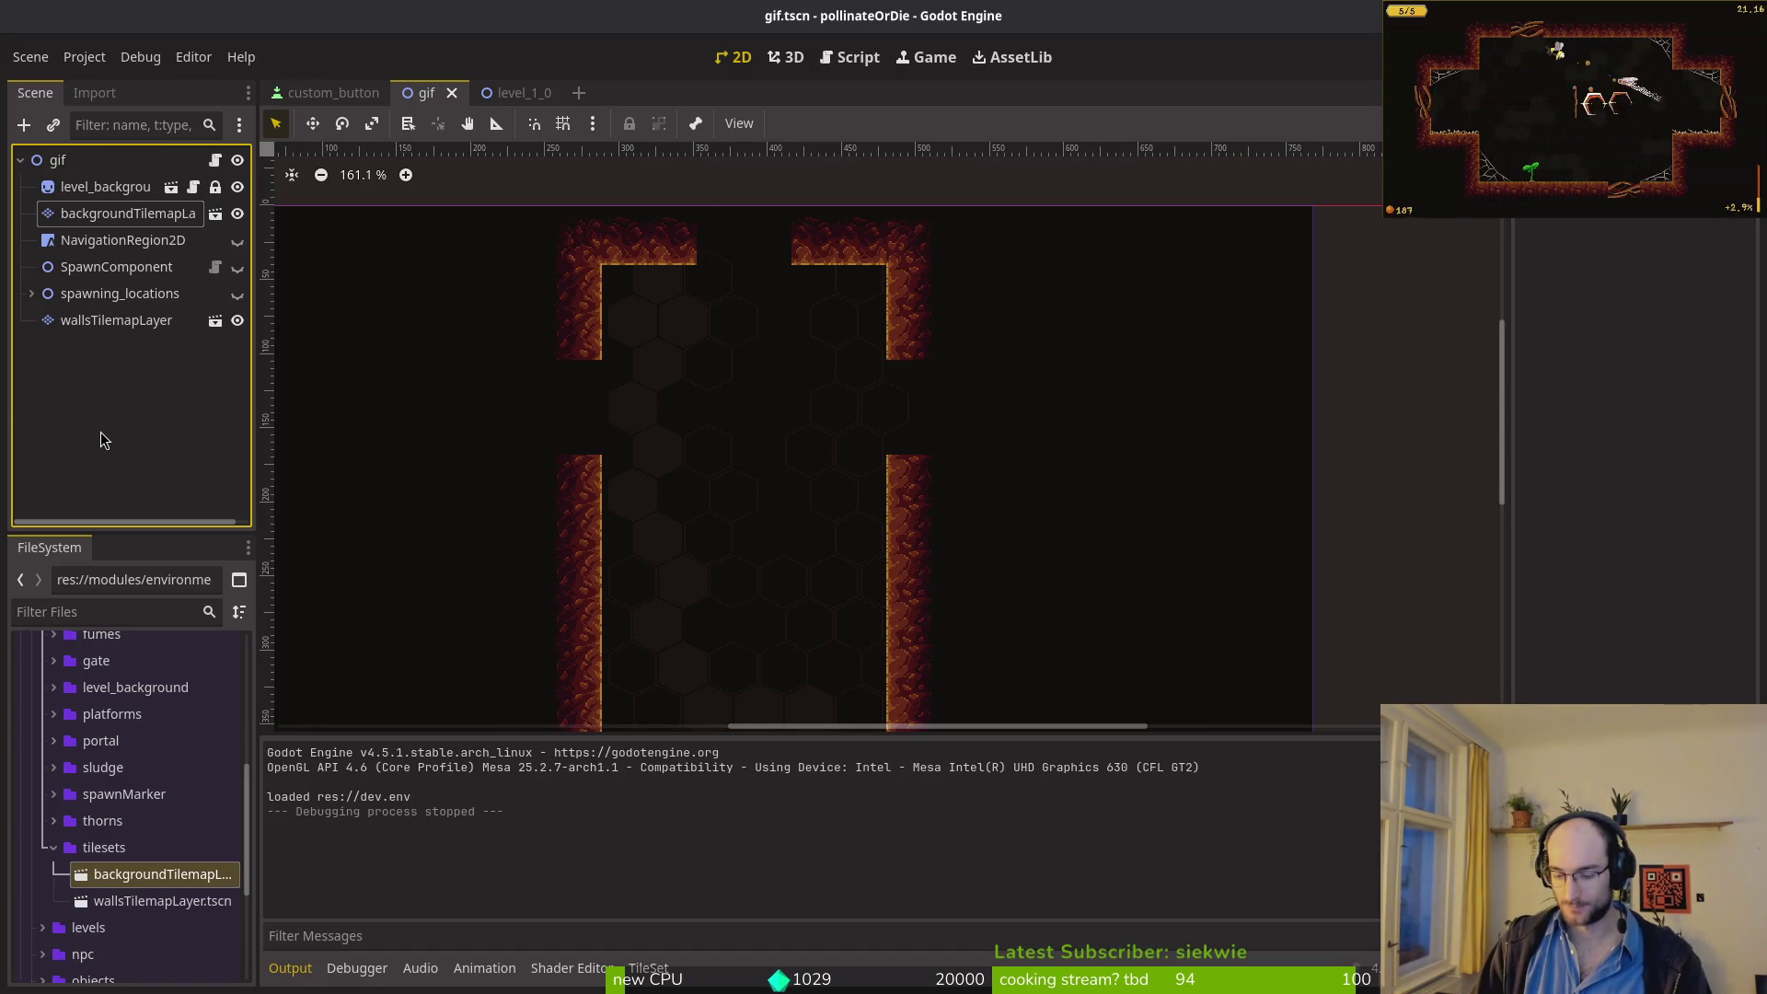
# - Open the project's user data folder and select the saved Screenshot.png
pyautogui.click(84, 57)
pyautogui.click(431, 443)
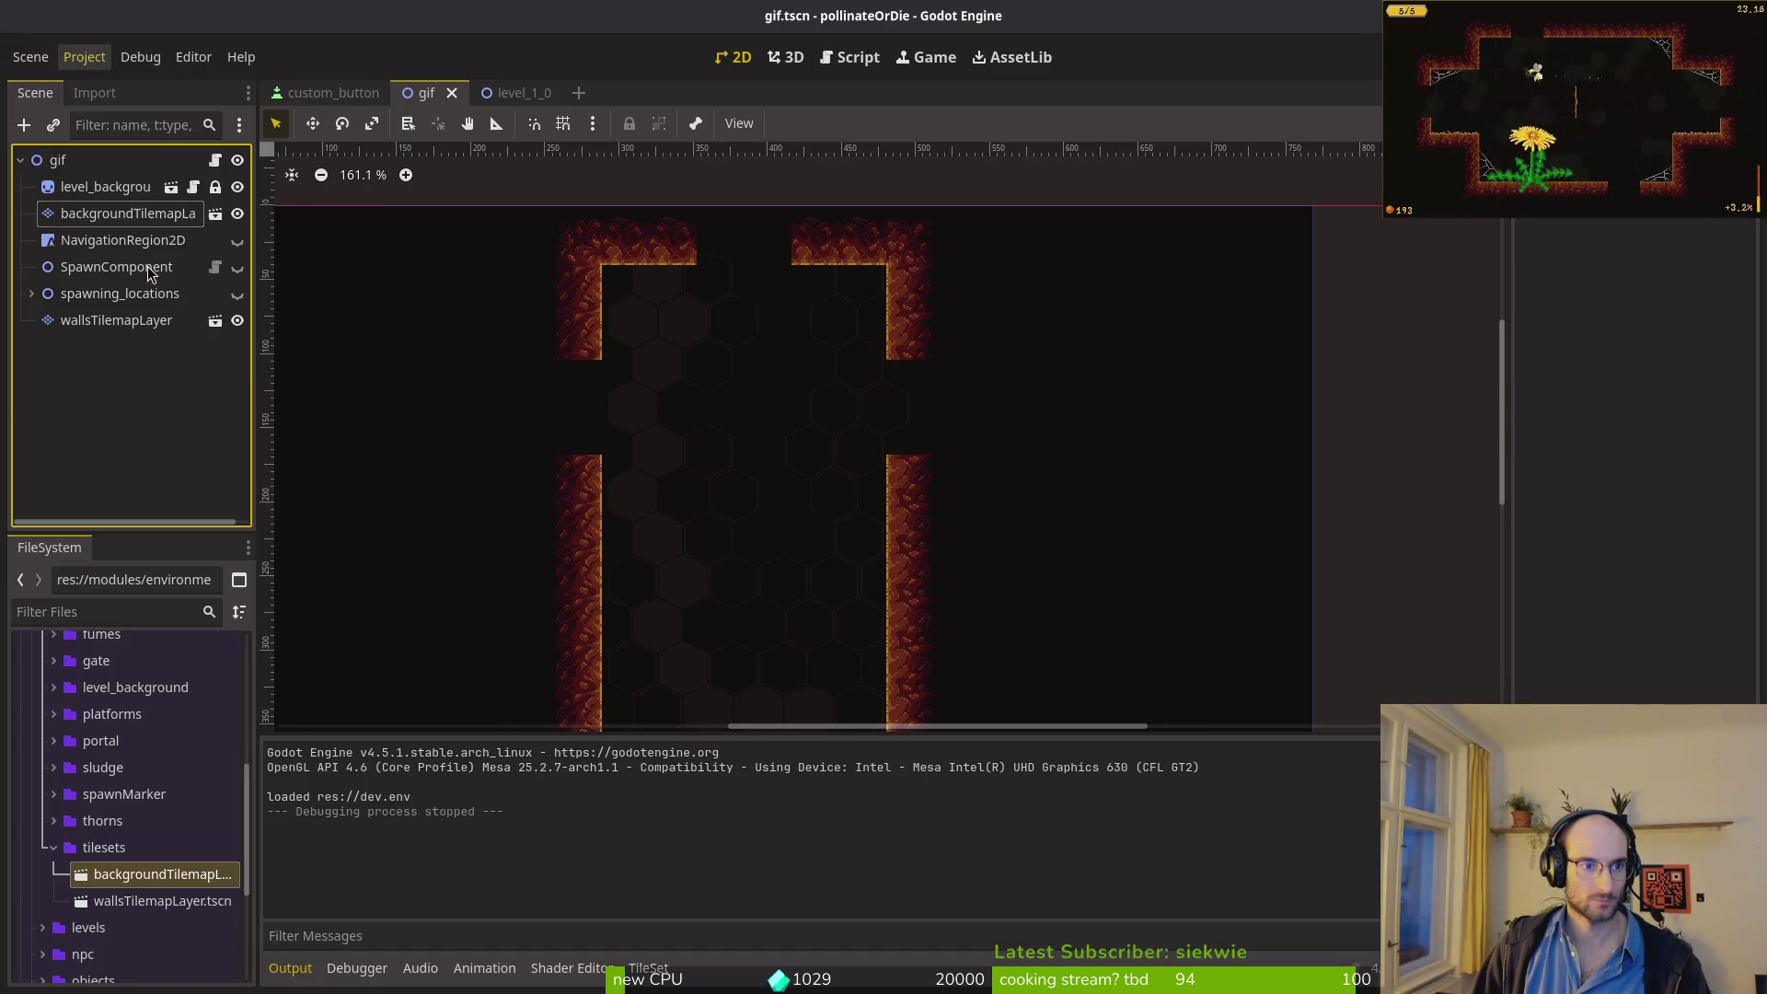
pyautogui.click(827, 303)
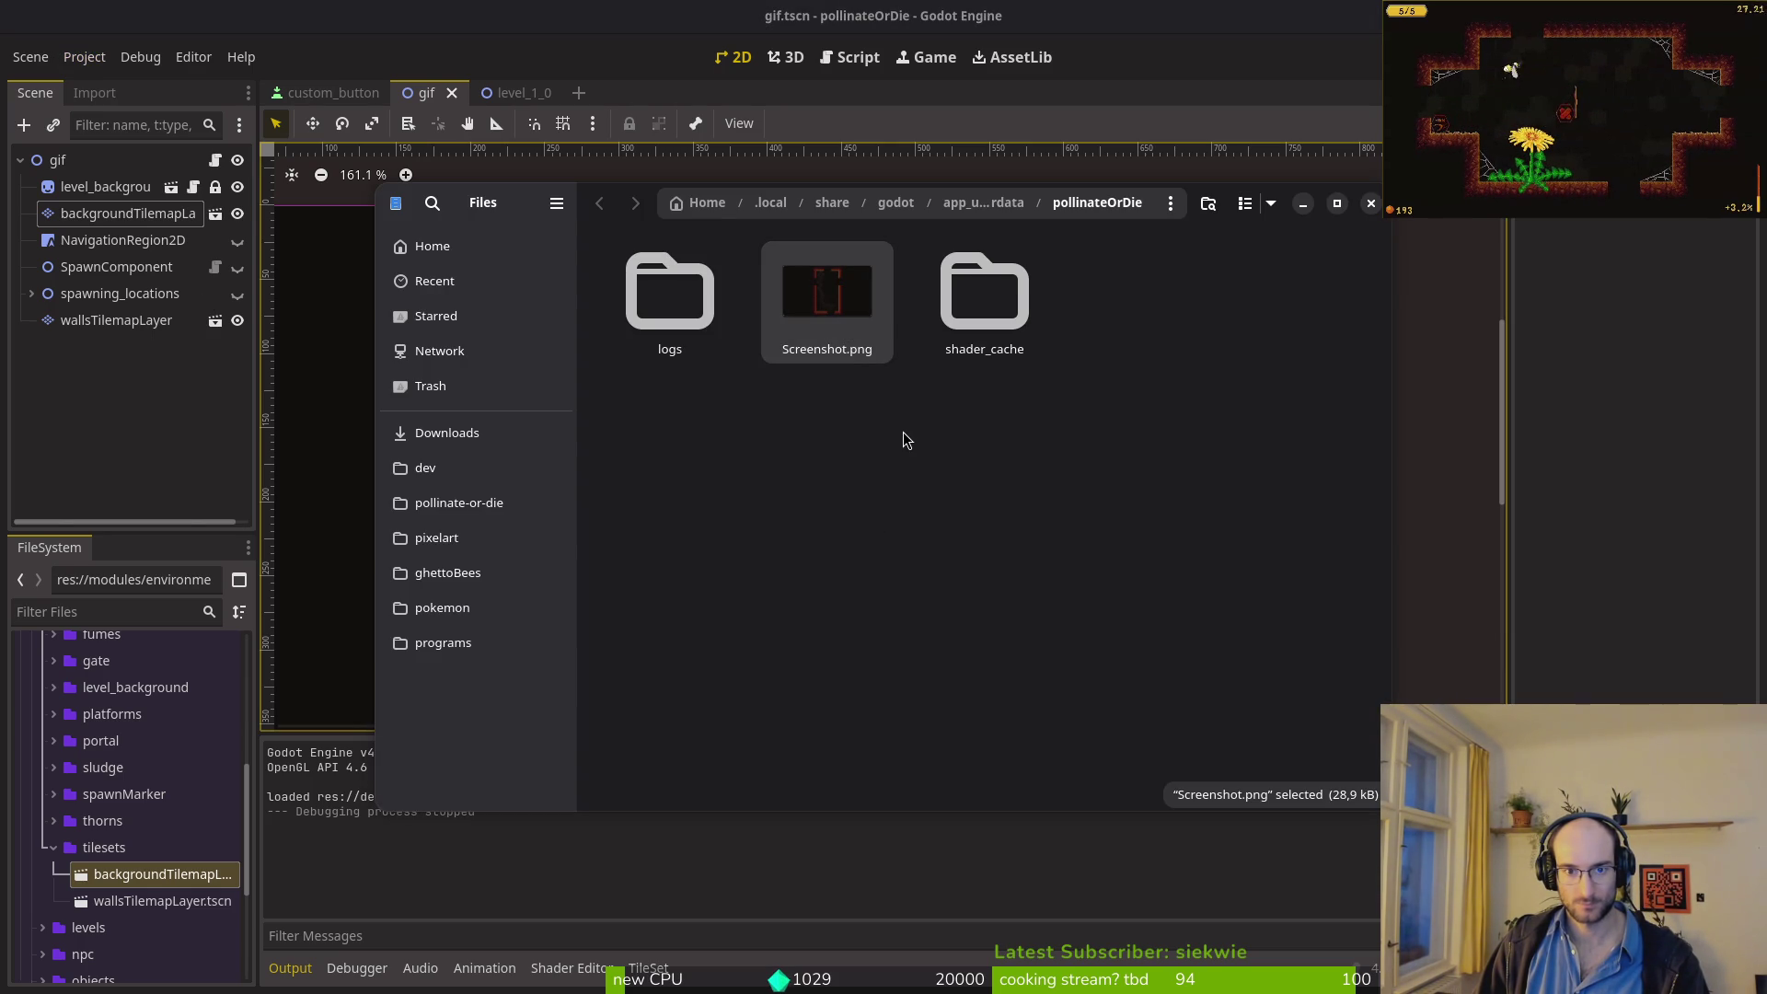
pyautogui.click(154, 419)
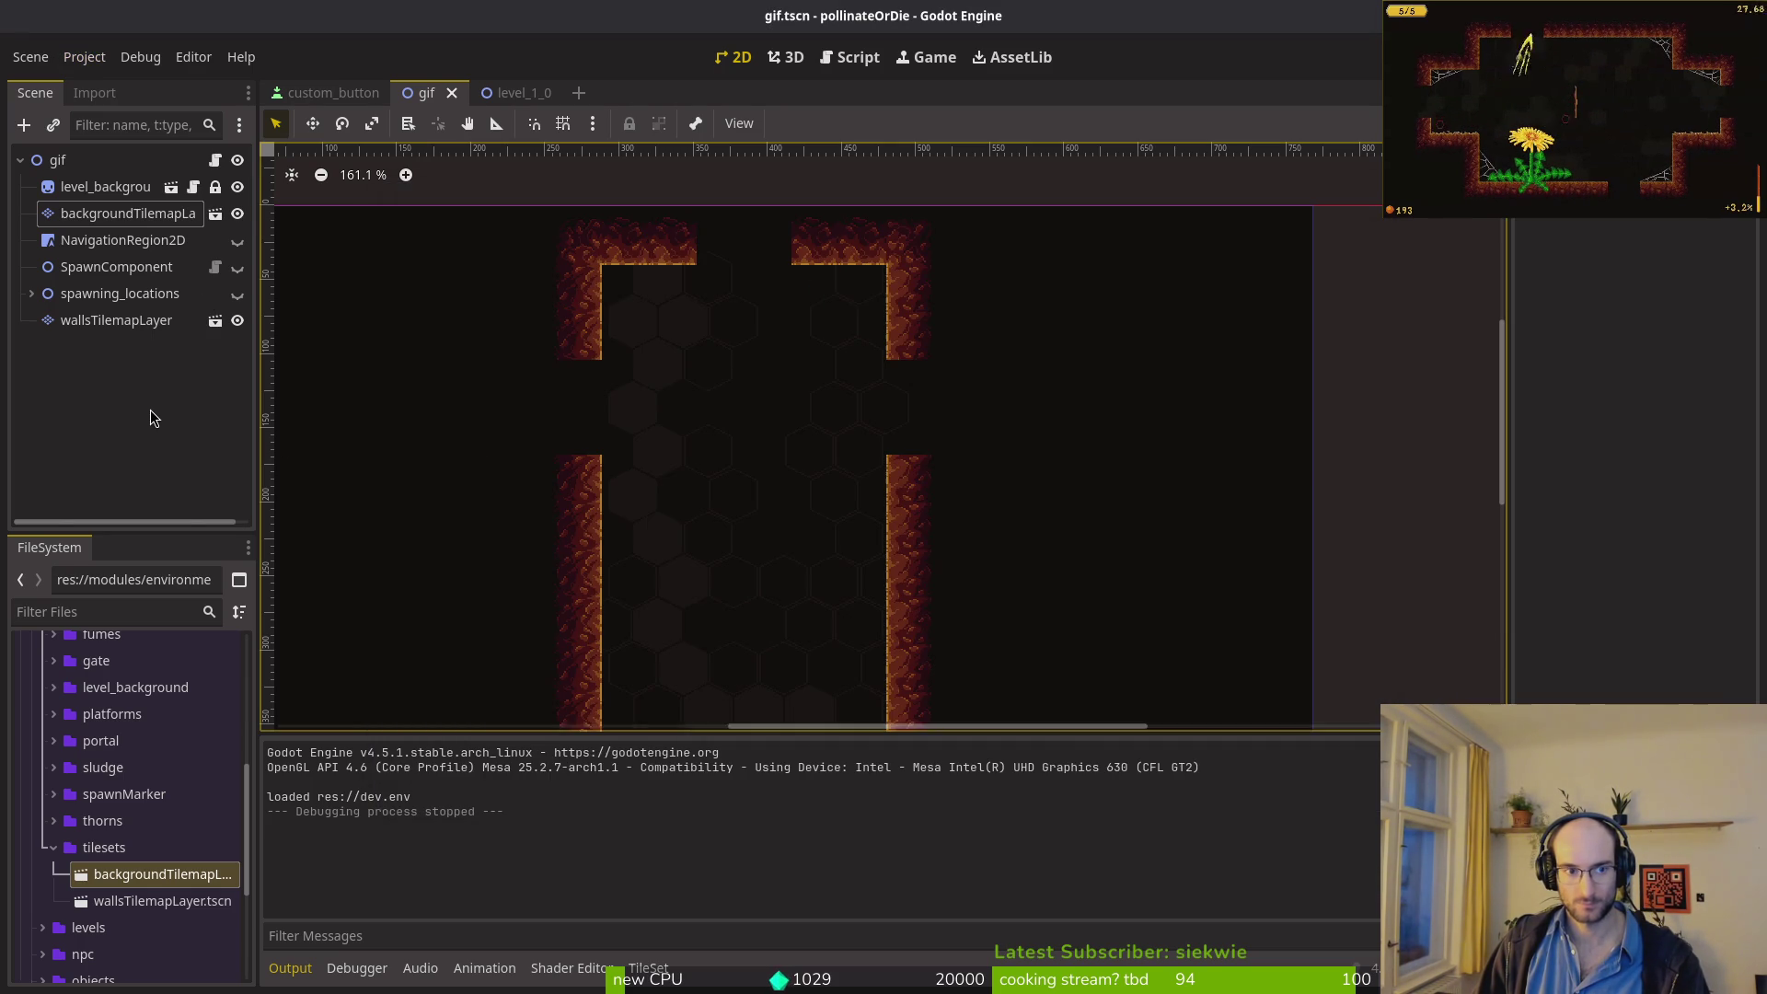
# - Hide wallsTilemapLayer, then run the game with F5 and stop it
pyautogui.click(238, 321)
pyautogui.press('Escape')
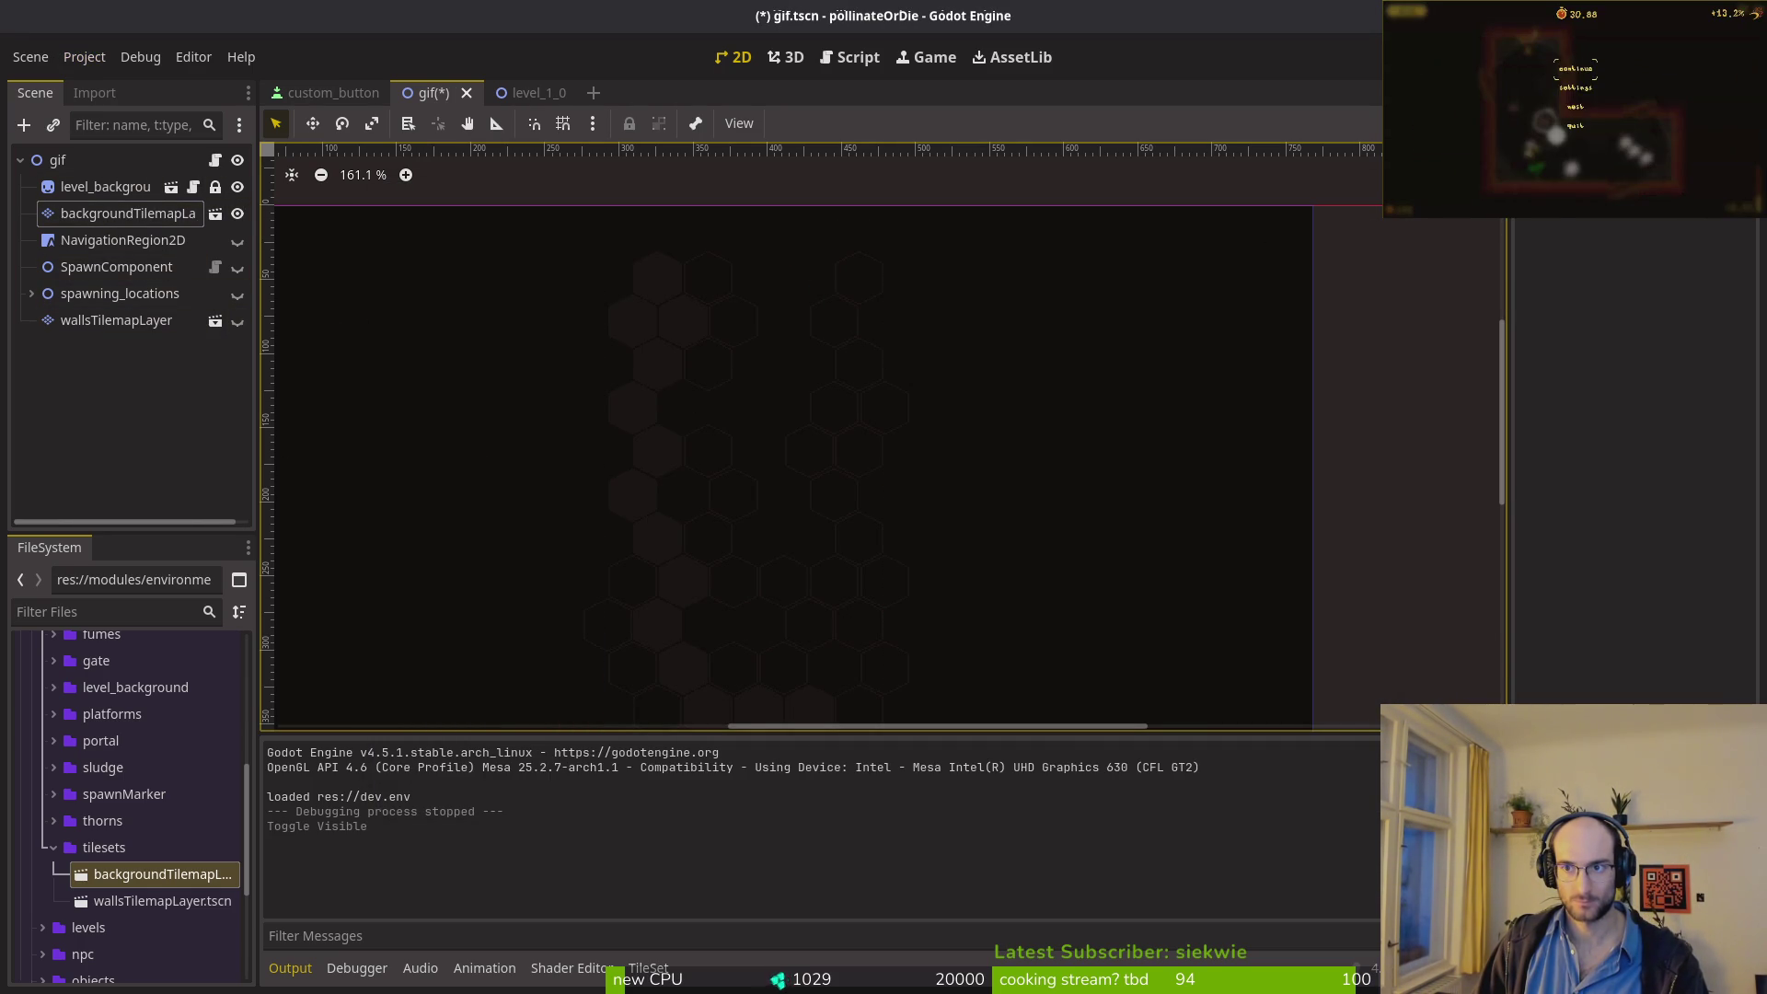
pyautogui.press('F5')
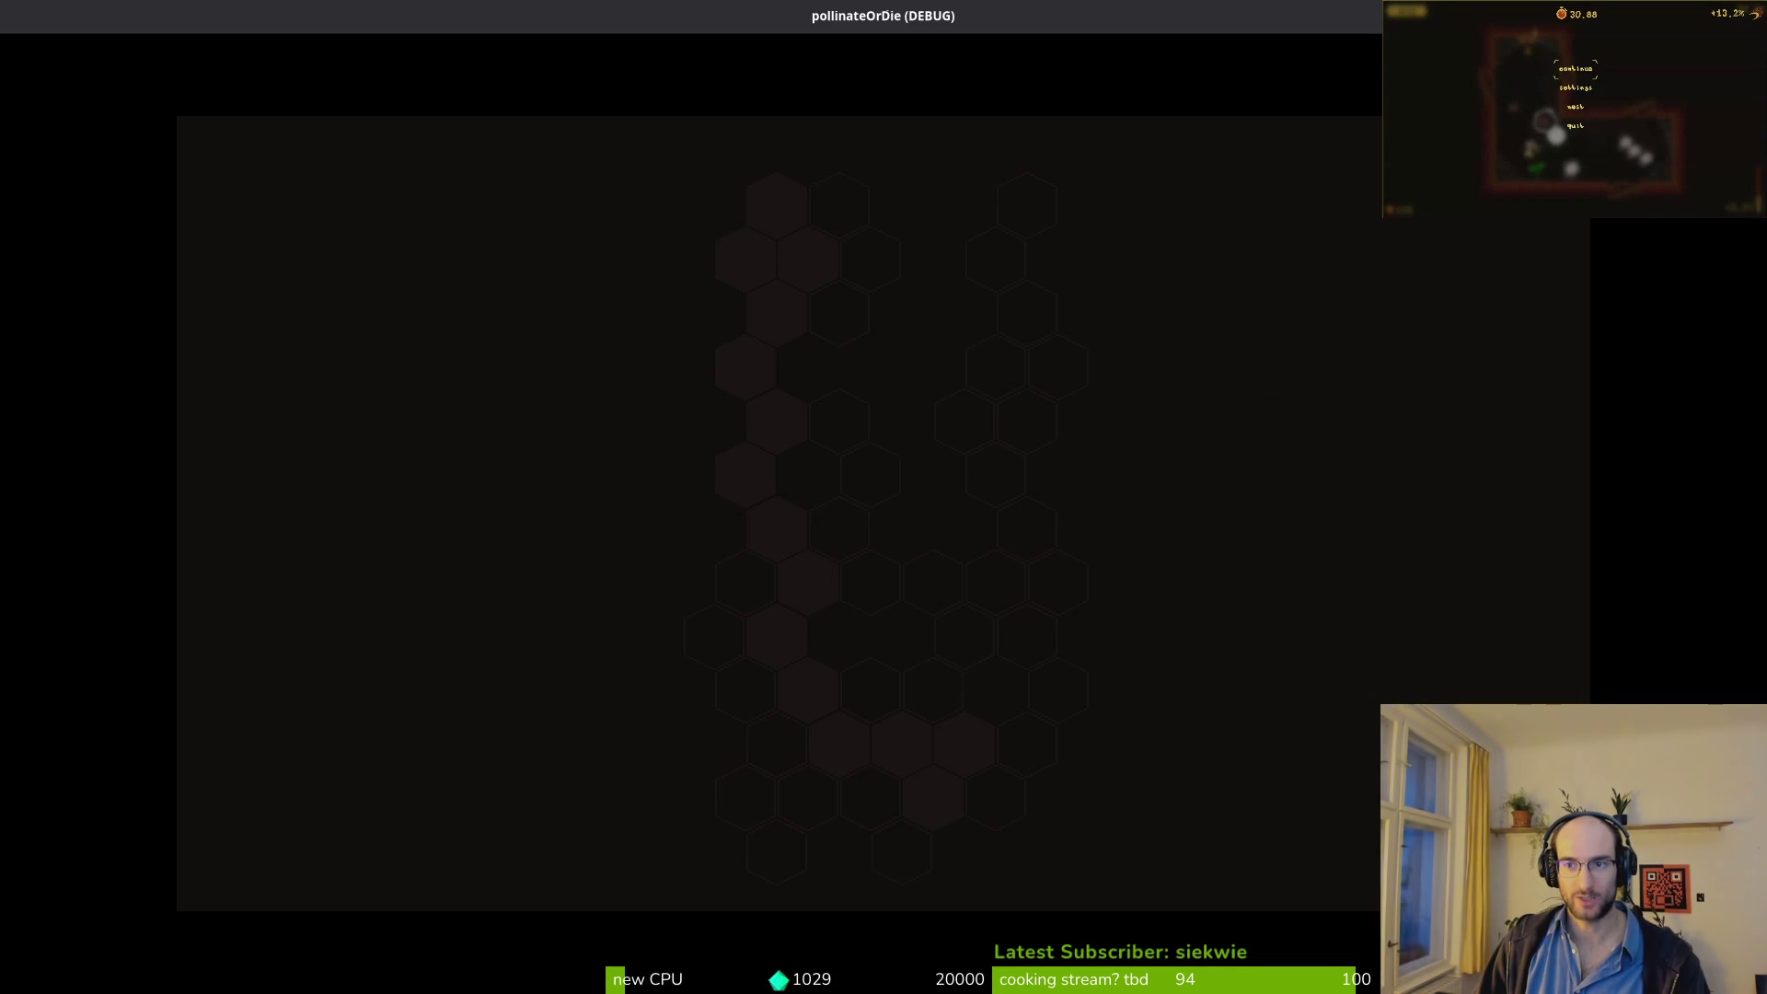
pyautogui.press('F8')
pyautogui.click(84, 57)
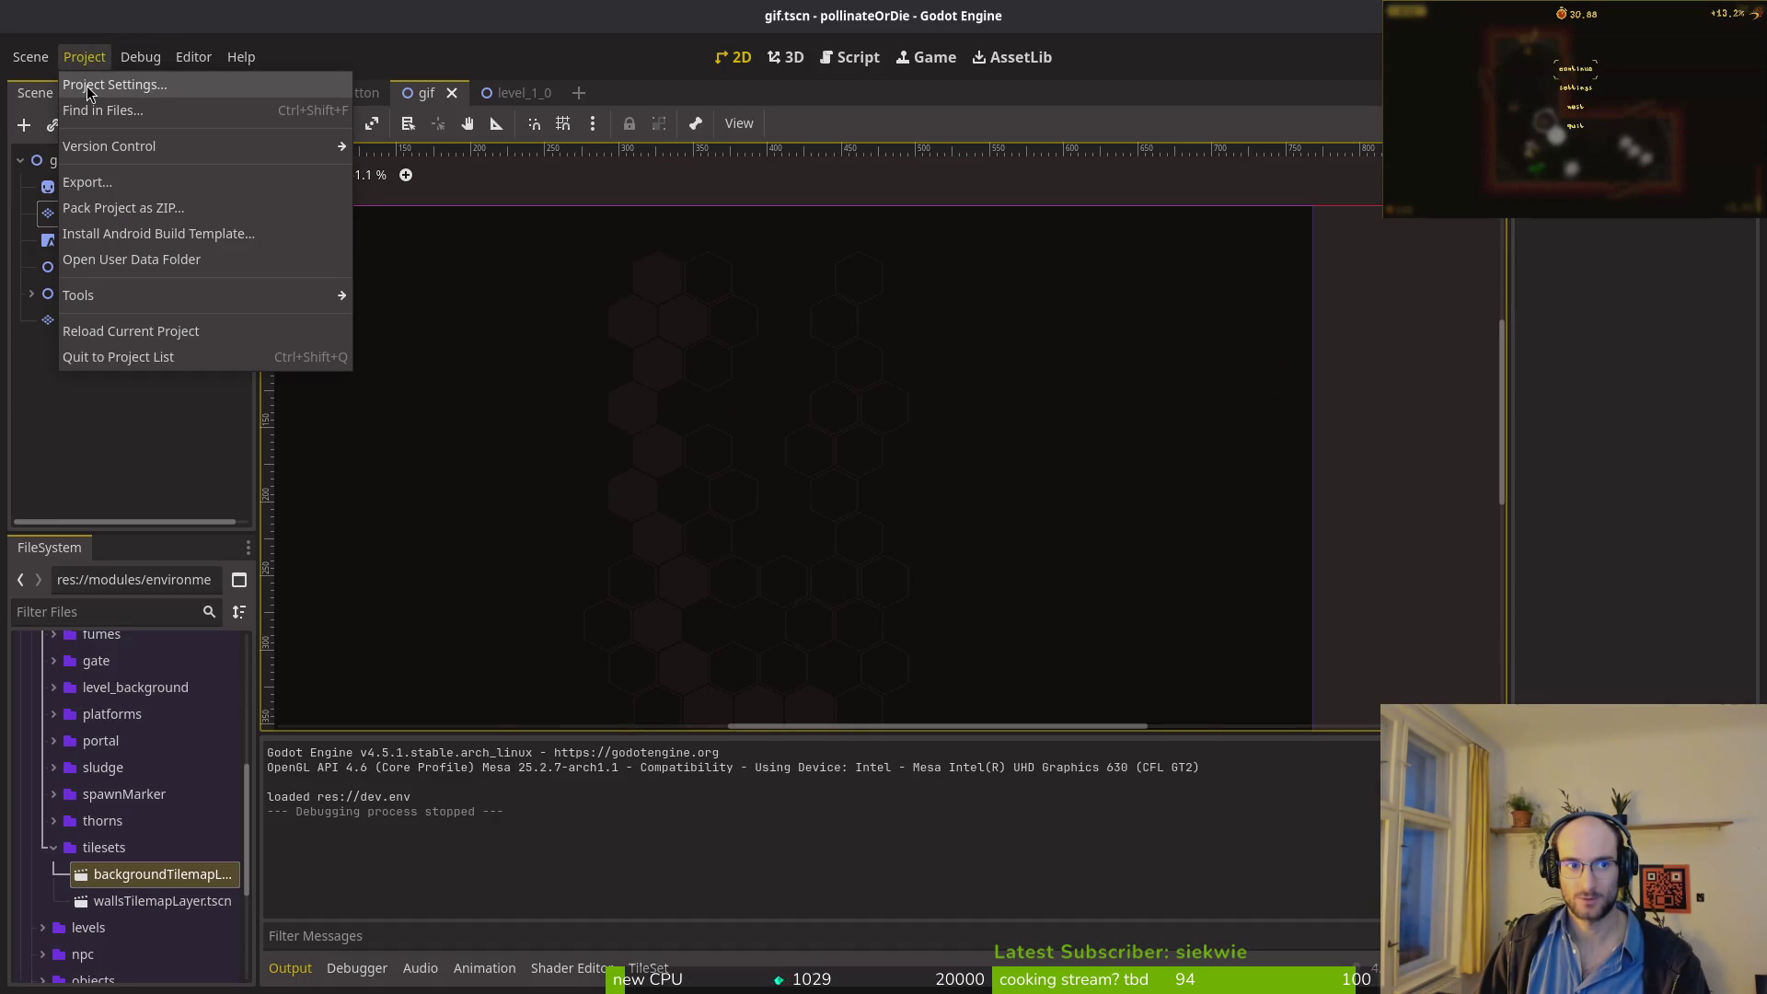
# - Set Display > Window mode to Windowed in Project Settings and test-run the game
pyautogui.click(101, 79)
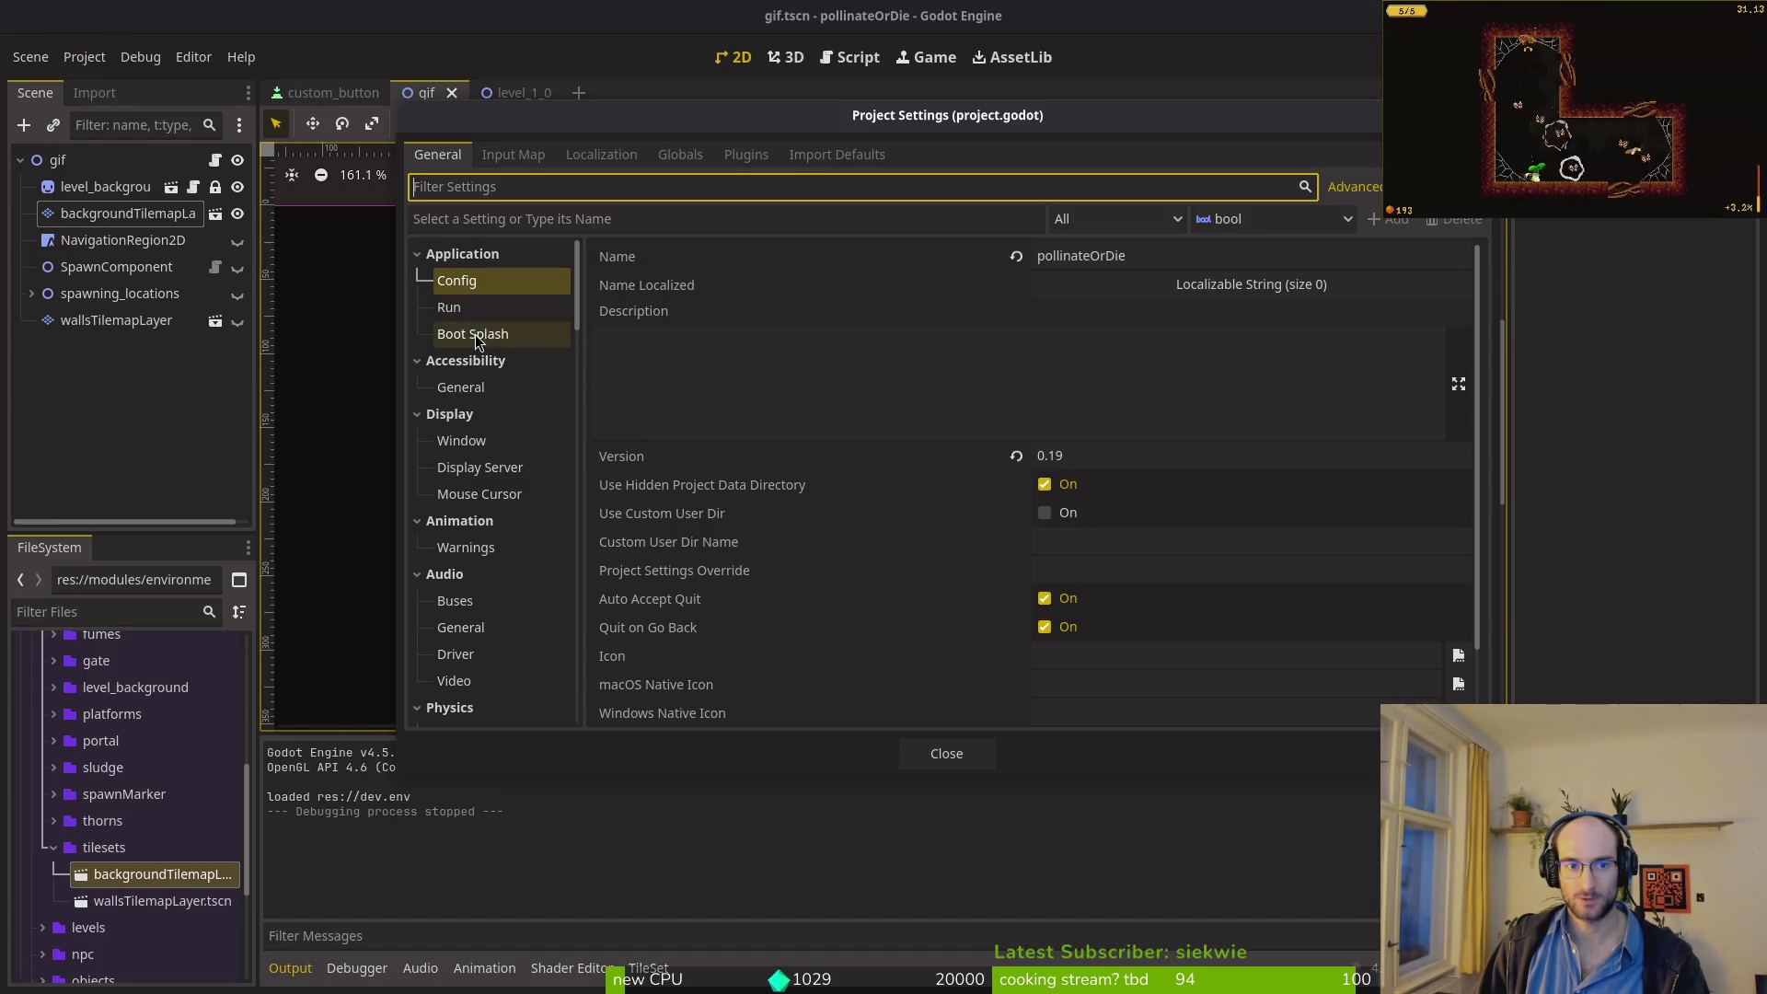
pyautogui.click(461, 440)
pyautogui.click(1123, 343)
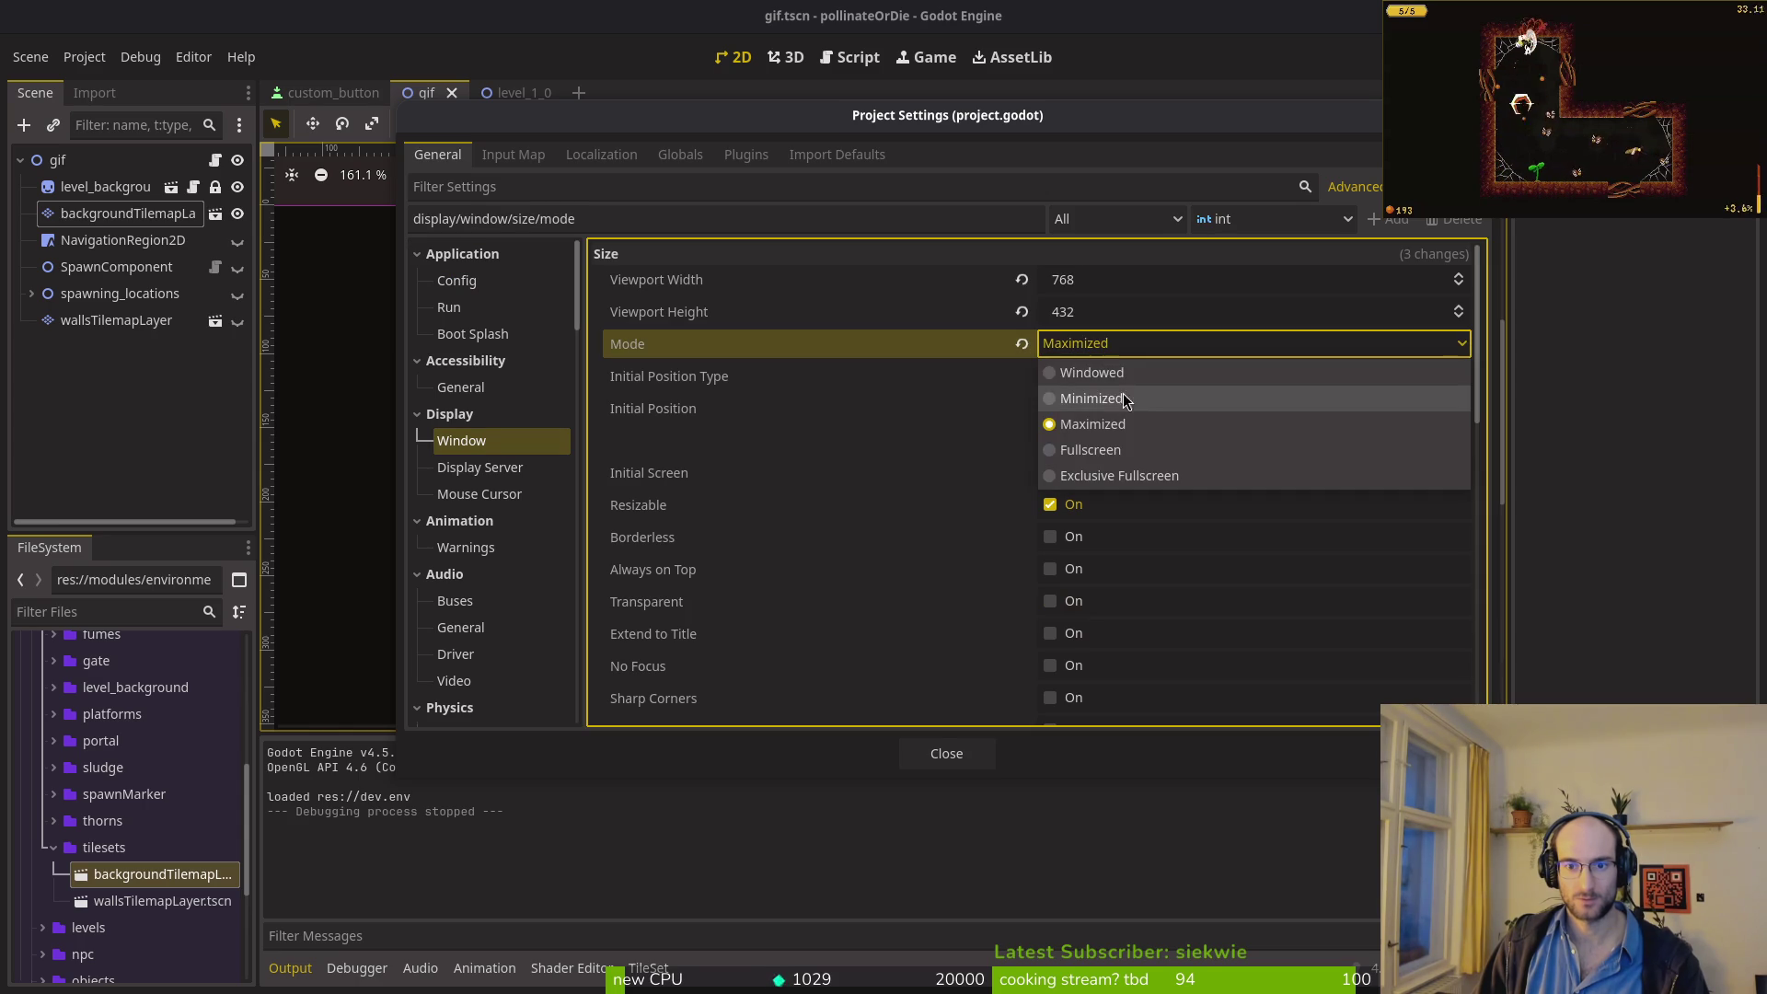
pyautogui.click(1105, 374)
pyautogui.click(920, 756)
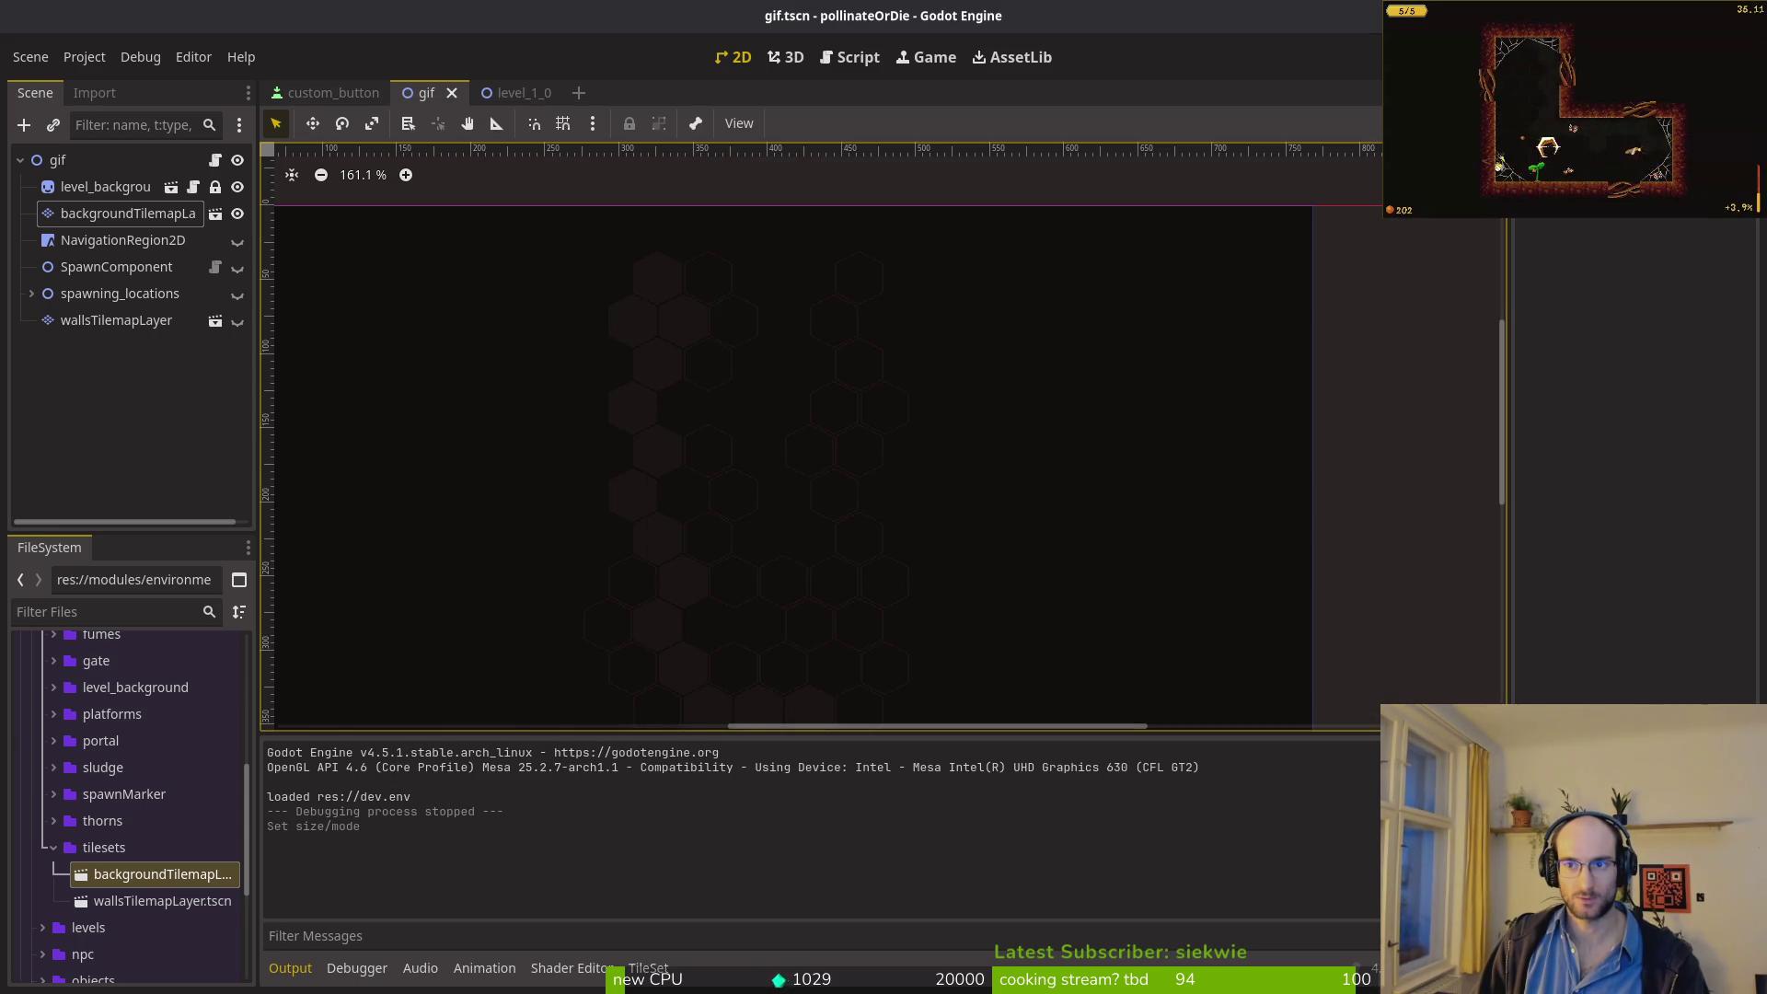
pyautogui.press('F6')
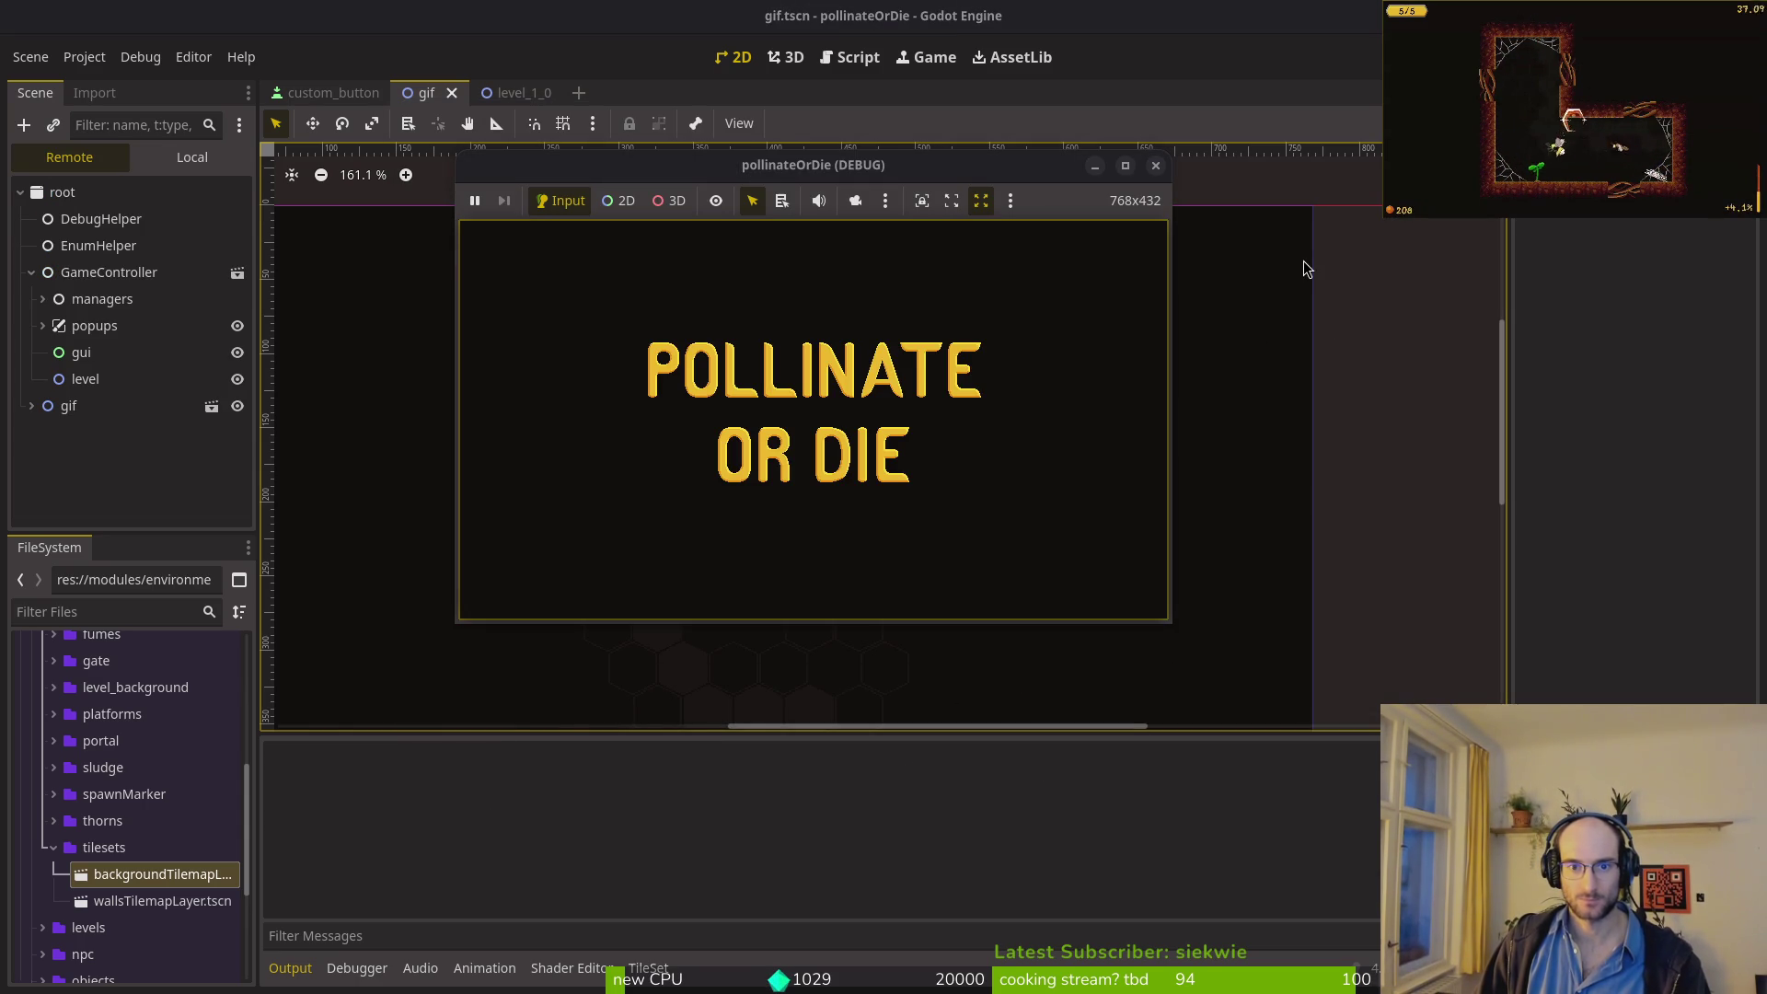
pyautogui.click(1156, 166)
pyautogui.click(84, 56)
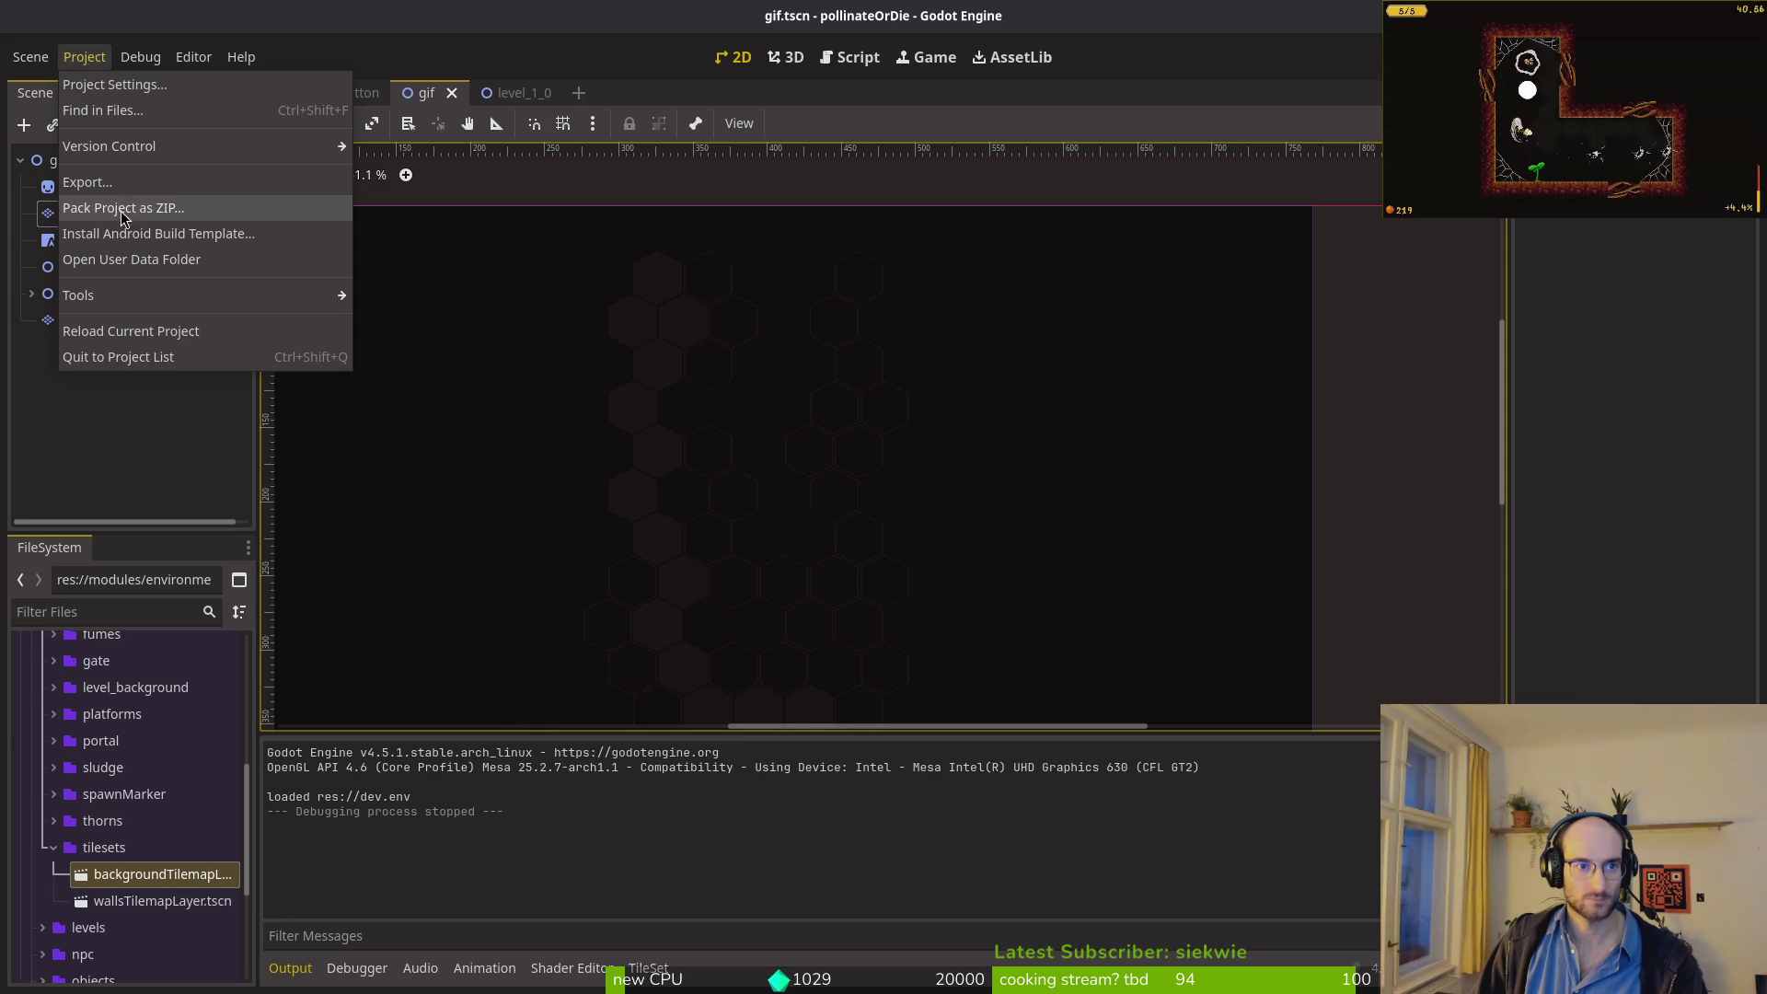
# - Paste the screenshot into pollinate-or-die/assets/art/backgrounds
pyautogui.click(134, 267)
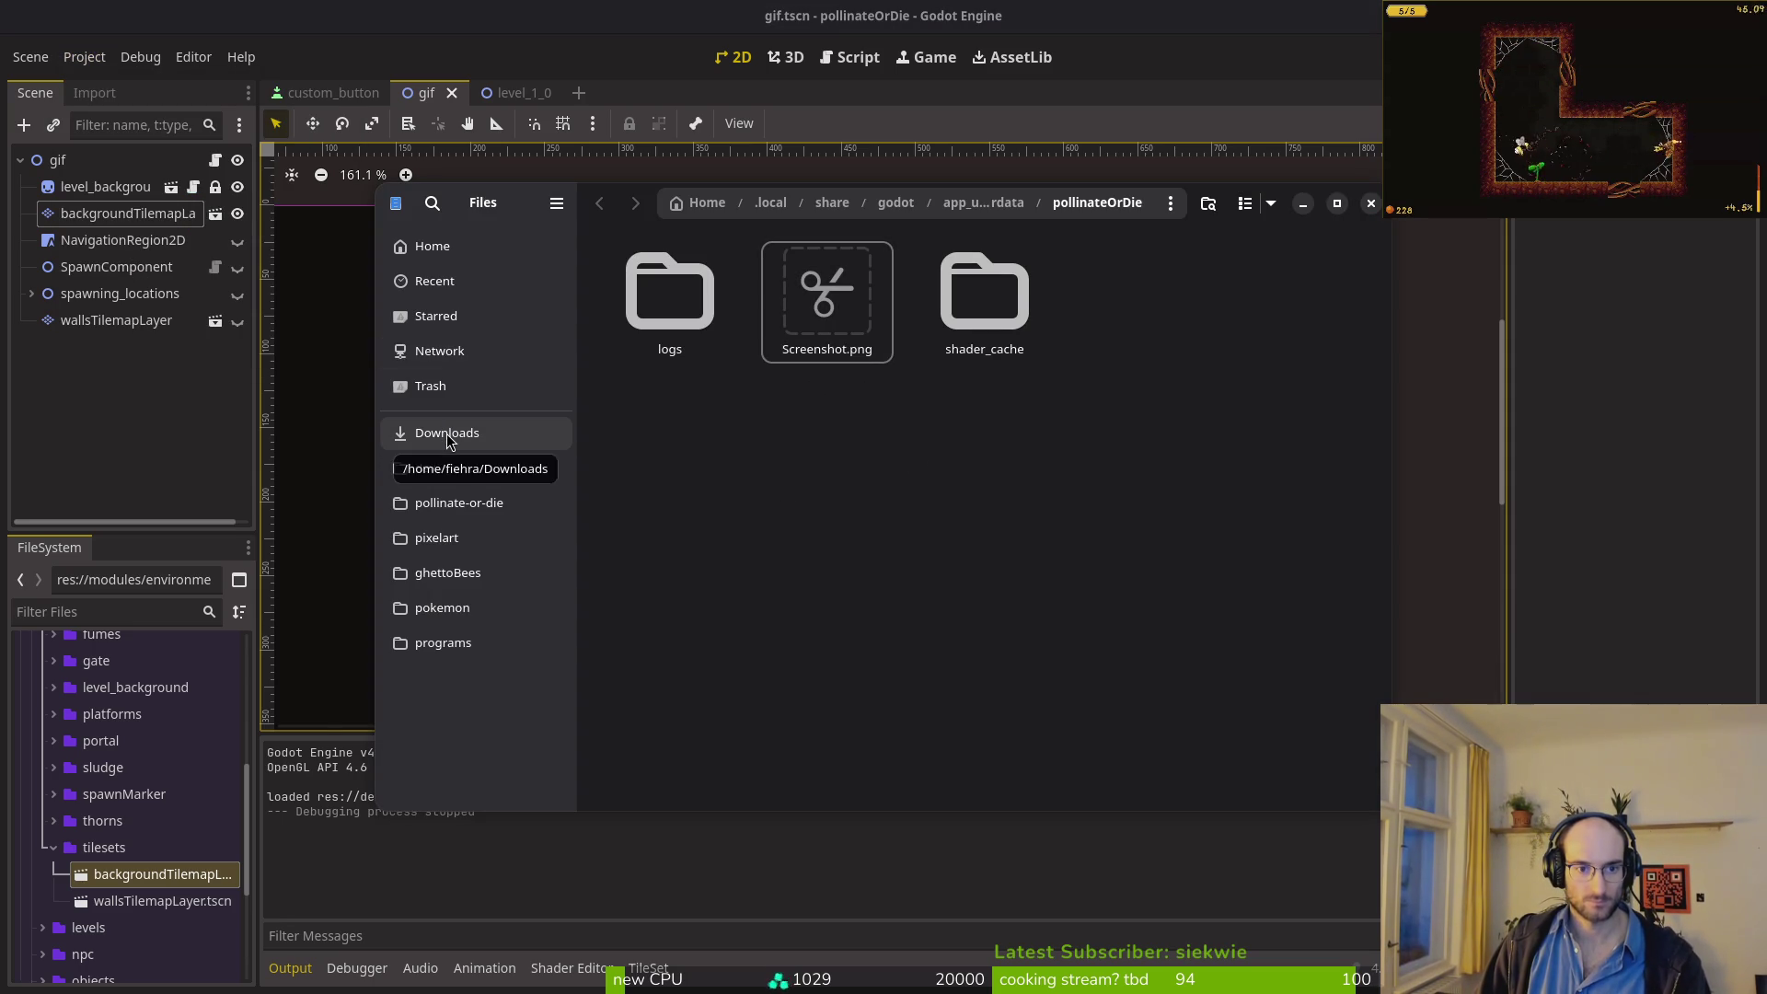
pyautogui.click(451, 504)
pyautogui.doubleClick(773, 368)
pyautogui.doubleClick(670, 294)
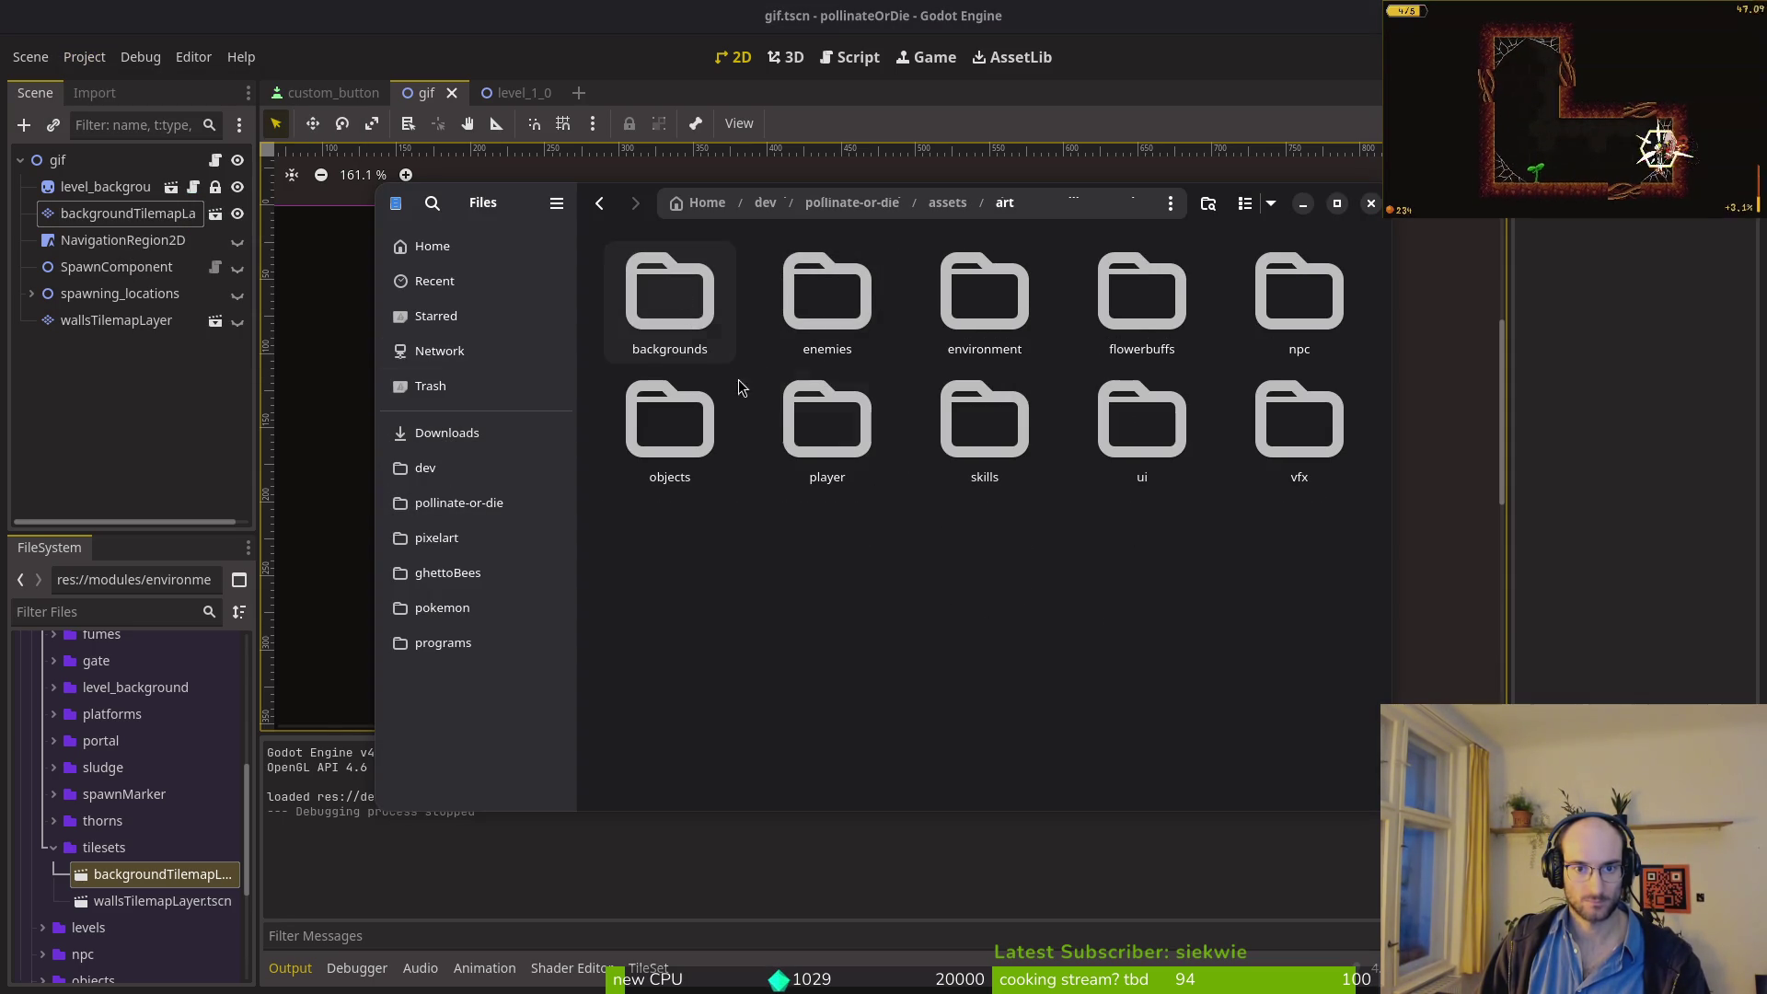
pyautogui.doubleClick(670, 294)
pyautogui.hotkey('ctrl', 'v')
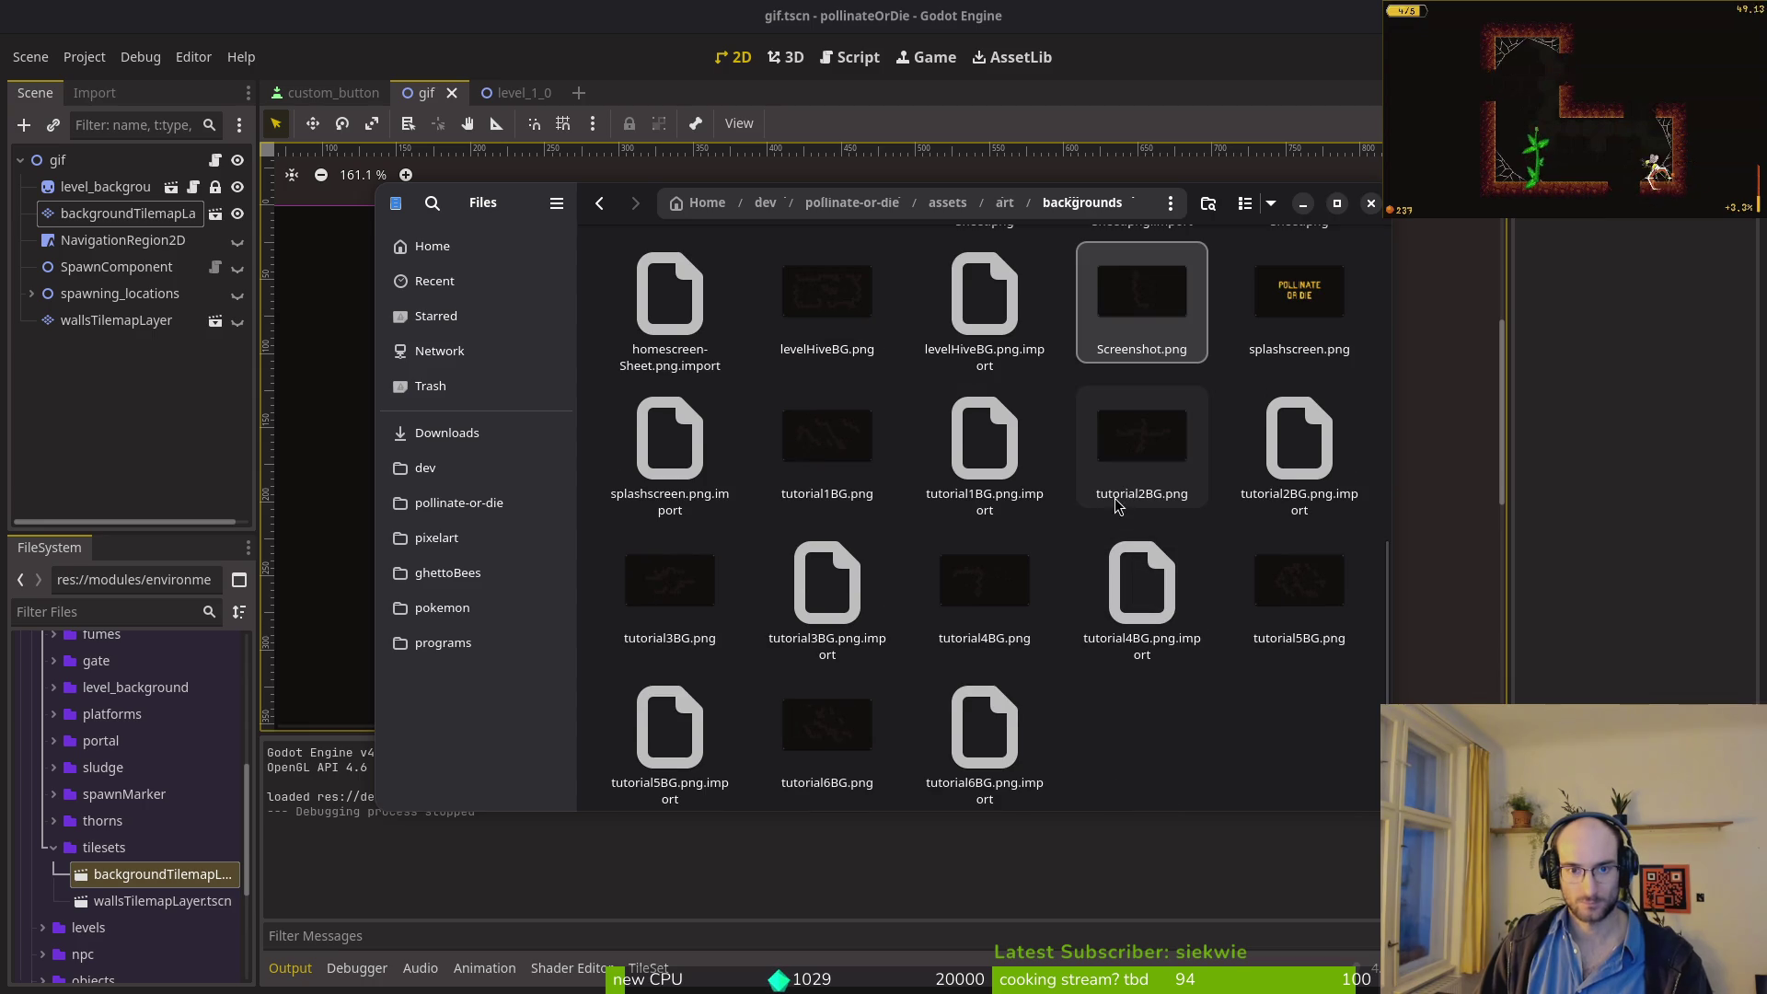
# - Rename the pasted Screenshot.png to 1_0_BG.png
pyautogui.press('F2')
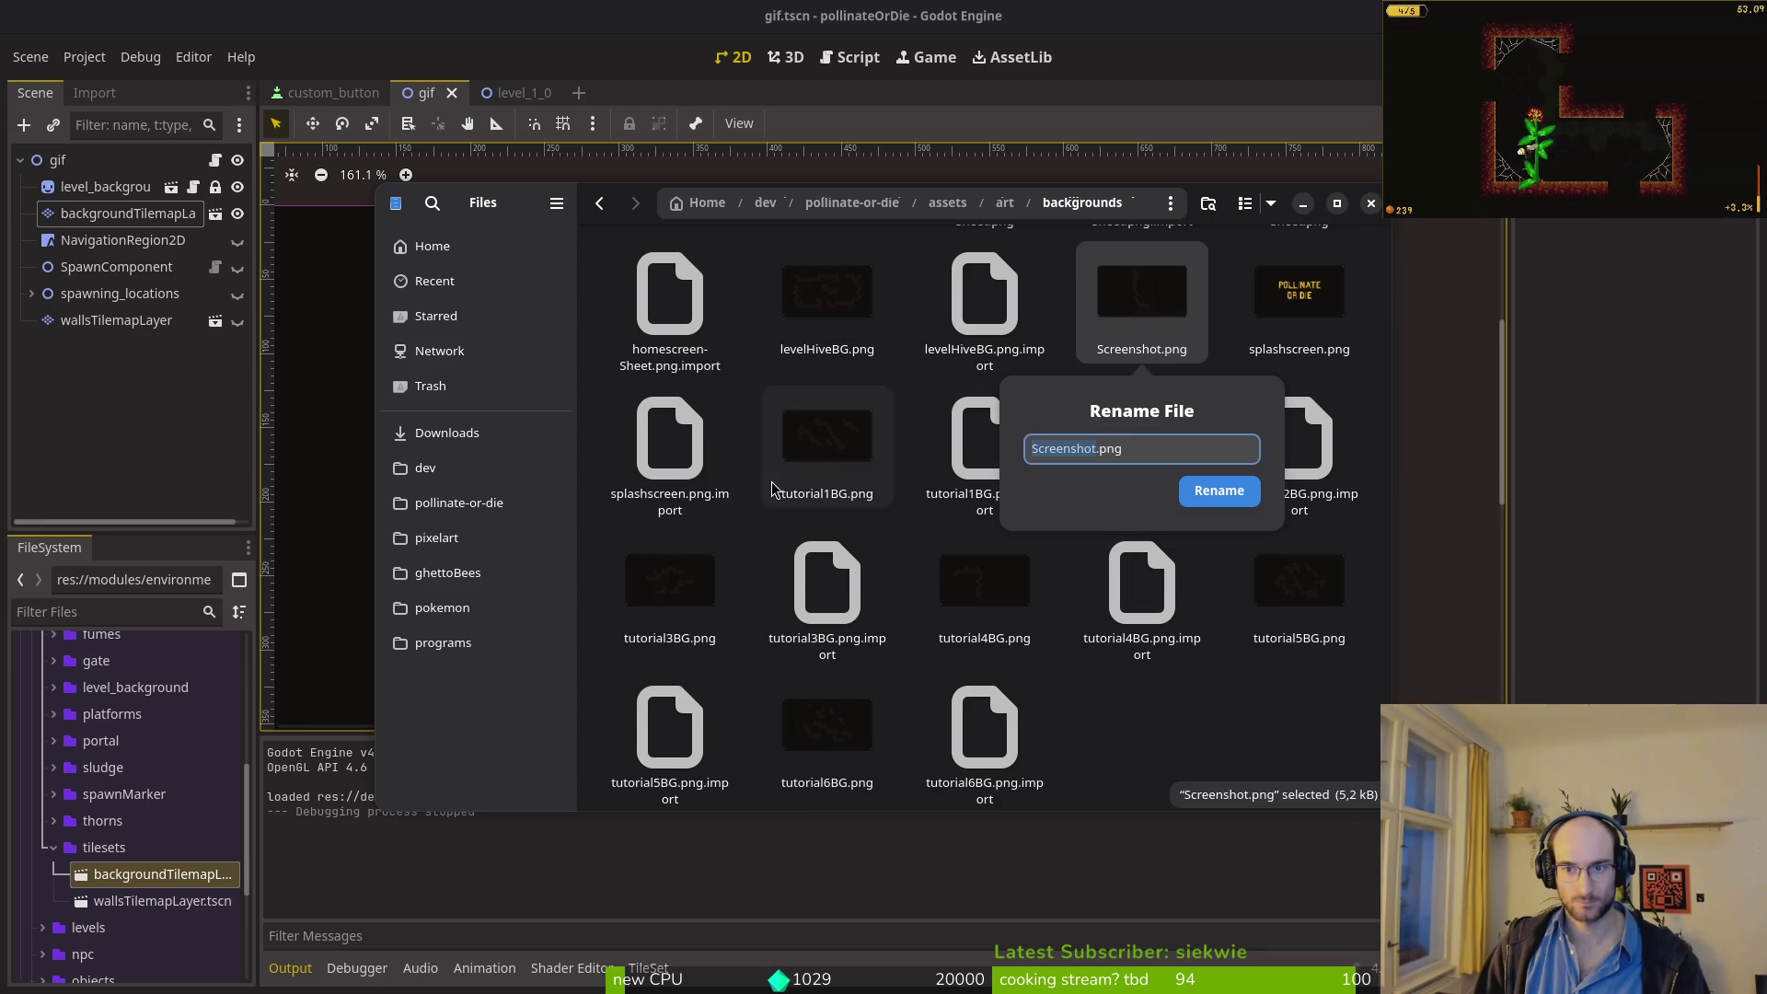
pyautogui.press('Escape')
pyautogui.scroll(4, 905, 462)
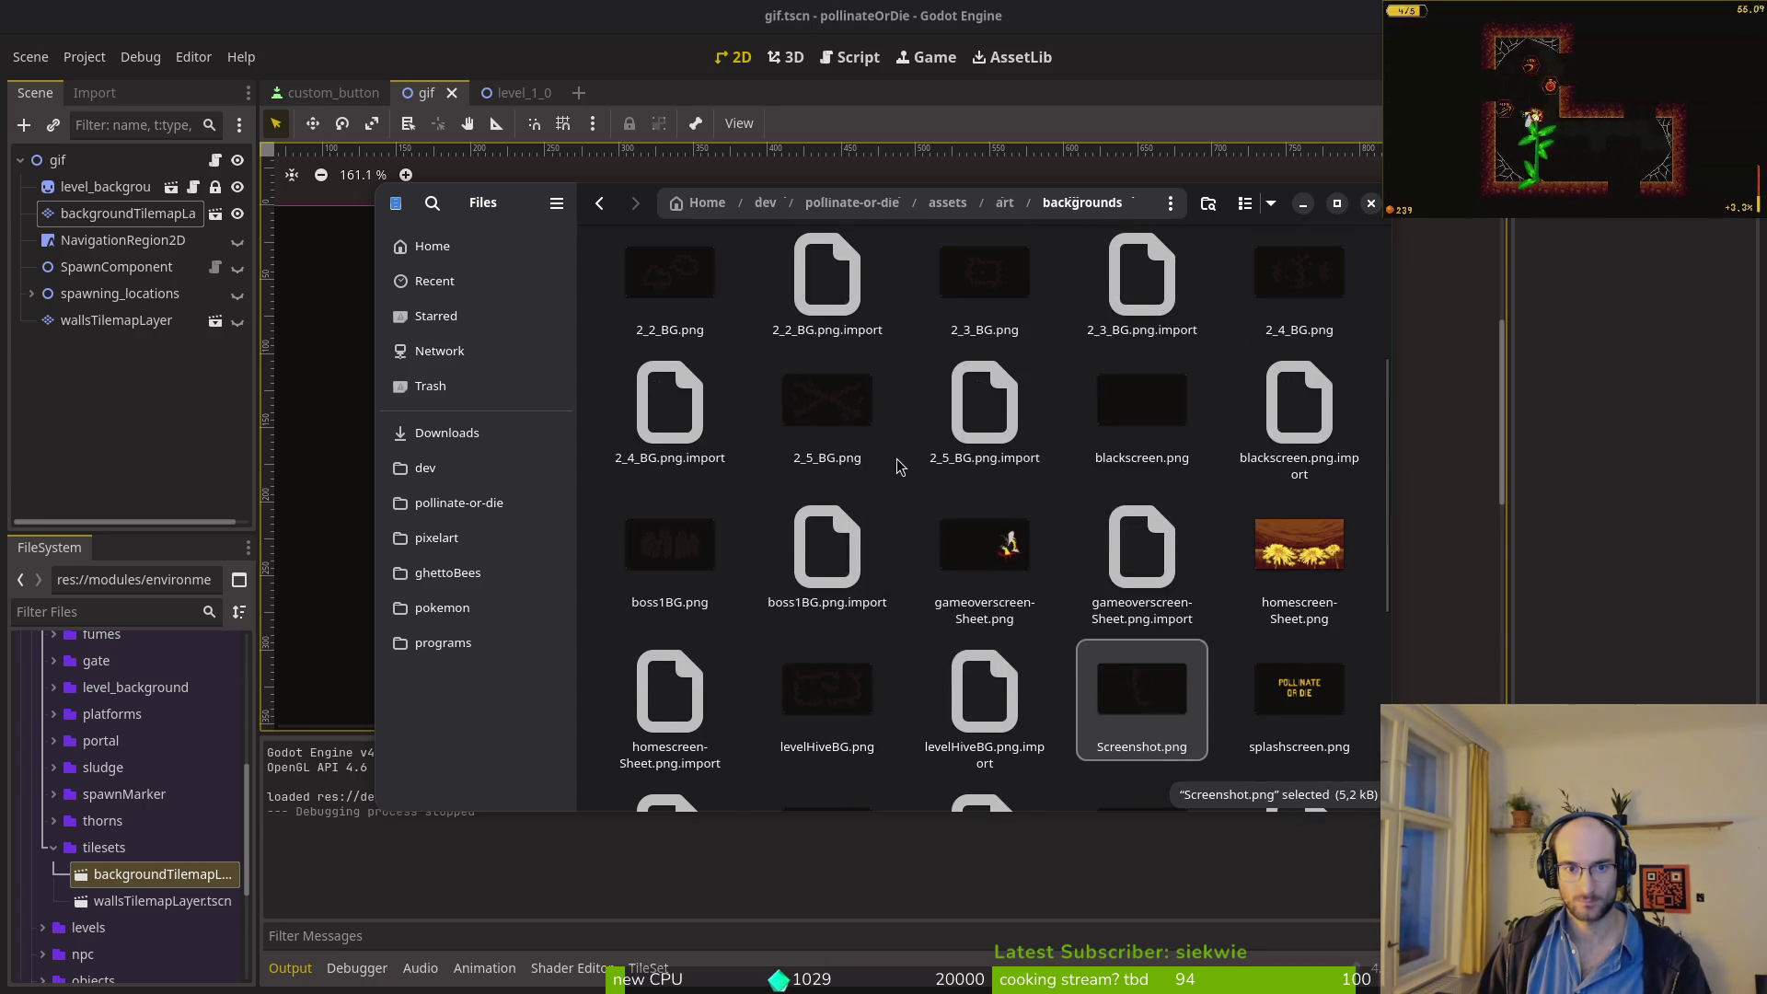
pyautogui.scroll(-3, 1125, 541)
pyautogui.press('F2')
pyautogui.write('1_0_BG')
pyautogui.press('Return')
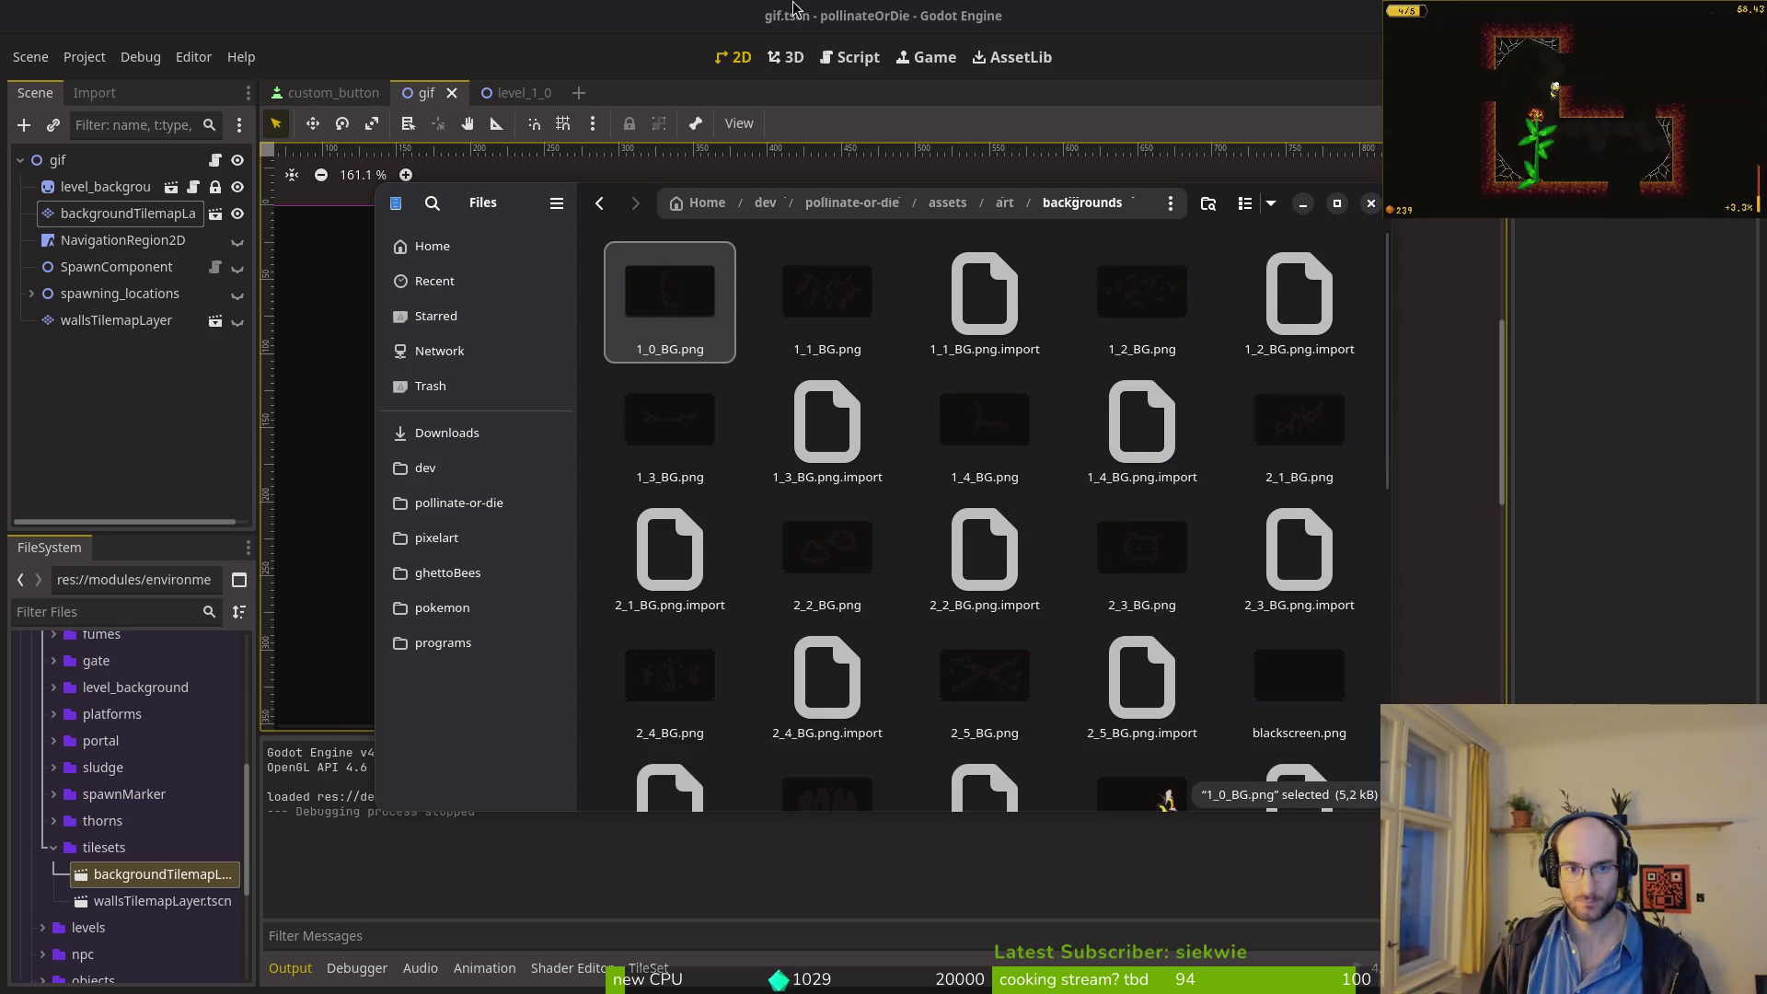
pyautogui.click(285, 416)
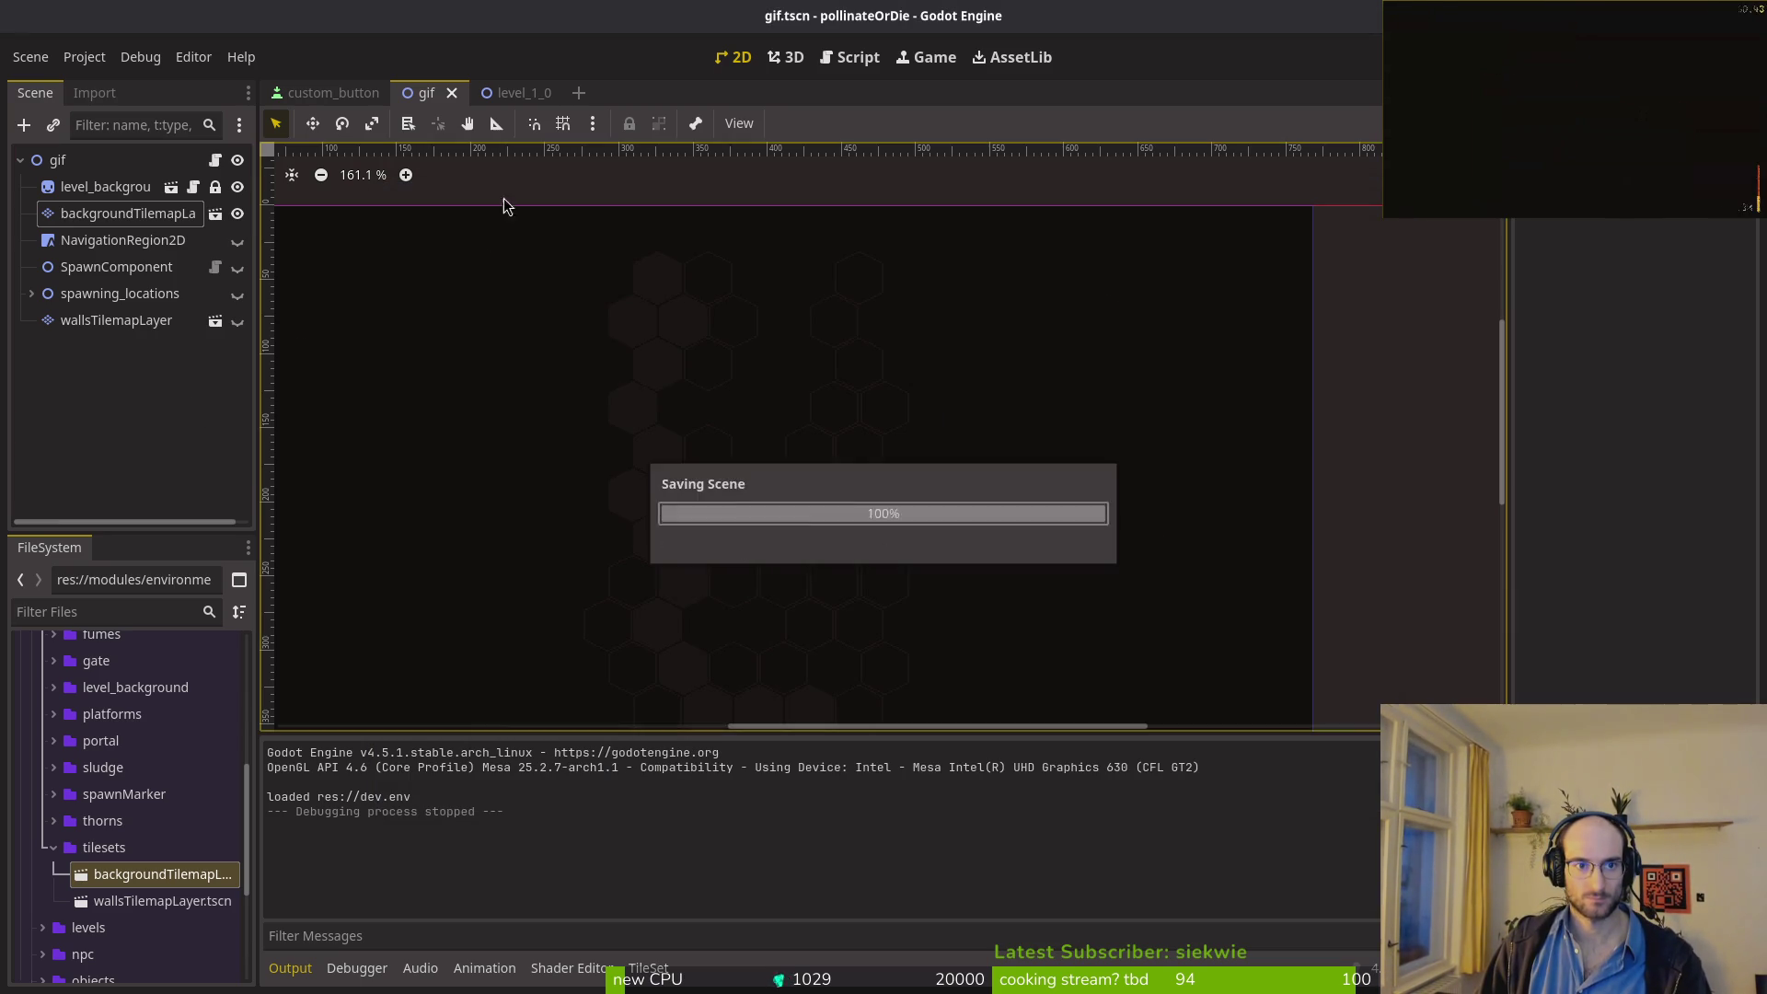
# - In level_1_0, replace level_background's Background Texture with 1_0_BG.png and run the game
pyautogui.click(515, 93)
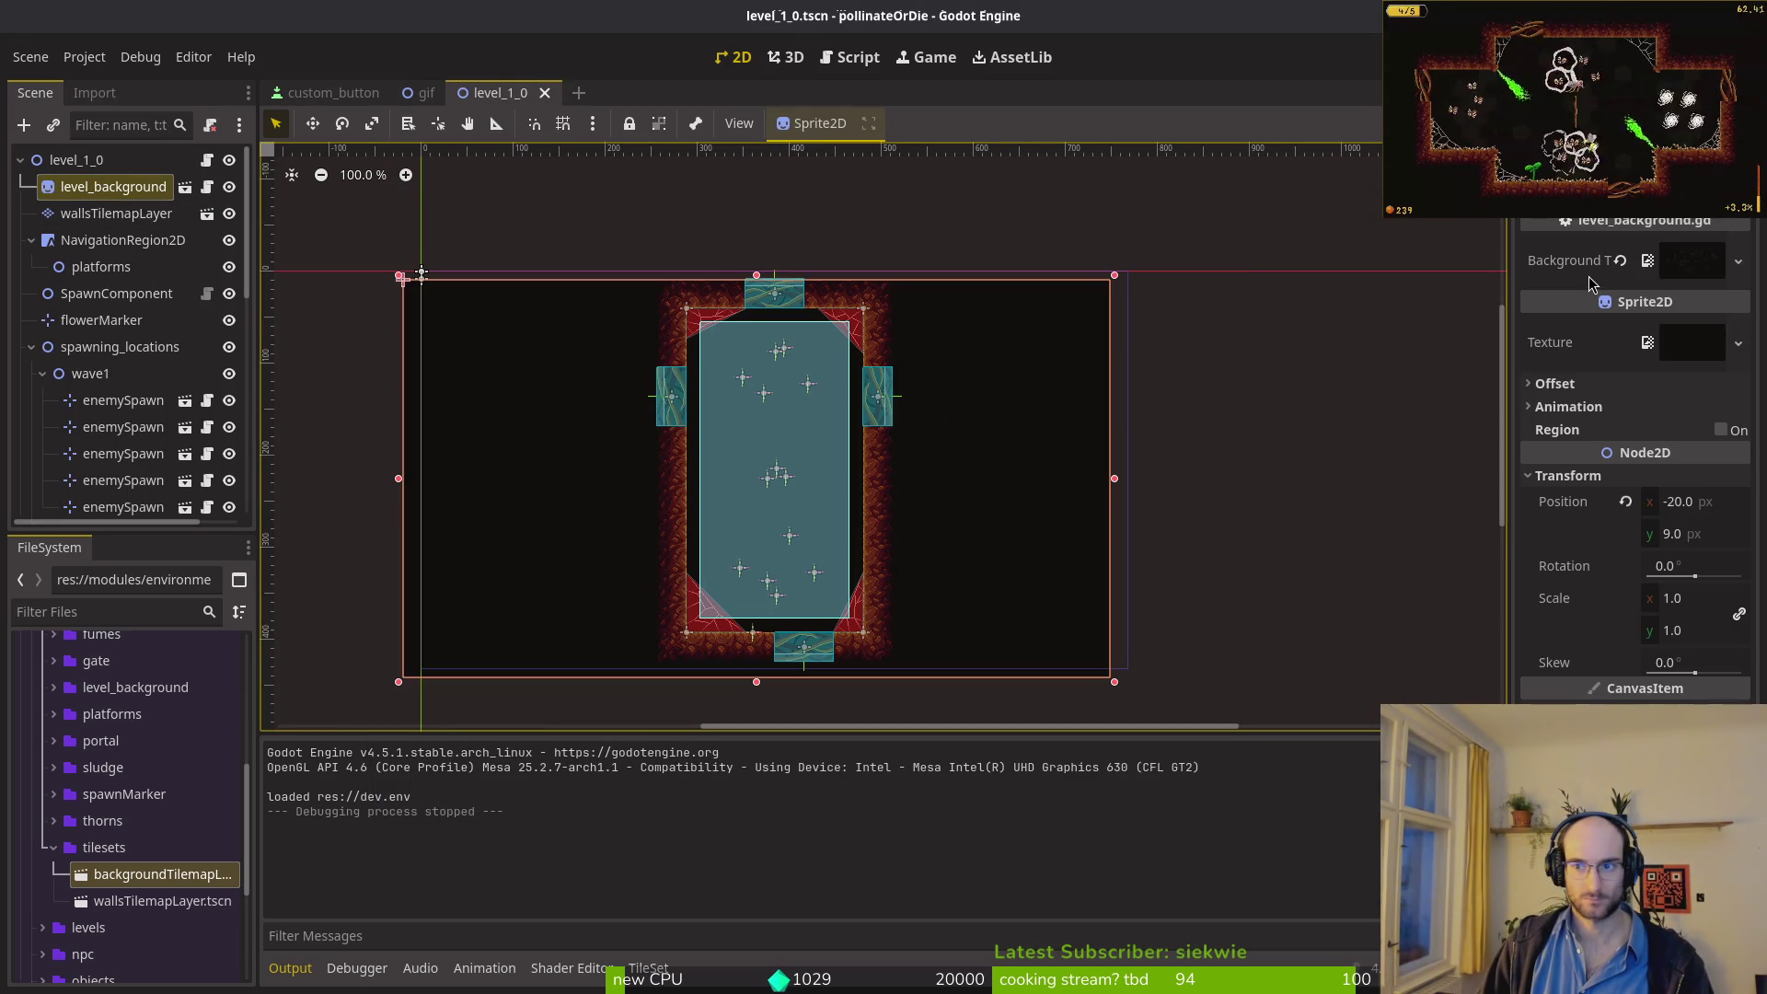
pyautogui.click(1620, 261)
pyautogui.click(1667, 245)
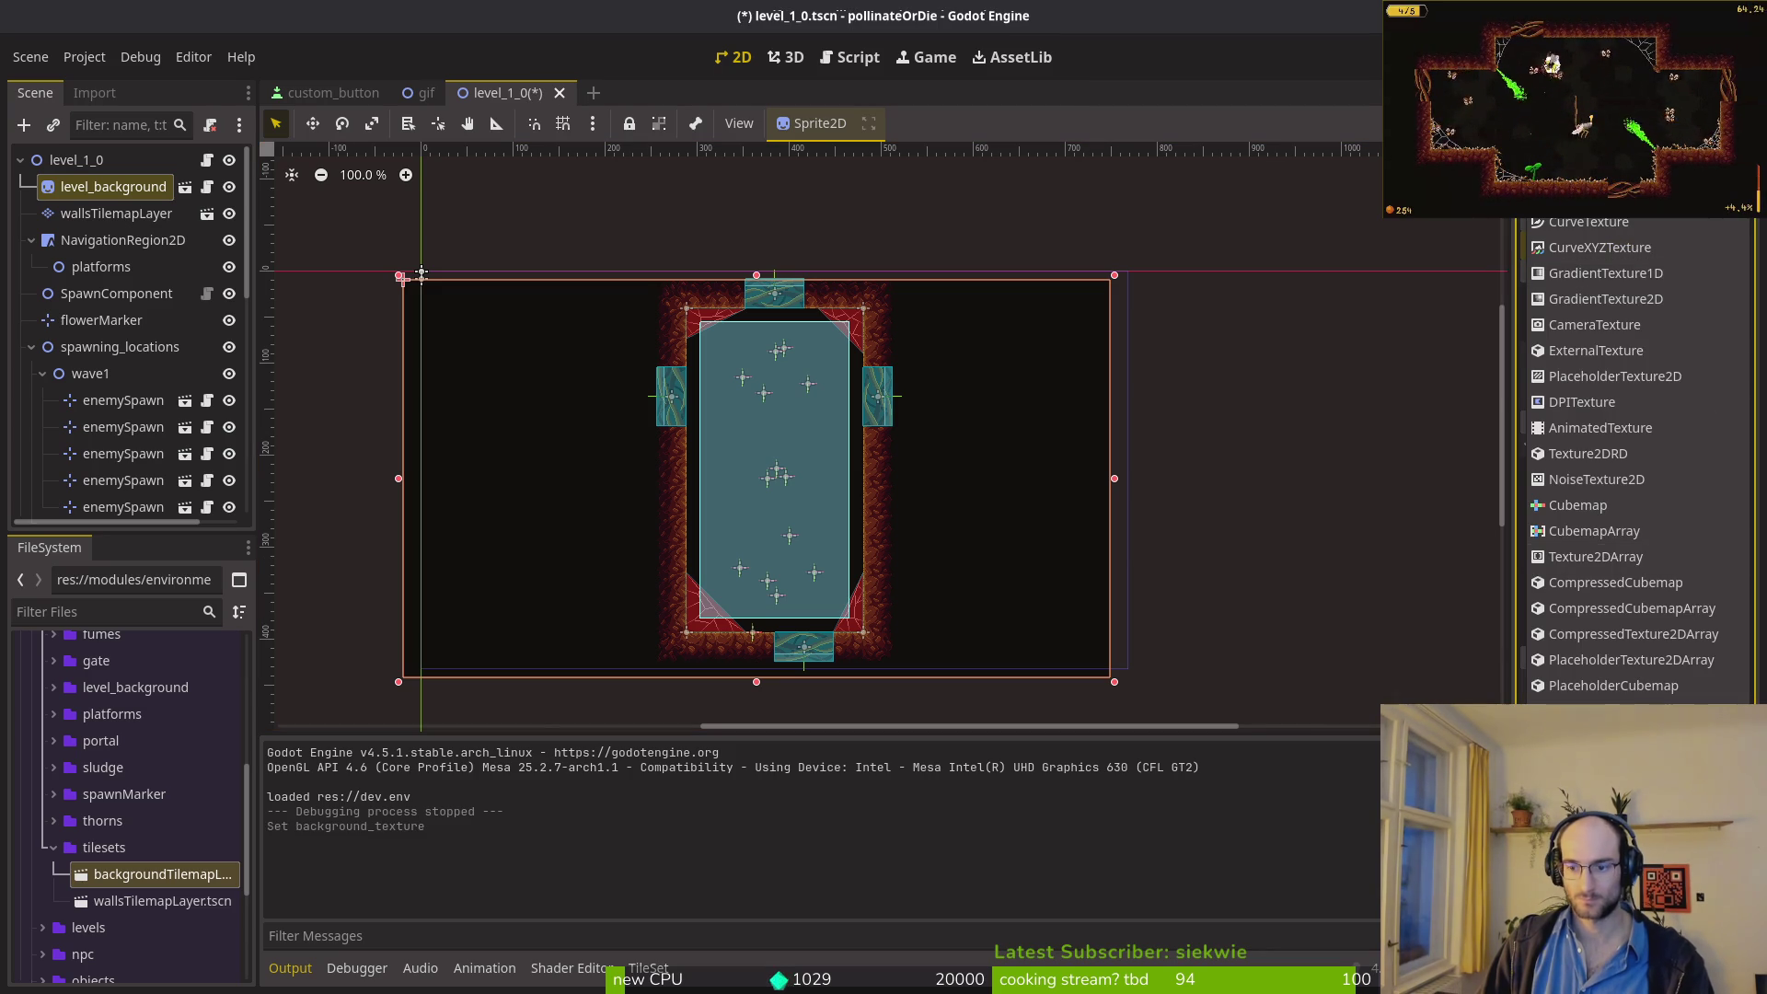
pyautogui.click(1698, 608)
pyautogui.write('10')
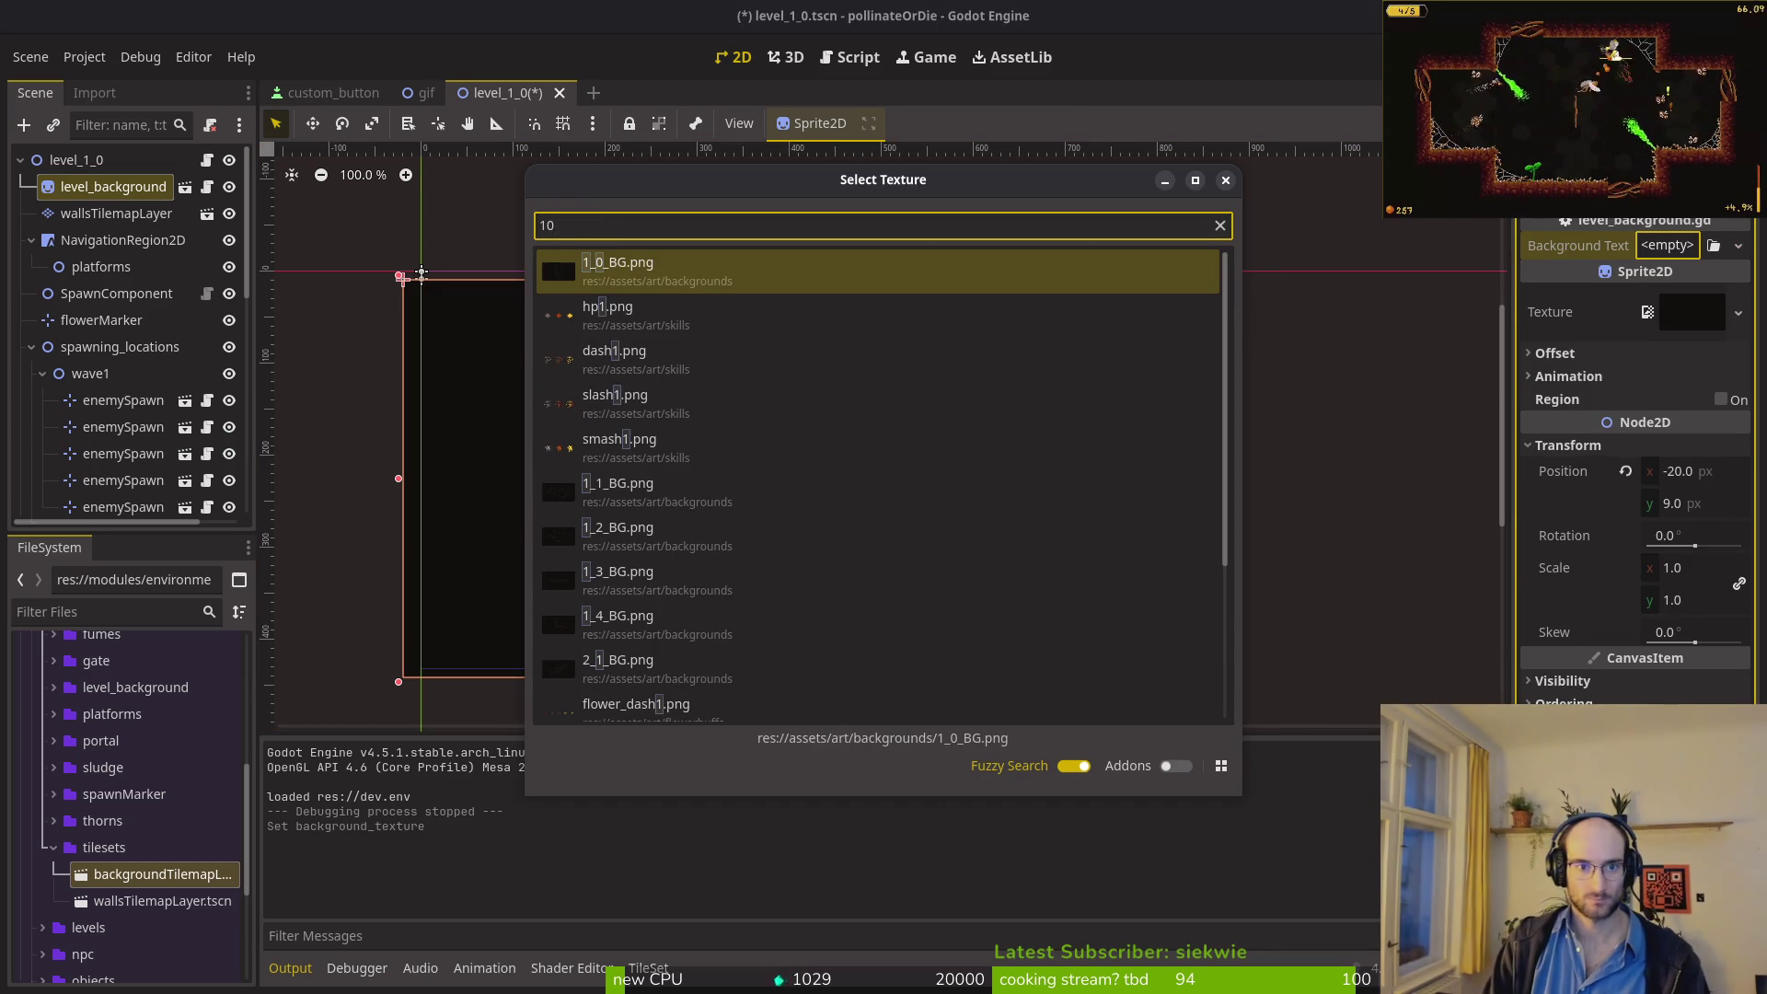
pyautogui.press('Return')
pyautogui.press('F5')
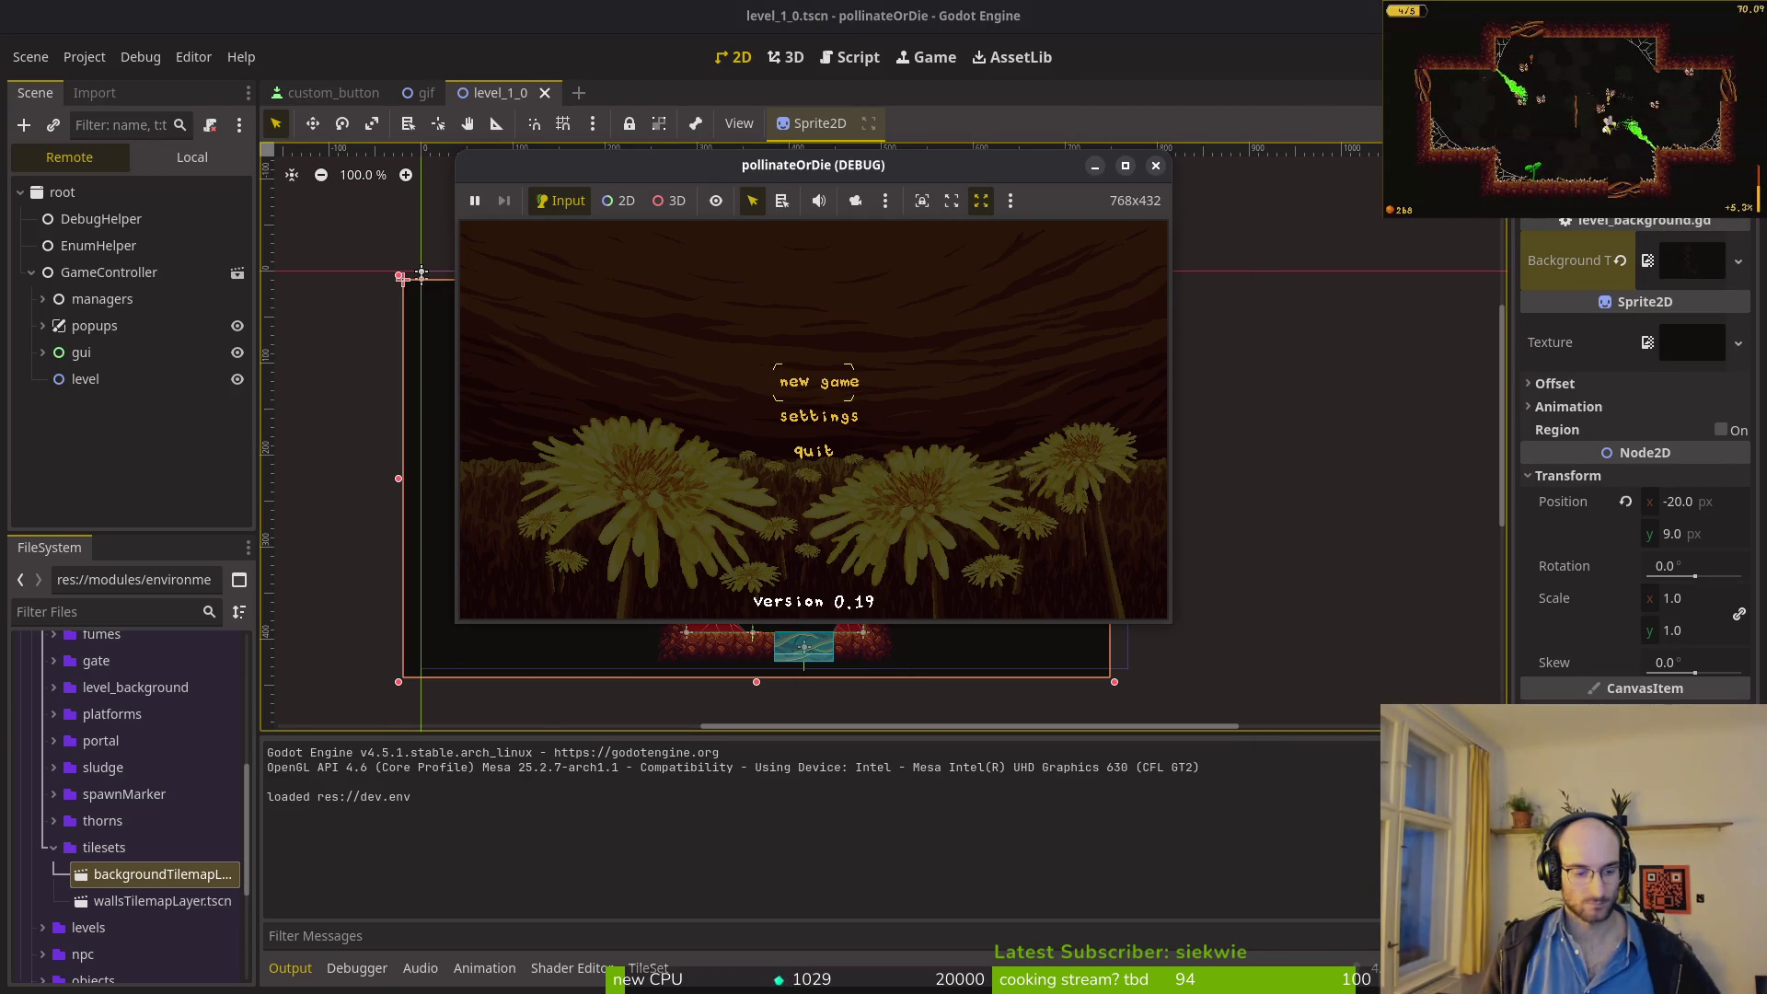
# - Start a new game and launch level 1-0 from the level list
pyautogui.press('Return')
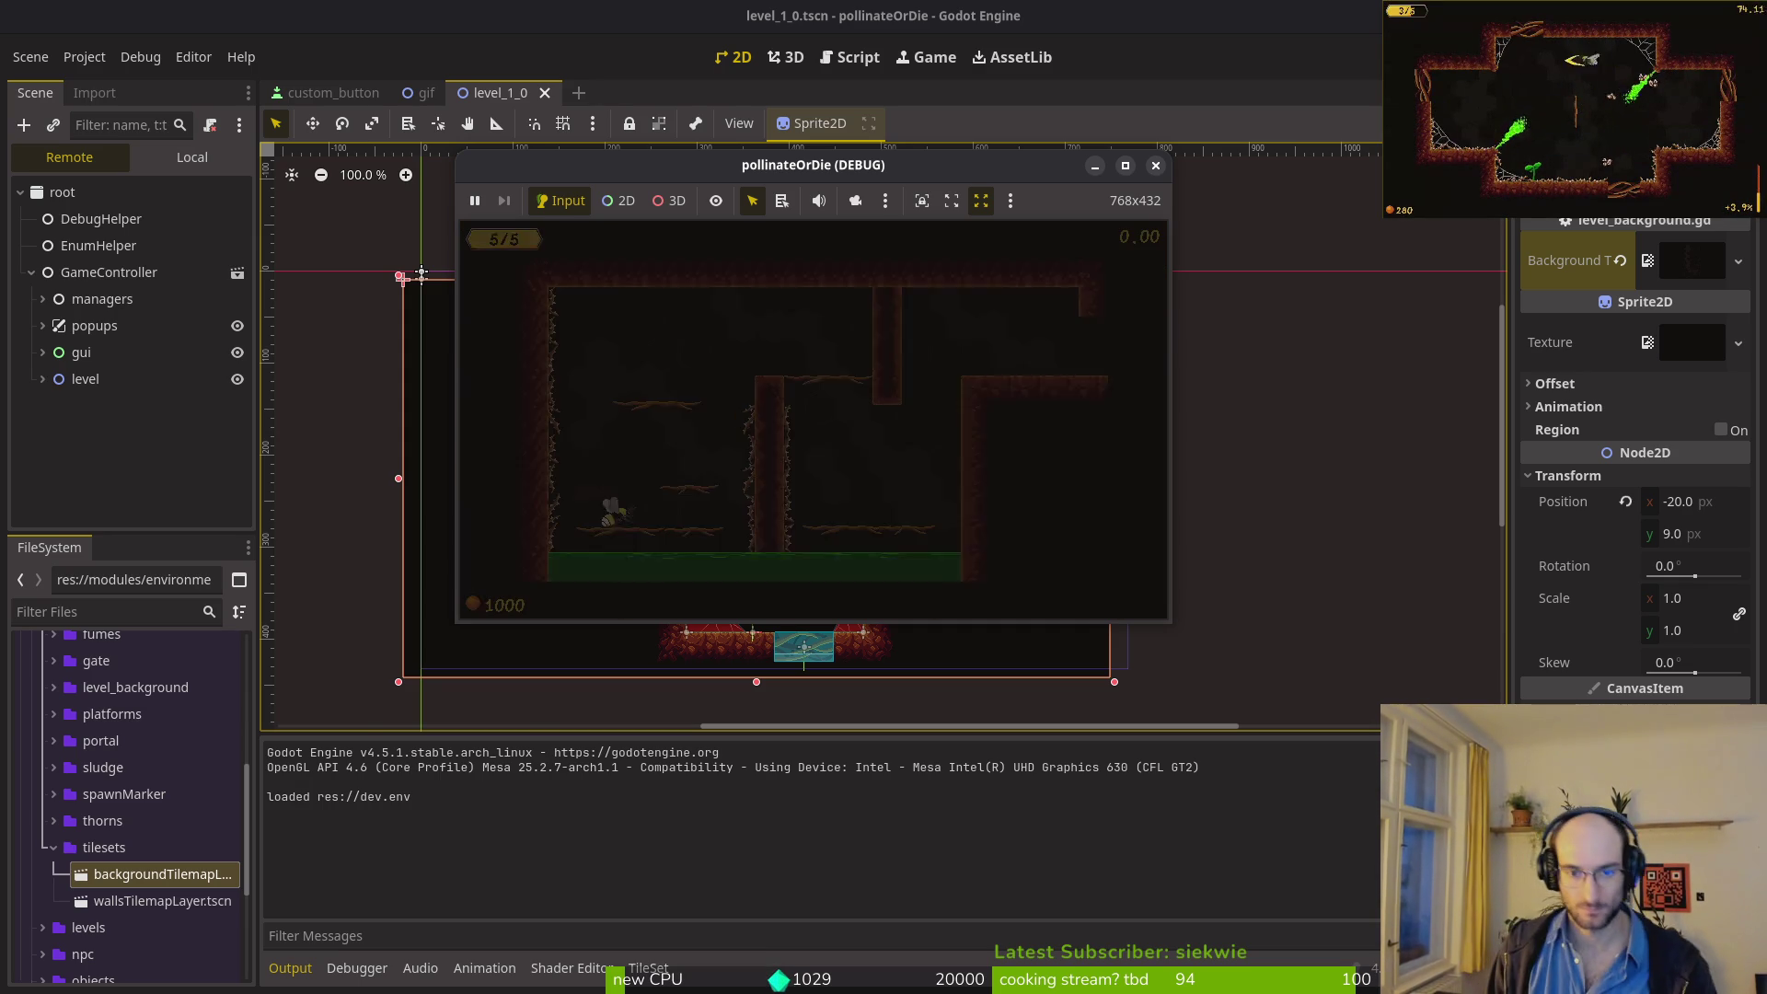
pyautogui.press('Up')
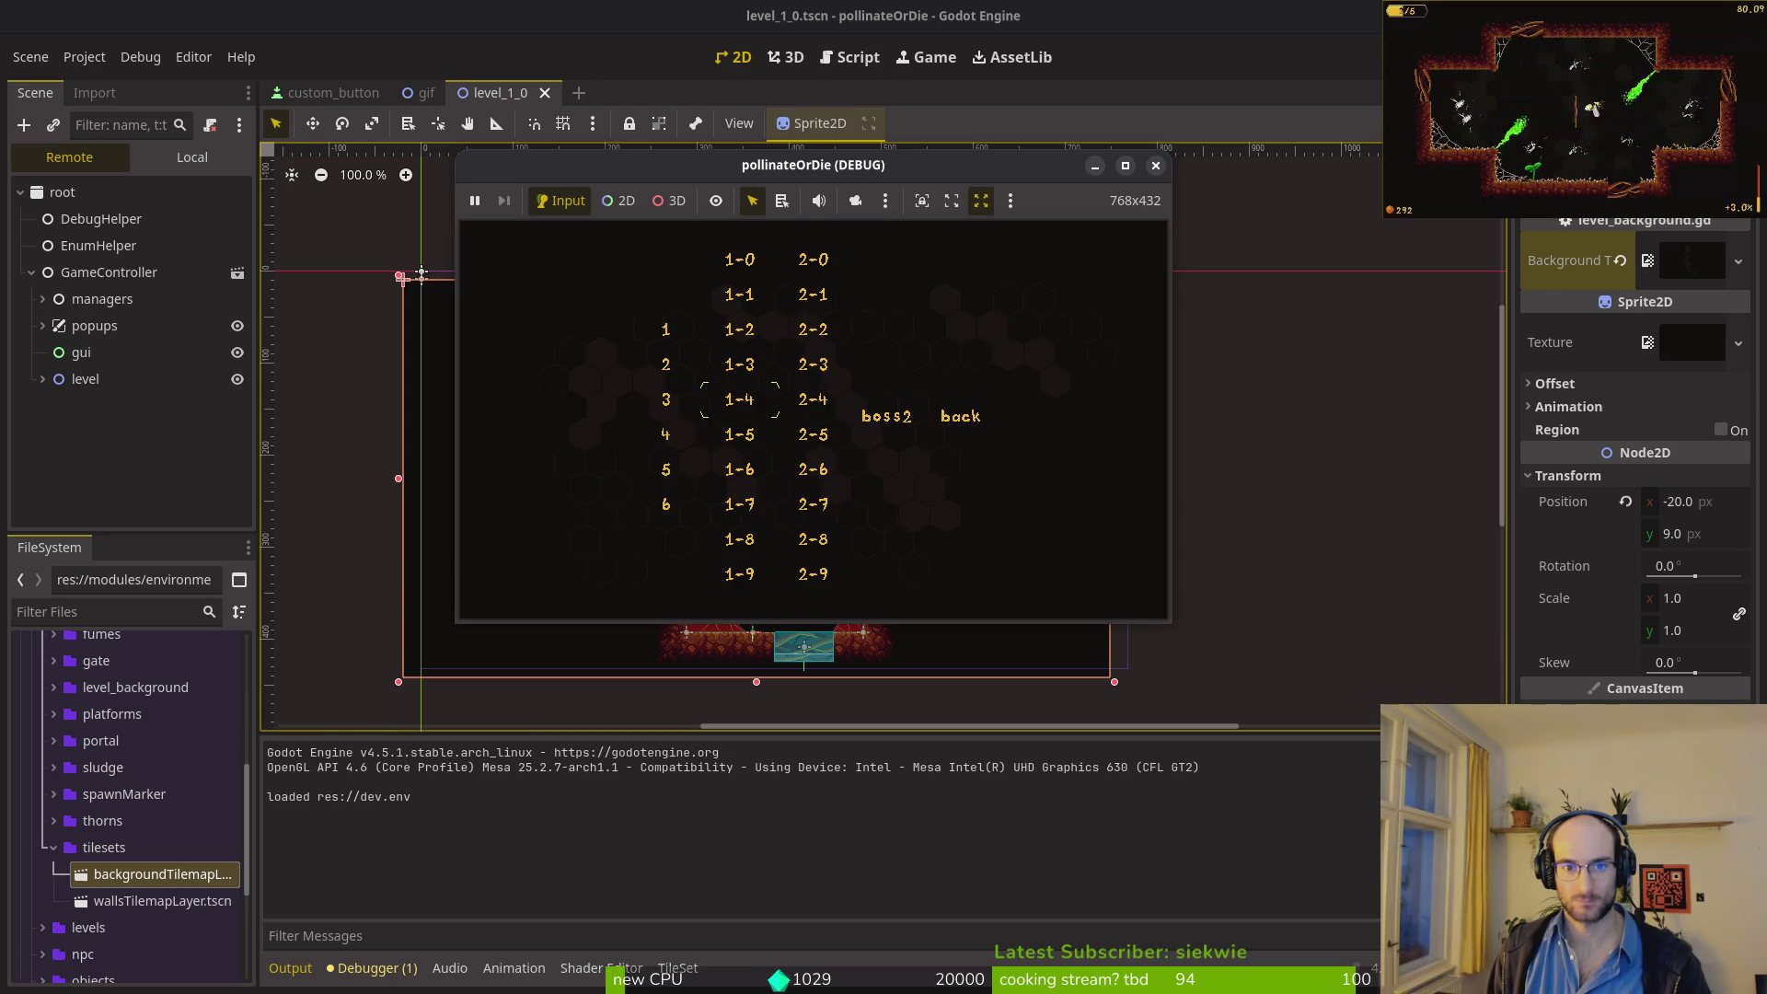
pyautogui.press('Return')
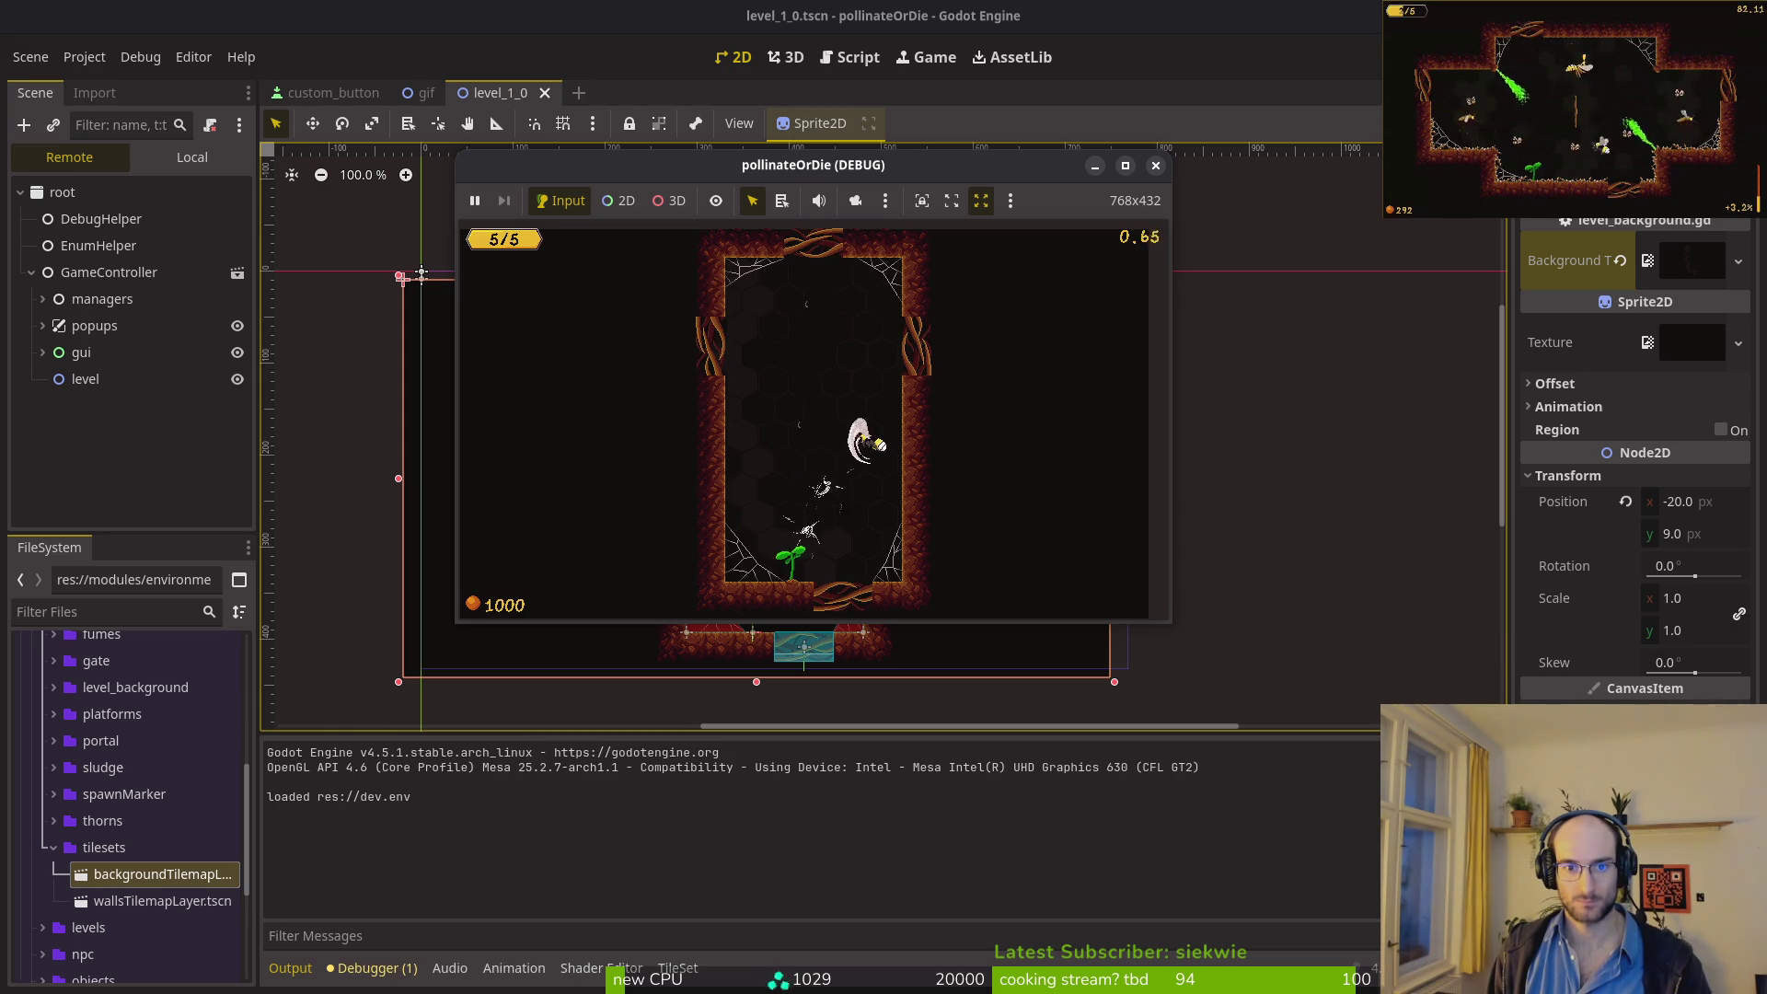
# - Fly the bee around level 1-0's hex background, then close the game window
pyautogui.press('Up')
pyautogui.press('Down')
pyautogui.press('Up')
pyautogui.press('Down')
pyautogui.press('Up')
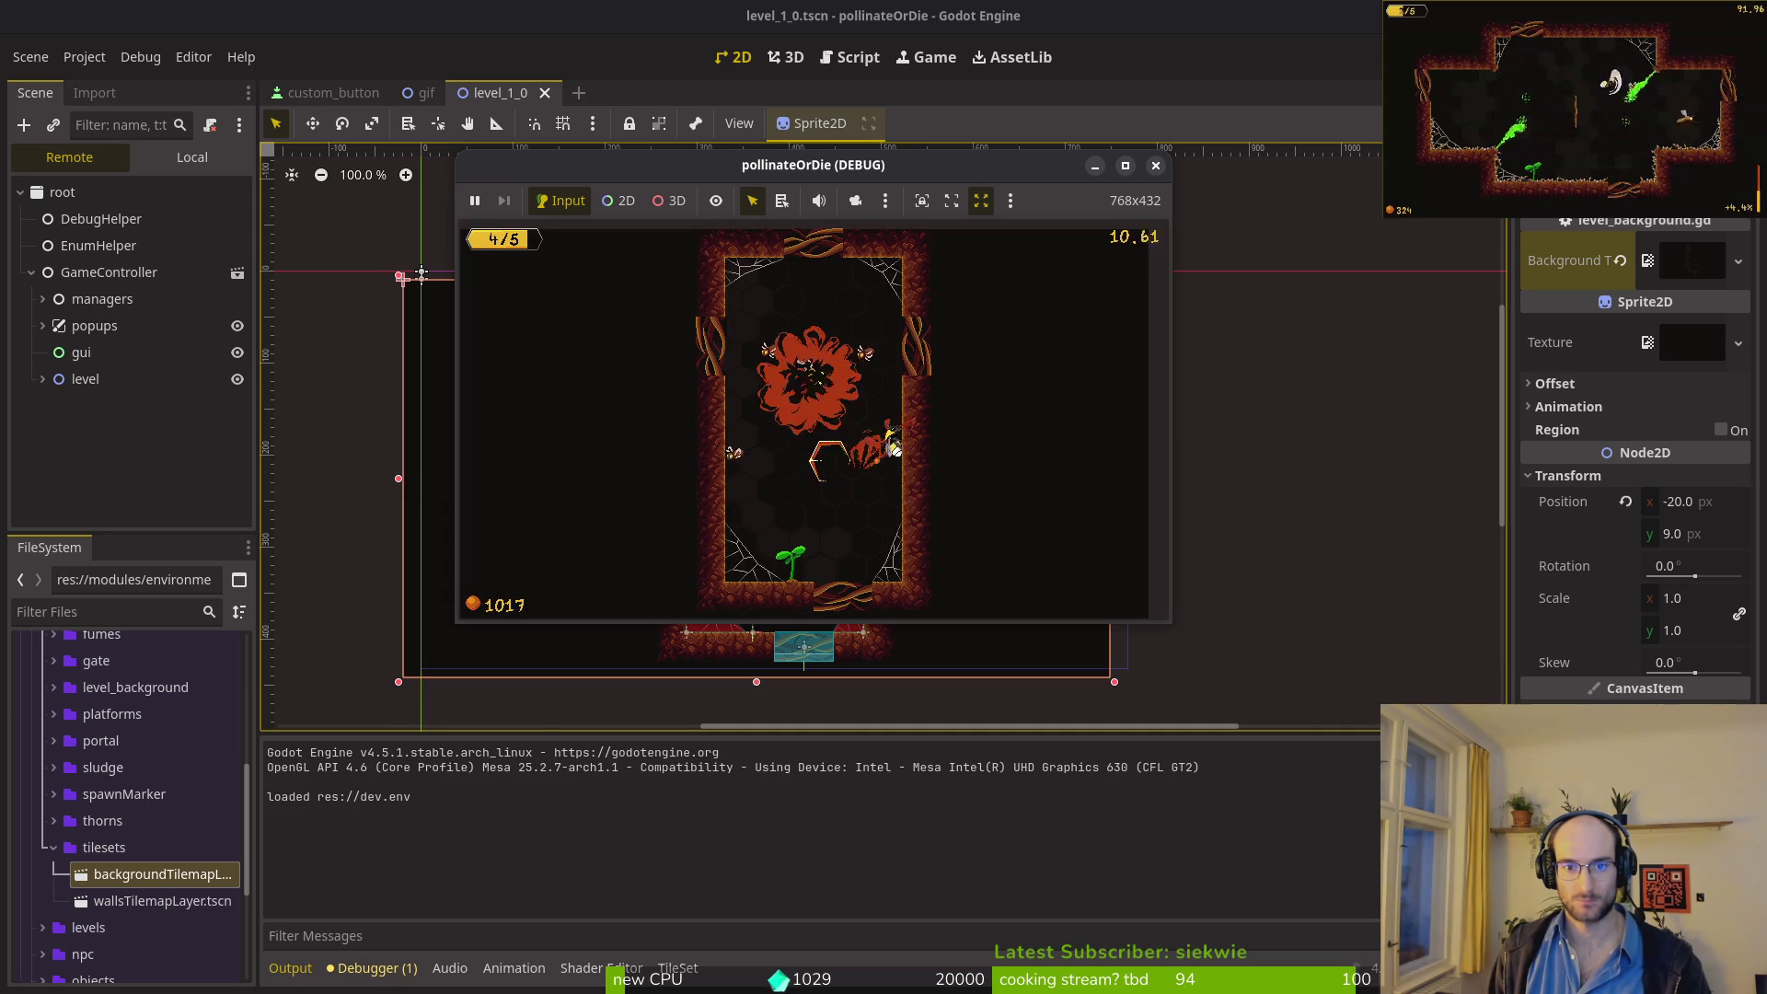
pyautogui.press('Left')
pyautogui.press('Right')
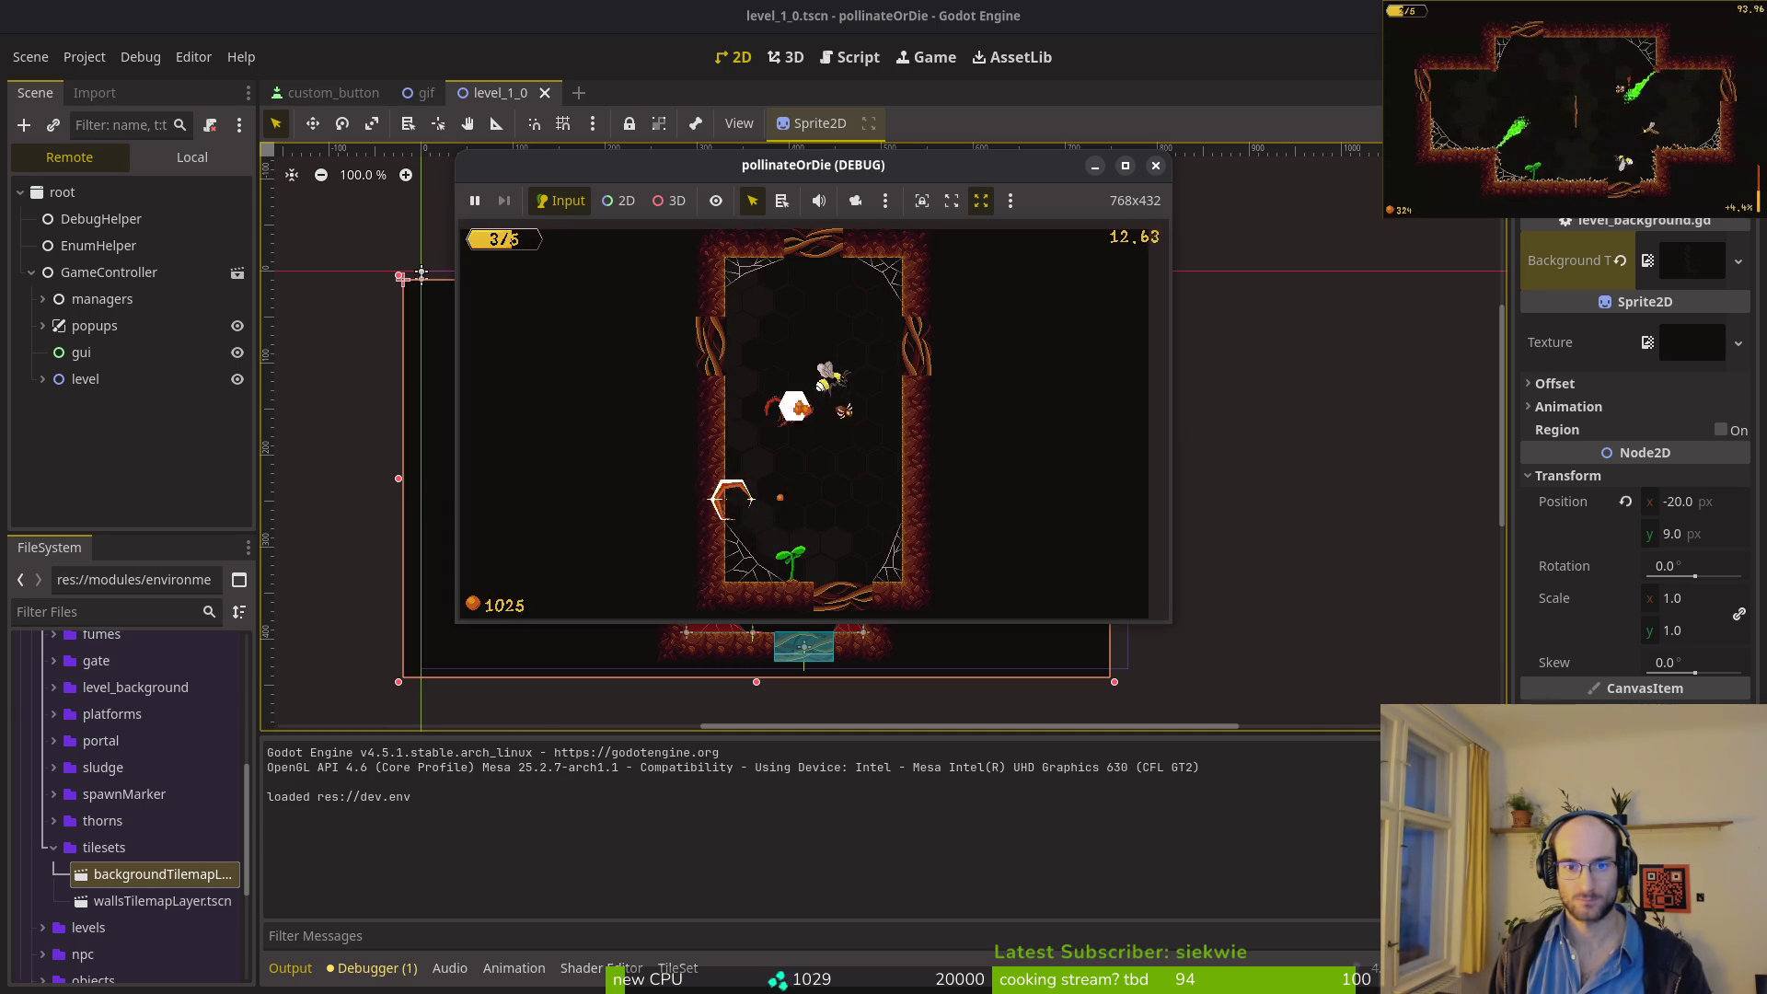
pyautogui.press('Down')
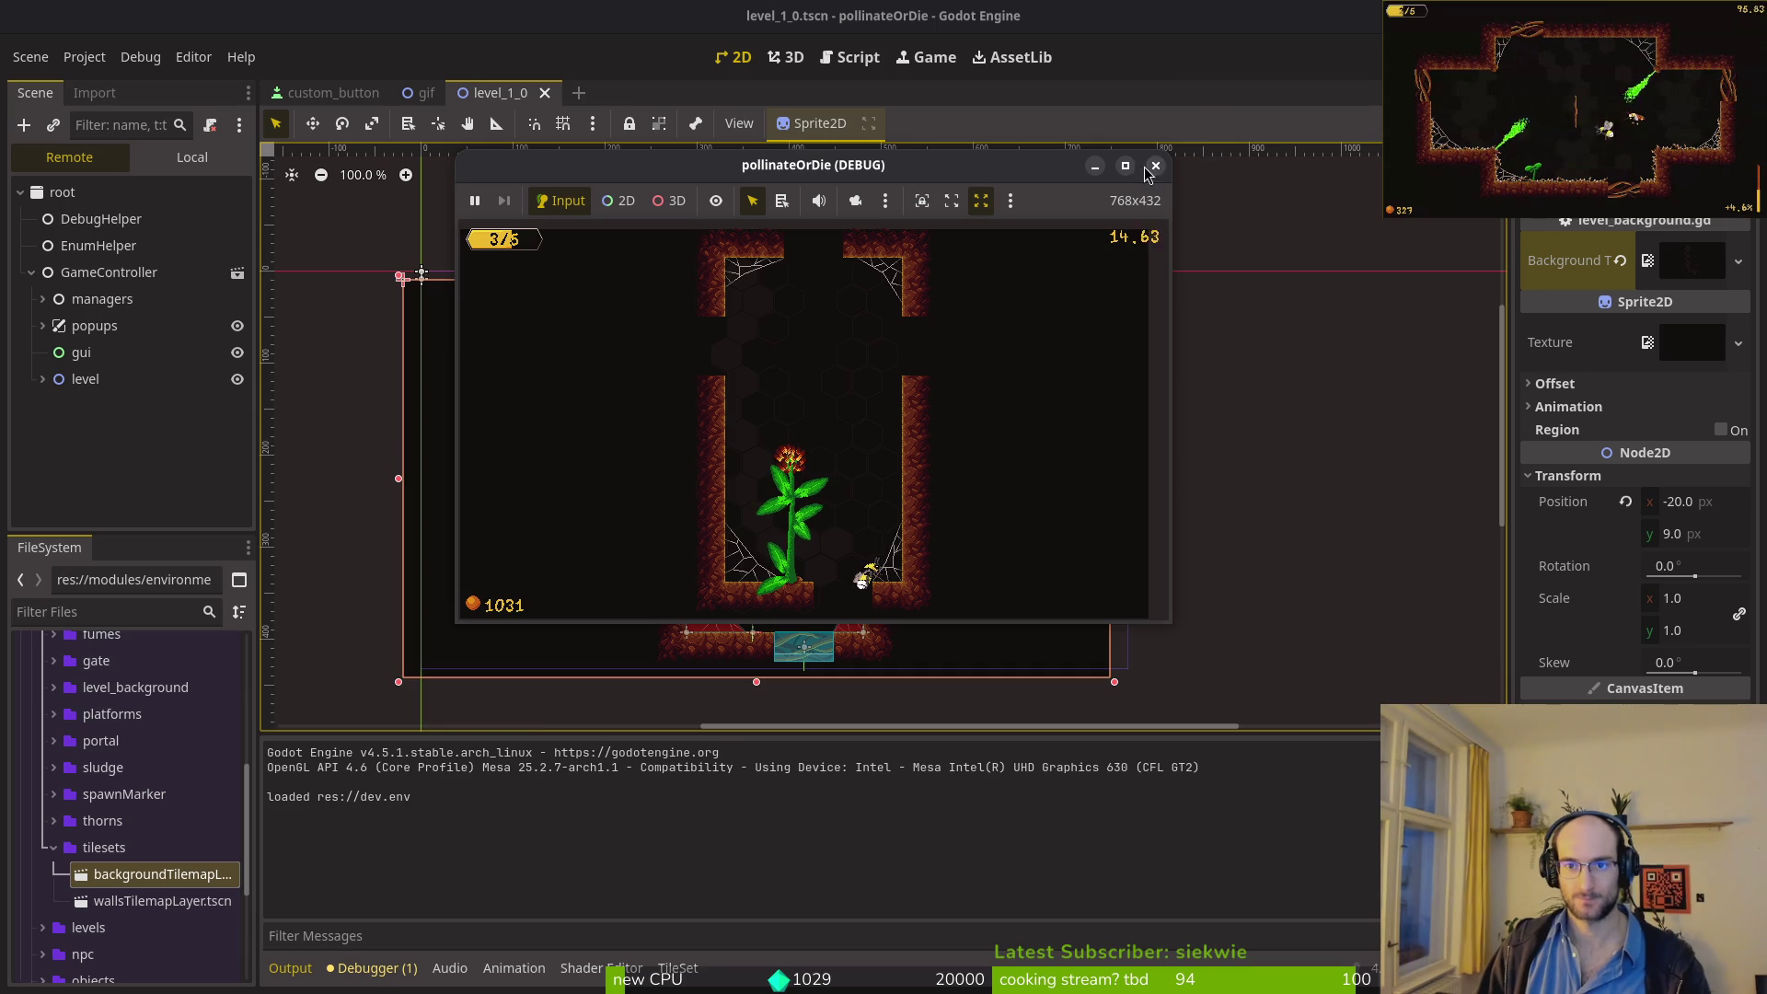
pyautogui.click(1155, 165)
pyautogui.hotkey('alt', 'shift', 'o')
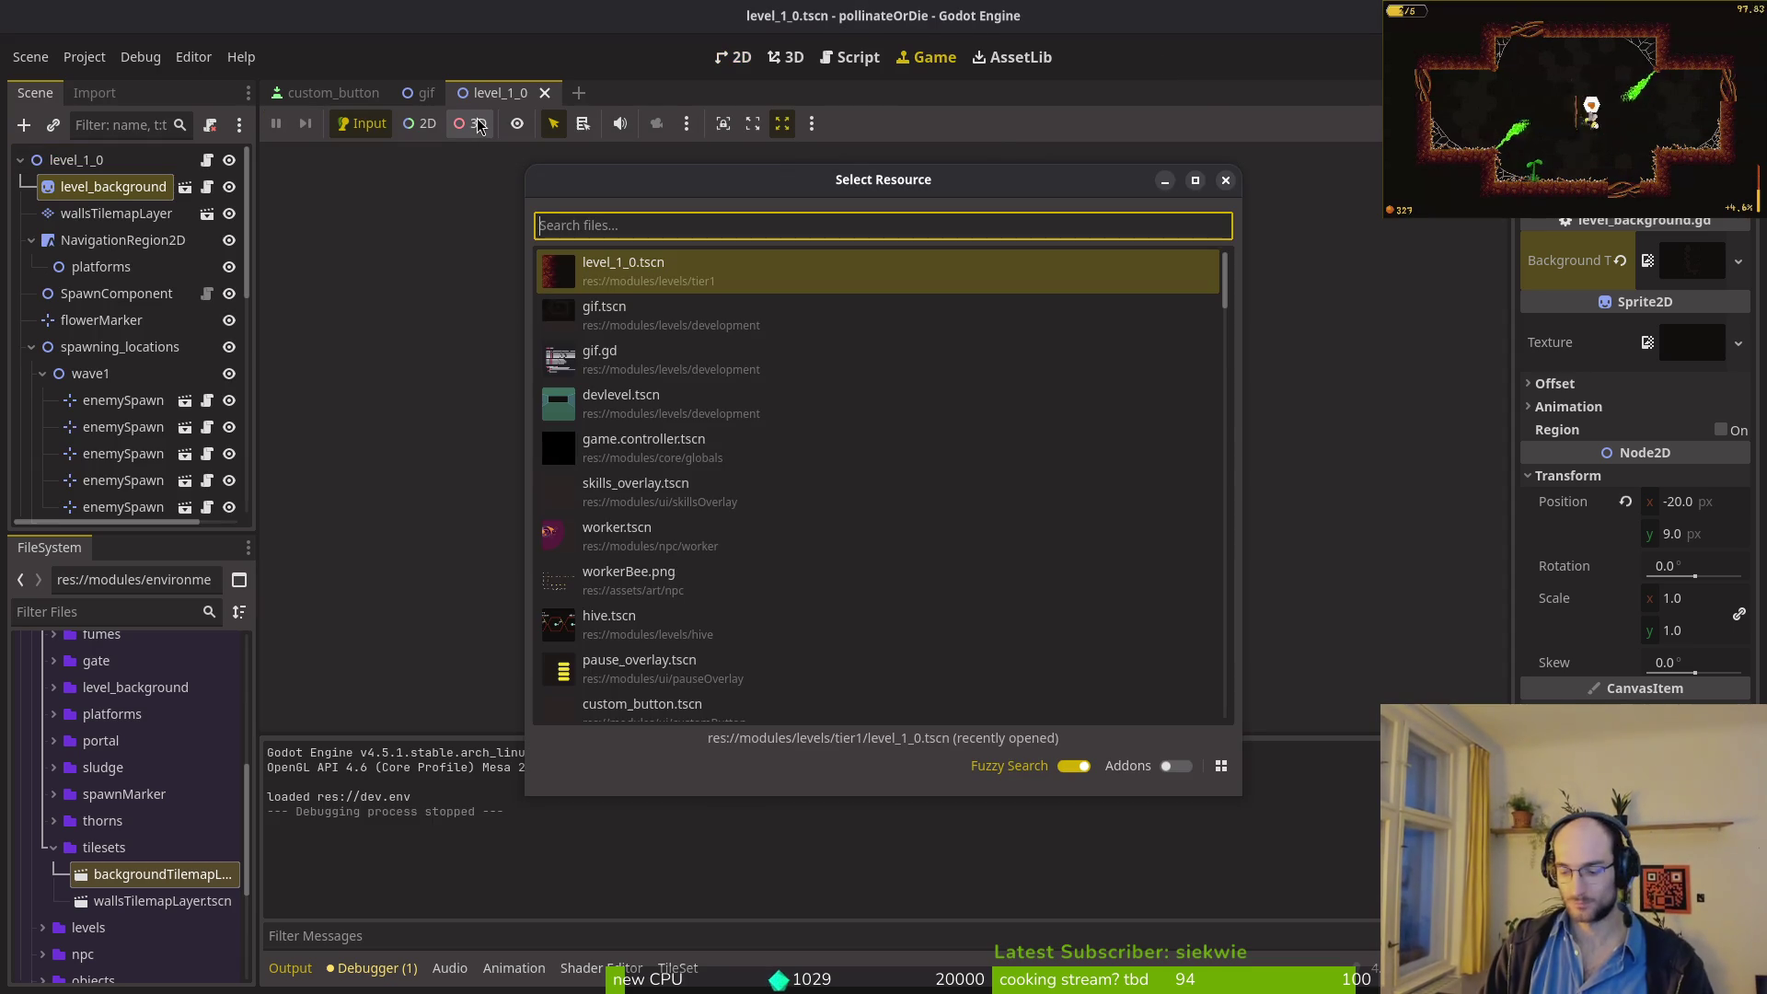
# - Open the level_1_5 scene in the 2D editor
pyautogui.write('1')
pyautogui.write('_5')
pyautogui.press('Return')
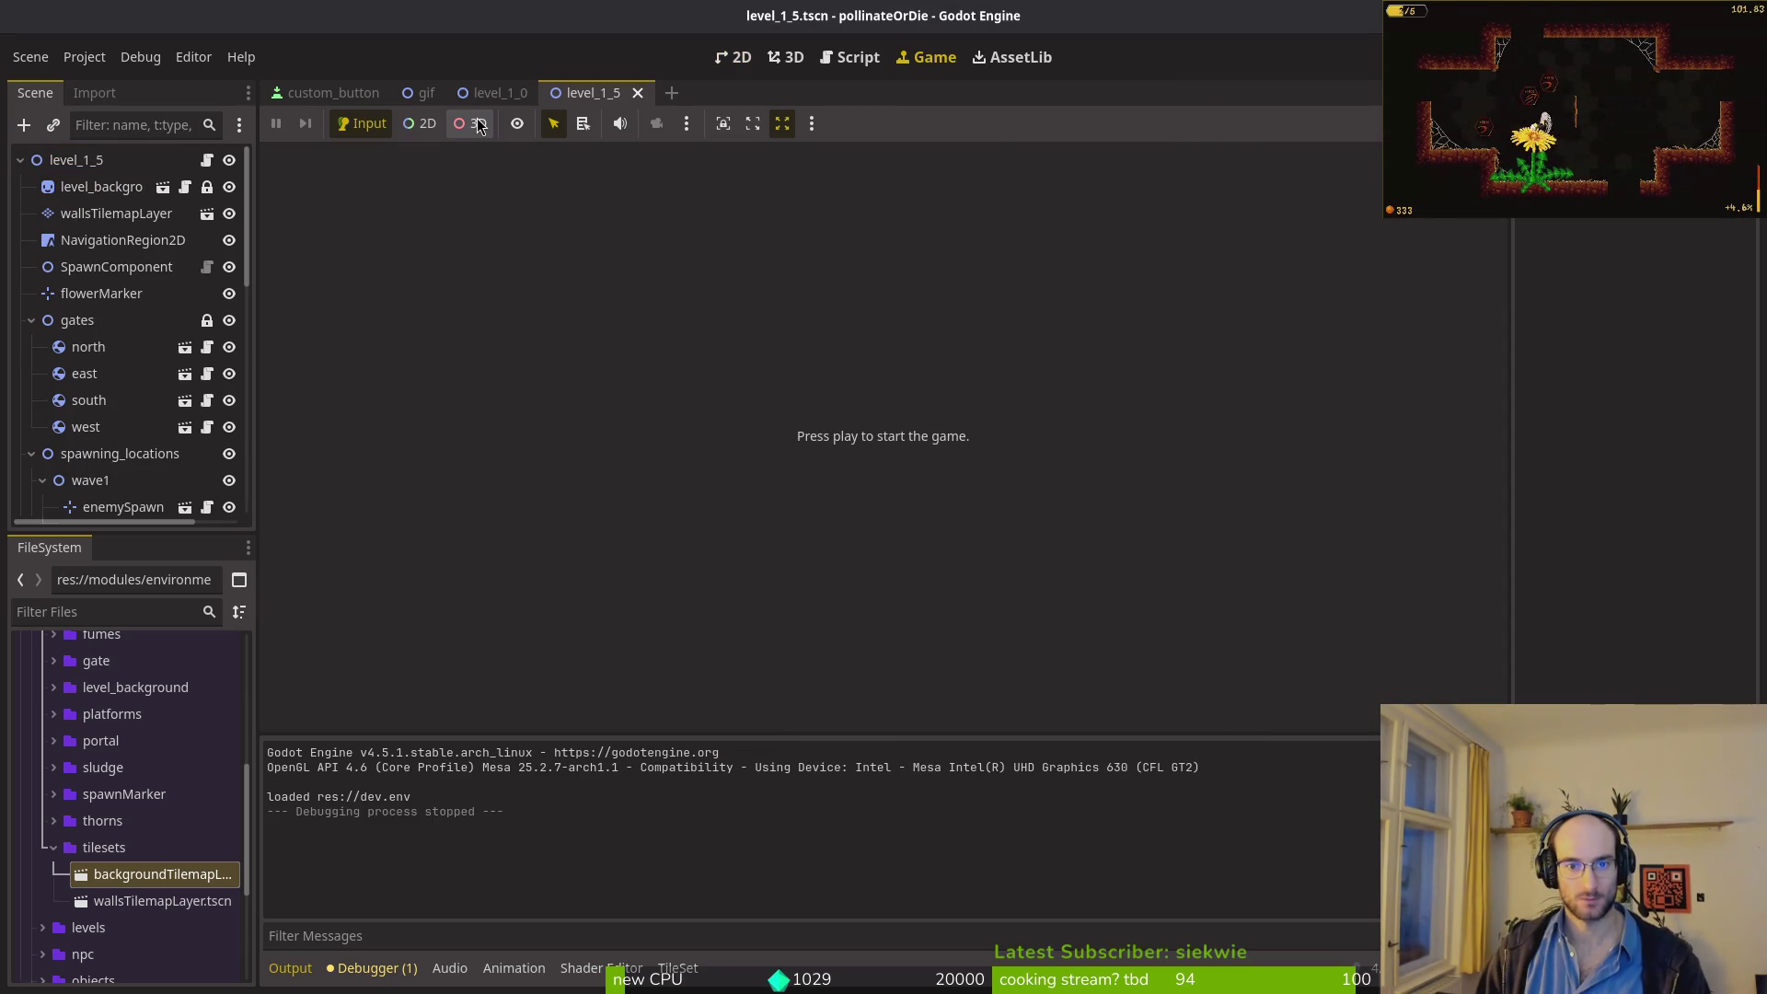
pyautogui.click(727, 61)
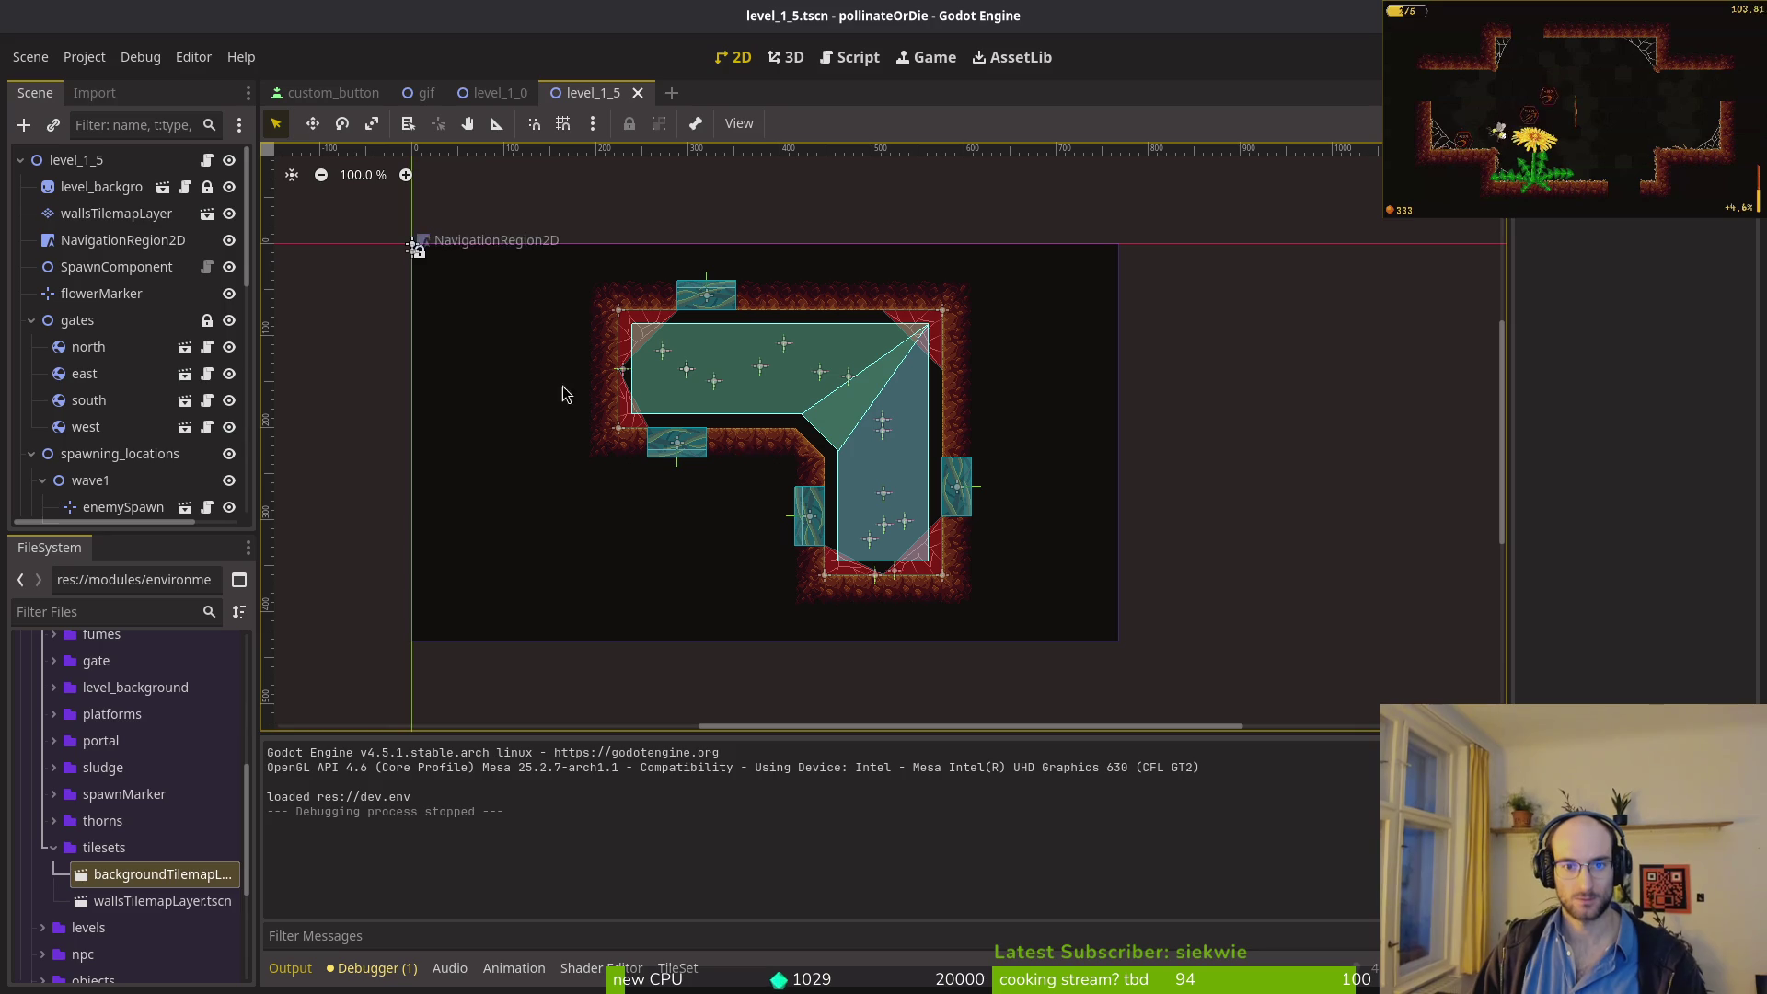
# - Undo an accidental wallsTilemapLayer move and save level_1_5
pyautogui.click(65, 223)
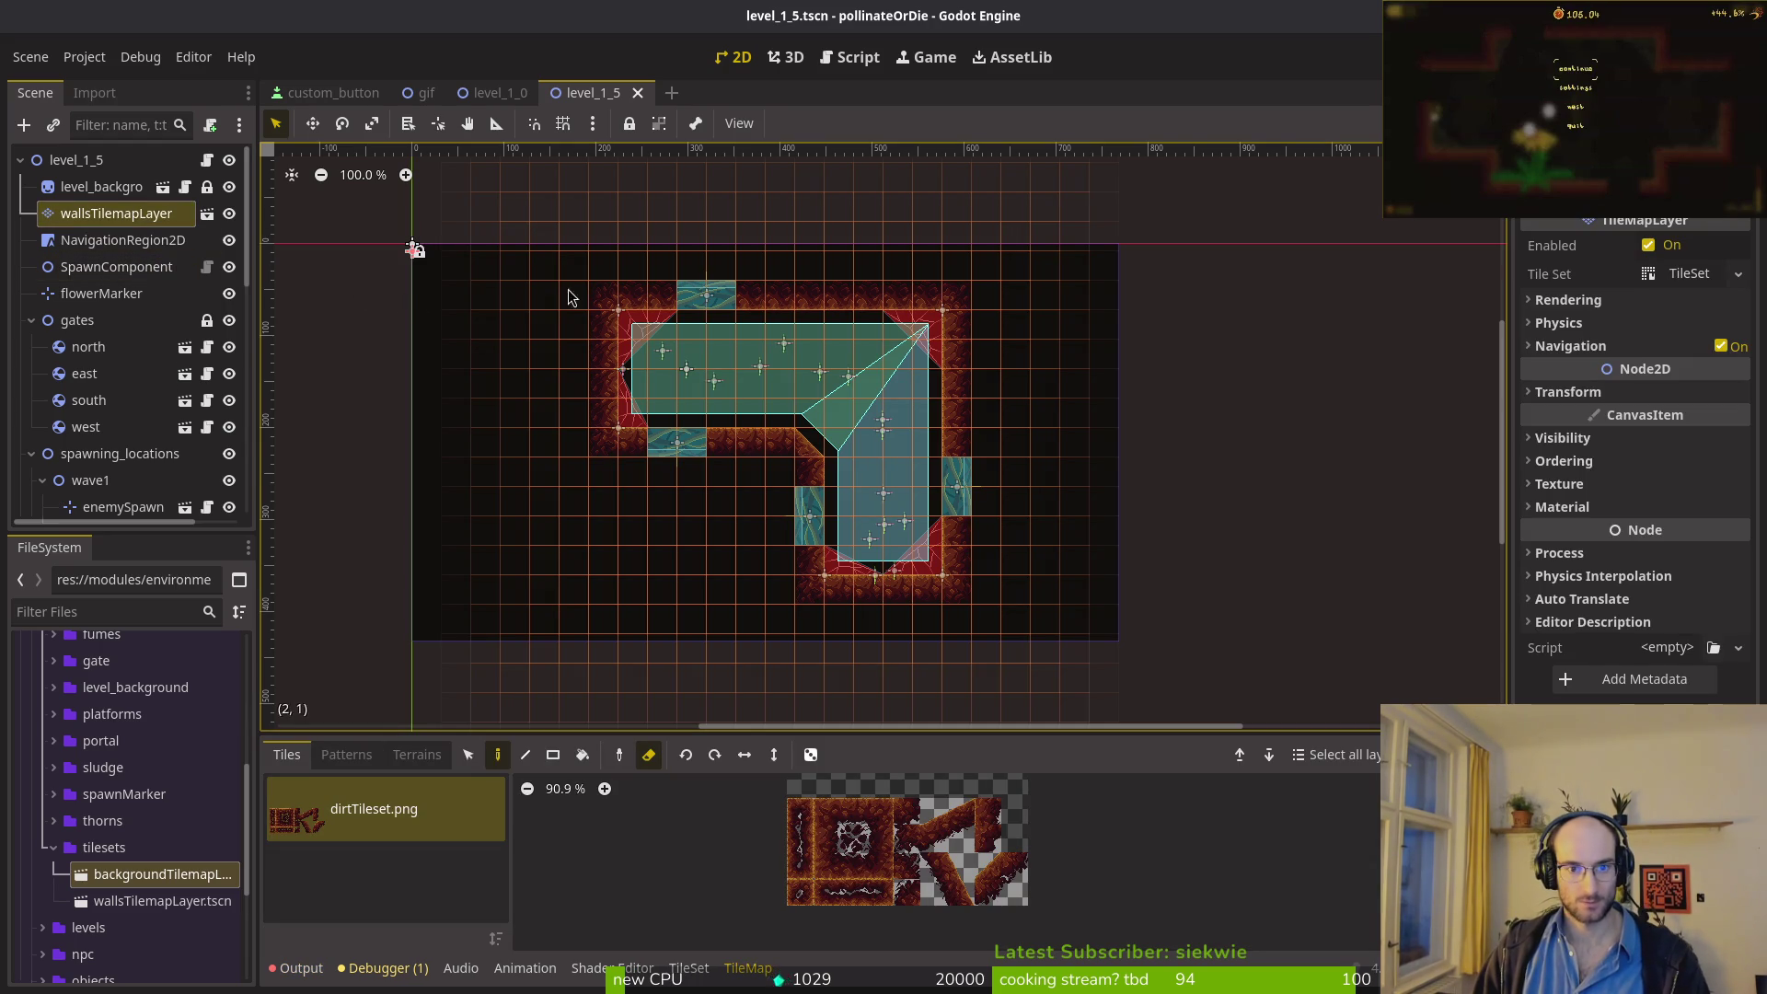
pyautogui.moveTo(114, 208); pyautogui.dragTo(142, 231)
pyautogui.hotkey('ctrl', 'z')
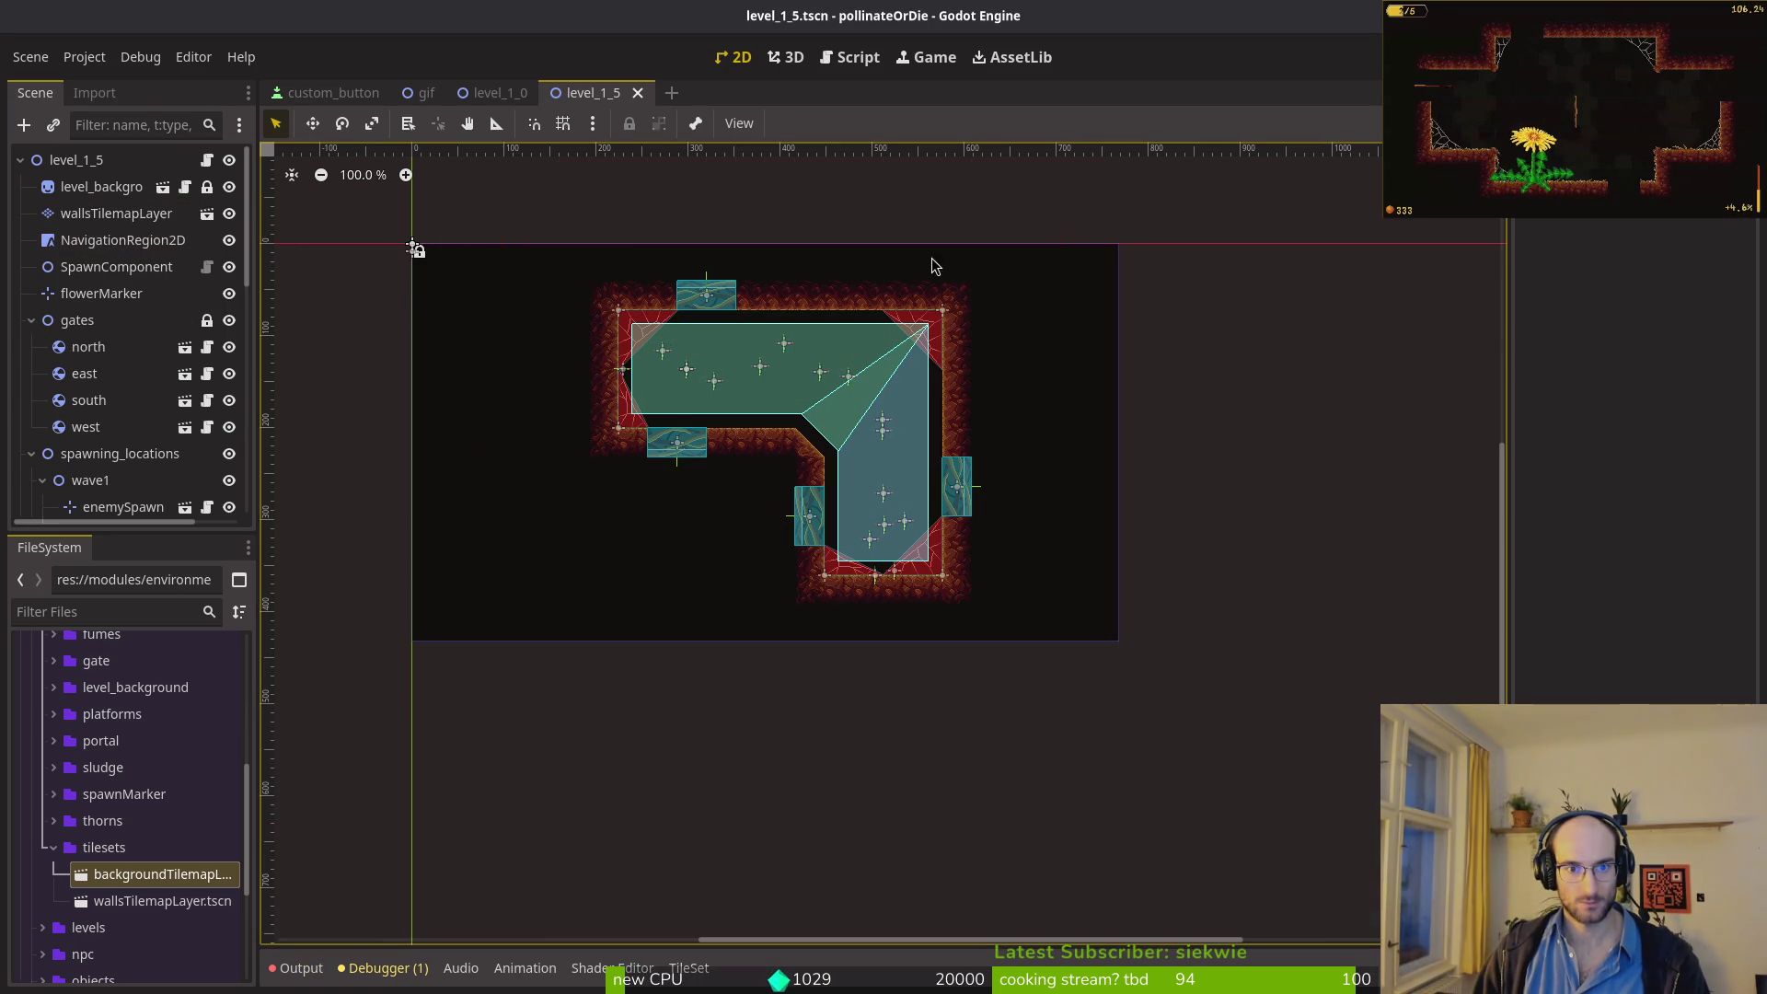
pyautogui.hotkey('ctrl', 's')
pyautogui.click(426, 92)
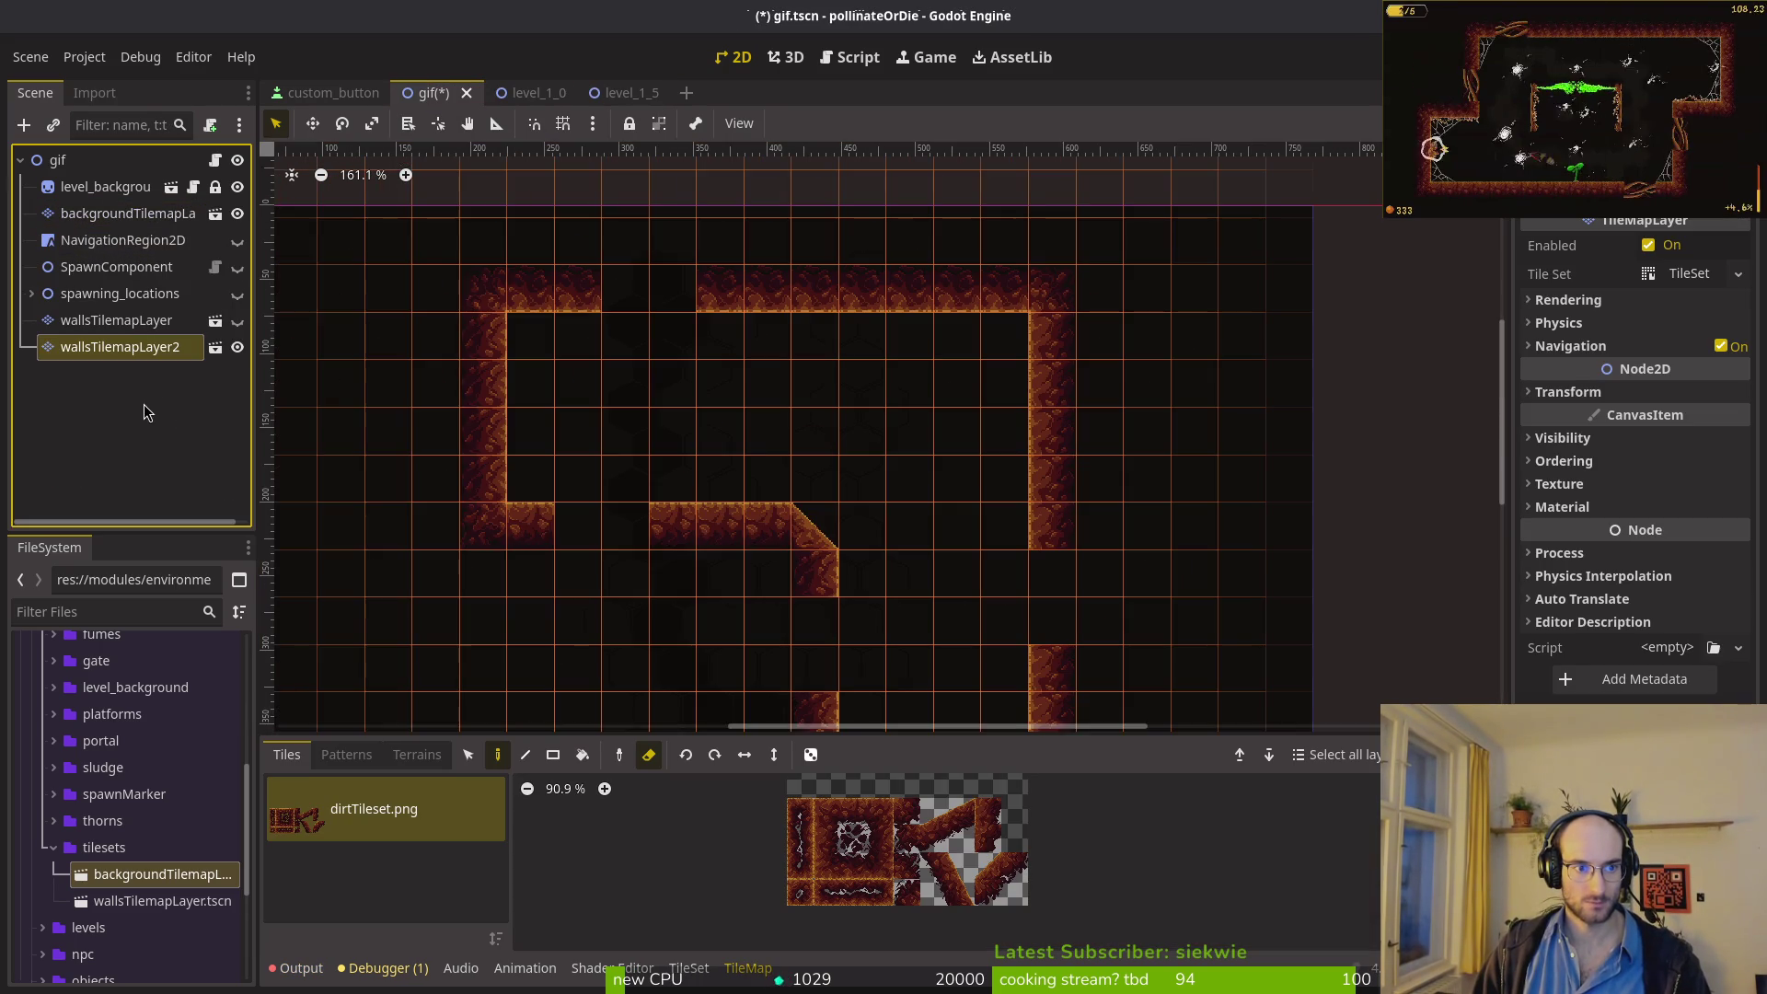
# - Paint dark and grey hex tiles onto the gif scene's backgroundTilemapLayer
pyautogui.scroll(-3, 840, 497)
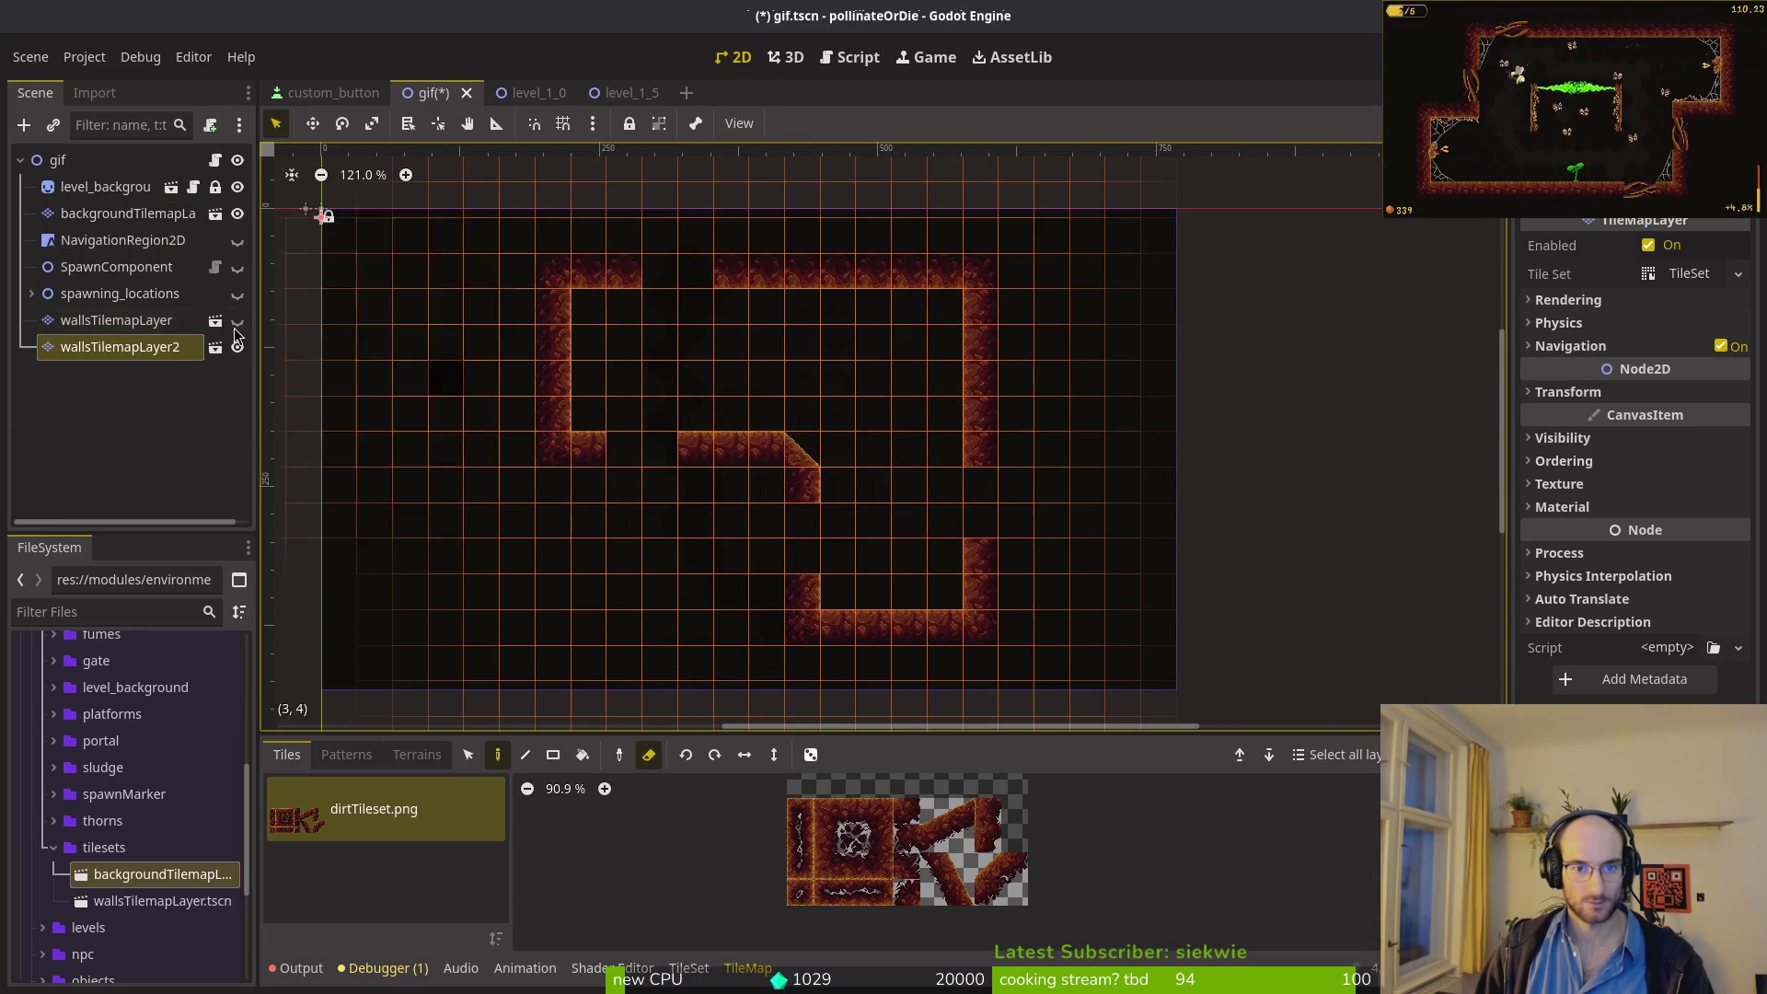
pyautogui.click(110, 213)
pyautogui.scroll(-1, 531, 386)
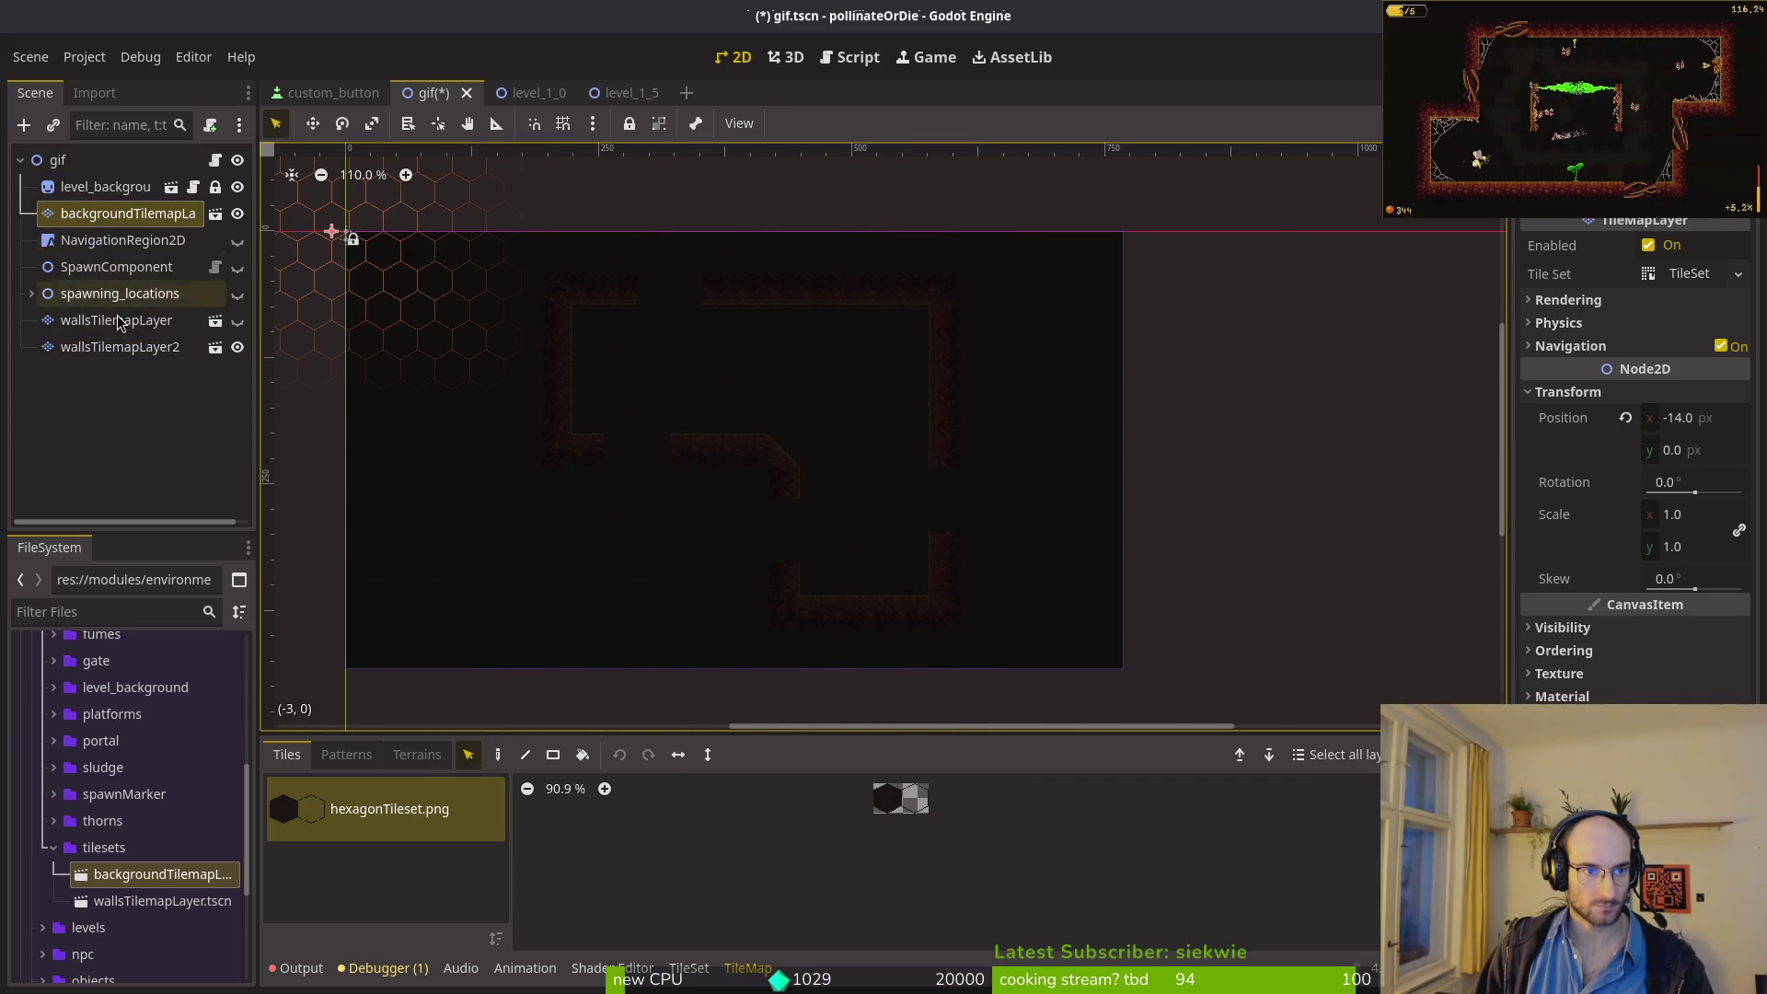
pyautogui.click(496, 755)
pyautogui.click(886, 798)
pyautogui.scroll(2, 682, 382)
pyautogui.press('e')
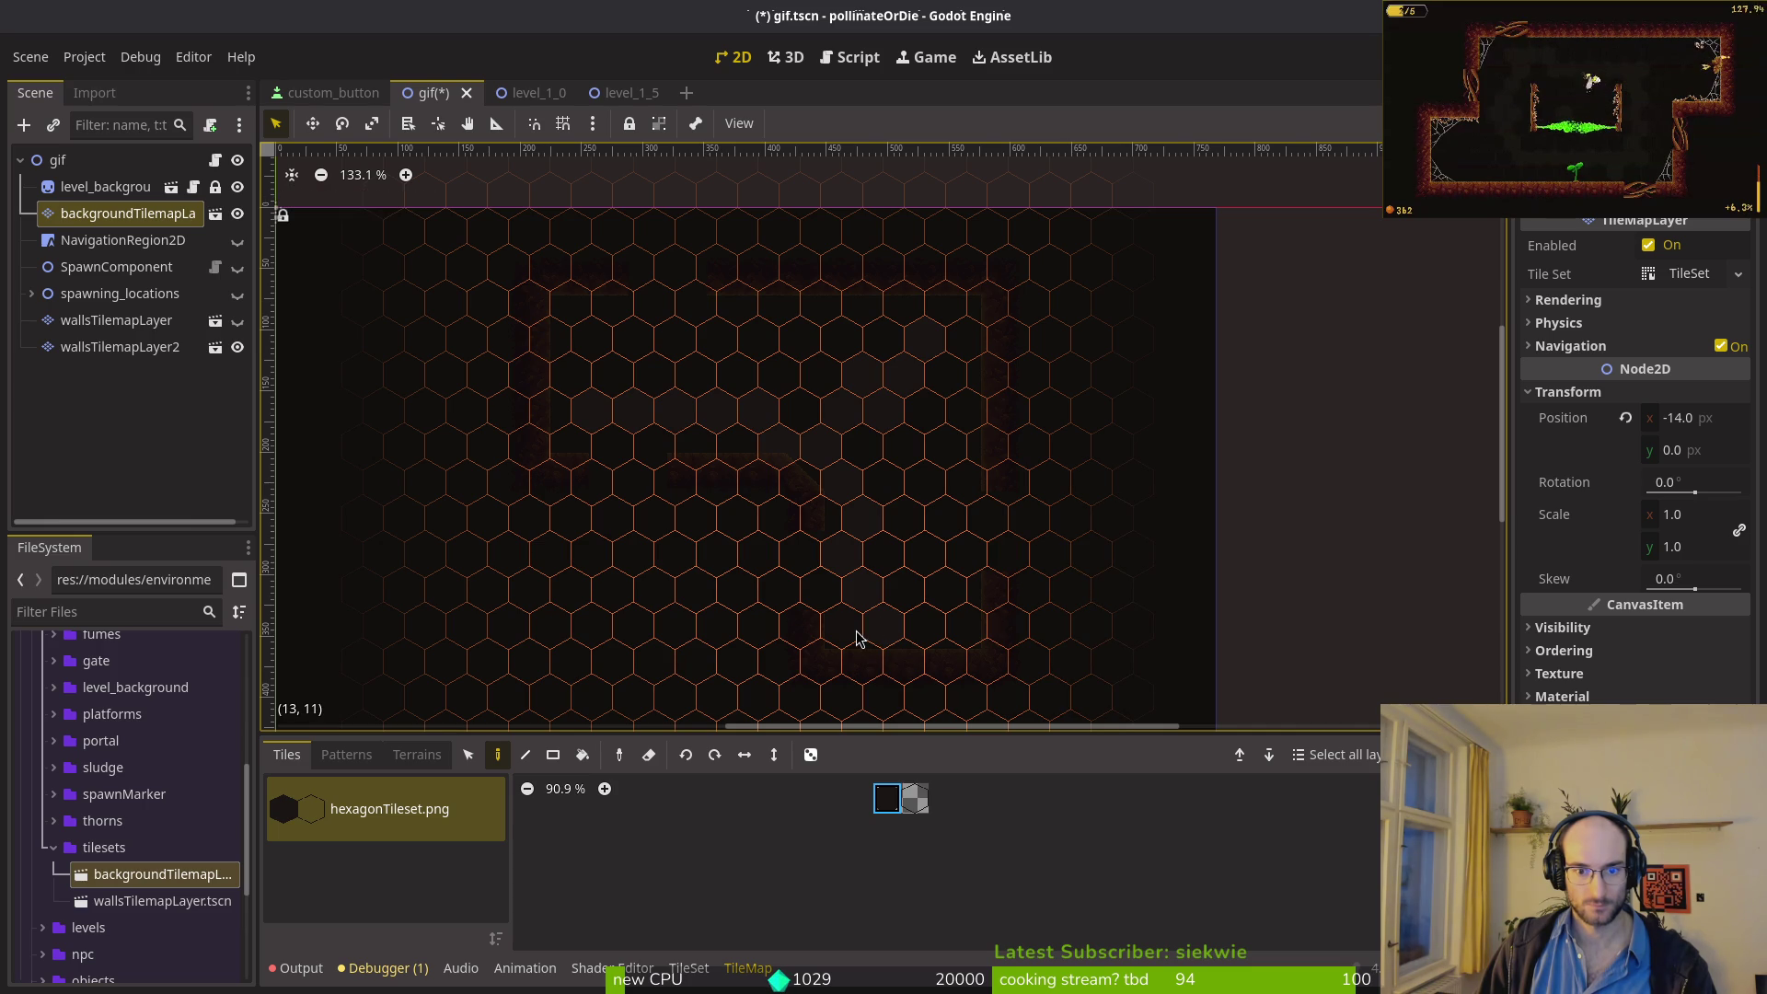
pyautogui.click(915, 798)
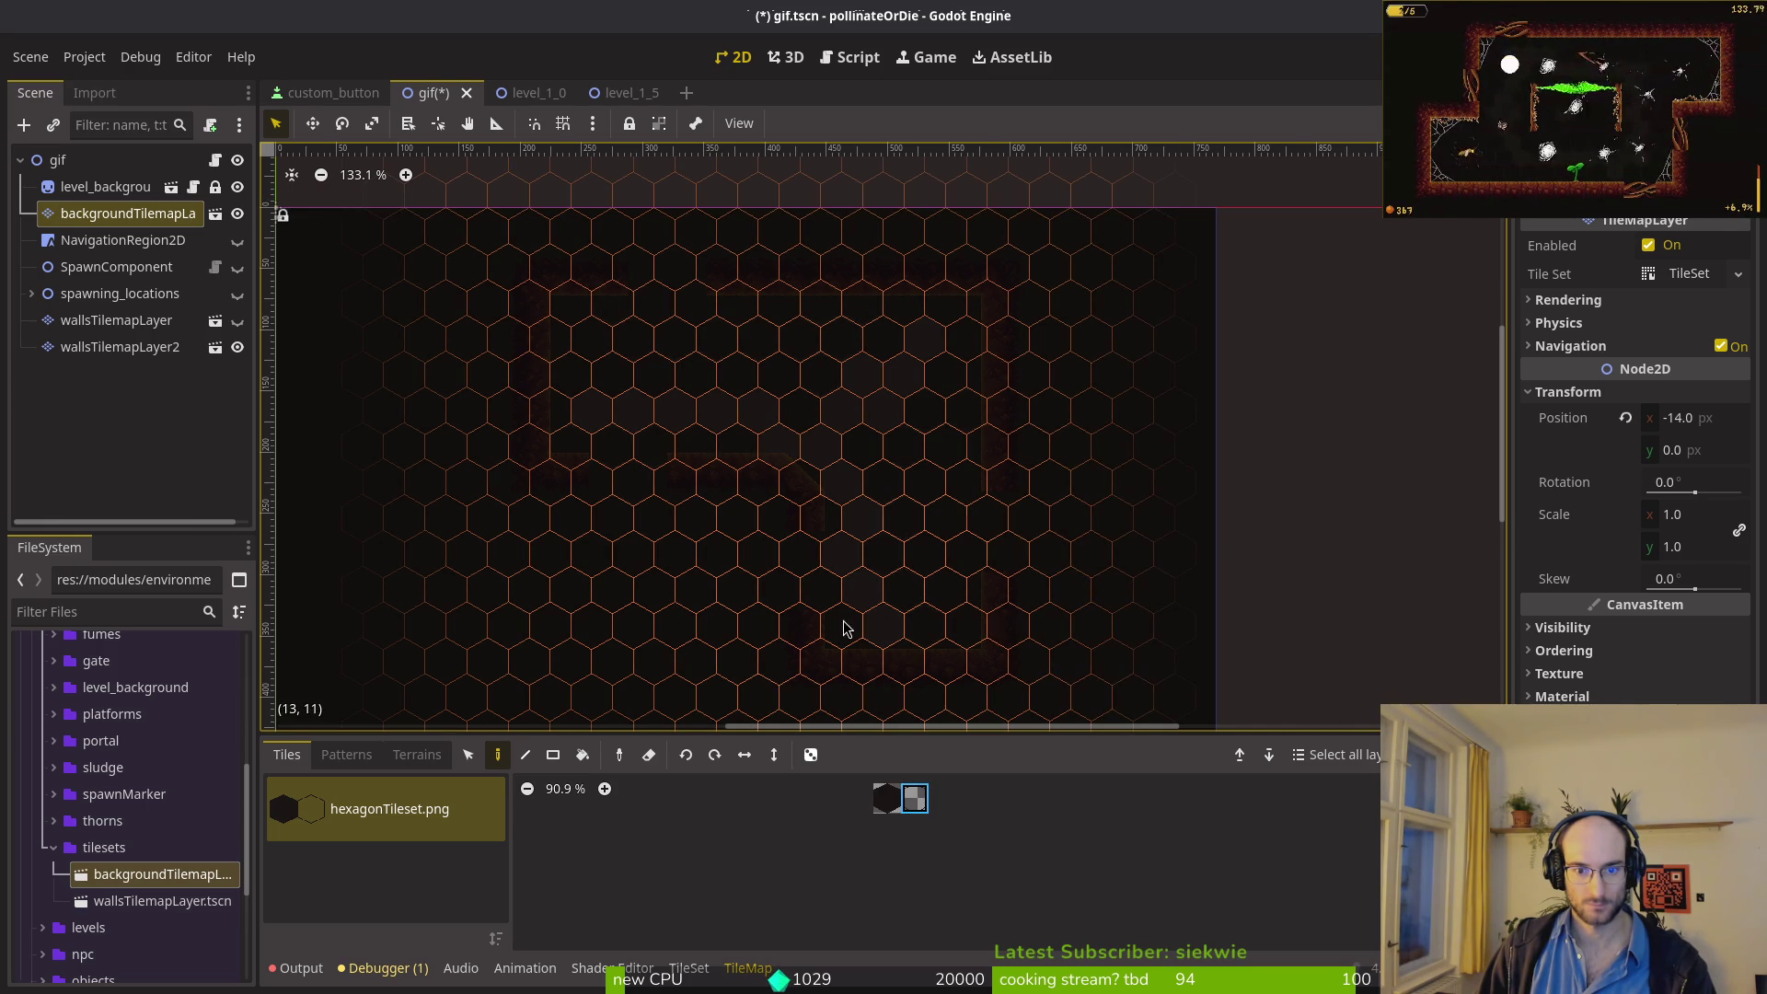
# - Erase a background hex tile and compare the result with the layer deselected
pyautogui.press('Escape')
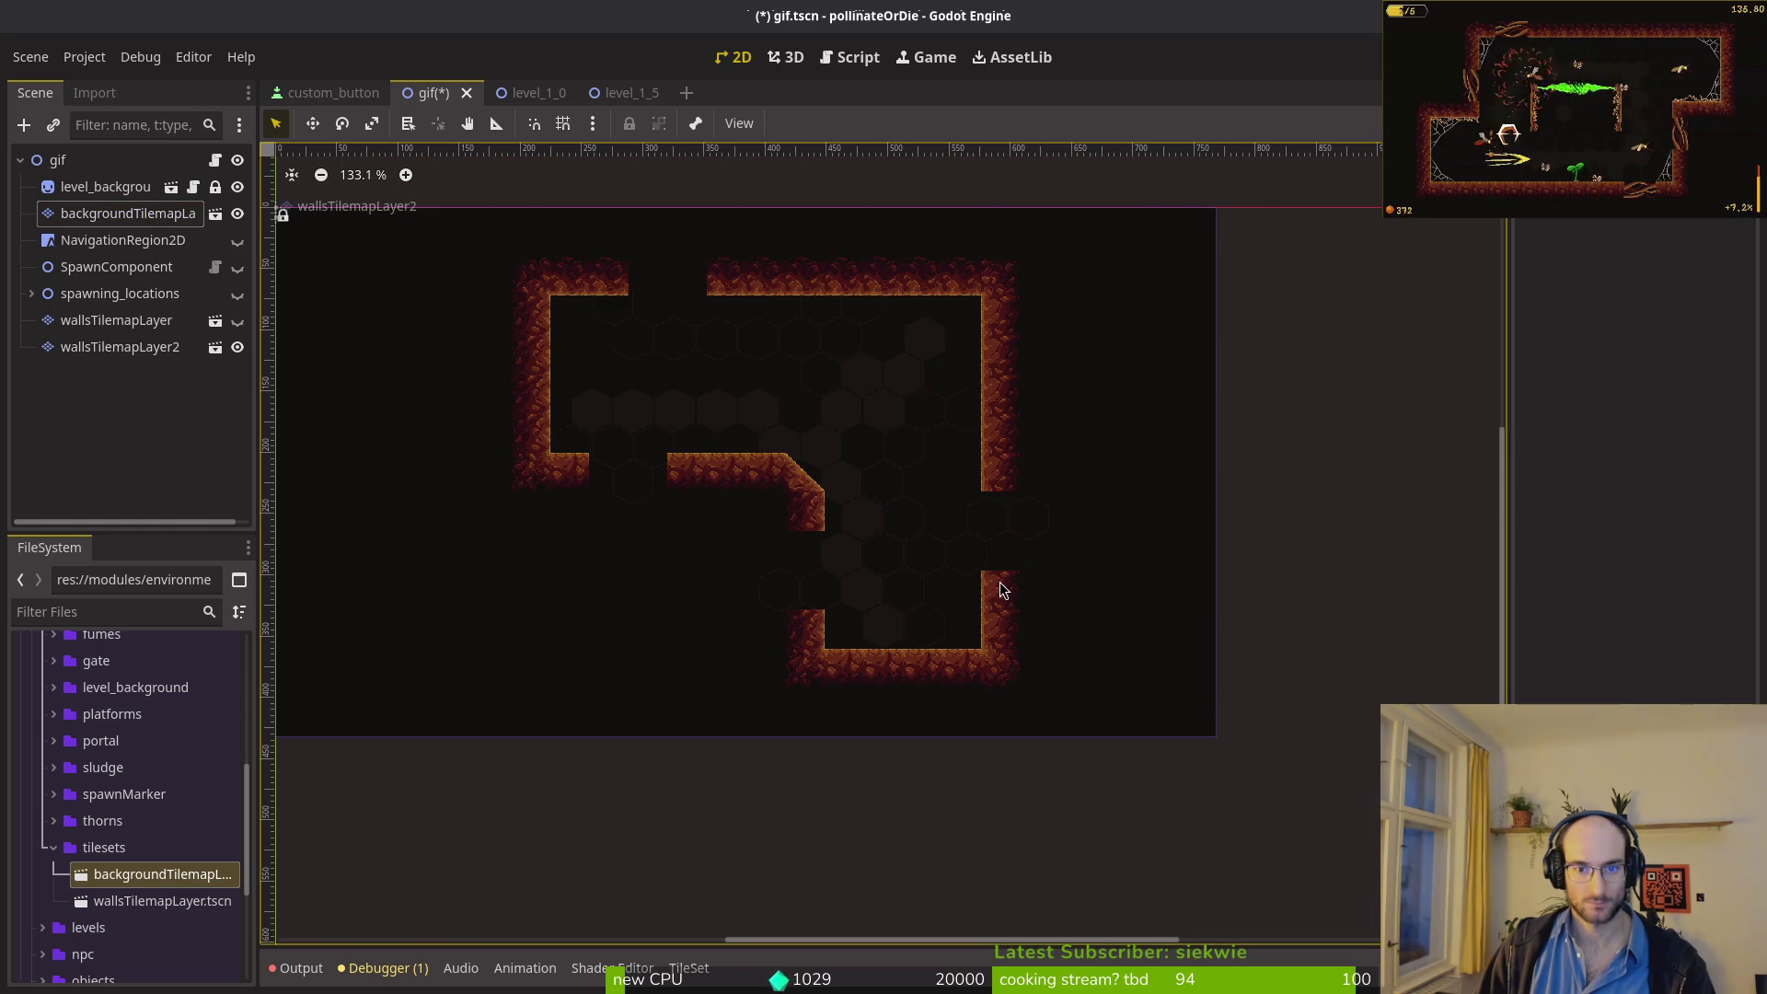
pyautogui.scroll(3, 914, 589)
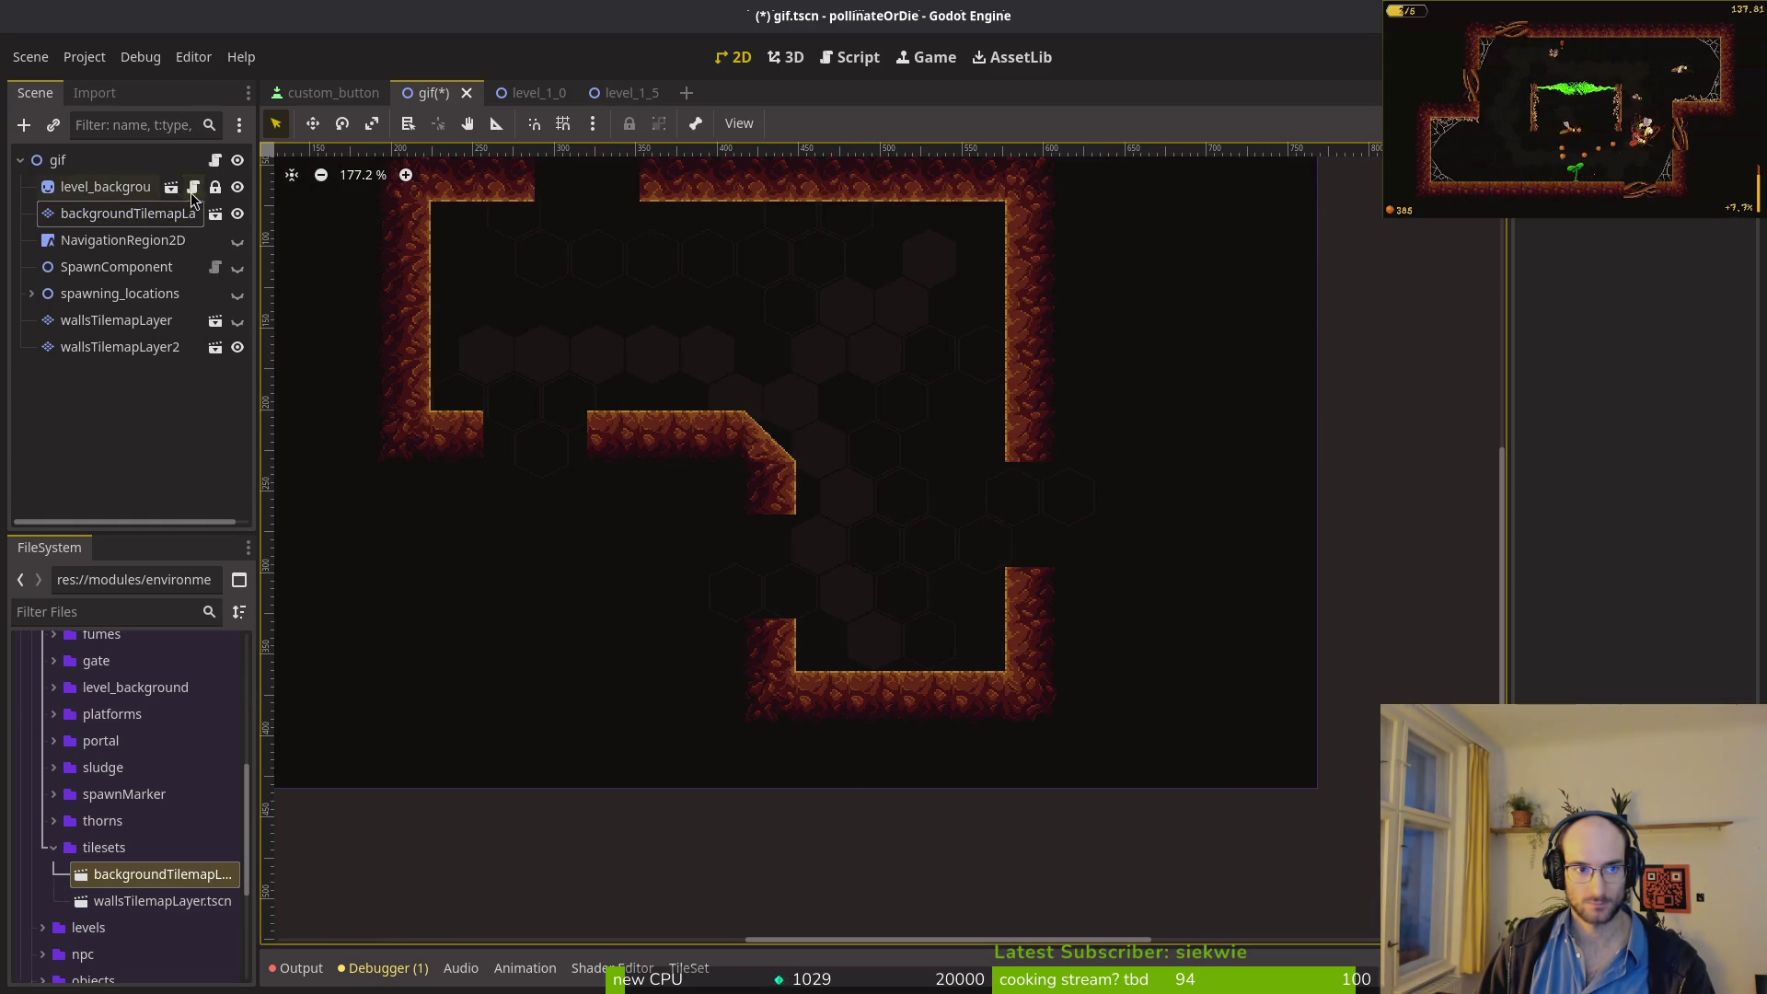
pyautogui.click(184, 213)
pyautogui.scroll(2, 808, 583)
pyautogui.click(699, 601)
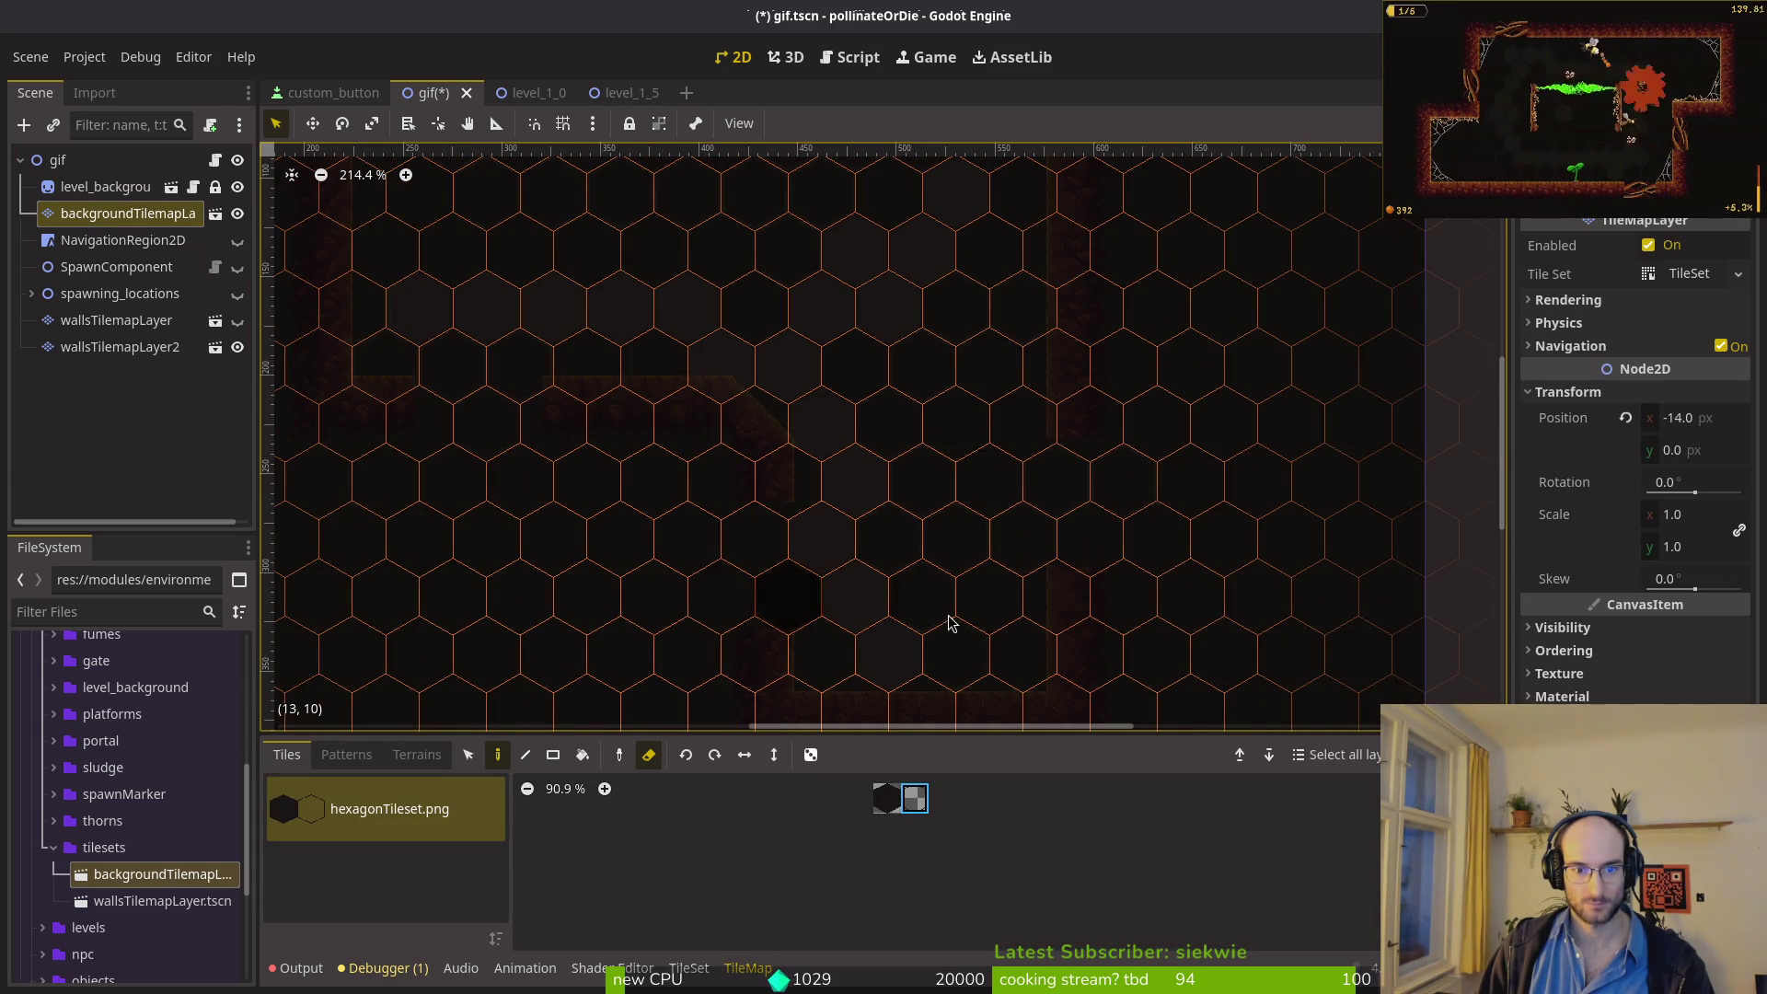
pyautogui.click(138, 214)
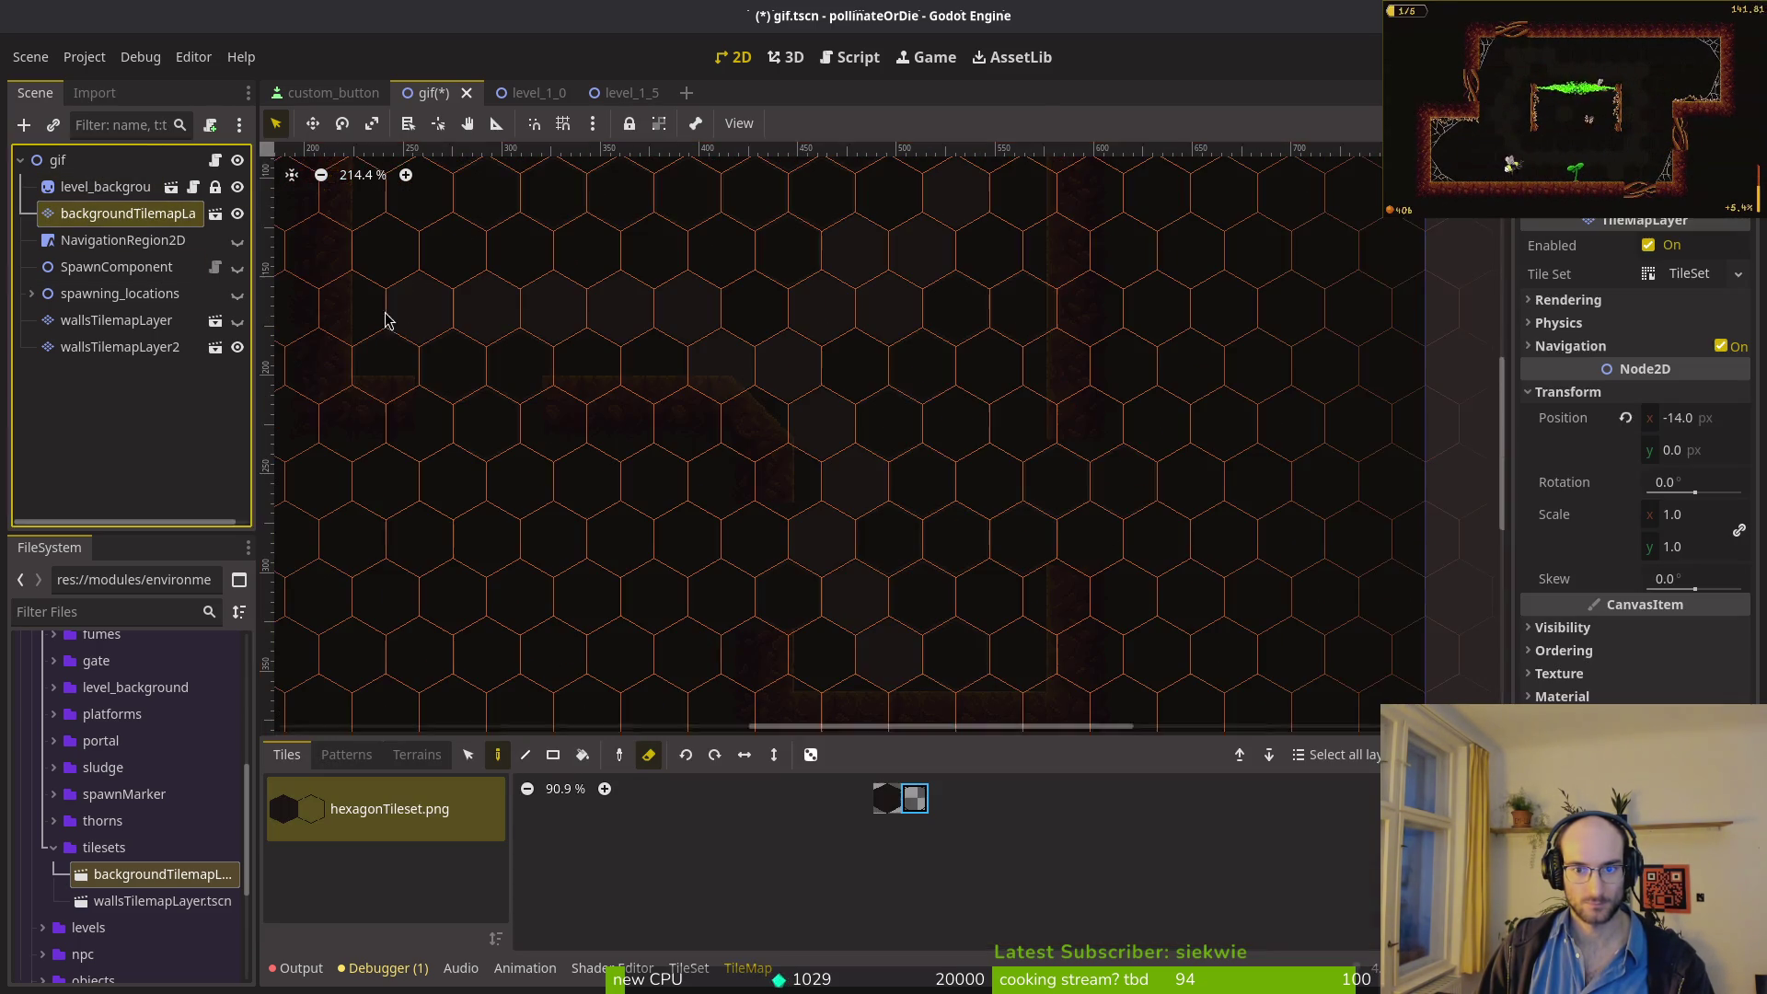
pyautogui.press('Escape')
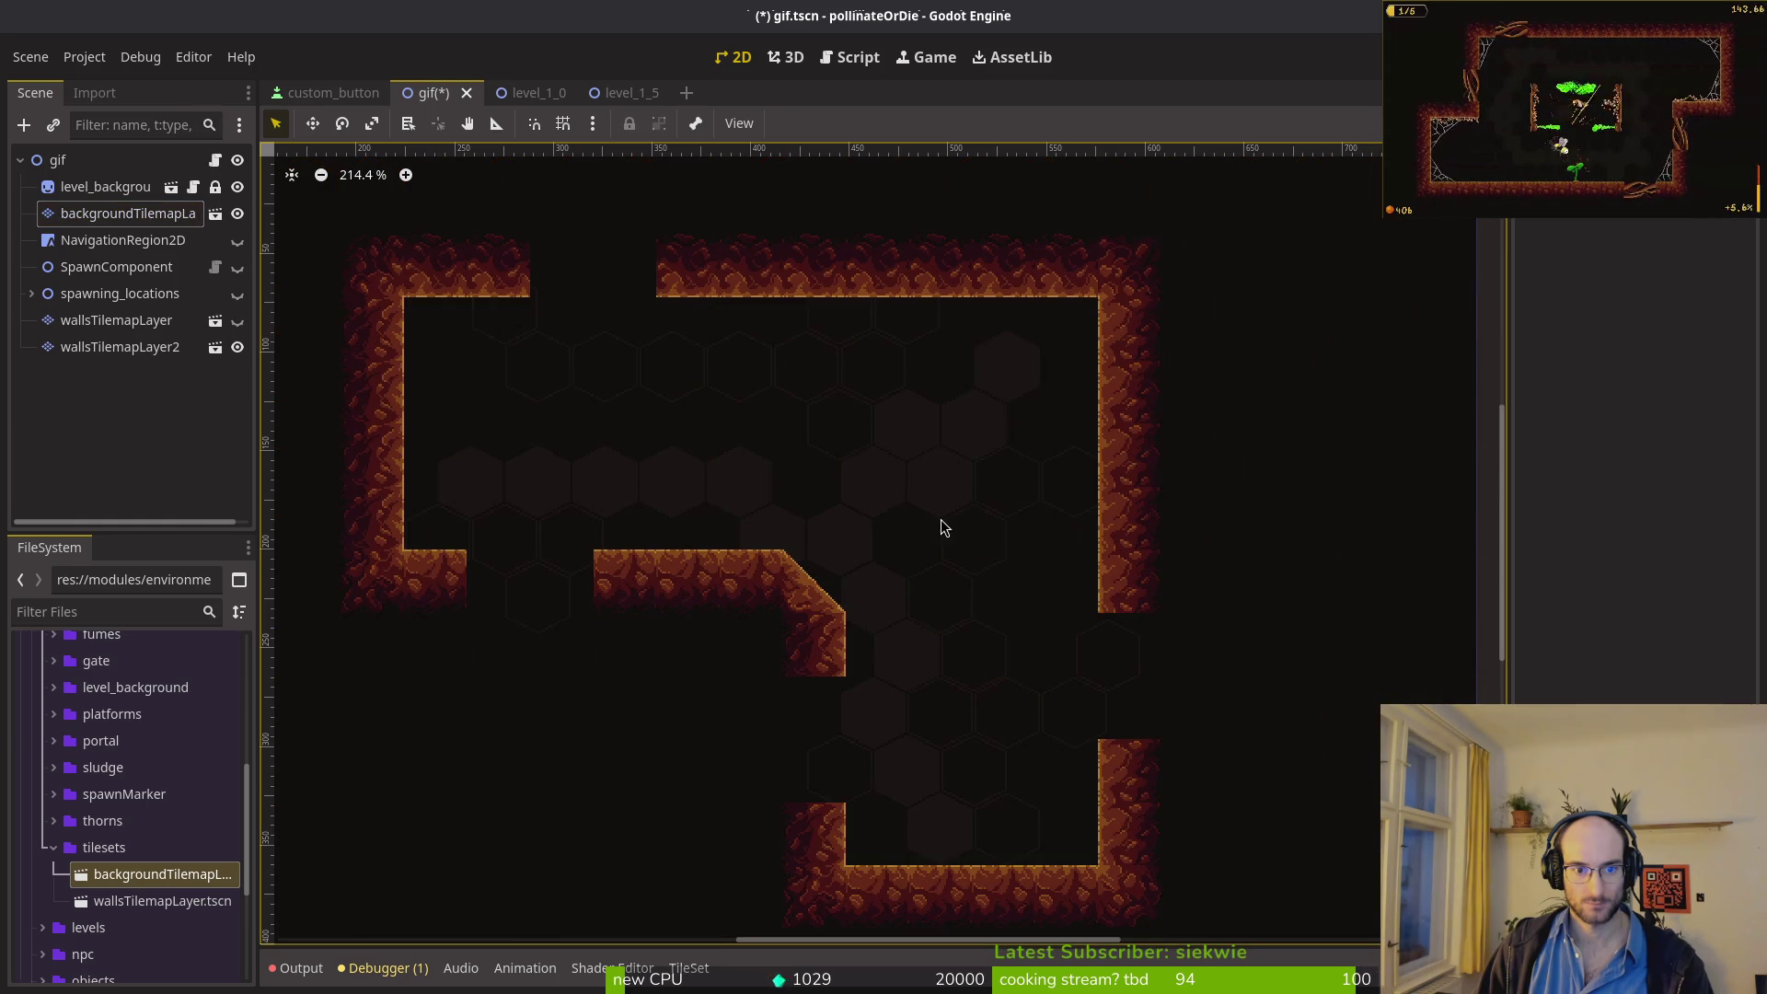
pyautogui.click(166, 214)
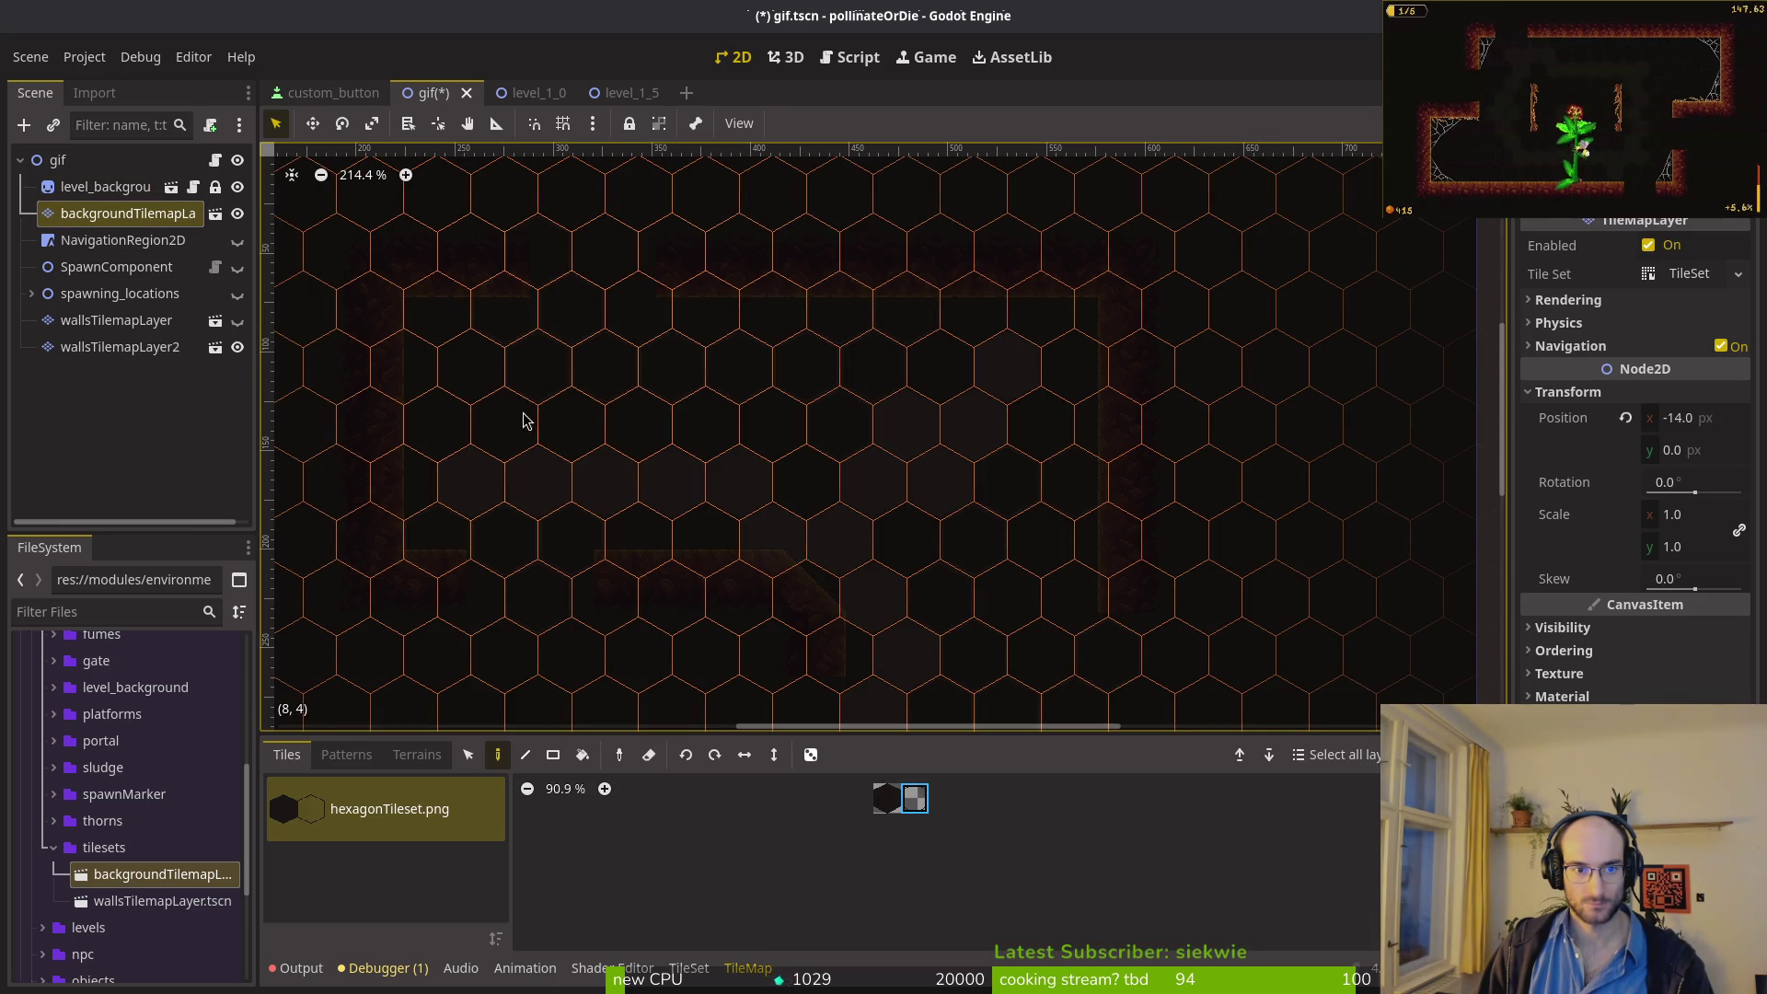
pyautogui.press('Escape')
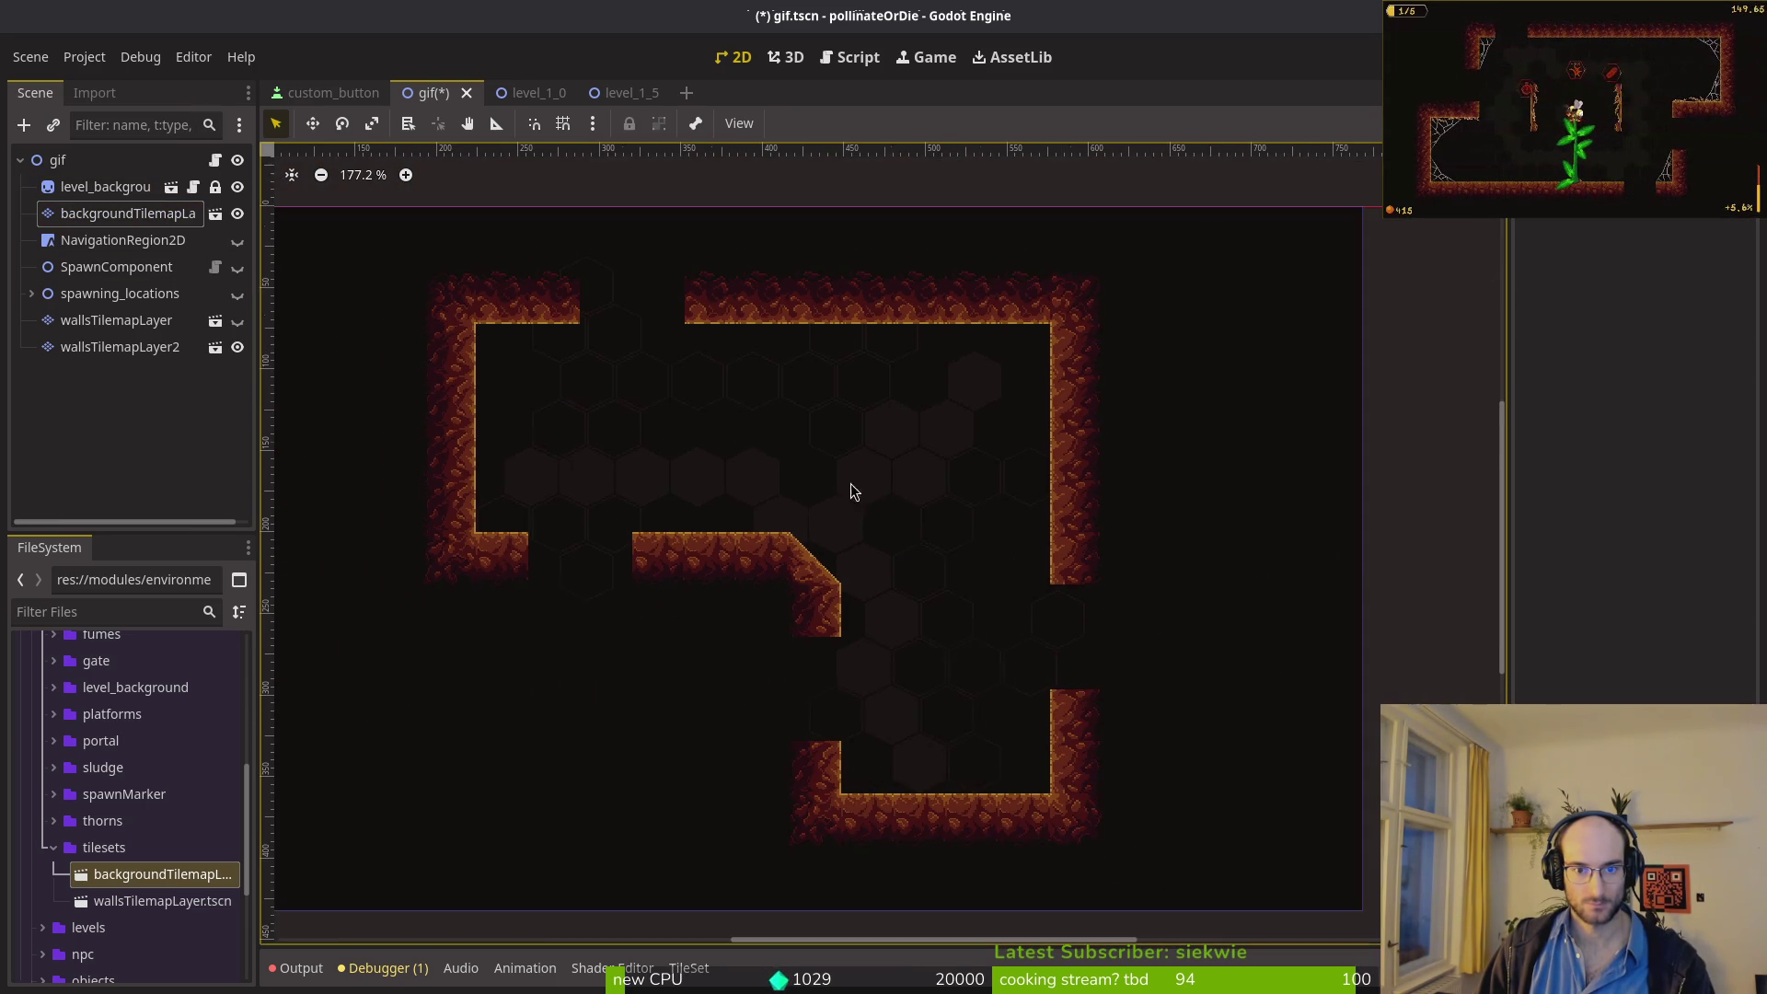
pyautogui.click(907, 552)
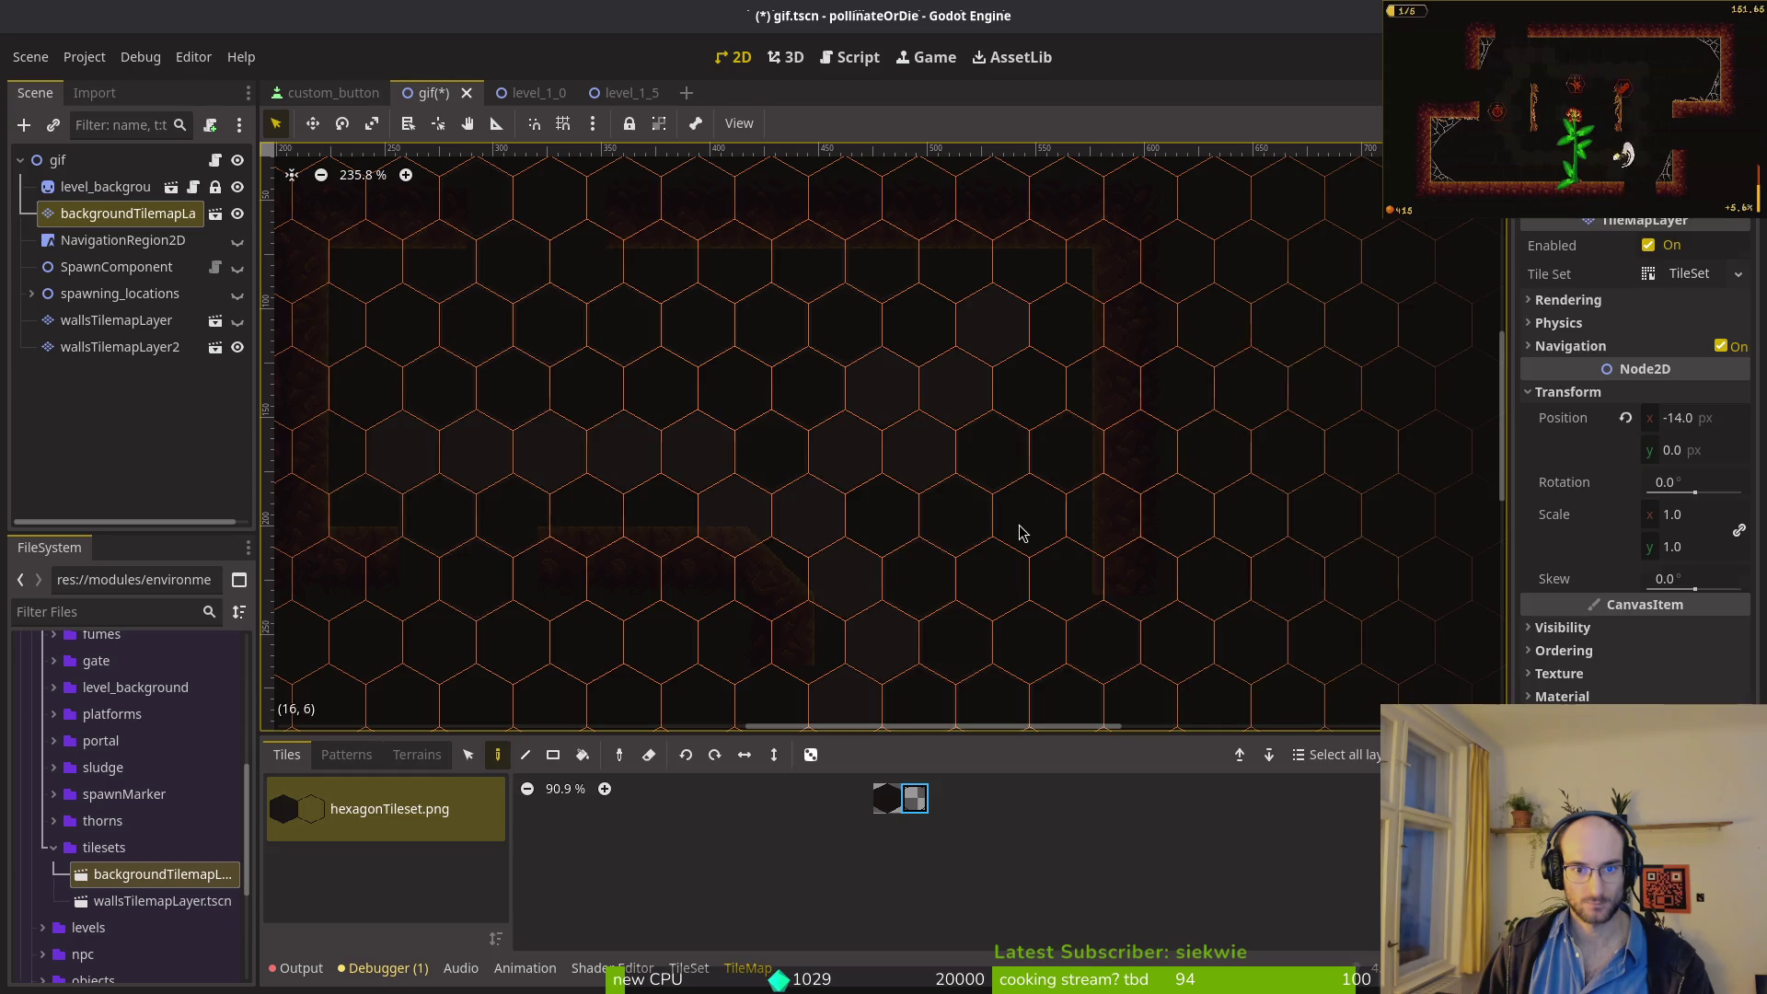
pyautogui.press('Escape')
# - Alternate selecting NavigationRegion2D and backgroundTilemapLayer to preview the hex background
pyautogui.scroll(-3, 1069, 657)
pyautogui.scroll(2, 1069, 657)
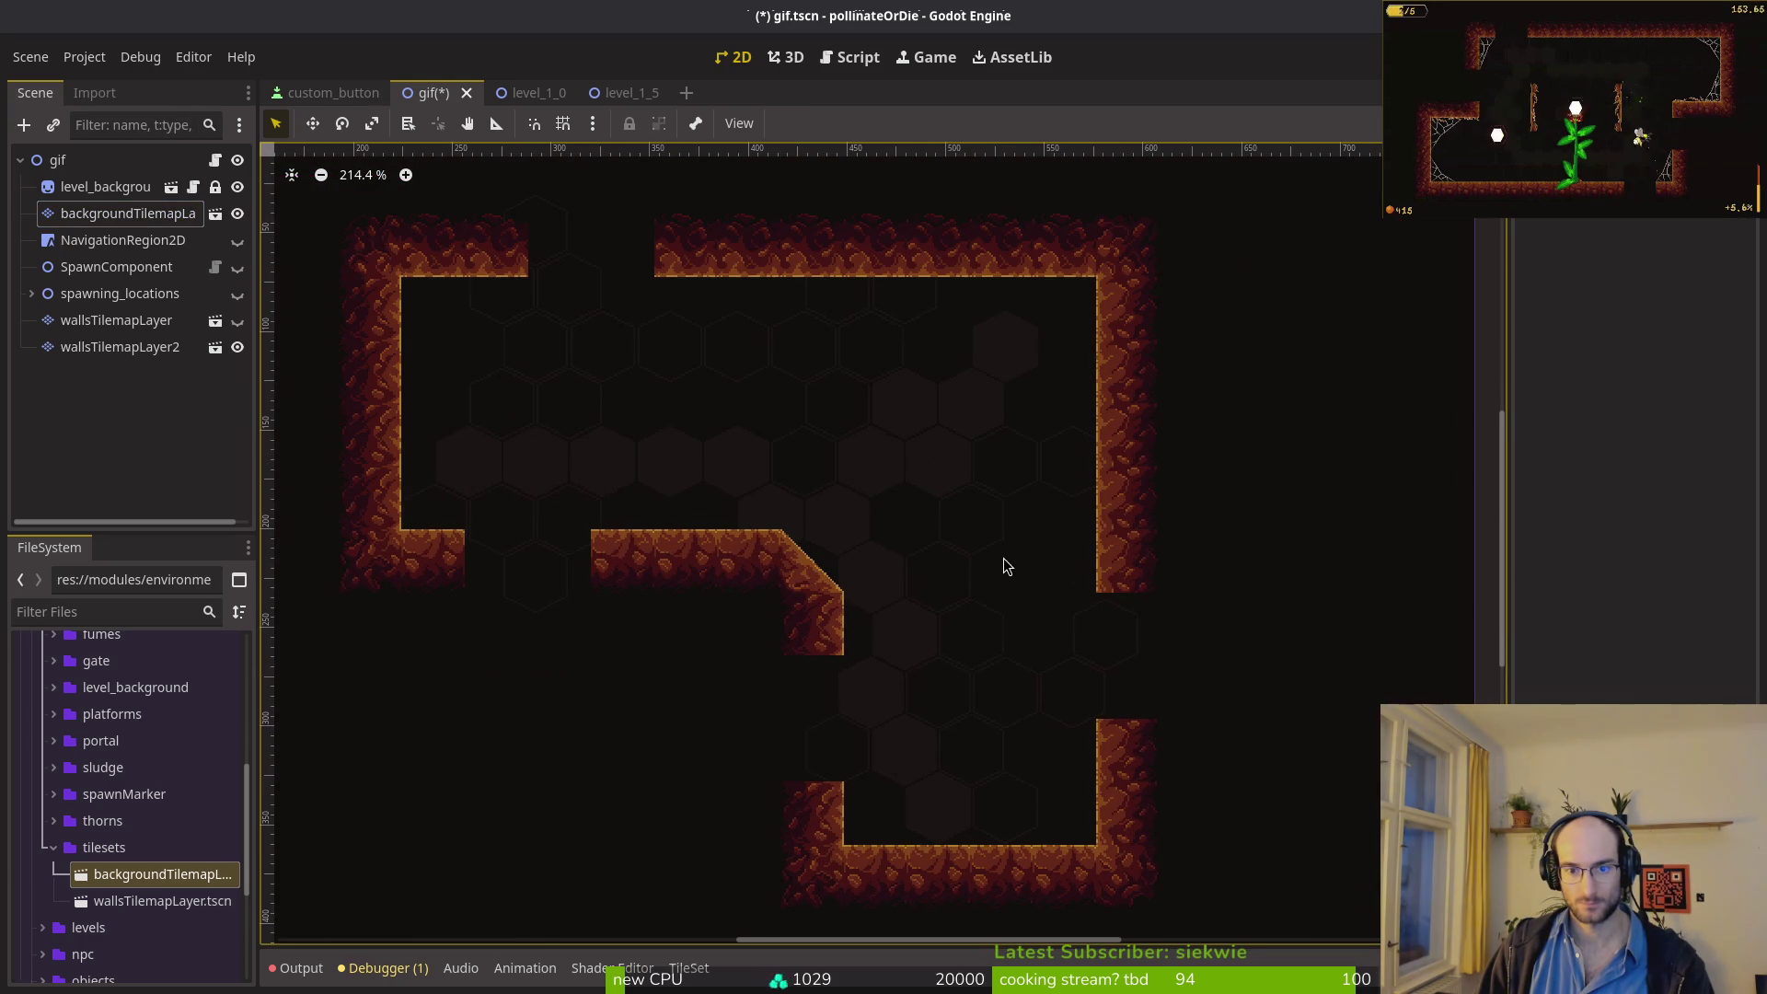
pyautogui.scroll(-2, 875, 539)
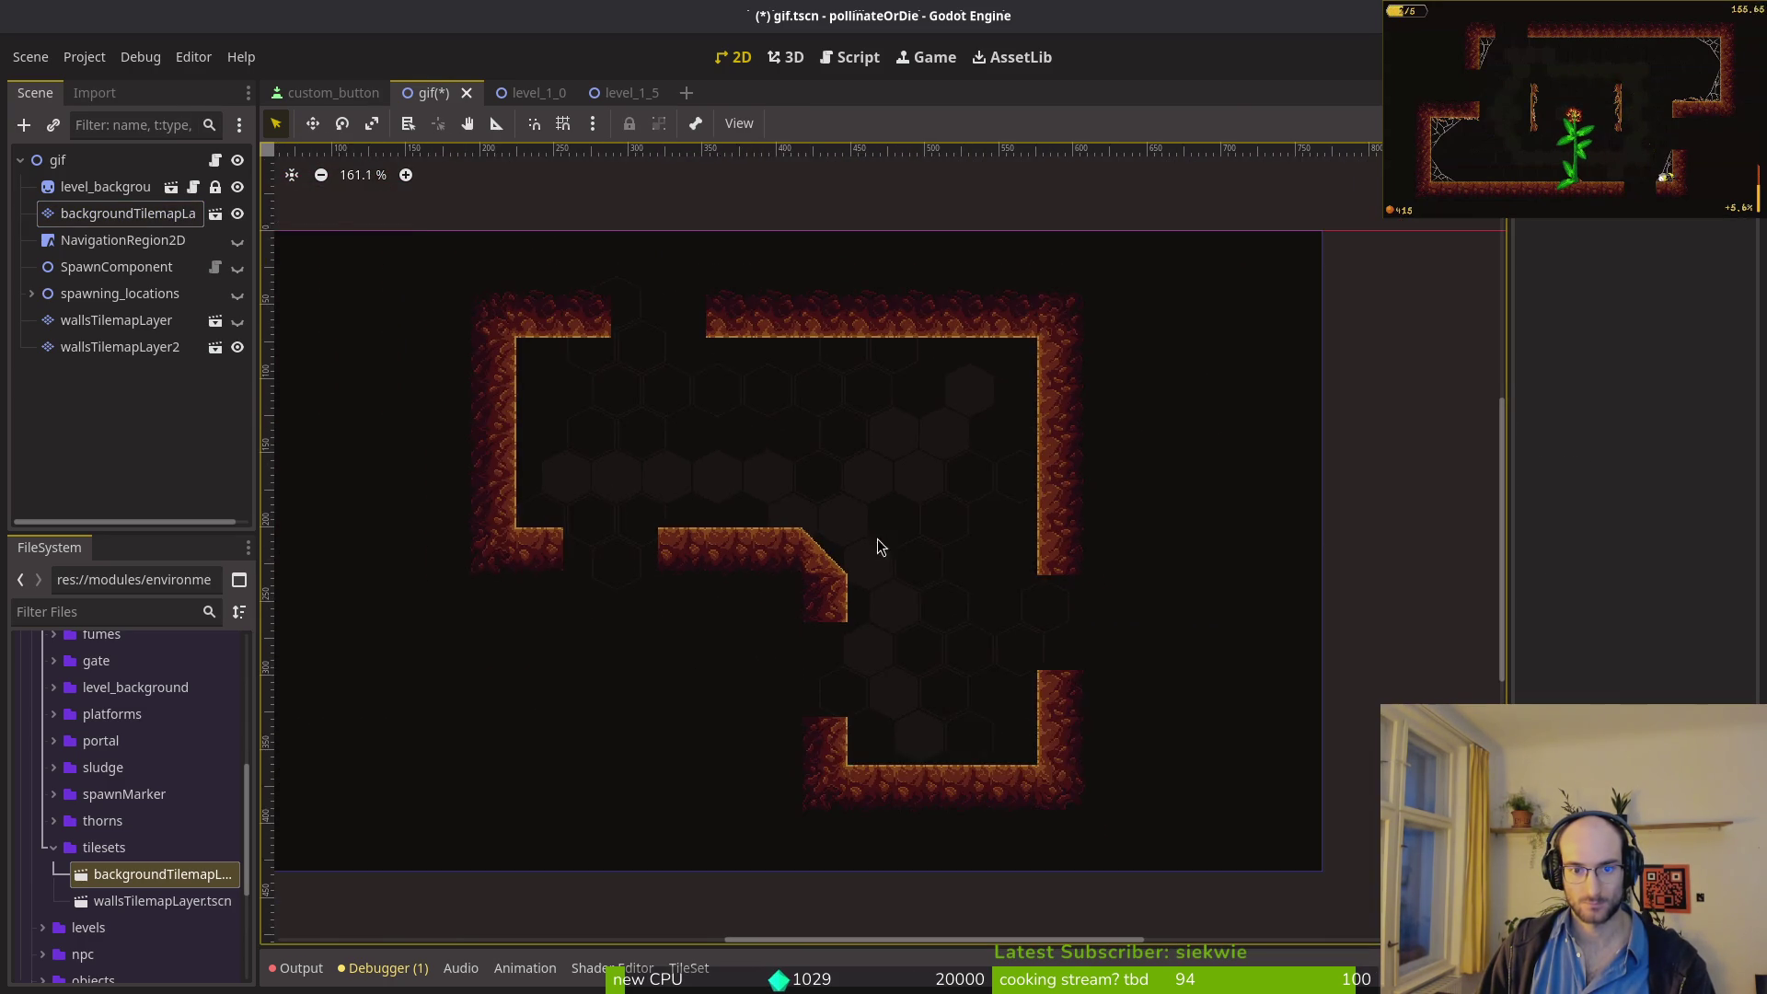
pyautogui.click(865, 552)
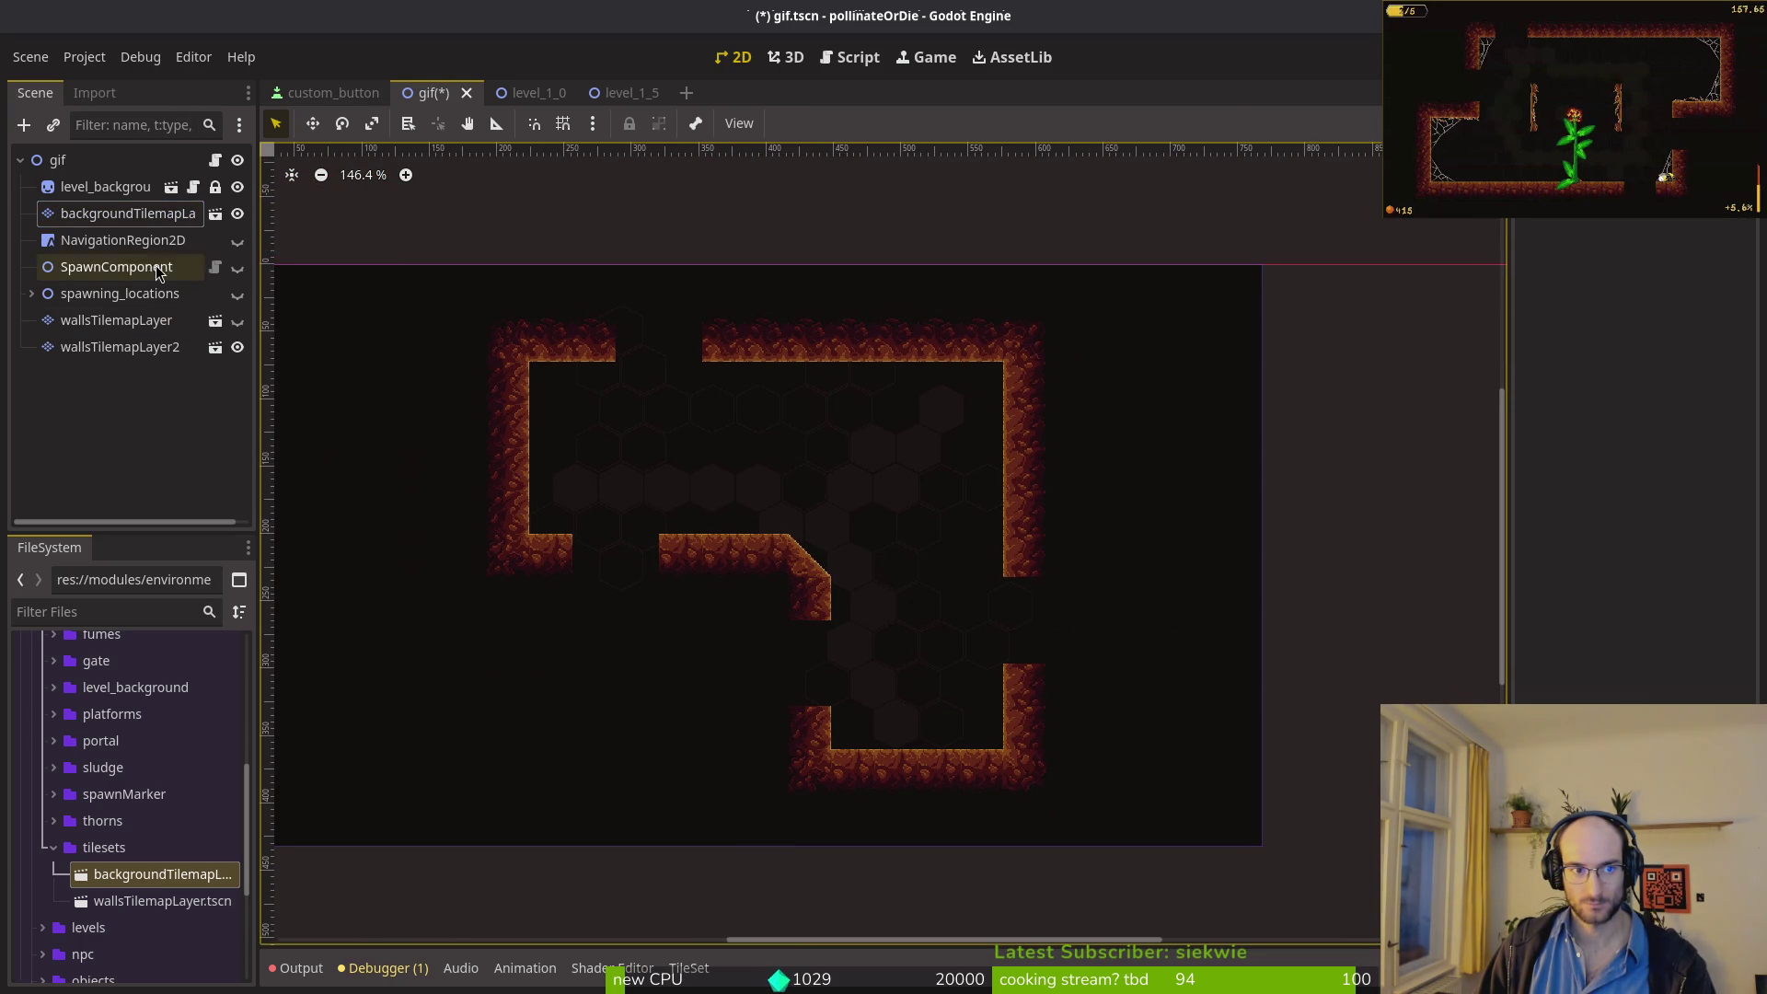
pyautogui.click(634, 359)
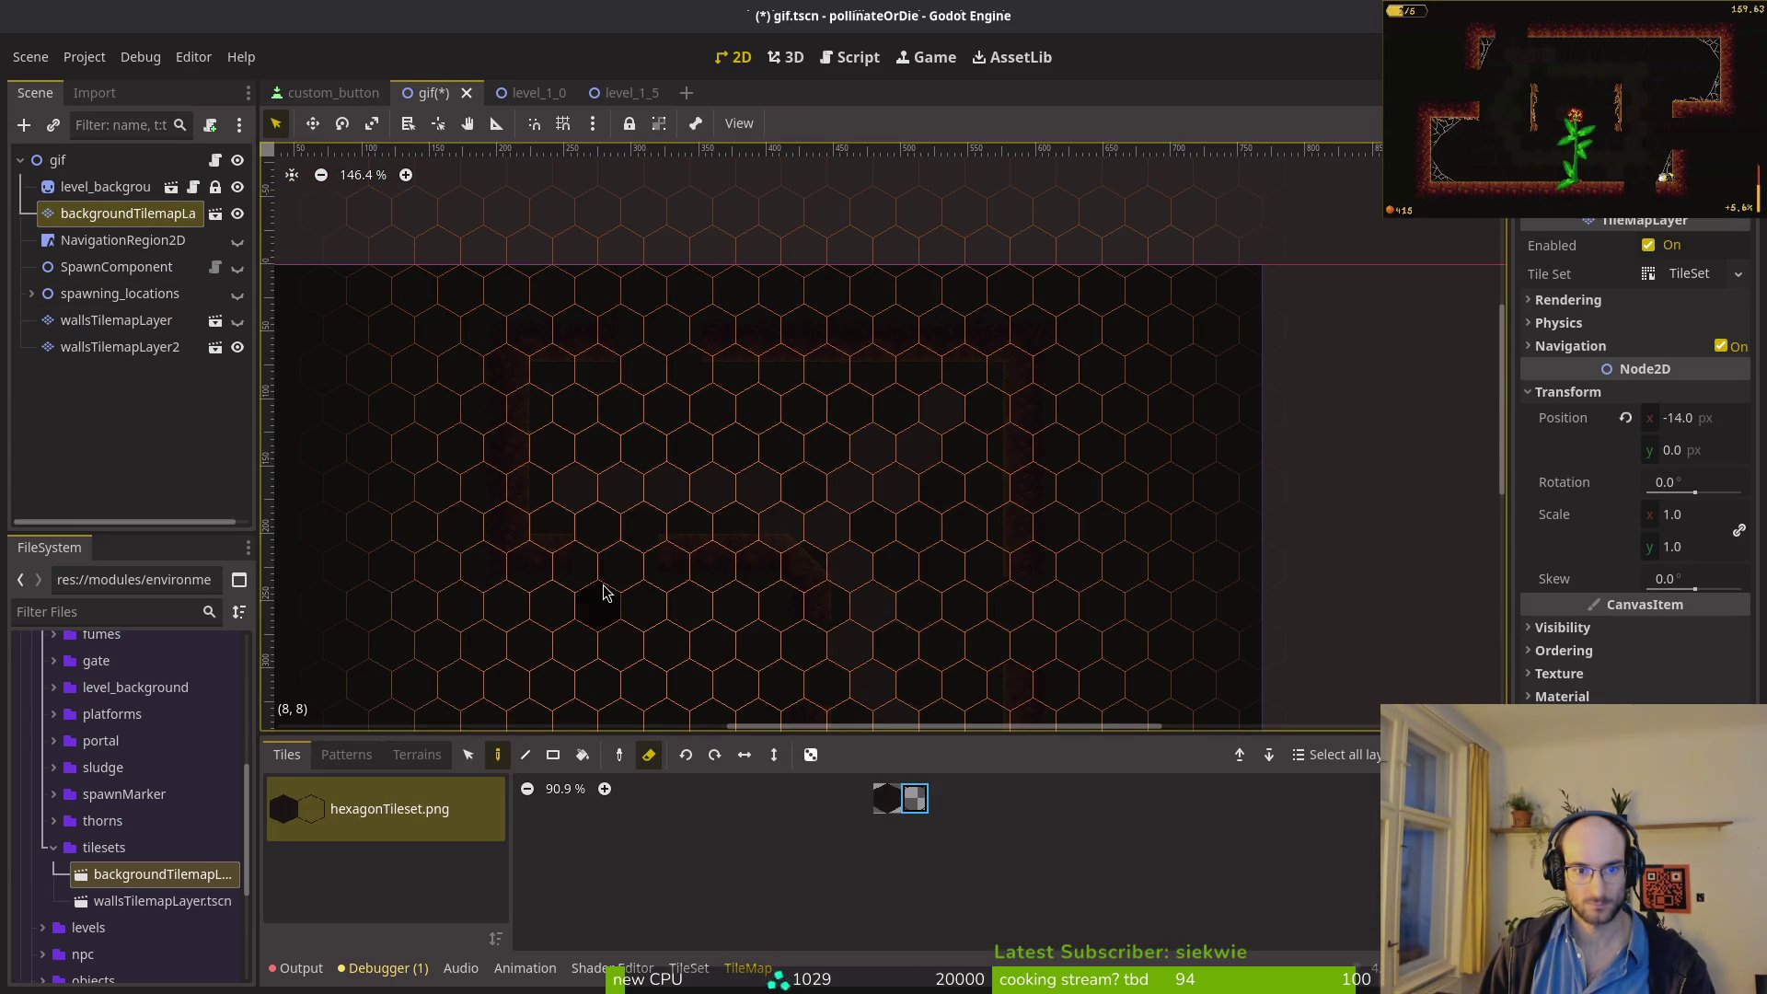
pyautogui.press('Escape')
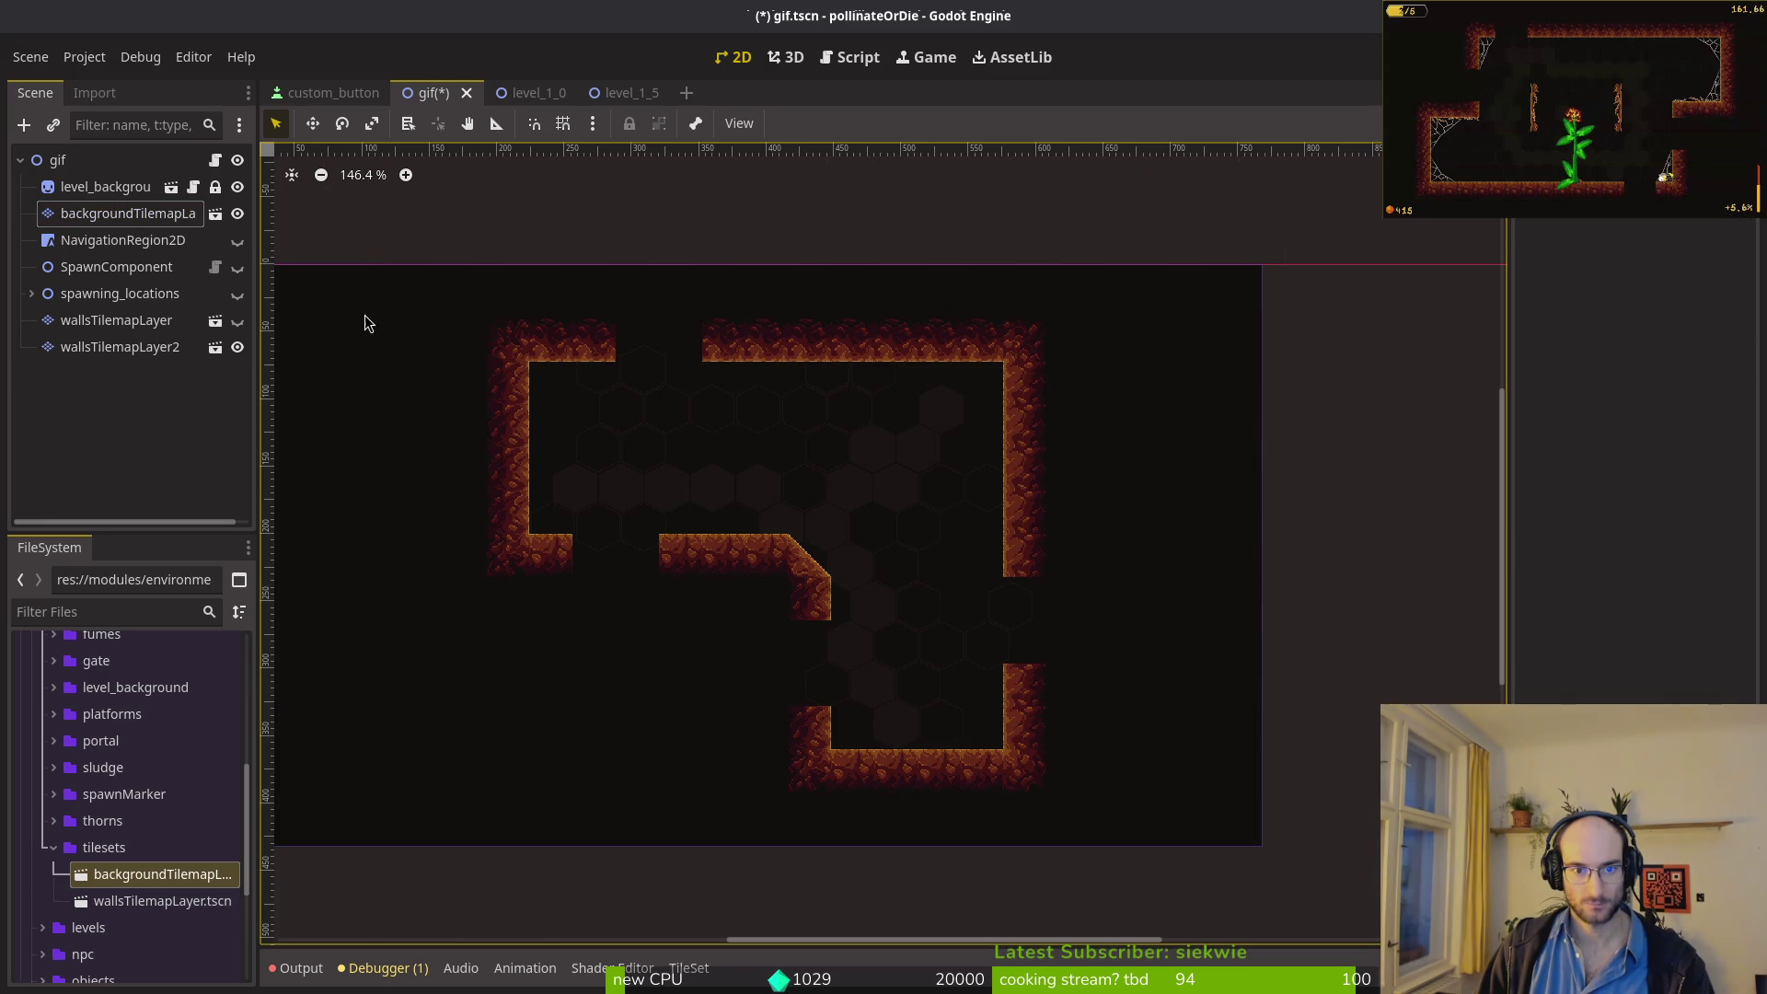
pyautogui.click(364, 334)
pyautogui.click(368, 336)
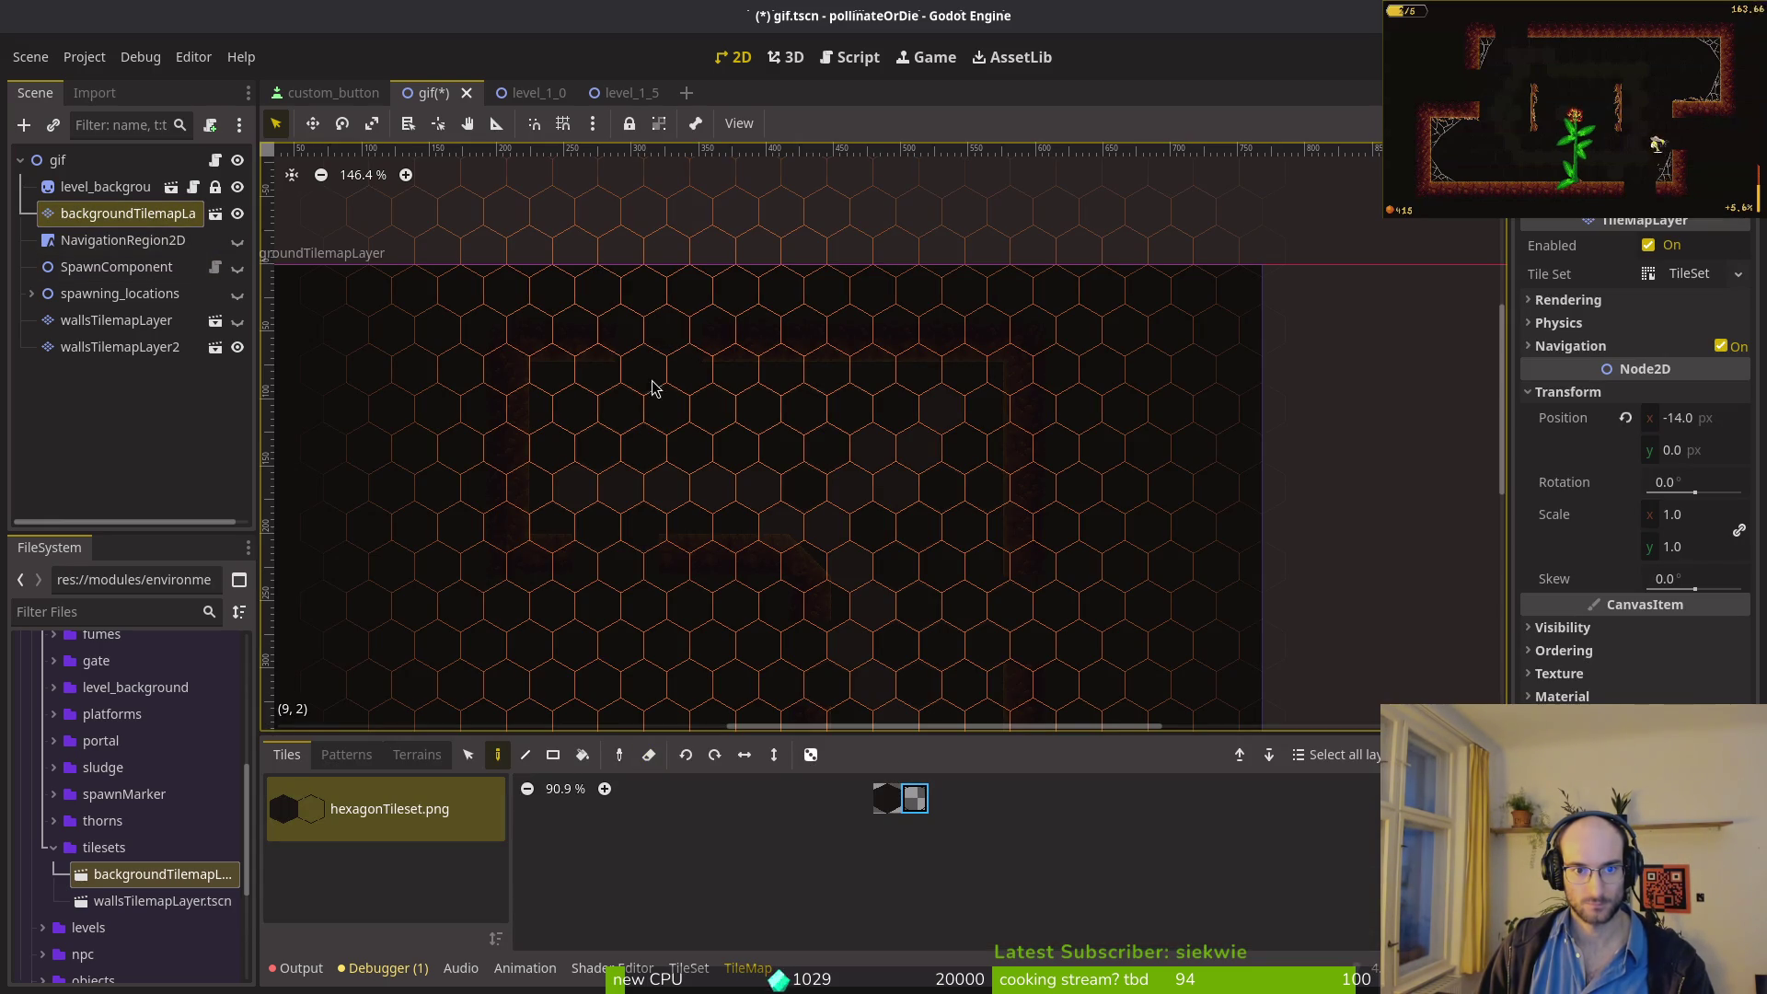
pyautogui.press('Escape')
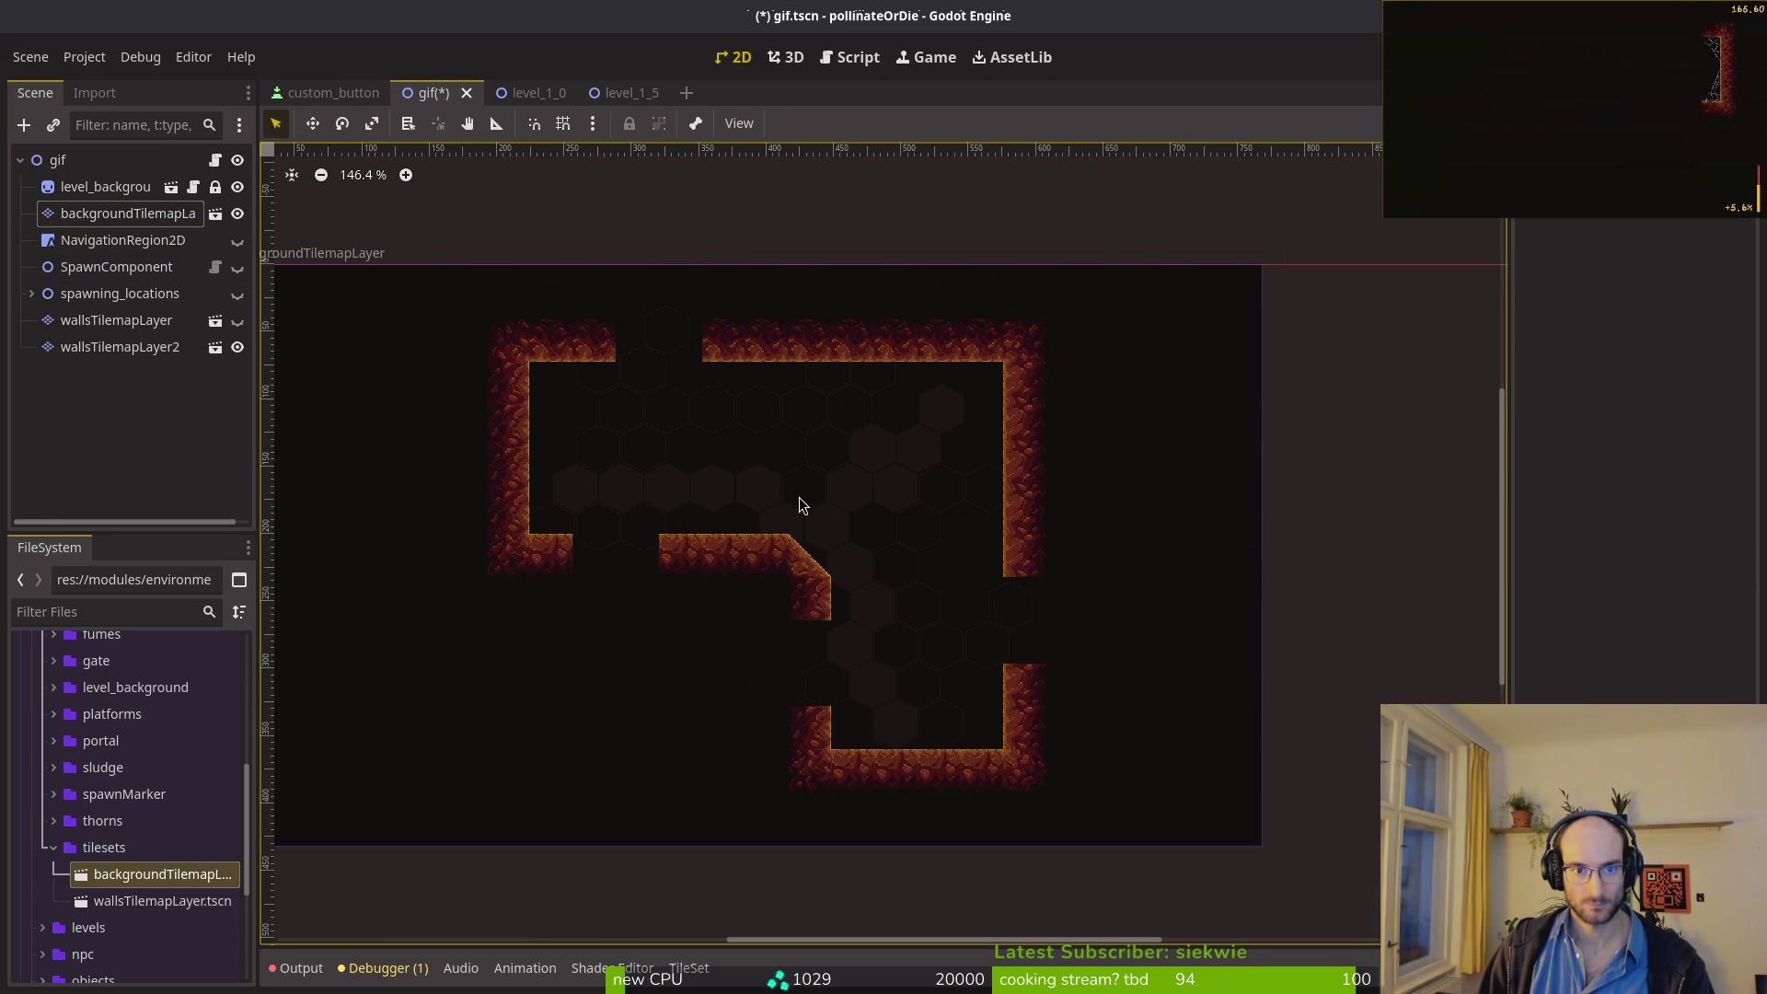
pyautogui.scroll(1, 887, 502)
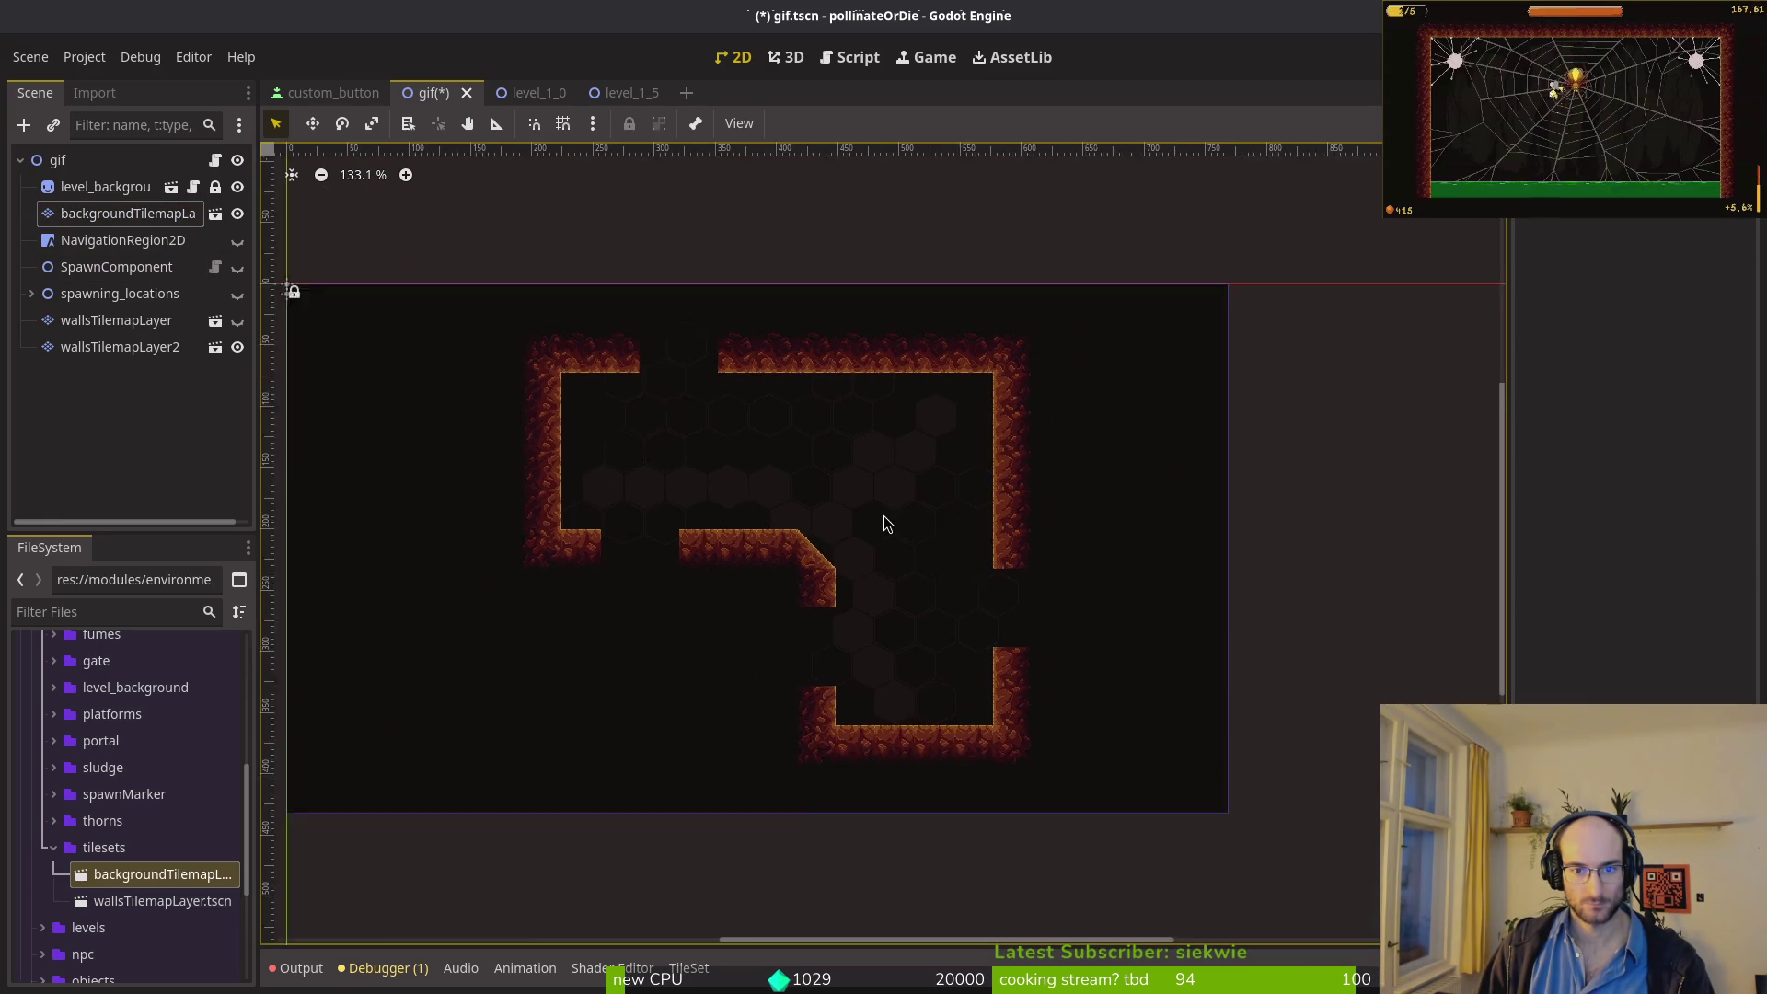
# - Hide wallsTilemapLayer2 and save the gif scene
pyautogui.click(238, 347)
pyautogui.hotkey('ctrl', 's')
pyautogui.moveTo(766, 540); pyautogui.dragTo(868, 529)
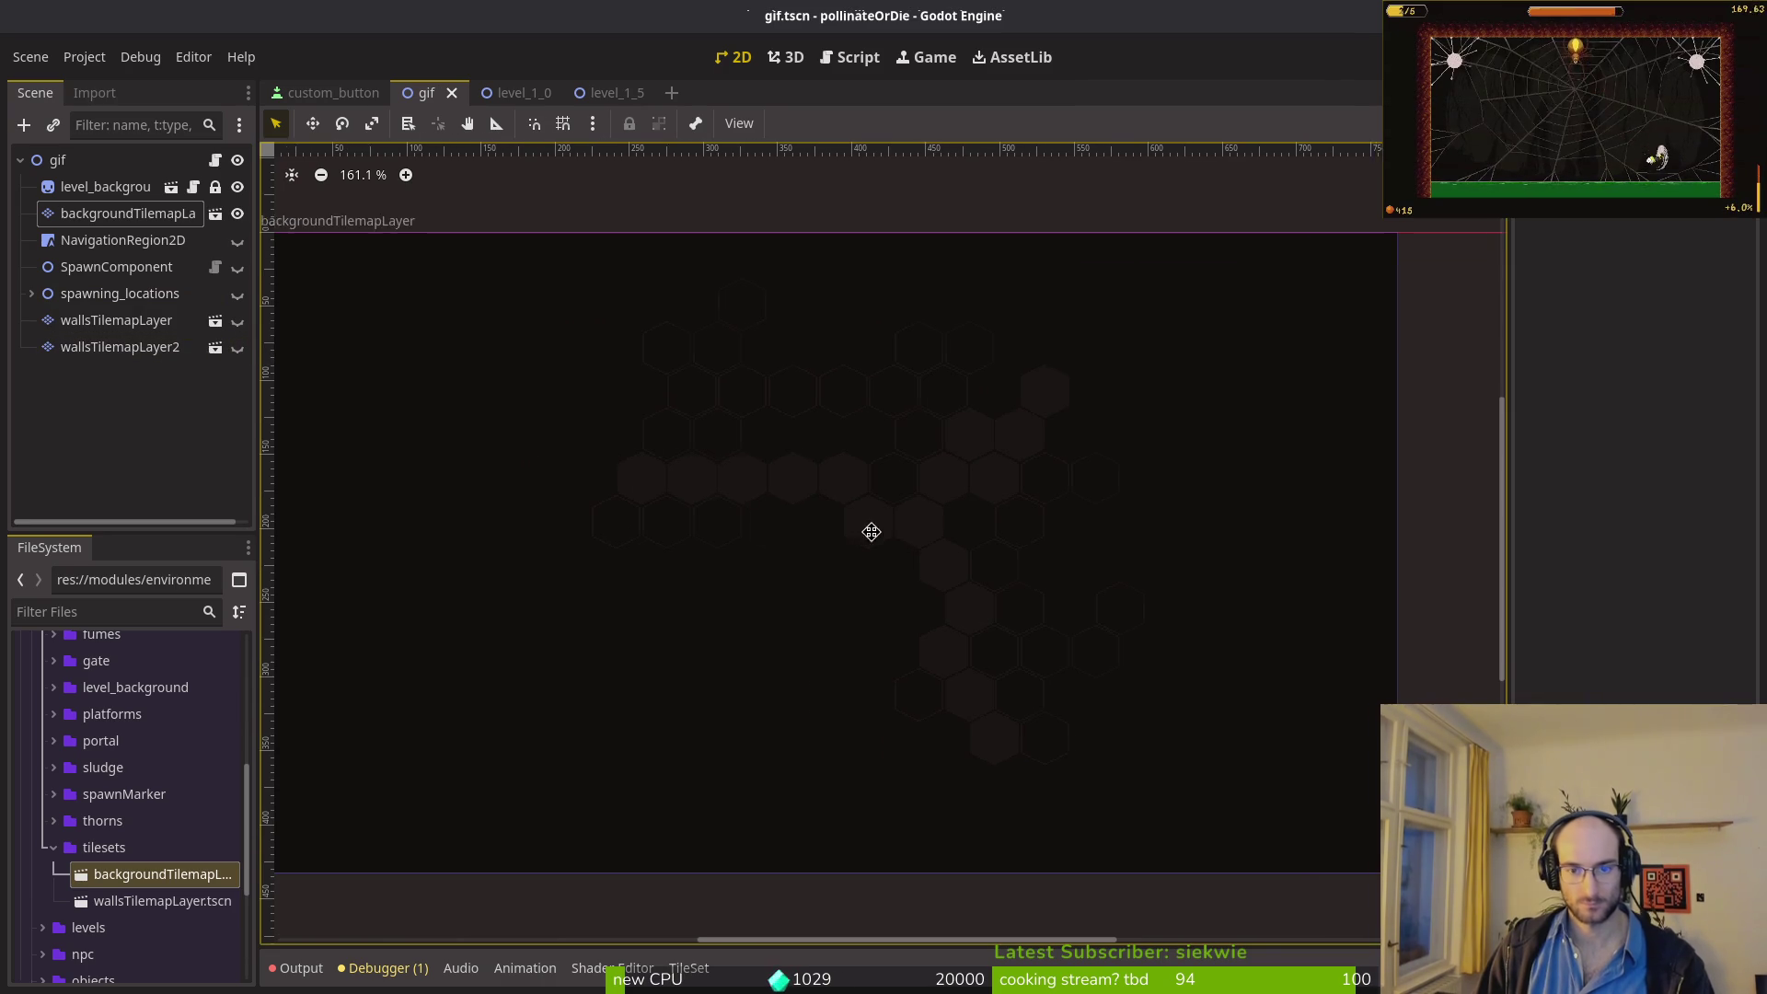
# - Run the game briefly, then open the user data folder and select Screenshot.png
pyautogui.press('F5')
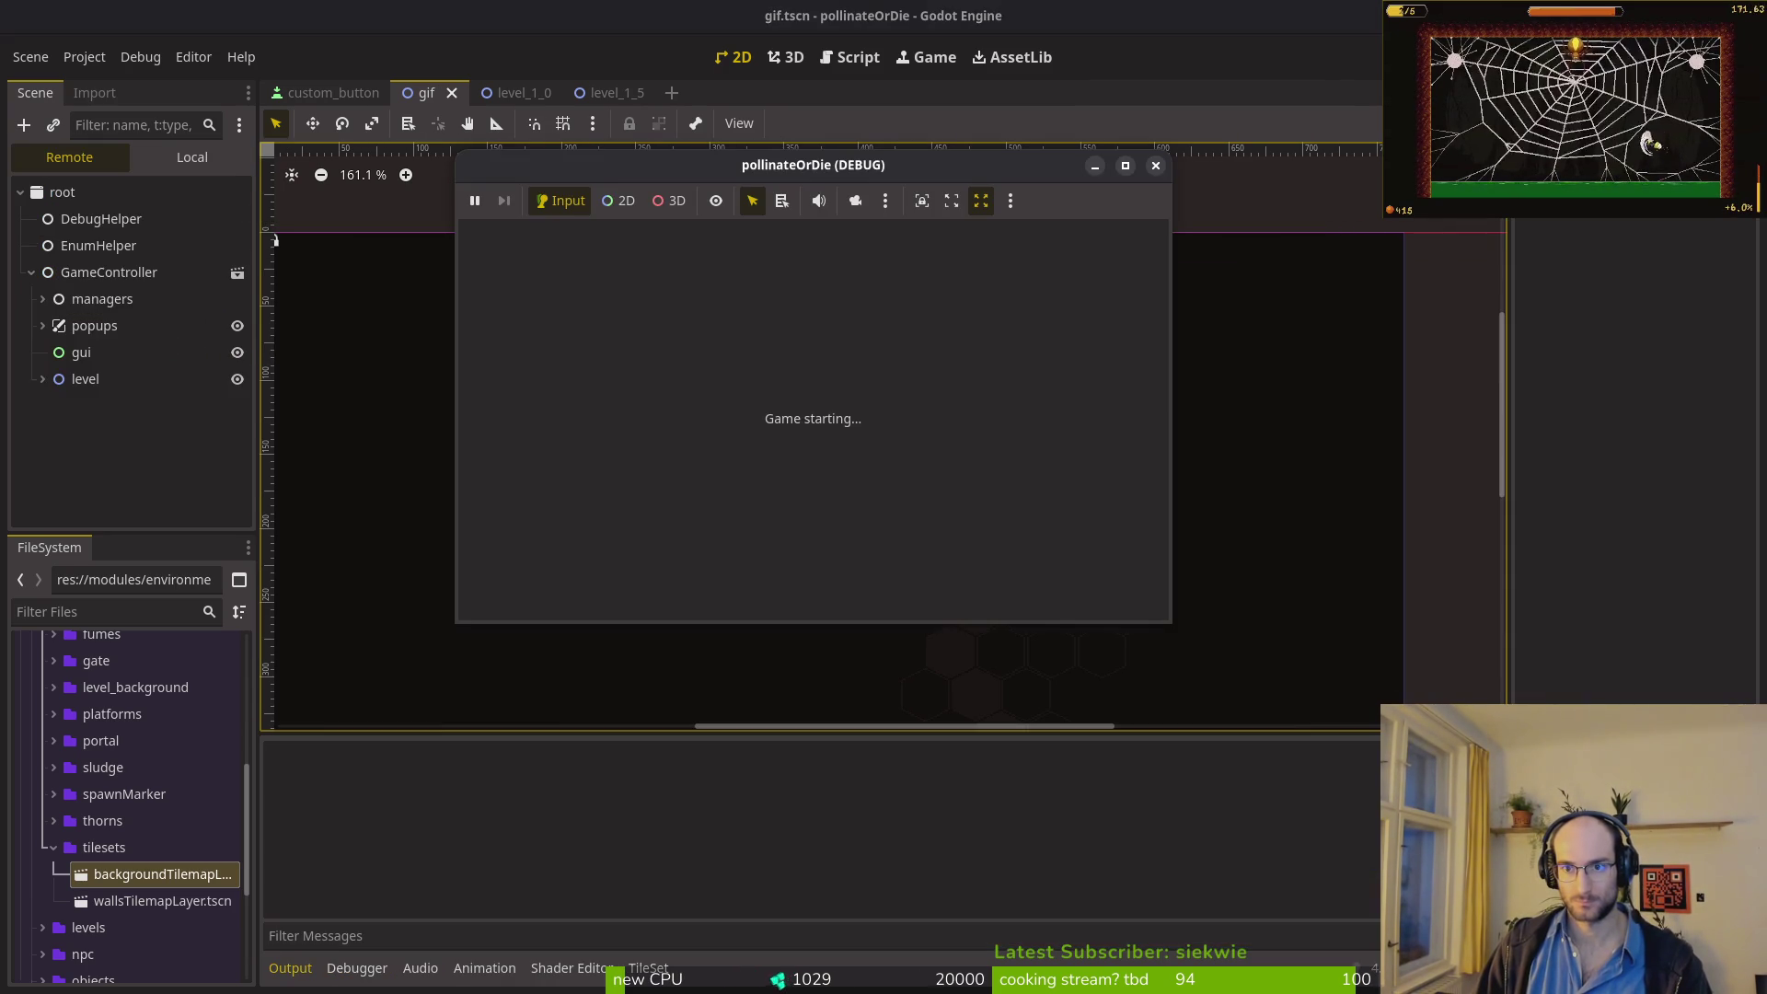
pyautogui.click(1157, 166)
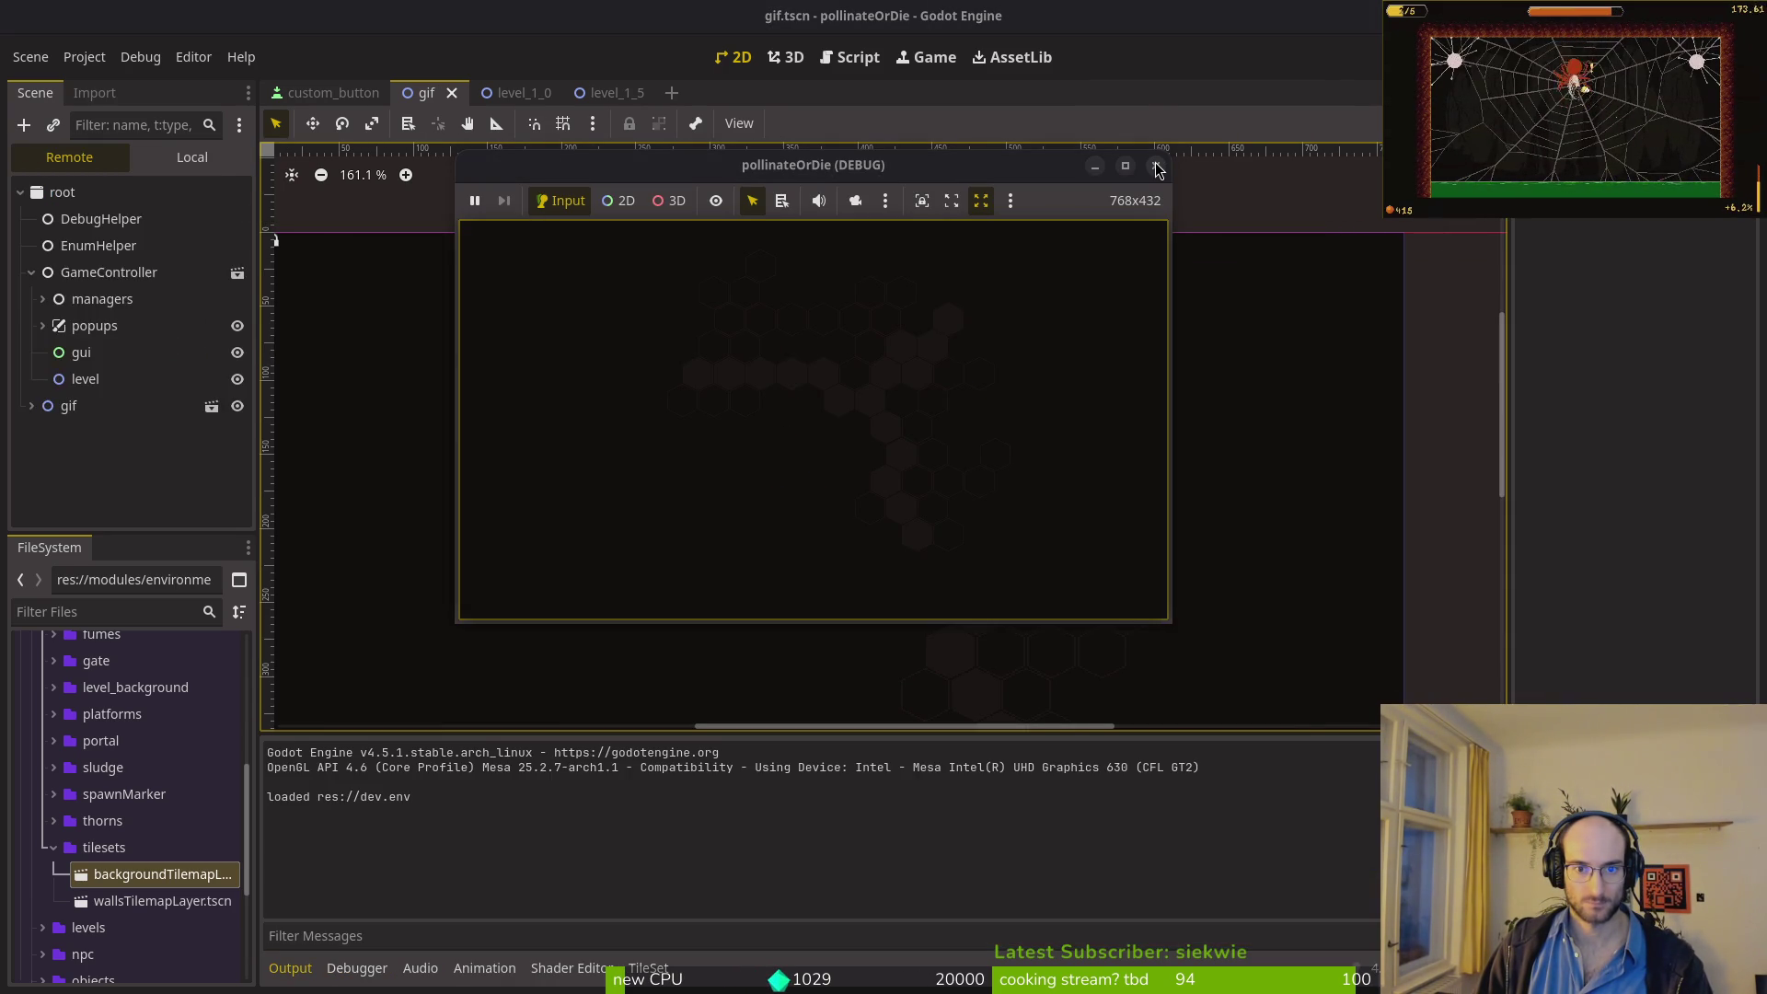
pyautogui.click(87, 58)
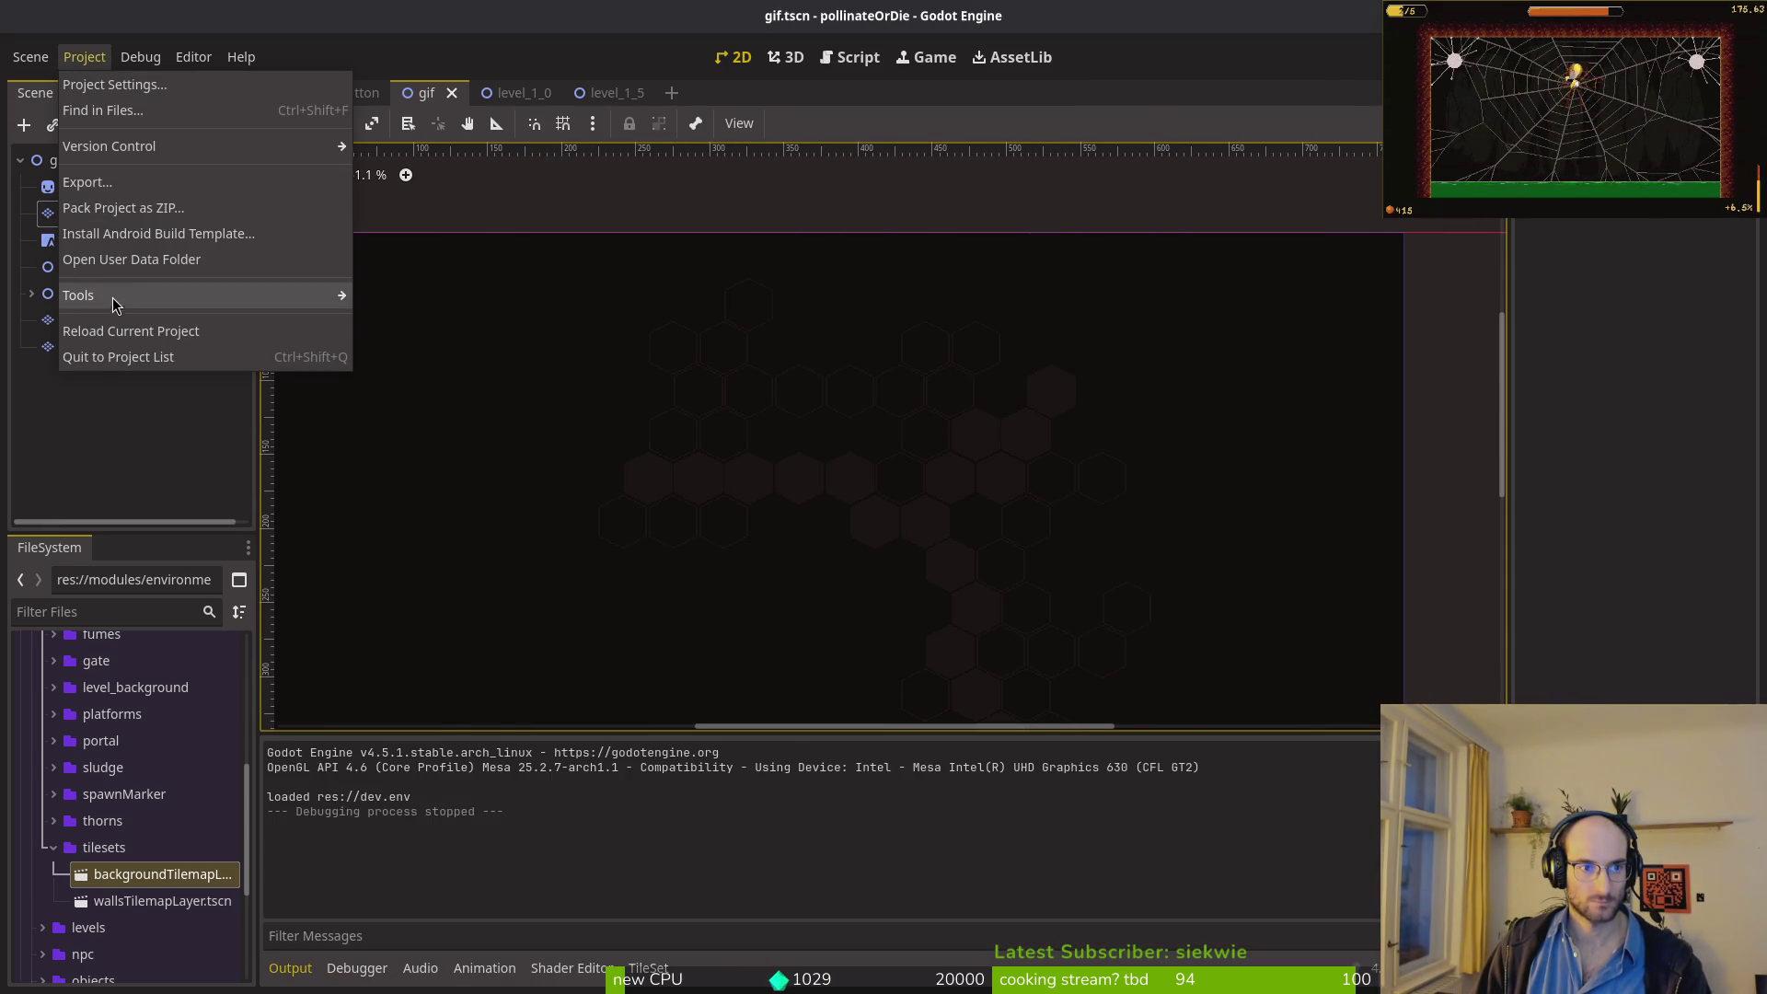
pyautogui.click(148, 261)
pyautogui.click(886, 405)
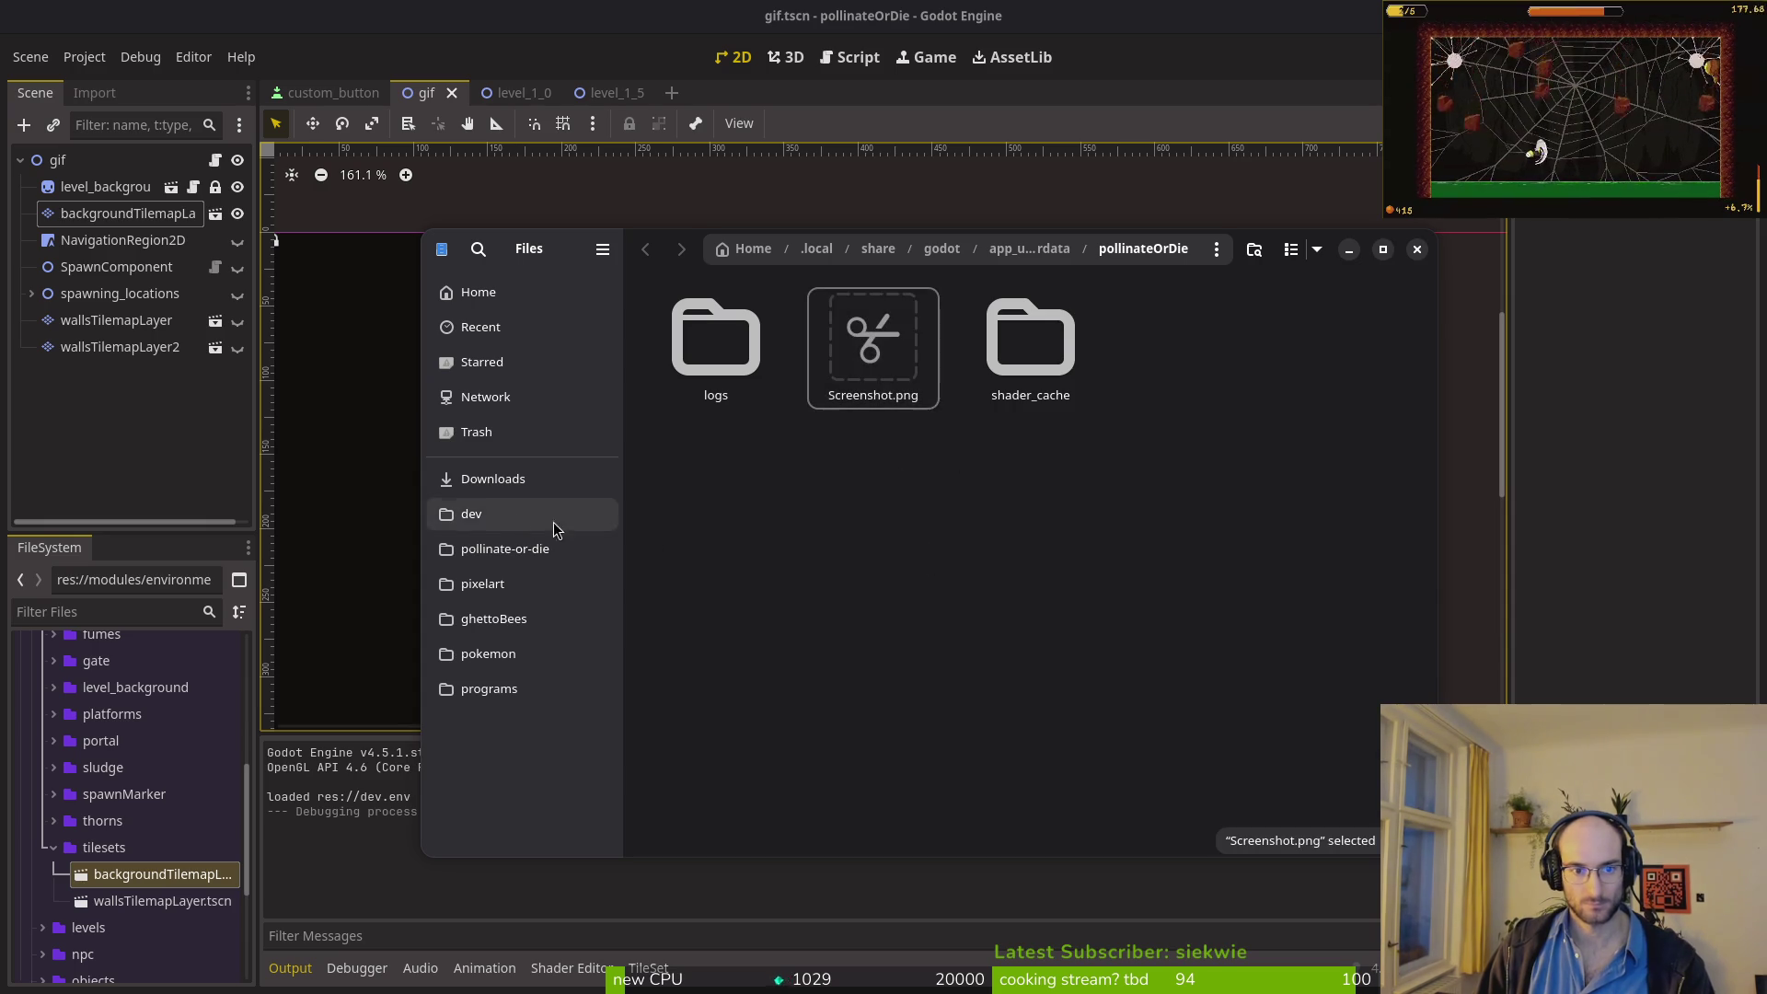
# - Paste the screenshot into assets/art/backgrounds as 1_5_BG.png and return to Godot
pyautogui.click(515, 549)
pyautogui.doubleClick(841, 334)
pyautogui.doubleClick(698, 373)
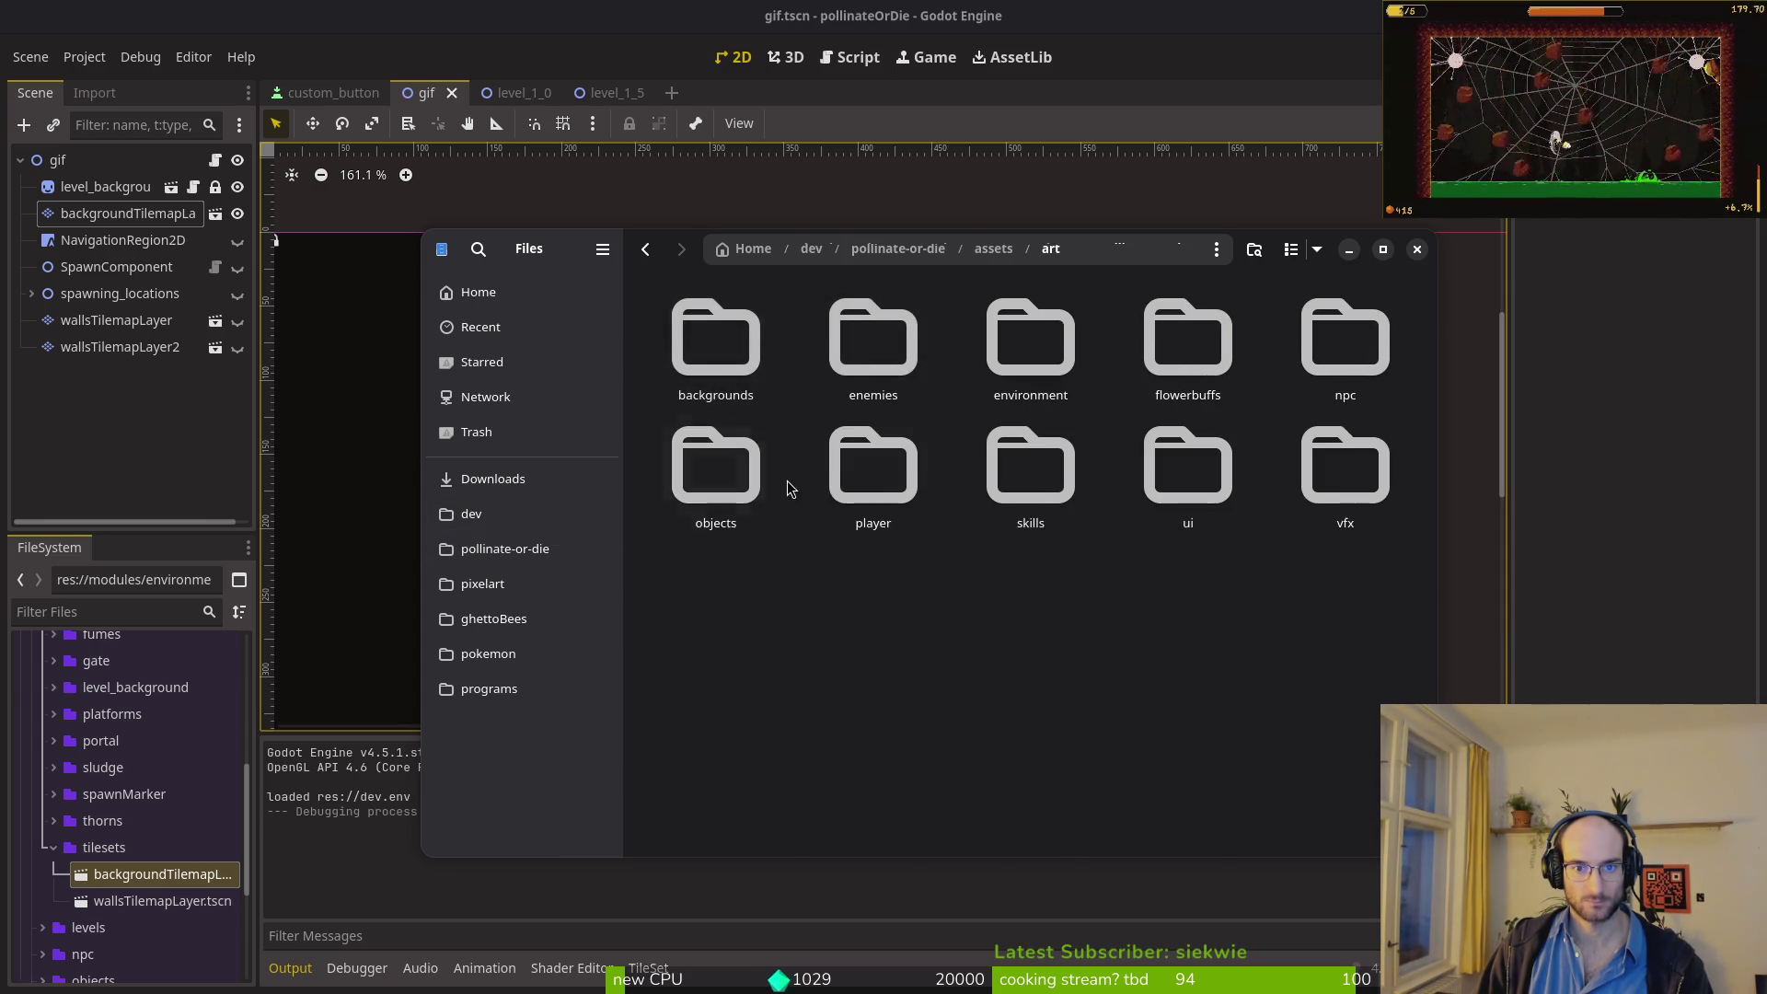
pyautogui.doubleClick(702, 376)
pyautogui.hotkey('ctrl', 'v')
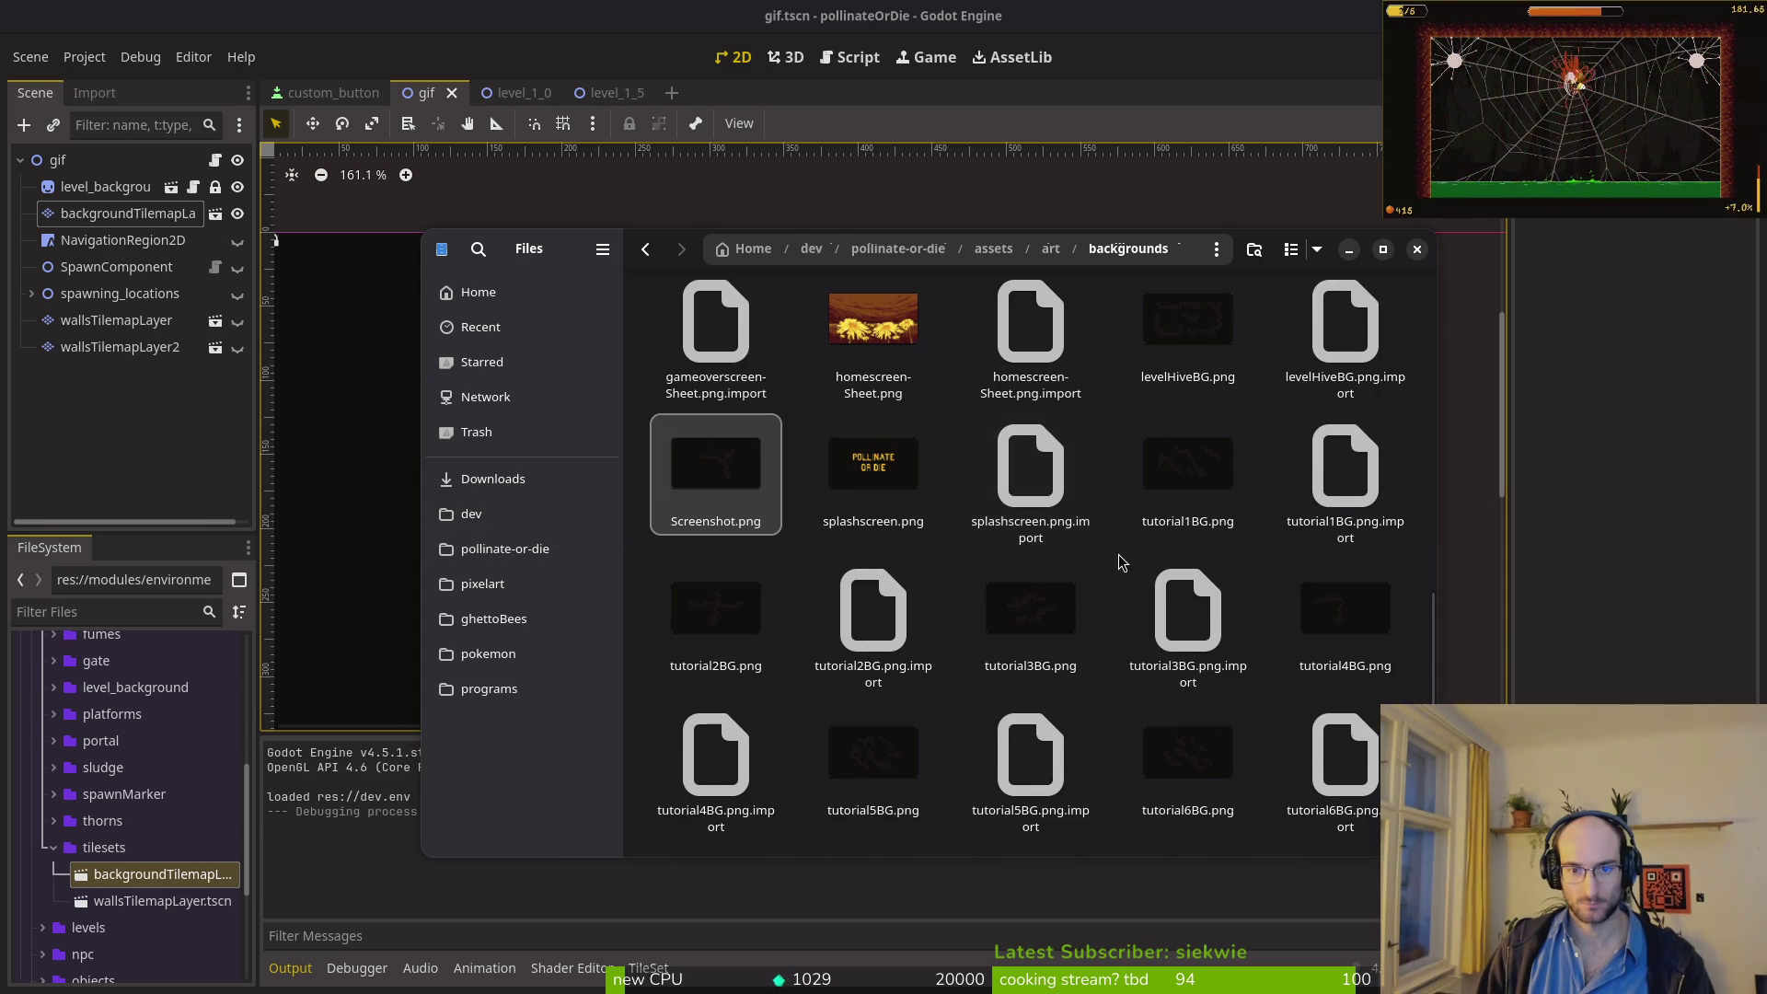
pyautogui.press('F2')
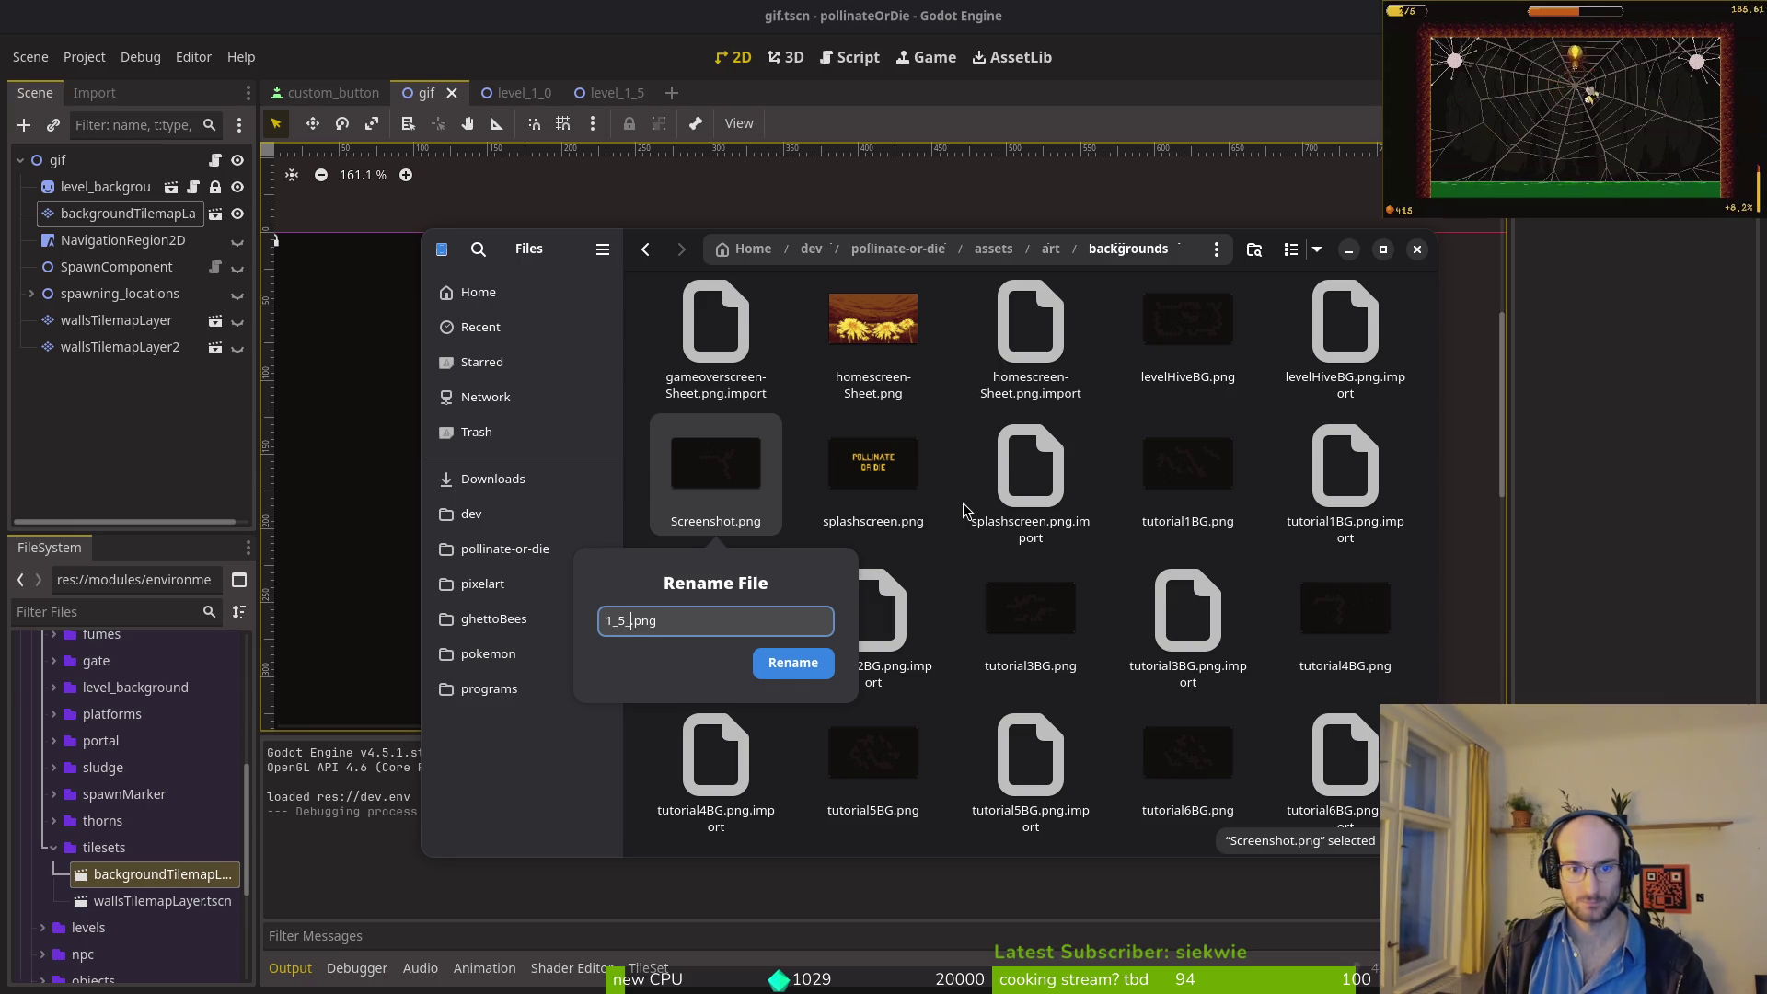
pyautogui.press('Return')
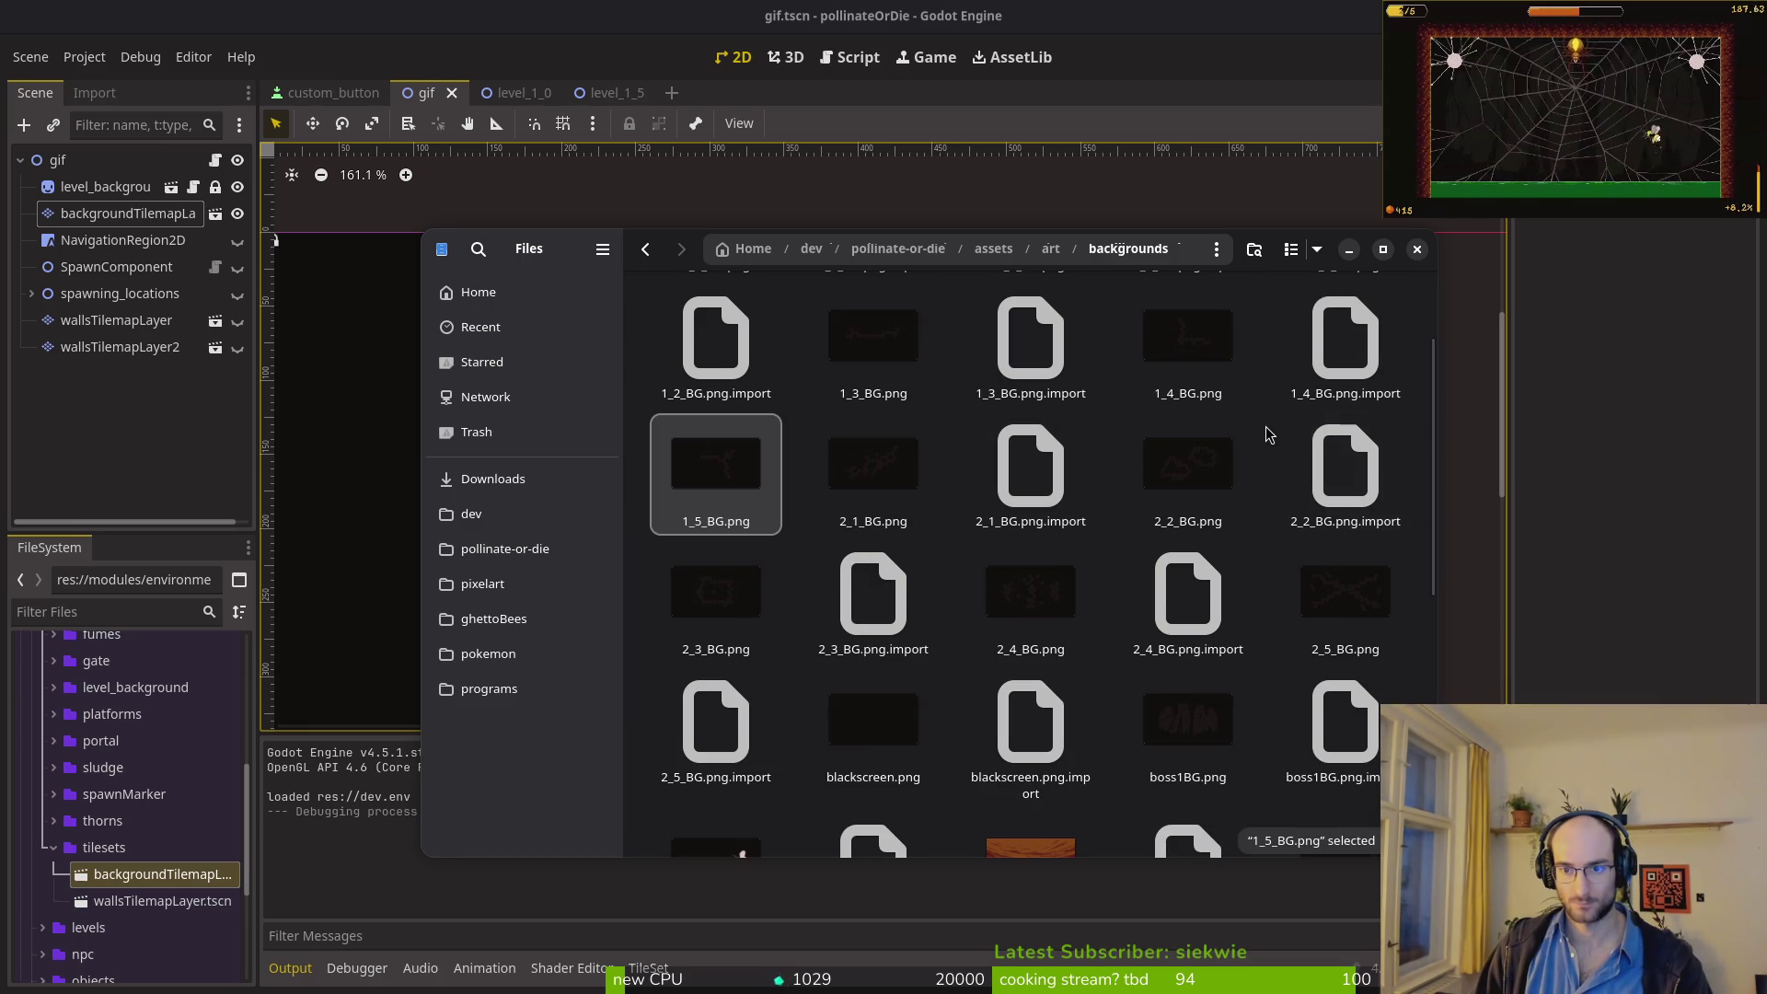
pyautogui.click(1416, 249)
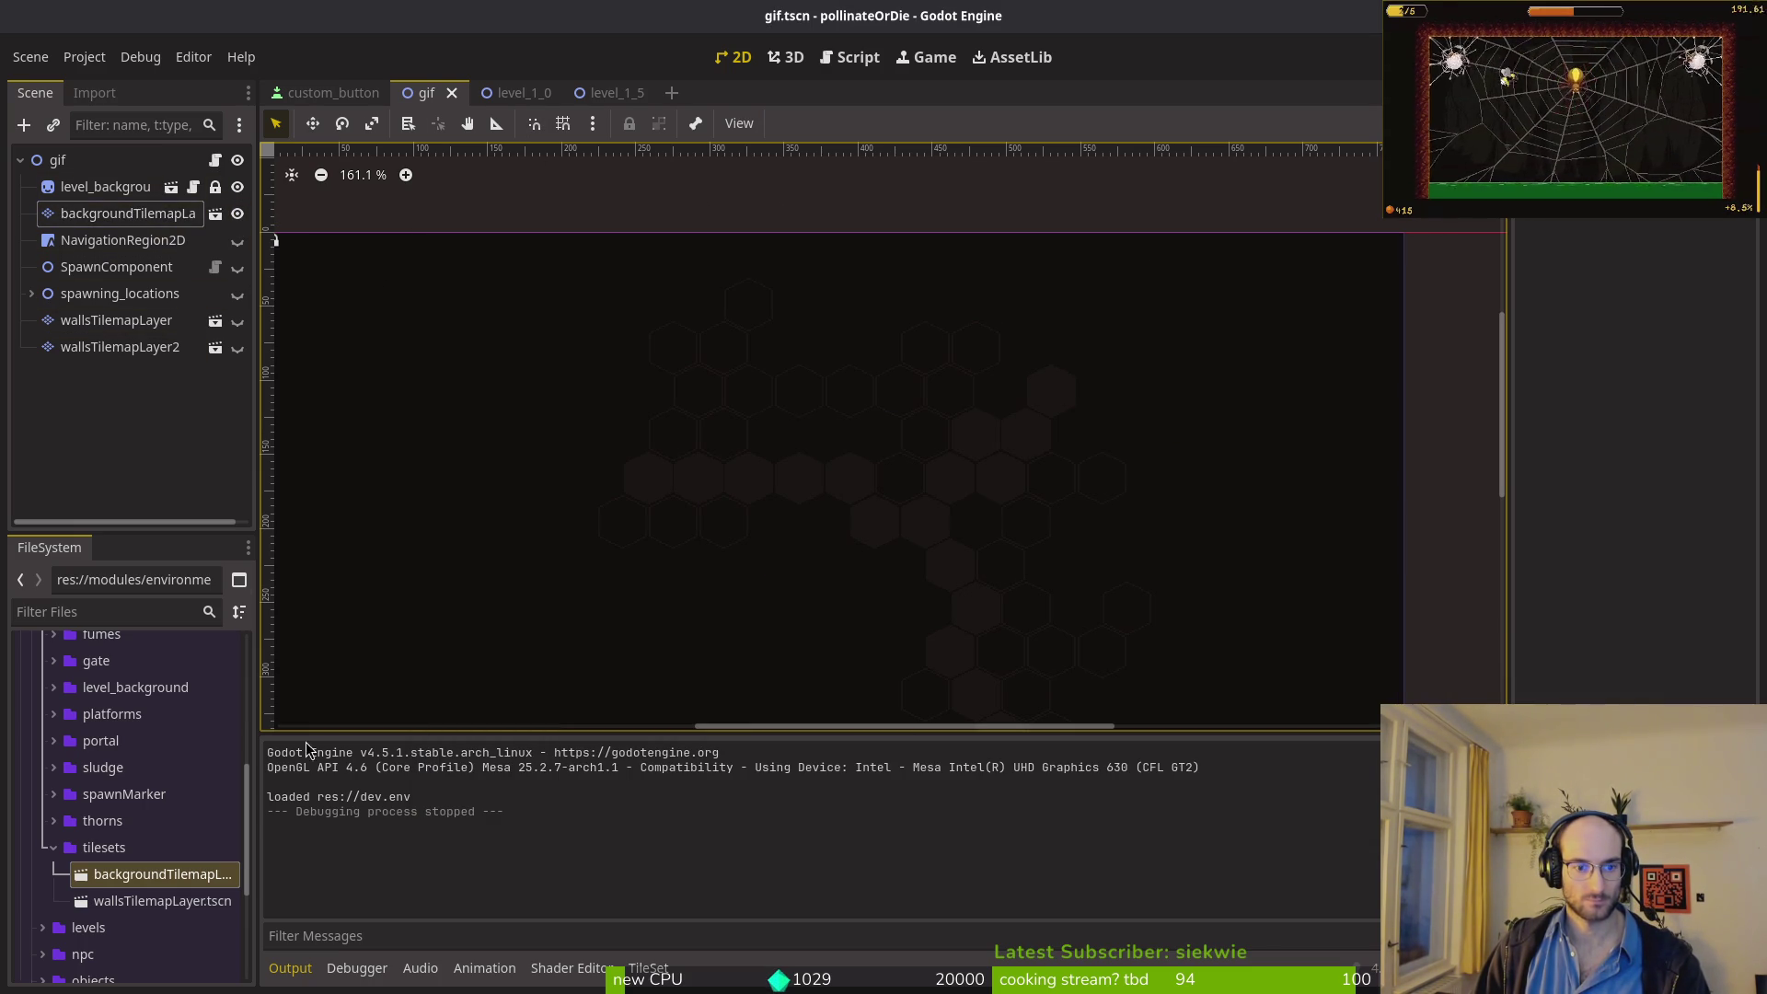
pyautogui.click(205, 224)
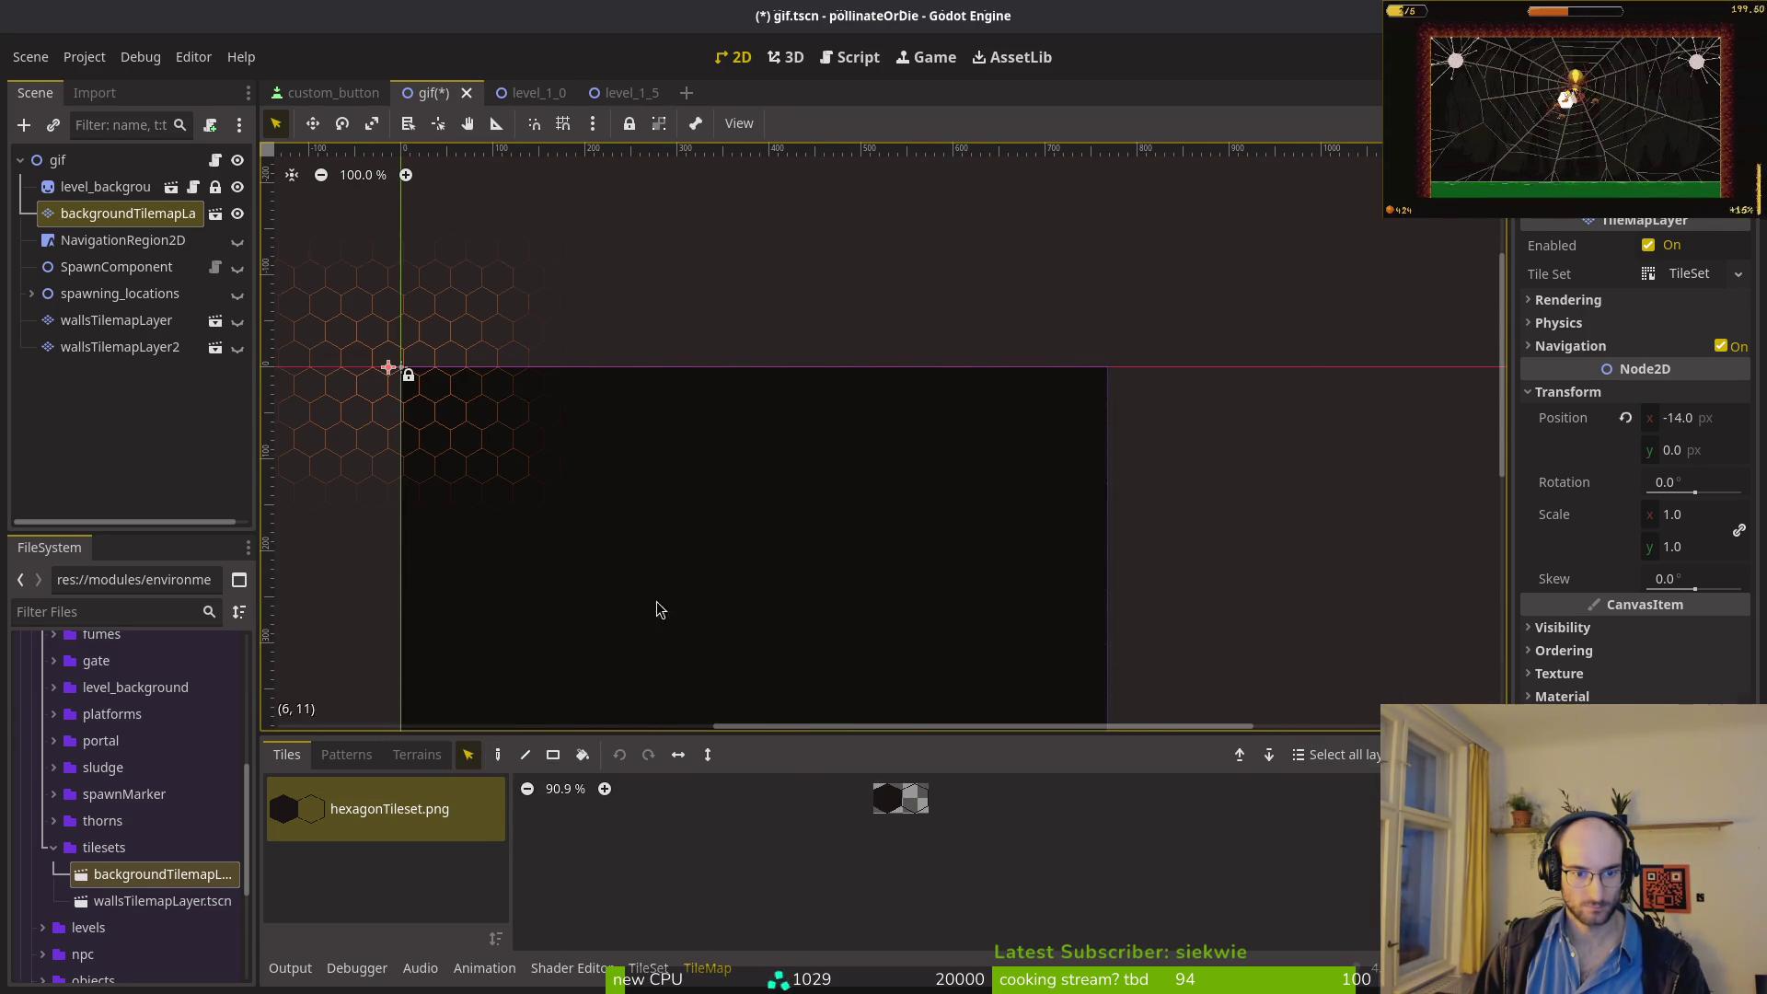
# - Save the gif scene and open level_1_6.tscn through the resource search
pyautogui.click(643, 655)
pyautogui.hotkey('ctrl', 's')
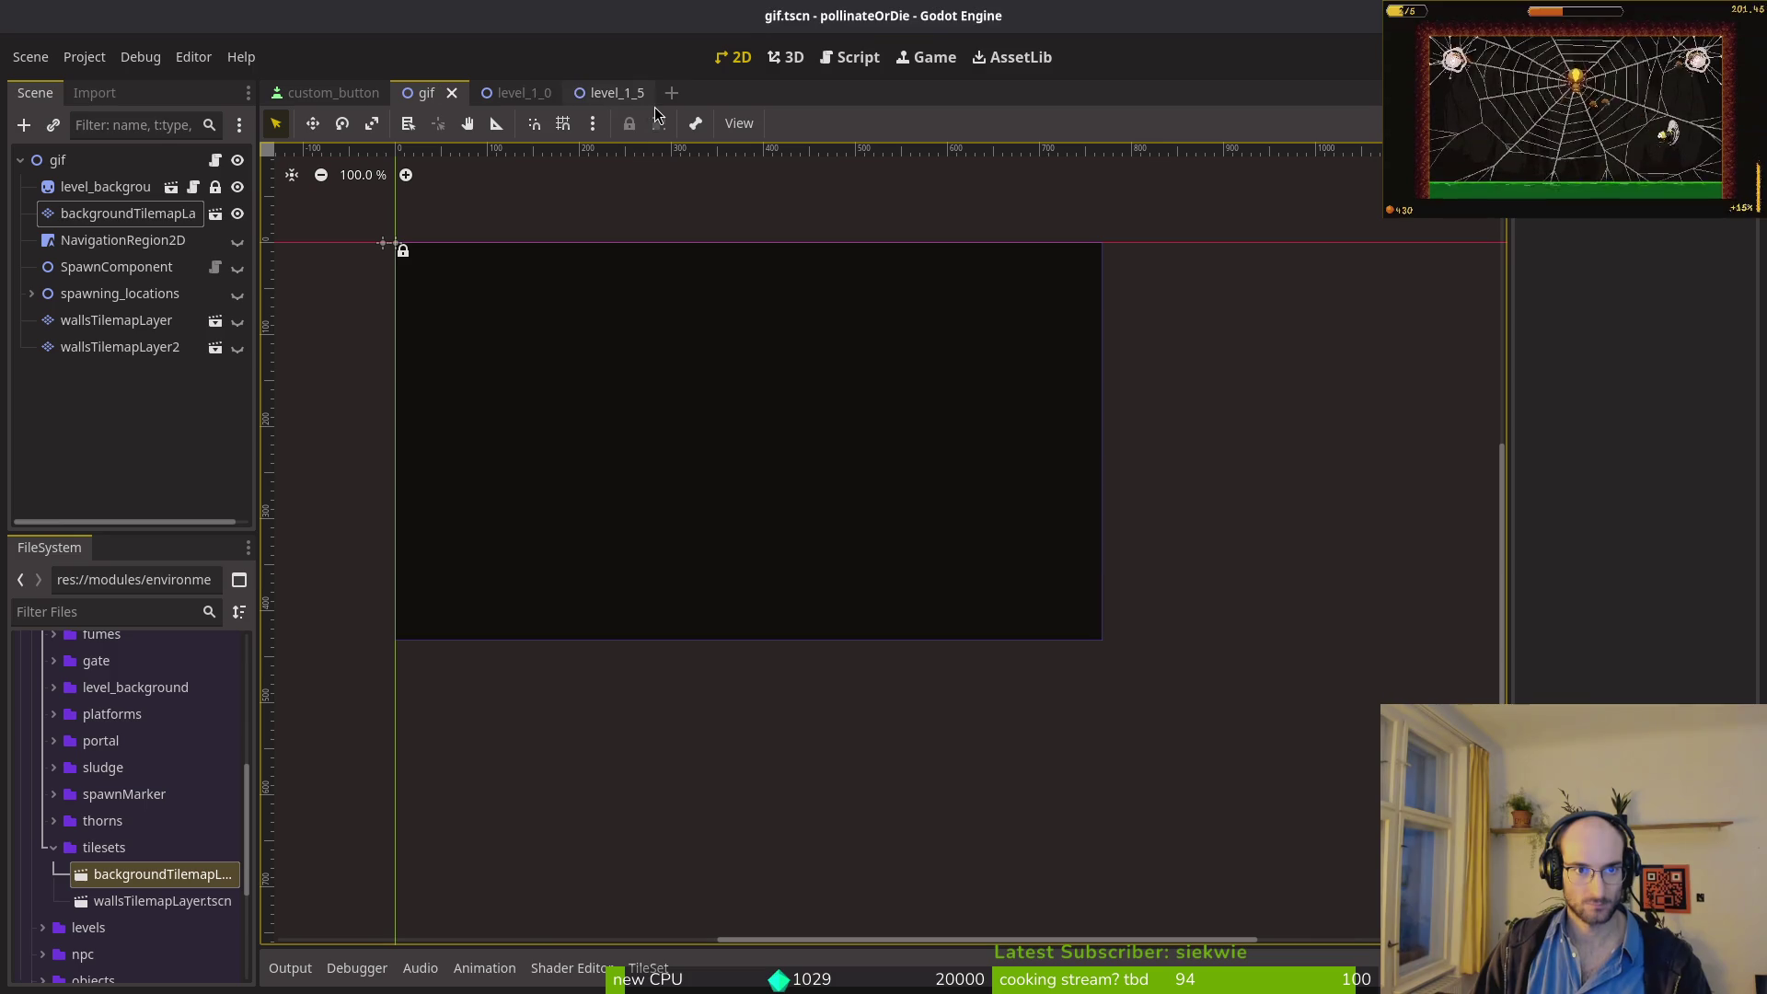
pyautogui.hotkey('shift', 'alt', 'o')
pyautogui.write('15')
pyautogui.press('BackSpace')
pyautogui.write('6ts')
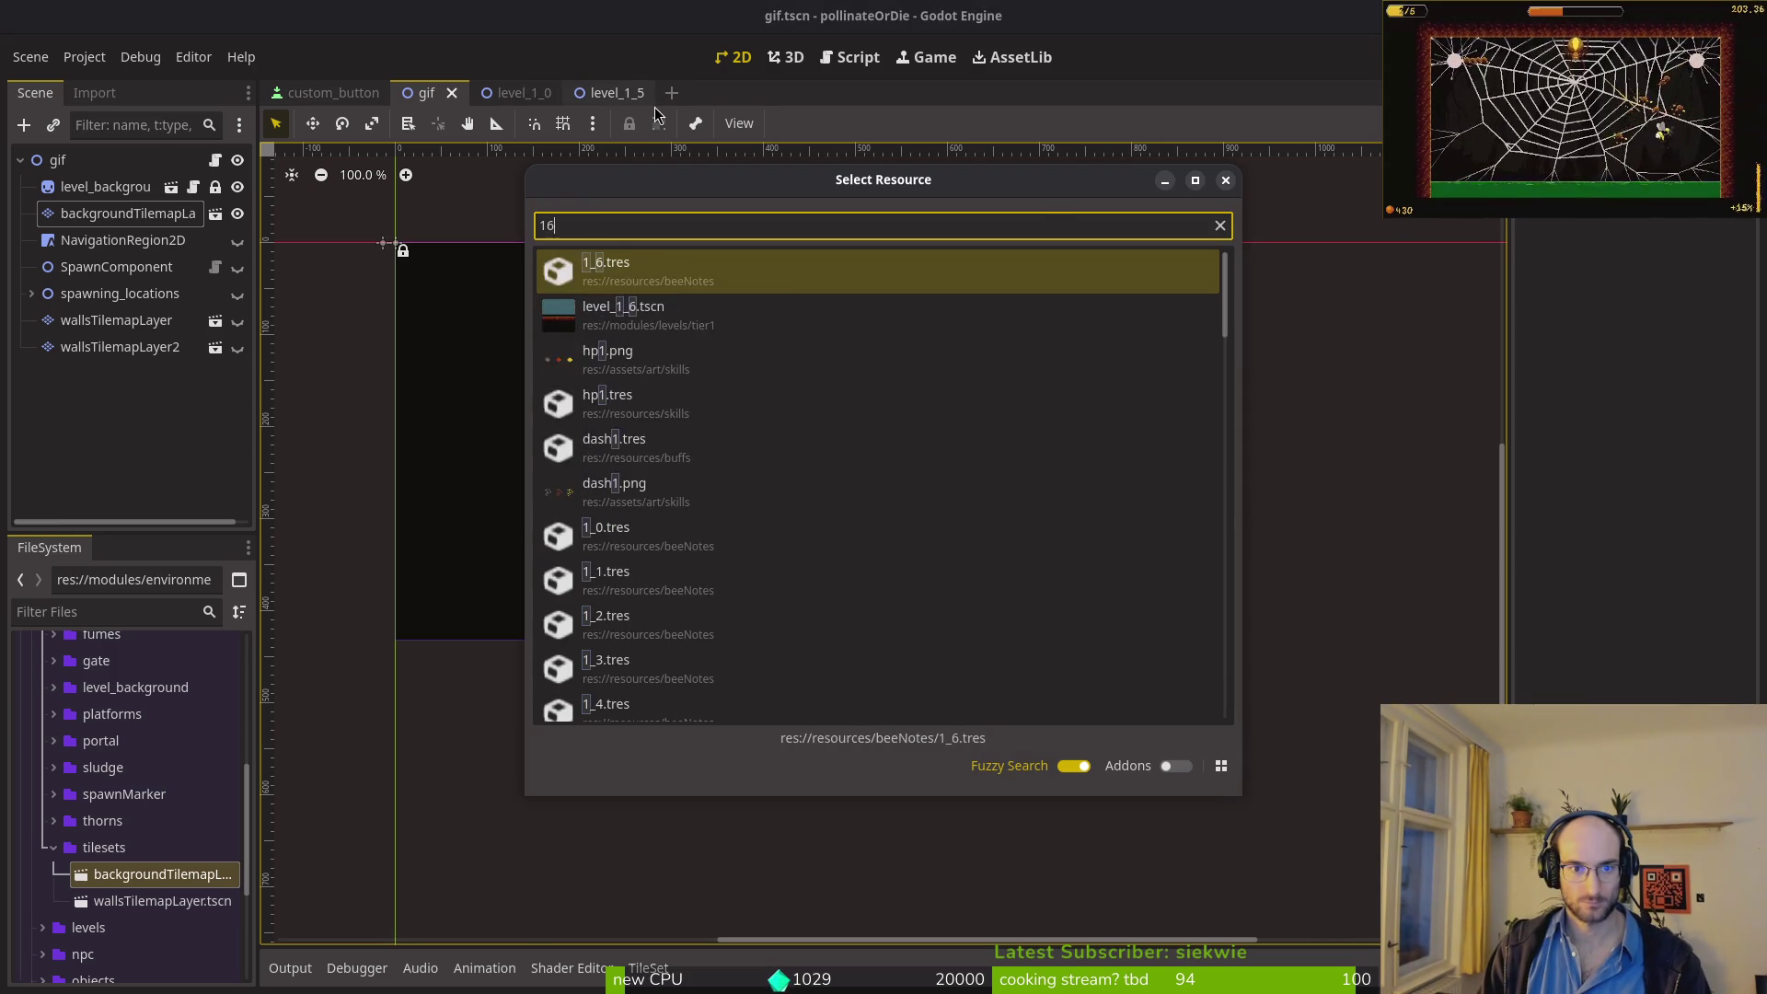
pyautogui.press('Return')
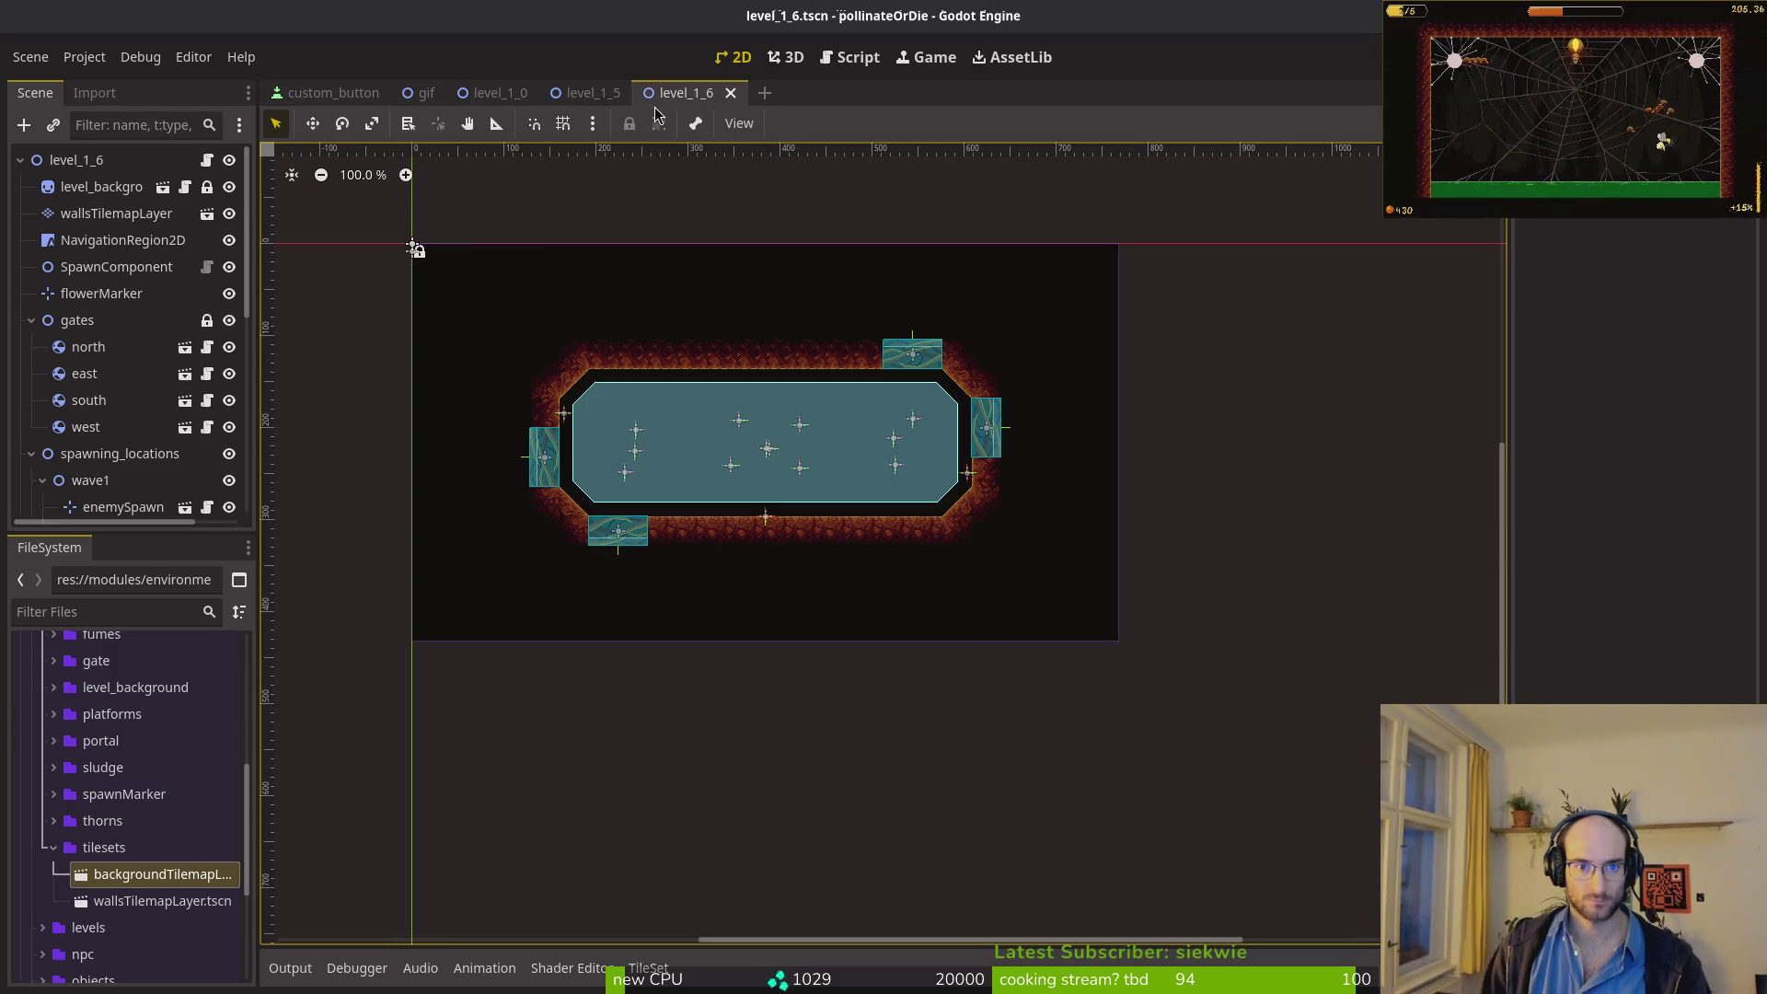
# - Copy level_1_6's wallsTilemapLayer to the clipboard by deleting and undoing it
pyautogui.click(656, 385)
pyautogui.press('Delete')
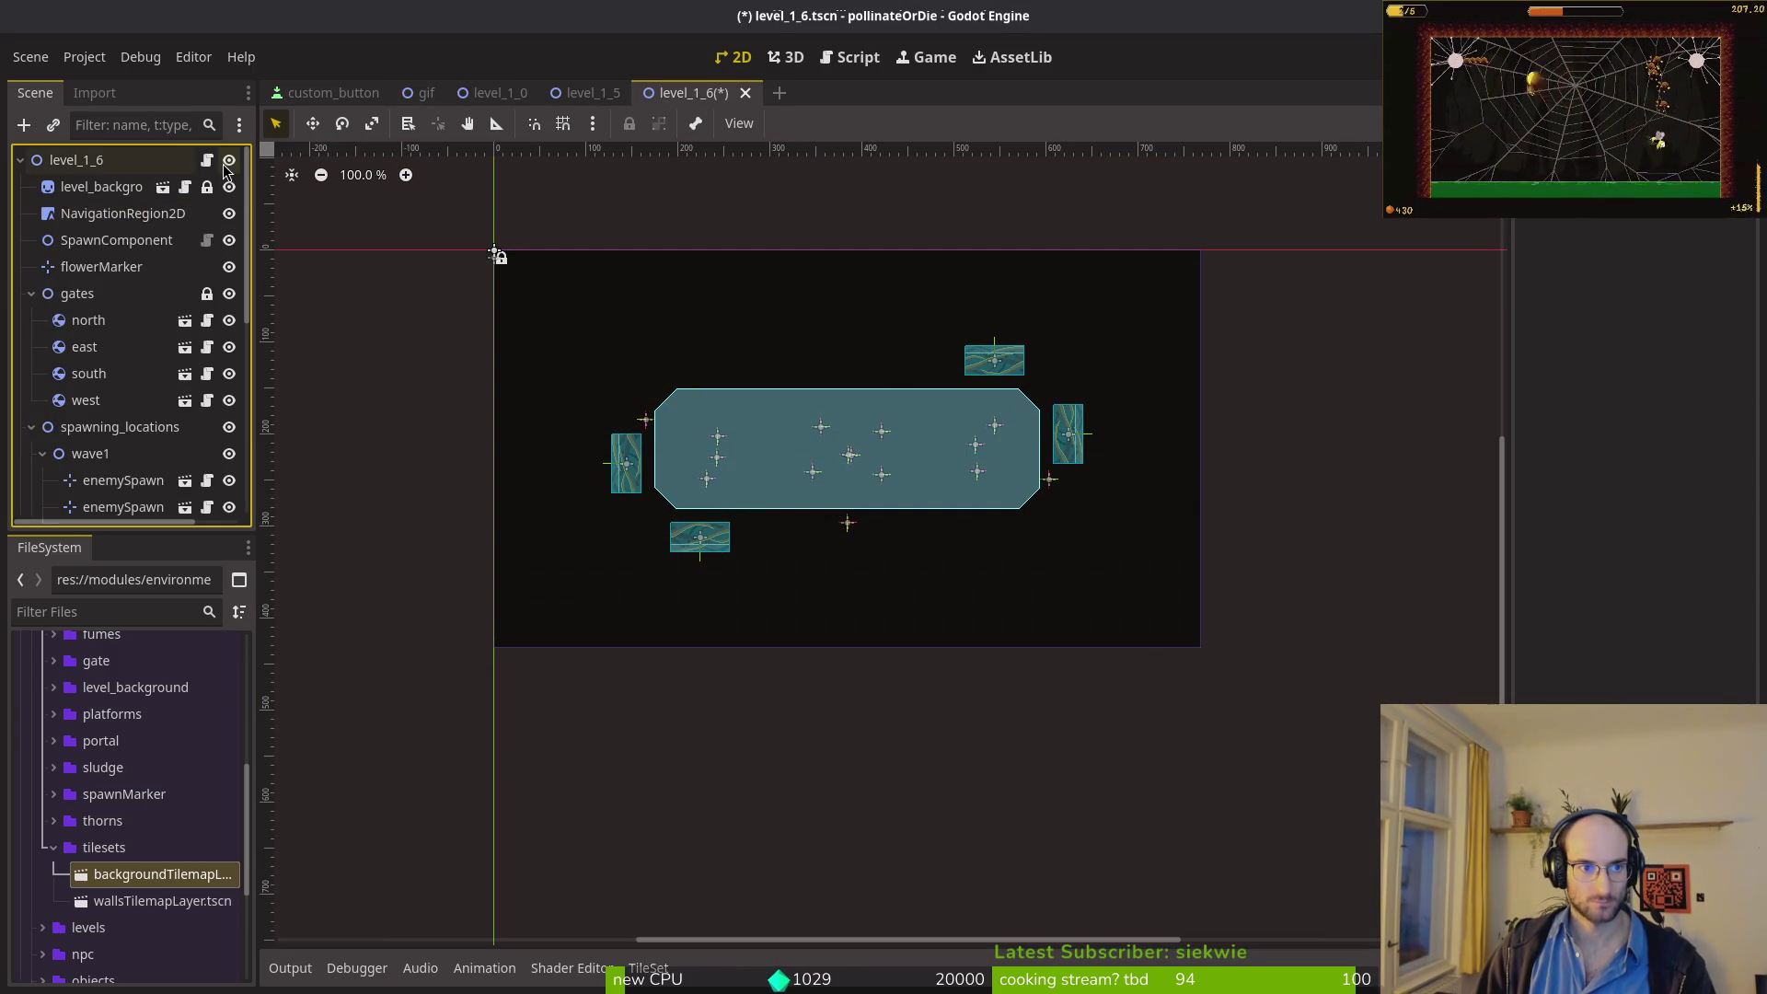
pyautogui.hotkey('ctrl', 'z')
pyautogui.click(424, 92)
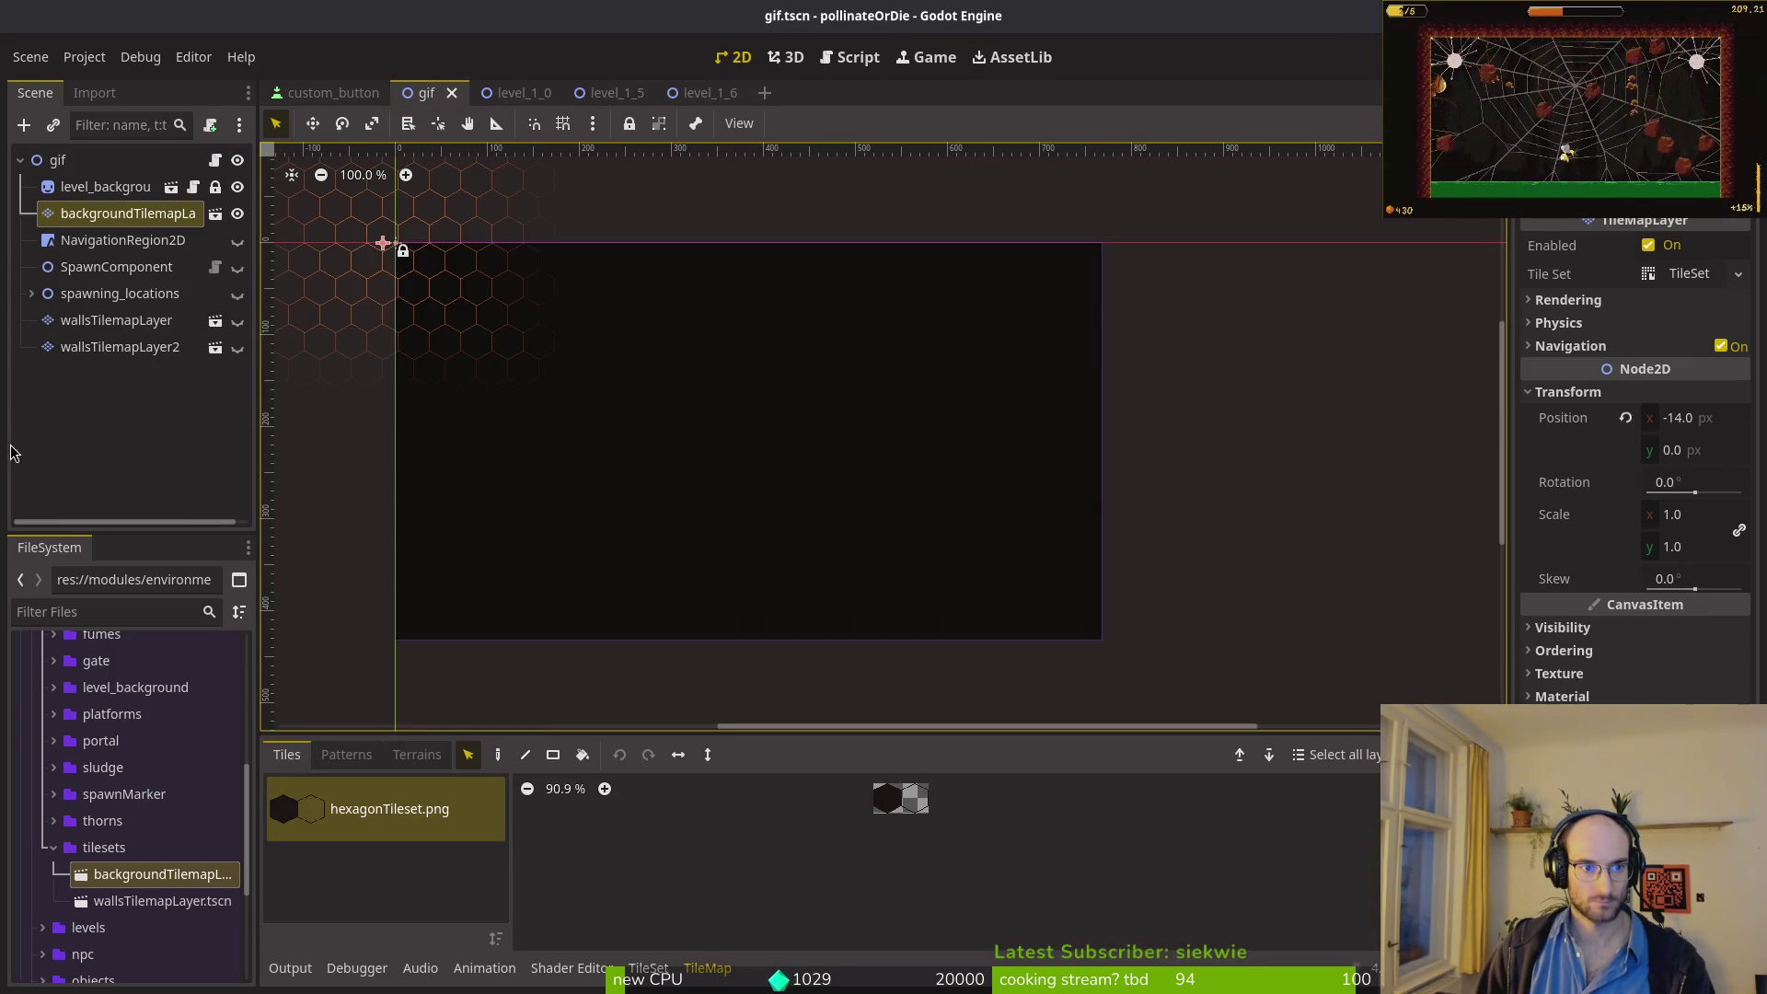
# - Paste the walls layer into gif and repaint the background with dark and grey hex tiles
pyautogui.click(112, 445)
pyautogui.hotkey('ctrl', 'v')
pyautogui.click(125, 214)
pyautogui.scroll(3, 690, 418)
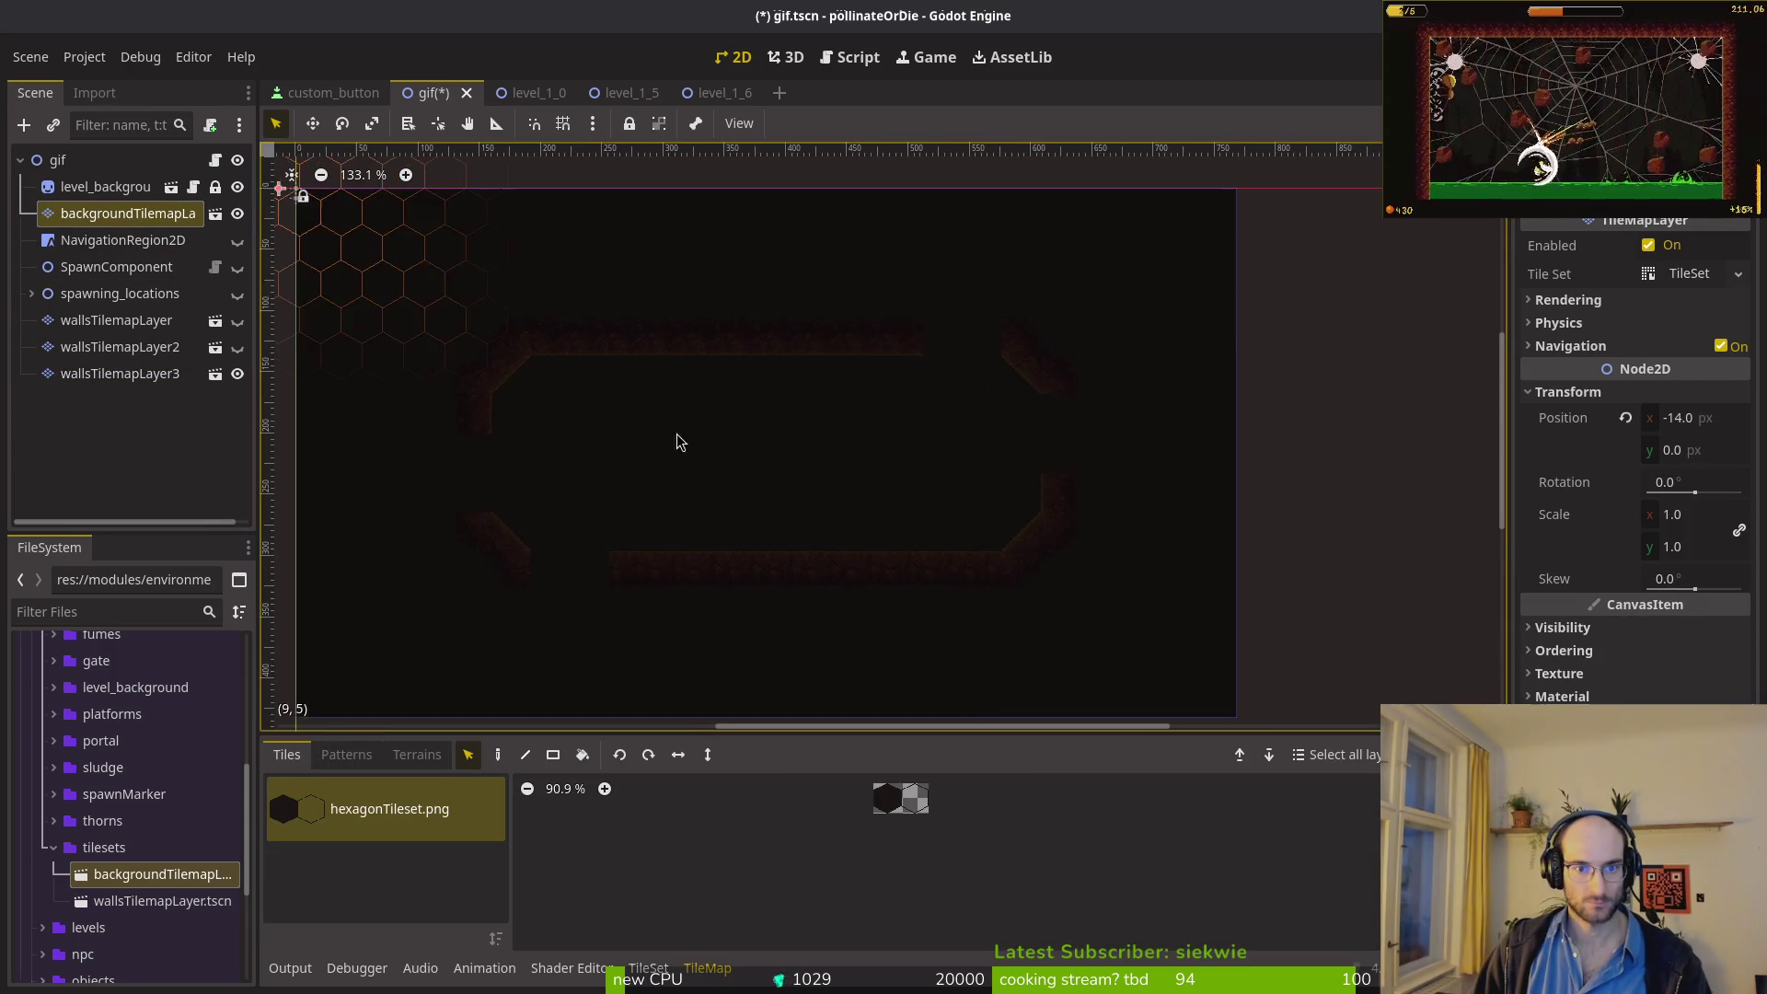
pyautogui.click(887, 798)
pyautogui.scroll(2, 725, 307)
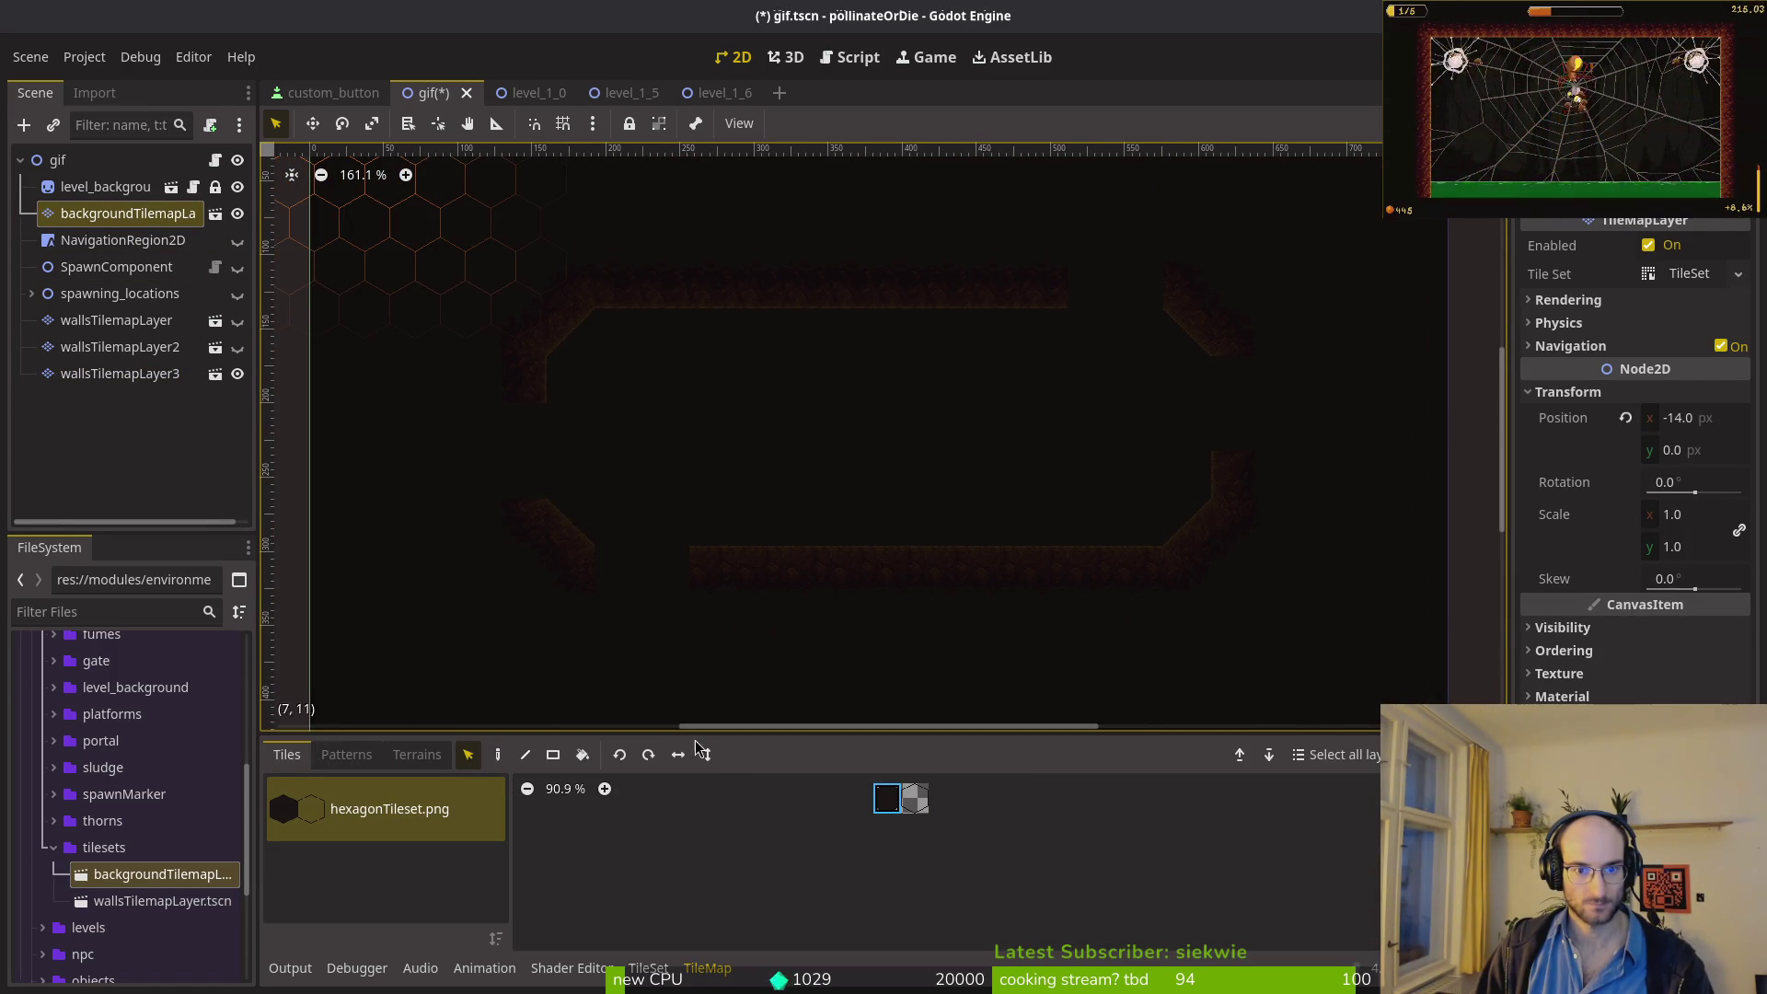
pyautogui.press('d')
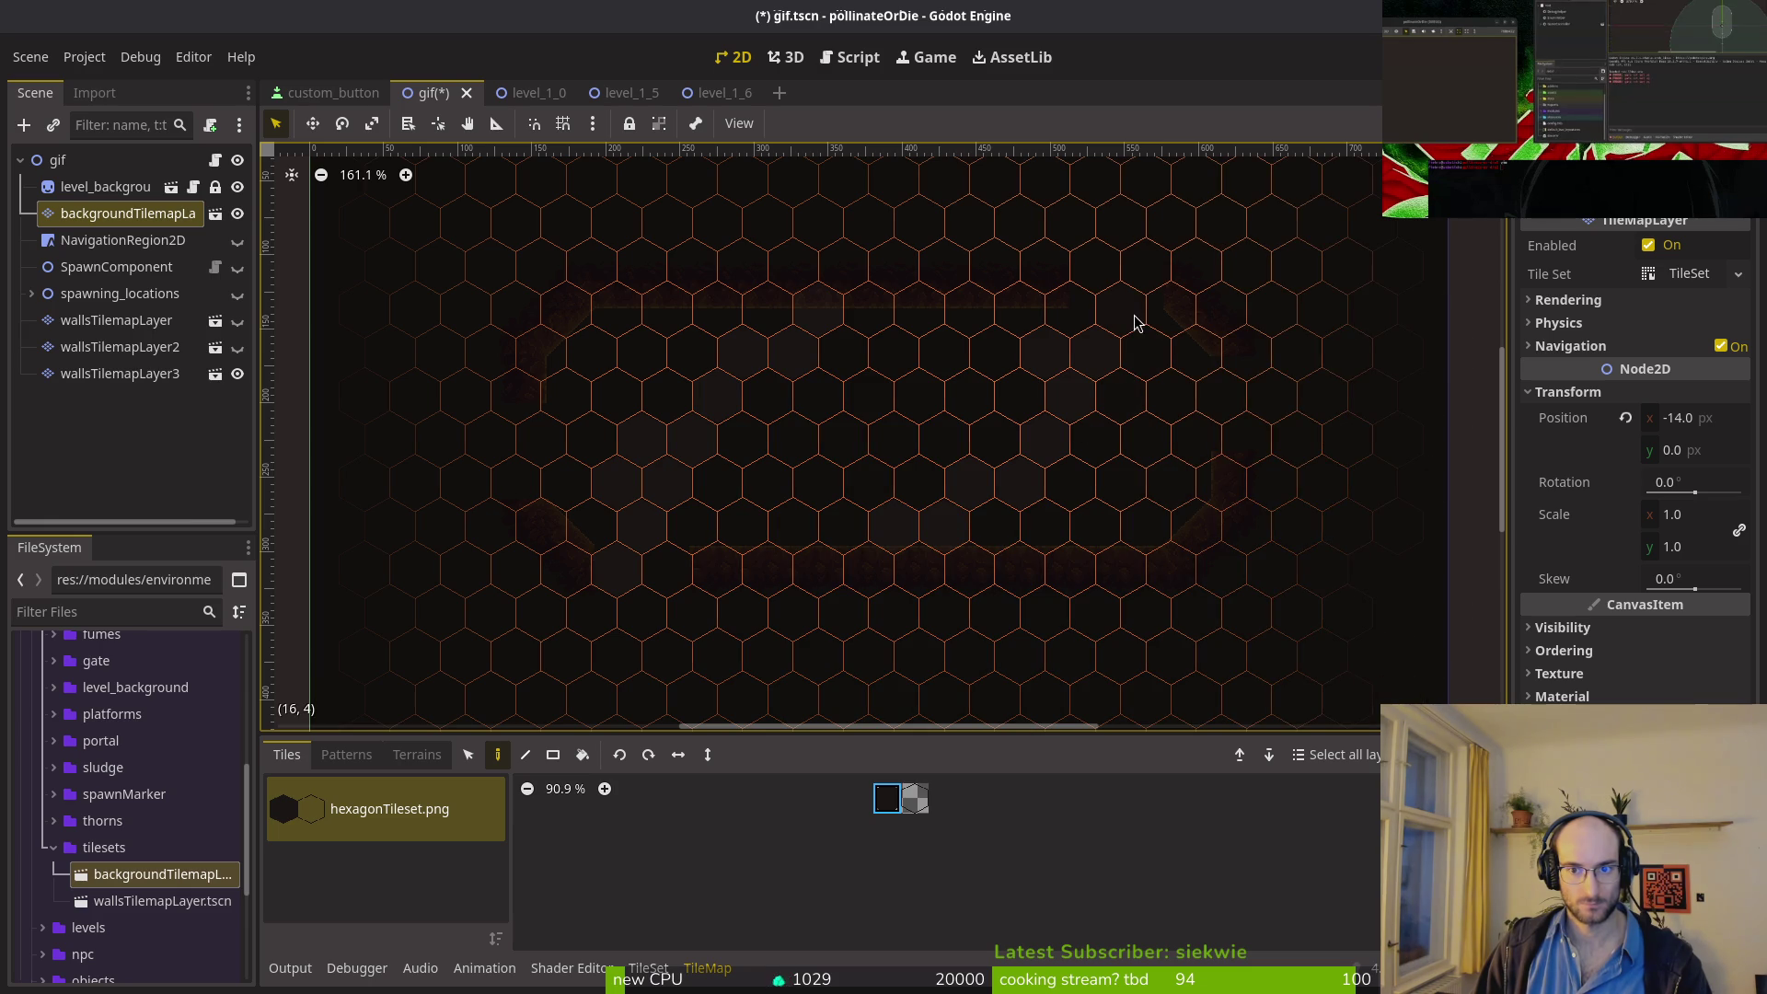
pyautogui.click(915, 798)
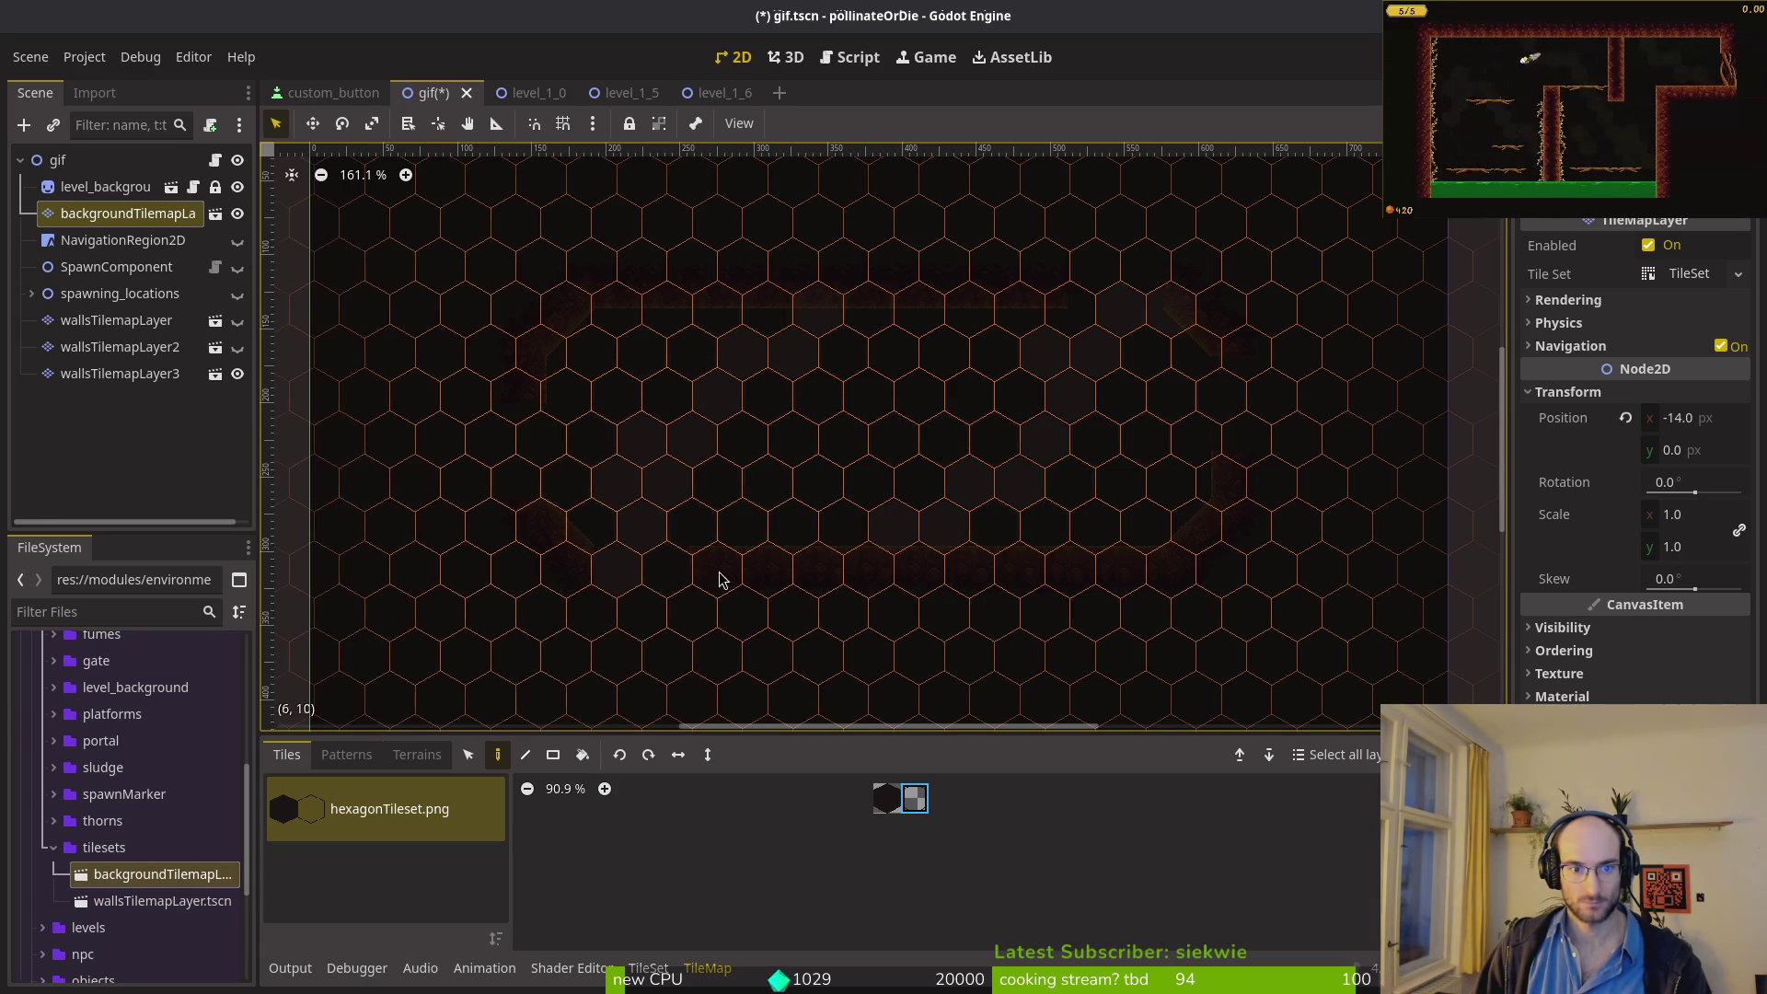
# - Hide wallsTilemapLayer3 and save the gif scene
pyautogui.press('Escape')
pyautogui.press('space')
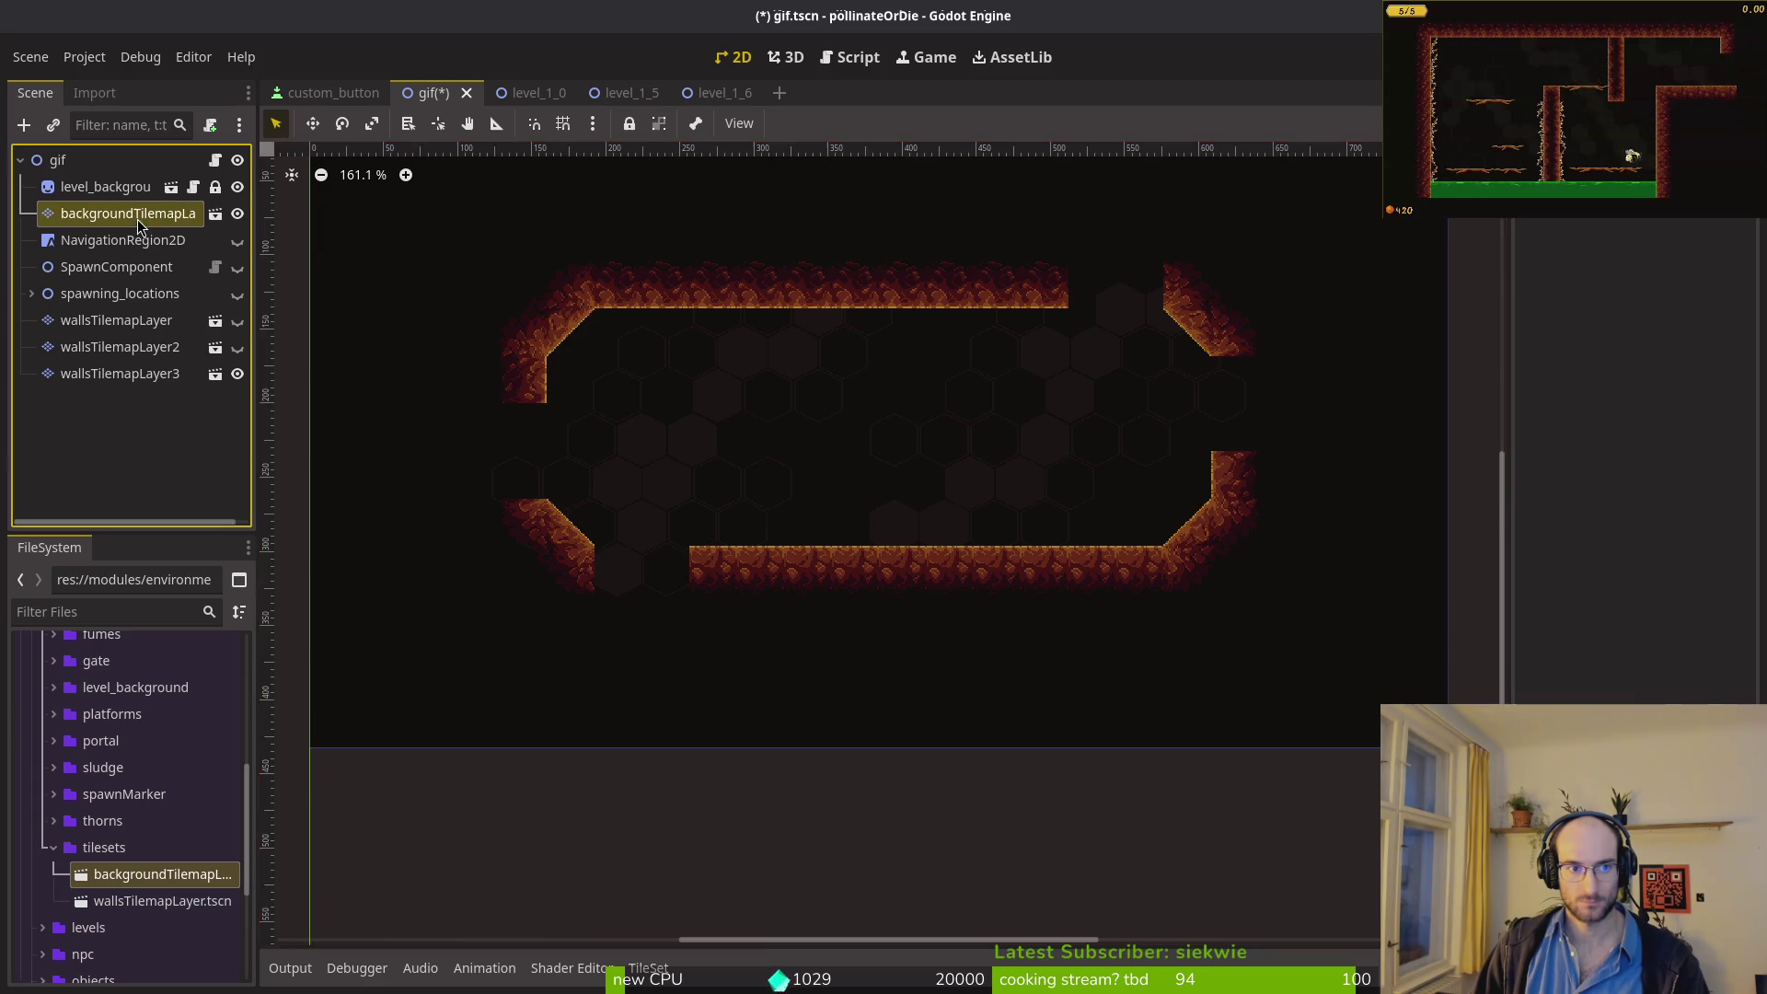
pyautogui.press('Escape')
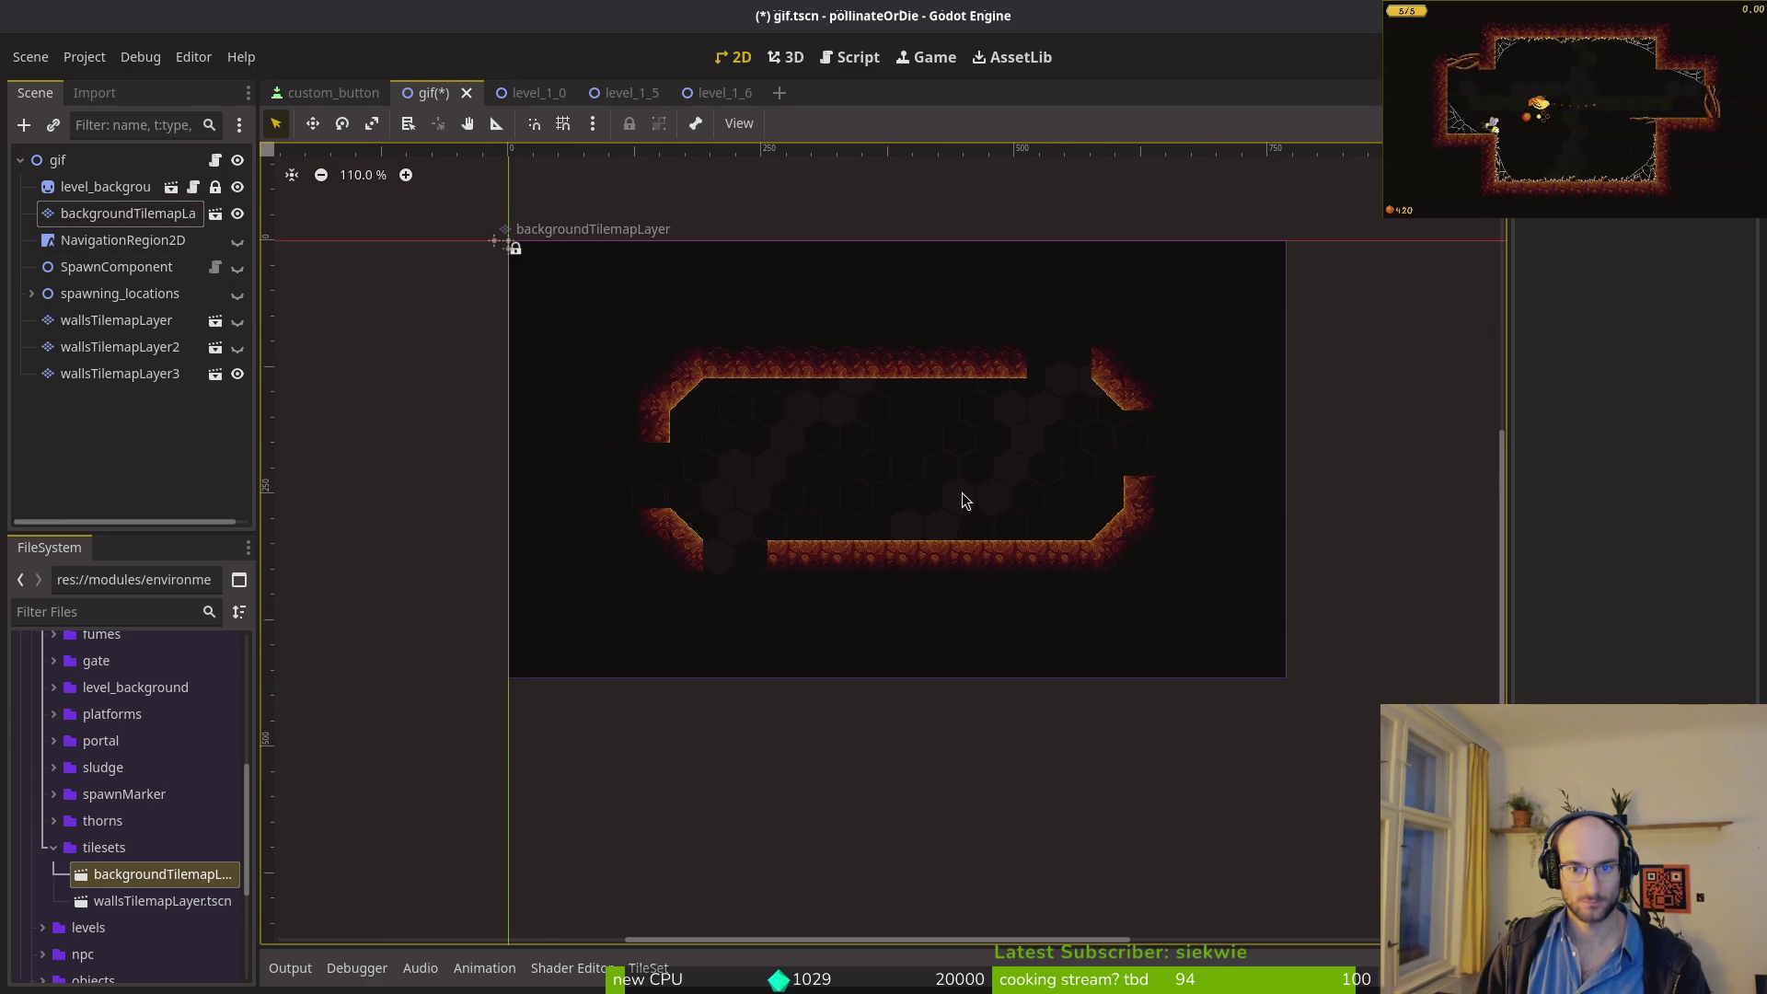
pyautogui.click(238, 373)
pyautogui.hotkey('ctrl', 's')
pyautogui.press('F5')
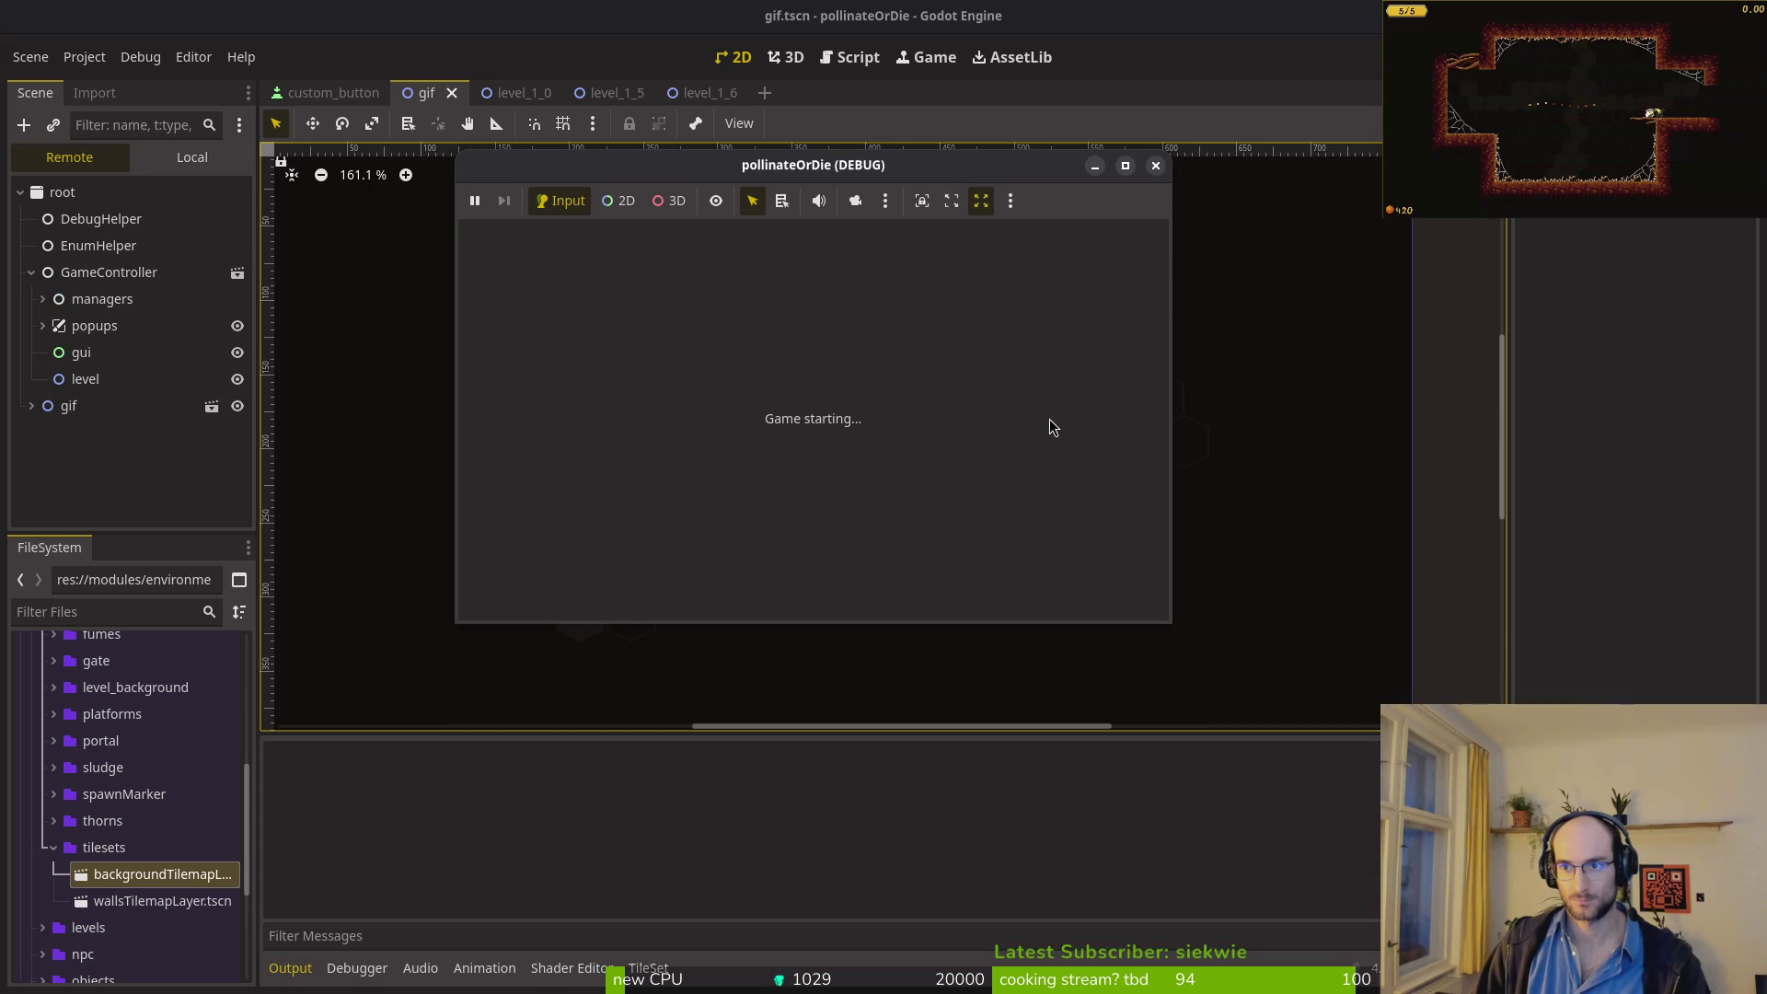
# - Stop the debug run and open the pollinateOrDie user data folder
pyautogui.click(1156, 165)
pyautogui.click(84, 56)
pyautogui.click(131, 259)
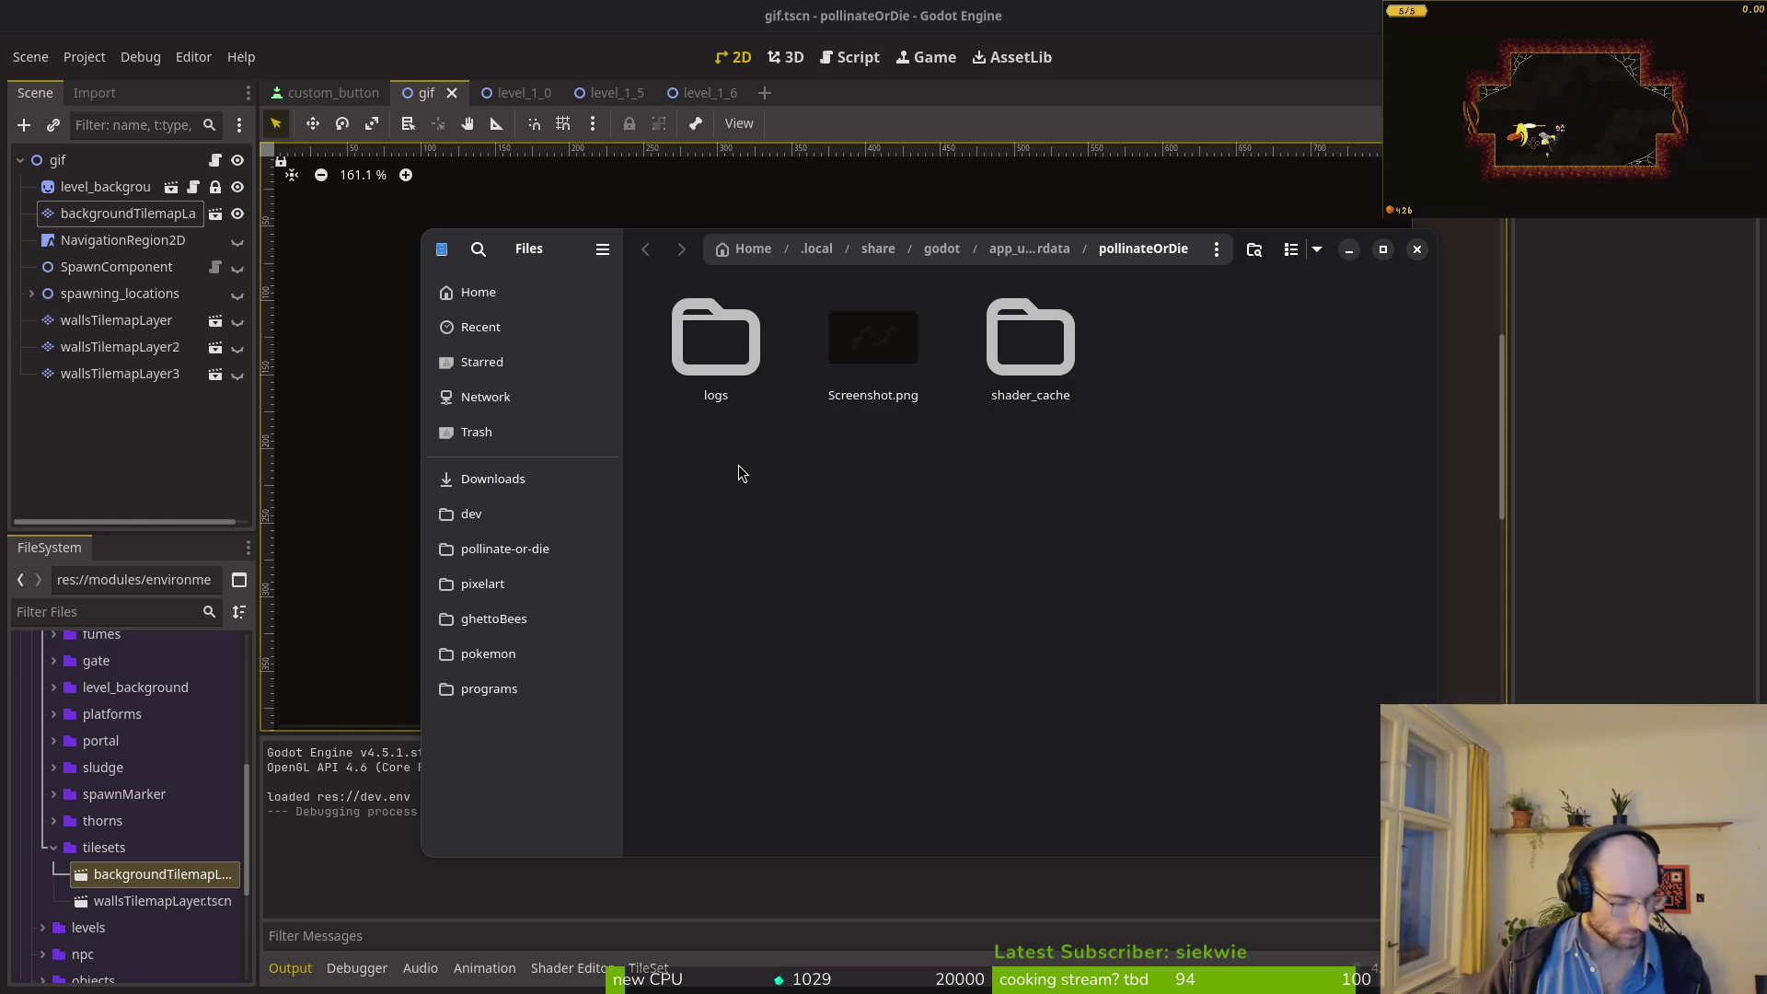
# - Select Screenshot.png in the pollinateOrDie user data folder
pyautogui.click(882, 368)
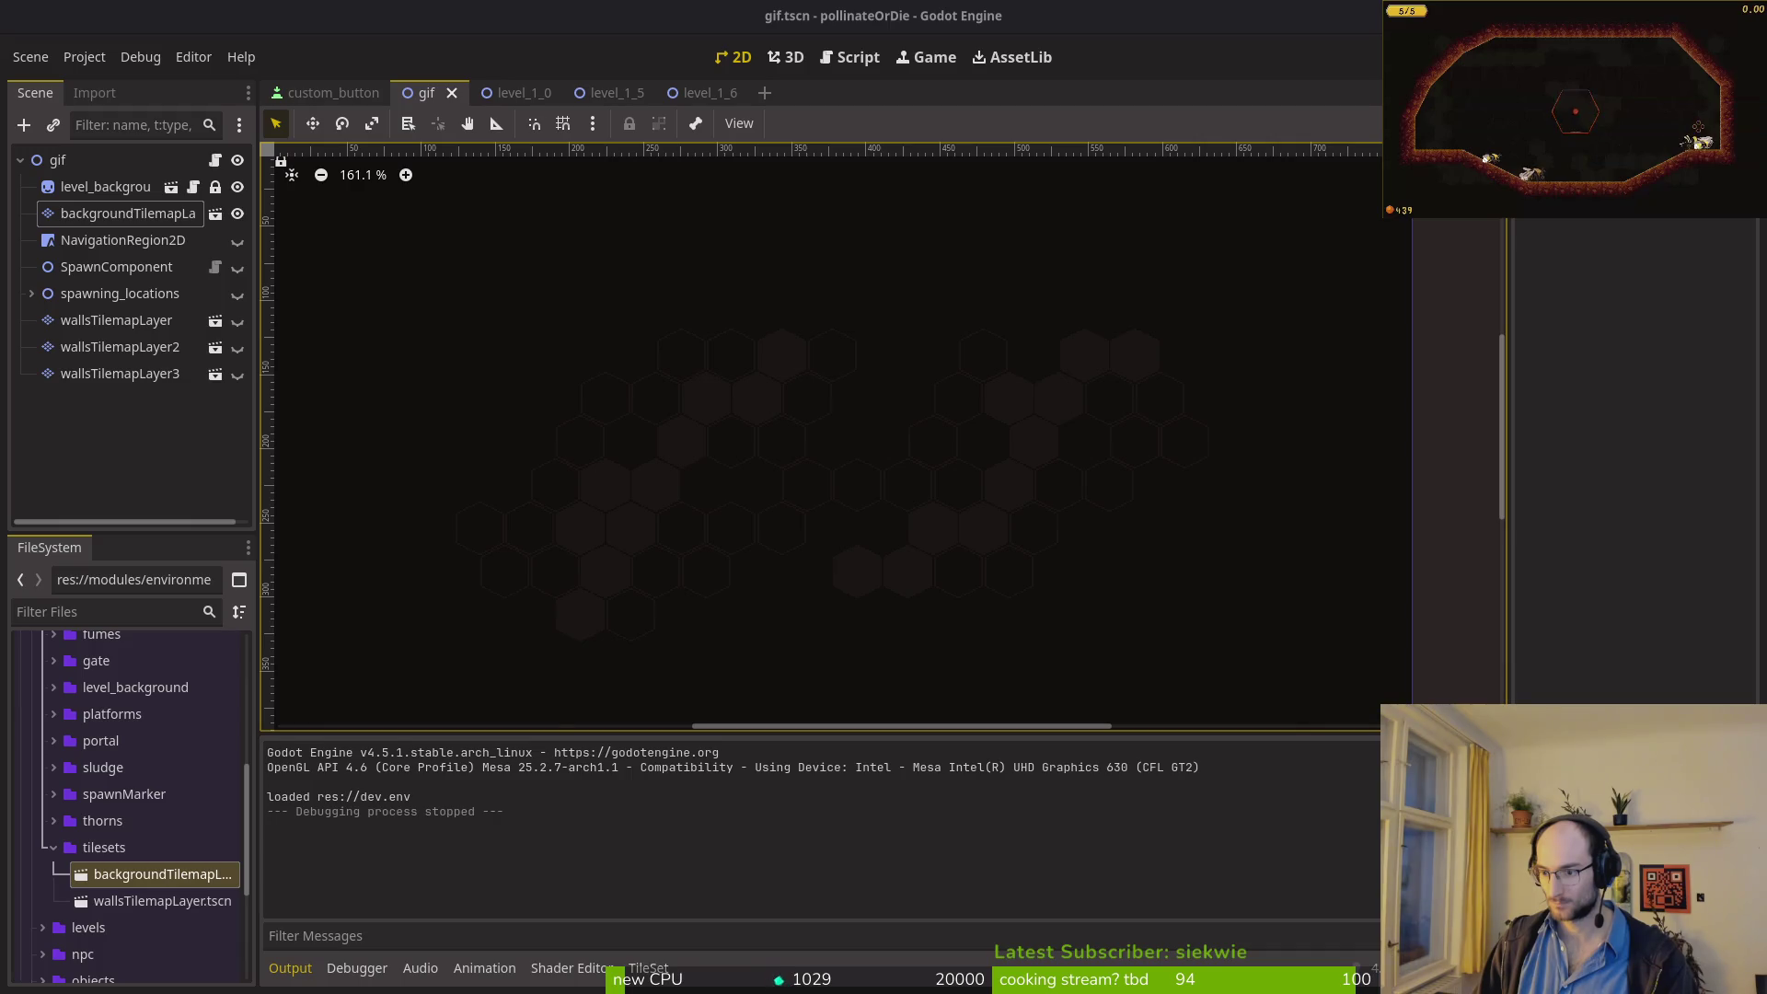
# - Pan the gif scene's canvas and bring up the quick resource search
pyautogui.press('Right')
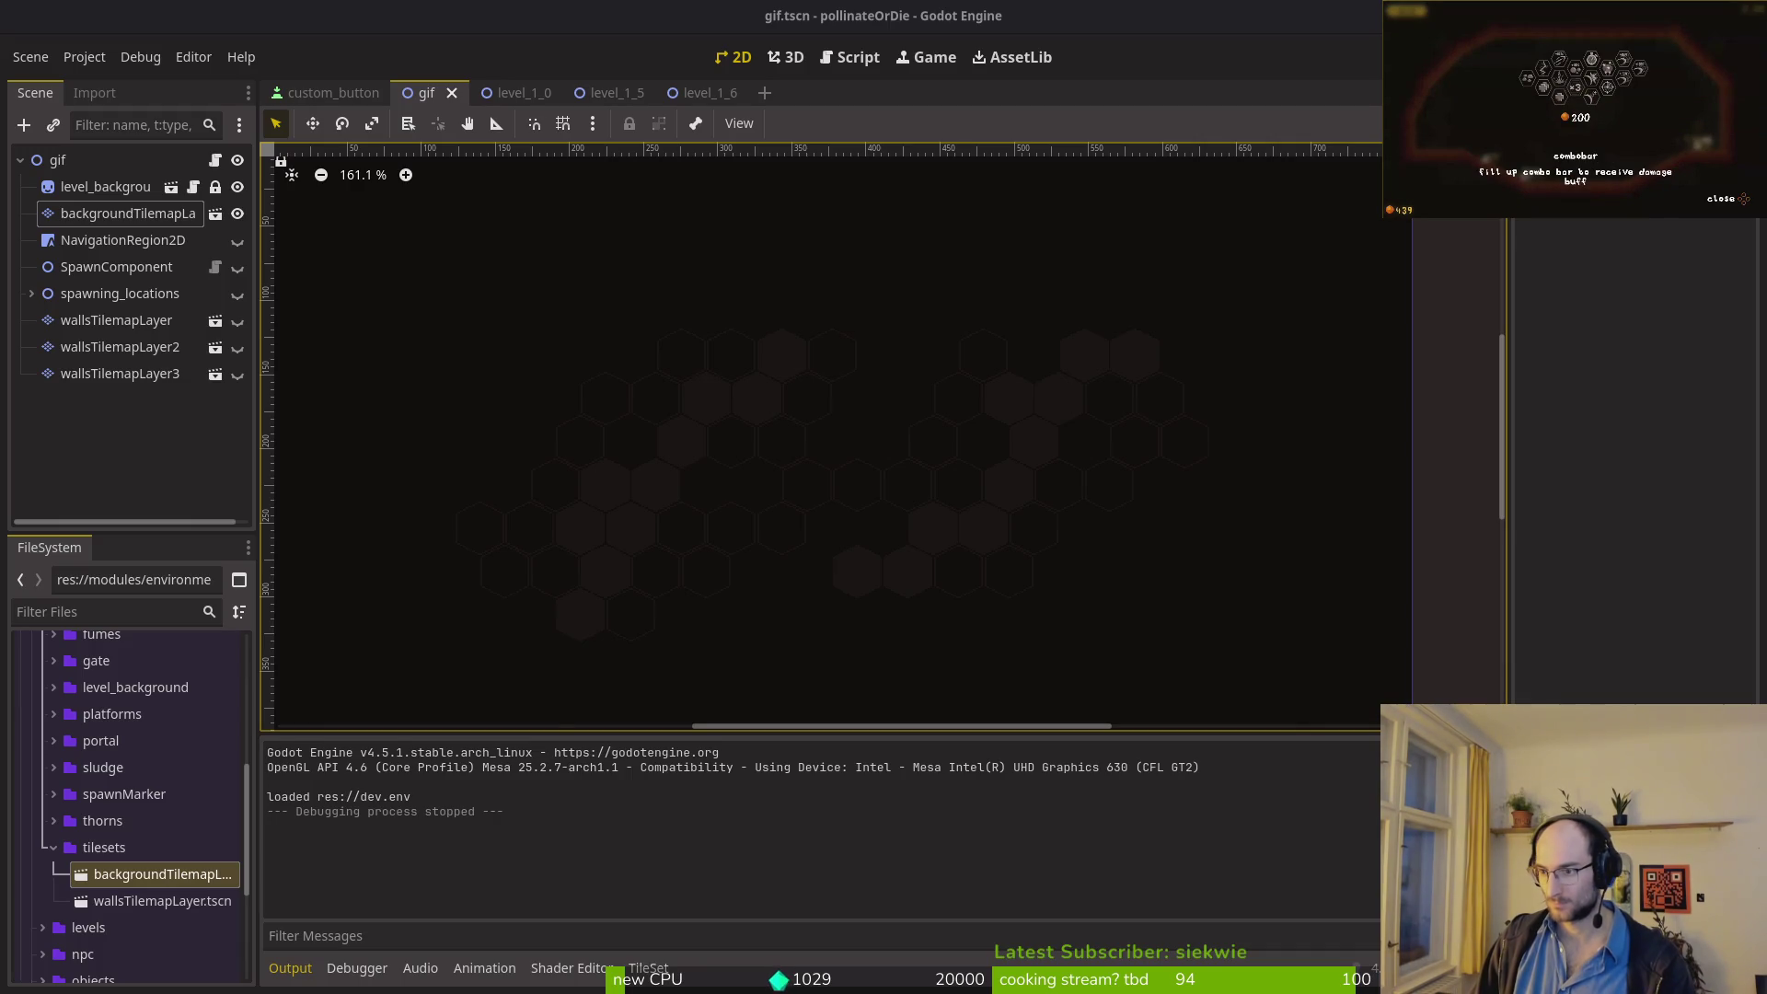
pyautogui.press('Right')
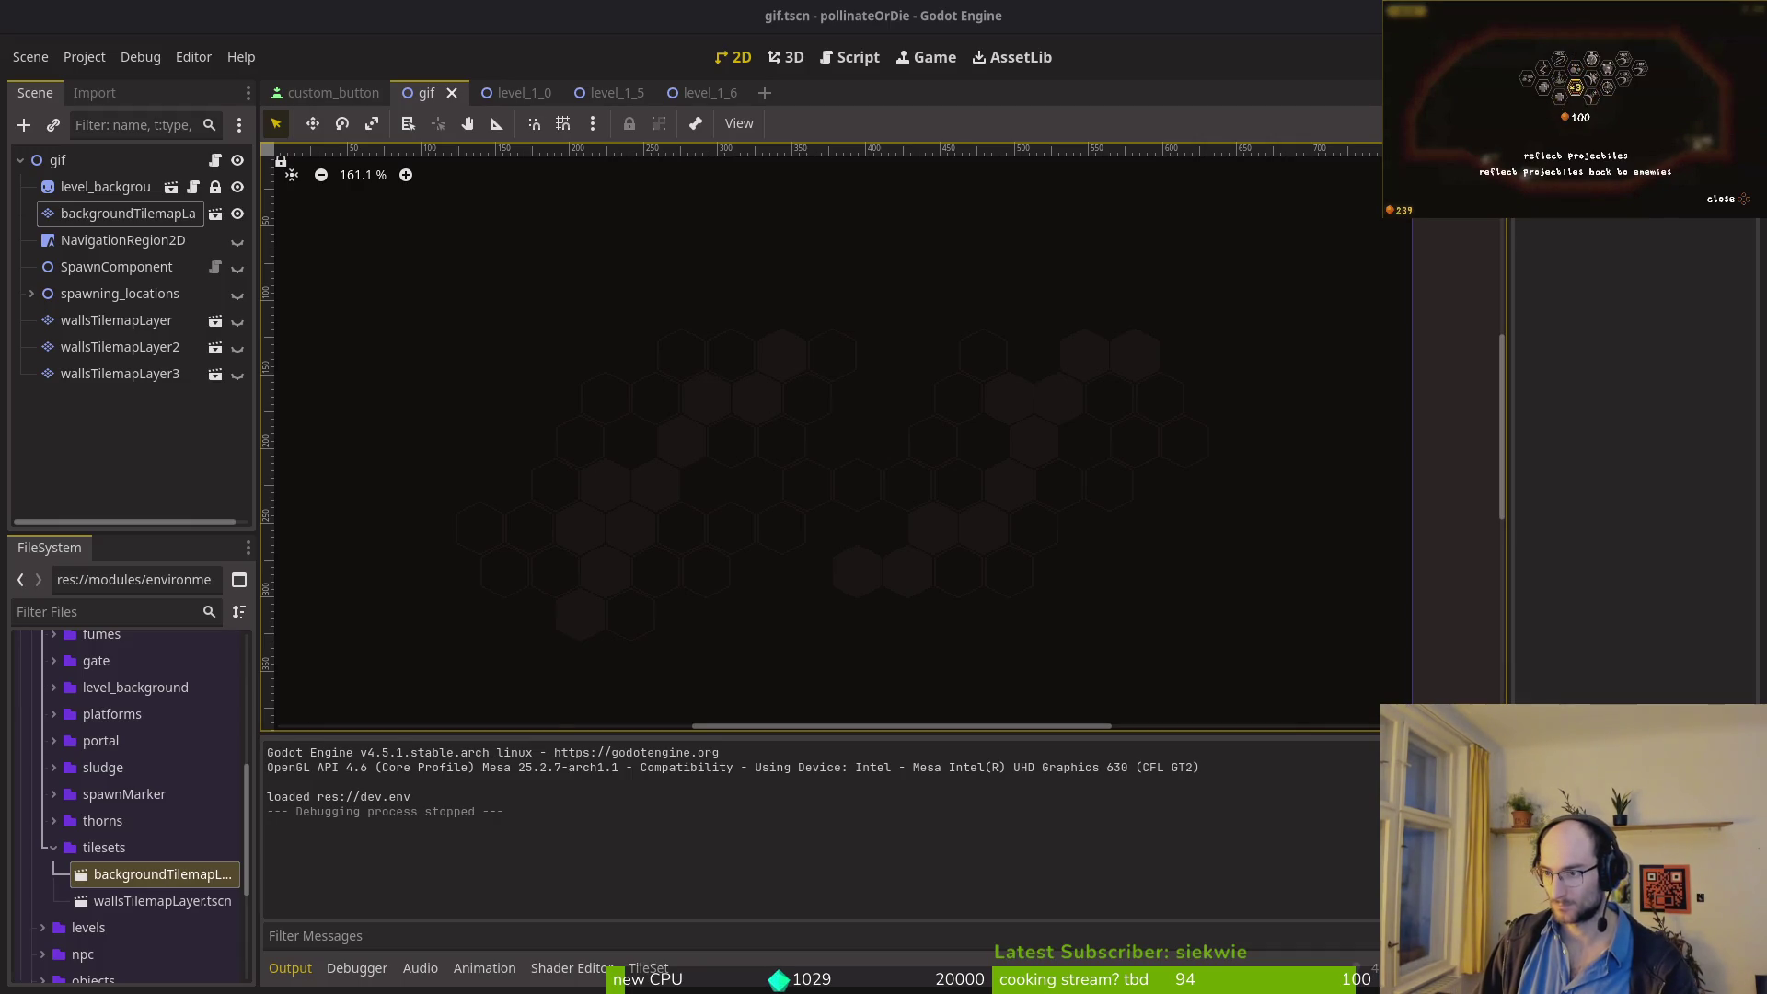
pyautogui.press('Right')
pyautogui.press('Right')
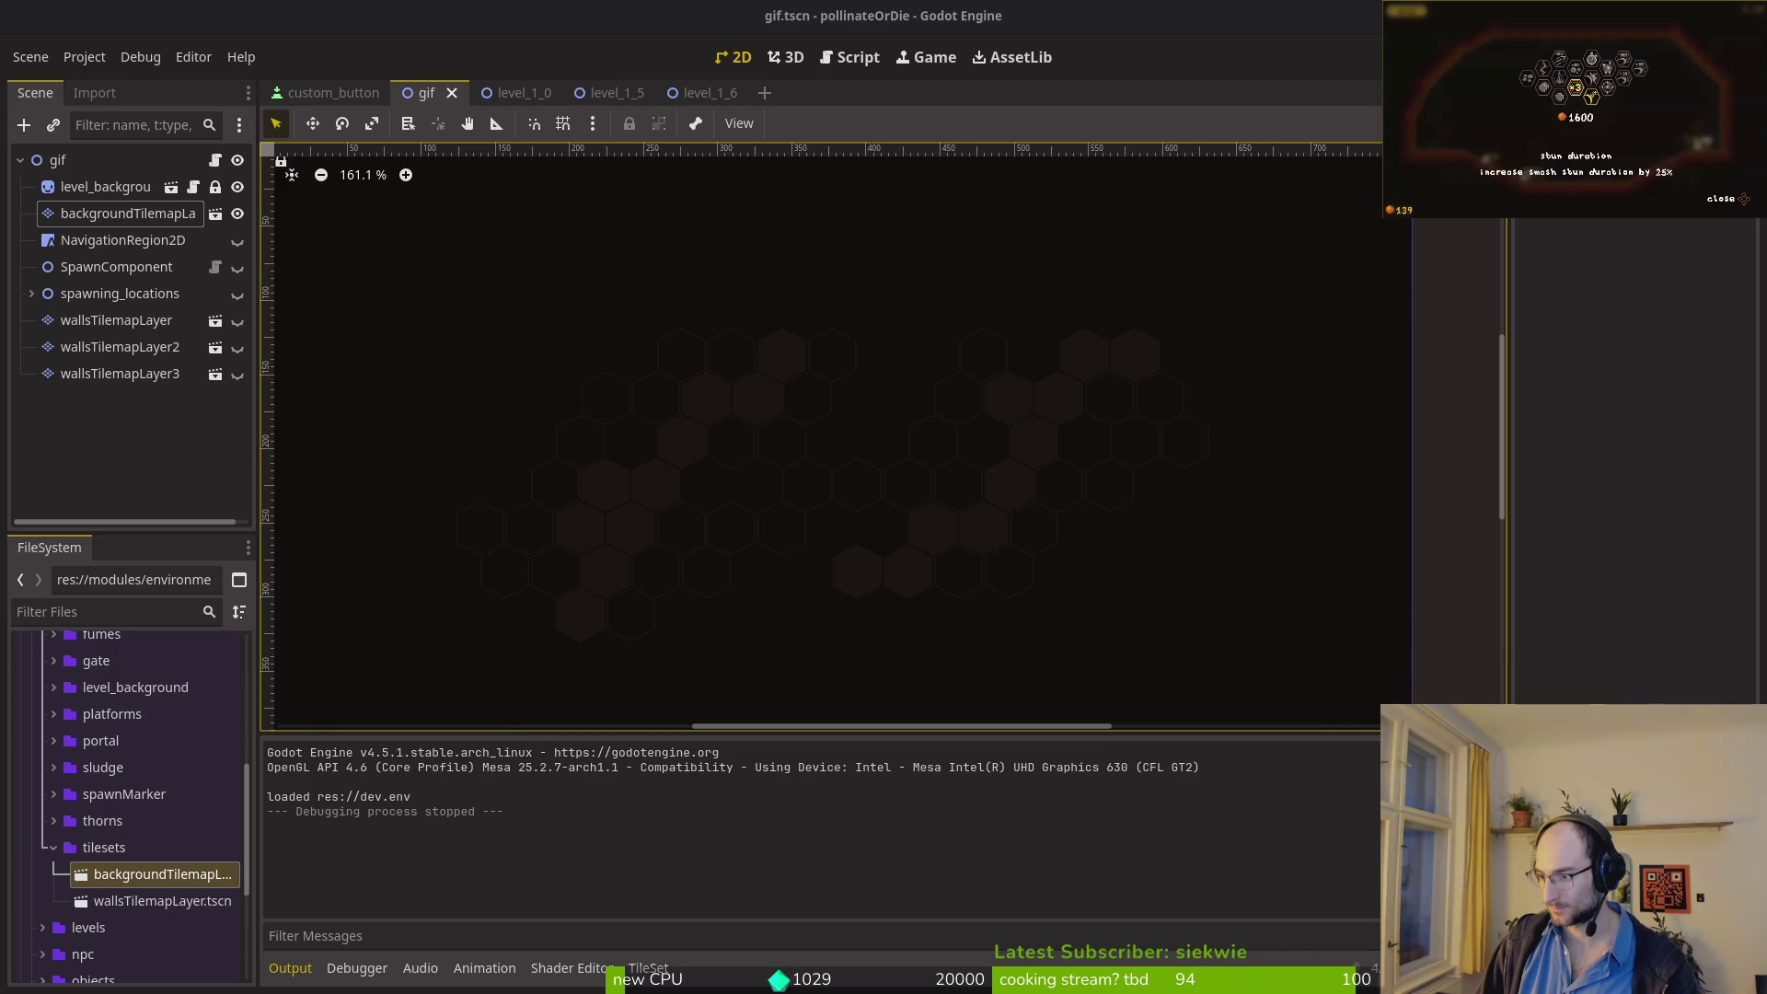
pyautogui.press('Escape')
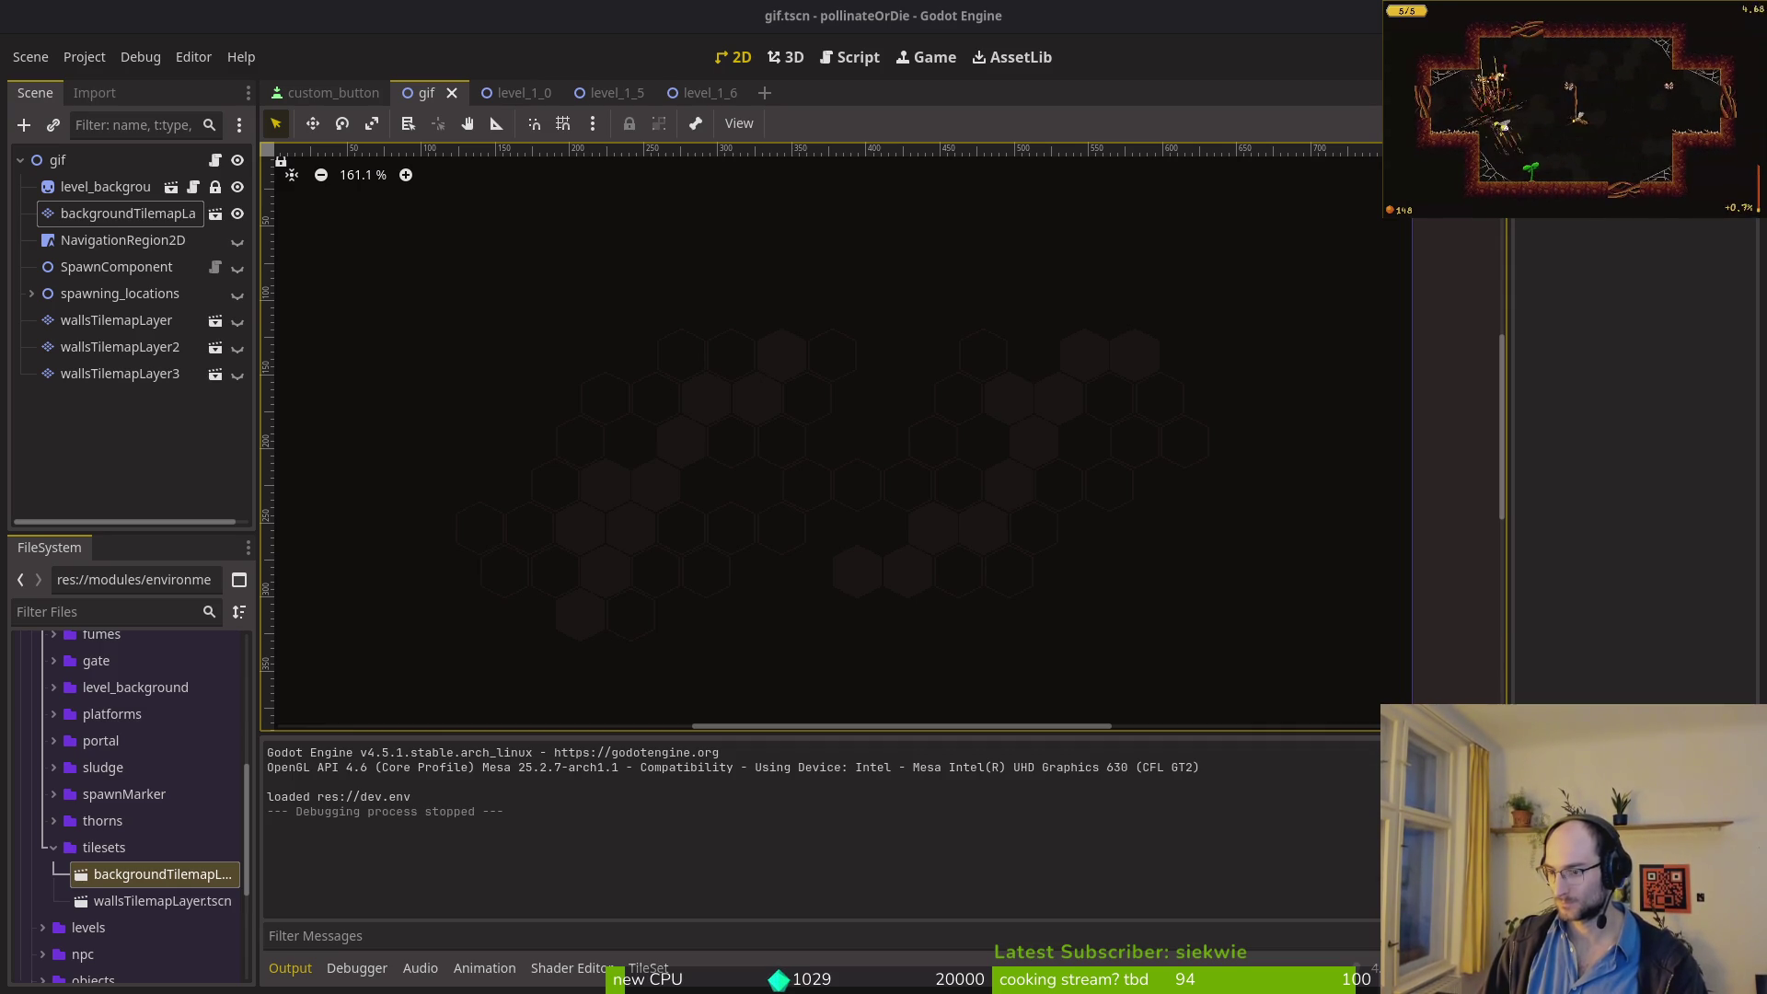
pyautogui.moveTo(695, 328)
pyautogui.mouseDown()
pyautogui.moveTo(514, 270)
pyautogui.moveTo(623, 224)
pyautogui.moveTo(926, 387)
pyautogui.mouseUp()
pyautogui.press('F6')
# - Open the level_1_7.tscn scene and select its level_1_7 root node
pyautogui.write('1_7')
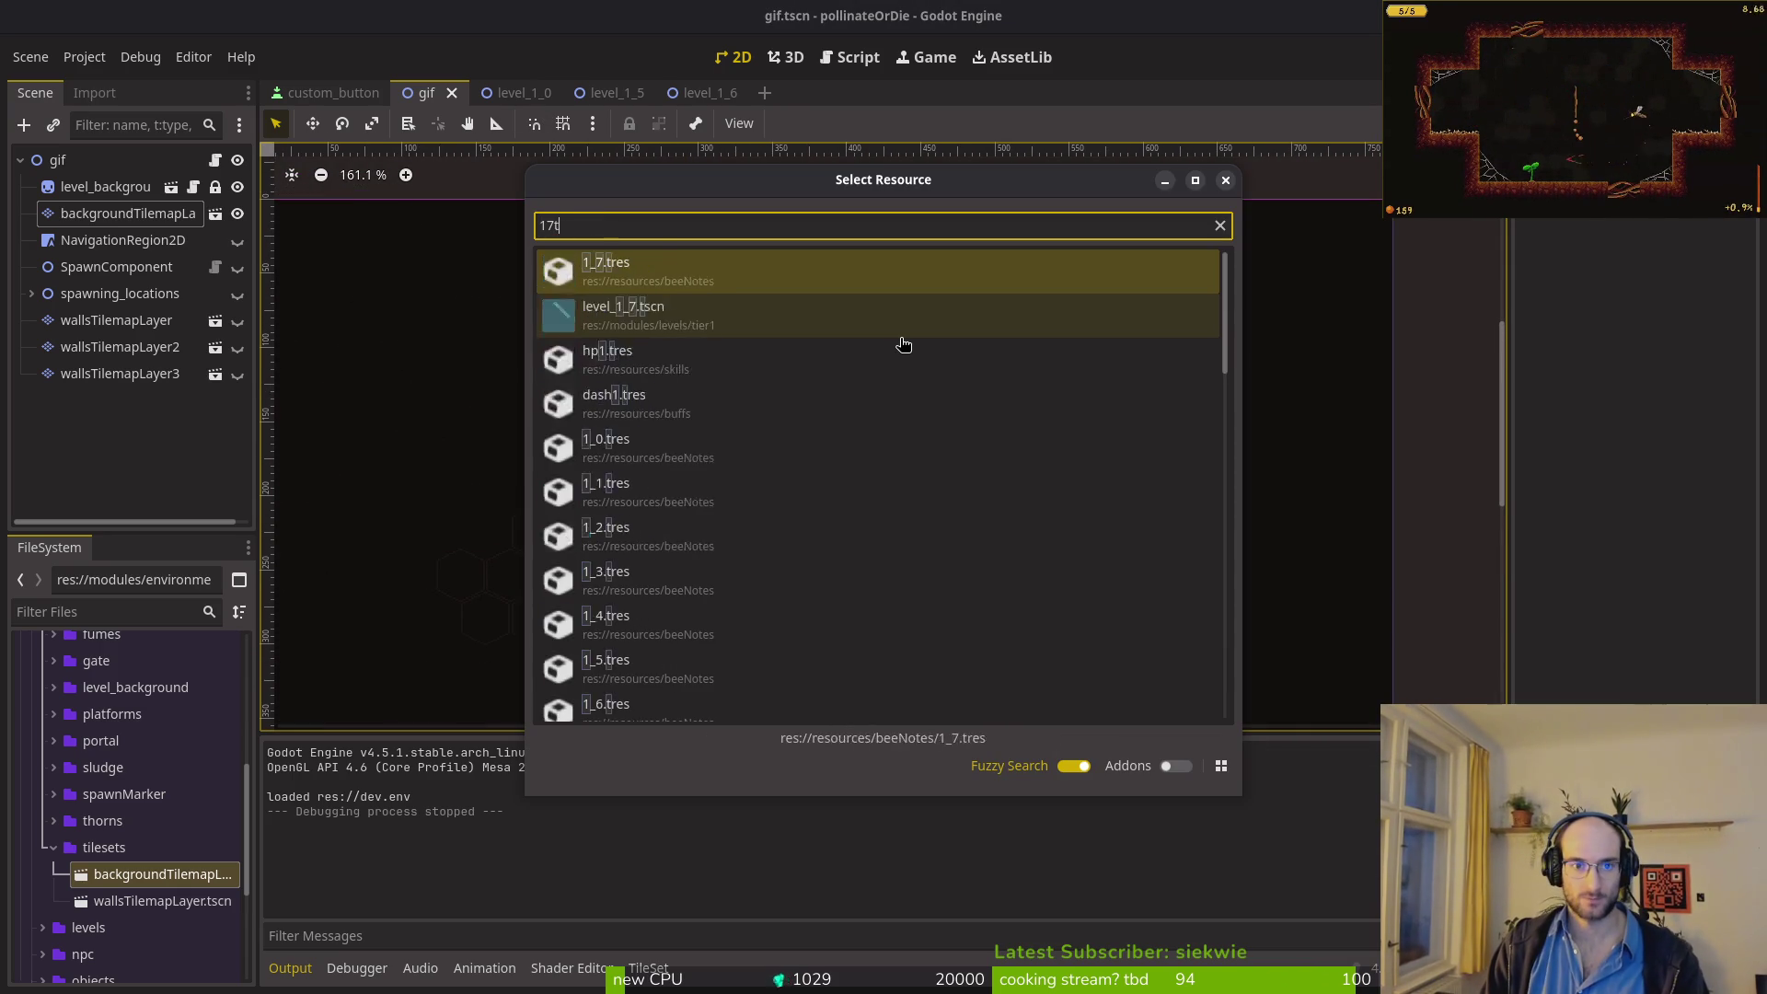
pyautogui.press('Return')
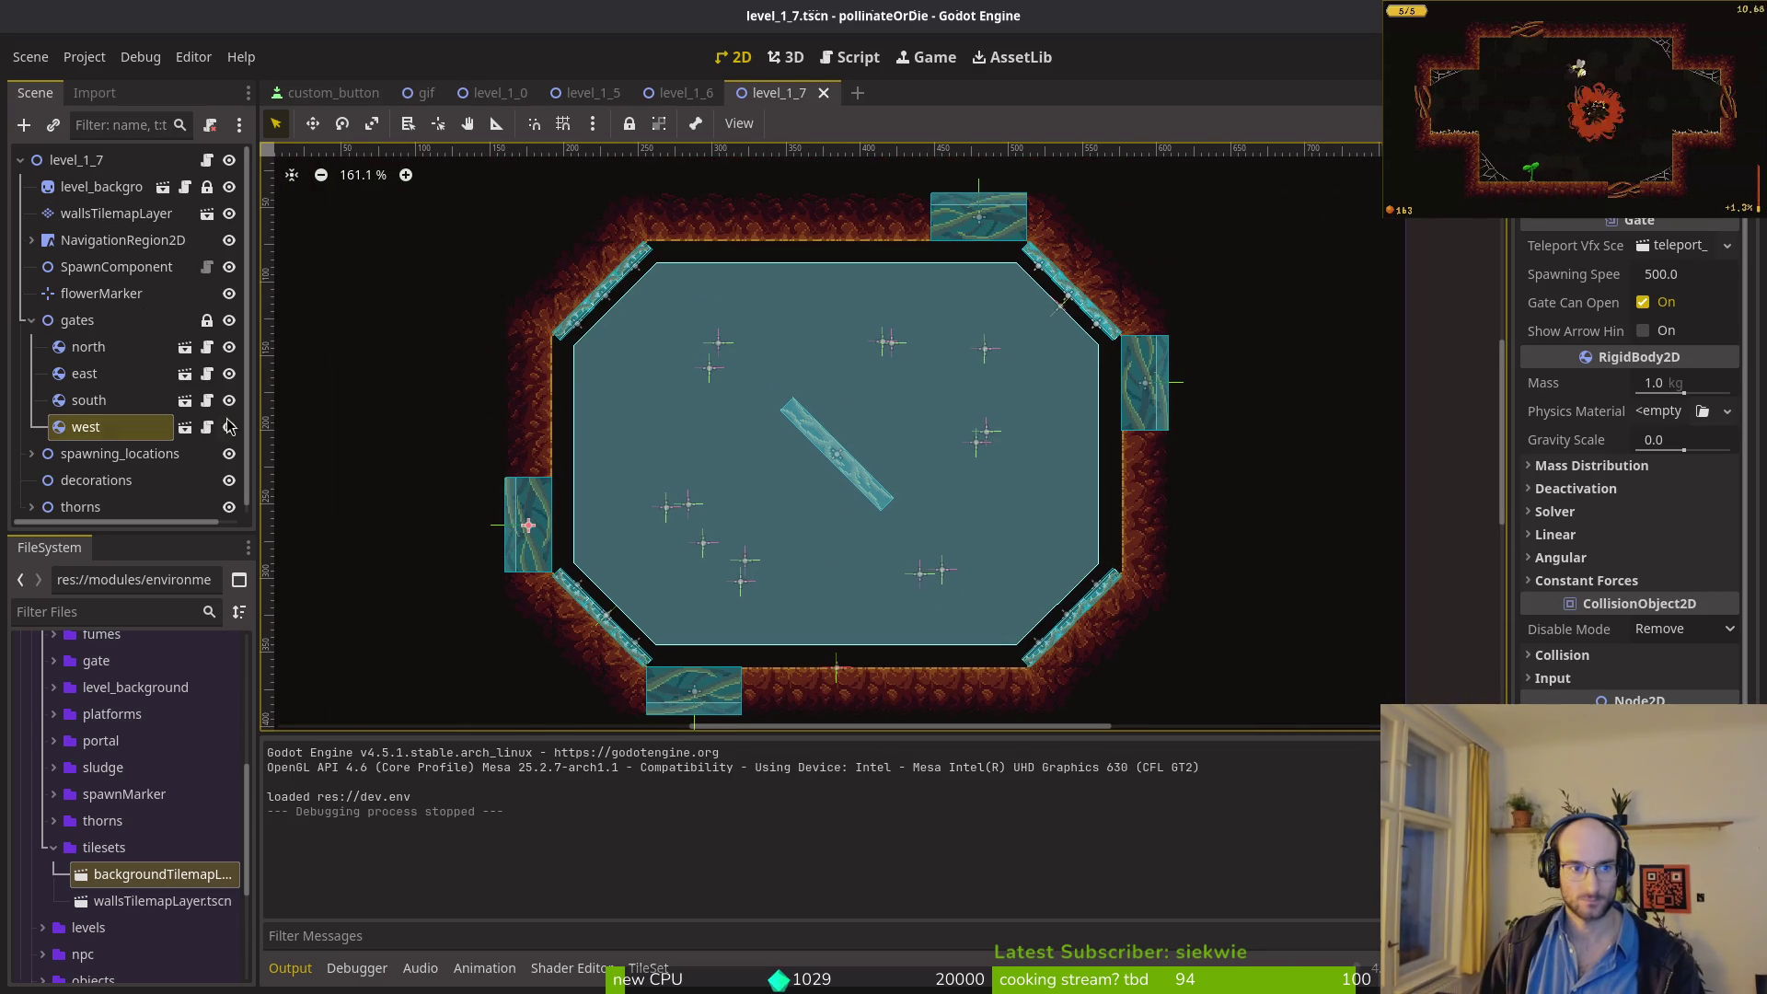
pyautogui.click(181, 163)
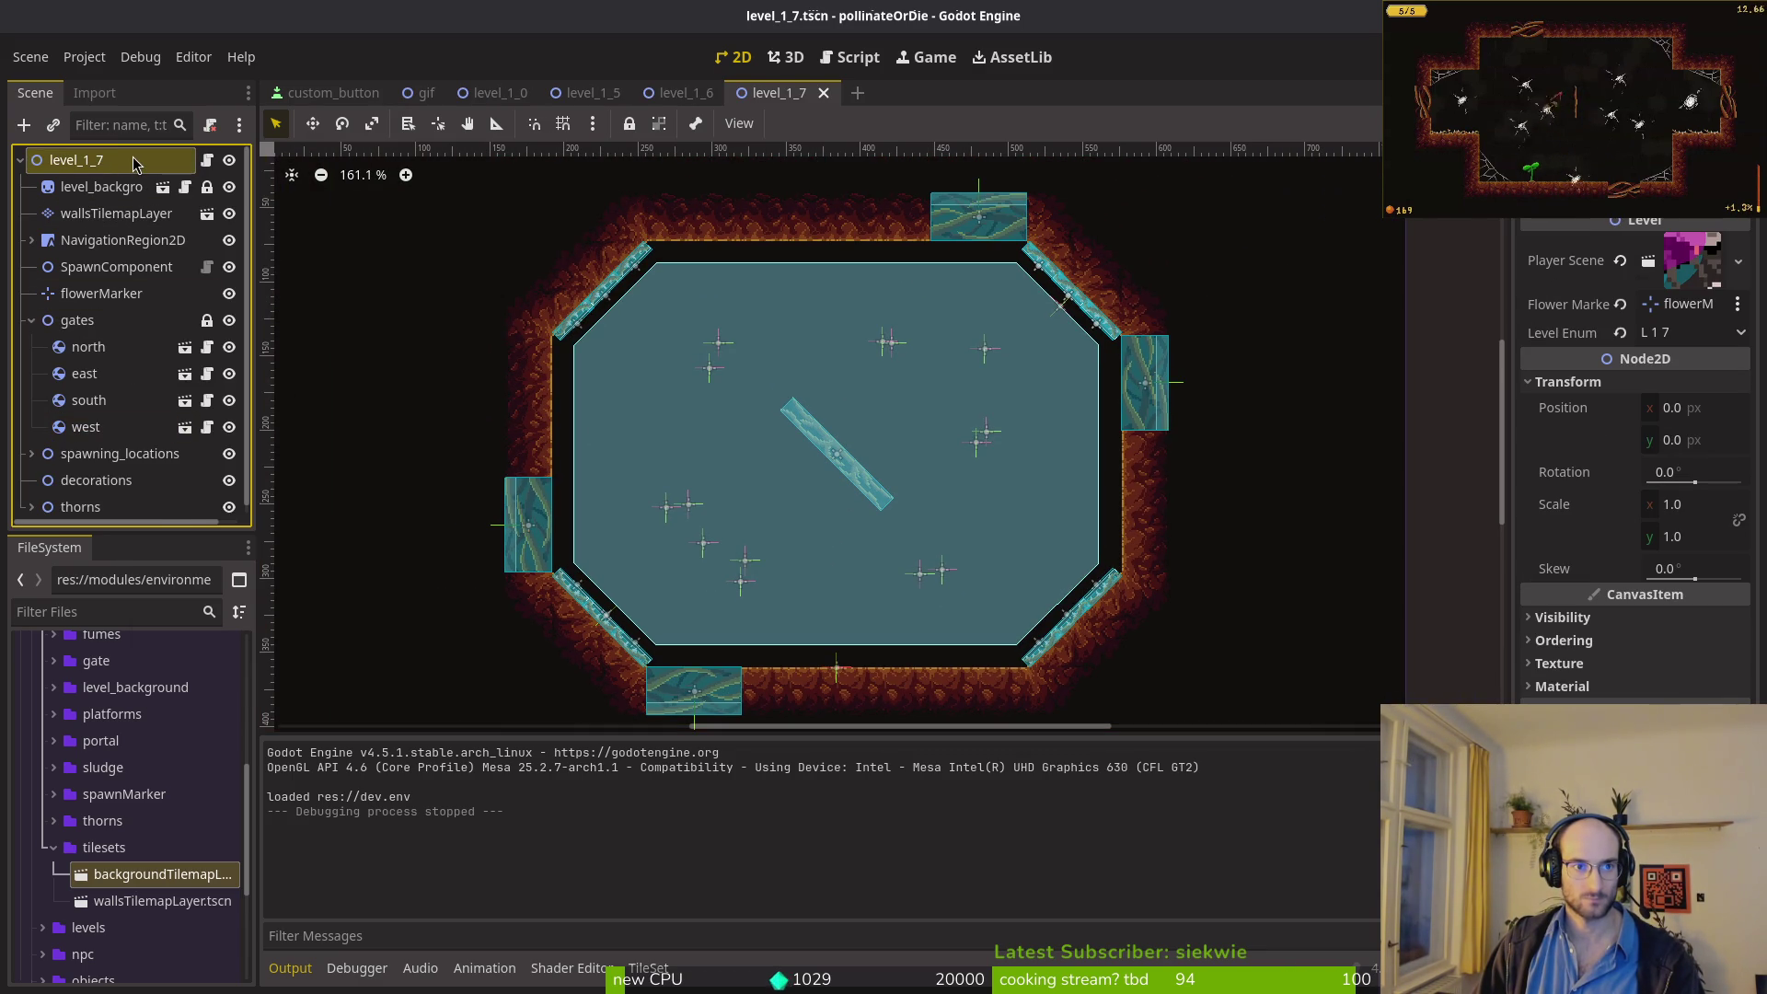
# - Attach a new level_1_7.gd script inheriting Level to the root node
pyautogui.rightClick(133, 160)
pyautogui.click(204, 446)
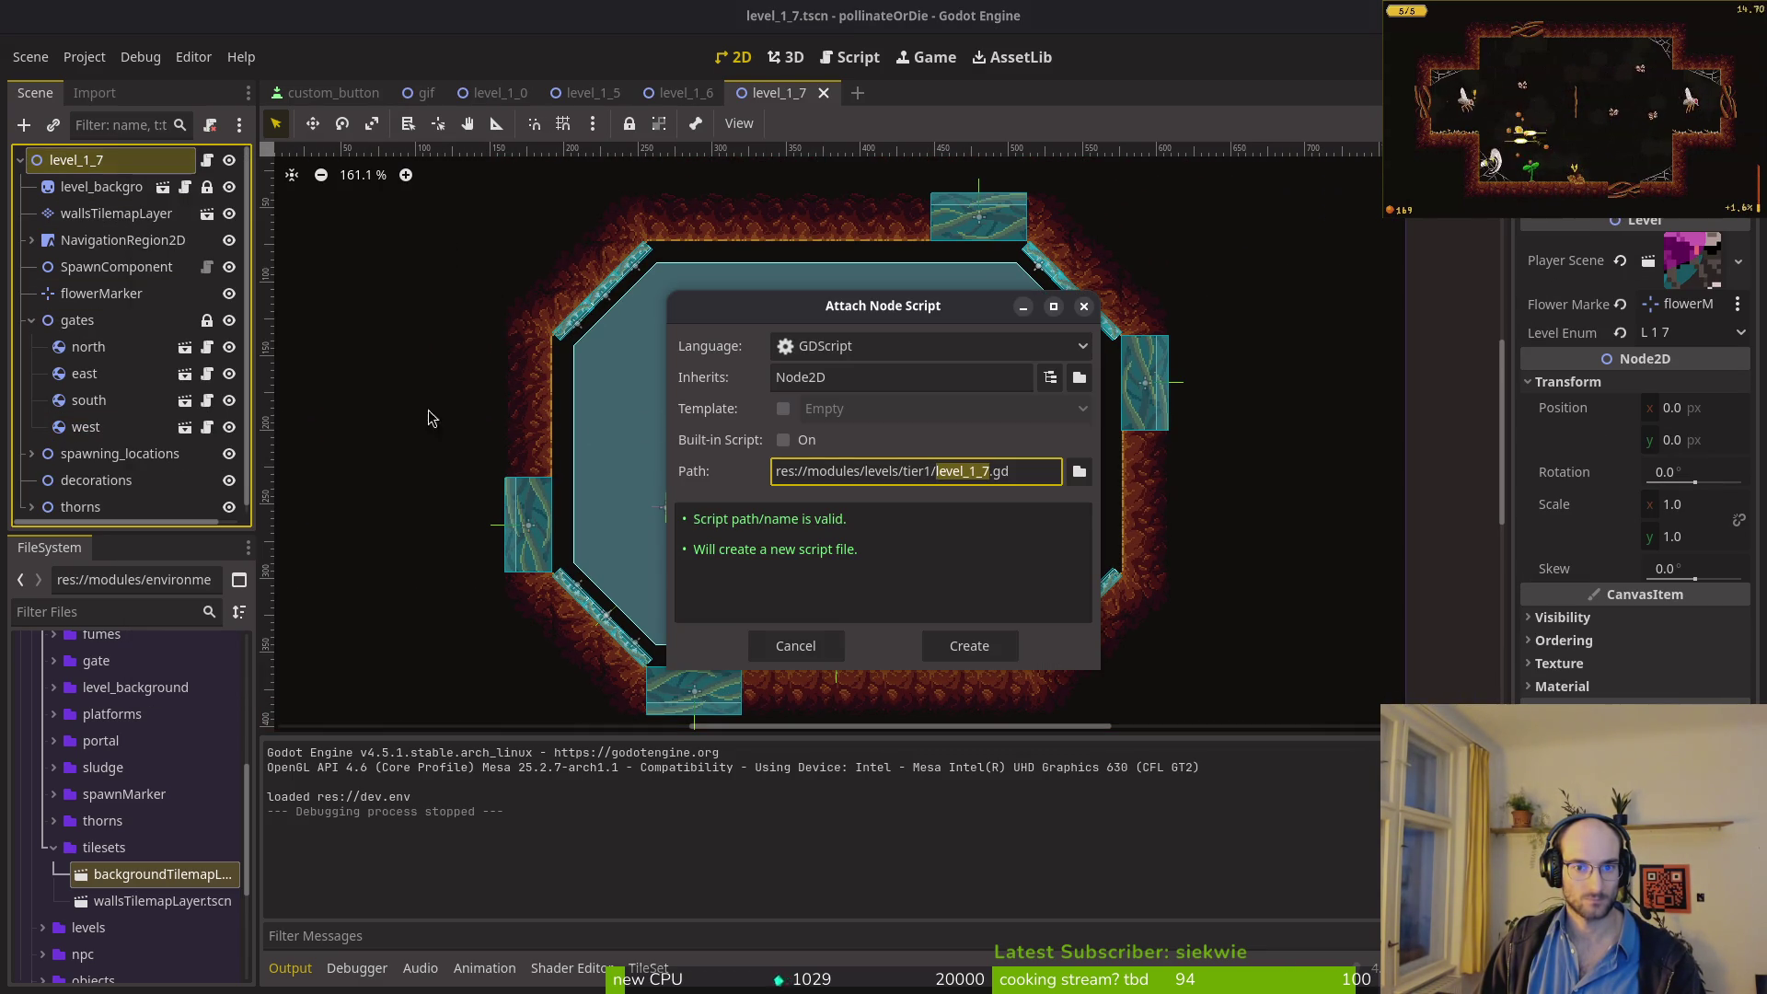
pyautogui.press('Escape')
pyautogui.rightClick(133, 160)
pyautogui.click(276, 457)
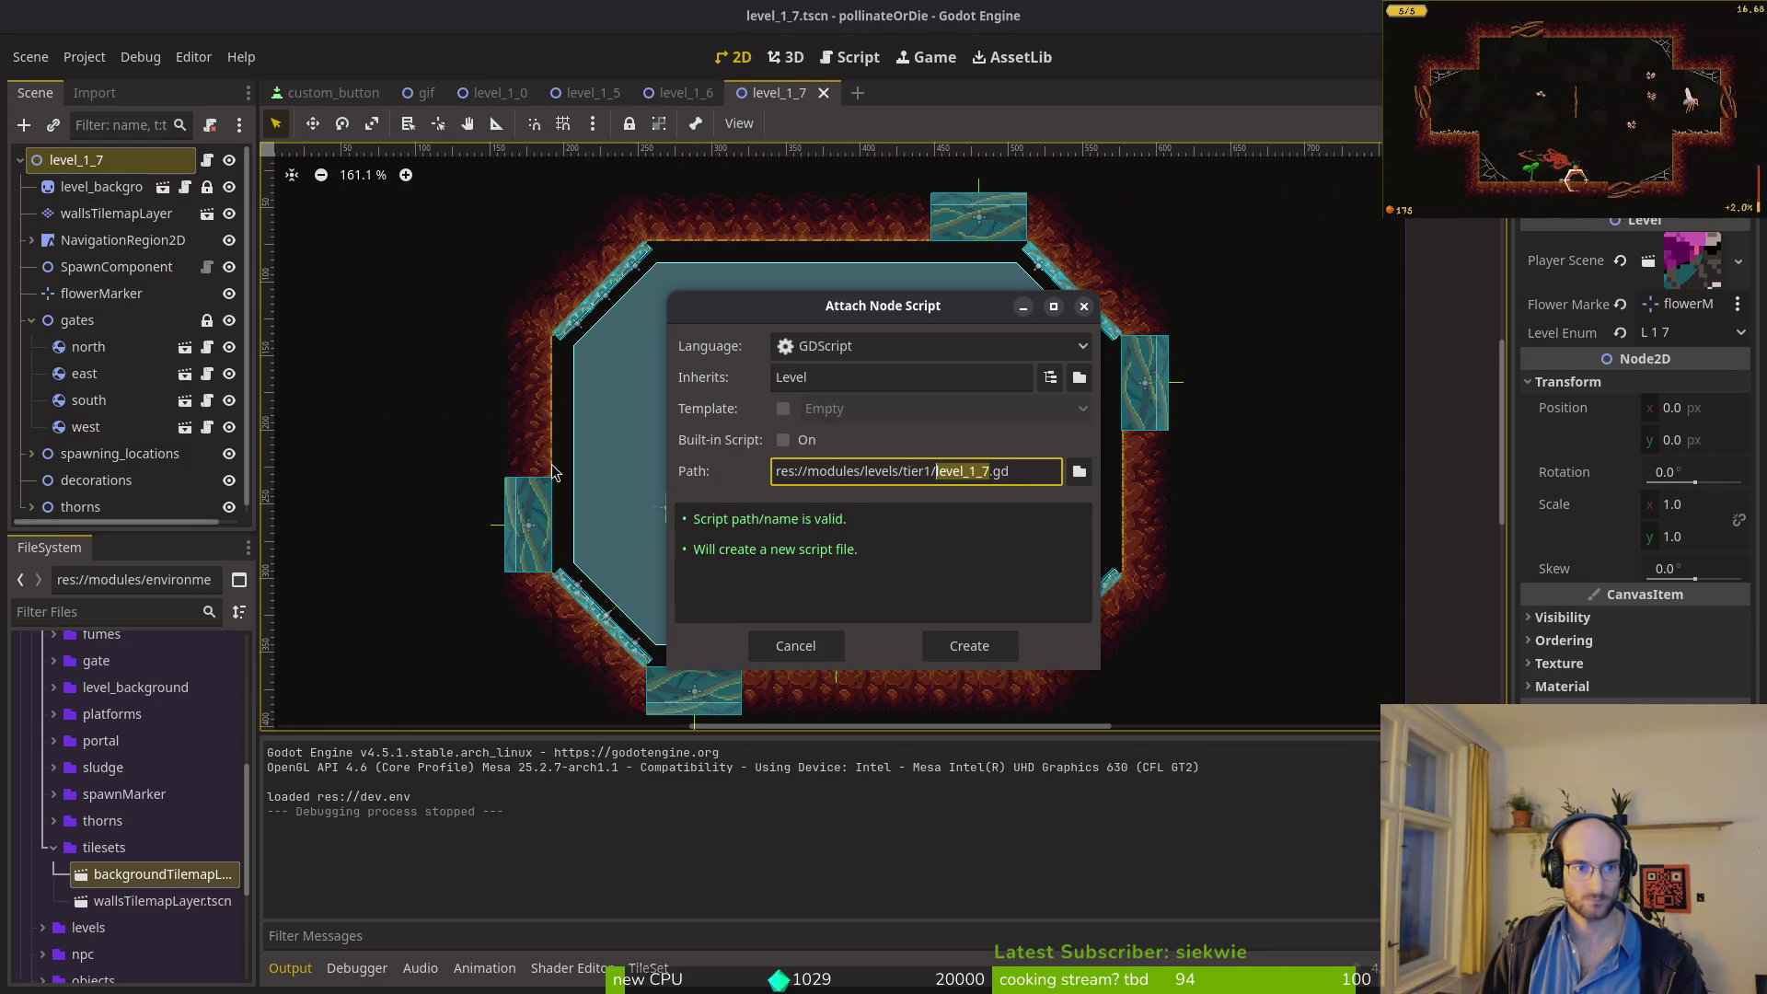
pyautogui.click(959, 635)
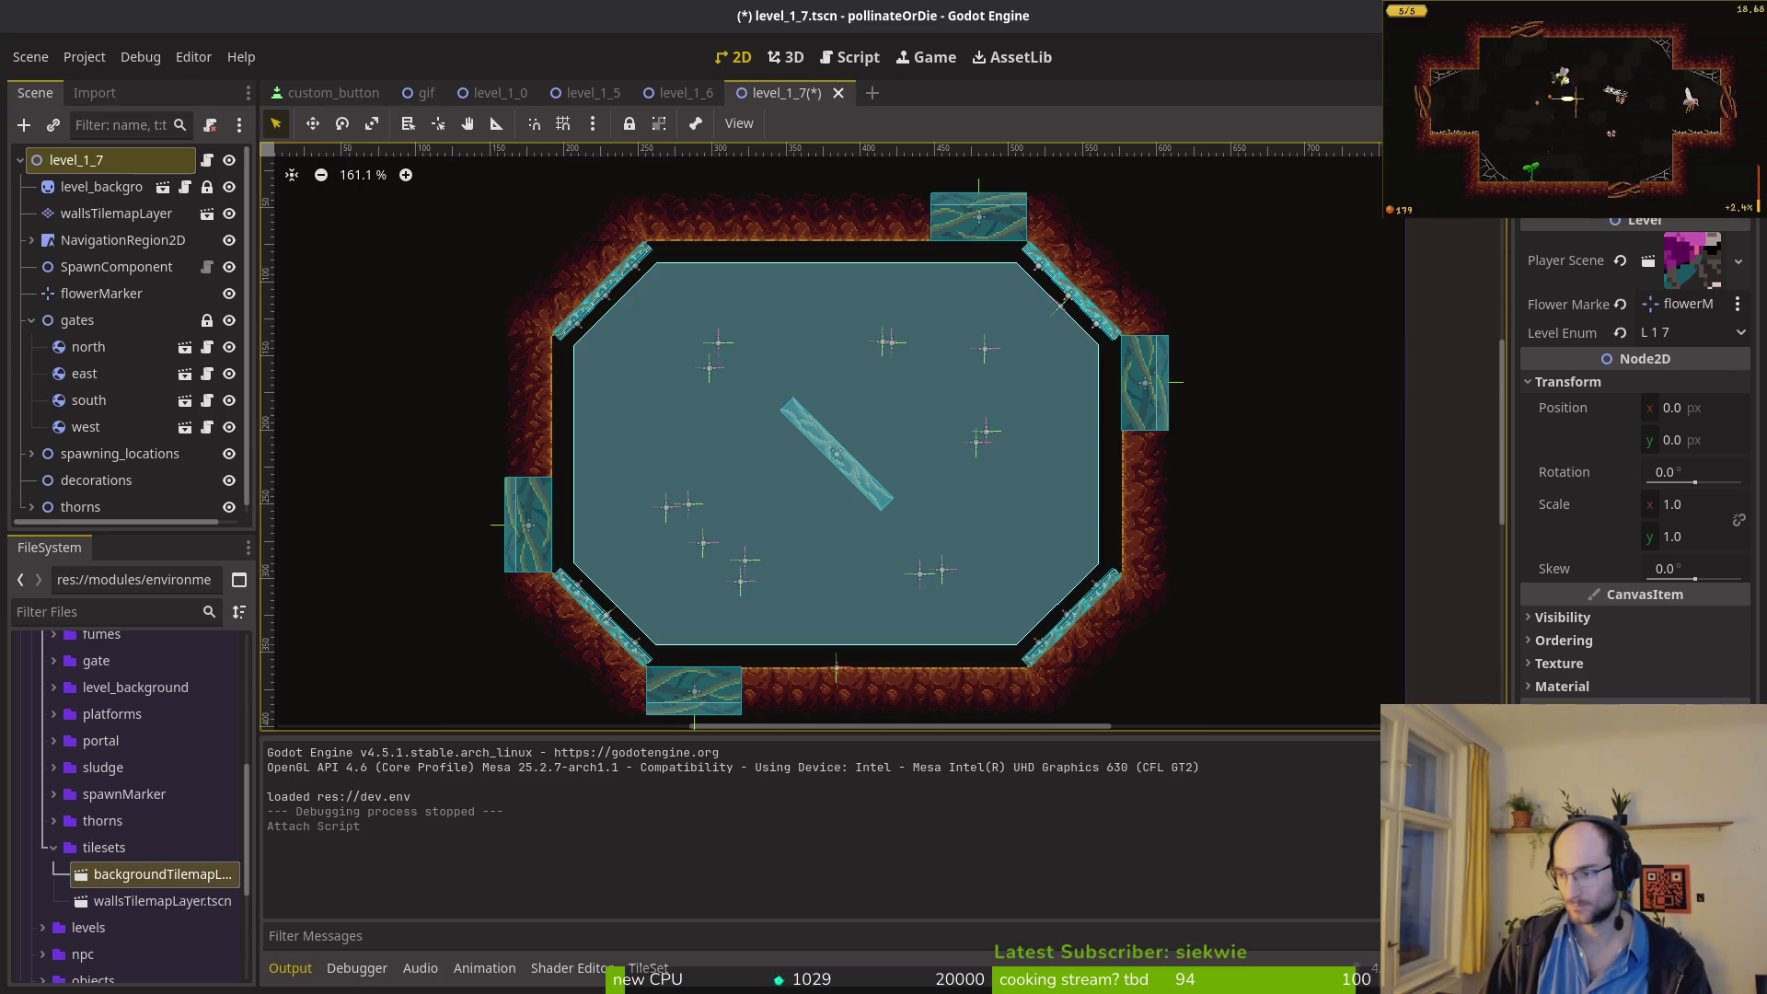
pyautogui.hotkey('alt', 'Tab')
pyautogui.press('space')
pyautogui.press('f')
pyautogui.press('f')
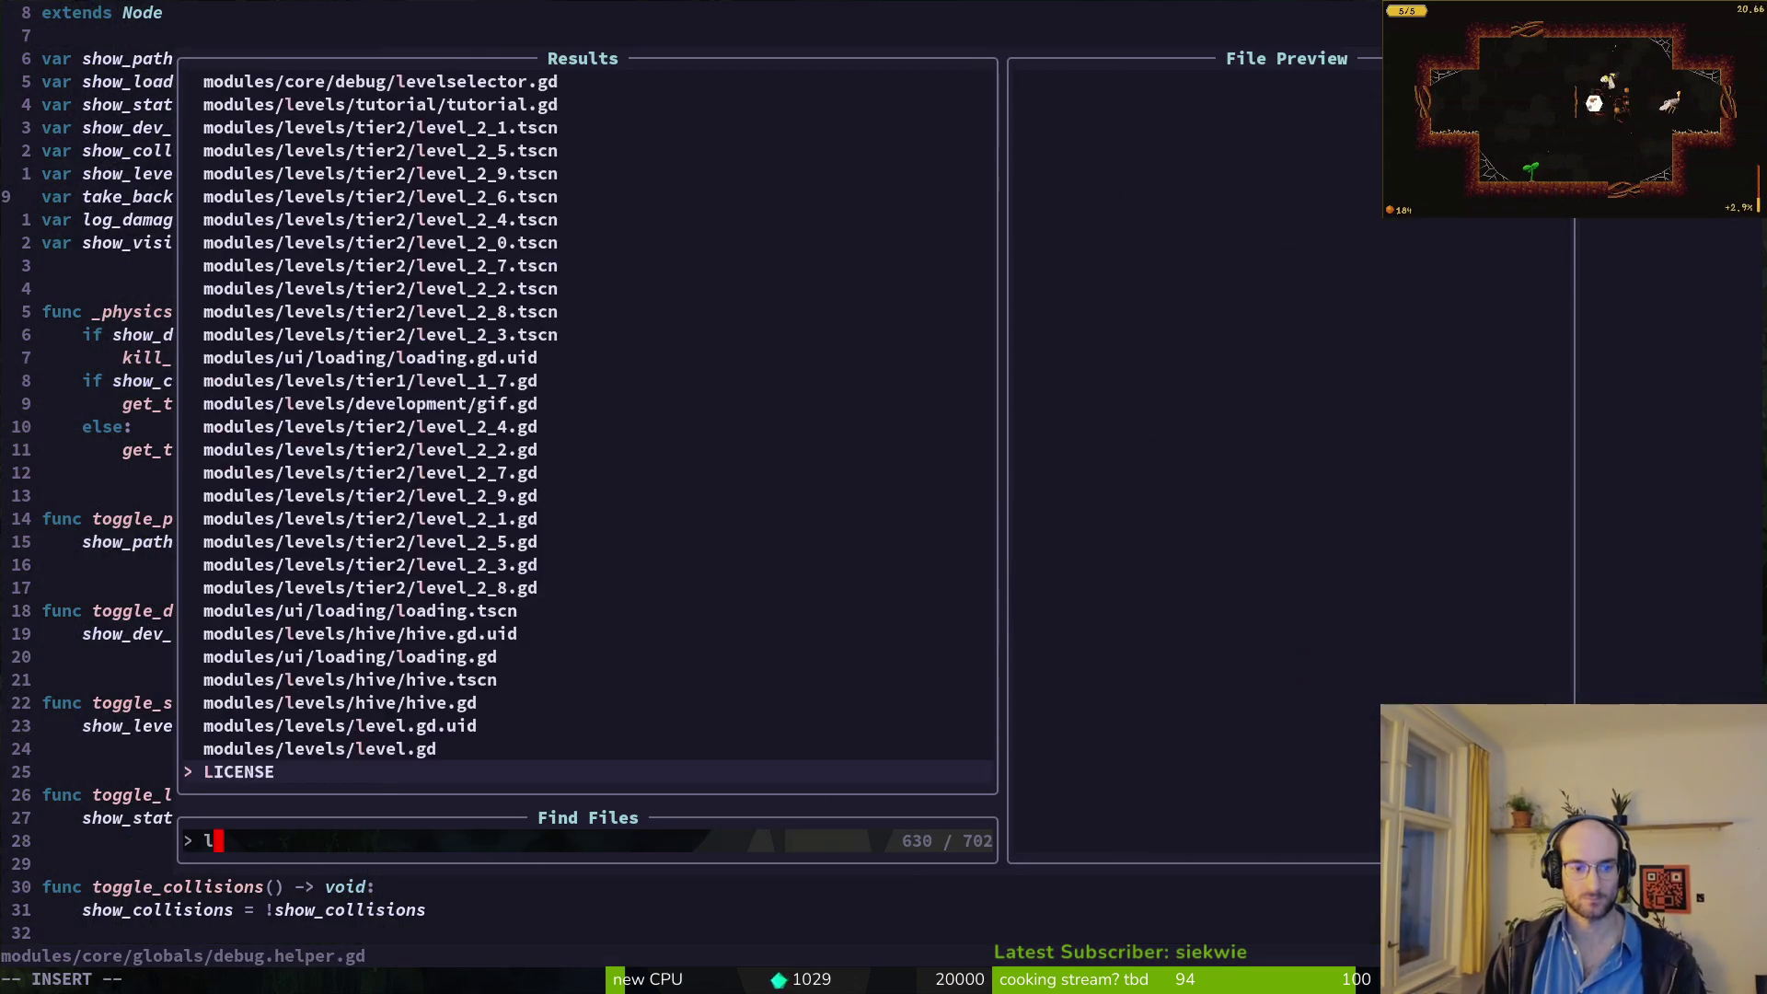
pyautogui.write('17')
pyautogui.press('Up')
pyautogui.press('Return')
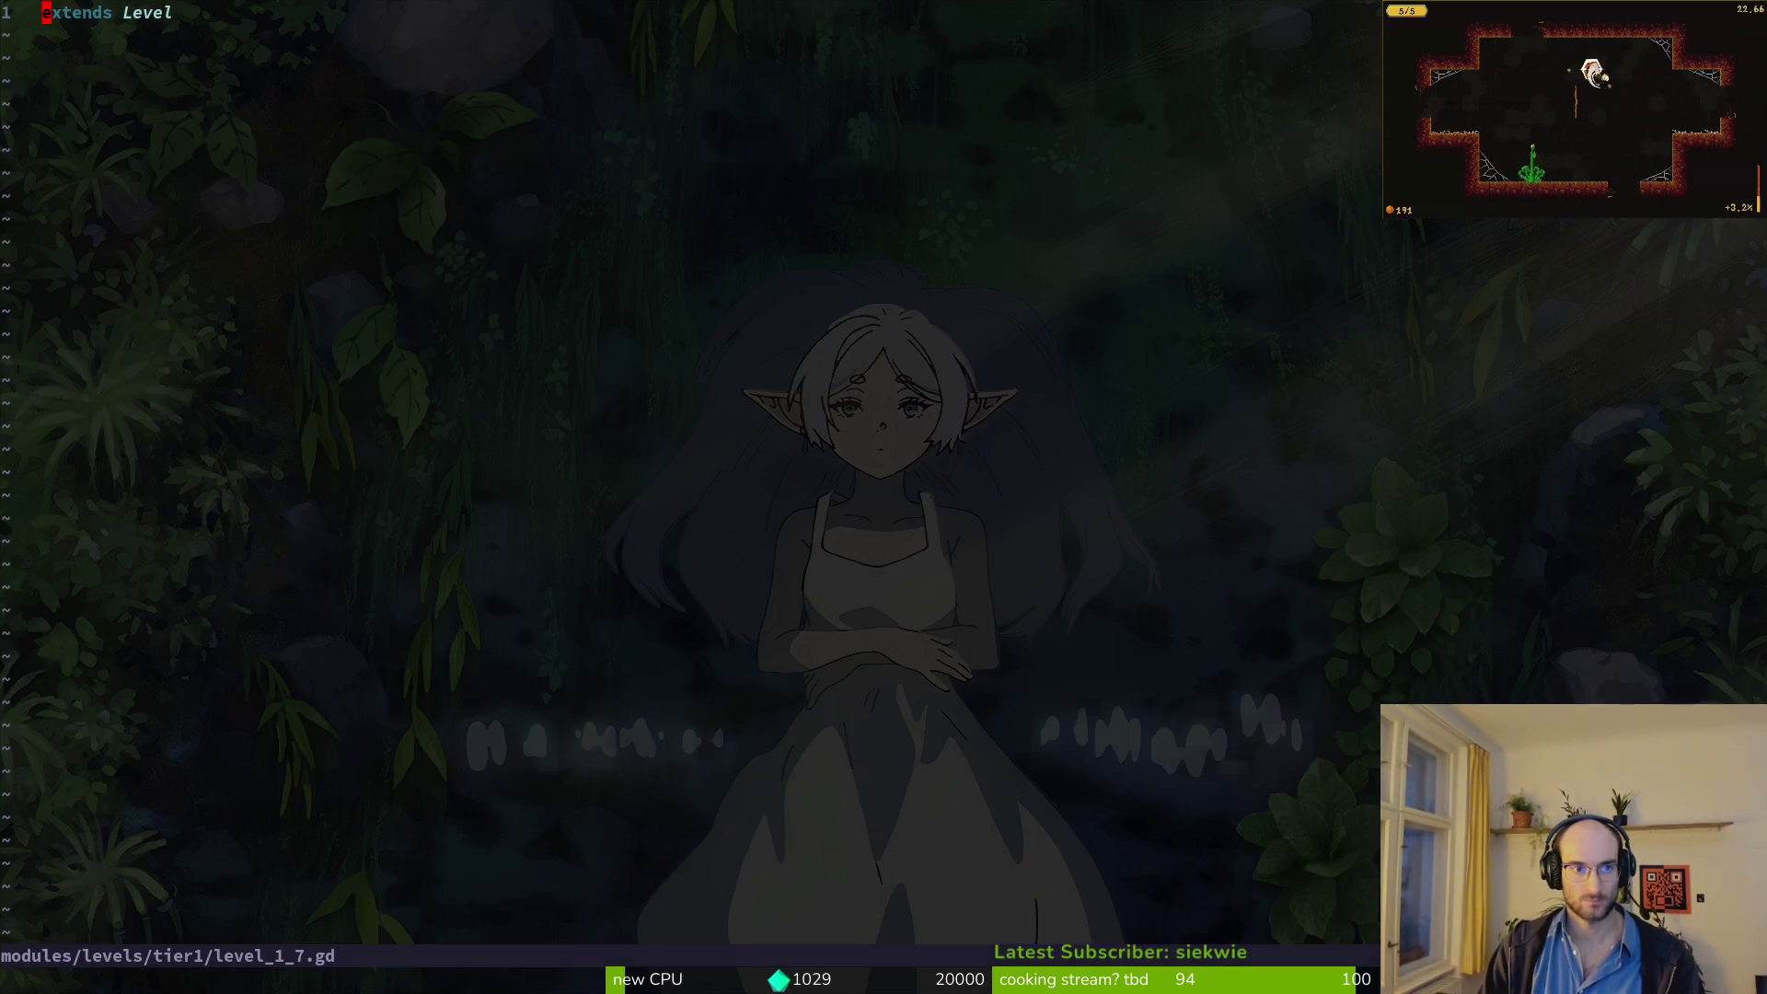
pyautogui.write('o@onready ')
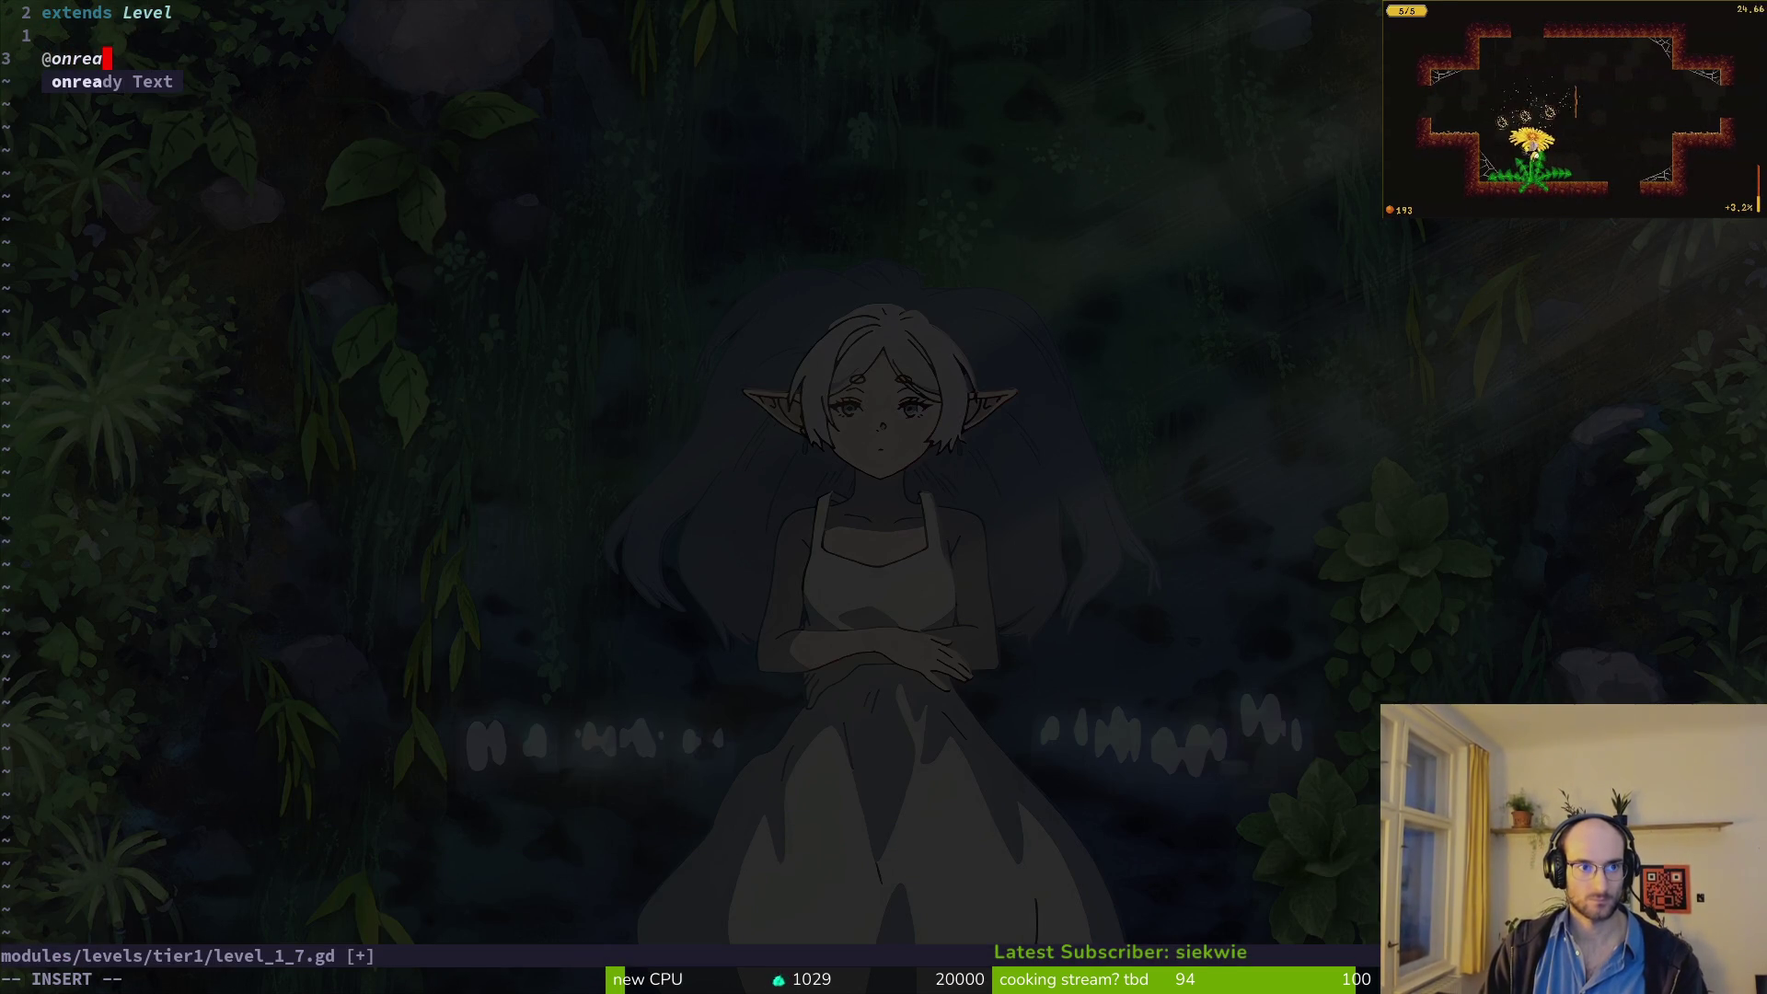
pyautogui.write('var platform')
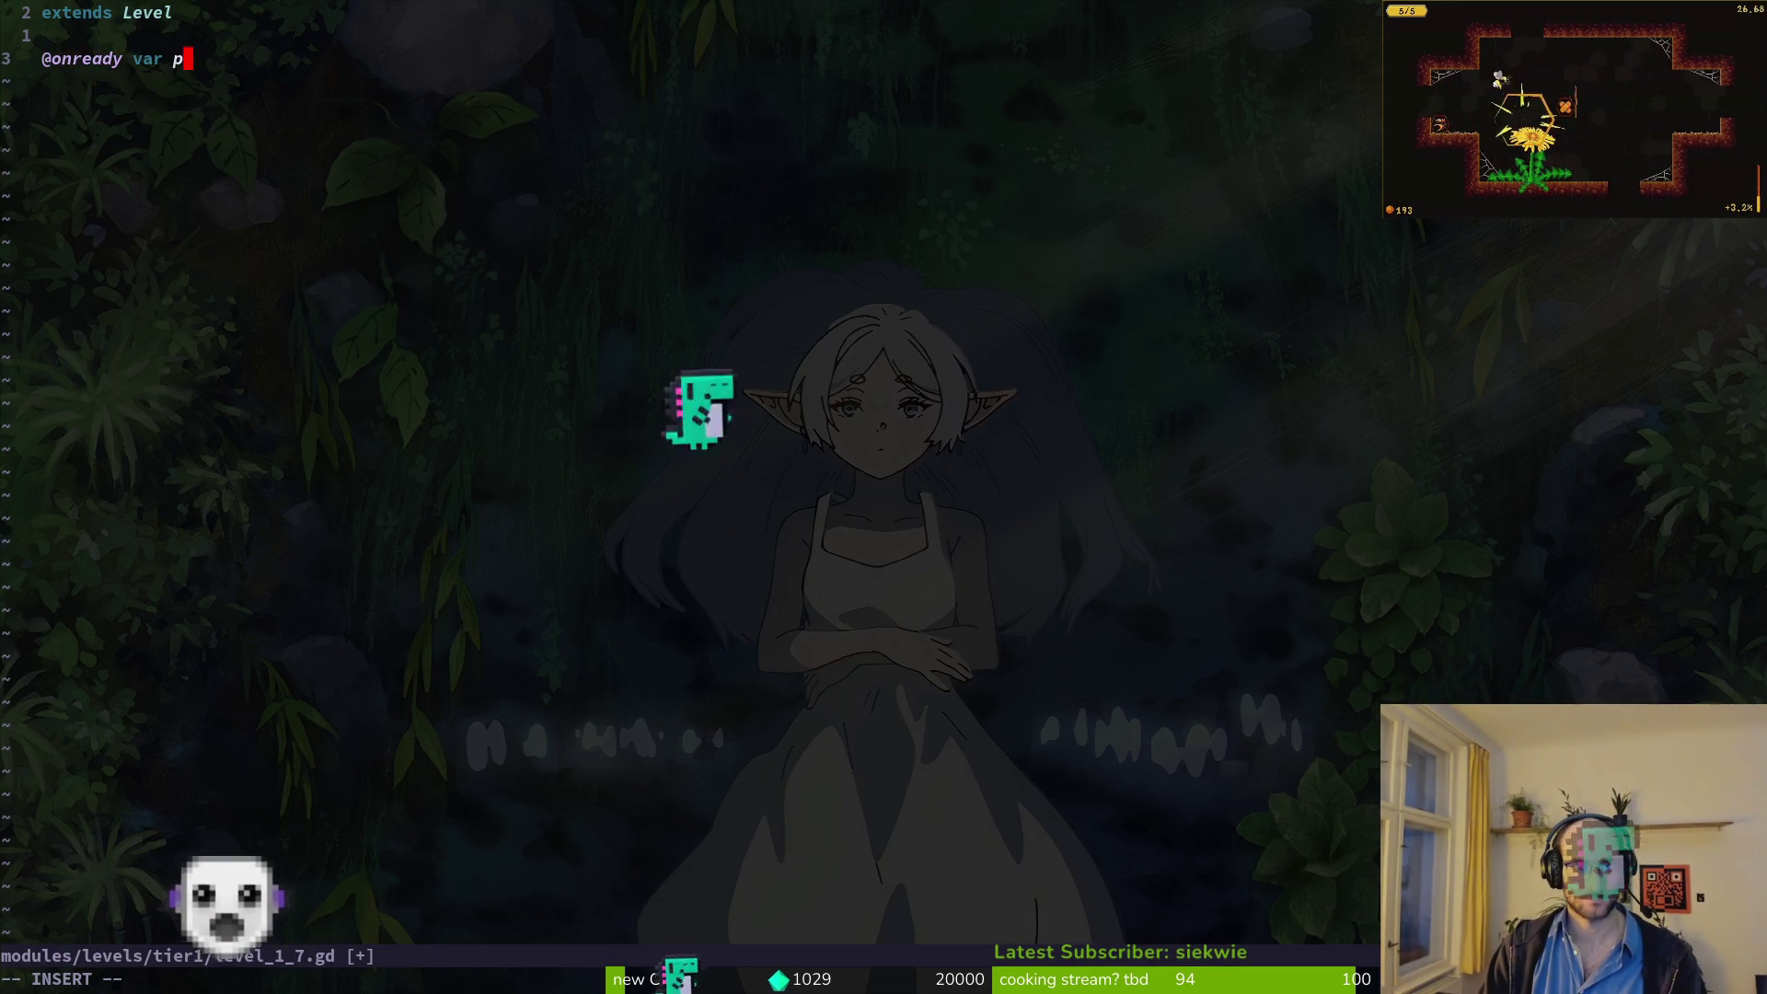
pyautogui.write(':')
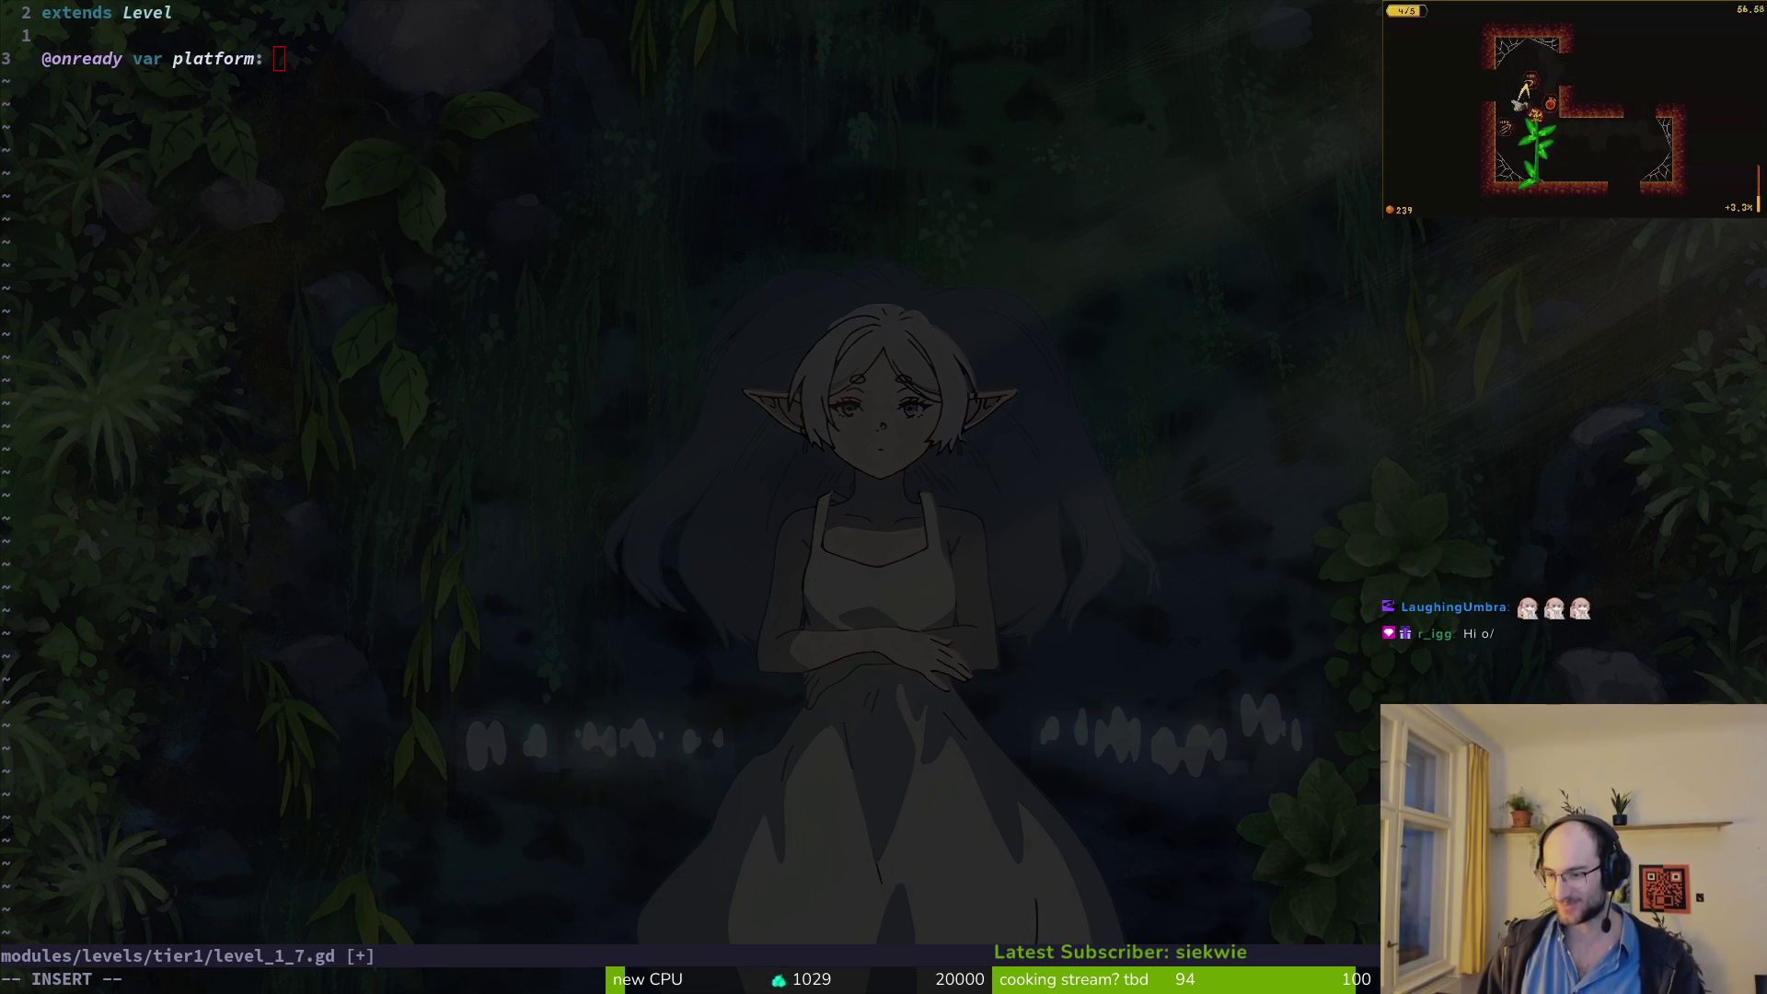
pyautogui.press('Escape')
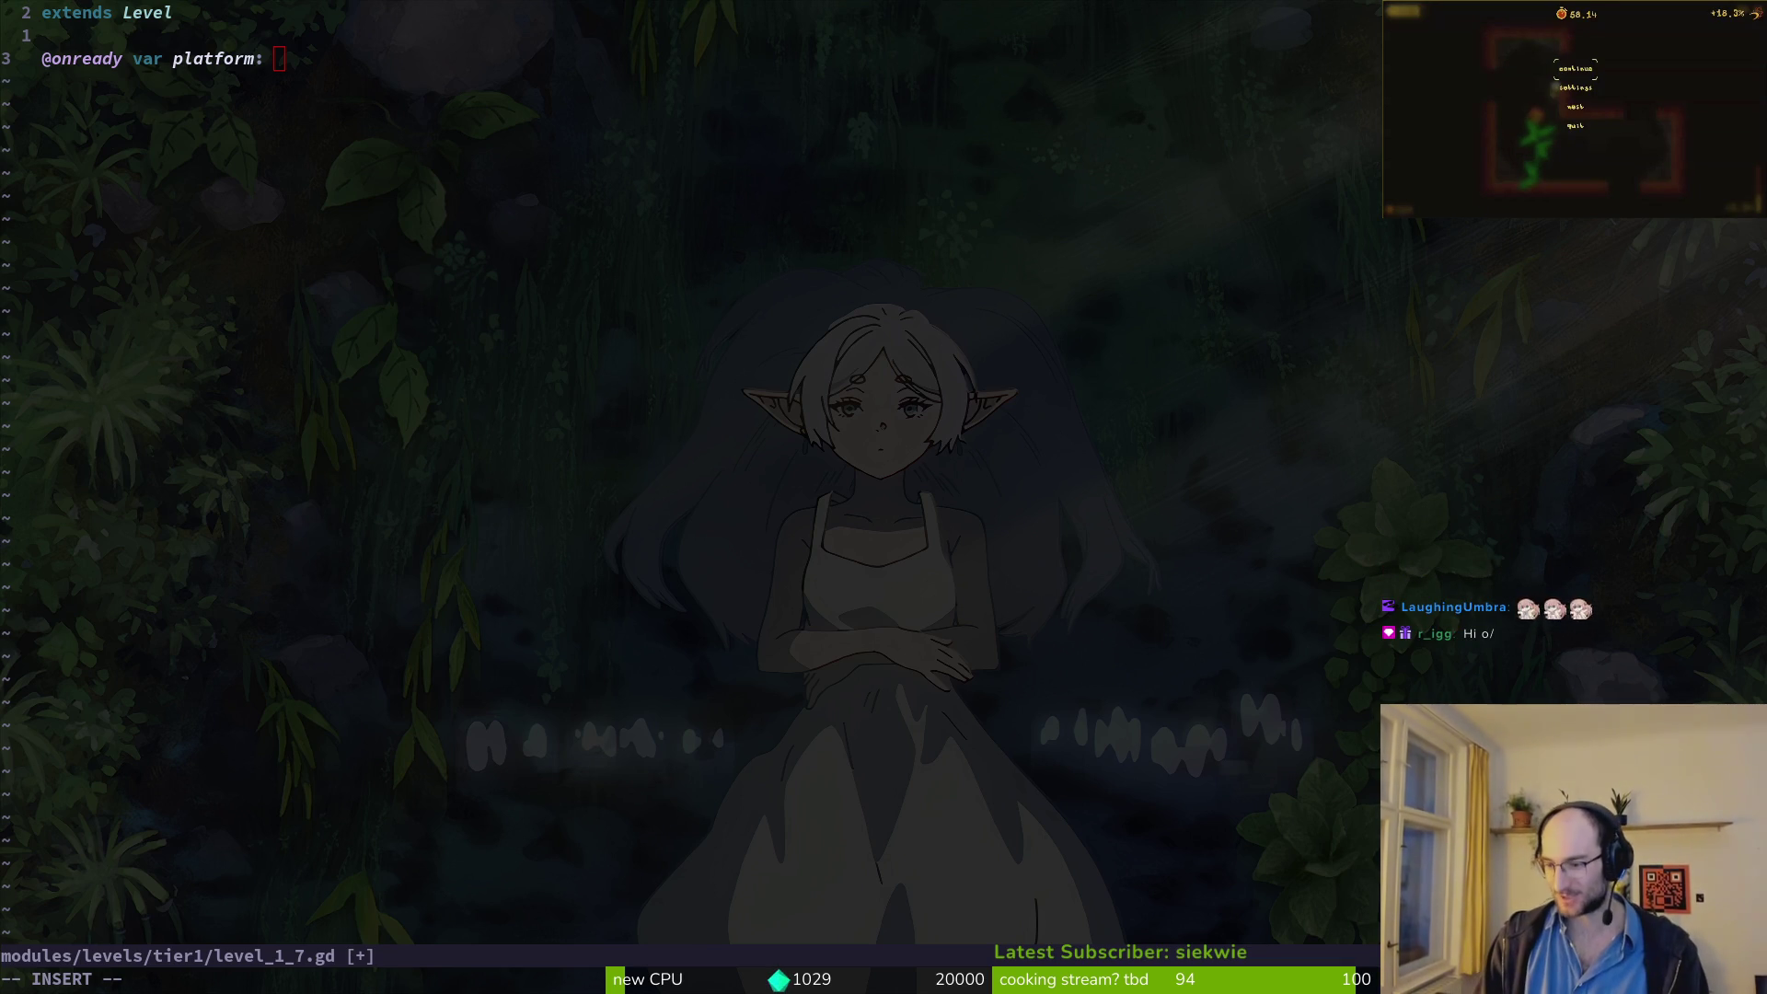
pyautogui.press('Escape')
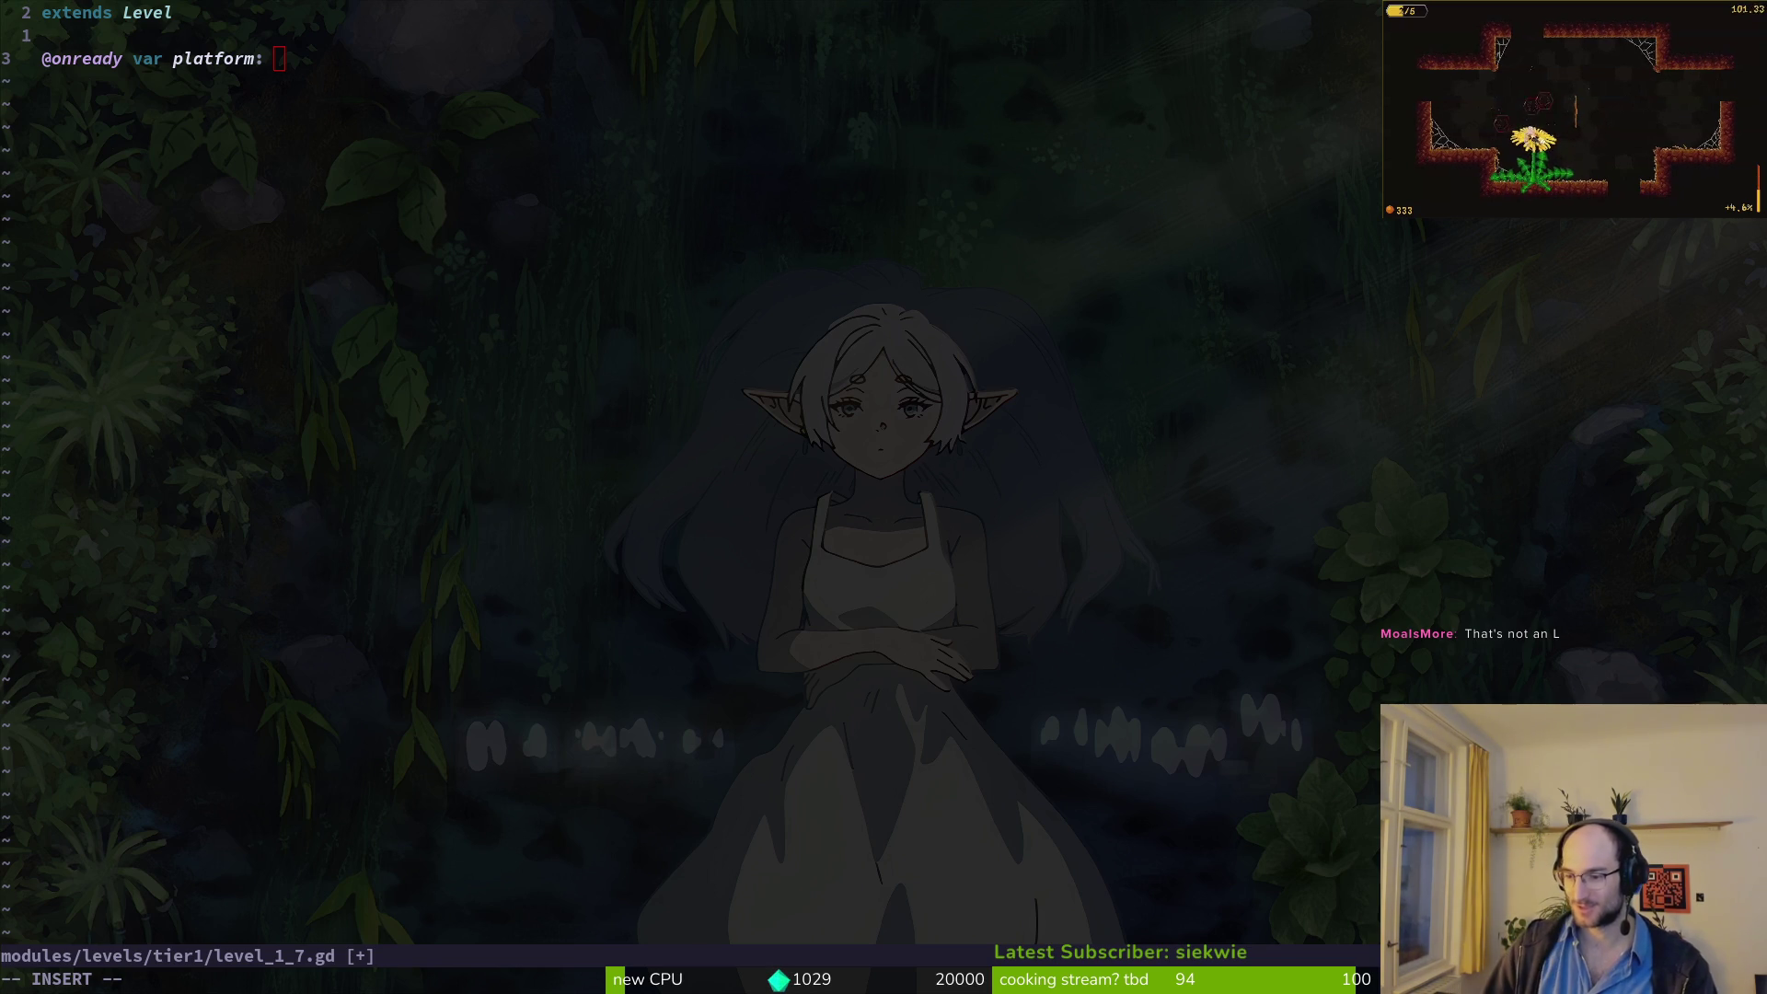
pyautogui.click(507, 43)
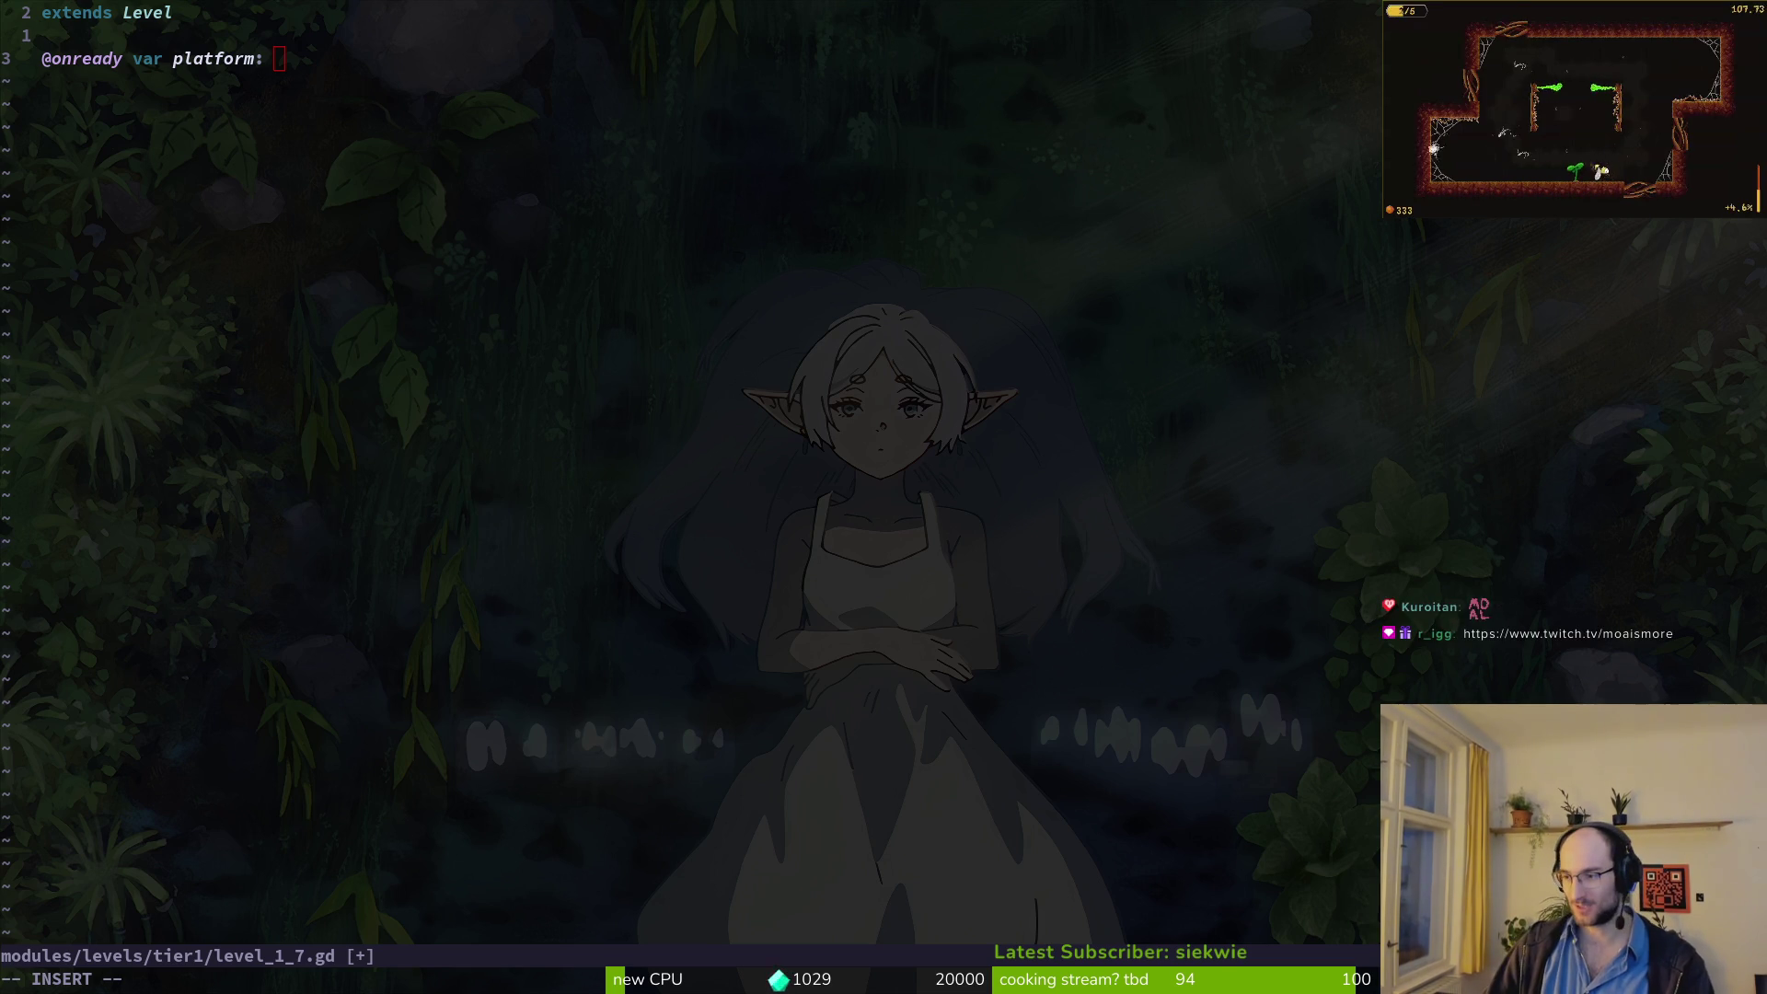
pyautogui.hotkey('alt', 'Tab')
pyautogui.click(854, 444)
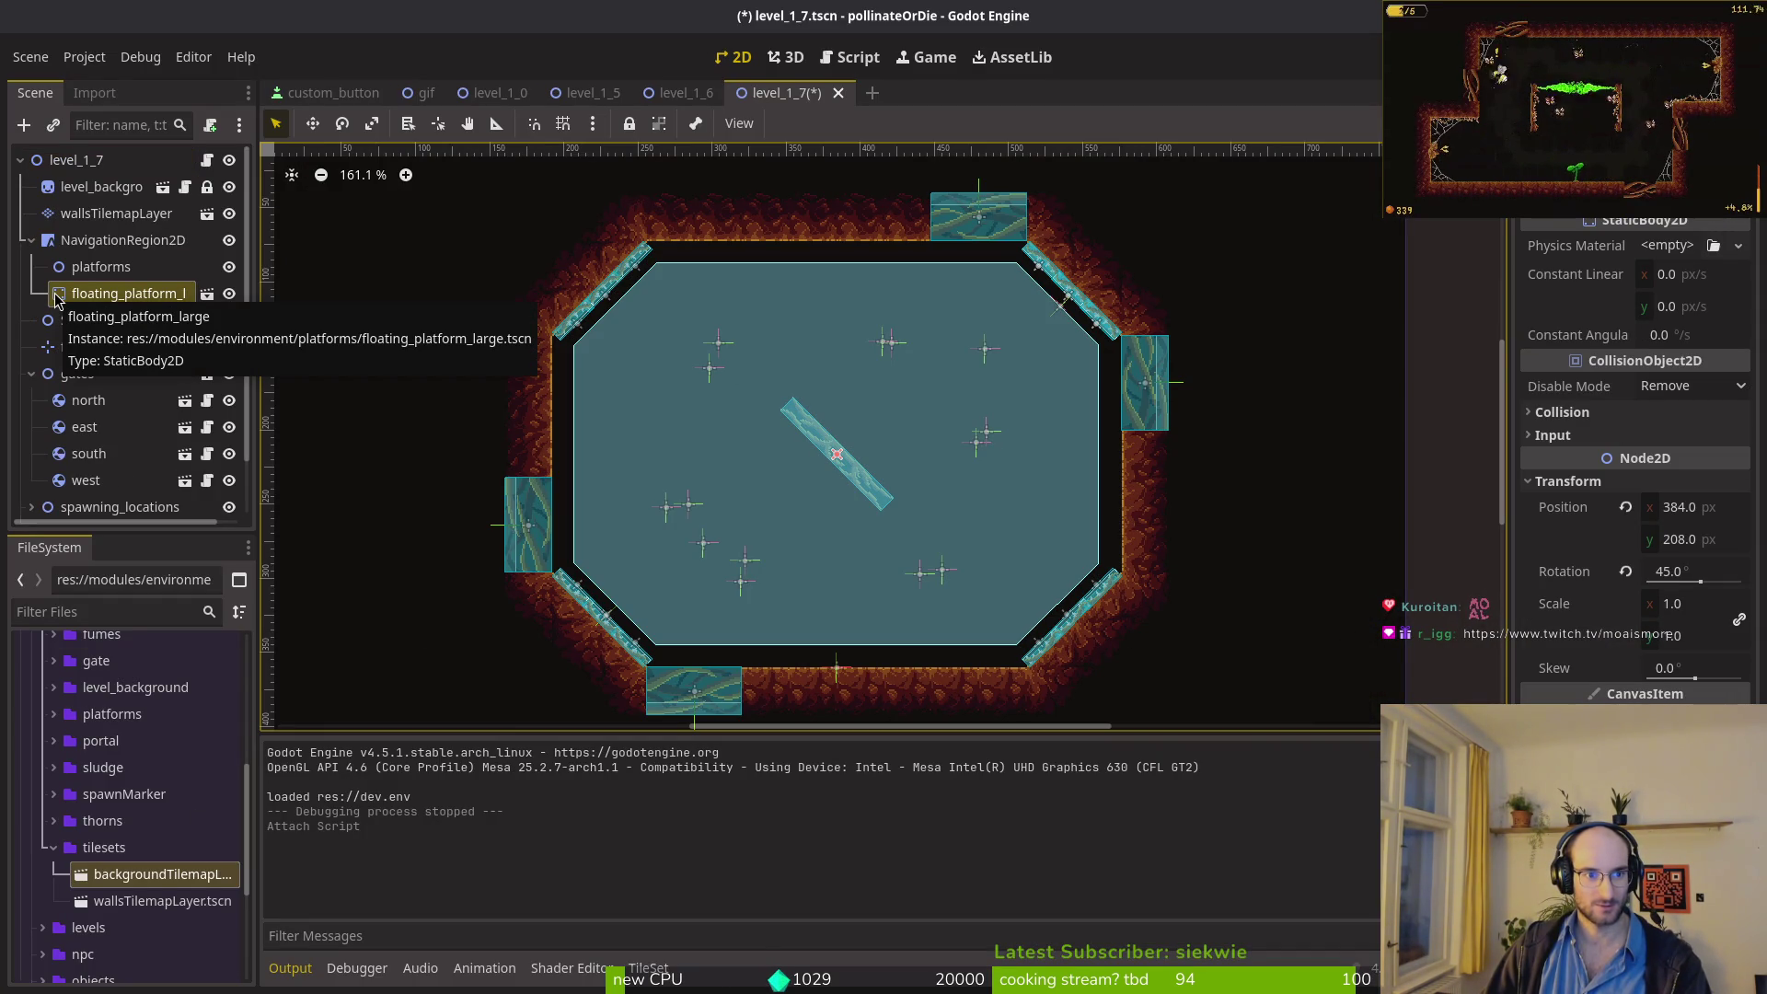
pyautogui.hotkey('alt', 'Tab')
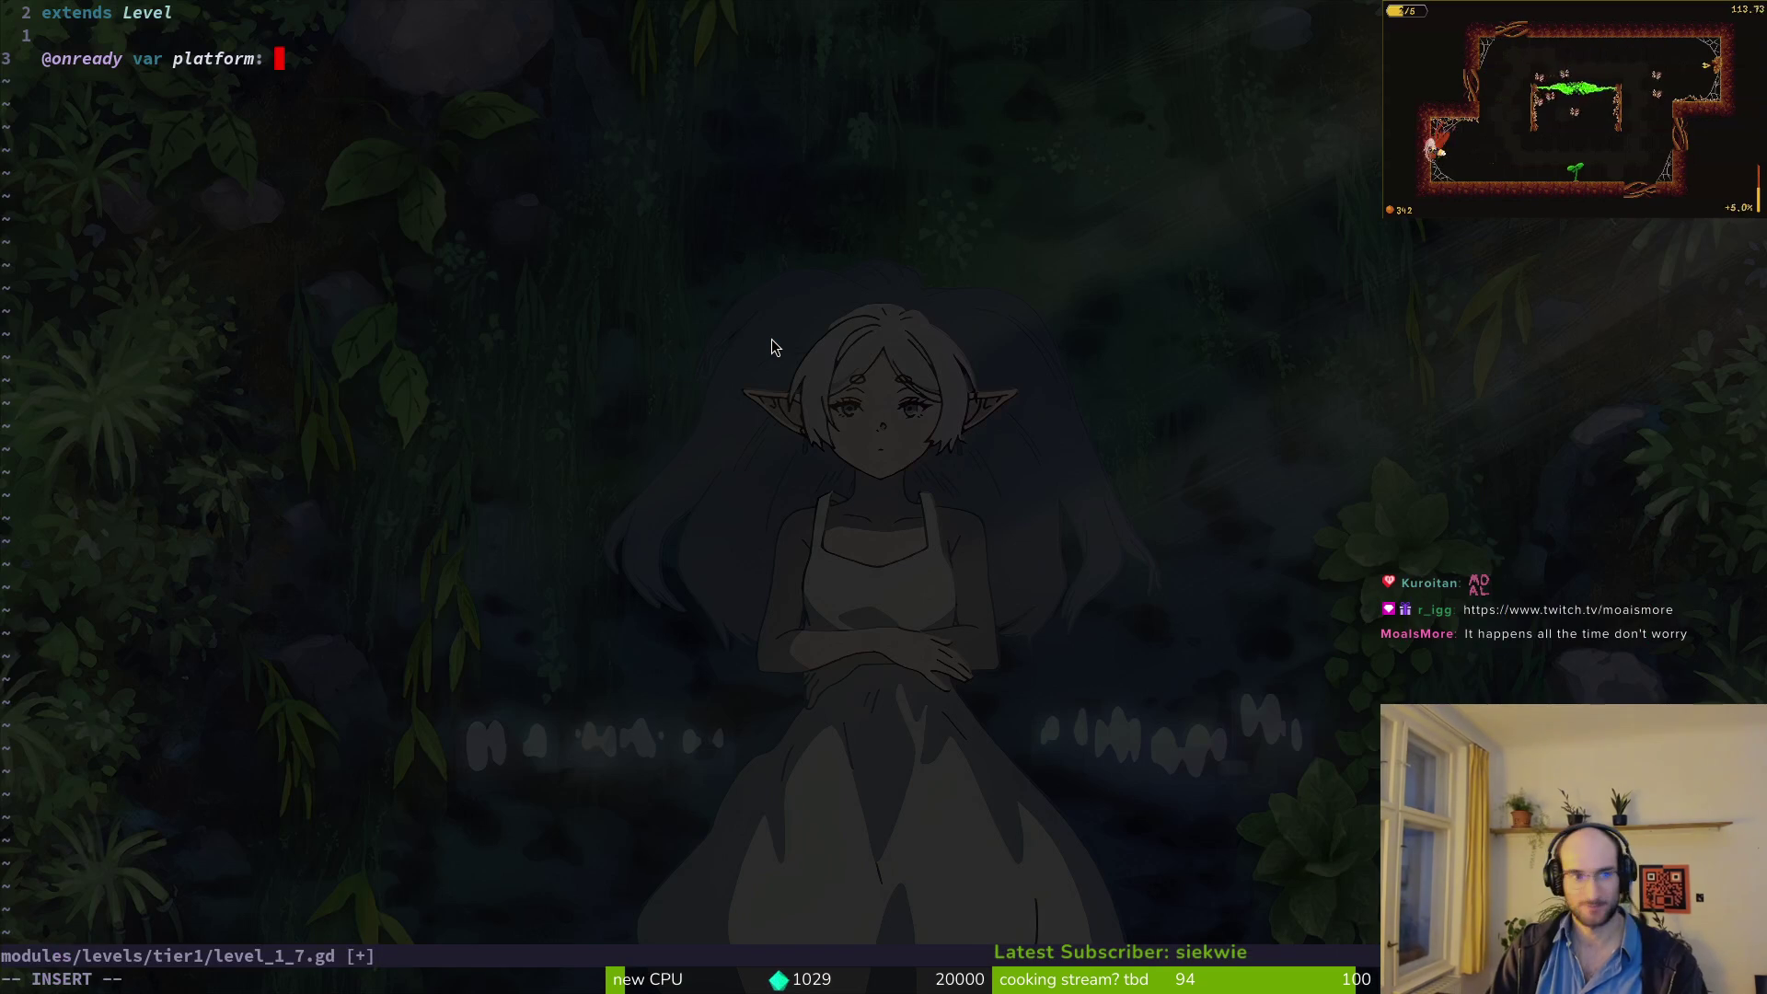
# - Declare the platform variable as a StaticBody2D assigned to the $float node
pyautogui.write('StaticBody2D')
pyautogui.press('Escape')
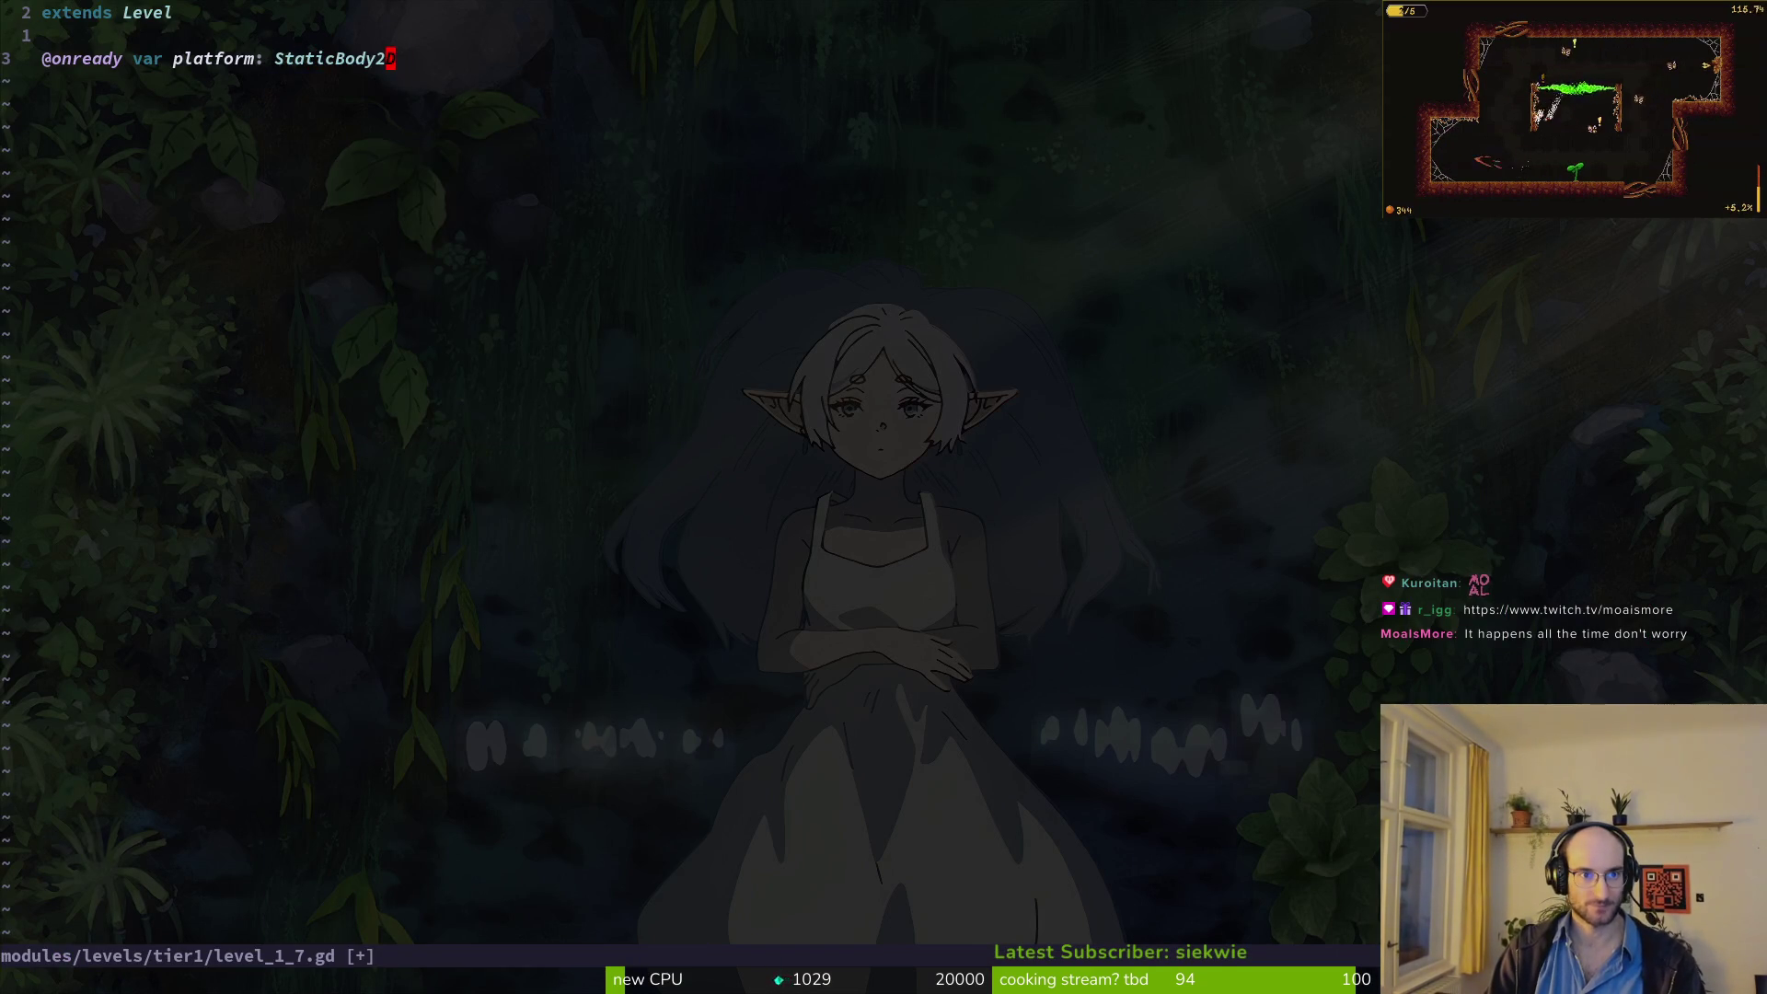
pyautogui.write('a = ')
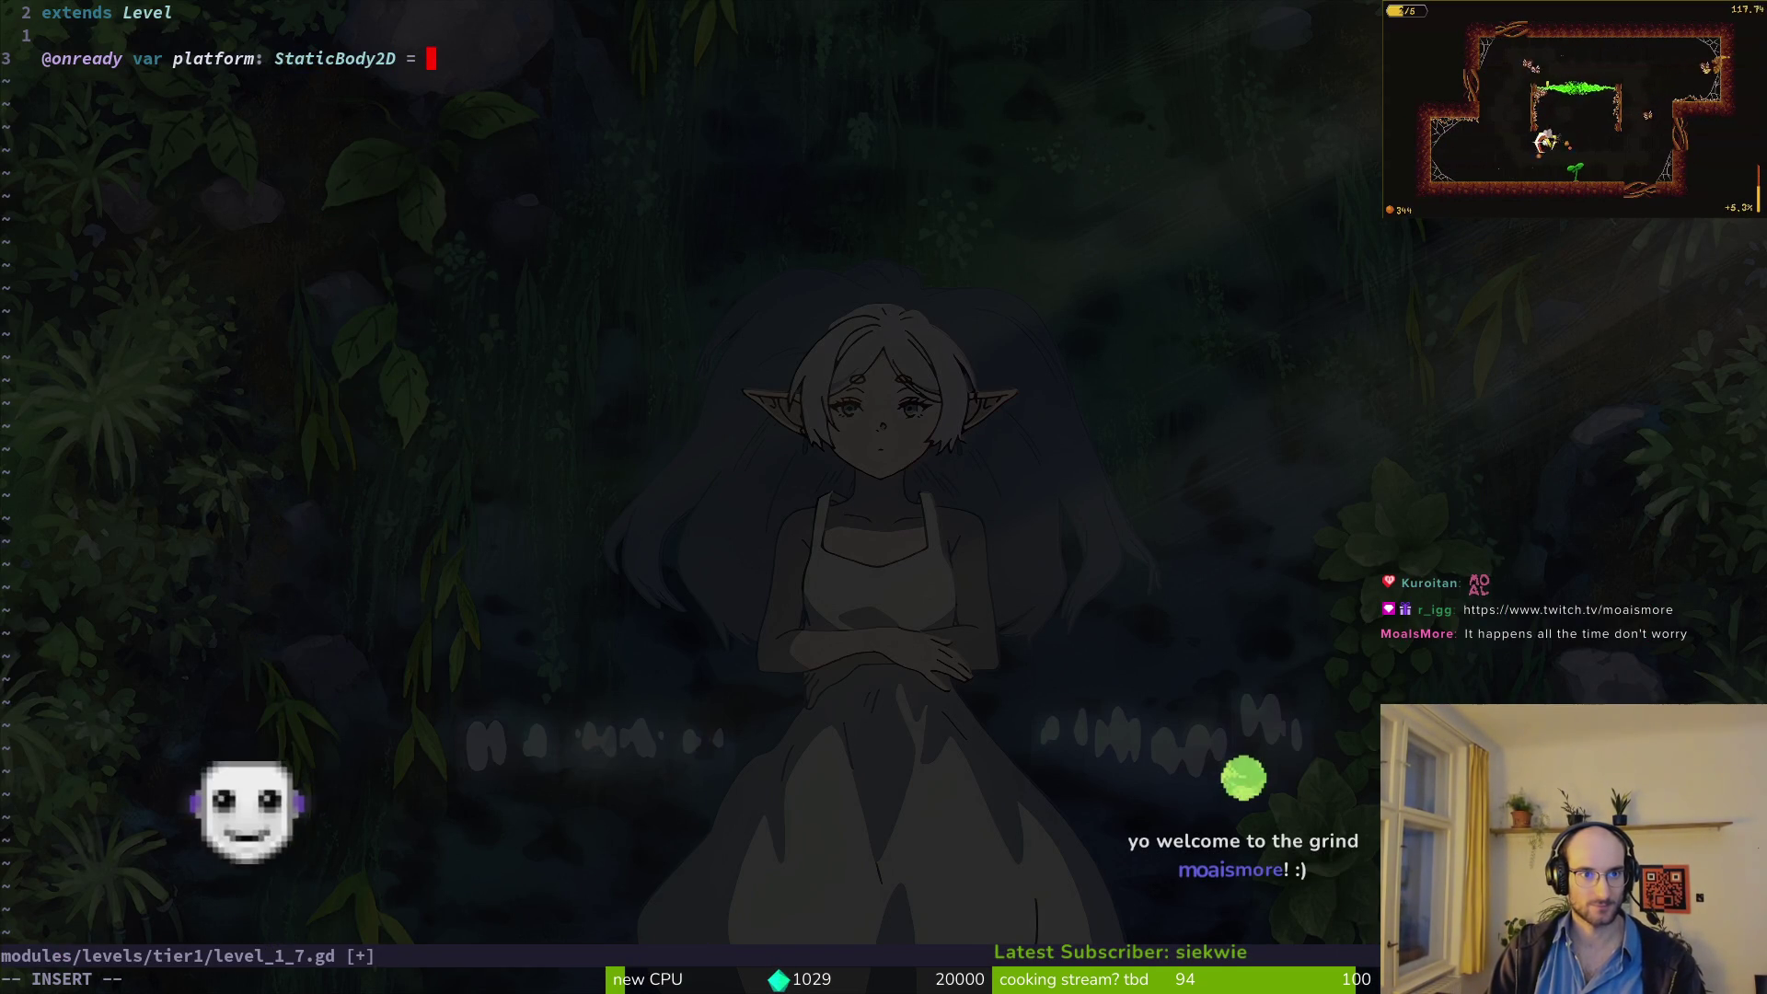
pyautogui.write('$')
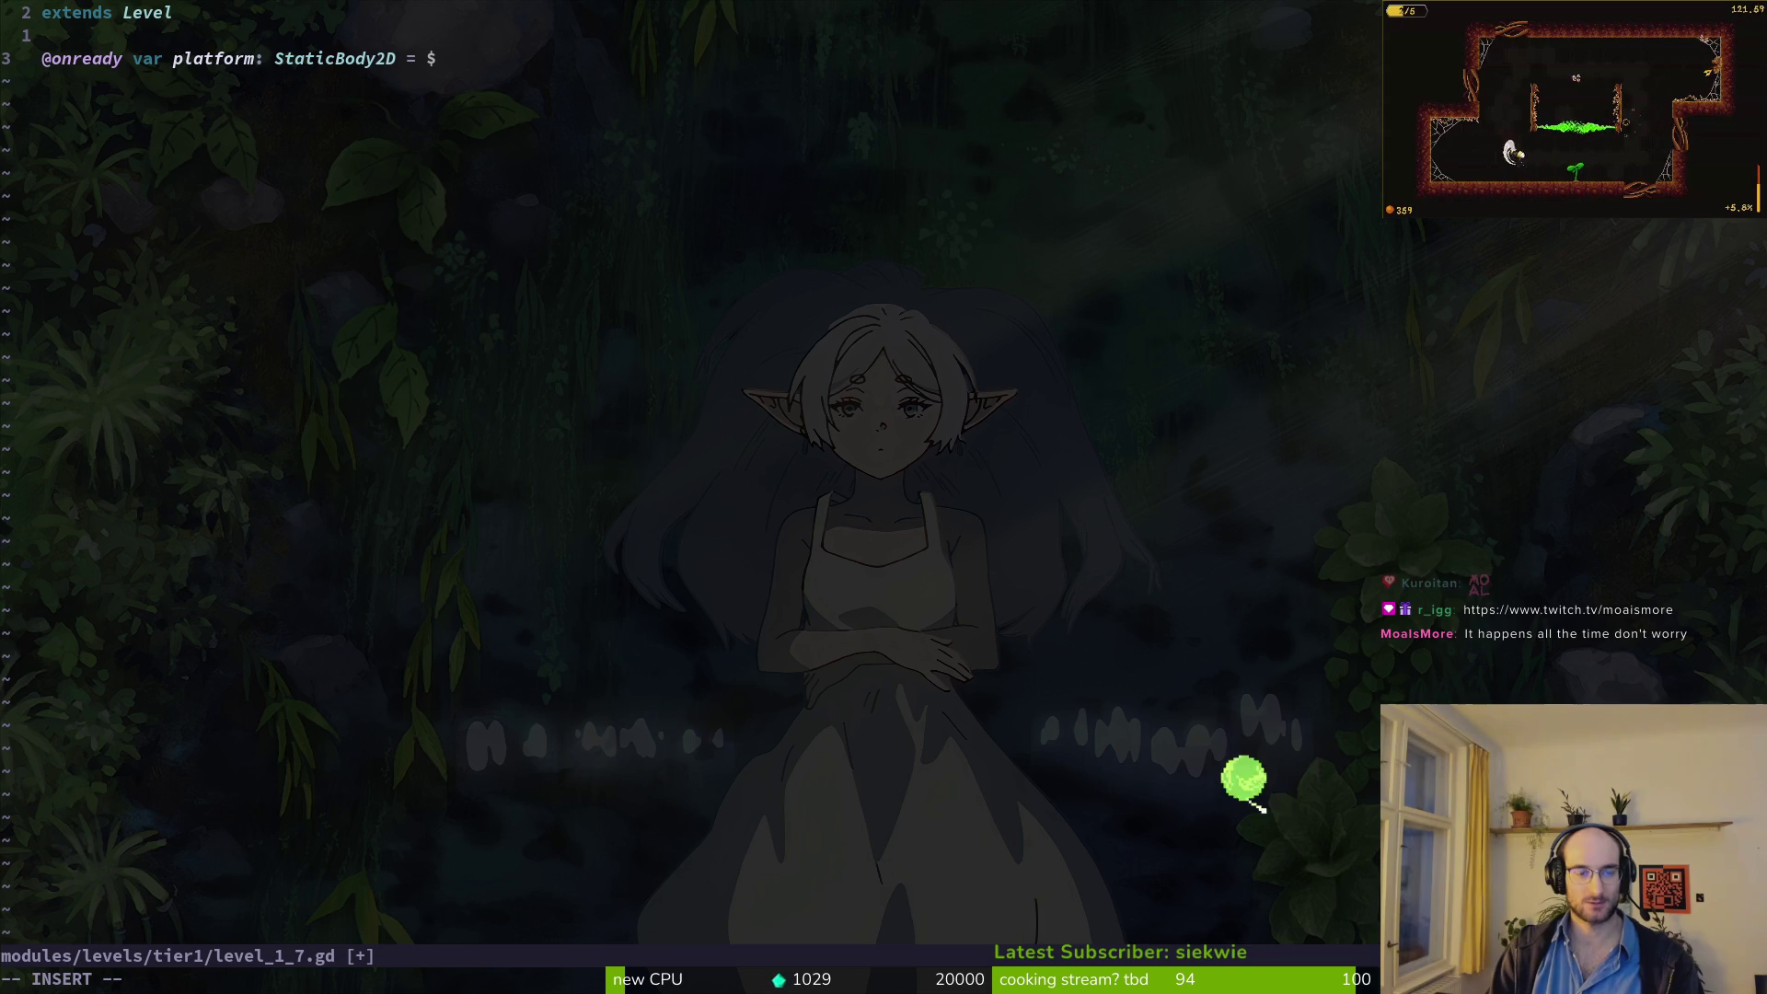
pyautogui.write('pla')
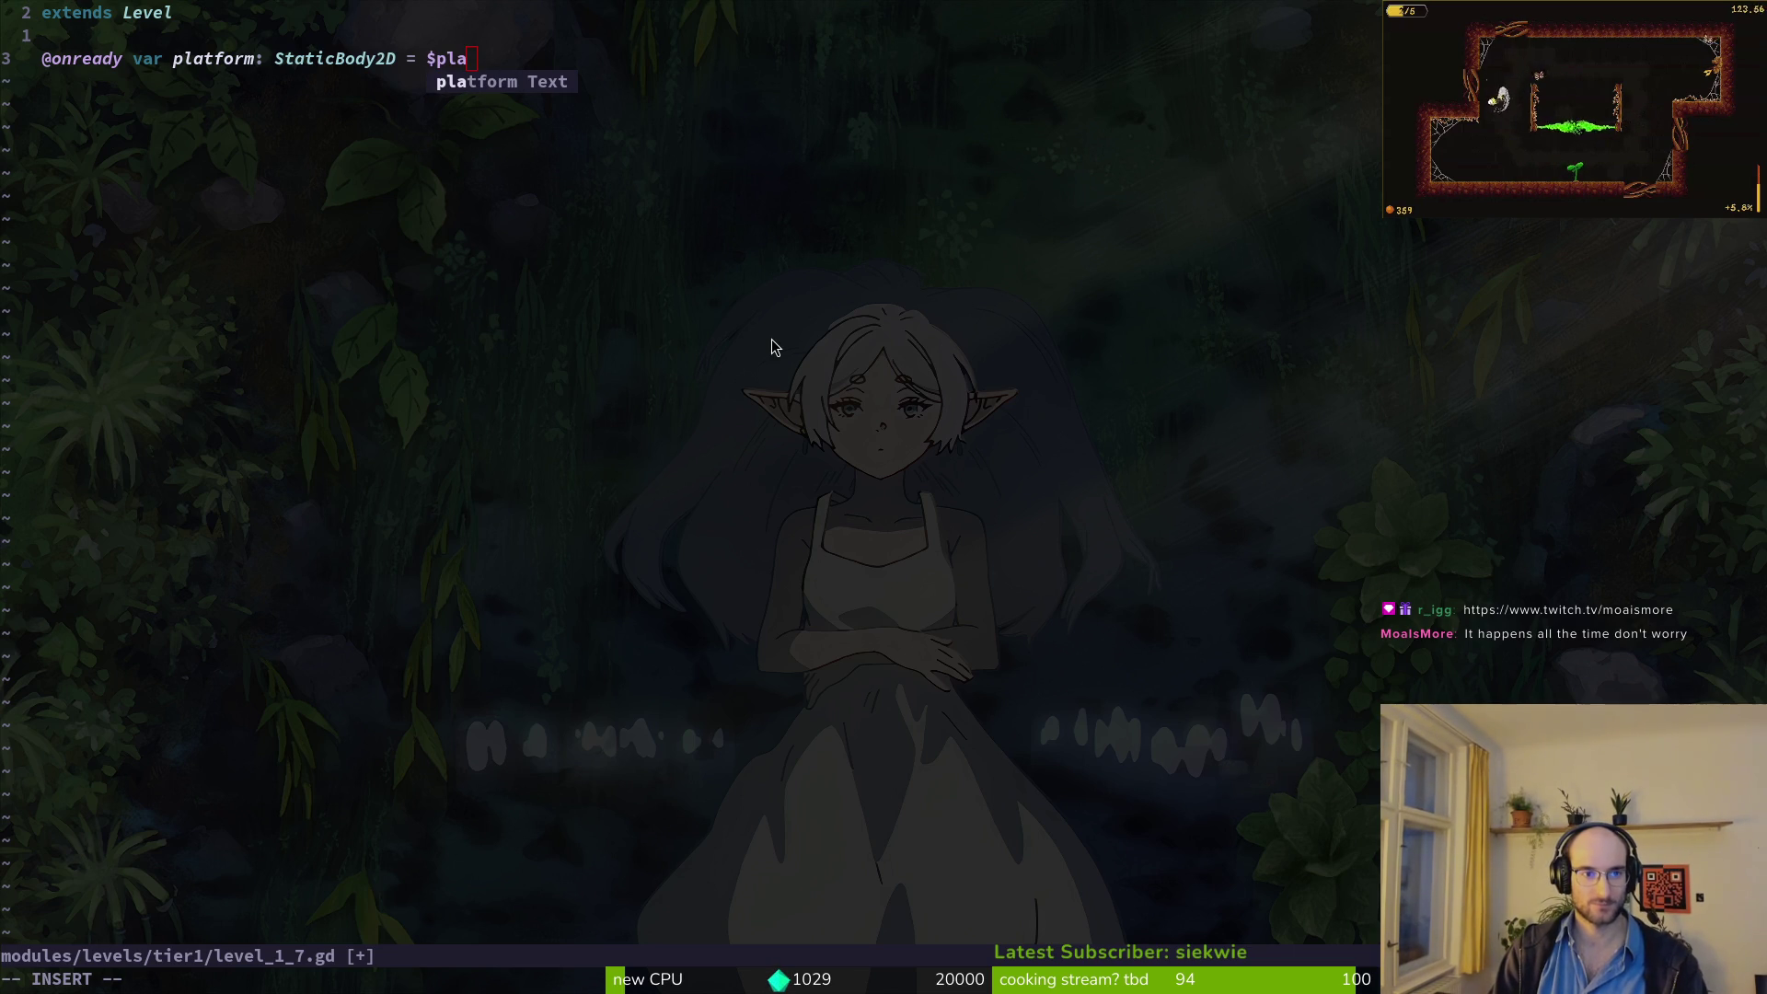
pyautogui.hotkey('alt', 'Tab')
pyautogui.hotkey('alt', 'Tab')
pyautogui.press('BackSpace')
pyautogui.press('BackSpace')
pyautogui.press('BackSpace')
pyautogui.press('BackSpace')
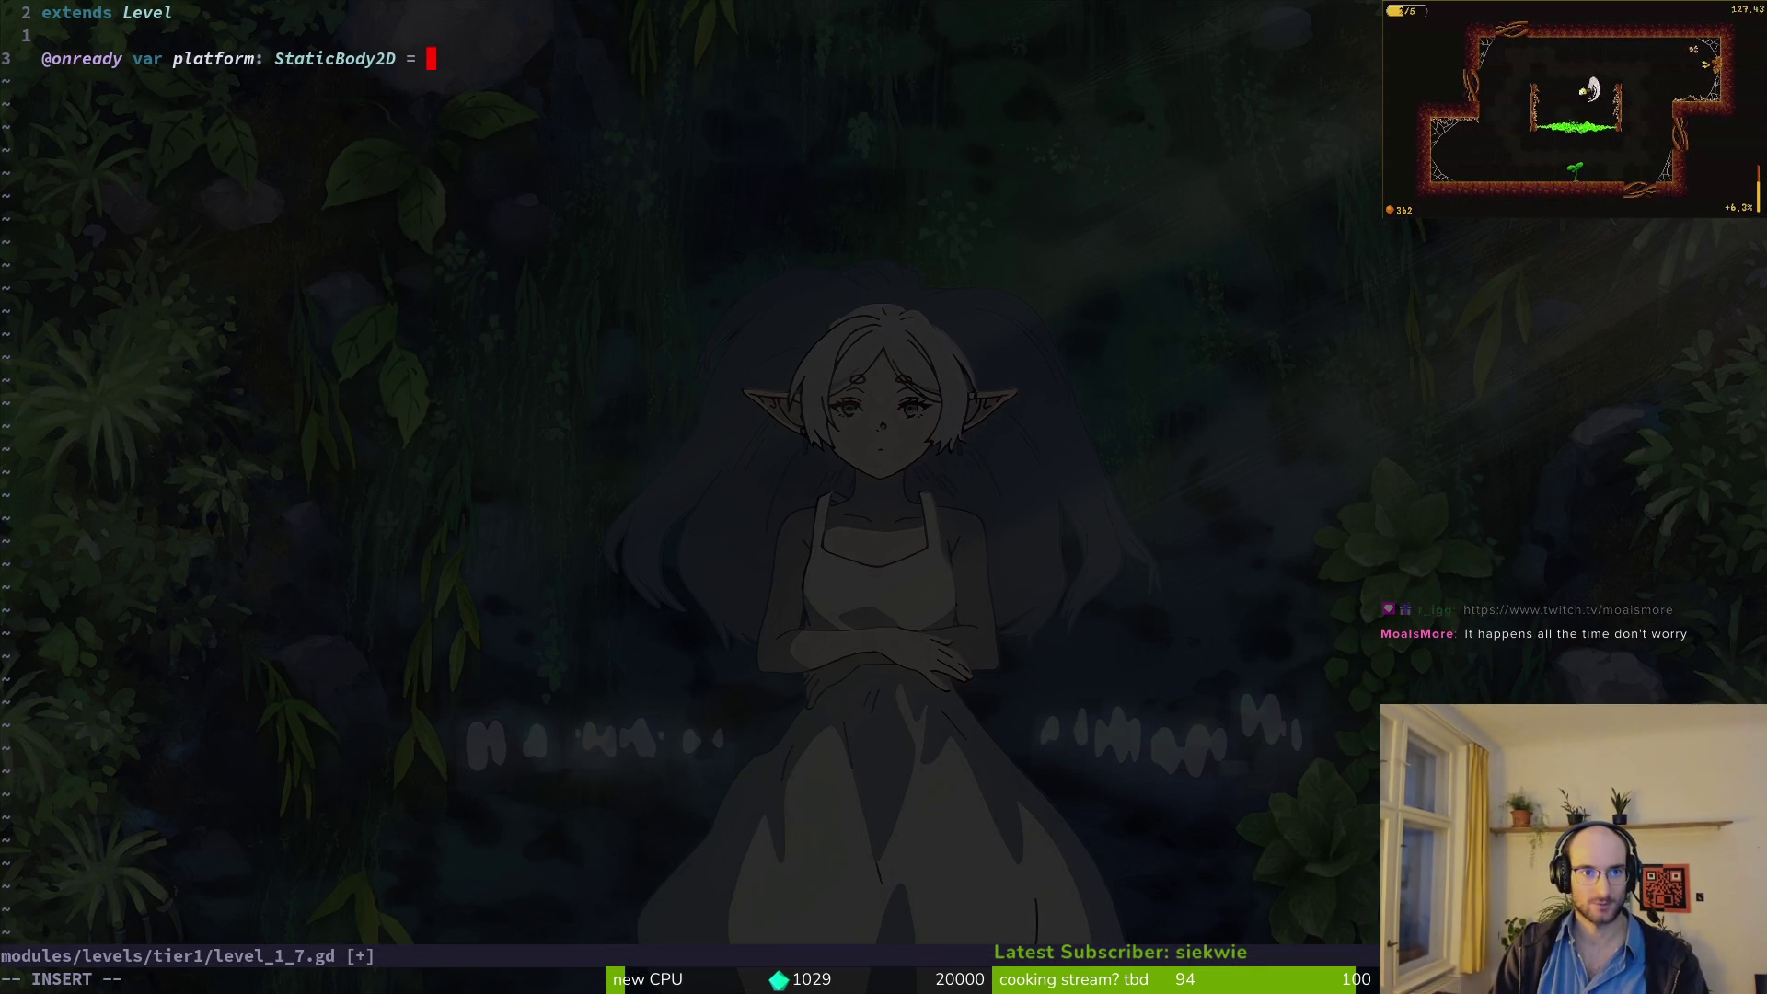
pyautogui.write('float')
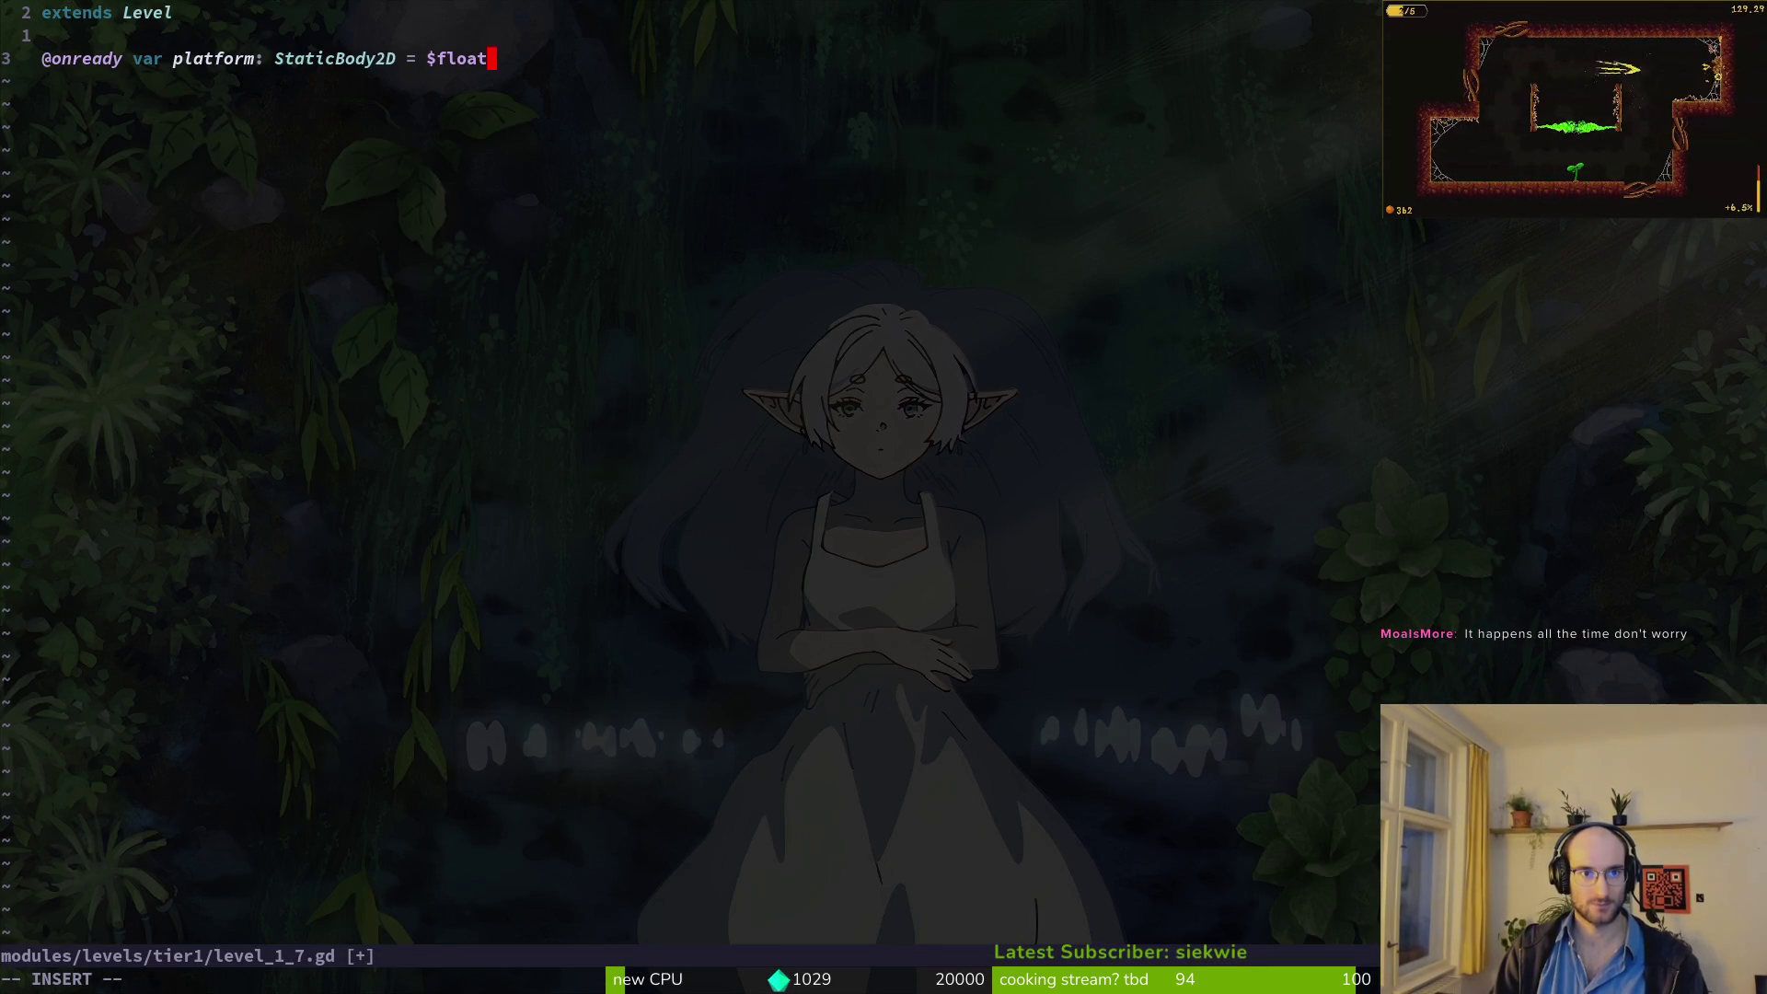
pyautogui.press('Escape')
# - Save level_1_7.gd with :w and quit Neovim with :q
pyautogui.write(':w')
pyautogui.press('Return')
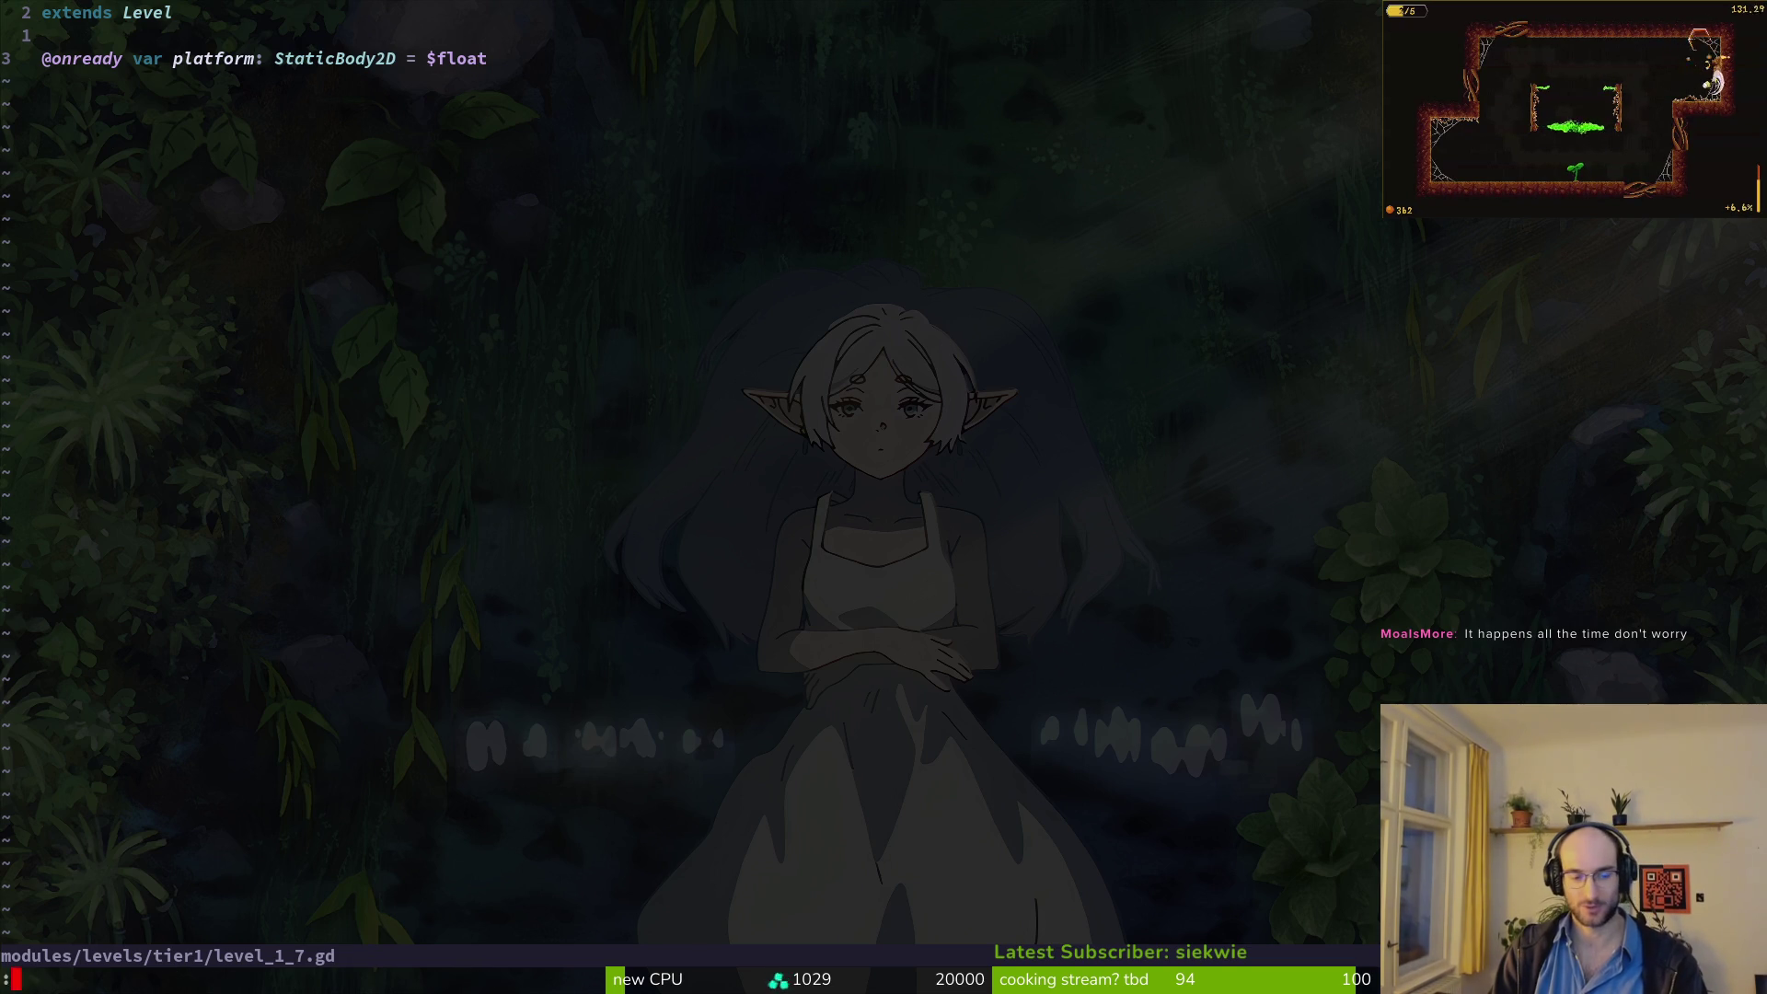
pyautogui.write(':q')
pyautogui.press('Return')
pyautogui.hotkey('alt', 'Tab')
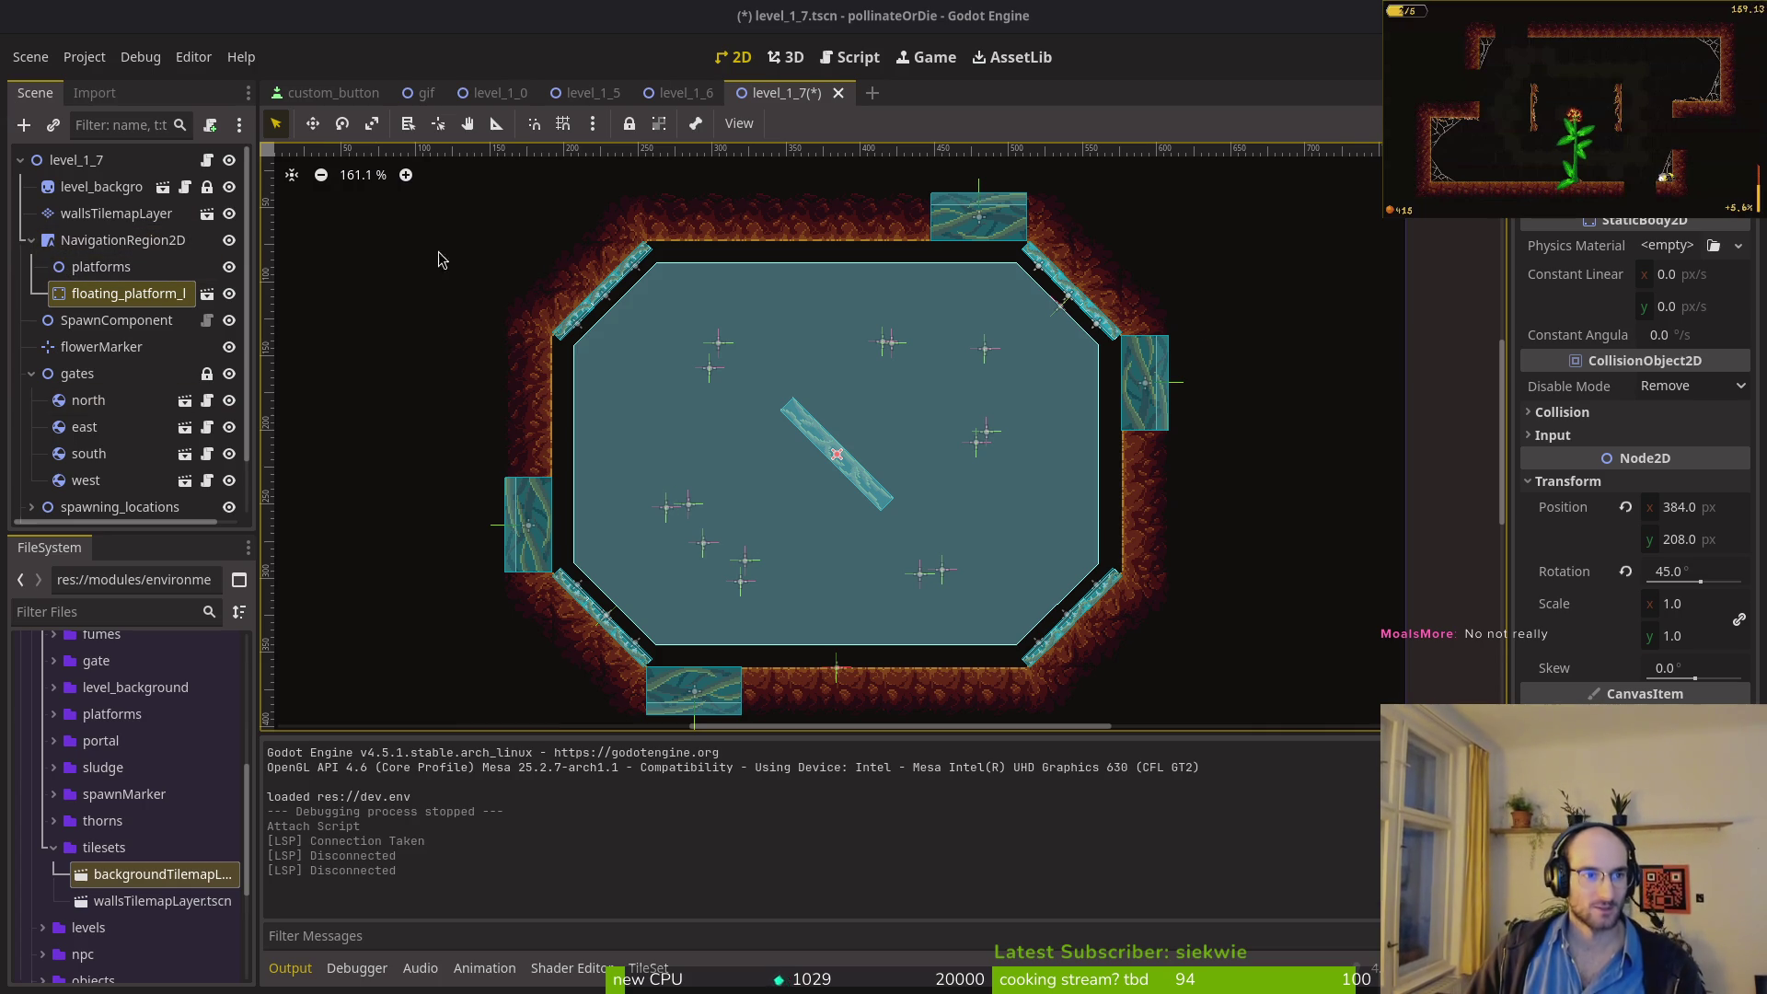
# - Save level_1_7.tscn with Ctrl+S, select wallsTilemapLayer, and run the project with F5
pyautogui.hotkey('ctrl', 's')
pyautogui.click(748, 427)
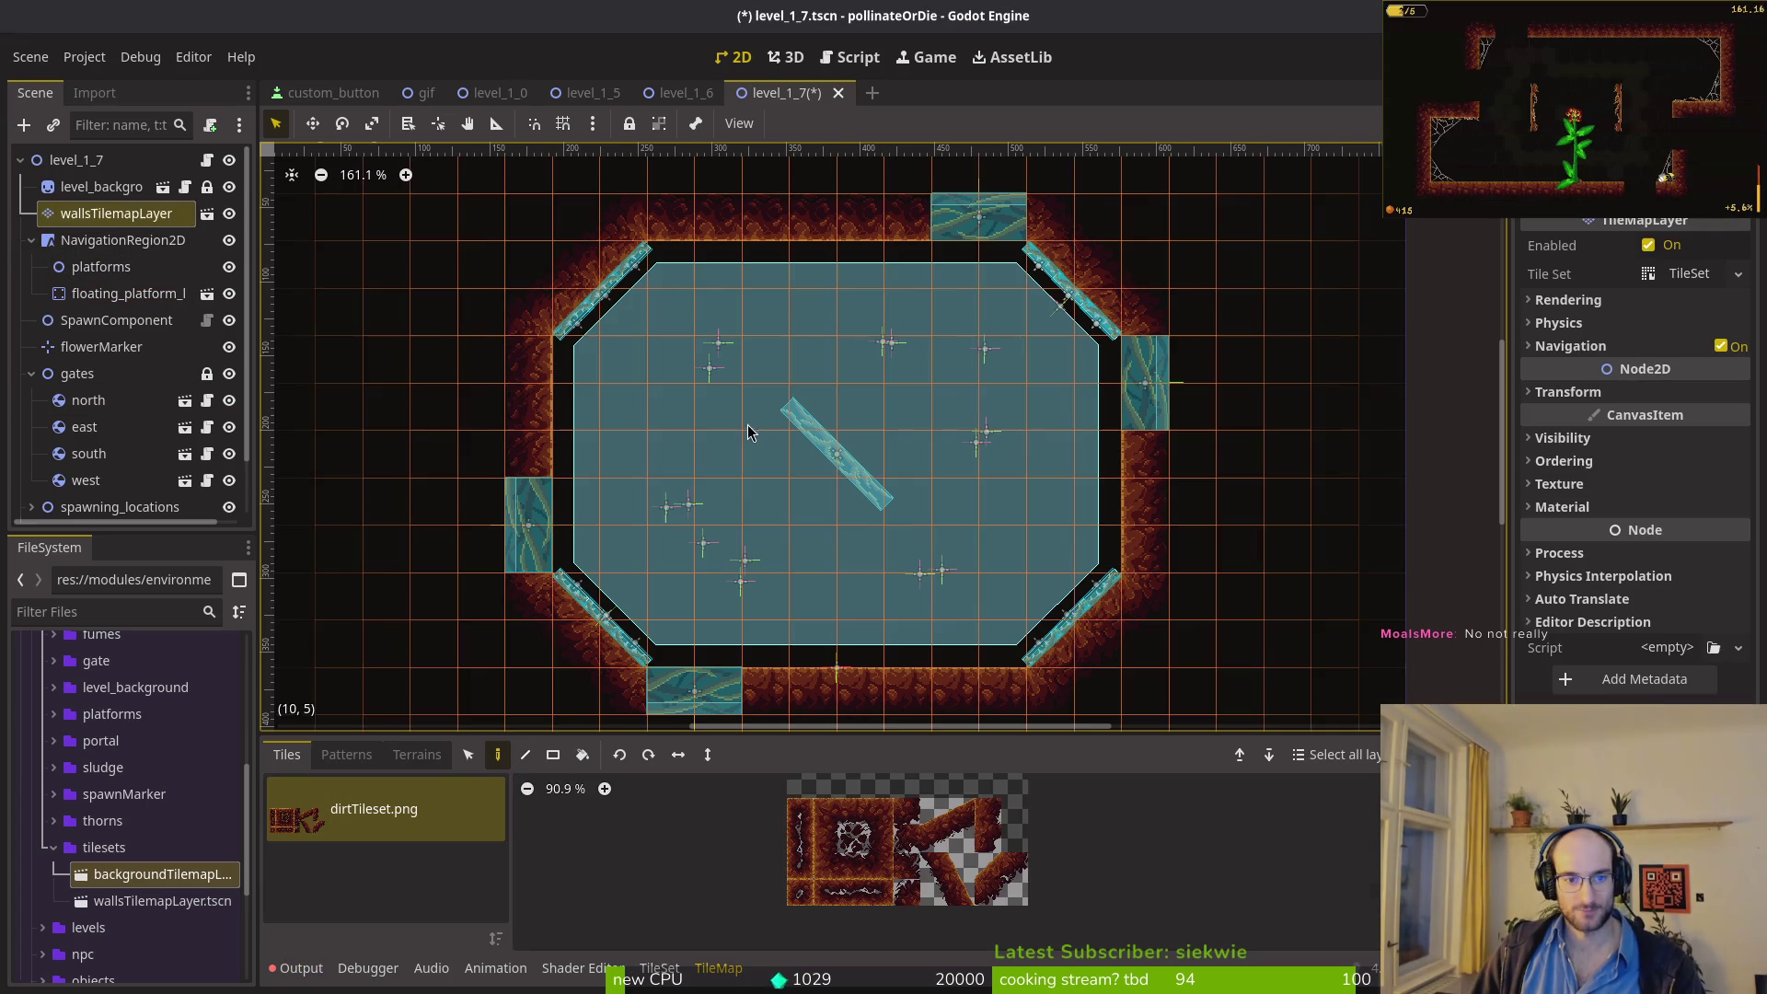
pyautogui.hscroll(-4, 828, 432)
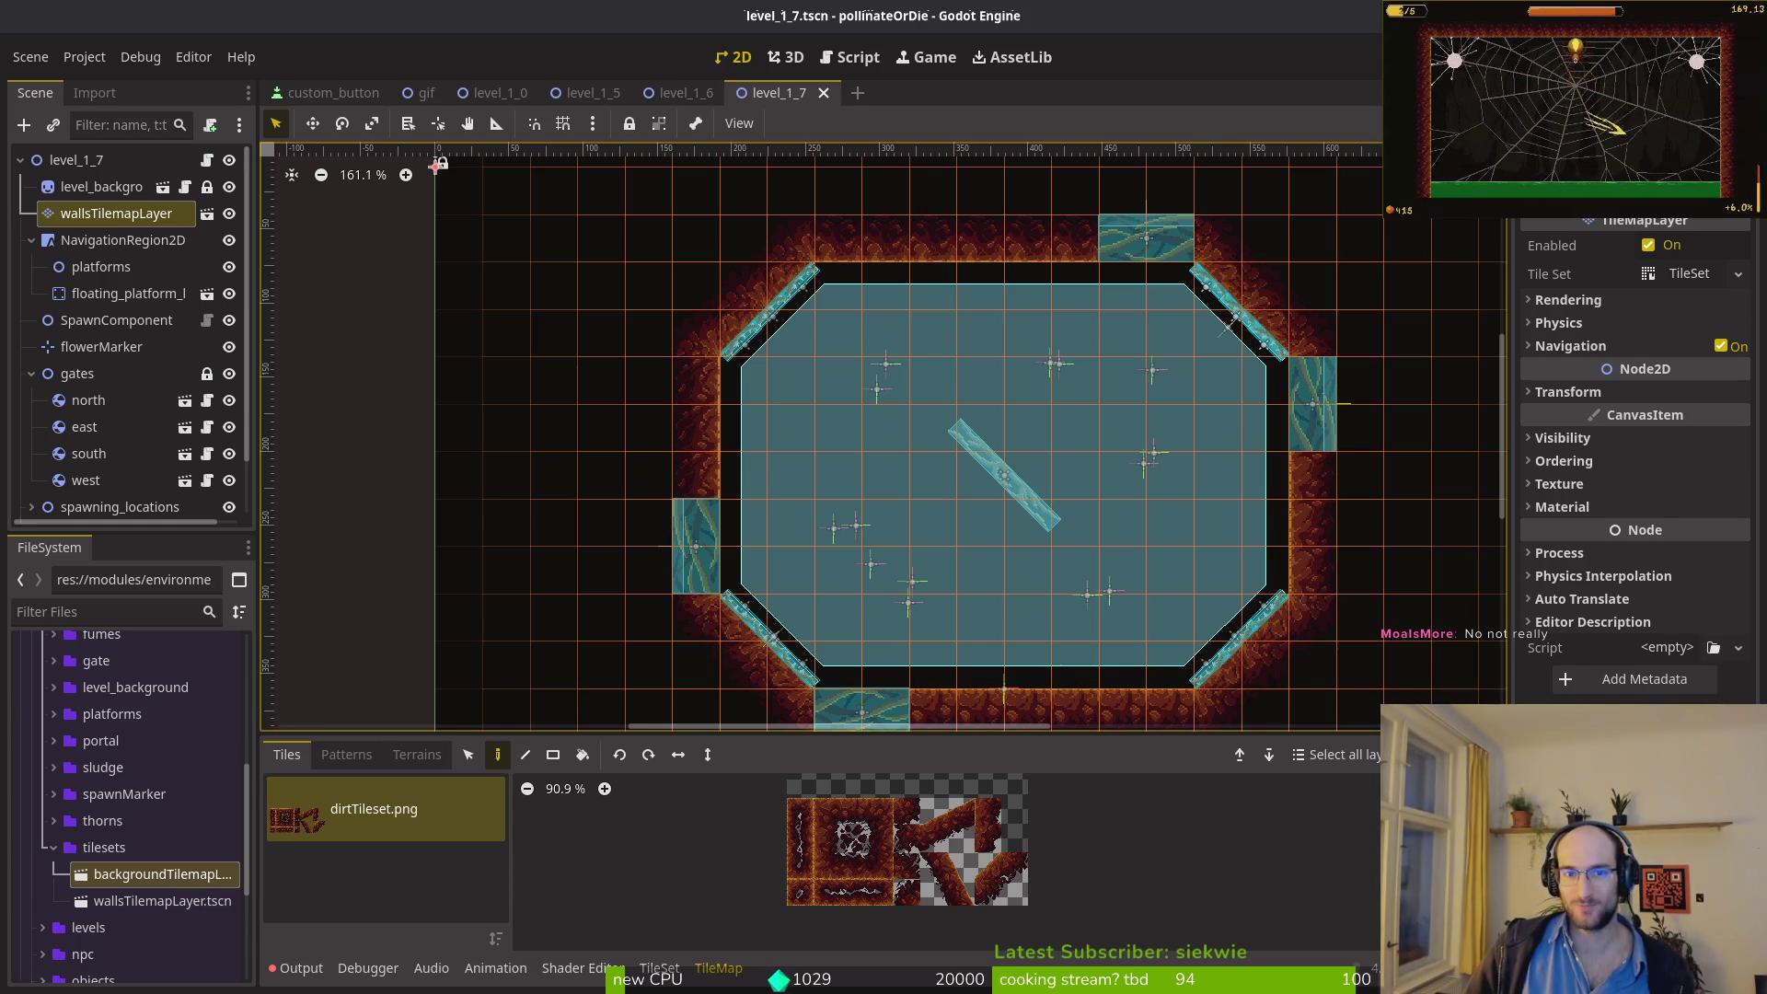
pyautogui.press('F5')
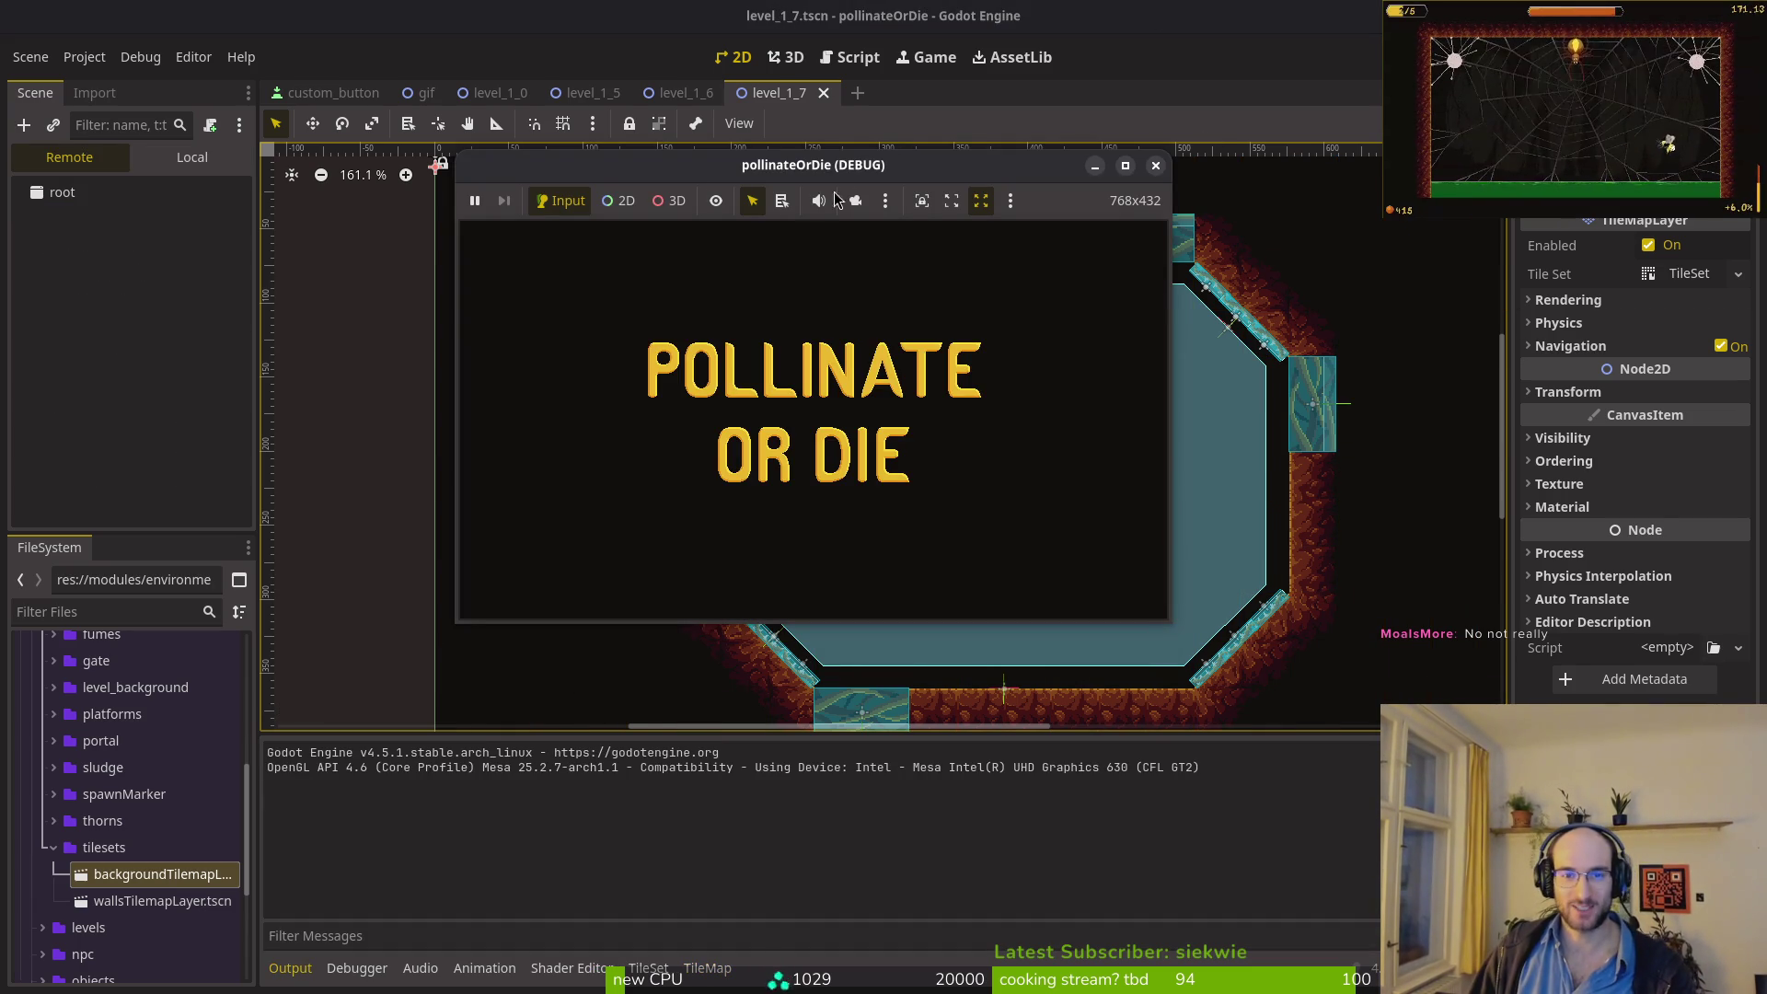
# - Start a new game and walk the bee through the tutorial level to the hub
pyautogui.press('Return')
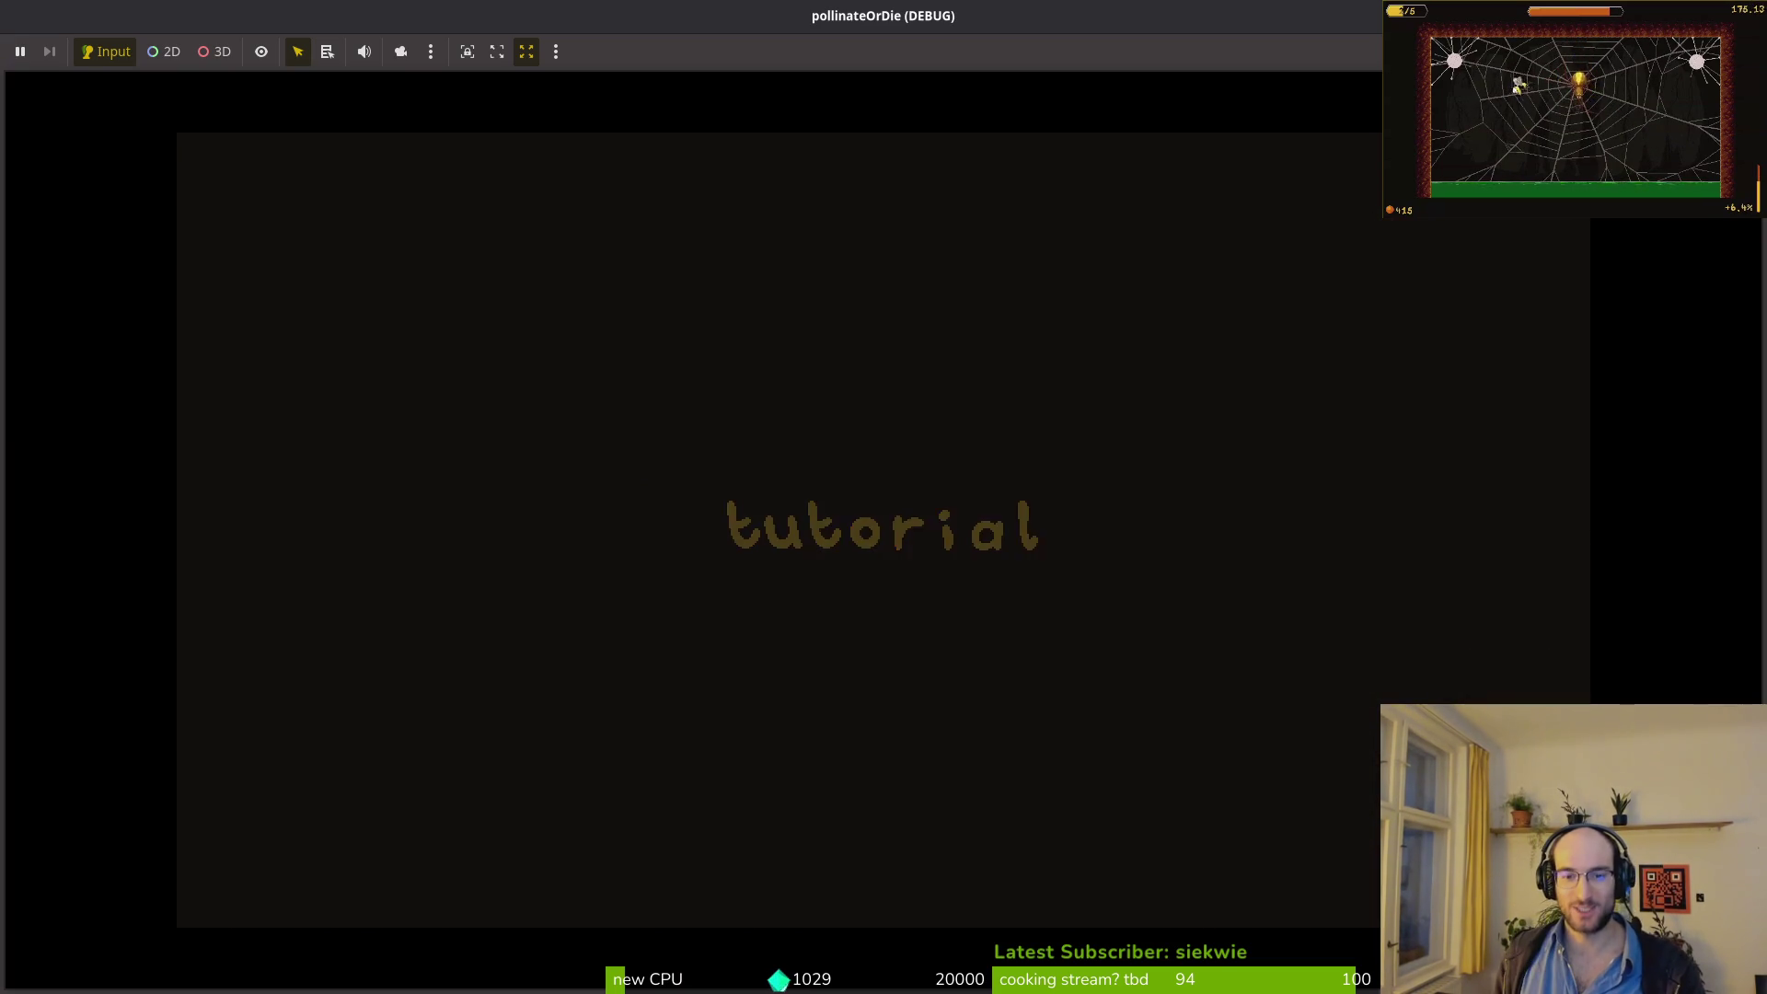
pyautogui.press('d')
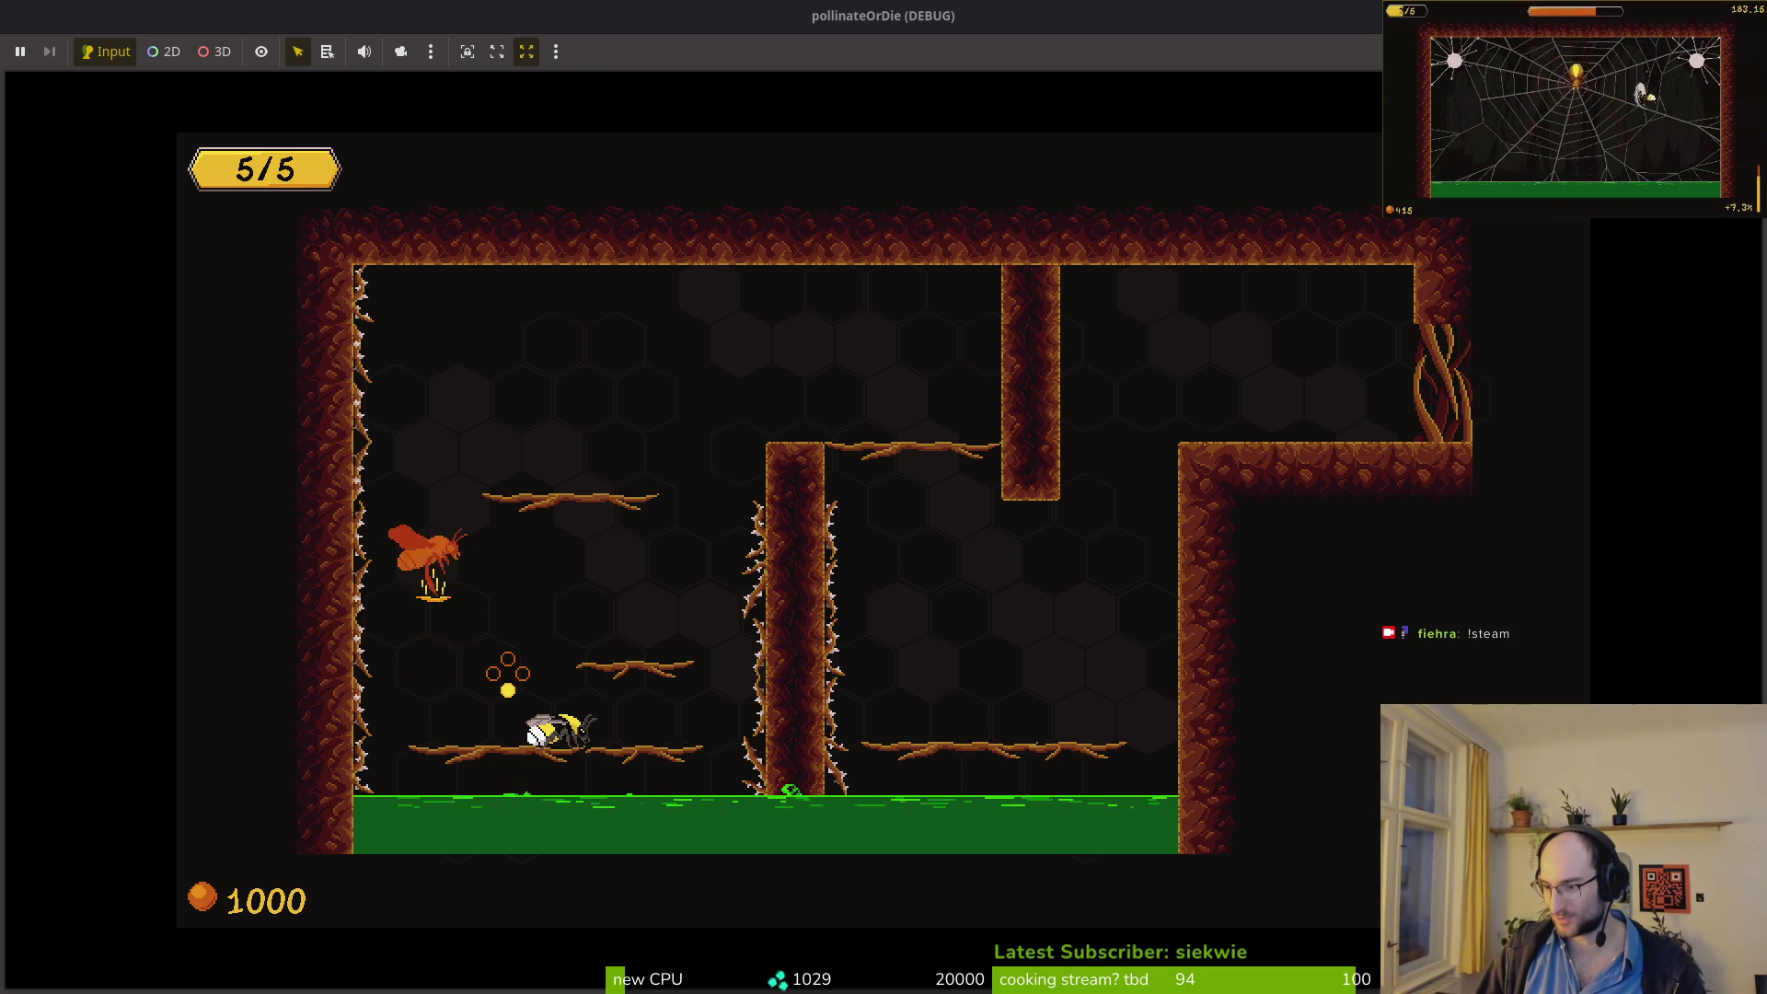
pyautogui.press('Right')
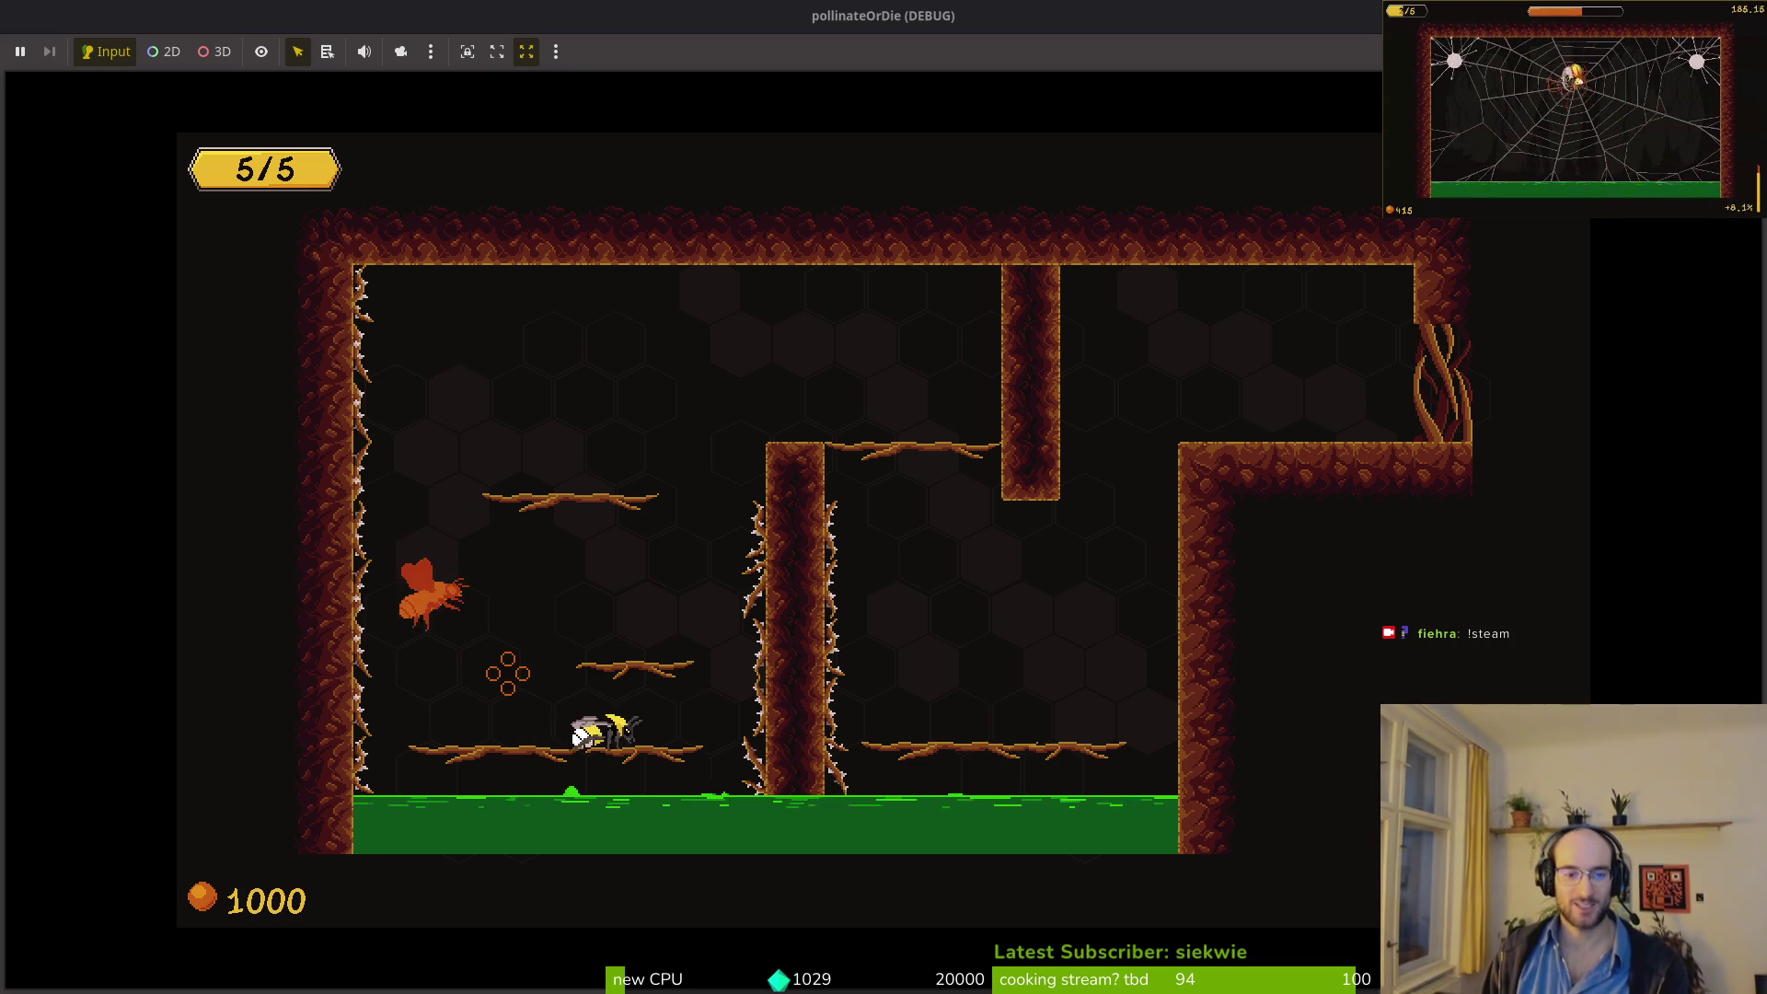
pyautogui.press('Escape')
# - In the hub, open the memories, enemies and buffs menu and browse down to the full heal buff
pyautogui.press('Left')
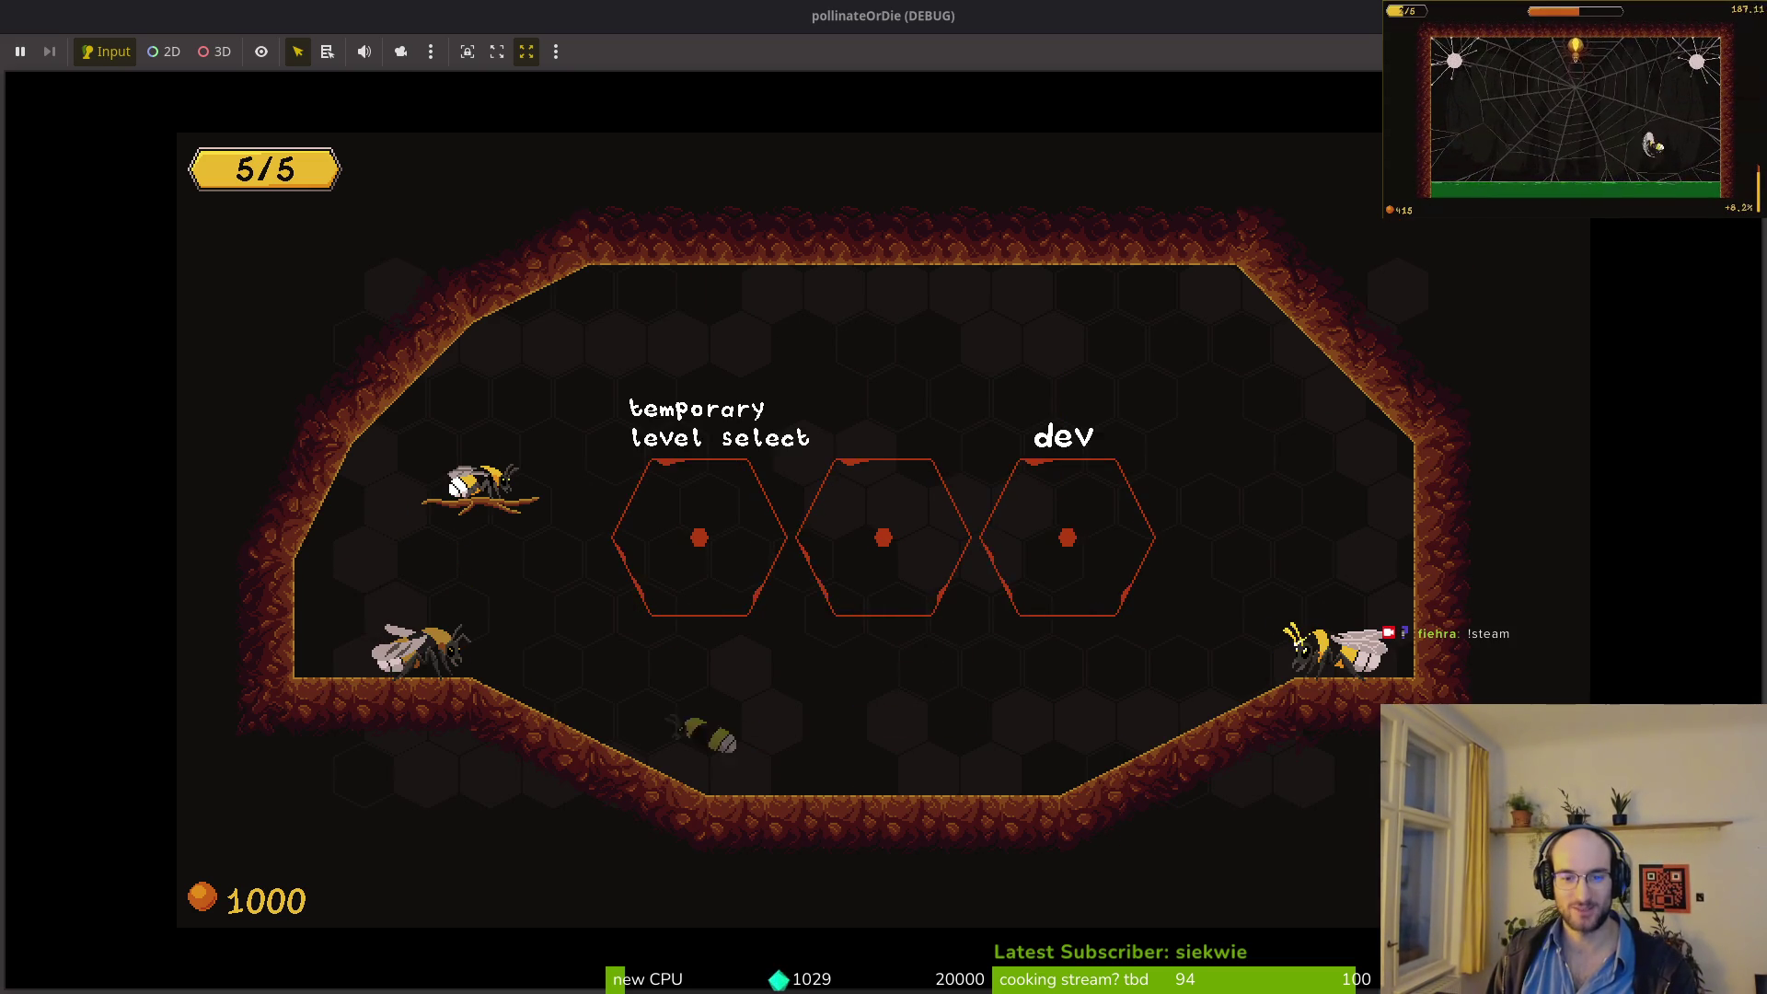
pyautogui.press('Down')
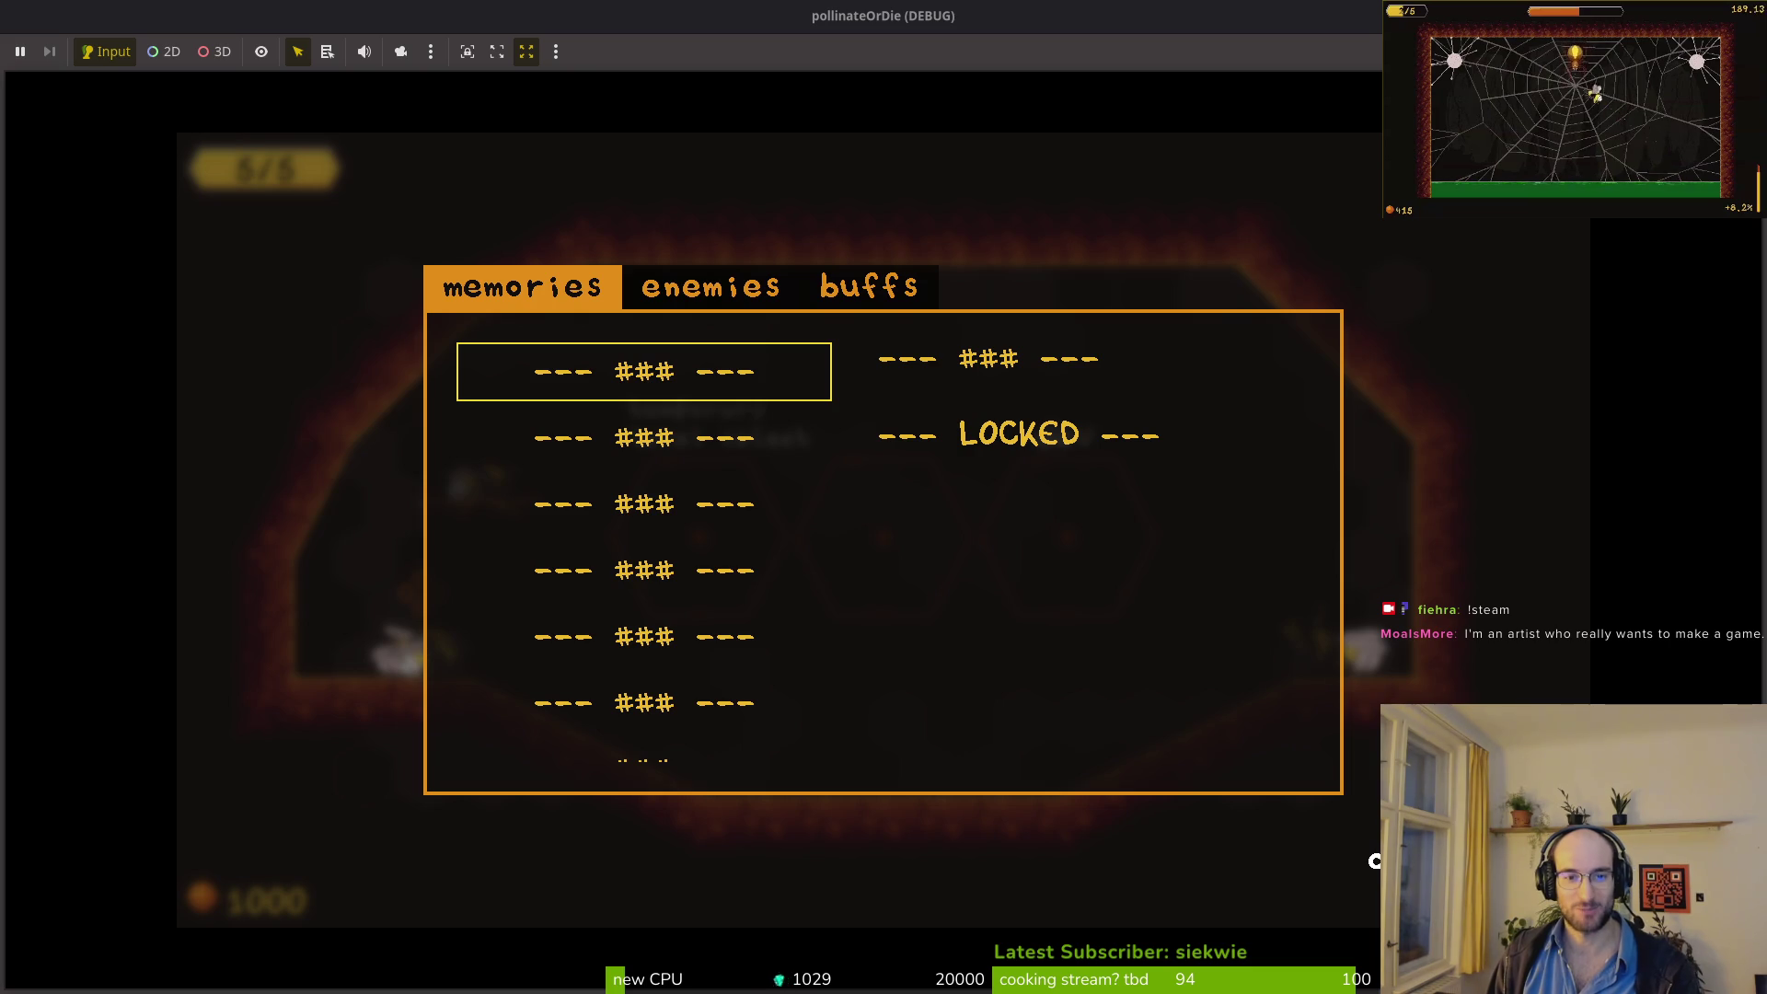
pyautogui.press('e')
pyautogui.press('e')
pyautogui.press('Down')
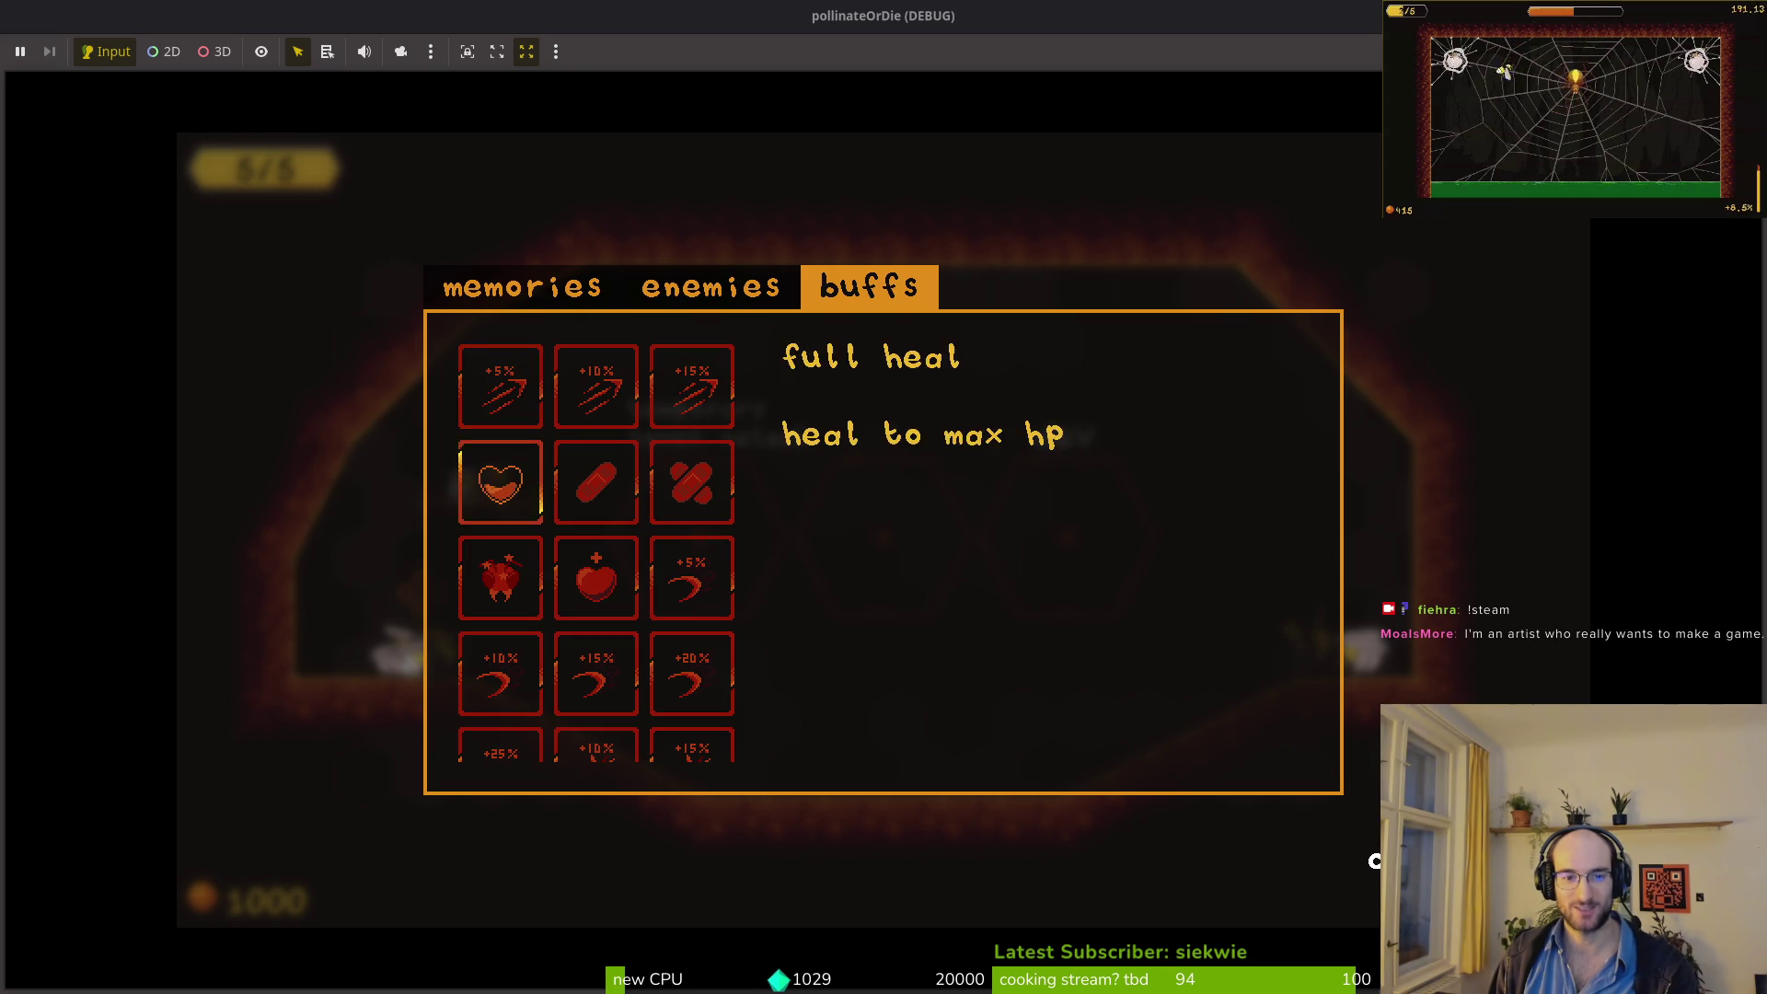
pyautogui.press('Escape')
# - Buy the Red-tailed bumblebee skin for 1000 honey in the skins menu
pyautogui.press('Up')
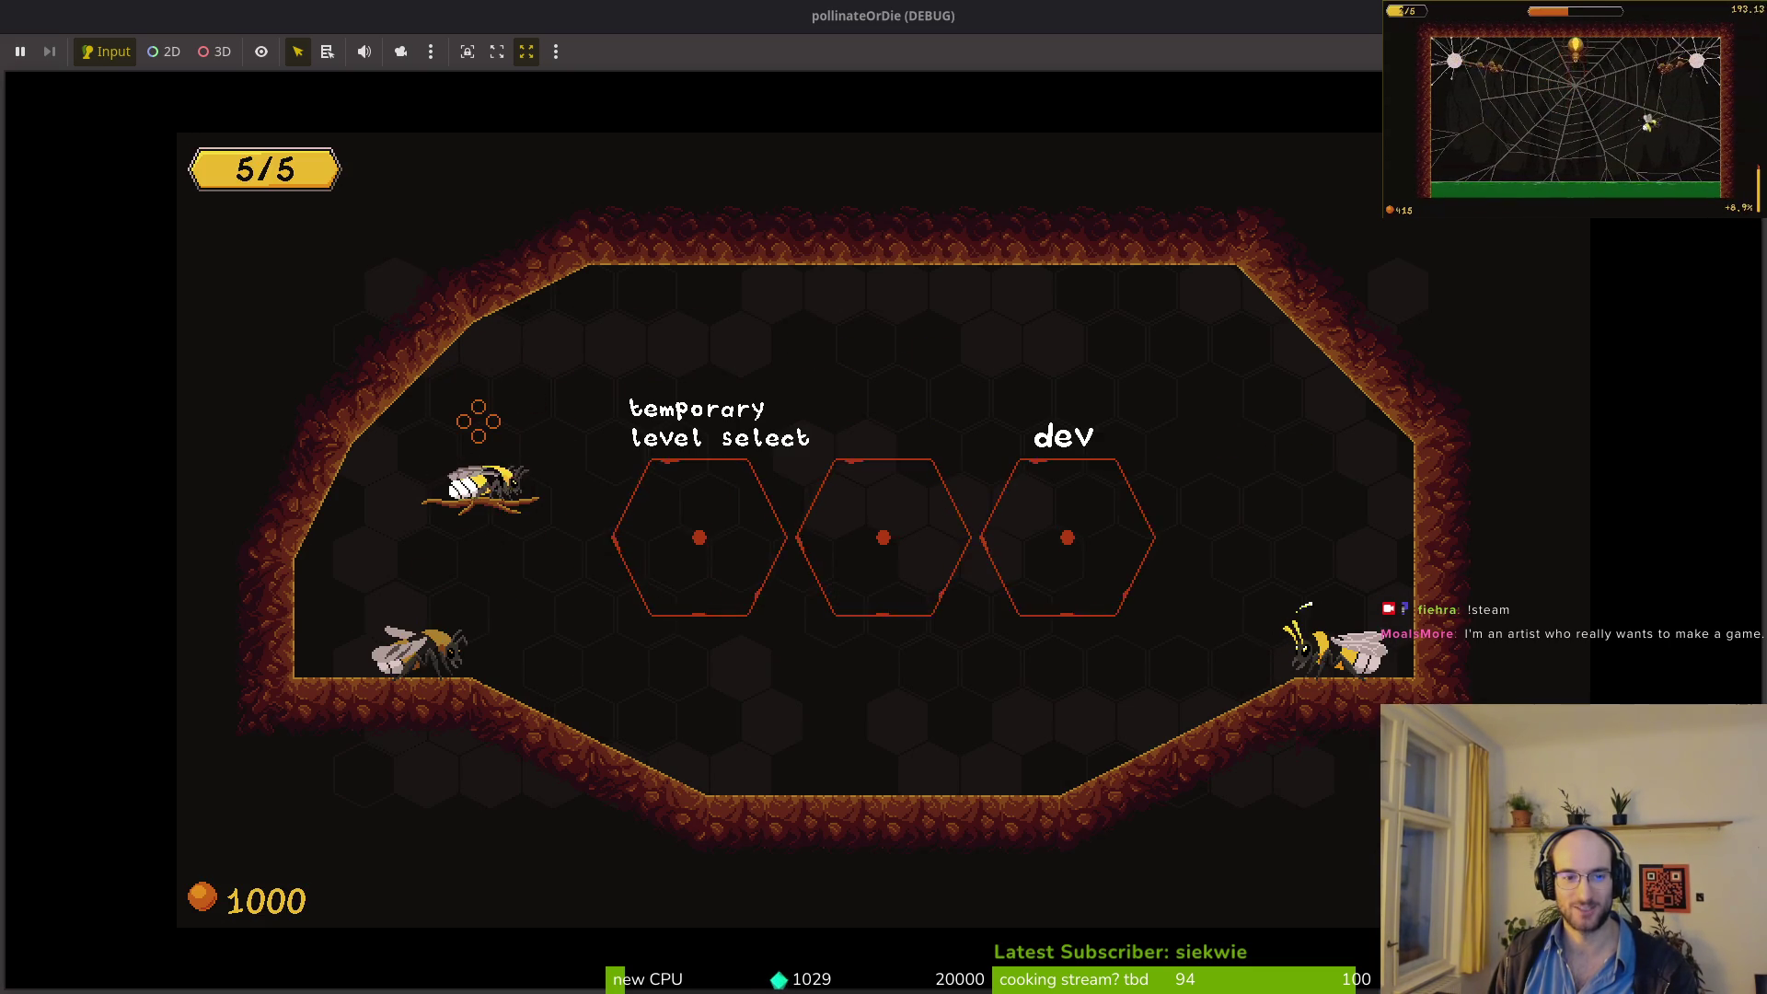
pyautogui.press('Right')
pyautogui.press('Right')
pyautogui.press('Escape')
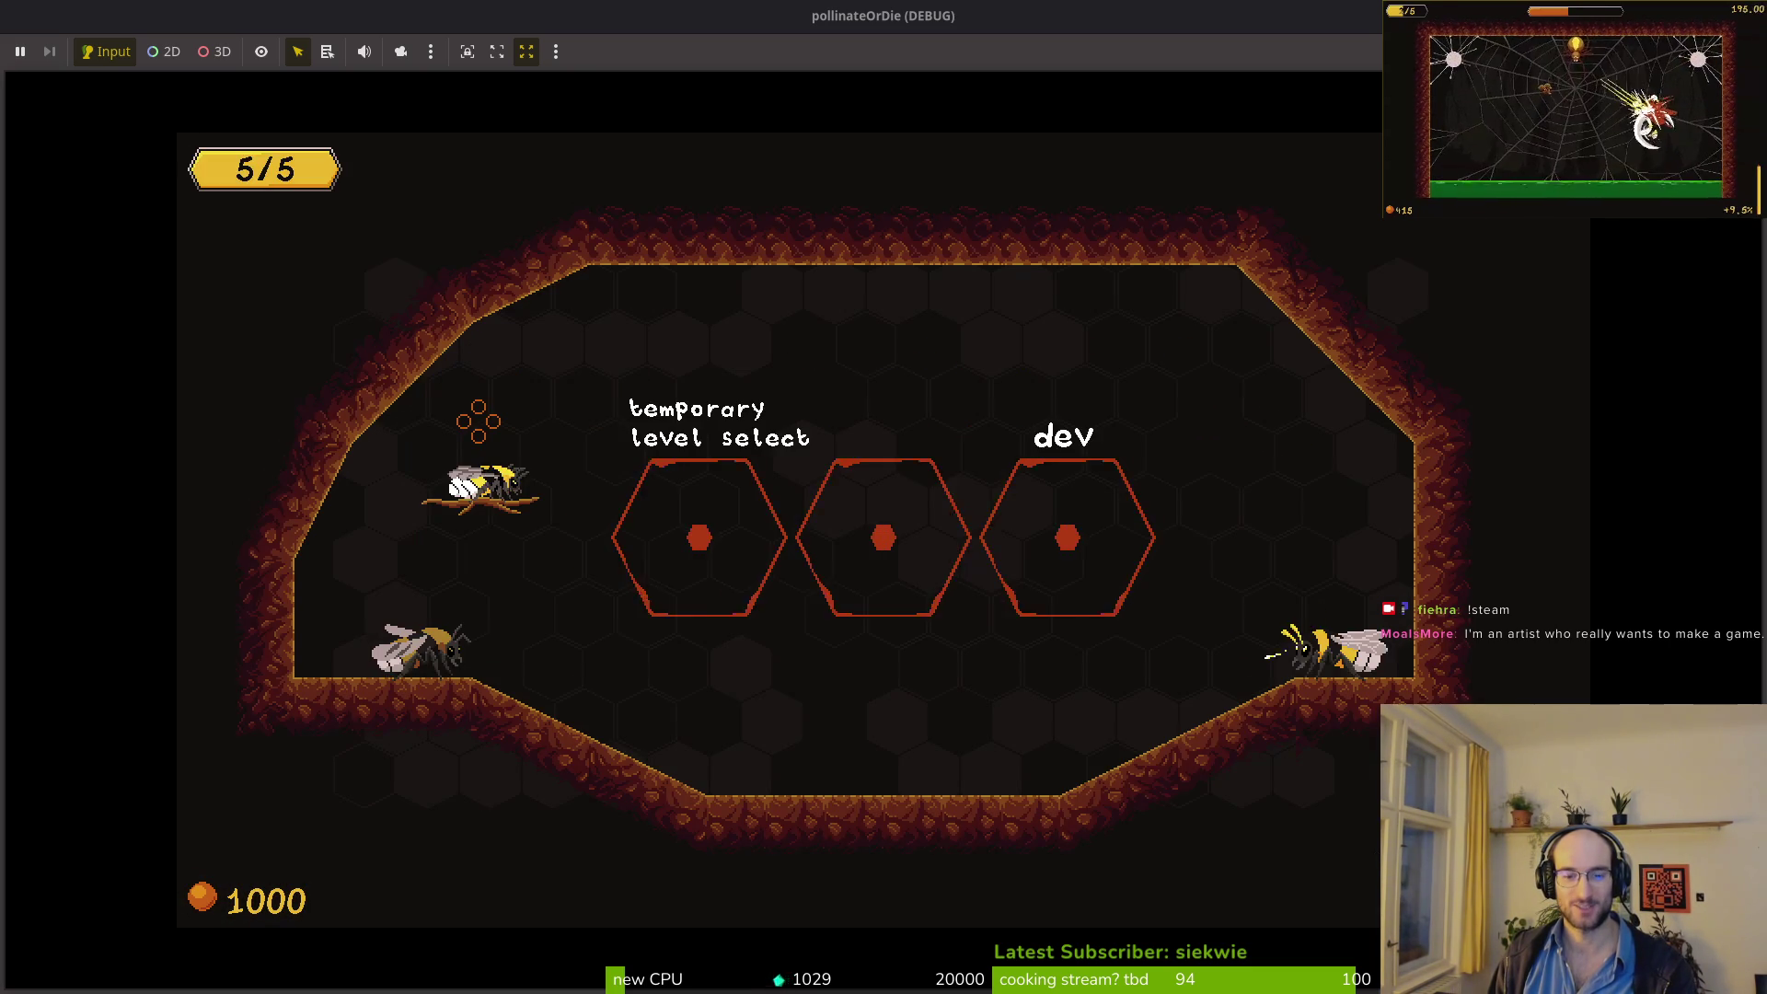
pyautogui.press('Up')
pyautogui.press('Right')
pyautogui.press('Return')
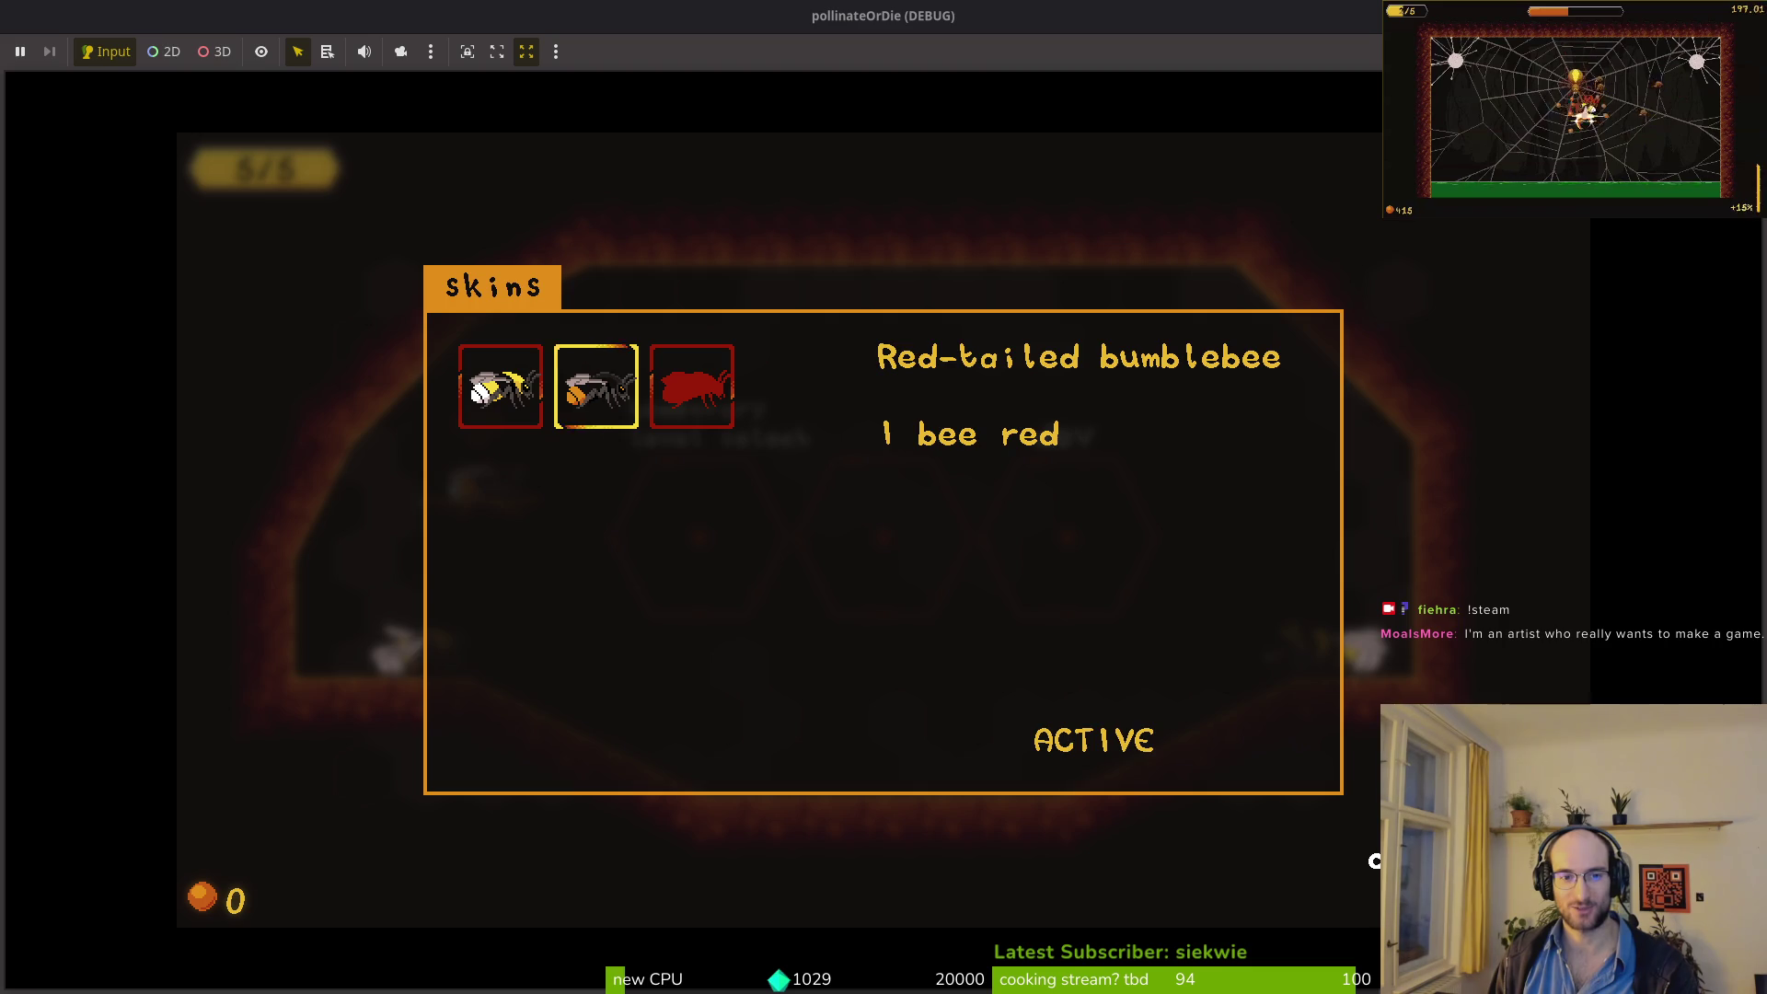
pyautogui.press('Escape')
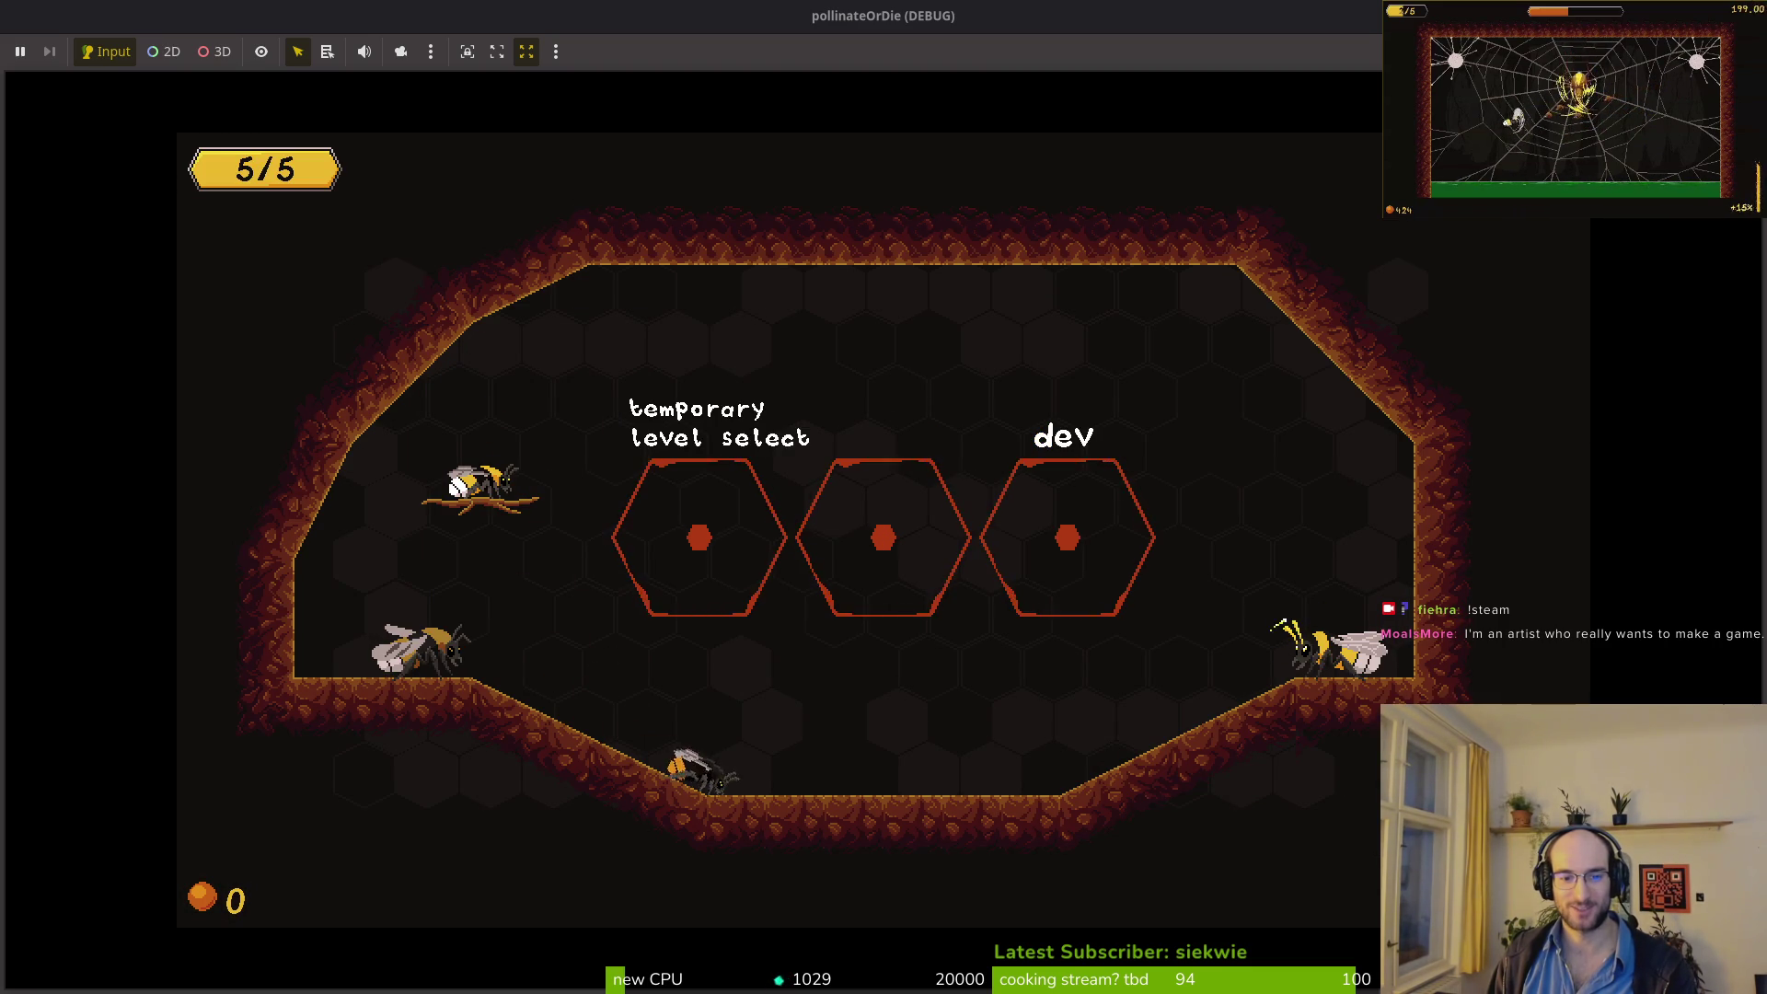
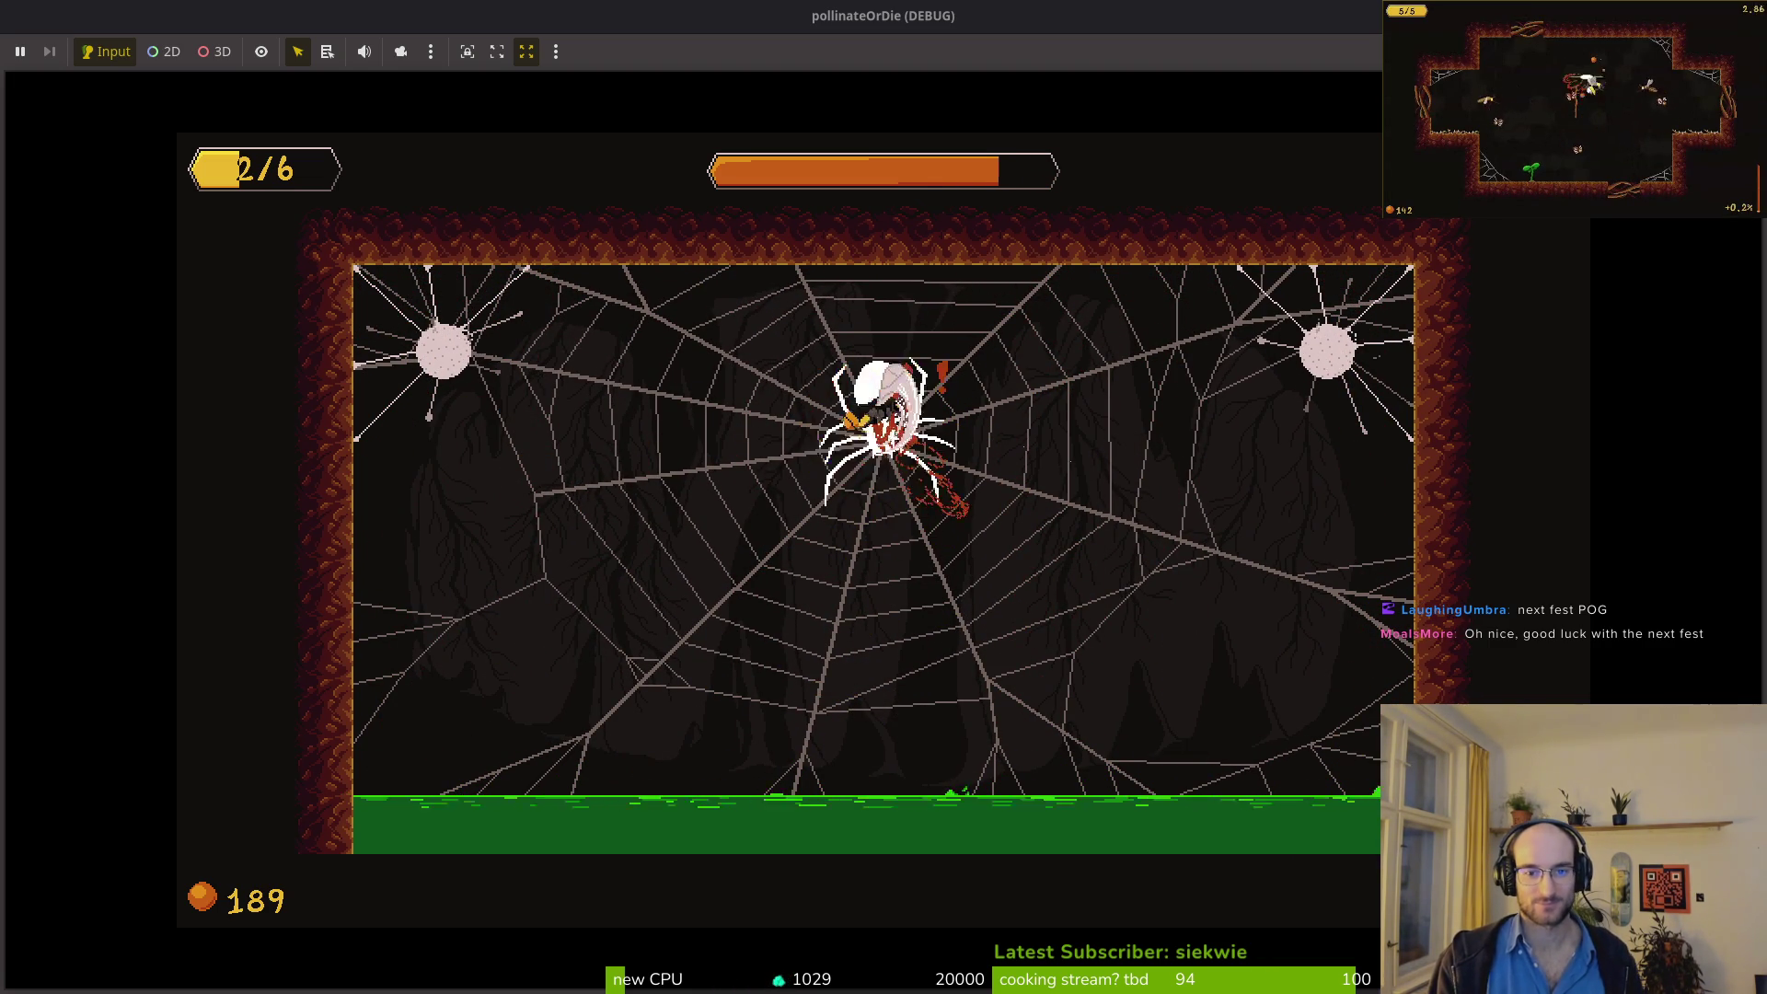
# - Fly the bee clear of the spider, then bring up the hive's upgrade tree
pyautogui.press('space')
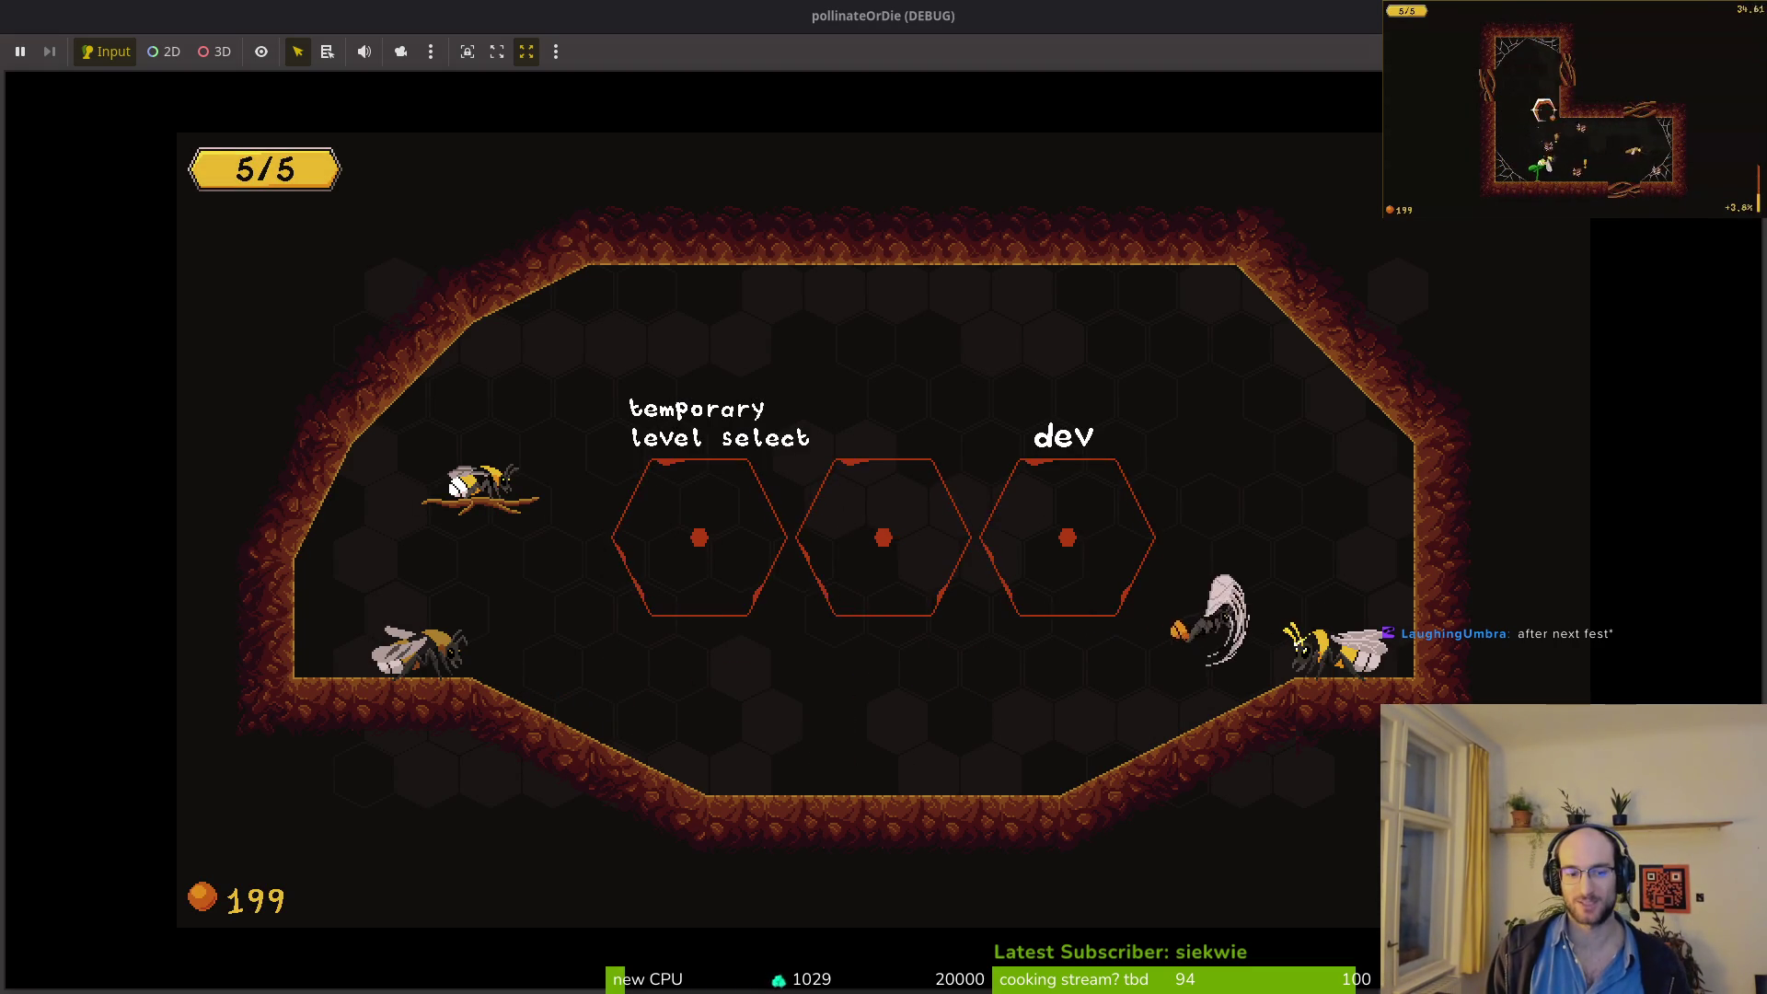
pyautogui.press('Tab')
# - Browse the skill-tree upgrades back to combobar, close the tree, and start level 2-8
pyautogui.press('Right')
pyautogui.press('Right')
pyautogui.press('Right')
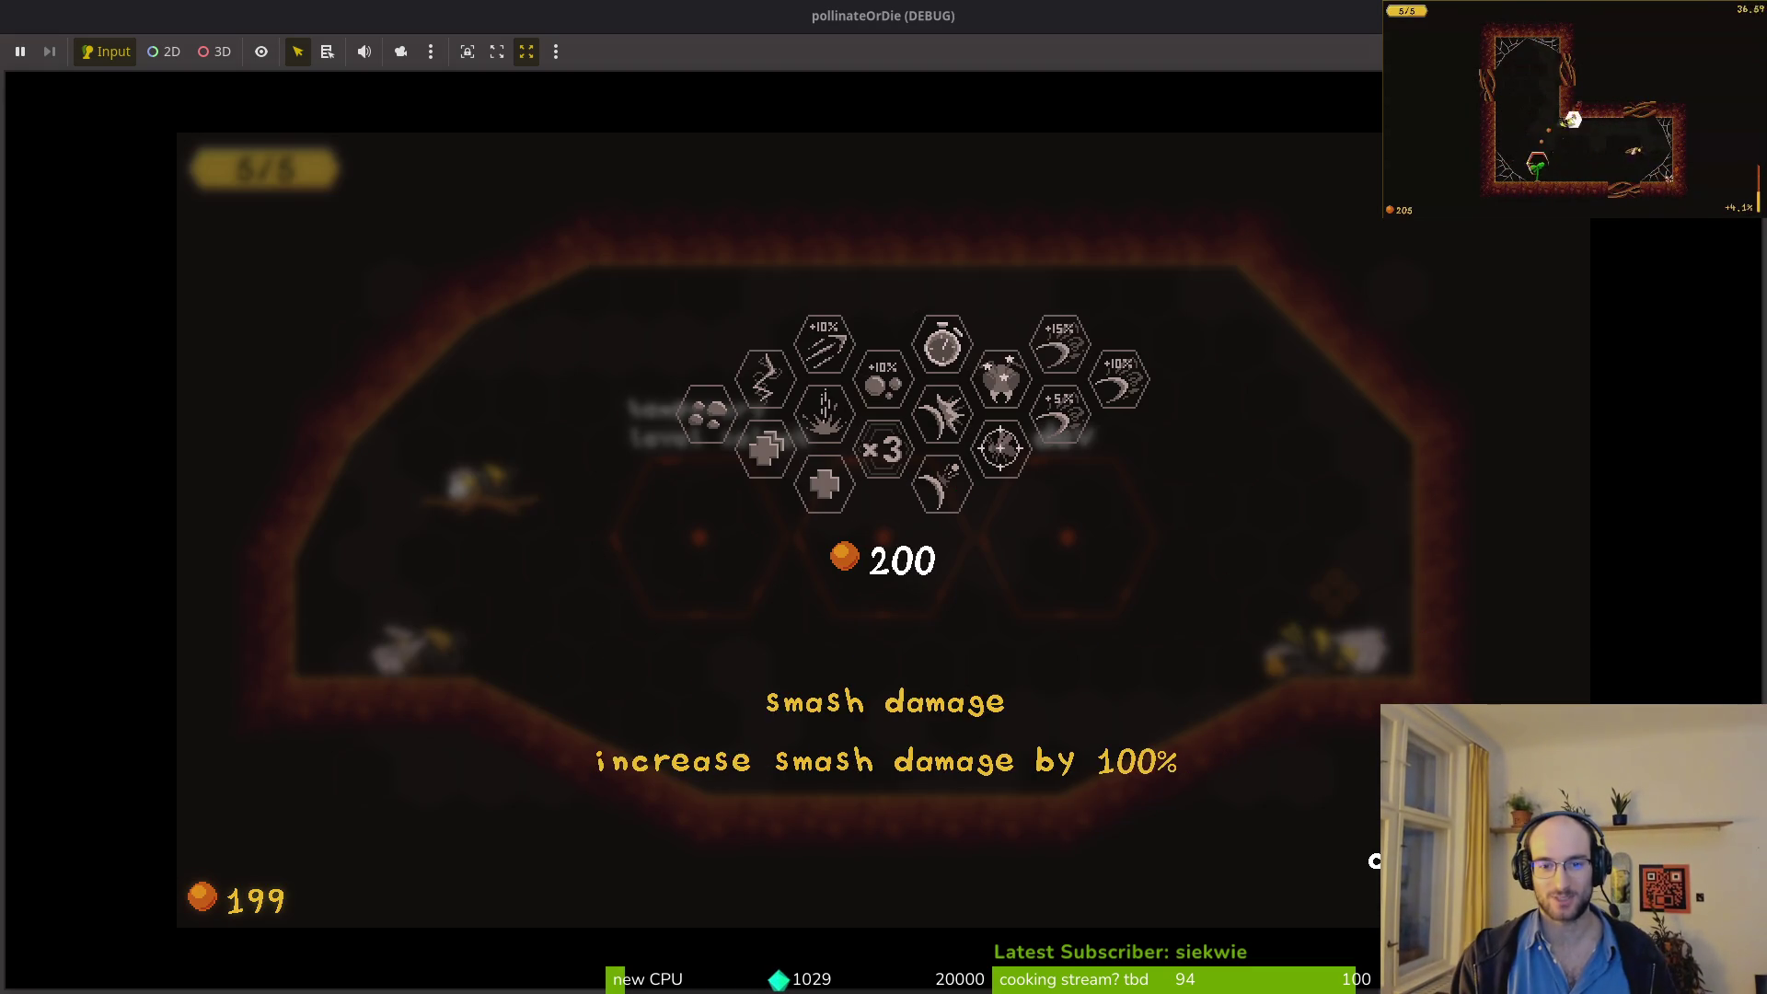
pyautogui.press('Left')
pyautogui.press('Left')
pyautogui.press('Tab')
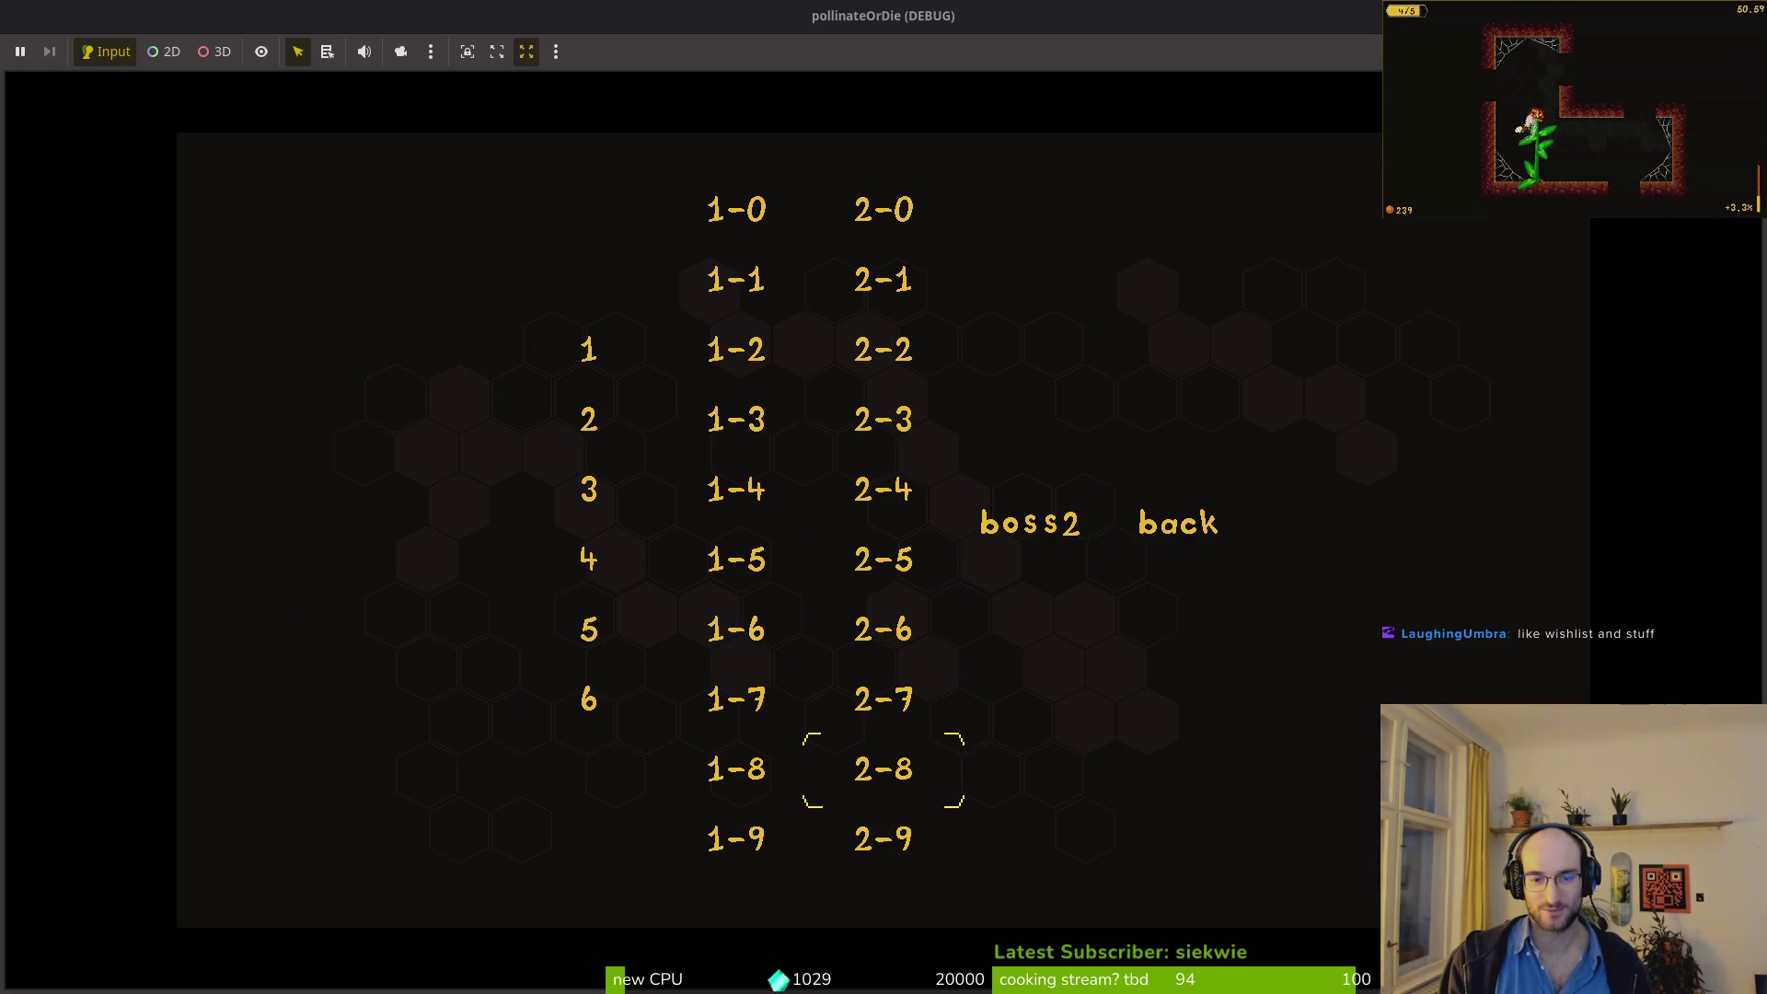
pyautogui.press('Return')
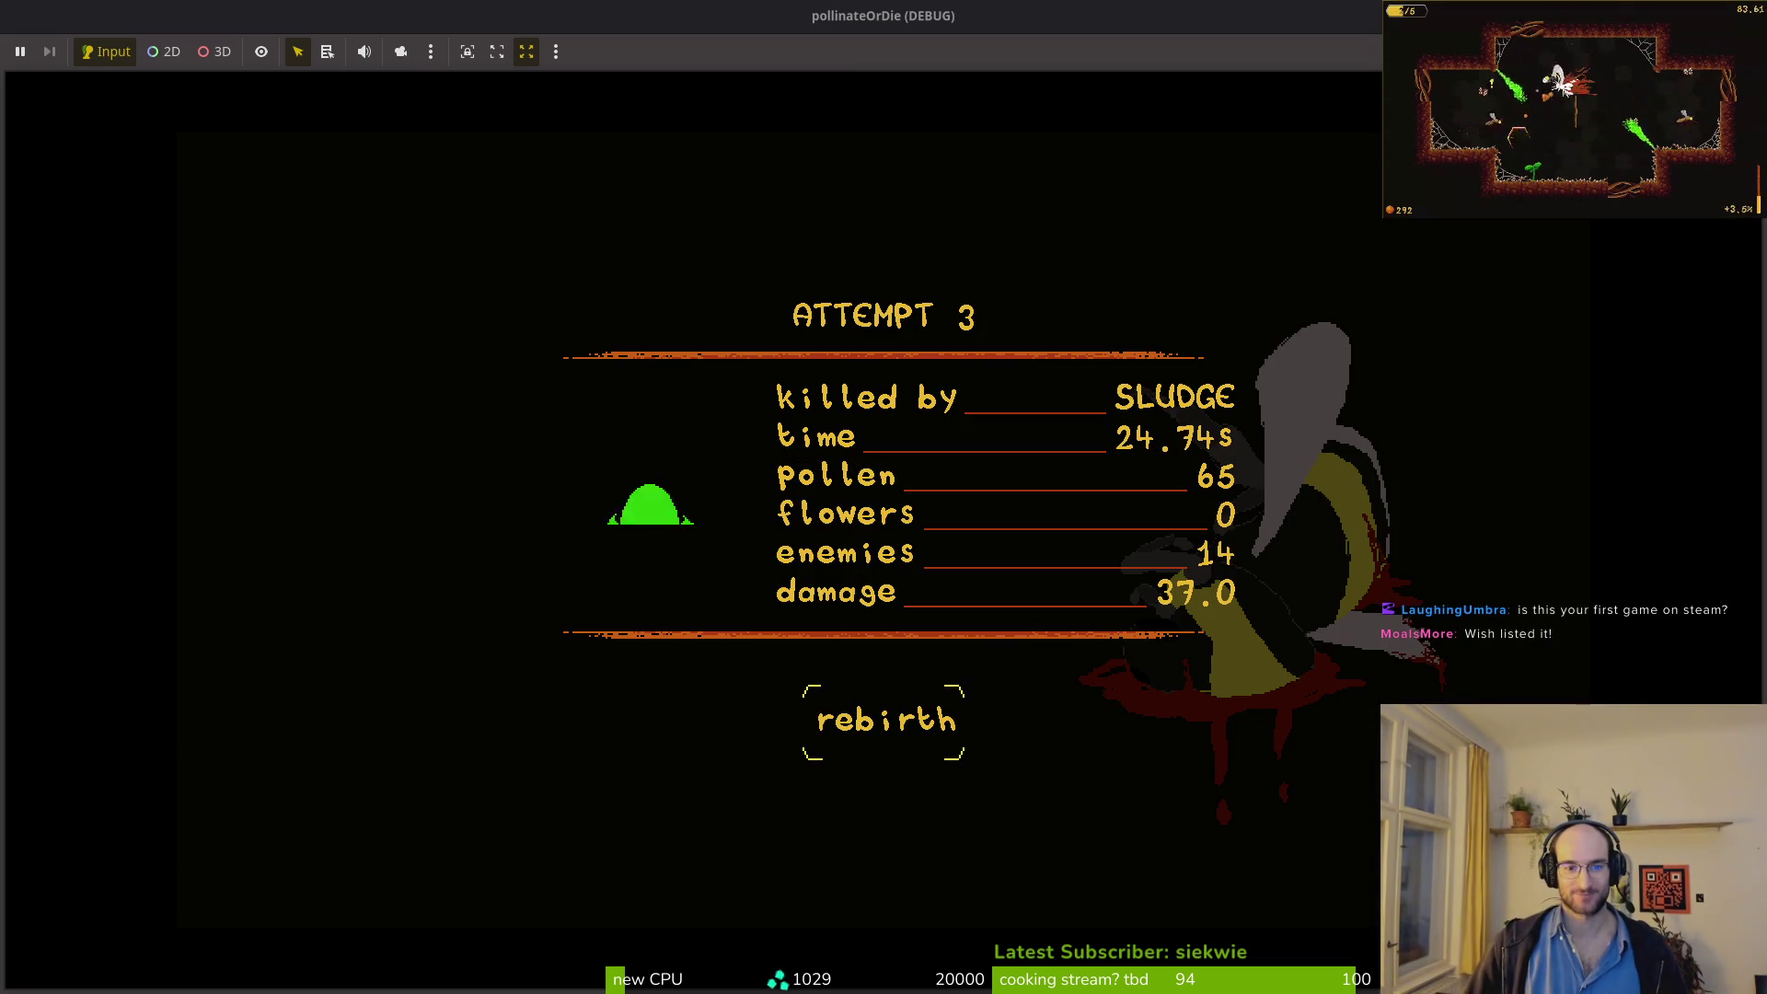
# - Rebirth after the Attempt 3 death and launch level 2-6 from the temporary level list
pyautogui.press('Return')
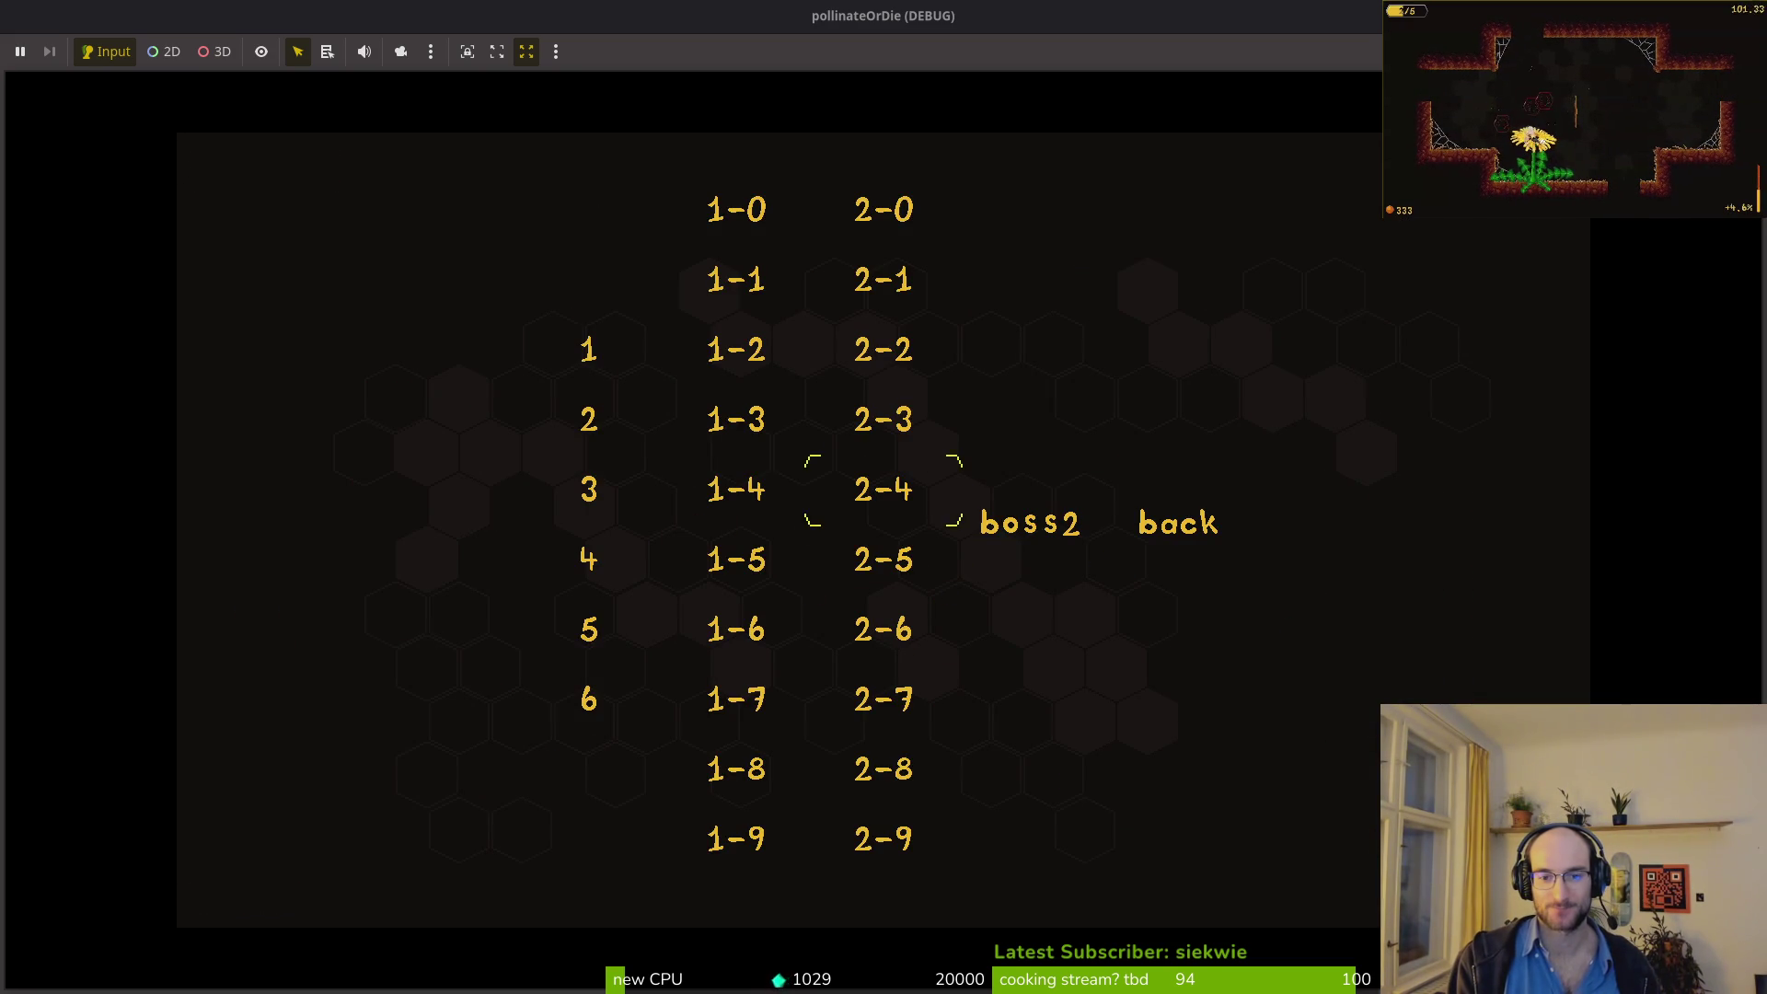
pyautogui.press('Escape')
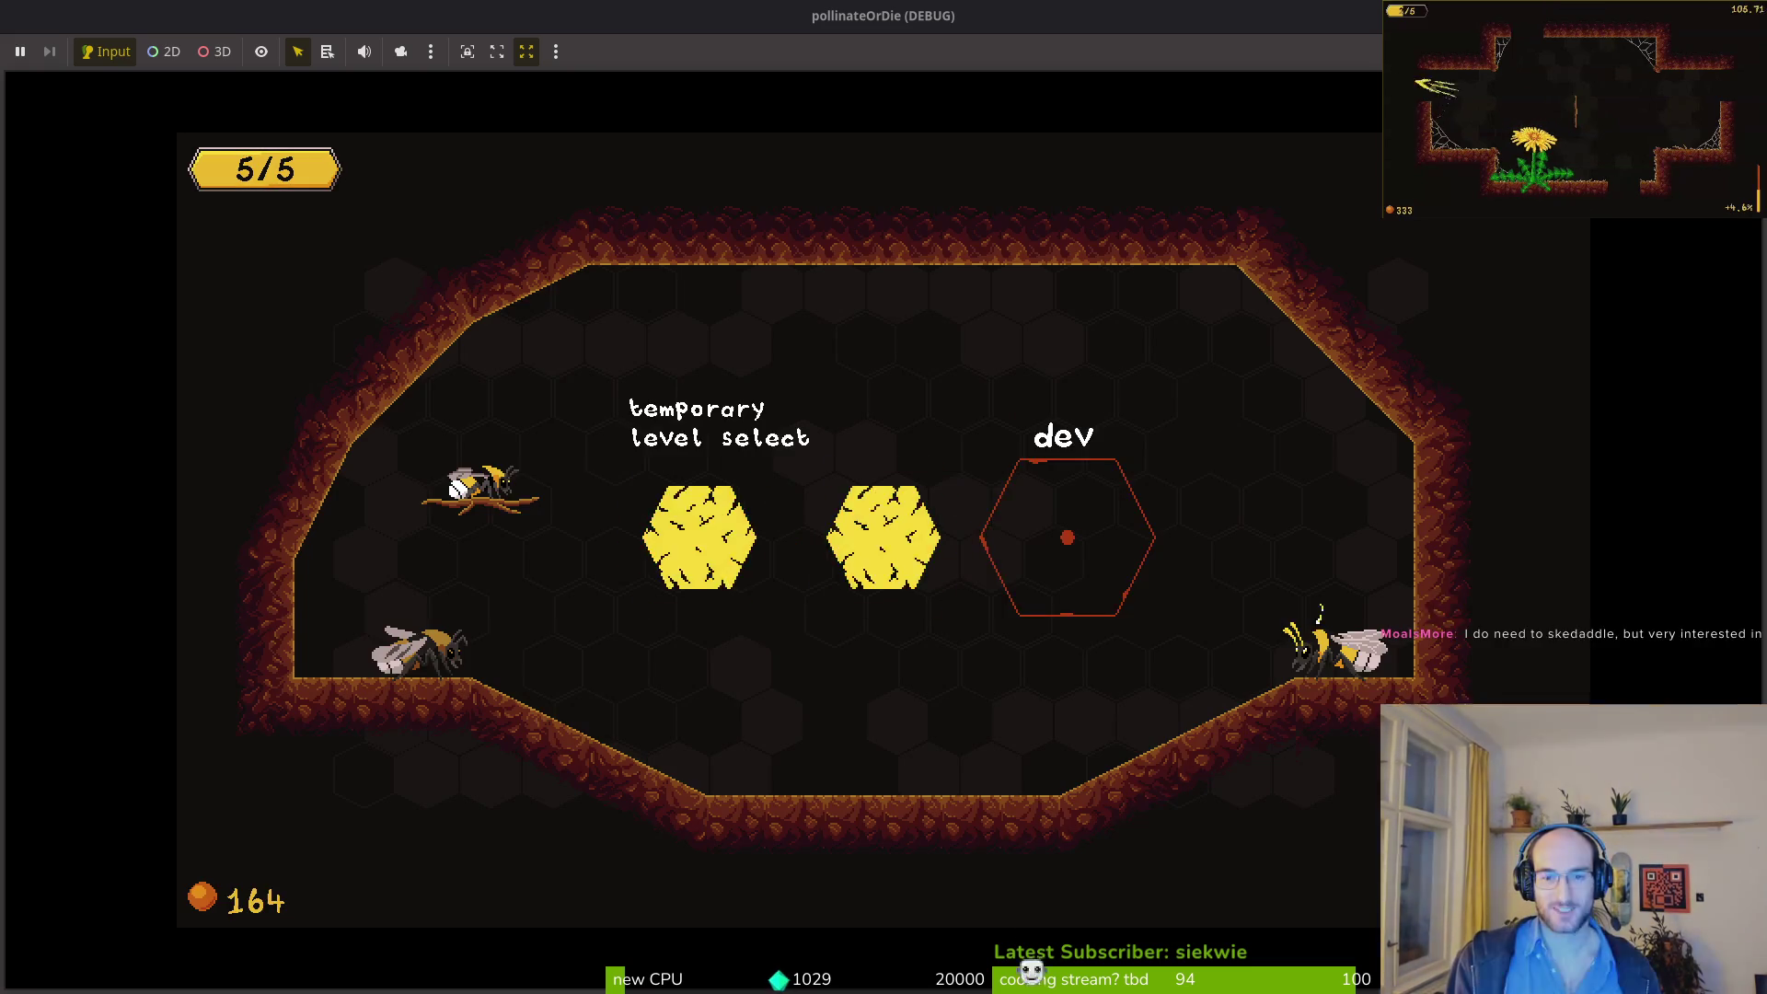
pyautogui.press('Down')
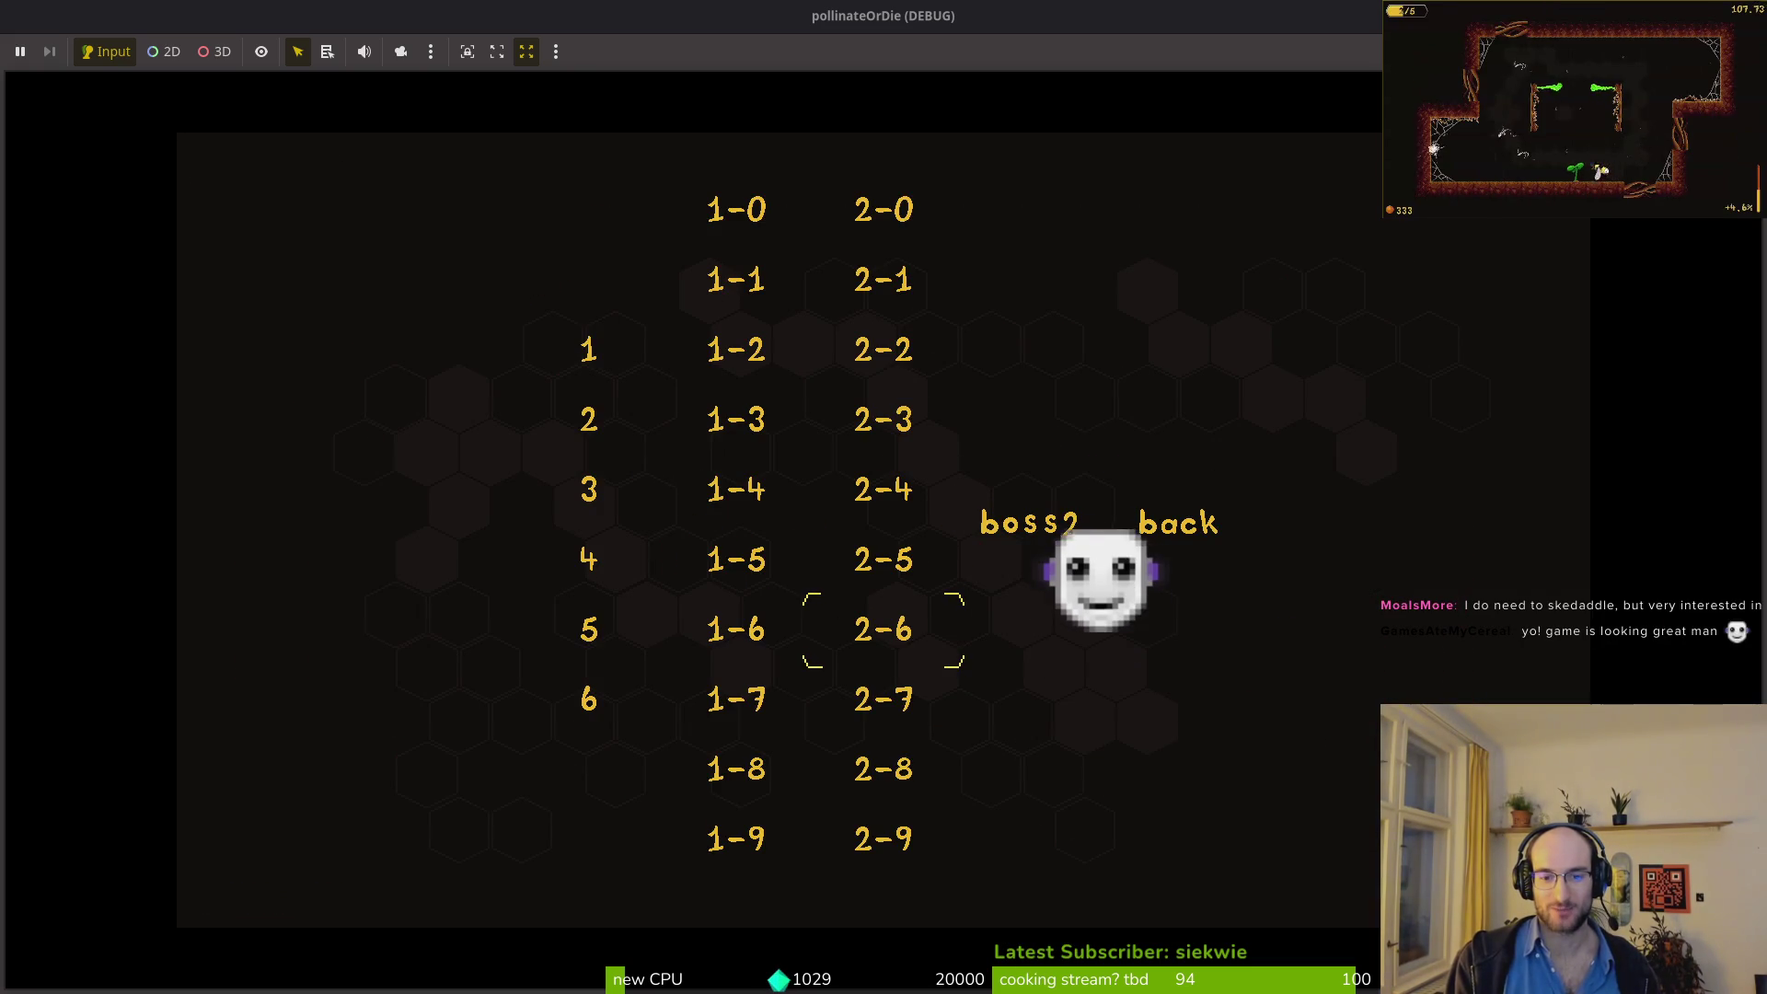
pyautogui.press('Return')
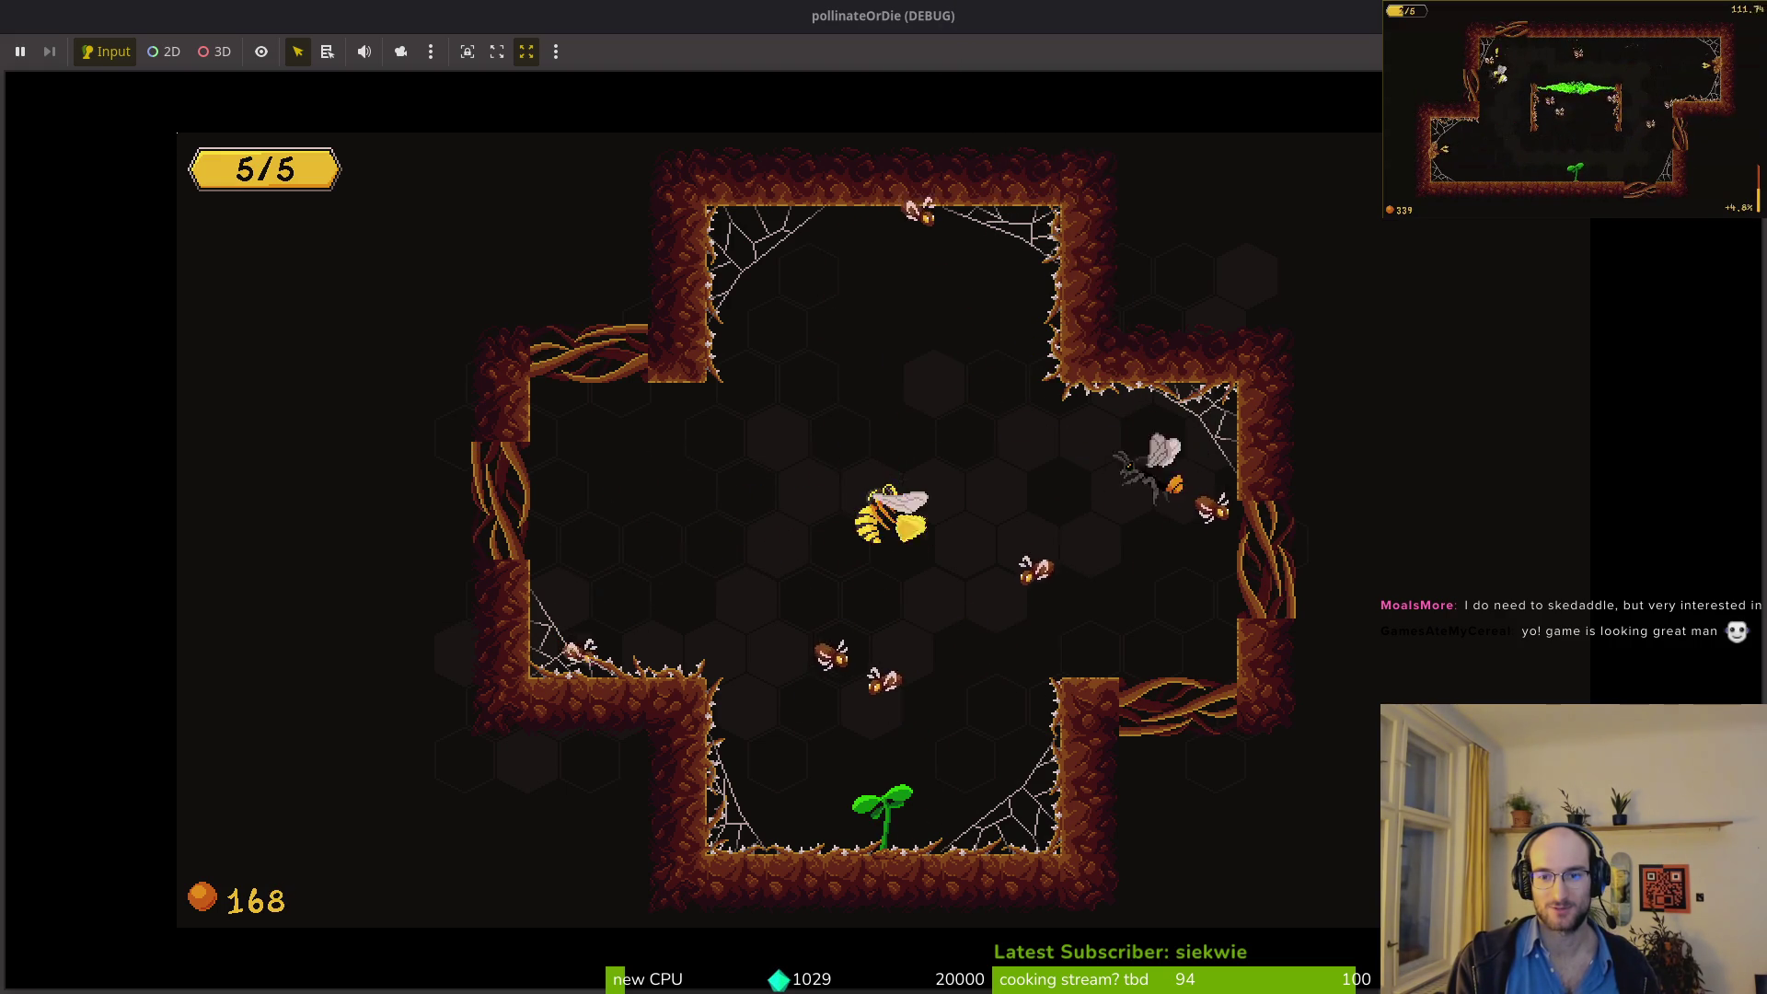
pyautogui.press('Down')
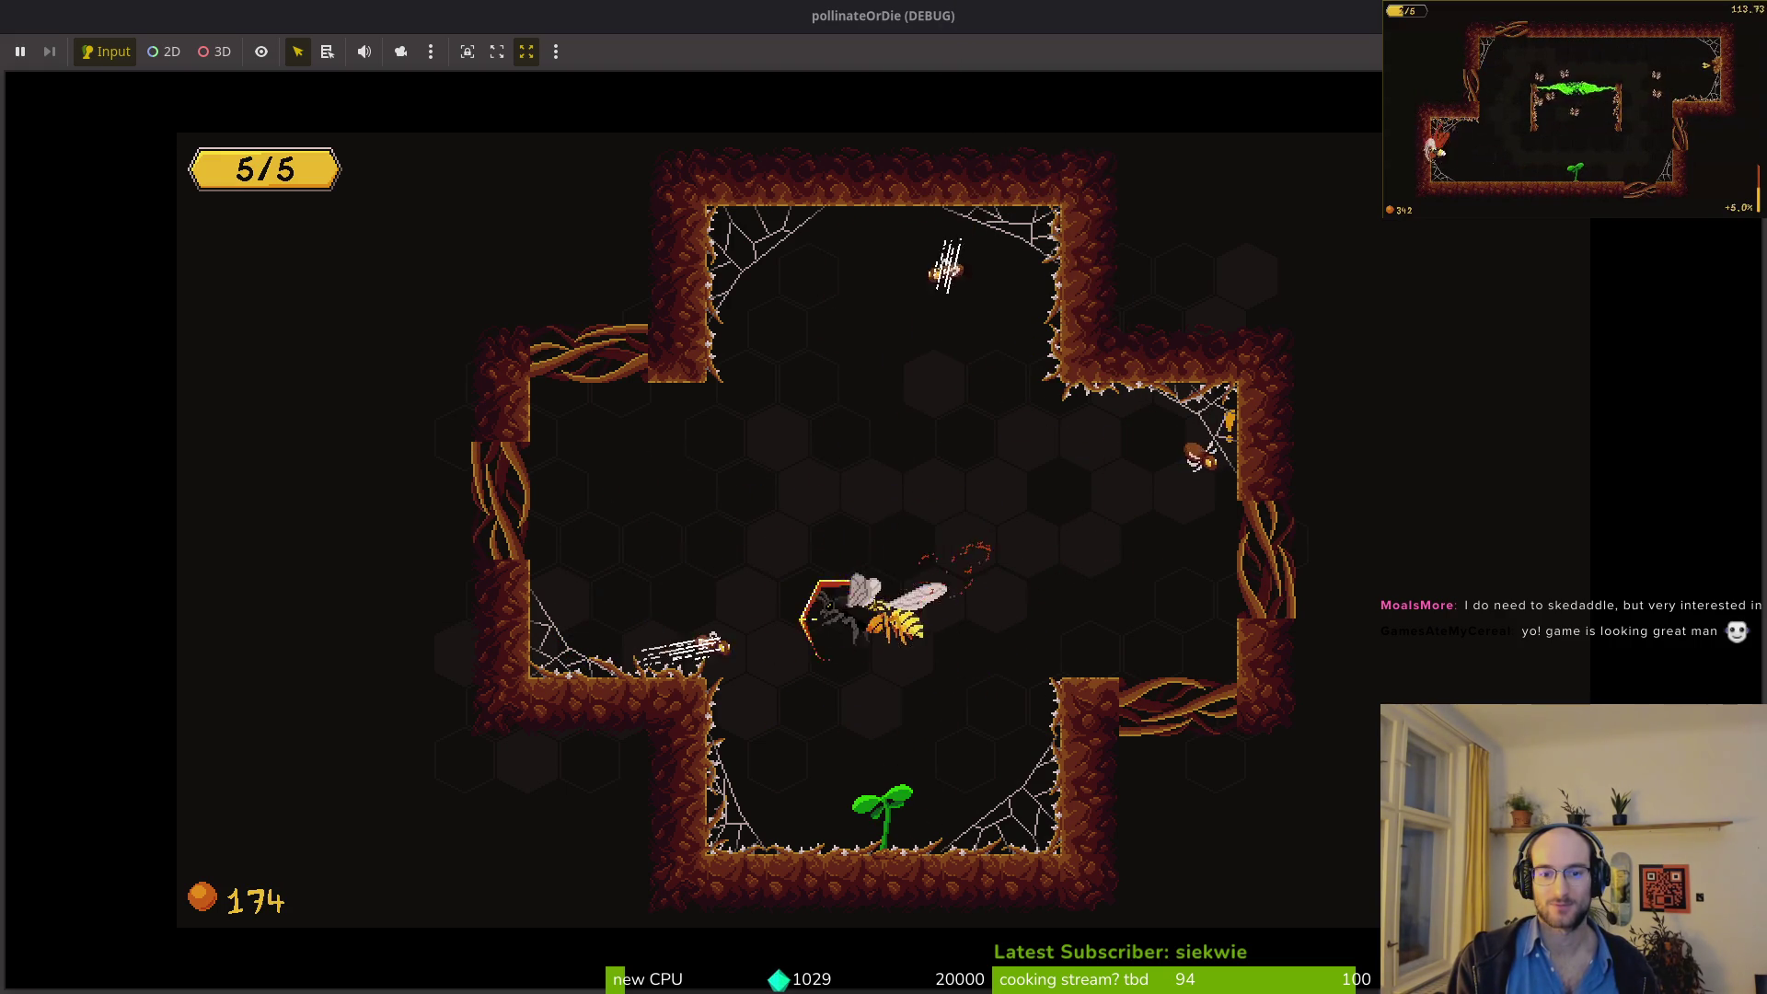
# - Dash around the cross-shaped cave attacking the central and nearby enemies
pyautogui.press('Up')
pyautogui.press('Right')
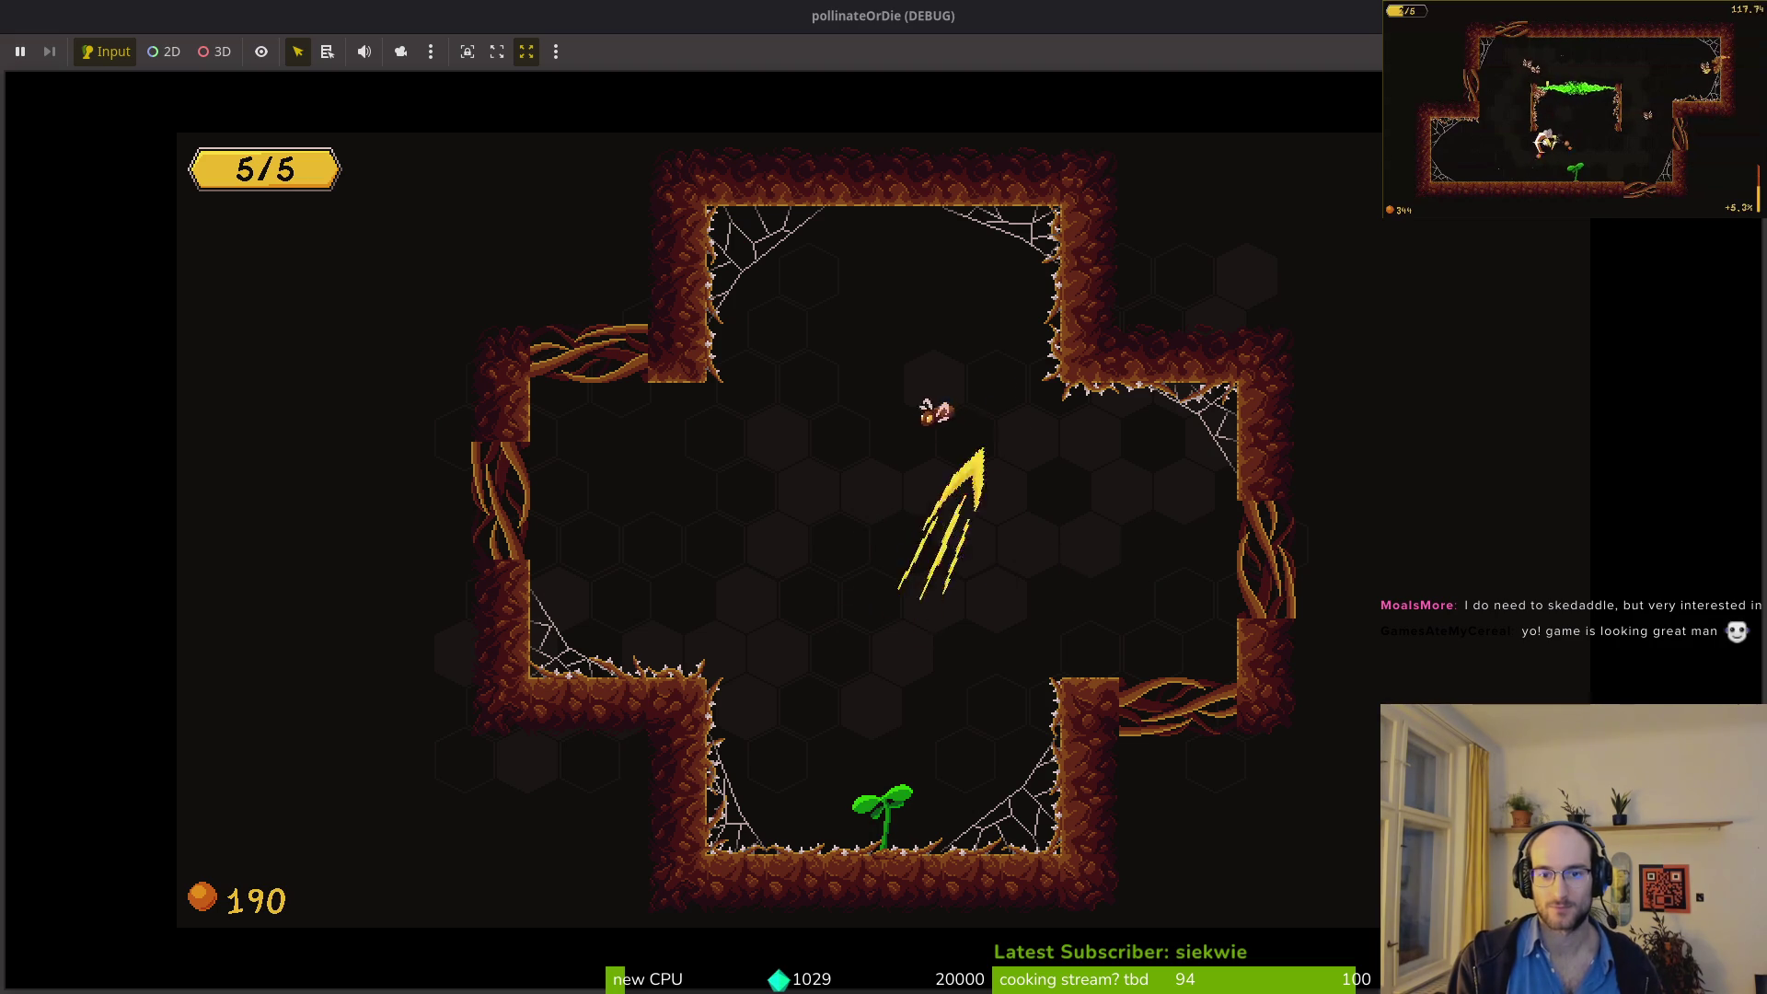
pyautogui.press('Left')
pyautogui.press('Right')
pyautogui.press('Up')
pyautogui.press('Left')
pyautogui.press('Down')
pyautogui.press('Right')
# - Kill the top enemy, pollinate the flower, and take the heart upgrade for 6/6 health
pyautogui.press('Left')
pyautogui.press('Right')
pyautogui.press('Up')
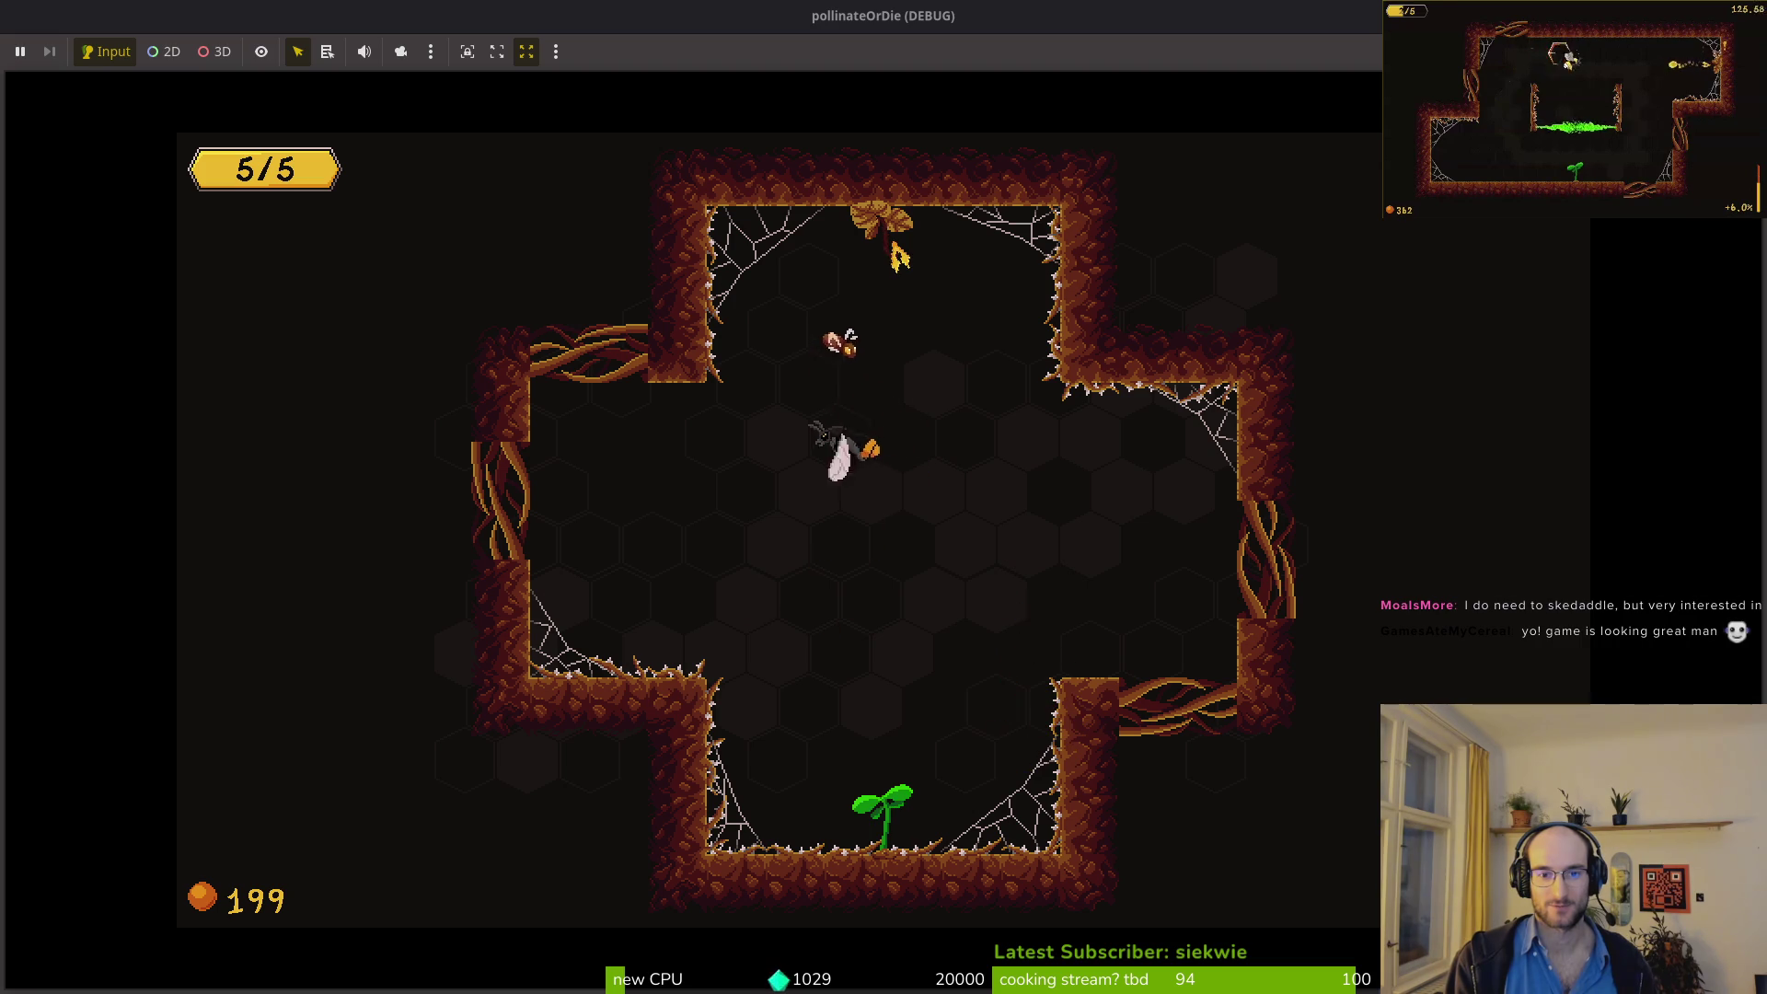
pyautogui.press('Up')
pyautogui.press('Down')
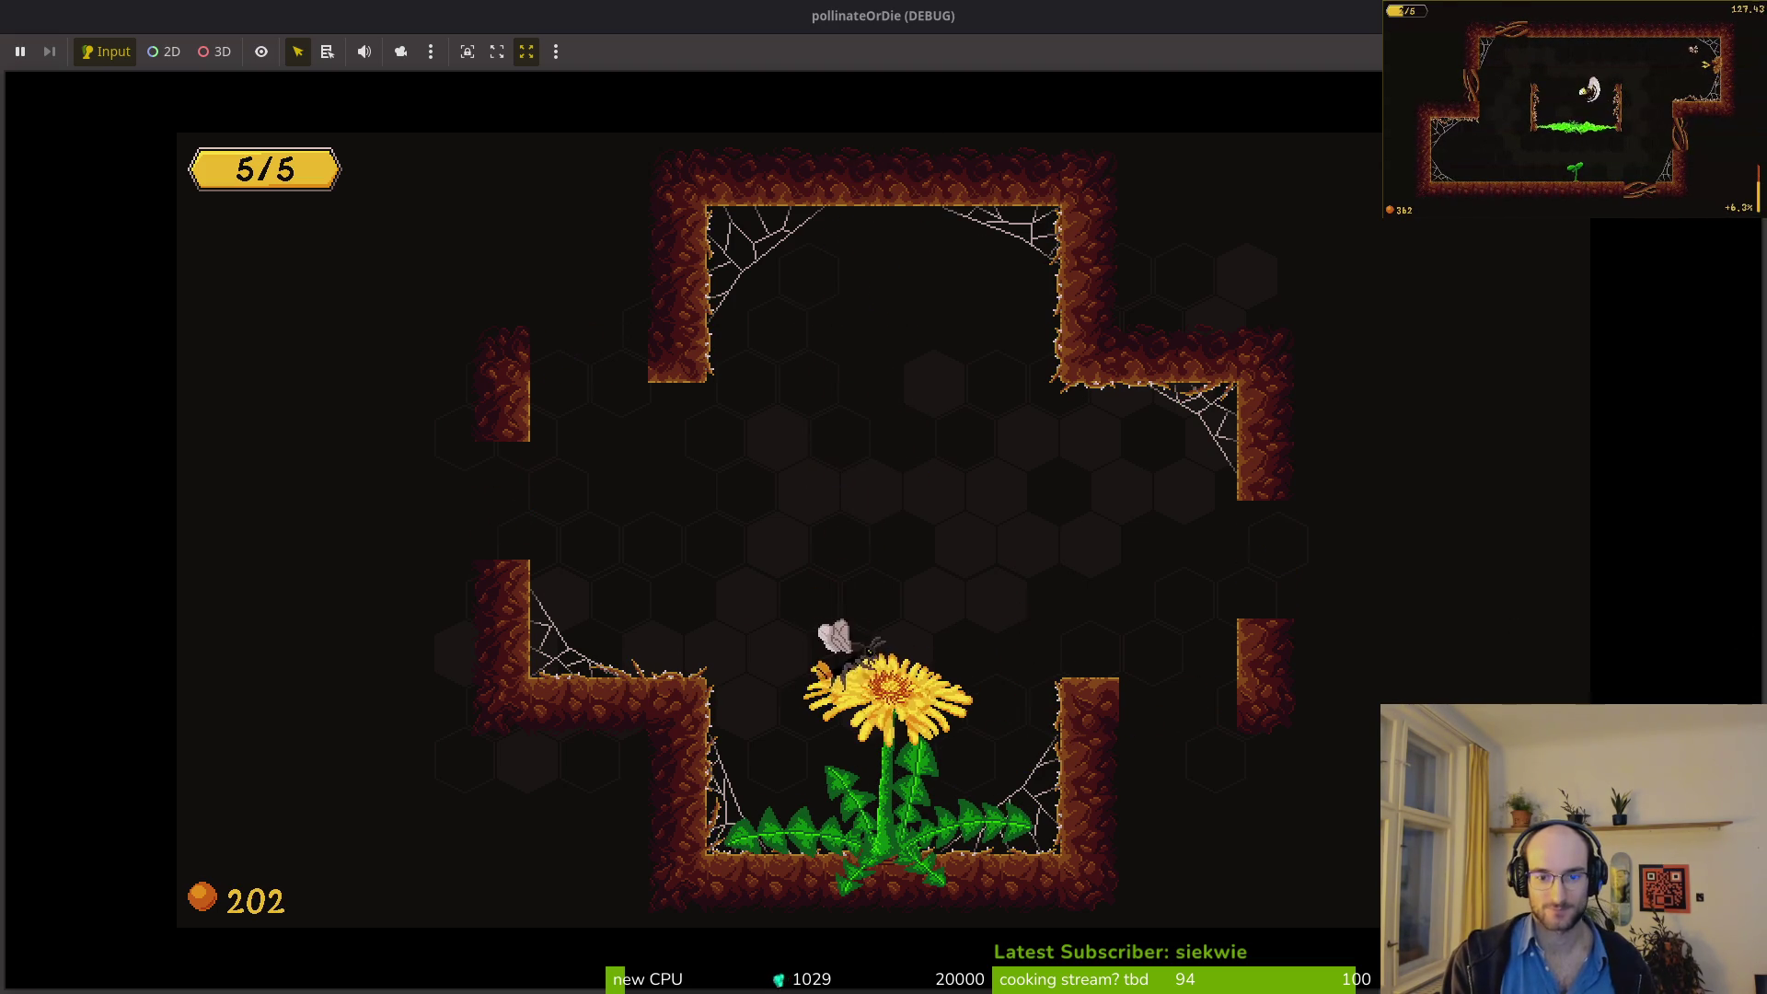
pyautogui.press('Left')
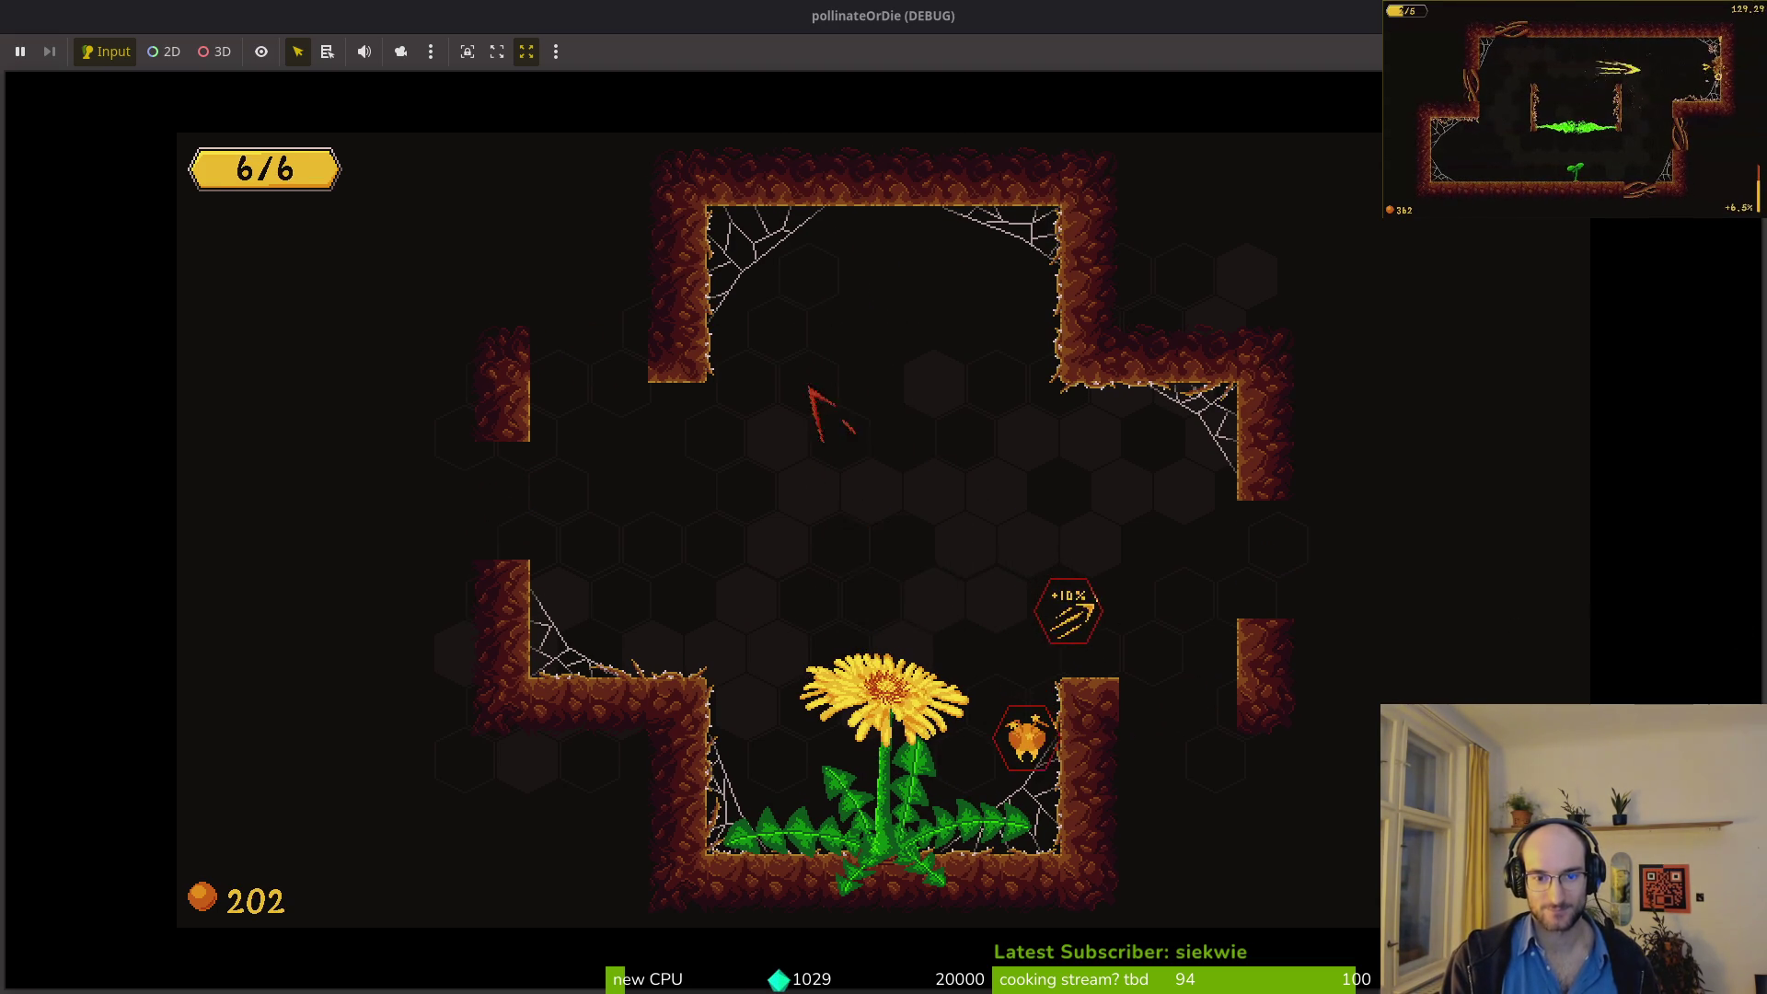
pyautogui.press('Left')
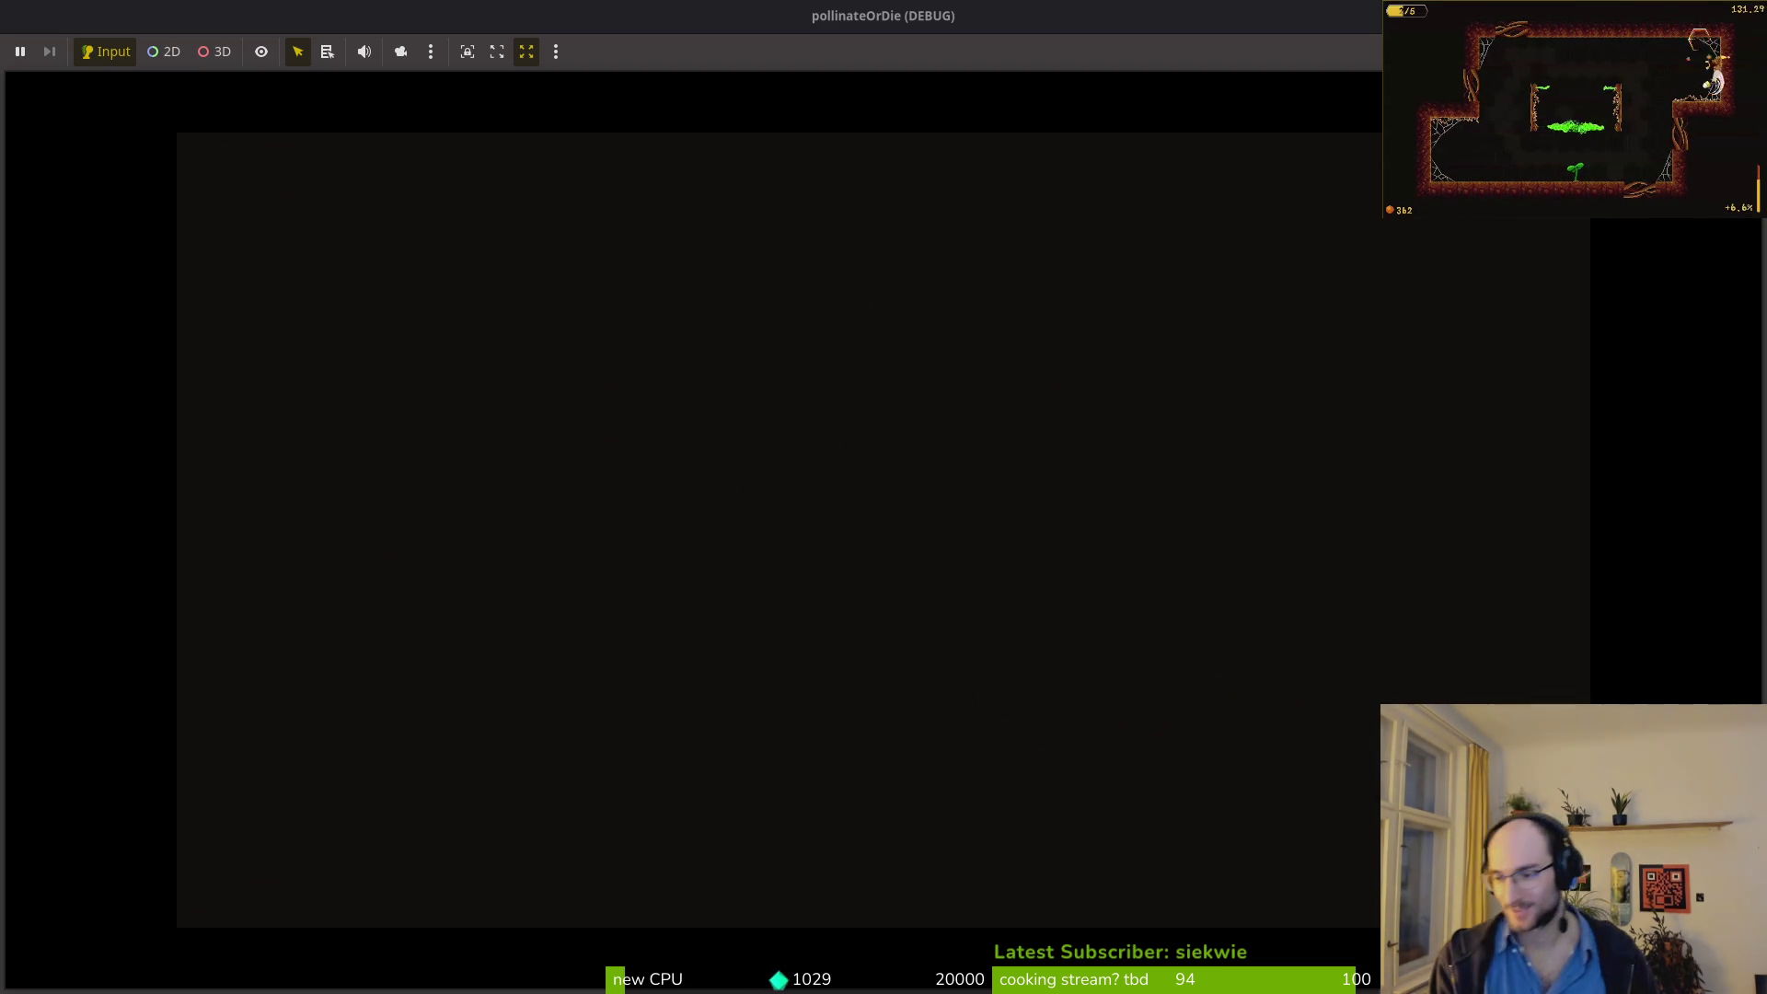
# - Defeat the diagonal cave's wasps, mosquitoes and spiders, then grow the dandelion on its sprout
pyautogui.press('Left')
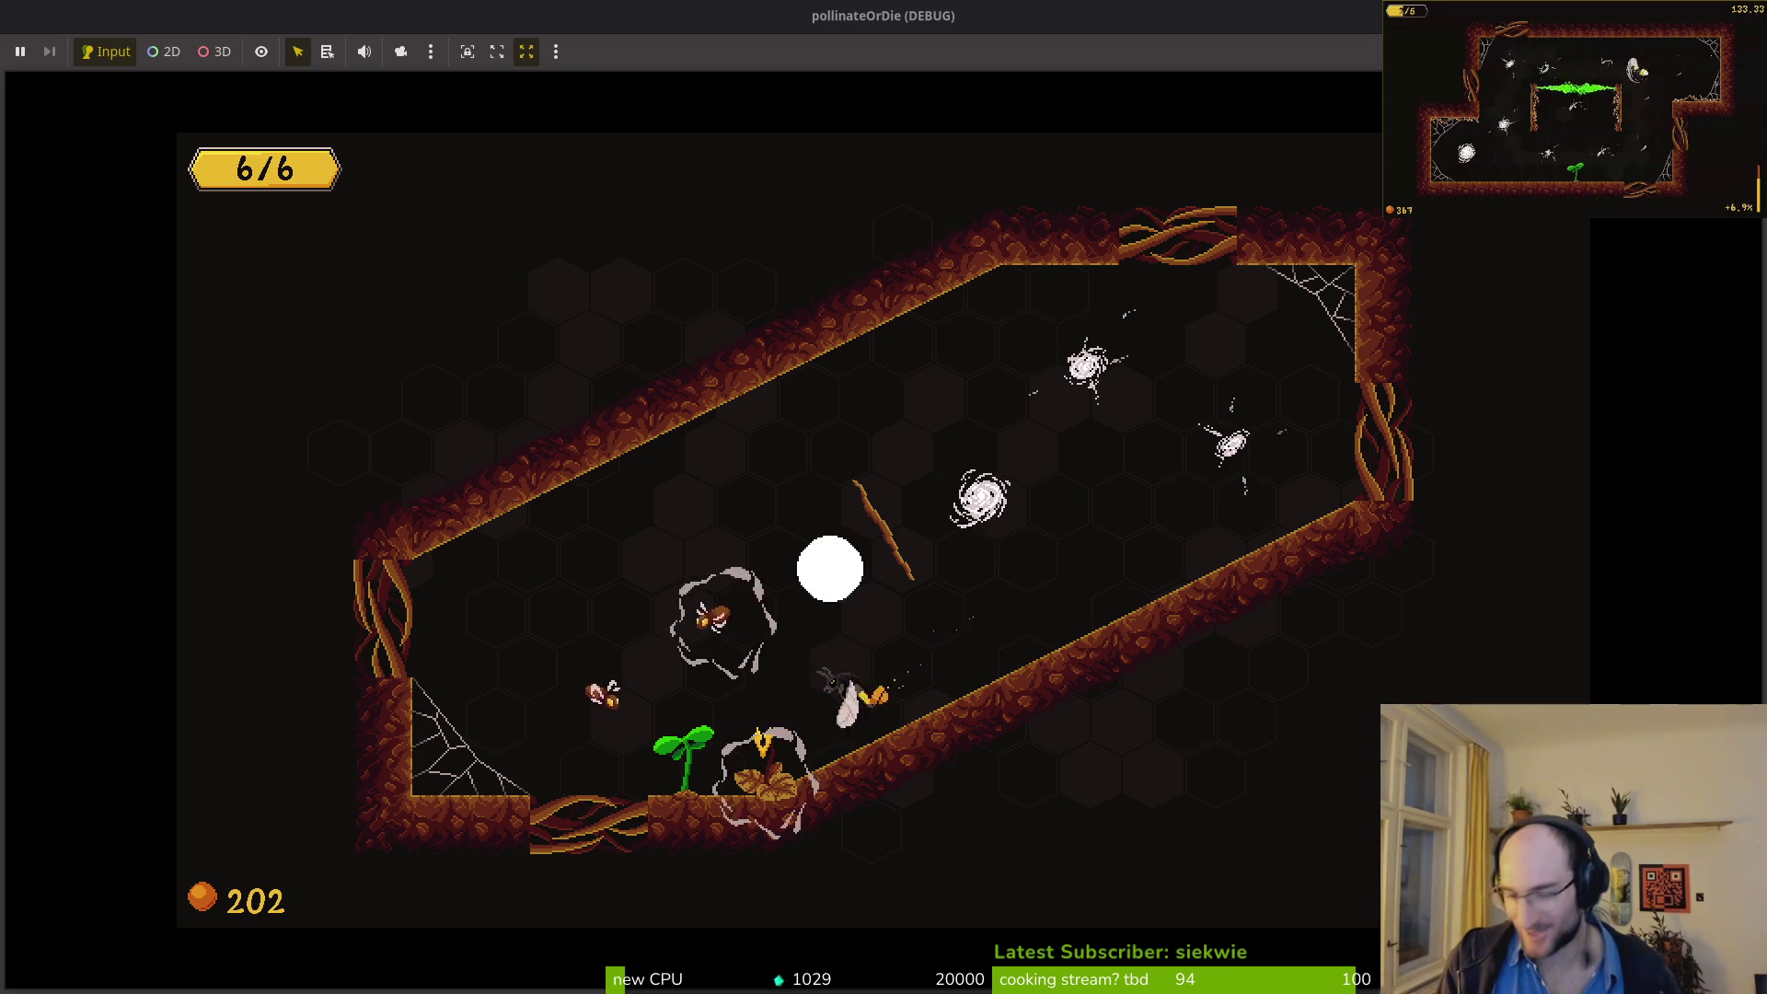
pyautogui.press('Right')
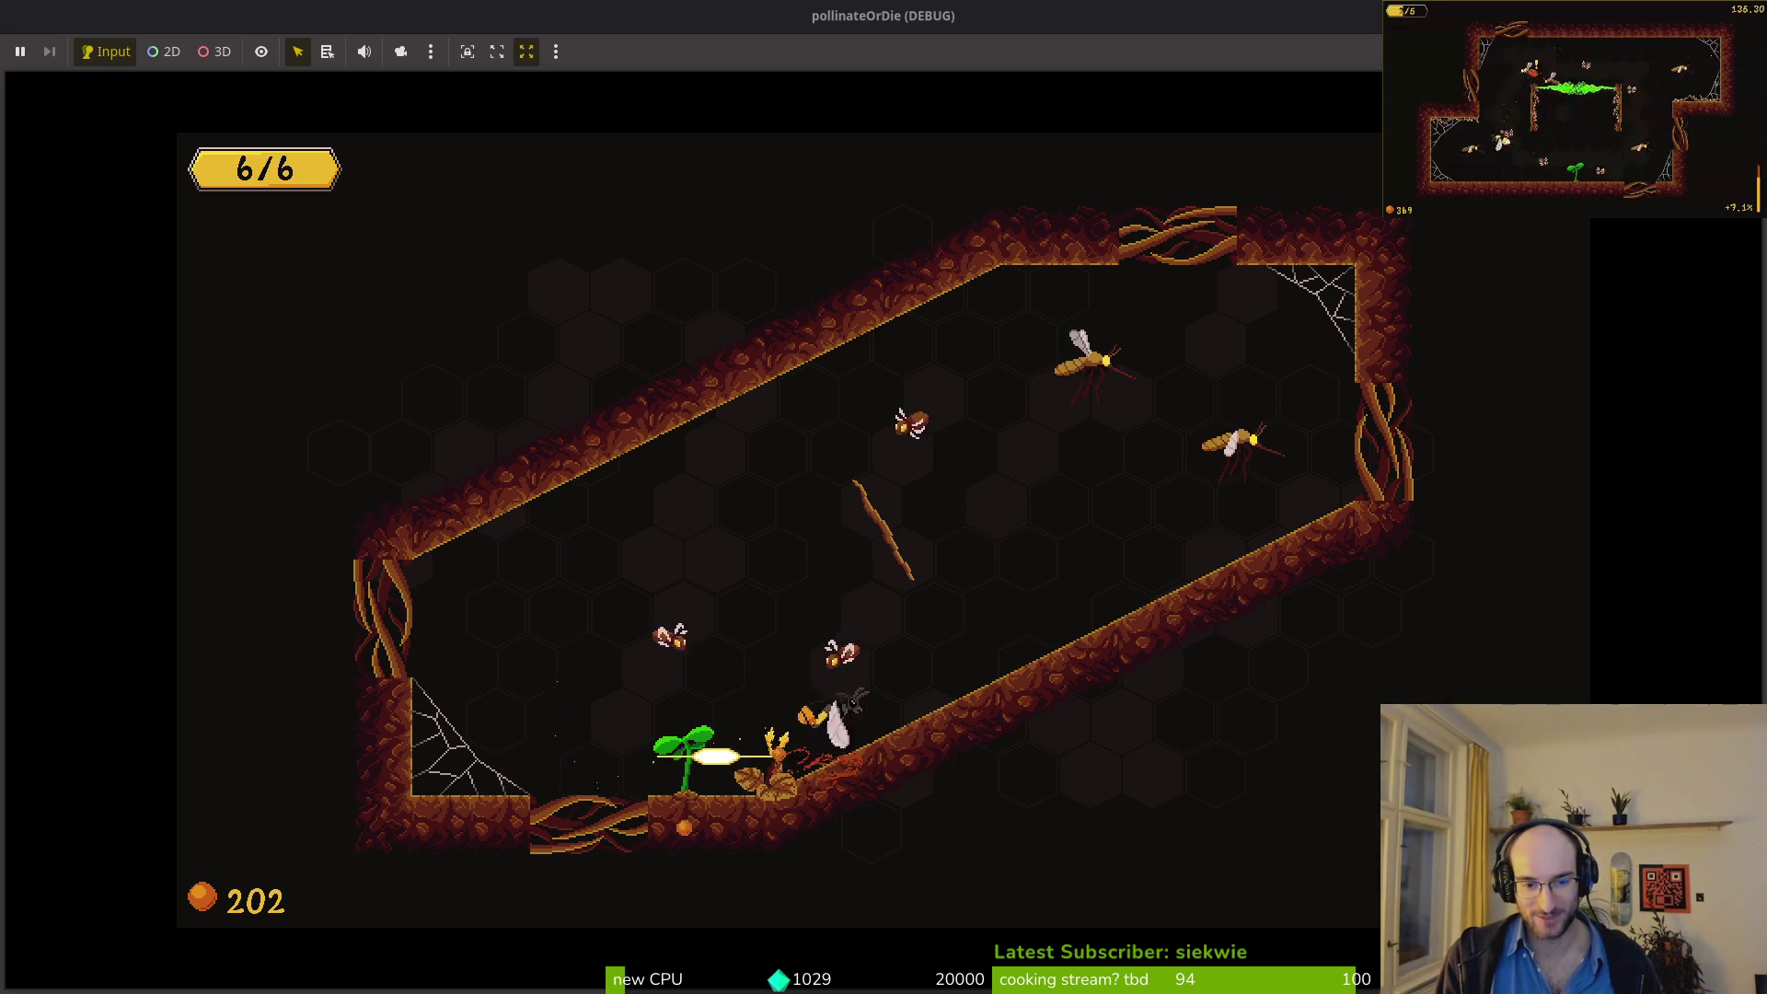
pyautogui.press('Left')
pyautogui.press('Right')
pyautogui.press('Right')
pyautogui.press('Left')
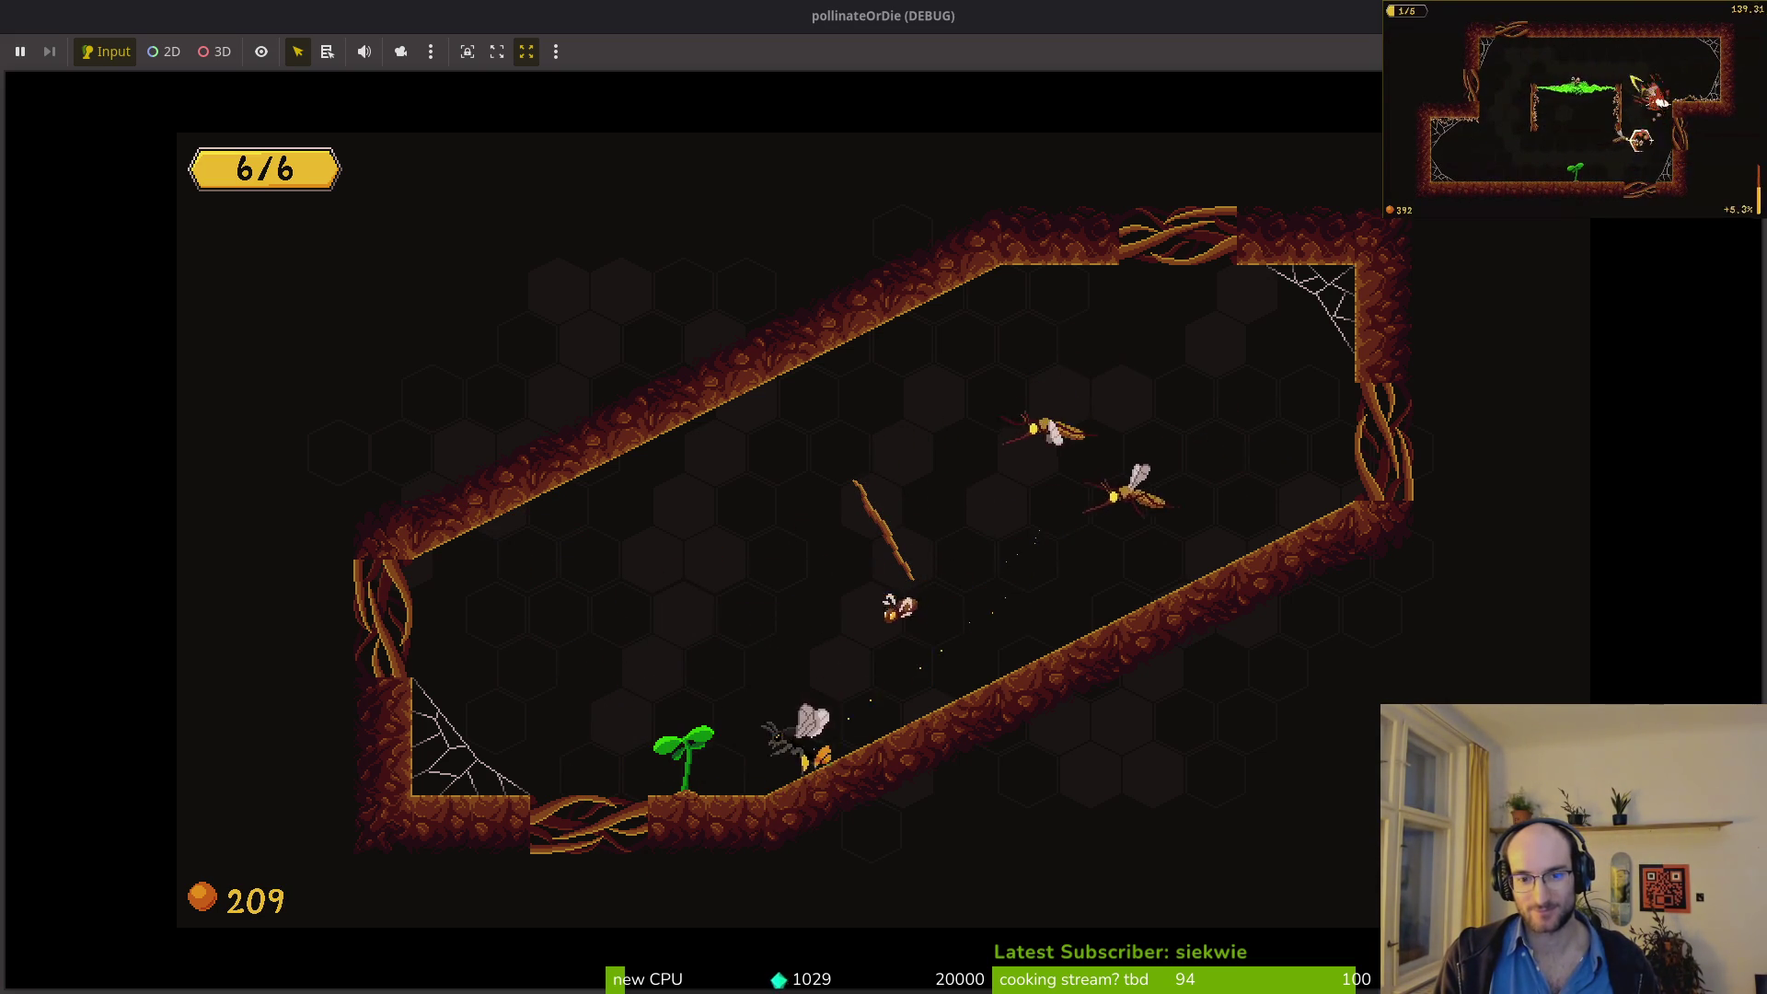
pyautogui.press('Right')
pyautogui.press('Left')
pyautogui.press('Left')
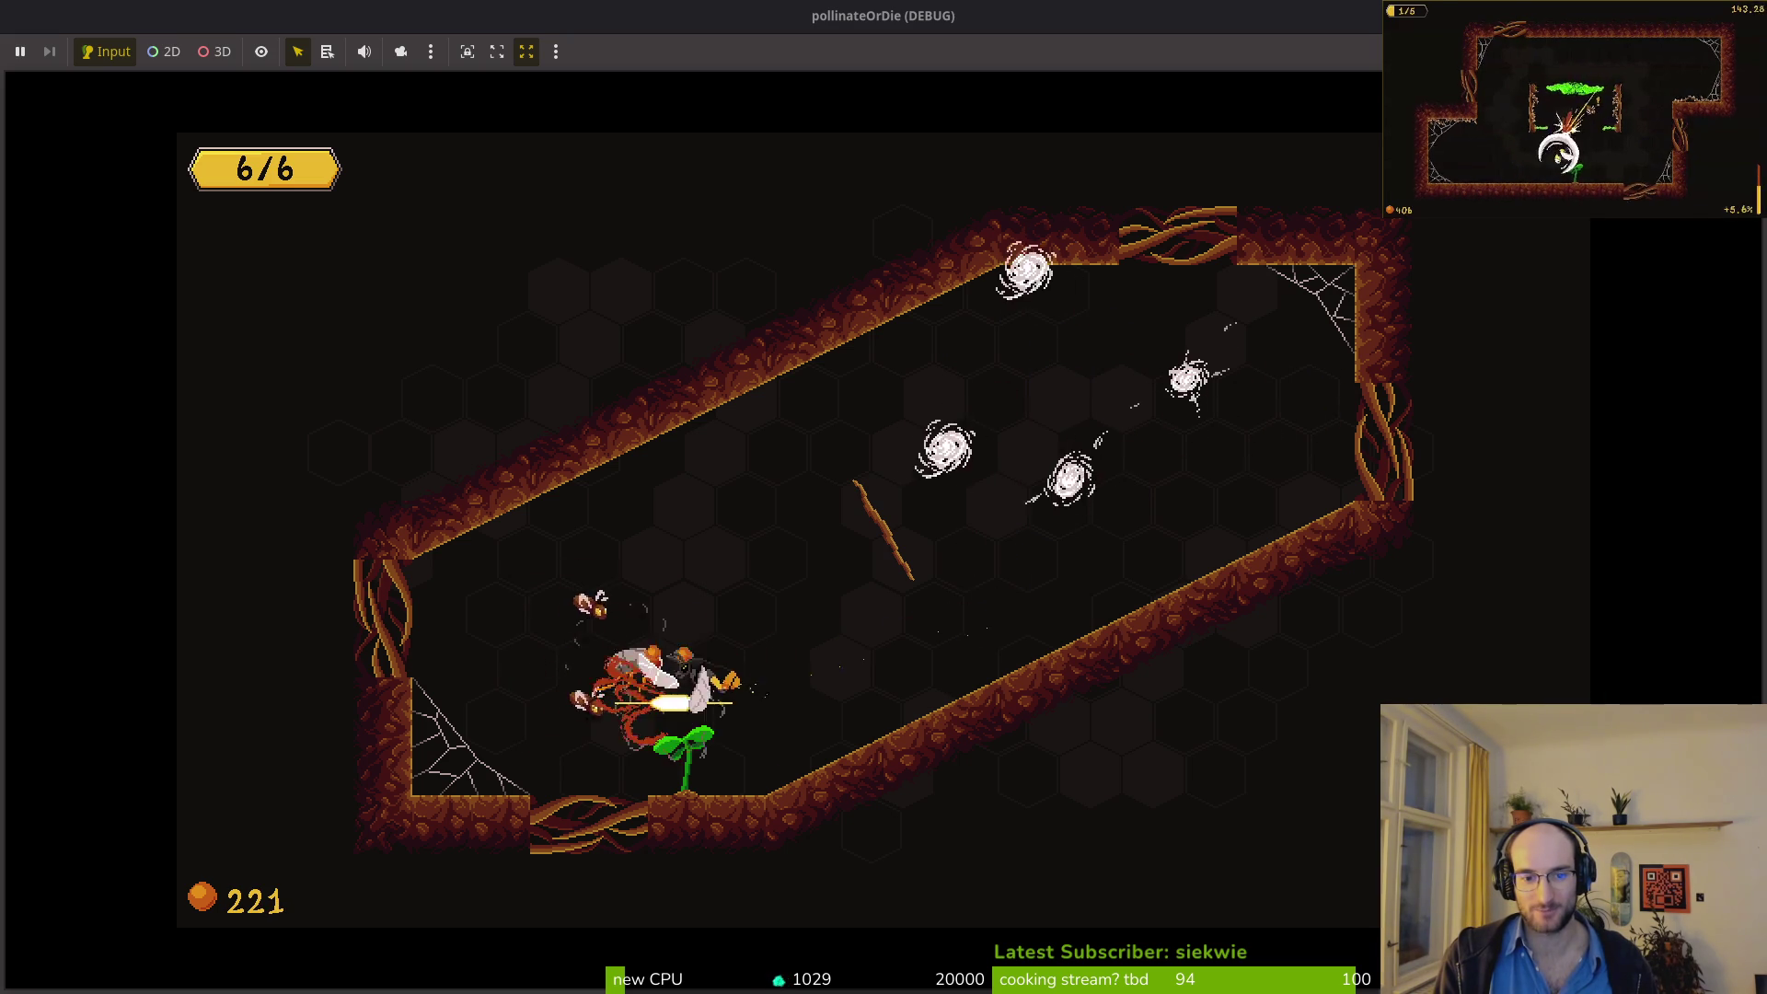
pyautogui.press('Right')
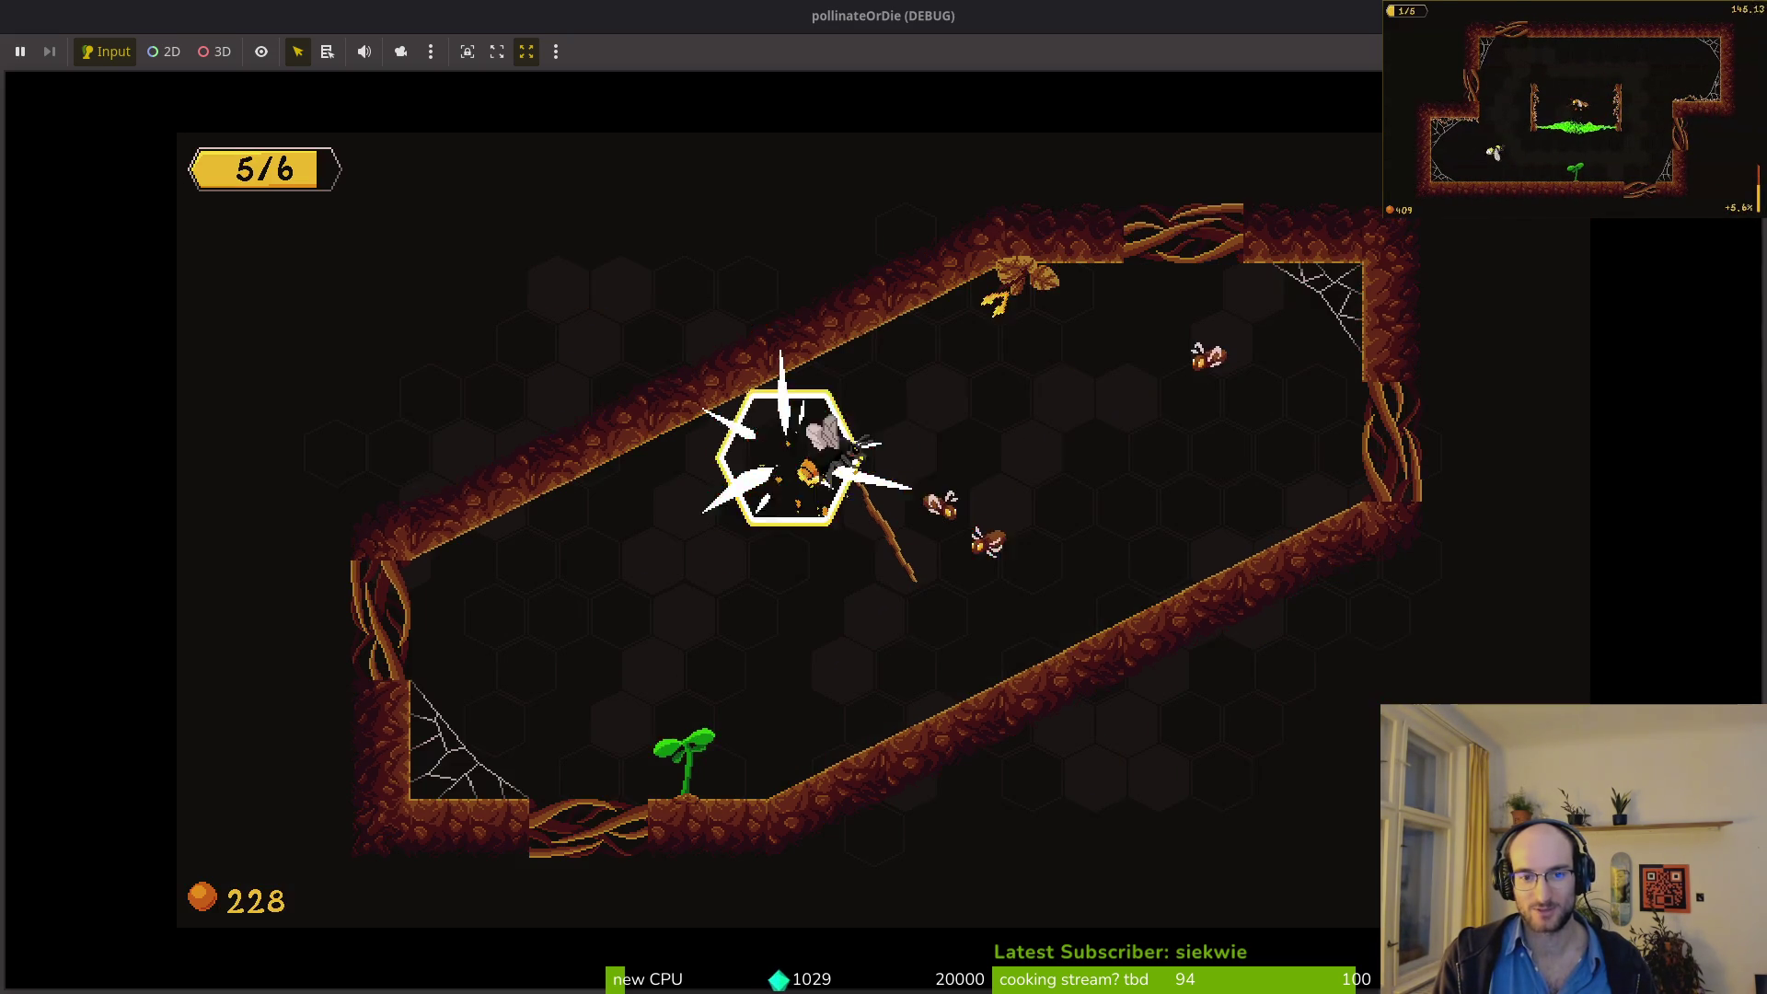
pyautogui.press('Left')
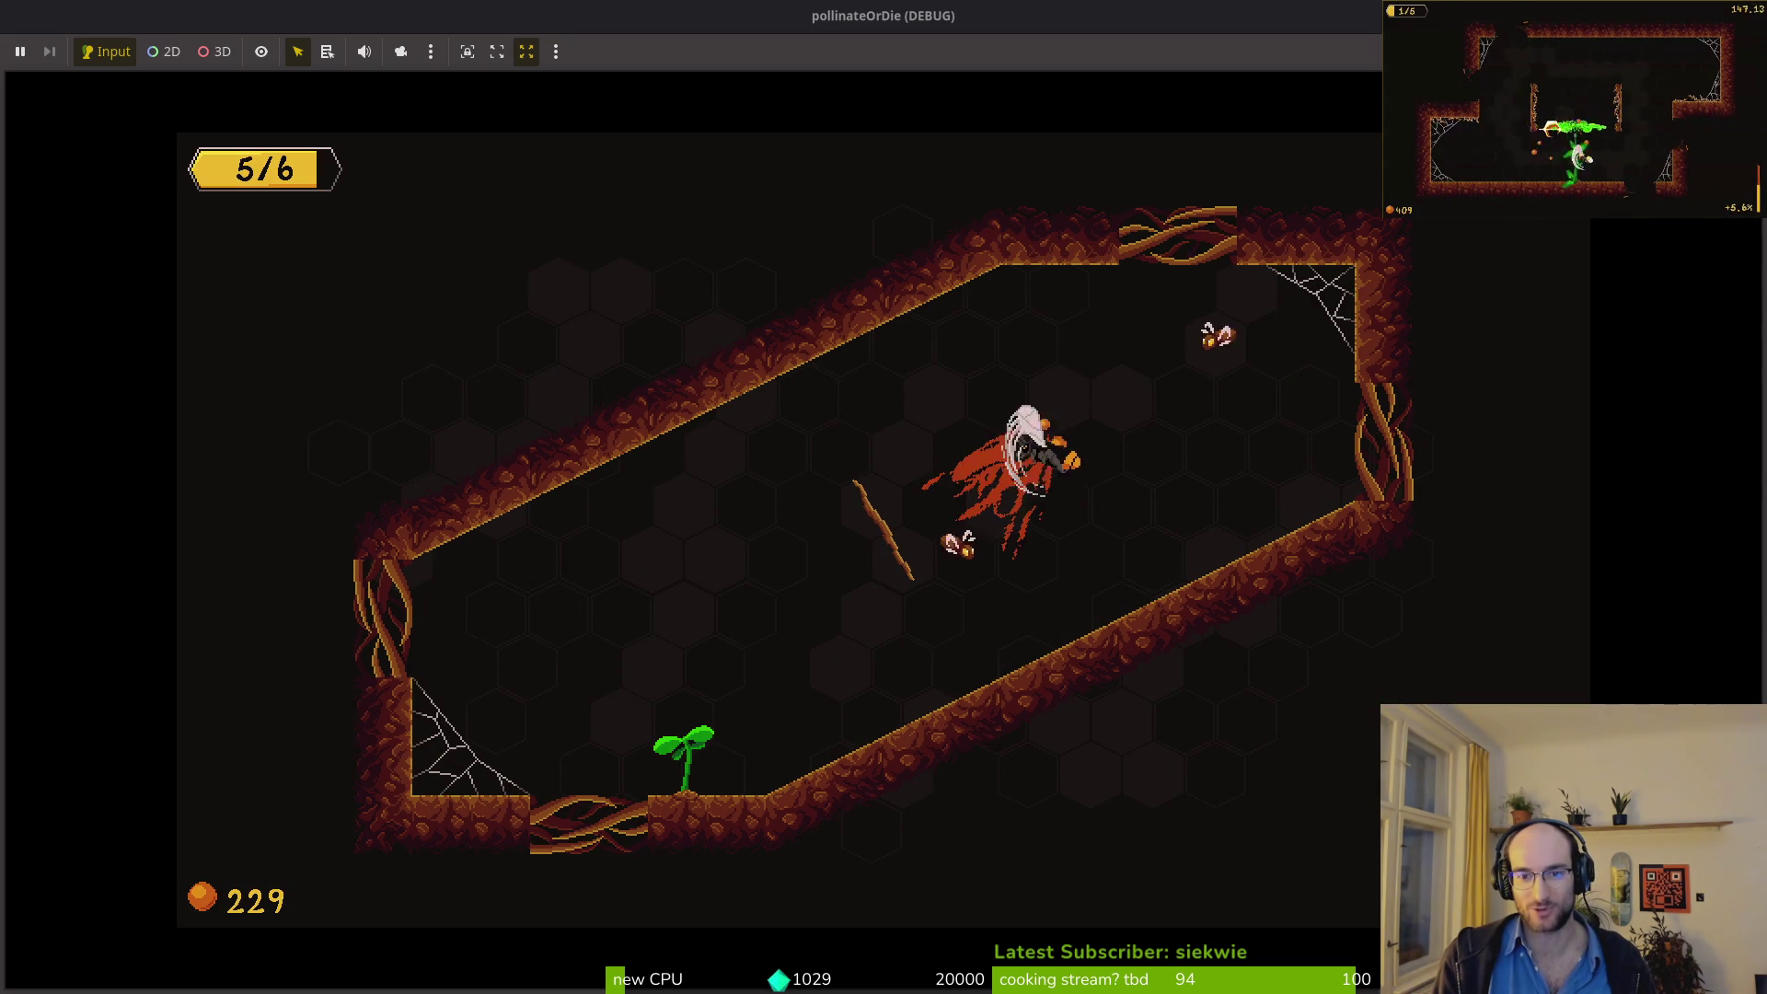
pyautogui.press('Right')
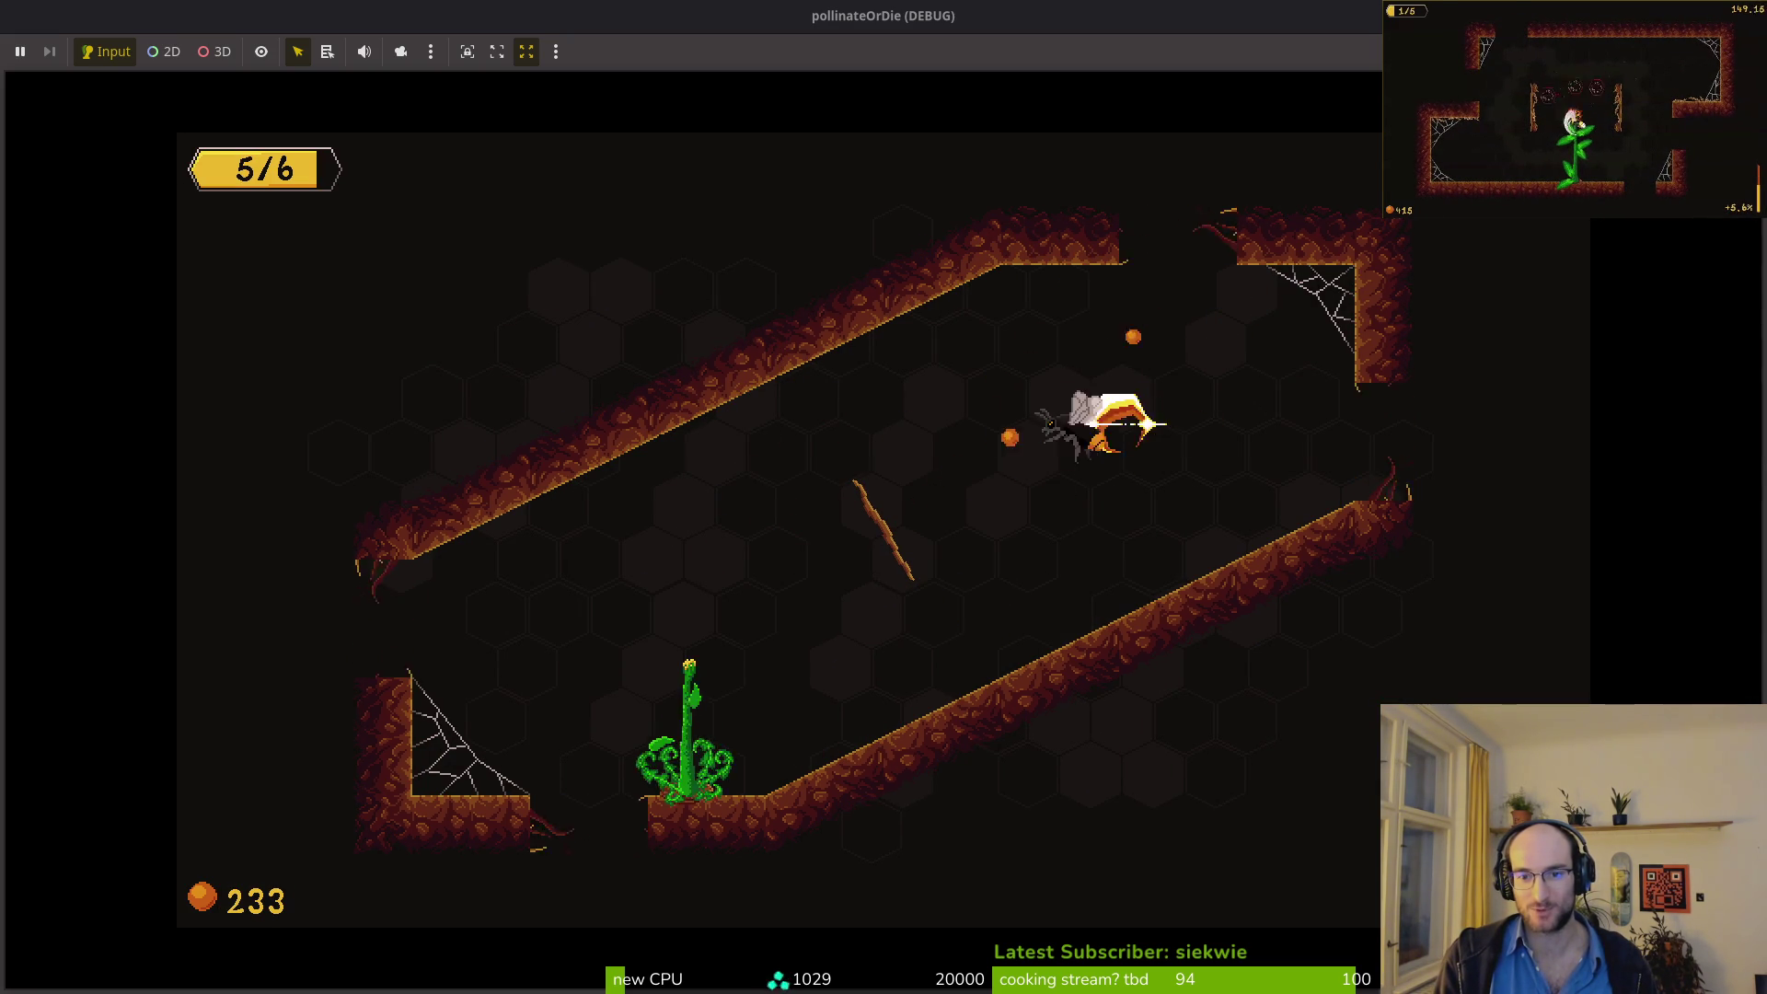
pyautogui.press('Left')
pyautogui.press('Left')
pyautogui.press('Left')
# - Survive the V-shaped cave's enemy waves until back at the level list with 265 pollen
pyautogui.press('Left')
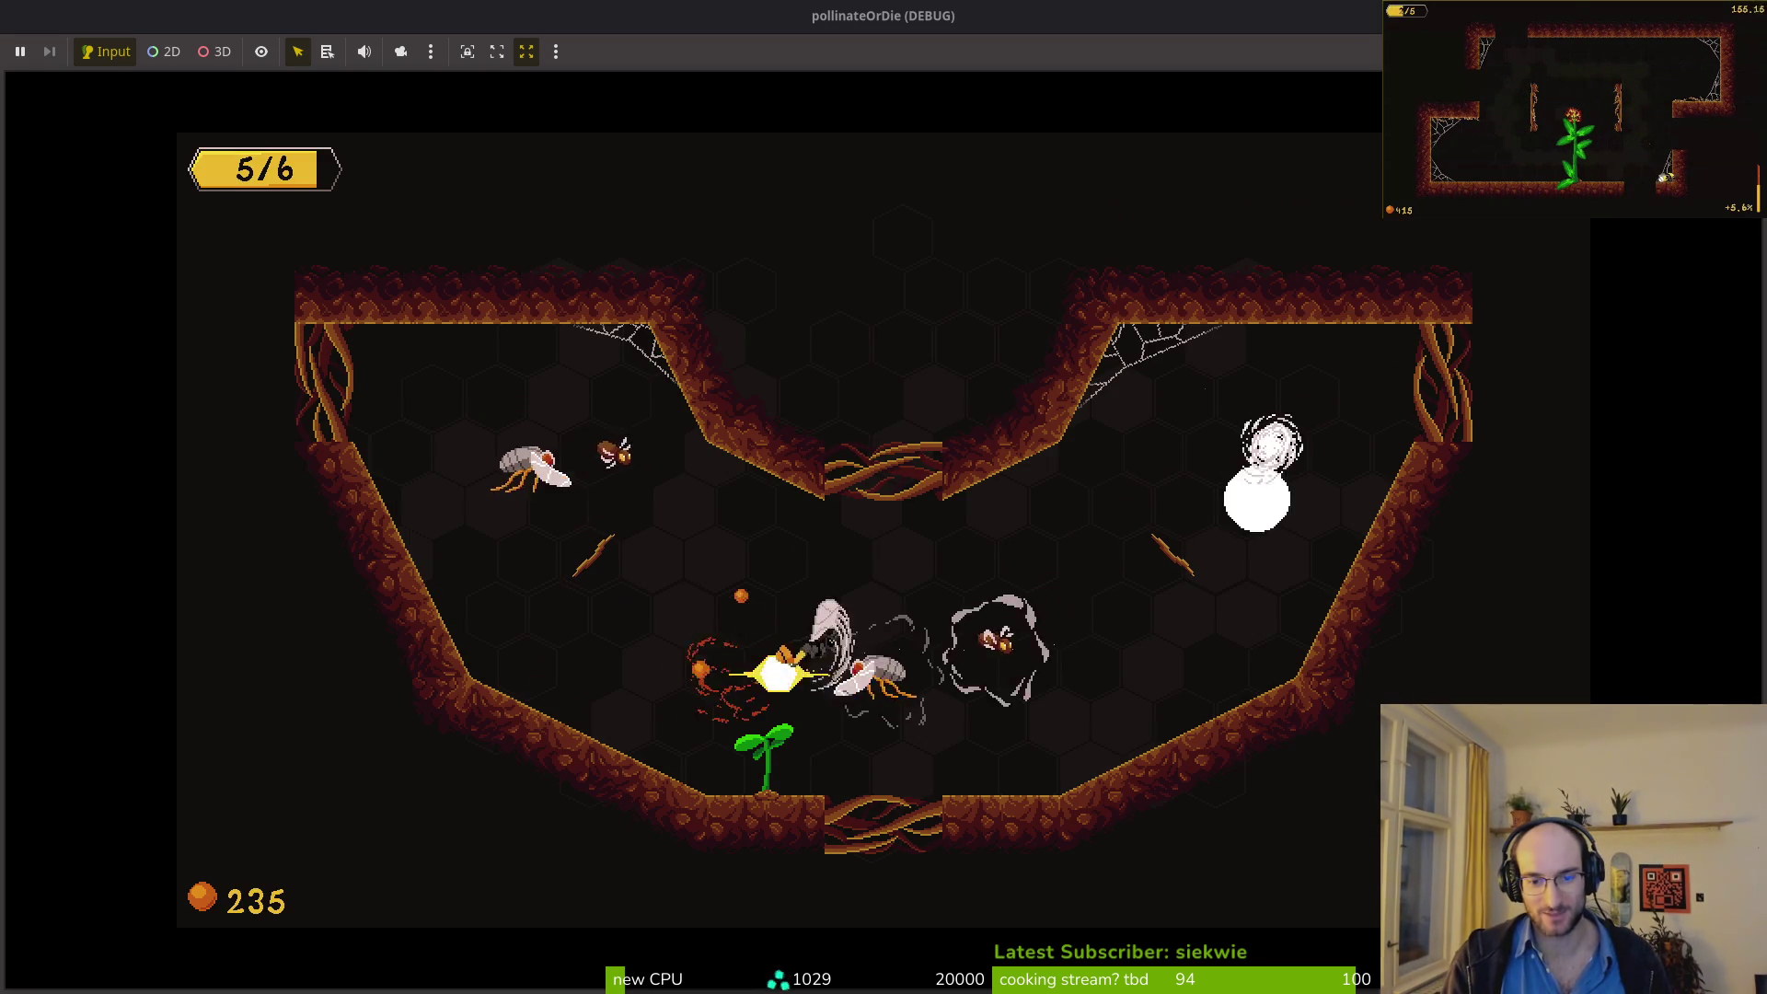
pyautogui.press('Left')
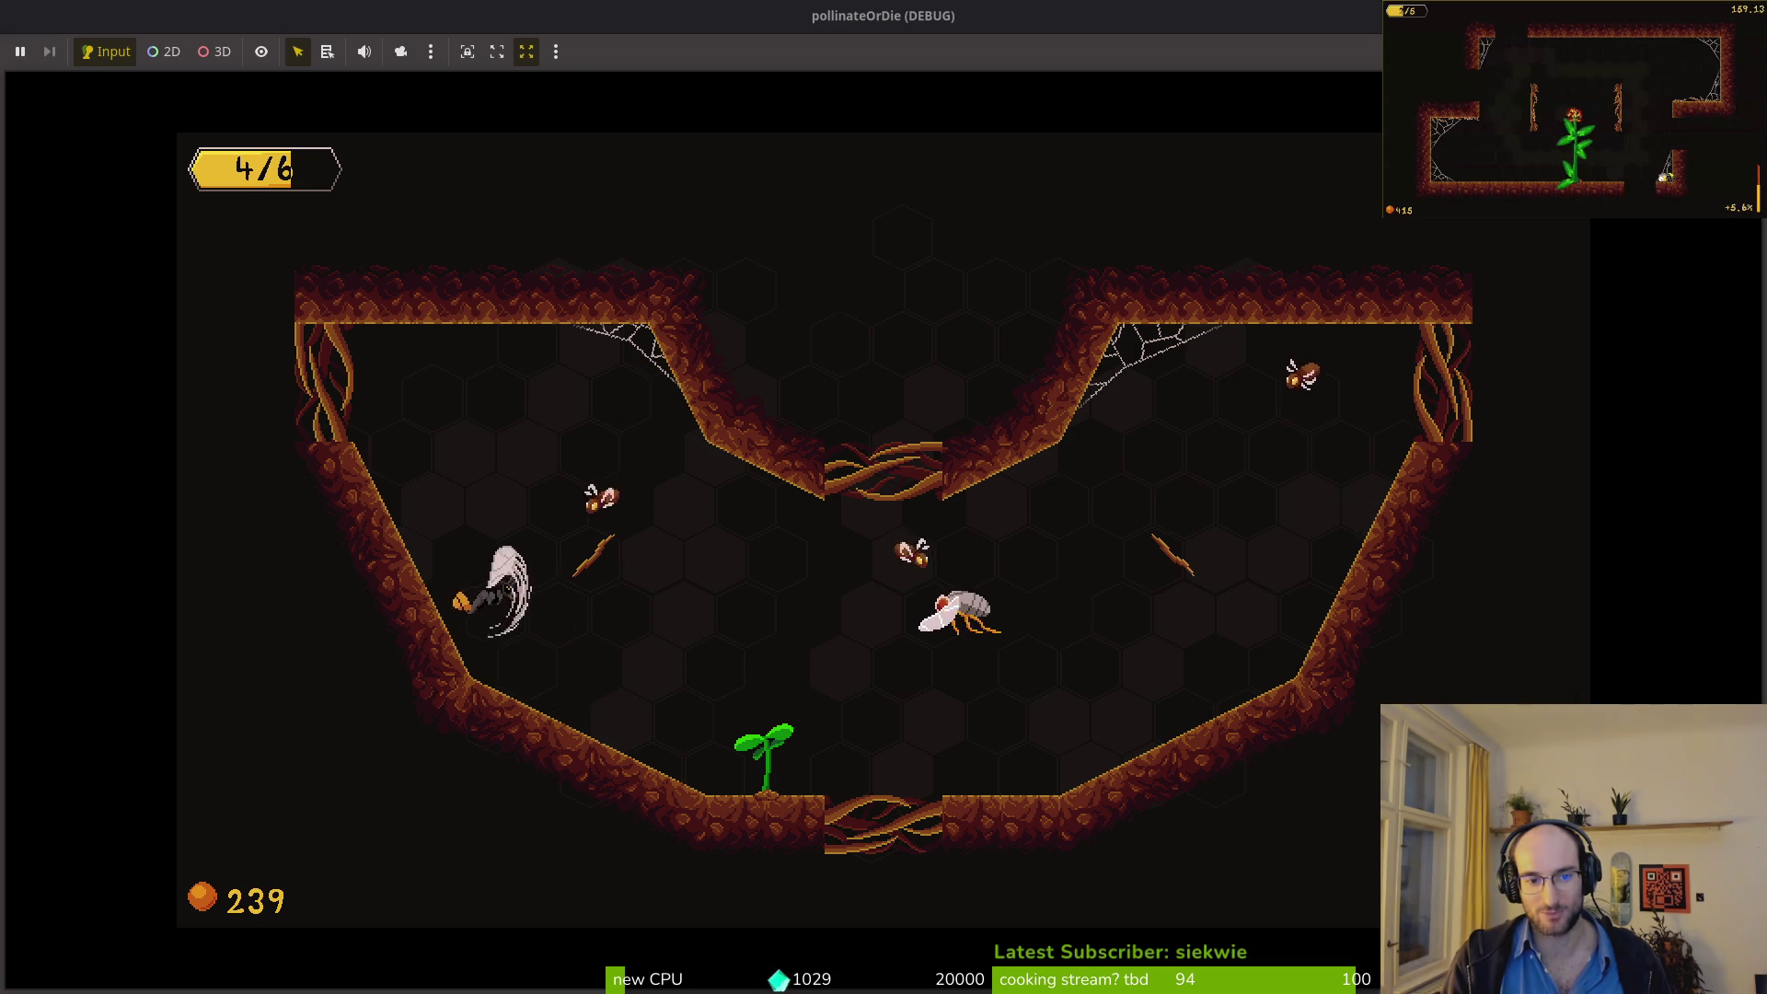
pyautogui.press('Up')
pyautogui.press('Right')
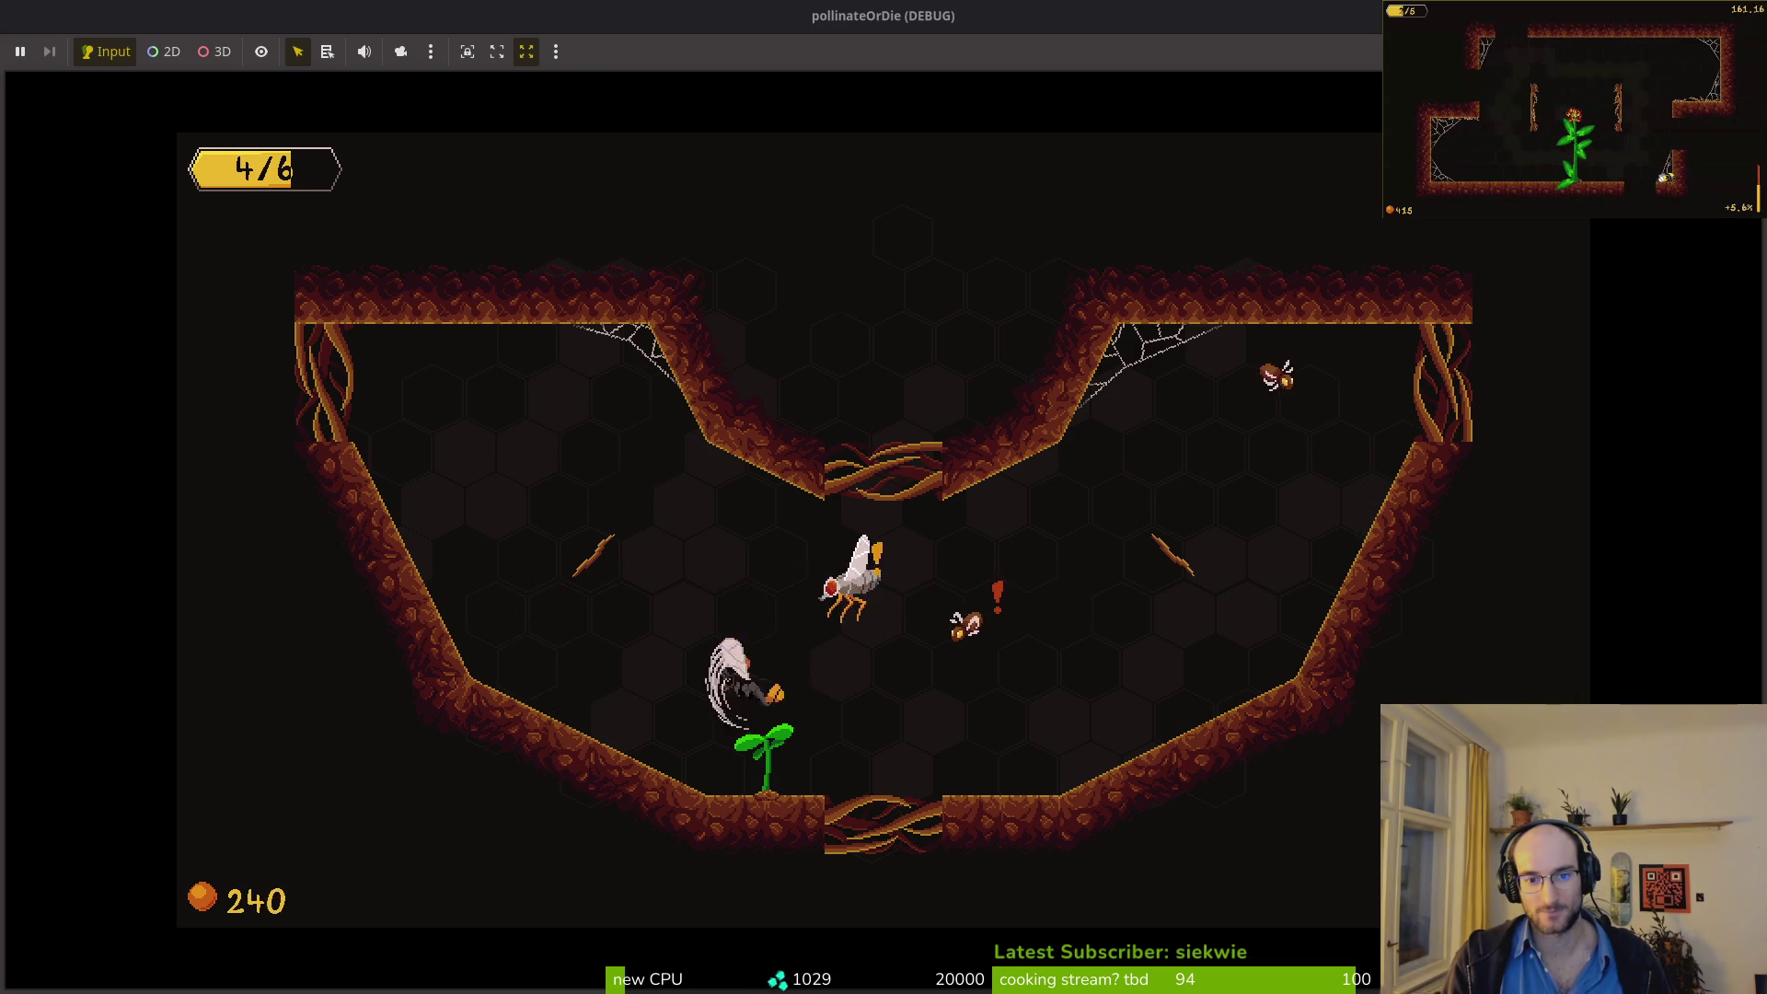
pyautogui.press('Left')
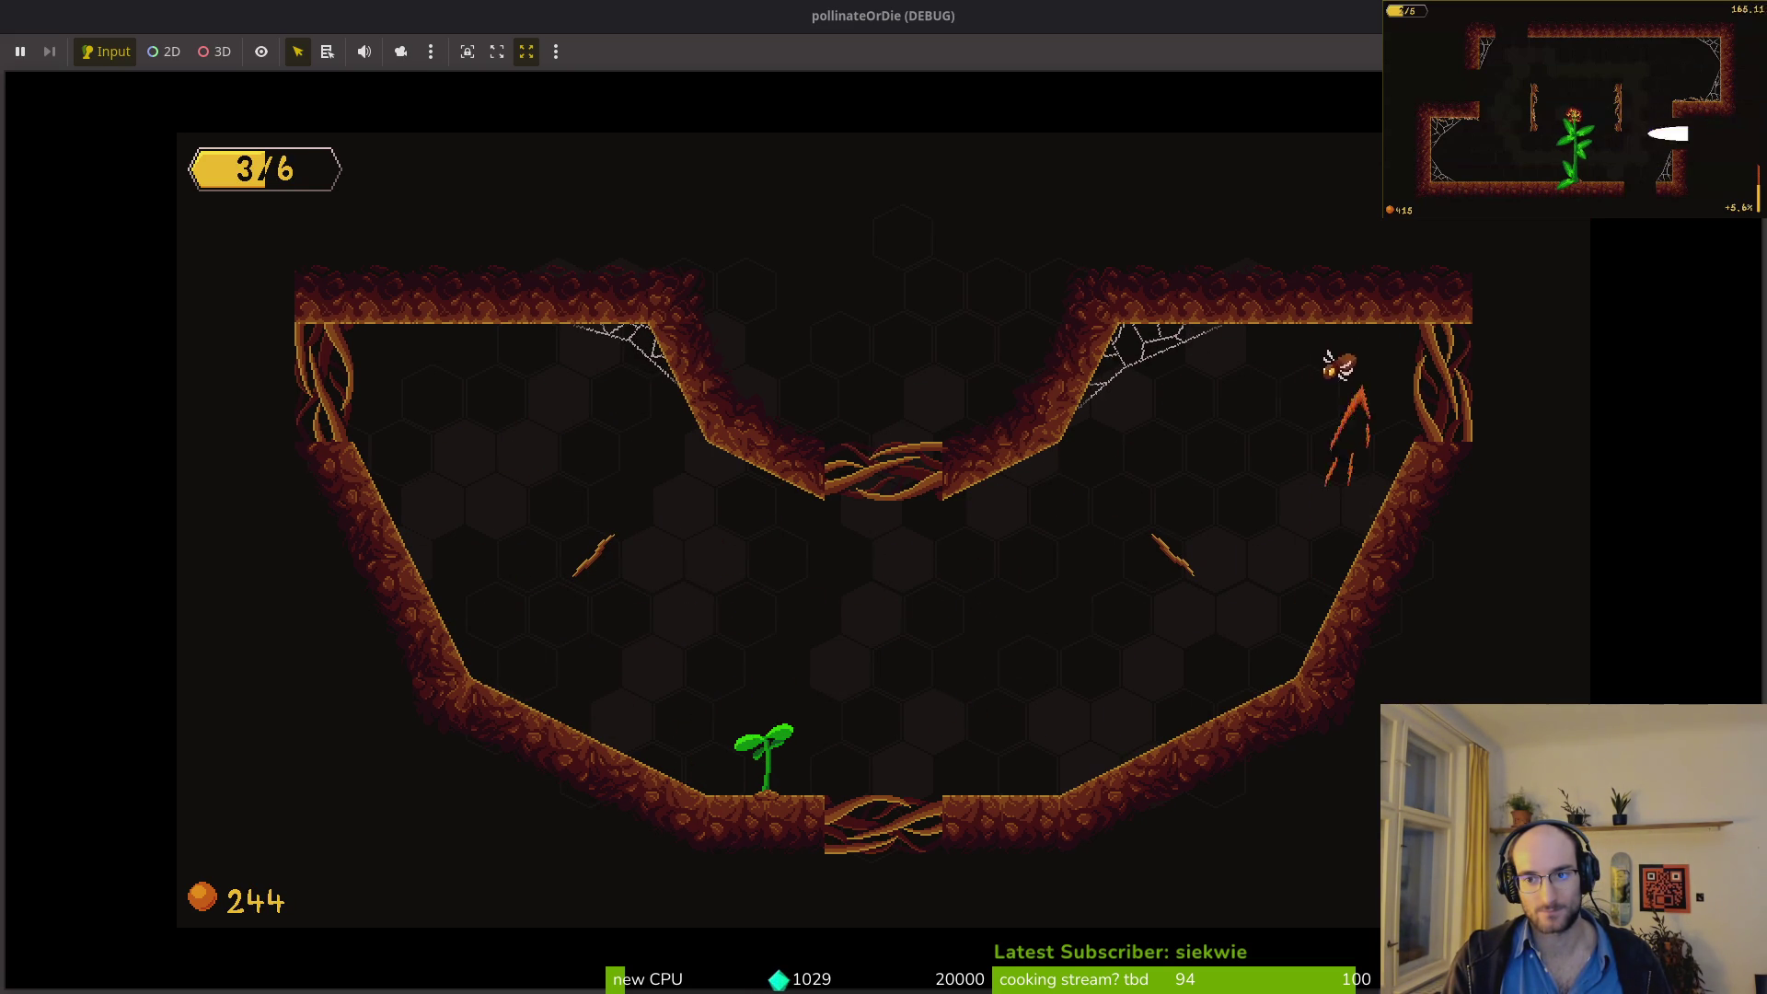
pyautogui.press('Left')
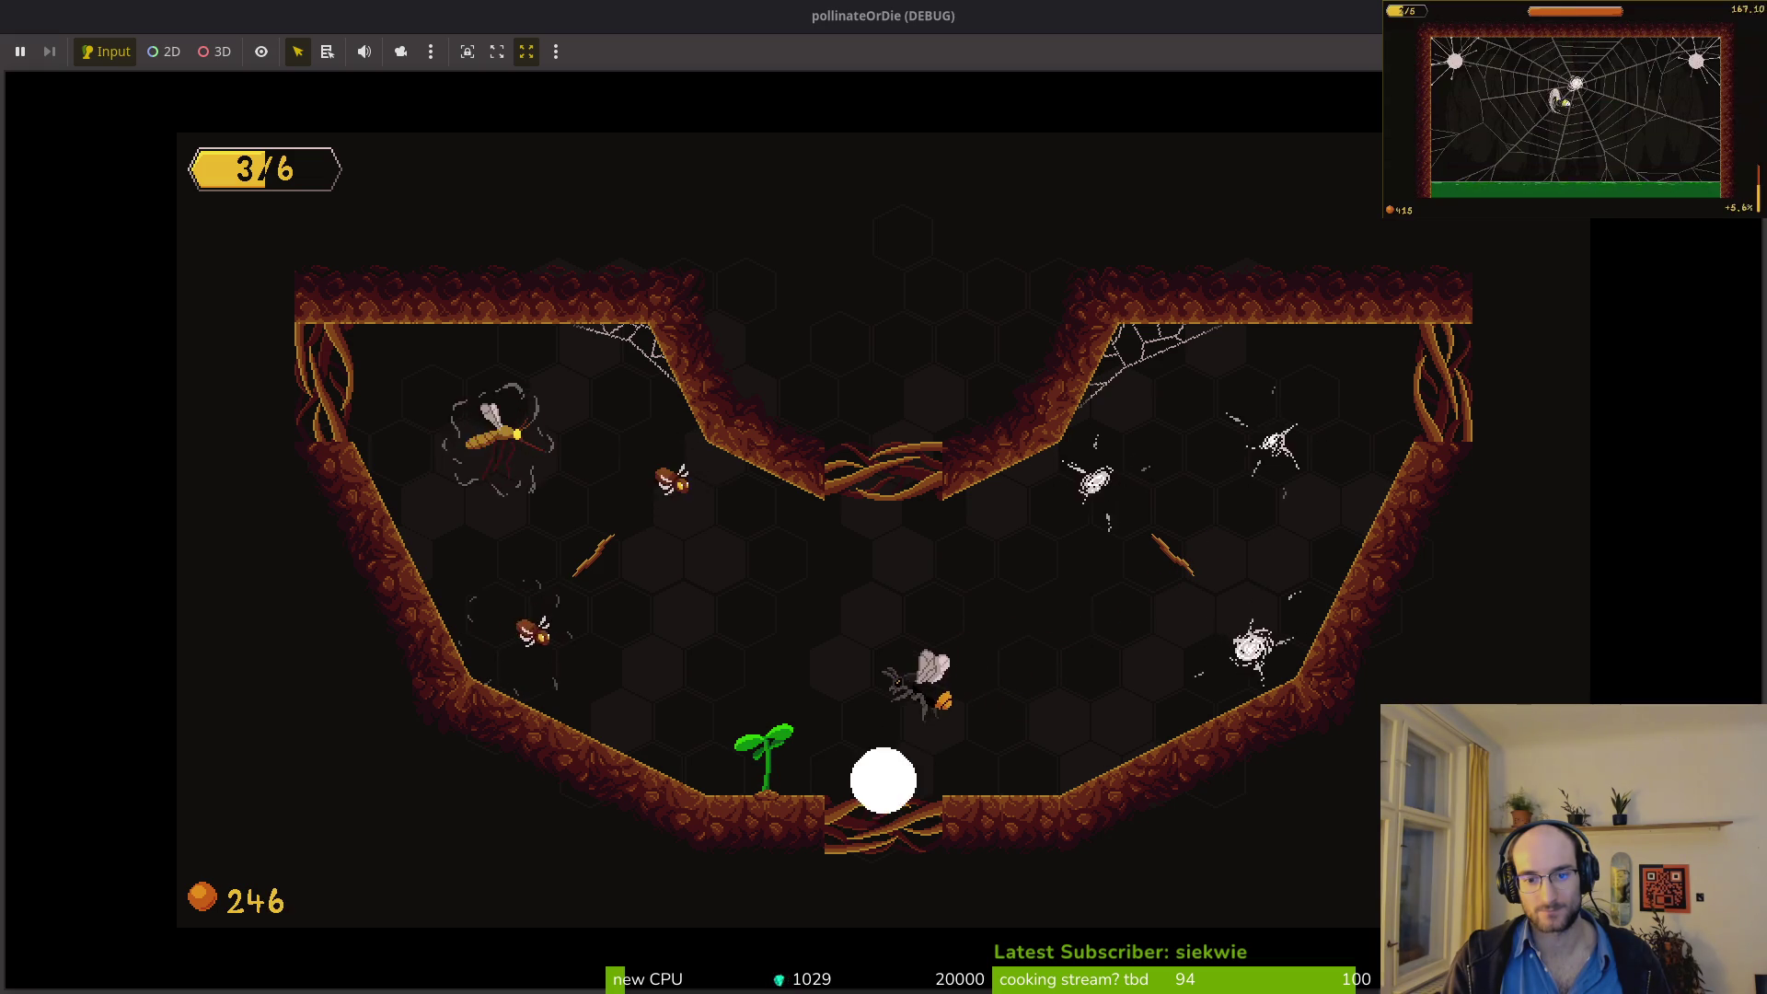
pyautogui.press('Left')
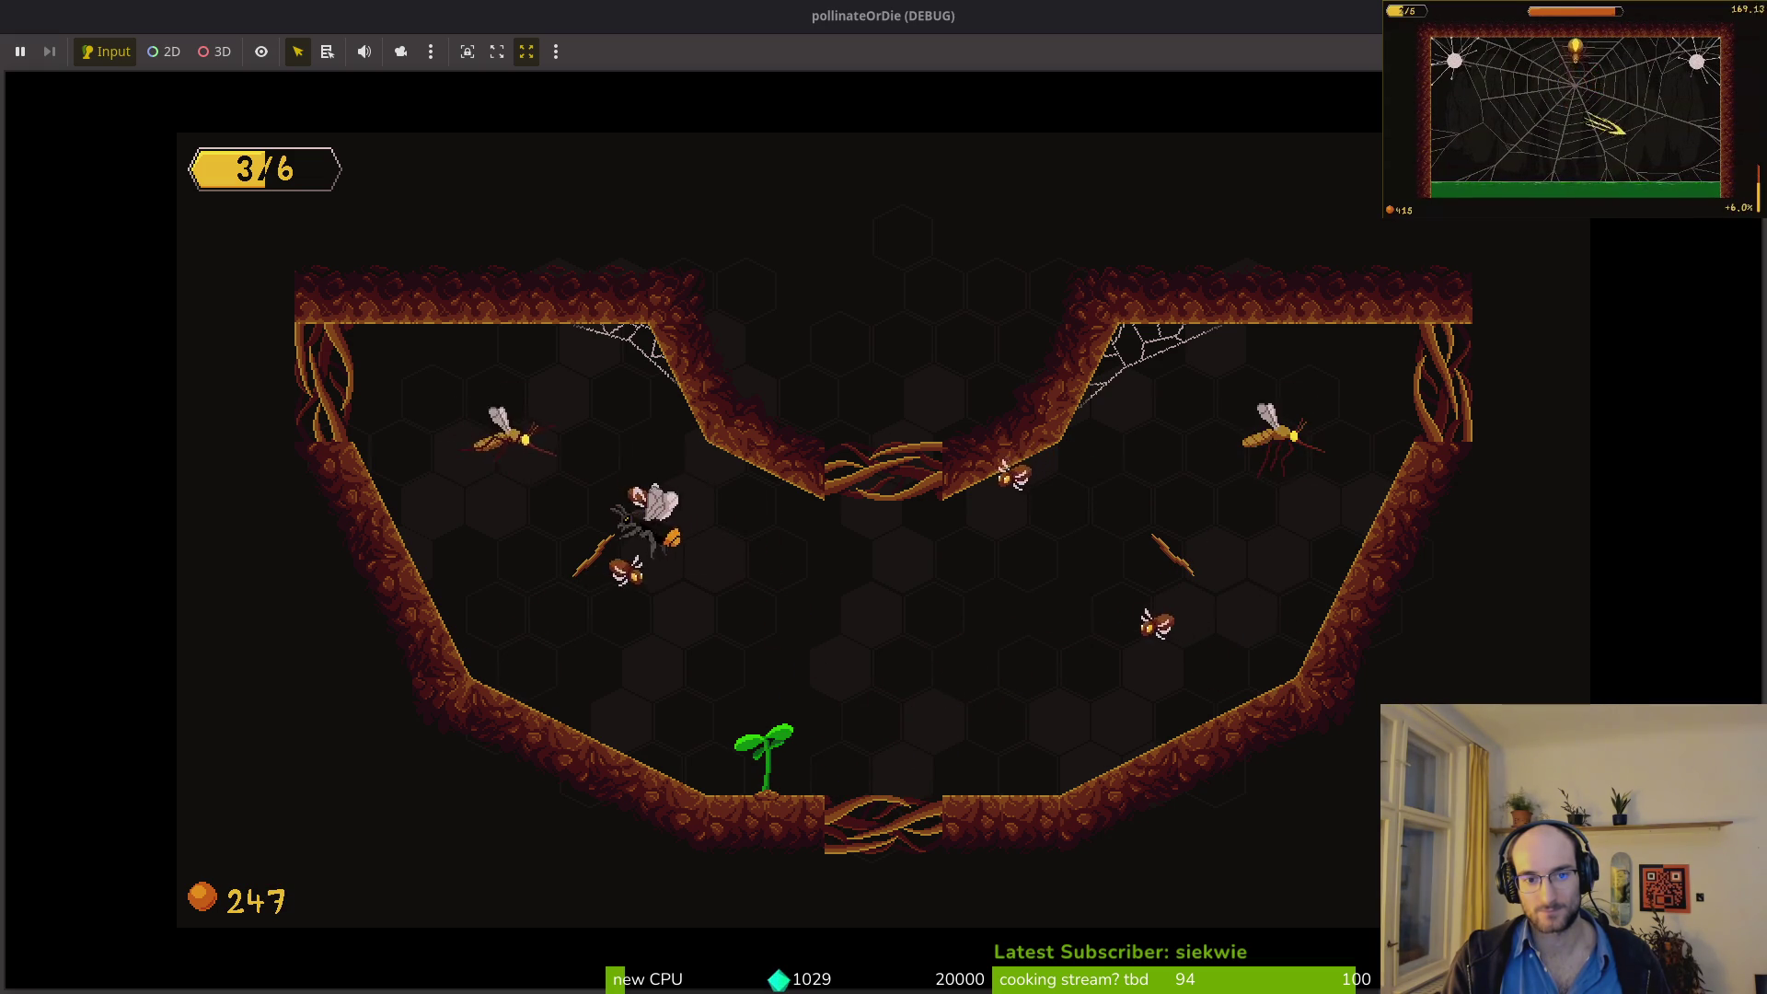
pyautogui.press('Right')
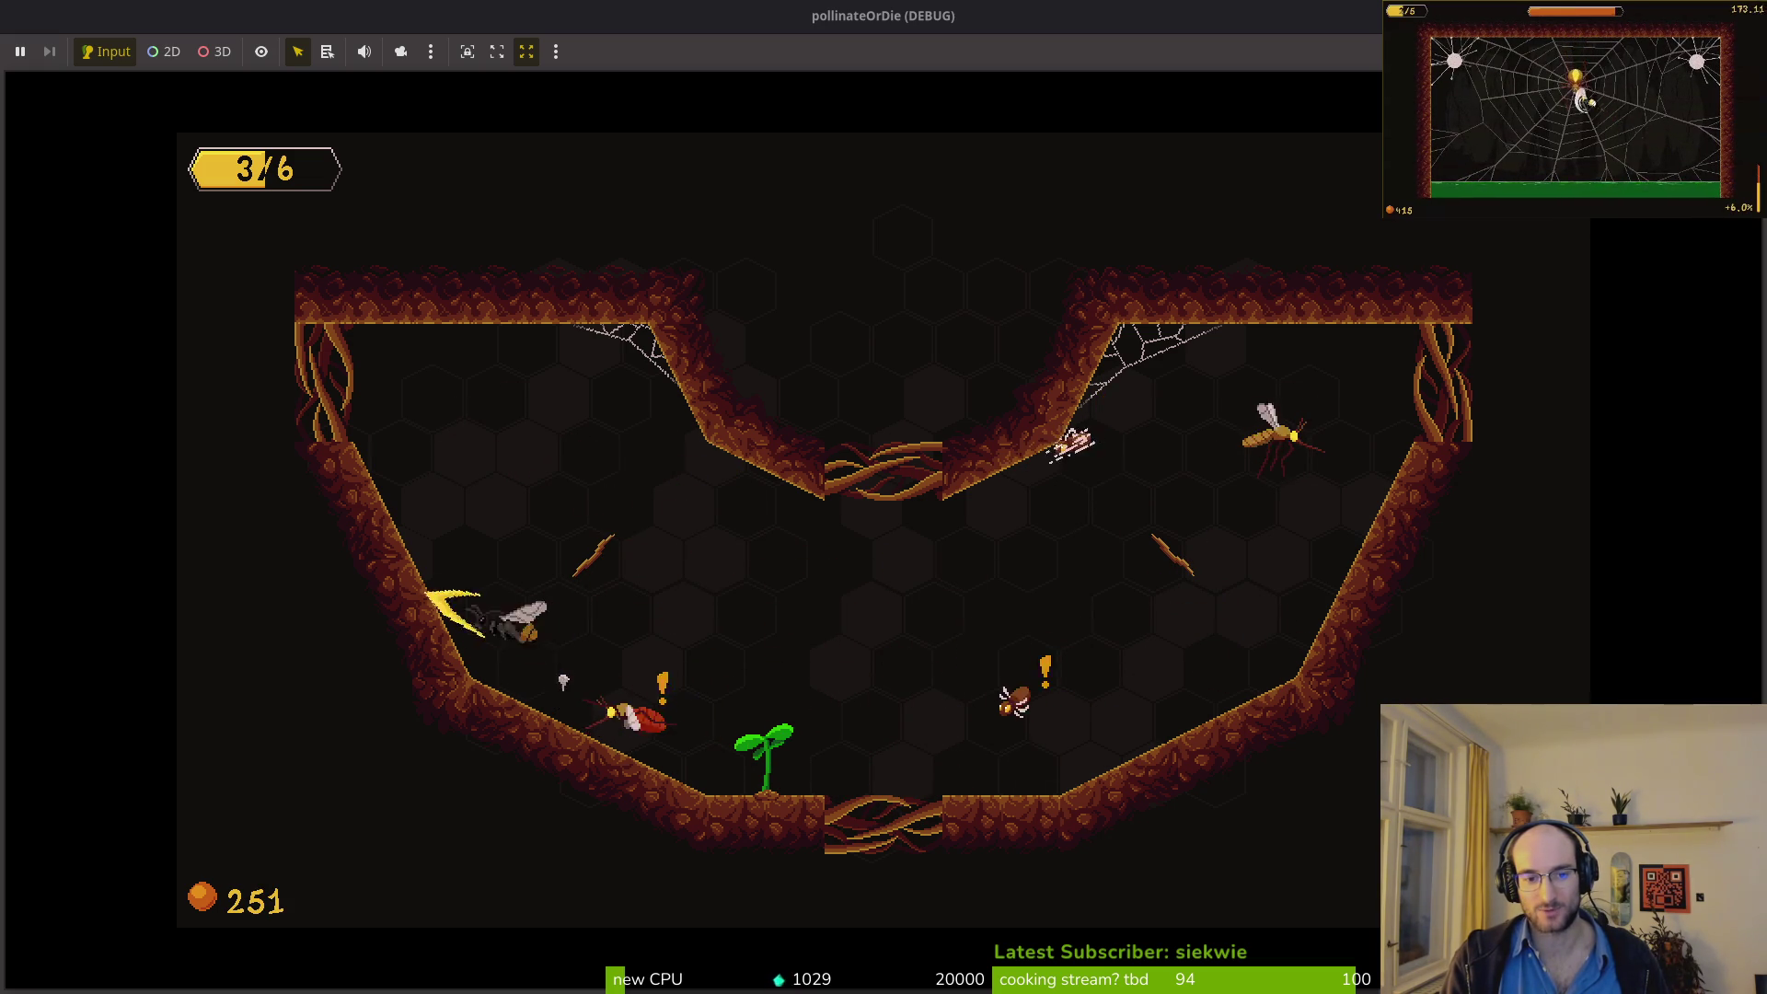
pyautogui.press('Right')
pyautogui.press('Right')
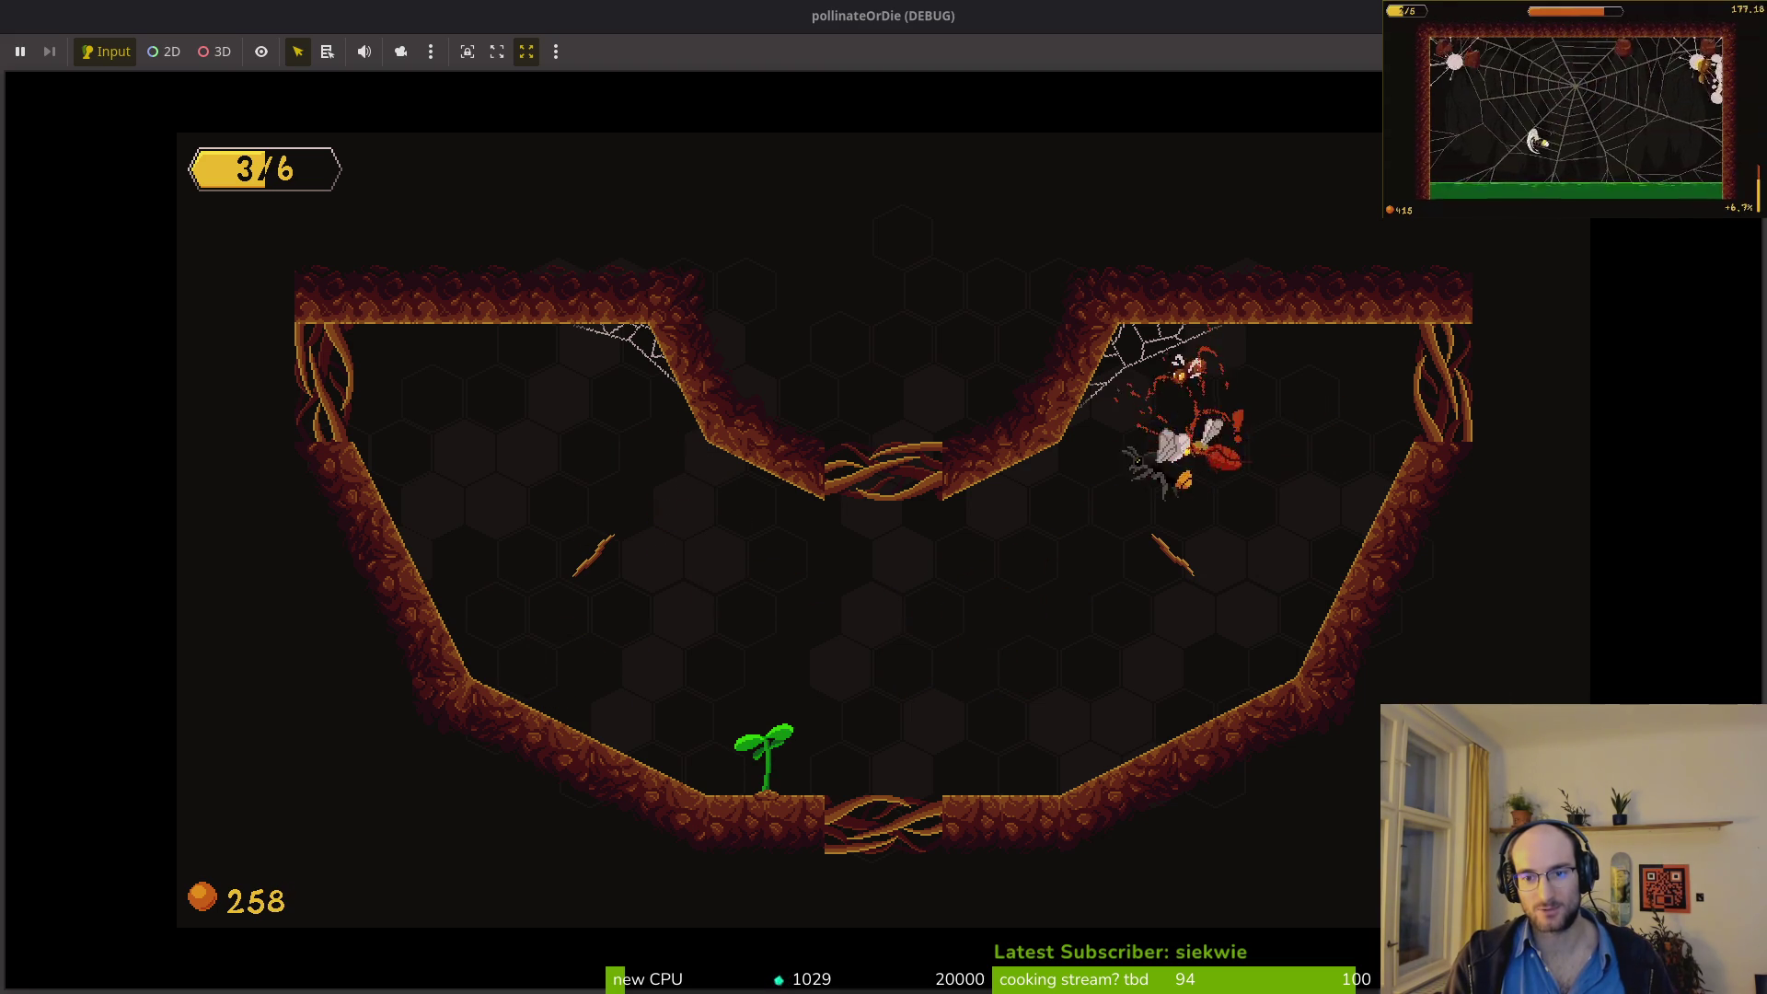
pyautogui.press('Right')
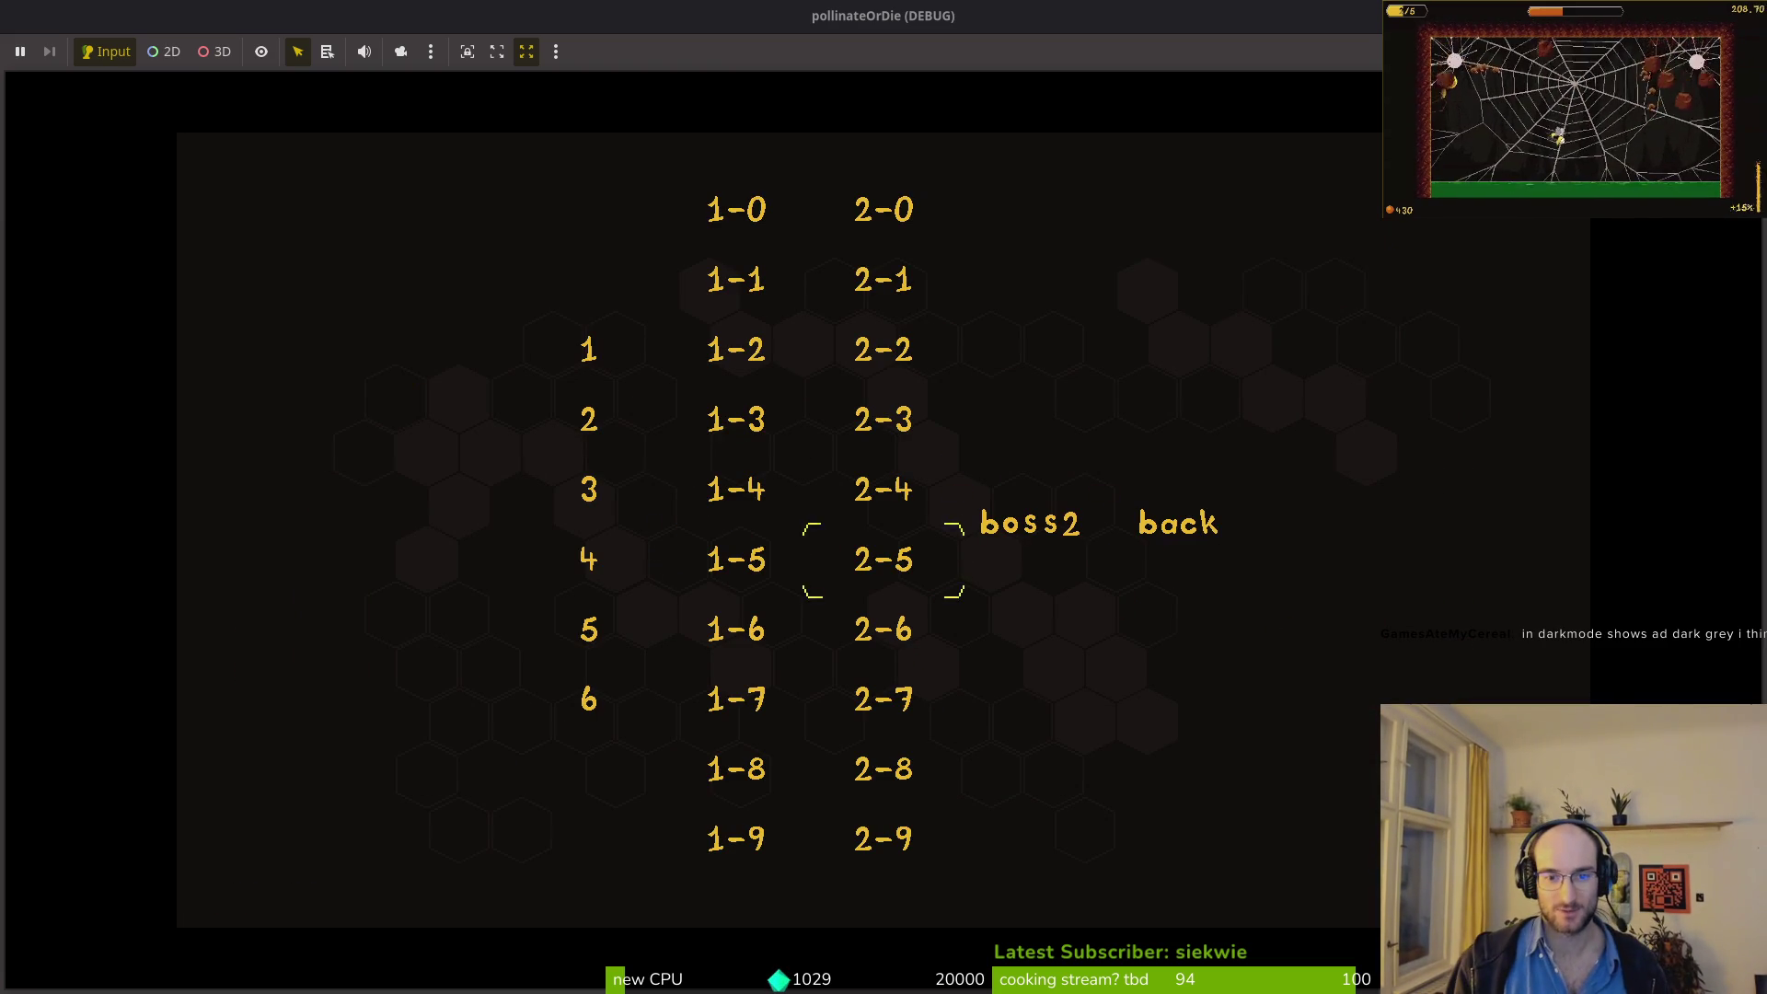
# - Pause the game, back out of the quit prompt, and stop the run with F8
pyautogui.press('Return')
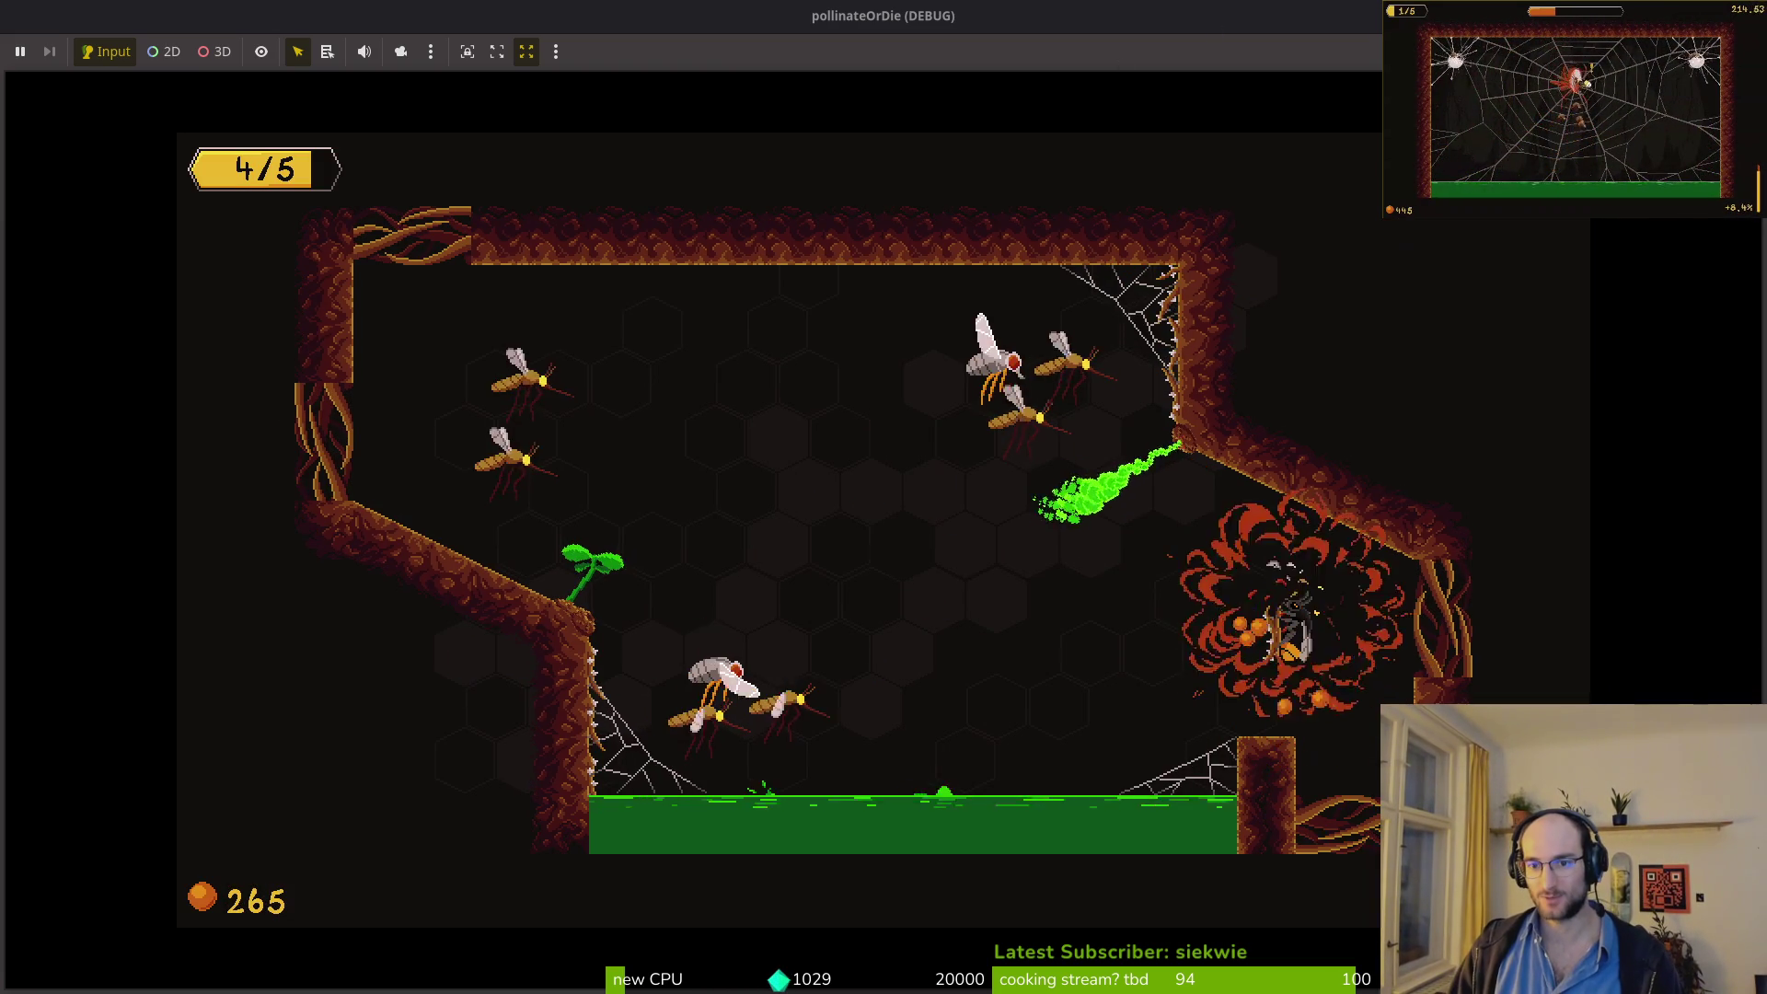
pyautogui.press('Escape')
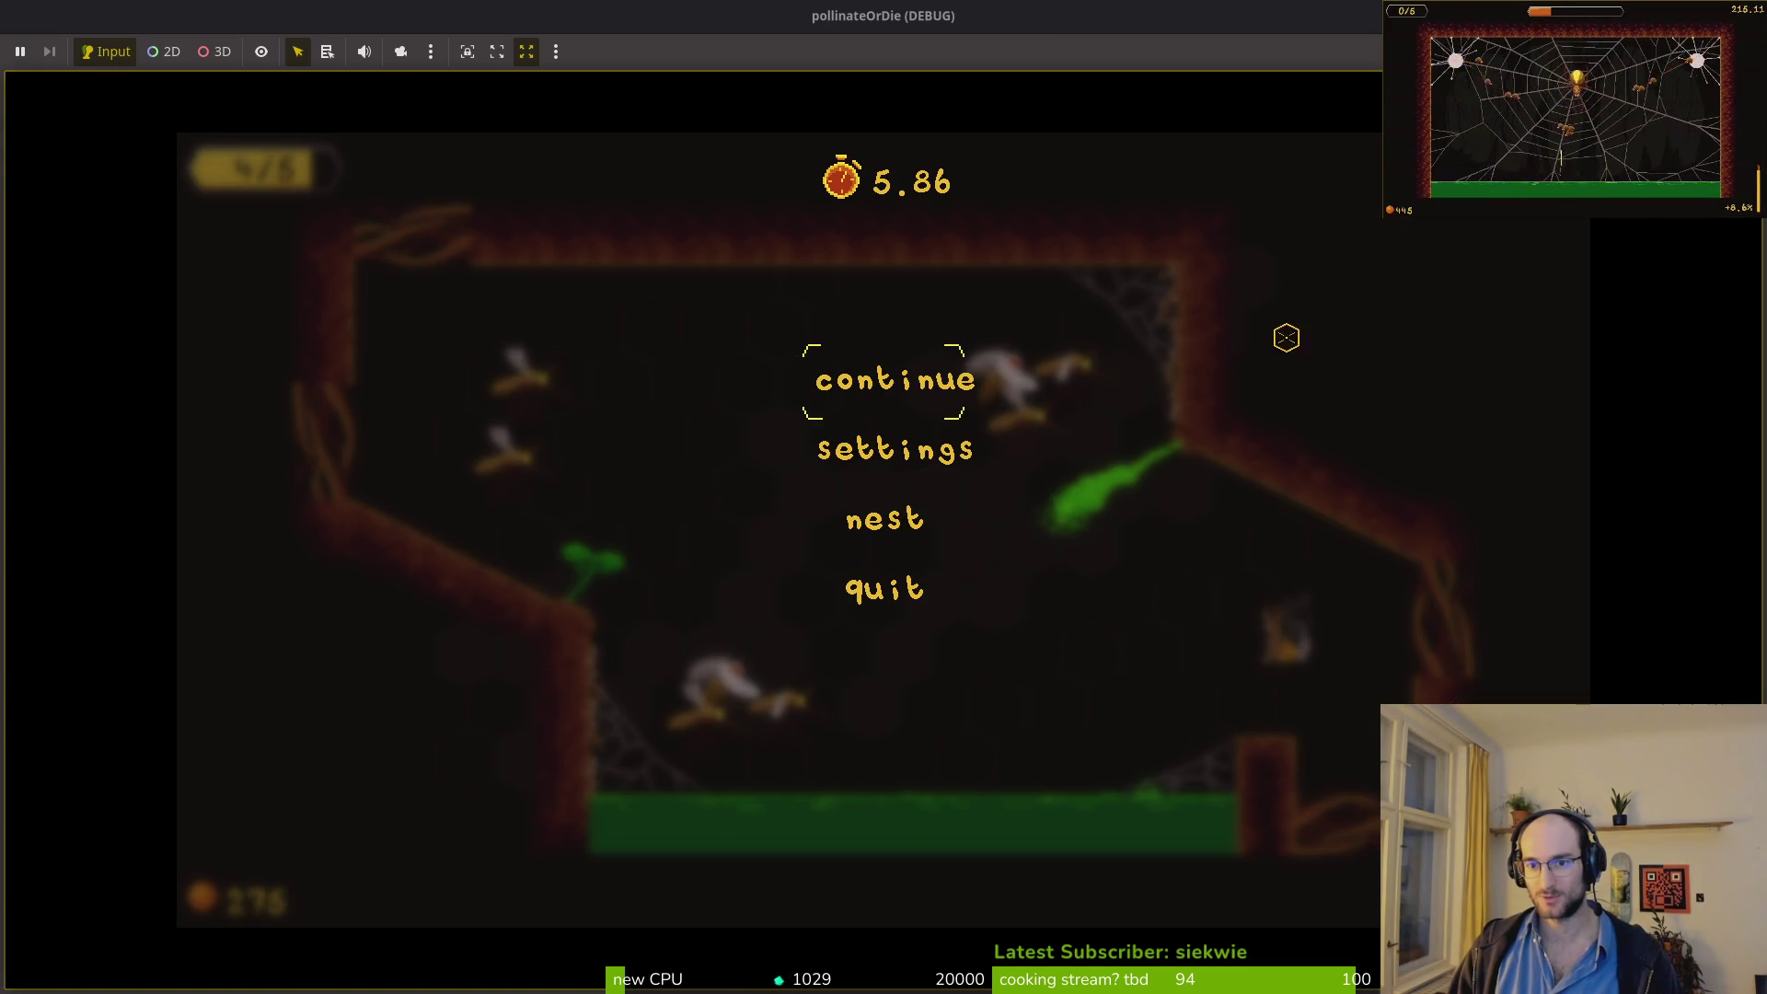
pyautogui.click(859, 590)
pyautogui.click(1014, 560)
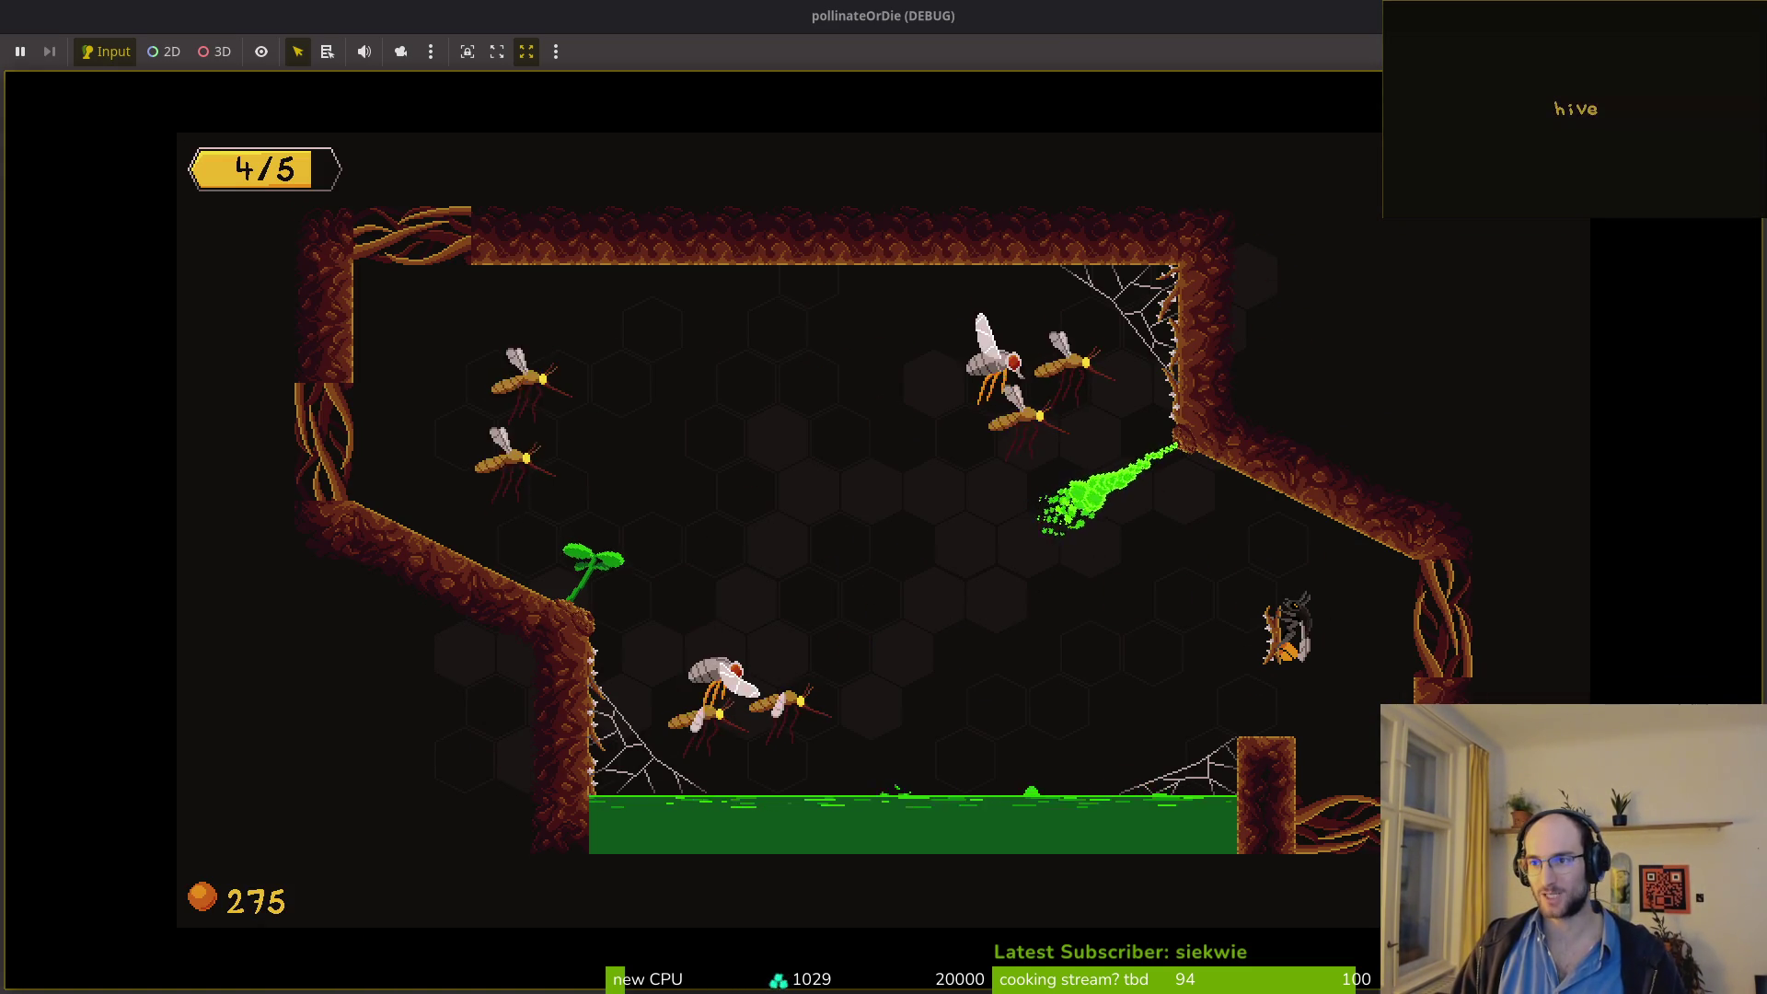
pyautogui.press('F8')
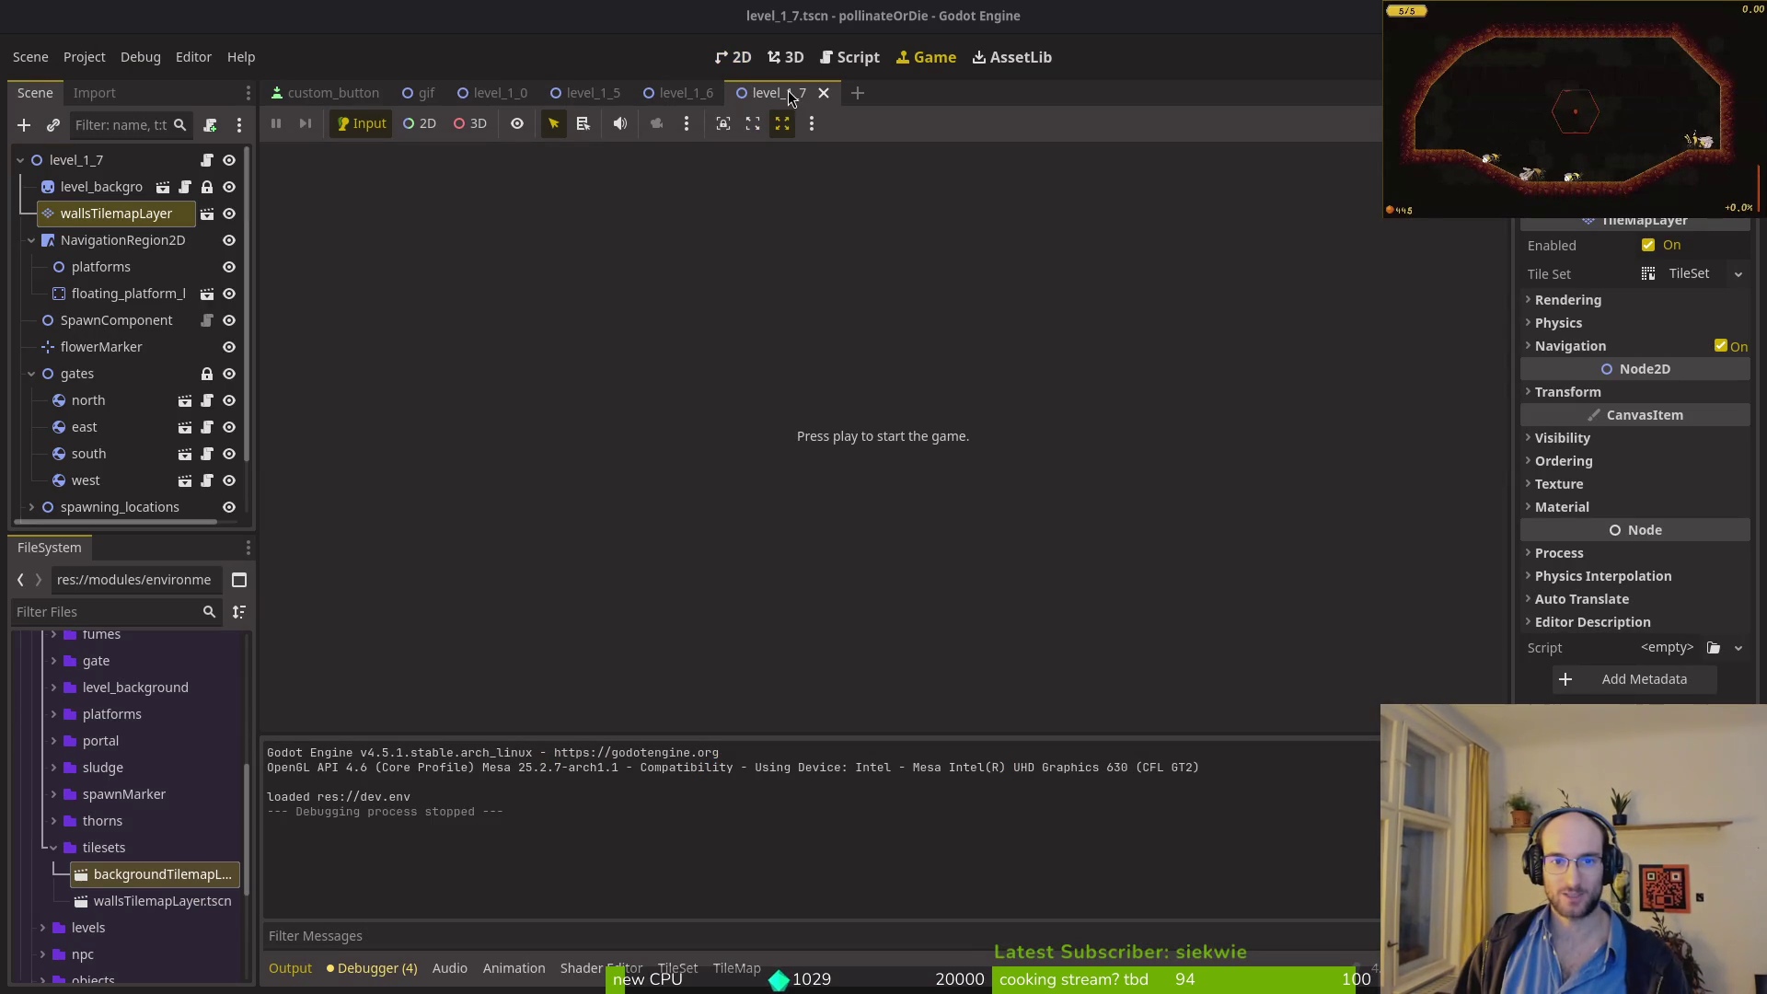
pyautogui.click(737, 60)
# - Launch vim in the project terminal and open level_1_7.gd through Telescope's file finder
pyautogui.press('super+1')
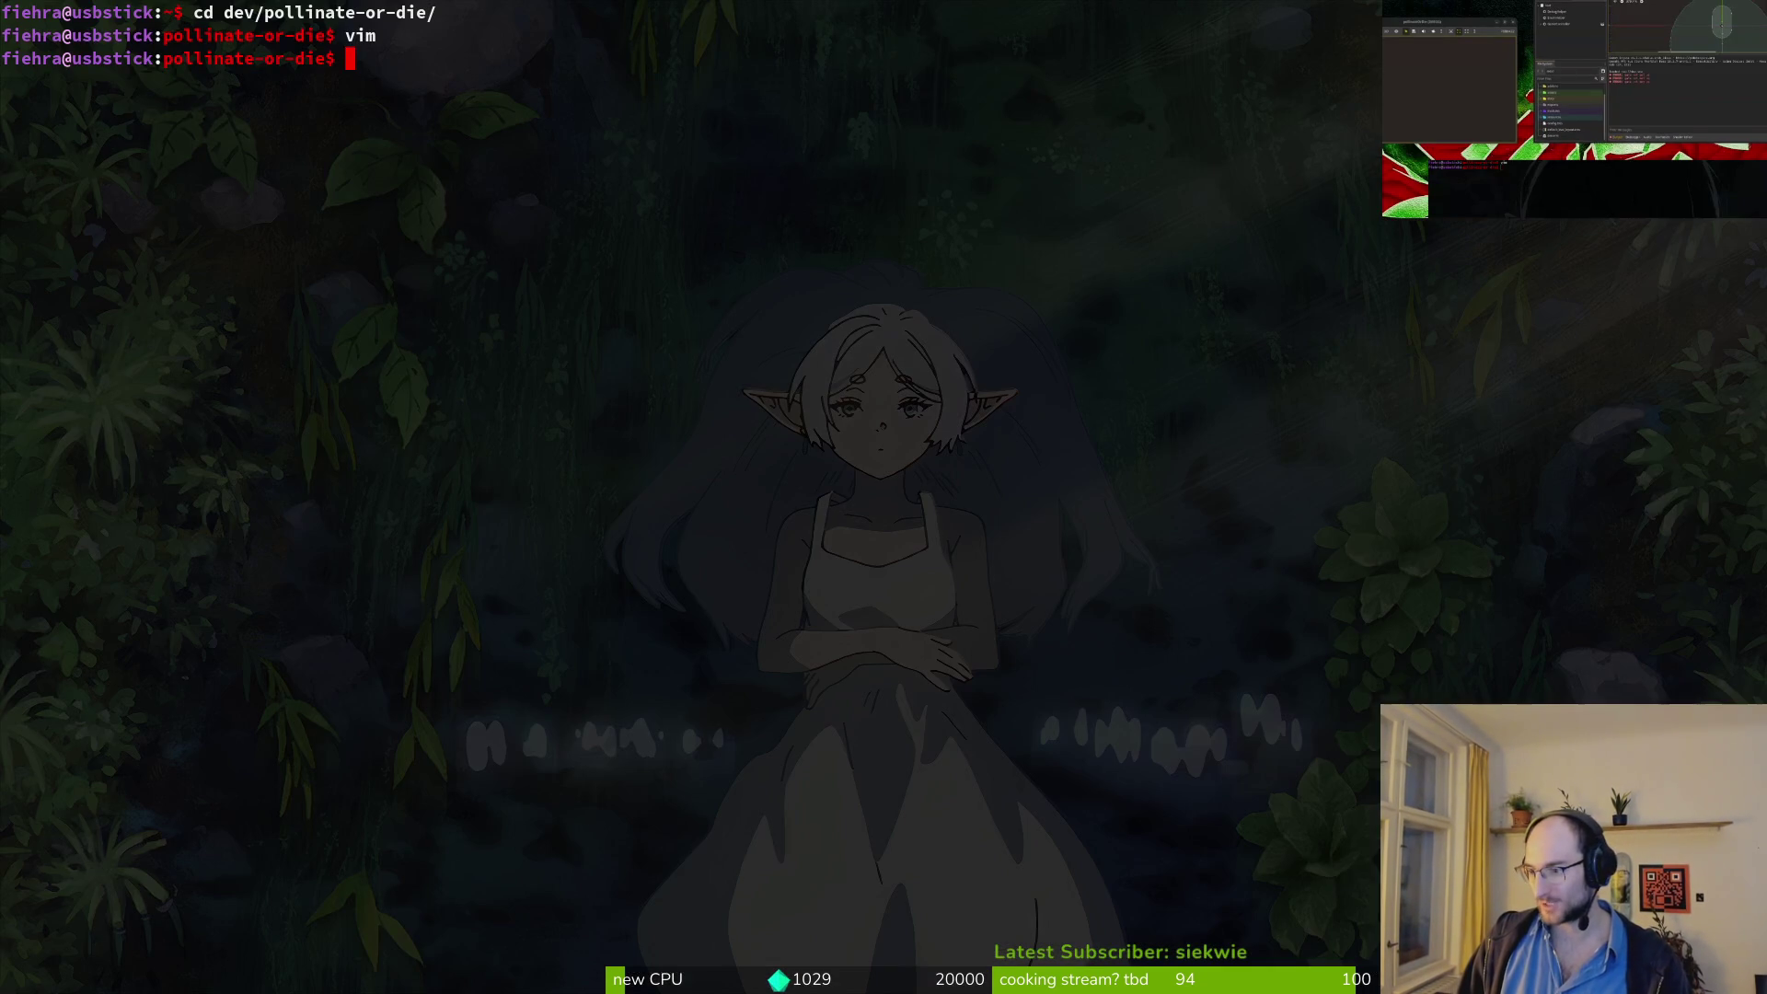
pyautogui.write('vim')
pyautogui.press('Return')
pyautogui.press('space')
pyautogui.press('f')
pyautogui.press('f')
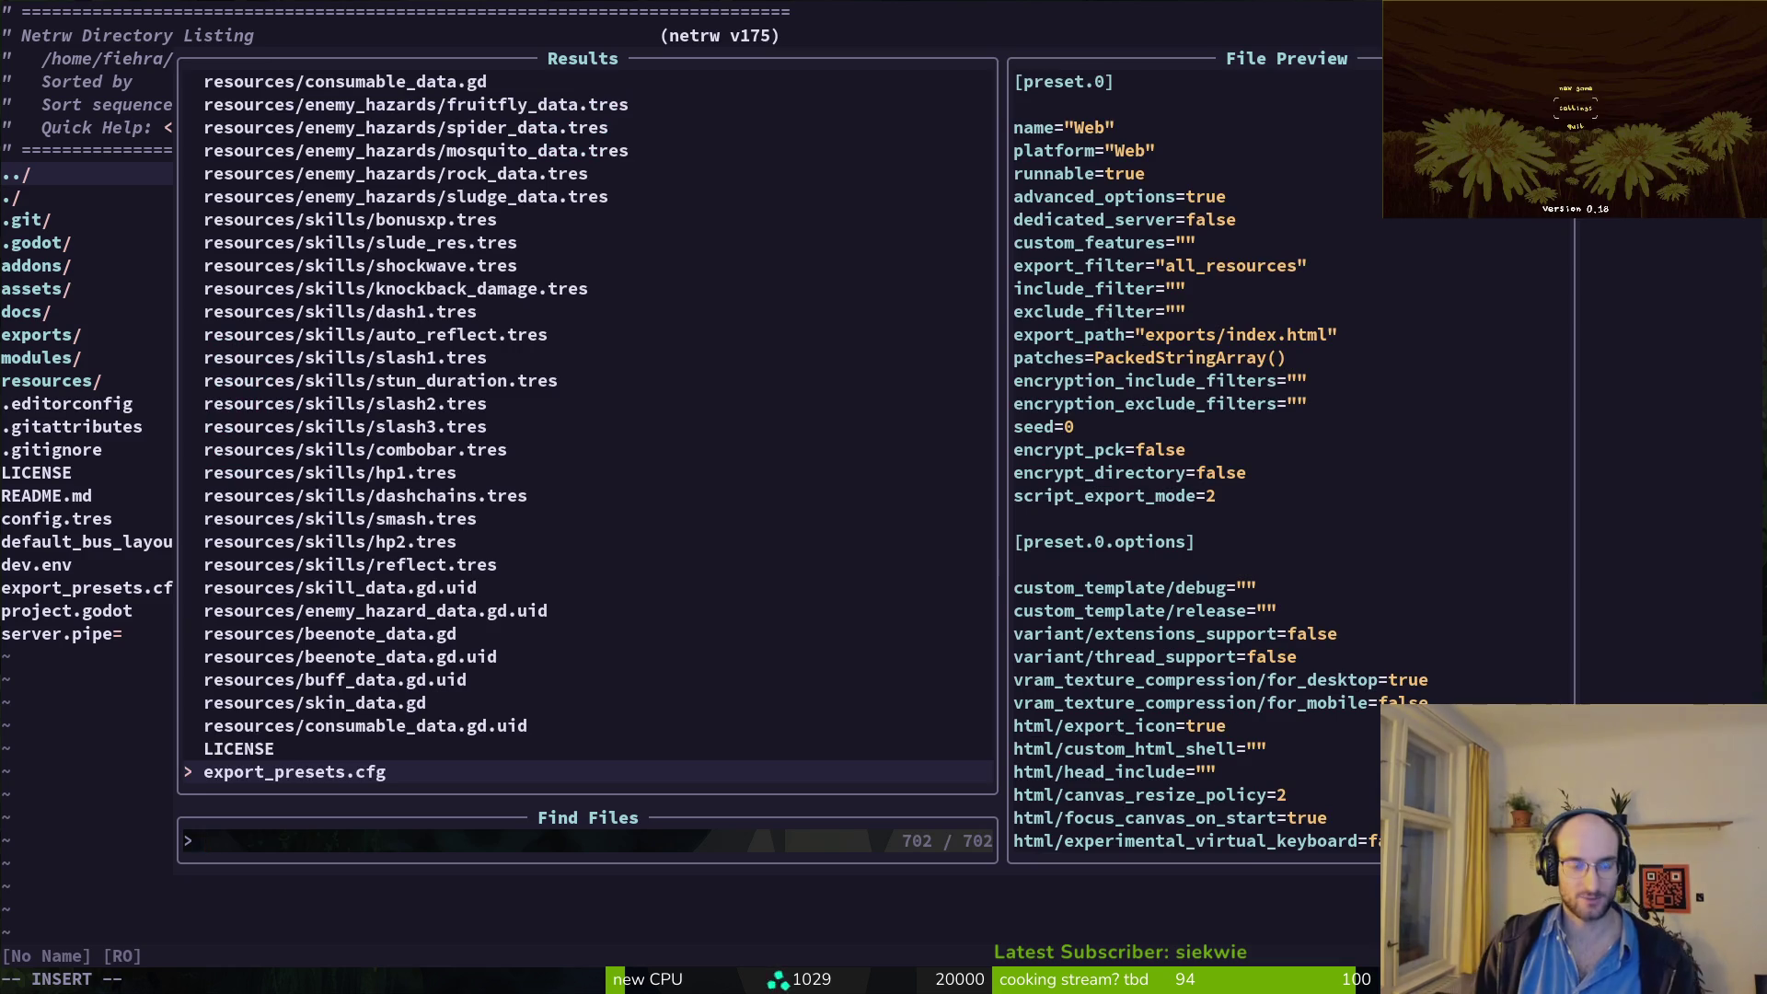
pyautogui.write('17')
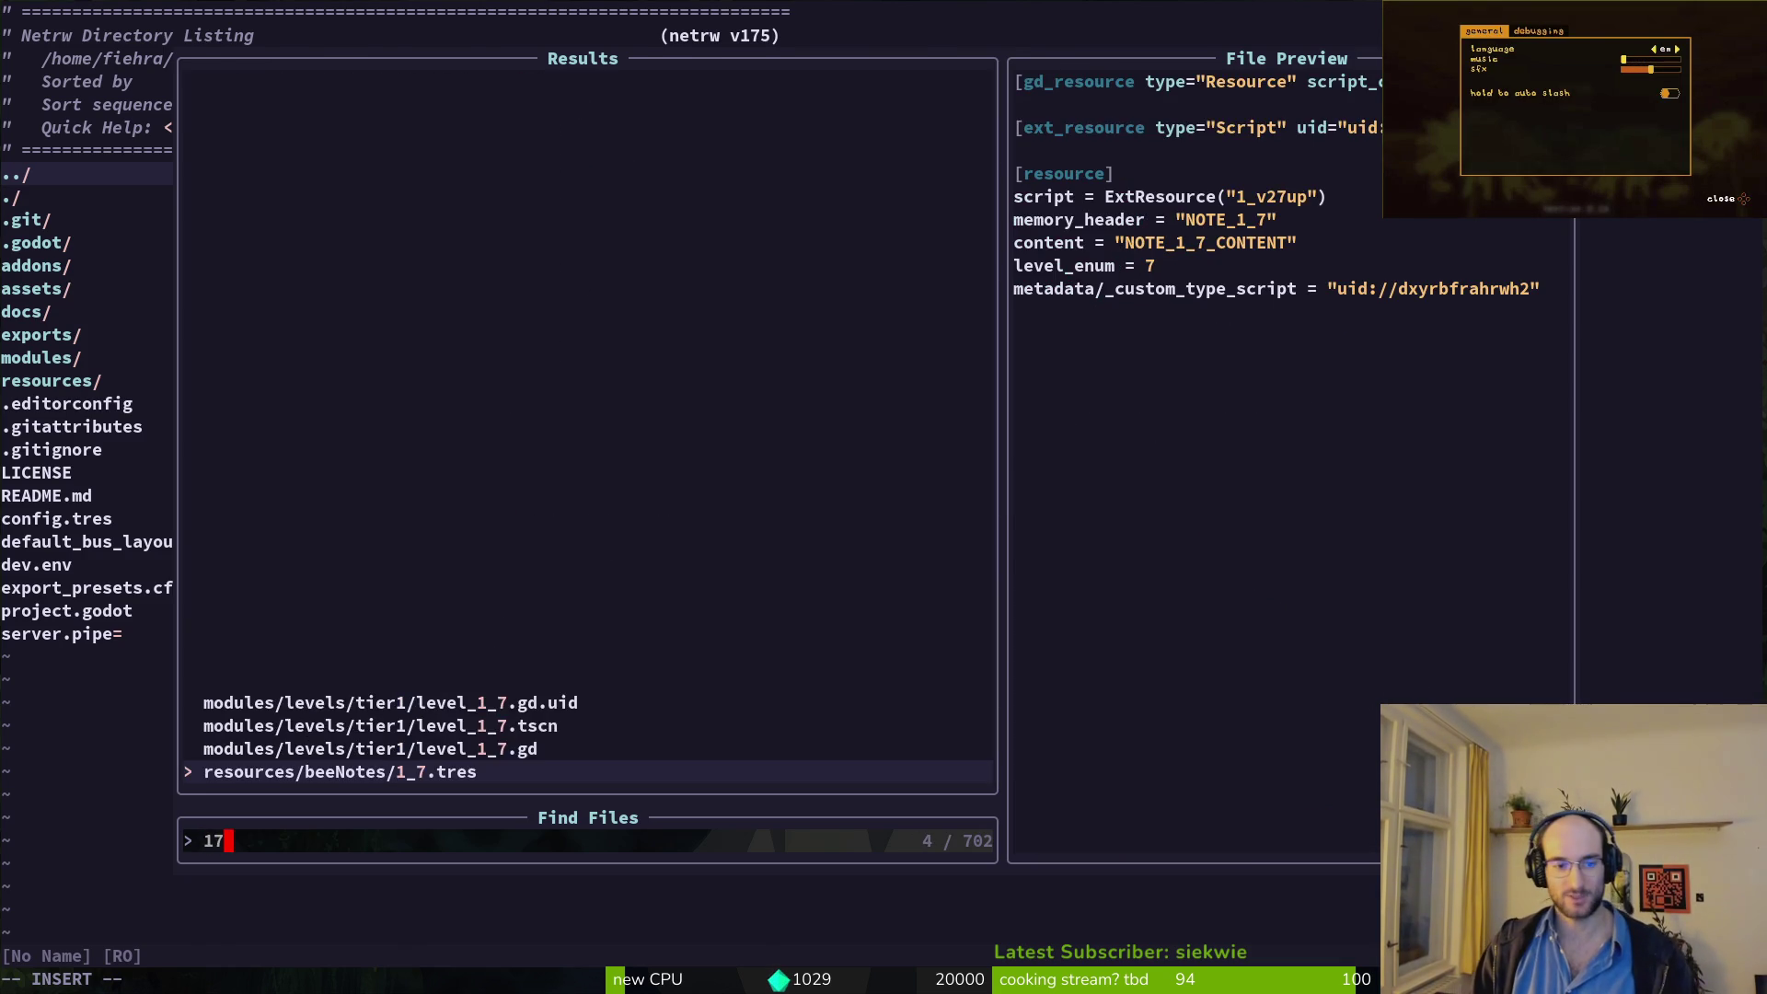
pyautogui.press('Return')
pyautogui.press('space')
pyautogui.press('f')
pyautogui.press('f')
pyautogui.write('17')
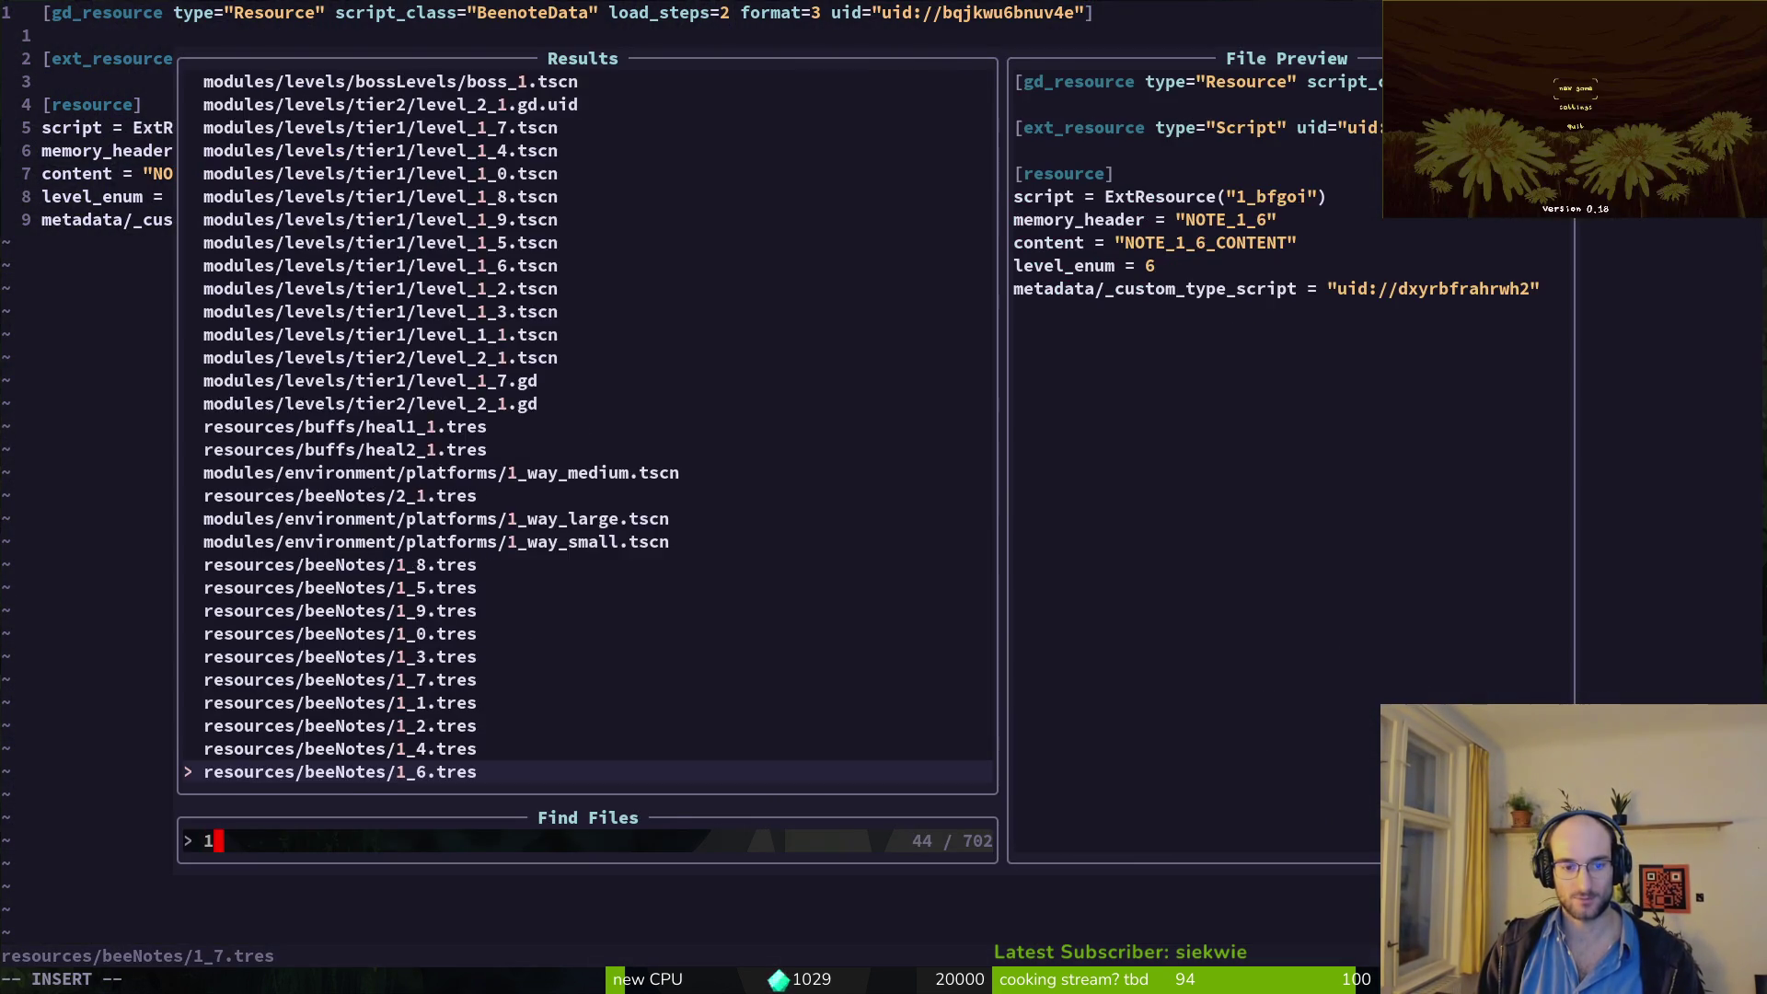
pyautogui.press('Up')
pyautogui.press('Return')
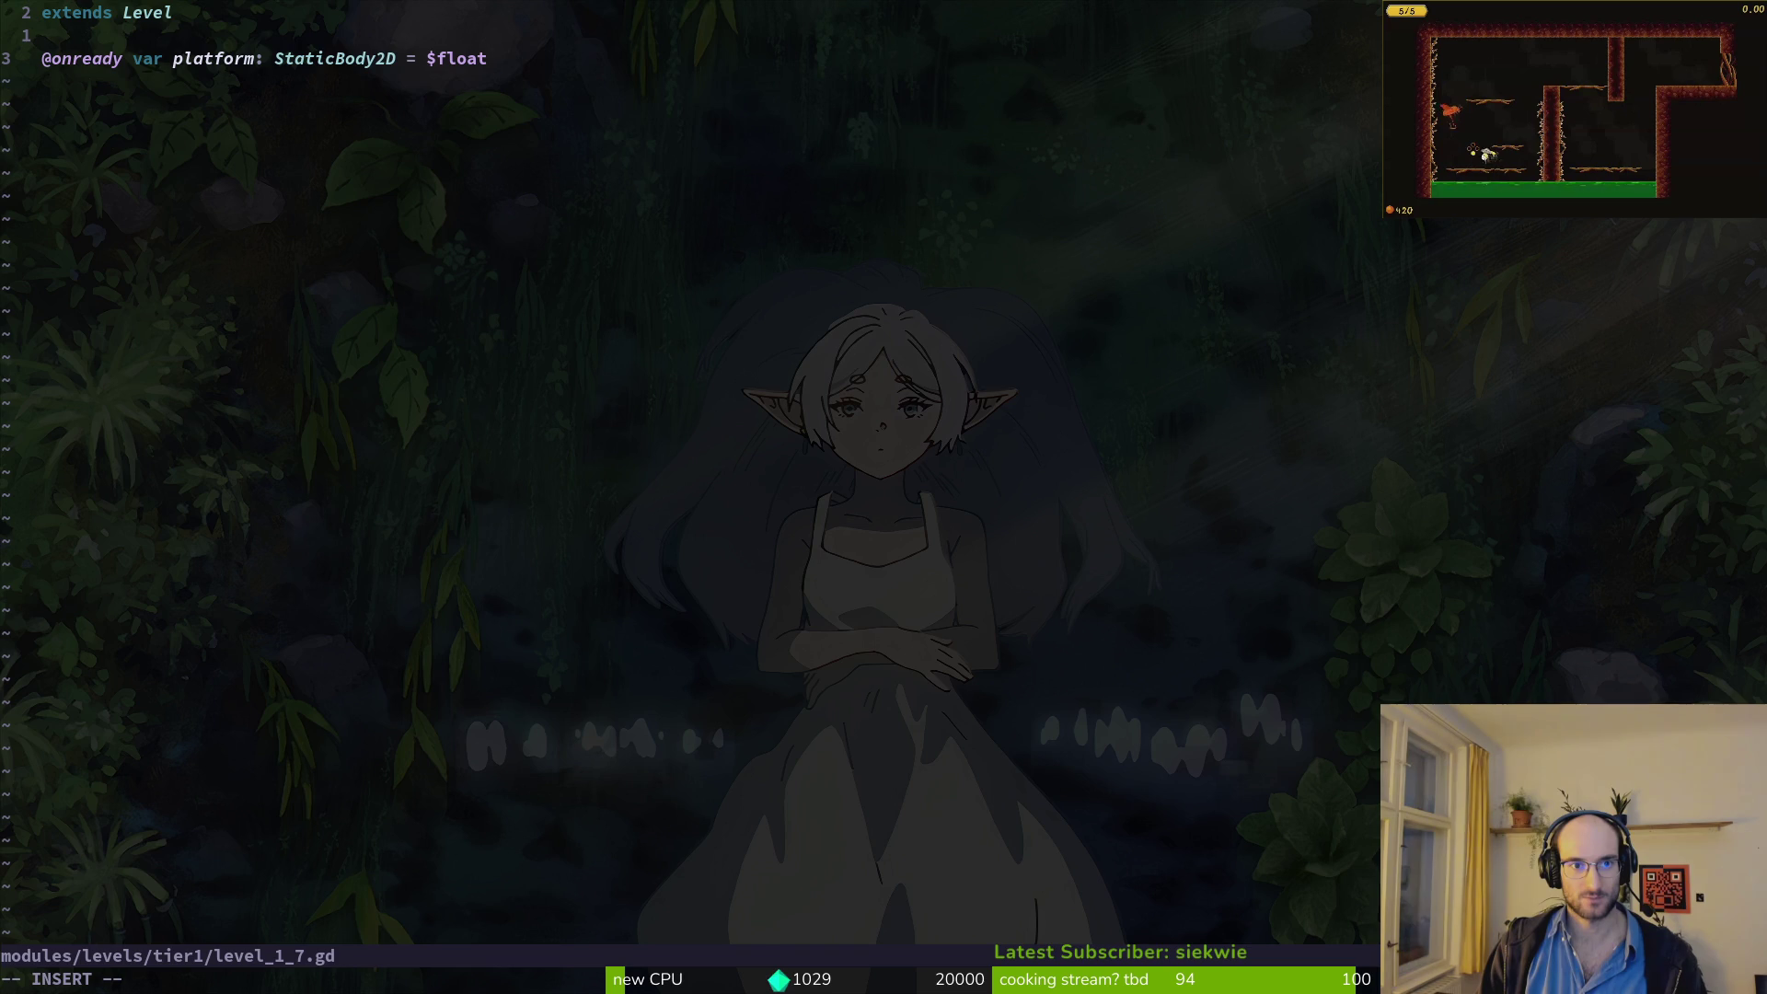
pyautogui.write('i')
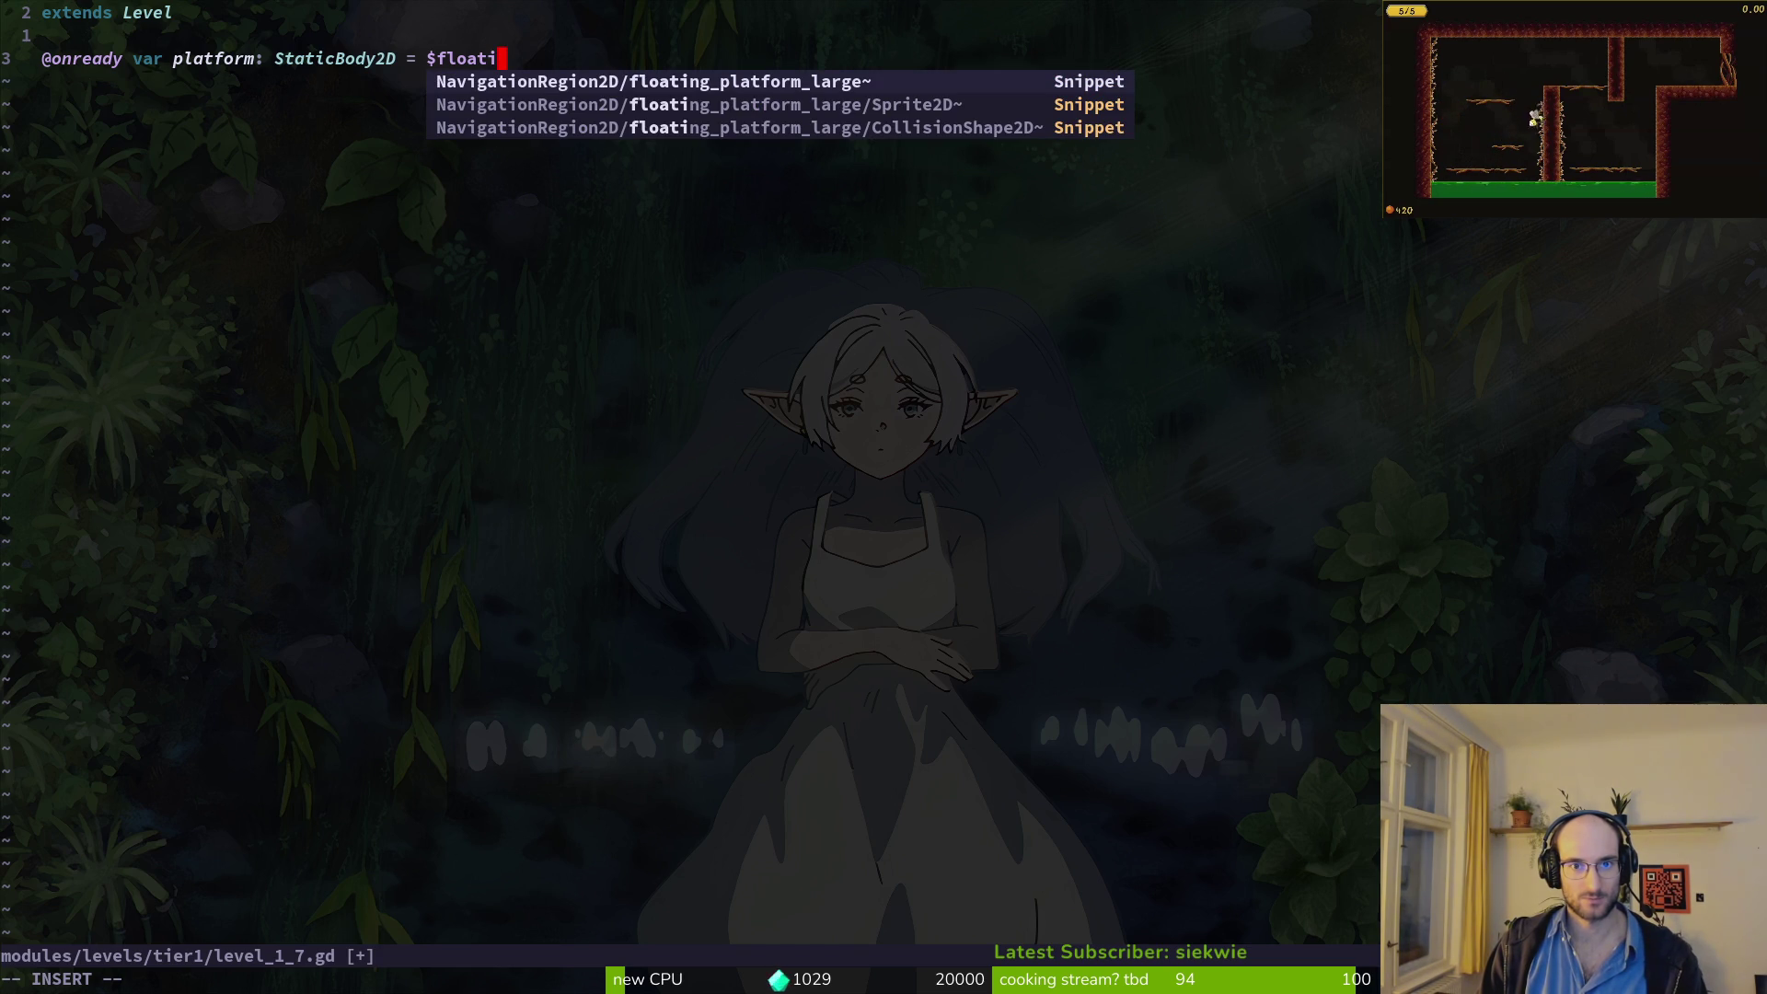
pyautogui.press('Return')
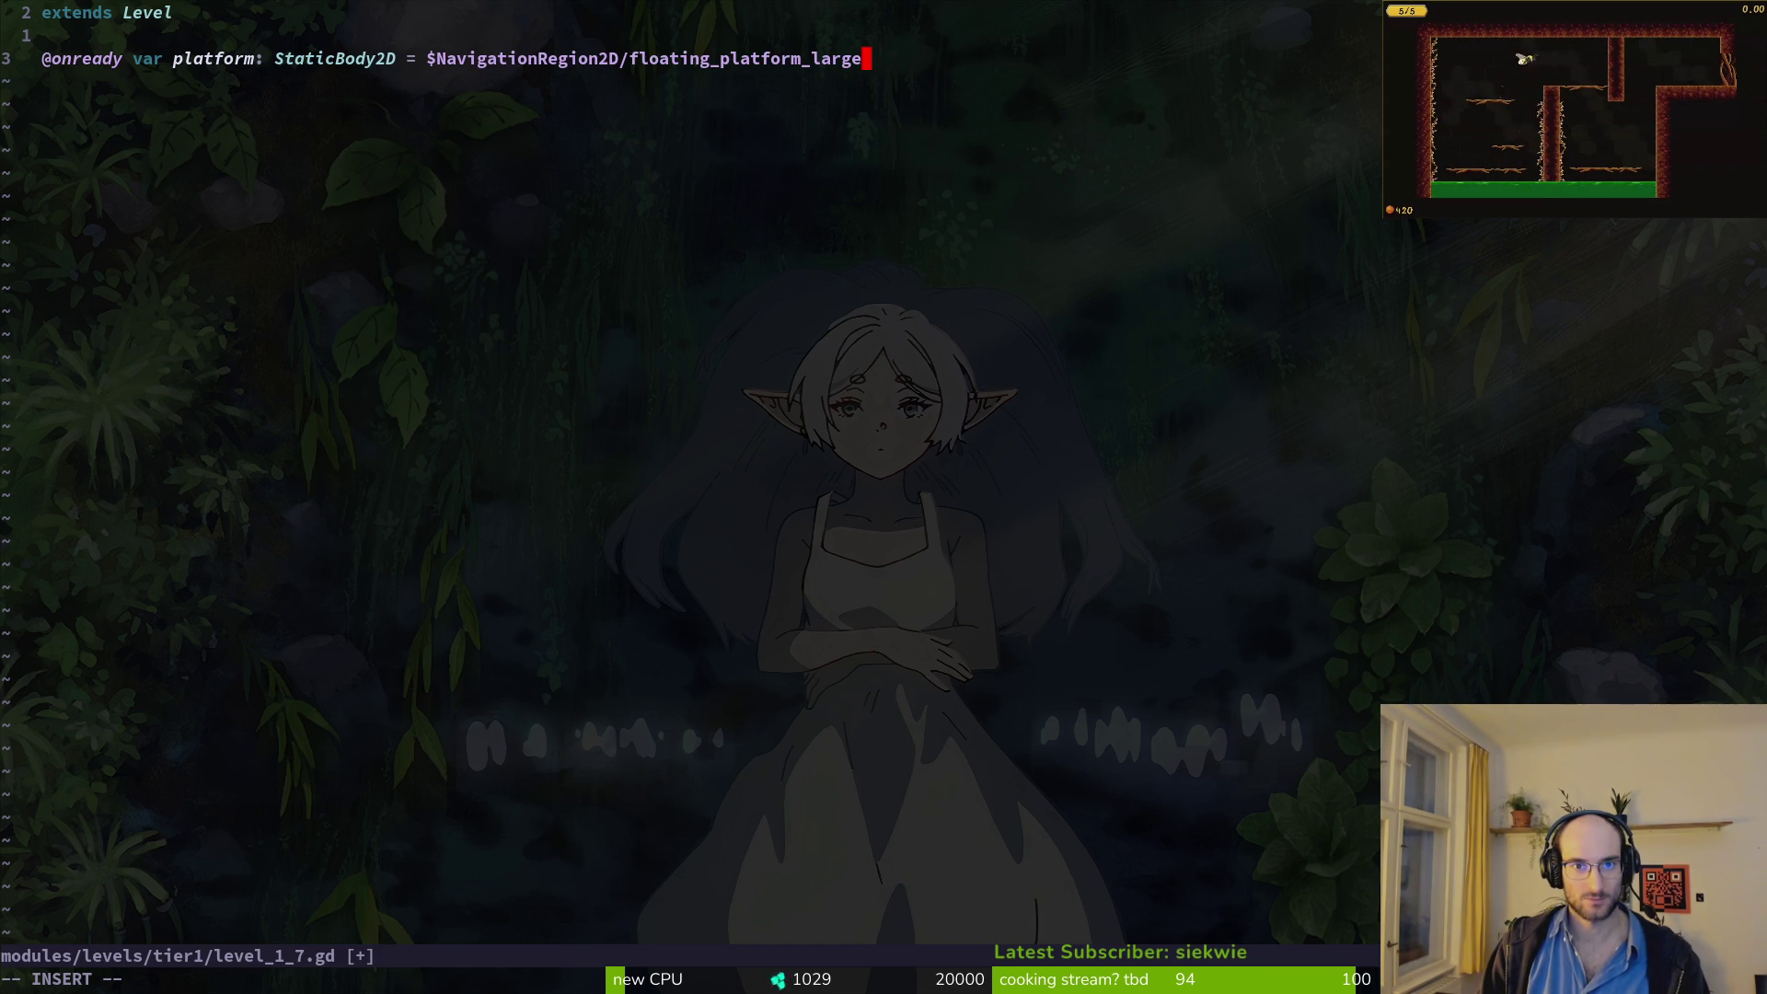
pyautogui.write(':w')
pyautogui.press('Return')
pyautogui.press('o')
# - Write a _process function adding 0.01 to platform.rotation and save the script
pyautogui.write('pro')
pyautogui.press('Return')
pyautogui.press('Return')
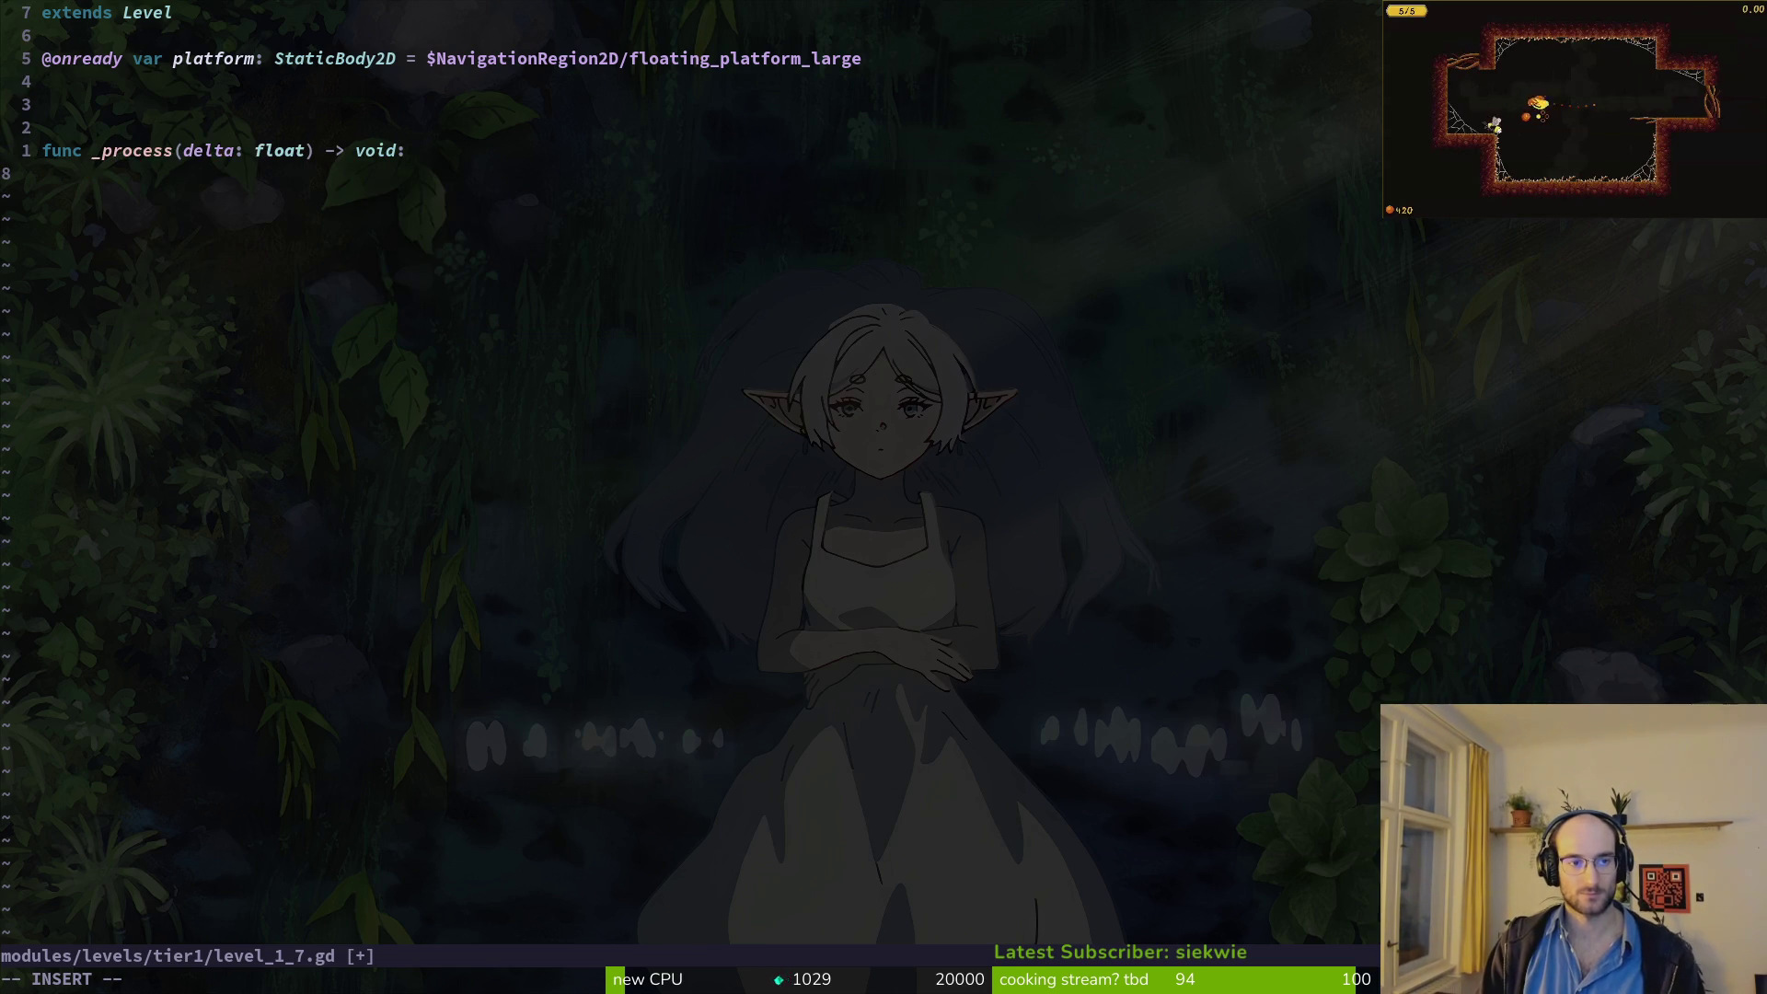
pyautogui.write('platform.ro')
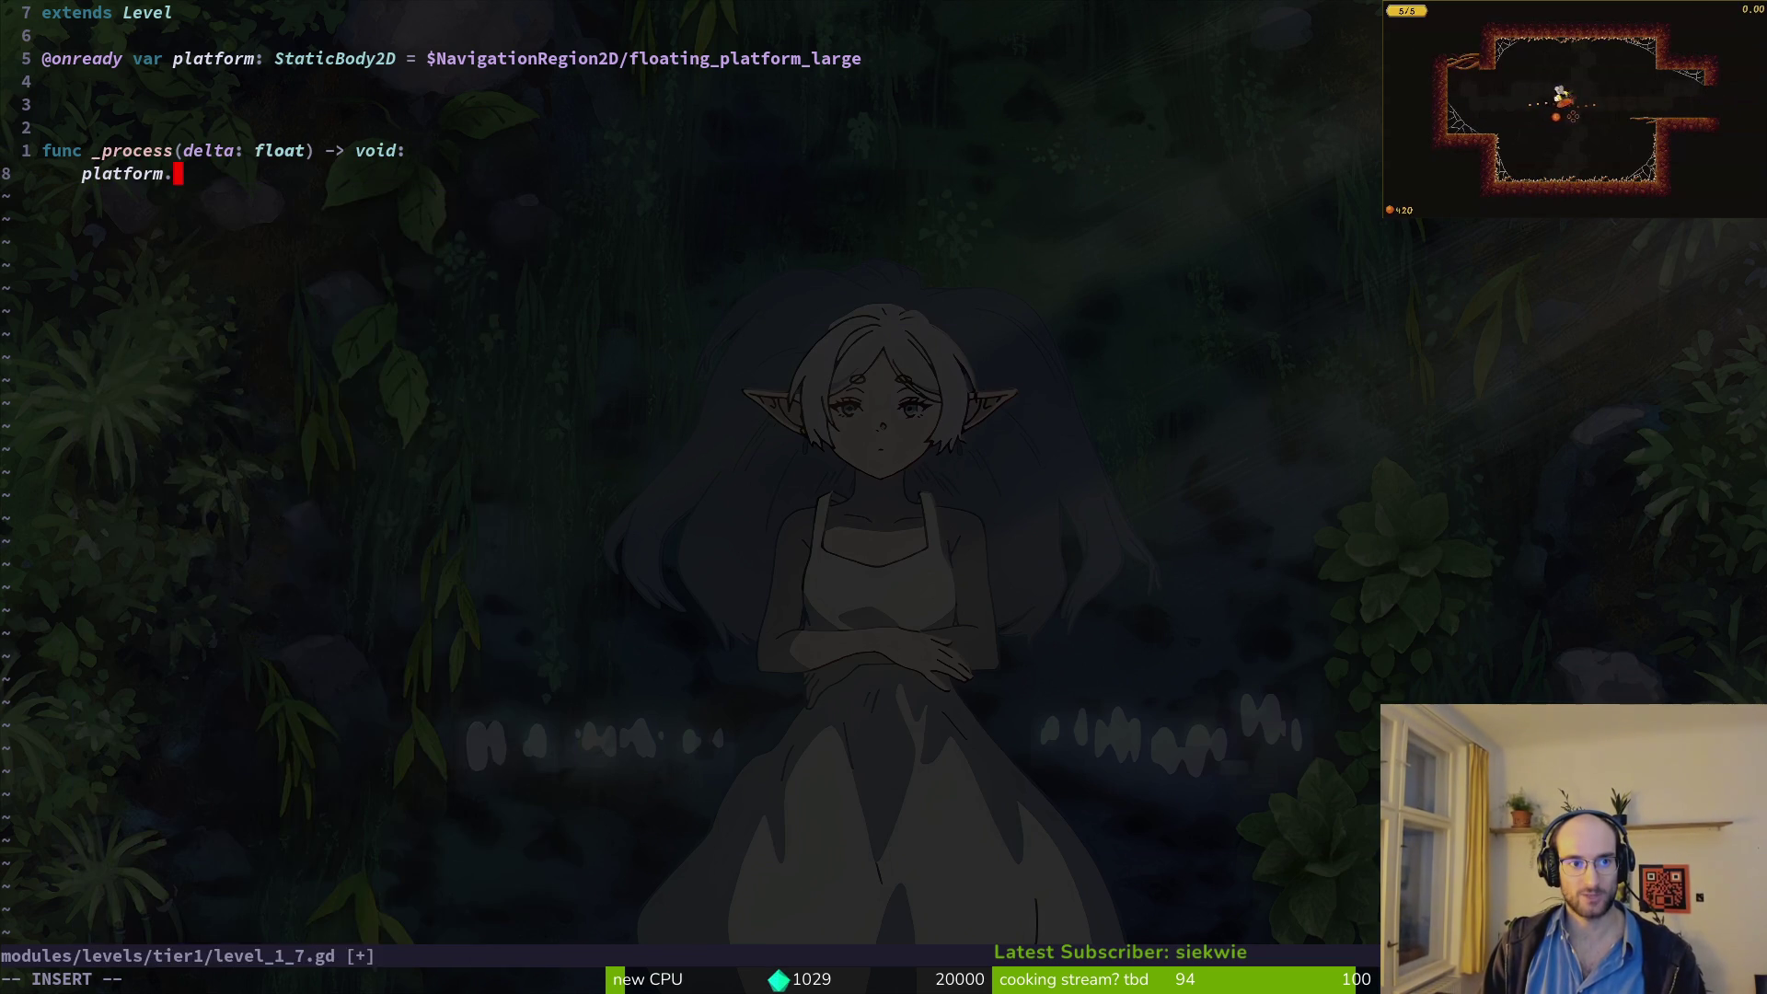
pyautogui.press('Down')
pyautogui.press('Down')
pyautogui.press('Return')
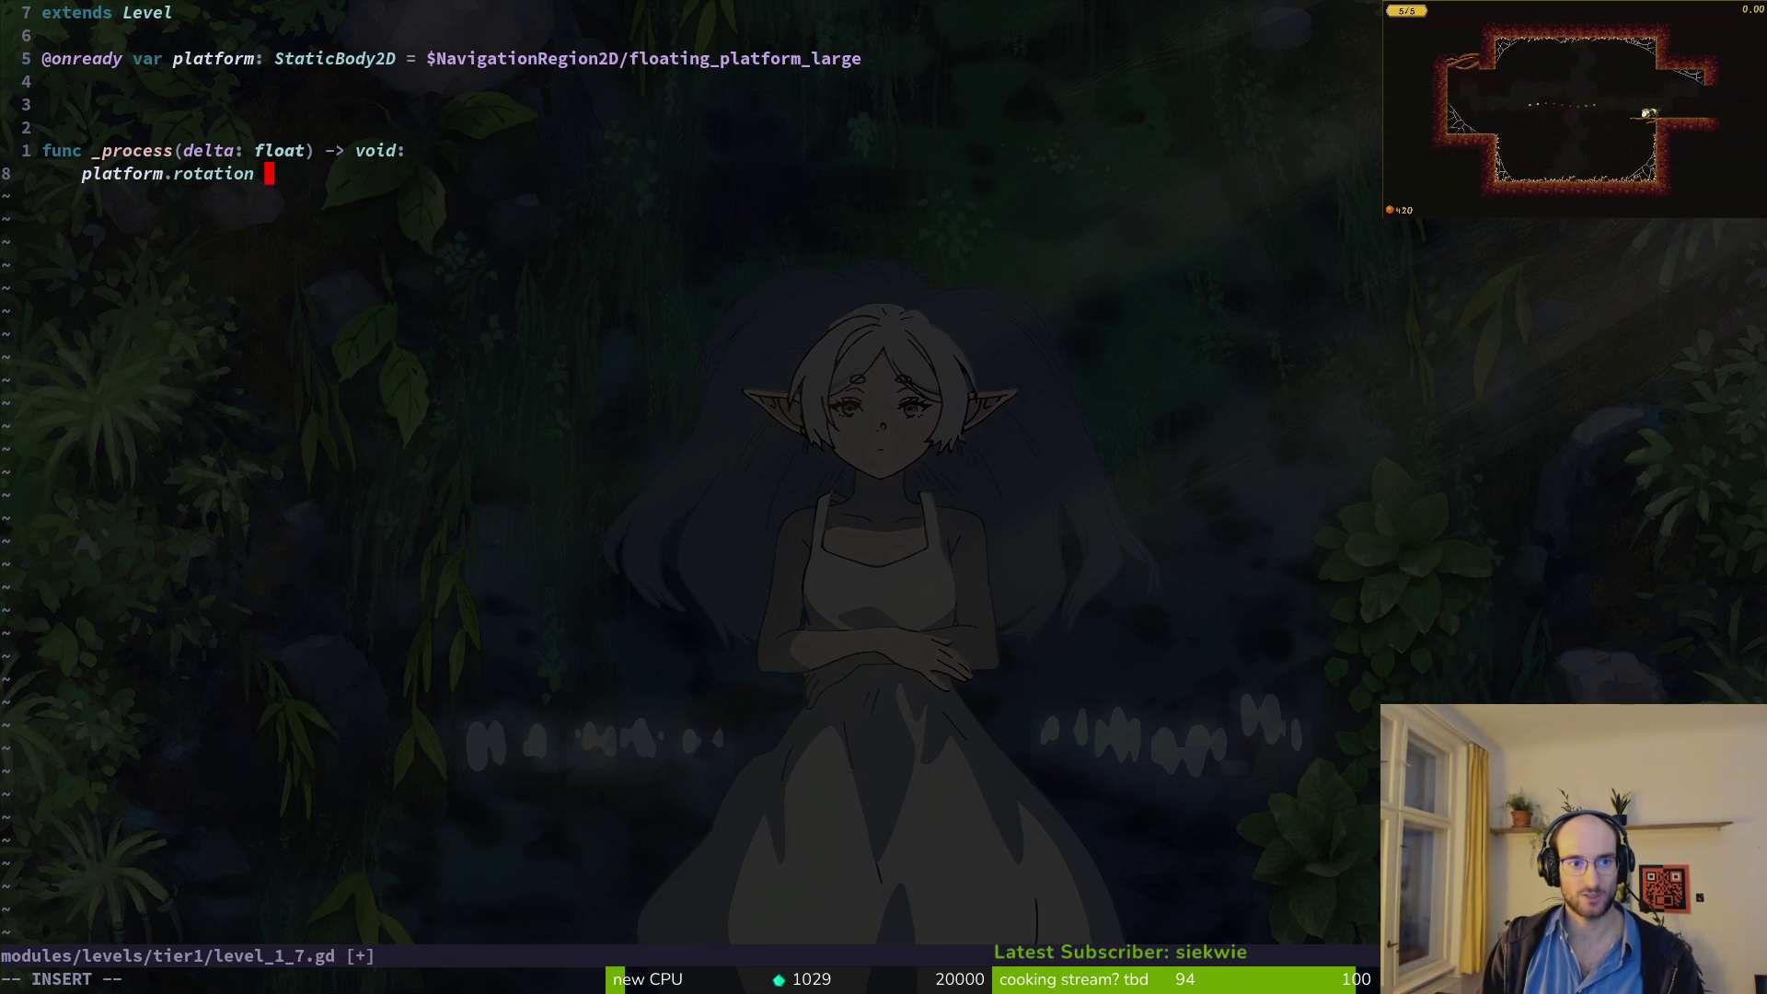
pyautogui.press('BackSpace')
pyautogui.press('BackSpace')
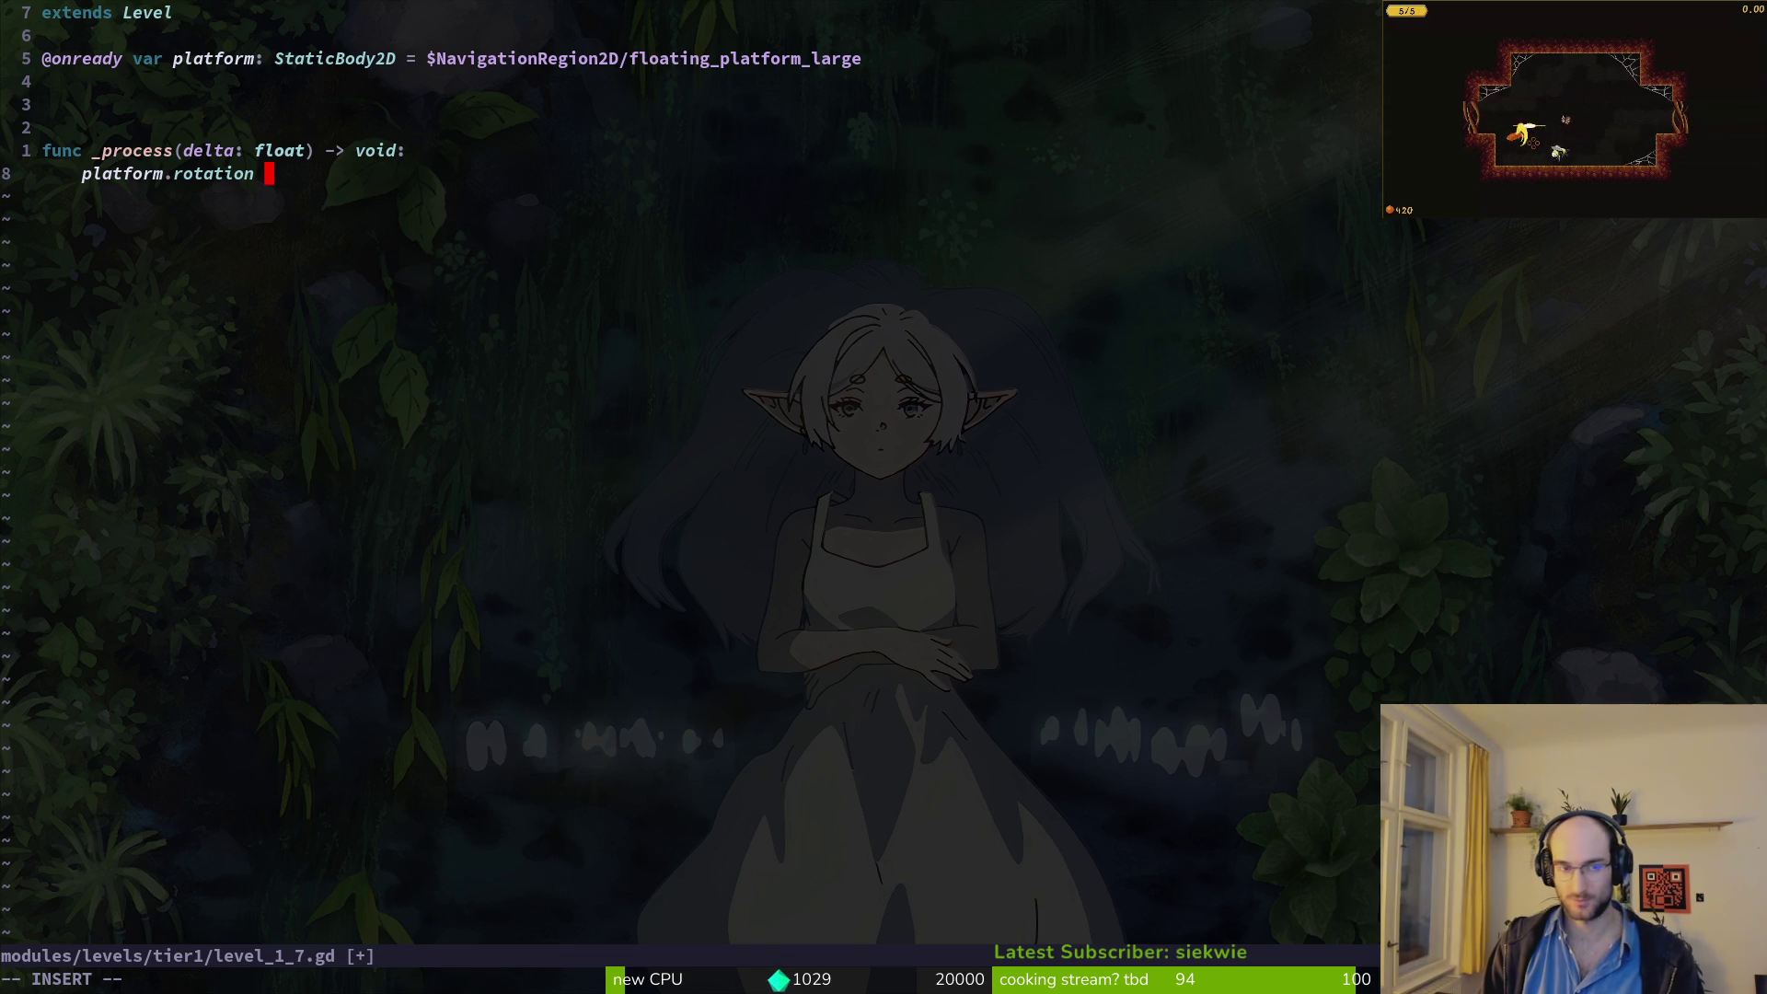
pyautogui.write('*')
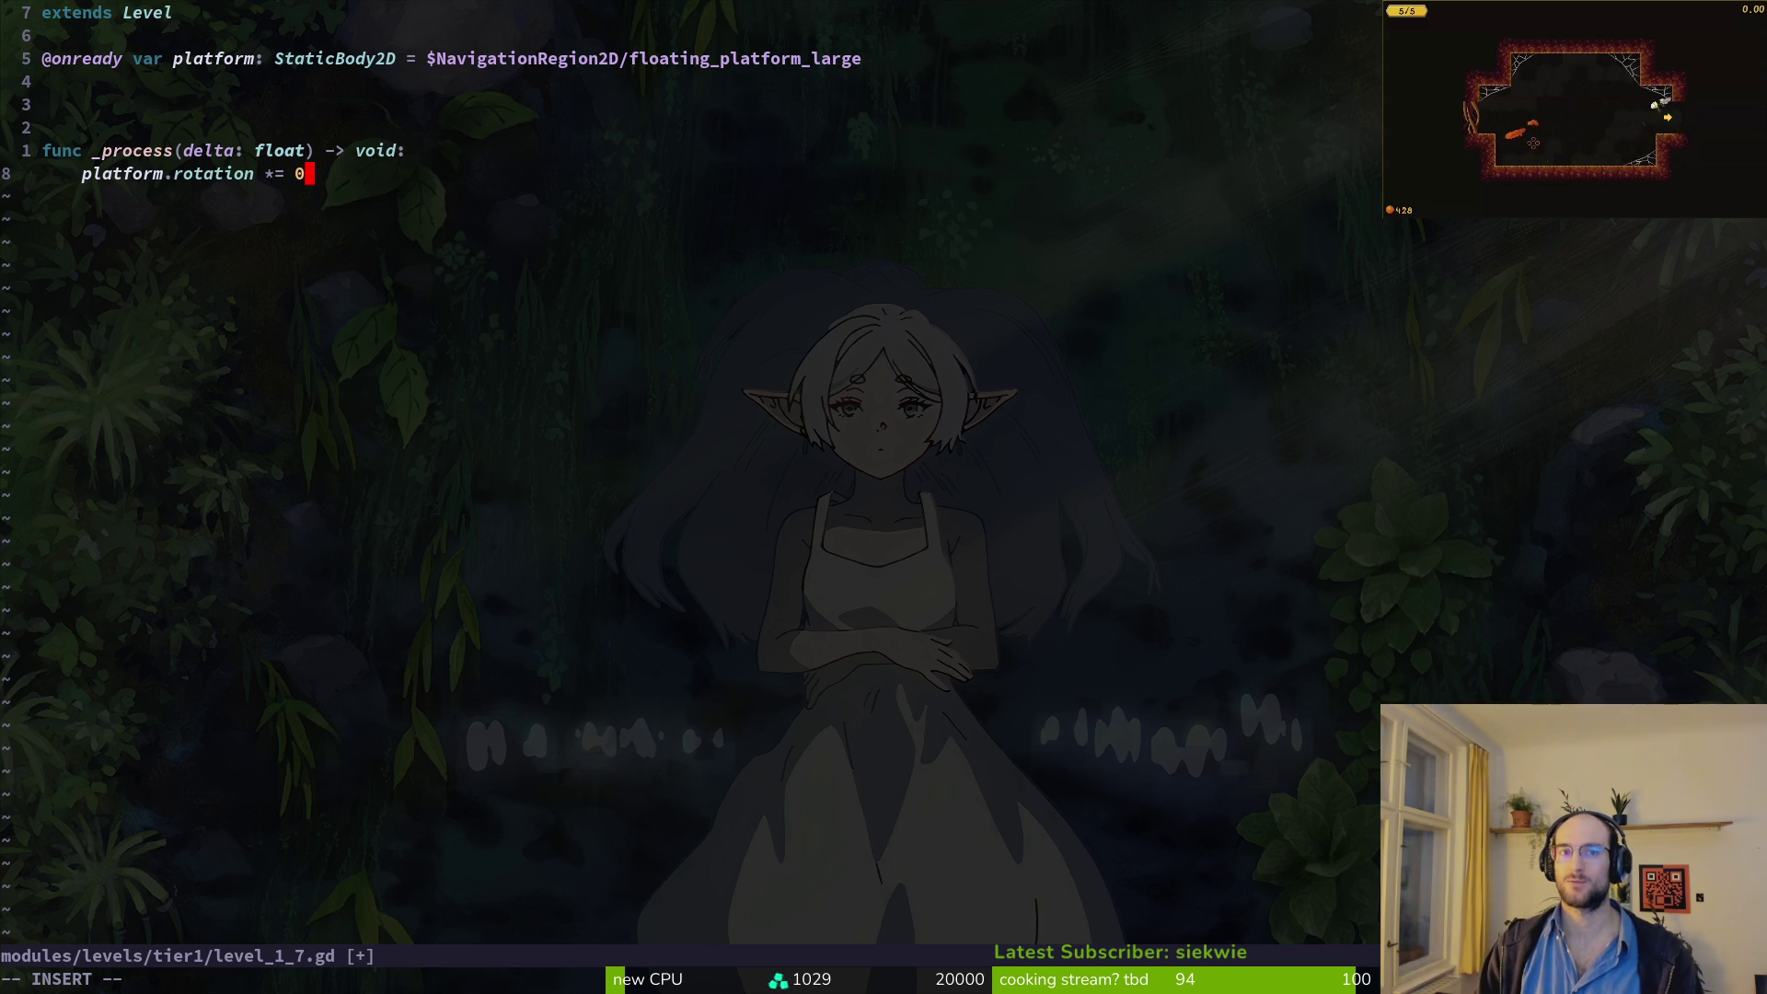
pyautogui.write('01')
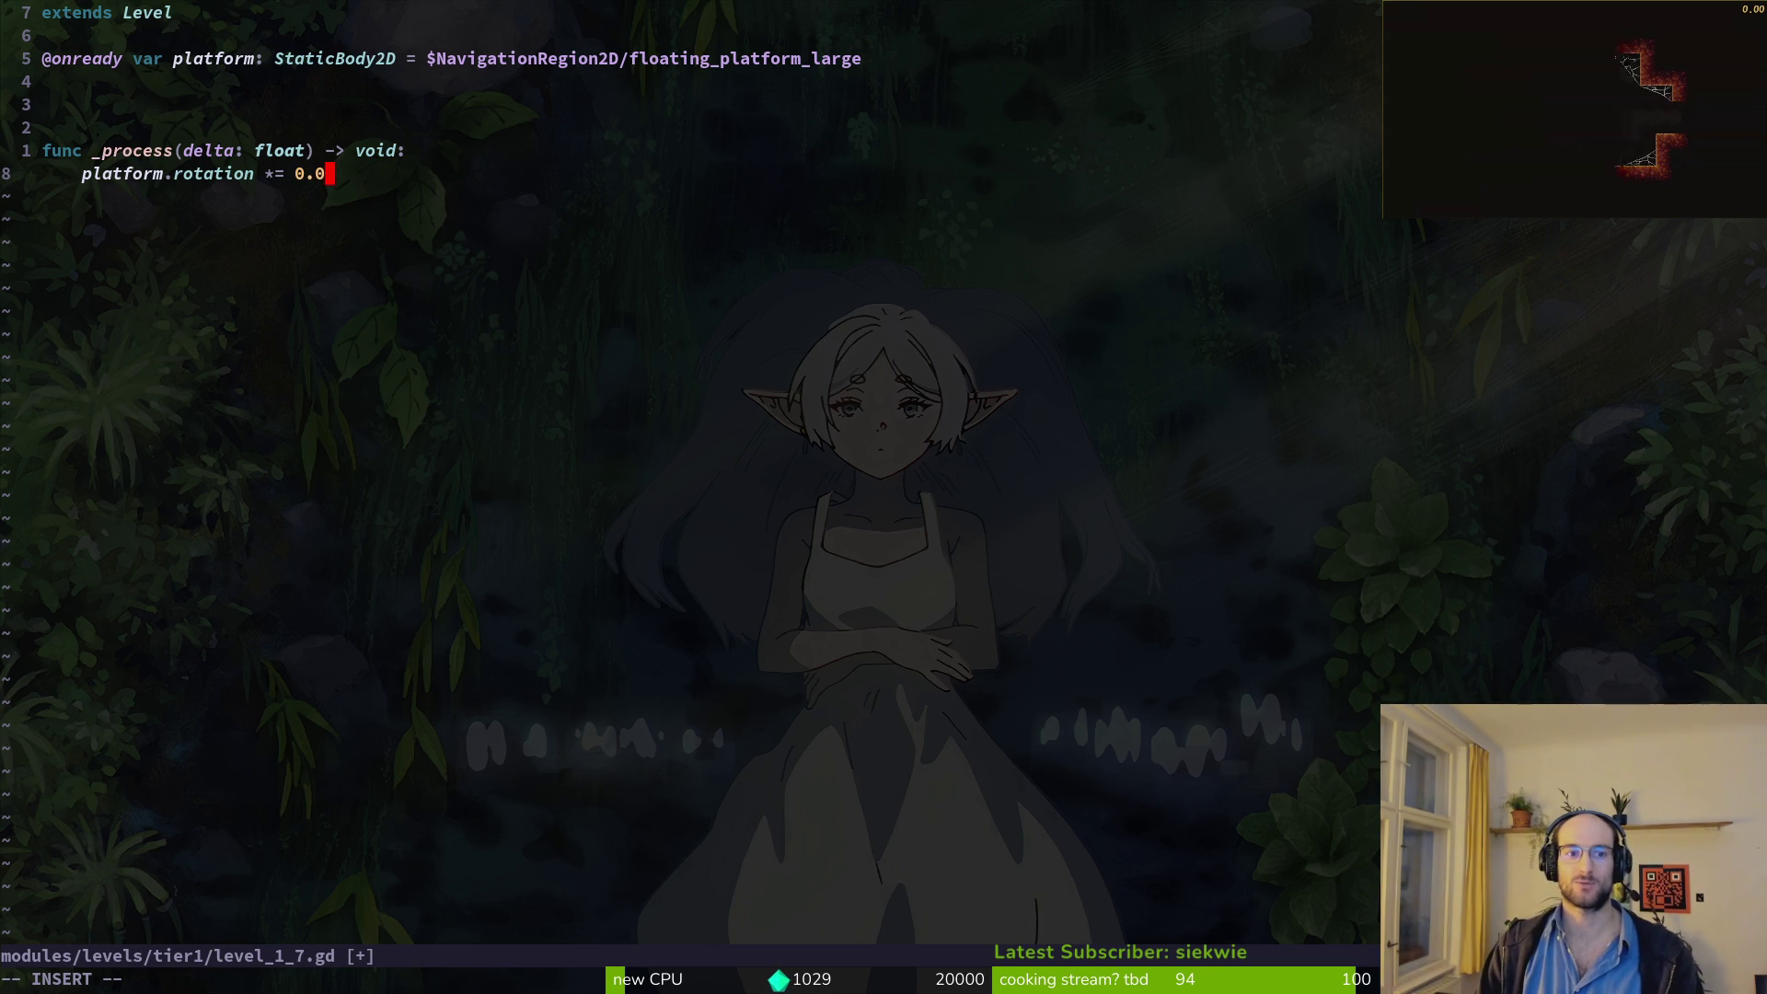
pyautogui.press('Escape')
pyautogui.write(':w')
pyautogui.press('Return')
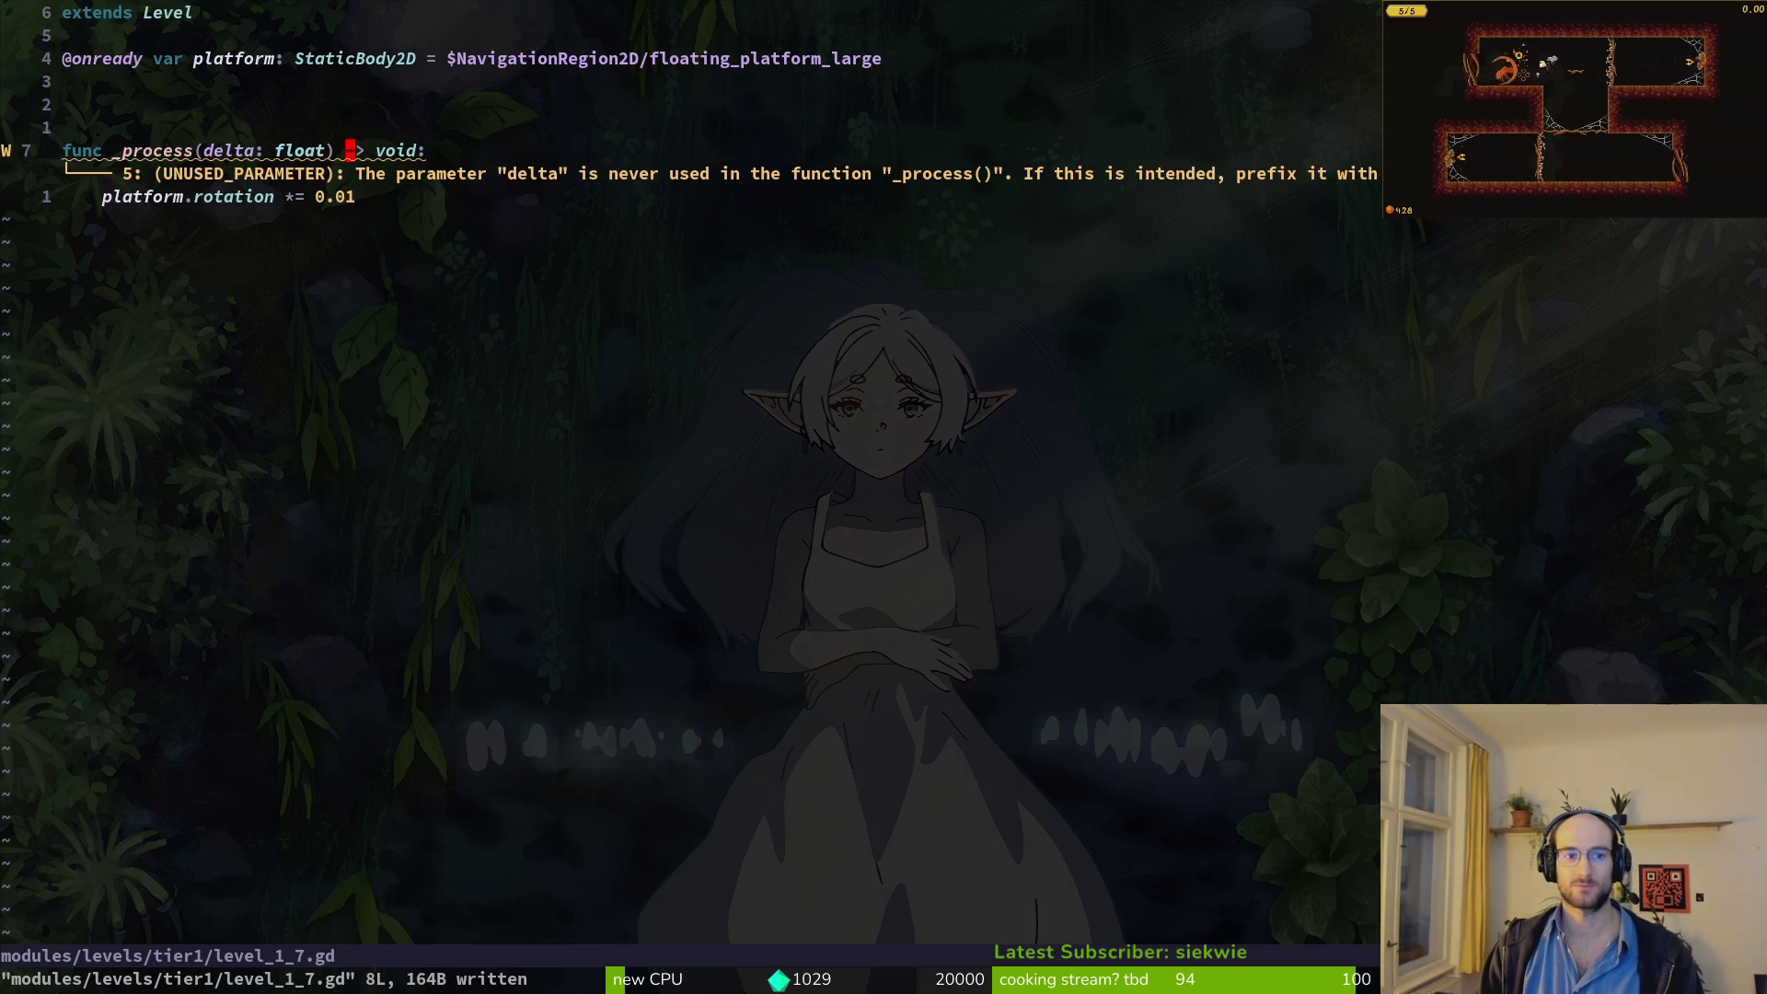
# - Make one more small edit to level_1_7.gd and save it again
pyautogui.write('bi_')
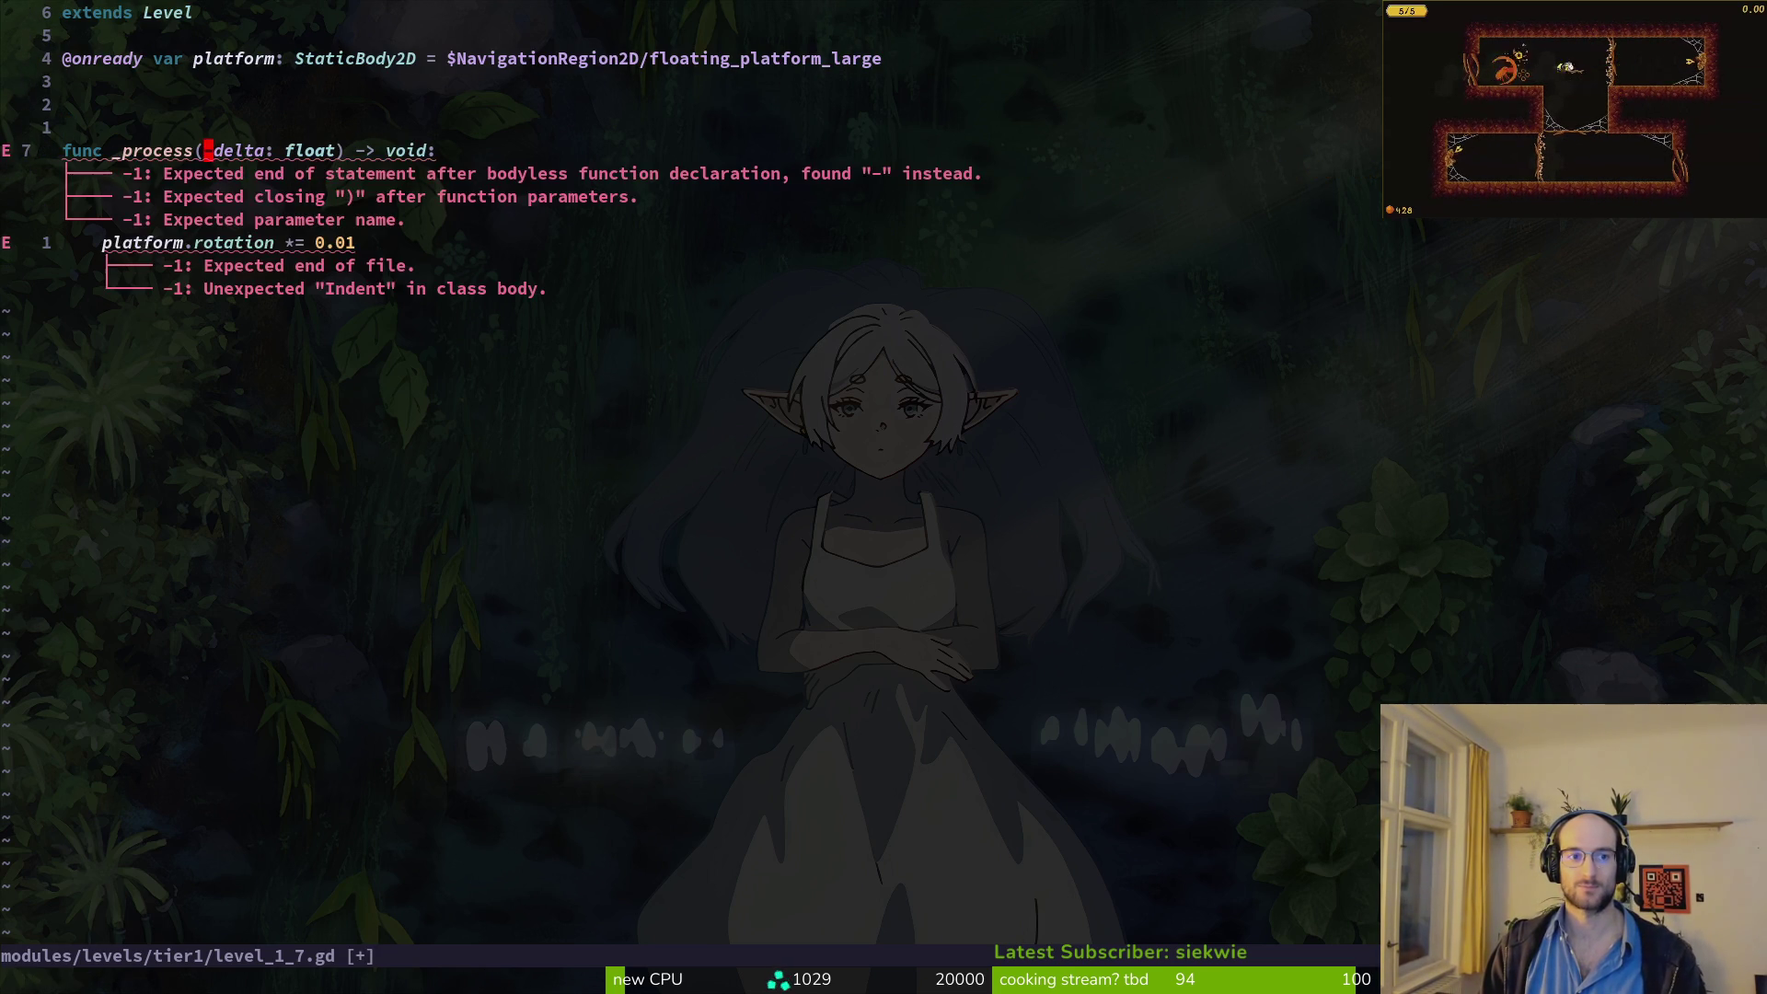
pyautogui.press('Escape')
pyautogui.write(':w')
pyautogui.press('Return')
pyautogui.hotkey('alt', 'Tab')
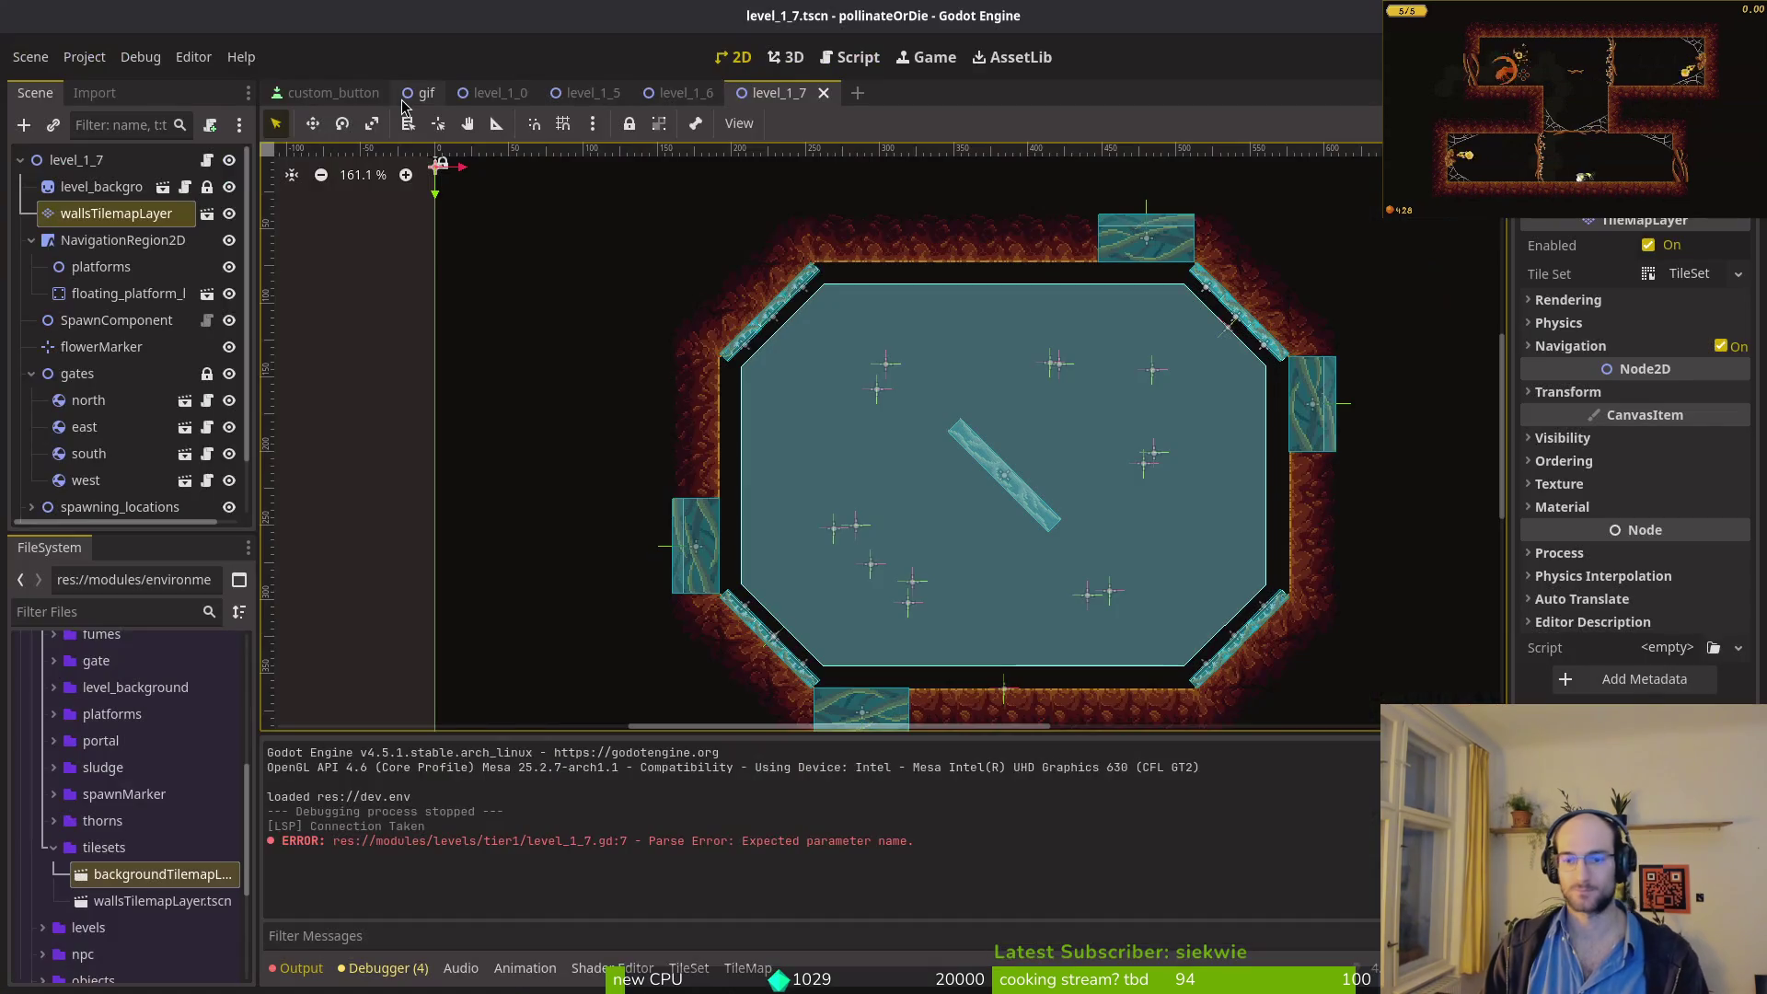
# - Run the game, enter level 1-7 to watch the rotating platform, then stop and return to vim
pyautogui.press('F5')
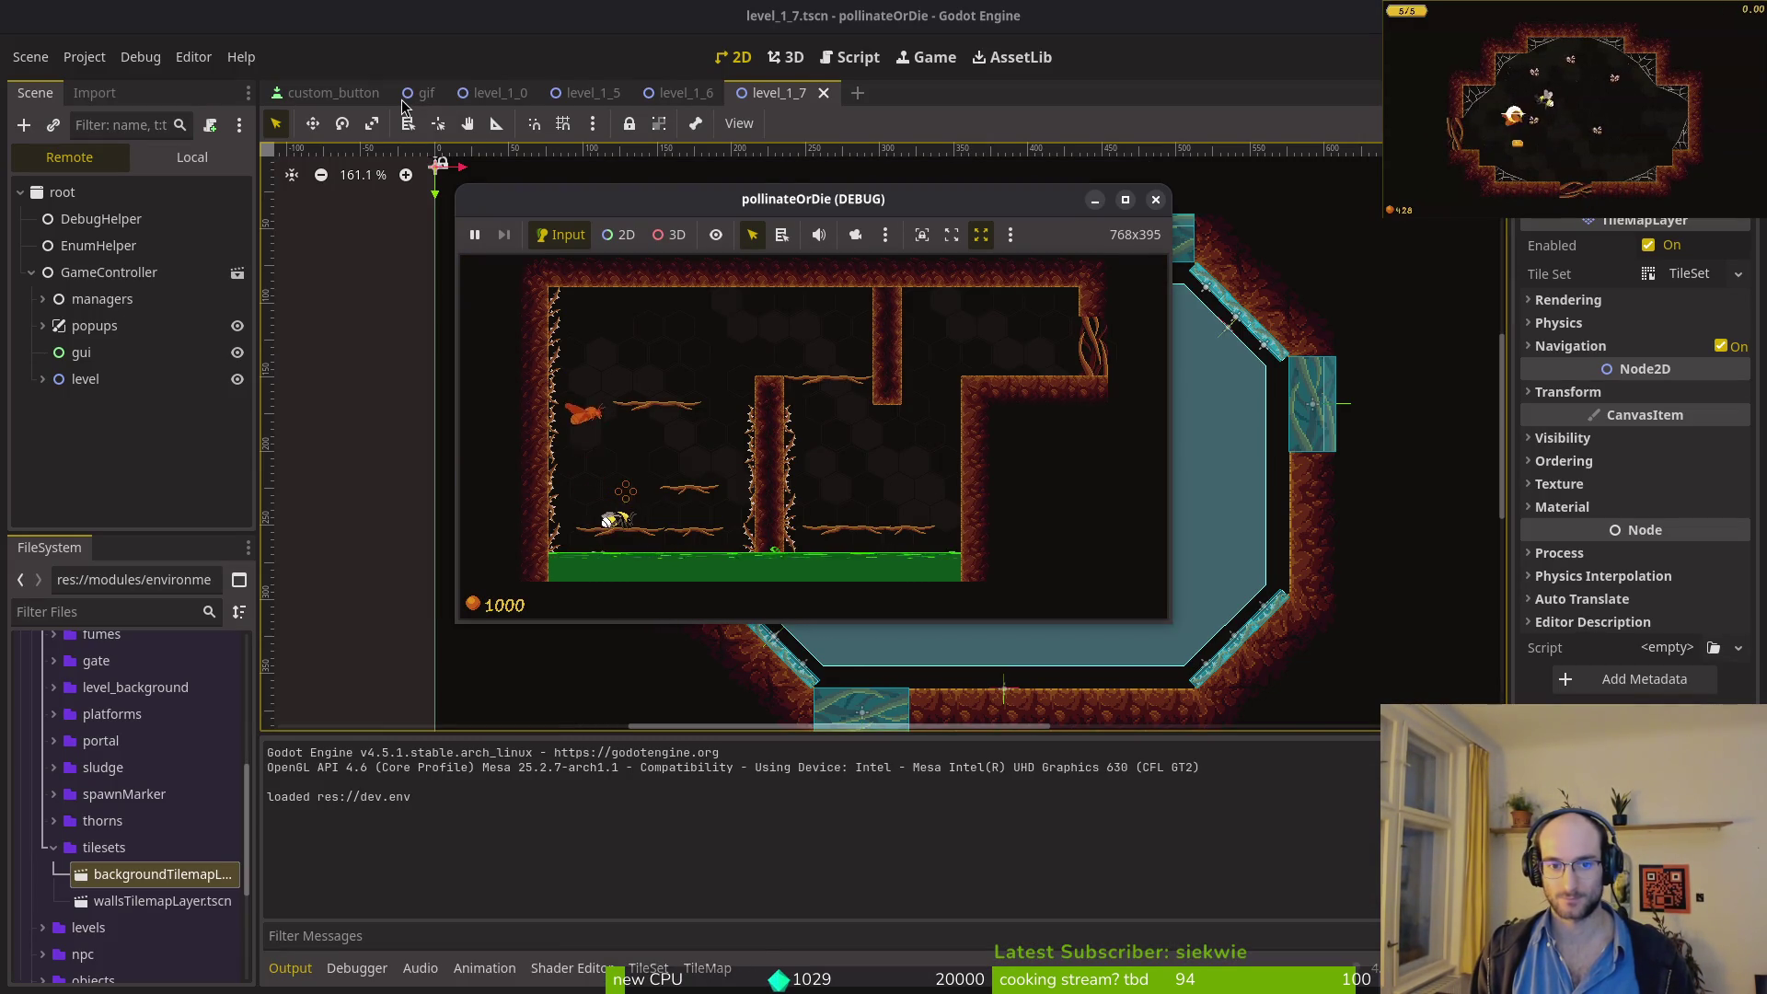
pyautogui.press('Up')
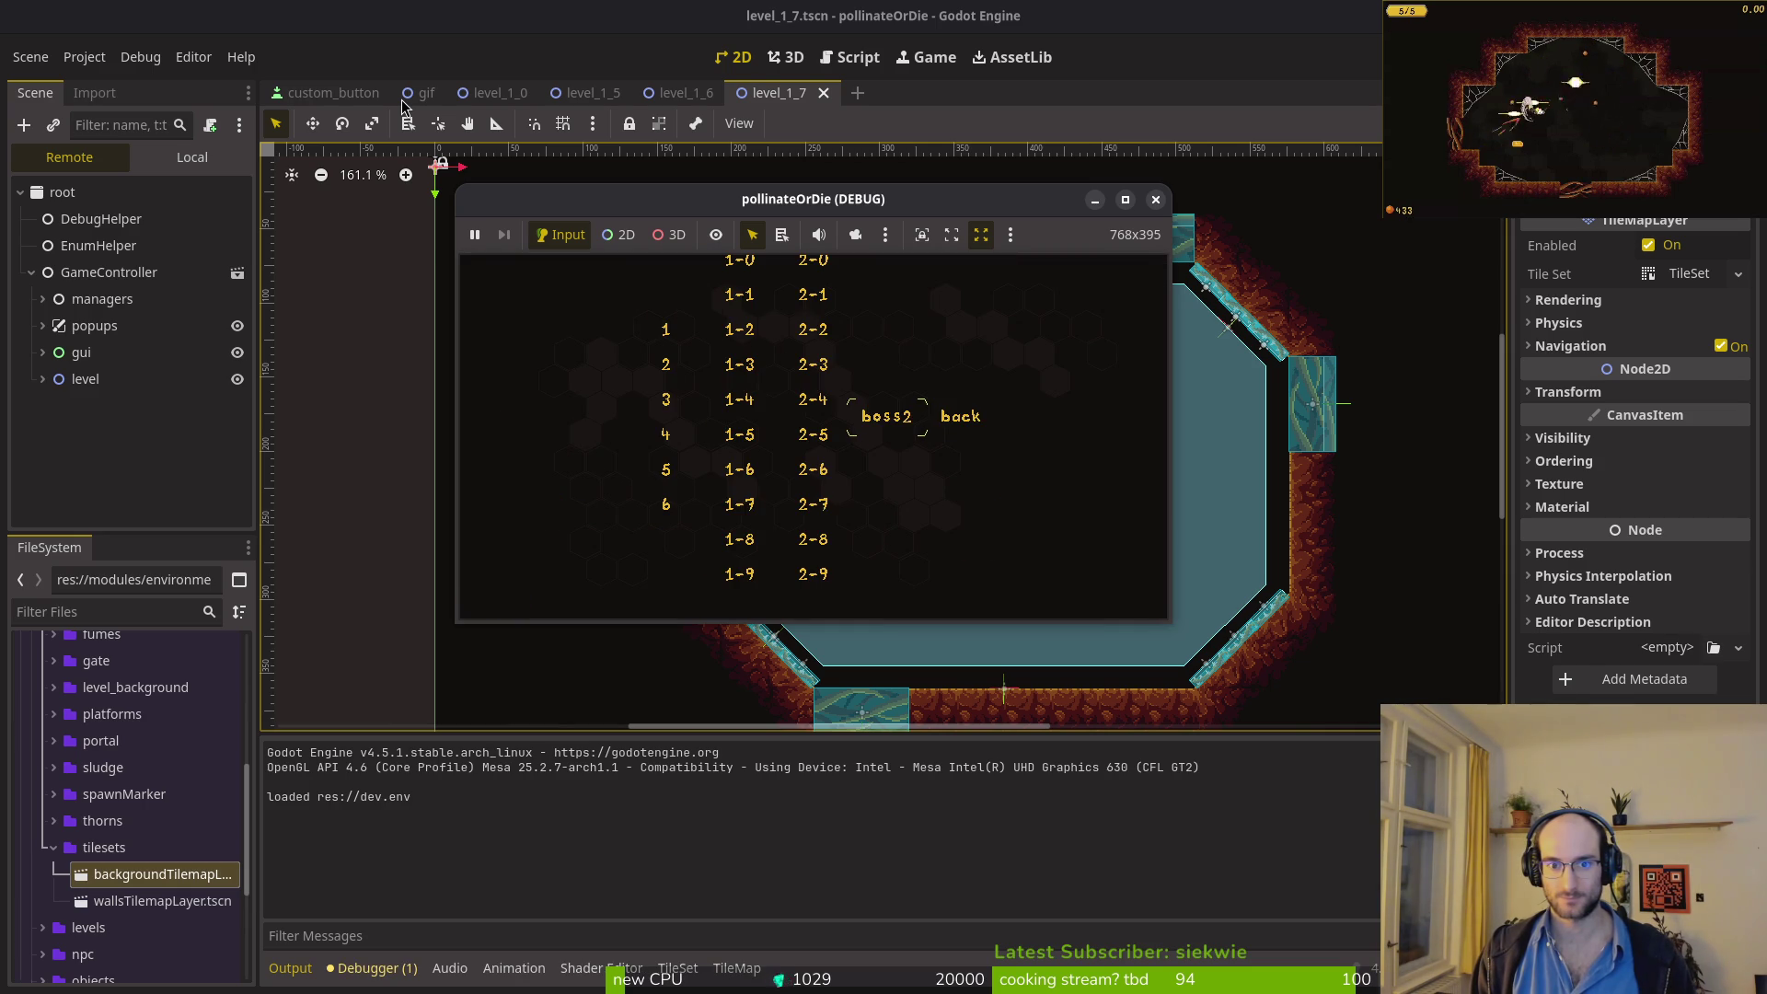
pyautogui.press('Return')
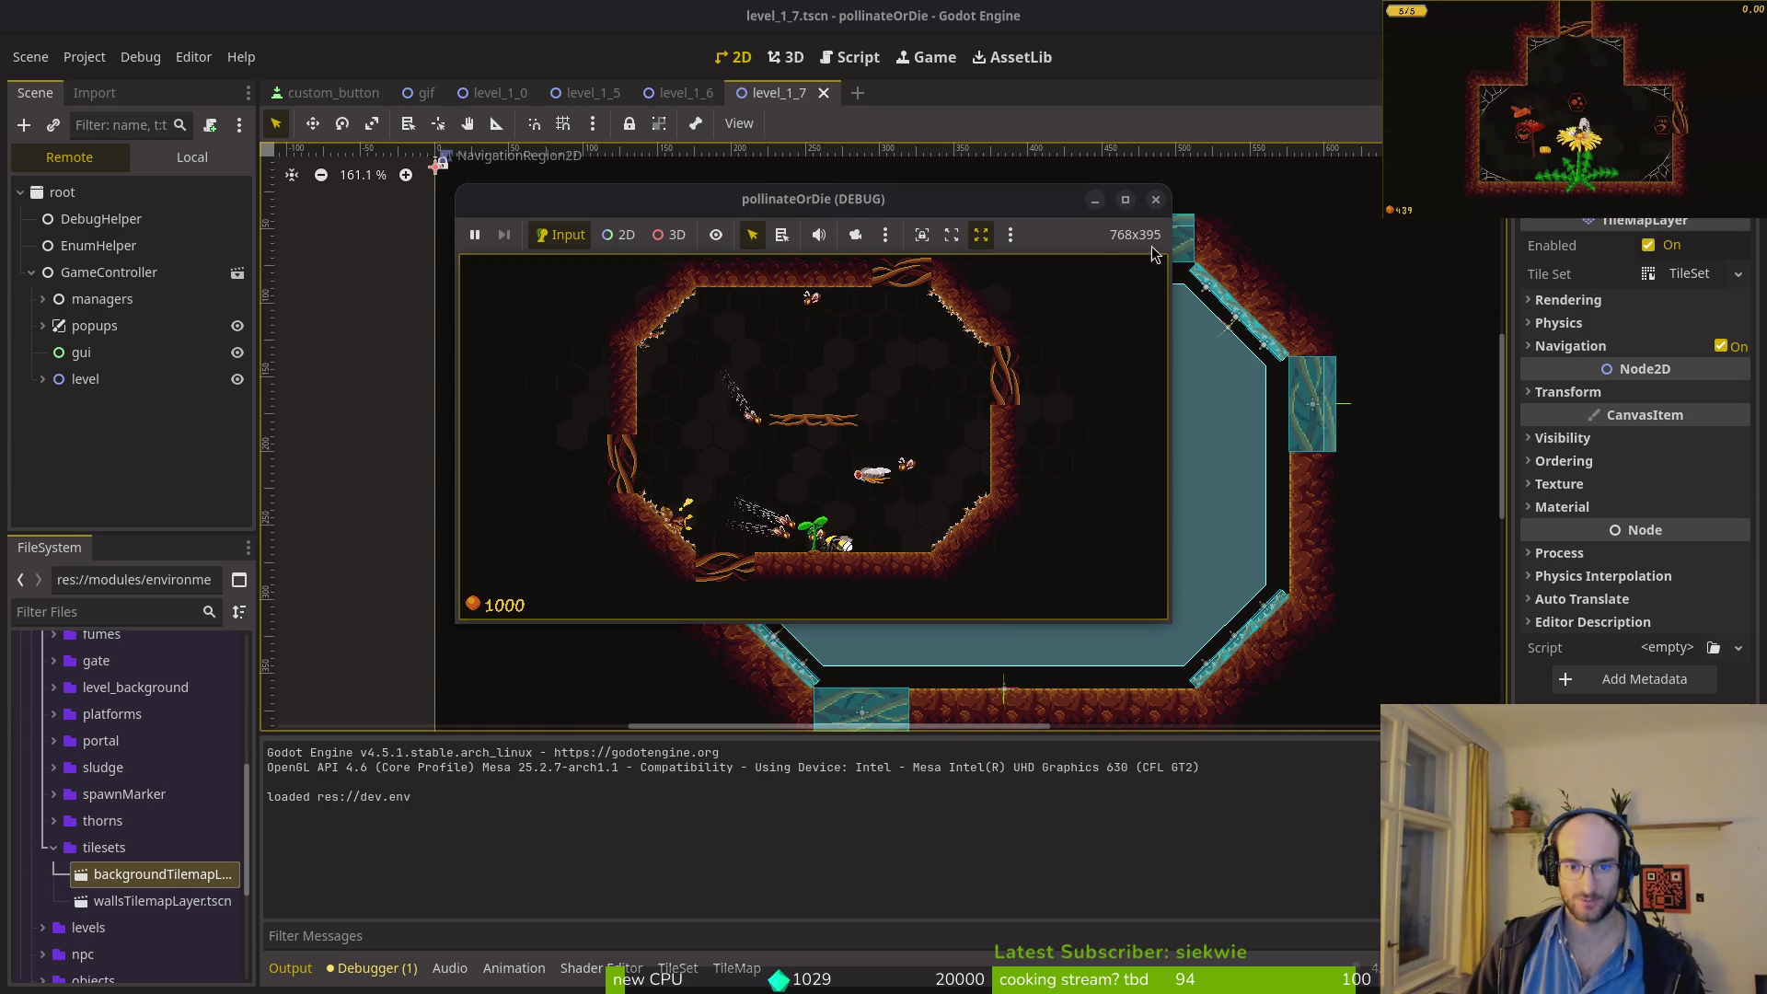
pyautogui.press('F8')
pyautogui.hotkey('alt', 'Tab')
pyautogui.doubleClick(328, 180)
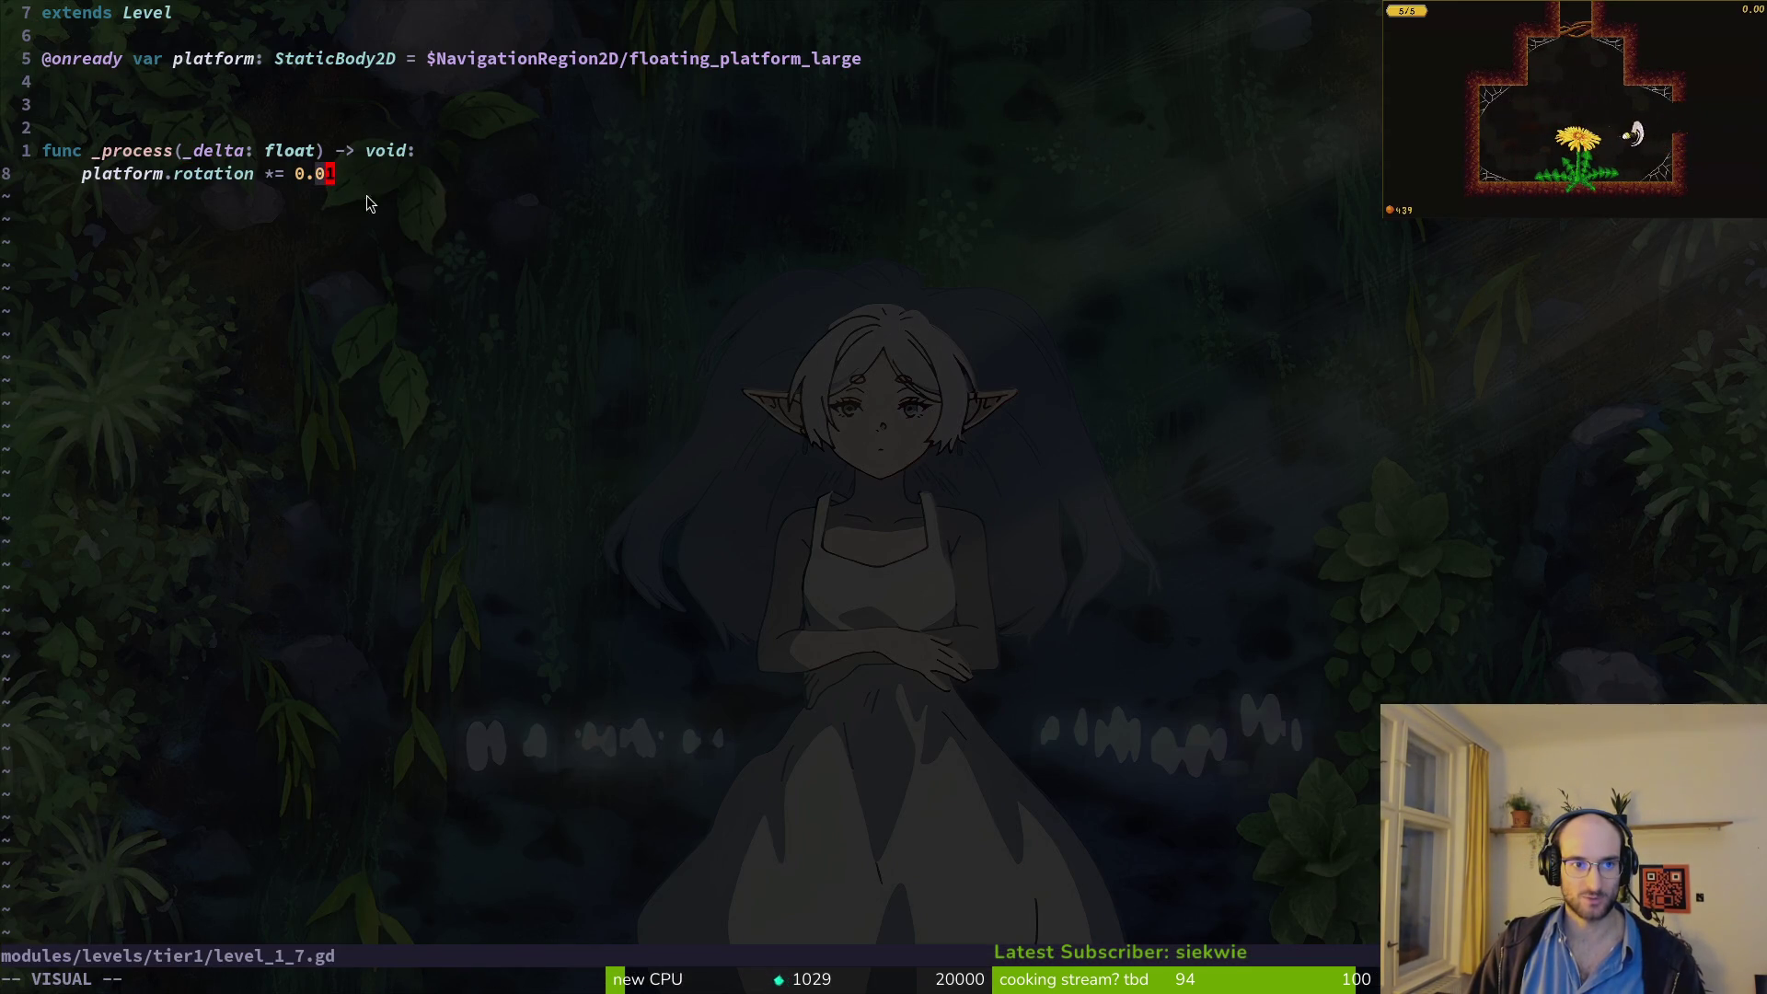
# - Change the rotation step from 0.01 to 0.1 and save level_1_7.gd
pyautogui.press('i')
pyautogui.press('BackSpace')
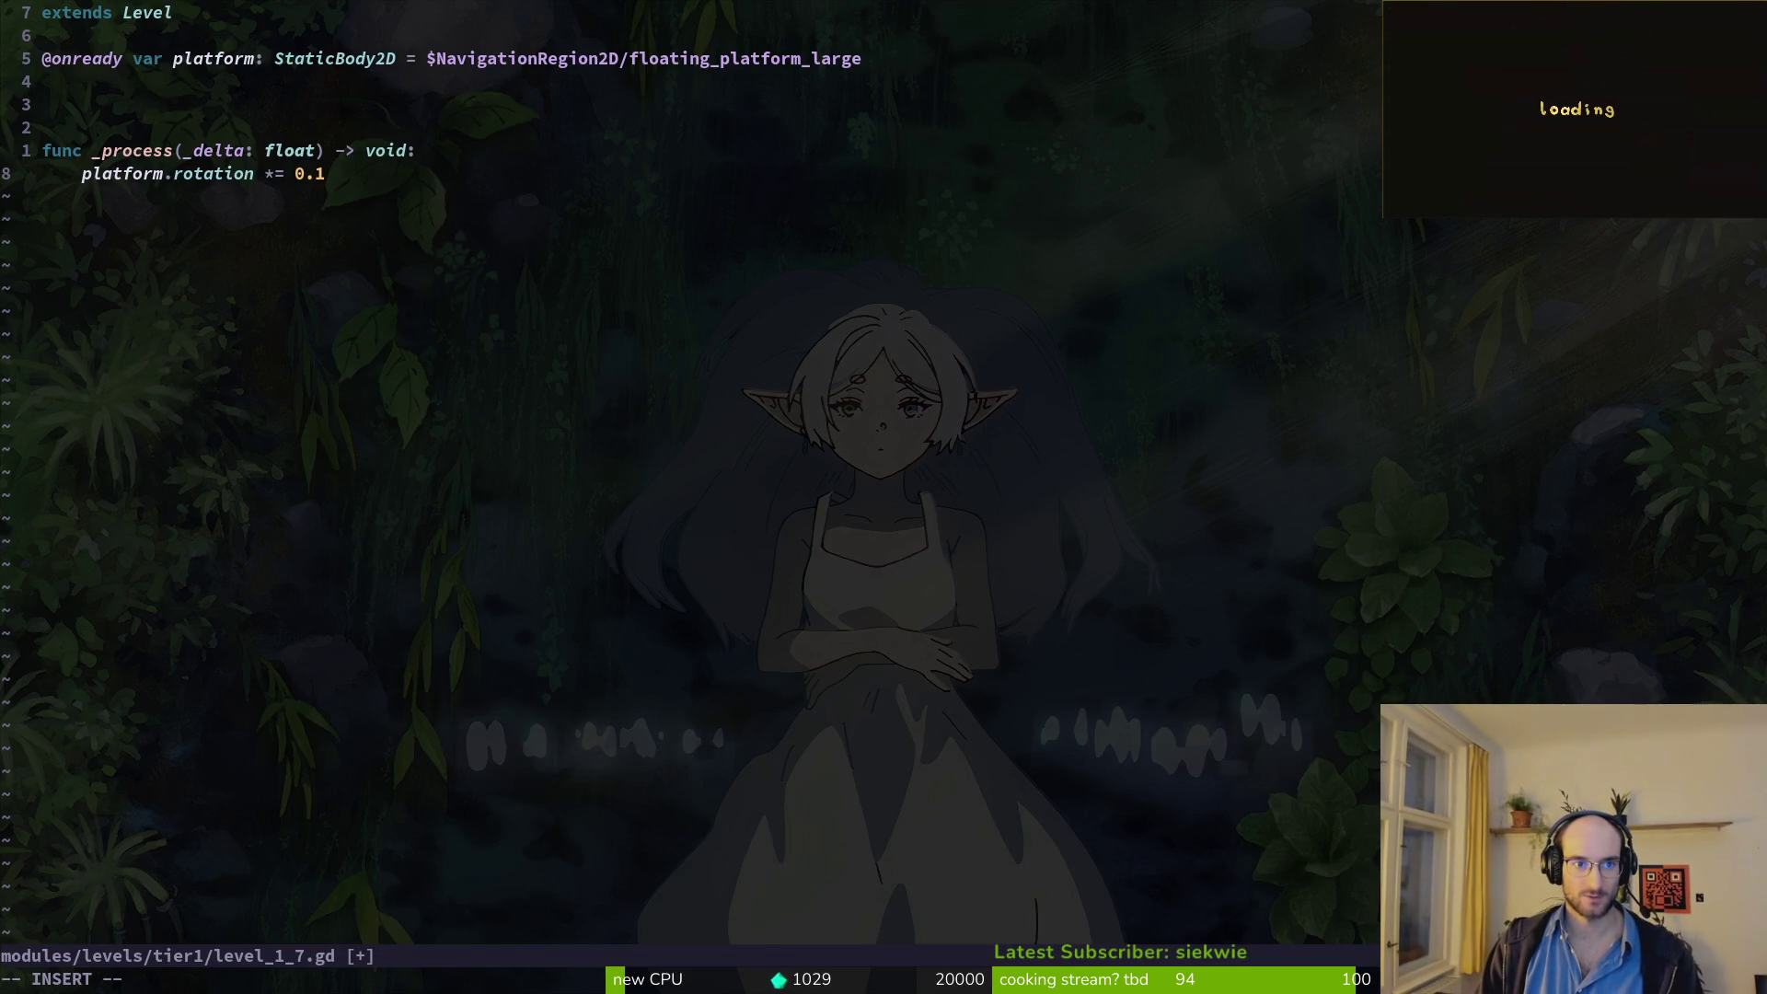
pyautogui.press('Escape')
pyautogui.write(':w')
pyautogui.press('Return')
pyautogui.hotkey('alt', 'Tab')
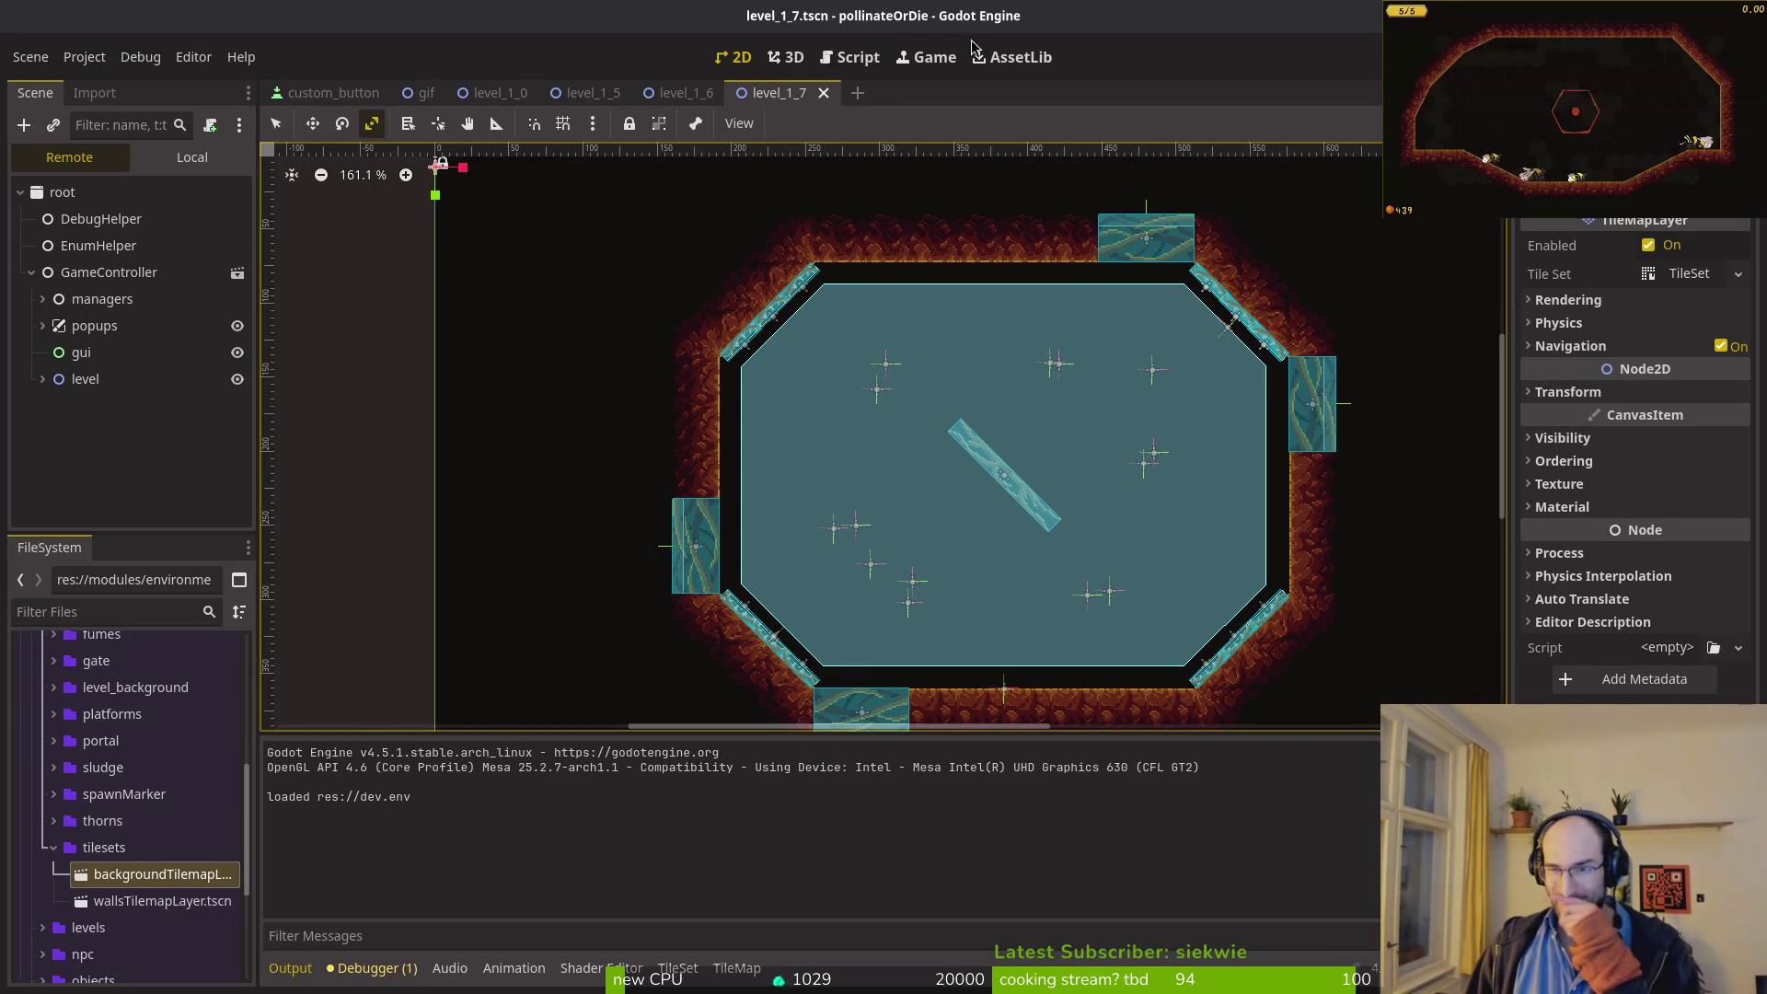
# - Restart the game, replay level 1-7 to check the faster rotation, then return to vim
pyautogui.press('F8')
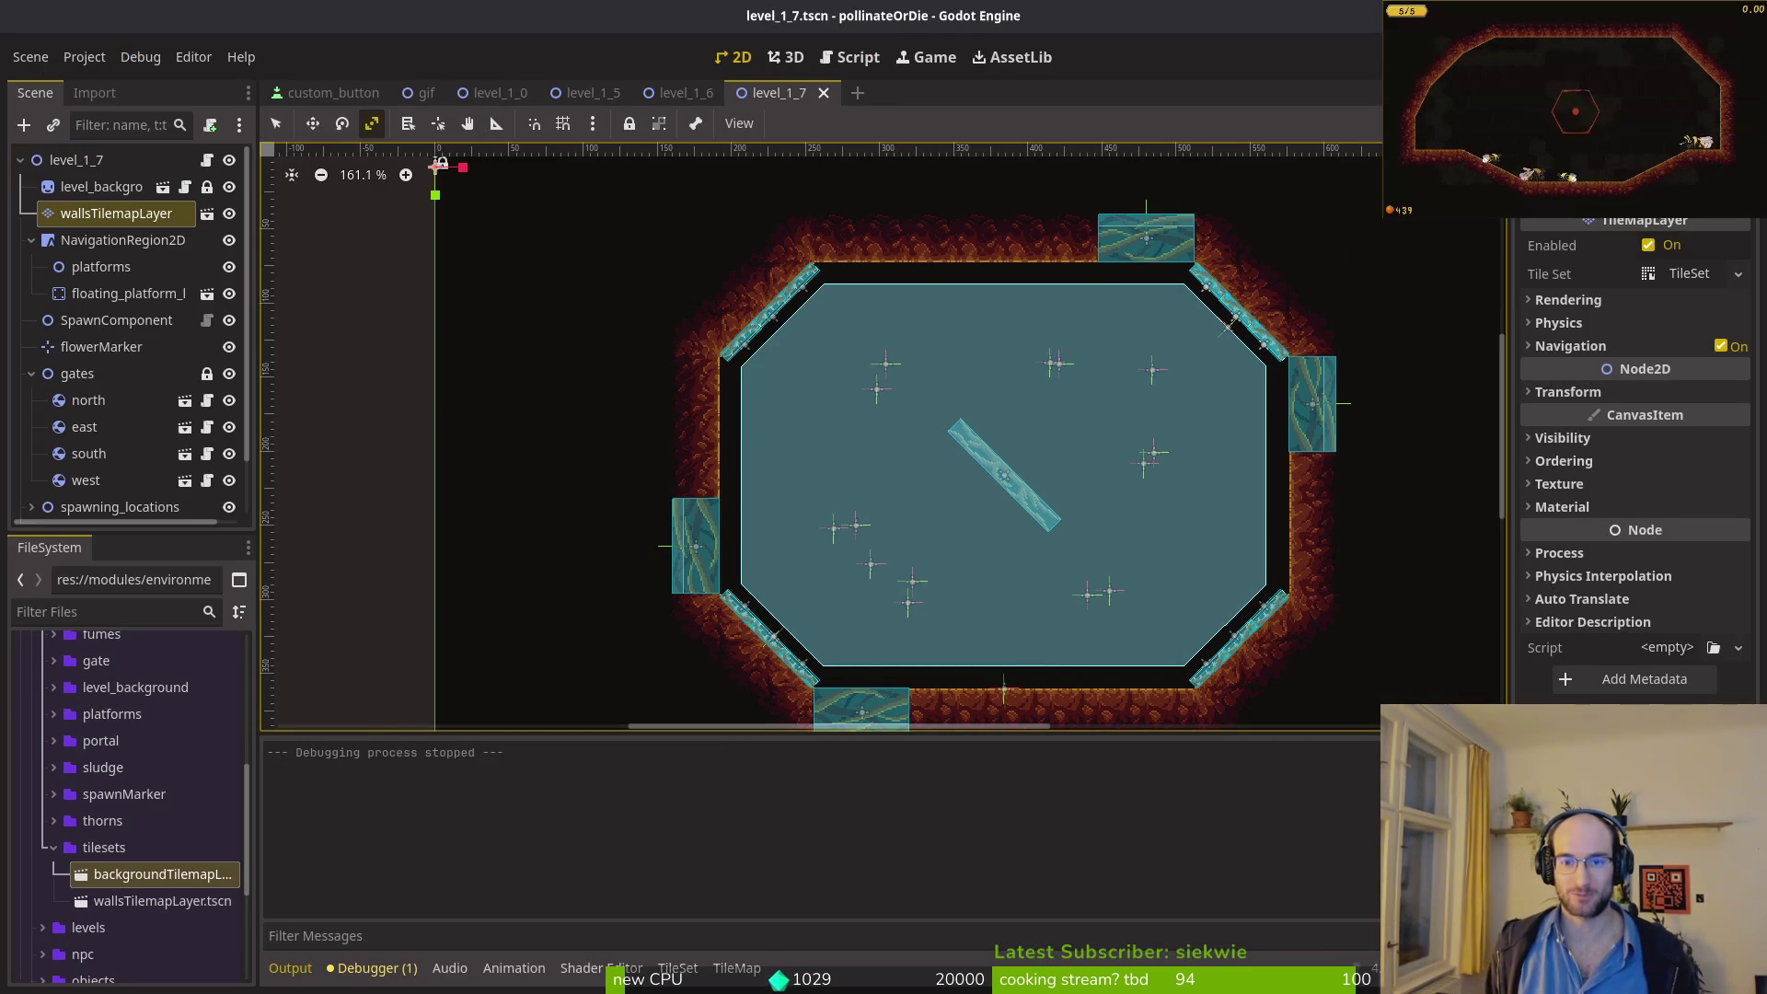
pyautogui.press('F5')
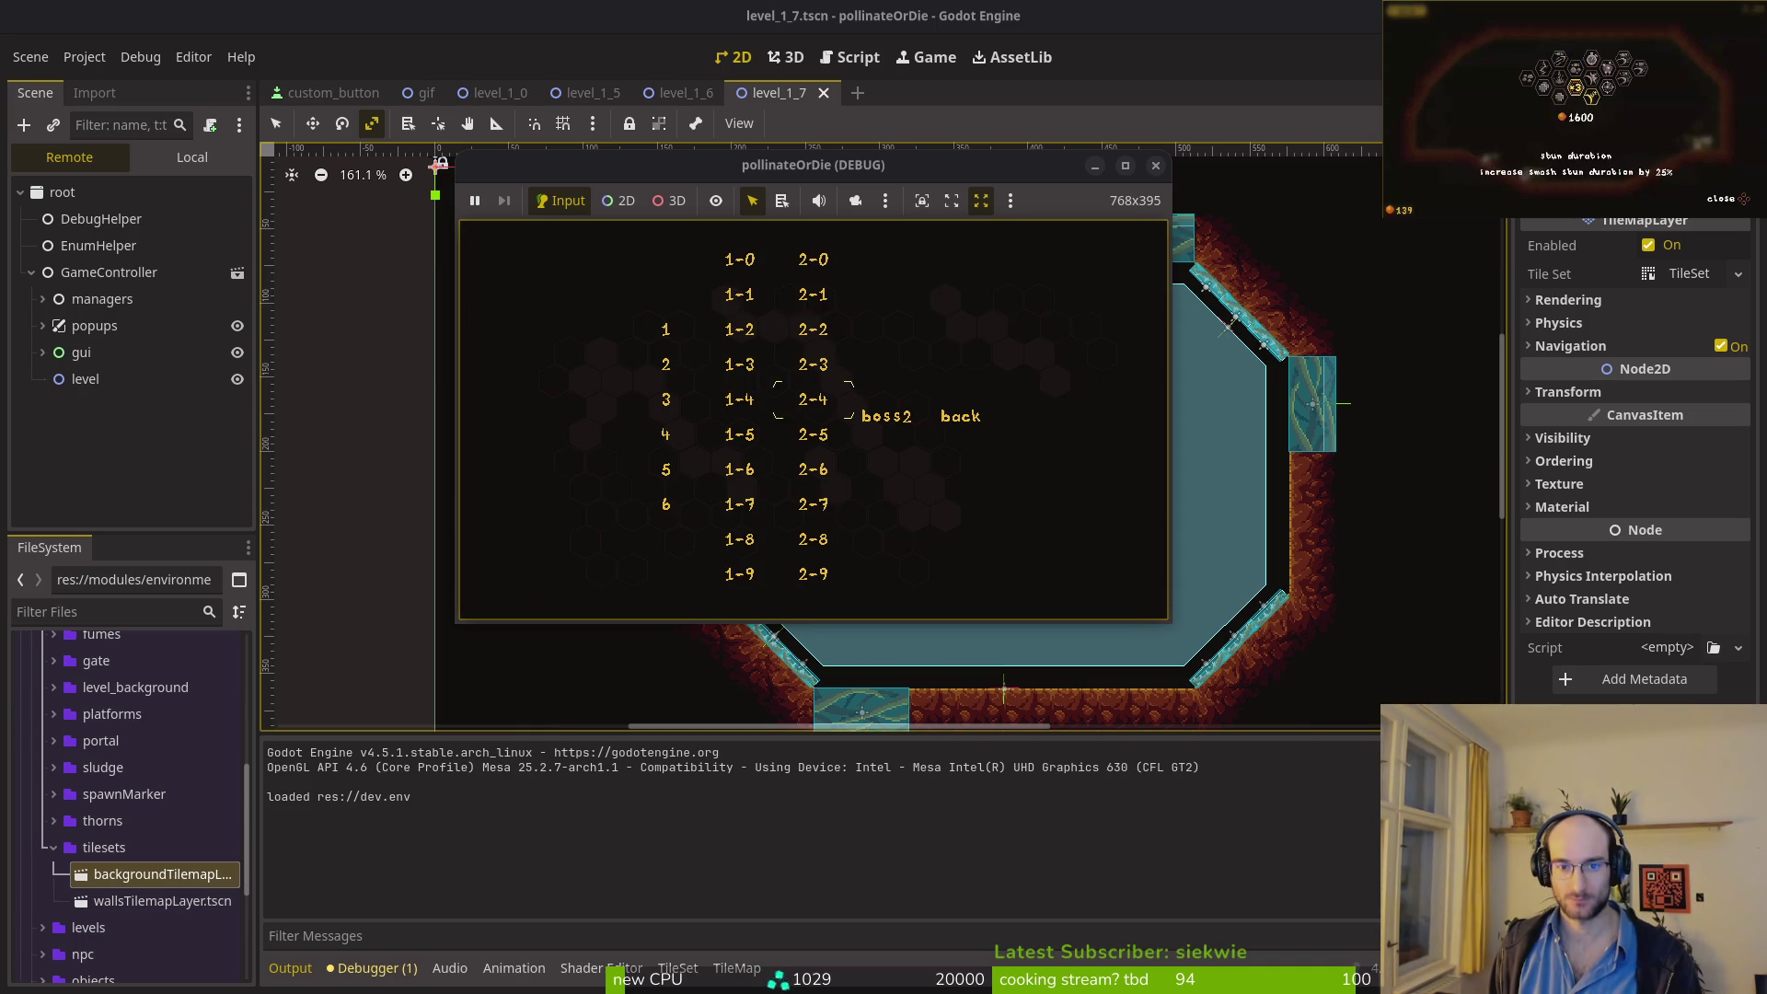
pyautogui.press('Left')
pyautogui.press('Return')
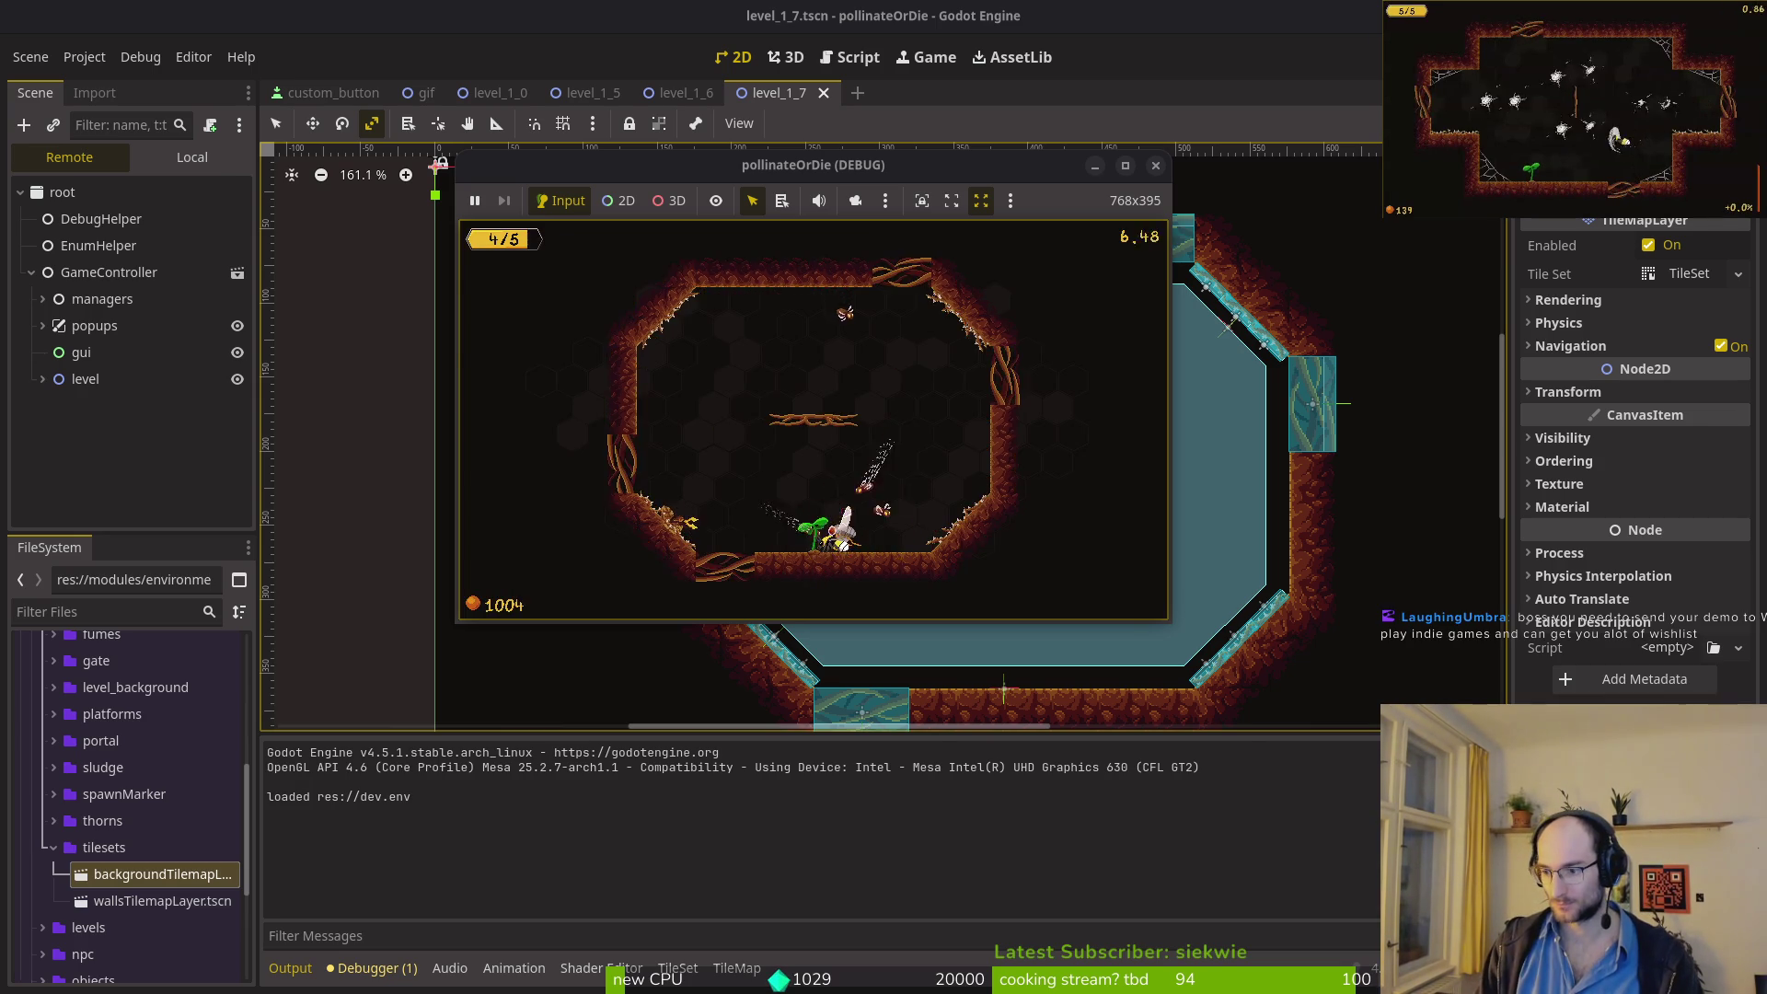
pyautogui.press('super+1')
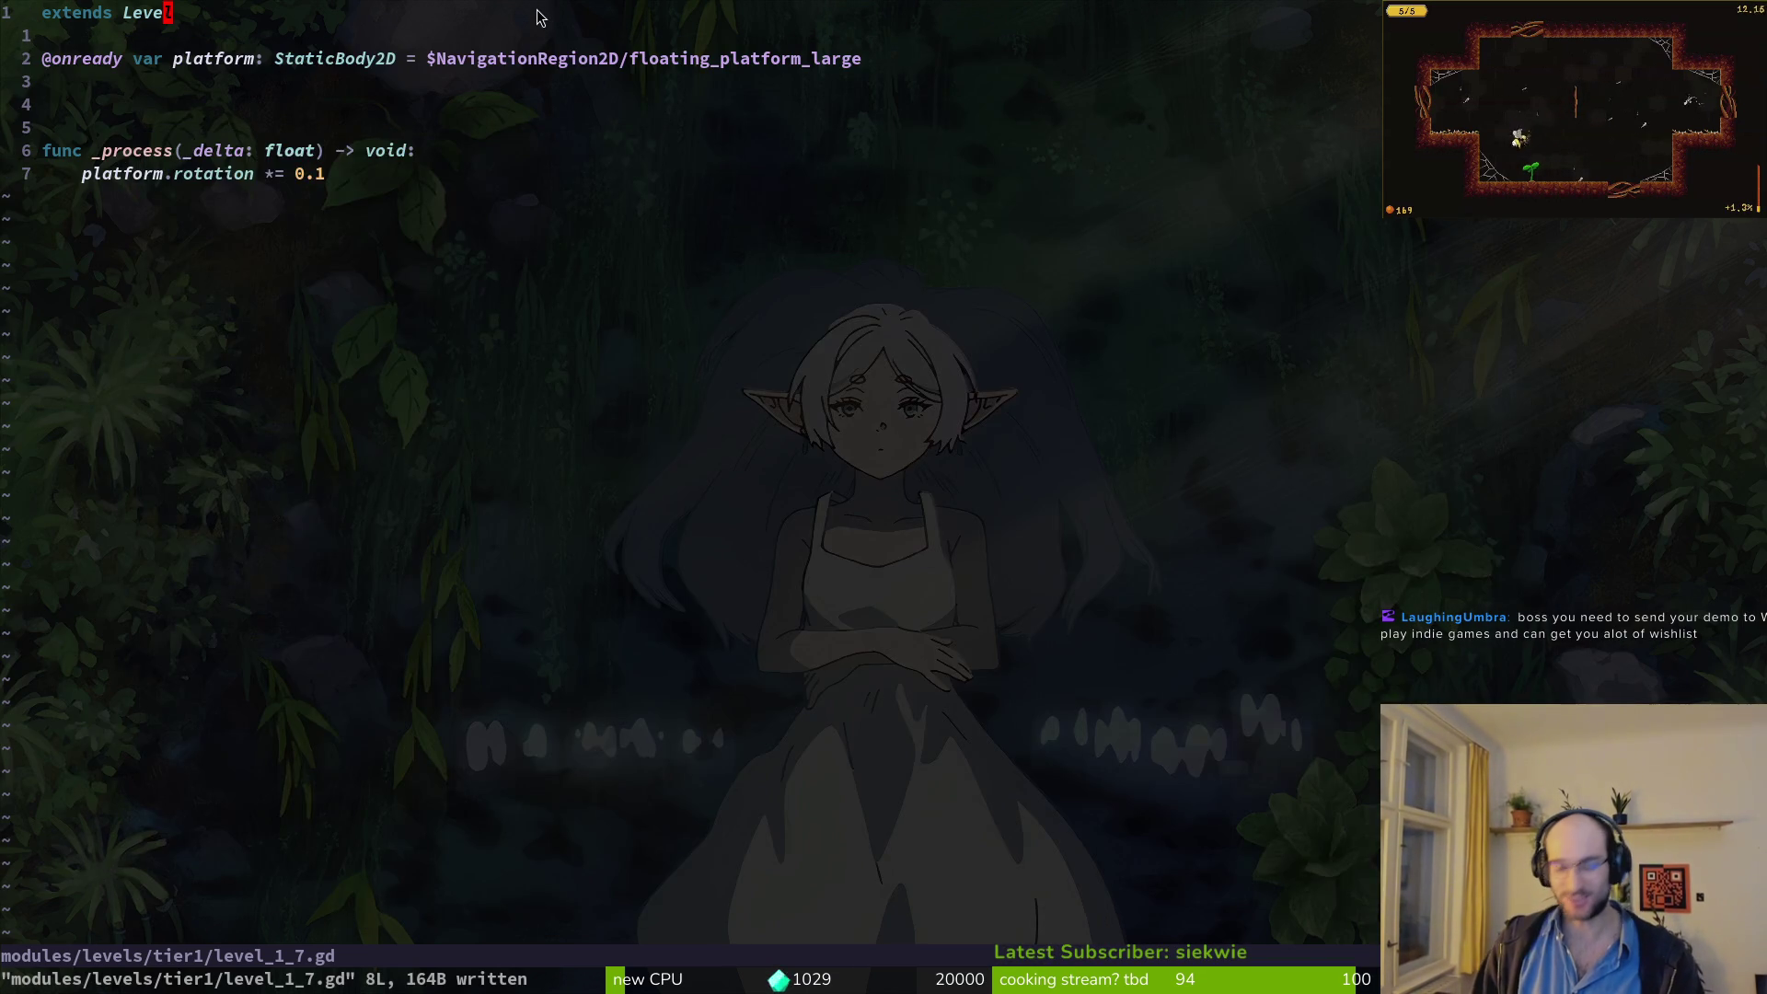
# - Open docs/content_creators.md using the Telescope file finder
pyautogui.press('space')
pyautogui.press('f')
pyautogui.press('f')
pyautogui.write('conte')
pyautogui.press('Return')
# - Add a new creator name below mochiBeans under the youtube heading and save
pyautogui.hotkey('shift', 'g')
pyautogui.click(195, 90)
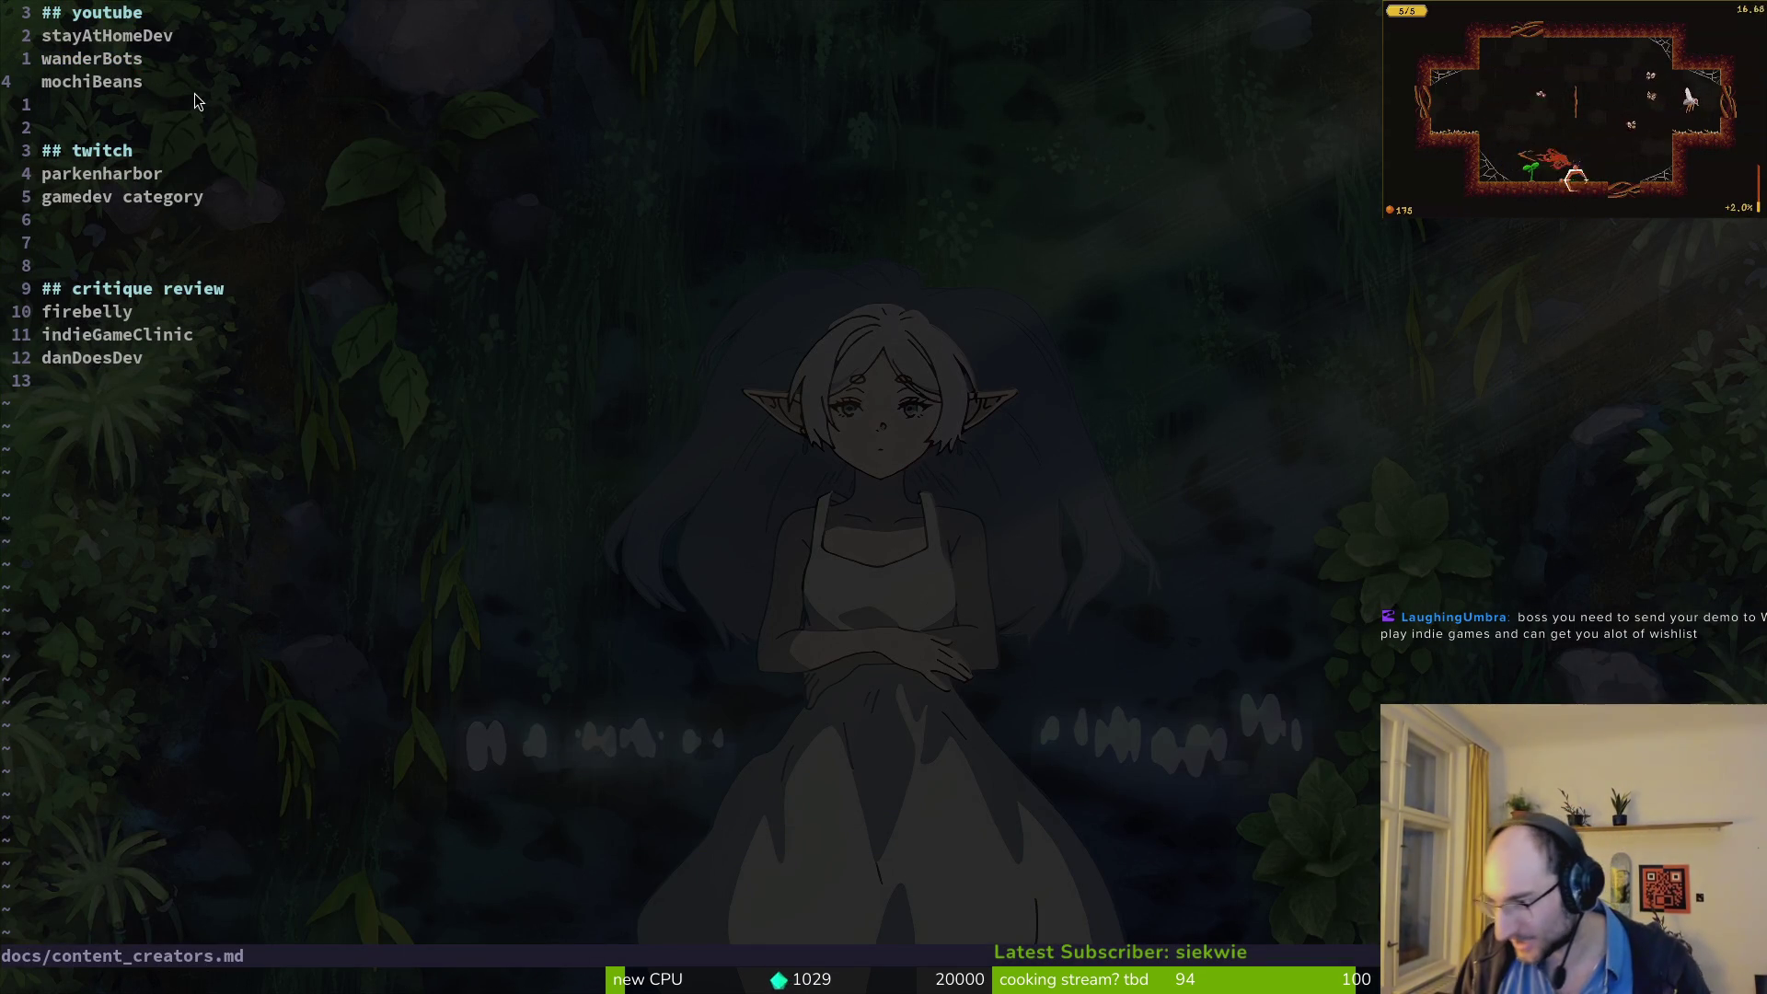
pyautogui.write('oO')
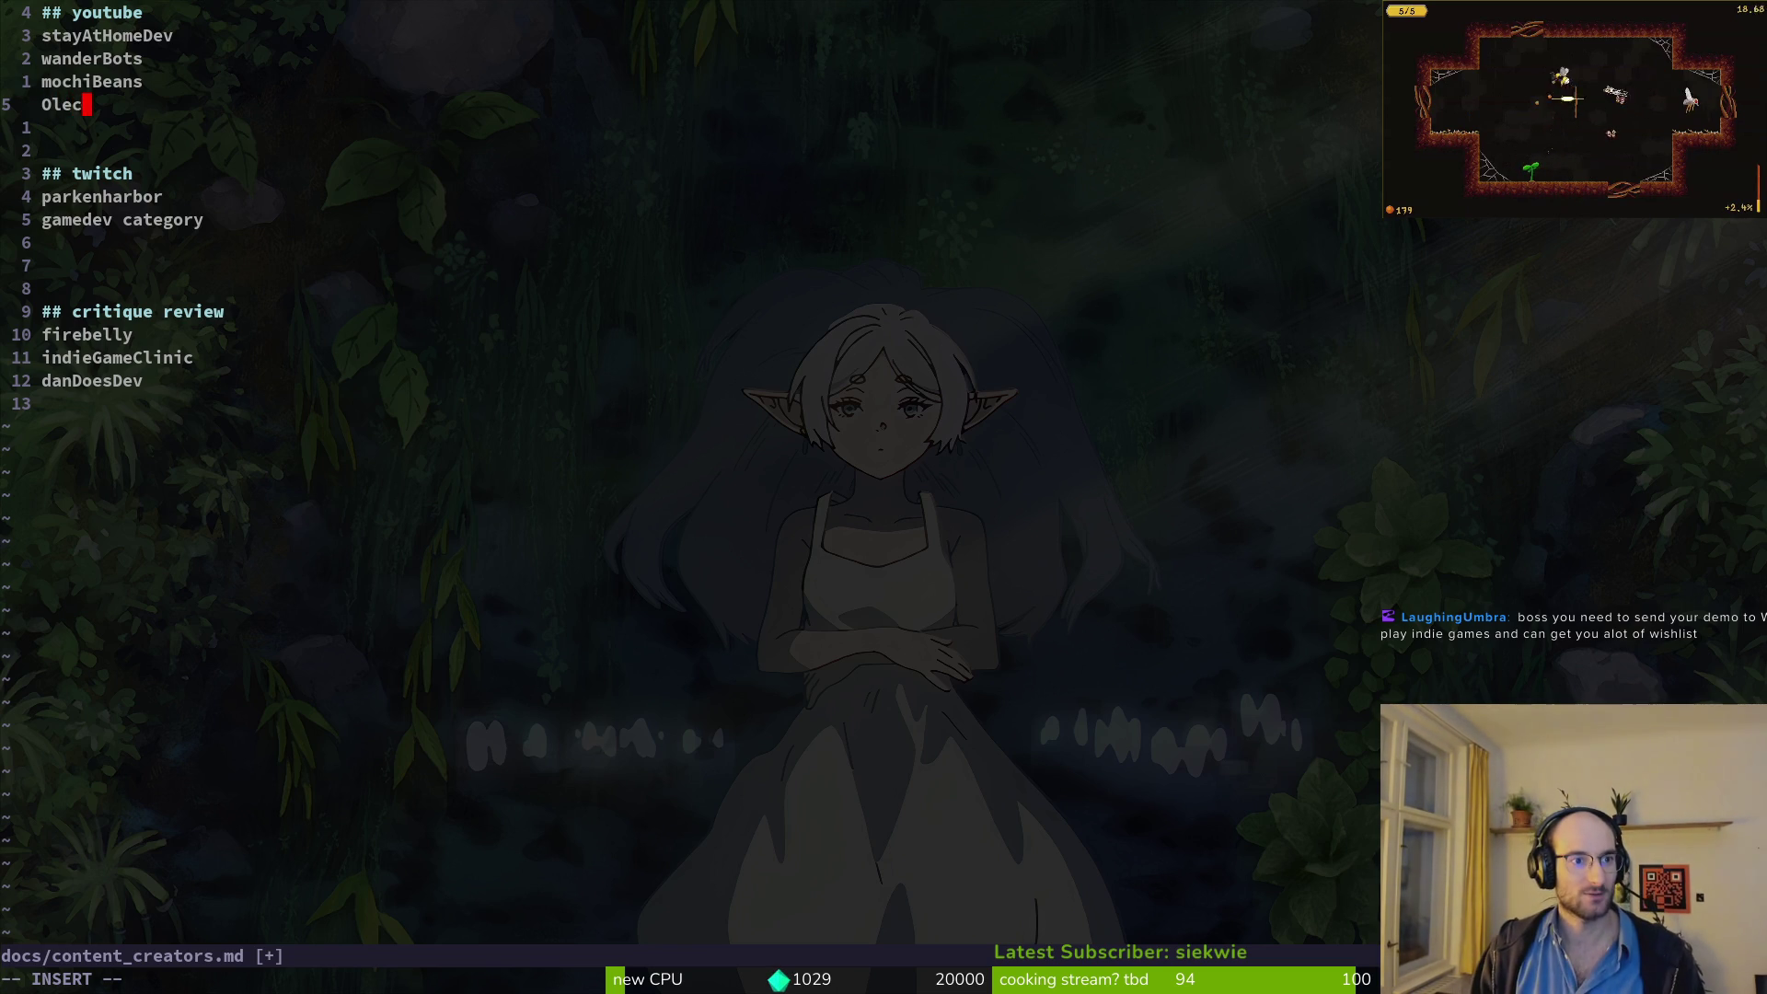
pyautogui.press('Escape')
pyautogui.write(':w')
pyautogui.press('Return')
pyautogui.press('super+minus')
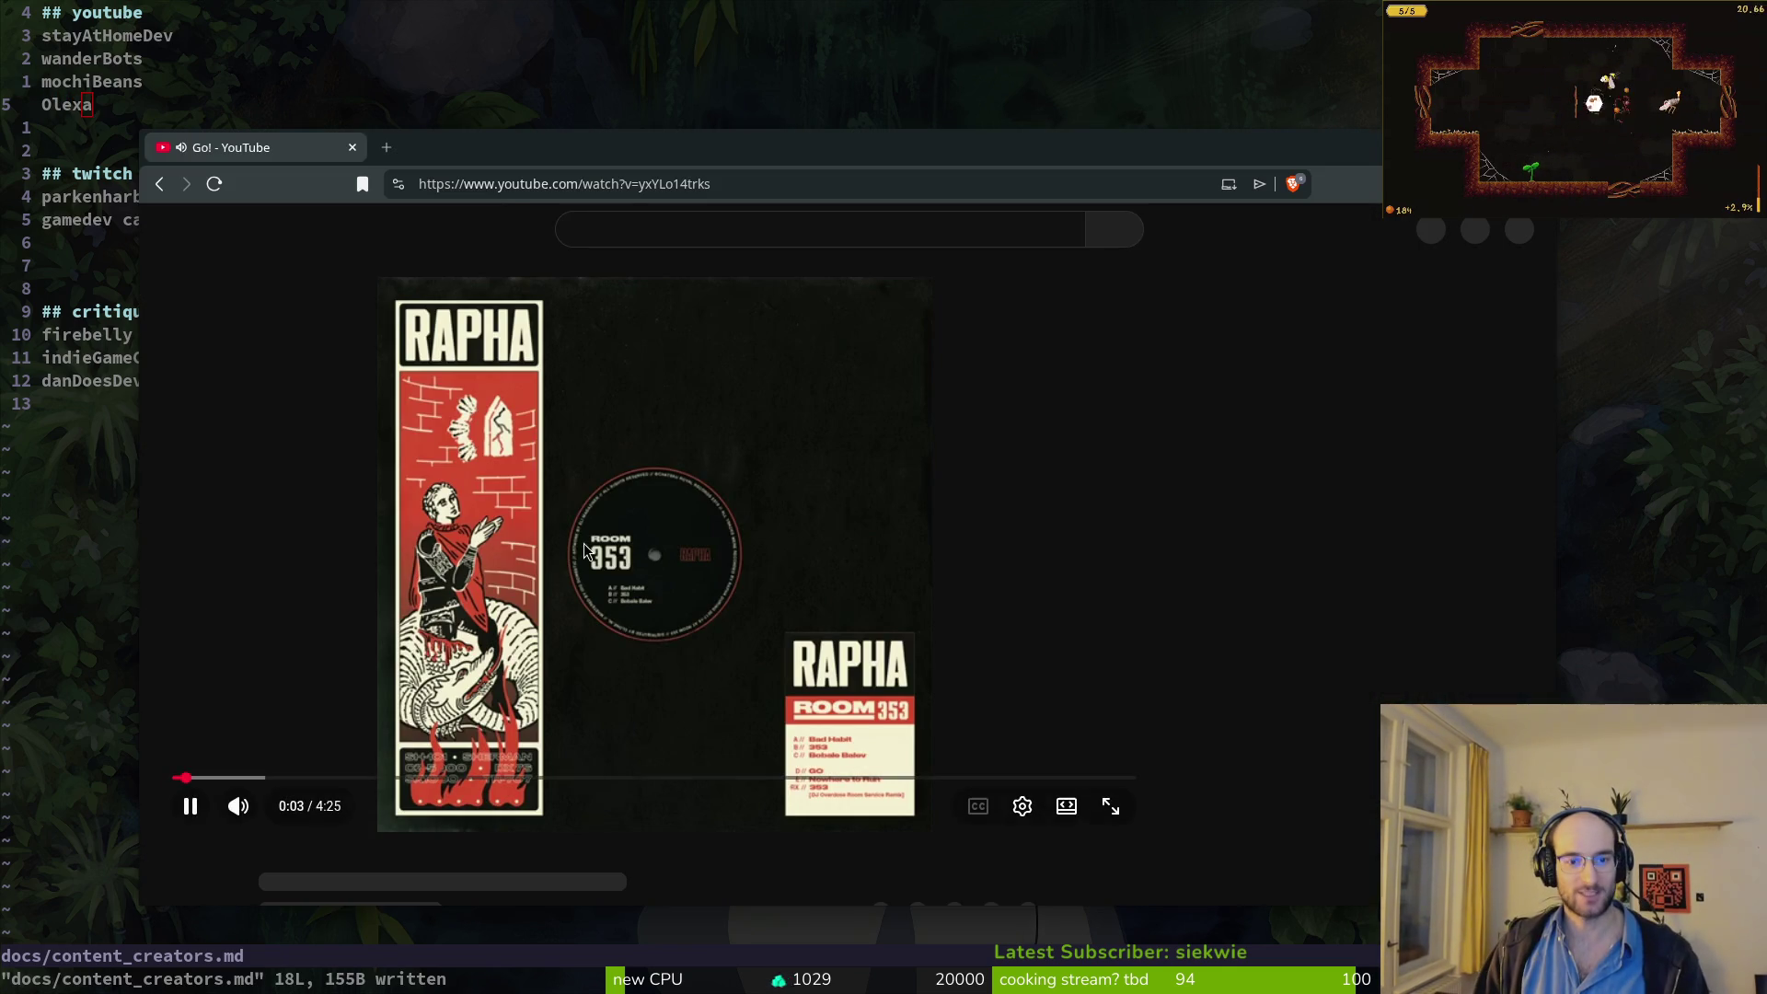
# - Search YouTube for 'scourgebringer gameplay' and play the Let's Play ScourgeBringer Part 1 video
pyautogui.click(627, 230)
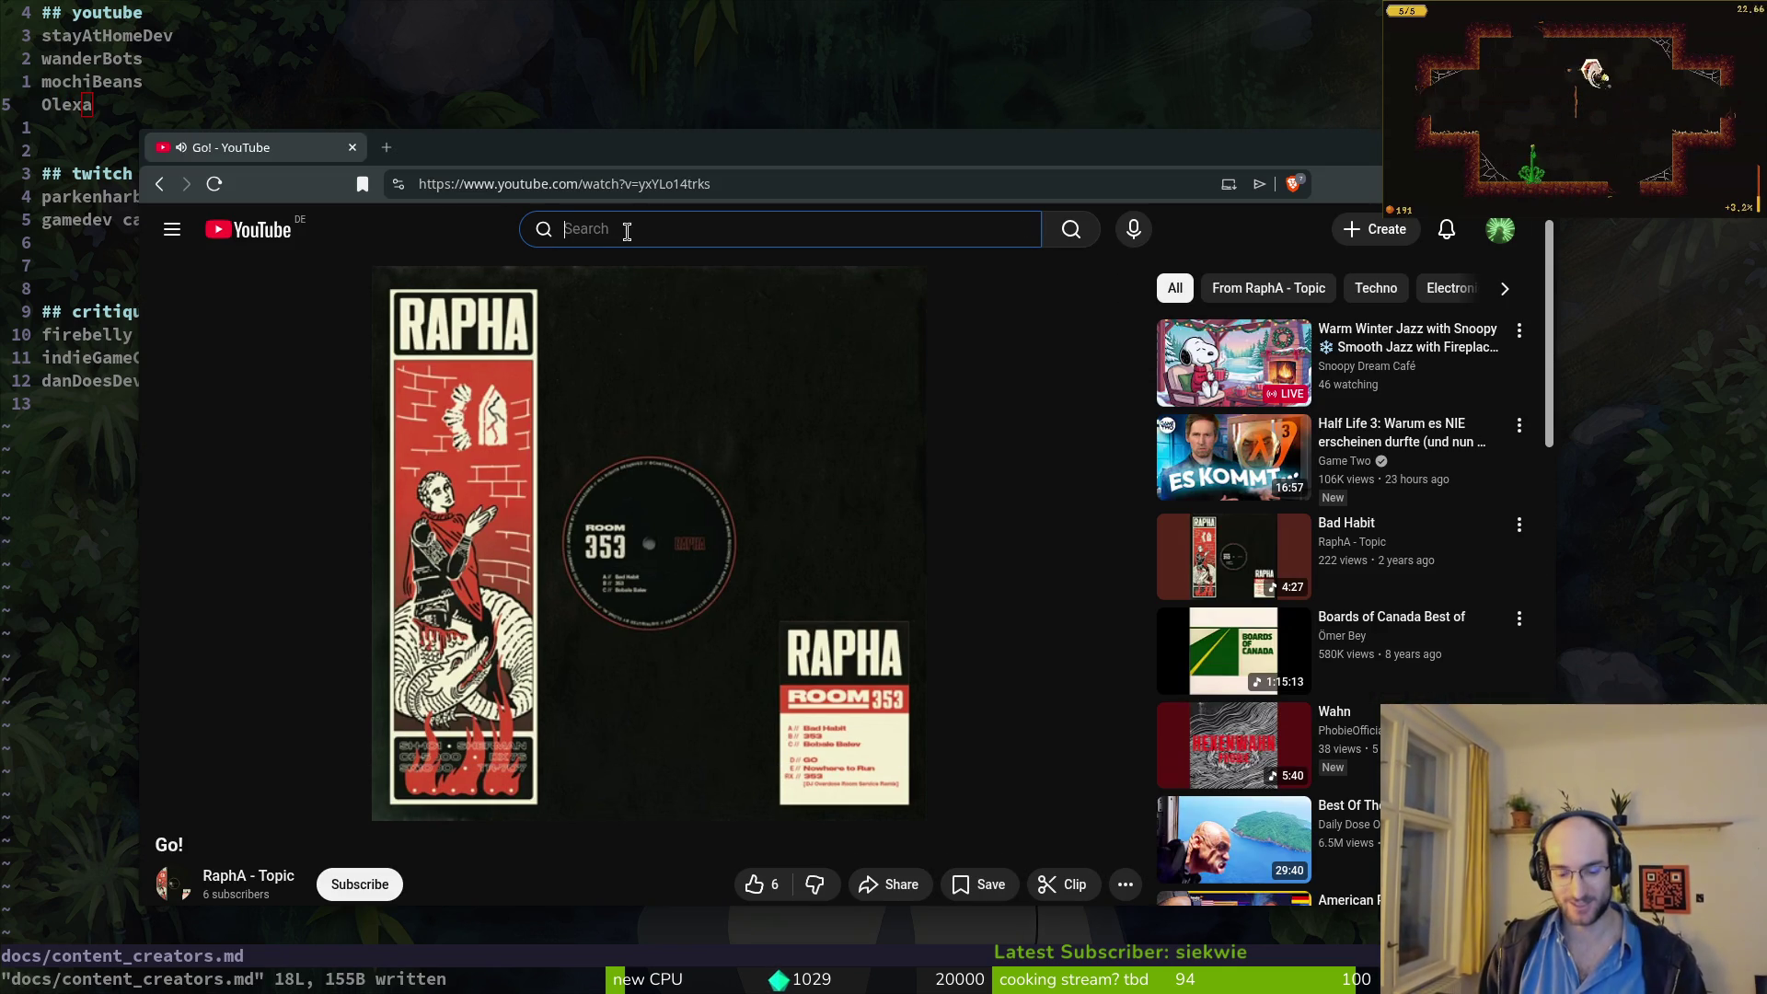
pyautogui.write('scourgebringer')
pyautogui.press('Down')
pyautogui.press('Down')
pyautogui.press('Return')
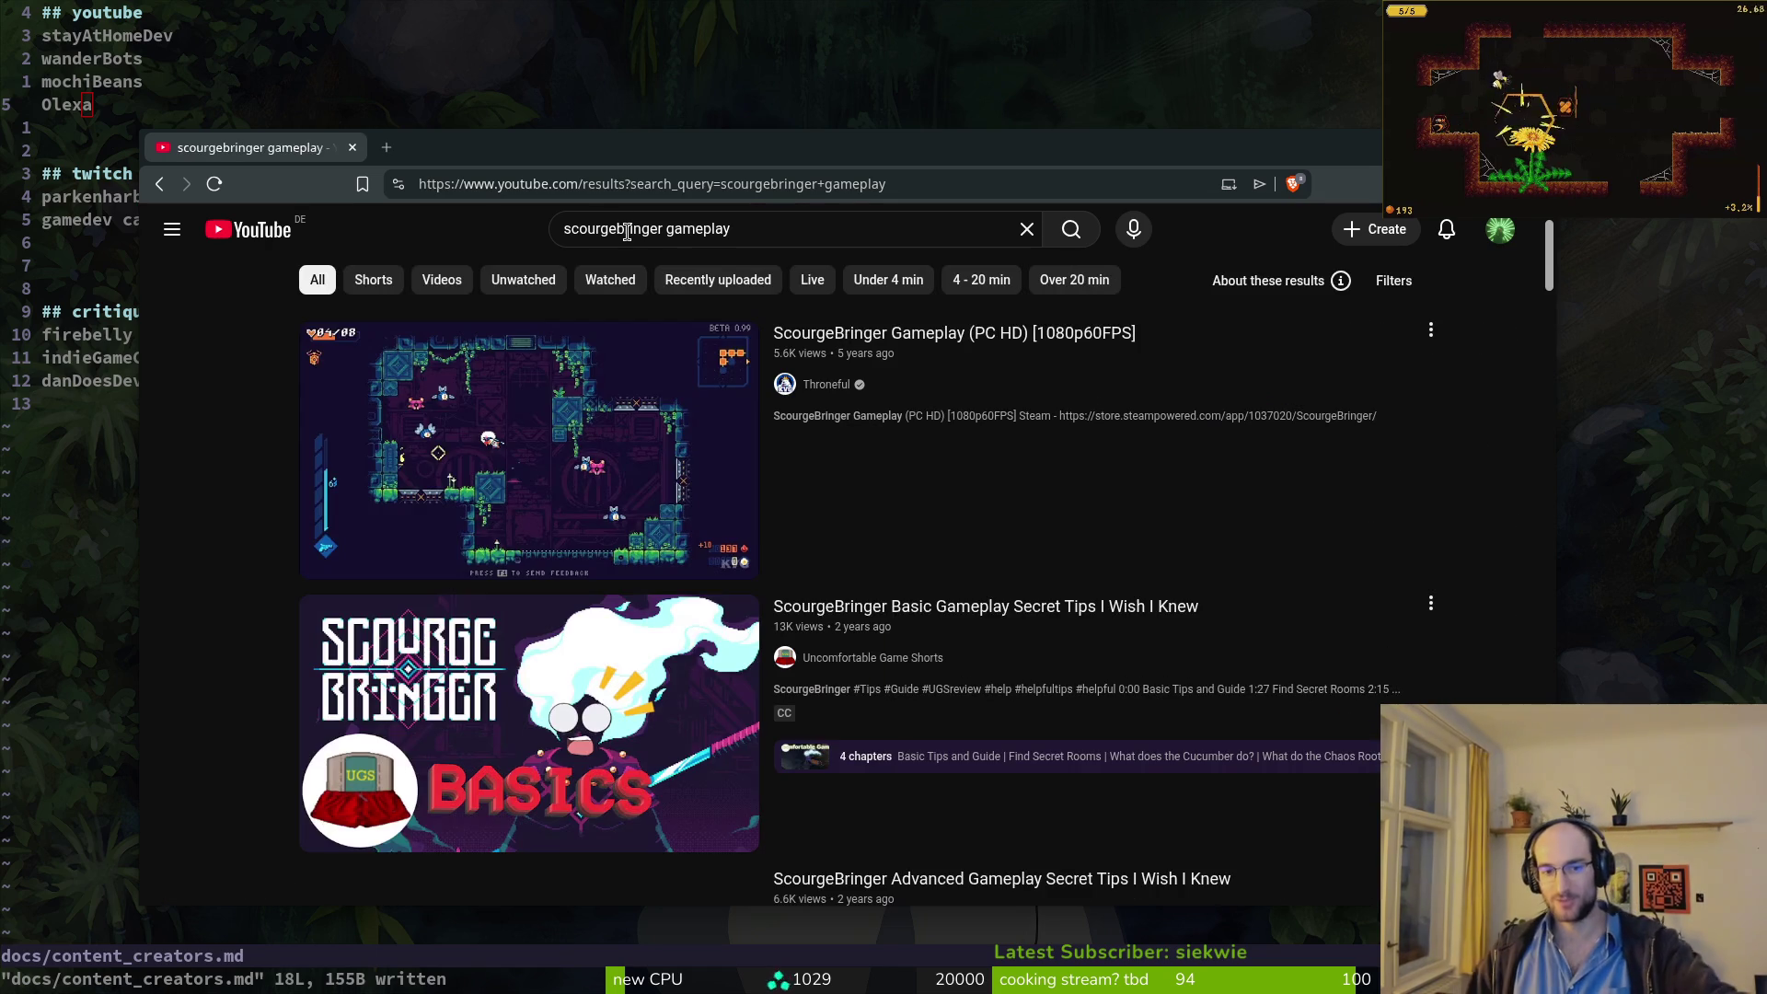
pyautogui.scroll(-2, 1197, 599)
pyautogui.scroll(-6, 1287, 651)
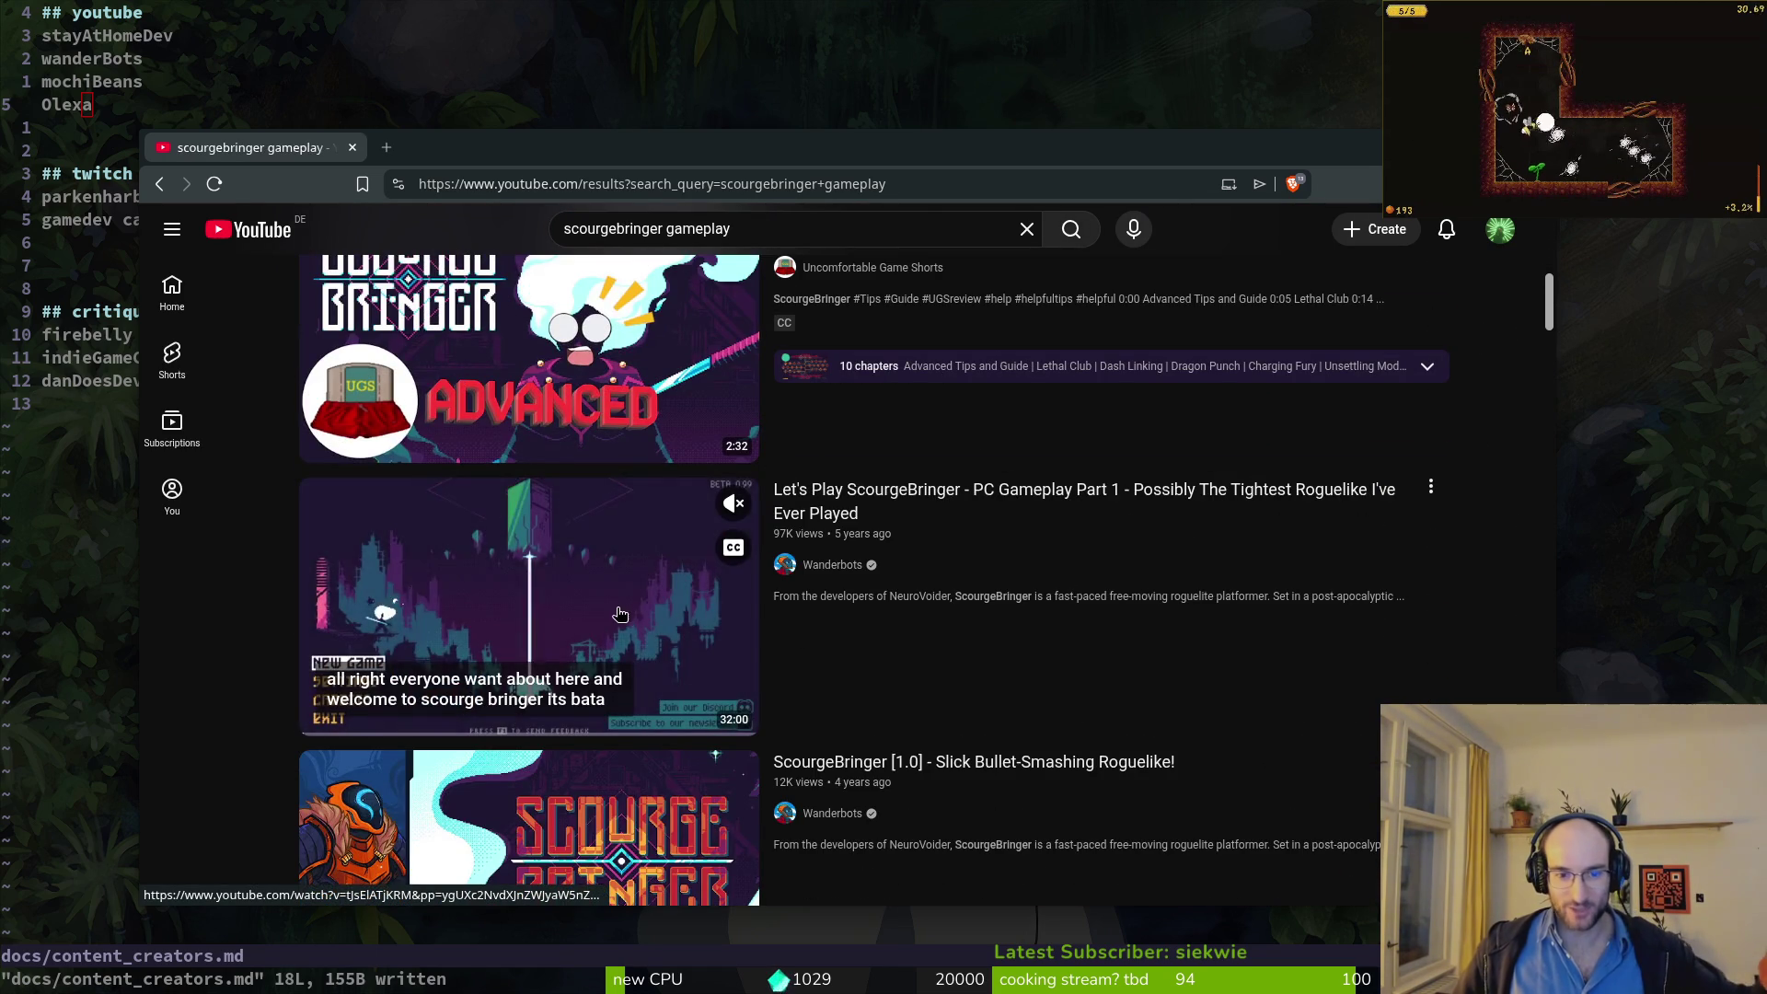
pyautogui.click(927, 576)
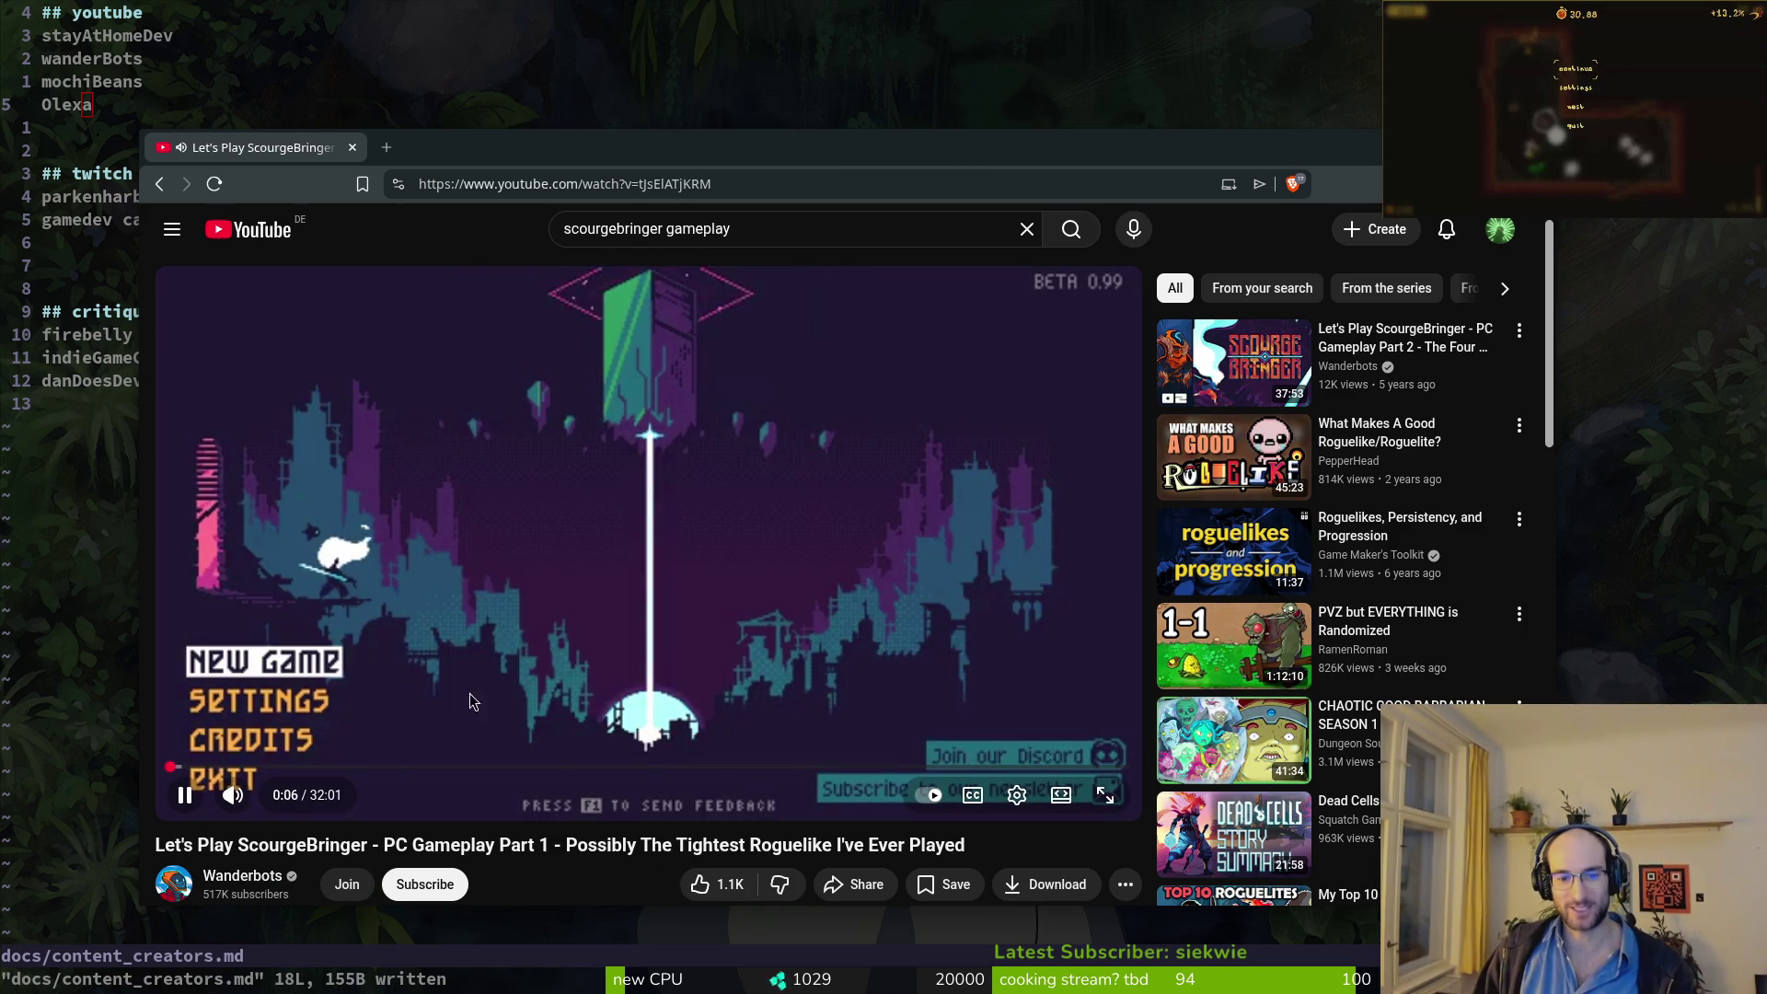
# - Scroll the video page briefly, then close the browser with Ctrl+W
pyautogui.scroll(-3, 369, 671)
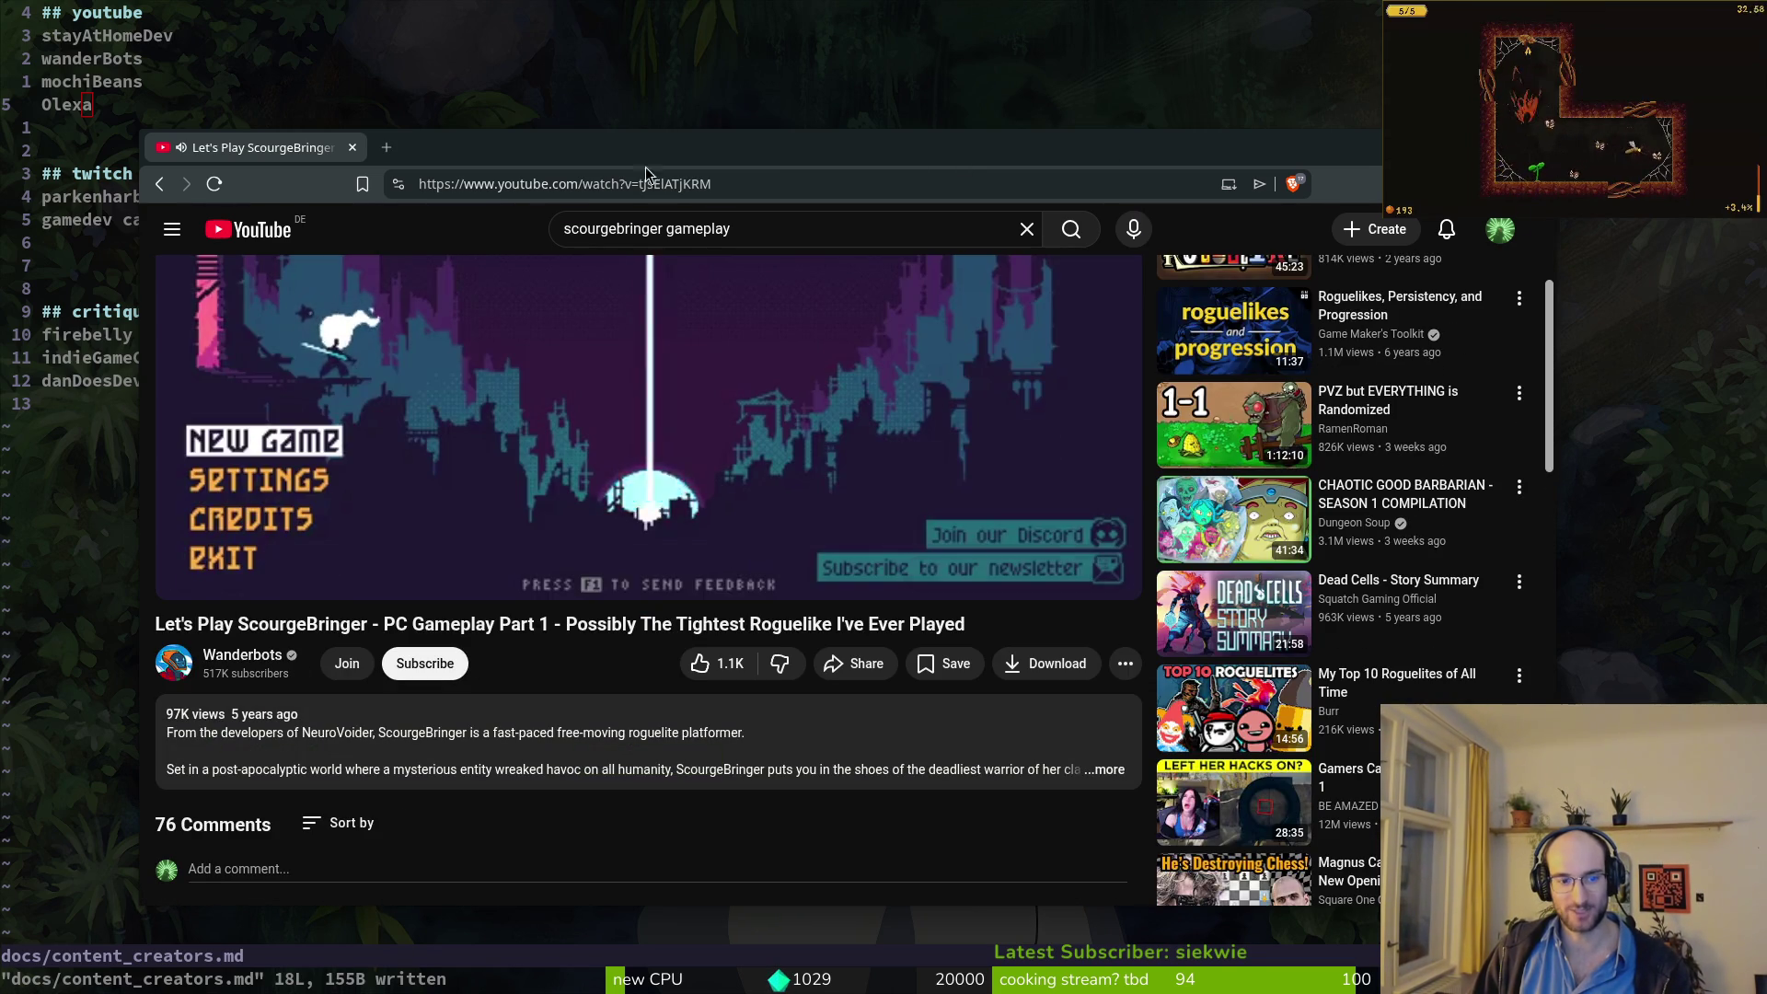
pyautogui.scroll(3, 373, 767)
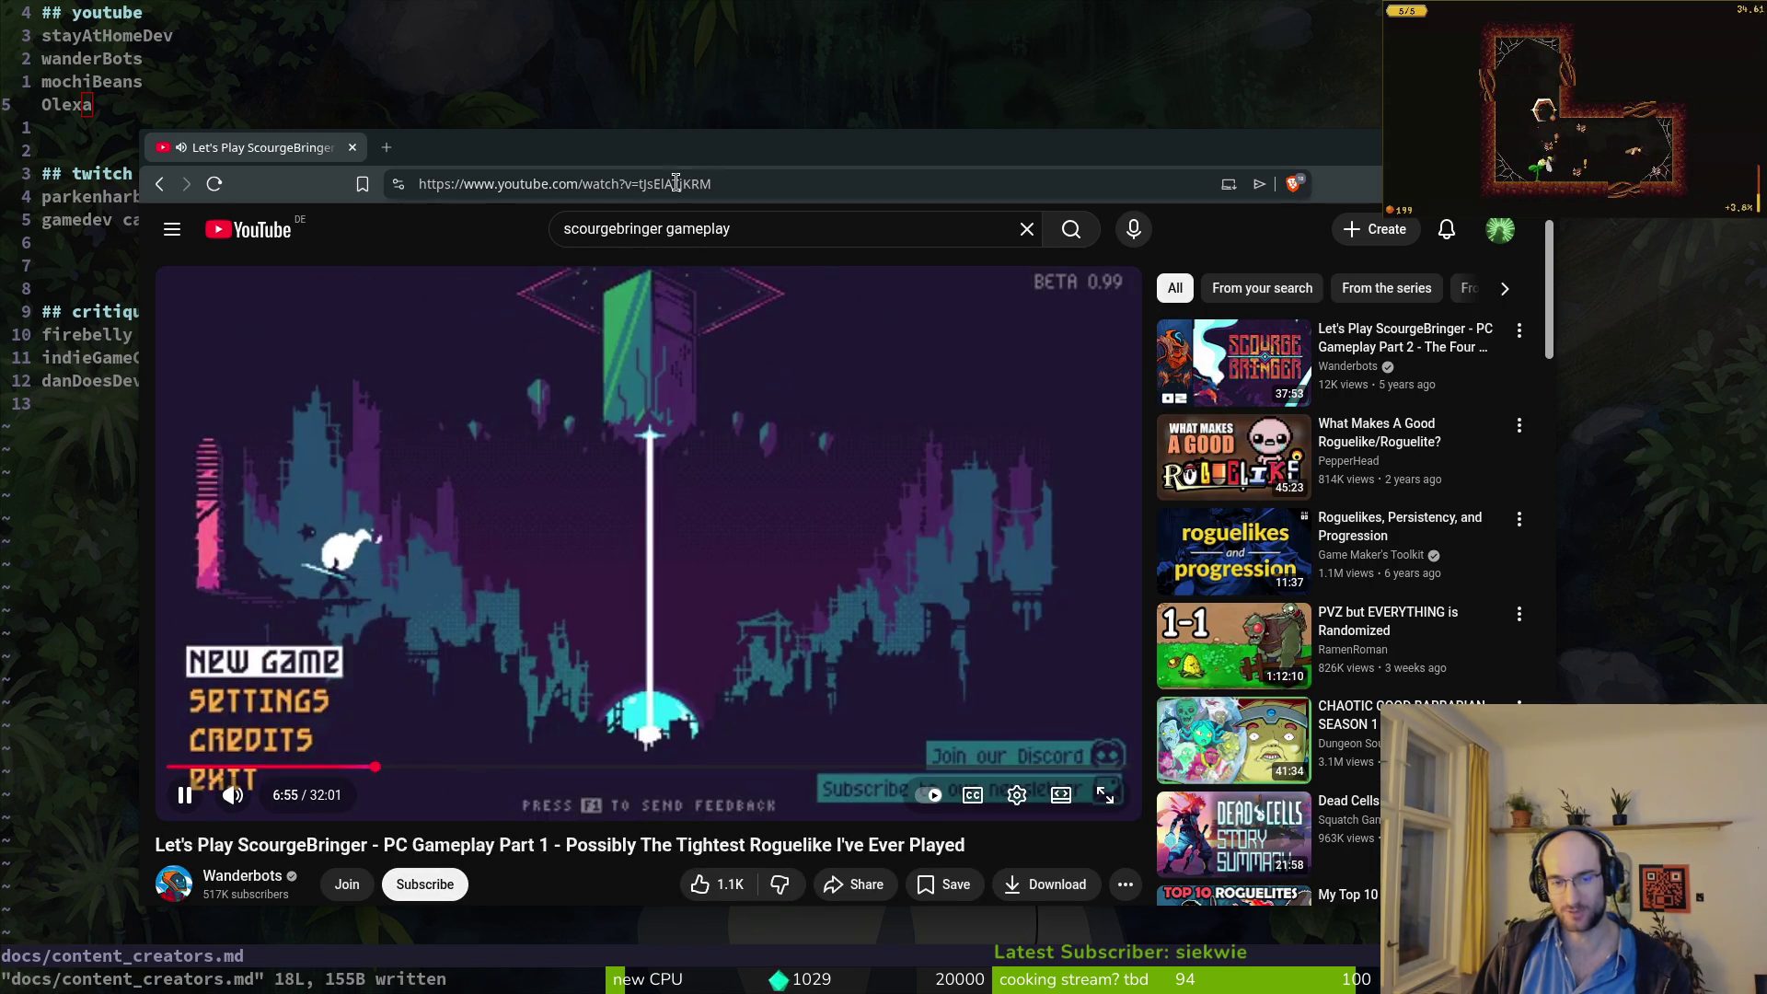
pyautogui.hotkey('ctrl', 'w')
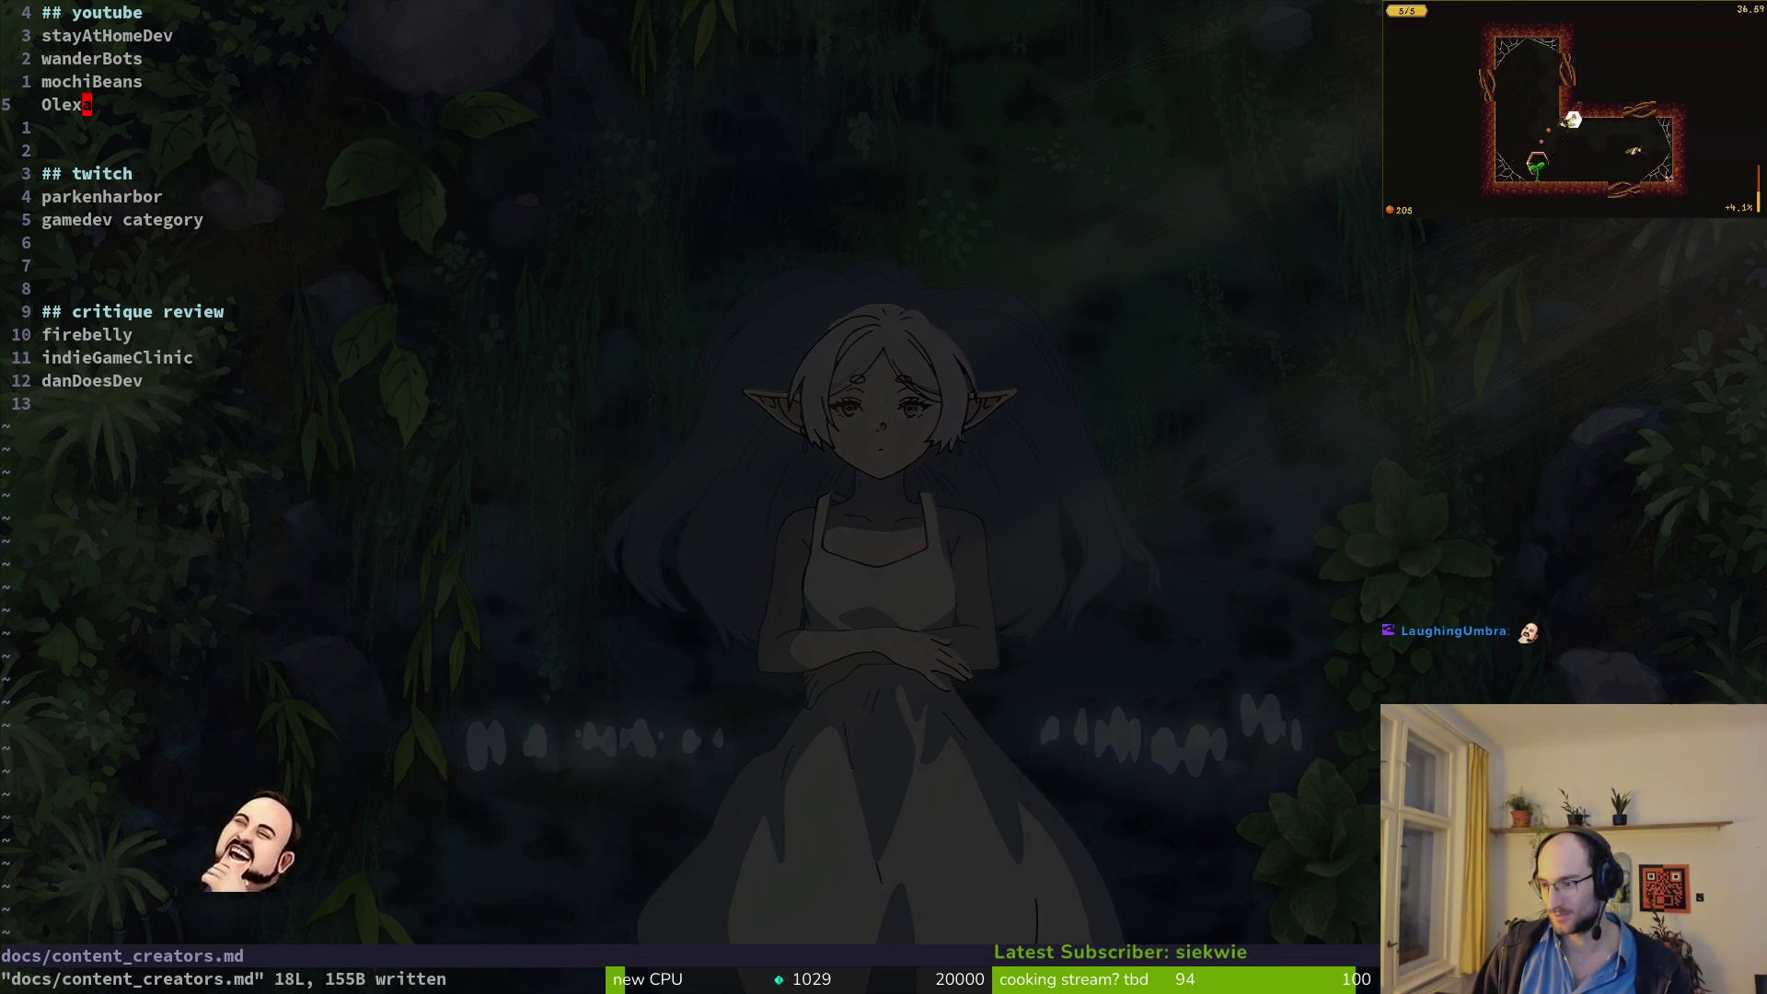
# - Delete the blank line above the critique review section, save content_creators.md and quit Neovim
pyautogui.click(386, 223)
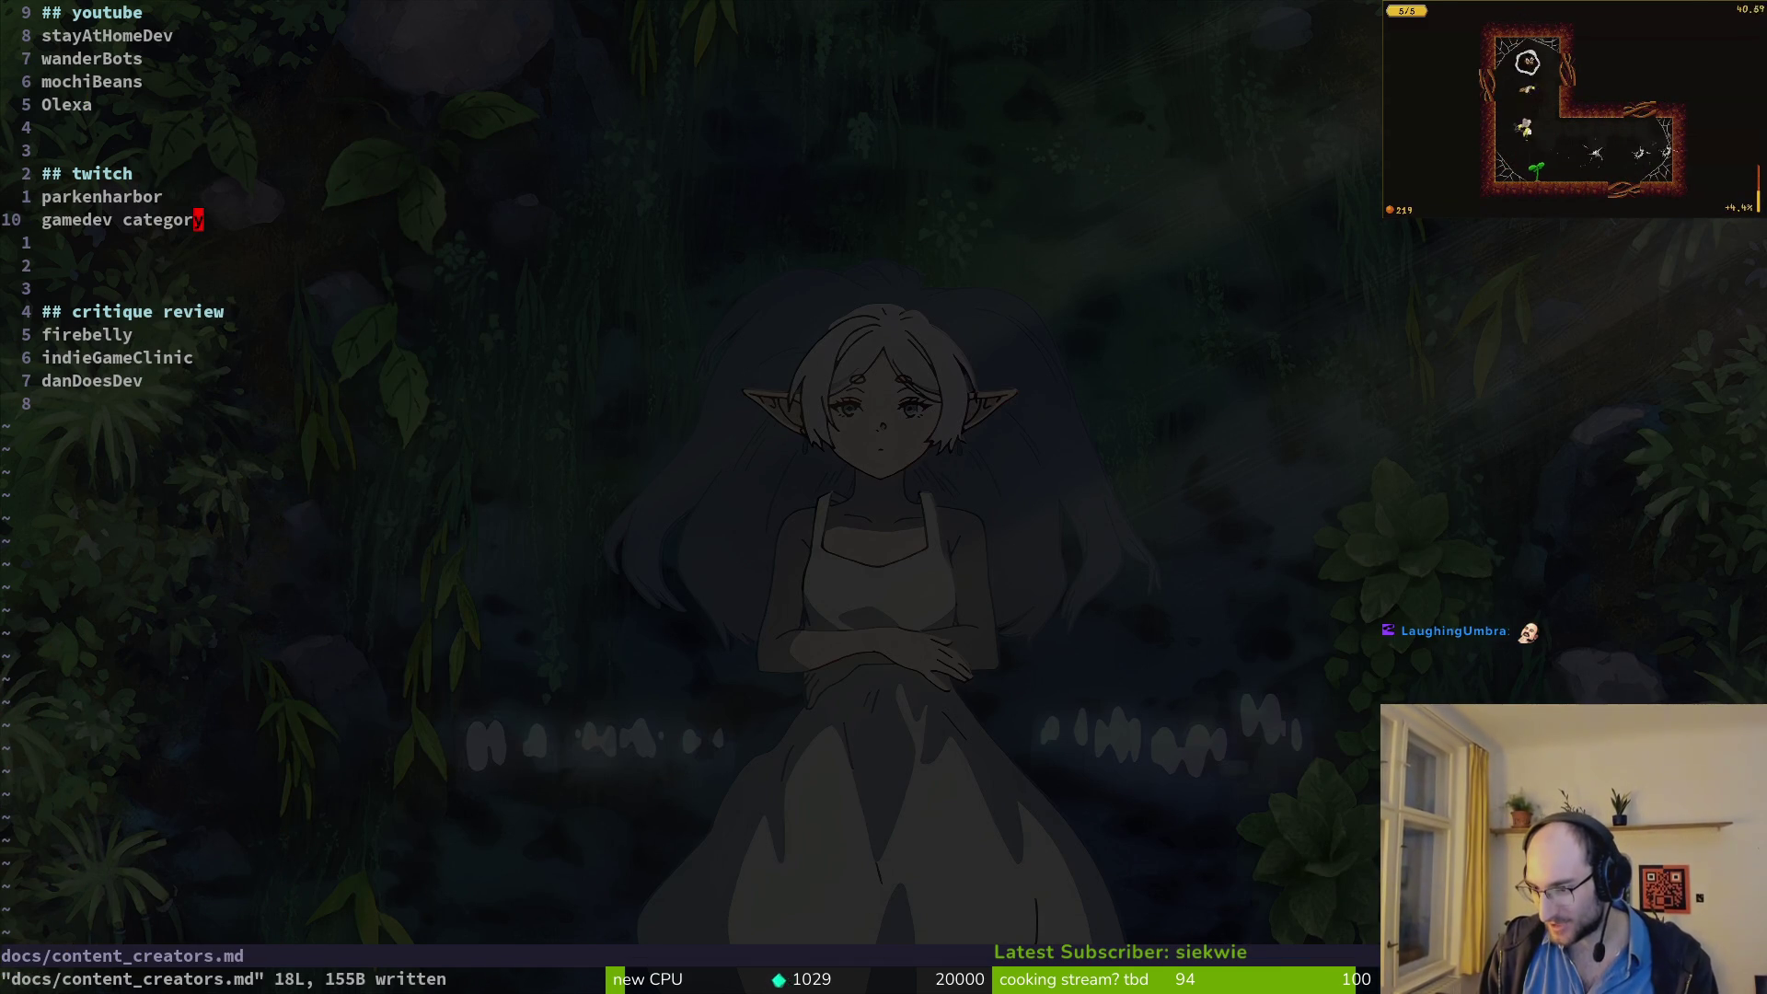
pyautogui.write(':wq')
pyautogui.press('Escape')
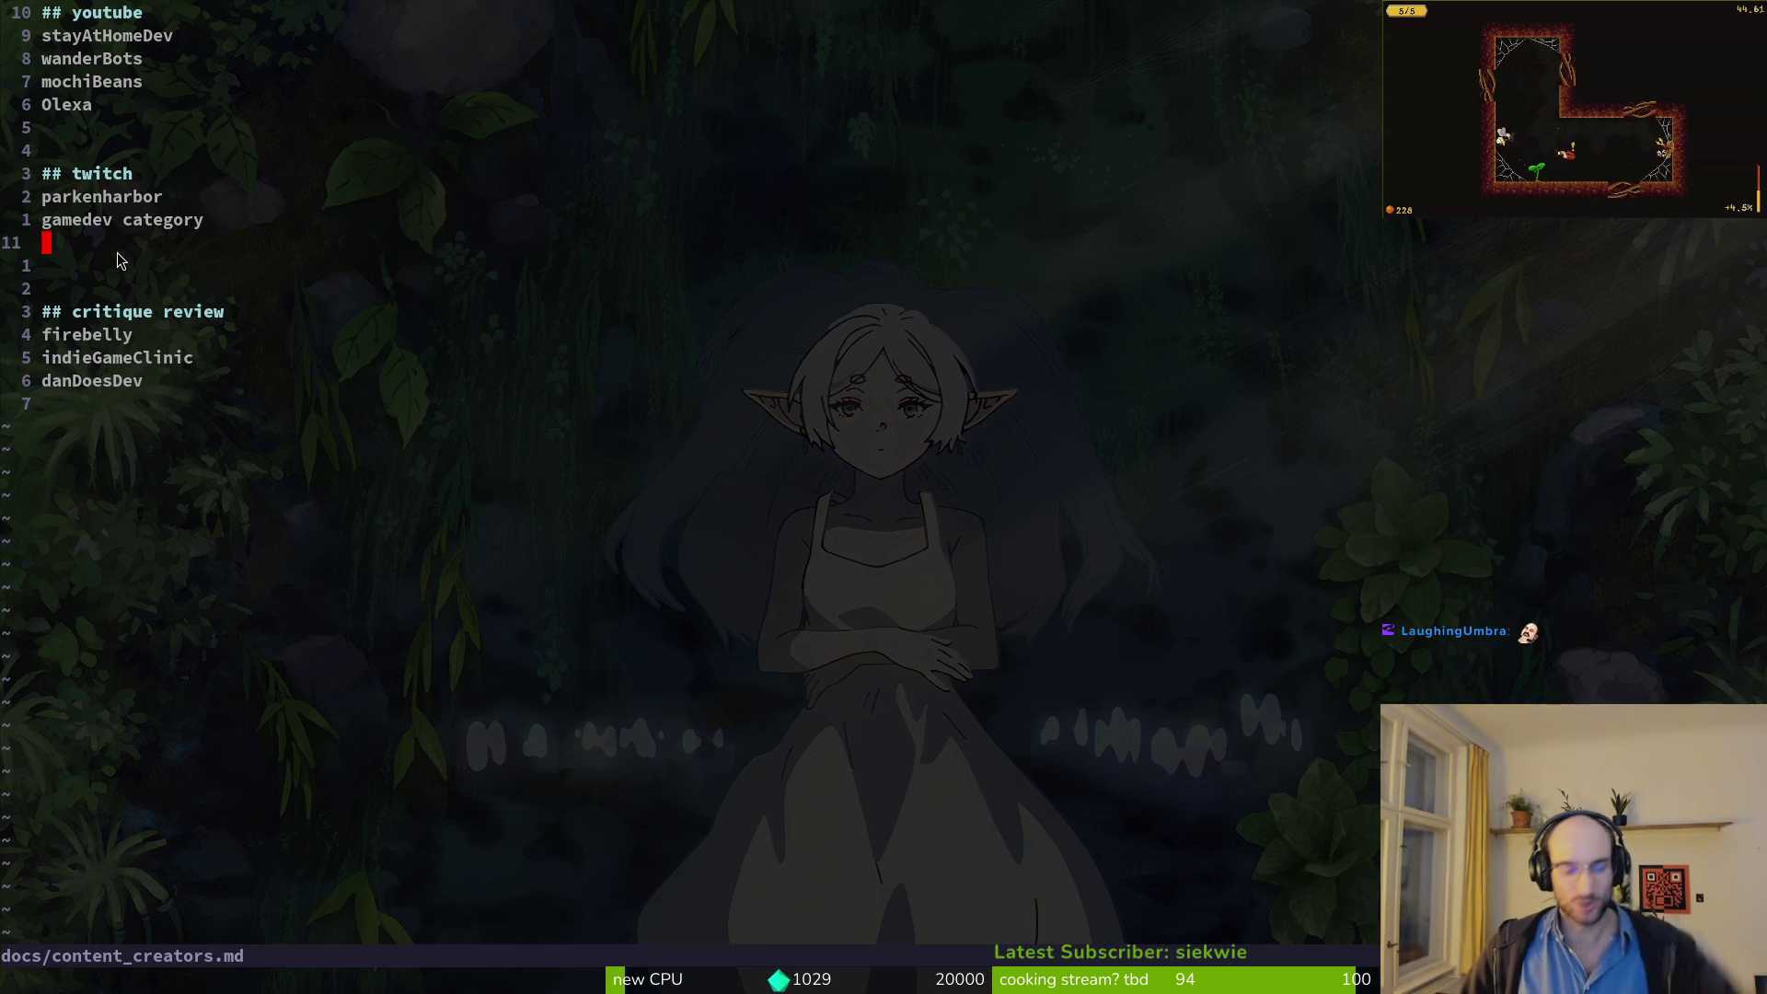
pyautogui.press('d')
pyautogui.press('d')
pyautogui.write(':wq')
pyautogui.press('Return')
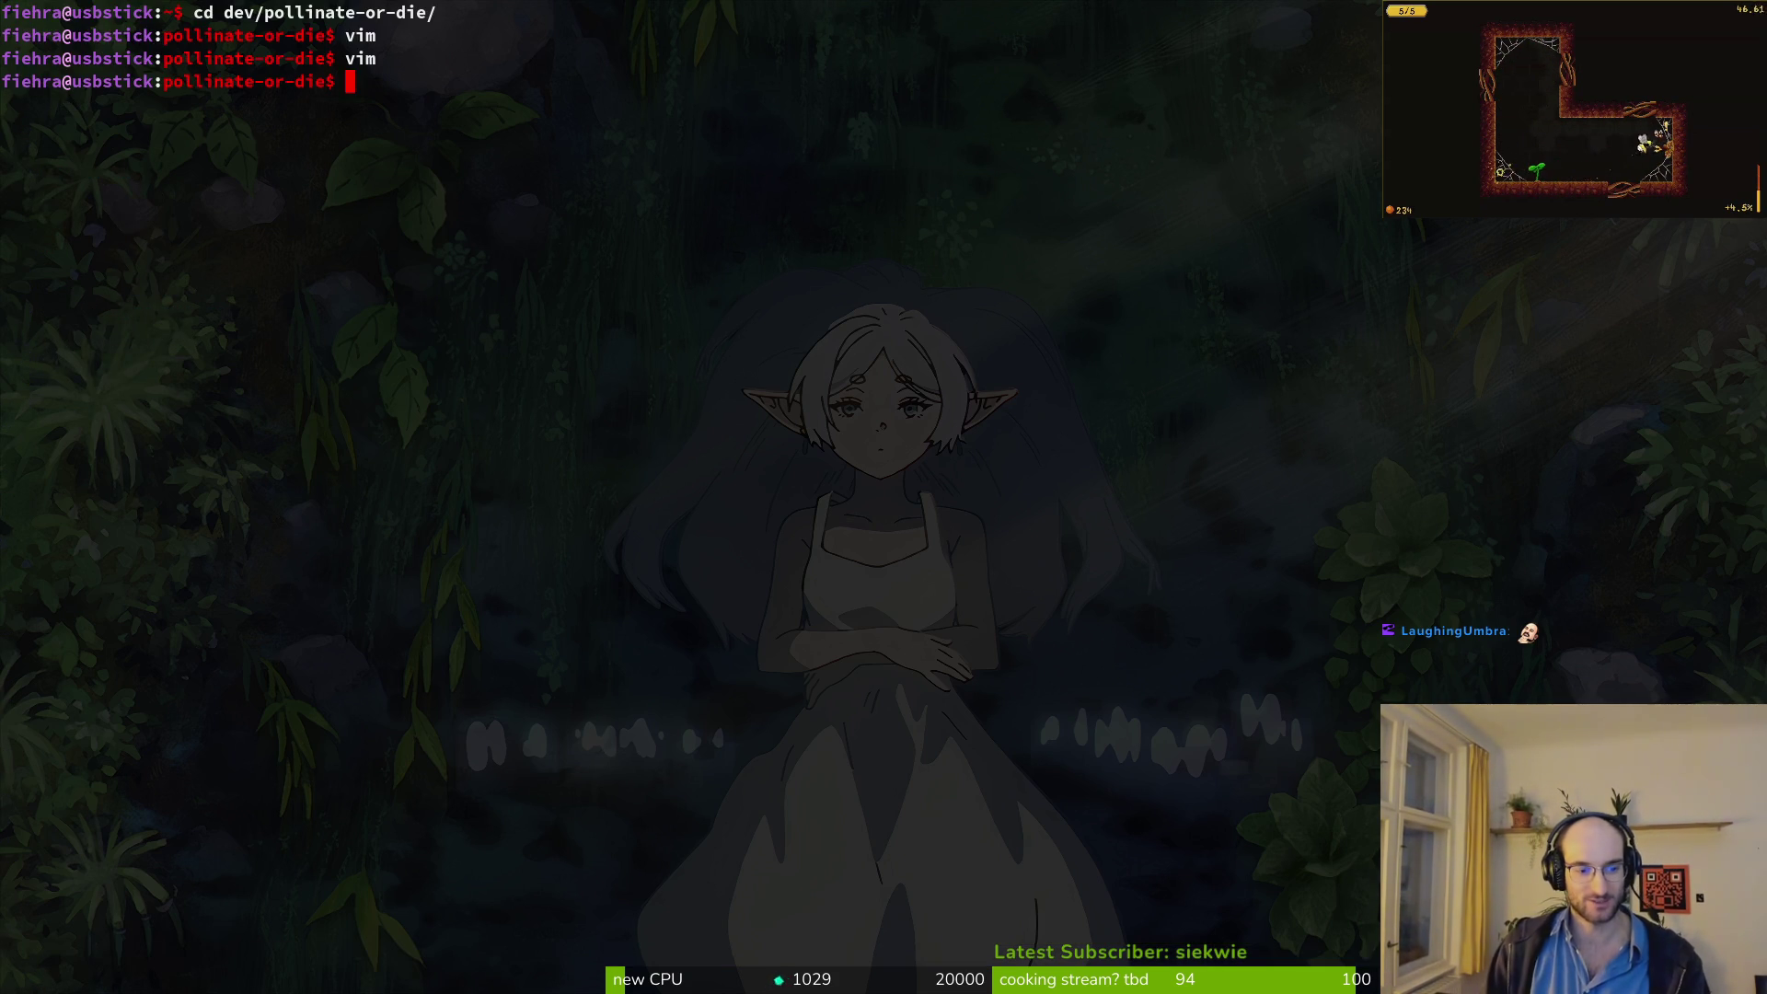
pyautogui.hotkey('alt', 'Tab')
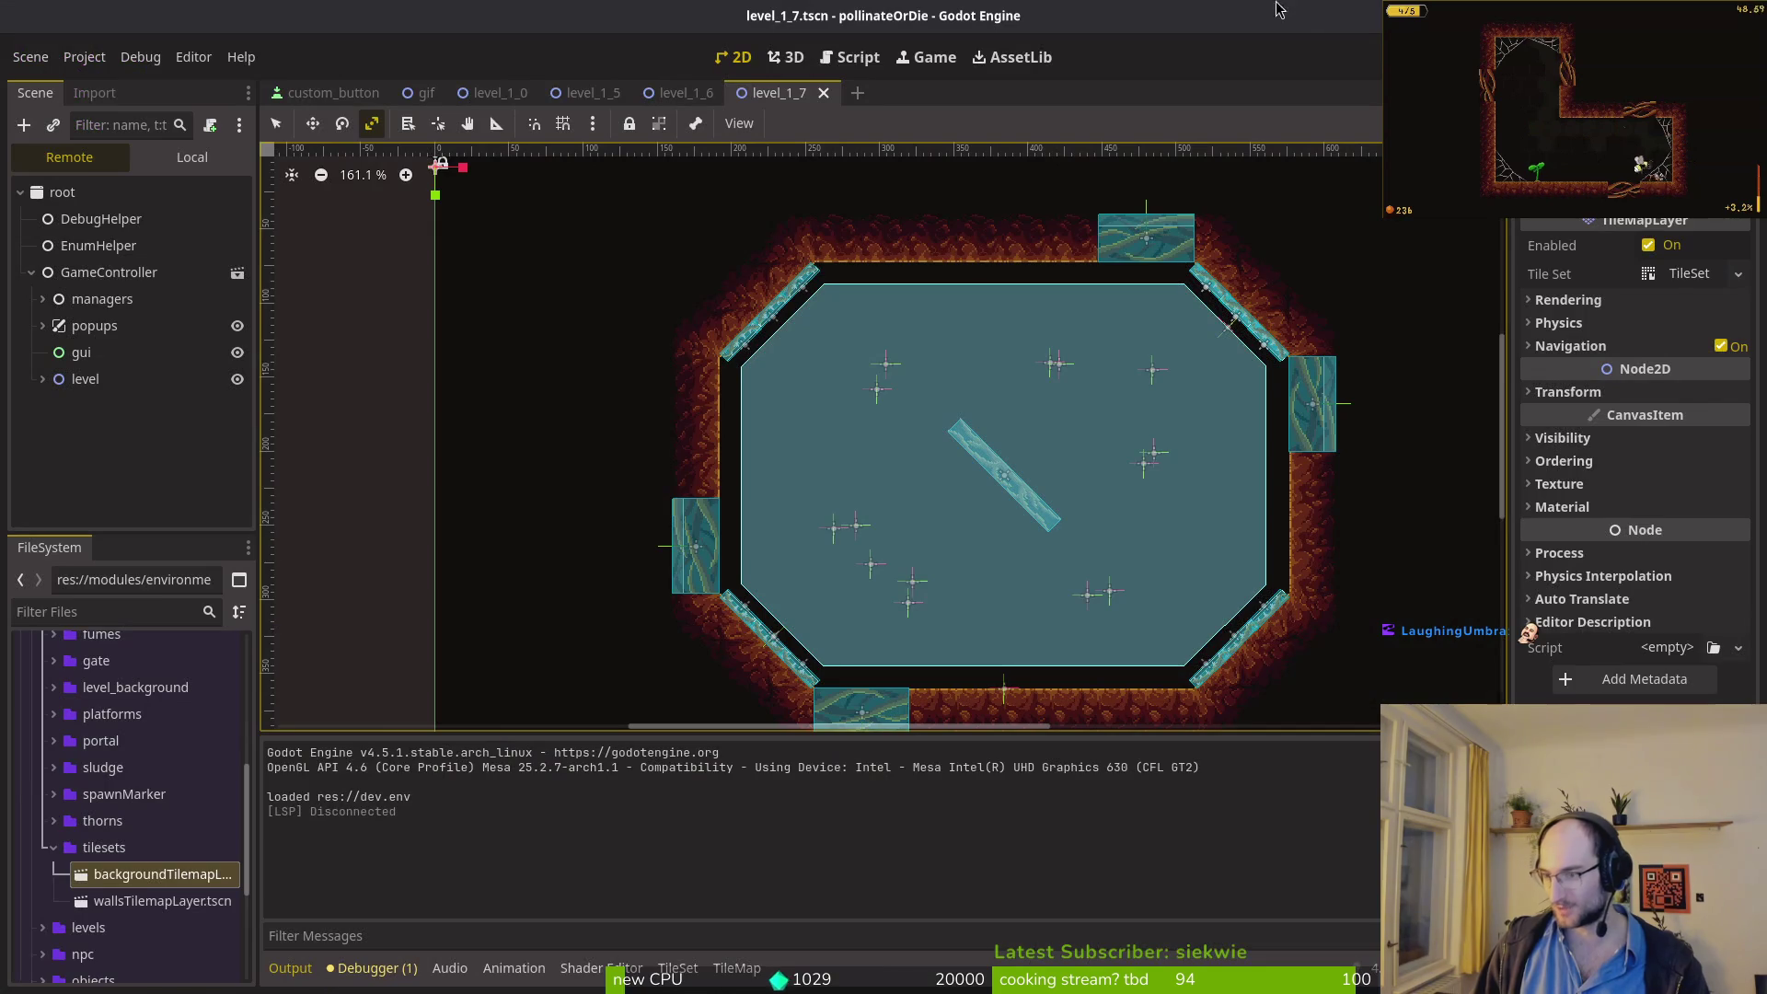
# - Stop the game, move the floating platform under the platforms node, and bake the navigation polygon
pyautogui.press('F8')
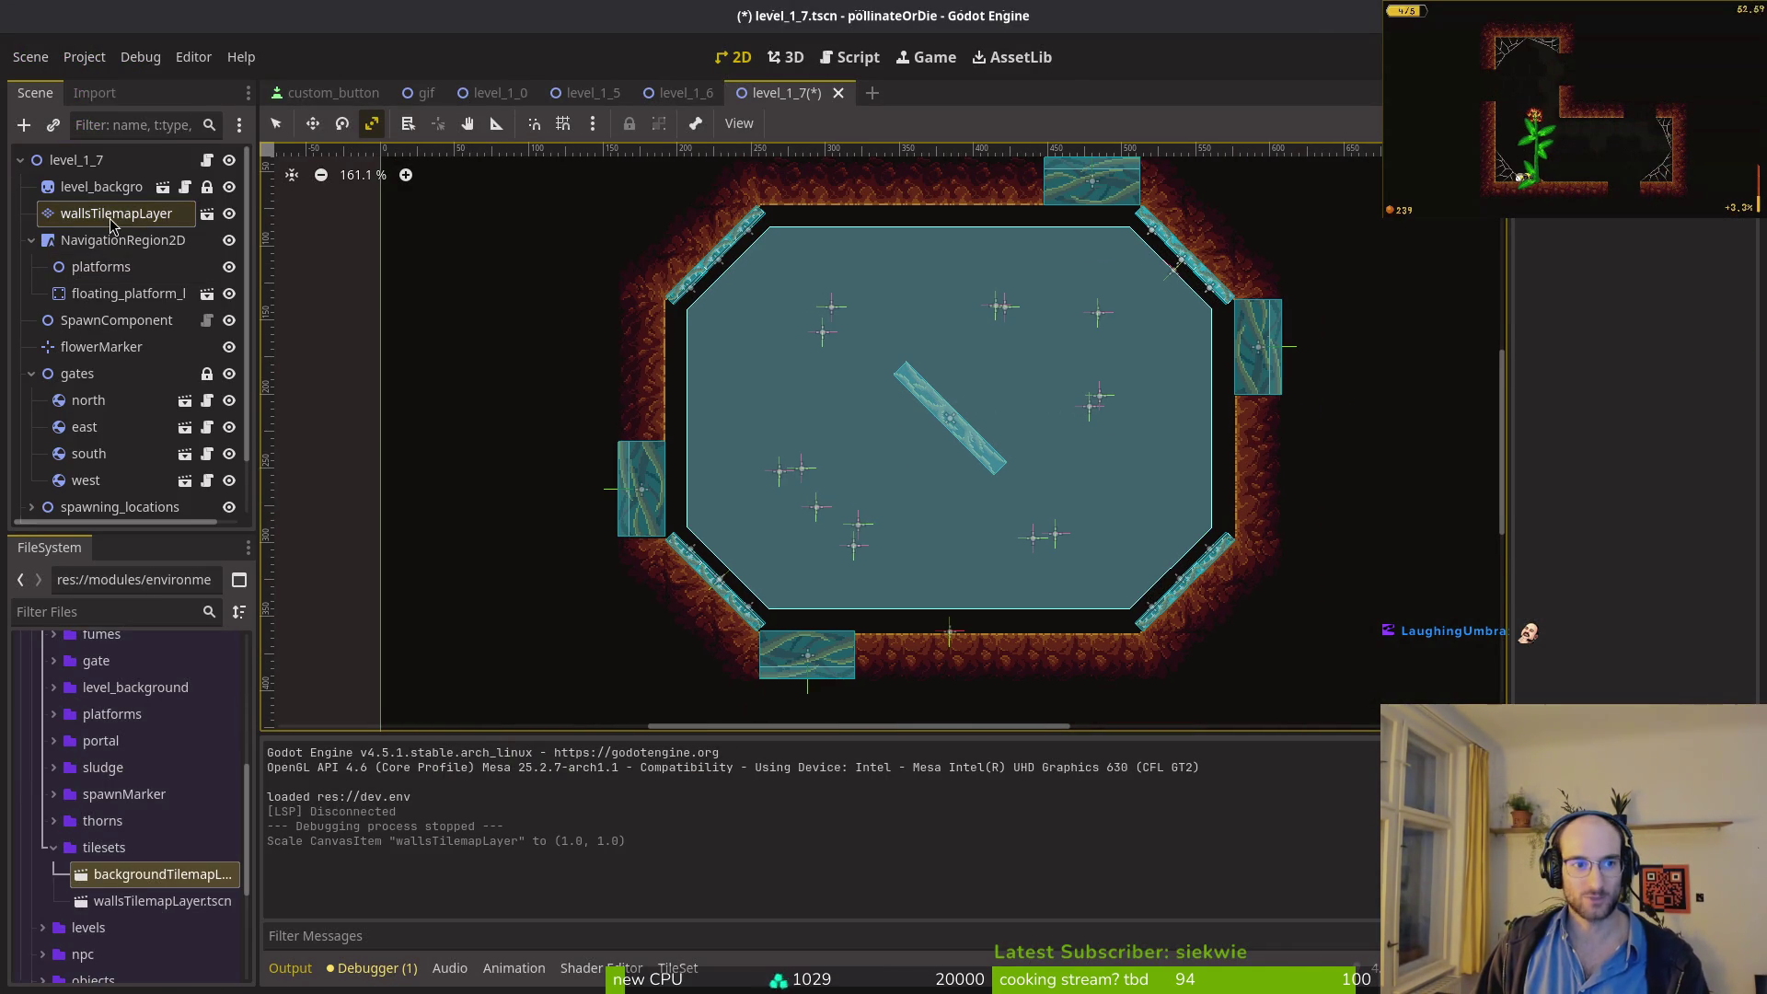
pyautogui.click(124, 293)
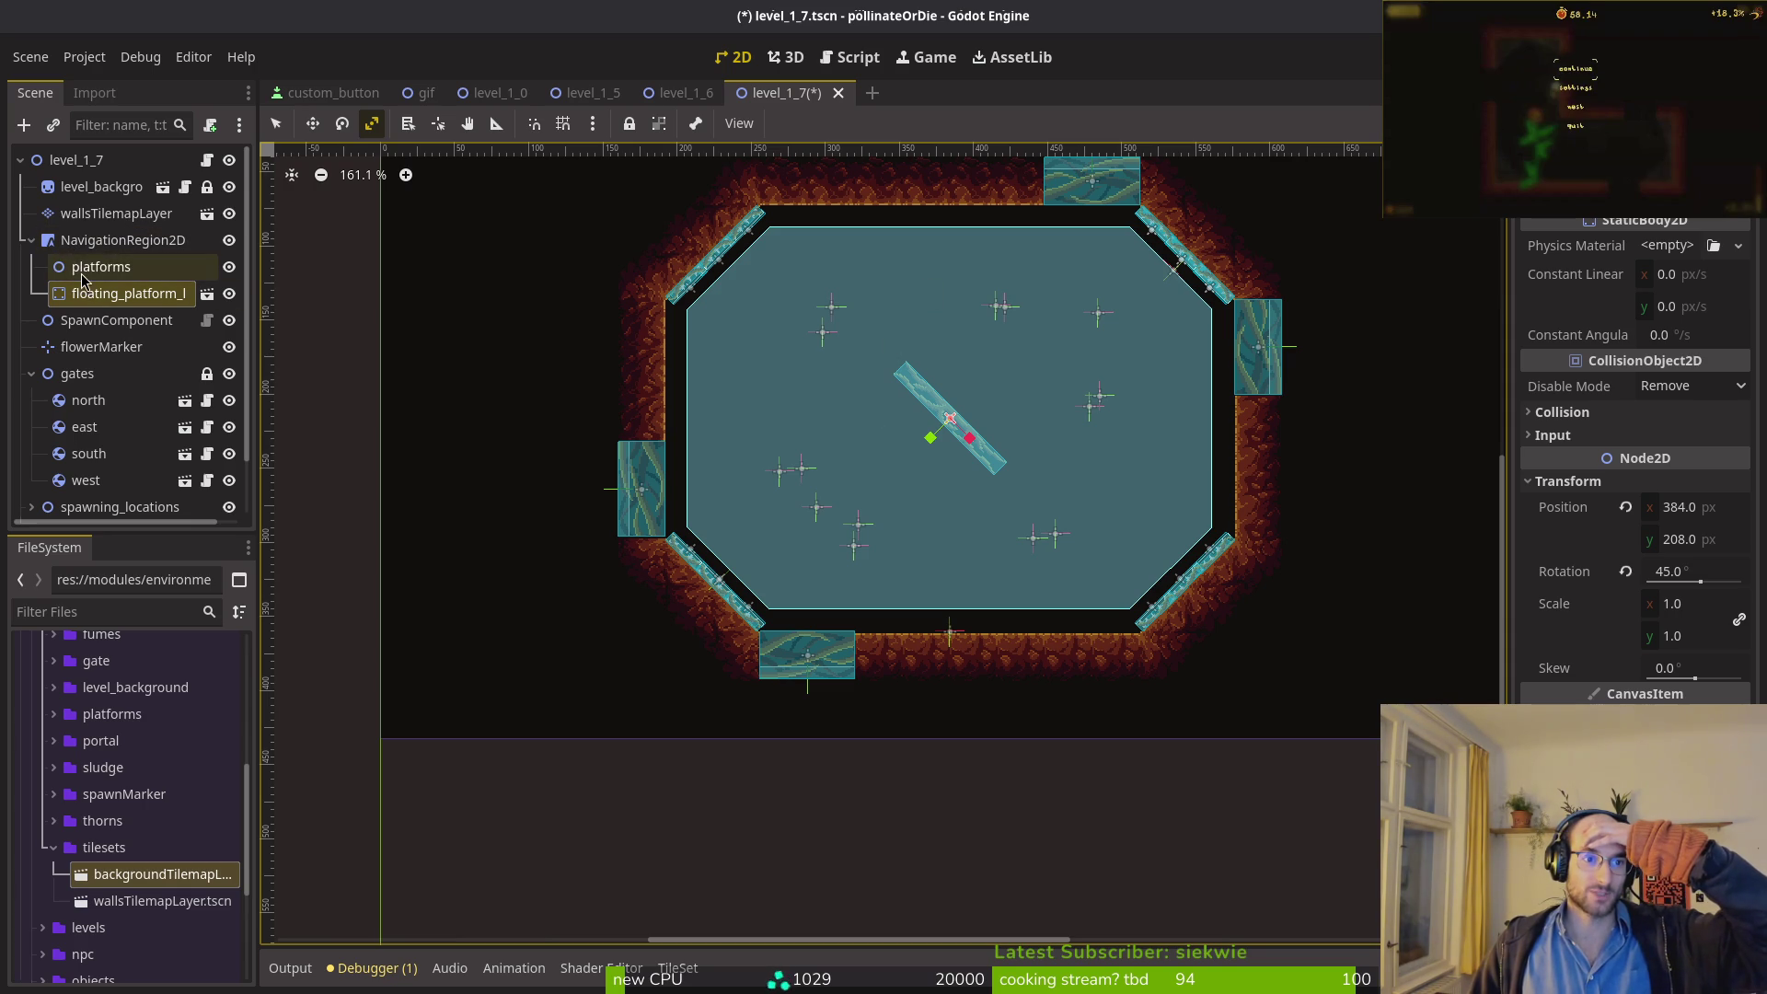
pyautogui.click(90, 304)
pyautogui.moveTo(90, 303); pyautogui.dragTo(94, 266)
pyautogui.click(120, 241)
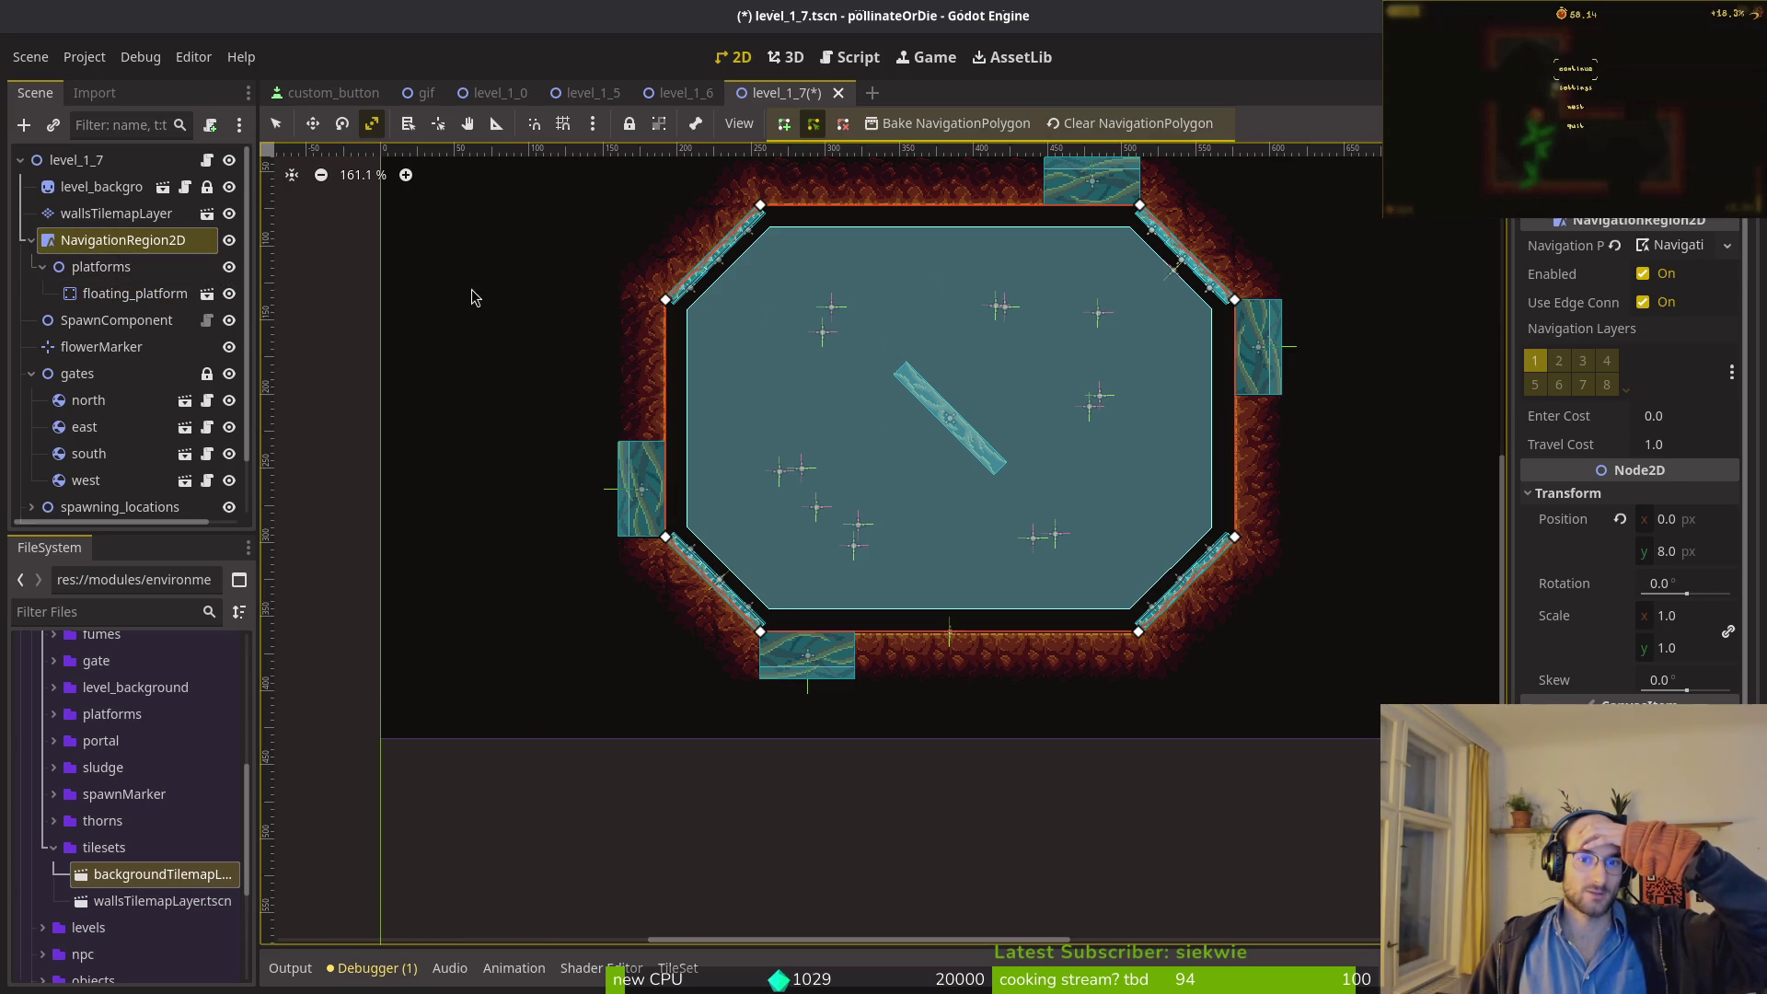
pyautogui.click(927, 129)
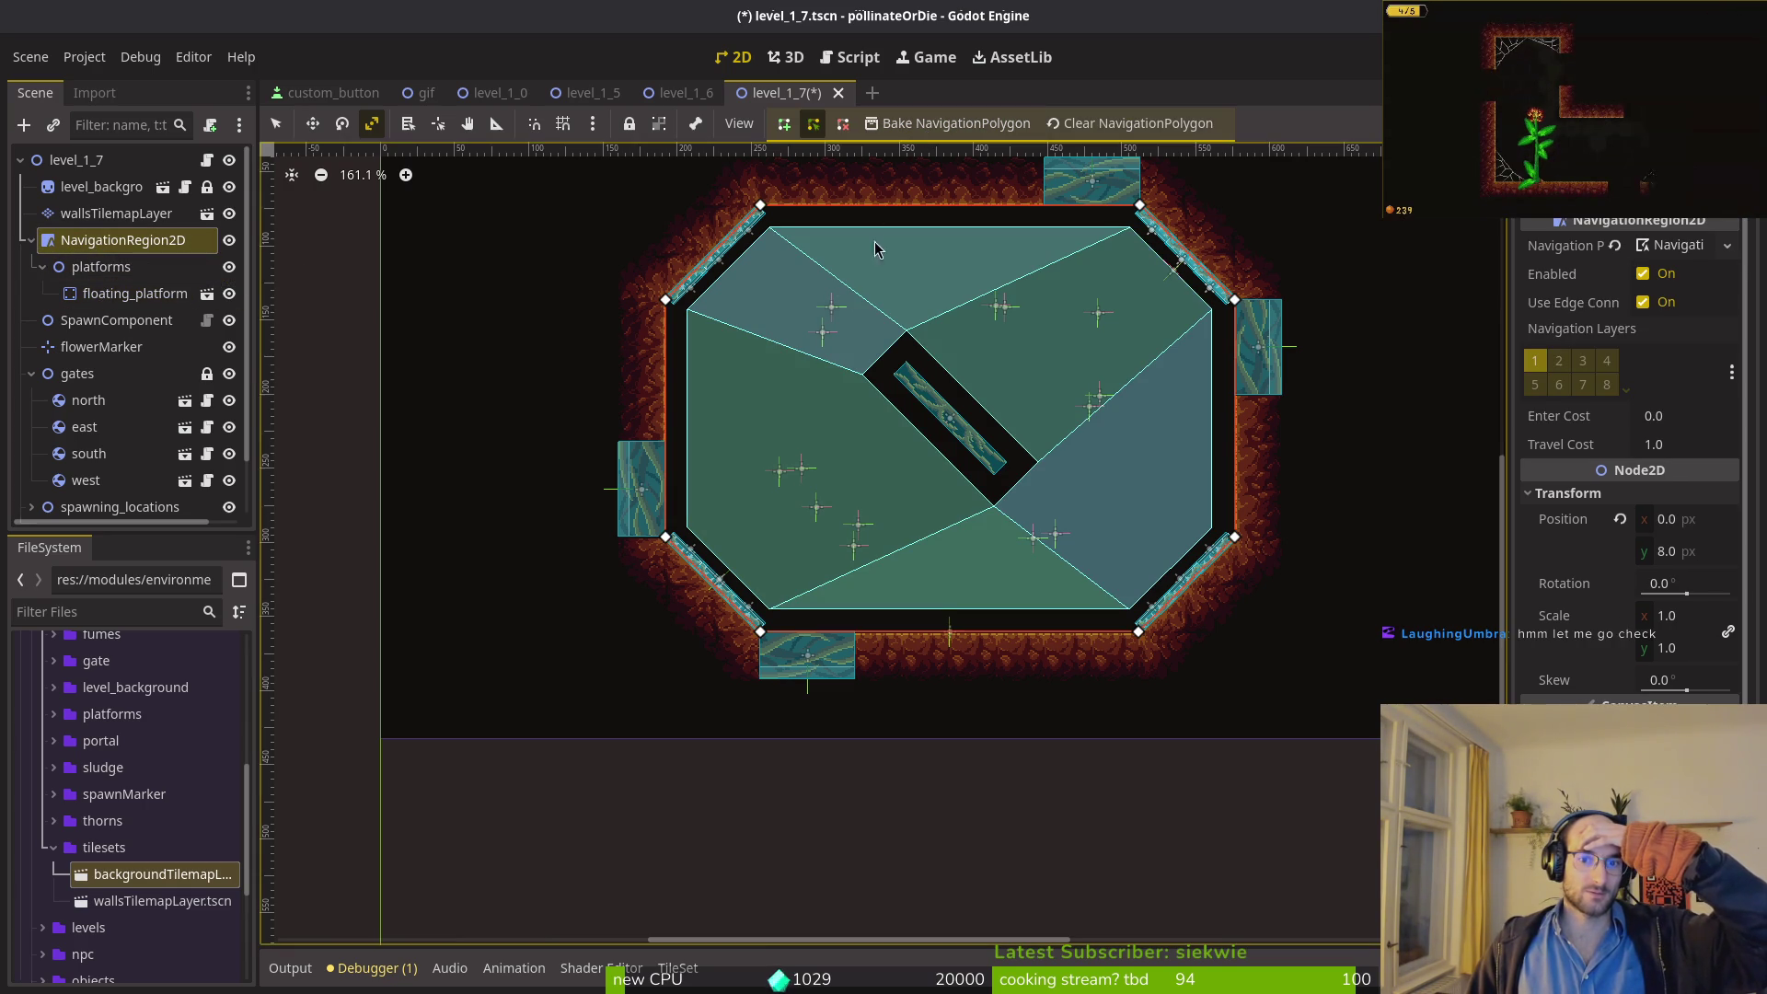
# - Move the floating platform under decorations, save level_1_7, and rebake NavigationRegion2D without the hole
pyautogui.moveTo(119, 295)
pyautogui.mouseDown()
pyautogui.moveTo(100, 270)
pyautogui.moveTo(111, 507)
pyautogui.moveTo(108, 474)
pyautogui.mouseUp()
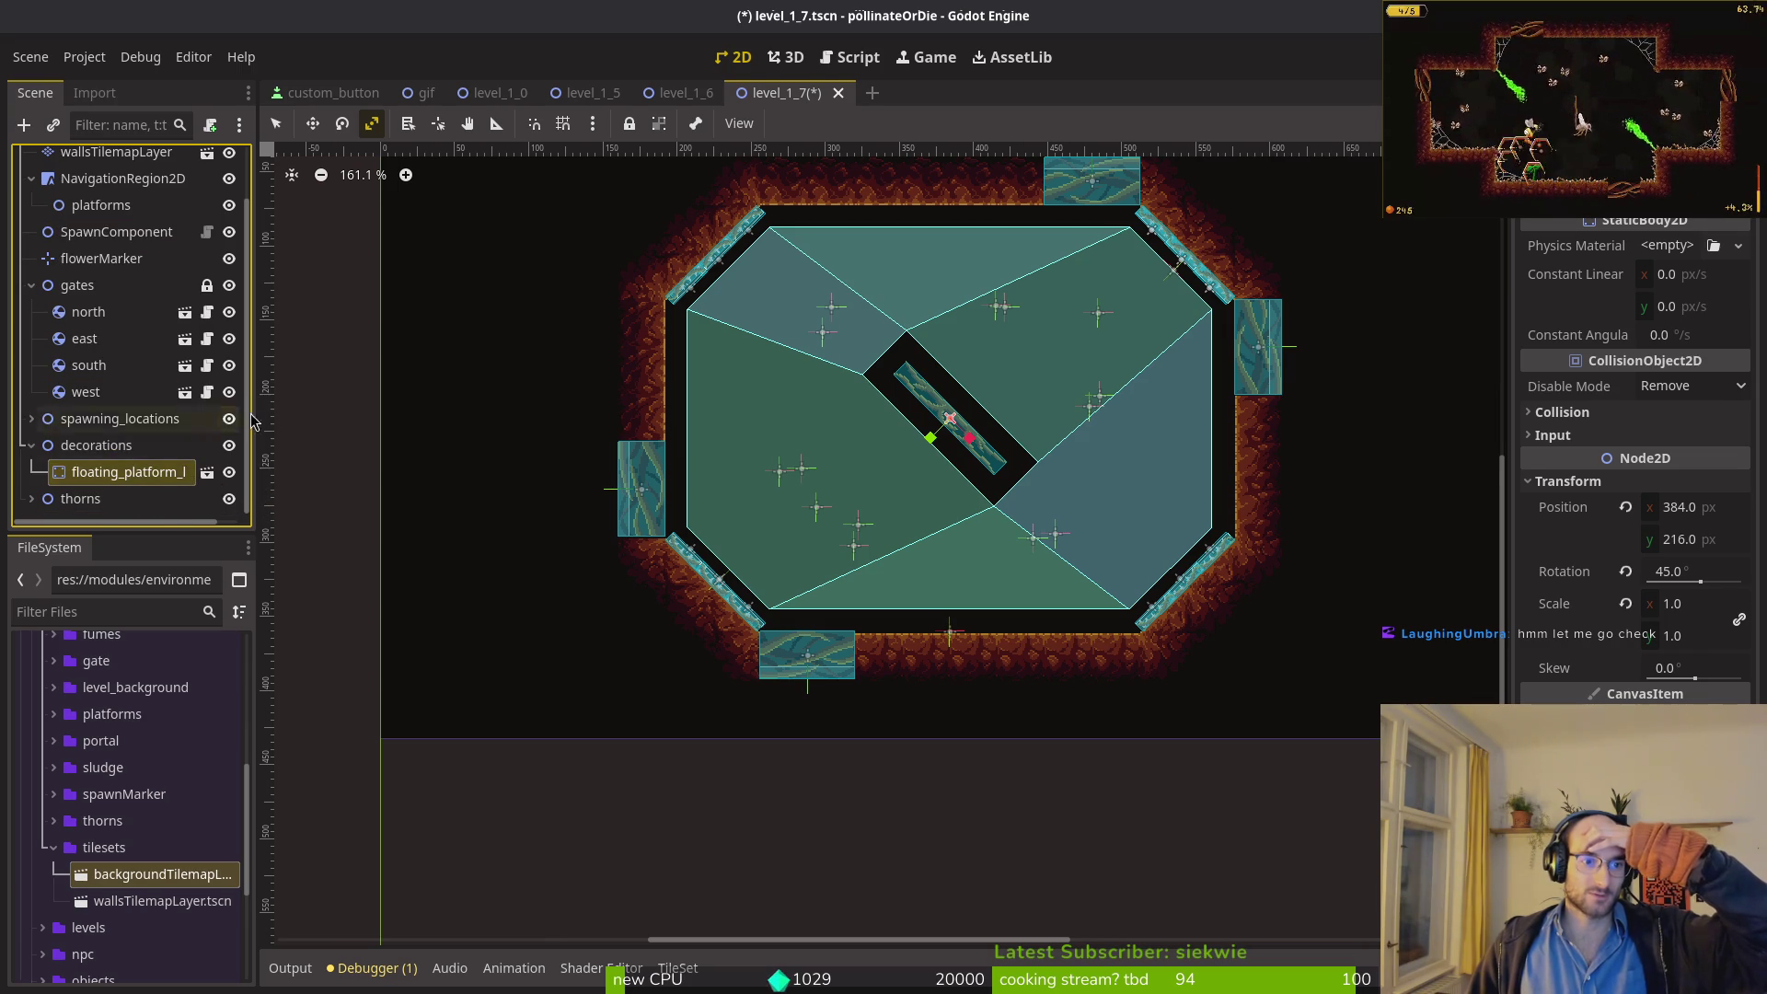
pyautogui.hotkey('ctrl', 's')
pyautogui.click(890, 370)
pyautogui.click(966, 122)
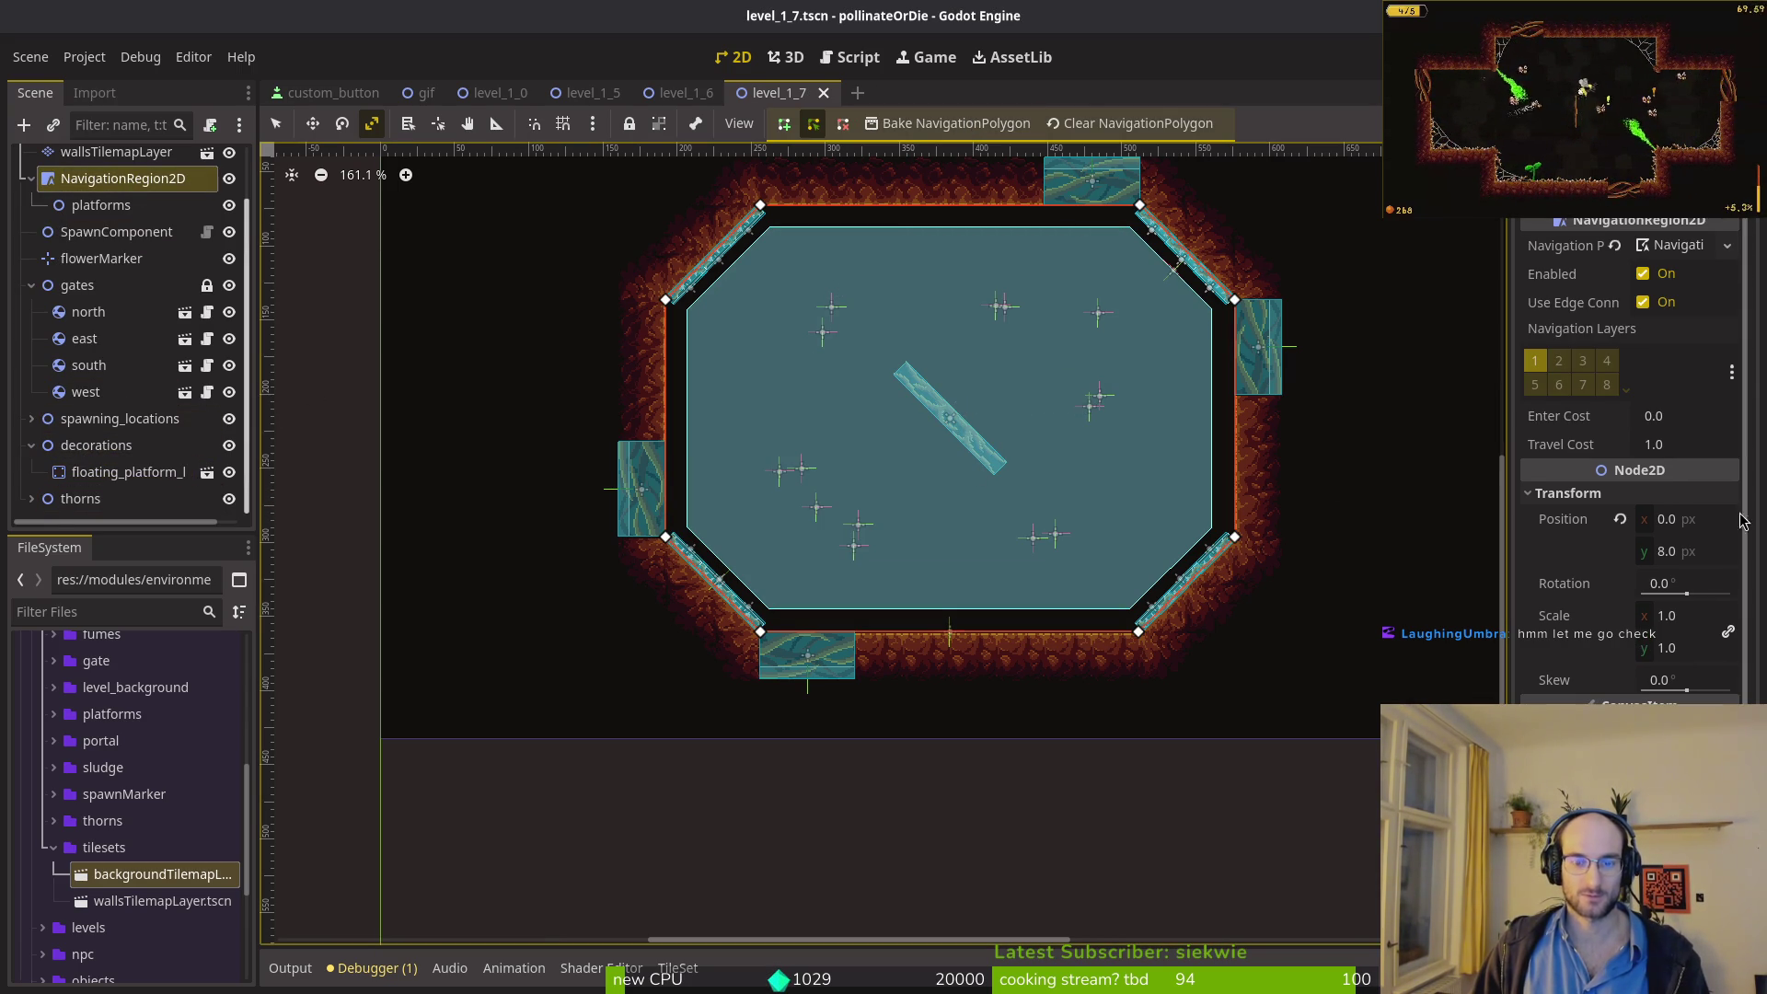
pyautogui.press('super+2')
# - Start vim in the project and open level_1_7.gd through the file finder search 'l17'
pyautogui.write('vim')
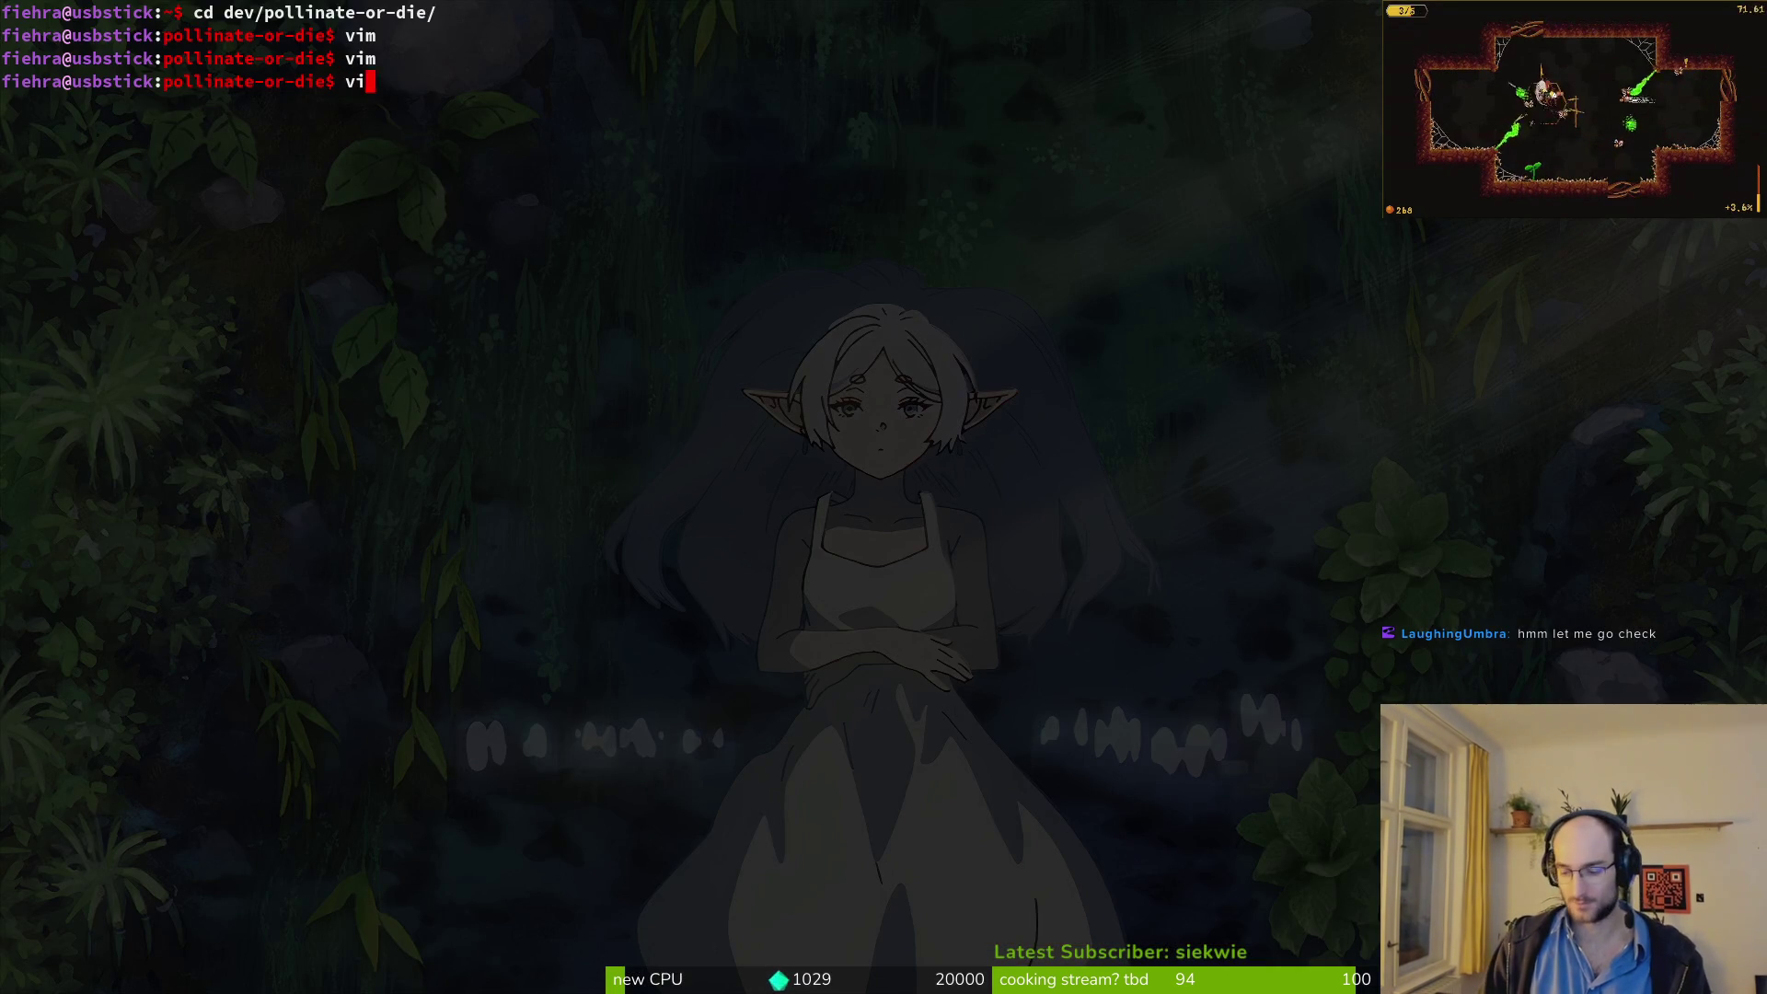
pyautogui.press('Return')
pyautogui.press('space')
pyautogui.press('f')
pyautogui.press('f')
pyautogui.write('l17')
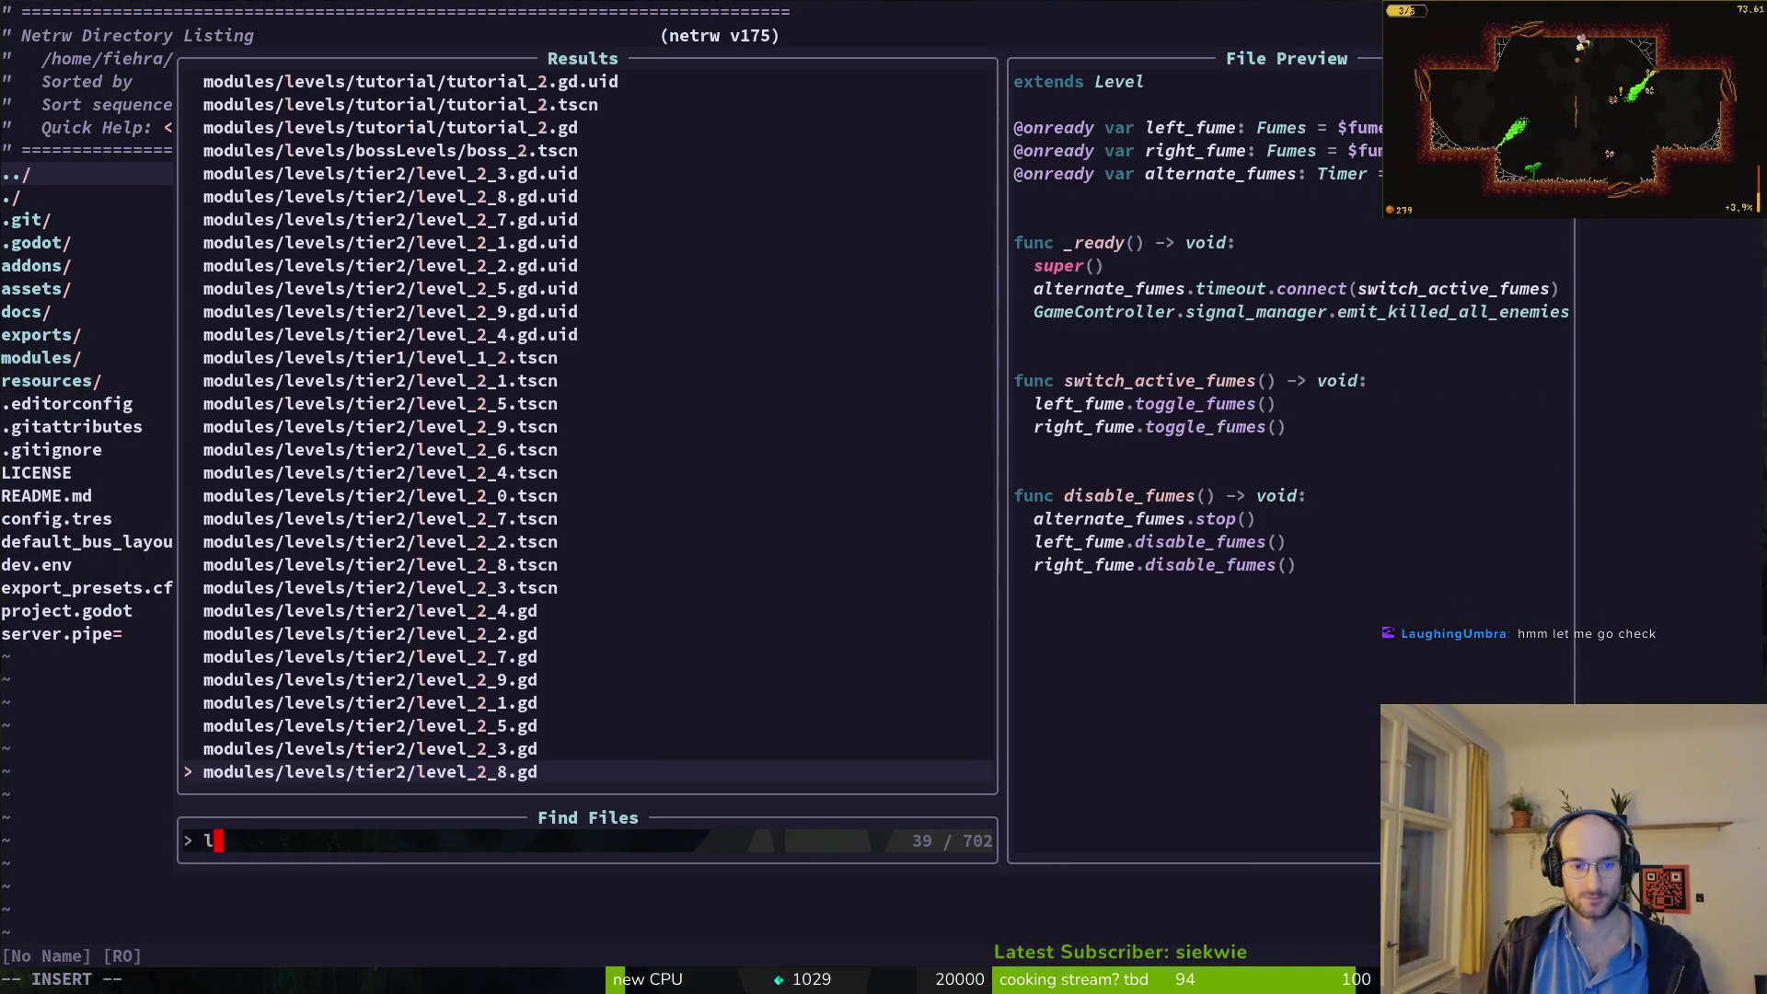
pyautogui.press('BackSpace')
pyautogui.write('7')
pyautogui.press('Return')
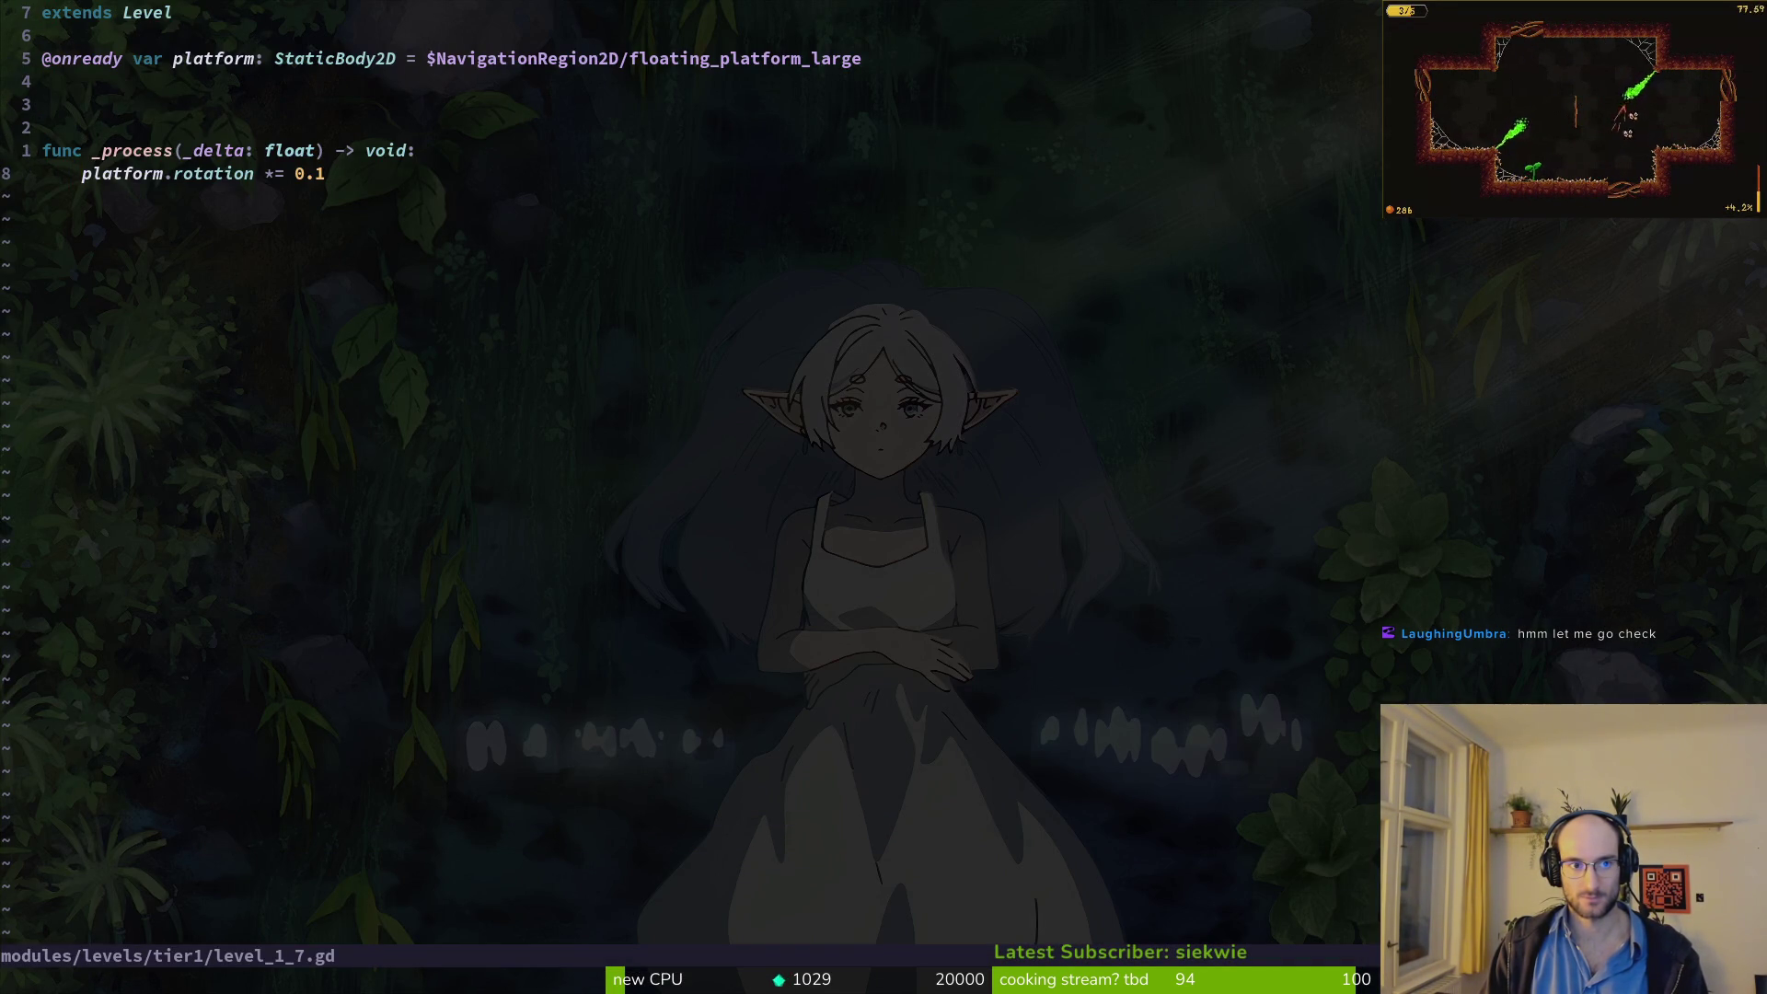
# - Make line 8 set platform rotation to a fixed 0.1 instead of '*=', save, and start a new game
pyautogui.hotkey('alt', 'Tab')
pyautogui.hotkey('alt', 'Tab')
pyautogui.press('s')
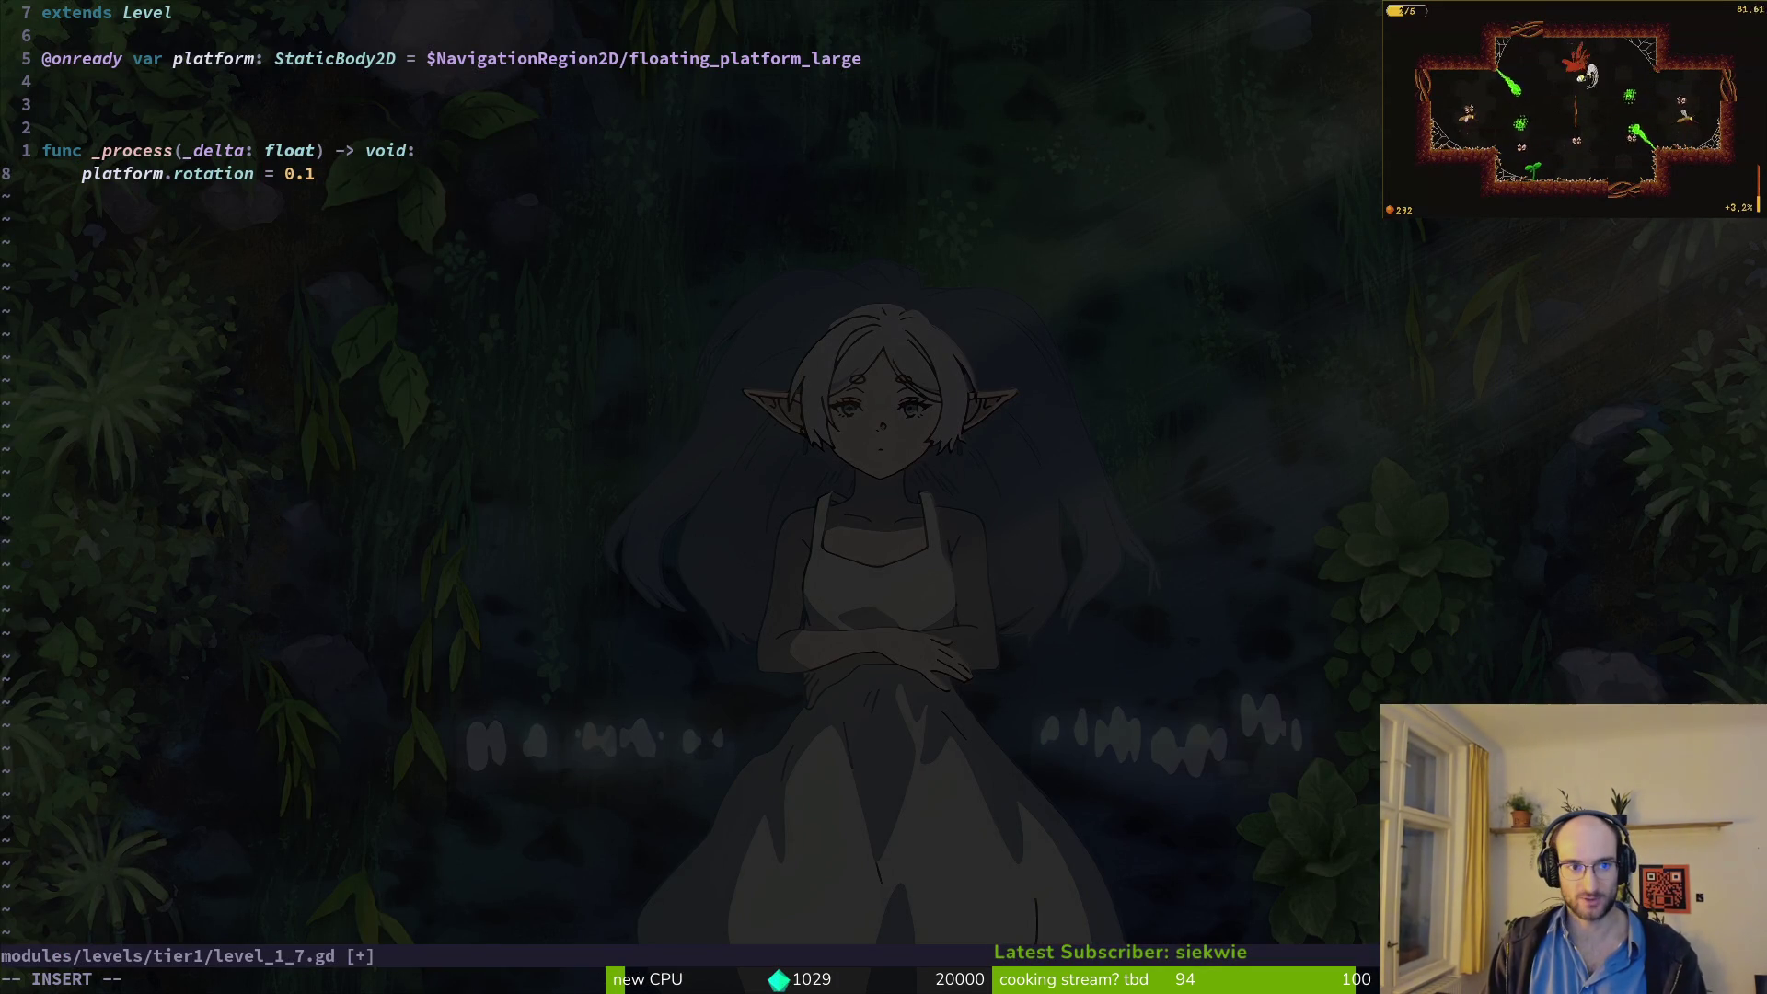
pyautogui.press('Escape')
pyautogui.write(':w')
pyautogui.press('Return')
pyautogui.hotkey('alt', 'Tab')
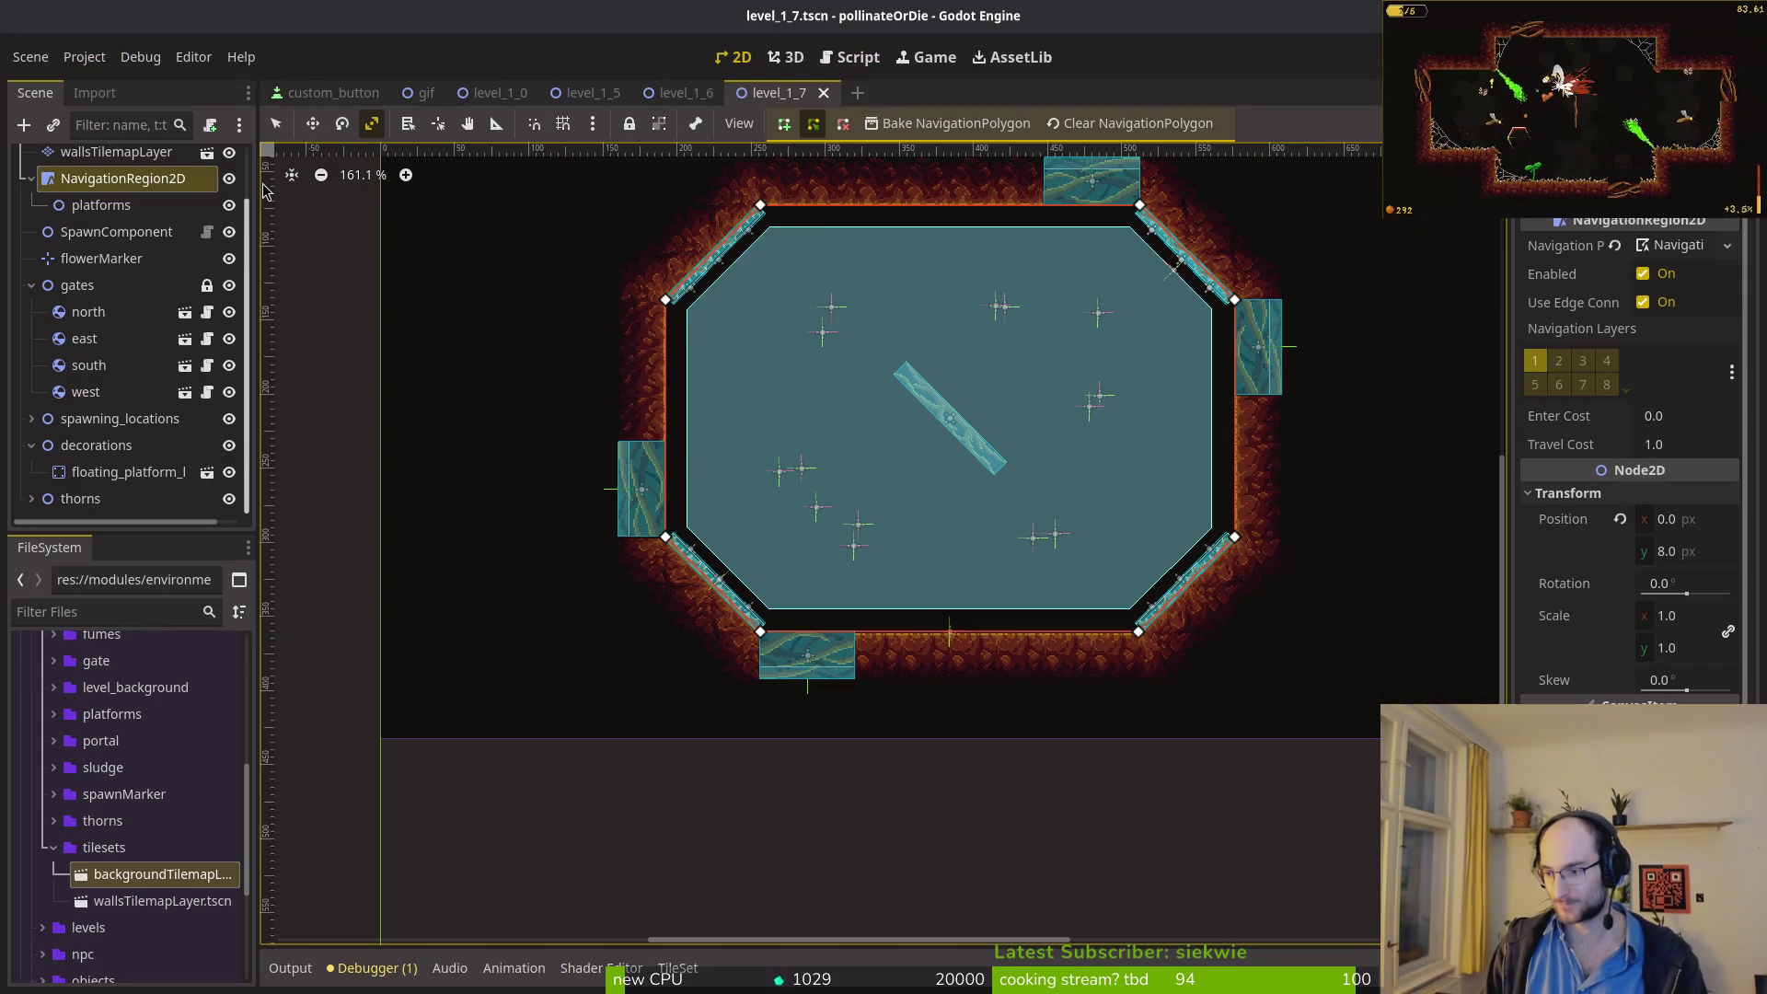
pyautogui.press('F5')
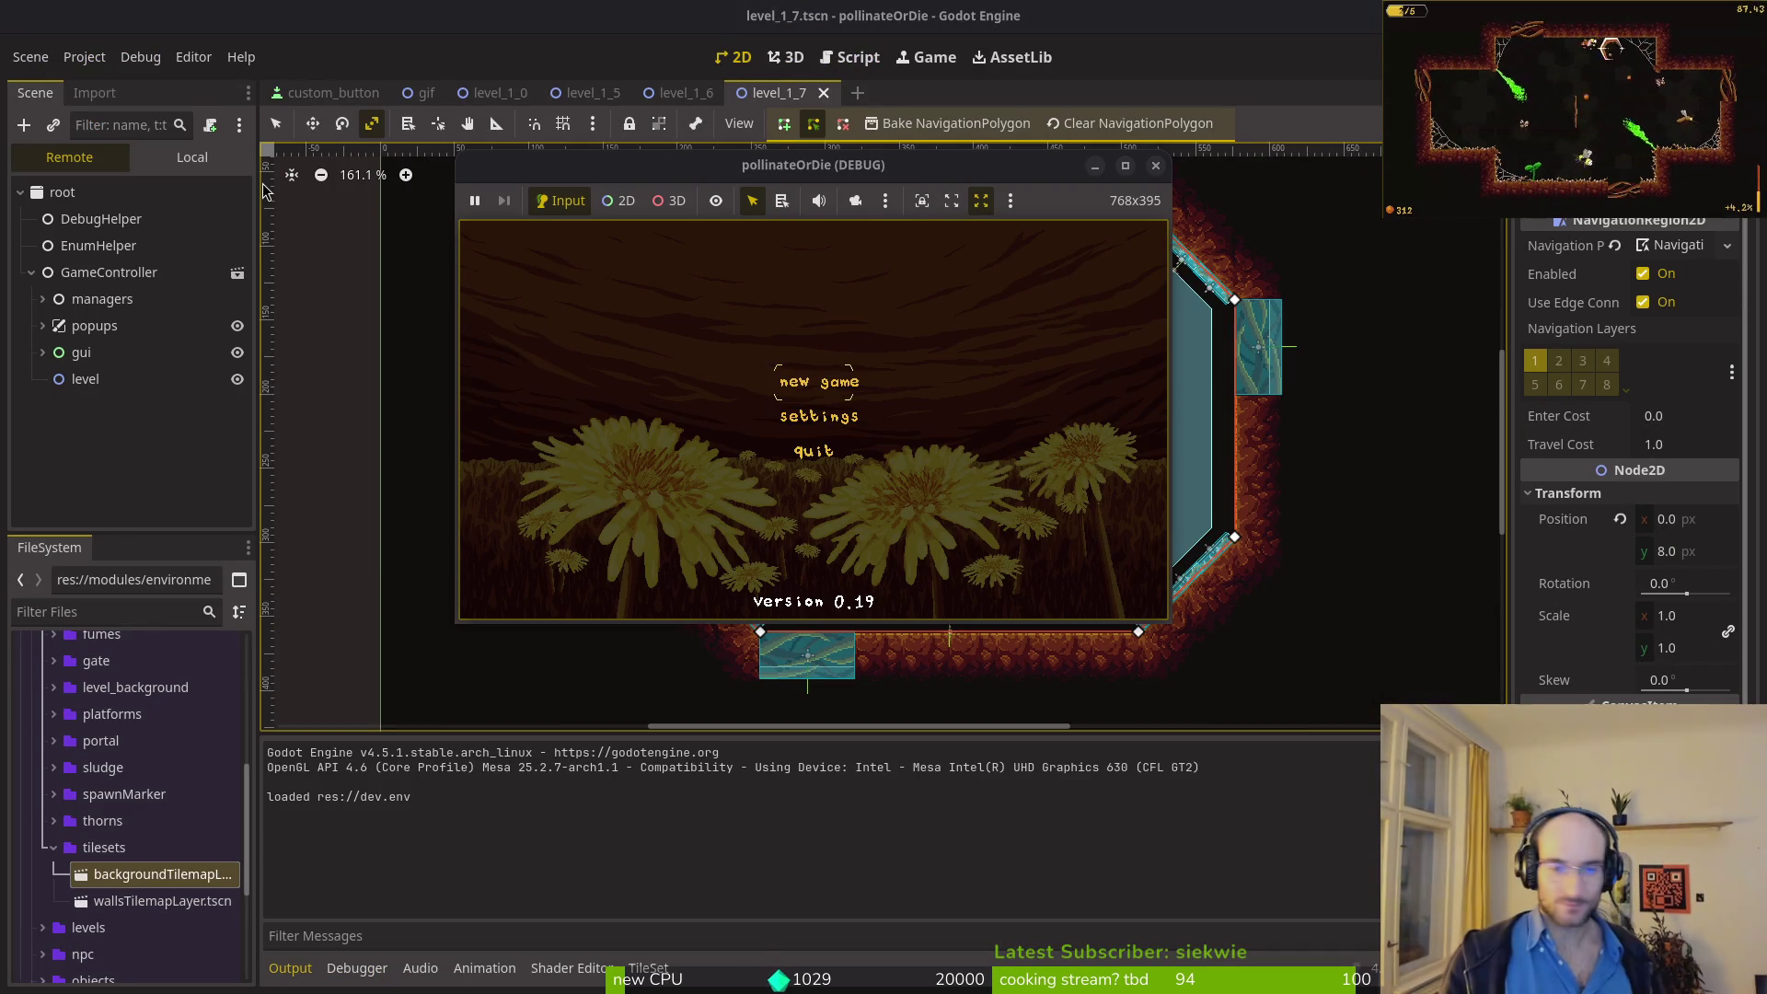
pyautogui.press('Return')
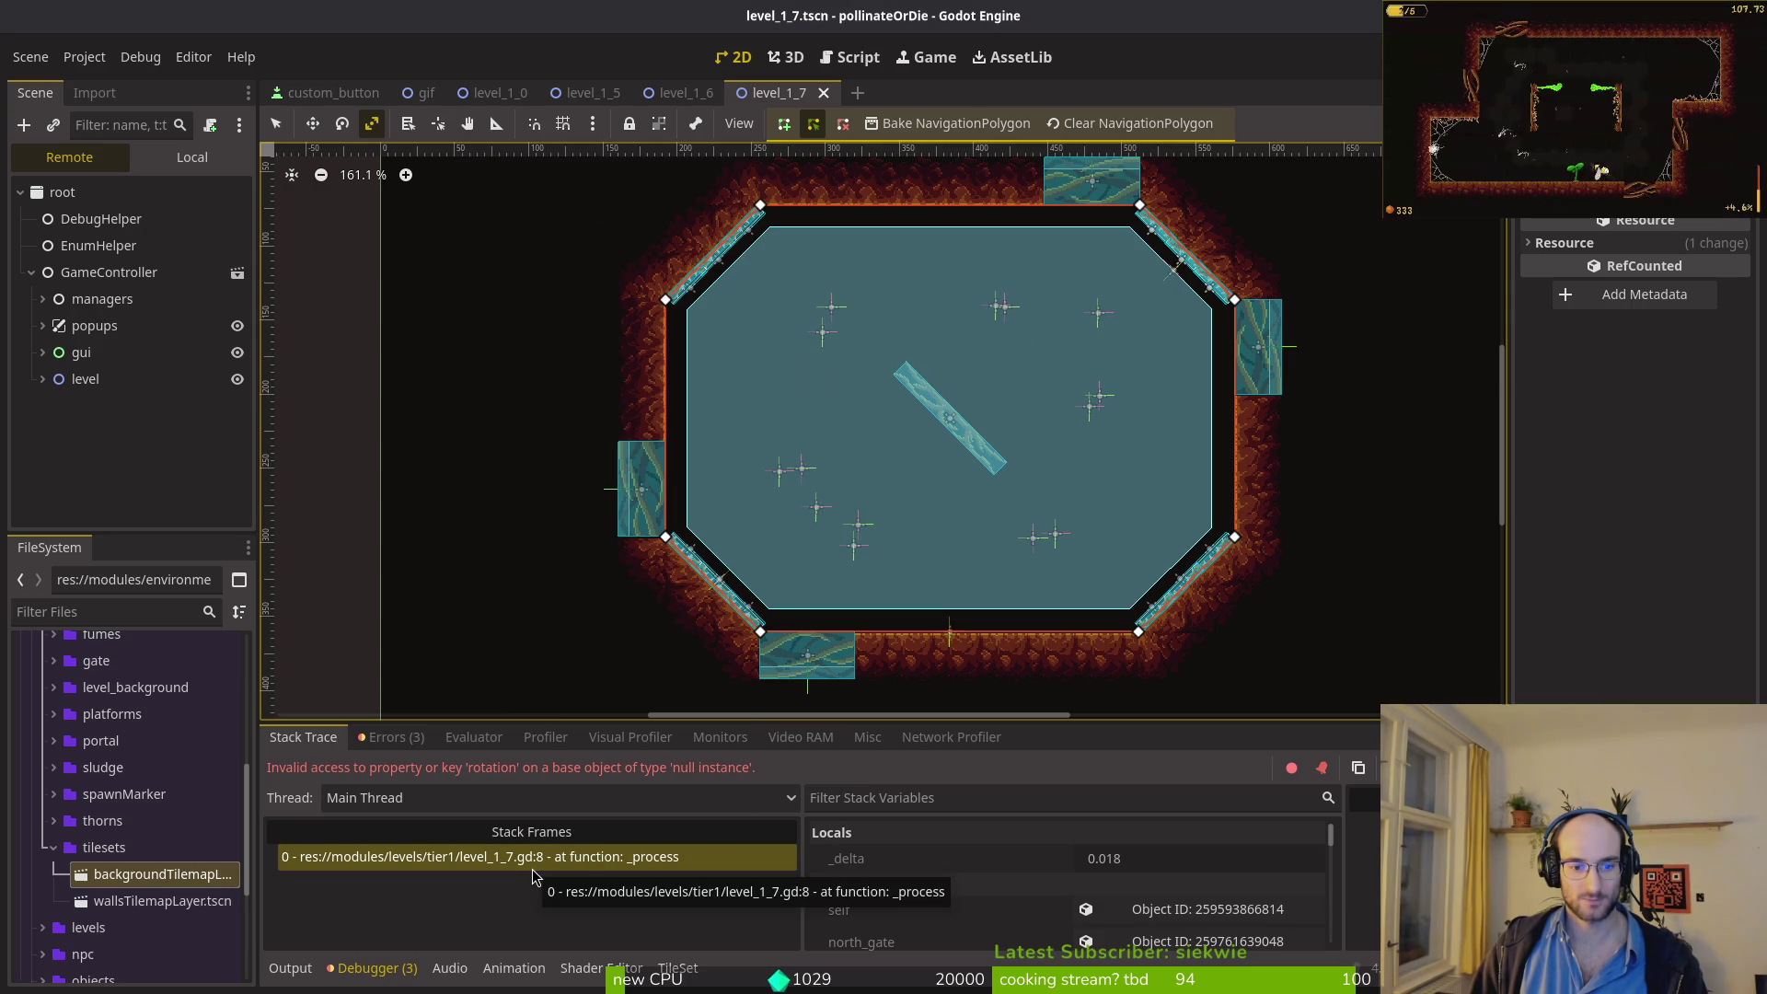
# - In level_1_7.gd, change the platform node path from $NavigationRegion2D to $decorations and save
pyautogui.hotkey('alt', 'Tab')
pyautogui.click(780, 58)
pyautogui.press('F')
pyautogui.press('n')
pyautogui.press(';')
pyautogui.press(';')
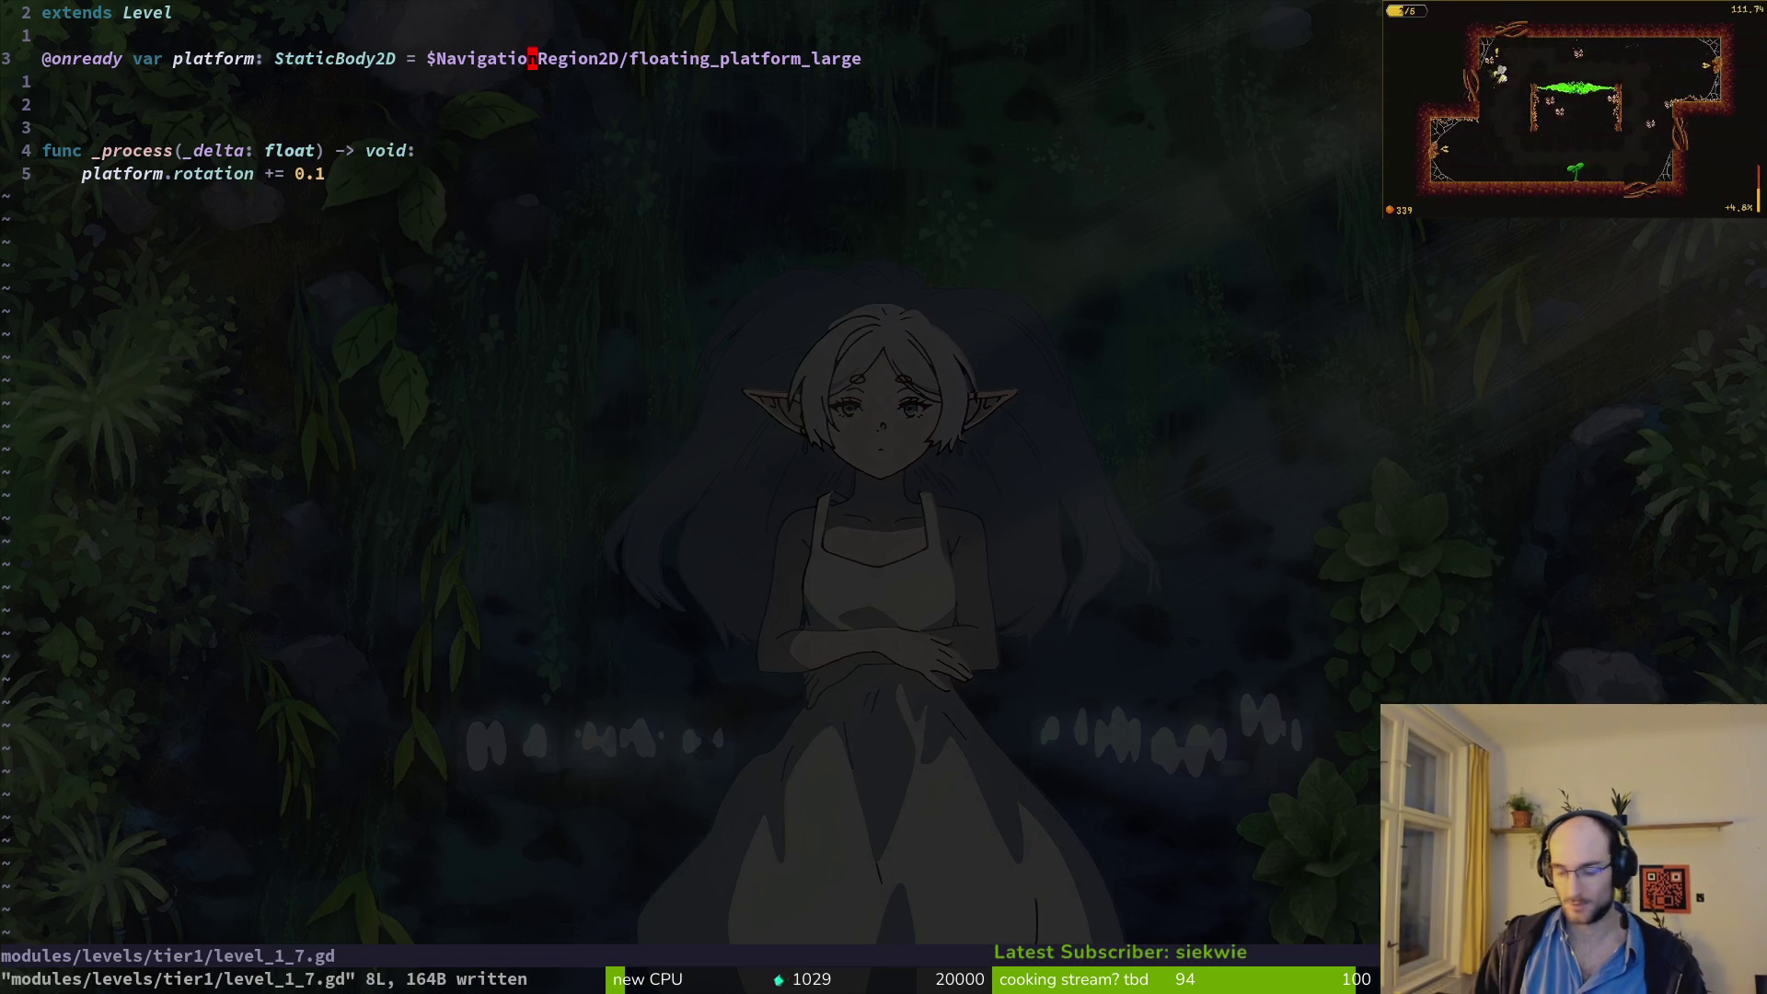
pyautogui.press('T')
pyautogui.press('$')
pyautogui.press('c')
pyautogui.press('t')
pyautogui.press('/')
pyautogui.write('decorations')
pyautogui.press('Escape')
pyautogui.write(':w')
pyautogui.press('Return')
pyautogui.hotkey('alt', 'Tab')
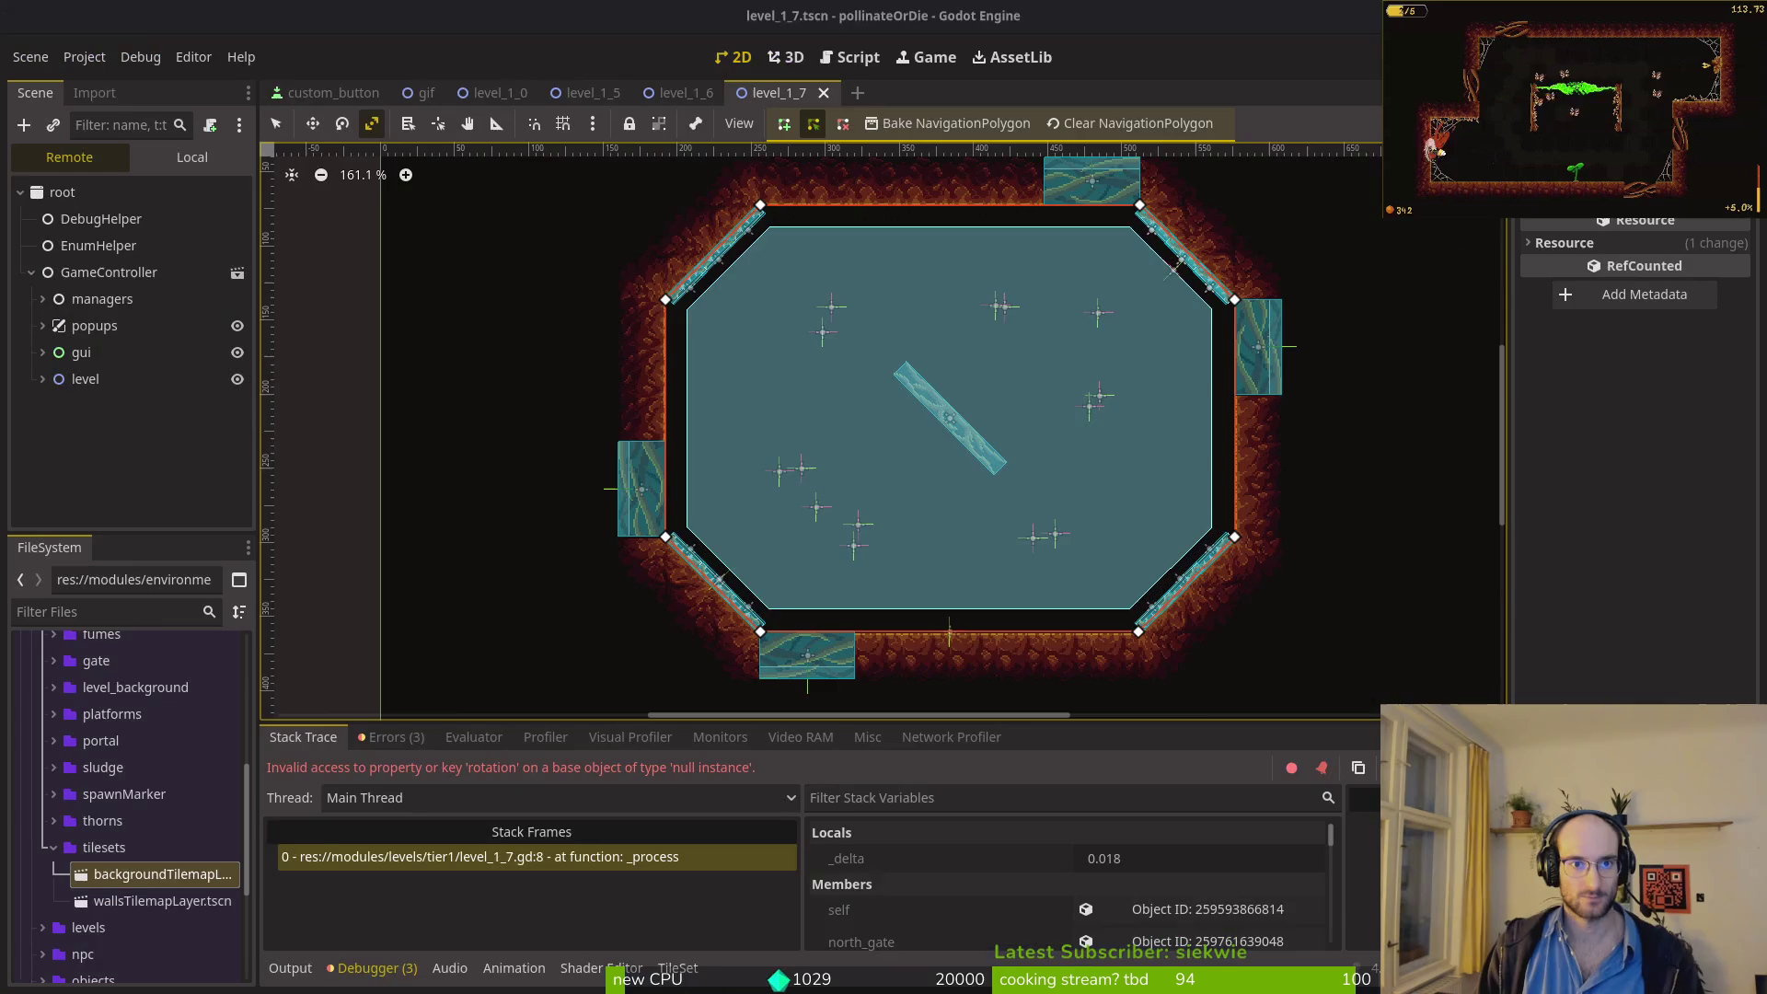
# - Rerun the scene with F6, then open debug.helper.gd via the file finder
pyautogui.press('F6')
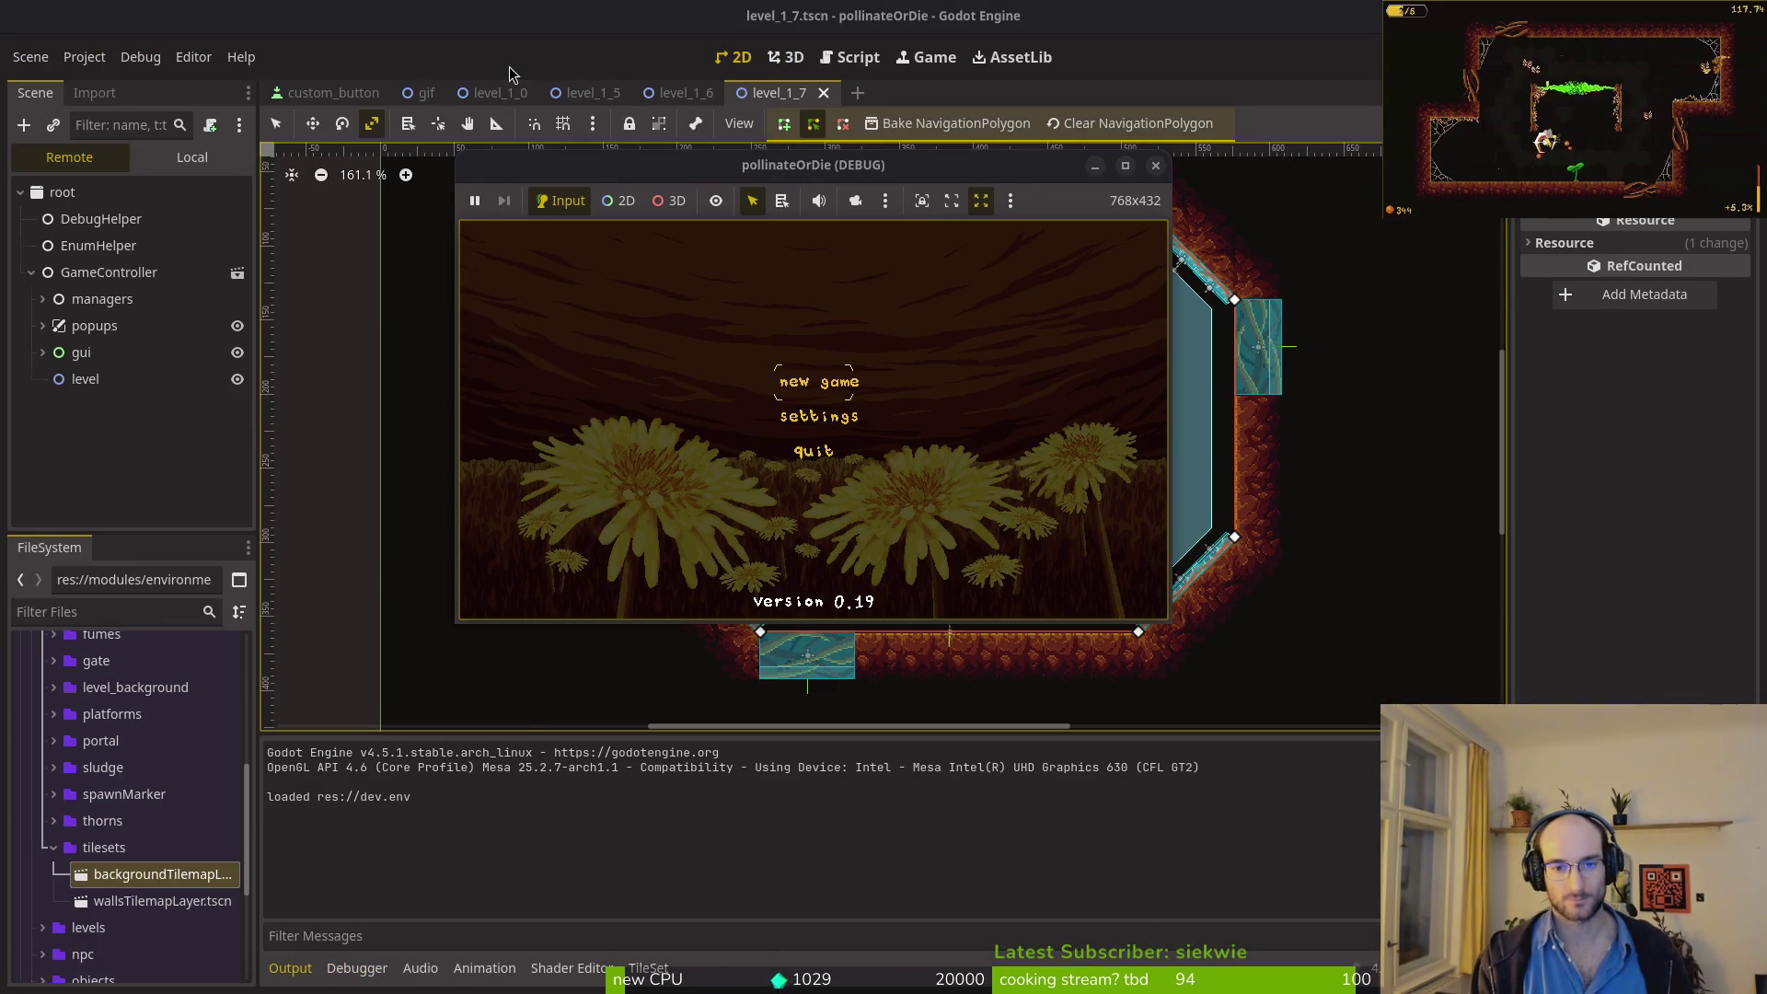
pyautogui.hotkey('alt', 'Tab')
pyautogui.hotkey('alt', 'Tab')
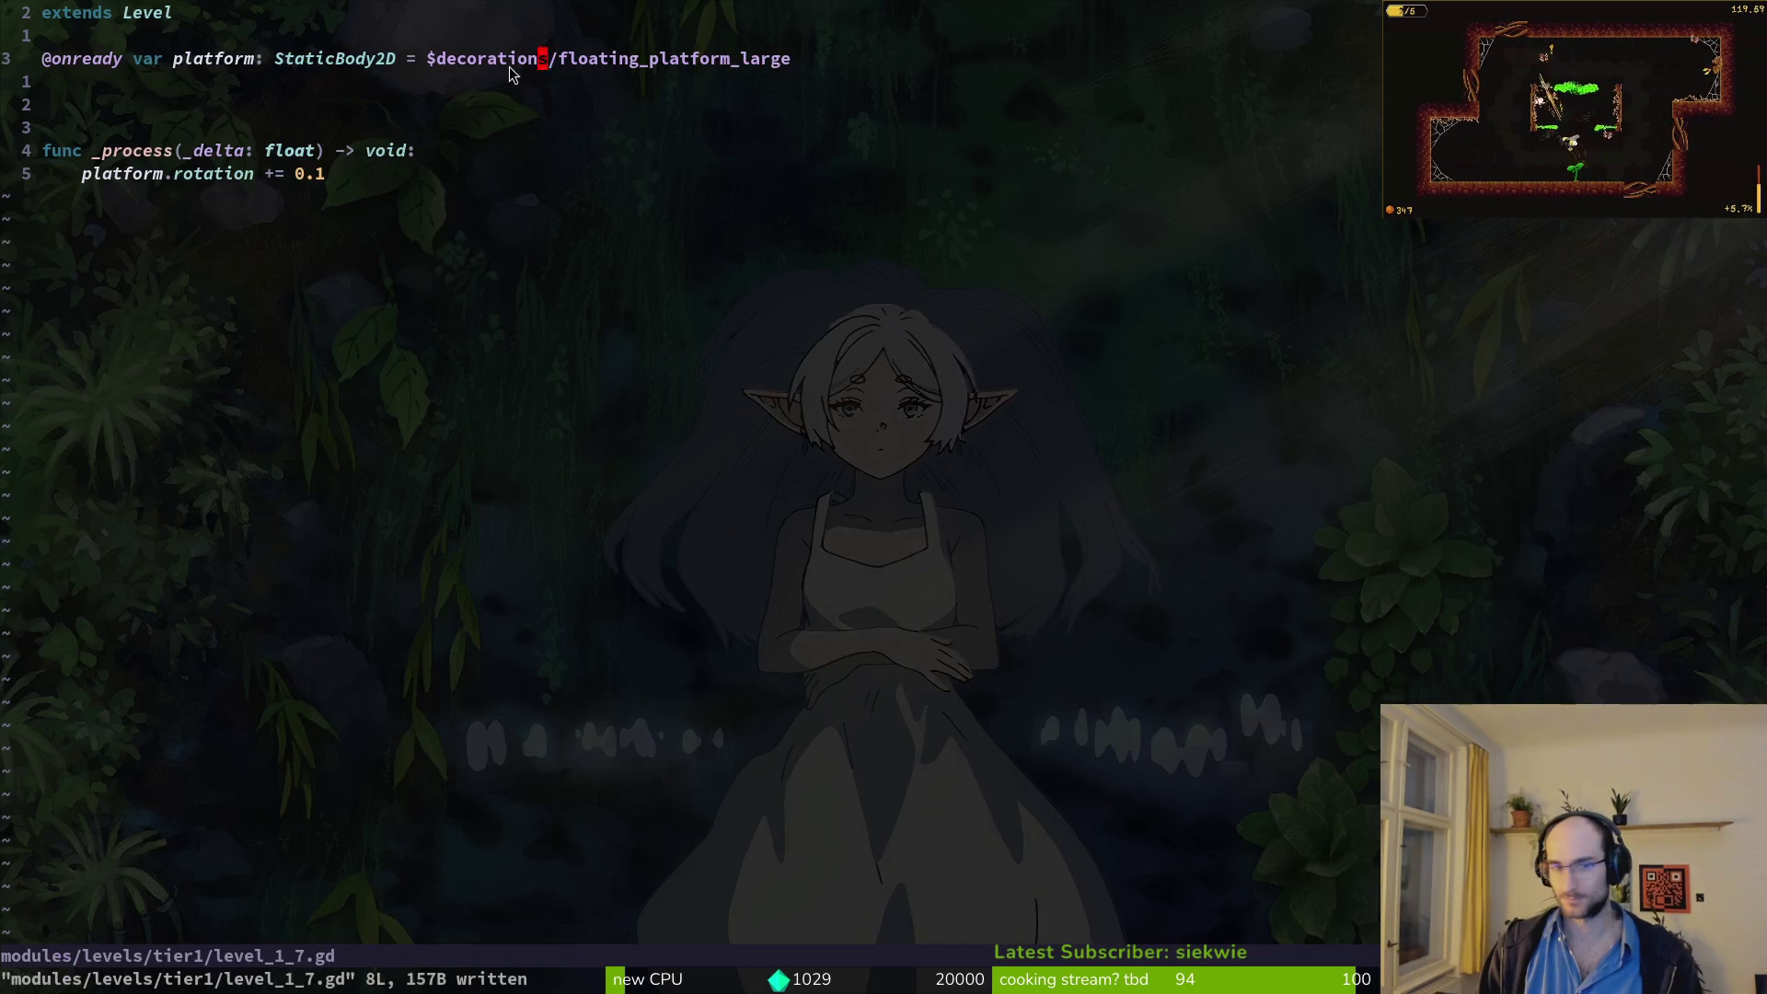
pyautogui.hotkey('ctrl', 'p')
pyautogui.write('enum')
pyautogui.press('Return')
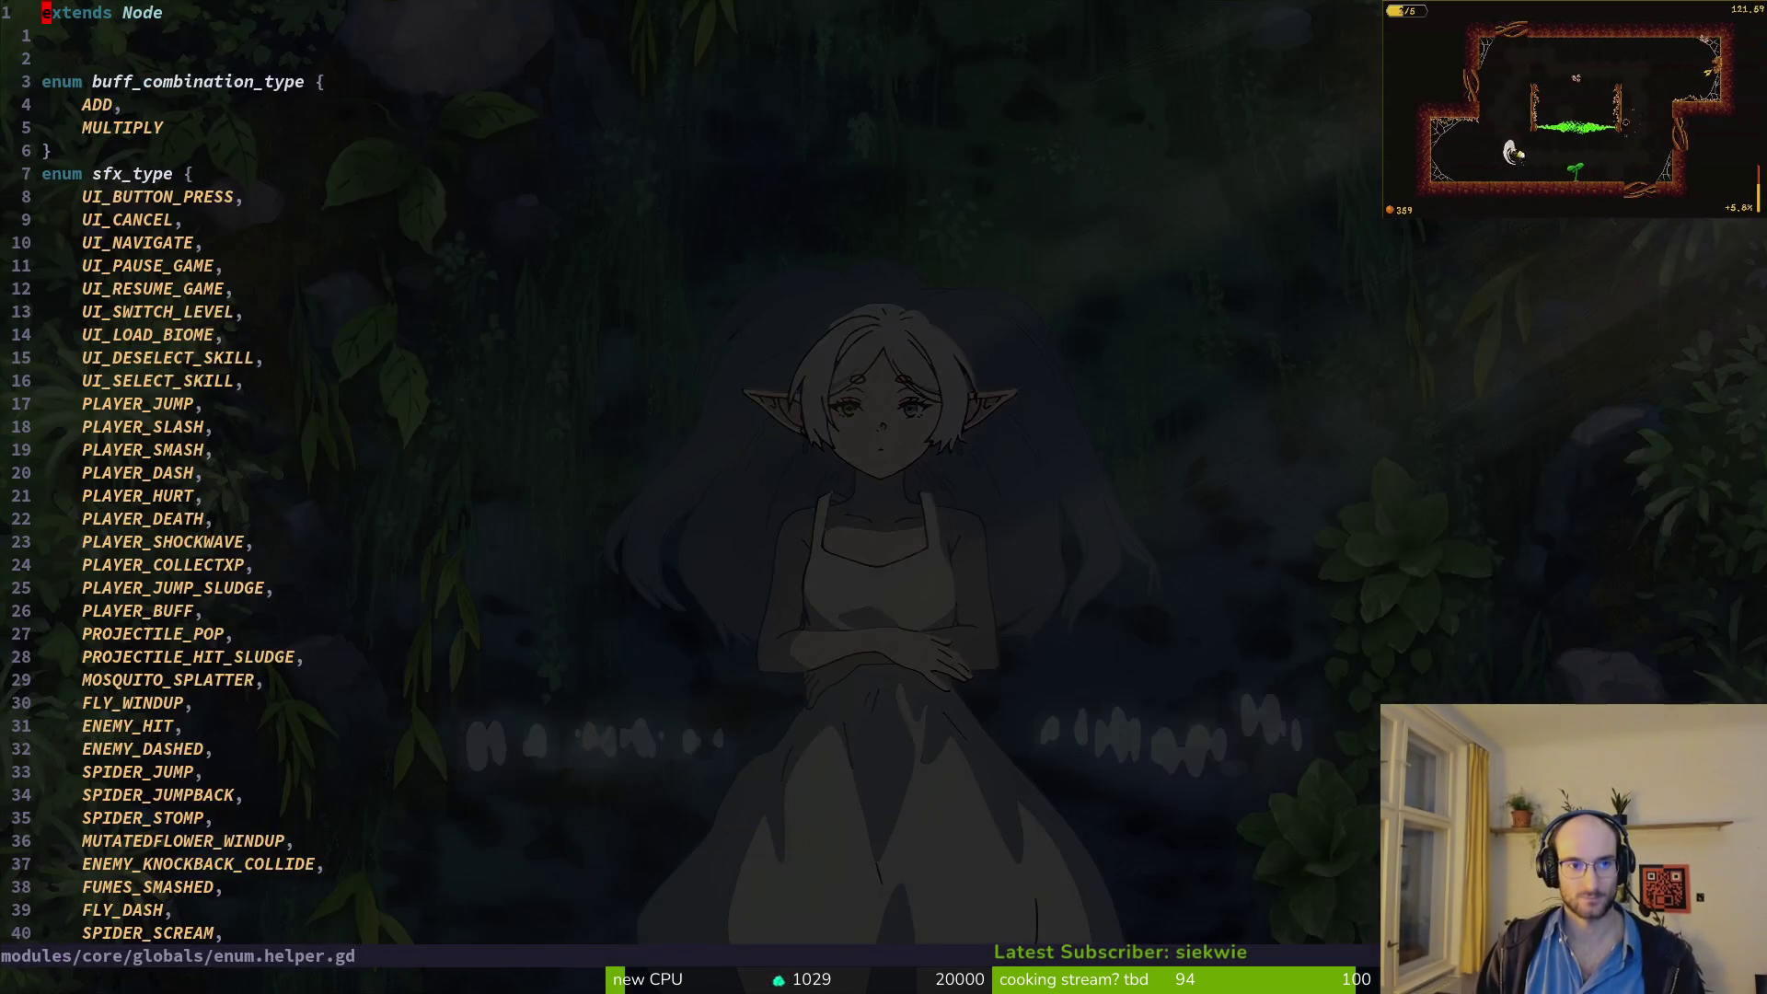
pyautogui.hotkey('ctrl', 'p')
pyautogui.write('debug')
pyautogui.press('Return')
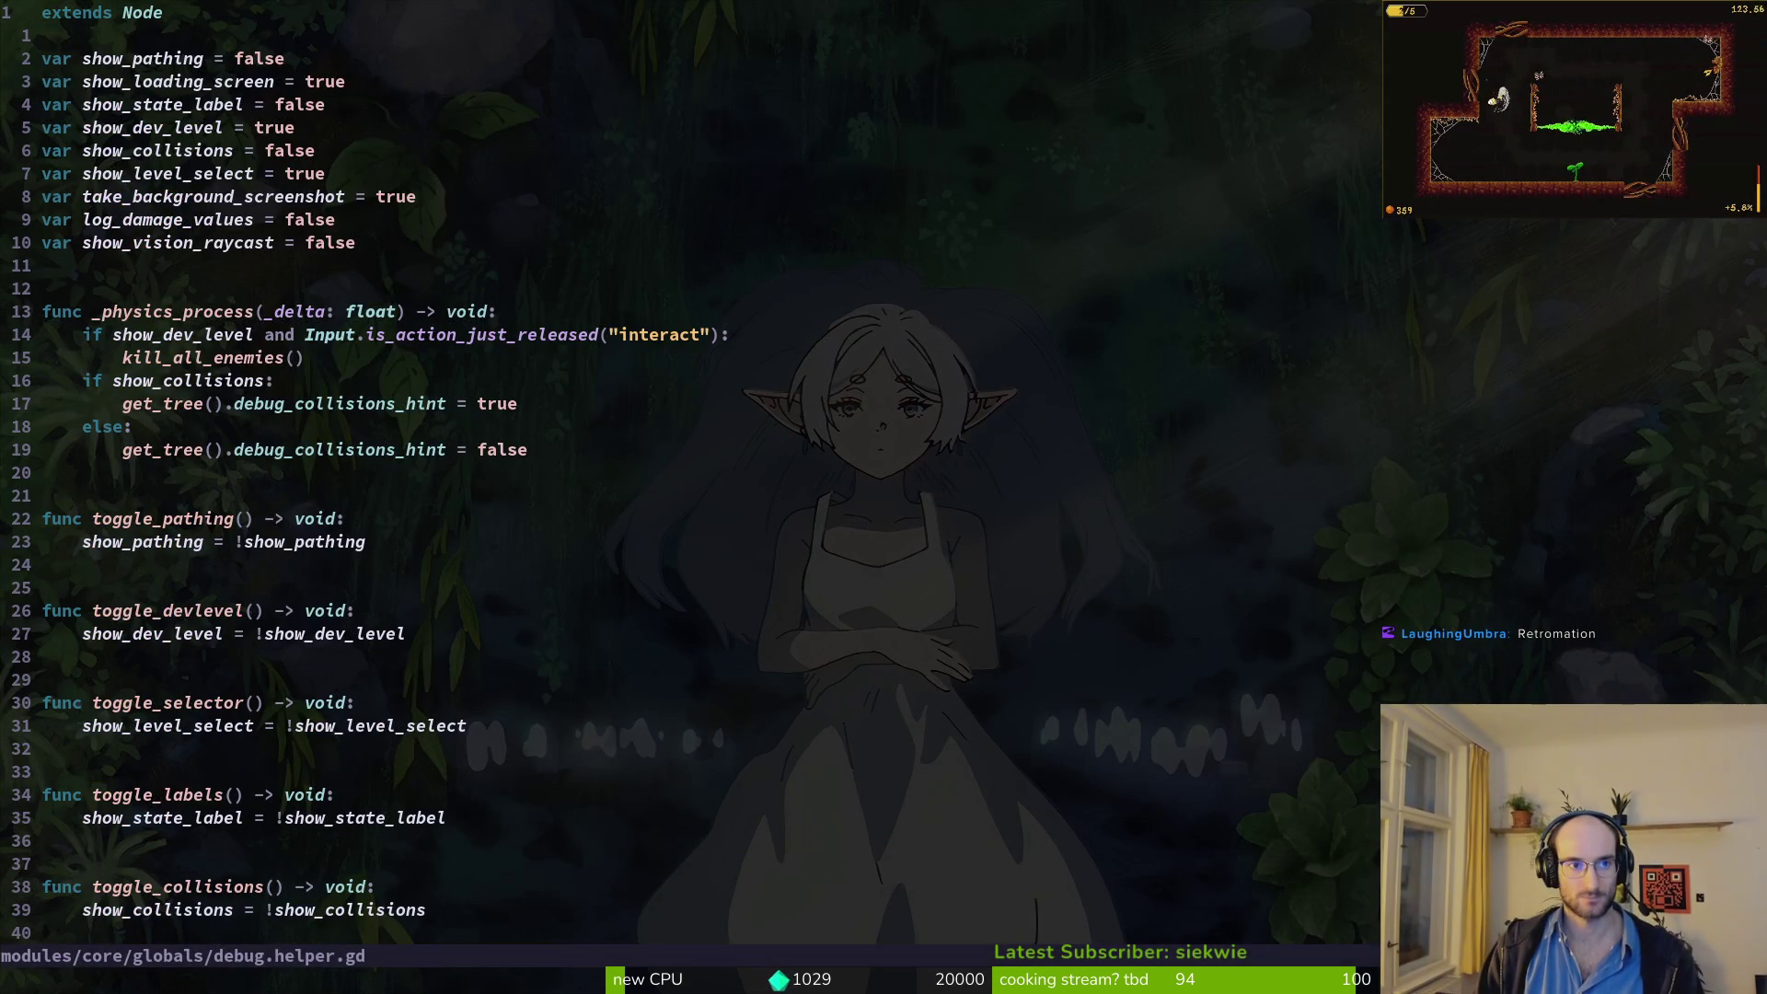
# - Set show_loading_screen on line 4 of debug.helper.gd to false and save
pyautogui.press('3')
pyautogui.press('j')
pyautogui.press('A')
pyautogui.press('BackSpace')
pyautogui.press('BackSpace')
pyautogui.press('BackSpace')
pyautogui.write('false')
pyautogui.press('Escape')
pyautogui.write(':w')
pyautogui.press('Return')
pyautogui.hotkey('alt', 'Tab')
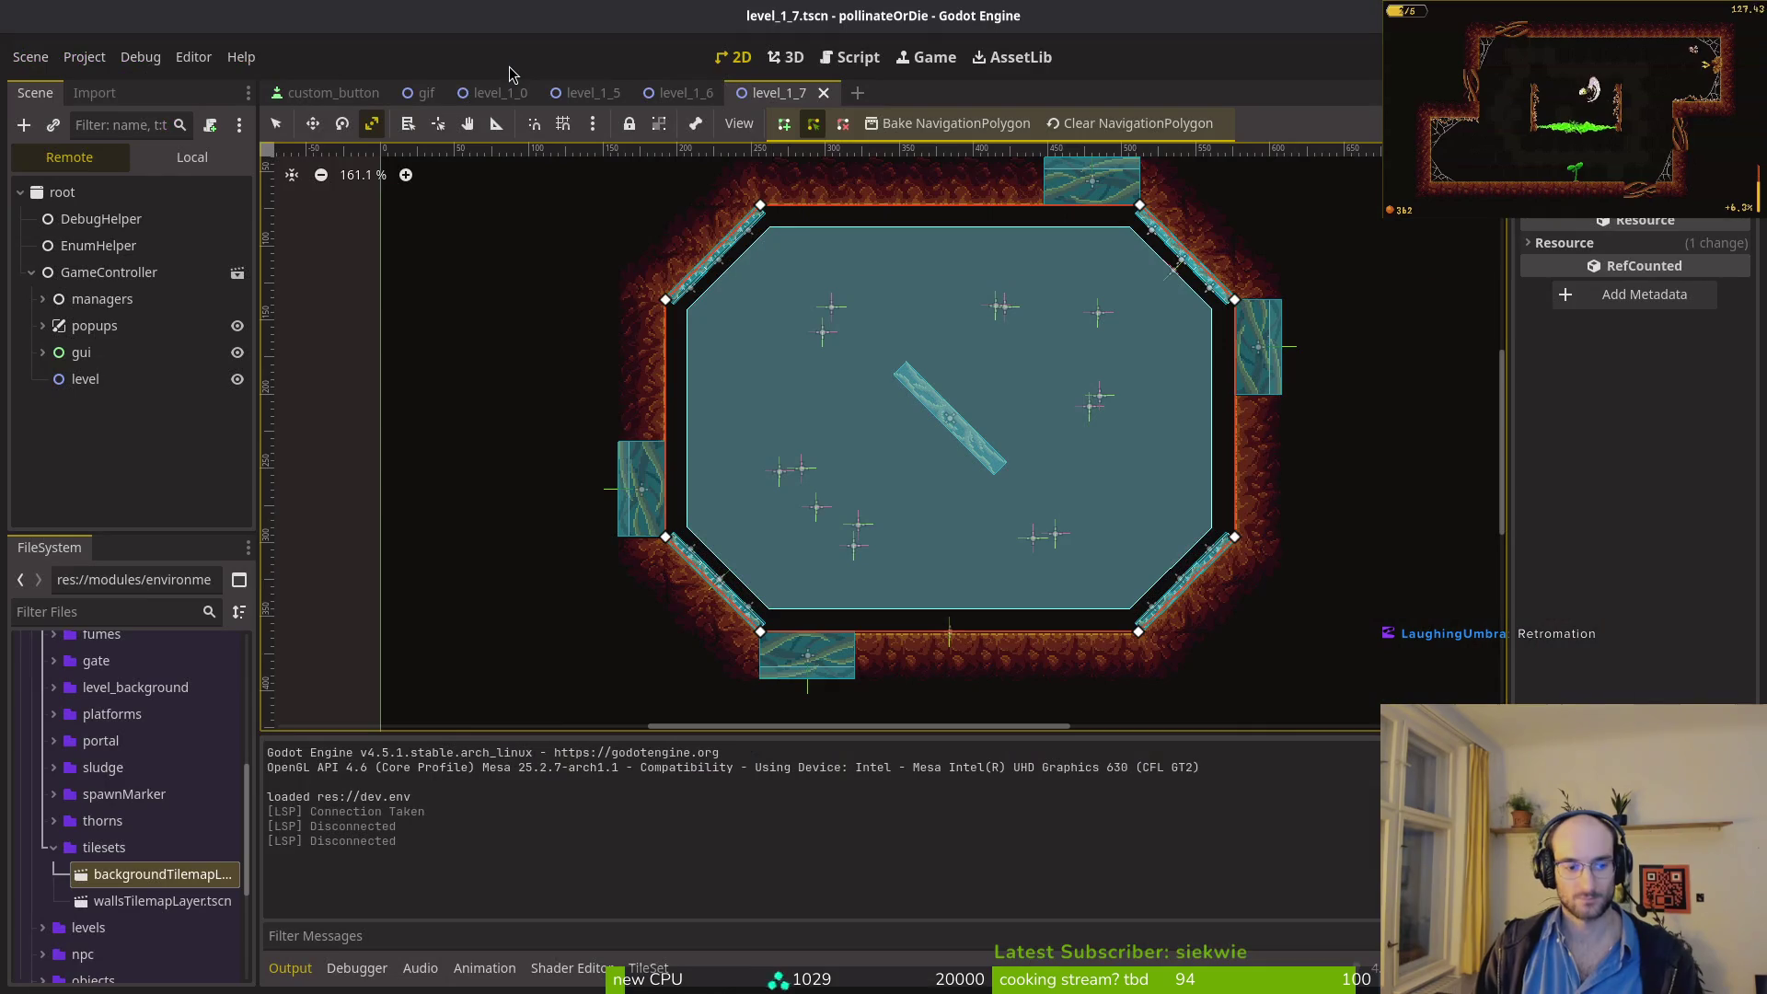
# - Relaunch vim from the terminal in the project folder
pyautogui.hotkey('alt', 'Tab')
pyautogui.write('vim')
pyautogui.press('Return')
# - Open content_creators.md, add another YouTube creator below the existing entry, and save
pyautogui.write('conte')
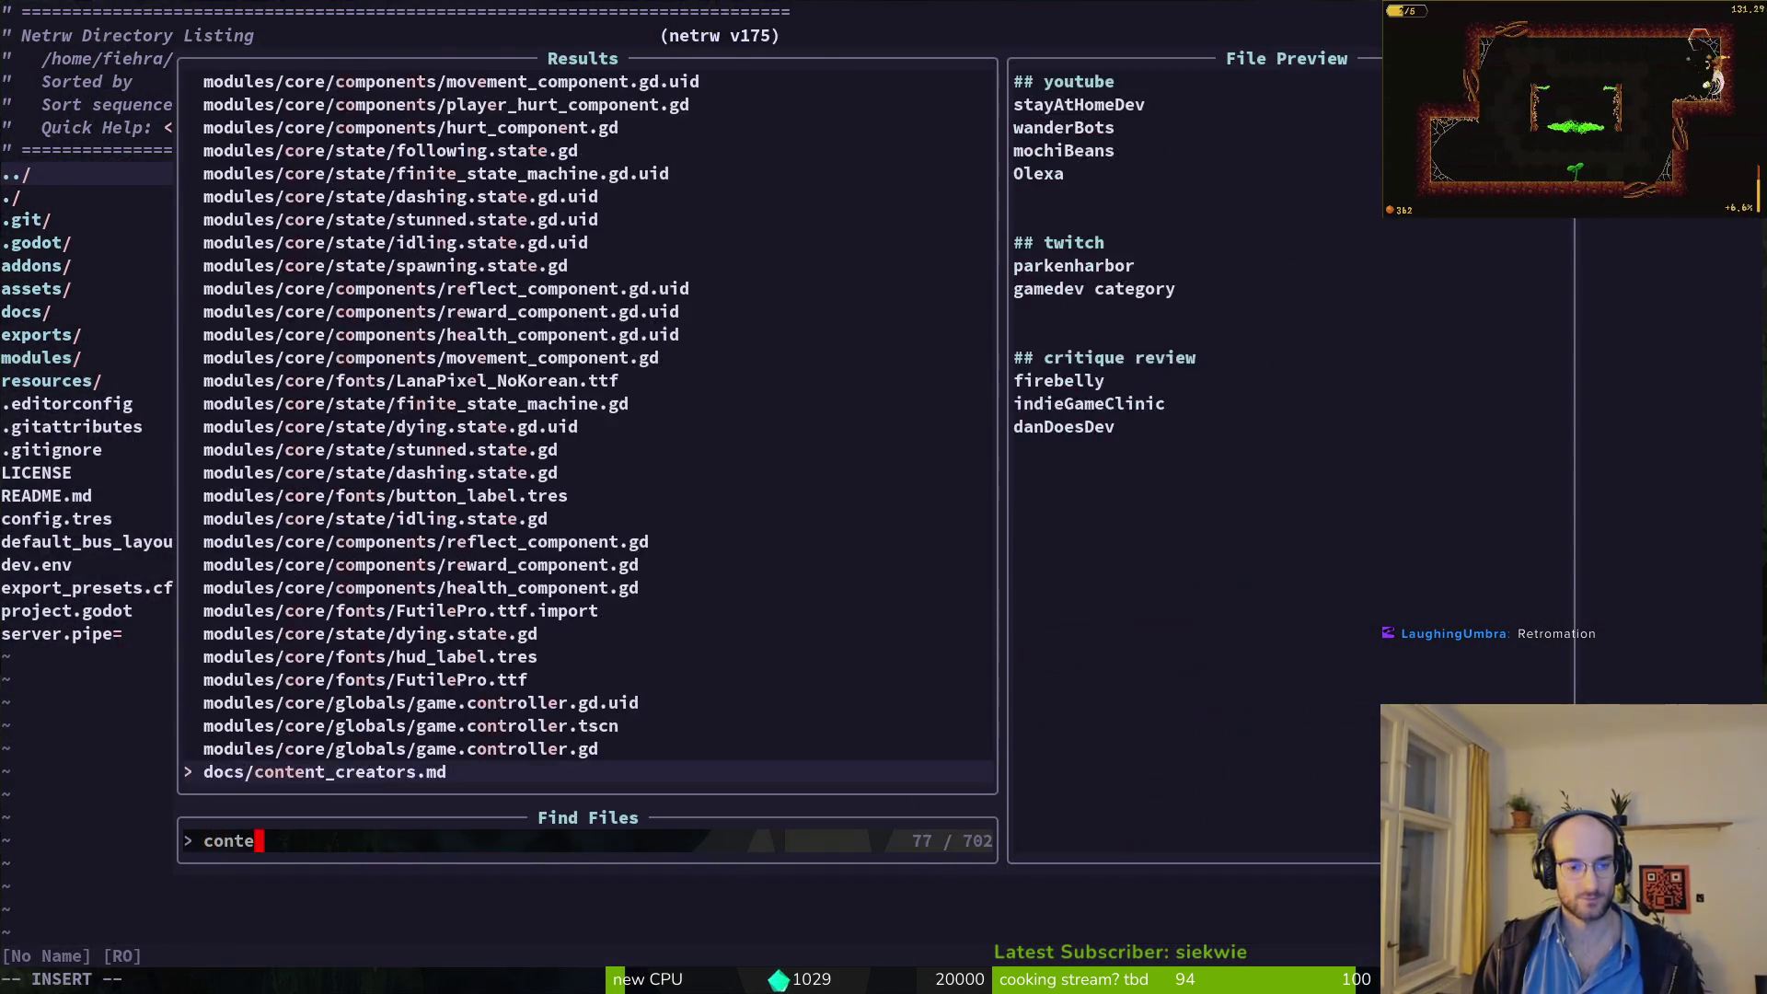
pyautogui.press('Return')
pyautogui.press('j')
pyautogui.press('j')
pyautogui.write('oretromation')
pyautogui.press('Escape')
pyautogui.write(':write')
pyautogui.press('Return')
# - Stop and relaunch the game in Godot, then load level 1-7 from the level select
pyautogui.hotkey('alt', 'Tab')
pyautogui.press('F8')
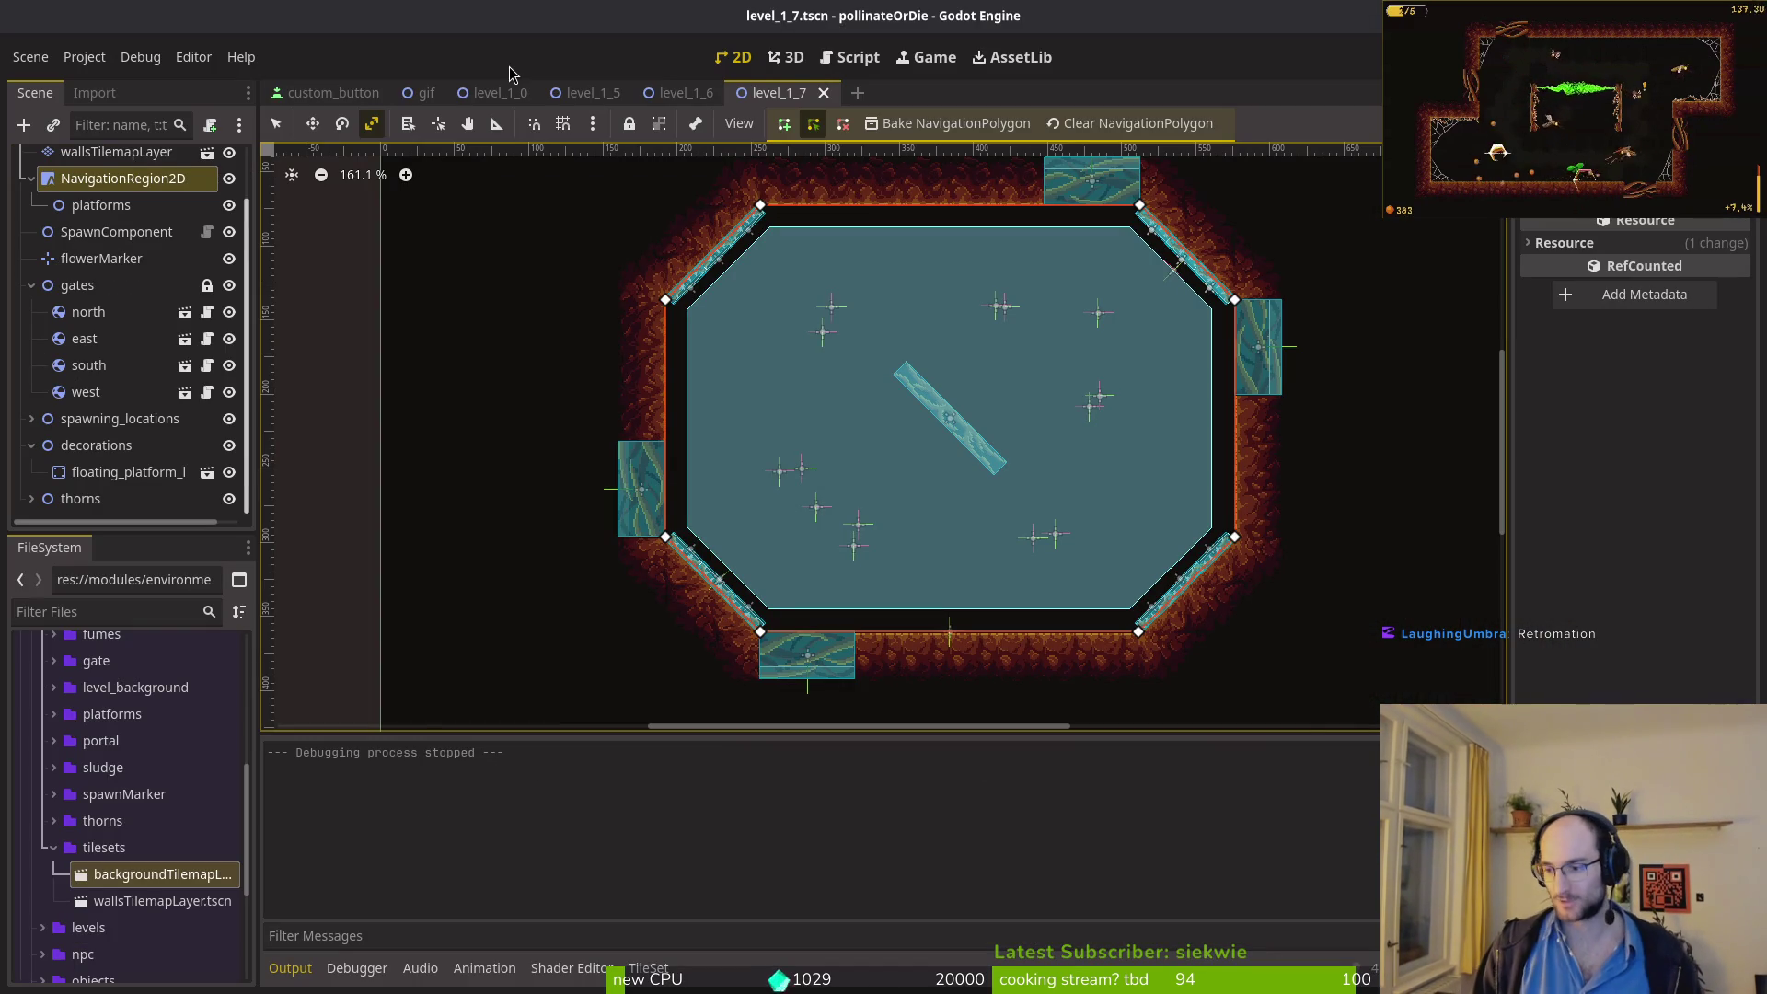
pyautogui.press('F5')
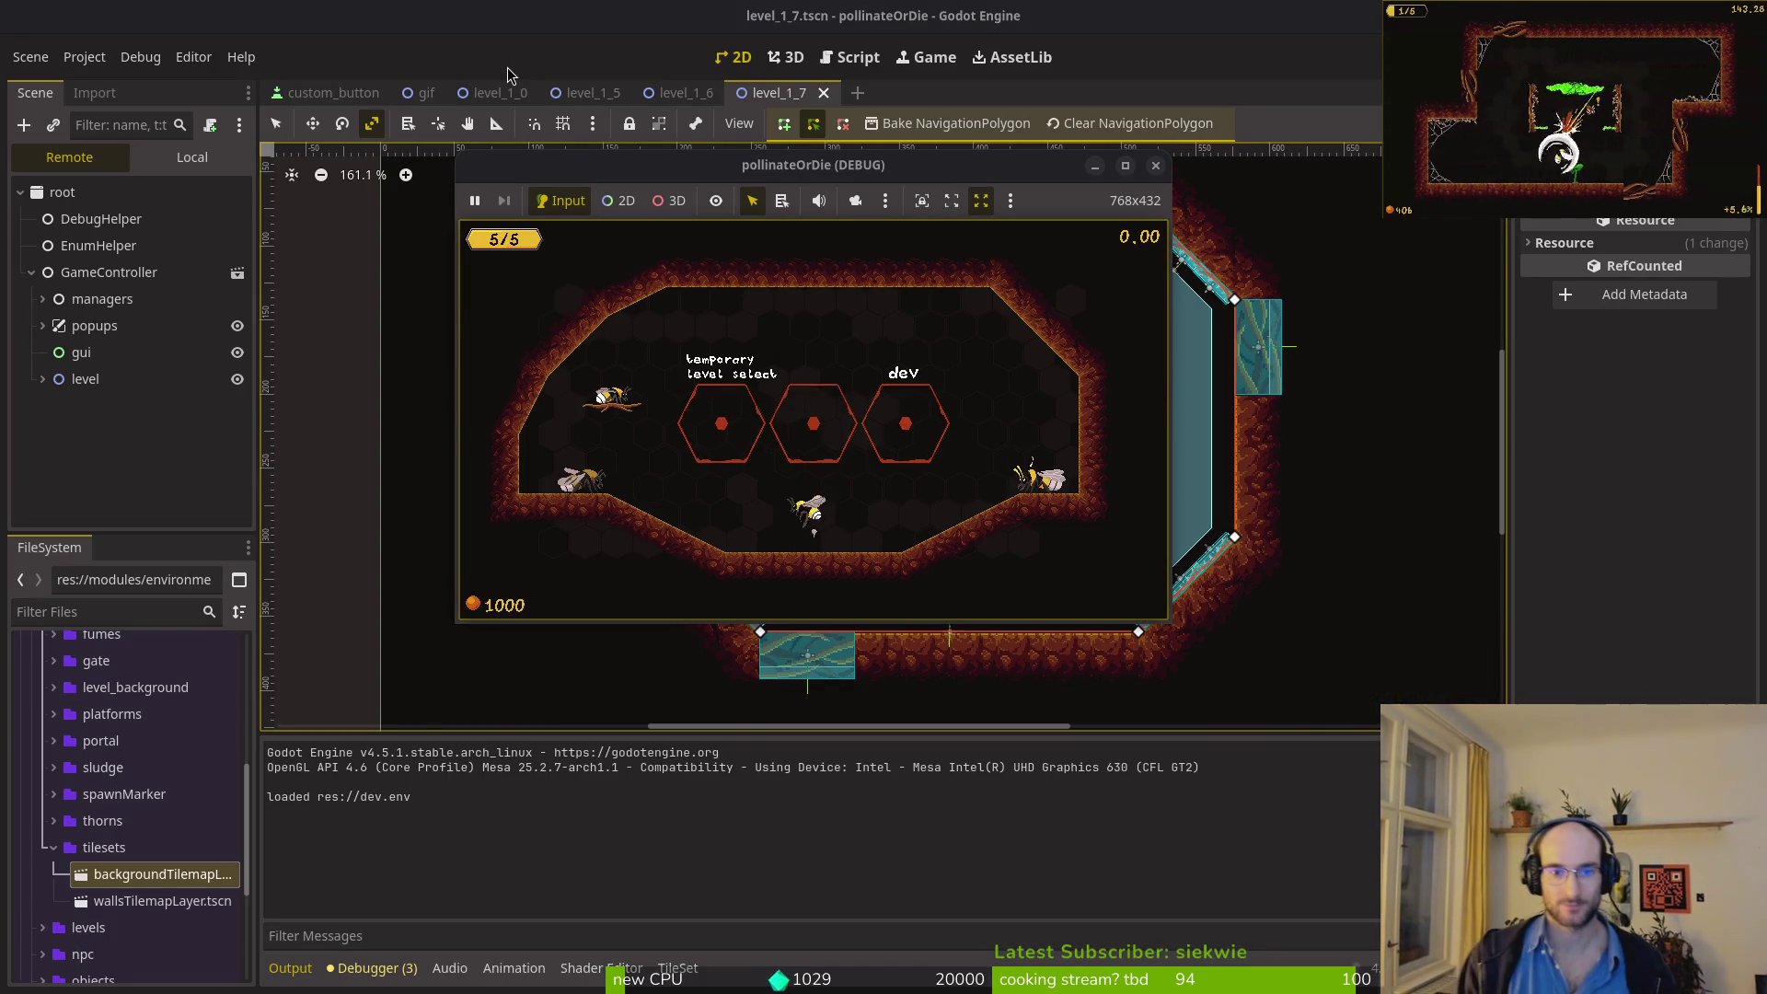
pyautogui.press('Up')
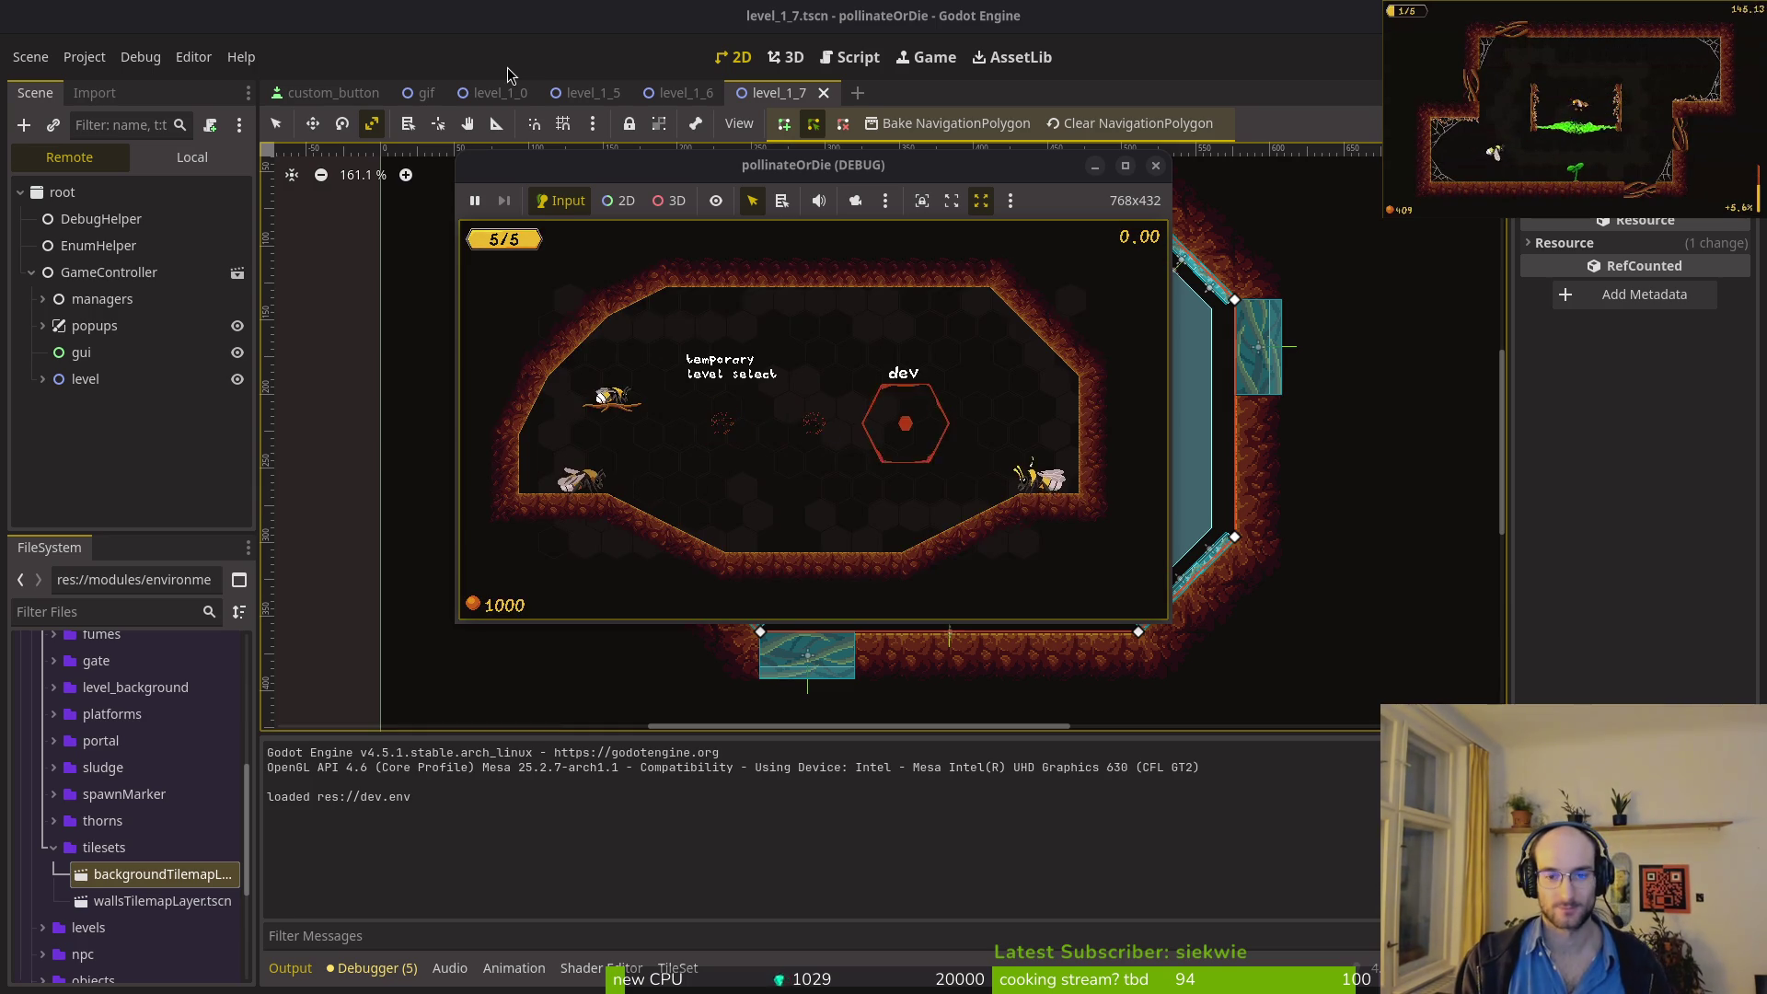
pyautogui.press('Return')
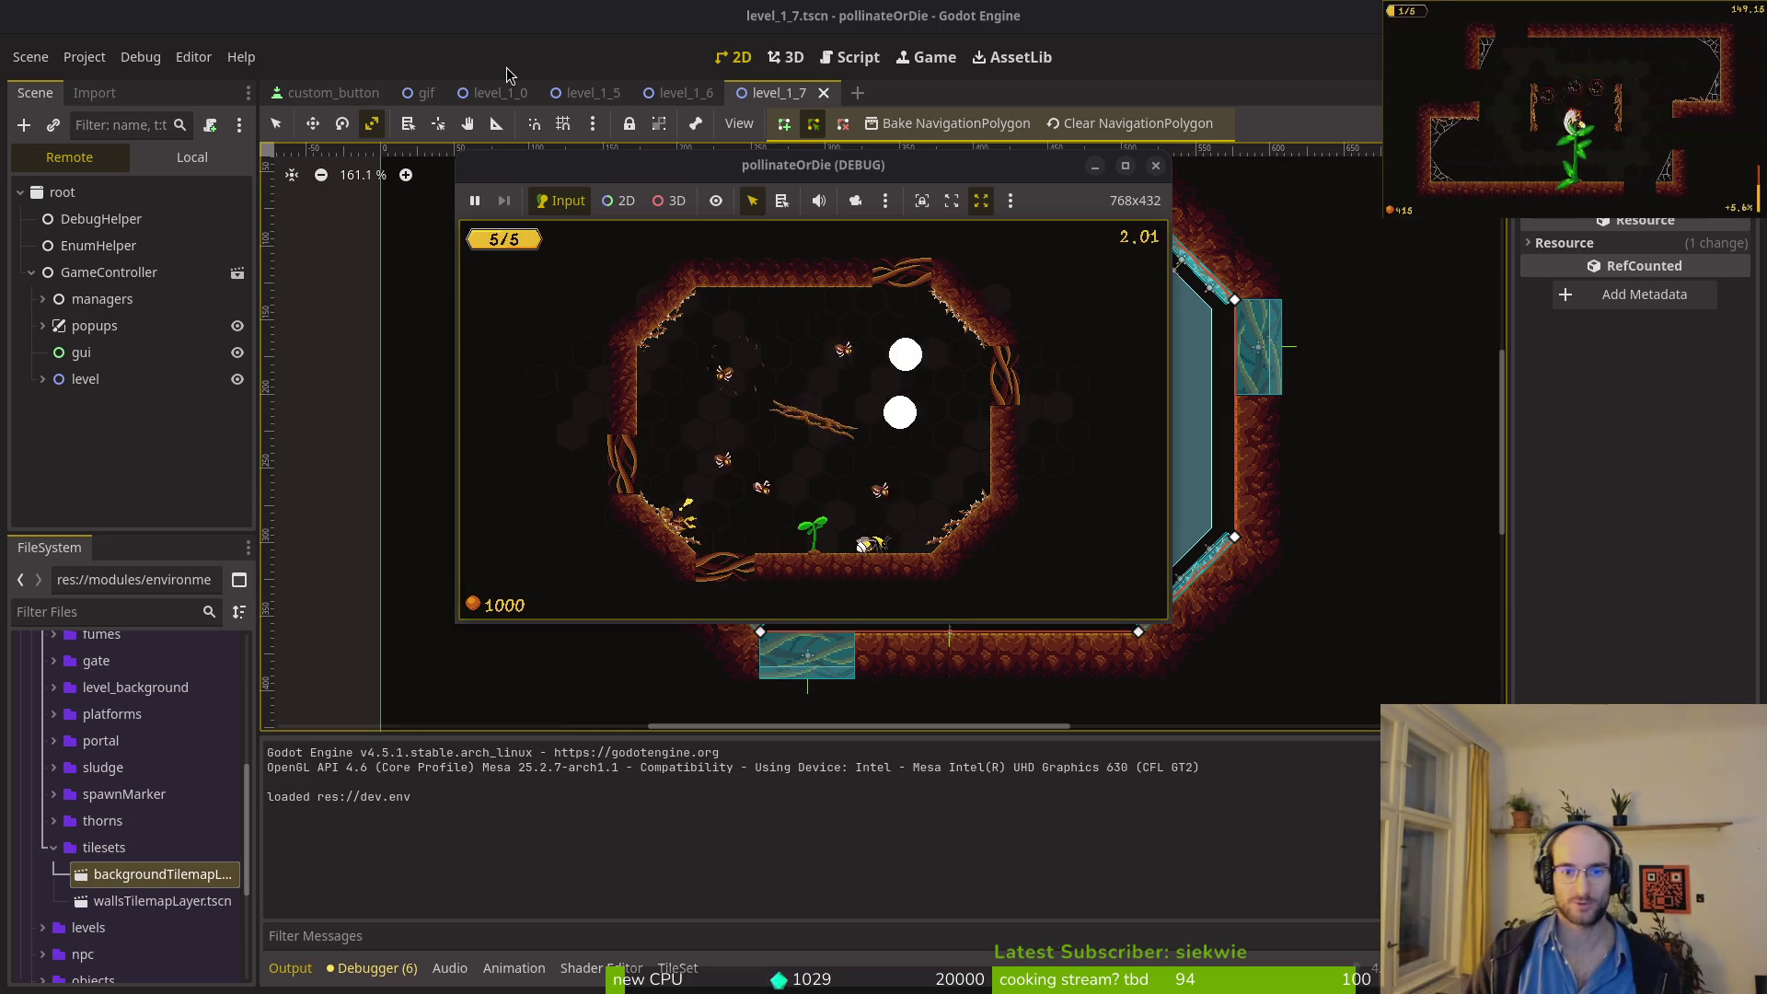
# - Return to Neovim, open a new empty buffer and bring up the project file finder
pyautogui.press('super+1')
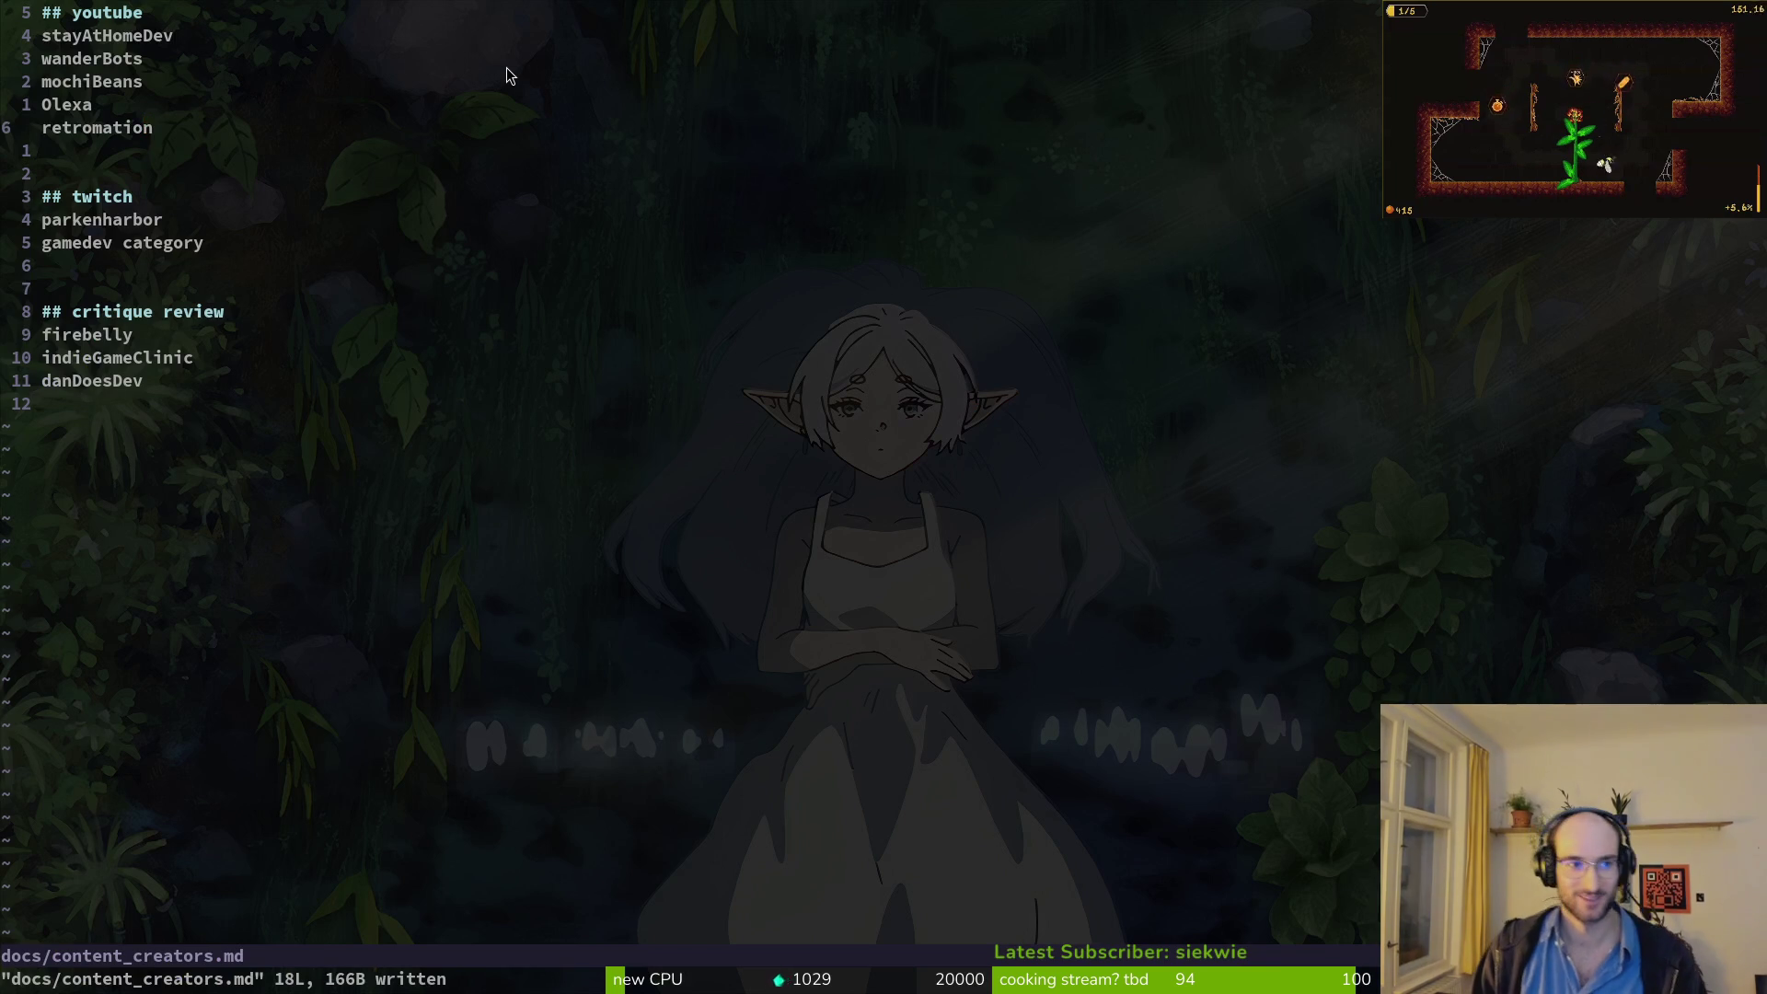
pyautogui.press('space')
pyautogui.press('x')
pyautogui.press('space')
pyautogui.press('f')
pyautogui.press('f')
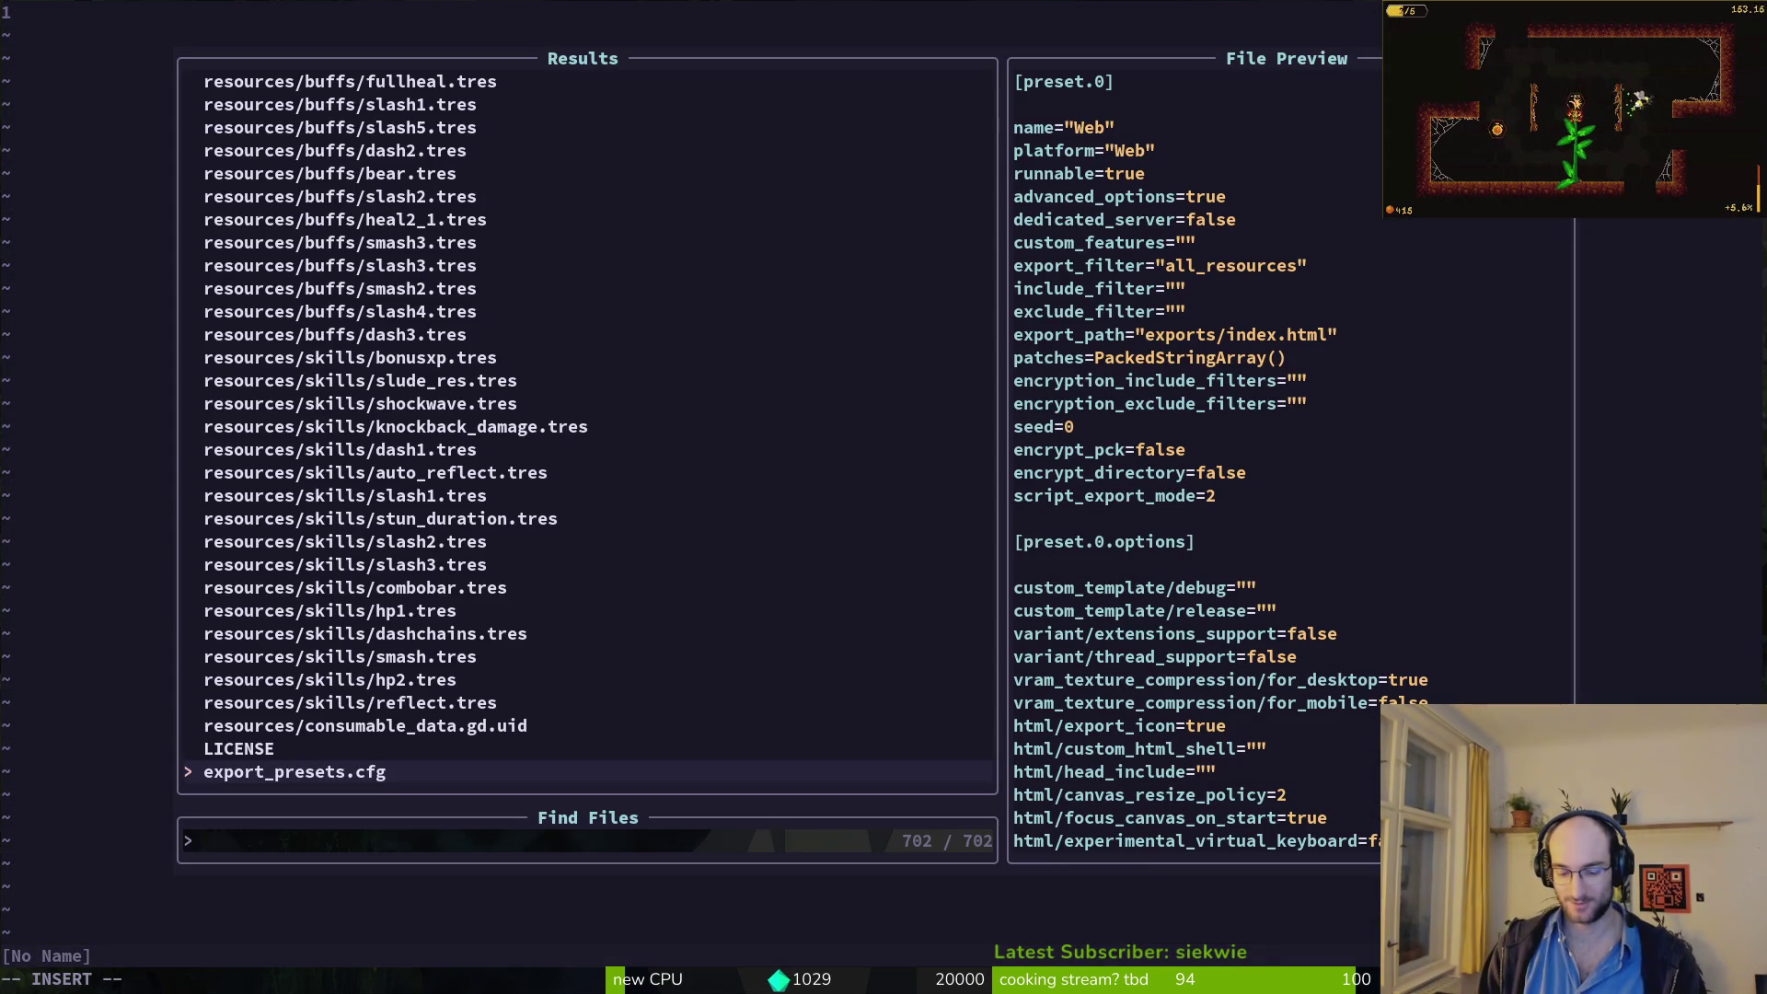
# - Open level_1_7.gd, change the platform rotation step to 0.01, save and test it in the game
pyautogui.write('17')
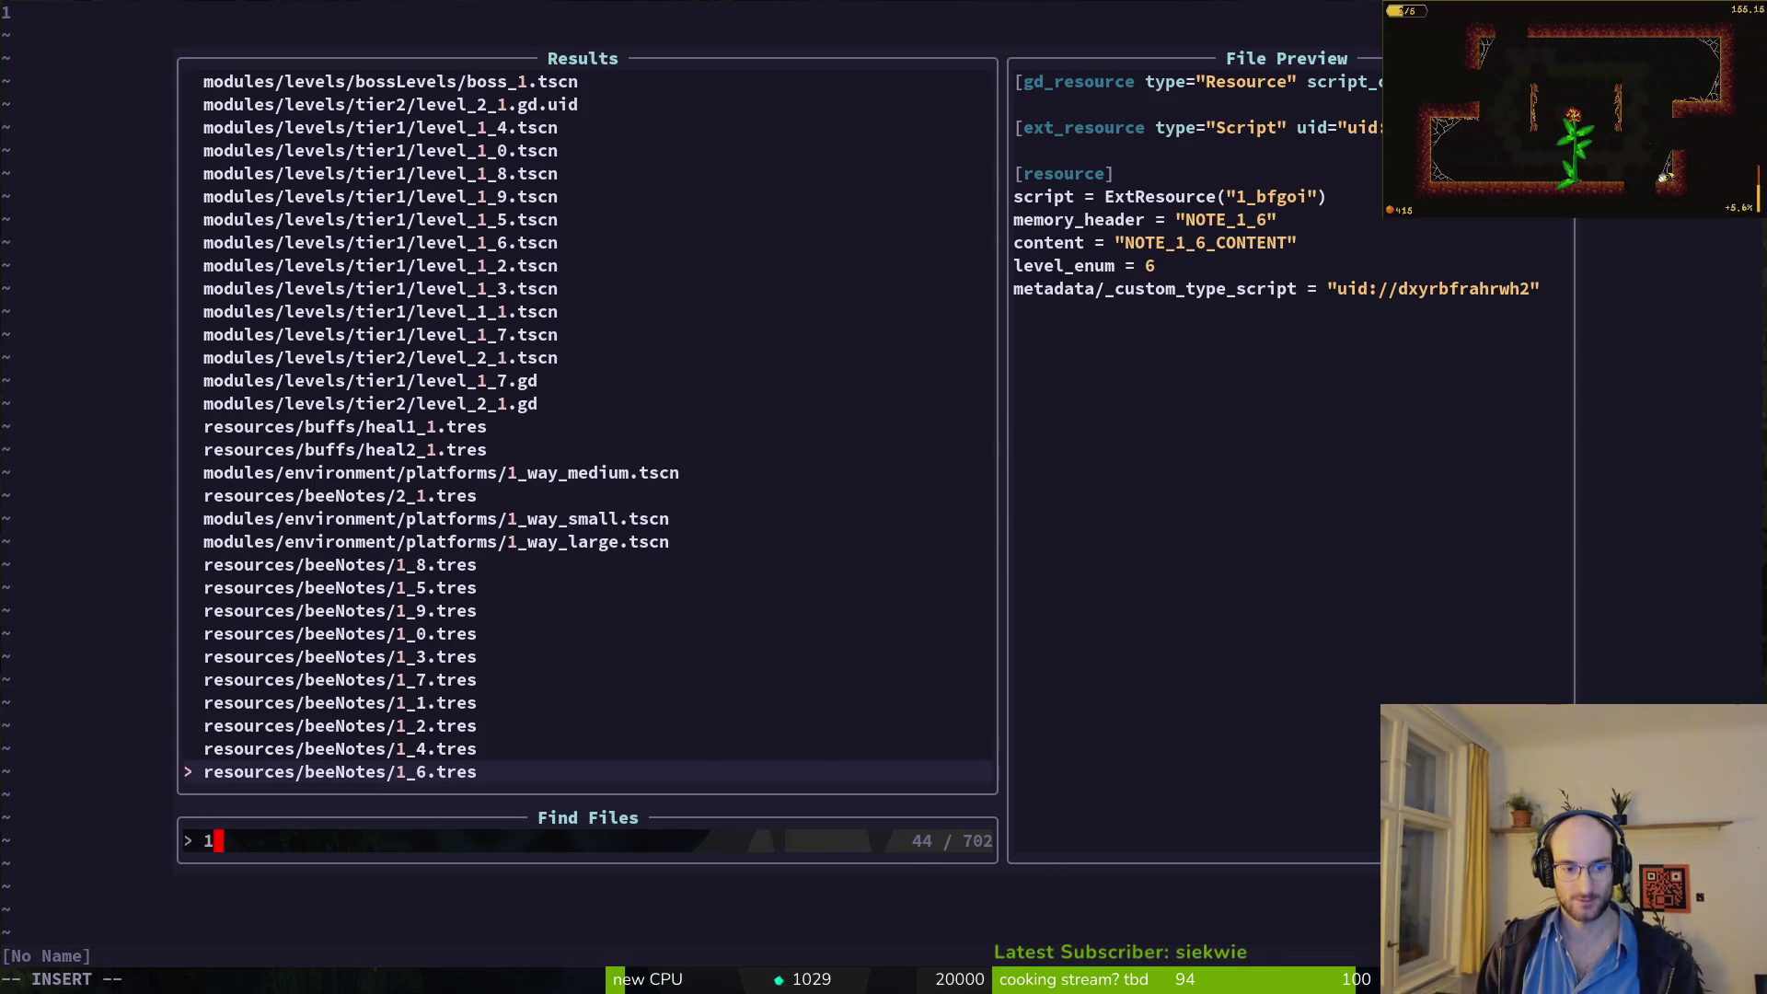
pyautogui.press('Up')
pyautogui.press('Return')
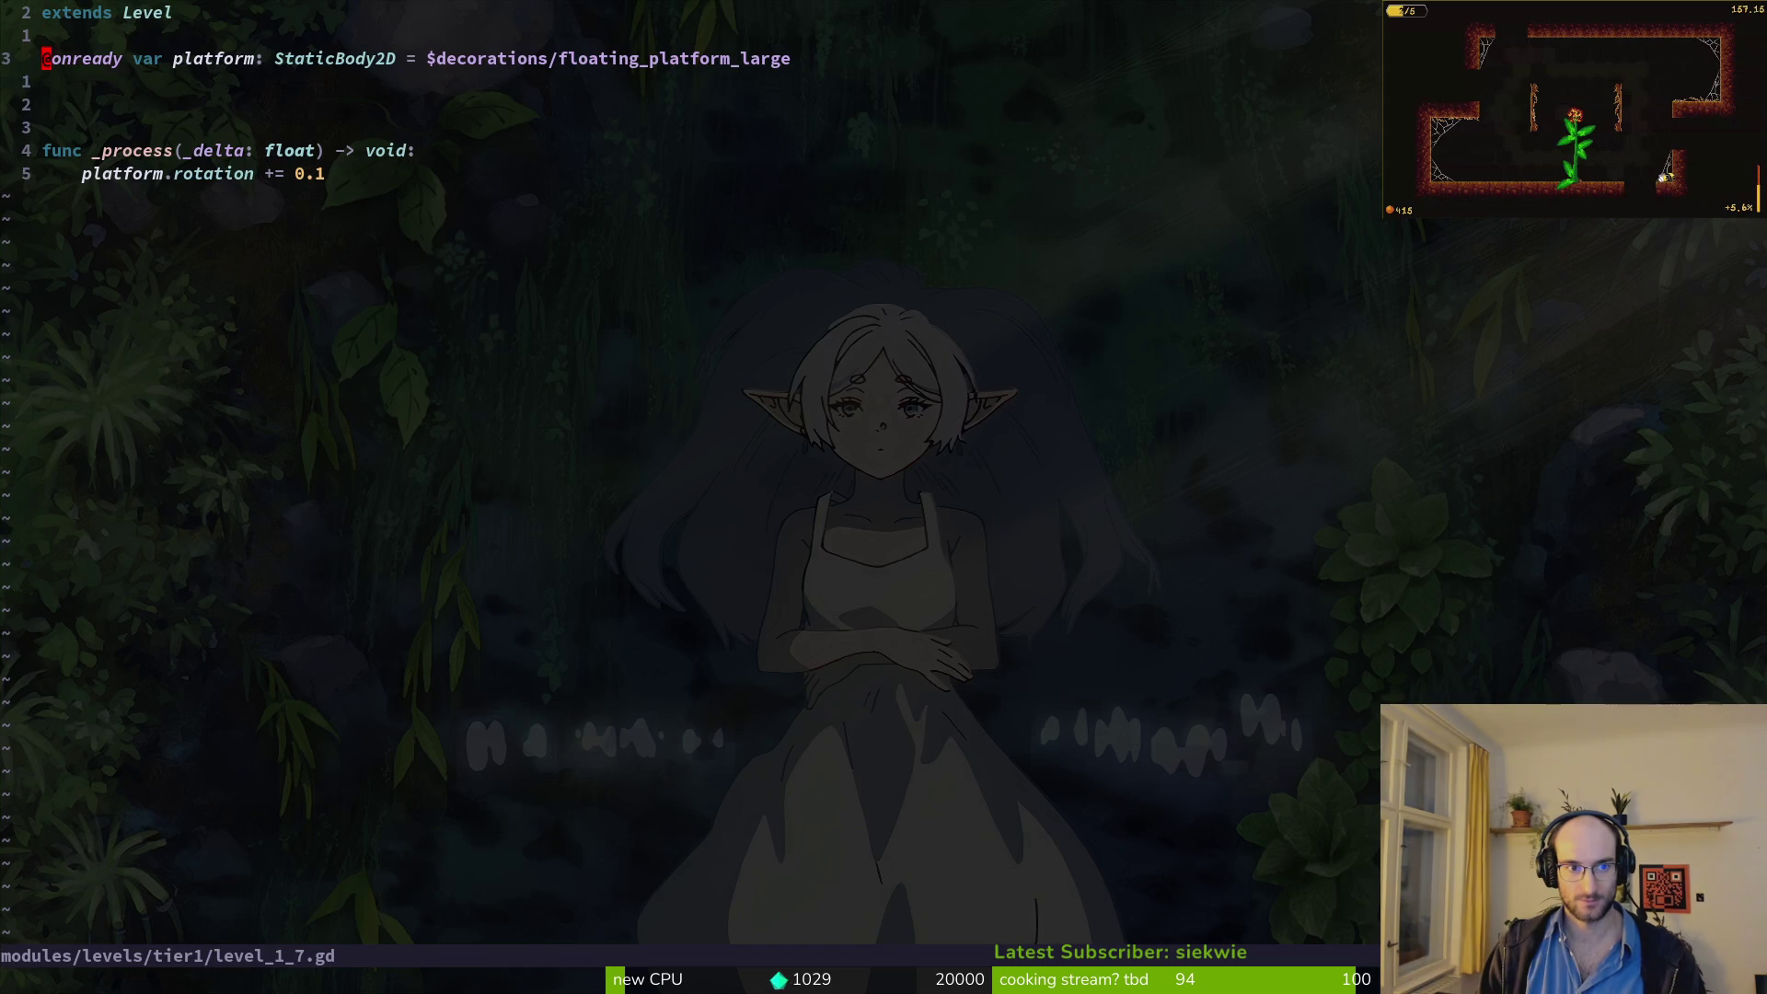
pyautogui.write('0')
pyautogui.press('Escape')
pyautogui.hotkey('ctrl', 's')
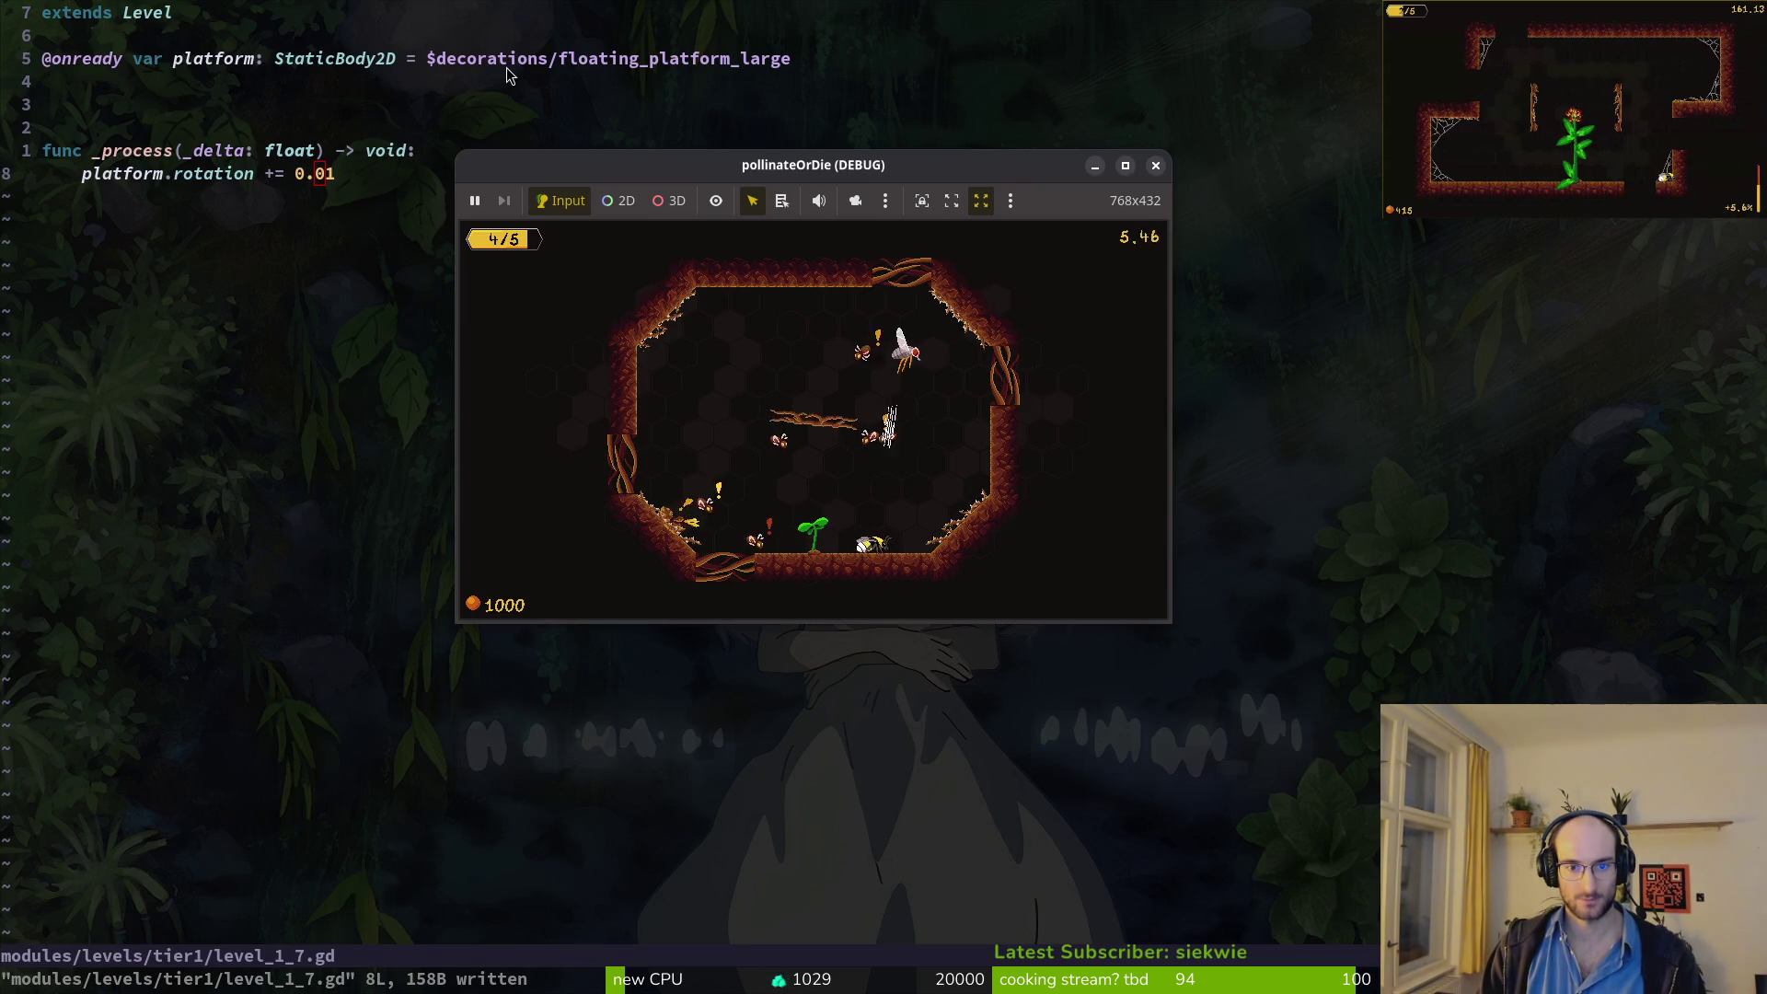
pyautogui.press('Escape')
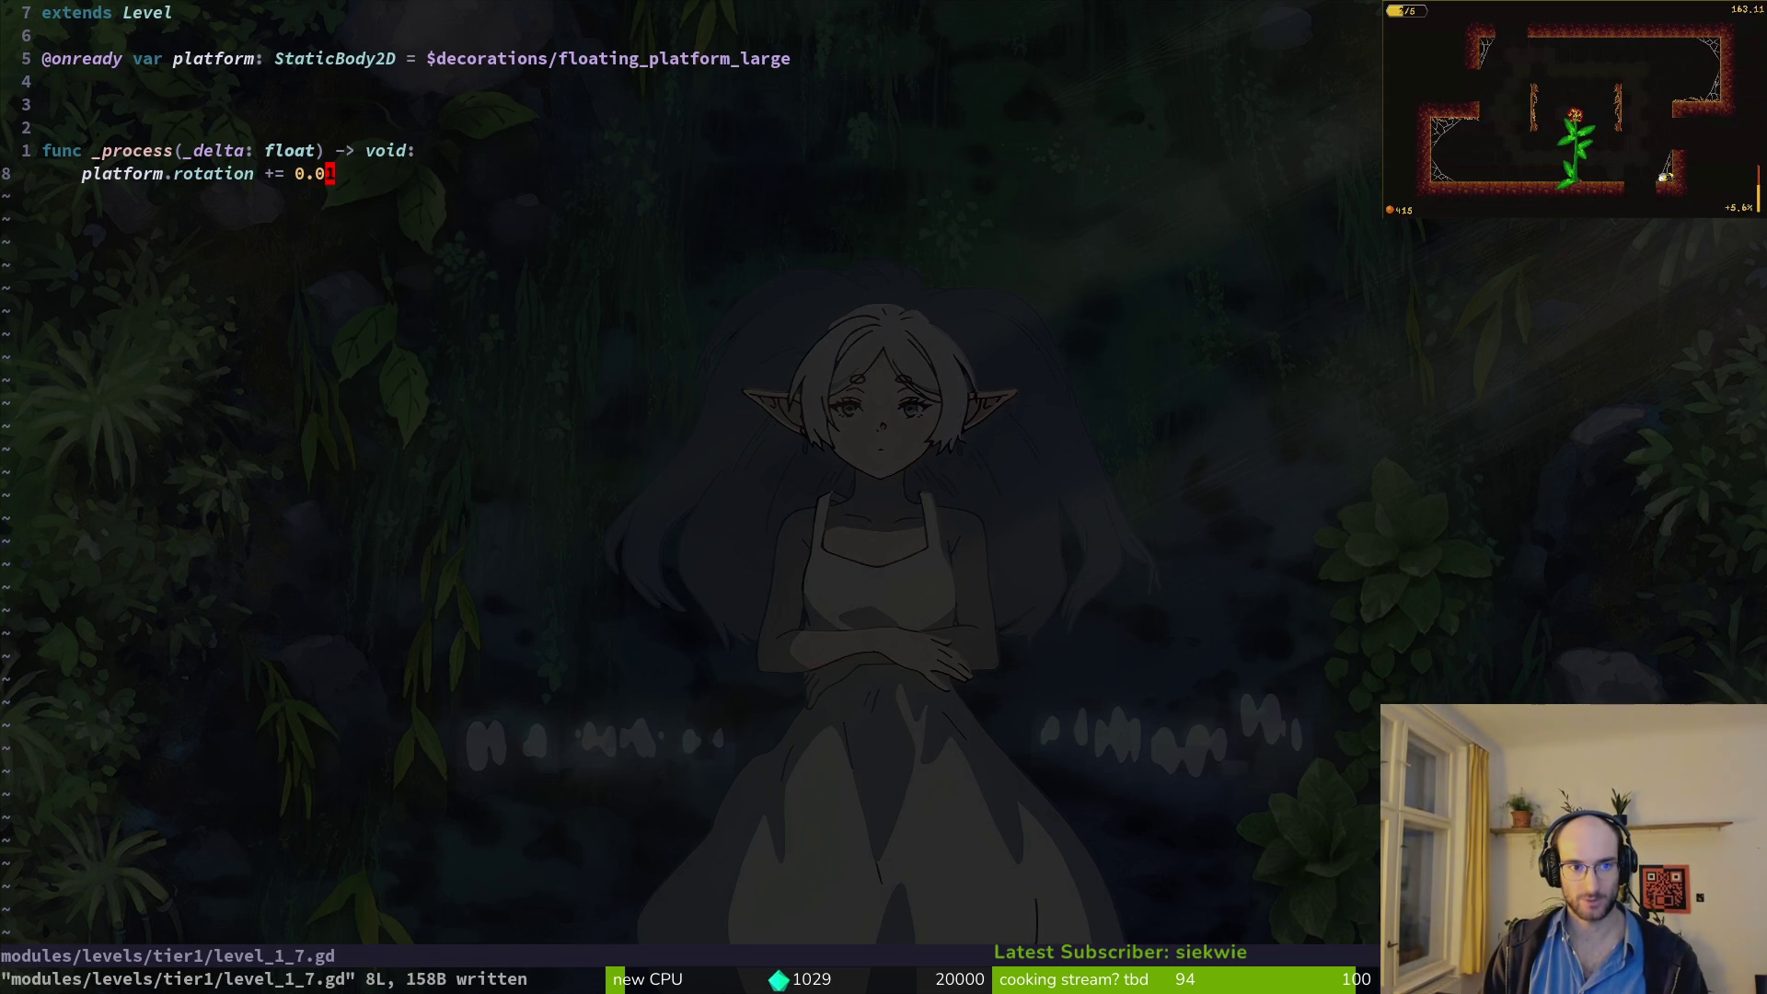
# - Change the rotation step to 0.005, save to relaunch, and maximize the game window
pyautogui.write('i')
pyautogui.write('0')
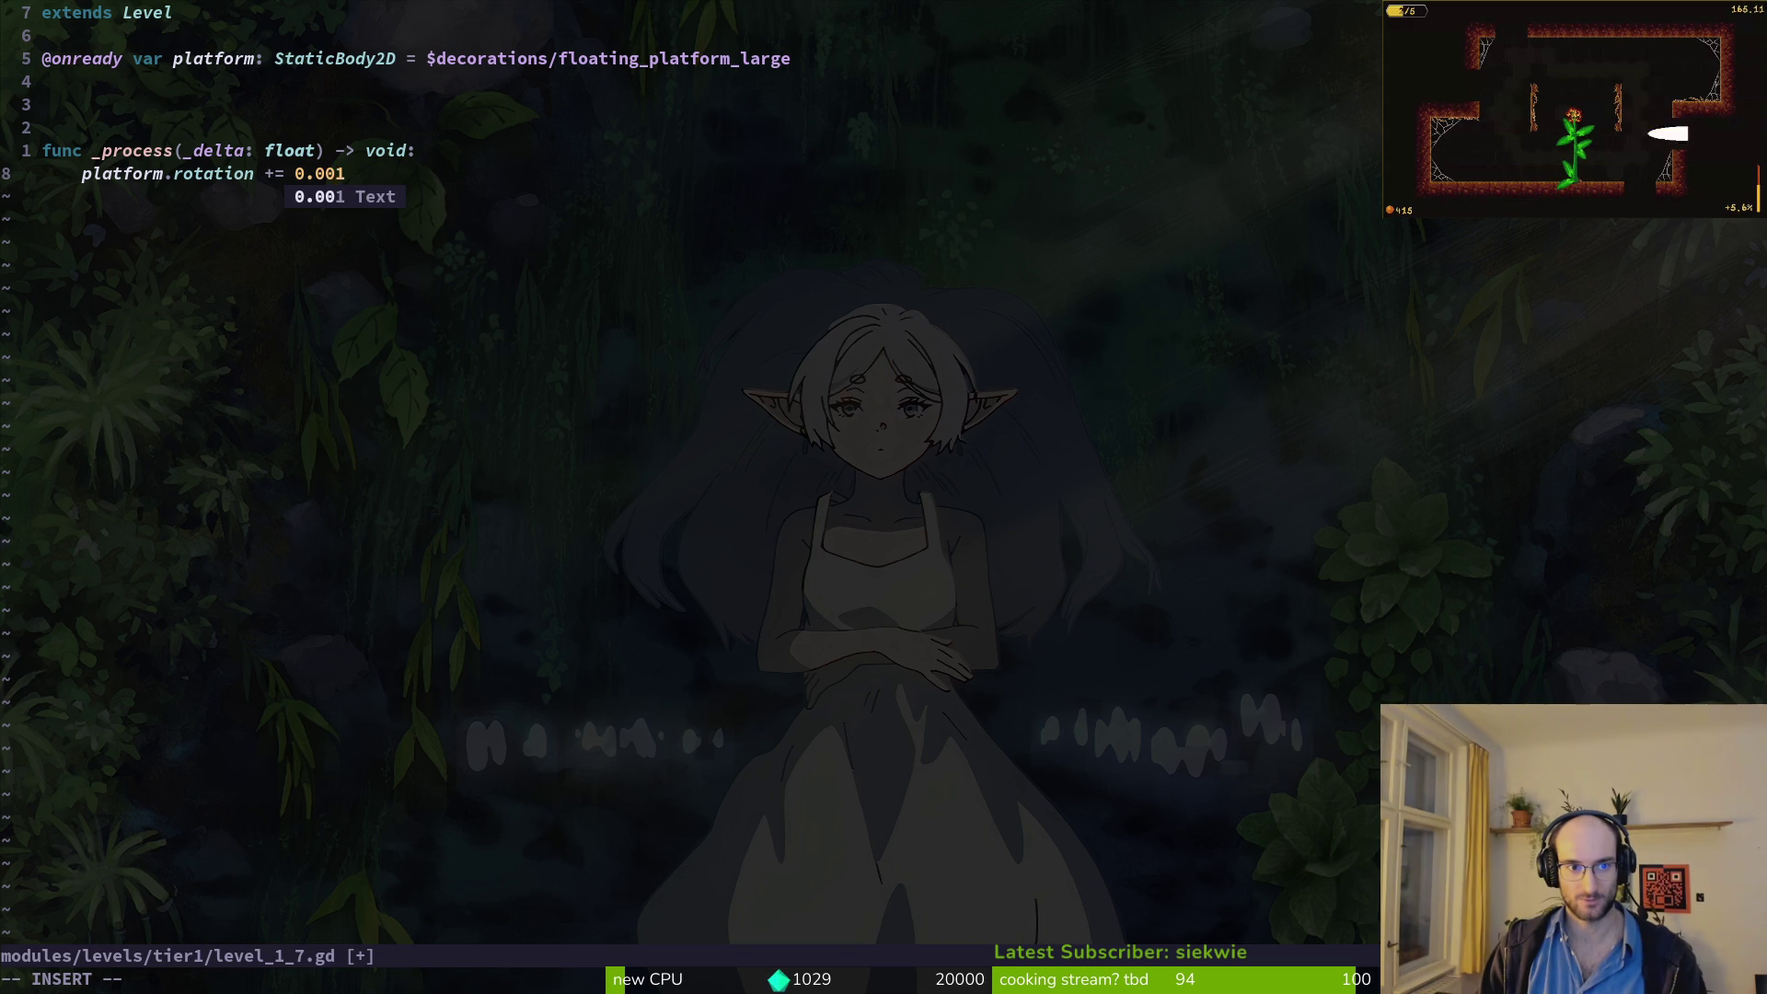
pyautogui.press('BackSpace')
pyautogui.write('5')
pyautogui.press('Escape')
pyautogui.write(':w')
pyautogui.press('Return')
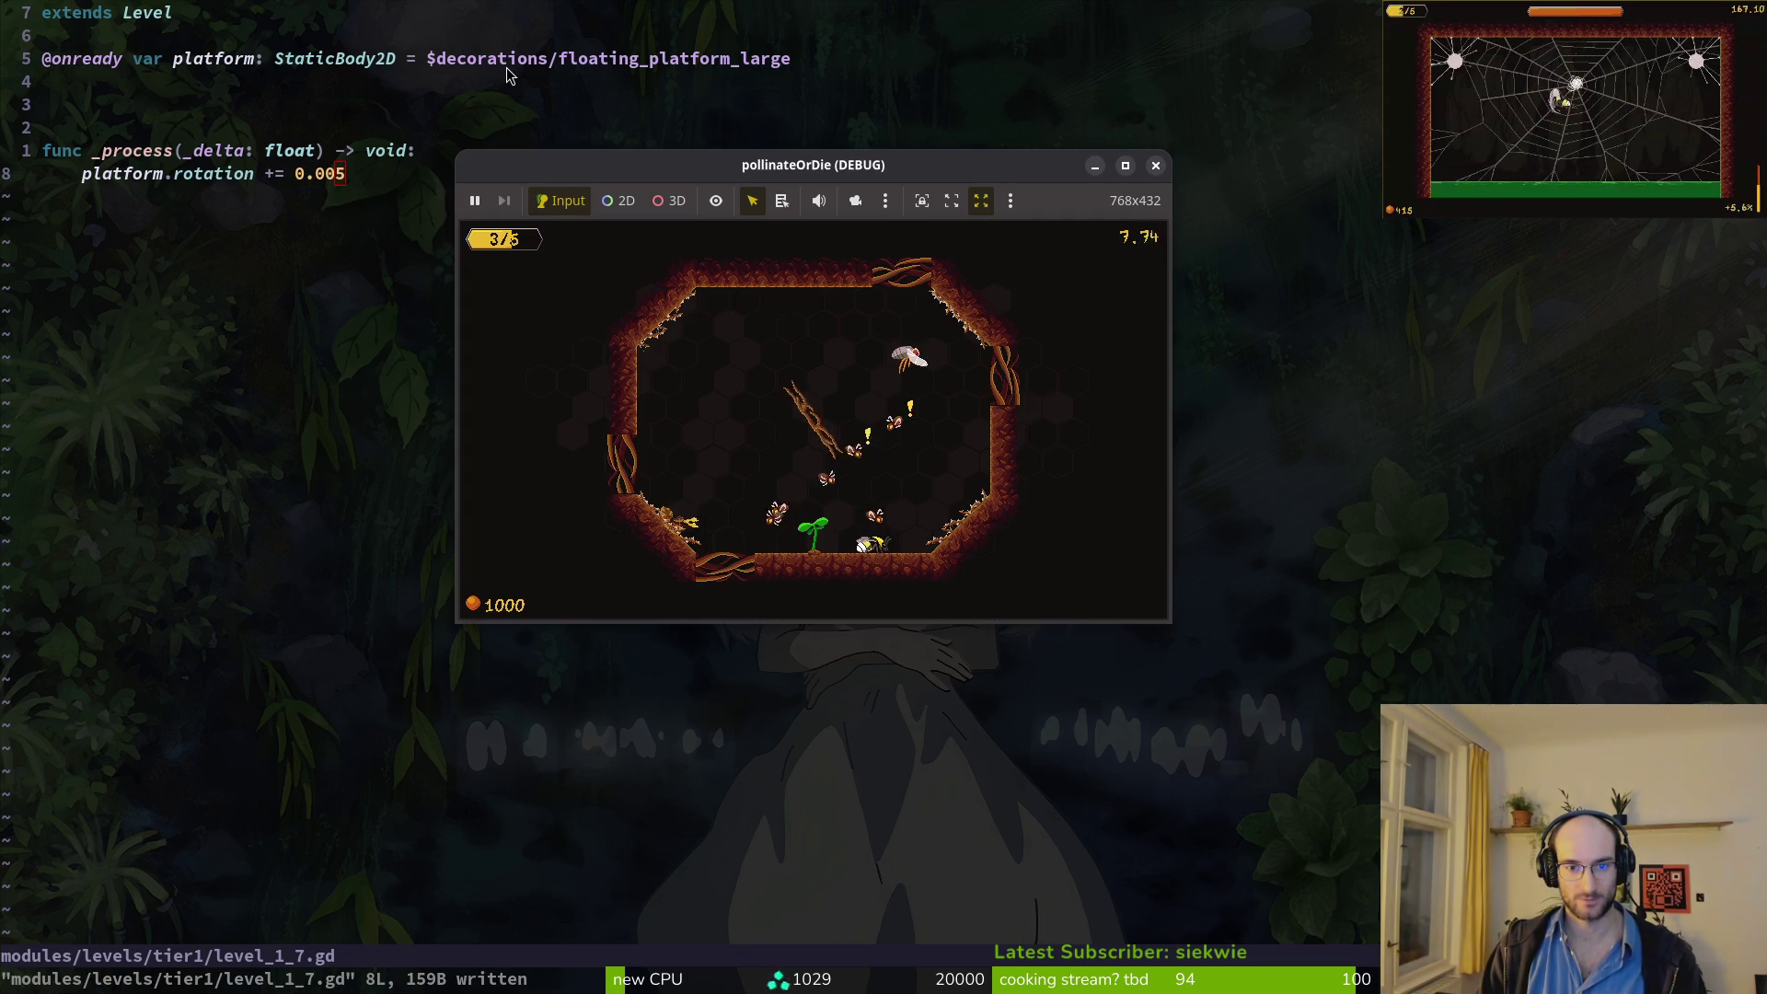
pyautogui.doubleClick(749, 156)
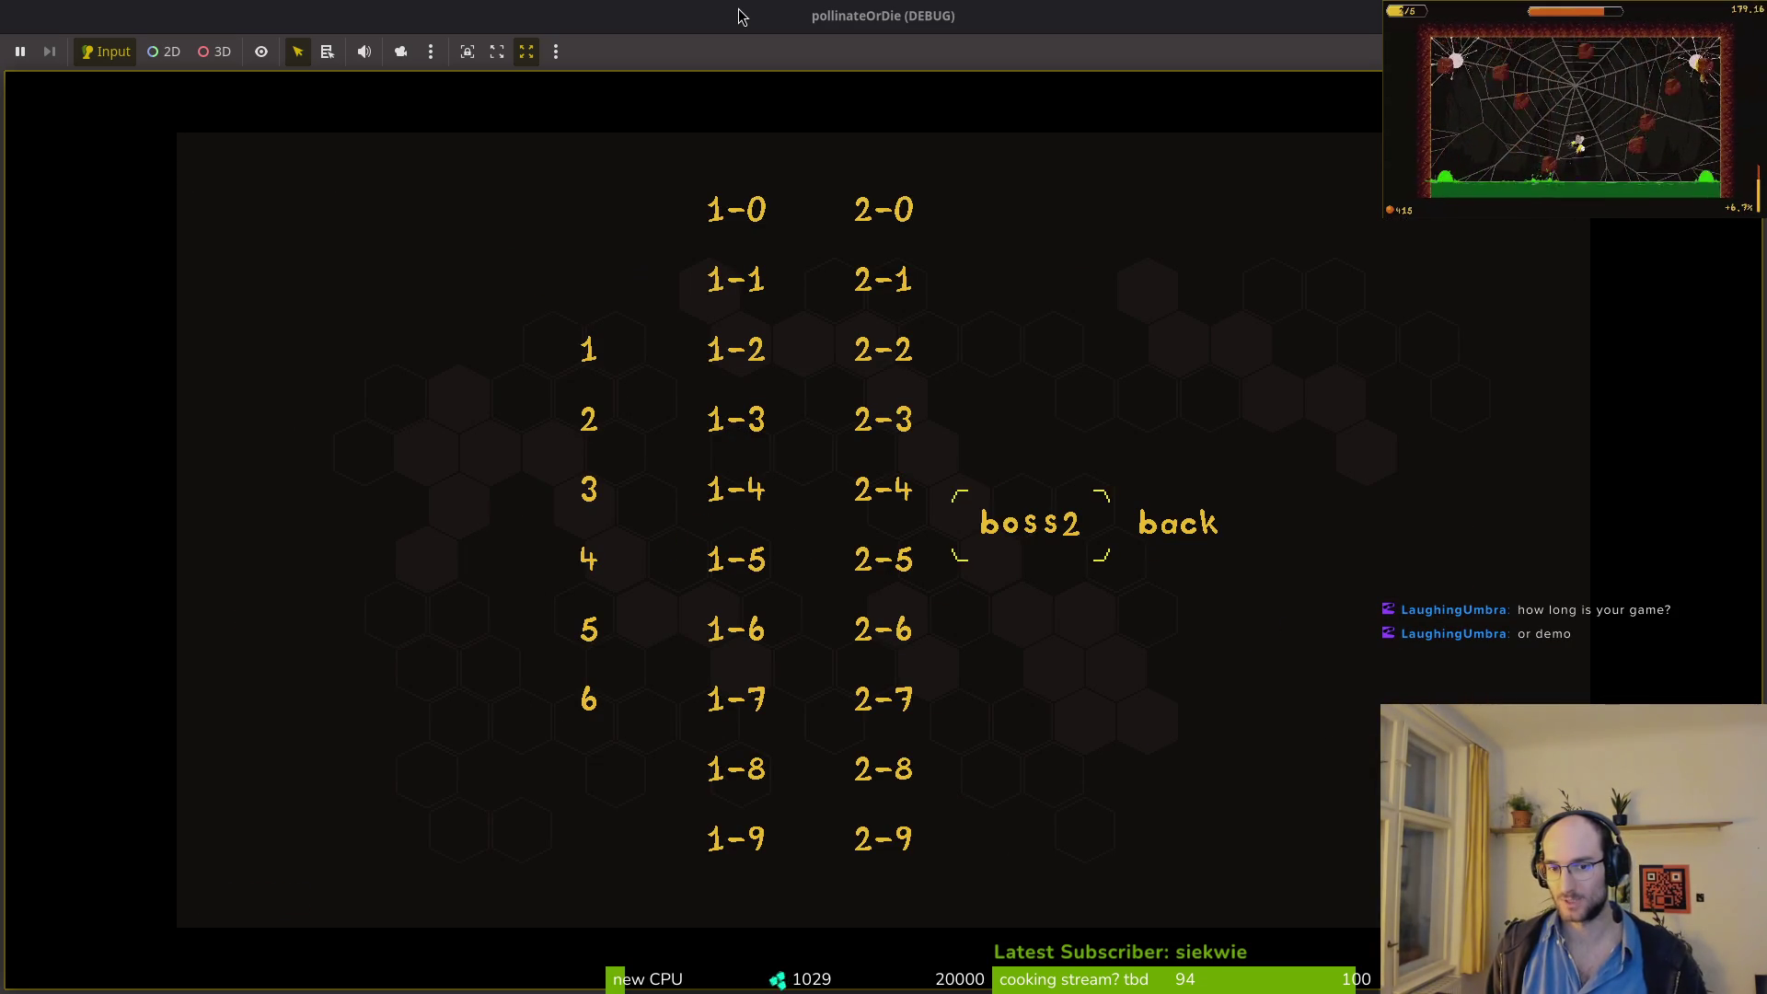
# - Move the level-select cursor through entries 2-5, 1-1 and 1-5
pyautogui.press('Left')
pyautogui.press('Left')
pyautogui.press('Right')
pyautogui.press('Down')
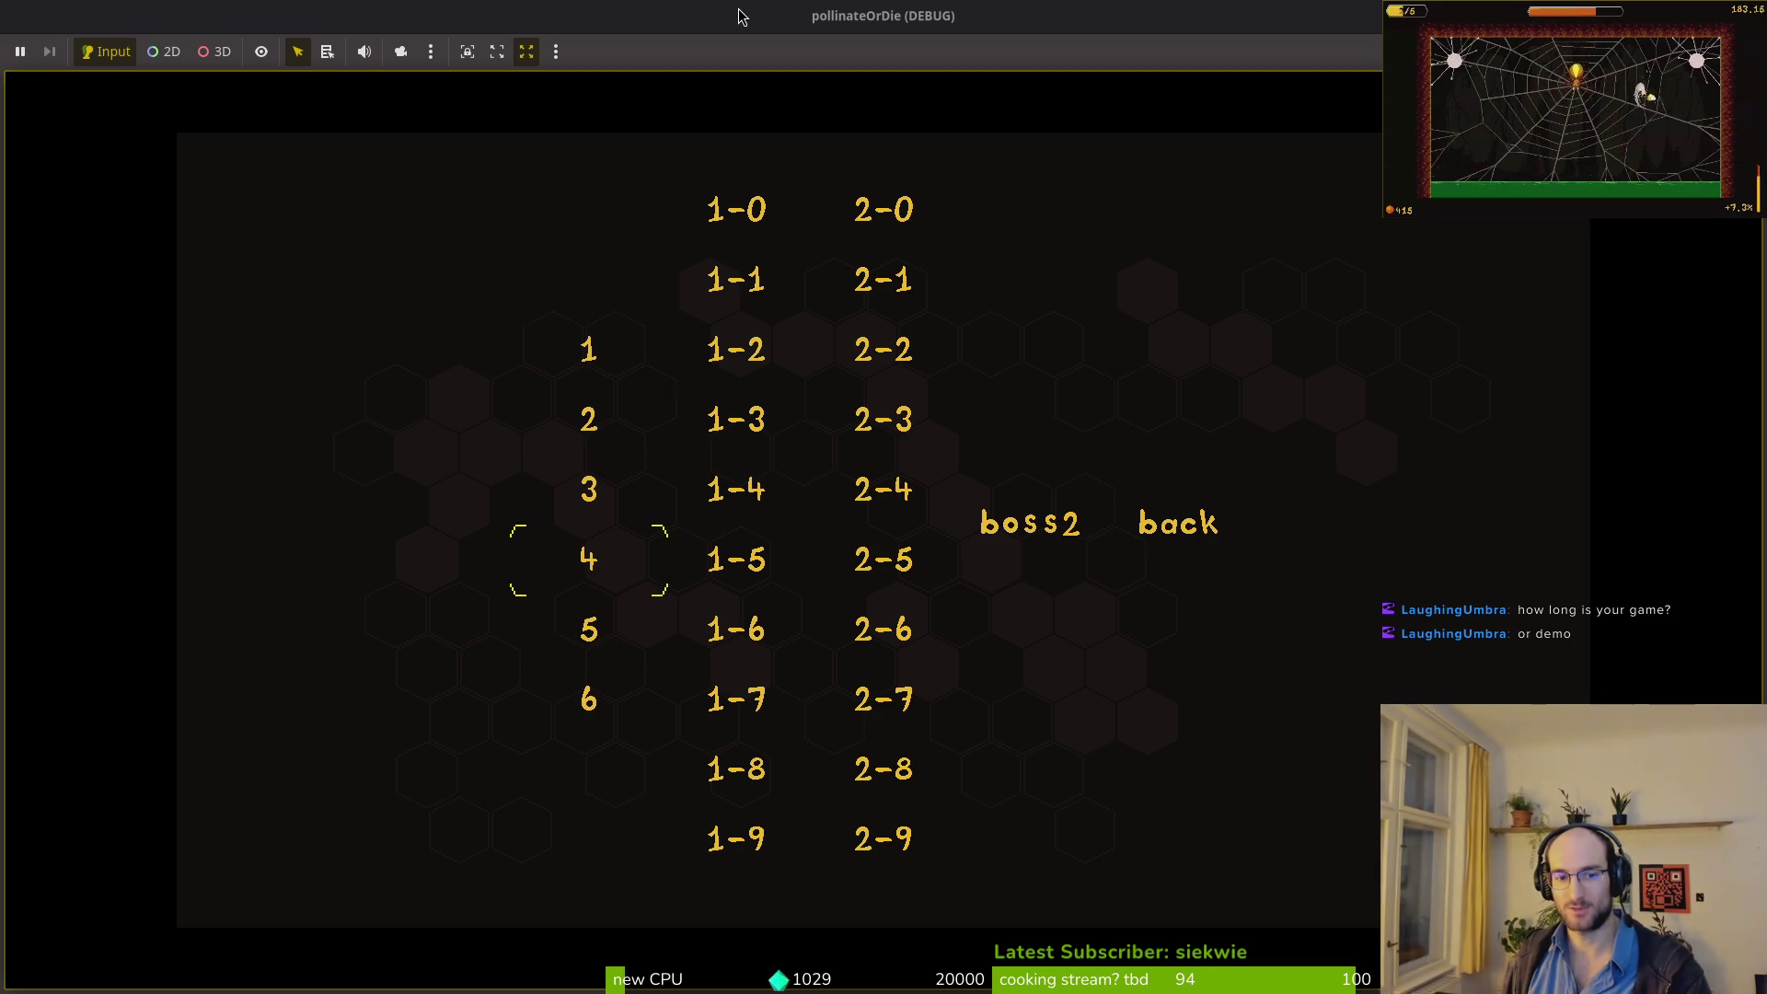
pyautogui.press('Up')
pyautogui.press('Up')
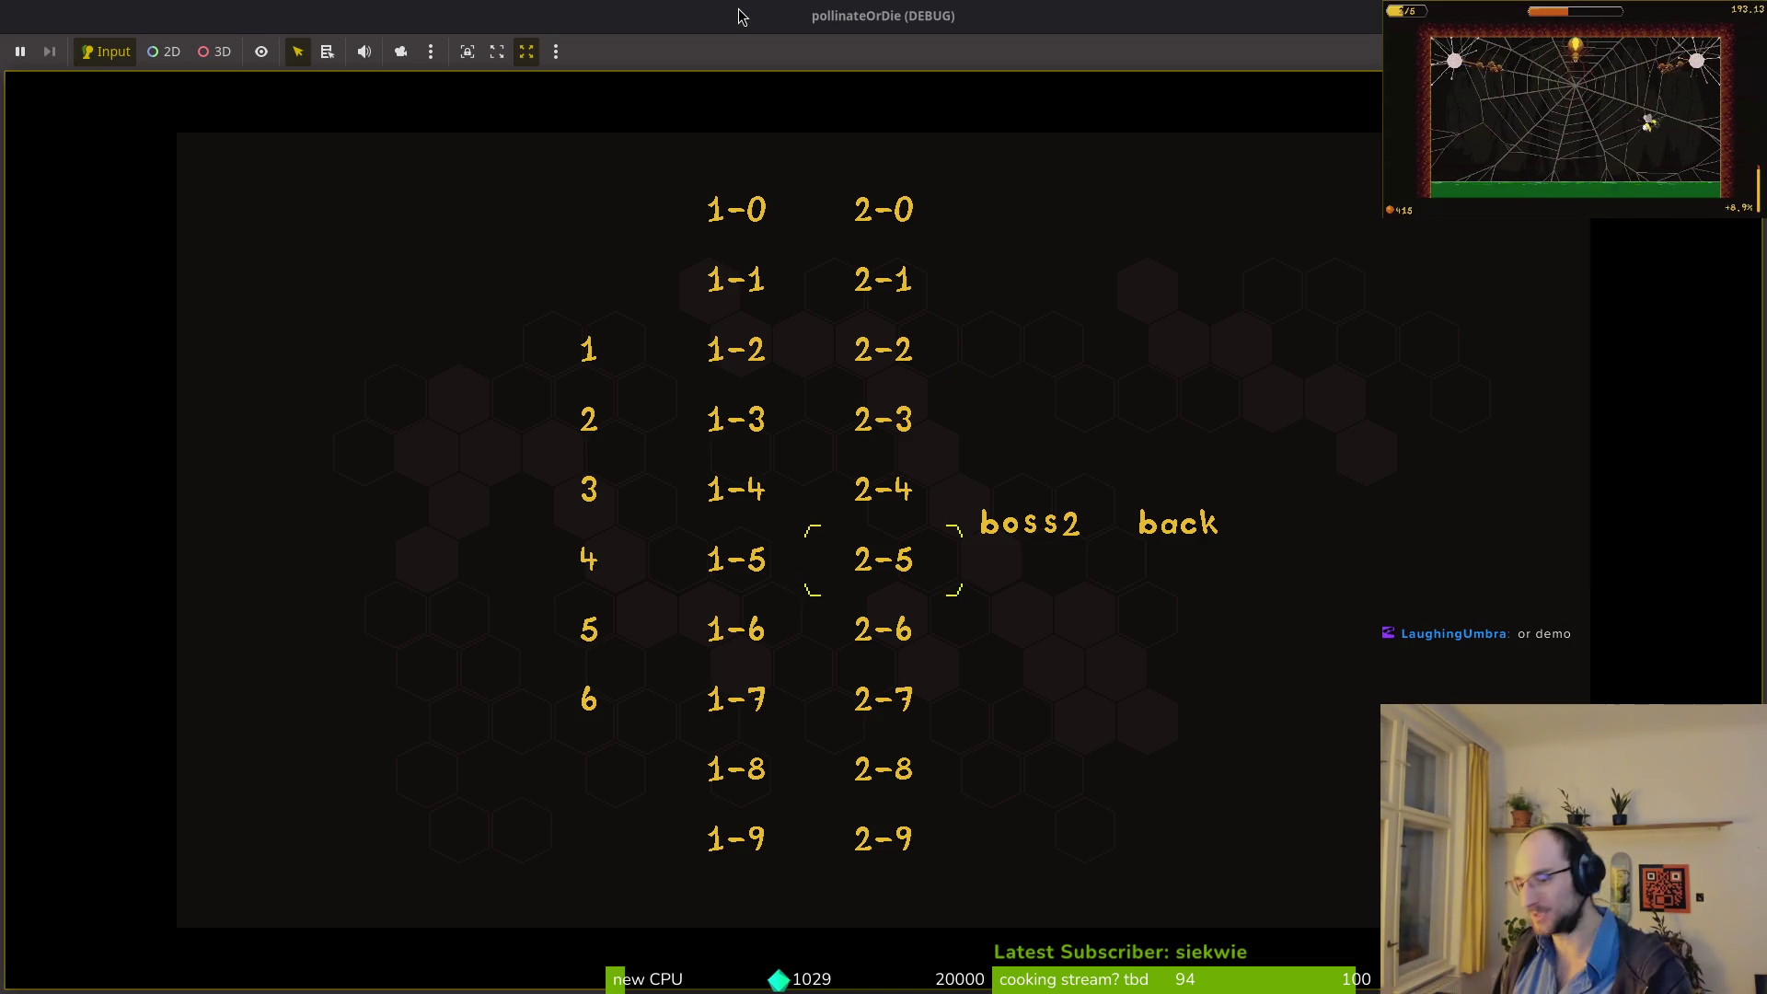
pyautogui.press('Left')
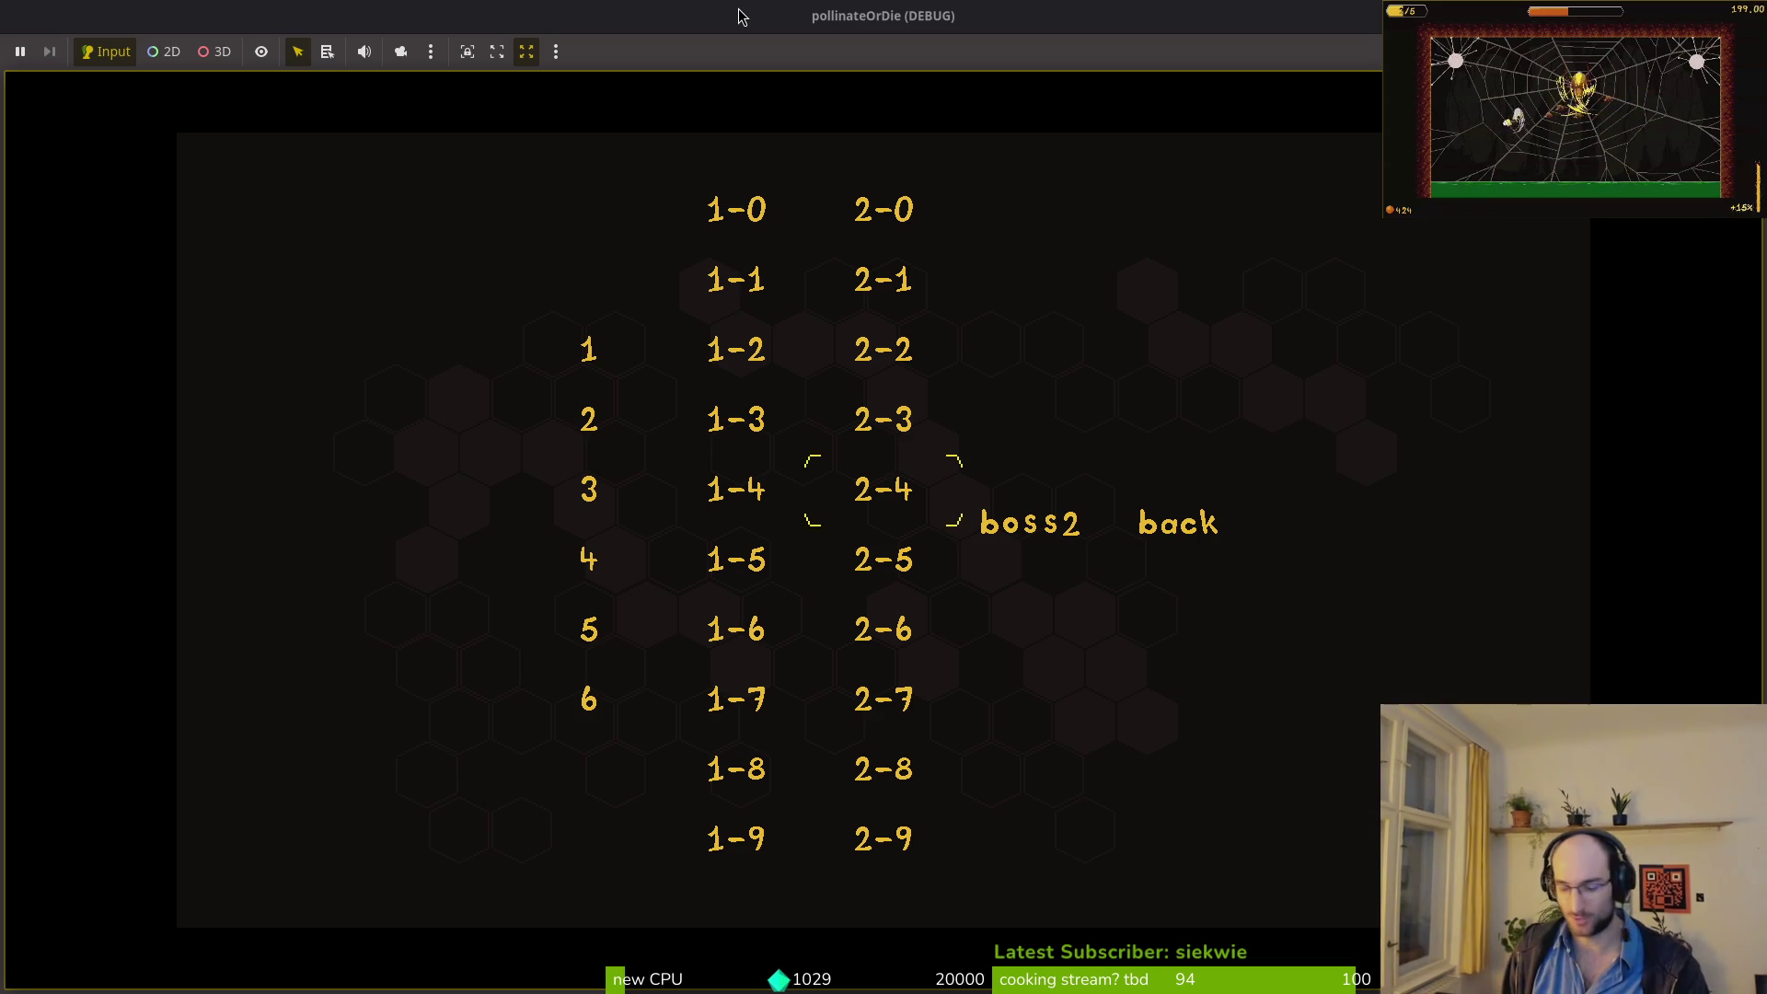
# - Switch back to Neovim and open the project file finder
pyautogui.hotkey('alt', 'Tab')
pyautogui.press('space')
pyautogui.press('f')
pyautogui.press('f')
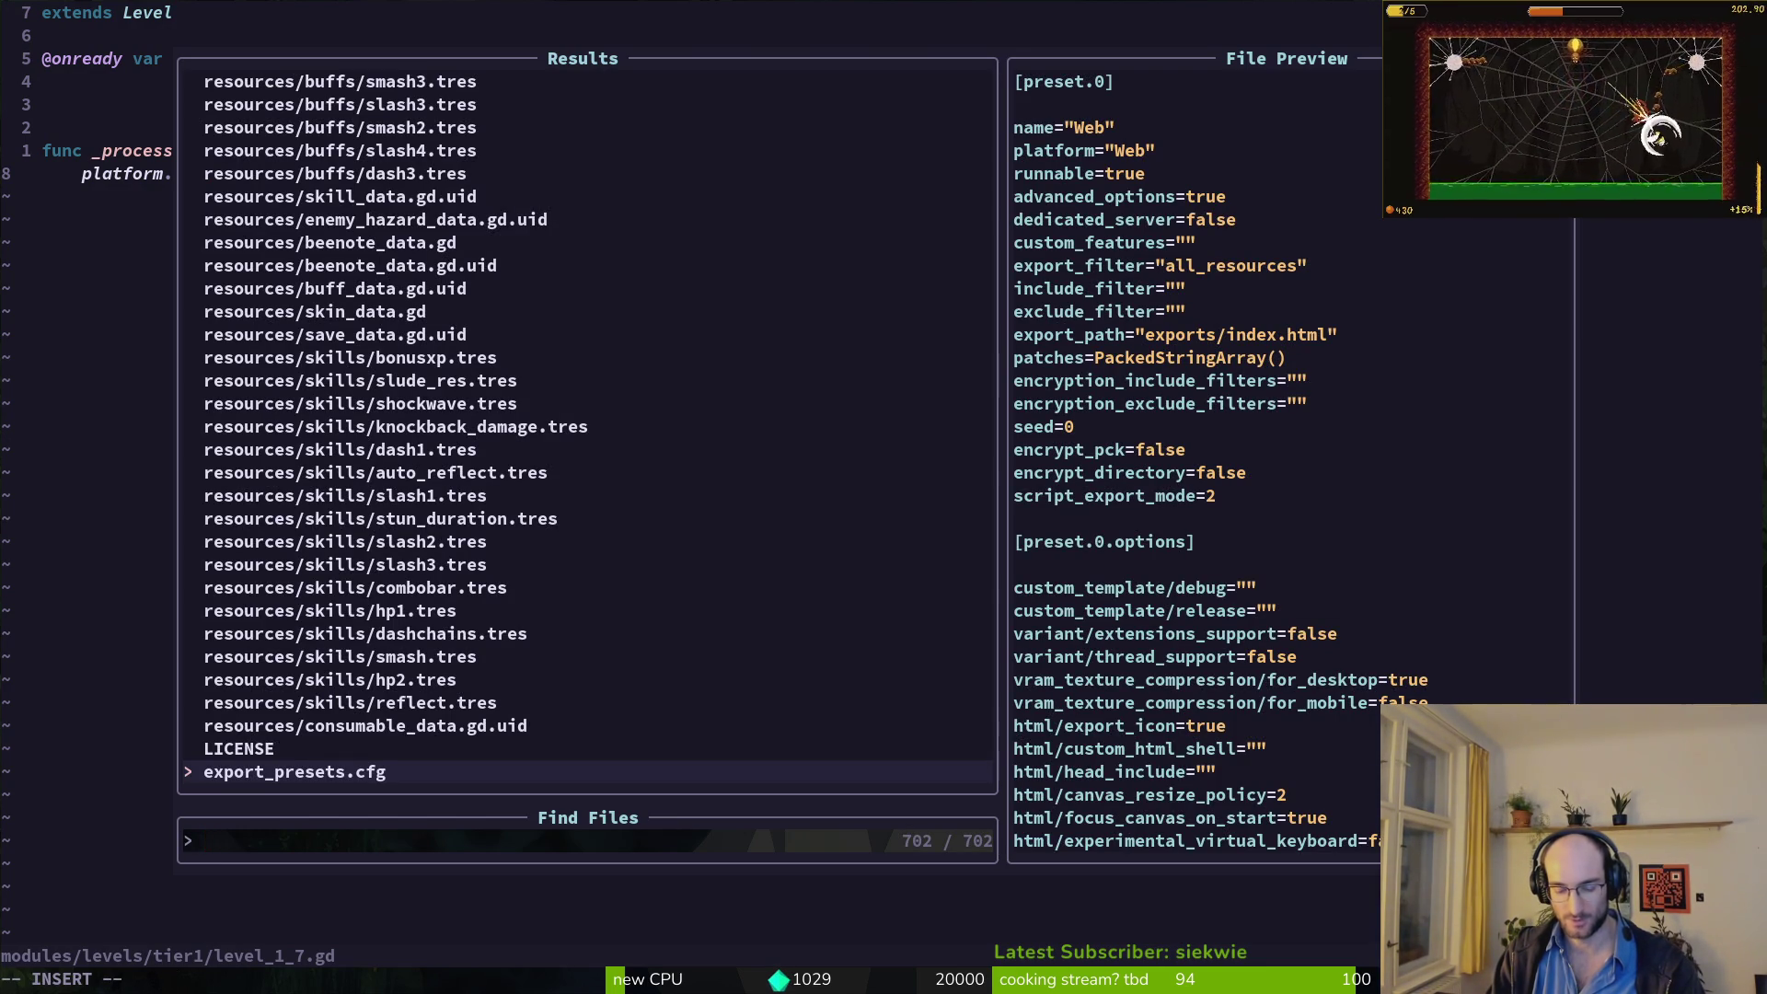
# - Open game.controller.gd and go to the if line of get_next_level_path
pyautogui.write('gamc')
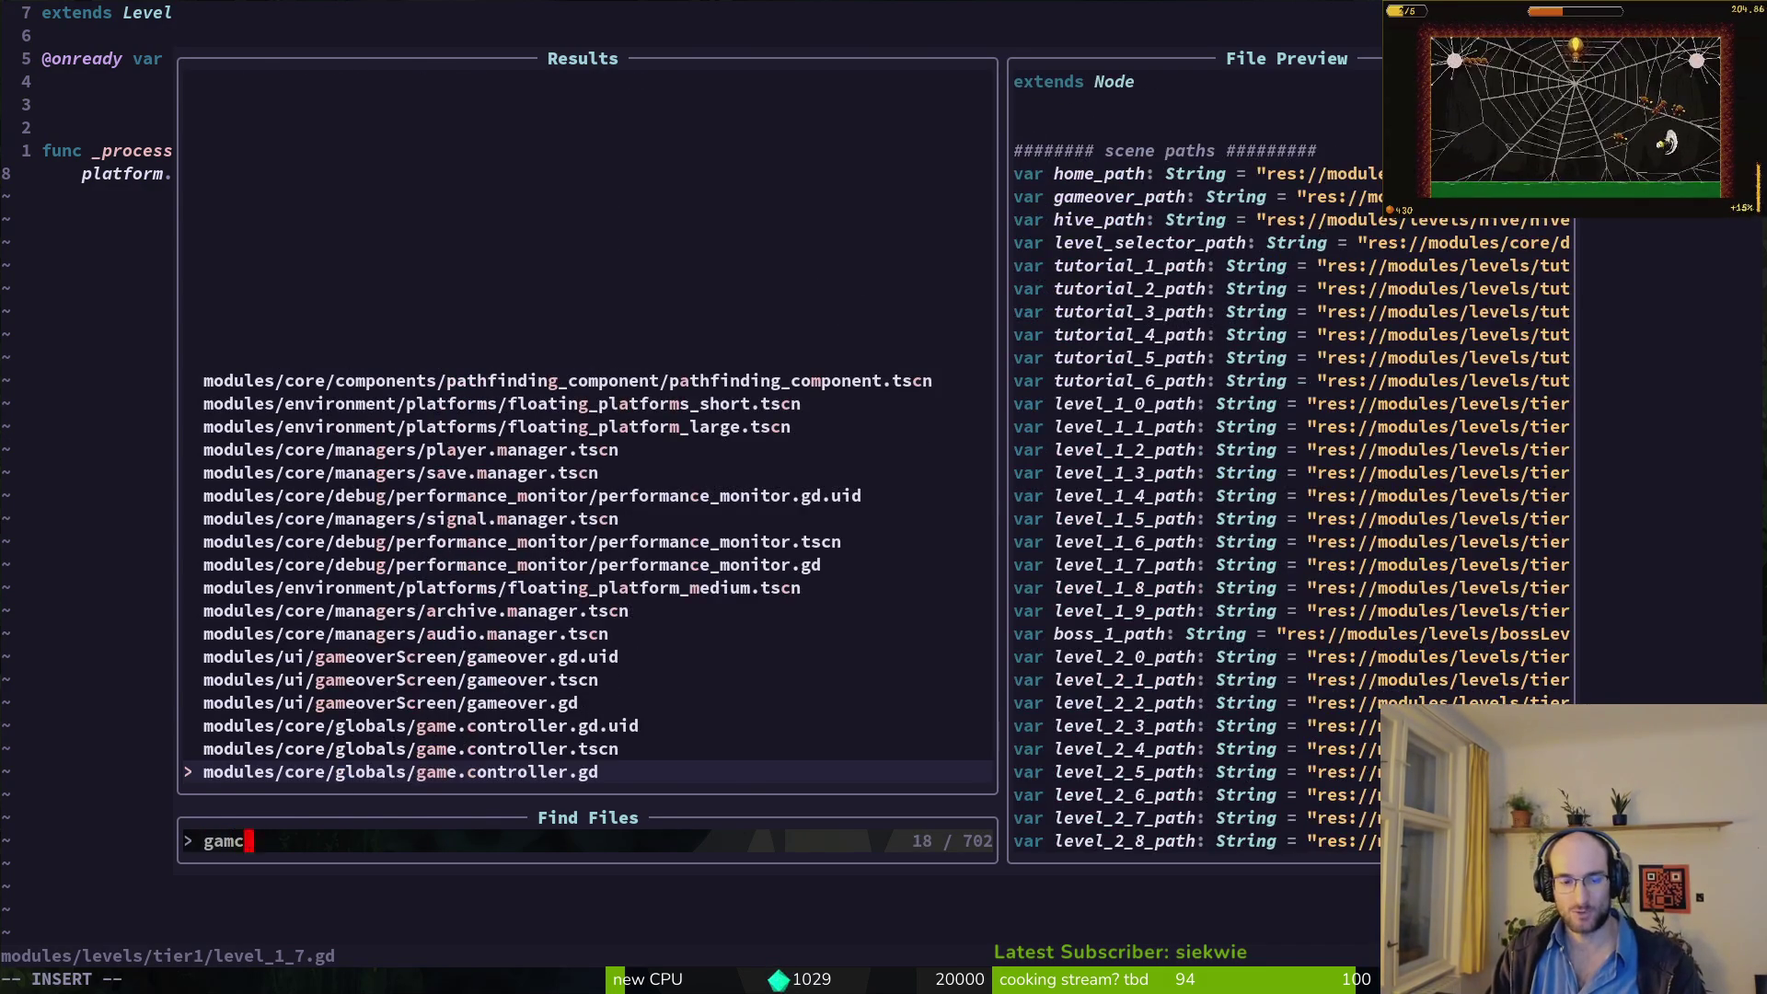
pyautogui.press('Return')
pyautogui.hotkey('ctrl', 'd')
pyautogui.hotkey('ctrl', 'd')
pyautogui.hotkey('ctrl', 'd')
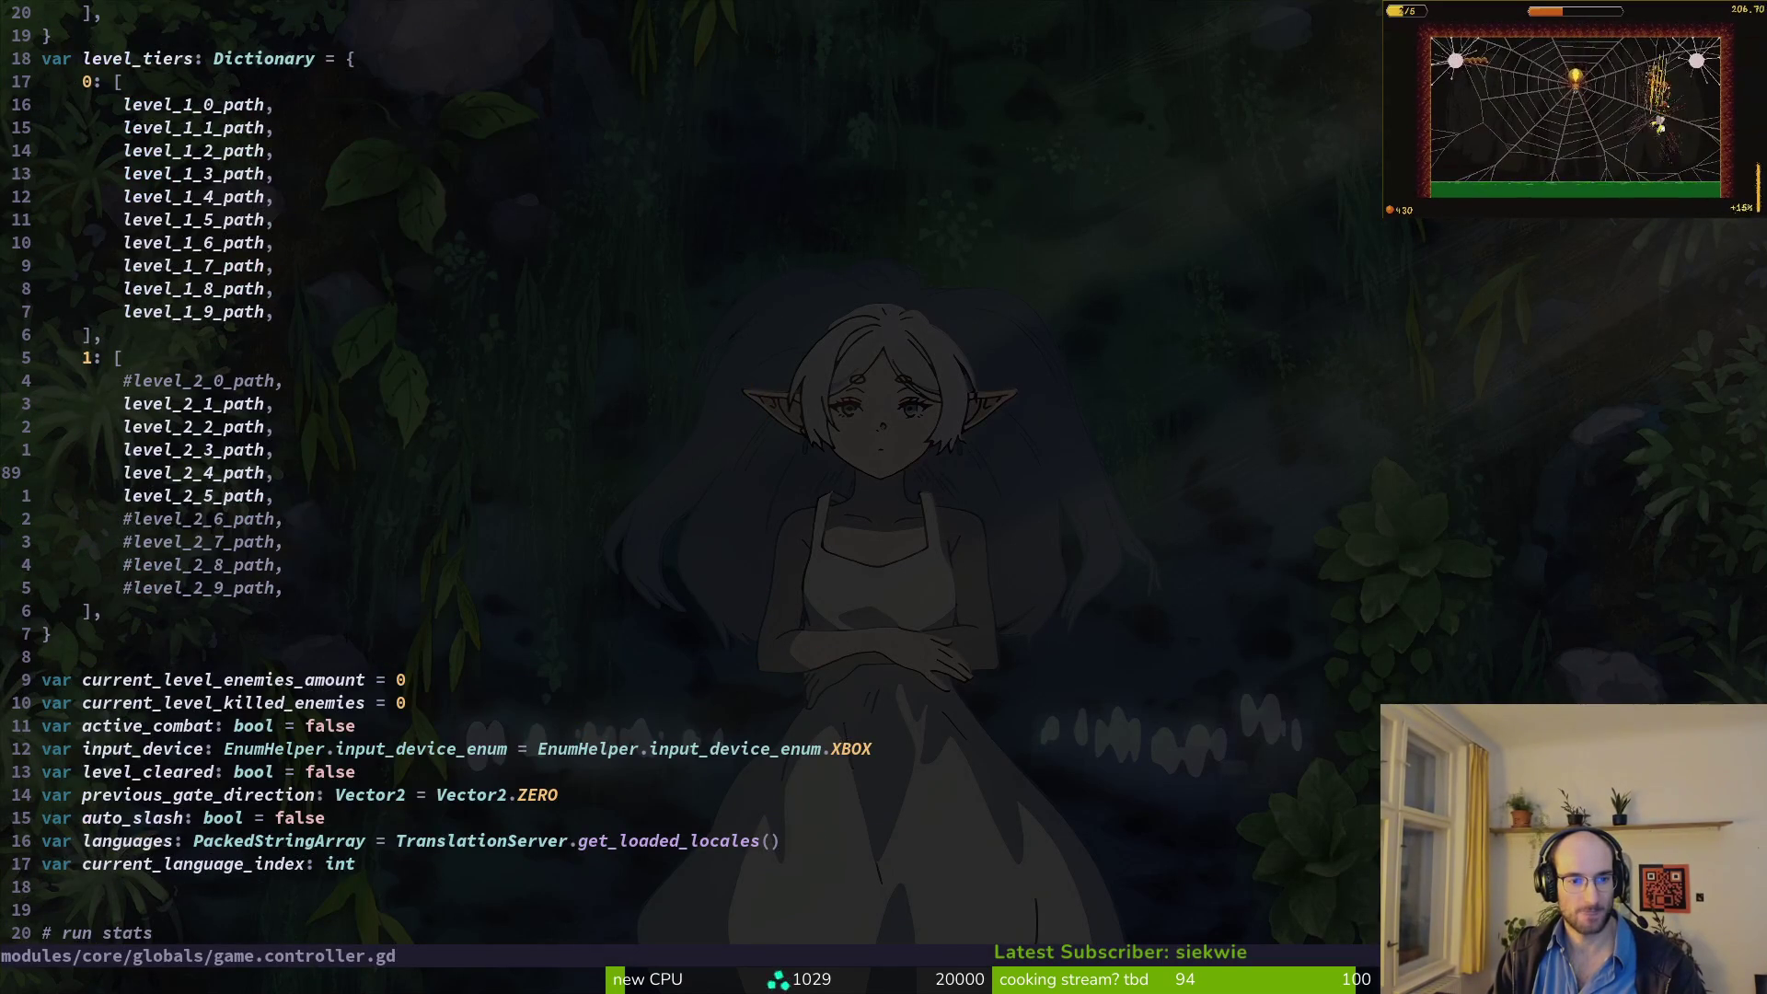
pyautogui.hotkey('ctrl', 'd')
pyautogui.hotkey('ctrl', 'd')
pyautogui.hotkey('ctrl', 'd')
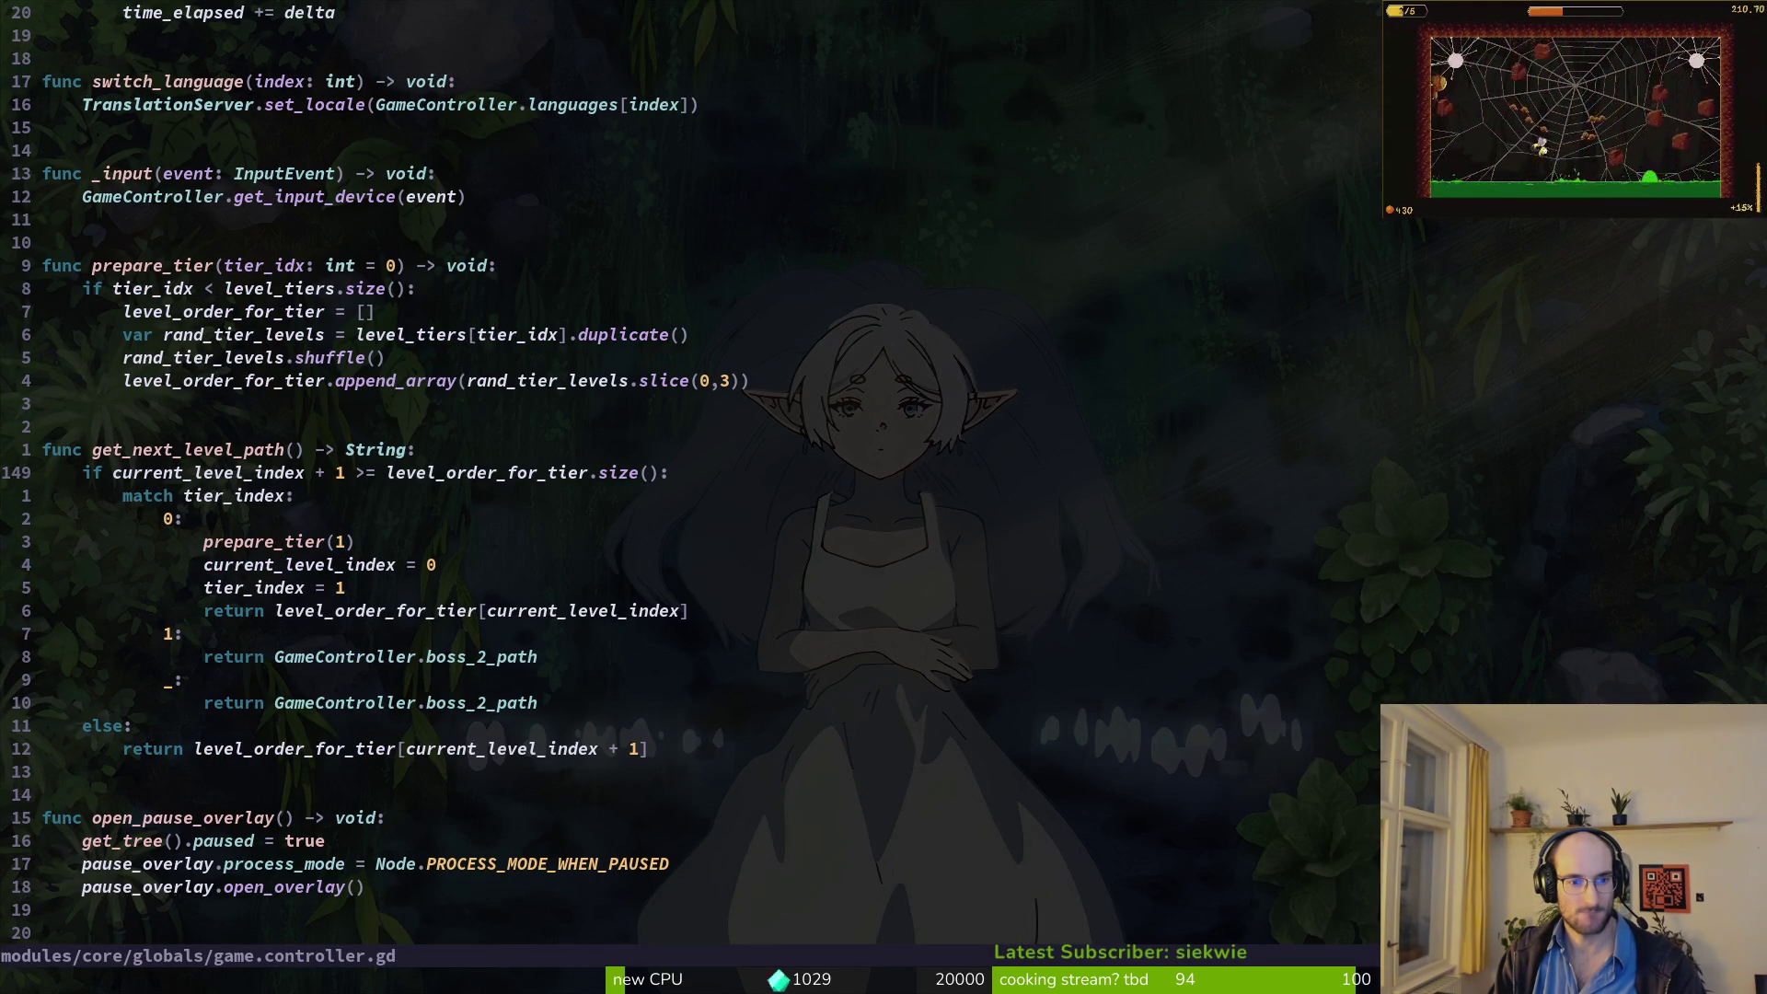
pyautogui.press('j')
pyautogui.press('j')
pyautogui.press('j')
pyautogui.press('j')
pyautogui.press('k')
pyautogui.press('k')
pyautogui.press('k')
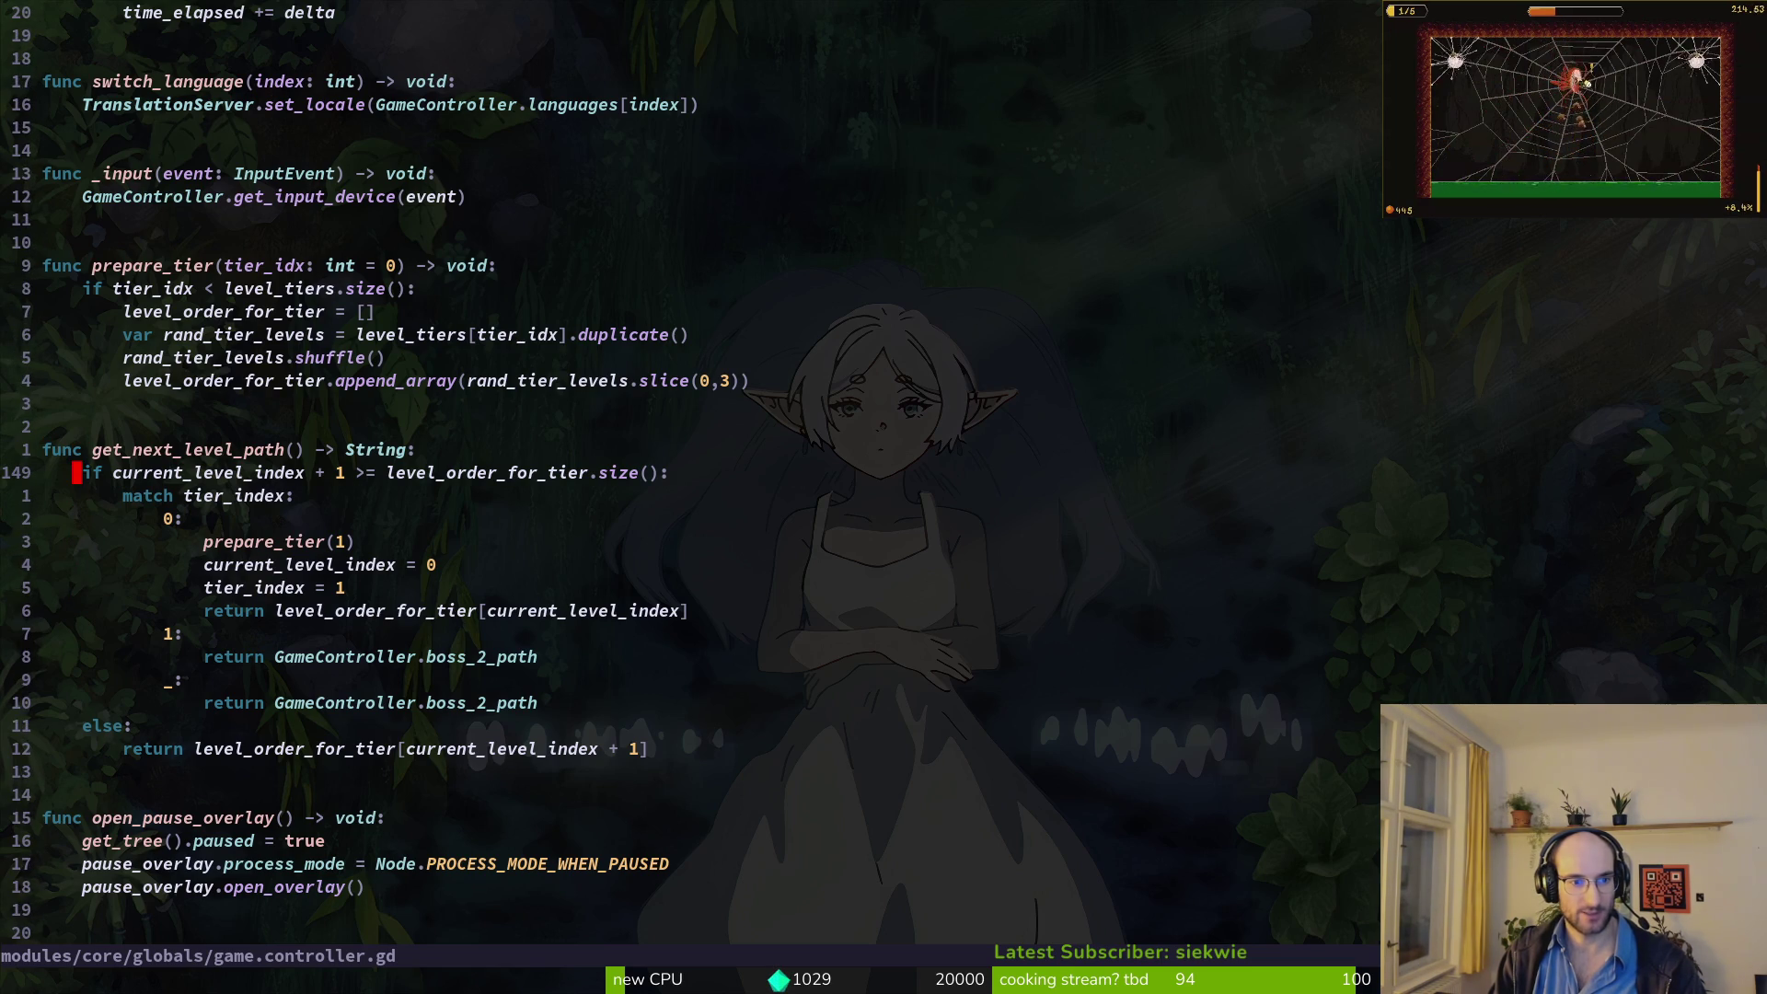
pyautogui.press('f')
pyautogui.press('_')
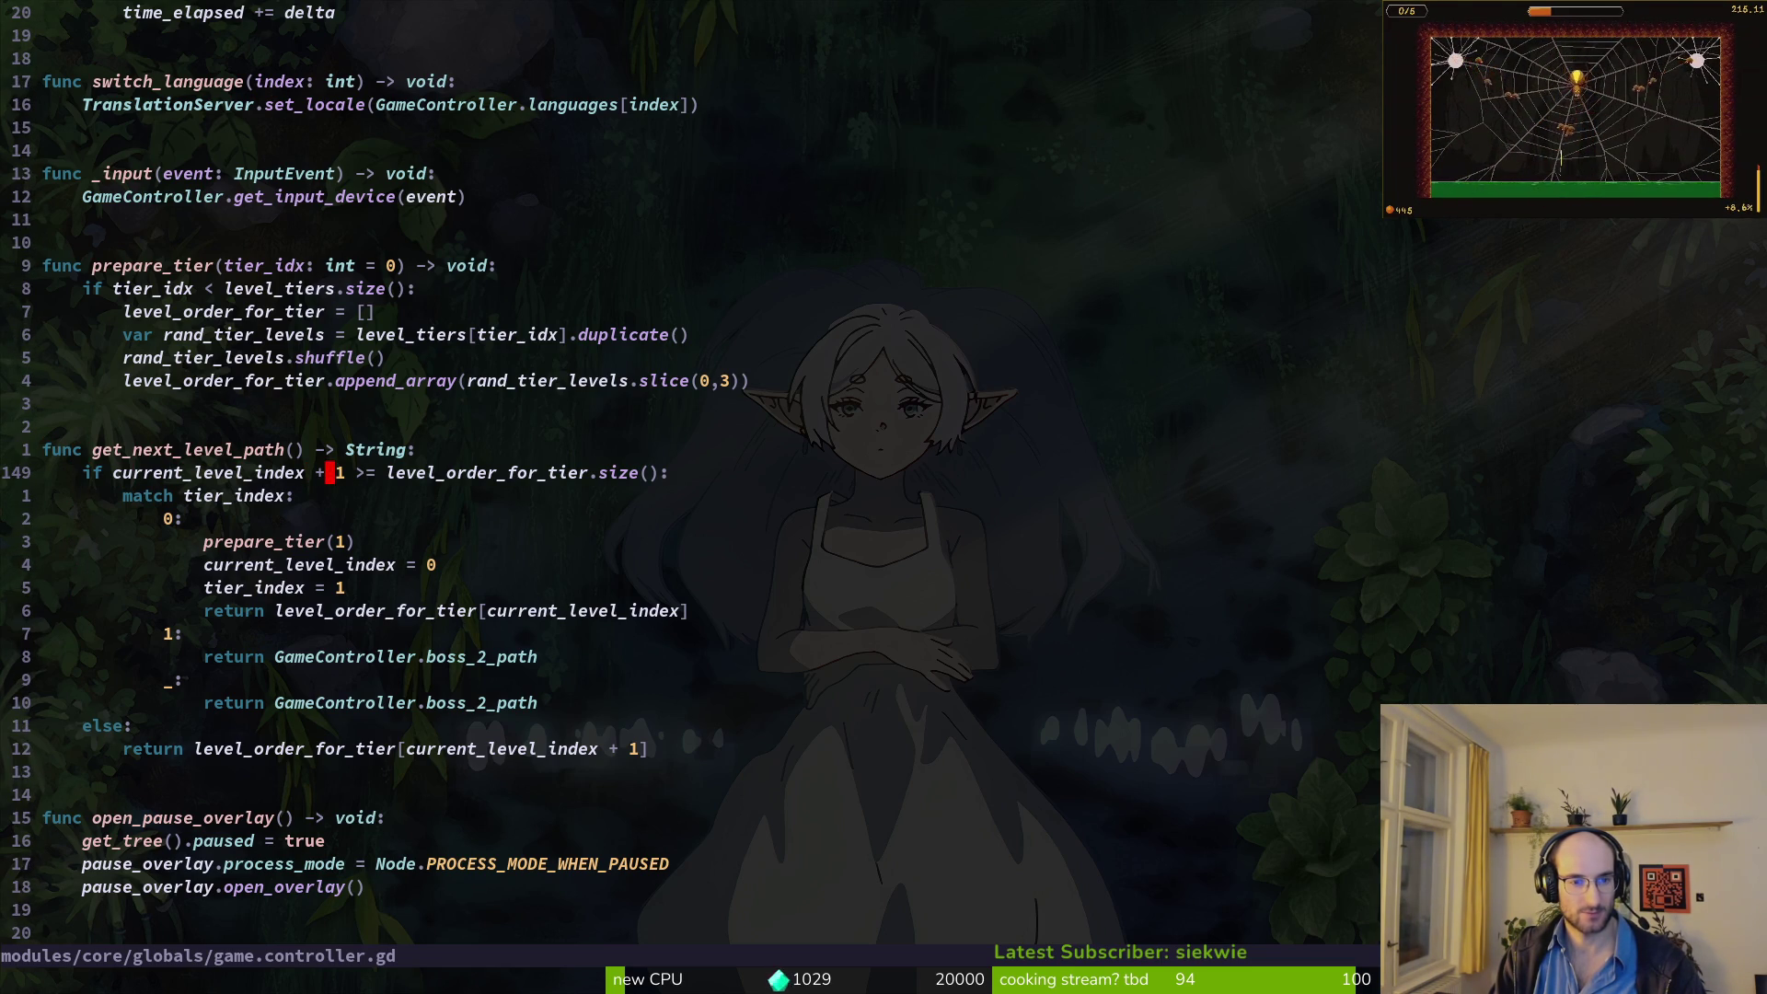
# - Undo and redo the level-list edits, then save the GameController fix and run the game
pyautogui.press('u')
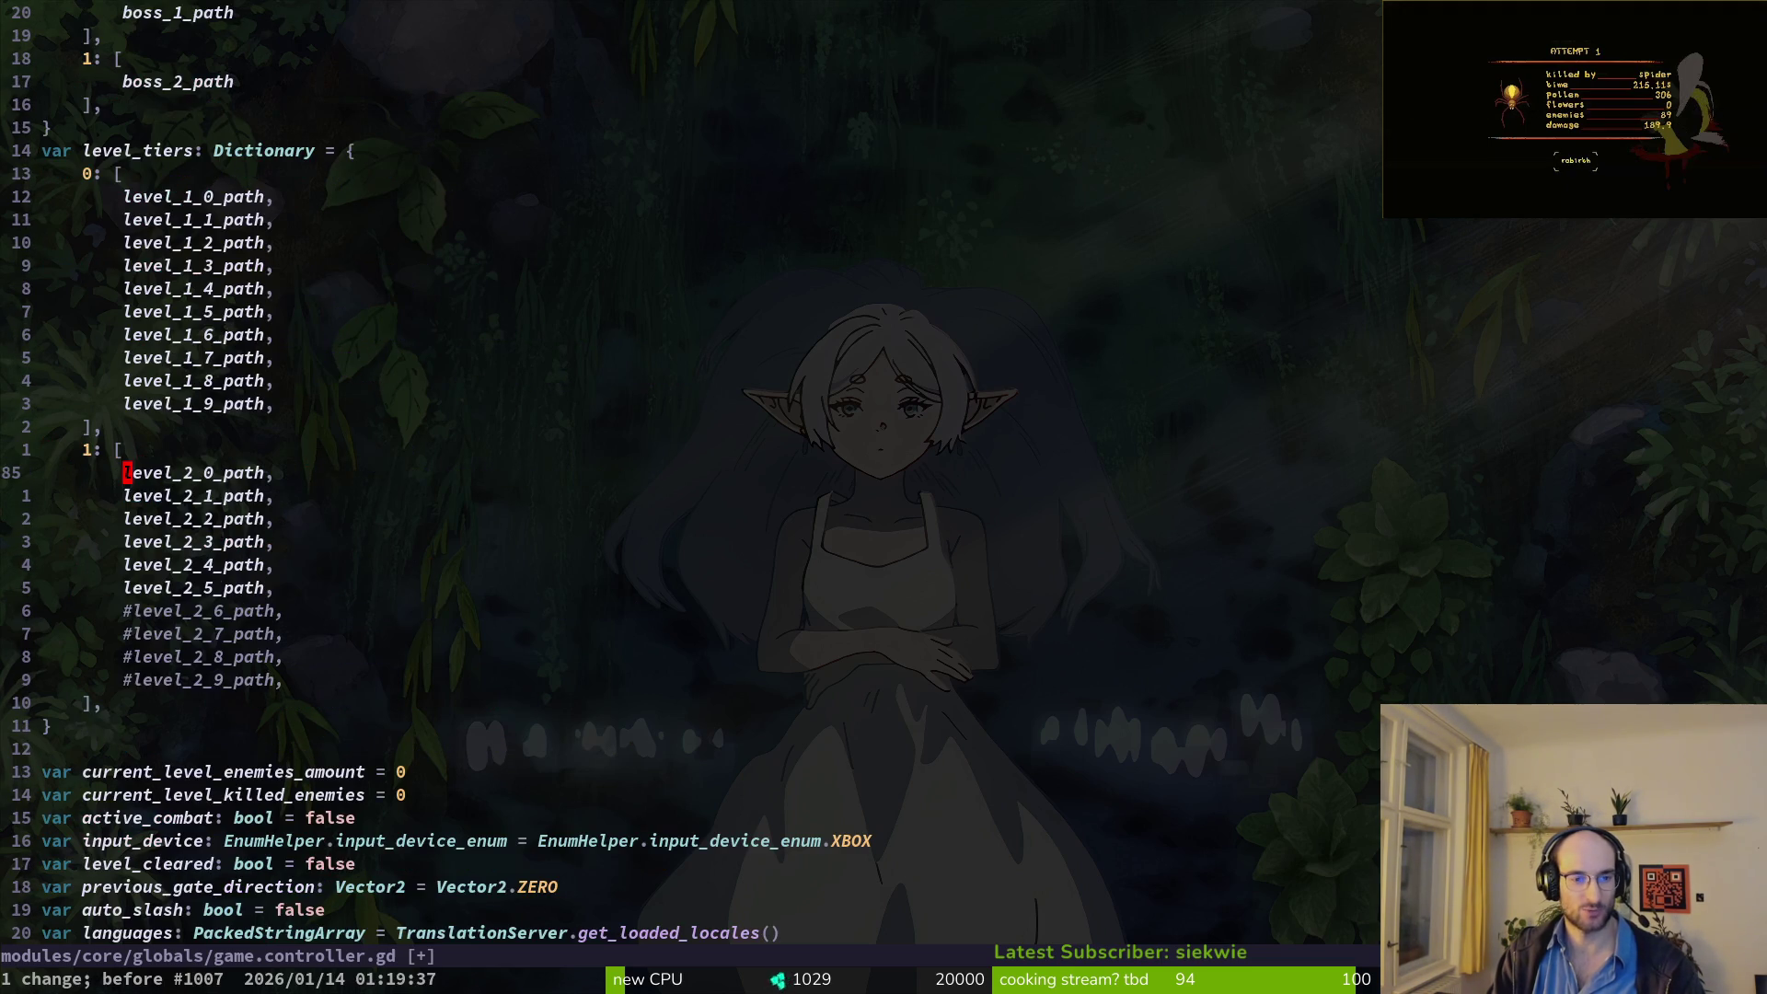
pyautogui.press('u')
pyautogui.press('u')
pyautogui.press('u')
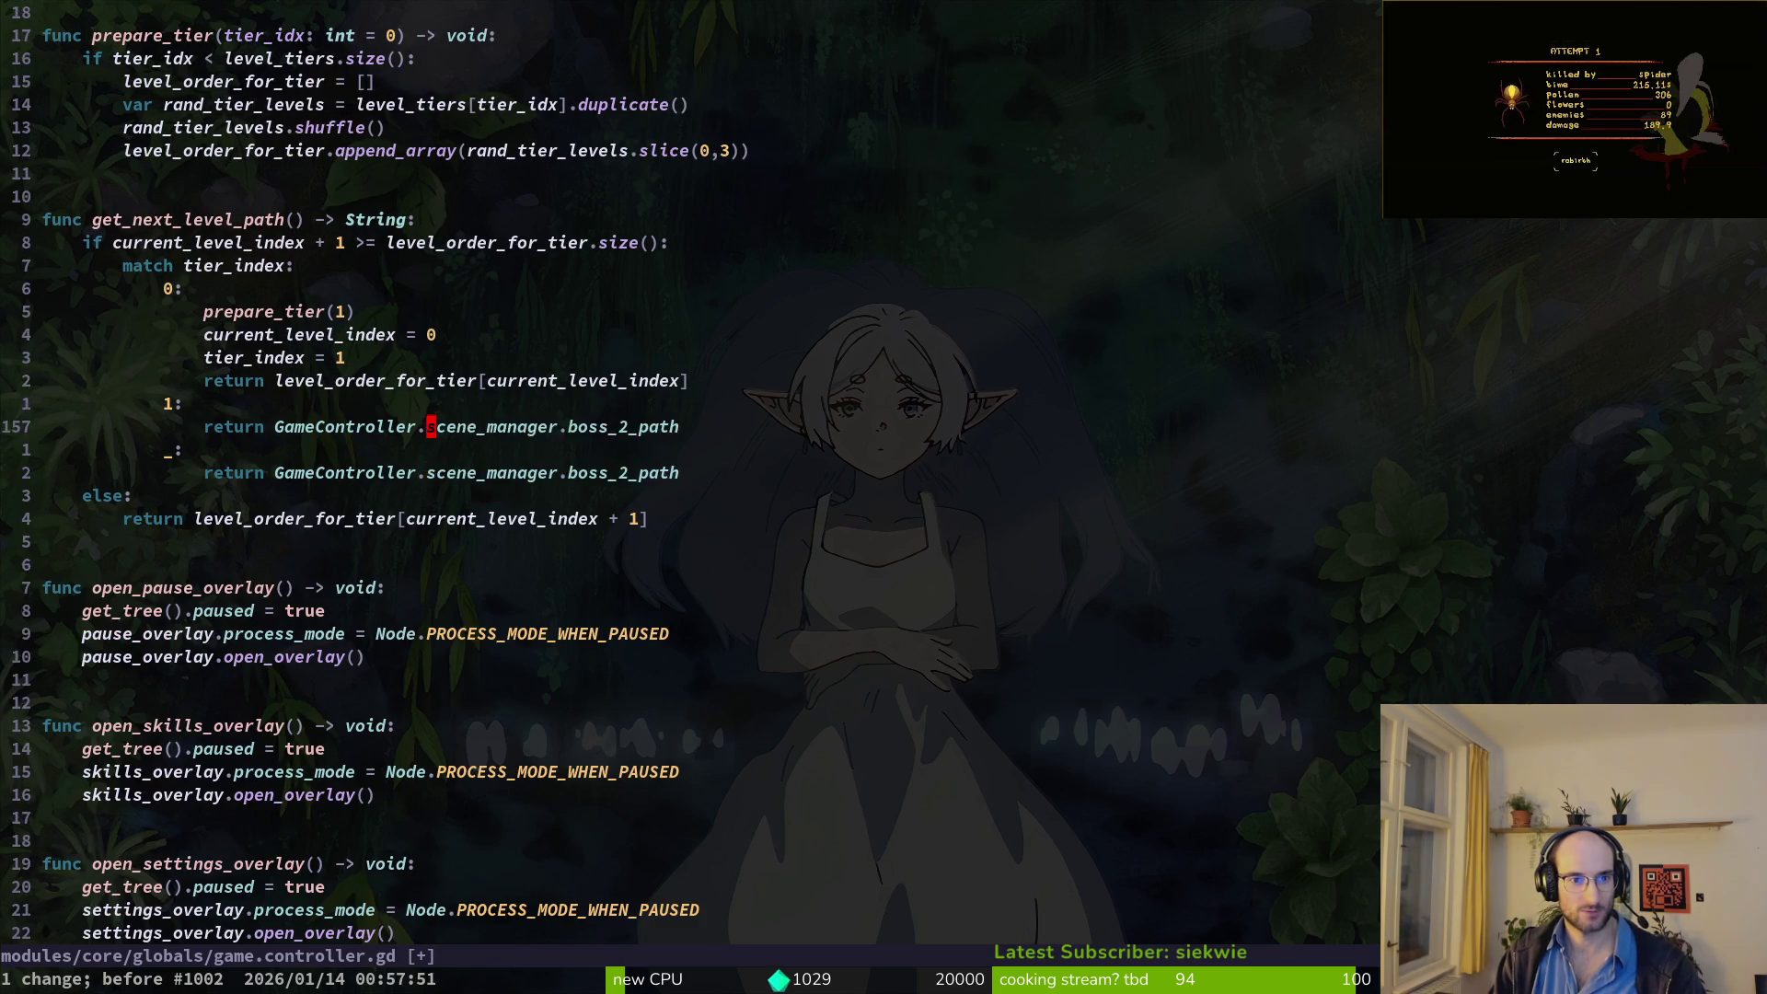
pyautogui.press('u')
pyautogui.press('u')
pyautogui.press('u')
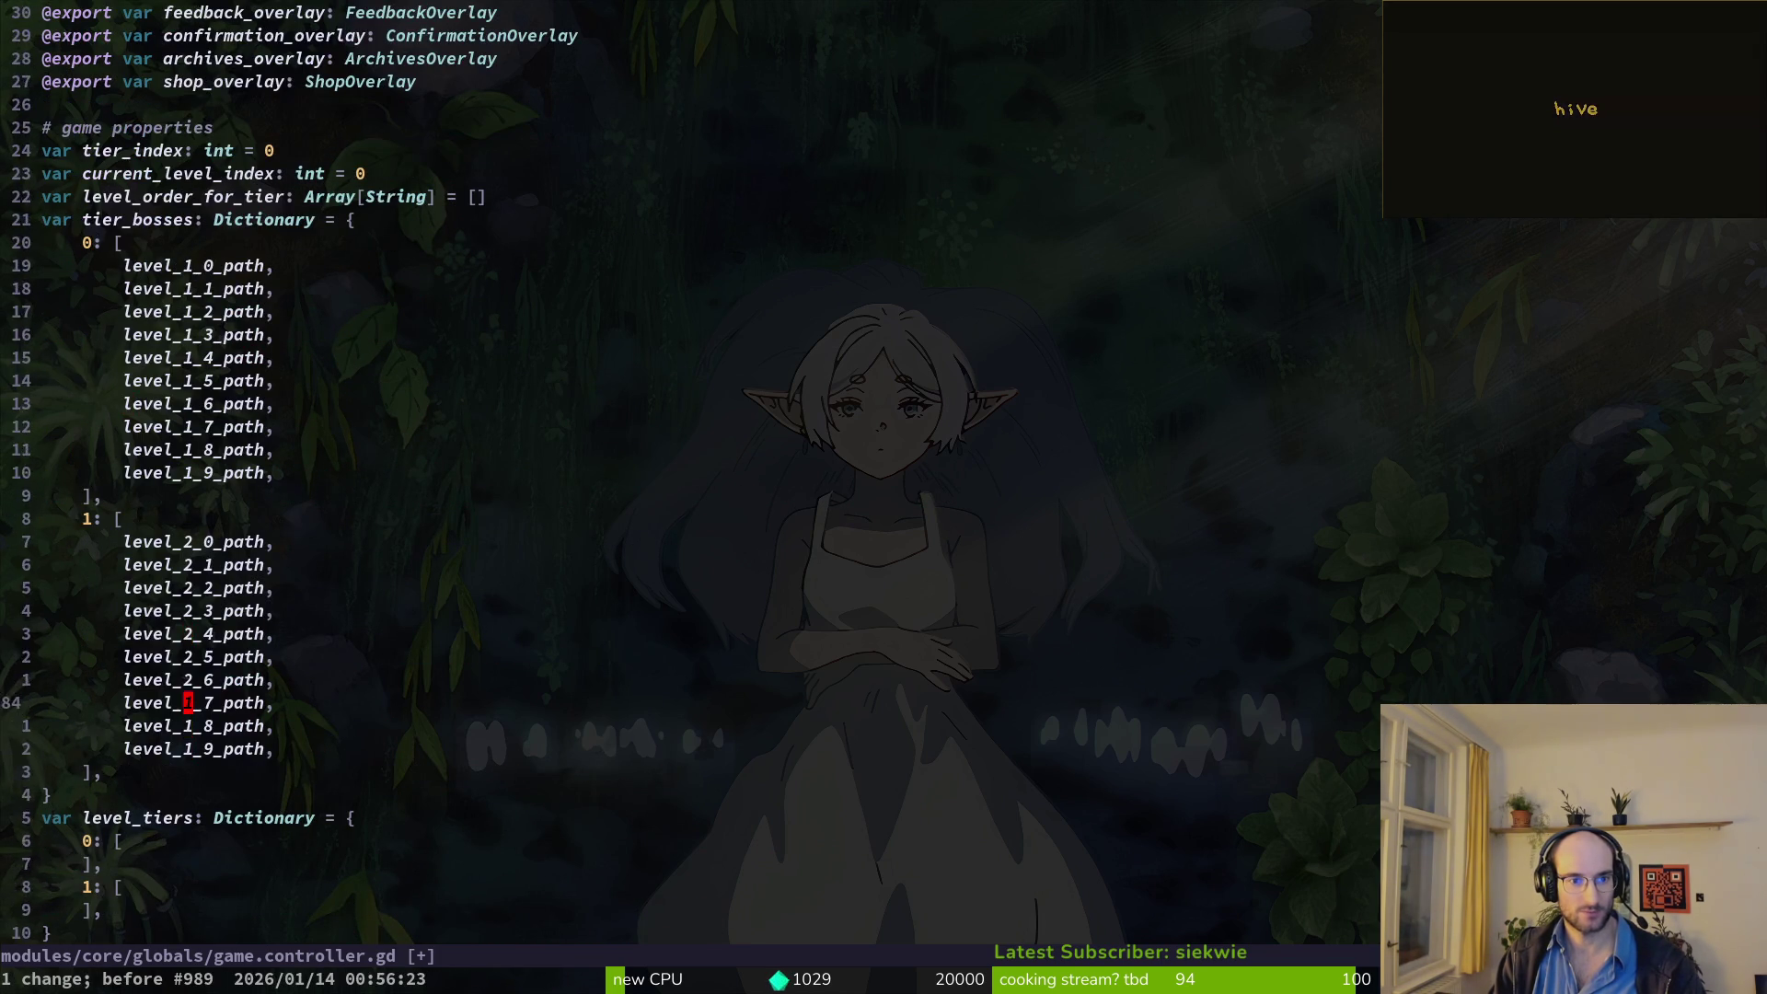
pyautogui.press('u')
pyautogui.press('u')
pyautogui.press('u')
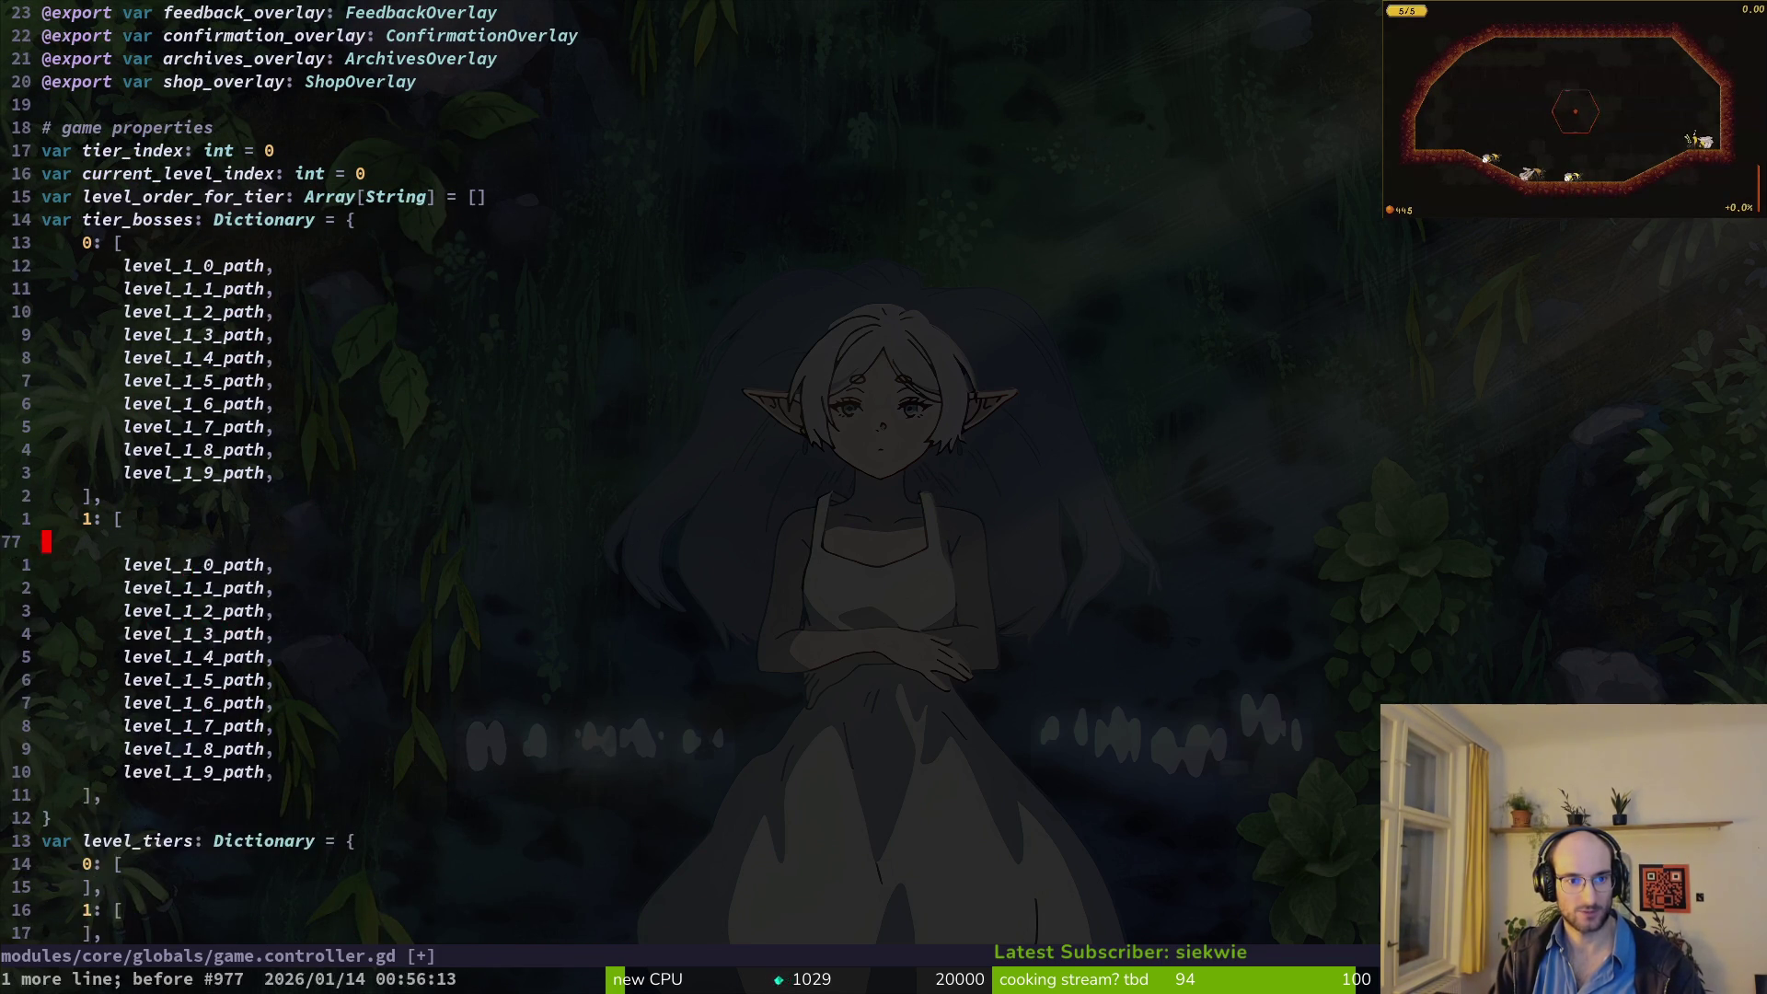
pyautogui.press('u')
pyautogui.press('u')
pyautogui.press('u')
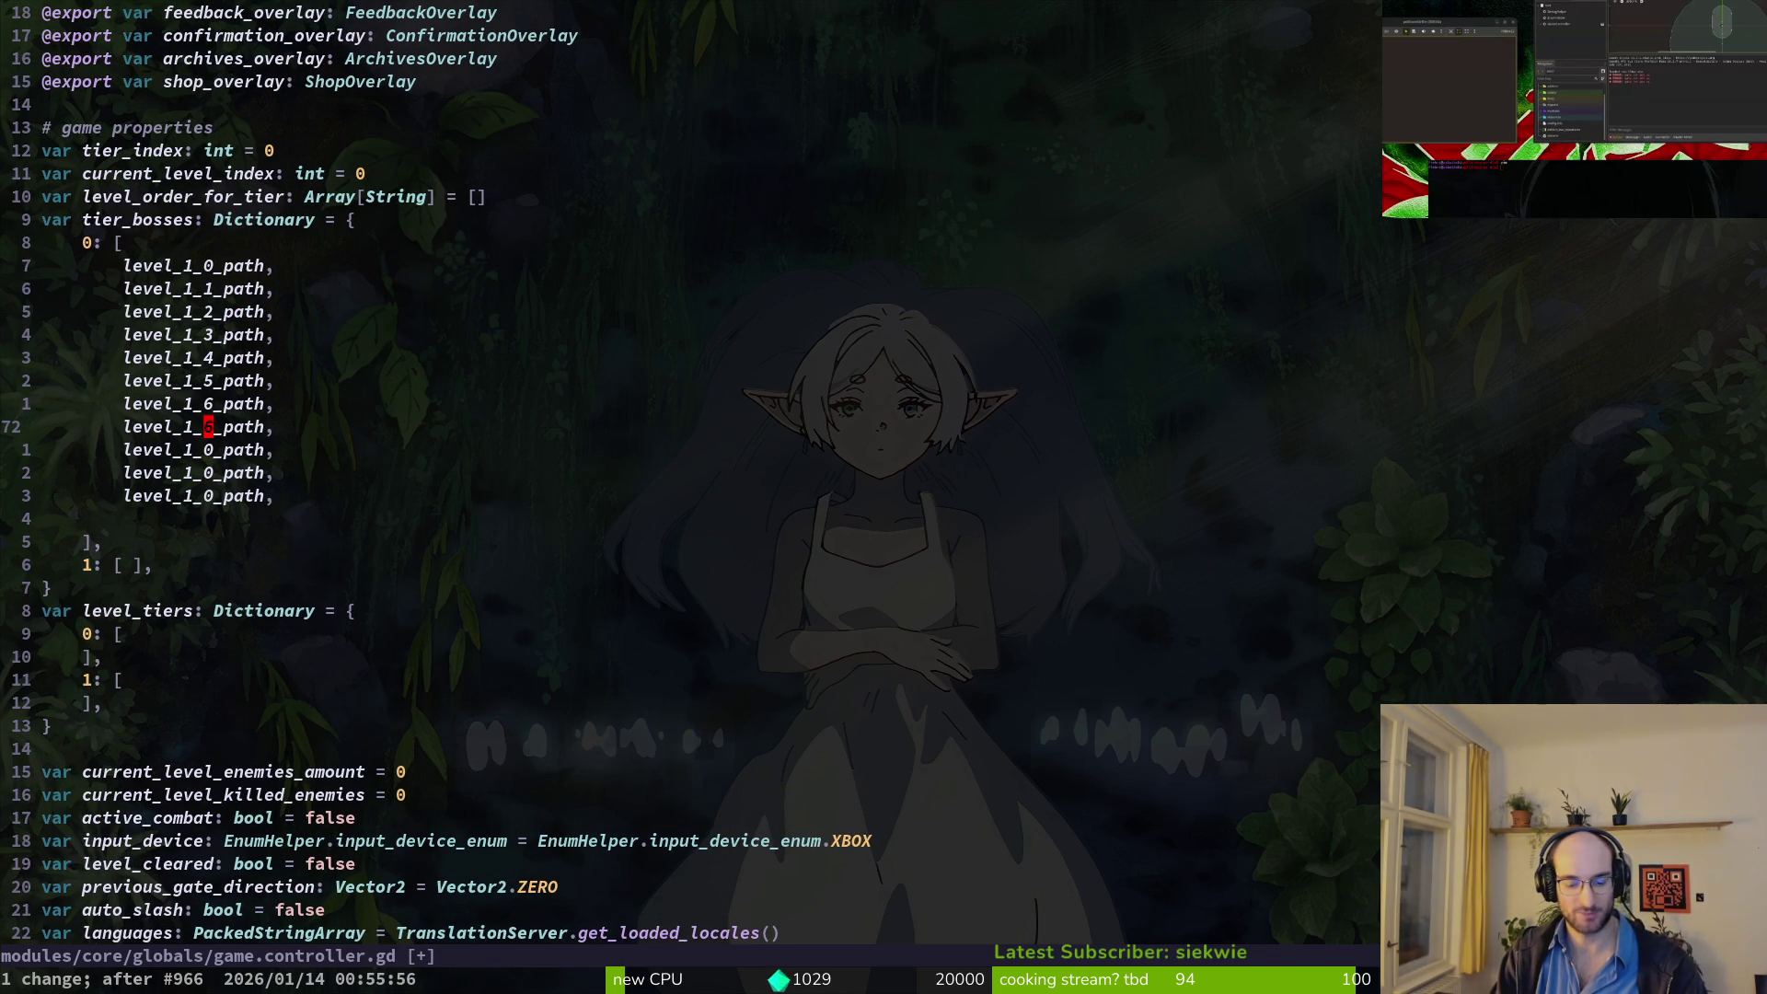
pyautogui.hotkey('ctrl', 'r')
pyautogui.hotkey('ctrl', 'r')
pyautogui.hotkey('ctrl', 'r')
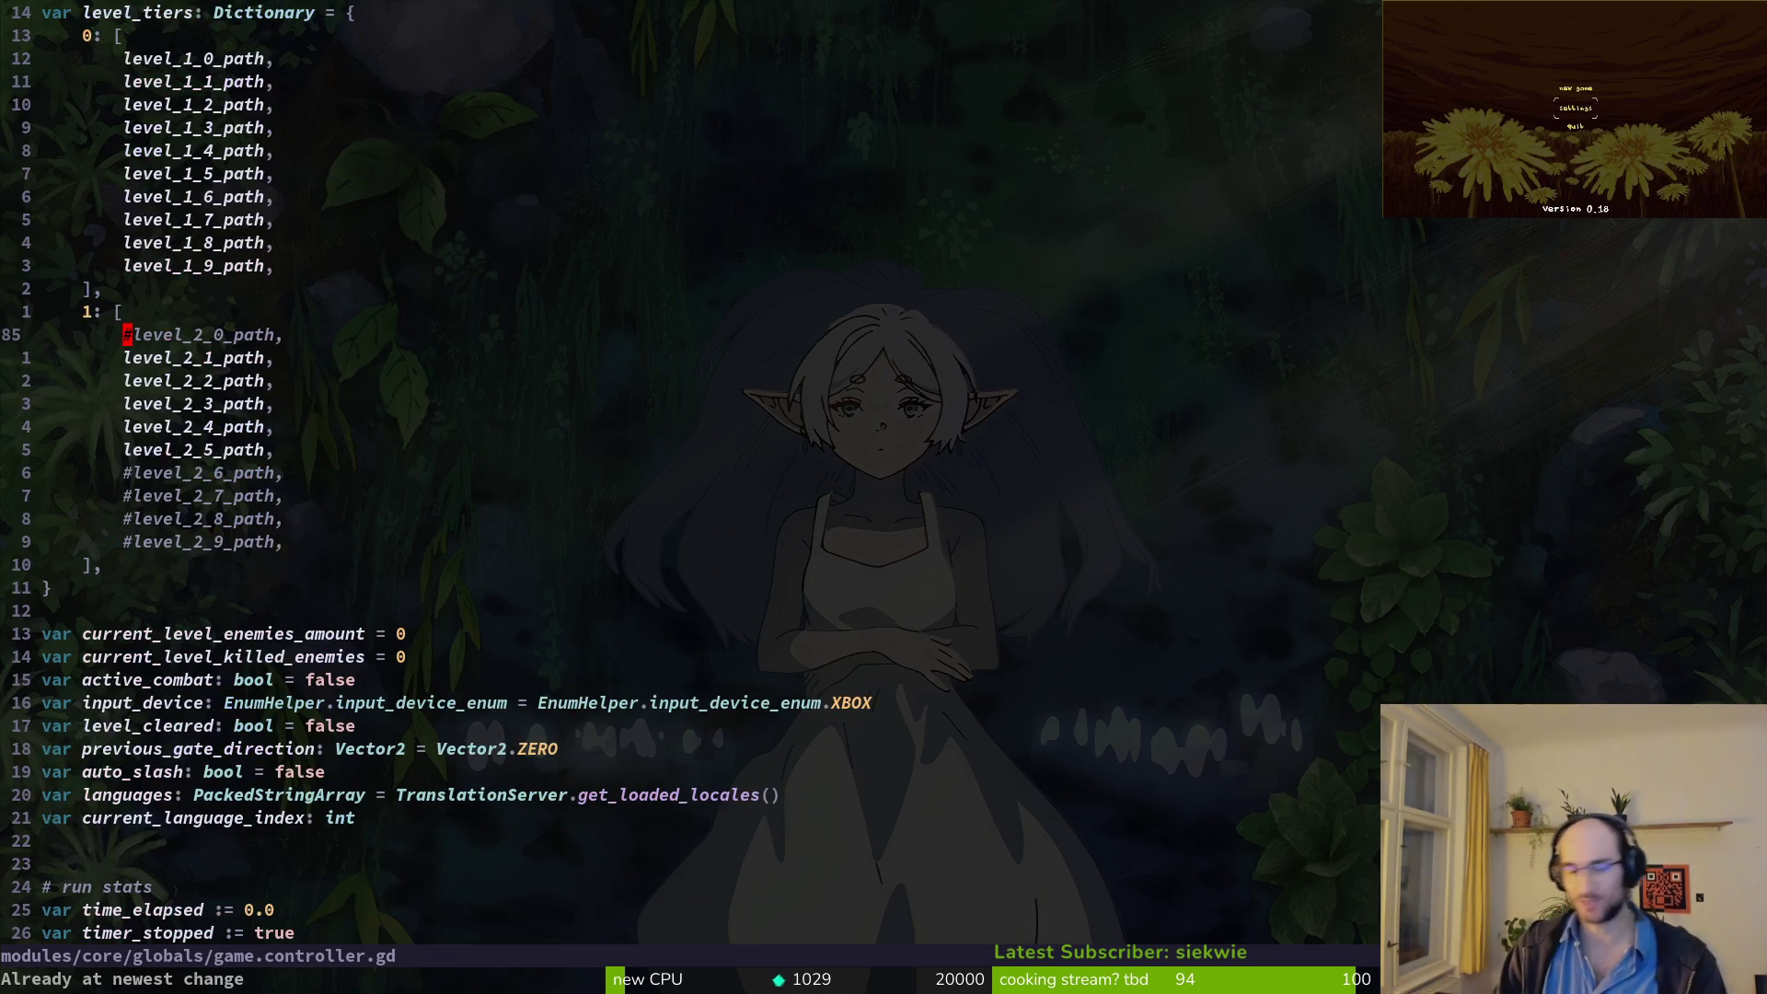
pyautogui.write('u')
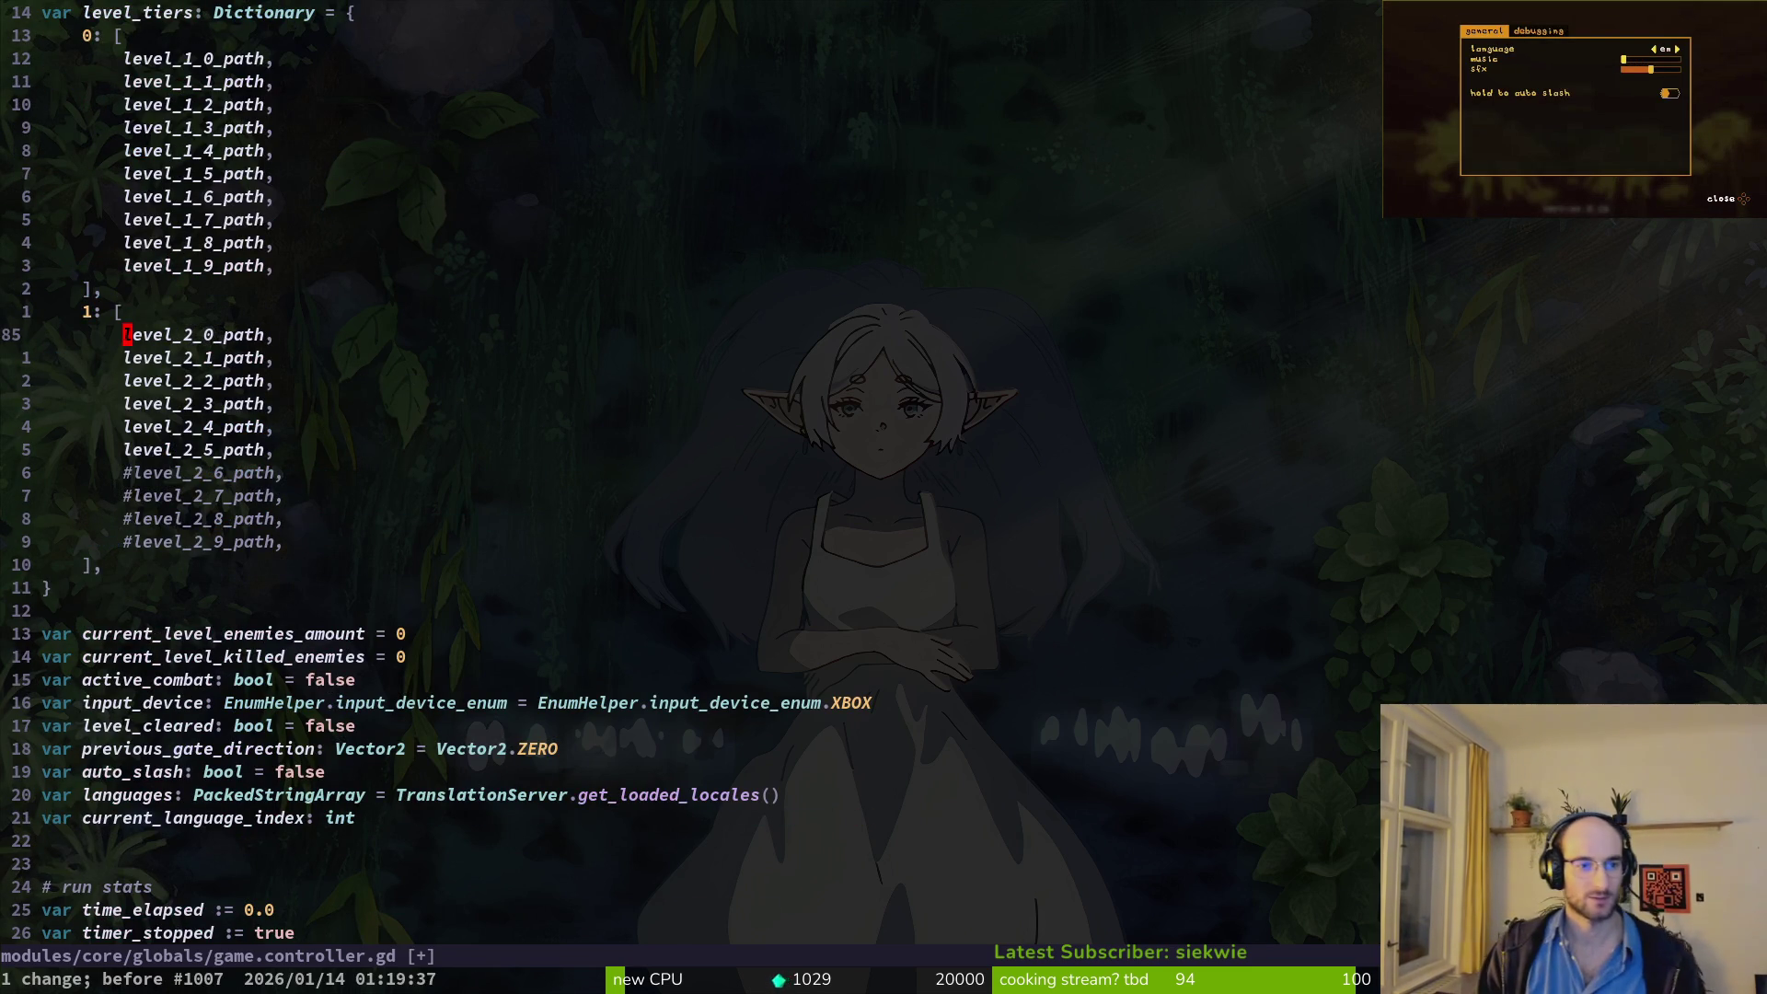
pyautogui.write(':w')
pyautogui.press('Return')
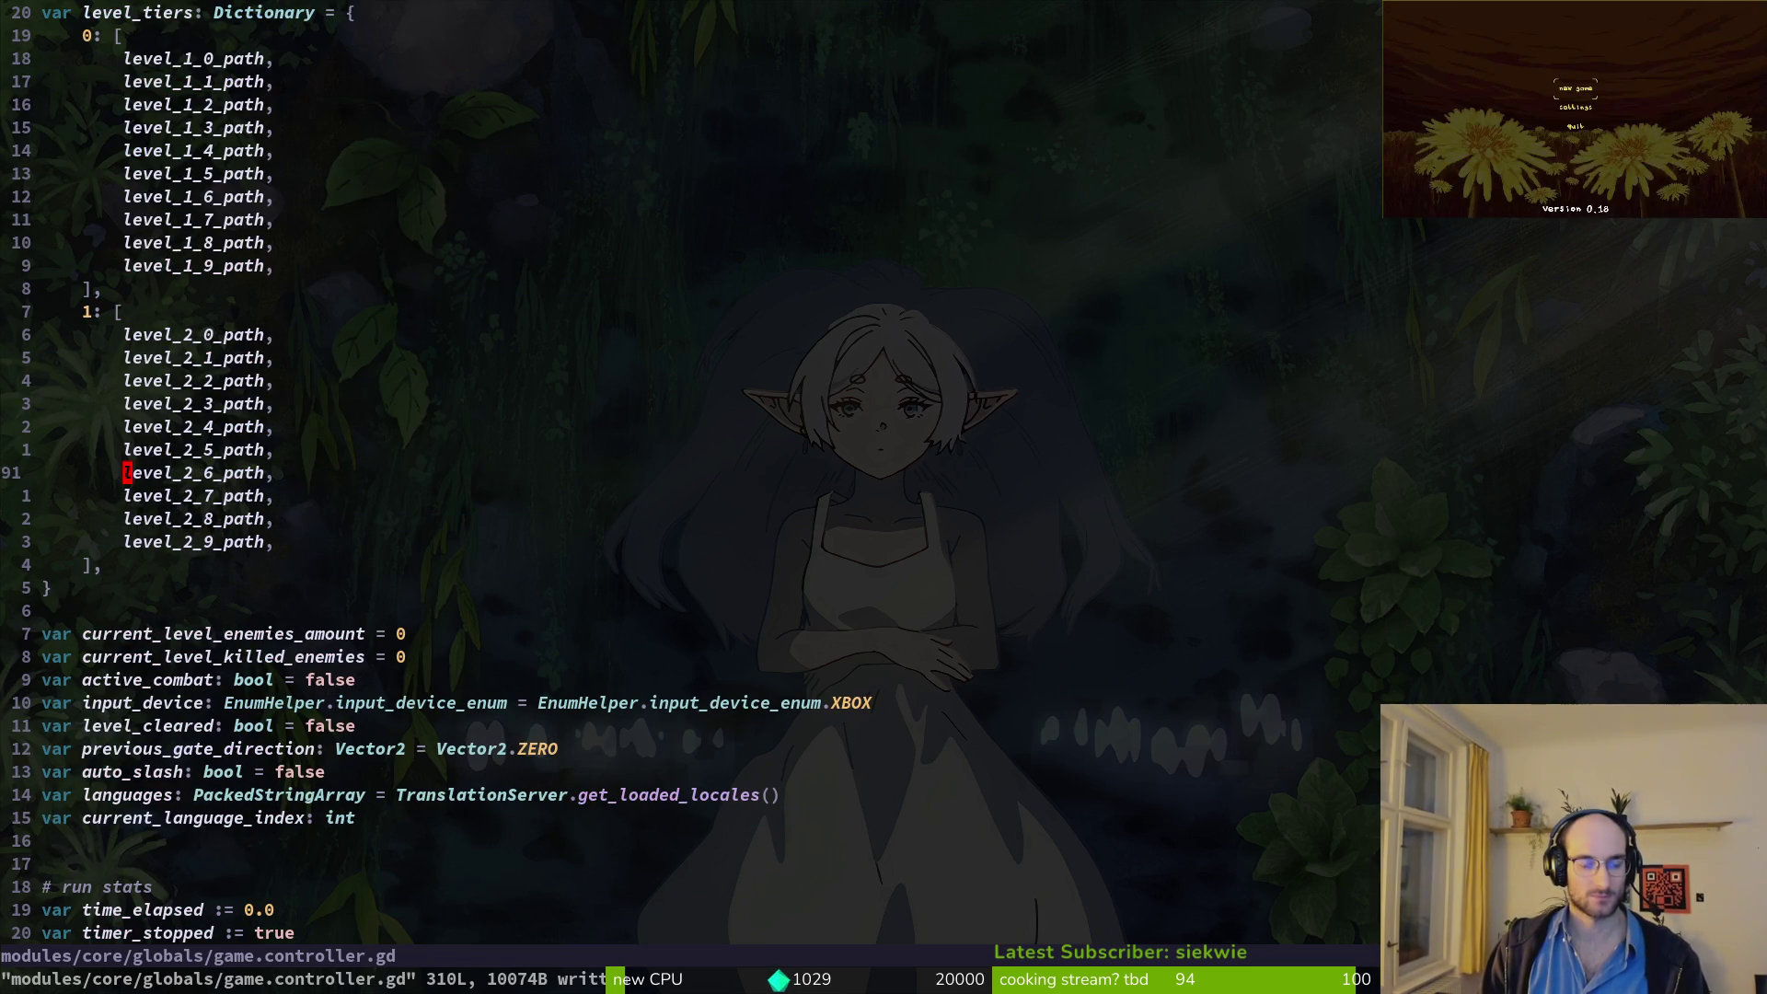
pyautogui.hotkey('alt', 'Tab')
pyautogui.press('u')
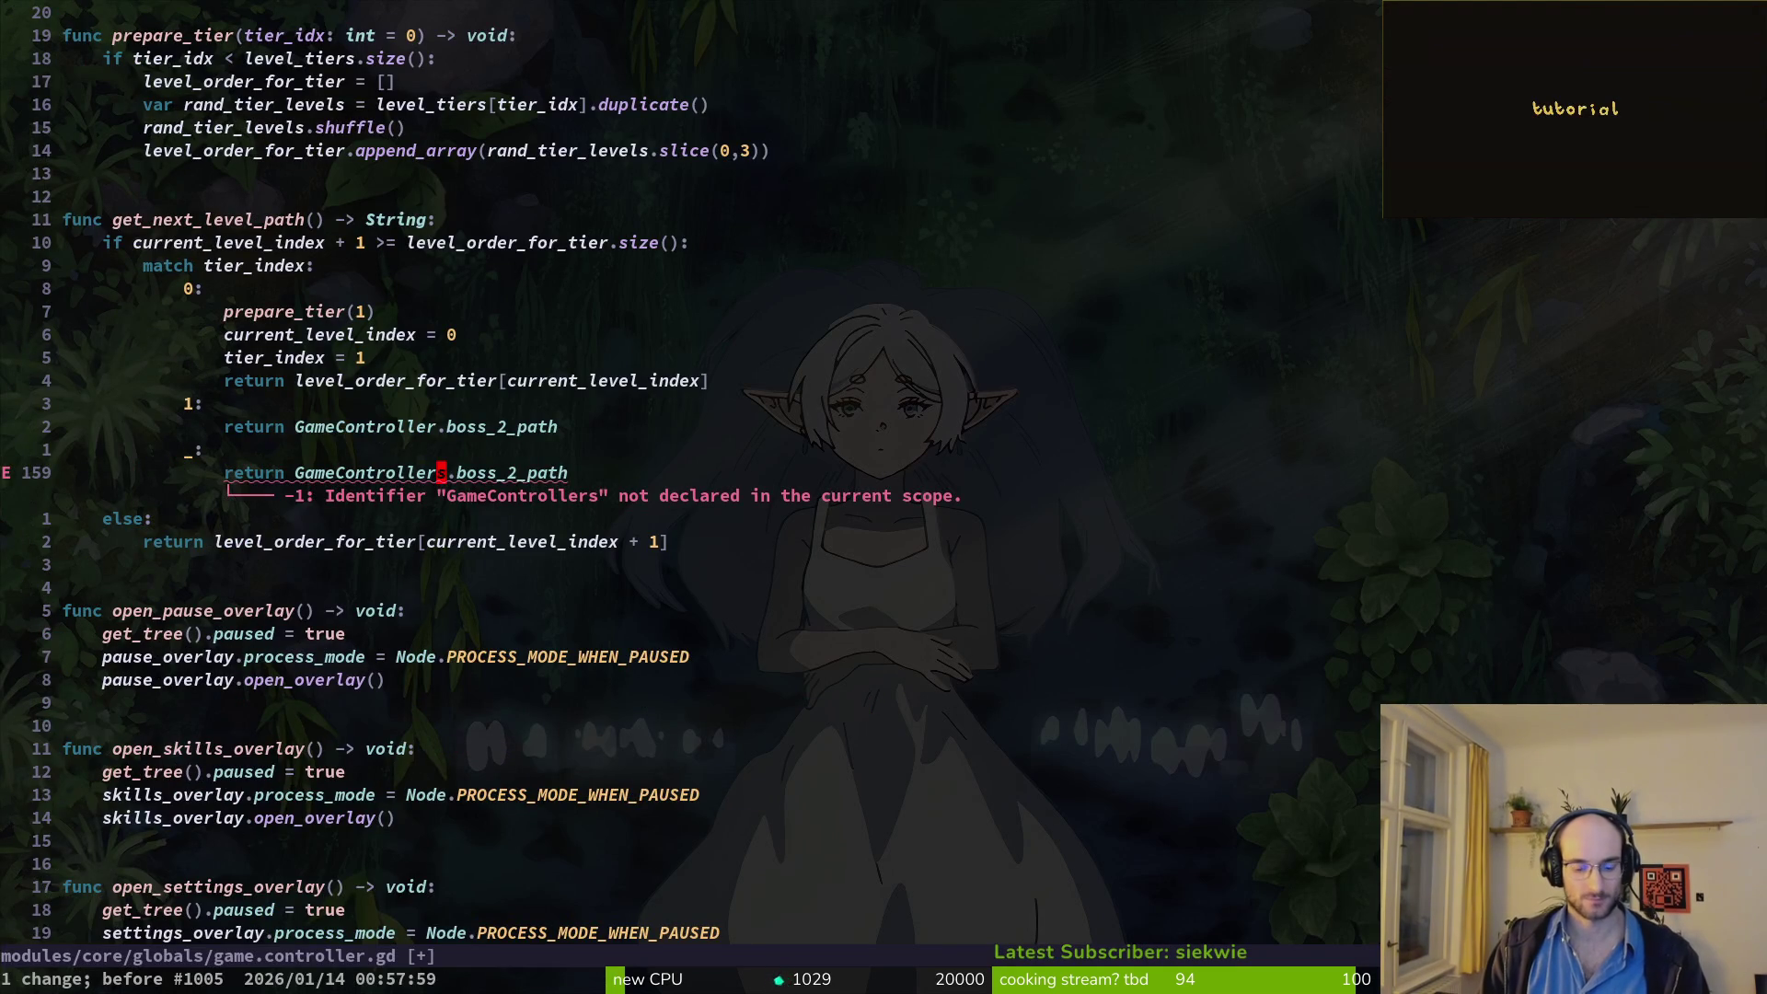
pyautogui.write('x:w')
pyautogui.press('Return')
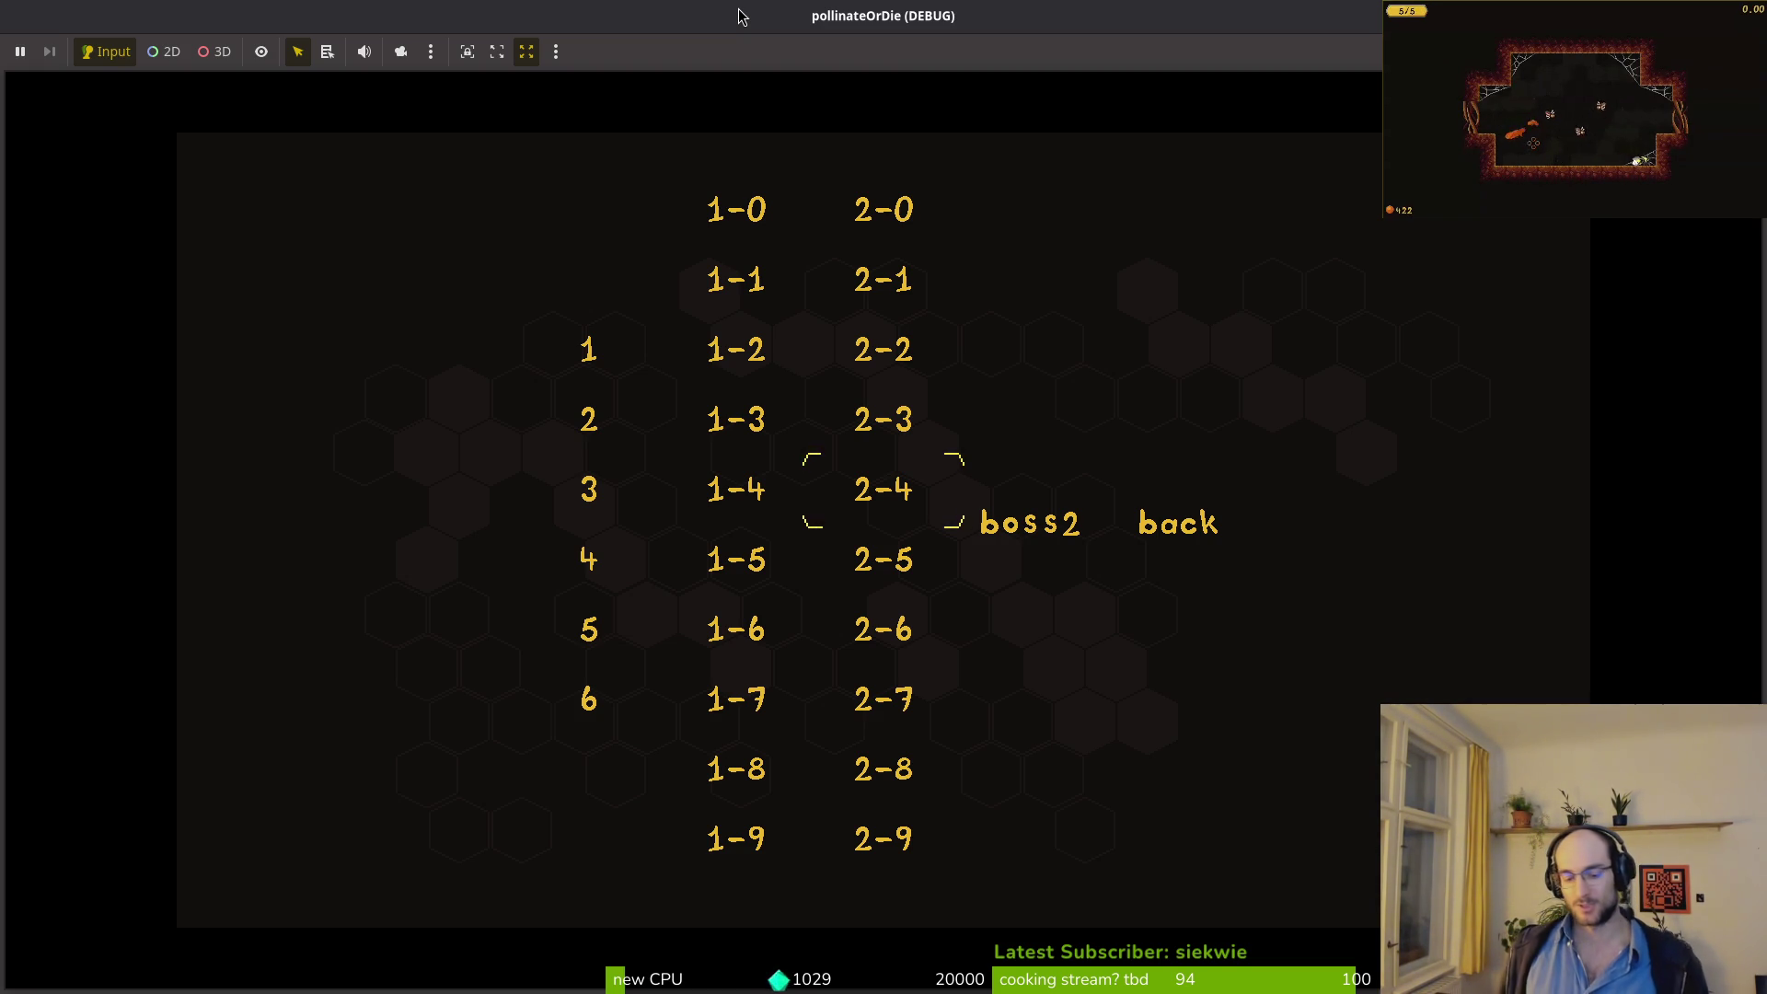
# - Cycle through the level choices in the running game, then close it
pyautogui.click(739, 16)
pyautogui.press('Left')
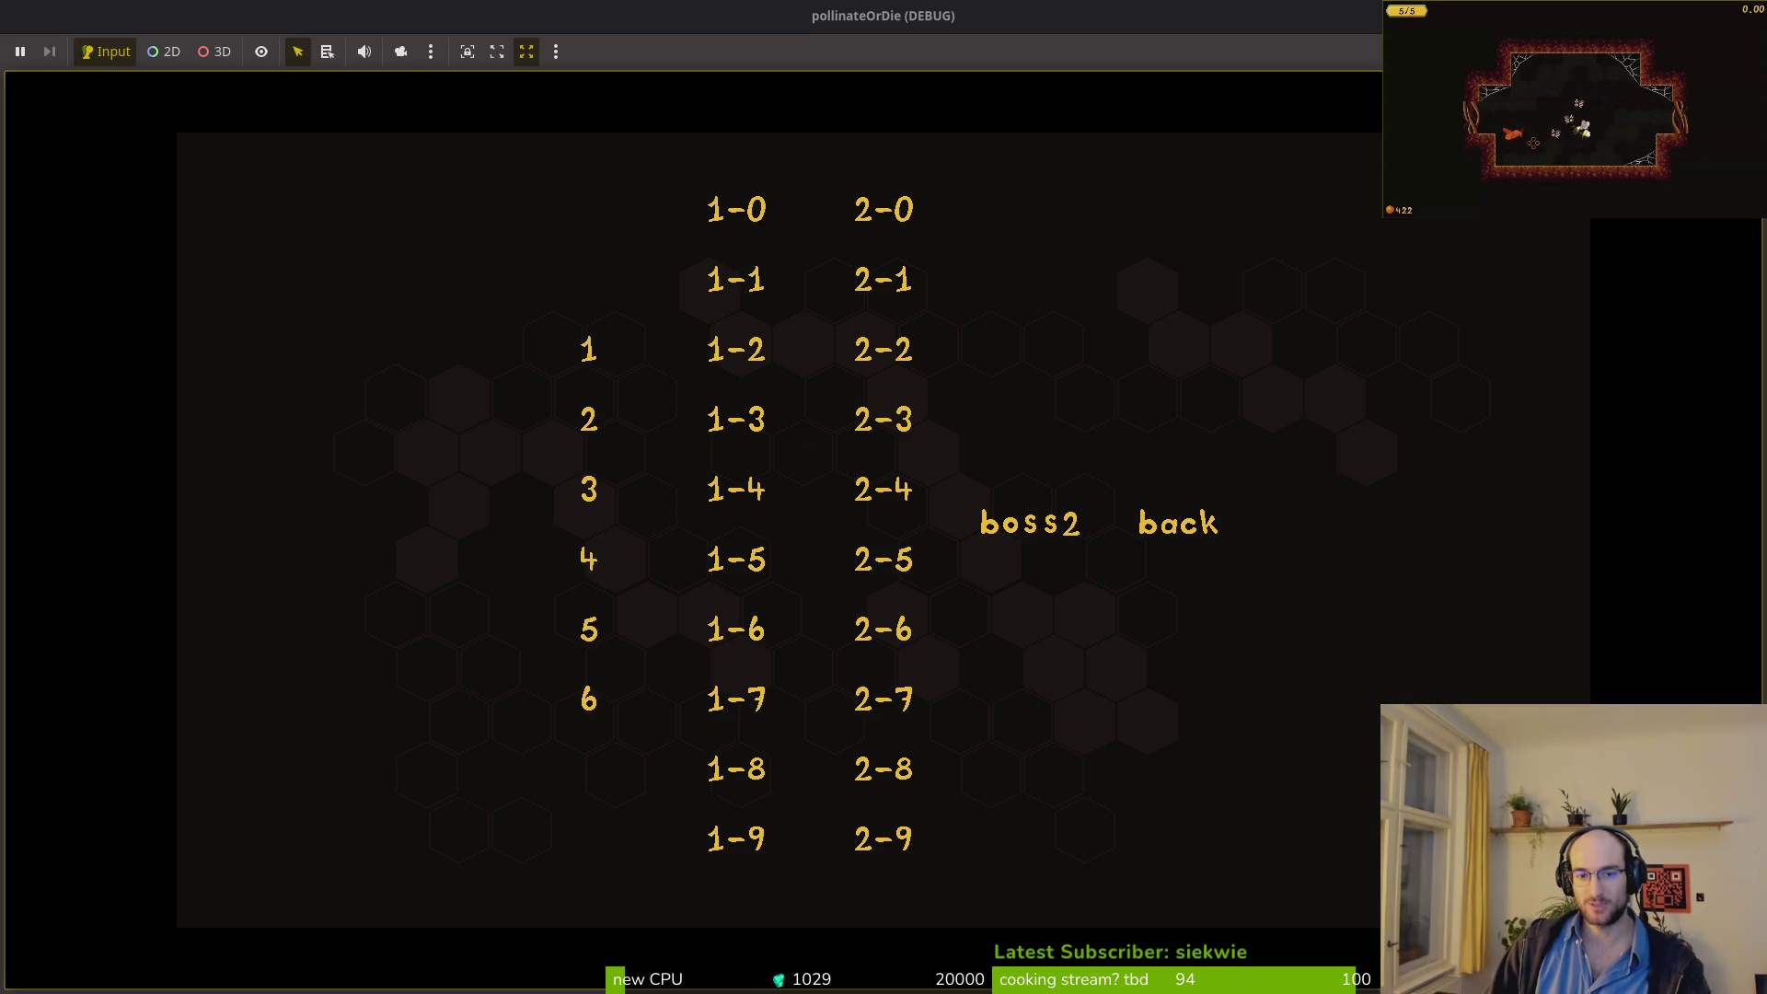
pyautogui.hotkey('alt', 'Tab')
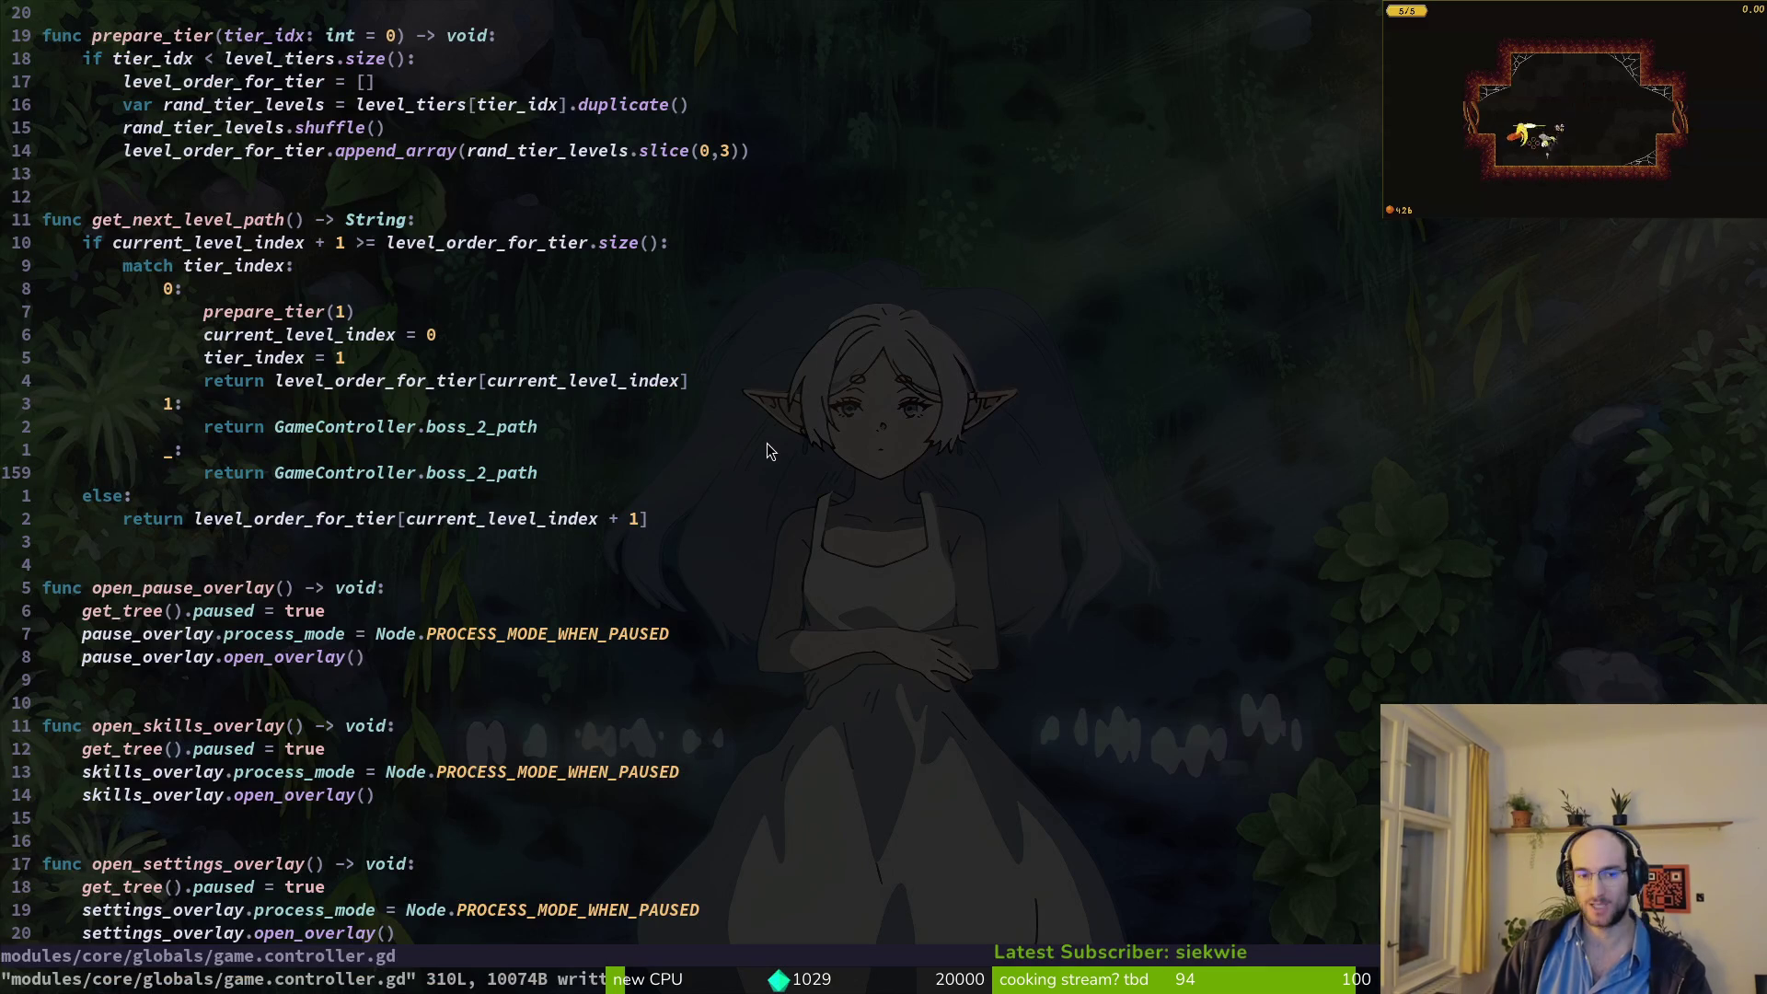
# - Quit Neovim with :q and relaunch vim from the project folder
pyautogui.write(':q')
pyautogui.press('Return')
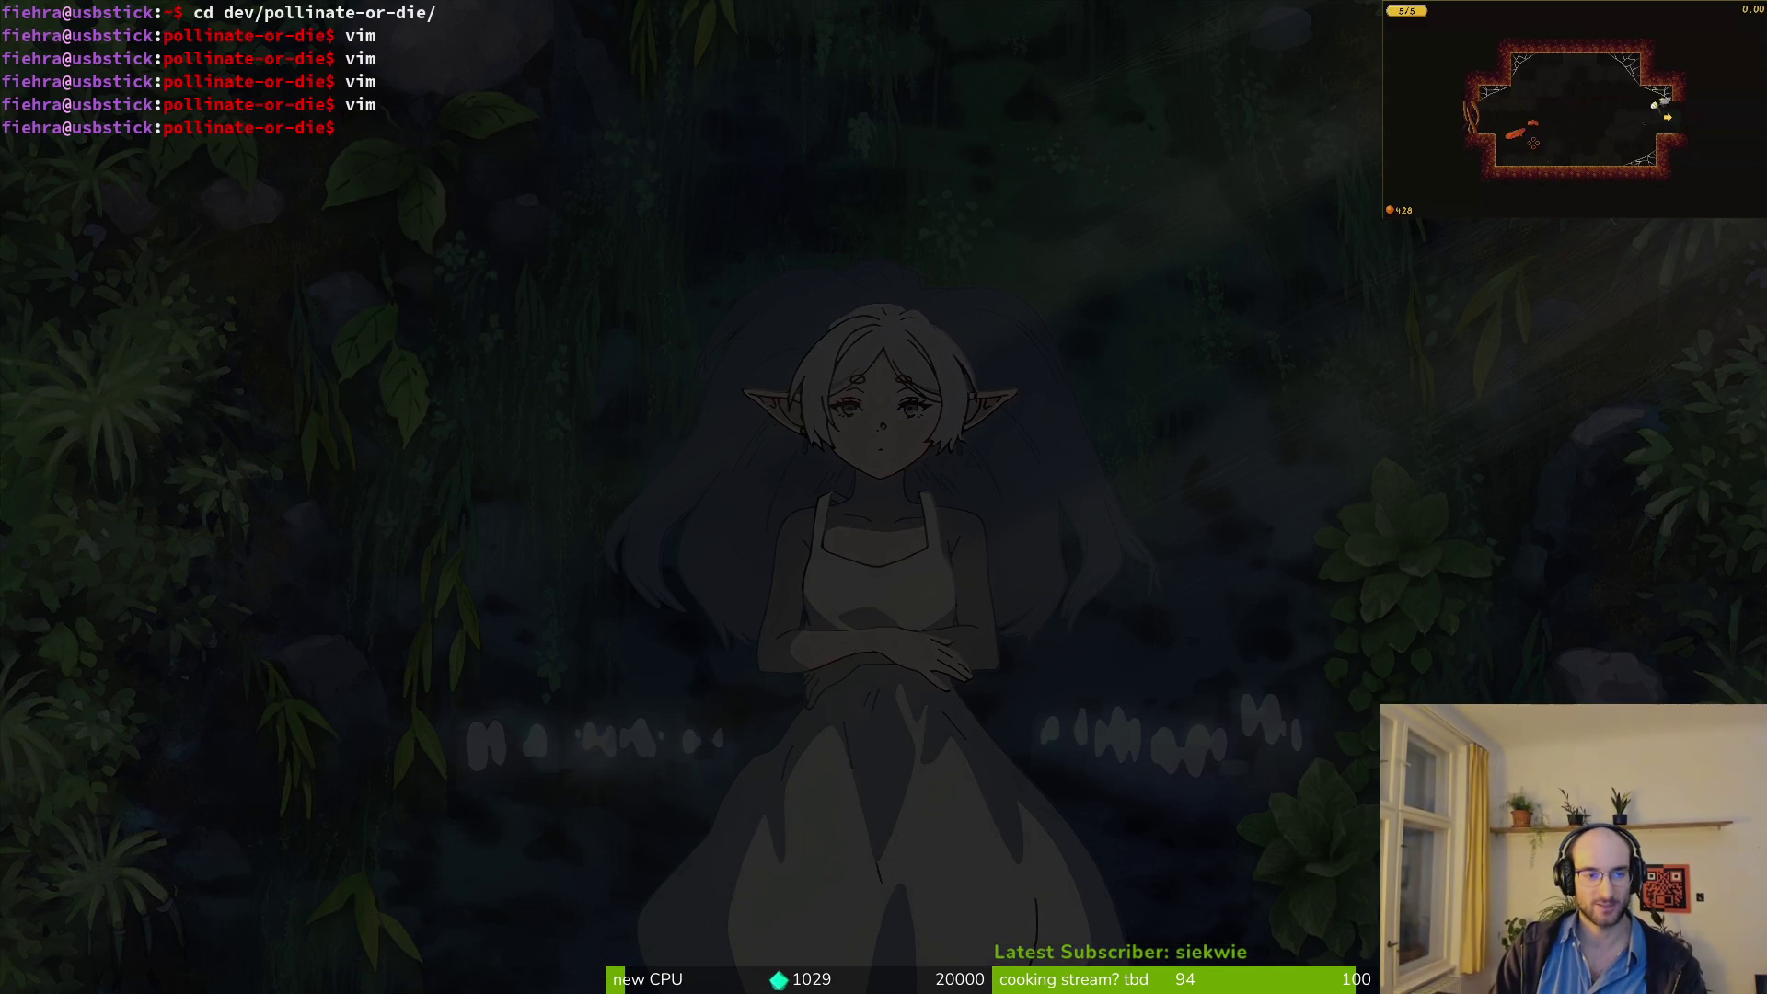
pyautogui.write('vim')
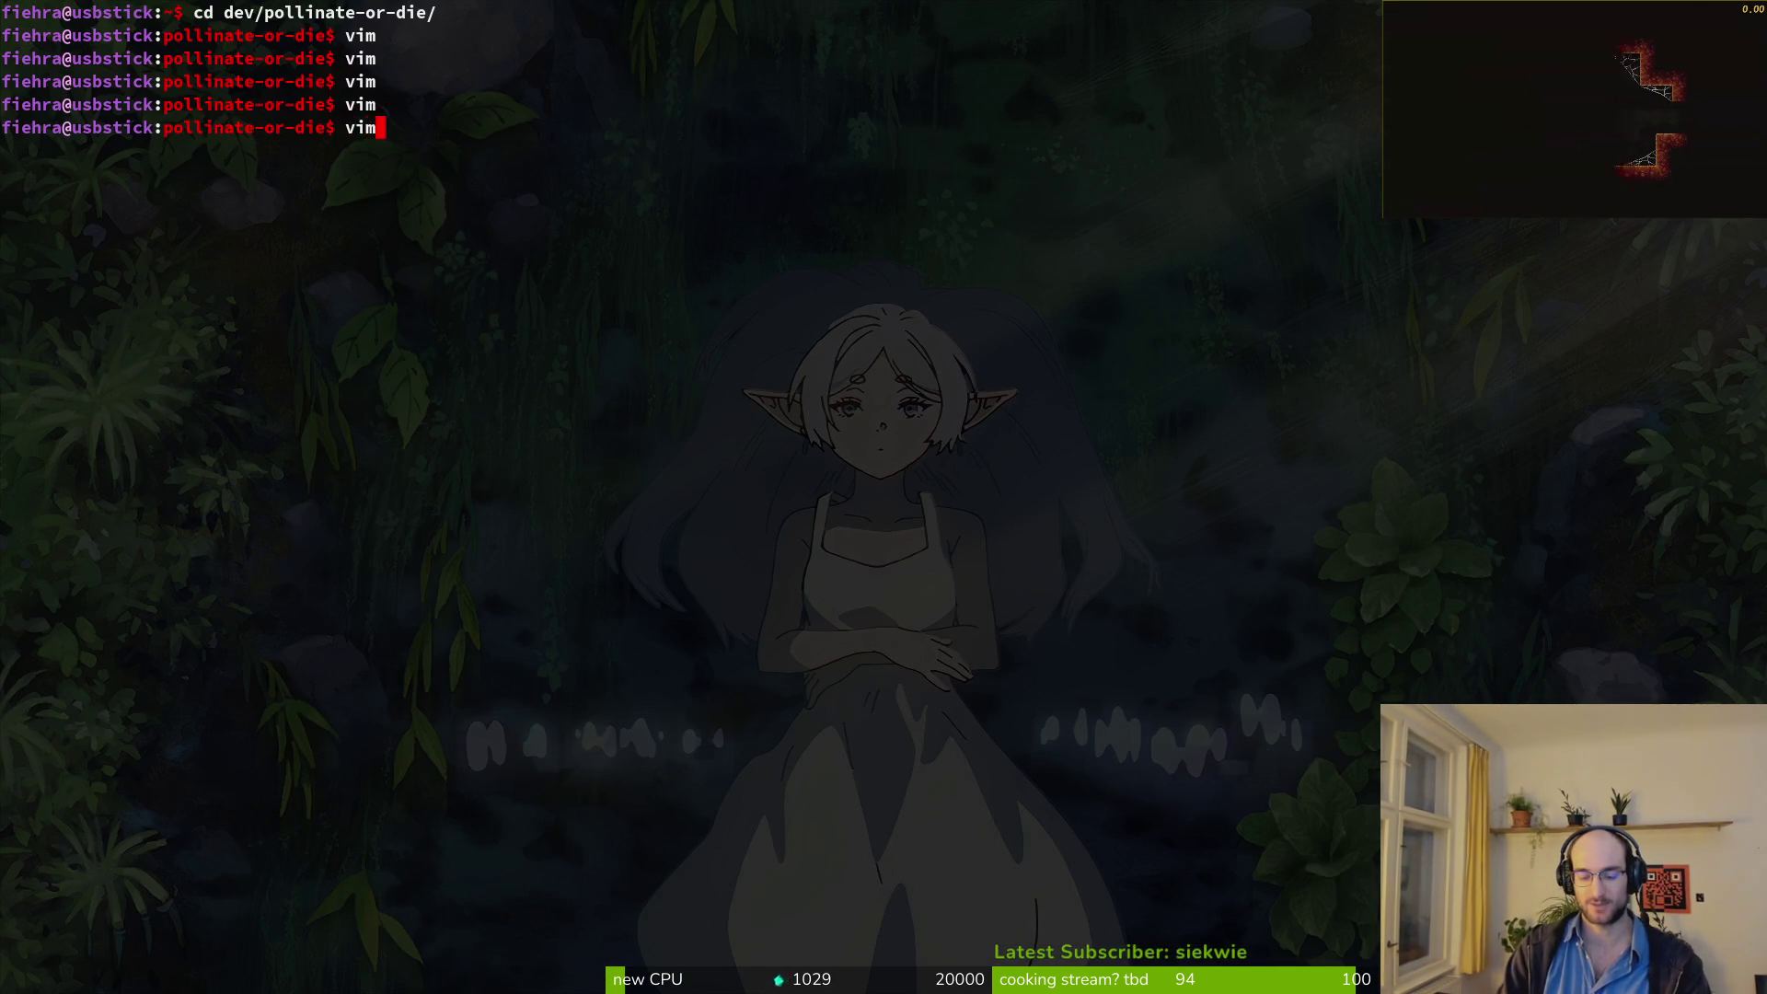
pyautogui.press('Return')
# - Open docs/content_creators.md, yank the YouTube list lines, and save-quit with :wq
pyautogui.write('conte')
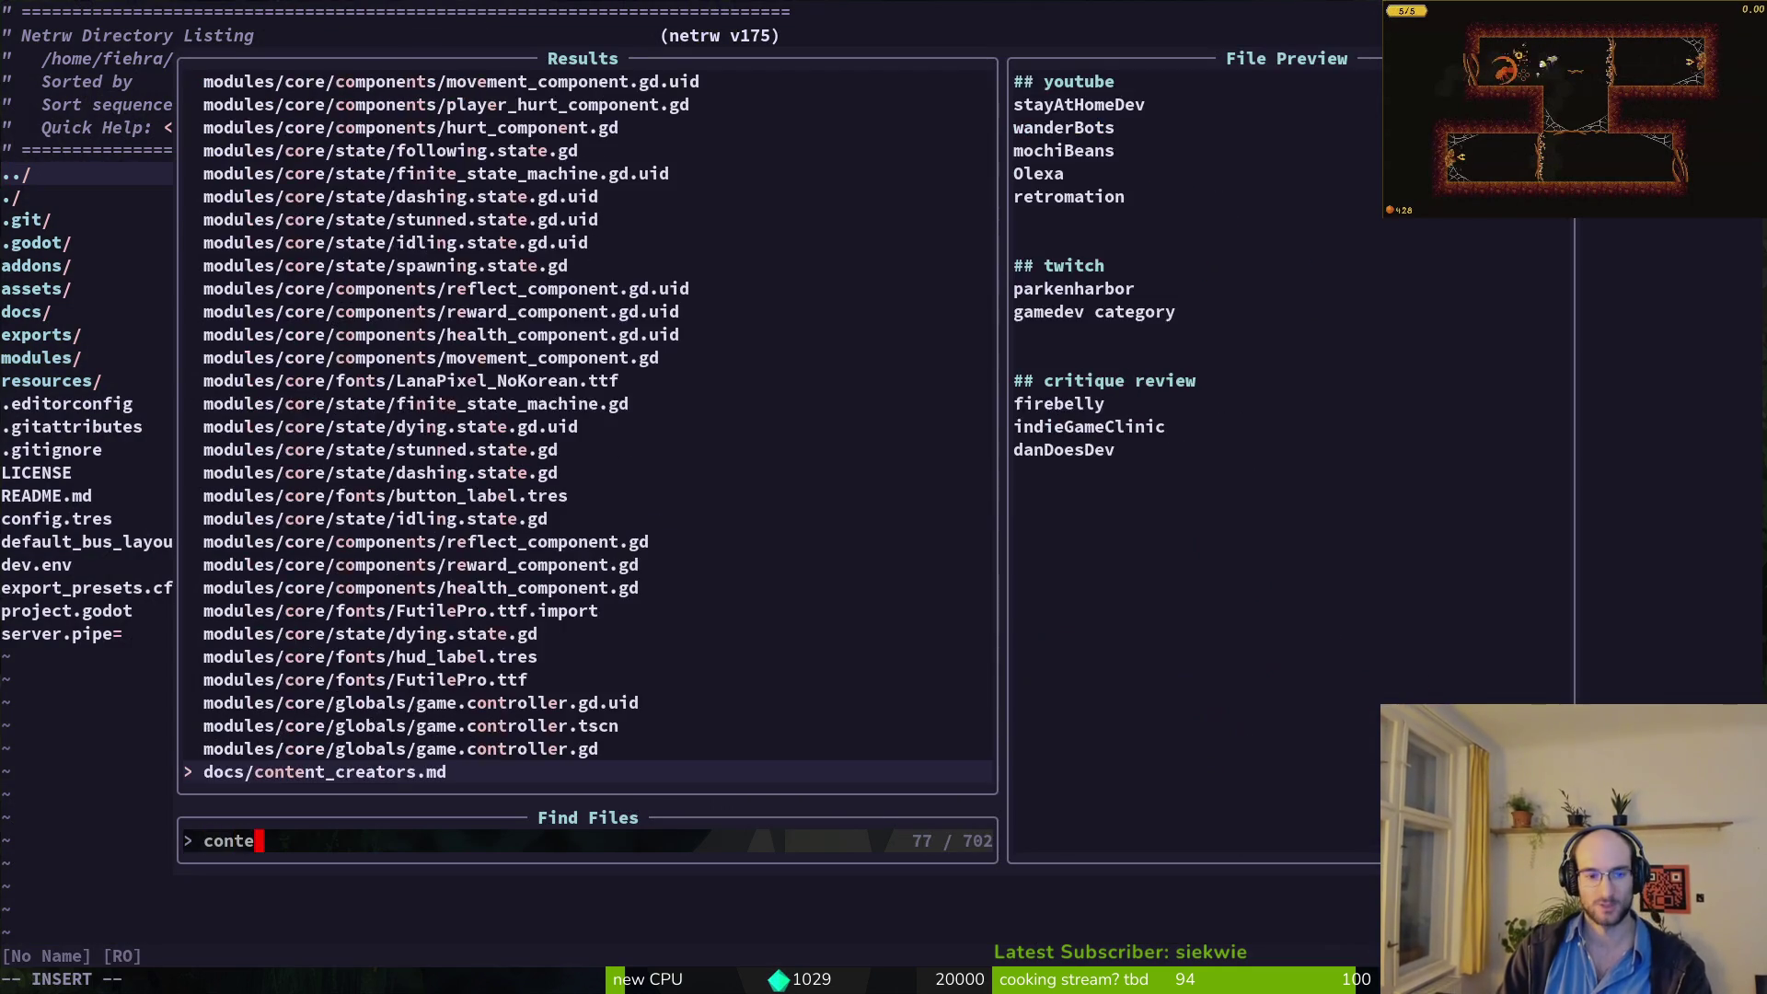
pyautogui.press('Return')
pyautogui.press('j')
pyautogui.press('j')
pyautogui.press('j')
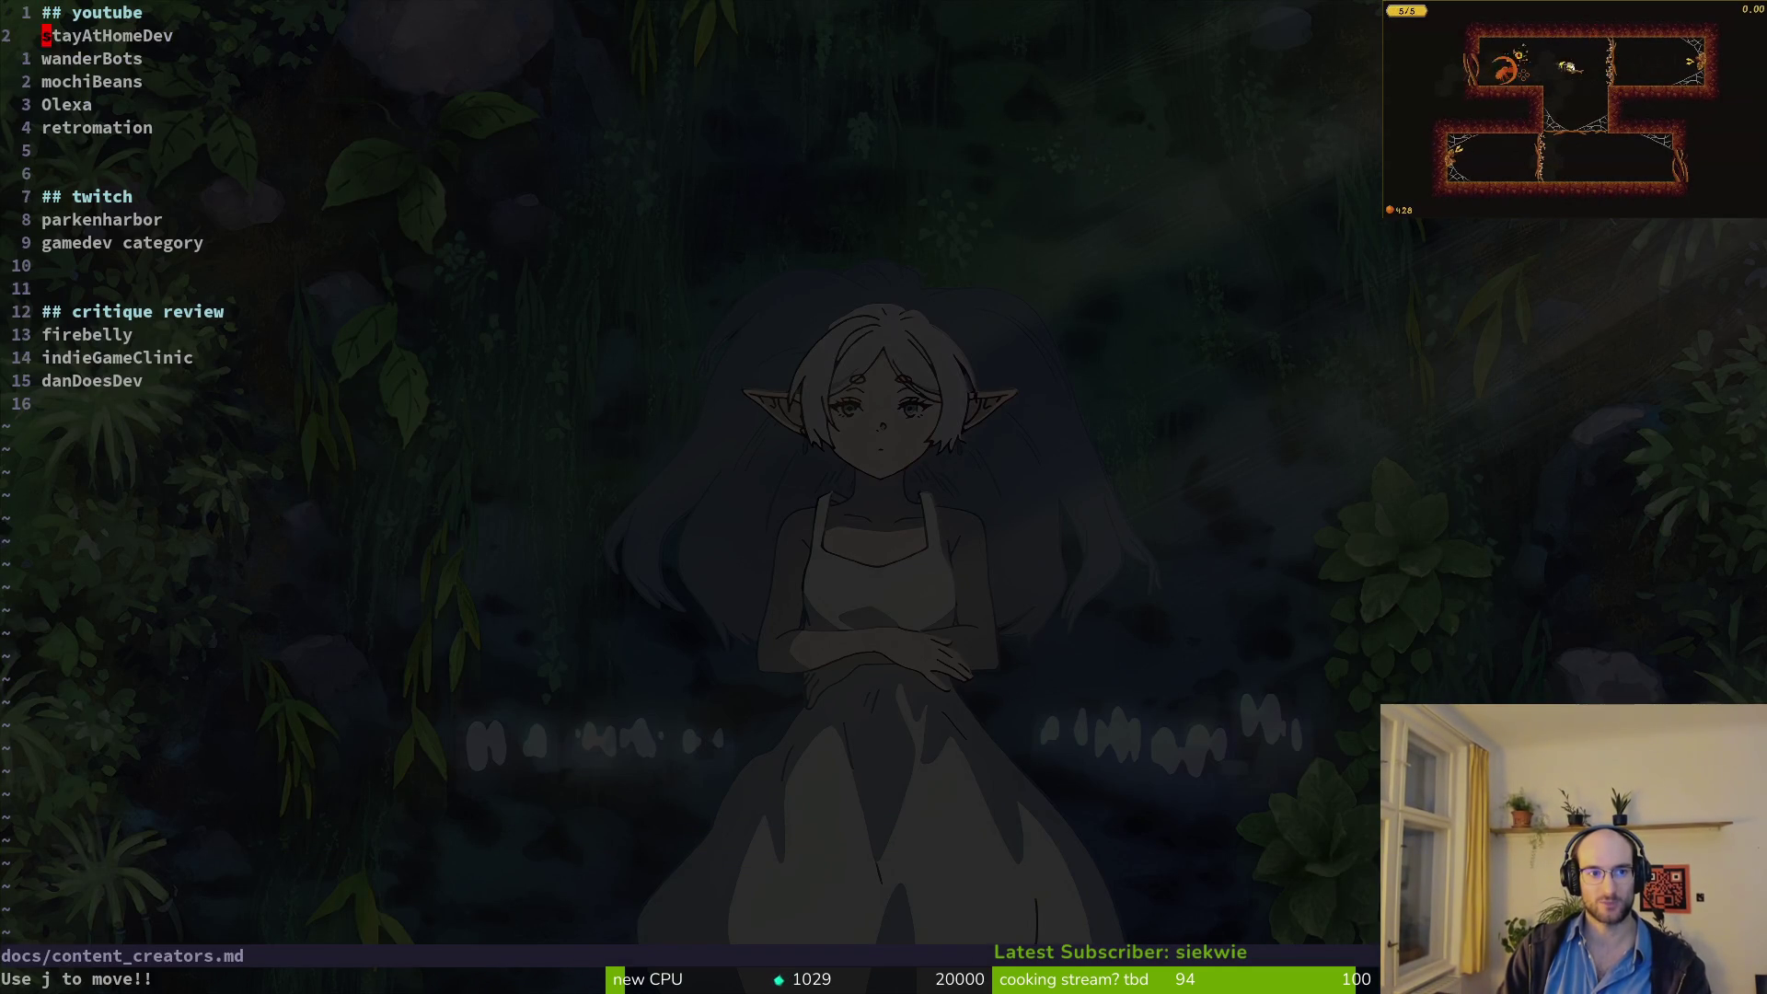
pyautogui.hotkey('shift', 'v')
pyautogui.press('k')
pyautogui.press('k')
pyautogui.press('k')
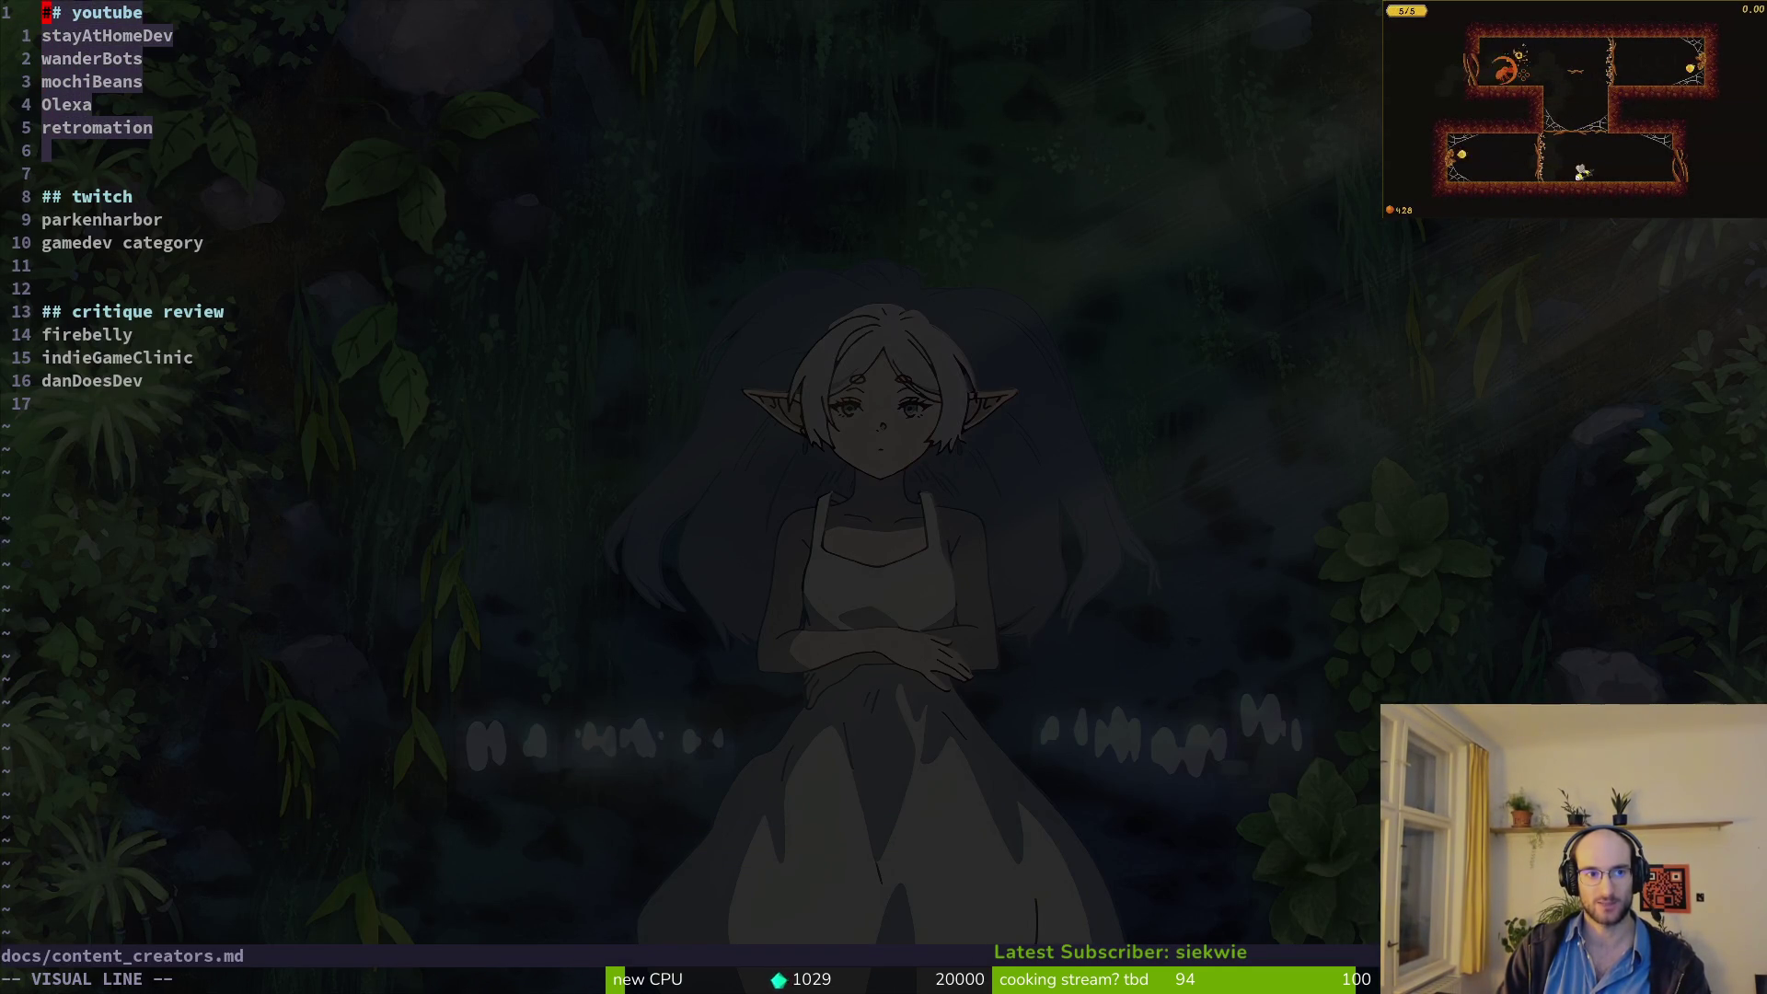
pyautogui.write('y:wq')
pyautogui.press('Return')
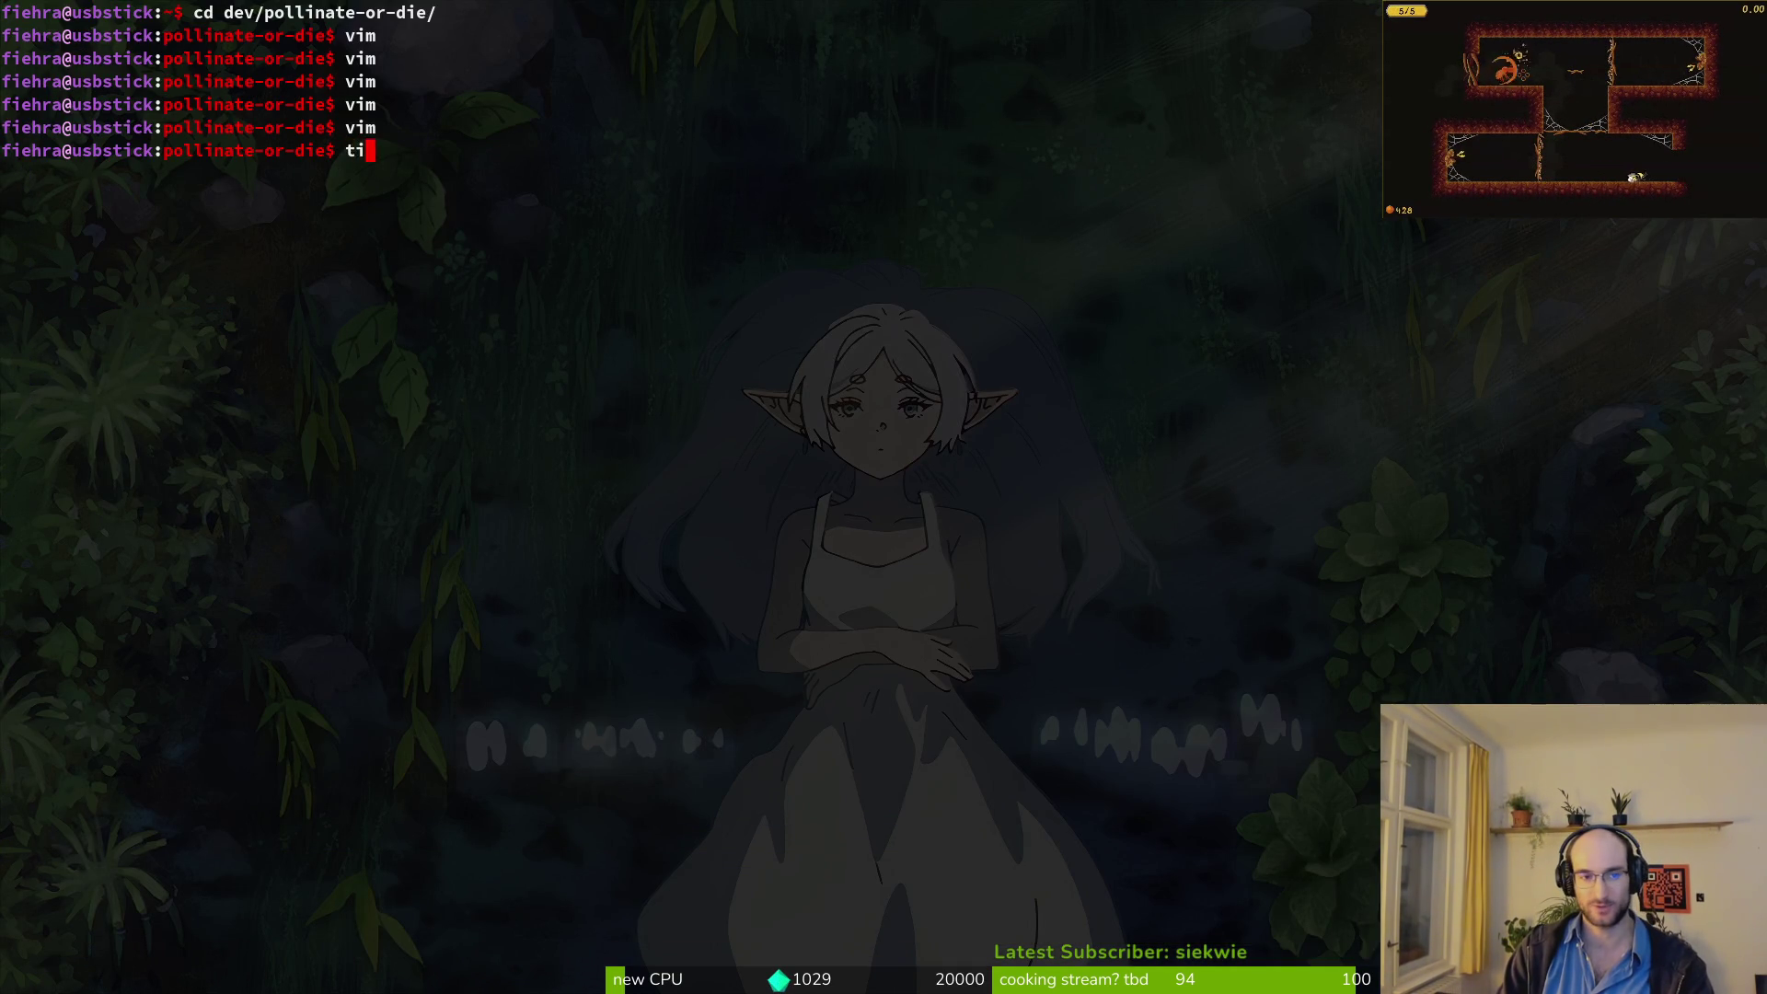
# - Run tig, review the changed files, and stage game.controller.gd
pyautogui.press('Return')
pyautogui.press('Down')
pyautogui.press('Down')
pyautogui.press('Return')
pyautogui.press('Down')
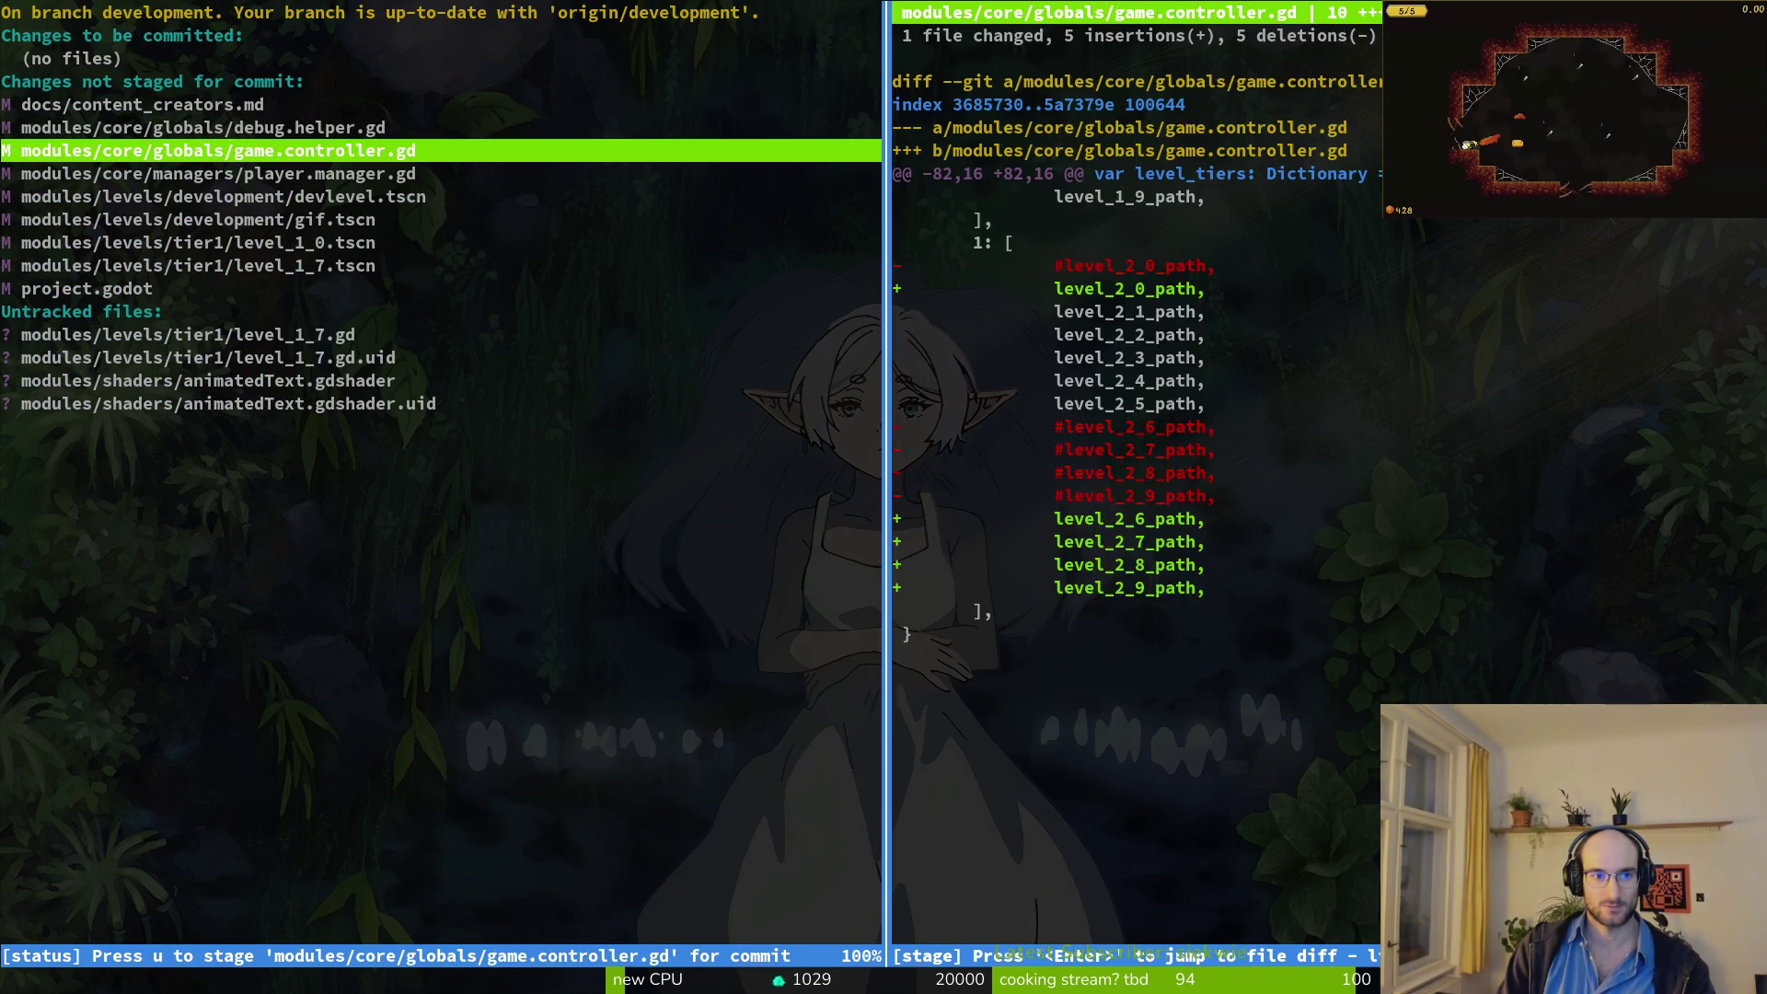
pyautogui.press('Down')
pyautogui.press('k')
pyautogui.press('Up')
pyautogui.press('u')
pyautogui.press('Up')
pyautogui.press('Up')
pyautogui.press('Up')
pyautogui.press('Return')
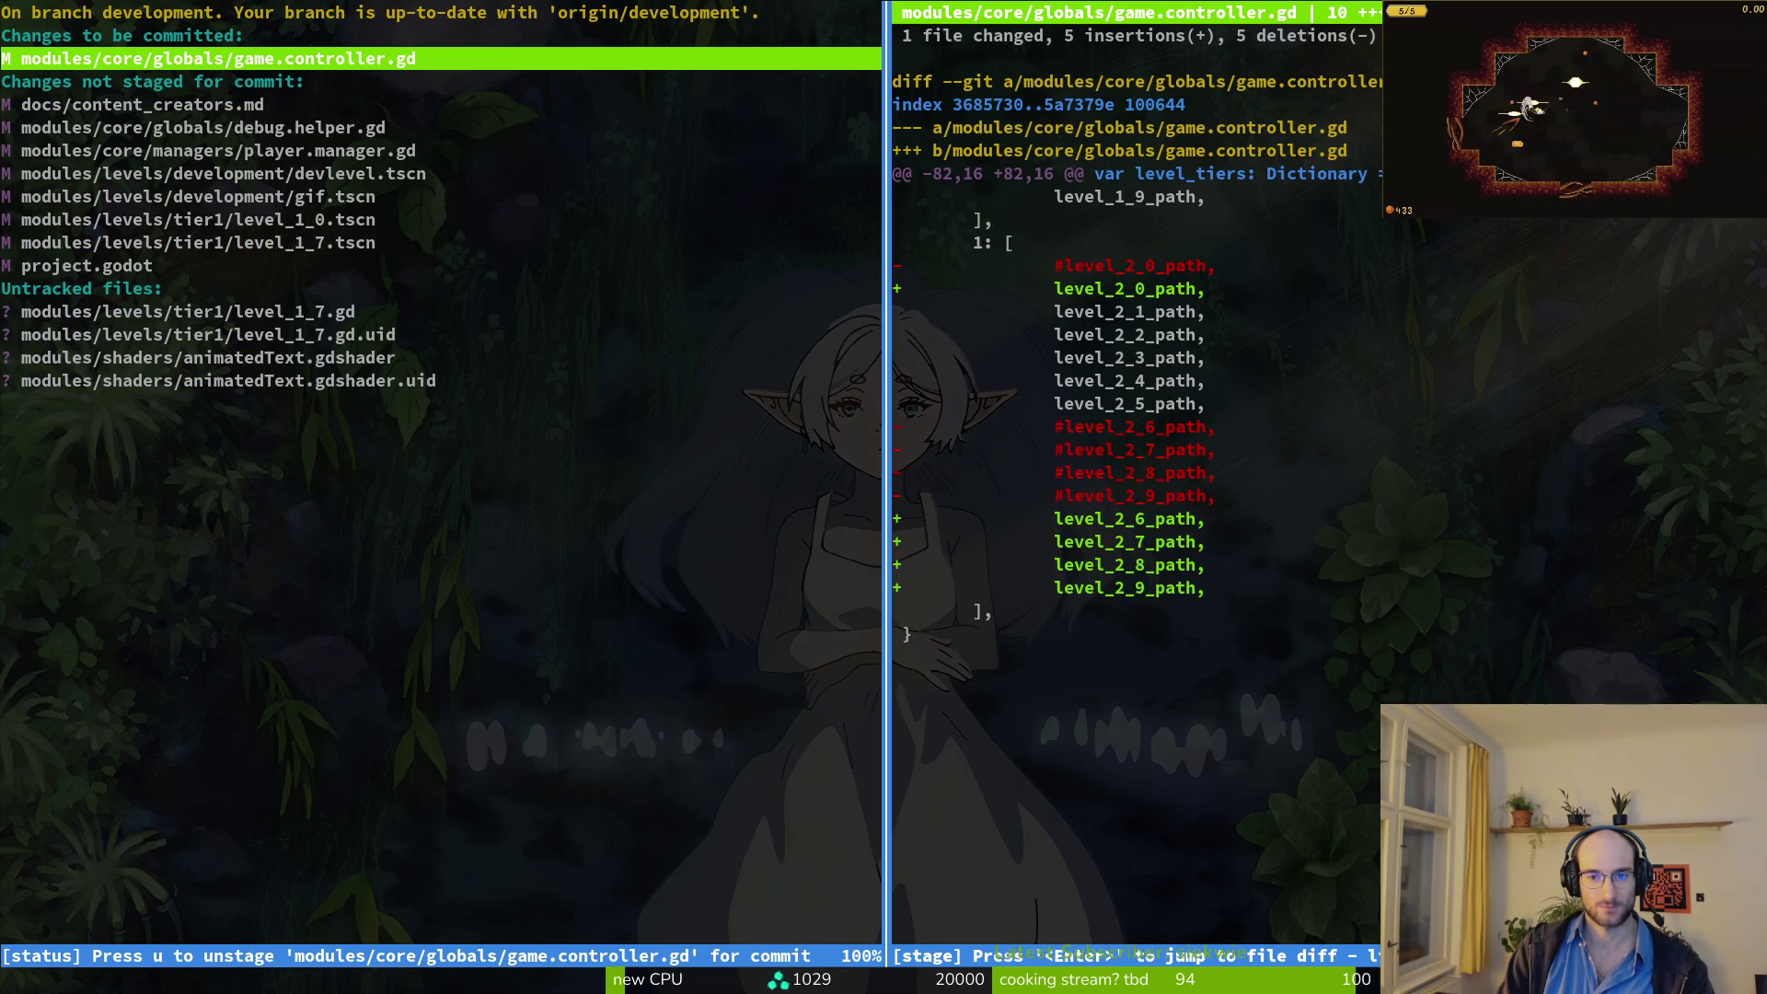
pyautogui.press('q')
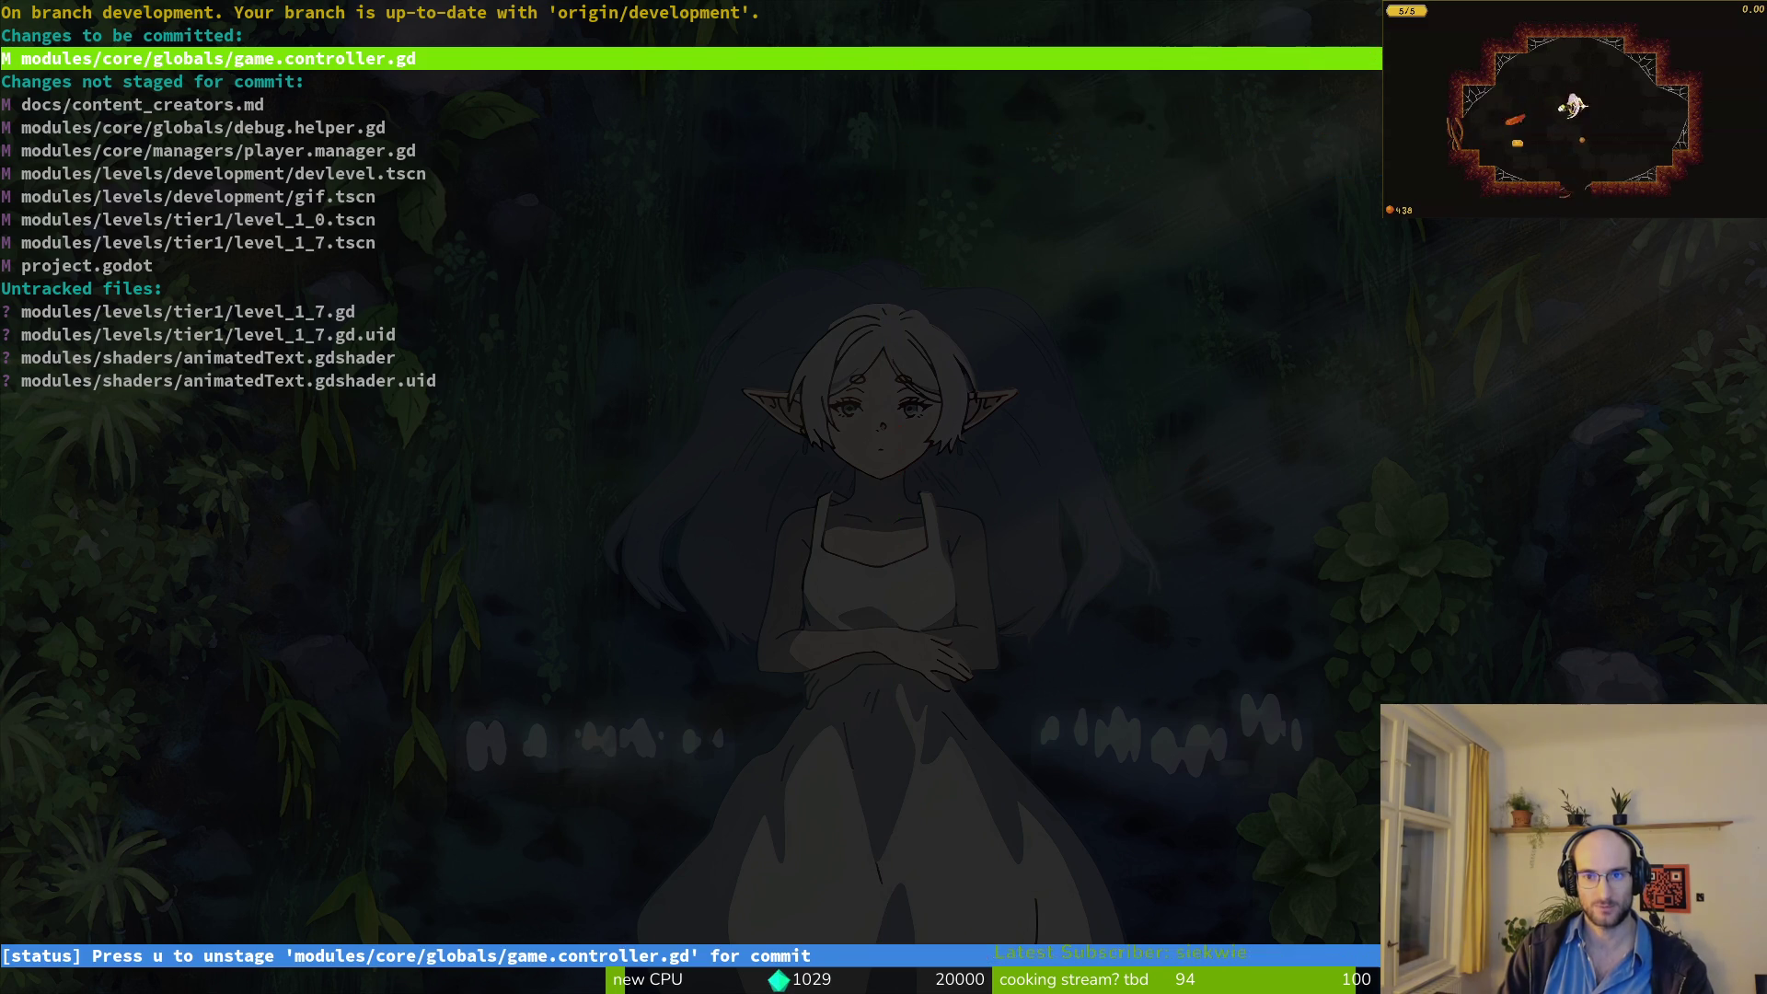
# - Review the player.manager.gd diff and stage level_1_0.tscn
pyautogui.press('Down')
pyautogui.press('Down')
pyautogui.press('Up')
pyautogui.press('Down')
pyautogui.press('Down')
pyautogui.press('Return')
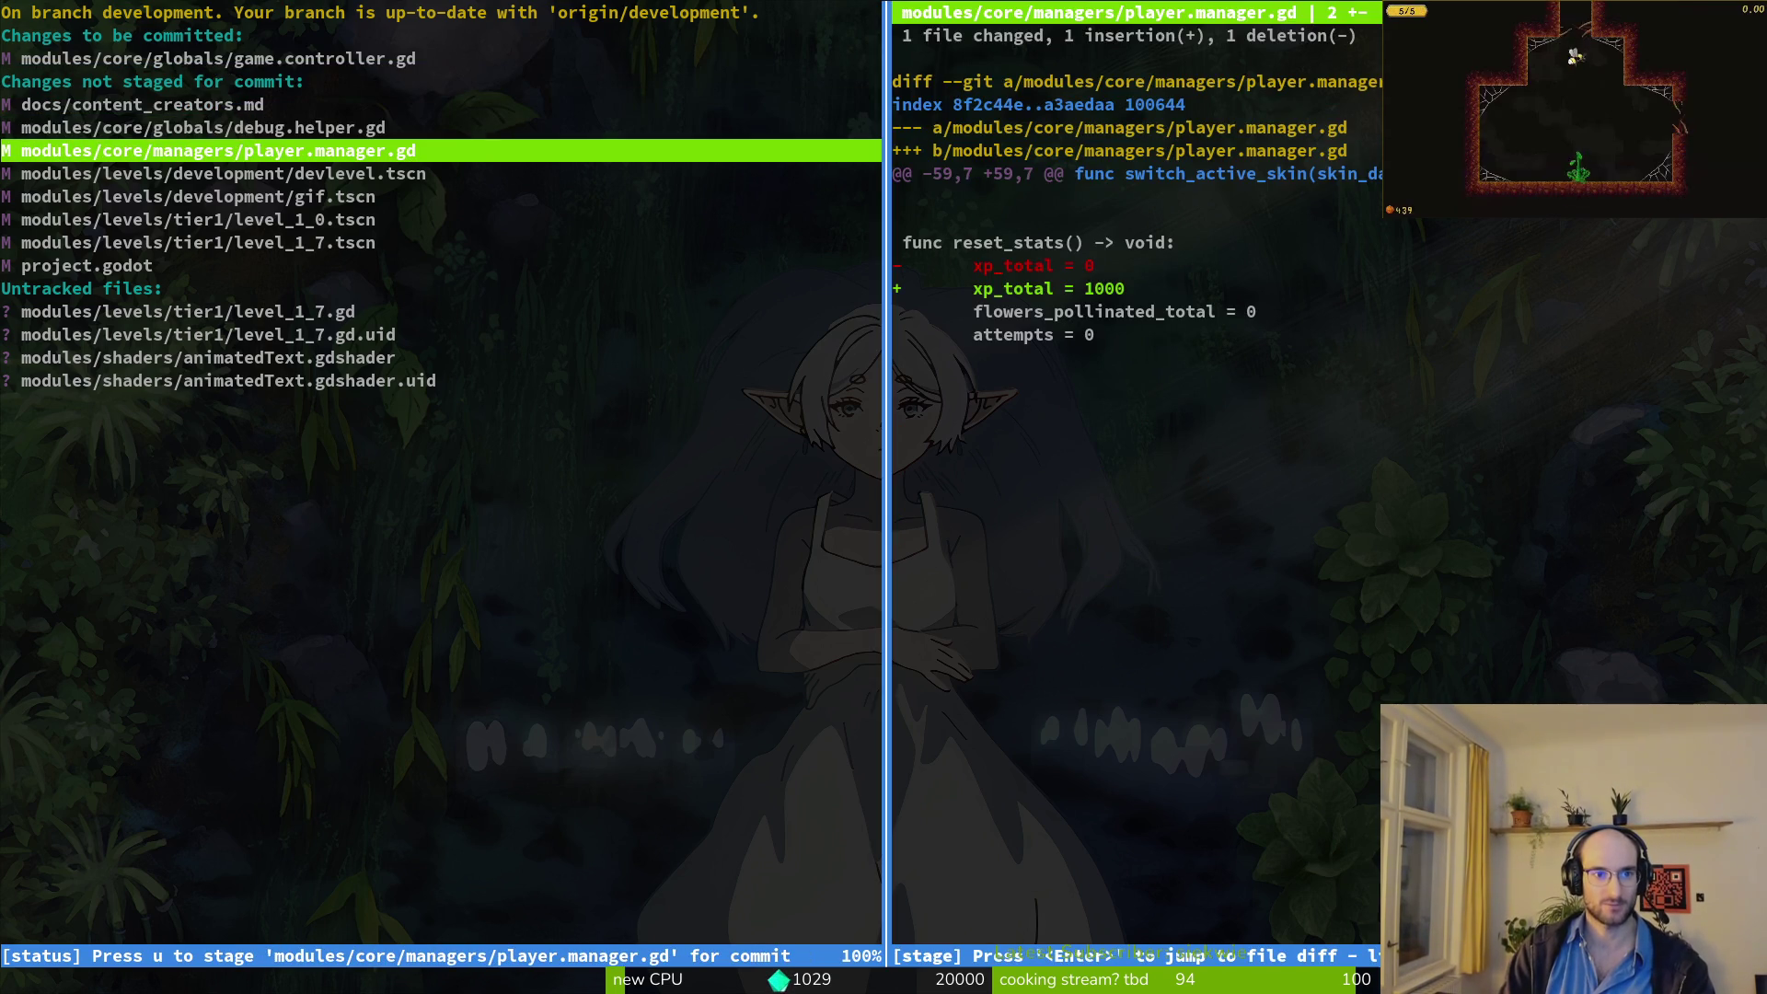
pyautogui.press('q')
pyautogui.press('Down')
pyautogui.press('Down')
pyautogui.press('Down')
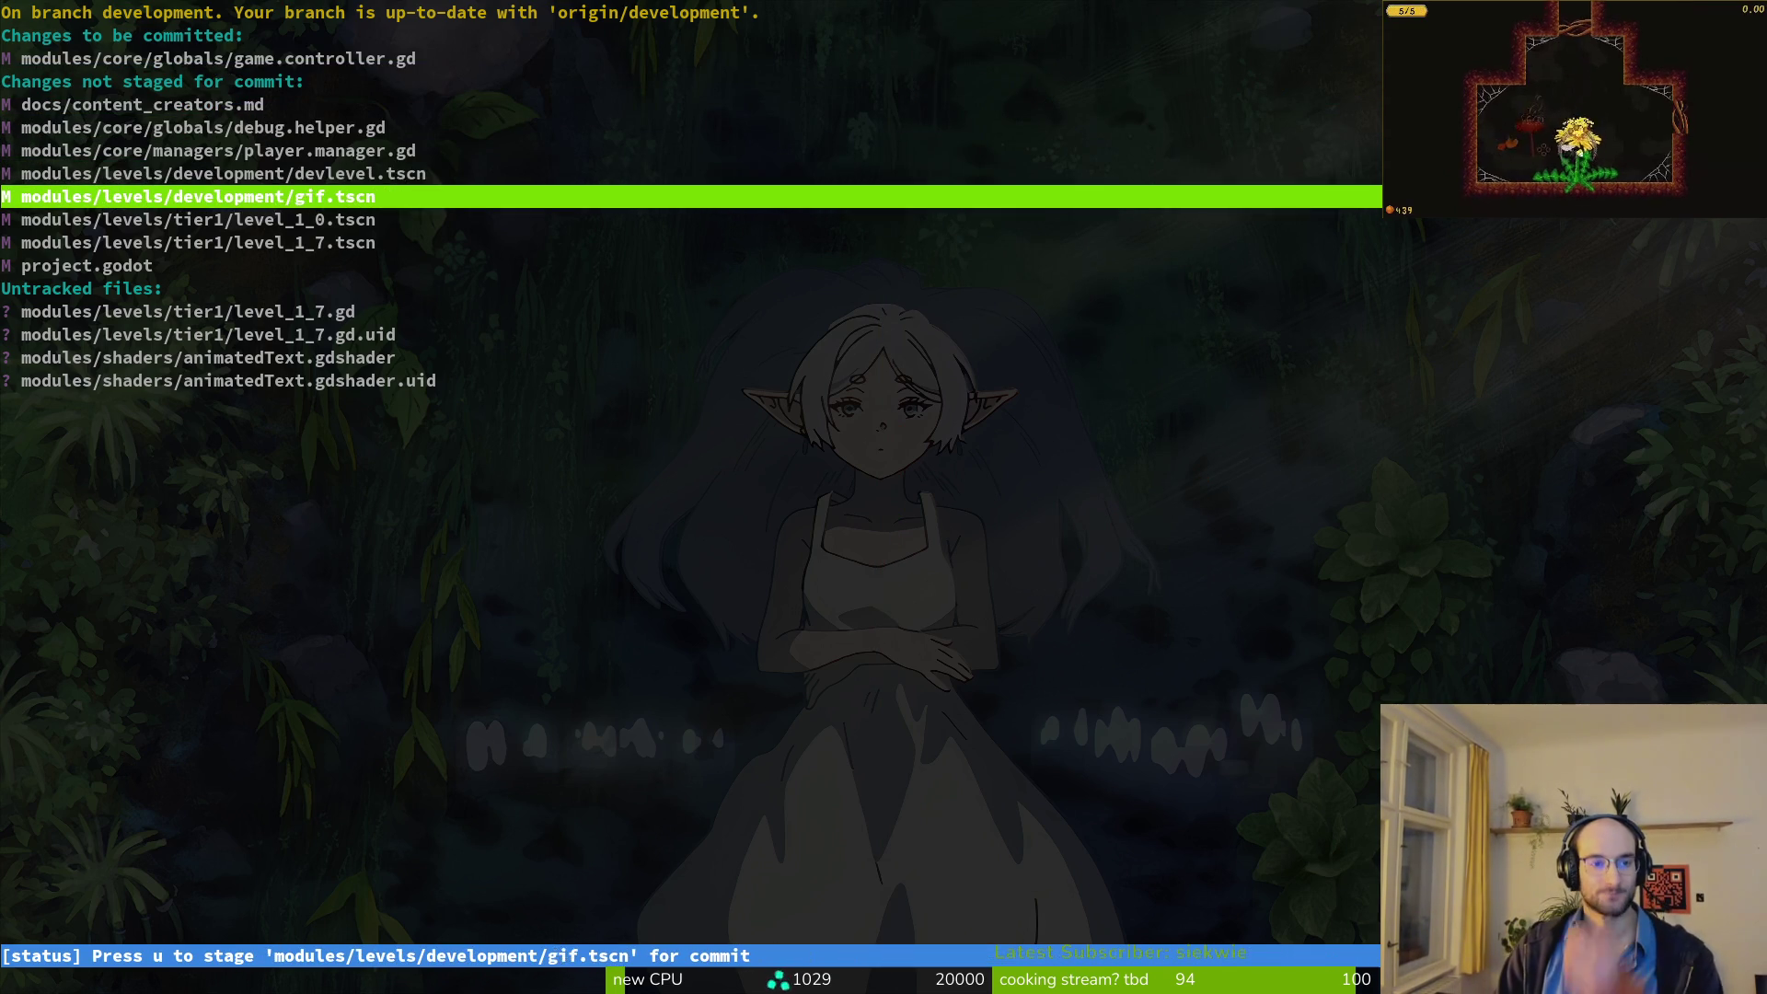
pyautogui.press('Return')
pyautogui.press('u')
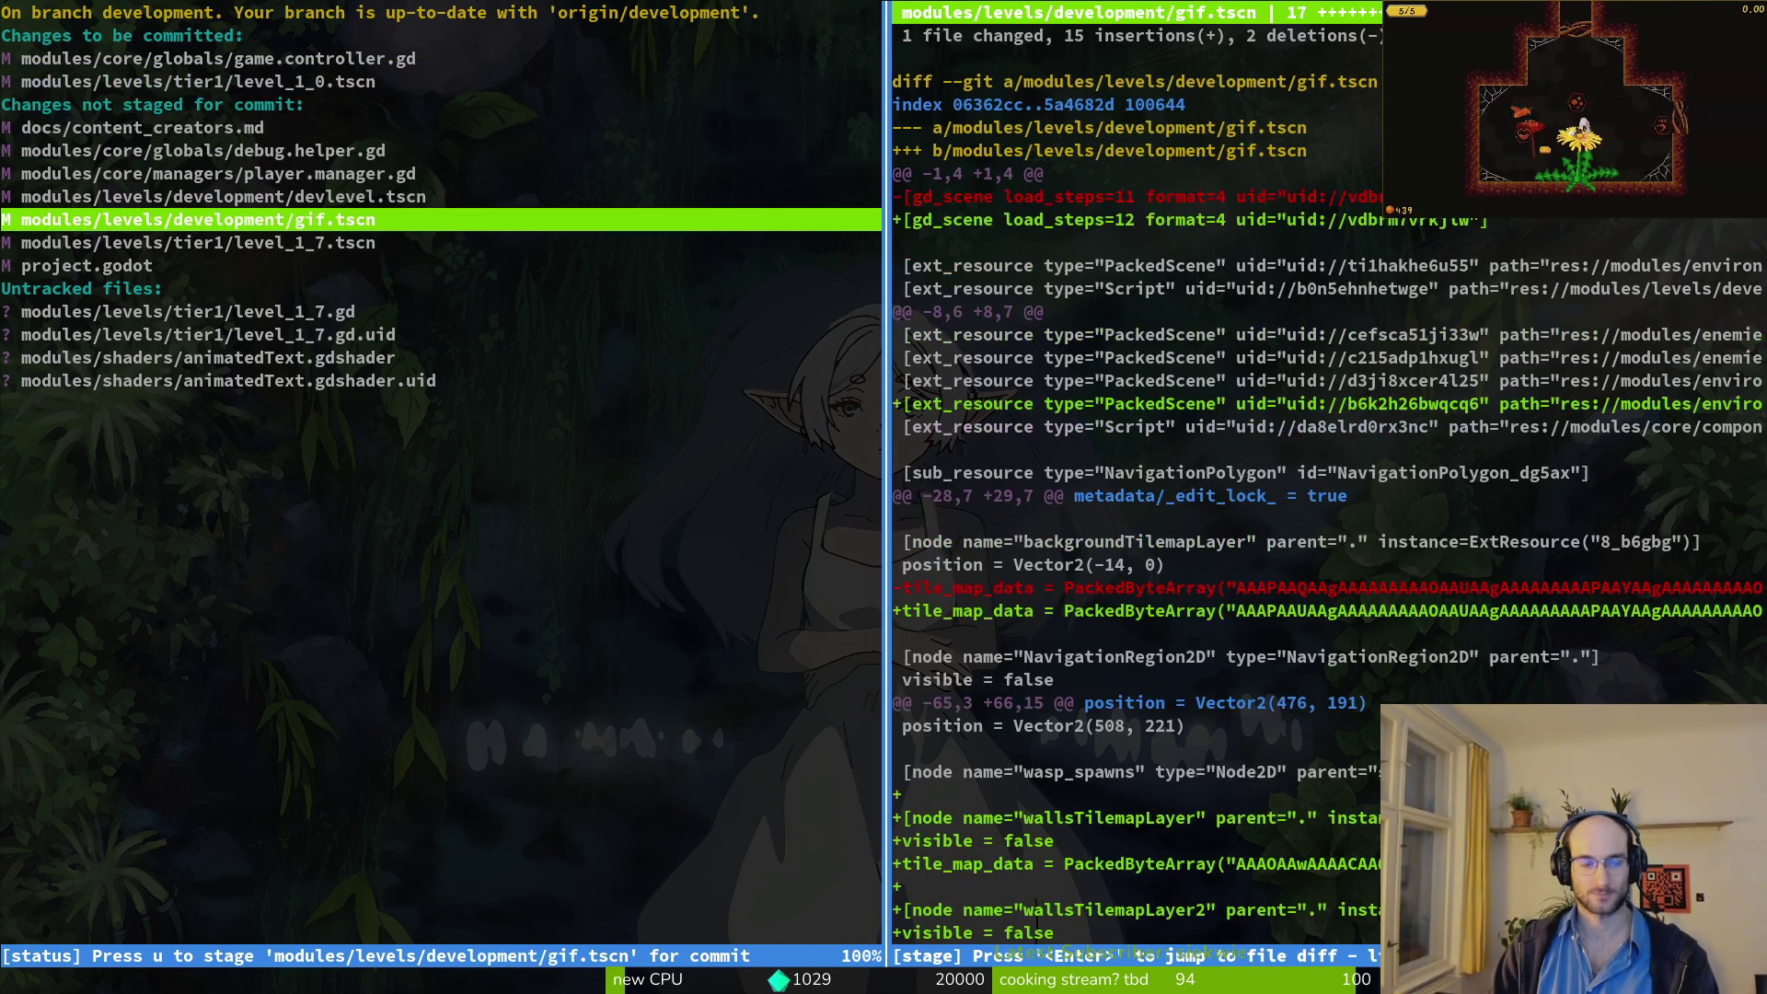
pyautogui.press('q')
# - Stage level_1_7.tscn, the new level_1_7.gd script, and its .uid file
pyautogui.press('Down')
pyautogui.press('Return')
pyautogui.press('u')
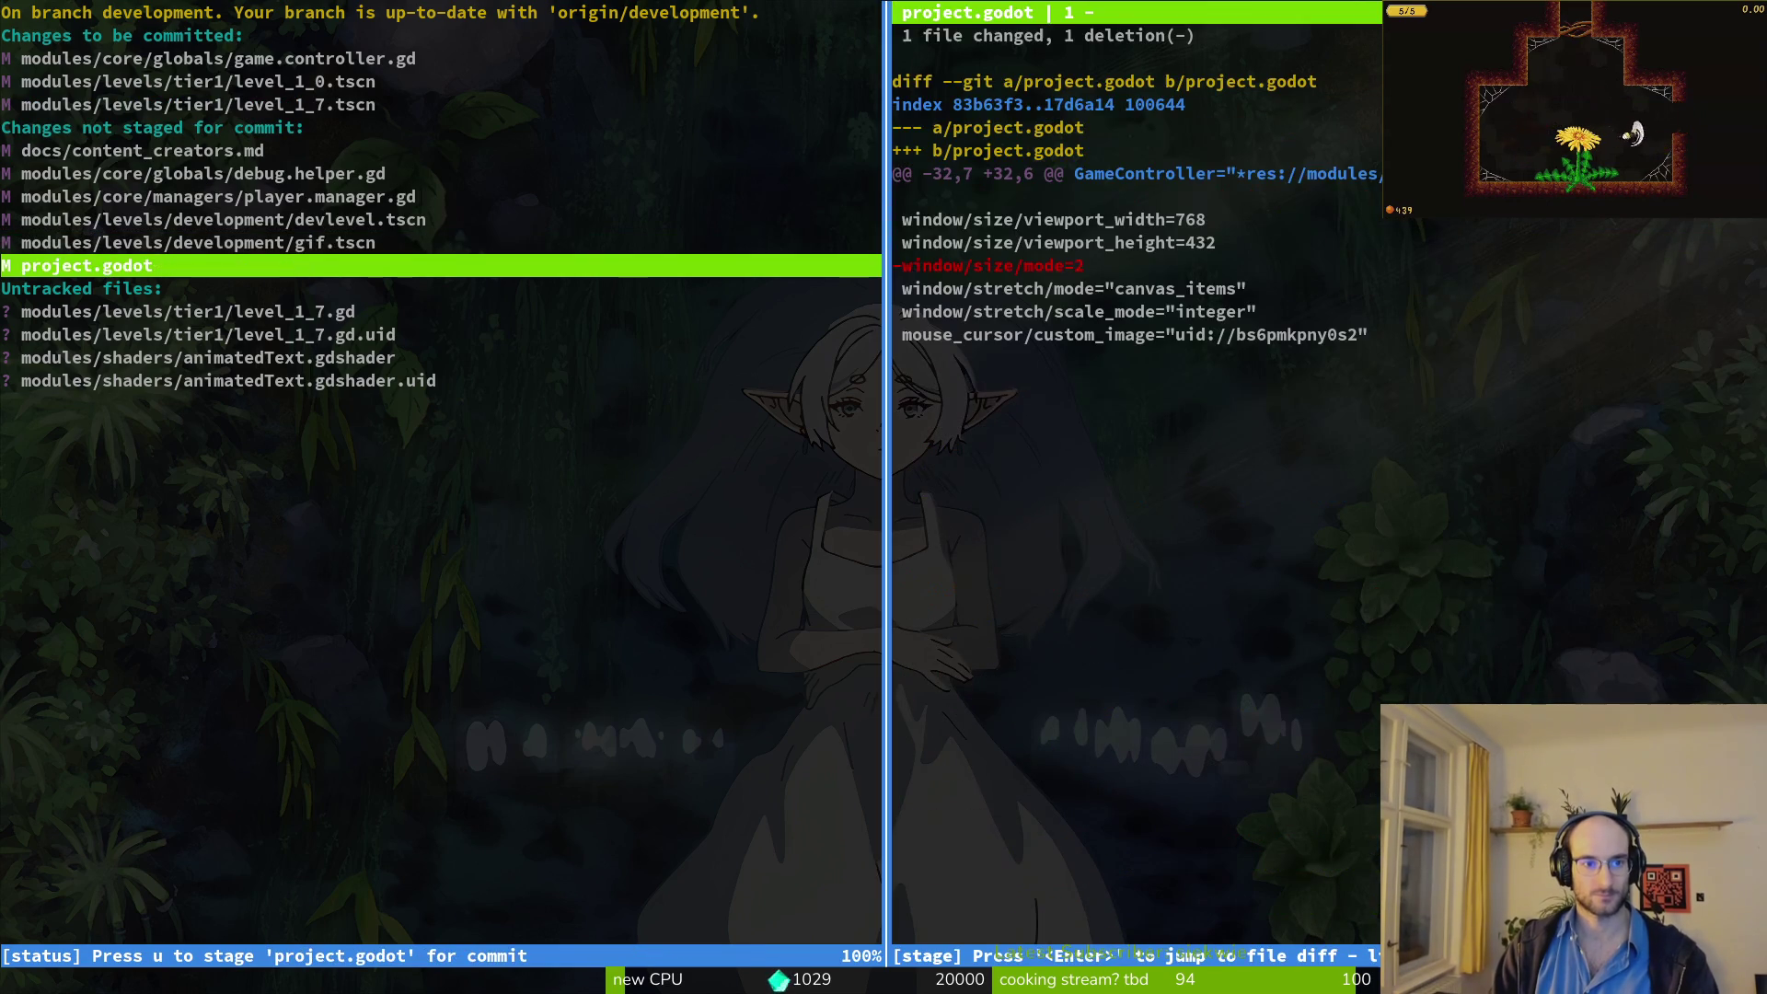
pyautogui.press('q')
pyautogui.press('u')
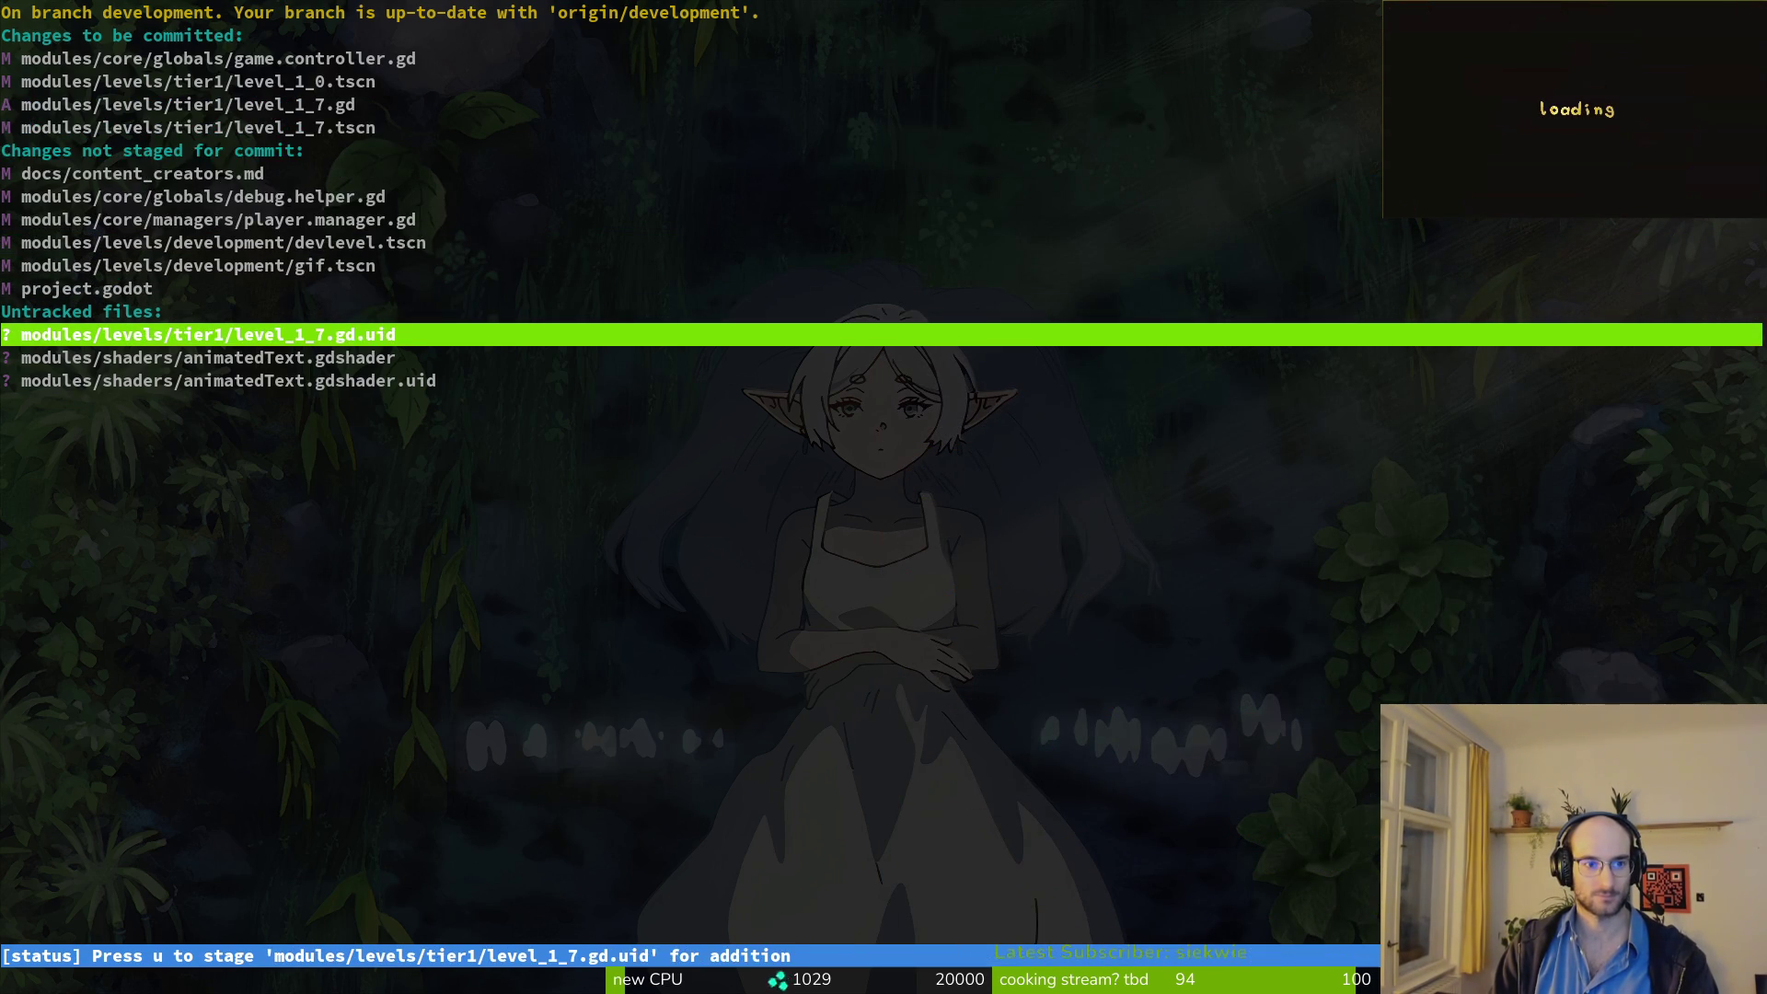
pyautogui.press('u')
# - Check the player.manager.gd, devlevel.tscn and gif.tscn diffs, stage content_creators.md, and quit tig to start the commit
pyautogui.press('Up')
pyautogui.press('Up')
pyautogui.press('Up')
pyautogui.press('Return')
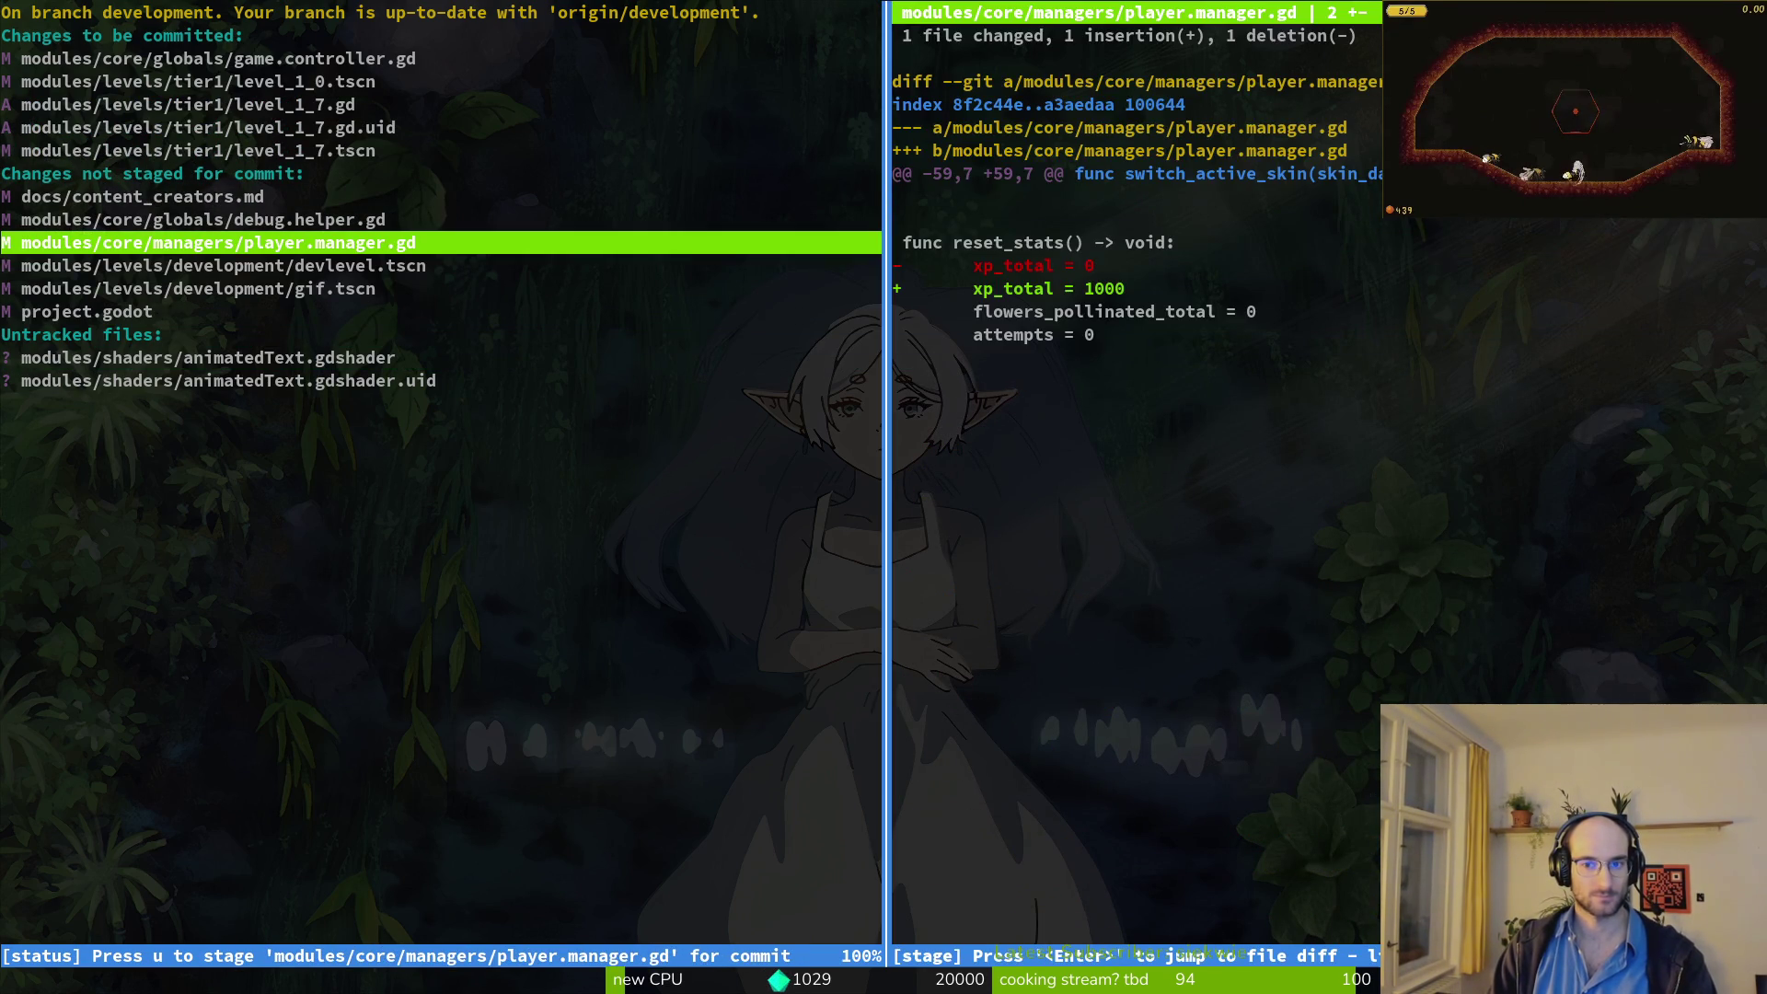
pyautogui.press('Down')
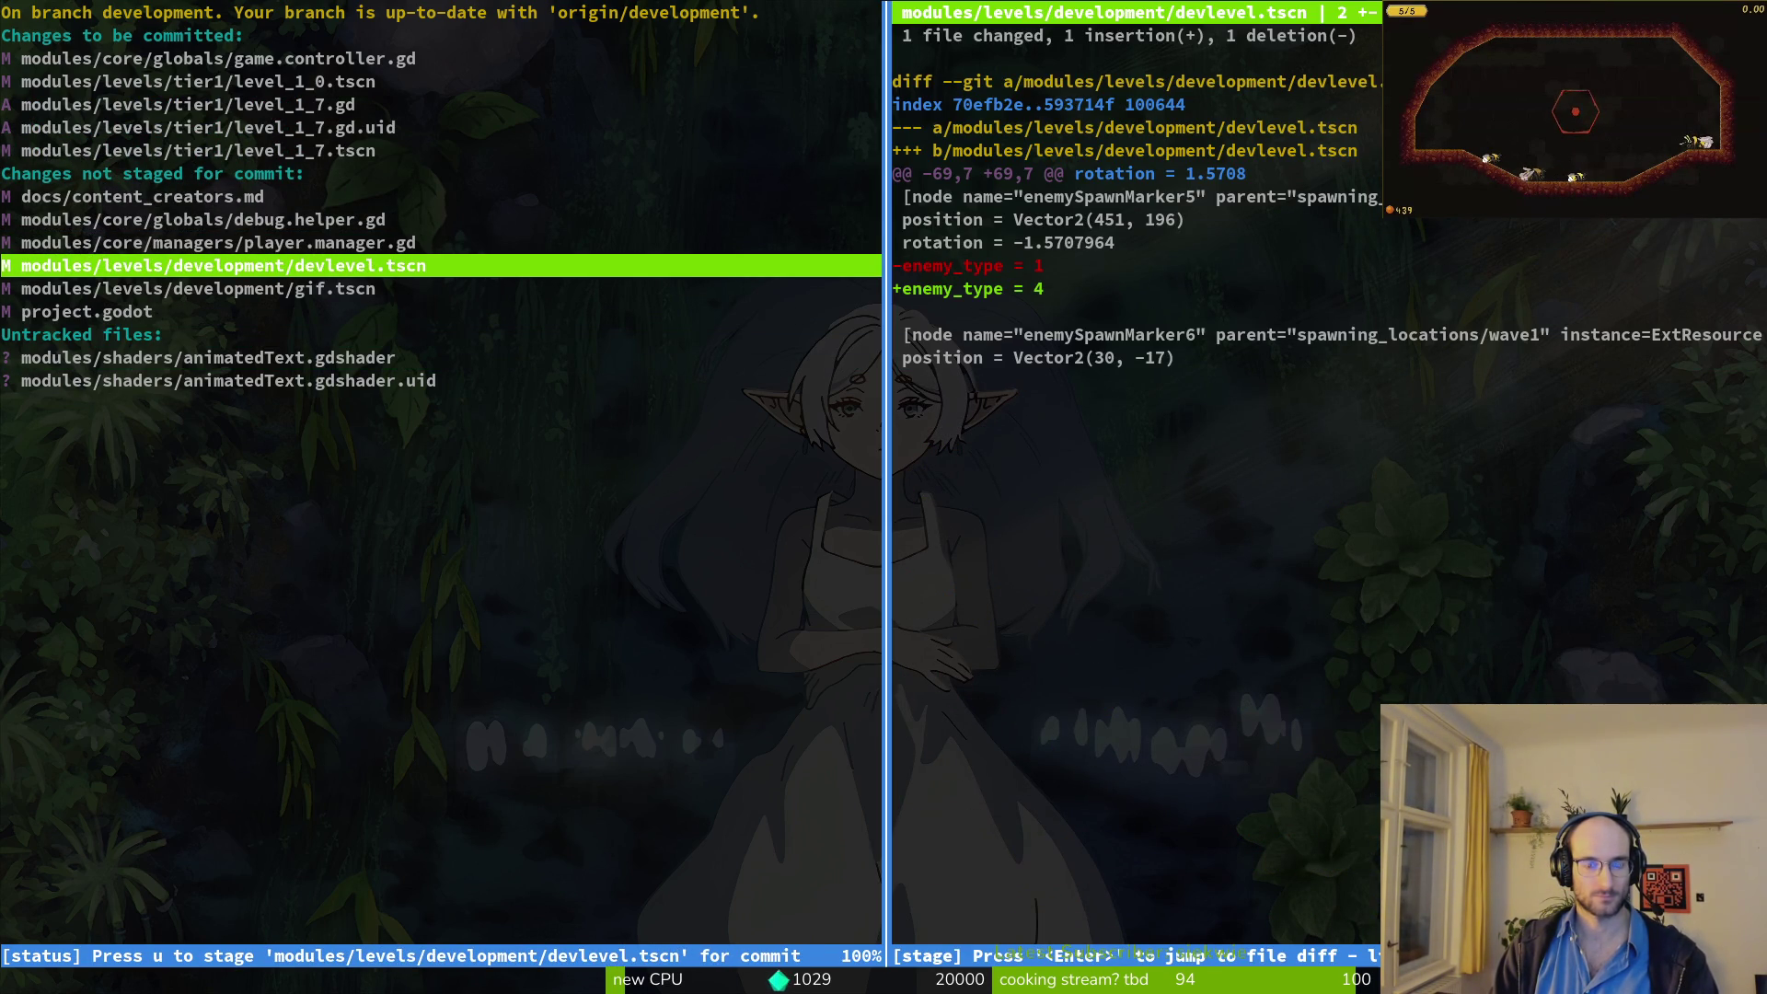
pyautogui.press('Down')
pyautogui.press('Down')
pyautogui.press('q')
pyautogui.press('Up')
pyautogui.press('Up')
pyautogui.press('Up')
pyautogui.press('u')
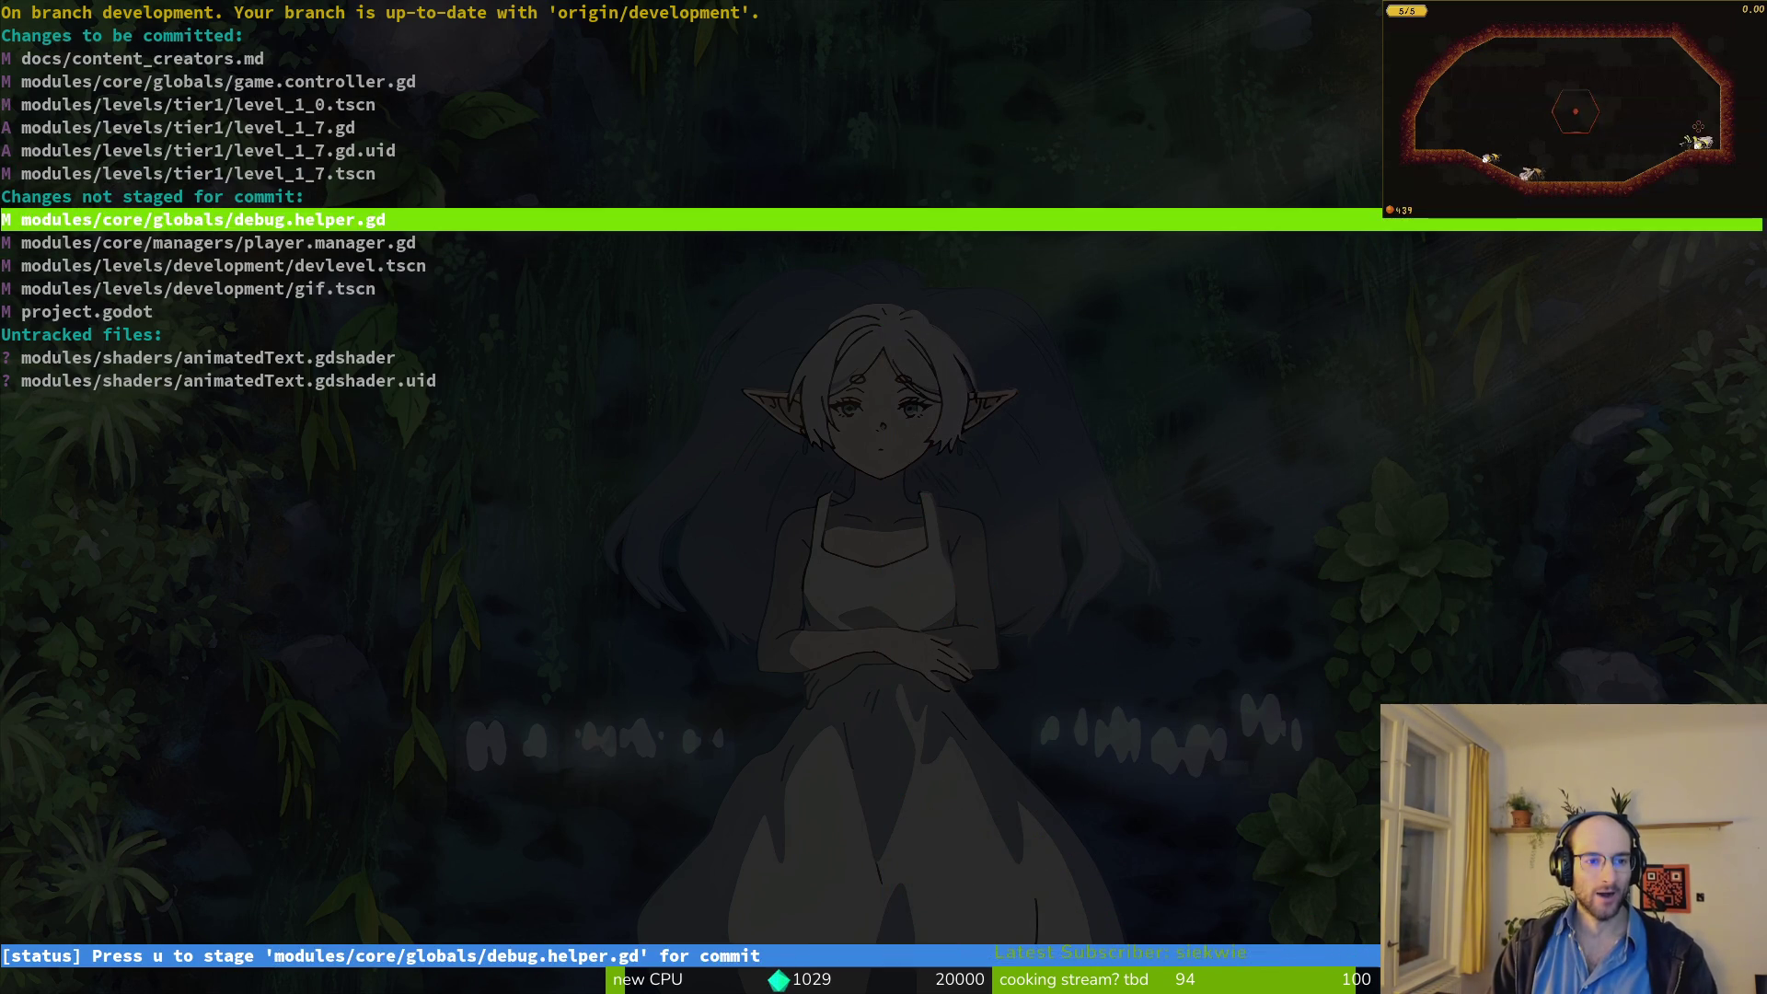
pyautogui.press('Up')
pyautogui.press('Up')
pyautogui.press('Up')
pyautogui.write('uqgi')
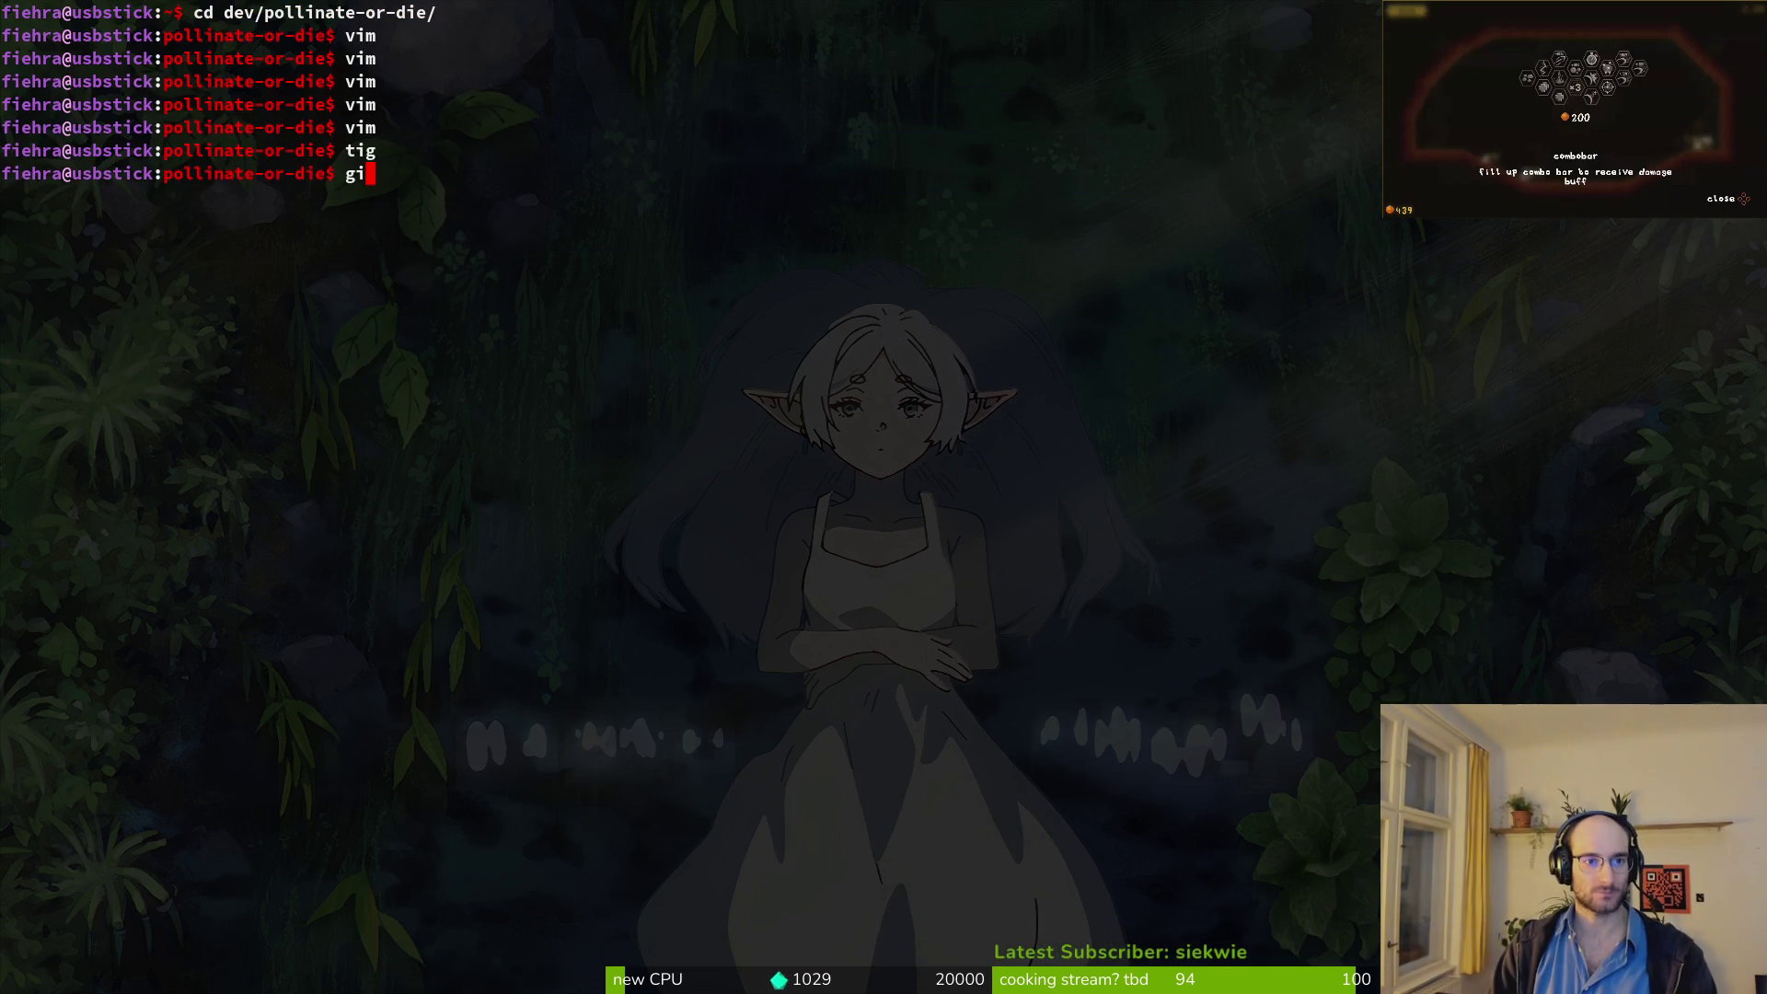
pyautogui.write('commt')
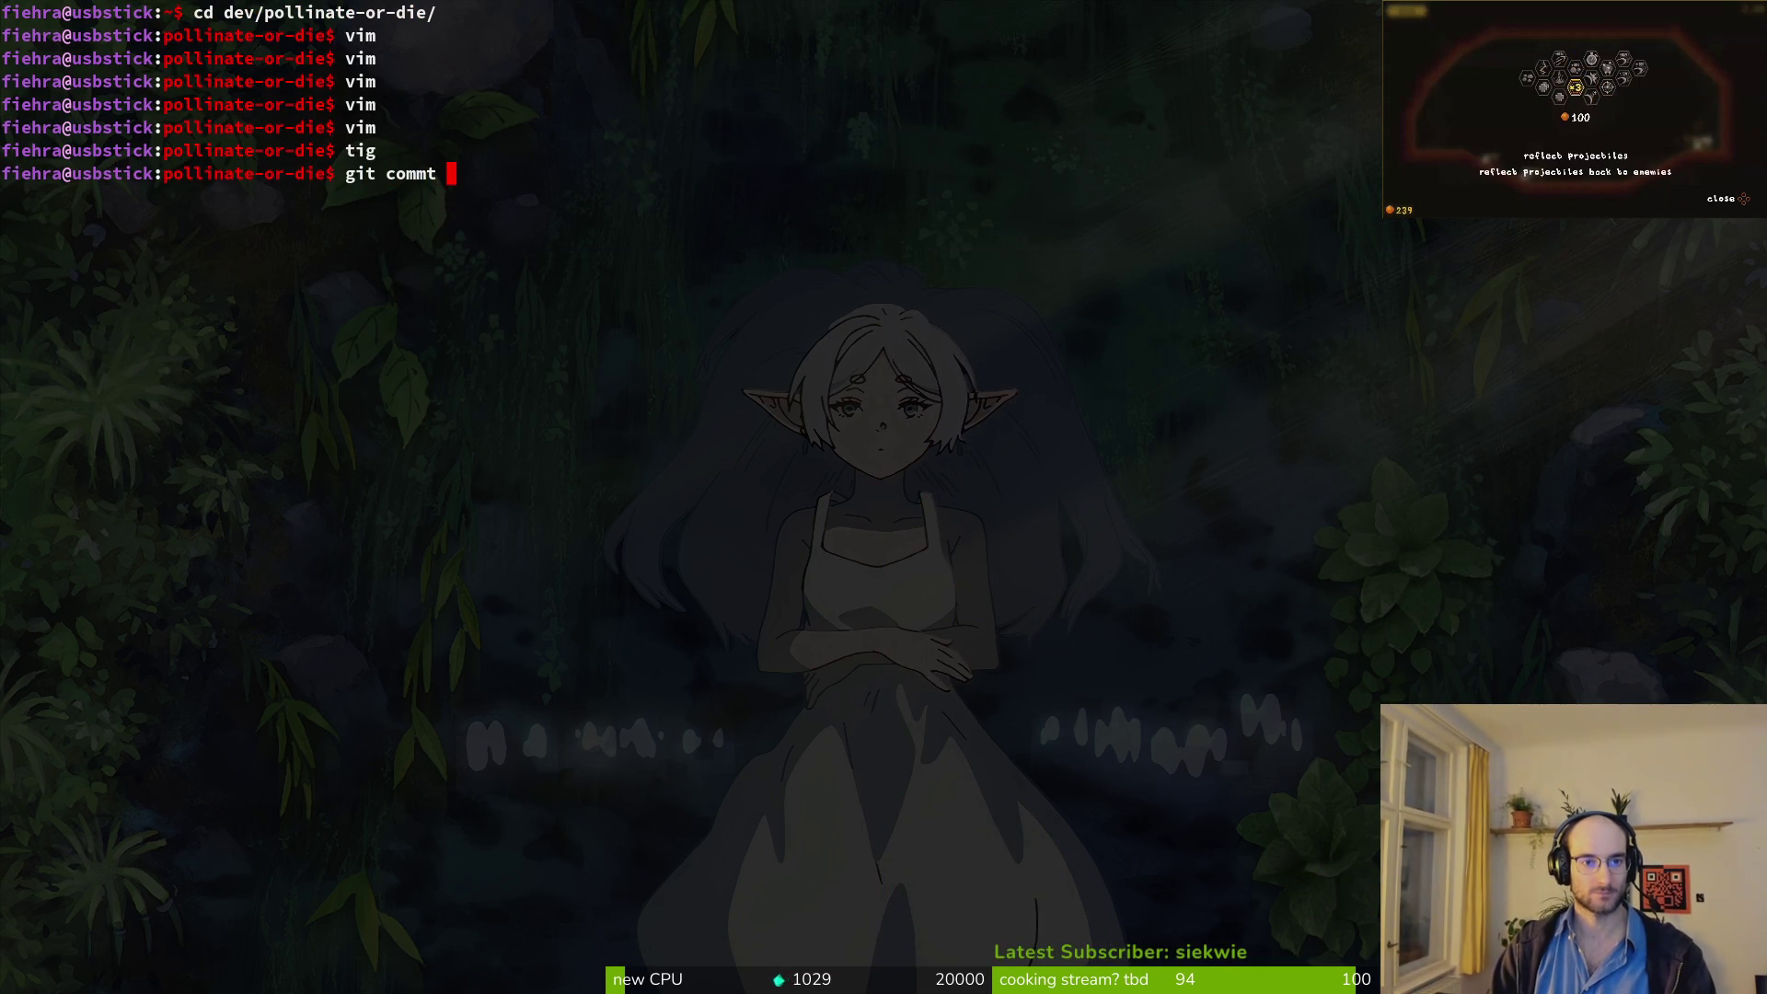
pyautogui.write('t -')
pyautogui.write('reated some badckgournd')
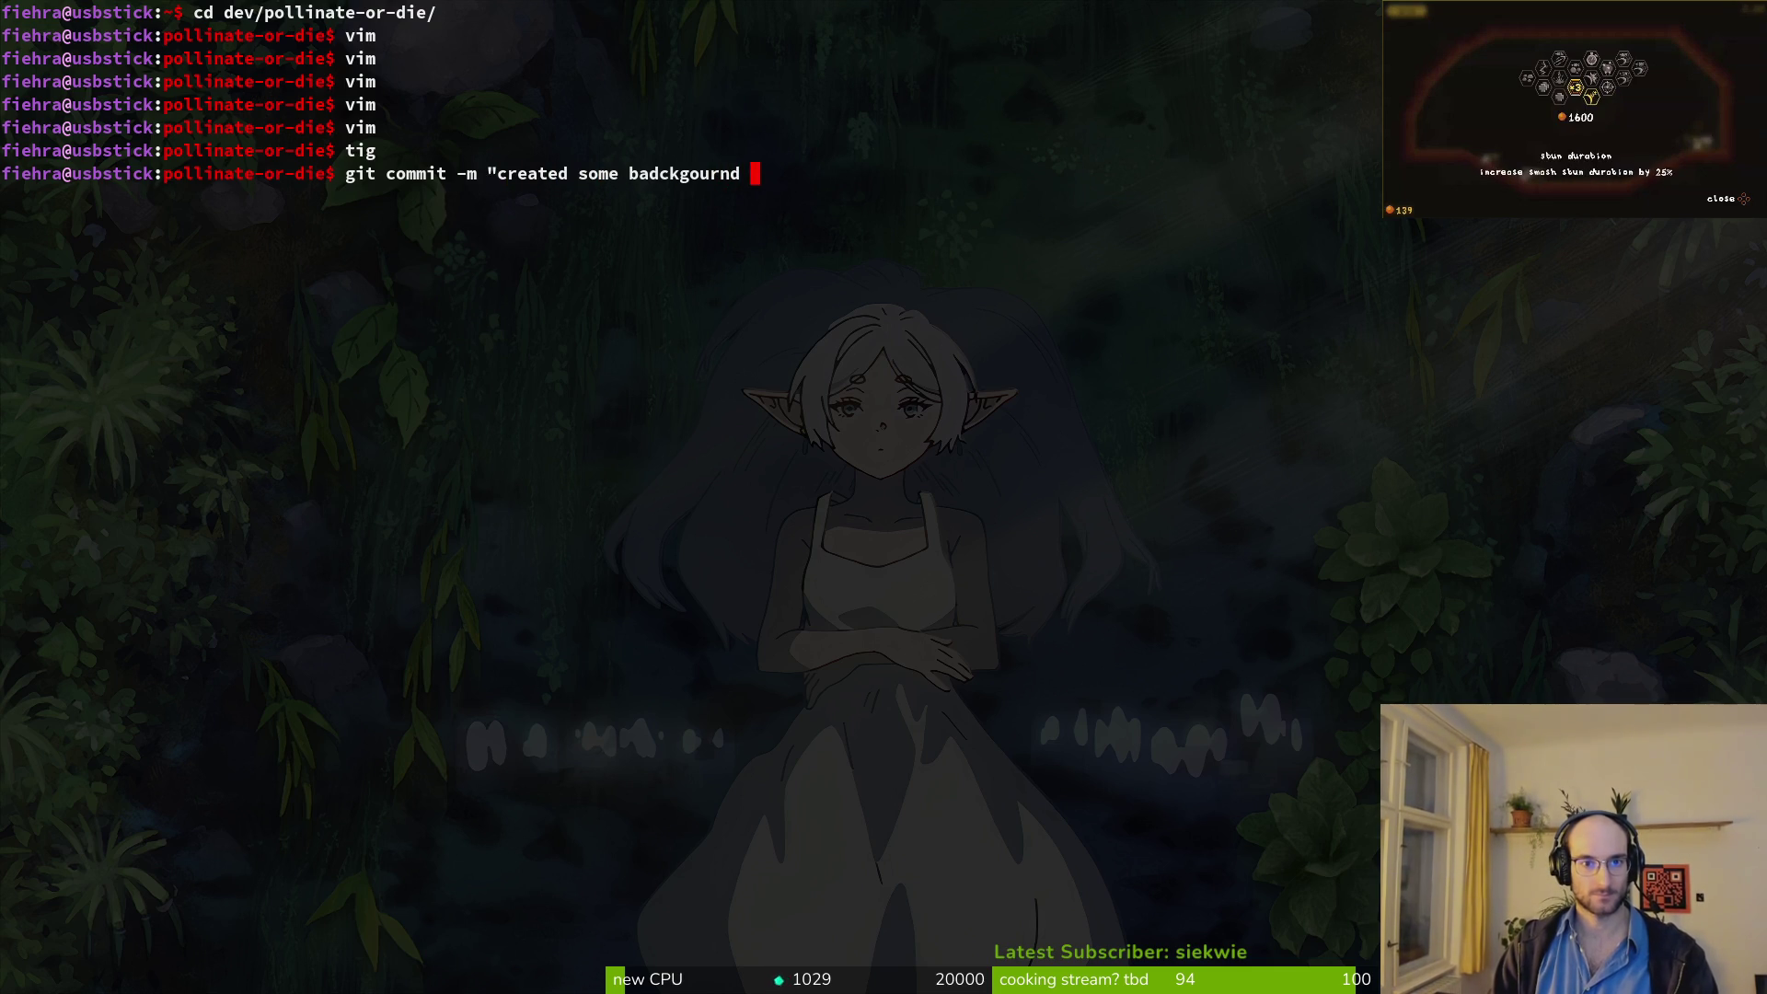
# - Commit as "created some backgrounds for levels", run git push, and return to Godot
pyautogui.press('BackSpace')
pyautogui.press('BackSpace')
pyautogui.press('BackSpace')
pyautogui.write('ckgrou')
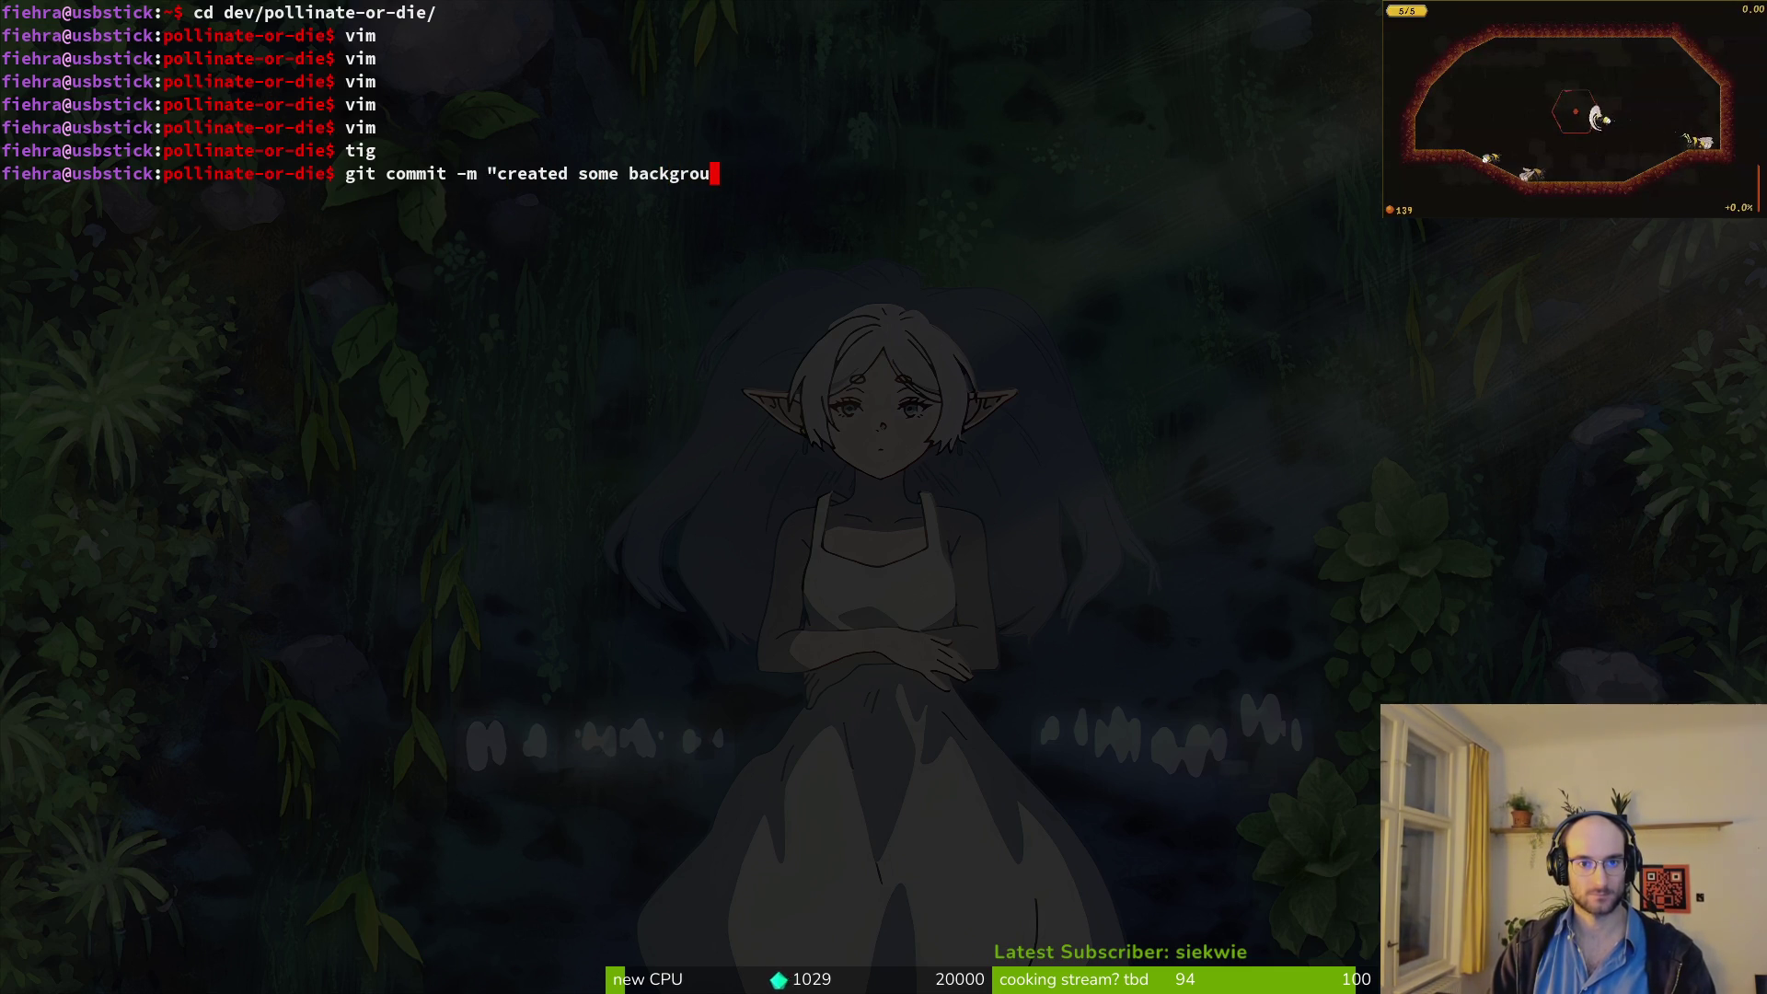
pyautogui.press('Return')
pyautogui.write('git u')
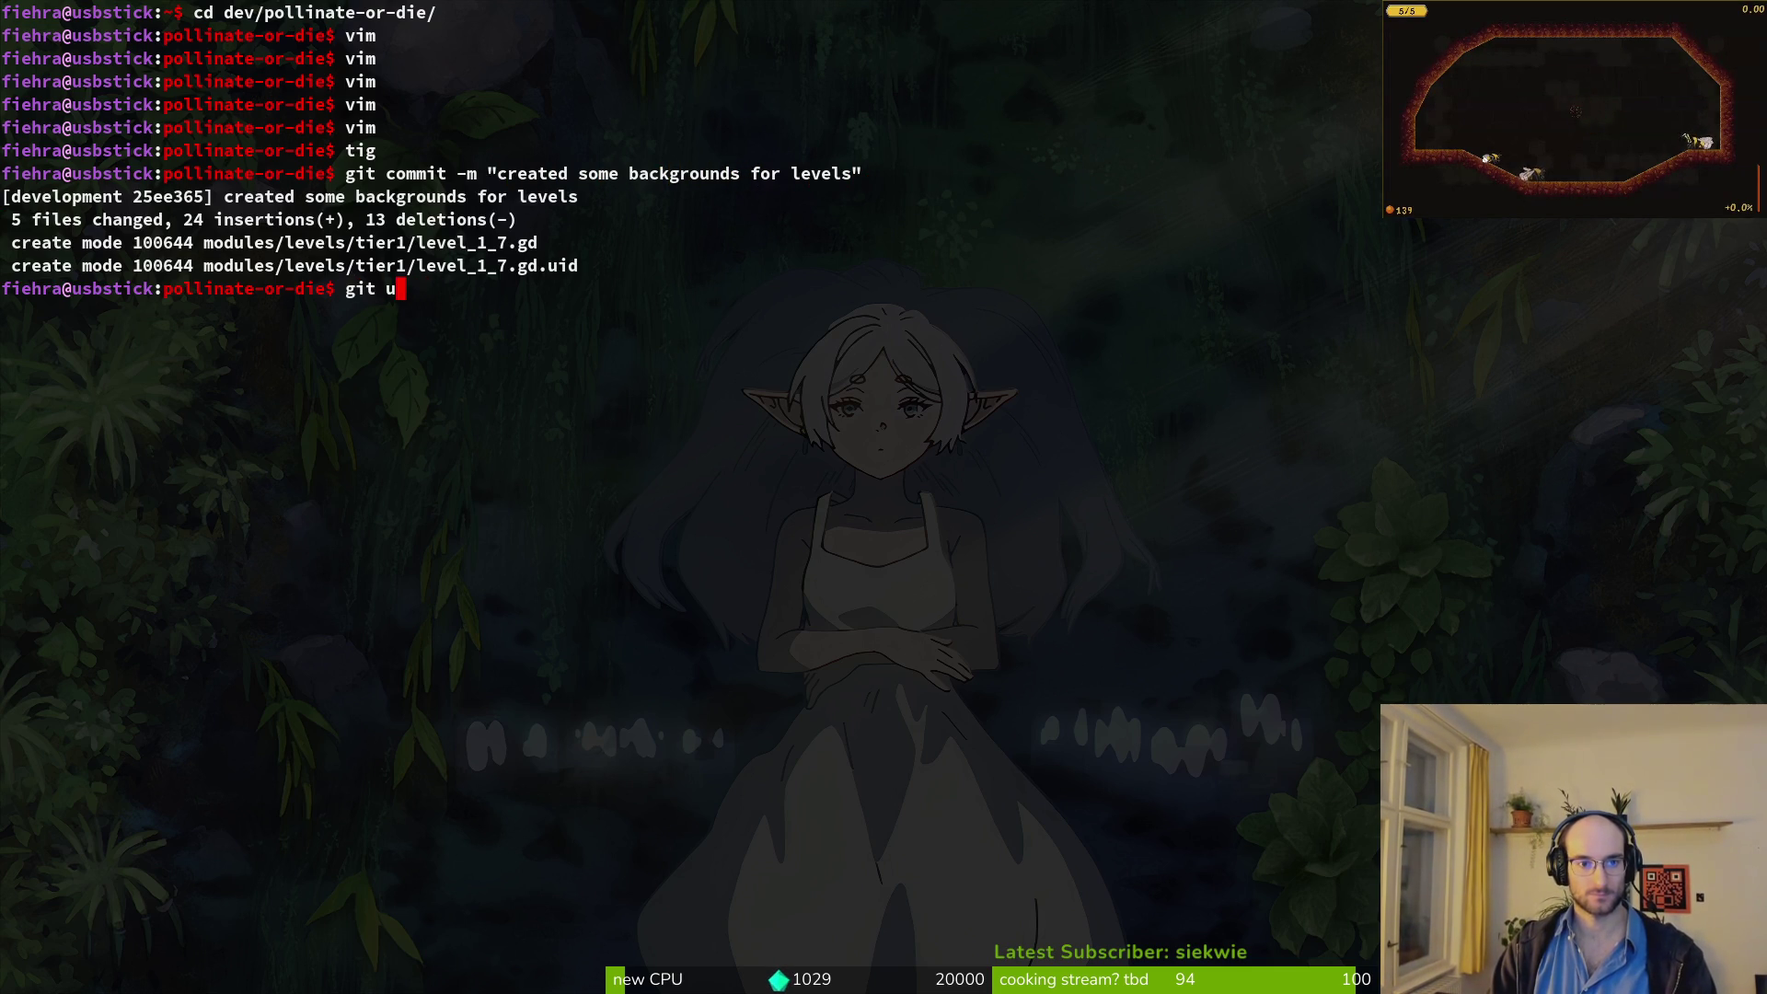
pyautogui.press('BackSpace')
pyautogui.write('push')
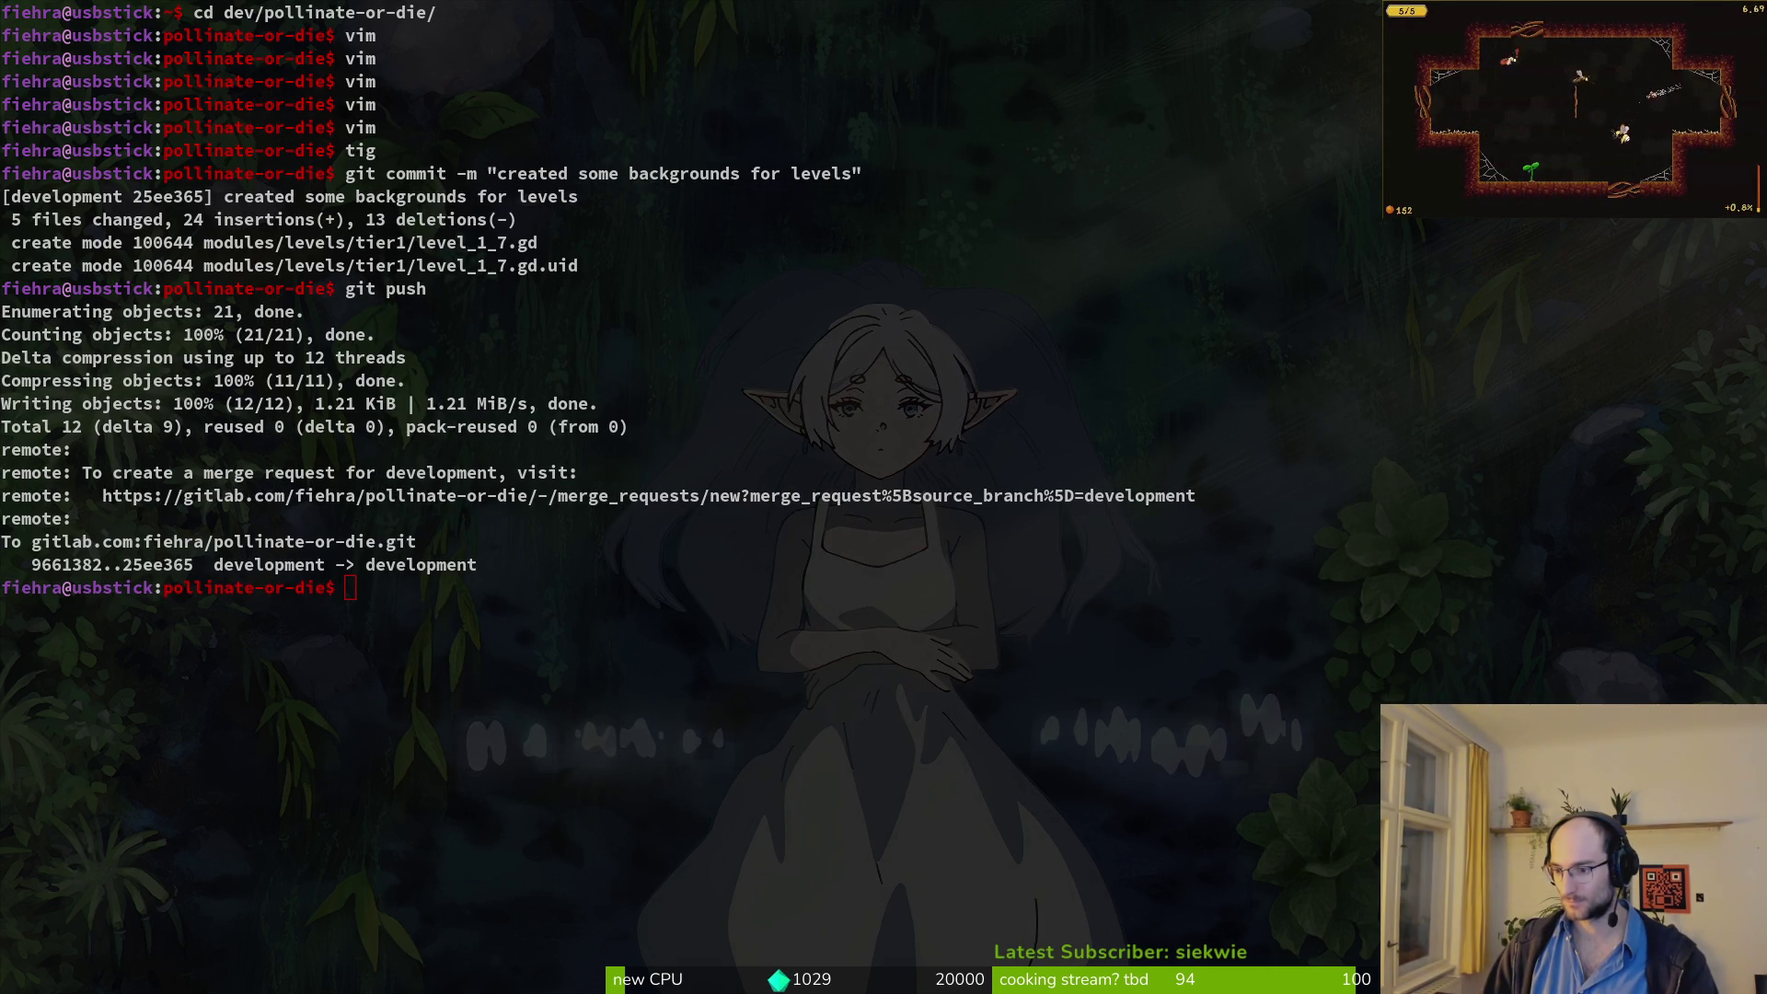
pyautogui.hotkey('alt', 'Tab')
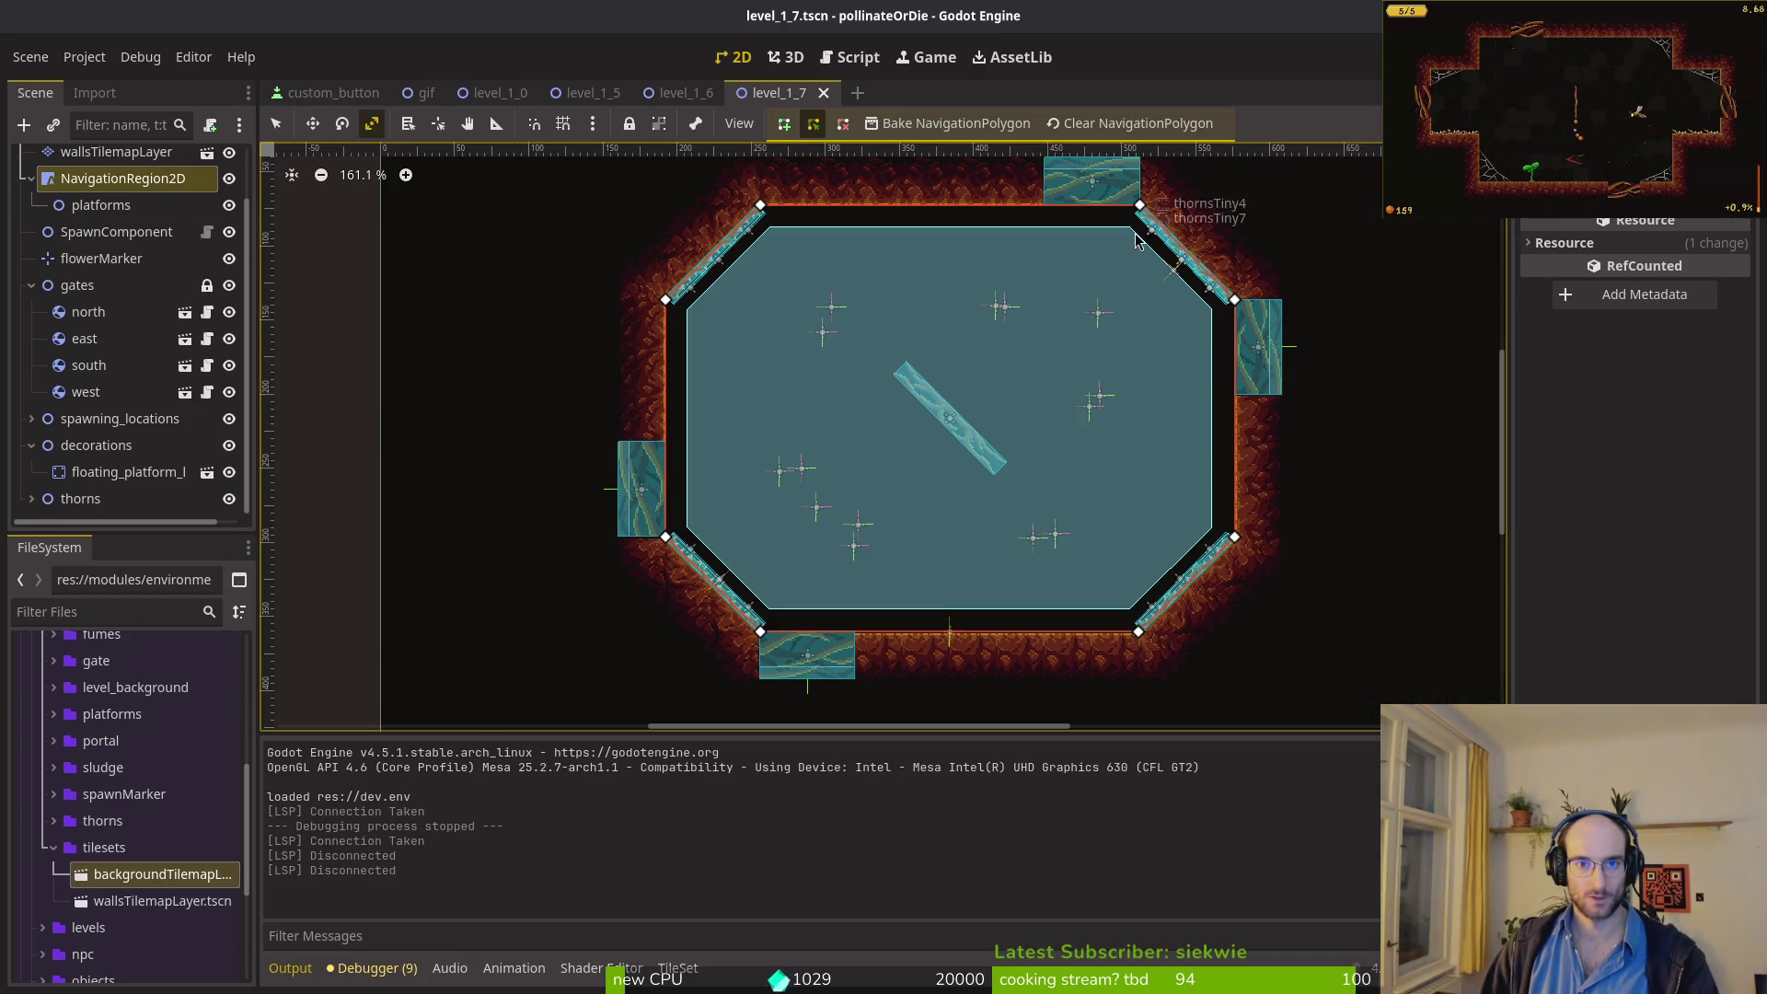
# - Collapse the NavigationRegion2D, gates and decorations nodes and select wallsTilemapLayer
pyautogui.scroll(-1, 497, 396)
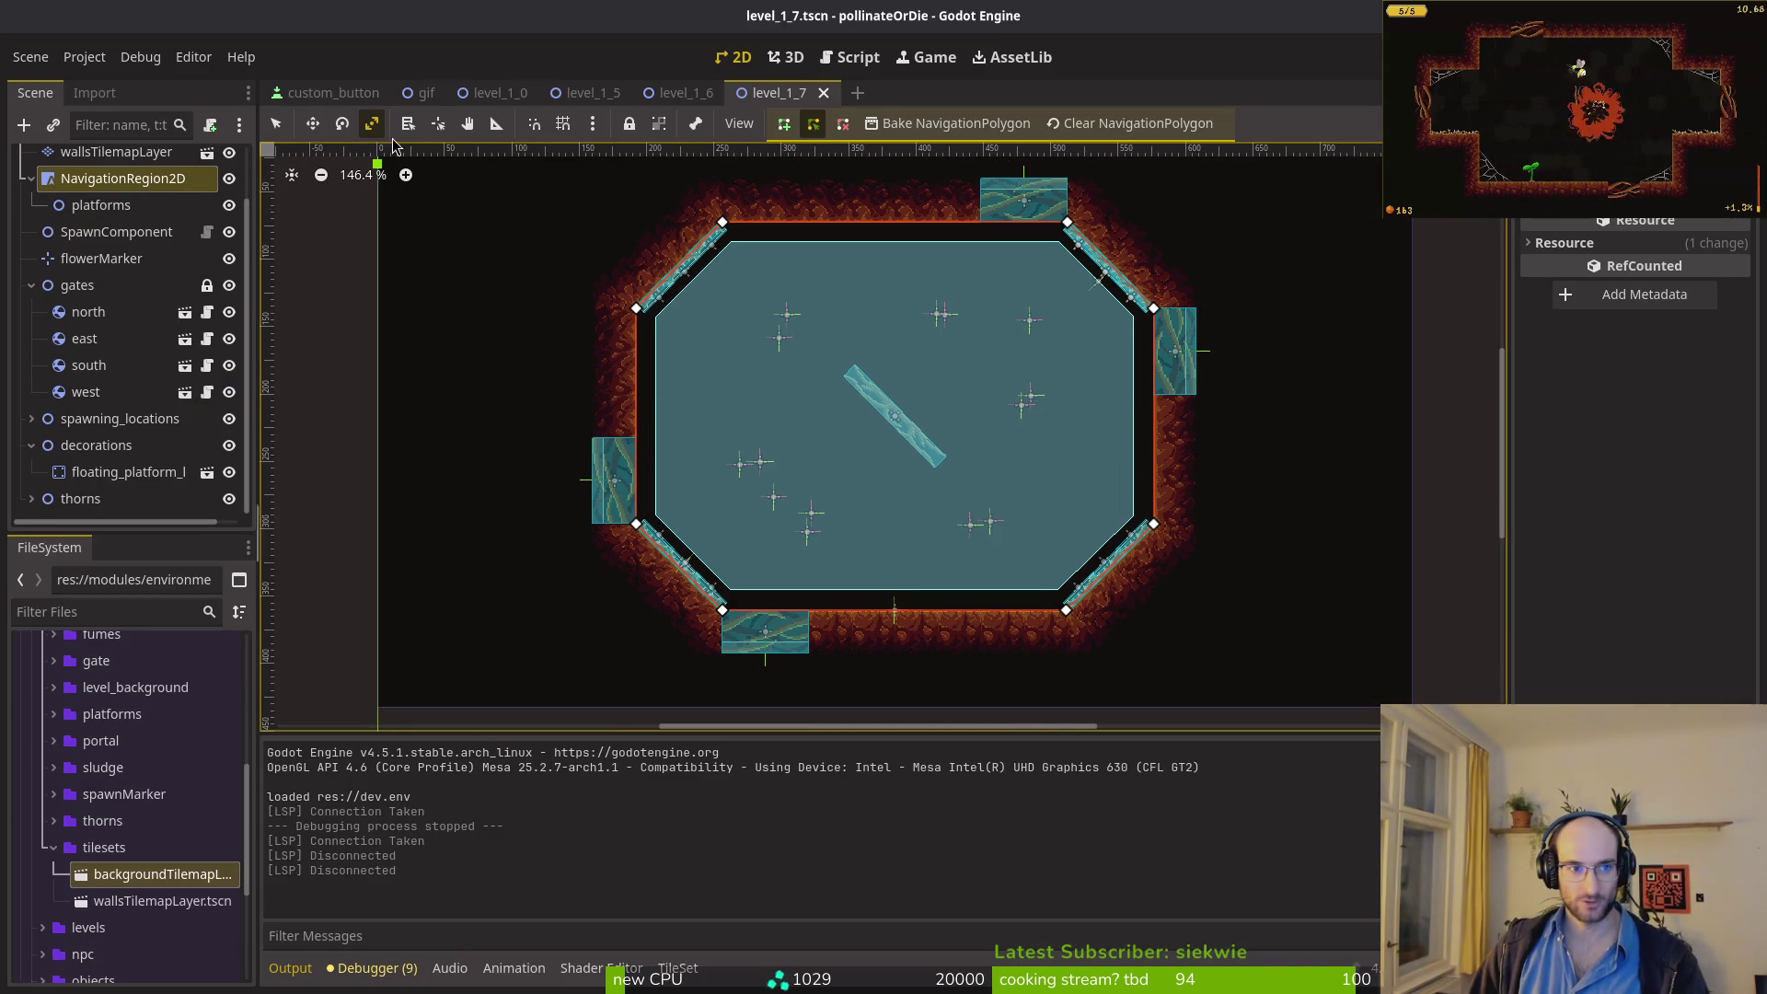
pyautogui.scroll(2, 18, 221)
pyautogui.click(31, 241)
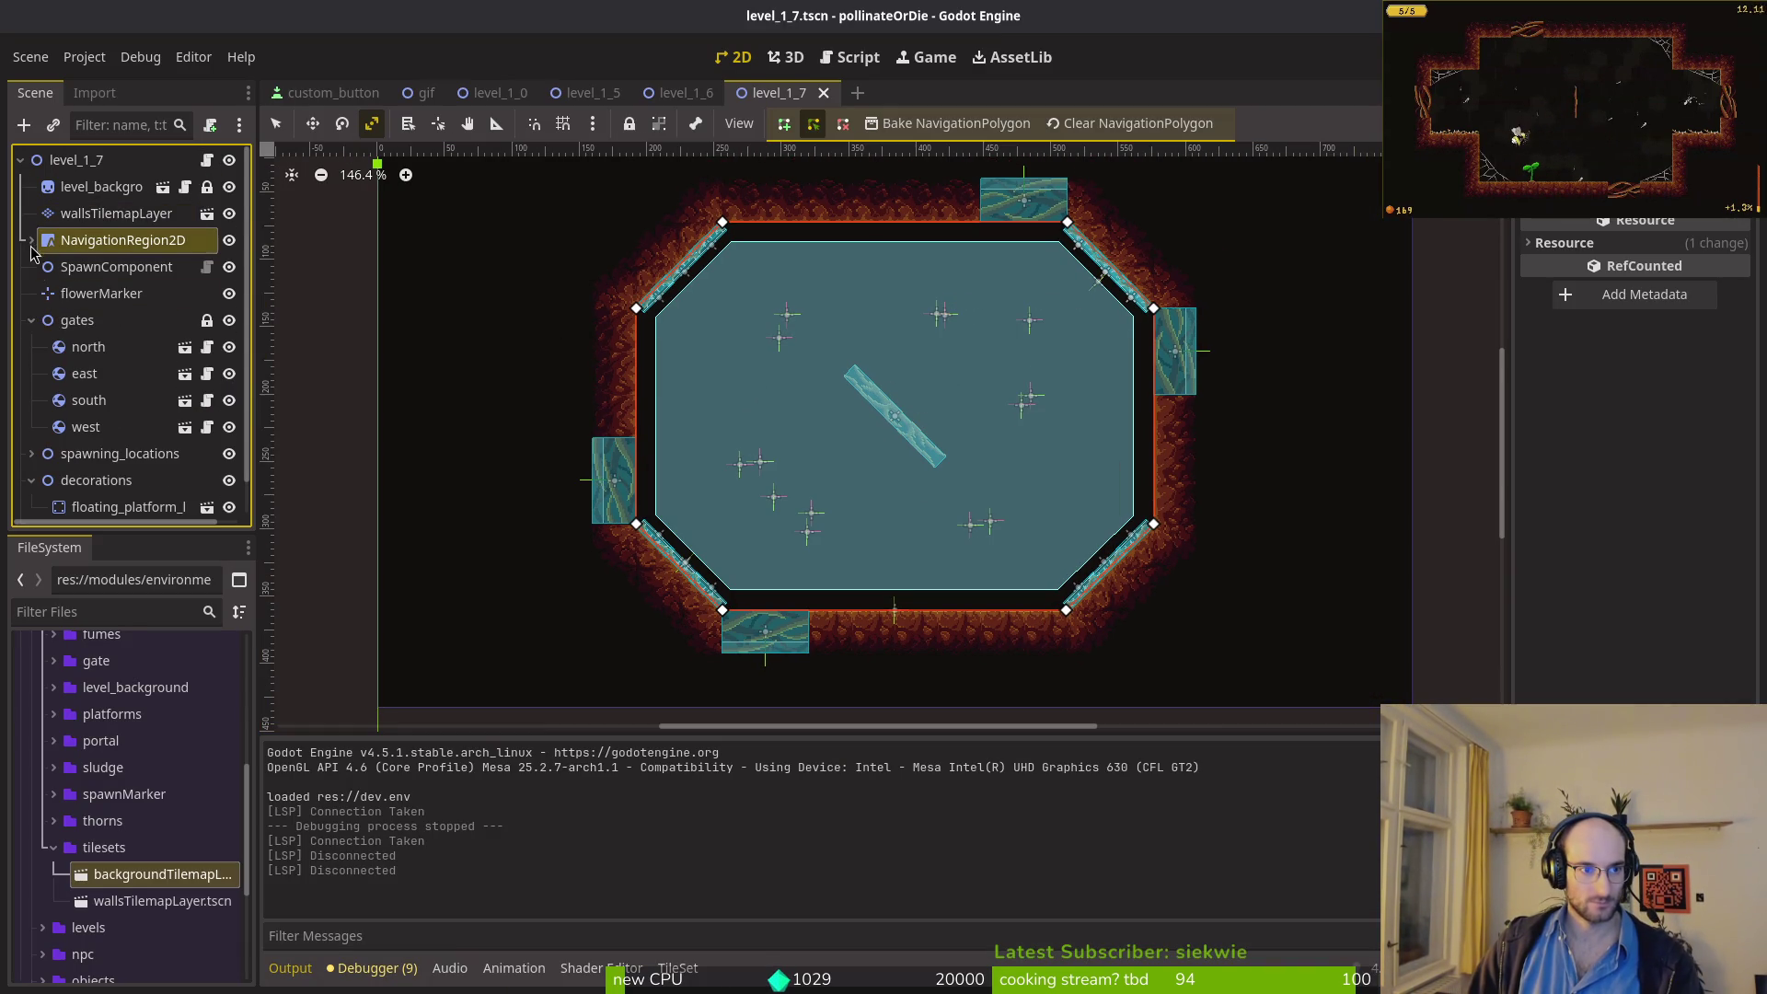
pyautogui.click(32, 321)
pyautogui.click(31, 374)
pyautogui.click(116, 214)
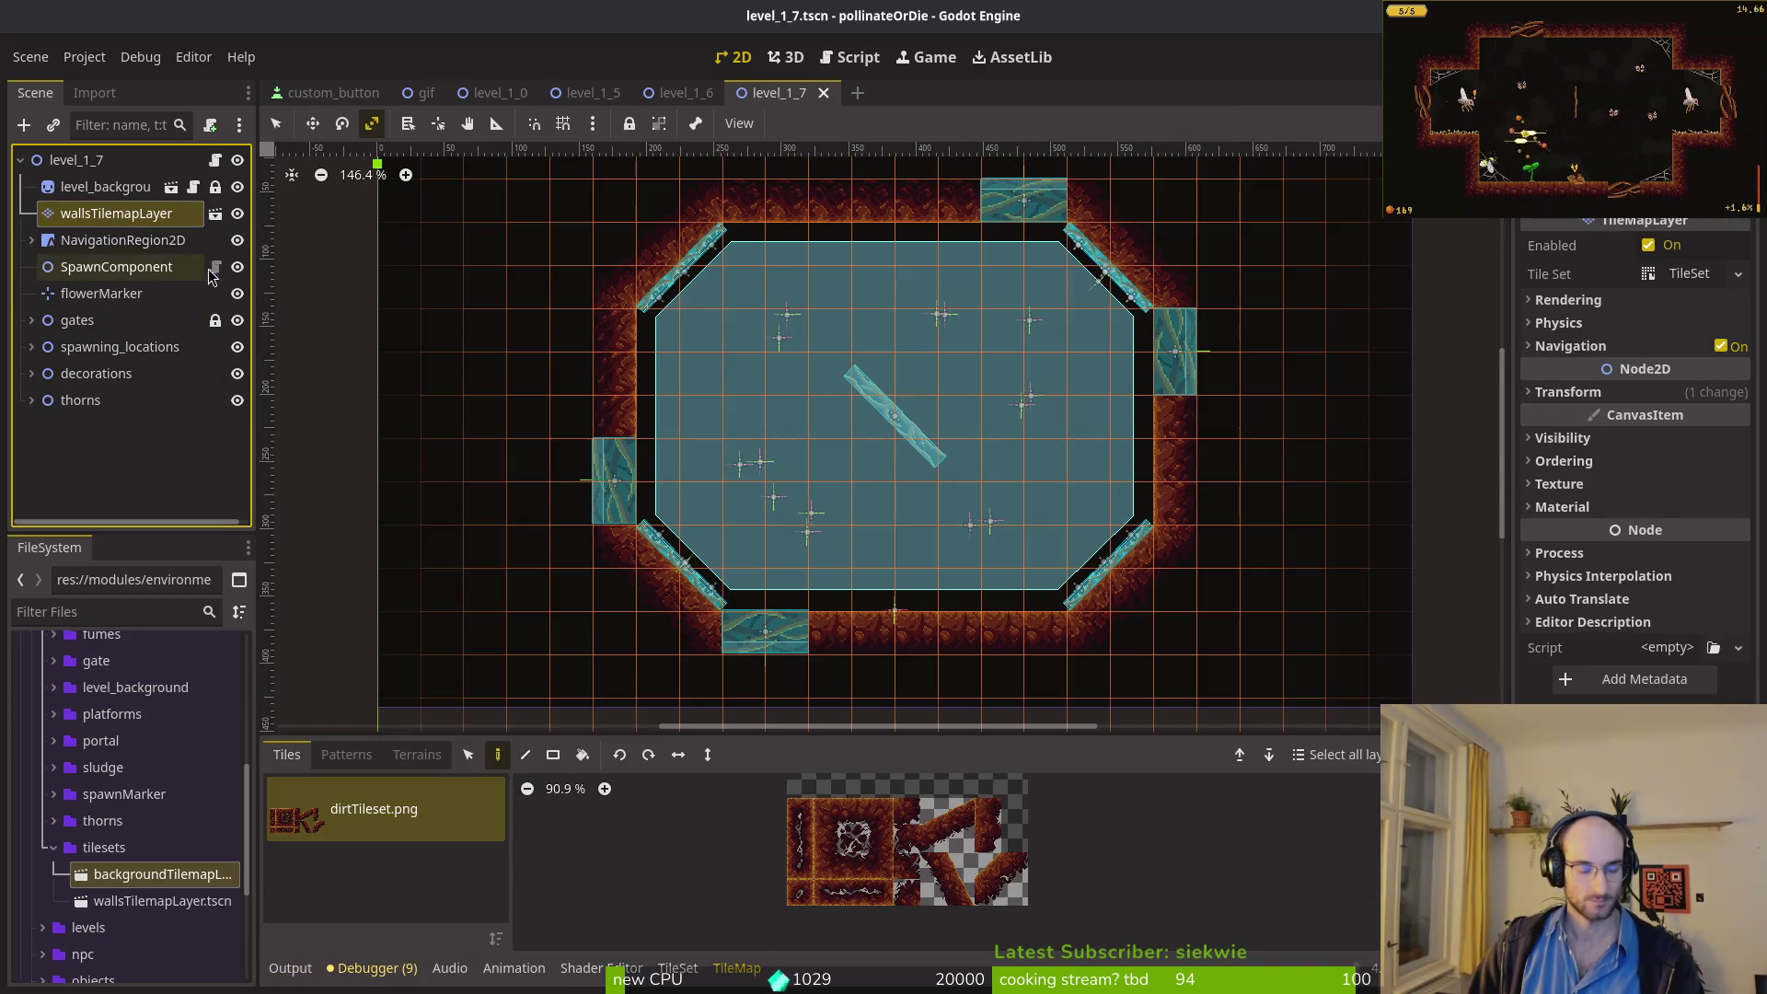
# - Drag a wallsTilemapLayer instance into the gif scene and select its hexagon backgroundTilemapLayer
pyautogui.click(425, 92)
pyautogui.moveTo(162, 901); pyautogui.dragTo(110, 414)
pyautogui.click(615, 355)
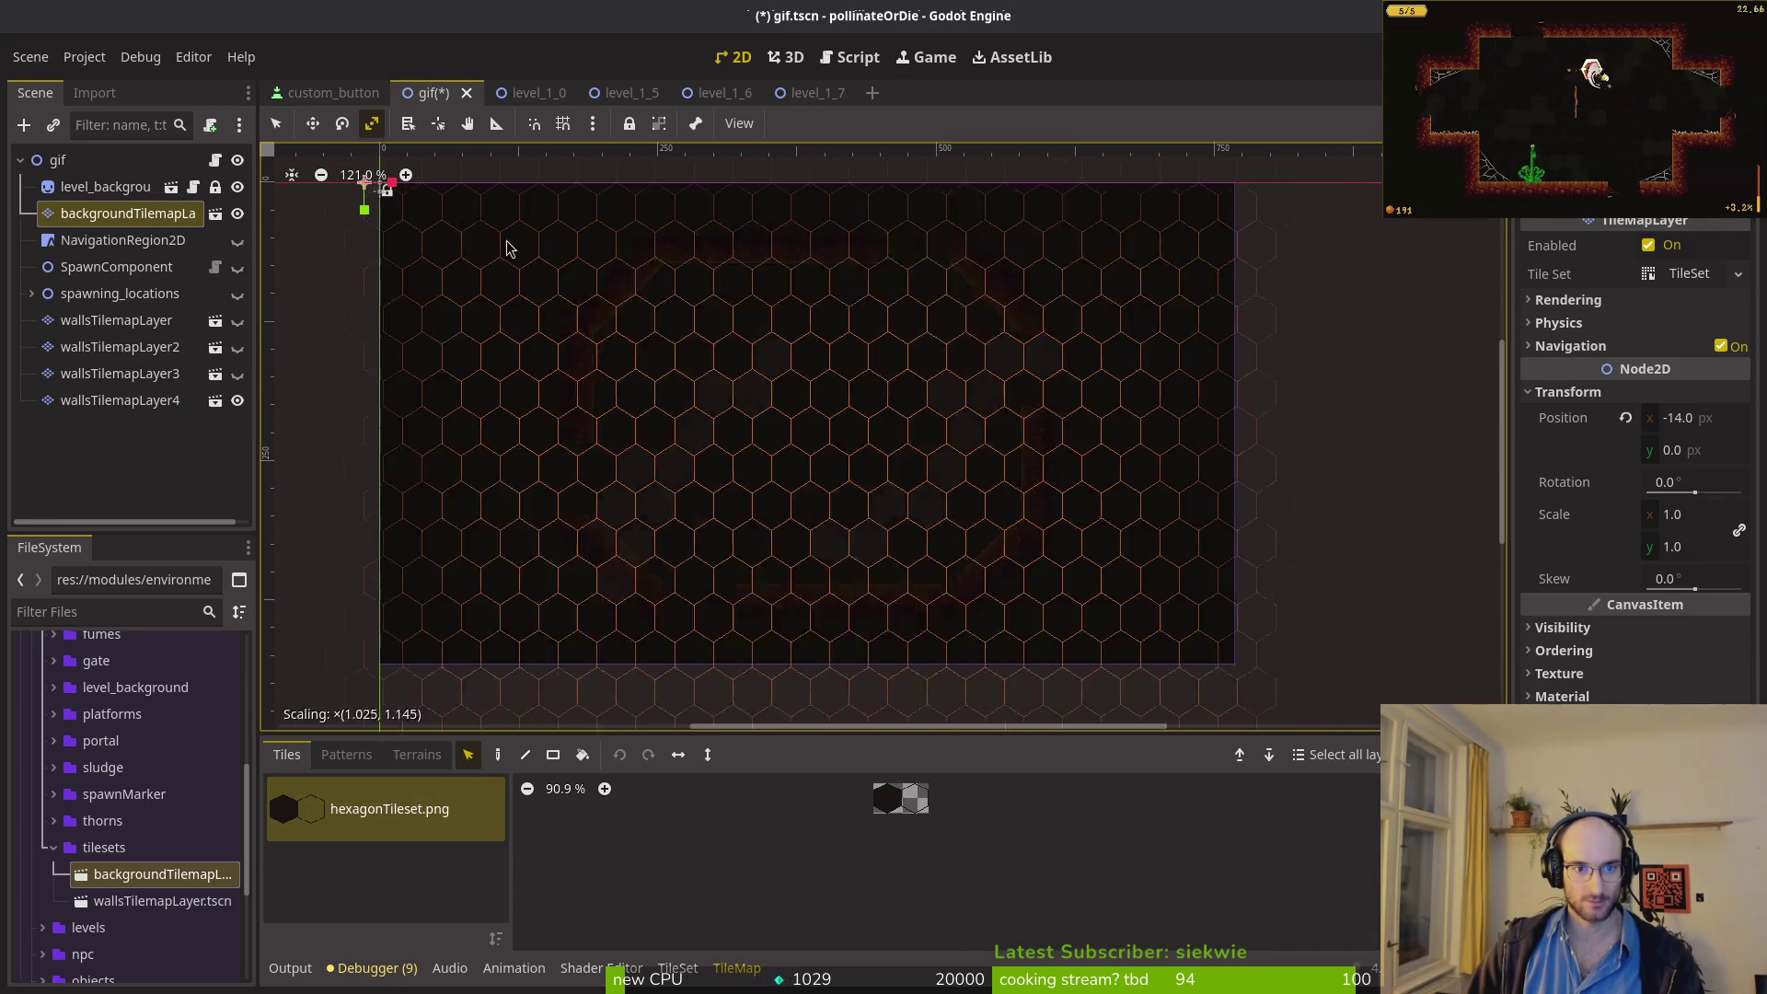
# - Paint more hexagon tiles across the gif background and save the scene
pyautogui.click(276, 125)
pyautogui.hotkey('ctrl', 's')
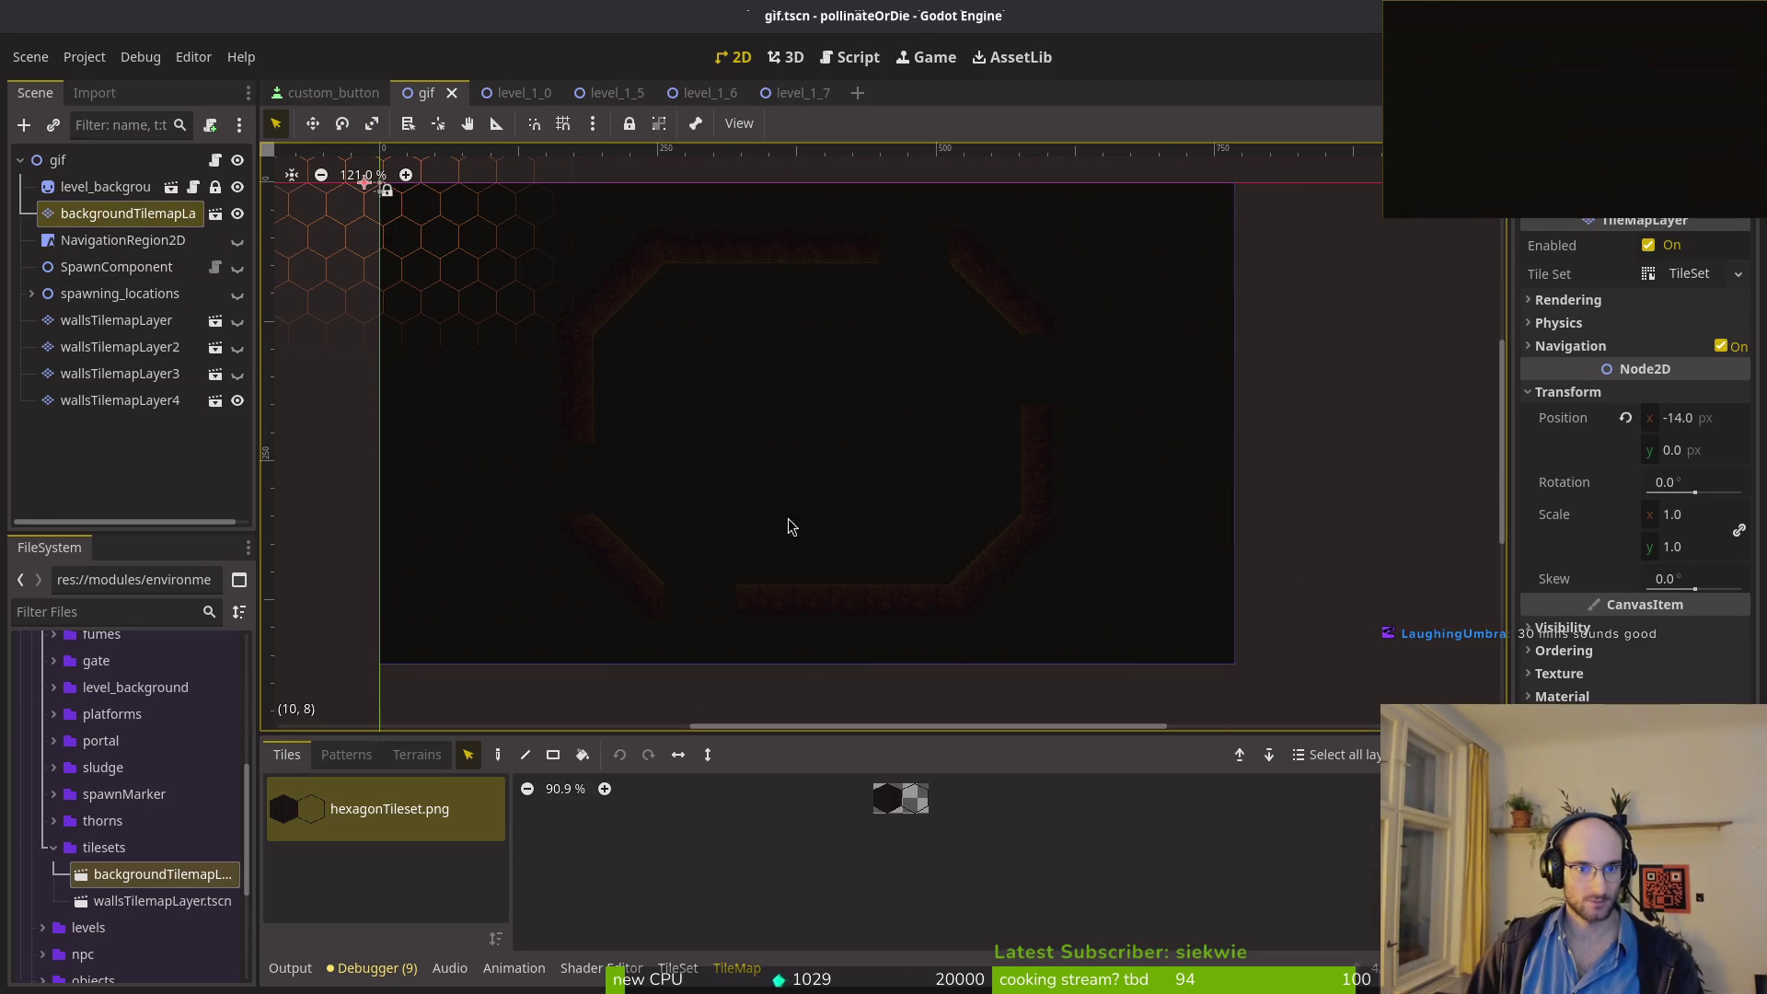
pyautogui.scroll(3, 840, 415)
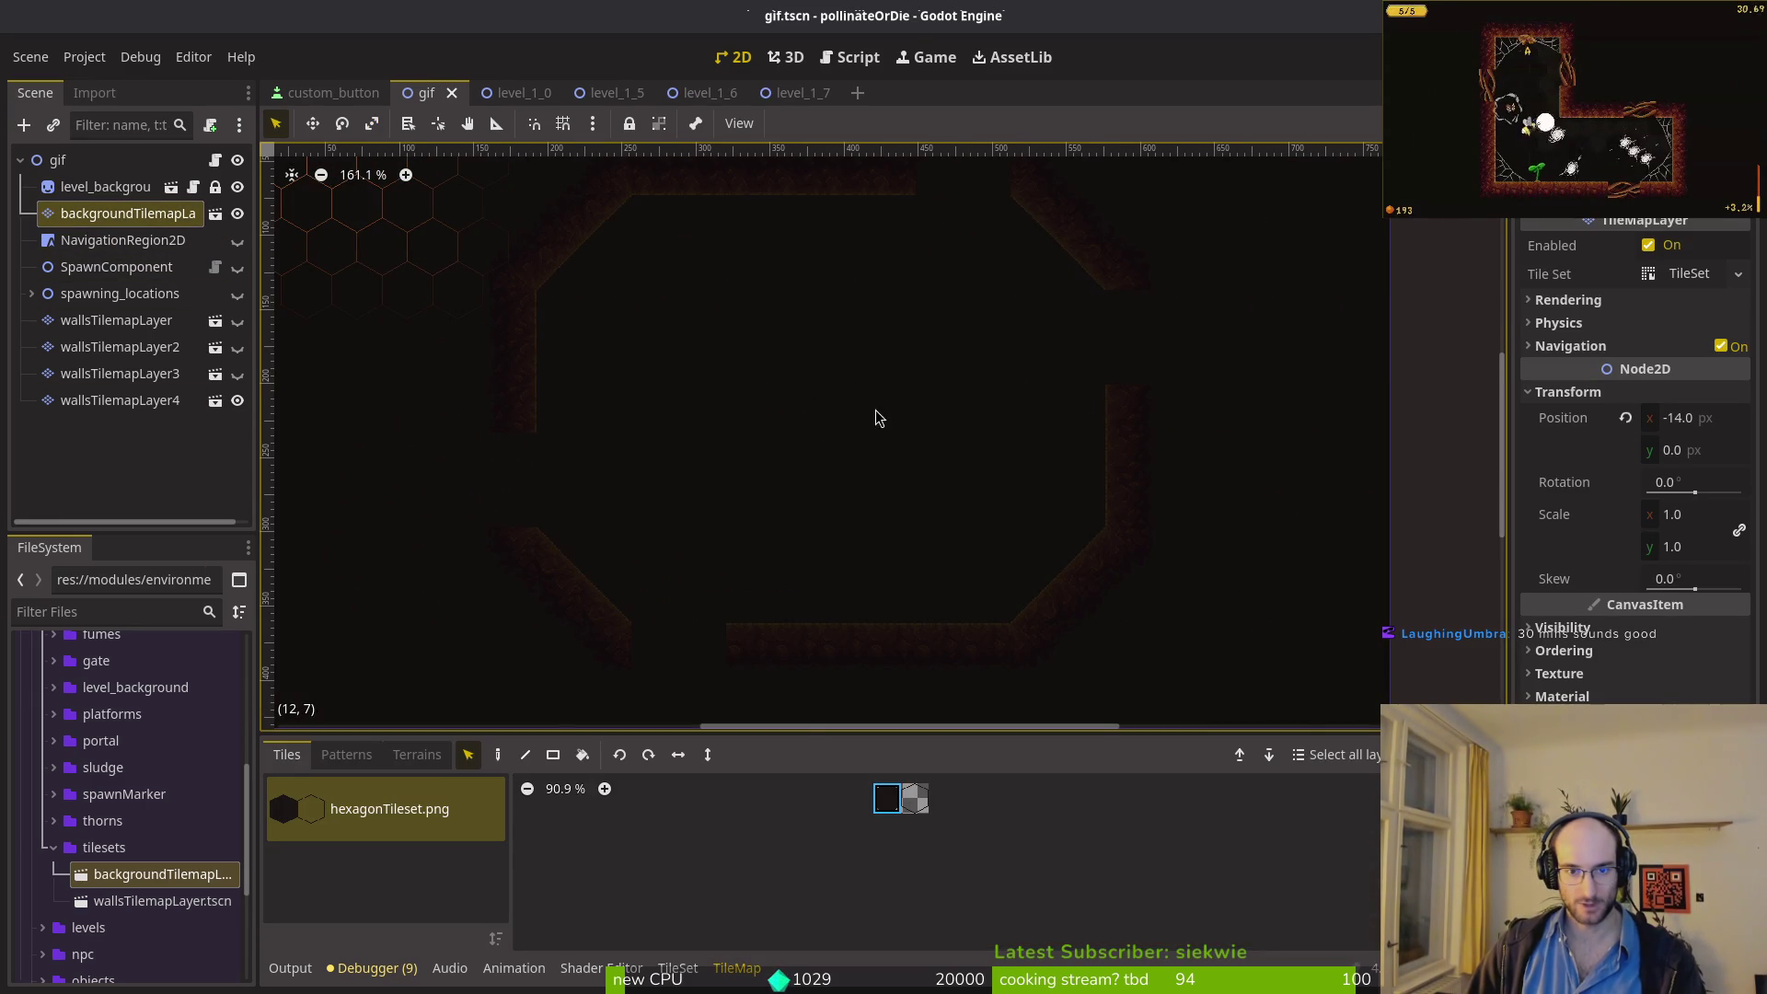
pyautogui.press('d')
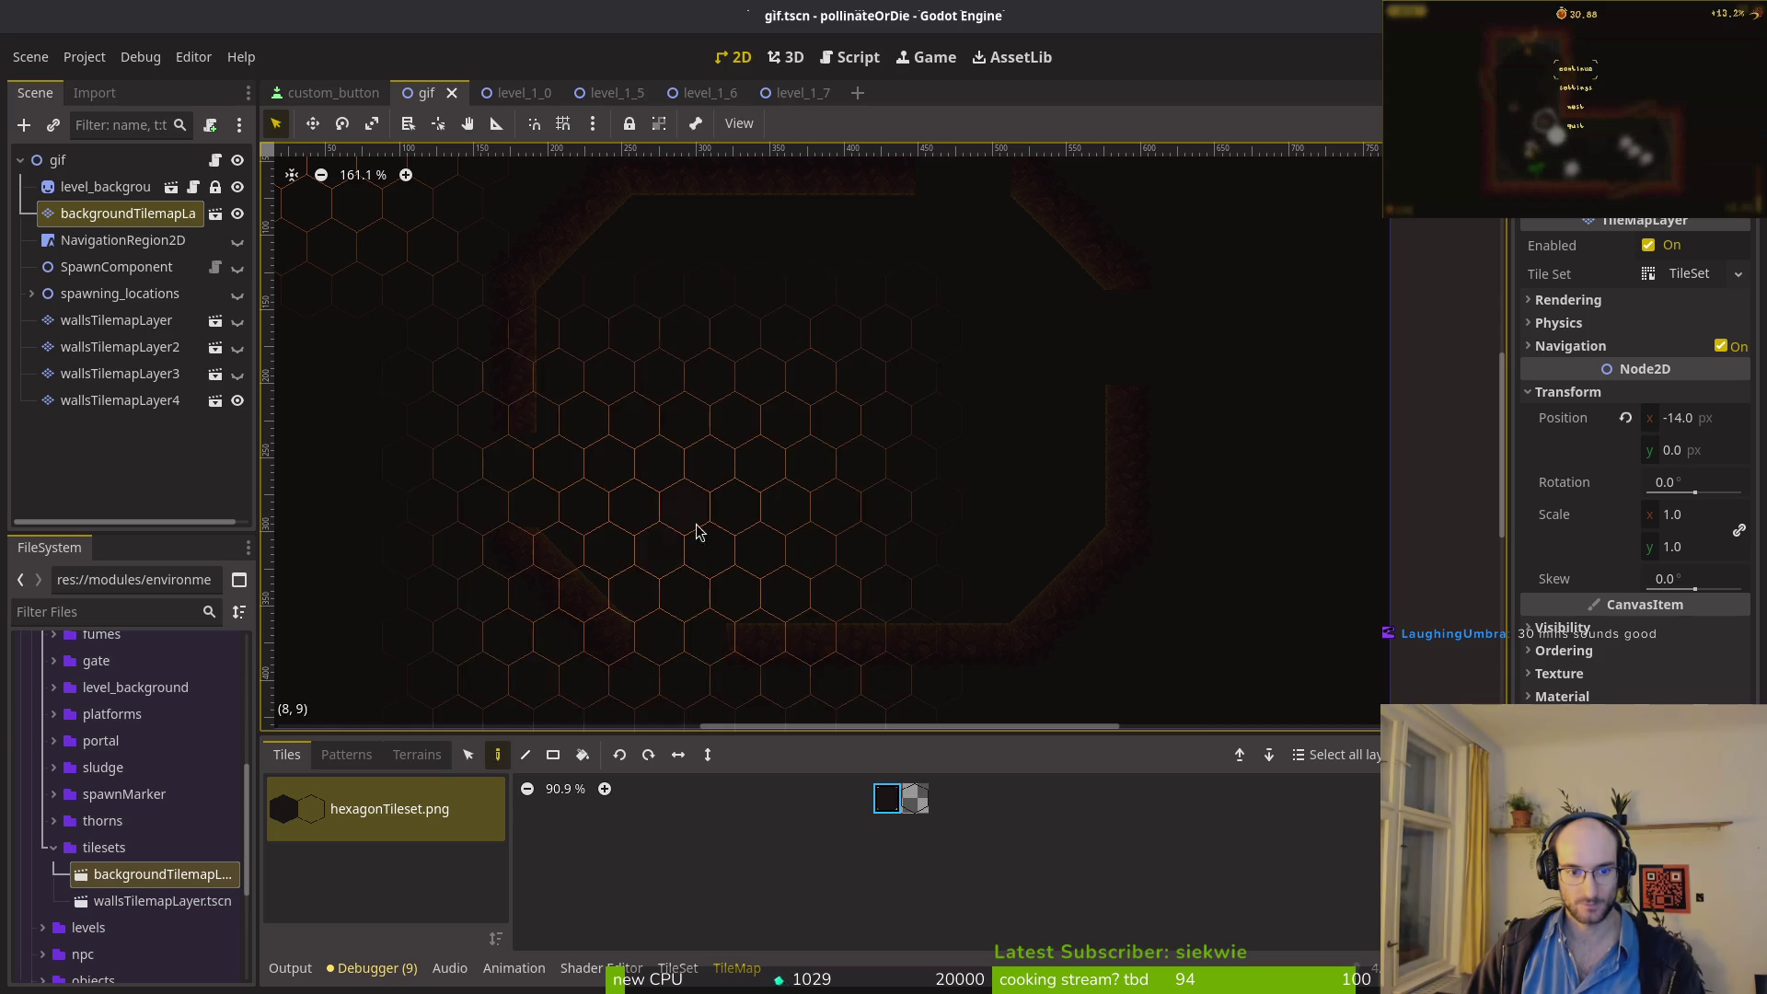
pyautogui.moveTo(655, 276)
pyautogui.mouseDown()
pyautogui.moveTo(603, 430)
pyautogui.moveTo(615, 556)
pyautogui.moveTo(867, 600)
pyautogui.mouseUp()
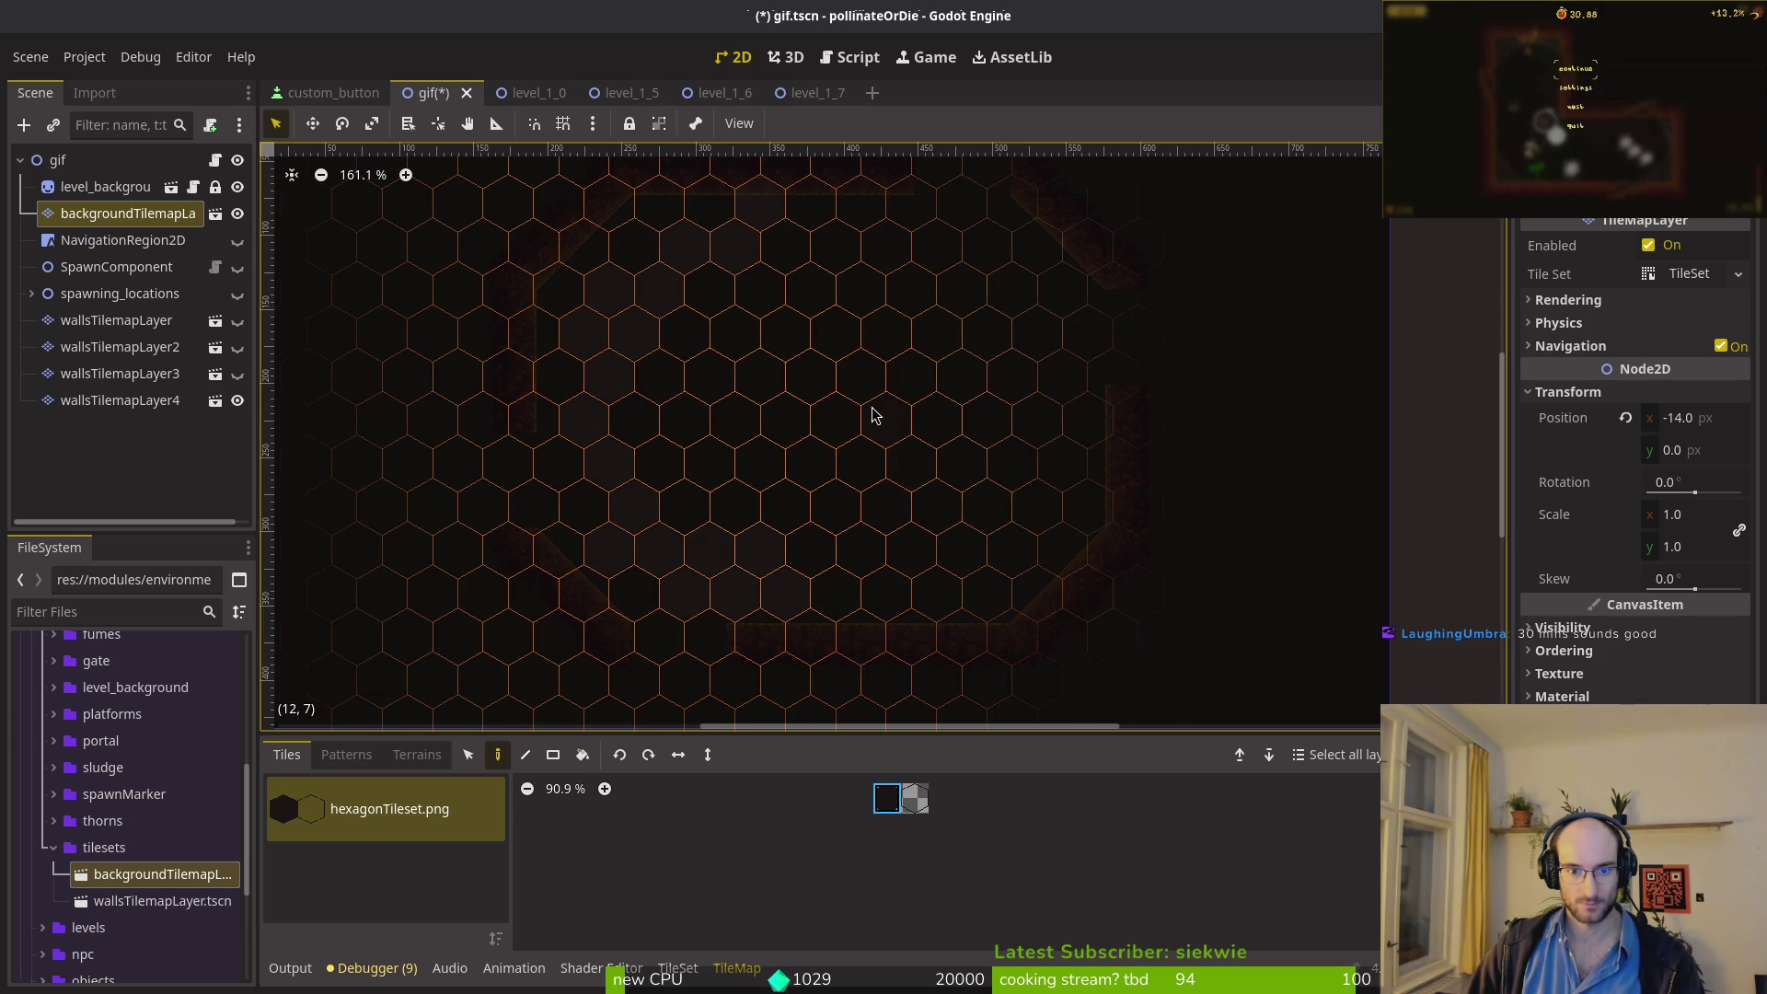
pyautogui.hotkey('ctrl', 's')
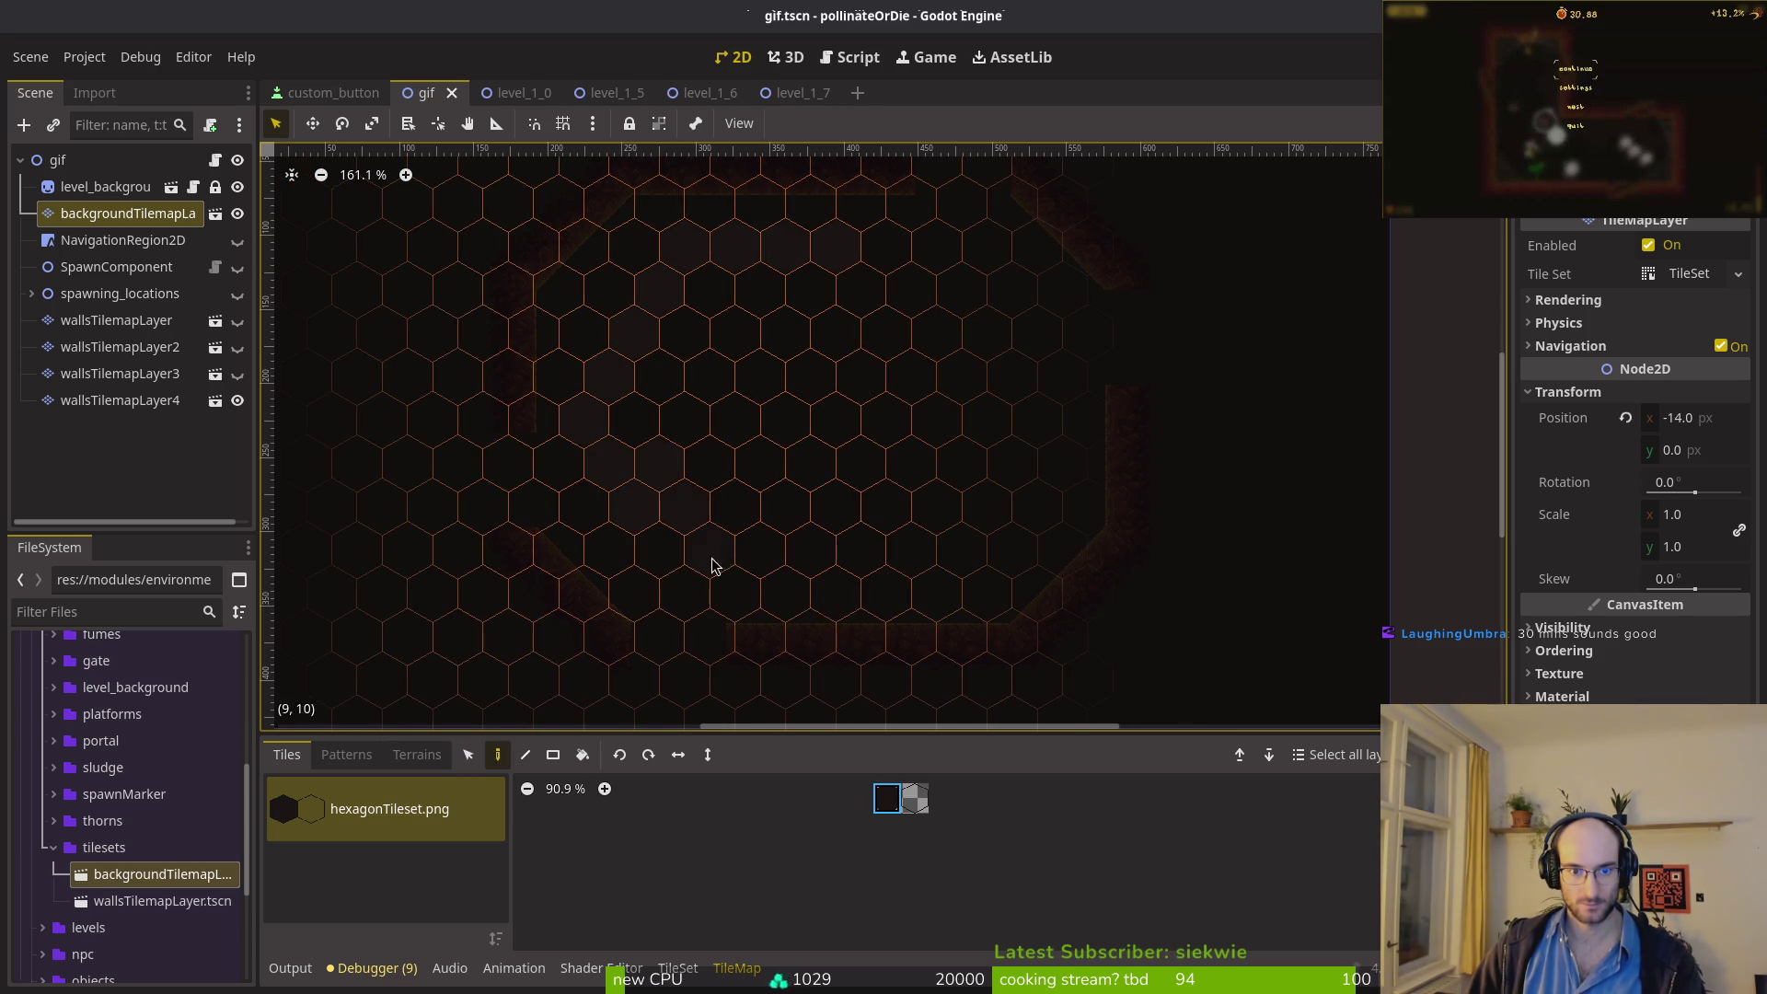
# - Pick the second hexagon tile variant, preview the walls, and reselect the background layer
pyautogui.click(955, 280)
pyautogui.keyDown('ctrl'); pyautogui.click(998, 591); pyautogui.keyUp('ctrl')
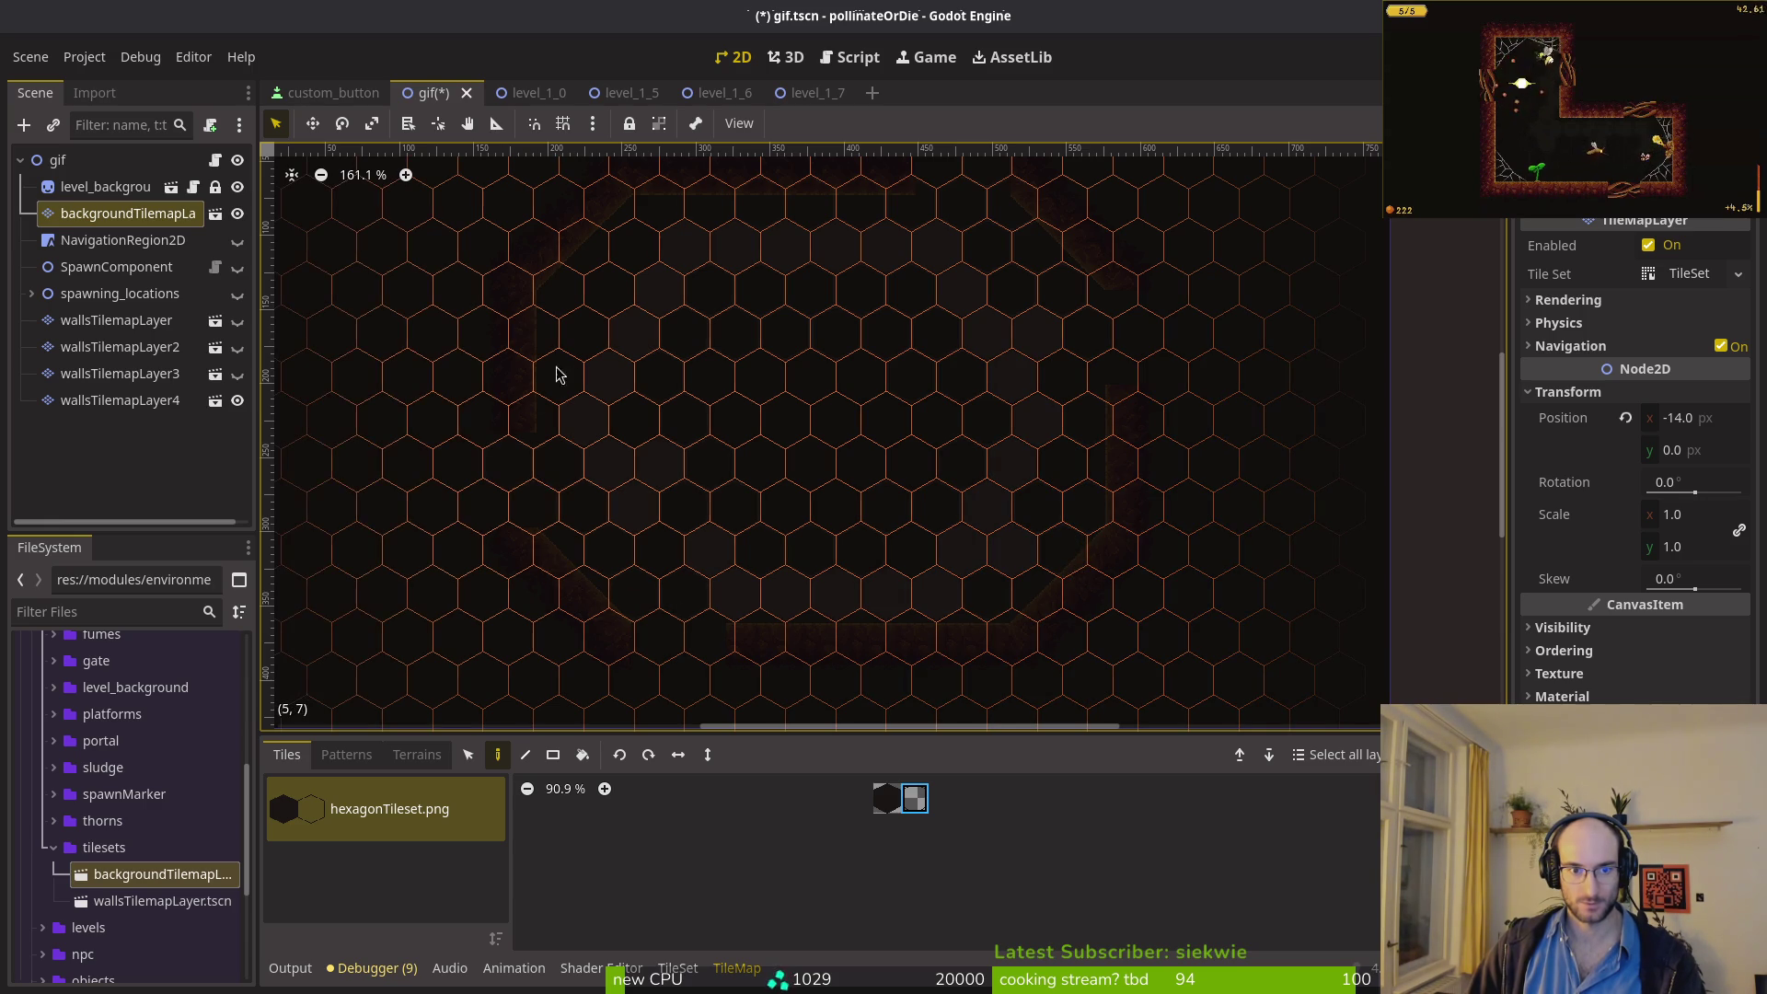
pyautogui.press('Escape')
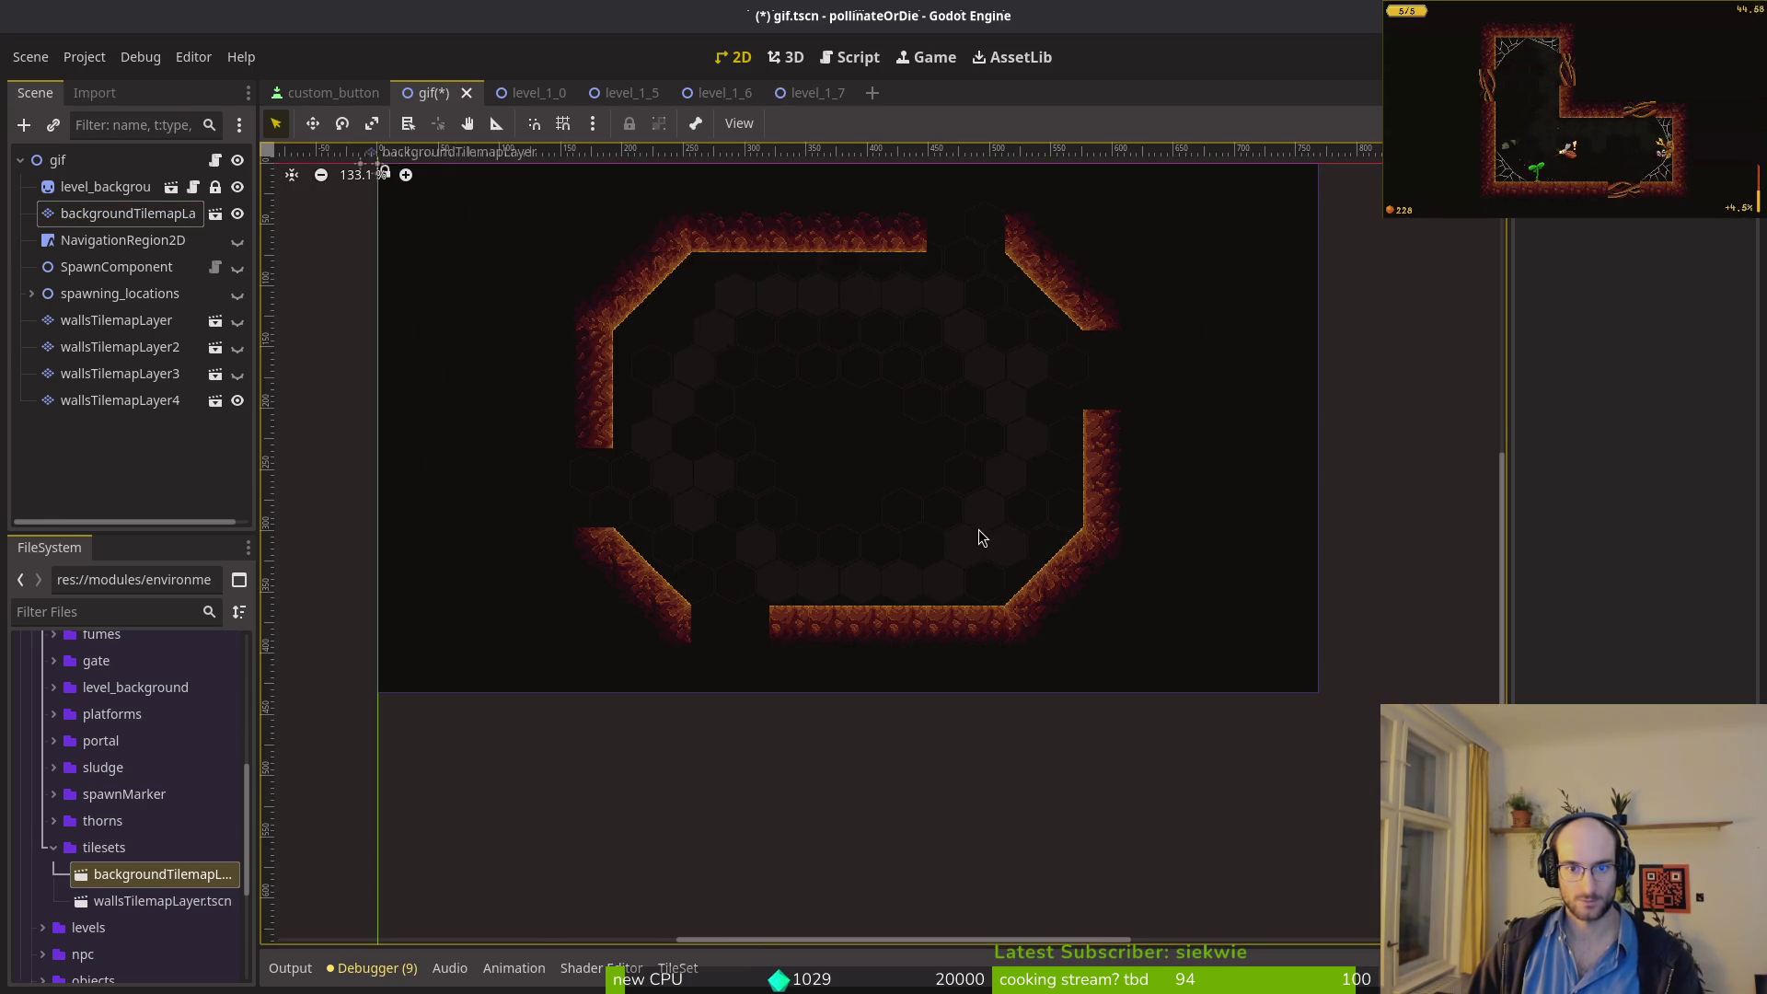
pyautogui.scroll(1, 971, 530)
pyautogui.click(198, 215)
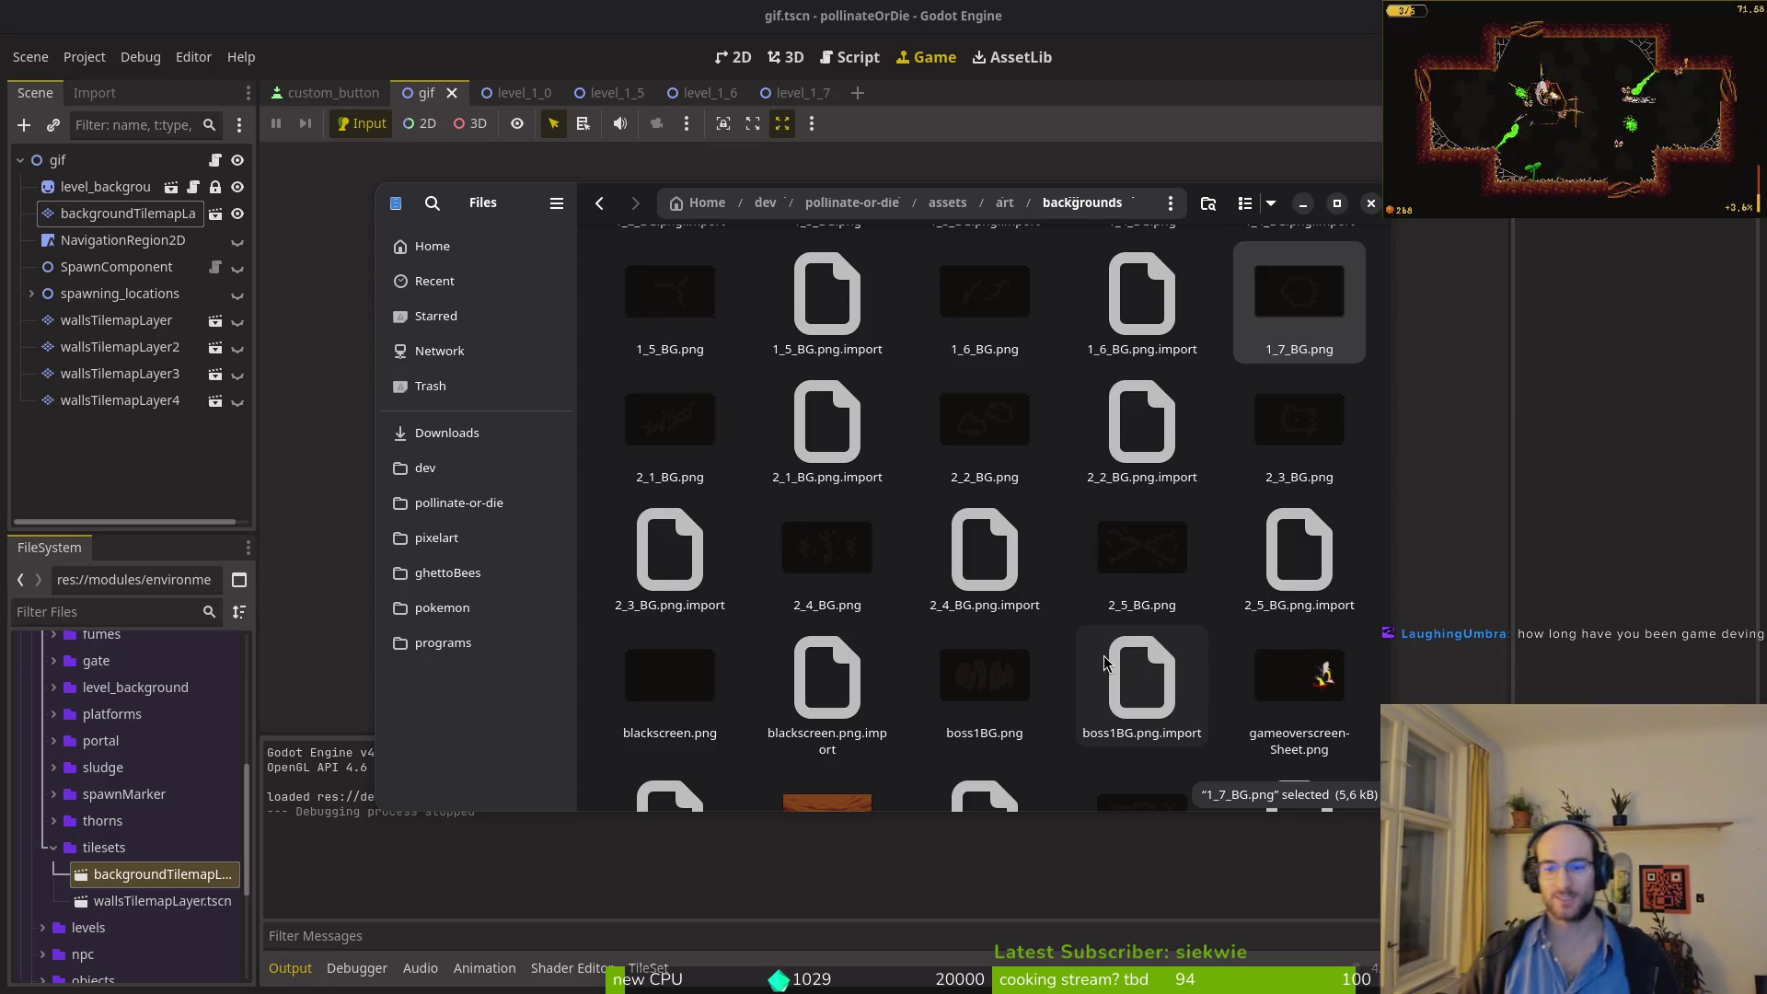
# - Close the file browser and quick-open level_1_8.tscn by searching 'l1_8'
pyautogui.click(1371, 205)
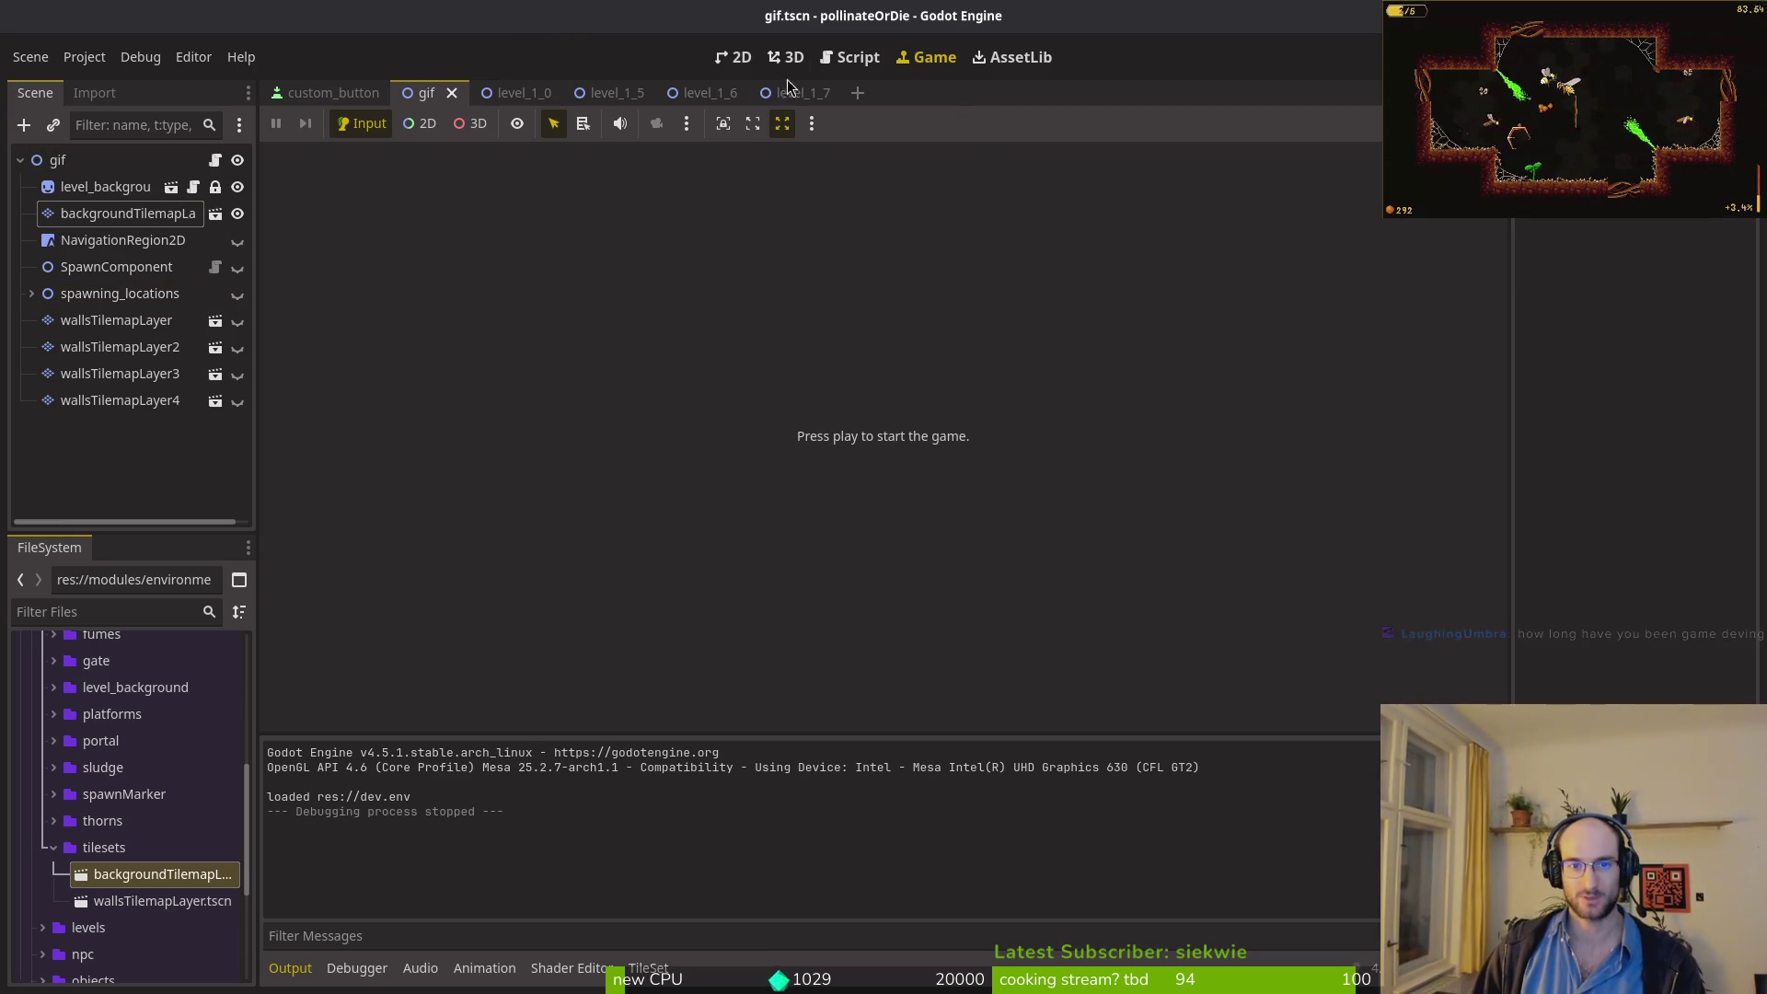
pyautogui.click(97, 461)
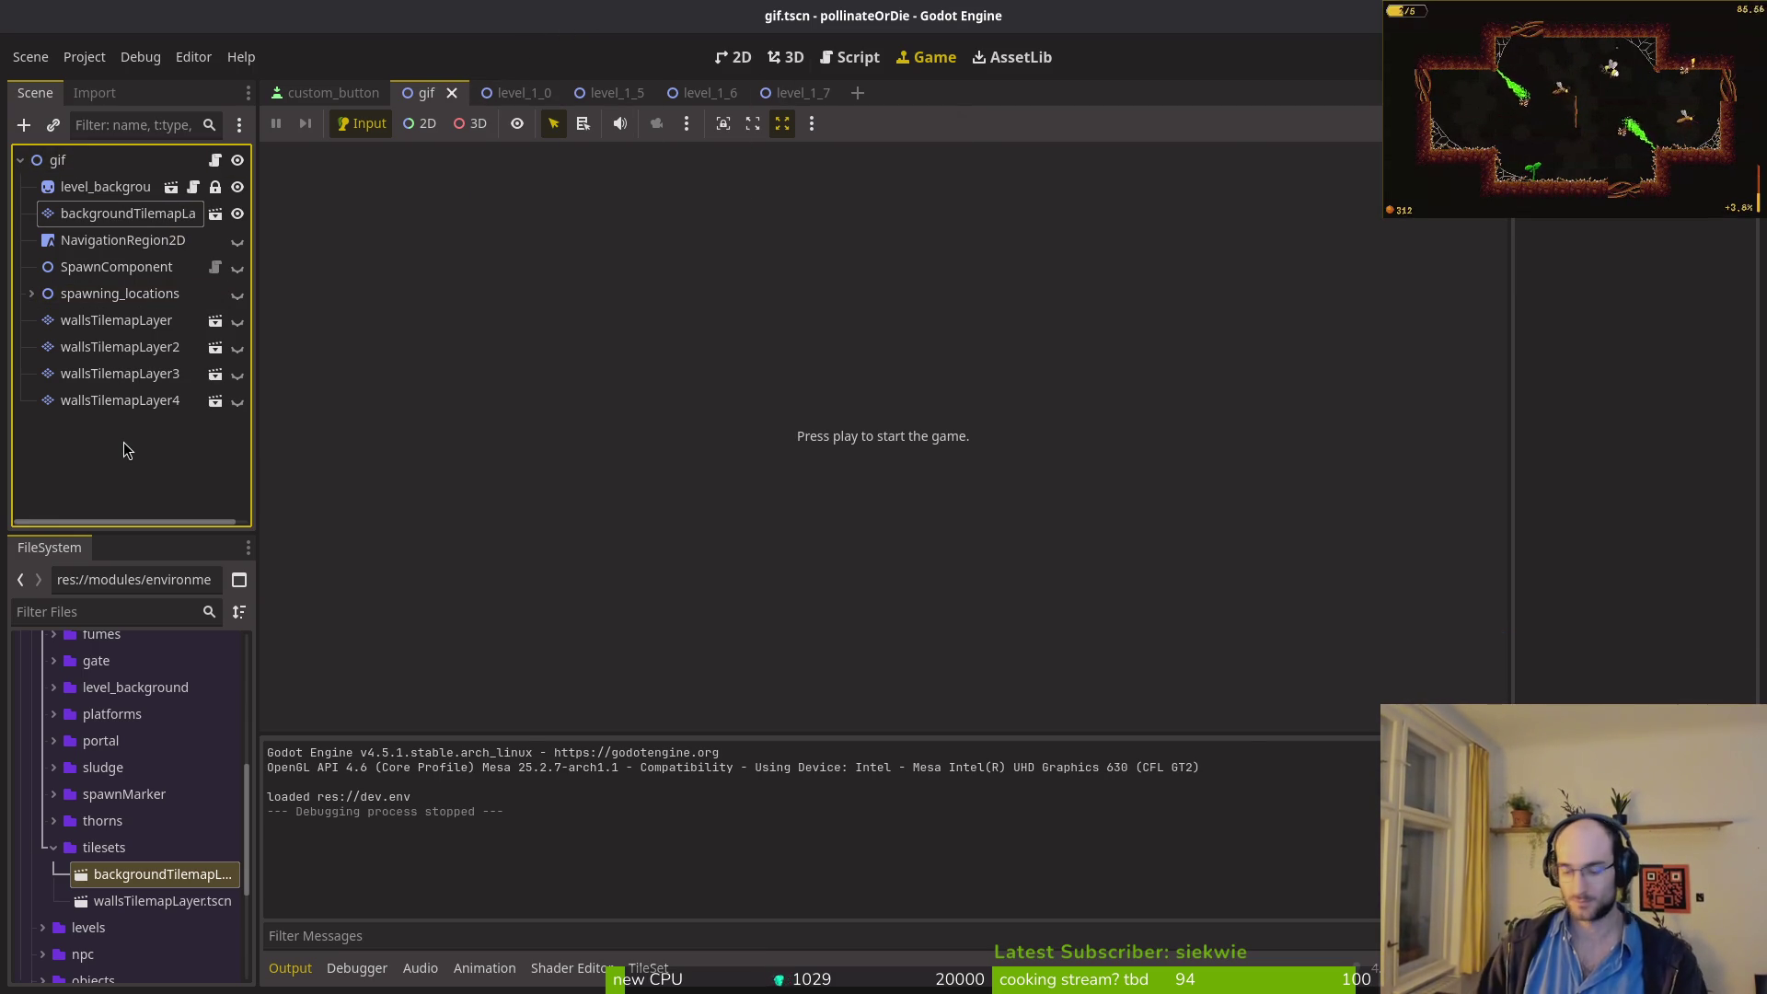
pyautogui.hotkey('alt', 'shift', 'o')
pyautogui.write('l1_8')
pyautogui.press('Return')
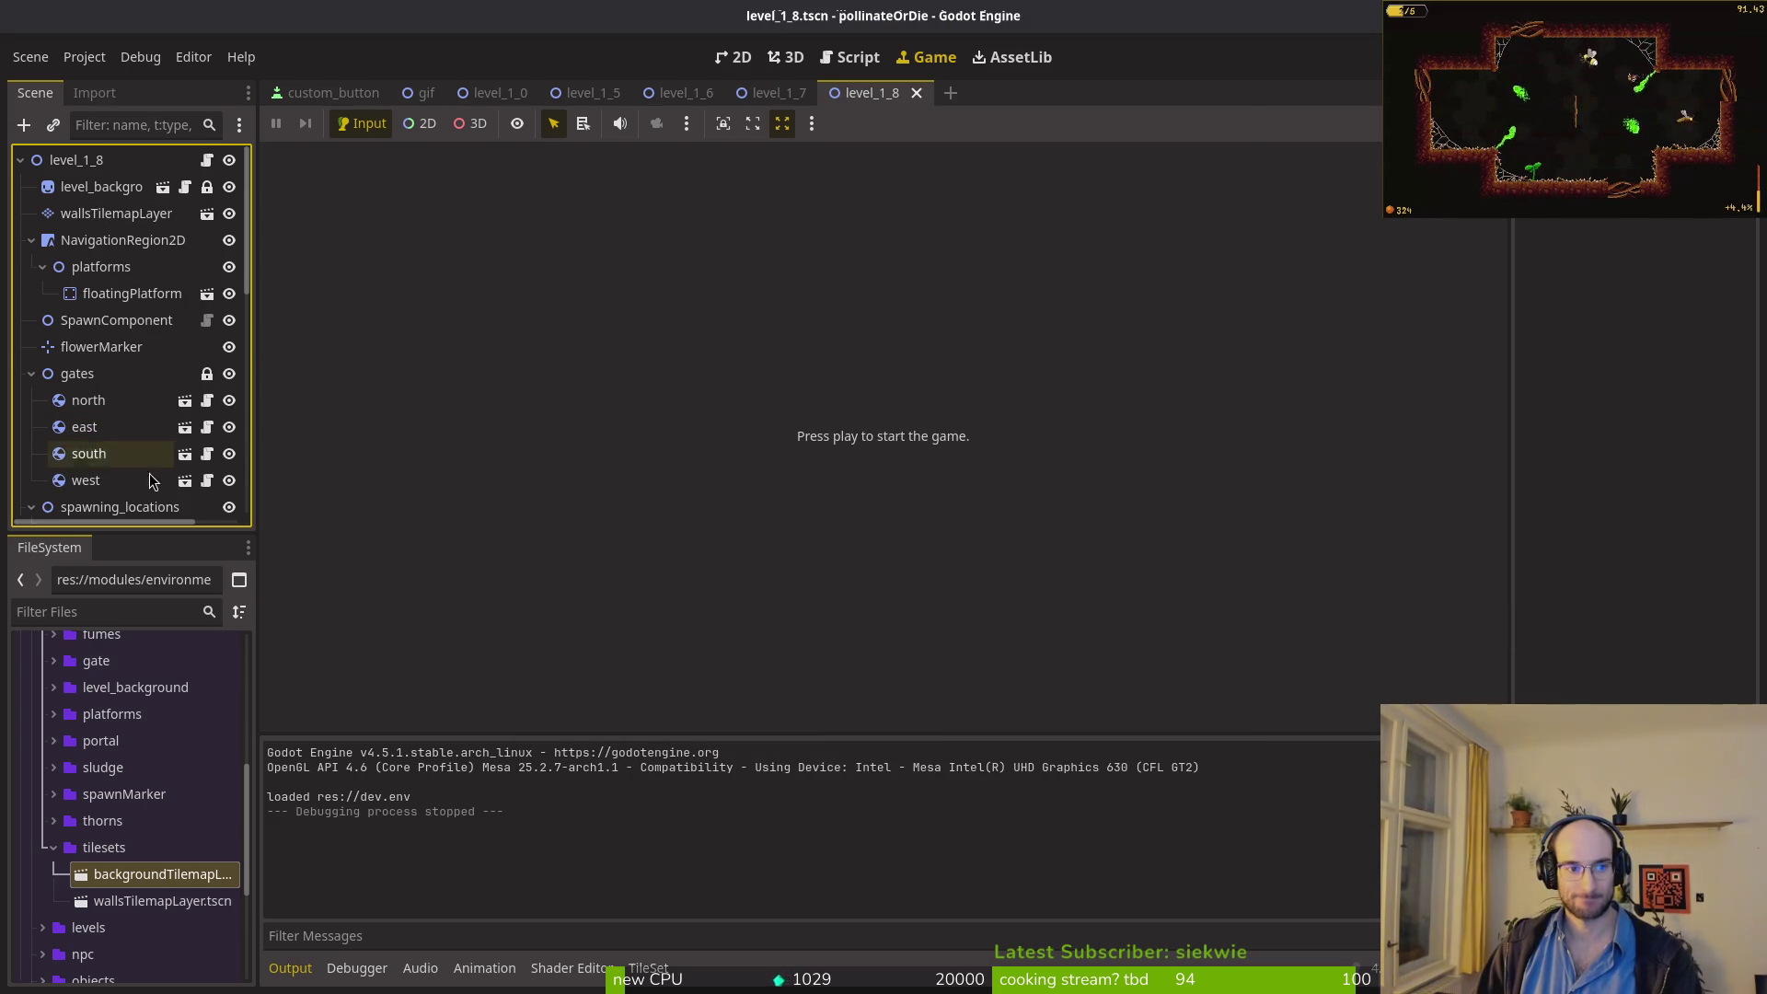
# - Copy level_1_8's walls tile layer and paste it into the gif scene as wallsTilemapLayer5
pyautogui.click(742, 57)
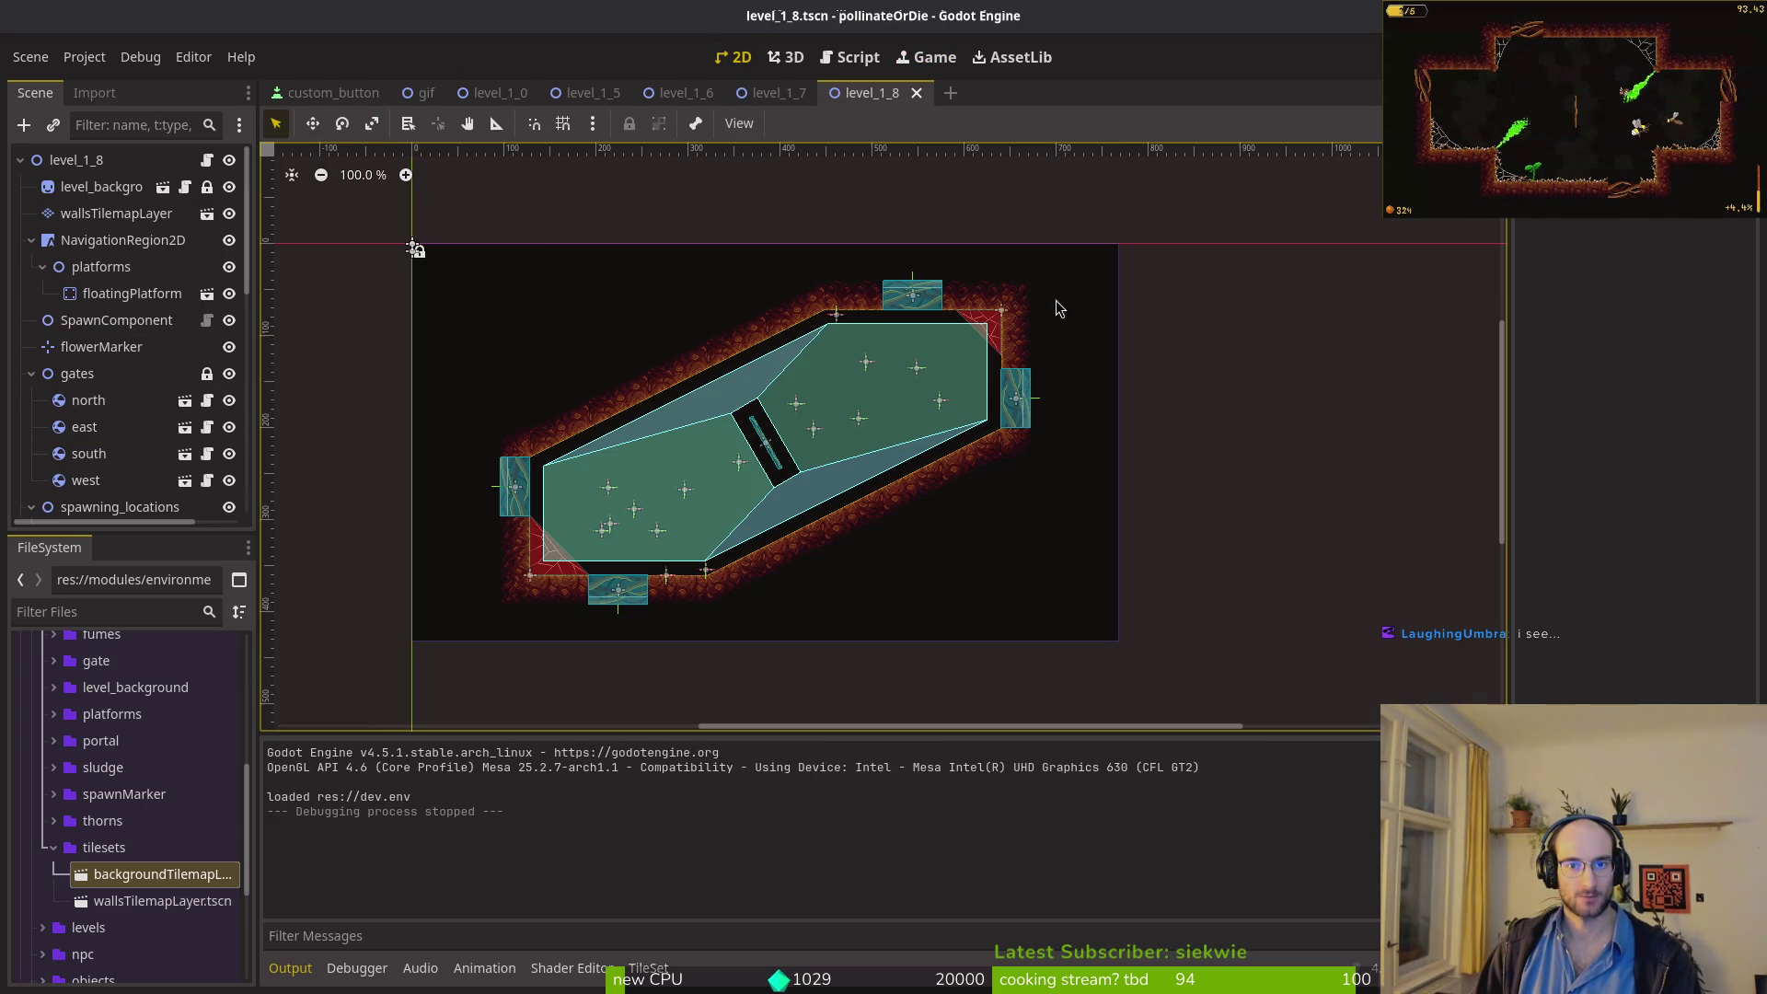
pyautogui.click(115, 213)
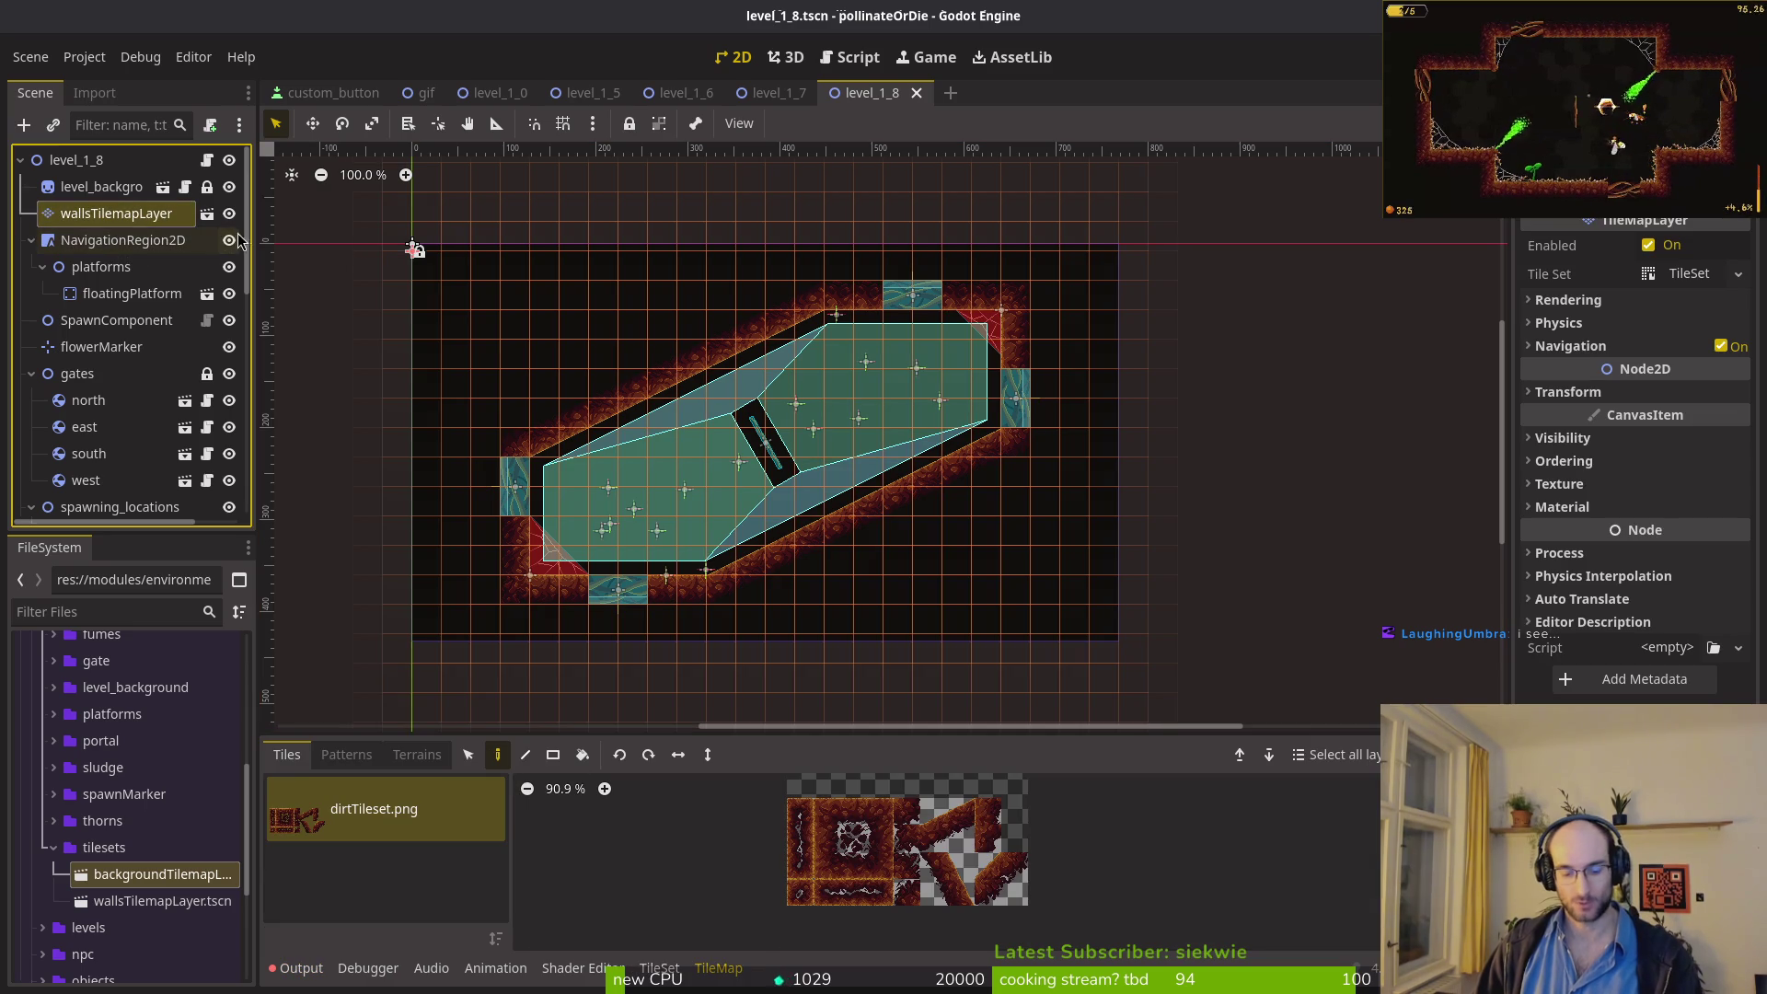
pyautogui.click(157, 239)
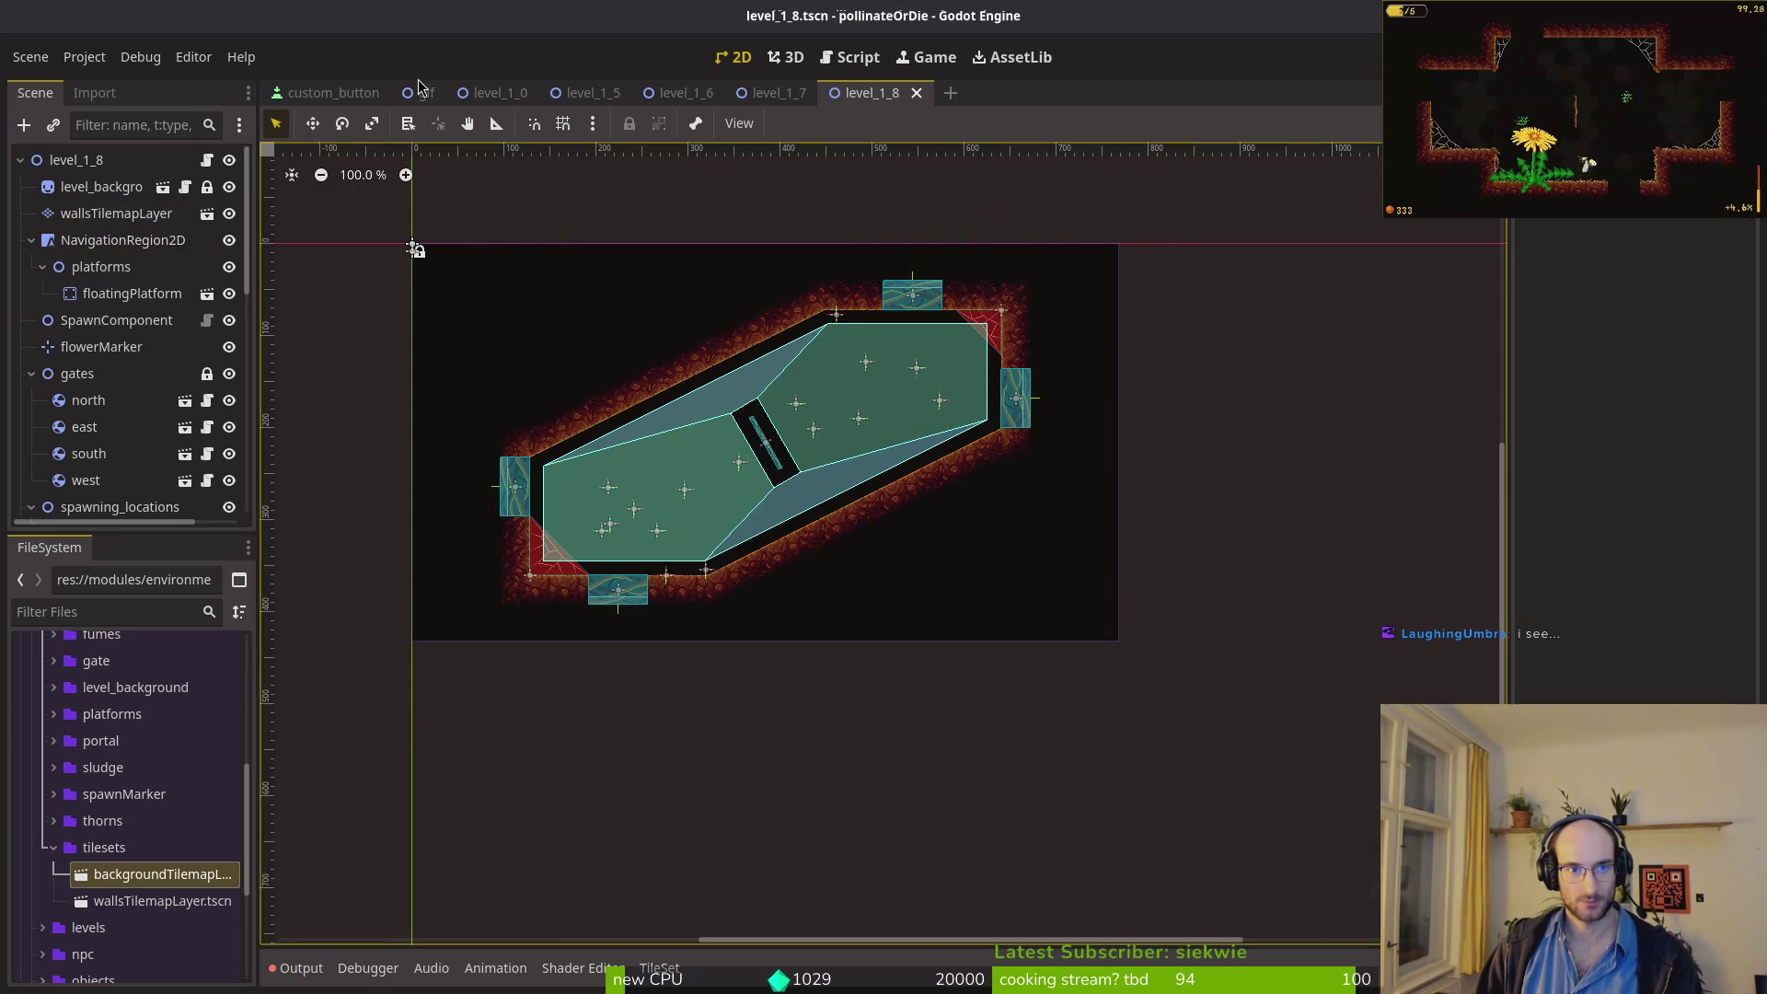
pyautogui.click(425, 92)
pyautogui.hotkey('ctrl', 'v')
pyautogui.click(123, 240)
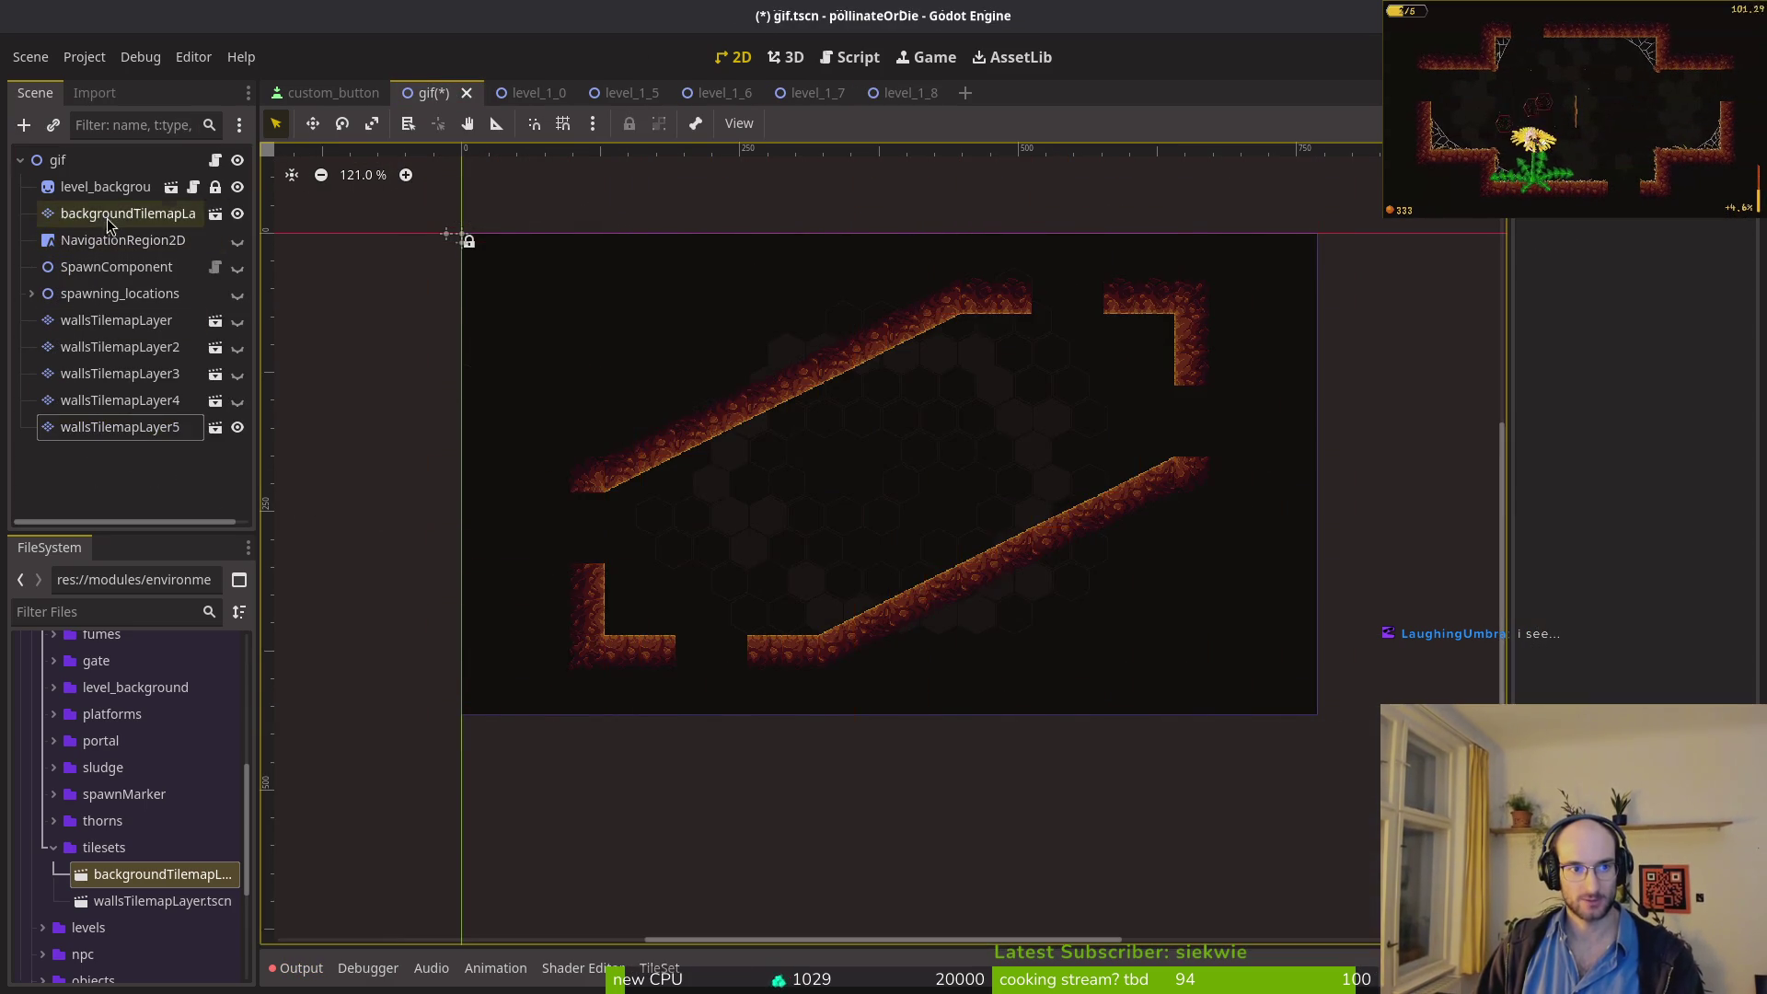
# - Box-select the old hex tiles on the background layer and delete them
pyautogui.click(128, 212)
pyautogui.click(468, 754)
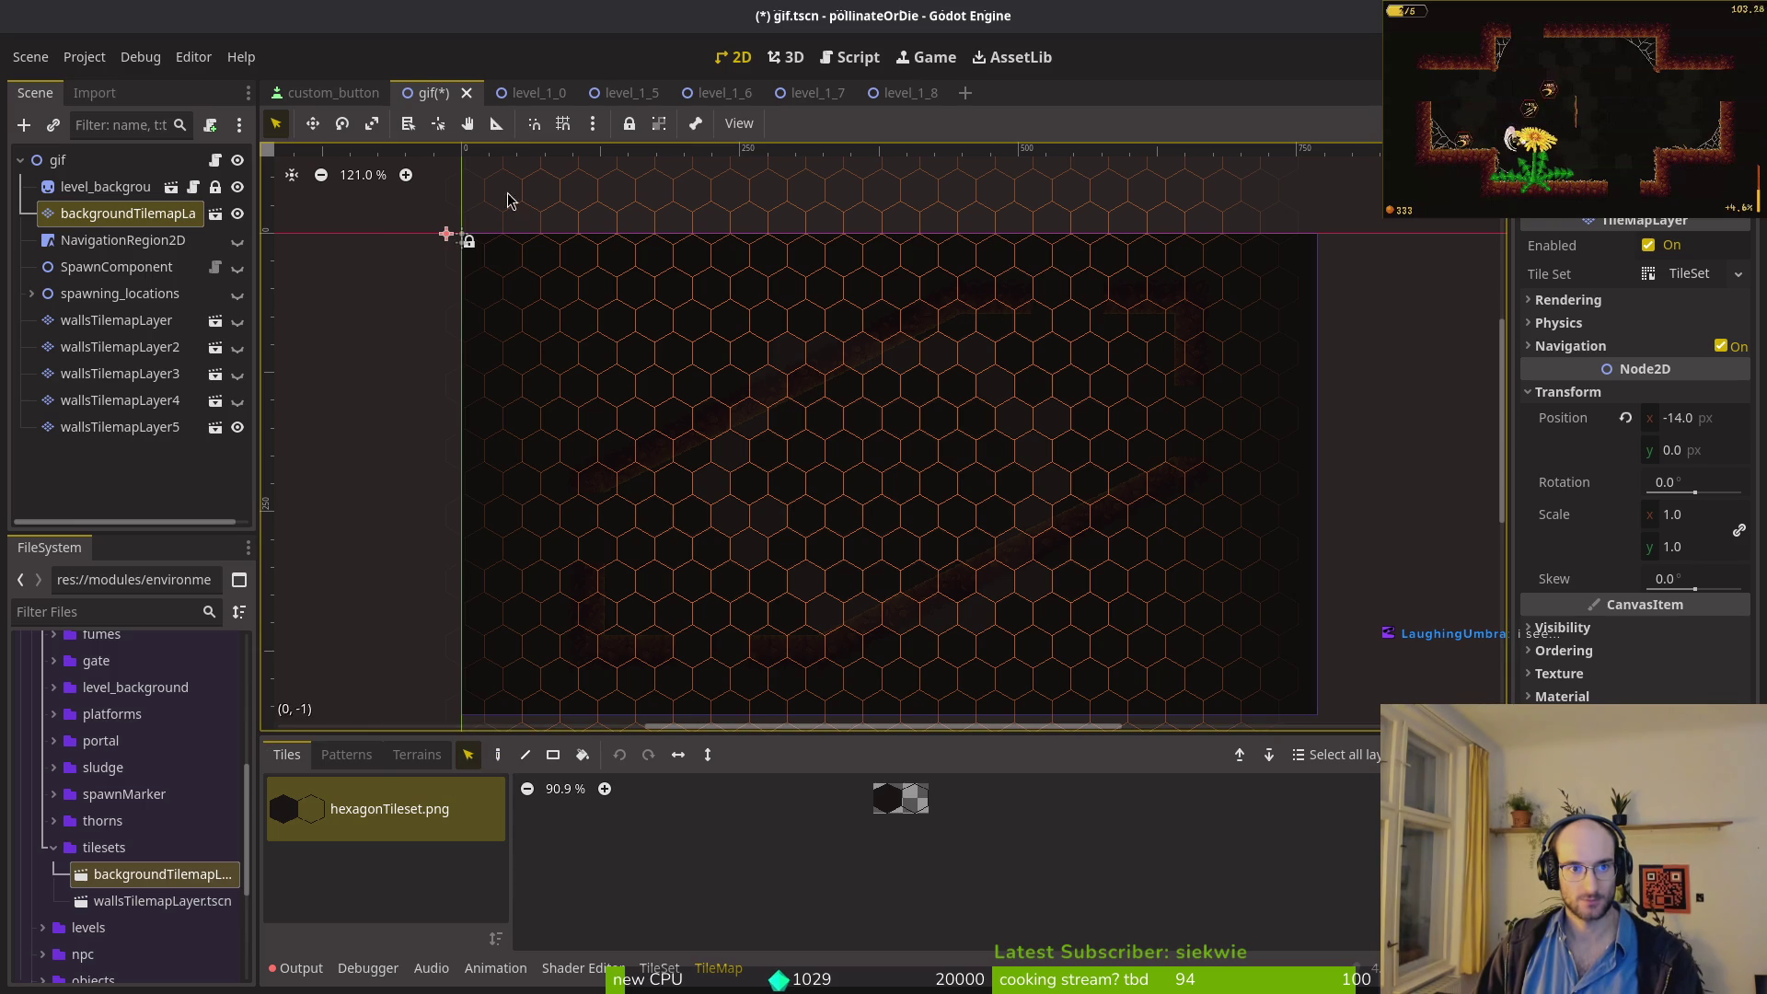
pyautogui.moveTo(494, 212); pyautogui.dragTo(1325, 699)
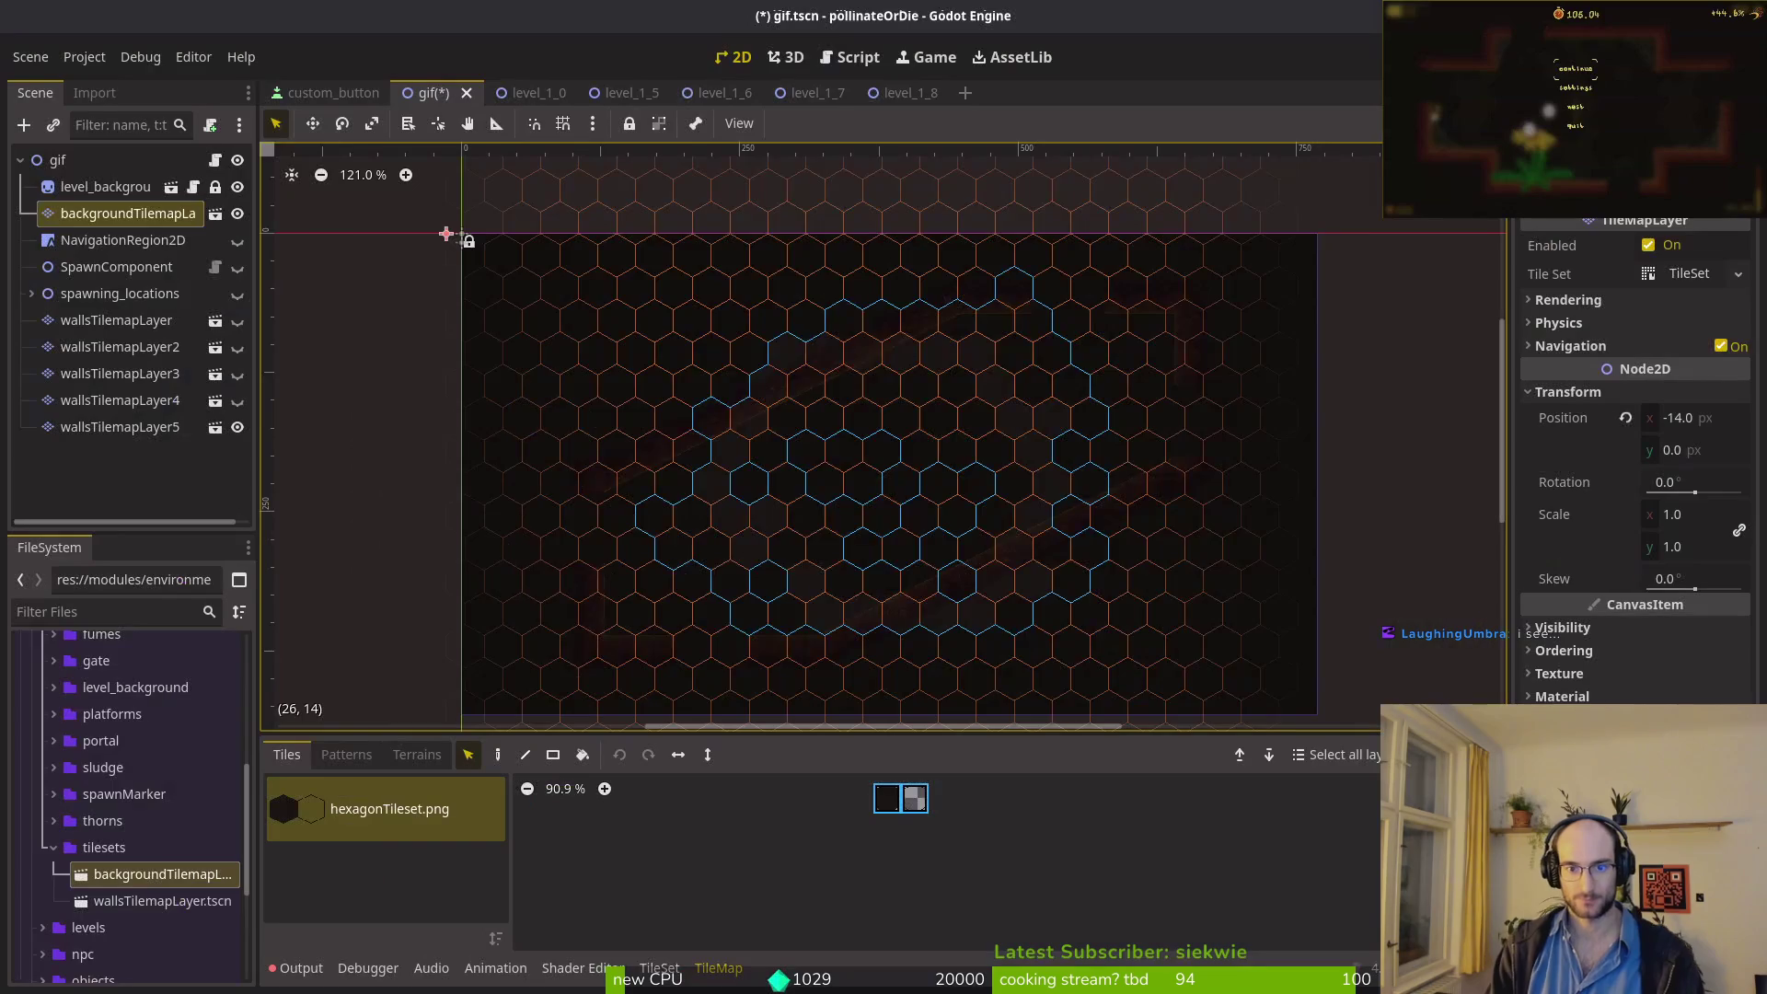
pyautogui.press('Delete')
# - Repaint the background with the dark hexagon tile, then choose the second hexagon variant
pyautogui.click(887, 798)
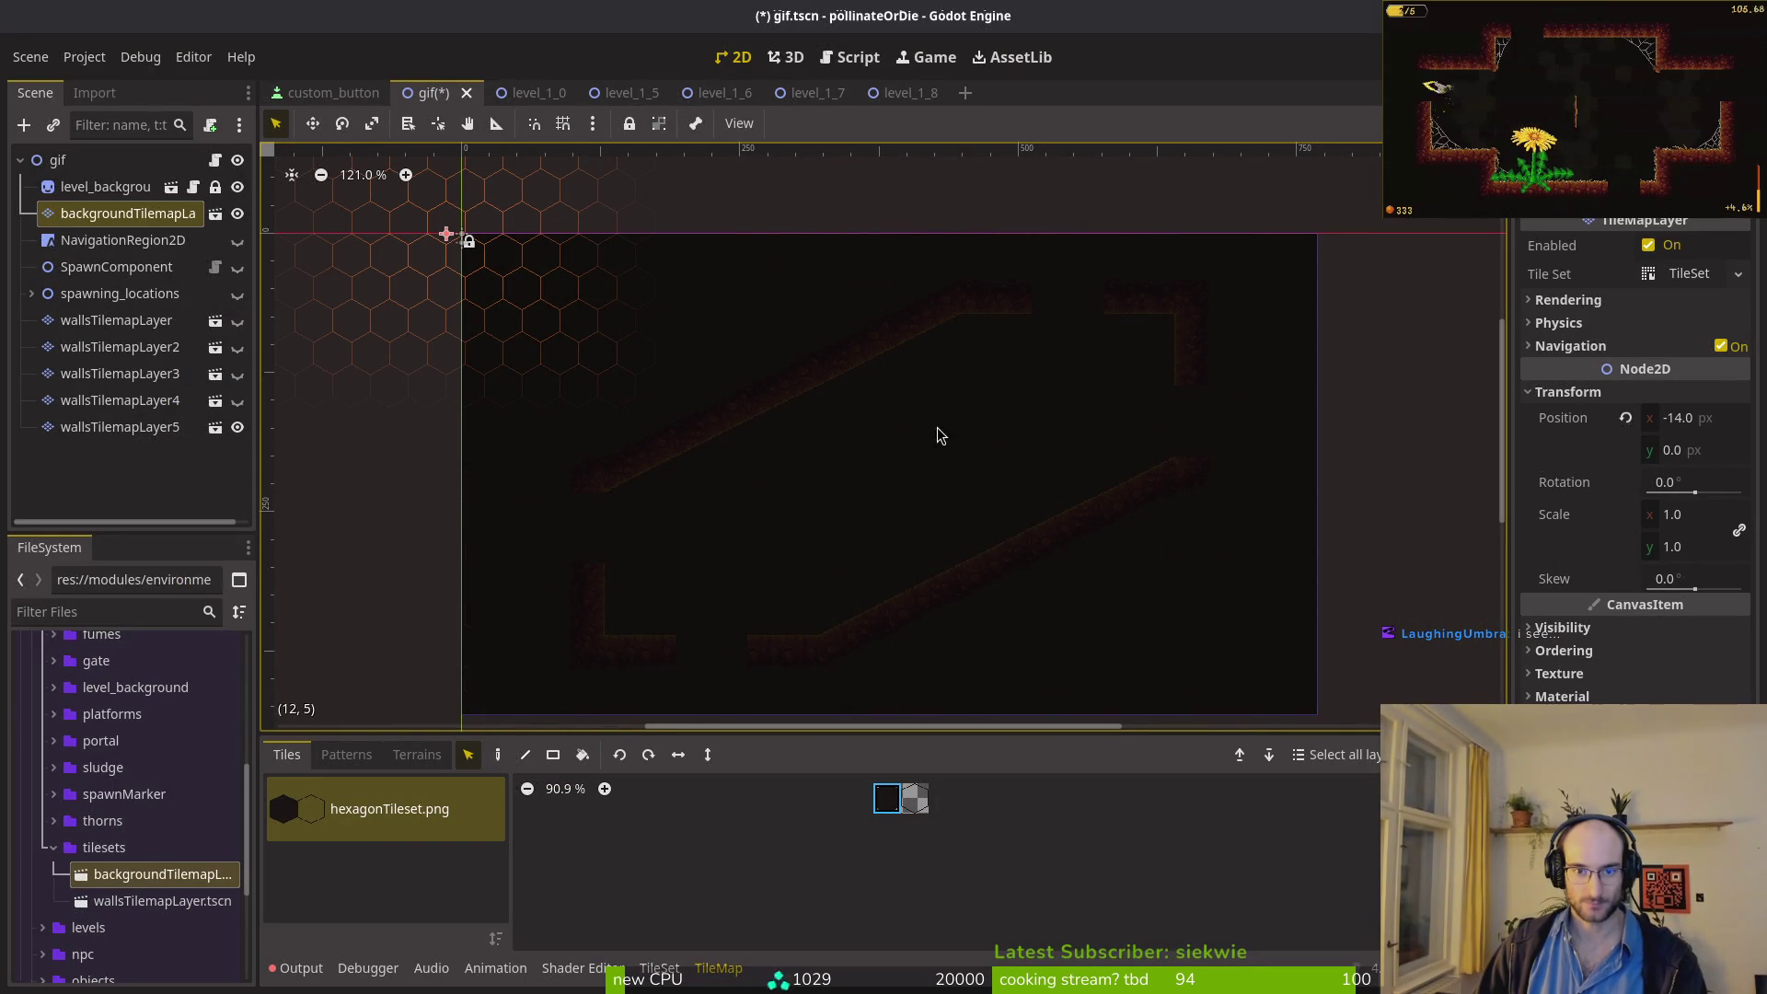
pyautogui.press('d')
pyautogui.scroll(1, 1083, 463)
pyautogui.scroll(-2, 1083, 463)
pyautogui.hscroll(-1, 1083, 463)
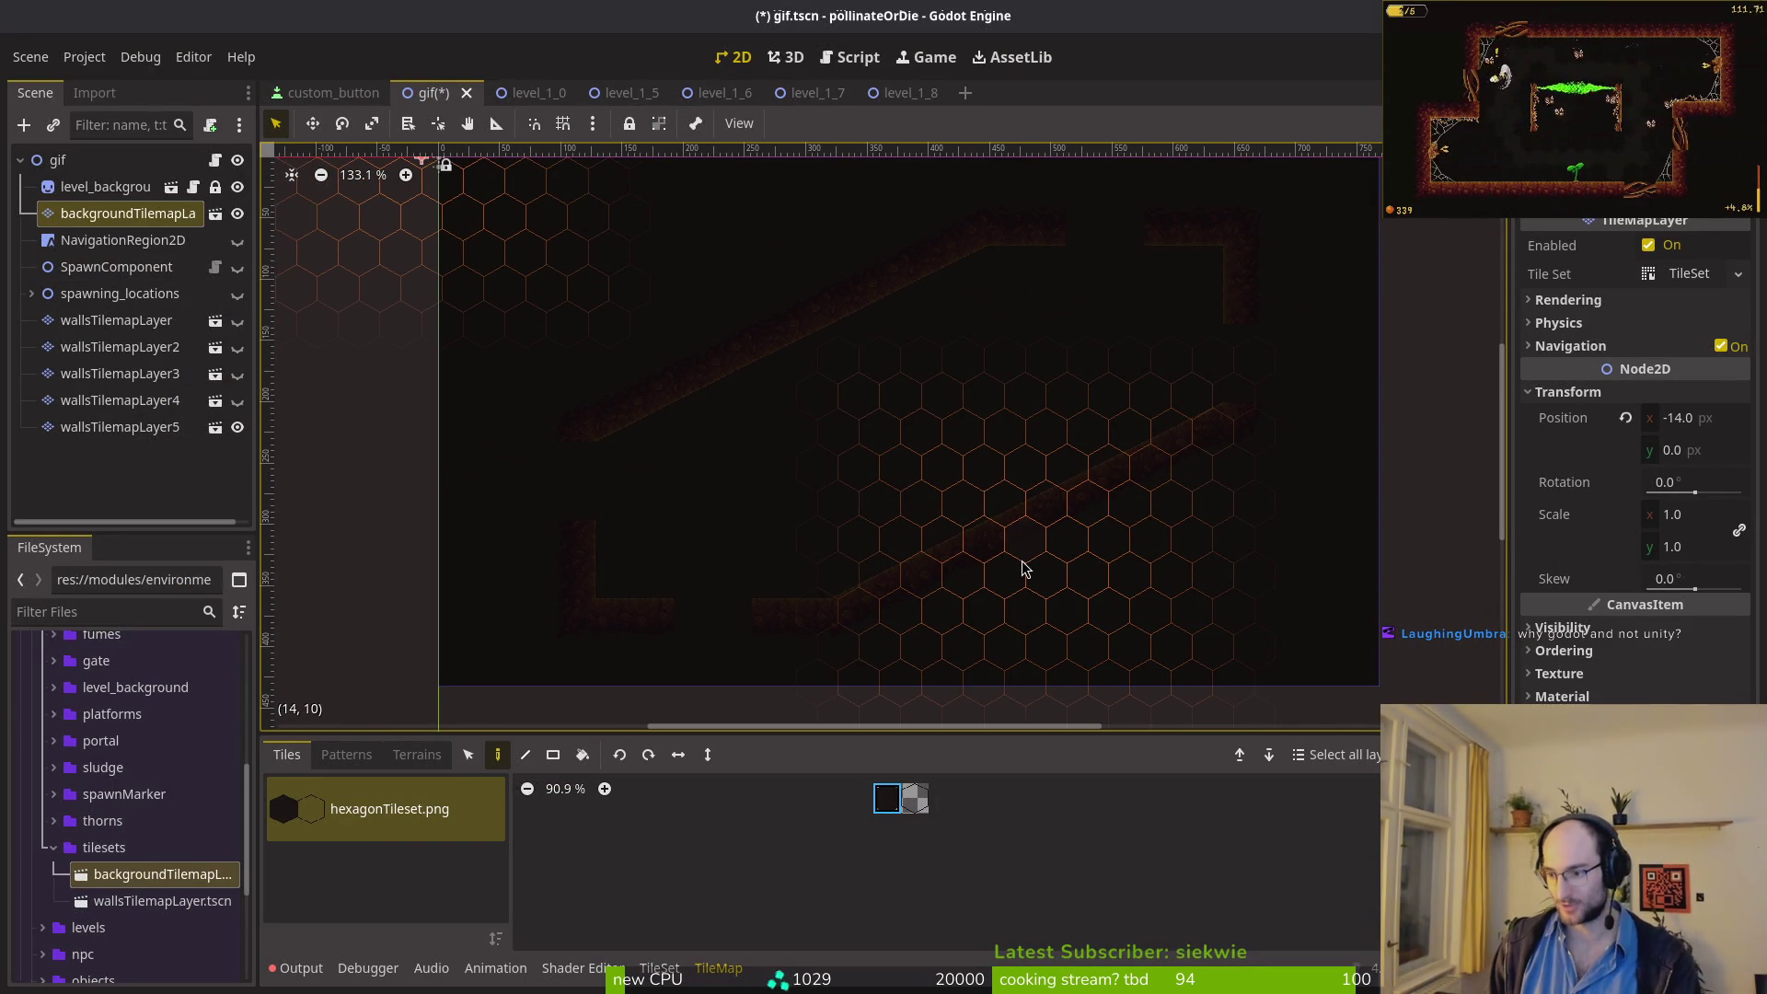
pyautogui.hscroll(-1, 1122, 373)
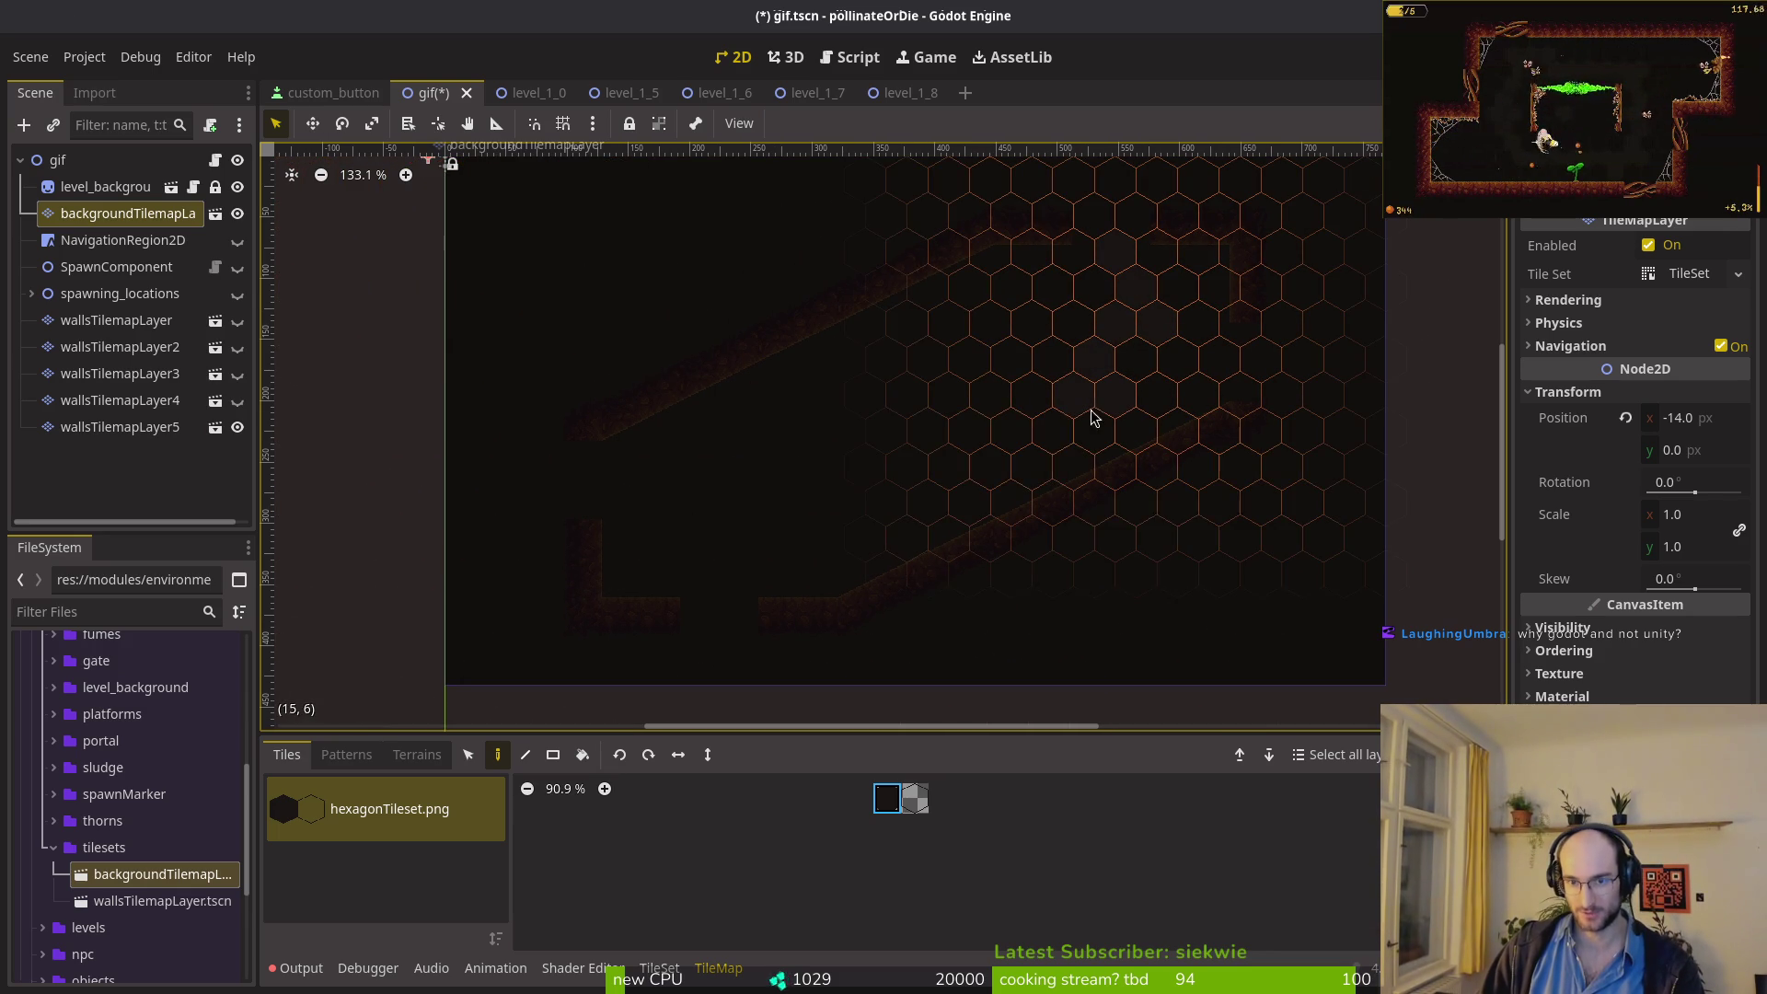
pyautogui.moveTo(993, 465)
pyautogui.mouseDown()
pyautogui.moveTo(844, 556)
pyautogui.moveTo(674, 580)
pyautogui.moveTo(635, 481)
pyautogui.mouseUp()
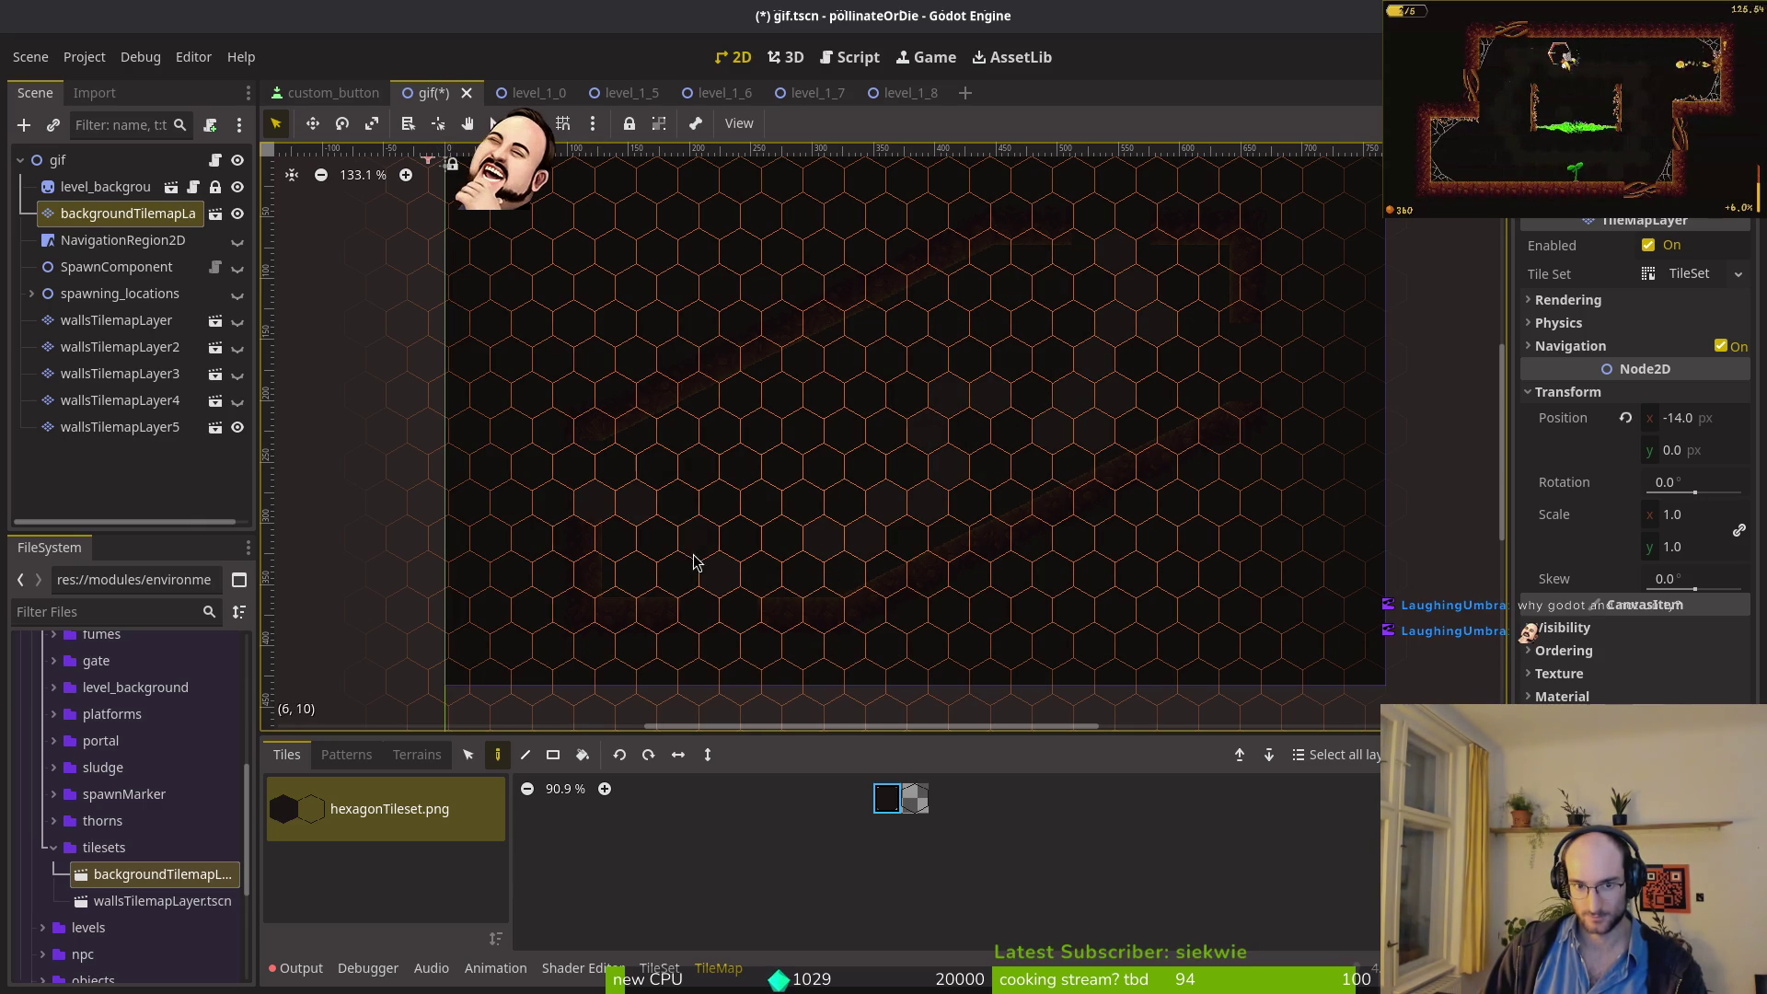
pyautogui.click(914, 798)
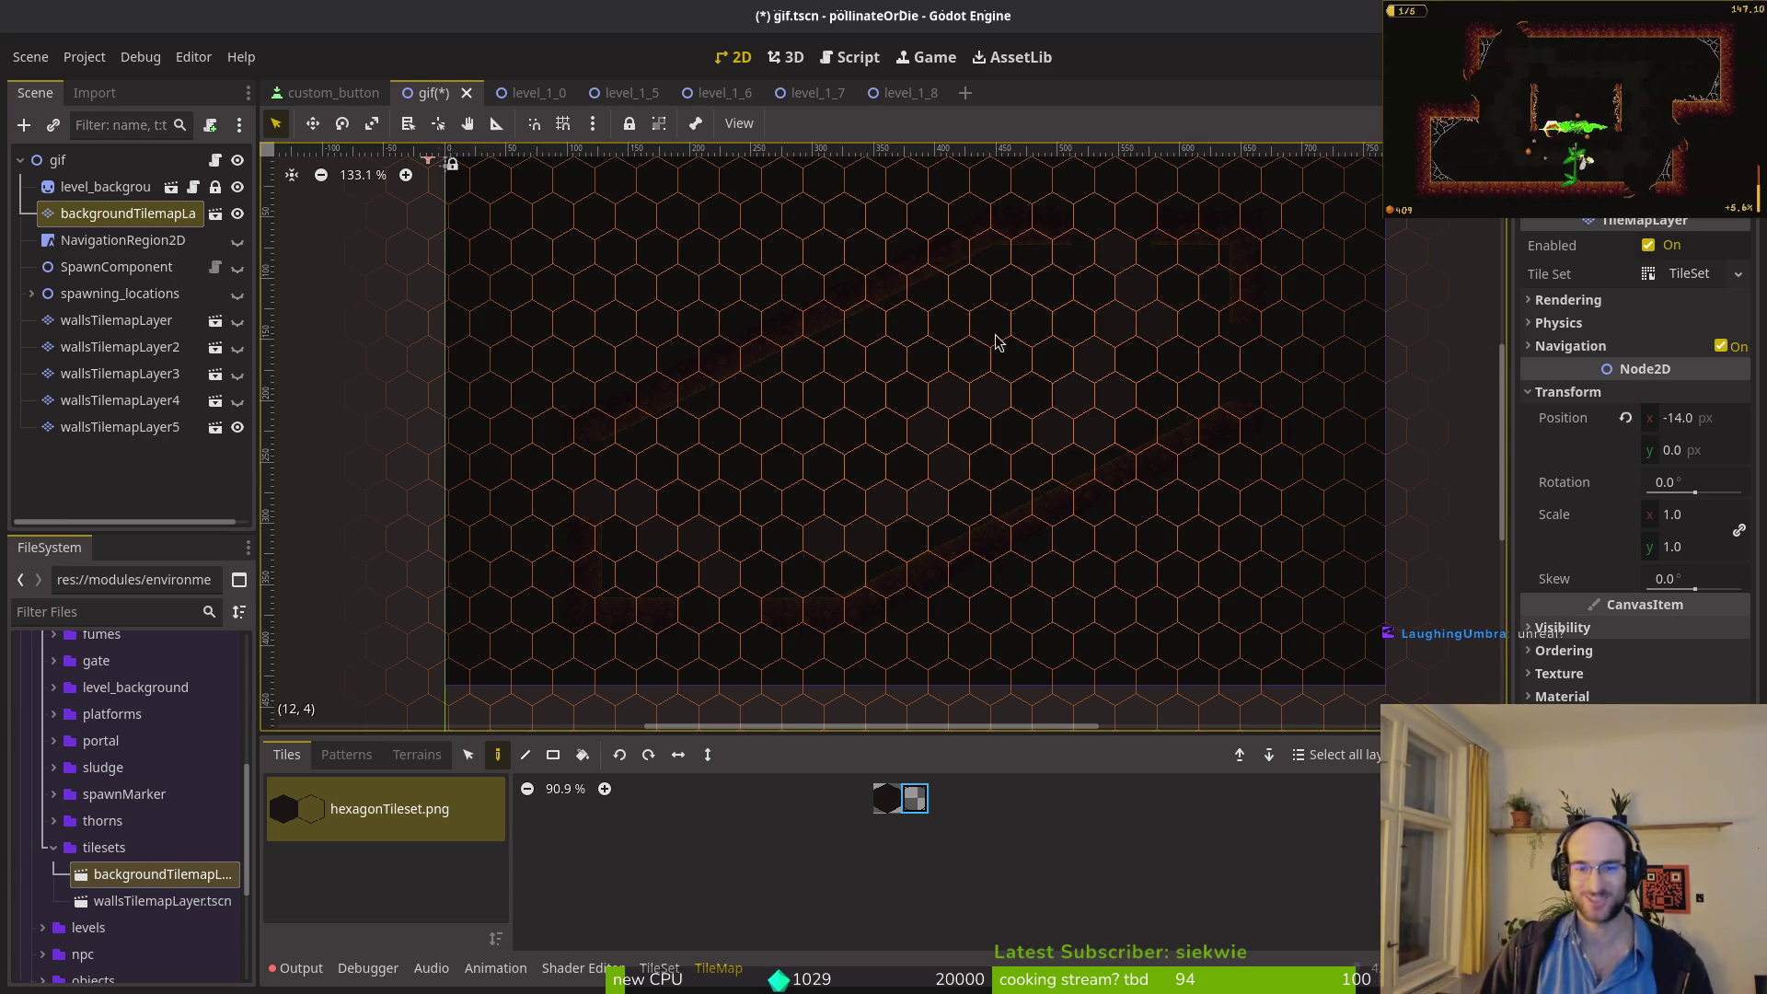
pyautogui.scroll(1, 1085, 403)
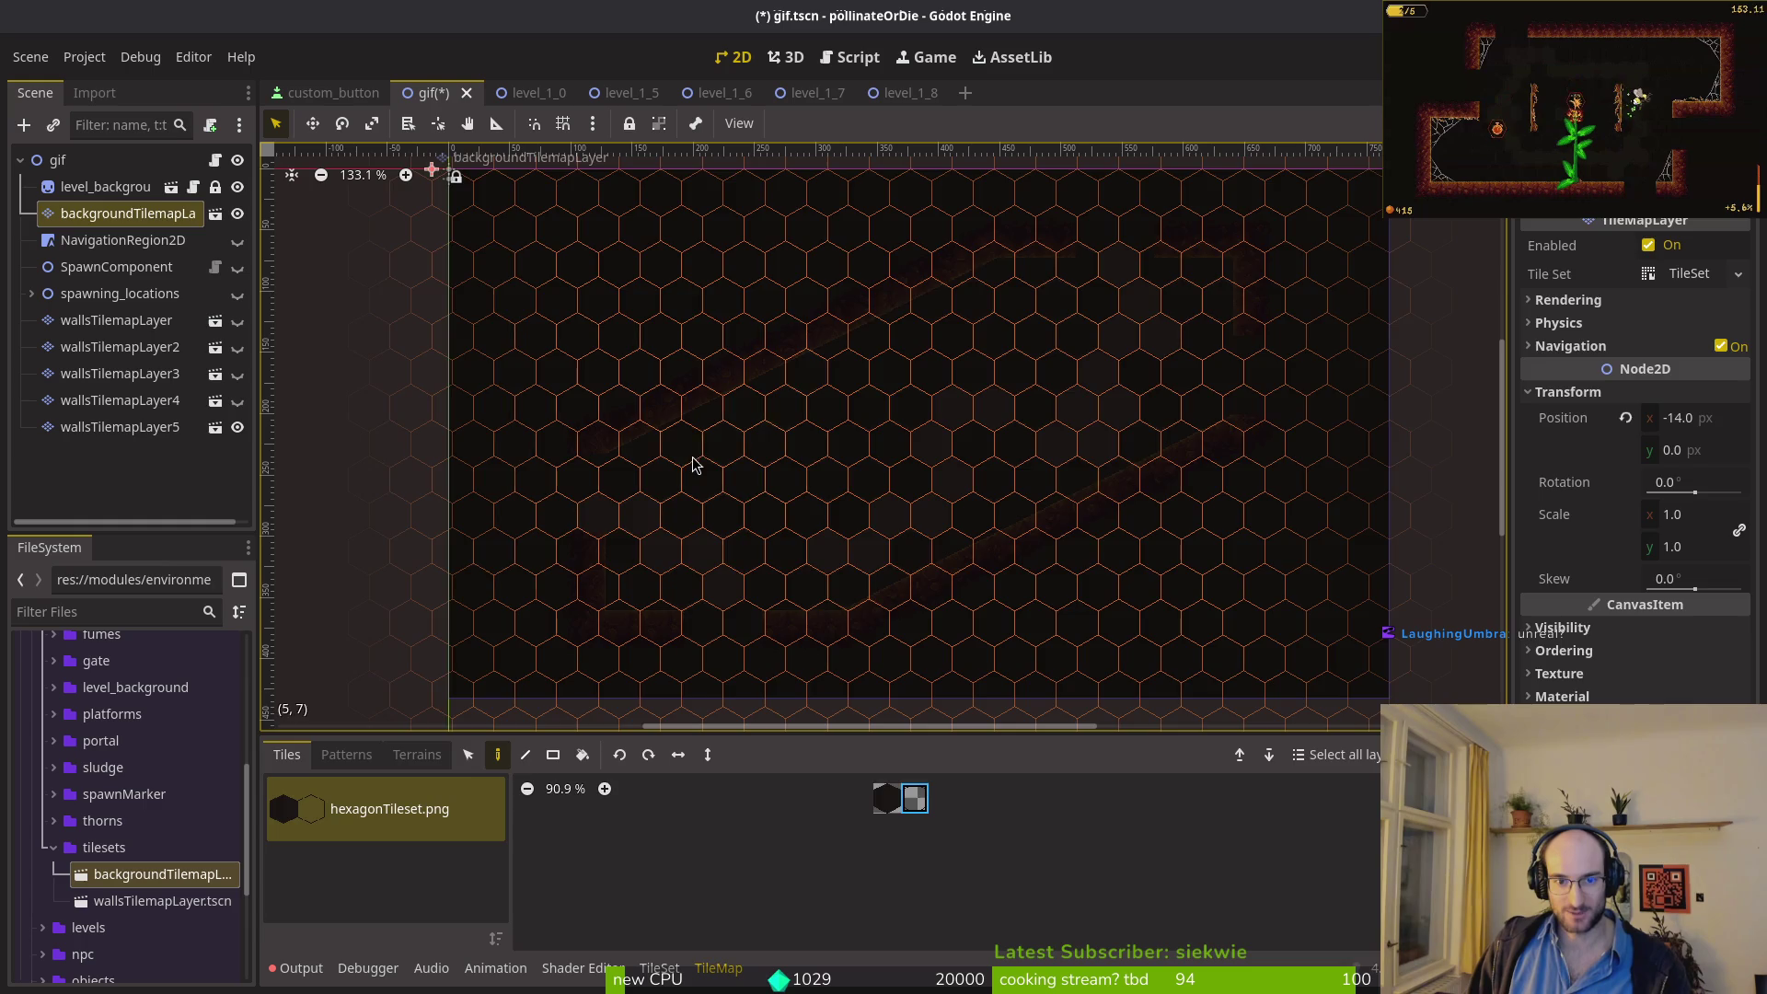
# - Paint a hexagon tile on backgroundTilemapLayer, preview it behind the walls, and save gif.tscn
pyautogui.click(886, 462)
pyautogui.scroll(4, 883, 465)
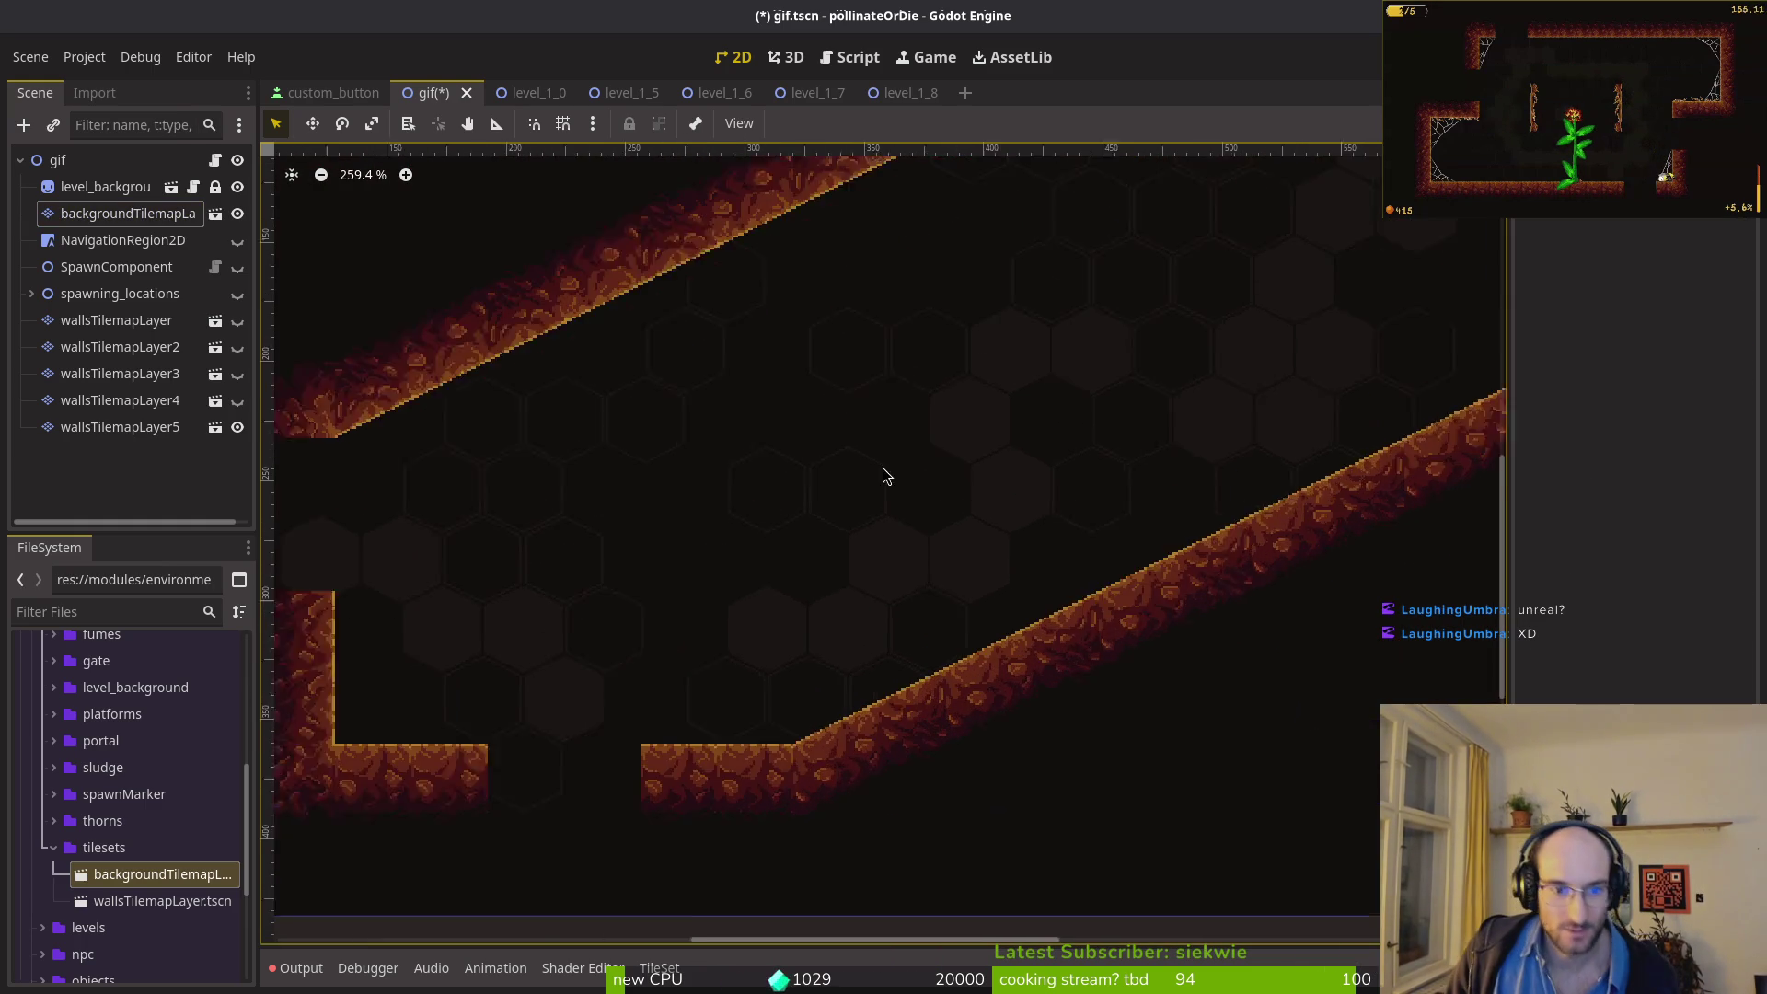
pyautogui.scroll(-4, 915, 444)
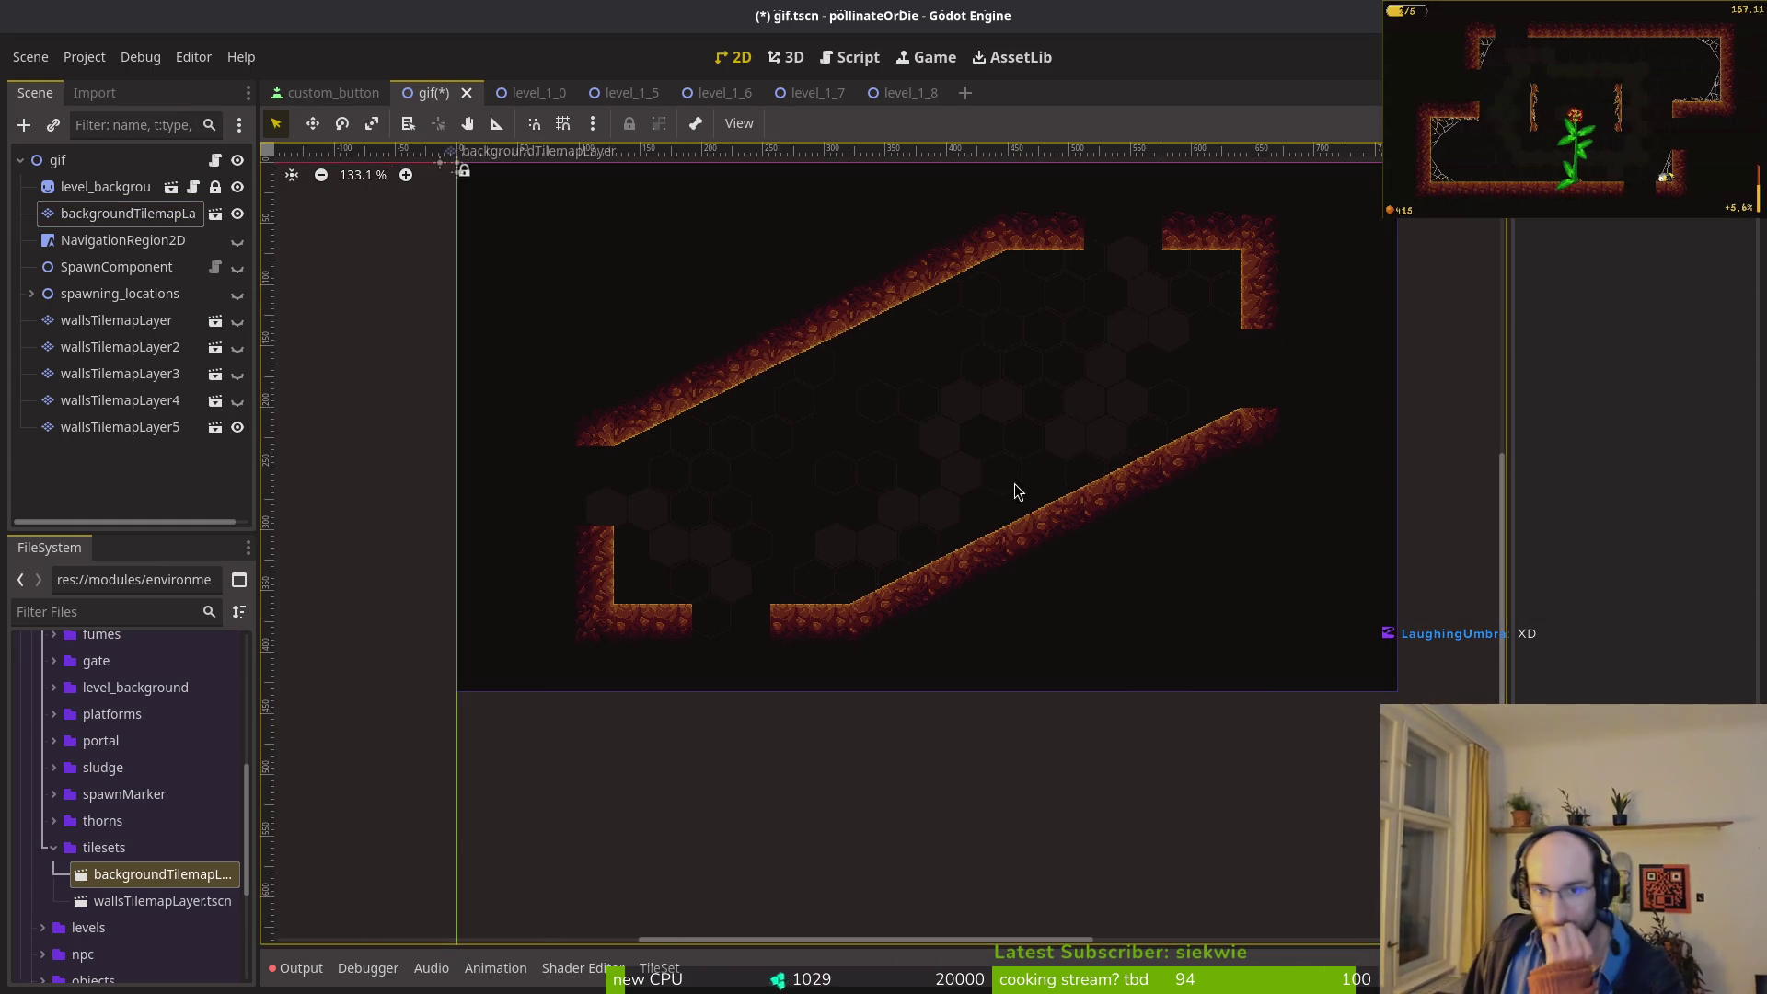
pyautogui.click(167, 221)
pyautogui.click(915, 798)
pyautogui.scroll(2, 739, 509)
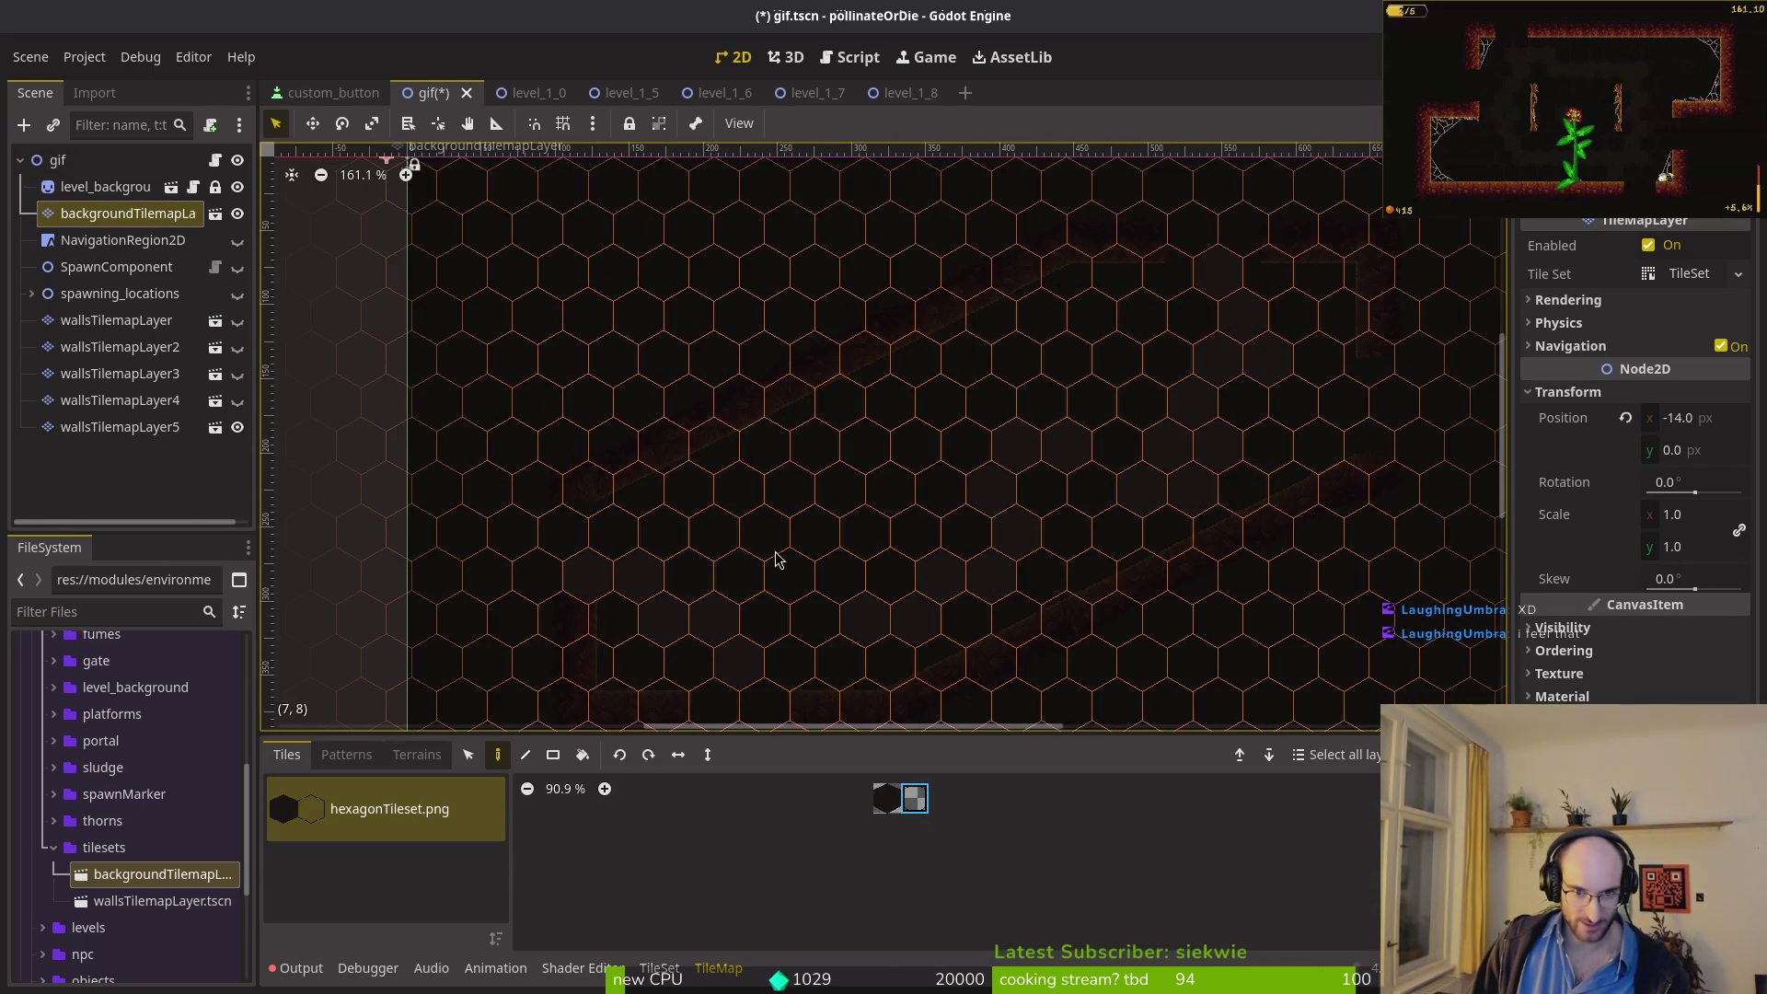
pyautogui.press('Escape')
pyautogui.scroll(-3, 828, 561)
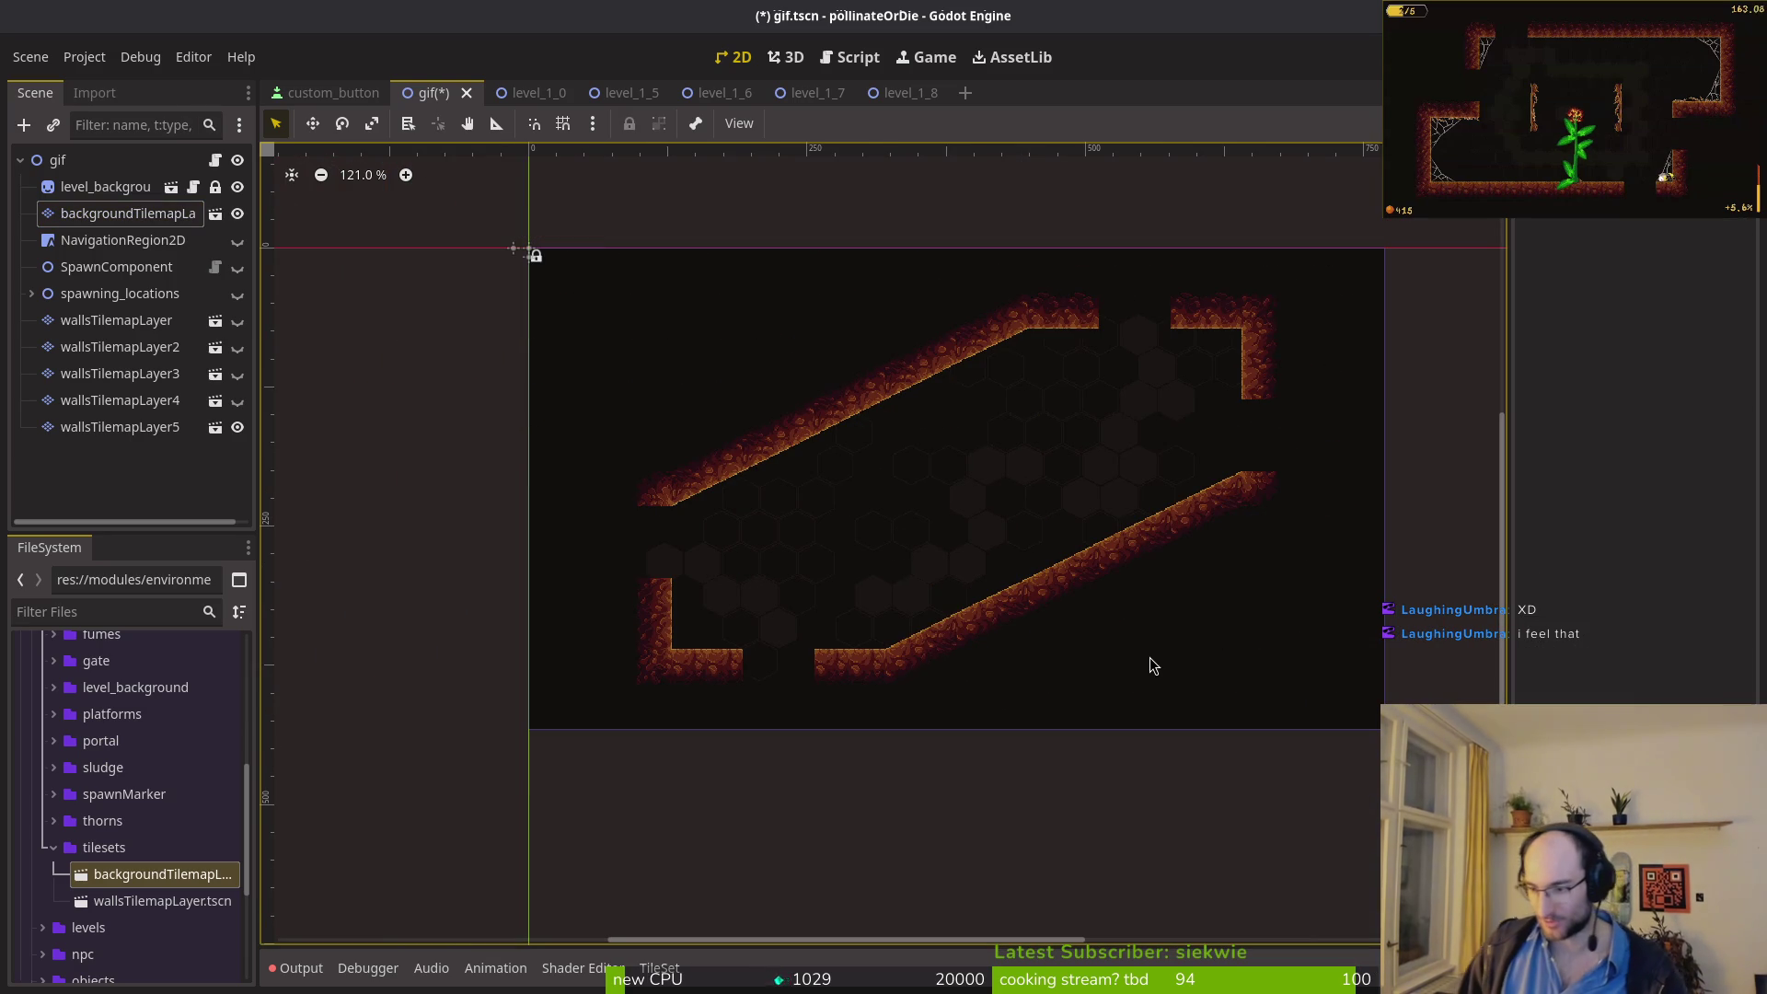
pyautogui.scroll(-2, 999, 533)
pyautogui.hotkey('ctrl', 's')
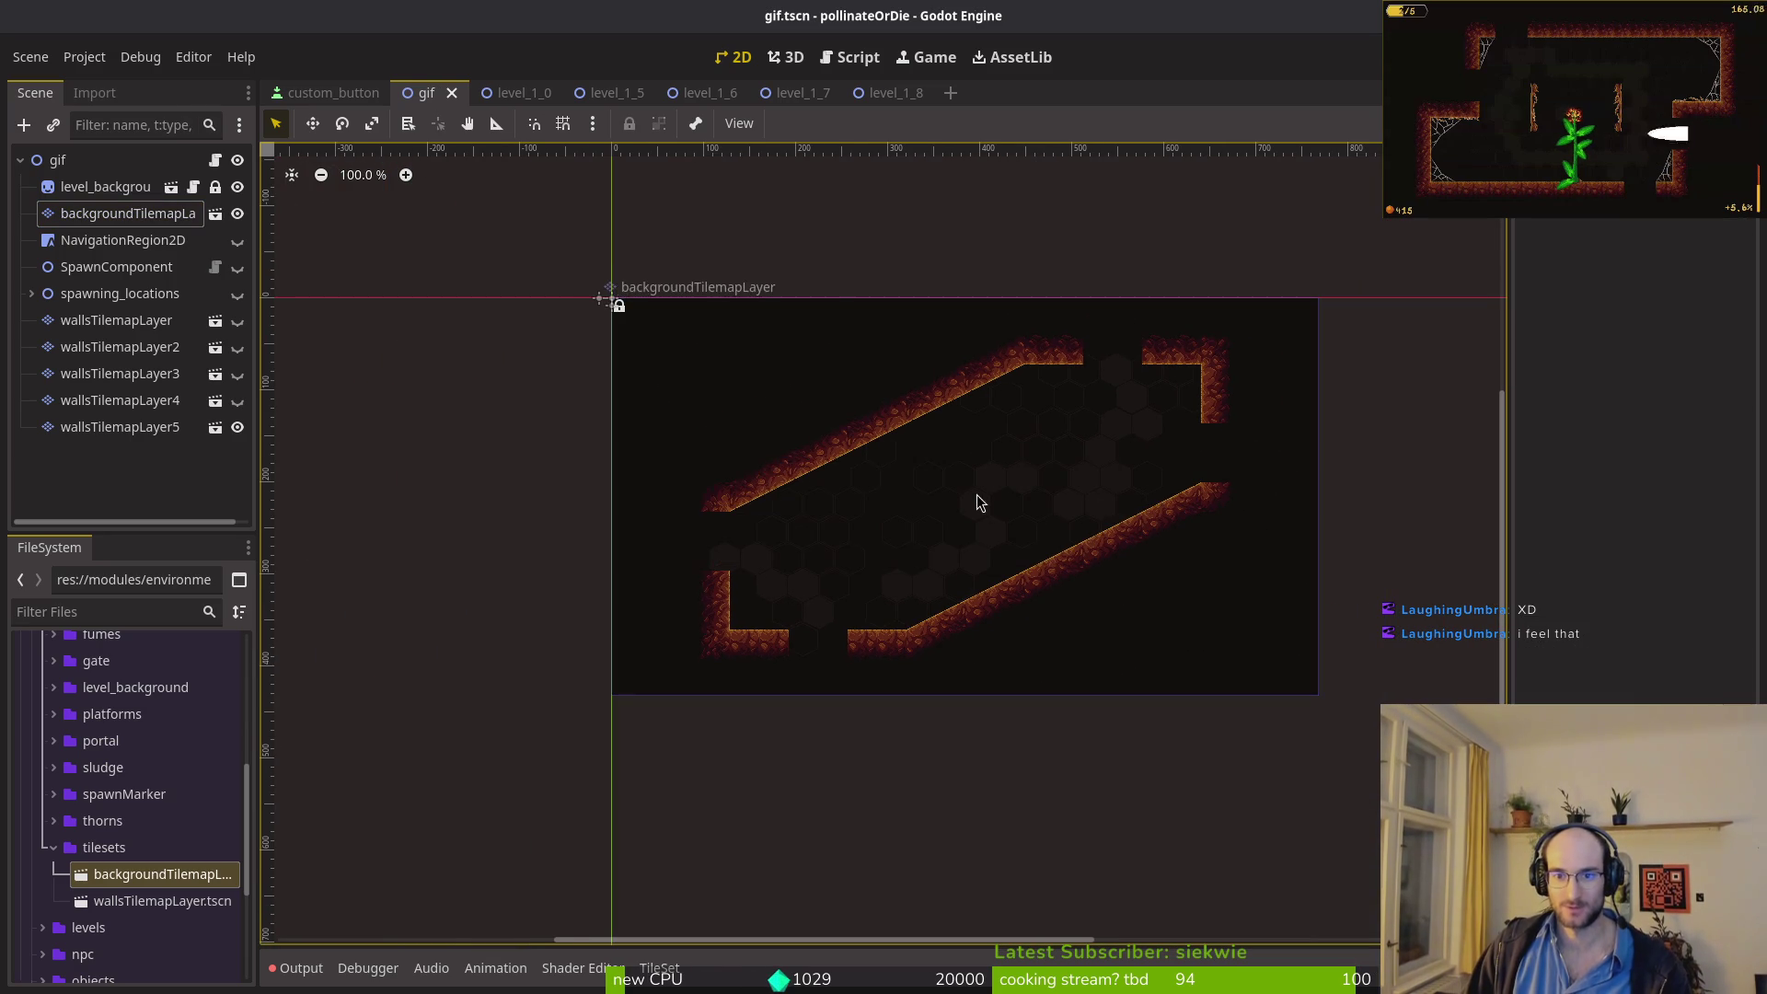
# - Place another hexagon tile on the background and preview the result behind the walls
pyautogui.scroll(-4, 985, 511)
pyautogui.scroll(7, 991, 506)
pyautogui.hscroll(2, 828, 510)
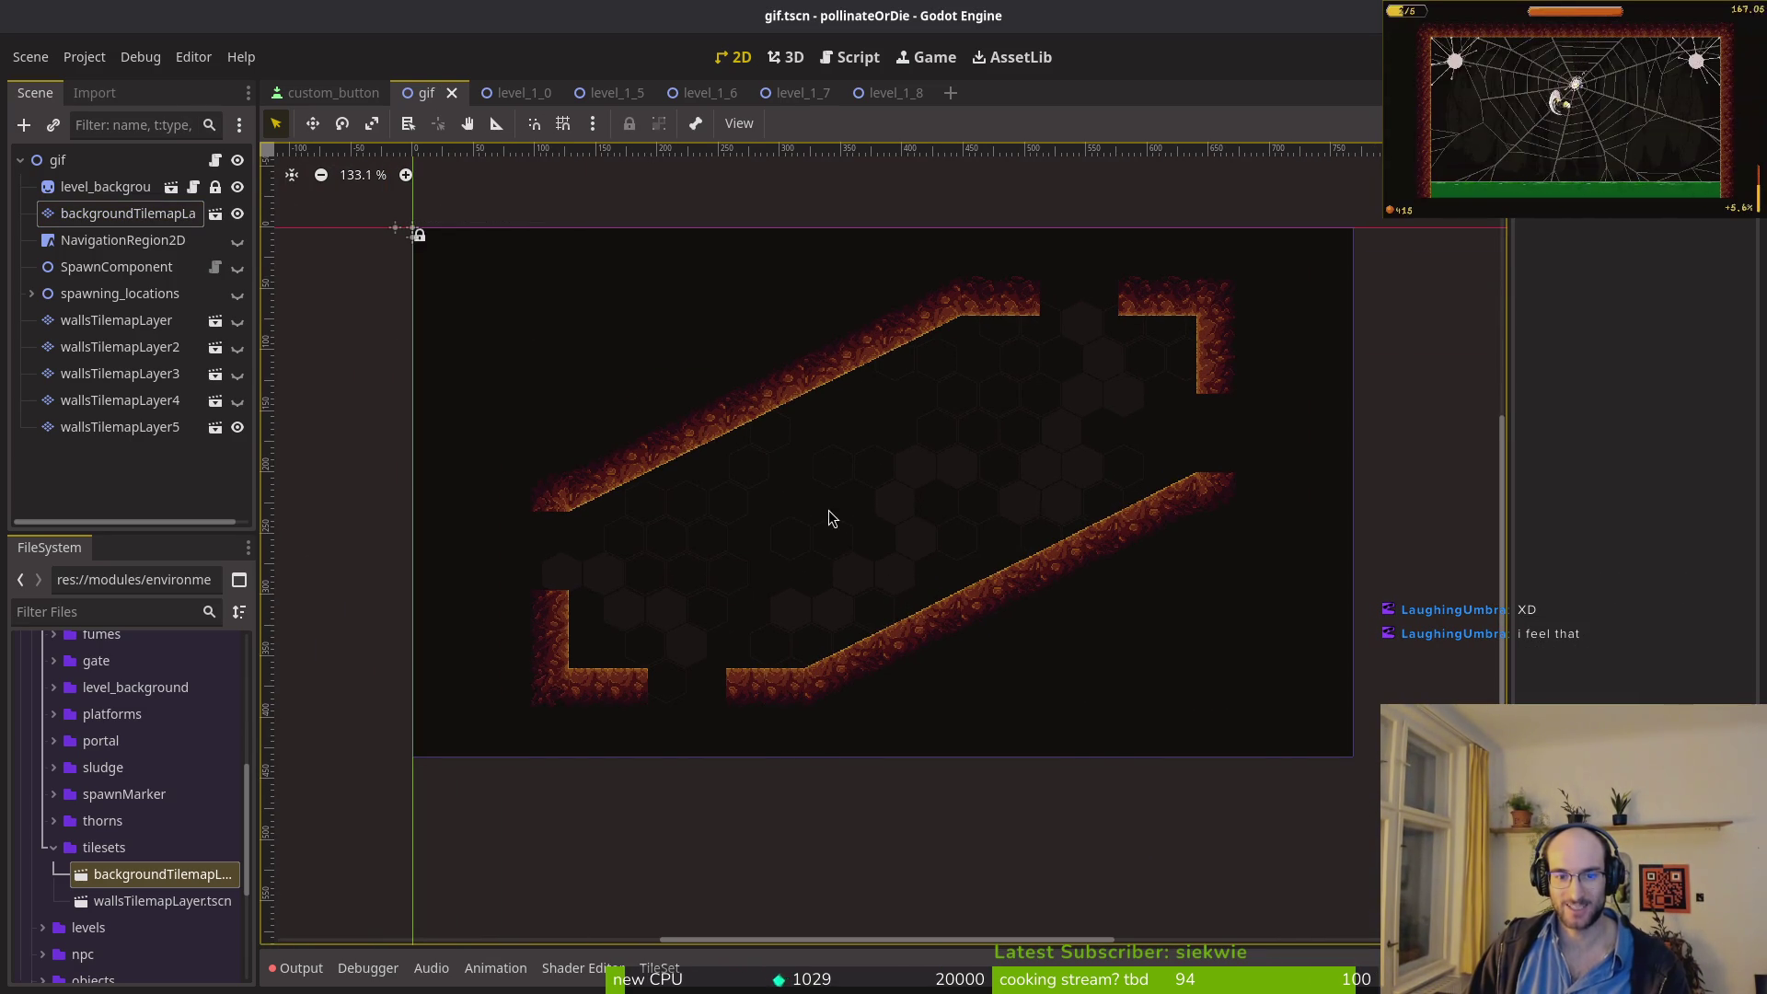
pyautogui.click(128, 212)
pyautogui.scroll(2, 540, 552)
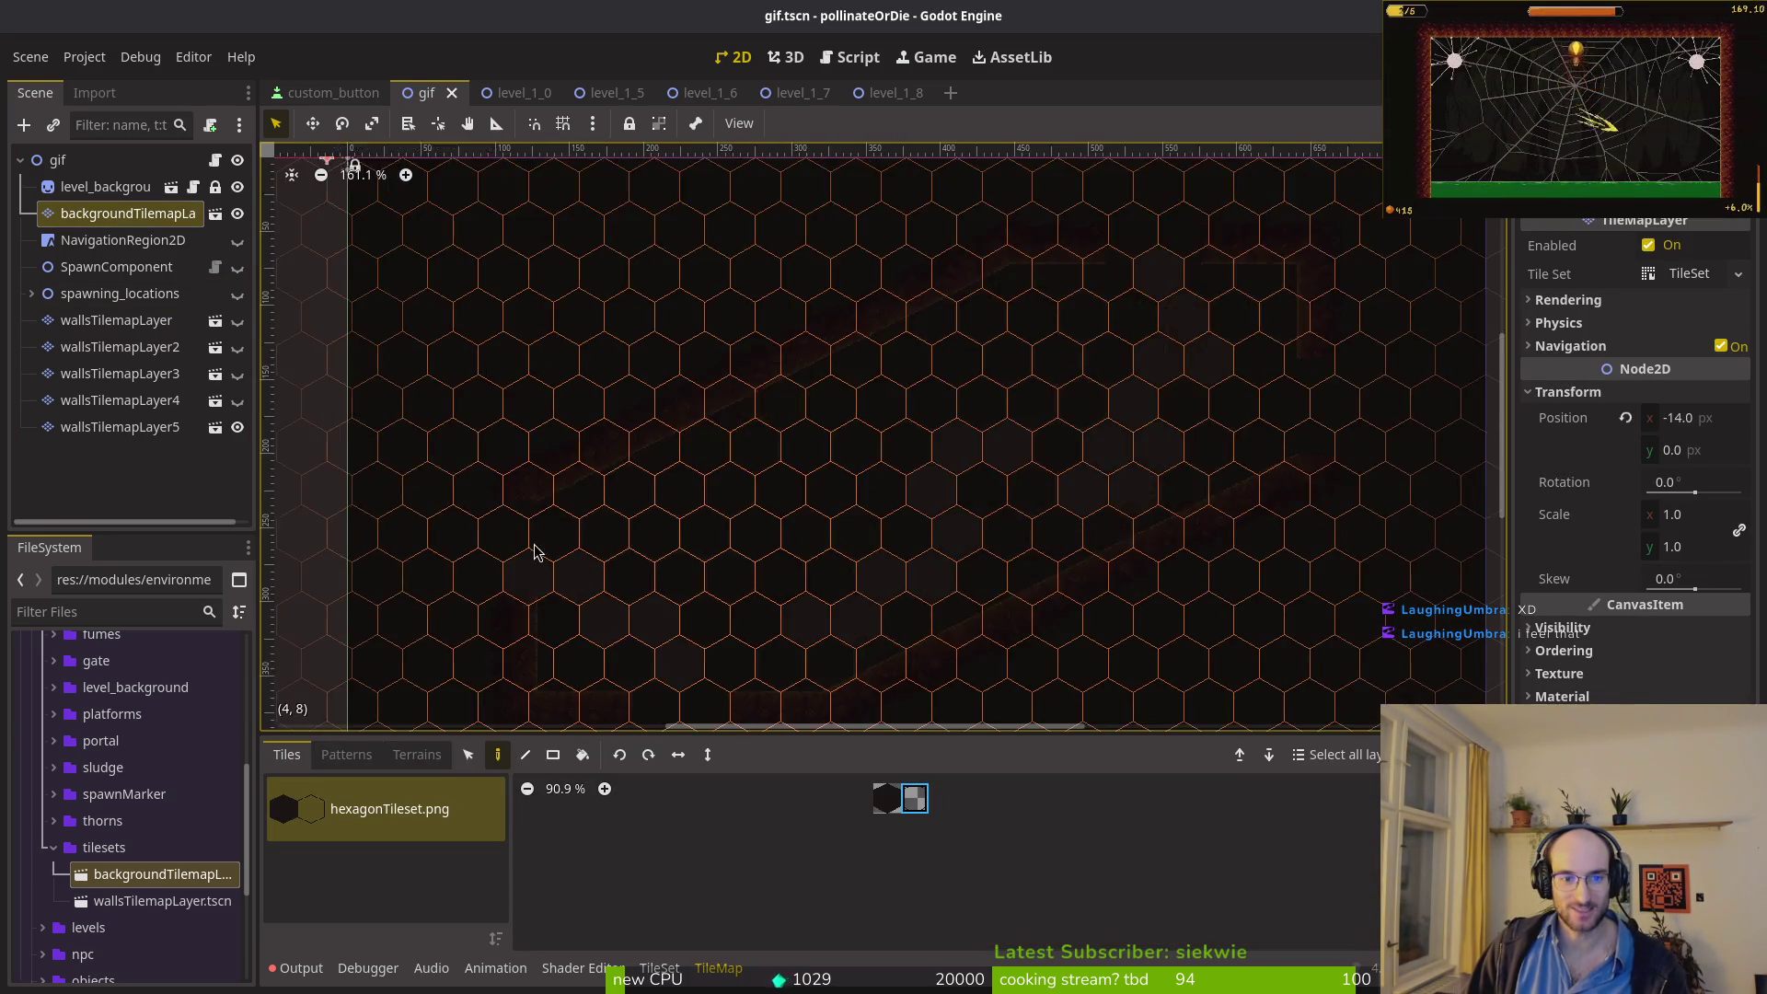
pyautogui.click(556, 544)
pyautogui.press('Escape')
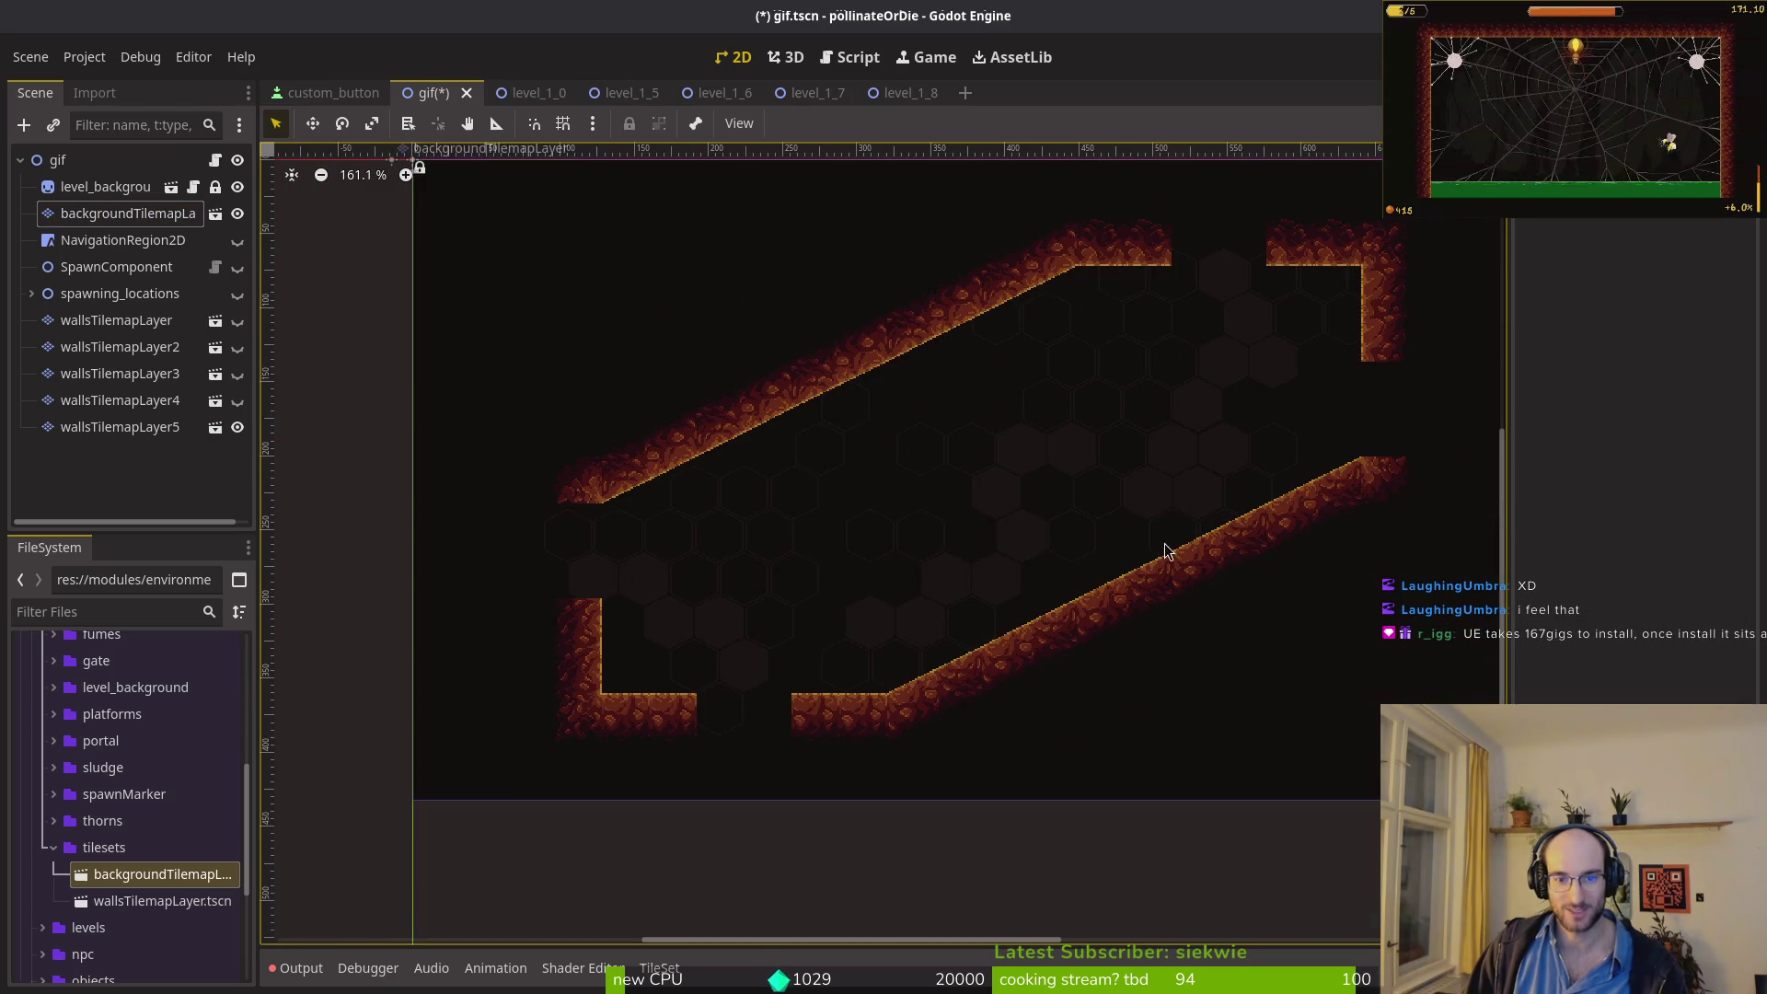
pyautogui.click(1089, 548)
# - Recheck the background layer behind wallsTilemapLayer5 and save the gif scene again
pyautogui.click(1140, 426)
pyautogui.scroll(-1, 1181, 453)
pyautogui.scroll(3, 1077, 478)
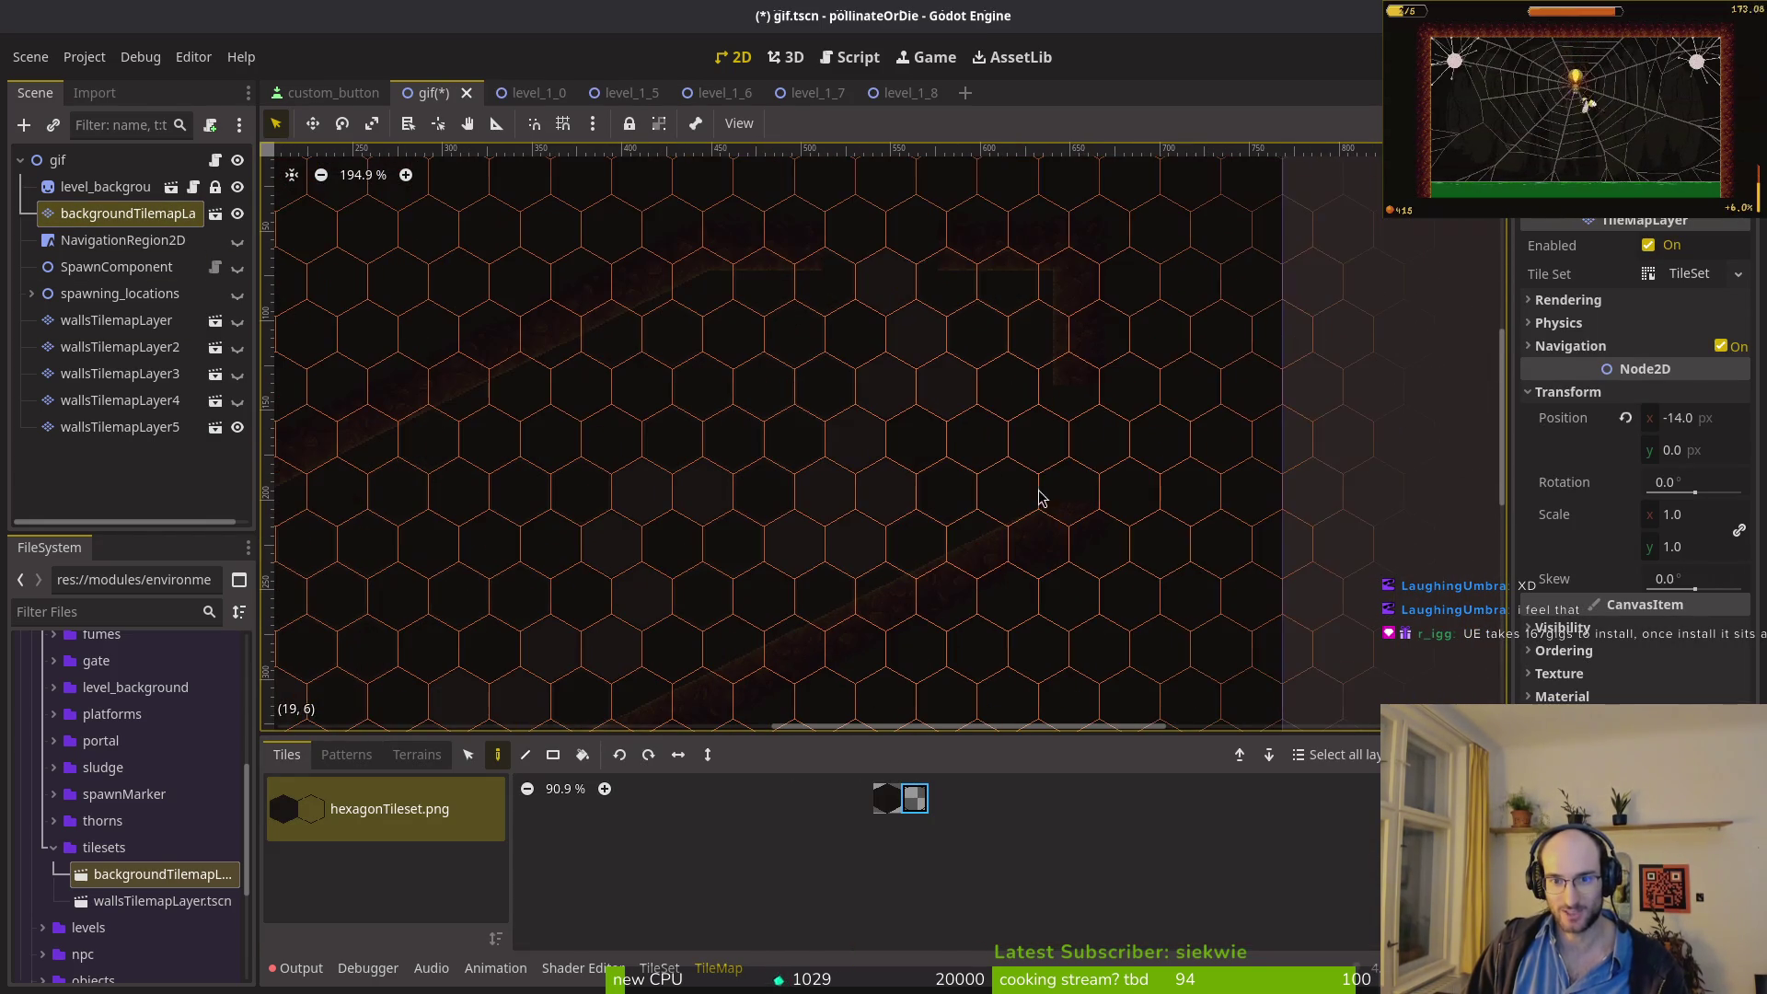
pyautogui.press('Escape')
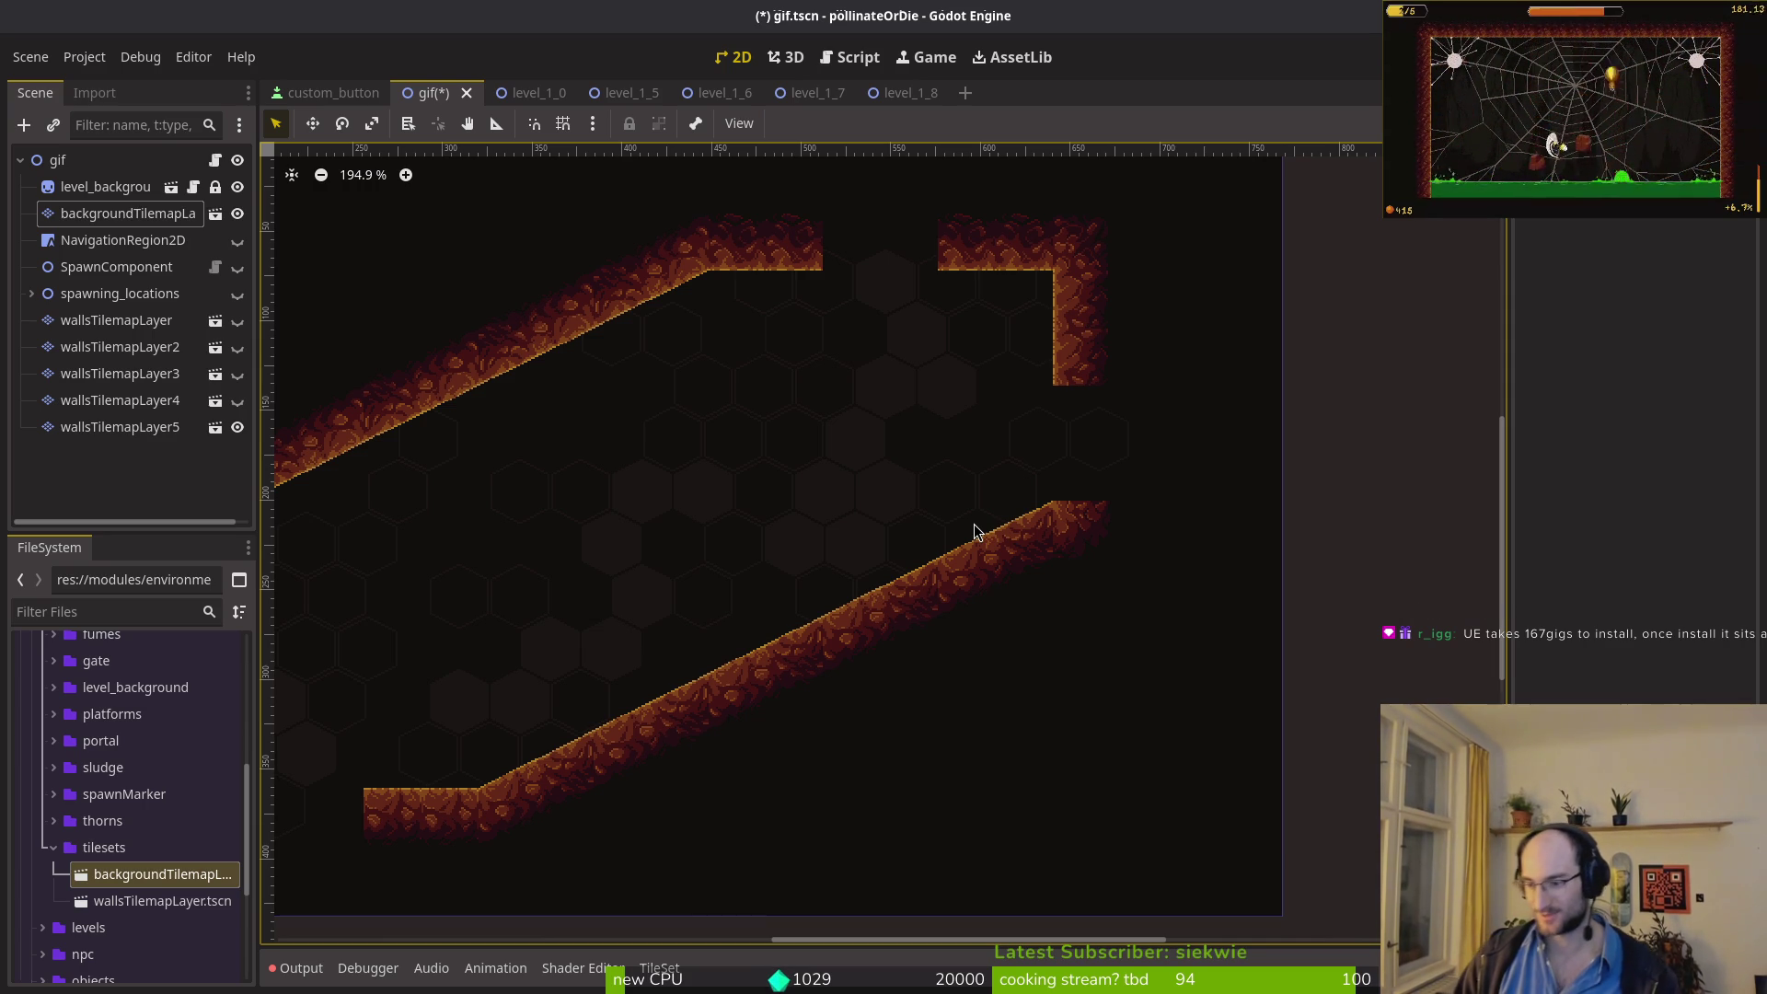
pyautogui.hscroll(-5, 741, 530)
pyautogui.scroll(-1, 870, 499)
pyautogui.hotkey('ctrl', 's')
pyautogui.scroll(2, 795, 565)
pyautogui.hscroll(-2, 795, 565)
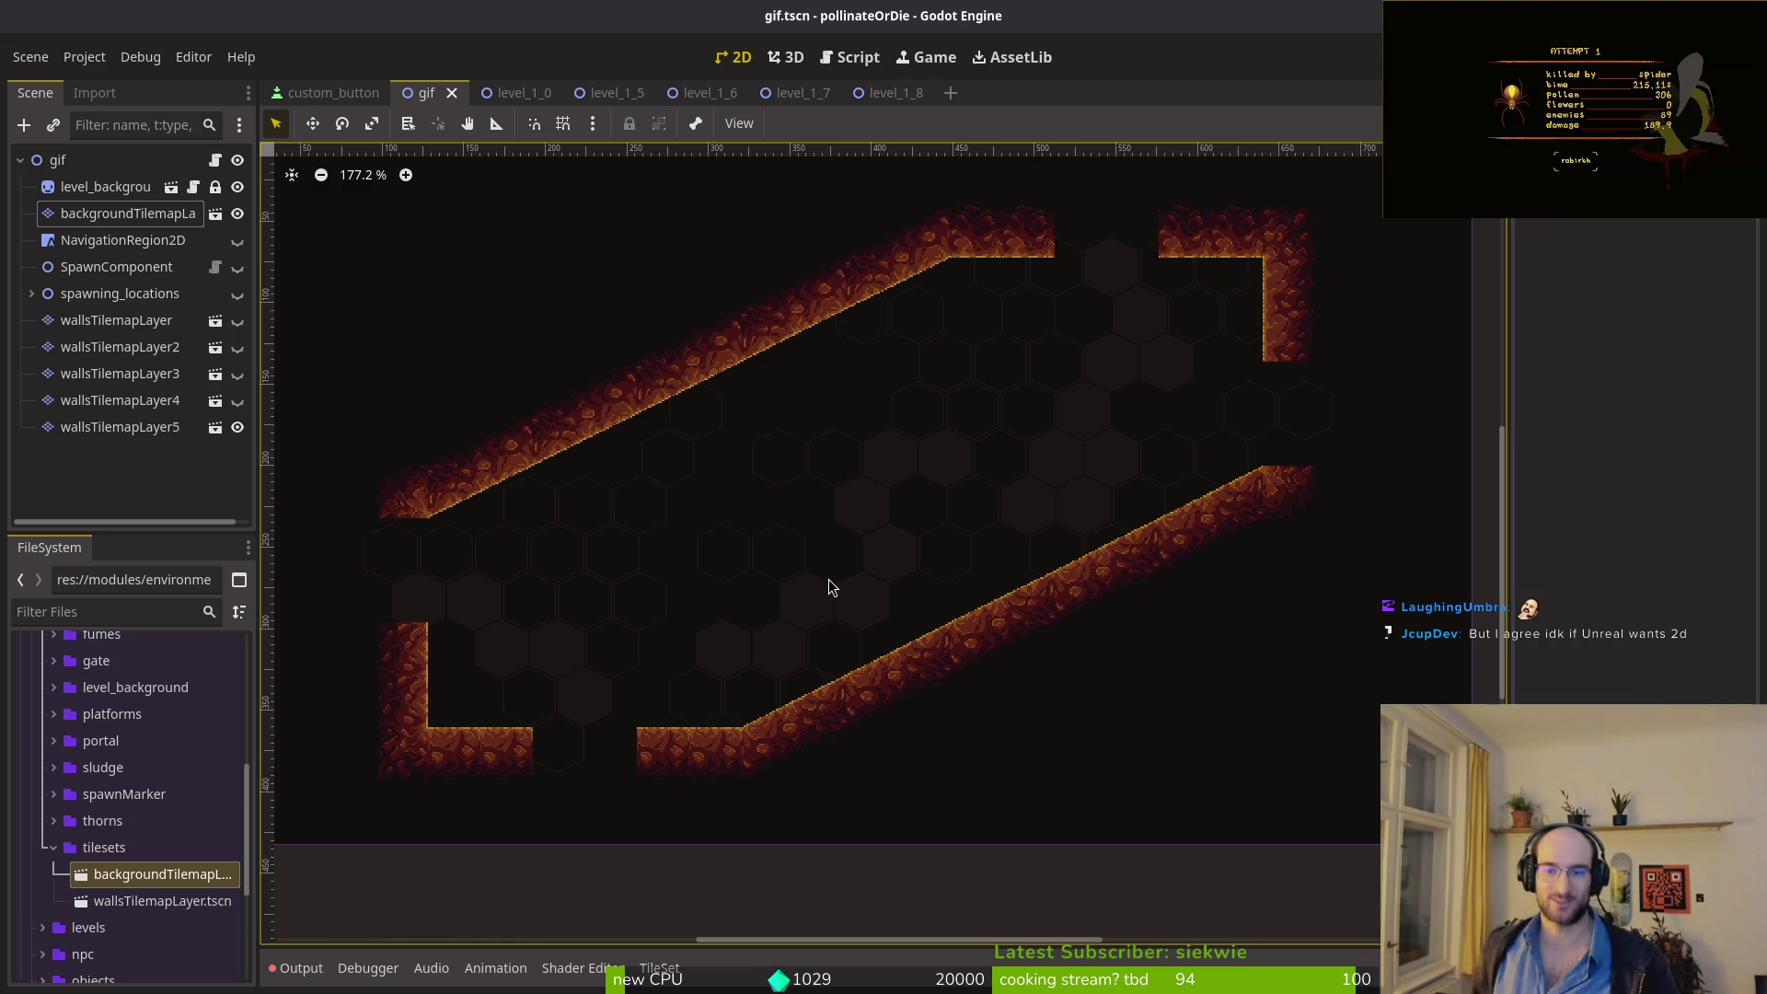
pyautogui.scroll(-2, 835, 553)
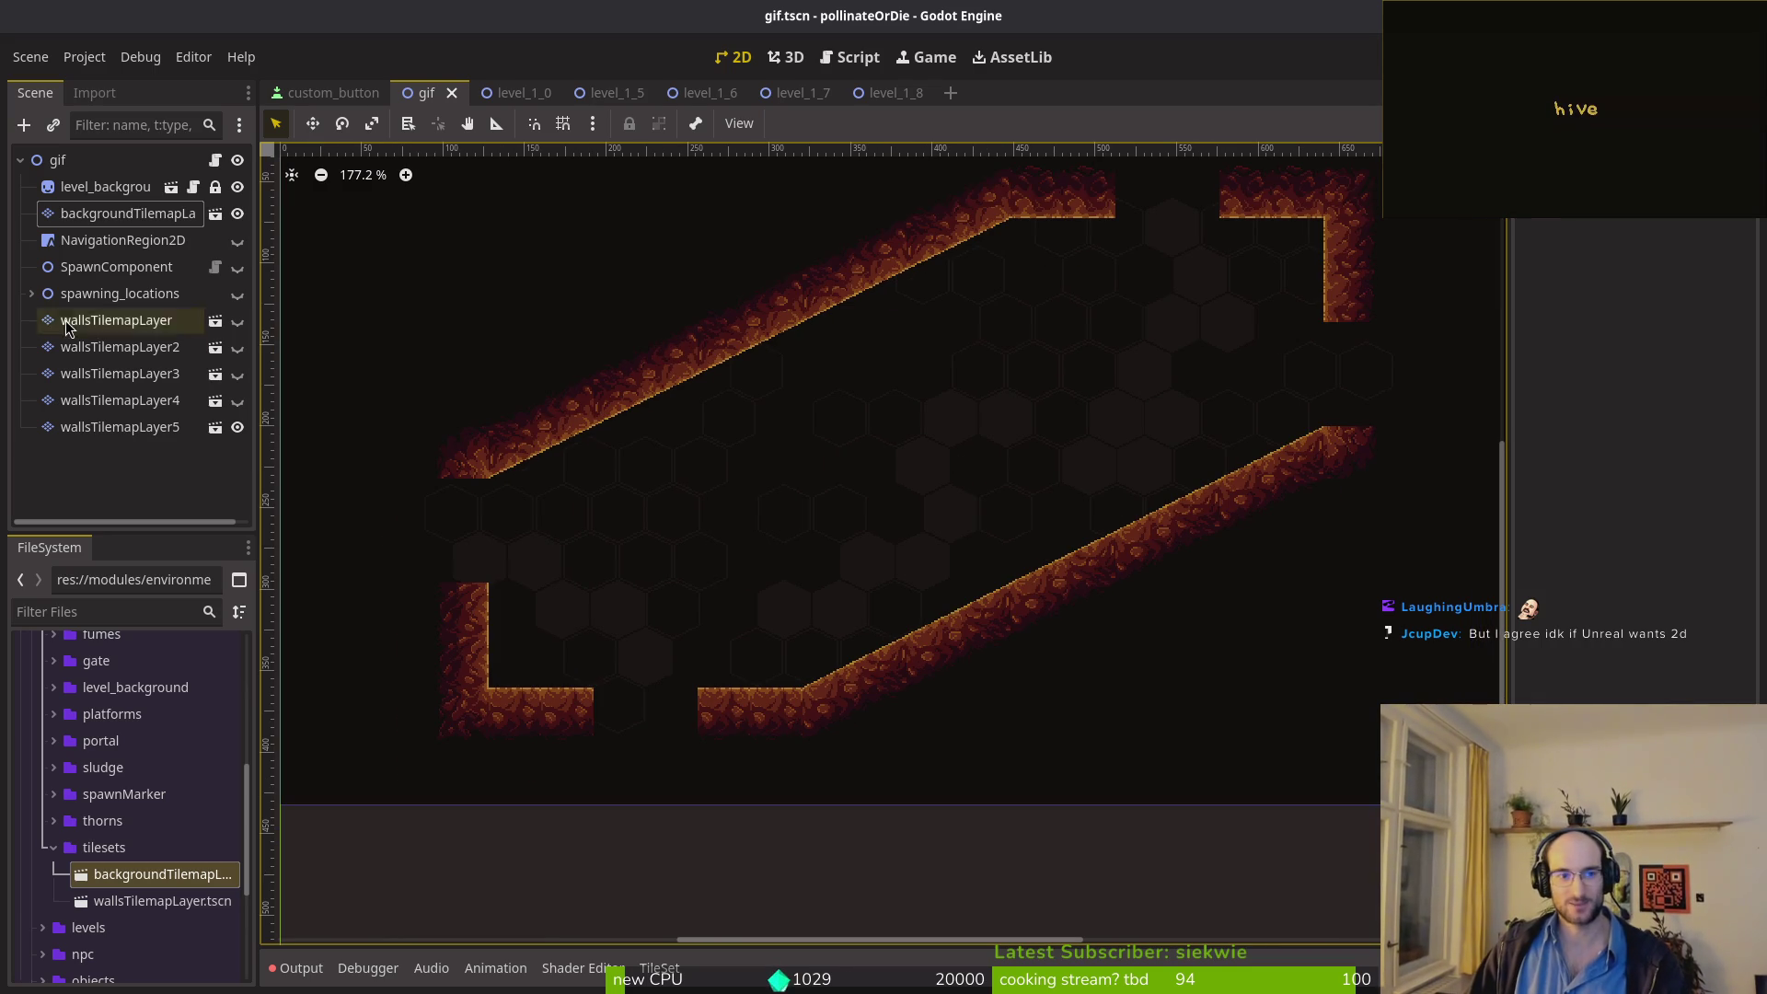
# - Hide wallsTilemapLayer5, save the gif scene, and test-run it with F6 before stopping
pyautogui.click(238, 427)
pyautogui.hotkey('ctrl', 's')
pyautogui.scroll(-1, 1036, 410)
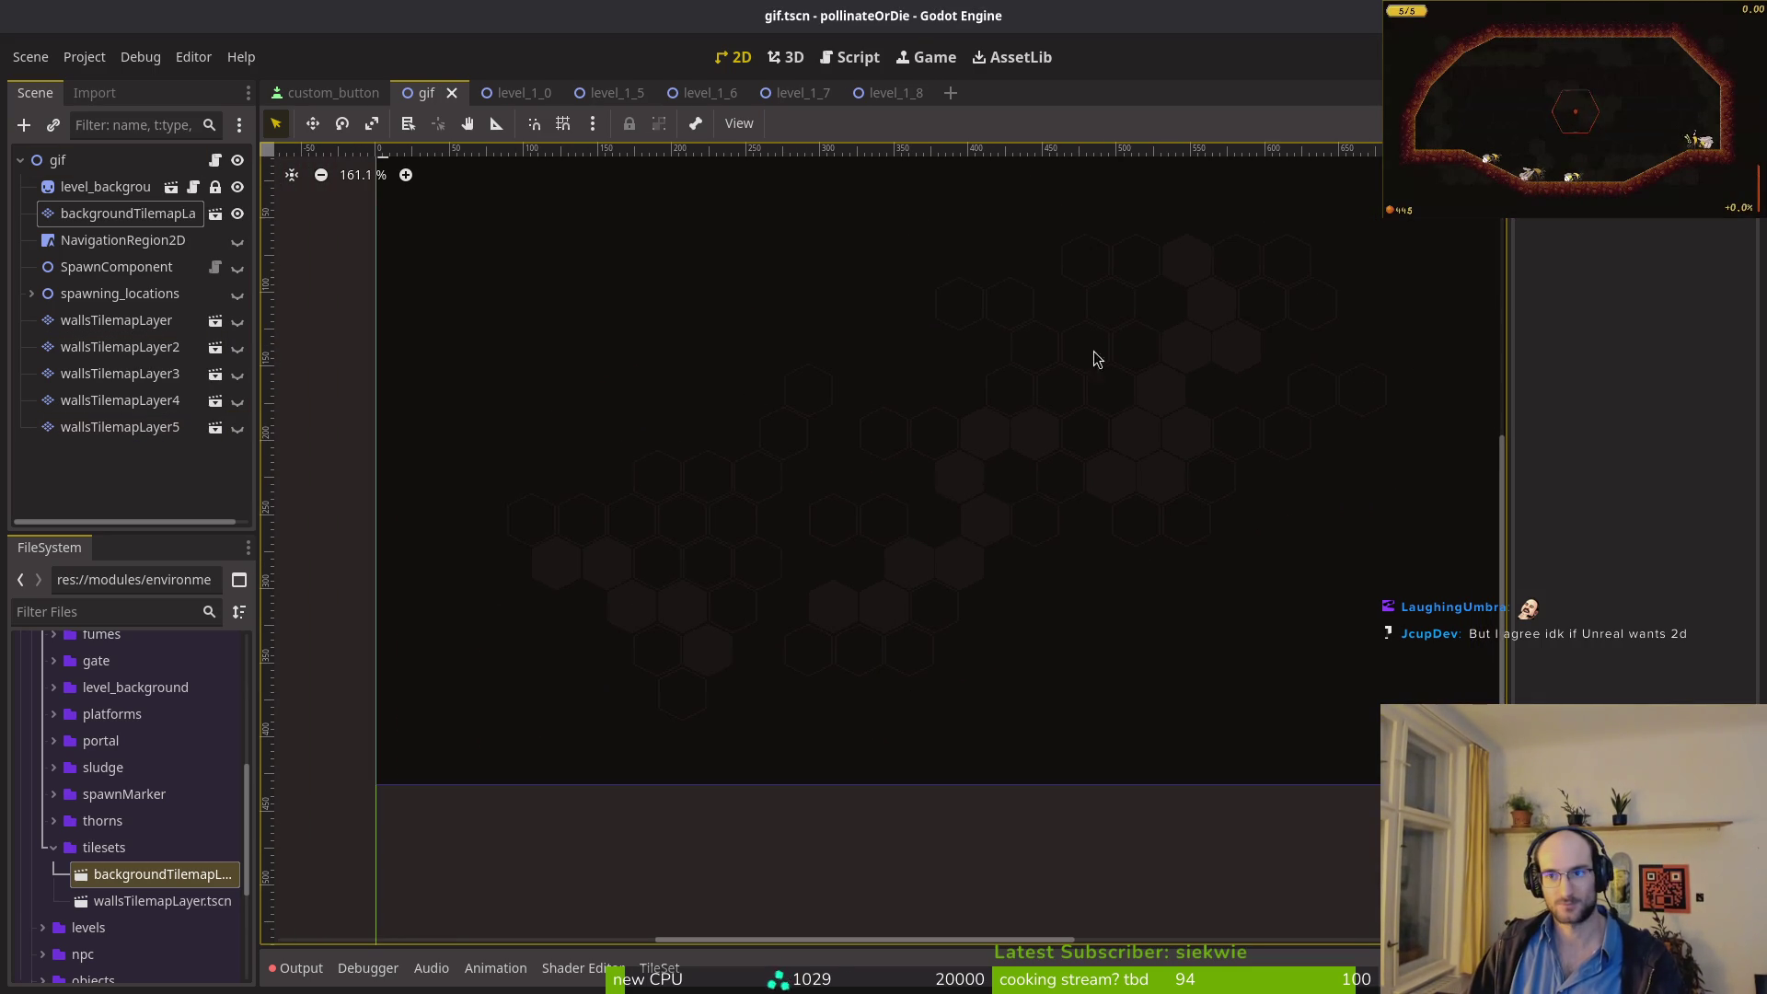
pyautogui.press('F6')
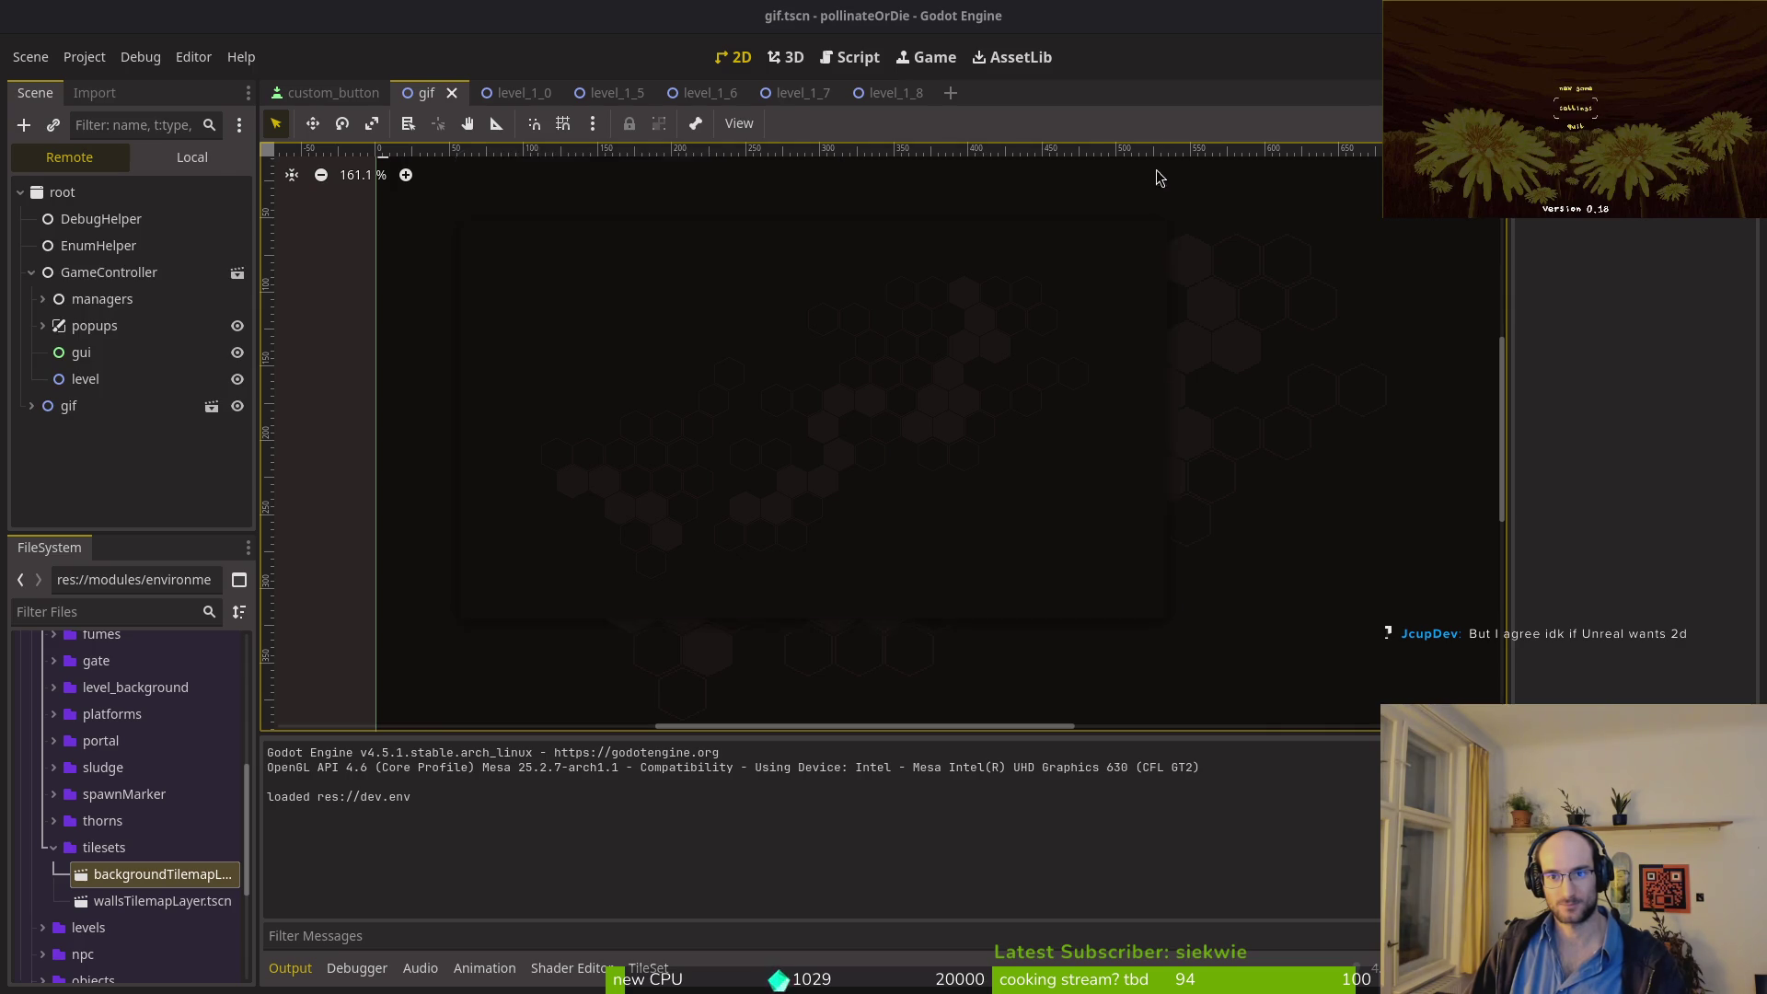
pyautogui.click(1156, 165)
# - Open the project's user data folder via Project and select Screenshot.png
pyautogui.click(85, 57)
pyautogui.click(131, 260)
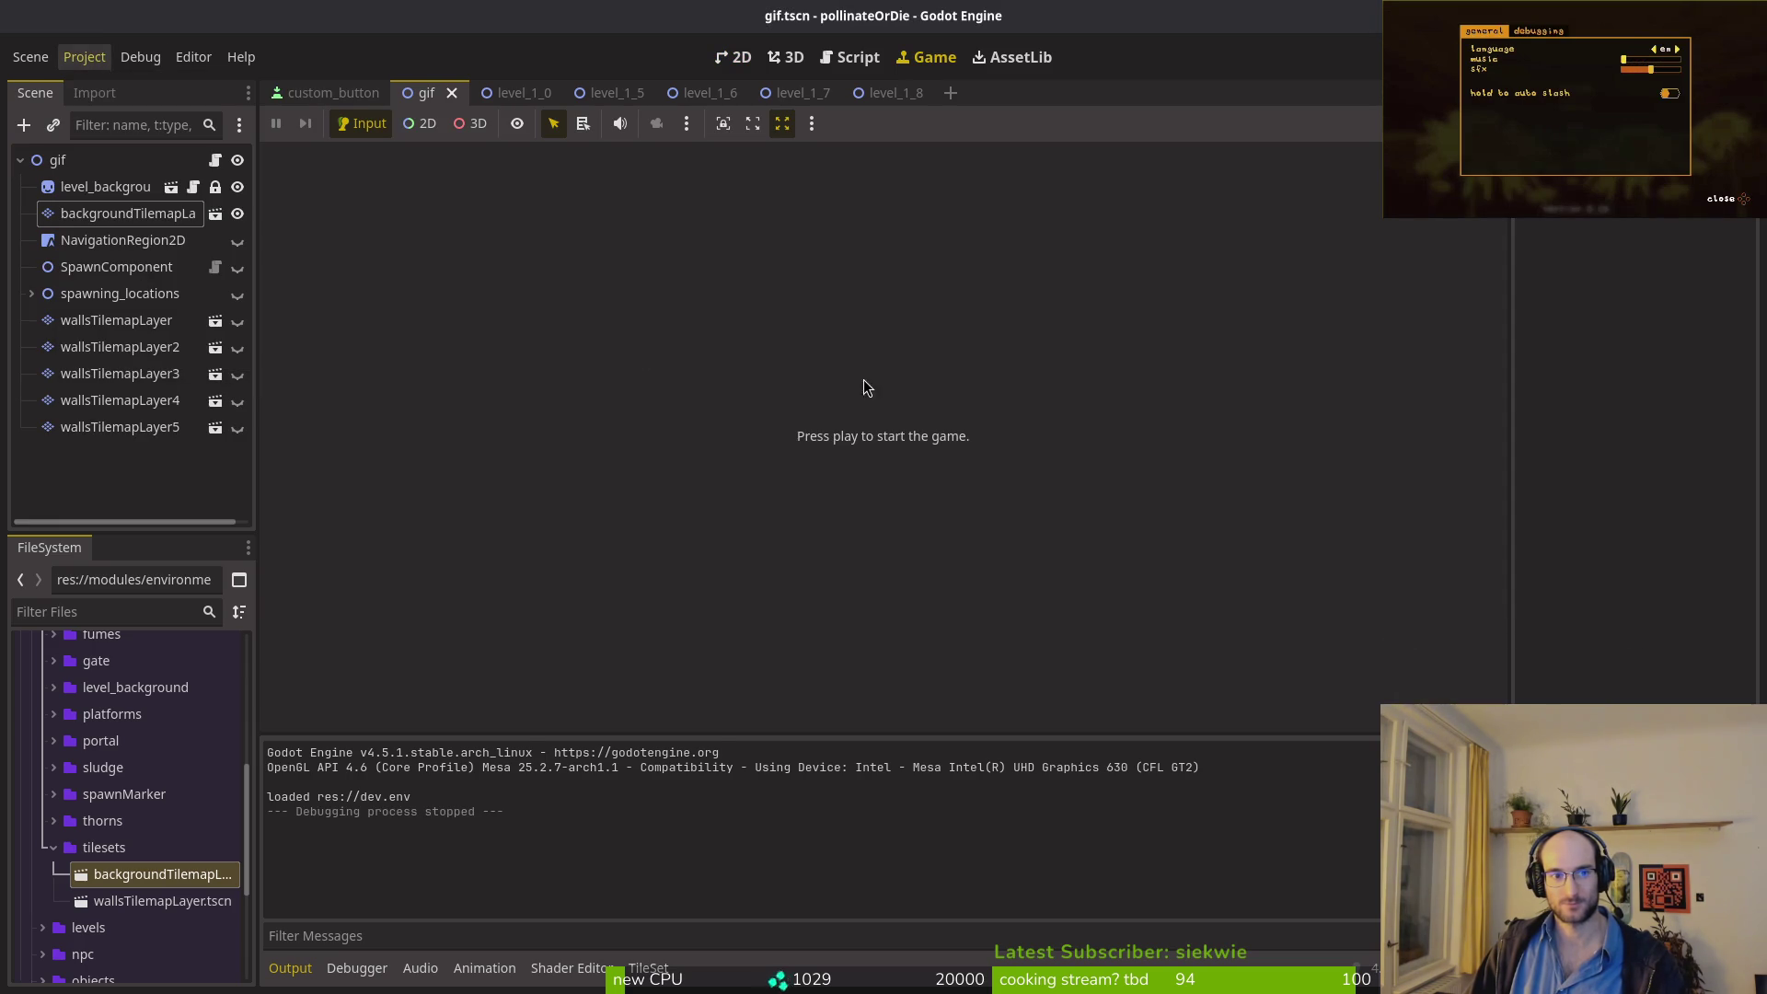
pyautogui.click(810, 294)
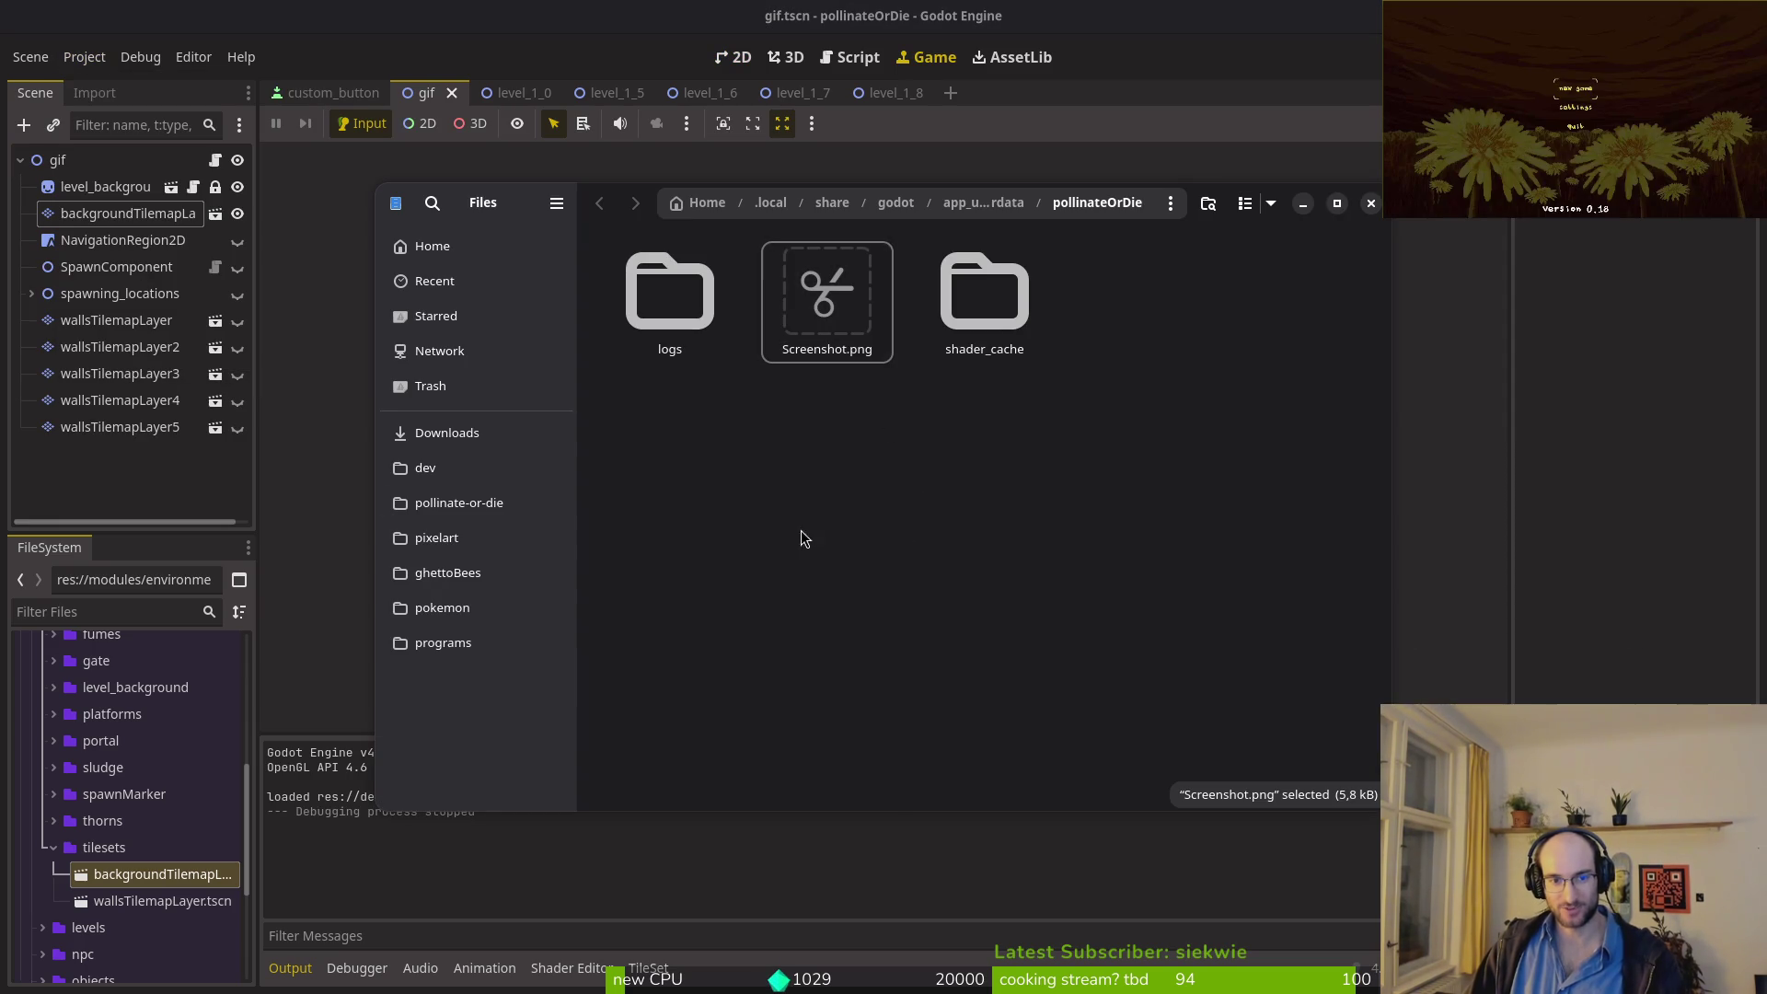
# - Put Screenshot.png in pollinate-or-die/assets/art/backgrounds and rename it 1_8_BG.png
pyautogui.click(468, 504)
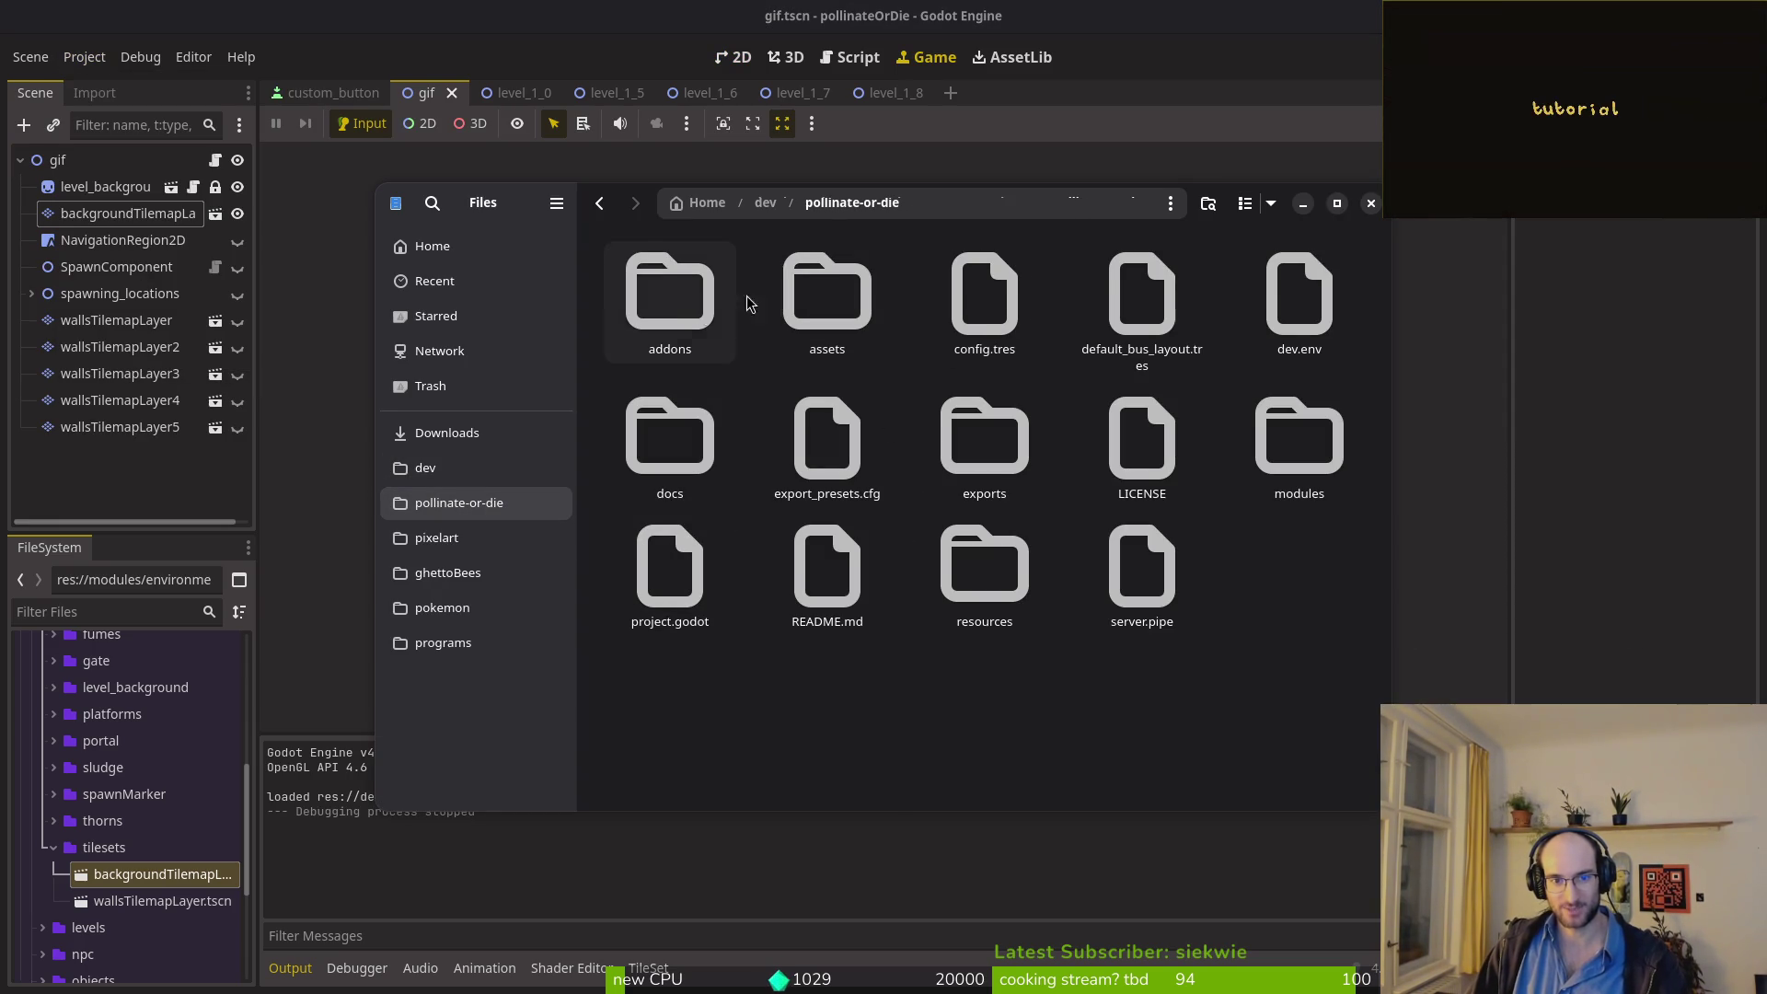
pyautogui.doubleClick(826, 293)
pyautogui.click(695, 289)
pyautogui.doubleClick(694, 289)
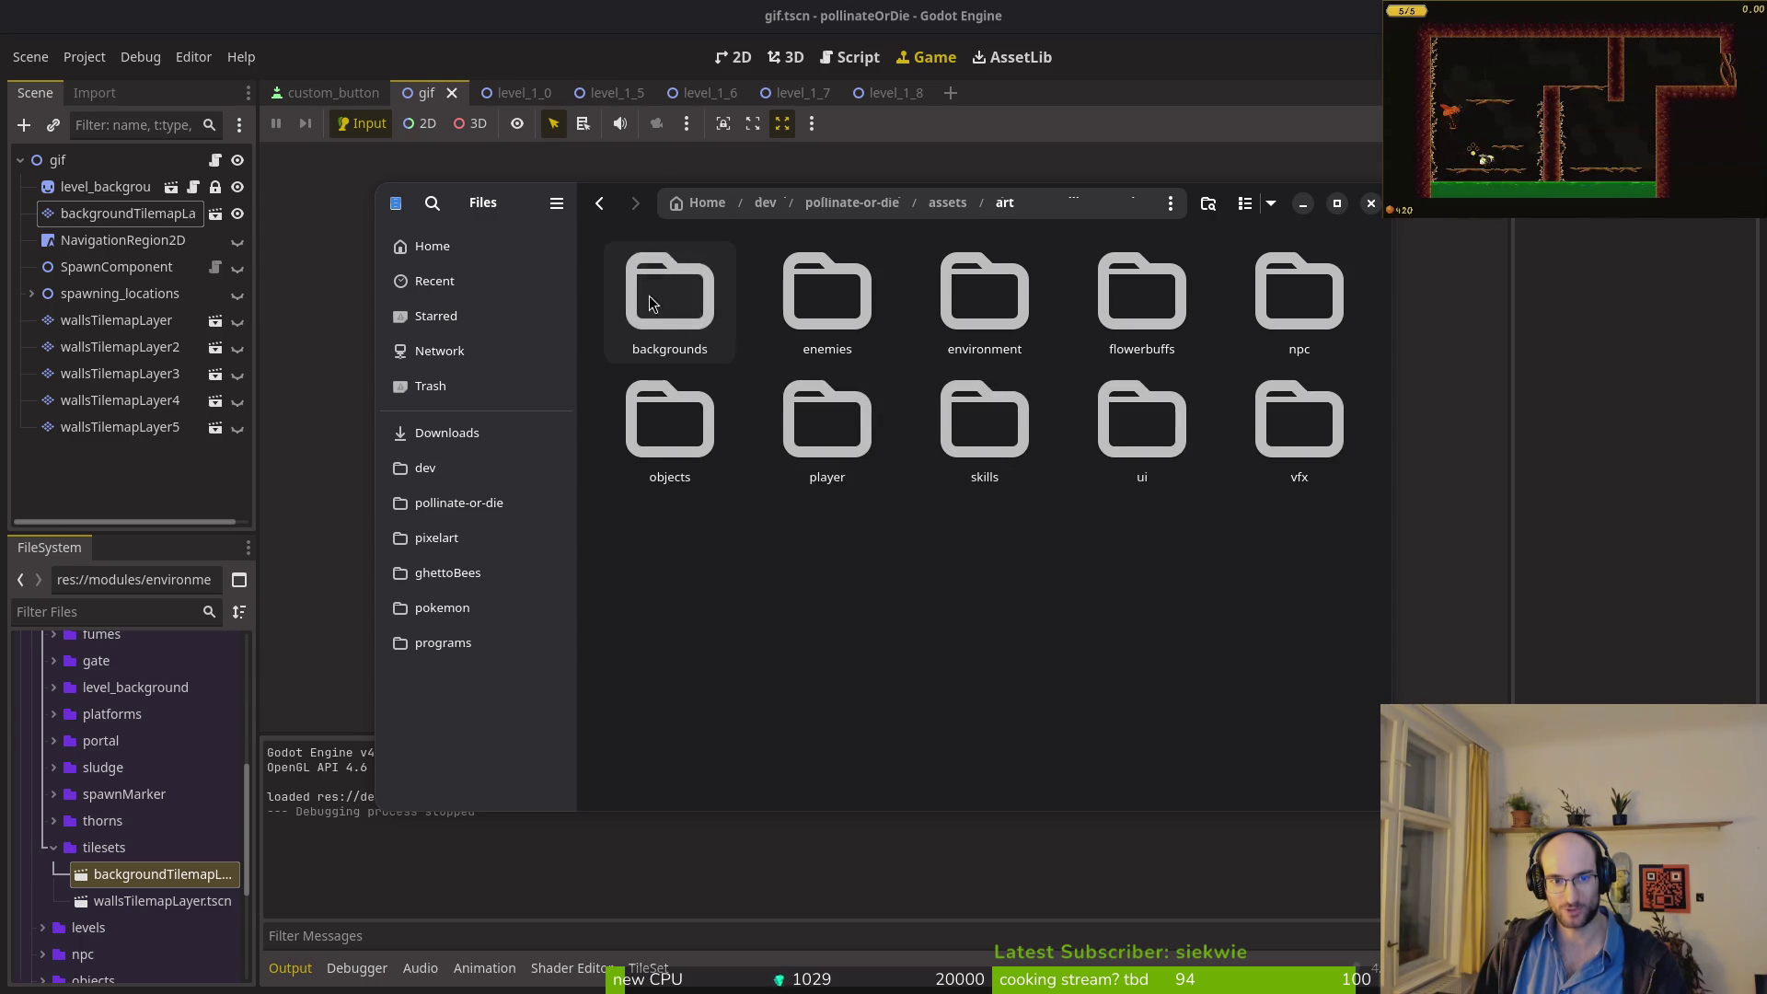
pyautogui.doubleClick(695, 289)
pyautogui.scroll(-10, 1058, 515)
pyautogui.click(826, 304)
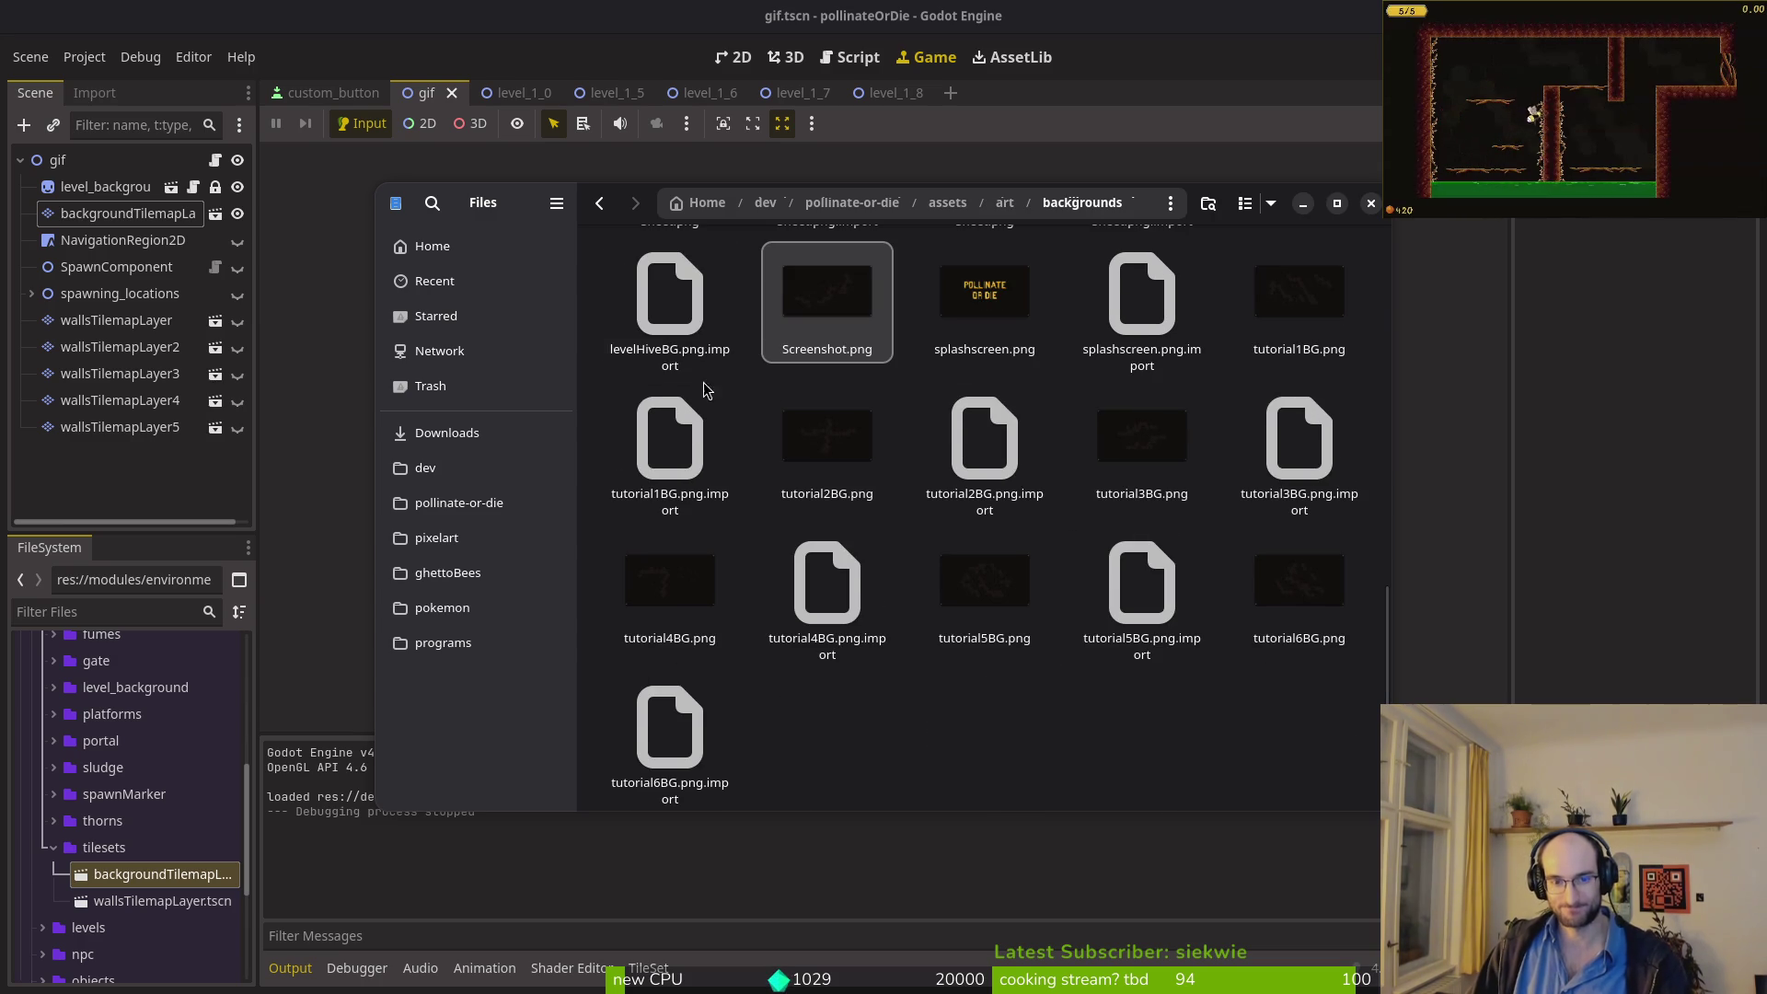
pyautogui.press('F2')
pyautogui.write('1_8')
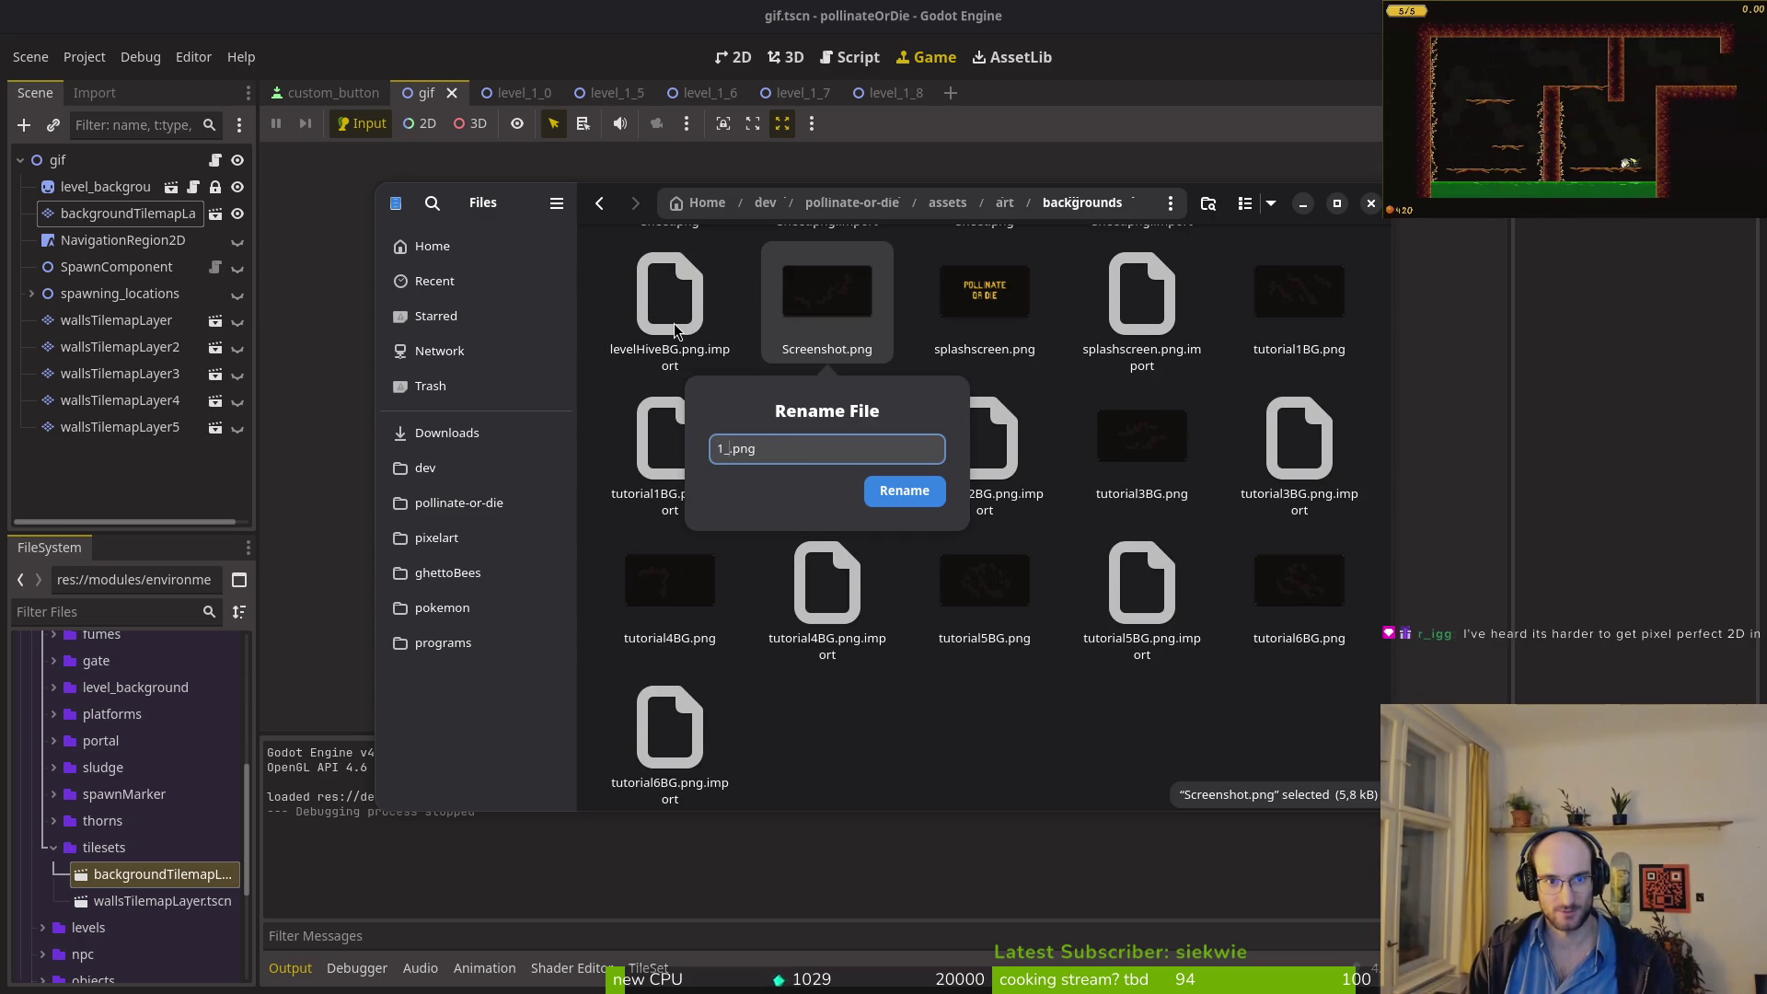
pyautogui.write('_BG')
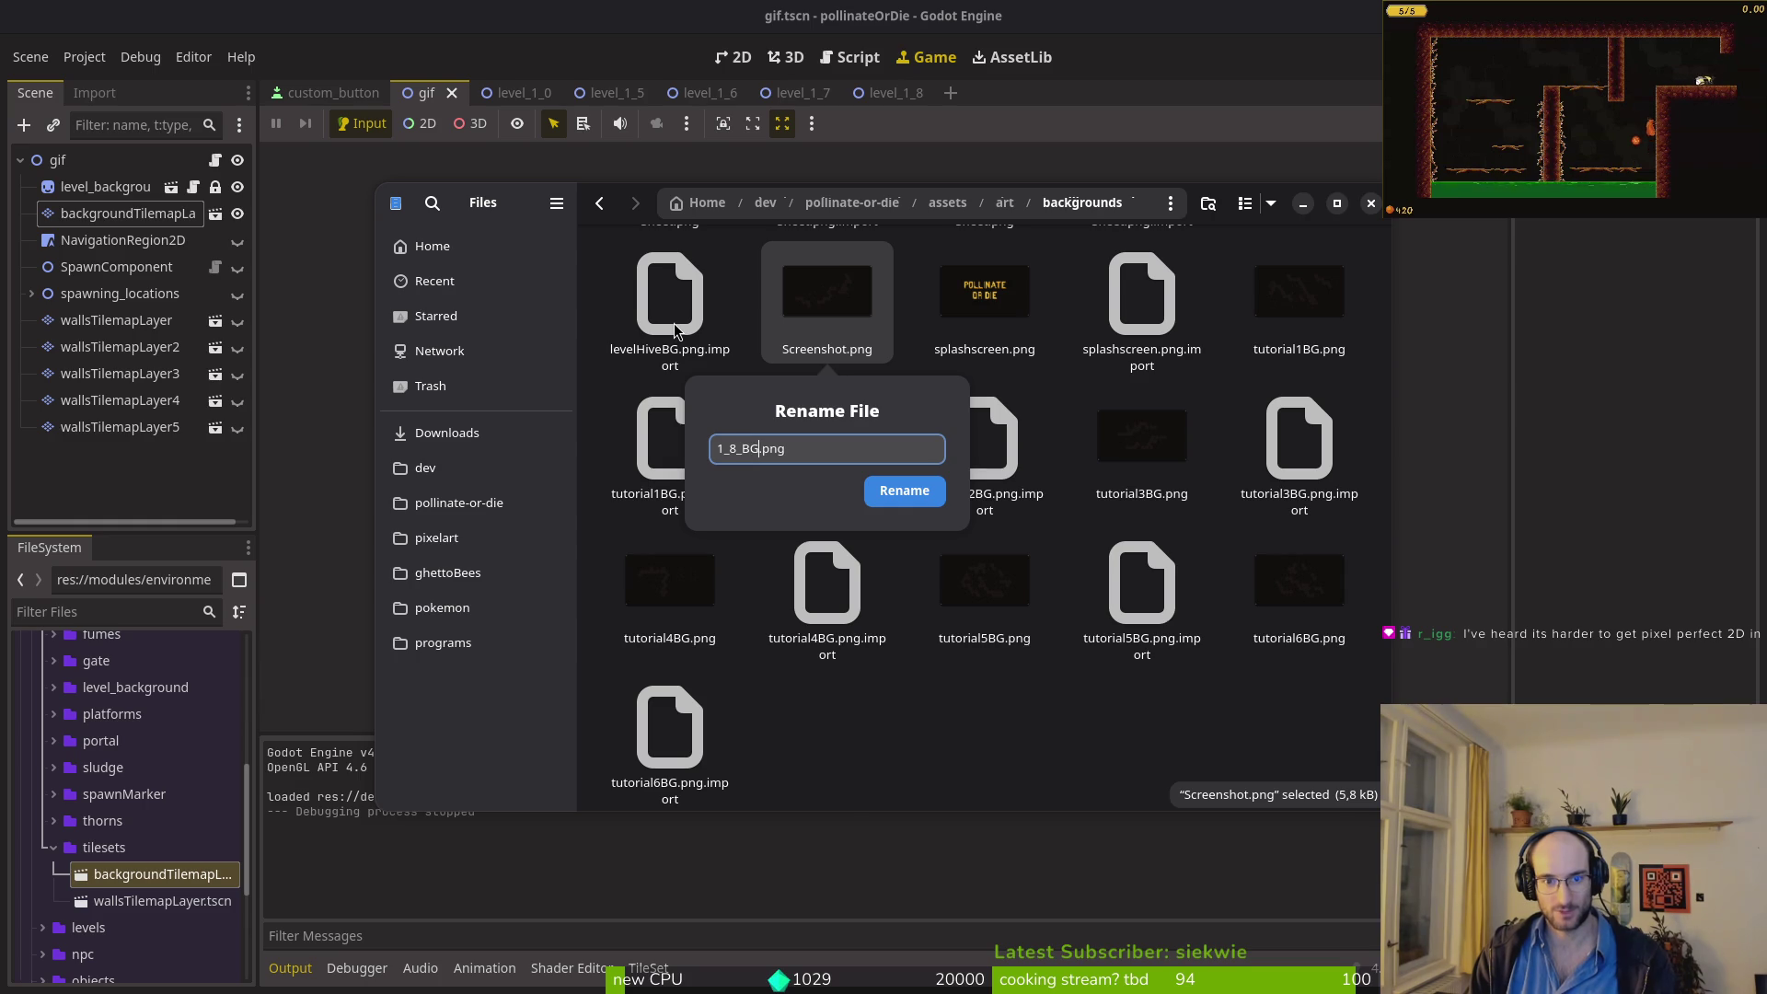
pyautogui.press('Return')
pyautogui.click(997, 96)
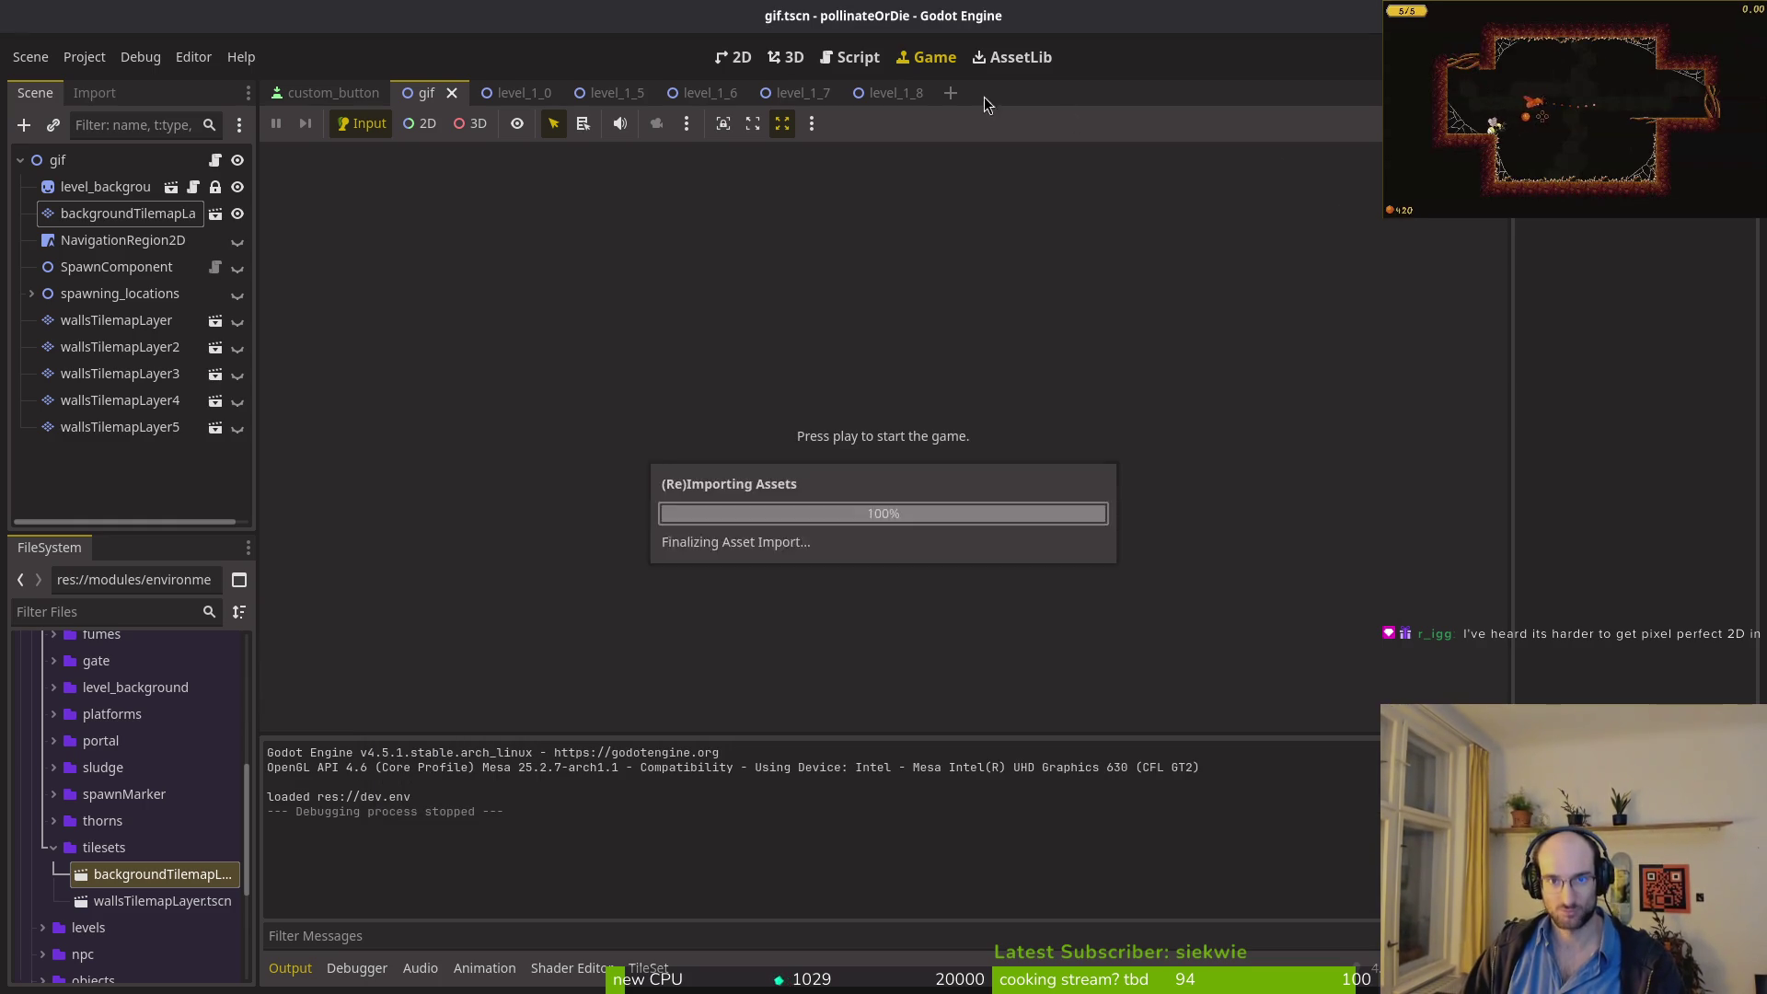
# - Quick-open the level_1_9 scene in the 2D editor
pyautogui.hotkey('alt', 'shift', 'o')
pyautogui.write('1_9')
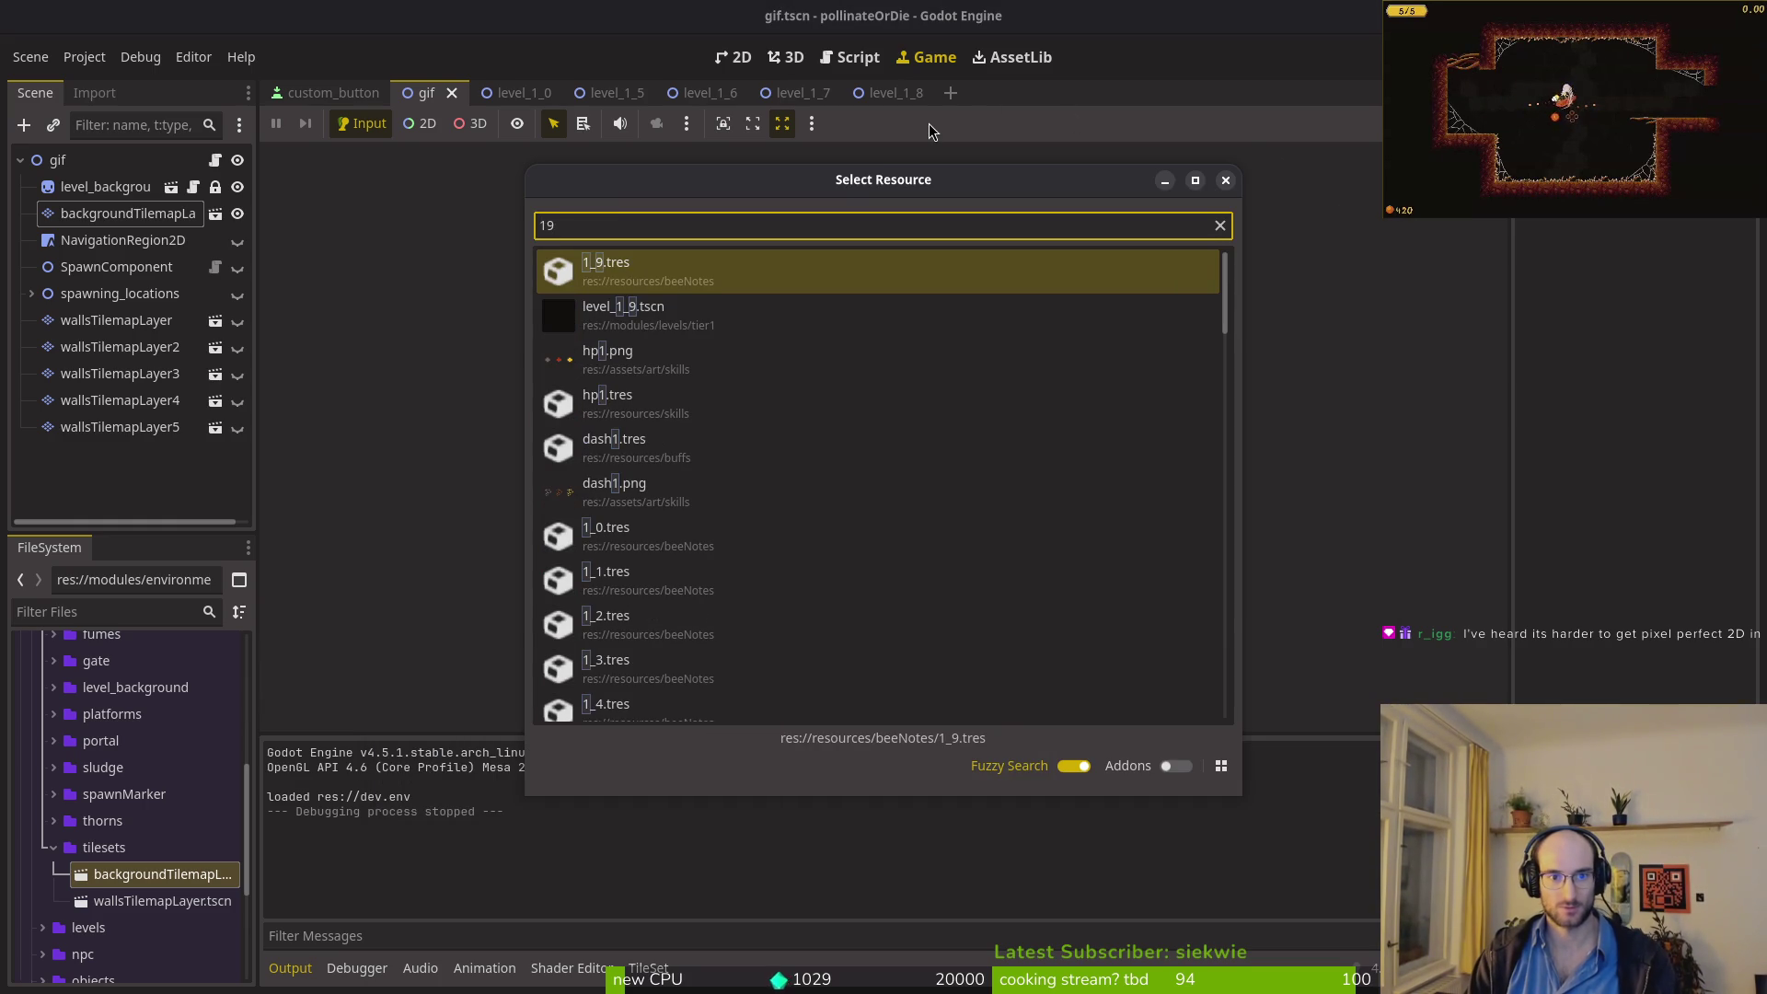
pyautogui.press('Down')
pyautogui.press('Return')
pyautogui.click(739, 59)
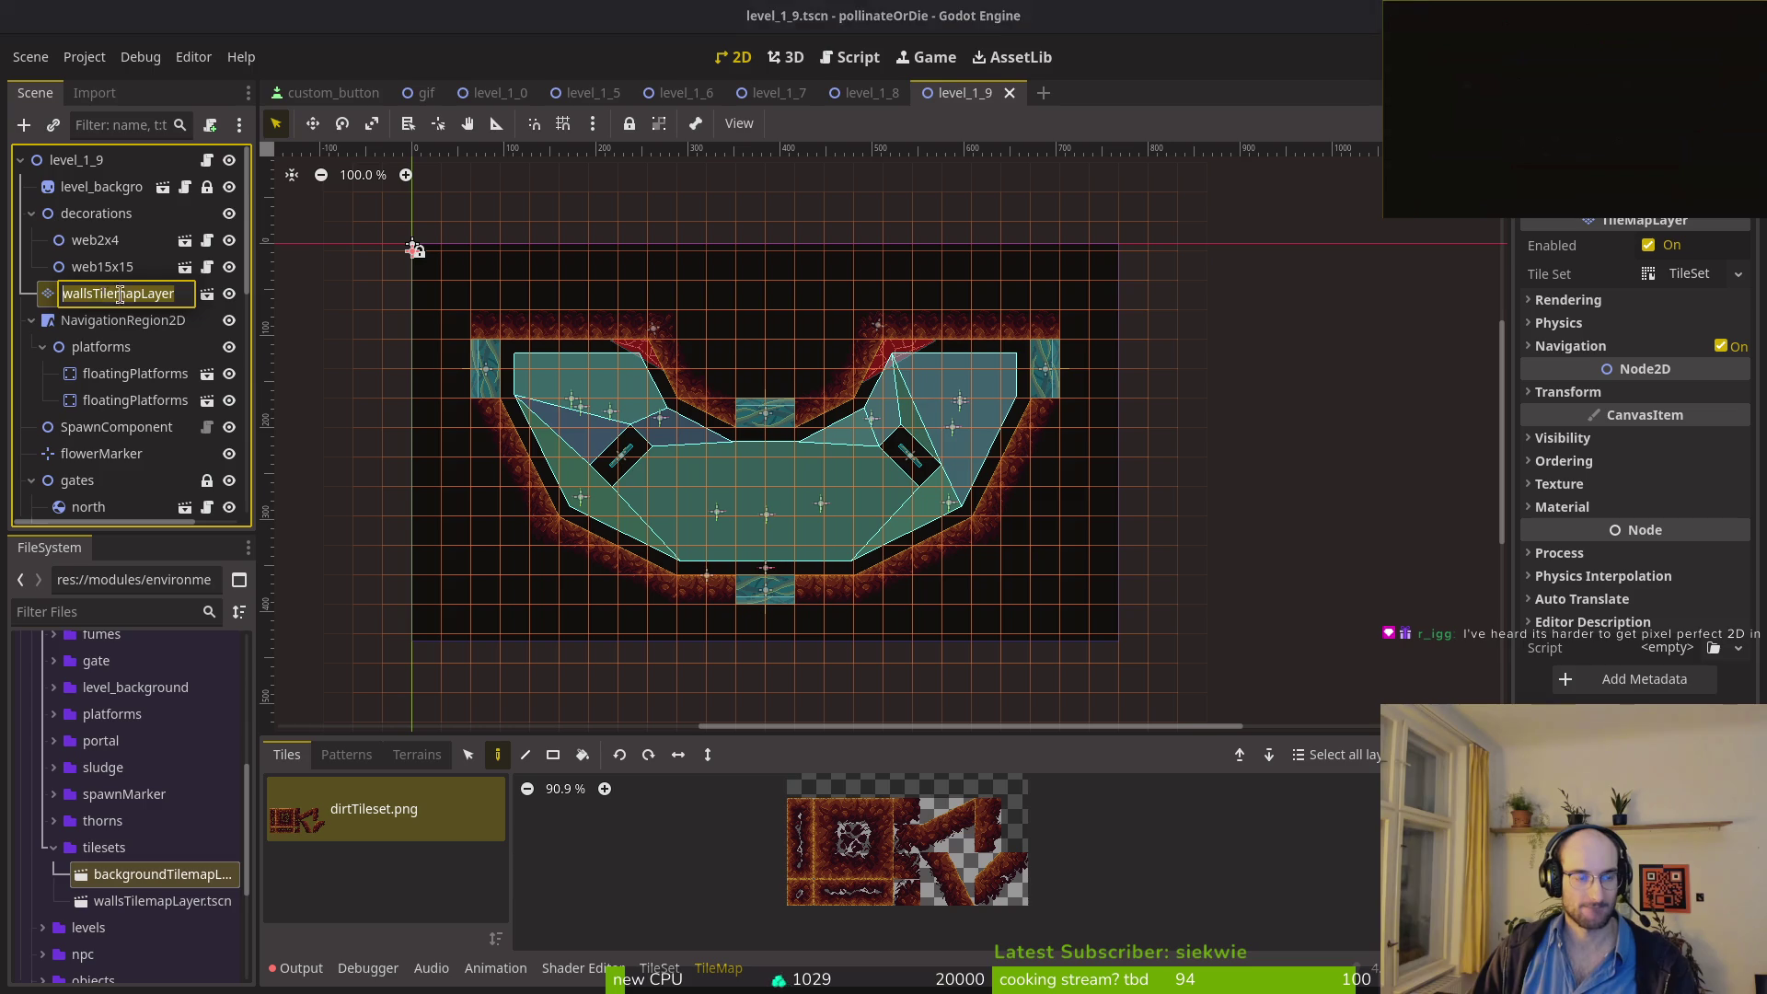
# - Copy level_1_9's wallsTilemapLayer and paste it into the gif scene as wallsTilemapLayer6
pyautogui.press('Delete')
pyautogui.hotkey('ctrl', 'z')
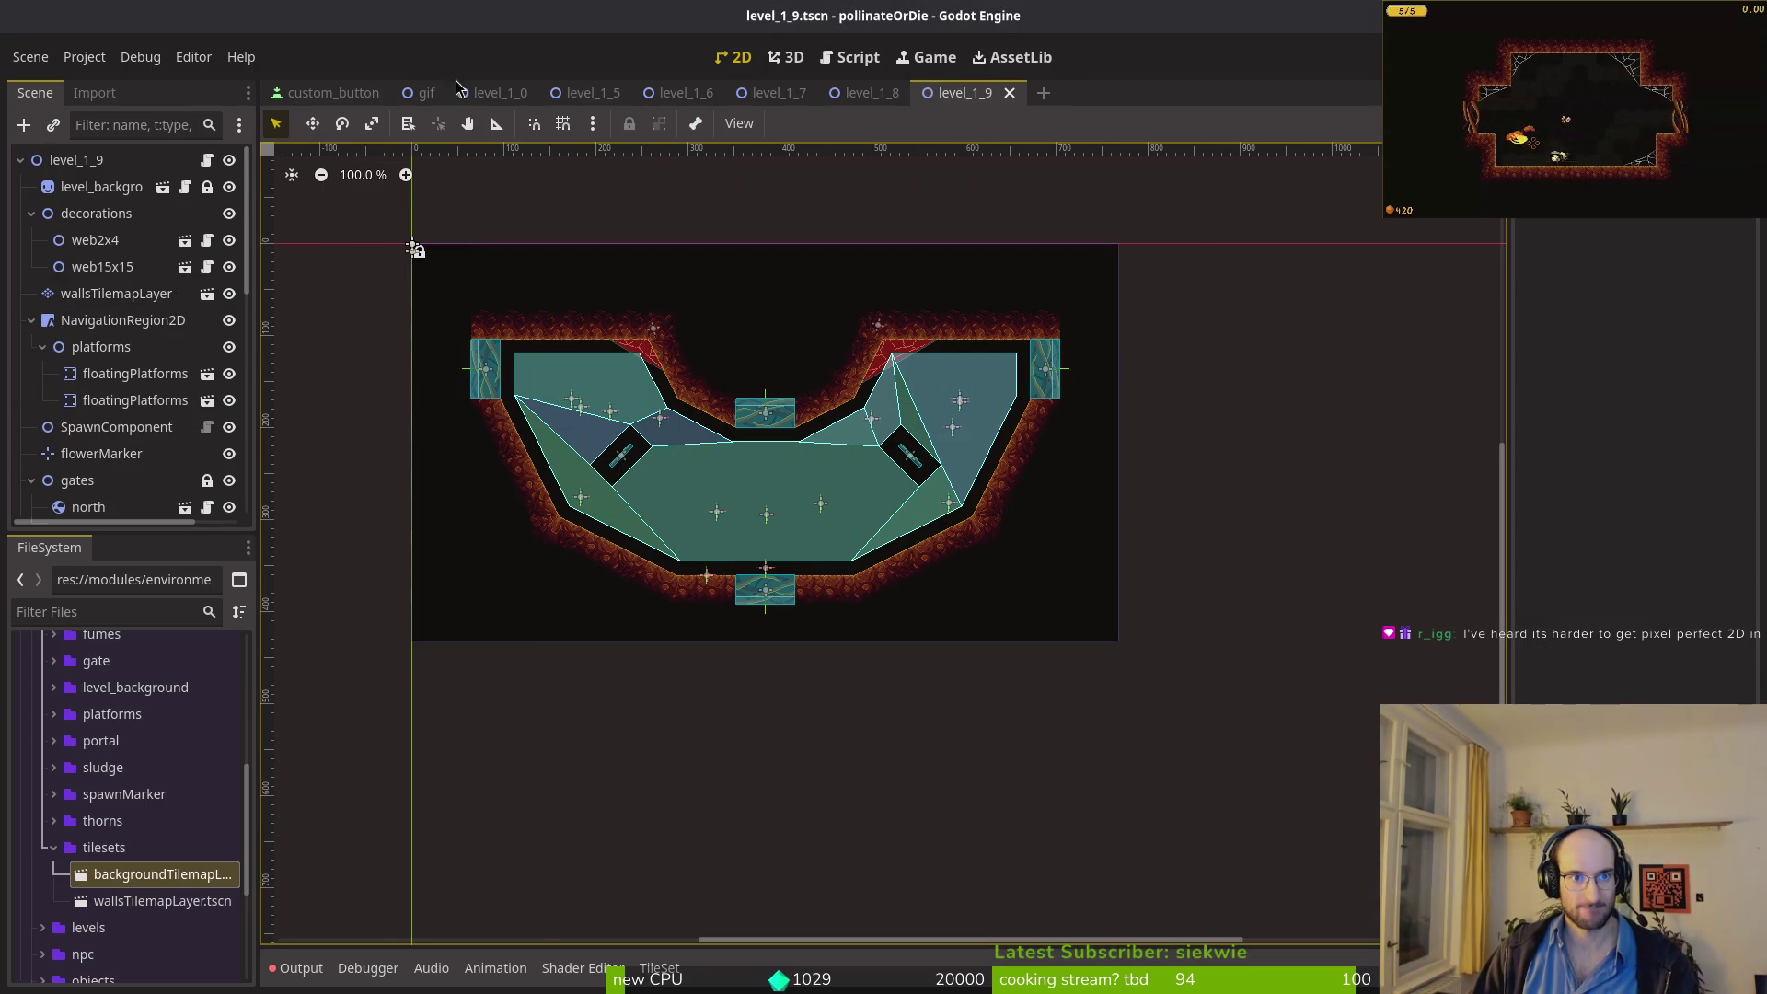
pyautogui.click(426, 93)
pyautogui.hotkey('ctrl', 'v')
pyautogui.scroll(-3, 1105, 545)
pyautogui.scroll(3, 1167, 551)
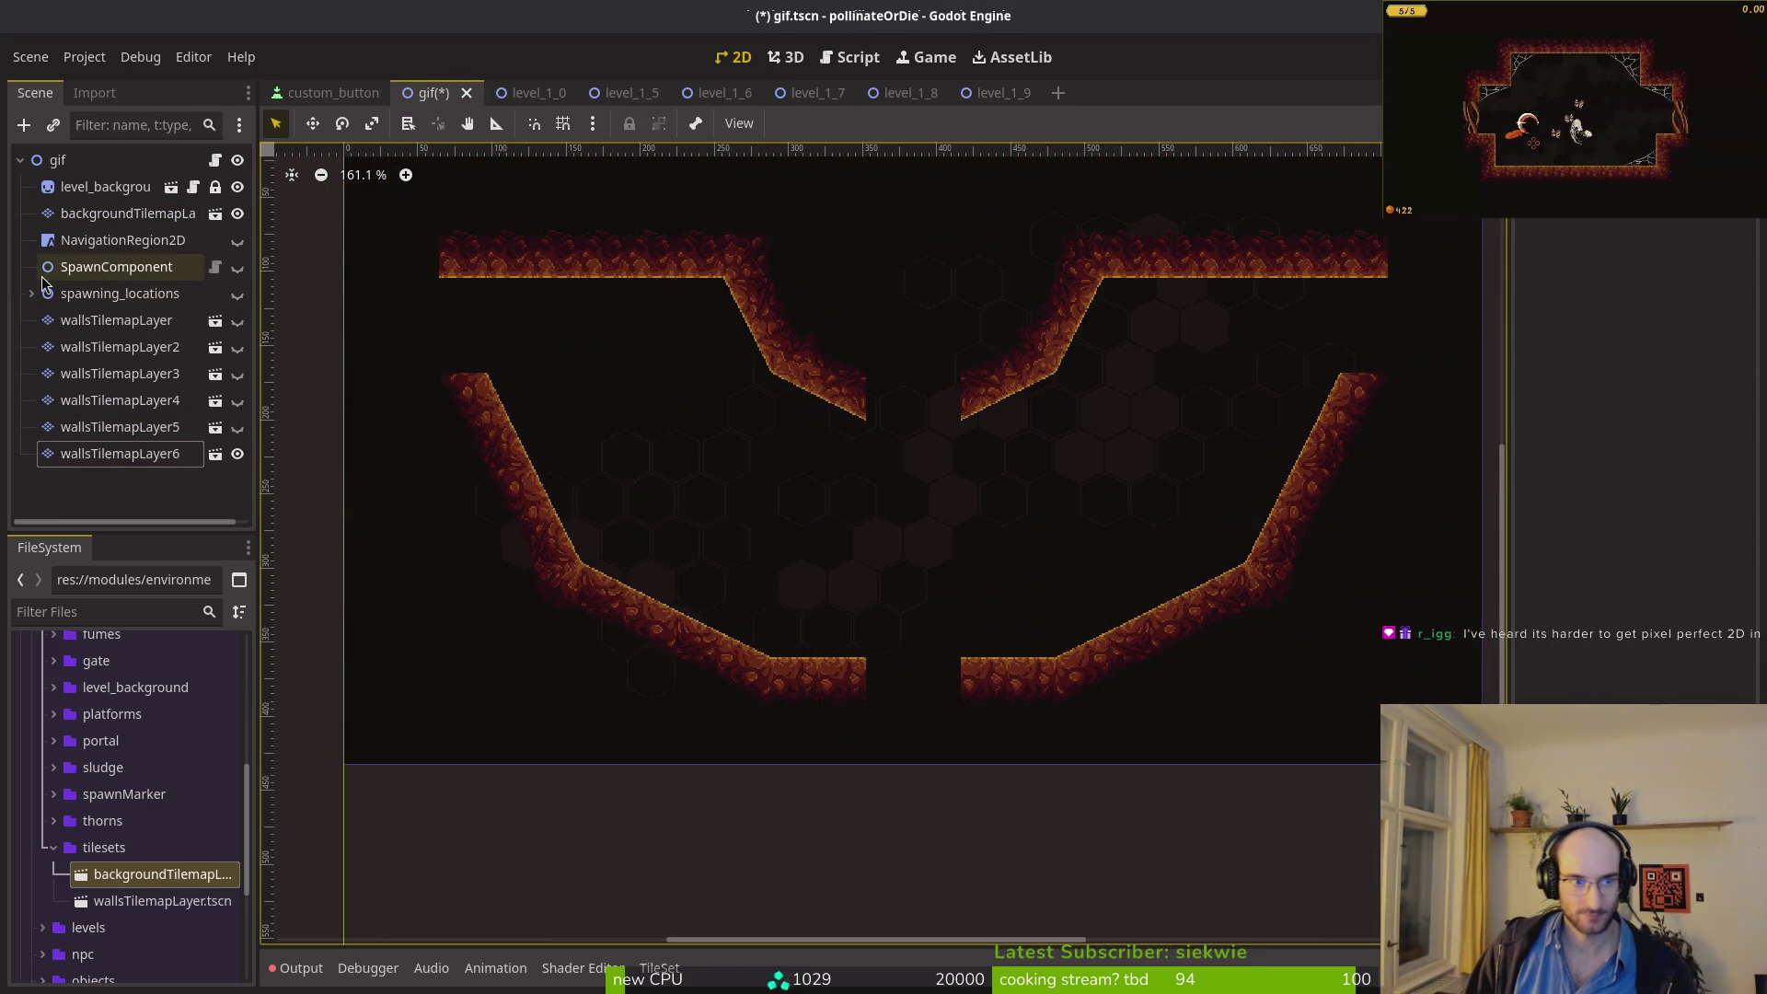
# - Select and delete all the old hex tiles on backgroundTilemapLayer
pyautogui.click(128, 212)
pyautogui.click(468, 754)
pyautogui.scroll(-3, 545, 617)
pyautogui.moveTo(453, 306)
pyautogui.mouseDown()
pyautogui.moveTo(1307, 727)
pyautogui.moveTo(1378, 730)
pyautogui.mouseUp()
pyautogui.press('Delete')
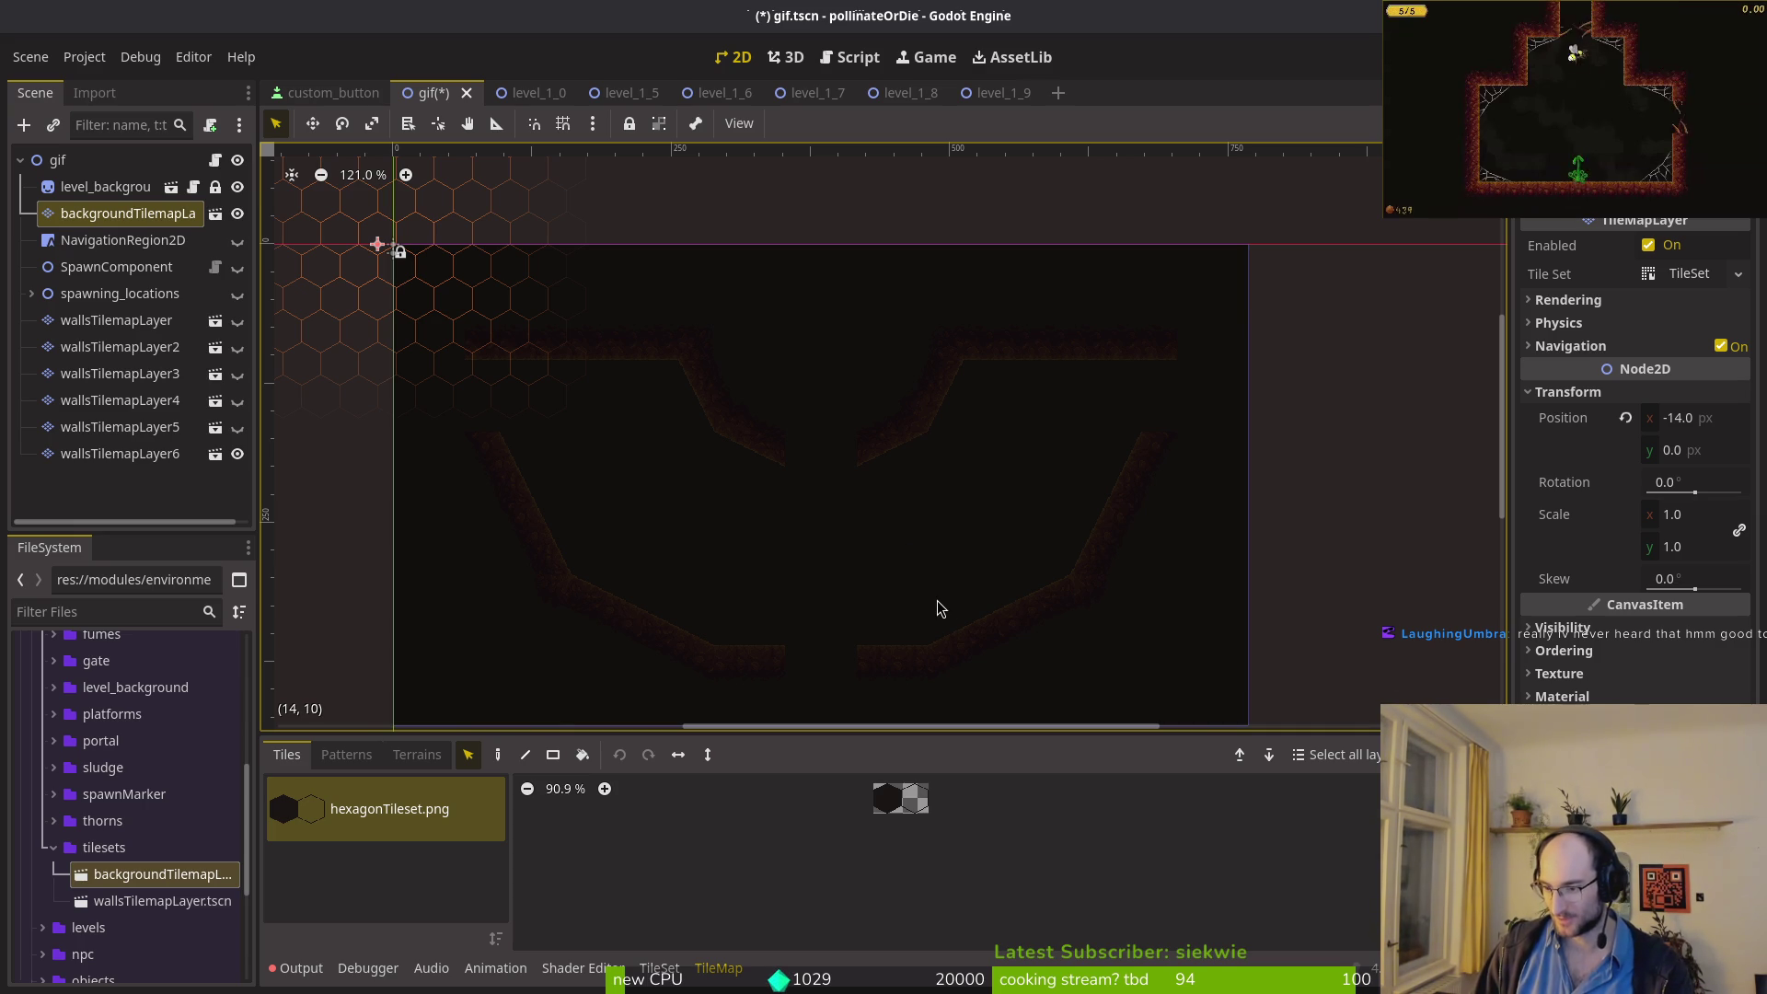
# - Deselect the background layer and open Project Settings
pyautogui.click(851, 543)
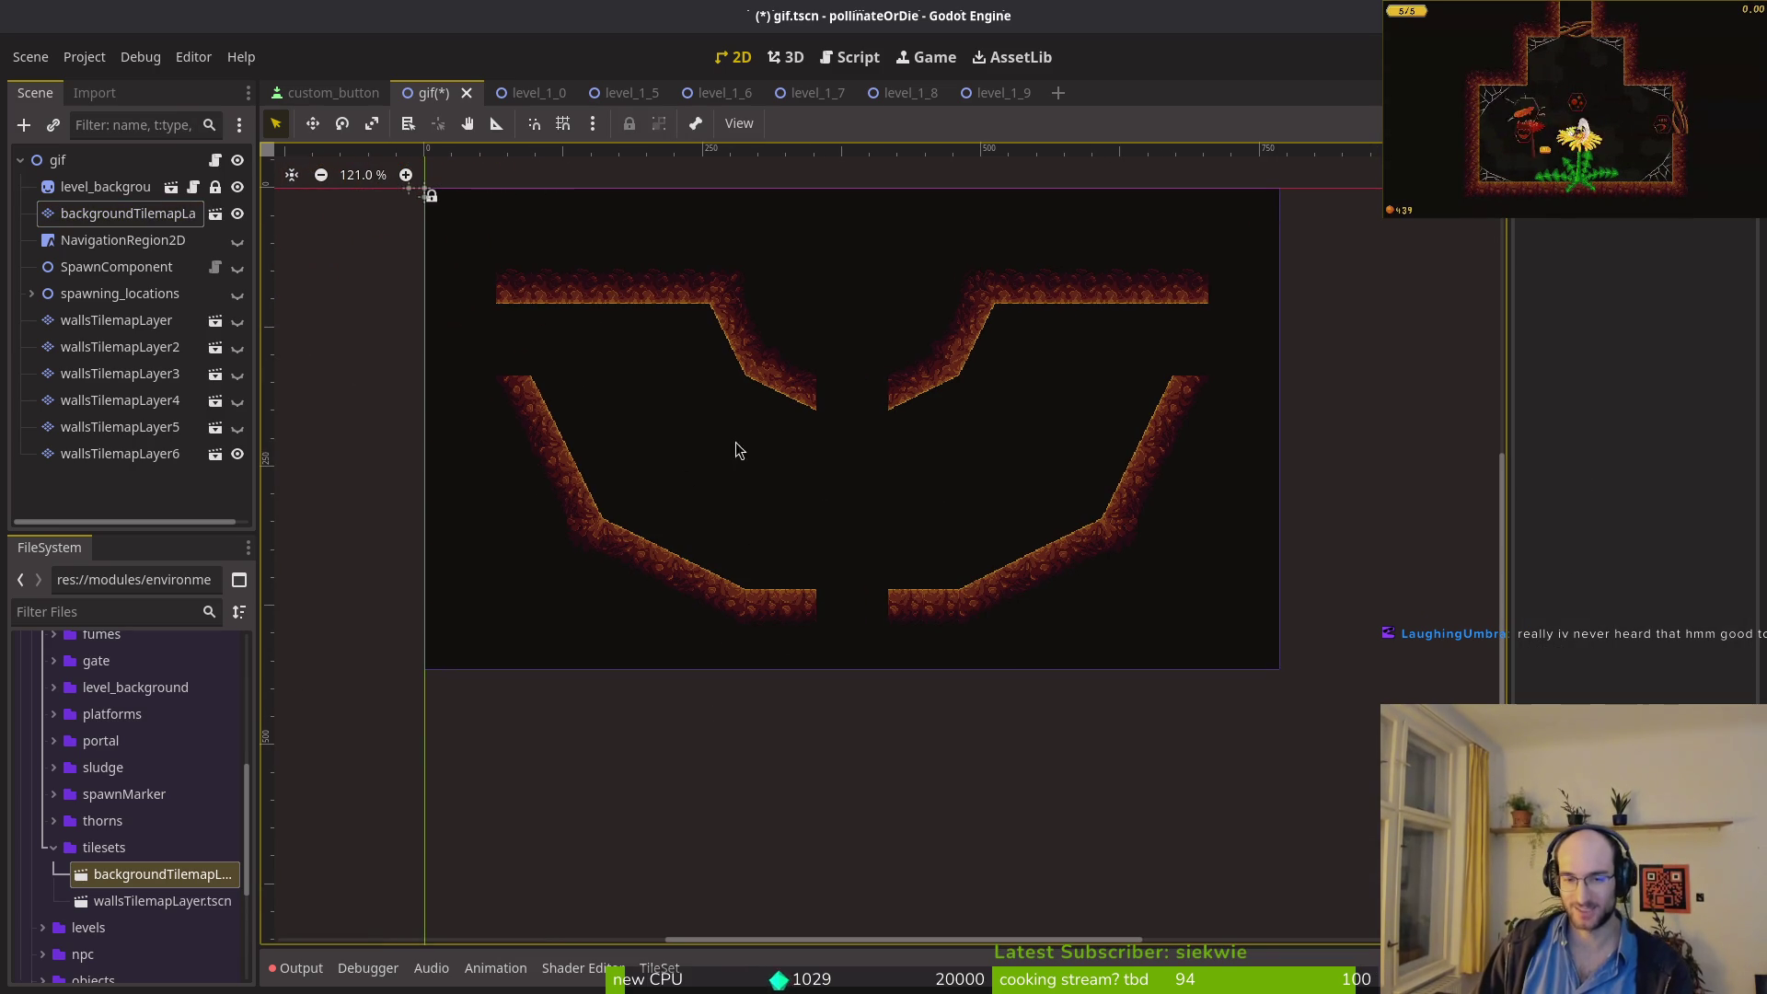
pyautogui.click(83, 57)
pyautogui.click(102, 81)
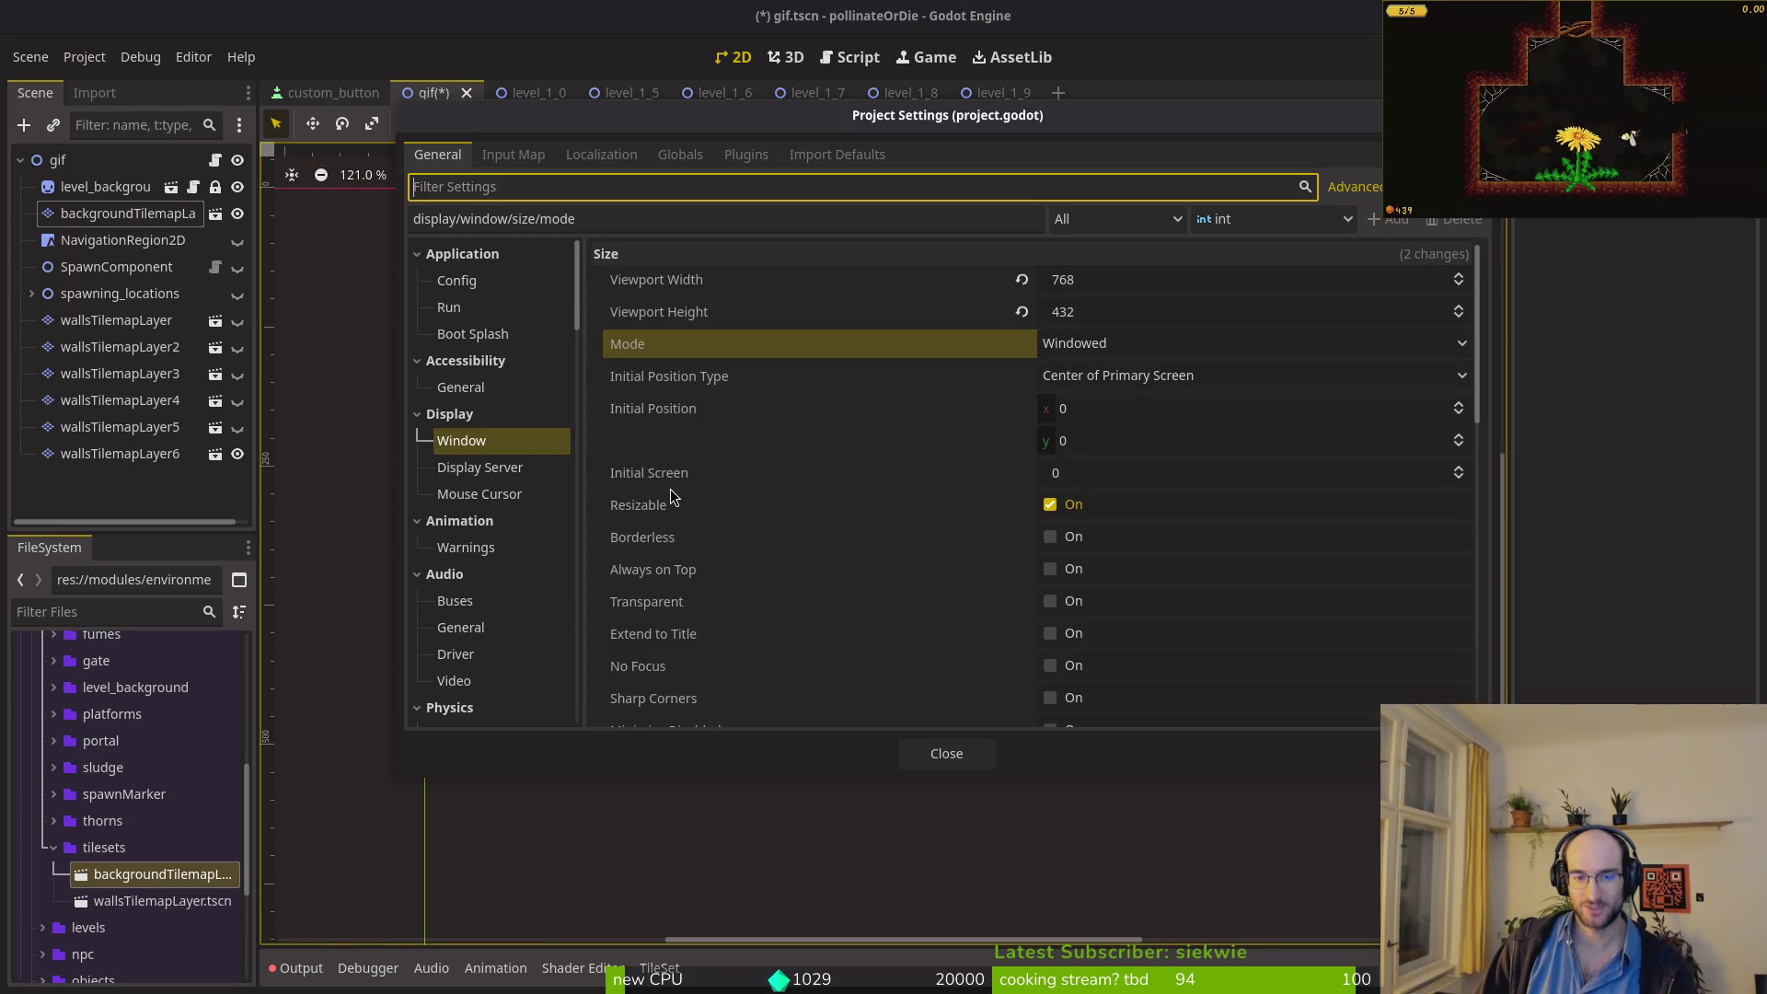
# - Verify Rendering > Textures Default Texture Filter is Nearest, then close Project Settings
pyautogui.scroll(-5, 470, 368)
pyautogui.click(488, 433)
pyautogui.scroll(-4, 491, 463)
pyautogui.scroll(-4, 490, 463)
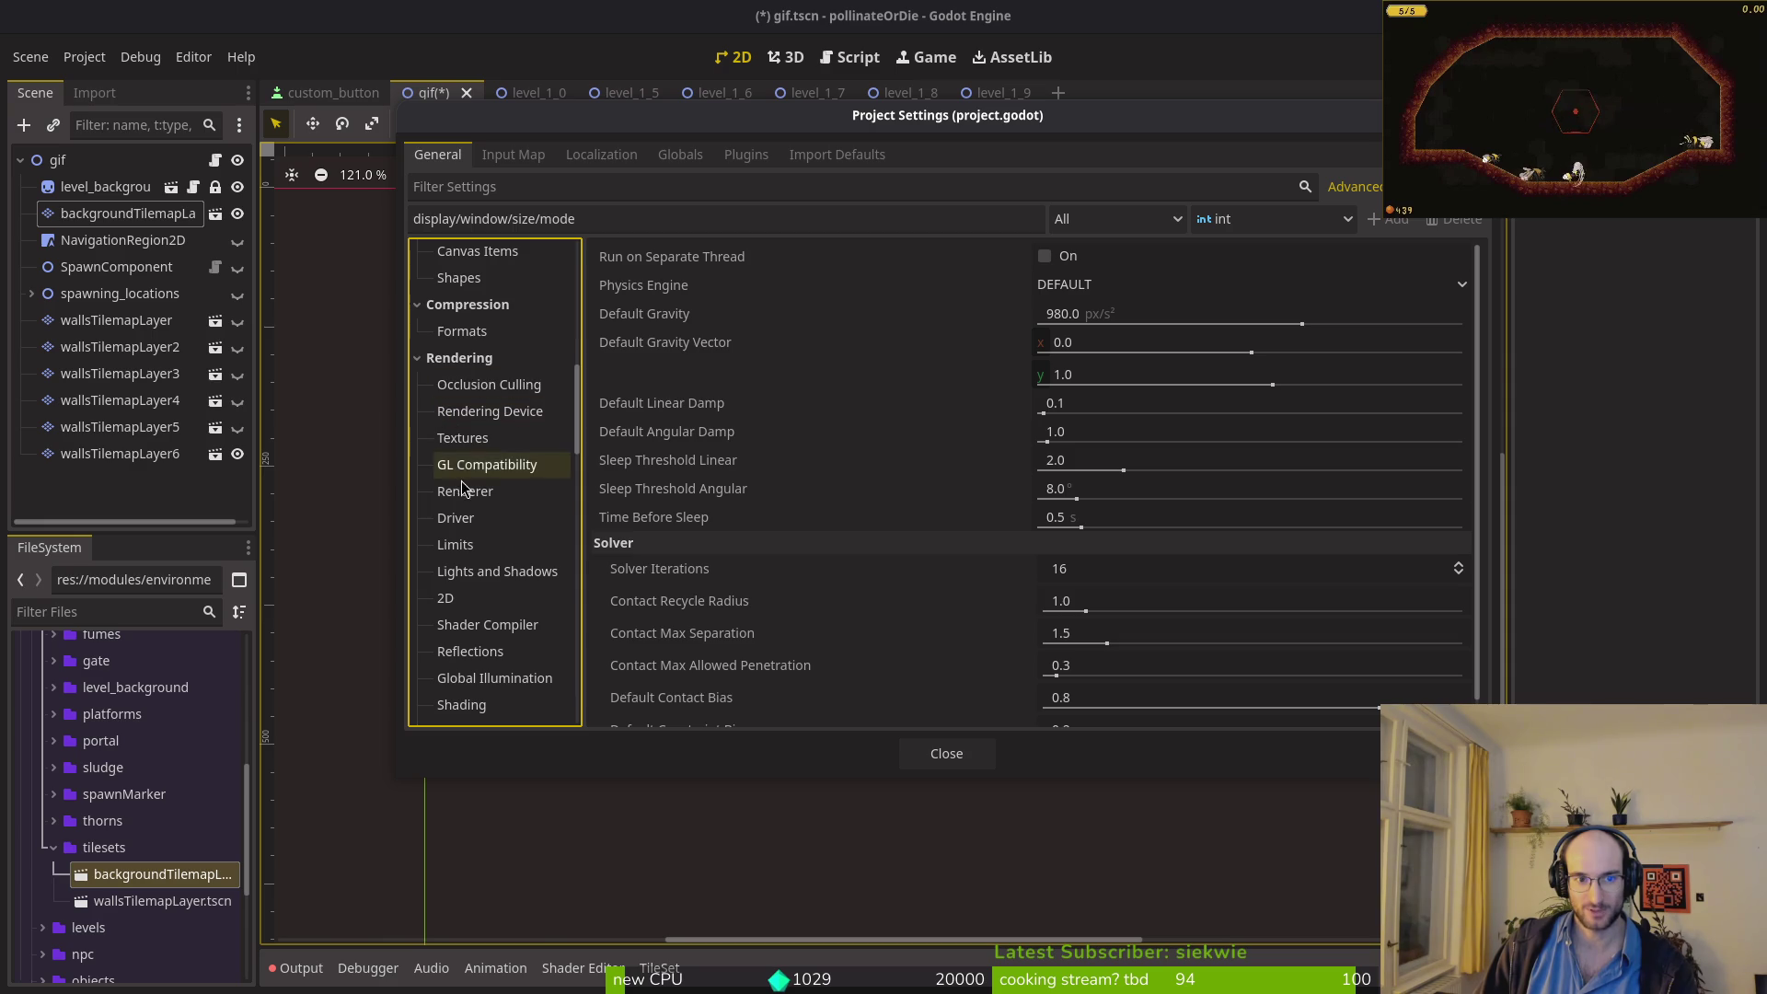
pyautogui.click(471, 443)
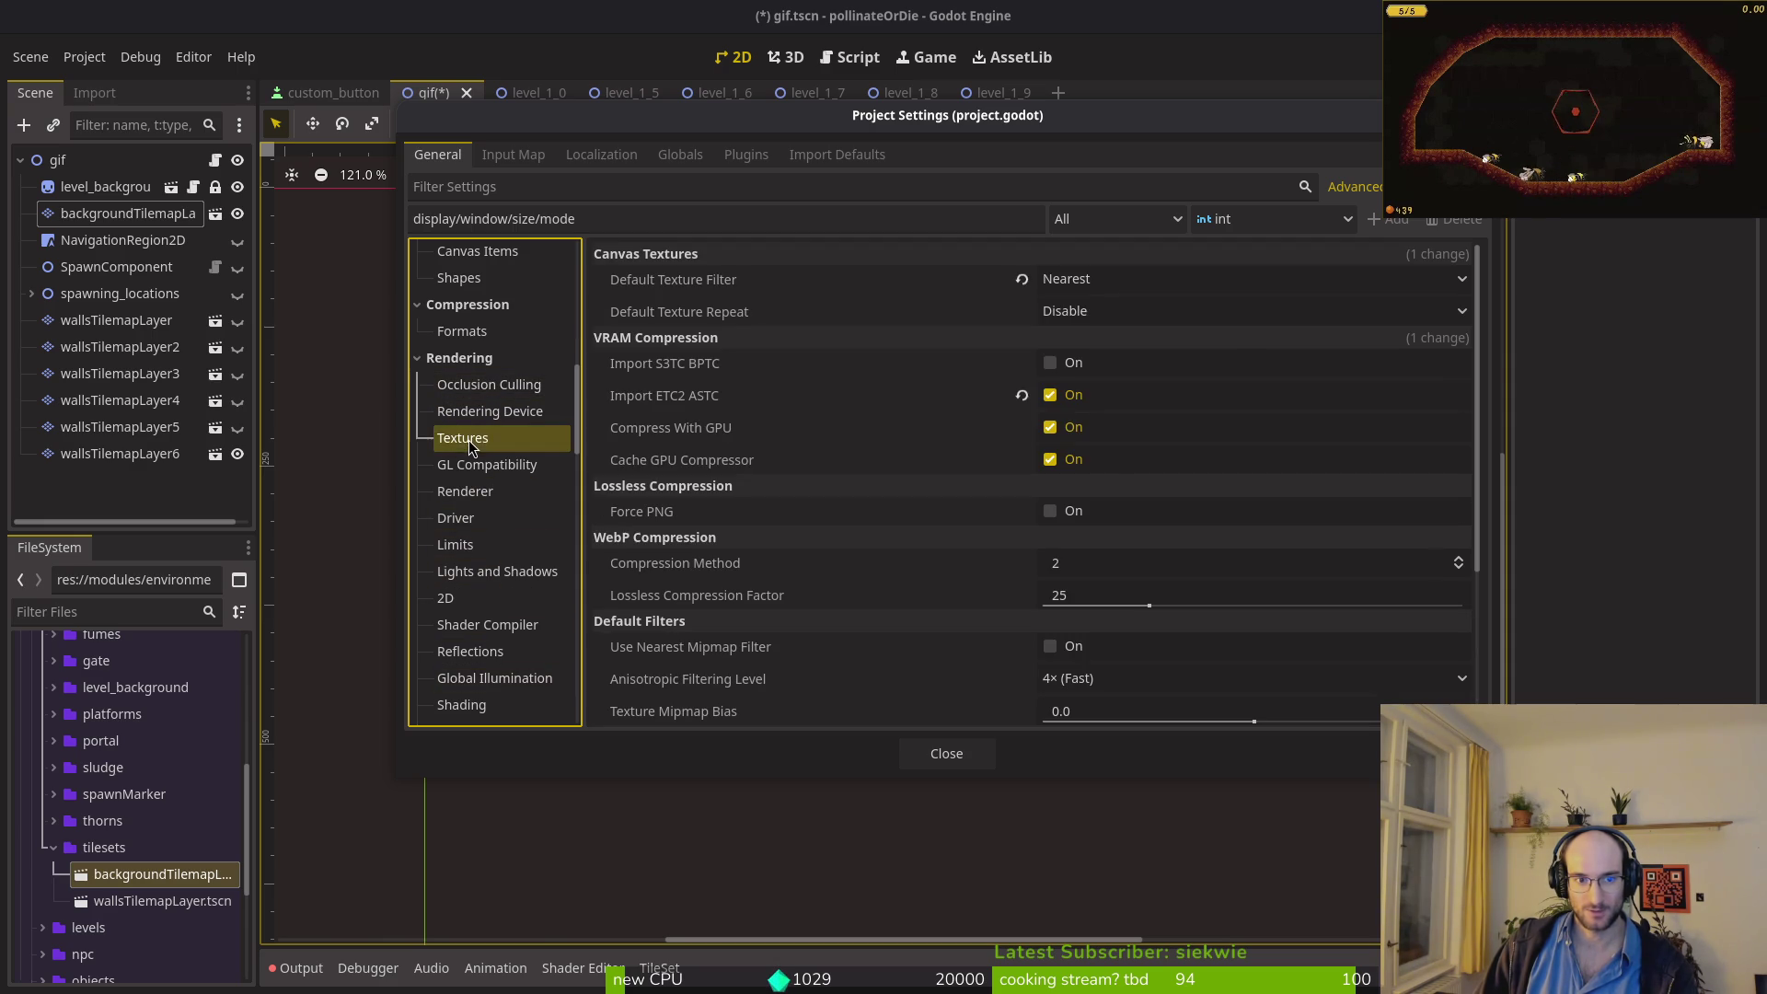
pyautogui.click(1135, 280)
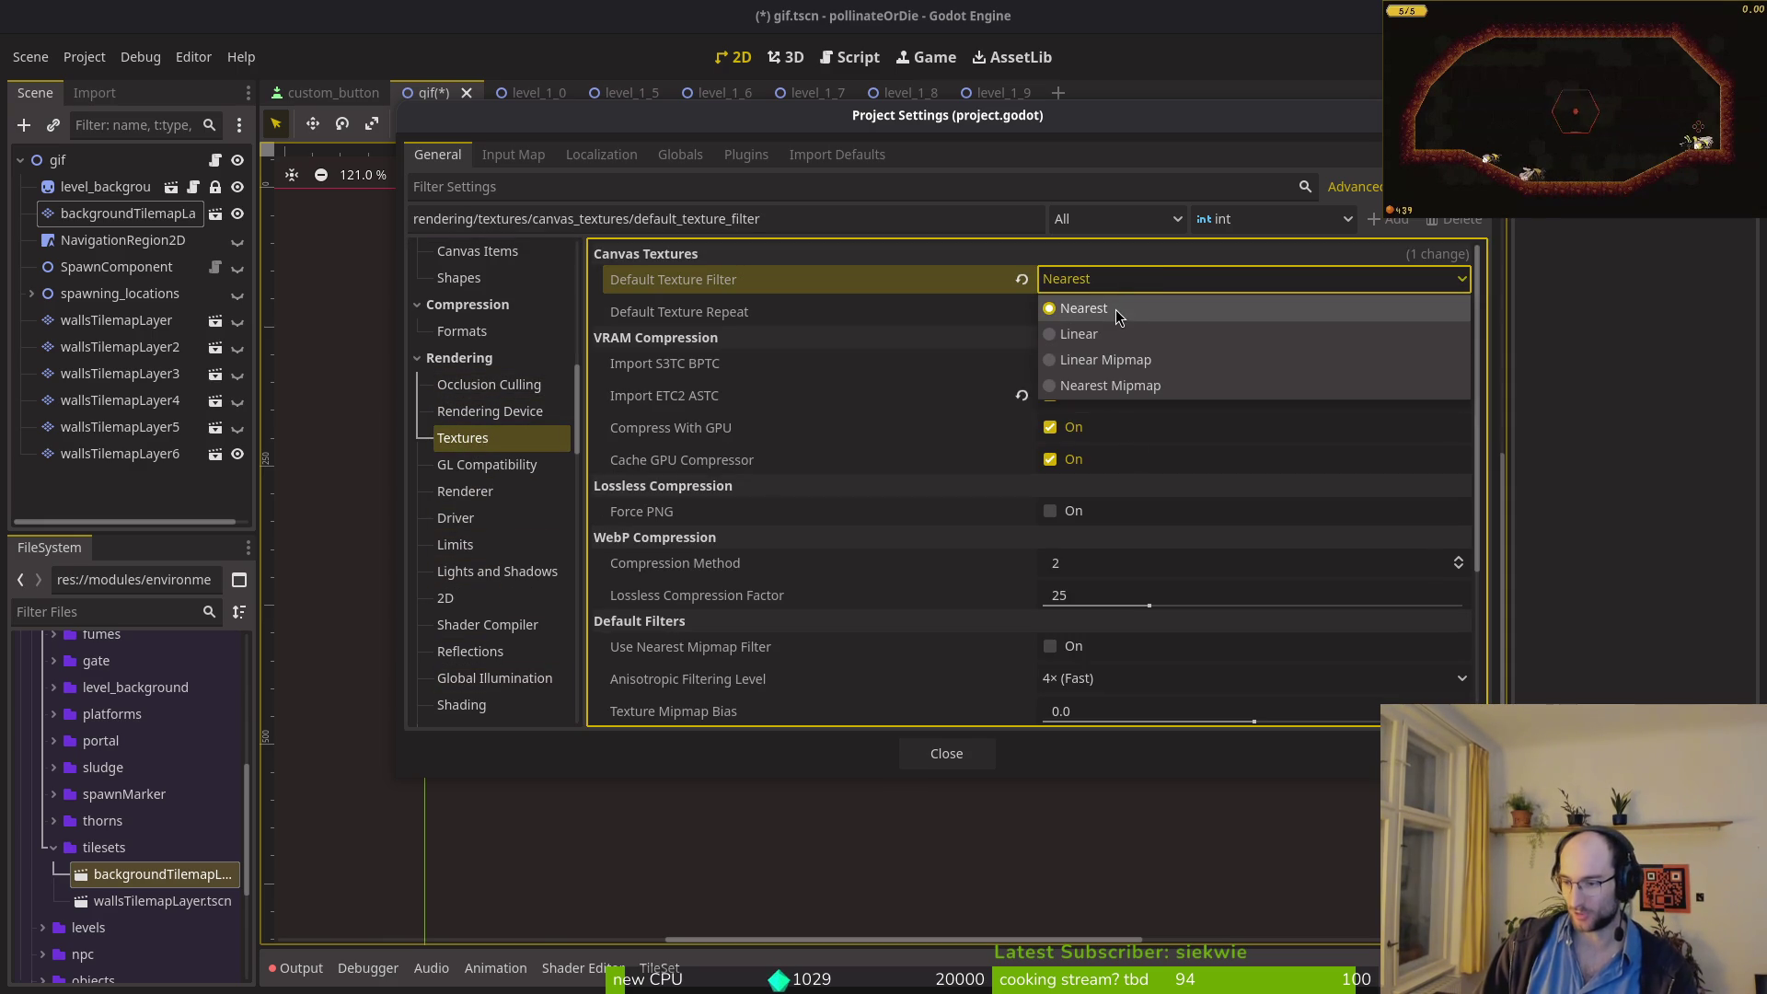
pyautogui.click(976, 254)
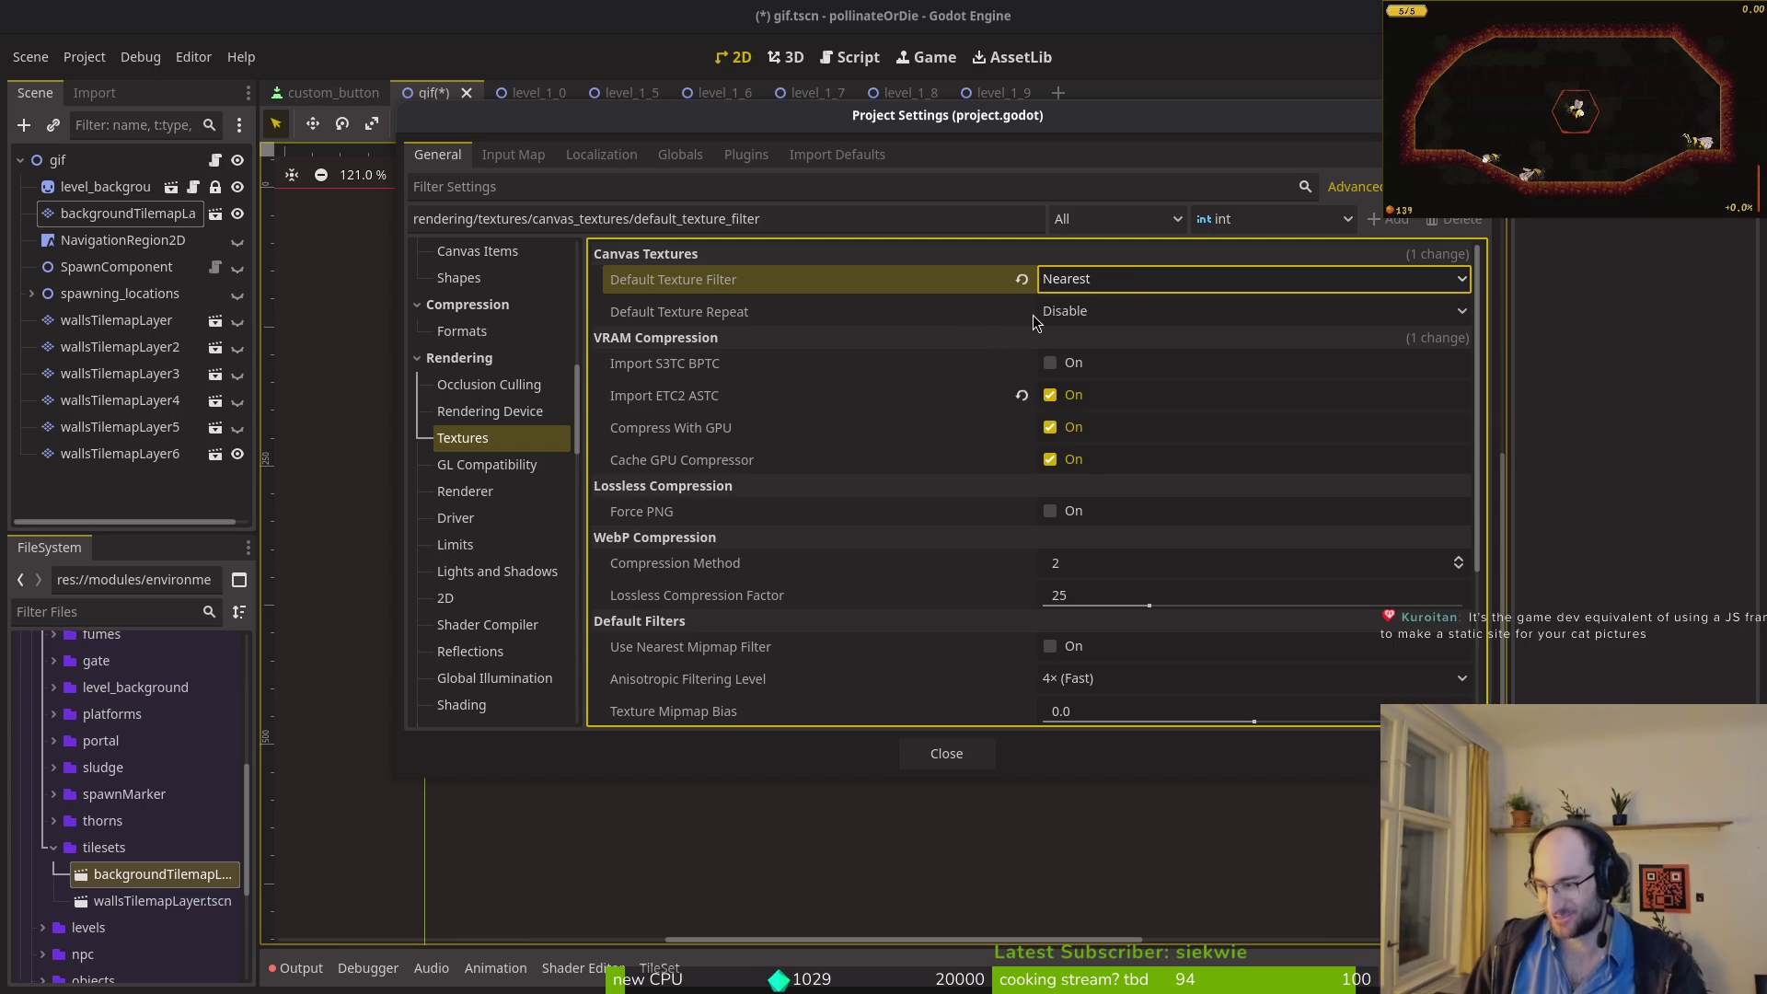
pyautogui.moveTo(1306, 132); pyautogui.dragTo(1286, 131)
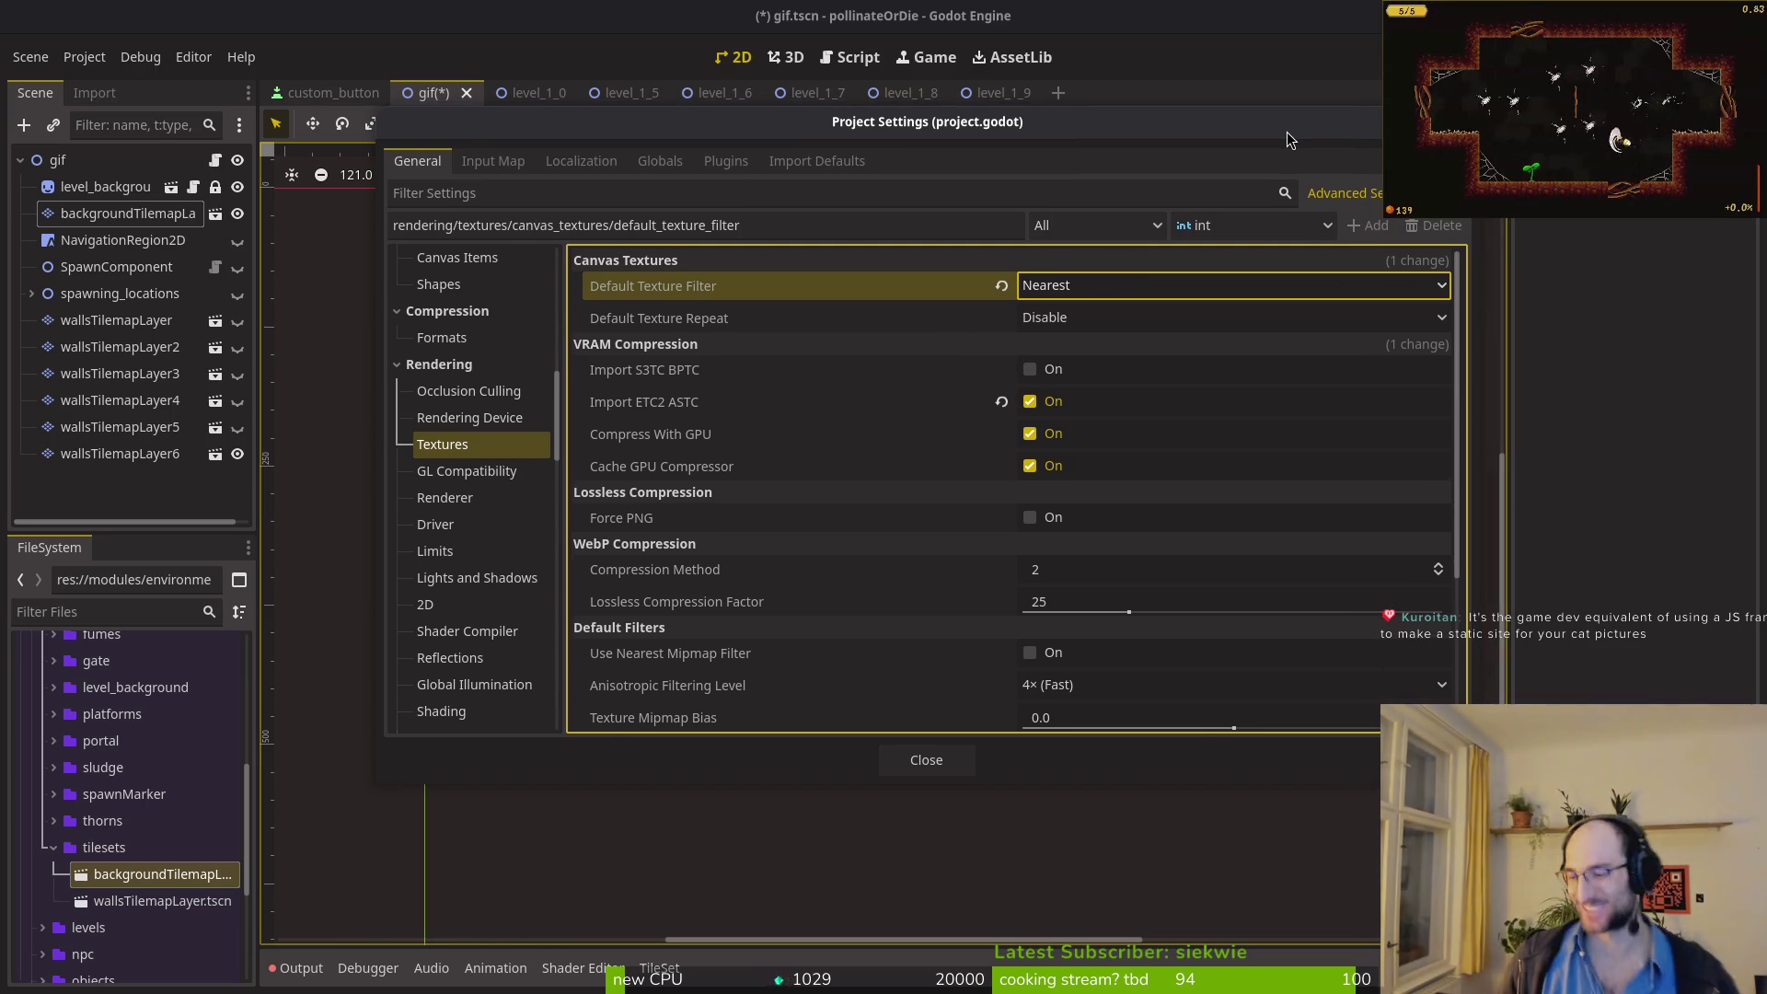
pyautogui.press('Escape')
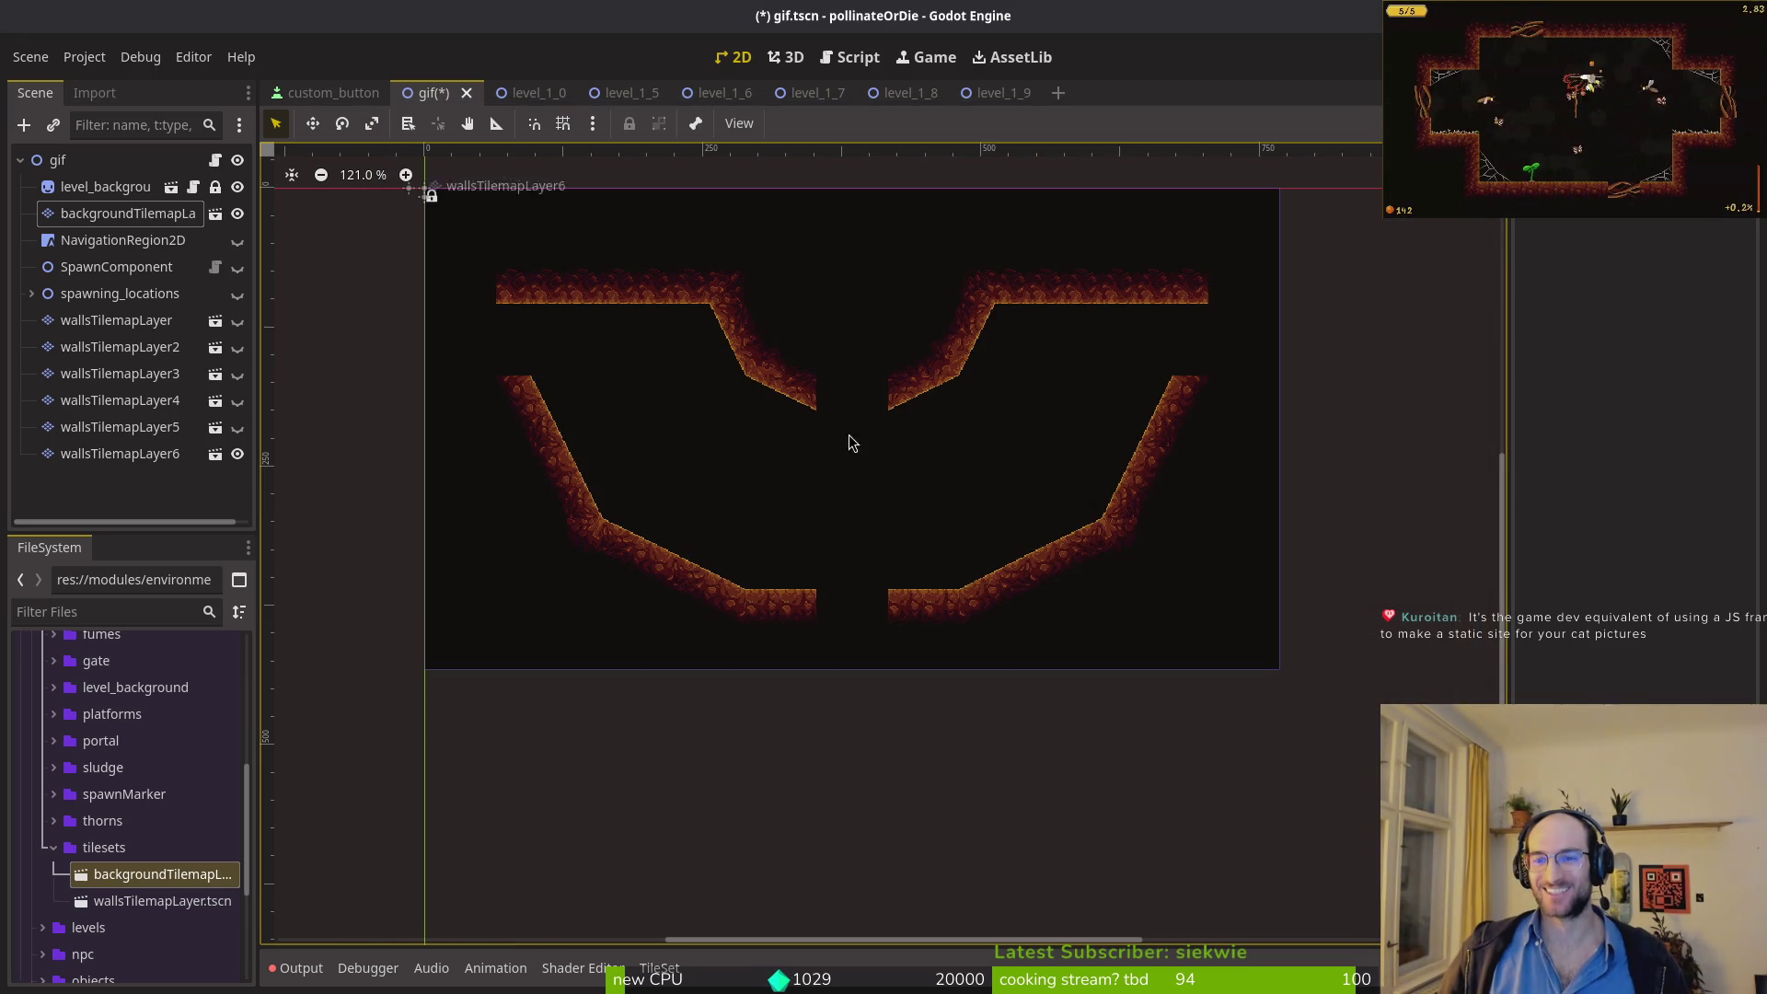
# - Paint the dark hexagon tile across backgroundTilemapLayer behind level_1_9's walls
pyautogui.scroll(2, 828, 410)
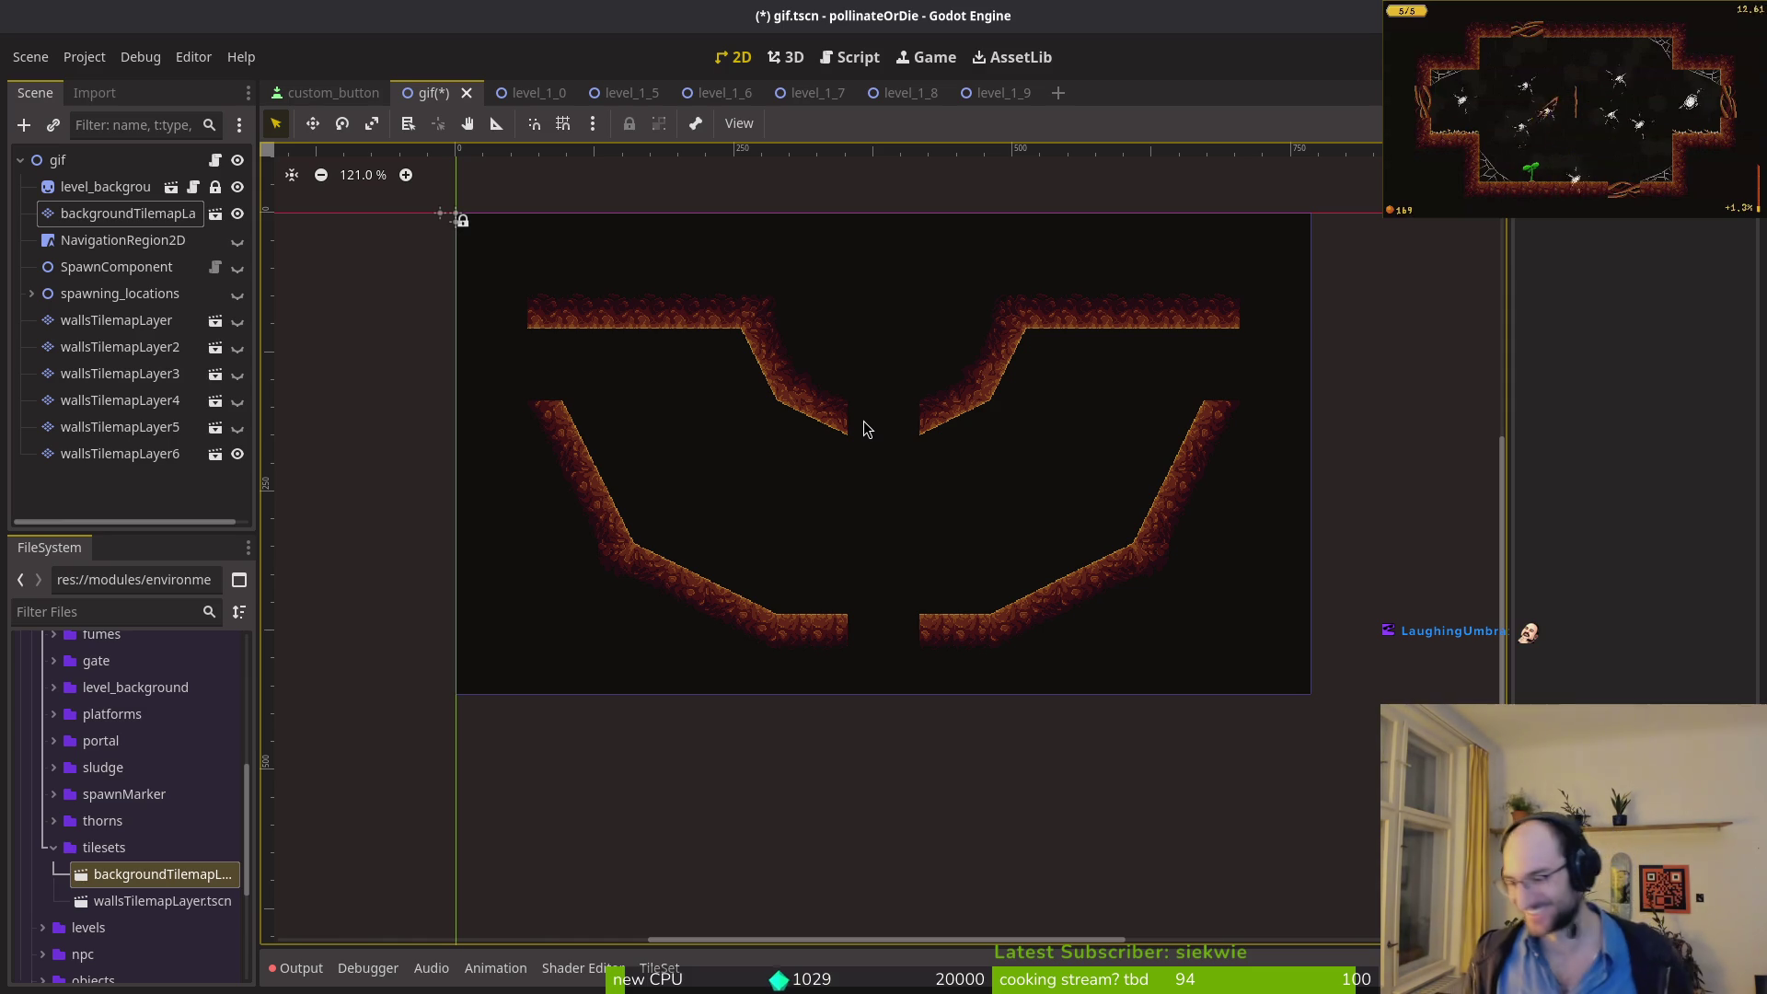
pyautogui.click(128, 213)
pyautogui.click(891, 797)
pyautogui.scroll(3, 963, 488)
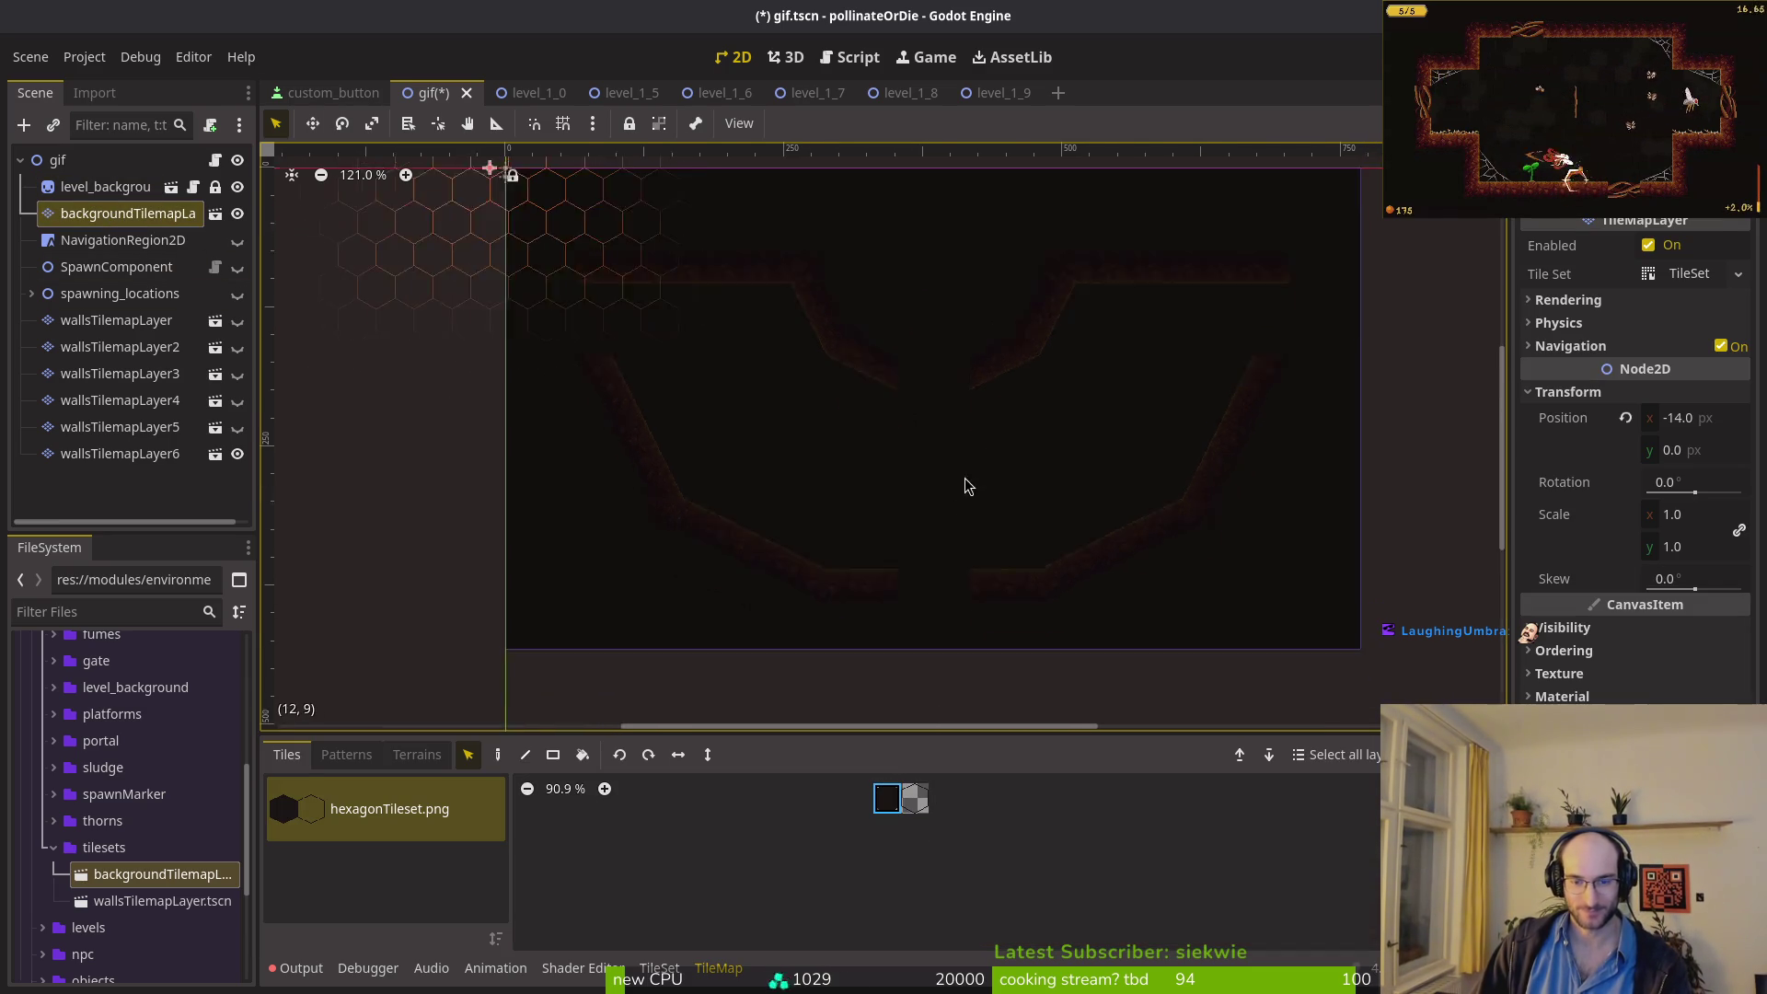
pyautogui.click(498, 754)
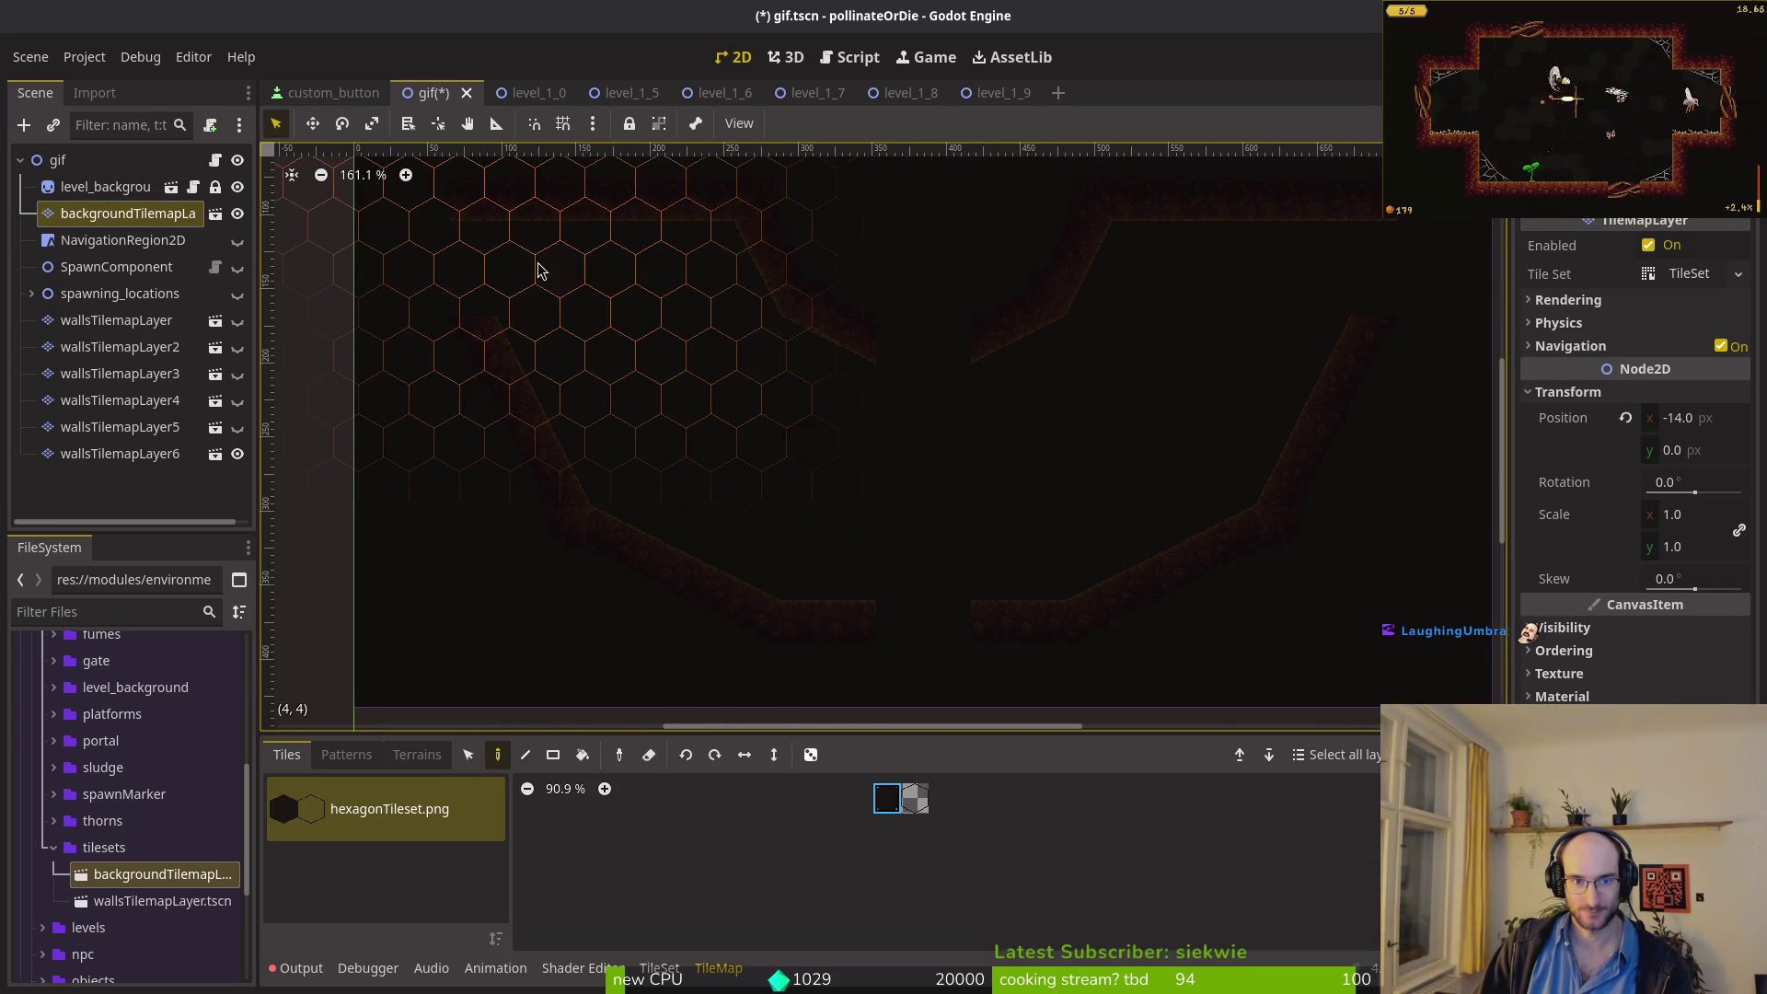
pyautogui.moveTo(695, 400)
pyautogui.mouseDown()
pyautogui.moveTo(801, 541)
pyautogui.moveTo(1184, 434)
pyautogui.moveTo(1187, 273)
pyautogui.moveTo(1109, 453)
pyautogui.mouseUp()
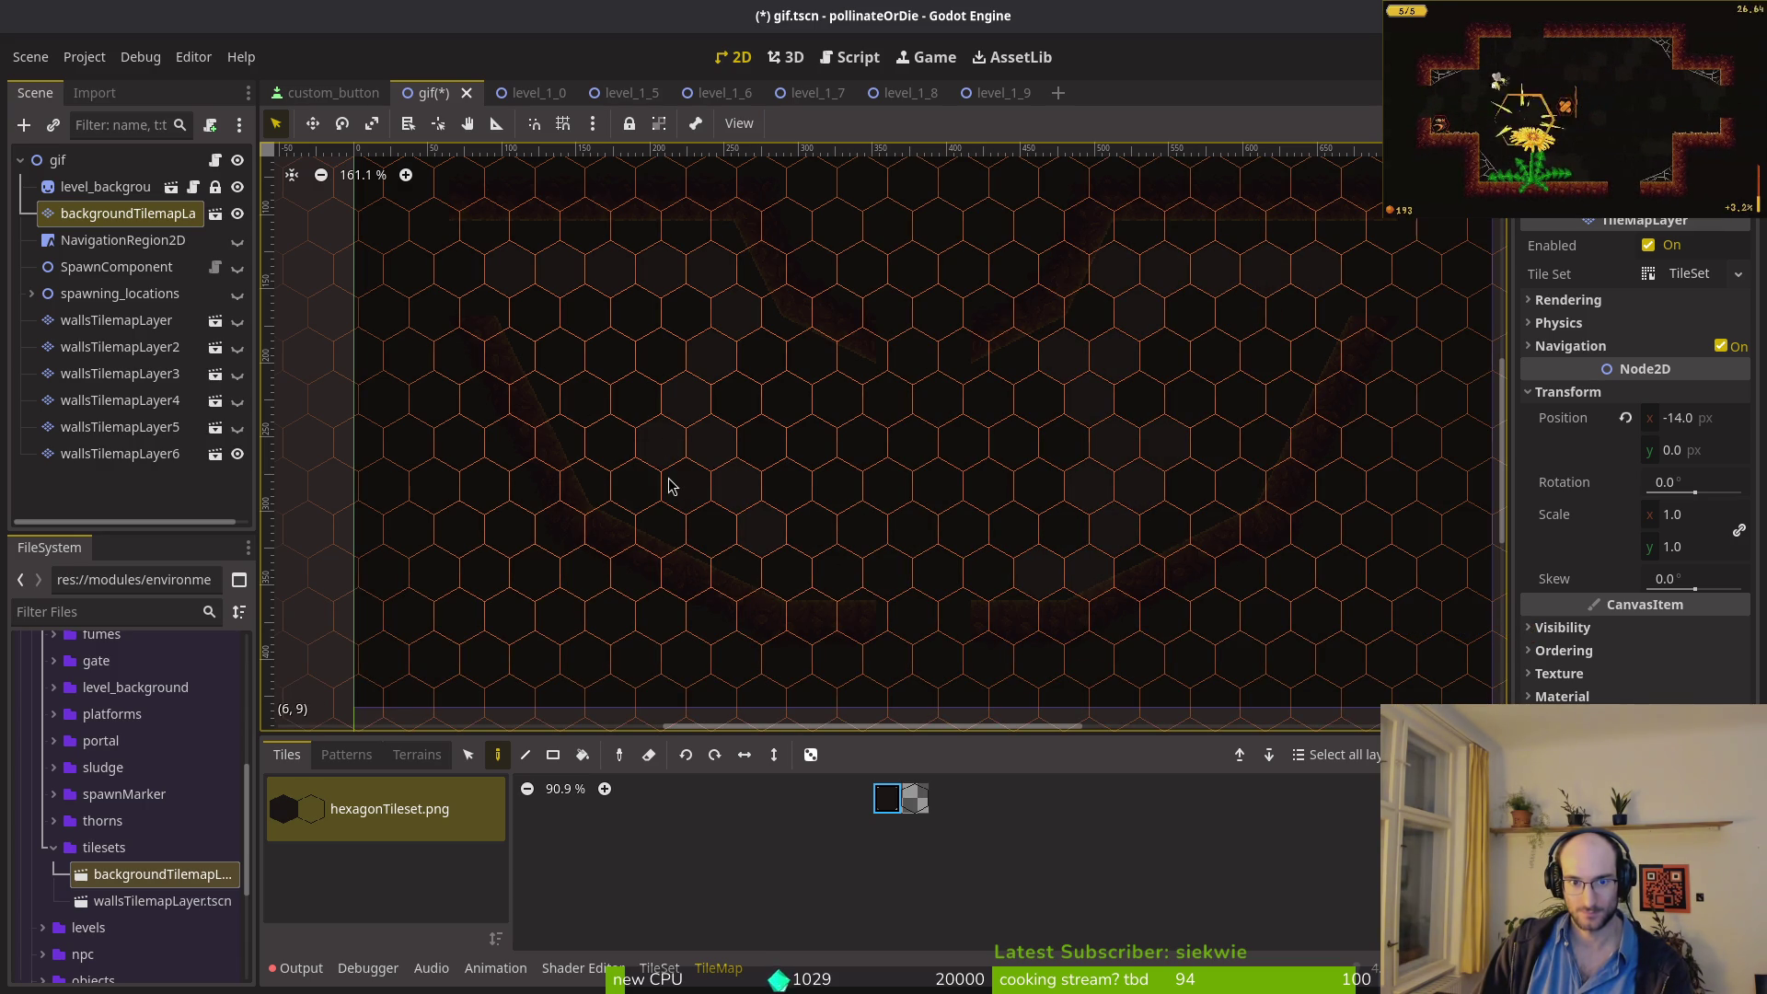
# - Pick the checkered tile beside the hexagon and preview the repainted background
pyautogui.click(915, 798)
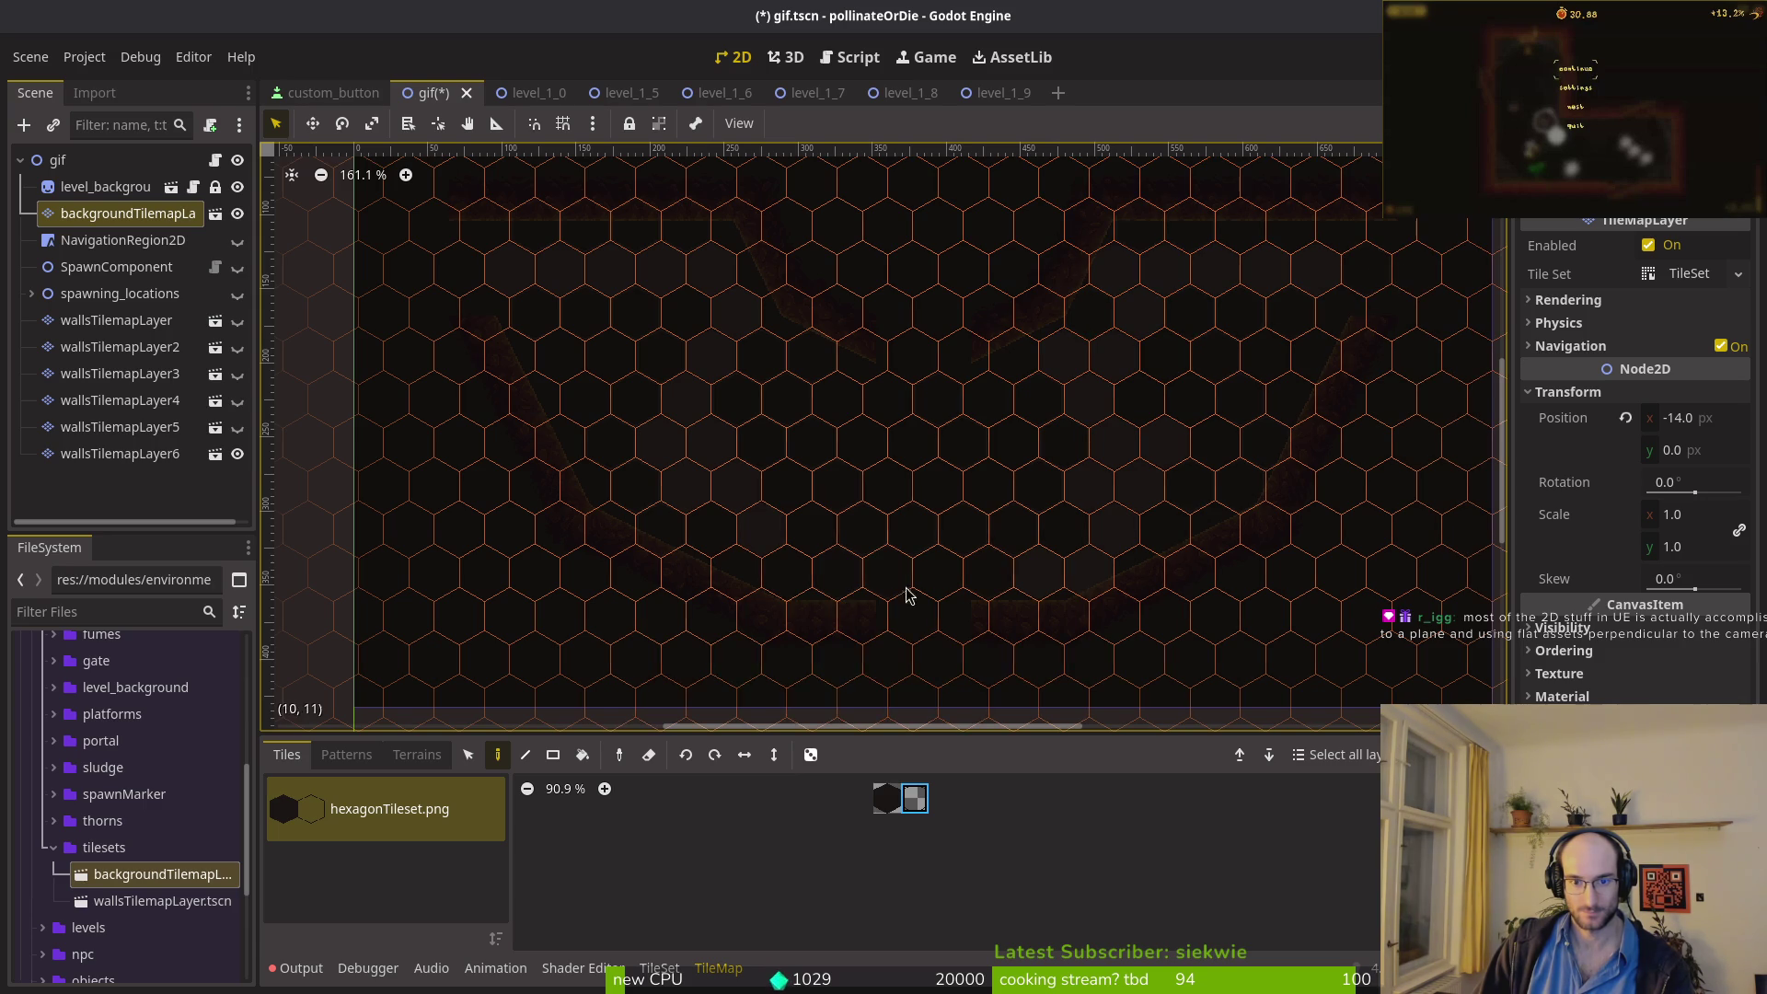
pyautogui.press('Escape')
pyautogui.click(128, 214)
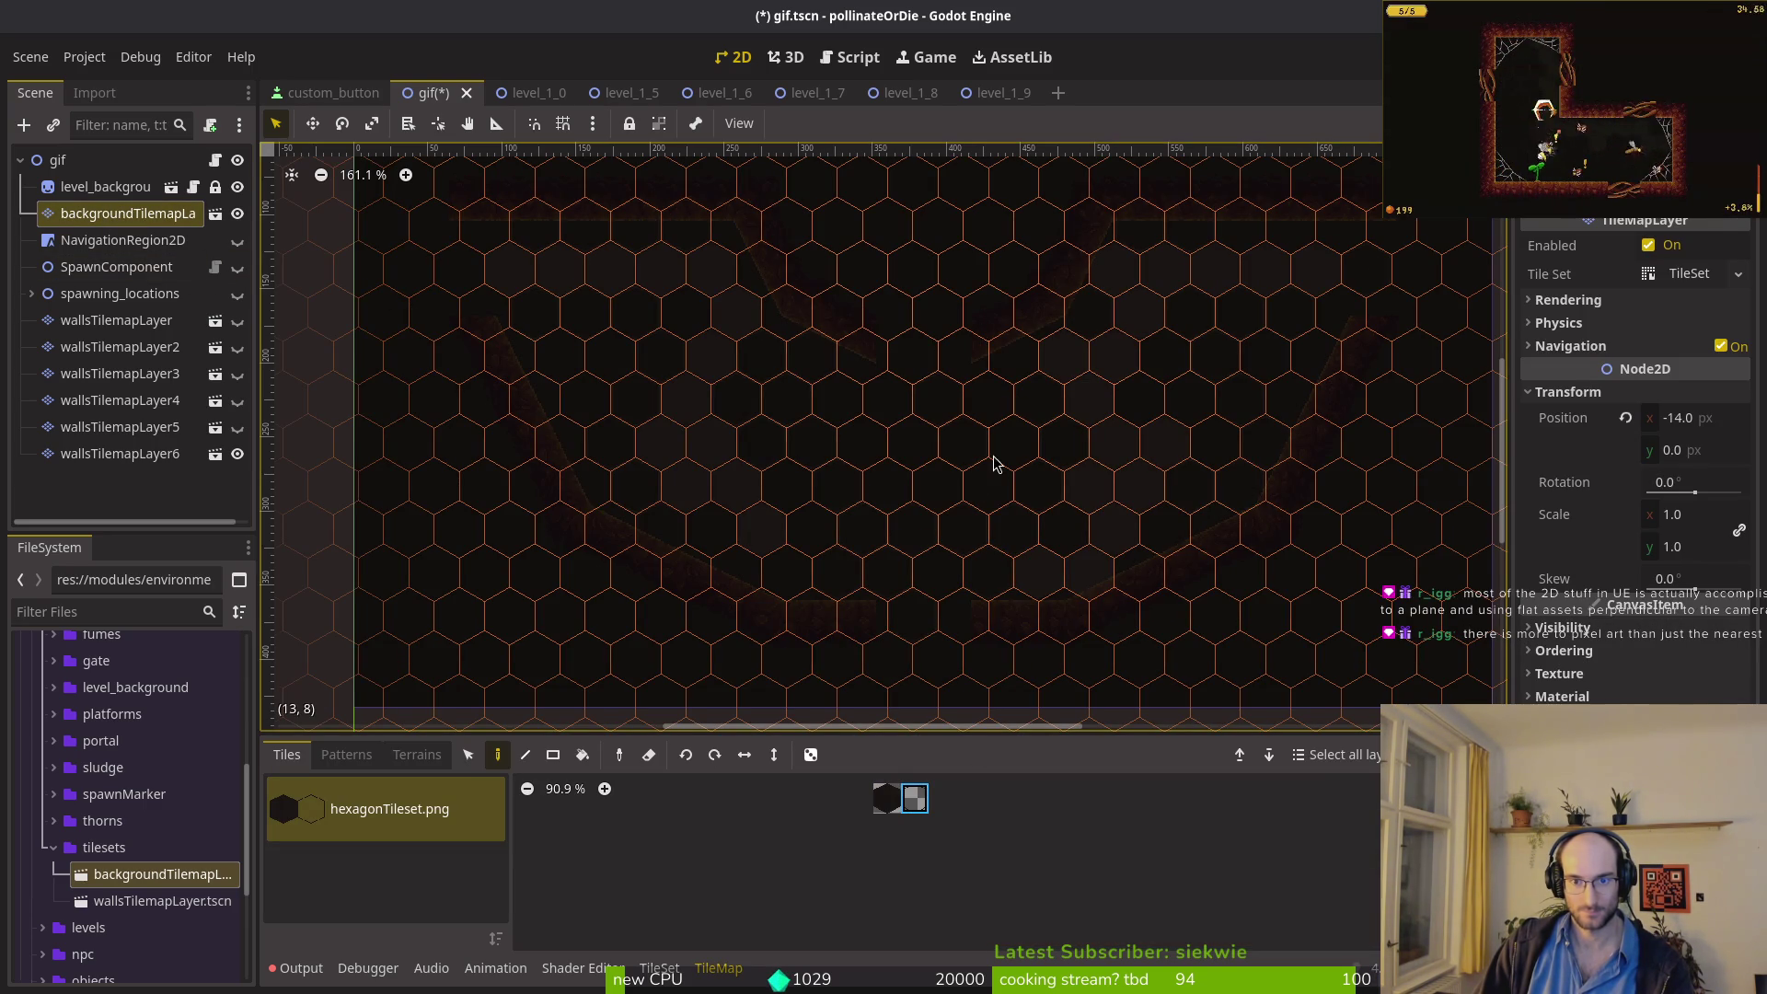
pyautogui.press('Escape')
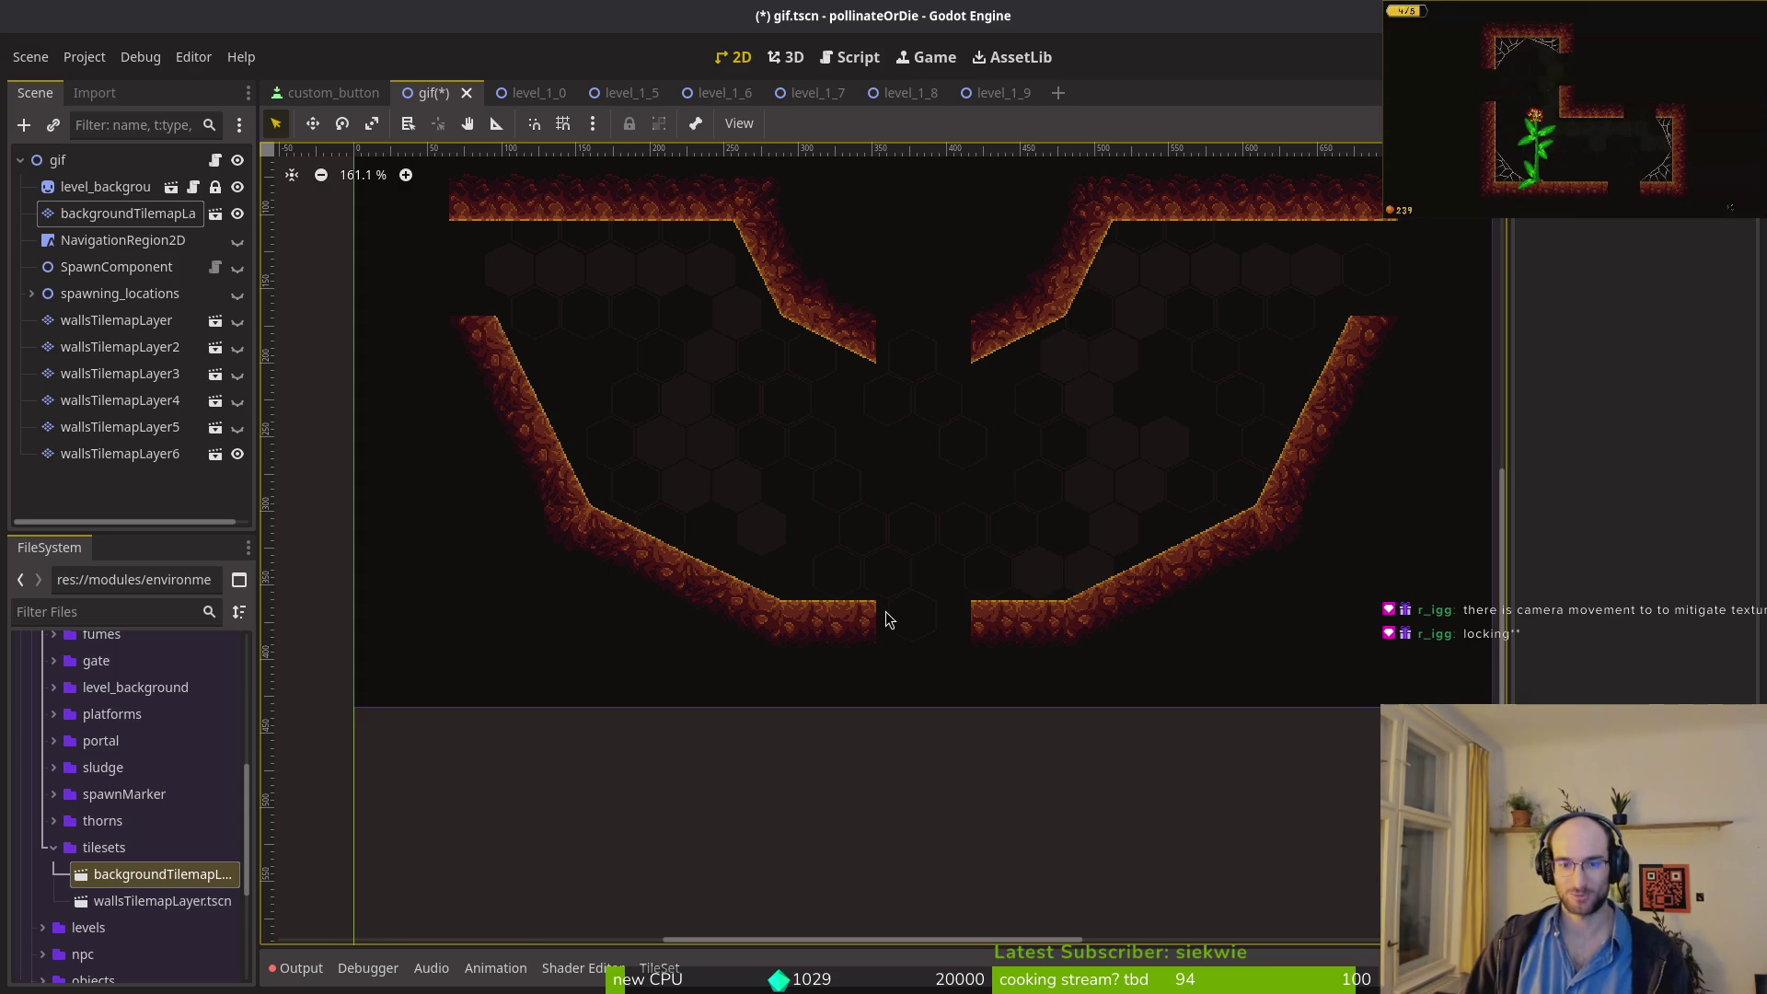
pyautogui.scroll(3, 1002, 545)
# - Switch between the two hex tiles on backgroundTilemapLayer and save the gif scene
pyautogui.scroll(1, 809, 521)
pyautogui.click(736, 497)
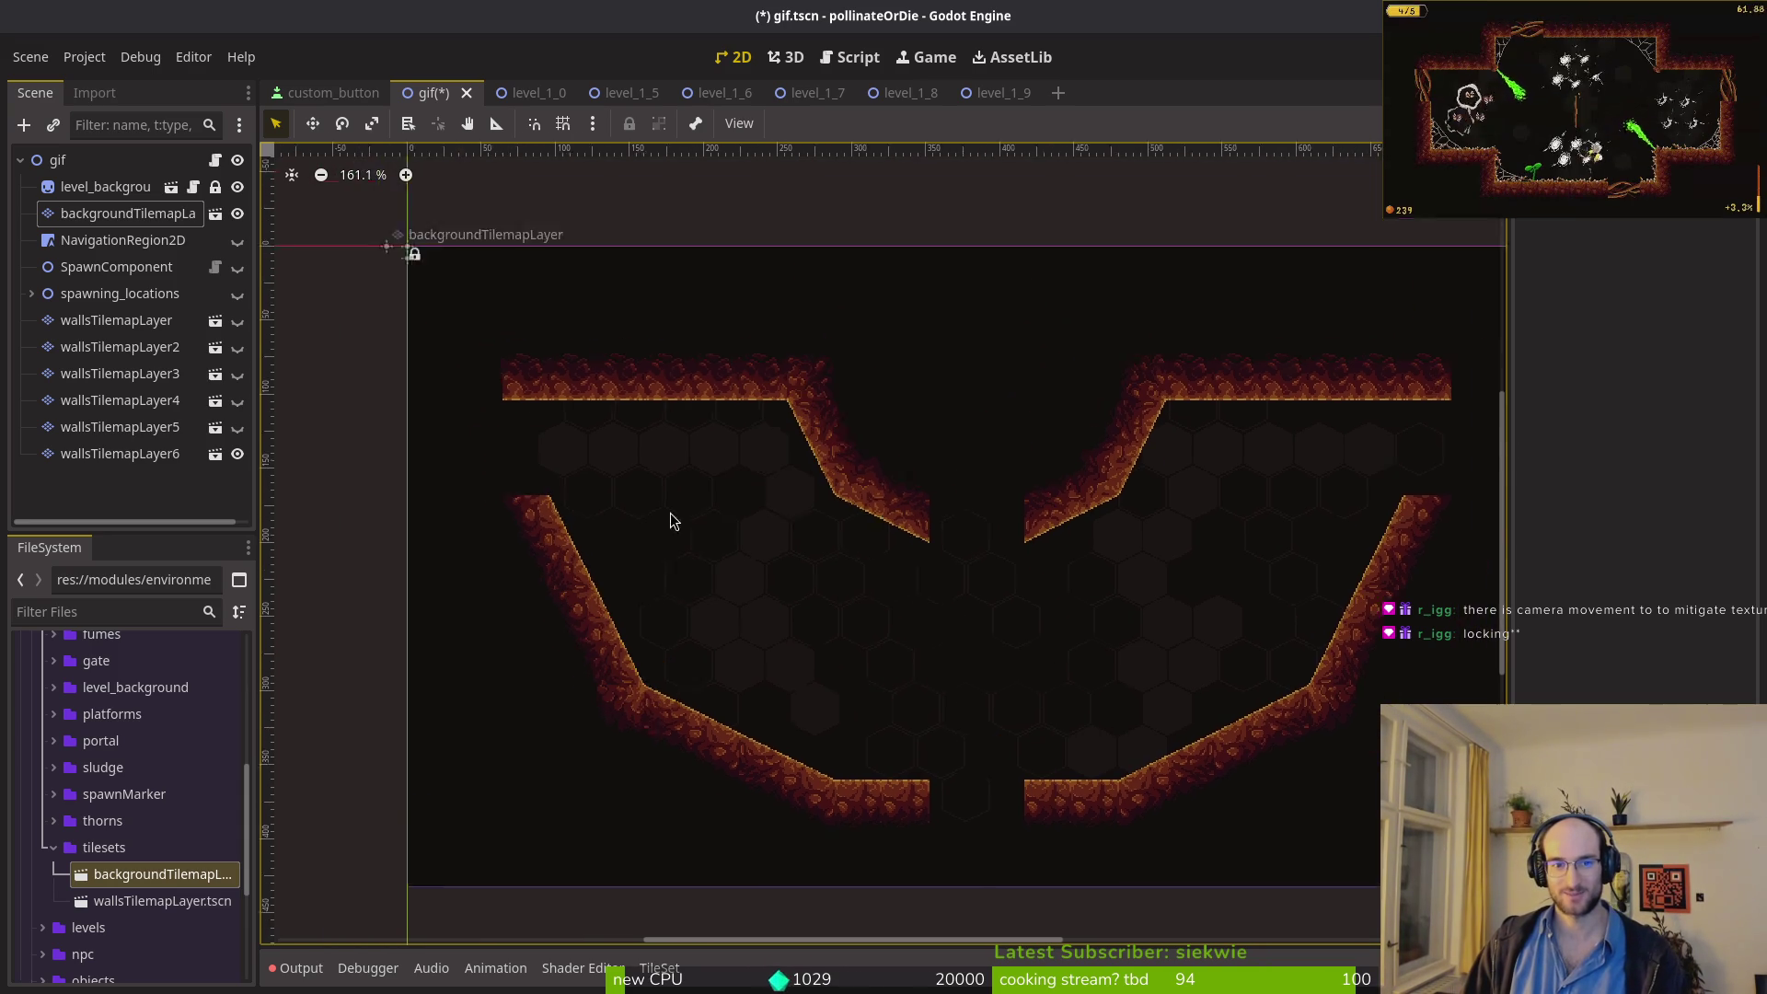
pyautogui.click(887, 798)
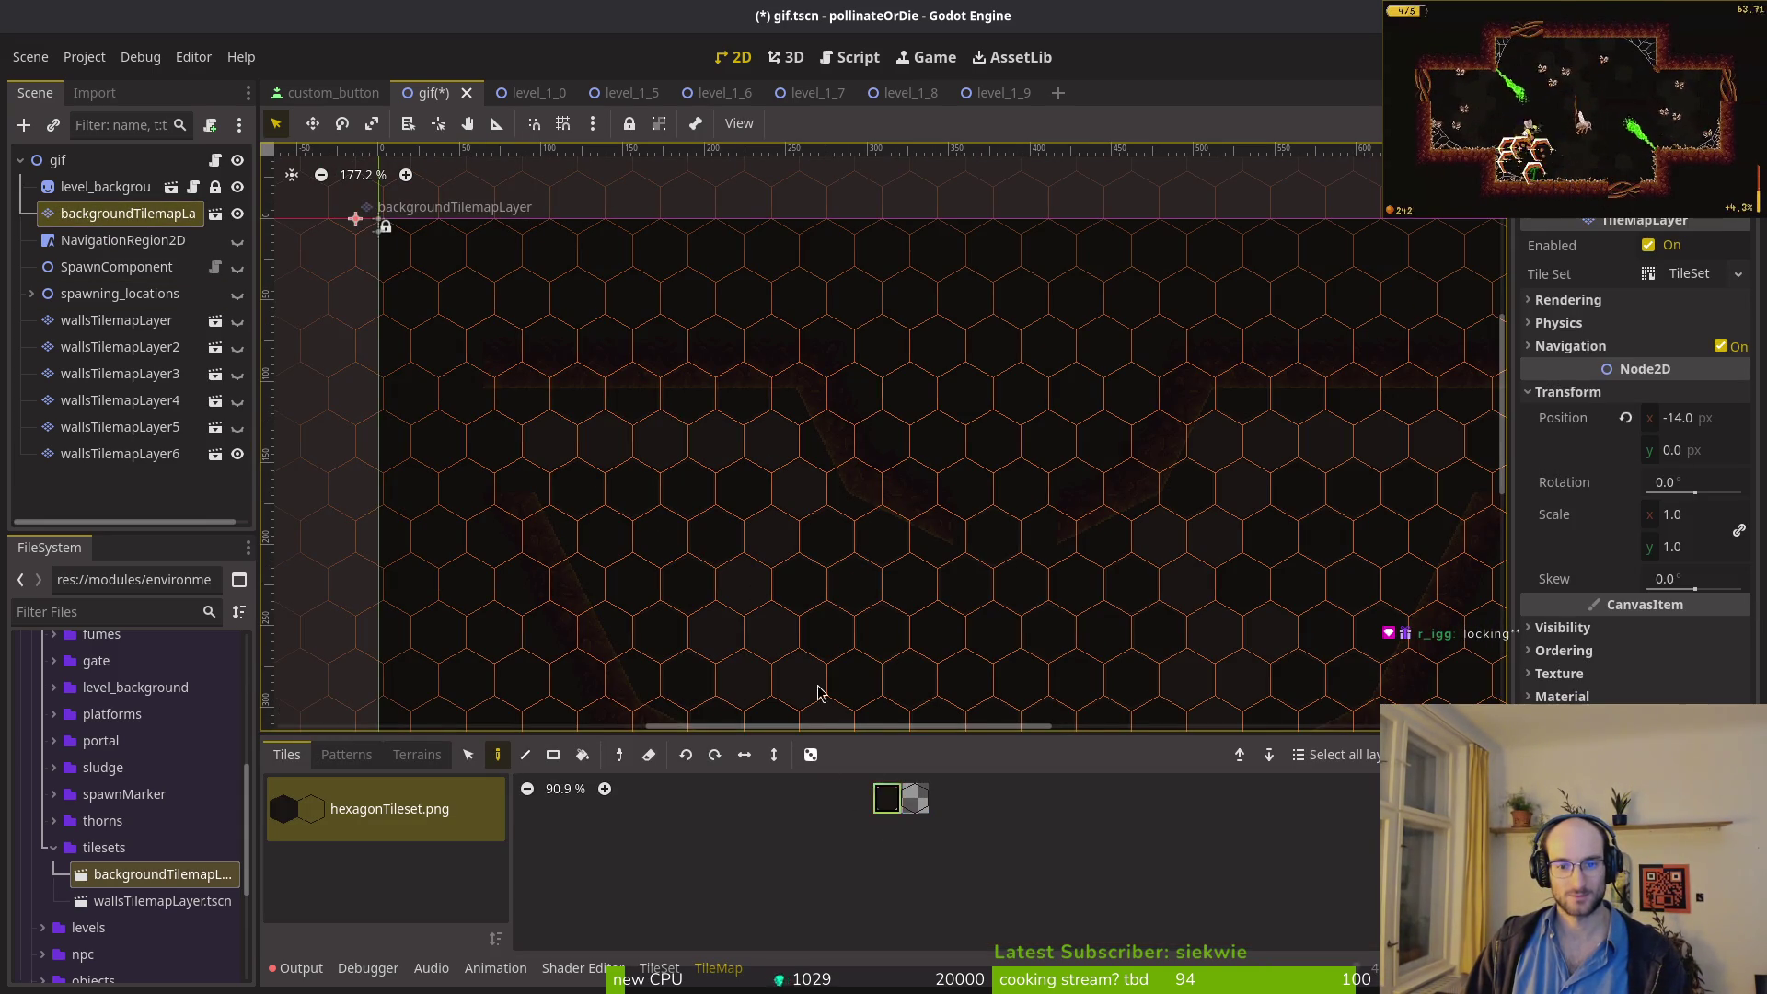
pyautogui.click(916, 799)
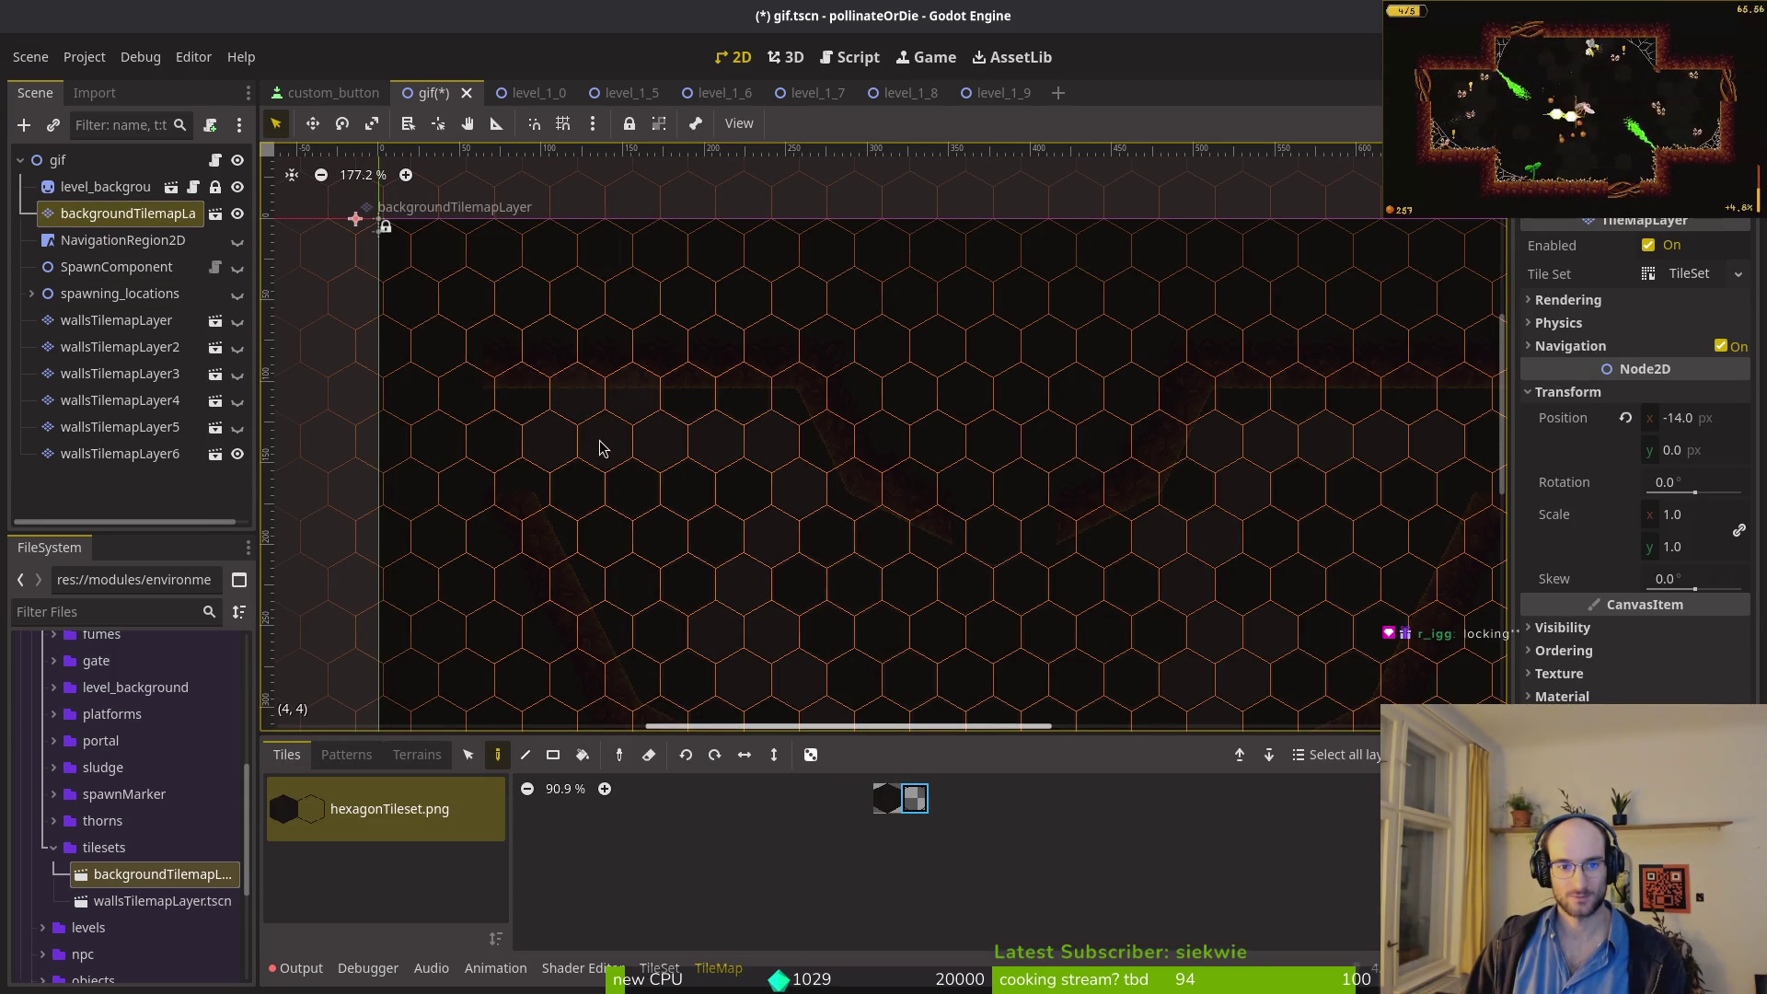
pyautogui.hscroll(5, 1169, 452)
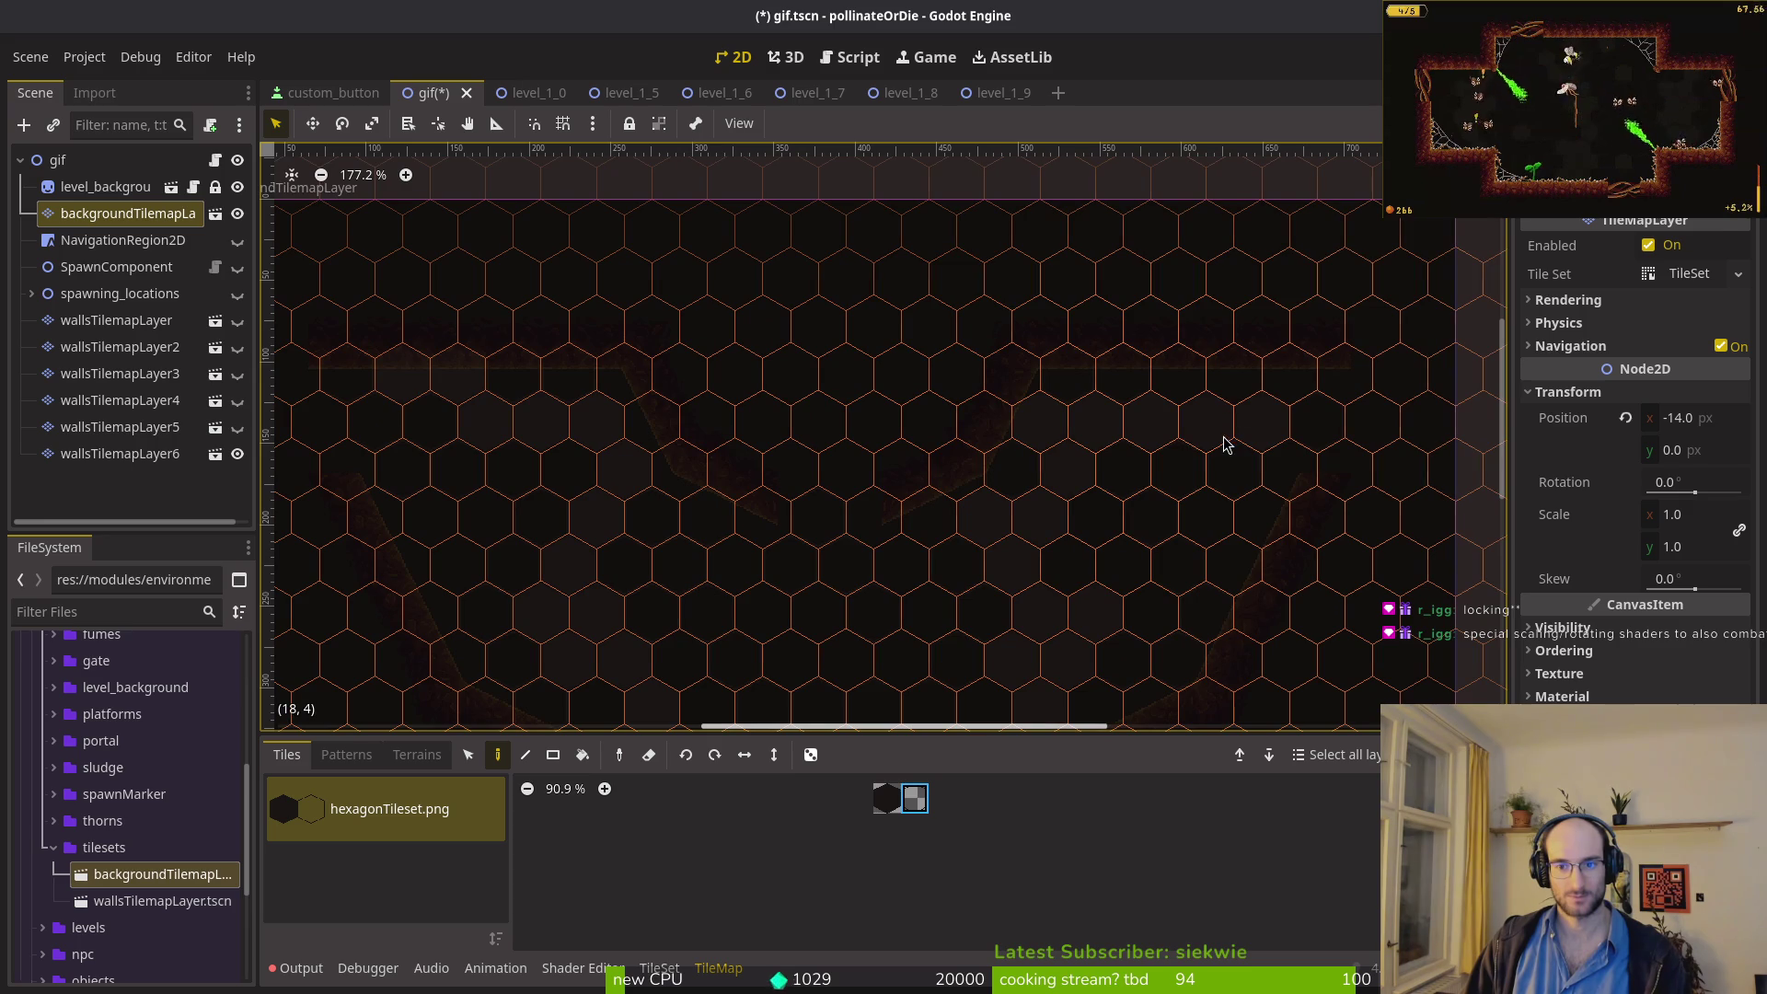
pyautogui.click(887, 798)
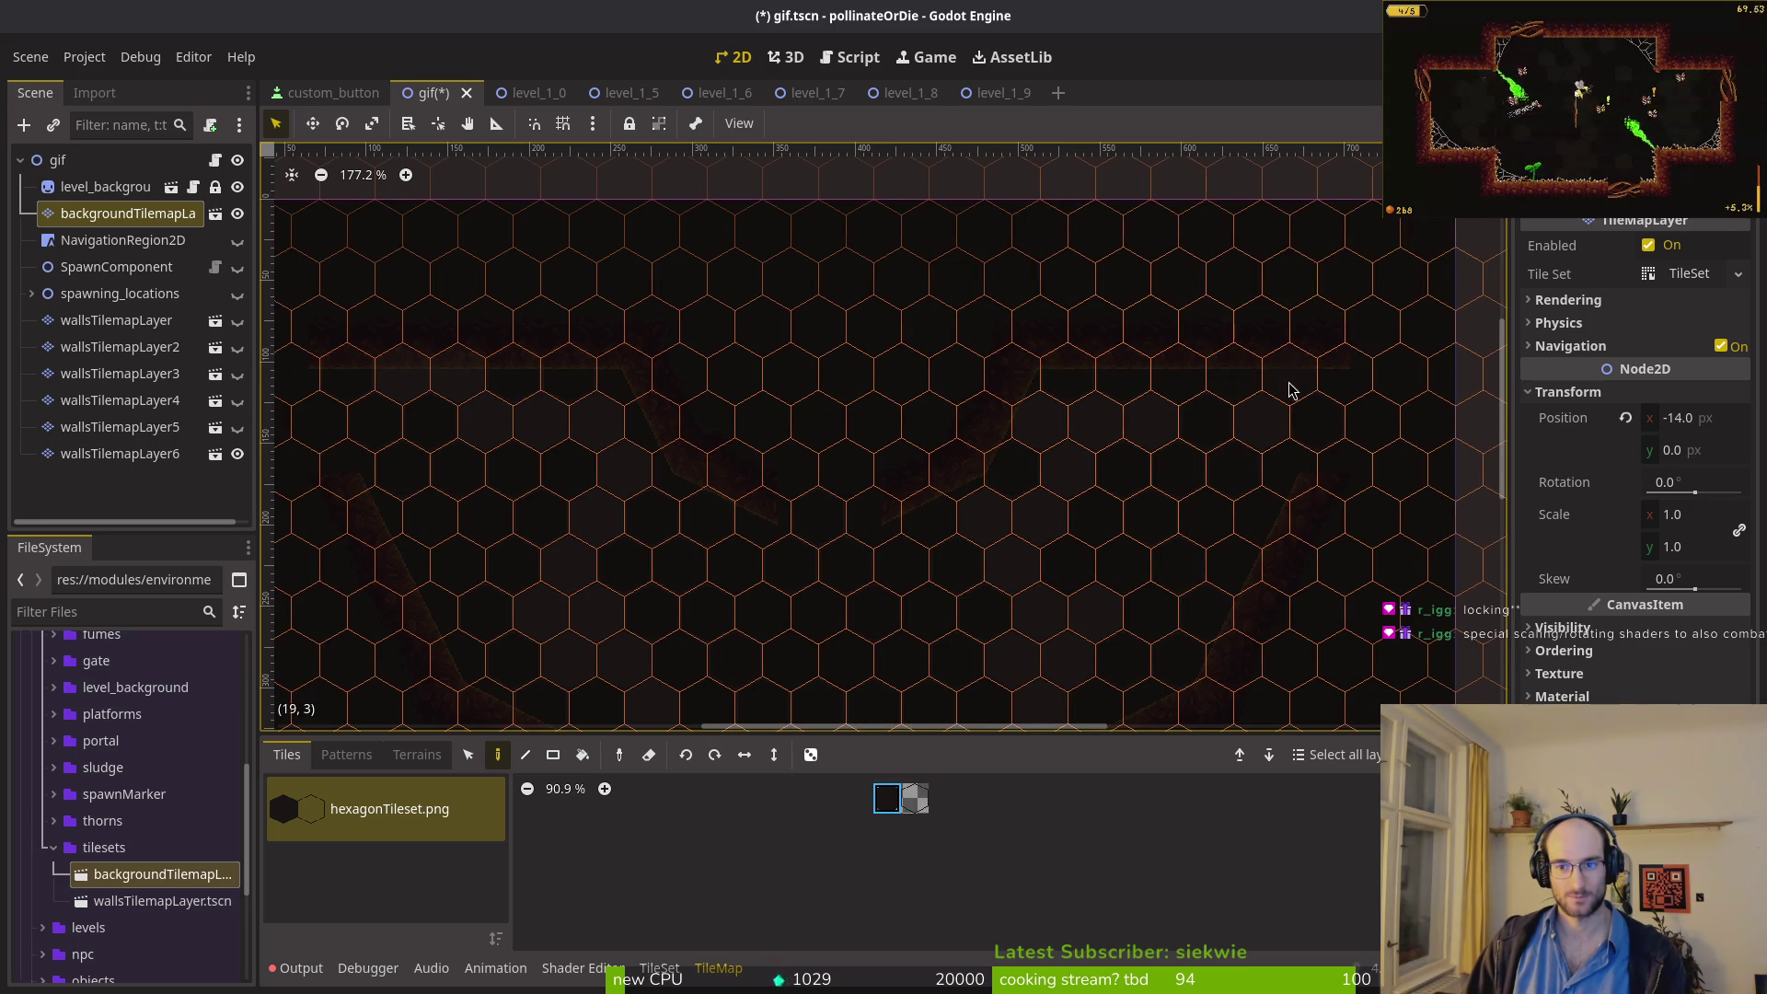
pyautogui.press('Escape')
pyautogui.scroll(-4, 1243, 529)
pyautogui.hotkey('ctrl', 's')
# - Paint a second-style hex tile onto the background and preview it
pyautogui.click(114, 213)
pyautogui.click(914, 798)
pyautogui.click(1304, 463)
pyautogui.scroll(-2, 1054, 595)
pyautogui.press('Escape')
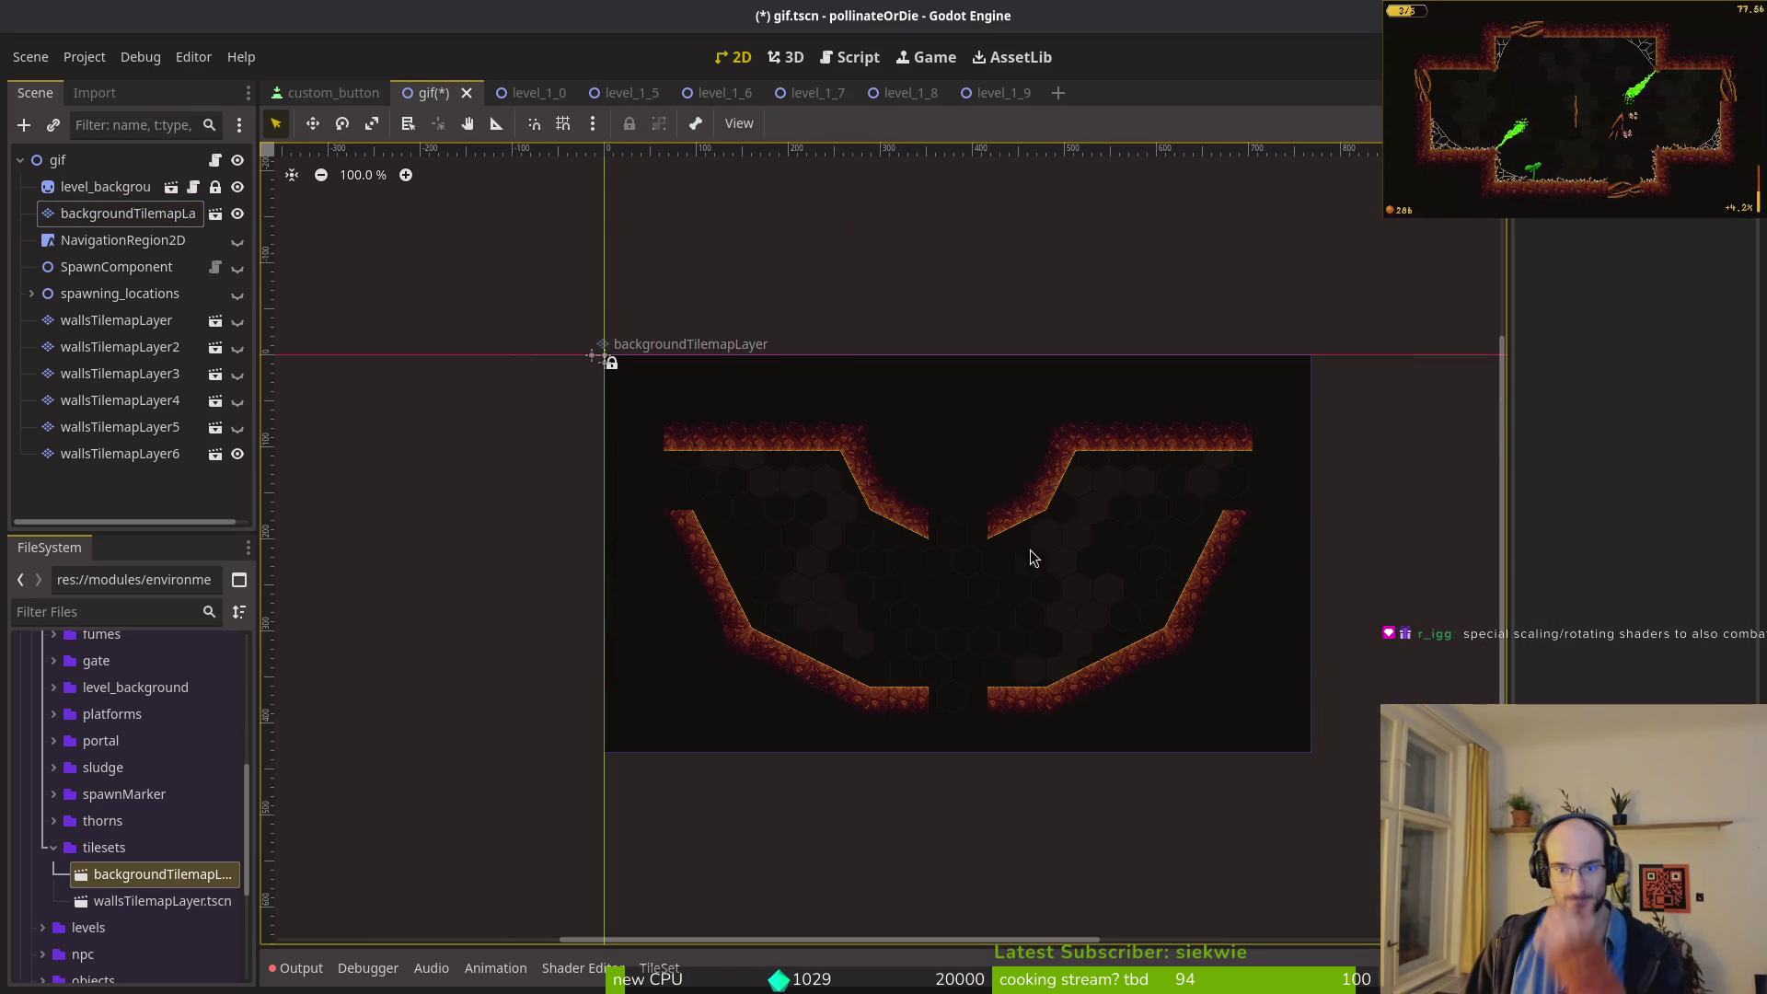
pyautogui.scroll(2, 985, 609)
pyautogui.scroll(2, 998, 543)
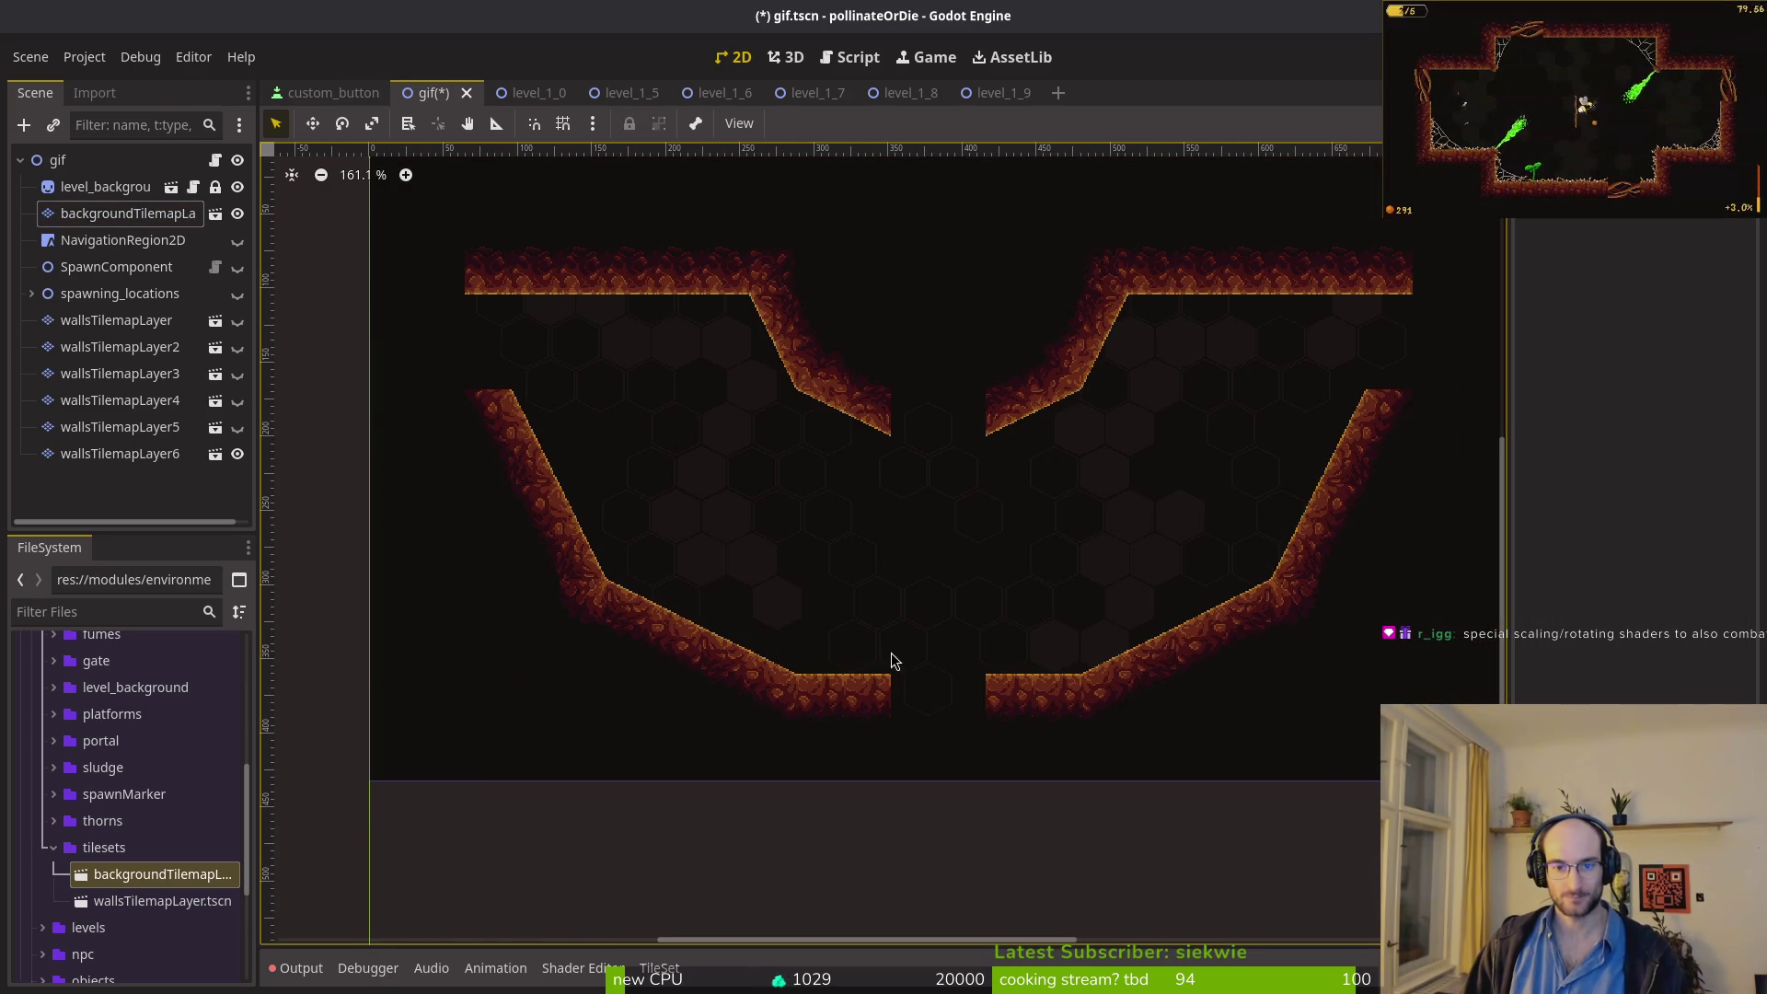
# - Reselect the first dark hex tile, recheck the background, and save the scene
pyautogui.click(129, 212)
pyautogui.click(879, 793)
pyautogui.press('Escape')
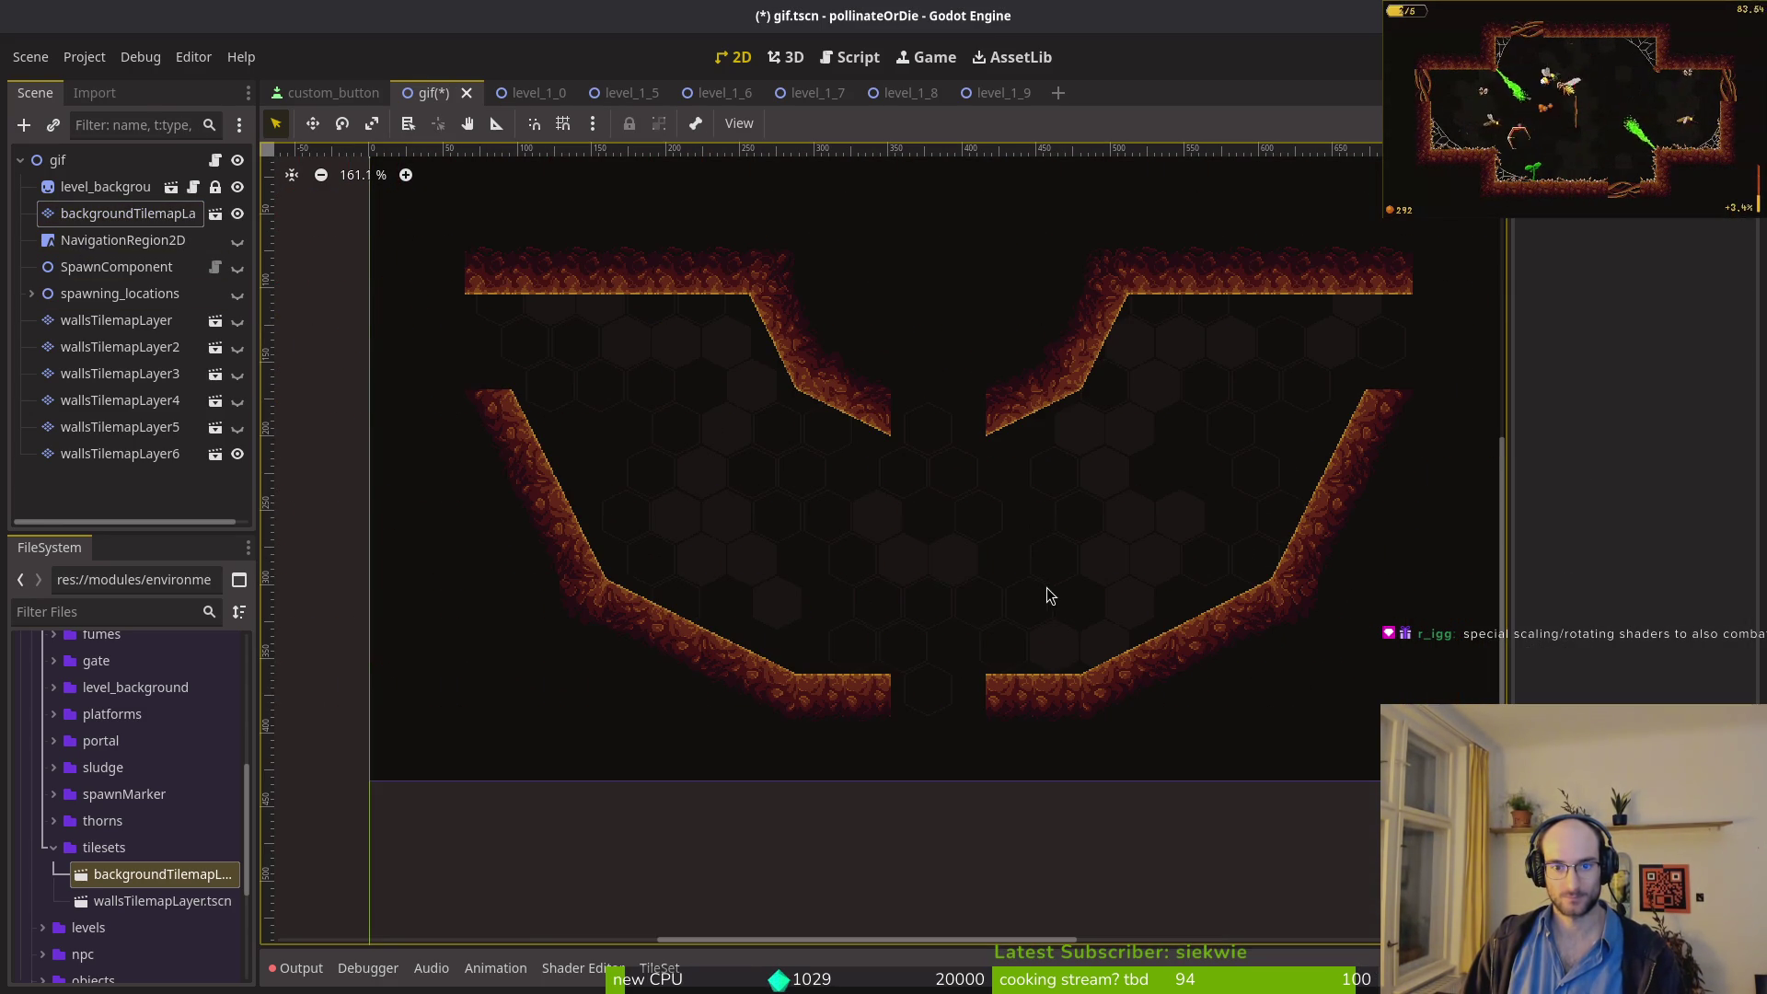
pyautogui.scroll(-1, 1055, 587)
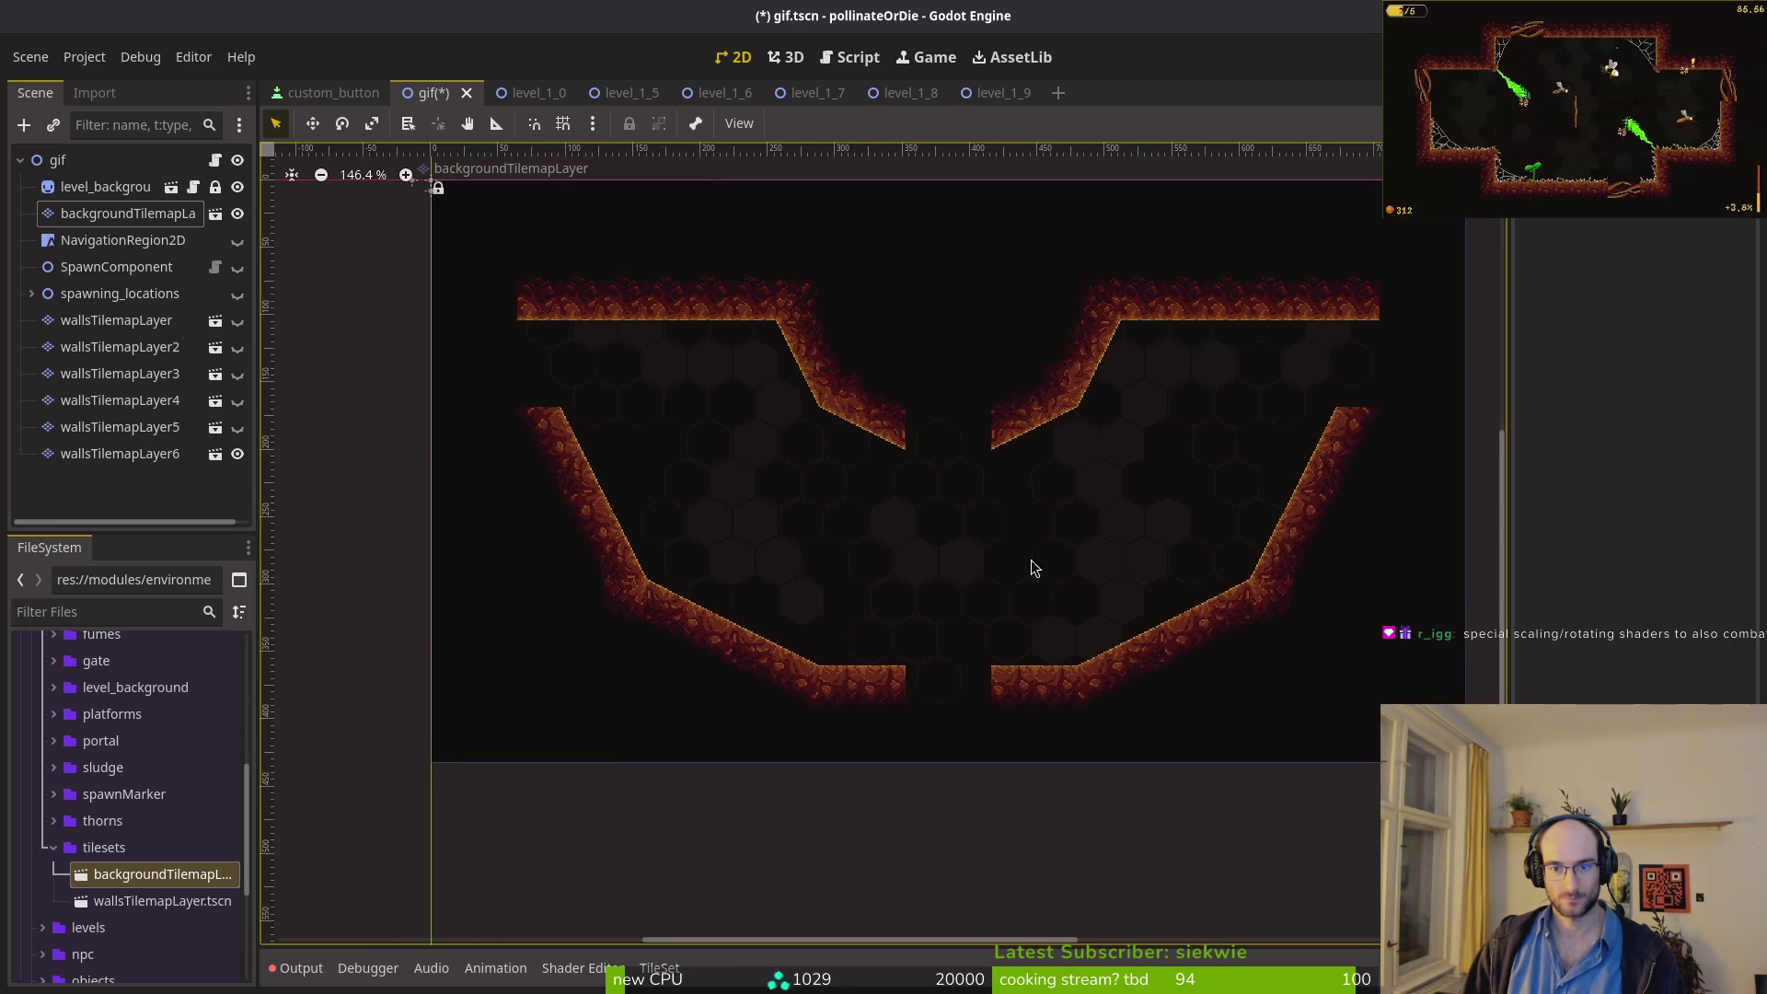
pyautogui.hotkey('ctrl', 's')
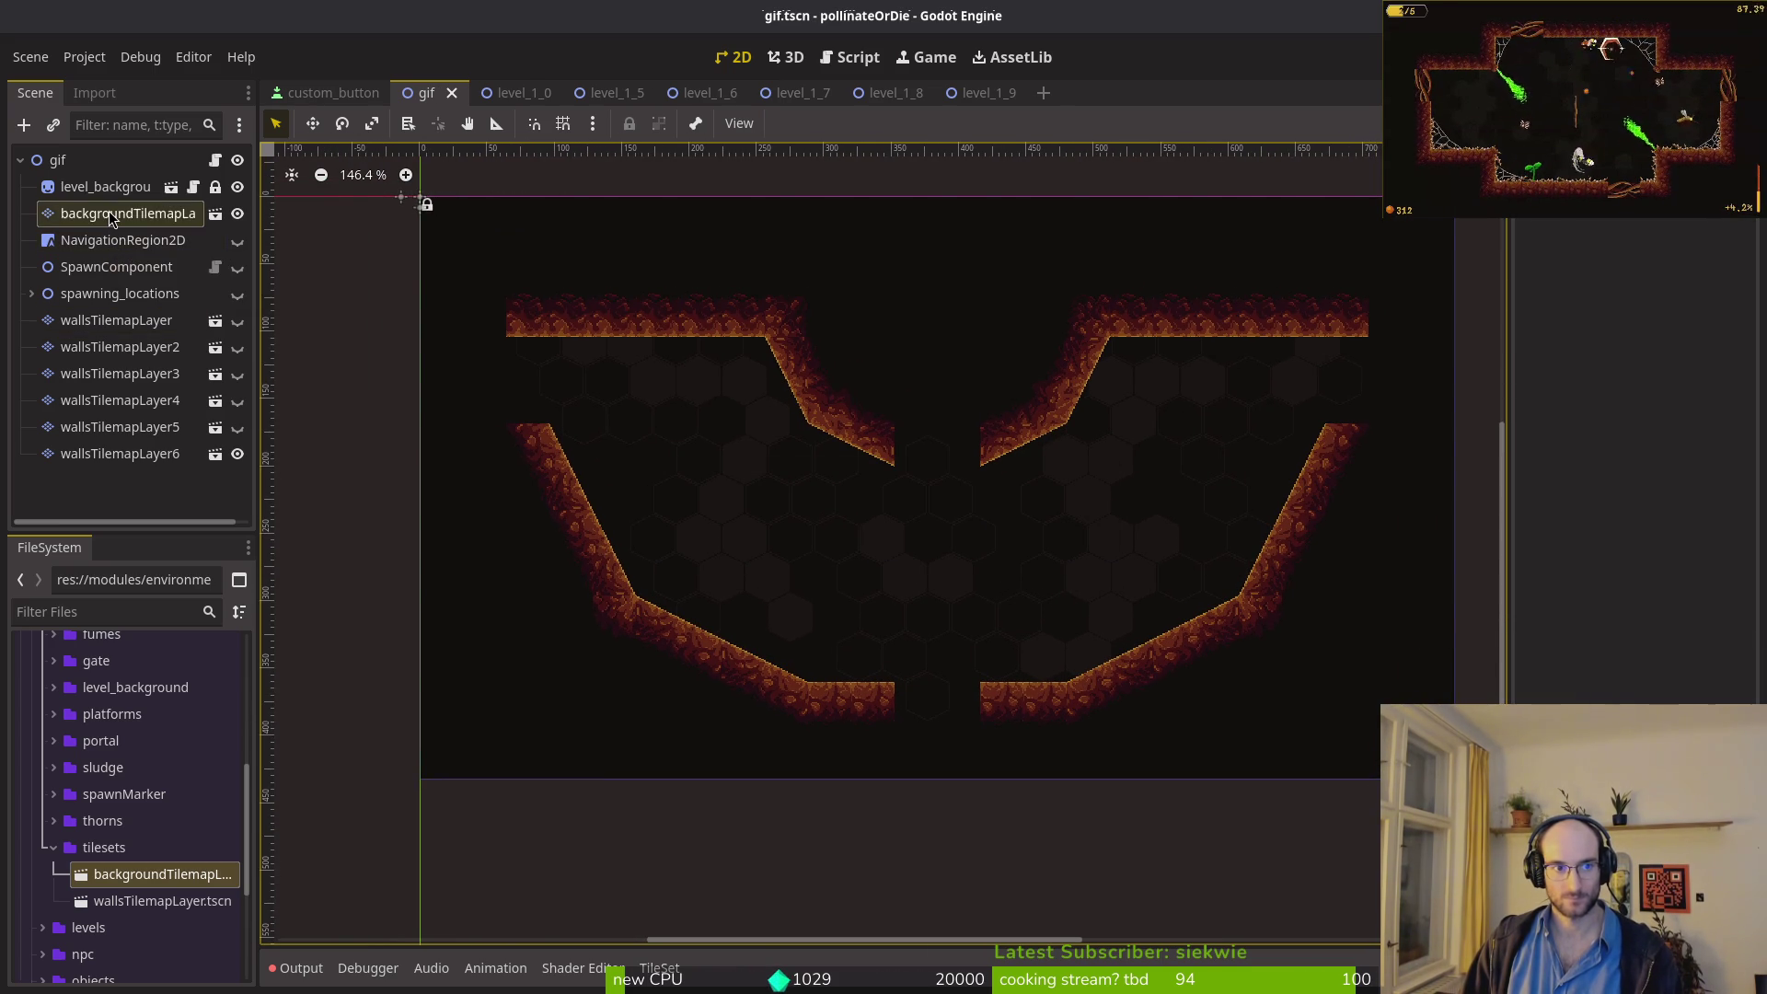
pyautogui.click(110, 218)
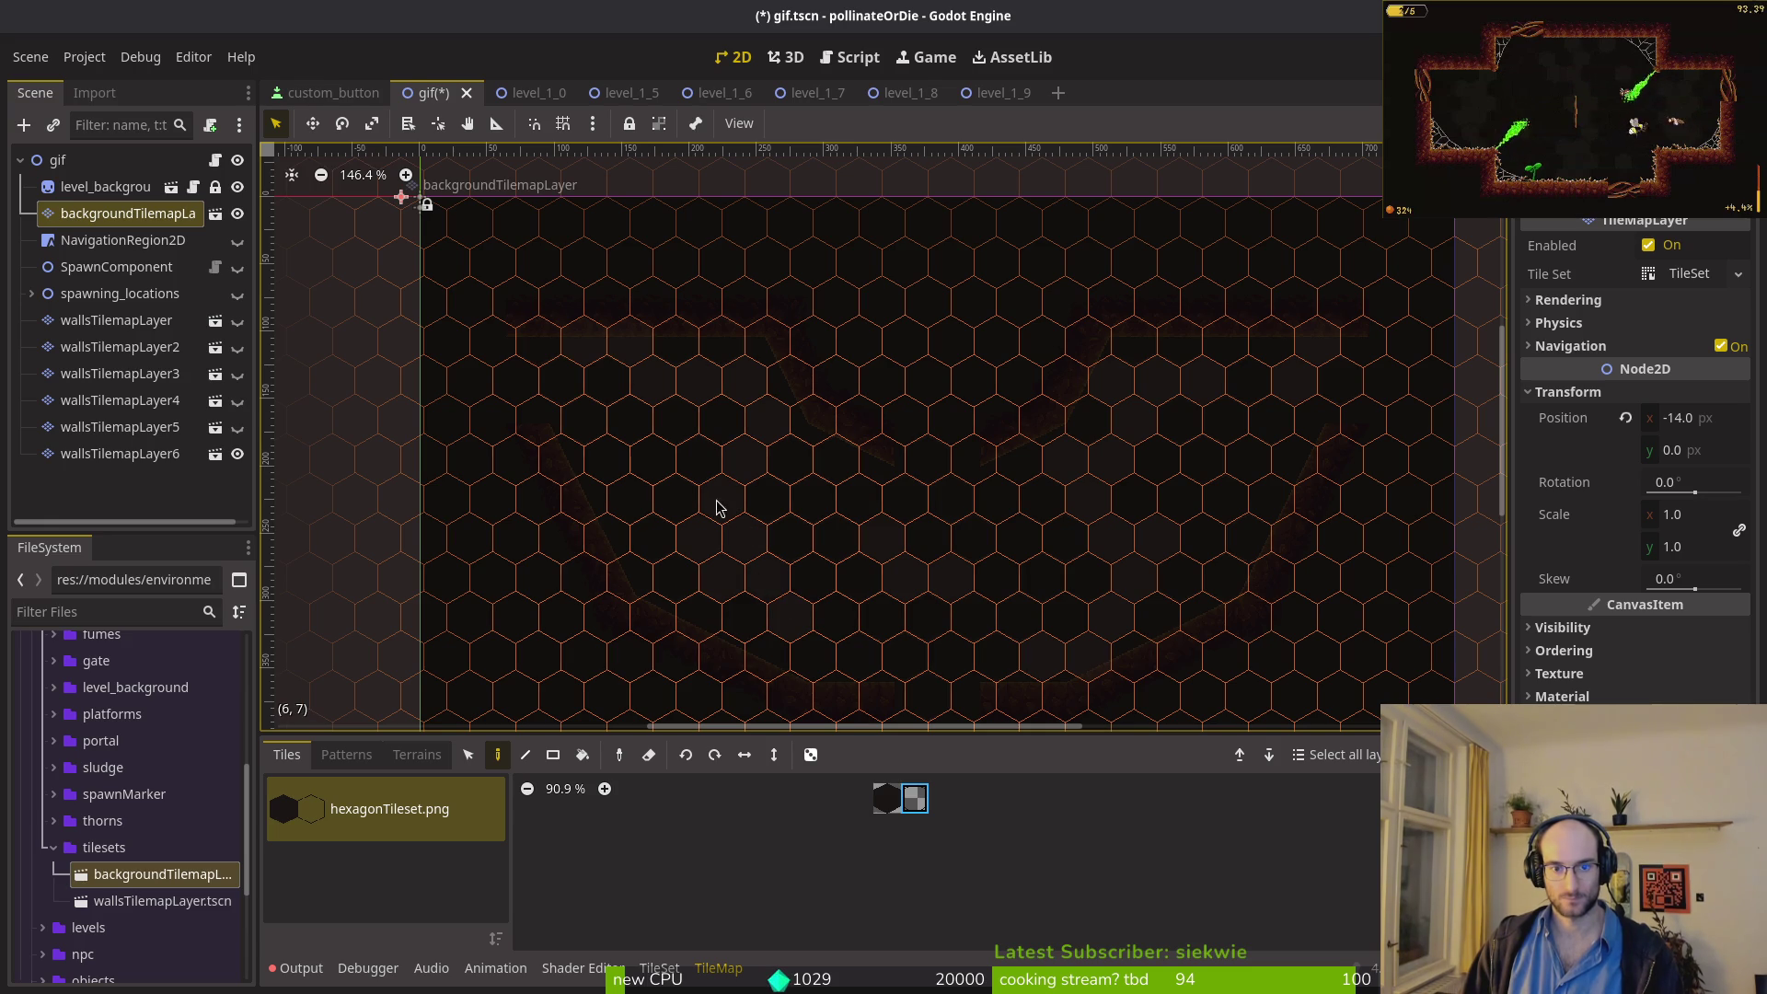
pyautogui.press('Escape')
pyautogui.scroll(-2, 1040, 556)
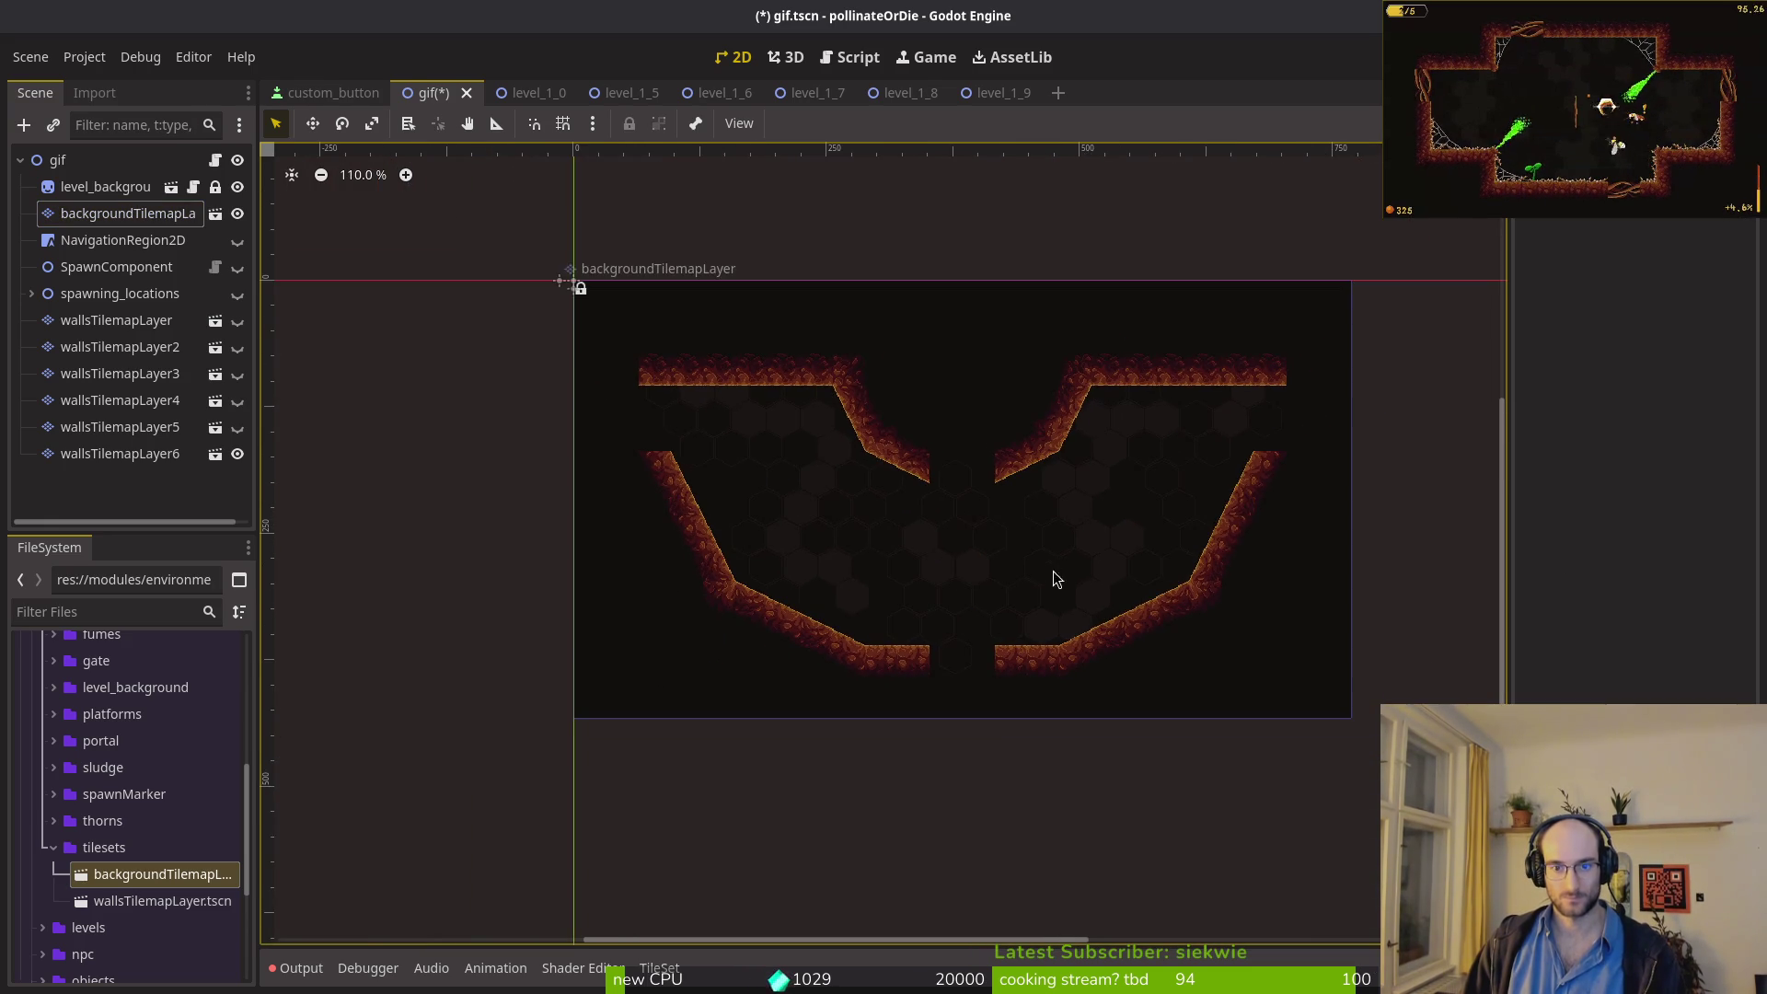
pyautogui.scroll(2, 1053, 571)
pyautogui.hotkey('ctrl', 's')
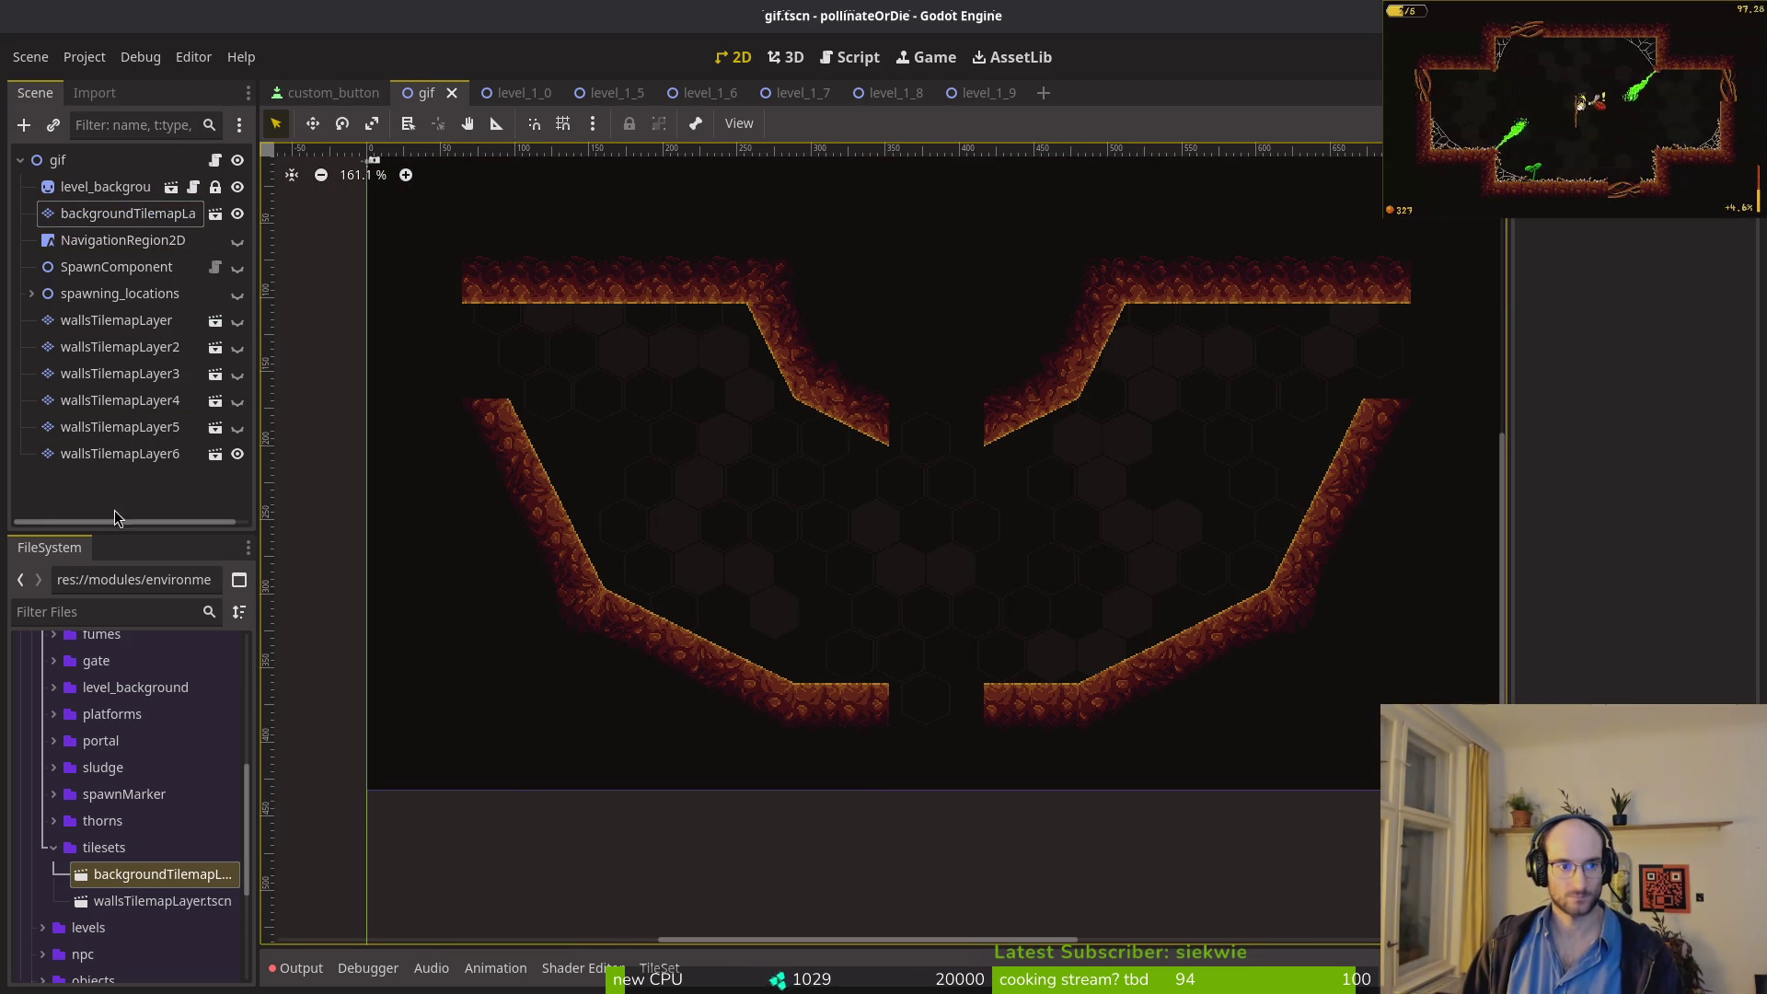
# - Hide wallsTilemapLayer6, run the scene for a screenshot, and open the user data folder
pyautogui.click(238, 453)
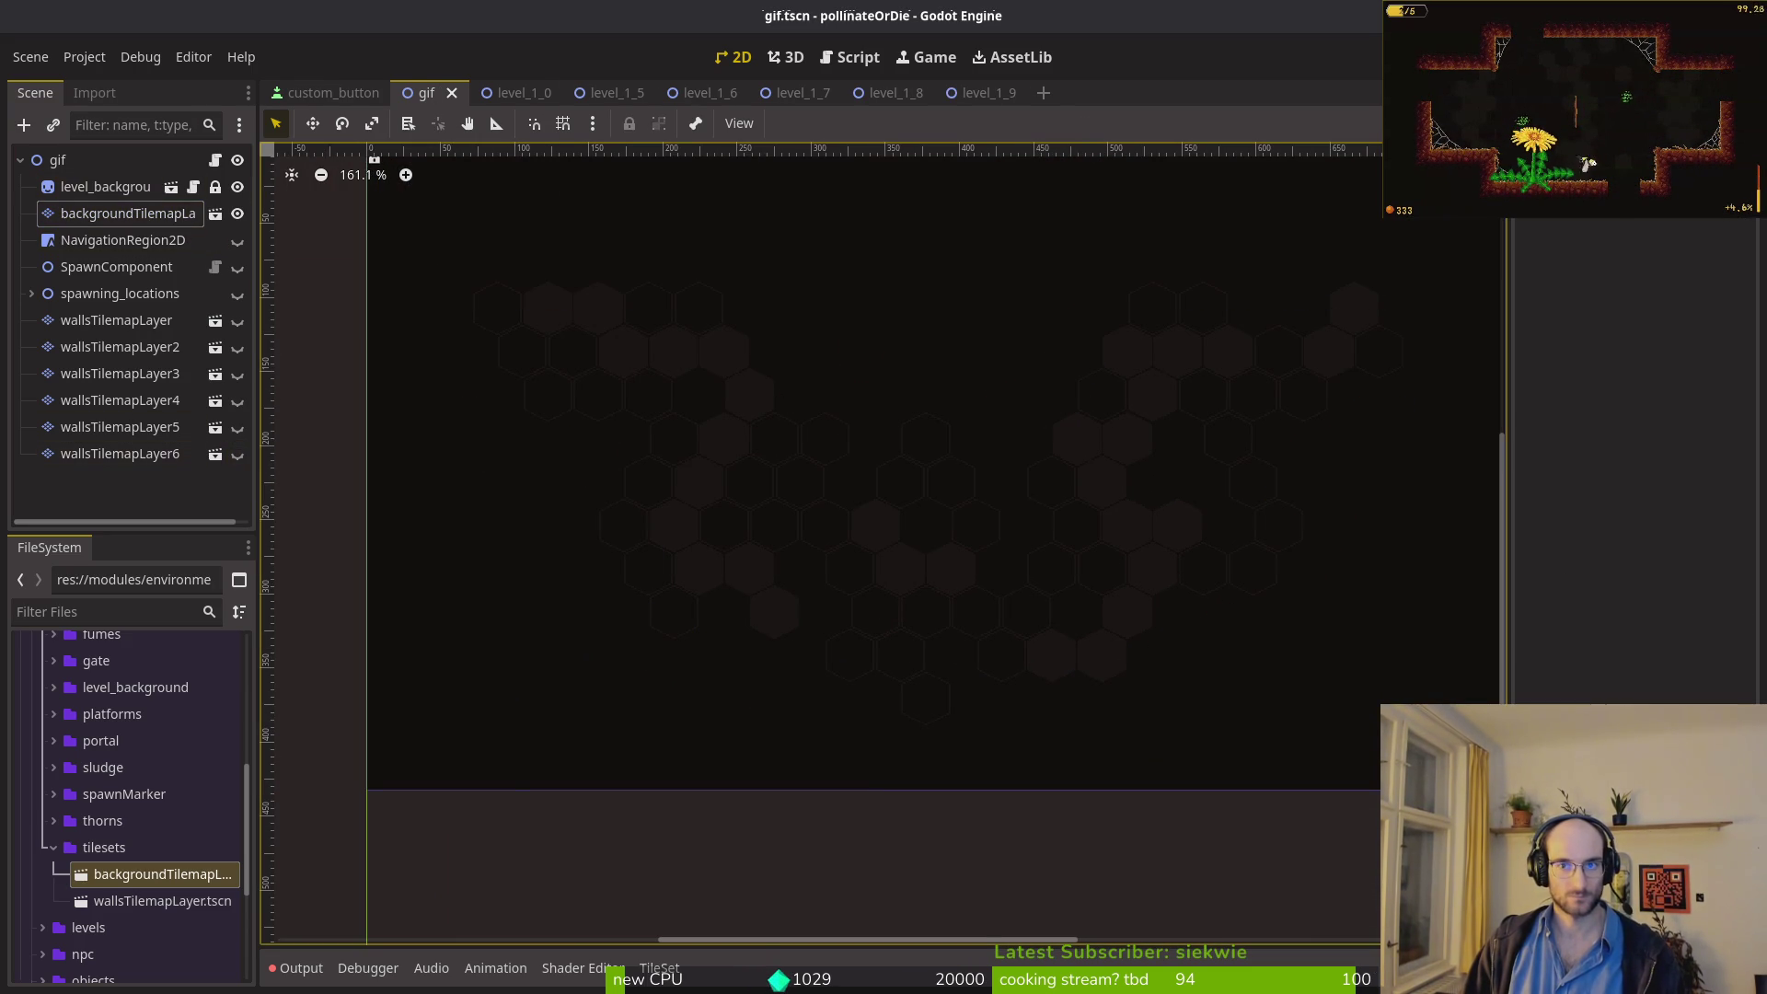
pyautogui.press('F6')
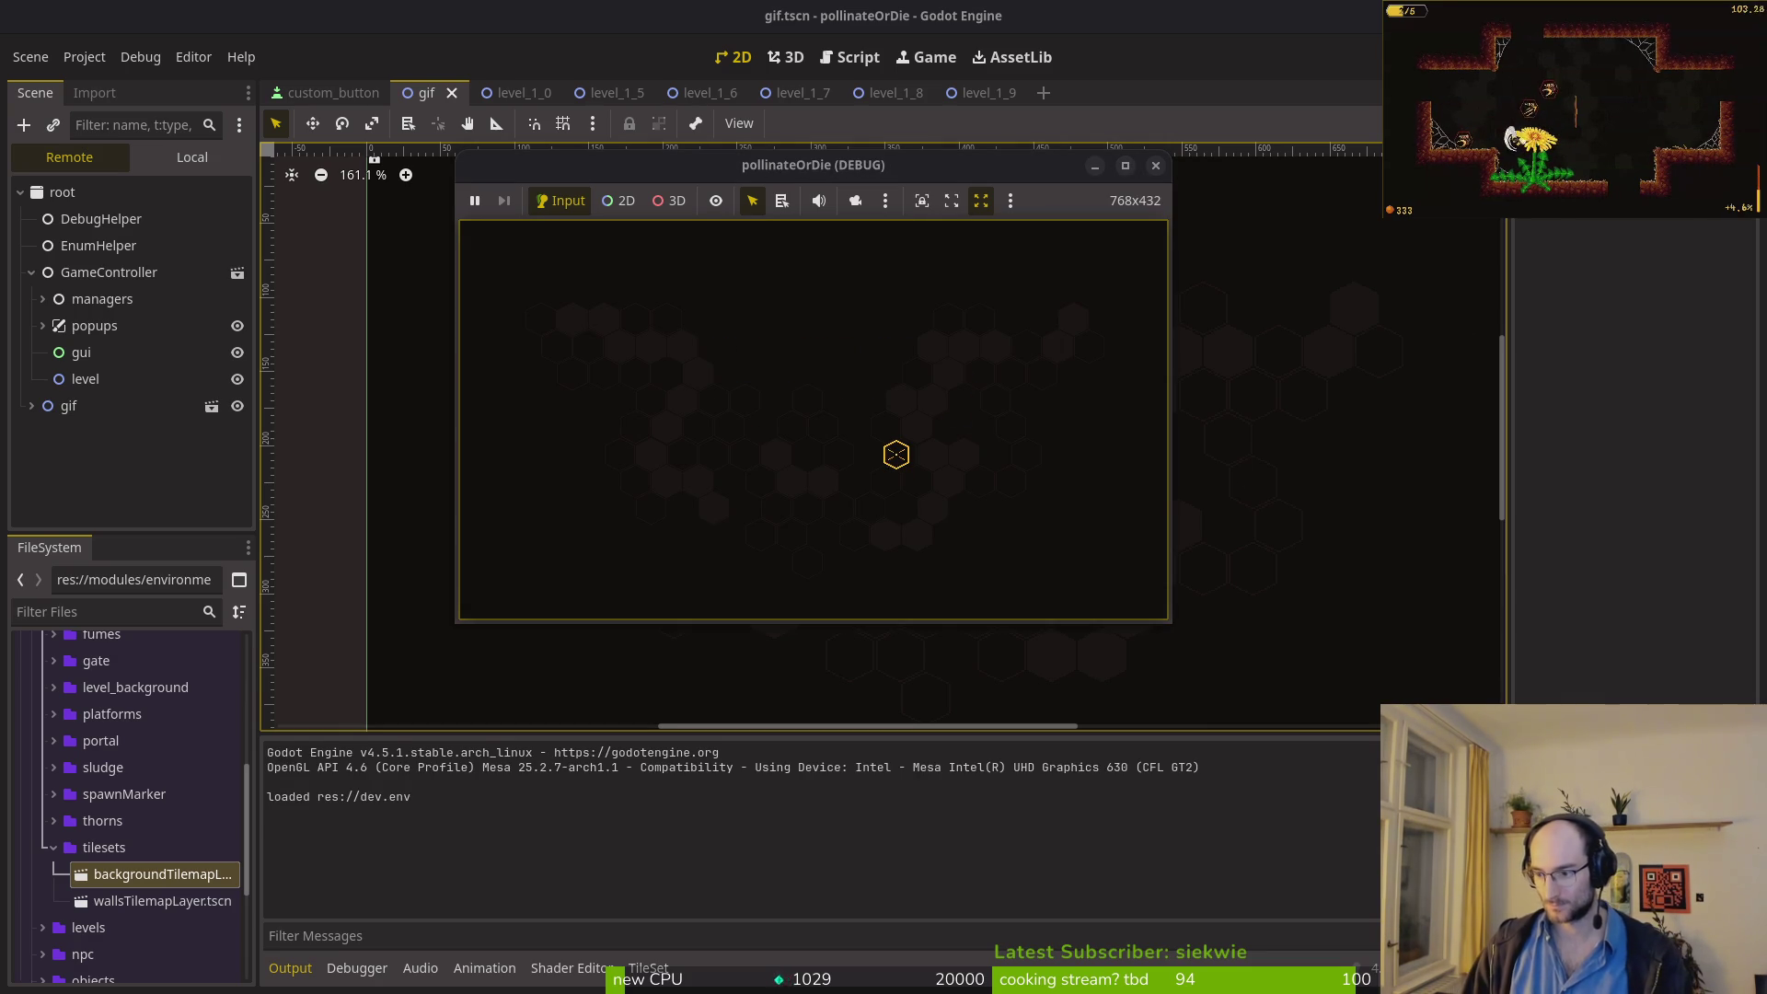
pyautogui.click(1156, 167)
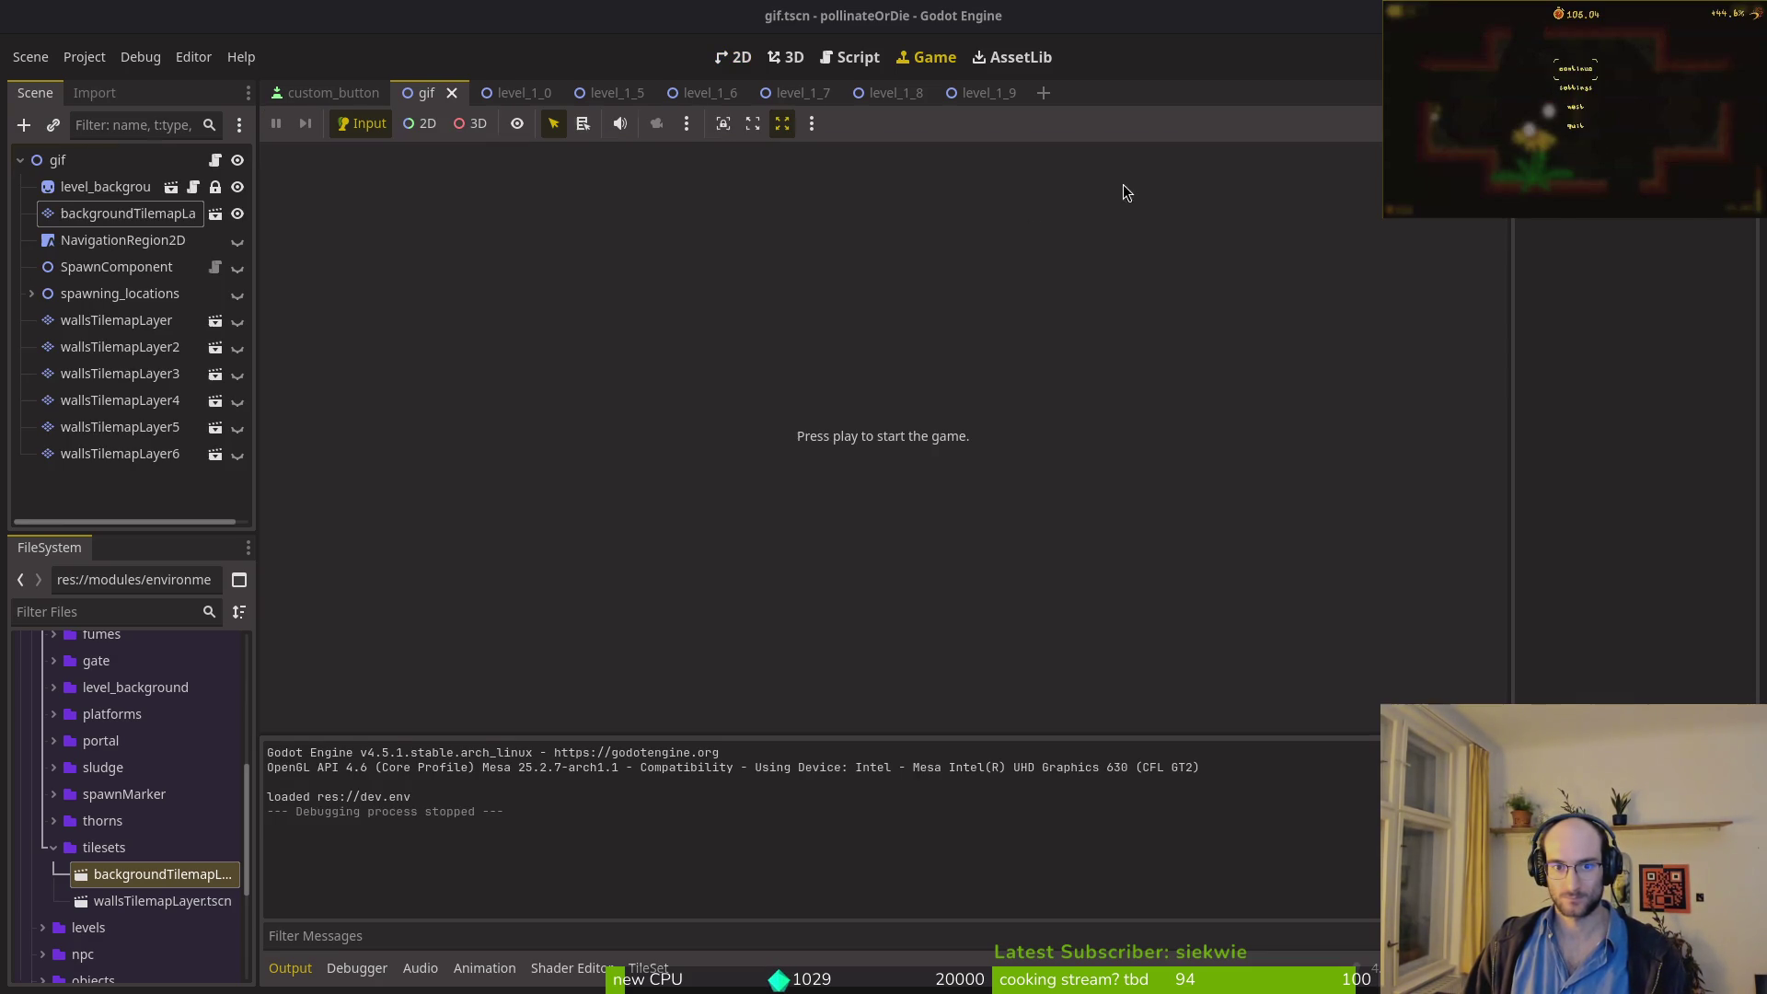
pyautogui.click(84, 56)
pyautogui.click(134, 260)
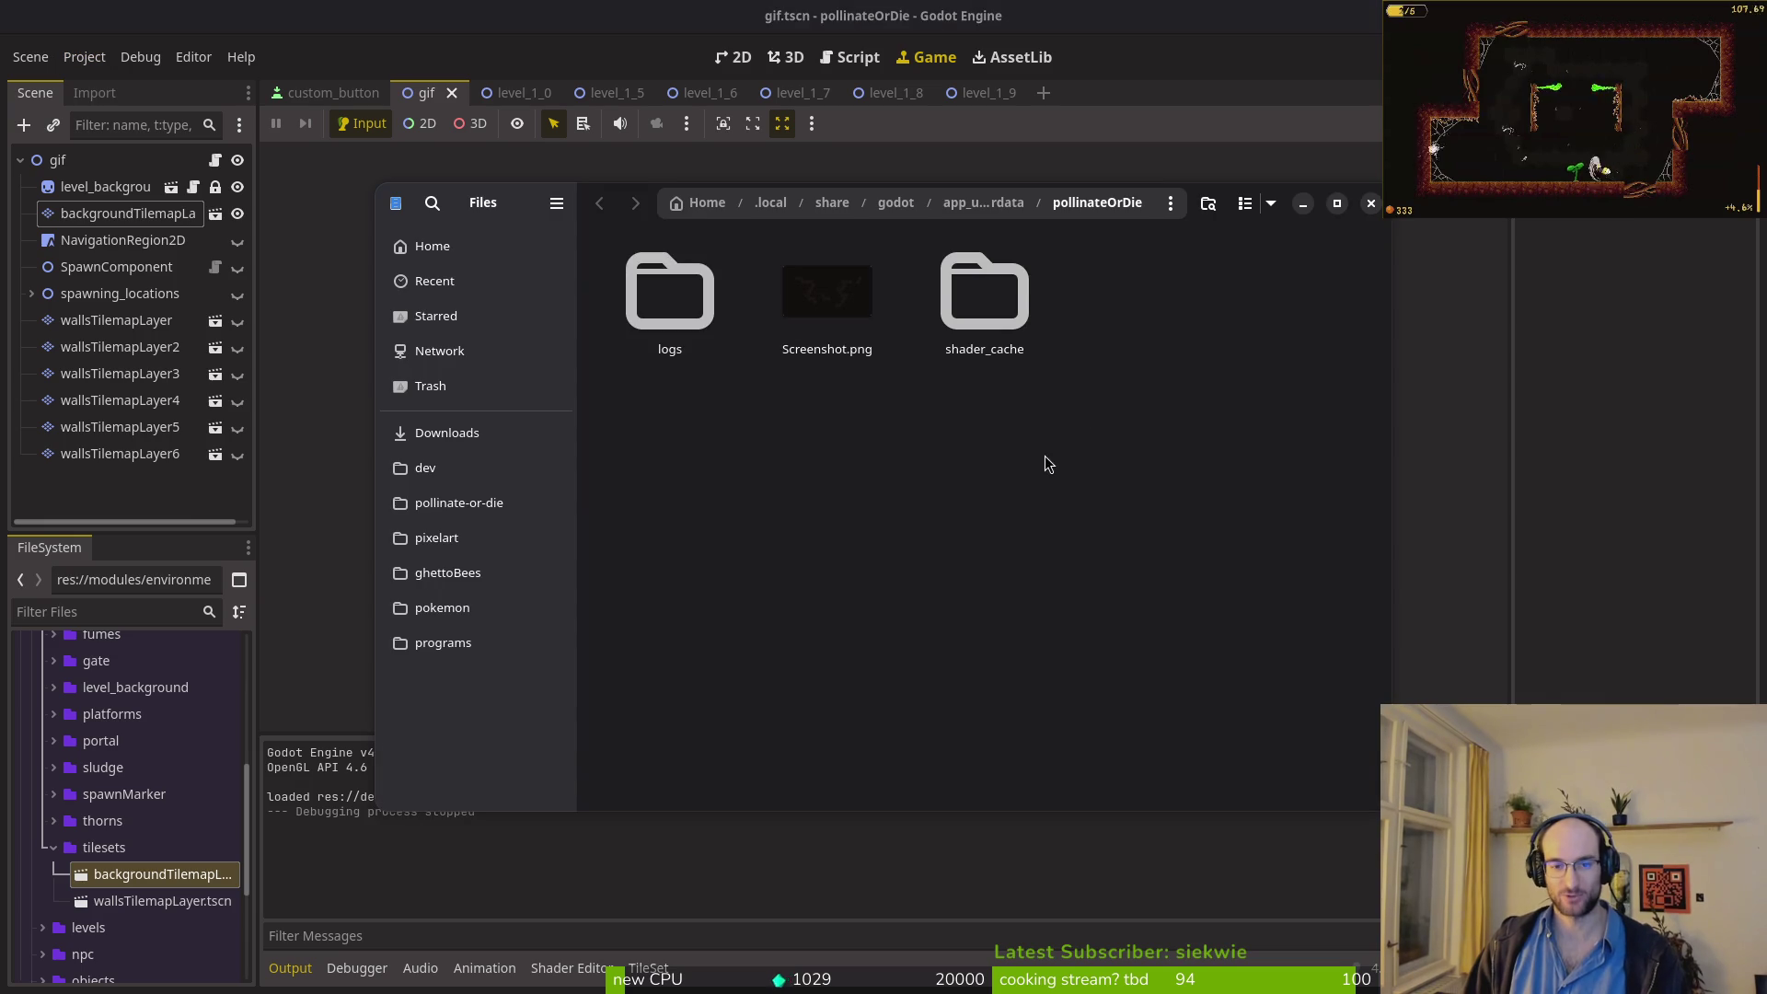
# - Take Screenshot.png and browse to pollinate-or-die/assets/art/backgrounds
pyautogui.click(839, 348)
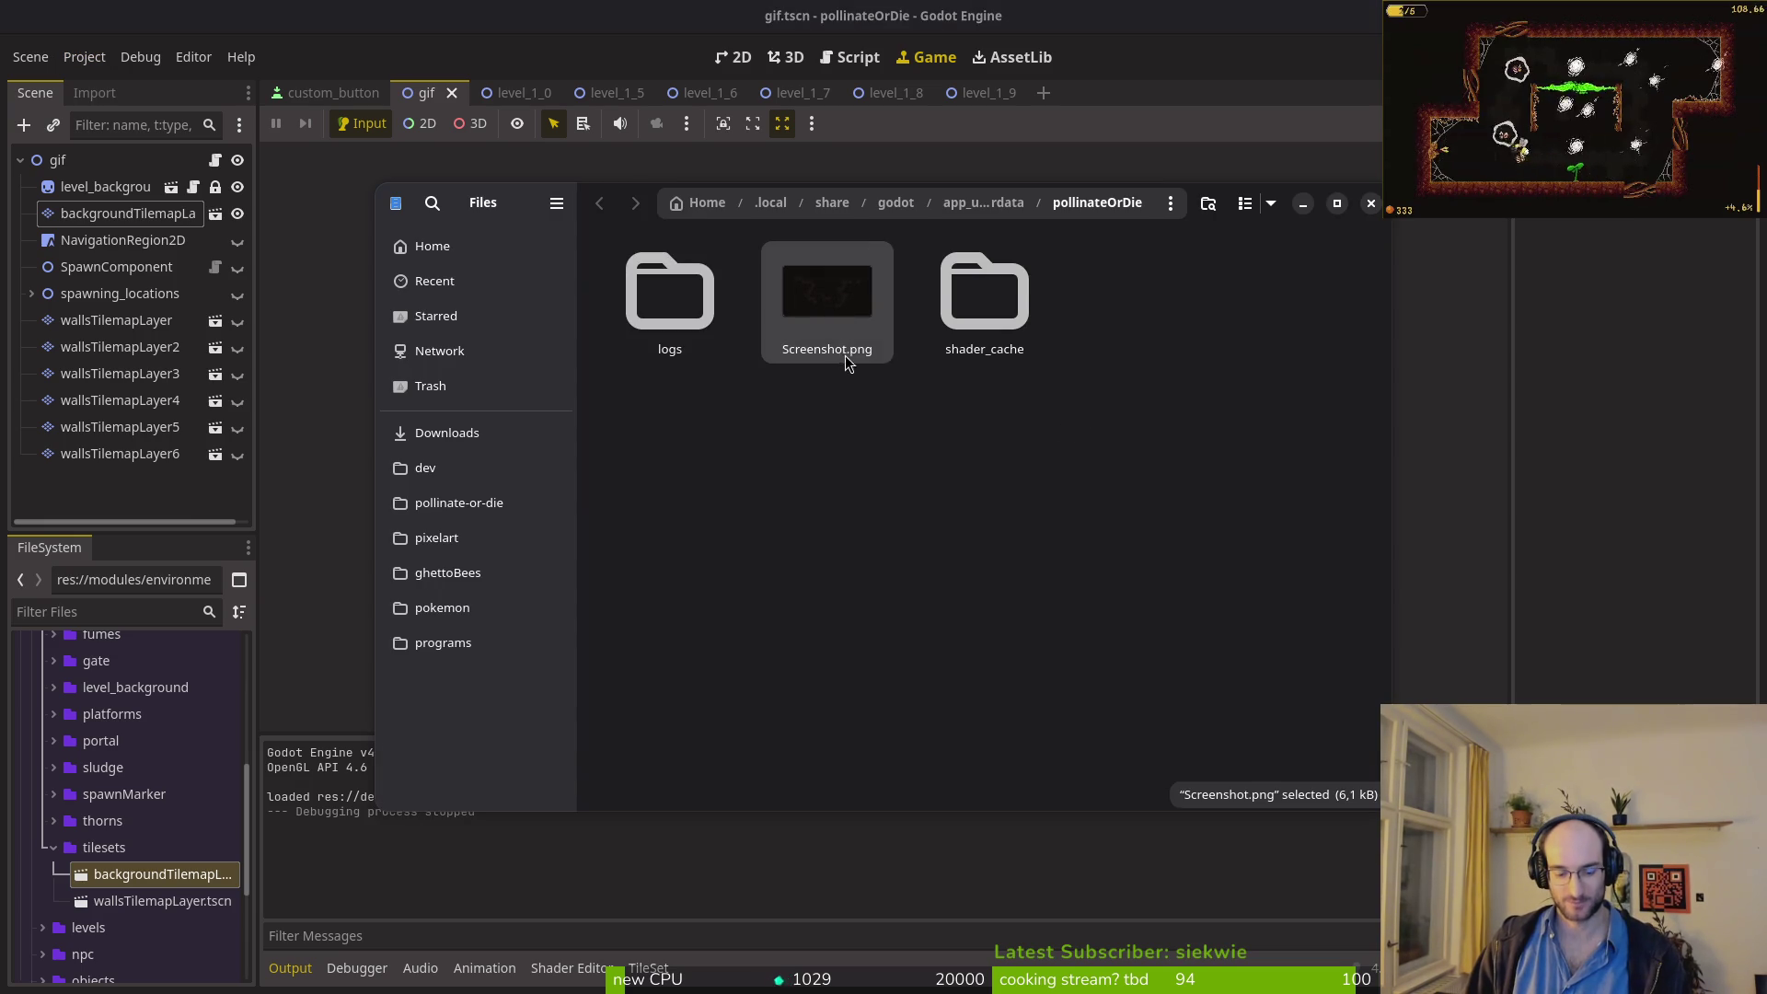
pyautogui.click(470, 440)
pyautogui.click(459, 502)
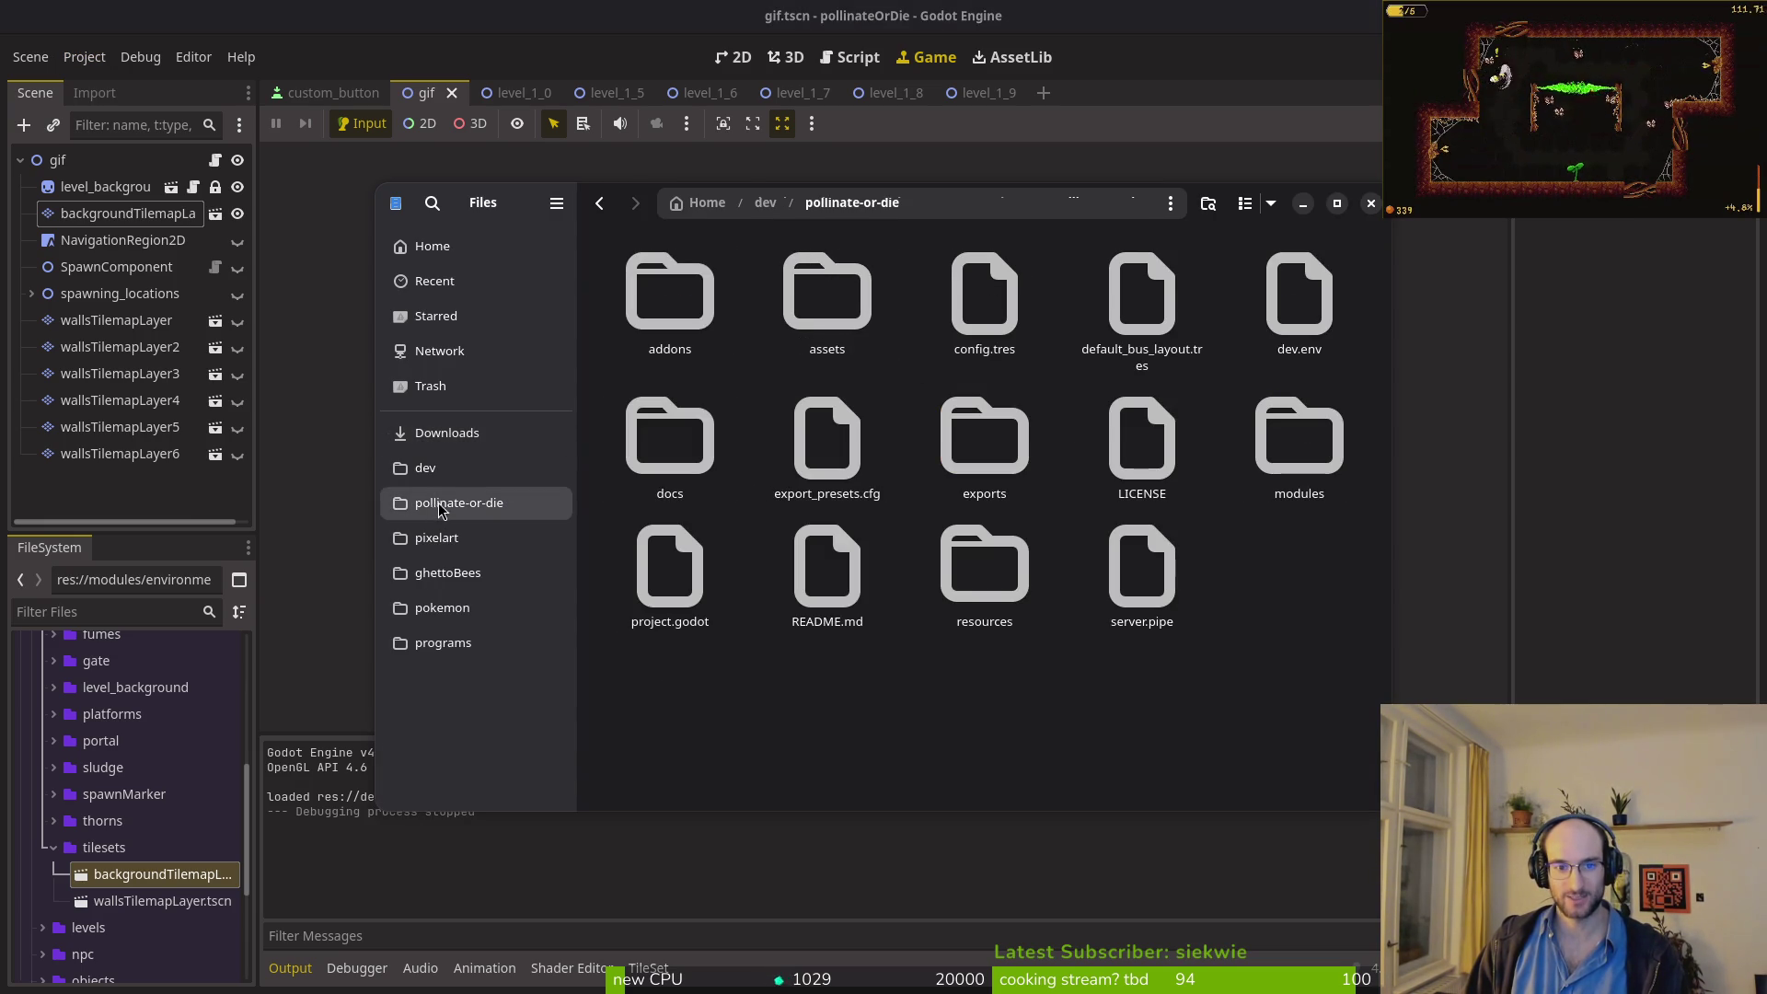
pyautogui.doubleClick(824, 293)
pyautogui.doubleClick(688, 336)
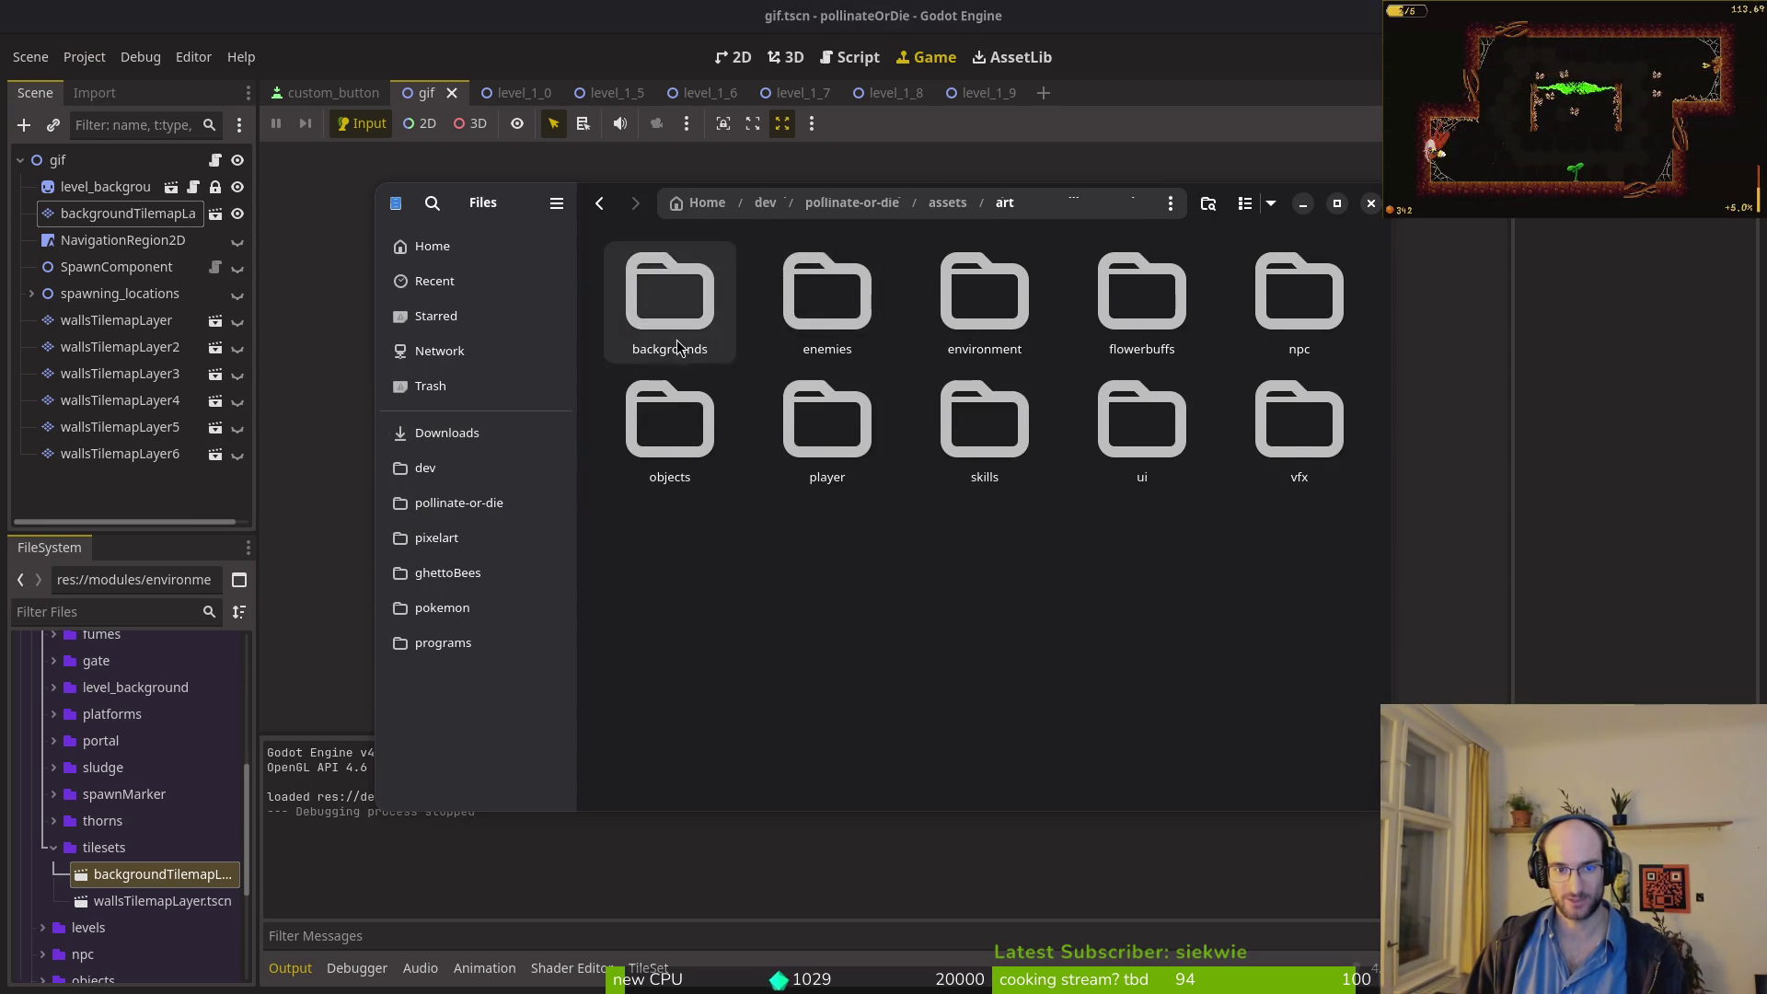
pyautogui.doubleClick(677, 303)
# - Paste the screenshot there, rename it 1_9_BG.png, and close Files
pyautogui.click(929, 387)
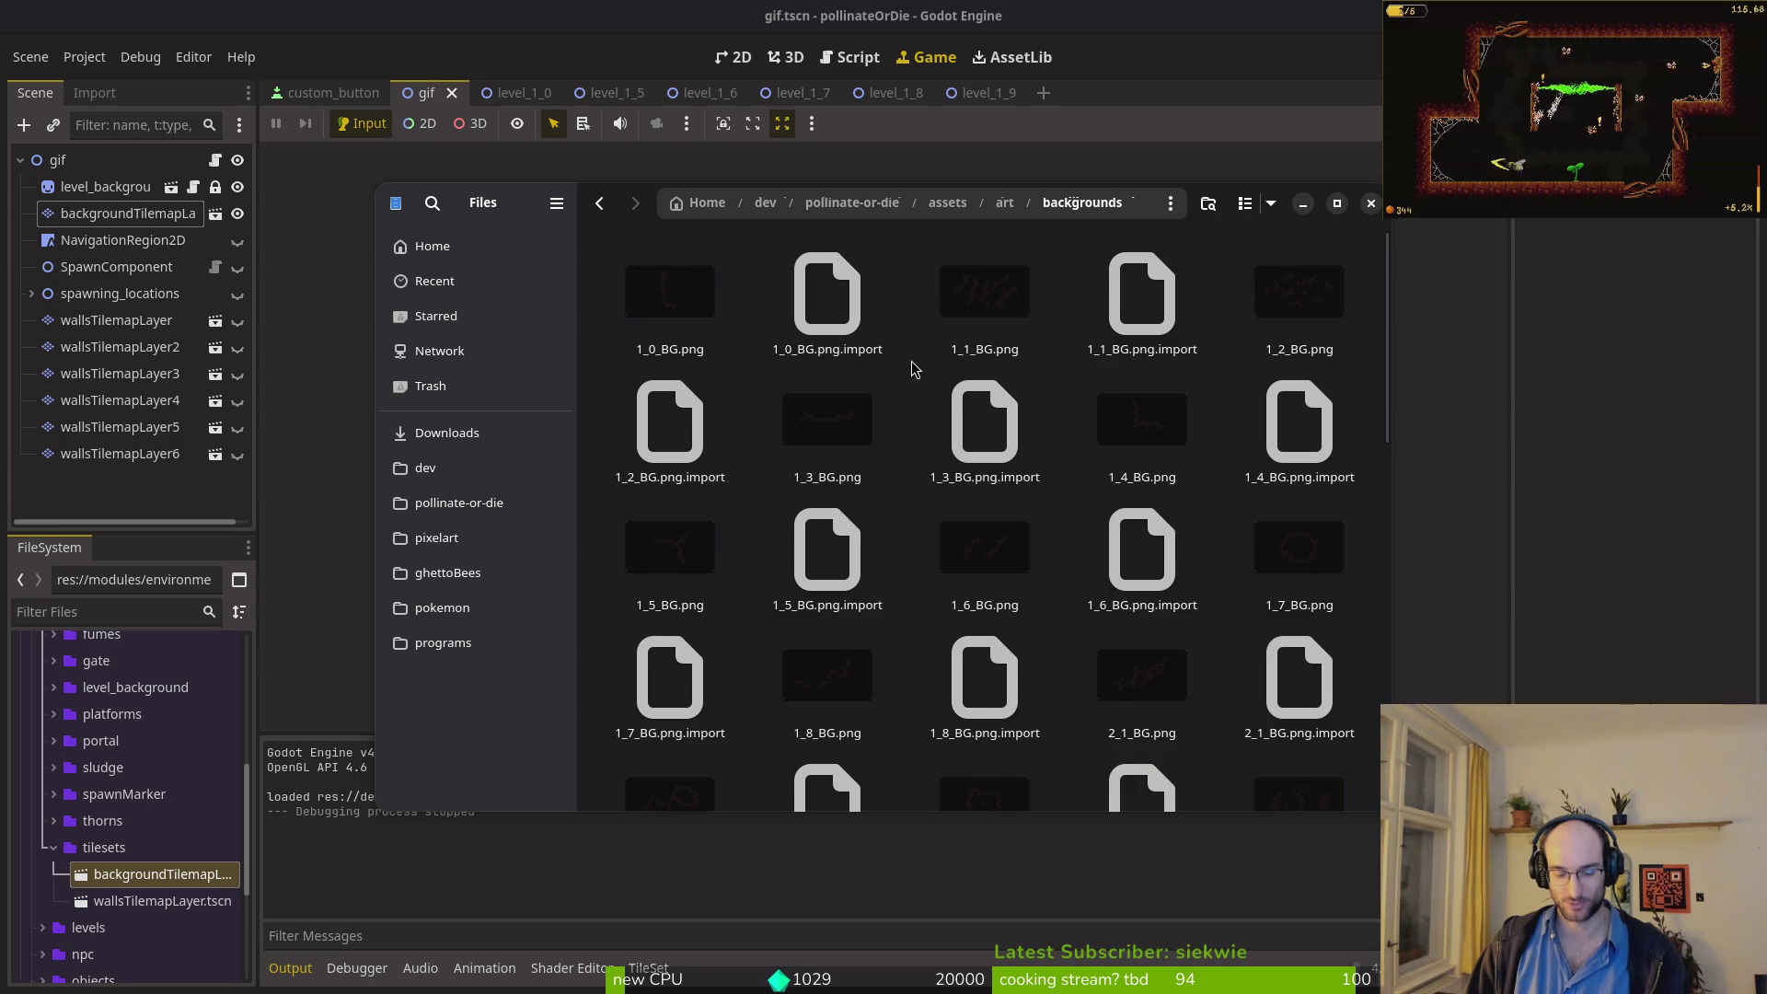
pyautogui.press('s')
pyautogui.press('F2')
pyautogui.write('1')
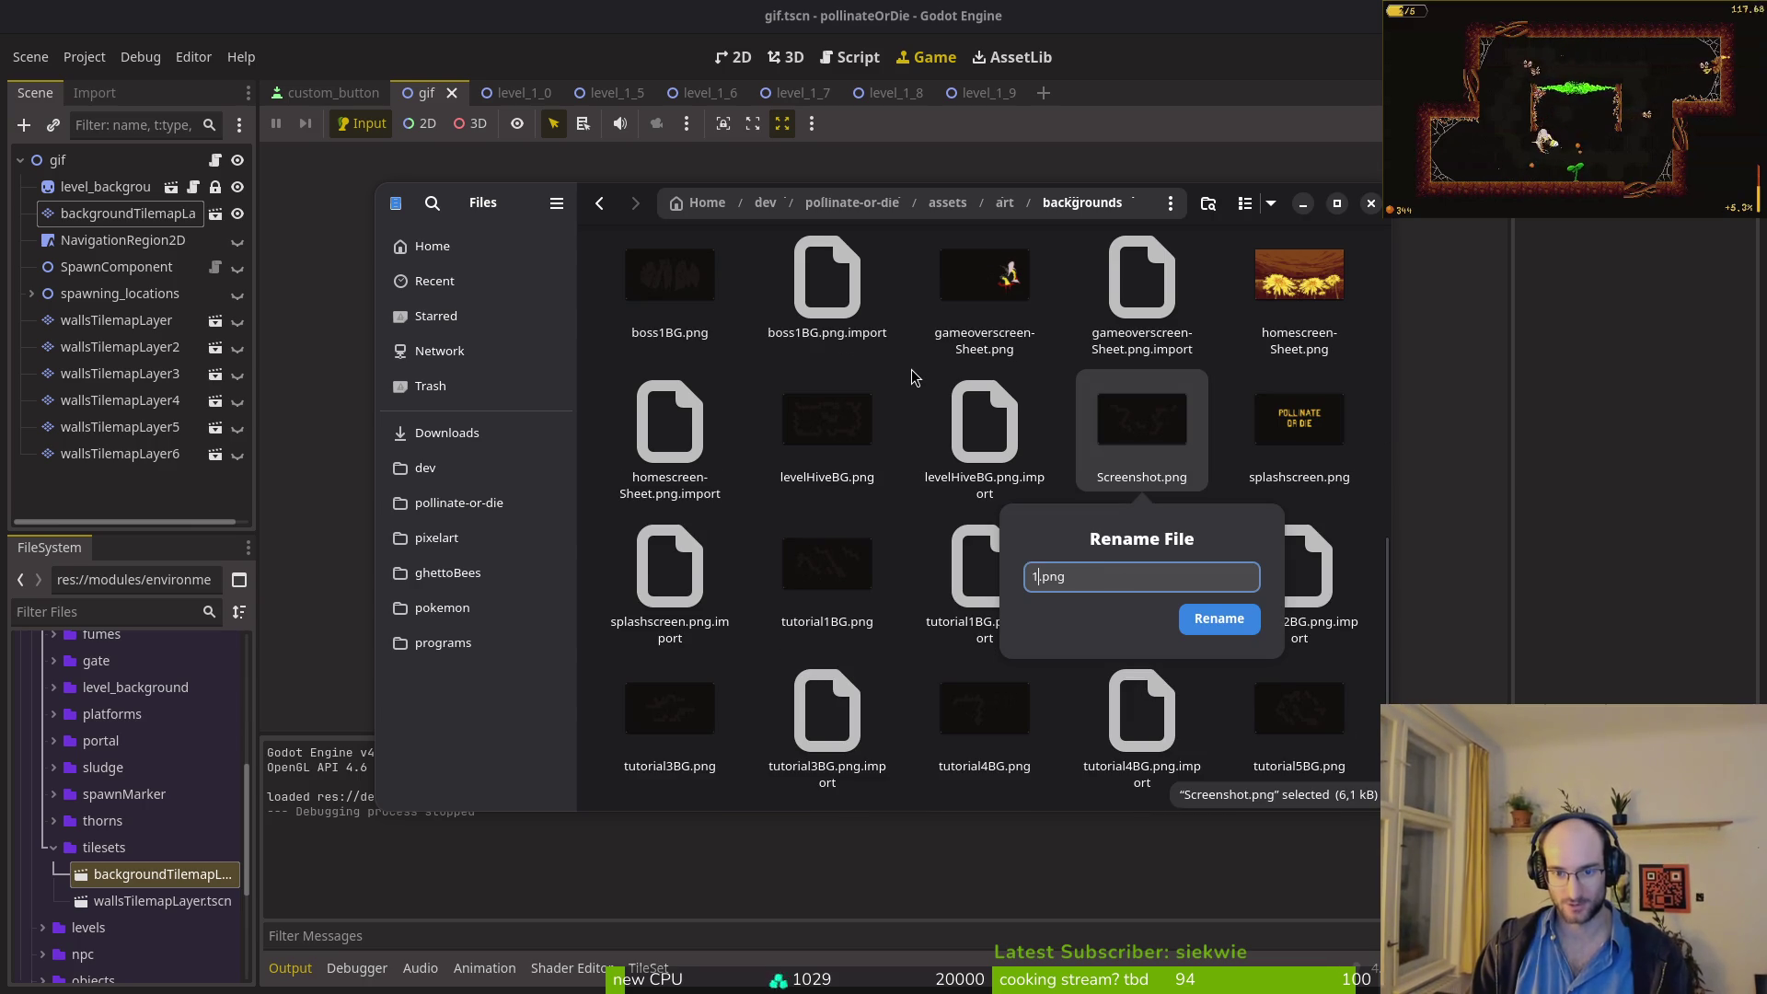
pyautogui.write('_9_BG')
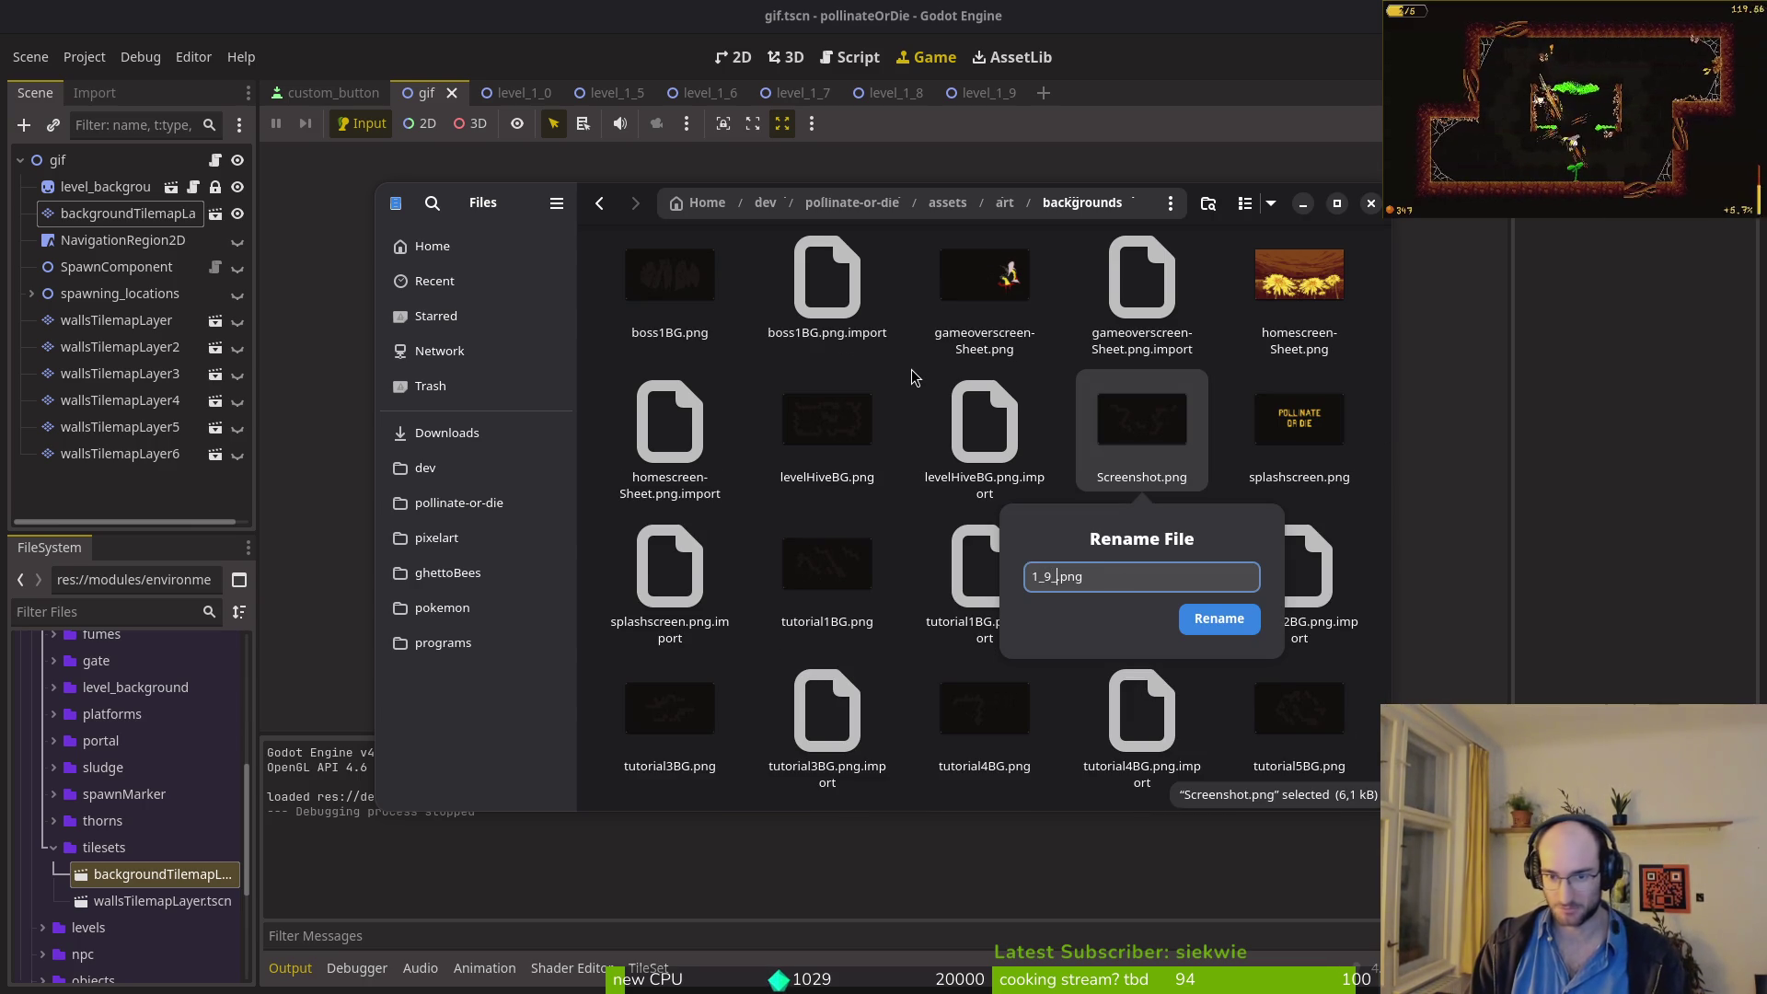
pyautogui.press('Return')
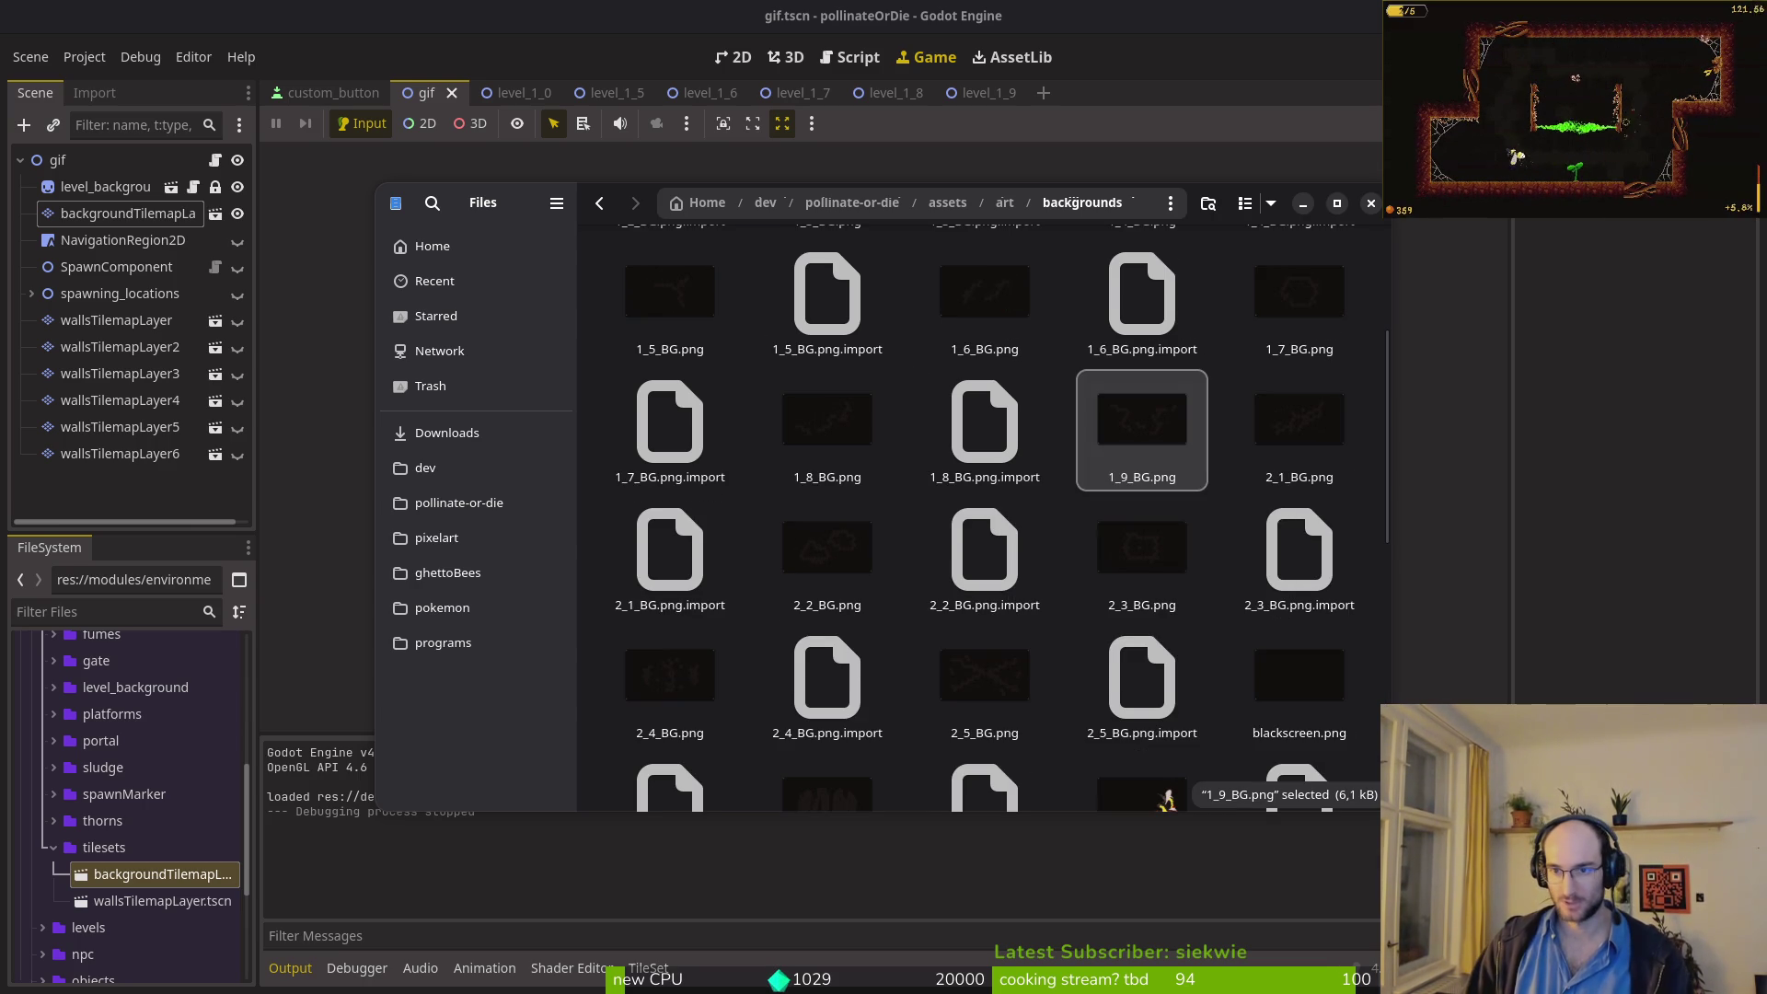
pyautogui.click(1370, 204)
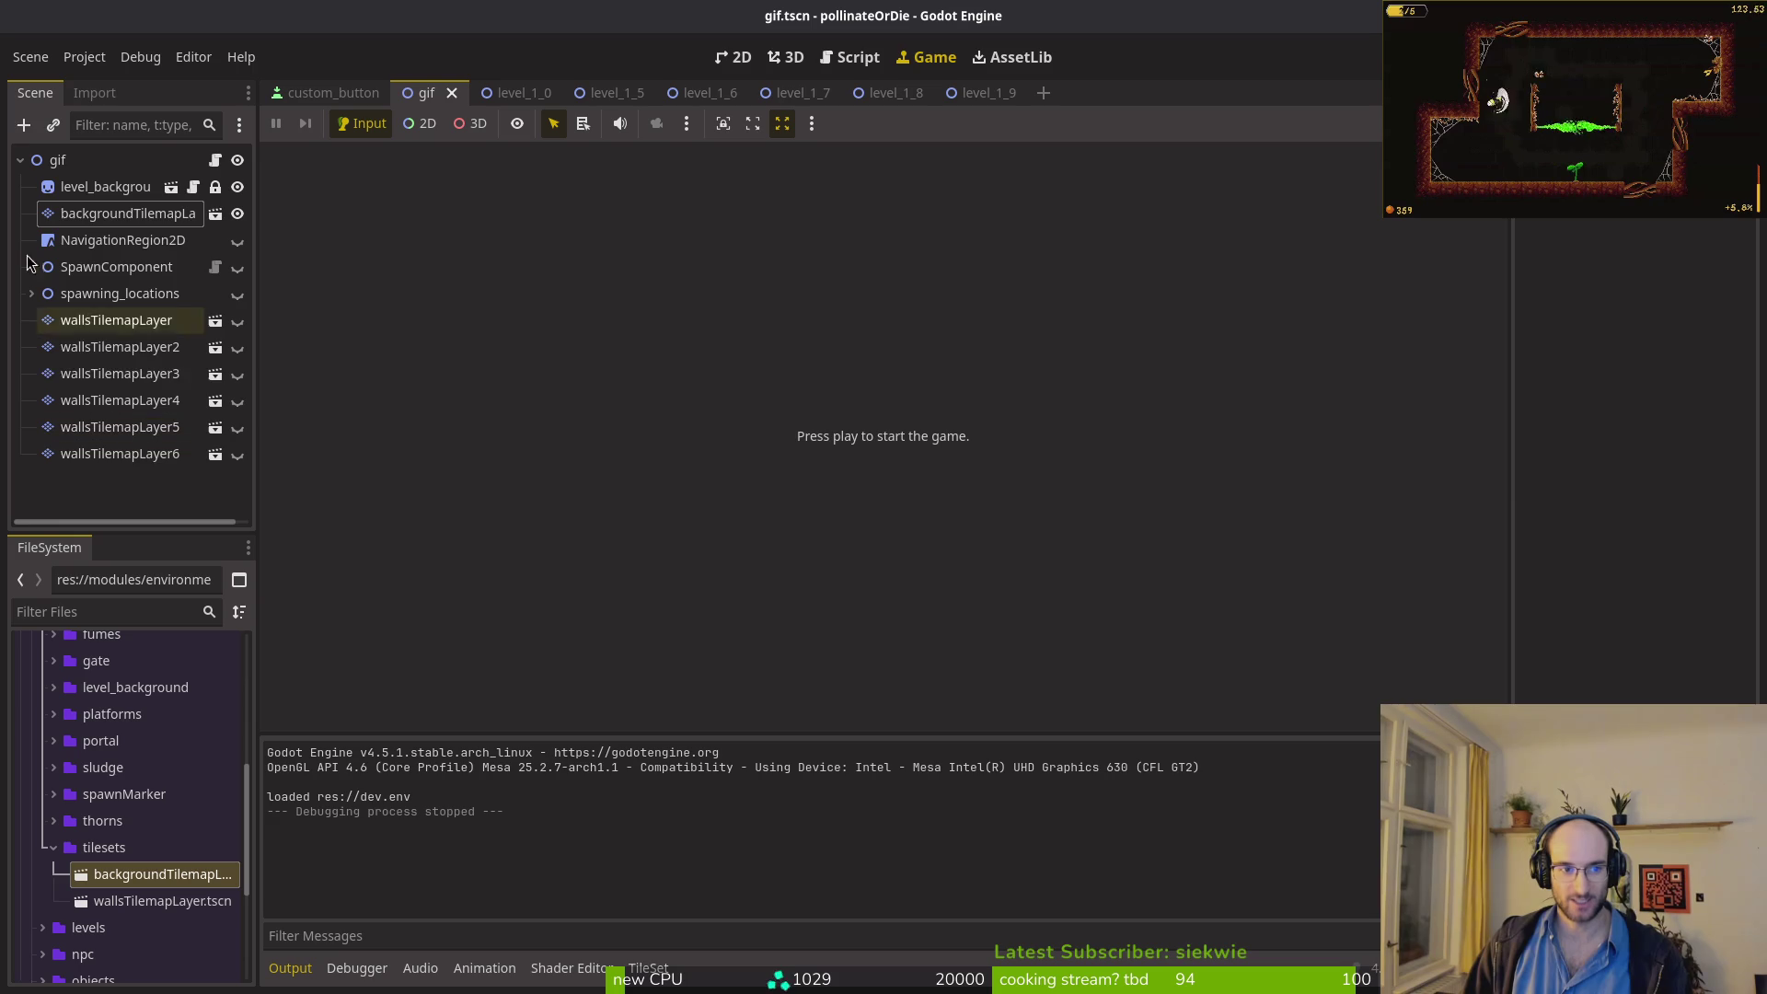
# - Close the level_1_x scene tabs, keeping custom_button and gif, and return to the gif canvas
pyautogui.middleClick(521, 91)
pyautogui.middleClick(521, 90)
pyautogui.middleClick(521, 90)
pyautogui.middleClick(521, 91)
pyautogui.middleClick(521, 90)
pyautogui.middleClick(521, 90)
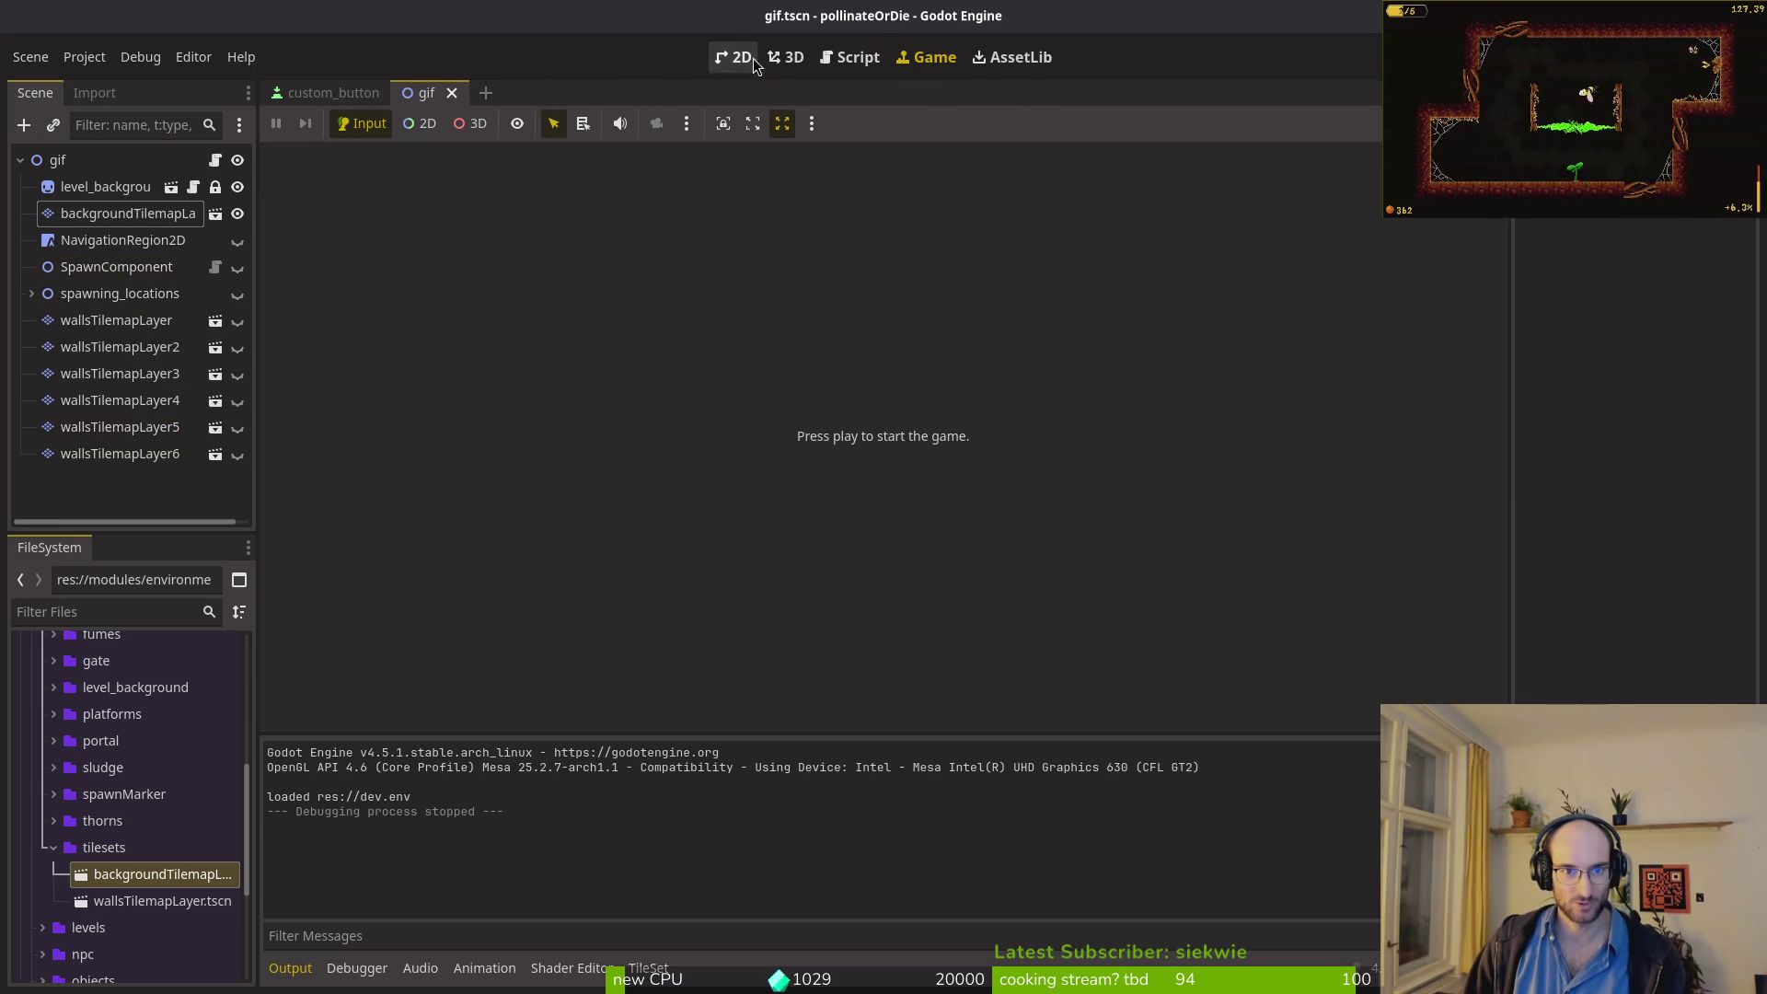
pyautogui.click(733, 57)
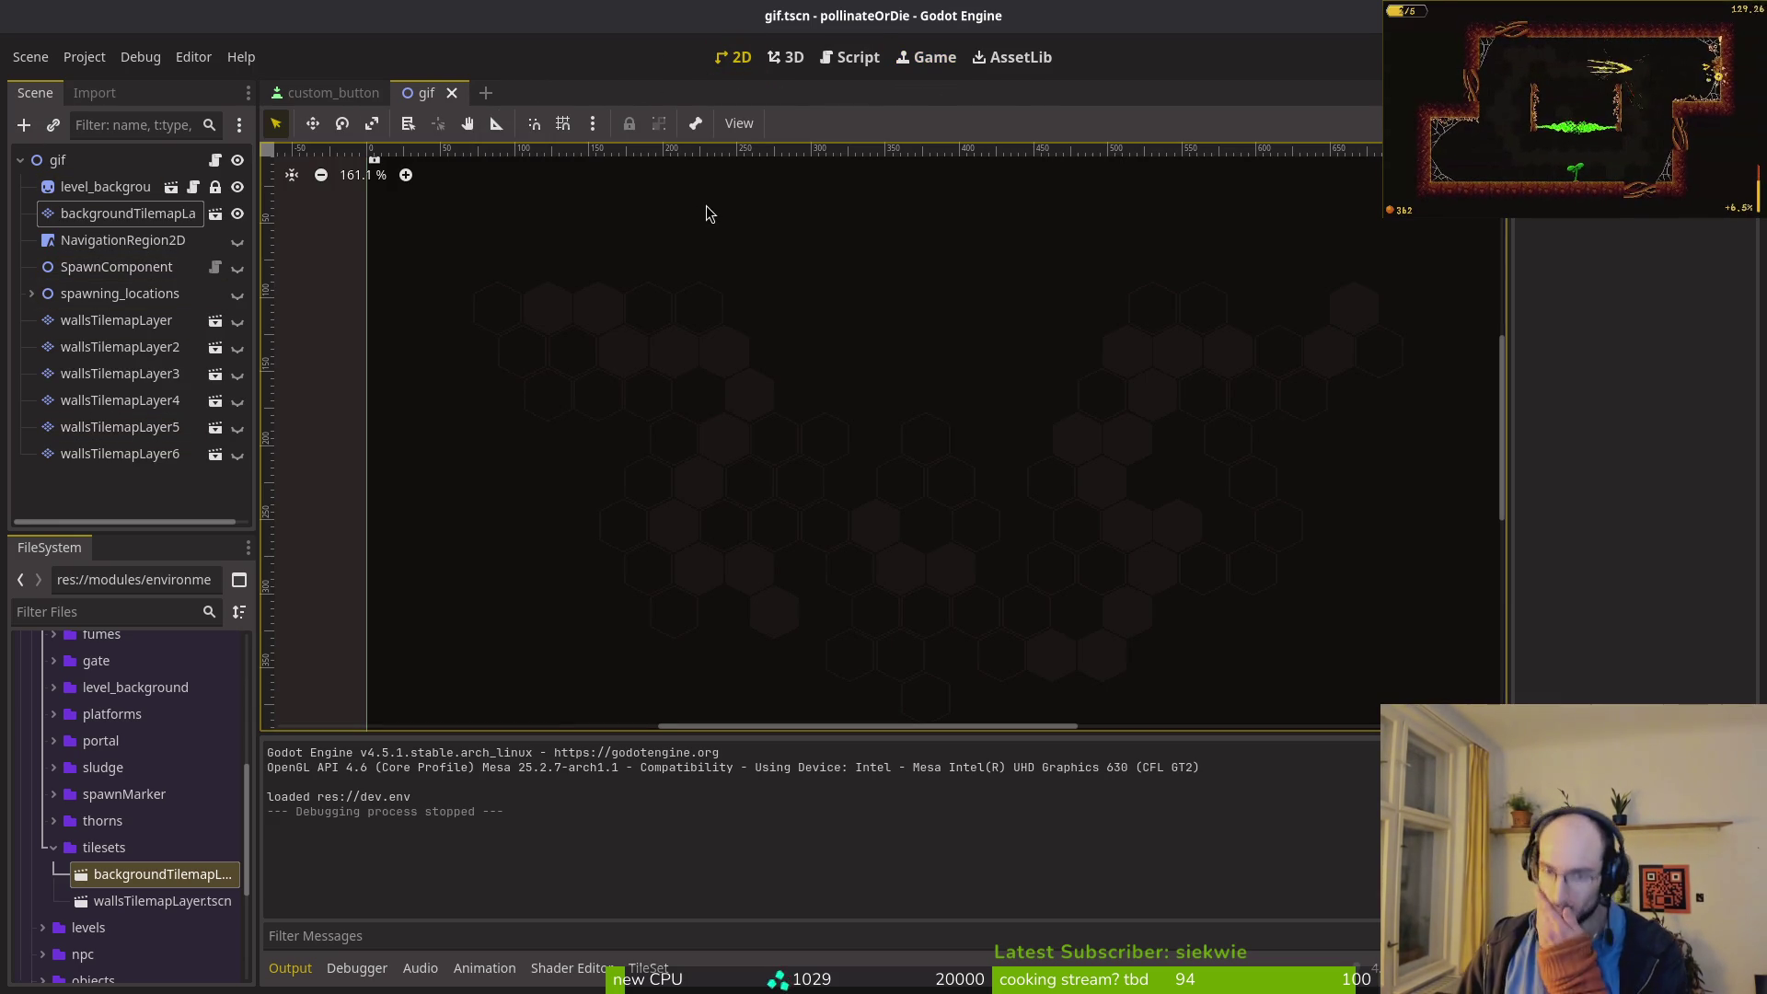
pyautogui.click(182, 483)
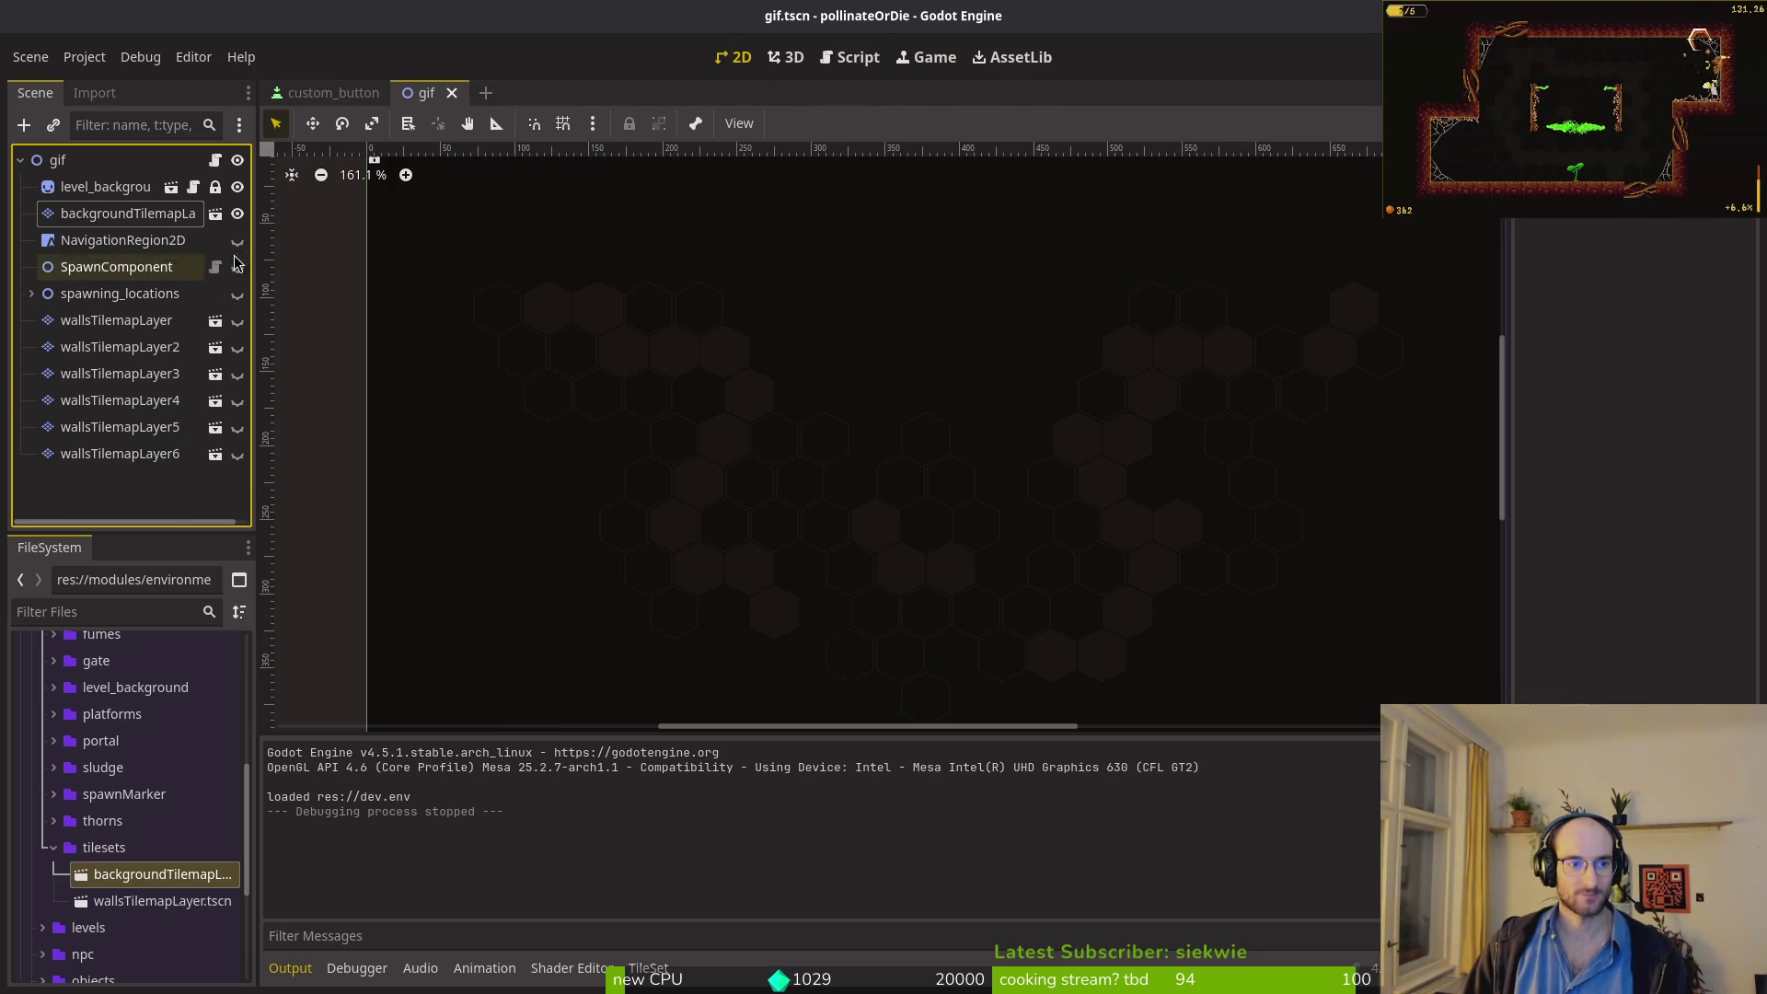
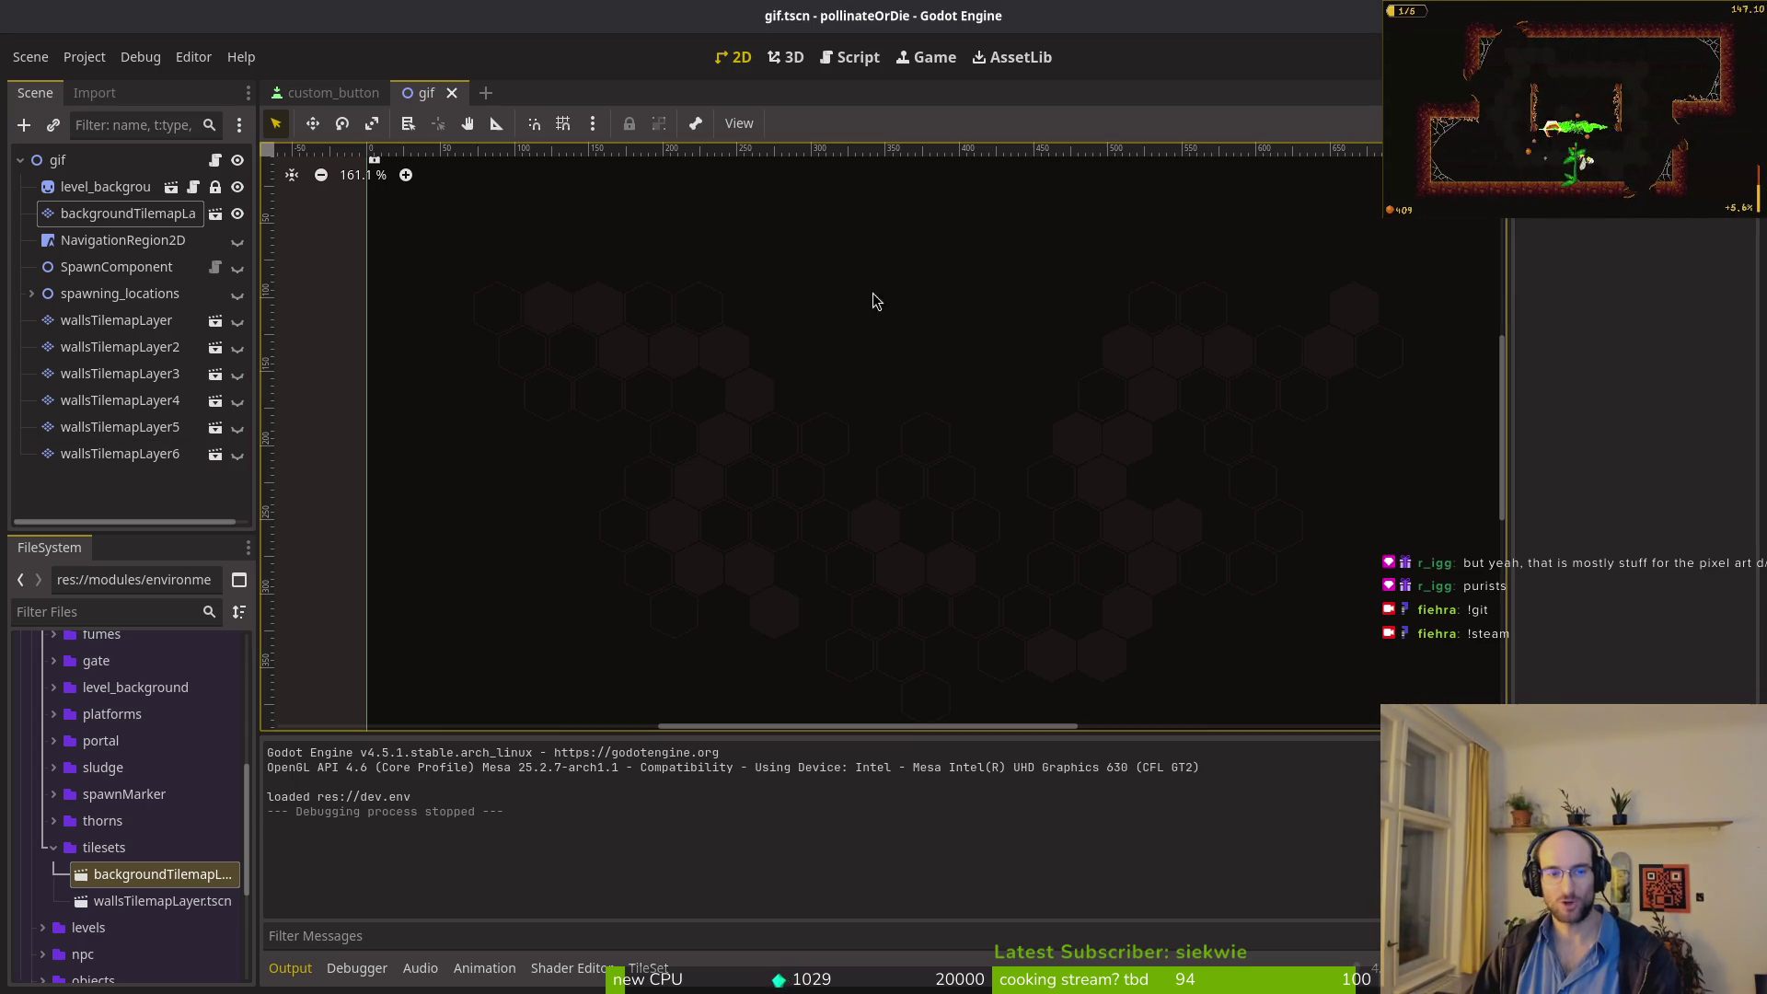
# - Open the tier 2 level_2_0.tscn scene via Quick Open search '201'
pyautogui.hotkey('alt', 'shift', 'o')
pyautogui.write('201')
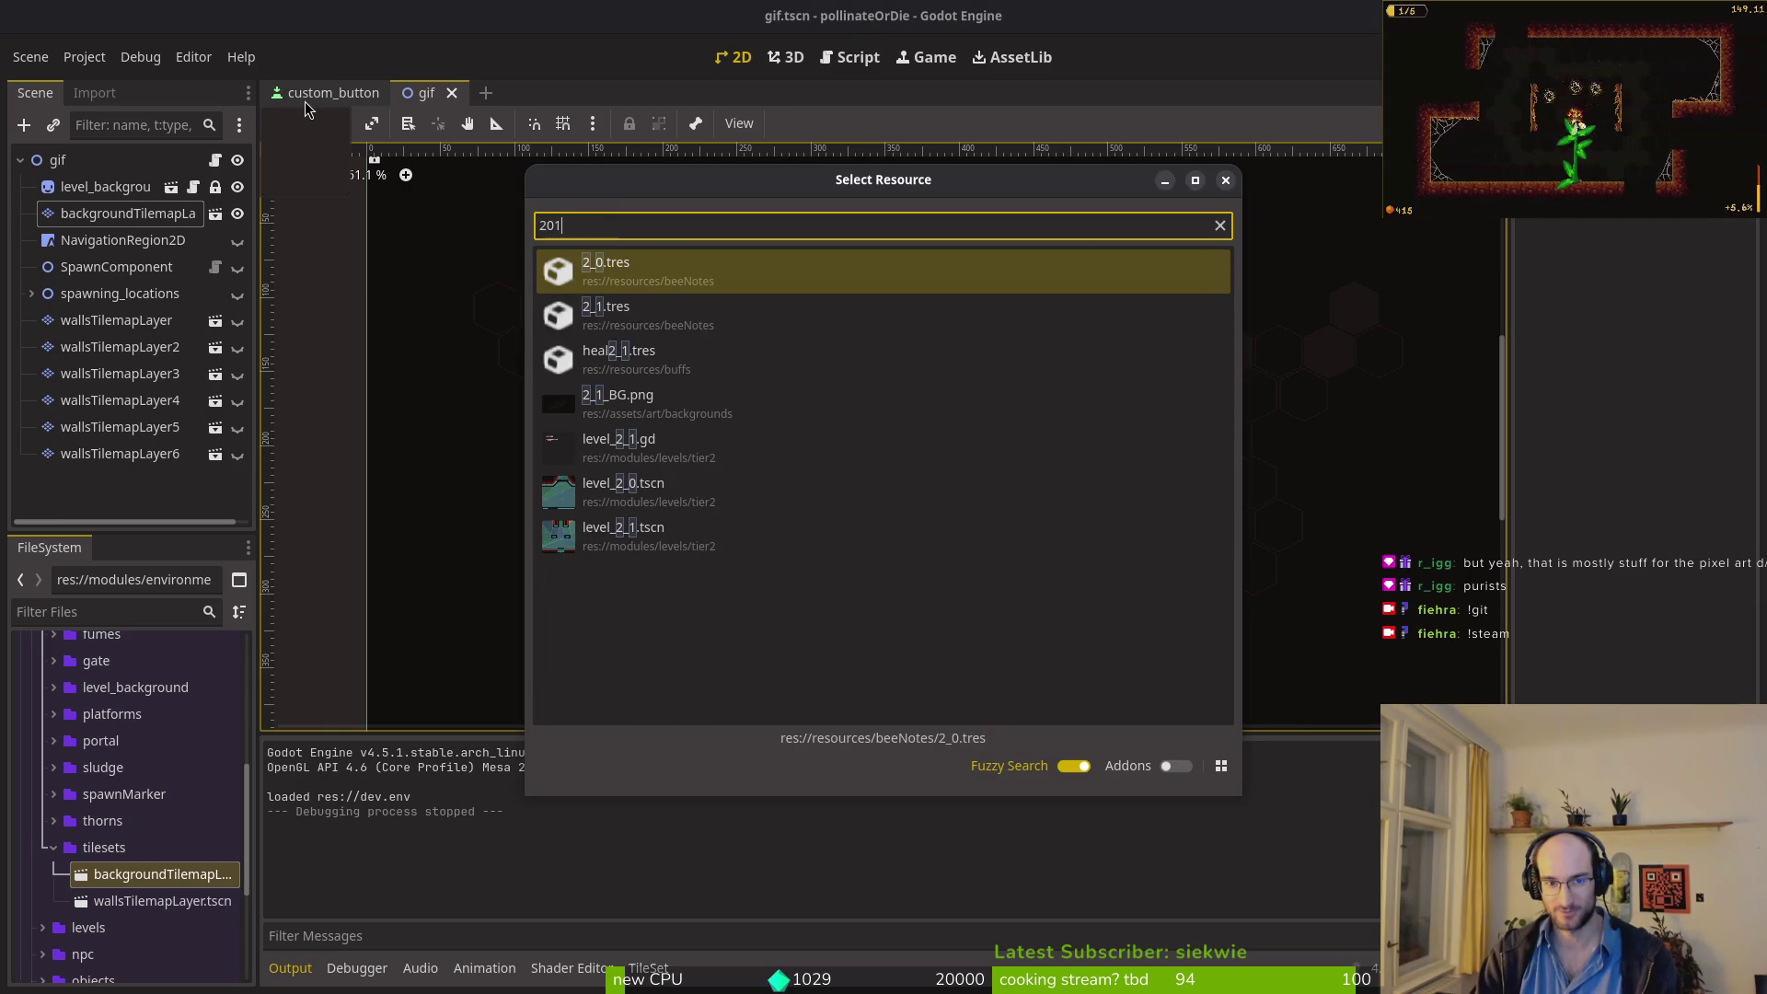
pyautogui.press('Down')
pyautogui.press('Down')
pyautogui.press('Down')
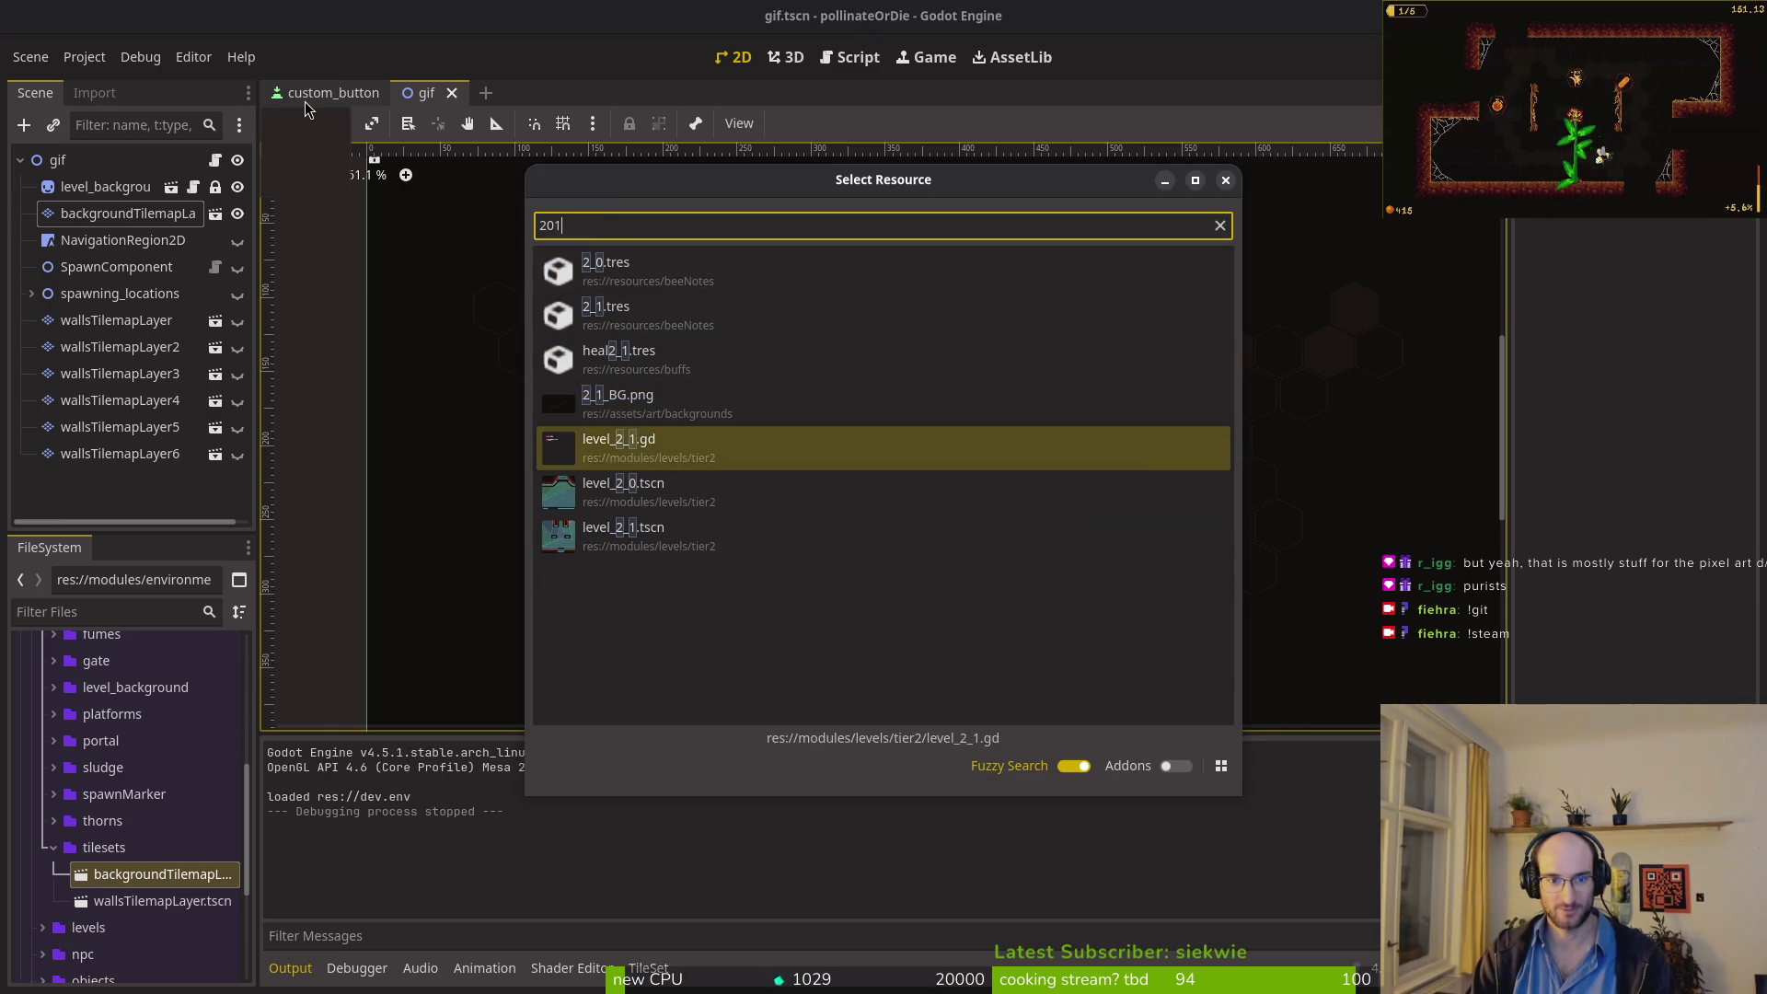
pyautogui.press('Return')
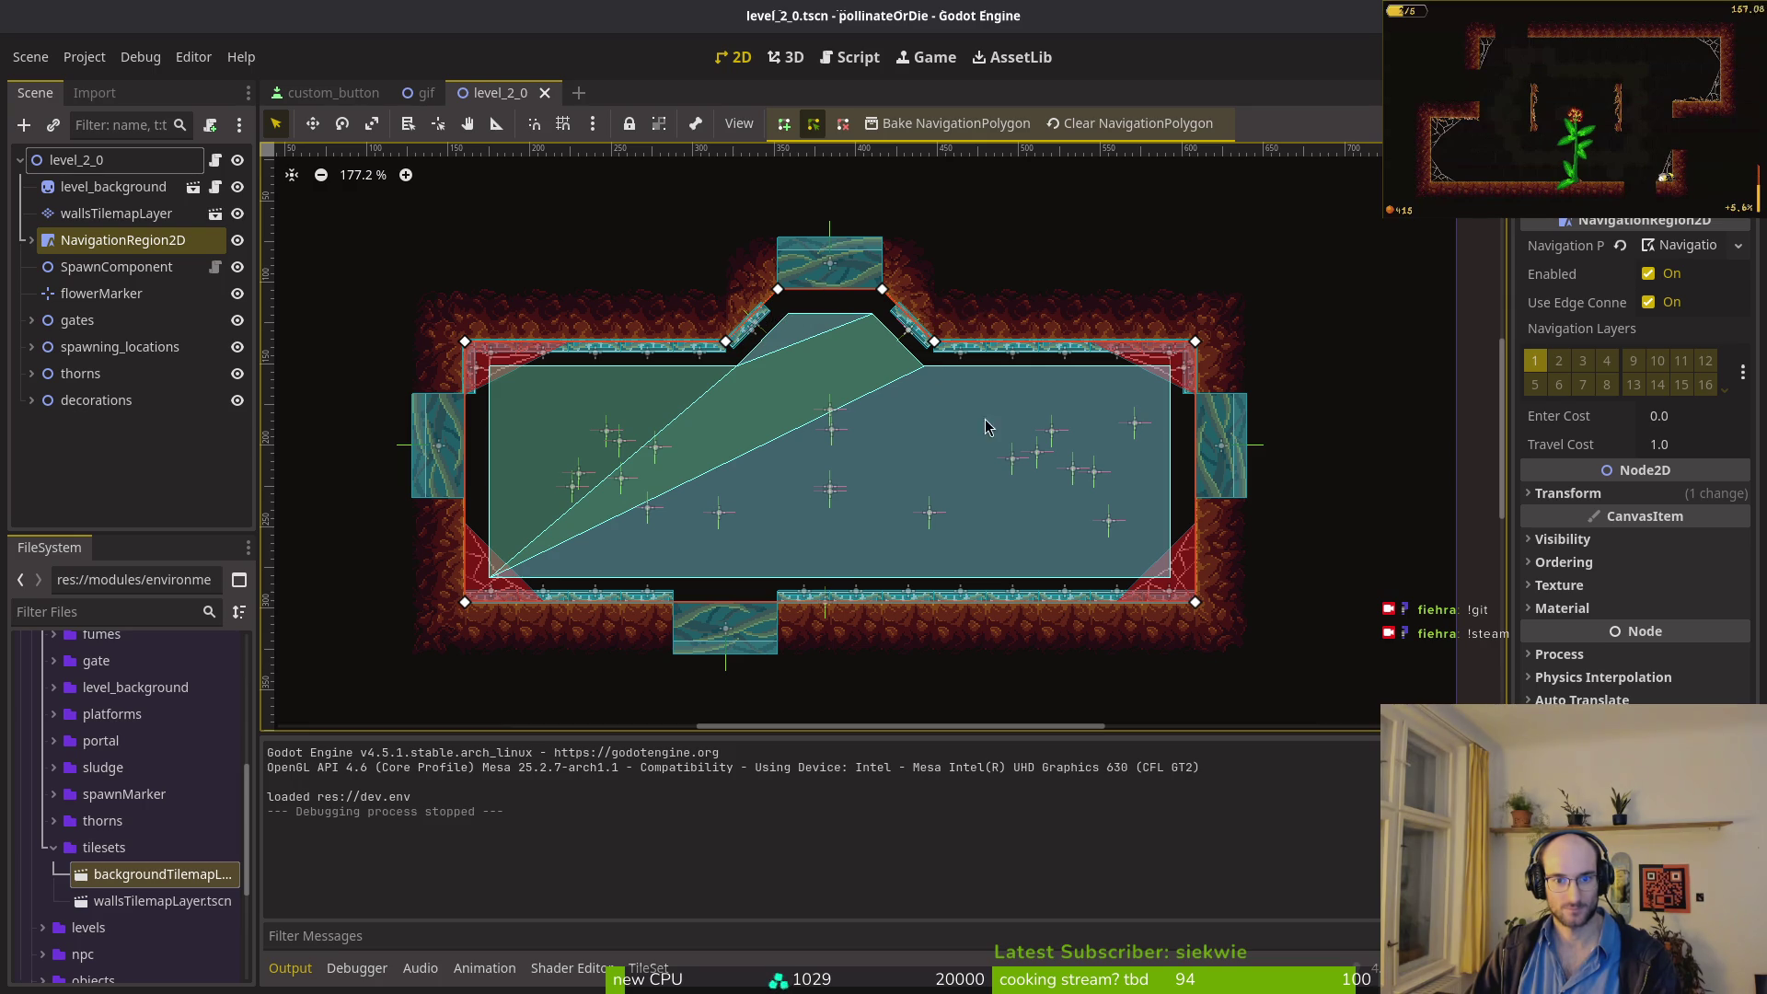
# - Search Quick Open until '16' lists level_1_6.tscn, and open that scene
pyautogui.hotkey('alt', 'shift', 'o')
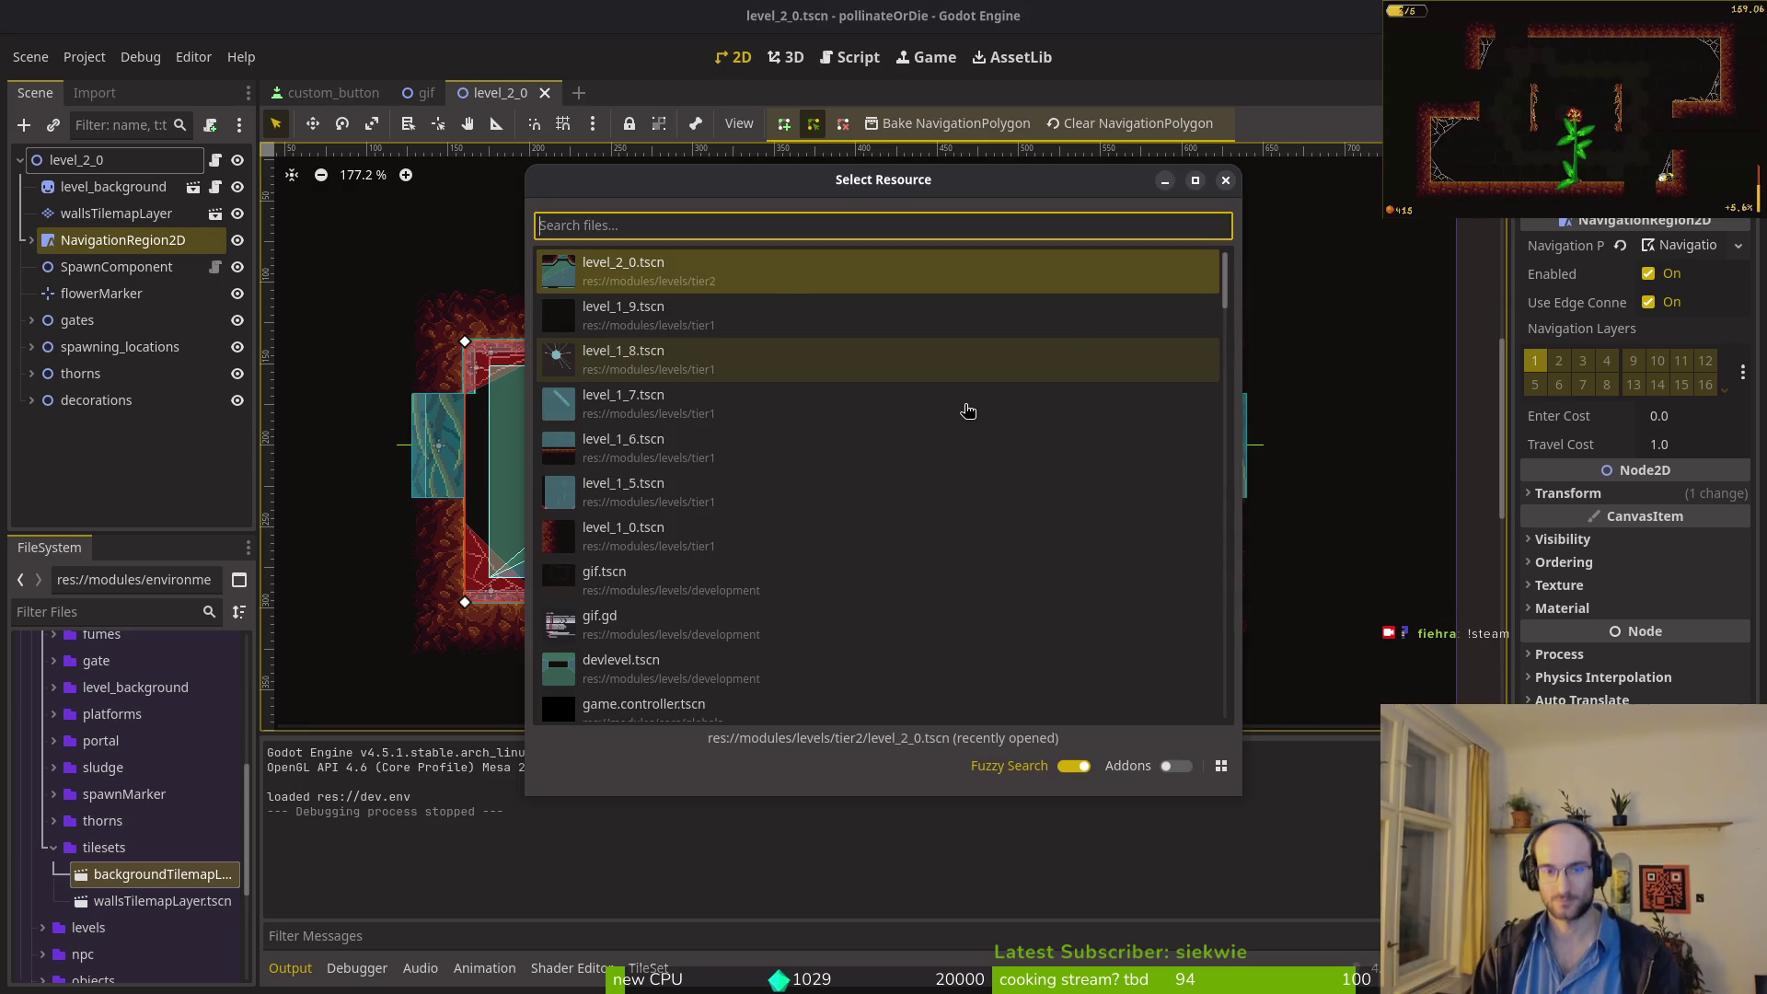
pyautogui.press('Escape')
pyautogui.hotkey('alt', 'shift', 'o')
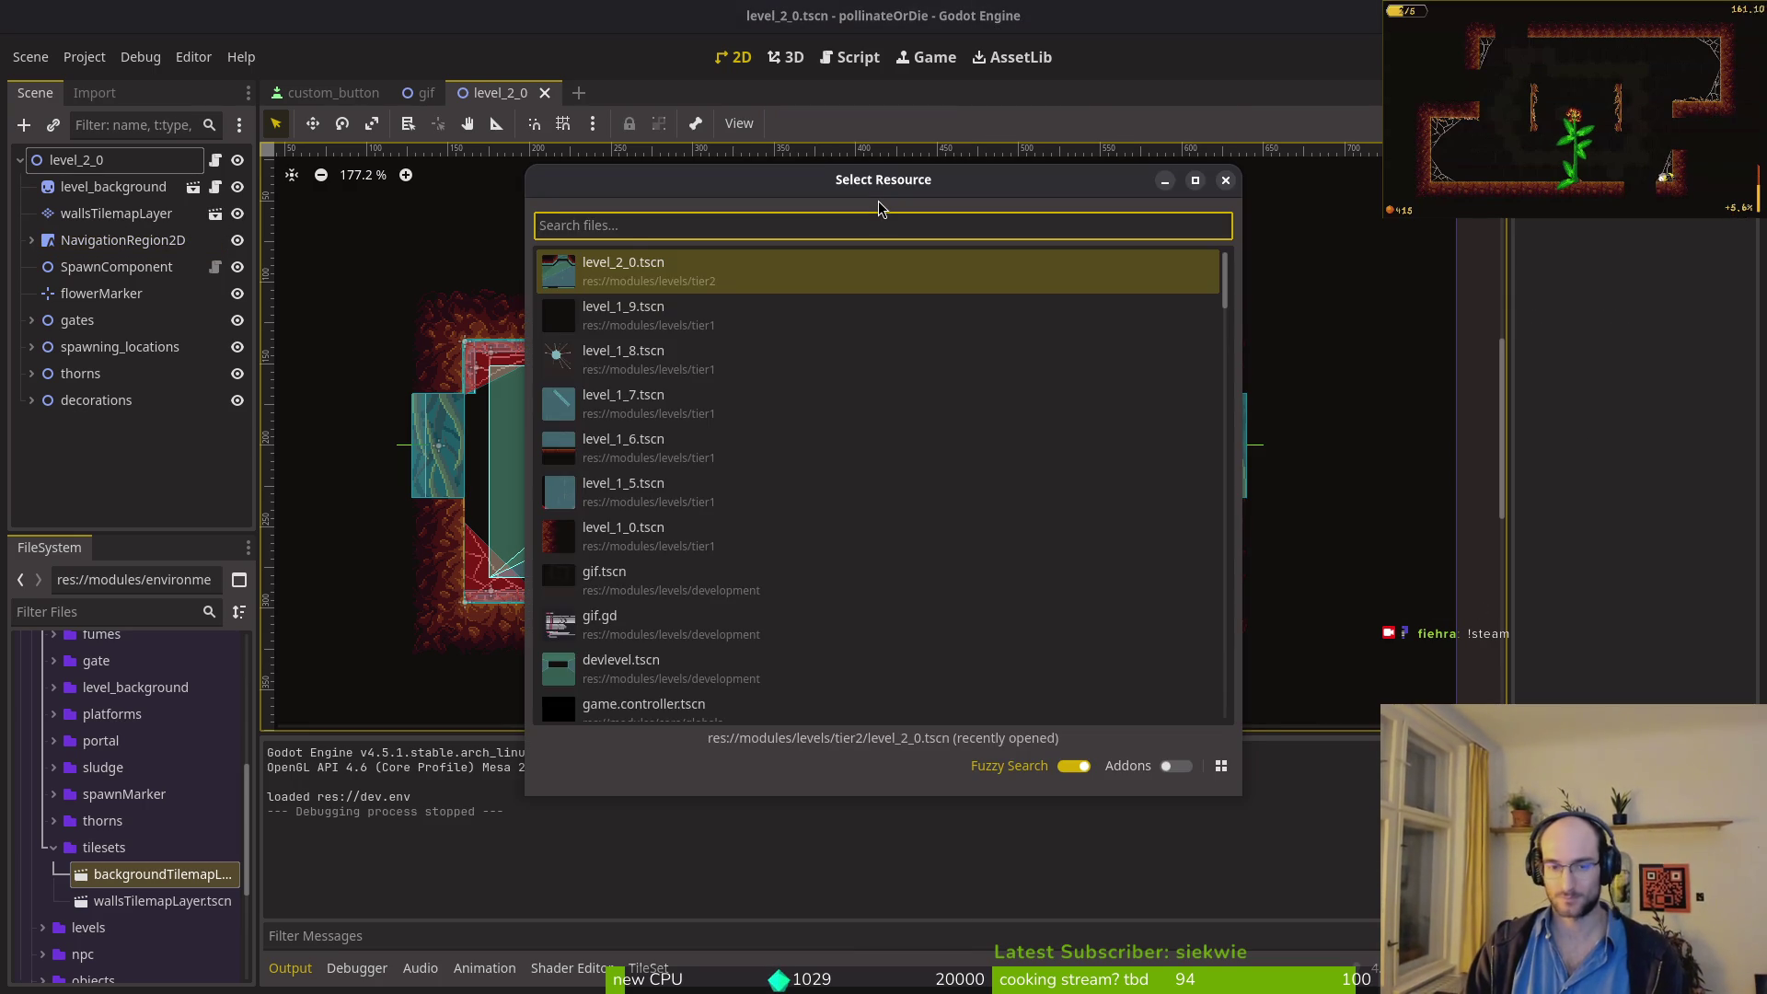
pyautogui.write('18')
pyautogui.press('Down')
pyautogui.press('Down')
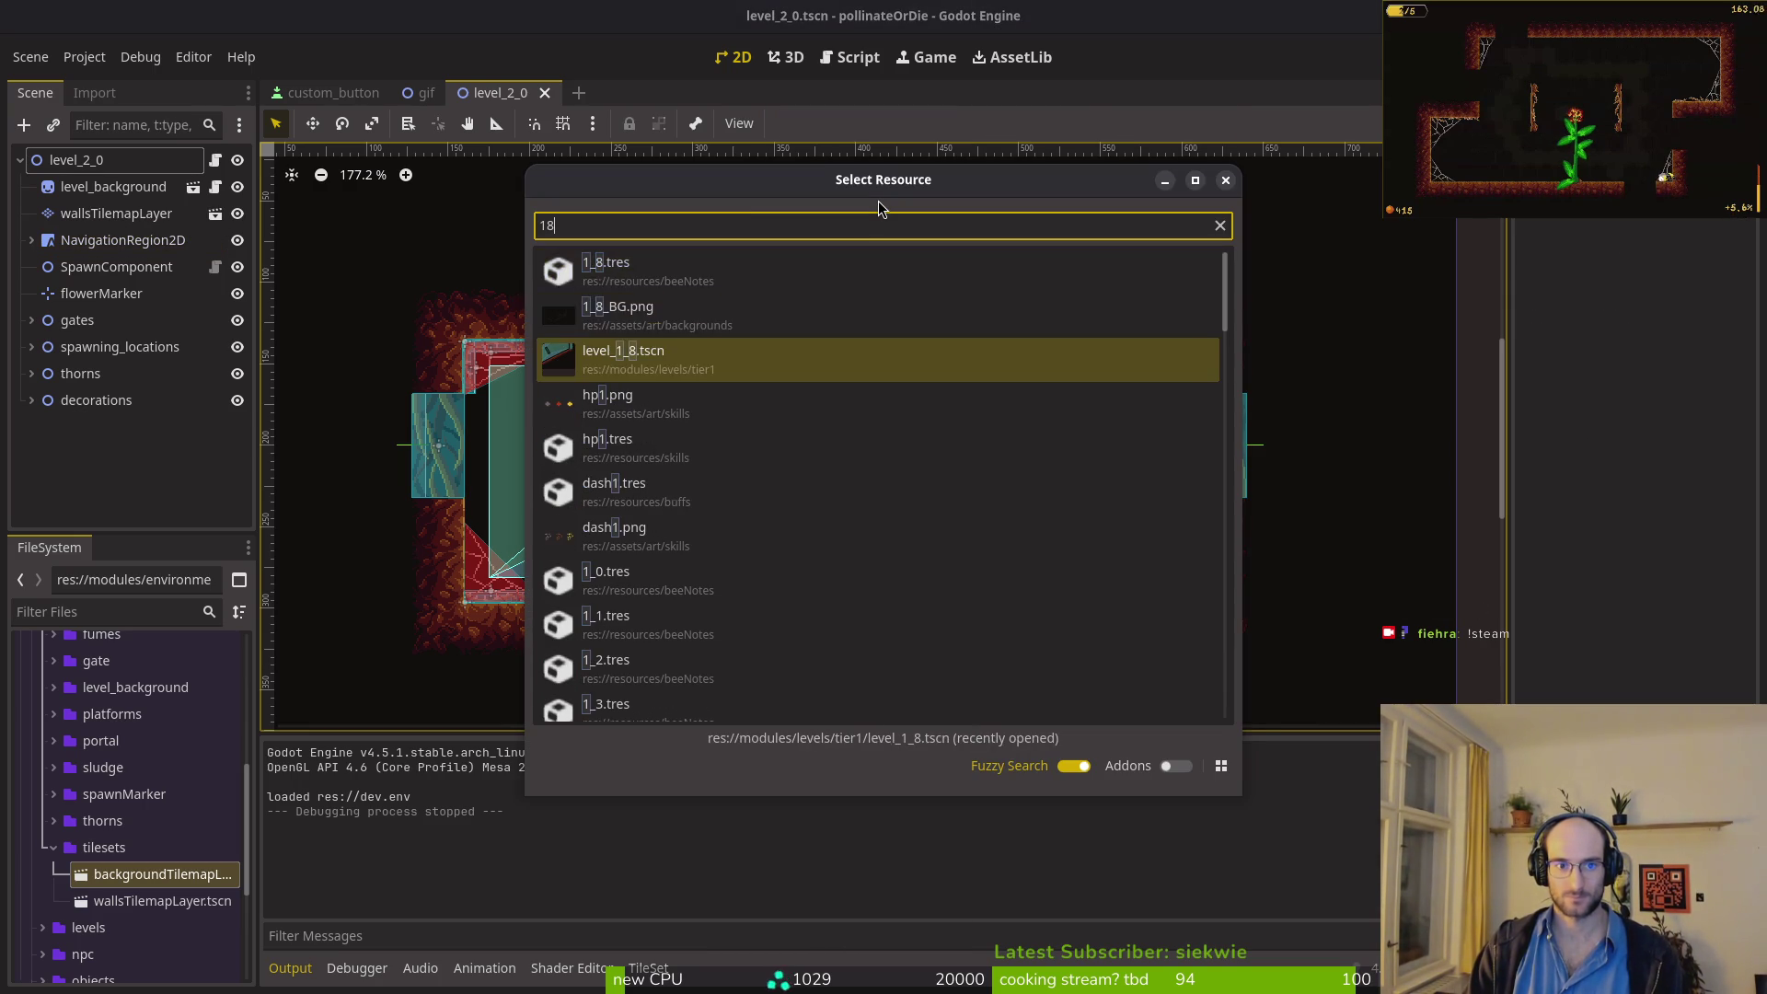
pyautogui.press('BackSpace')
pyautogui.press('BackSpace')
pyautogui.write('11')
pyautogui.press('Down')
pyautogui.press('Down')
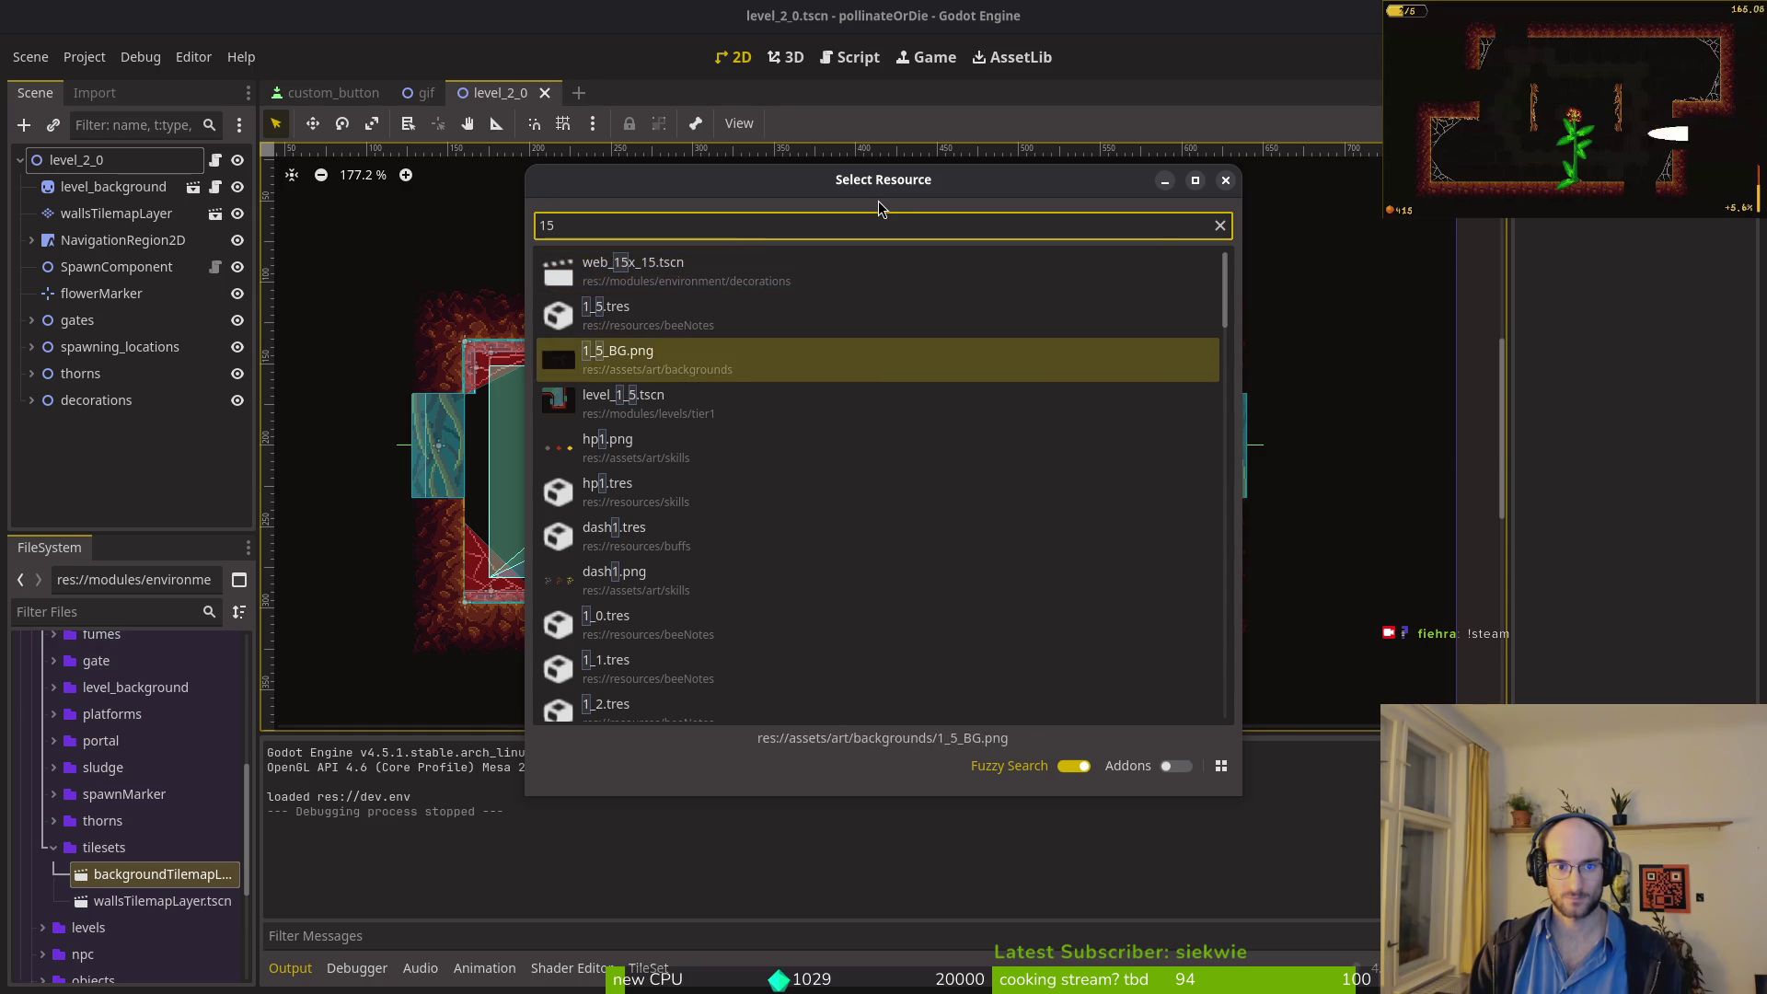
pyautogui.press('Down')
pyautogui.press('BackSpace')
pyautogui.write('6')
pyautogui.press('Down')
pyautogui.press('Down')
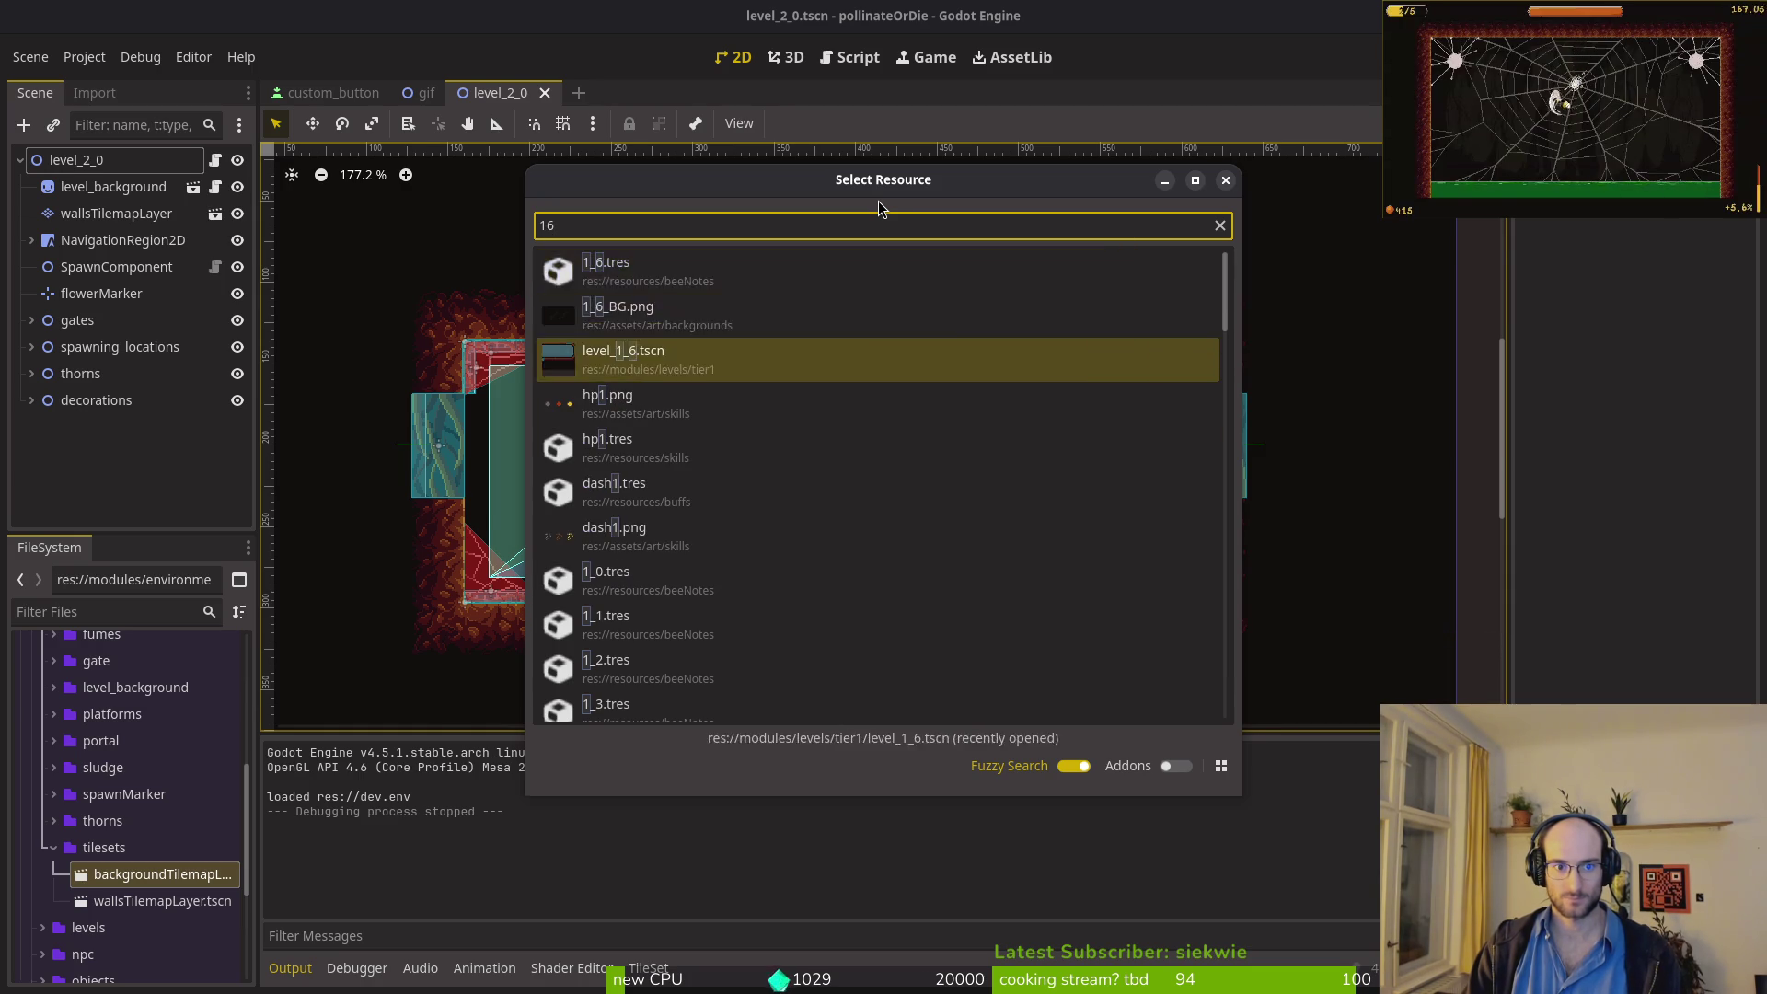
pyautogui.press('Return')
# - Paint mirrored diagonal wall tiles into the top wall and erase the wall cells between them
pyautogui.click(855, 342)
pyautogui.scroll(6, 855, 341)
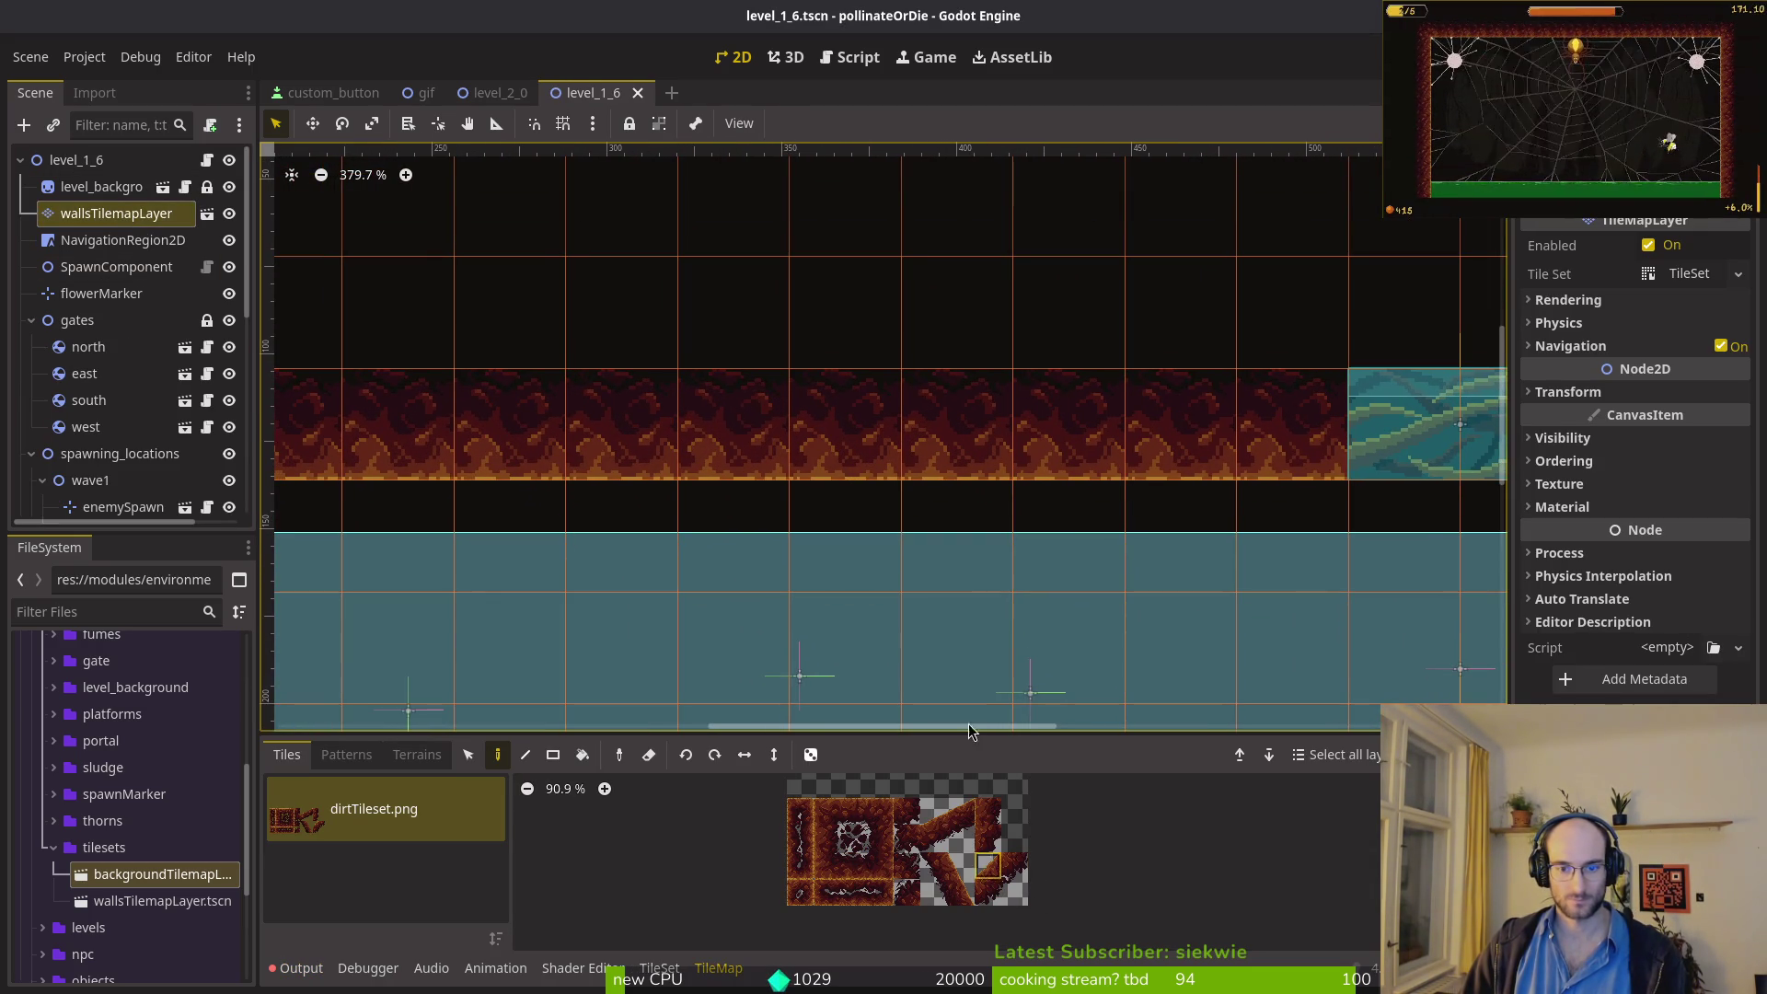
pyautogui.scroll(-3, 901, 568)
pyautogui.scroll(5, 901, 568)
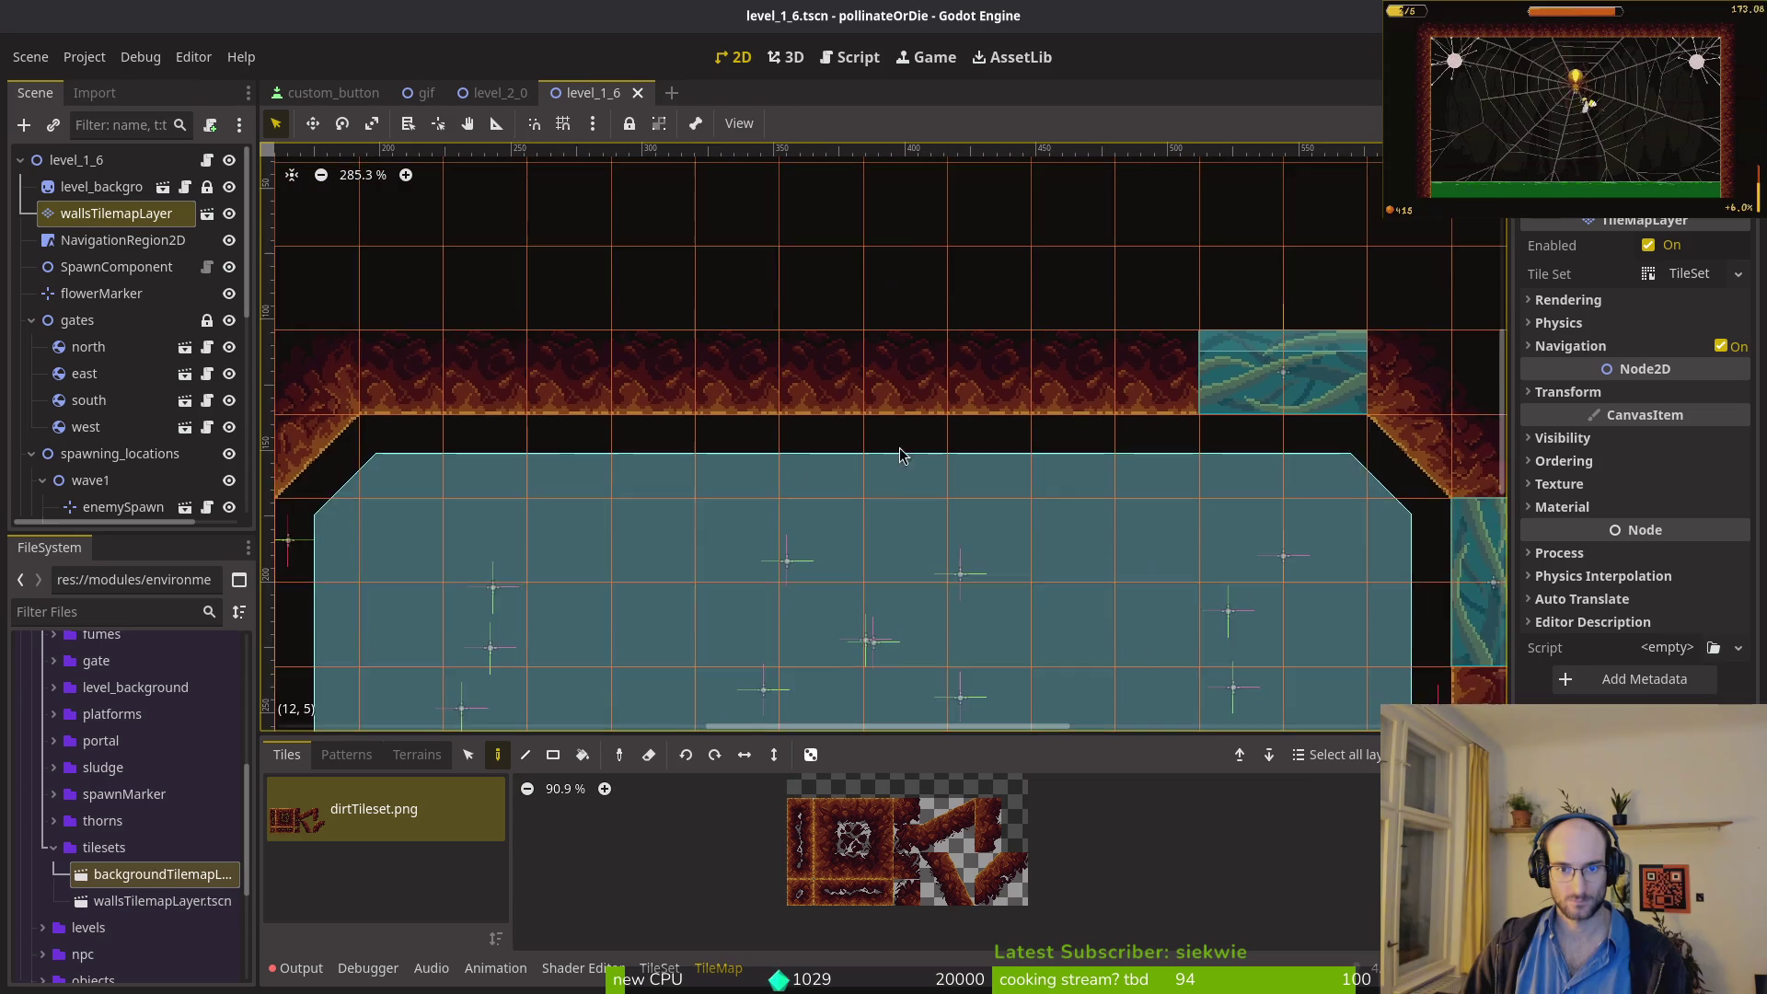
pyautogui.scroll(-7, 898, 516)
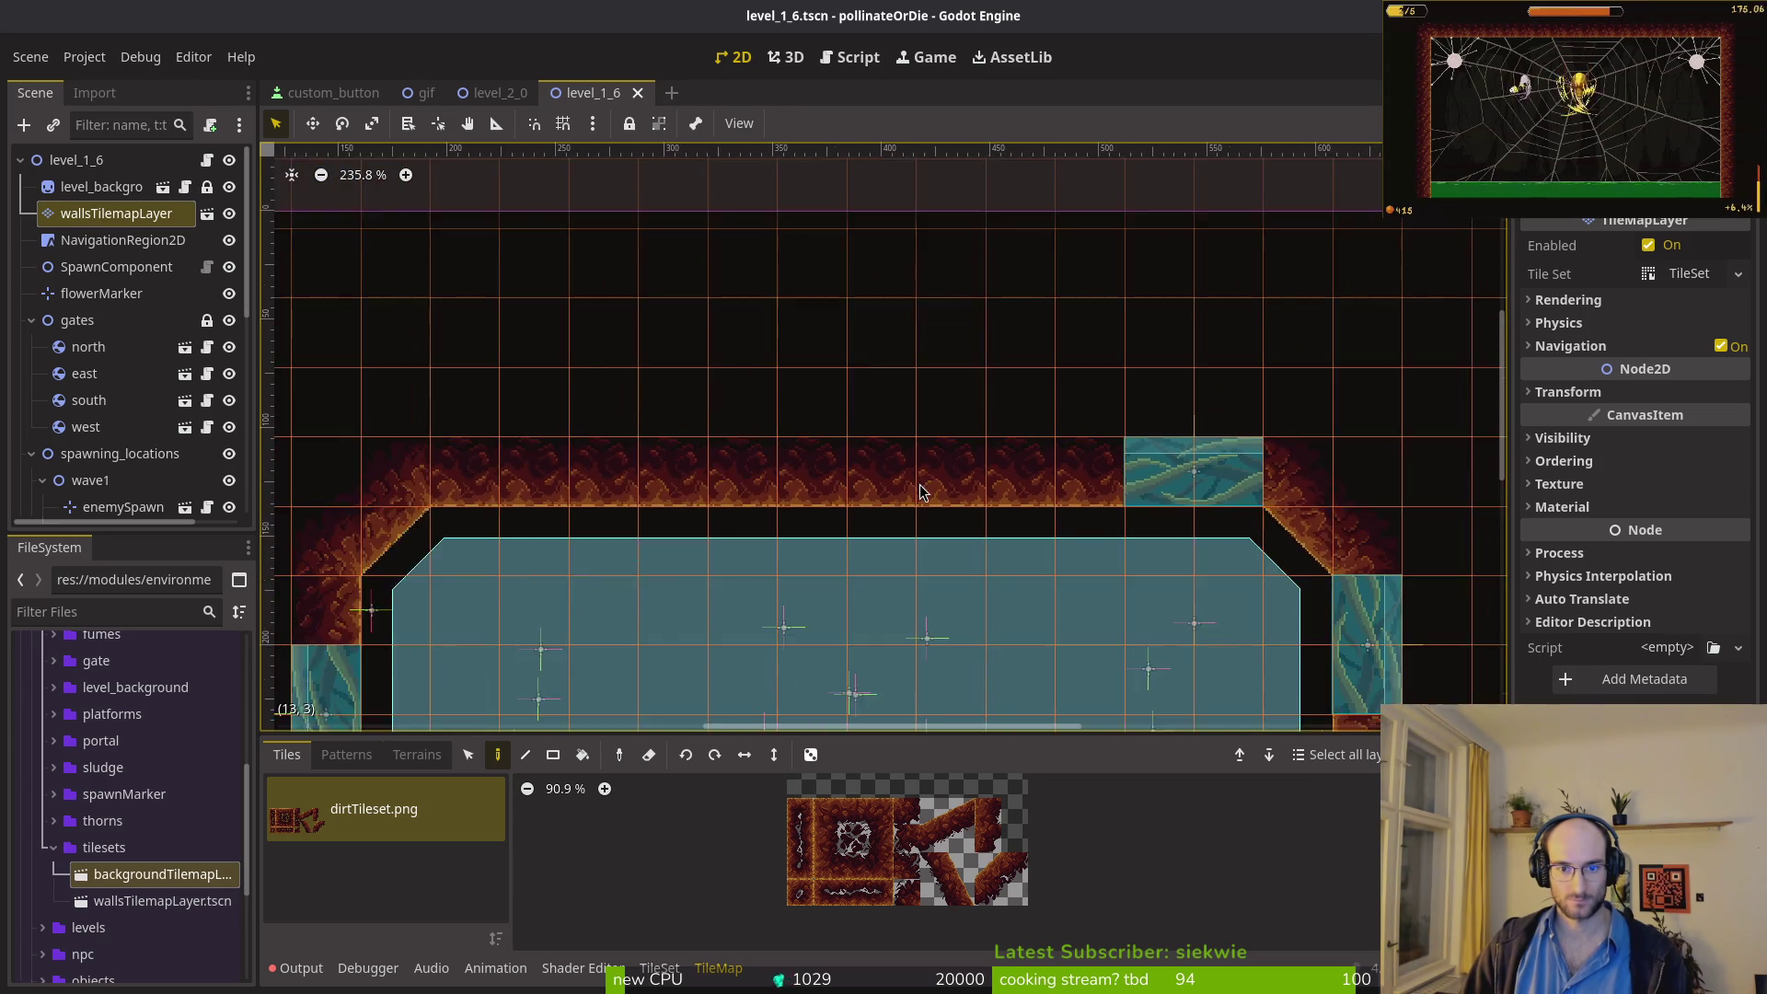
pyautogui.scroll(1, 911, 382)
pyautogui.moveTo(991, 872); pyautogui.dragTo(1016, 891)
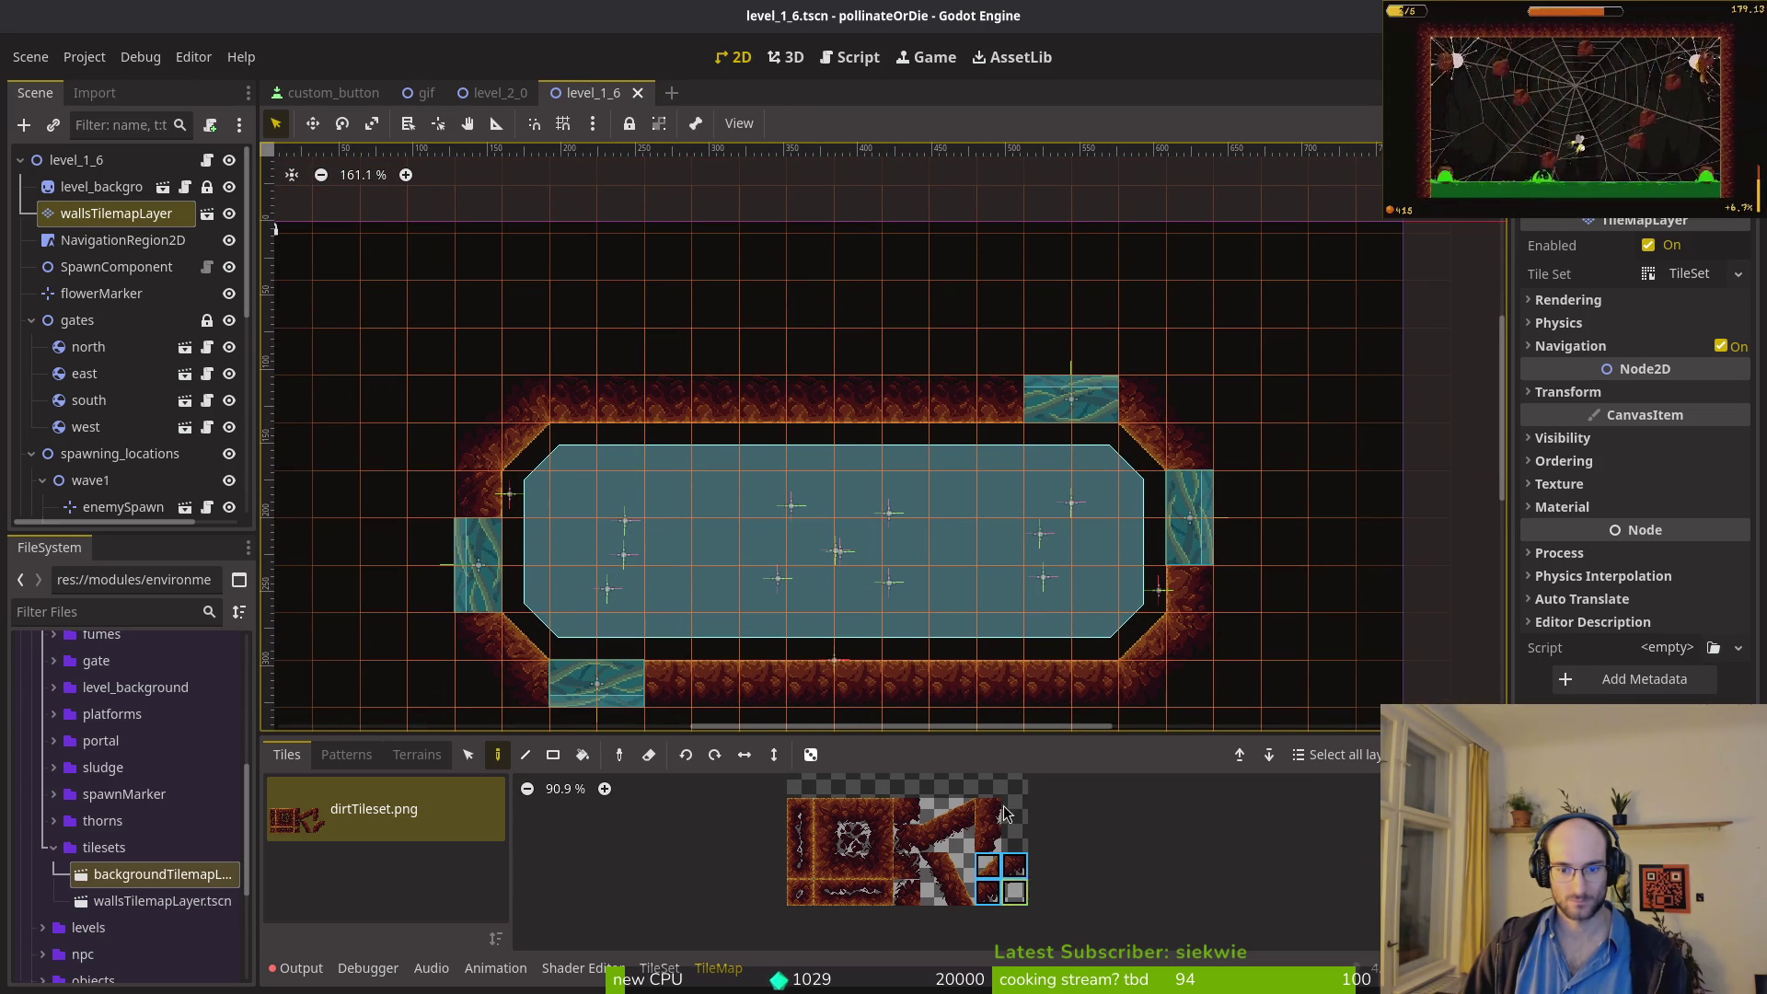
pyautogui.press('v')
pyautogui.click(918, 390)
pyautogui.press('c')
pyautogui.click(736, 383)
pyautogui.press('e')
pyautogui.moveTo(859, 398); pyautogui.dragTo(813, 384)
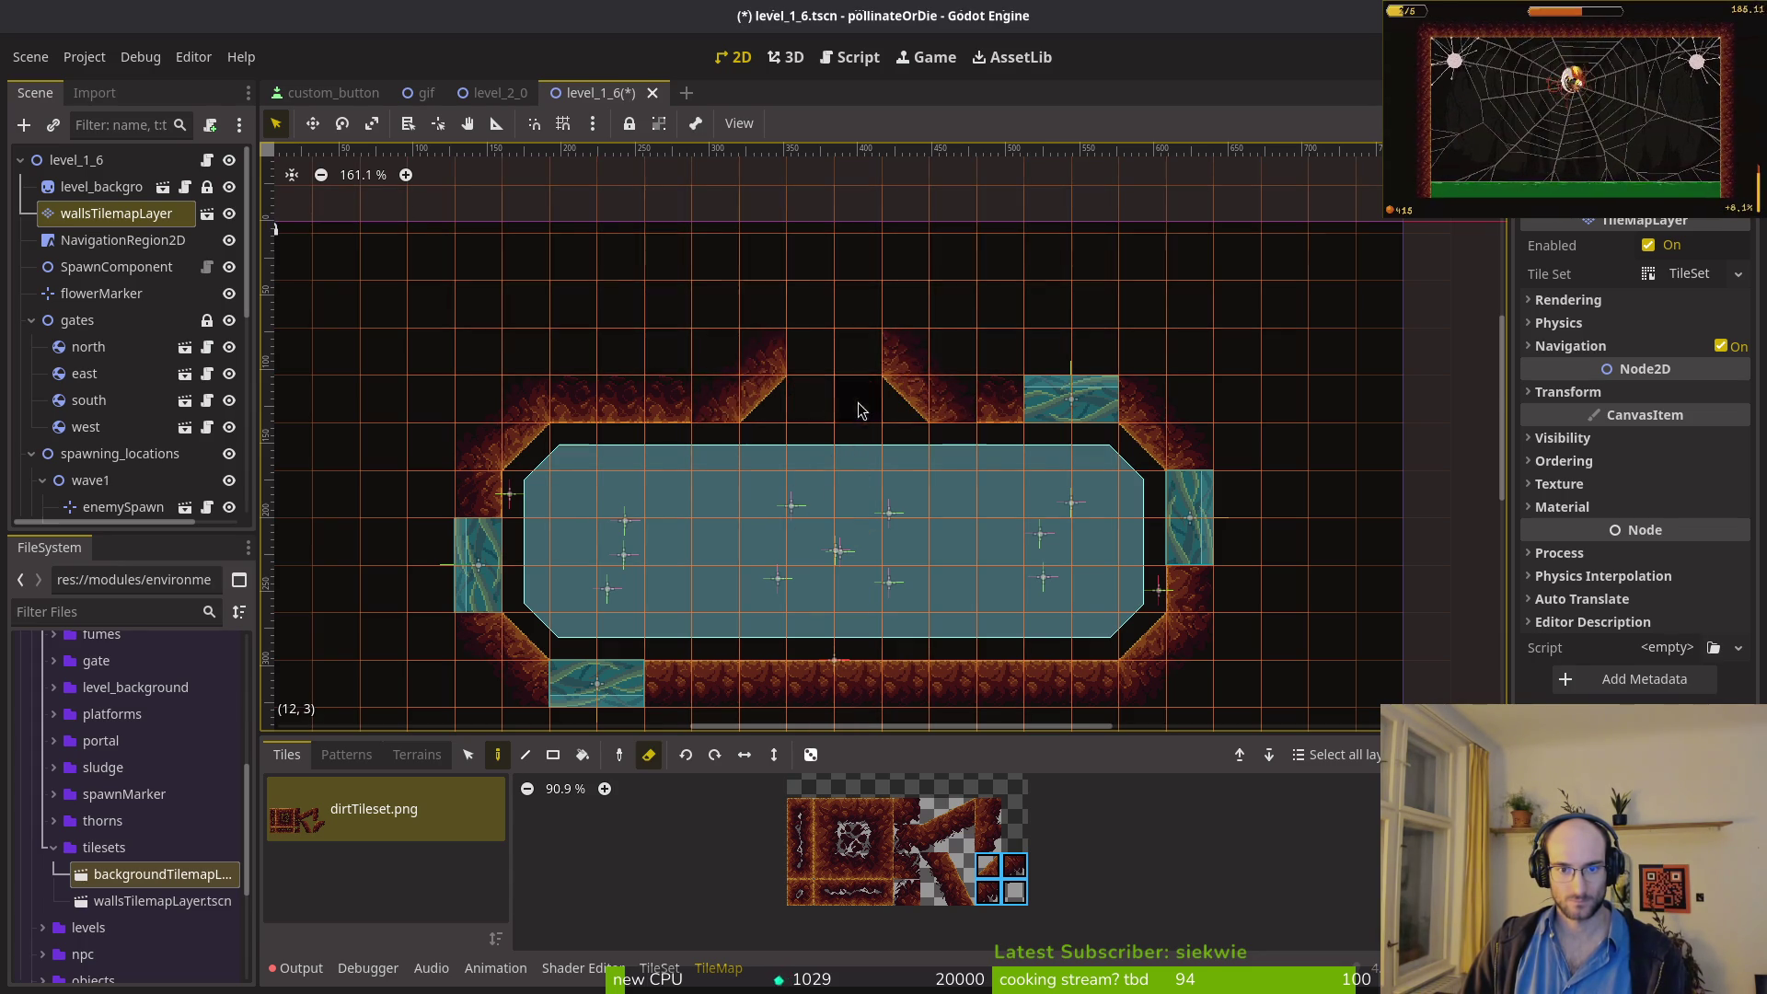
# - Rectangle-erase part of the top wall and fill the remaining gap beside the opening with wall tiles
pyautogui.press('Escape')
pyautogui.scroll(3, 991, 421)
pyautogui.click(87, 217)
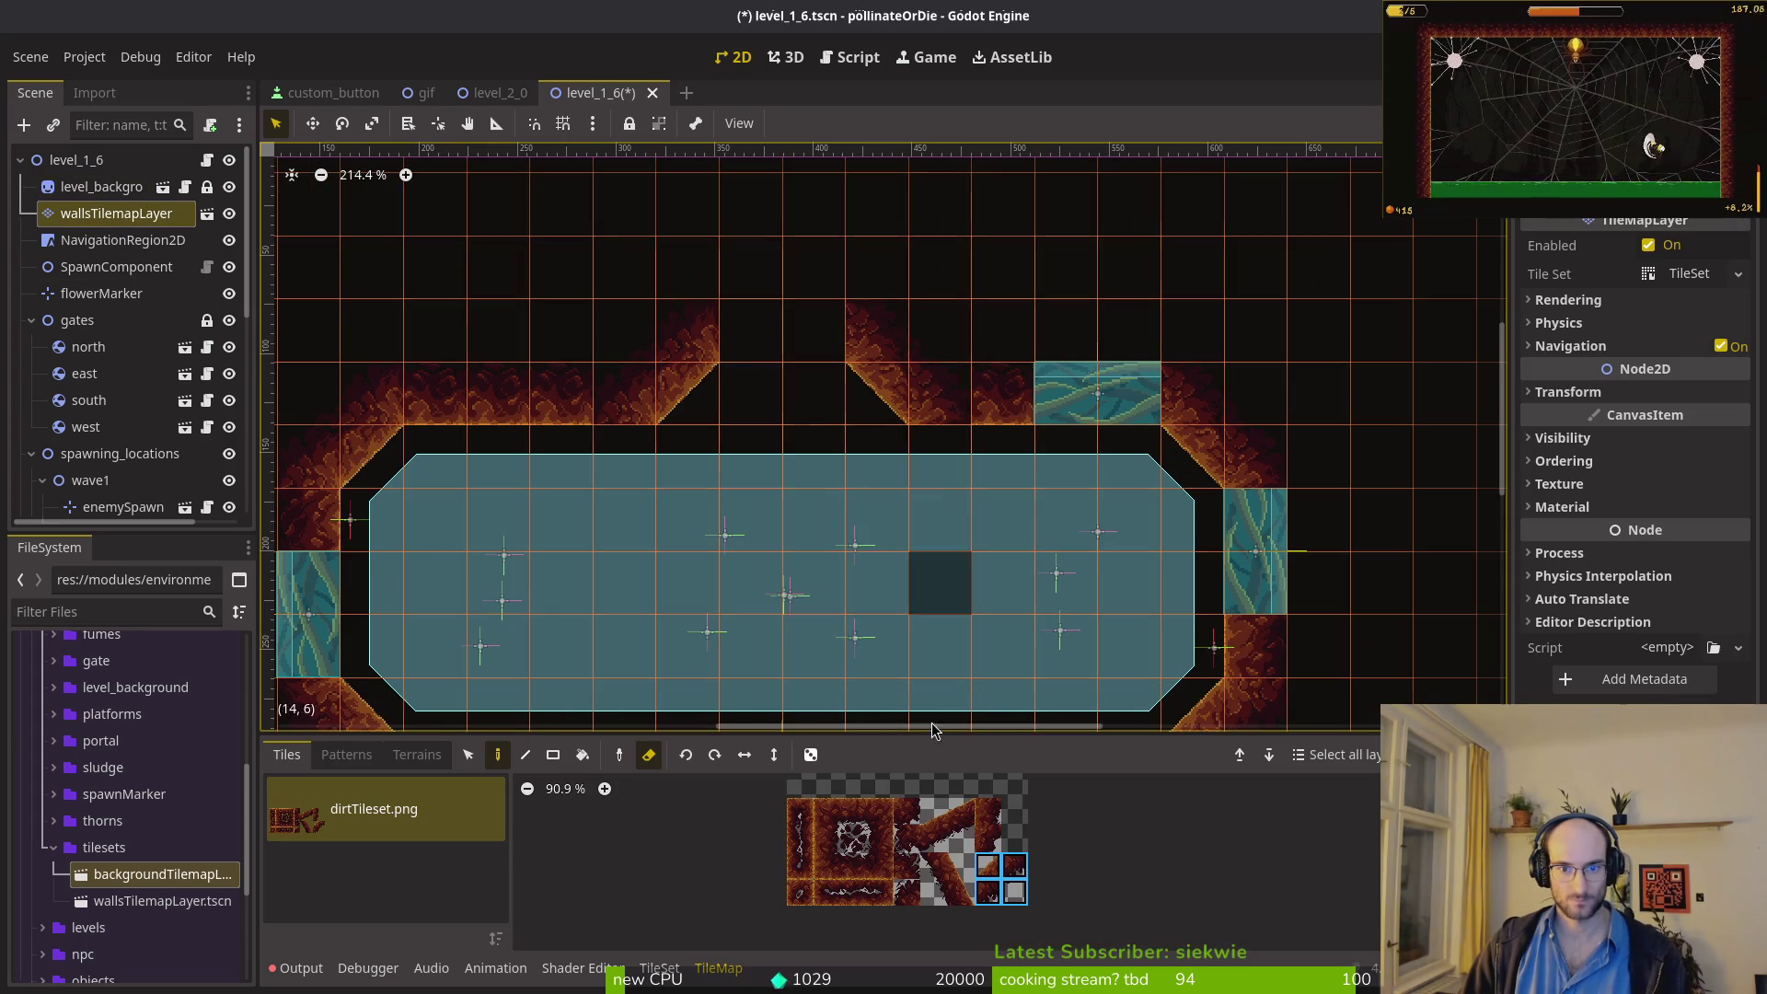
pyautogui.click(852, 870)
pyautogui.press('r')
pyautogui.moveTo(947, 395); pyautogui.dragTo(1031, 405)
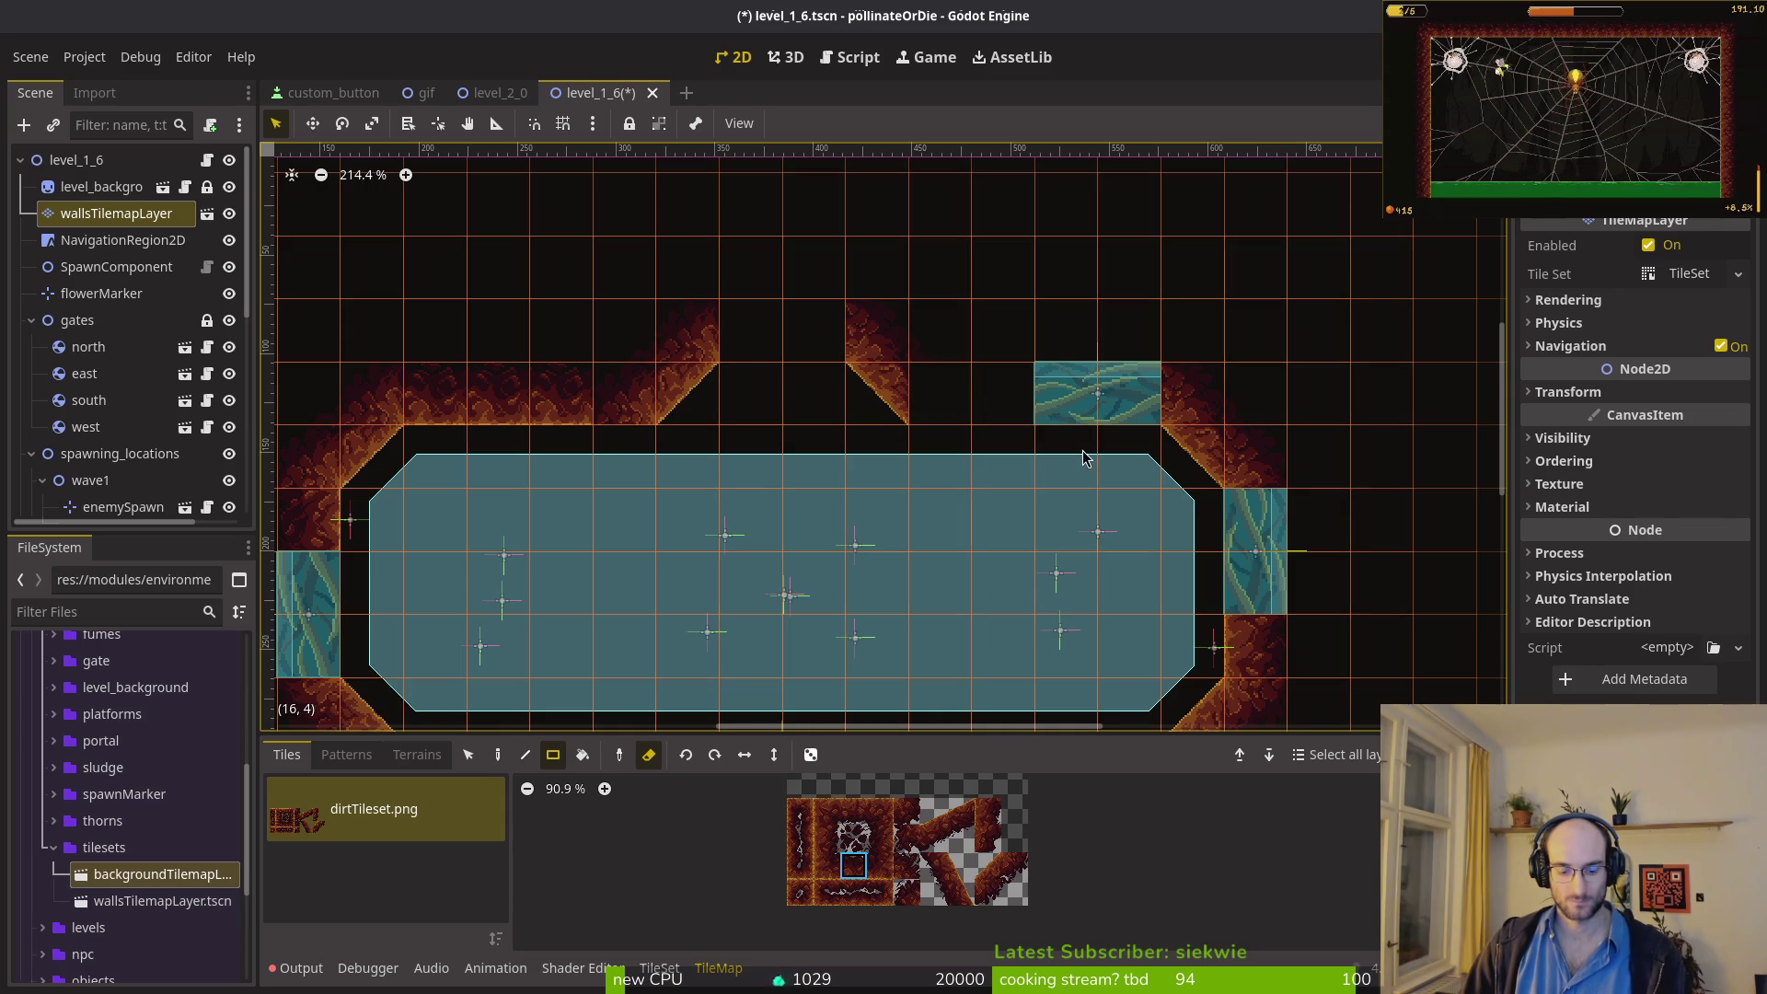
pyautogui.click(498, 755)
pyautogui.moveTo(939, 384); pyautogui.dragTo(1008, 394)
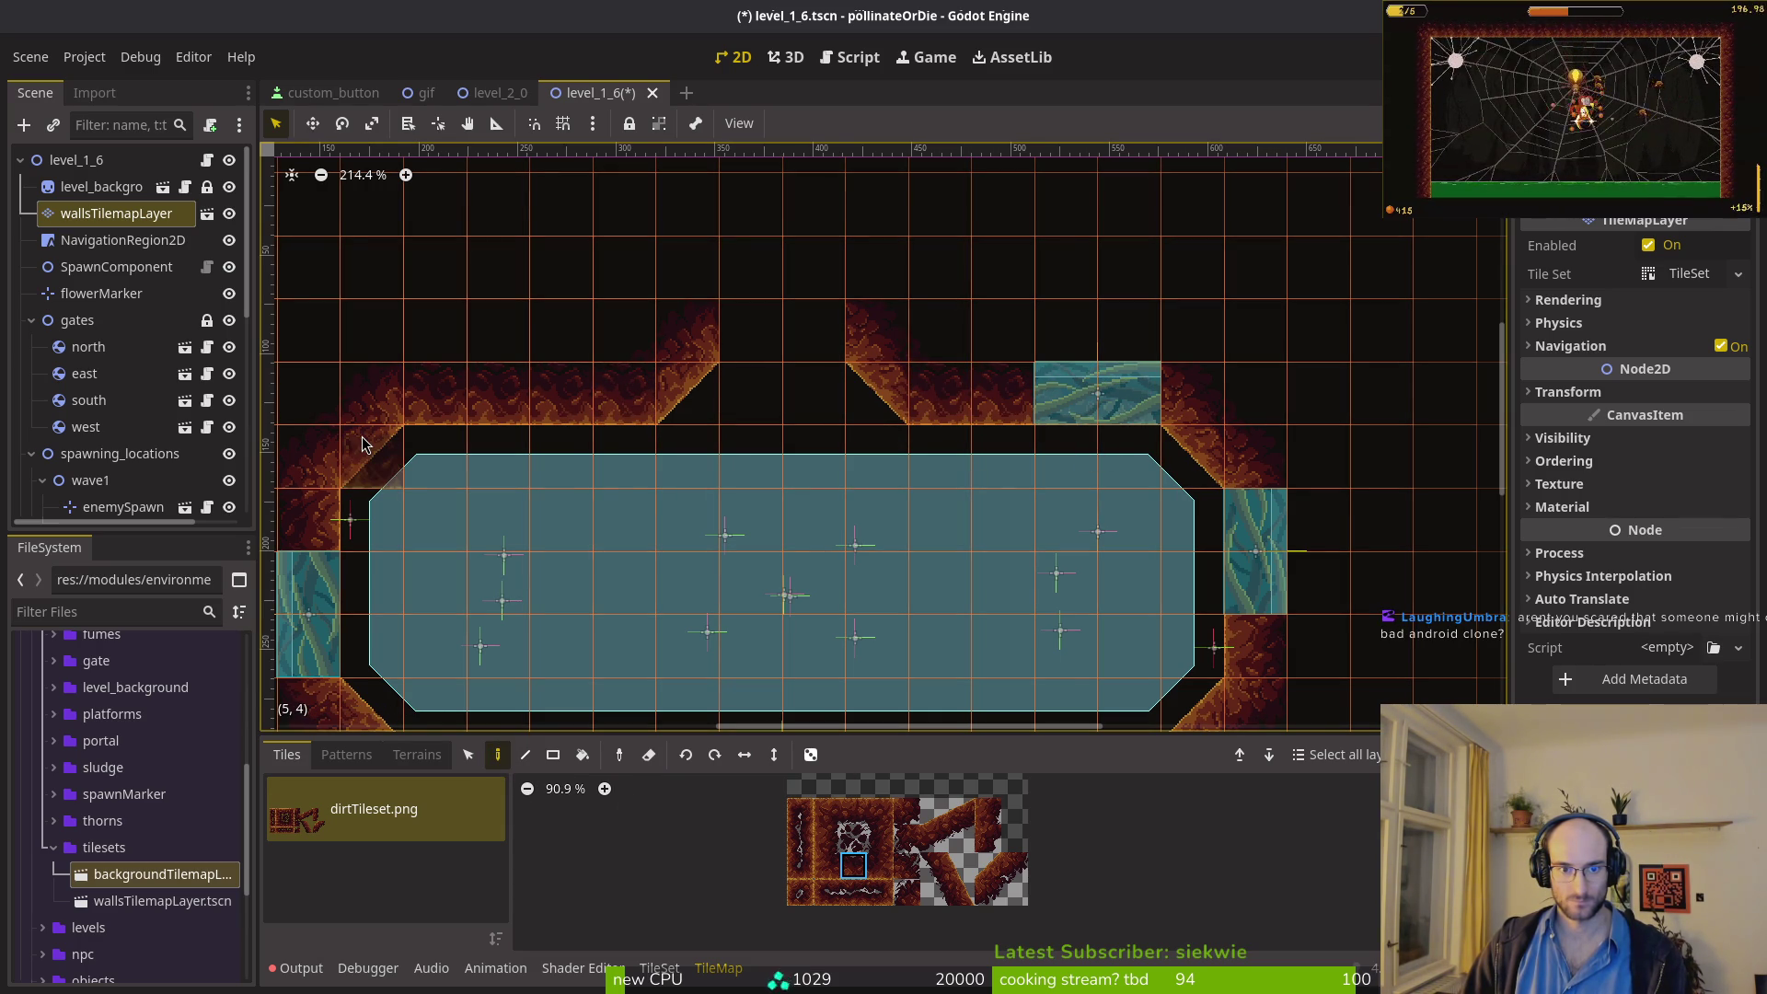
pyautogui.click(988, 838)
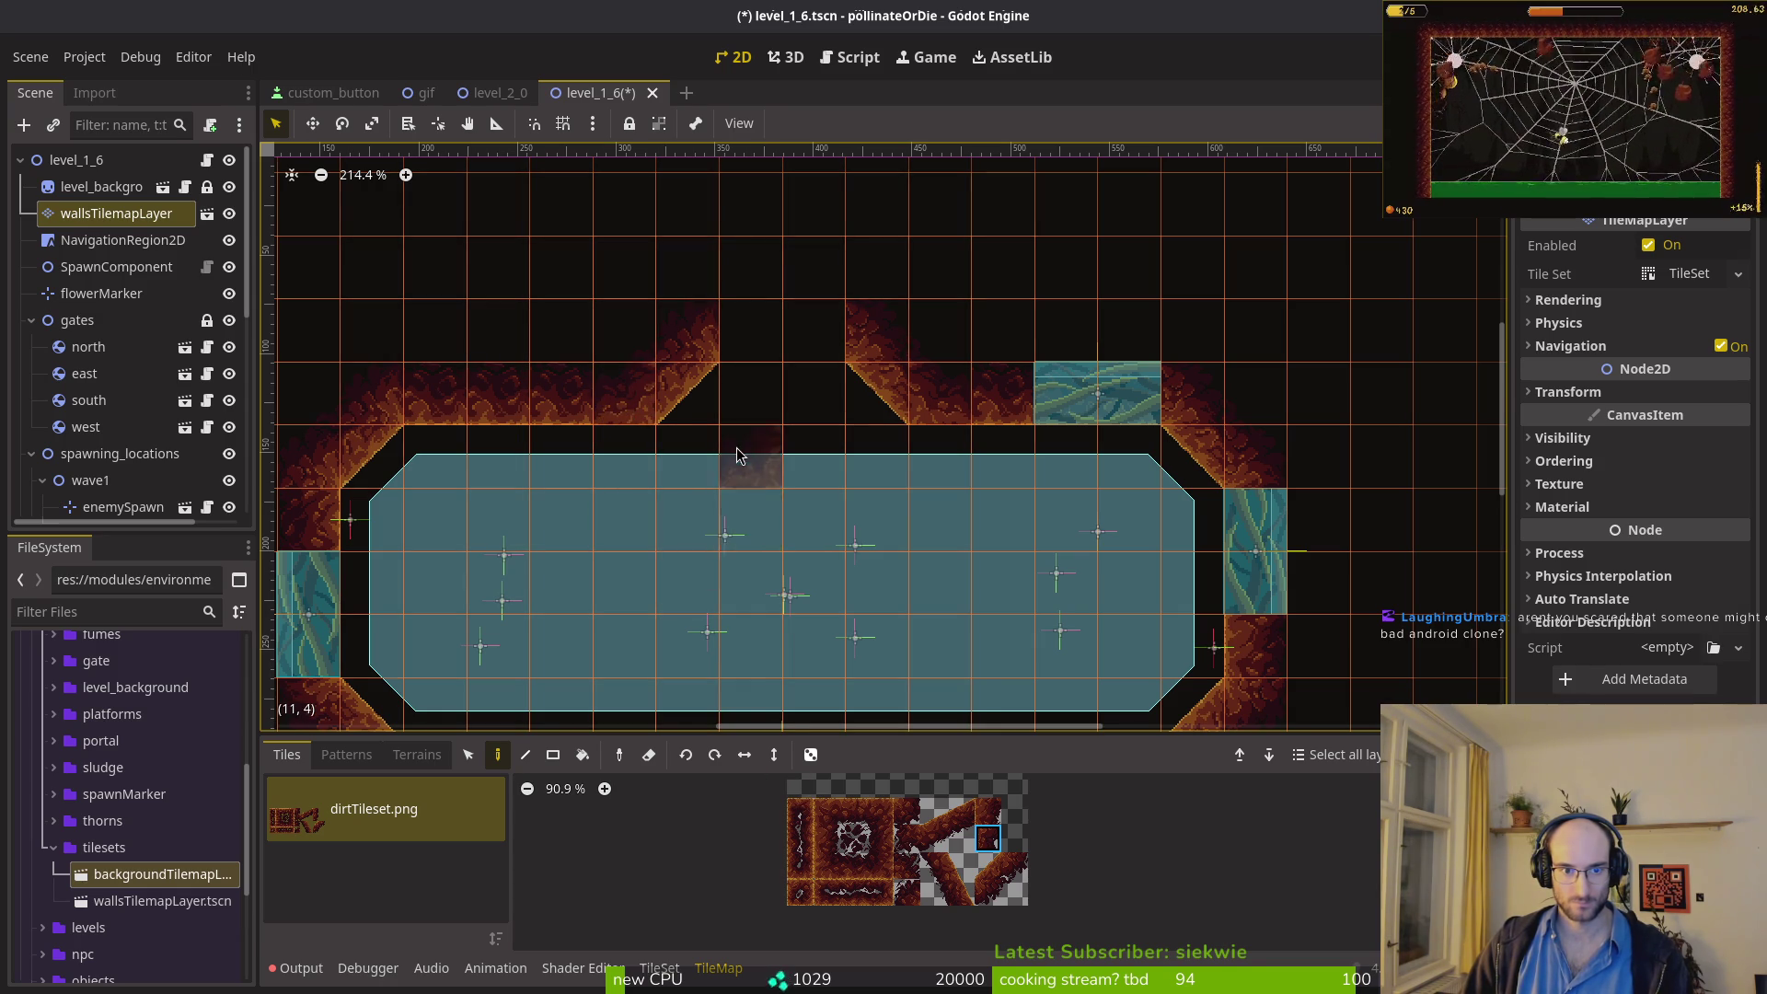
pyautogui.press('Escape')
pyautogui.scroll(4, 669, 442)
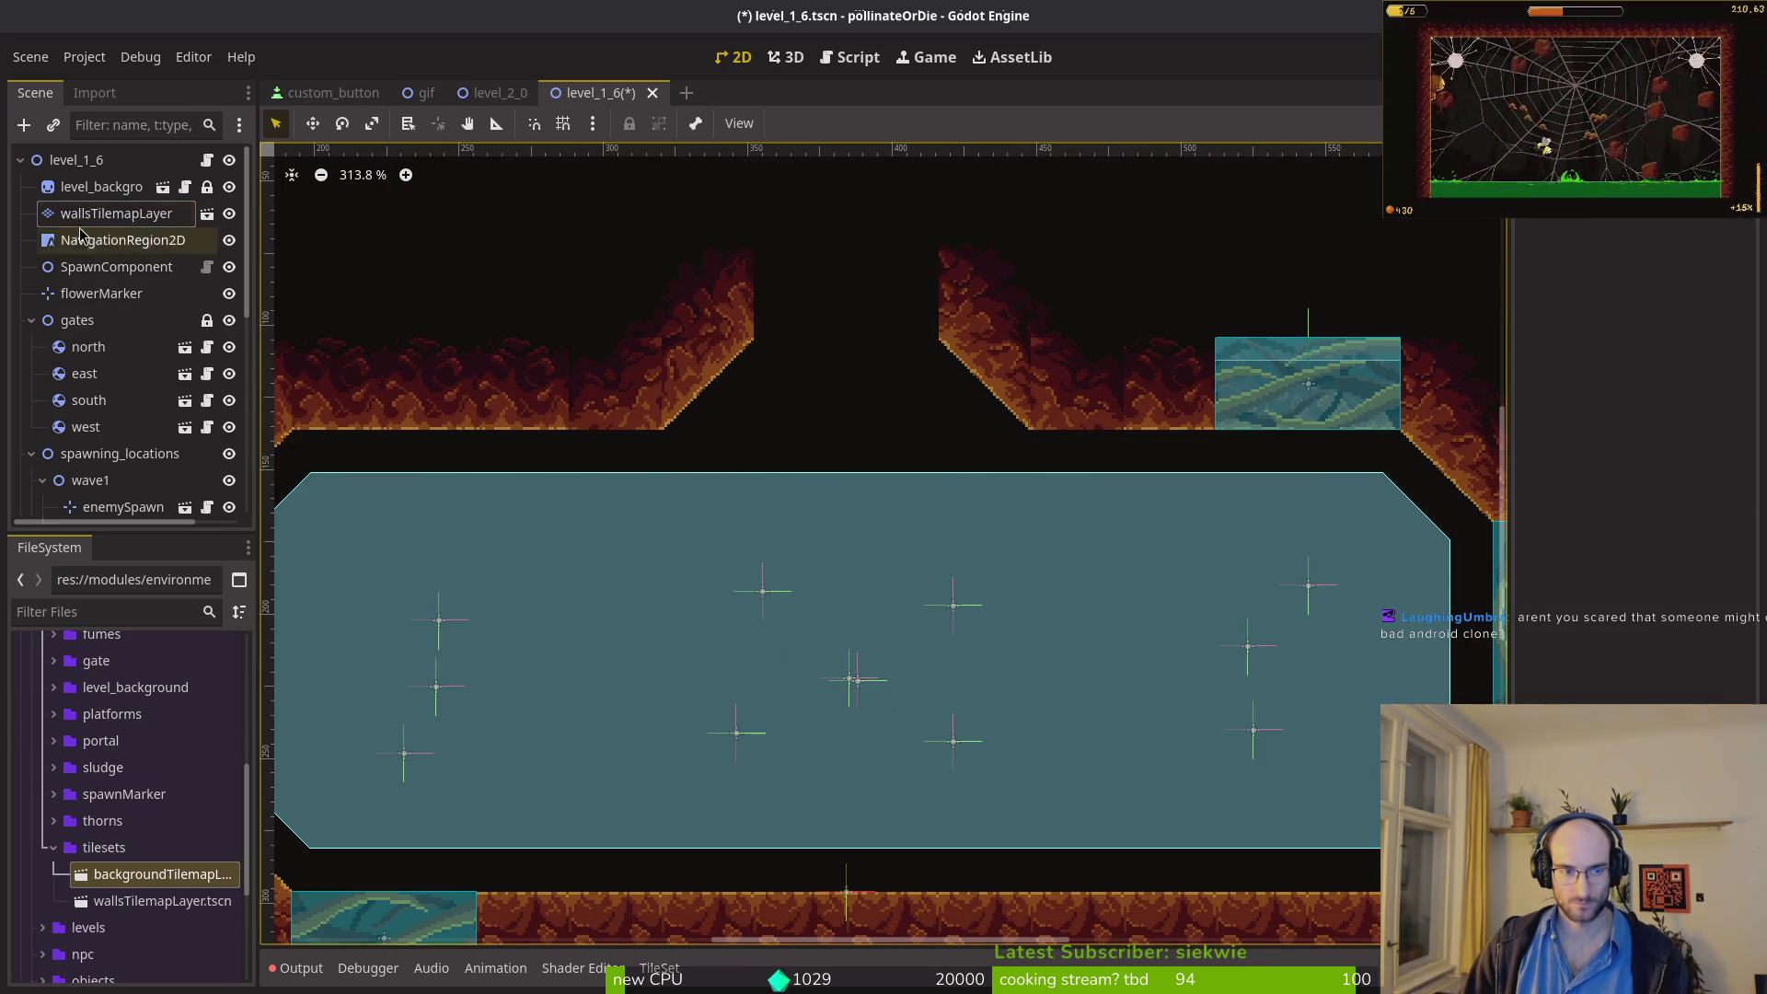
pyautogui.click(116, 213)
pyautogui.click(998, 816)
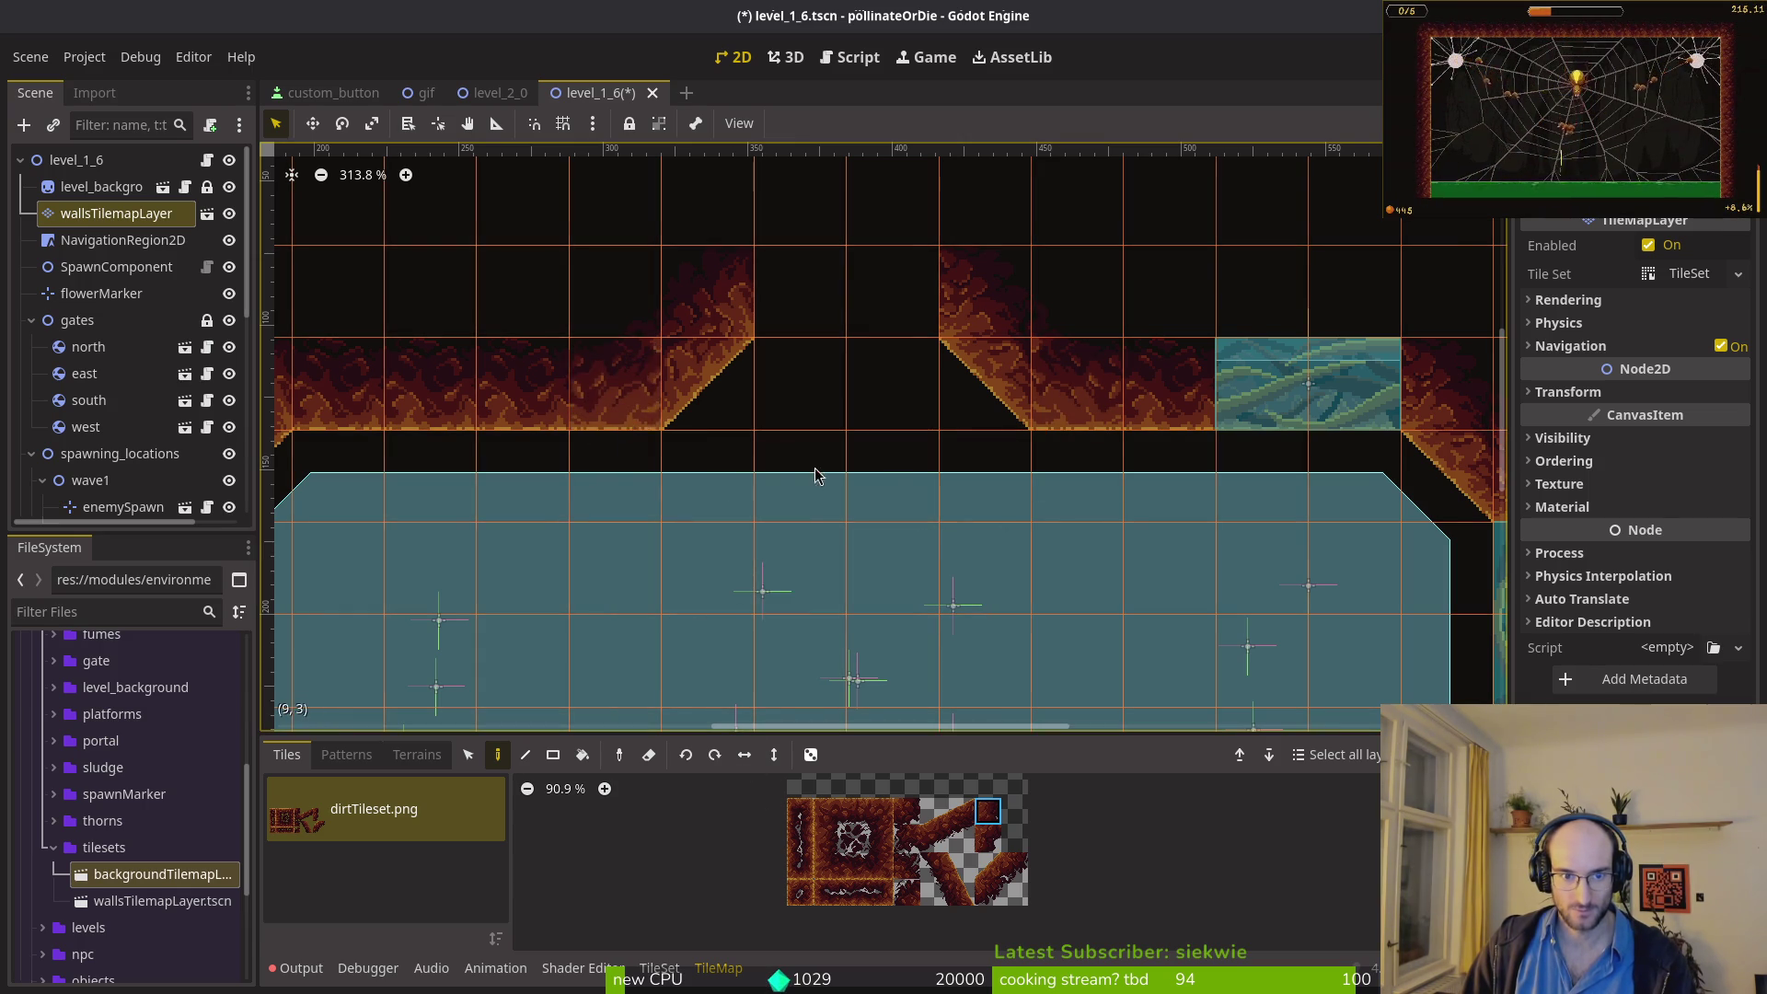
pyautogui.press('Escape')
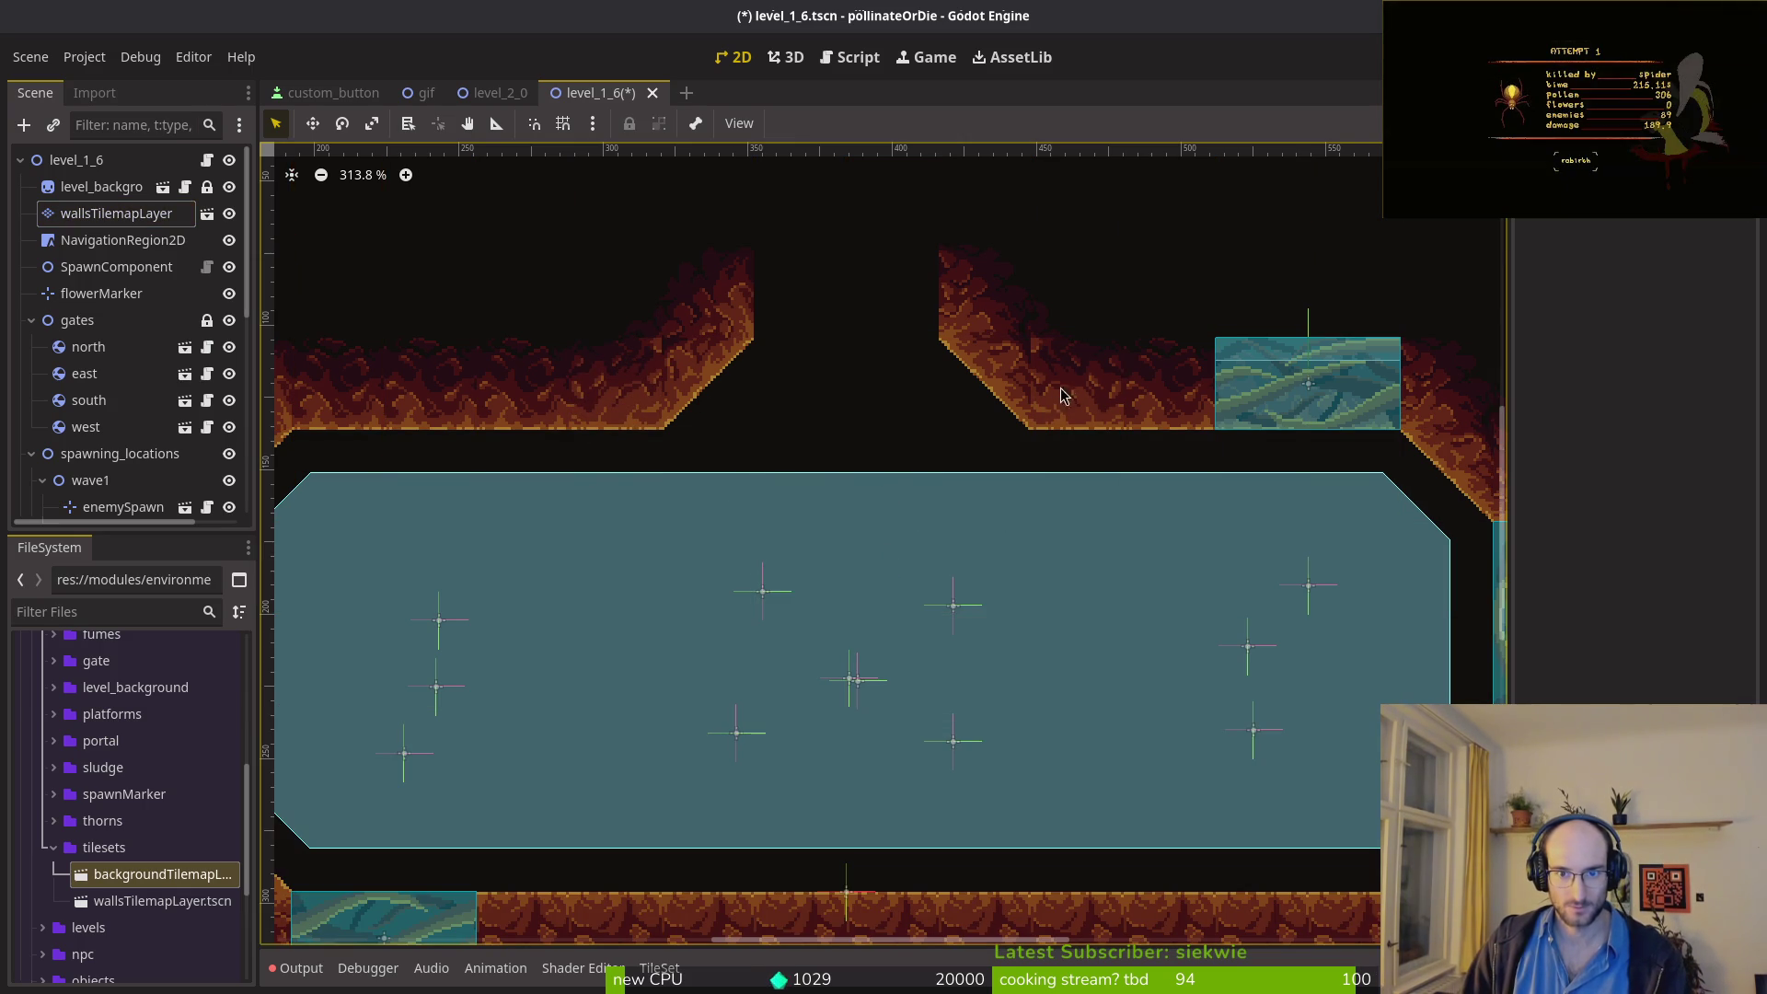
pyautogui.scroll(4, 1045, 350)
pyautogui.scroll(-3, 1045, 350)
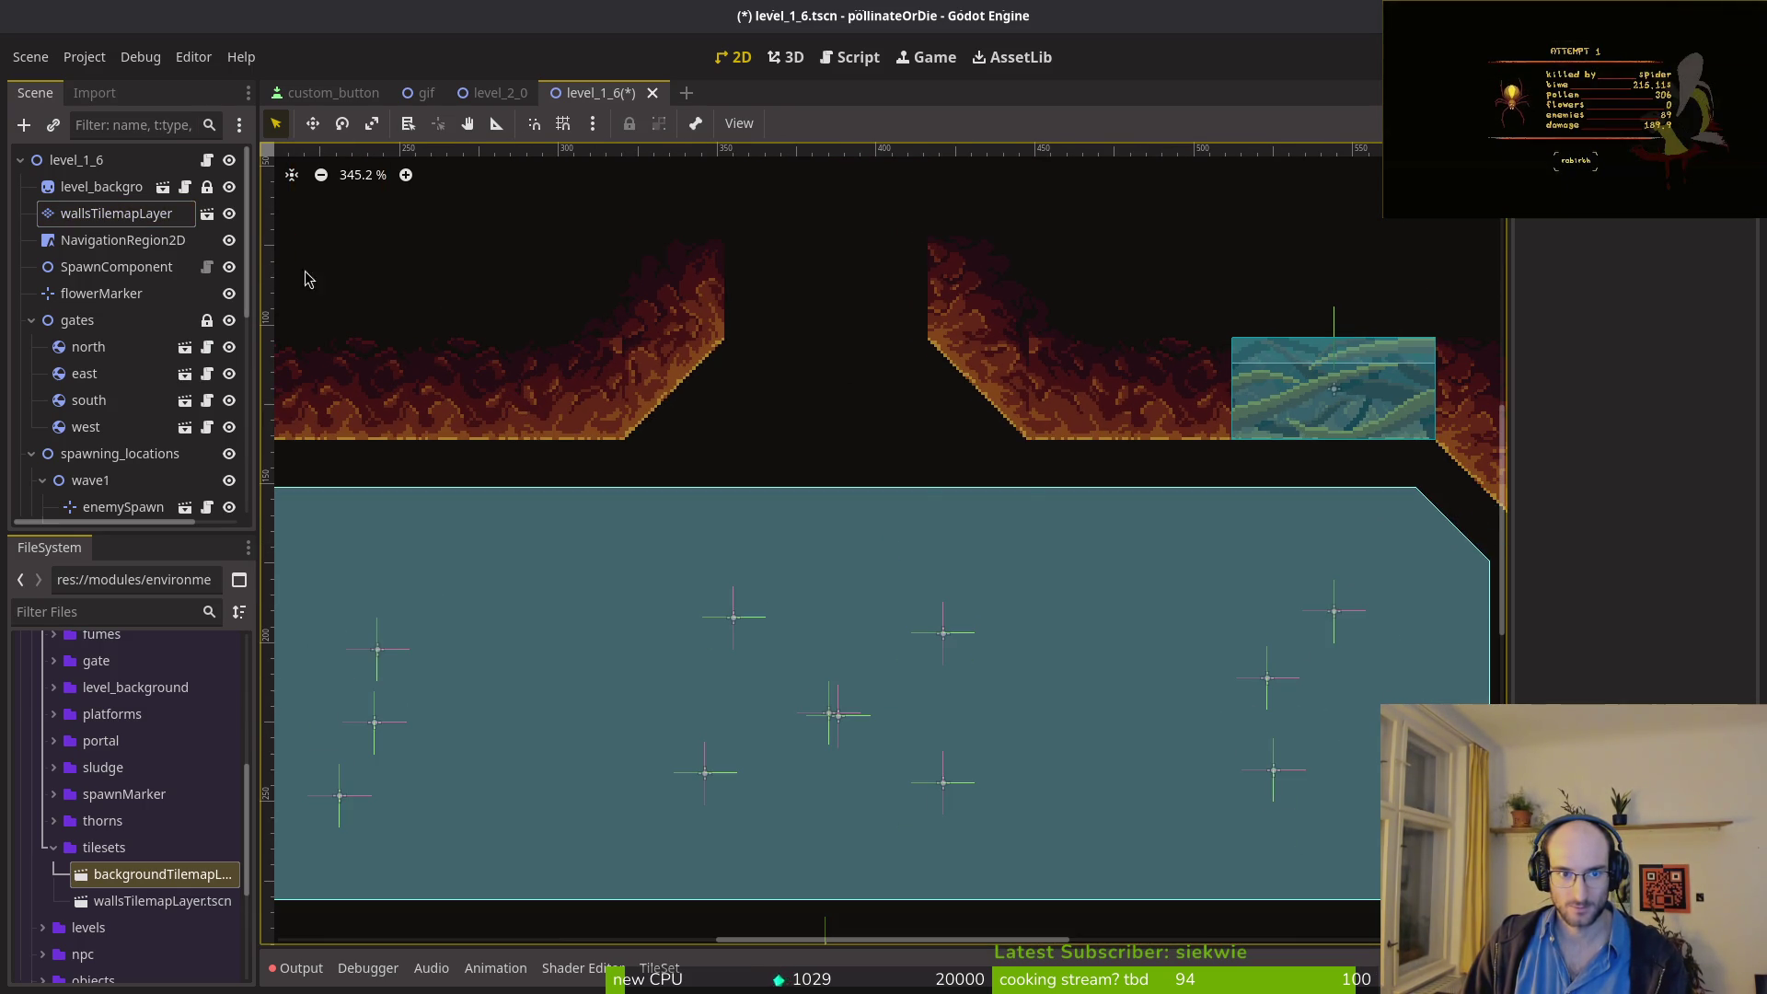
pyautogui.click(148, 219)
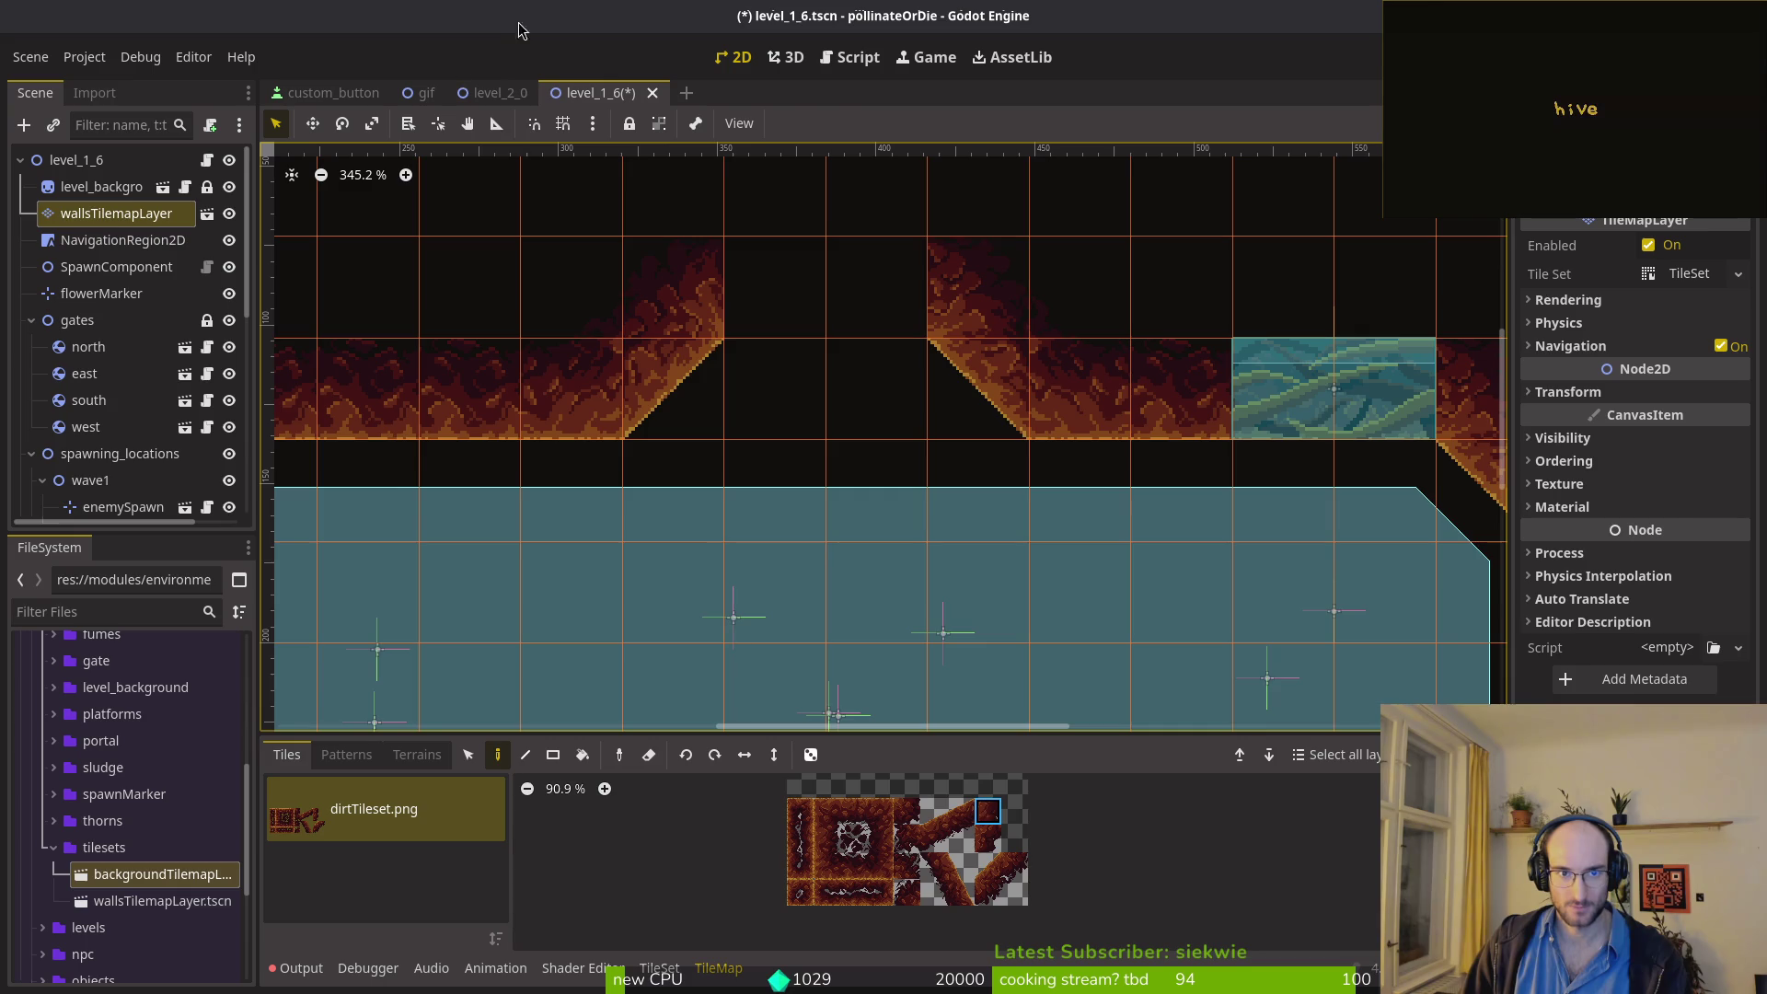
pyautogui.click(493, 93)
pyautogui.scroll(6, 1003, 303)
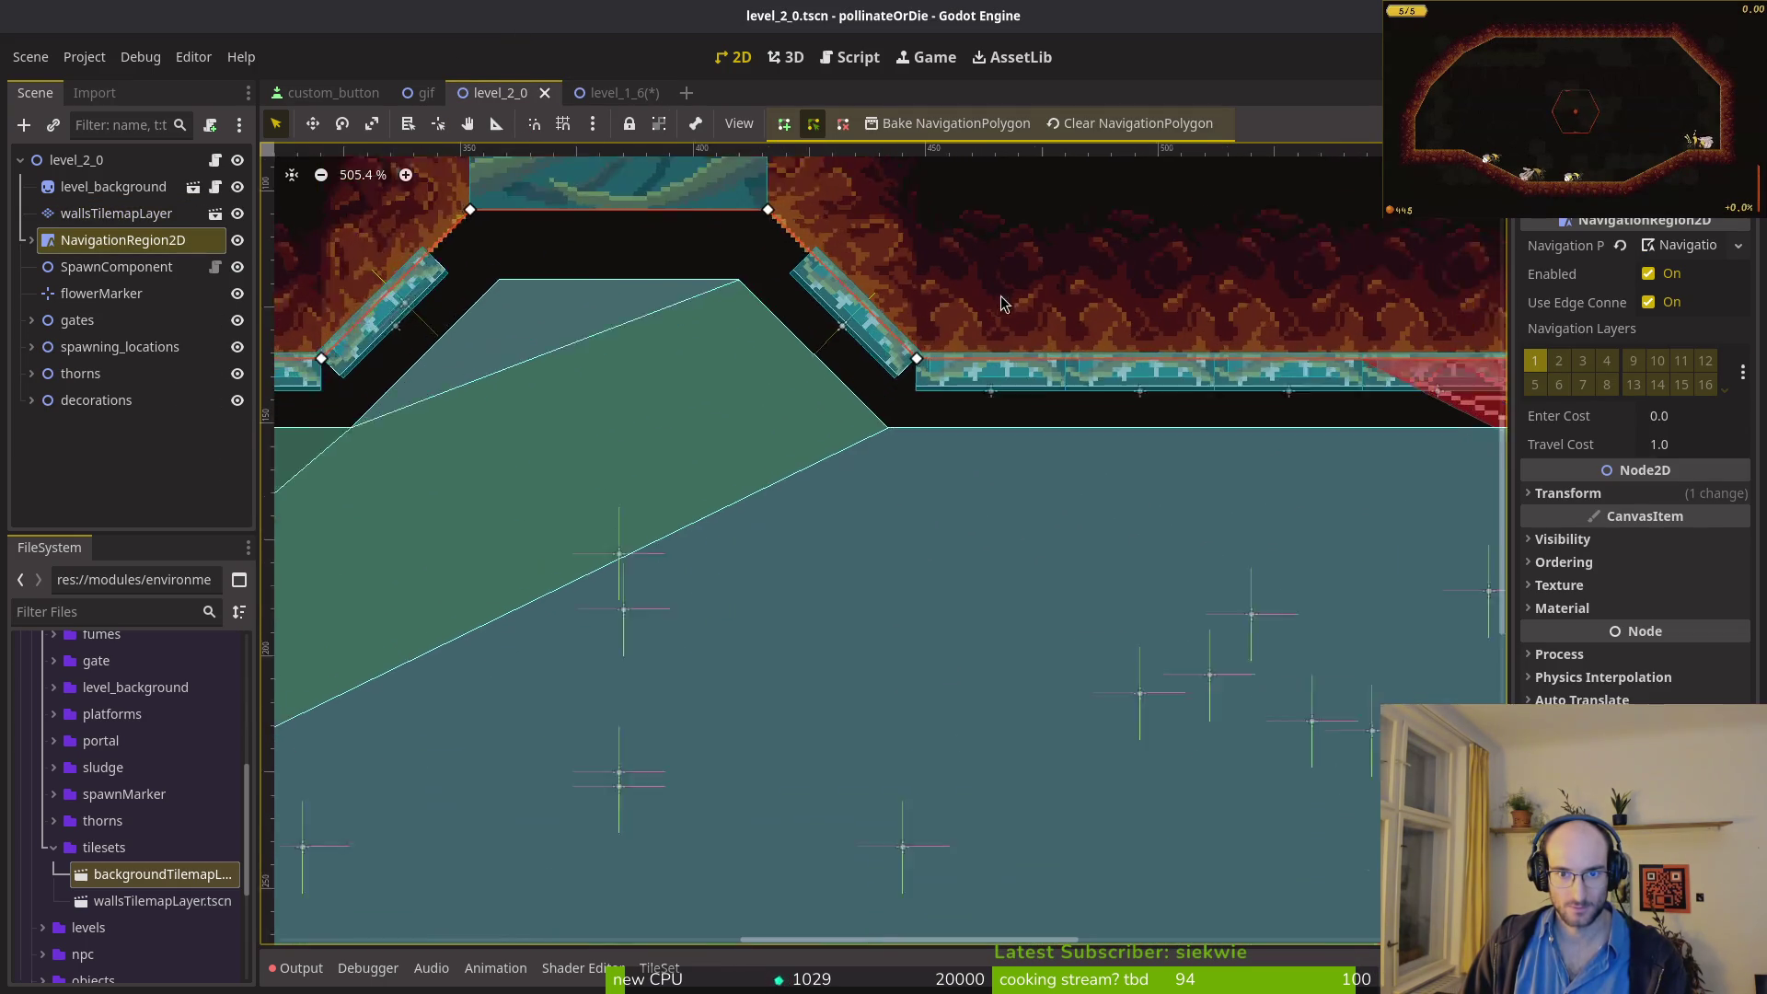
pyautogui.click(615, 92)
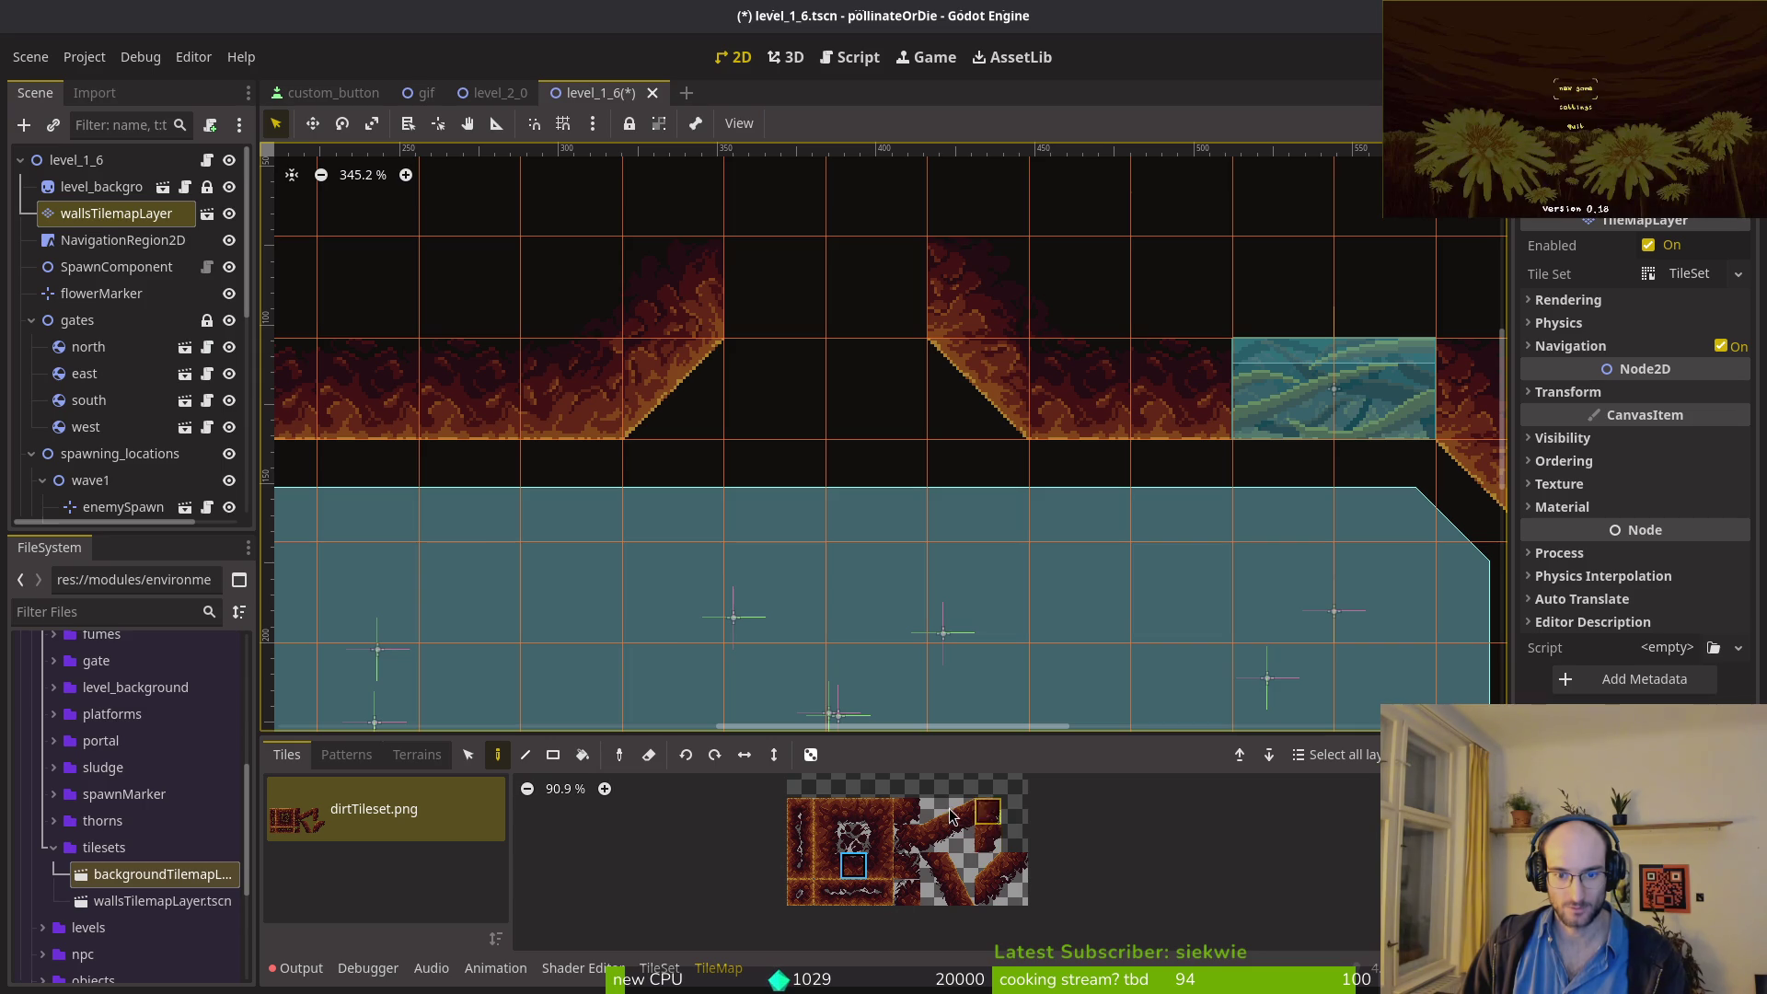
pyautogui.click(853, 812)
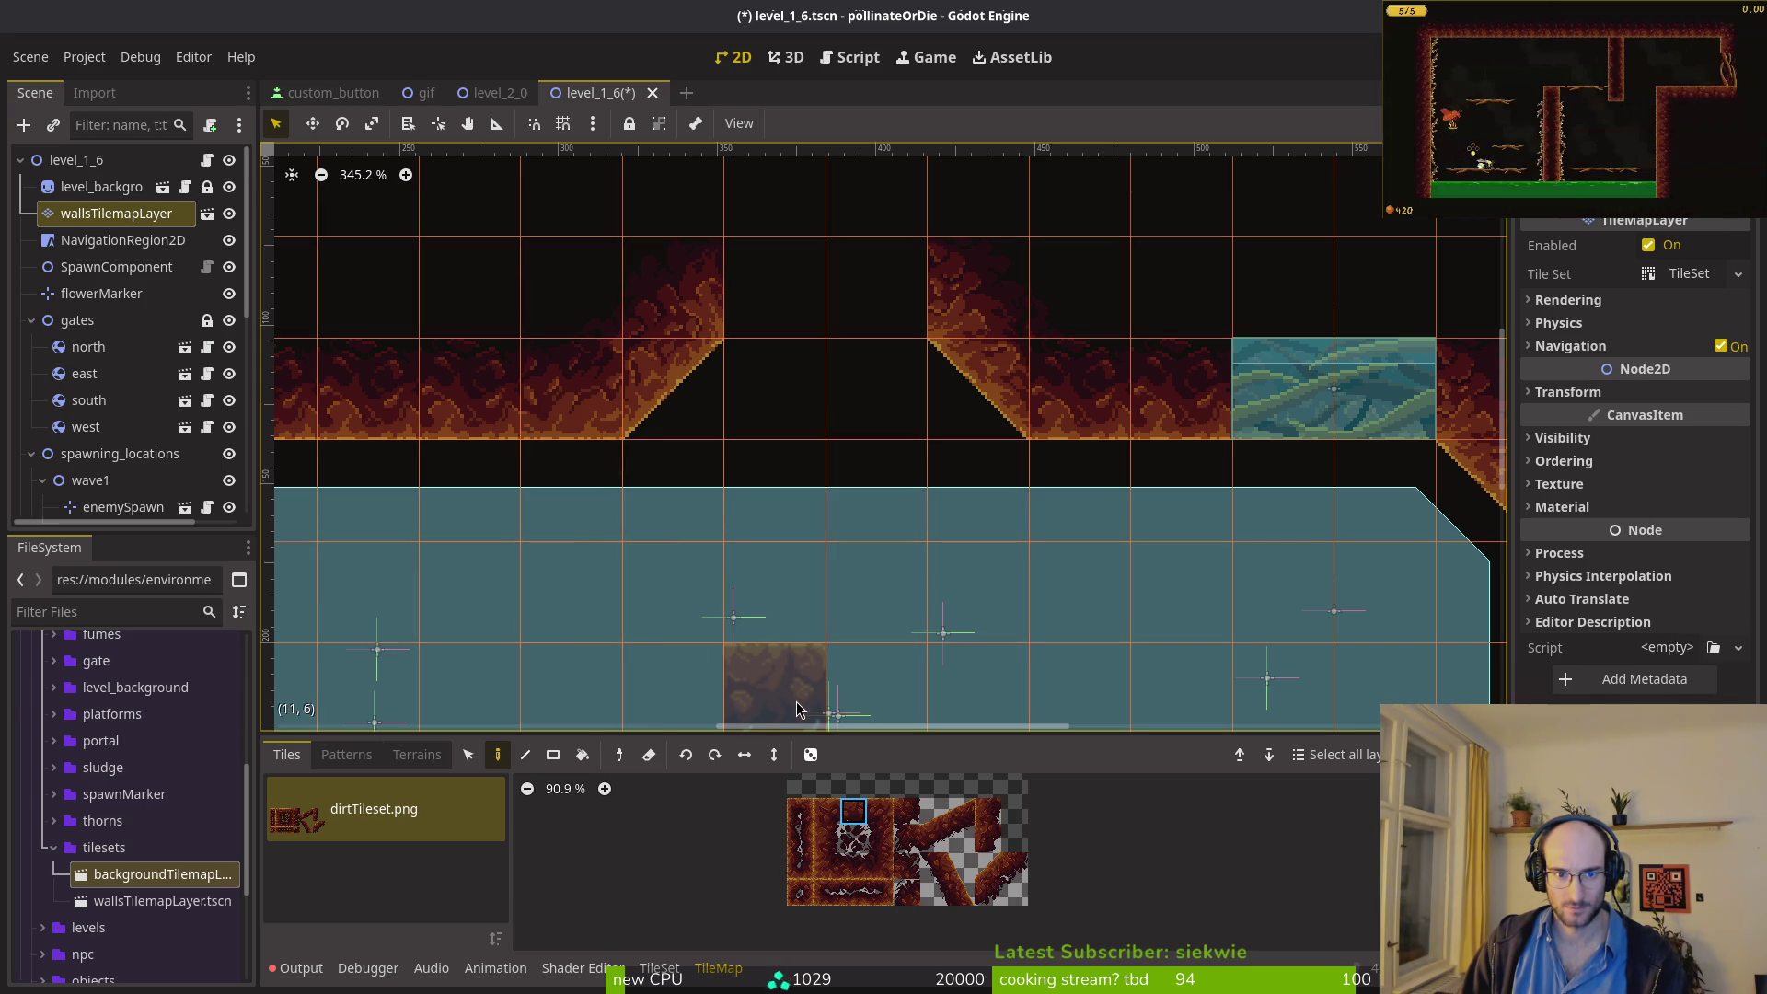
pyautogui.press('Escape')
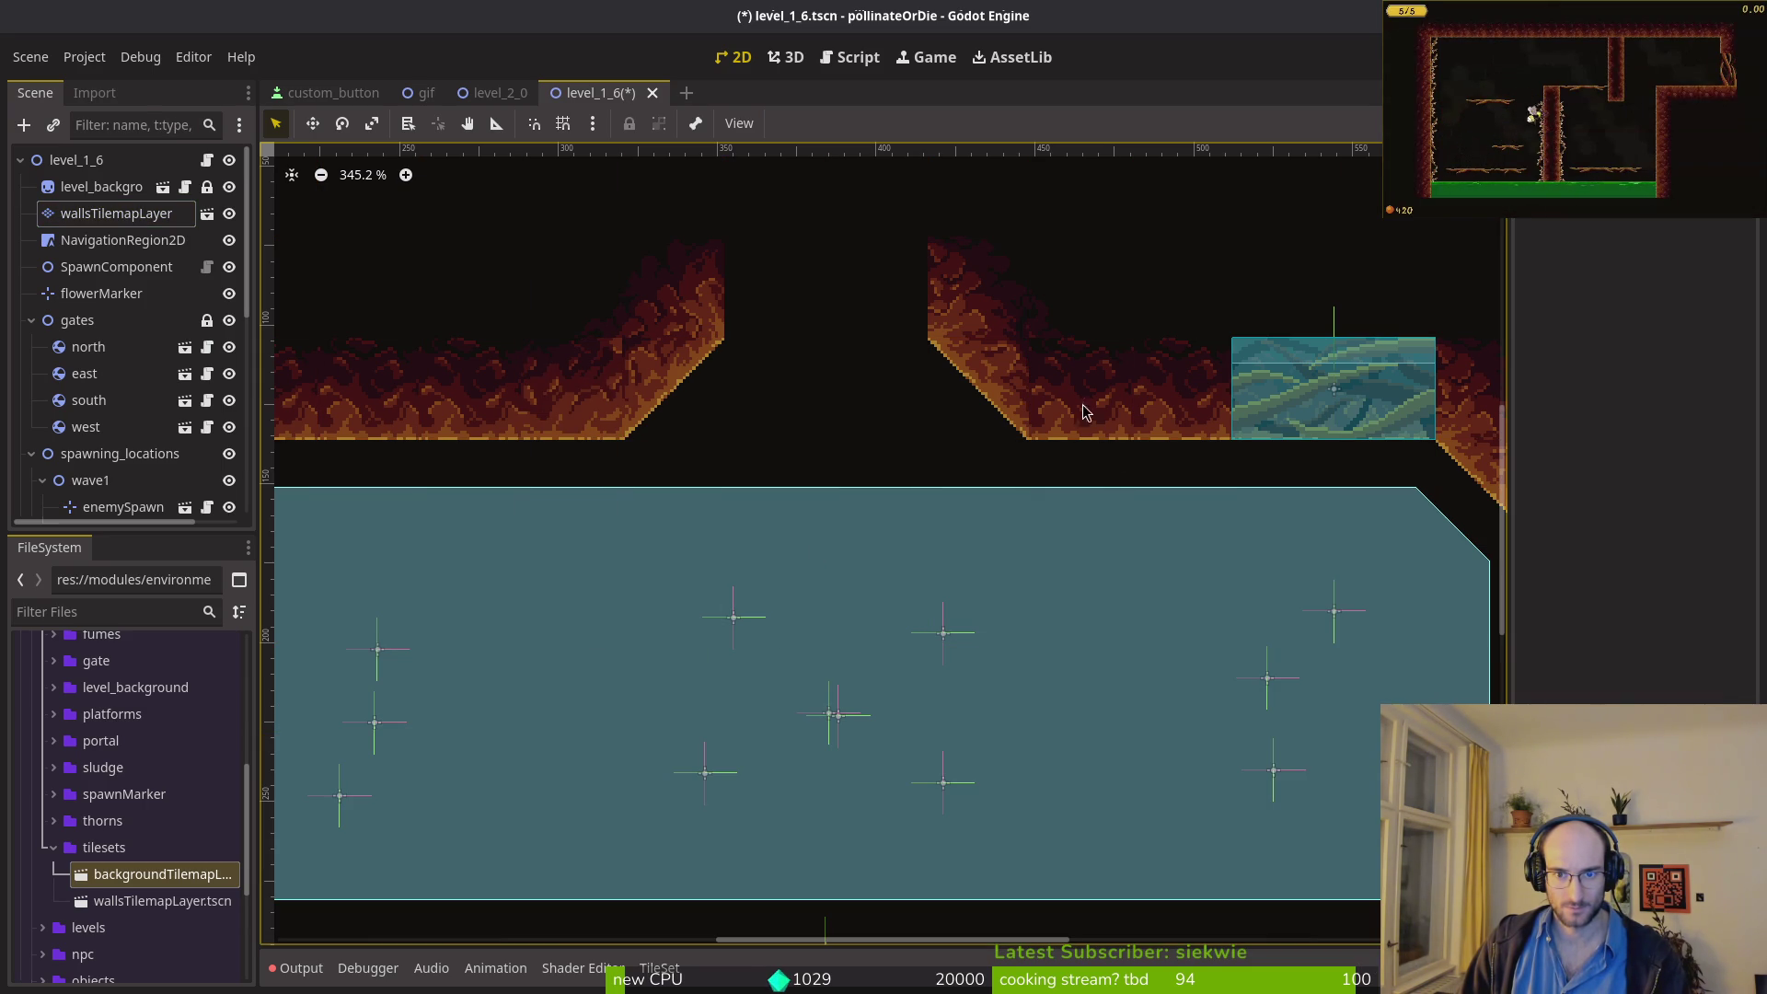
pyautogui.scroll(4, 1002, 368)
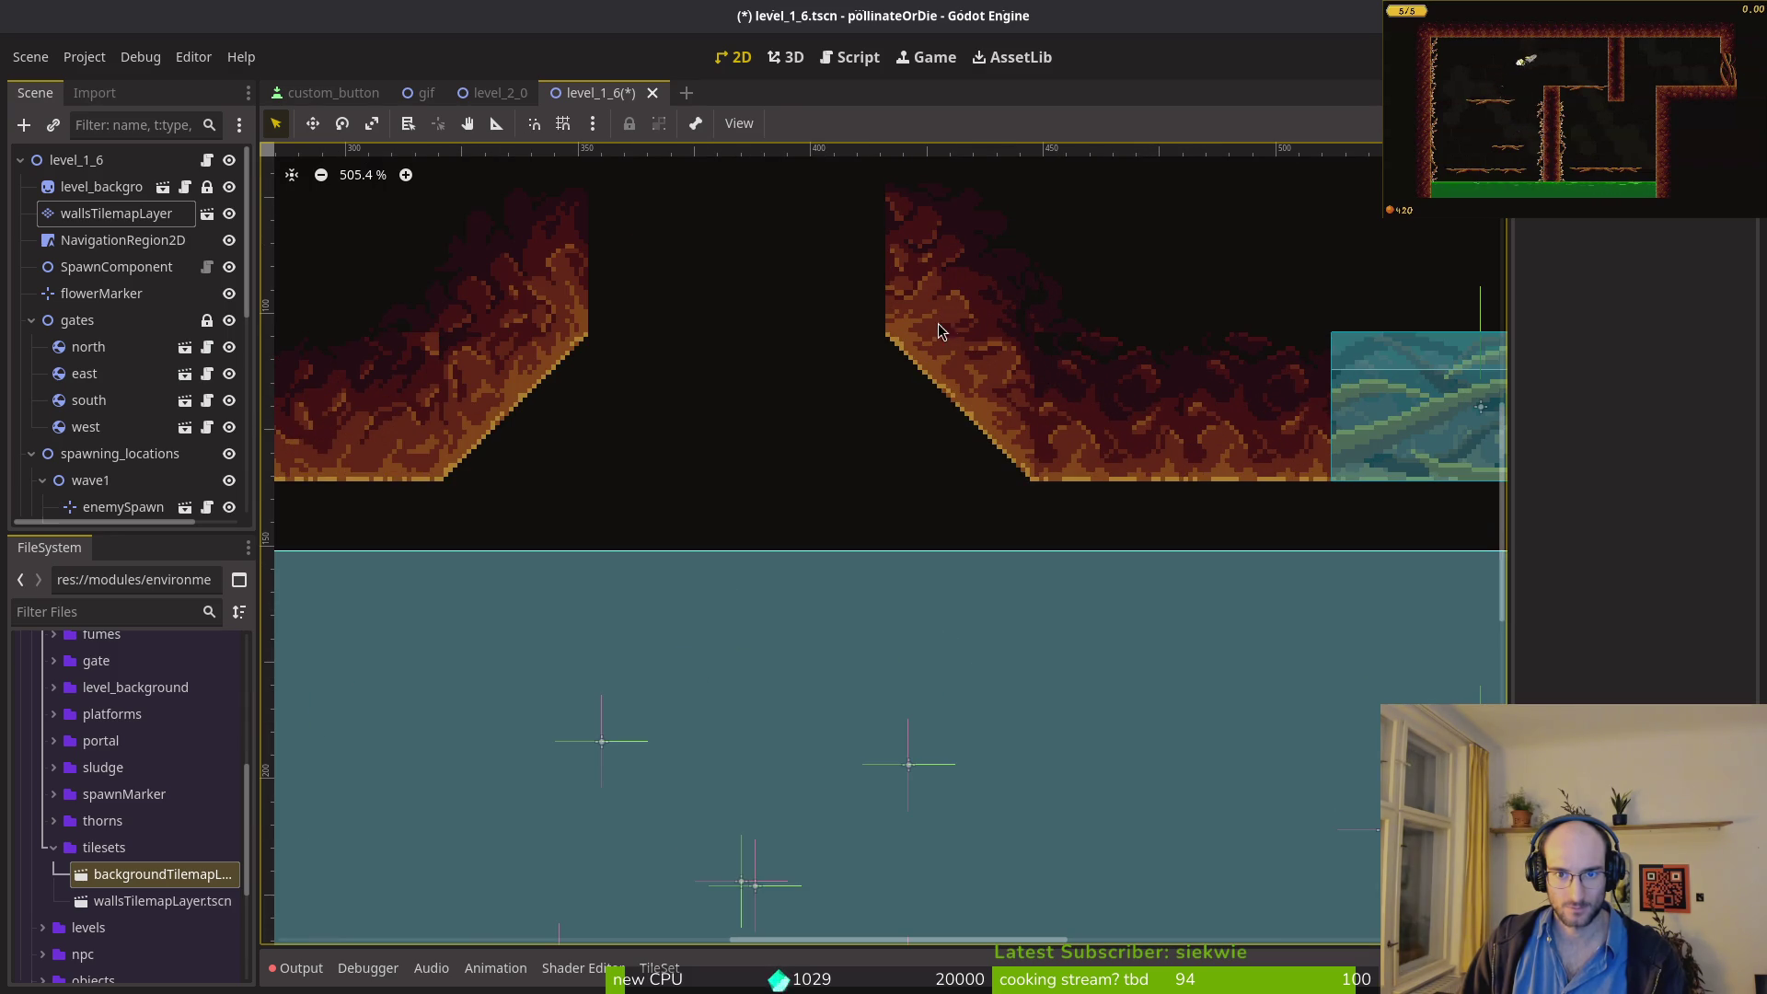
pyautogui.scroll(1, 1046, 489)
pyautogui.moveTo(453, 418); pyautogui.dragTo(729, 477)
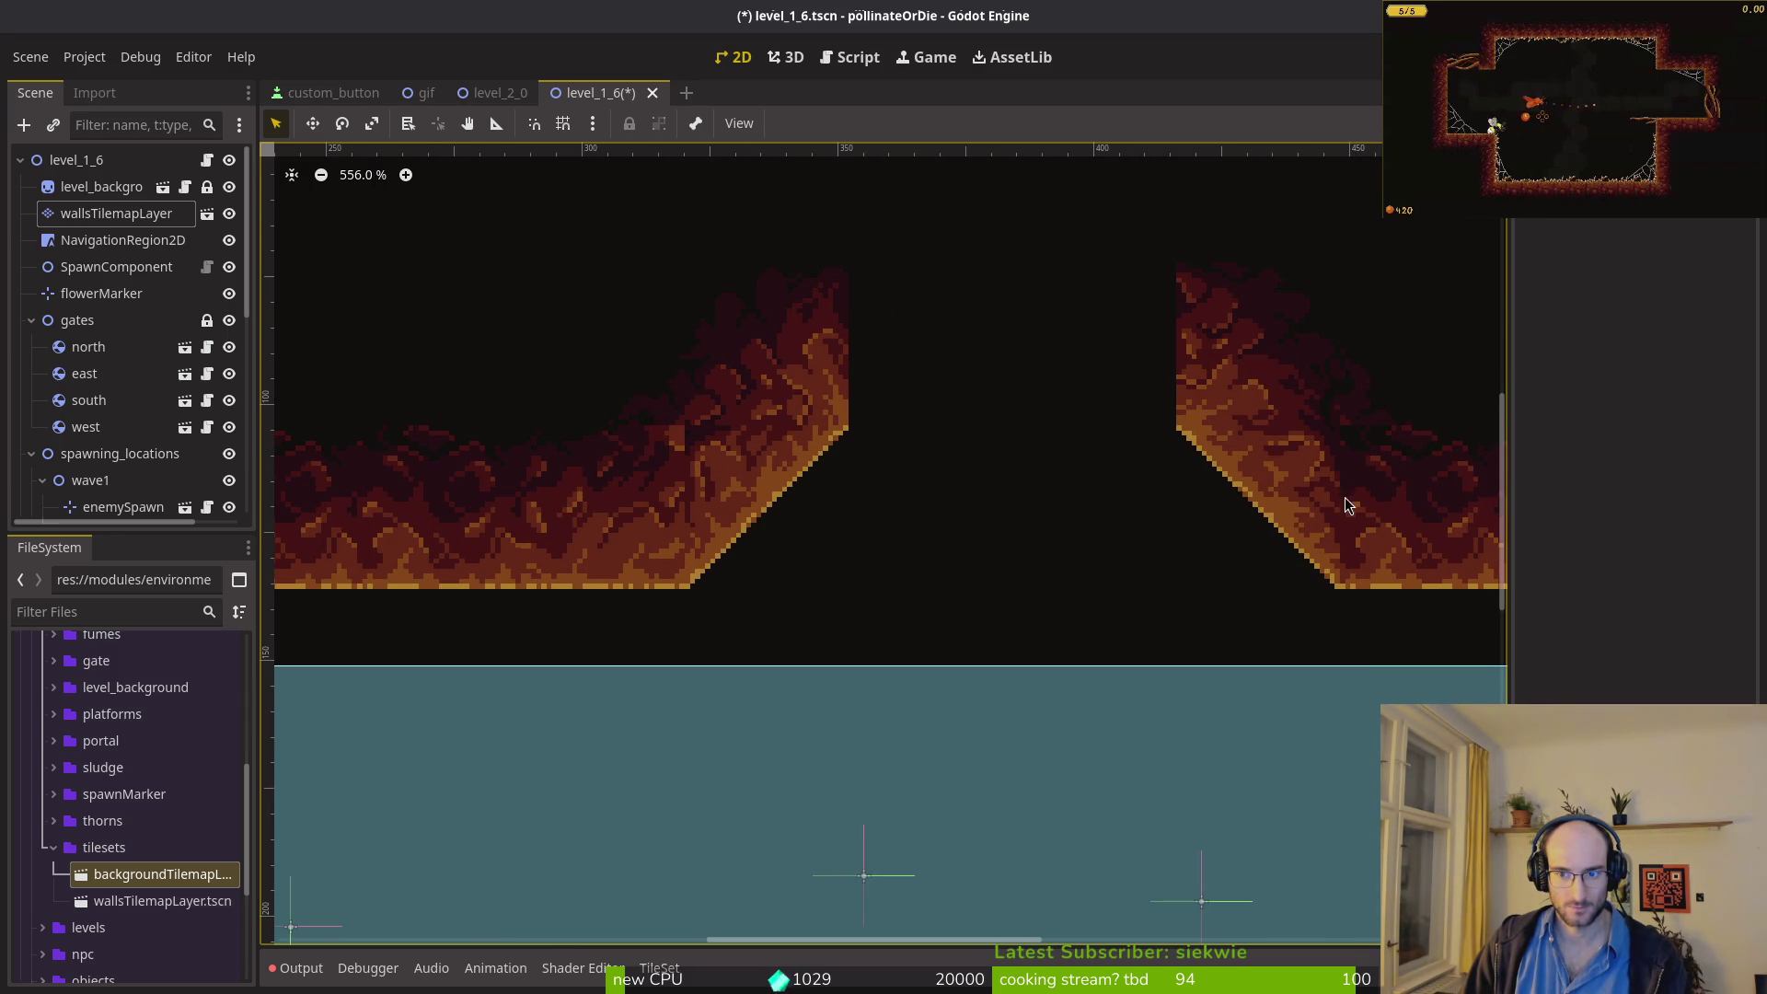
pyautogui.click(116, 213)
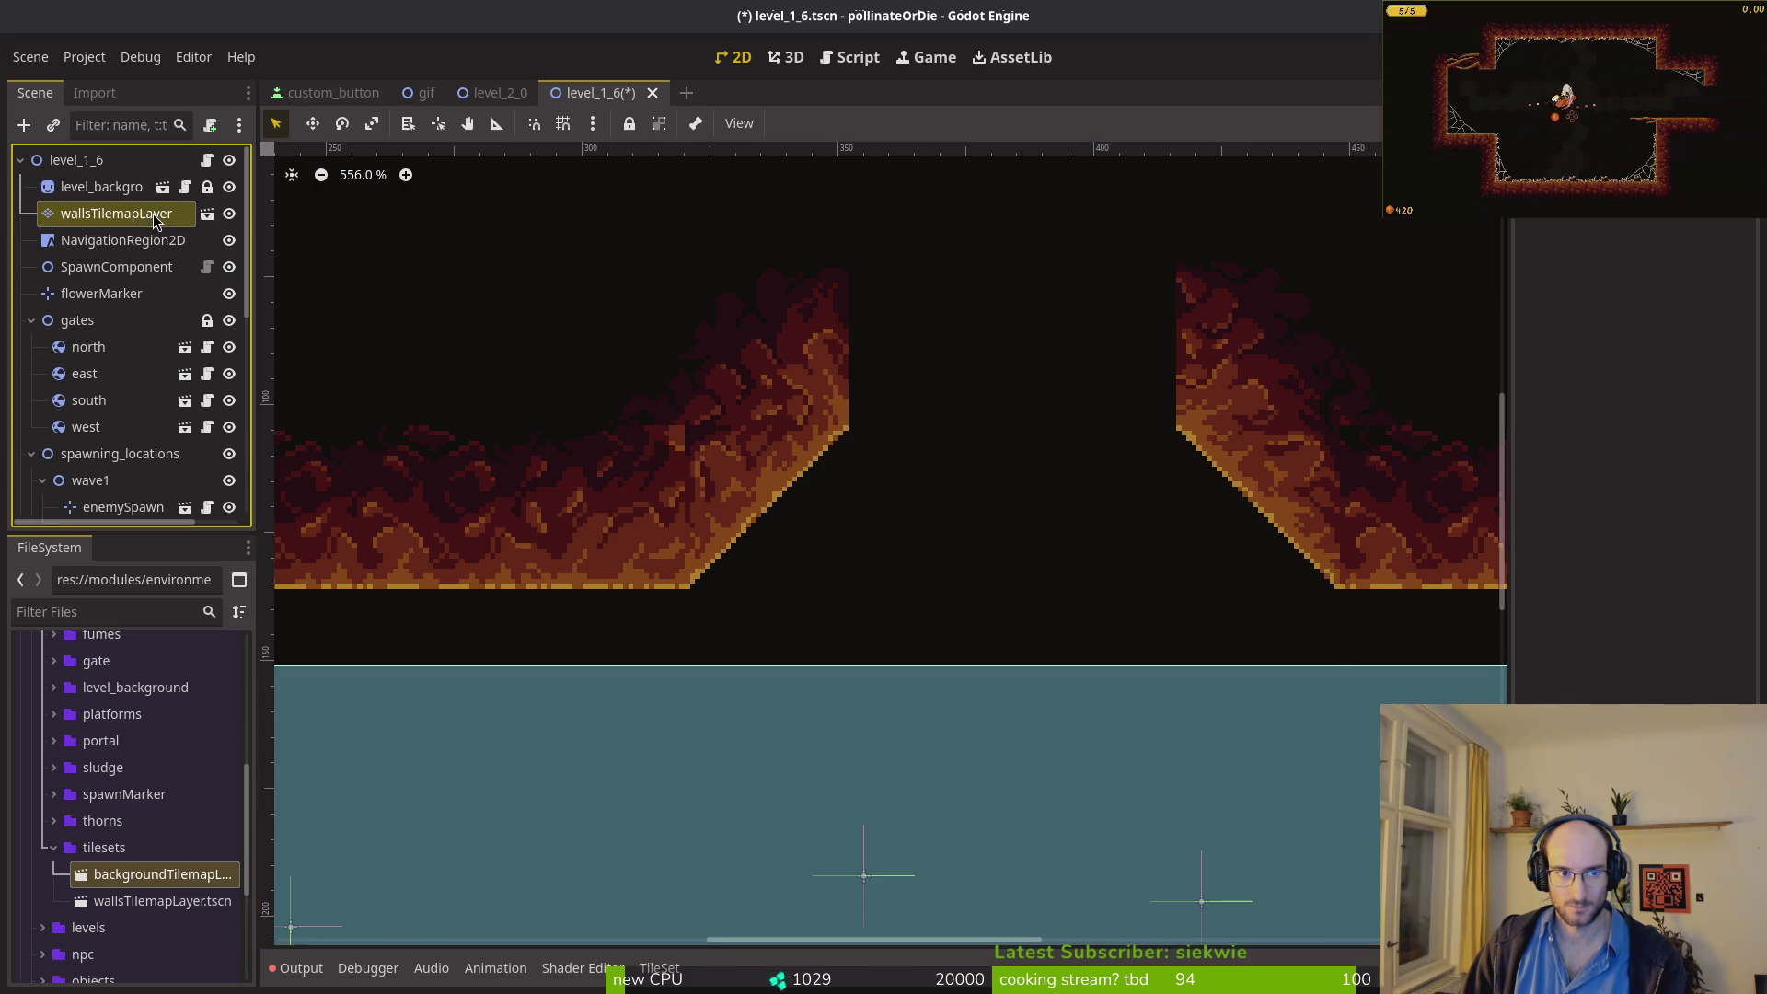
pyautogui.keyDown('ctrl'); pyautogui.click(611, 534); pyautogui.keyUp('ctrl')
pyautogui.press('Escape')
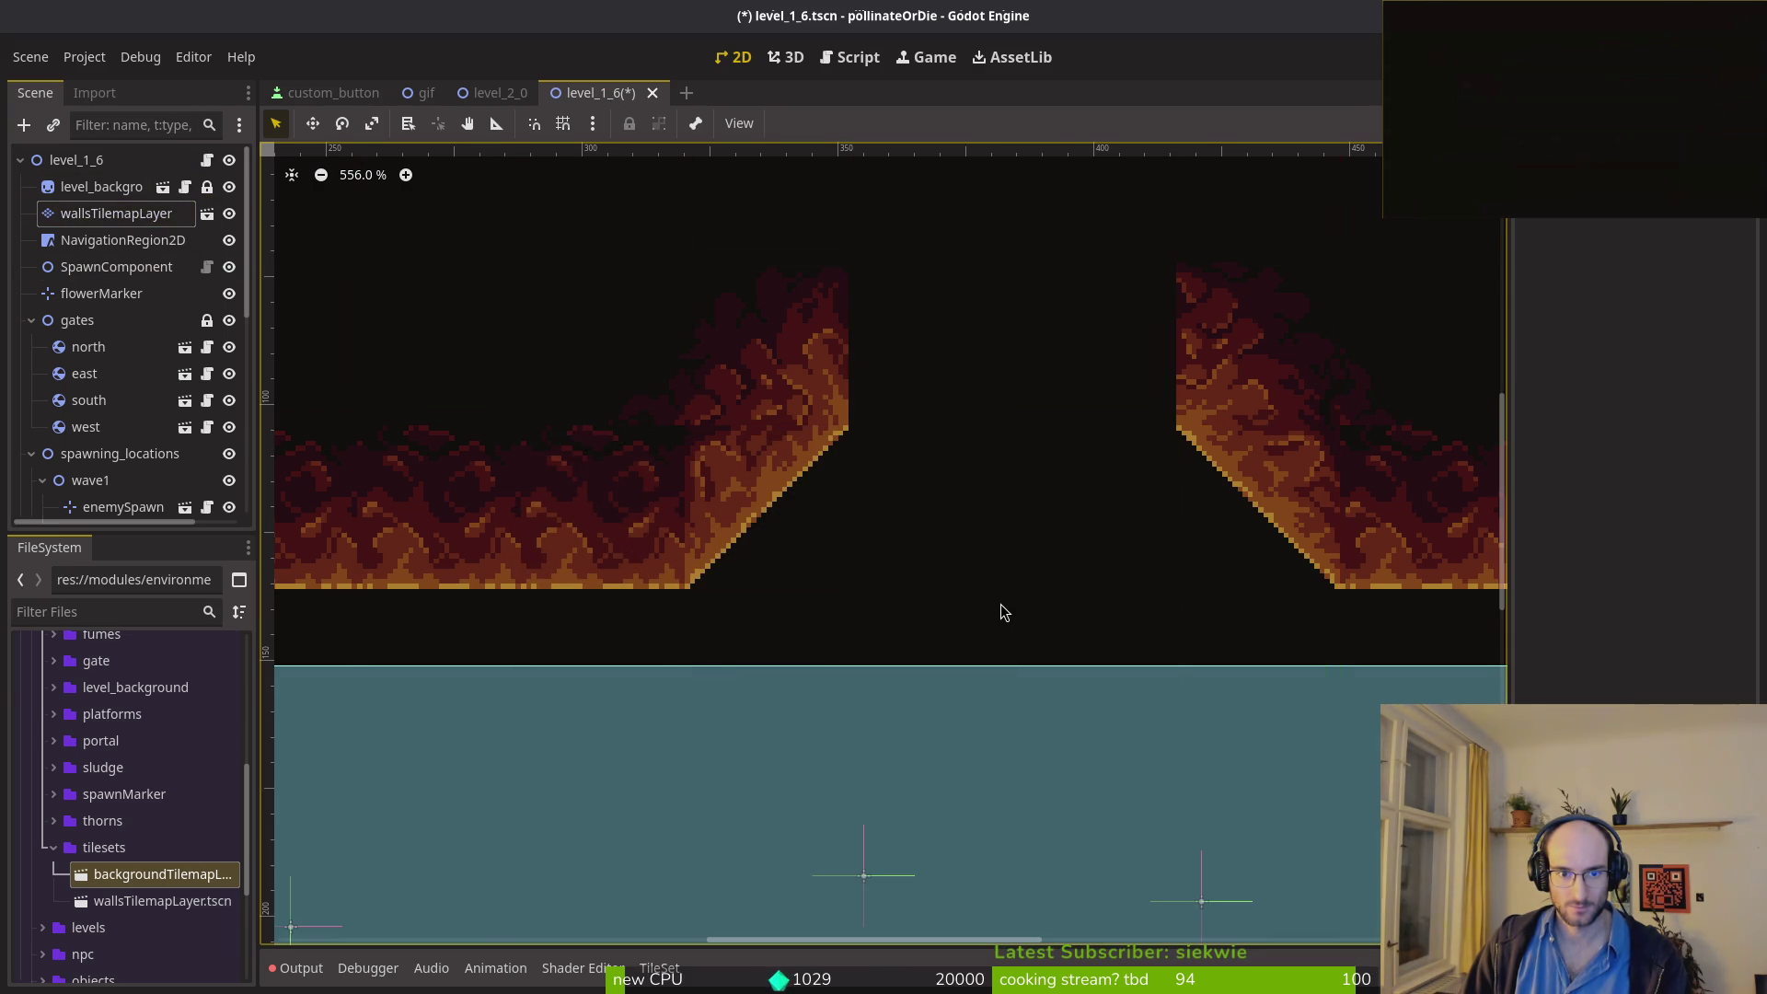
pyautogui.scroll(-5, 957, 529)
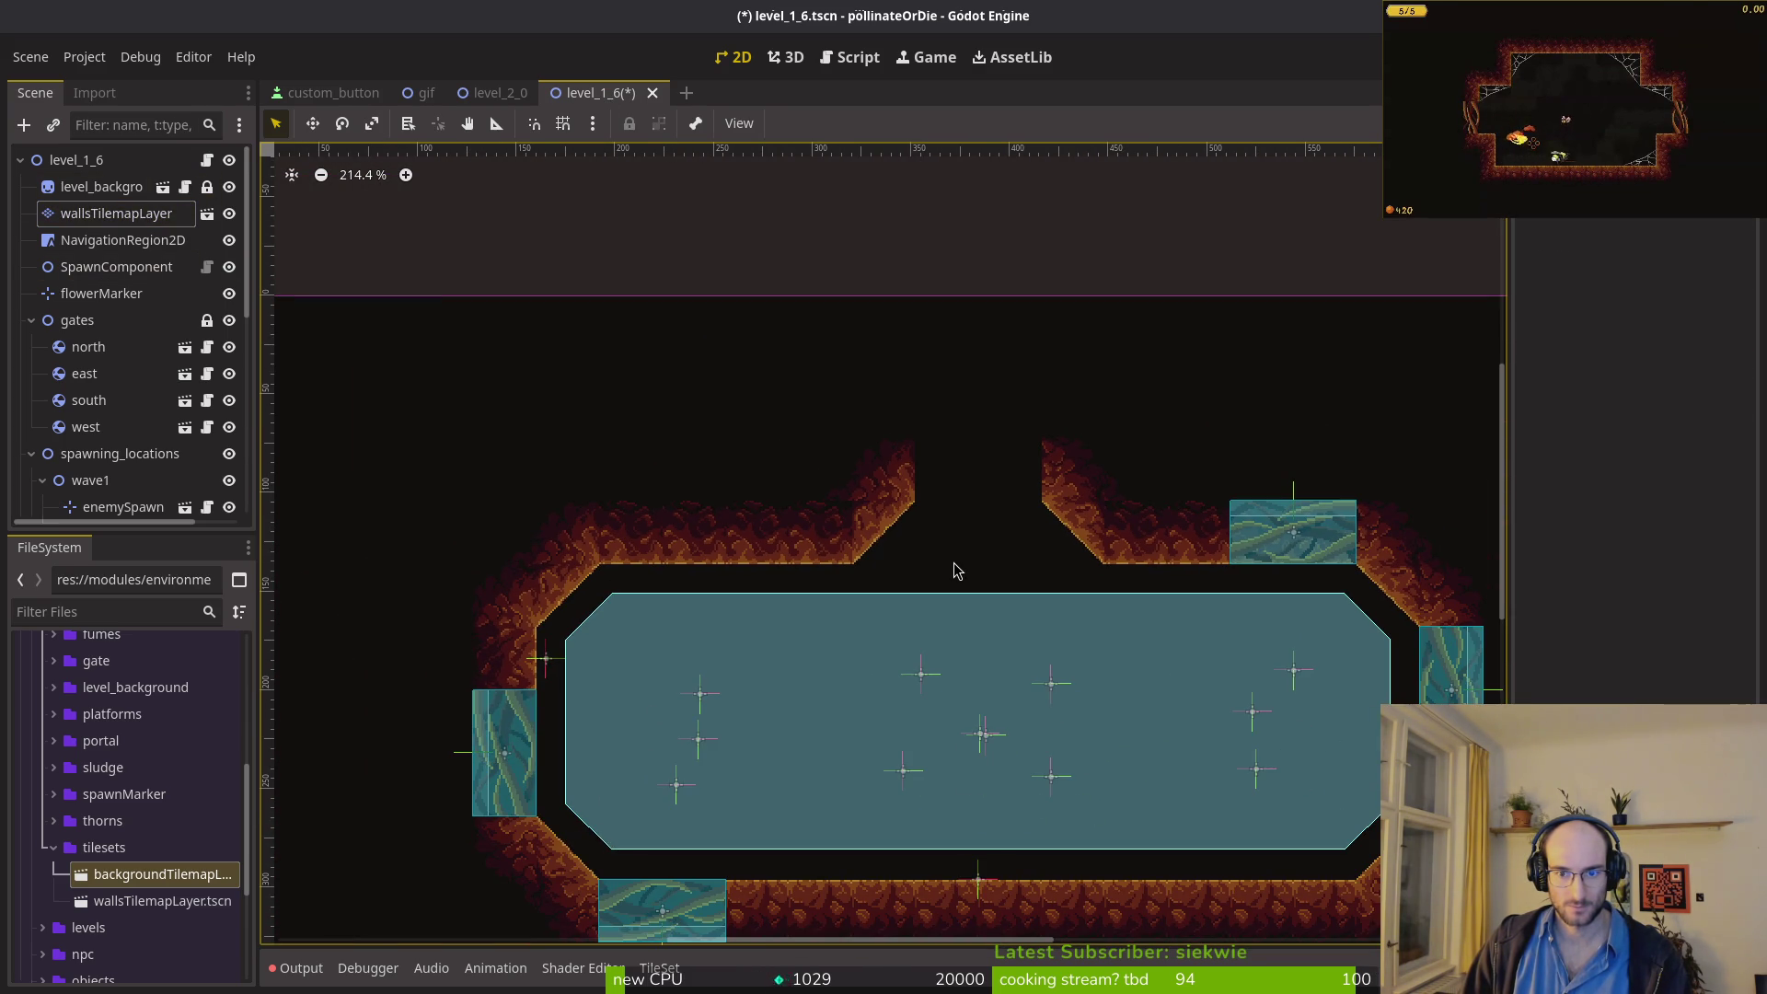
pyautogui.click(504, 93)
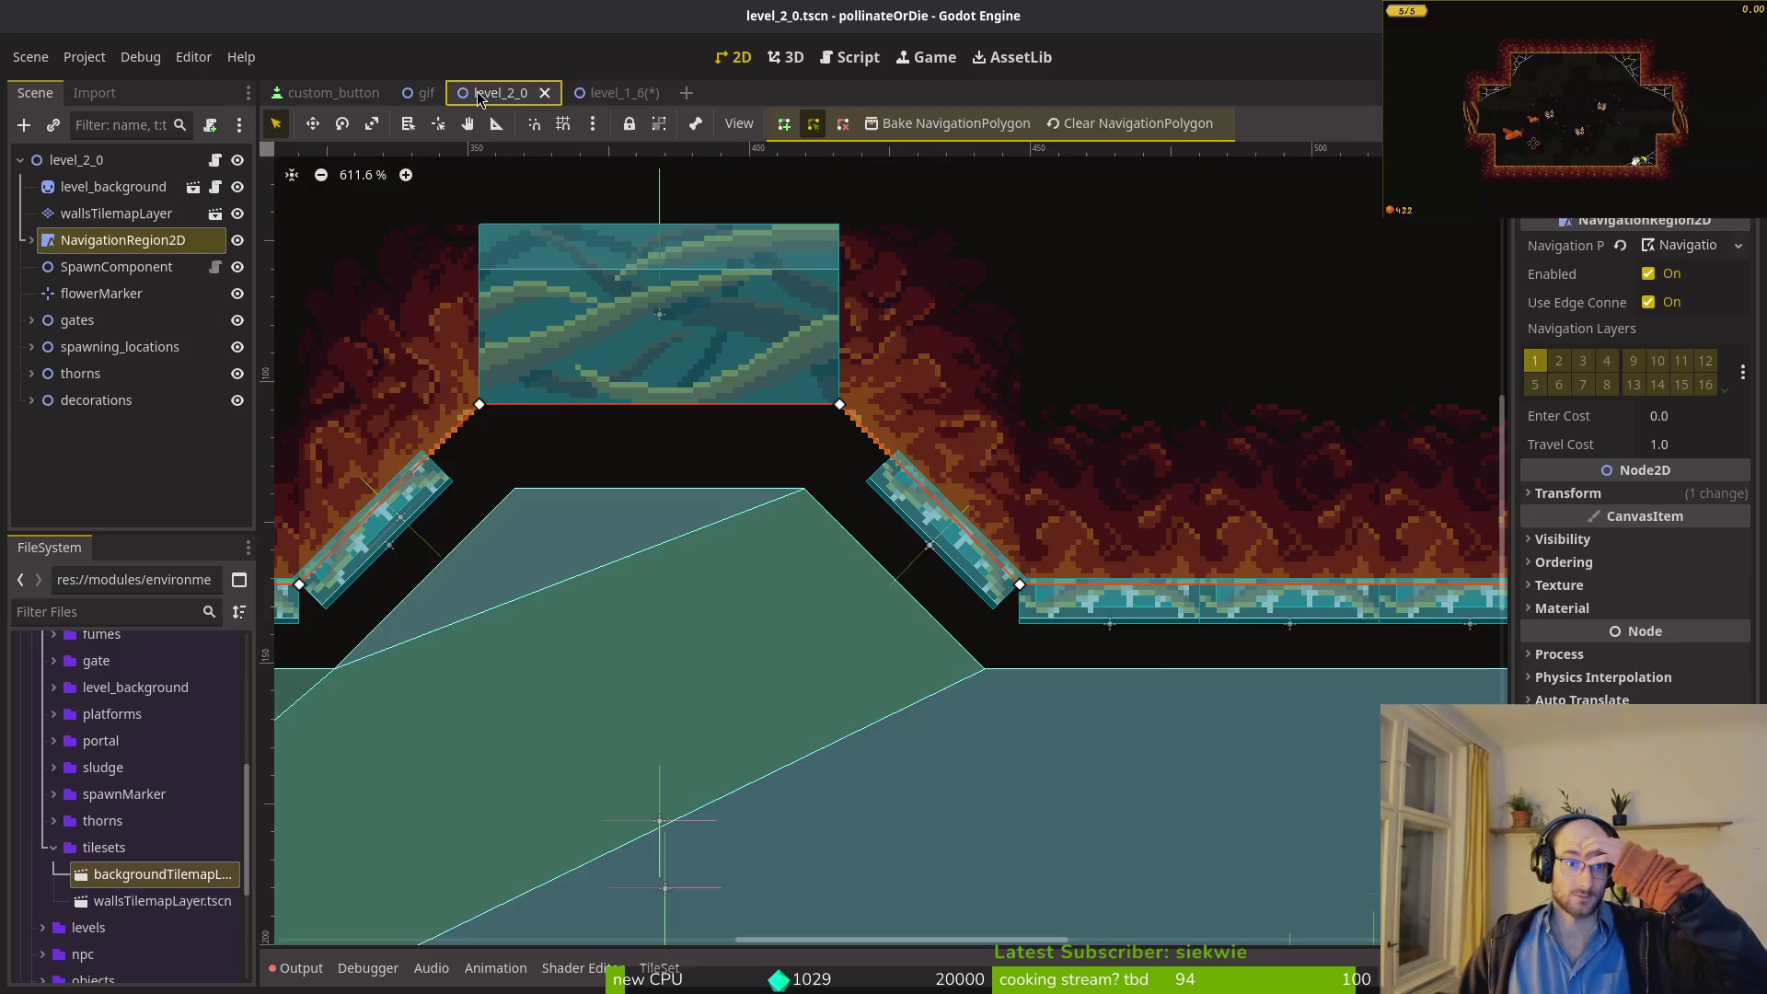
pyautogui.scroll(2, 844, 483)
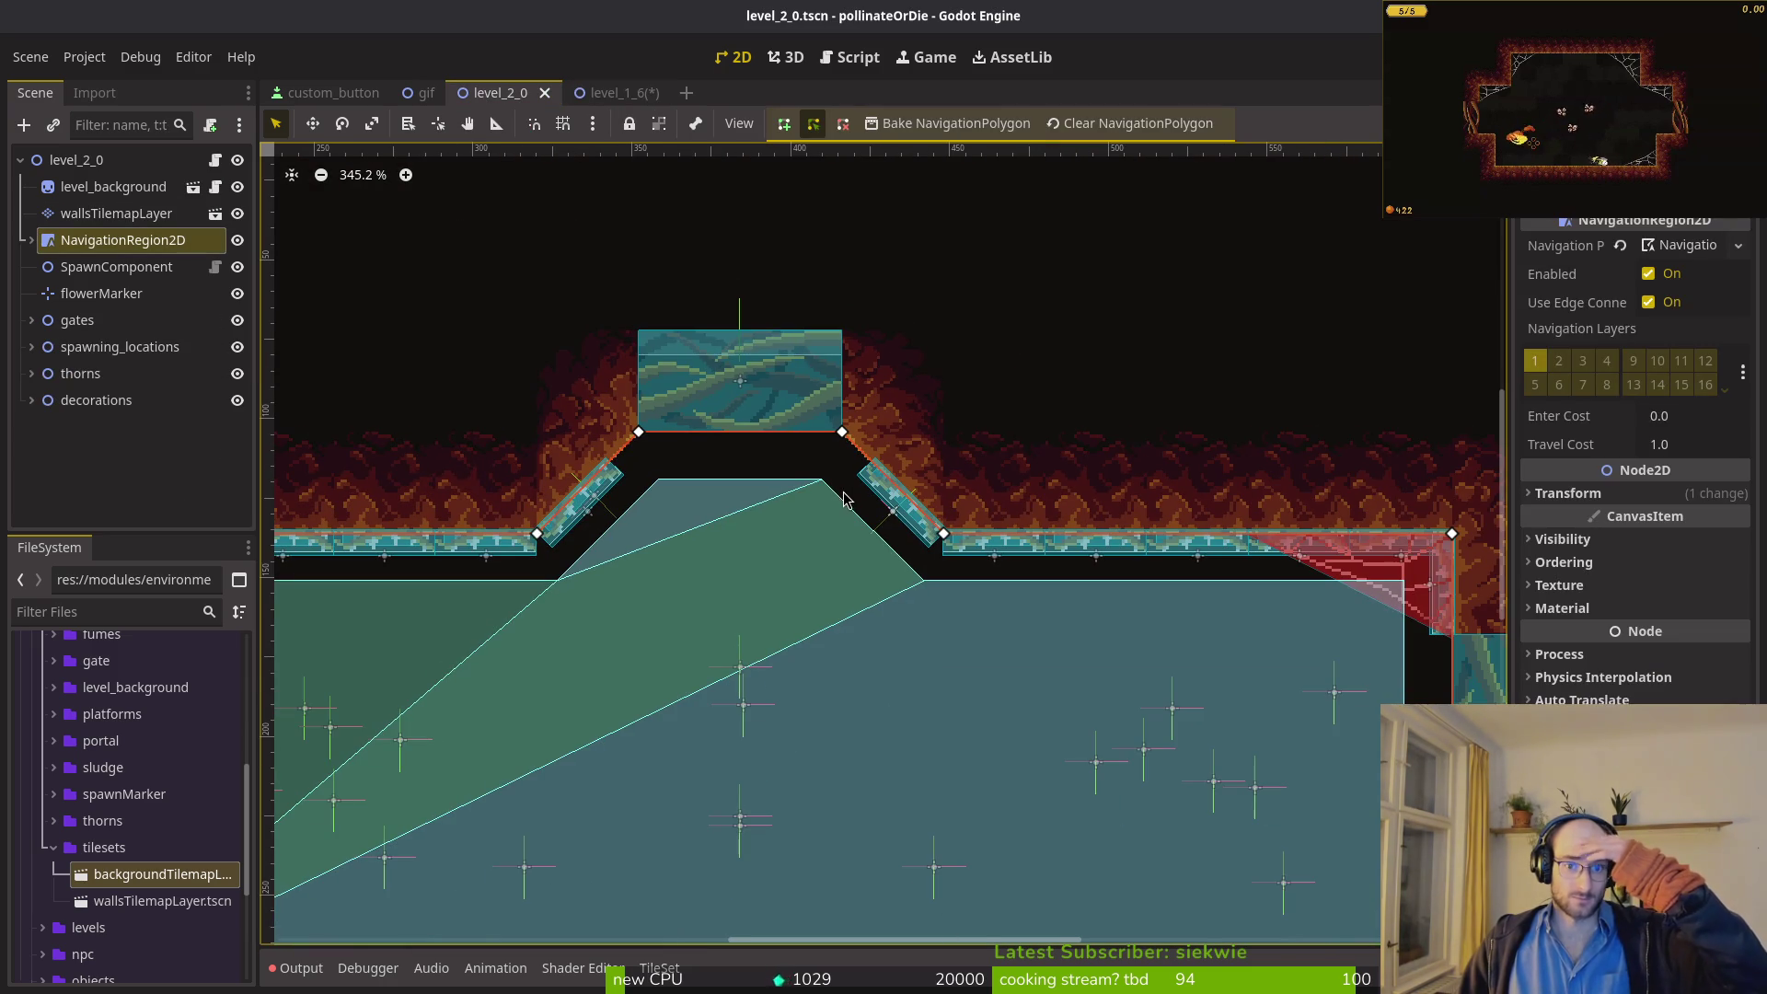
pyautogui.click(624, 93)
pyautogui.scroll(2, 1223, 681)
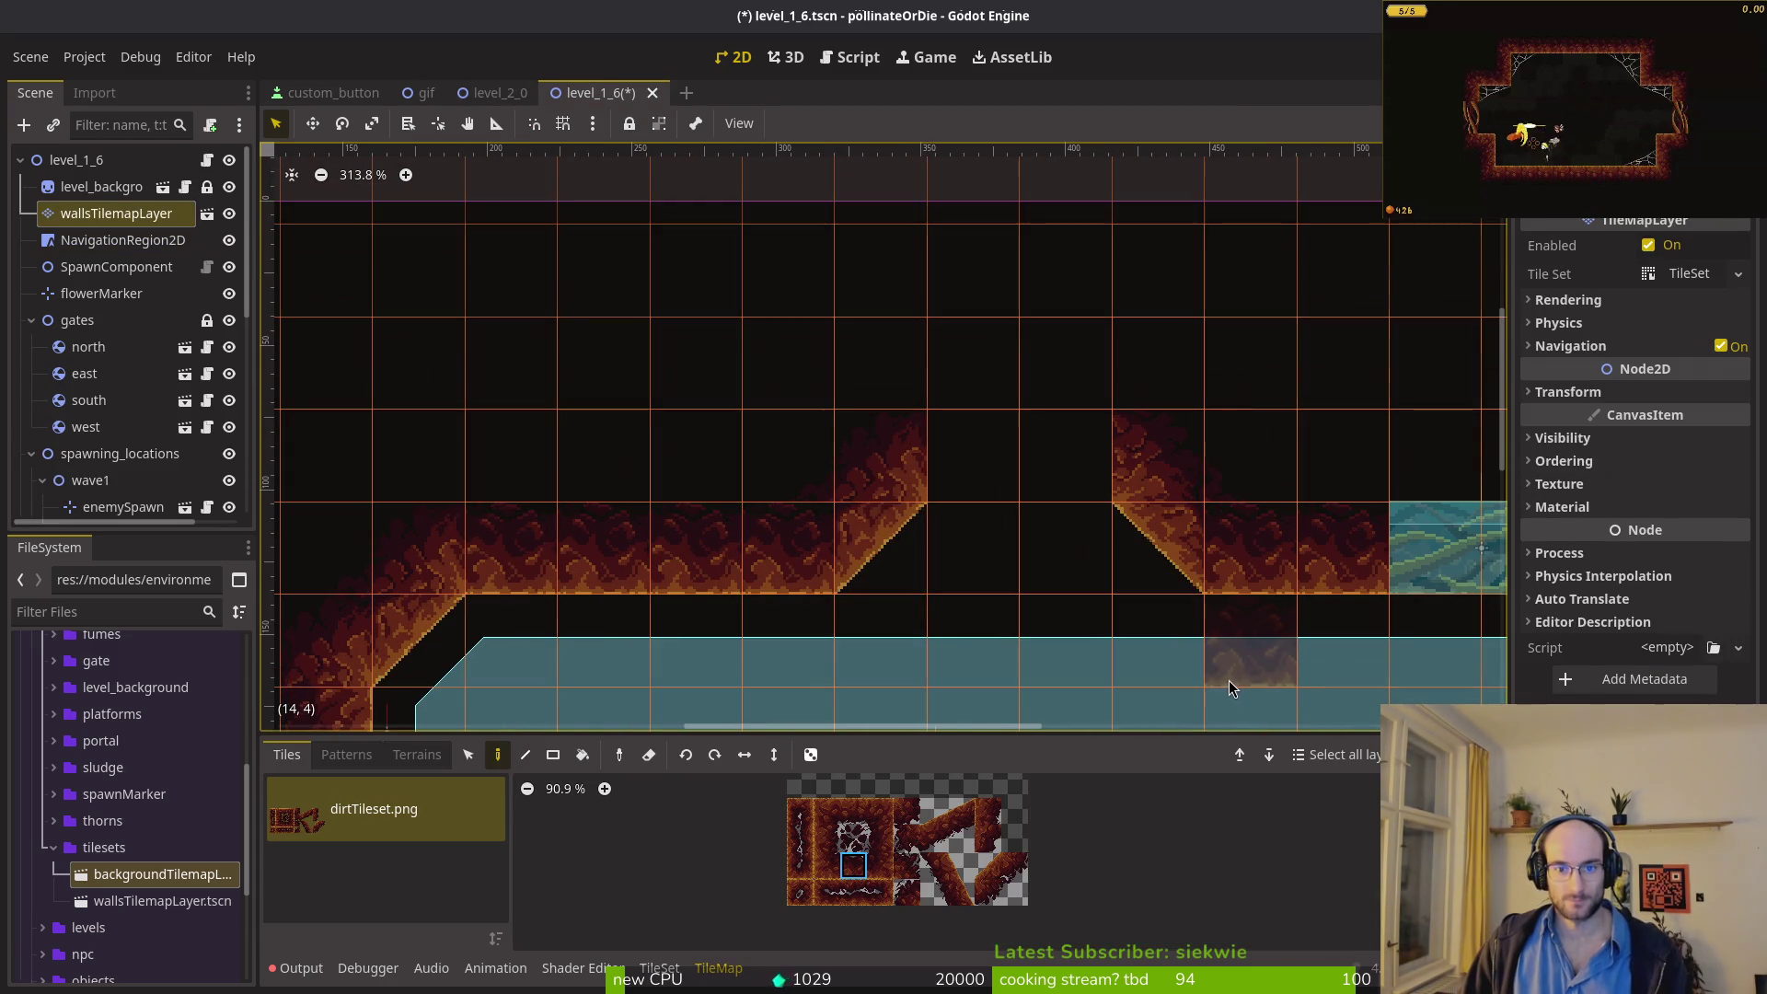
pyautogui.scroll(-3, 1089, 636)
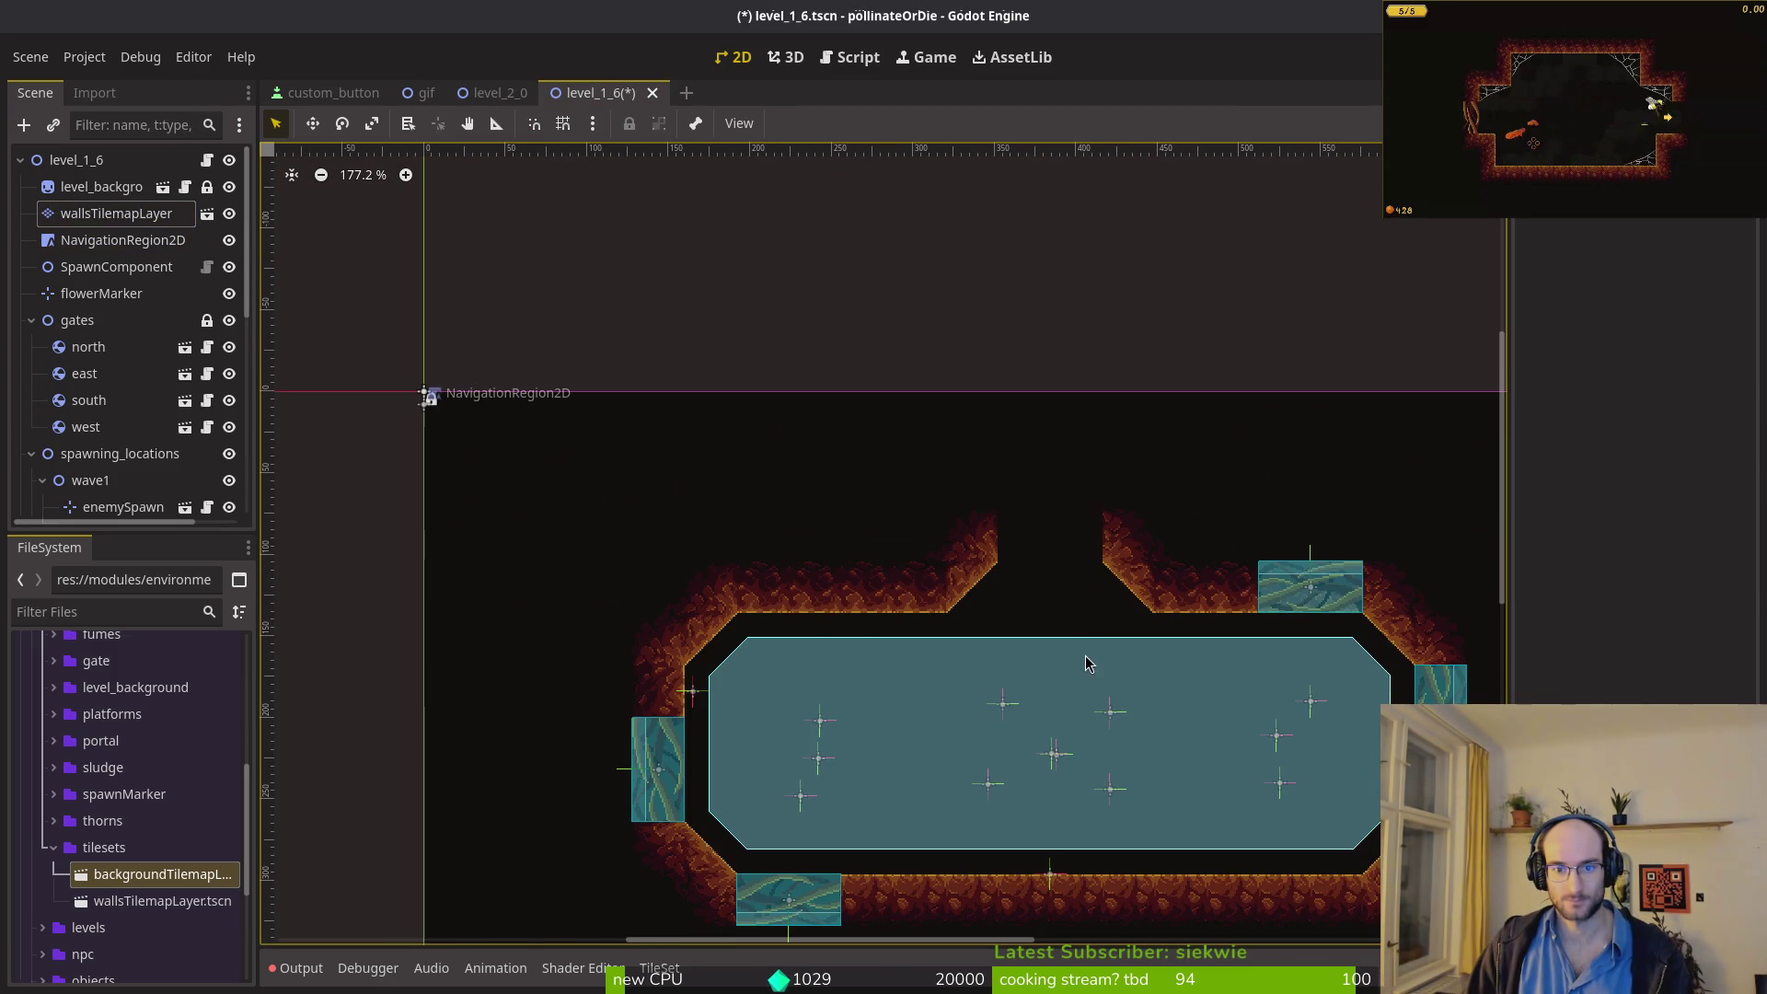
pyautogui.click(494, 91)
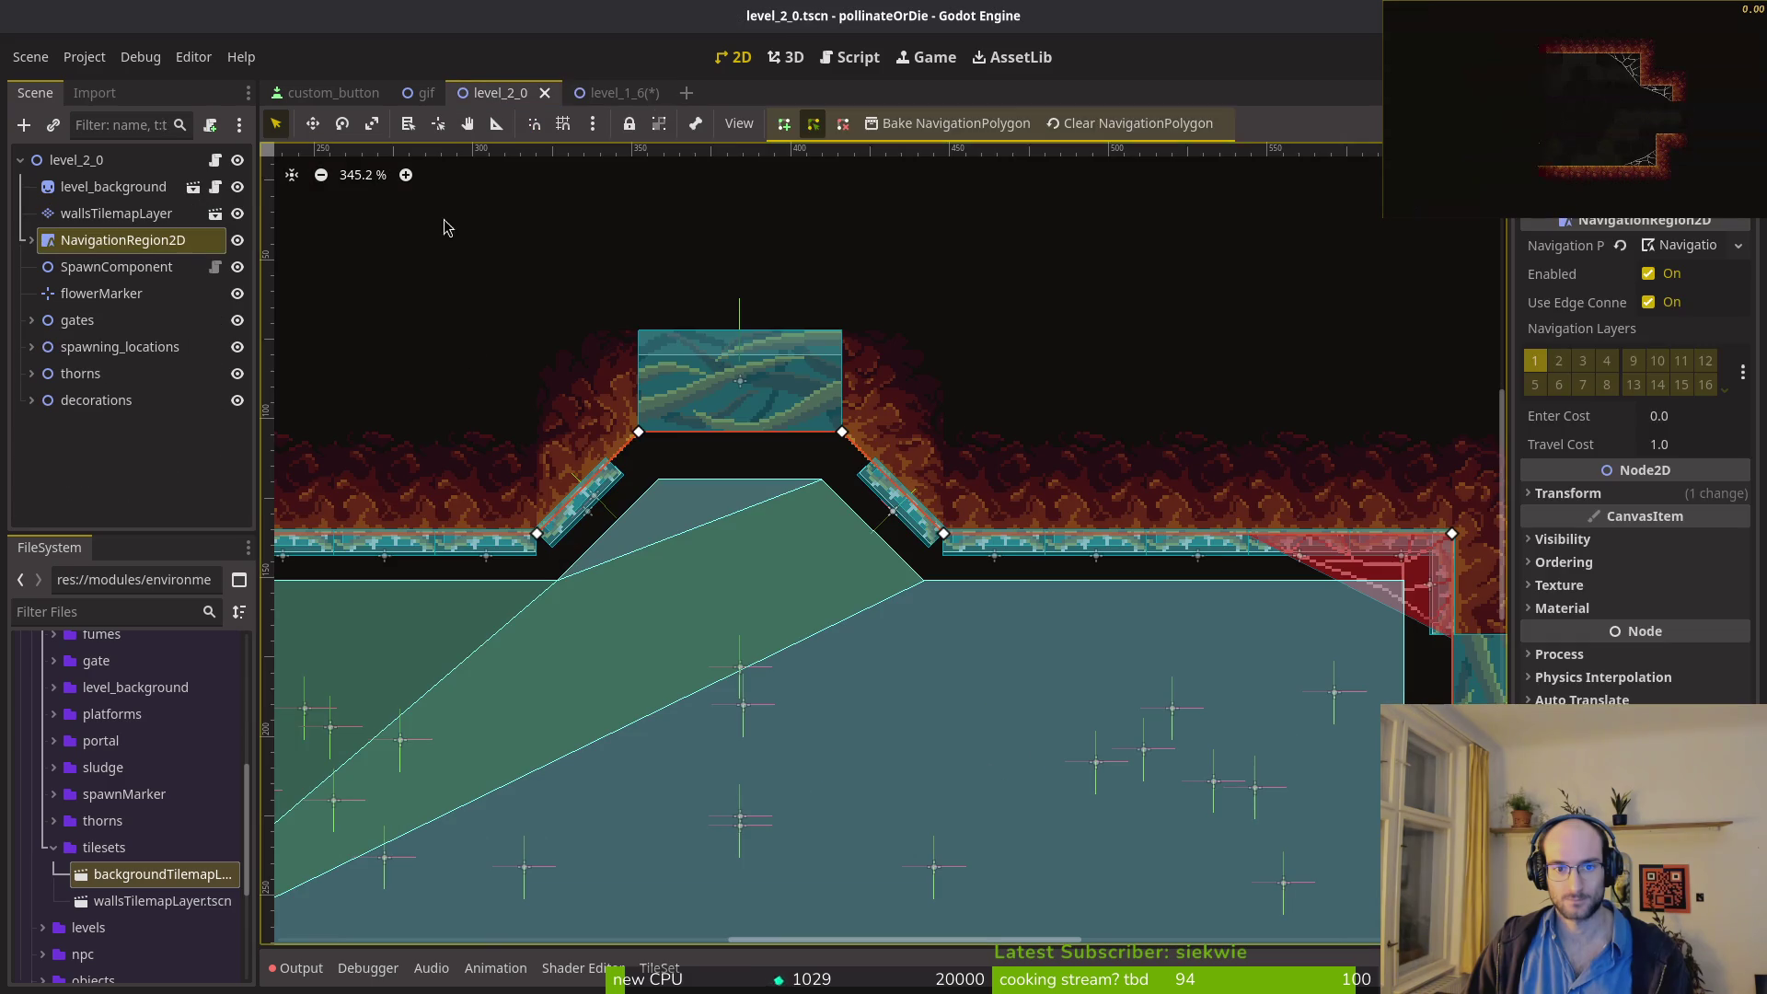
pyautogui.scroll(-1, 555, 508)
pyautogui.click(608, 93)
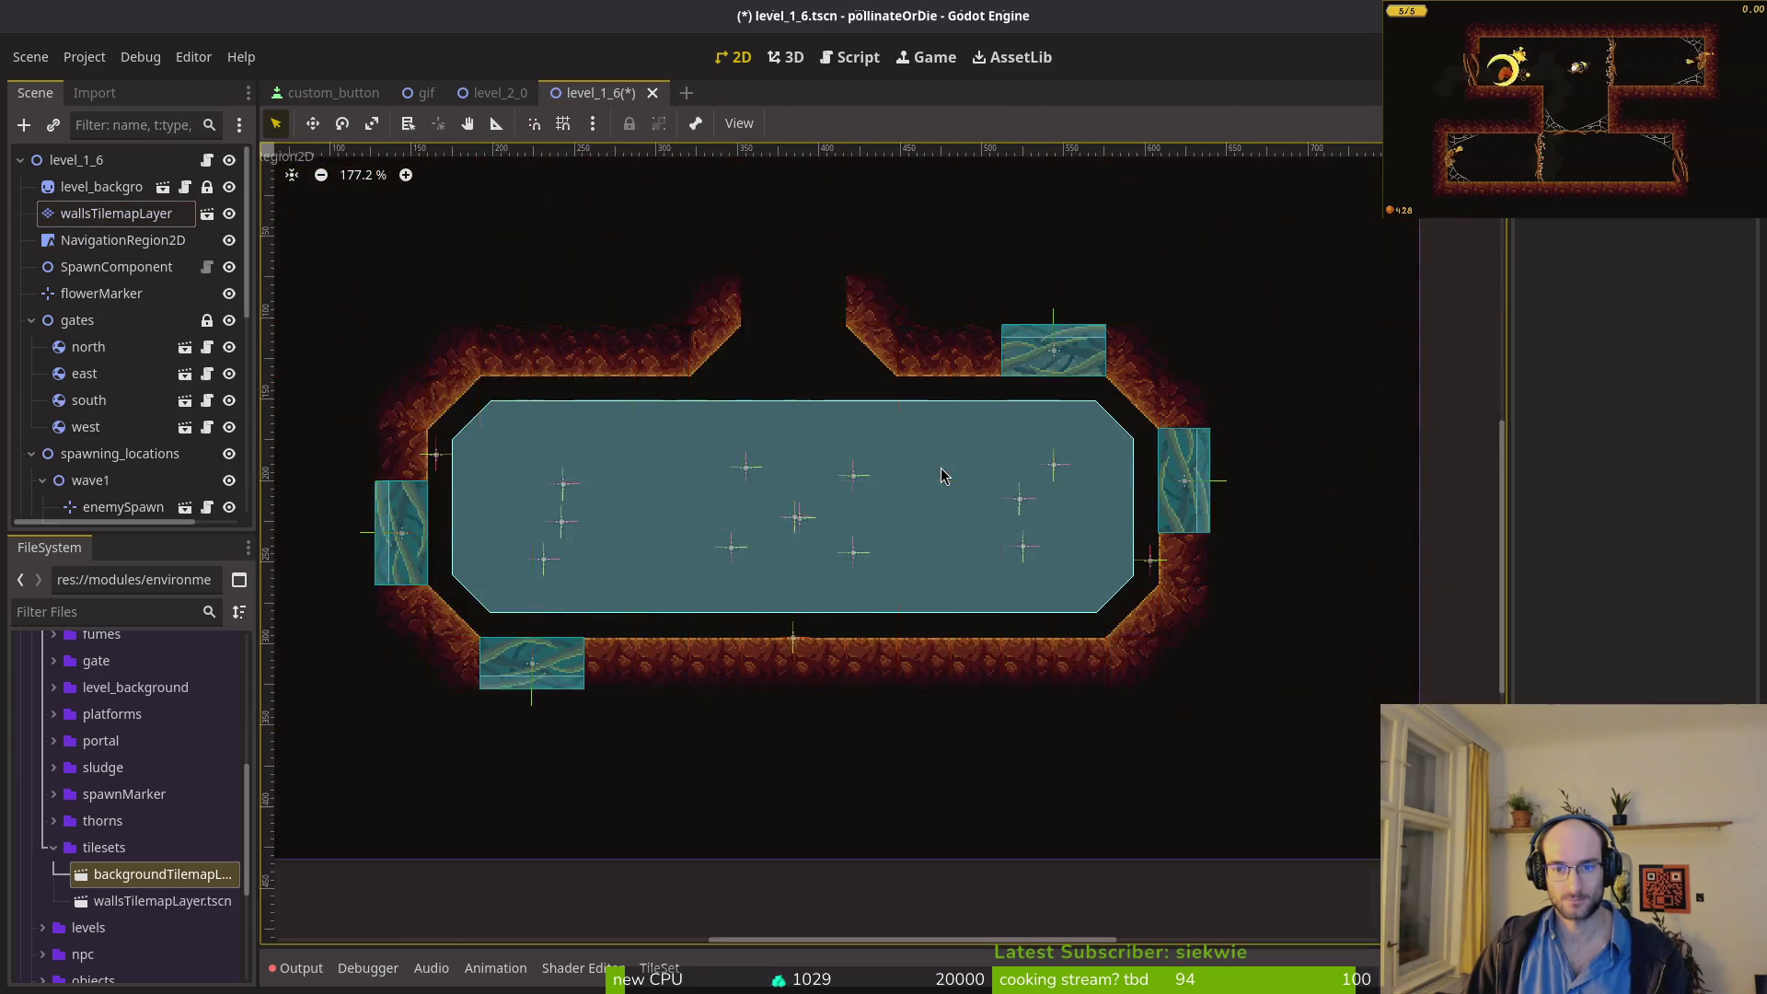
pyautogui.scroll(1, 1093, 320)
pyautogui.moveTo(1093, 320)
pyautogui.mouseDown()
pyautogui.moveTo(673, 248)
pyautogui.moveTo(799, 263)
pyautogui.mouseUp()
# - Reshape the NavigationRegion2D polygon so it reaches up into the top-wall opening's corners
pyautogui.scroll(3, 720, 240)
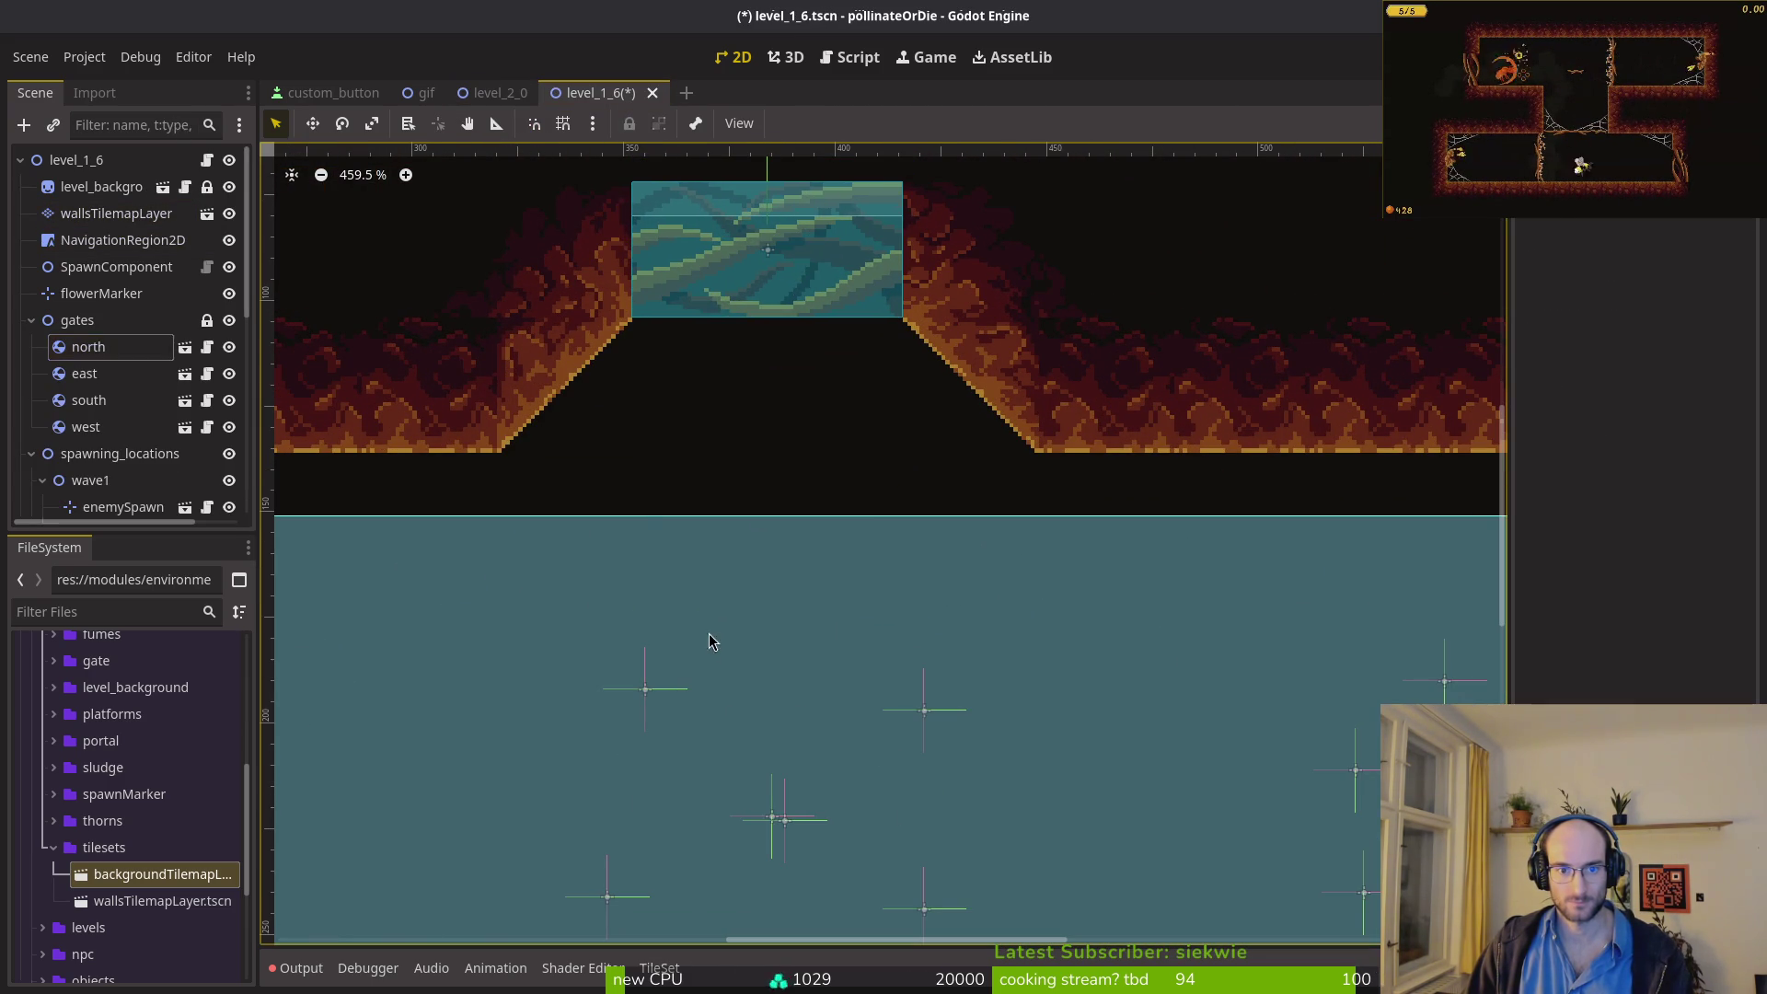
pyautogui.click(552, 466)
pyautogui.rightClick(624, 461)
pyautogui.moveTo(655, 451)
pyautogui.mouseDown()
pyautogui.moveTo(657, 370)
pyautogui.moveTo(634, 339)
pyautogui.moveTo(501, 452)
pyautogui.mouseUp()
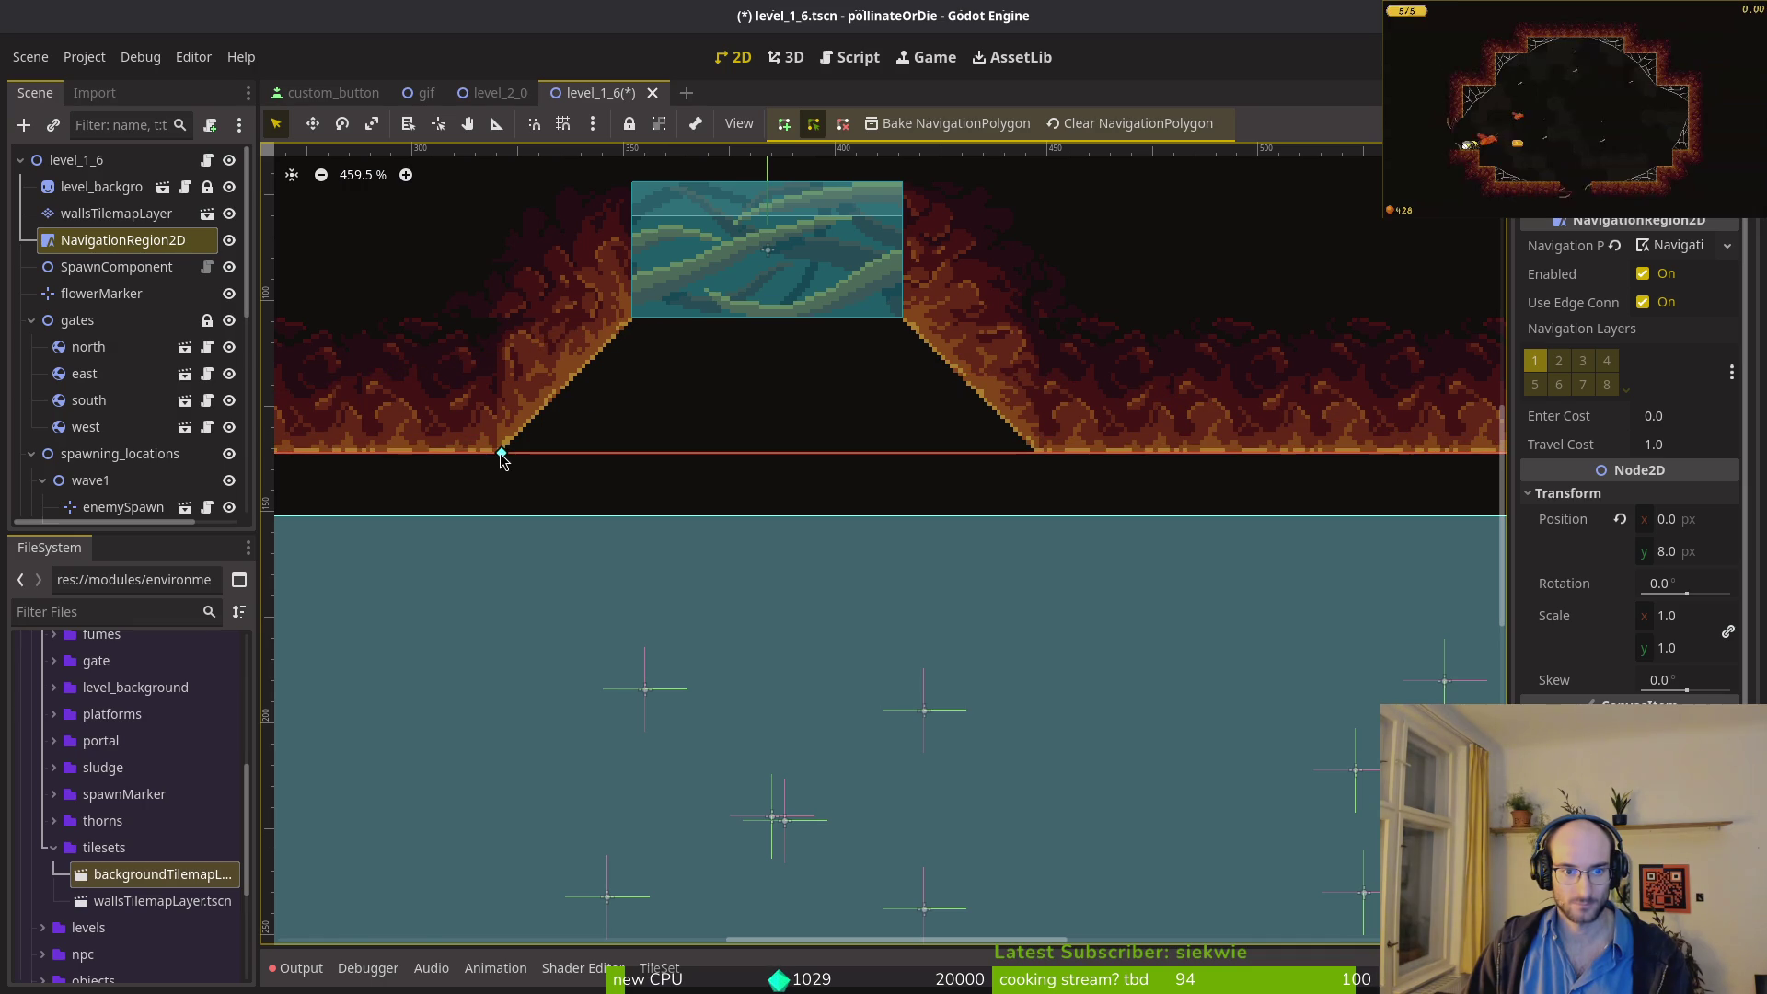
pyautogui.scroll(4, 491, 425)
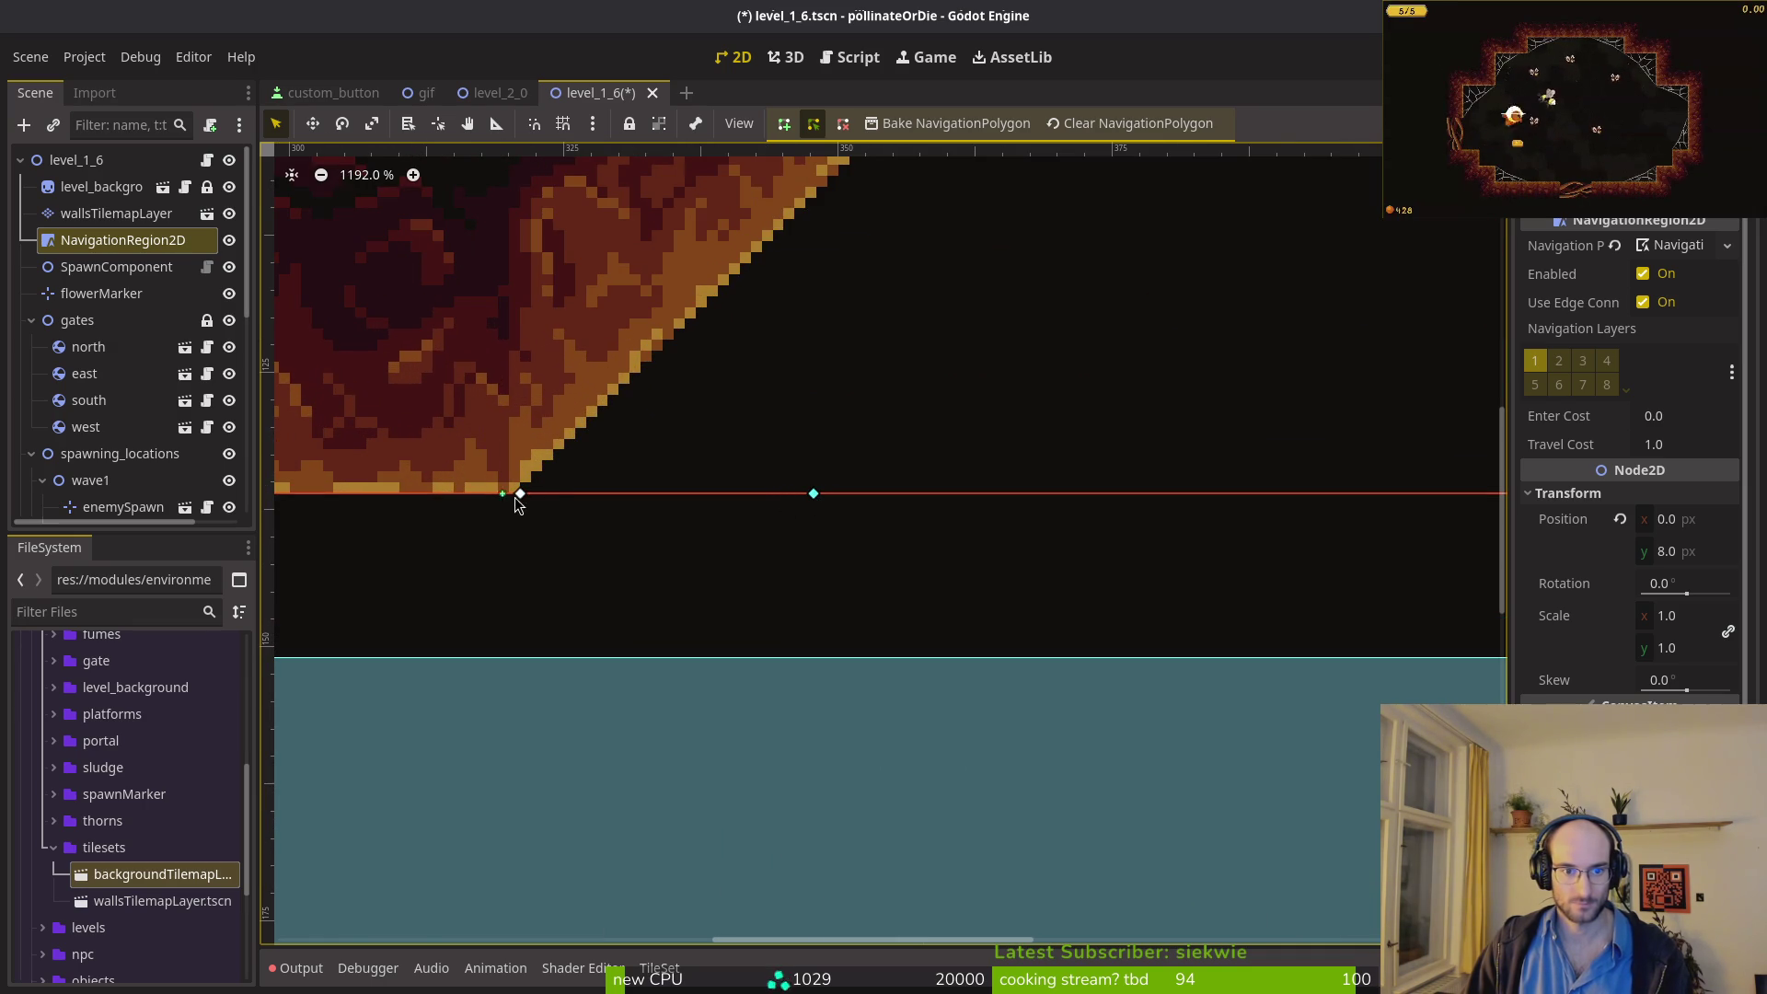
pyautogui.scroll(1, 659, 442)
pyautogui.scroll(3, 702, 645)
pyautogui.moveTo(586, 655); pyautogui.dragTo(574, 655)
pyautogui.moveTo(908, 656); pyautogui.dragTo(959, 273)
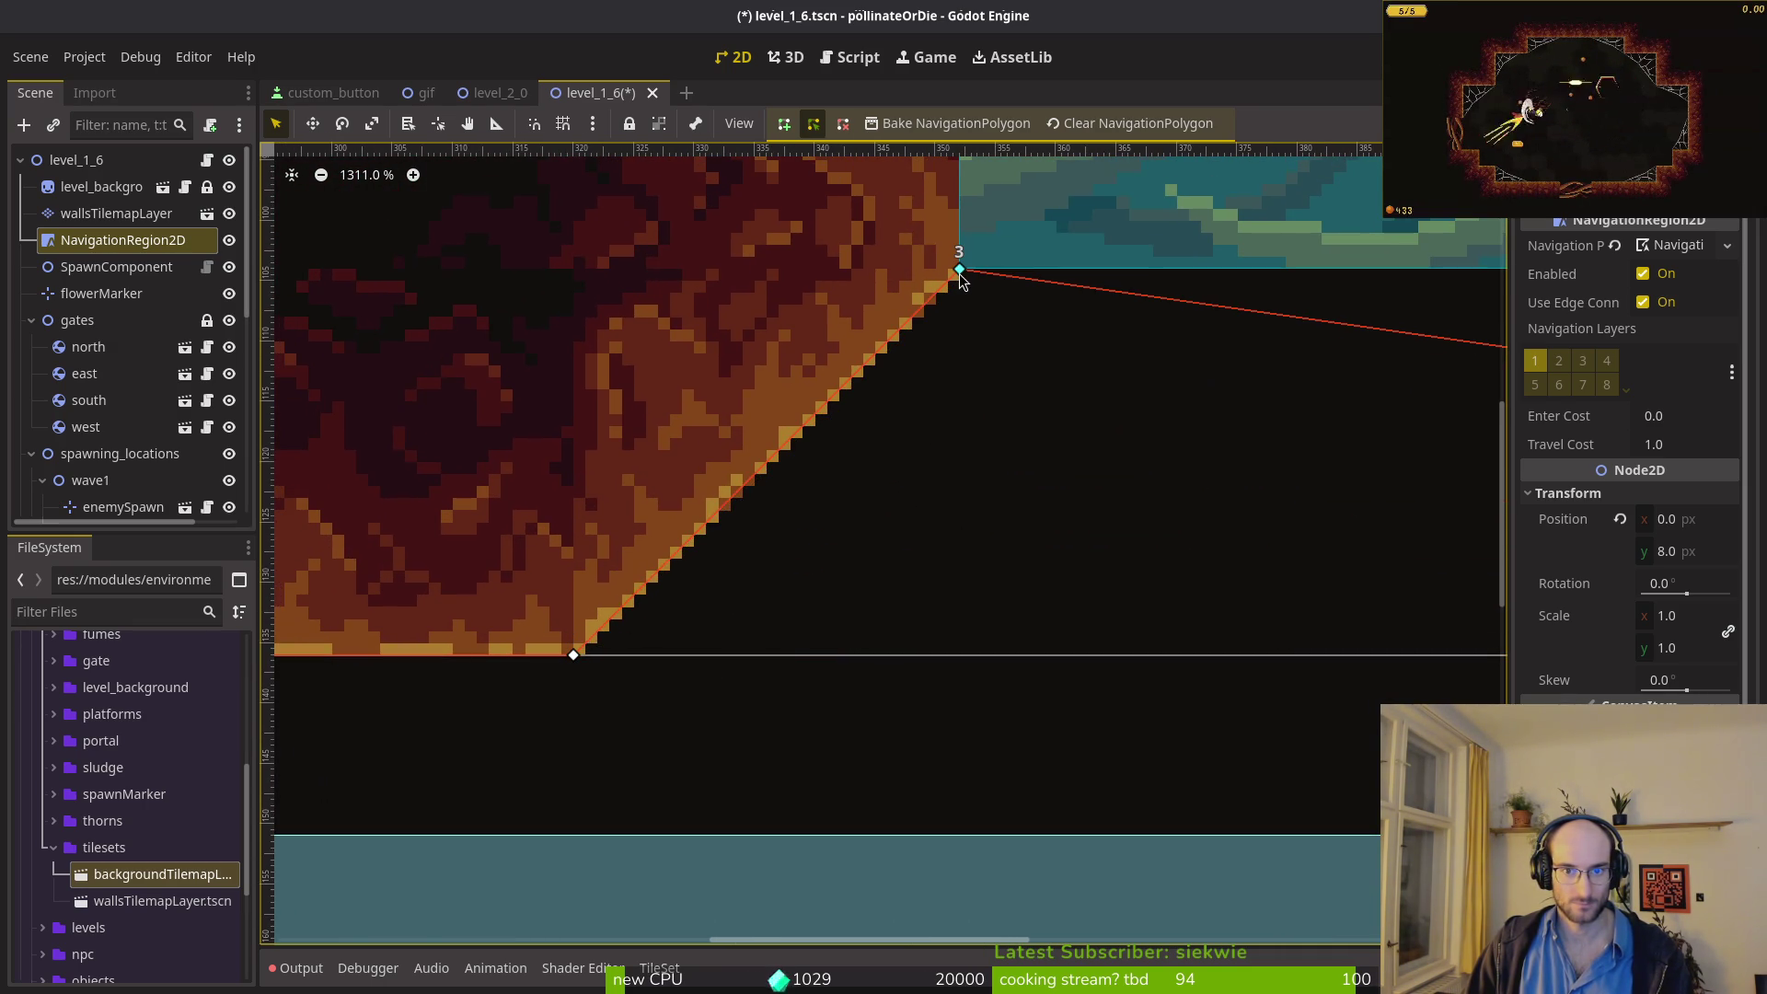
pyautogui.hscroll(8, 878, 493)
pyautogui.moveTo(953, 465); pyautogui.dragTo(679, 316)
pyautogui.moveTo(986, 375); pyautogui.dragTo(1053, 705)
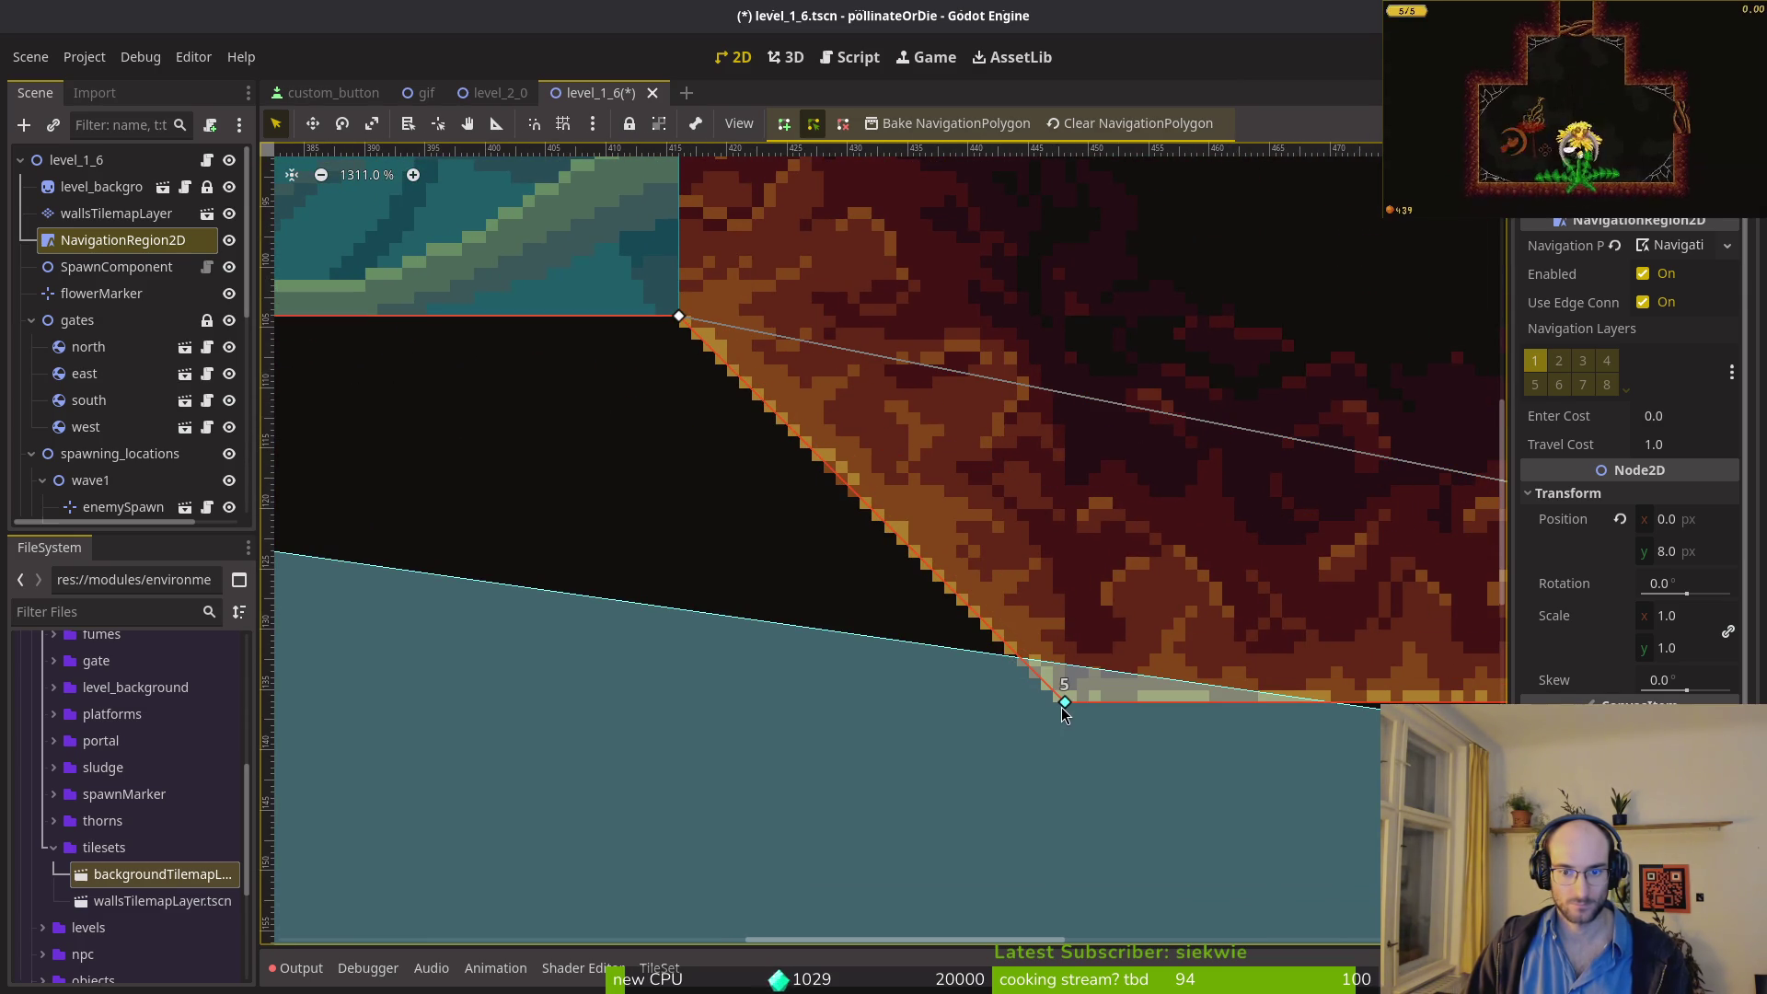
pyautogui.scroll(-5, 1056, 681)
pyautogui.click(1054, 655)
# - Save level_1_6 and collapse the gates and spawning_locations groups
pyautogui.hotkey('ctrl', 's')
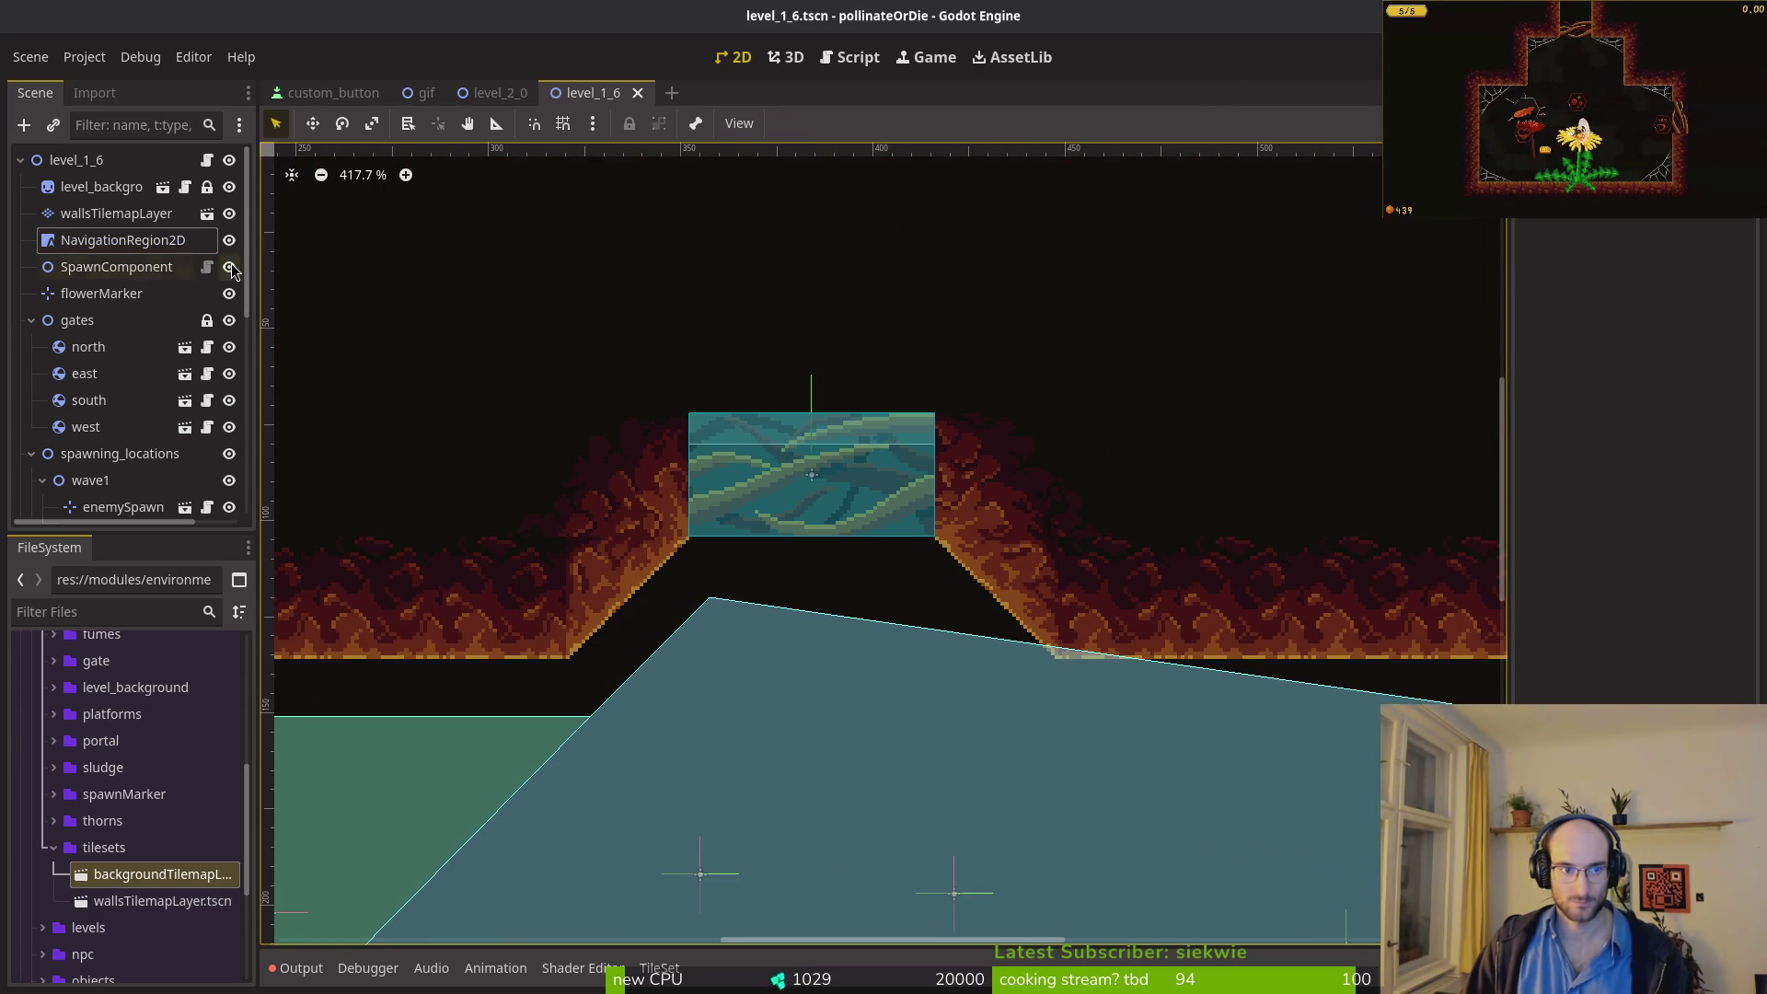
pyautogui.click(1053, 655)
pyautogui.click(847, 123)
pyautogui.hotkey('ctrl', 's')
pyautogui.scroll(-3, 1038, 552)
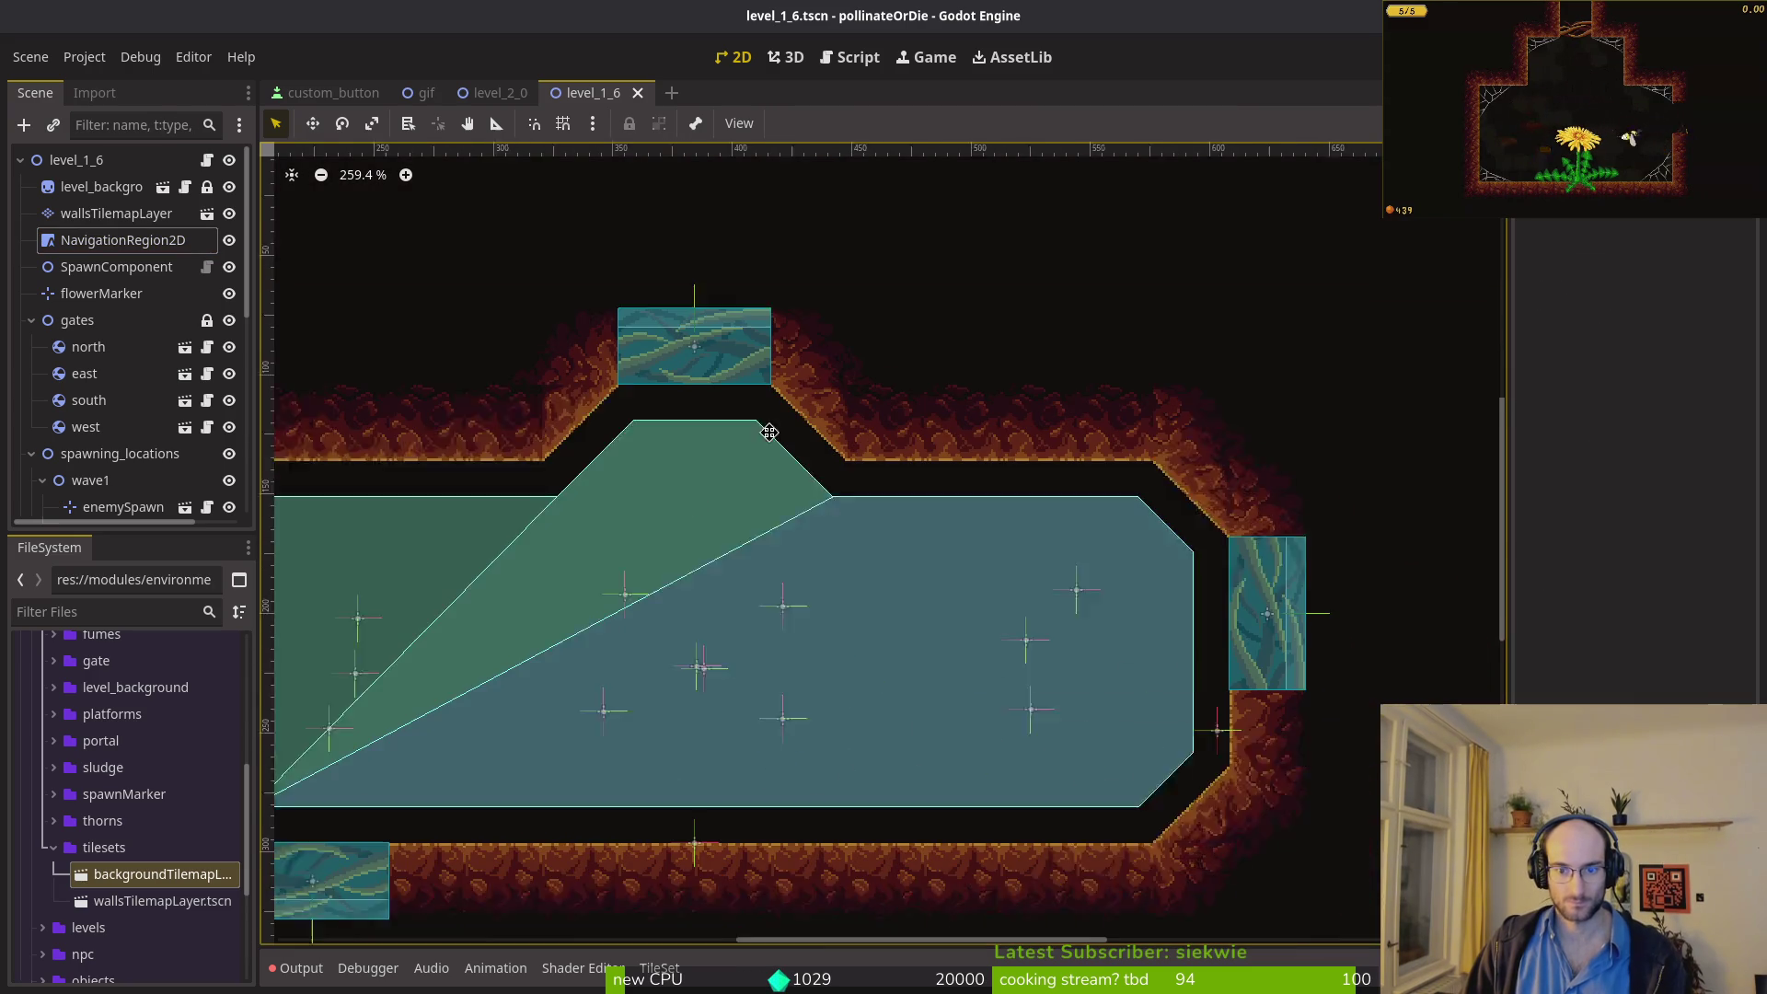
pyautogui.scroll(-1, 874, 599)
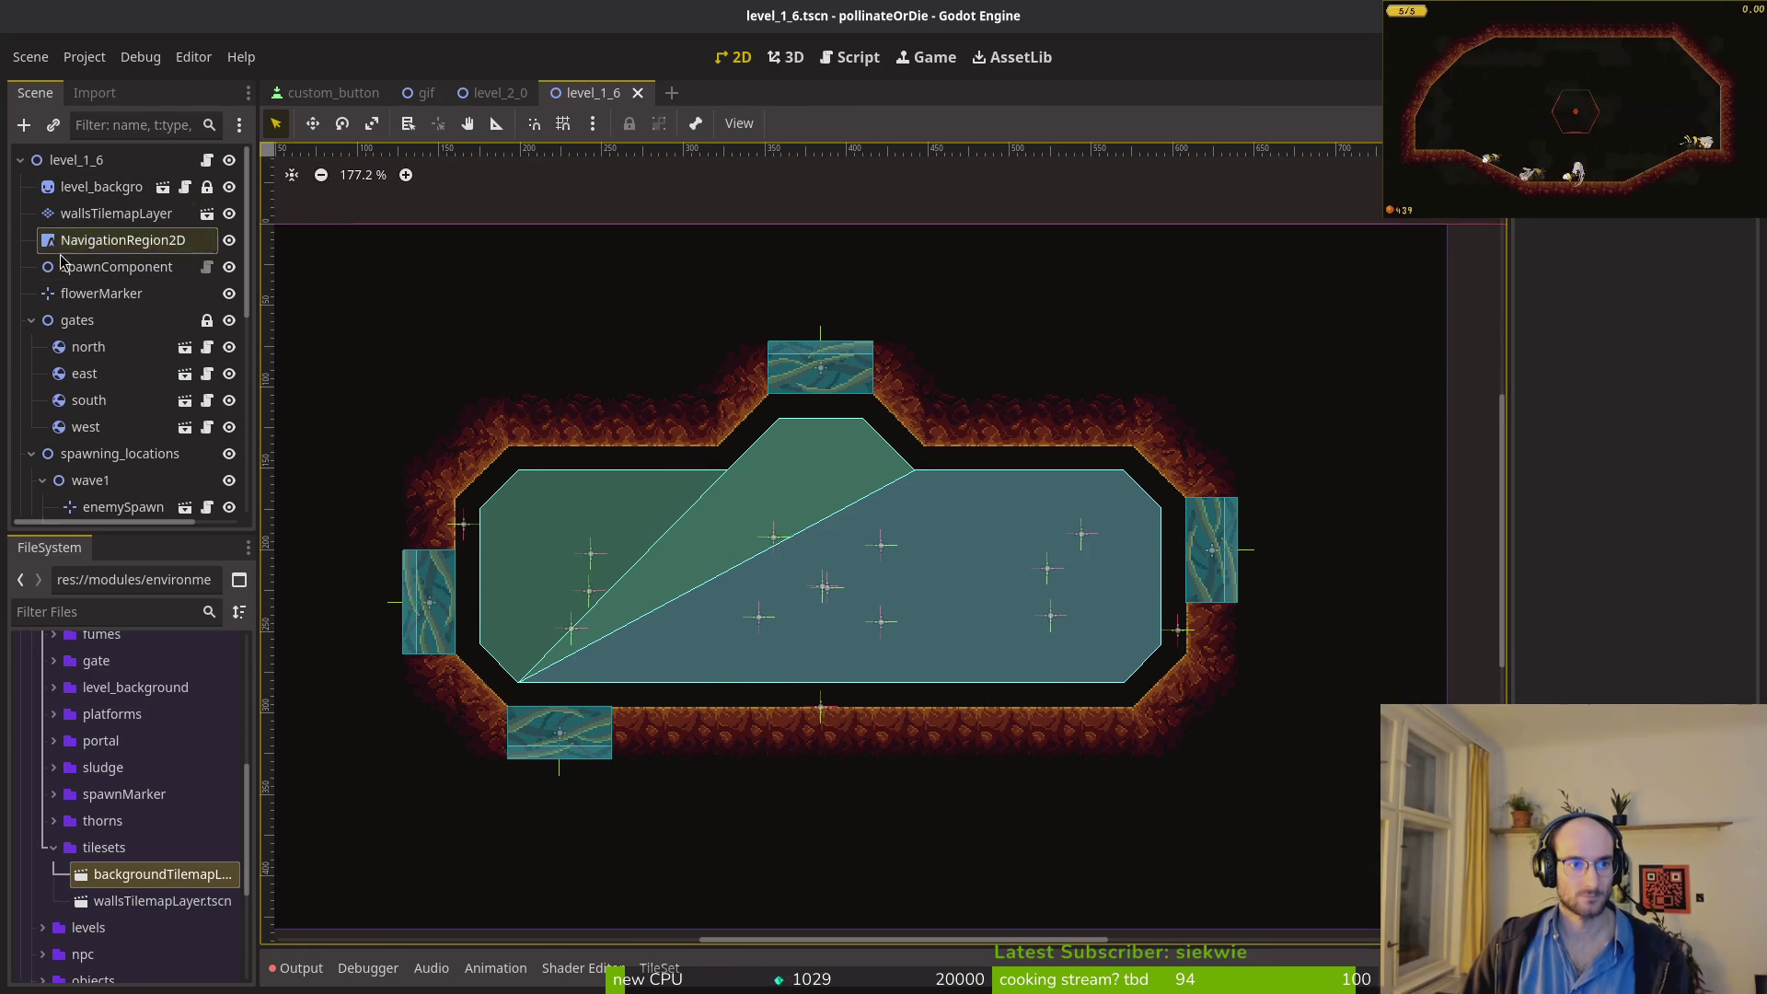
pyautogui.click(31, 320)
pyautogui.click(32, 347)
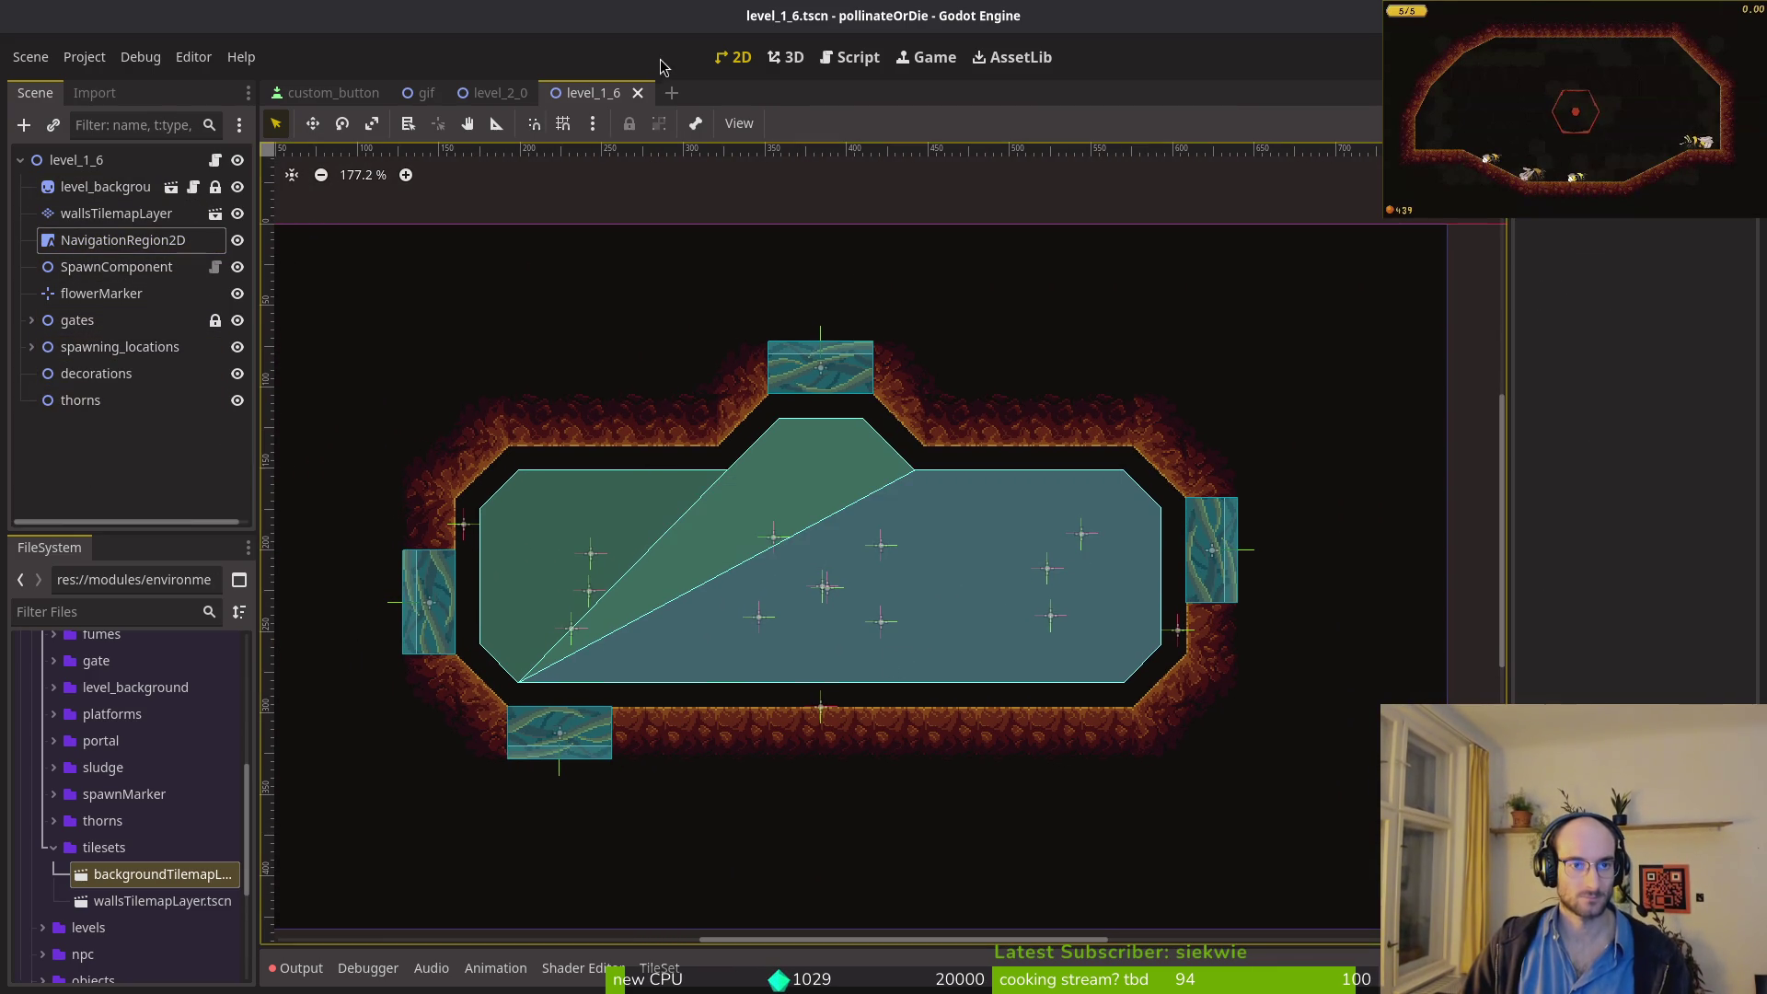
# - Close level_1_6, copy level_2_0's wallsTilemapLayer via cut and undo, then switch to gif
pyautogui.middleClick(597, 101)
pyautogui.scroll(-2, 961, 428)
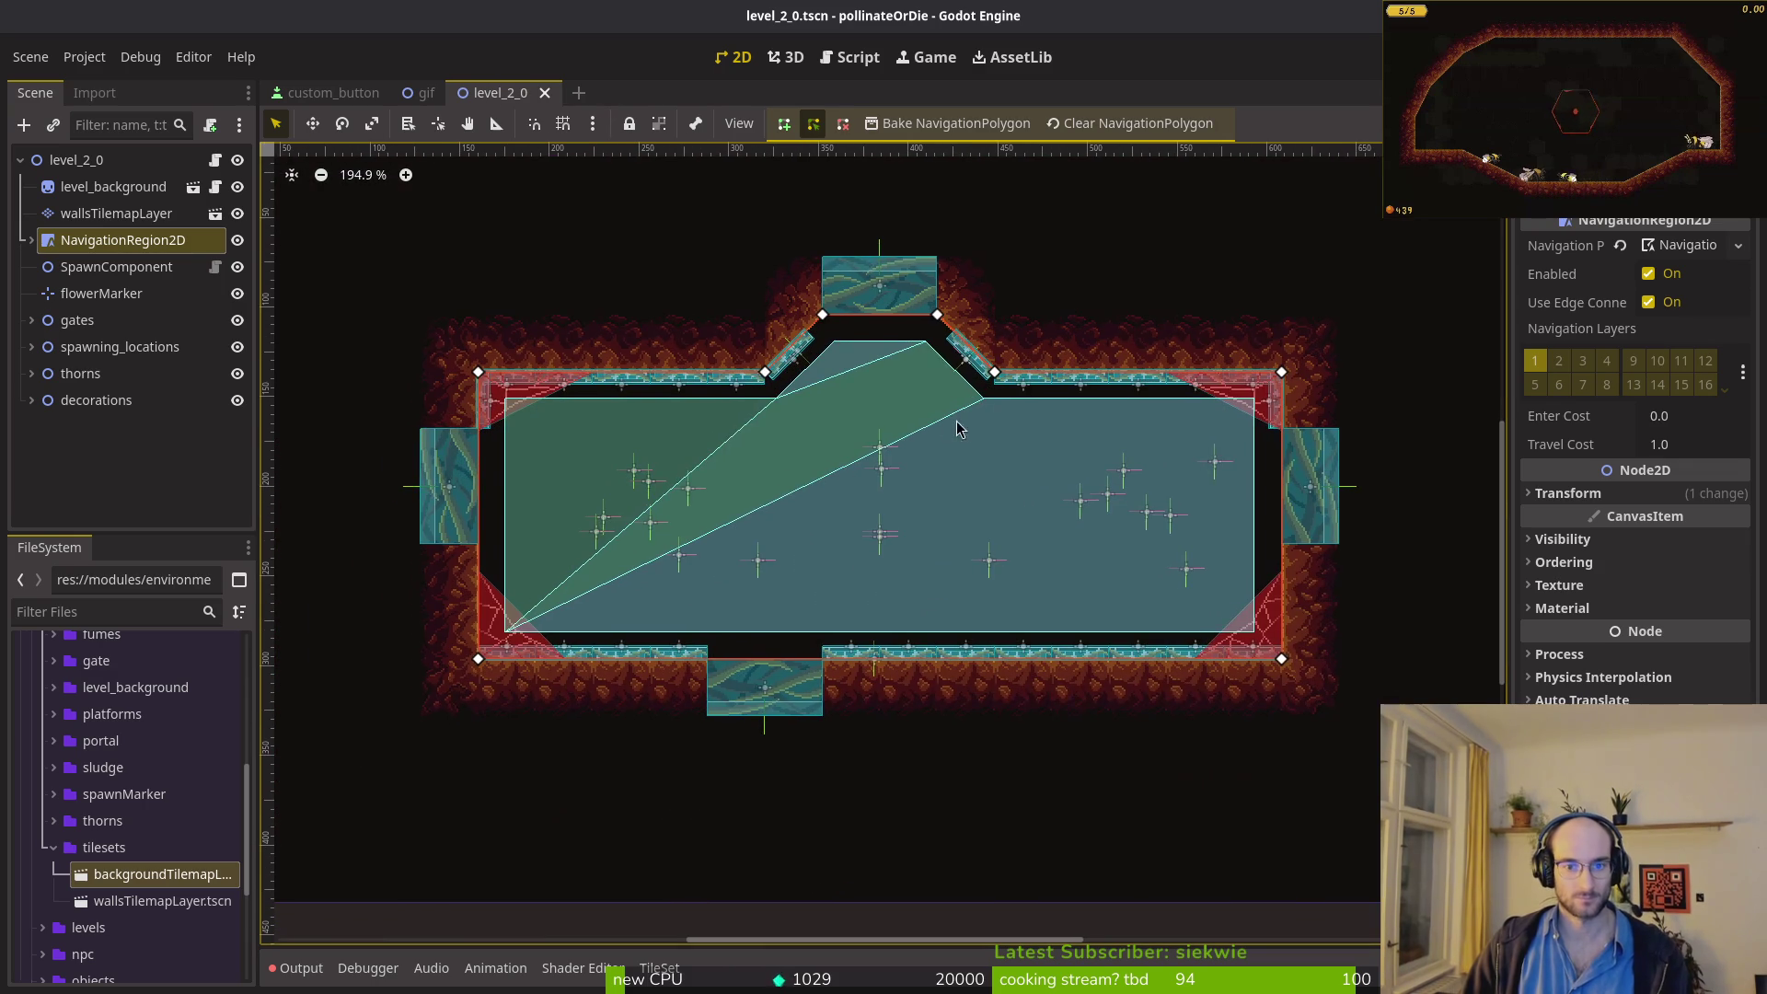
pyautogui.click(109, 214)
pyautogui.press('Delete')
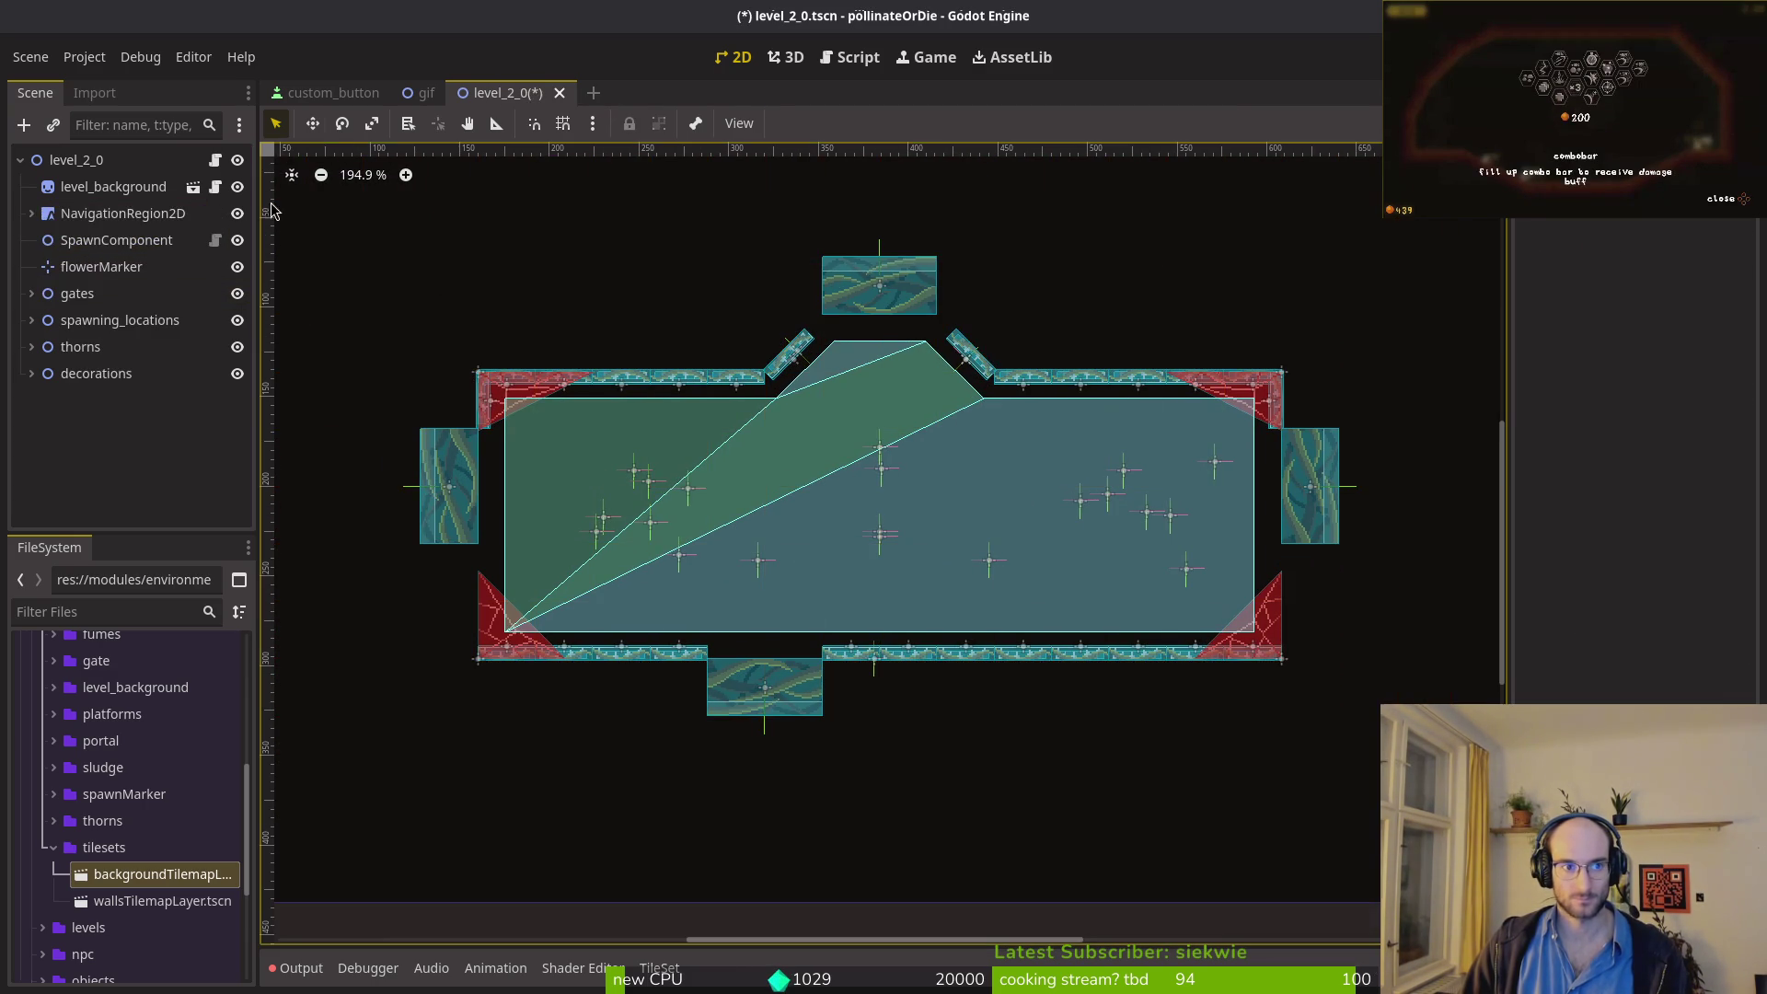
pyautogui.hotkey('ctrl', 'z')
pyautogui.click(426, 93)
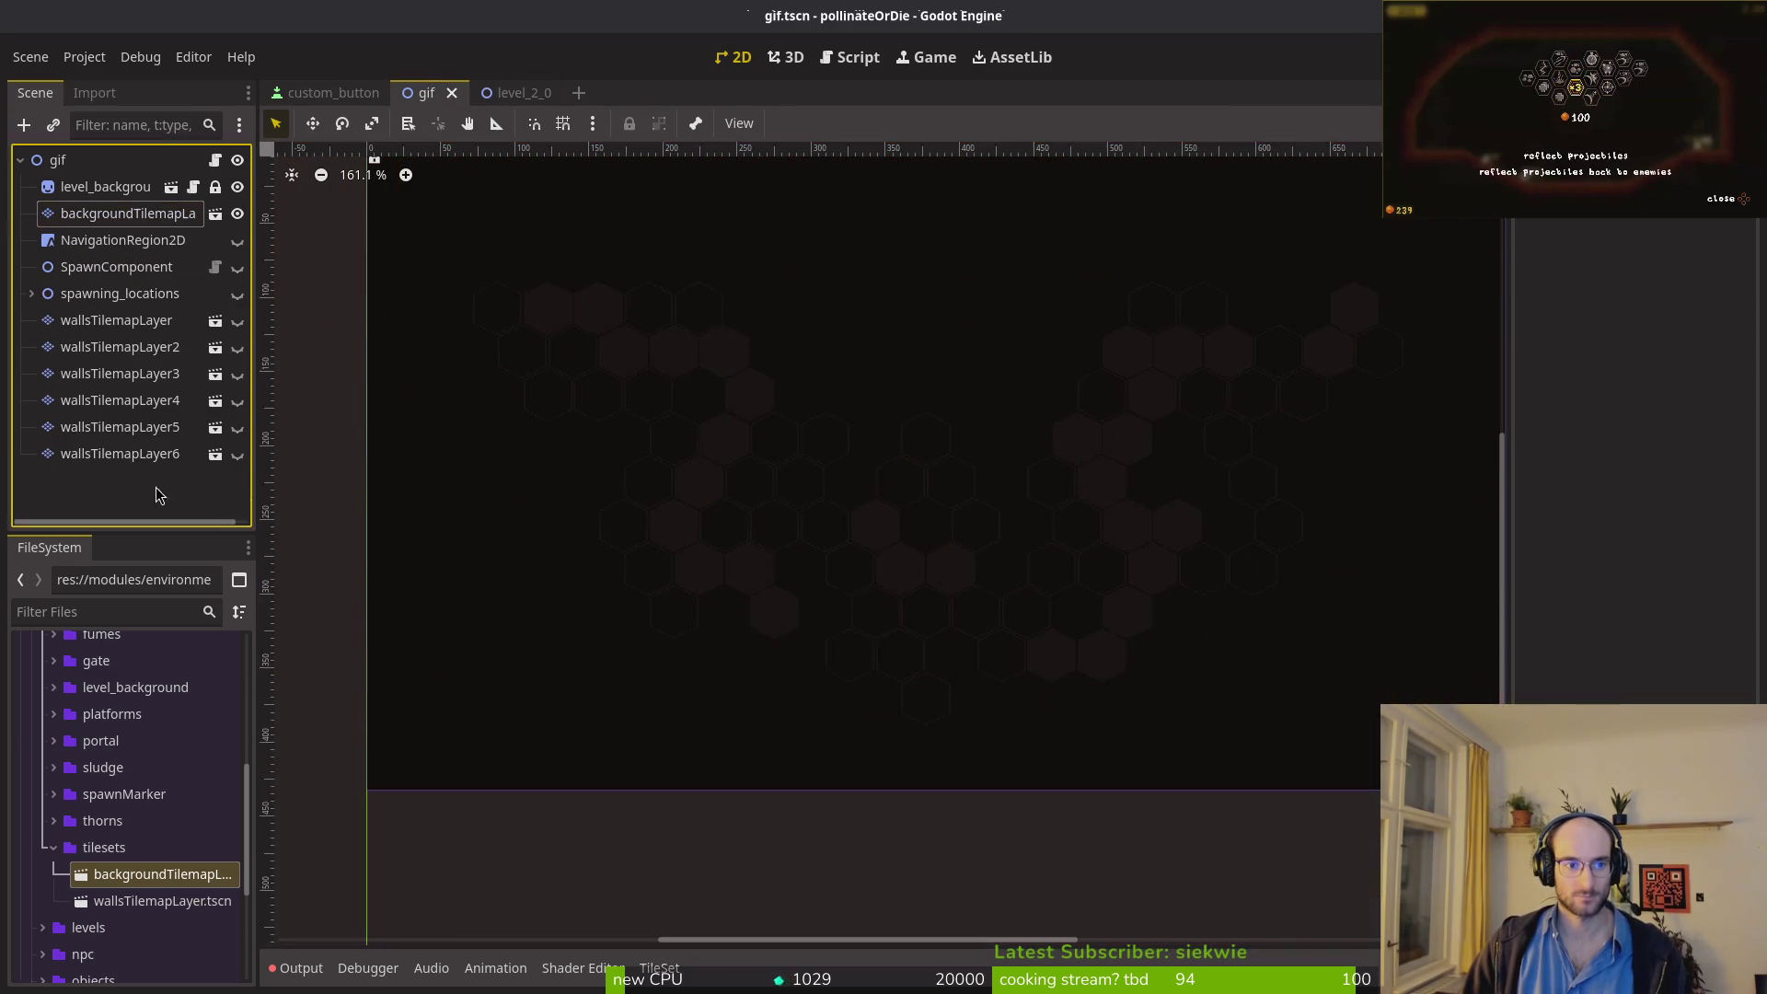
# - Paste level_2_0's walls layer into gif and delete the block of hexagon background tiles
pyautogui.hotkey('ctrl', 'v')
pyautogui.click(81, 214)
pyautogui.click(467, 754)
pyautogui.scroll(-3, 498, 268)
pyautogui.moveTo(386, 214); pyautogui.dragTo(1164, 649)
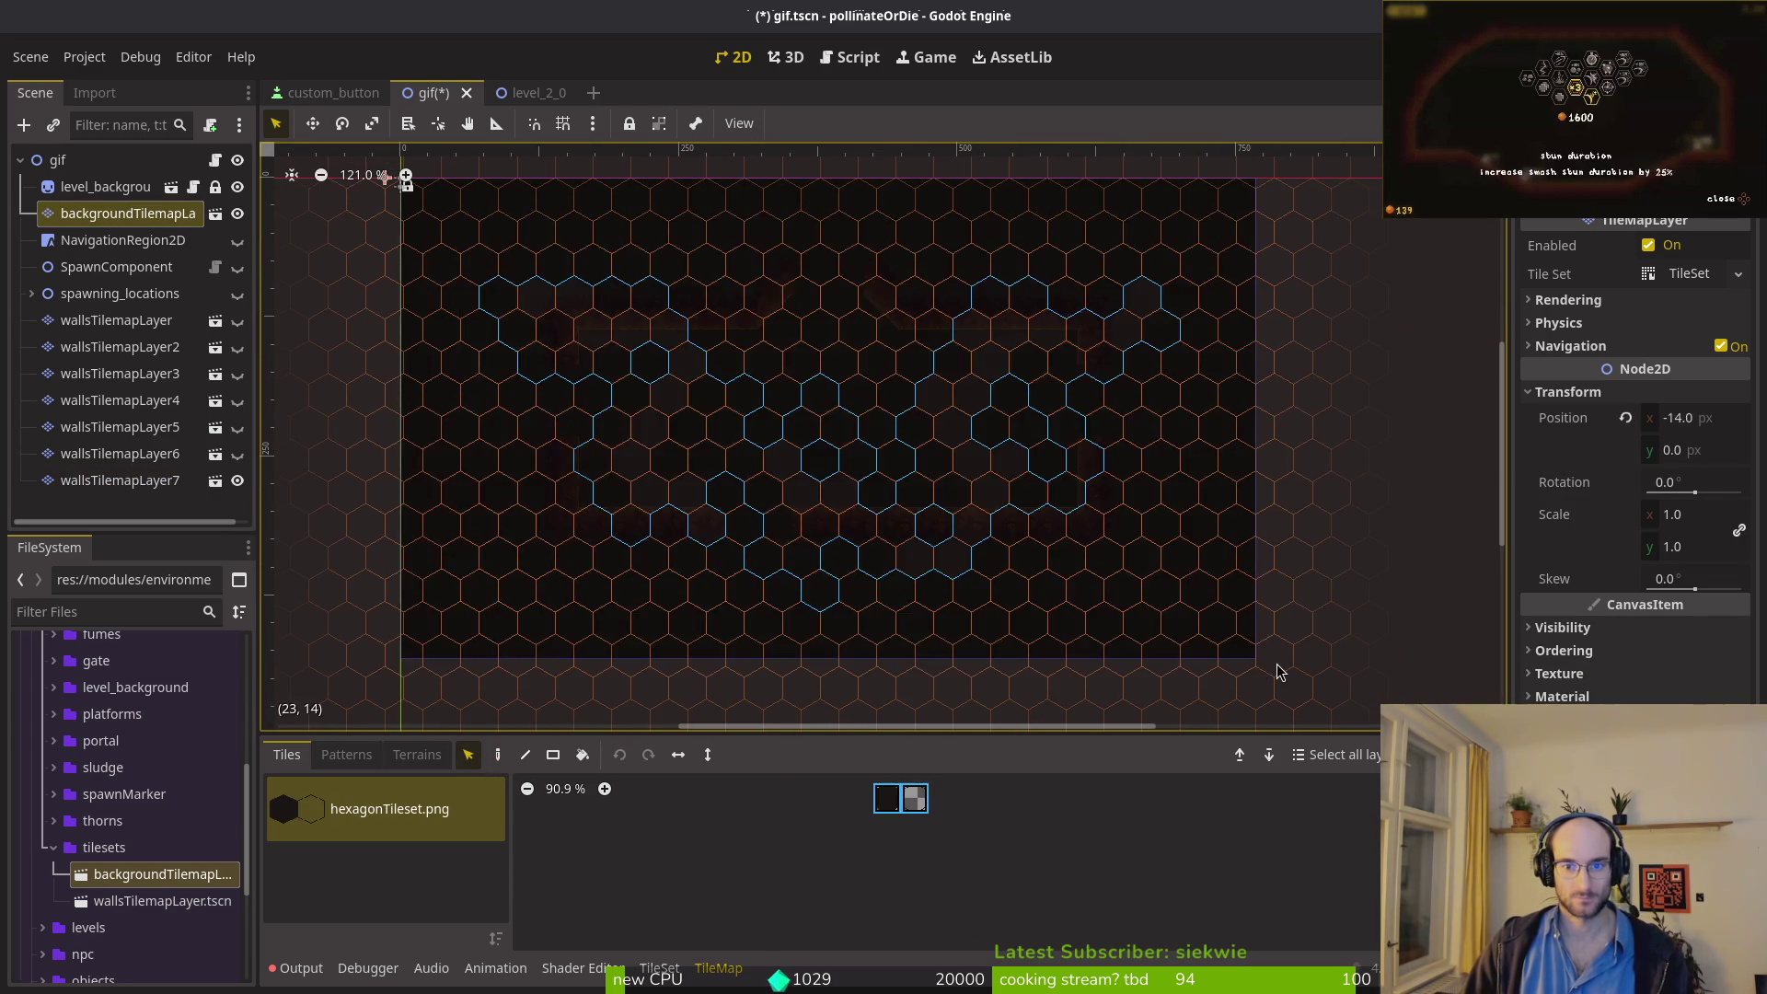
pyautogui.press('Delete')
# - Save the gif scene and briefly check the terminal before returning
pyautogui.hotkey('ctrl', 's')
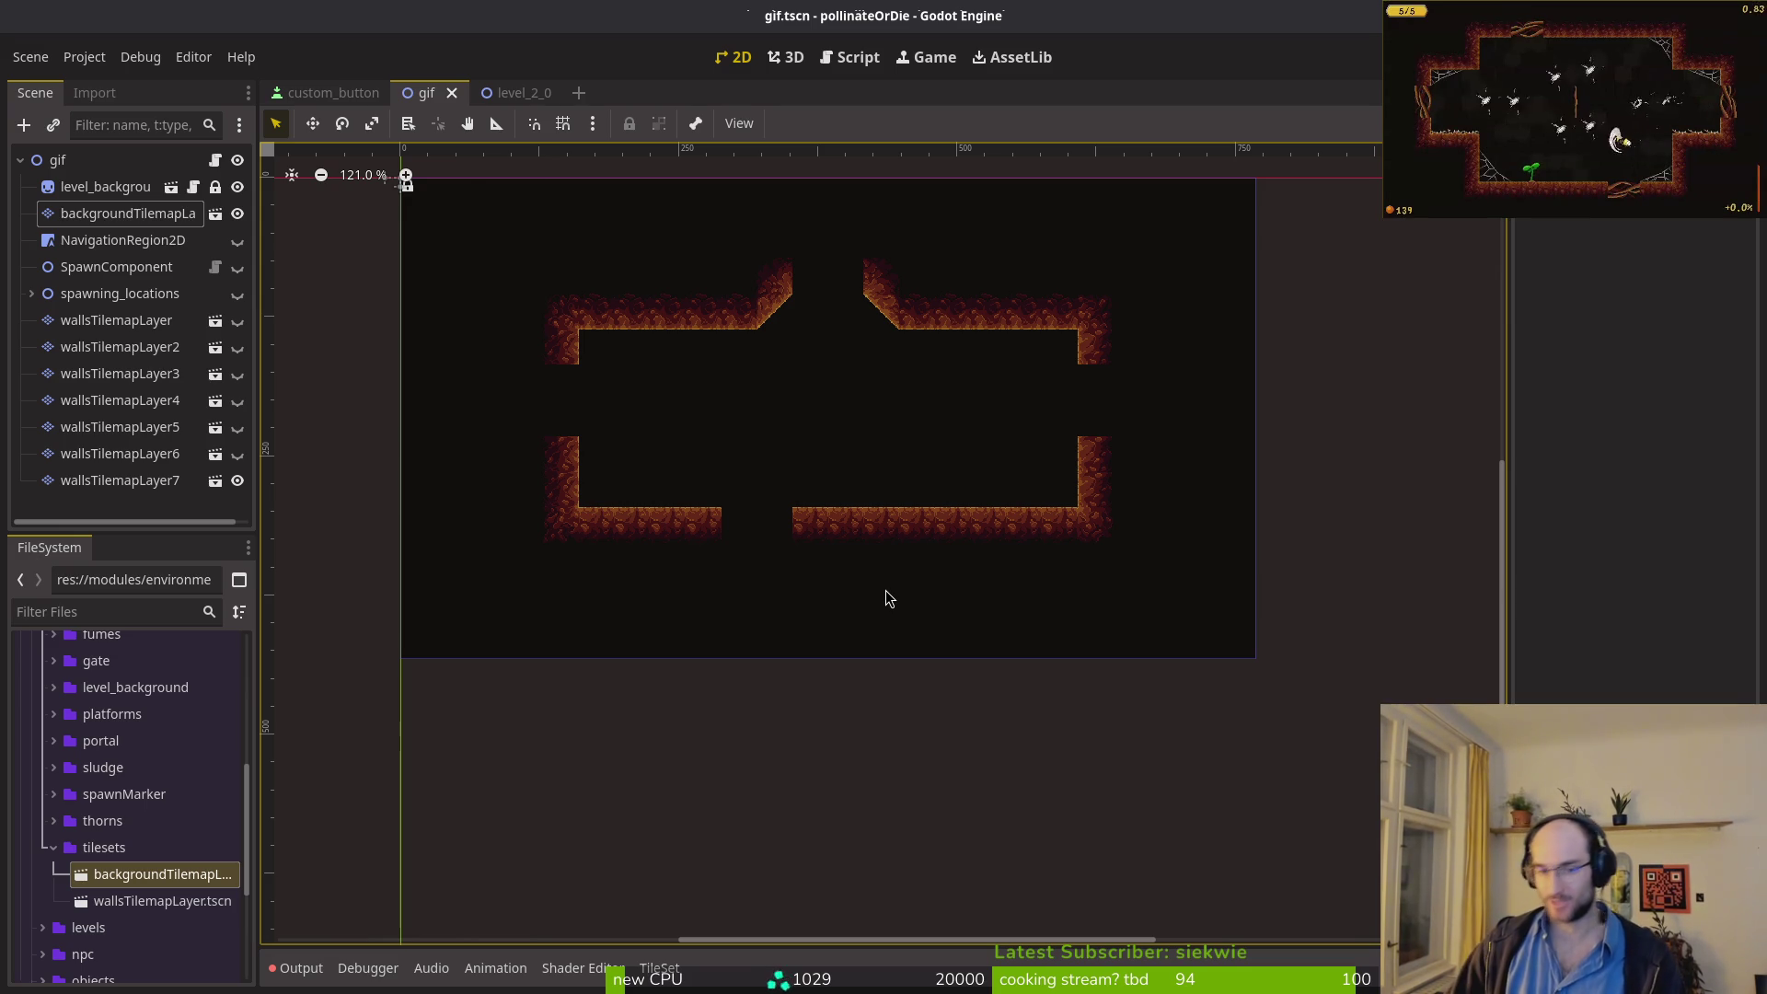
pyautogui.hotkey('ctrl', 's')
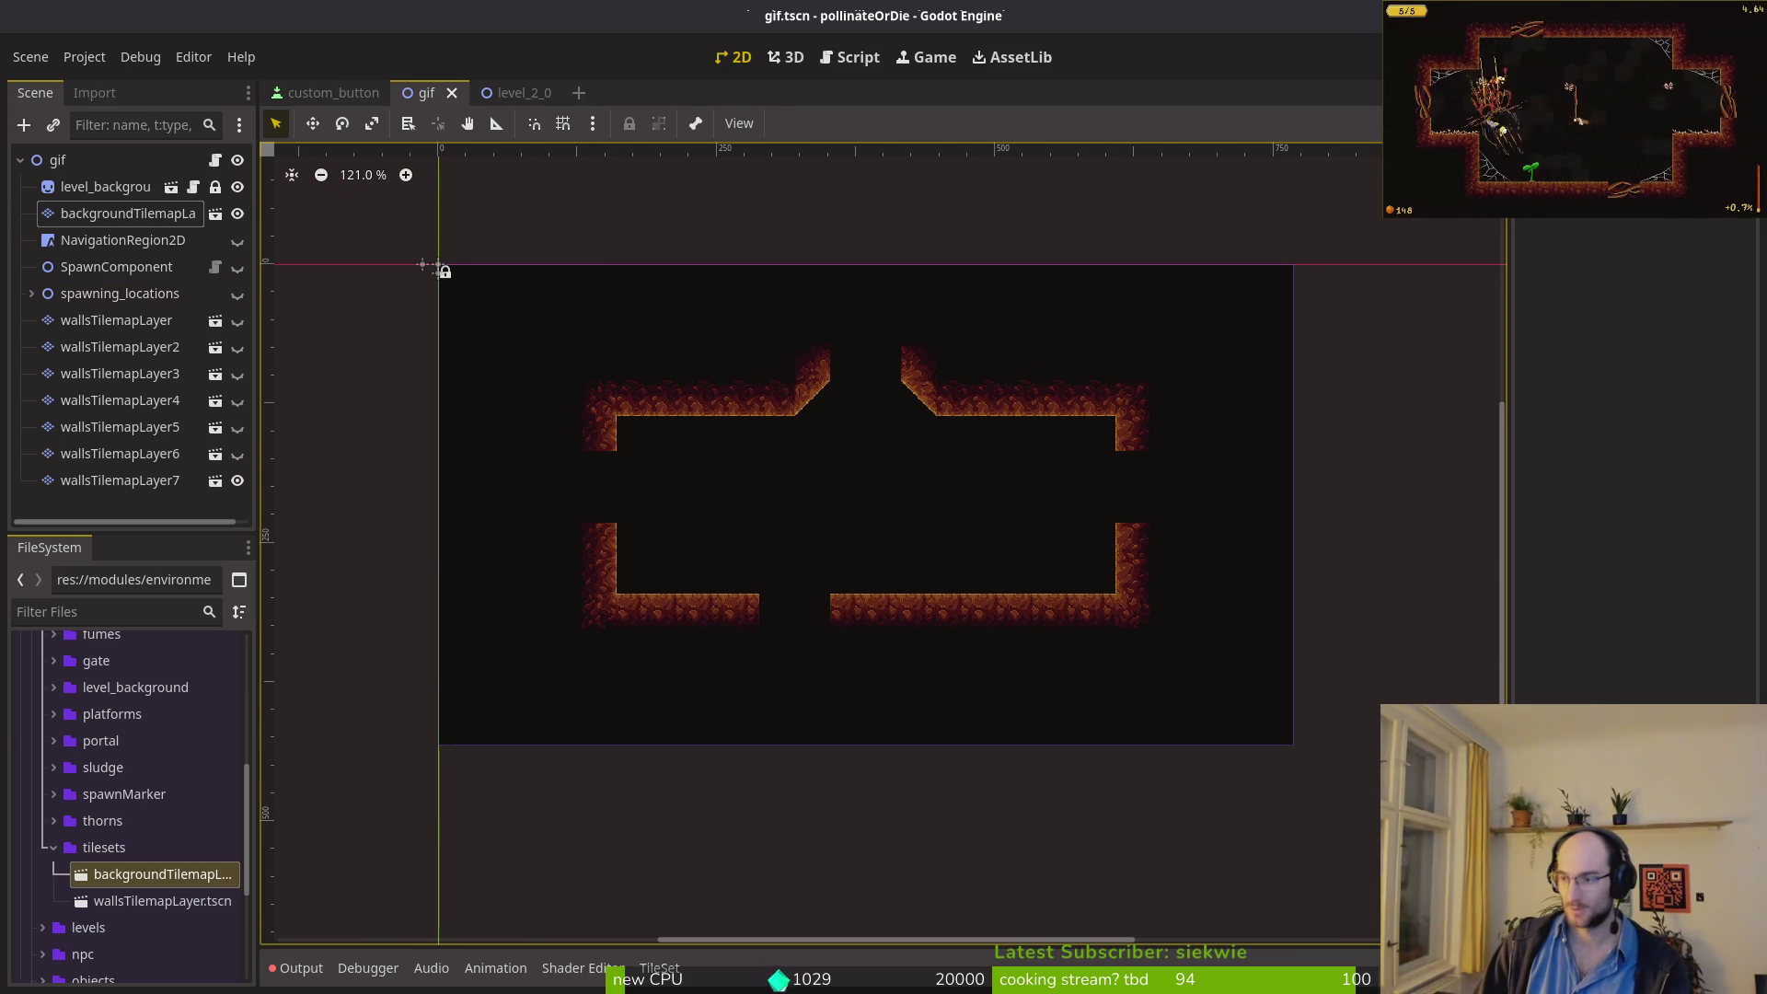
pyautogui.hotkey('alt', 'Tab')
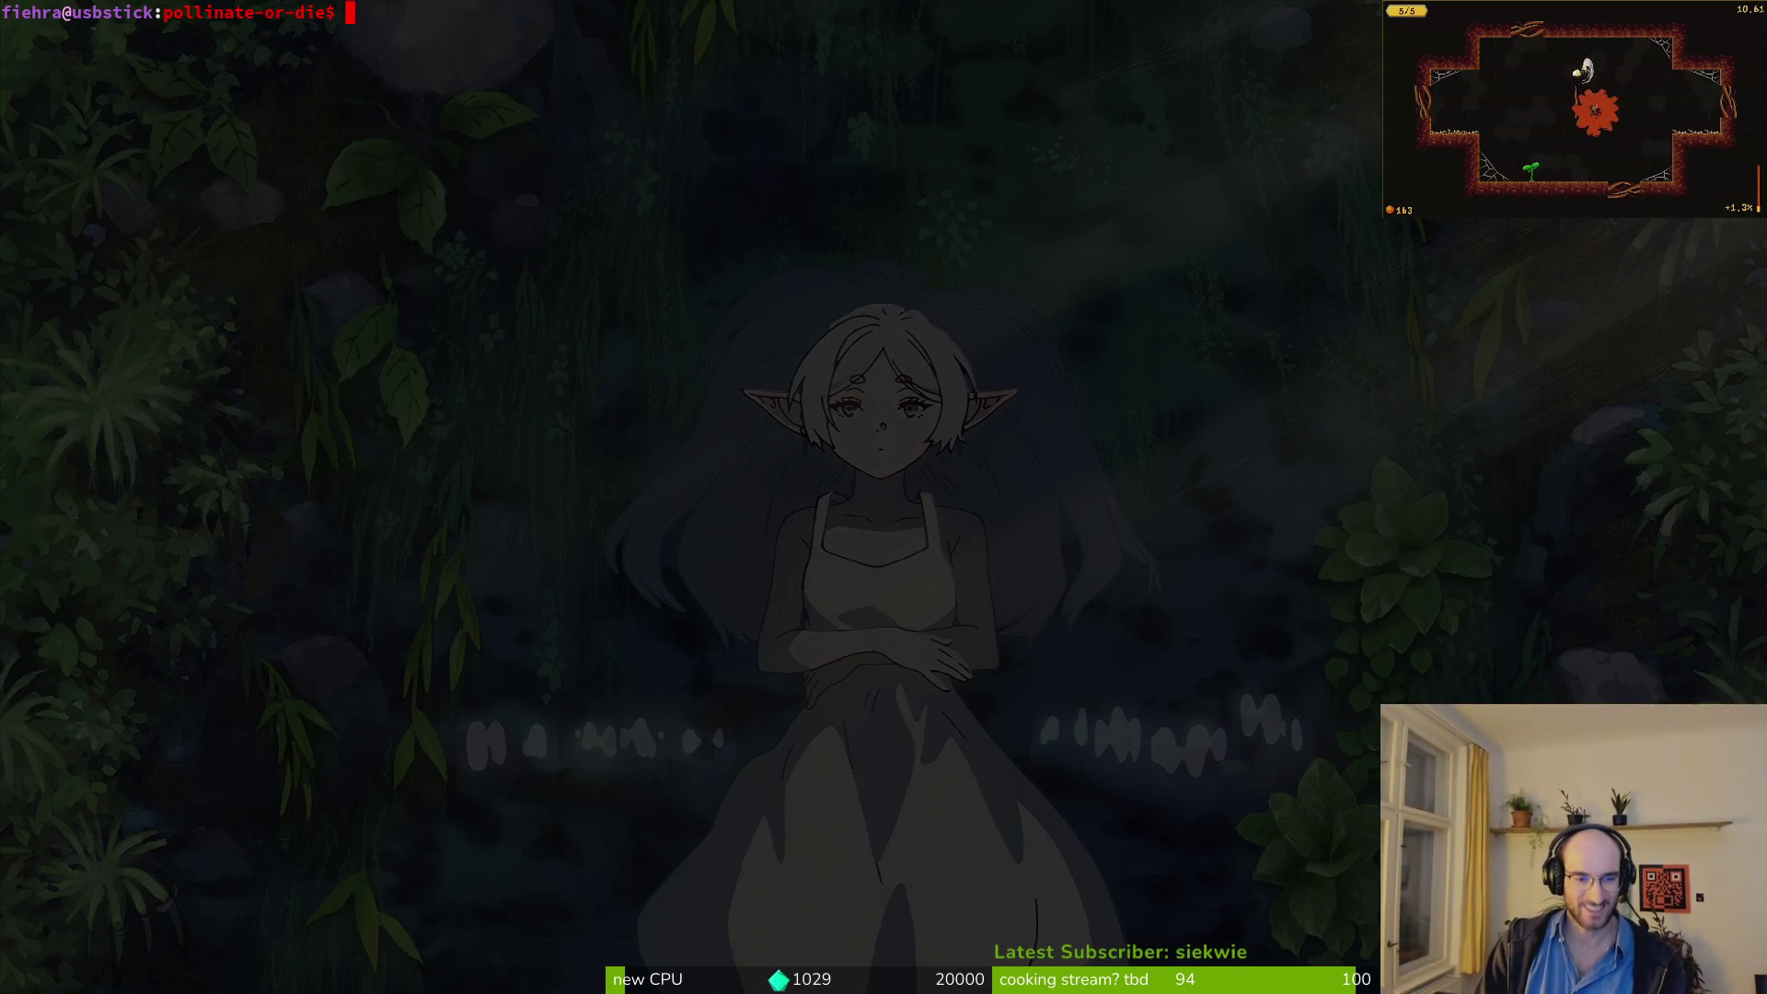
pyautogui.hotkey('alt', 'Tab')
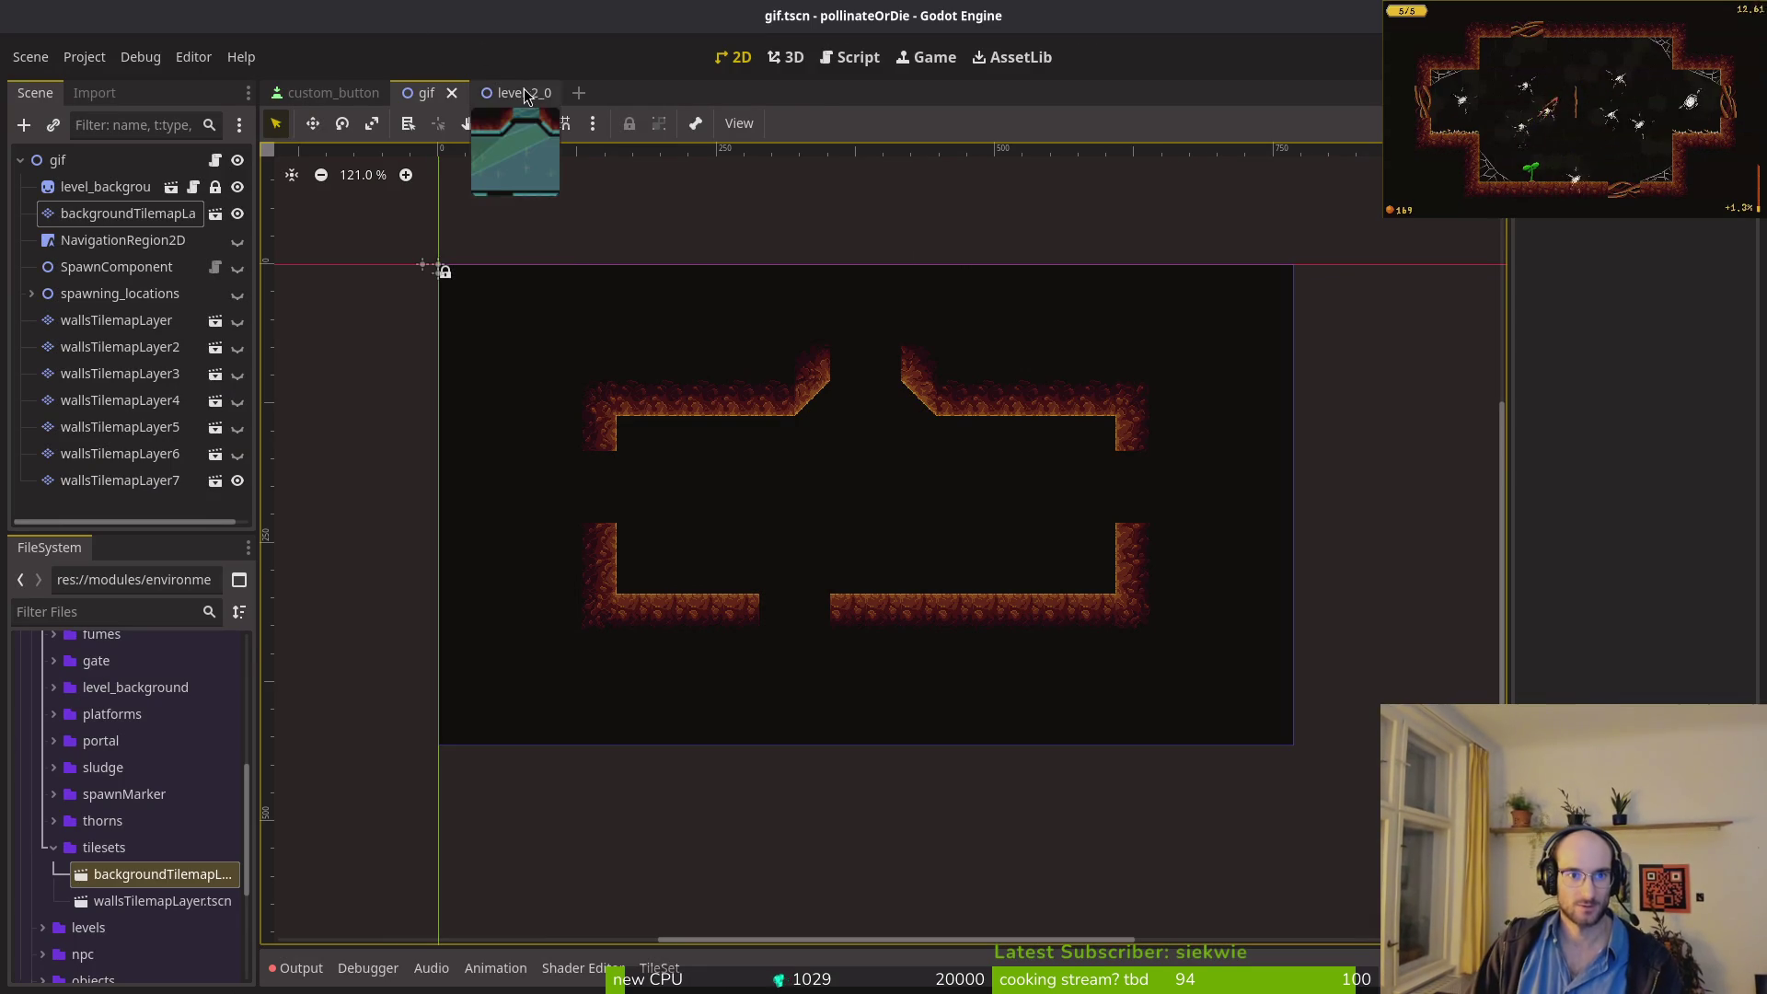
# - From level_2_0, open level_2_5.tscn via Quick Open search '25'
pyautogui.click(517, 93)
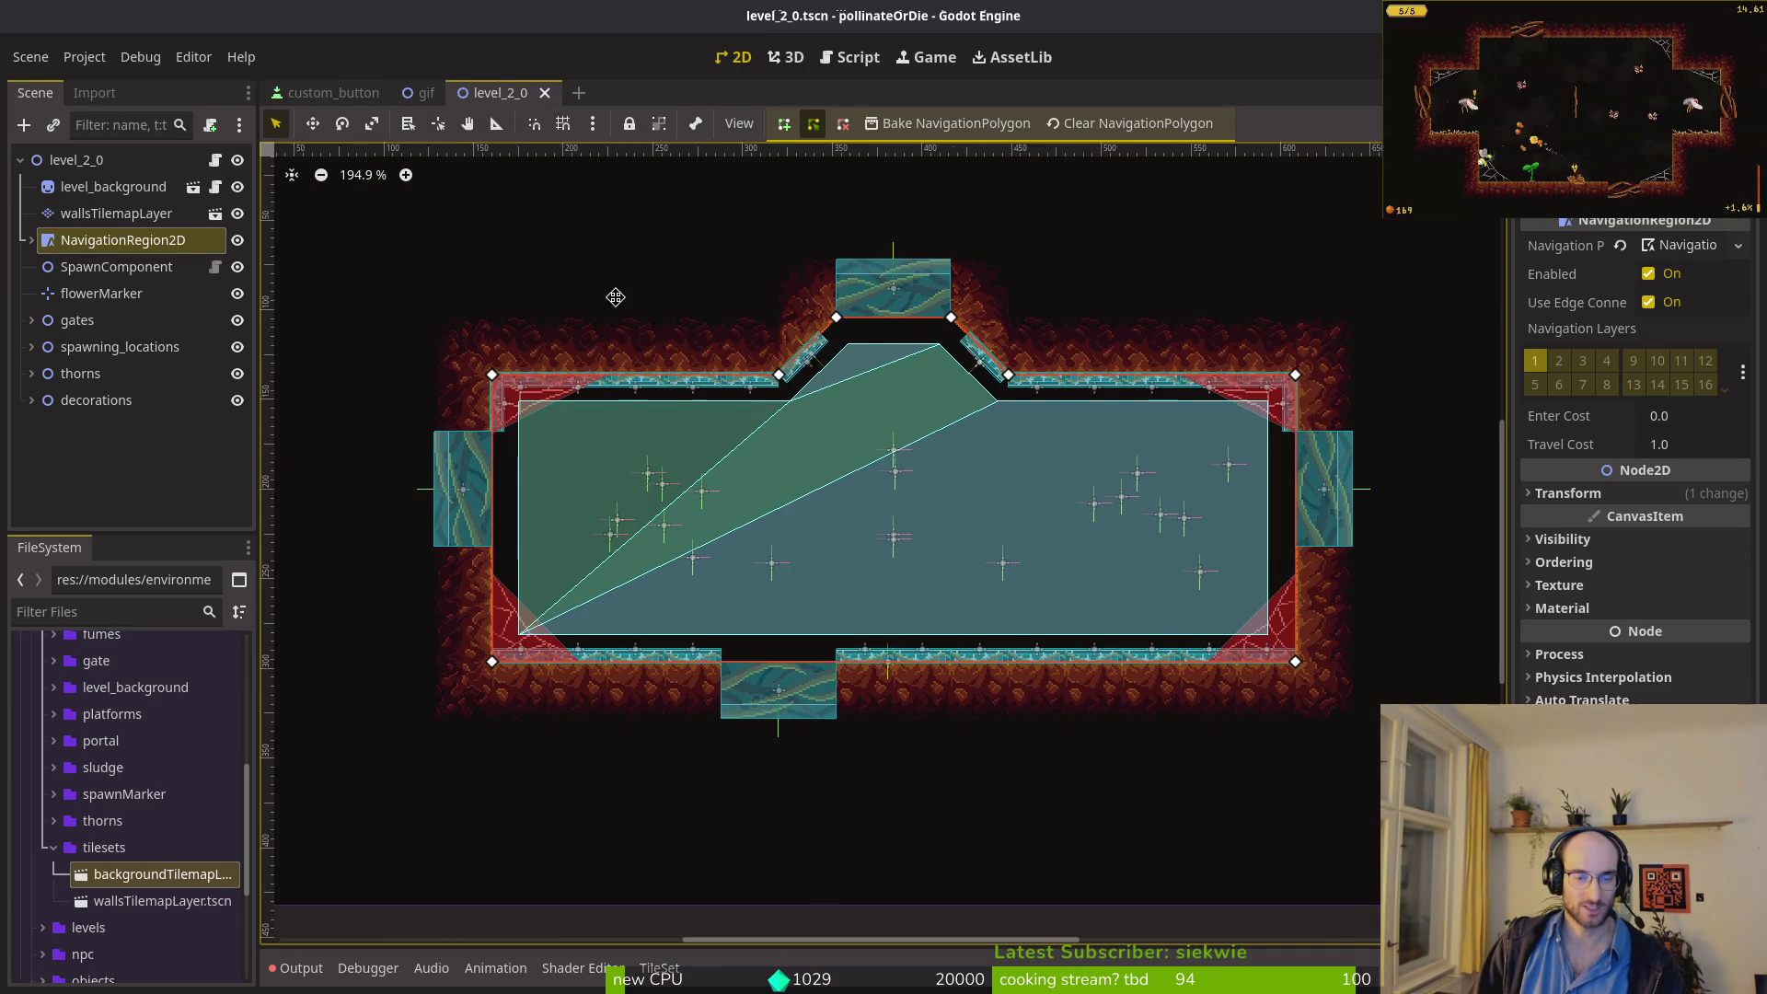
pyautogui.click(164, 470)
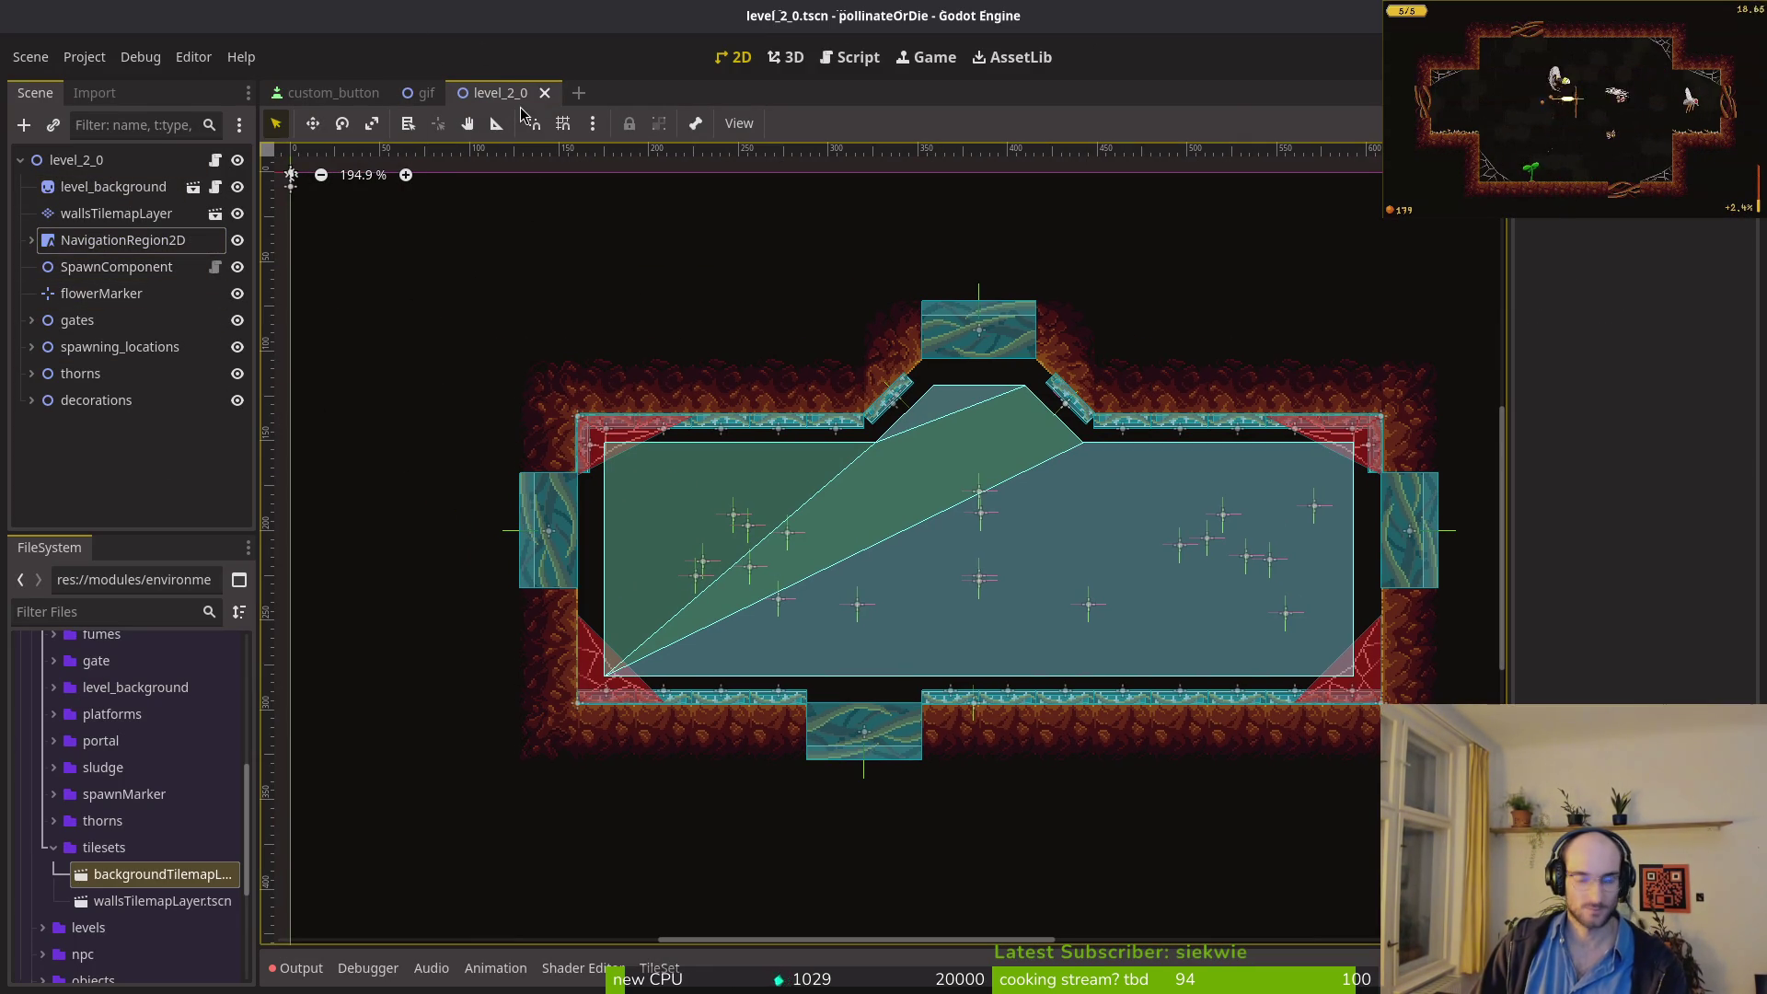
pyautogui.hotkey('shift', 'alt', 'o')
pyautogui.write('2')
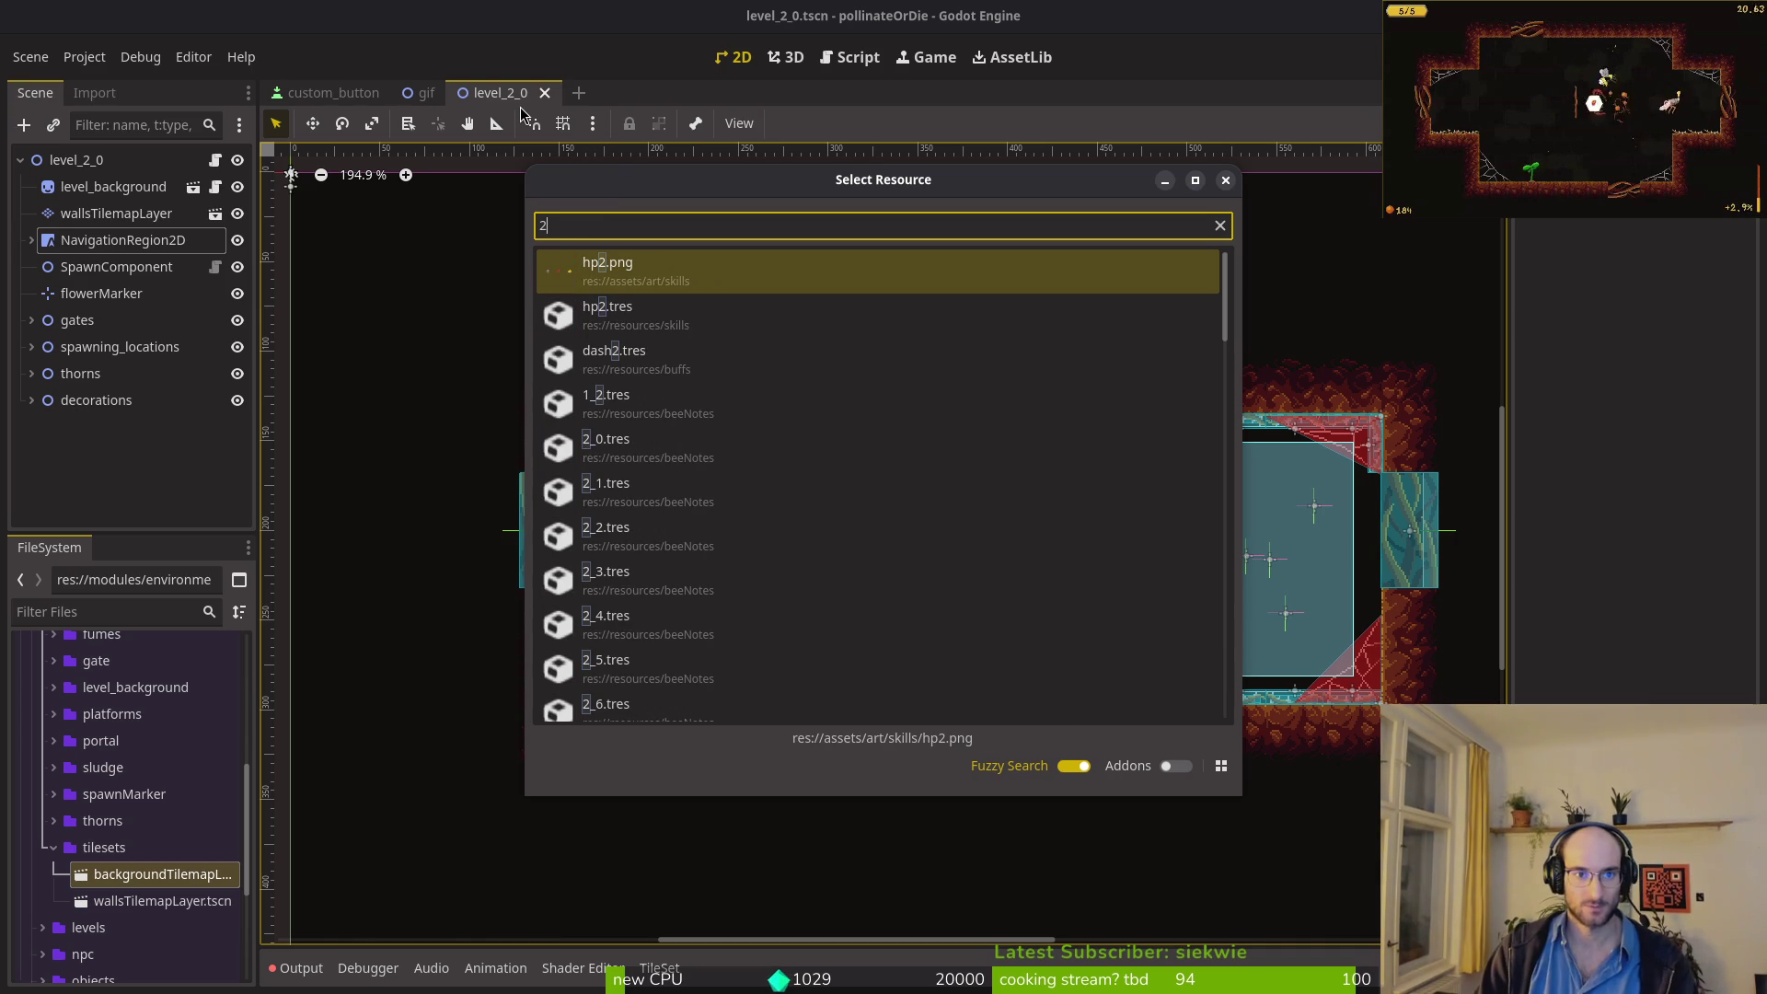
pyautogui.write('5')
pyautogui.press('Down')
pyautogui.press('Down')
pyautogui.press('Down')
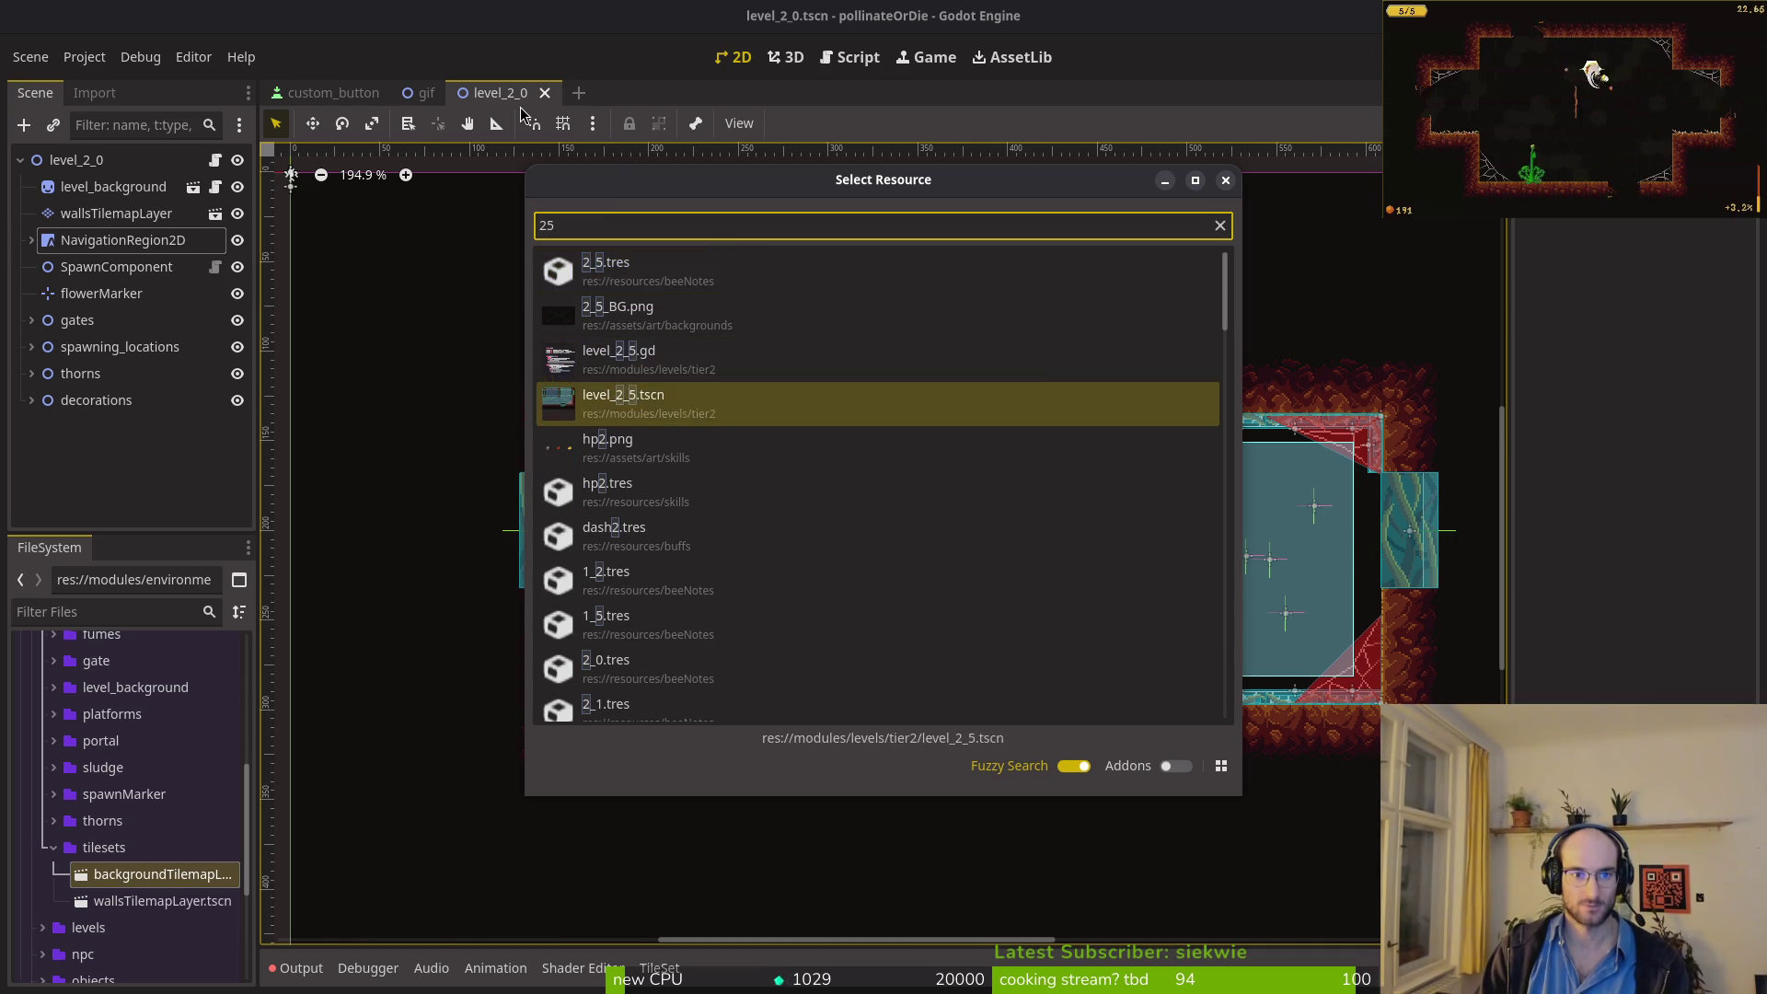
pyautogui.press('Return')
# - Open level_2_6.tscn via search '26', then return to level_2_0 and the gif scene
pyautogui.hotkey('shift', 'alt', 'o')
pyautogui.write('26')
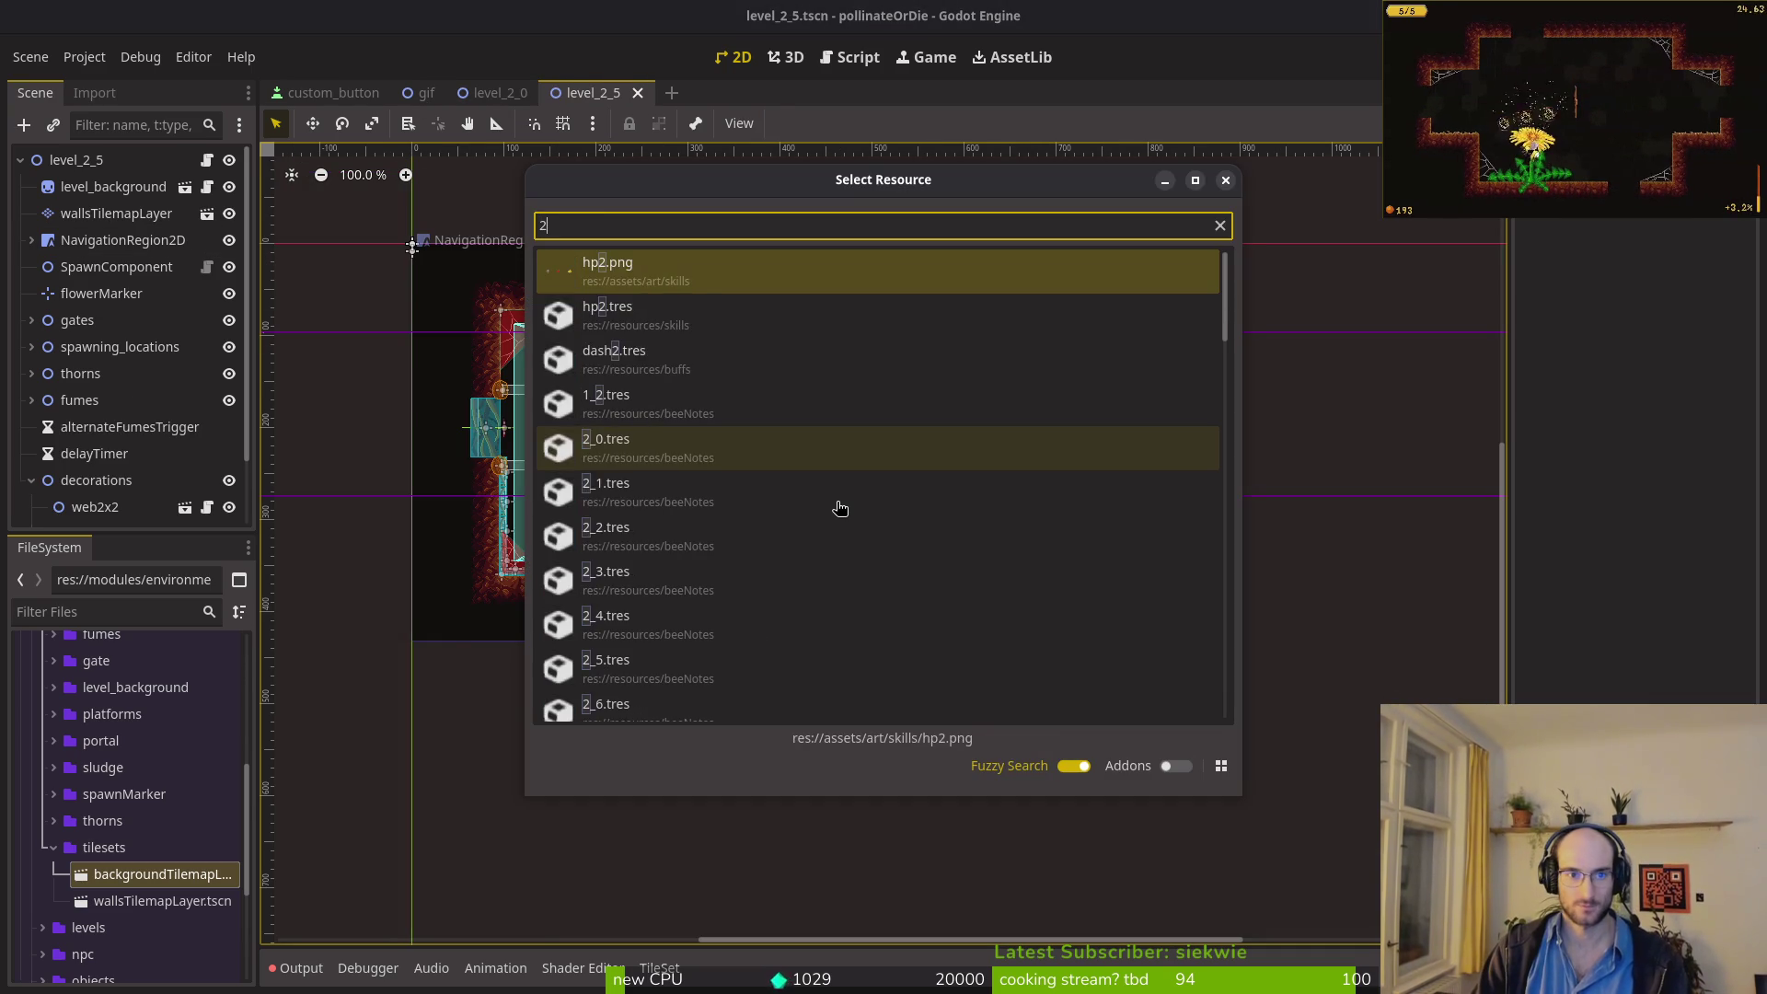
pyautogui.press('Return')
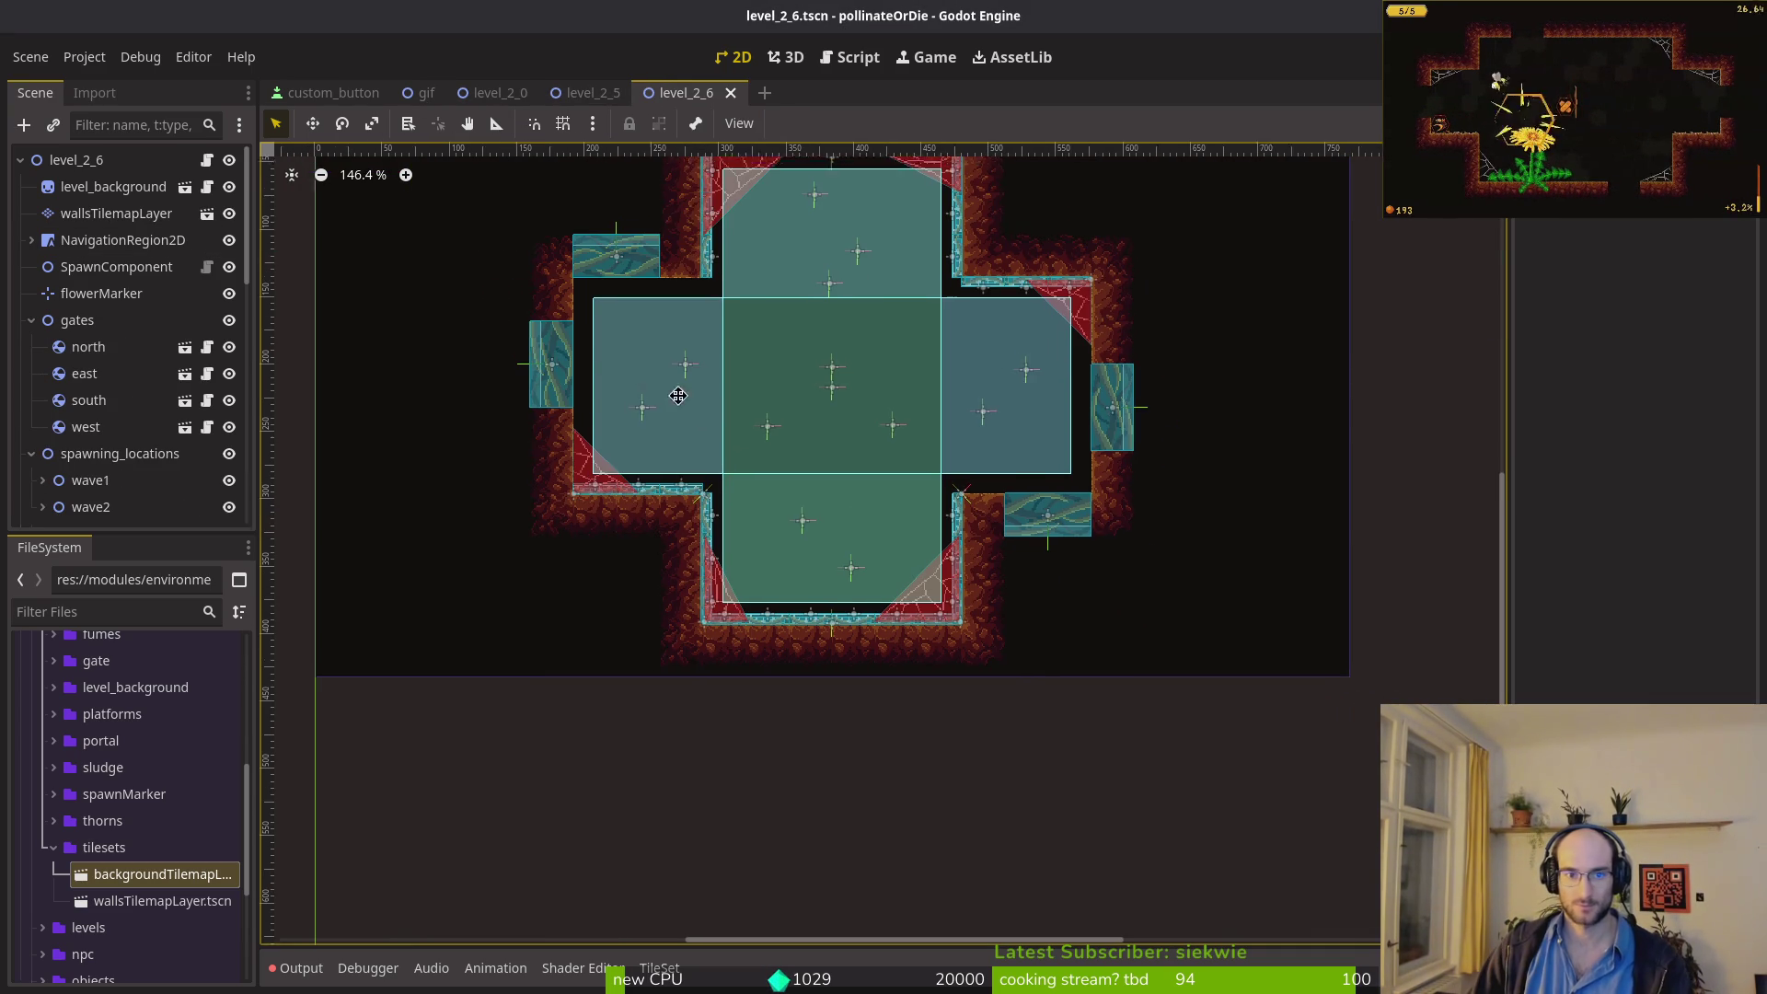
pyautogui.click(474, 92)
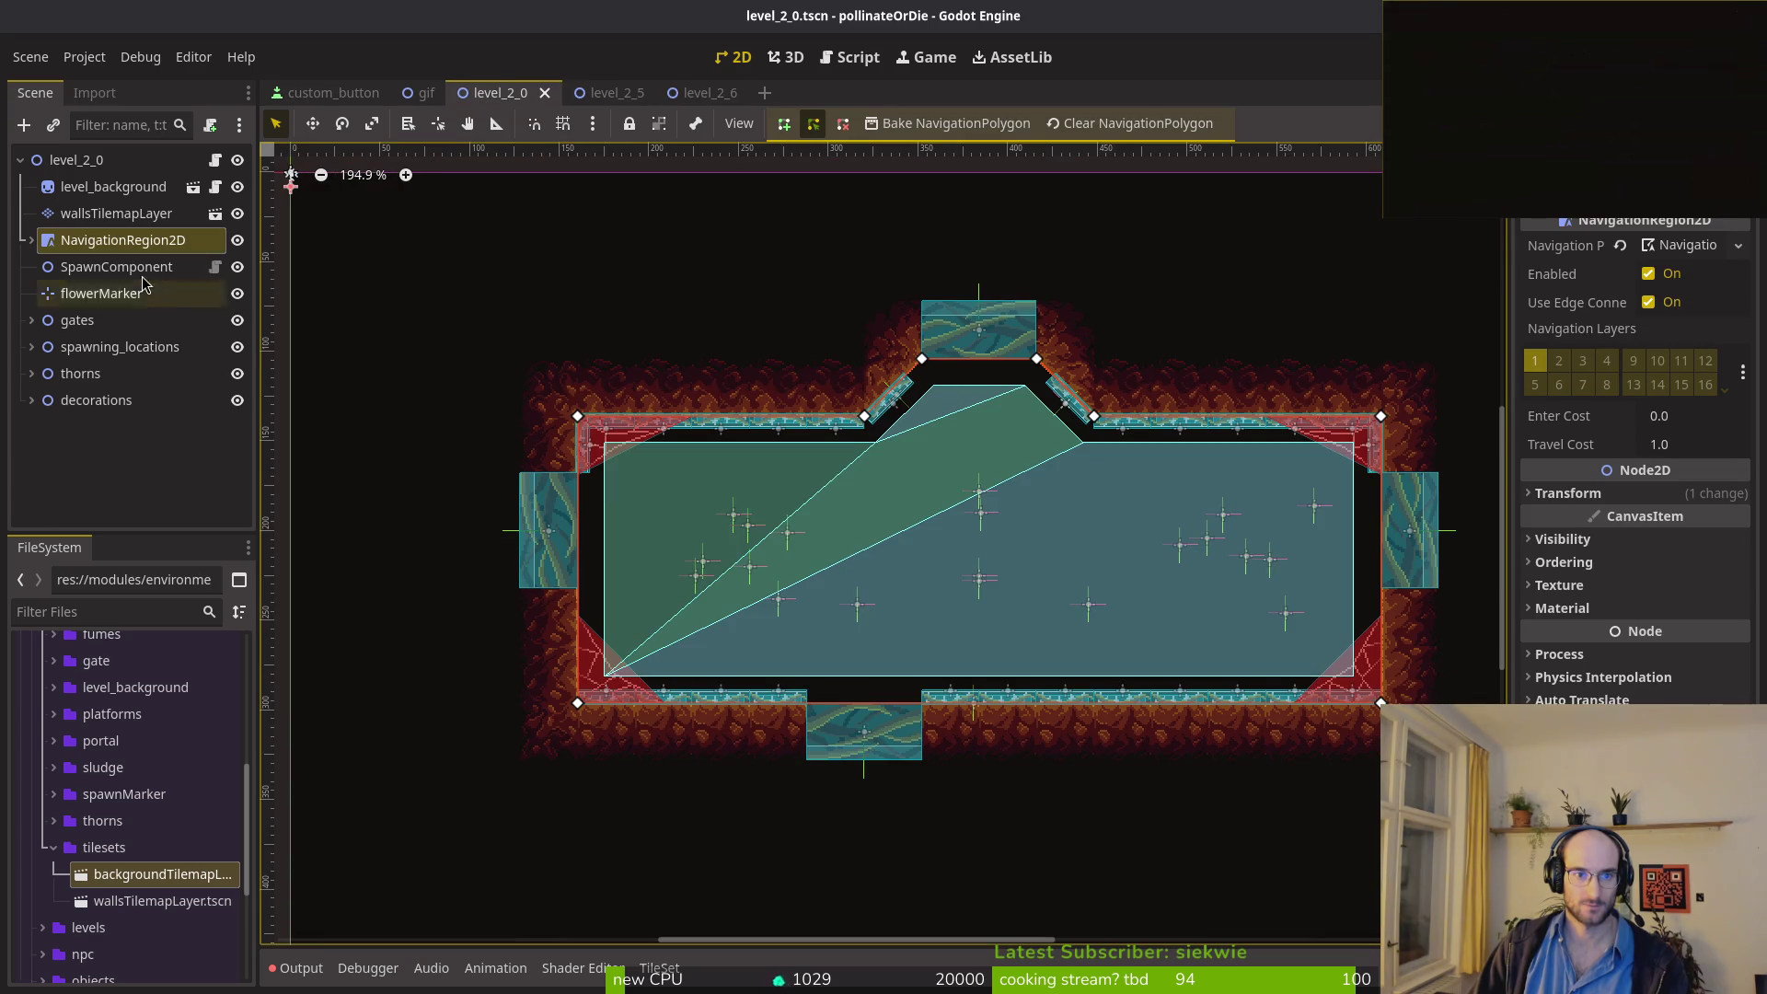
pyautogui.click(426, 92)
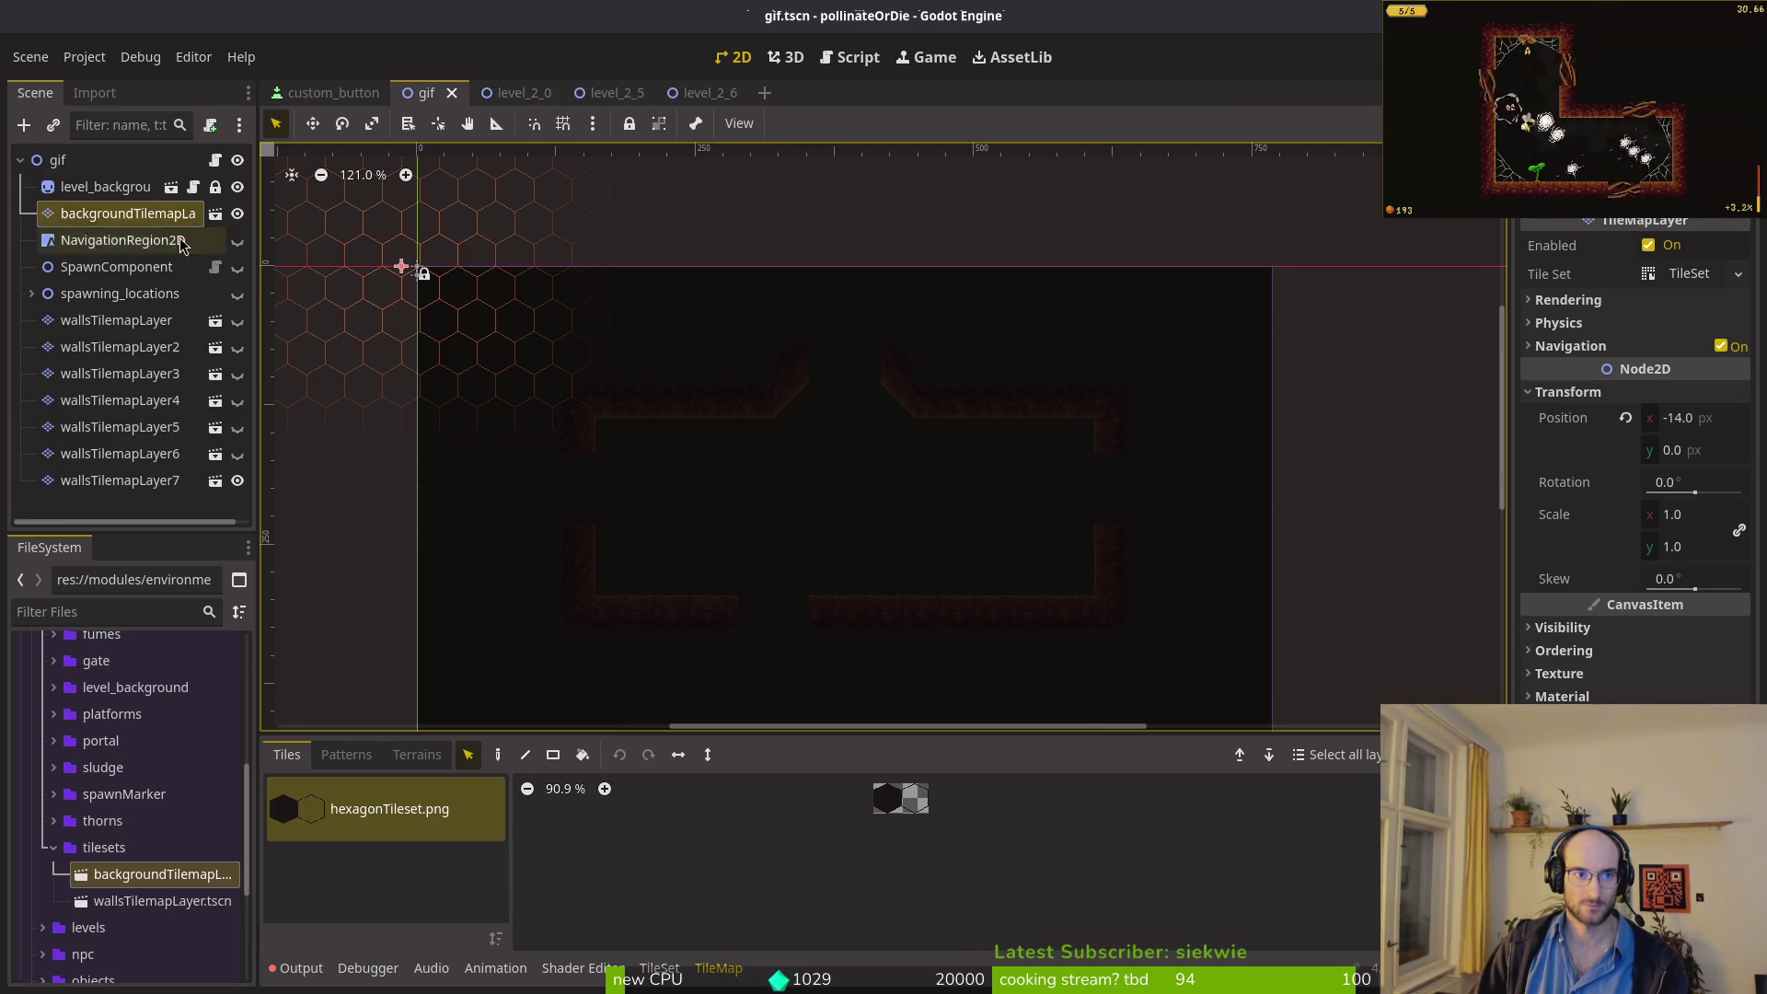
# - Paint dark hexagon tiles across the room floor on the background layer, then choose the grey hexagon
pyautogui.click(890, 800)
pyautogui.scroll(5, 832, 497)
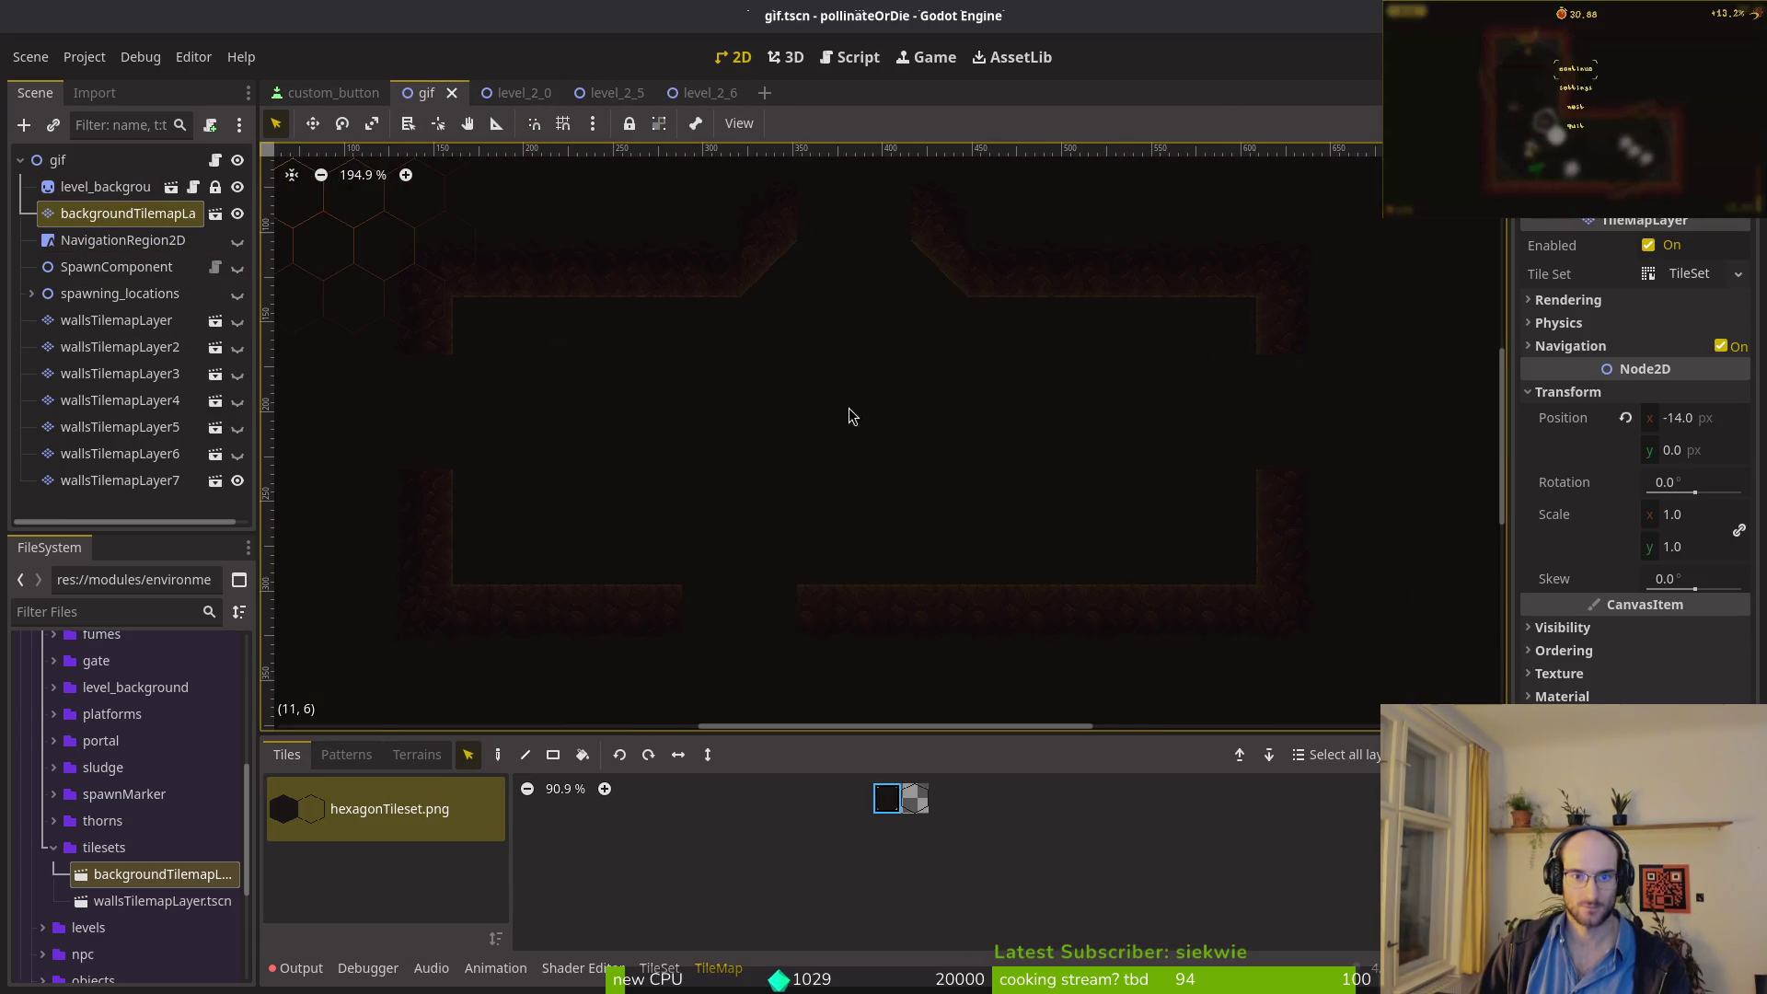
pyautogui.press('Escape')
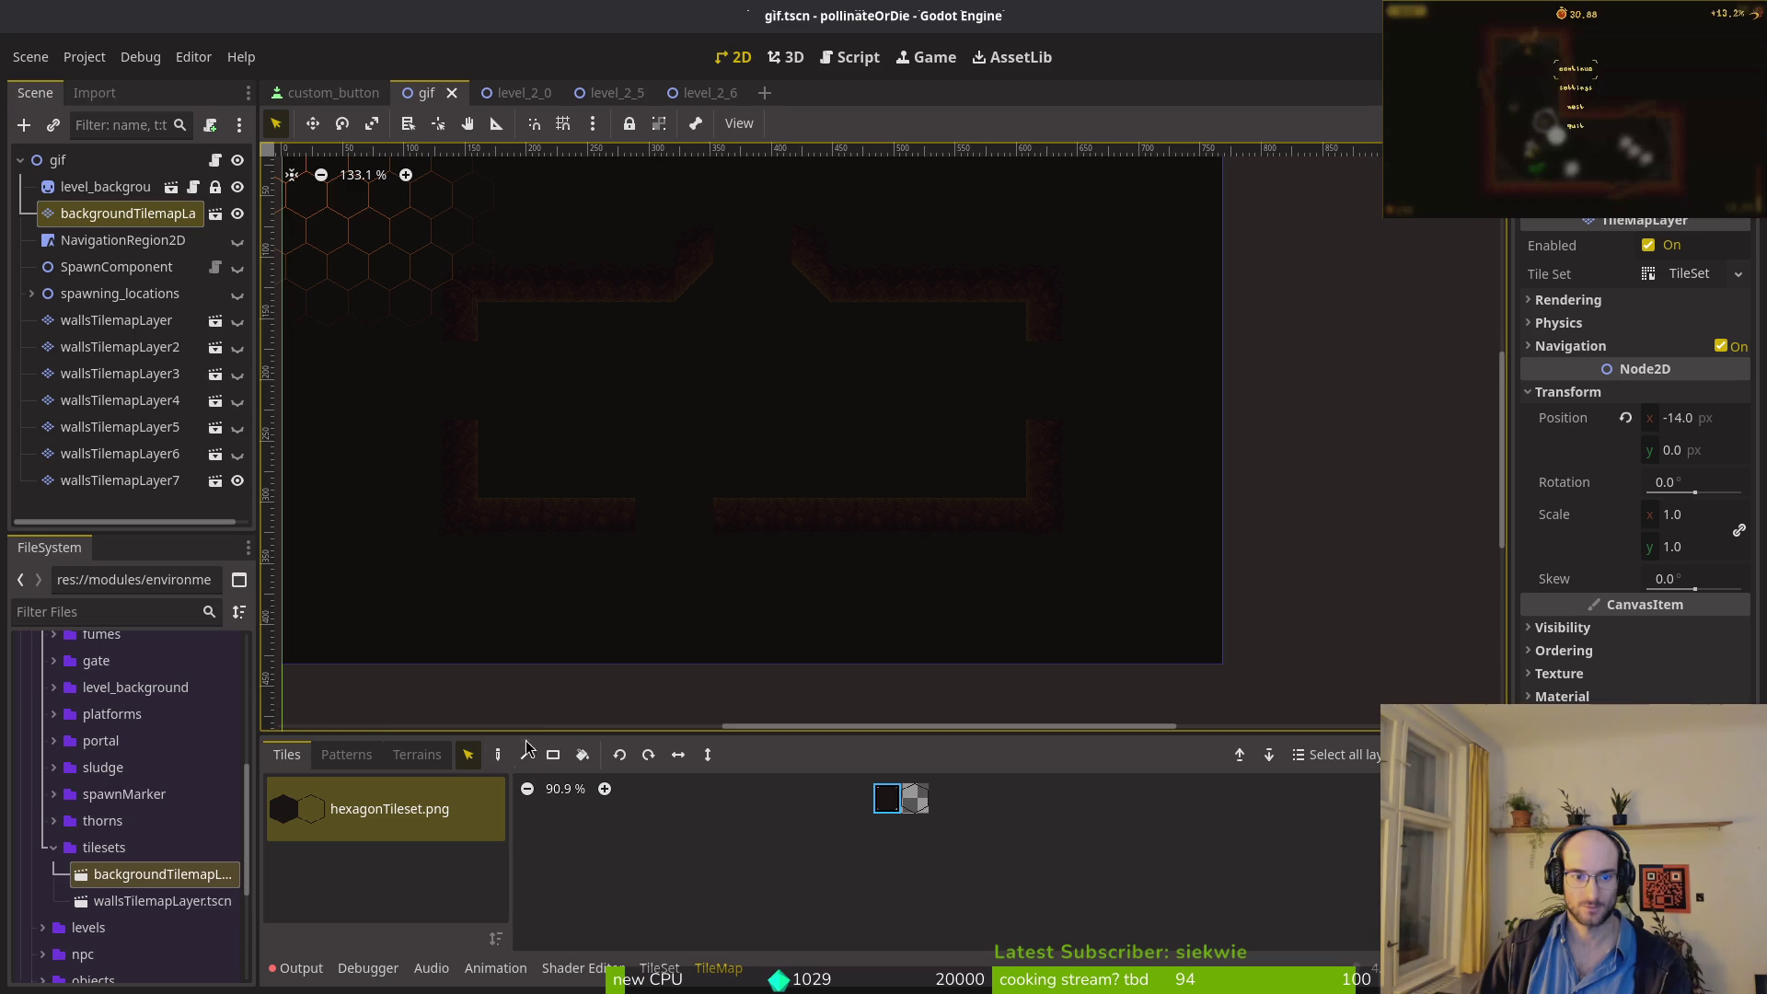
pyautogui.click(498, 754)
pyautogui.scroll(-1, 756, 335)
pyautogui.hscroll(-3, 921, 425)
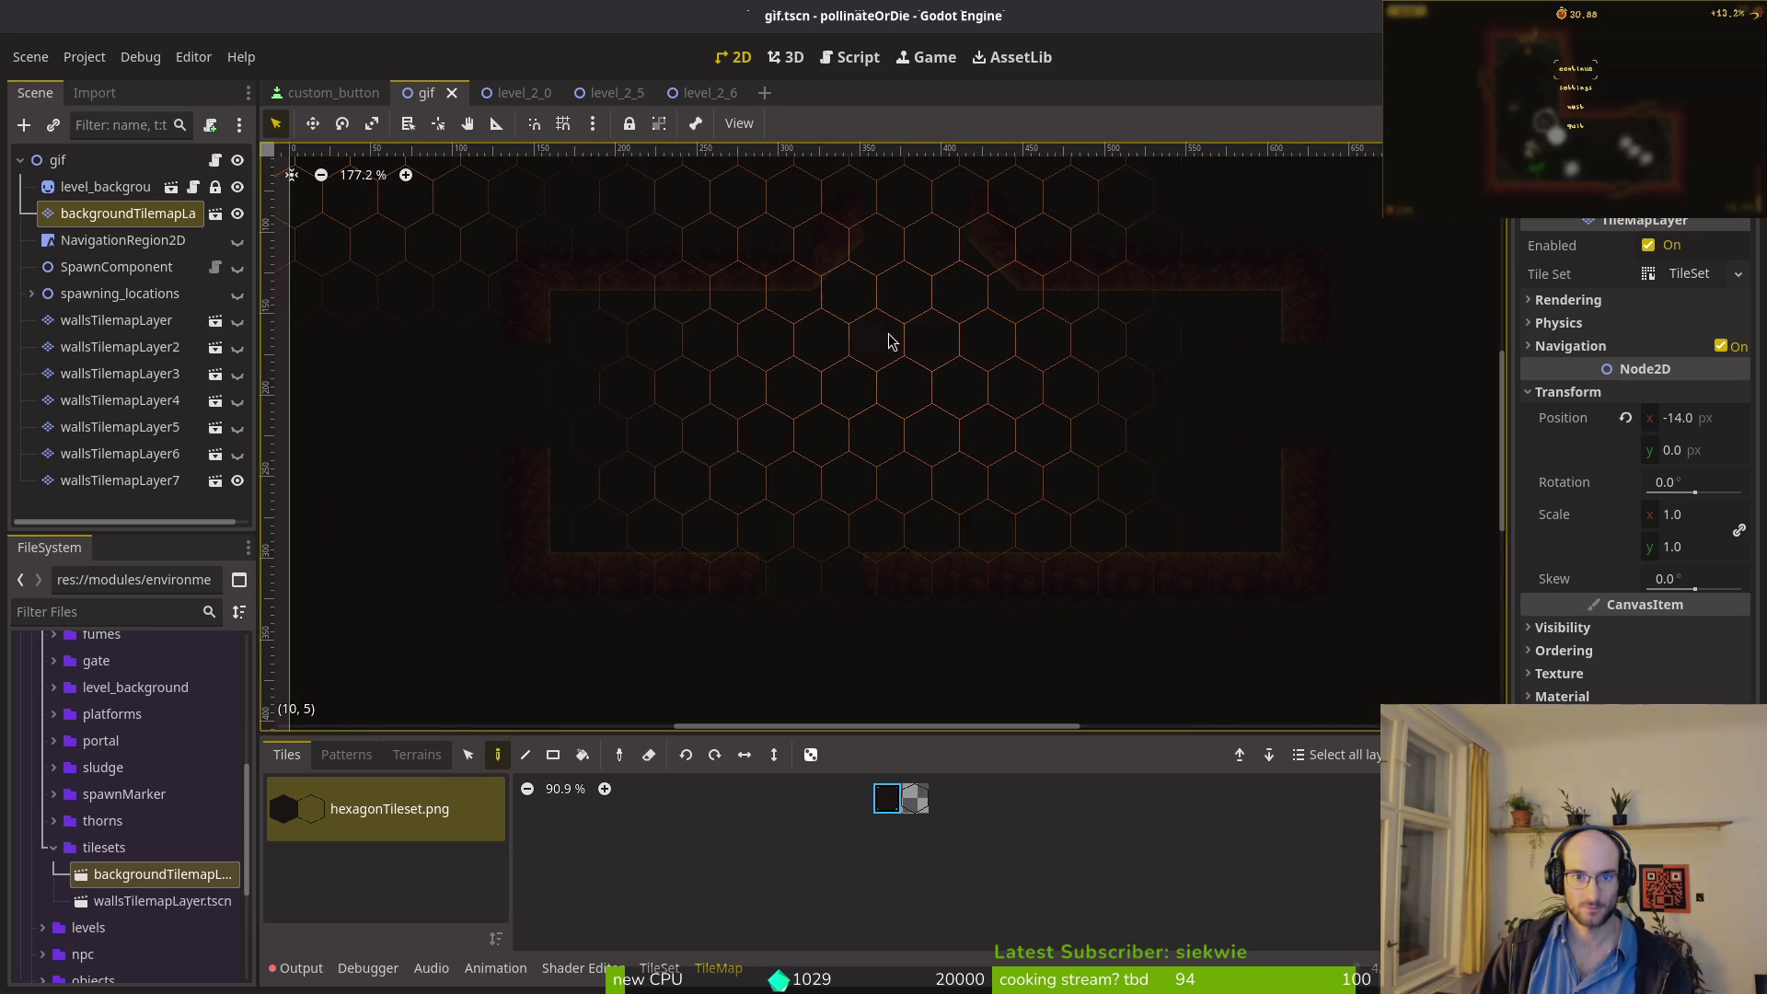
pyautogui.moveTo(875, 323); pyautogui.dragTo(868, 462)
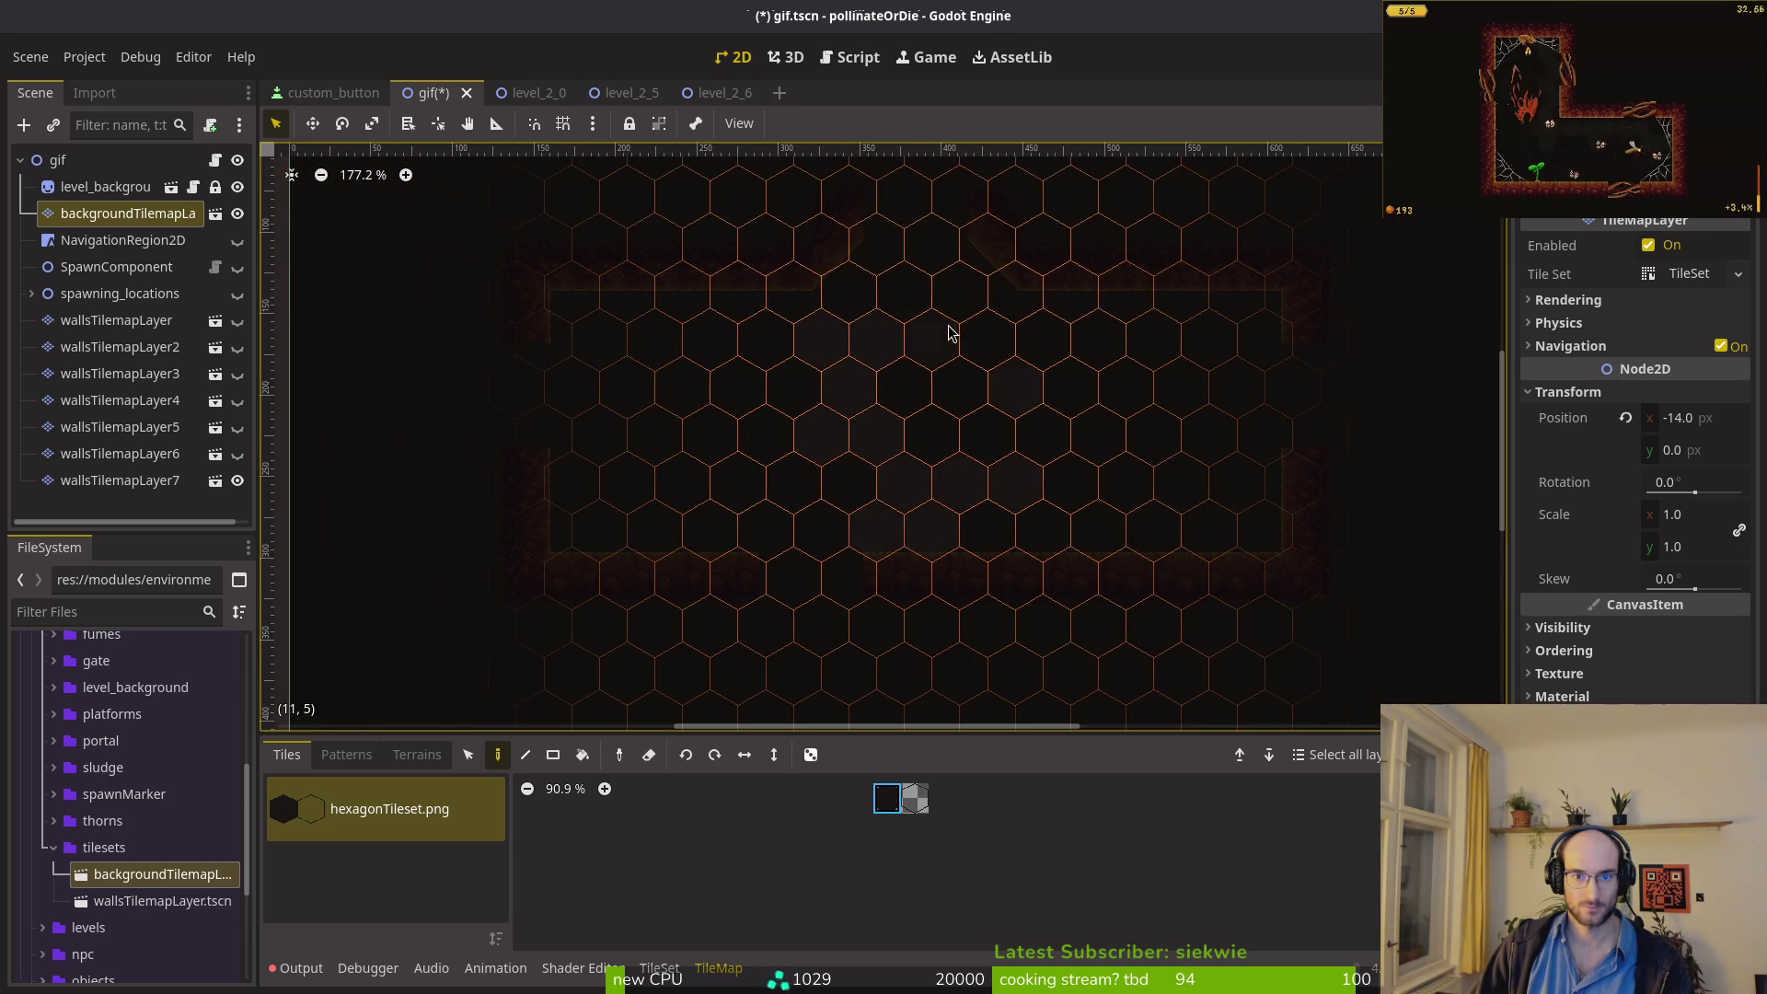
pyautogui.click(914, 798)
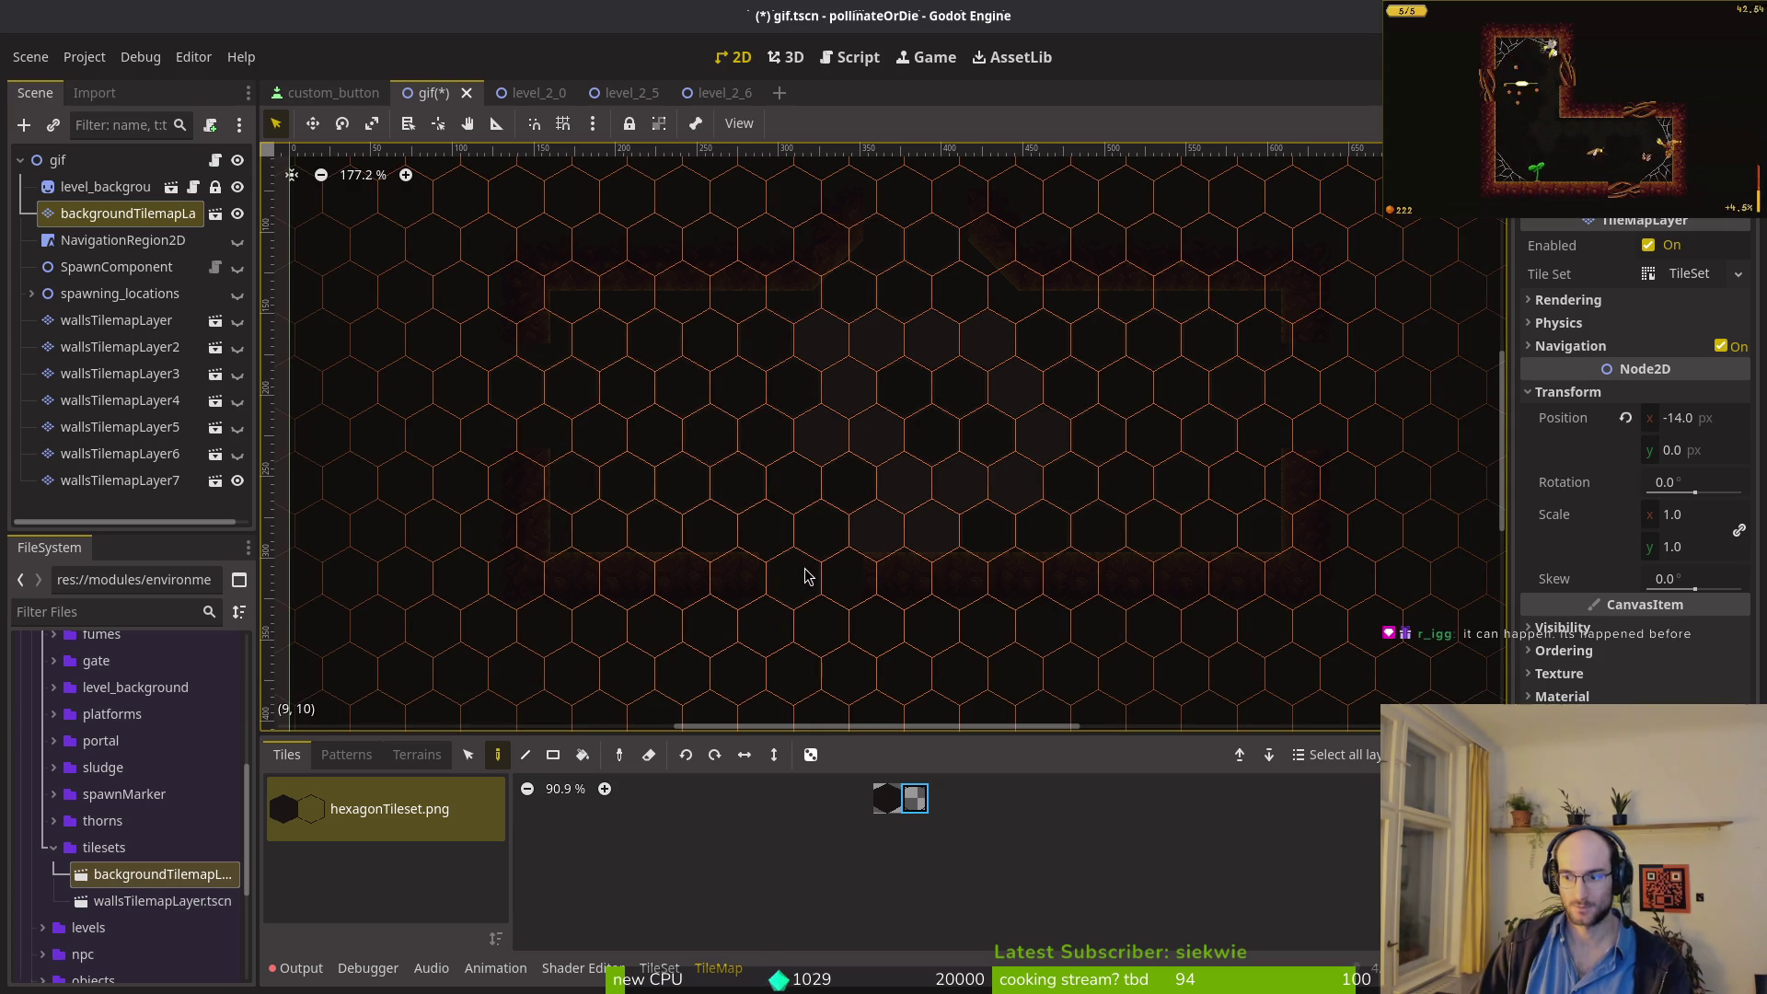
# - Toggle backgroundTilemapLayer selection and pan around to preview the hexagon-filled room
pyautogui.press('Escape')
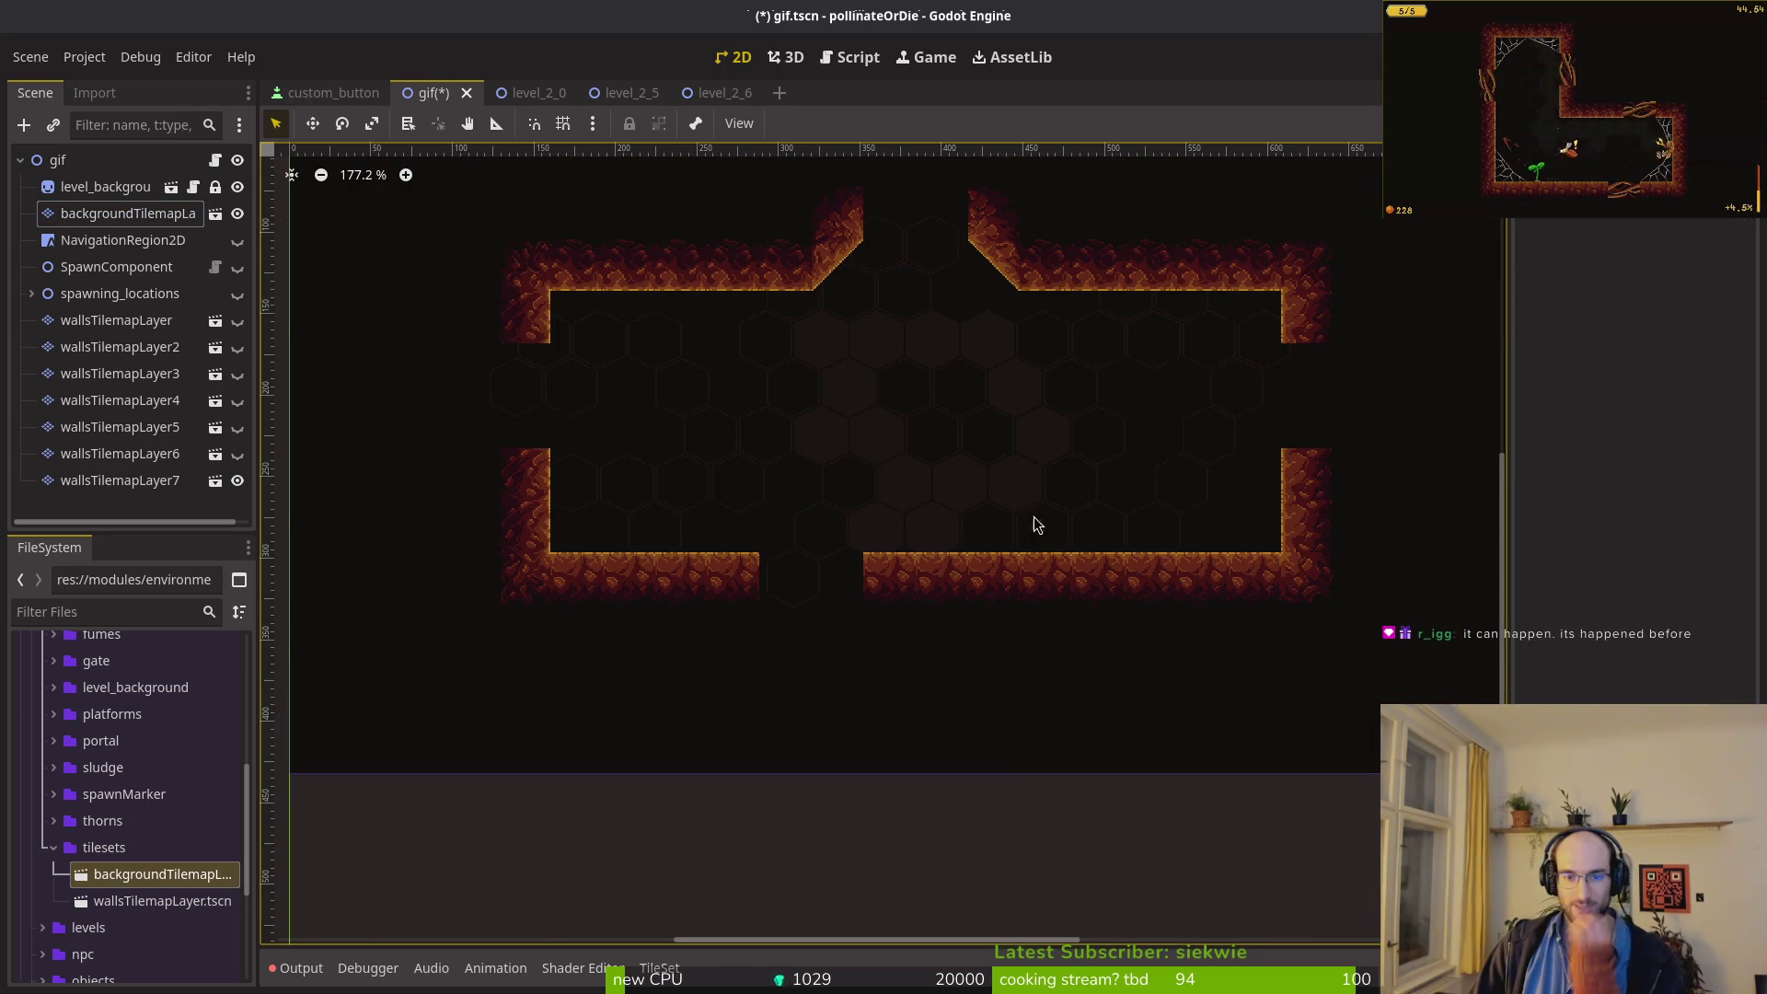
pyautogui.click(129, 213)
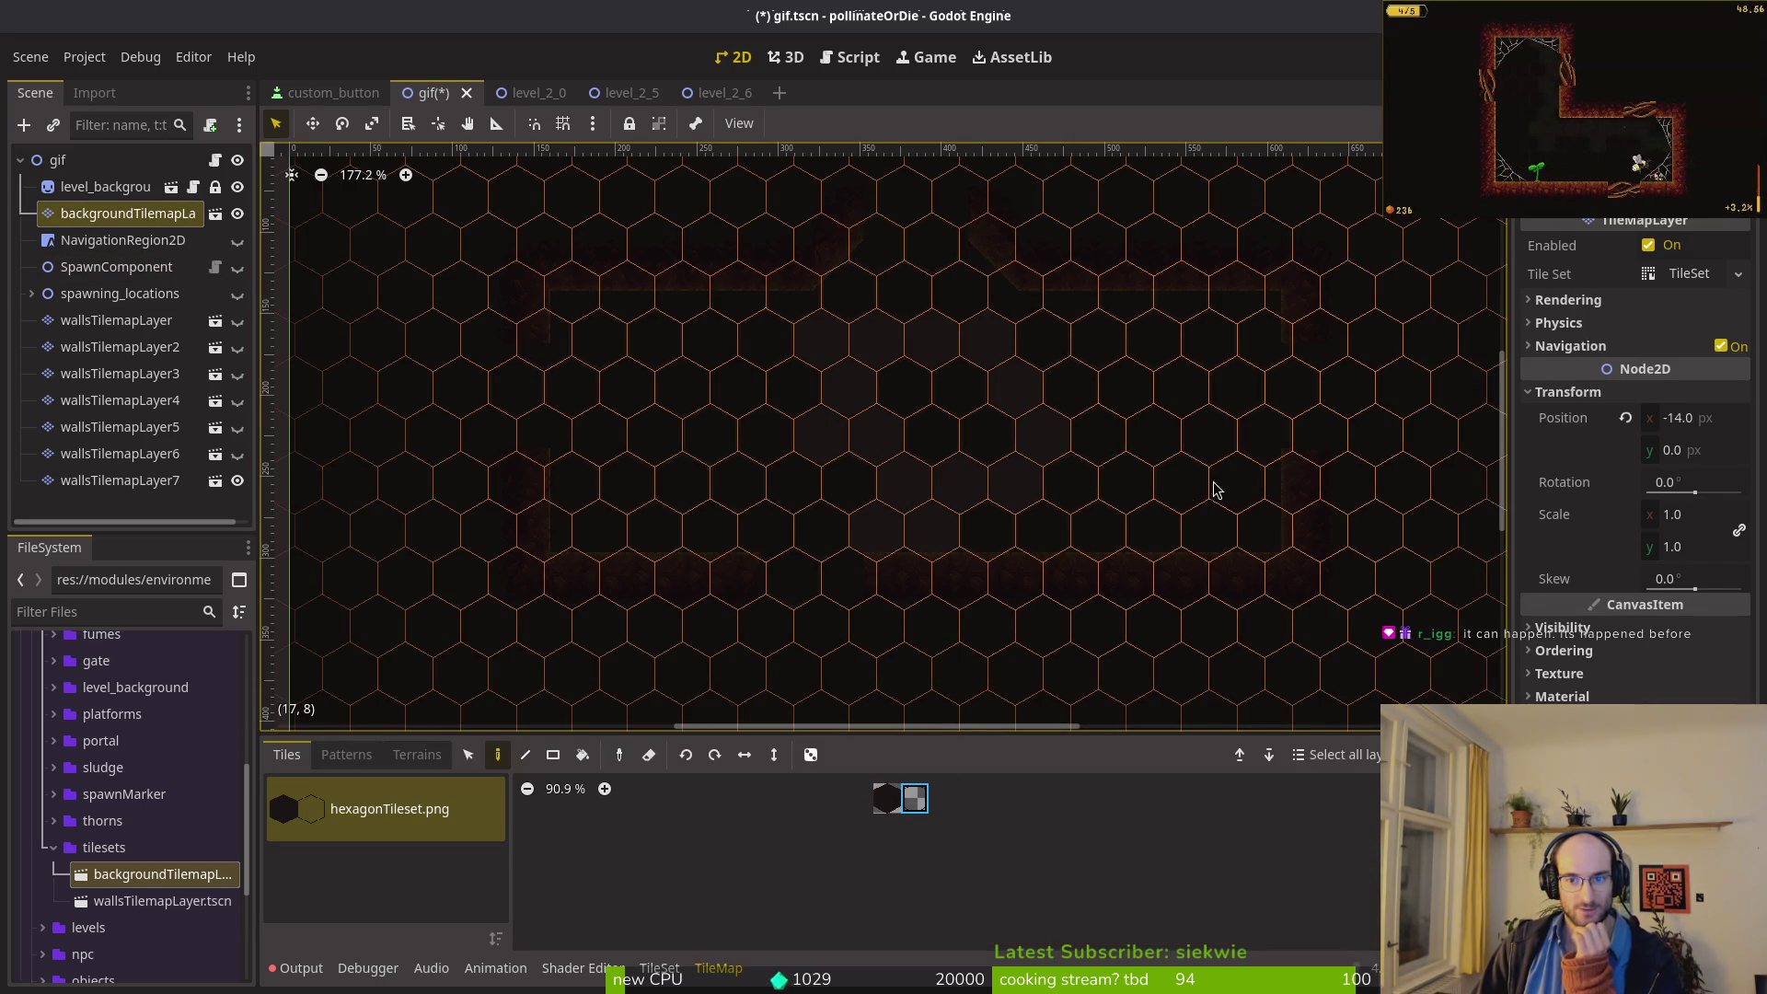
pyautogui.press('Escape')
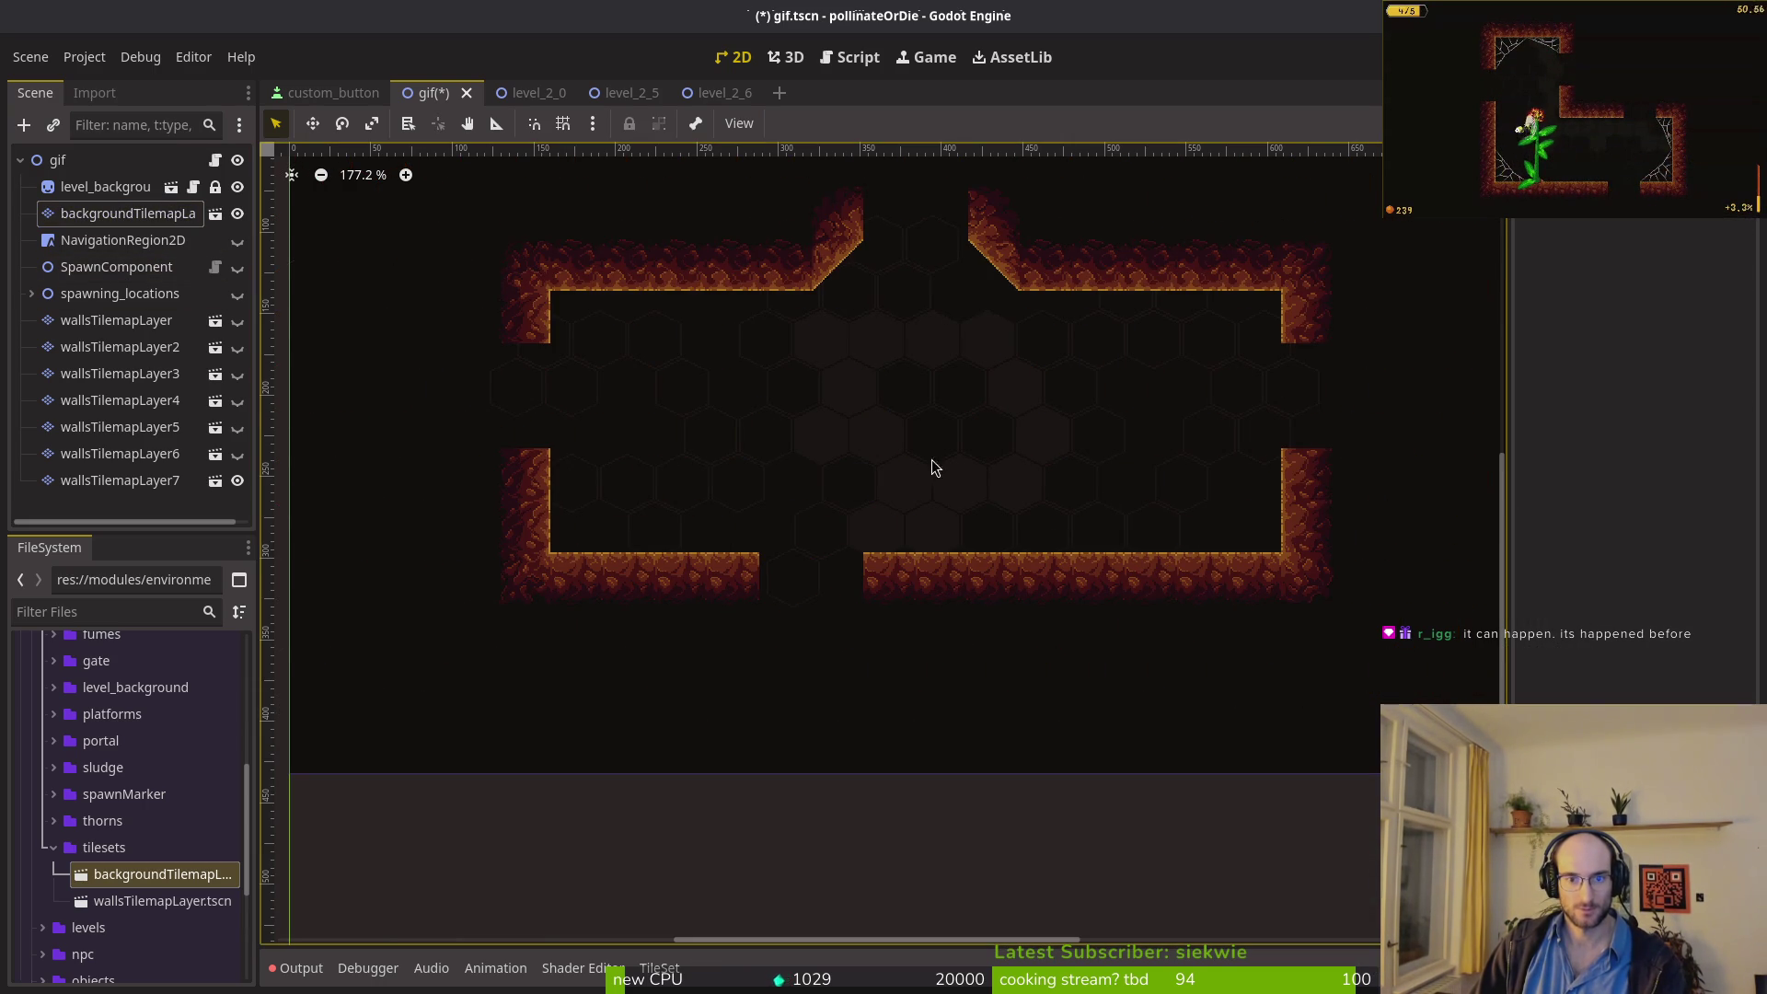
pyautogui.click(129, 214)
pyautogui.scroll(2, 884, 437)
pyautogui.scroll(1, 612, 405)
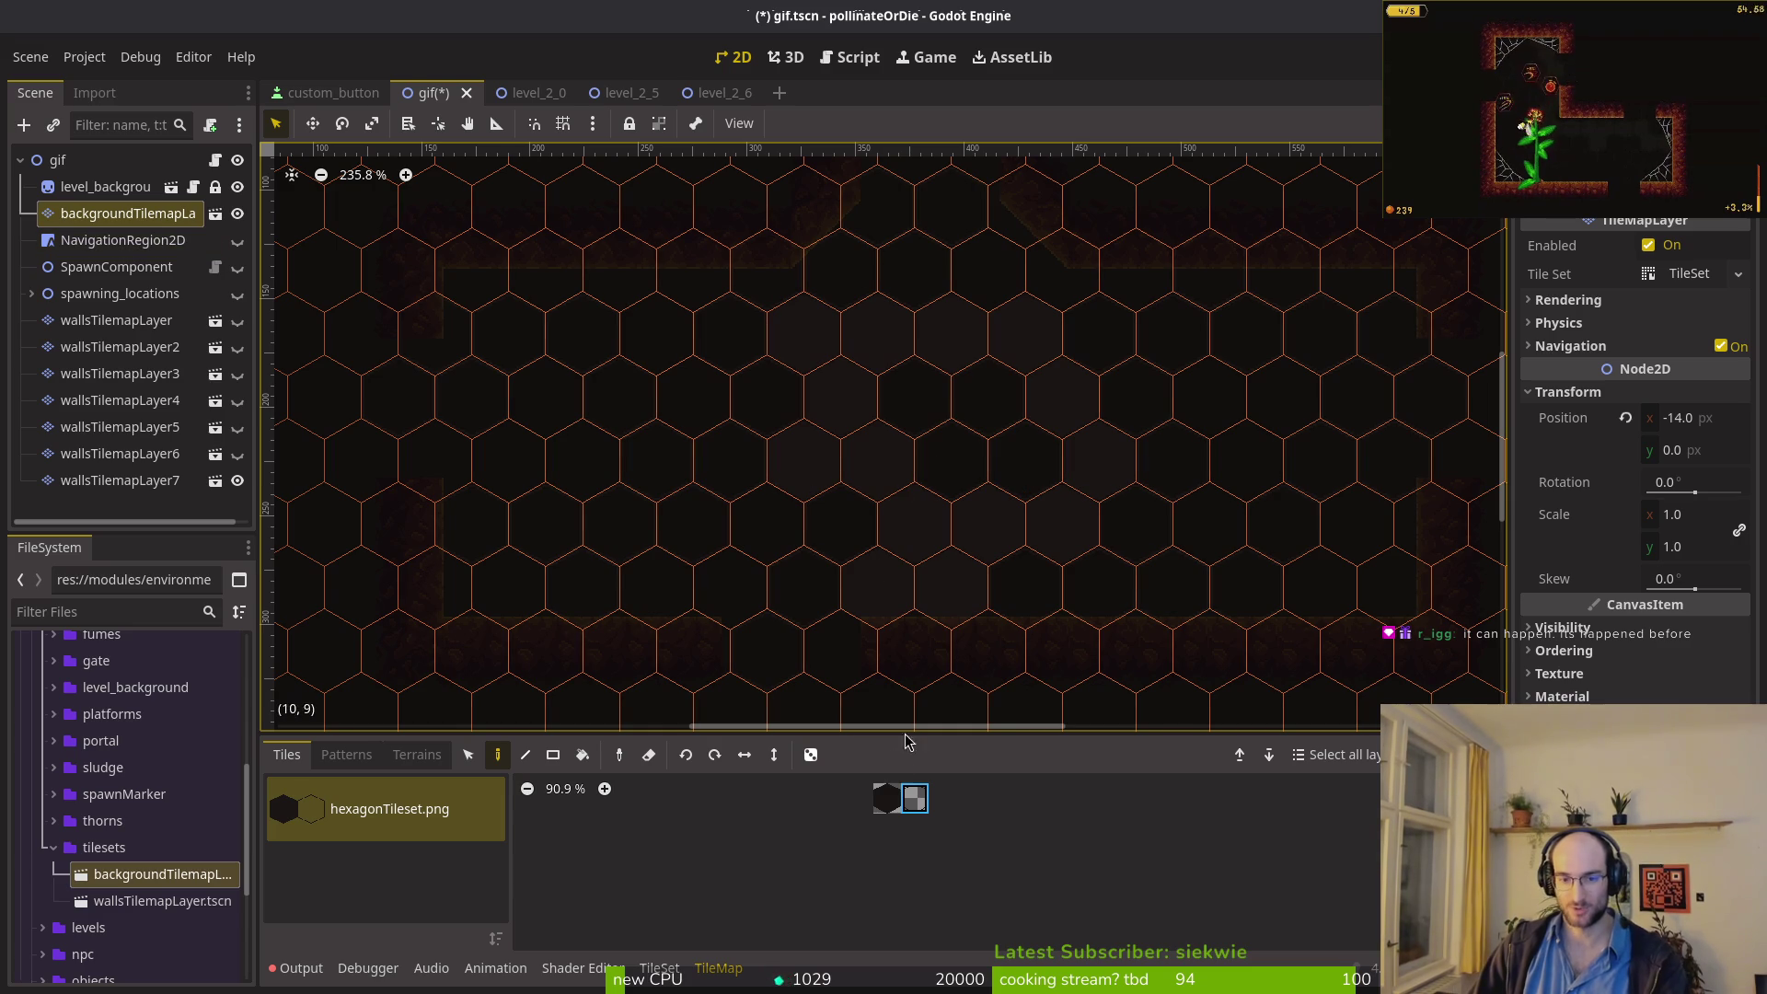
pyautogui.press('Escape')
pyautogui.hscroll(3, 1014, 462)
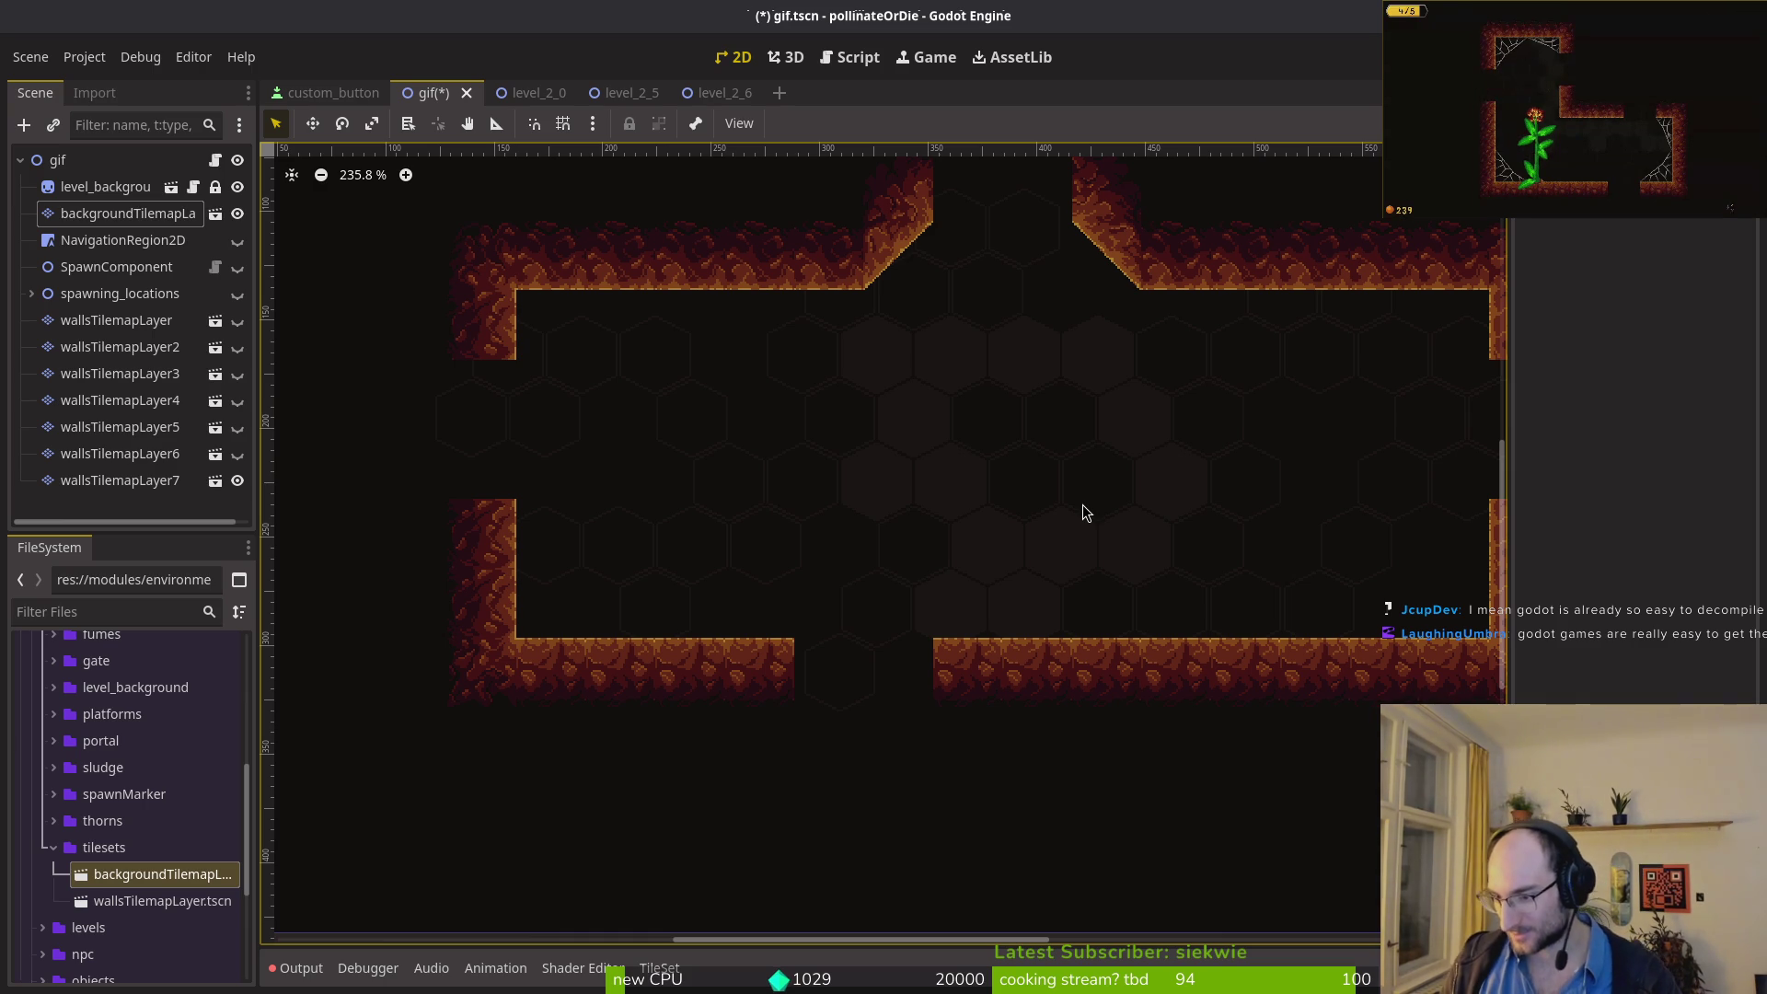
pyautogui.scroll(-2, 1019, 504)
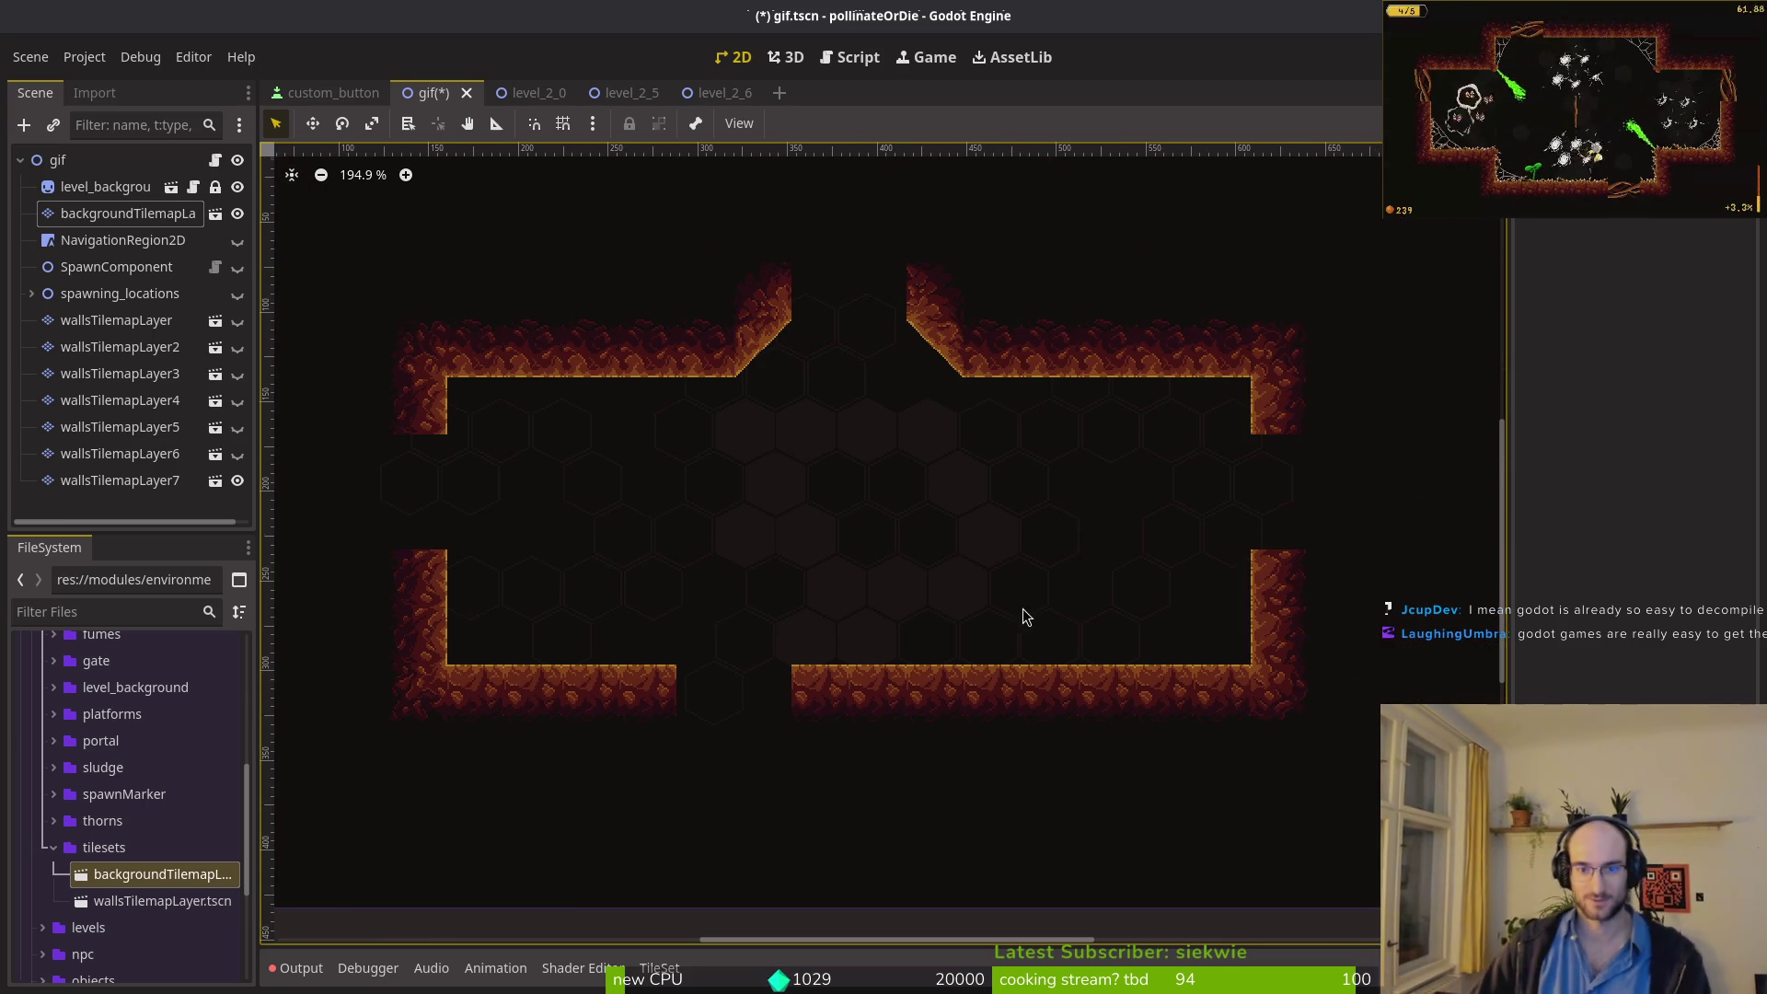
pyautogui.scroll(3, 856, 547)
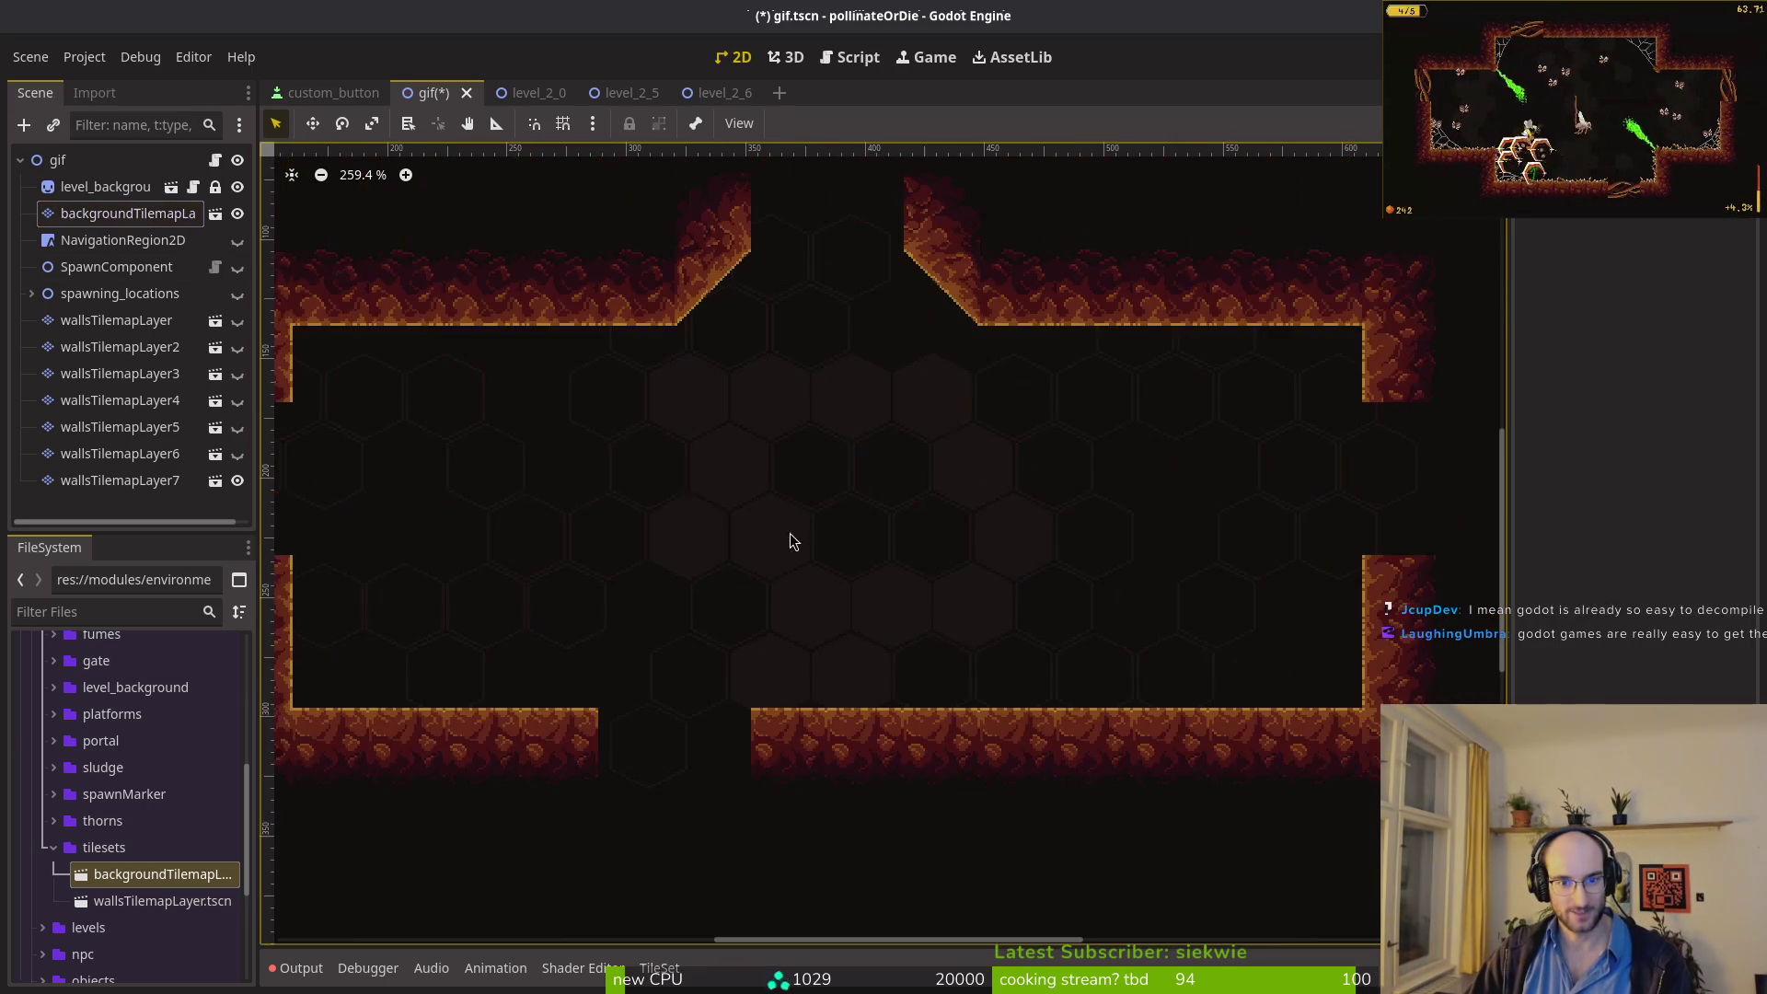
pyautogui.scroll(6, 749, 493)
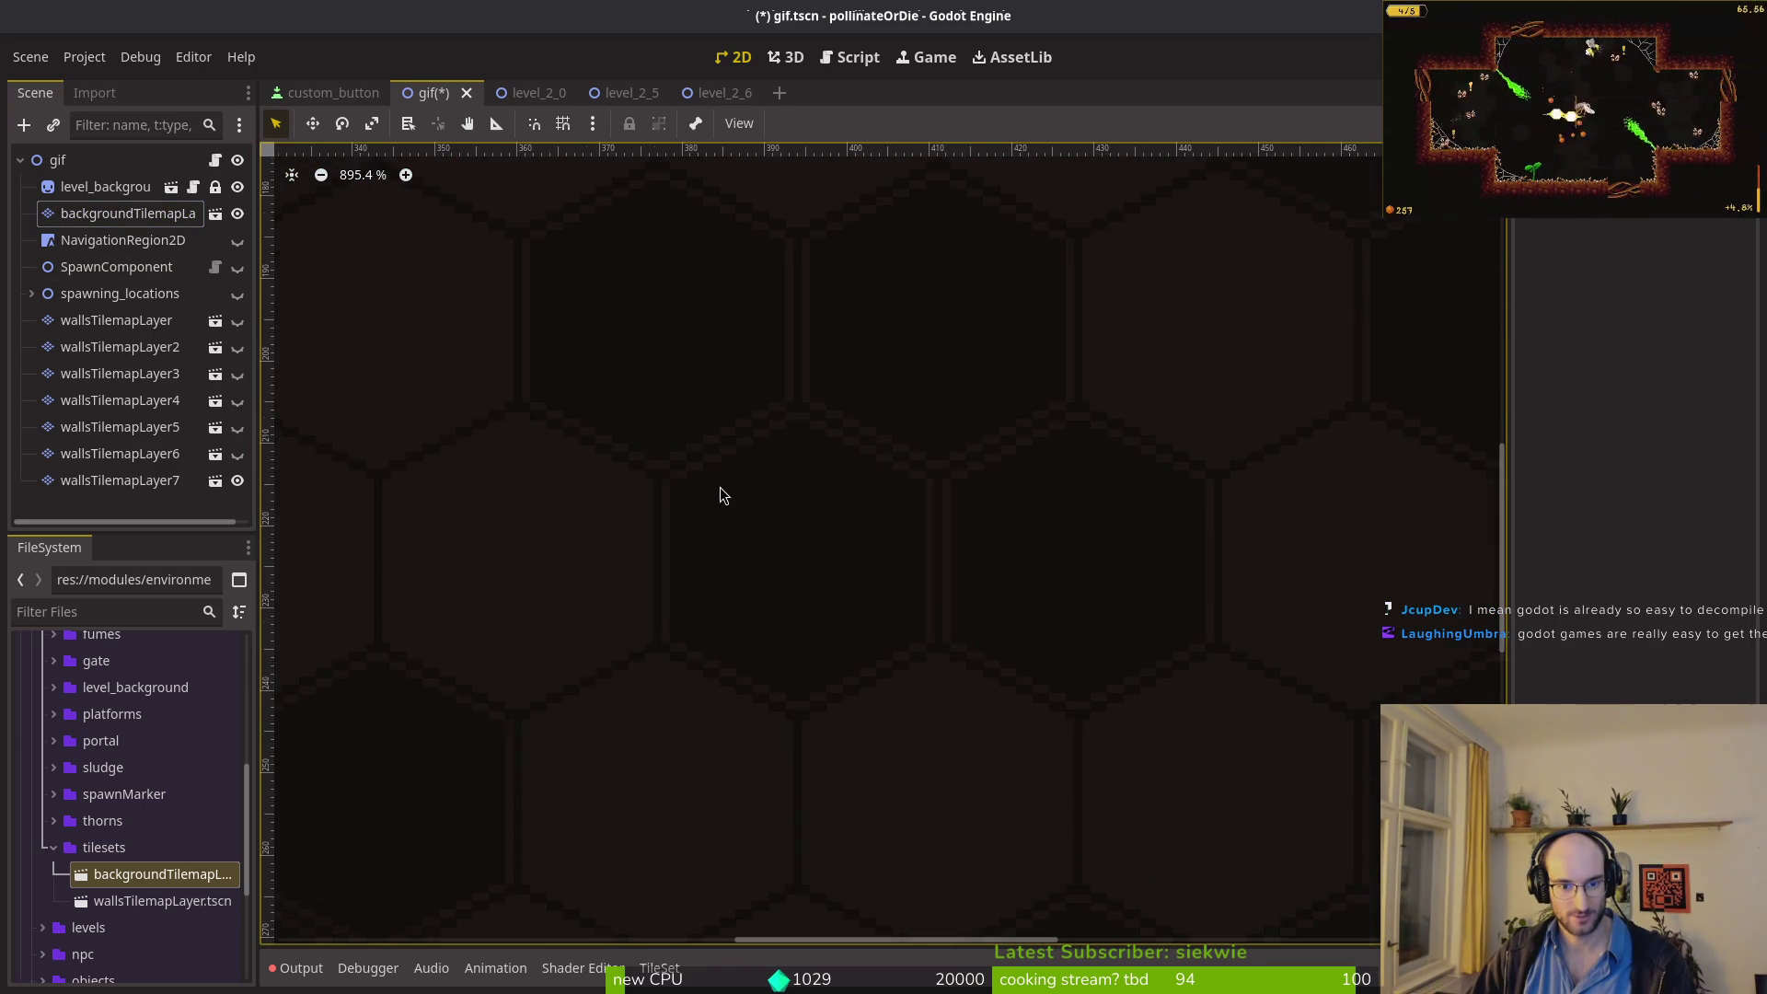
pyautogui.scroll(-3, 719, 488)
pyautogui.scroll(-3, 717, 521)
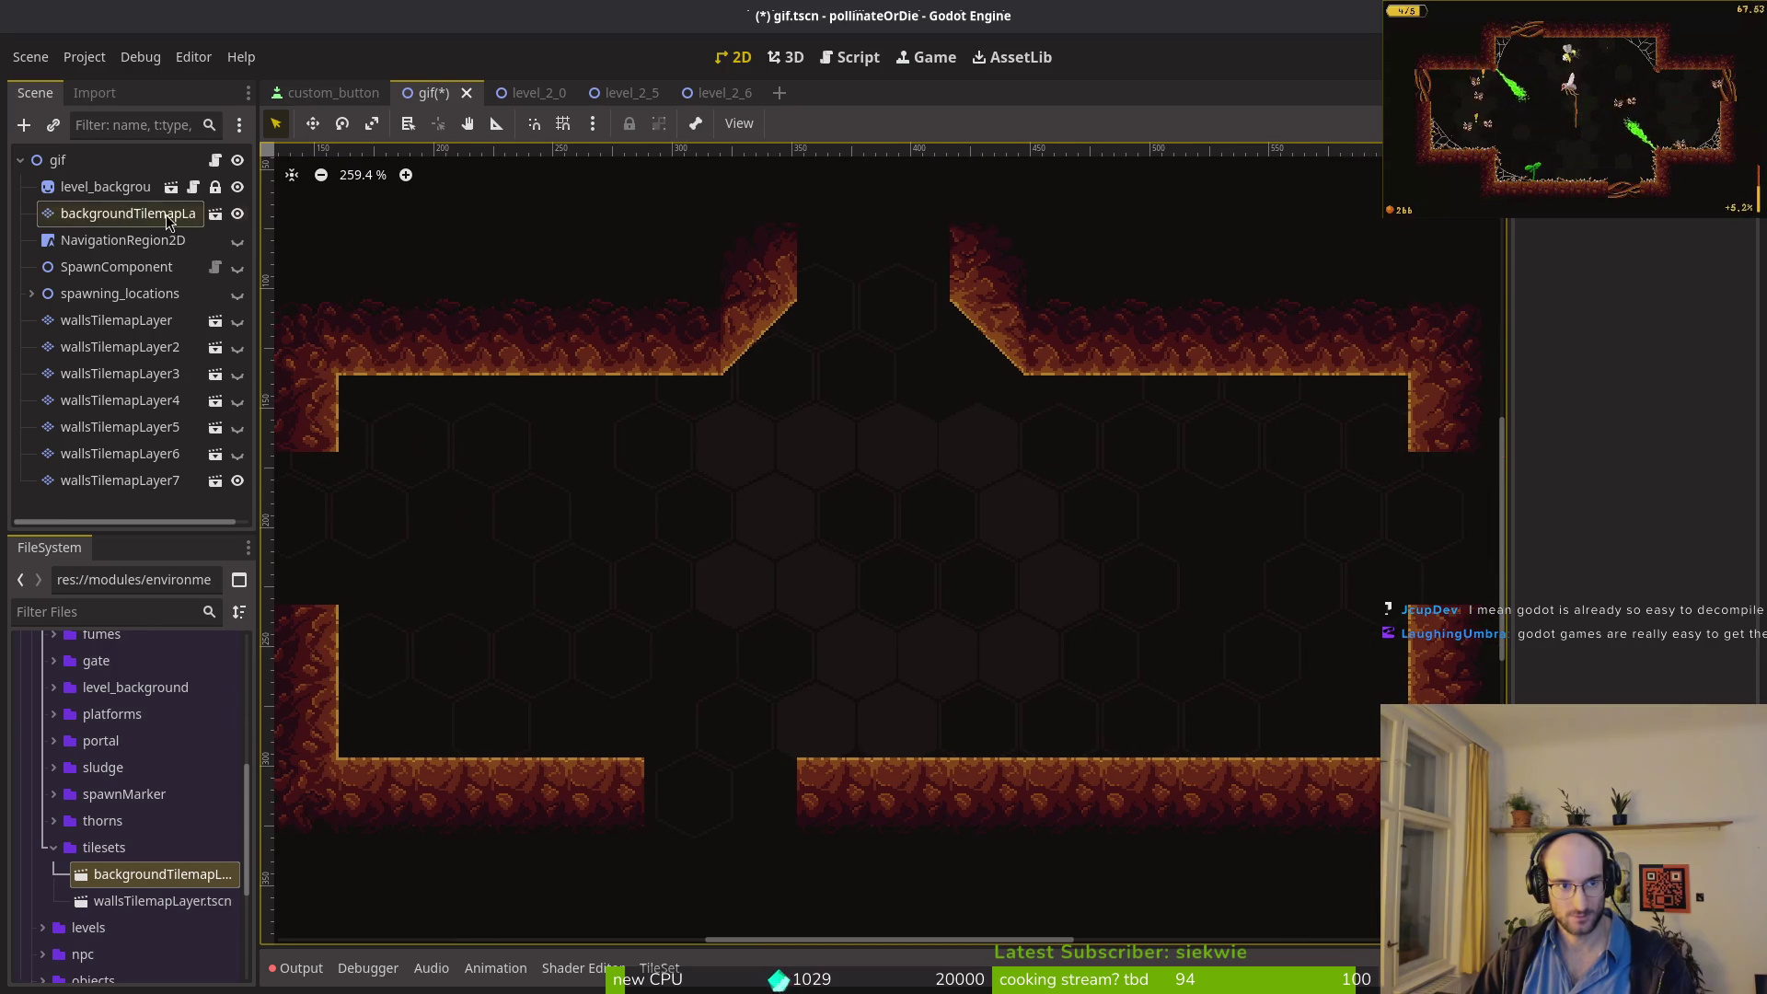
# - Recentre the room view, save gif.tscn, and hide the wallsTilemapLayer7 walls
pyautogui.click(566, 360)
pyautogui.click(918, 803)
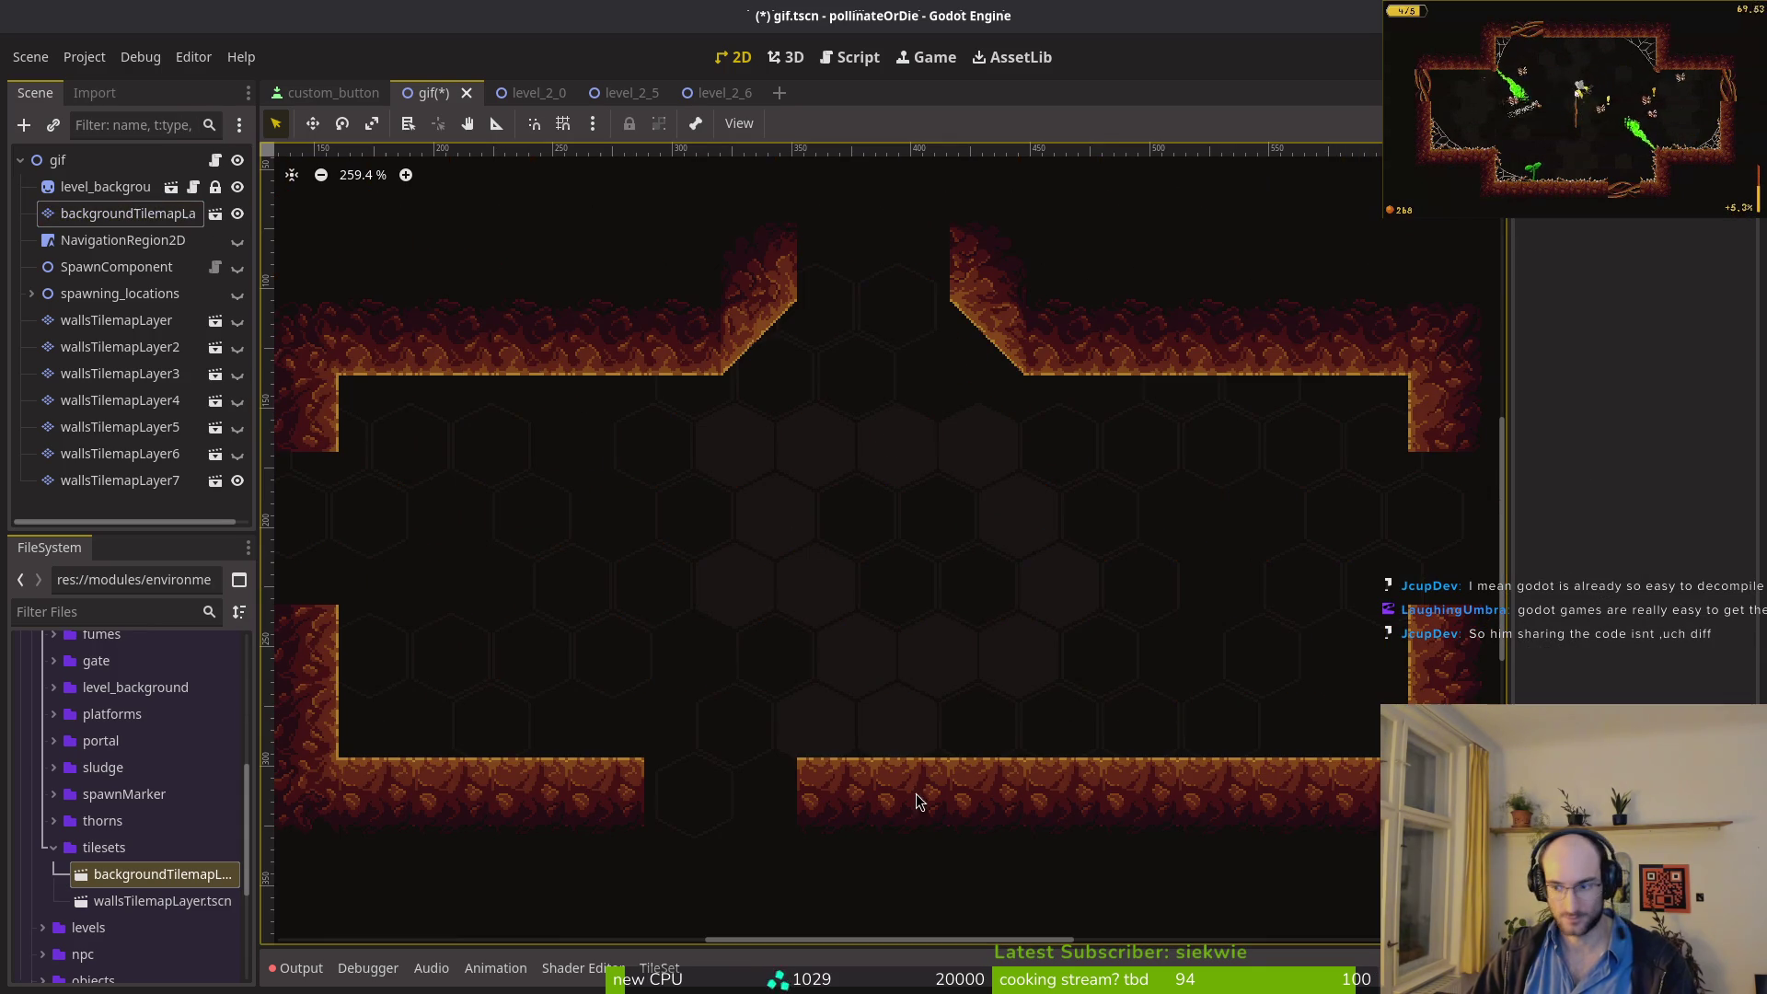
pyautogui.scroll(-1, 1036, 493)
pyautogui.moveTo(1035, 492)
pyautogui.mouseDown()
pyautogui.moveTo(1135, 434)
pyautogui.moveTo(1081, 556)
pyautogui.moveTo(983, 604)
pyautogui.moveTo(990, 642)
pyautogui.mouseUp()
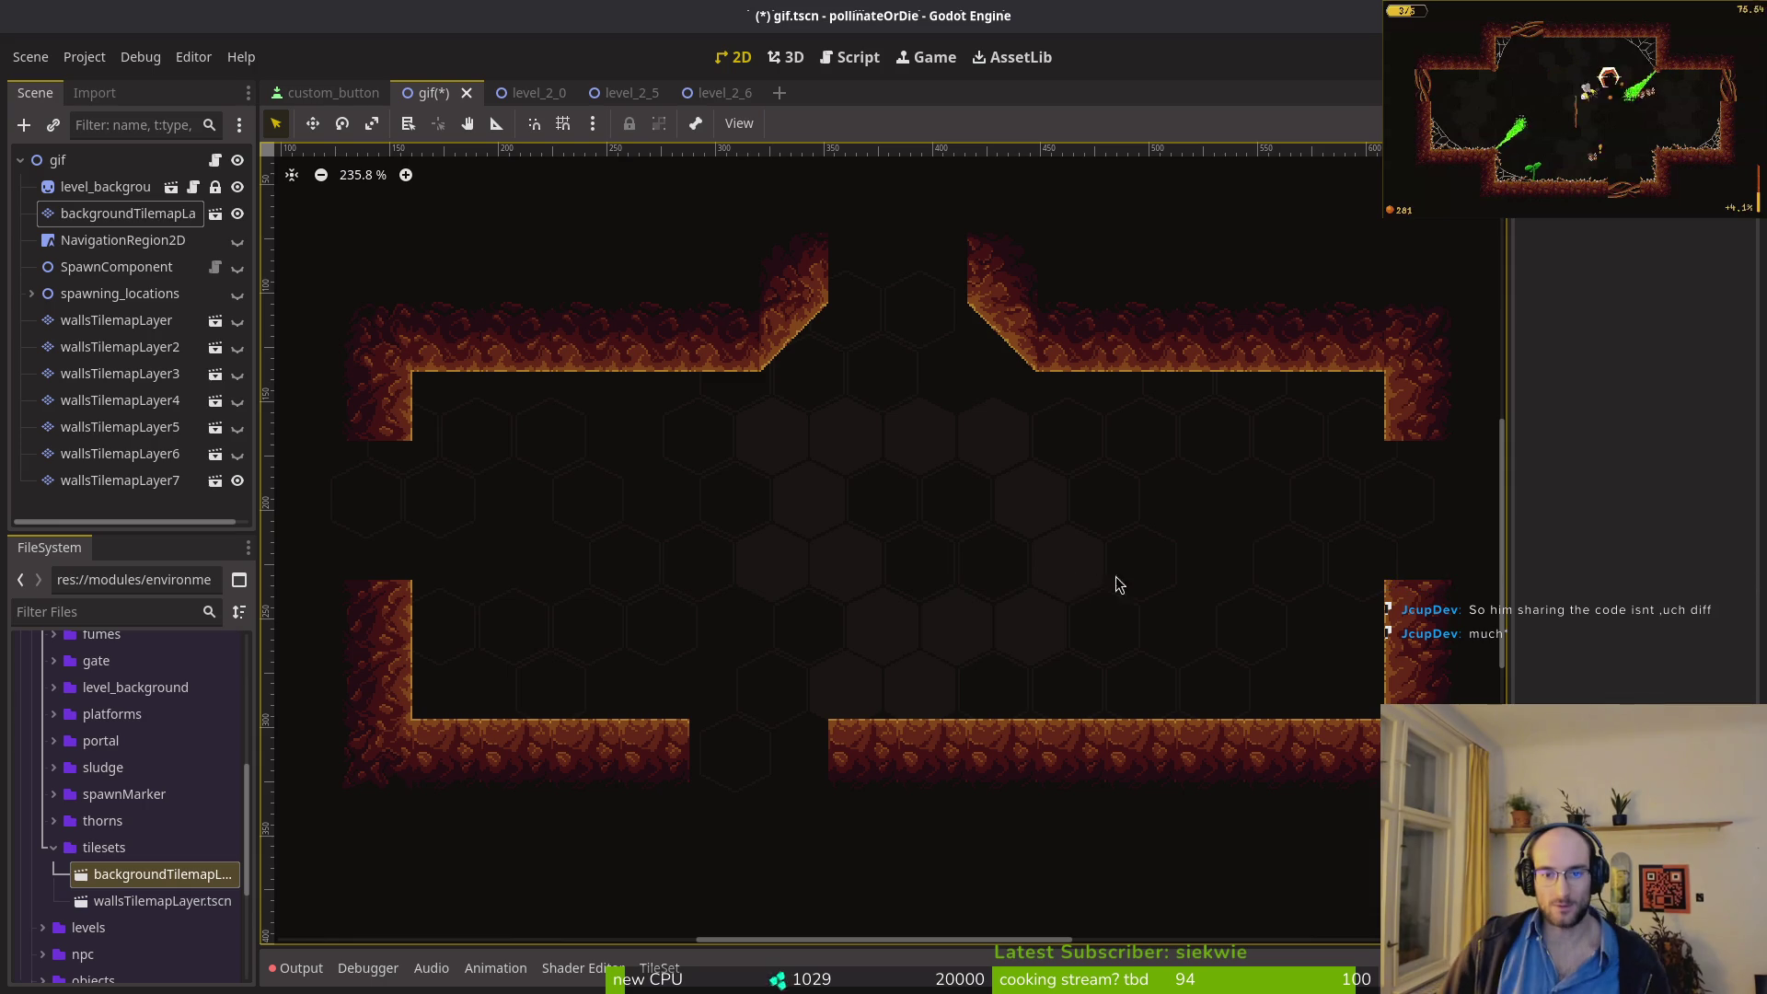
pyautogui.scroll(-4, 972, 581)
pyautogui.hotkey('ctrl', 's')
pyautogui.click(237, 481)
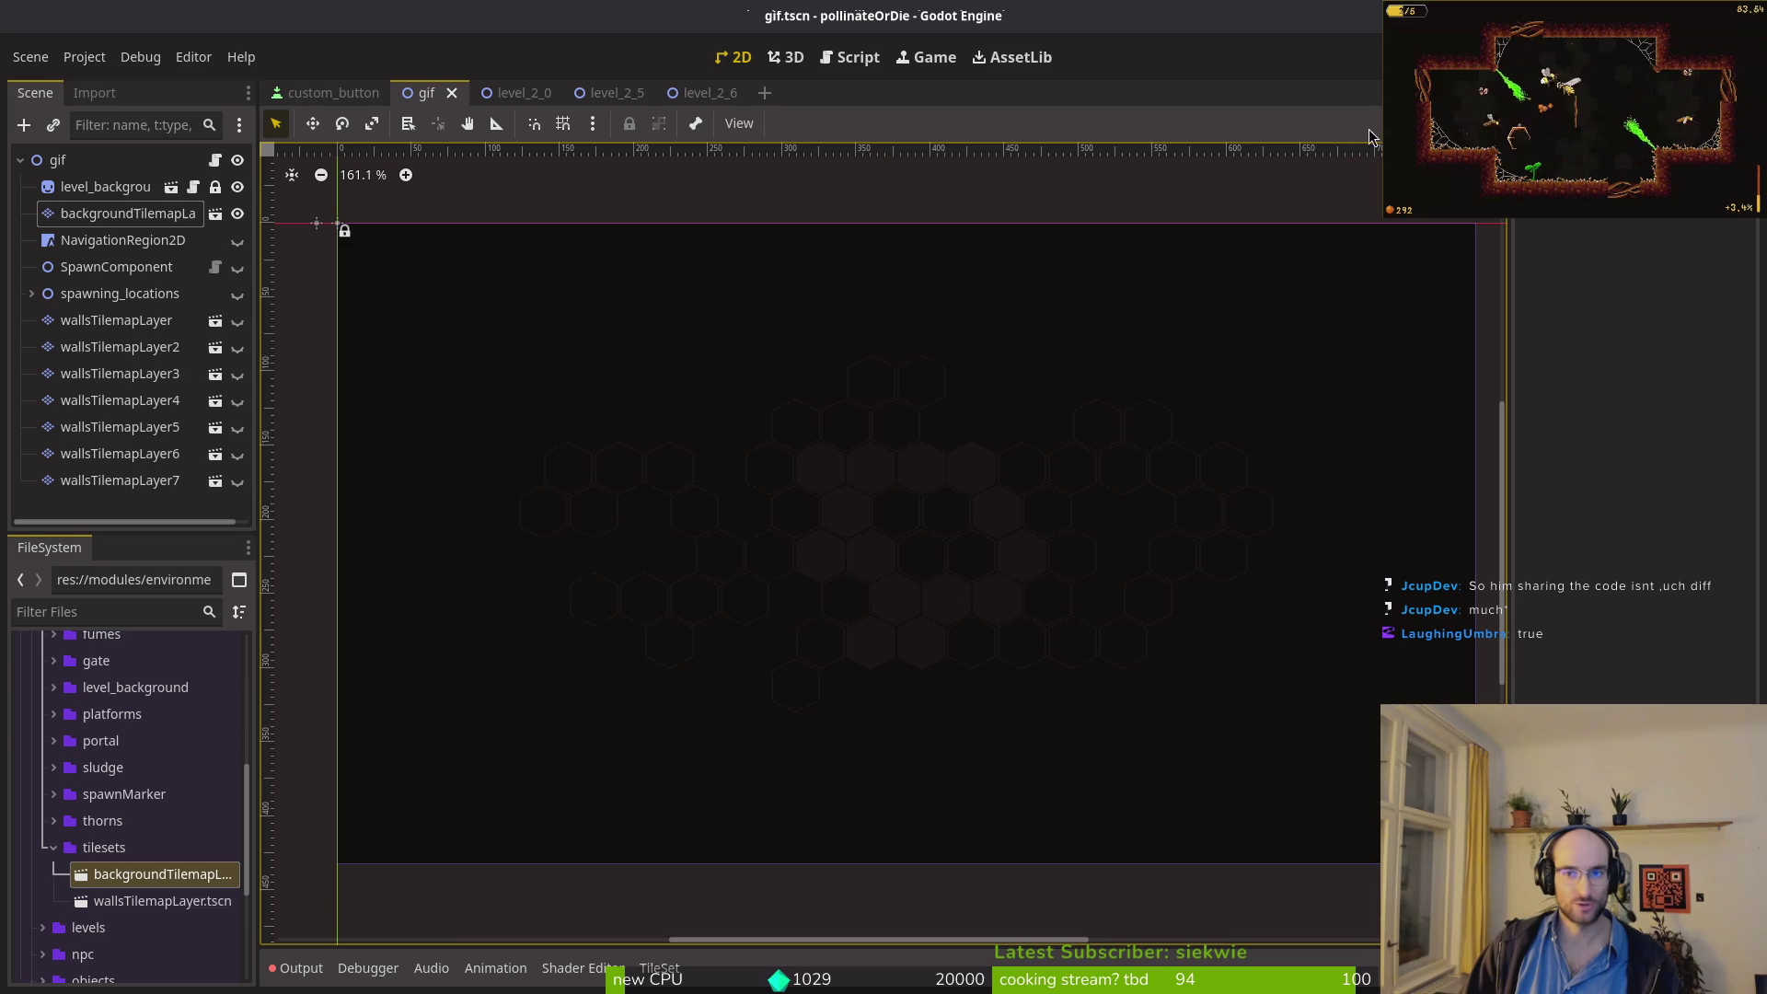
# - Run the gif scene with F6, close the game window, and open the project's user data folder
pyautogui.press('F6')
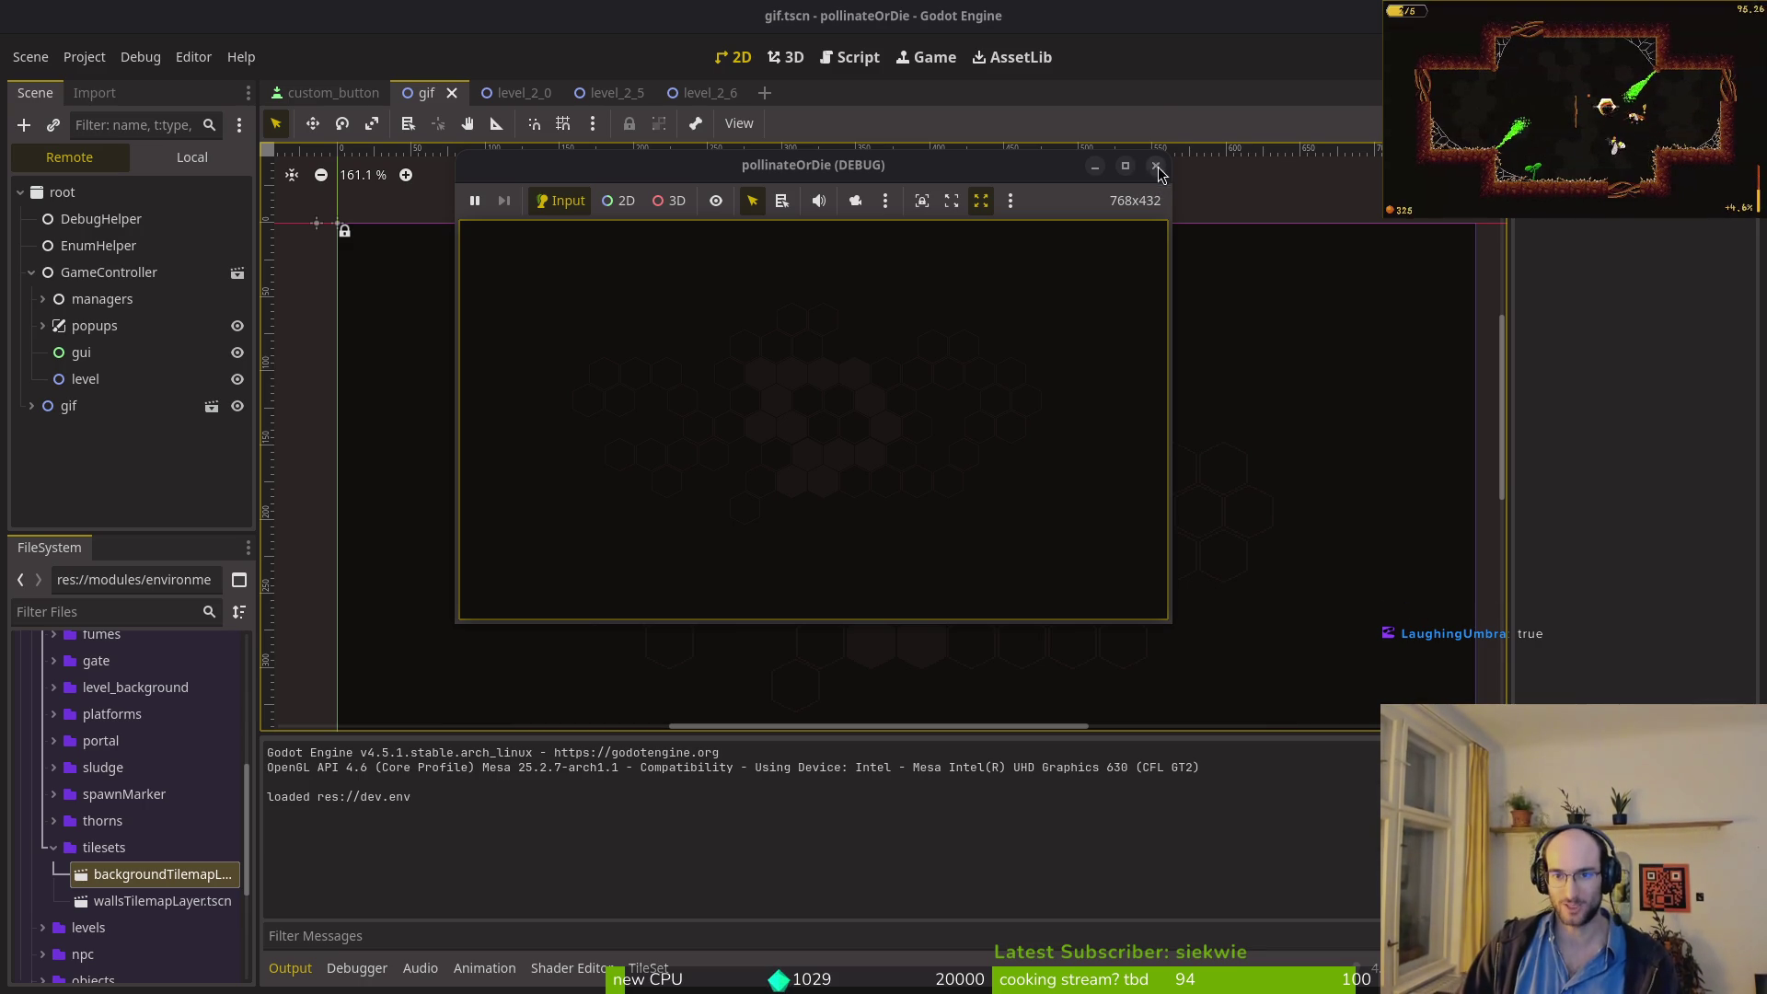
pyautogui.click(1157, 166)
pyautogui.click(84, 56)
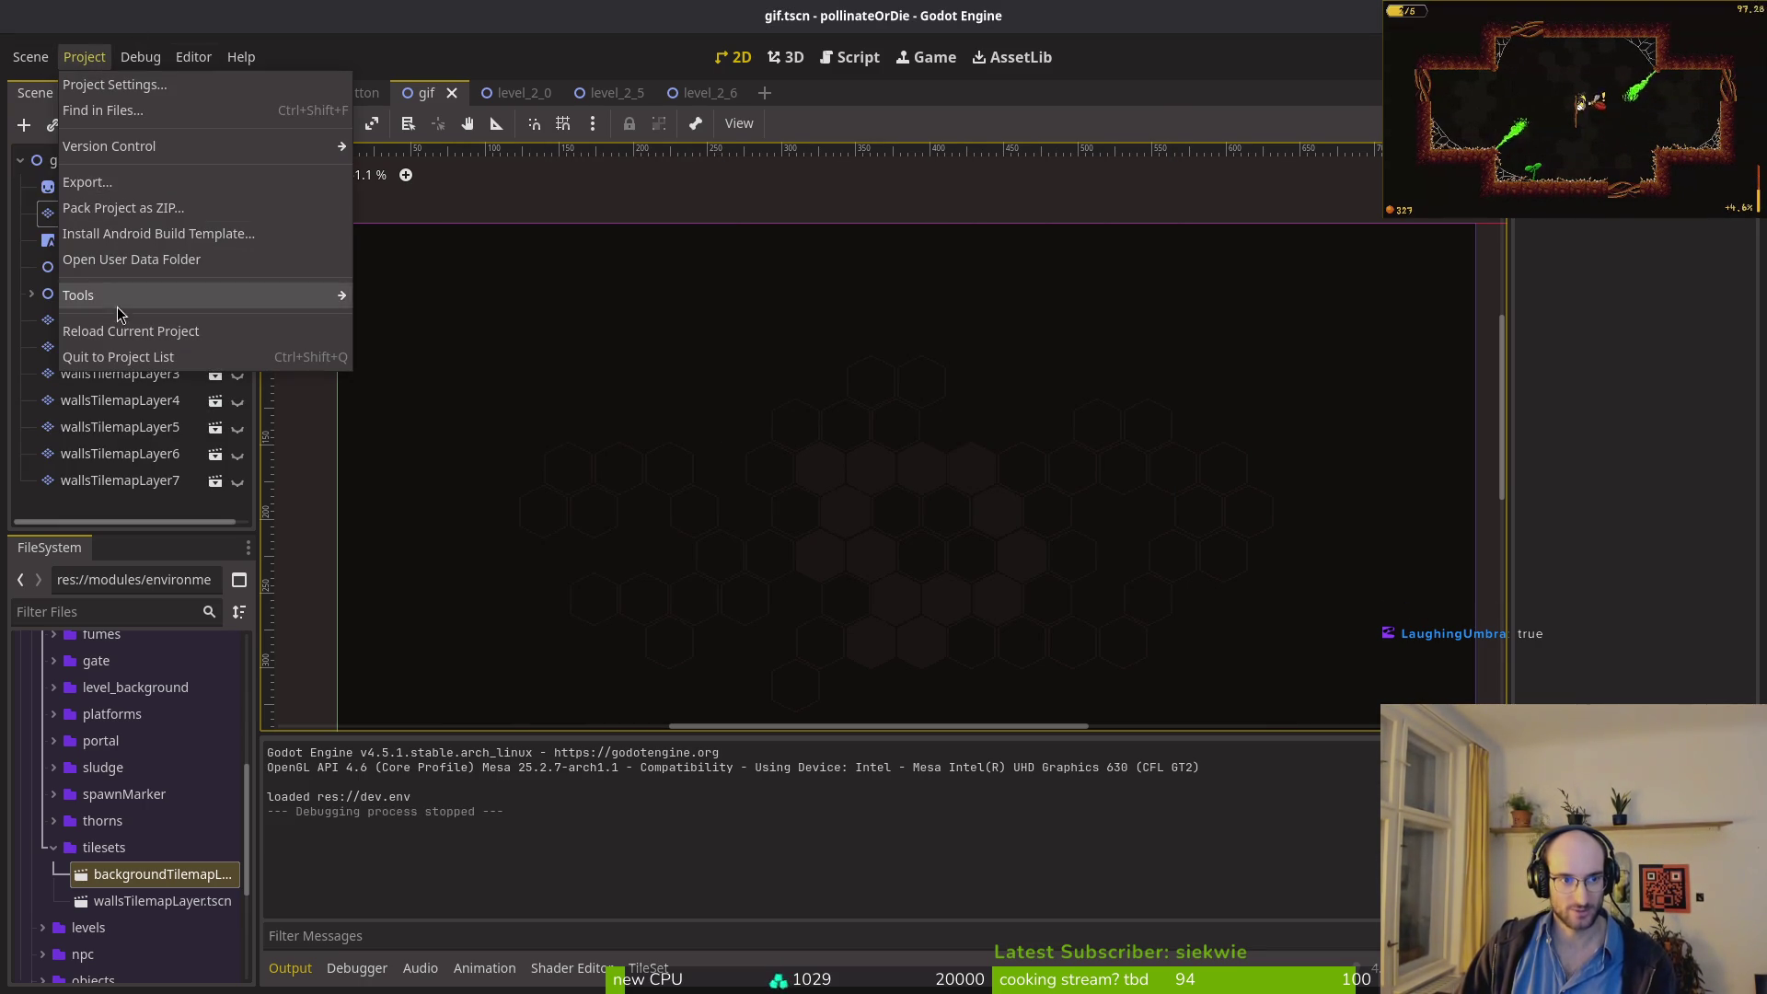
pyautogui.click(133, 267)
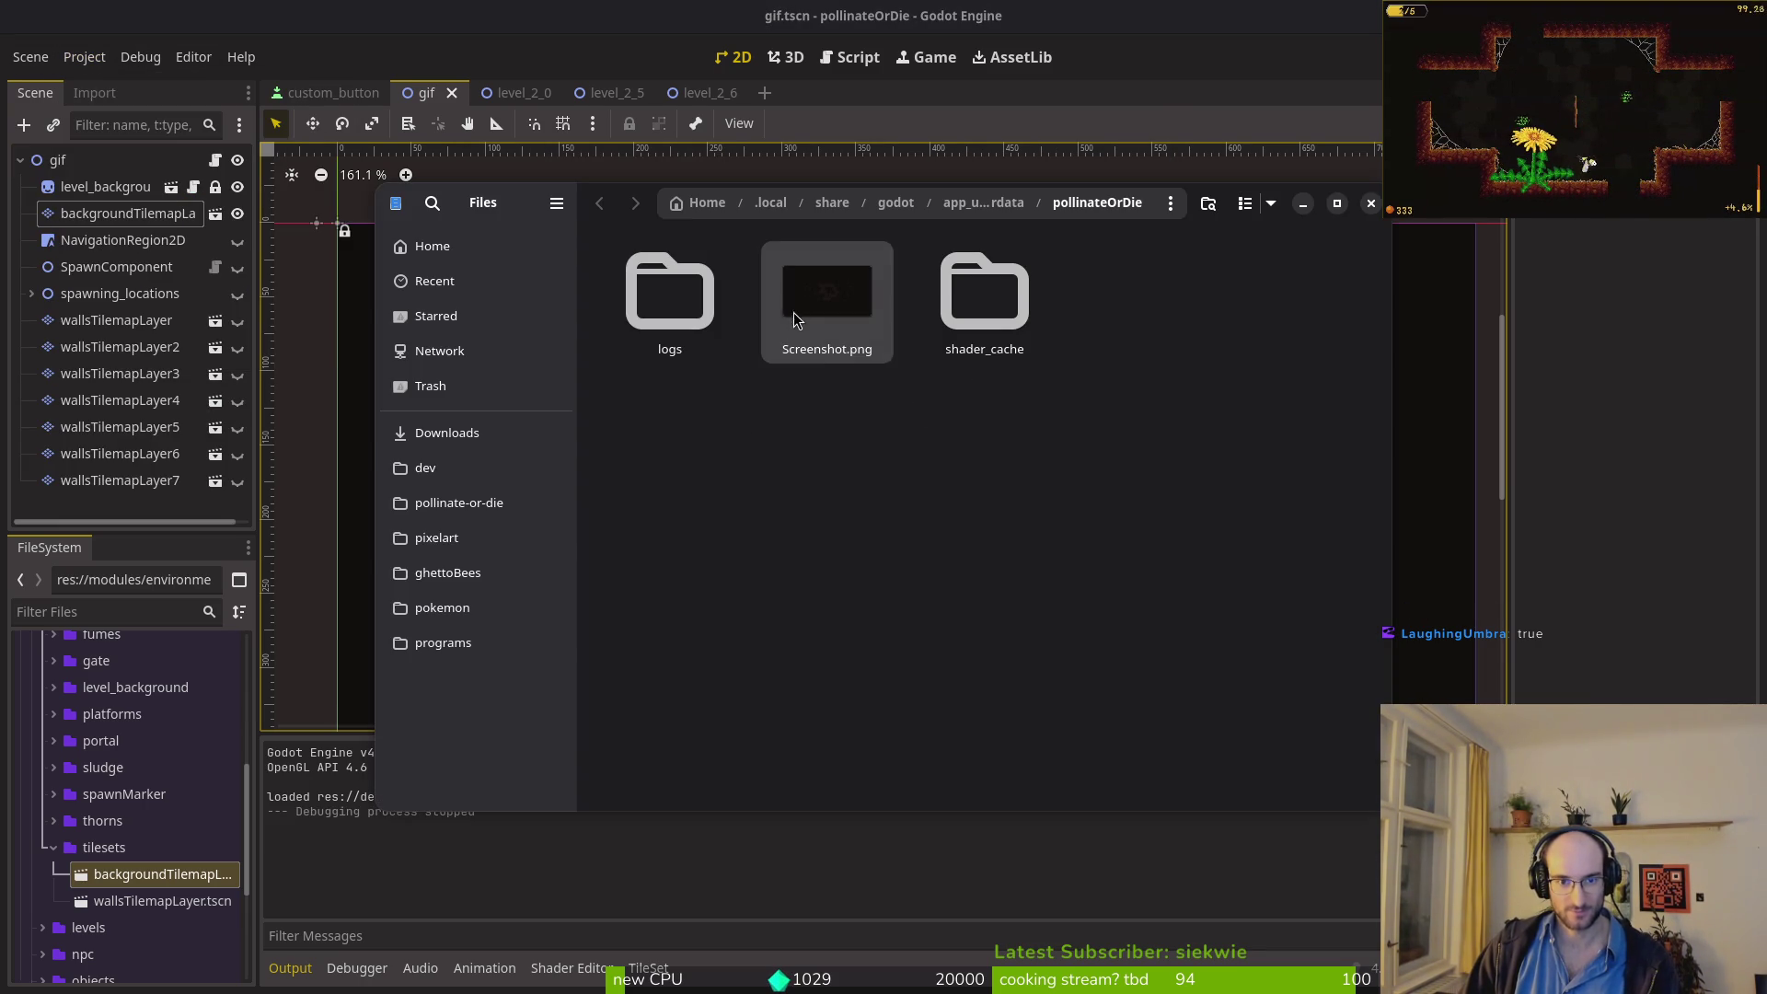
# - Move Screenshot.png into pollinate-or-die/assets/art/backgrounds
pyautogui.click(793, 306)
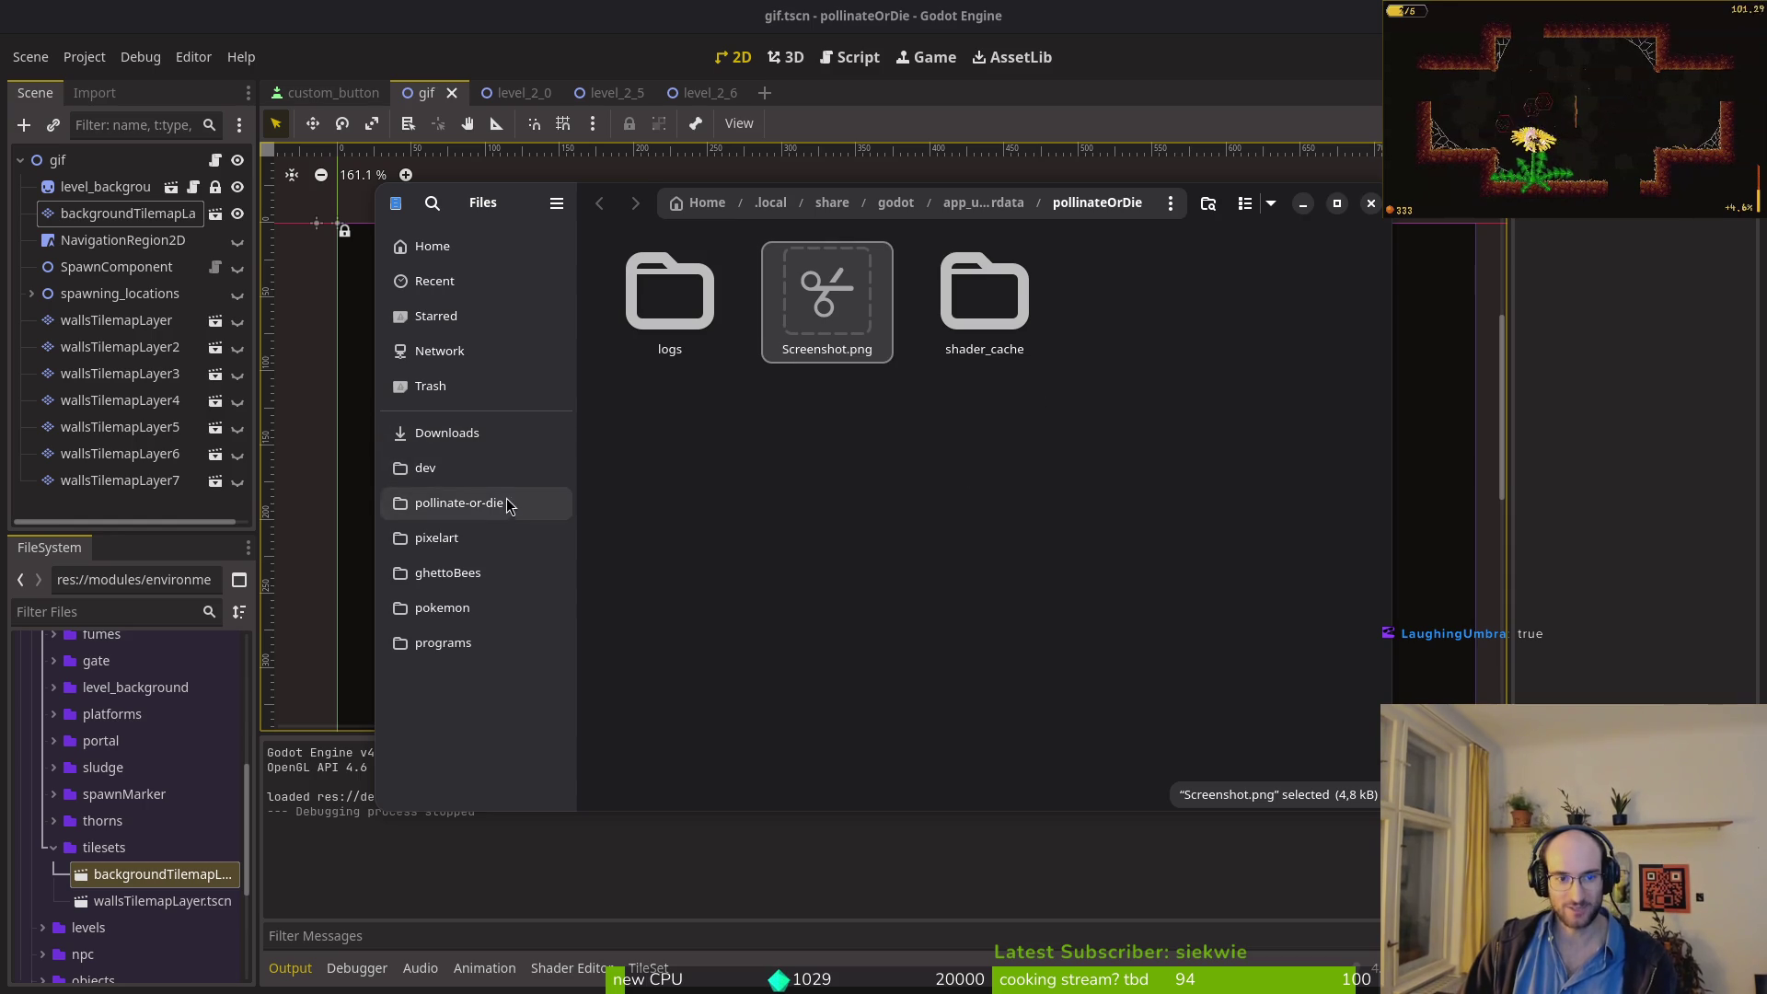
pyautogui.click(480, 441)
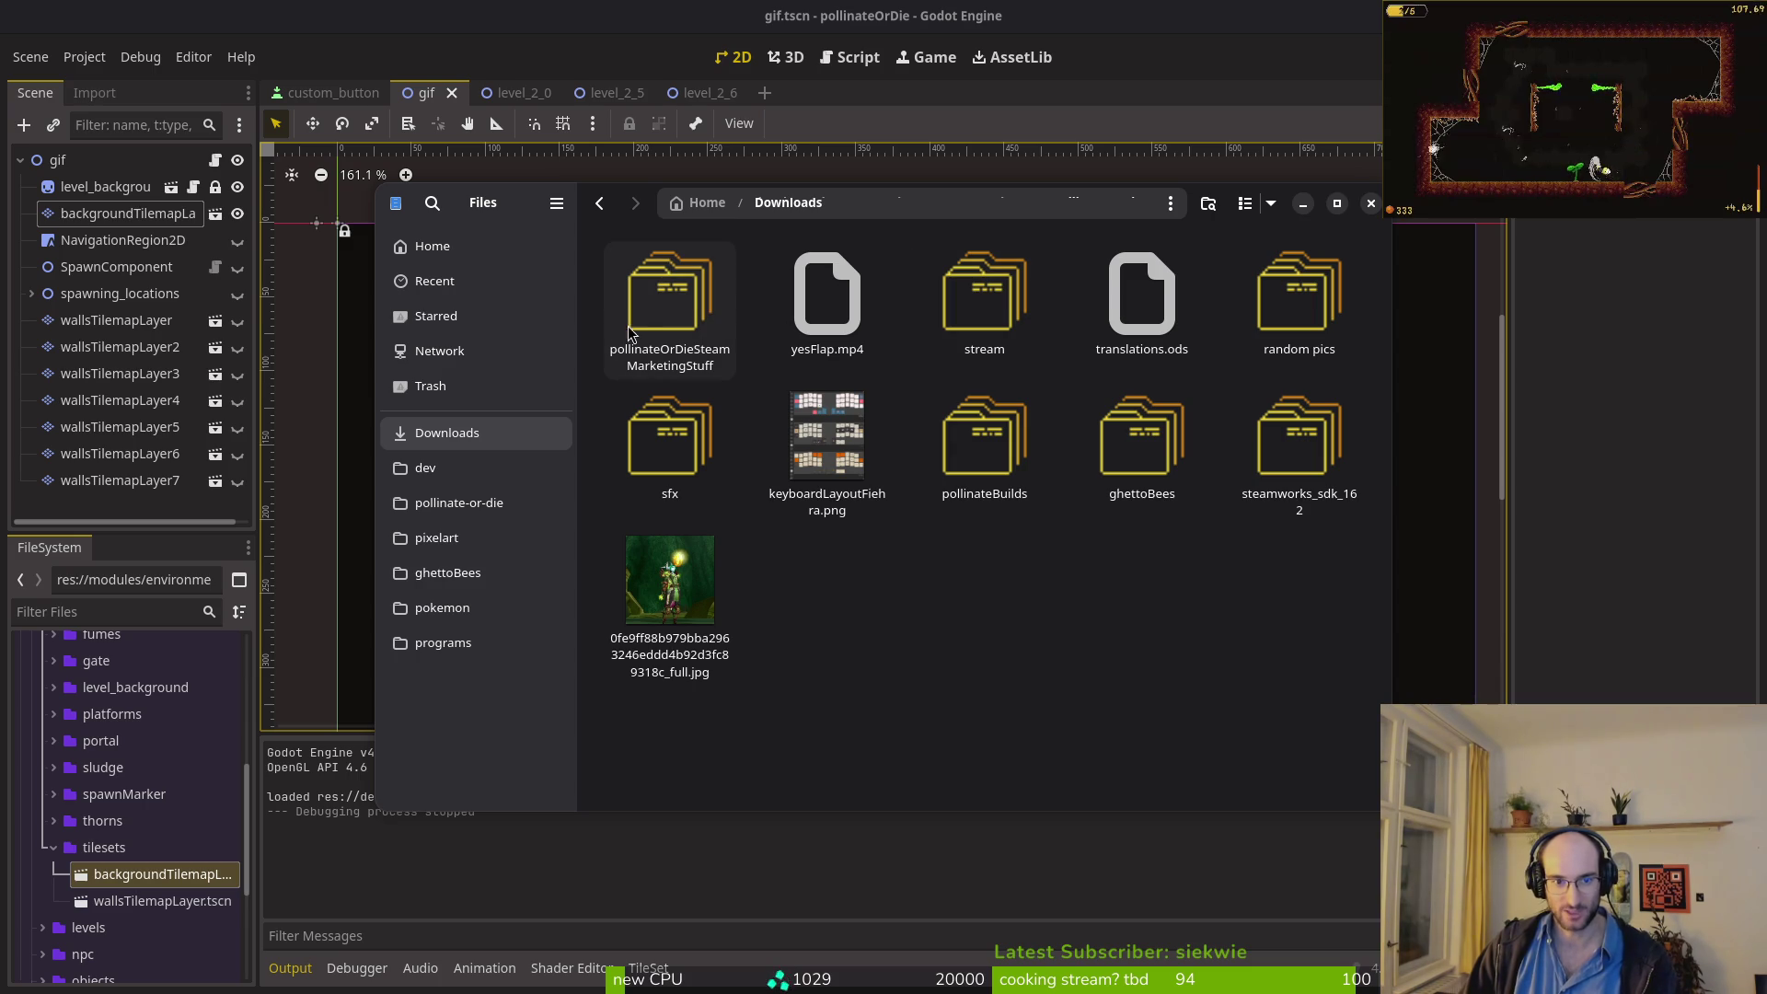
pyautogui.click(469, 504)
pyautogui.doubleClick(828, 295)
pyautogui.press('Down')
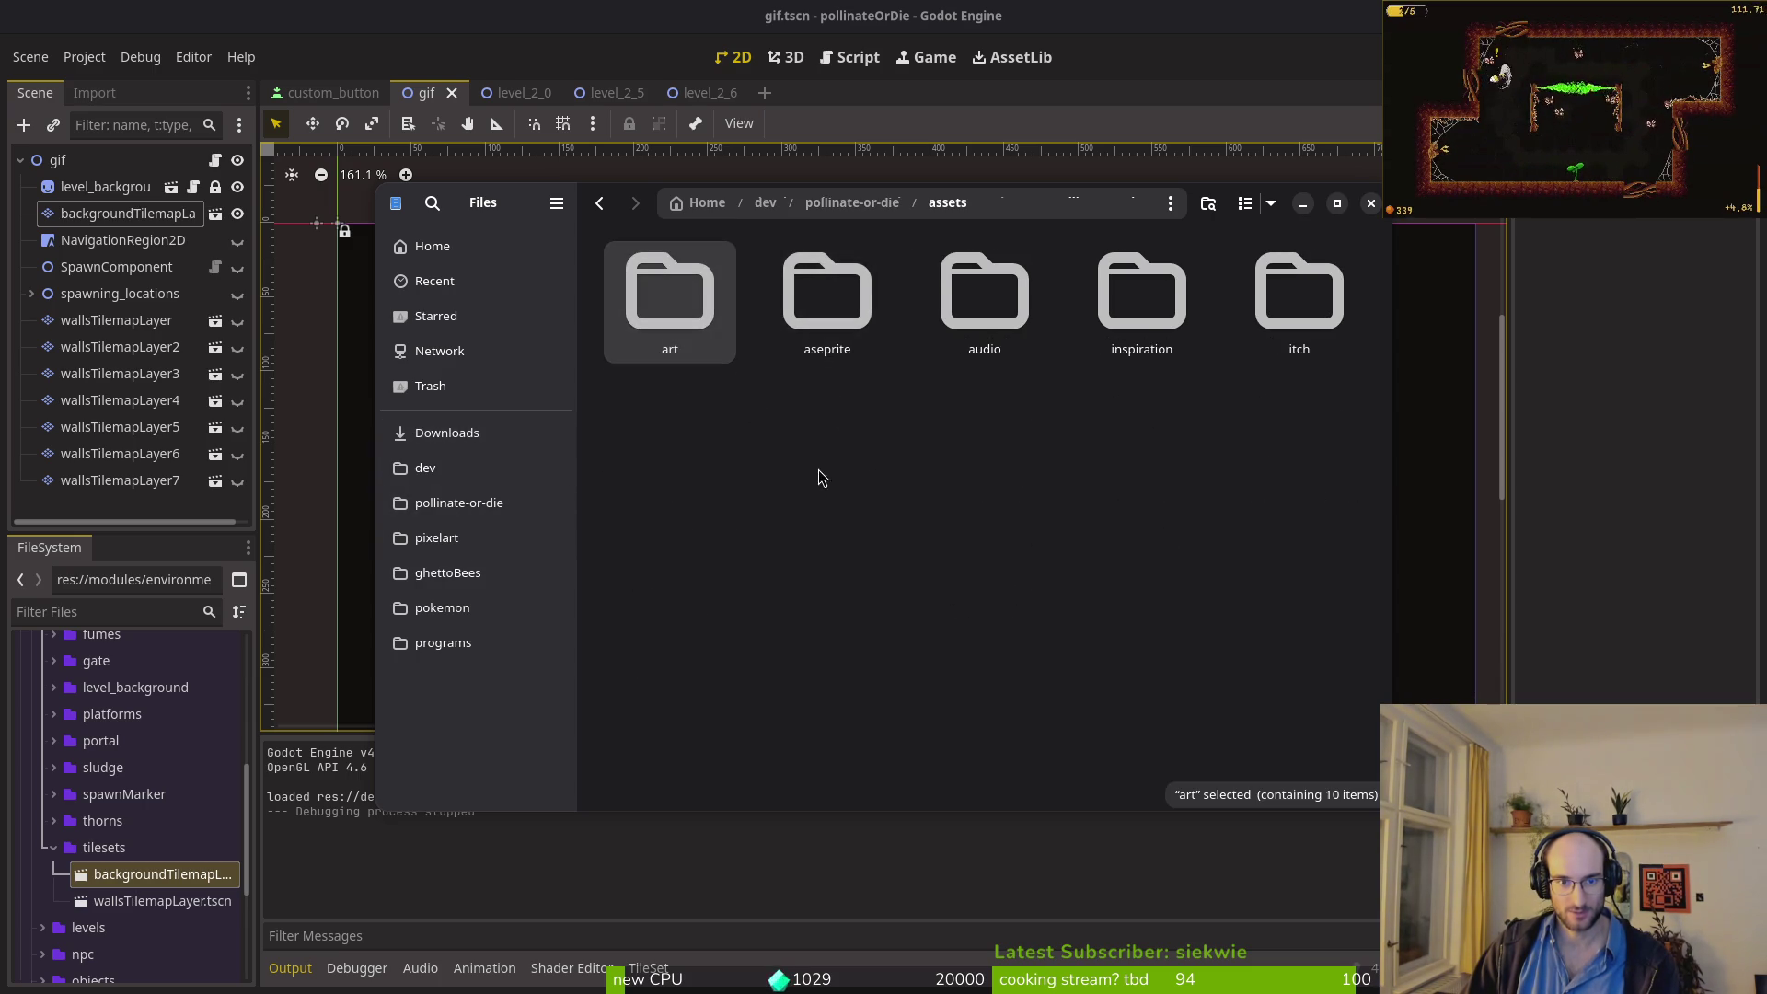
pyautogui.press('Return')
pyautogui.press('Right')
pyautogui.press('Right')
pyautogui.press('Left')
pyautogui.press('Left')
pyautogui.press('Return')
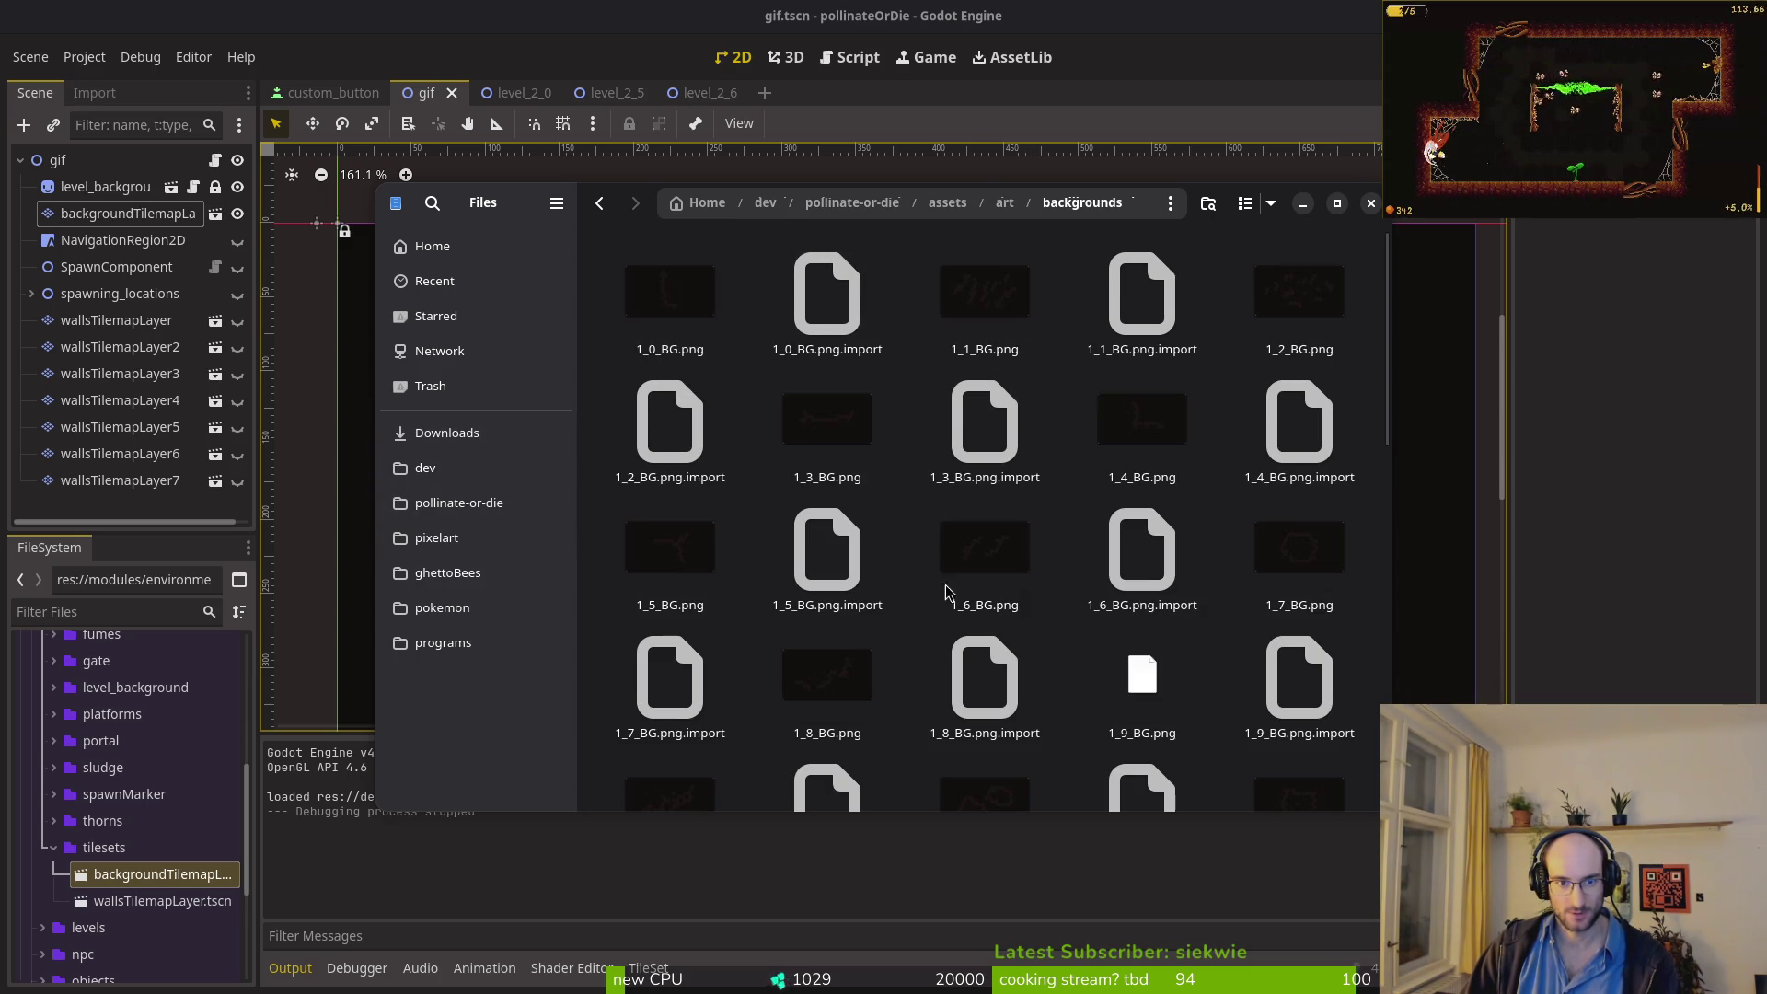
pyautogui.press('s')
# - Rename the screenshot to 2_0_BG.png, then switch Godot to the level_2_6 scene
pyautogui.press('F2')
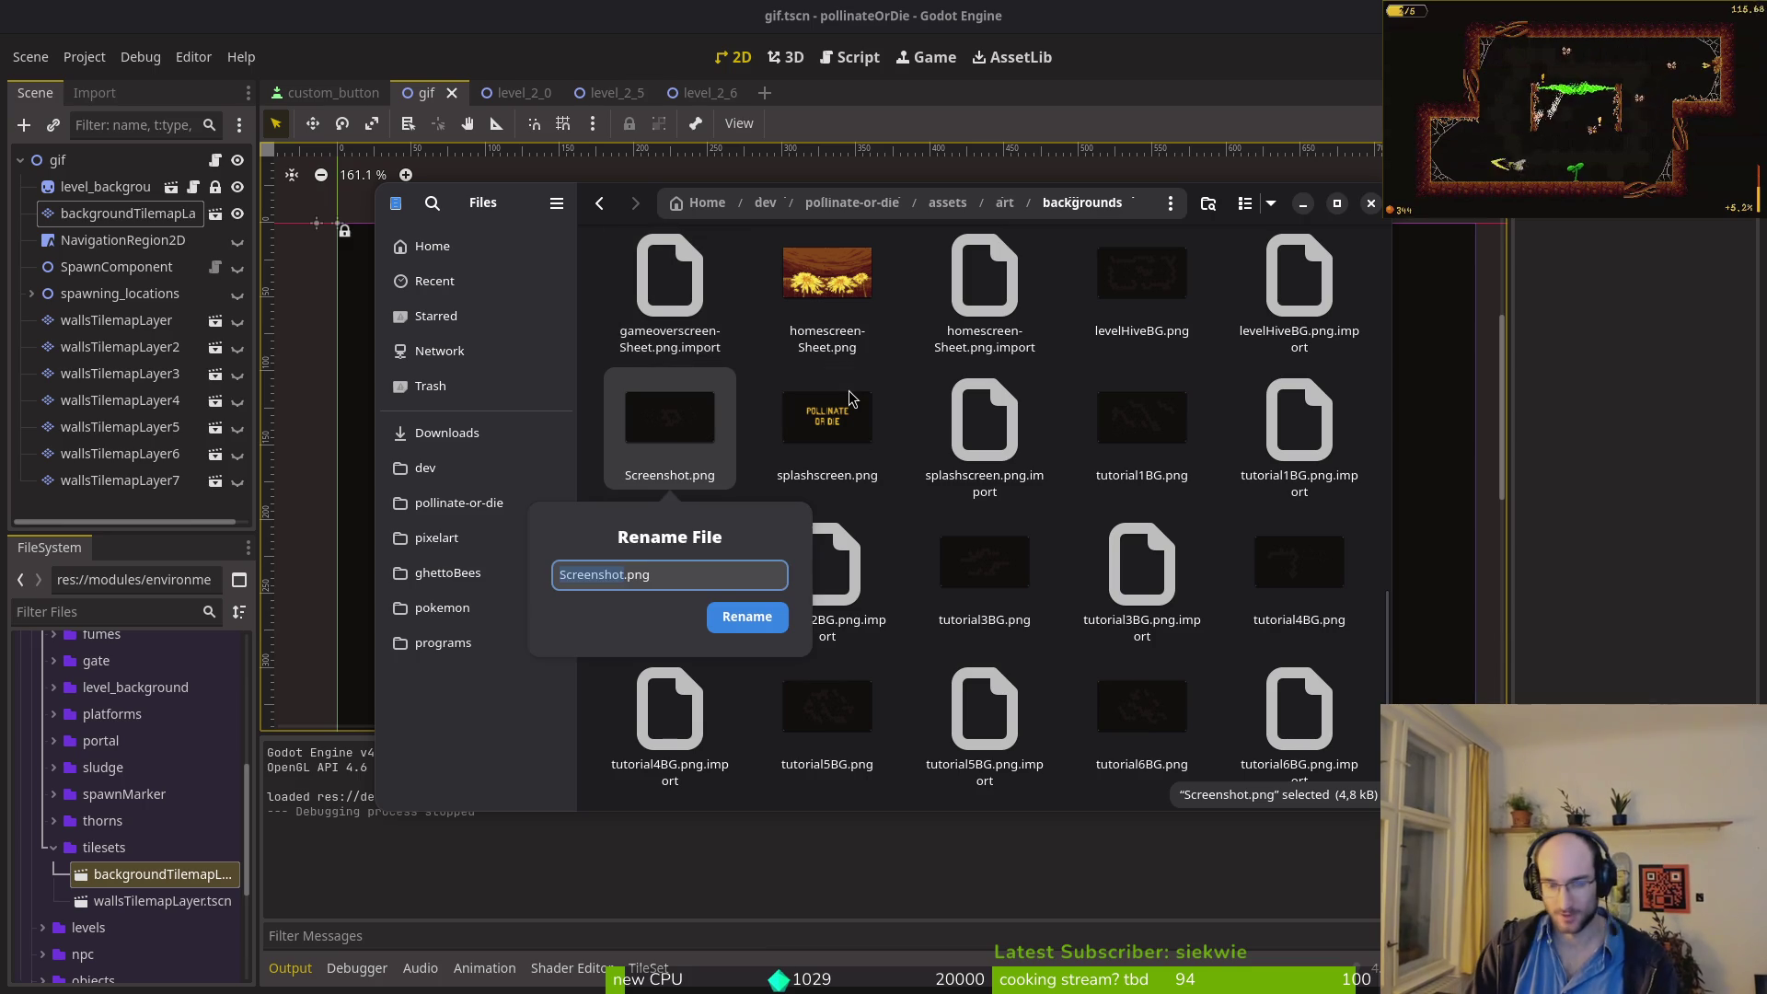
pyautogui.press('BackSpace')
pyautogui.write('2_0_BG')
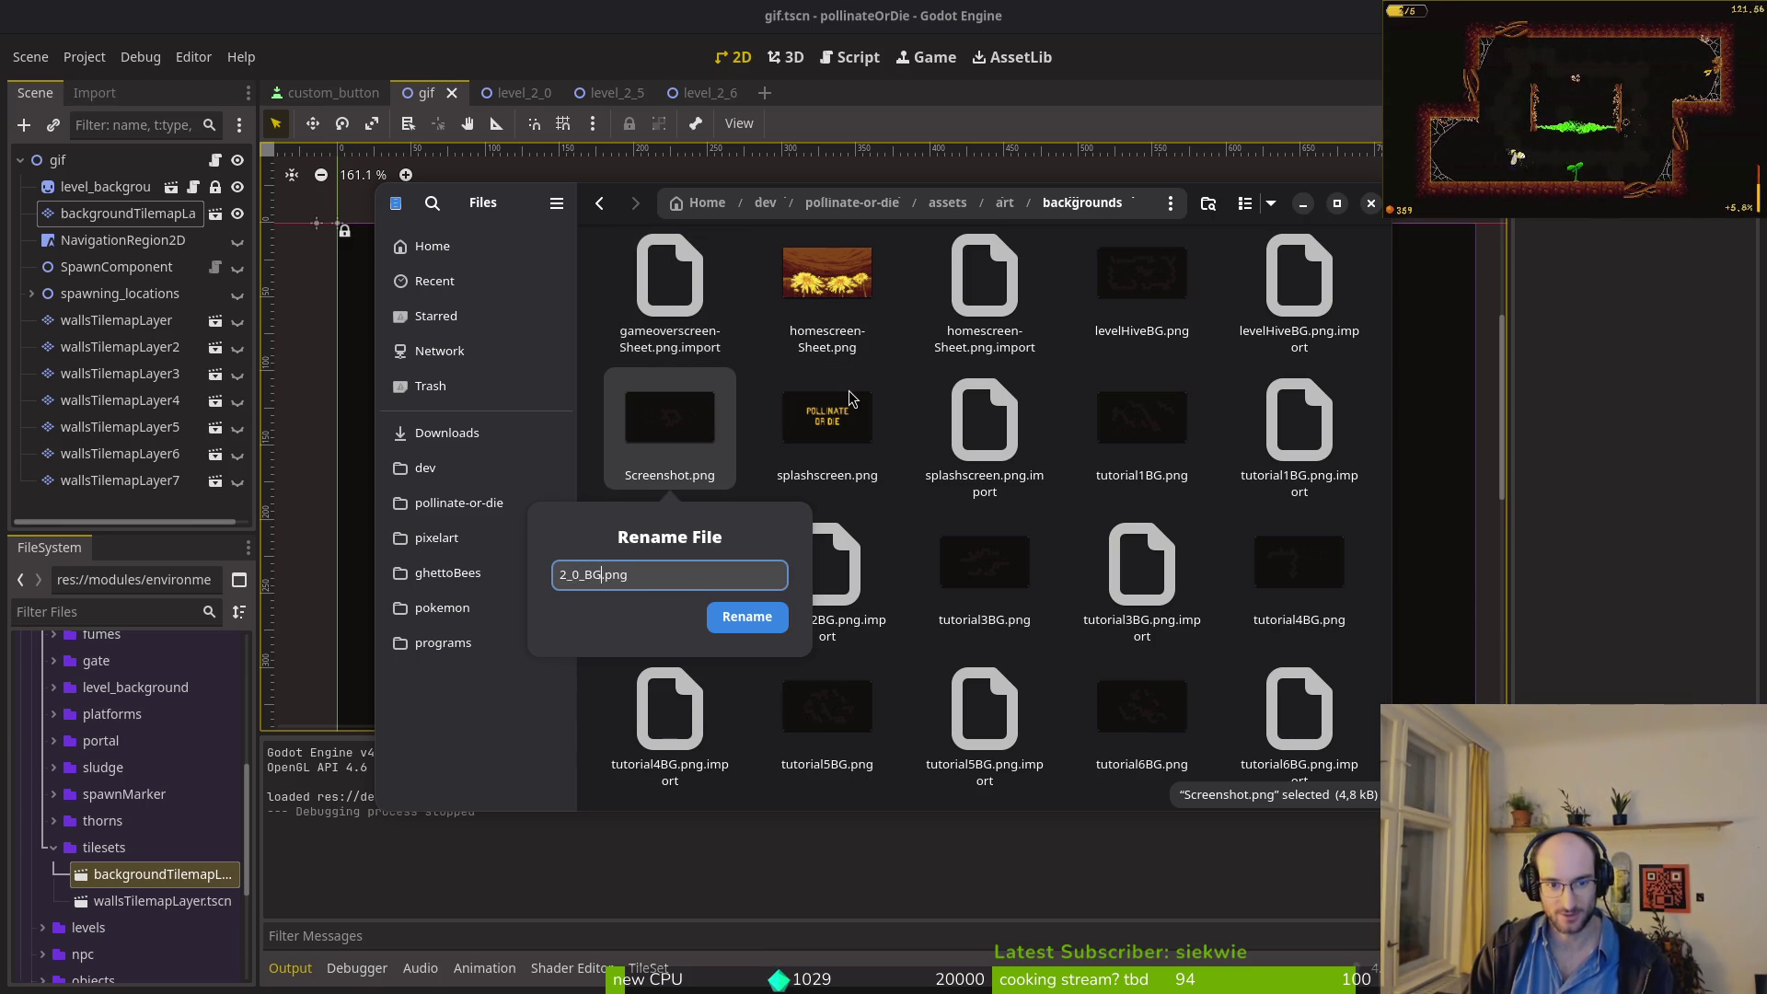
pyautogui.press('Return')
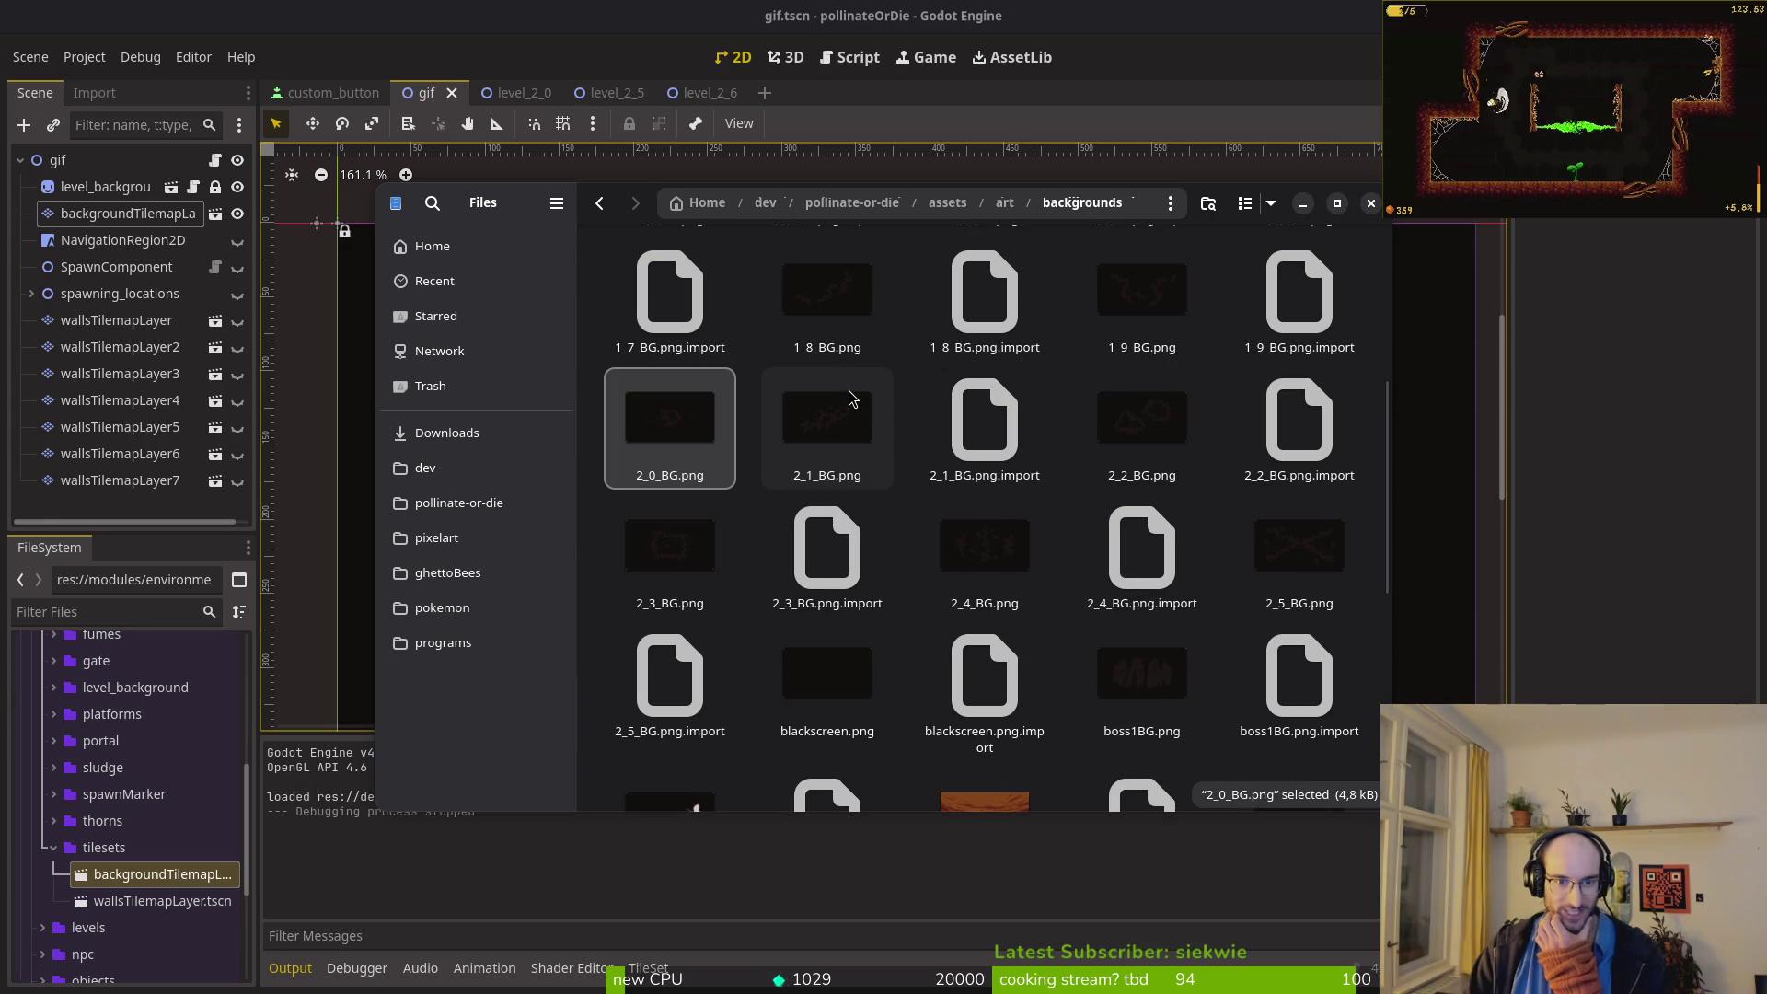
pyautogui.click(1060, 373)
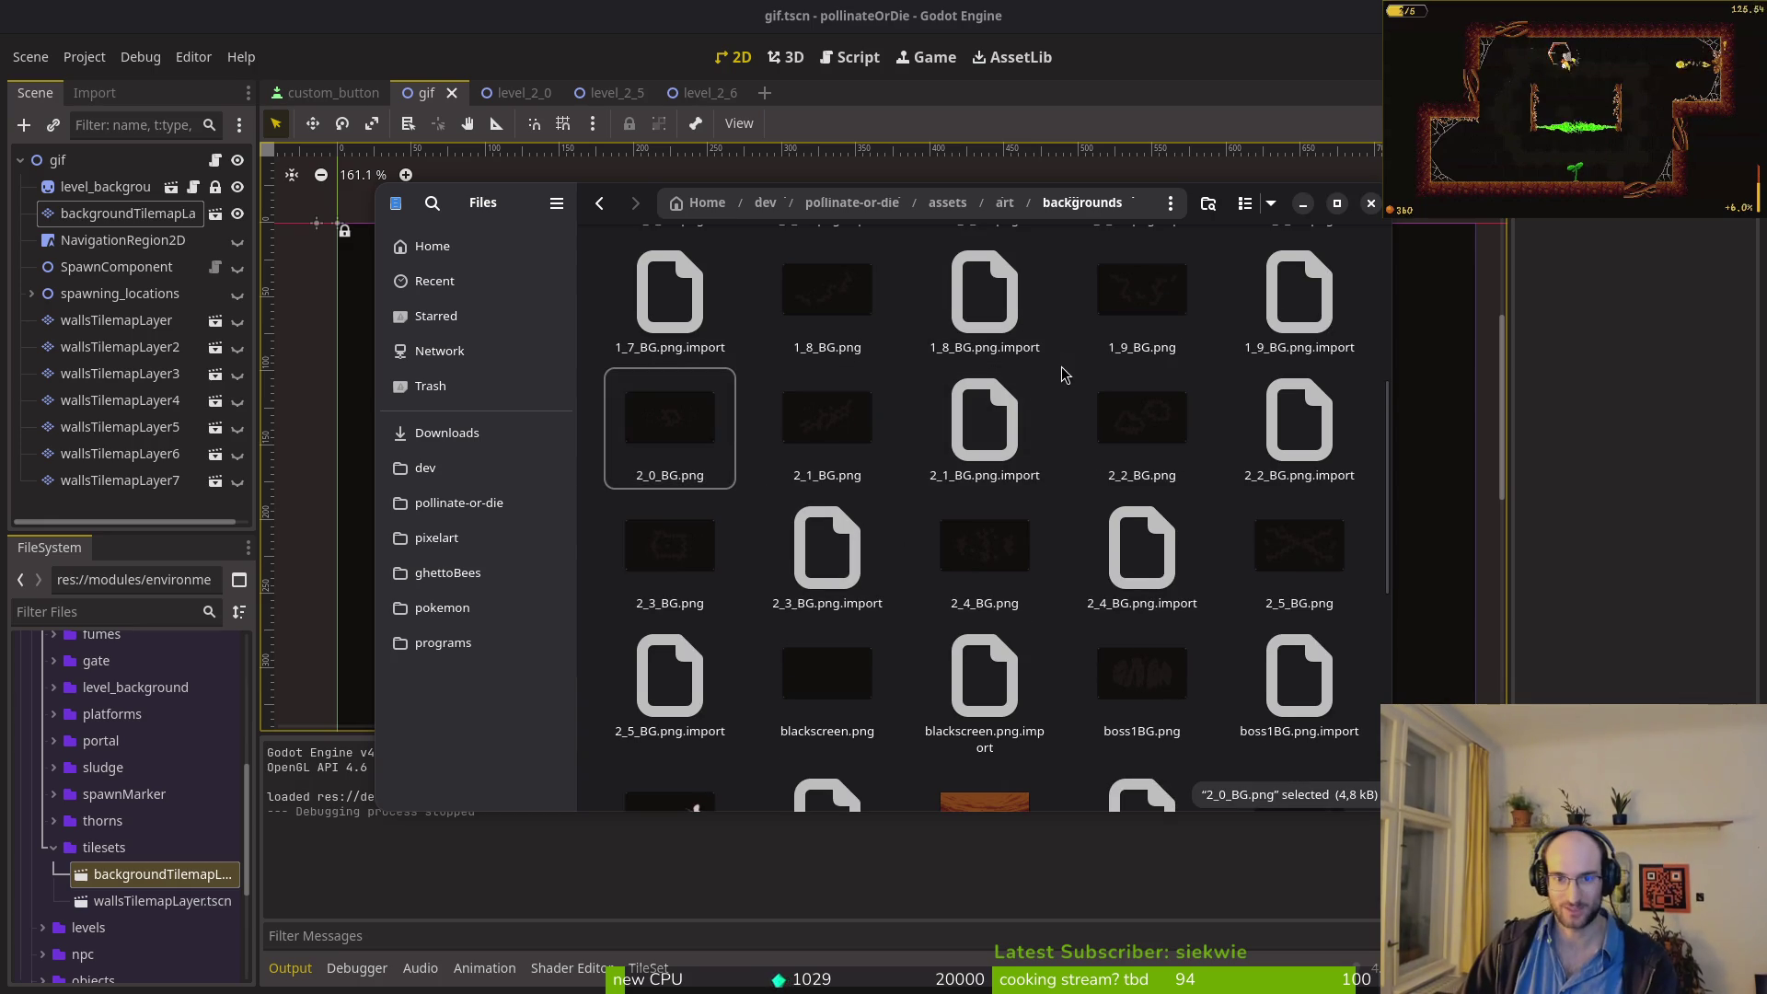
pyautogui.scroll(-4, 1003, 598)
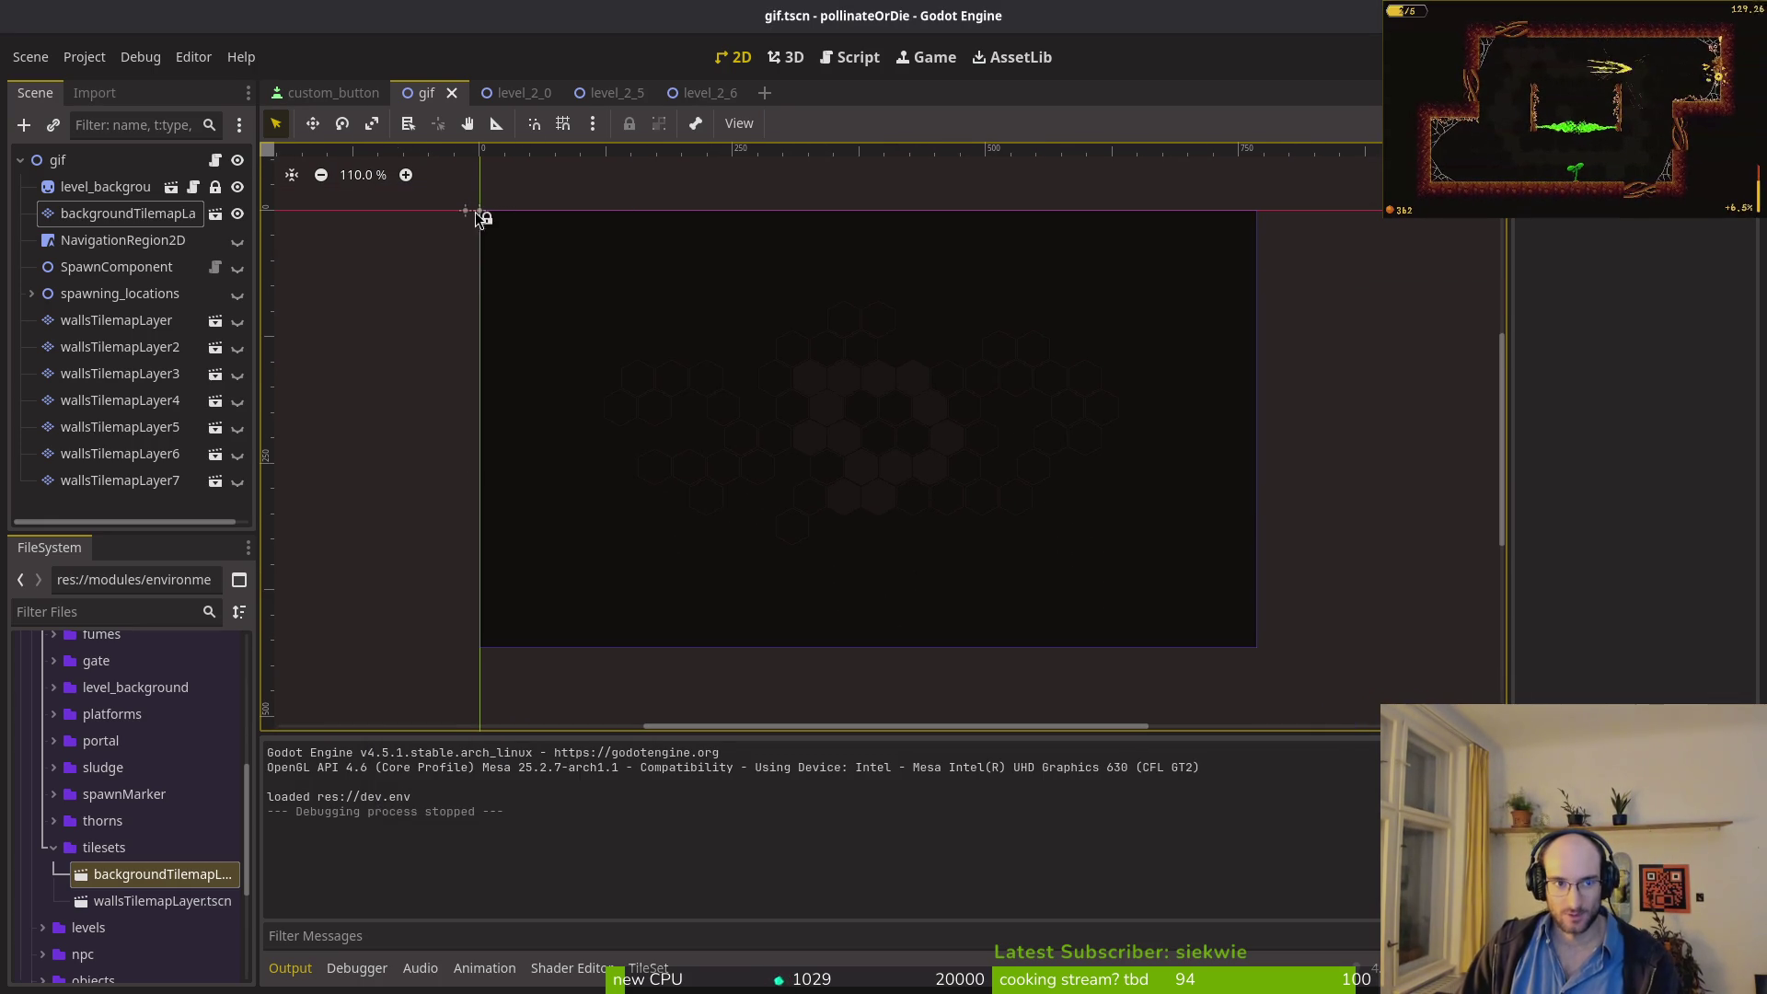
pyautogui.click(705, 92)
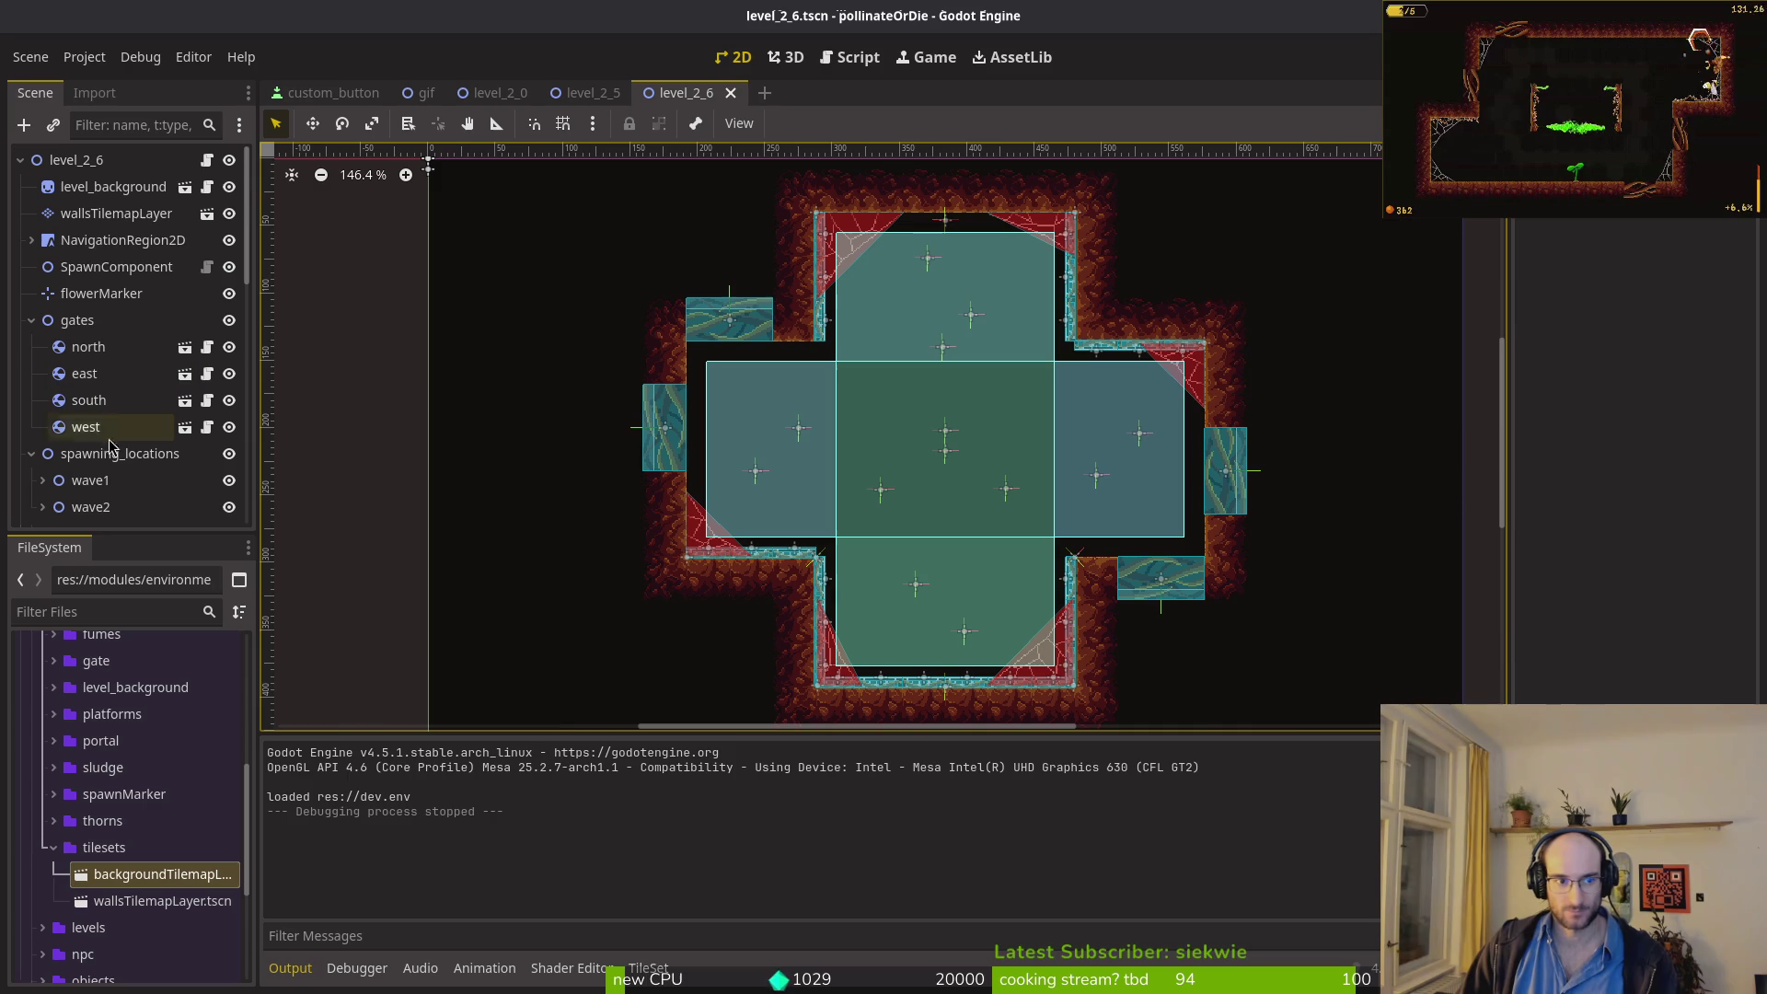
# - Paste the level's walls tilemap layer into the gif scene as wallsTilemapLayer8
pyautogui.click(99, 214)
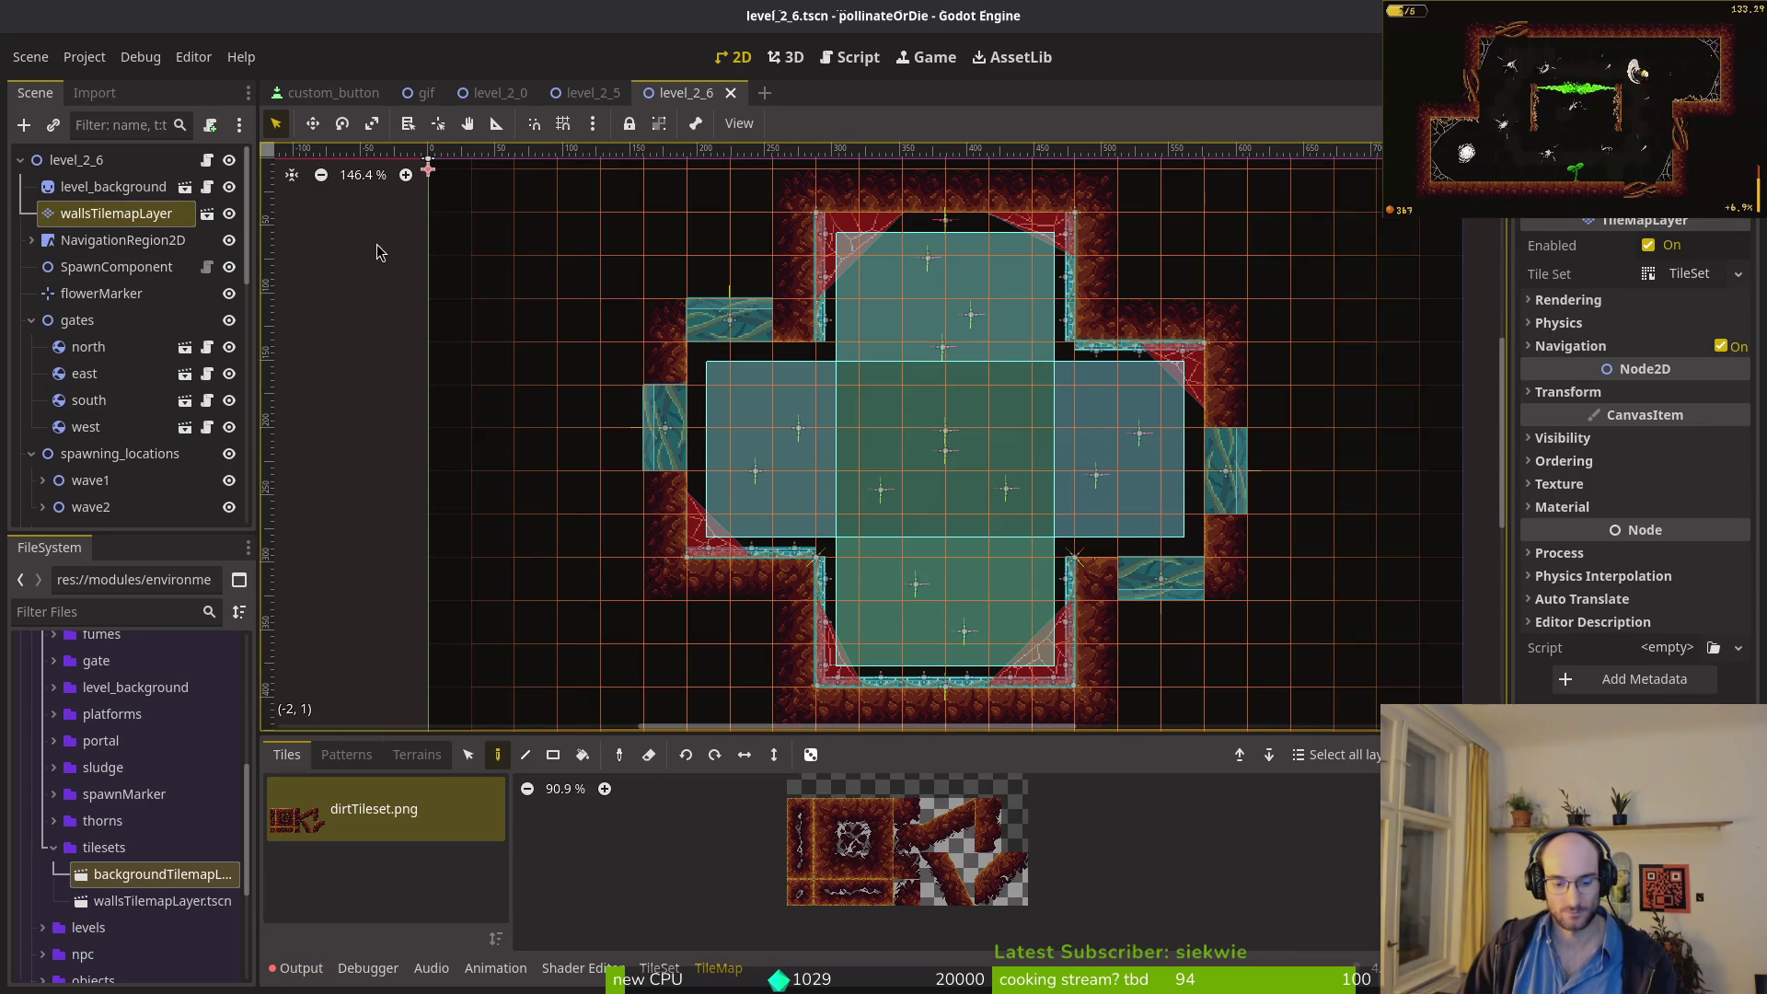
pyautogui.click(424, 93)
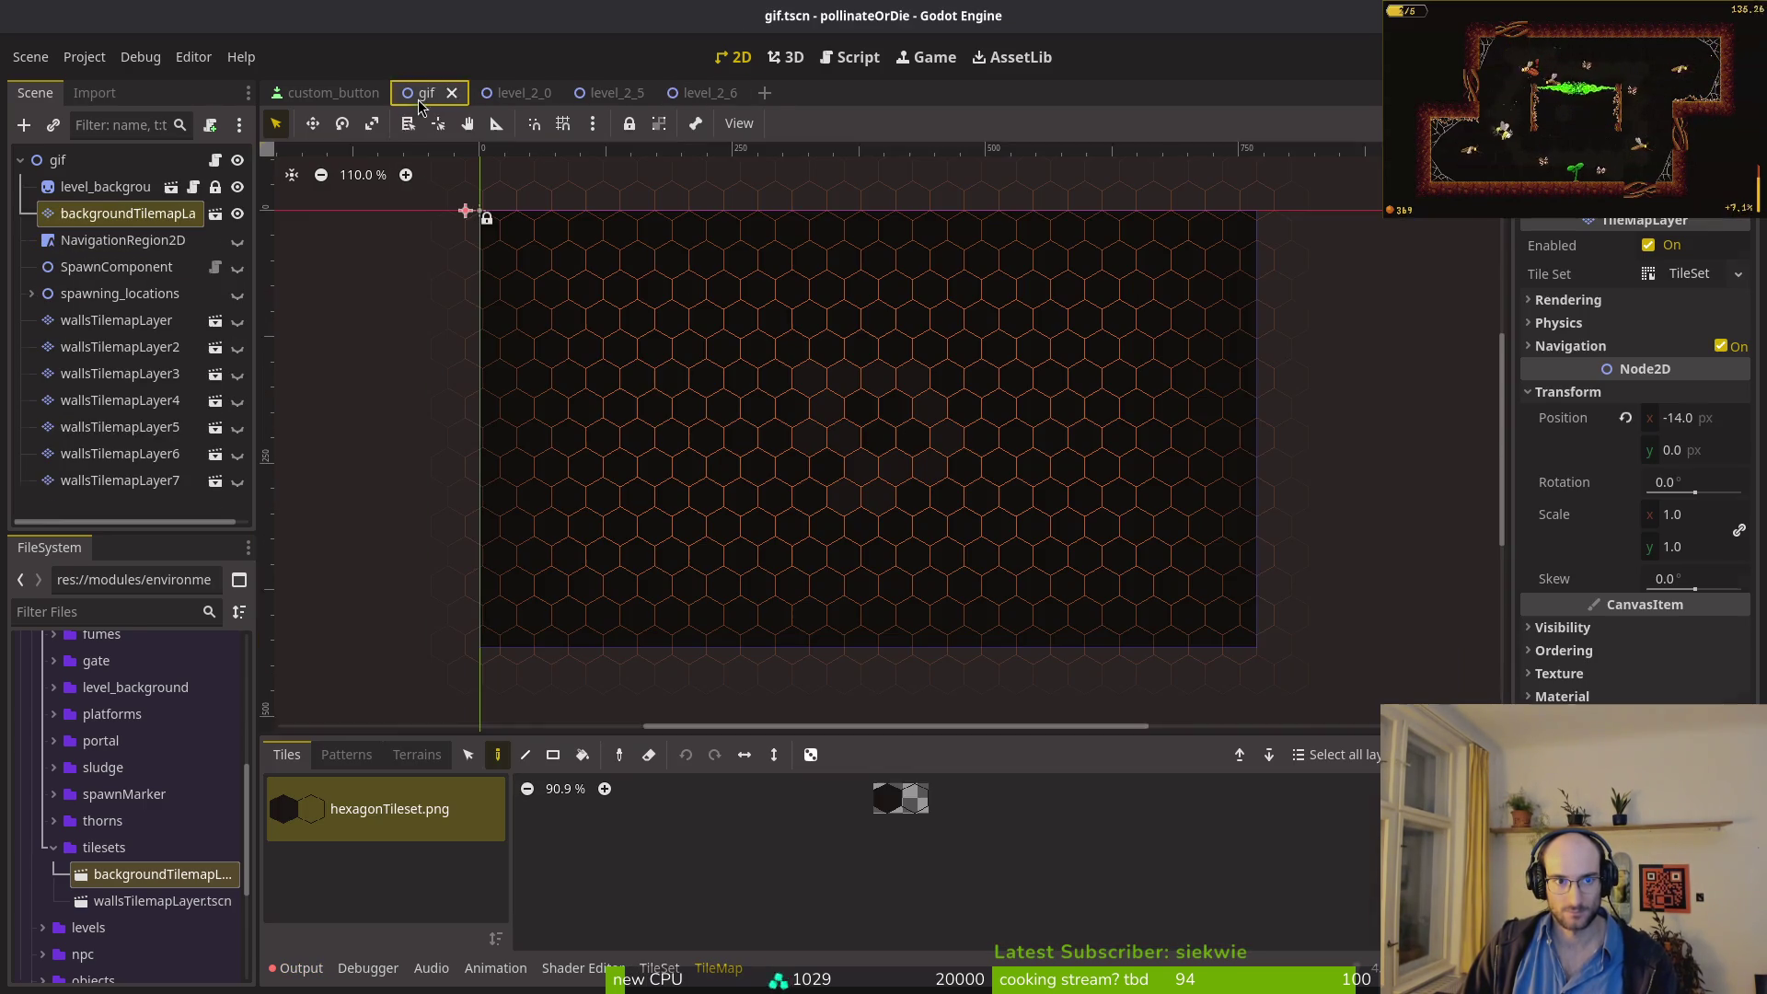
pyautogui.hotkey('ctrl', 'v')
# - Delete the seven old walls layers, wallsTilemapLayer through wallsTilemapLayer7
pyautogui.click(138, 475)
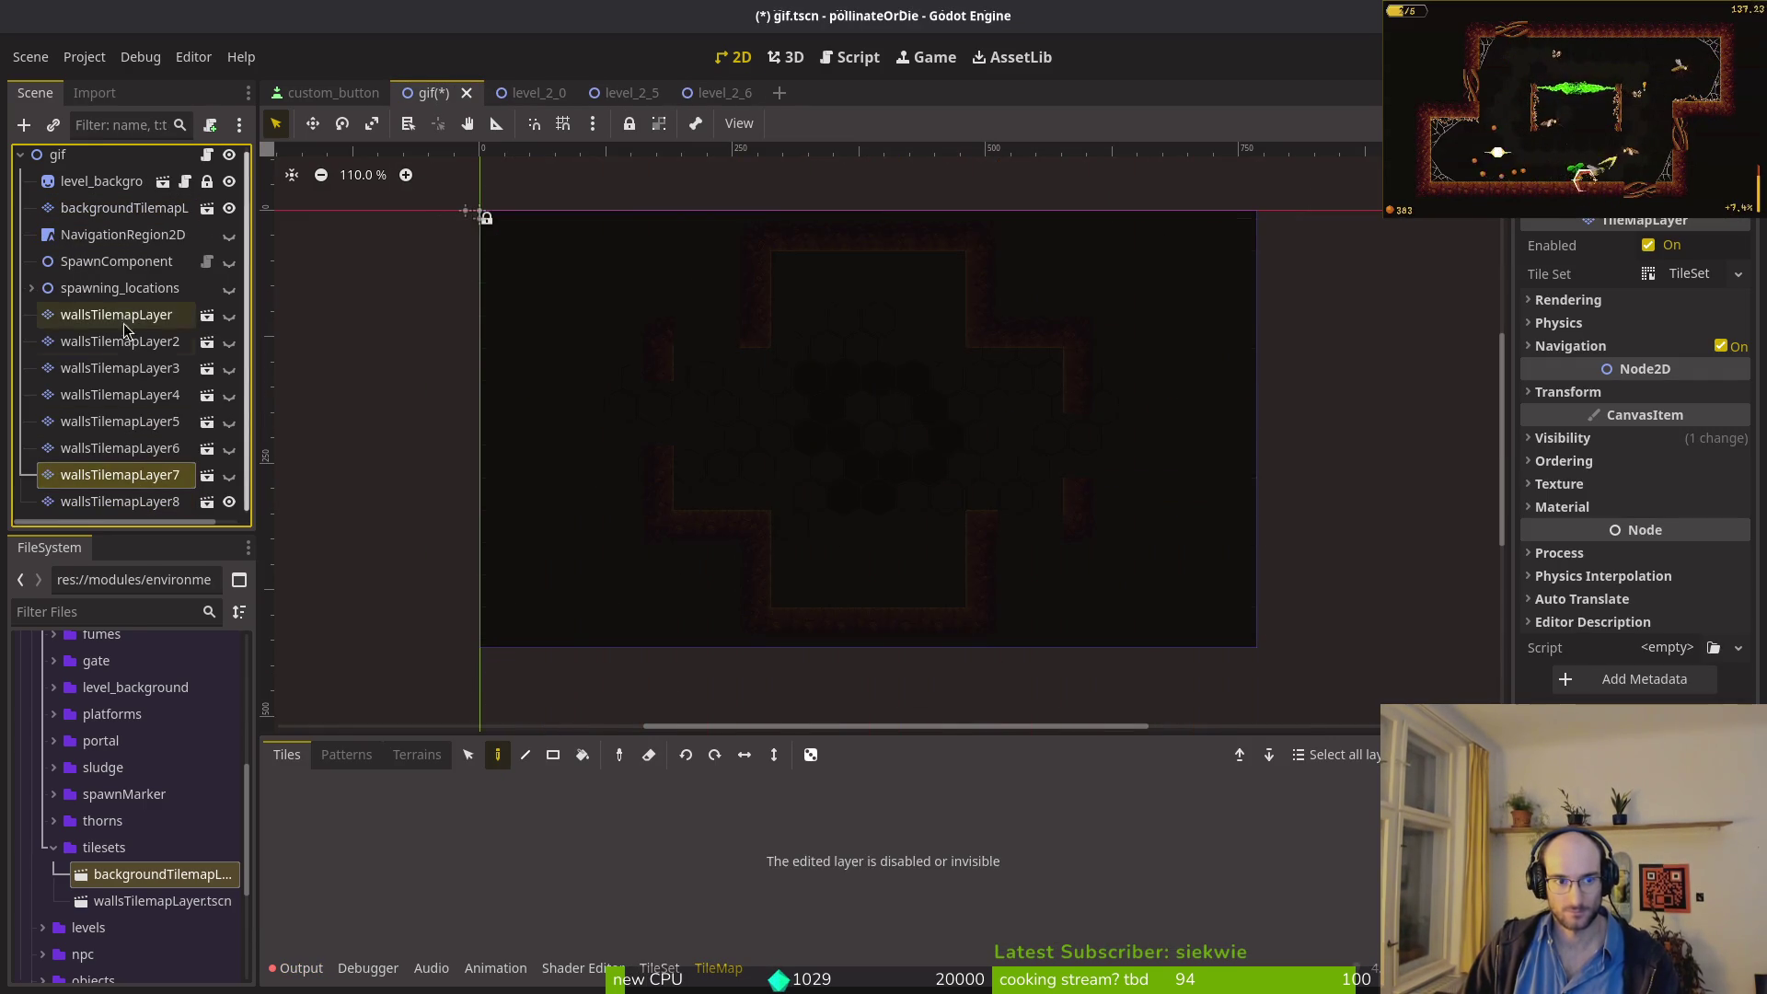
pyautogui.keyDown('shift'); pyautogui.click(113, 319); pyautogui.keyUp('shift')
pyautogui.press('Delete')
pyautogui.press('Return')
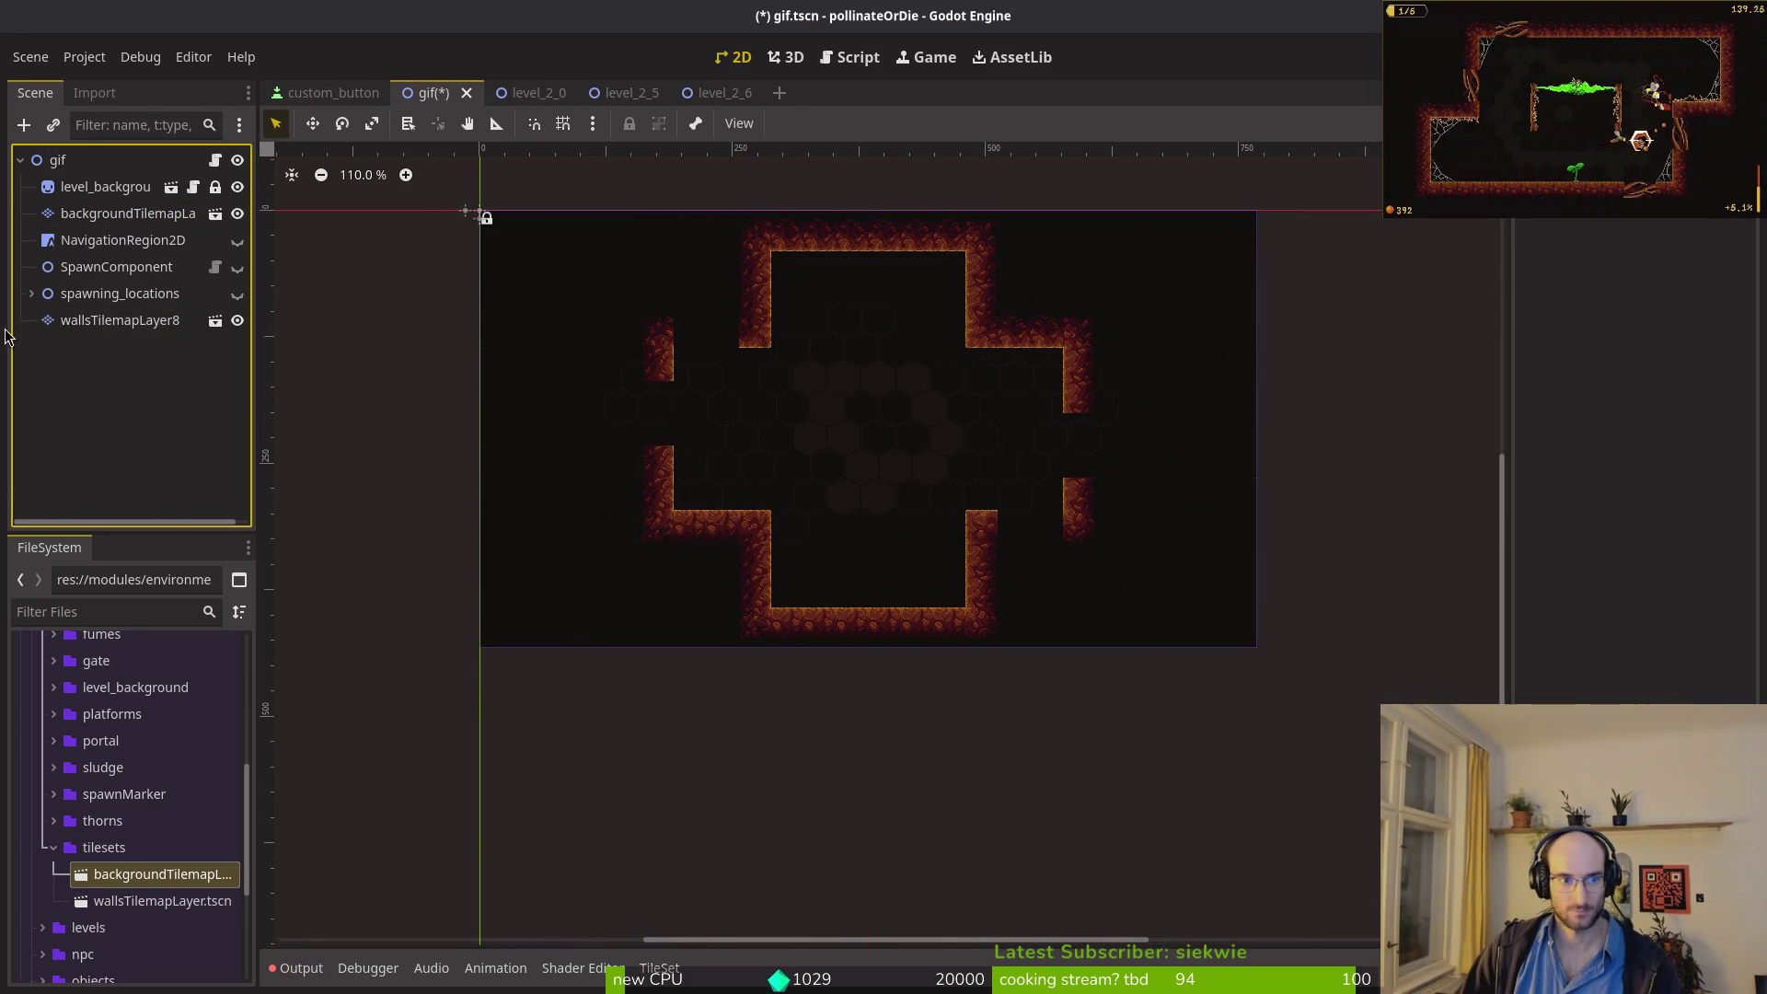
pyautogui.click(128, 213)
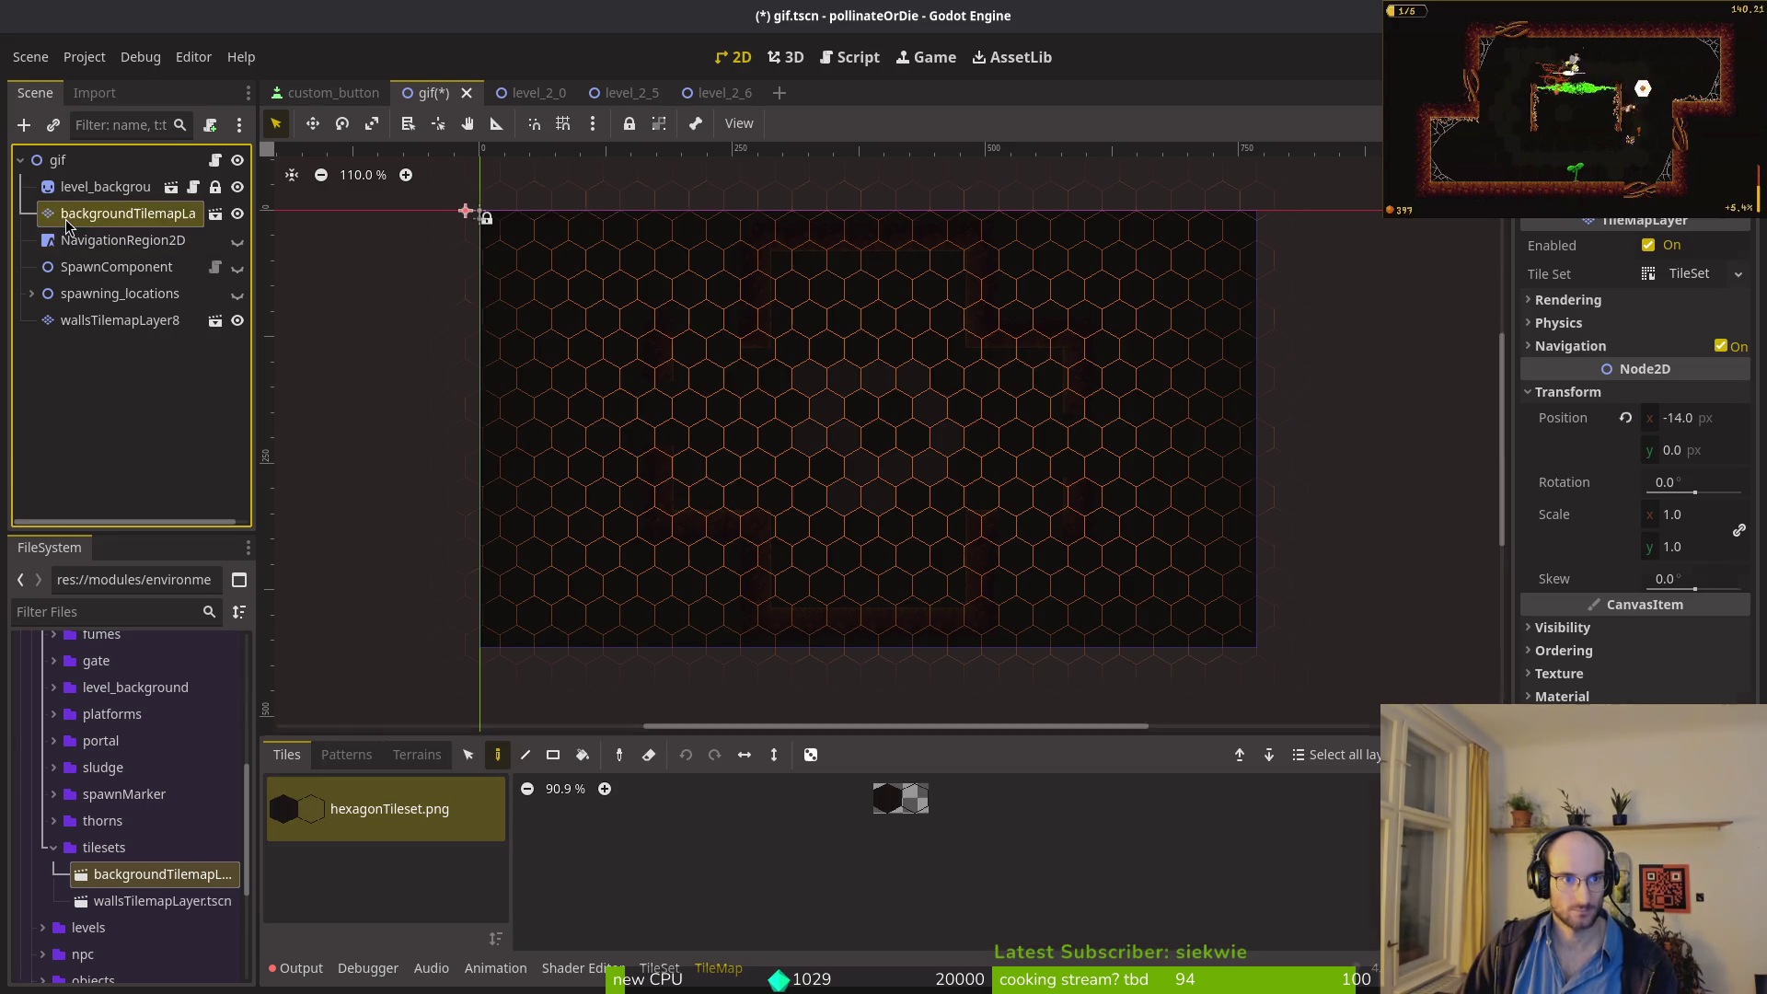
# - Erase all painted hex cells from the background layer and save the gif scene
pyautogui.click(468, 755)
pyautogui.moveTo(497, 216)
pyautogui.mouseDown()
pyautogui.moveTo(644, 335)
pyautogui.moveTo(1353, 667)
pyautogui.mouseUp()
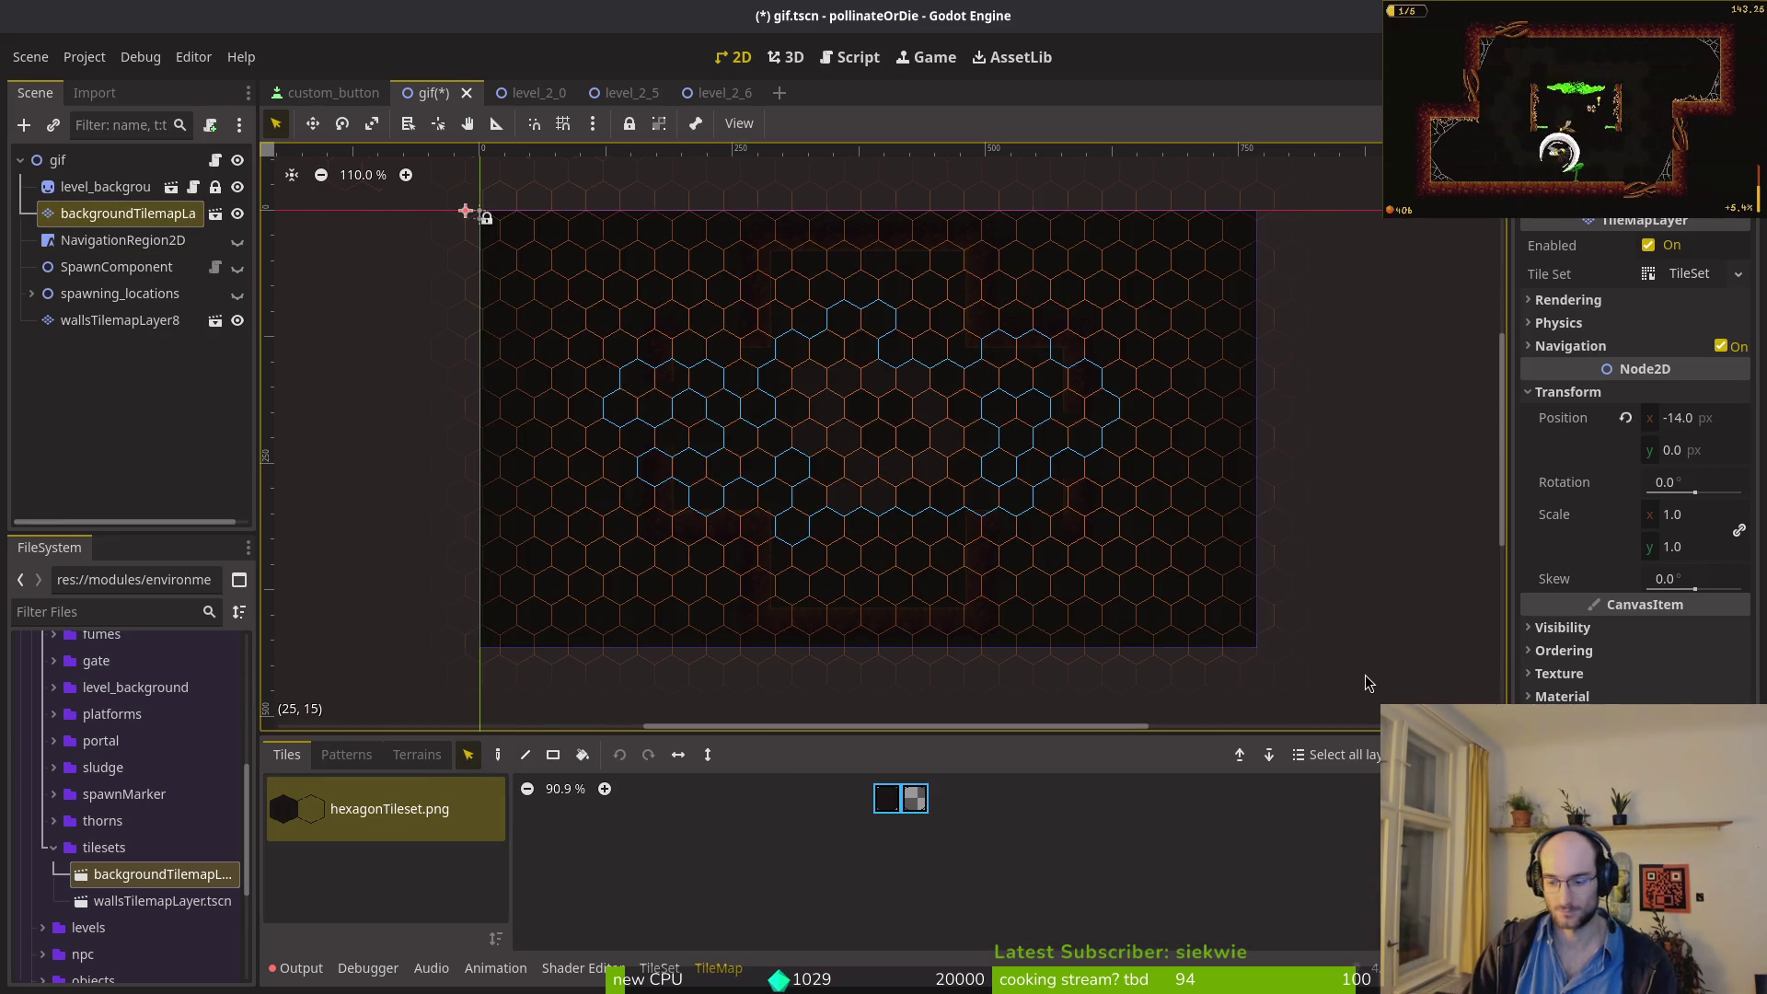
pyautogui.press('Delete')
pyautogui.hotkey('ctrl', 's')
# - Paint hex tiles across the cross-shaped room using the second atlas hex tile
pyautogui.moveTo(754, 485); pyautogui.dragTo(860, 584)
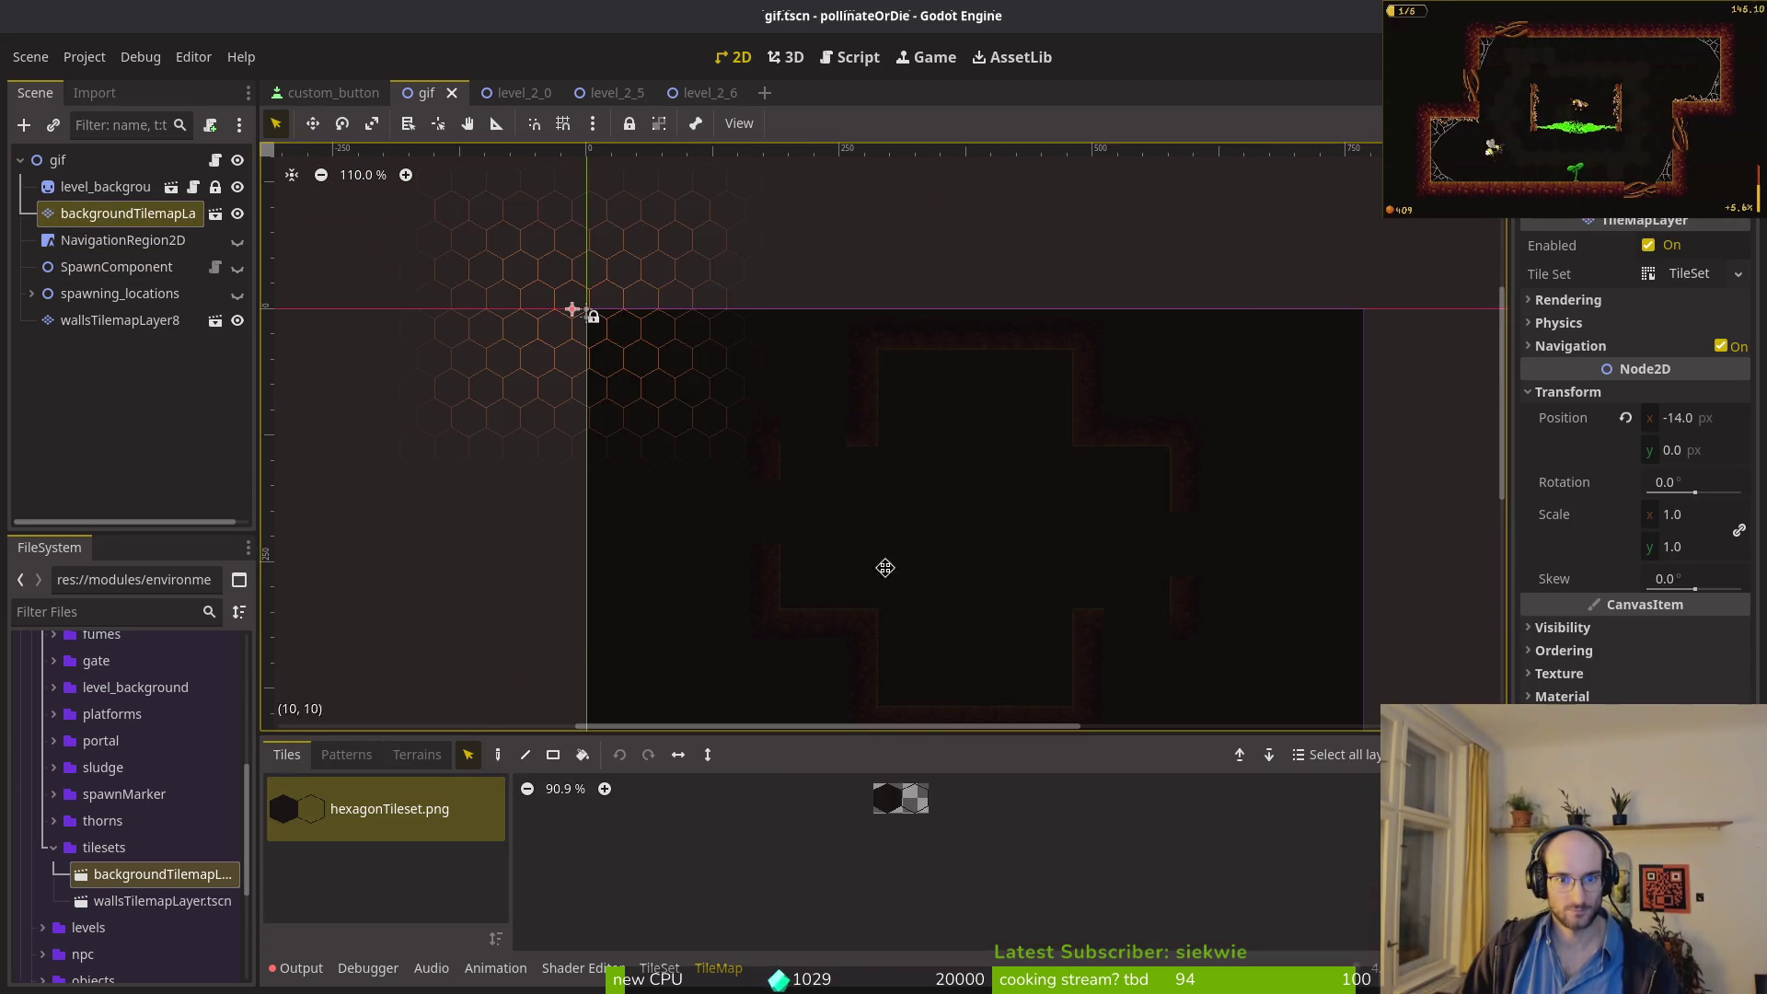
pyautogui.scroll(7, 923, 615)
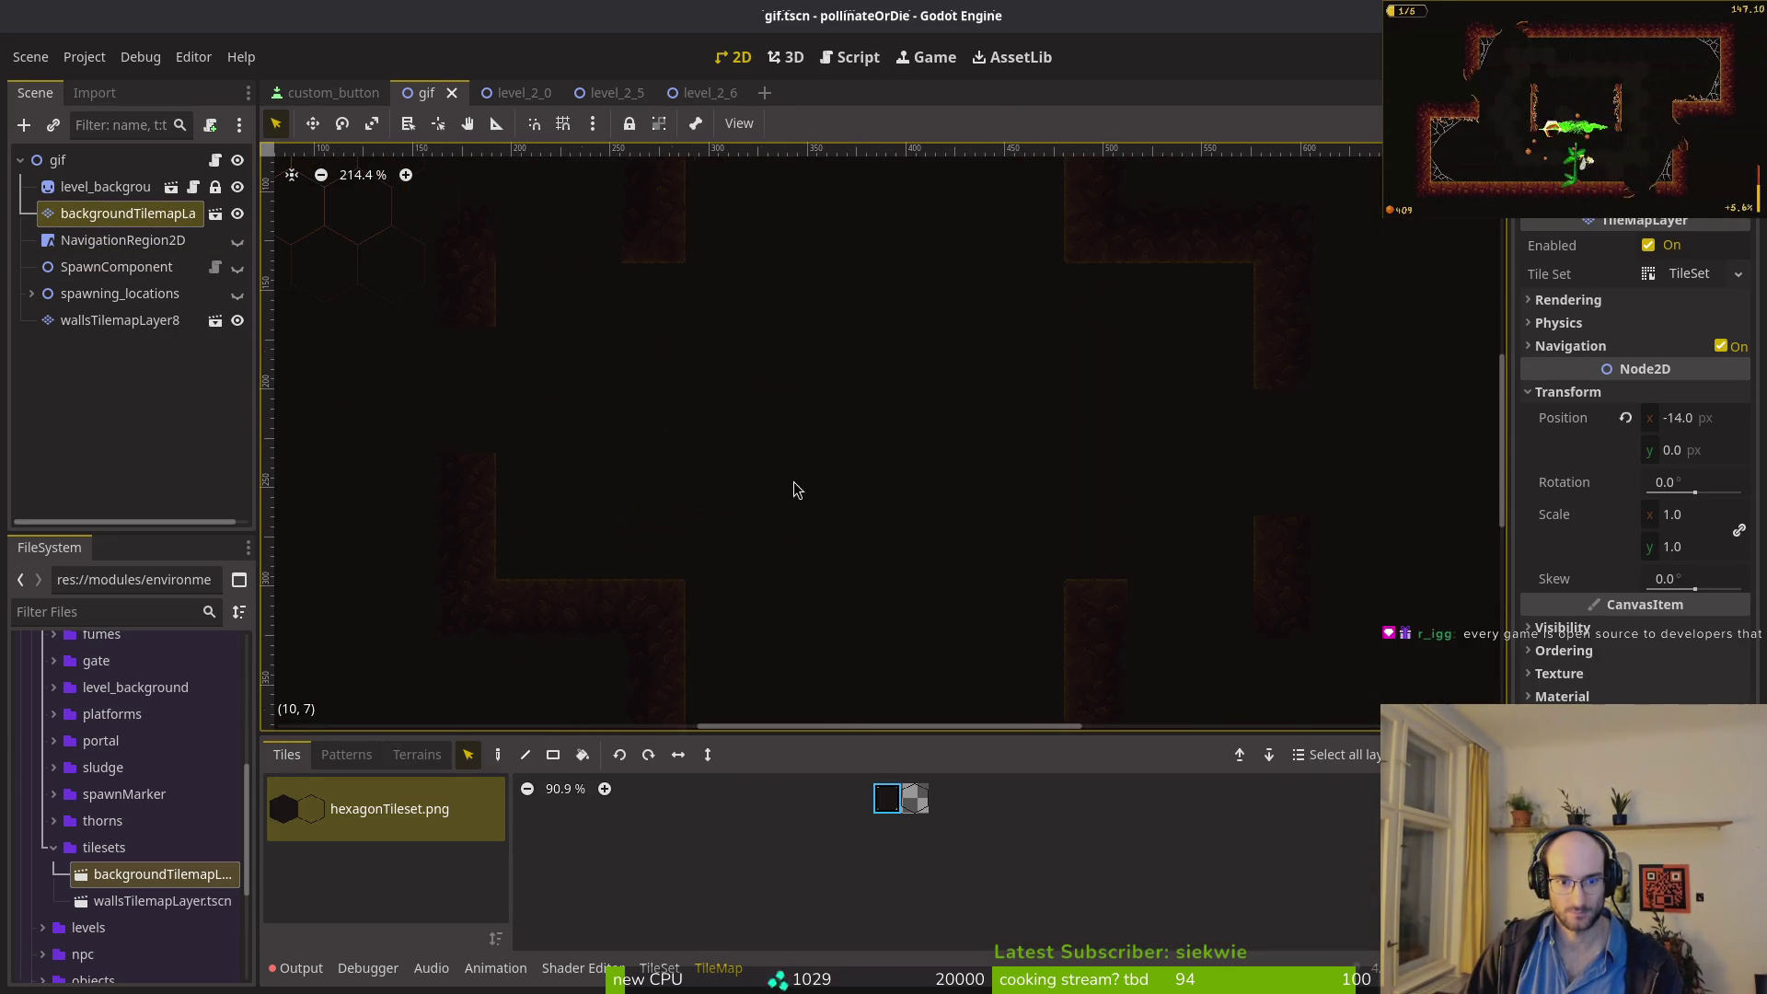
pyautogui.press('d')
pyautogui.scroll(-4, 861, 384)
pyautogui.moveTo(861, 383)
pyautogui.mouseDown()
pyautogui.moveTo(663, 340)
pyautogui.moveTo(655, 367)
pyautogui.moveTo(1025, 387)
pyautogui.mouseUp()
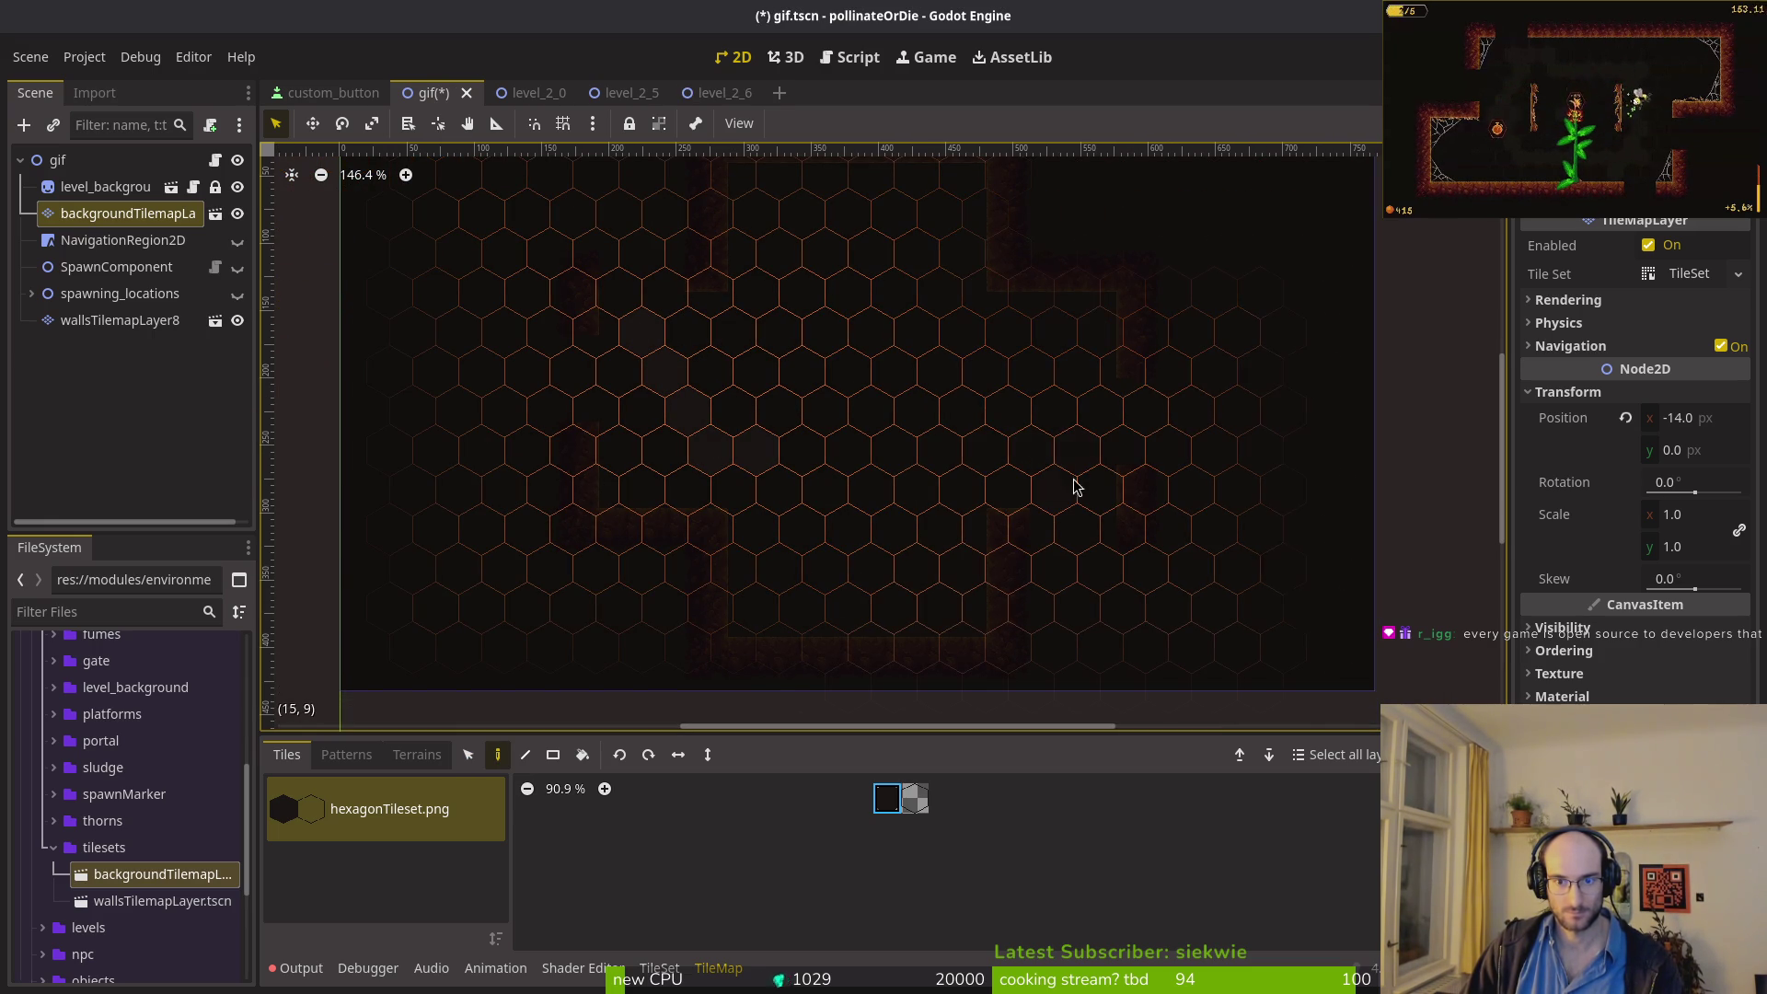
pyautogui.moveTo(962, 464); pyautogui.dragTo(959, 492)
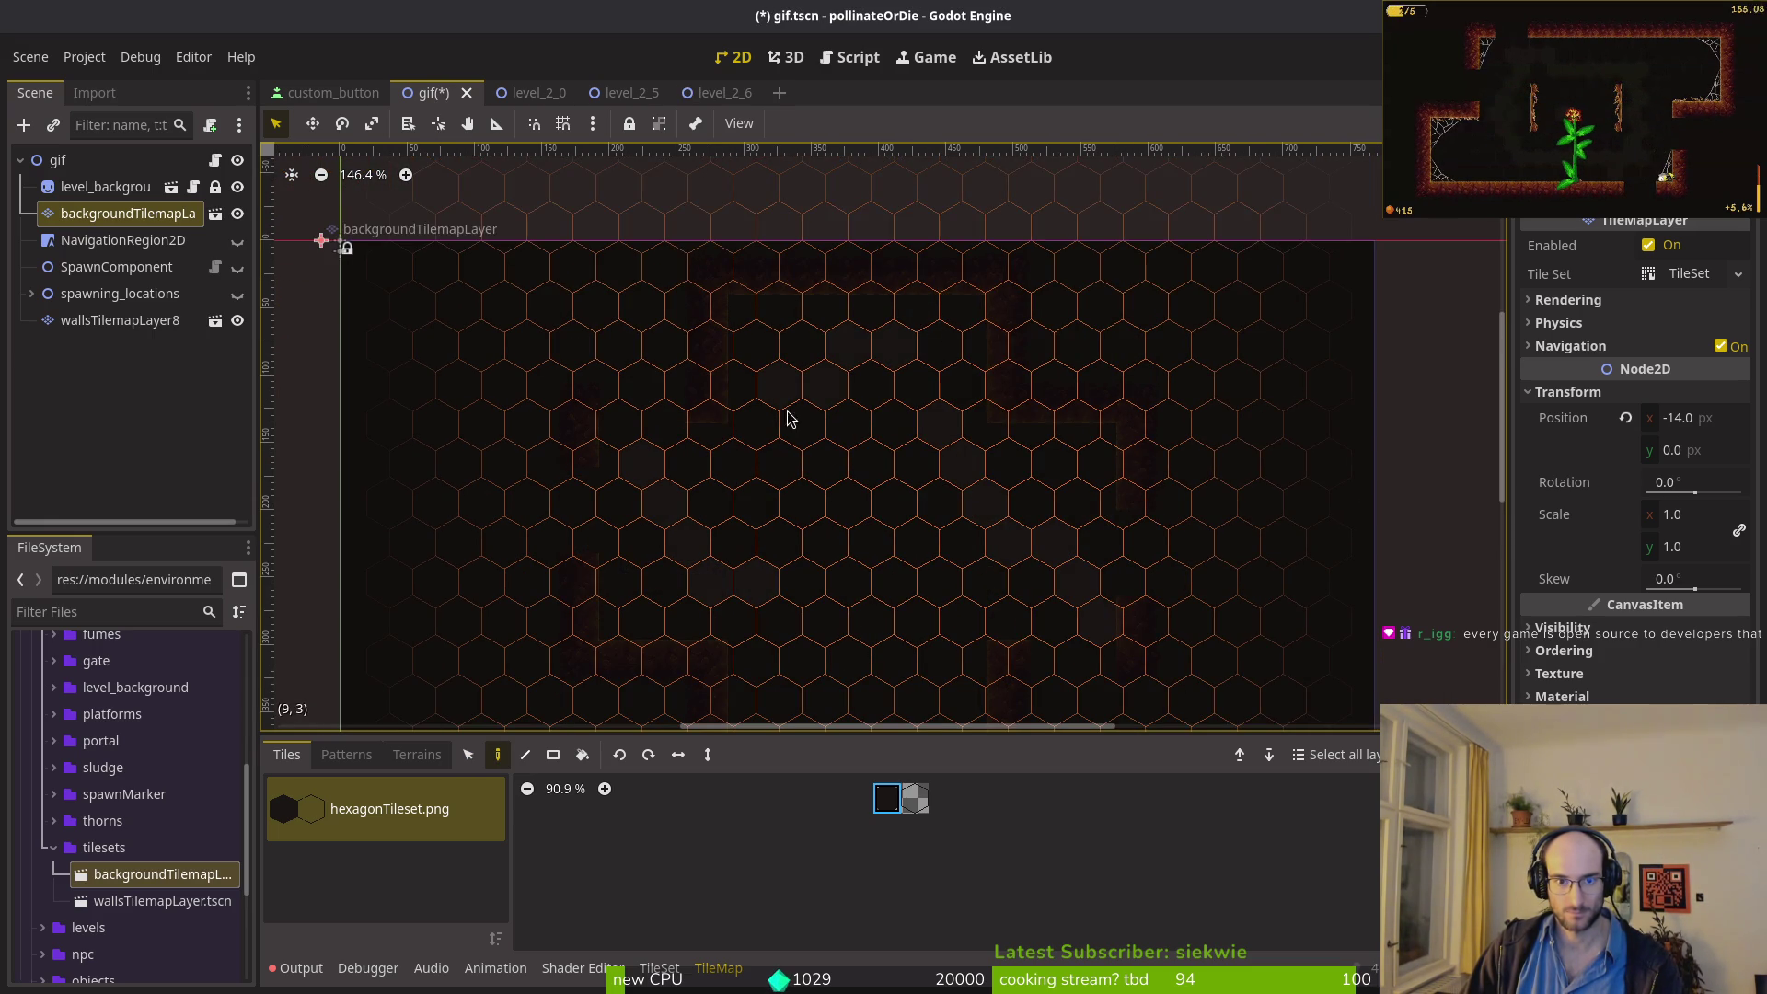
pyautogui.scroll(-3, 841, 521)
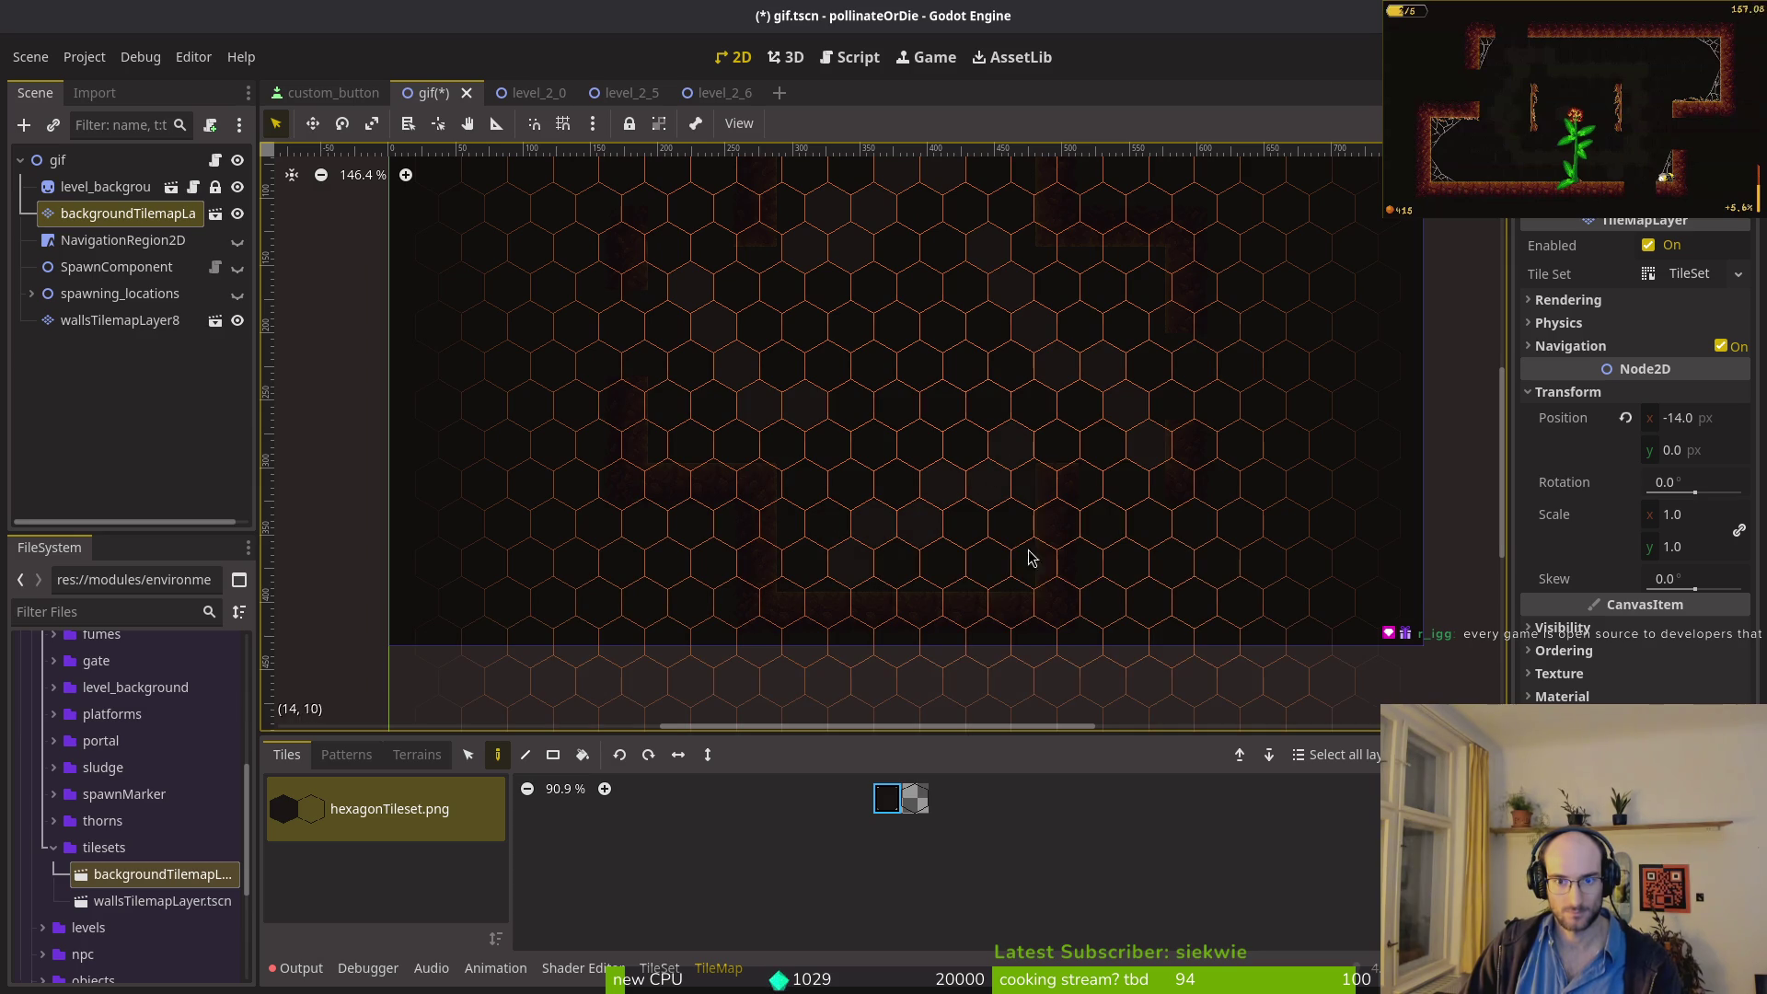
pyautogui.click(915, 798)
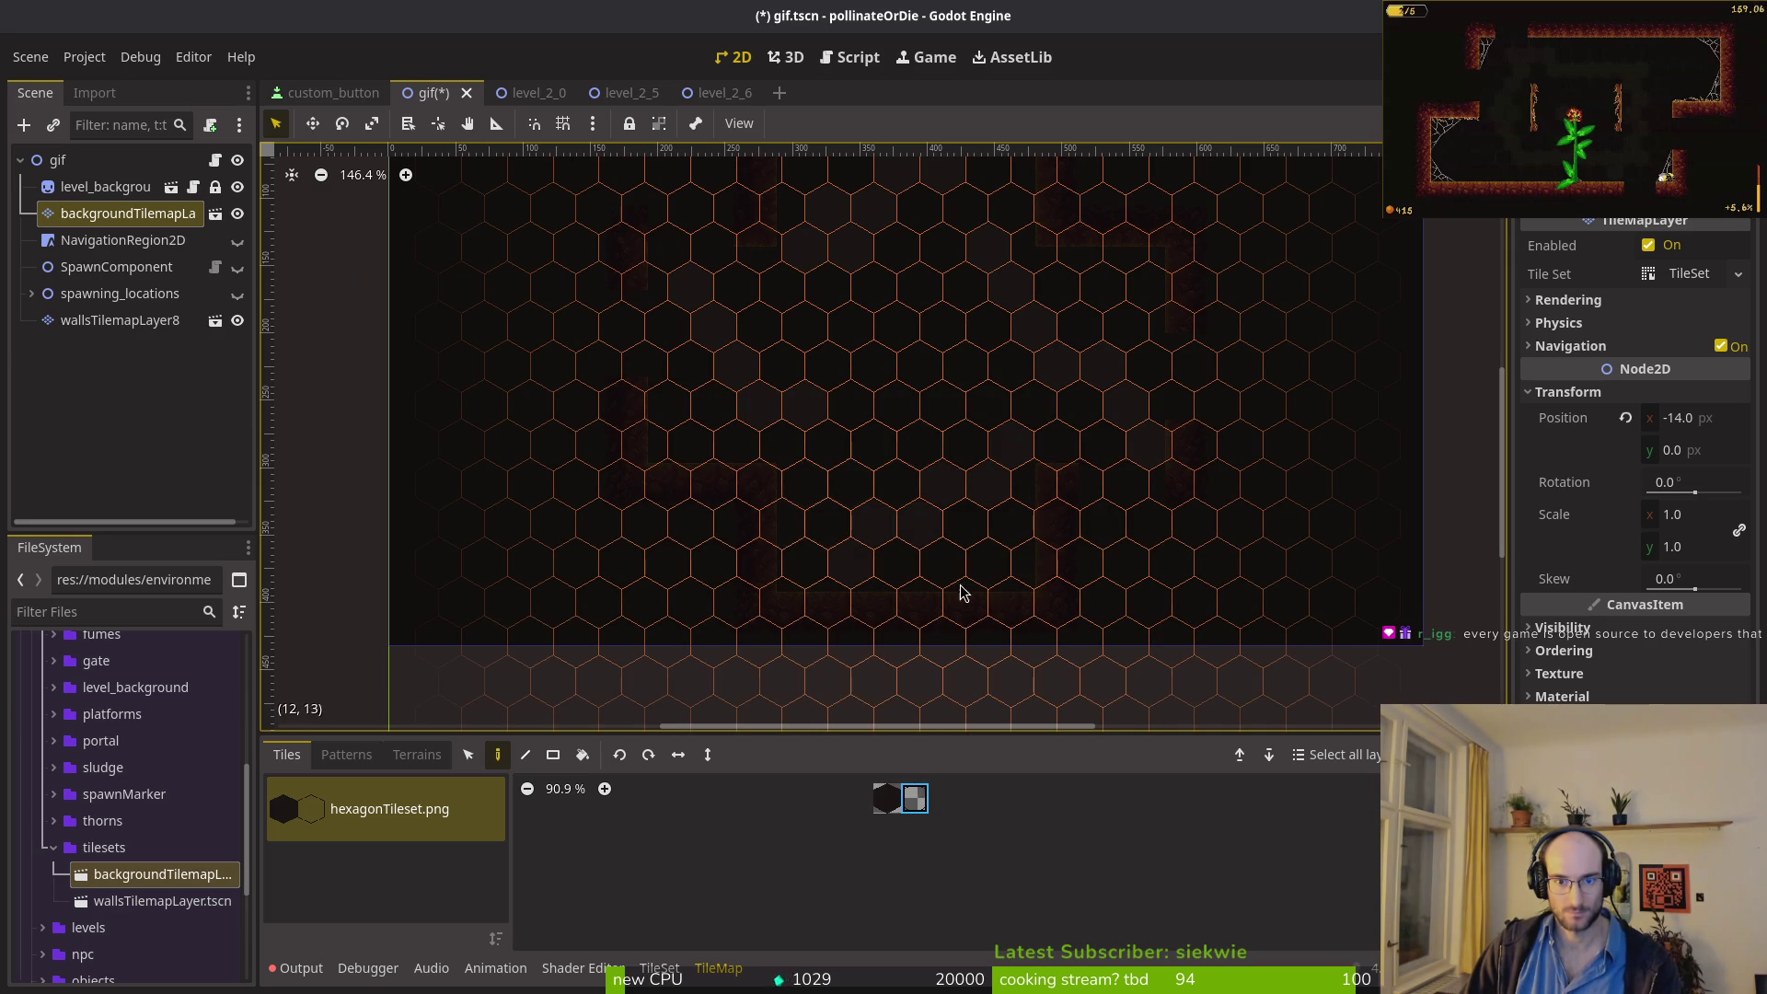
pyautogui.scroll(5, 1031, 552)
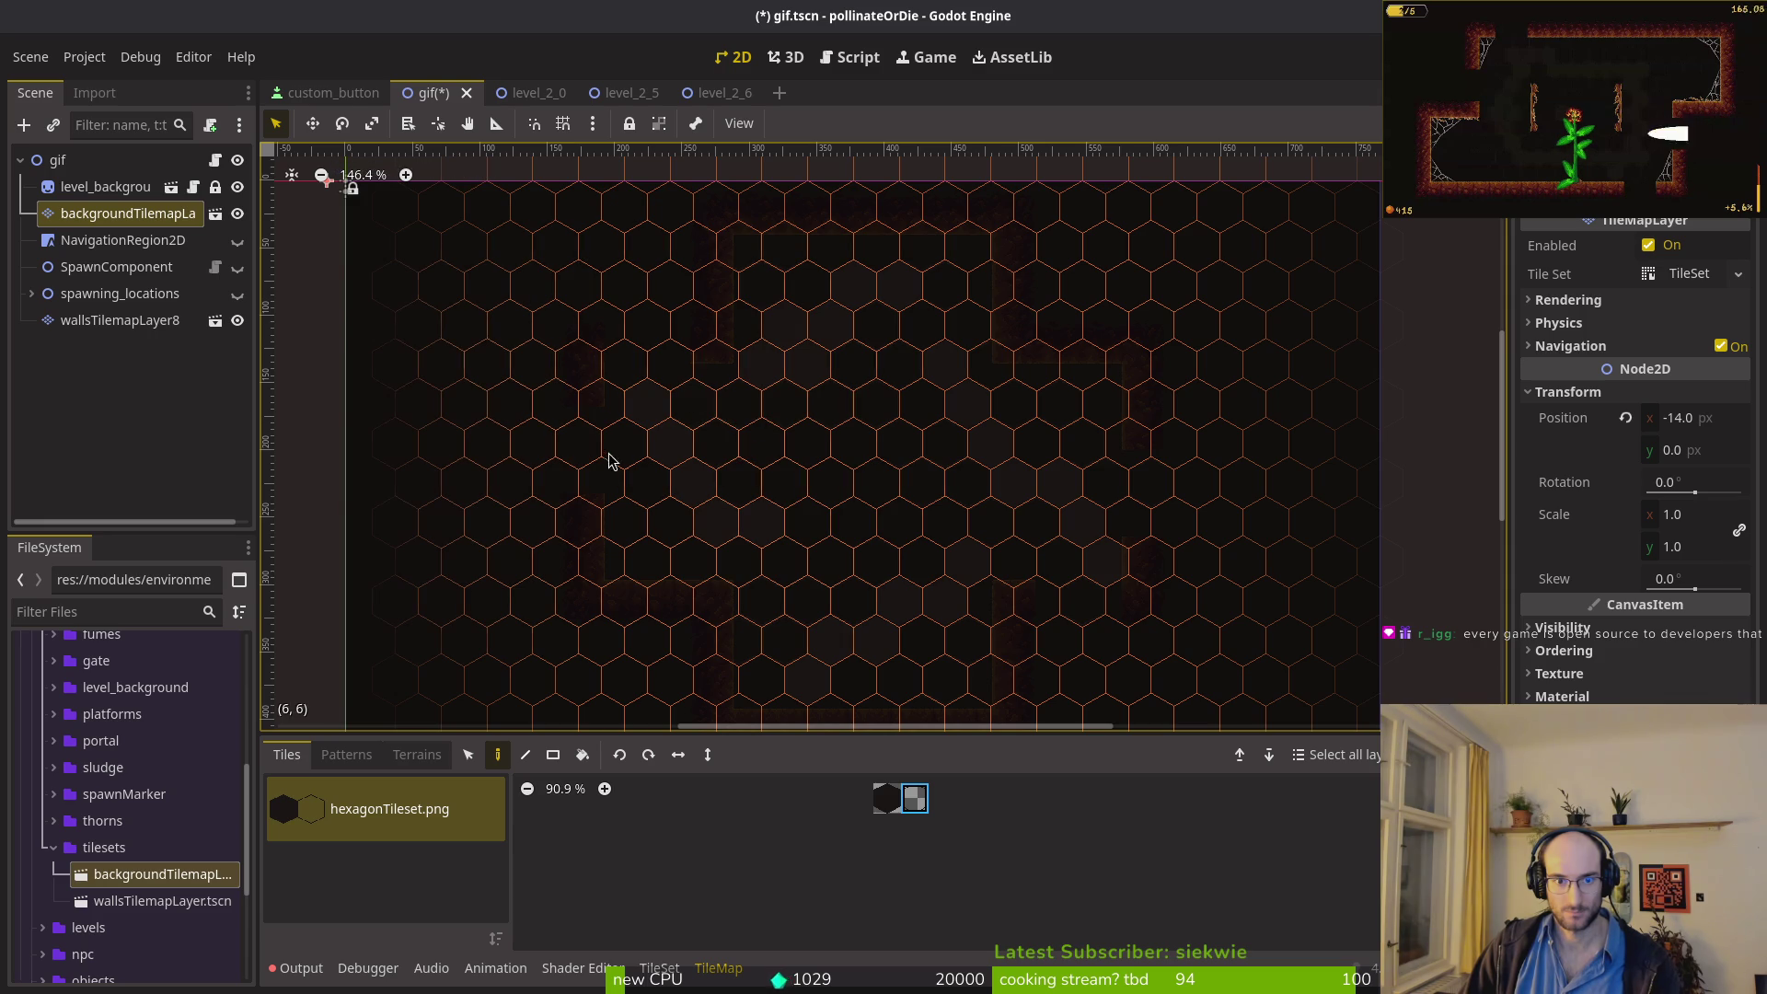
# - Deselect and reselect backgroundTilemapLayer repeatedly to preview the plain level
pyautogui.press('Escape')
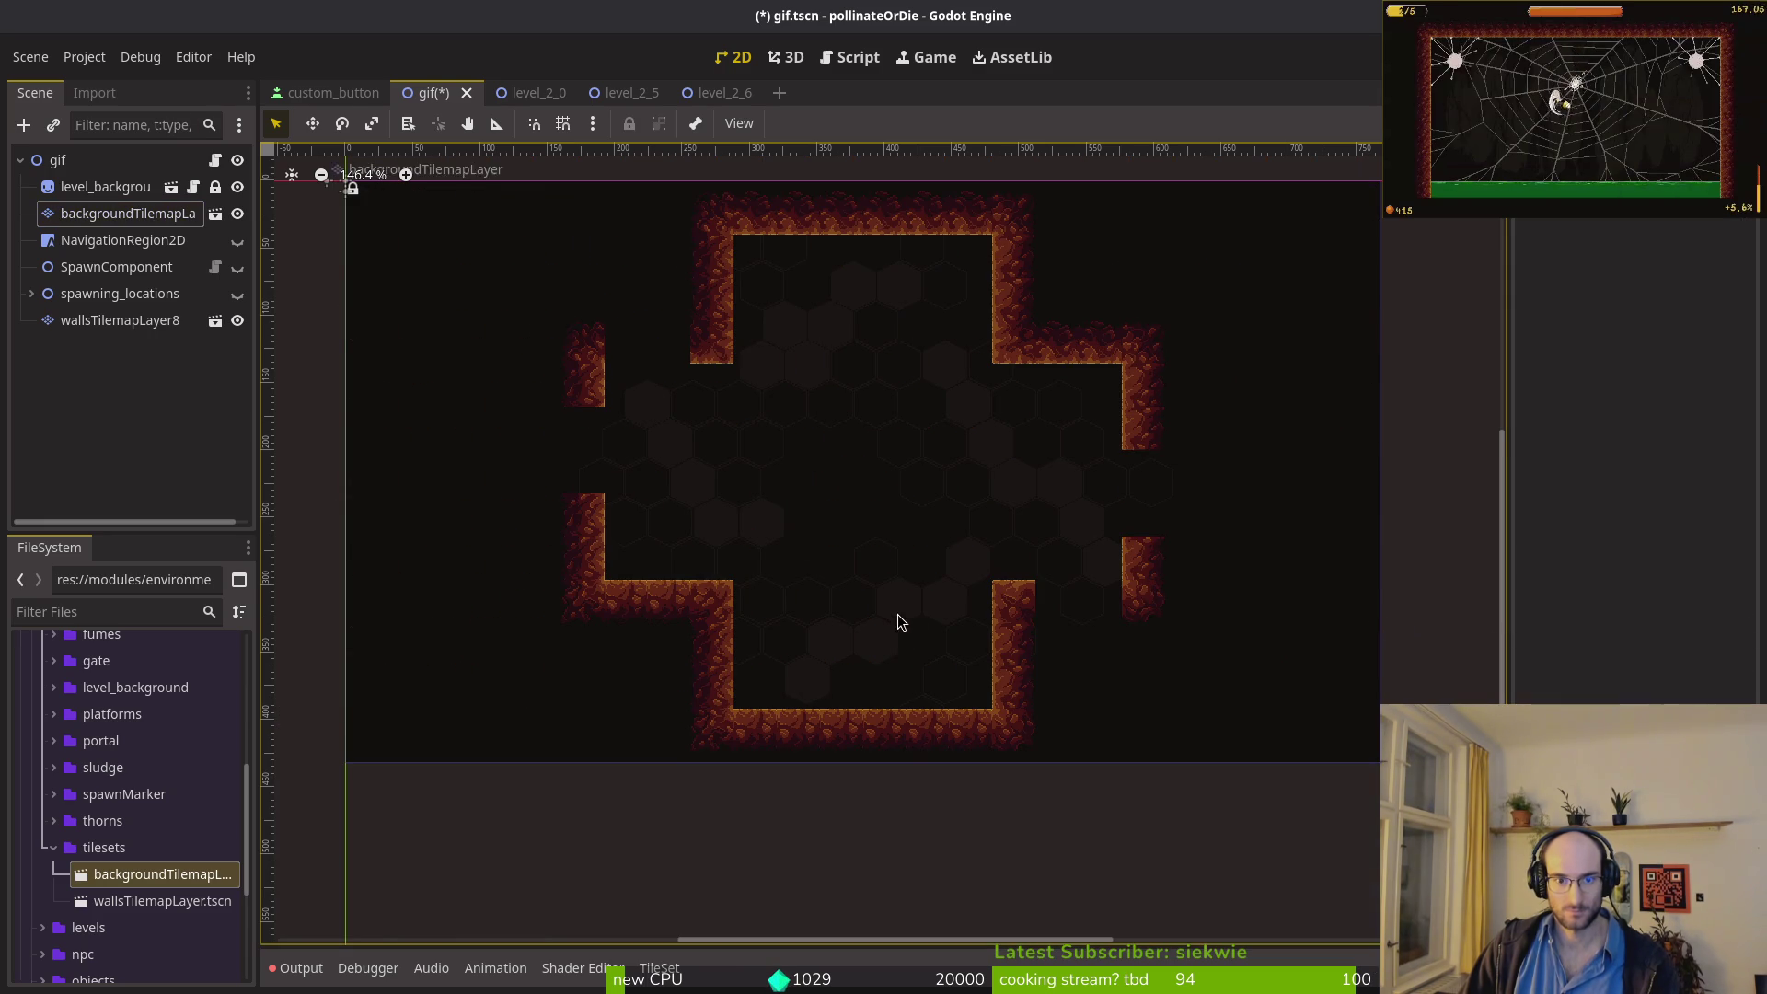
pyautogui.click(138, 213)
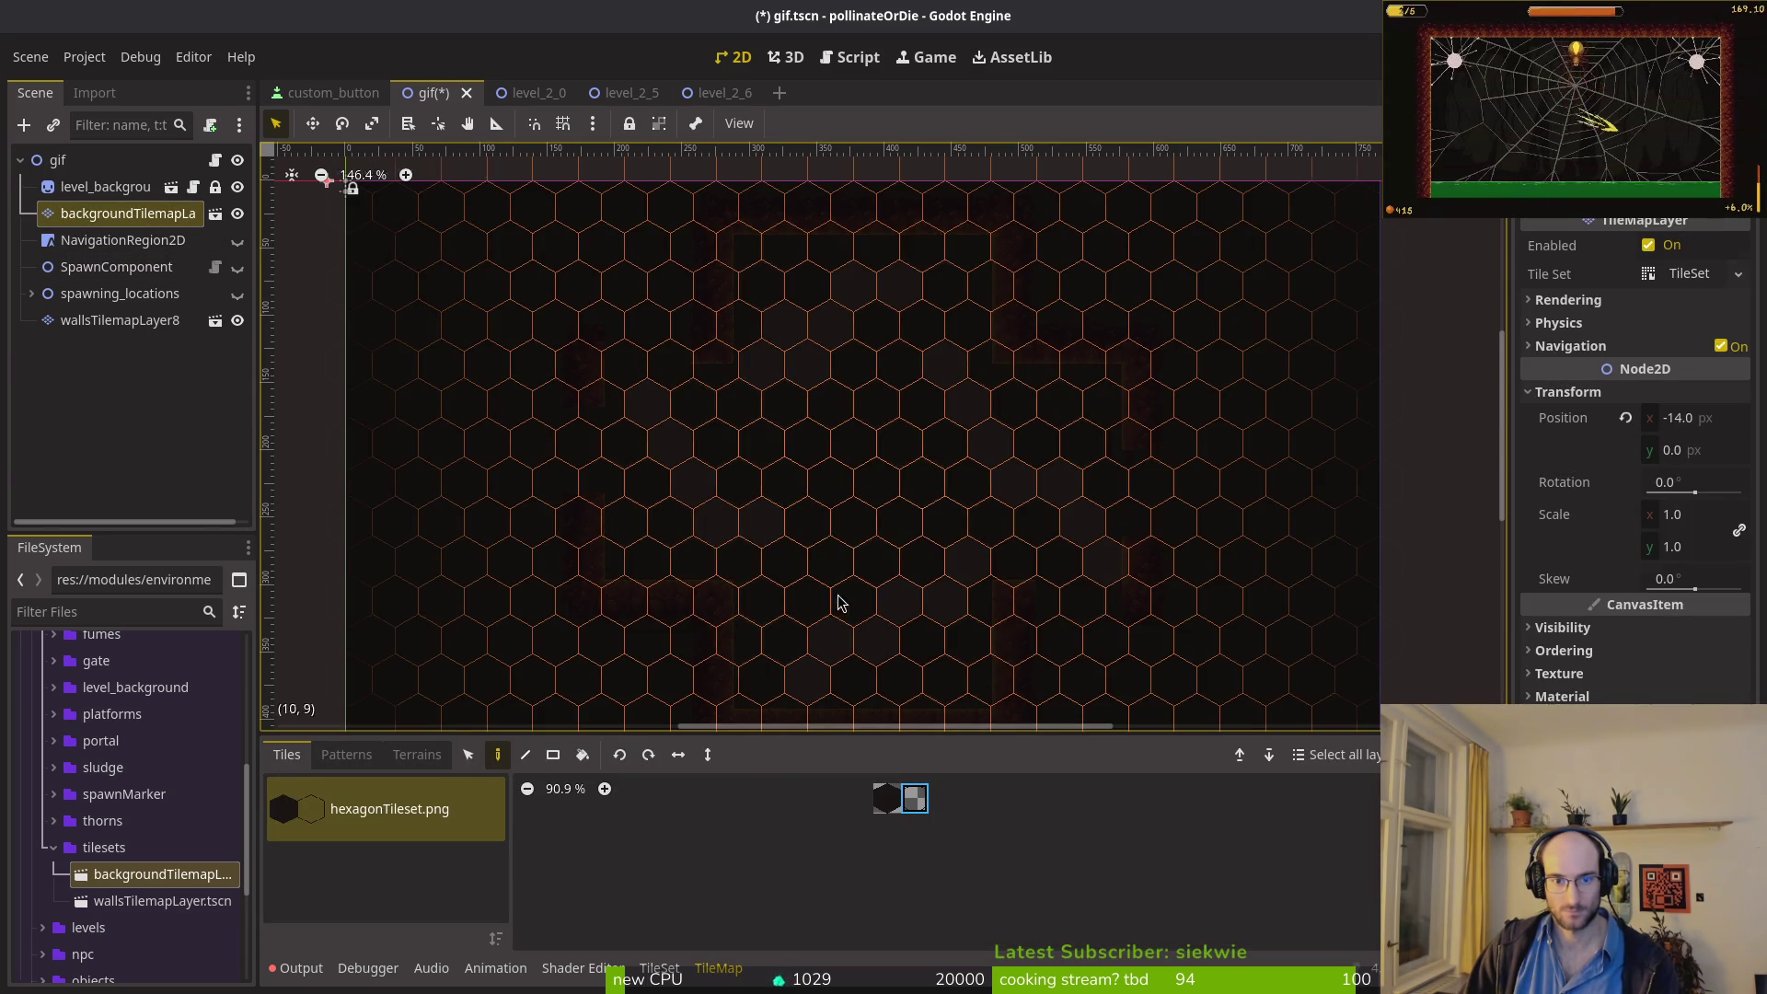
pyautogui.press('Escape')
pyautogui.scroll(2, 865, 539)
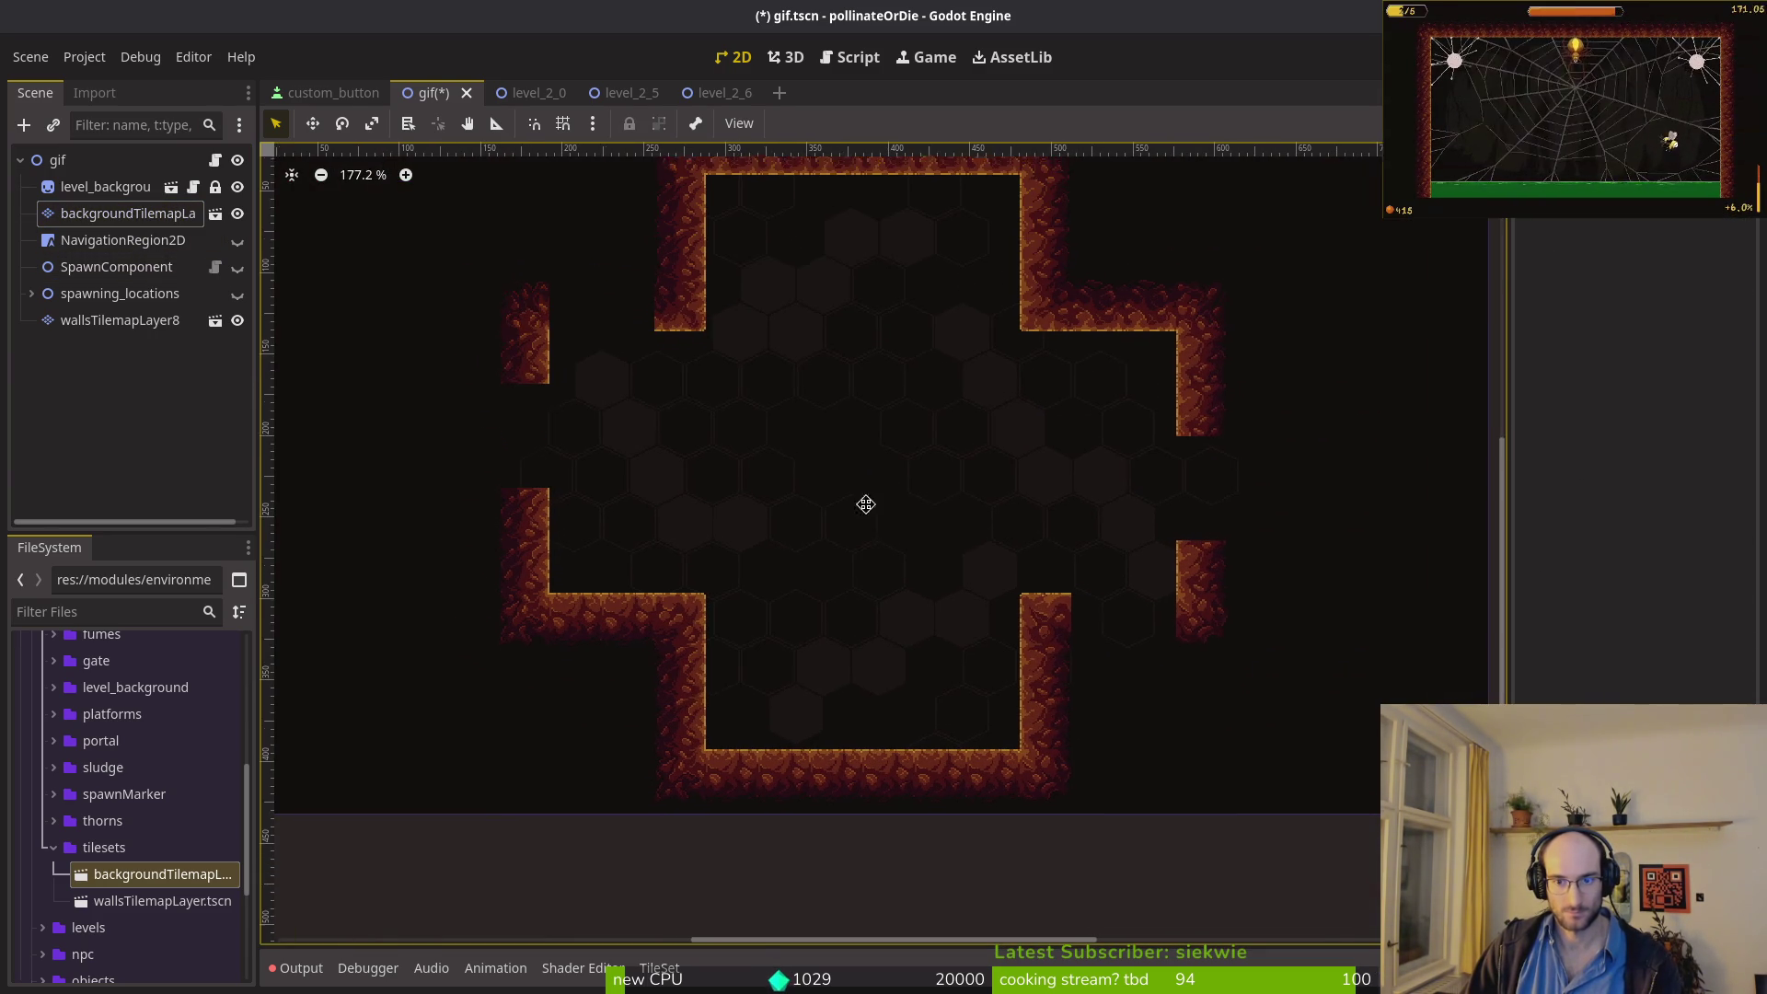
pyautogui.click(128, 213)
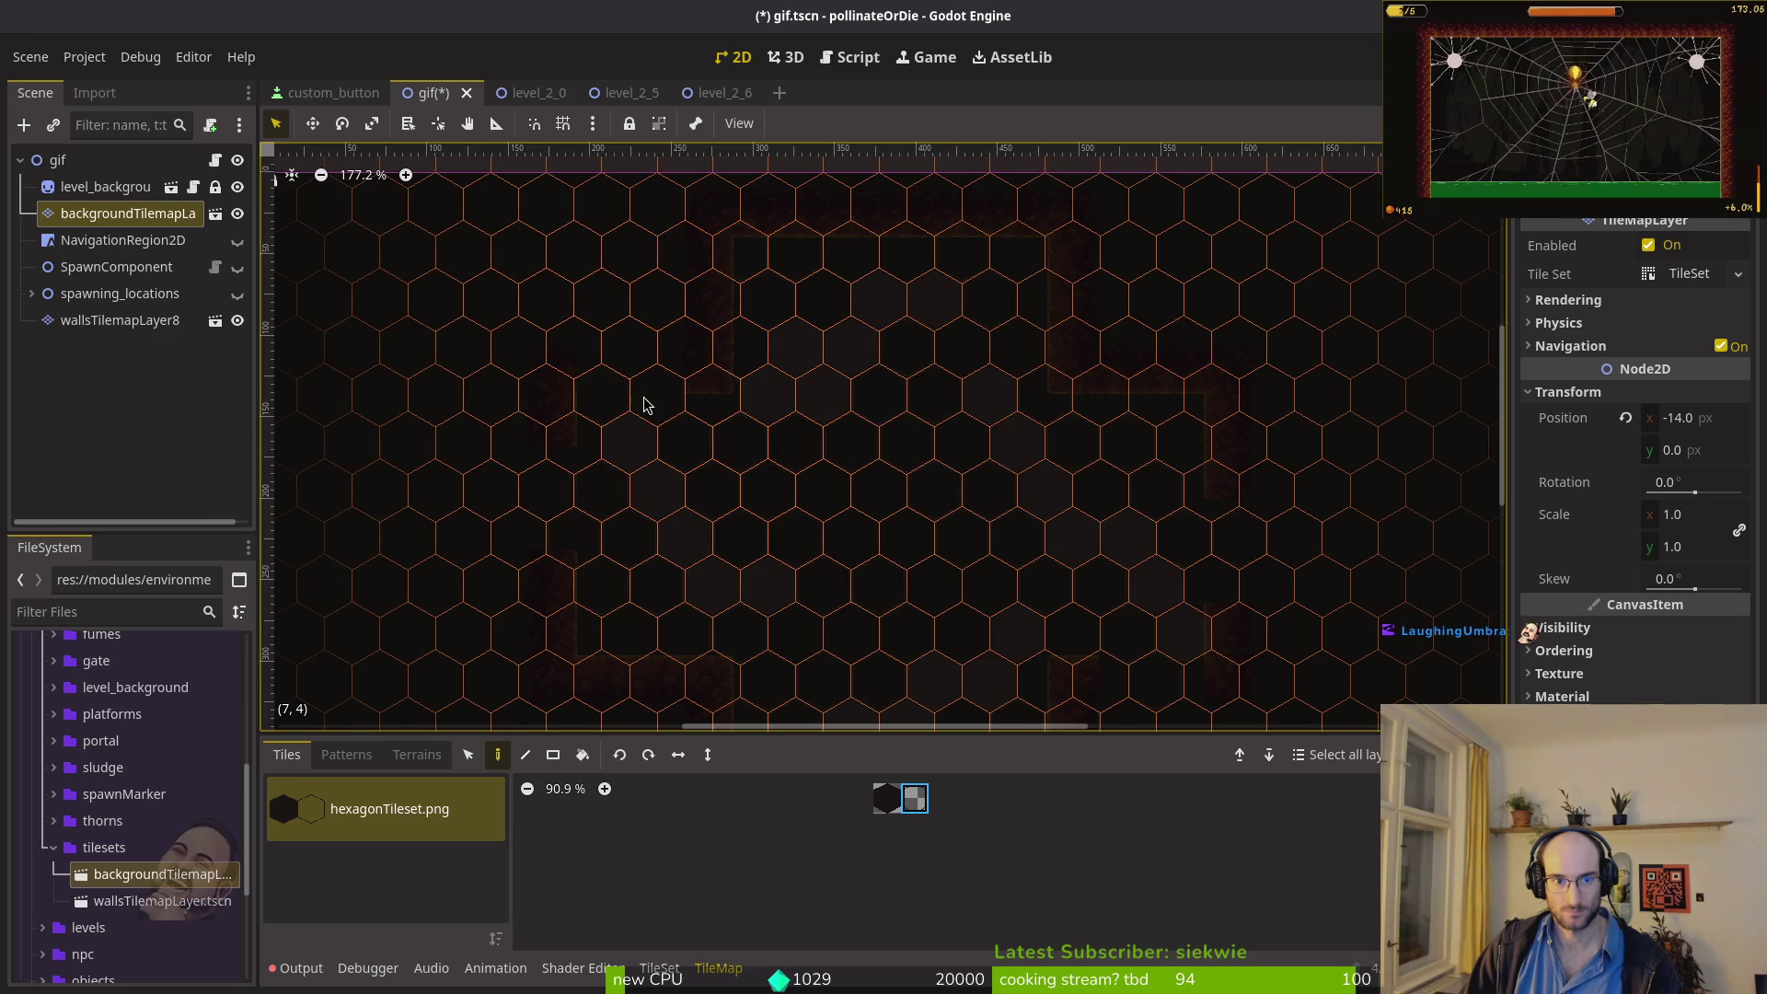
pyautogui.press('Escape')
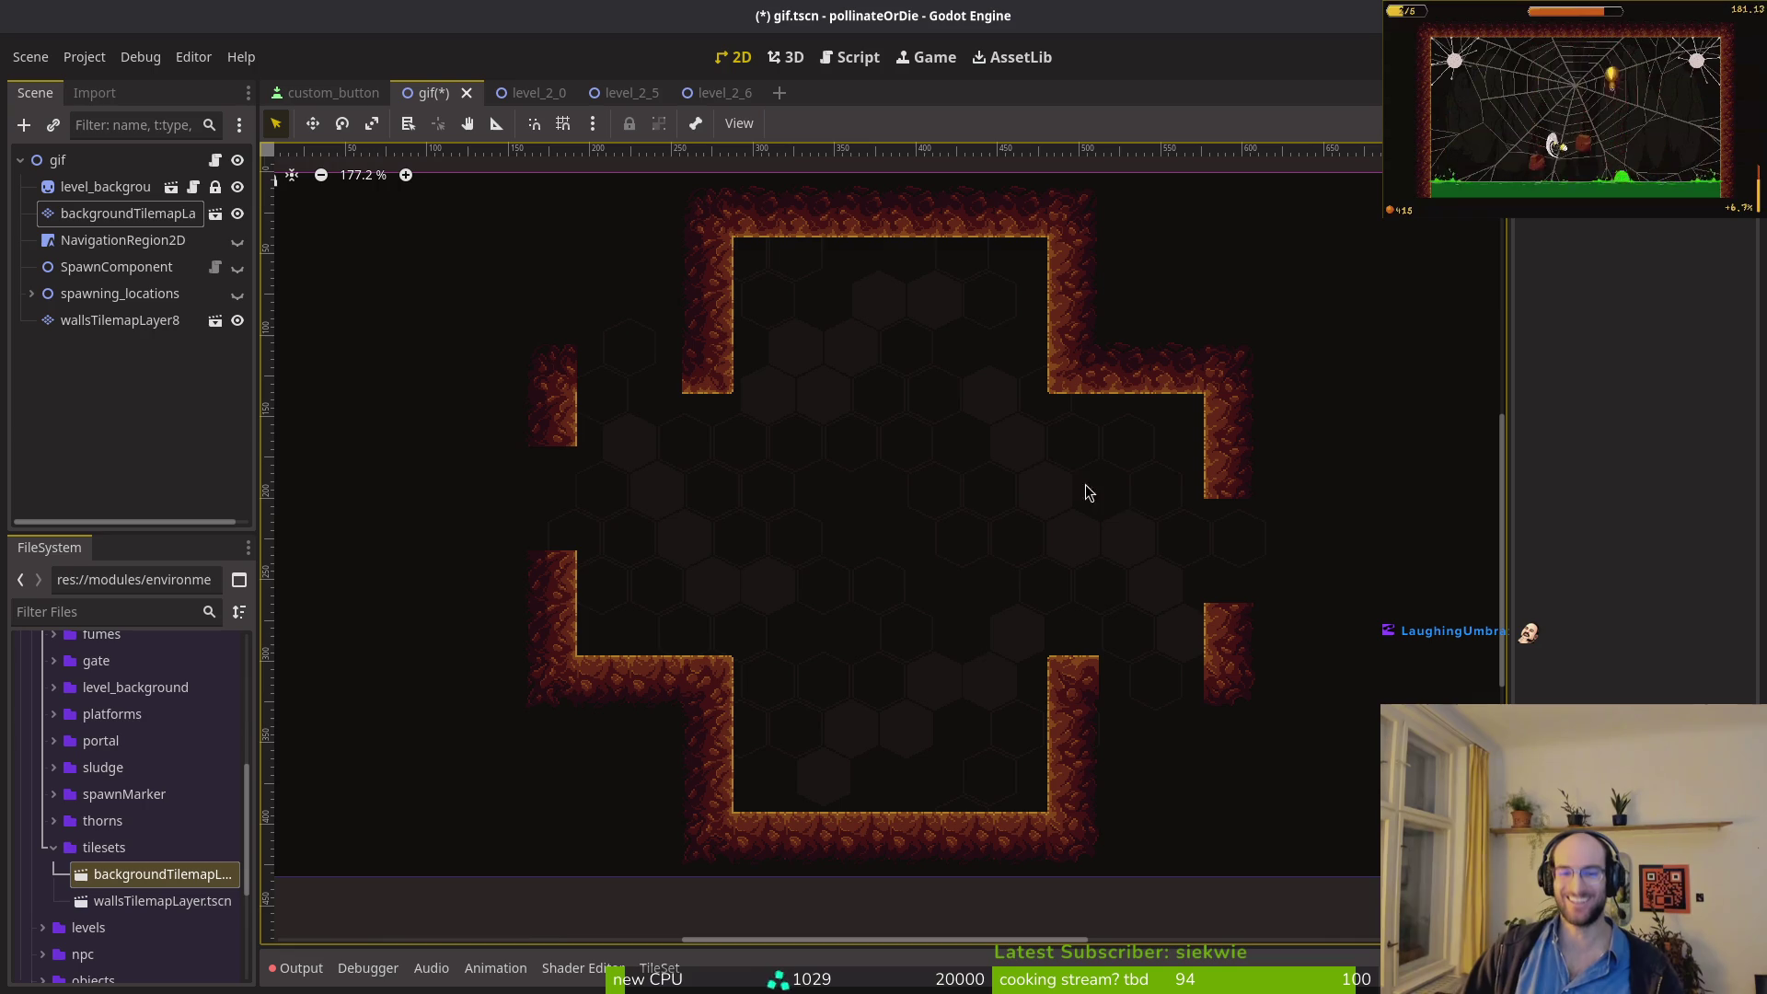
pyautogui.moveTo(1013, 591); pyautogui.dragTo(966, 568)
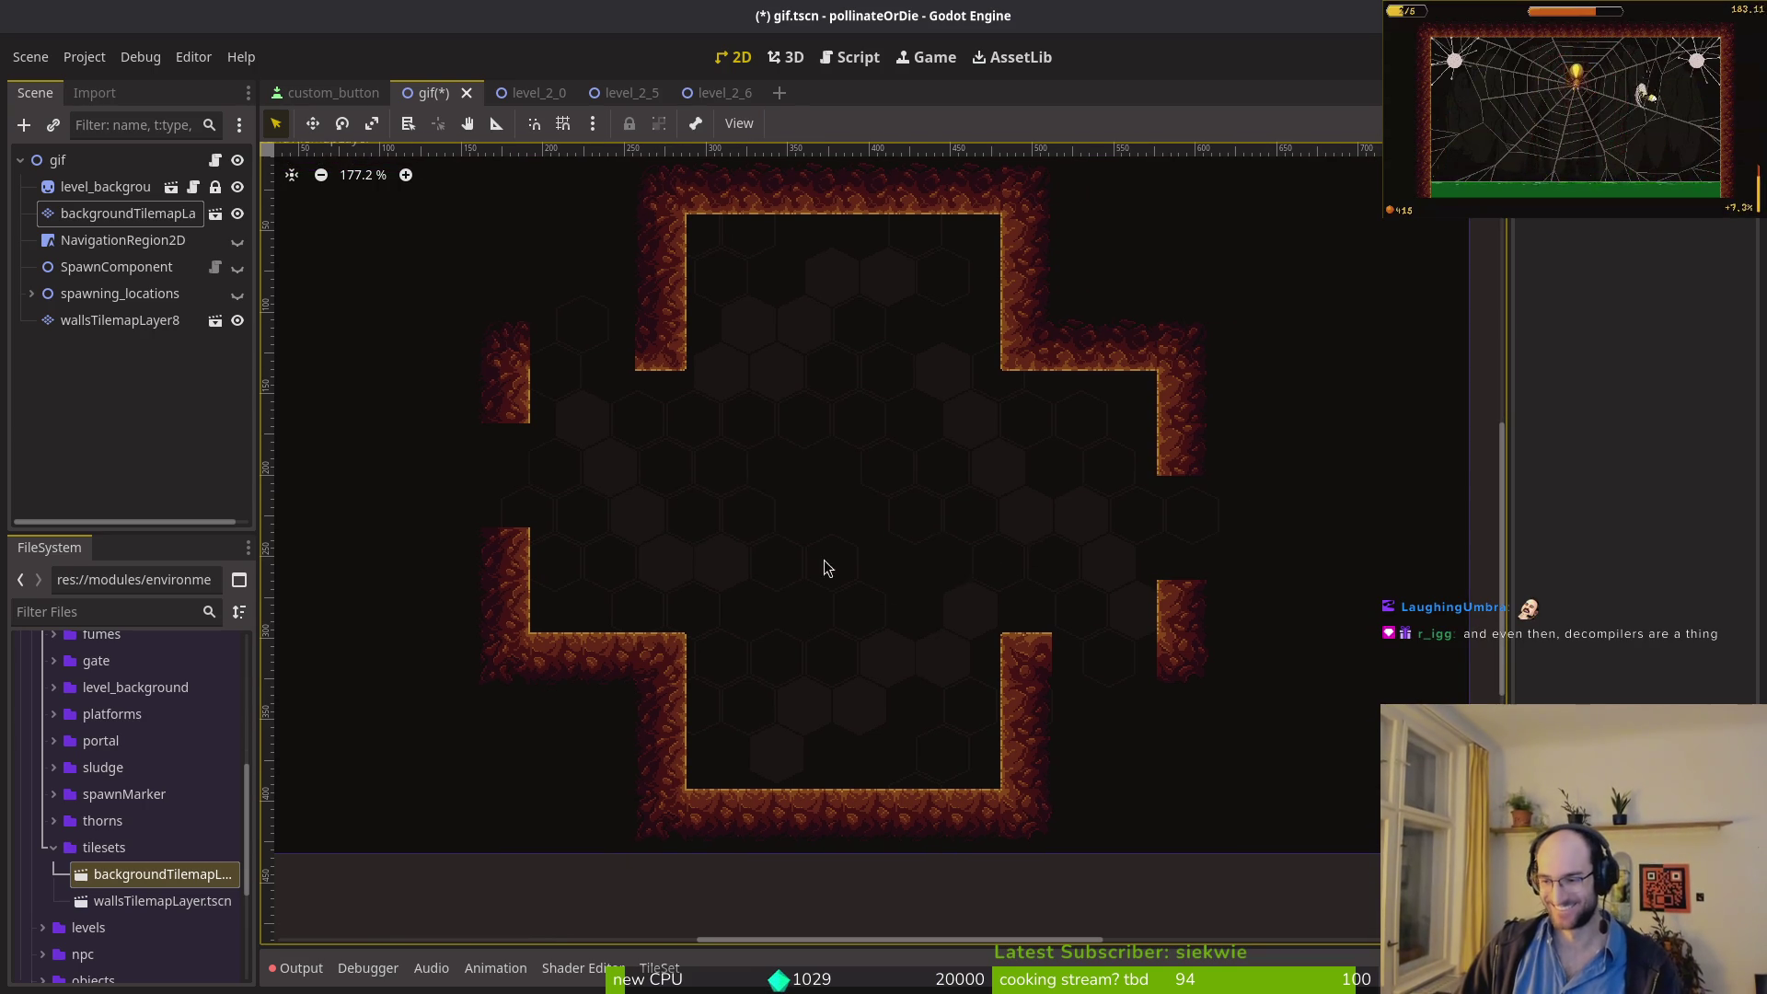
pyautogui.click(128, 213)
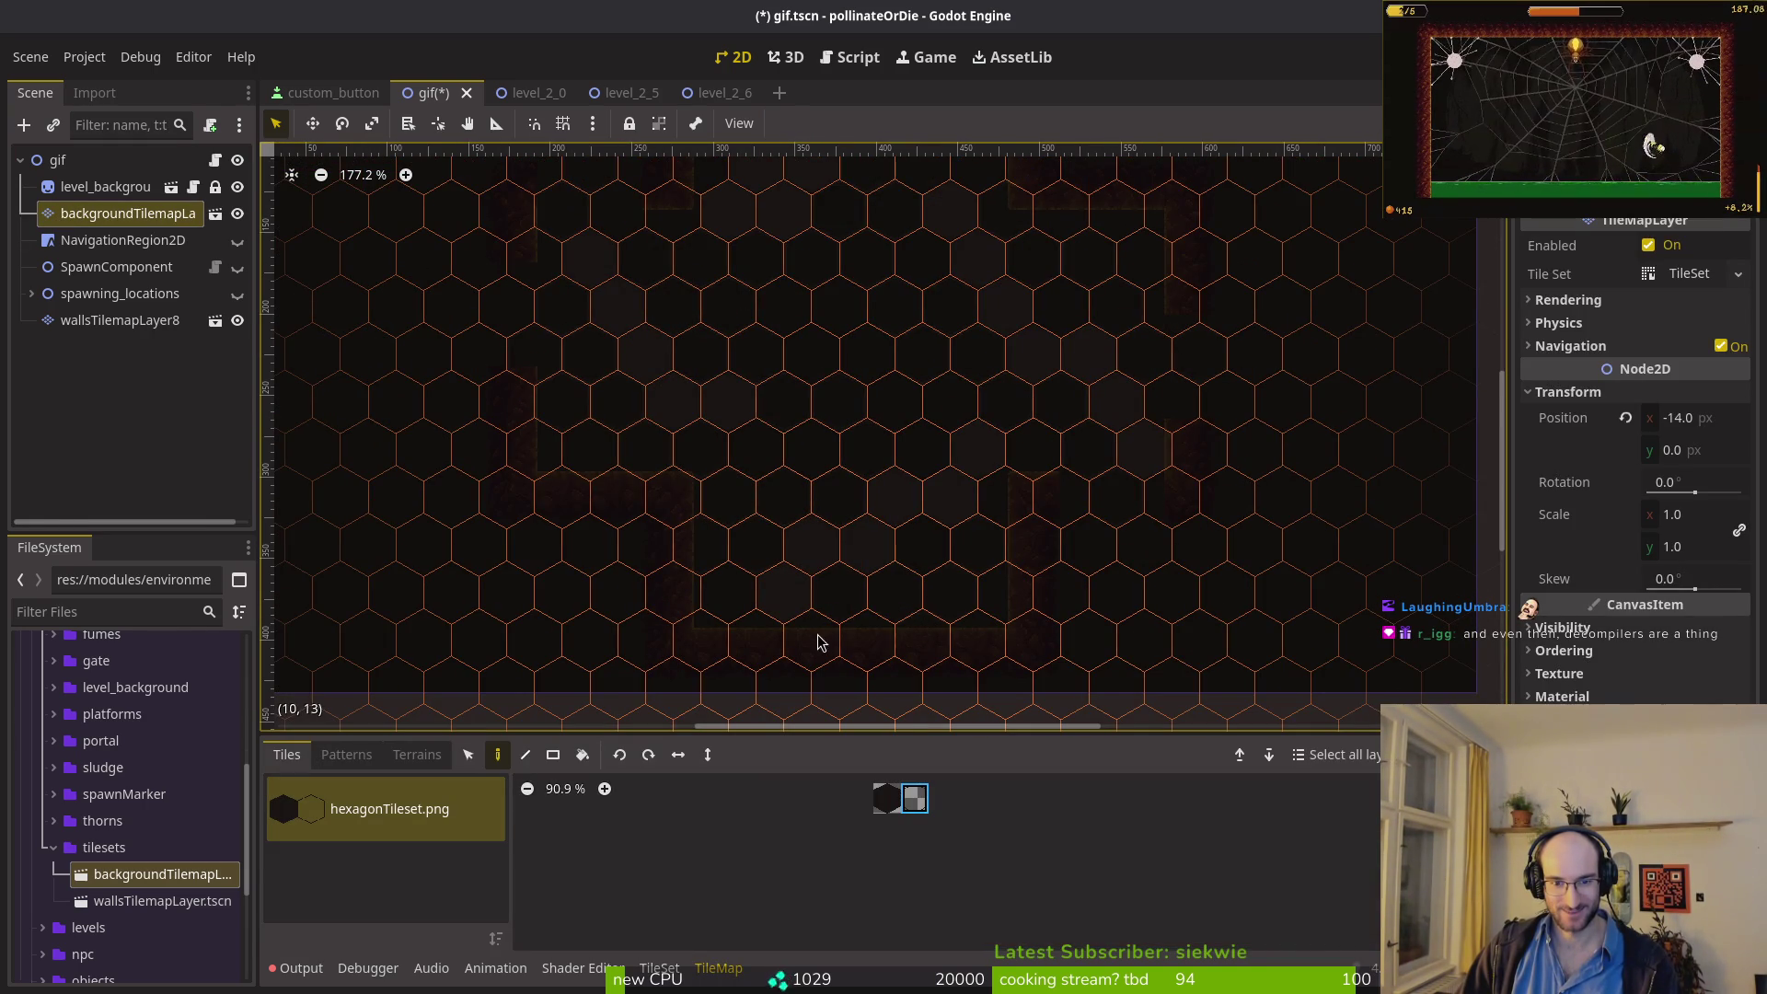
pyautogui.click(941, 644)
pyautogui.click(128, 212)
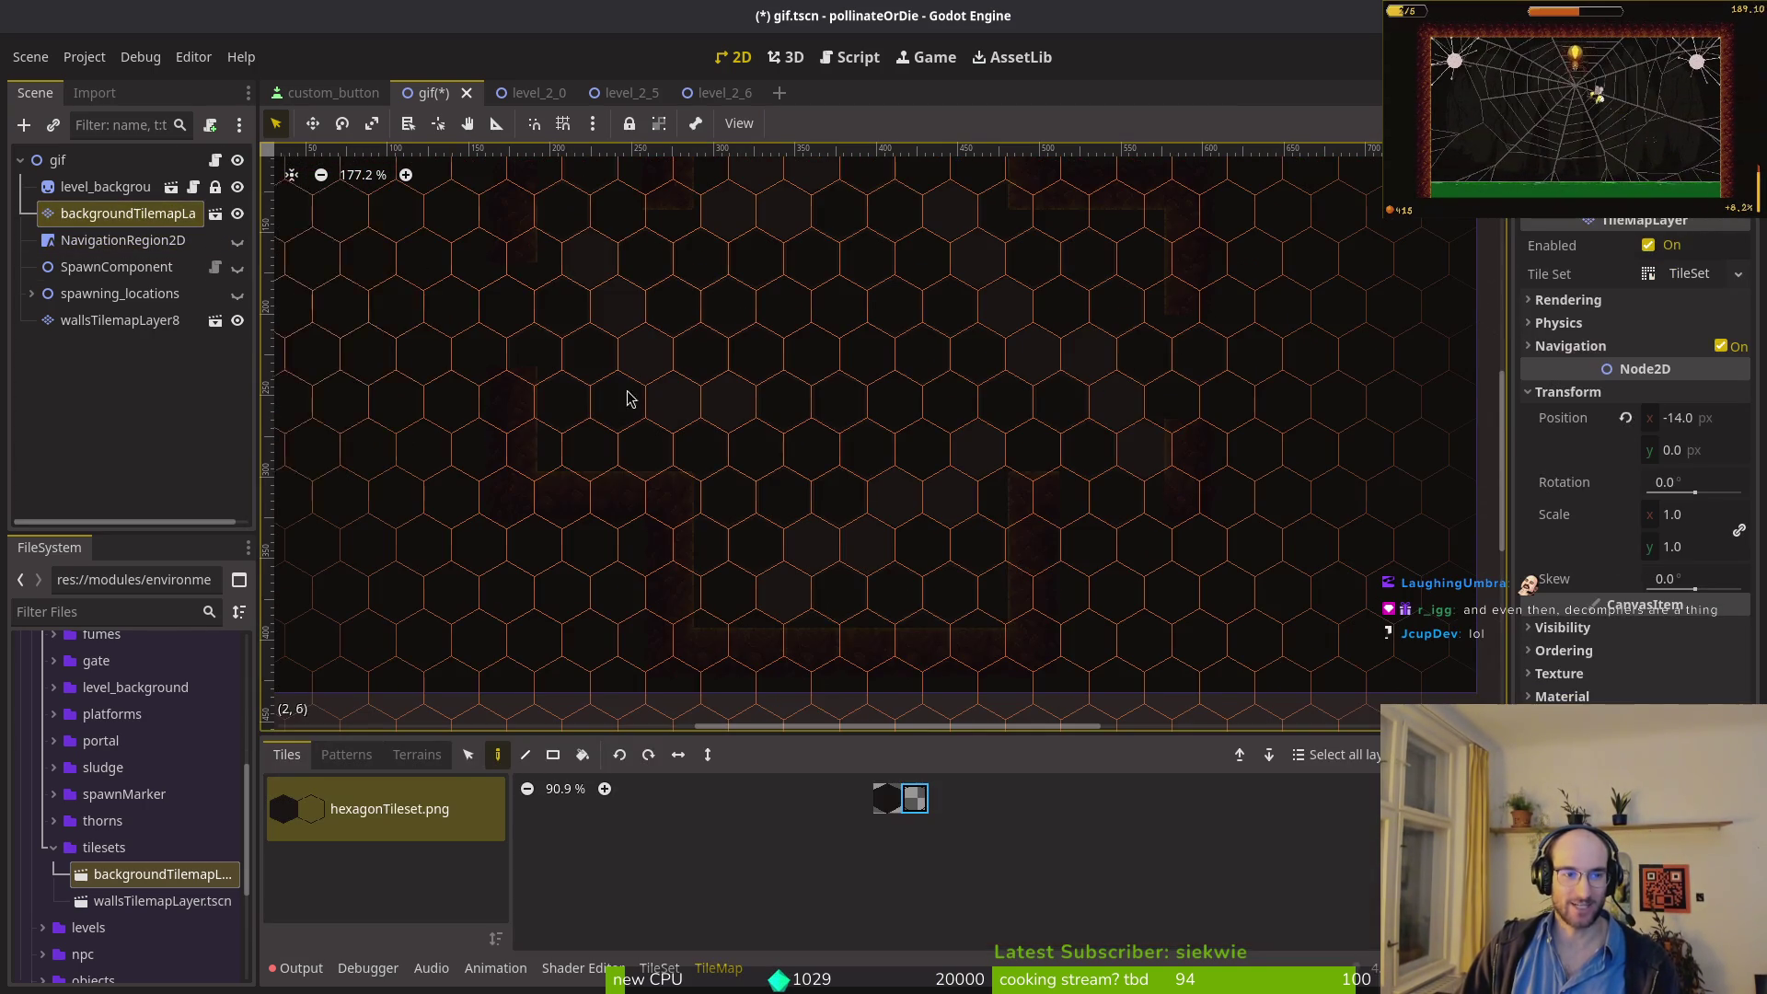
pyautogui.click(907, 649)
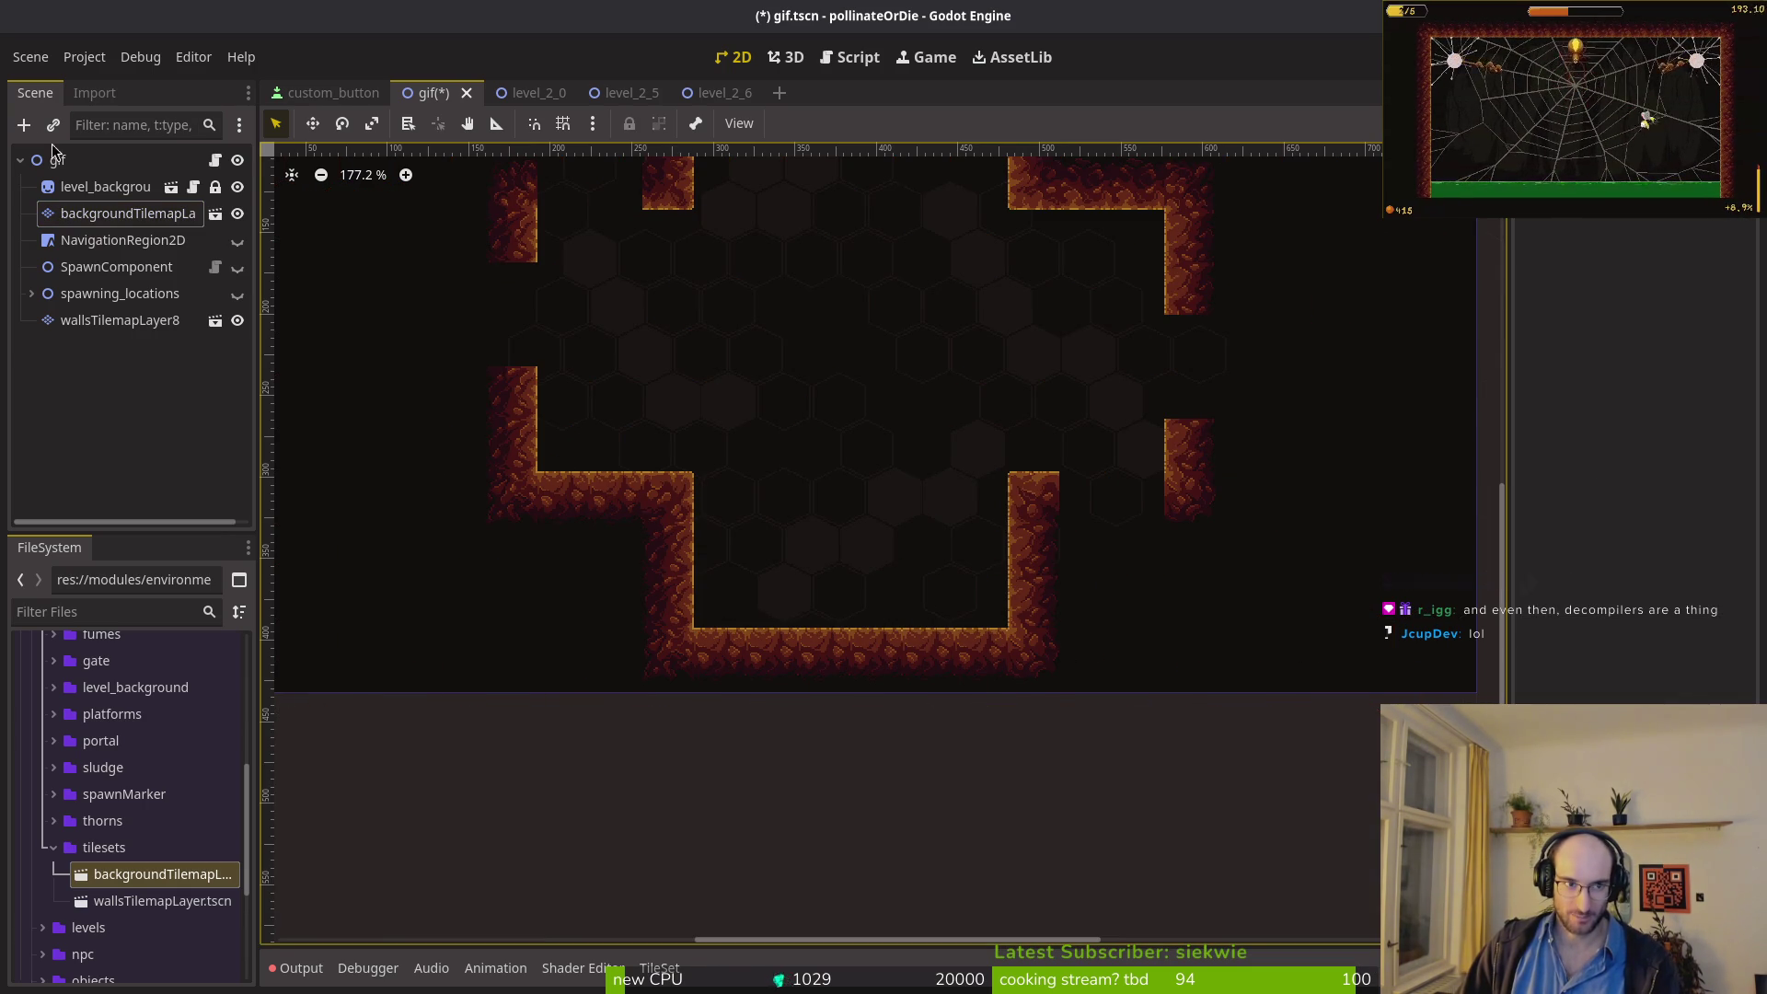
pyautogui.click(917, 613)
pyautogui.press('f')
pyautogui.scroll(-3, 936, 534)
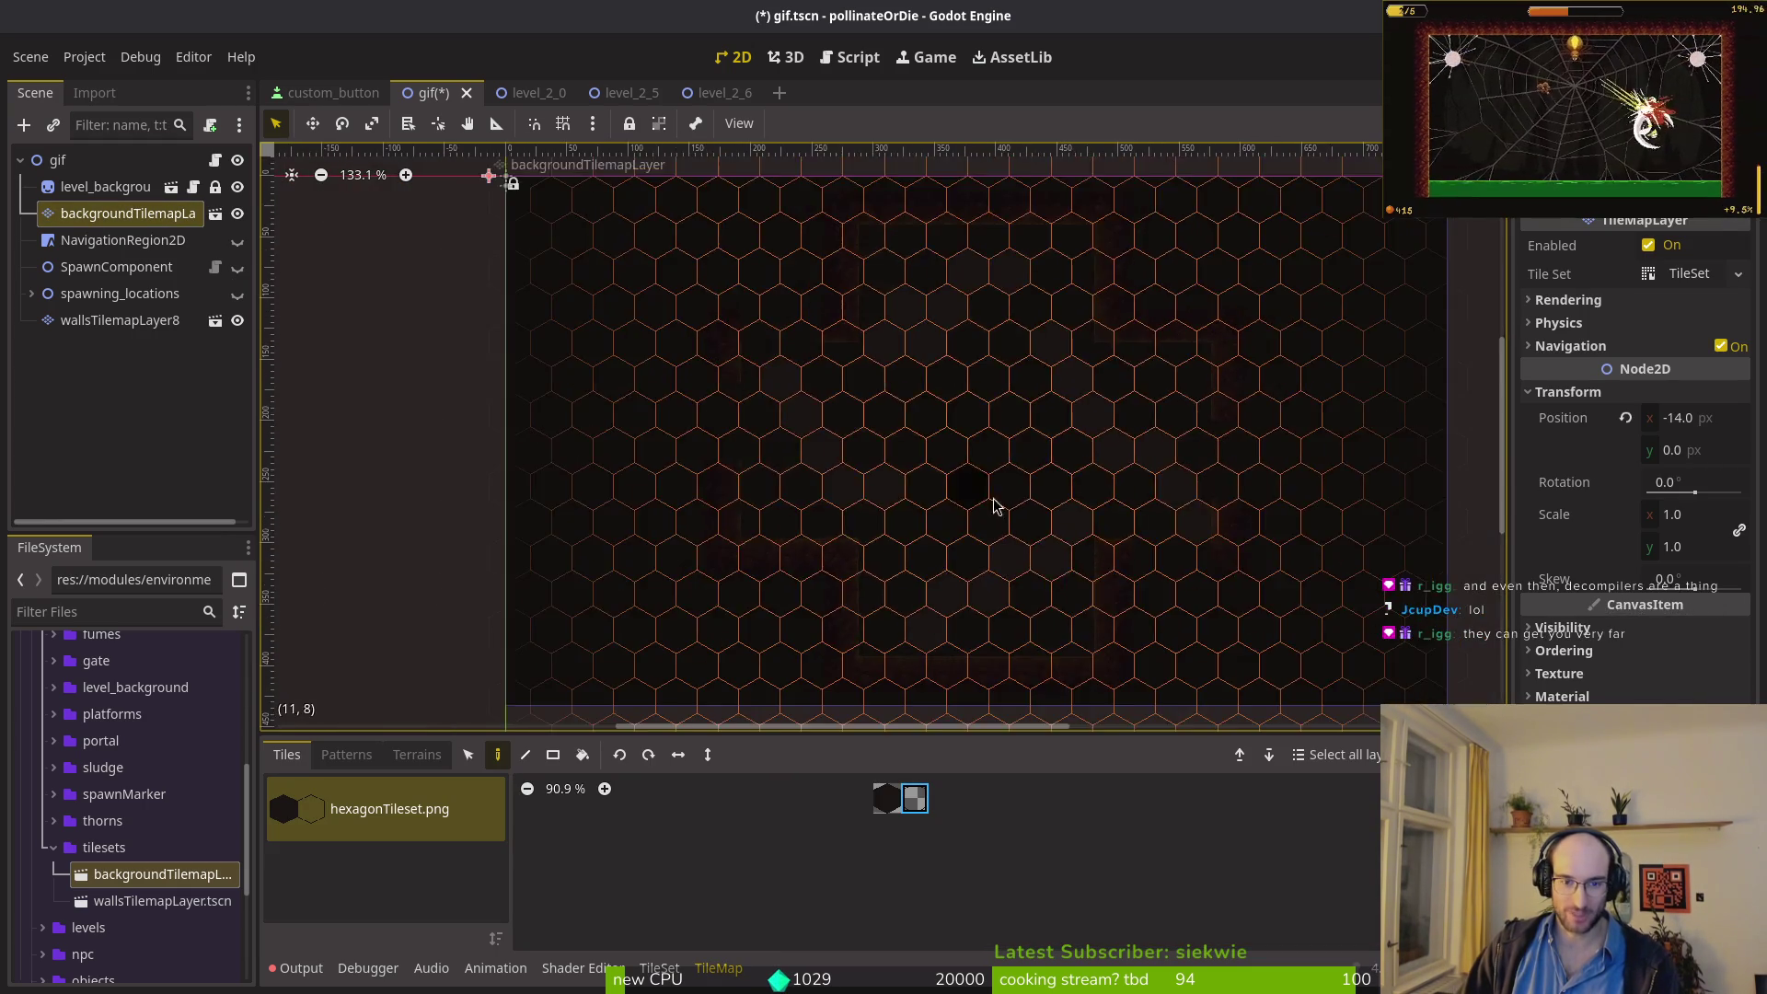
pyautogui.click(922, 529)
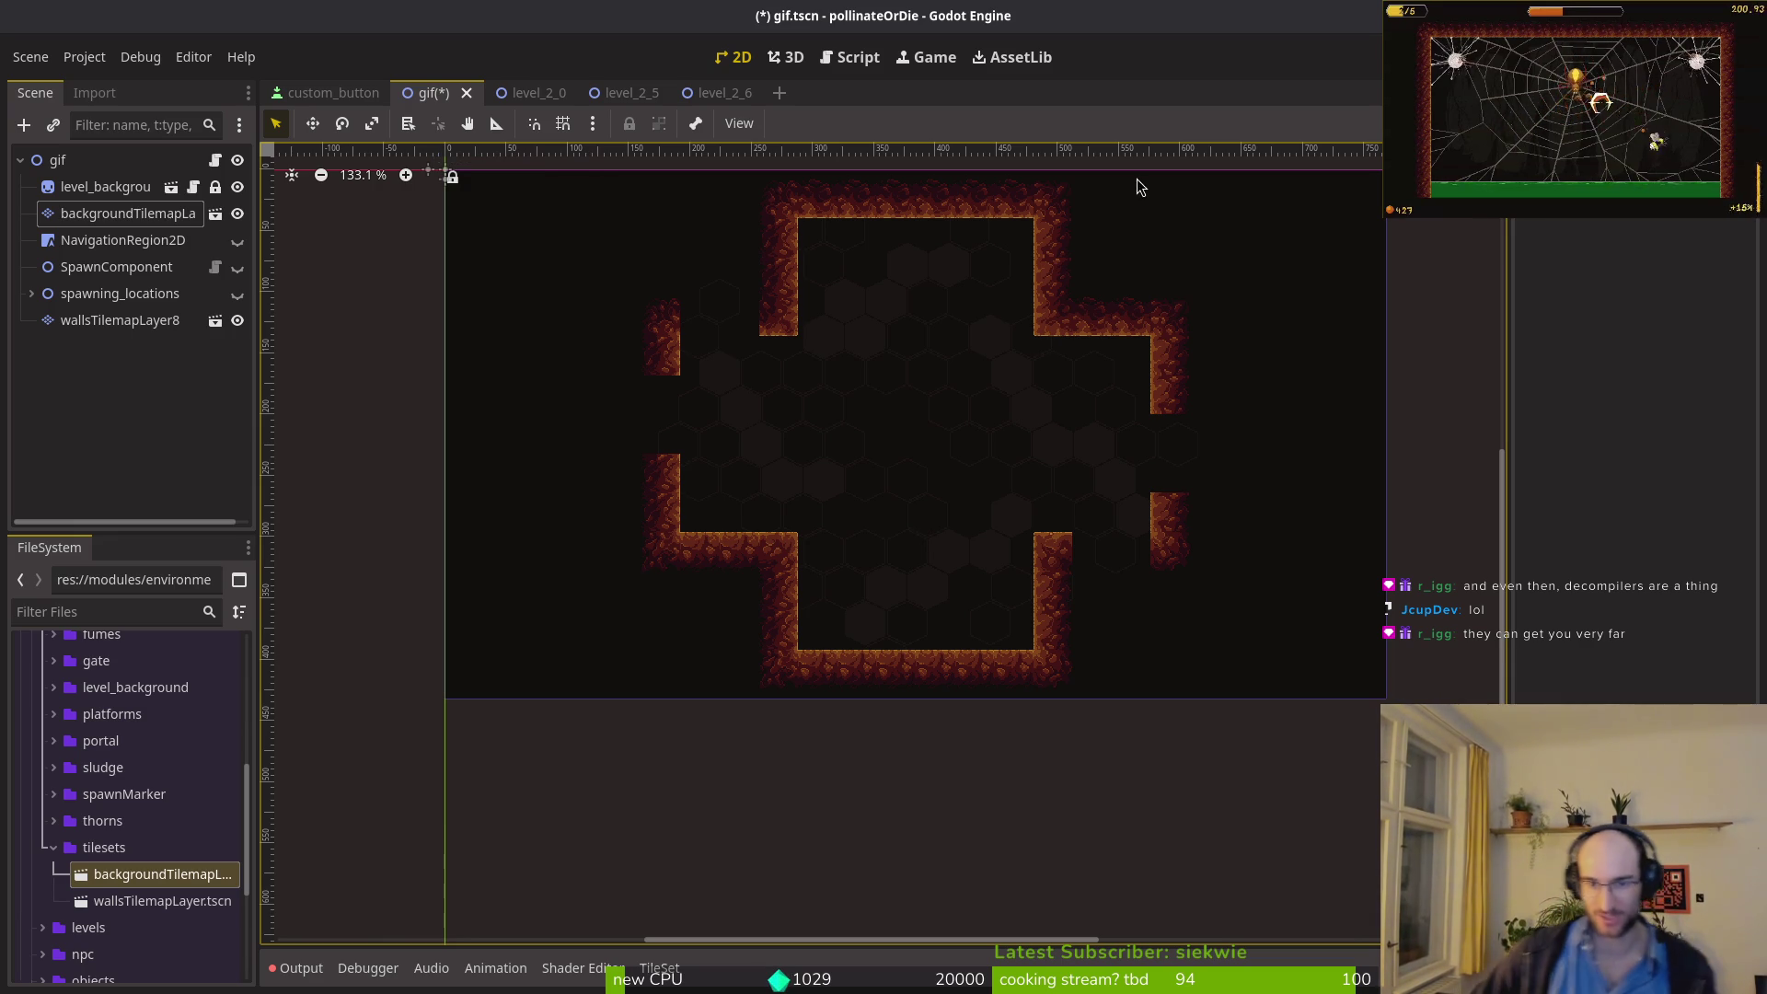
pyautogui.scroll(1, 303, 328)
# - Pick the second hex tile again on backgroundTilemapLayer and save the gif scene
pyautogui.click(128, 213)
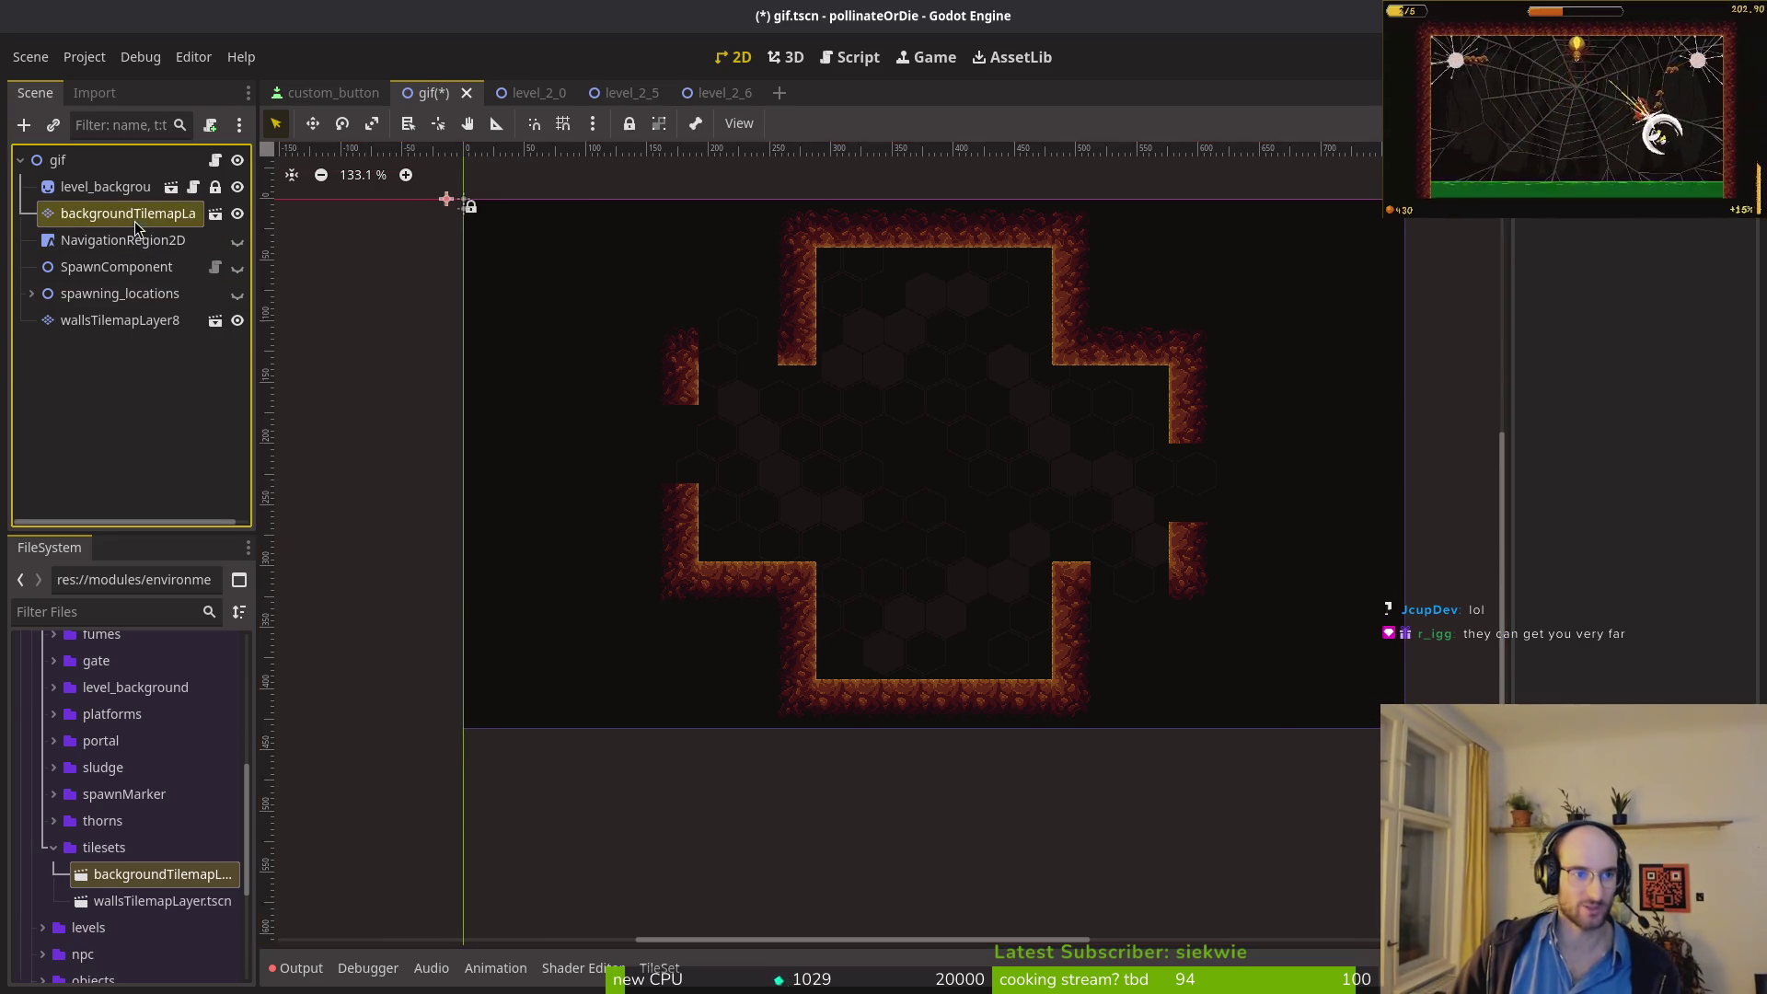
pyautogui.press('f')
pyautogui.click(919, 813)
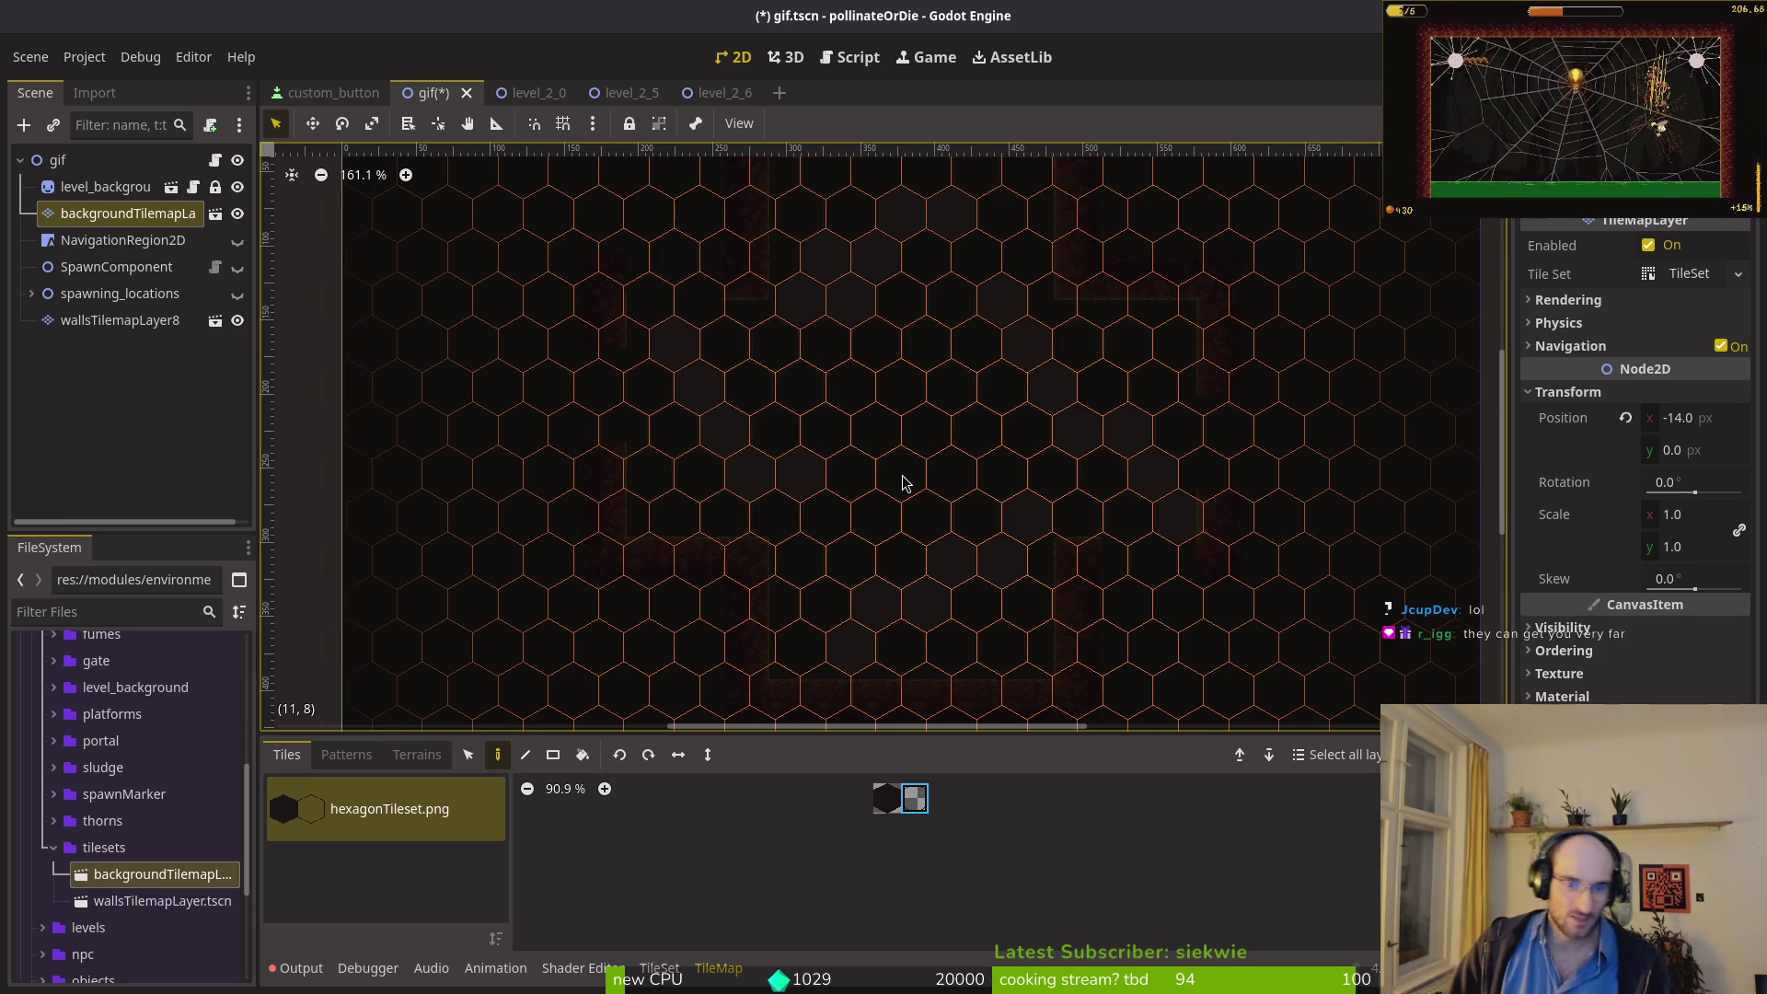
pyautogui.press('Escape')
pyautogui.hotkey('ctrl', 's')
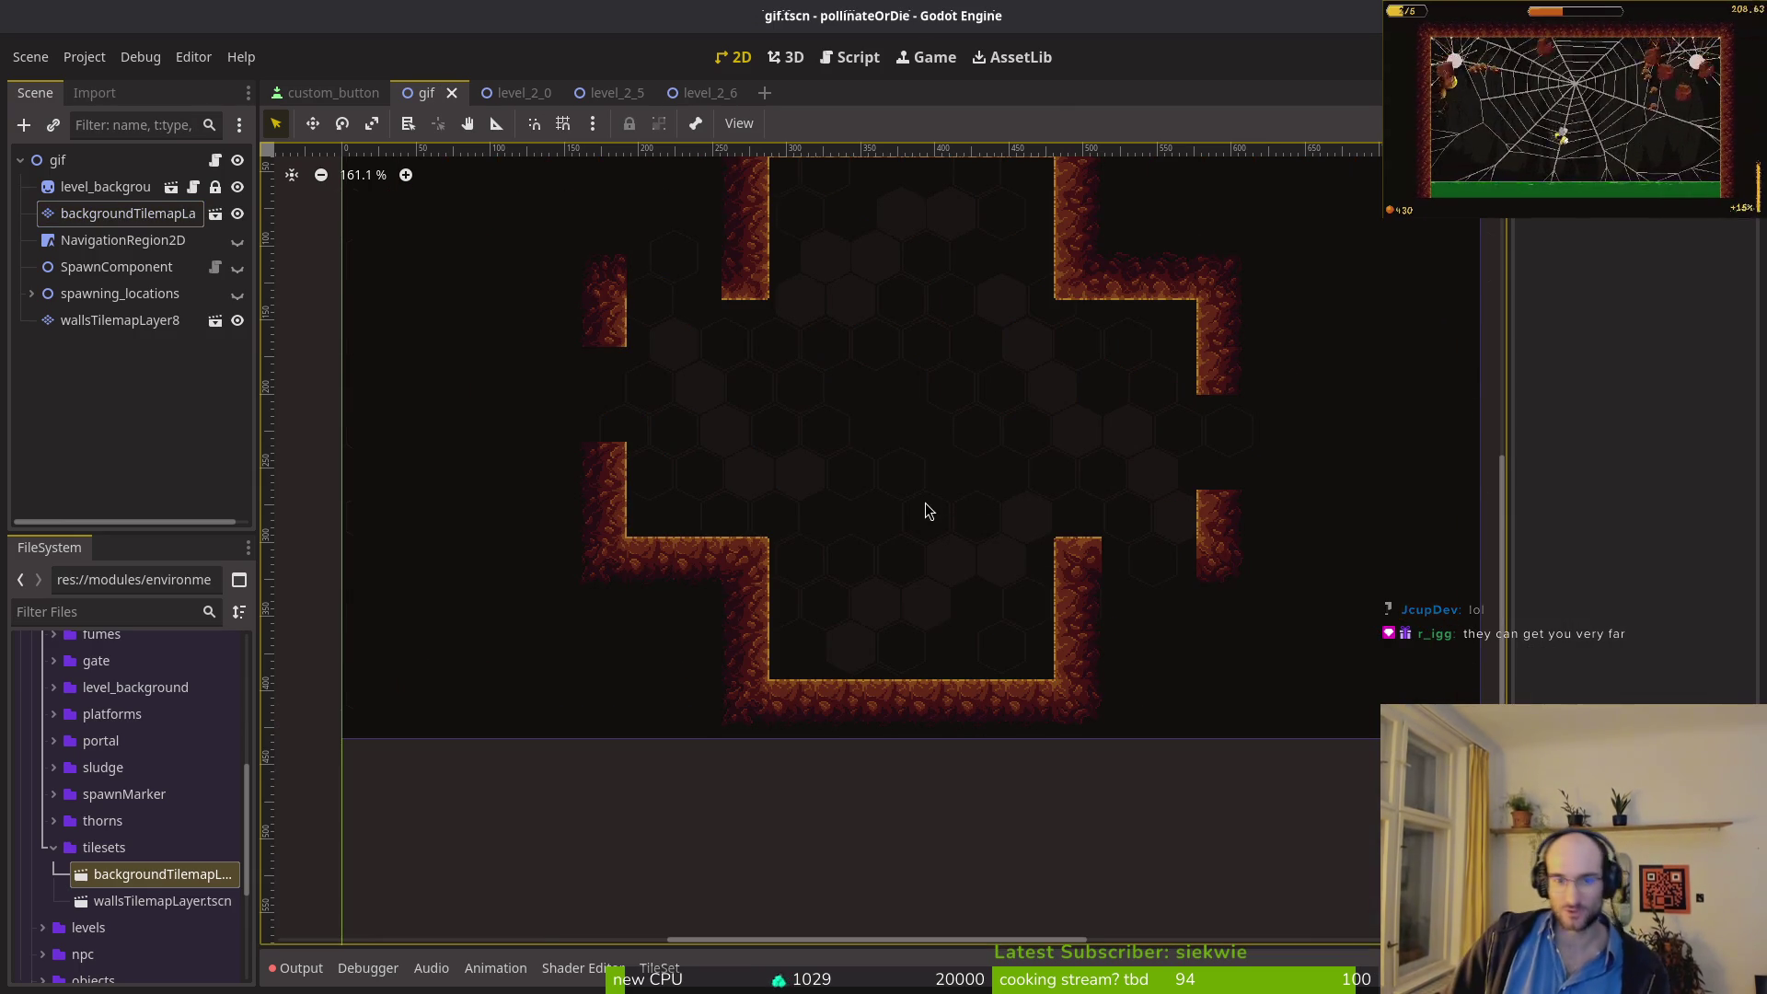
# - Hide the wallsTilemapLayer8 walls so only the hex background shows
pyautogui.scroll(-3, 1041, 523)
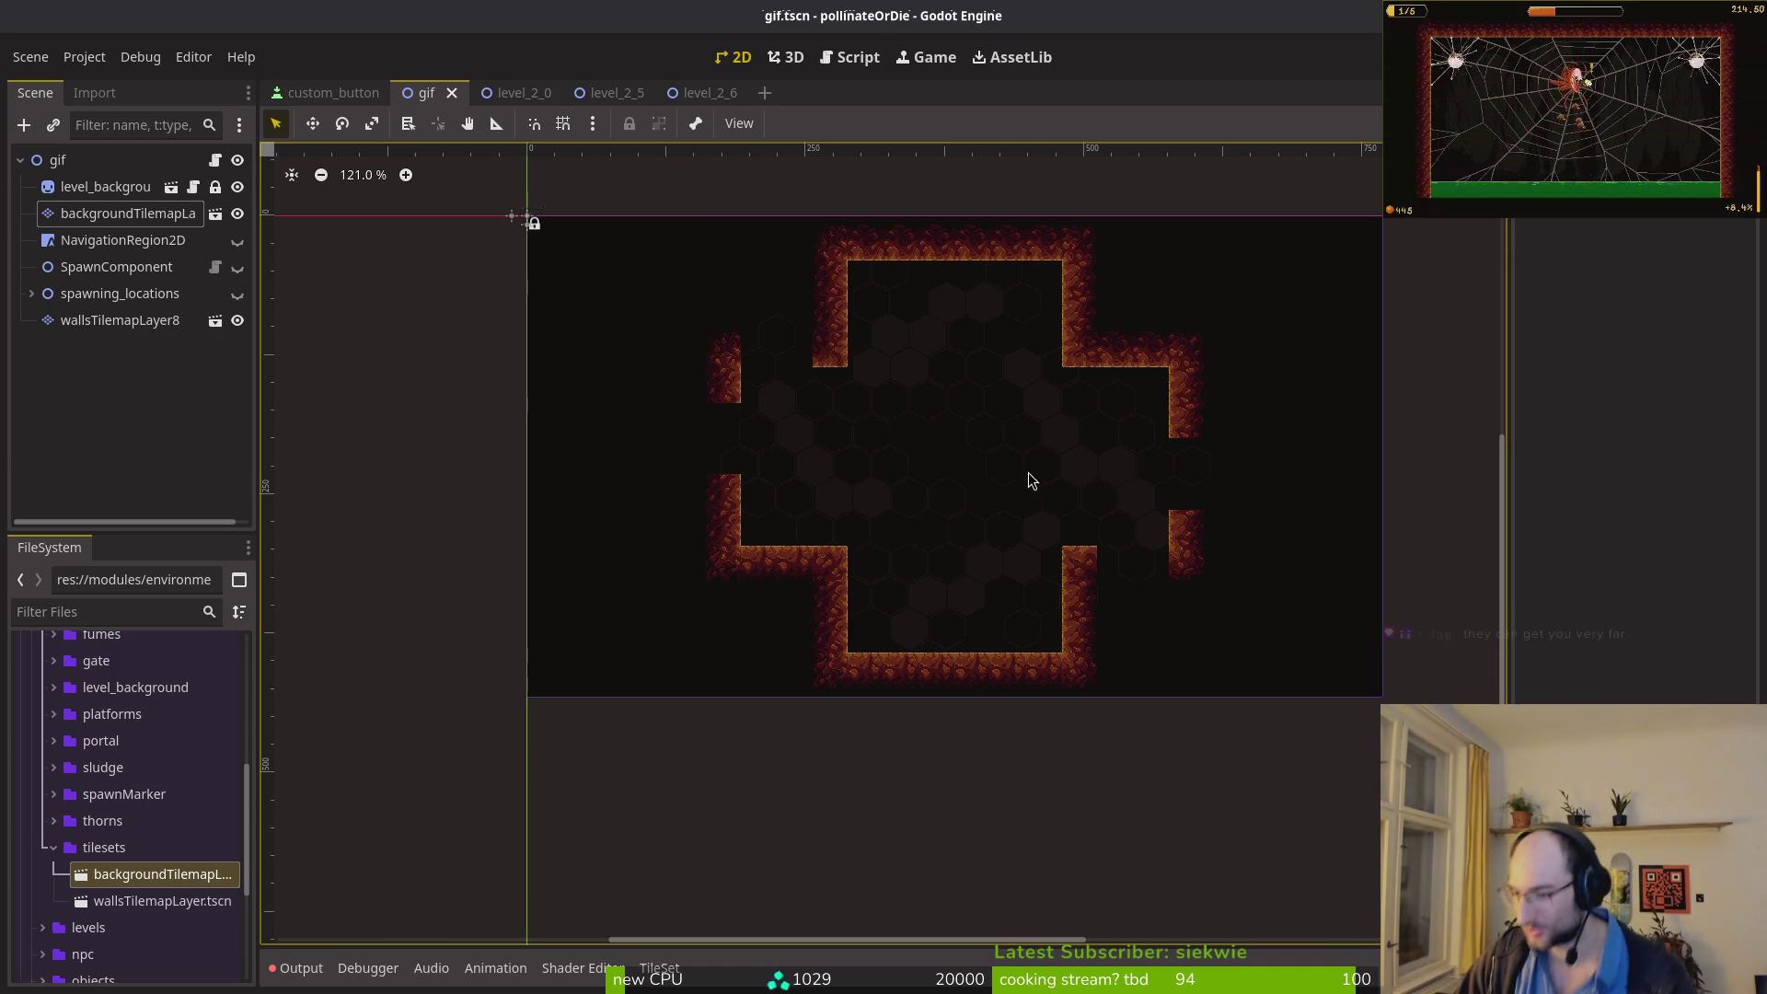
pyautogui.hscroll(-1, 1117, 477)
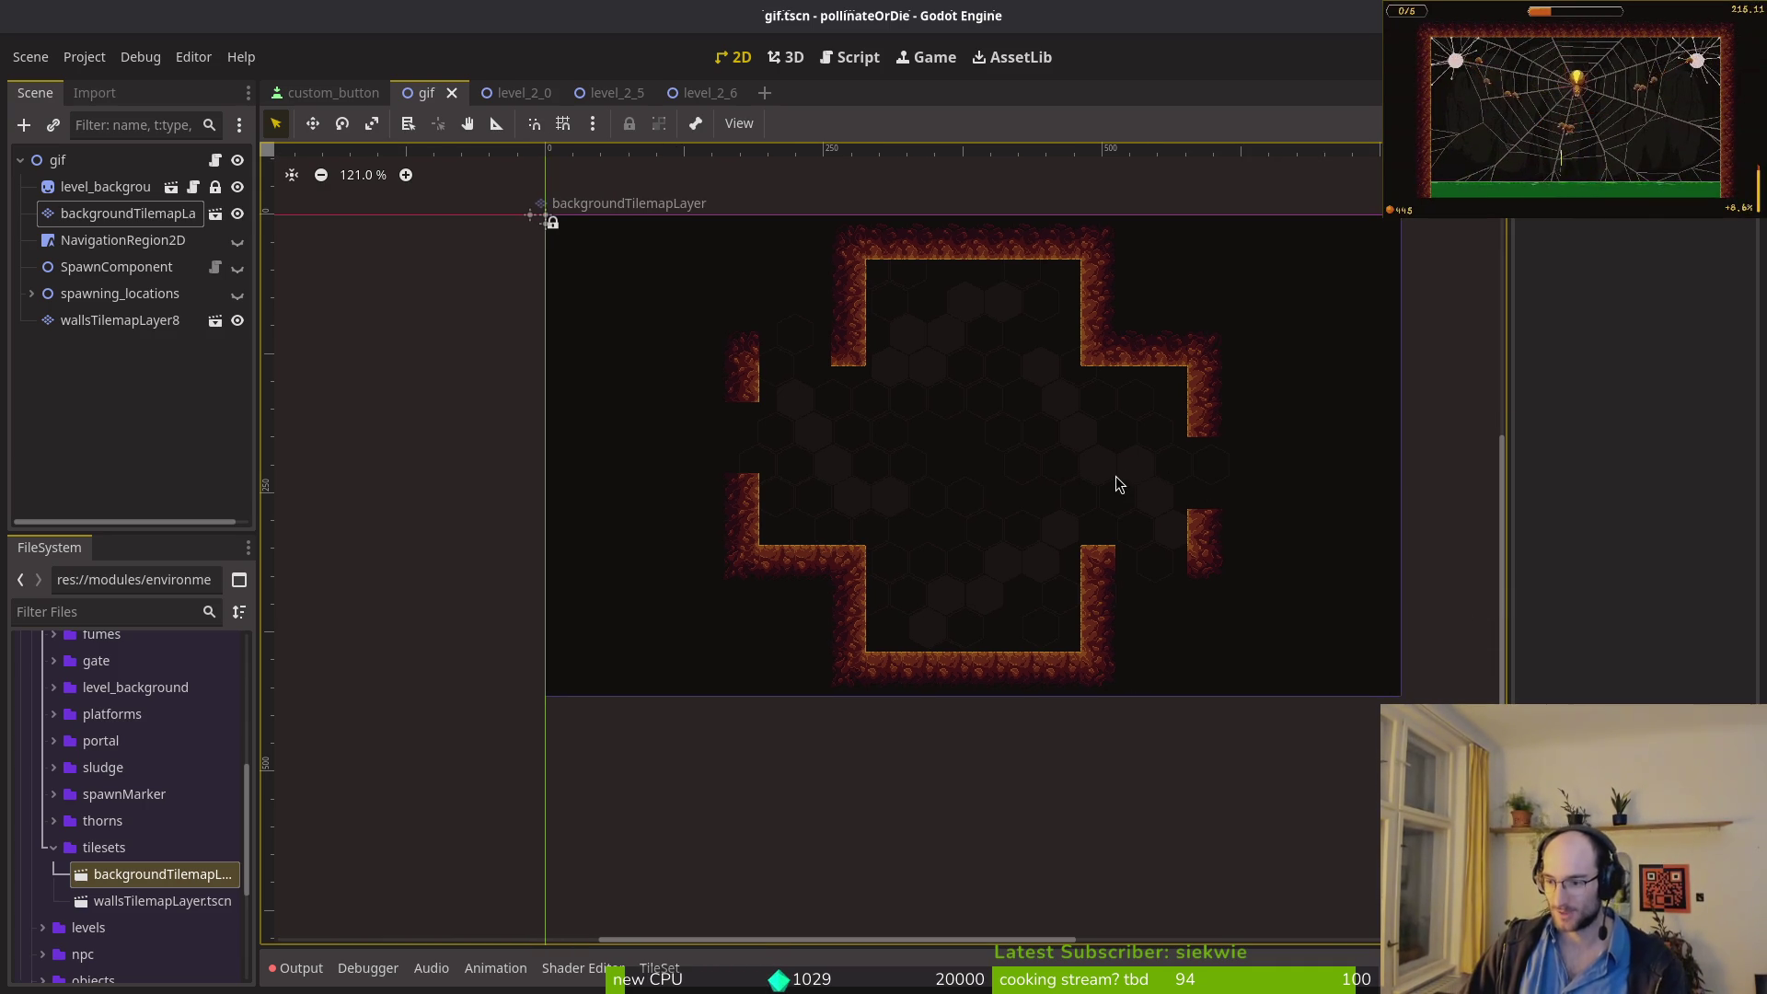
pyautogui.moveTo(982, 475); pyautogui.dragTo(880, 445)
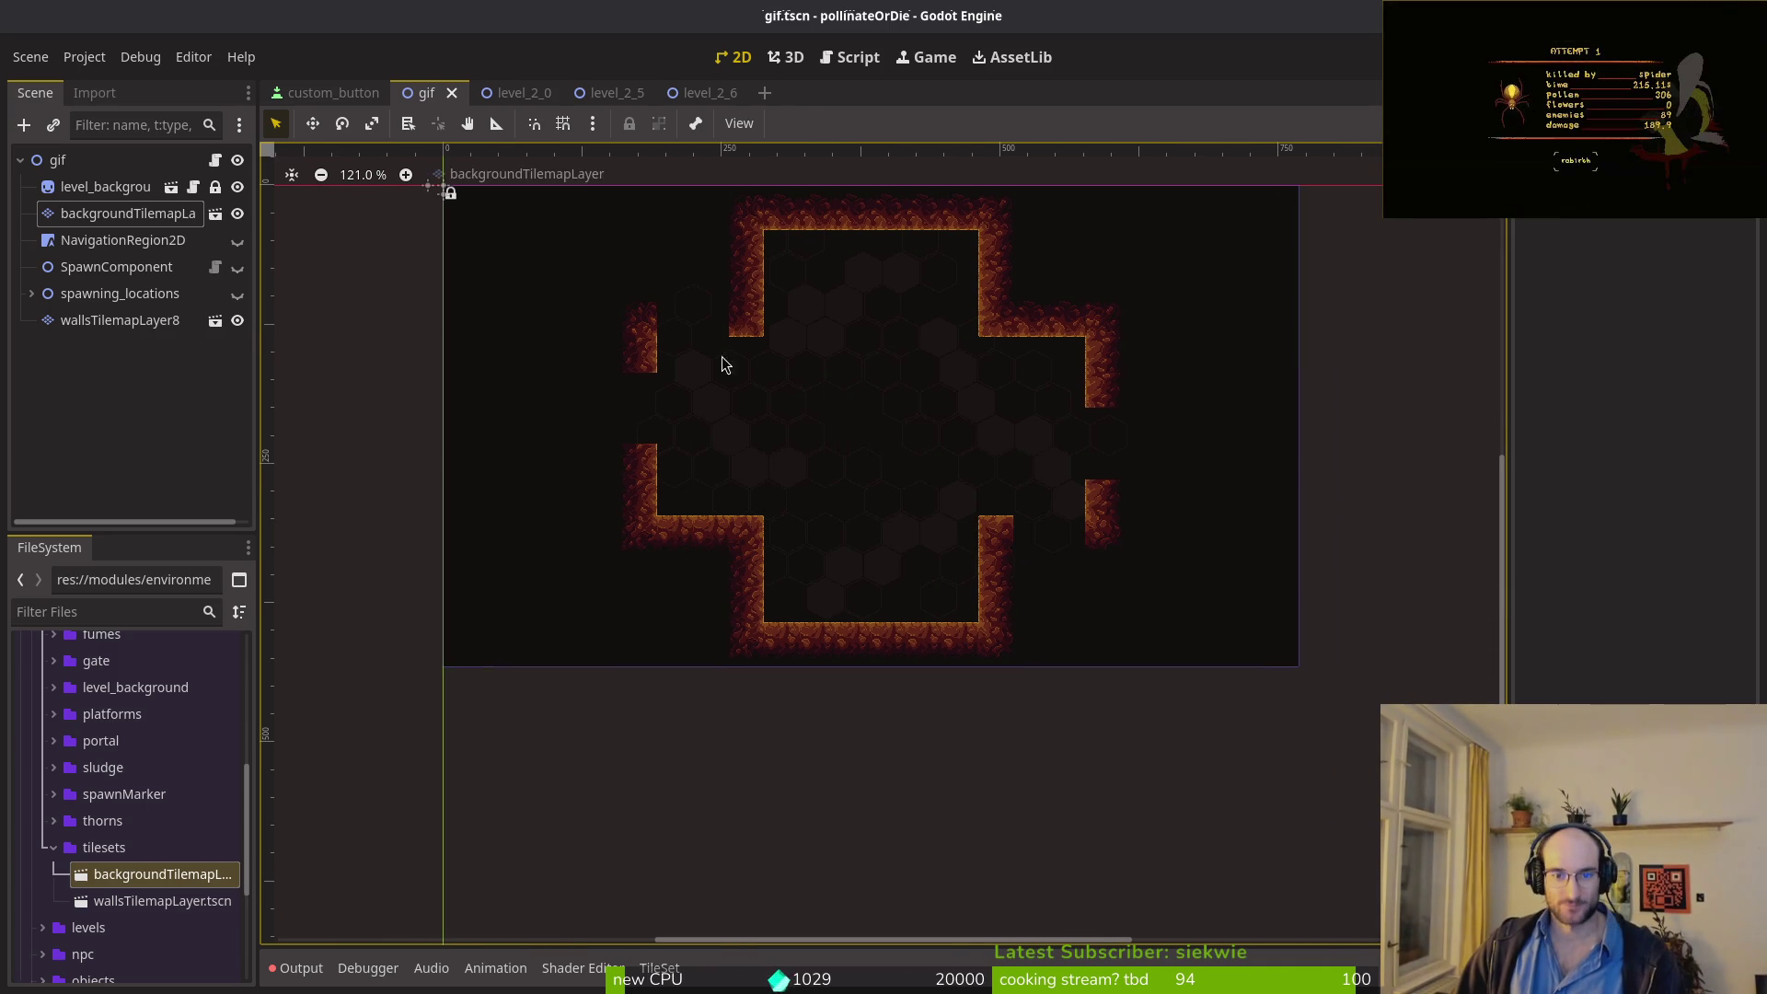
pyautogui.click(238, 319)
pyautogui.scroll(4, 1003, 418)
pyautogui.hscroll(-1, 1002, 418)
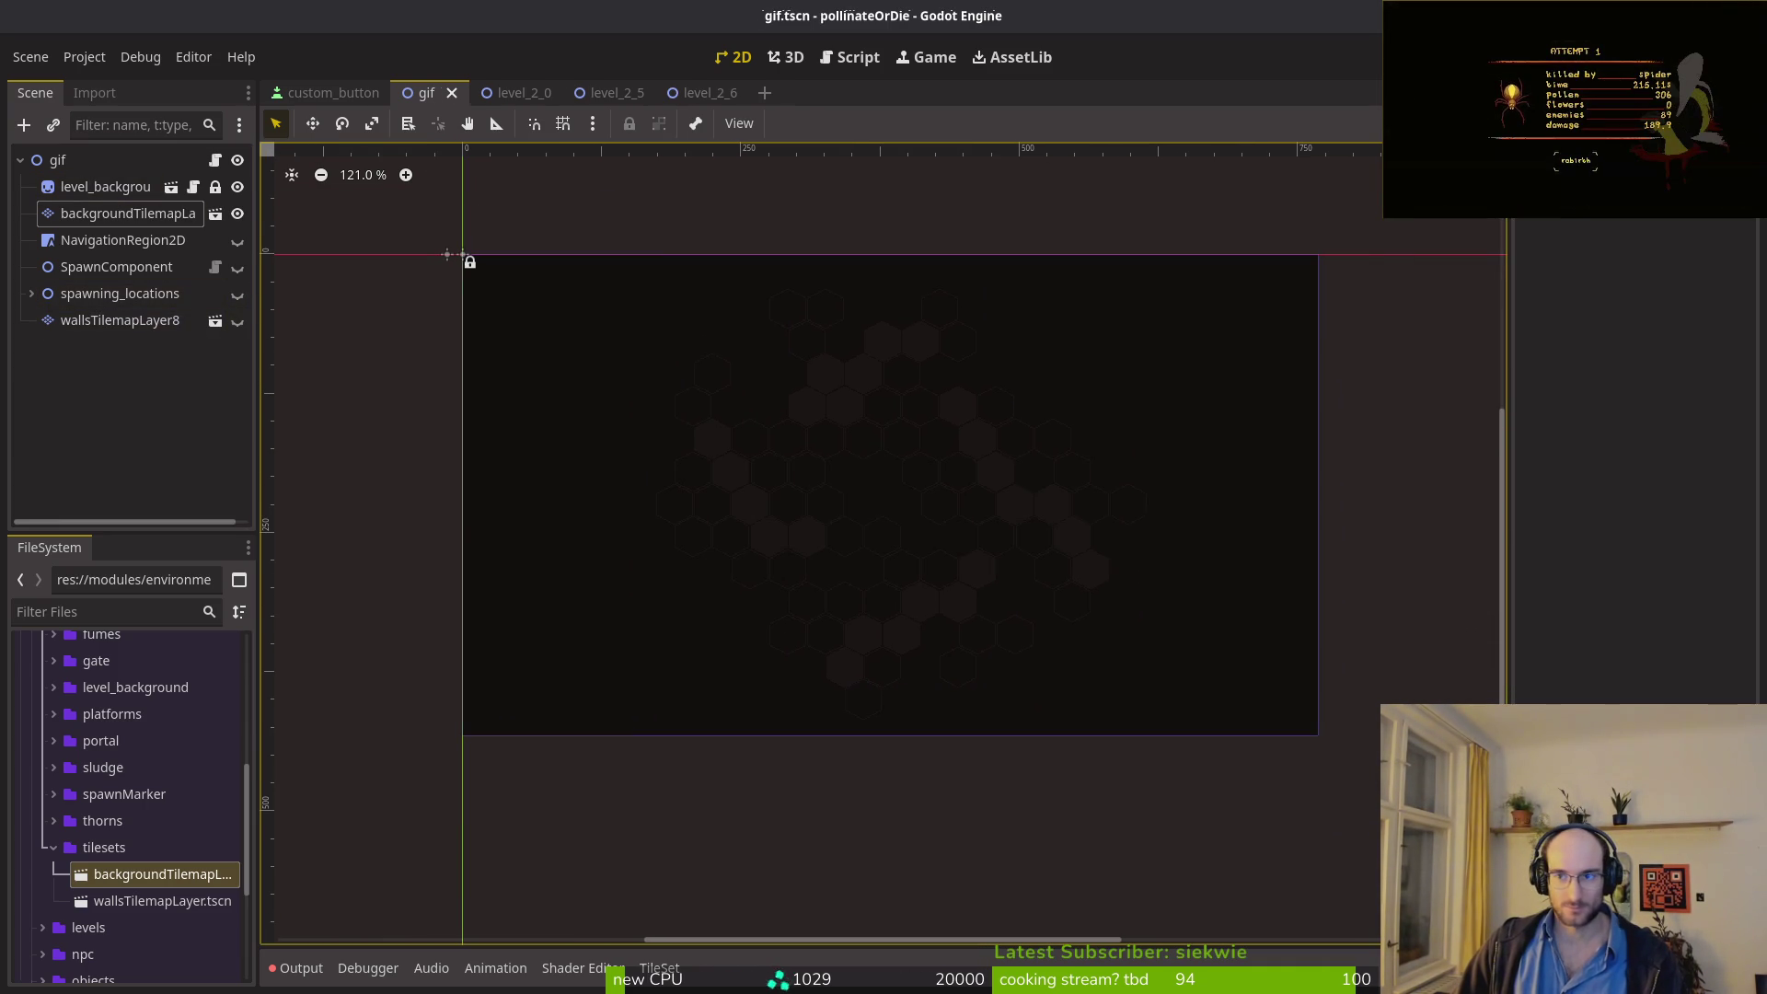
# - Test-run the gif scene with F6, close the game, and switch to the terminal workspace
pyautogui.press('F6')
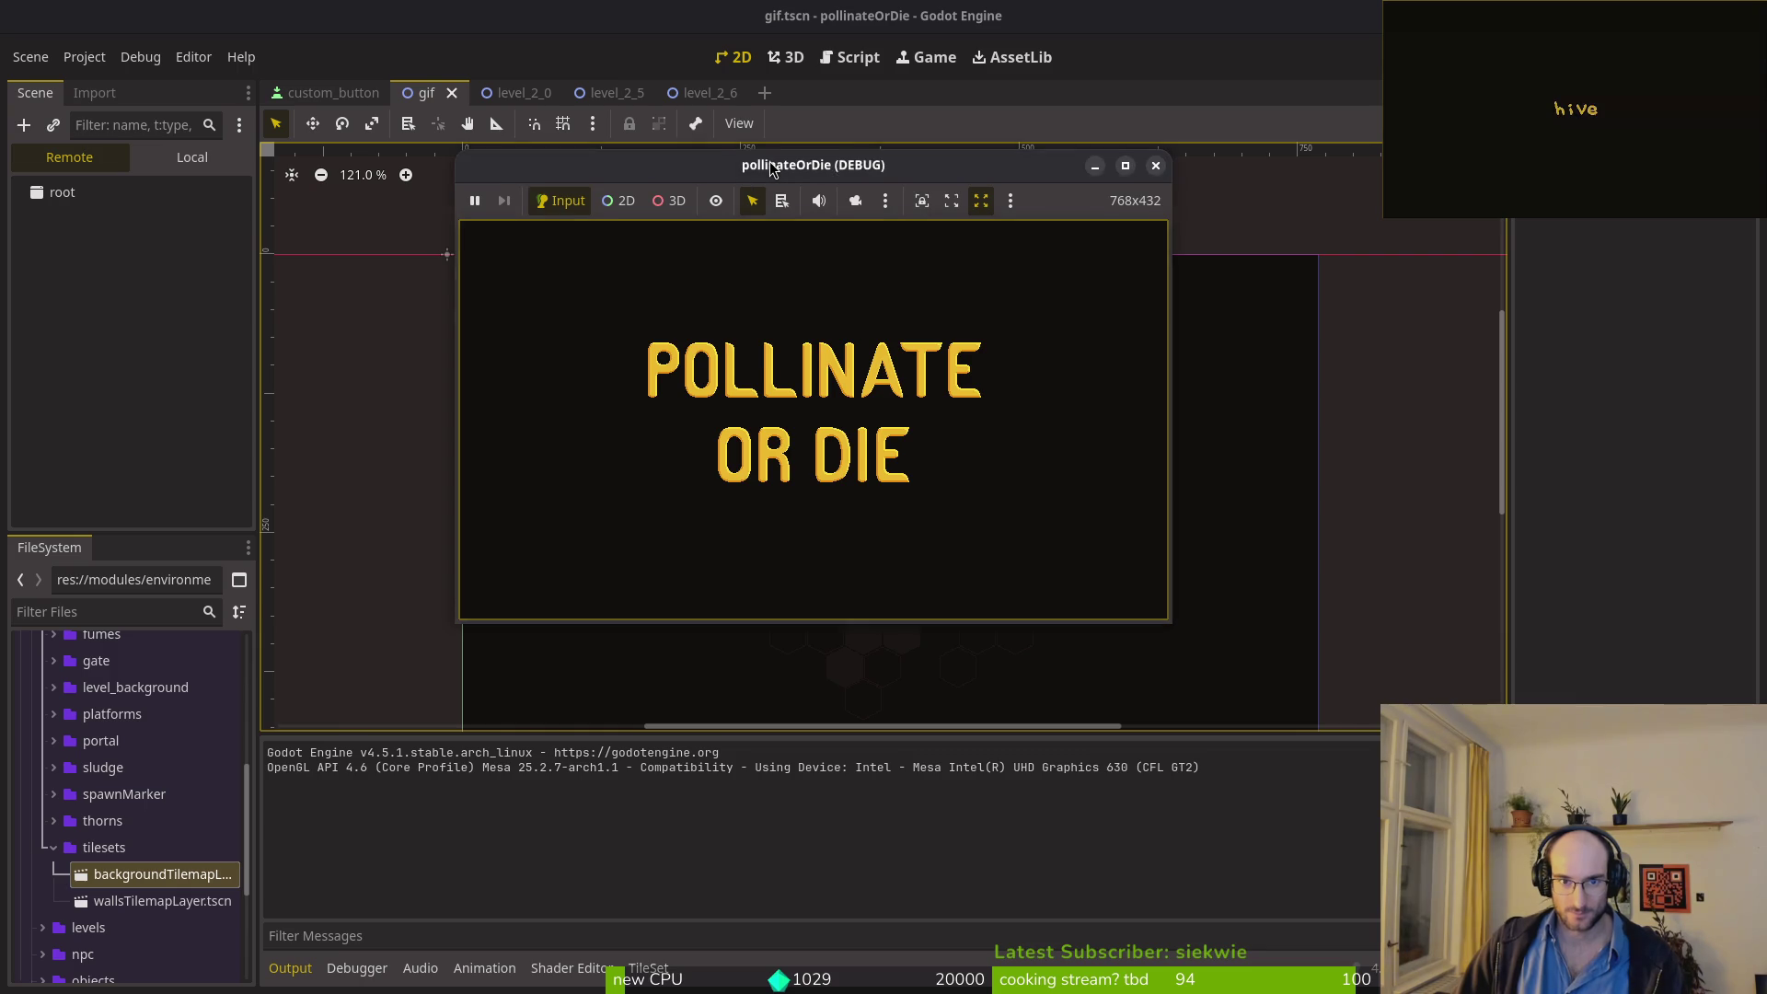
pyautogui.moveTo(768, 162); pyautogui.dragTo(817, 207)
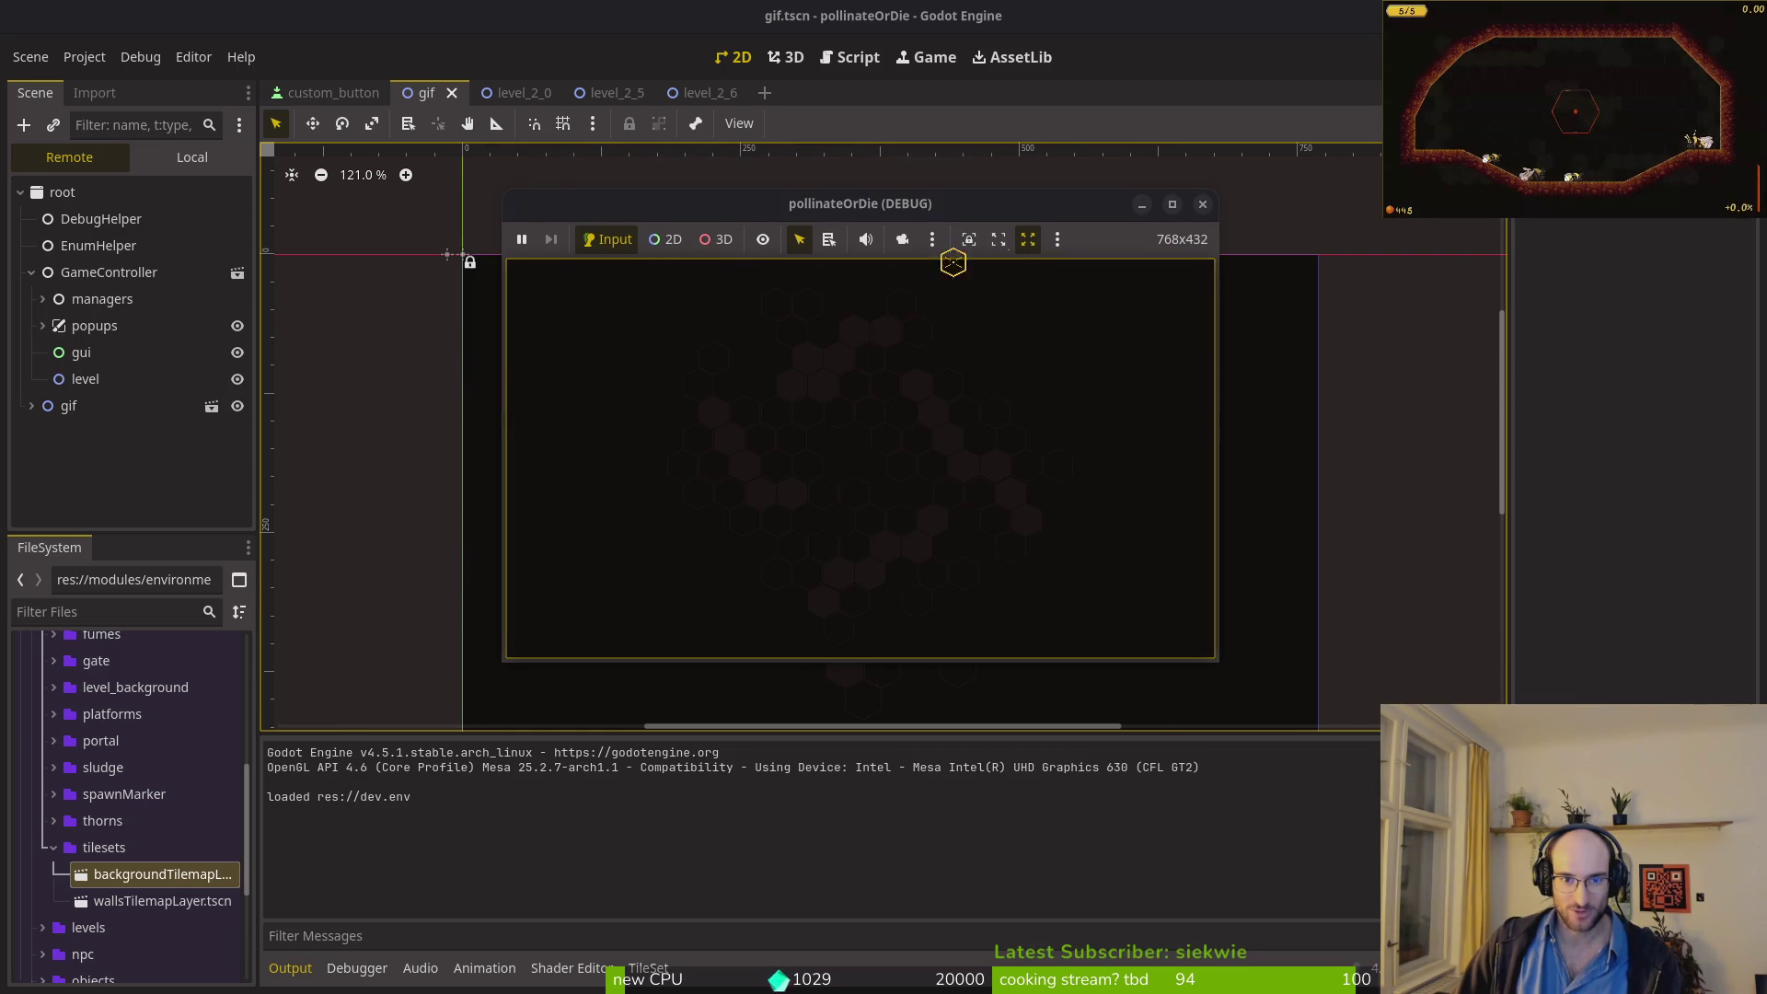
pyautogui.click(1202, 203)
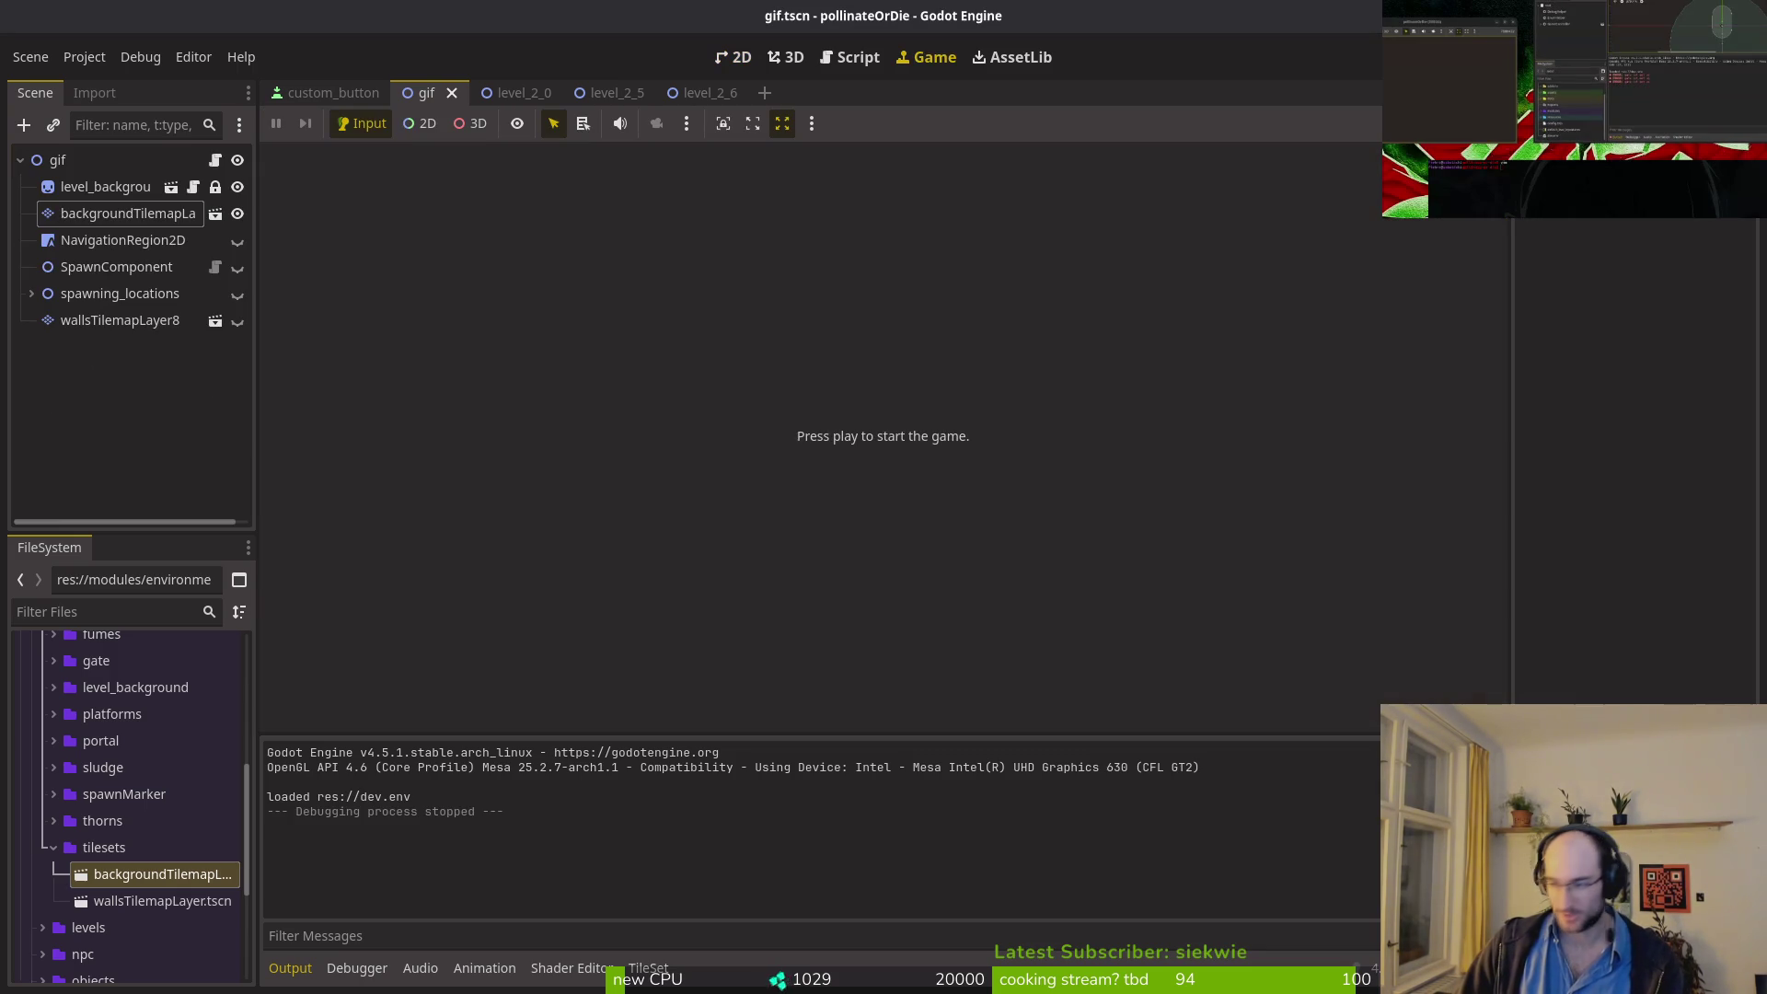
pyautogui.press('super+1')
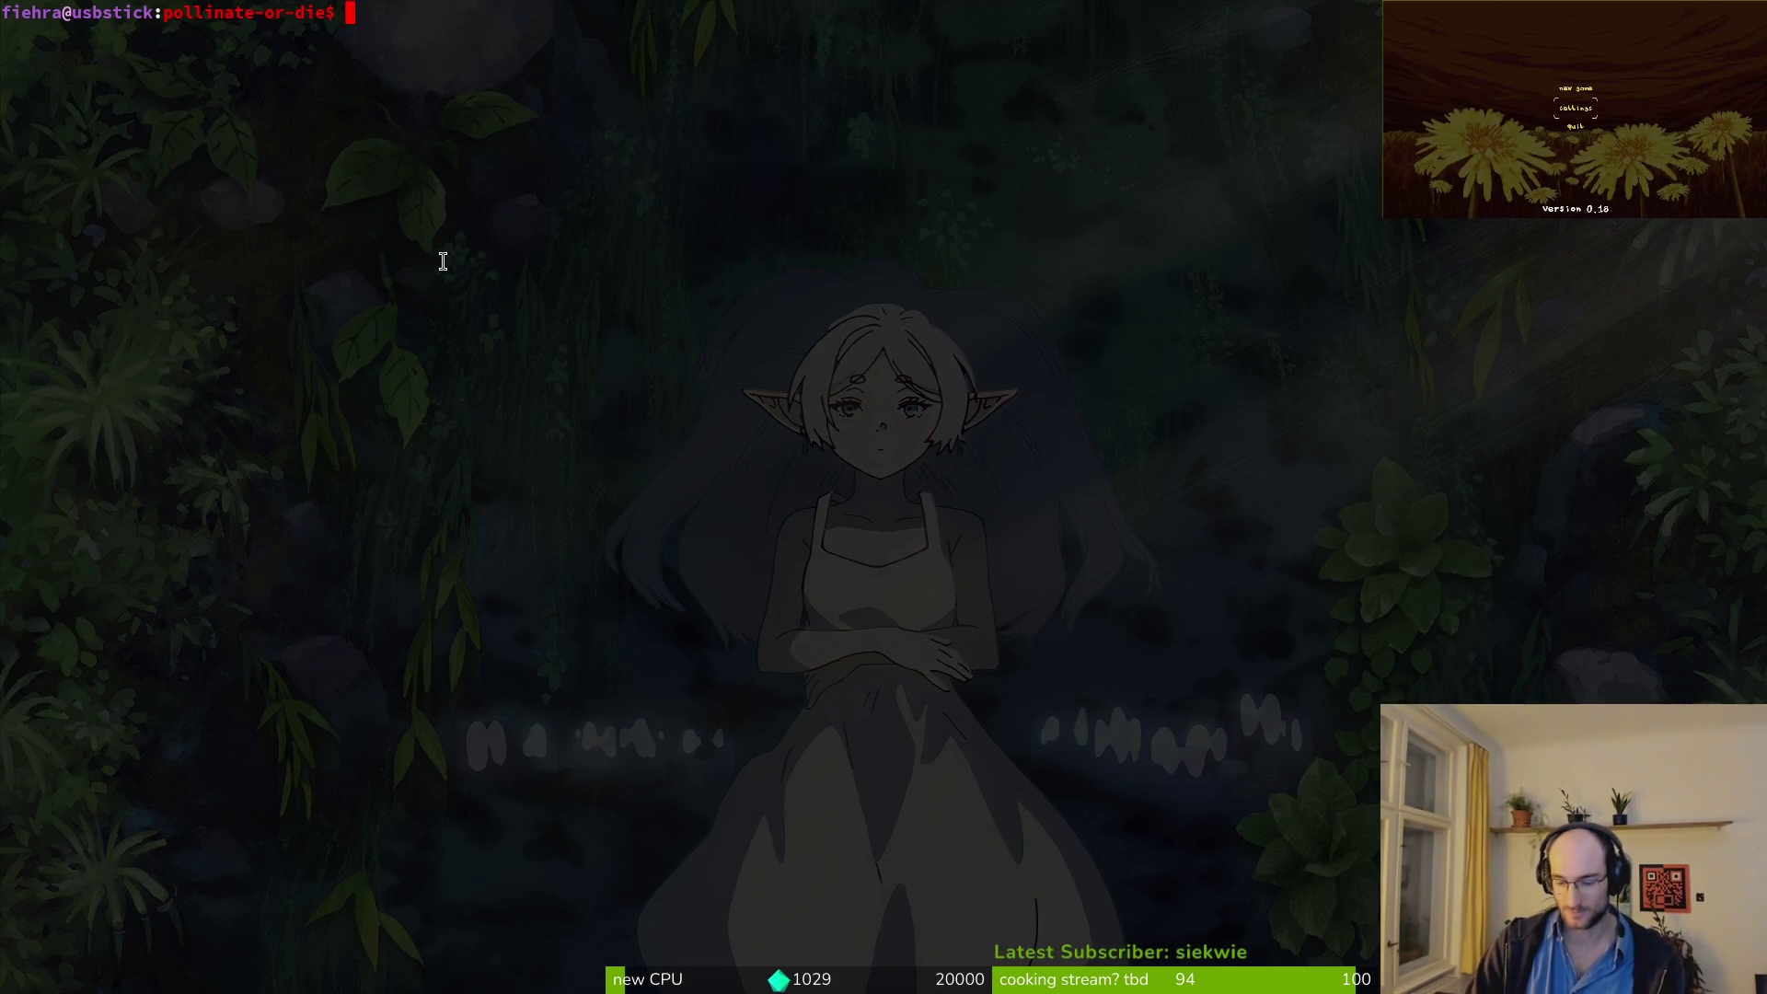
# - Cut Screenshot.png from the game's user data folder, close Files, and return to Godot
pyautogui.press('super+2')
pyautogui.click(84, 56)
pyautogui.click(103, 260)
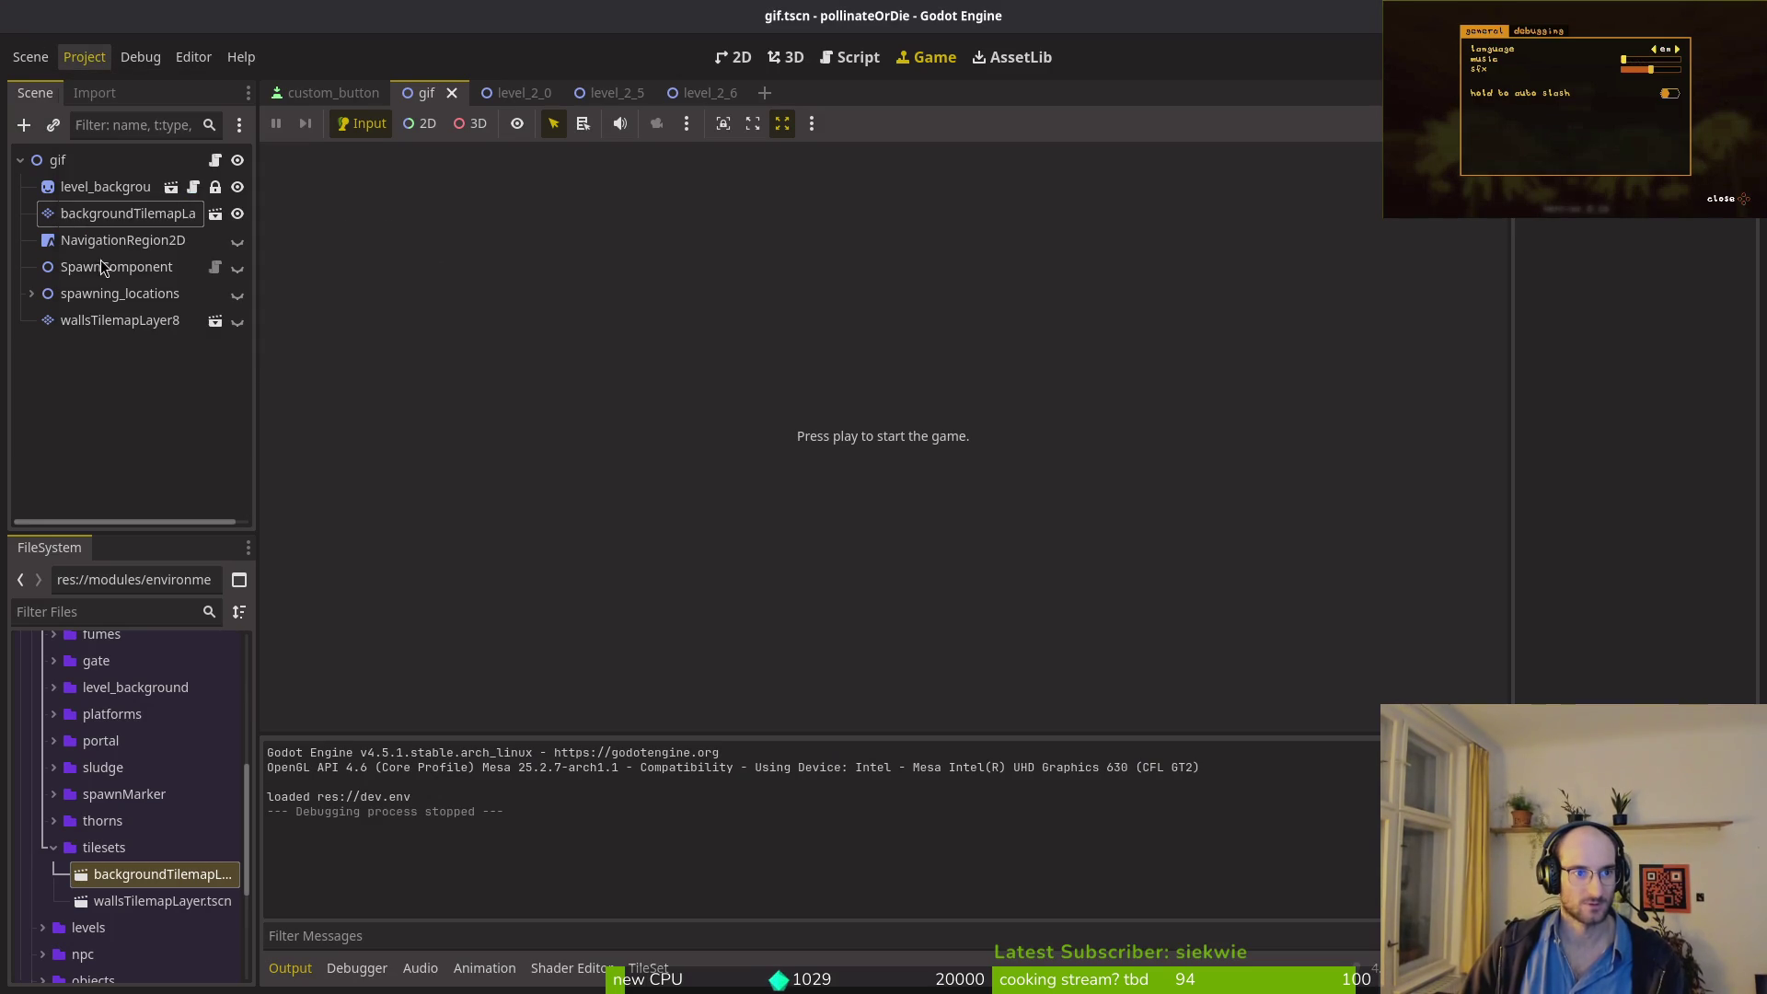
pyautogui.click(826, 312)
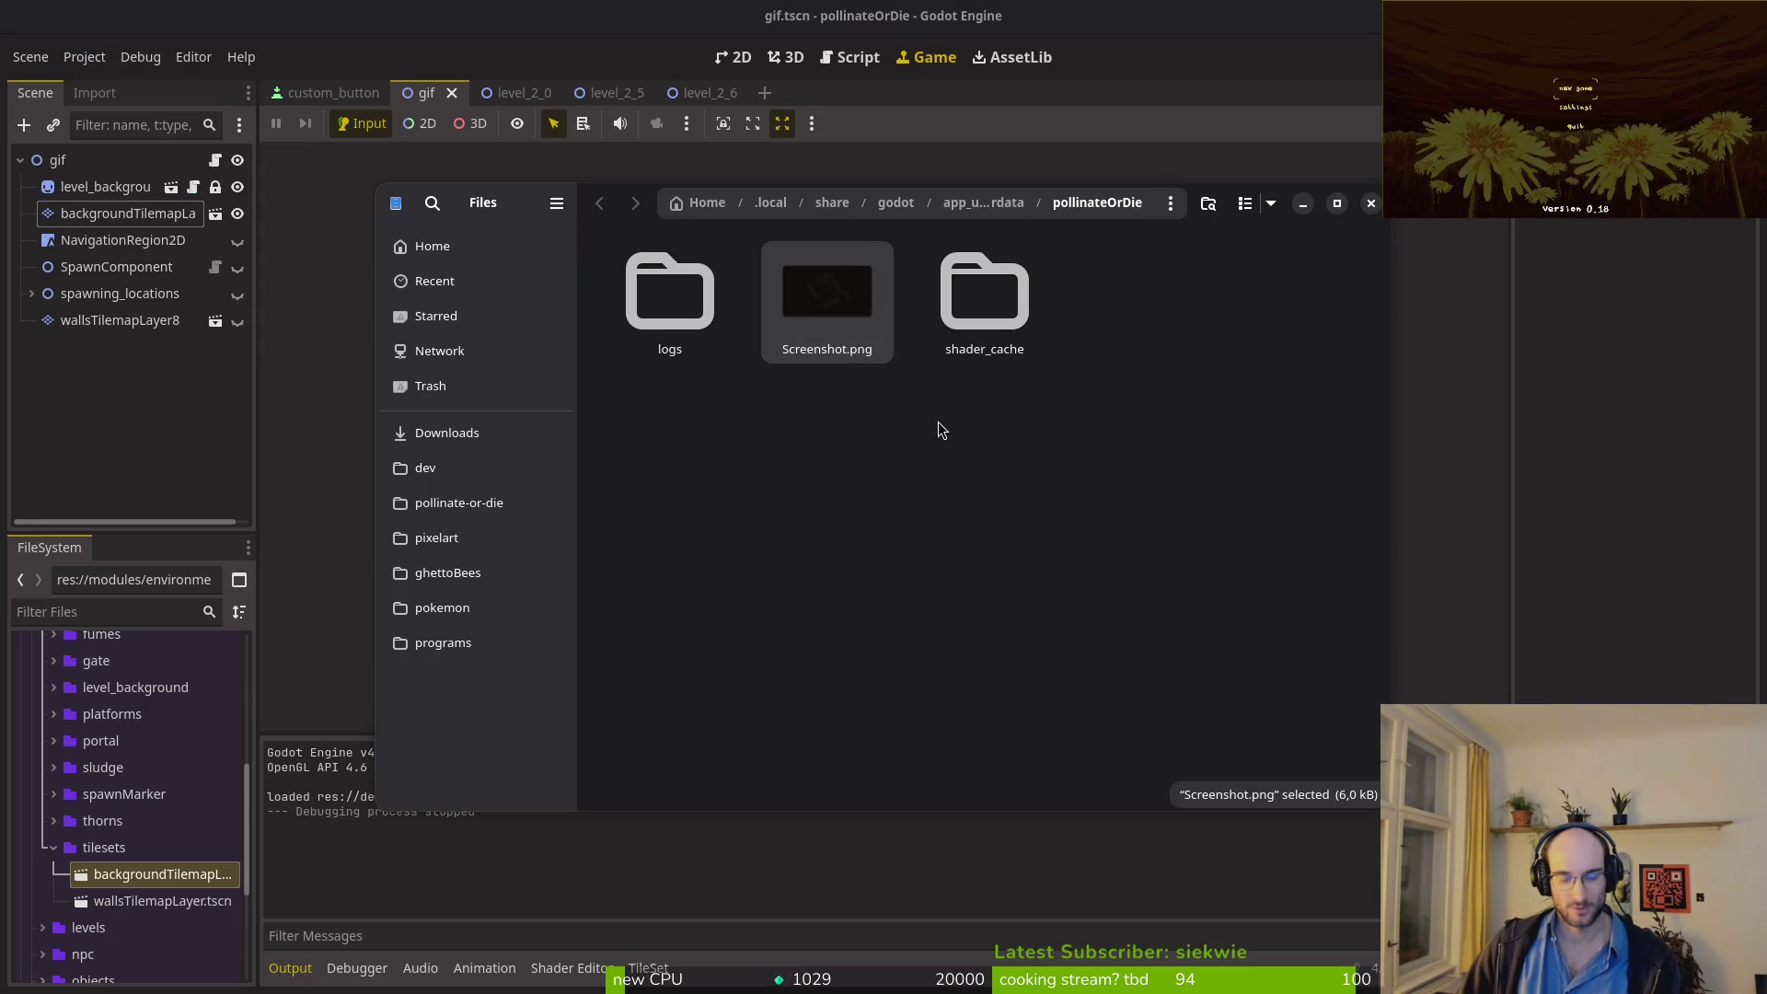
pyautogui.click(1371, 203)
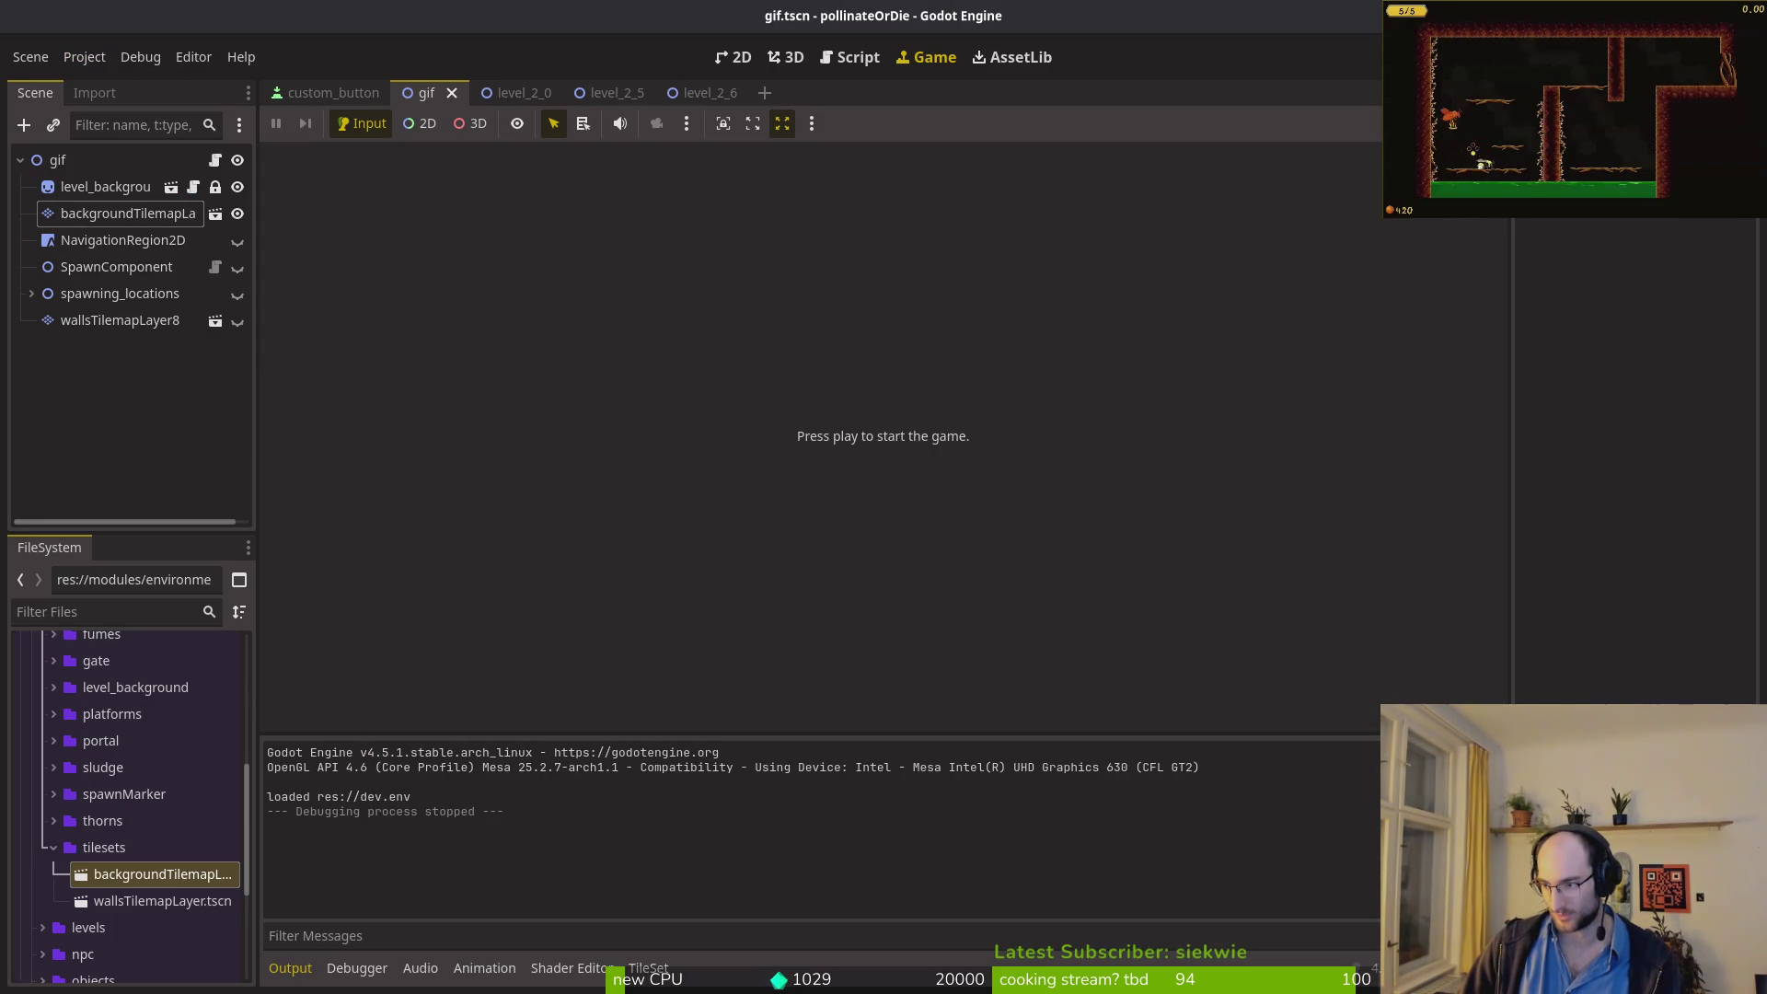
pyautogui.hotkey('ctrl', 'q')
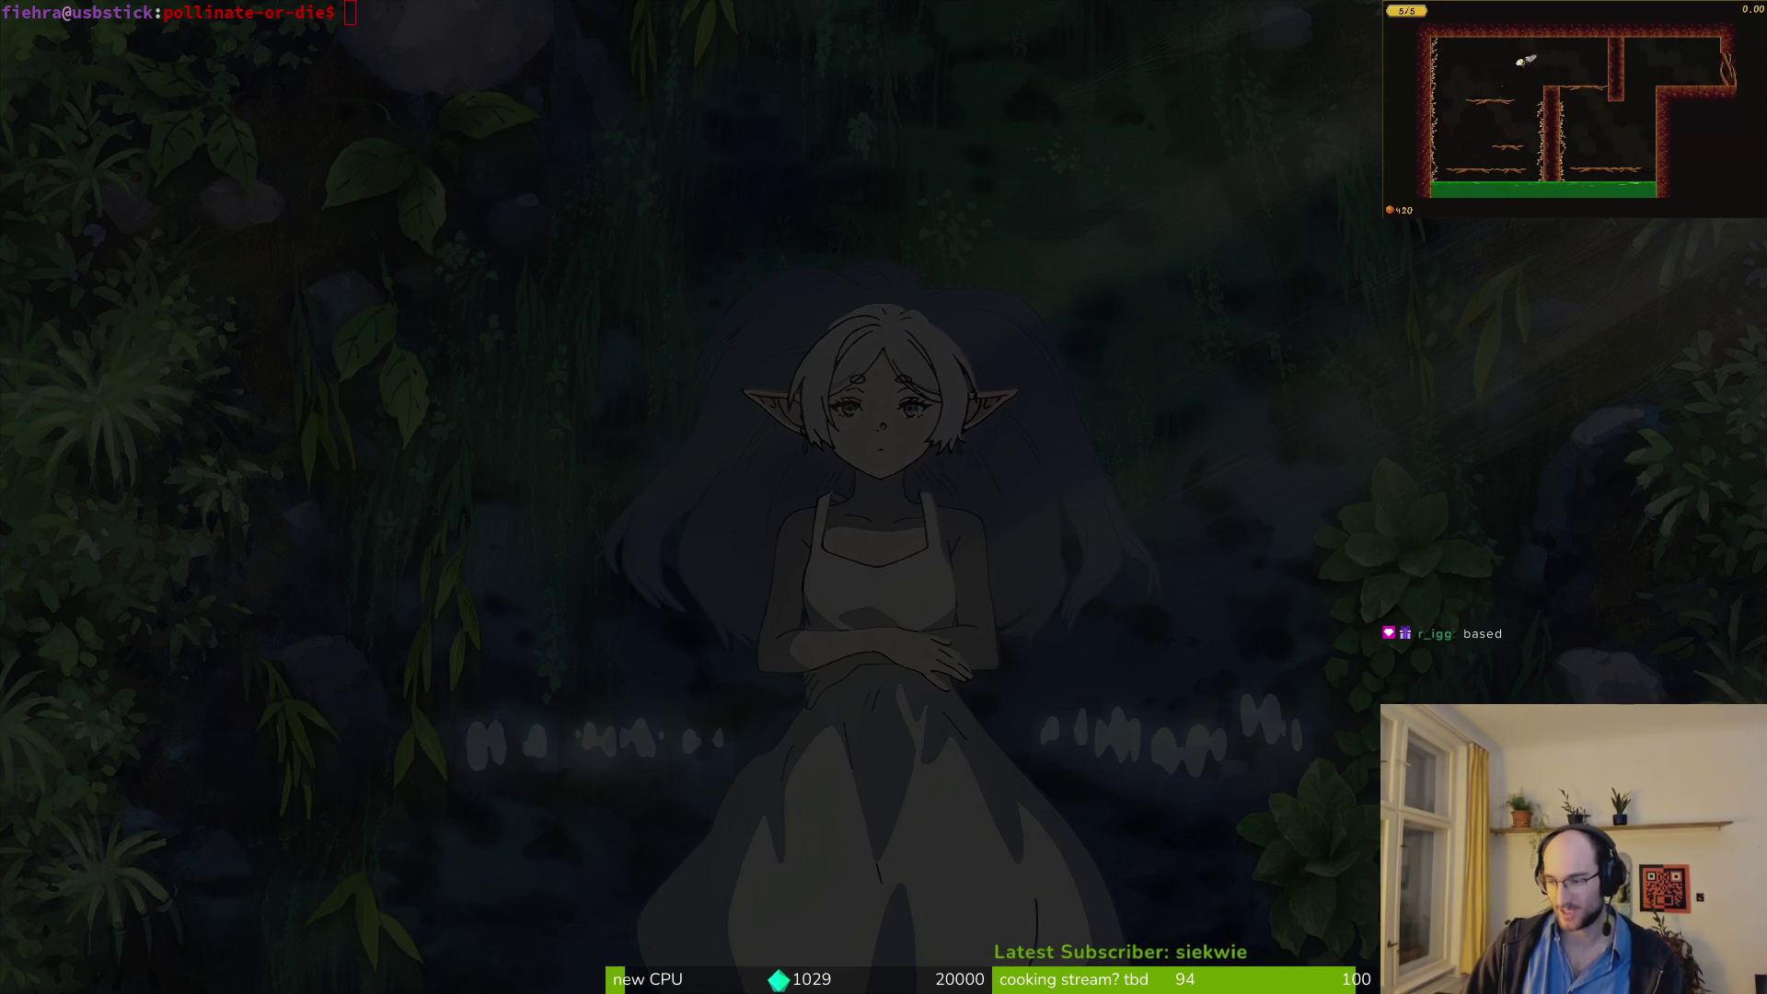
pyautogui.hotkey('alt', 'Tab')
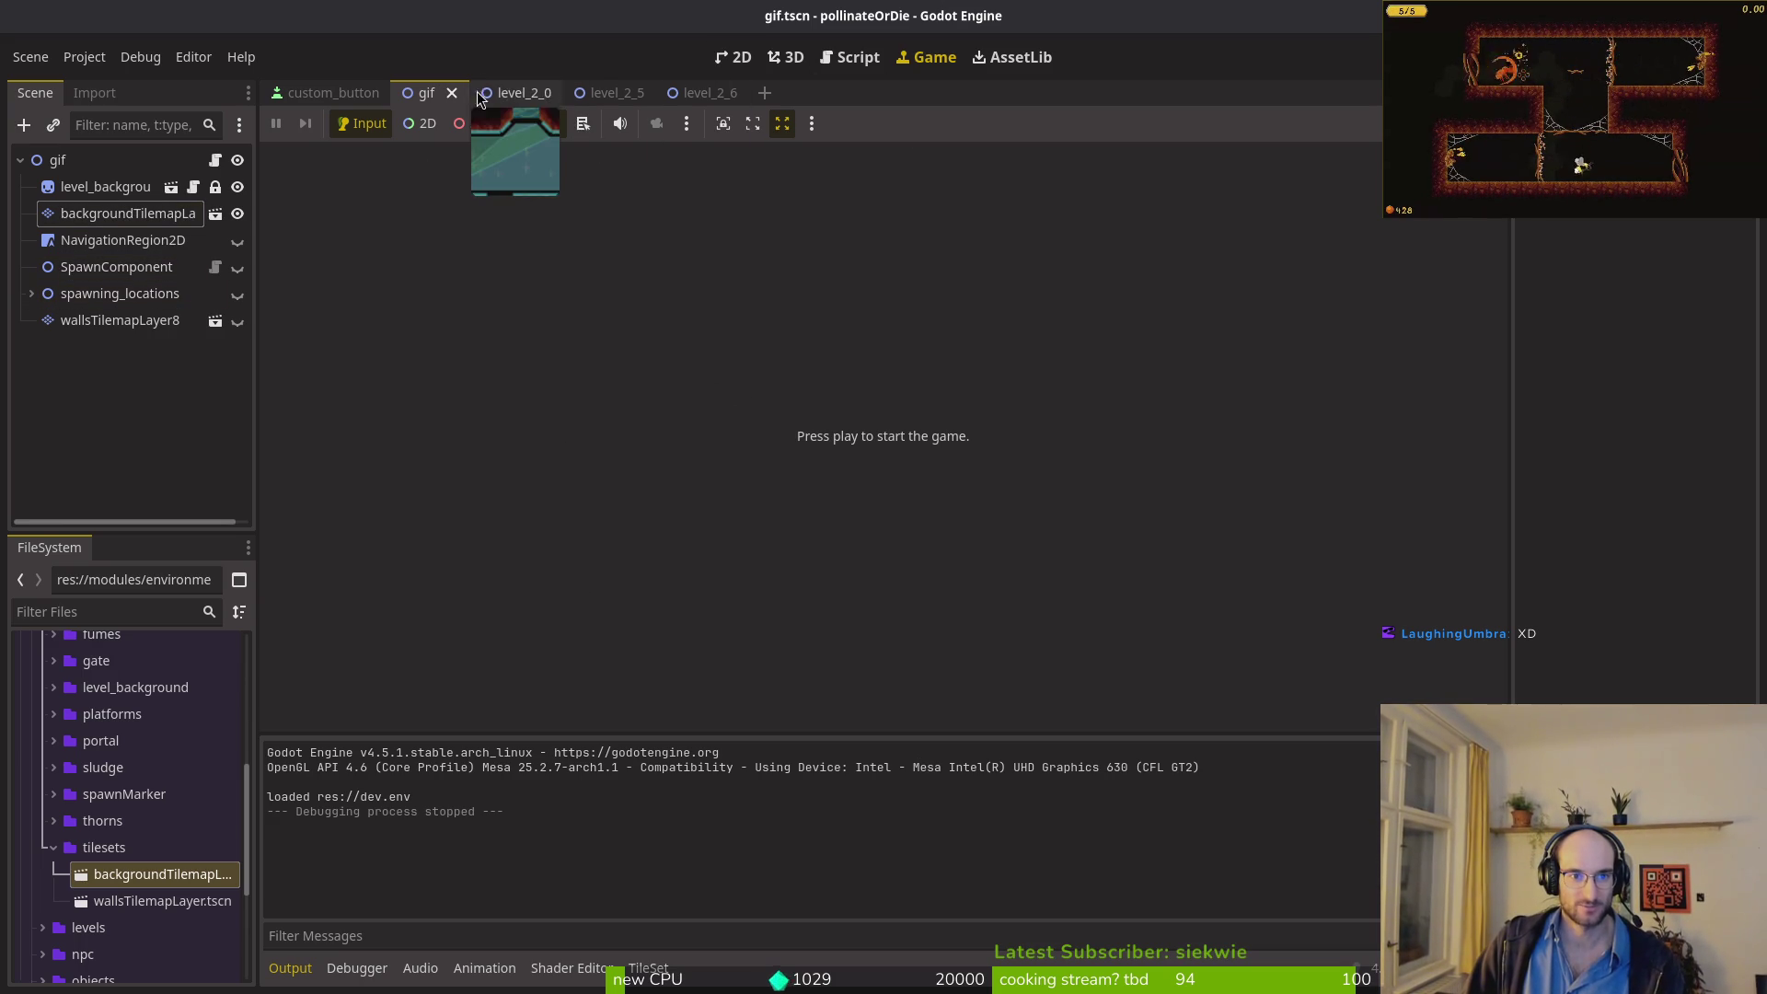
# - Show level_2_6 in the 2D view with the gates, thorns and spawning_locations groups collapsed
pyautogui.click(726, 93)
pyautogui.click(734, 57)
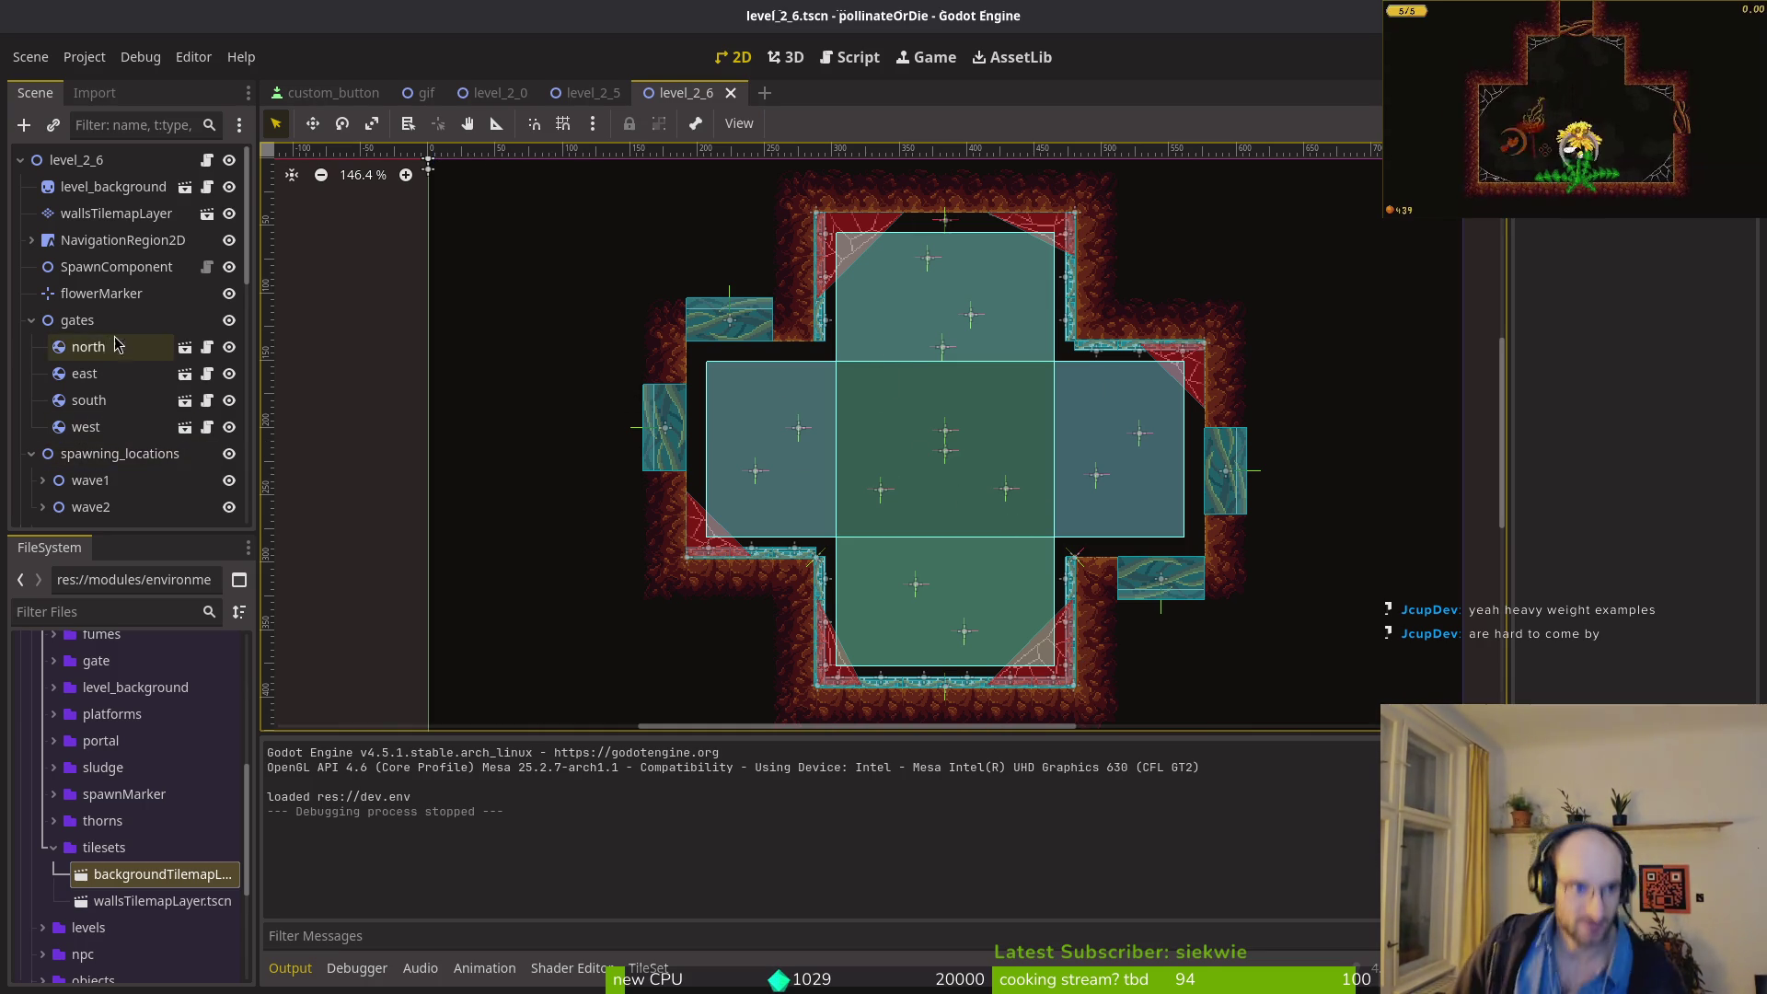
pyautogui.click(31, 454)
pyautogui.click(32, 479)
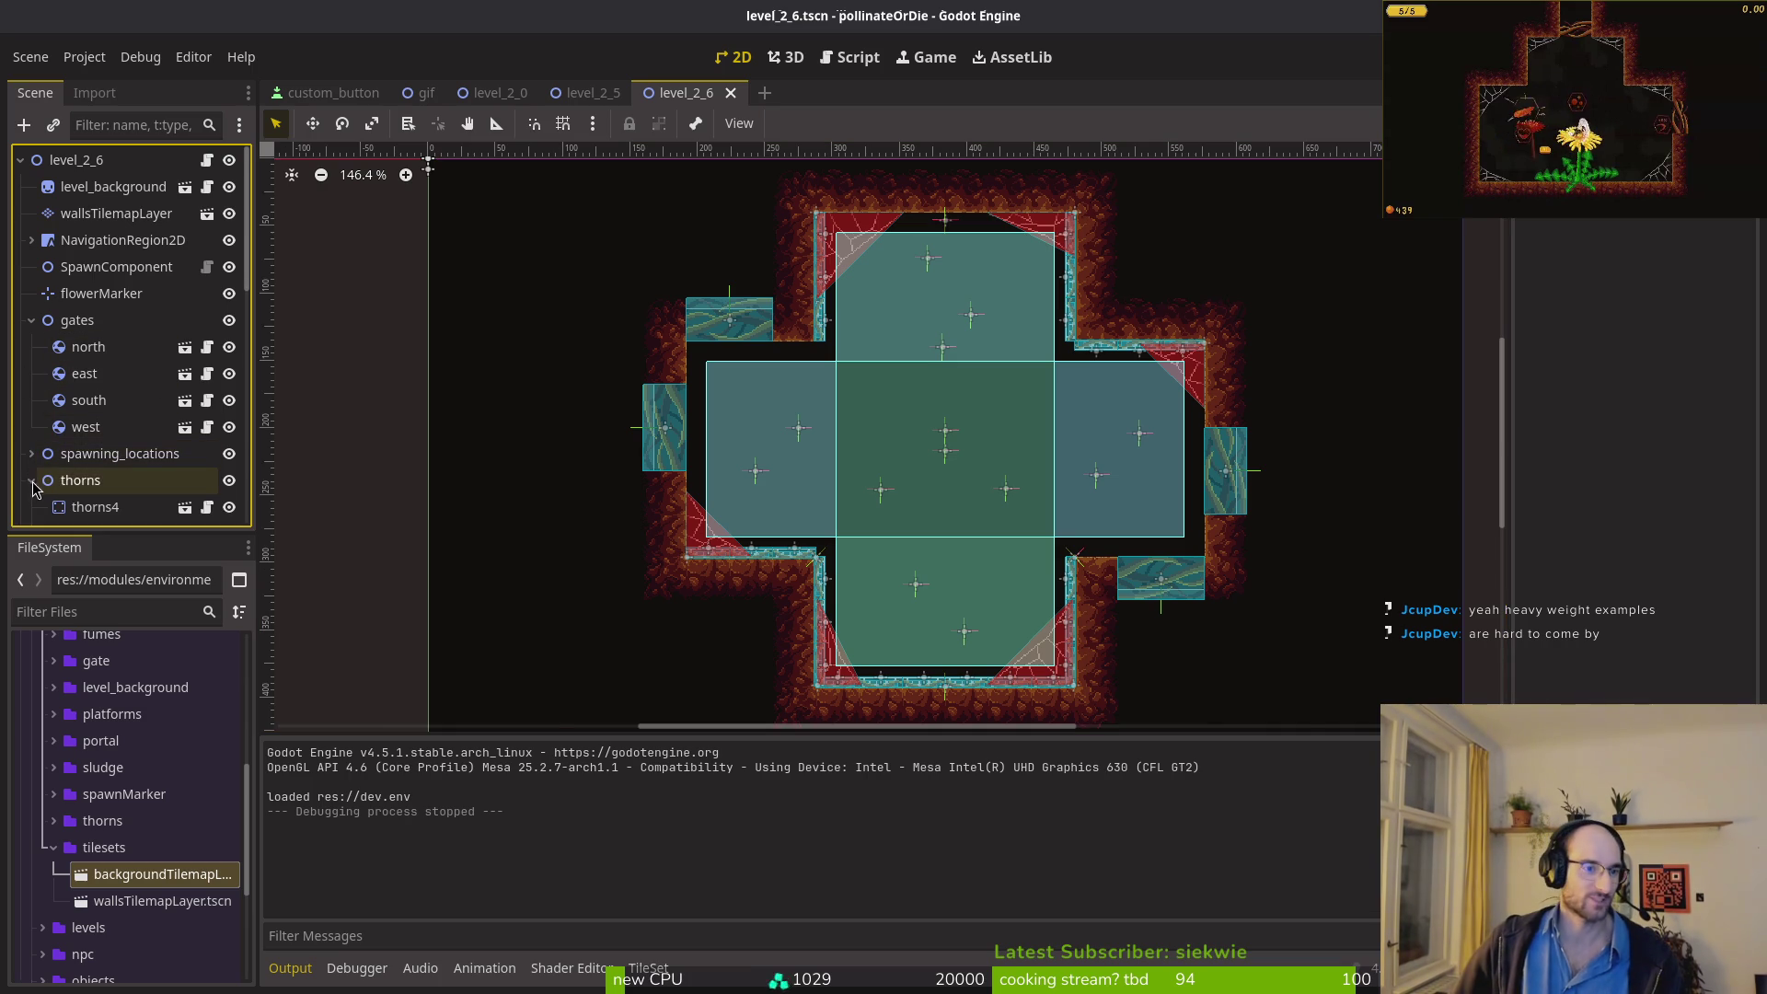
pyautogui.click(31, 319)
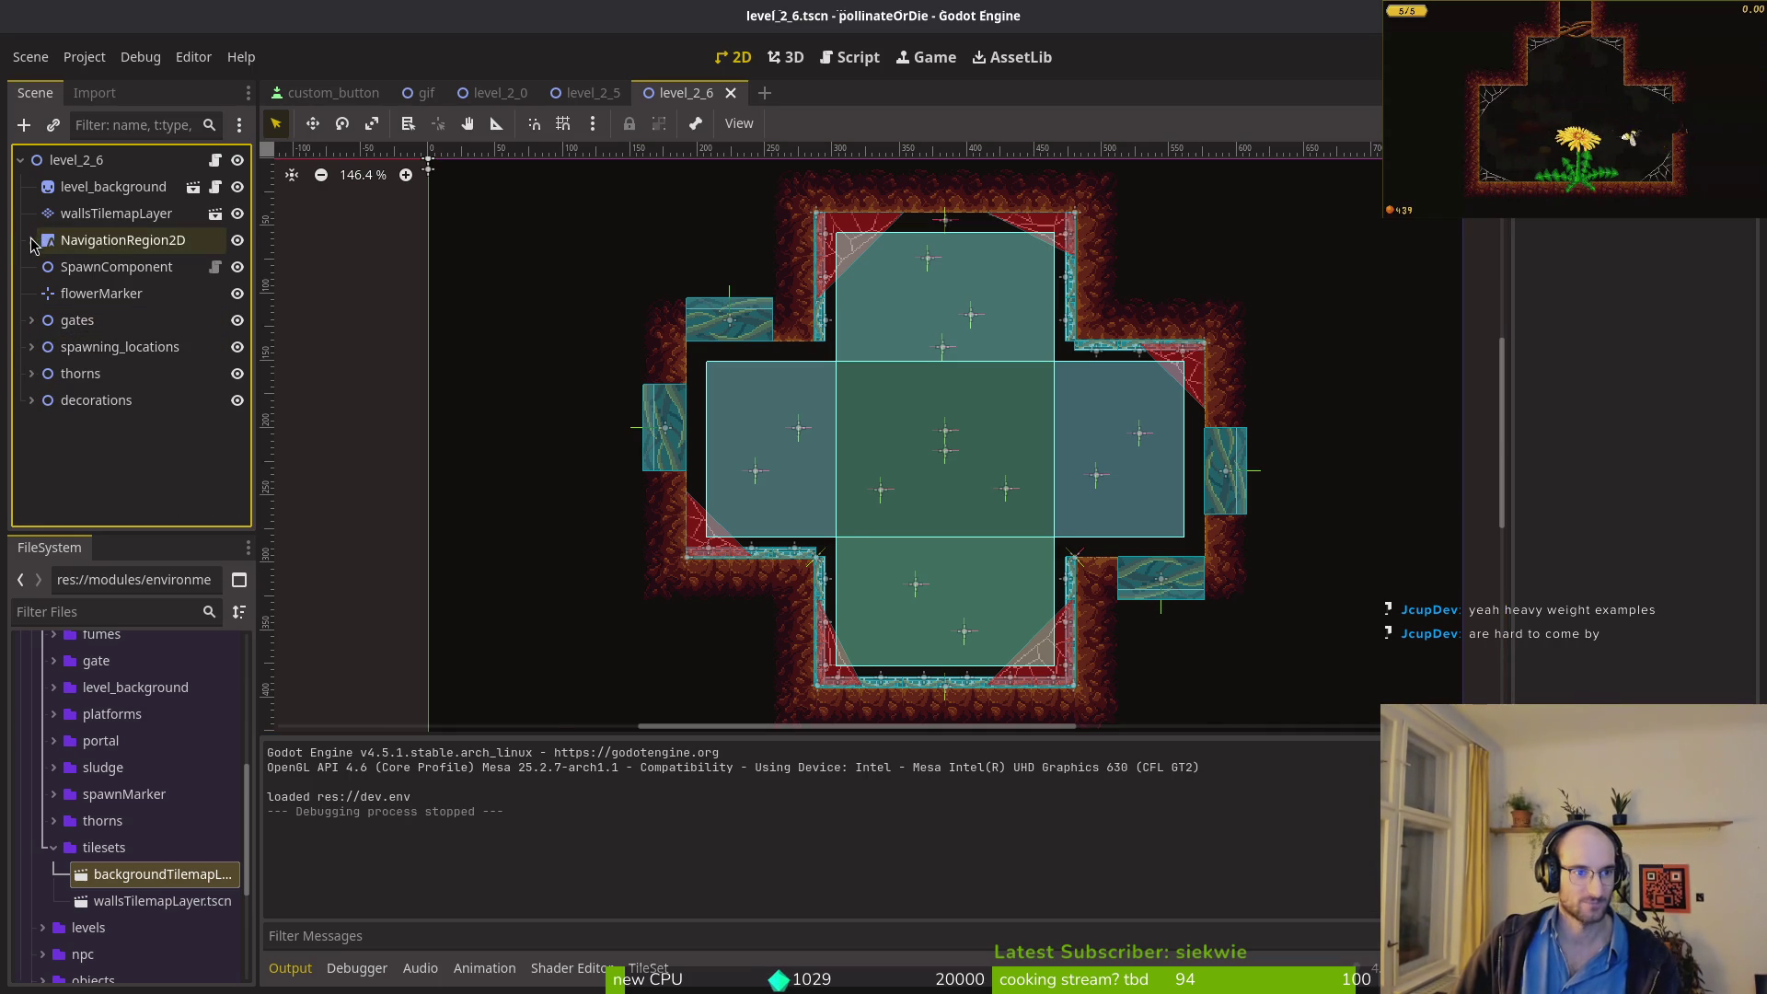
pyautogui.scroll(-2, 920, 405)
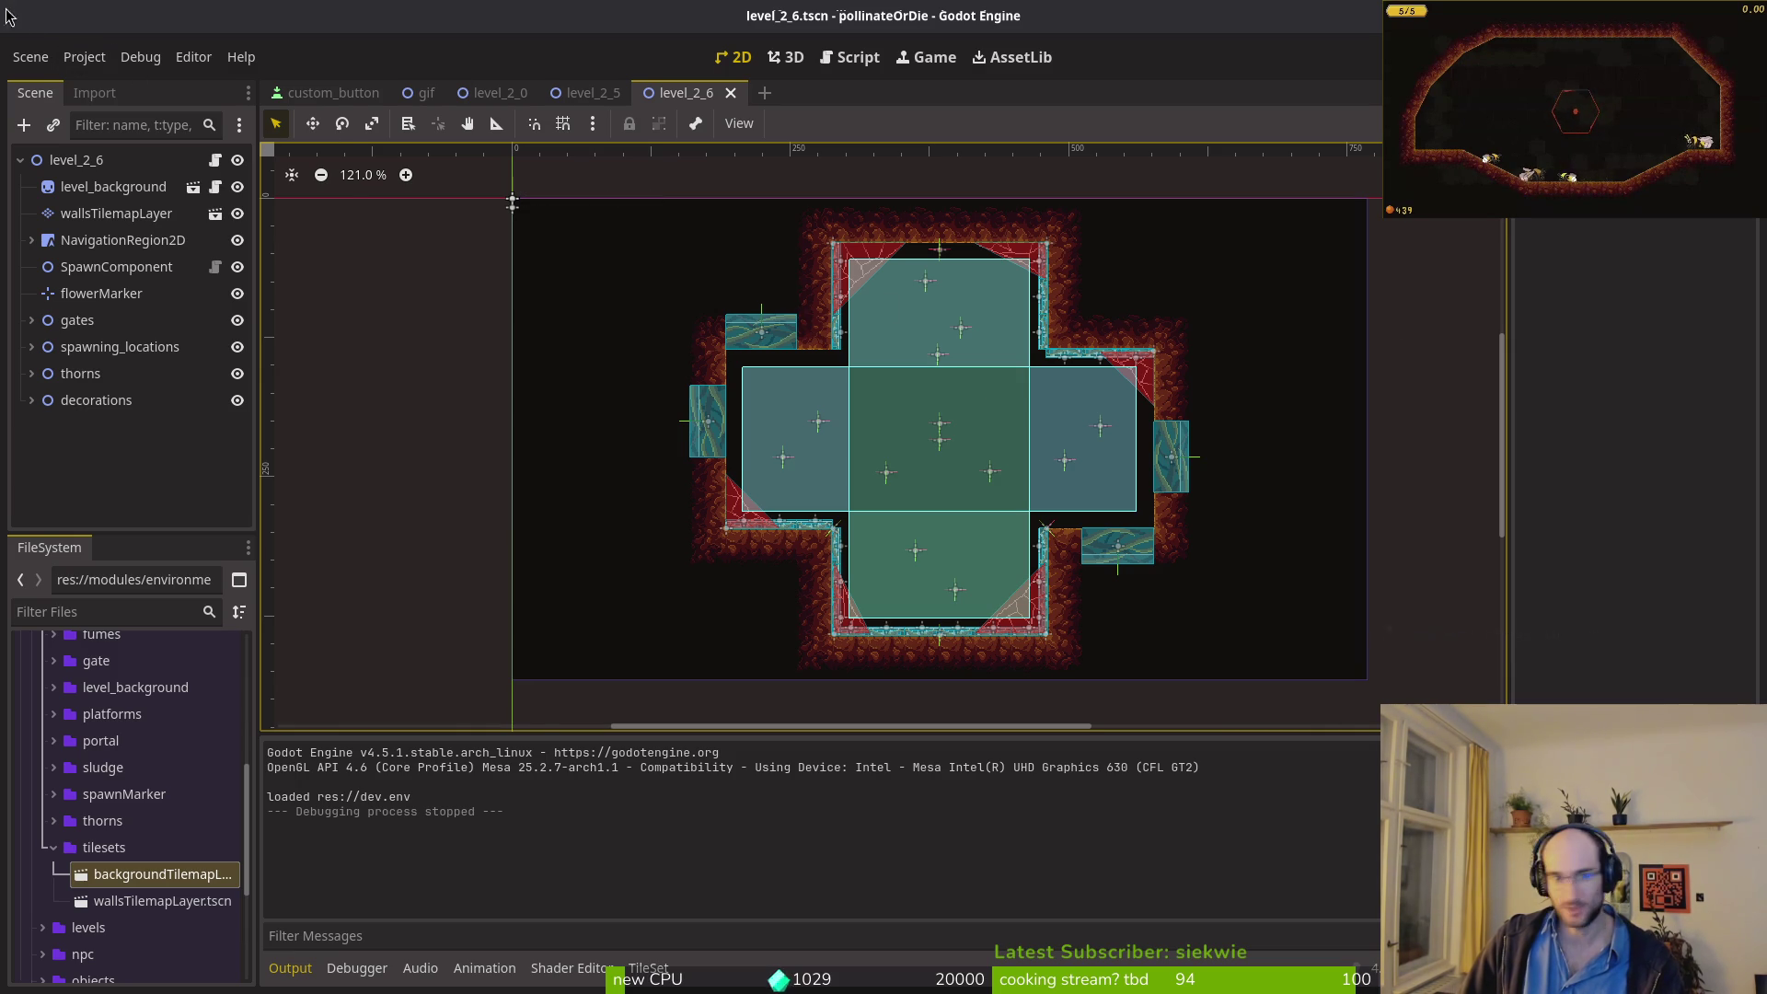
# - Open the game's user data folder and select the new Screenshot.png
pyautogui.click(83, 57)
pyautogui.click(138, 267)
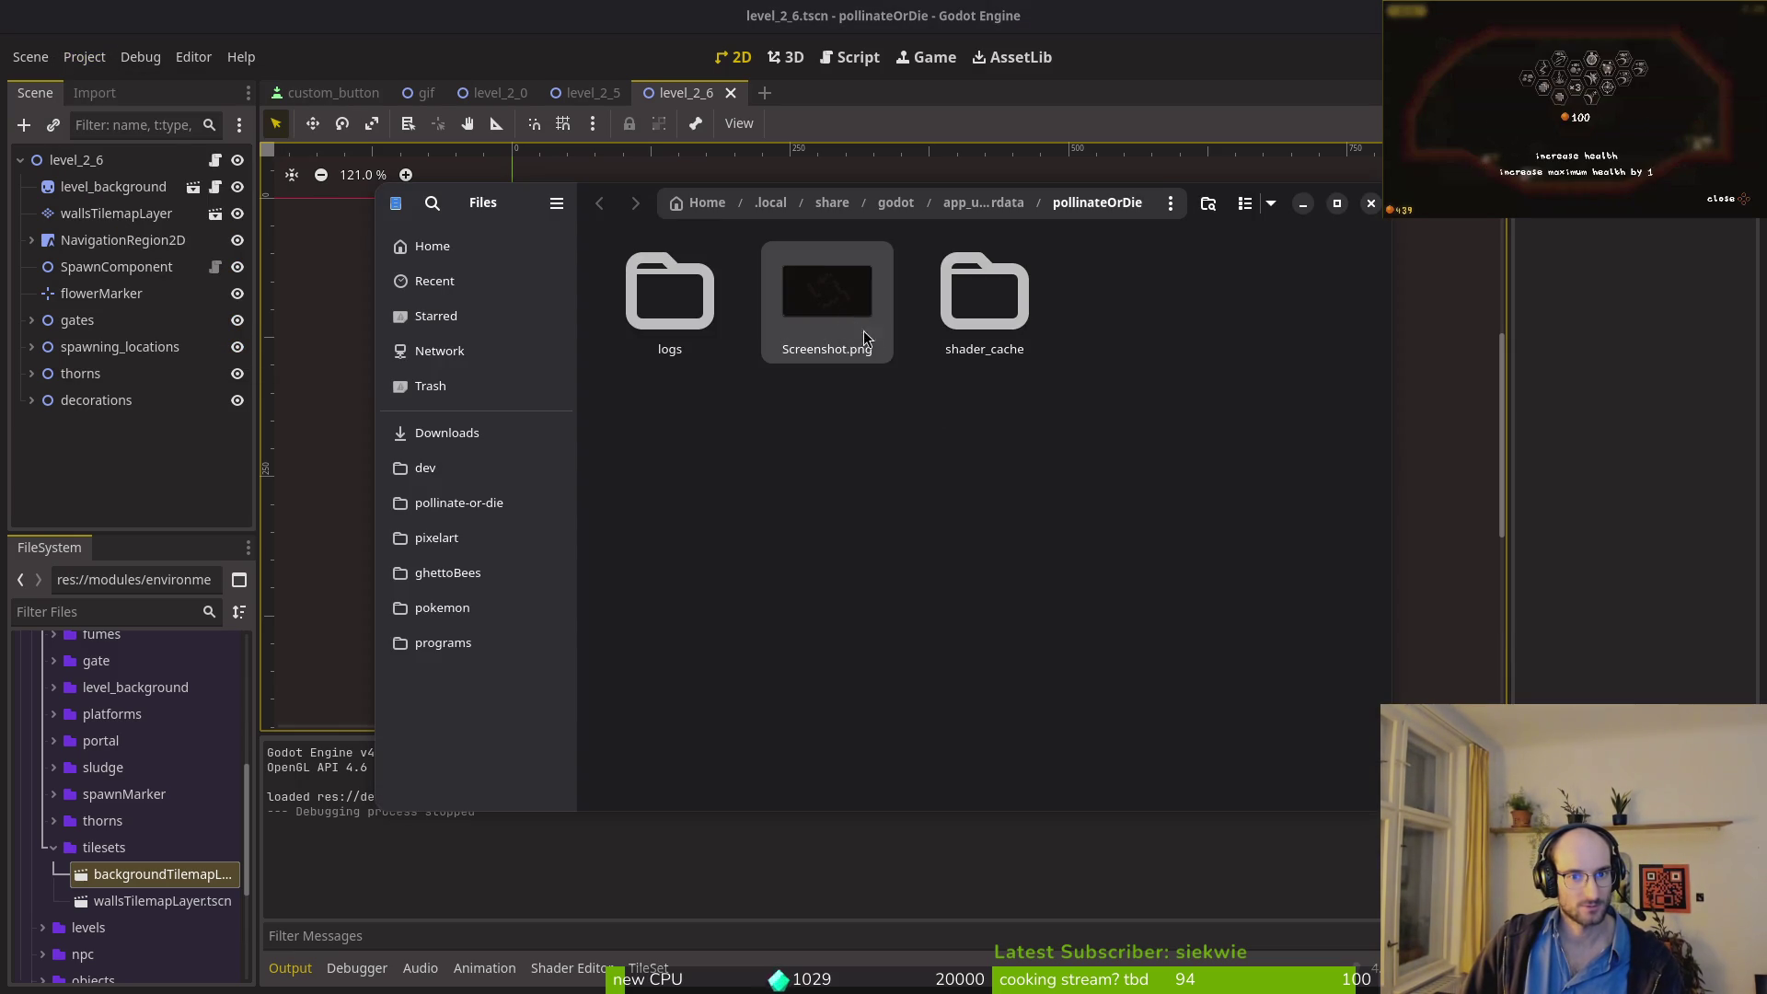
pyautogui.click(863, 329)
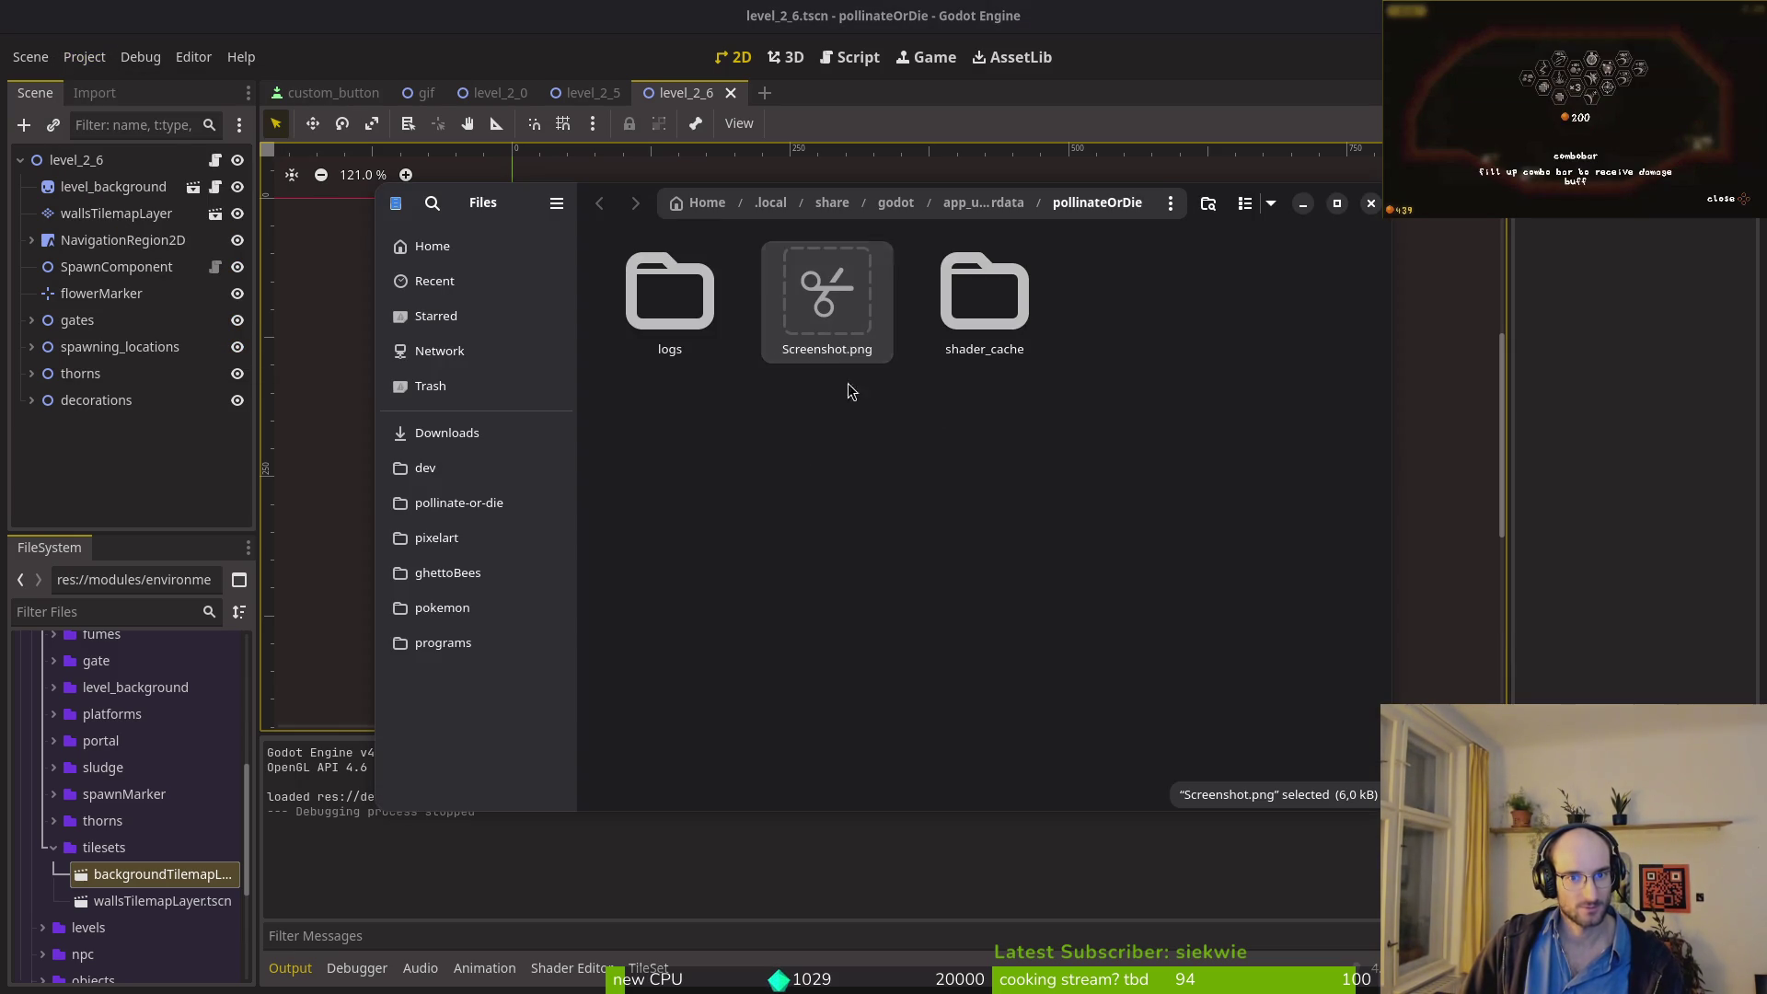
# - Browse to pollinate-or-die/assets/art/backgrounds and select the screenshot there
pyautogui.click(459, 502)
pyautogui.doubleClick(826, 294)
pyautogui.doubleClick(669, 294)
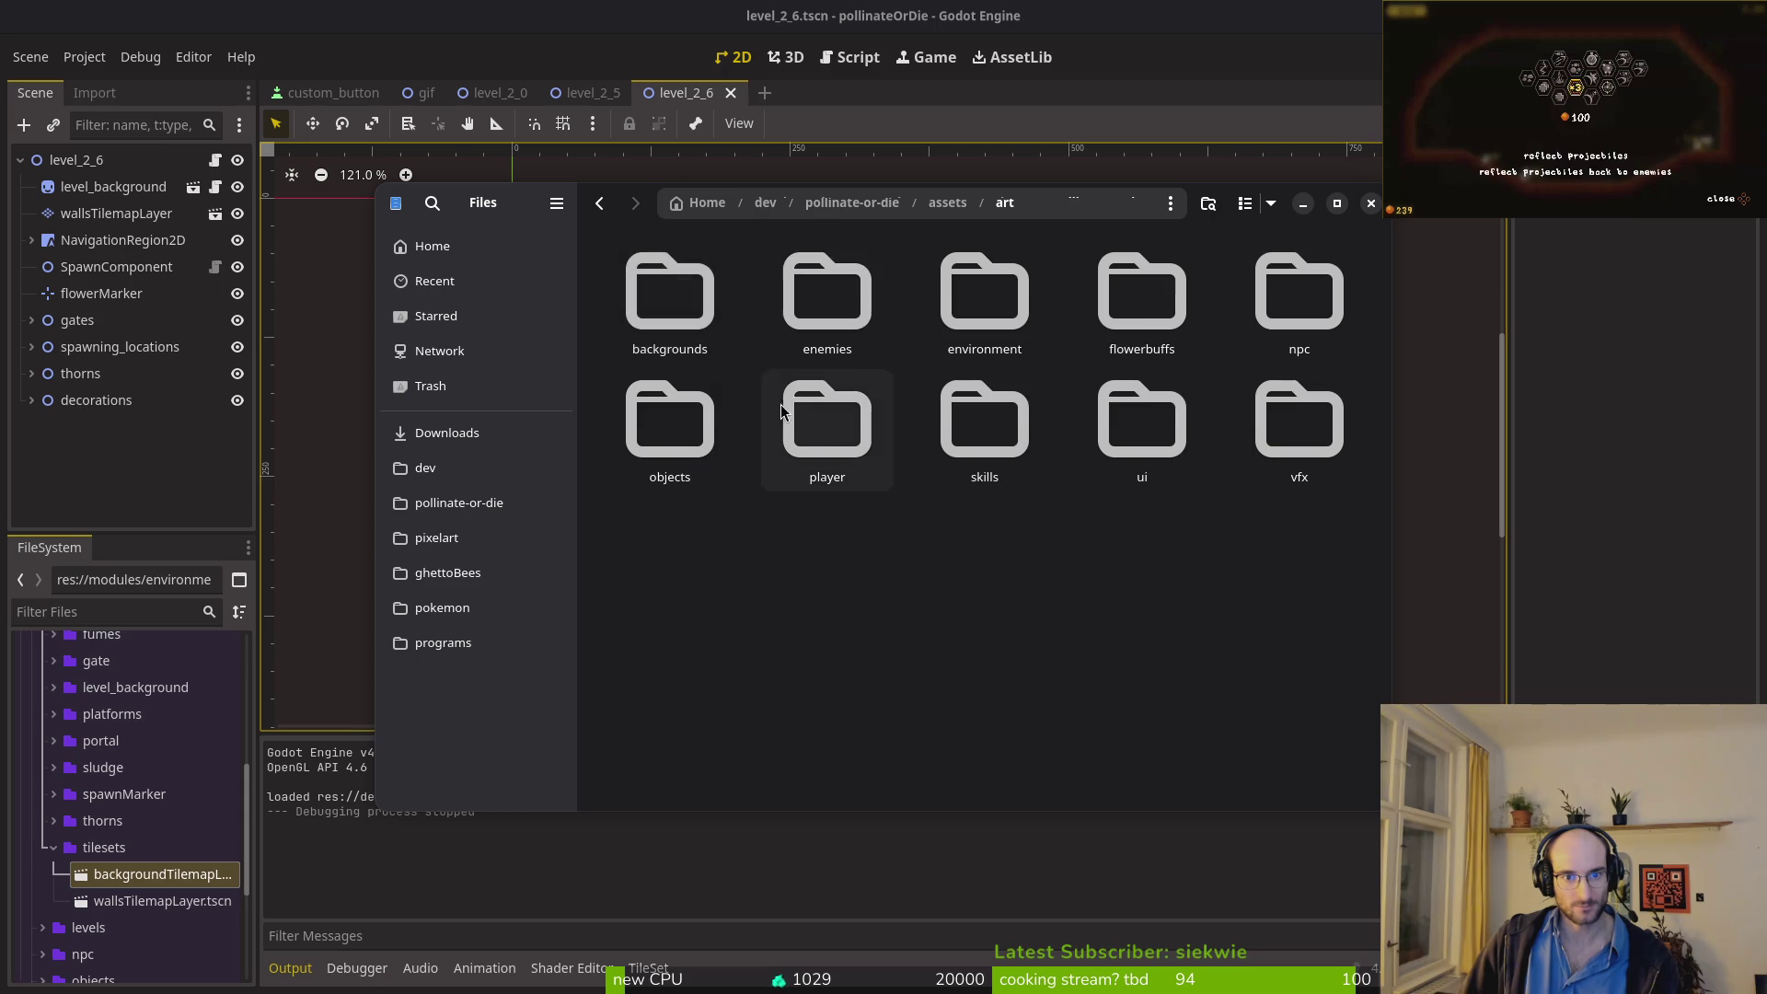
pyautogui.doubleClick(669, 294)
pyautogui.scroll(-5, 1012, 461)
pyautogui.click(984, 295)
# - Rename the screenshot to 2_6_BG.png and close the file manager
pyautogui.press('F2')
pyautogui.write('2_5')
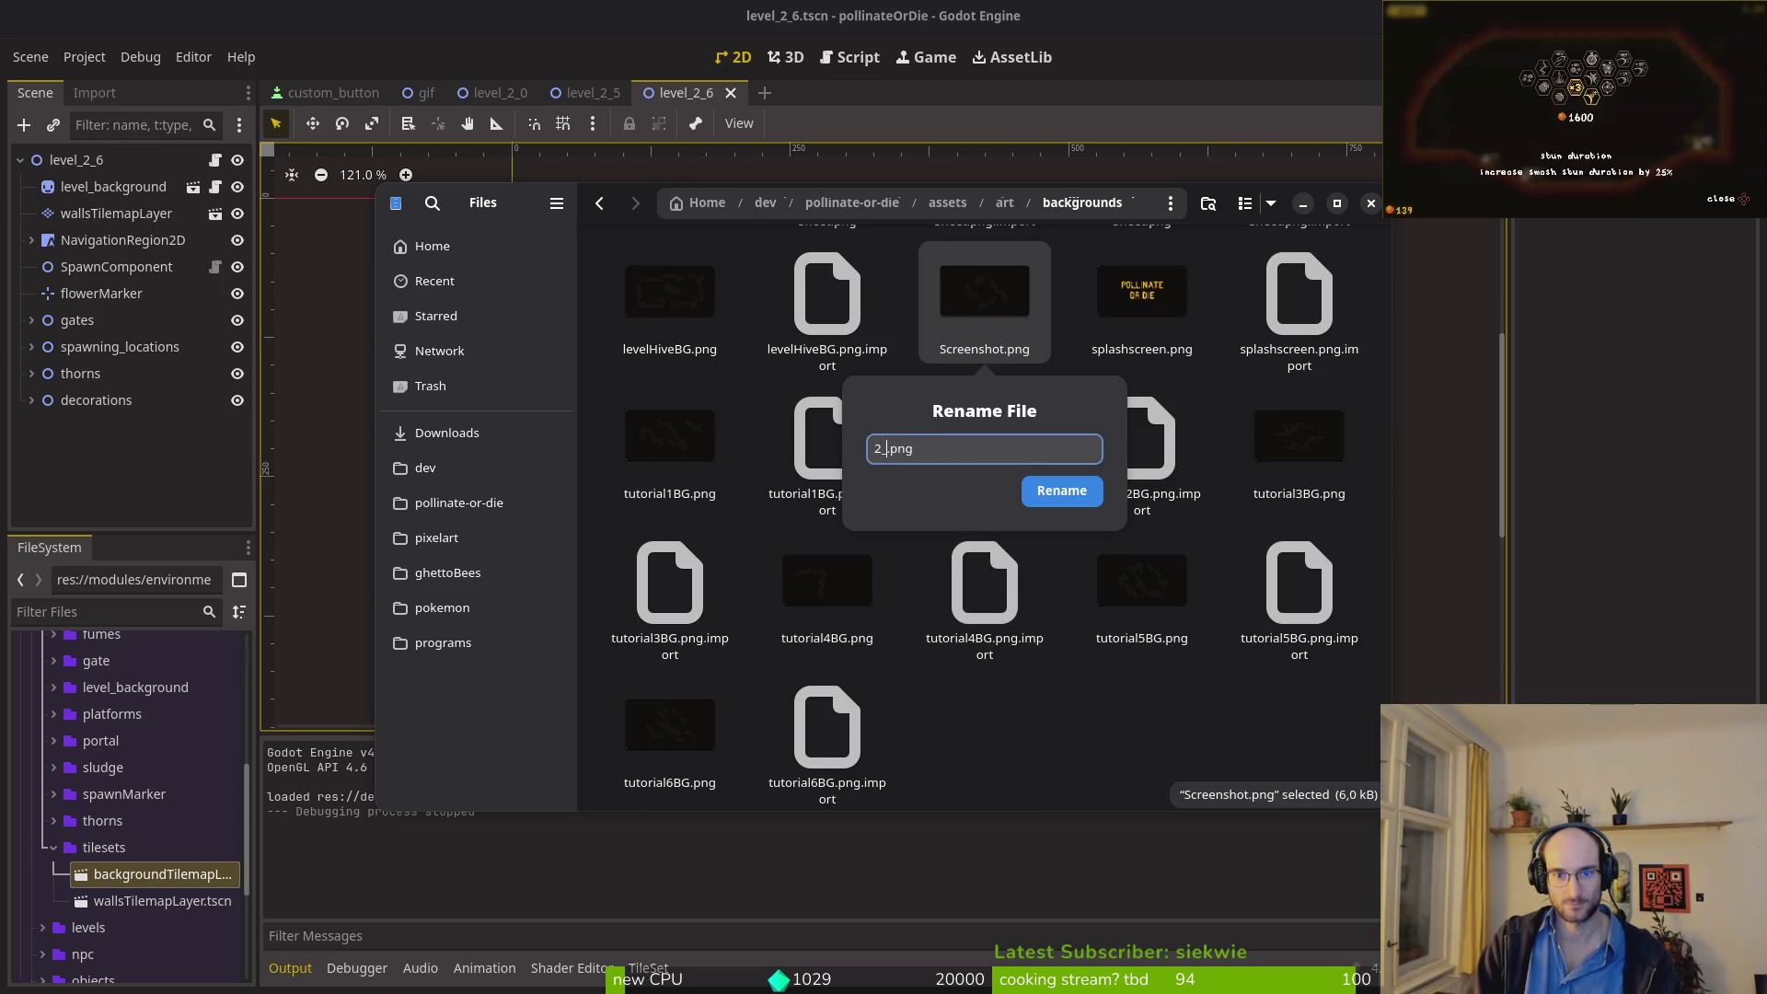
pyautogui.press('BackSpace')
pyautogui.write('6_BG')
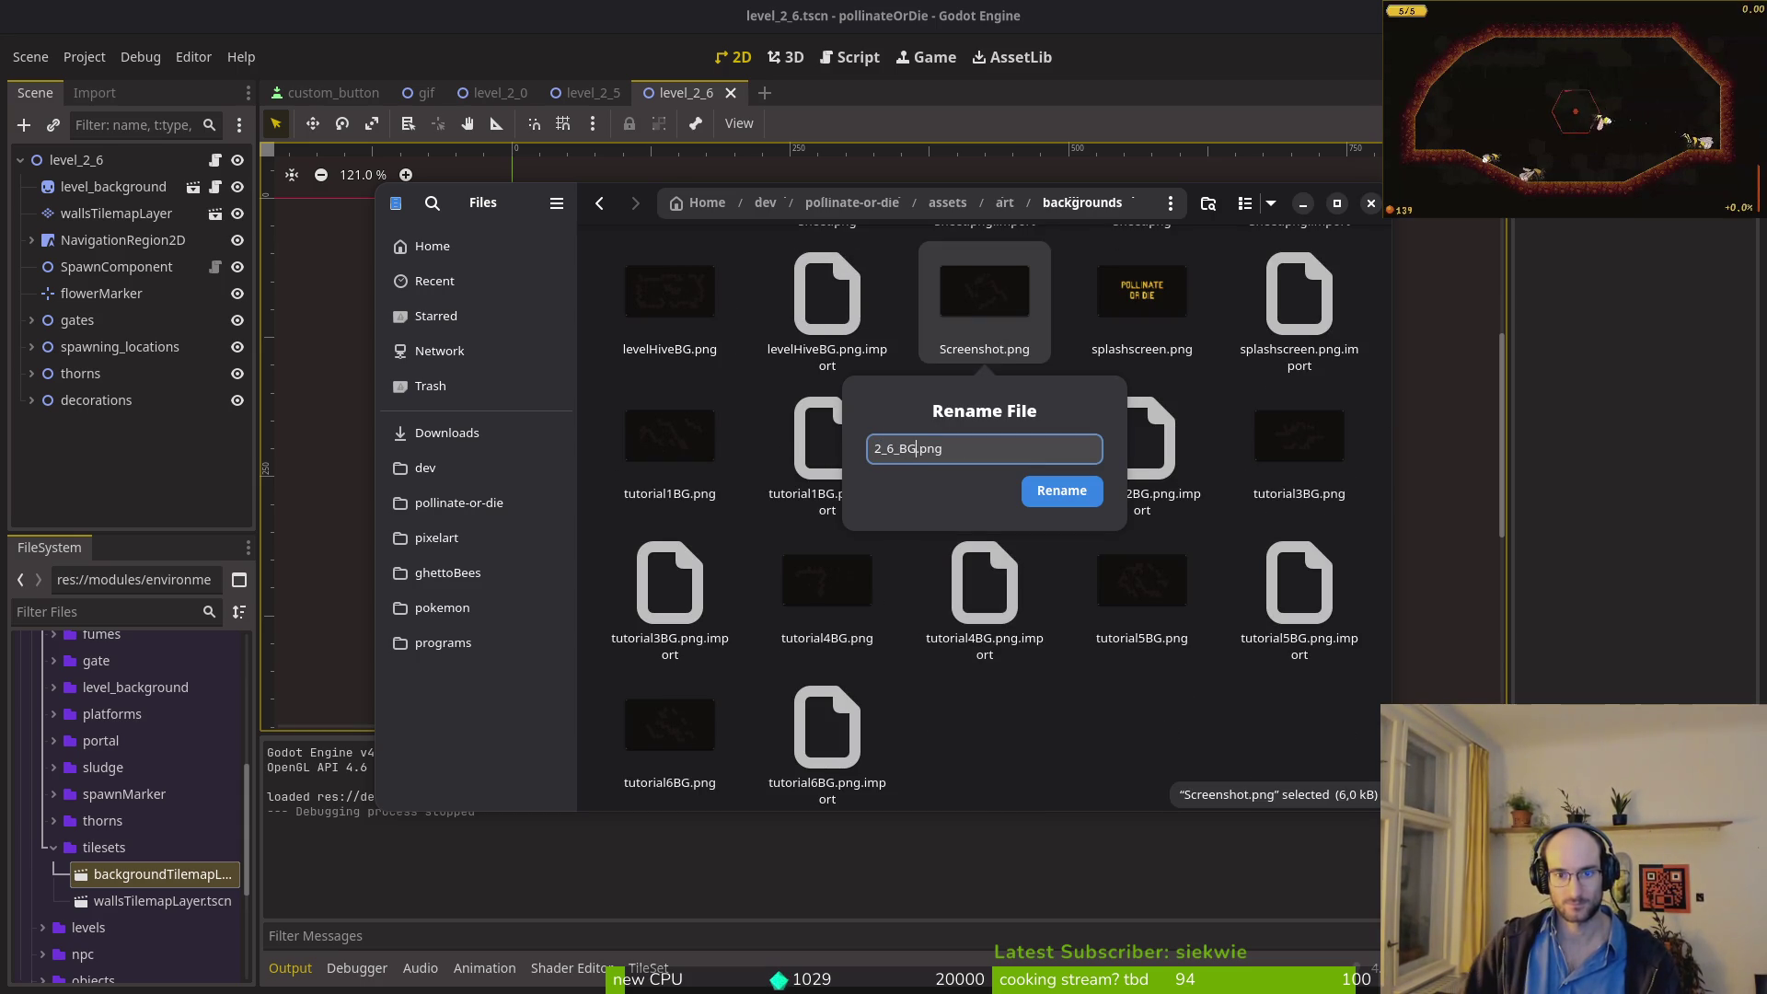
pyautogui.press('Return')
pyautogui.click(1372, 203)
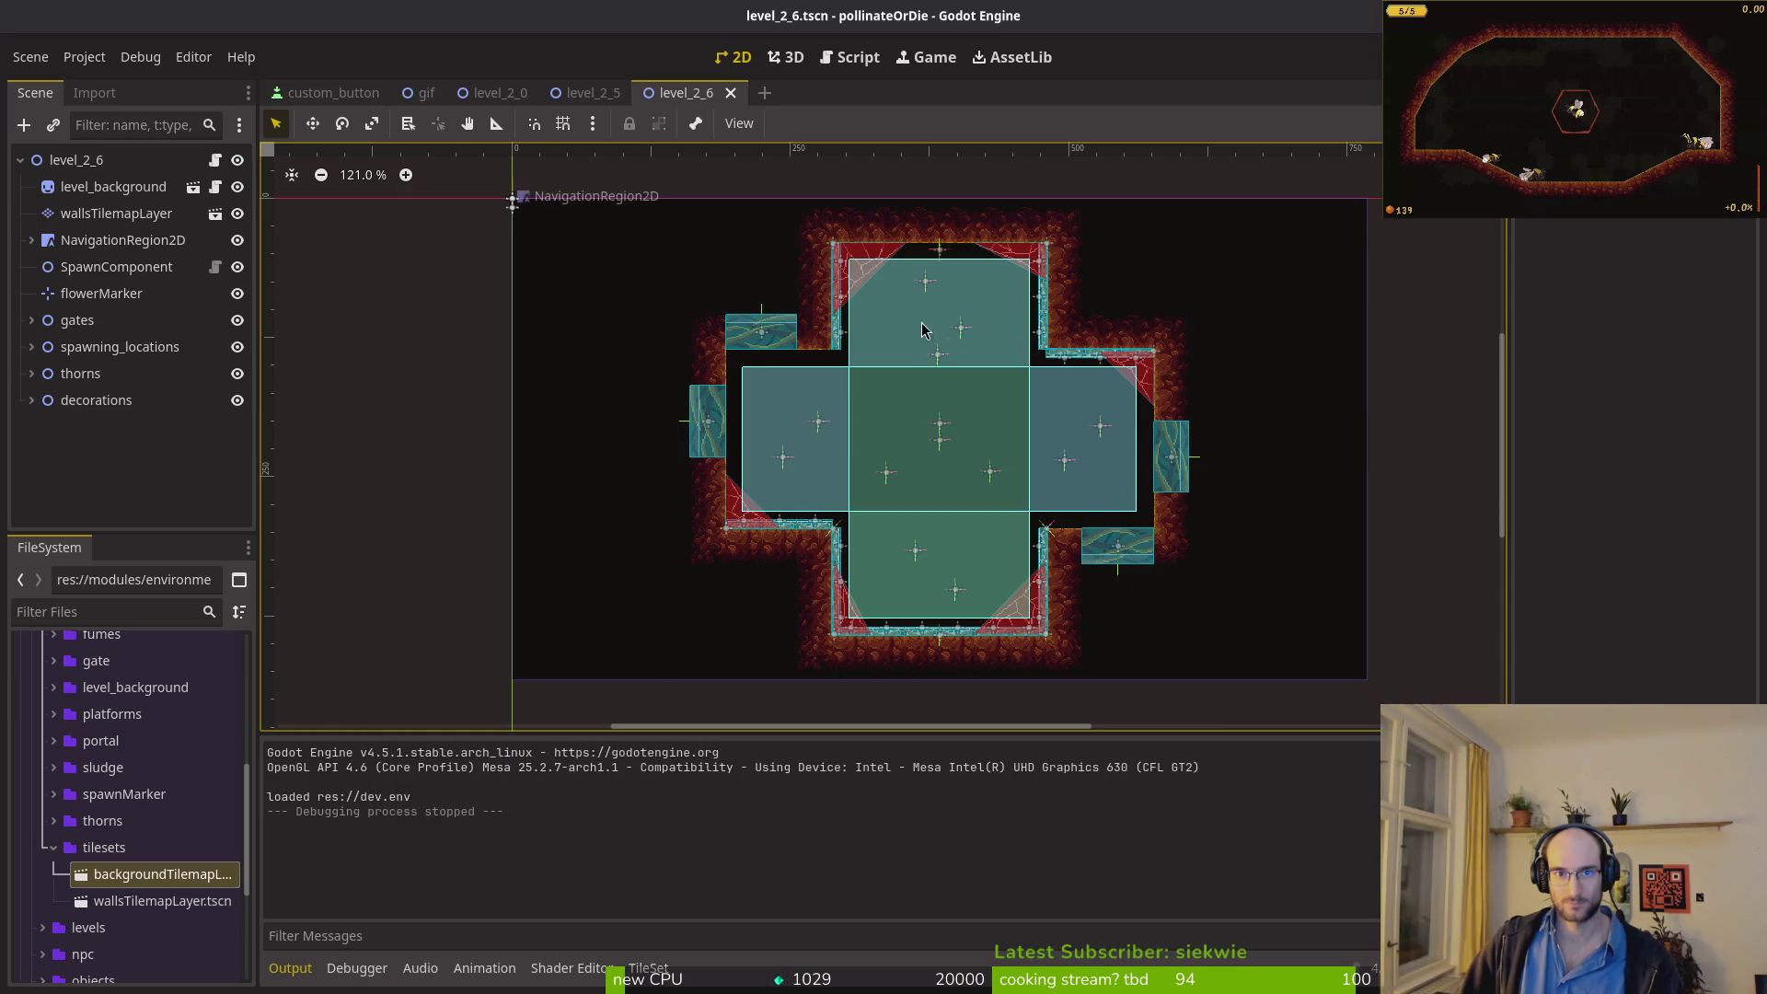
# - Open level_2_7 through quick search and select its wallsTilemapLayer
pyautogui.hotkey('shift', 'alt', 'o')
pyautogui.write('27')
pyautogui.press('Down')
pyautogui.press('Return')
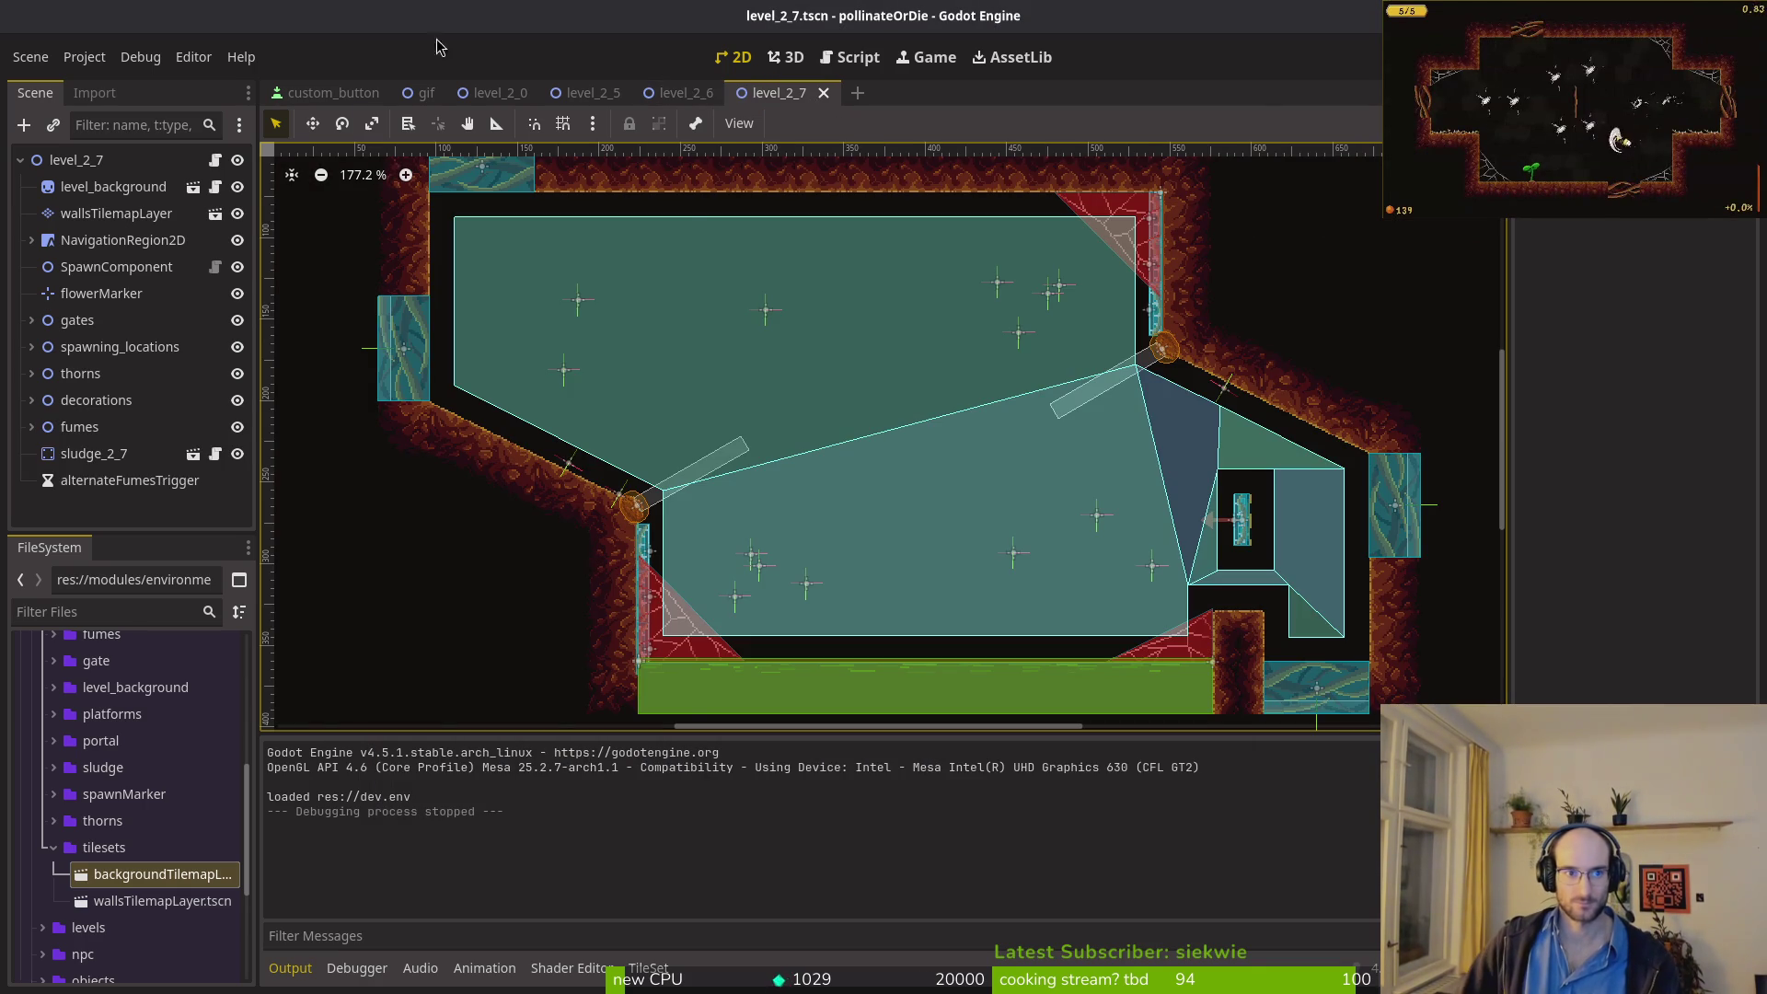
pyautogui.click(170, 217)
# - Paste the walls into the gif scene, delete all hex background tiles, and save
pyautogui.hotkey('ctrl', 'shift', 'Tab')
pyautogui.hotkey('ctrl', 'shift', 'Tab')
pyautogui.hotkey('ctrl', 'shift', 'Tab')
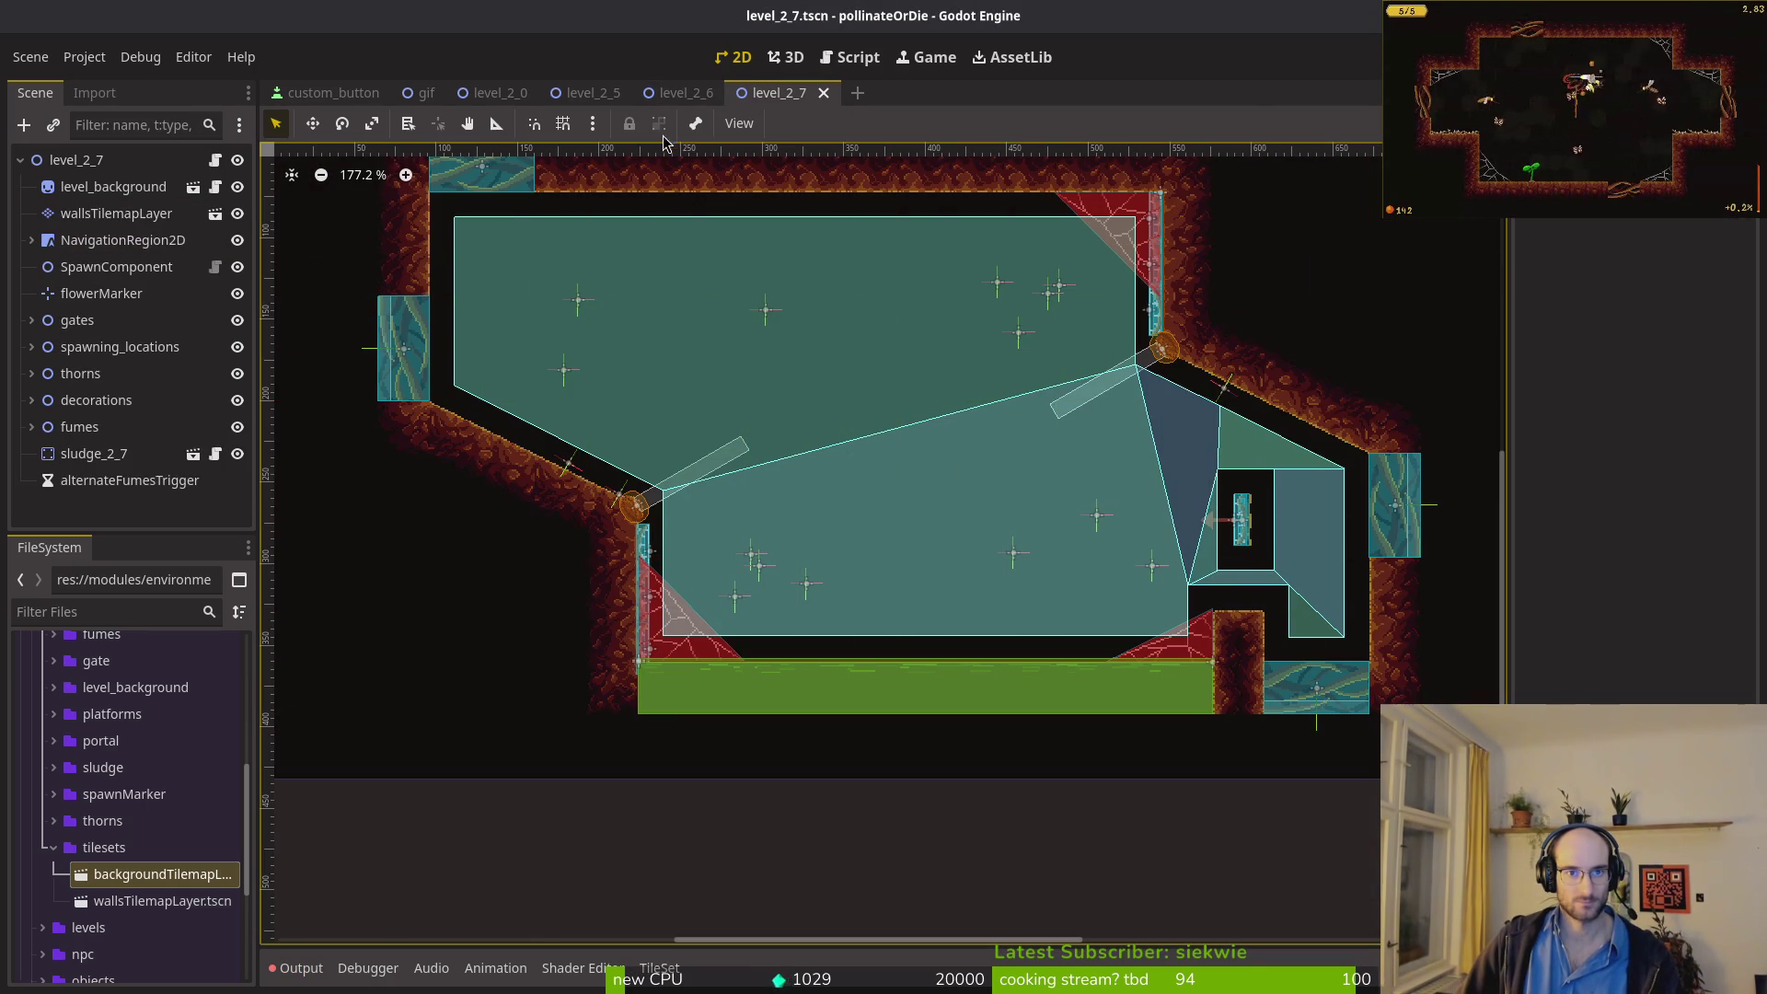
pyautogui.hotkey('ctrl', 'v')
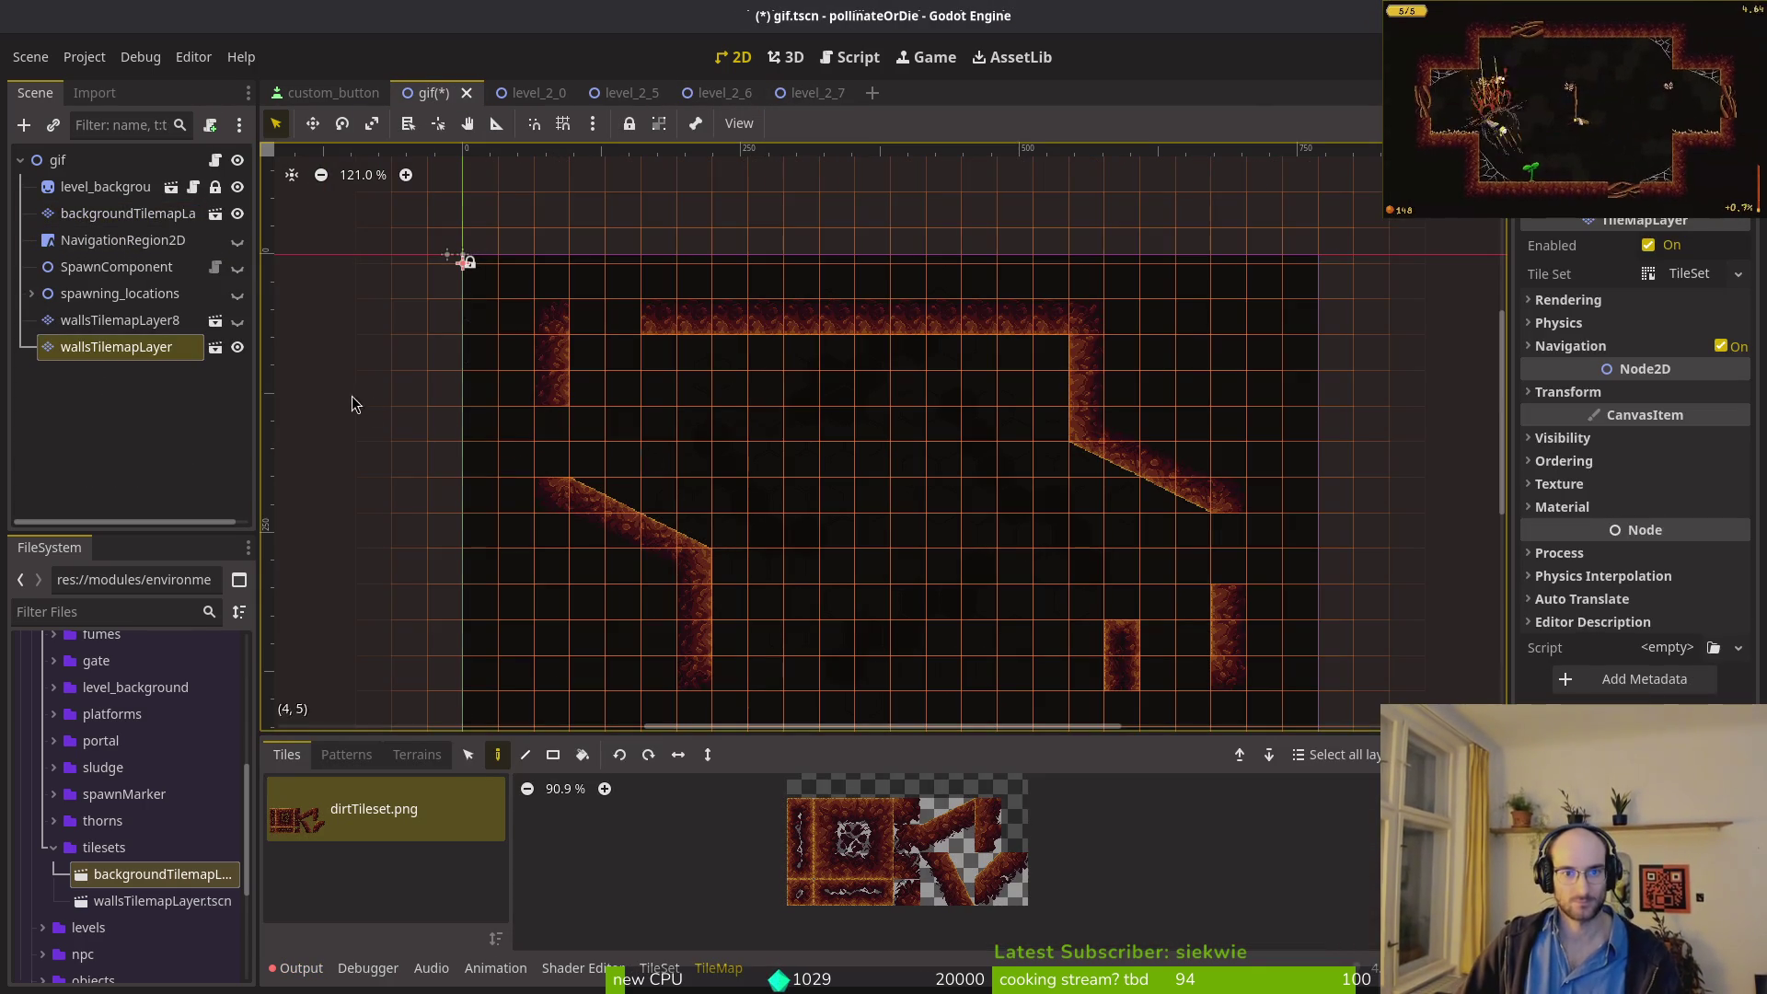
pyautogui.click(165, 214)
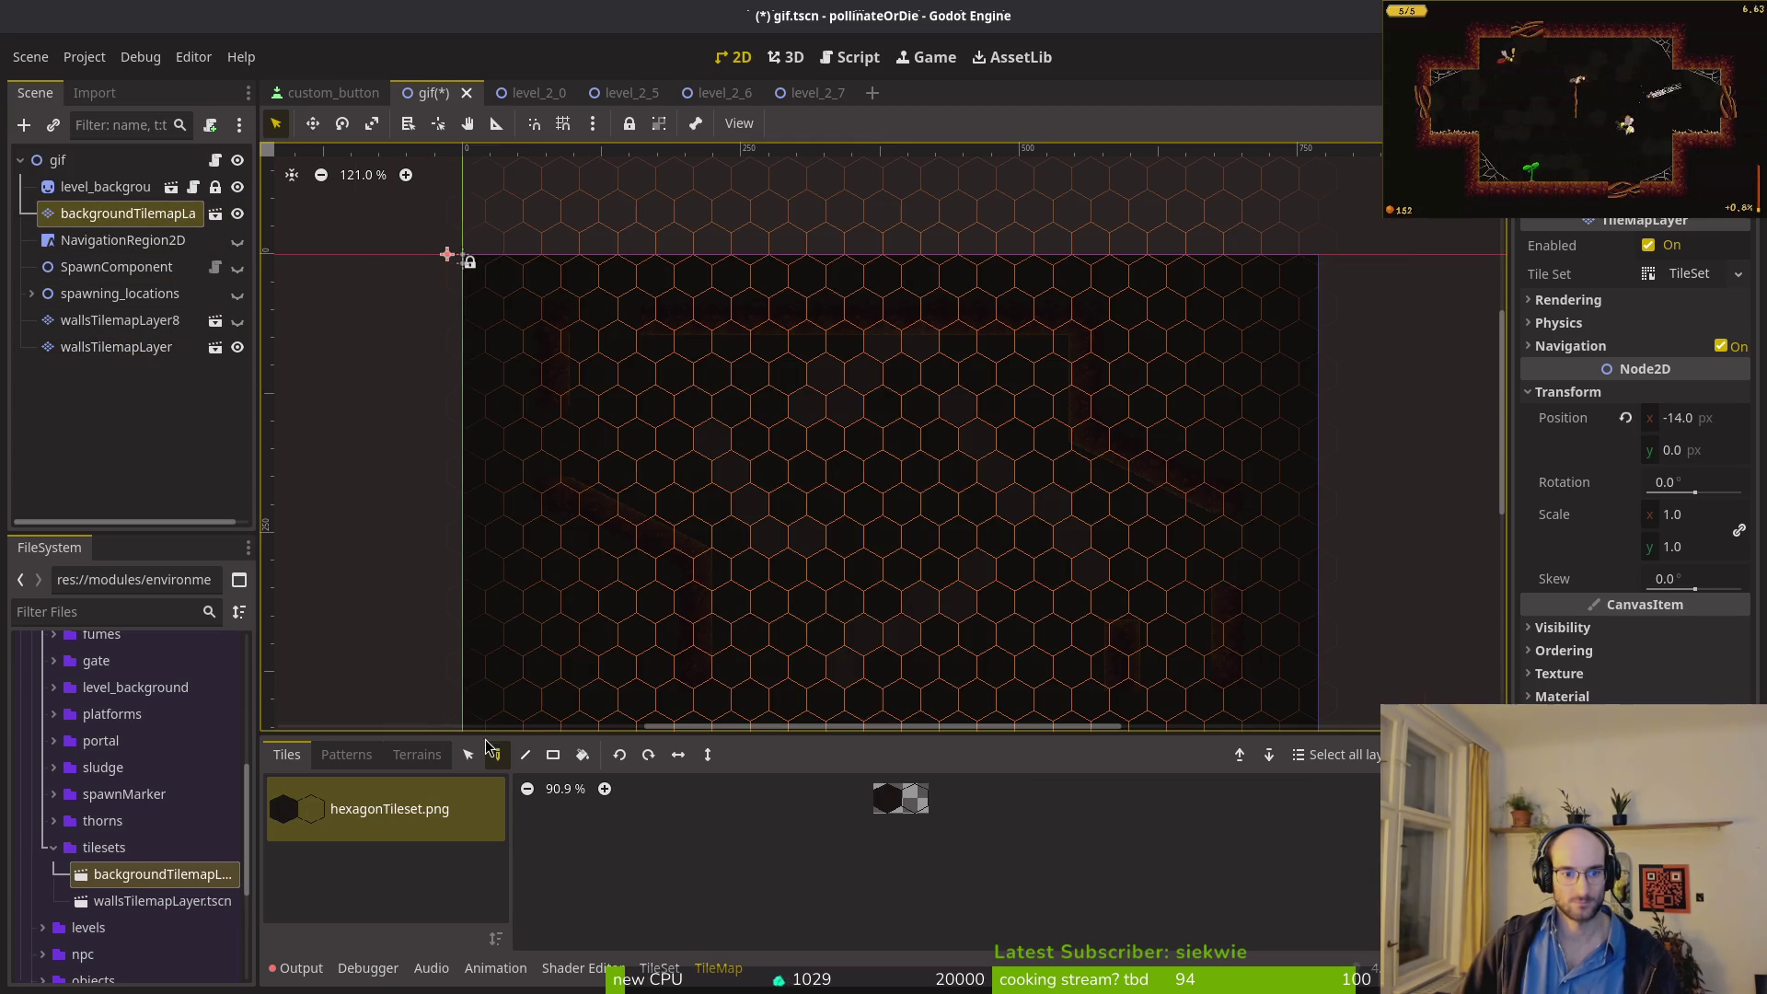
pyautogui.hotkey('ctrl', 'a')
pyautogui.press('Delete')
pyautogui.hotkey('ctrl', 's')
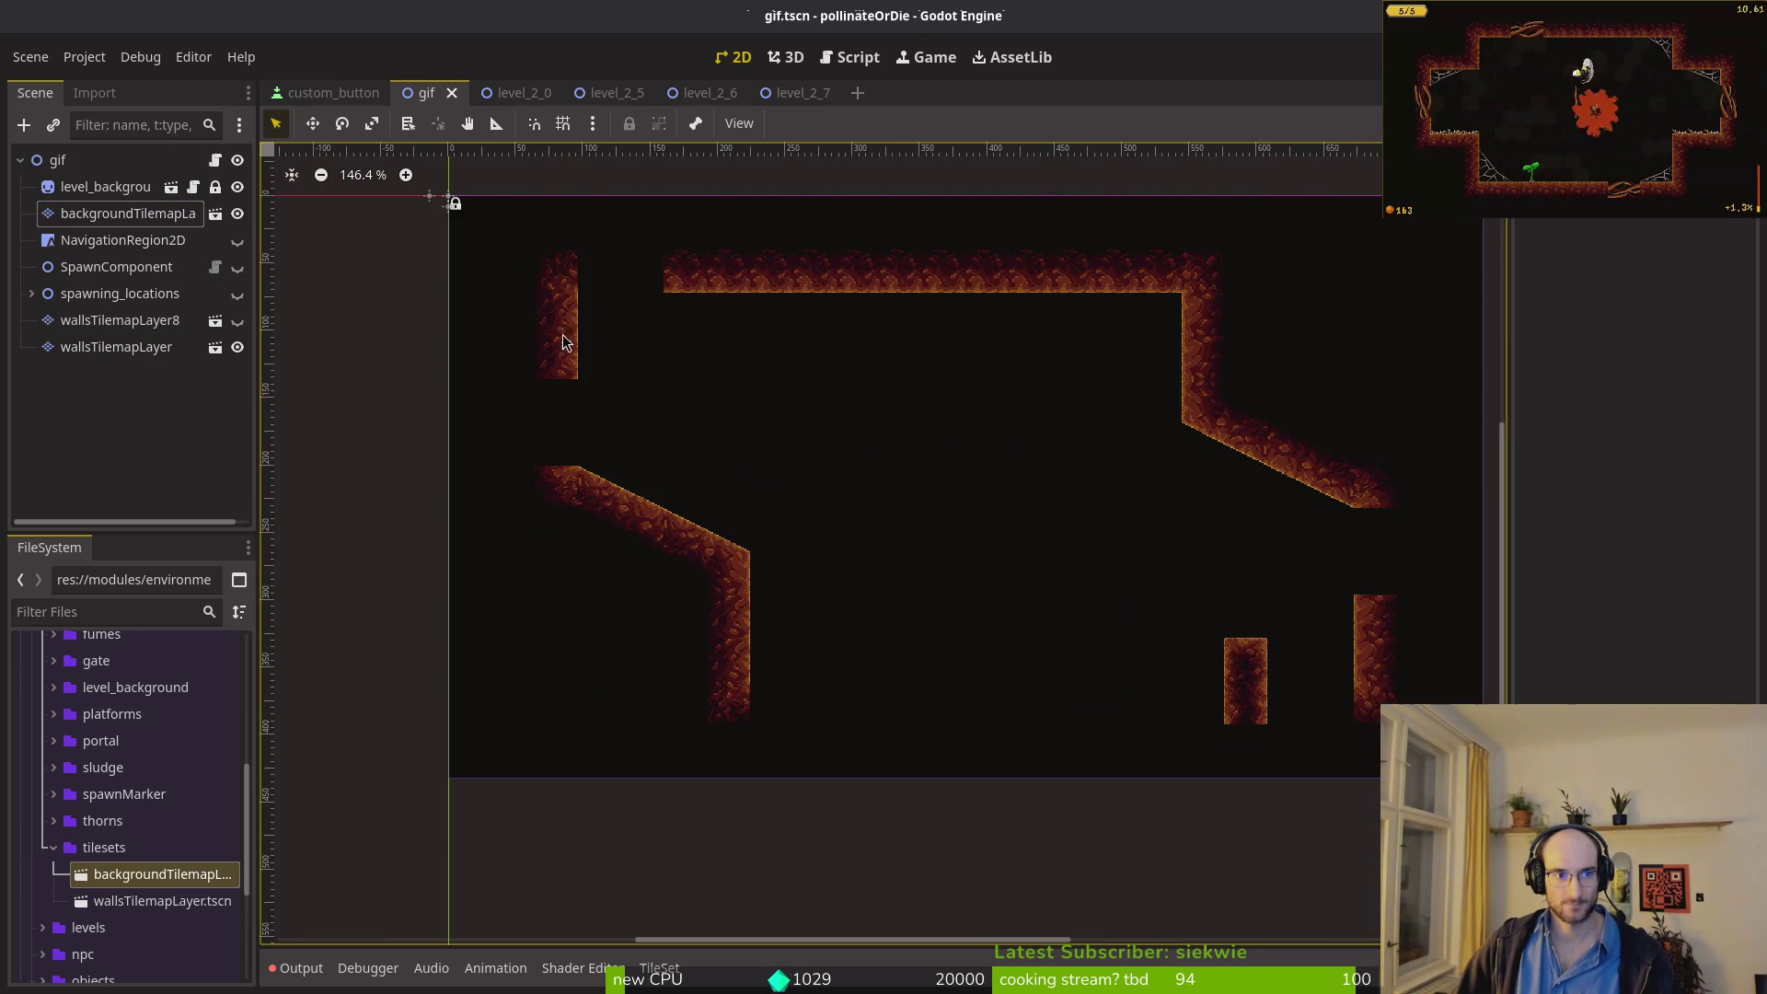
pyautogui.click(731, 412)
pyautogui.click(886, 799)
pyautogui.scroll(1, 777, 406)
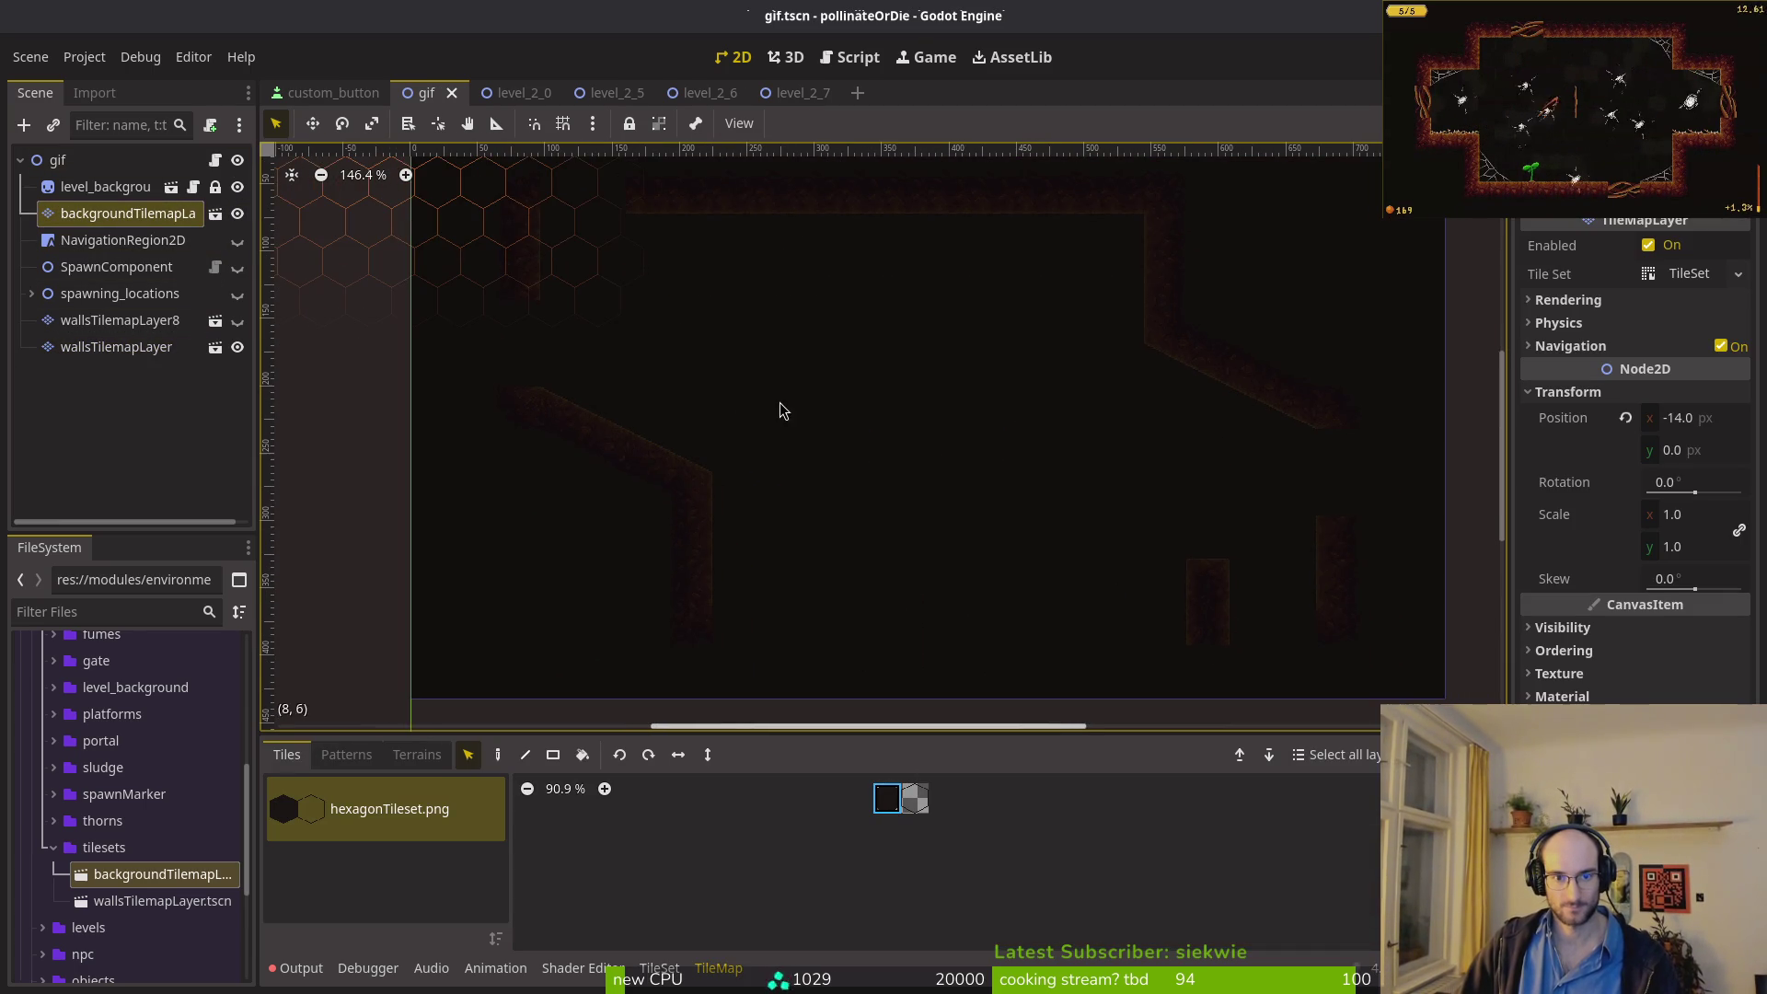
pyautogui.scroll(1, 764, 488)
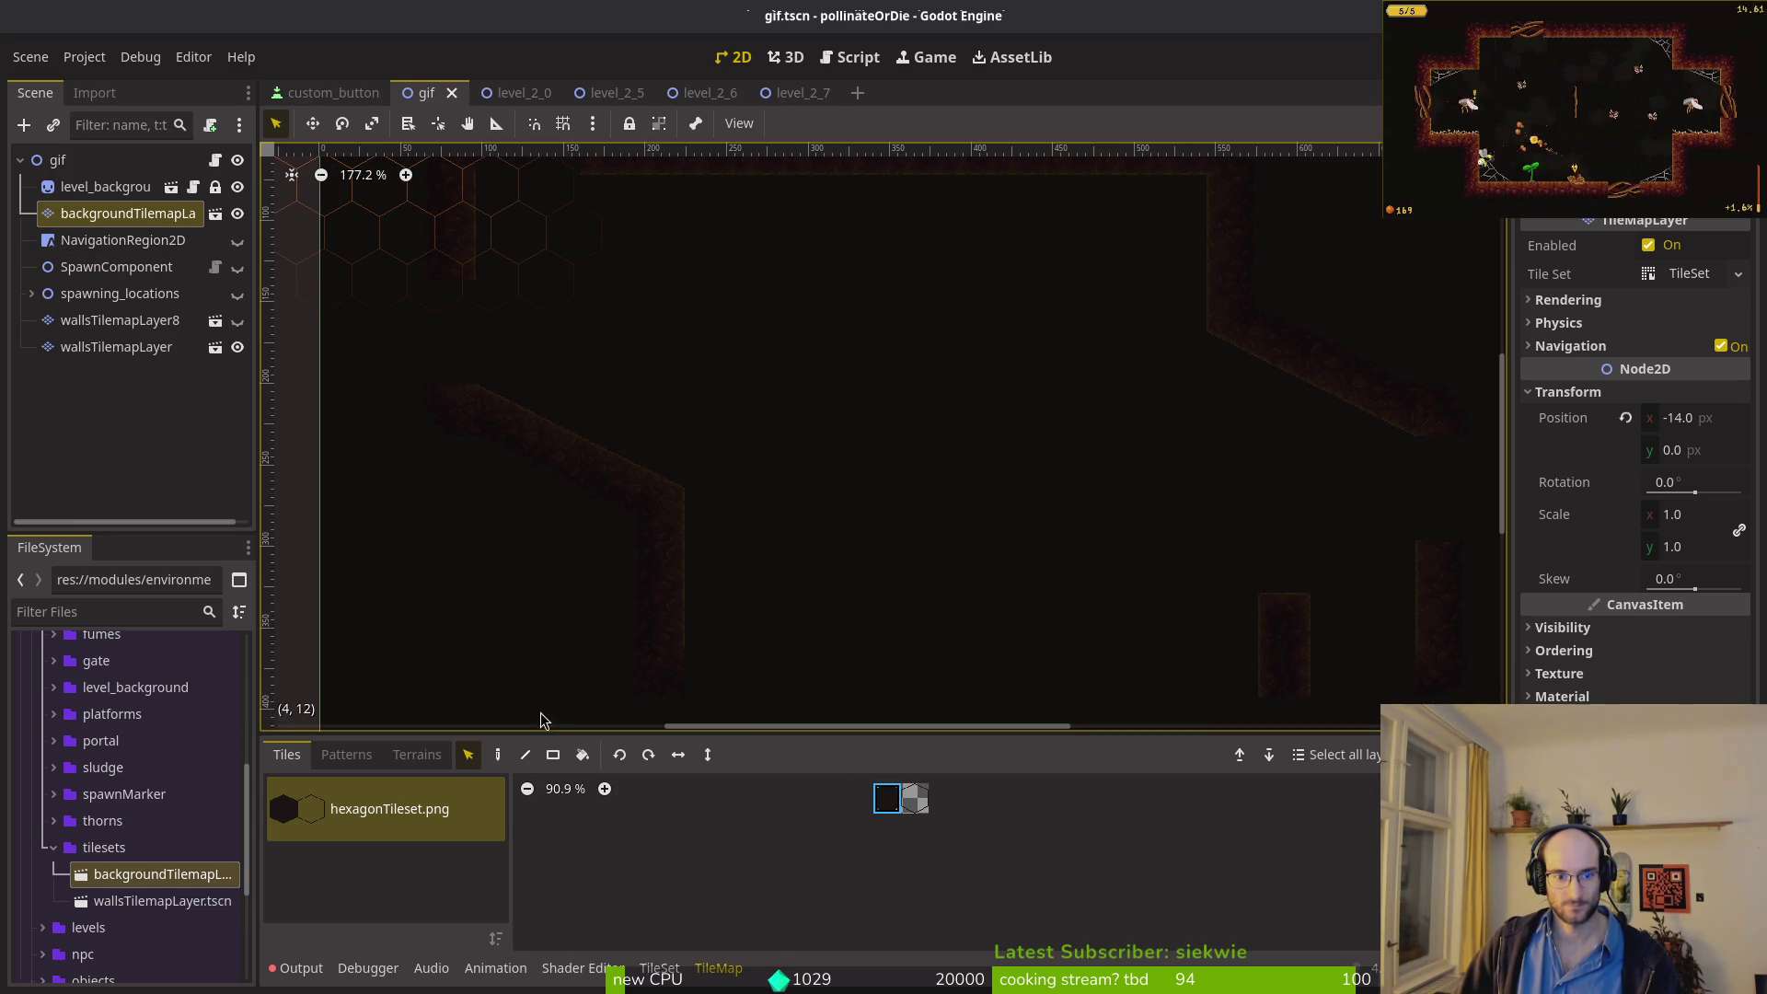
pyautogui.press('d')
pyautogui.scroll(1, 784, 443)
pyautogui.scroll(-2, 709, 362)
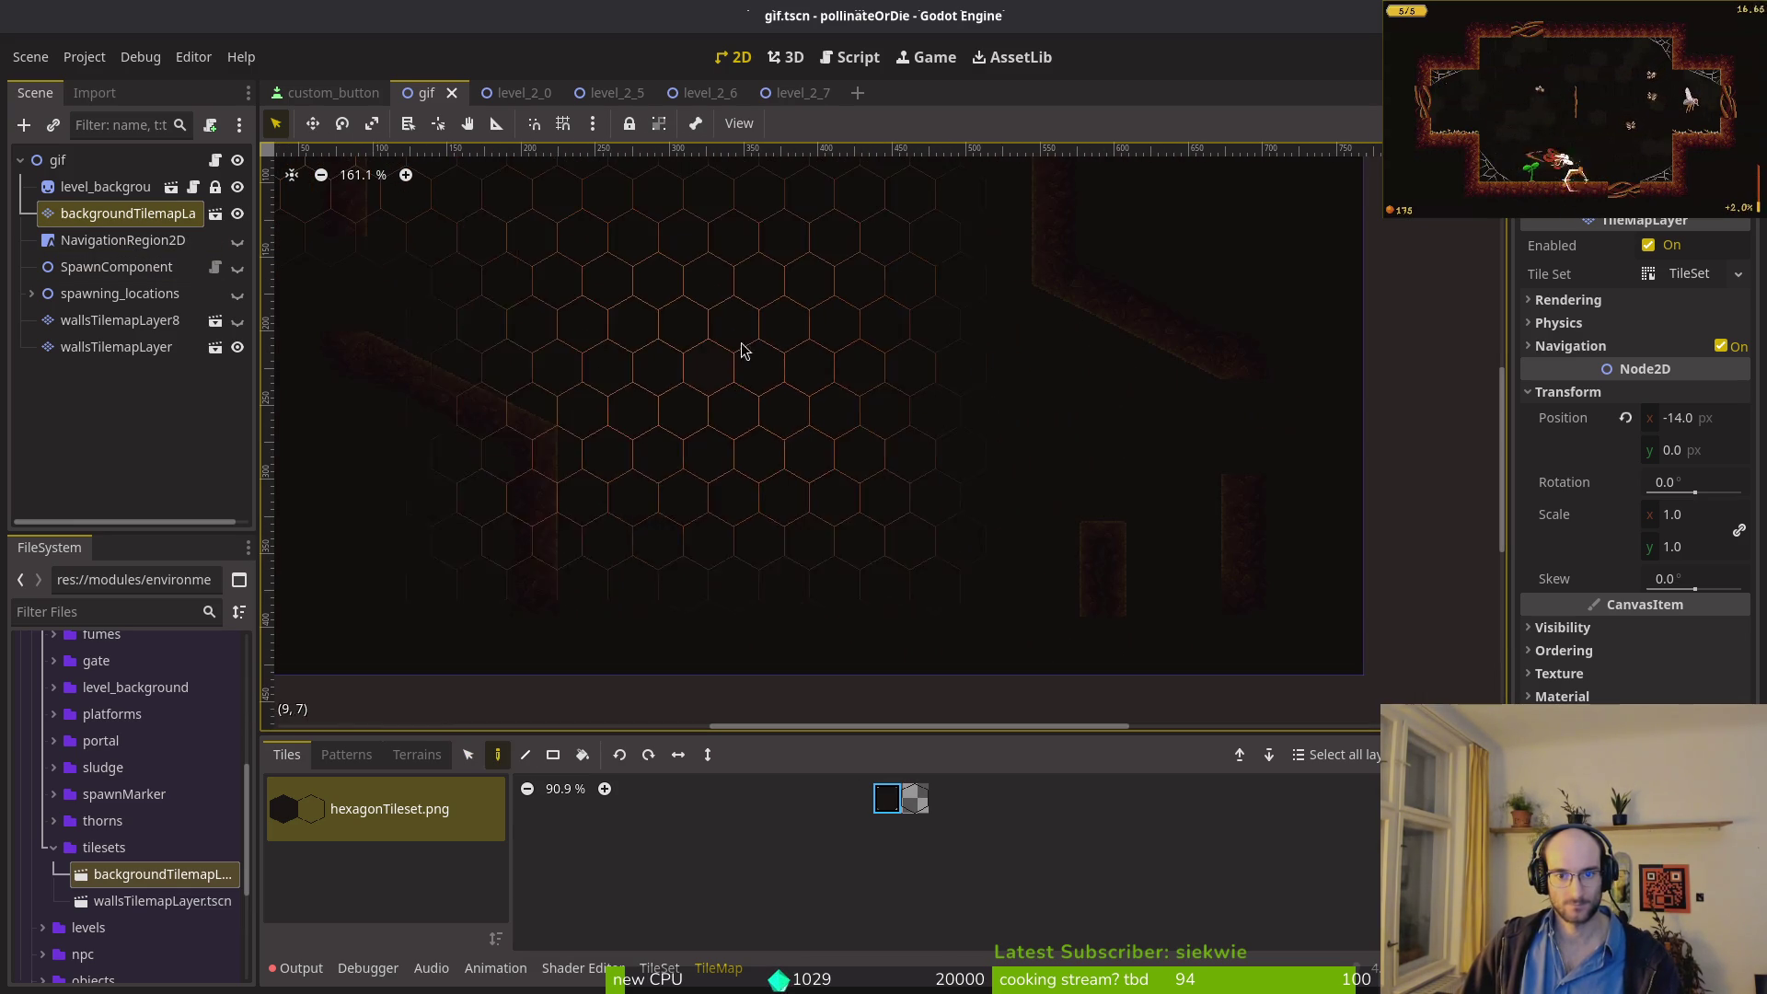
pyautogui.moveTo(397, 228)
pyautogui.mouseDown()
pyautogui.moveTo(671, 493)
pyautogui.moveTo(864, 458)
pyautogui.moveTo(1105, 557)
pyautogui.mouseUp()
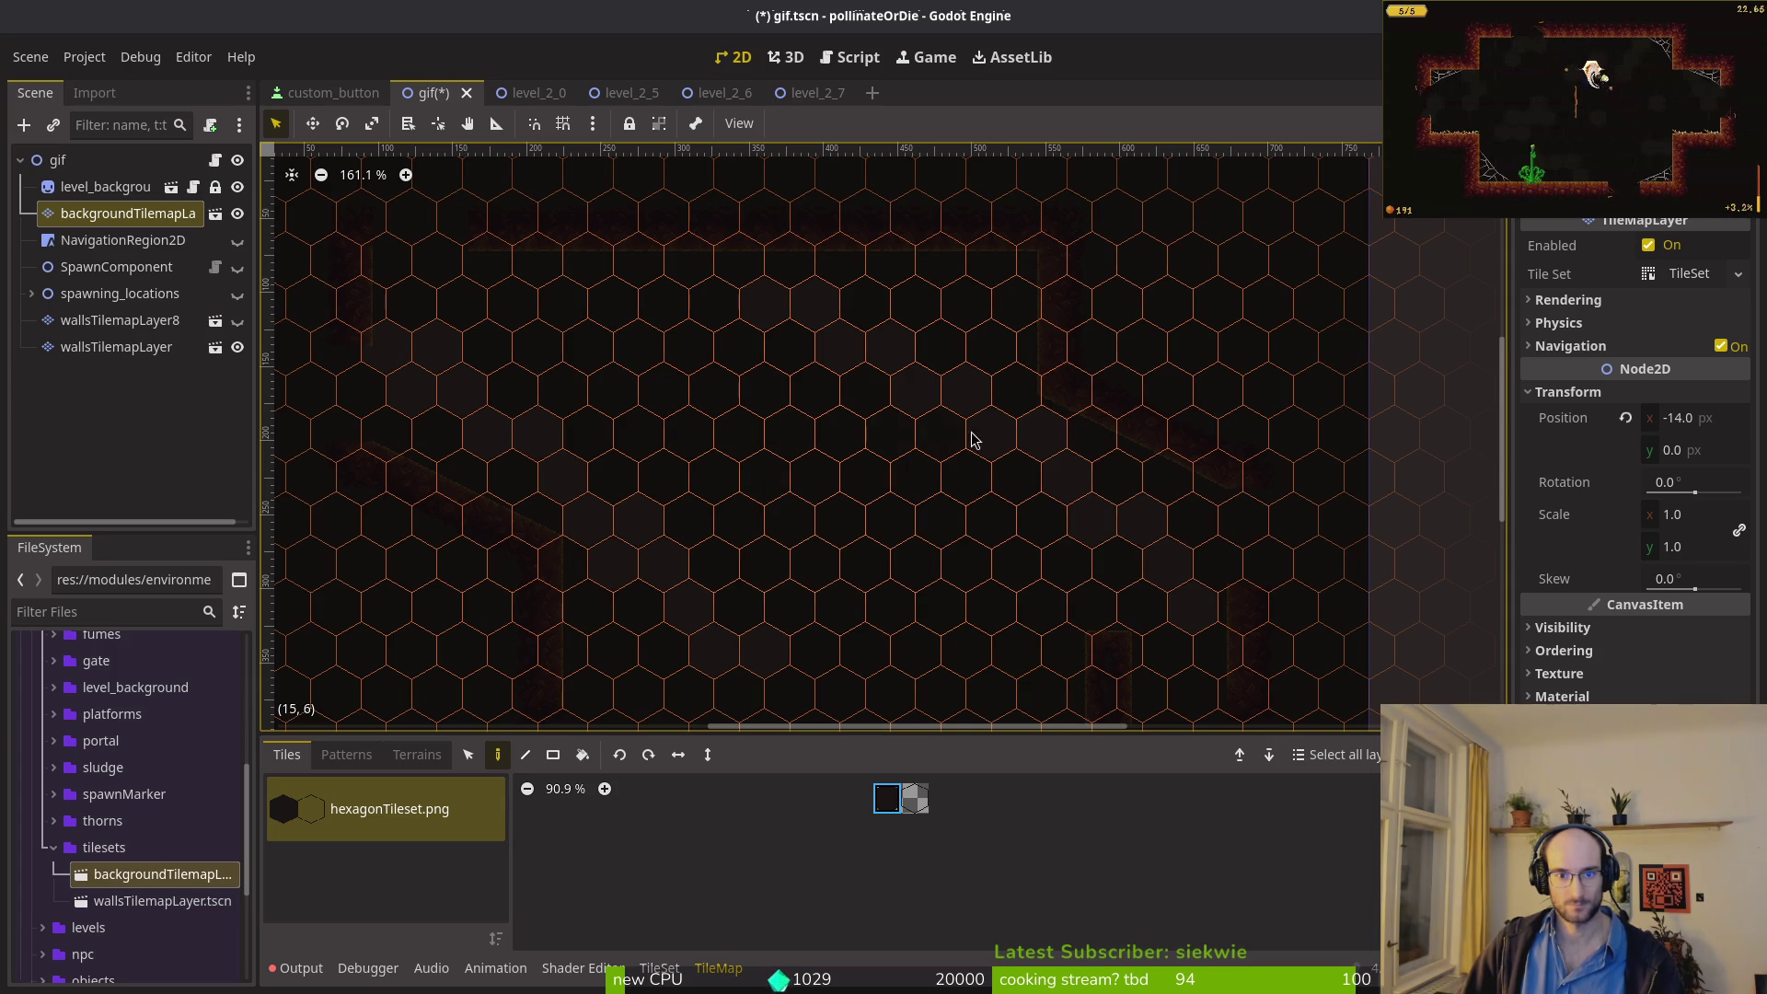
pyautogui.scroll(-3, 737, 454)
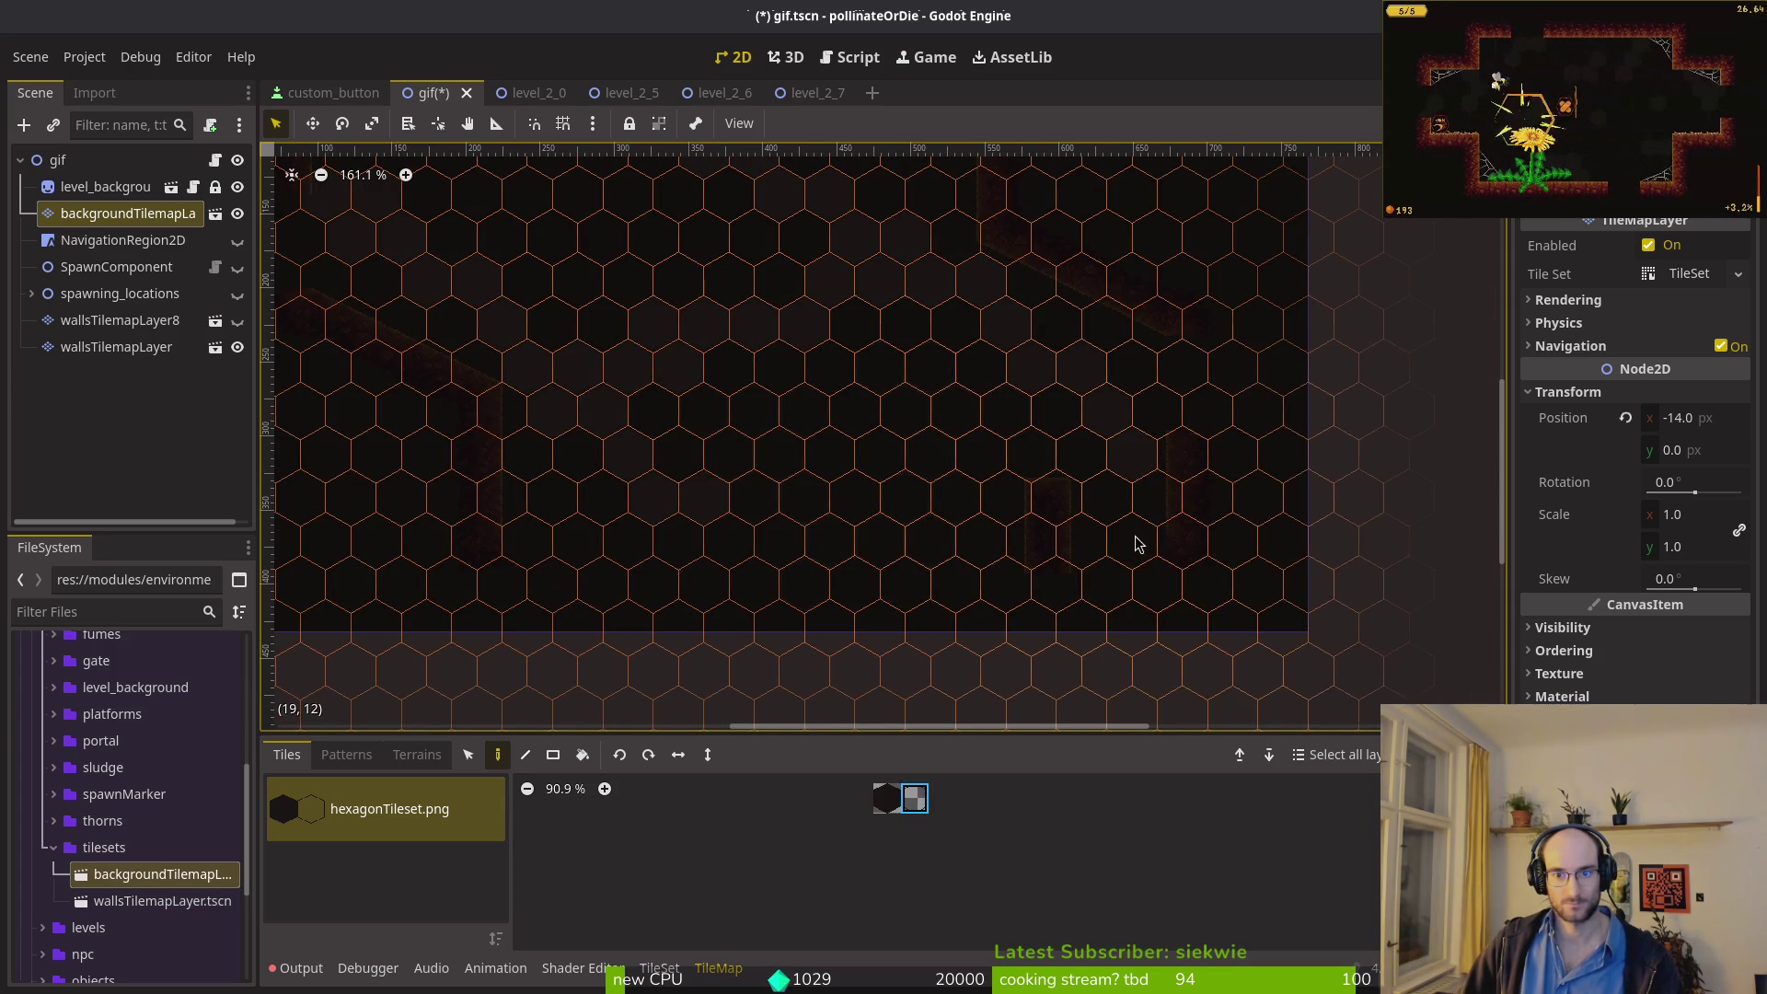
pyautogui.scroll(2, 1081, 584)
pyautogui.scroll(2, 1031, 363)
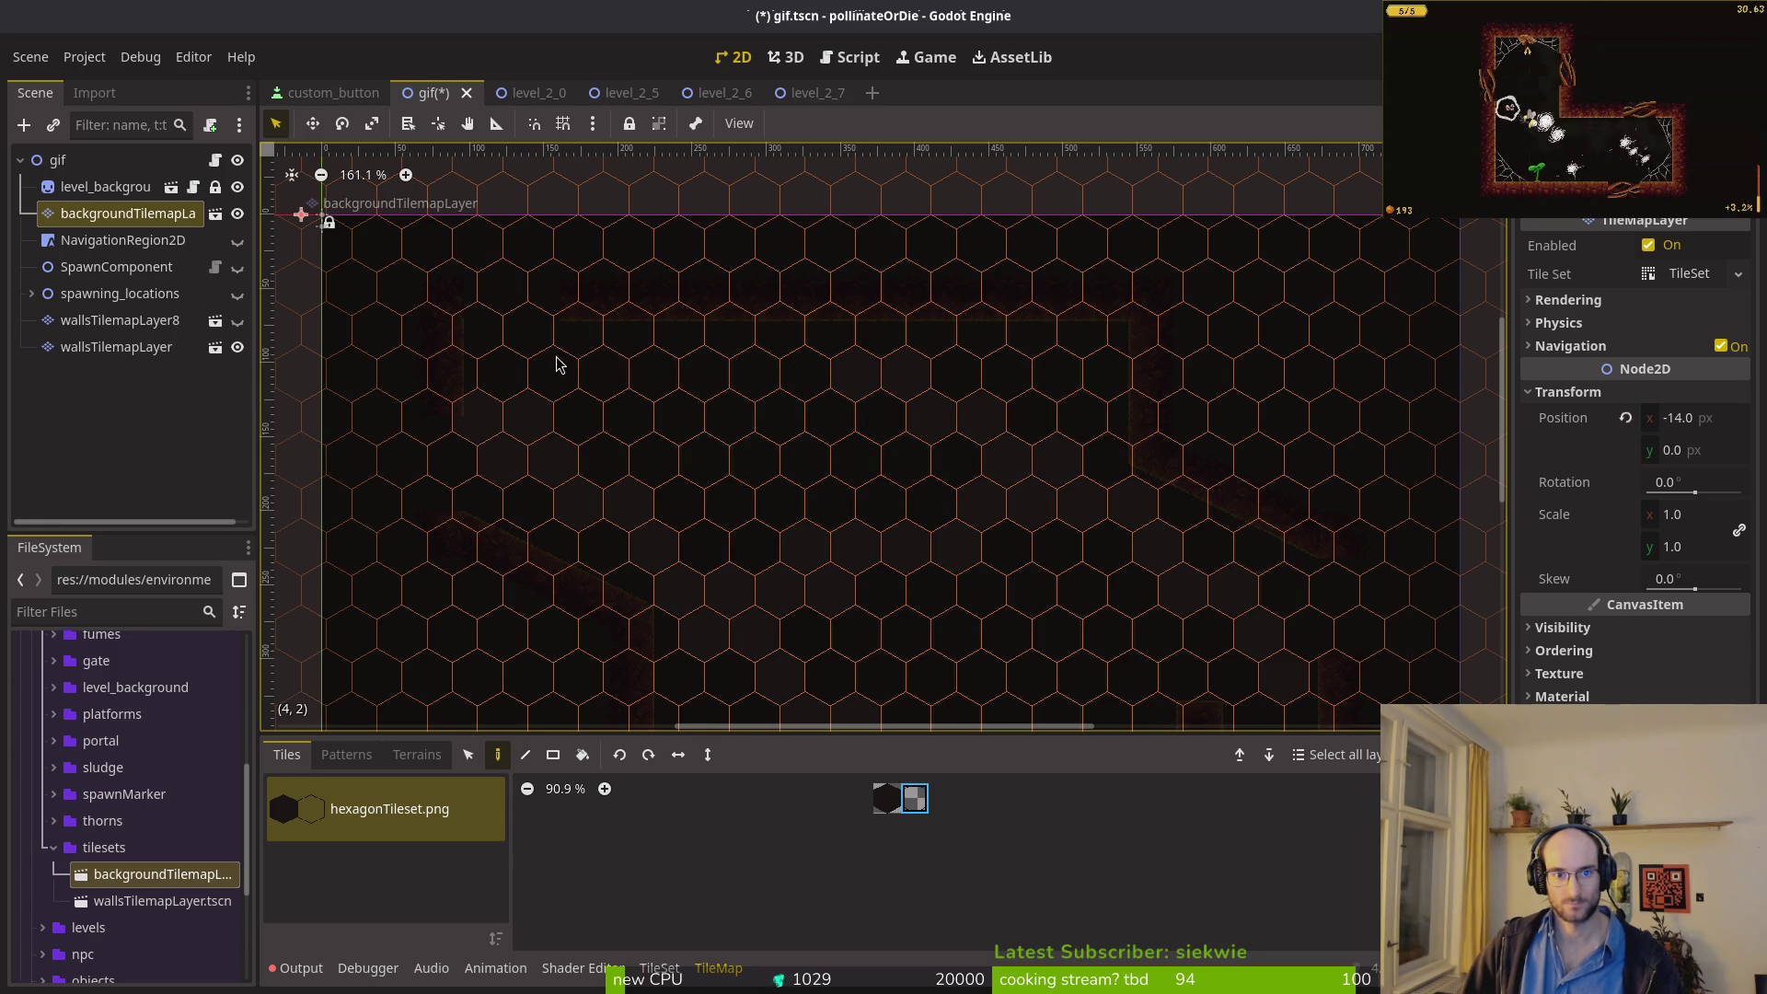
pyautogui.press('Escape')
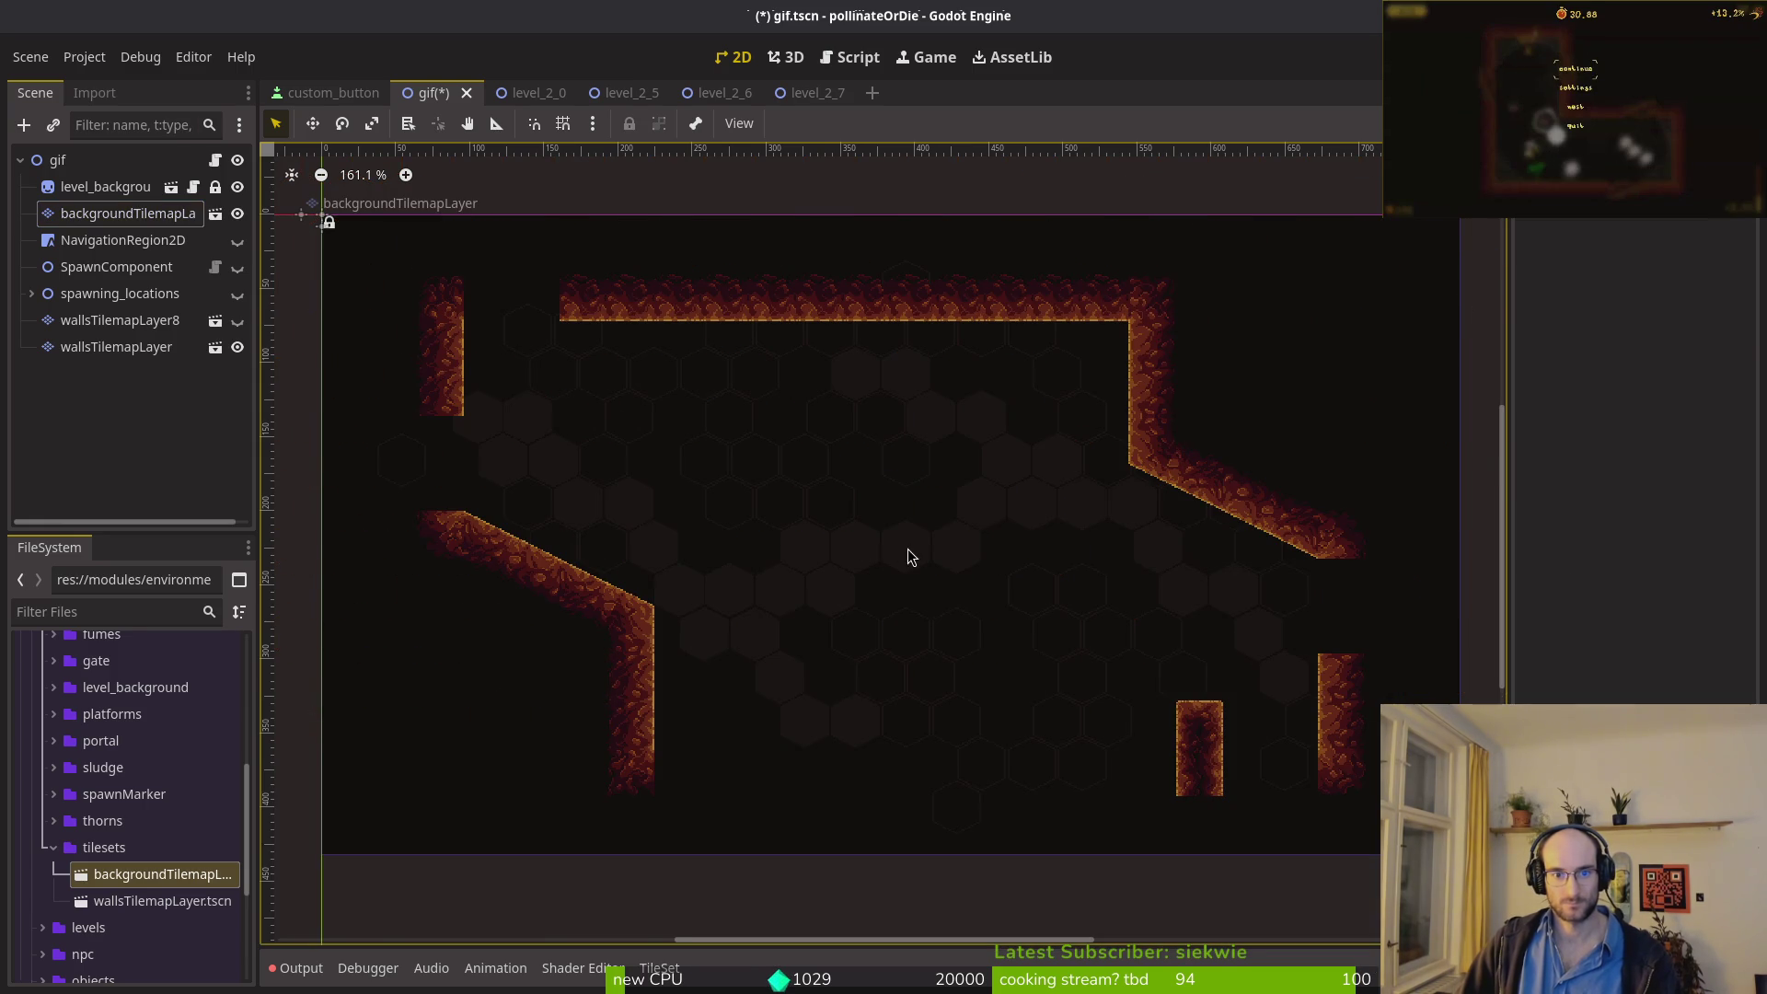
pyautogui.scroll(-5, 646, 573)
pyautogui.click(115, 213)
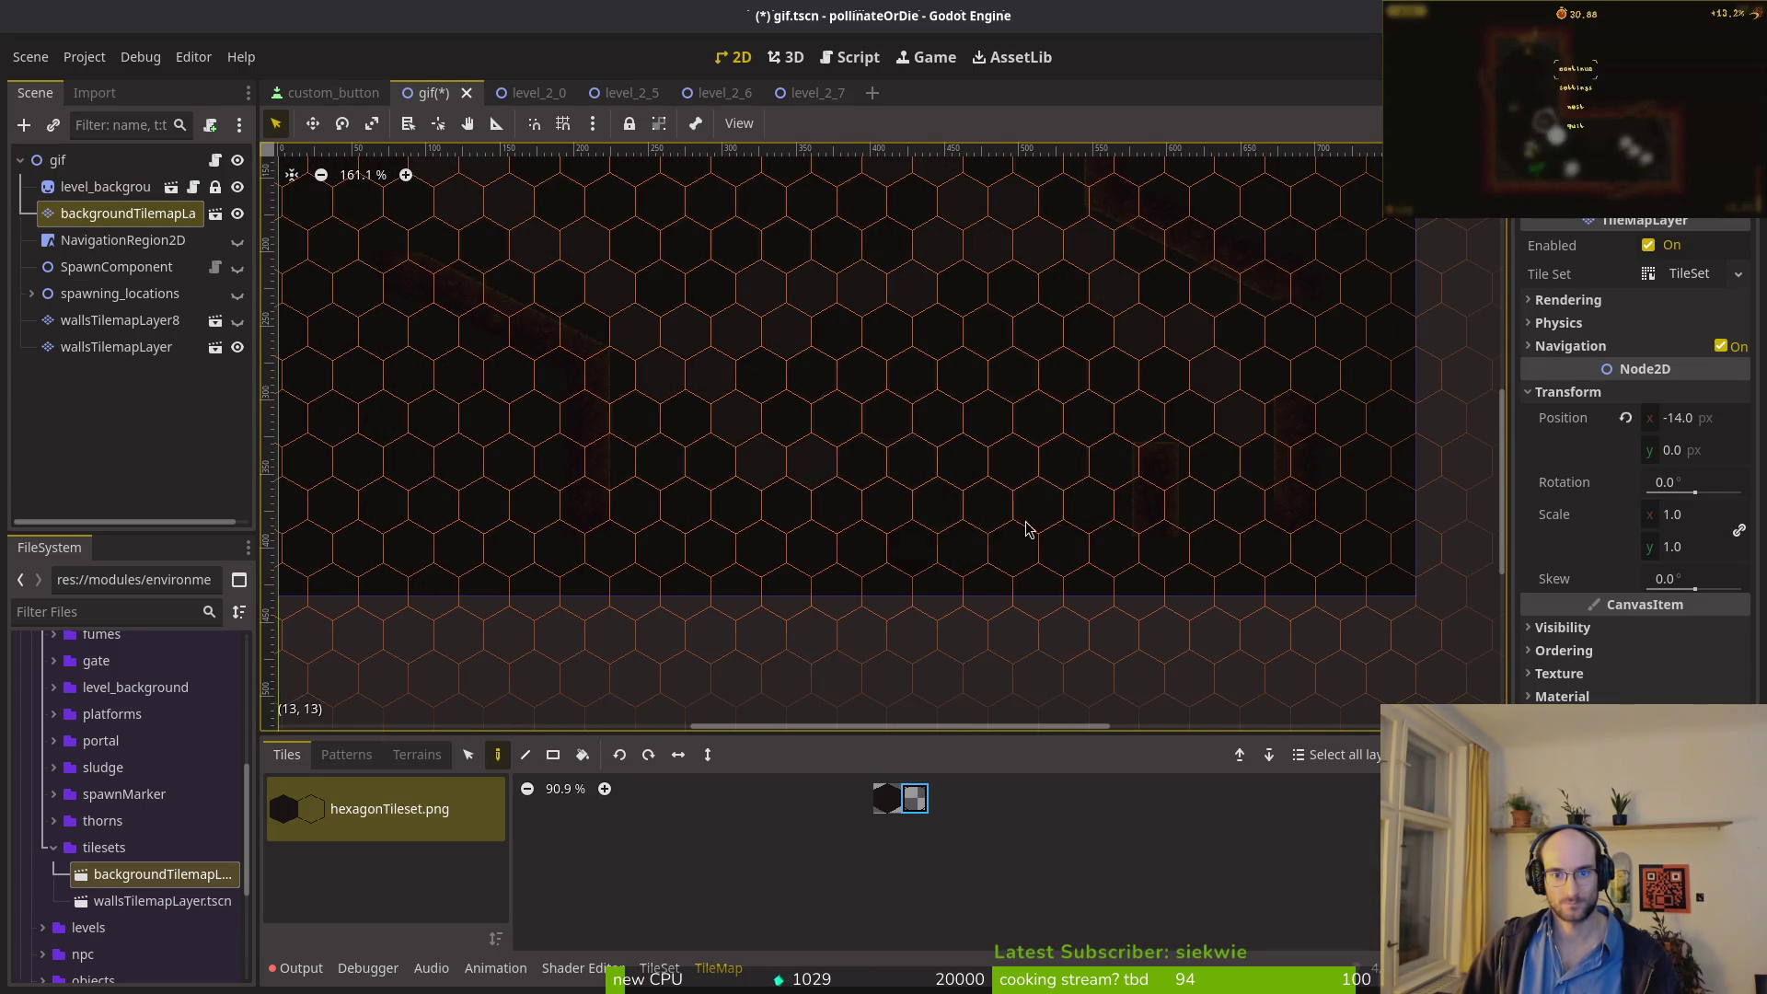
pyautogui.press('Escape')
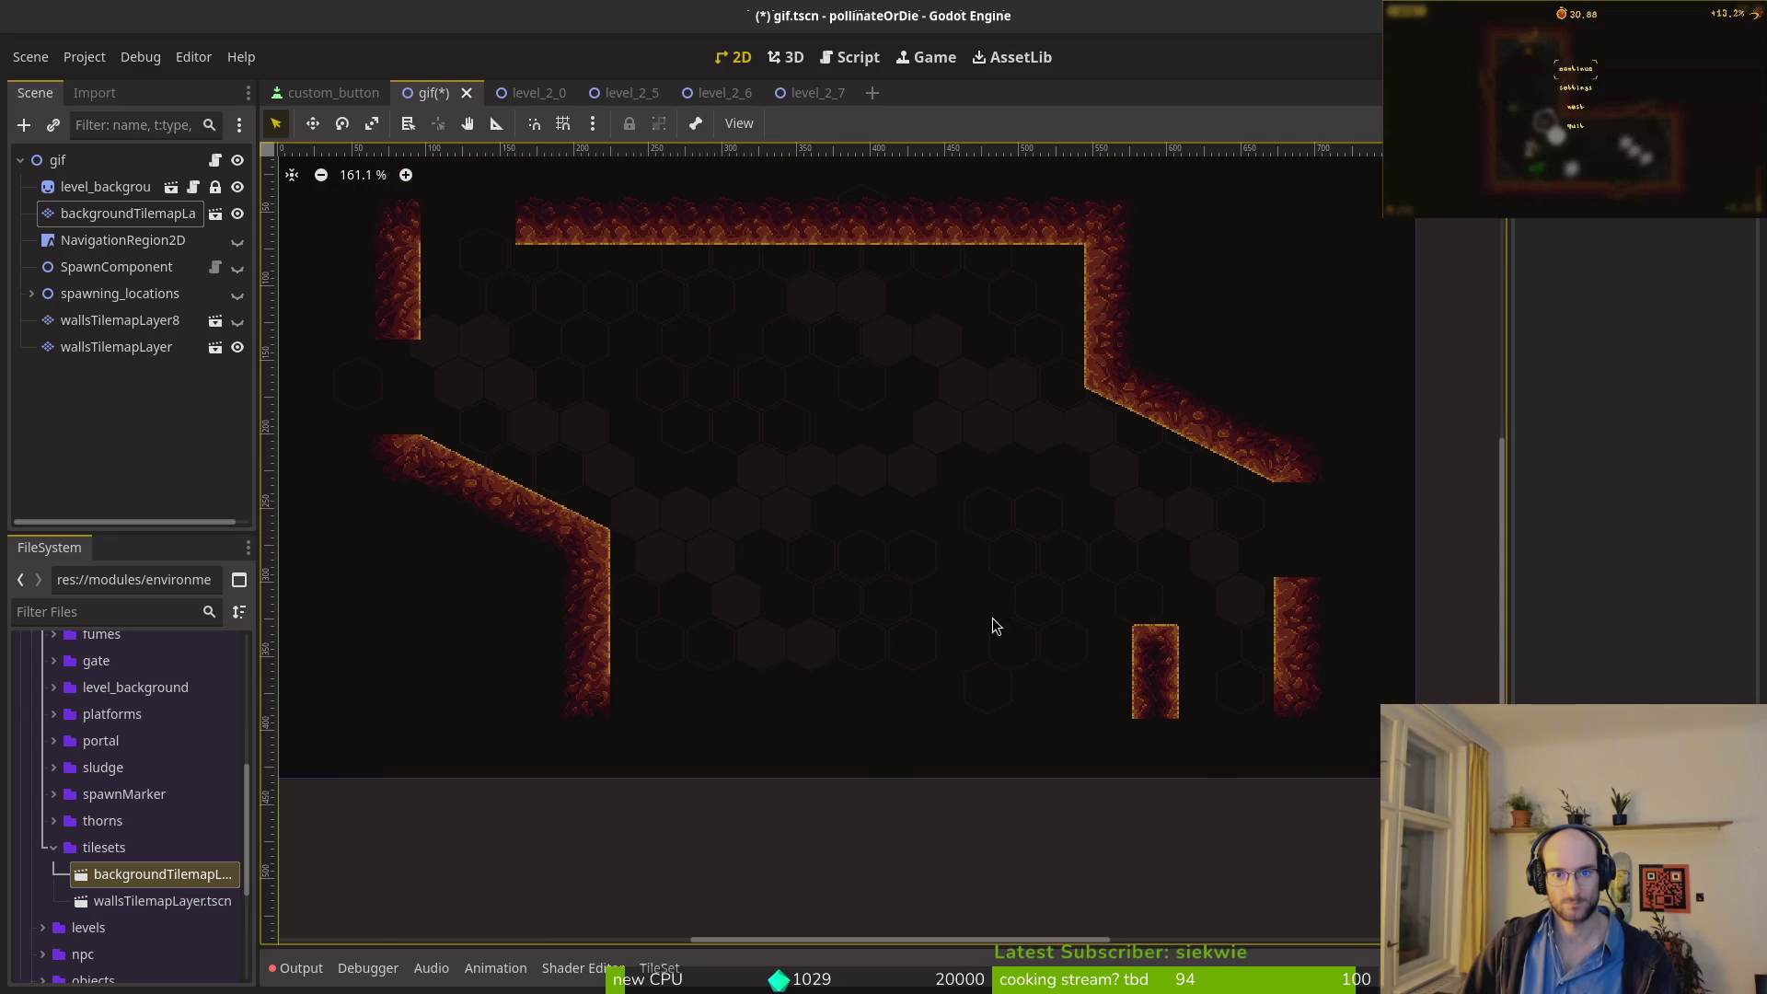
pyautogui.click(157, 217)
pyautogui.scroll(2, 898, 559)
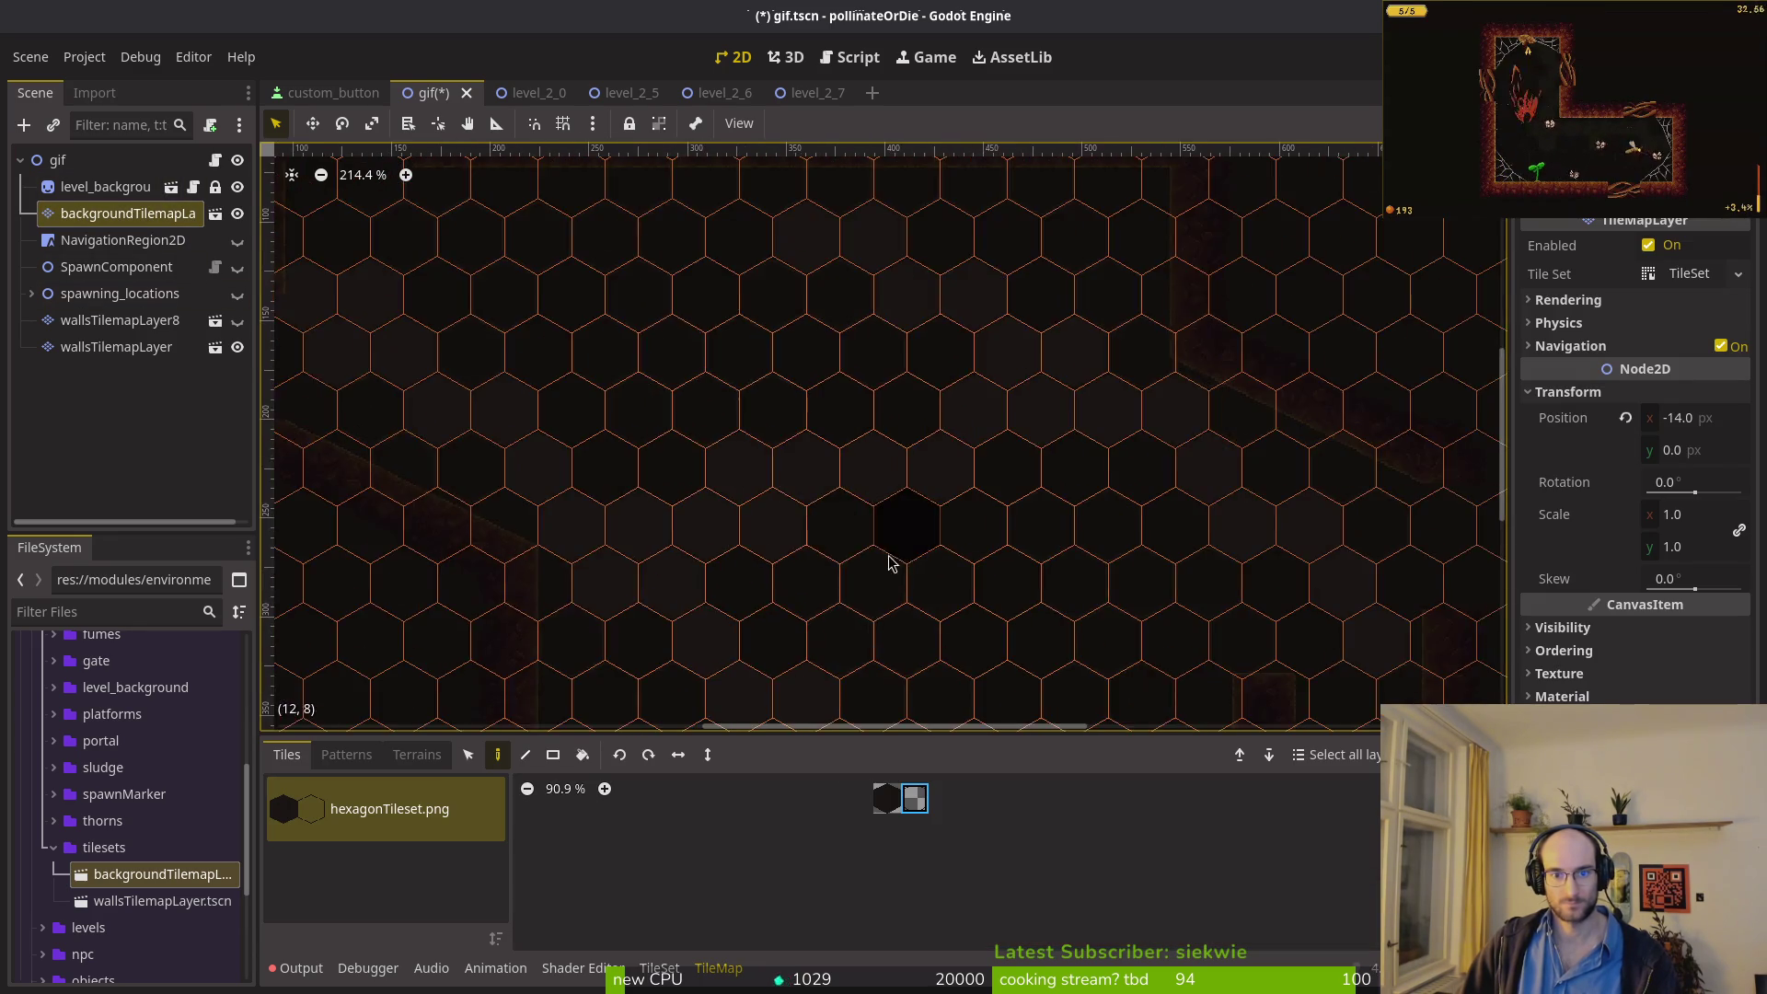
pyautogui.scroll(-2, 883, 434)
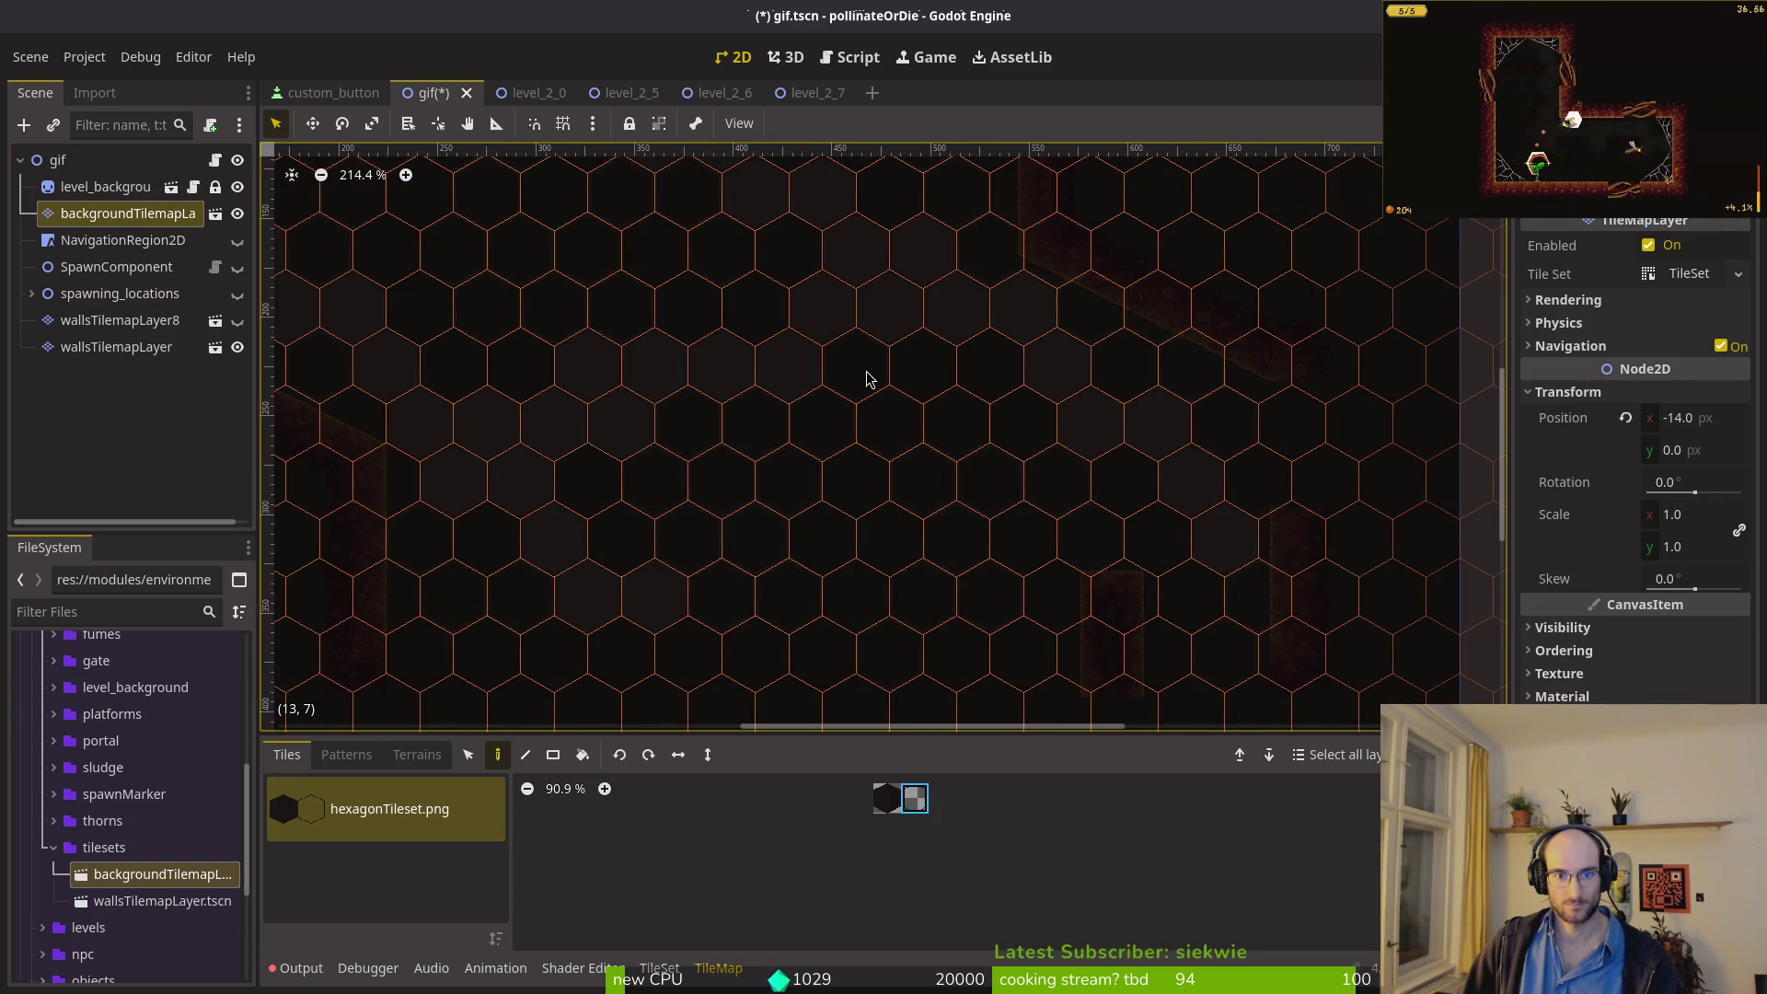
pyautogui.press('Escape')
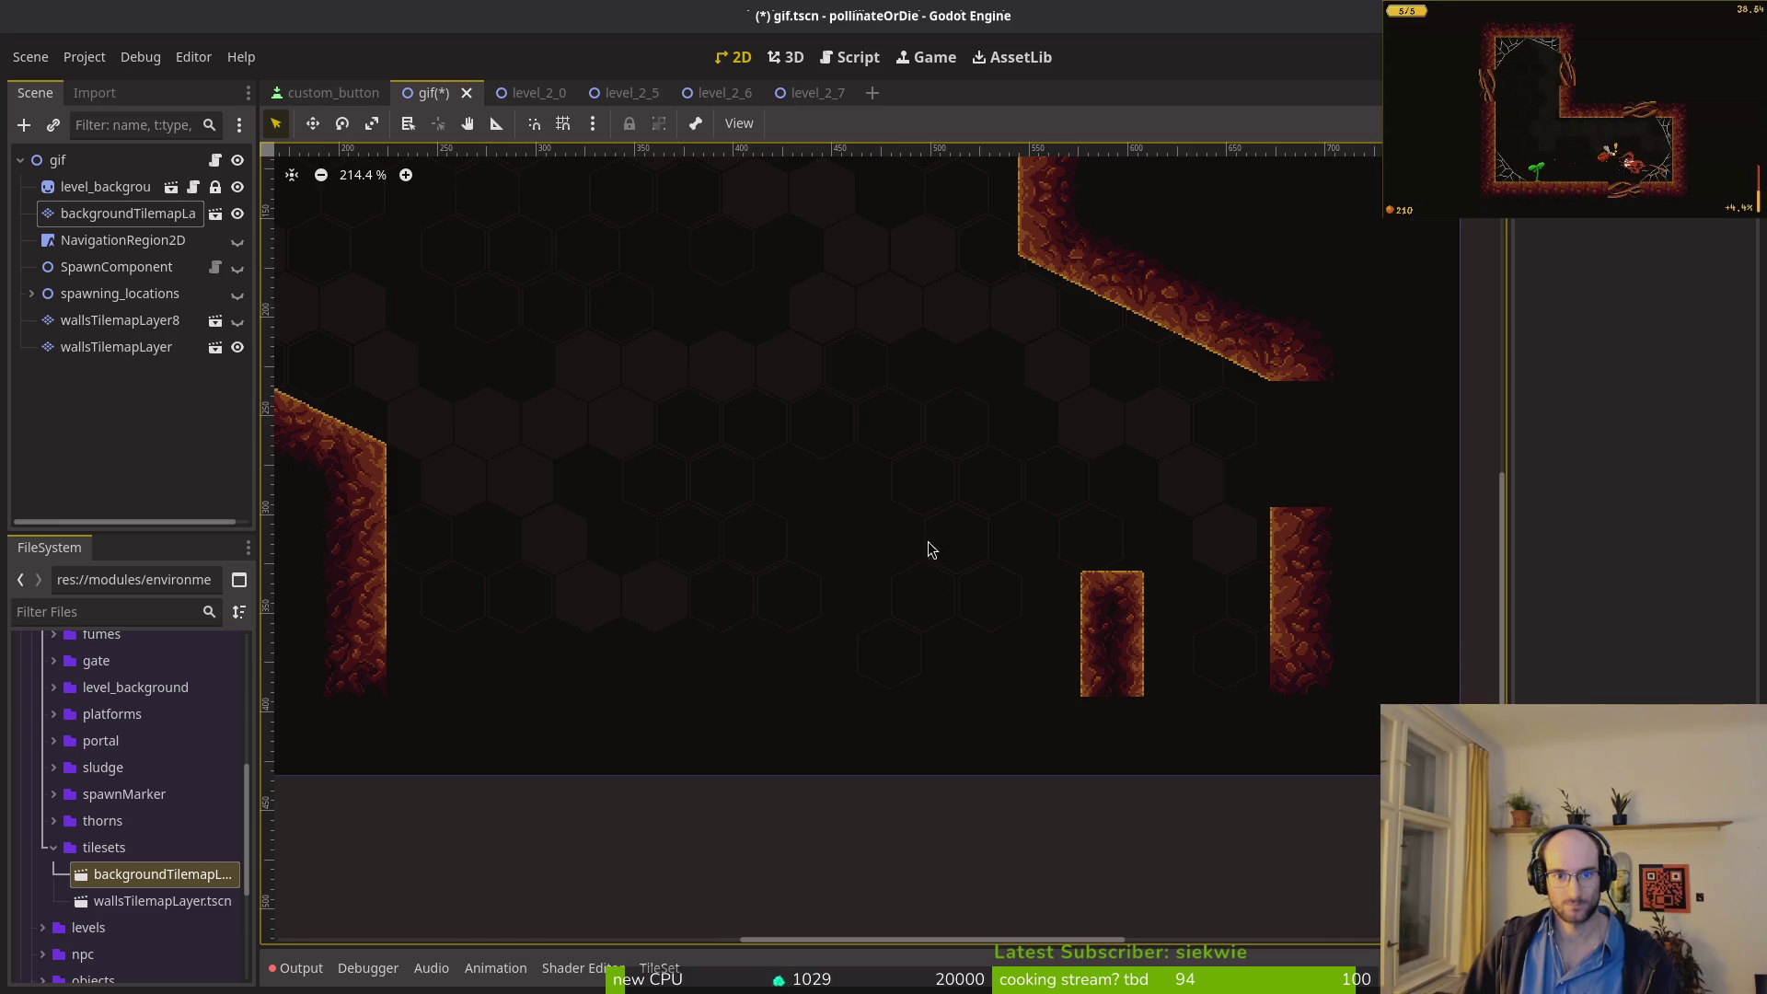
pyautogui.scroll(-5, 925, 552)
pyautogui.scroll(2, 914, 544)
pyautogui.scroll(4, 939, 543)
pyautogui.click(128, 212)
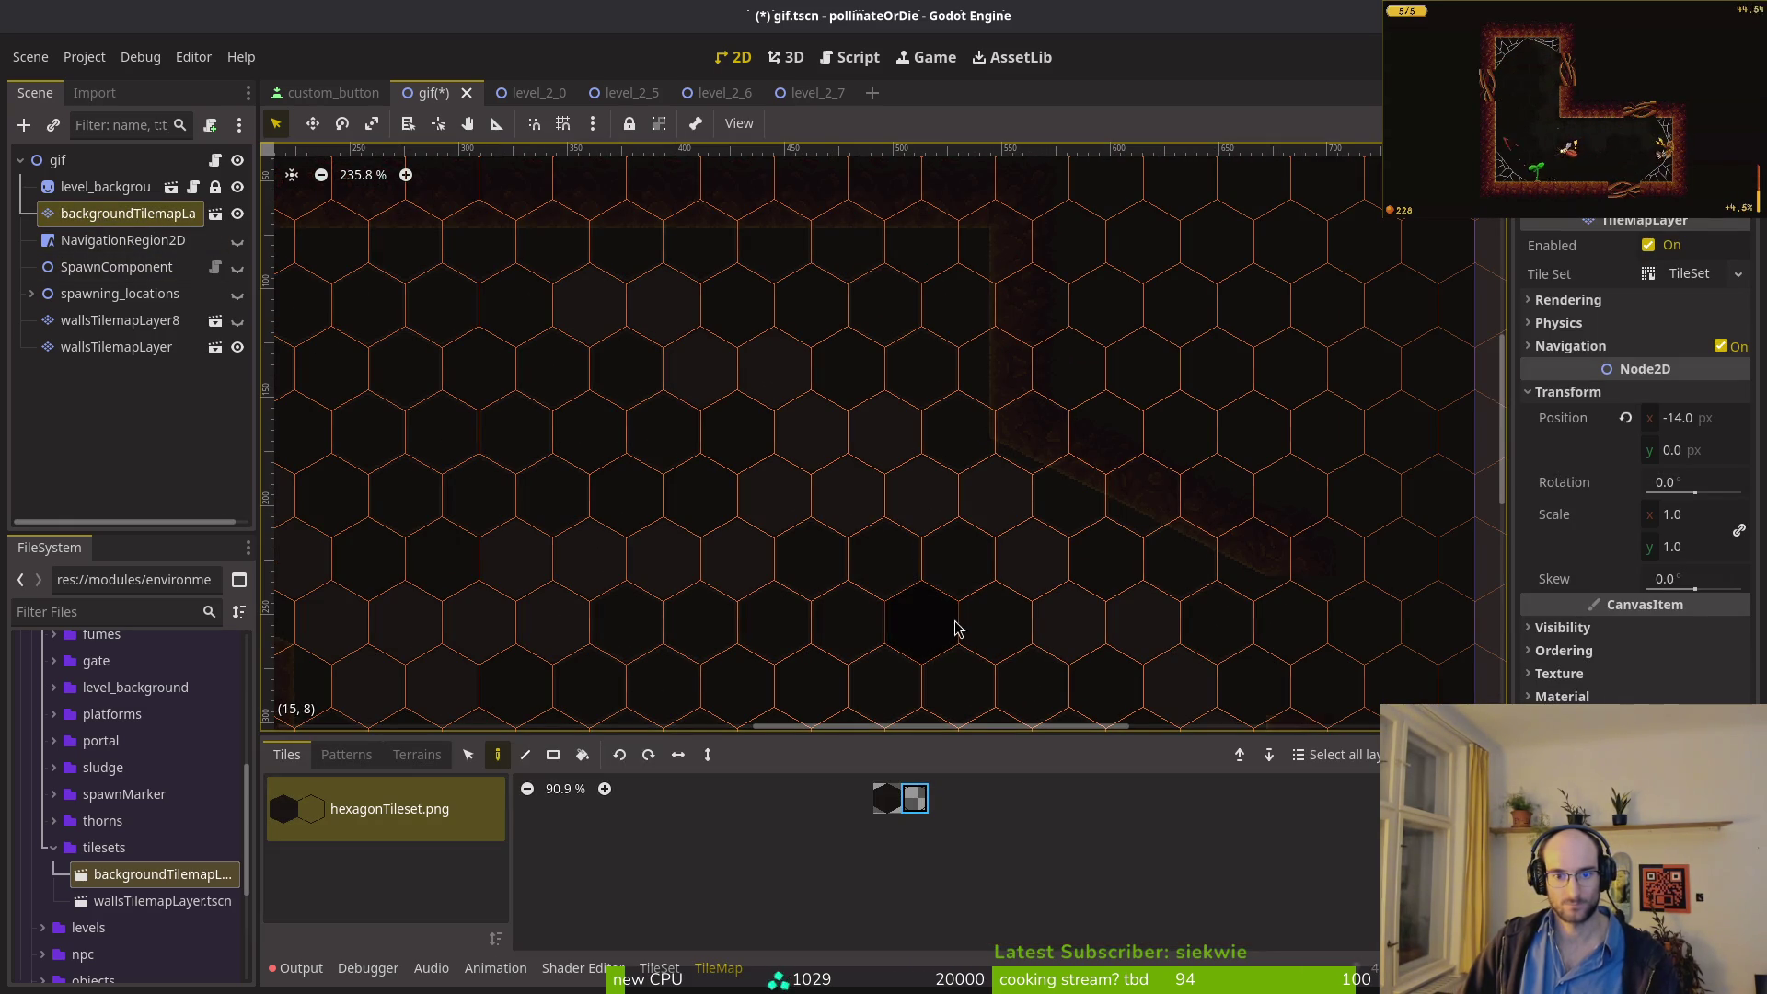
pyautogui.press('Escape')
pyautogui.scroll(-1, 1096, 555)
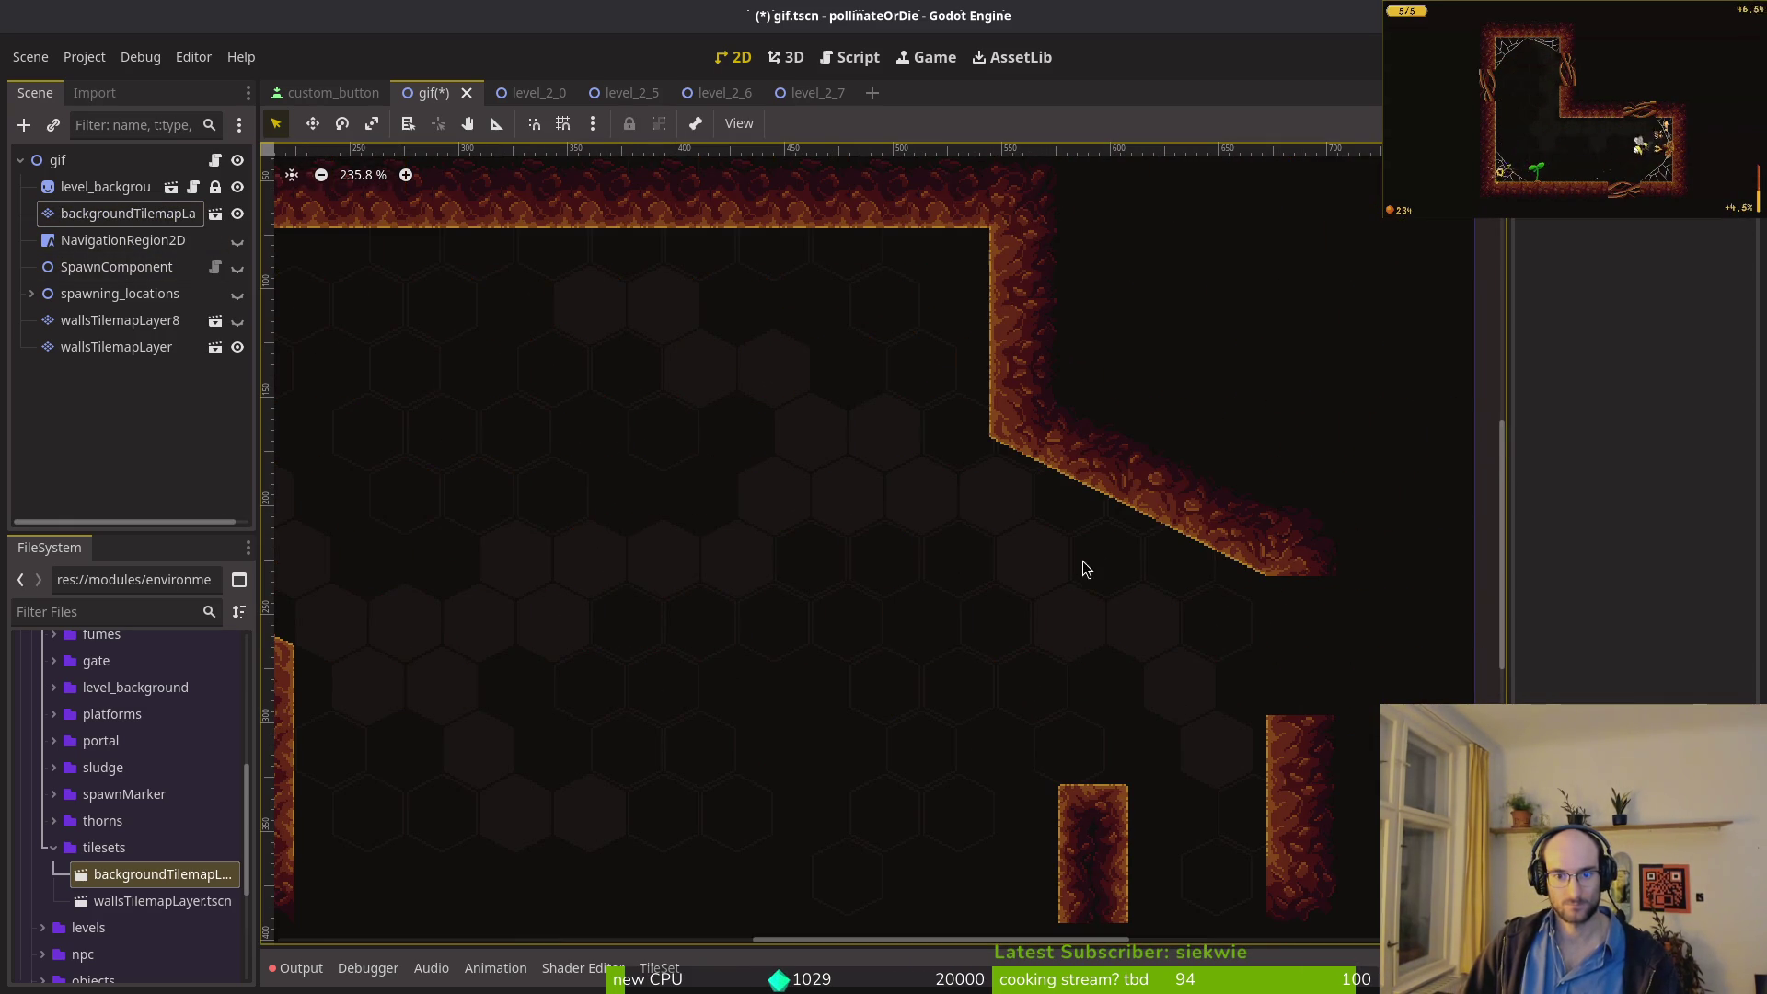
pyautogui.scroll(-1, 952, 642)
pyautogui.click(839, 665)
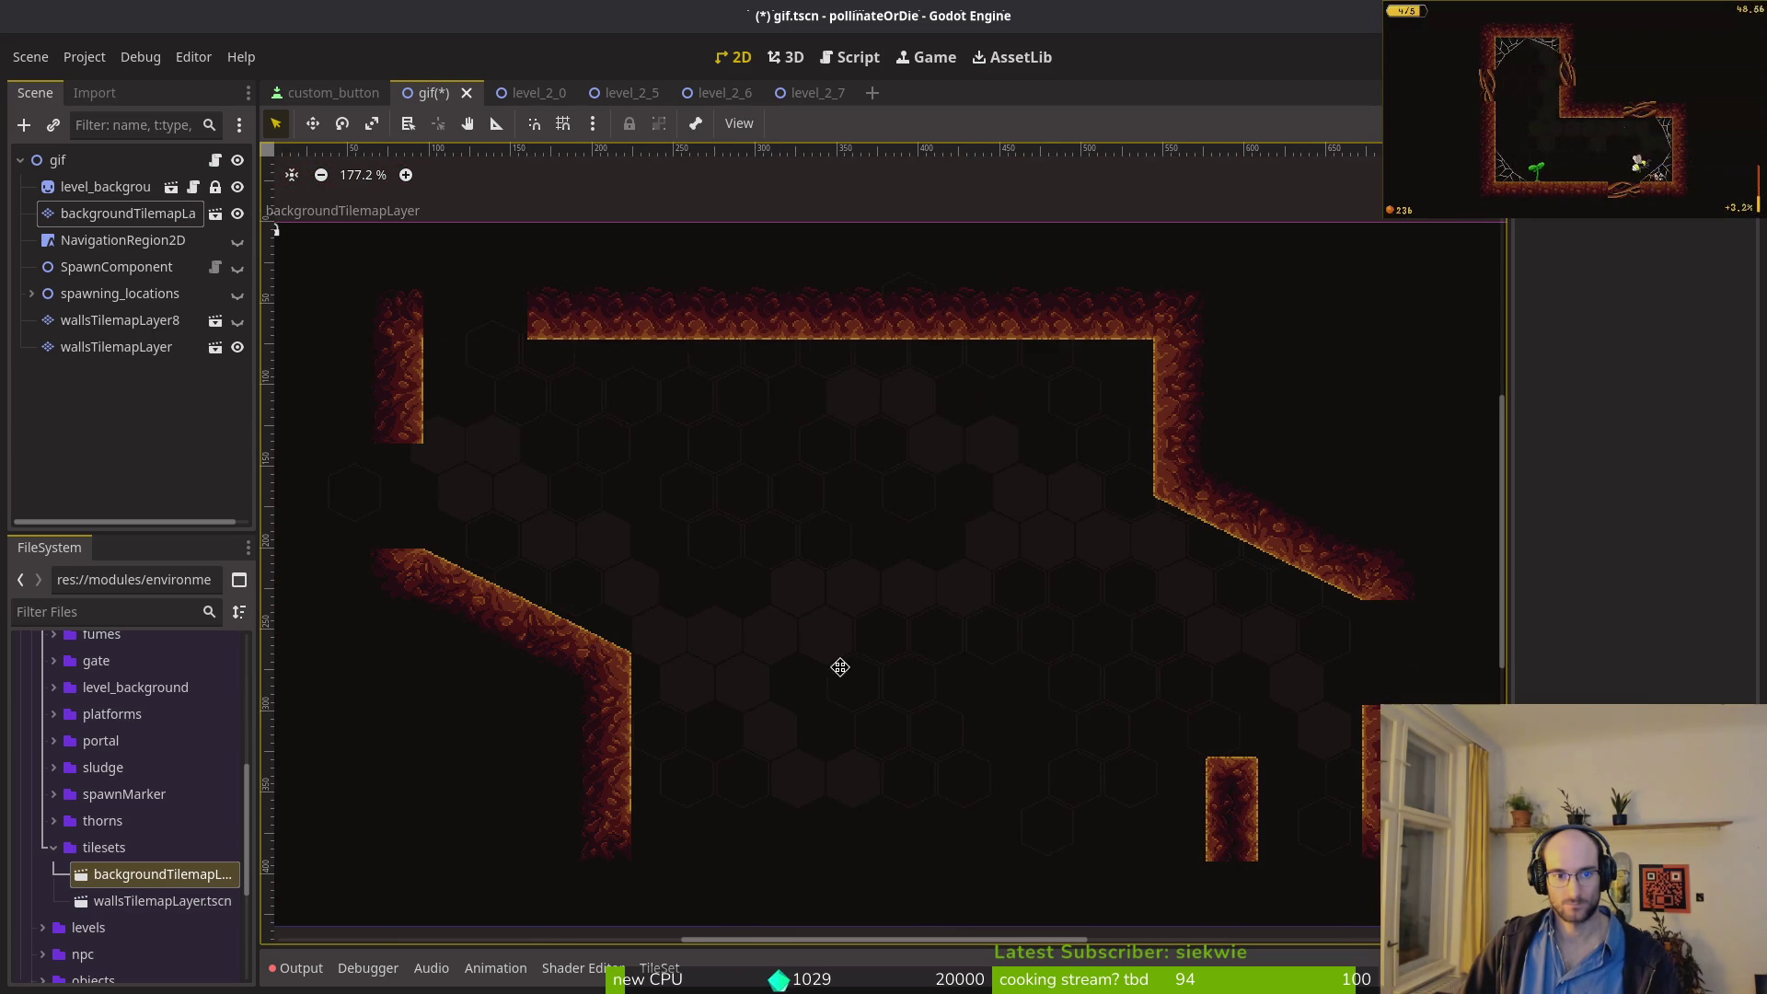
# - Deselect and reselect backgroundTilemapLayer several times to preview the full level
pyautogui.scroll(1, 792, 571)
pyautogui.click(138, 226)
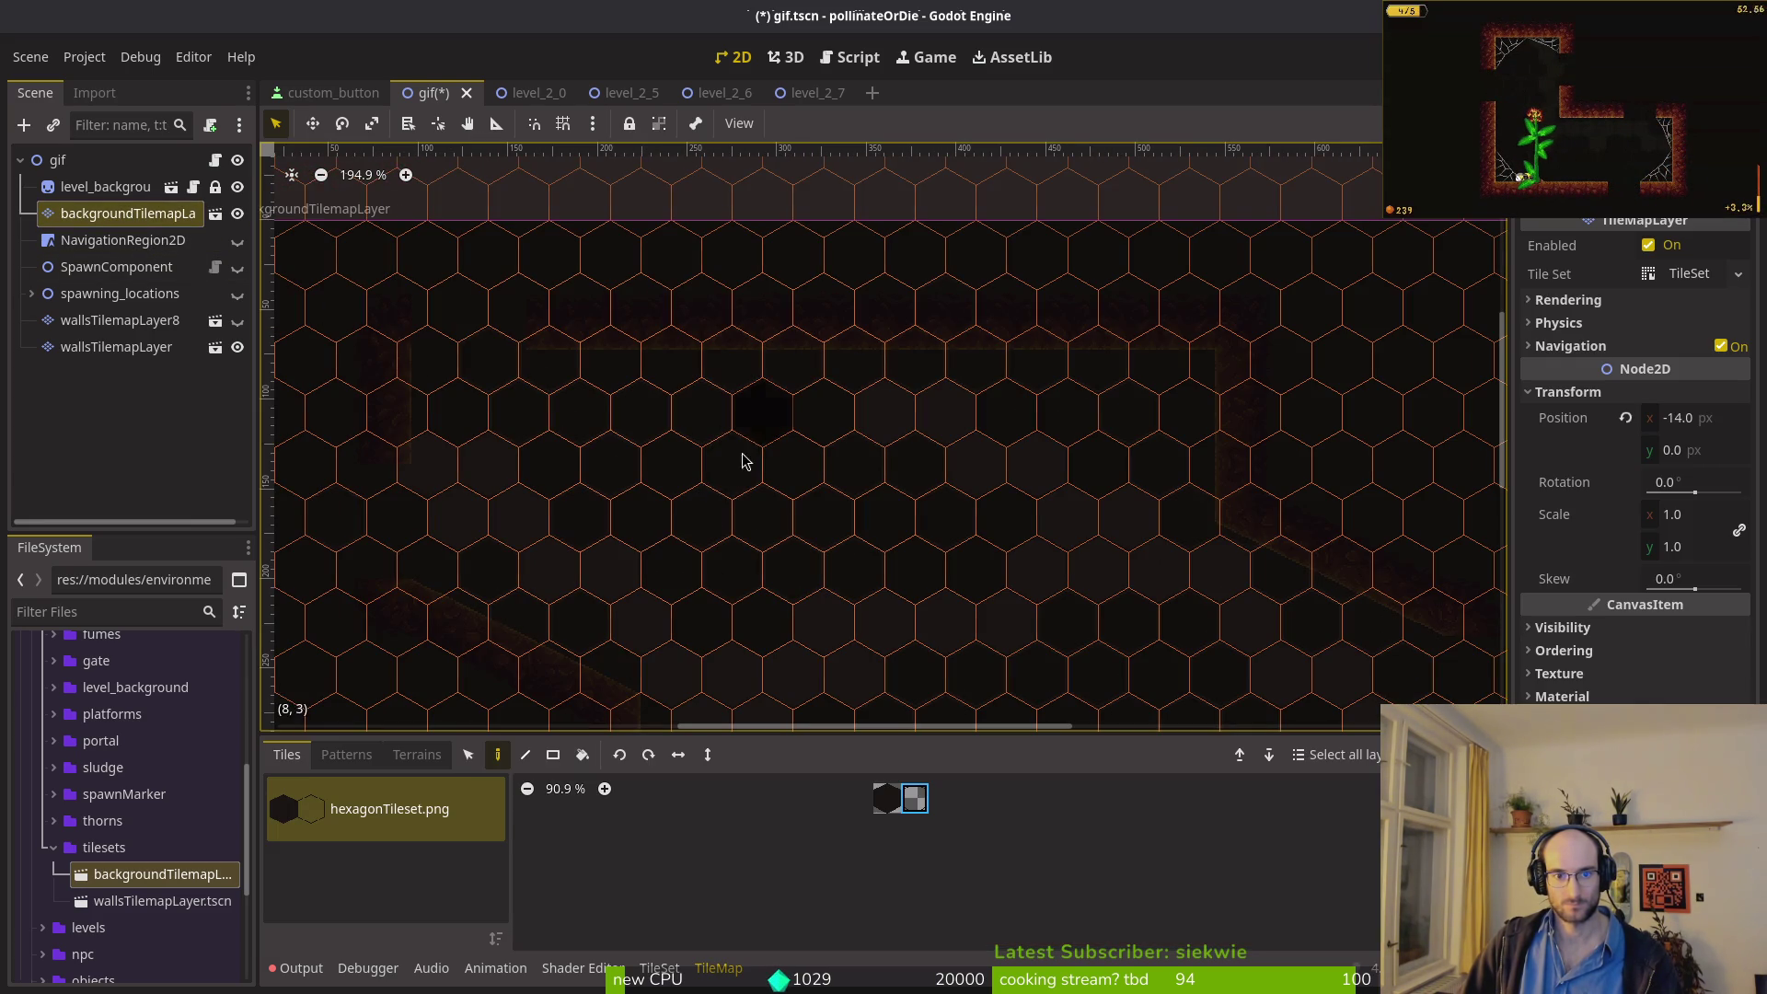
pyautogui.press('Escape')
pyautogui.click(512, 367)
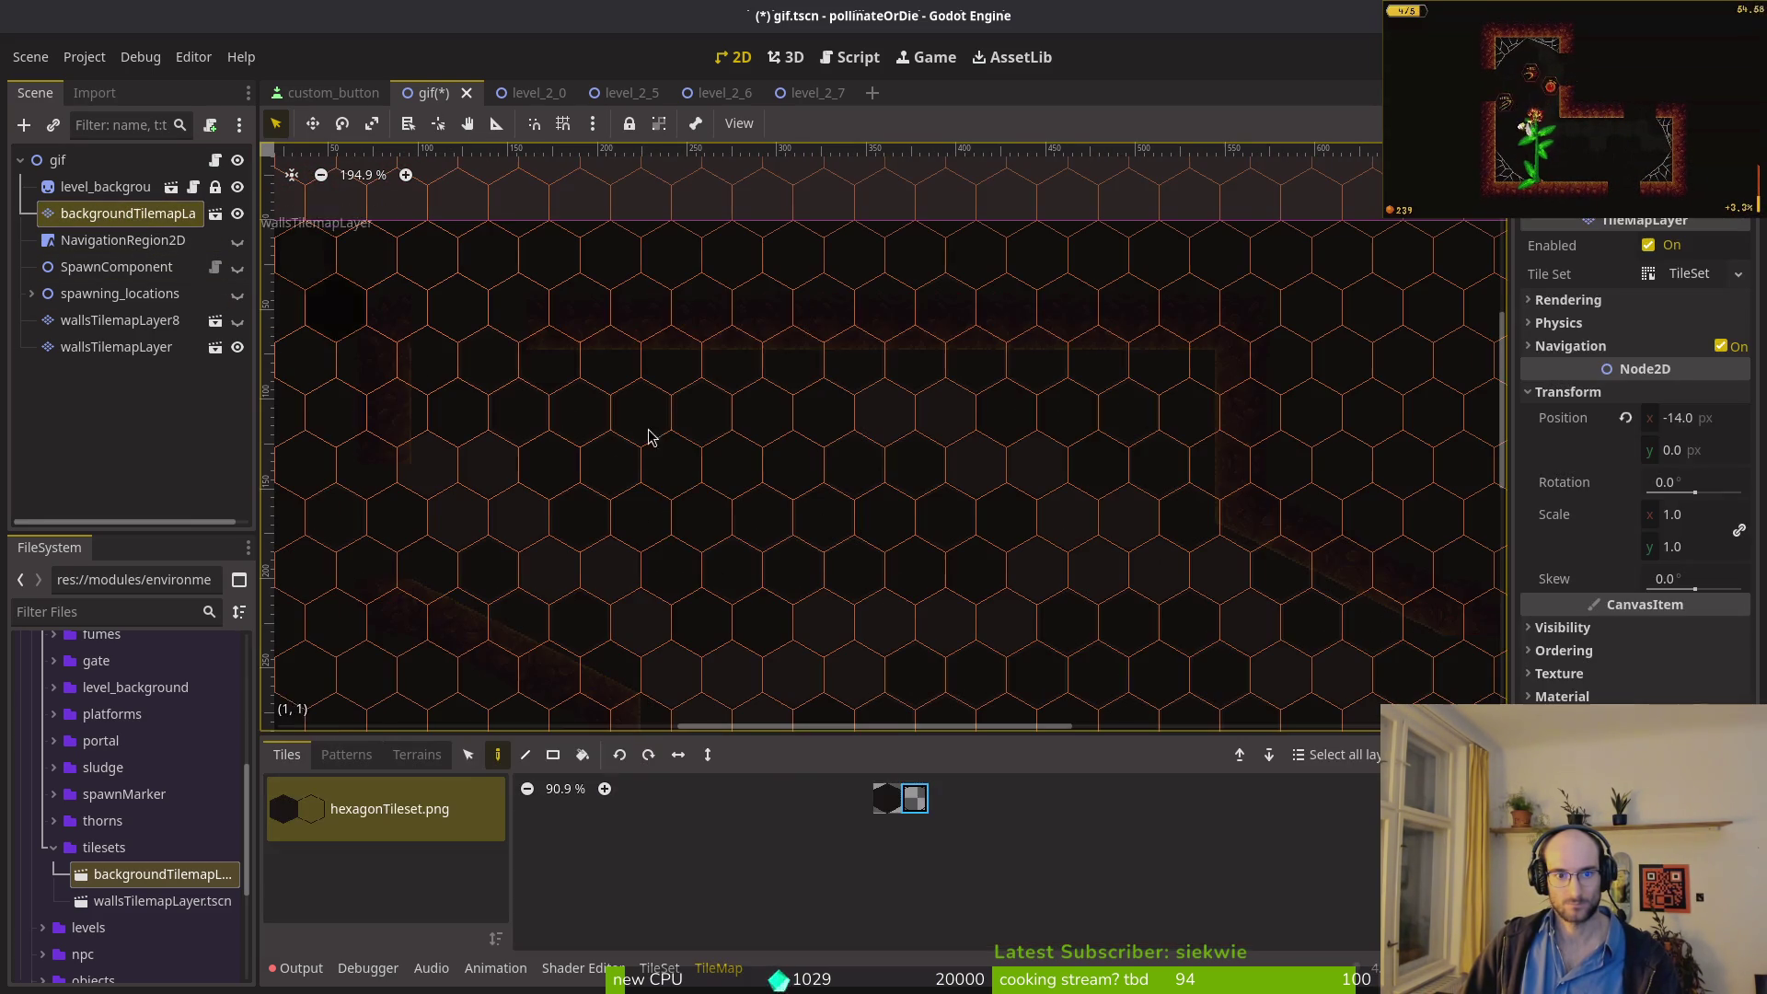
pyautogui.press('Escape')
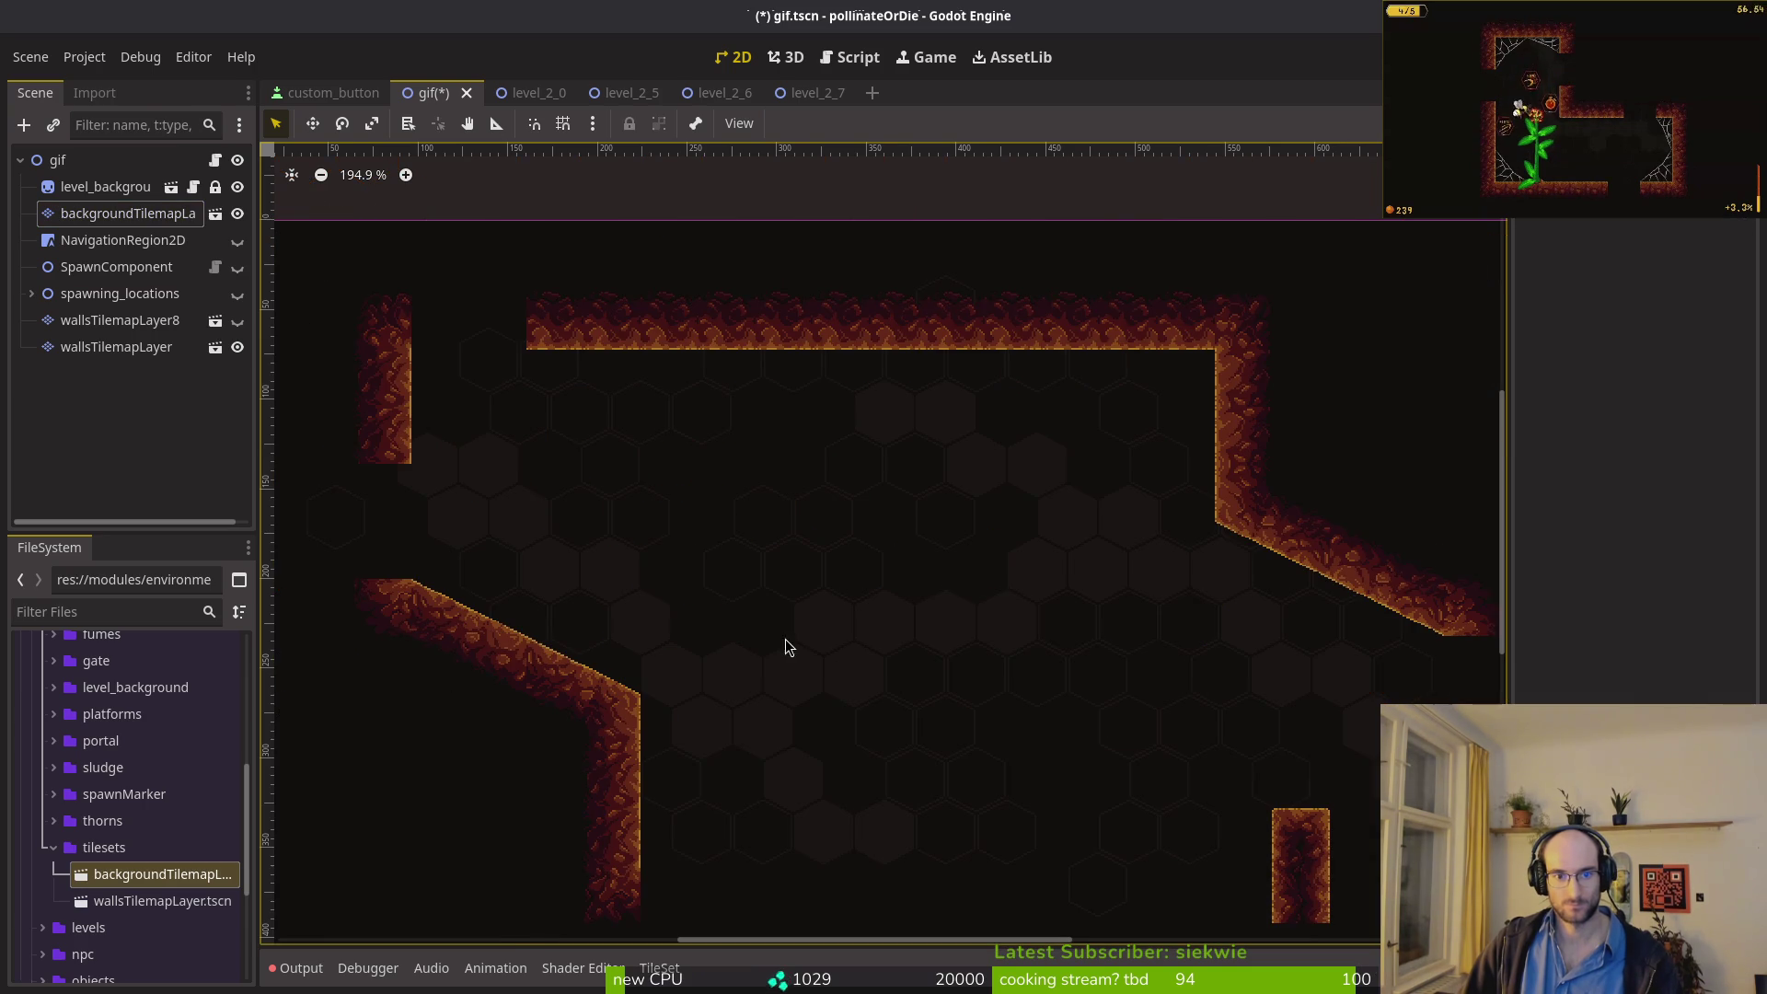
pyautogui.click(770, 399)
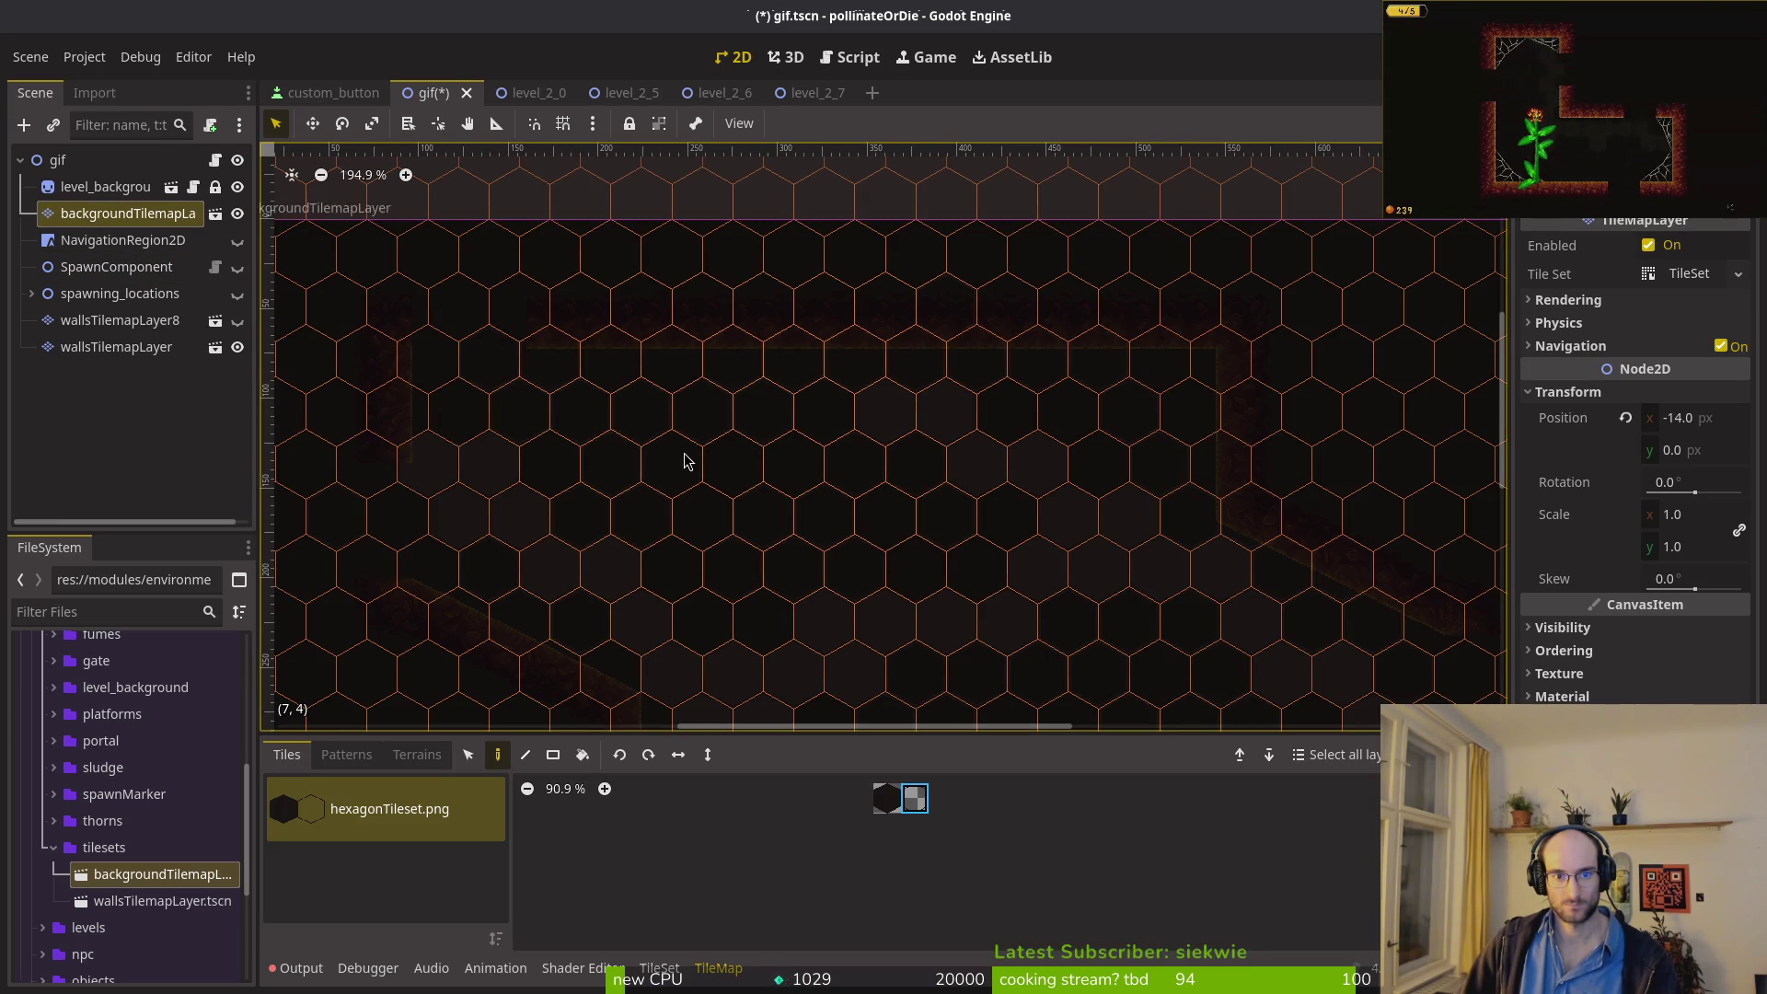
pyautogui.press('Escape')
pyautogui.scroll(-4, 856, 561)
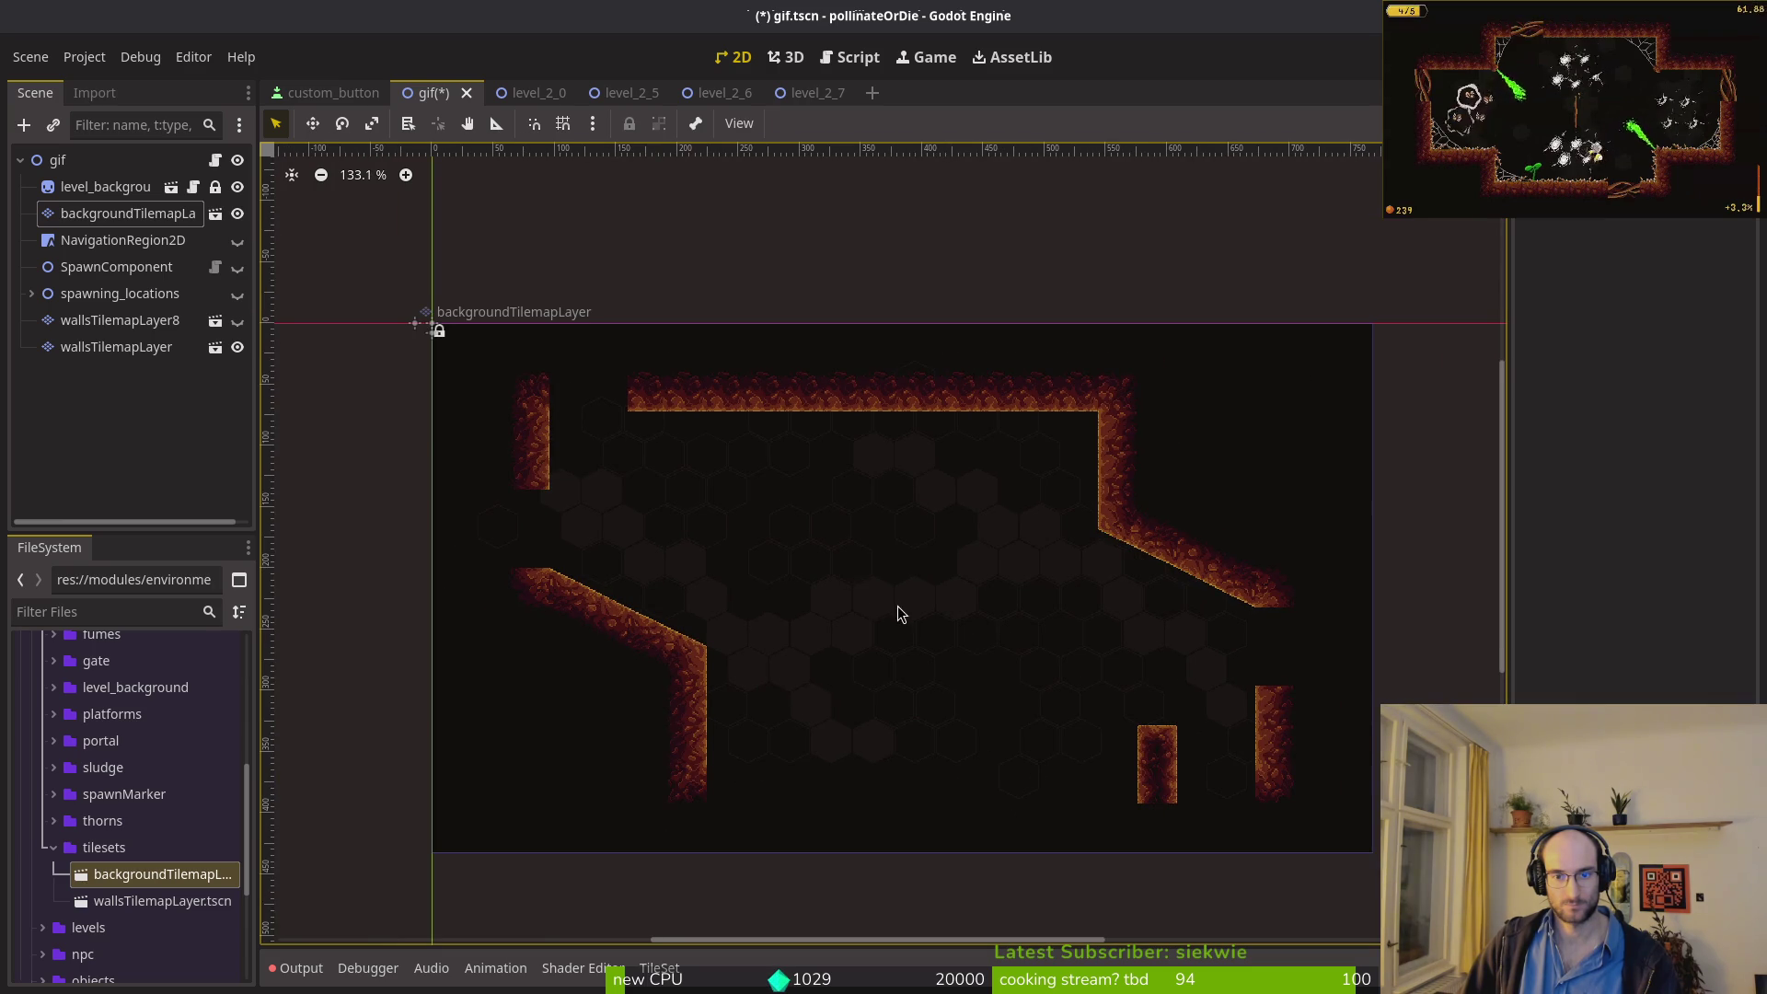
pyautogui.moveTo(889, 603); pyautogui.dragTo(870, 574)
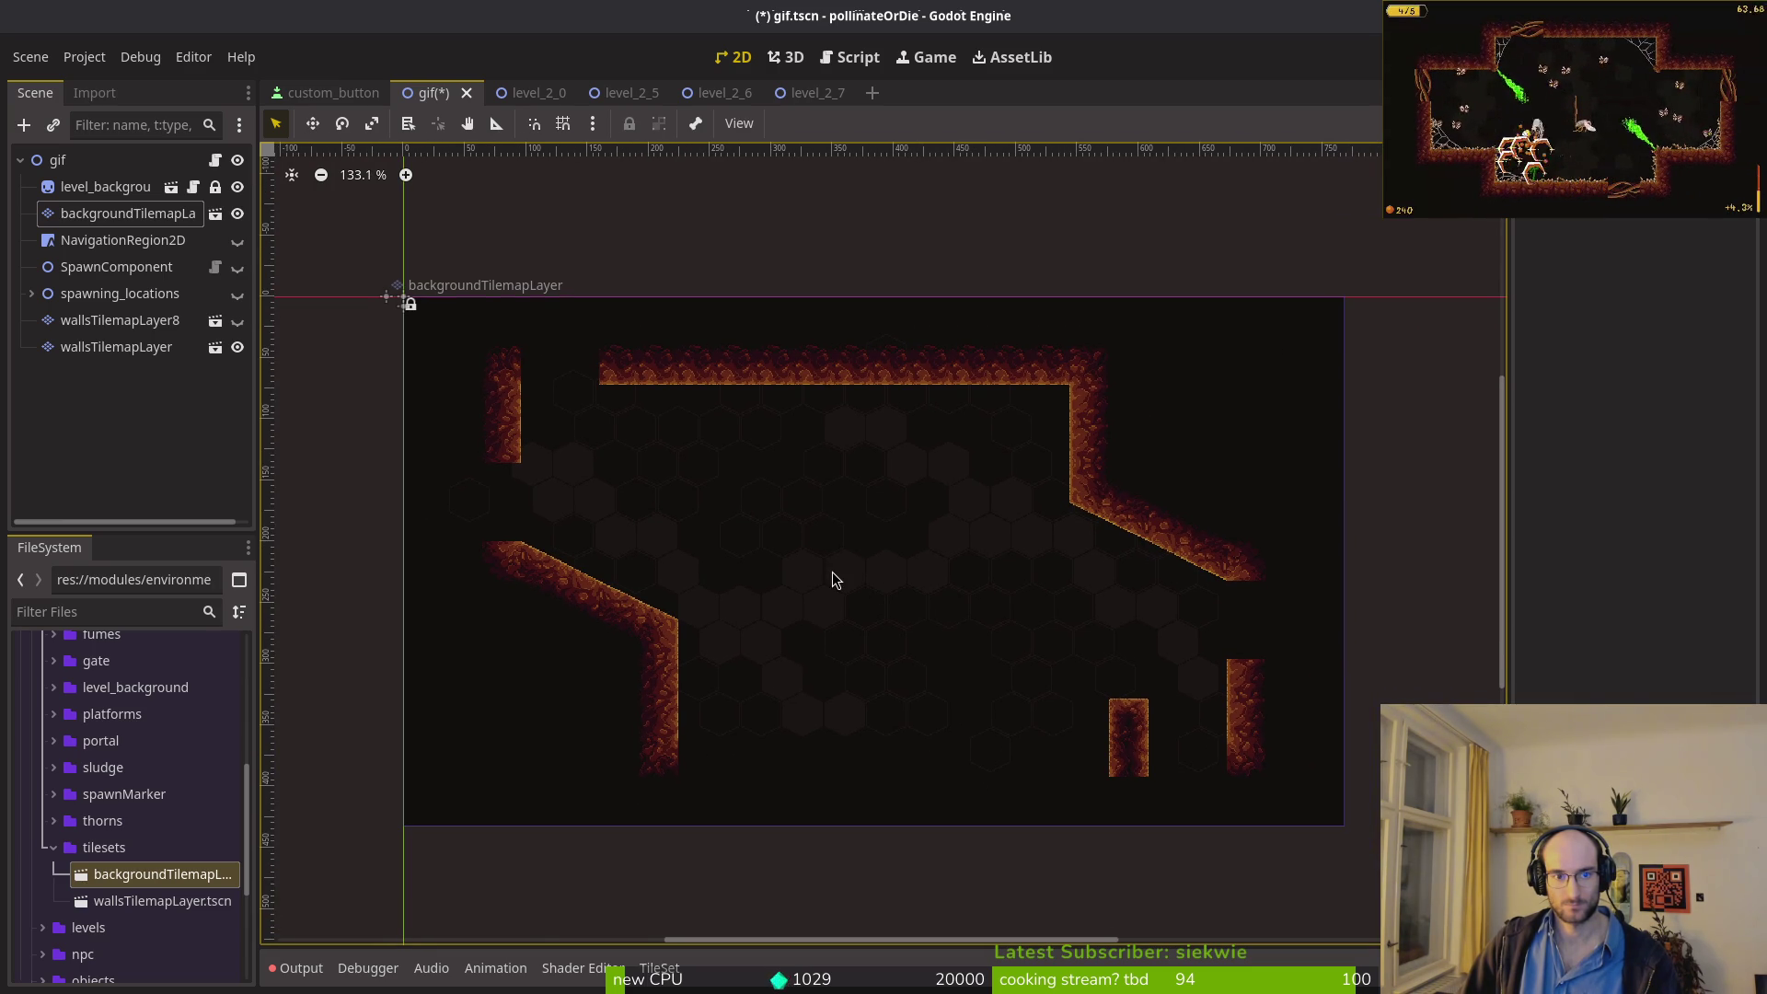
pyautogui.scroll(4, 483, 492)
pyautogui.click(594, 542)
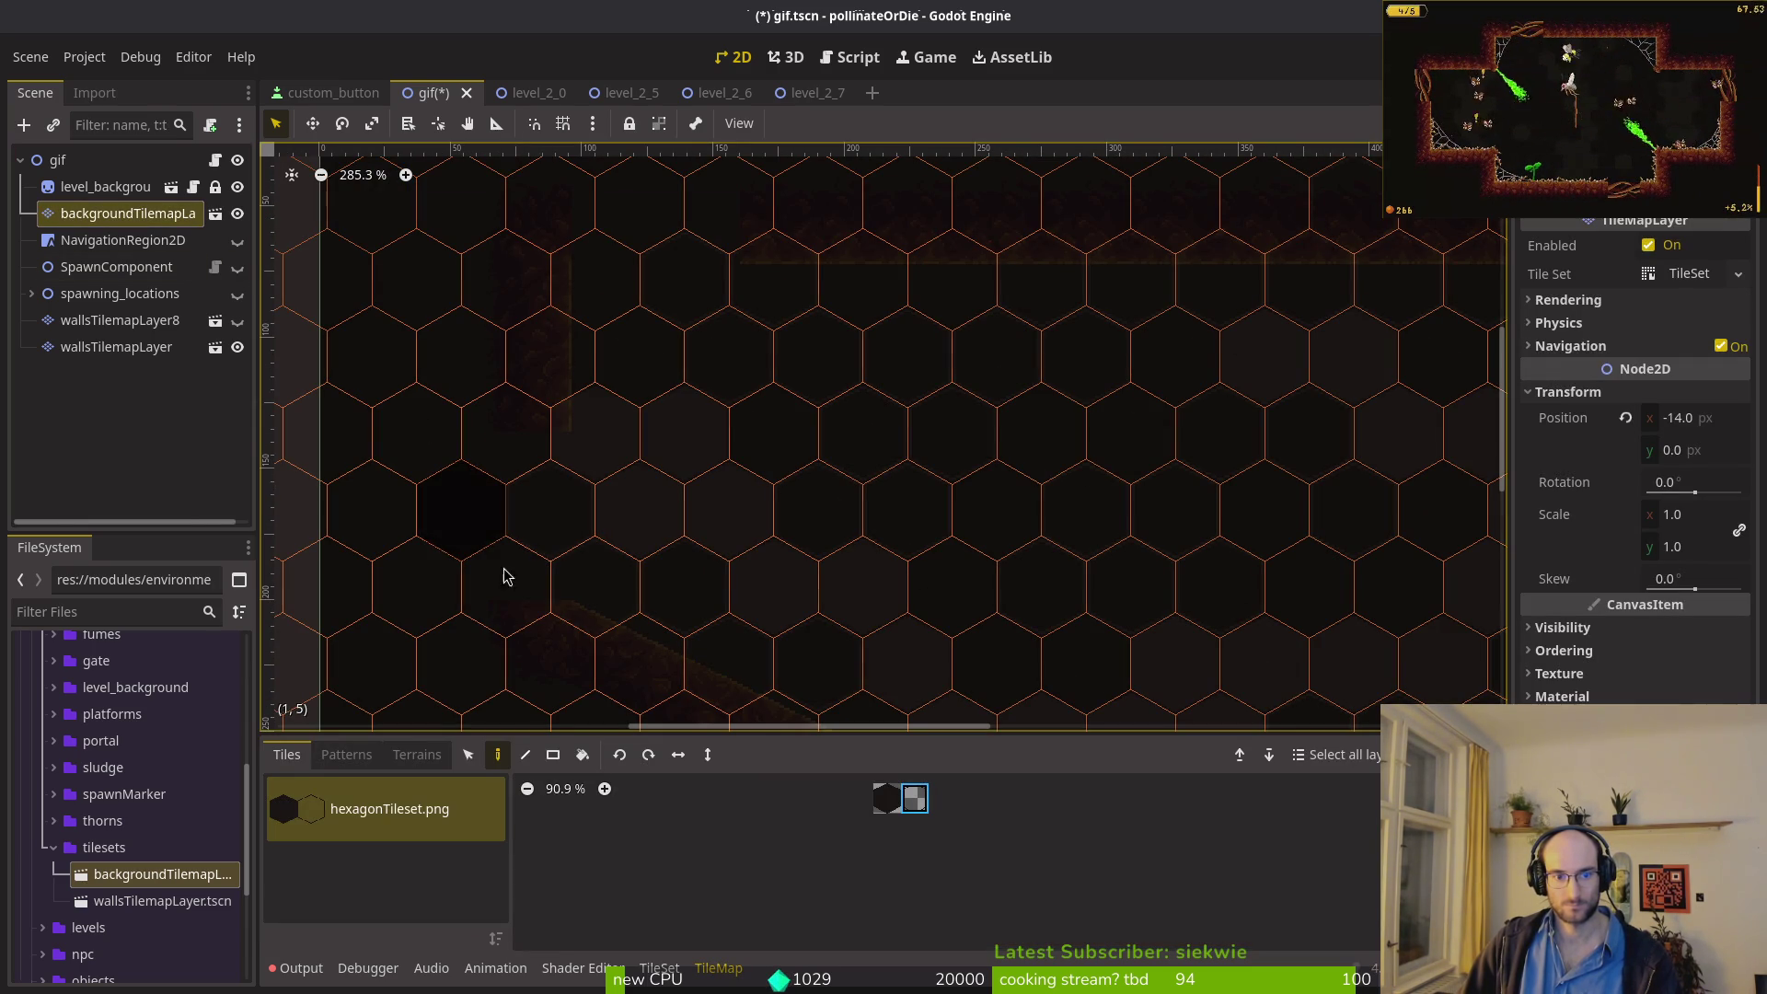
pyautogui.press('Escape')
pyautogui.scroll(-3, 555, 607)
pyautogui.scroll(3, 555, 594)
# - Save the gif scene, hide the walls, and test-run it to capture the bare background
pyautogui.hotkey('ctrl', 's')
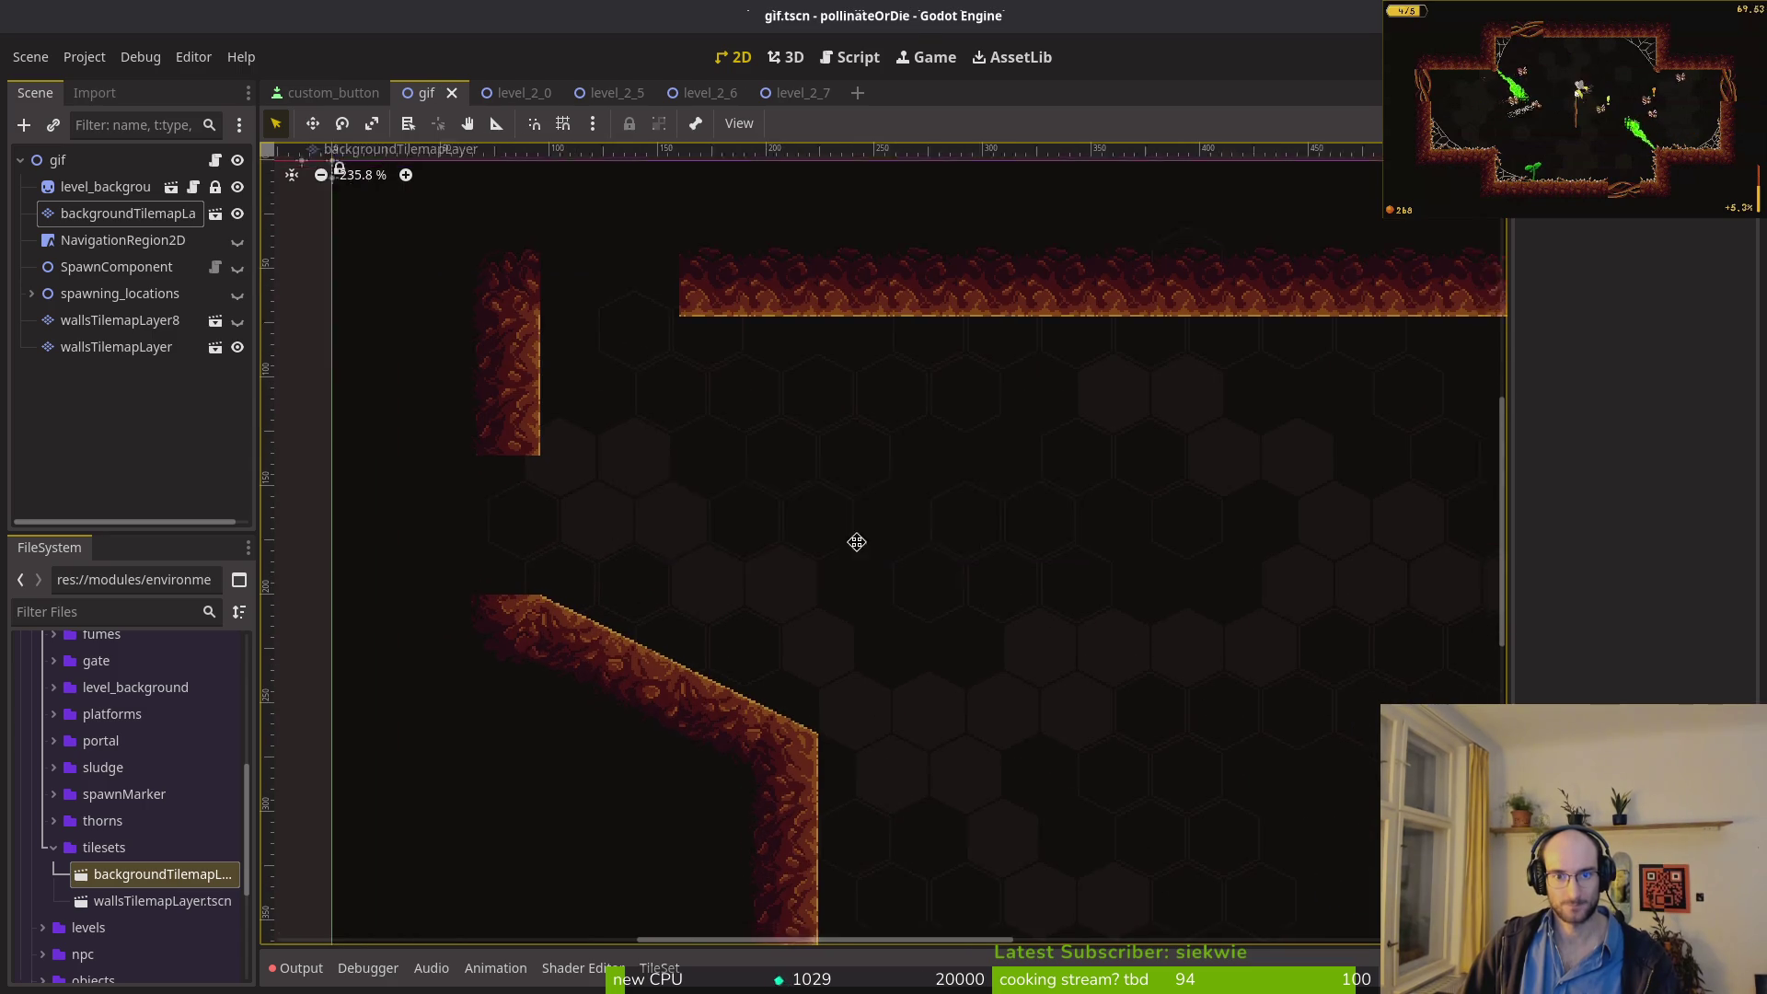
pyautogui.scroll(-3, 952, 571)
pyautogui.click(237, 347)
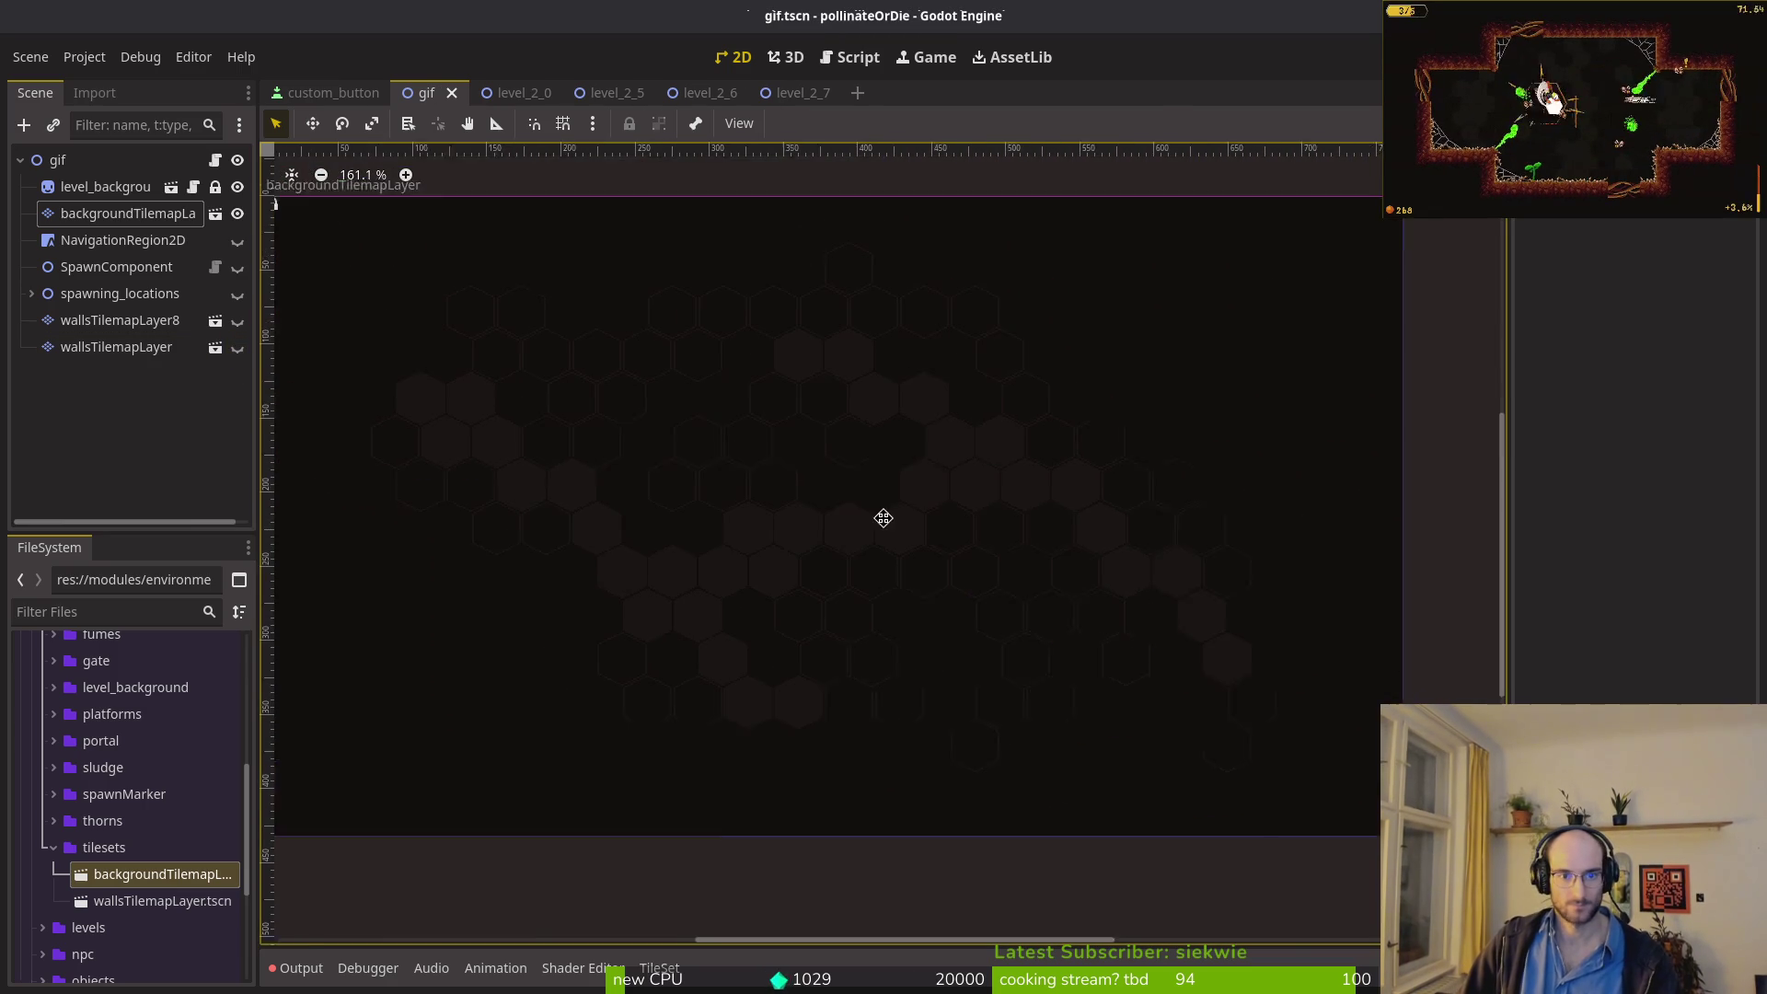
pyautogui.press('F6')
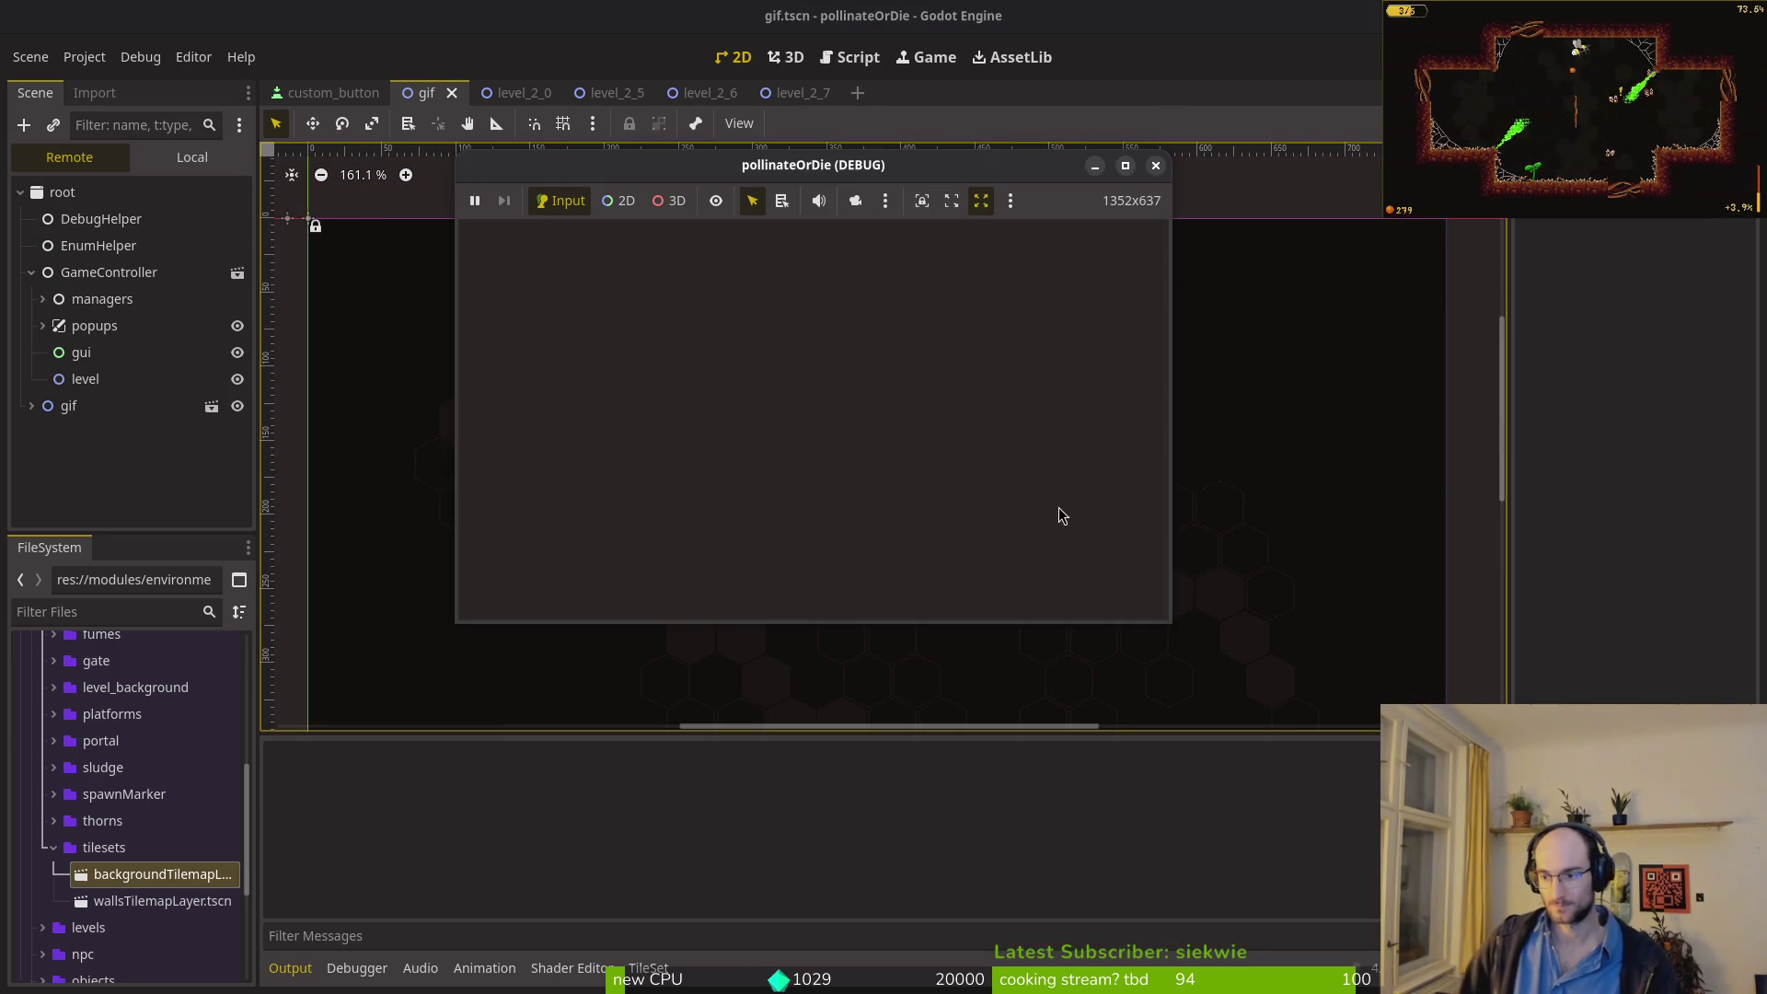
pyautogui.click(1156, 165)
# - Open the game's user data folder and select the captured Screenshot.png
pyautogui.click(99, 62)
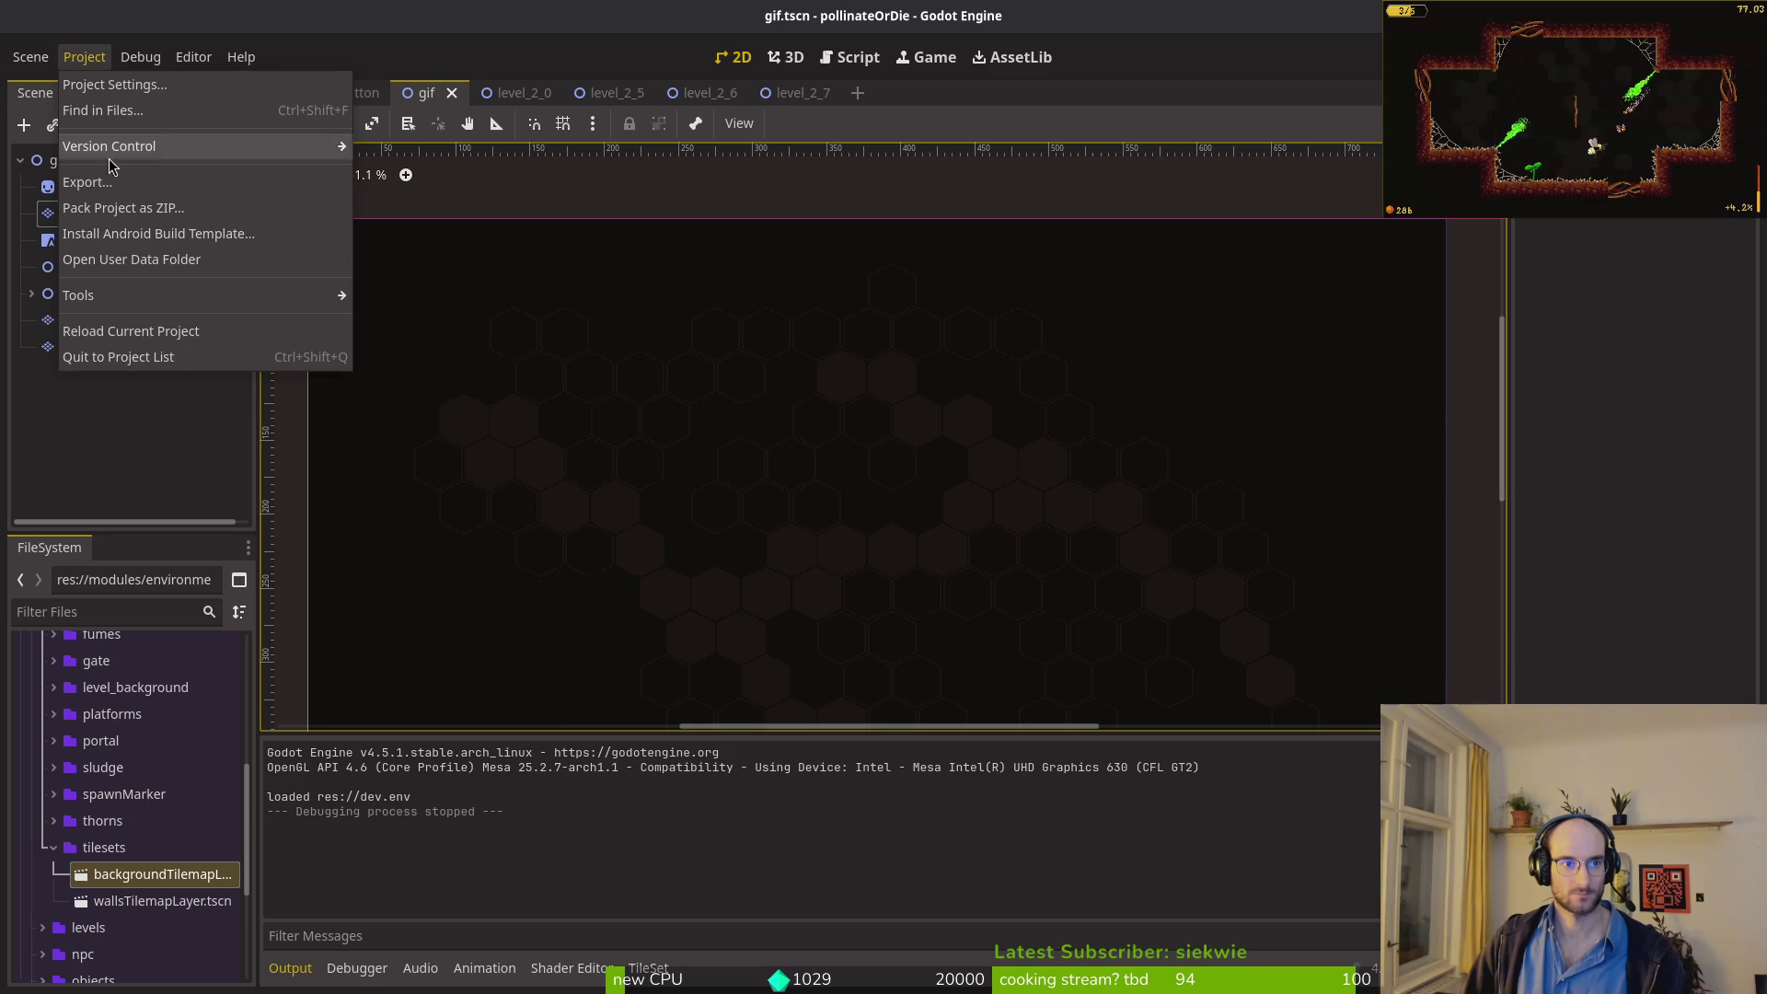
pyautogui.click(152, 265)
pyautogui.click(828, 299)
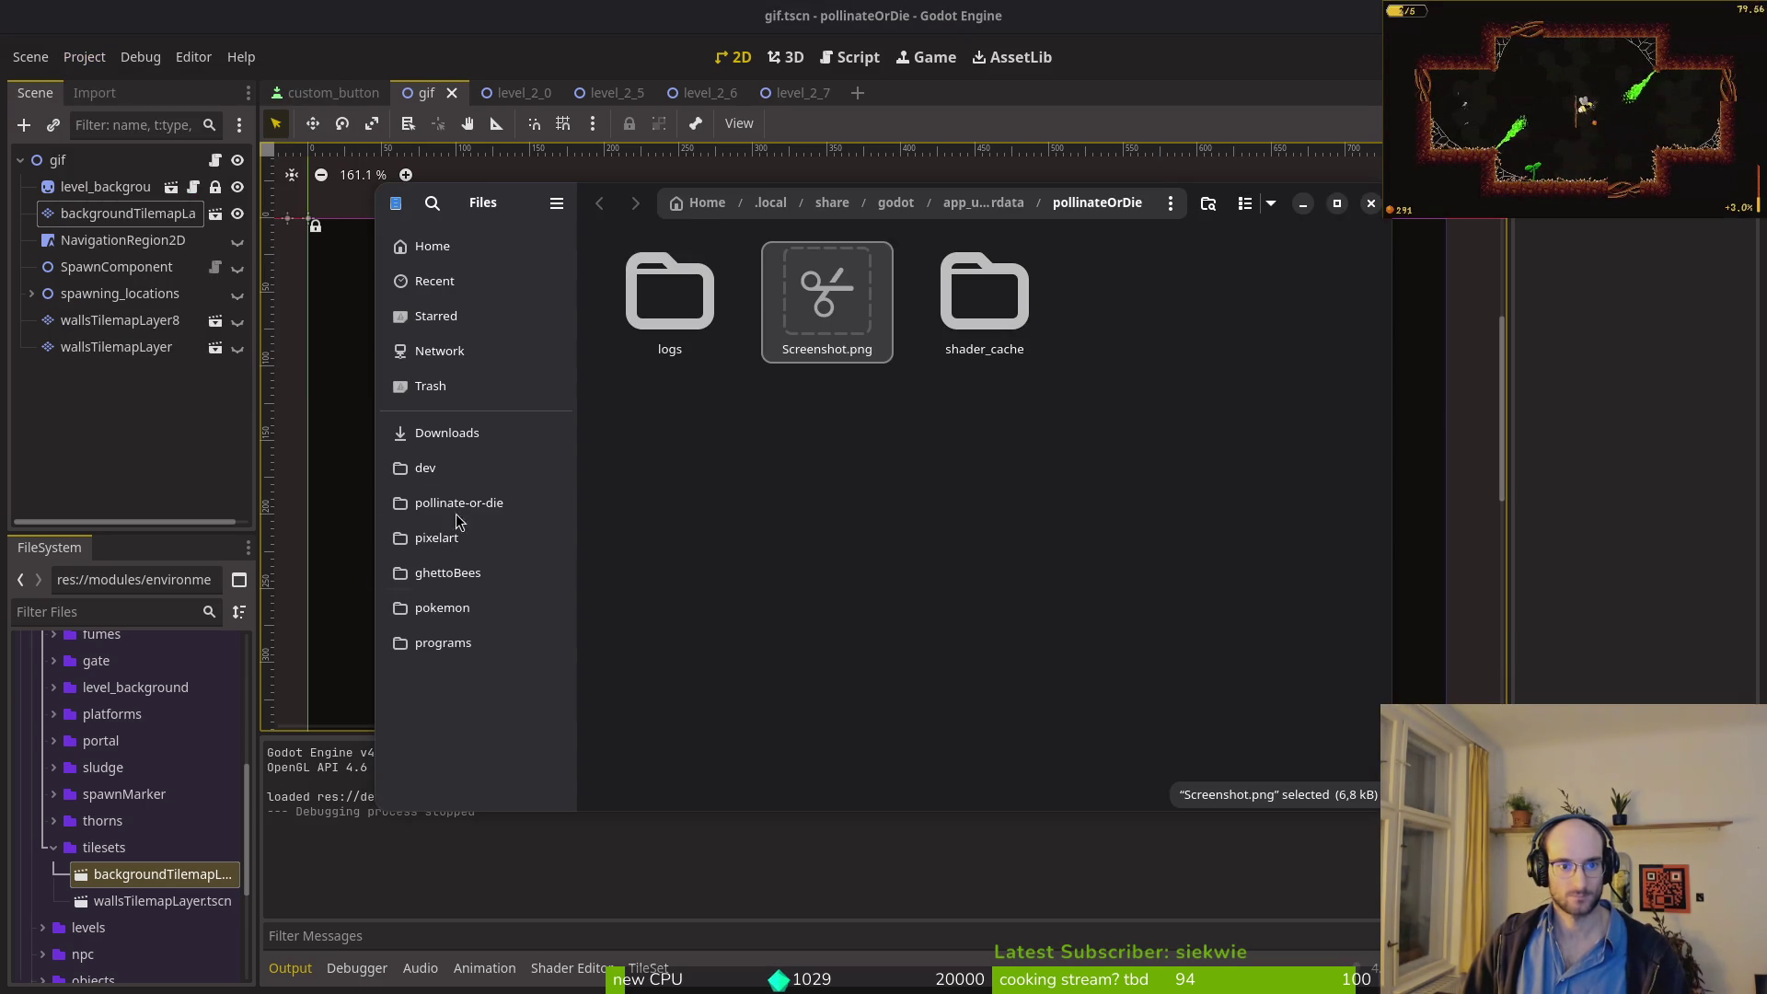
# - Navigate Files to pollinate-or-die/assets/art/backgrounds
pyautogui.click(447, 432)
pyautogui.click(460, 503)
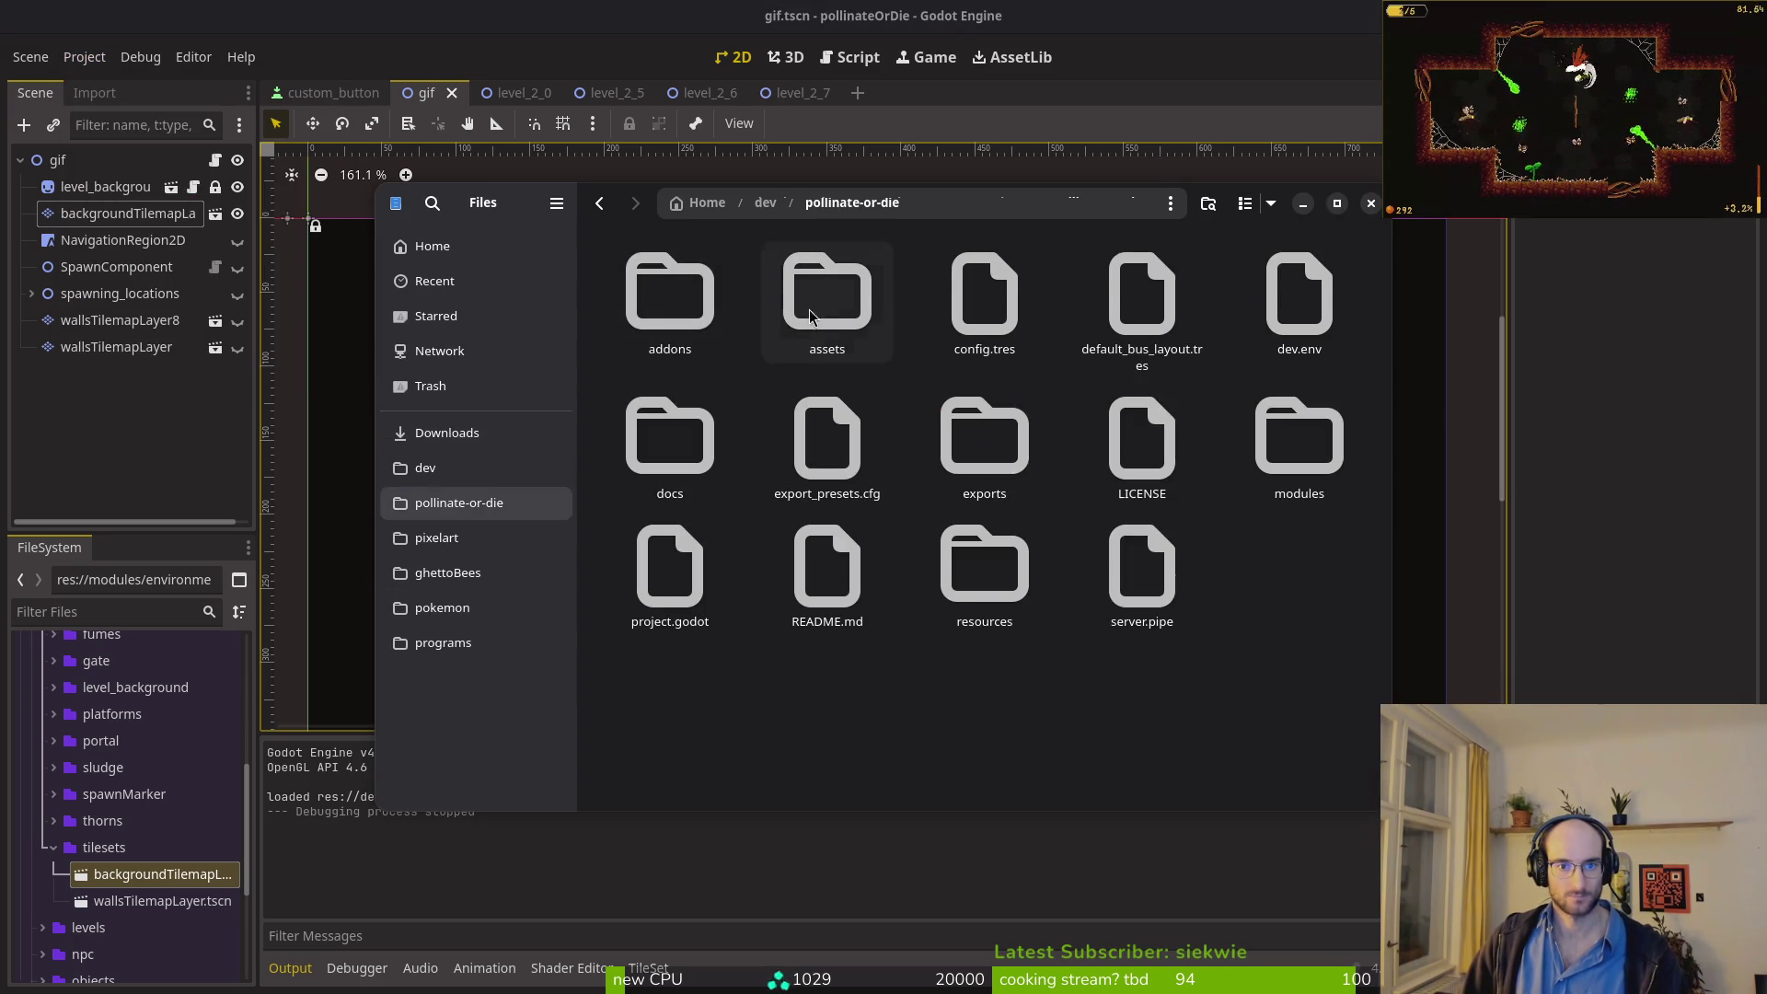
pyautogui.doubleClick(656, 292)
pyautogui.doubleClick(670, 295)
pyautogui.doubleClick(670, 295)
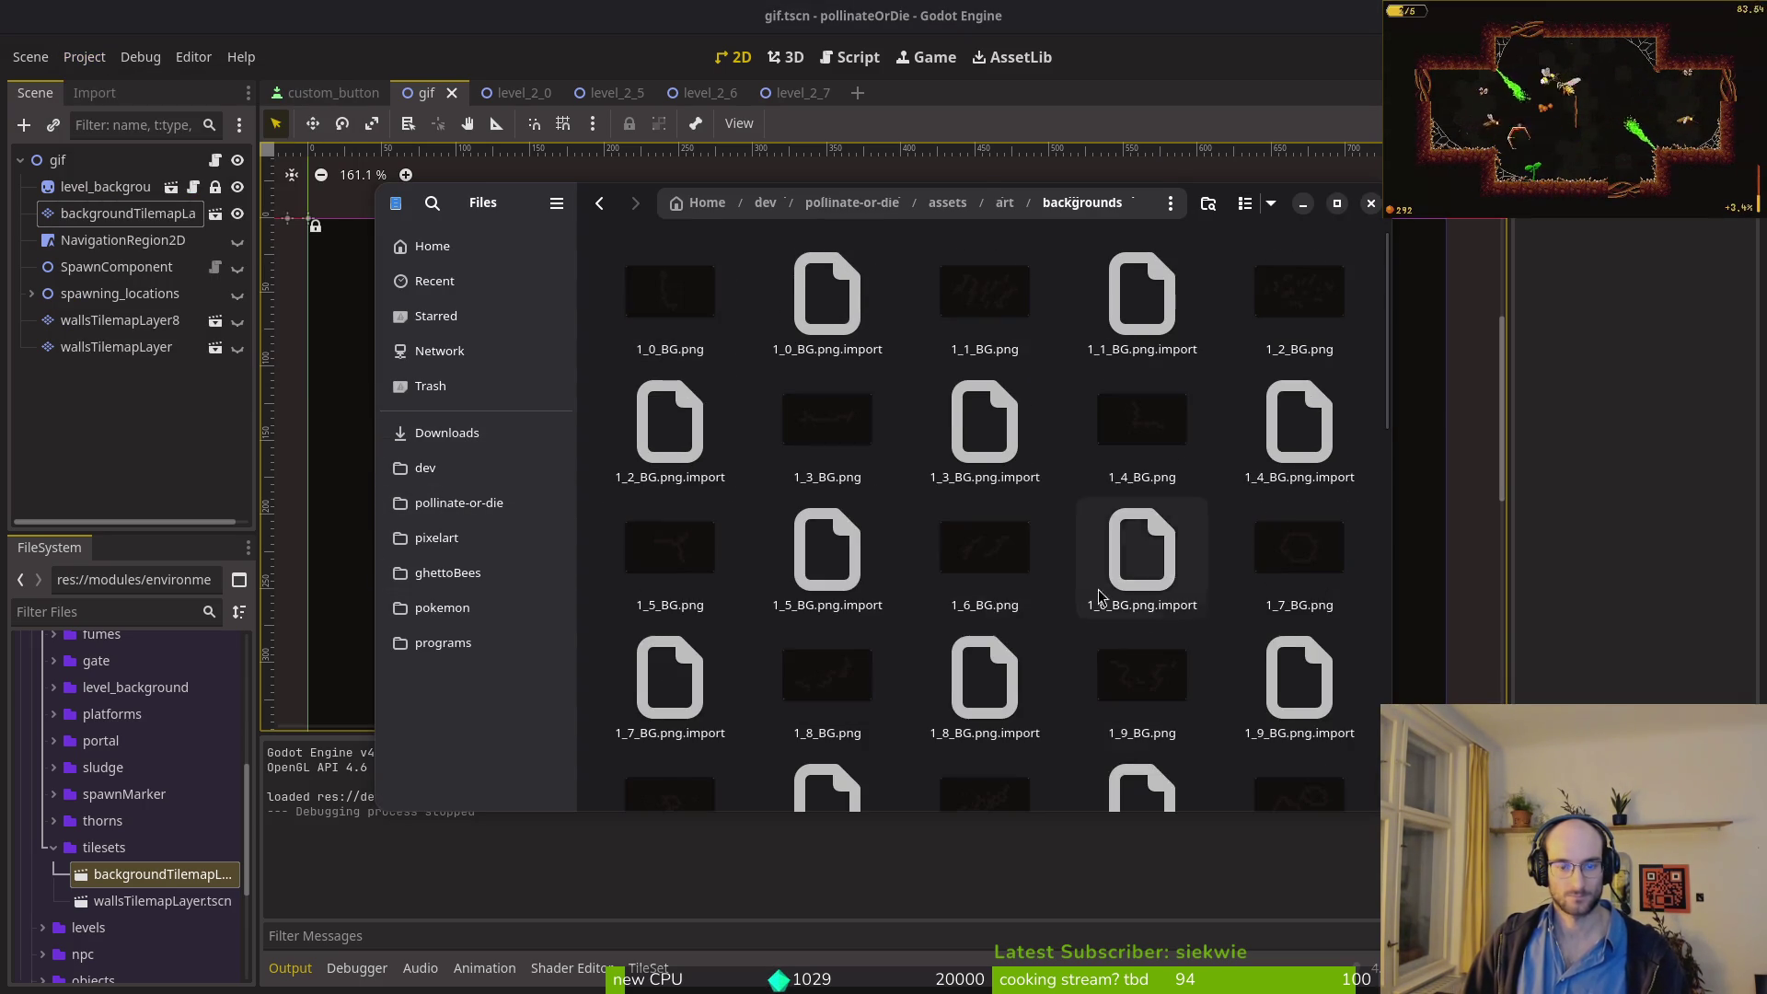
# - Paste the screenshot, rename it to 2_7_BG.png, and close Files
pyautogui.hotkey('ctrl', 'v')
pyautogui.press('F2')
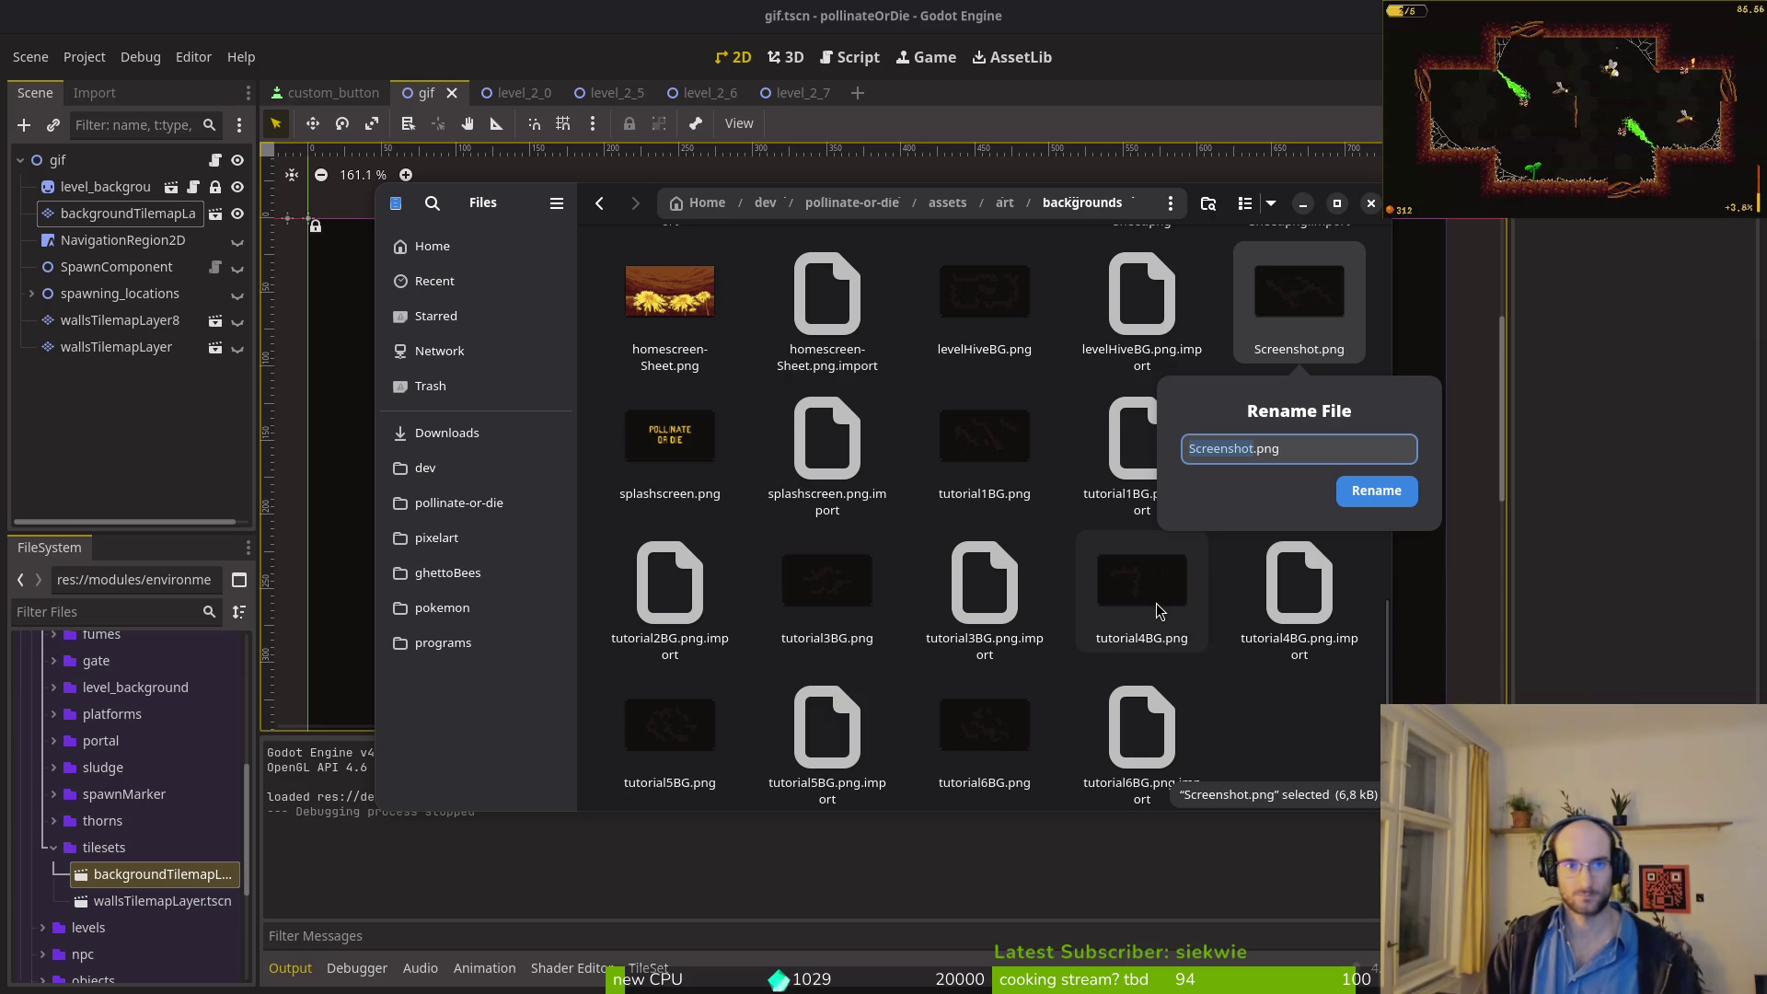
pyautogui.write('2_7_BG')
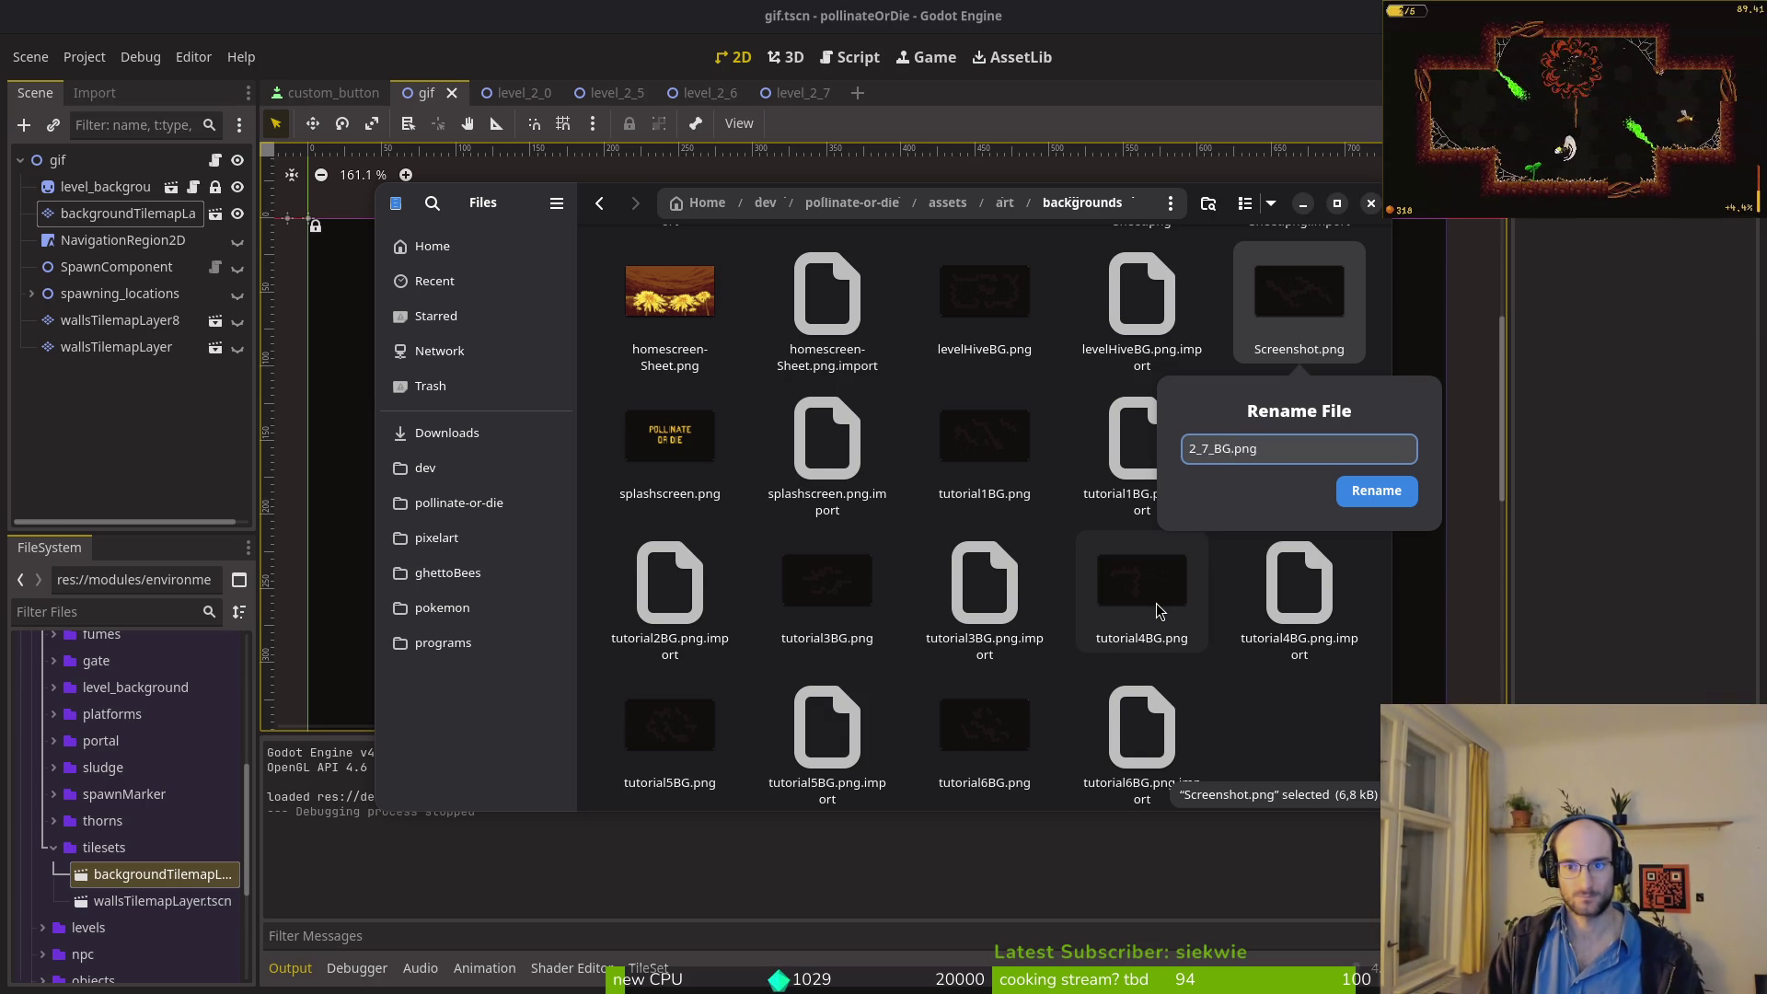
pyautogui.press('Return')
pyautogui.click(1371, 203)
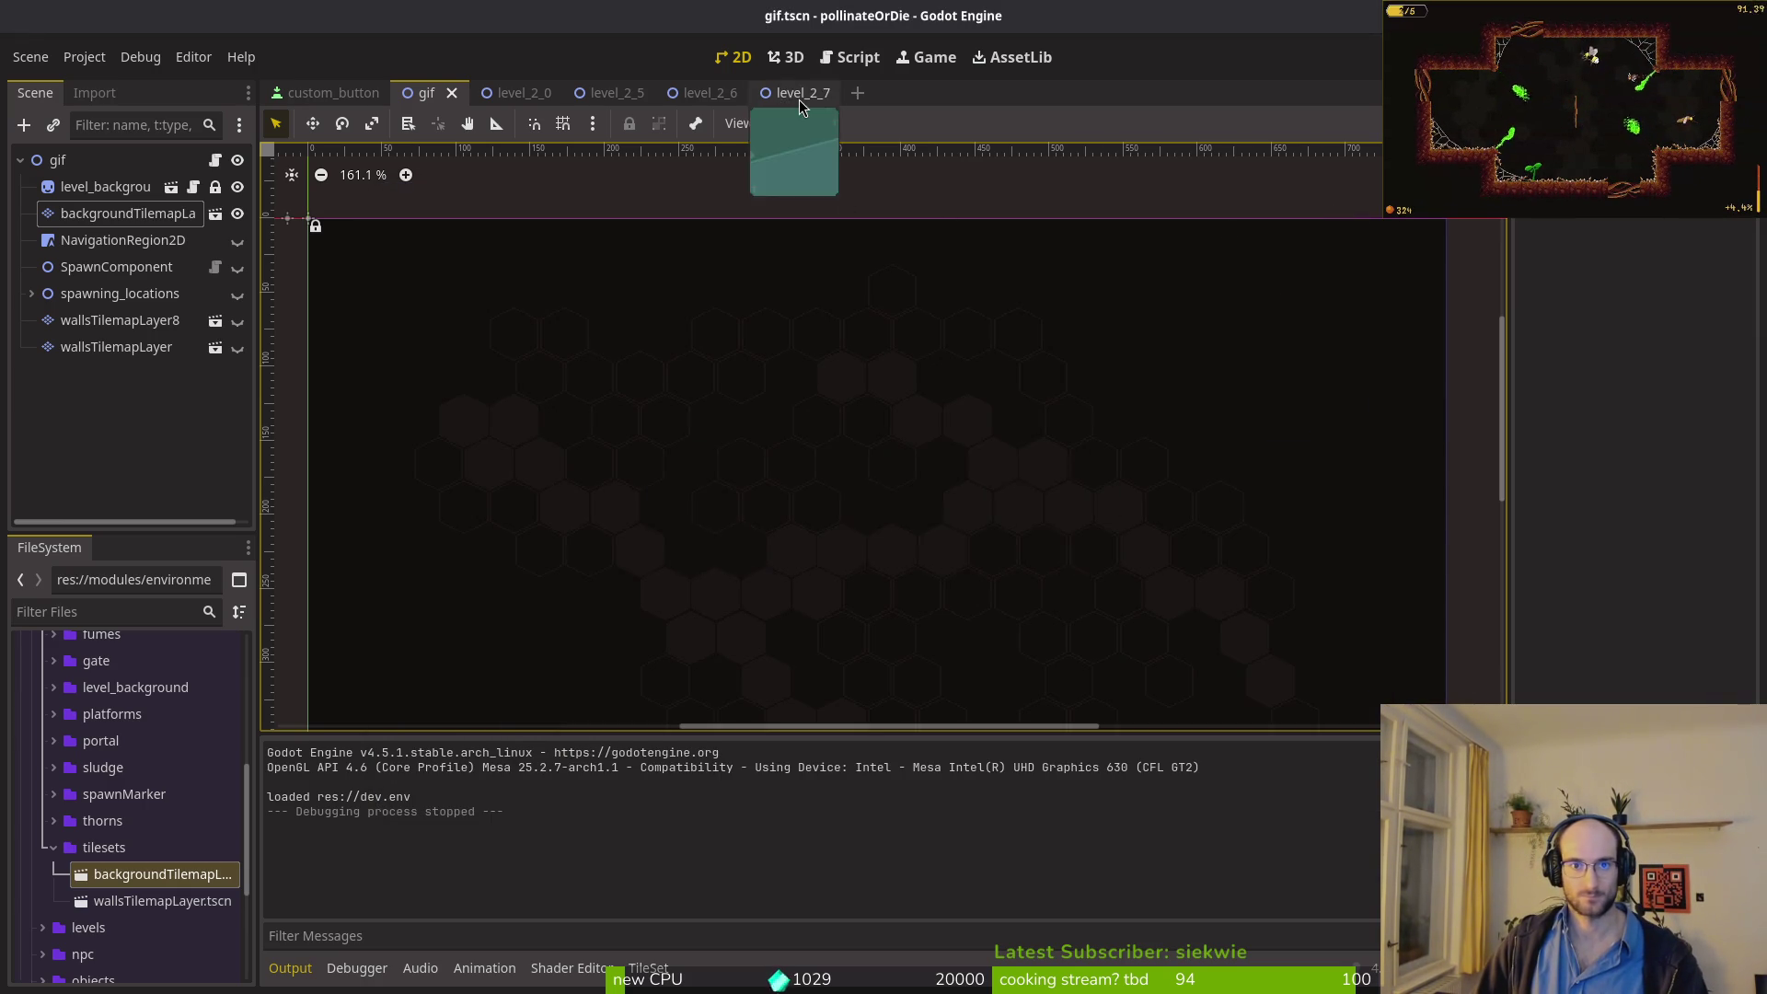
# - Open level_2_8 through quick search and copy its walls layer
pyautogui.click(800, 103)
pyautogui.hotkey('shift', 'alt', 'o')
pyautogui.write('28')
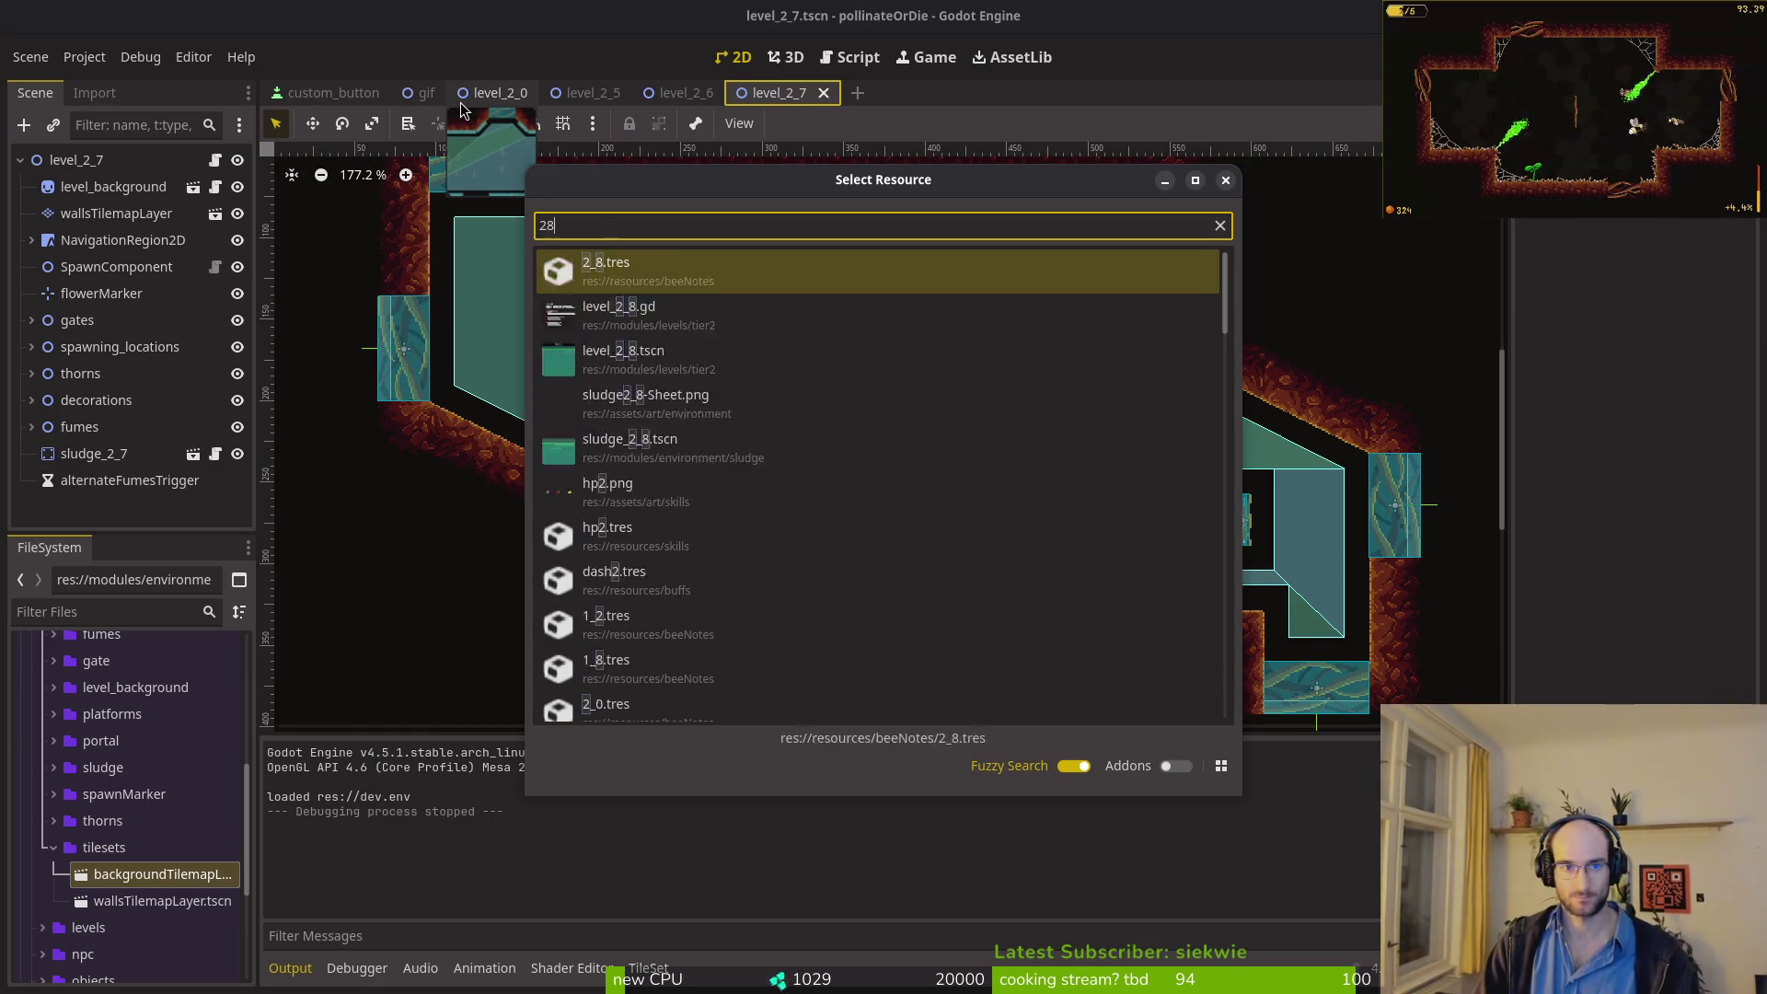
pyautogui.write('ts')
pyautogui.press('Return')
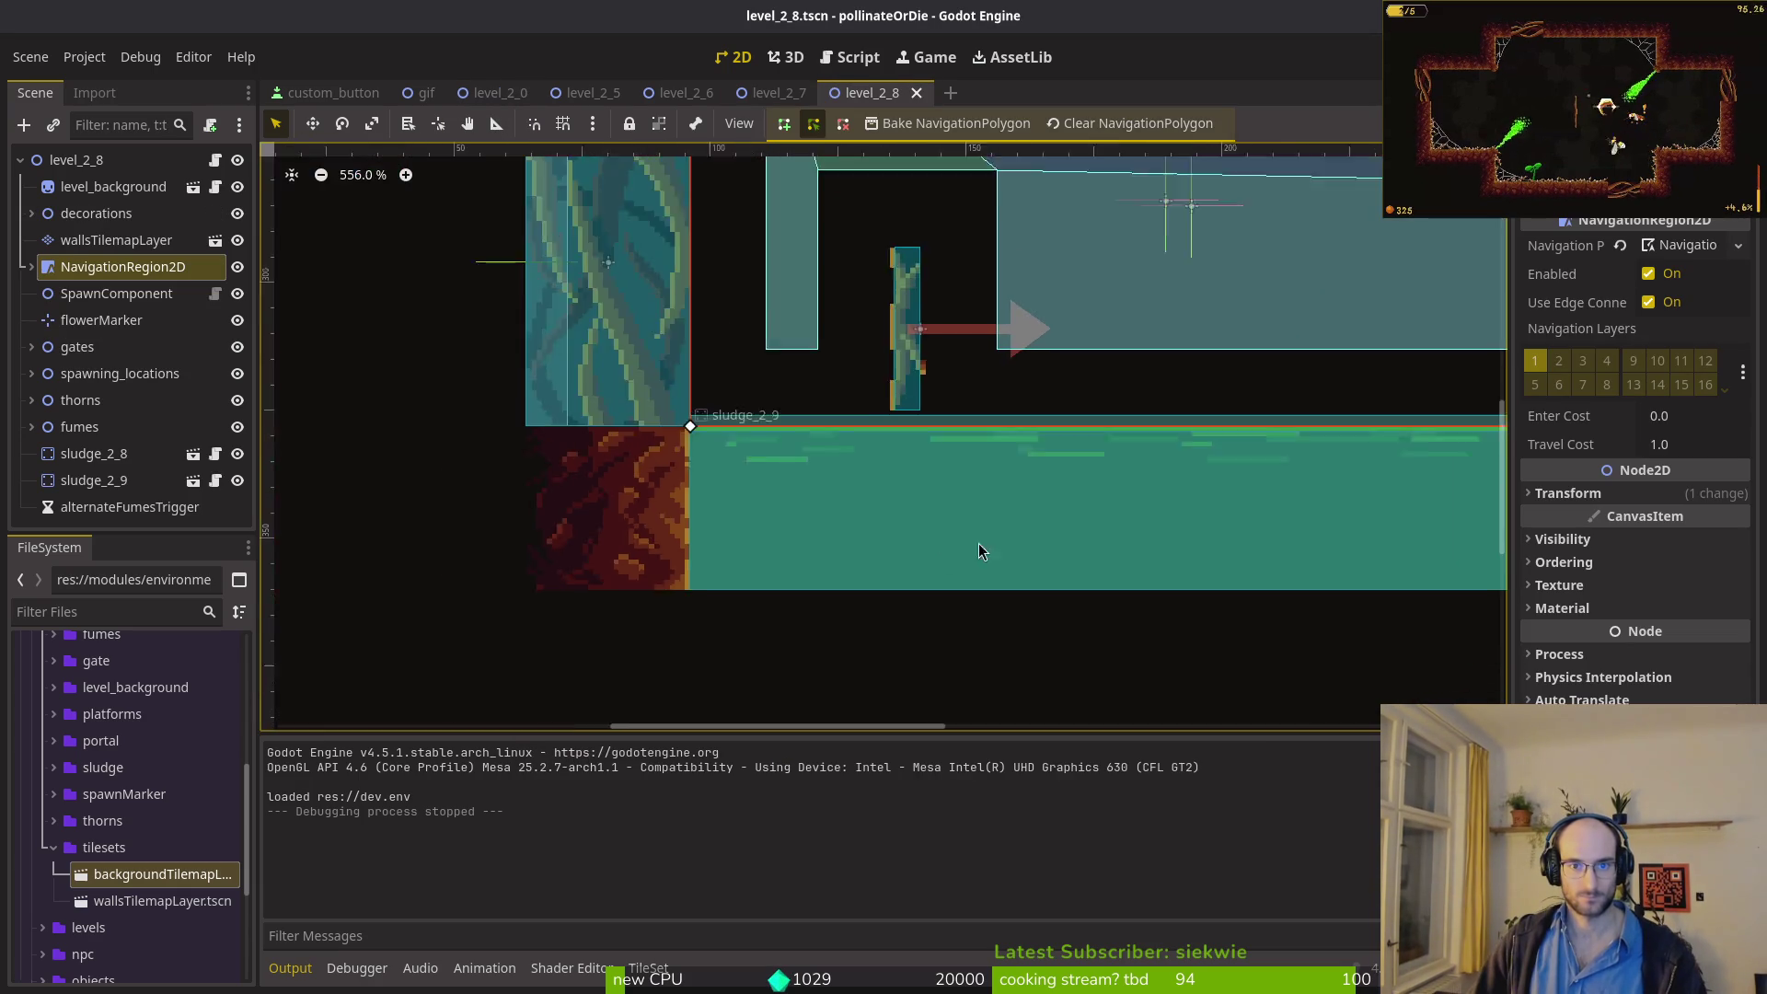
pyautogui.scroll(-7, 940, 552)
pyautogui.click(178, 241)
pyautogui.keyDown('ctrl'); pyautogui.click(95, 238); pyautogui.keyUp('ctrl')
pyautogui.click(92, 238)
pyautogui.keyDown('ctrl'); pyautogui.click(92, 238); pyautogui.keyUp('ctrl')
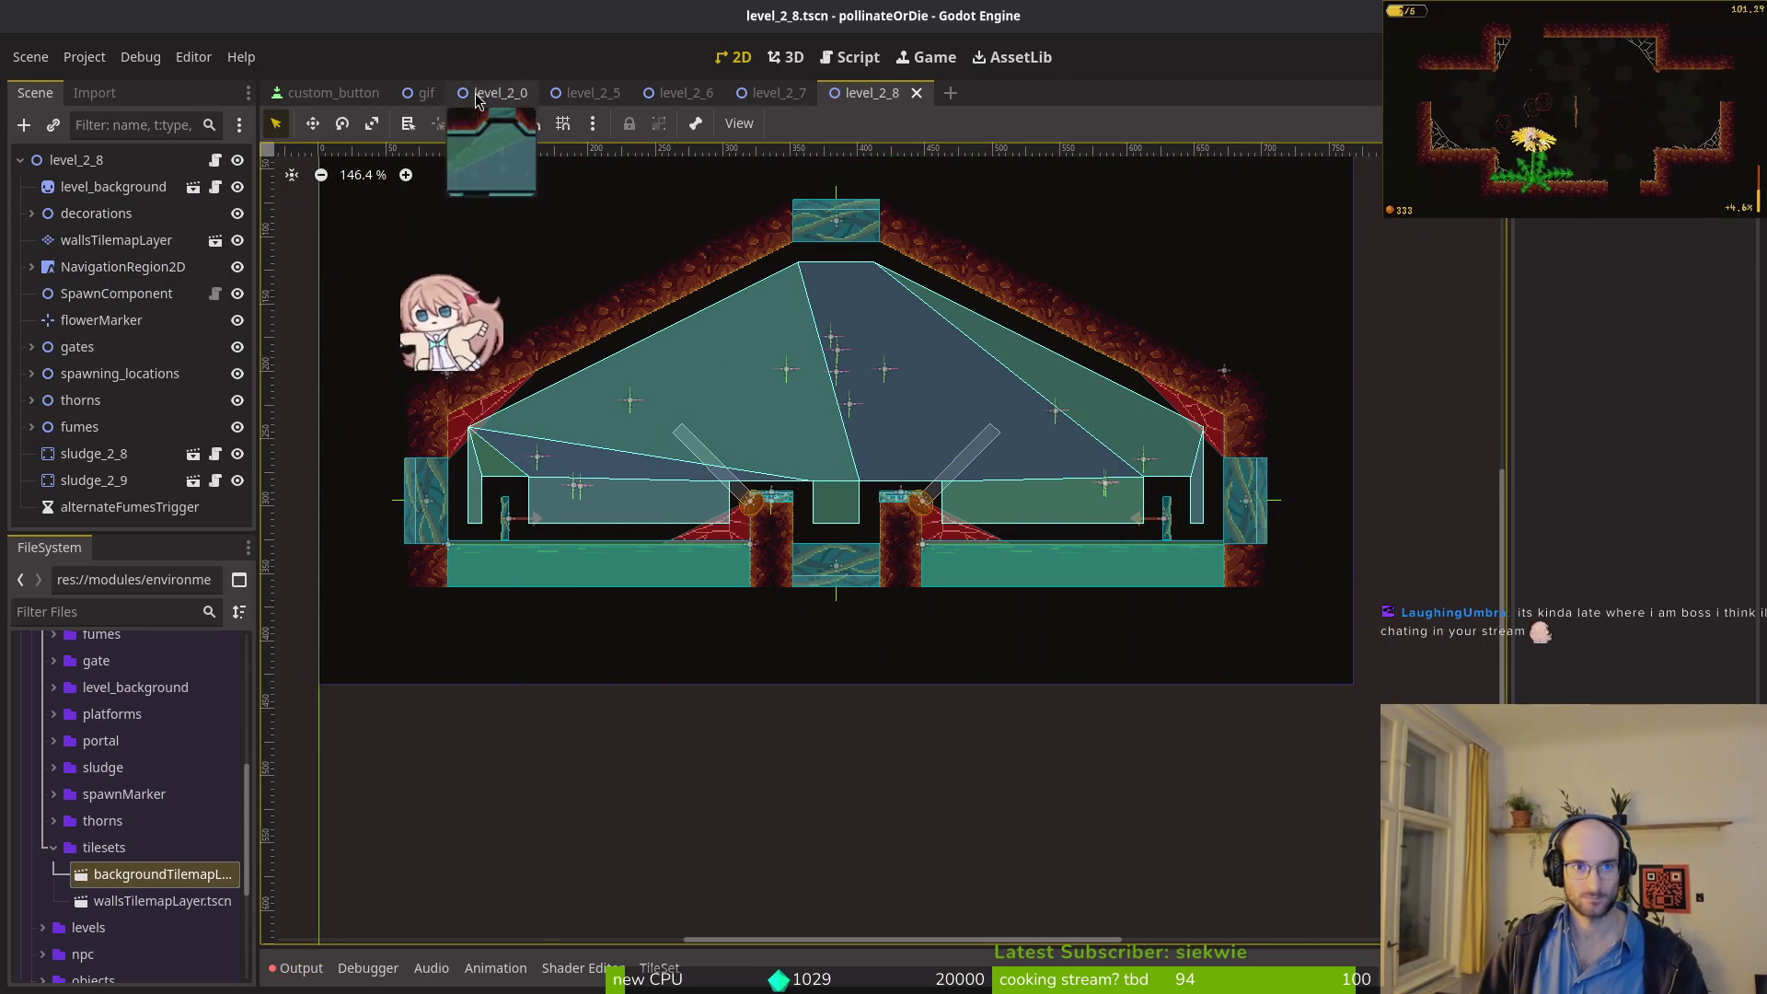
# - Paste level_2_8's walls into the gif scene and erase a block of hex background tiles
pyautogui.click(426, 93)
pyautogui.hotkey('ctrl', 'v')
pyautogui.click(128, 214)
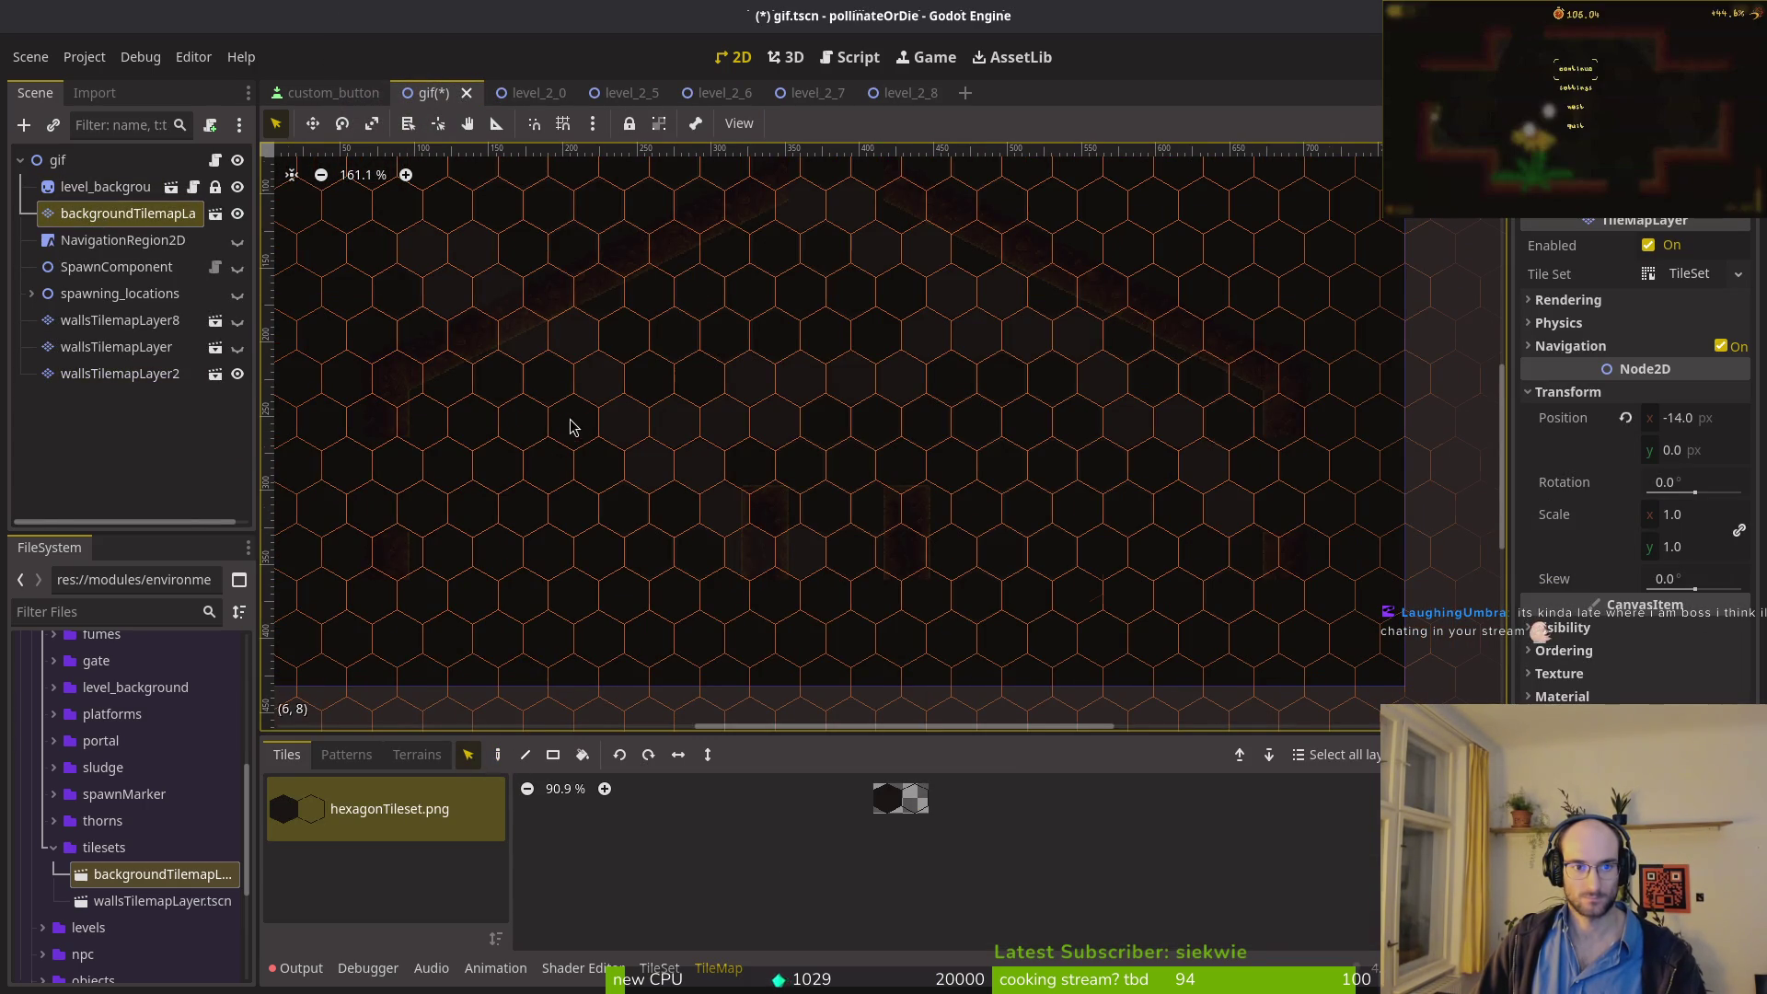
pyautogui.scroll(-5, 572, 426)
pyautogui.moveTo(365, 201)
pyautogui.mouseDown()
pyautogui.moveTo(1256, 671)
pyautogui.moveTo(1258, 651)
pyautogui.mouseUp()
pyautogui.press('Delete')
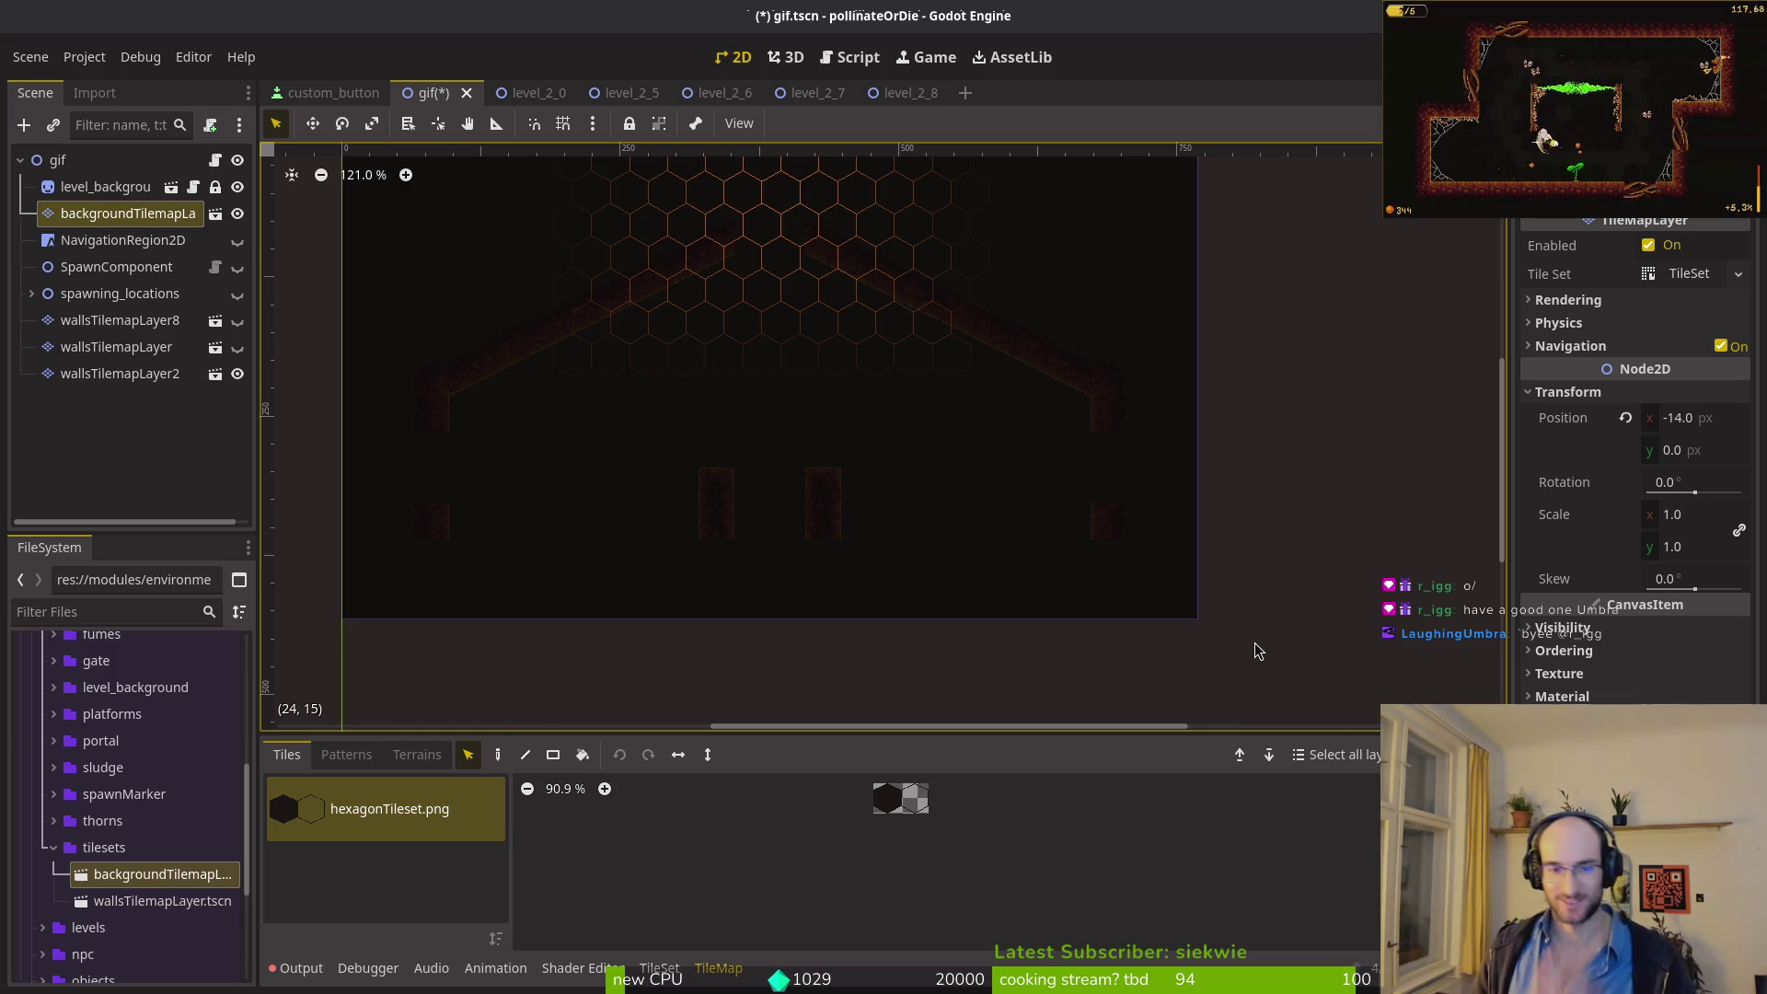
# - Paint hexagon tiles across the room on backgroundTilemapLayer with the Paint tool
pyautogui.click(879, 504)
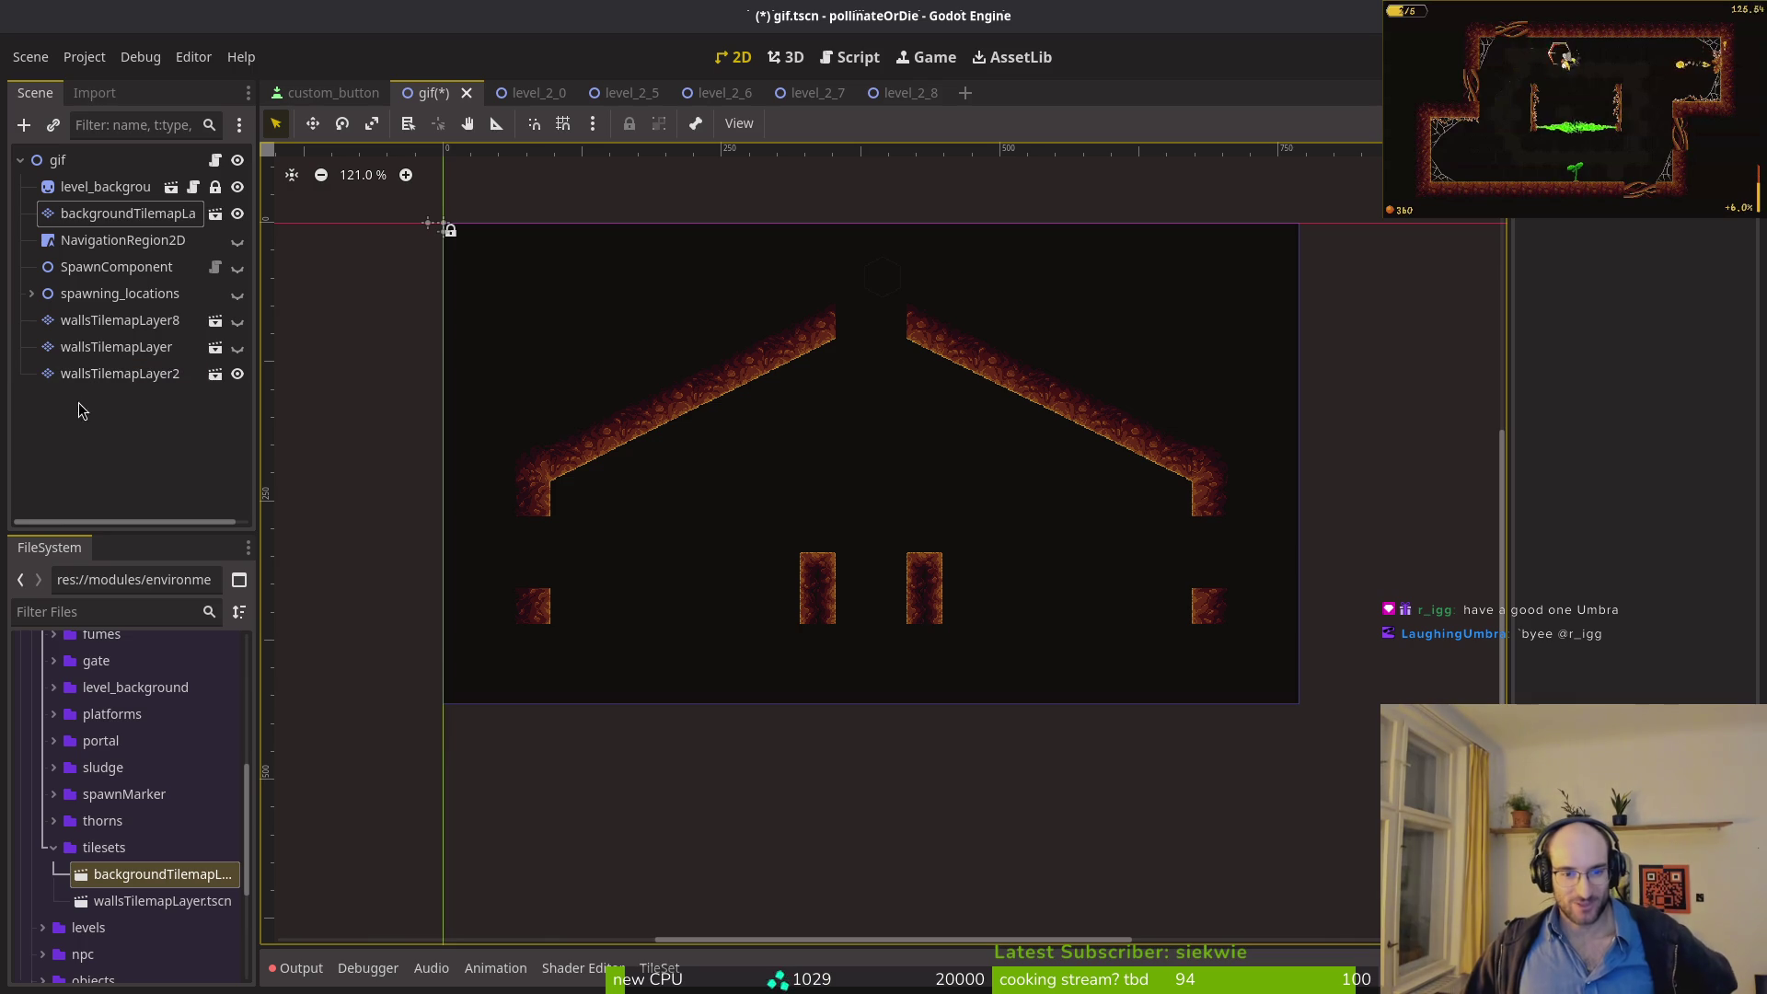
pyautogui.click(101, 217)
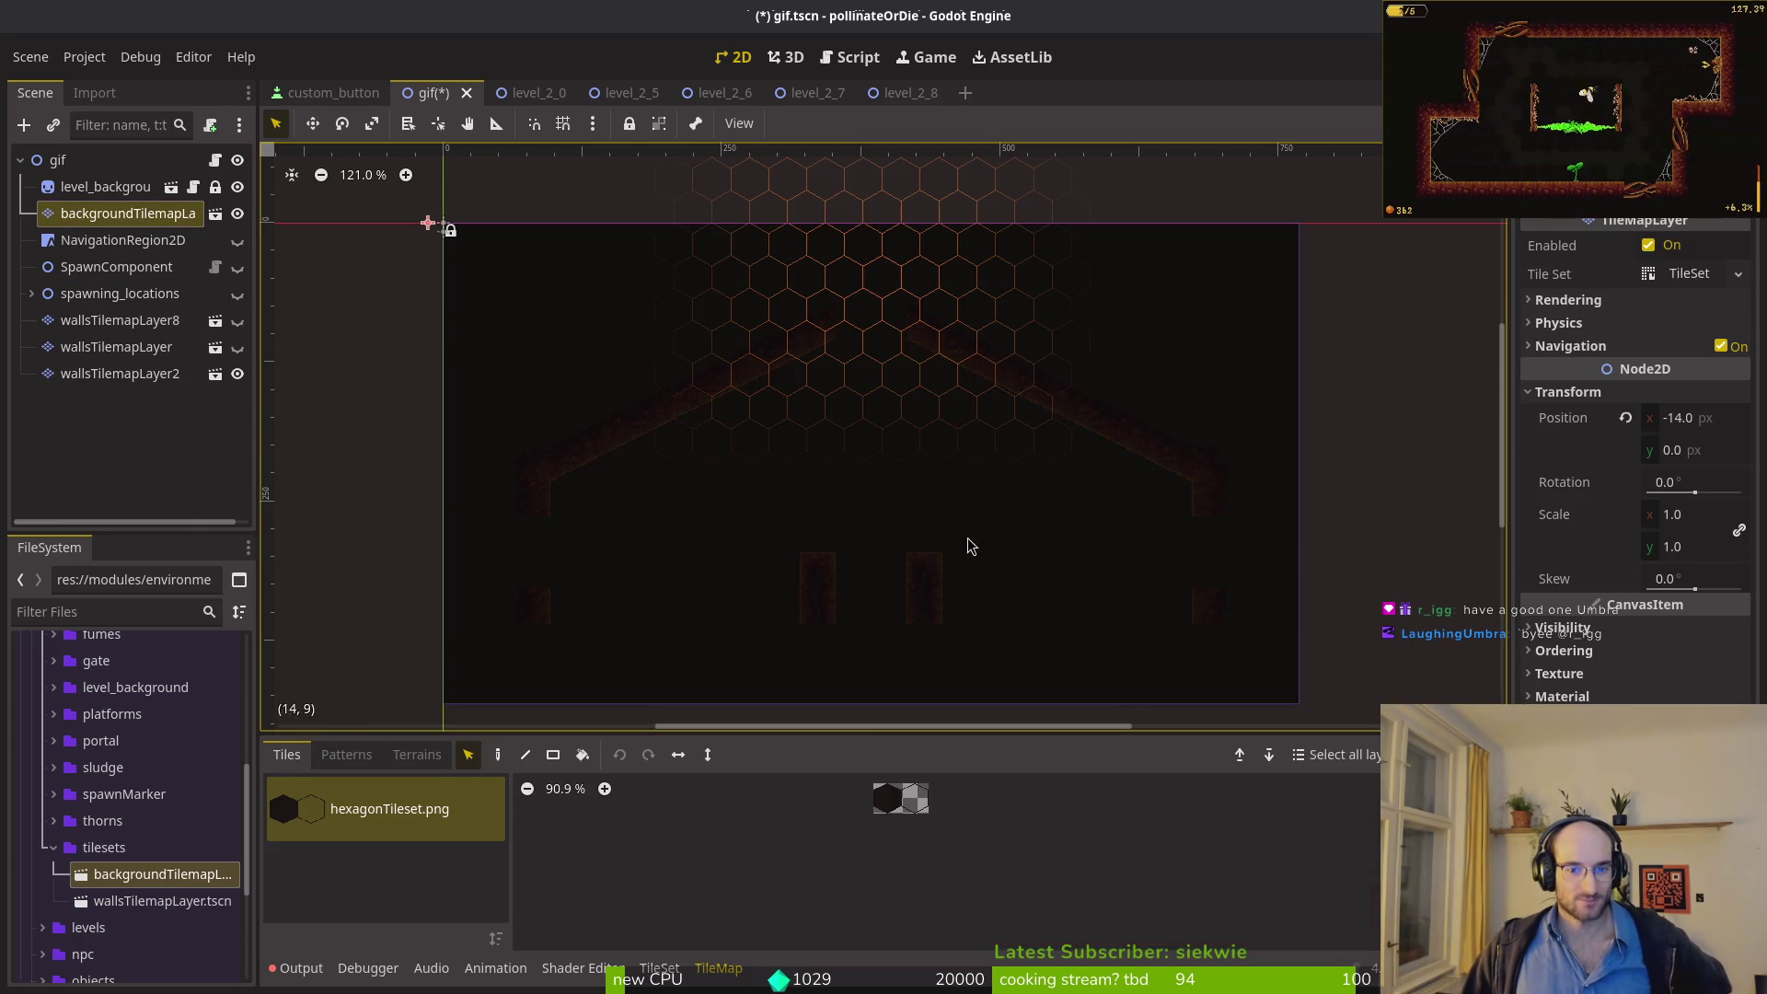
pyautogui.scroll(3, 736, 515)
pyautogui.press('d')
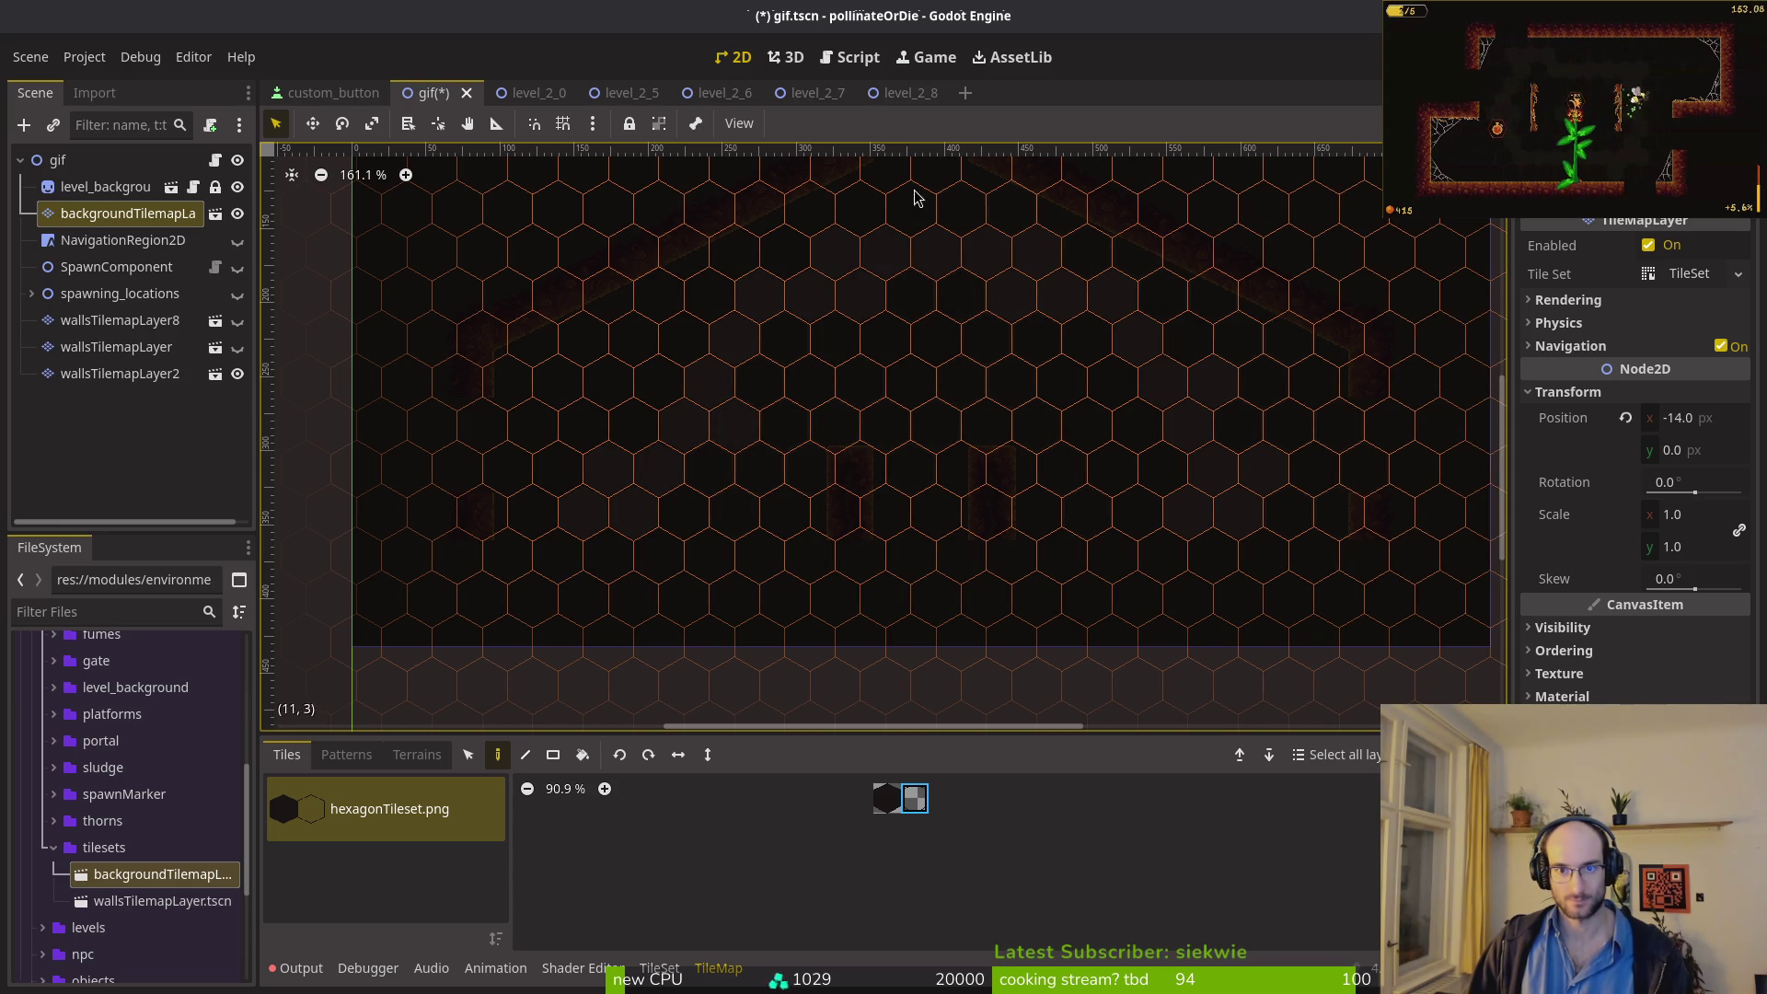
pyautogui.press('Escape')
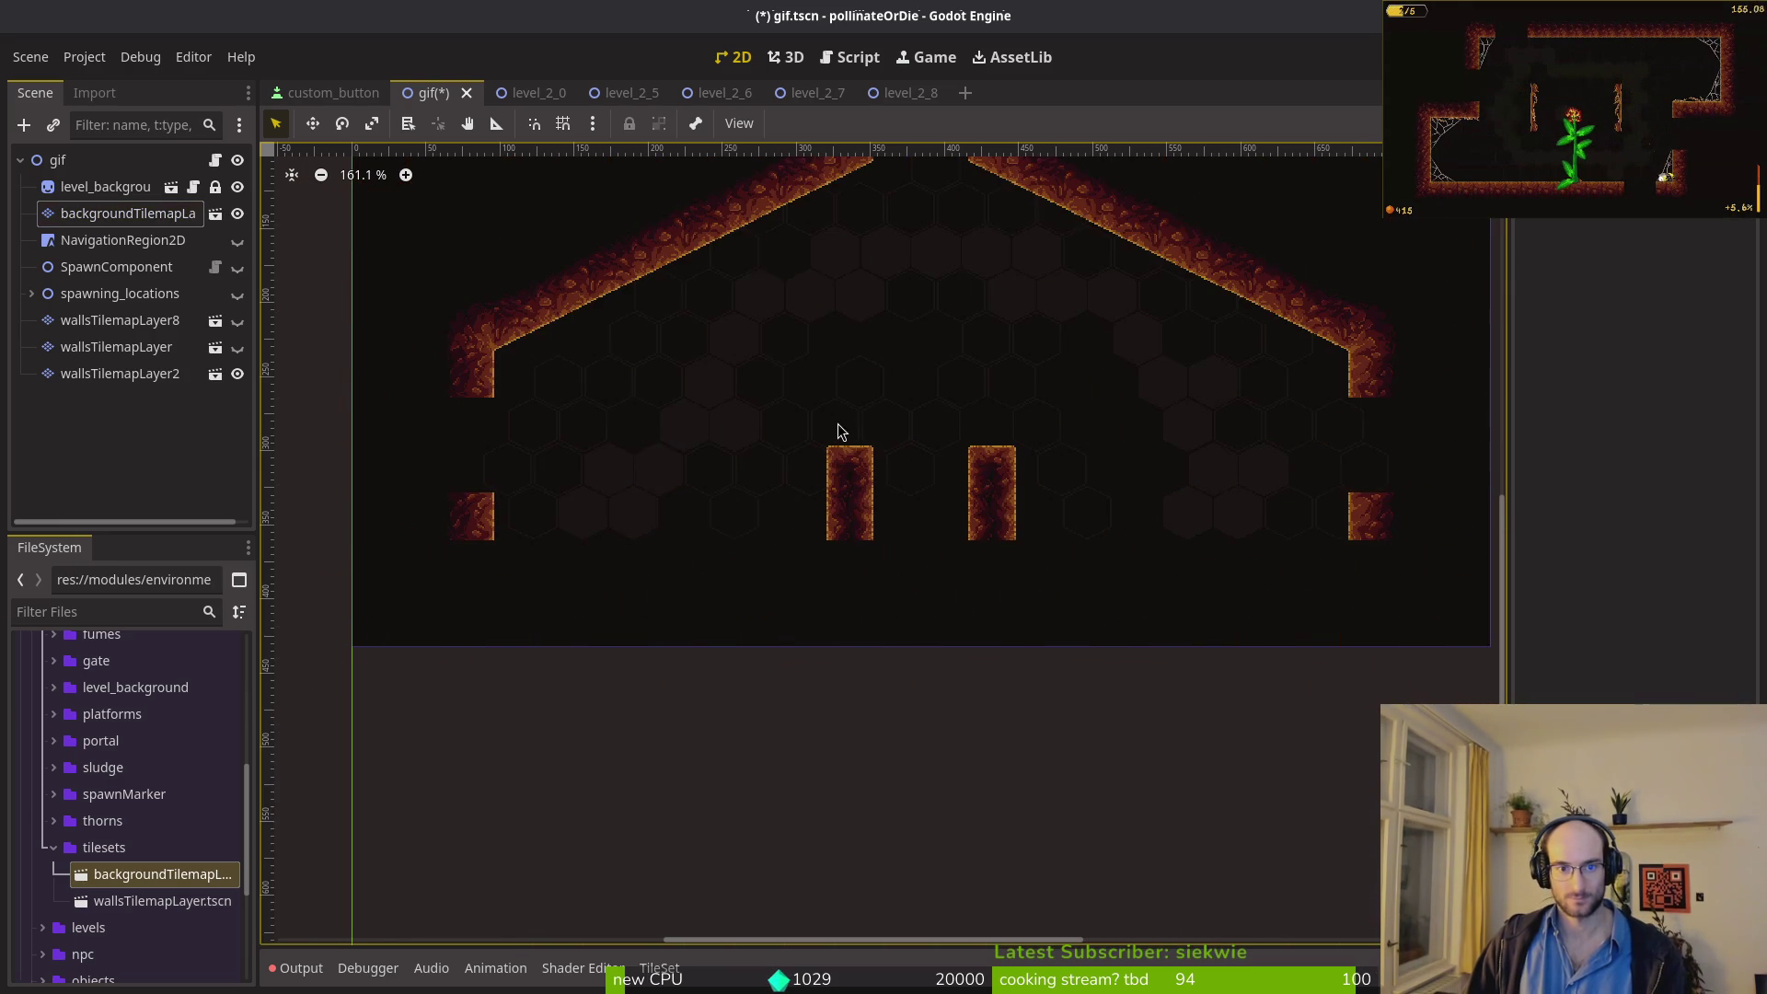
pyautogui.scroll(-5, 856, 424)
pyautogui.scroll(6, 887, 411)
# - Deselect the background layer, centre the room in view and save the gif scene
pyautogui.click(129, 214)
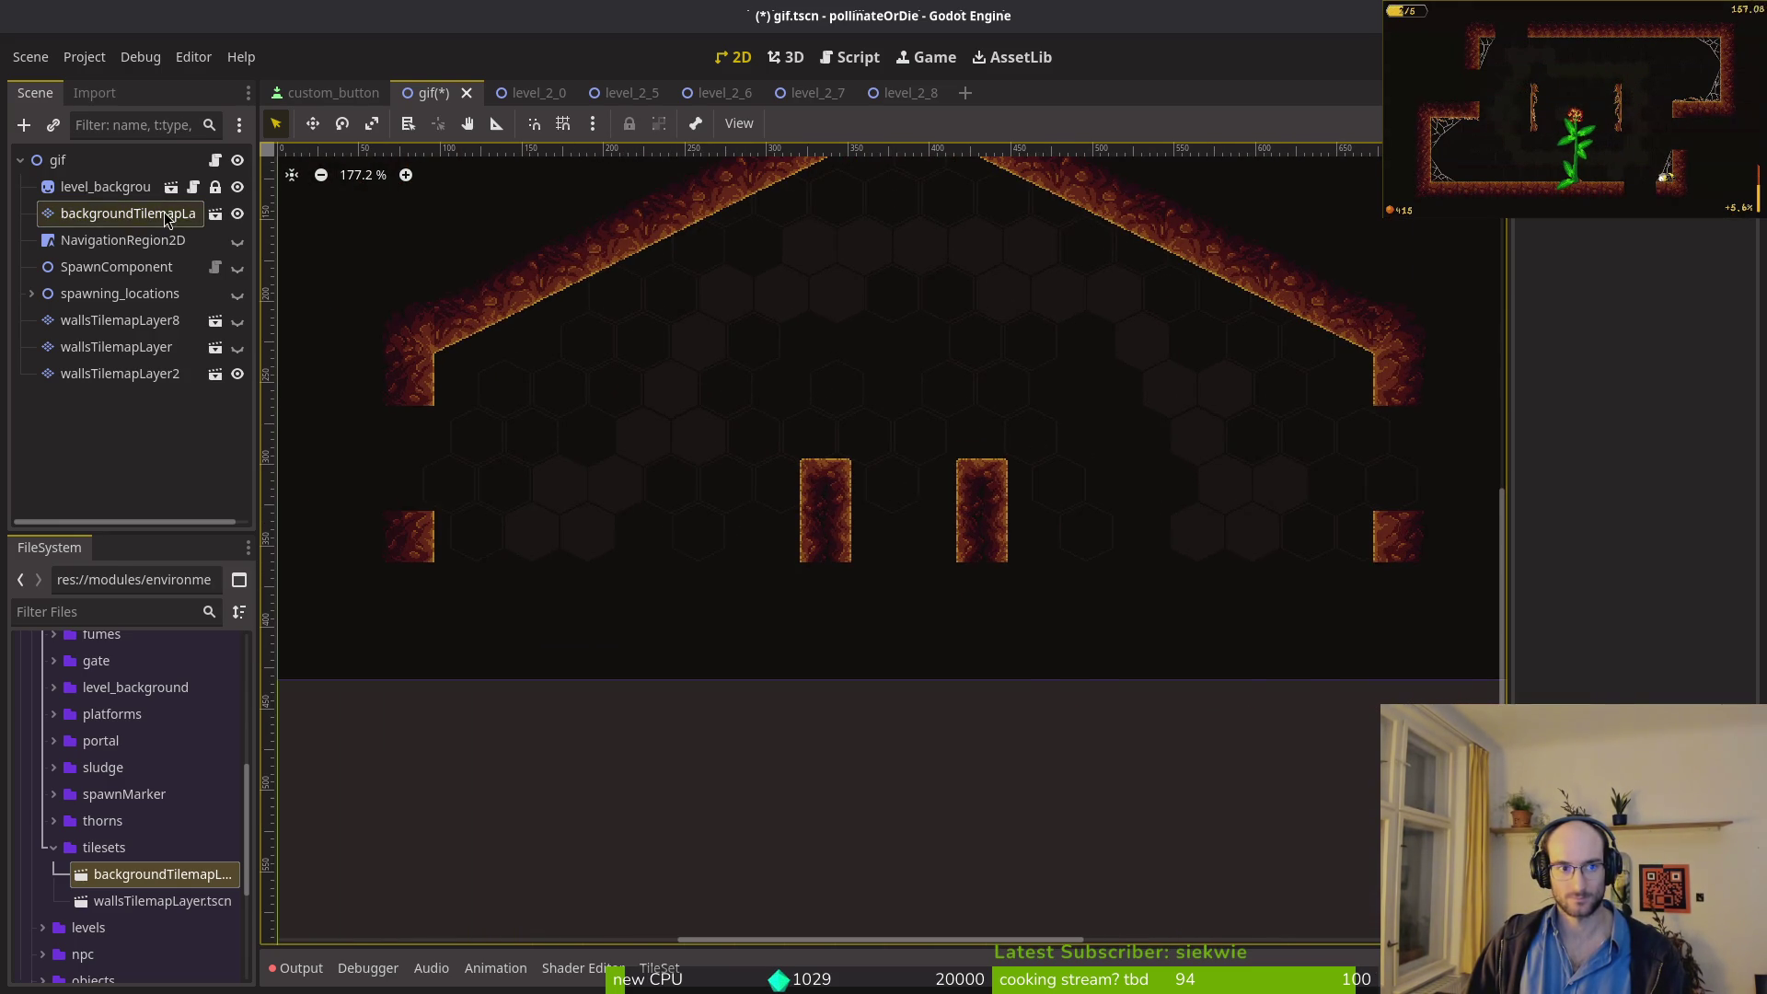
pyautogui.press('Escape')
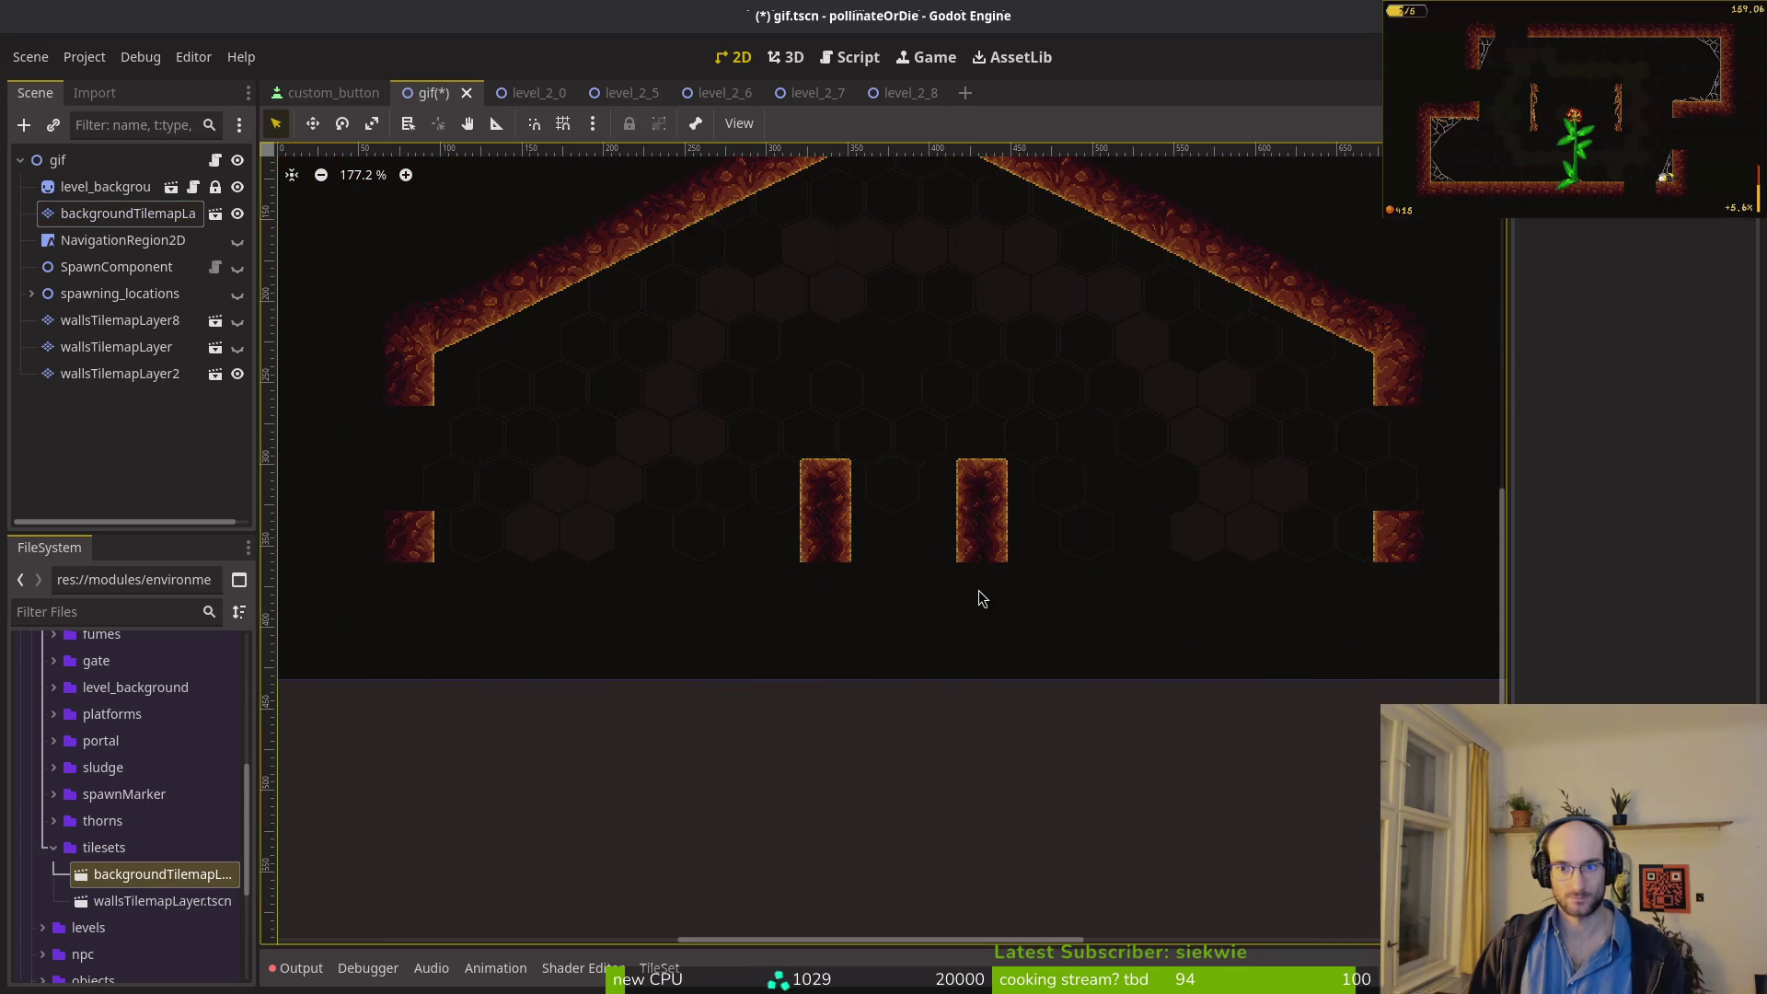
pyautogui.scroll(-2, 910, 445)
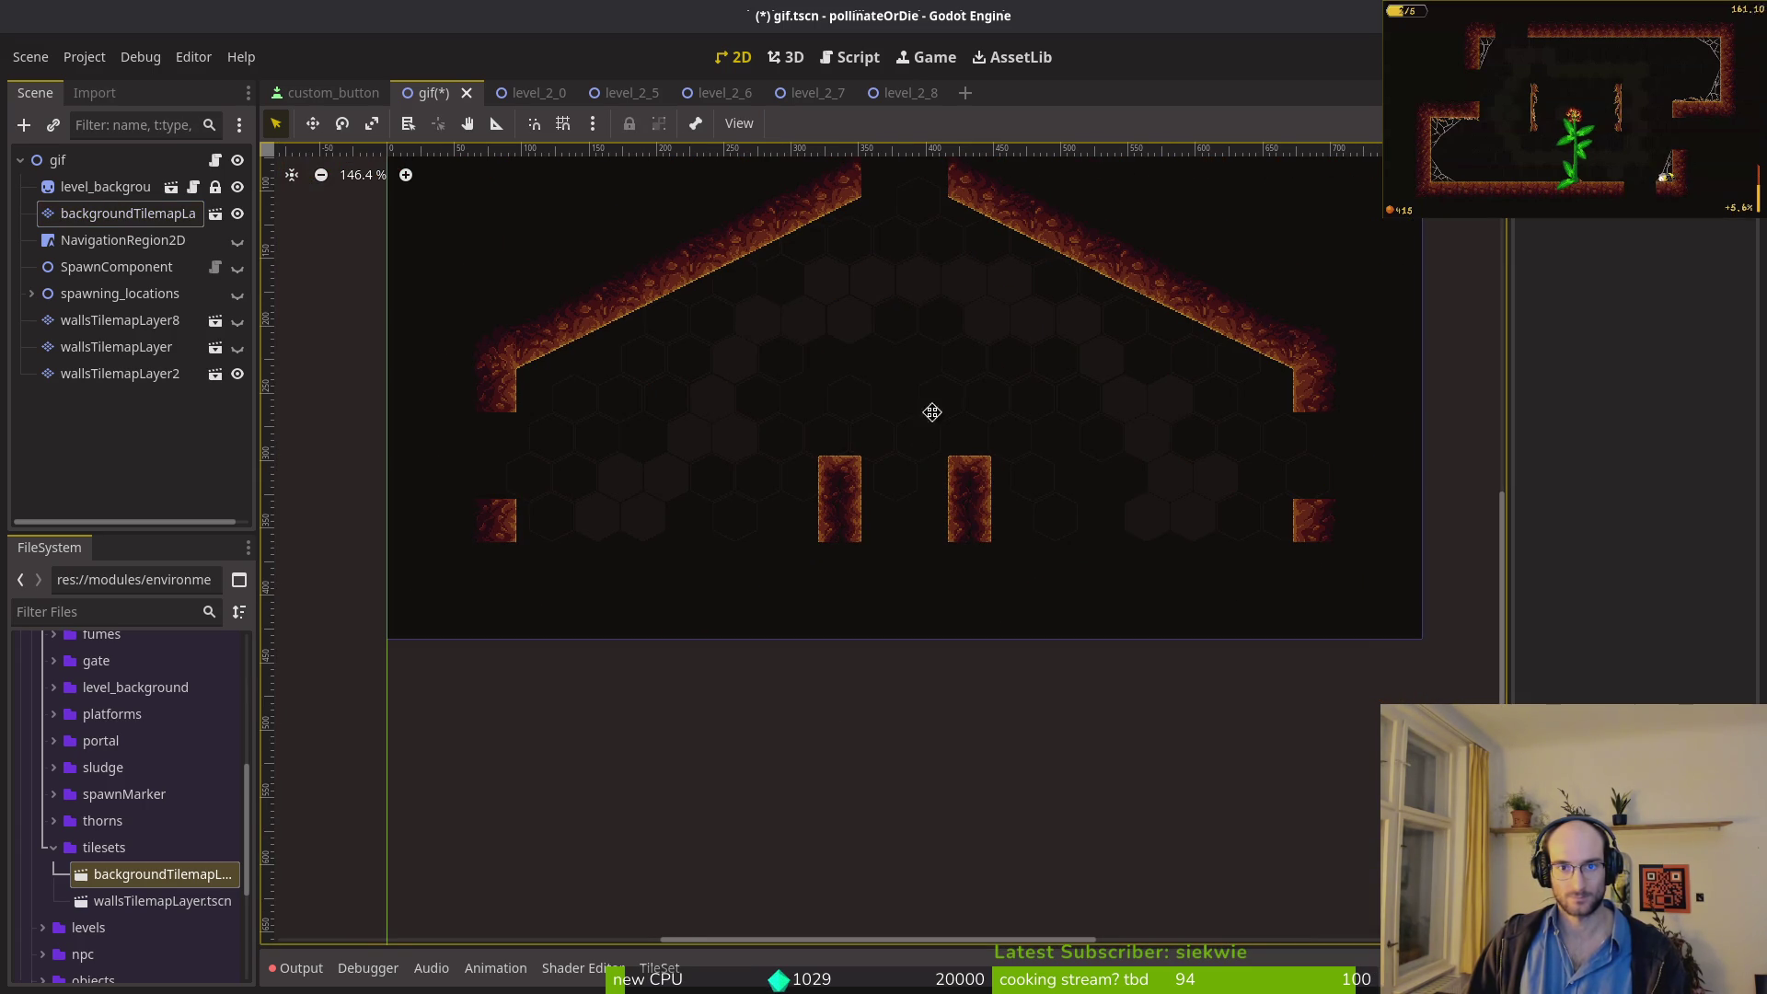
pyautogui.moveTo(932, 379); pyautogui.dragTo(930, 477)
pyautogui.hotkey('ctrl', 's')
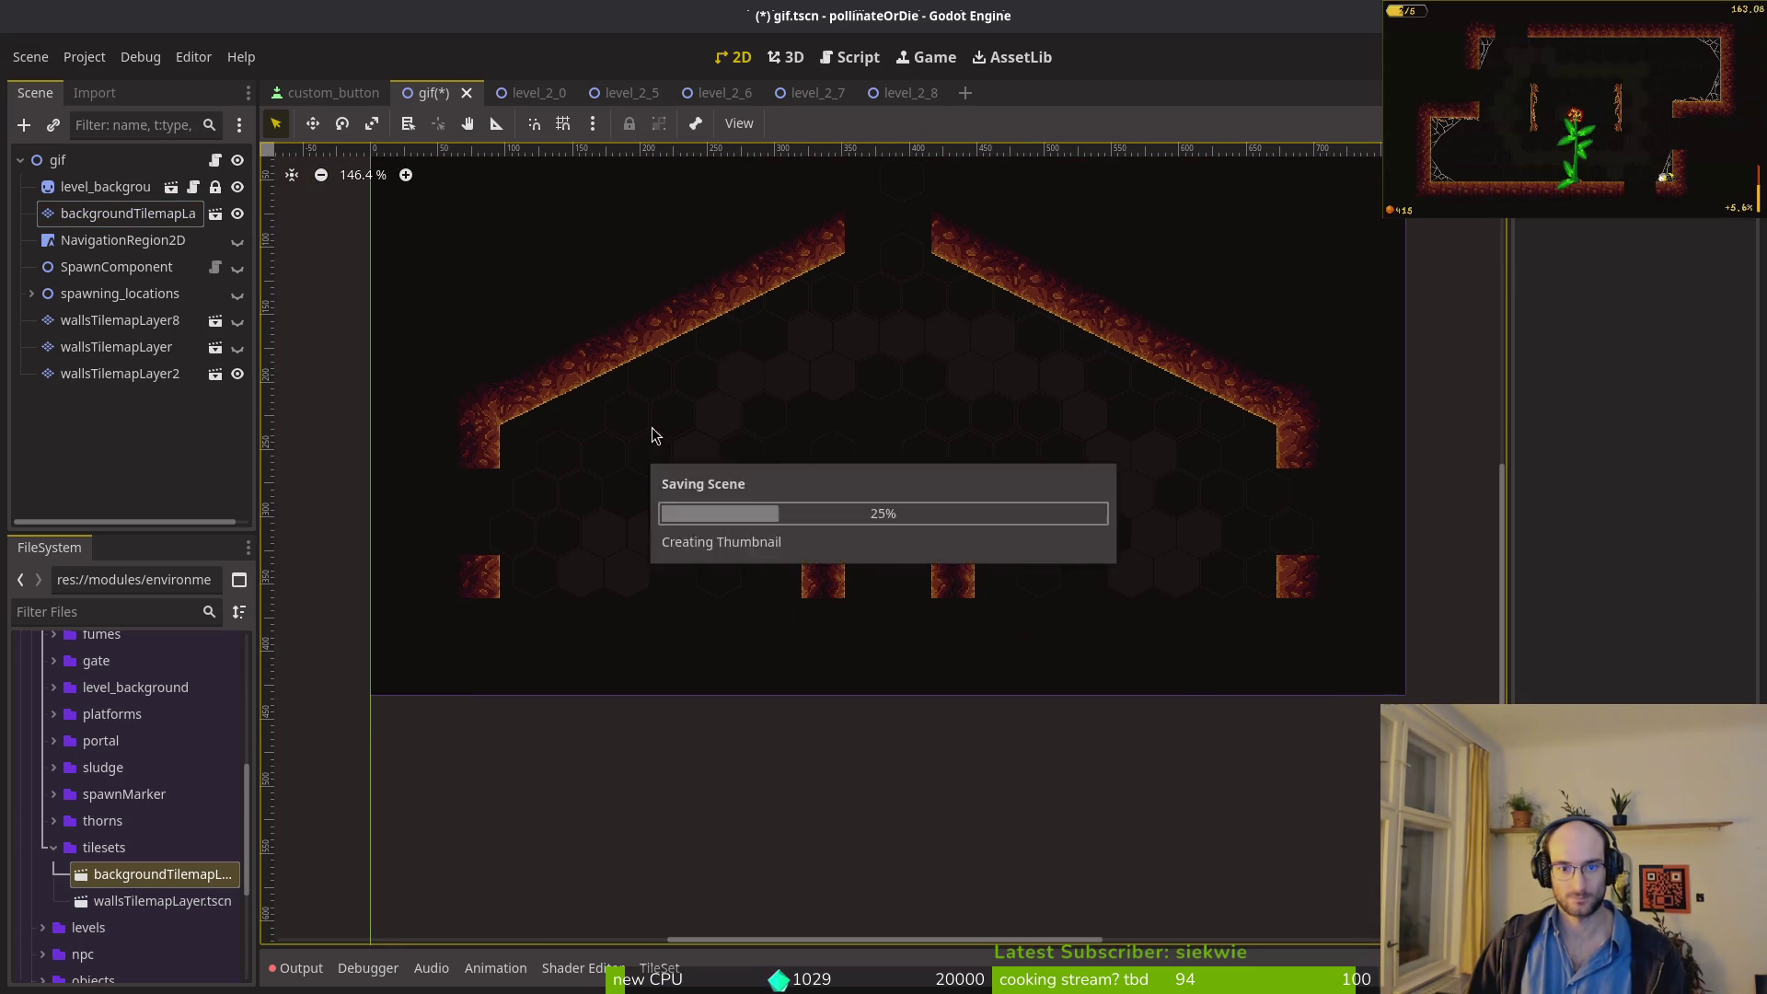
# - Hide the walls layer, save gif.tscn and run the game to capture the background
pyautogui.click(238, 373)
pyautogui.hotkey('ctrl', 's')
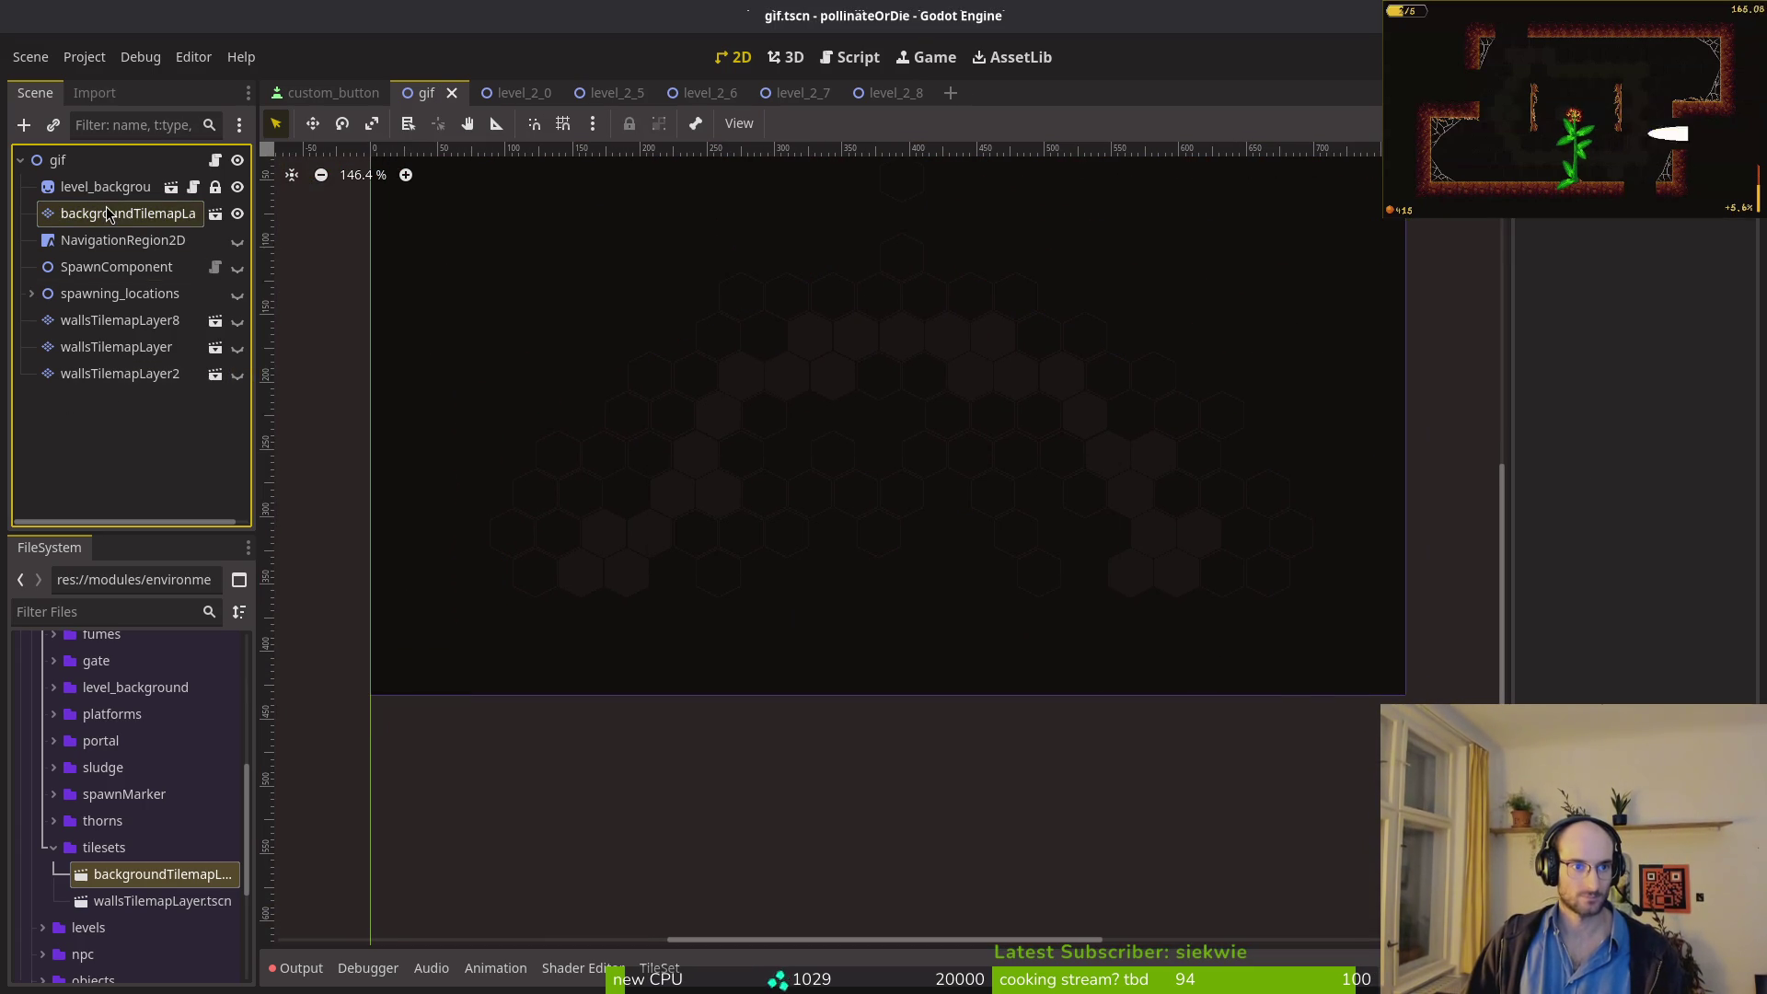
pyautogui.scroll(3, 875, 543)
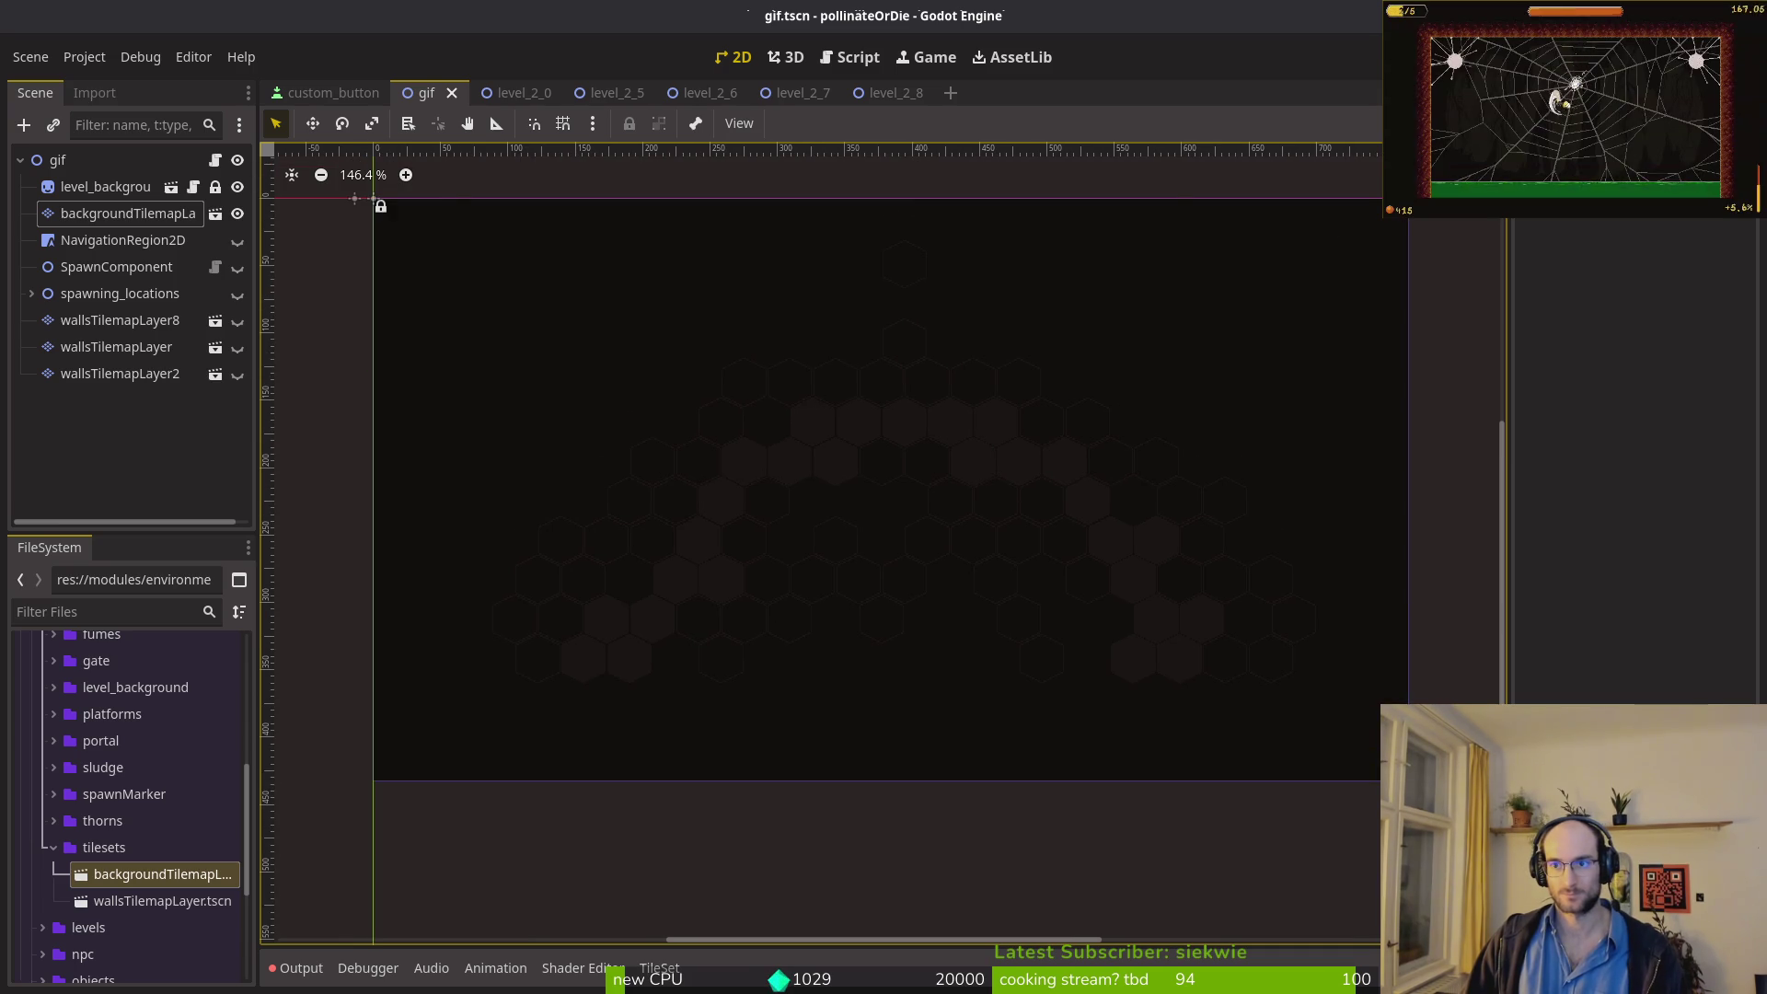
pyautogui.press('F6')
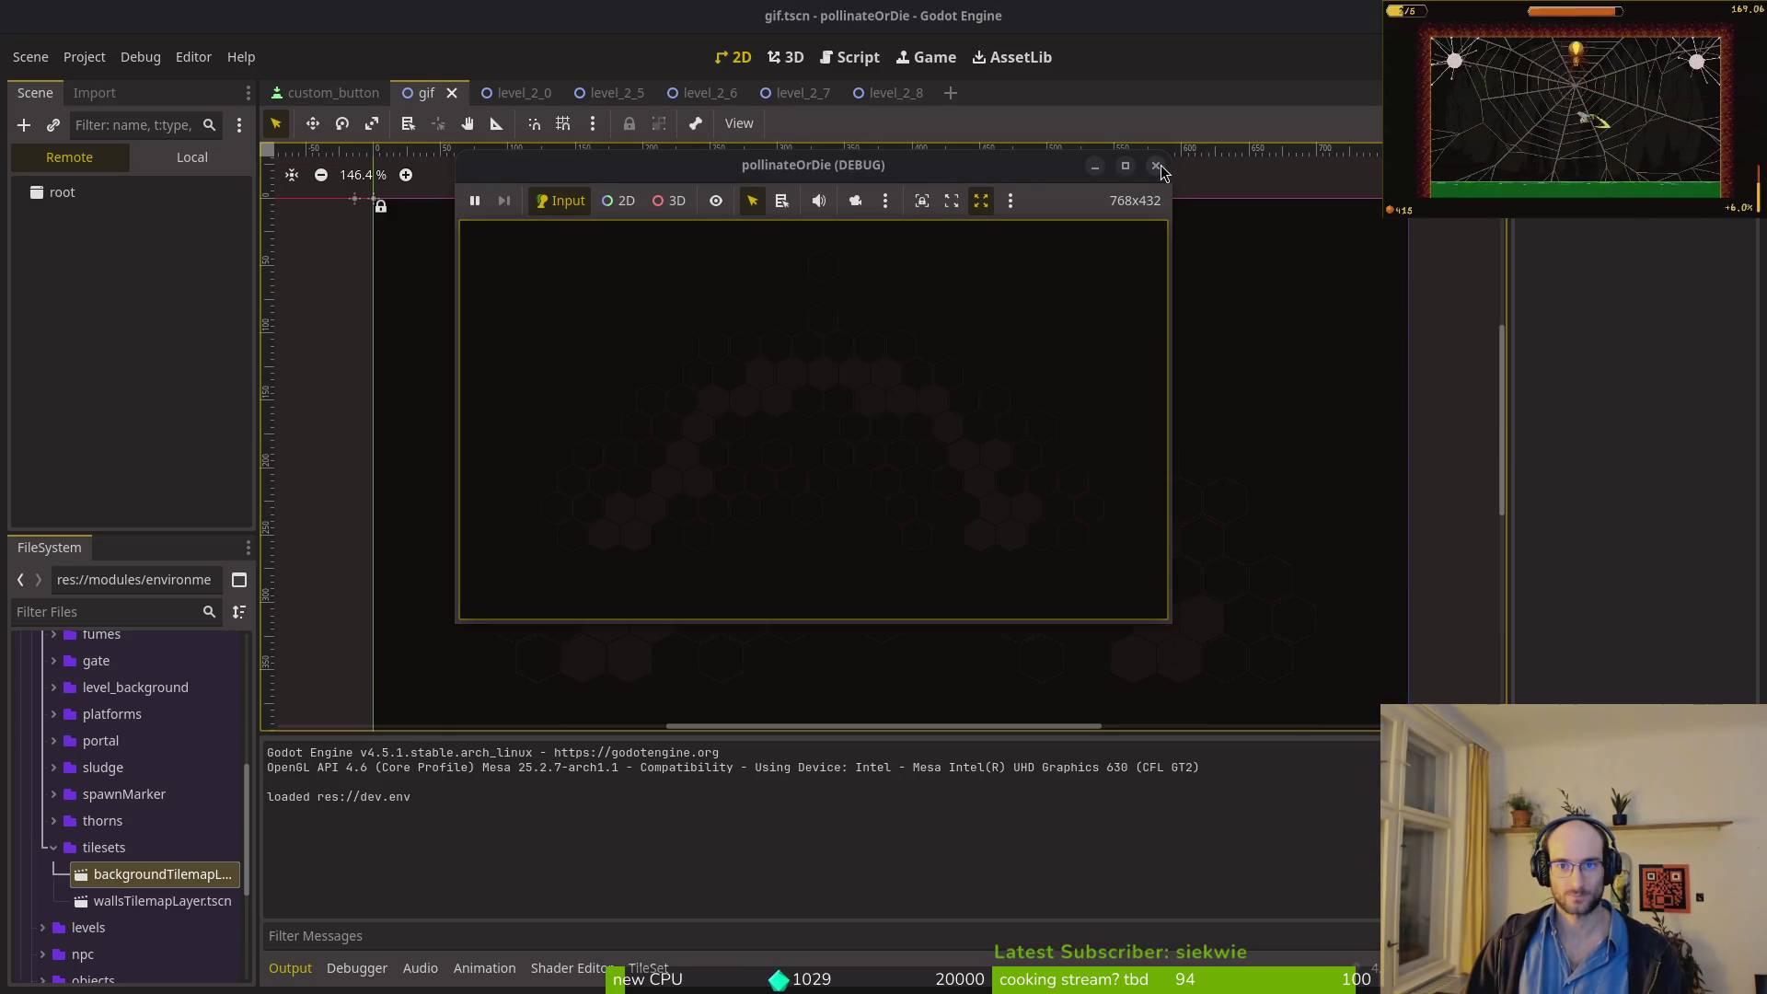
pyautogui.click(1157, 167)
# - Open the project's user data folder and browse to assets/art/backgrounds in Files
pyautogui.click(84, 57)
pyautogui.click(102, 254)
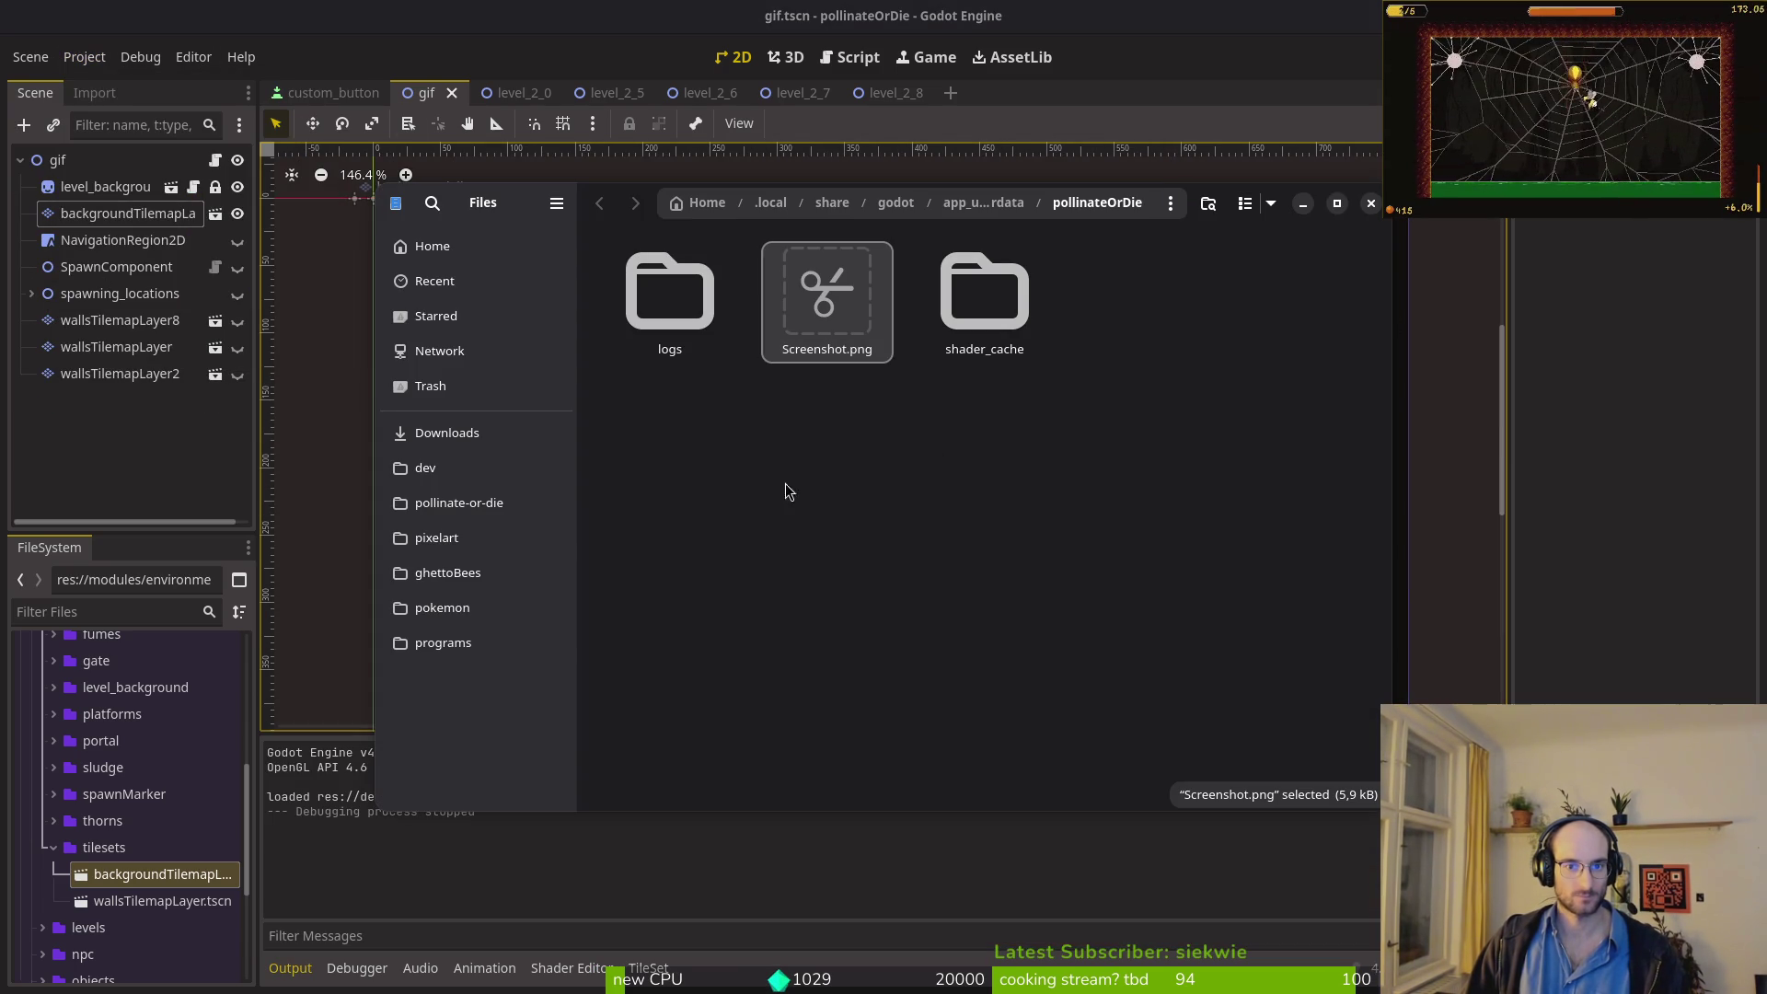
pyautogui.click(459, 502)
pyautogui.doubleClick(827, 295)
pyautogui.doubleClick(670, 294)
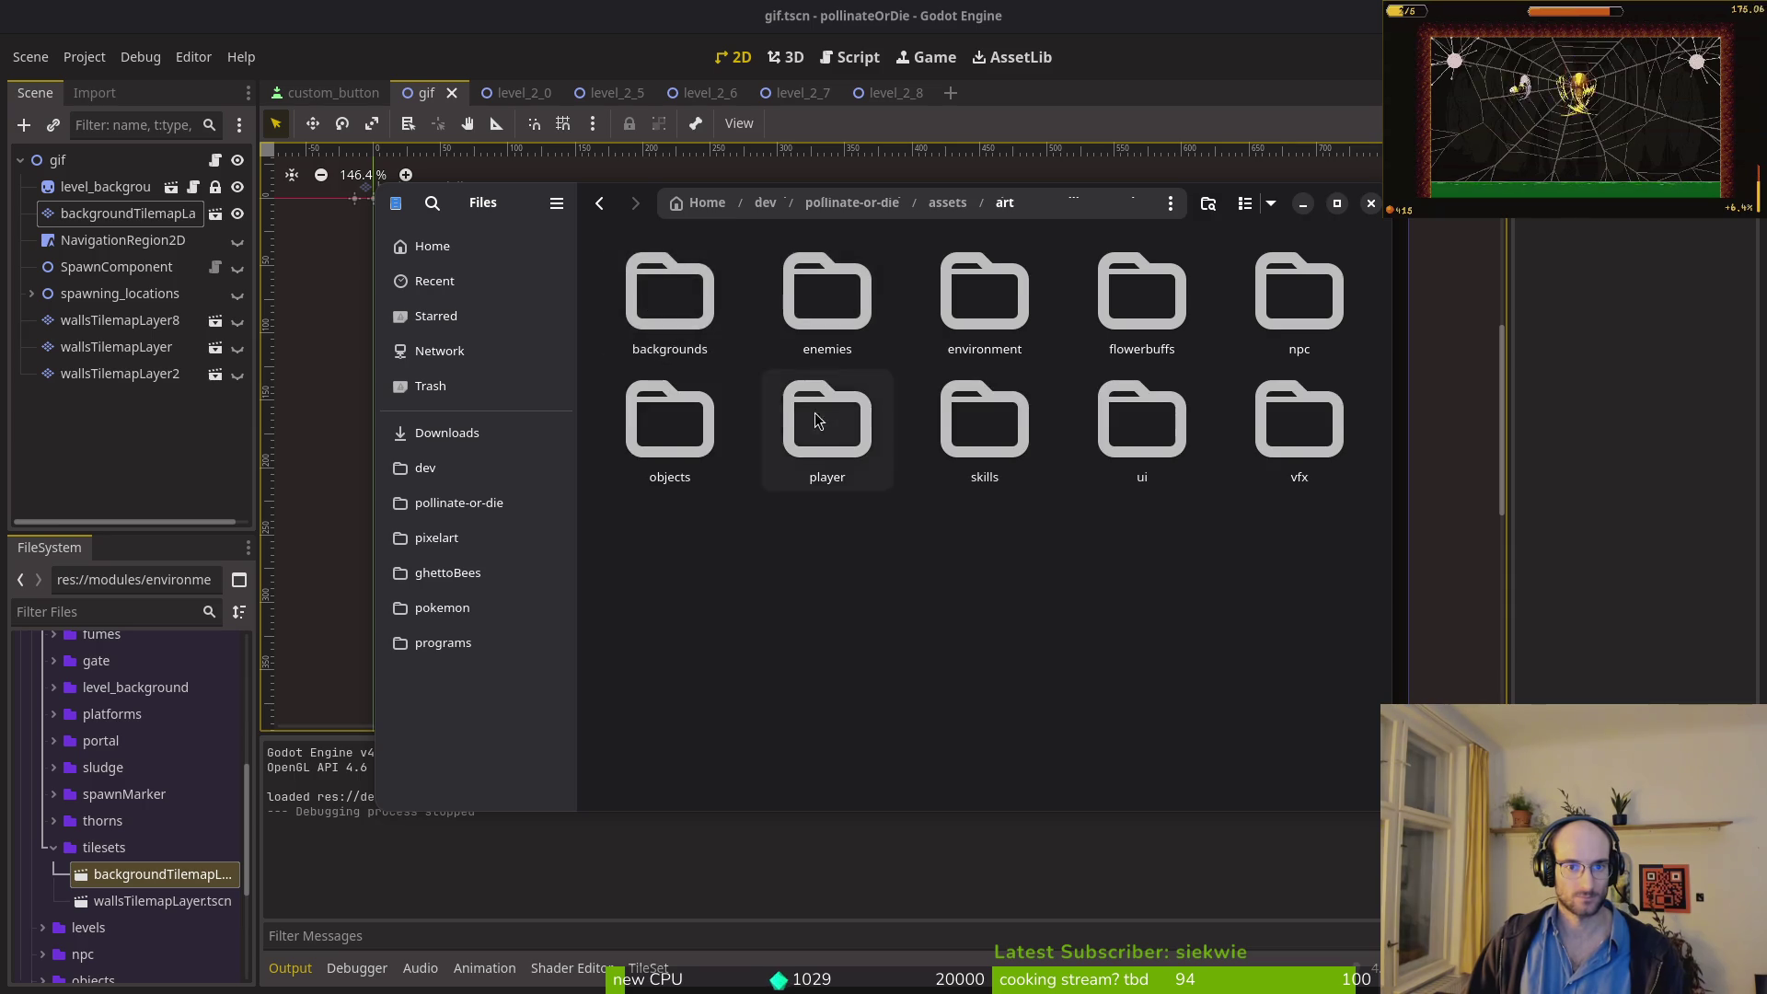
pyautogui.doubleClick(697, 285)
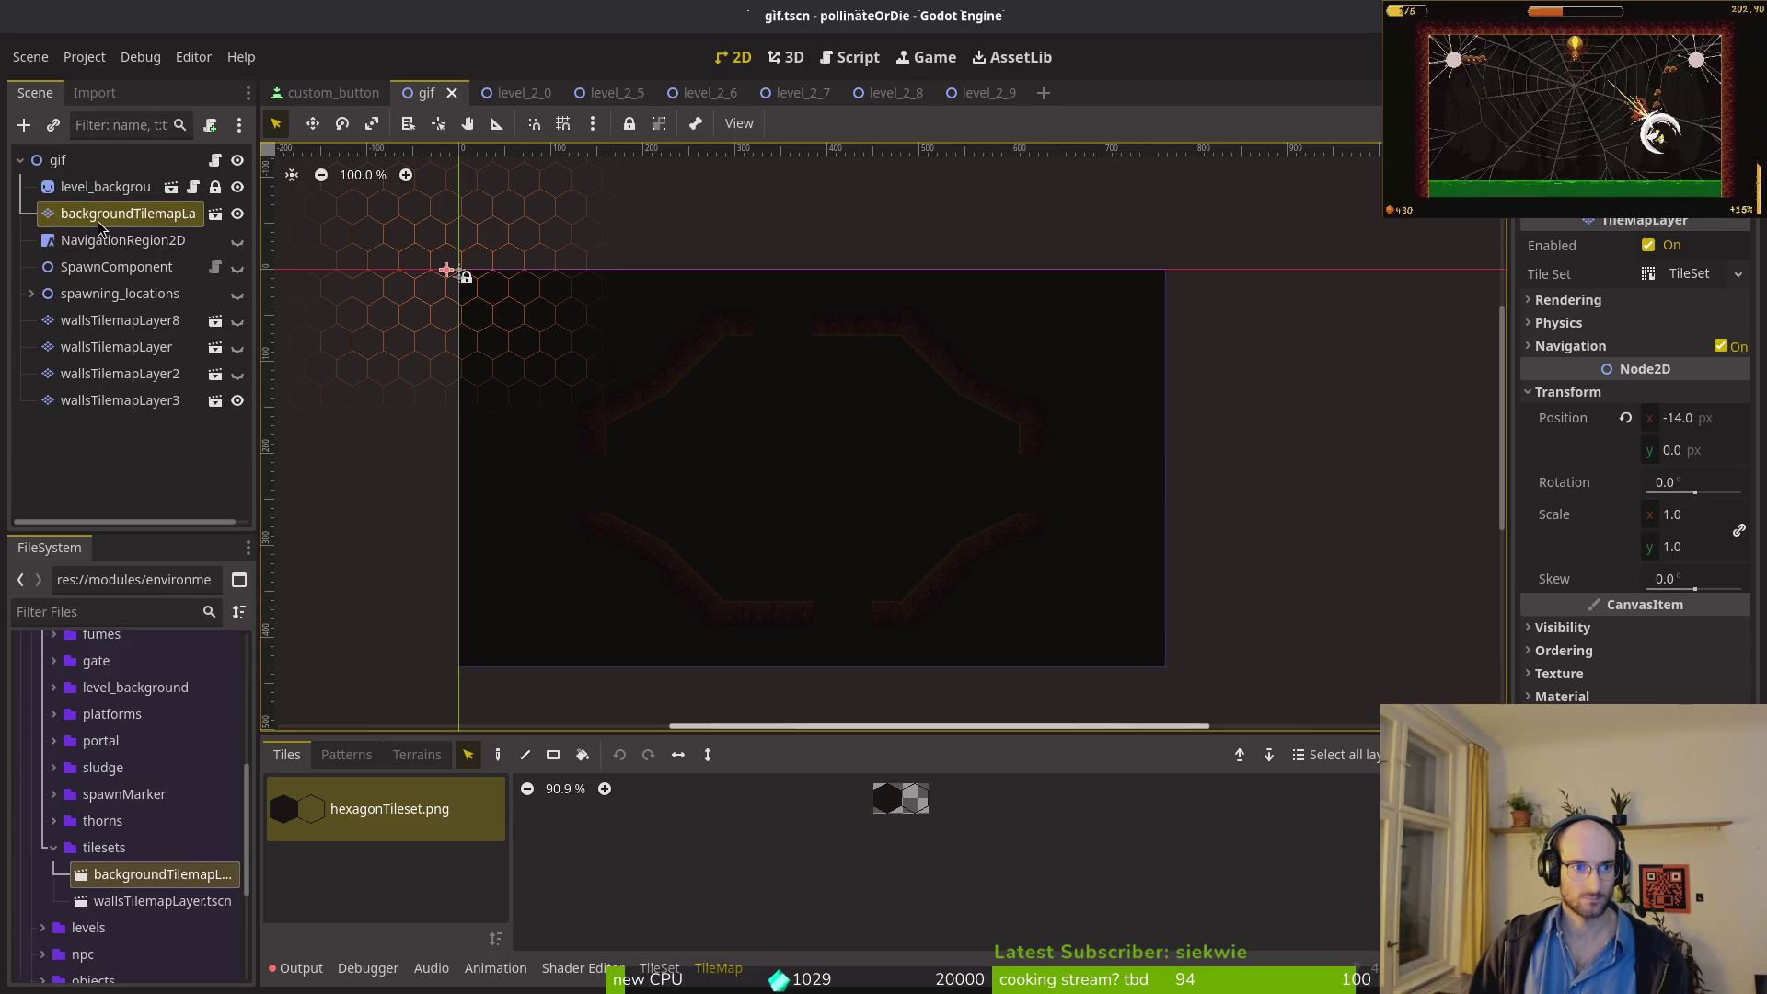
# - Paint hexagon tiles over the octagon room's background, redoing the first attempt
pyautogui.click(879, 807)
pyautogui.scroll(8, 801, 517)
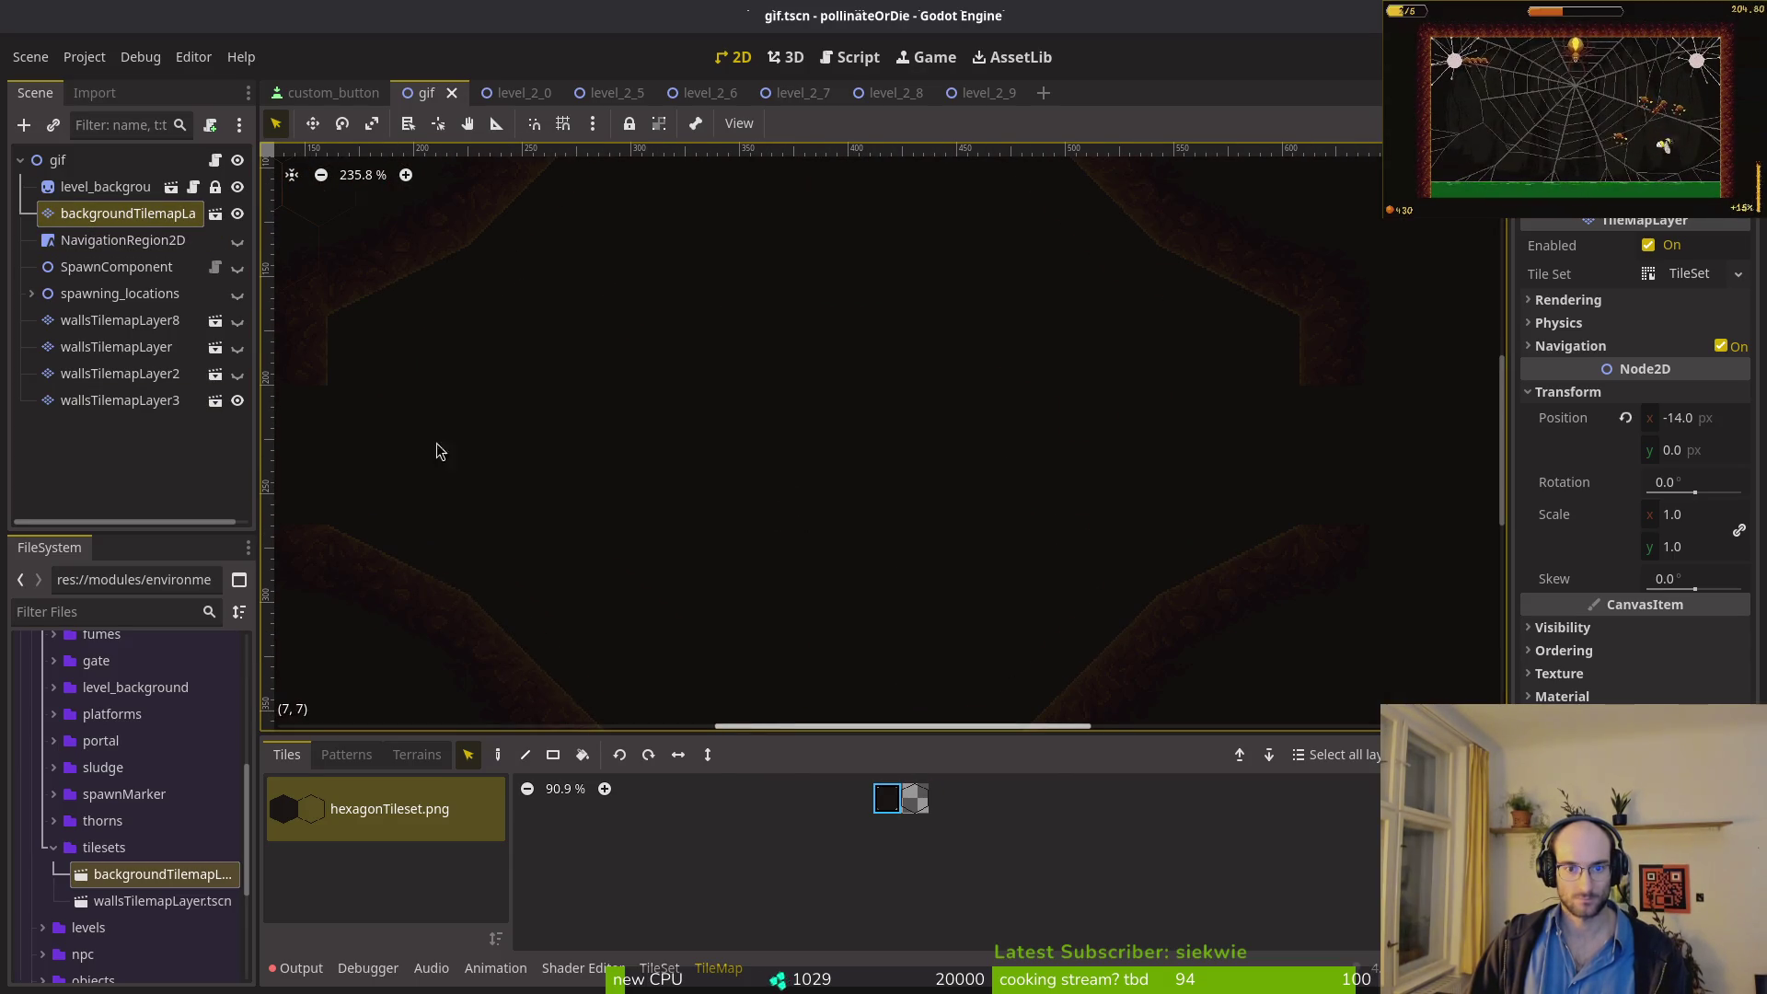
pyautogui.press('d')
pyautogui.scroll(-3, 791, 451)
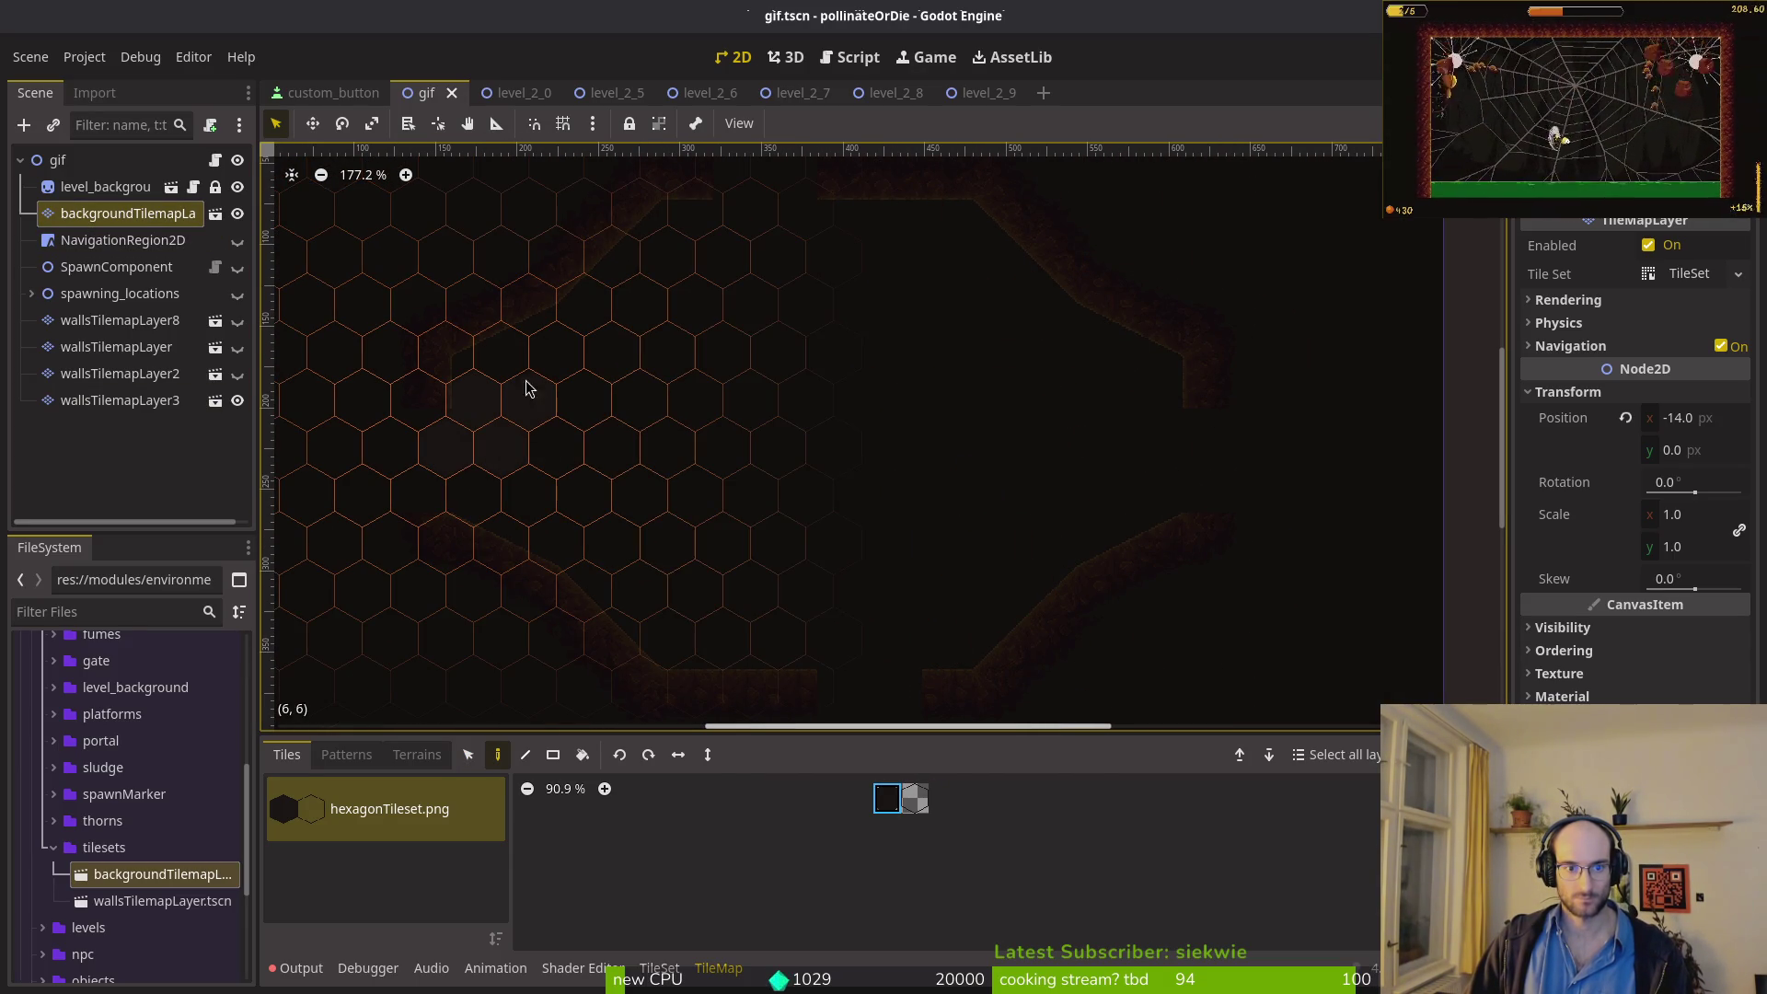
pyautogui.moveTo(675, 583)
pyautogui.mouseDown()
pyautogui.moveTo(958, 303)
pyautogui.moveTo(1073, 399)
pyautogui.moveTo(1069, 379)
pyautogui.mouseUp()
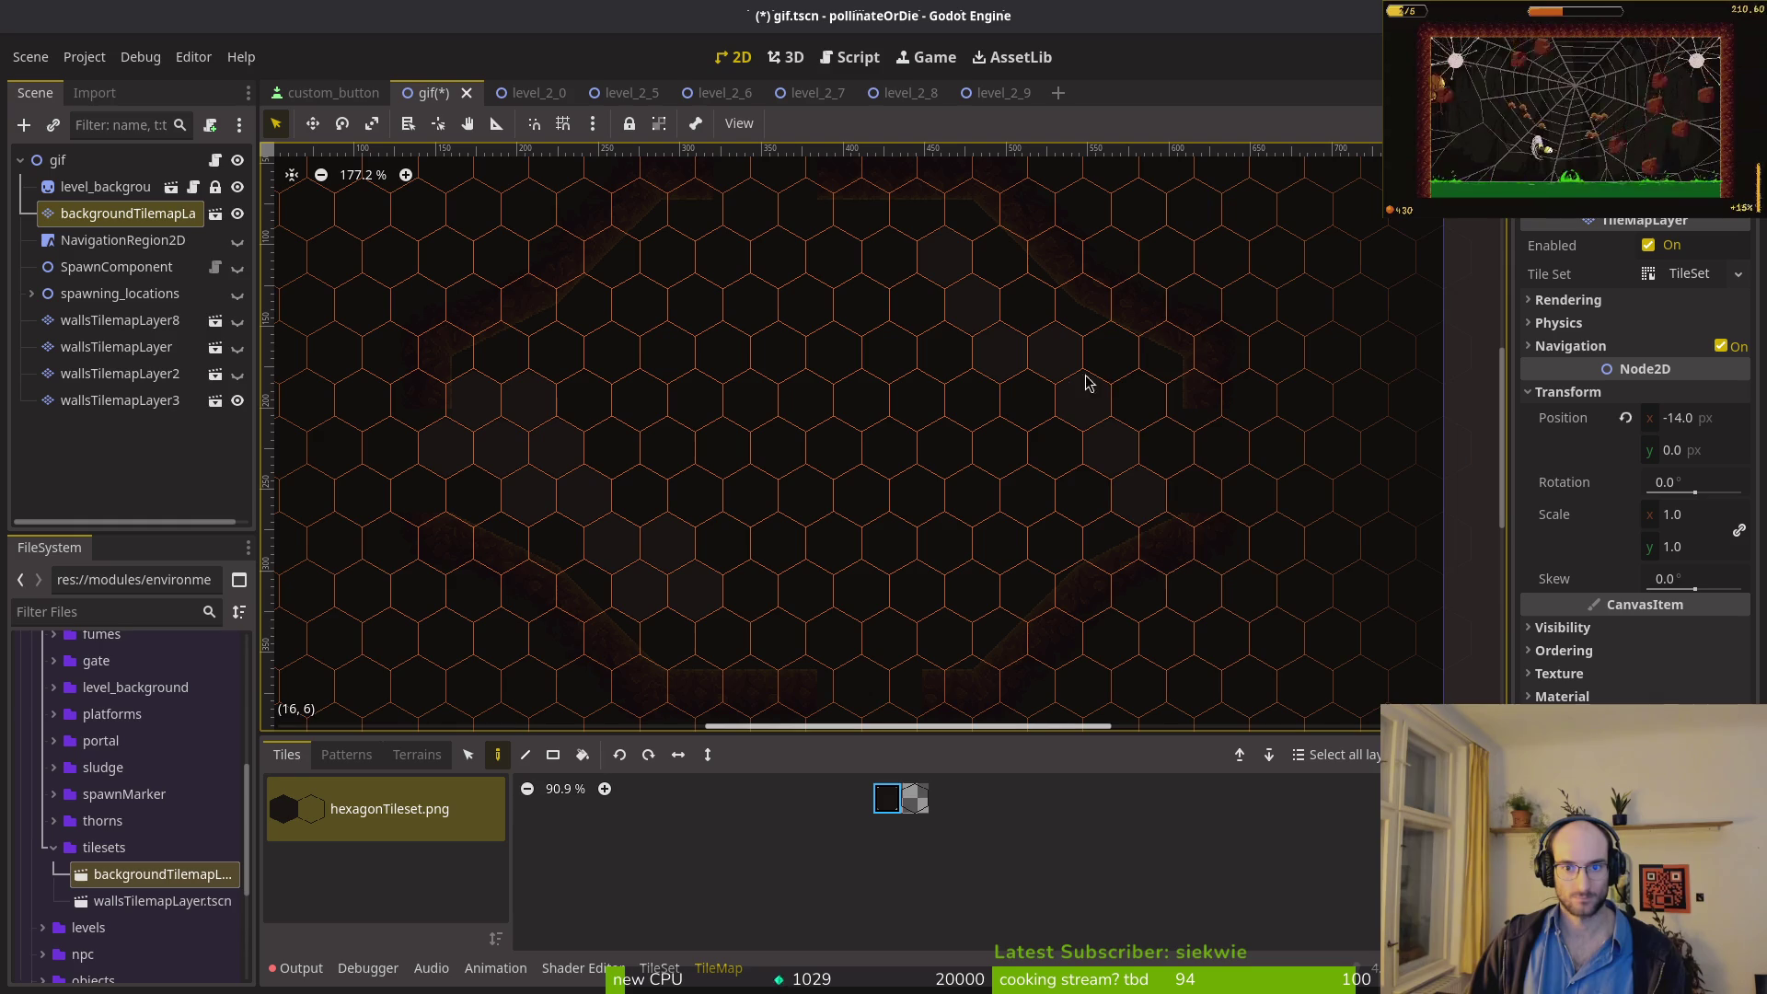
pyautogui.hotkey('ctrl', 'z')
pyautogui.moveTo(1095, 609)
pyautogui.mouseDown()
pyautogui.moveTo(948, 537)
pyautogui.moveTo(1035, 543)
pyautogui.moveTo(777, 253)
pyautogui.moveTo(589, 420)
pyautogui.mouseUp()
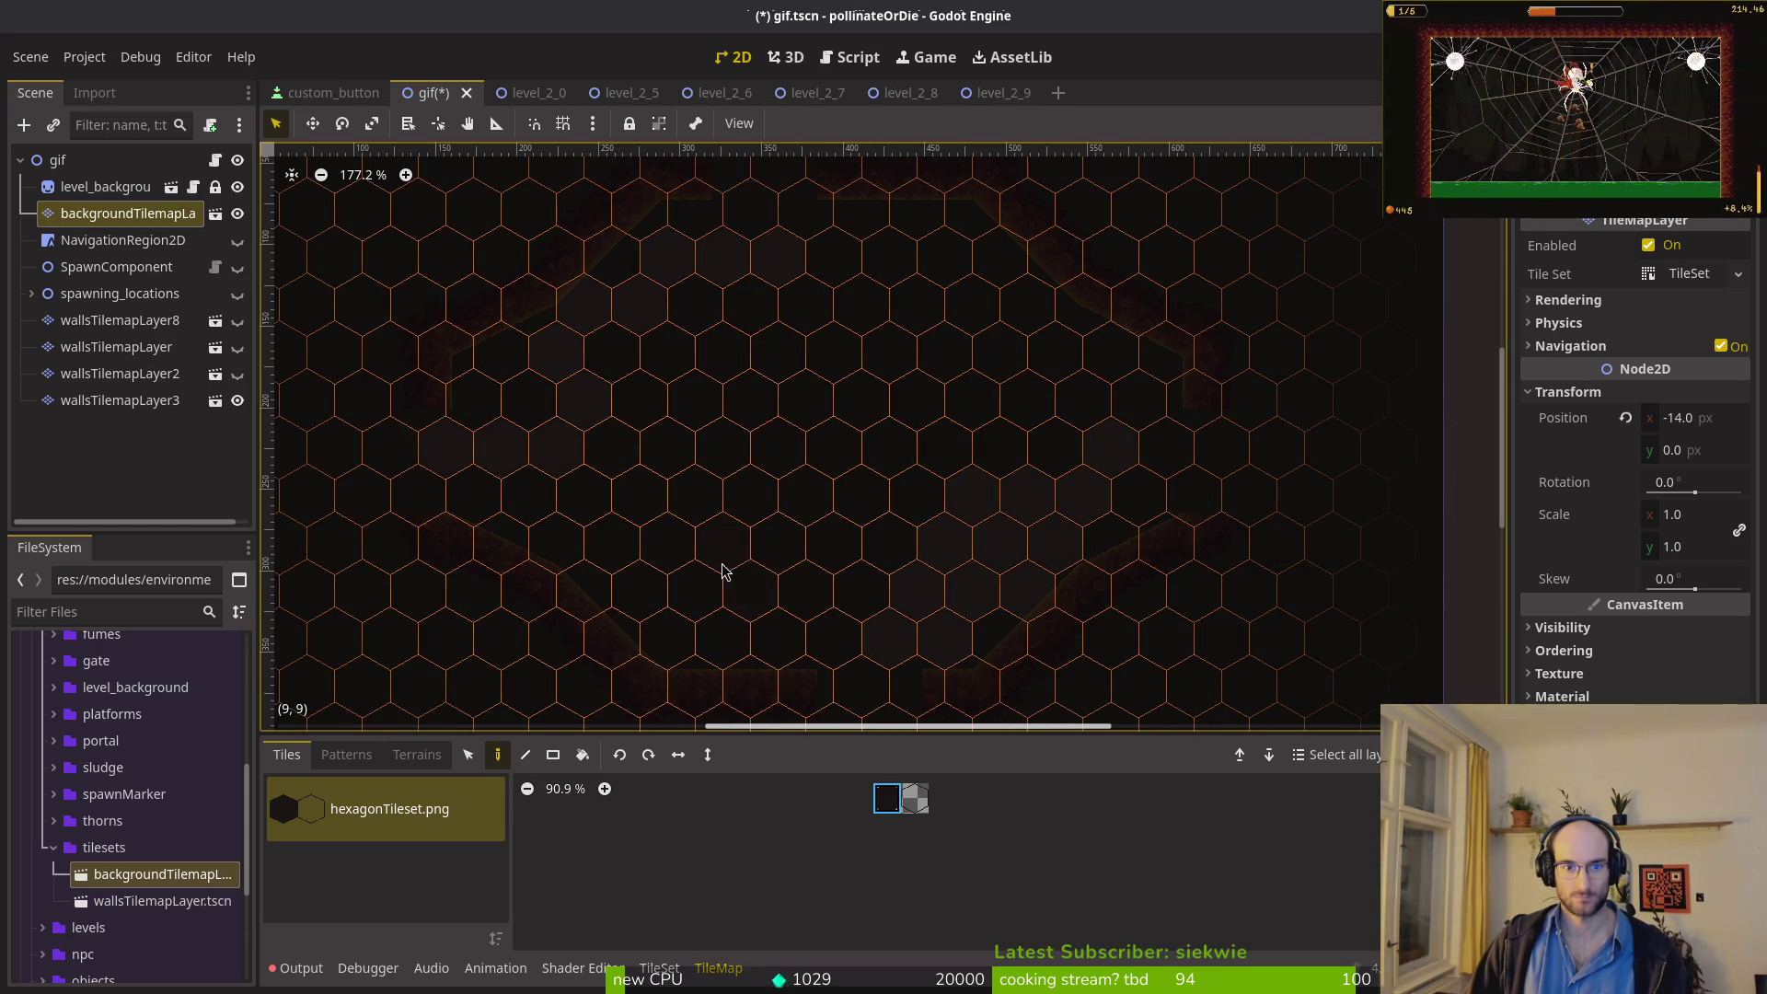
# - Try the second palette tile, preview the level, then return to the black hexagon tile
pyautogui.click(919, 803)
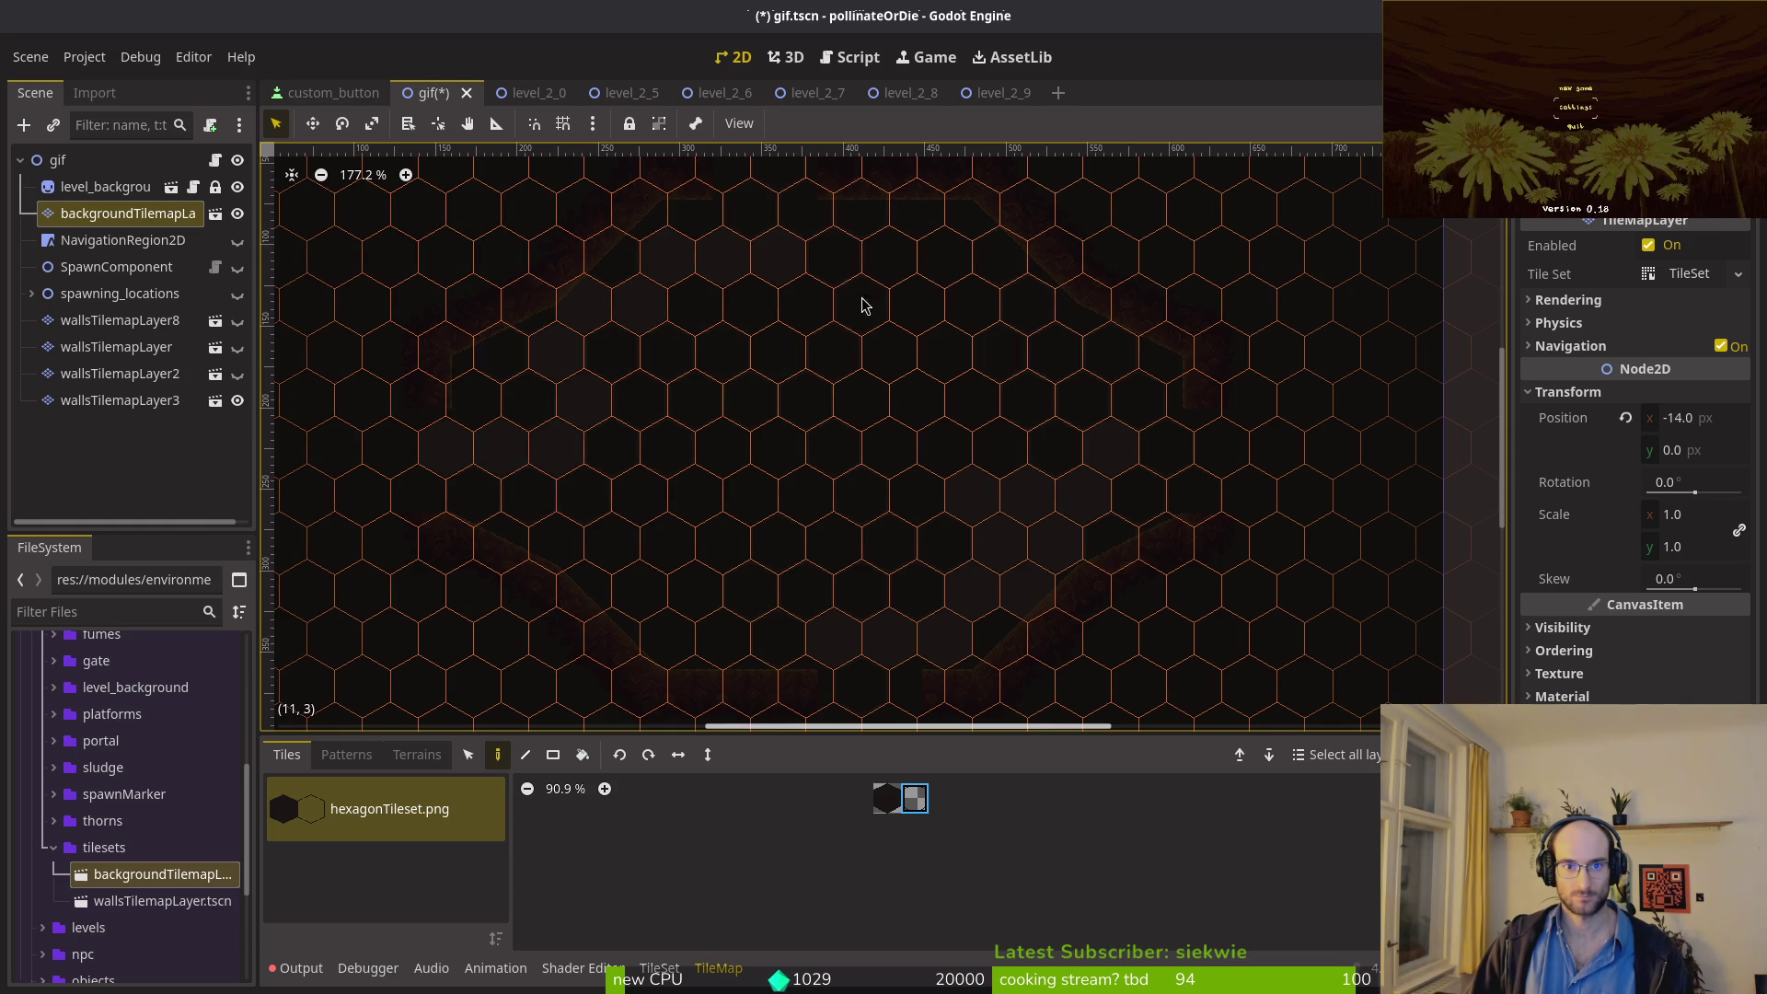
pyautogui.press('f')
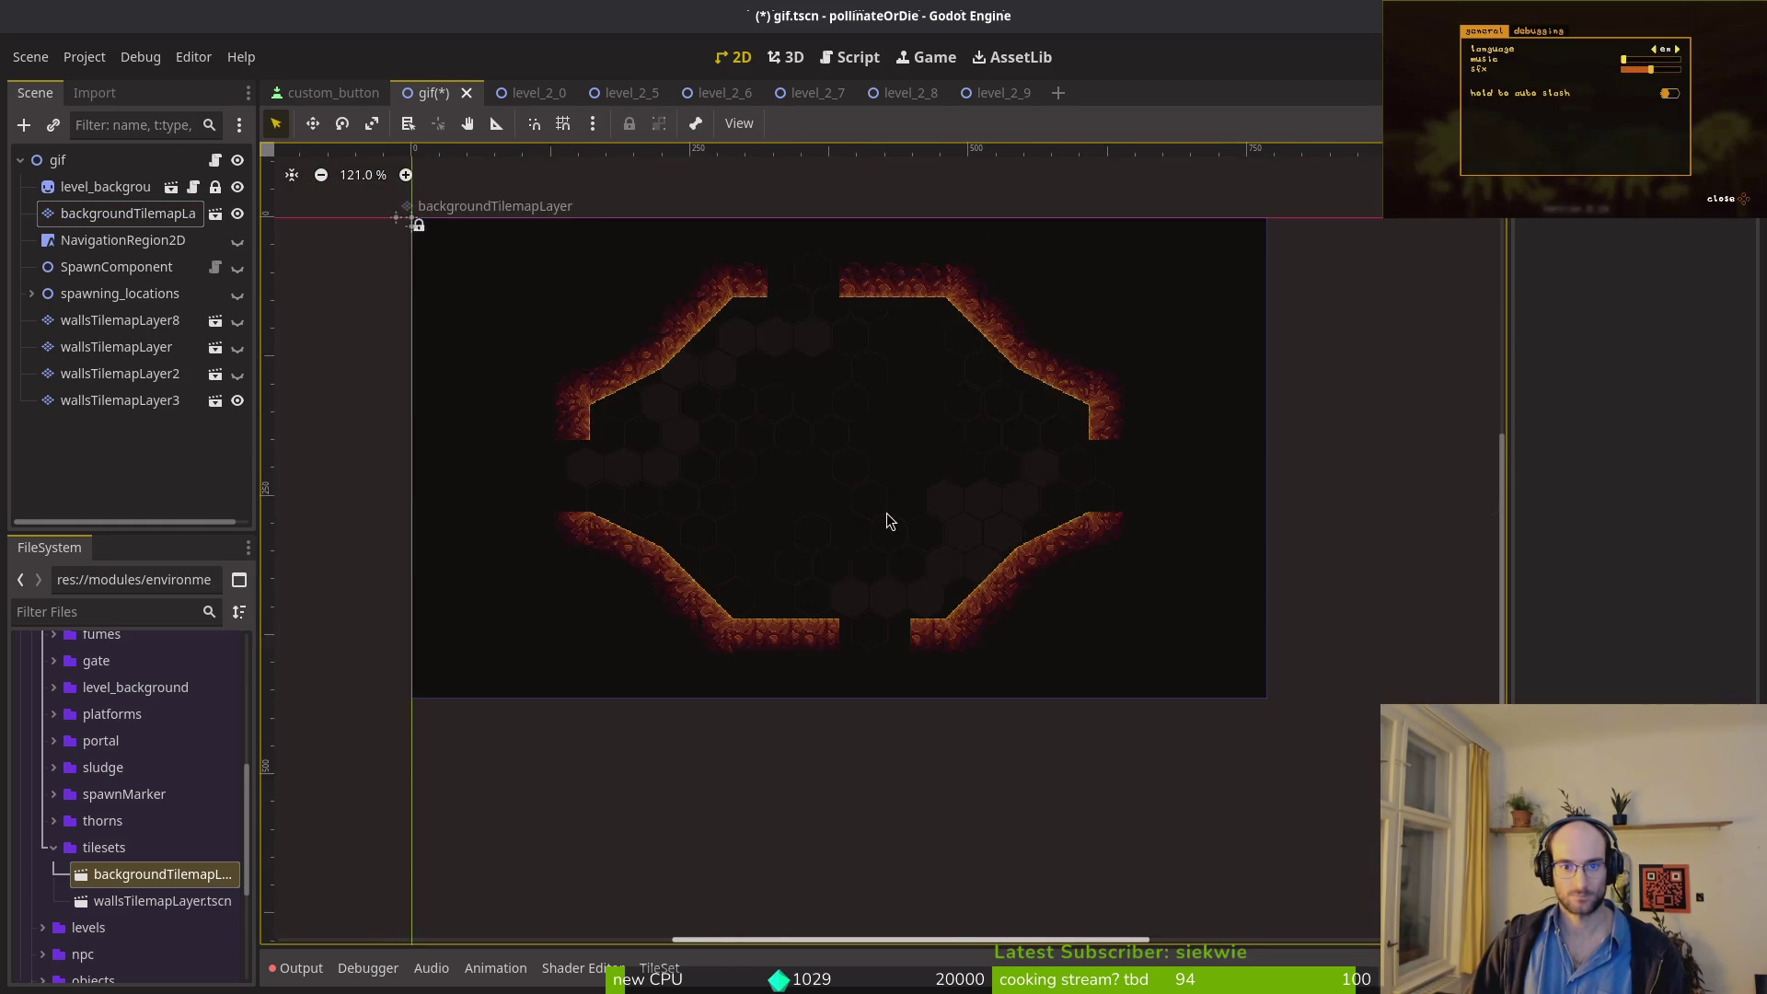
pyautogui.press('Down')
pyautogui.press('Up')
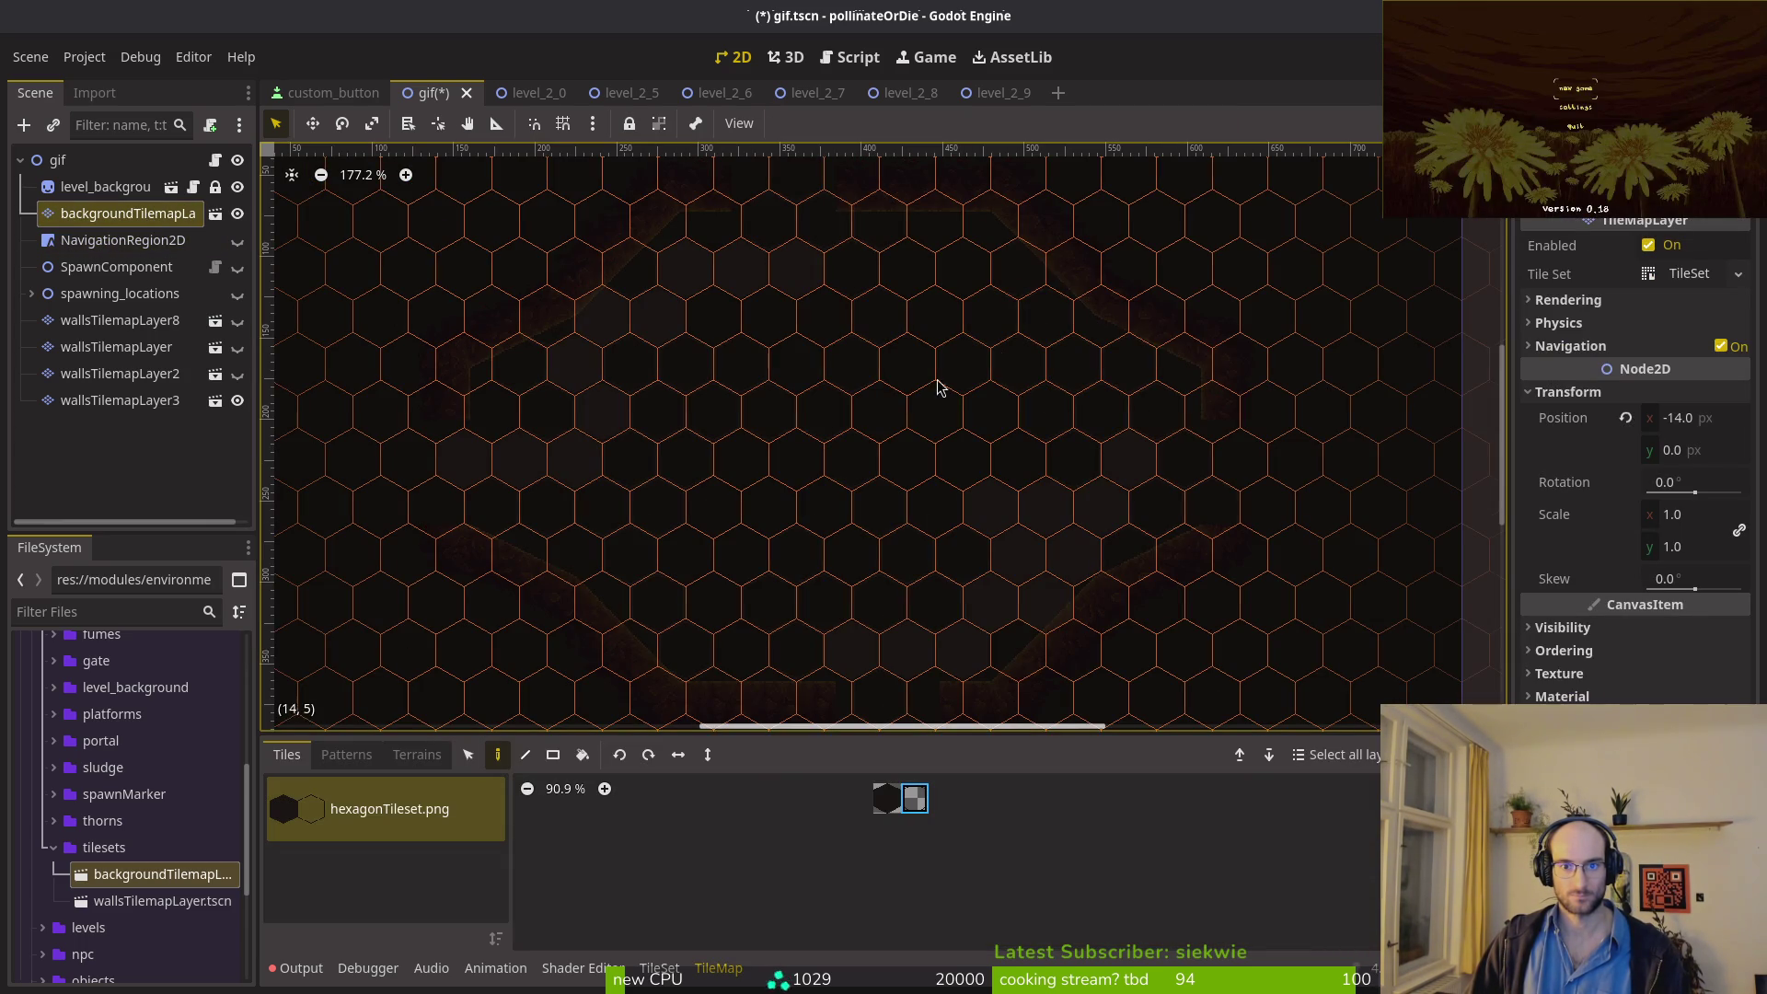
pyautogui.keyDown('ctrl'); pyautogui.click(819, 498); pyautogui.keyUp('ctrl')
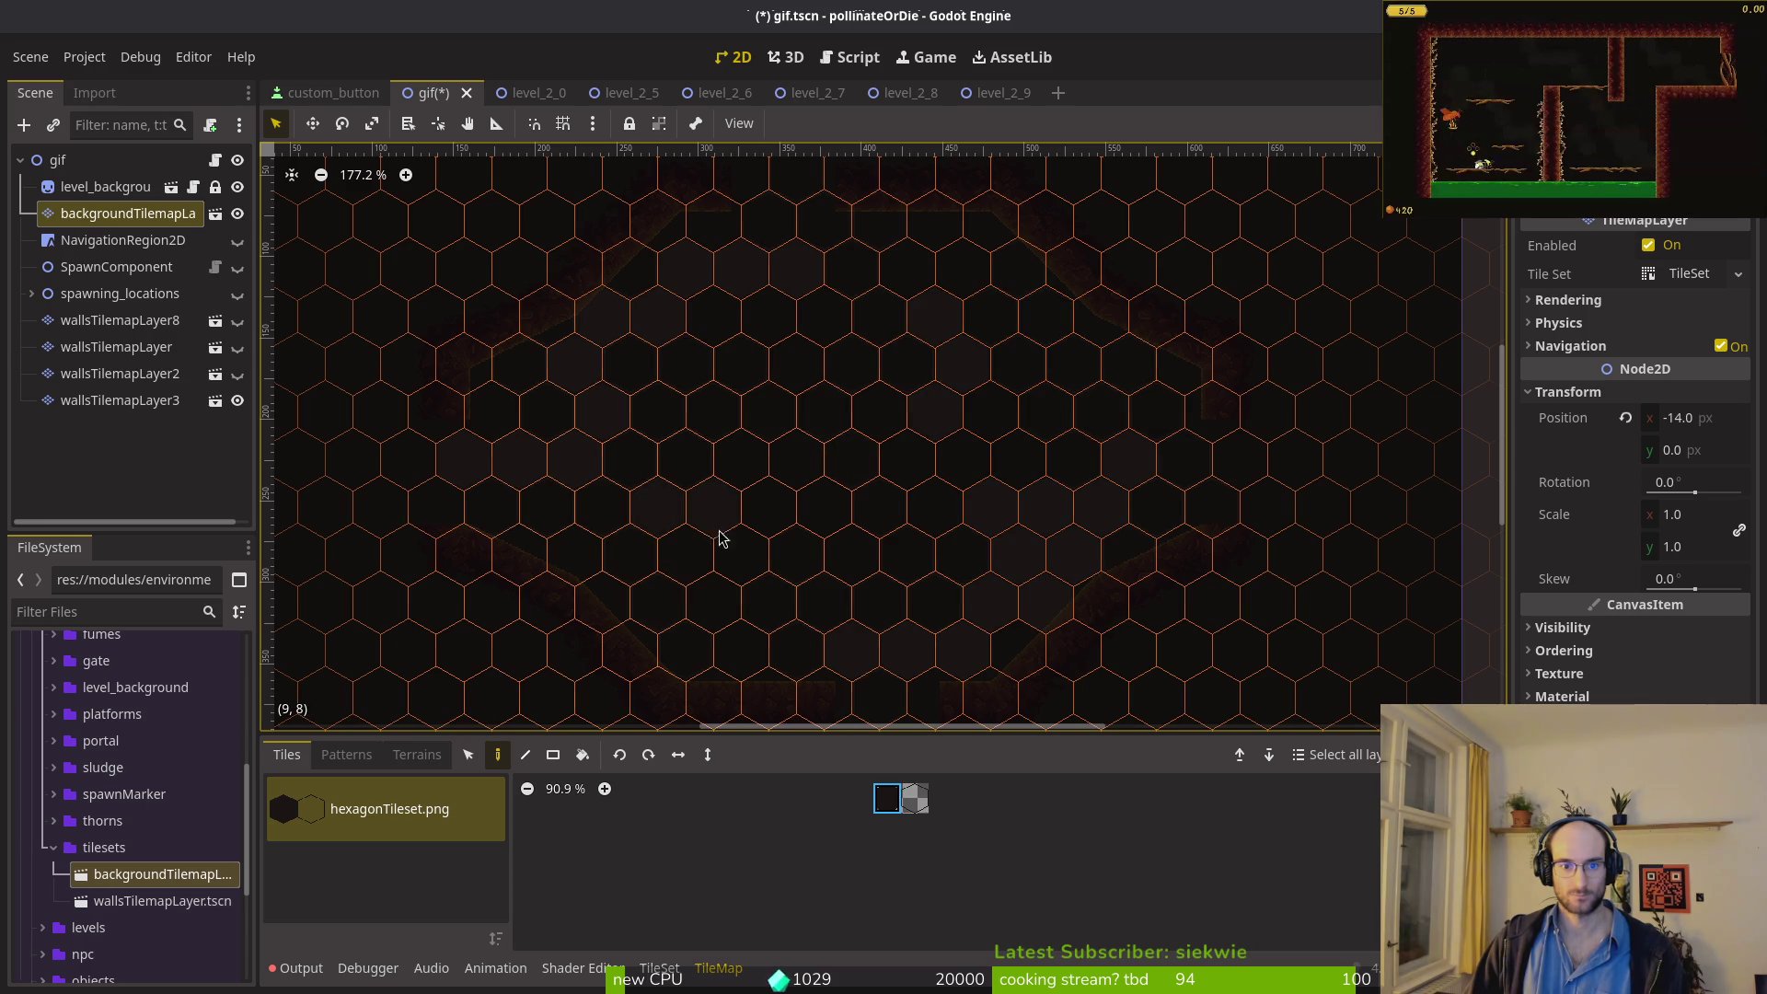
# - Save the gif scene and hide the wallsTilemapLayer3 octagon walls
pyautogui.press('Escape')
pyautogui.hotkey('ctrl', 's')
pyautogui.scroll(3, 985, 494)
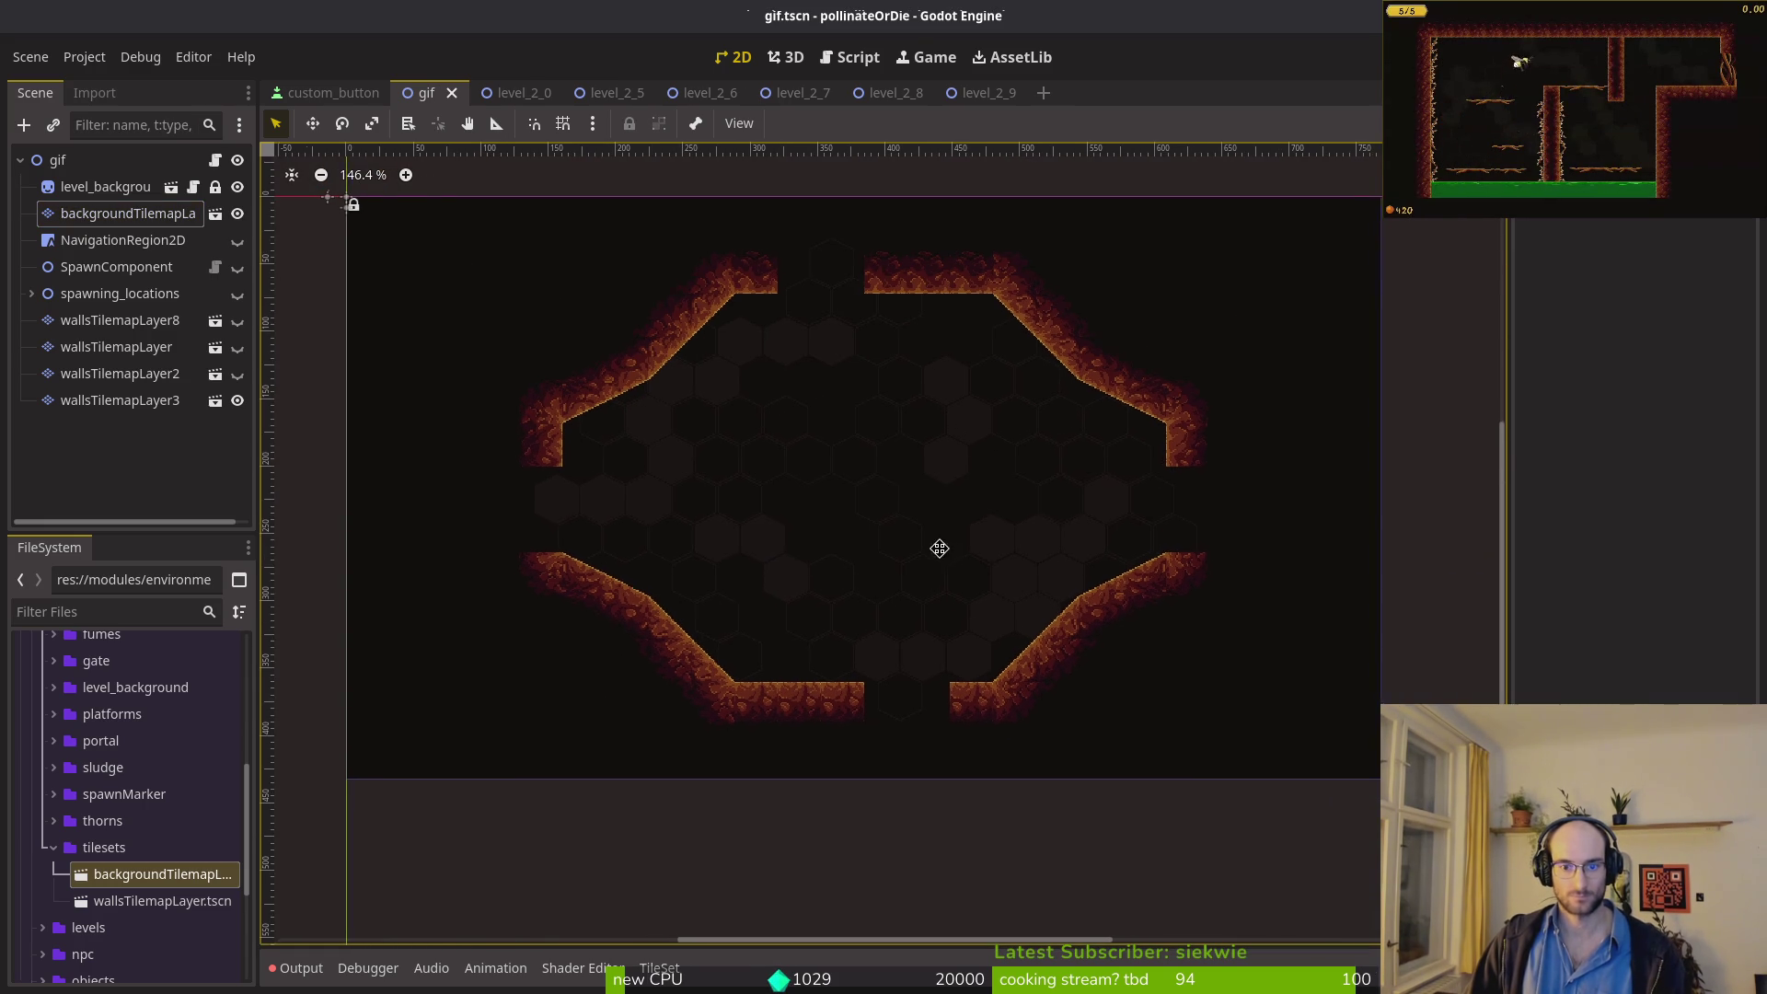
pyautogui.click(238, 400)
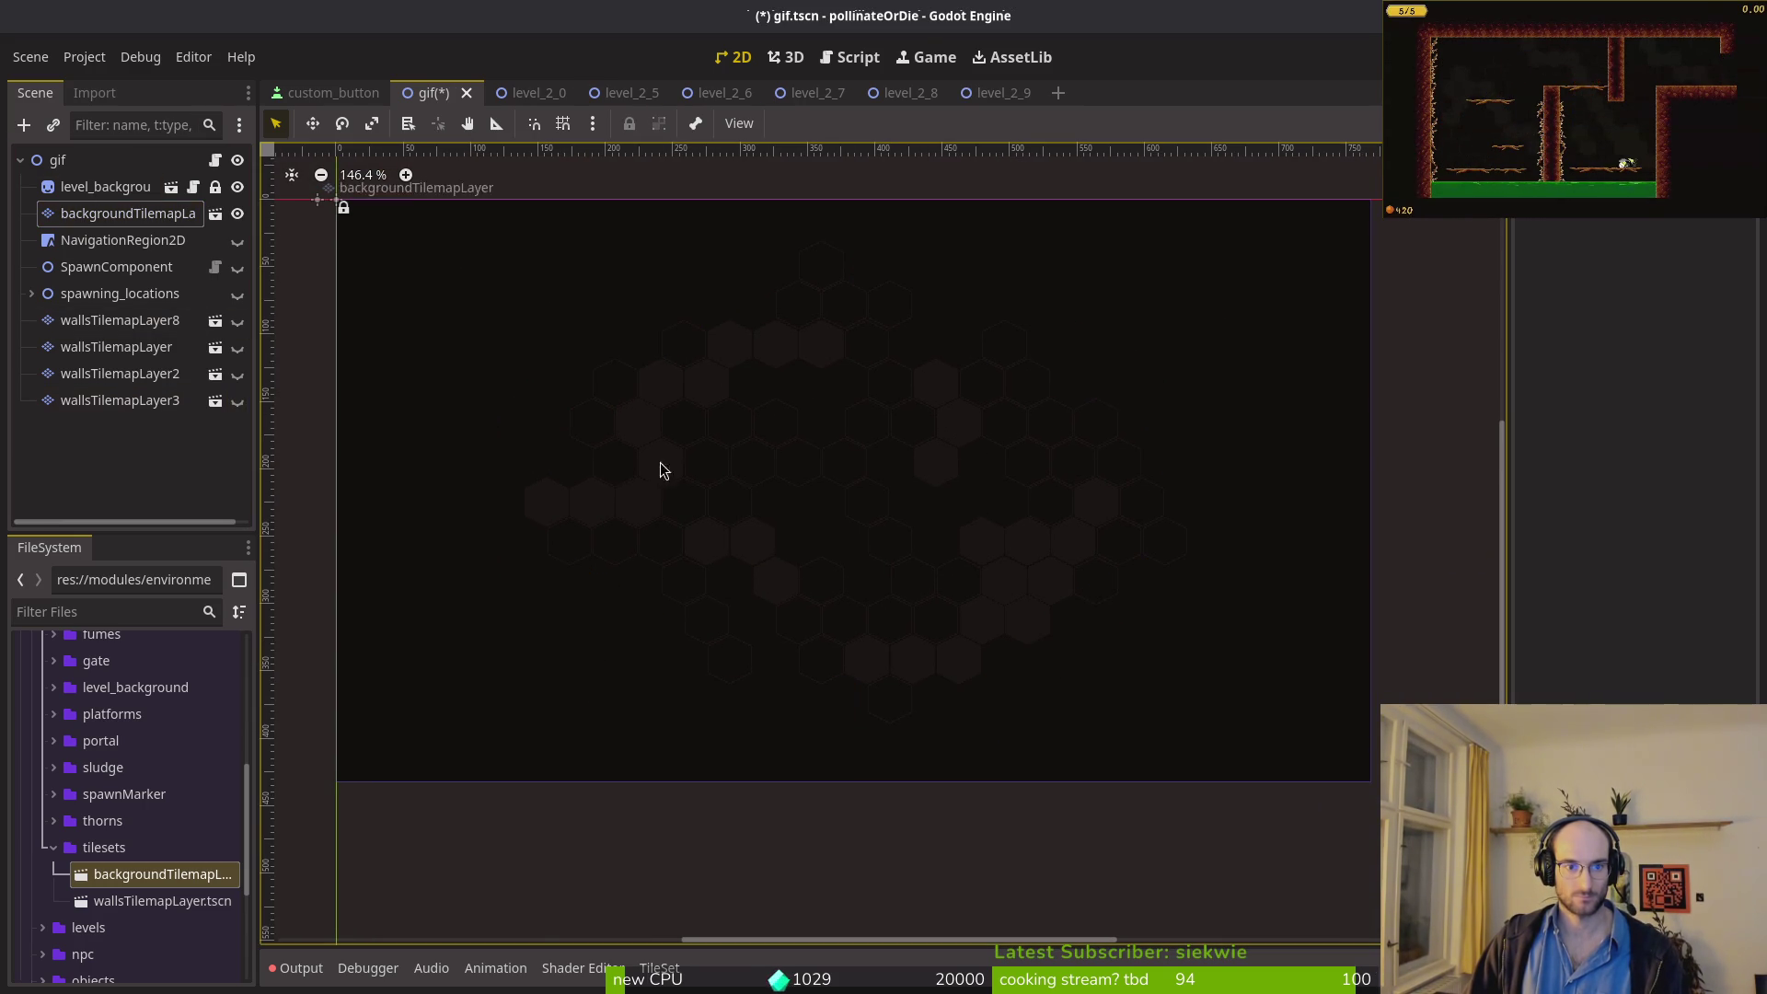
# - Run the game for a screenshot, then browse to assets/art/backgrounds in the user data folder
pyautogui.press('F6')
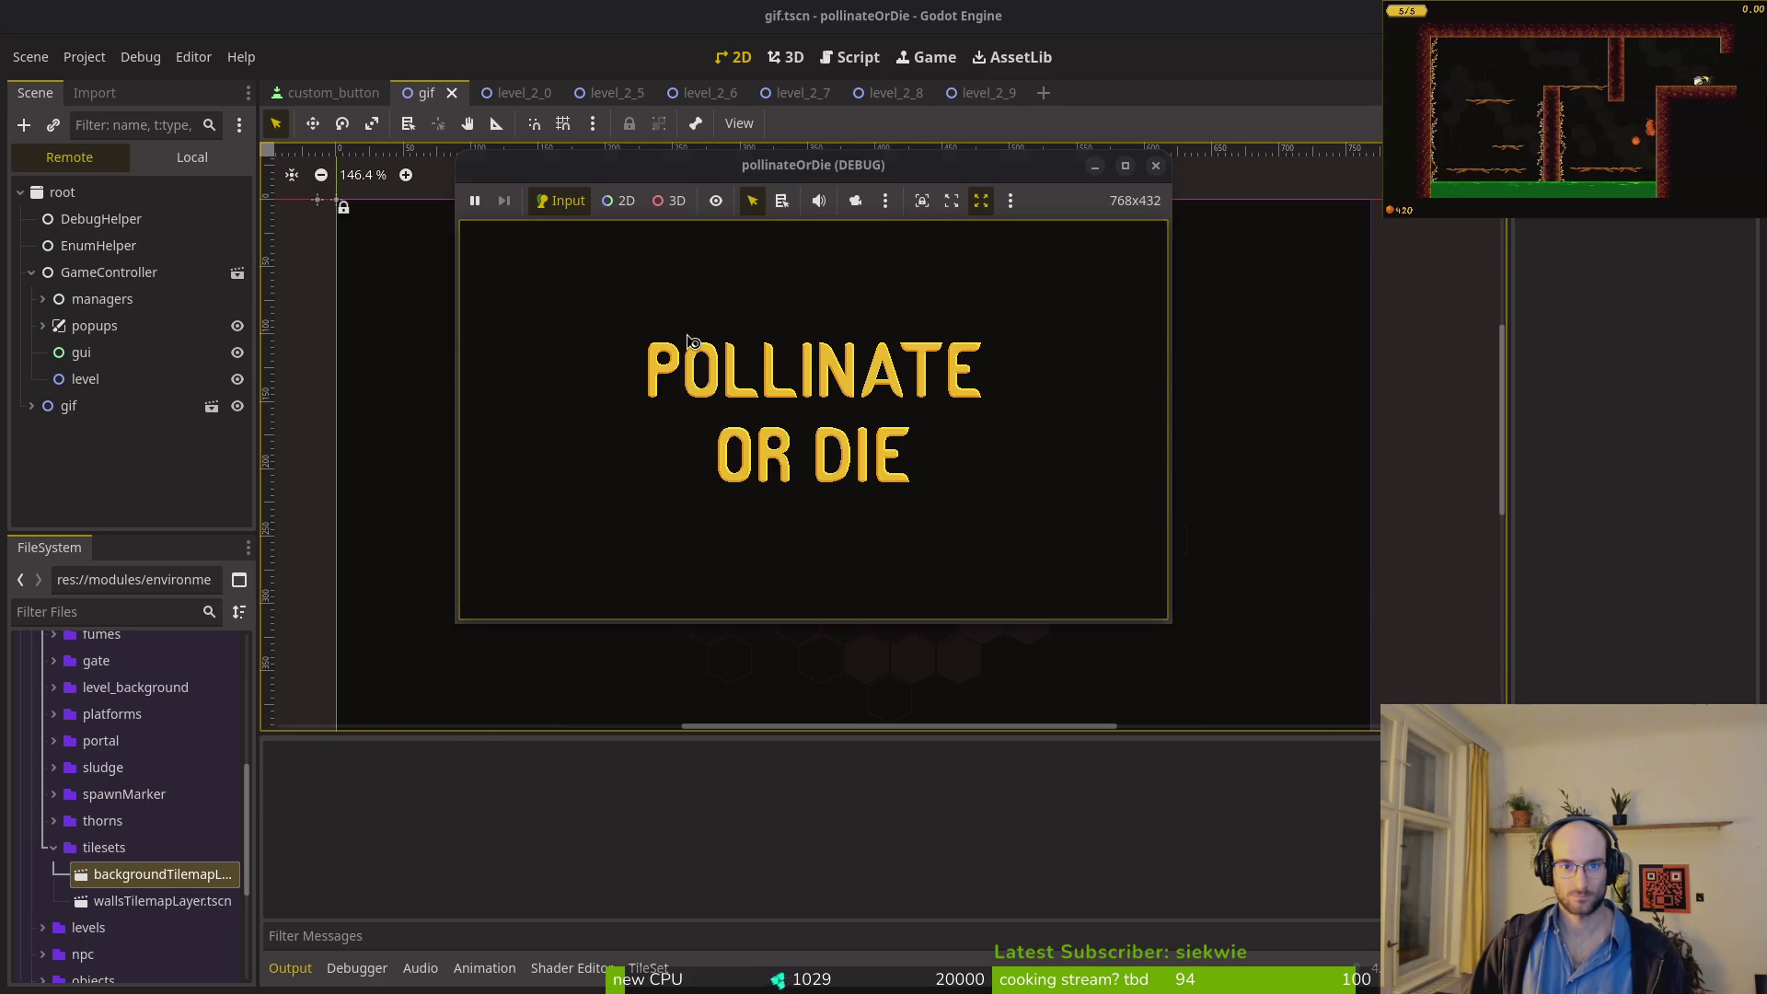
pyautogui.click(1156, 166)
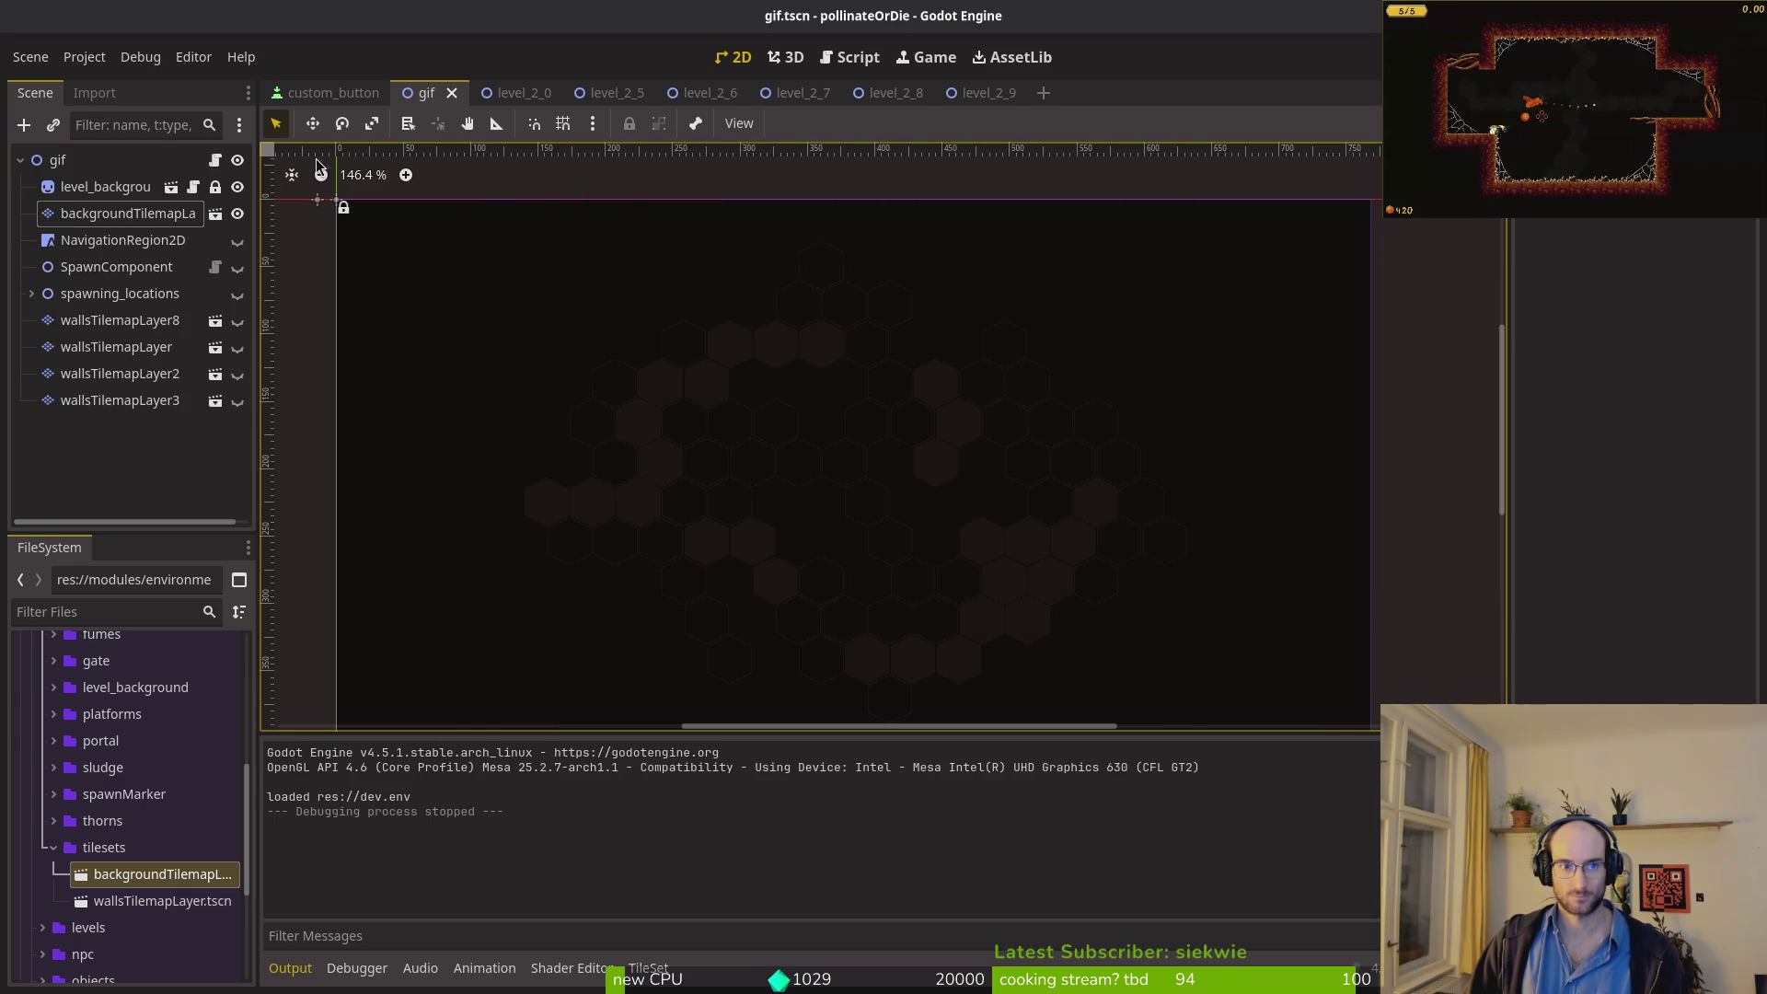
pyautogui.click(83, 56)
pyautogui.click(184, 260)
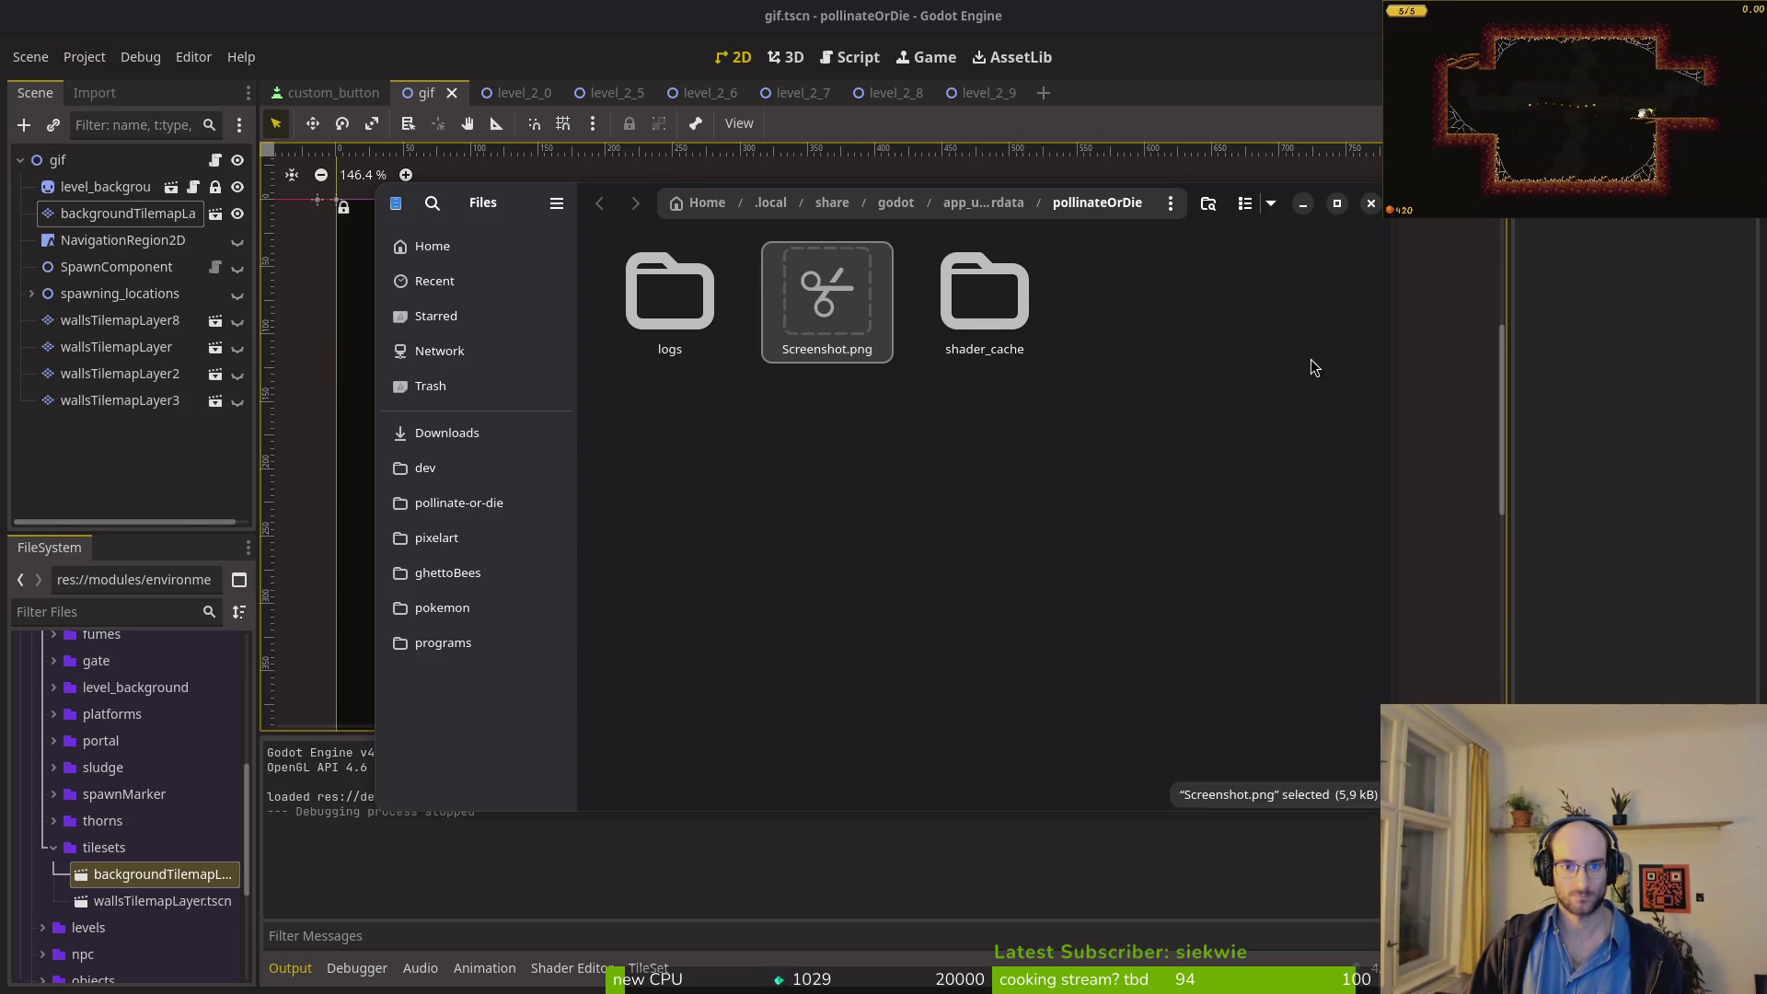
pyautogui.click(491, 502)
pyautogui.doubleClick(826, 290)
pyautogui.doubleClick(670, 290)
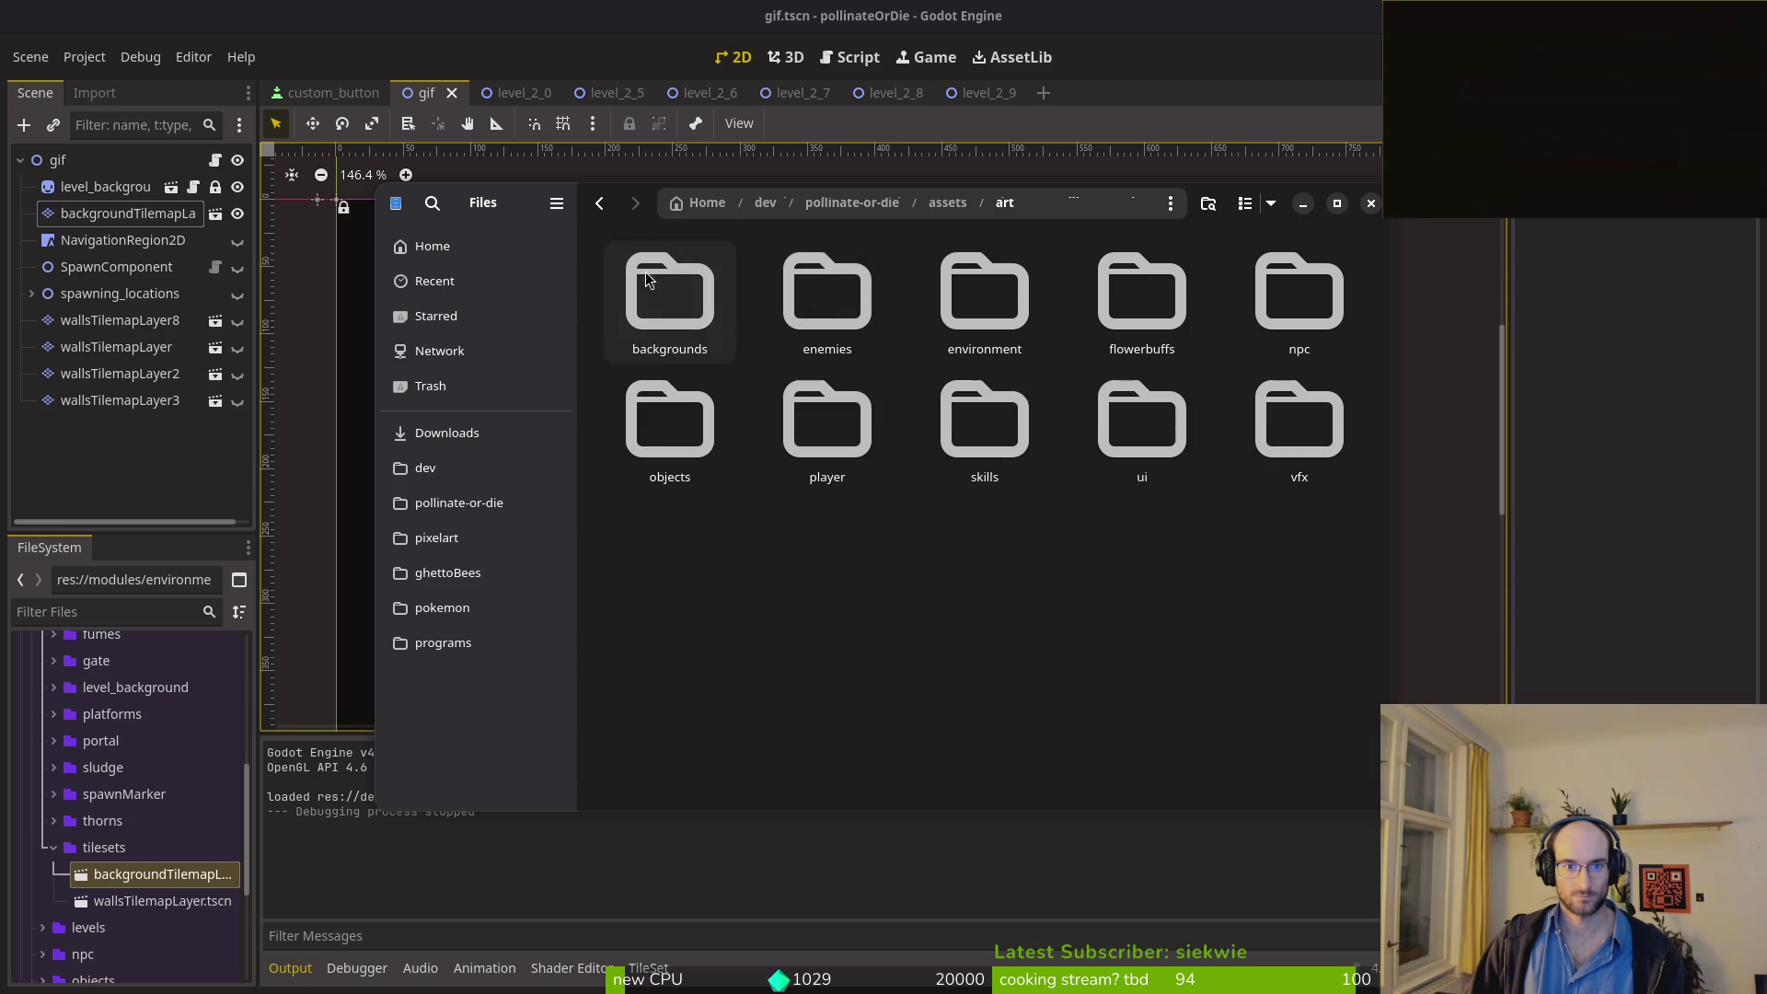
pyautogui.doubleClick(679, 288)
# - Rename Screenshot.png to 2_9_BG.png, close Files and close the open scene tabs
pyautogui.hotkey('ctrl', 'f')
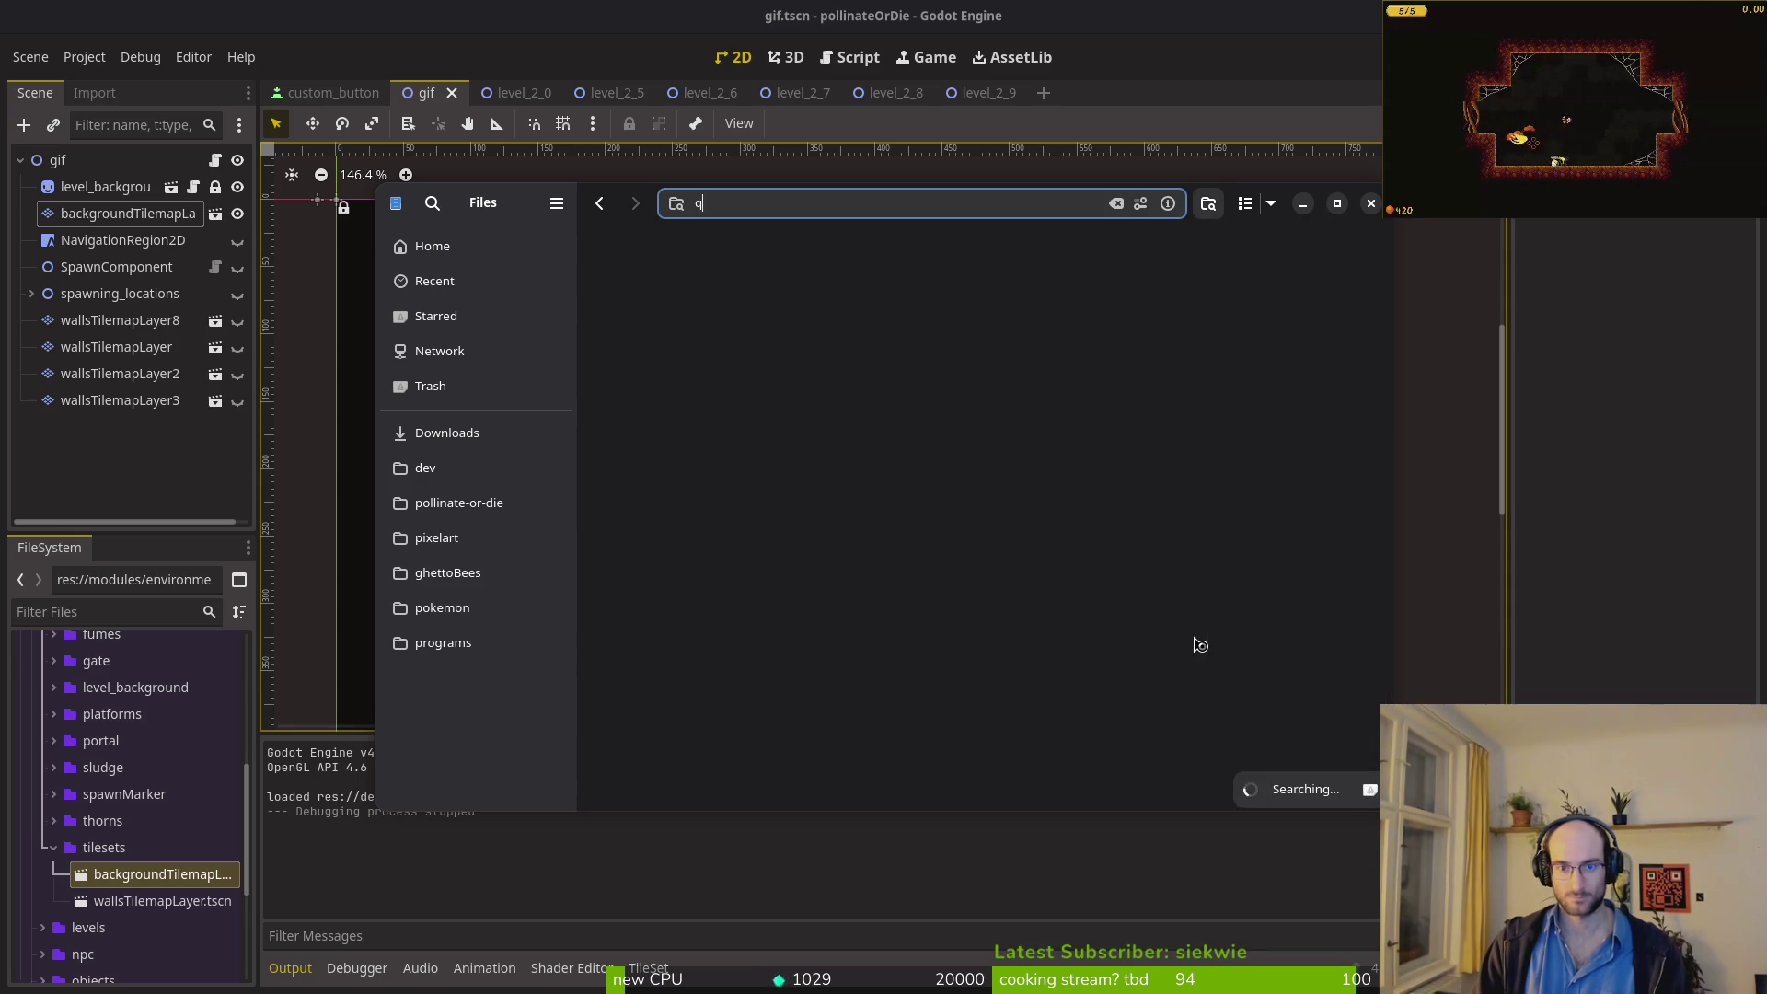
pyautogui.press('Escape')
pyautogui.scroll(-10, 1197, 644)
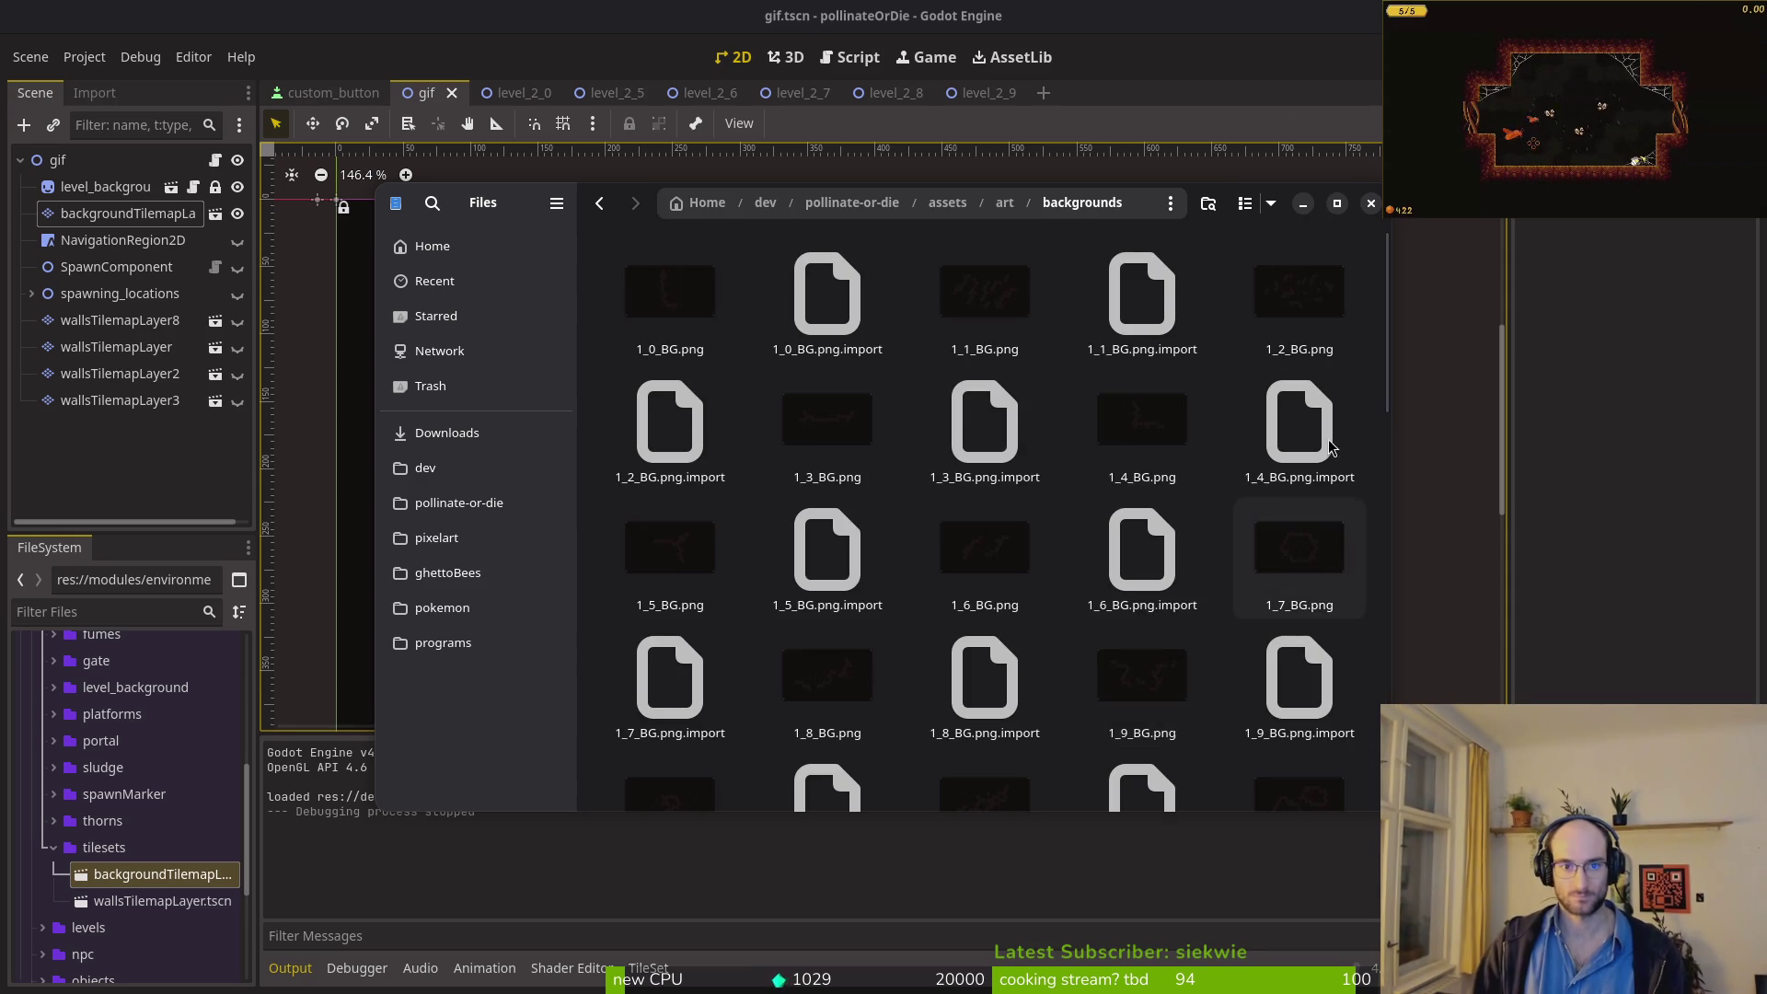
pyautogui.click(1165, 311)
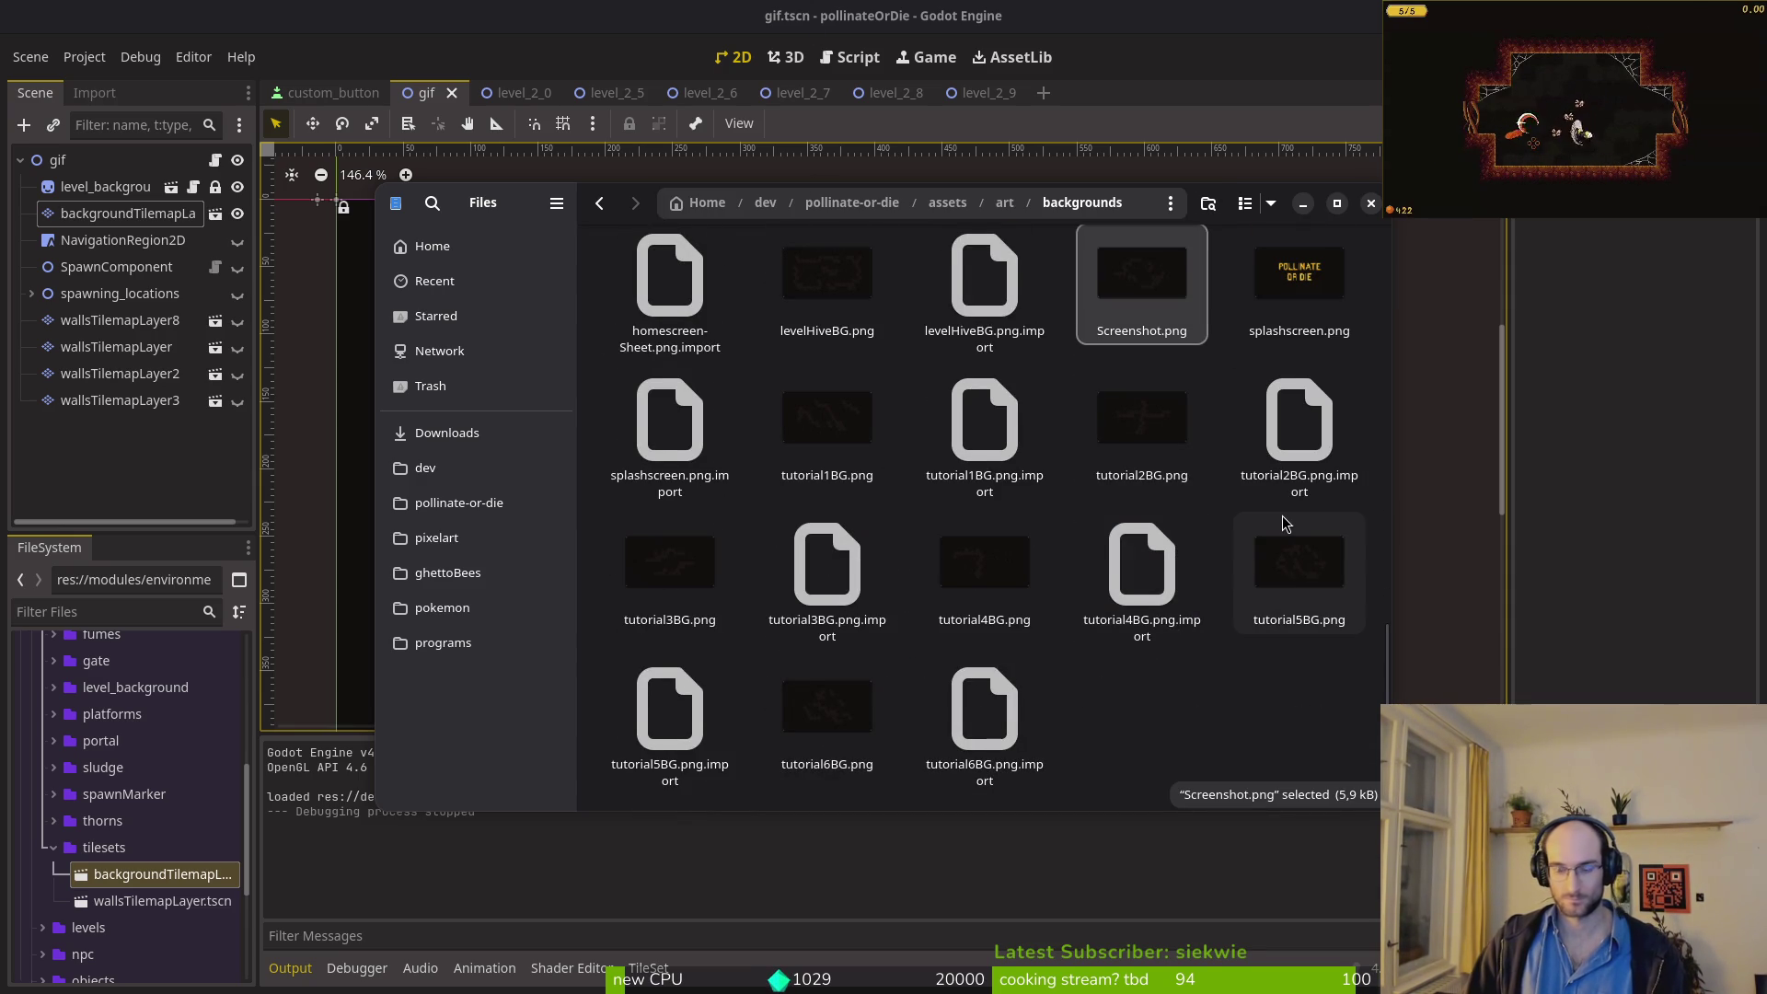
pyautogui.press('F2')
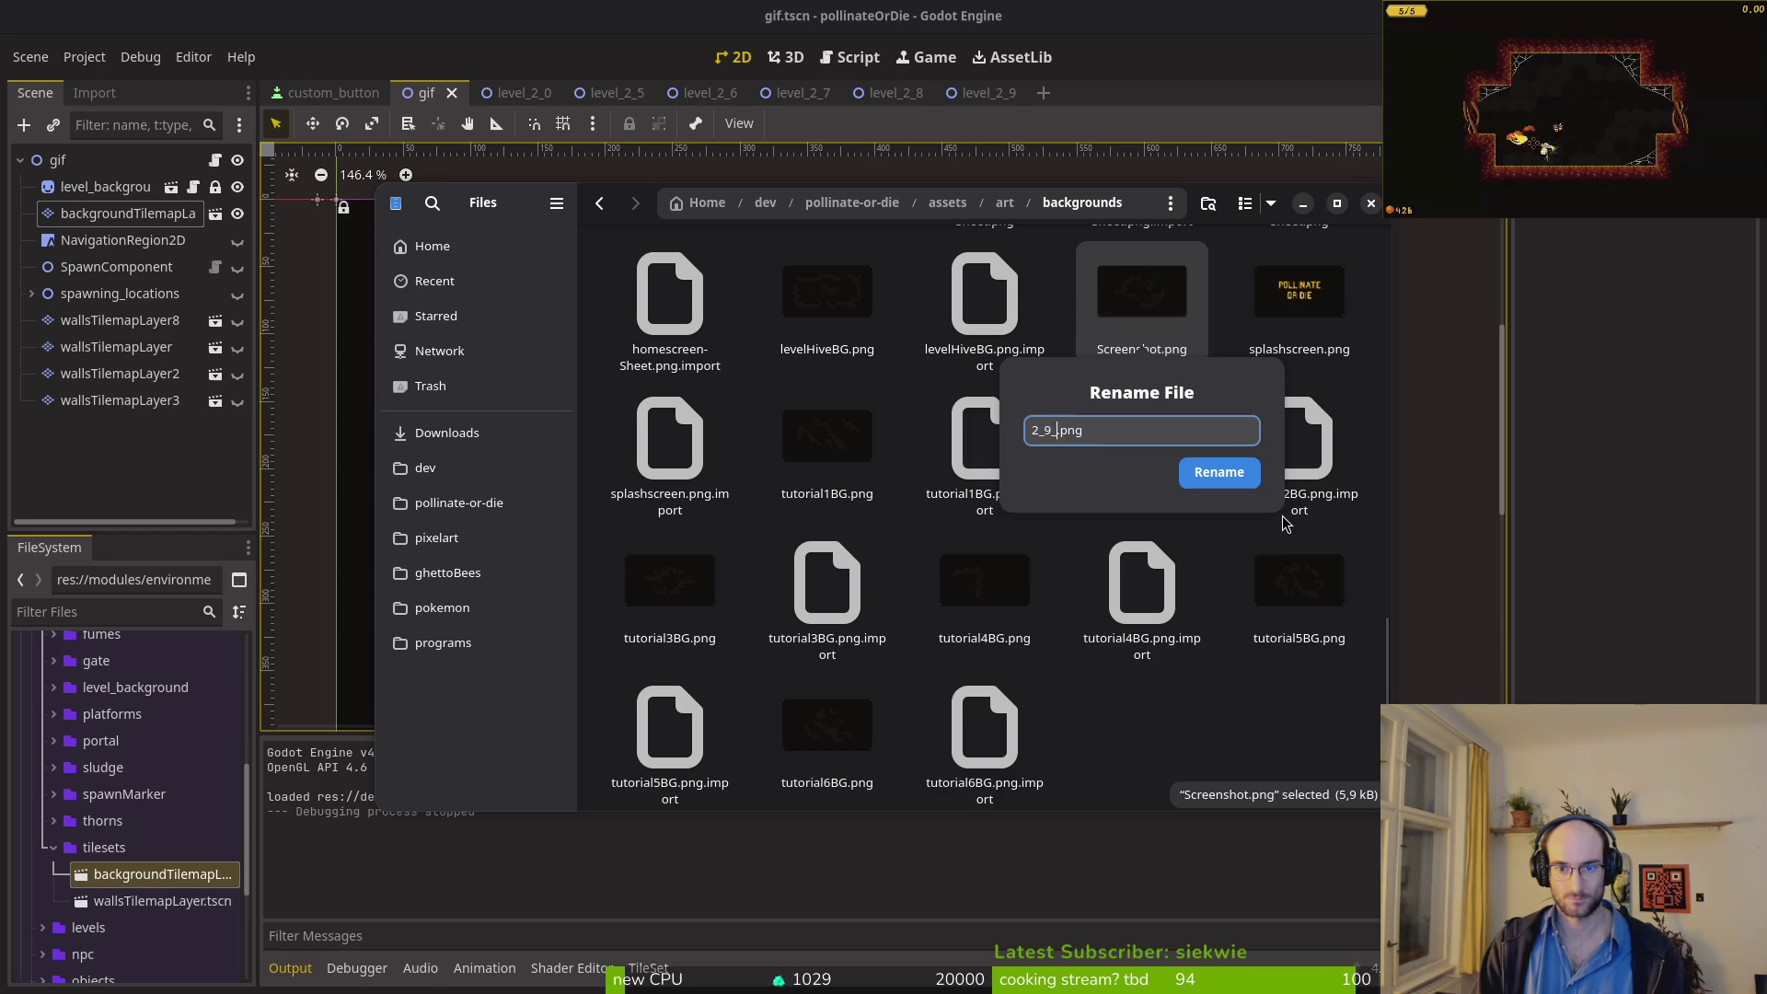
pyautogui.write('G')
pyautogui.press('Return')
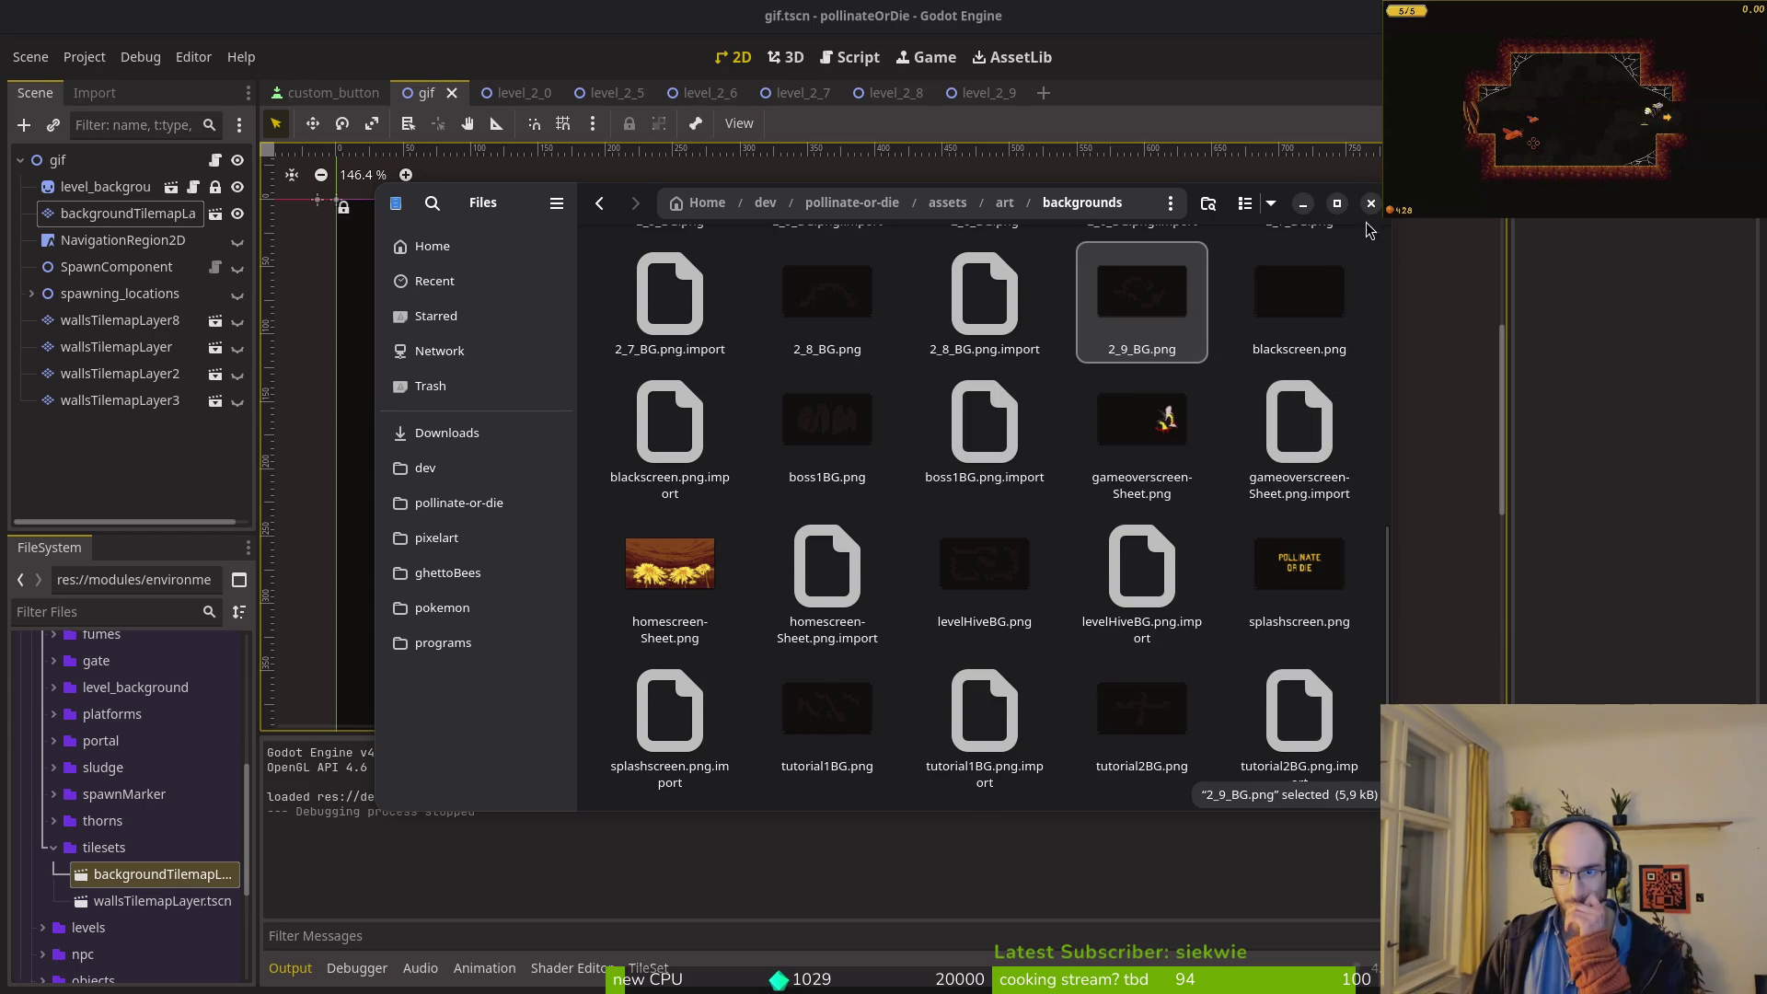
pyautogui.click(1370, 204)
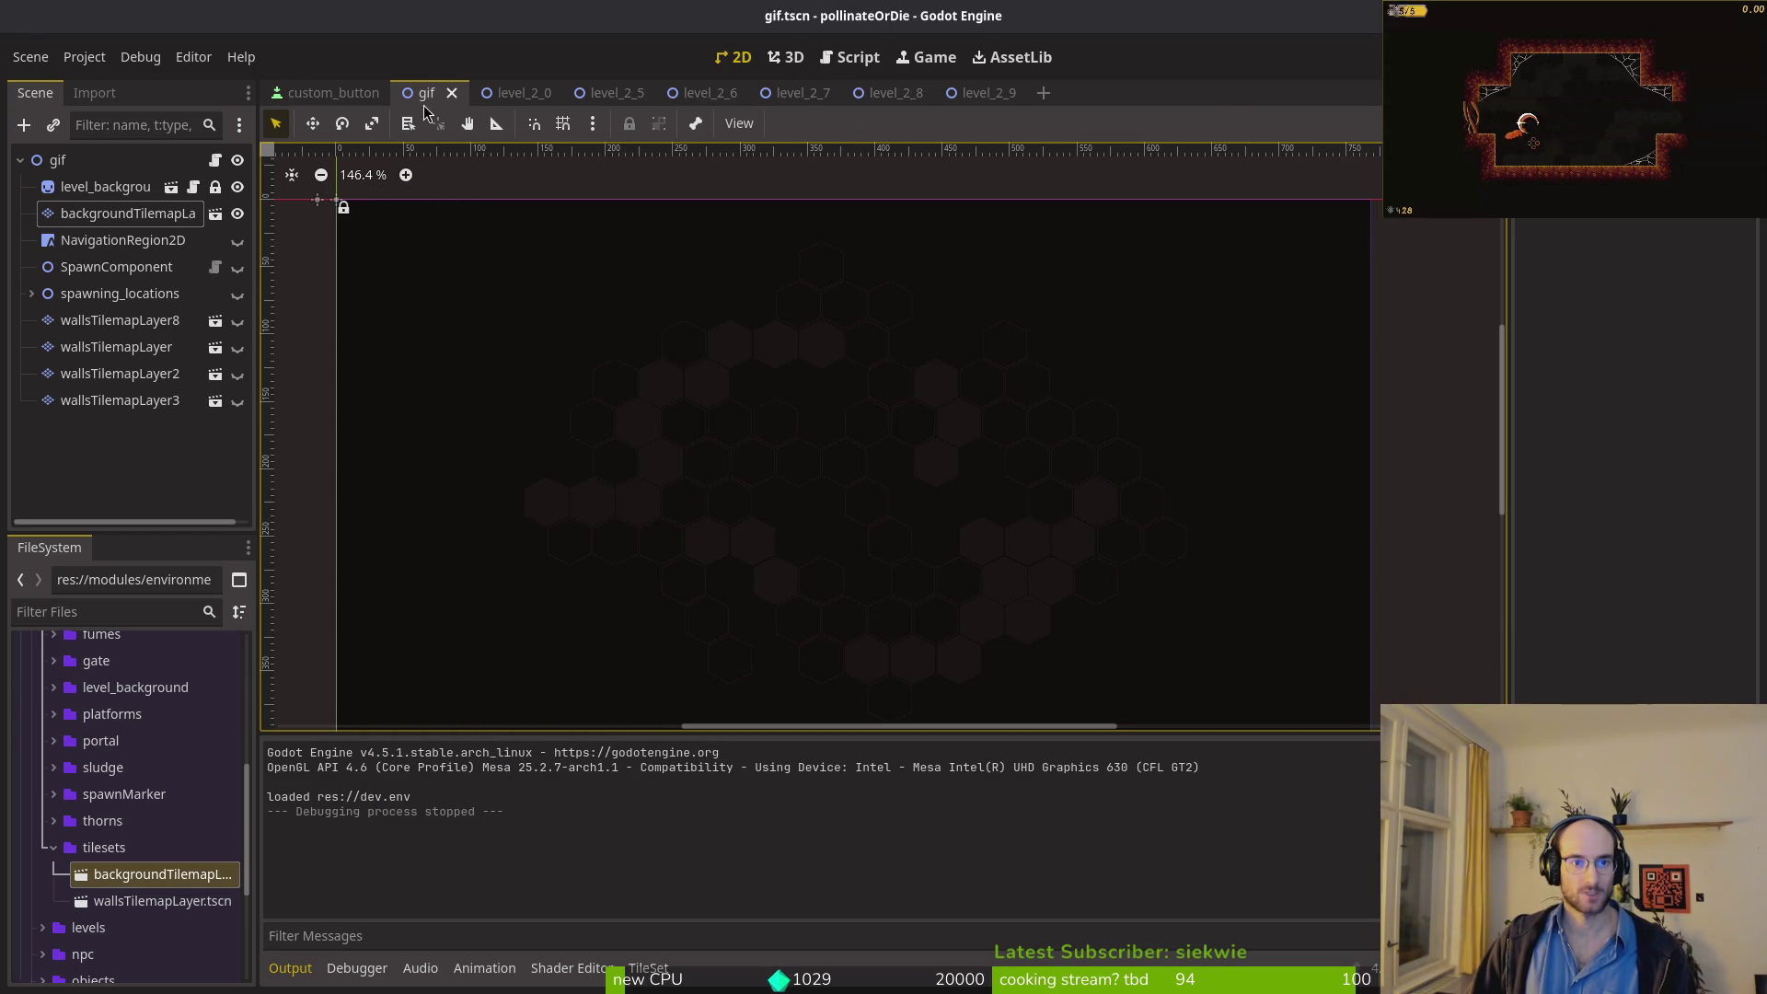
pyautogui.click(451, 93)
pyautogui.middleClick(466, 96)
# - Close the remaining tier 2 scene tabs and open level_1_0 via Quick Open
pyautogui.middleClick(466, 95)
pyautogui.middleClick(466, 96)
pyautogui.middleClick(466, 95)
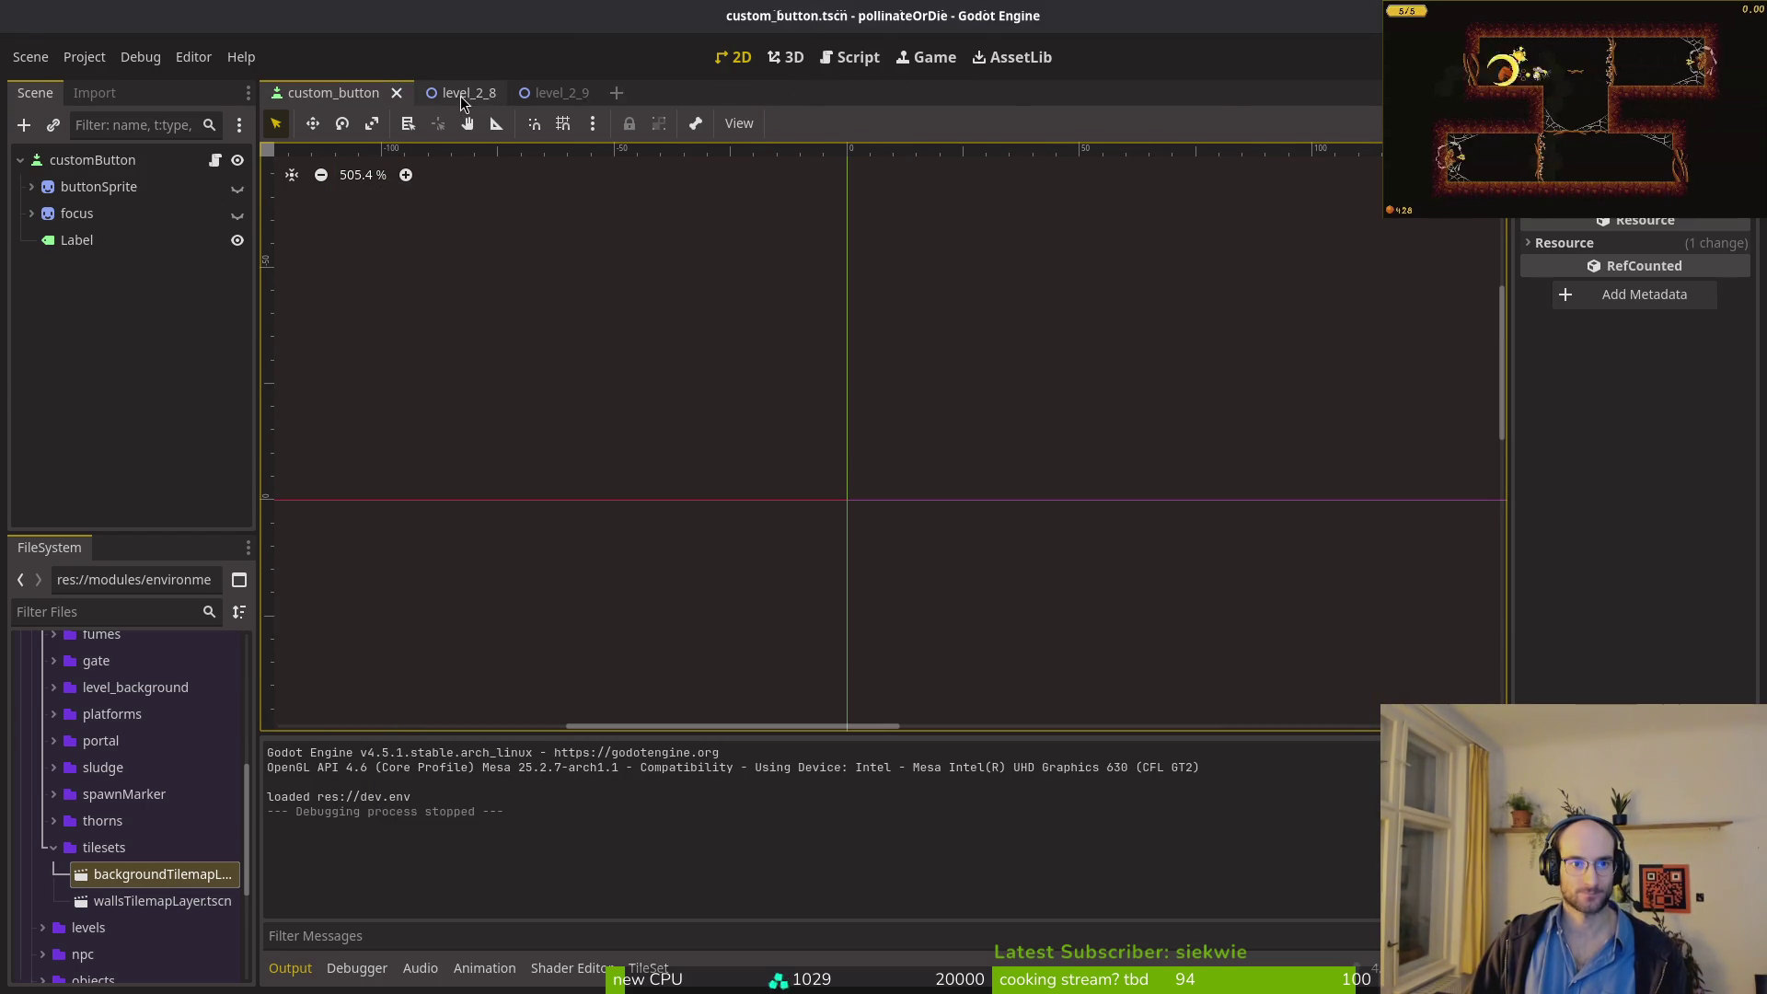
pyautogui.hotkey('alt', 'shift', 'o')
pyautogui.write('1')
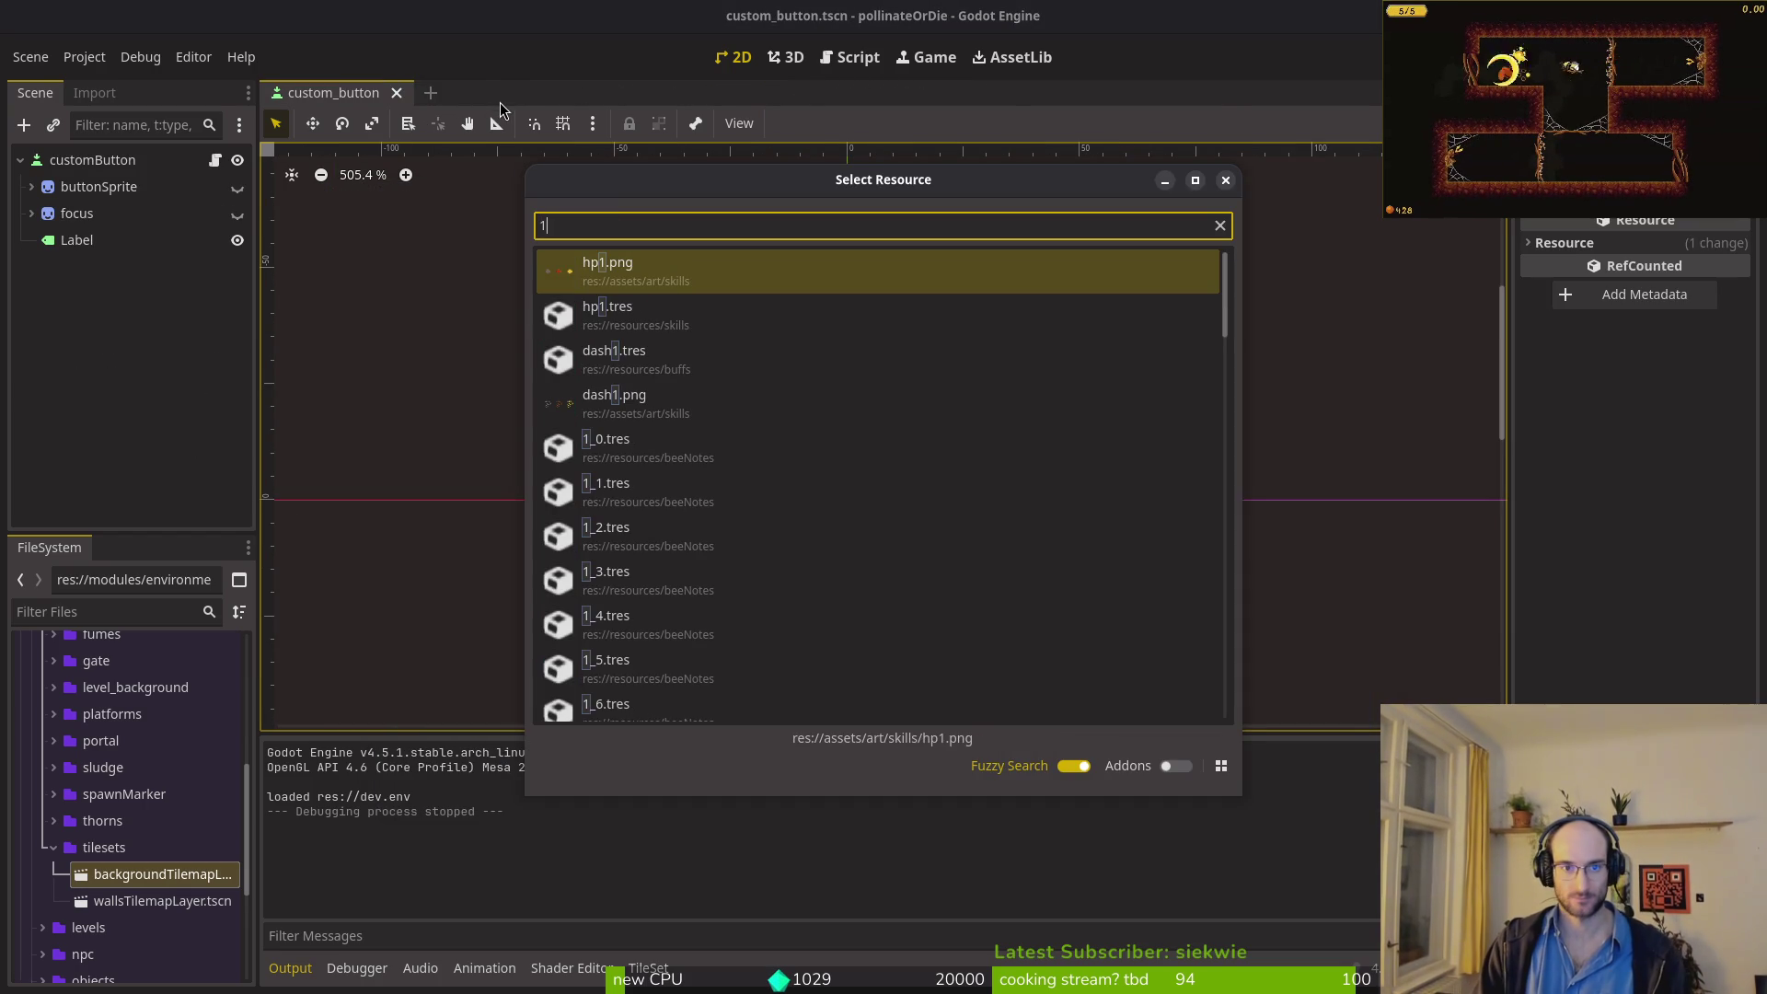
pyautogui.write('_')
pyautogui.press('BackSpace')
pyautogui.write('_0')
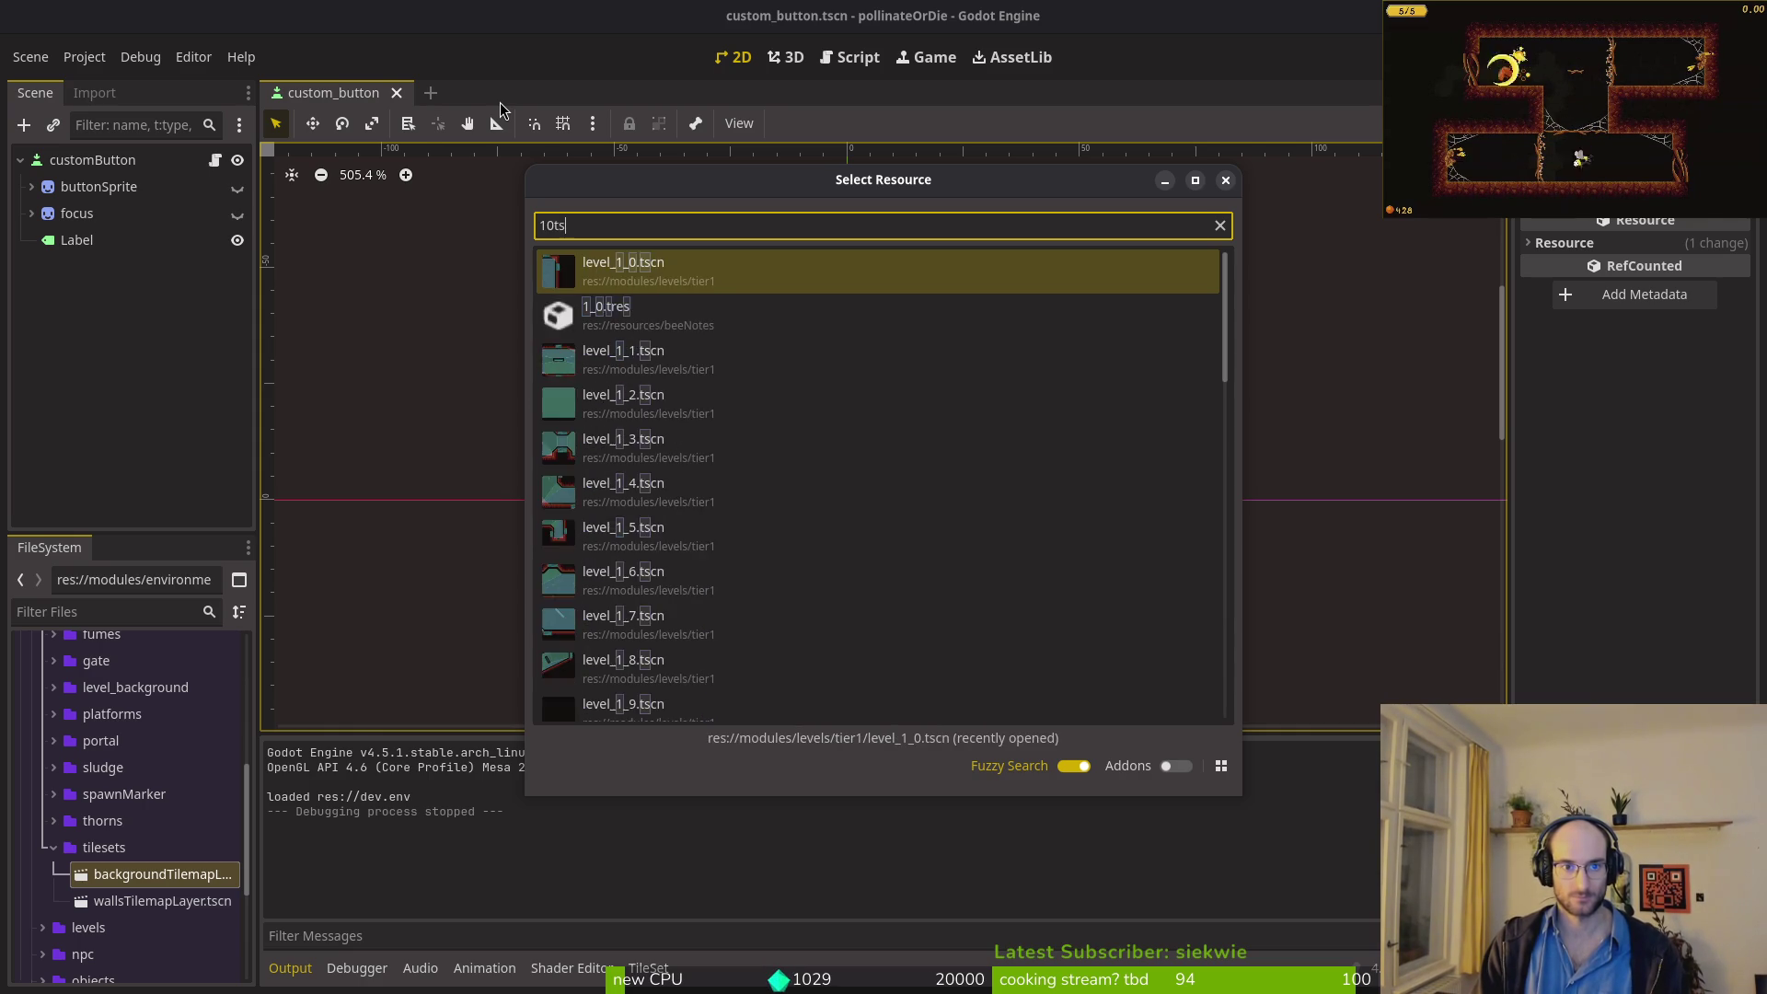
pyautogui.press('Return')
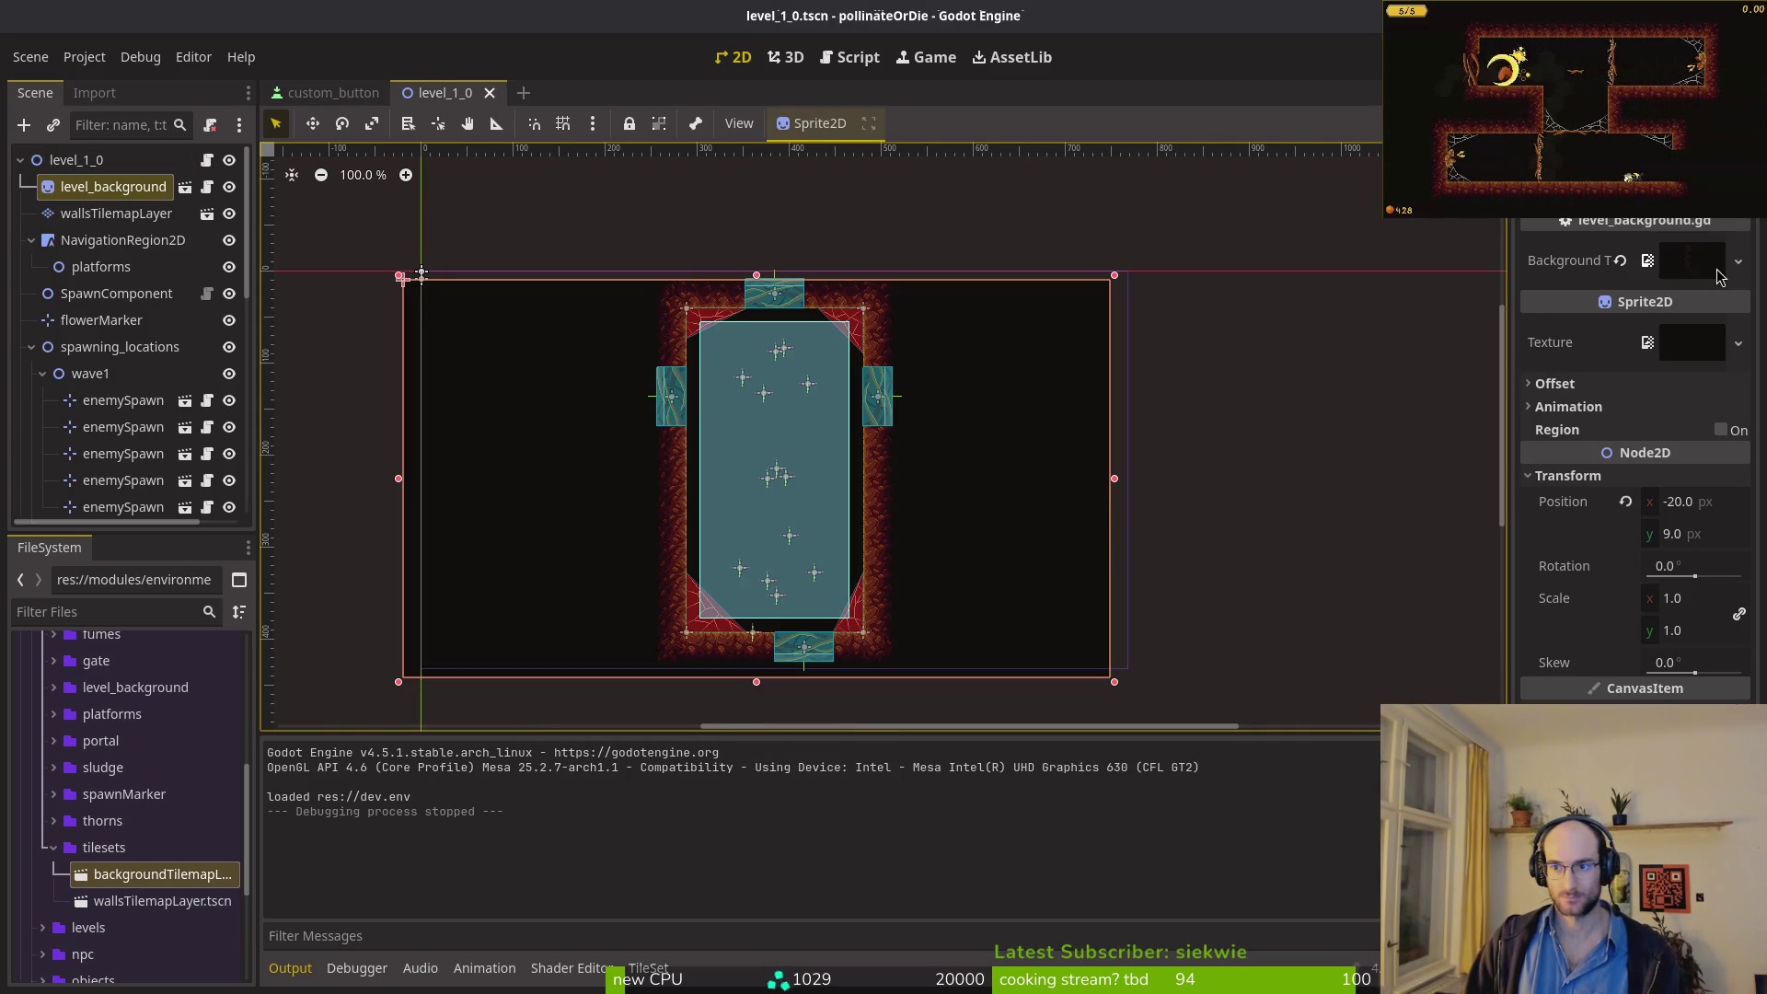
# - Assign 1_5_BG.png to level_1_5's level_background texture and save the scene
pyautogui.hotkey('alt', 'shift', 'o')
pyautogui.write('1_')
pyautogui.press('BackSpace')
pyautogui.write('_5')
pyautogui.press('Return')
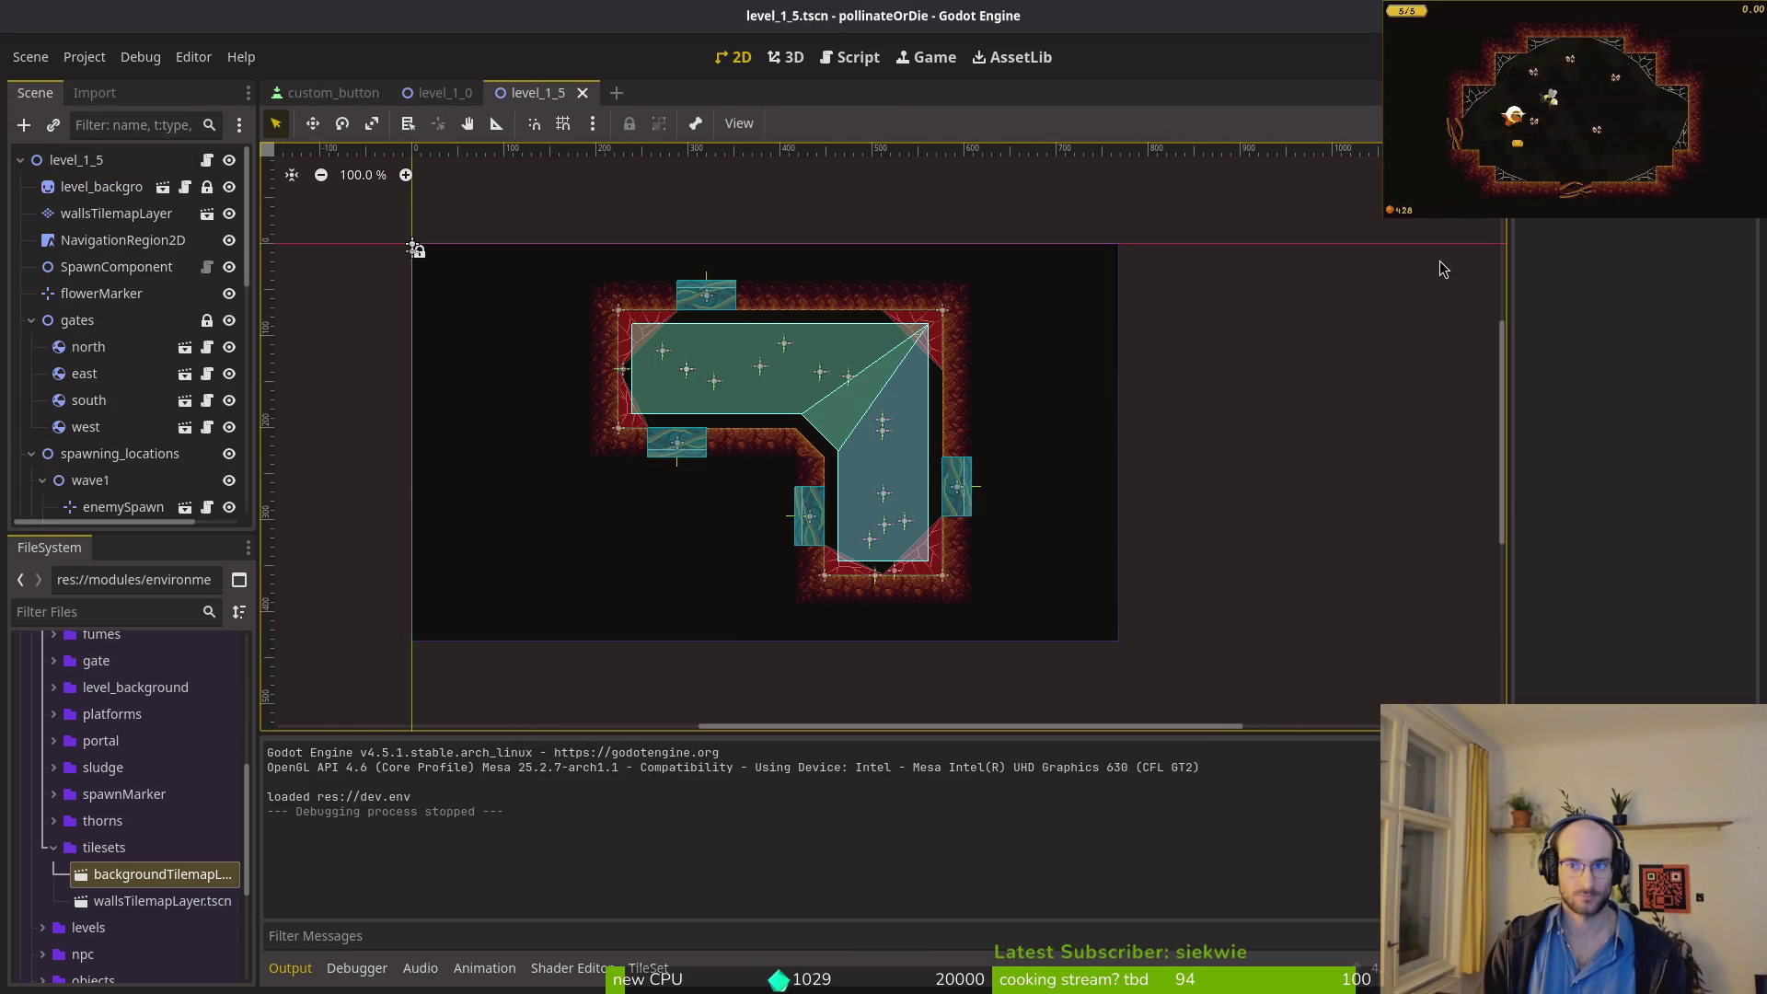
pyautogui.click(101, 187)
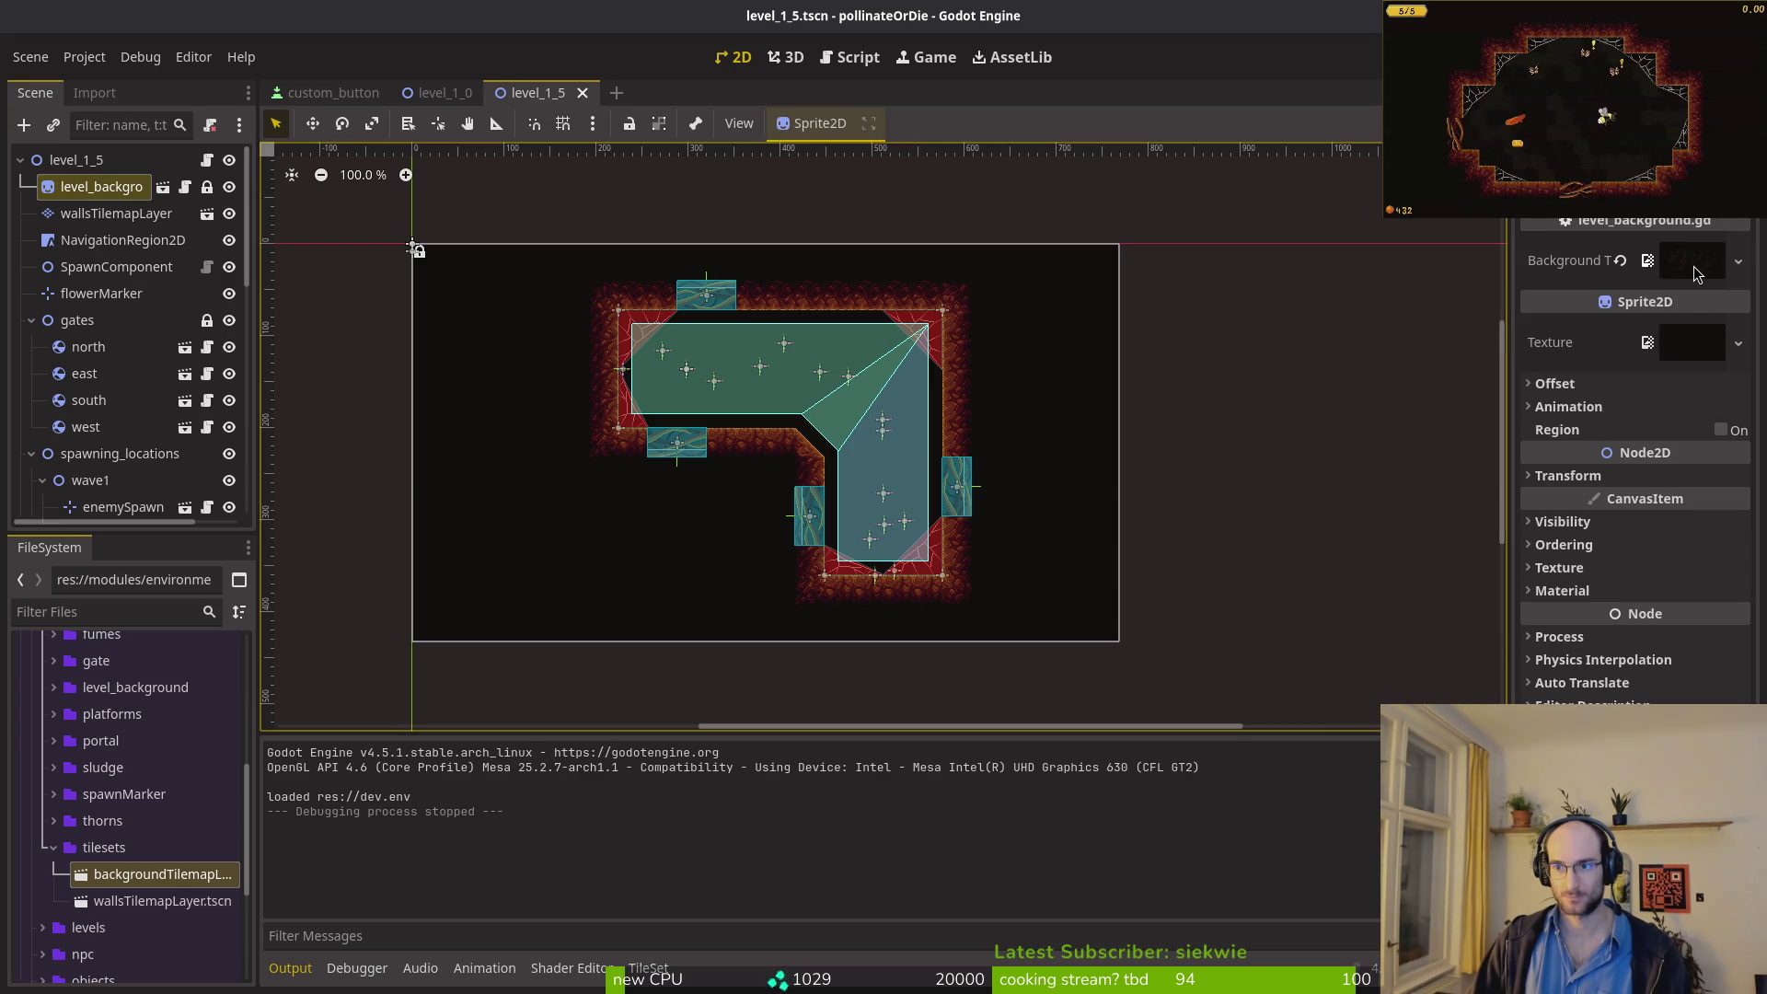
pyautogui.click(1621, 260)
pyautogui.click(1738, 261)
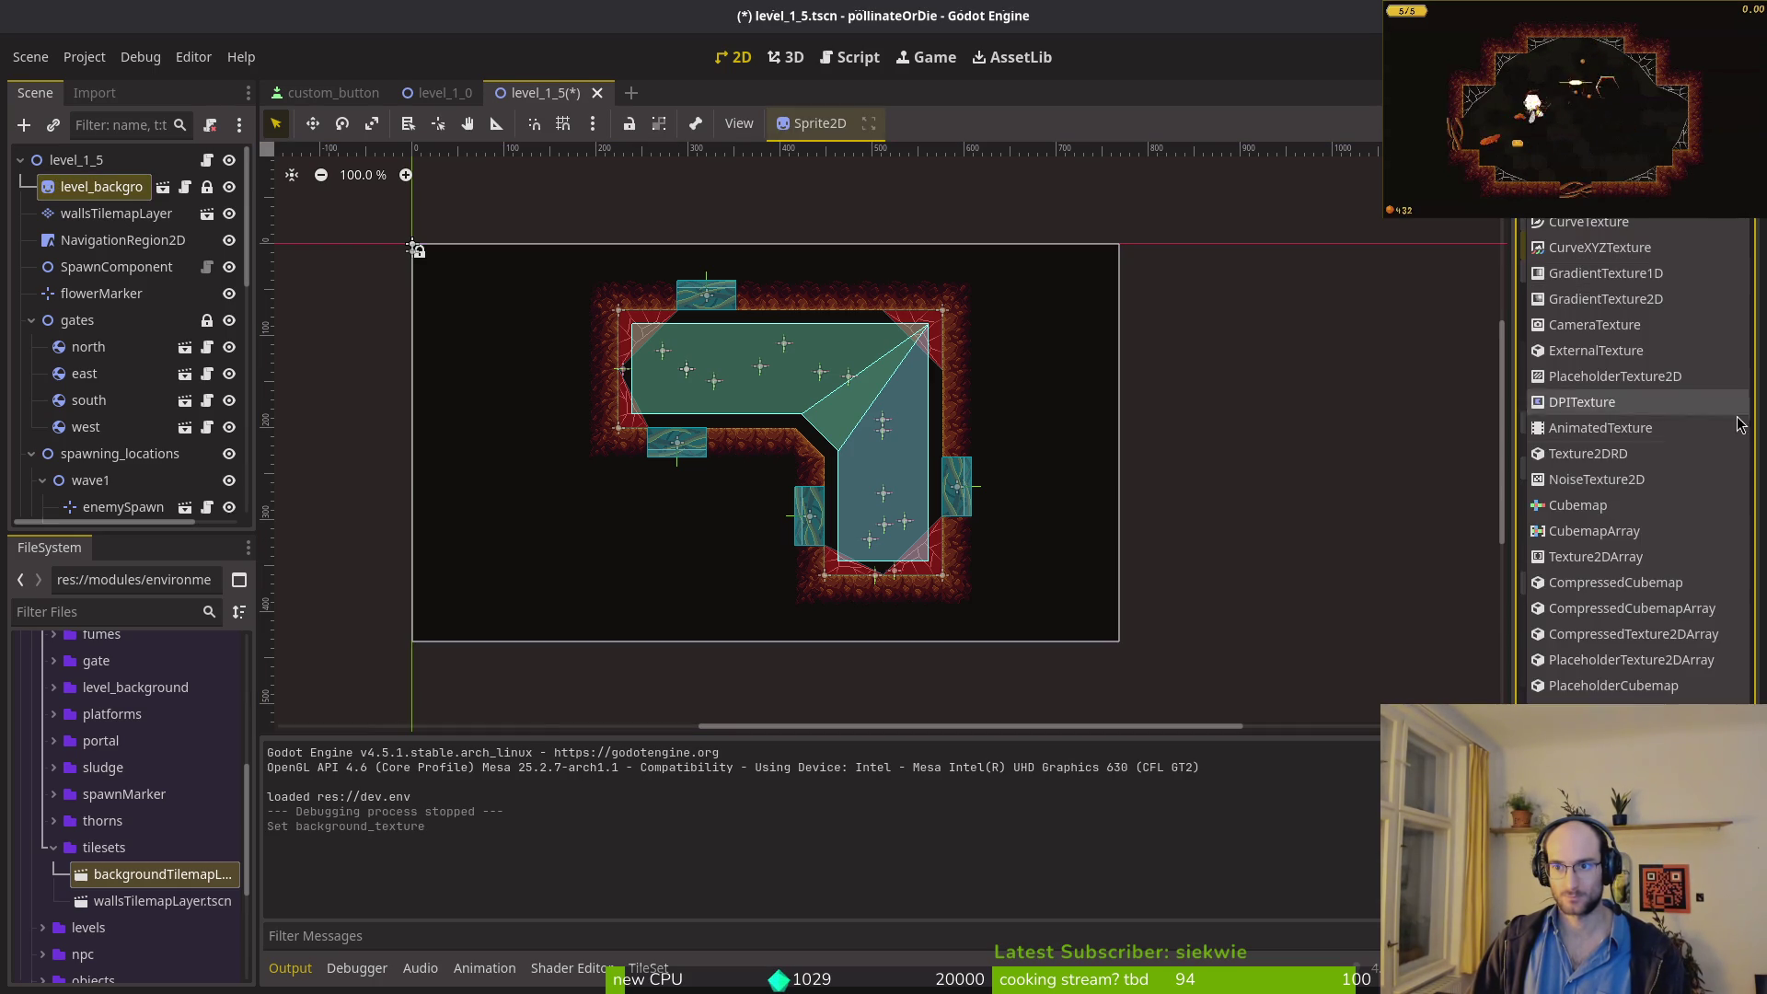
pyautogui.click(1714, 245)
pyautogui.write('15')
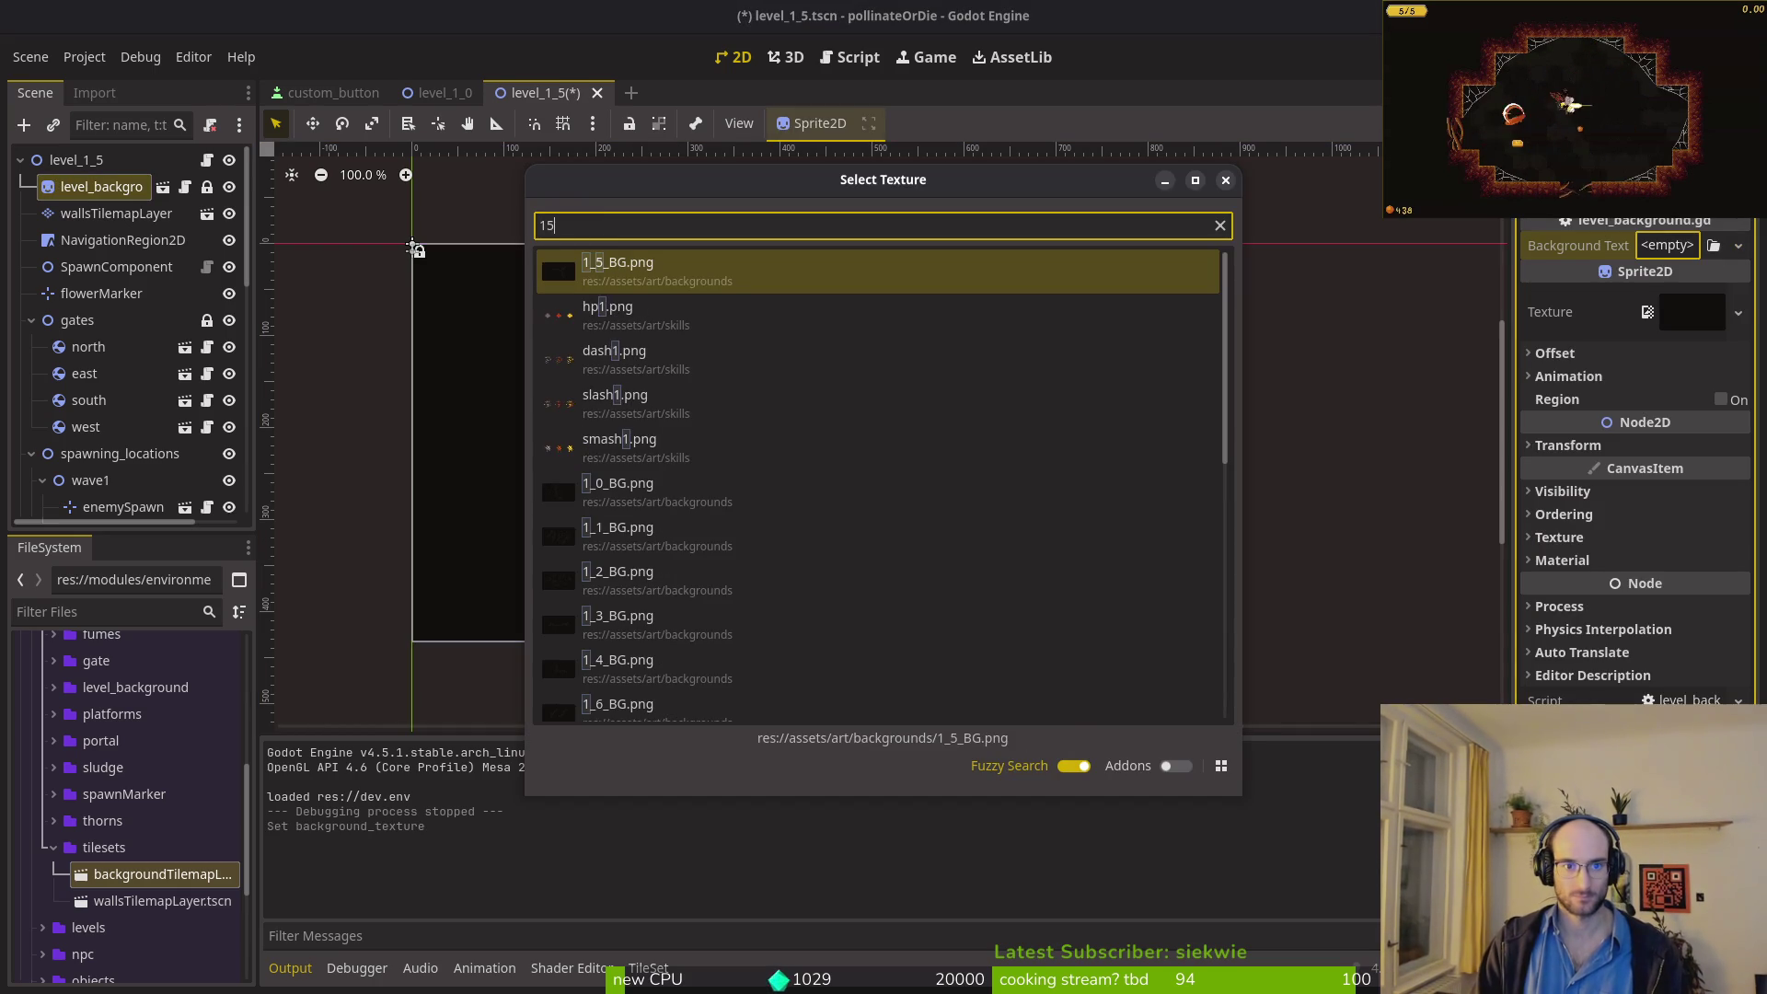
pyautogui.press('Return')
pyautogui.hotkey('ctrl', 's')
# - Assign 1_6_BG.png to level_1_6's level_background texture
pyautogui.hotkey('alt', 'shift', 'o')
pyautogui.write('16')
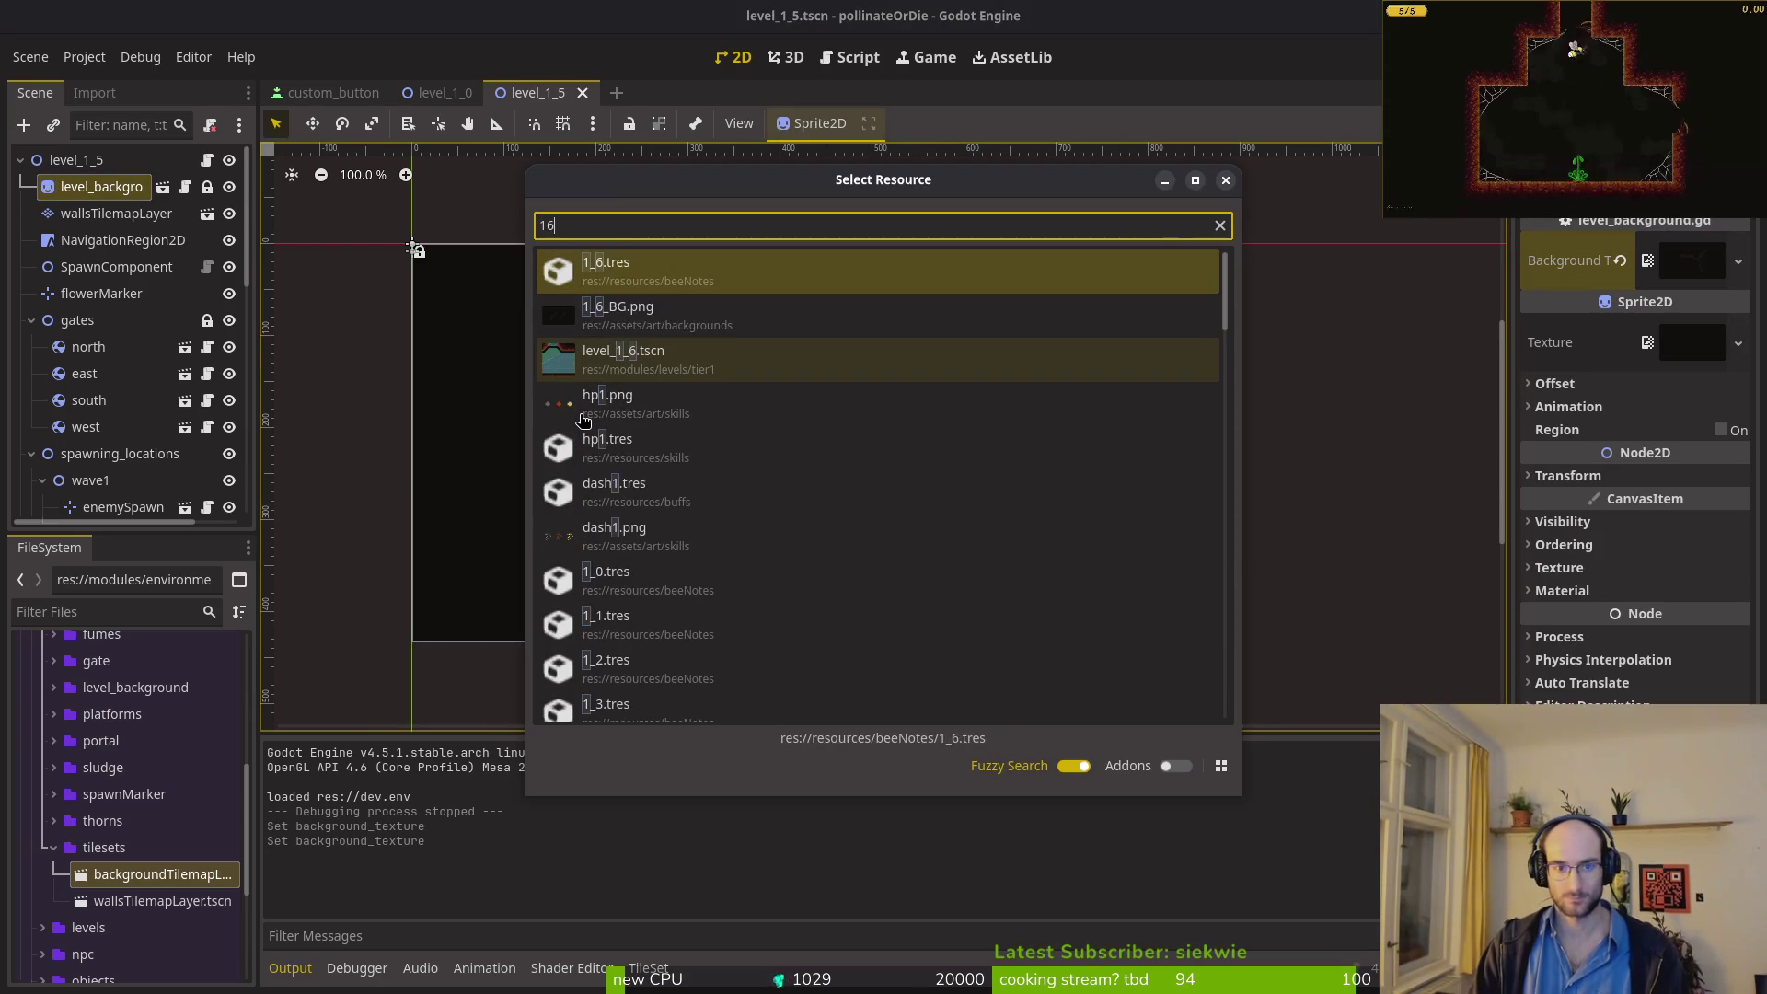
pyautogui.press('Down')
pyautogui.press('Down')
pyautogui.press('Return')
pyautogui.click(77, 164)
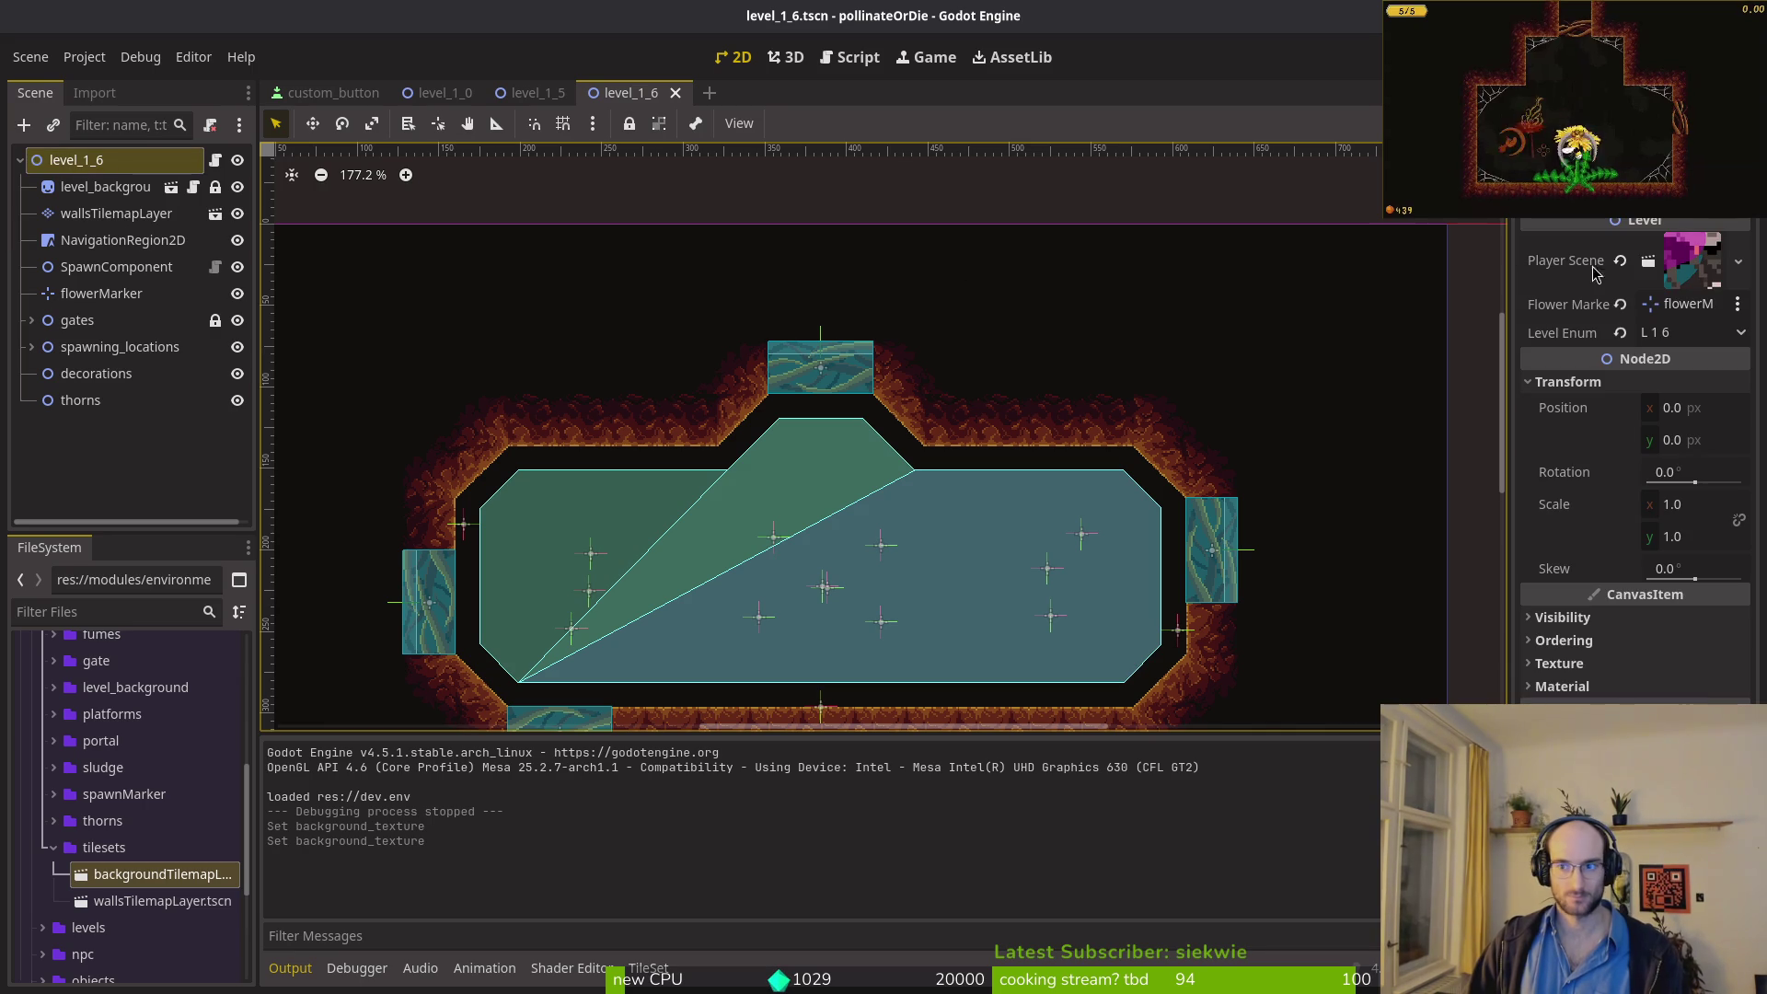
pyautogui.press('Down')
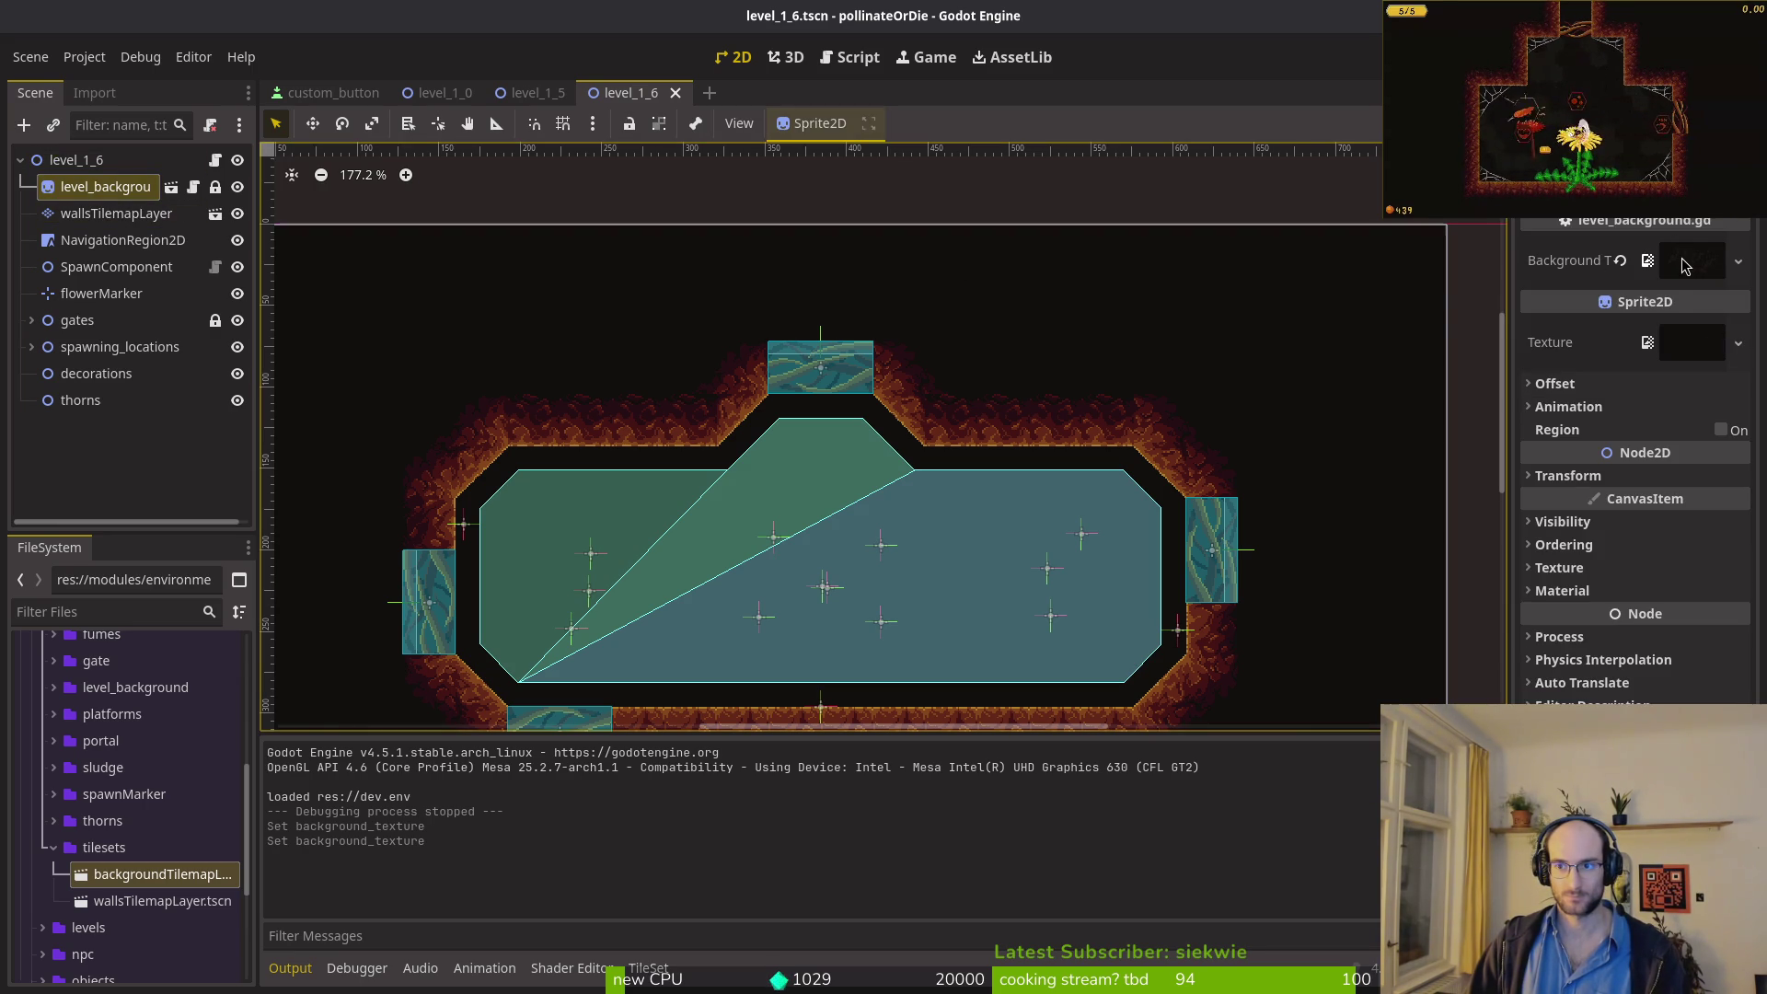
pyautogui.click(1620, 260)
pyautogui.click(1693, 259)
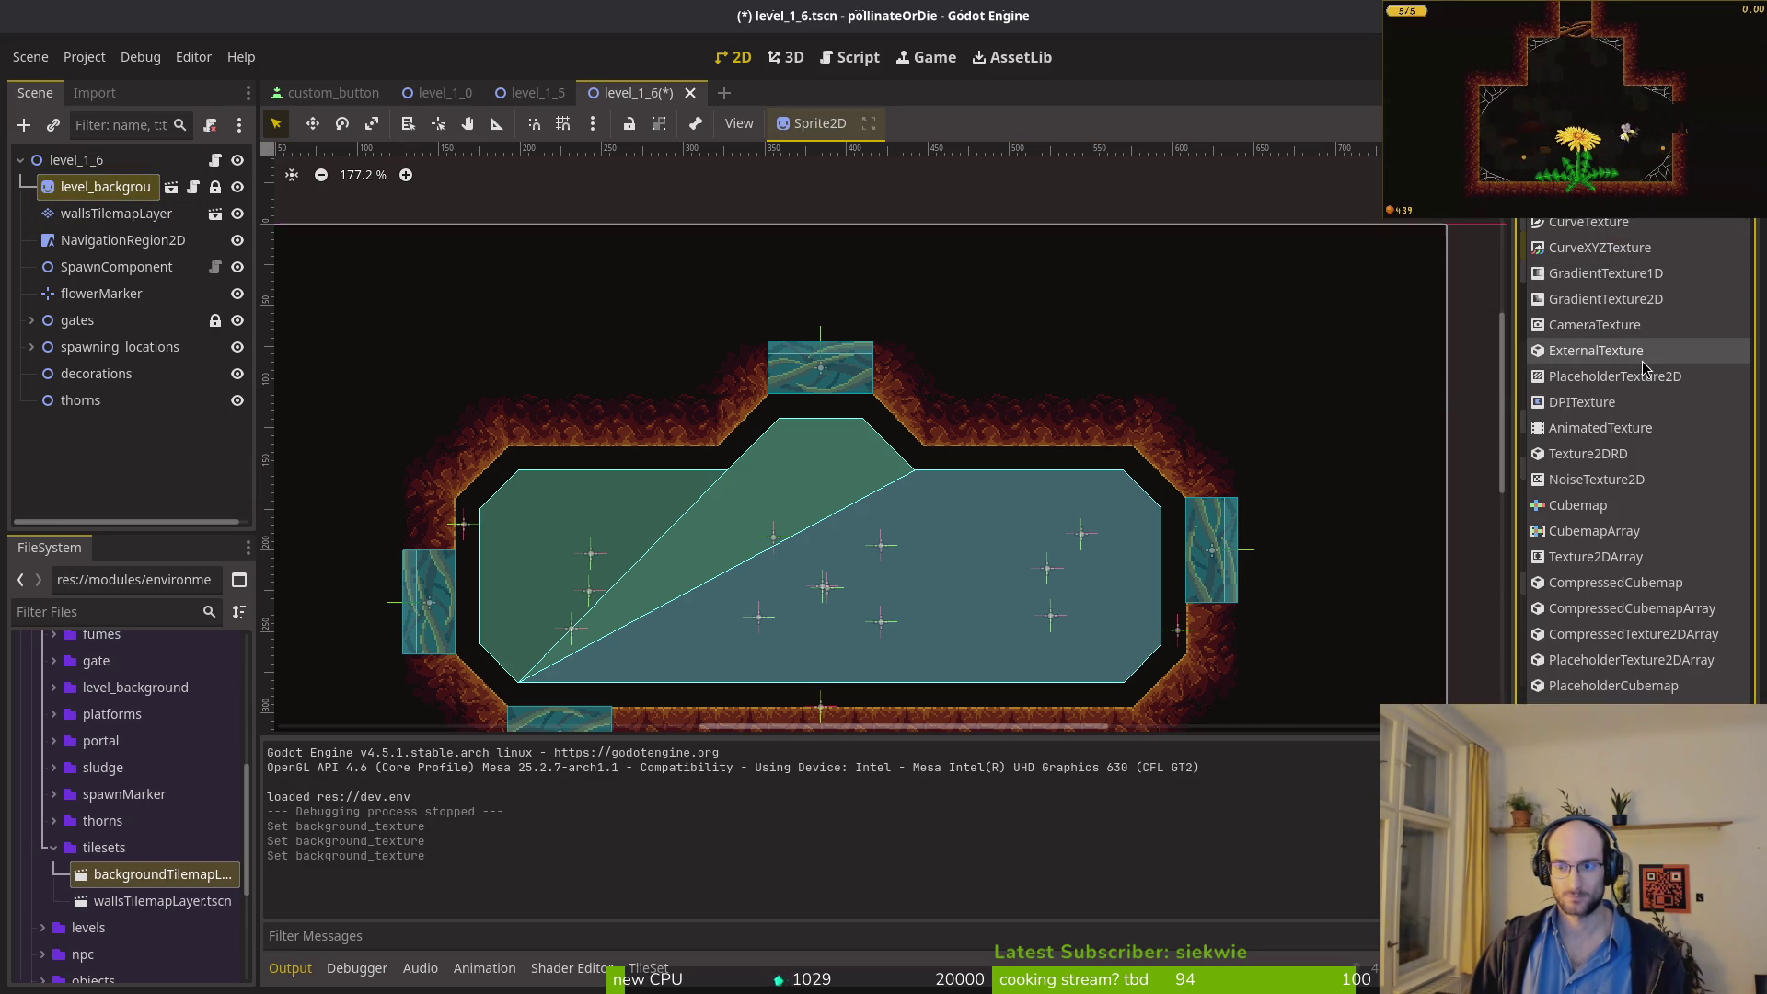
pyautogui.click(1648, 312)
pyautogui.write('1_6')
pyautogui.press('Return')
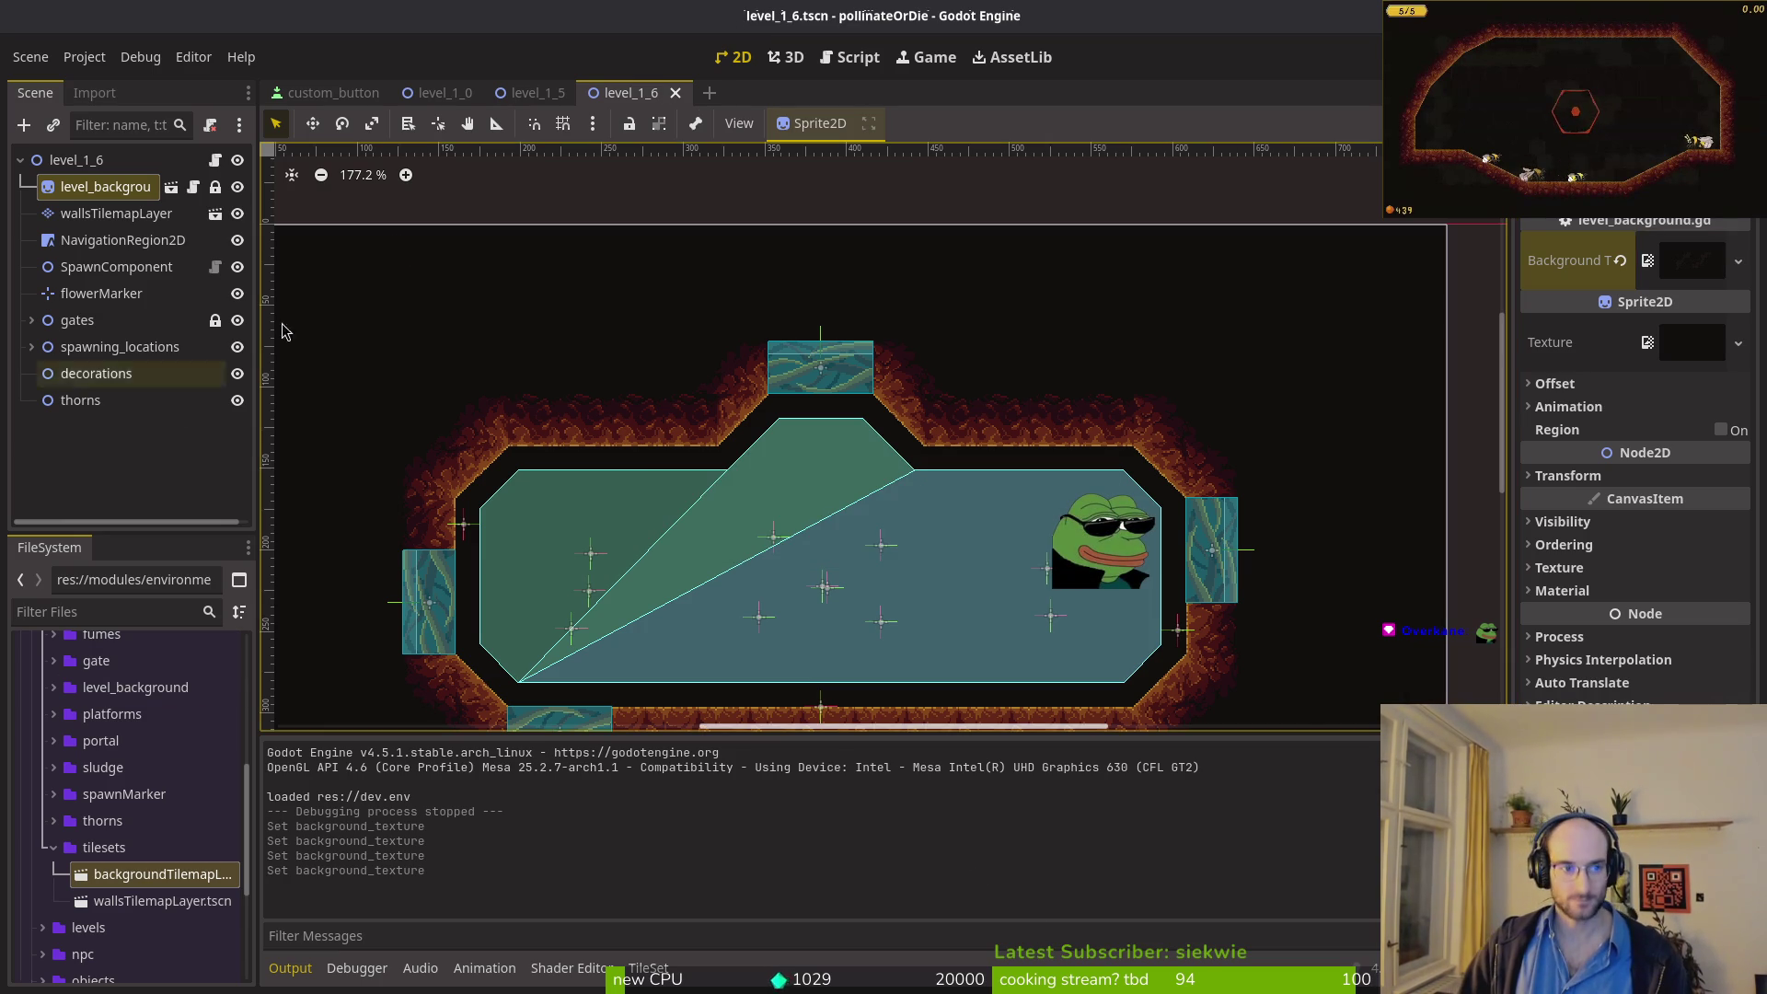
# - Open level_1_7 and attempt to reload its background texture, then cancel and undo
pyautogui.hotkey('alt', 'shift', 'o')
pyautogui.write('17t')
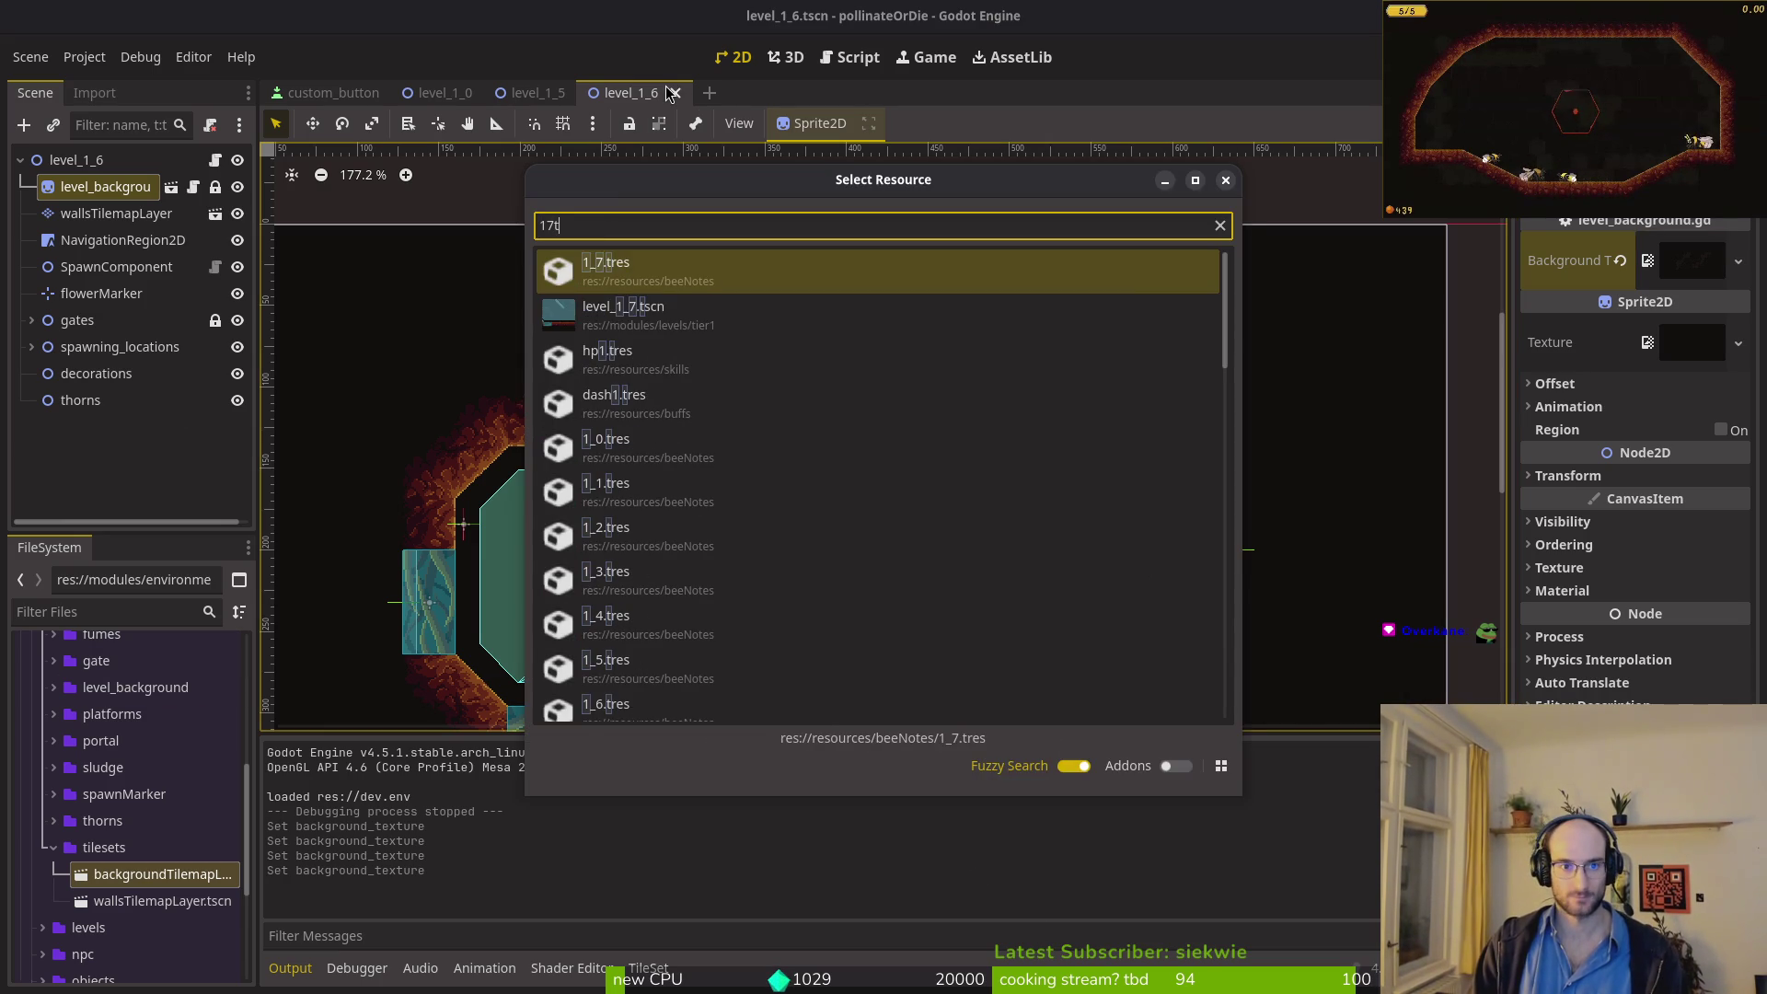
pyautogui.press('Down')
pyautogui.press('Return')
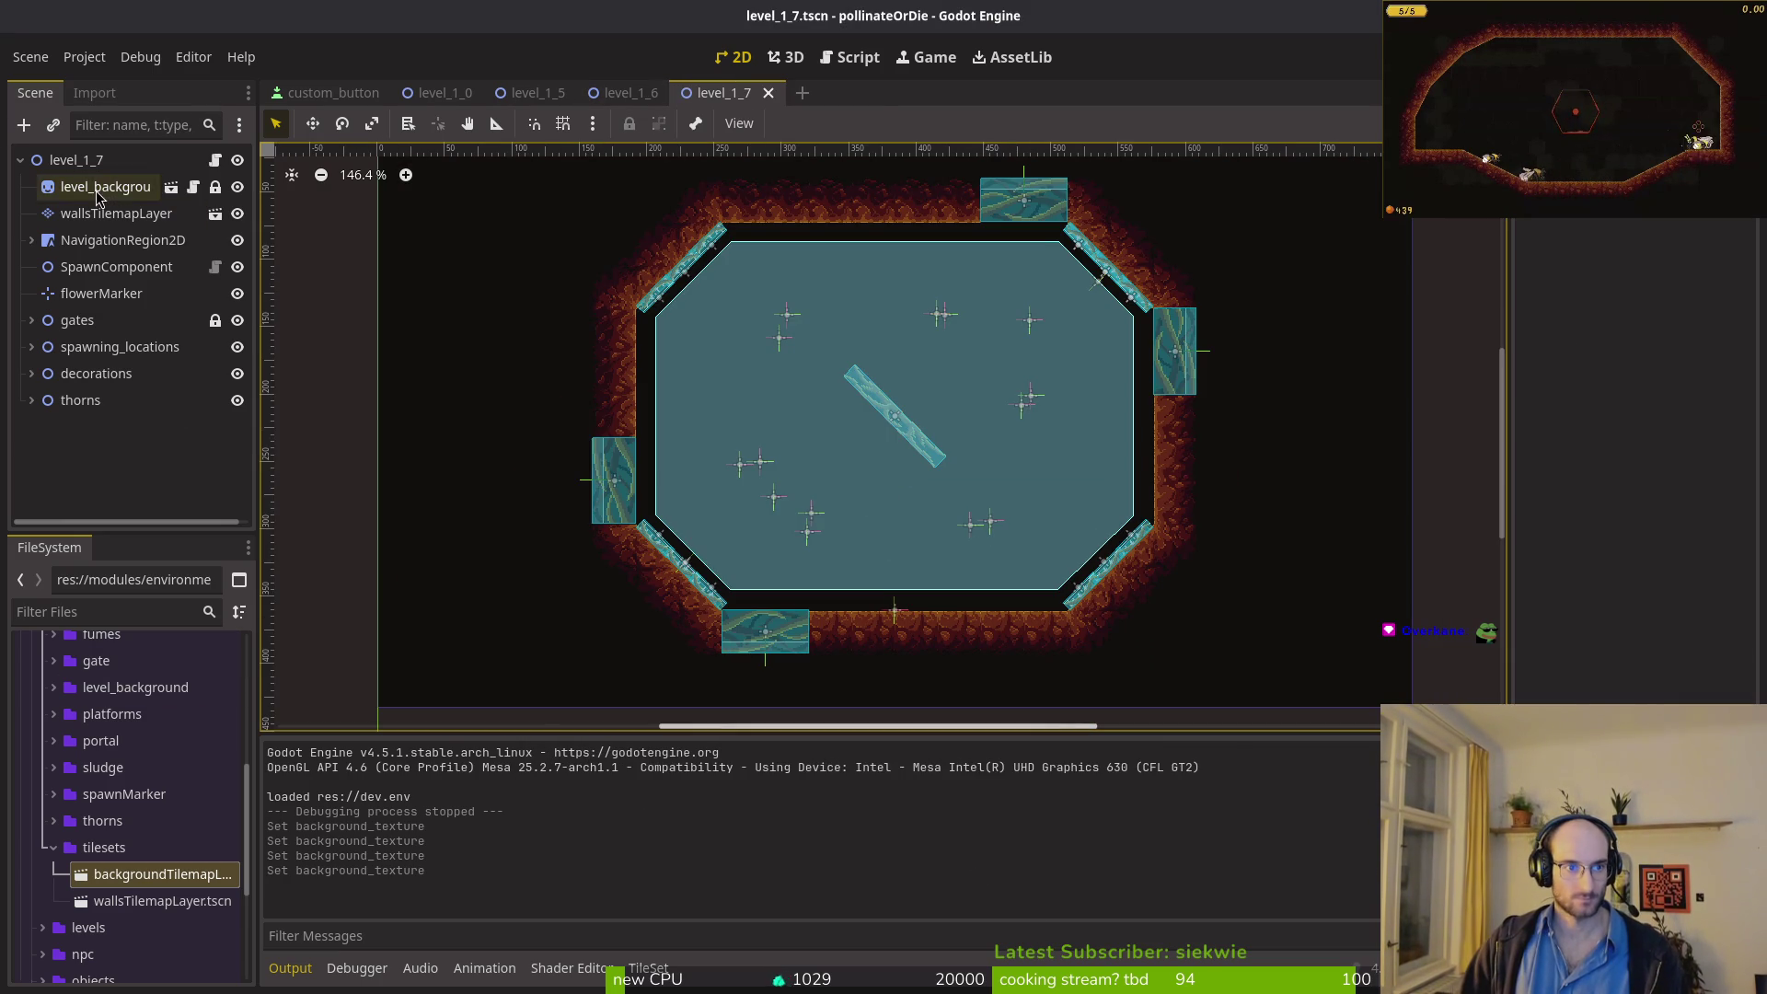
pyautogui.click(98, 188)
pyautogui.click(1689, 260)
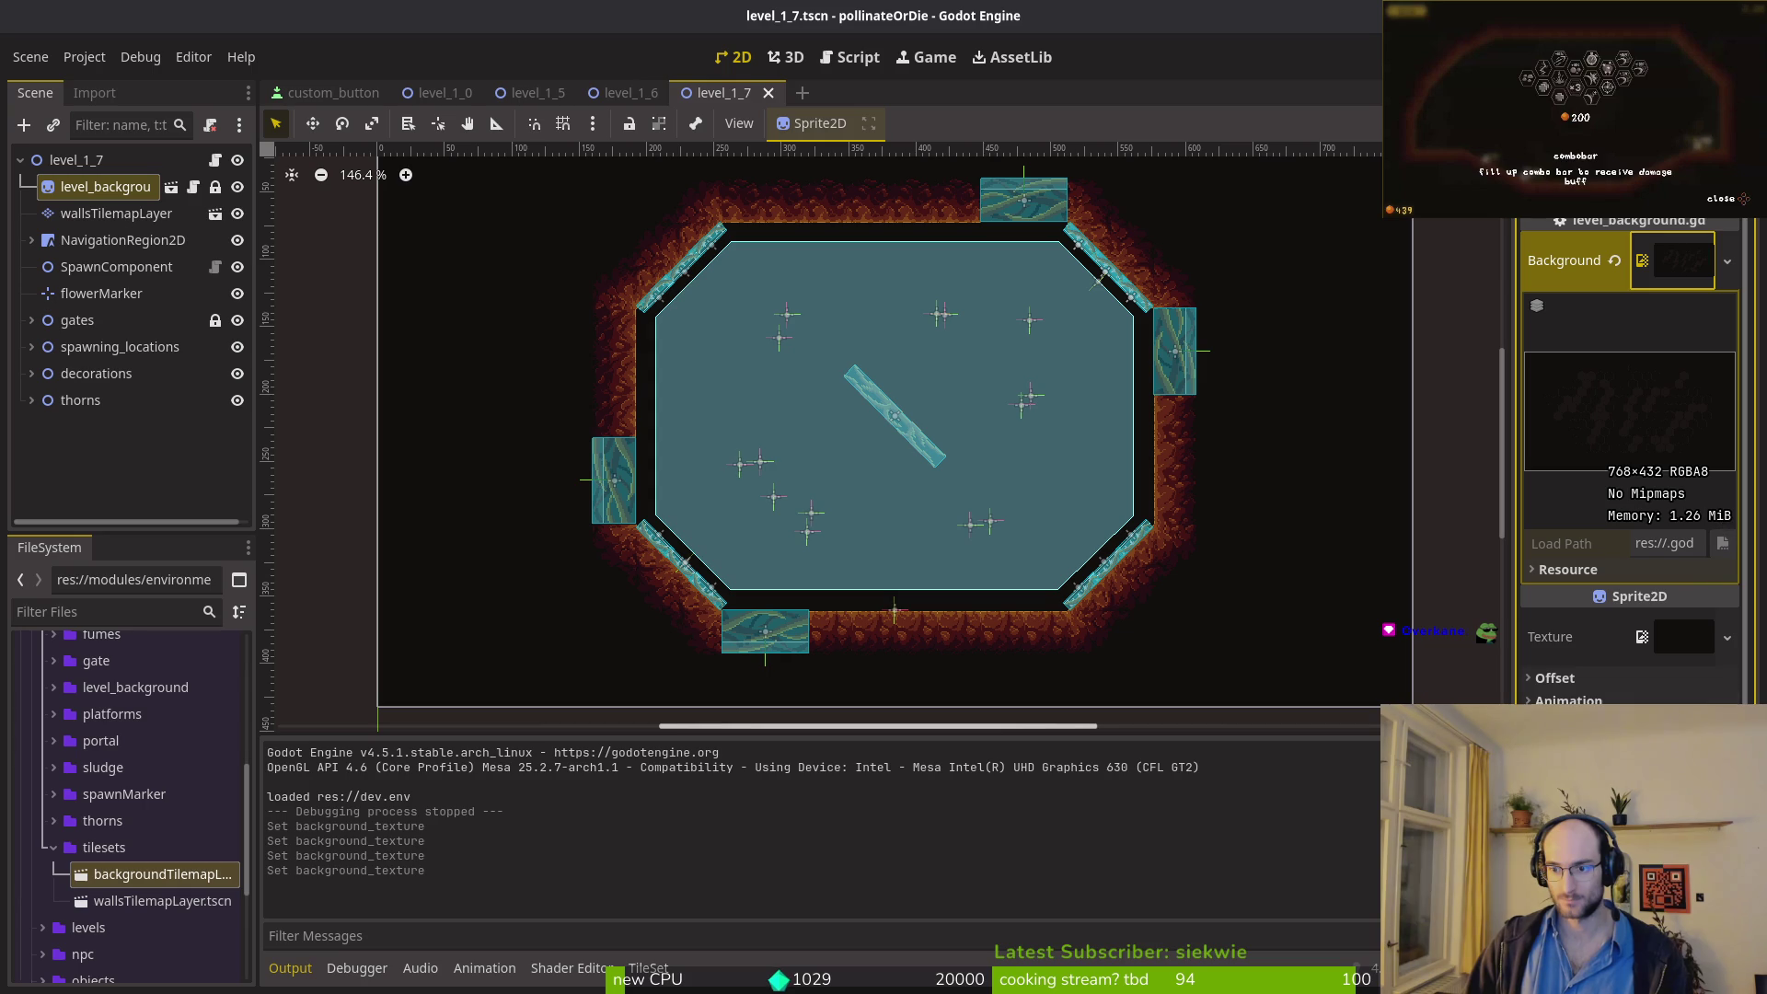
pyautogui.click(1615, 260)
pyautogui.click(1738, 246)
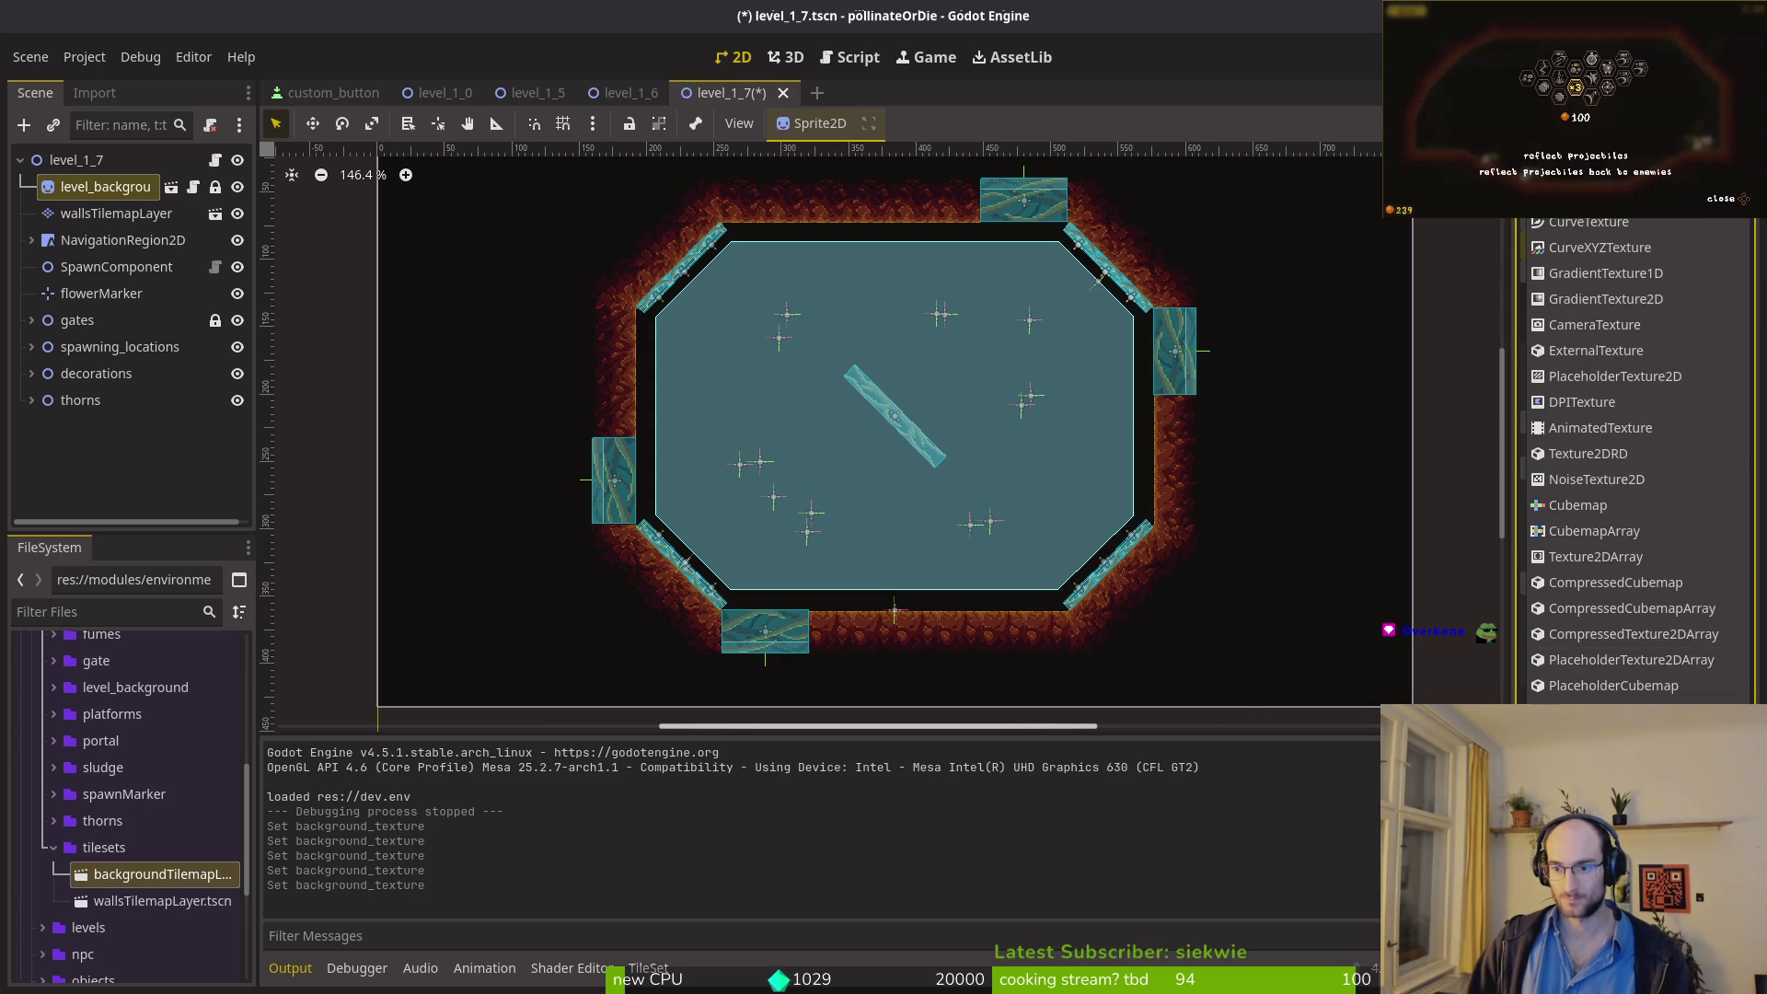
pyautogui.click(1620, 662)
pyautogui.write('1')
pyautogui.press('Escape')
pyautogui.hotkey('ctrl', 'z')
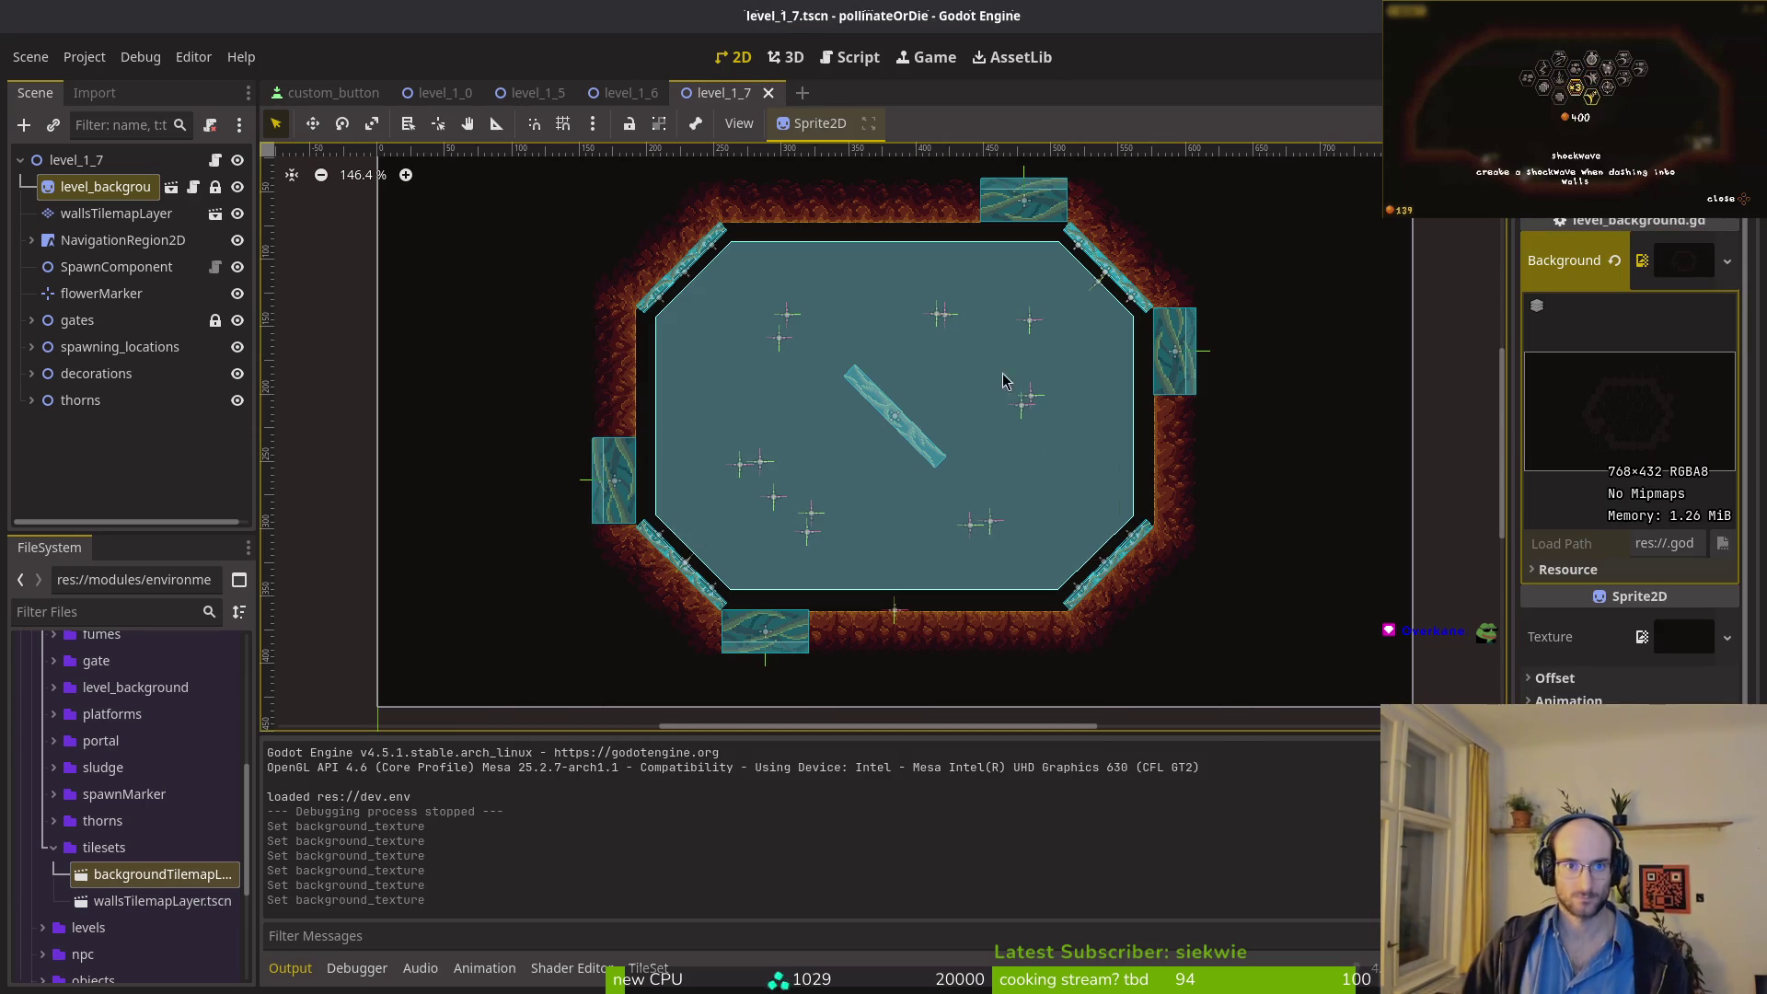
# - Assign the 1_8 background PNG to level_1_8's level_background and save
pyautogui.hotkey('ctrl', 'shift', 'o')
pyautogui.write('1_8')
pyautogui.press('Return')
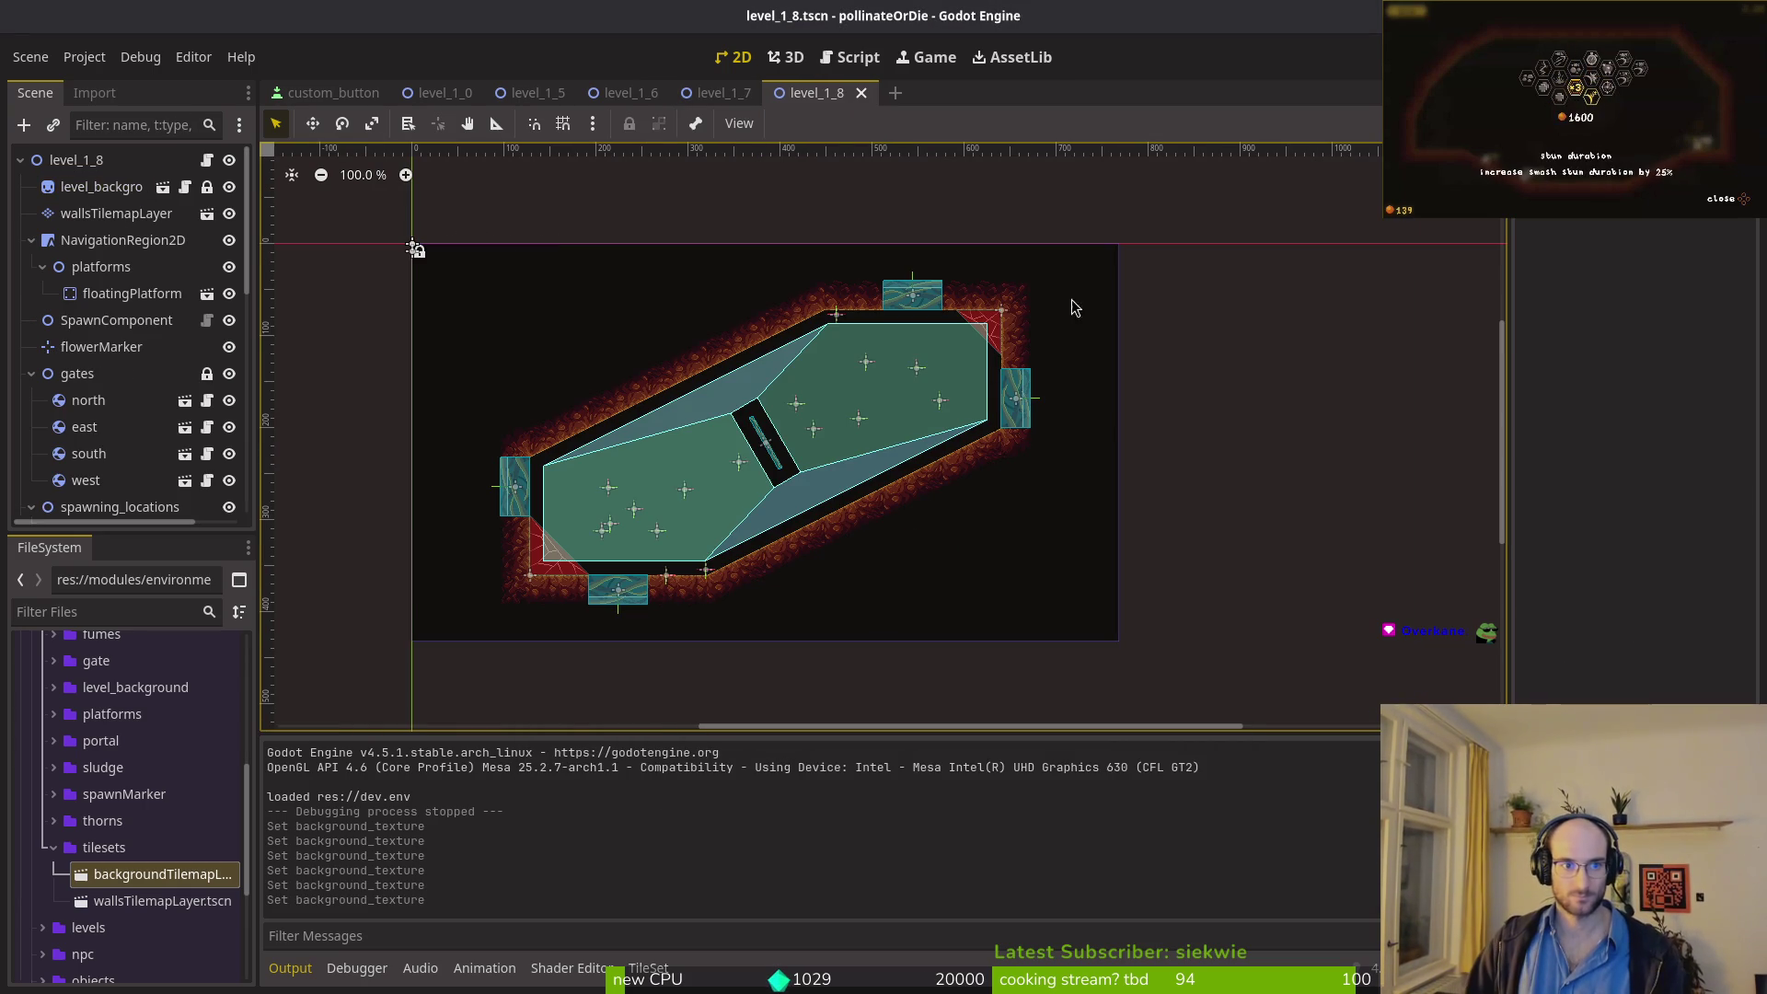
pyautogui.click(48, 195)
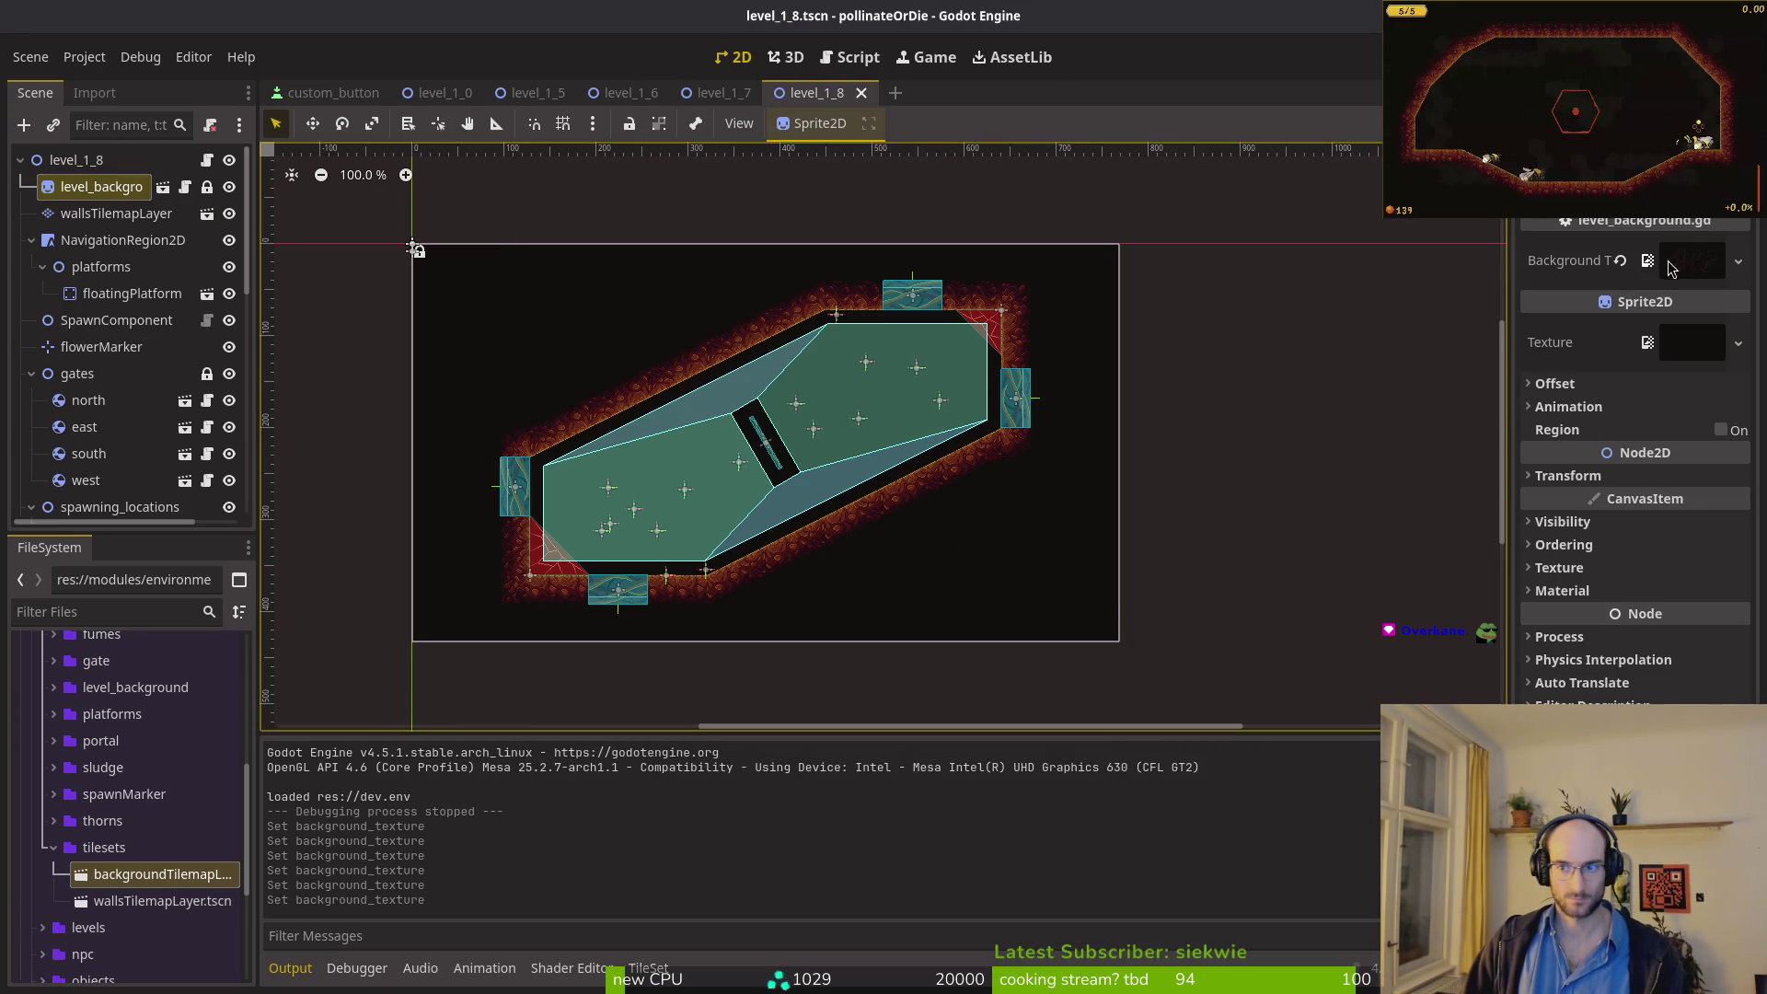
pyautogui.click(1620, 260)
pyautogui.click(1739, 245)
pyautogui.click(1648, 699)
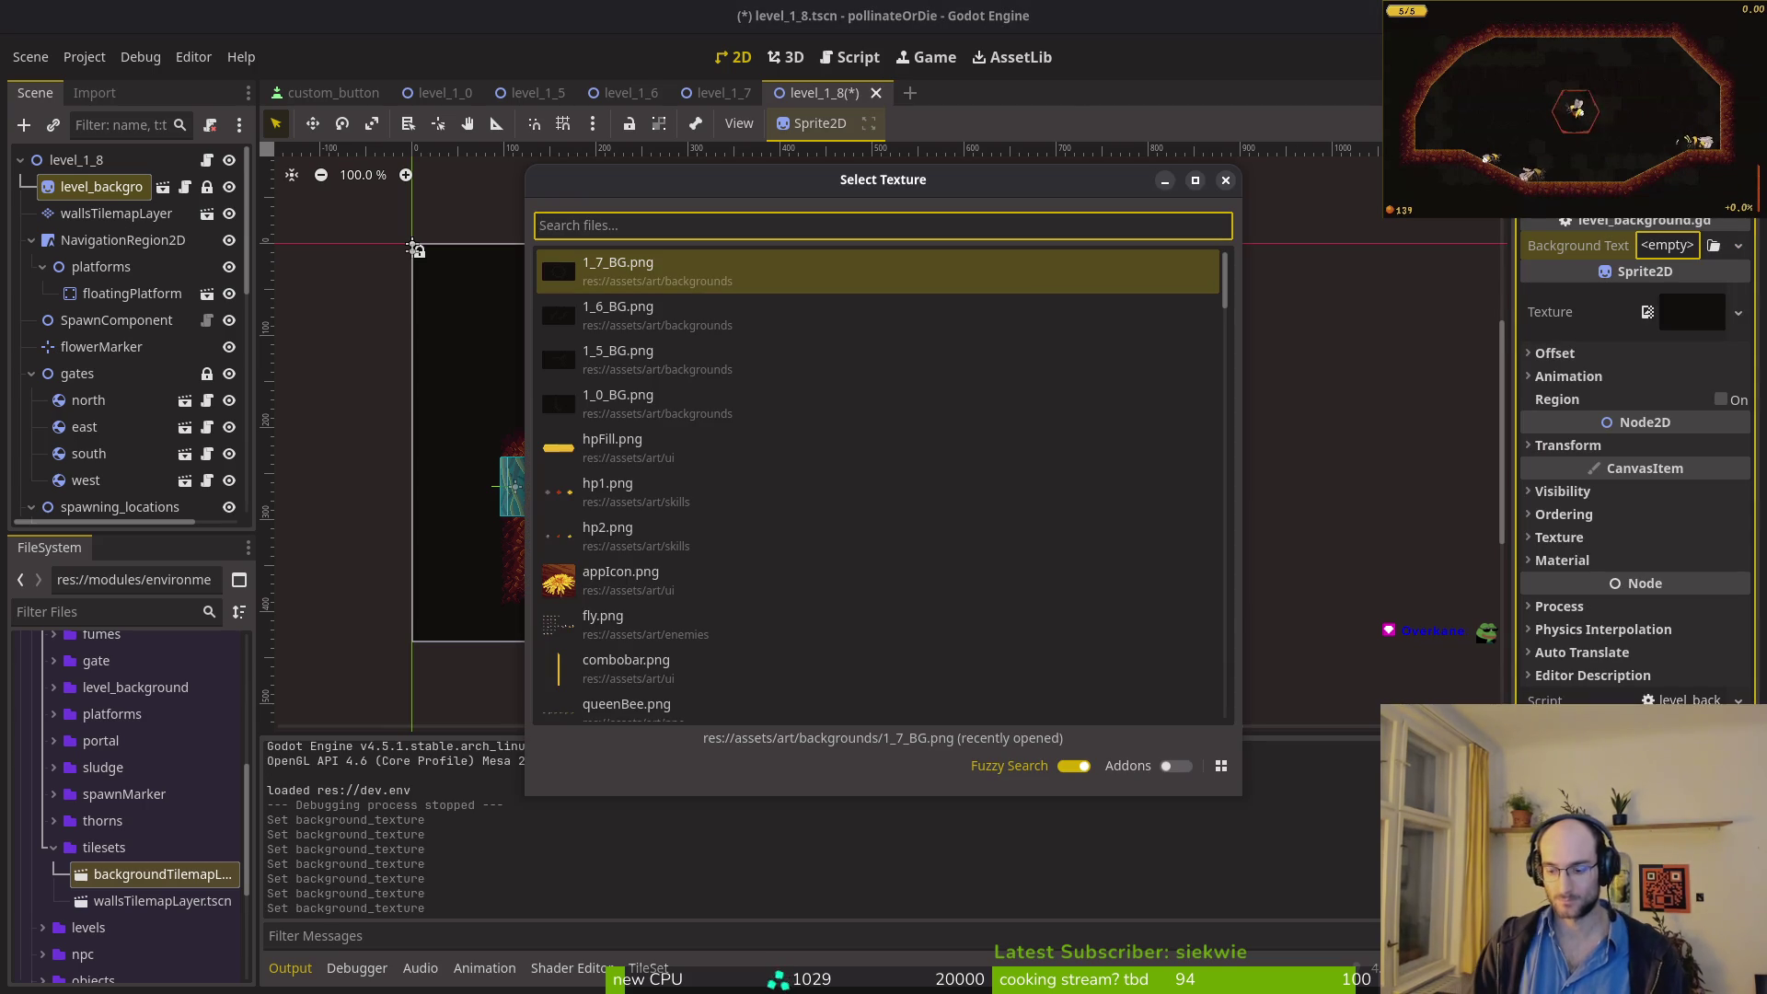
pyautogui.write('1_8')
pyautogui.press('Return')
pyautogui.hotkey('ctrl', 's')
# - Open level_1_9, load a background texture onto its level_background, then open level_2_0
pyautogui.hotkey('alt', 'shift', 'o')
pyautogui.write('q9ts')
pyautogui.press('BackSpace')
pyautogui.press('BackSpace')
pyautogui.press('BackSpace')
pyautogui.write('1_8')
pyautogui.press('Escape')
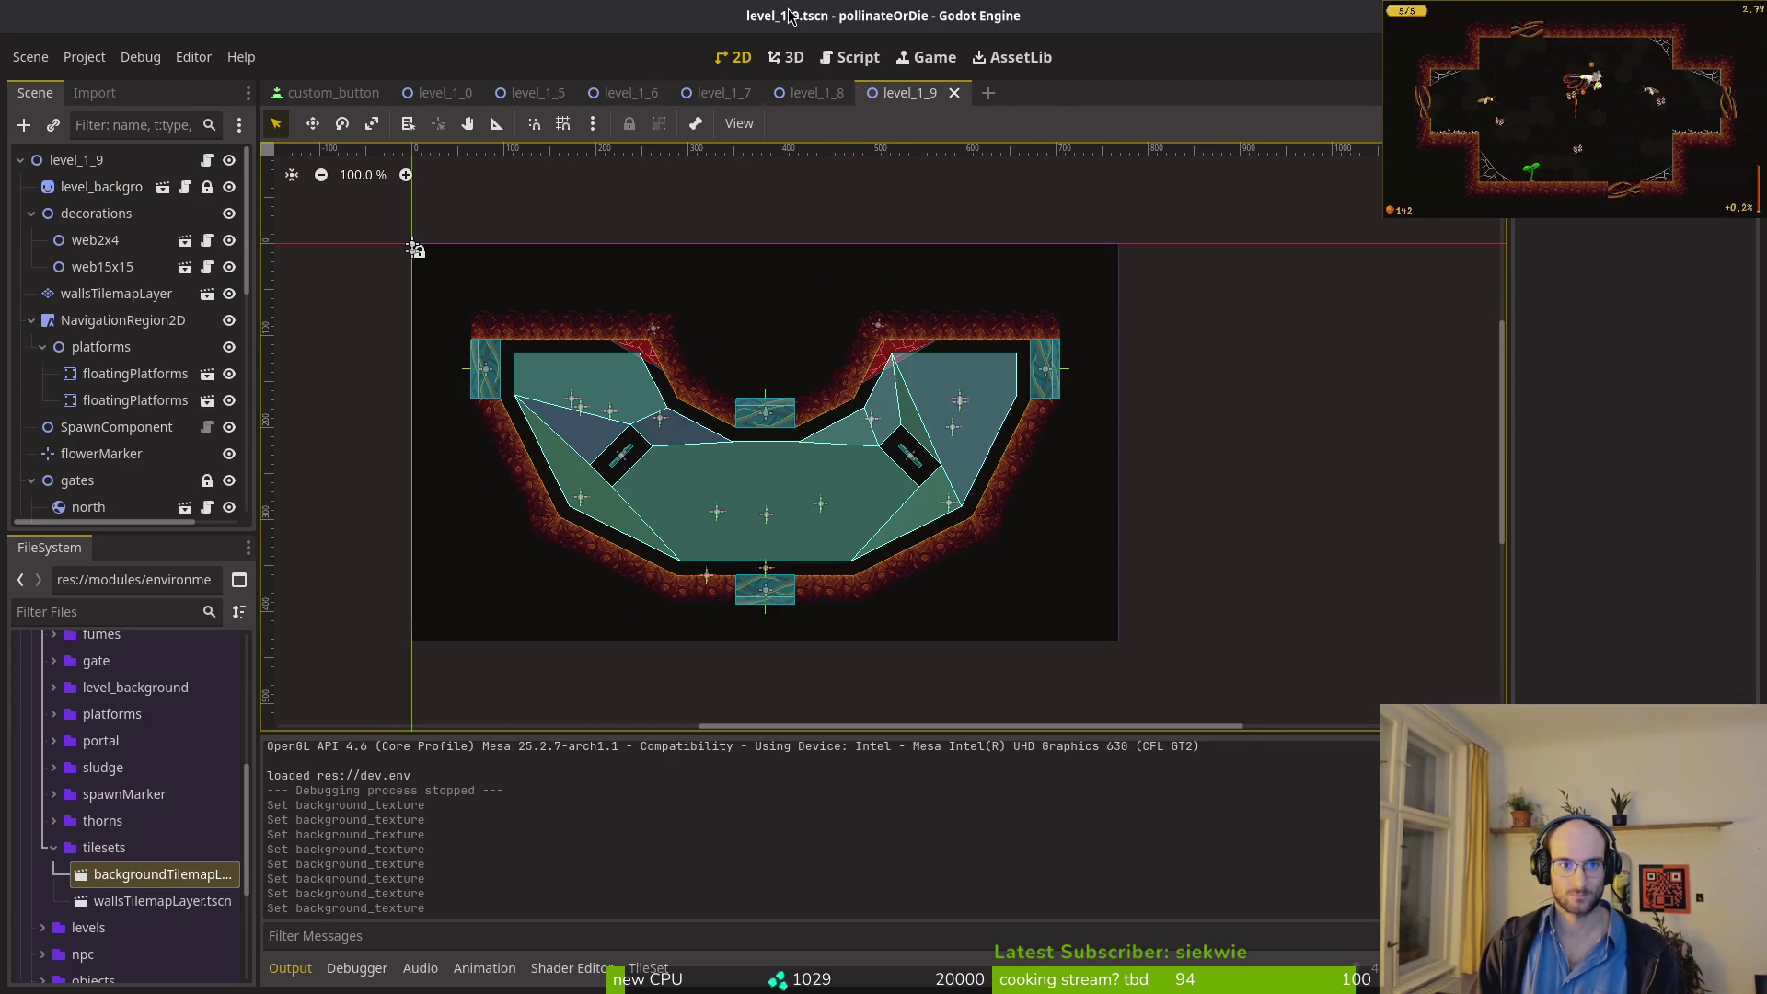
pyautogui.click(92, 187)
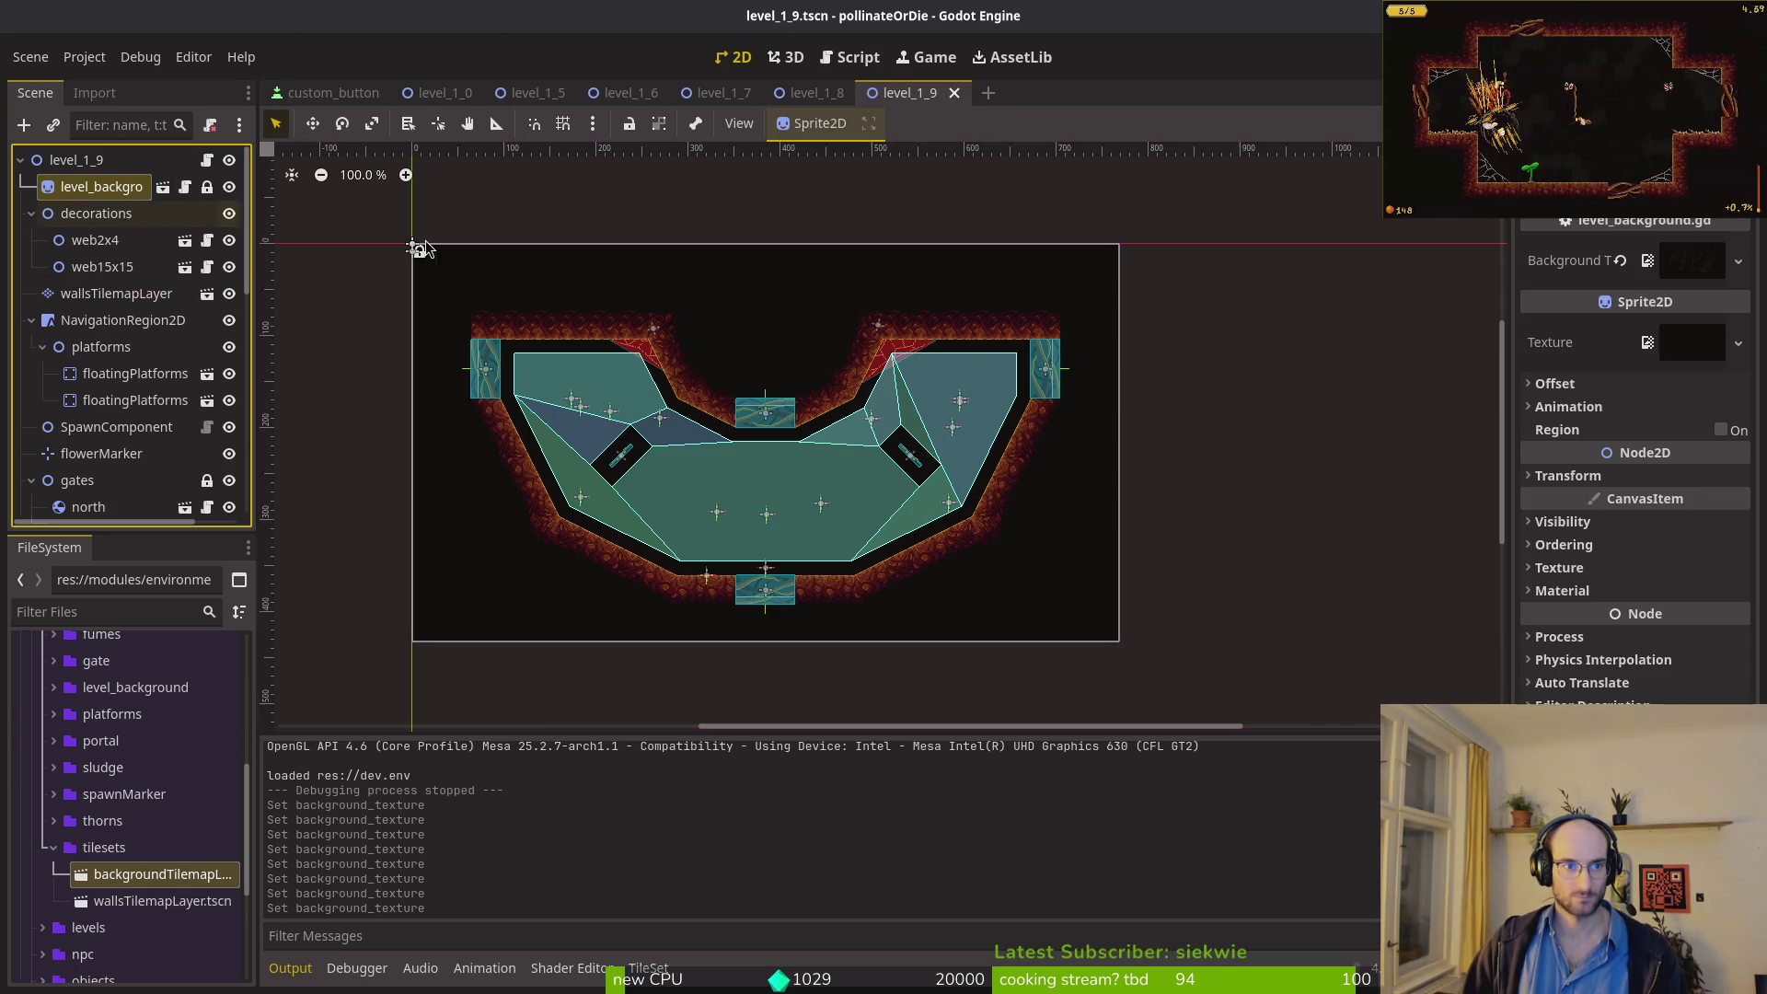
pyautogui.click(1667, 245)
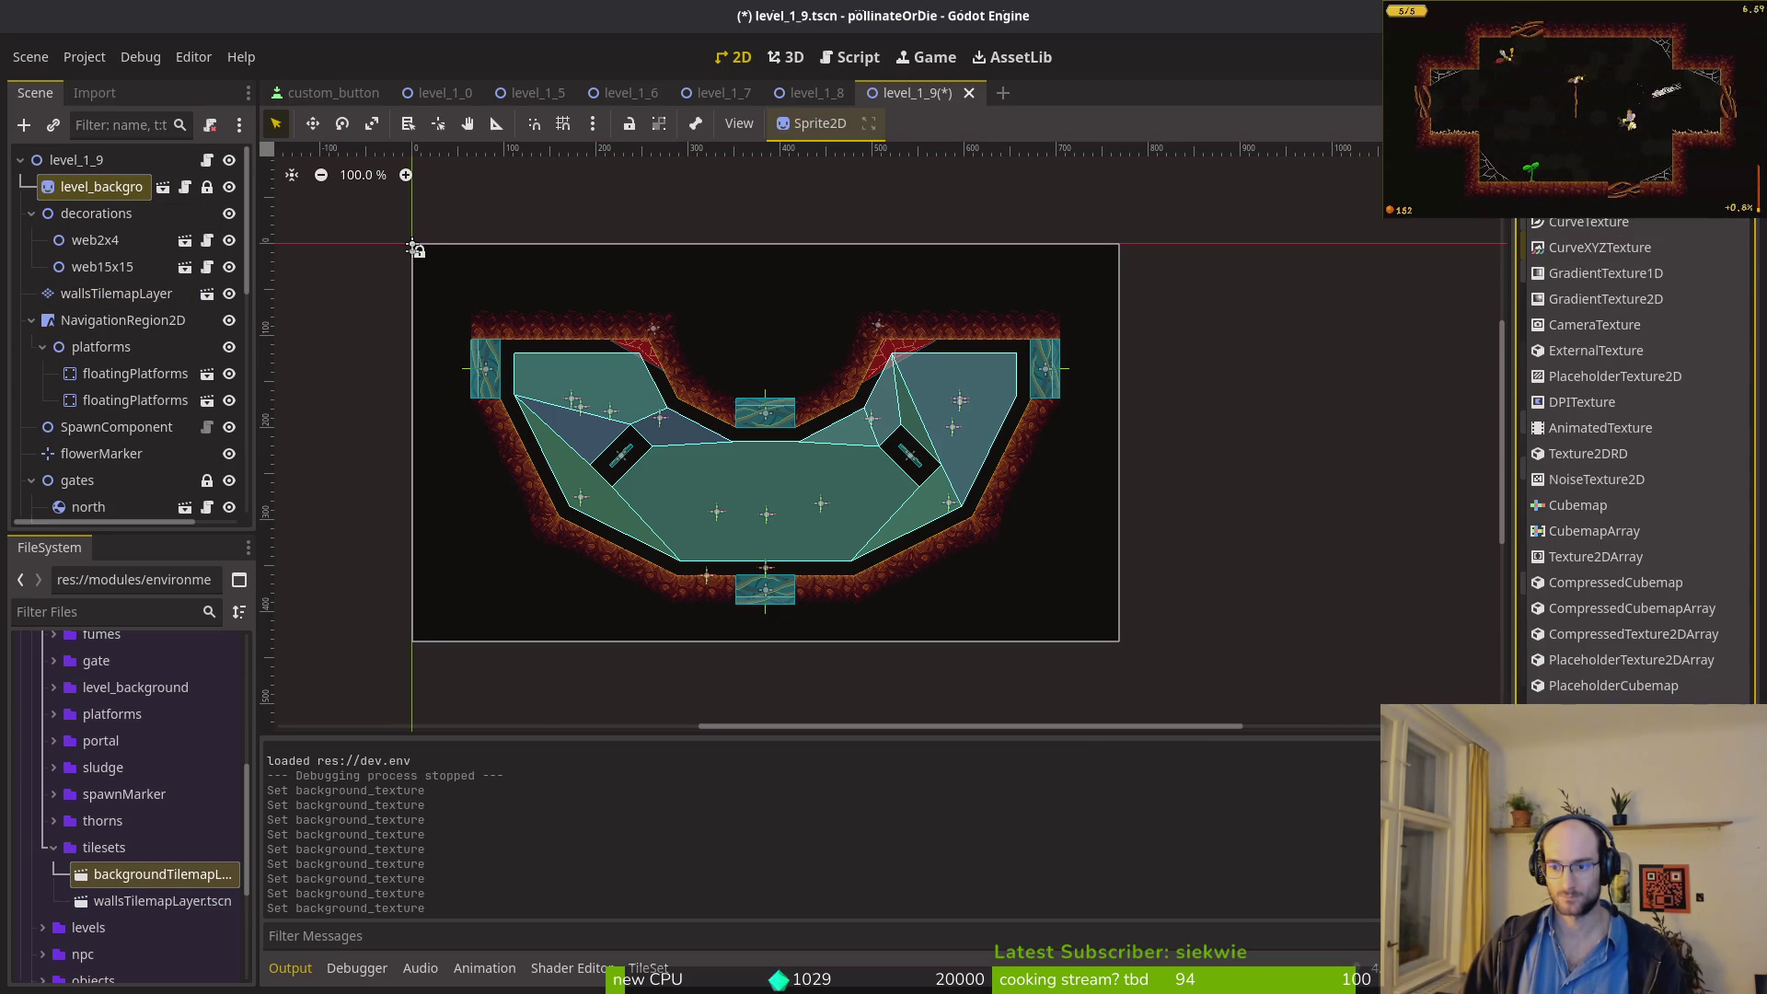
pyautogui.click(1620, 695)
pyautogui.write('20')
pyautogui.press('Return')
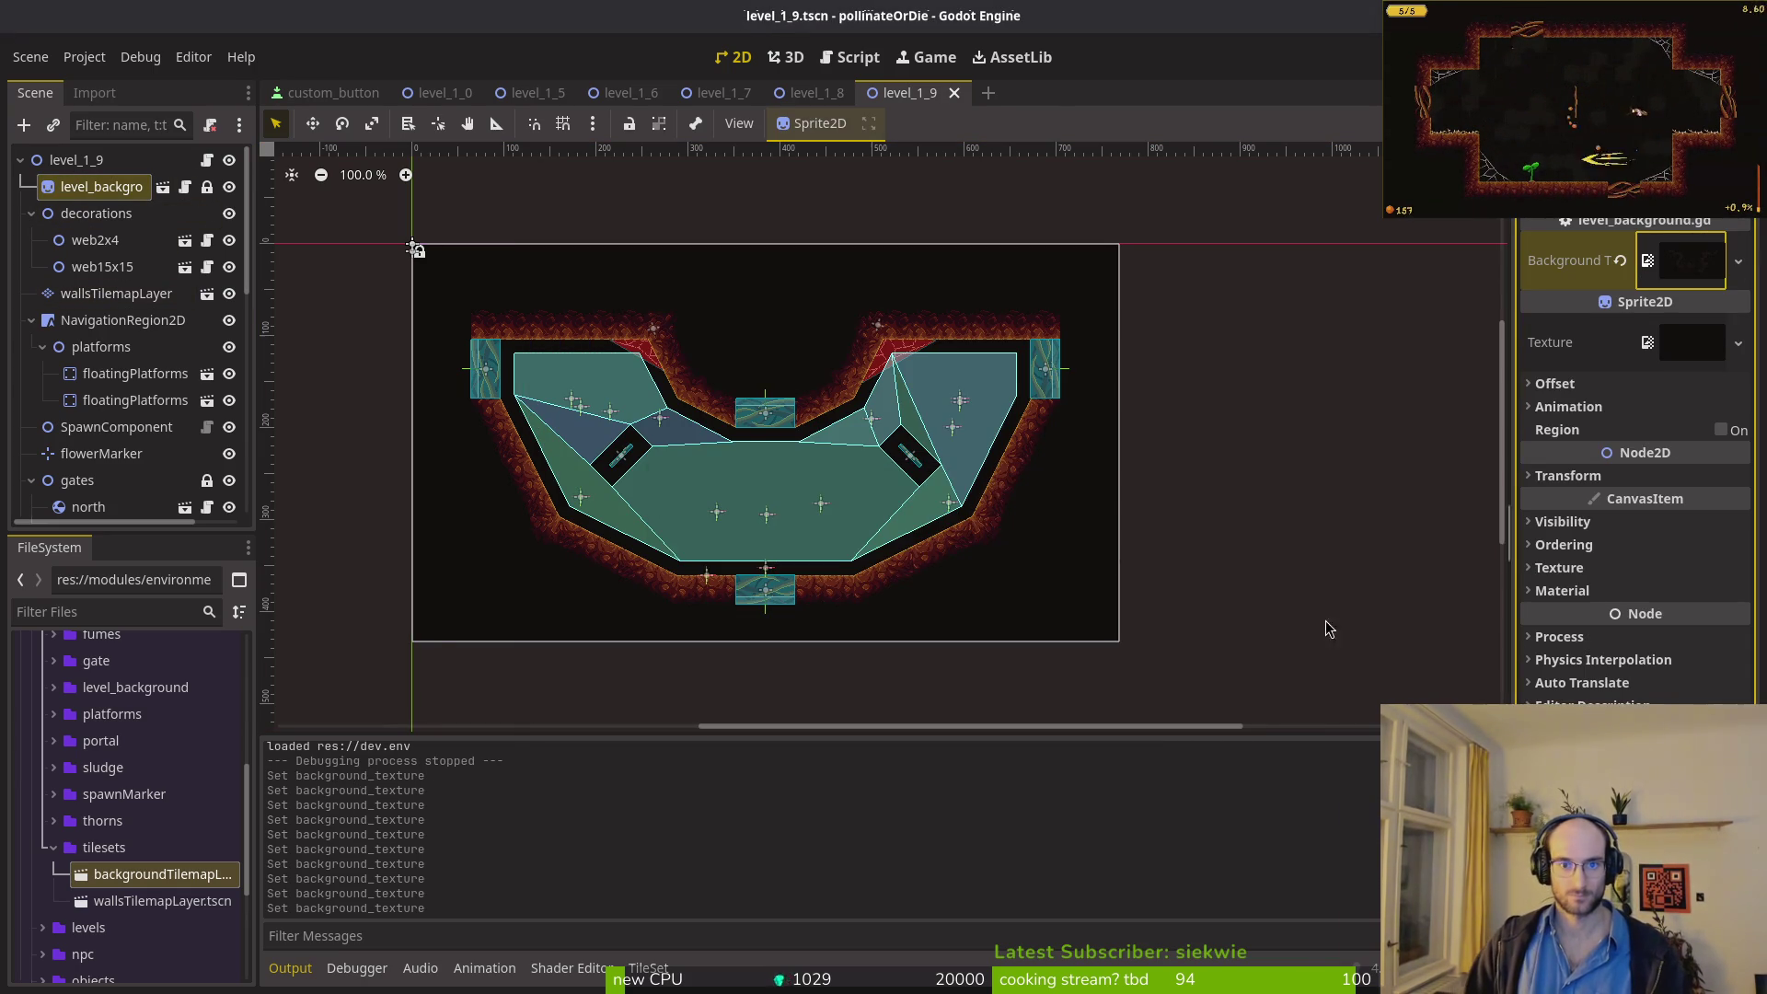
pyautogui.press('Down')
pyautogui.press('Down')
pyautogui.press('Return')
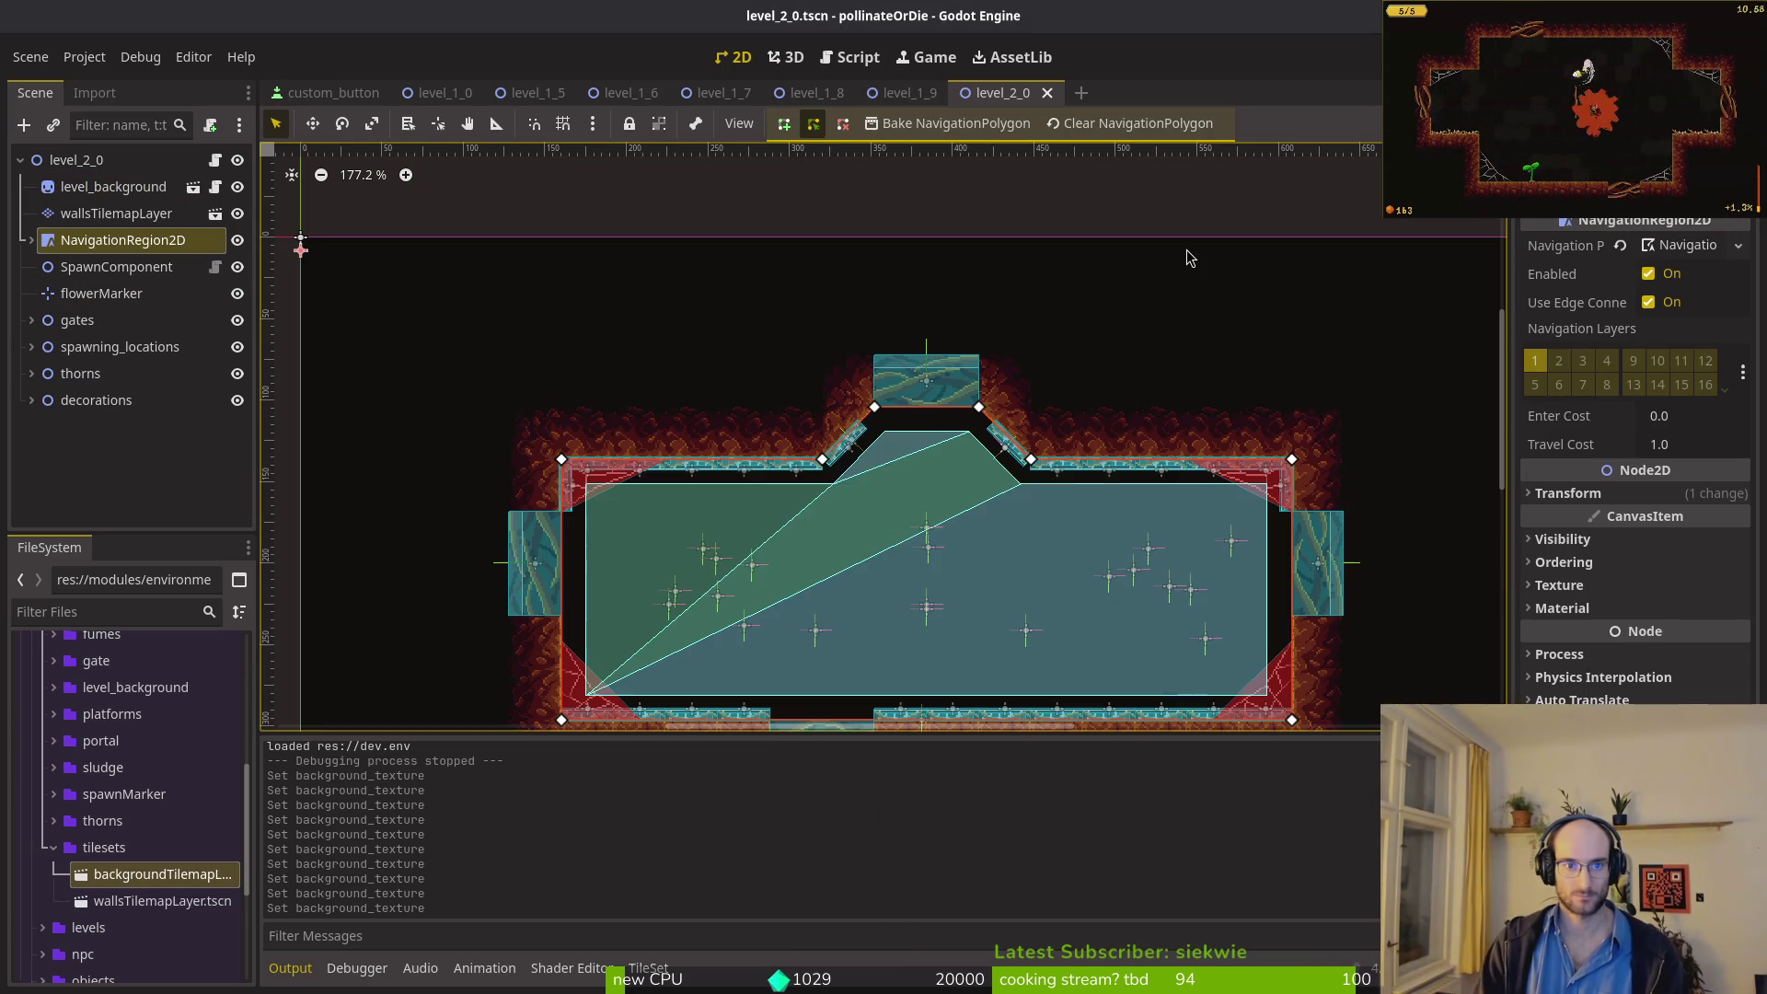
# - Give level_2_0's level_background its 2_0 background PNG and save the scene
pyautogui.click(113, 186)
pyautogui.click(1622, 249)
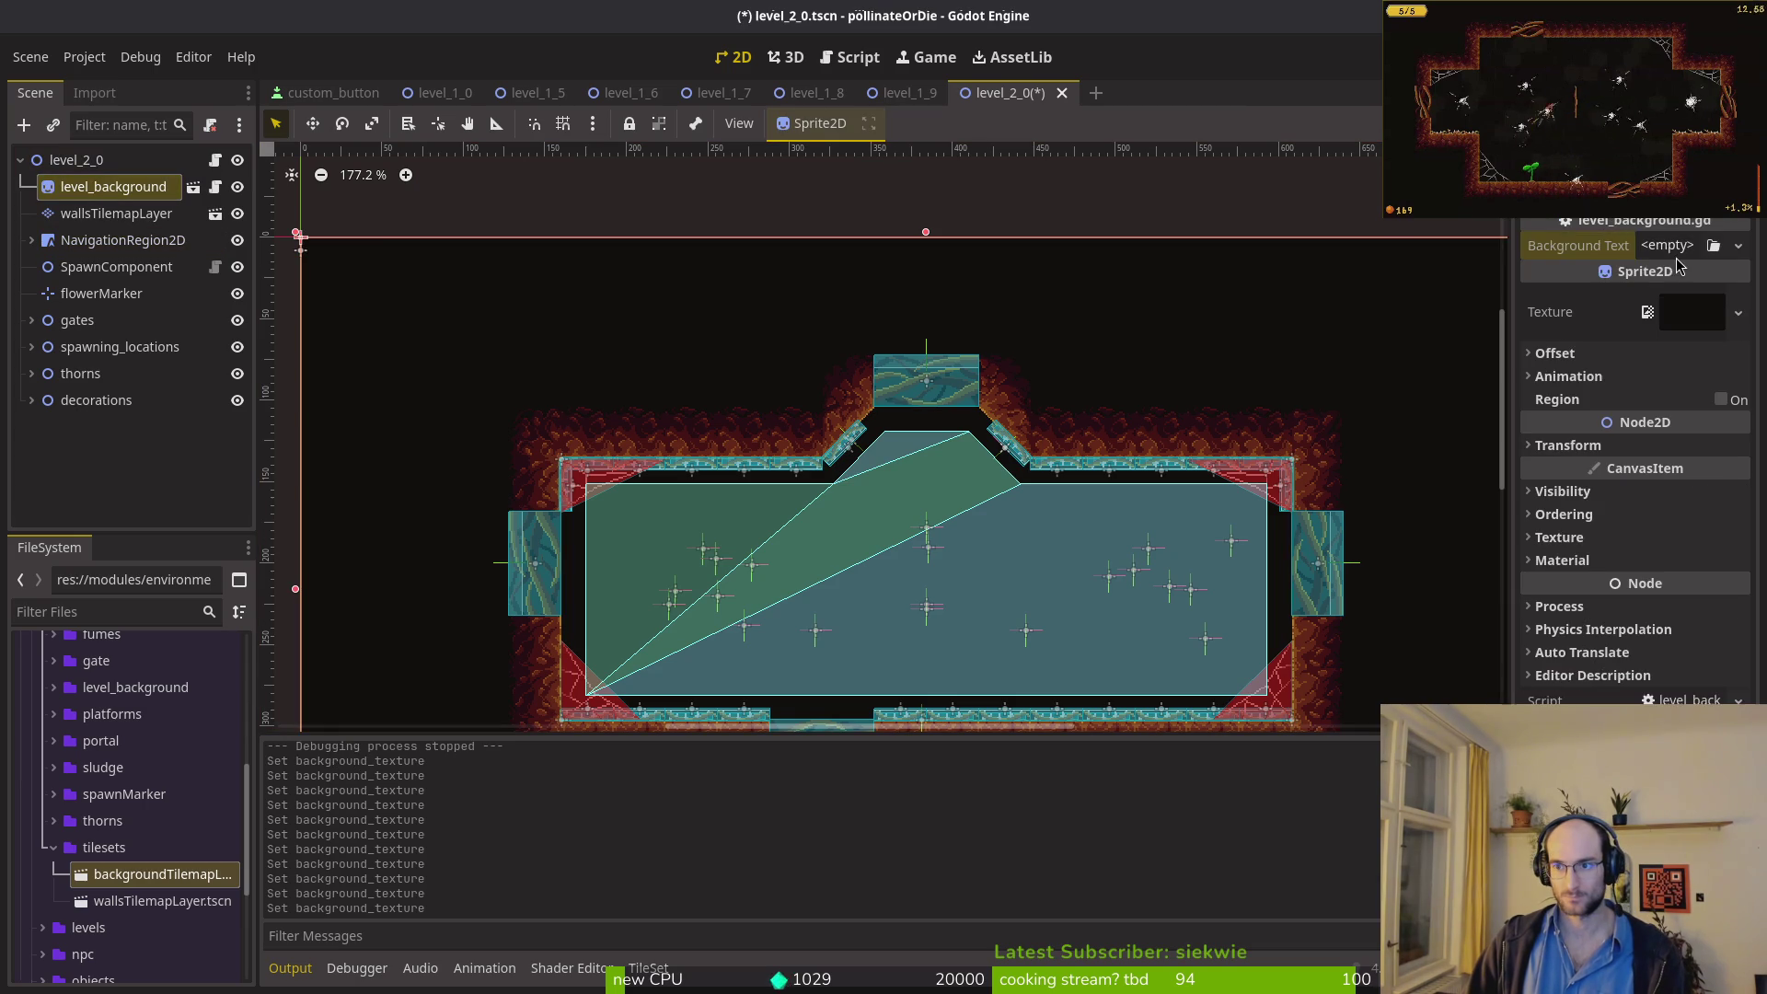
pyautogui.click(1693, 277)
pyautogui.click(1620, 712)
pyautogui.write('20')
pyautogui.press('Return')
pyautogui.hotkey('ctrl', 's')
# - Open the level_2_1 and level_2_5 scenes with Quick Open
pyautogui.hotkey('alt', 'shift', 'o')
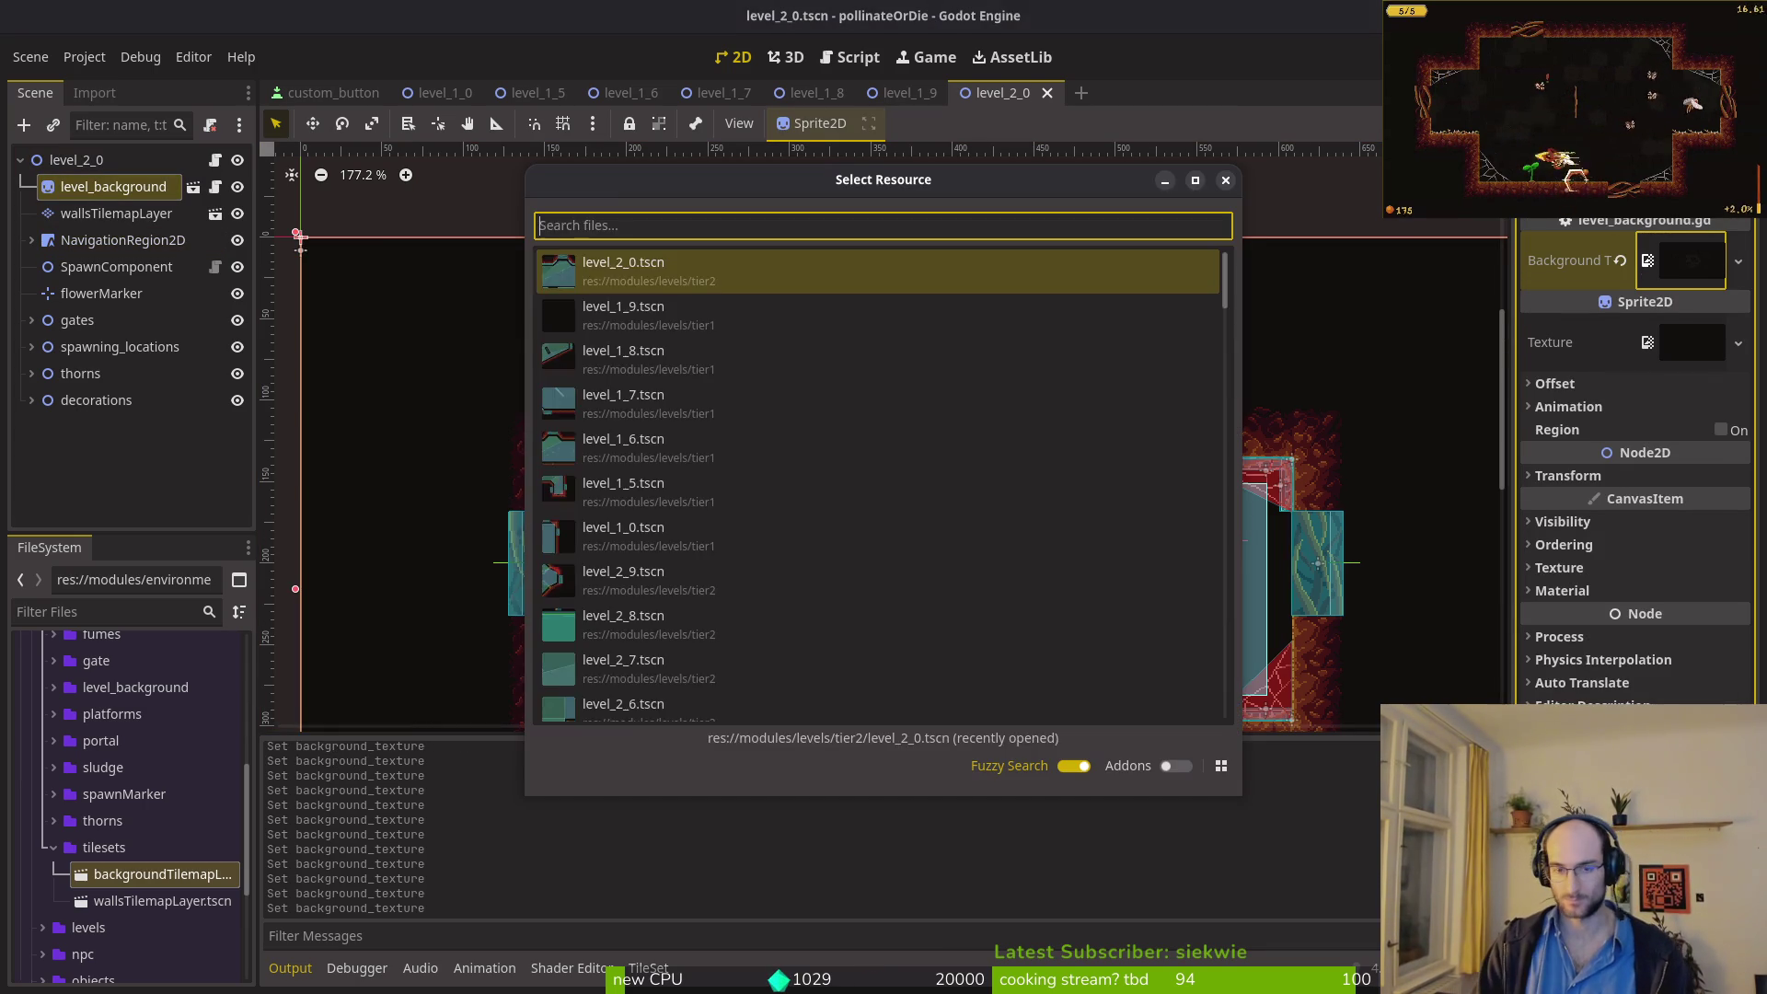
pyautogui.write('2')
pyautogui.write('_1')
pyautogui.press('Return')
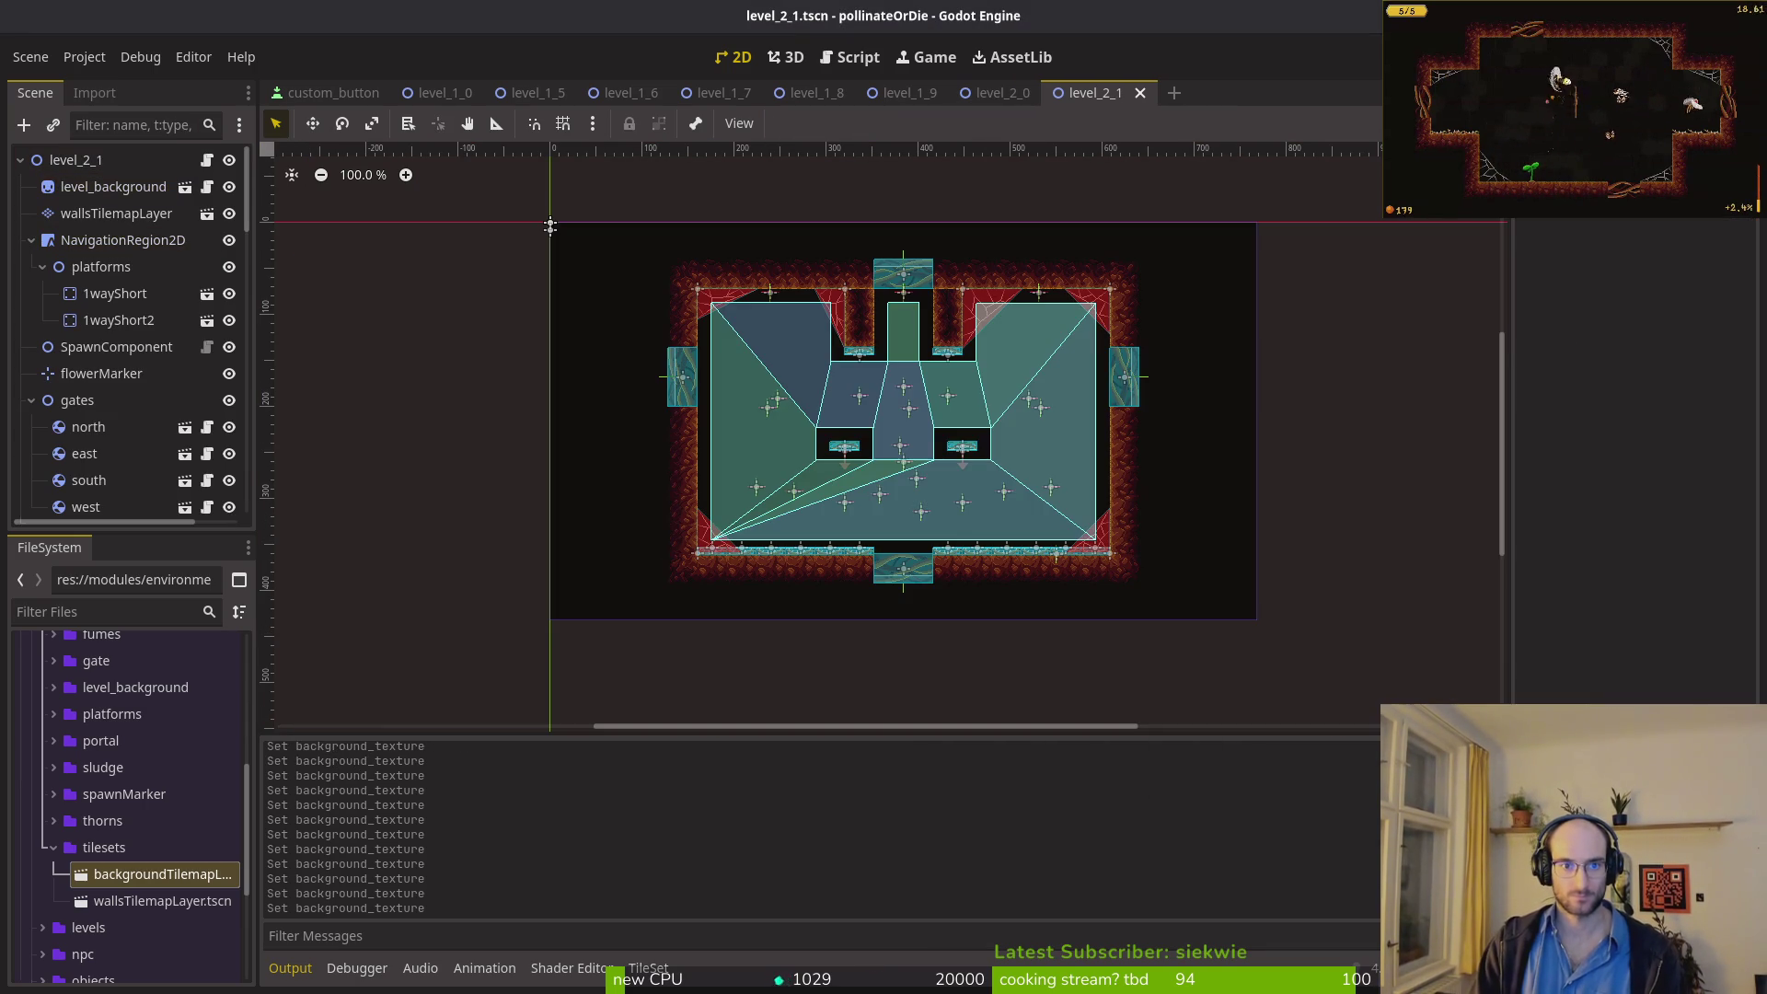
pyautogui.hotkey('alt', 'shift', 'o')
pyautogui.write('25')
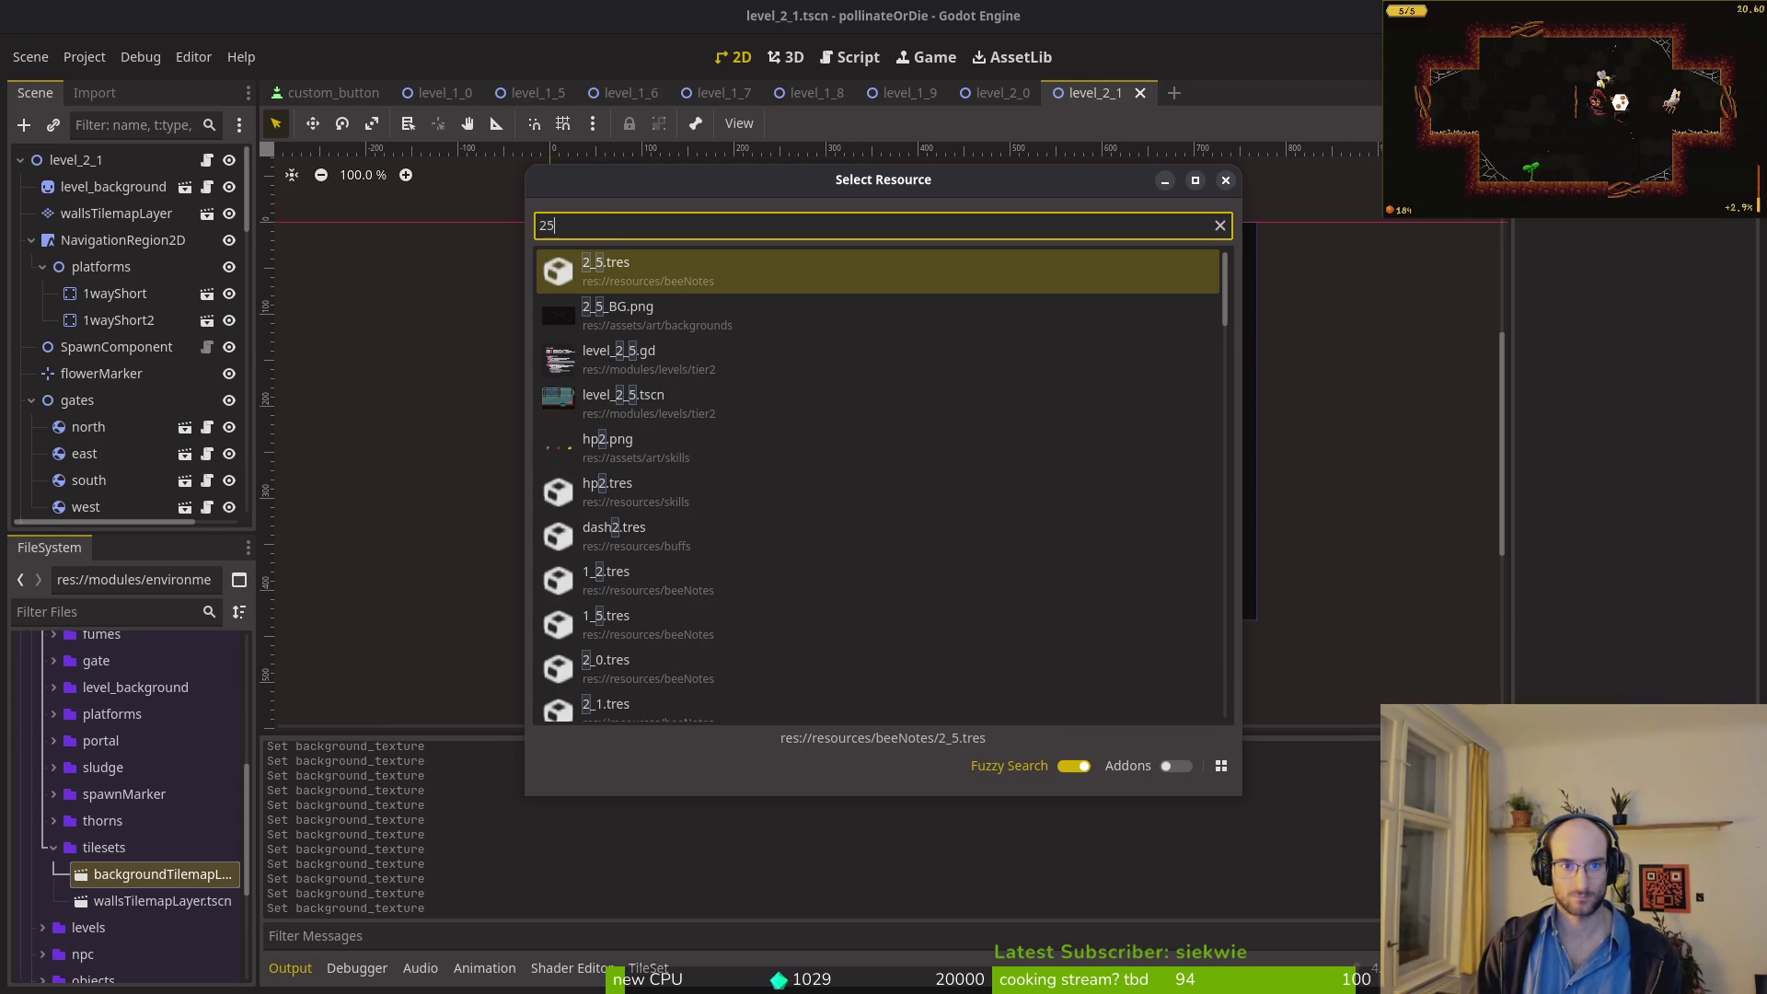
pyautogui.press('Down')
pyautogui.press('Down')
pyautogui.press('Down')
pyautogui.press('Return')
# - In level_2_6, set the level_background texture to 2_6_BG.png
pyautogui.hotkey('alt', 'shift', 'o')
pyautogui.write('26')
pyautogui.press('Down')
pyautogui.press('Down')
pyautogui.press('Return')
pyautogui.click(113, 186)
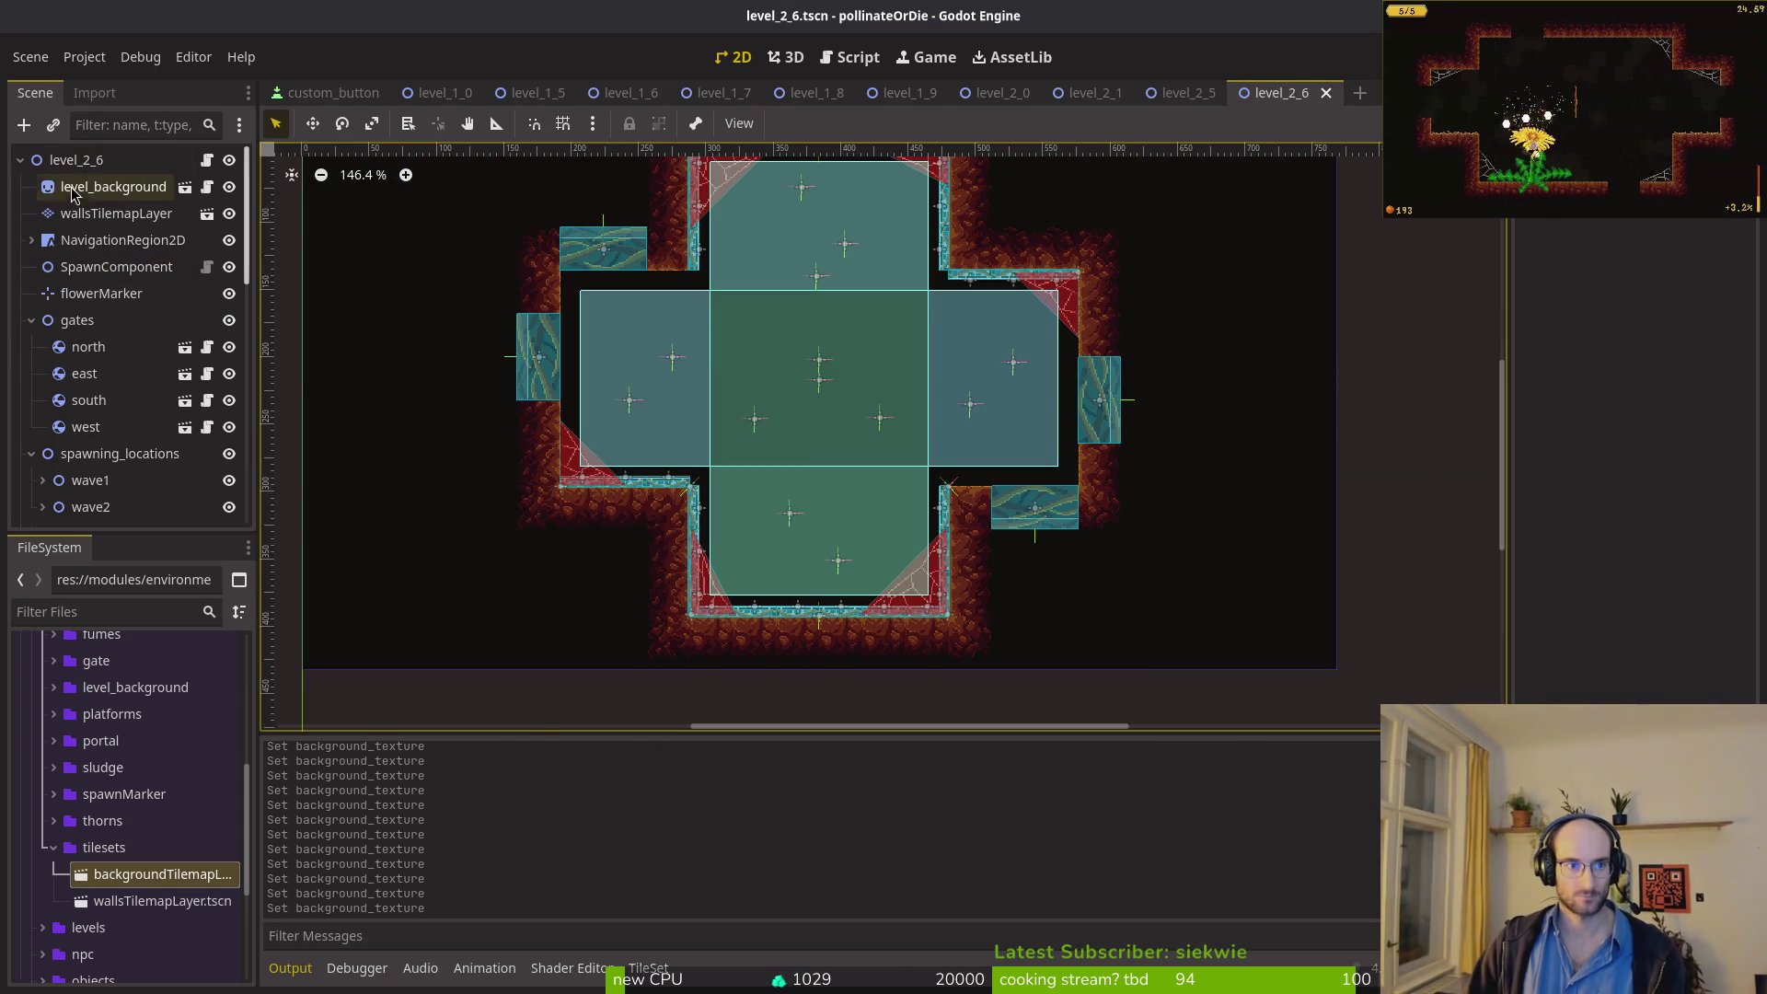
pyautogui.click(1620, 261)
pyautogui.click(1739, 245)
pyautogui.click(1620, 684)
pyautogui.write('26')
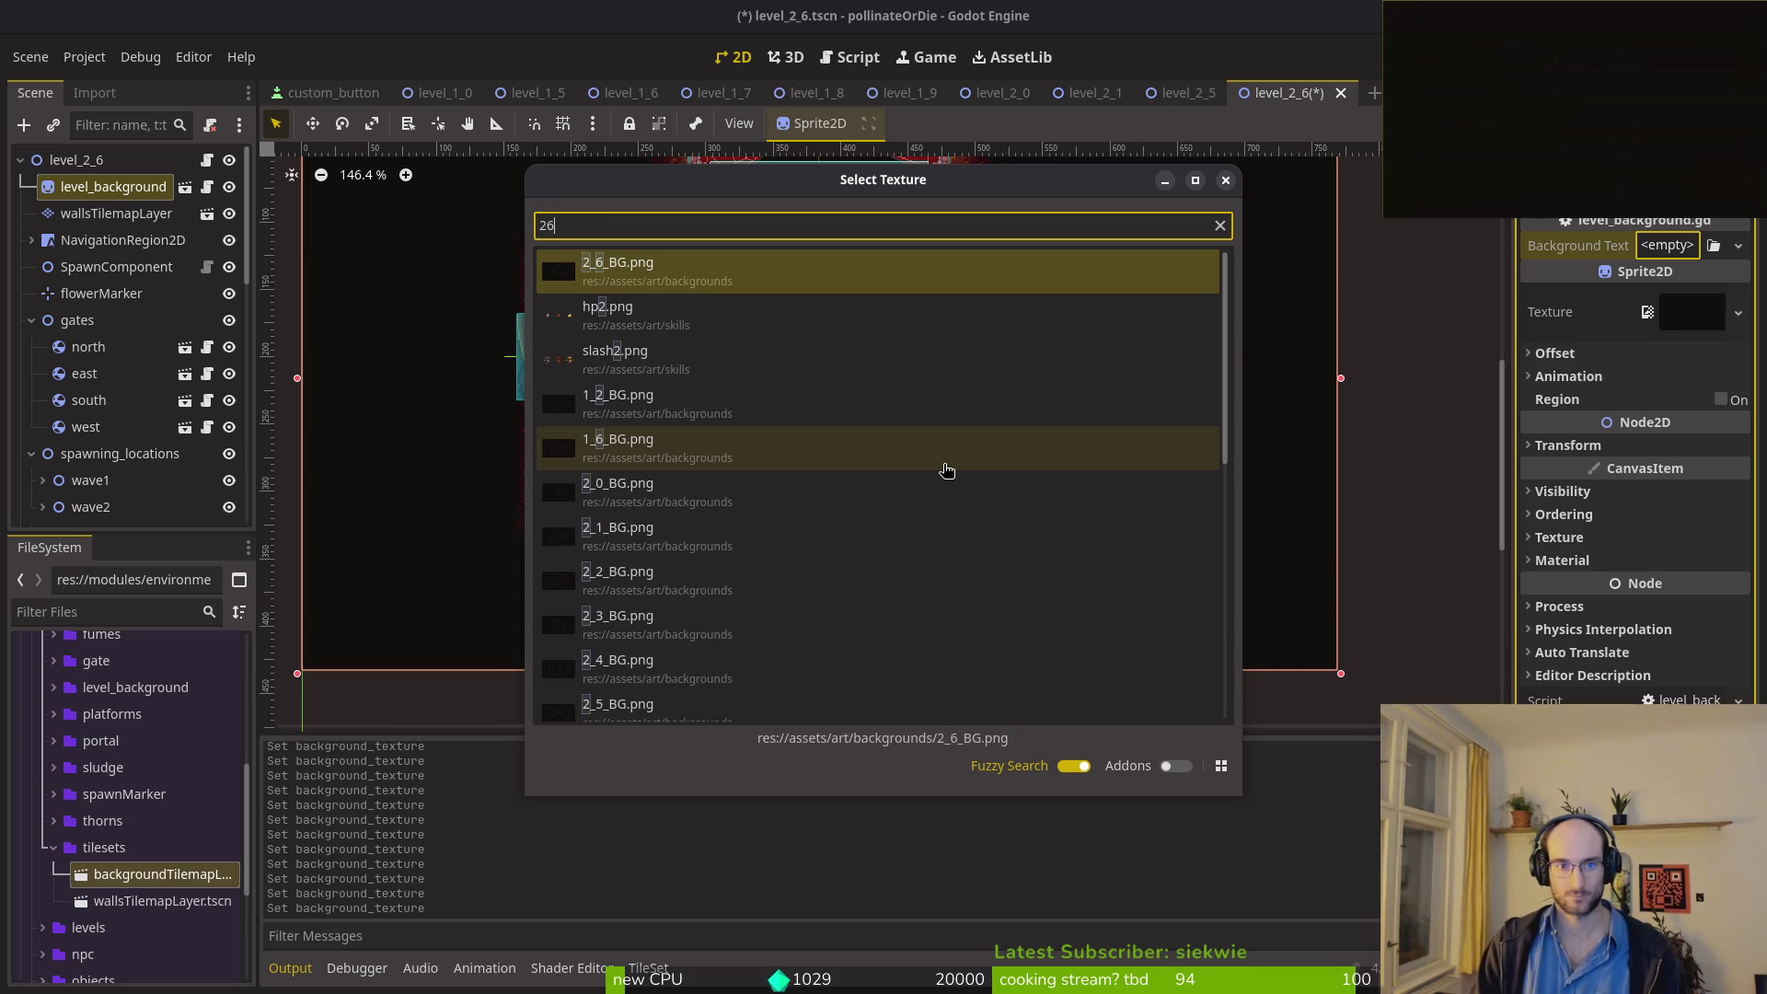
pyautogui.press('Return')
# - In level_2_7, set the level_background texture to 2_7_BG.png
pyautogui.hotkey('ctrl', 'shift', 'o')
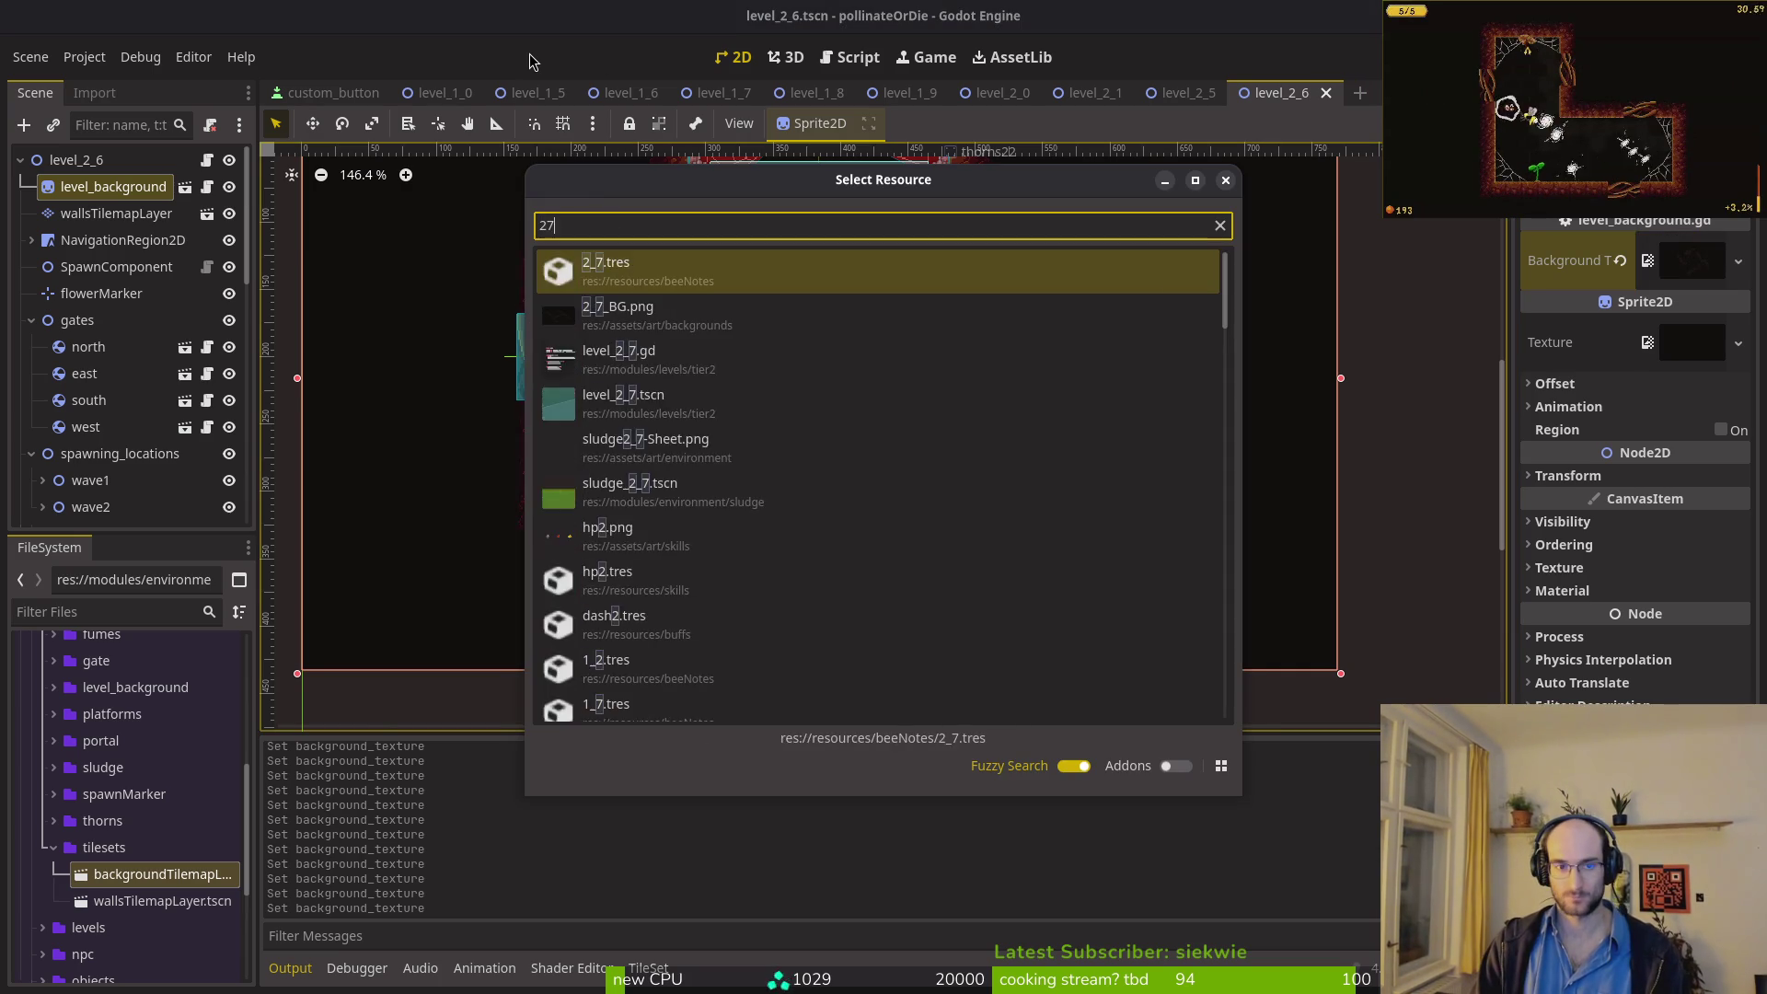
pyautogui.write('27')
pyautogui.press('Return')
pyautogui.click(165, 187)
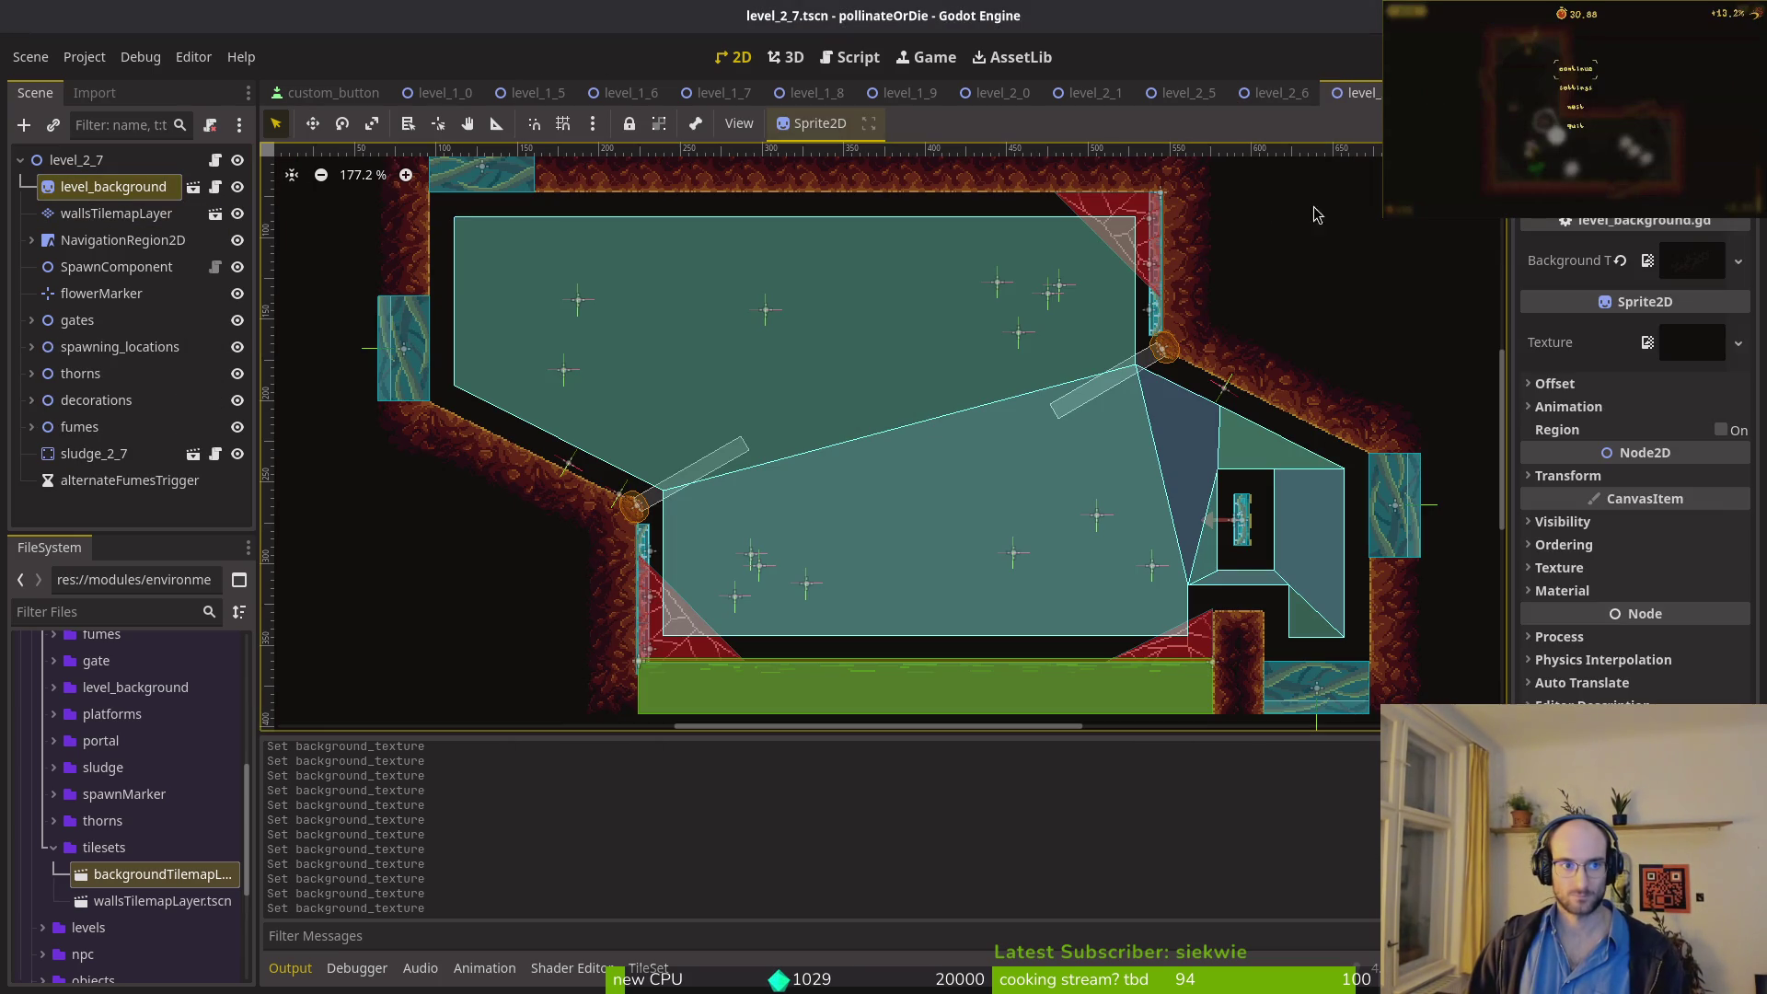
pyautogui.click(1620, 260)
pyautogui.click(1667, 245)
pyautogui.click(1583, 238)
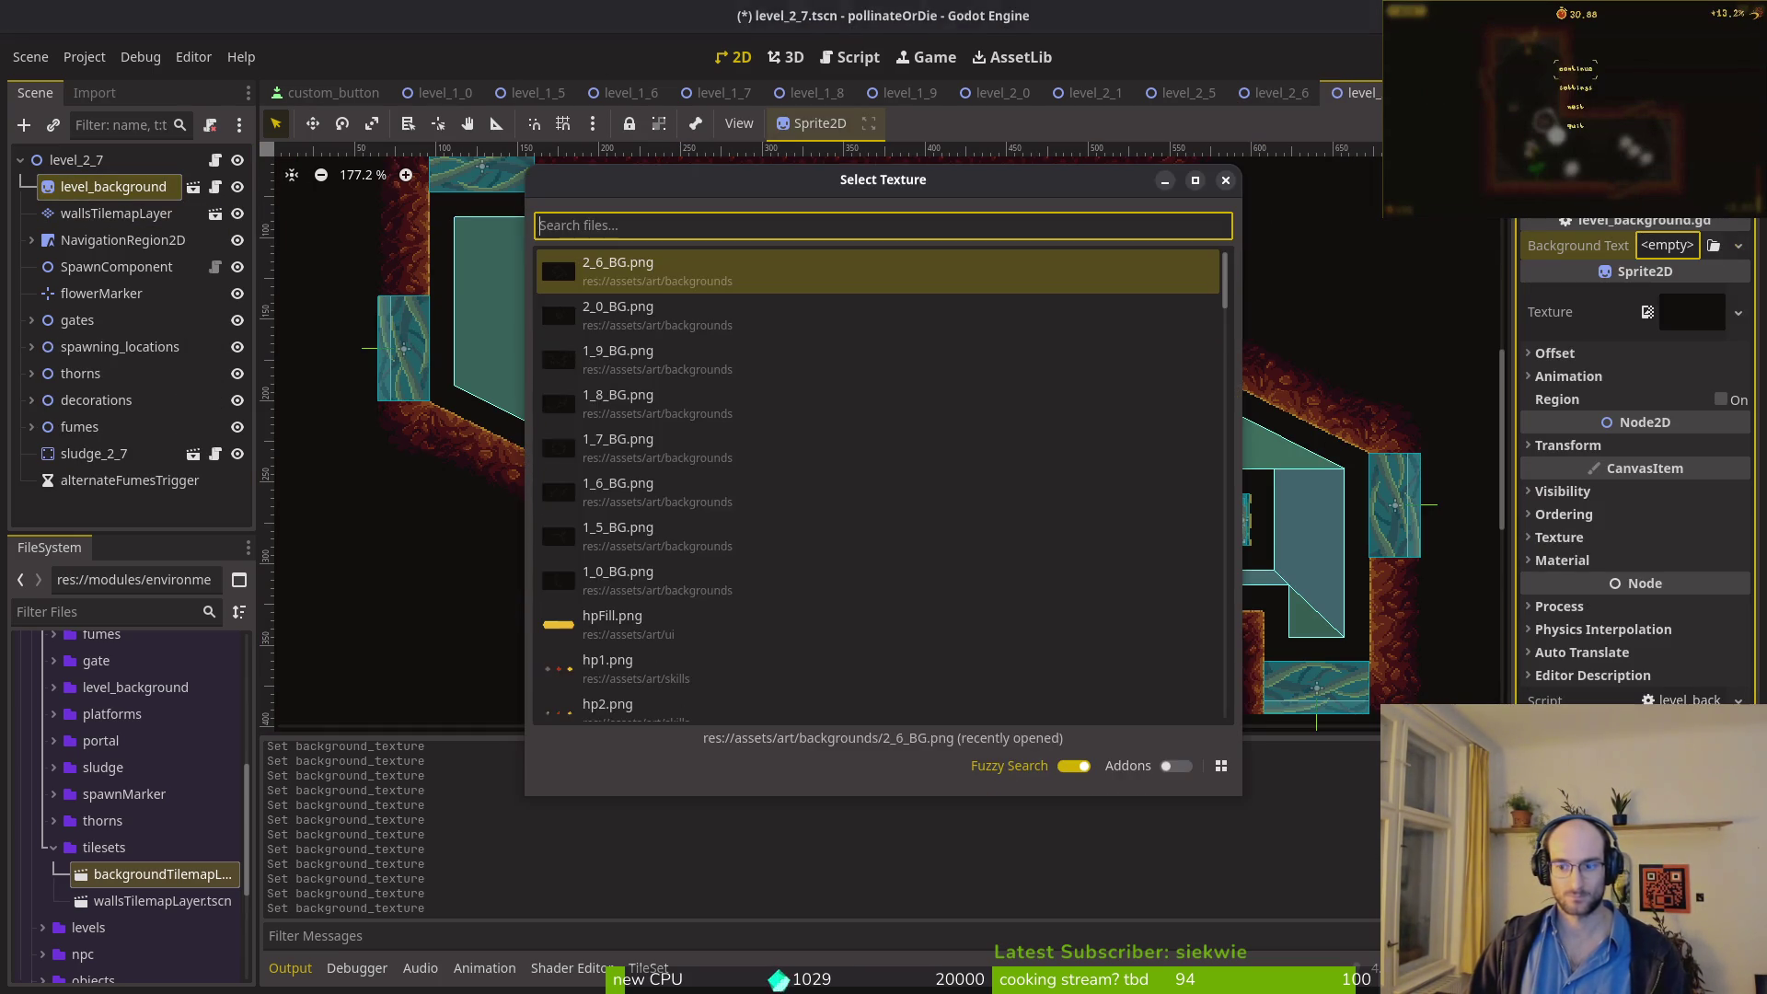
pyautogui.click(625, 313)
# - In level_2_8, replace the level_background texture with its background PNG
pyautogui.hotkey('ctrl', 'shift', 'o')
pyautogui.write('2_8')
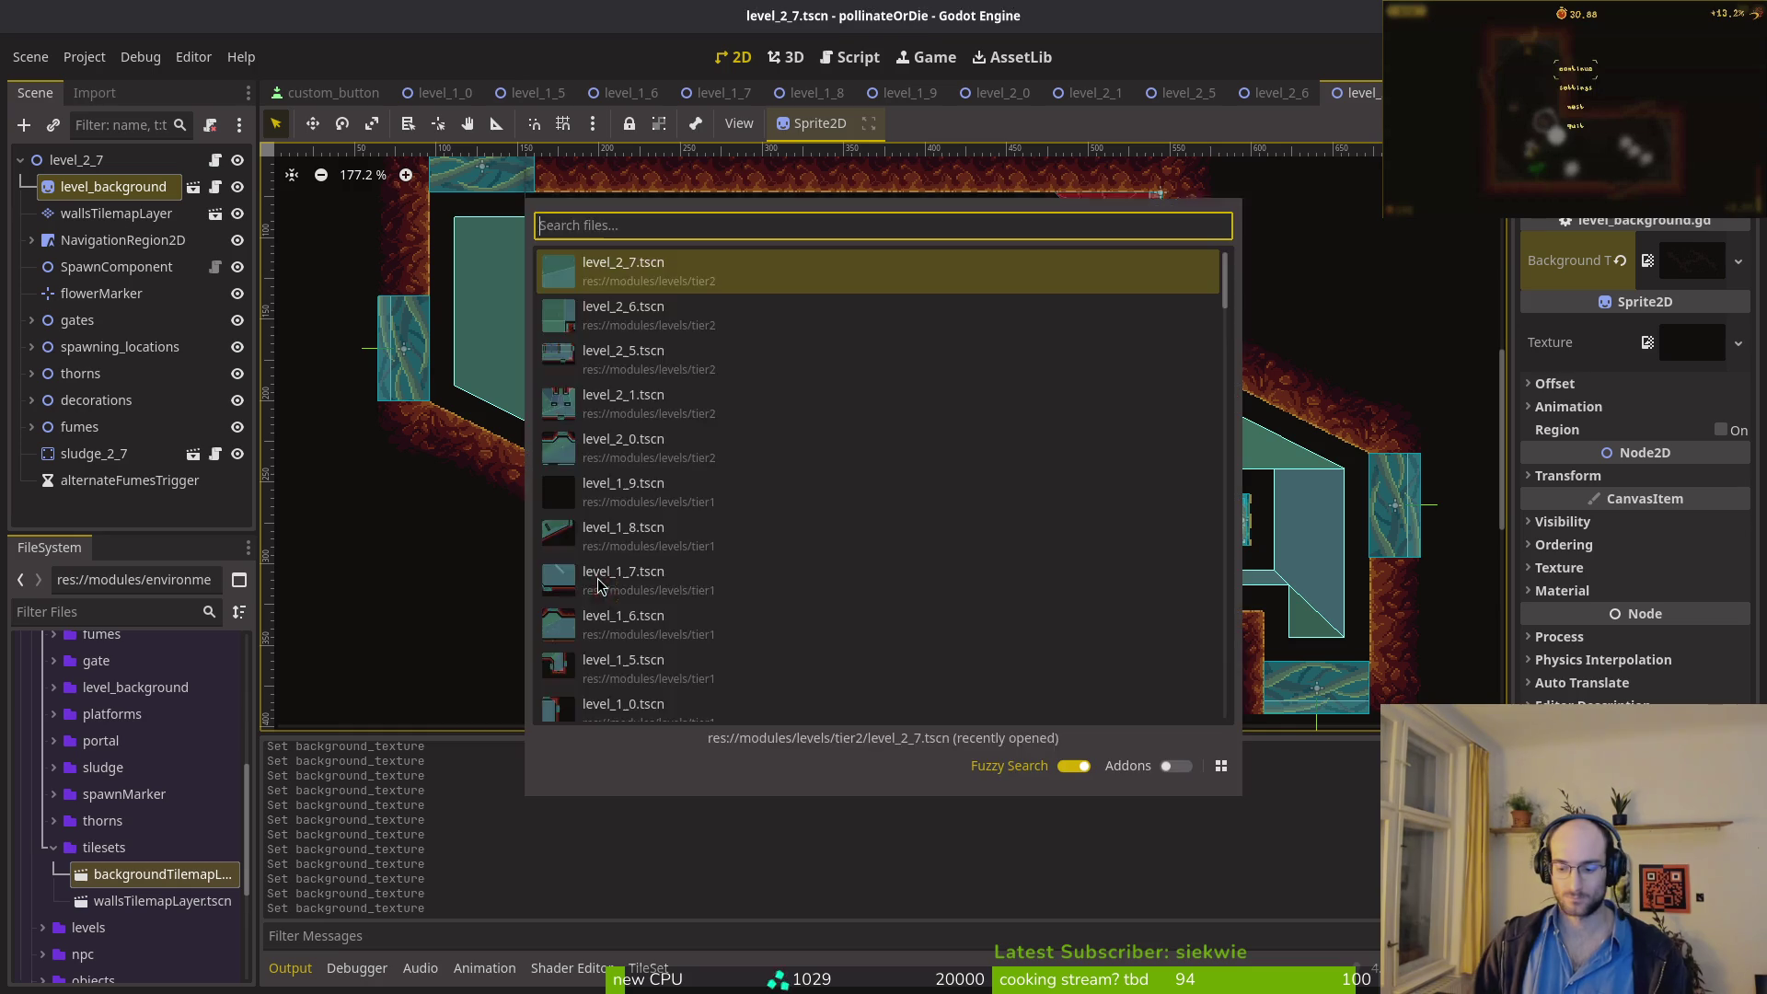
pyautogui.press('Return')
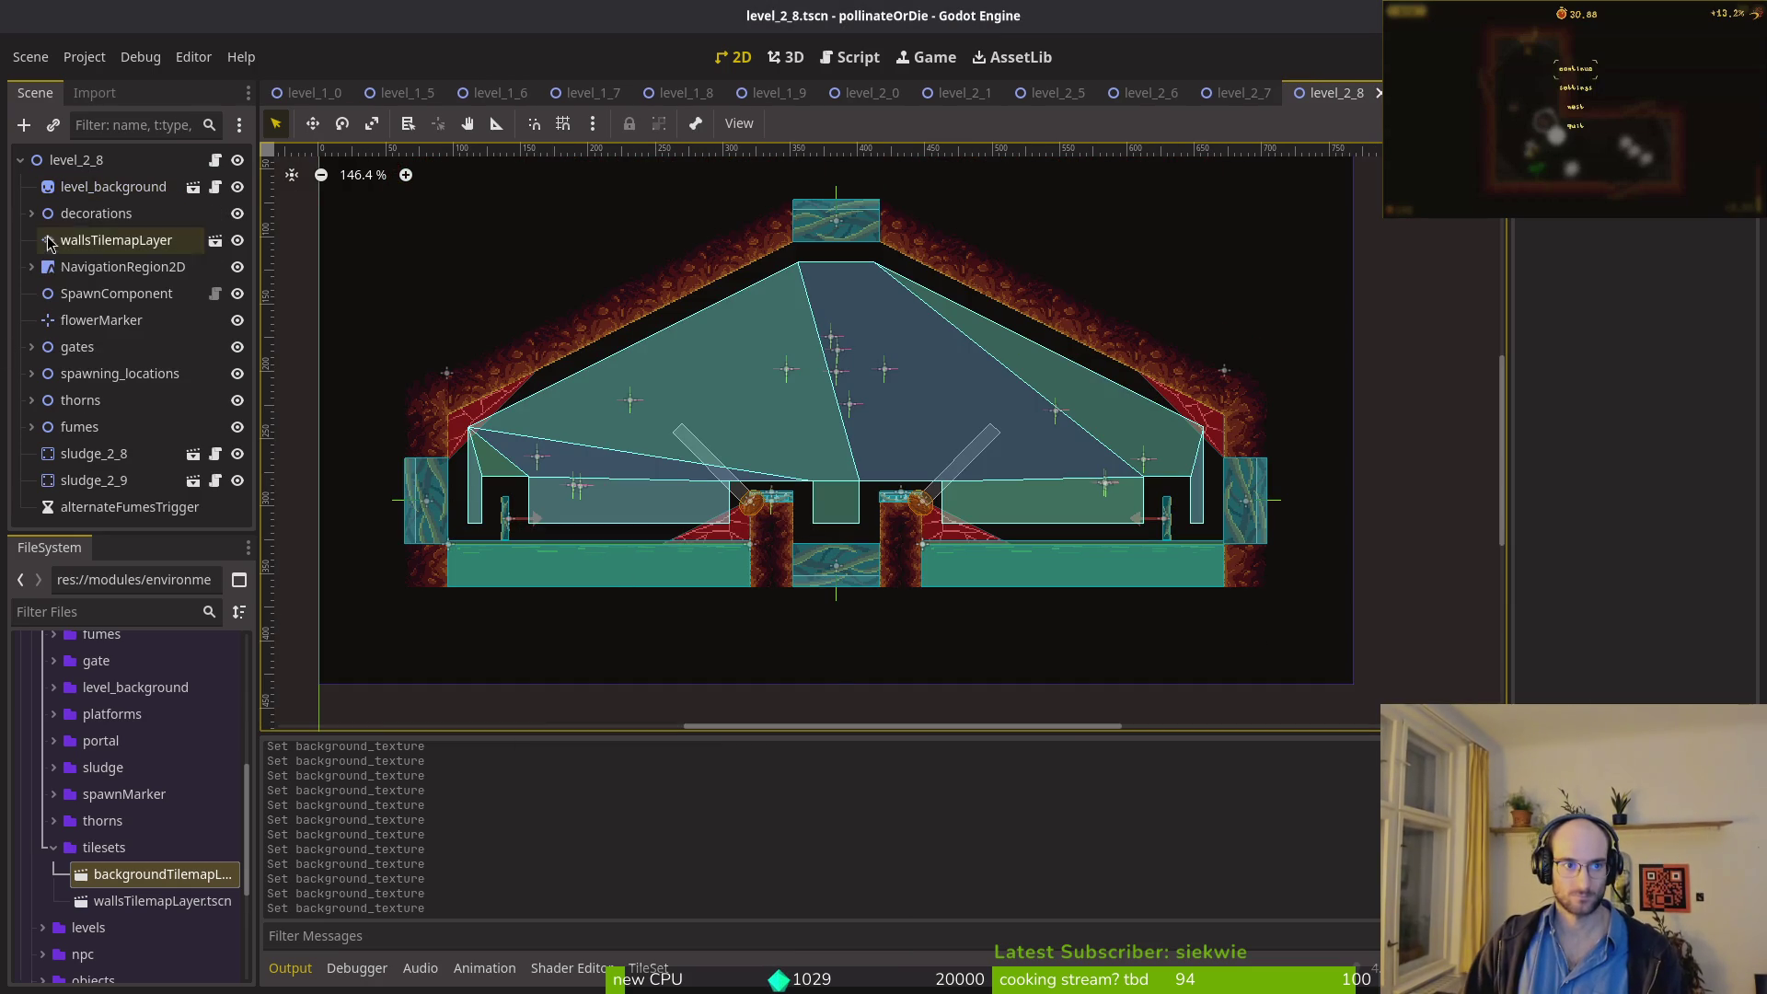
pyautogui.click(106, 187)
pyautogui.click(1620, 261)
pyautogui.click(1681, 261)
pyautogui.click(1592, 737)
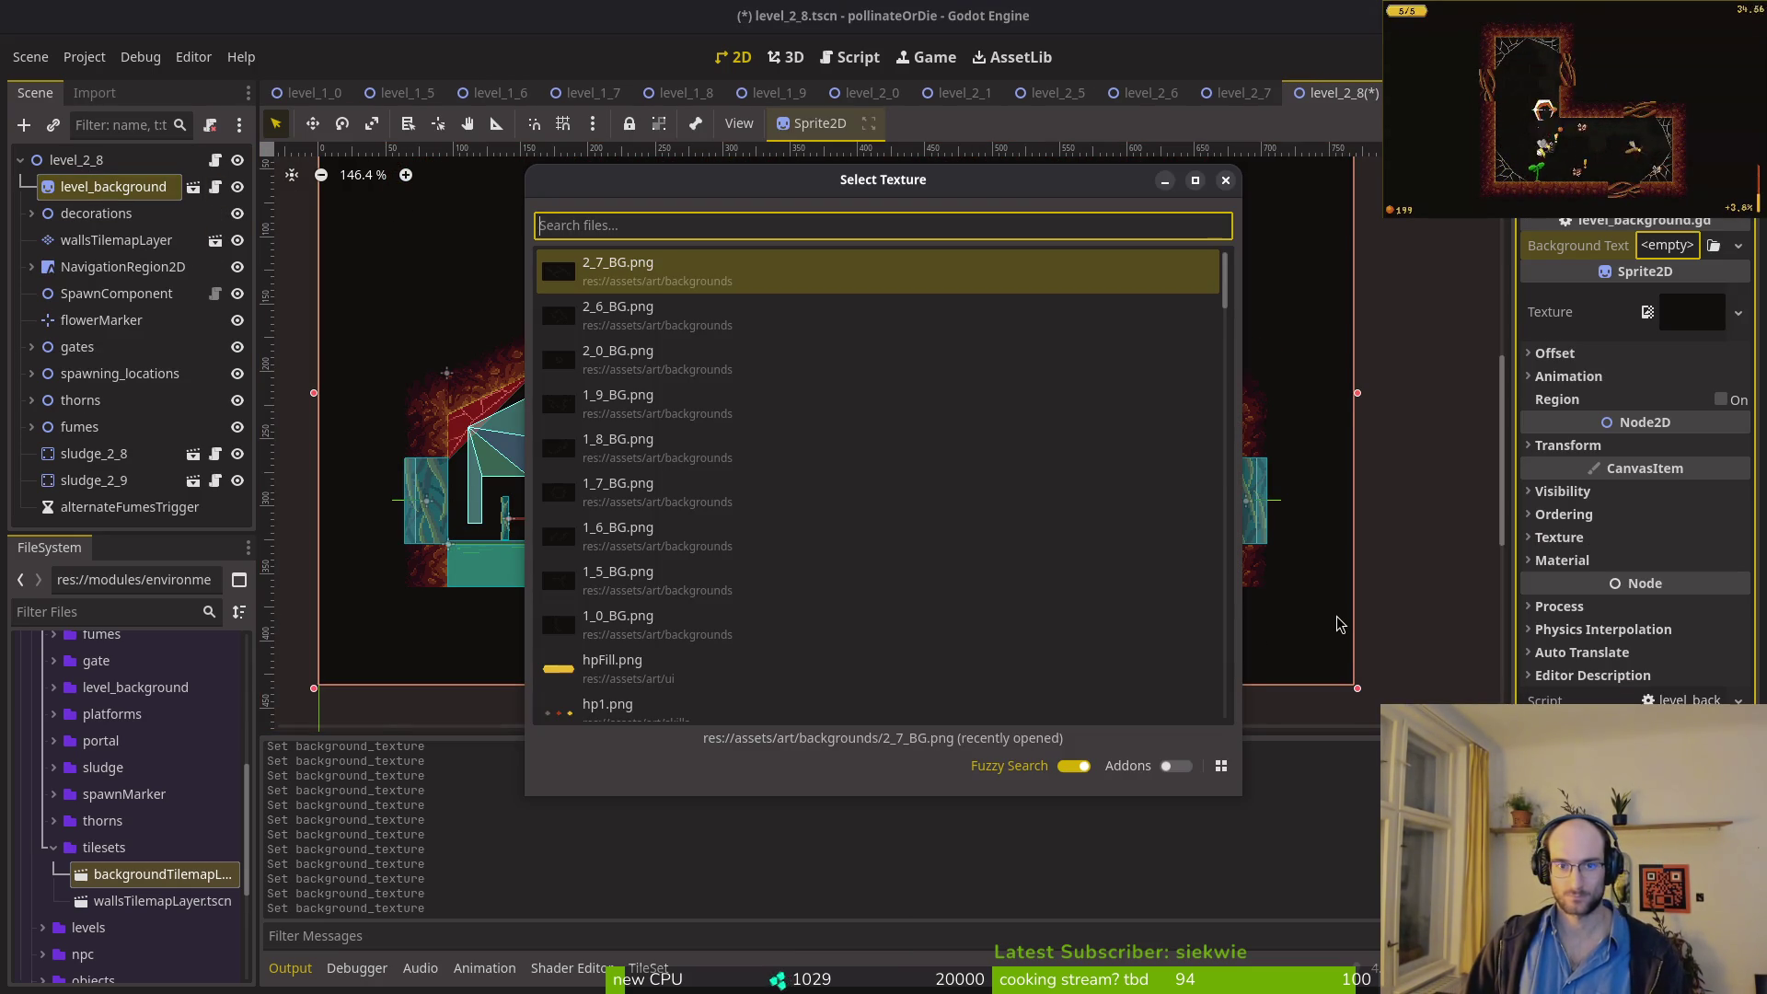
pyautogui.press('Return')
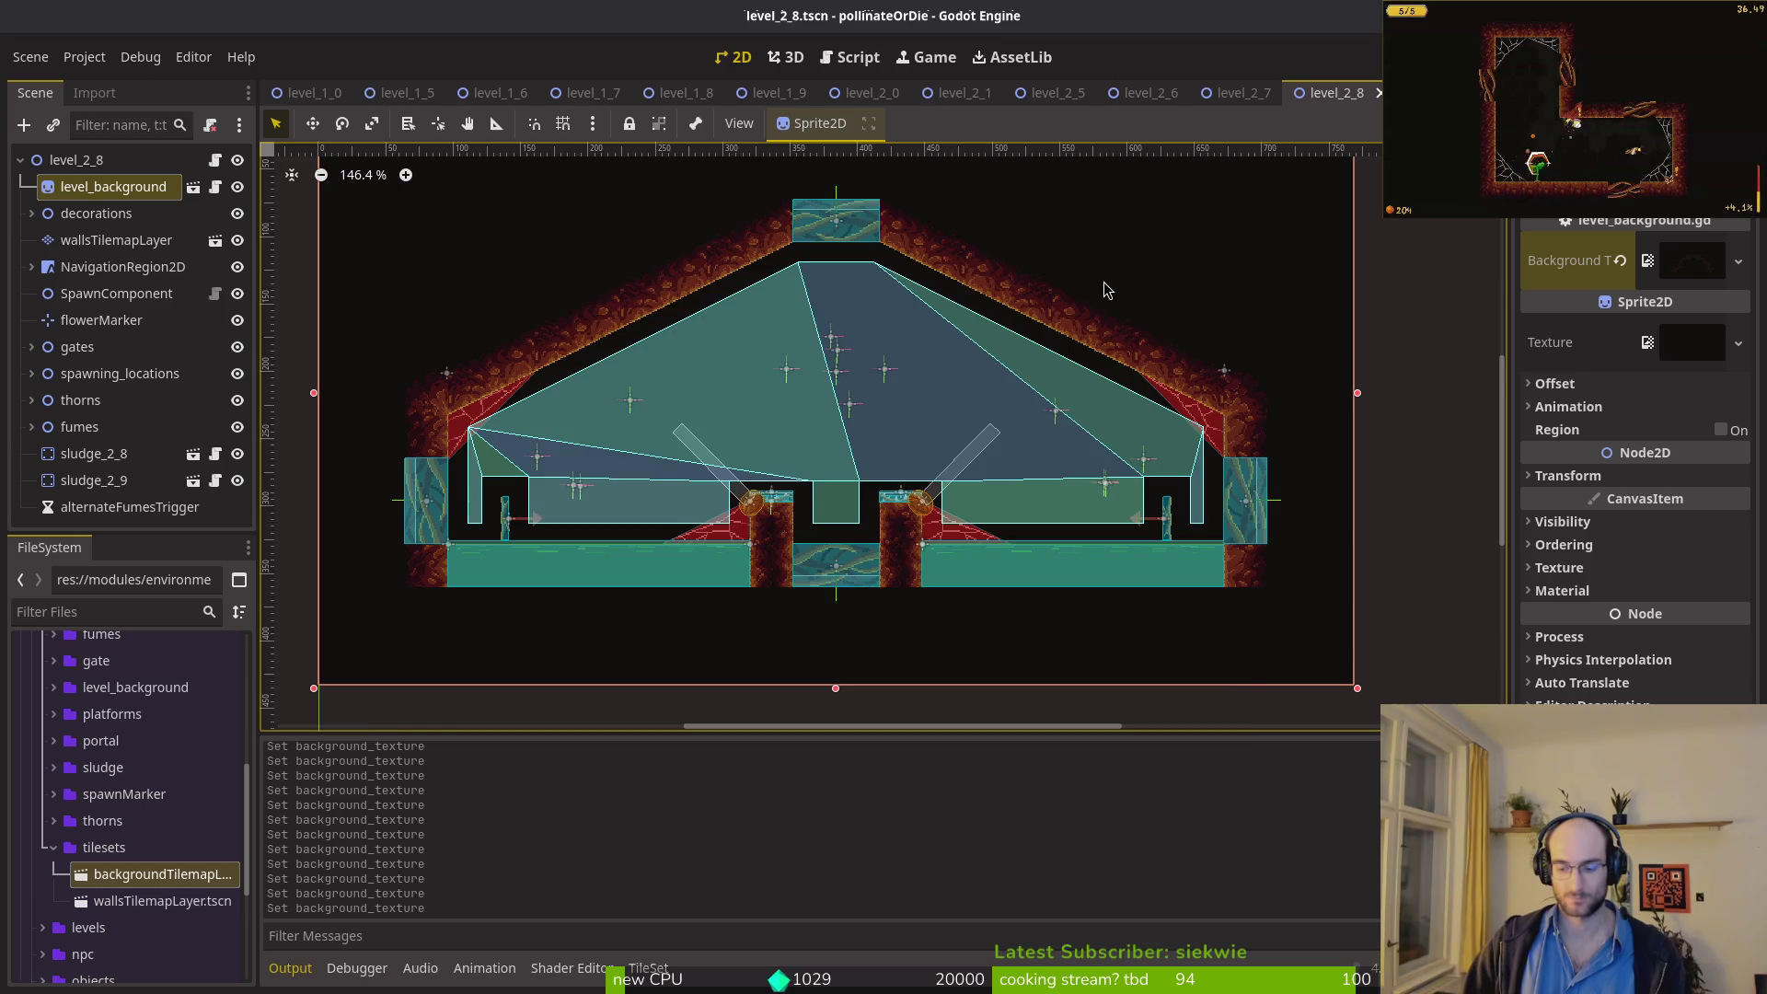
# - In level_2_9, set the level_background texture to its BG PNG and save the scene
pyautogui.hotkey('alt', 'shift', 'o')
pyautogui.write('29')
pyautogui.press('Down')
pyautogui.press('Down')
pyautogui.press('Down')
pyautogui.press('Return')
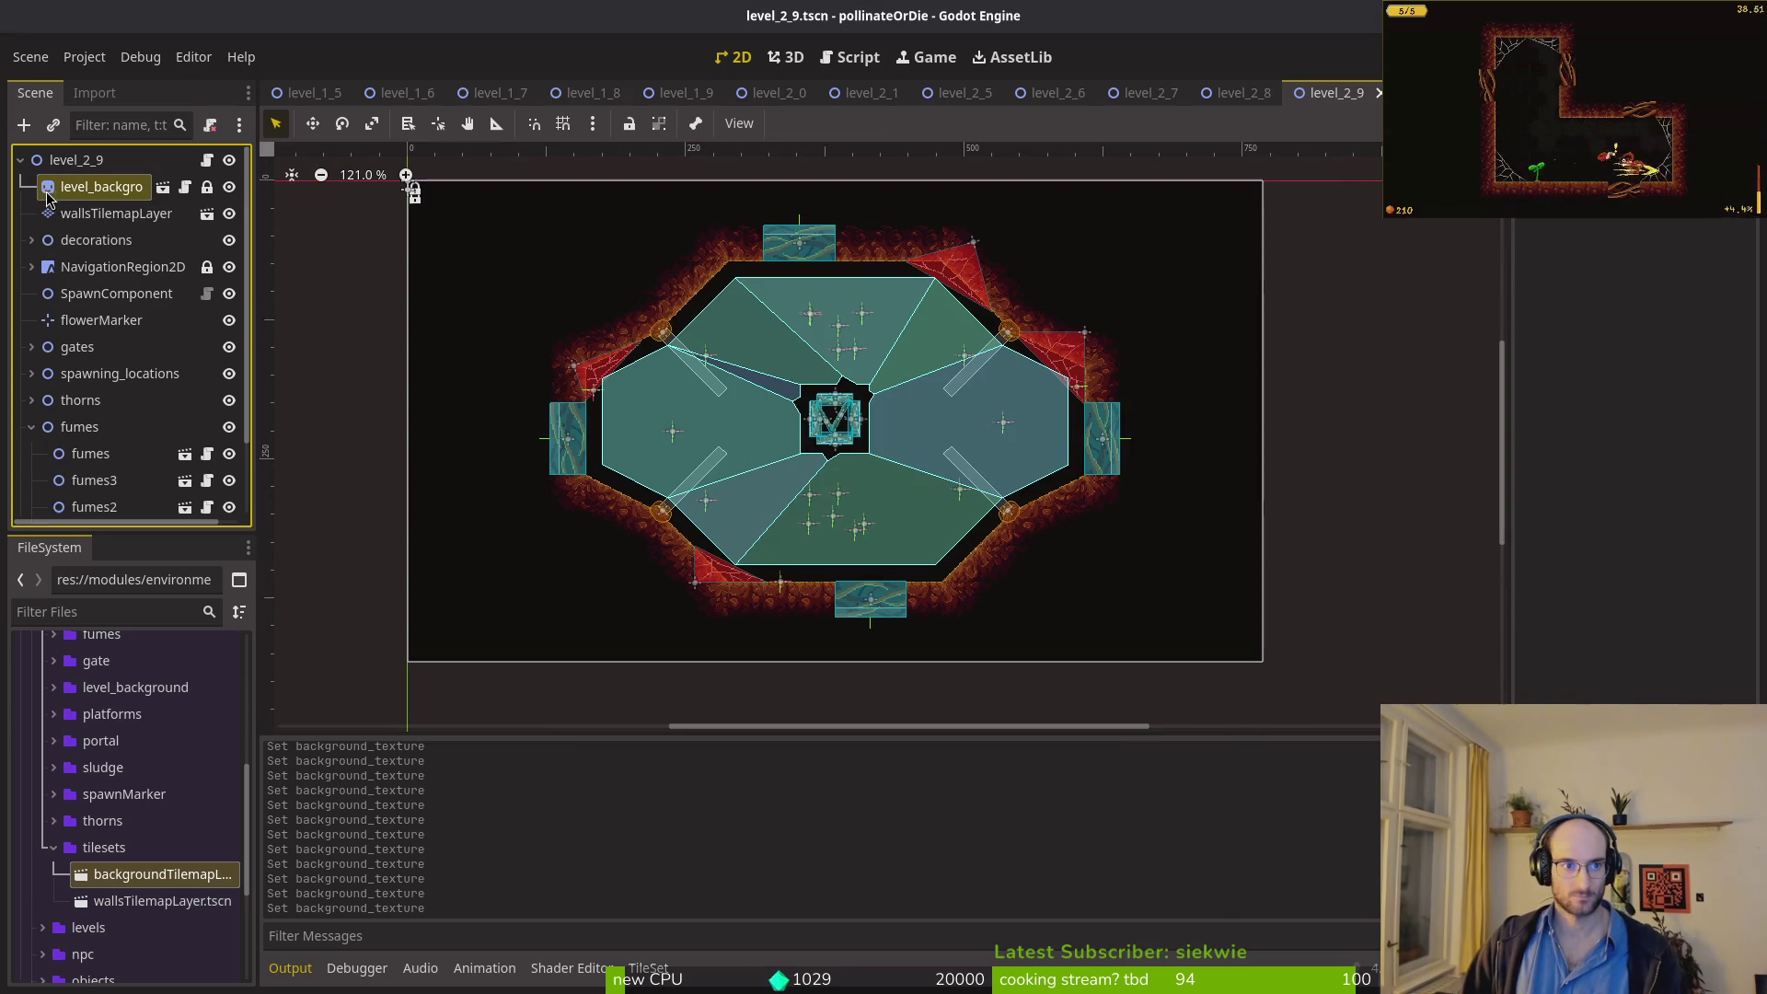
pyautogui.click(1620, 262)
pyautogui.click(1668, 250)
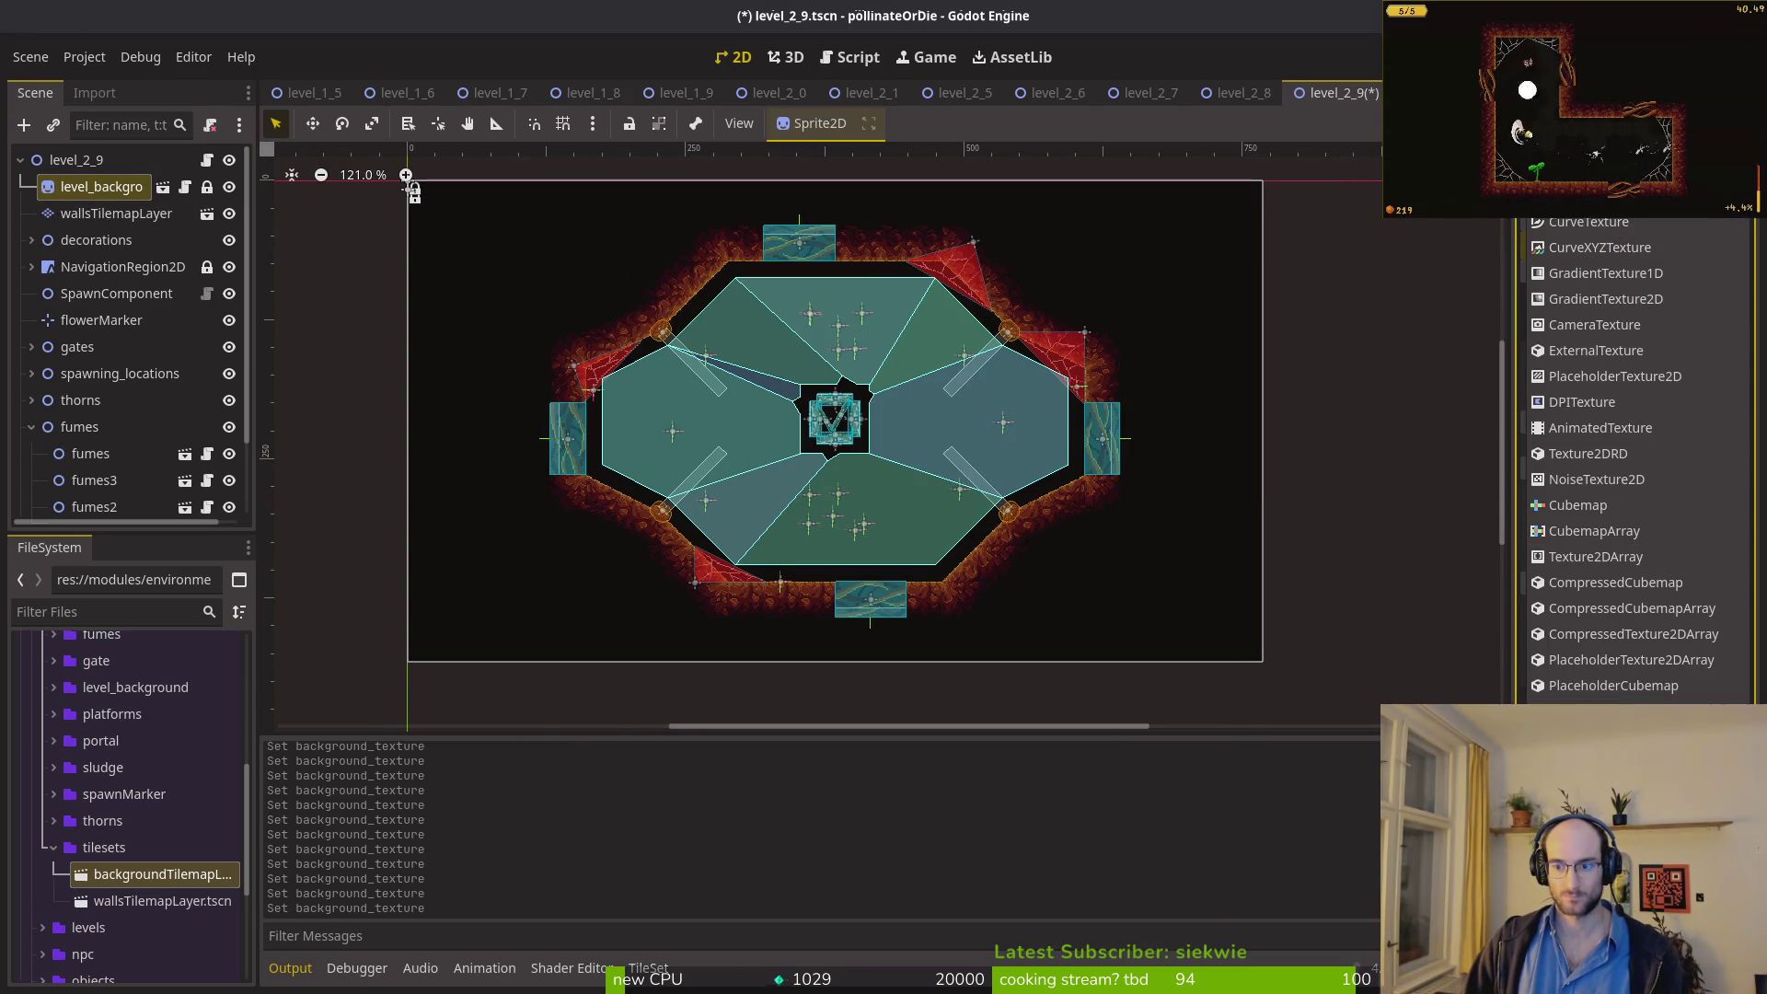
pyautogui.click(1602, 737)
pyautogui.write('bg')
pyautogui.press('Return')
pyautogui.hotkey('ctrl', 's')
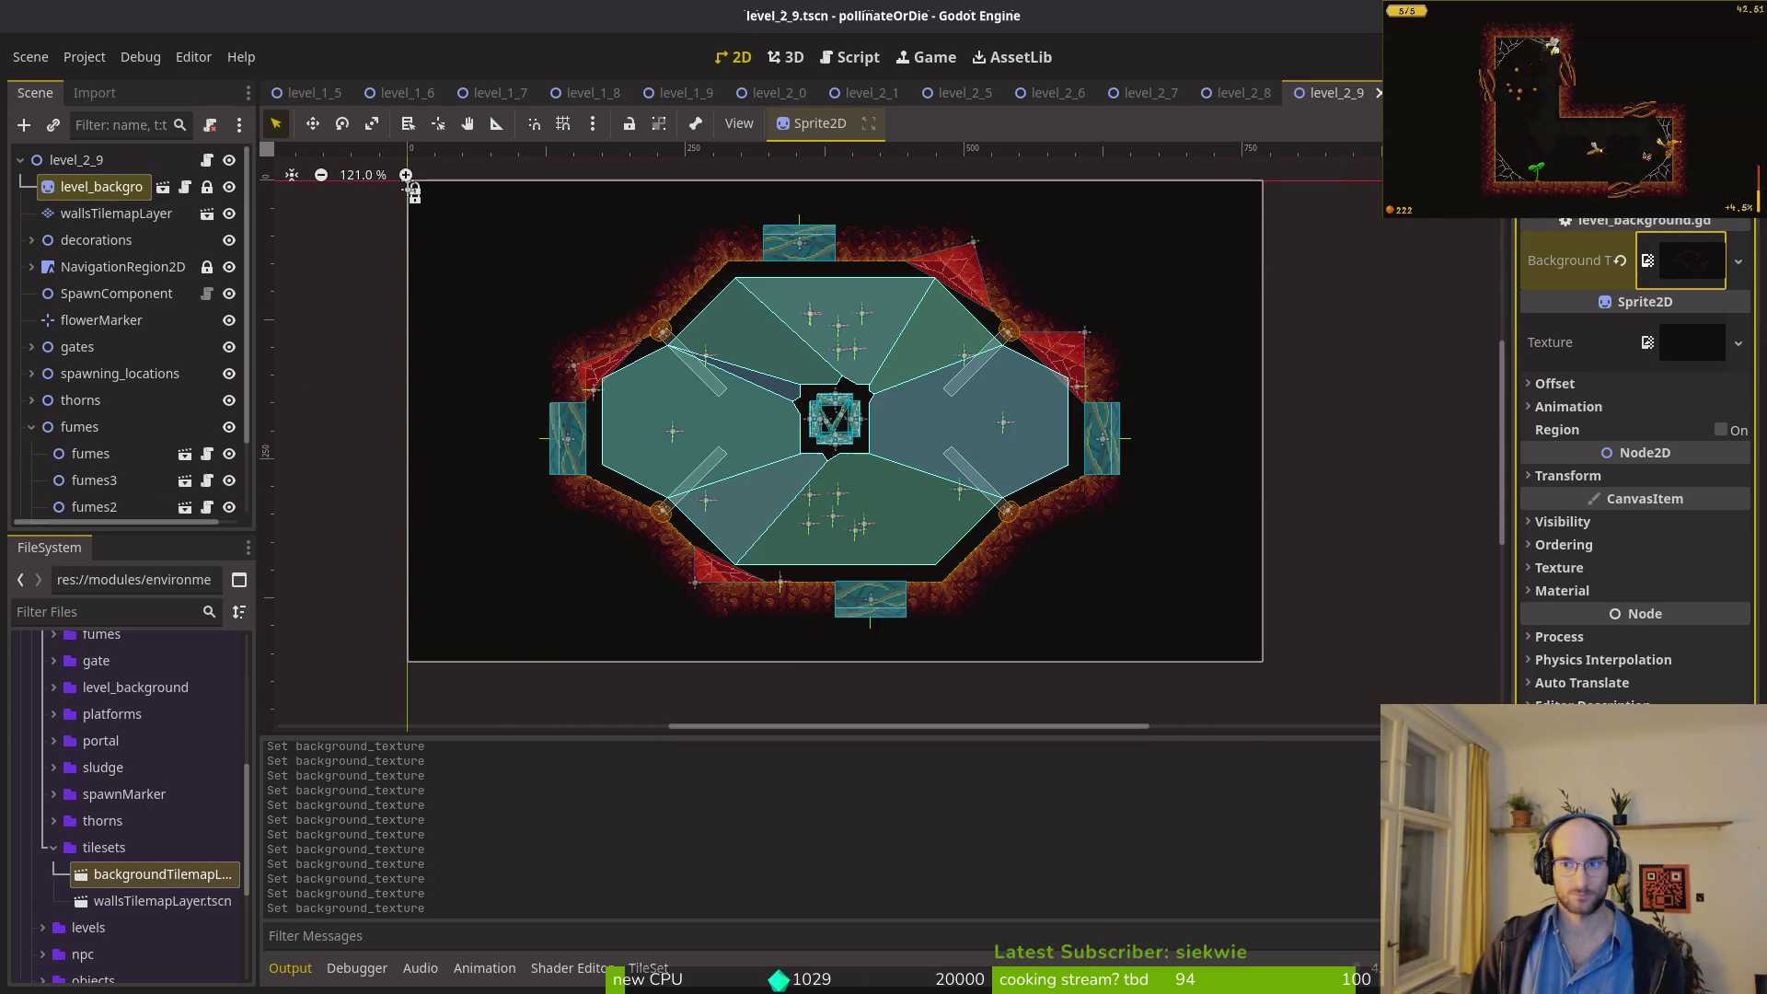
# - Close every scene tab except level_1_8 and run the game
pyautogui.middleClick(321, 106)
pyautogui.middleClick(322, 105)
pyautogui.middleClick(322, 99)
pyautogui.middleClick(321, 99)
pyautogui.middleClick(394, 99)
pyautogui.middleClick(394, 99)
pyautogui.middleClick(390, 104)
pyautogui.middleClick(389, 104)
pyautogui.middleClick(367, 102)
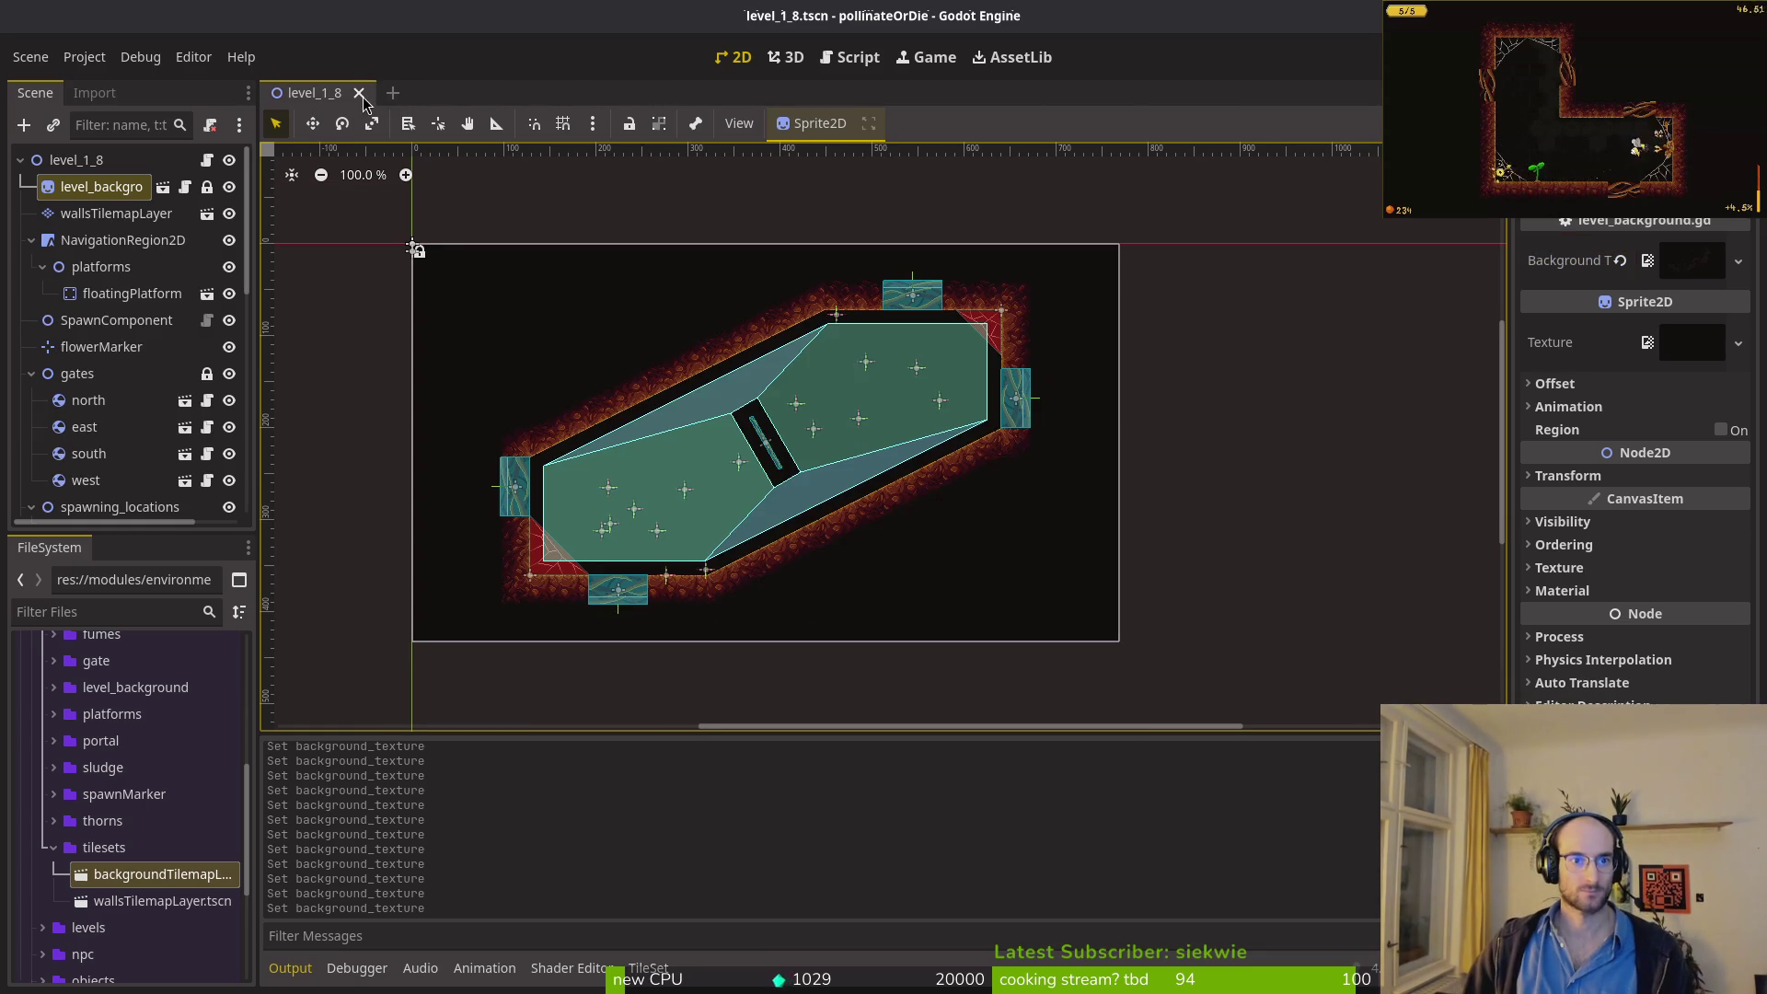
pyautogui.press('F5')
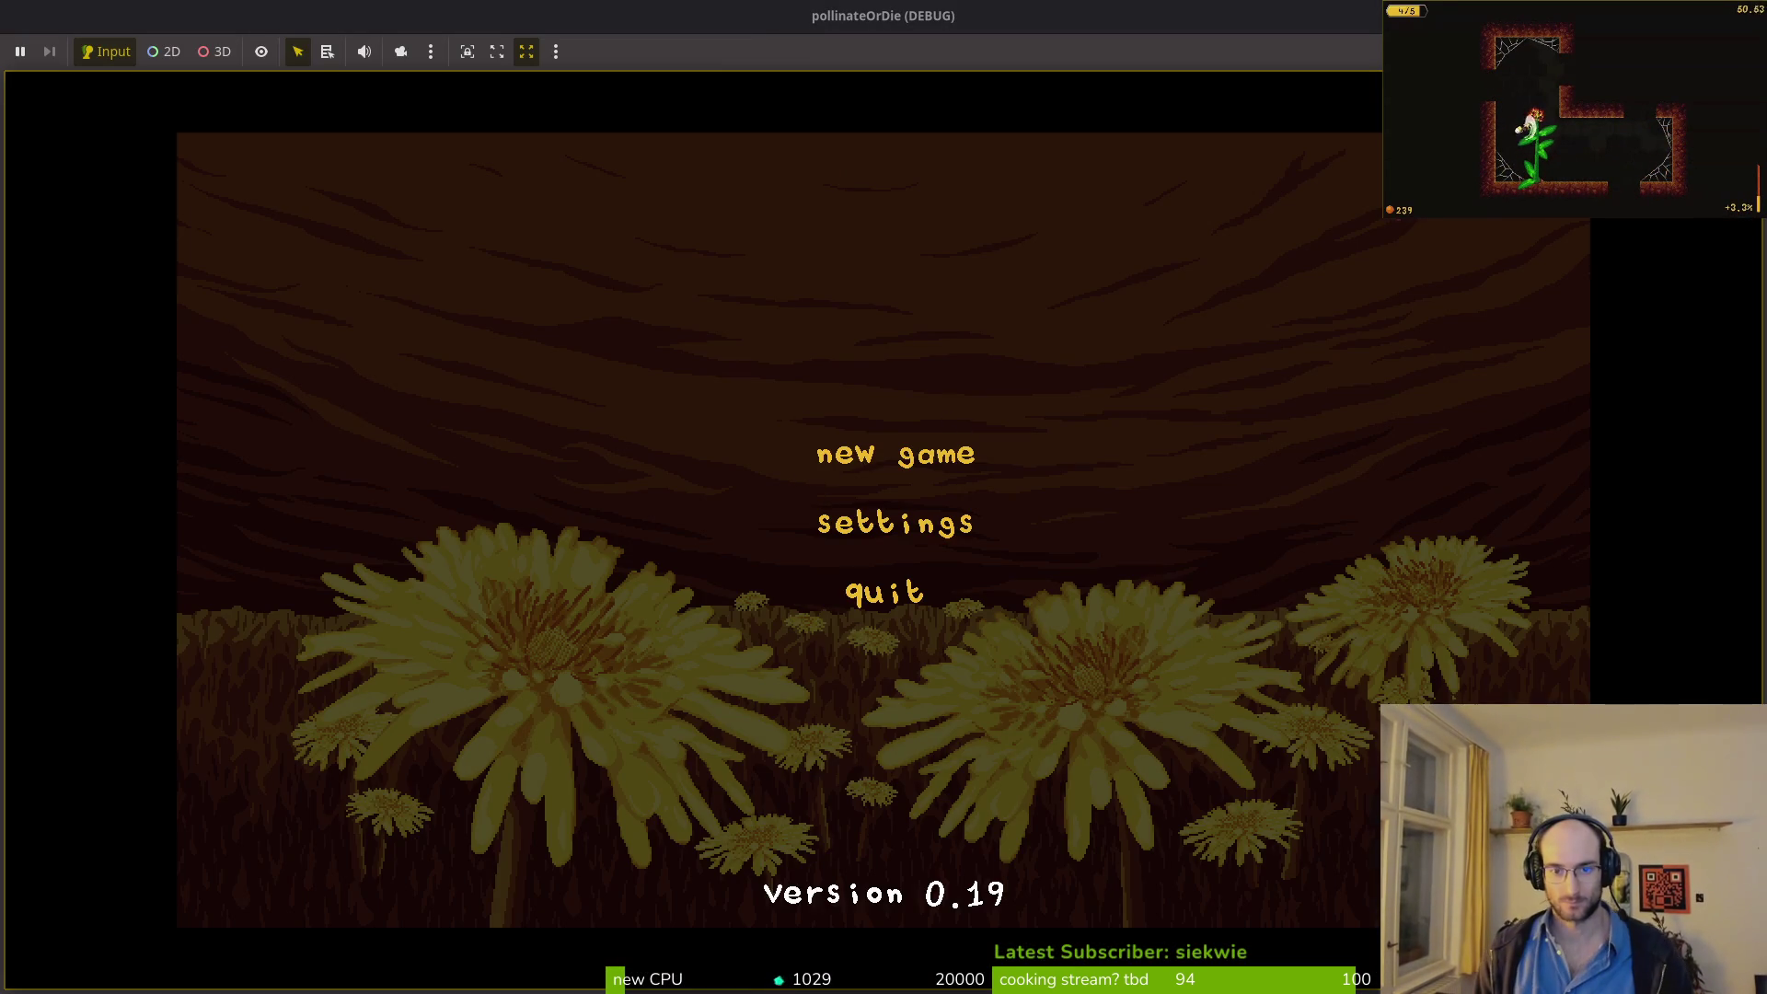
# - Start a new game, play a level clearing the flies, then start level 1-6 from level select
pyautogui.click(896, 454)
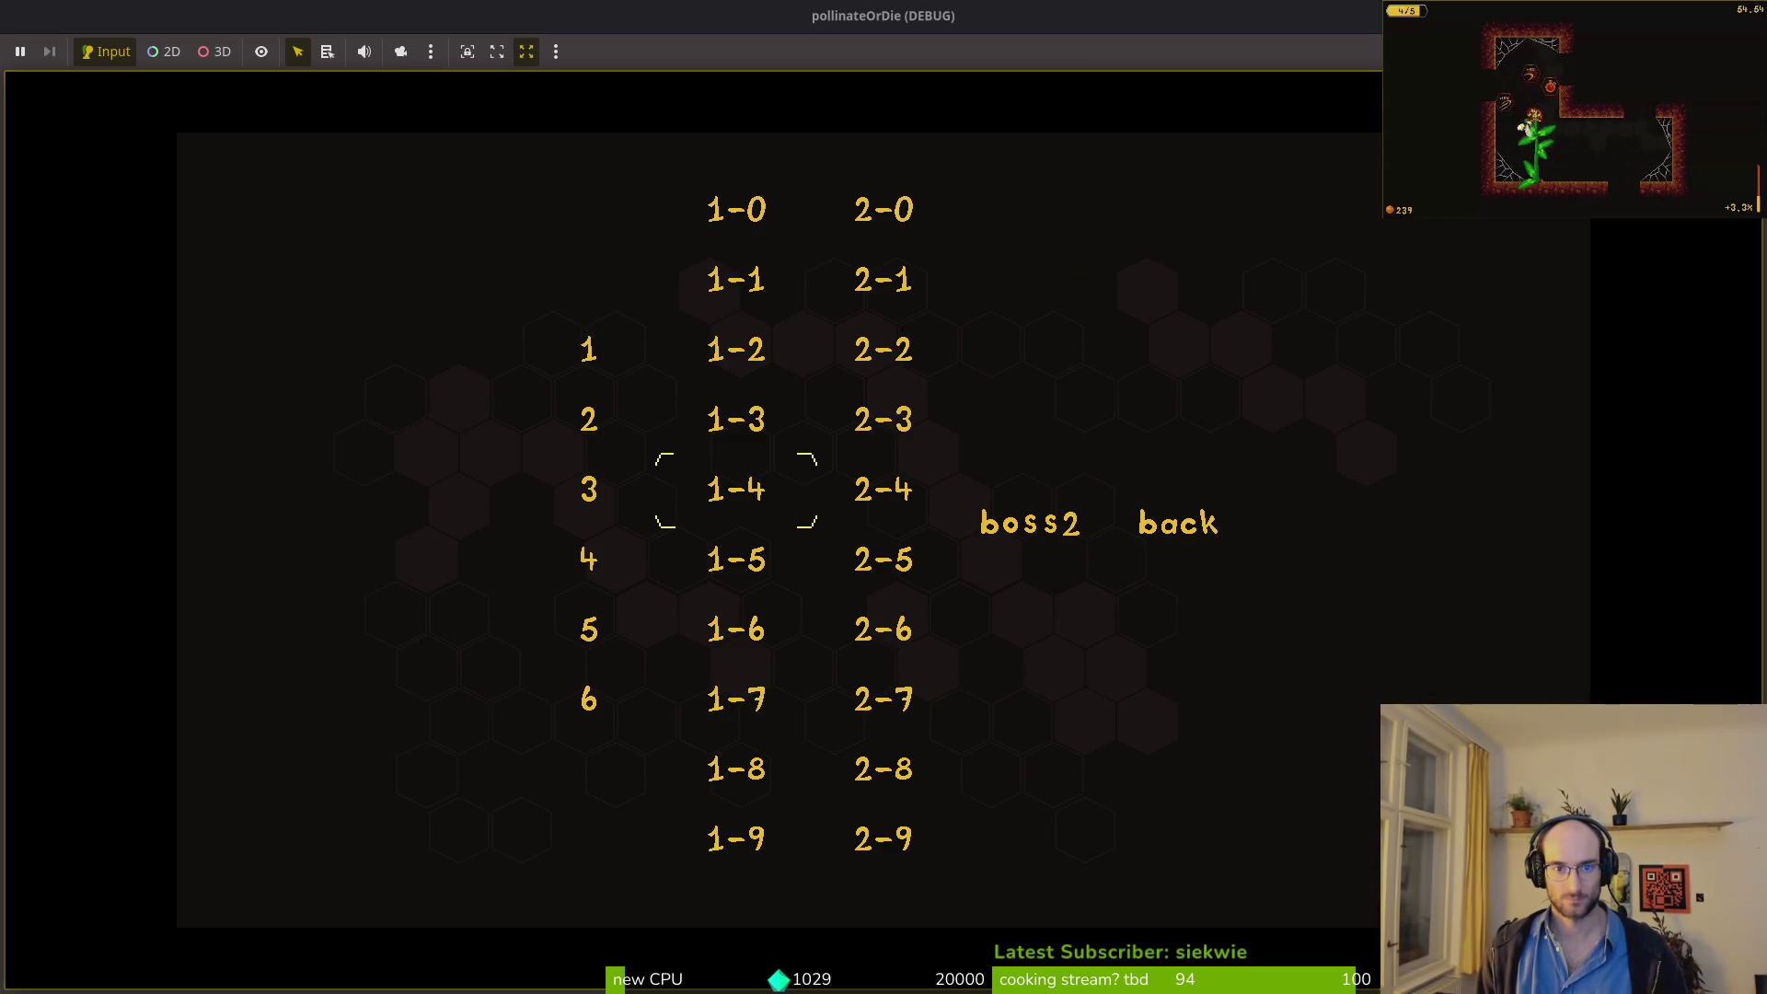
pyautogui.press('Return')
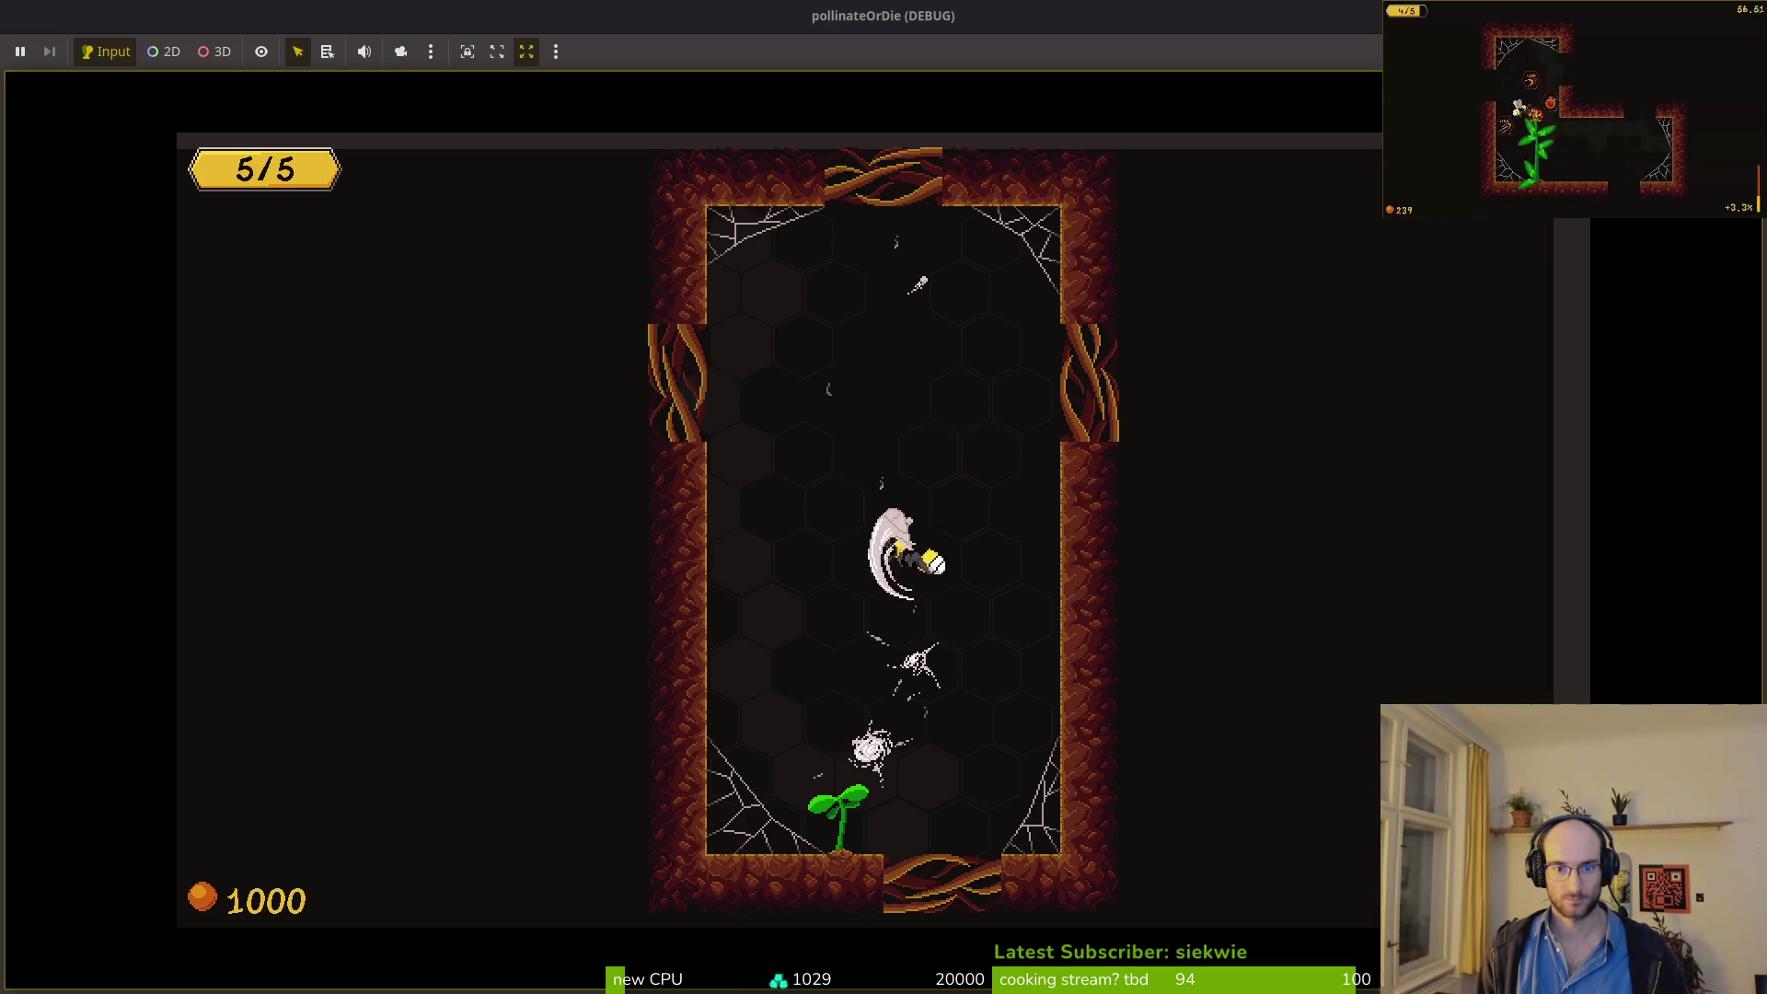
pyautogui.press('w')
pyautogui.click(975, 550)
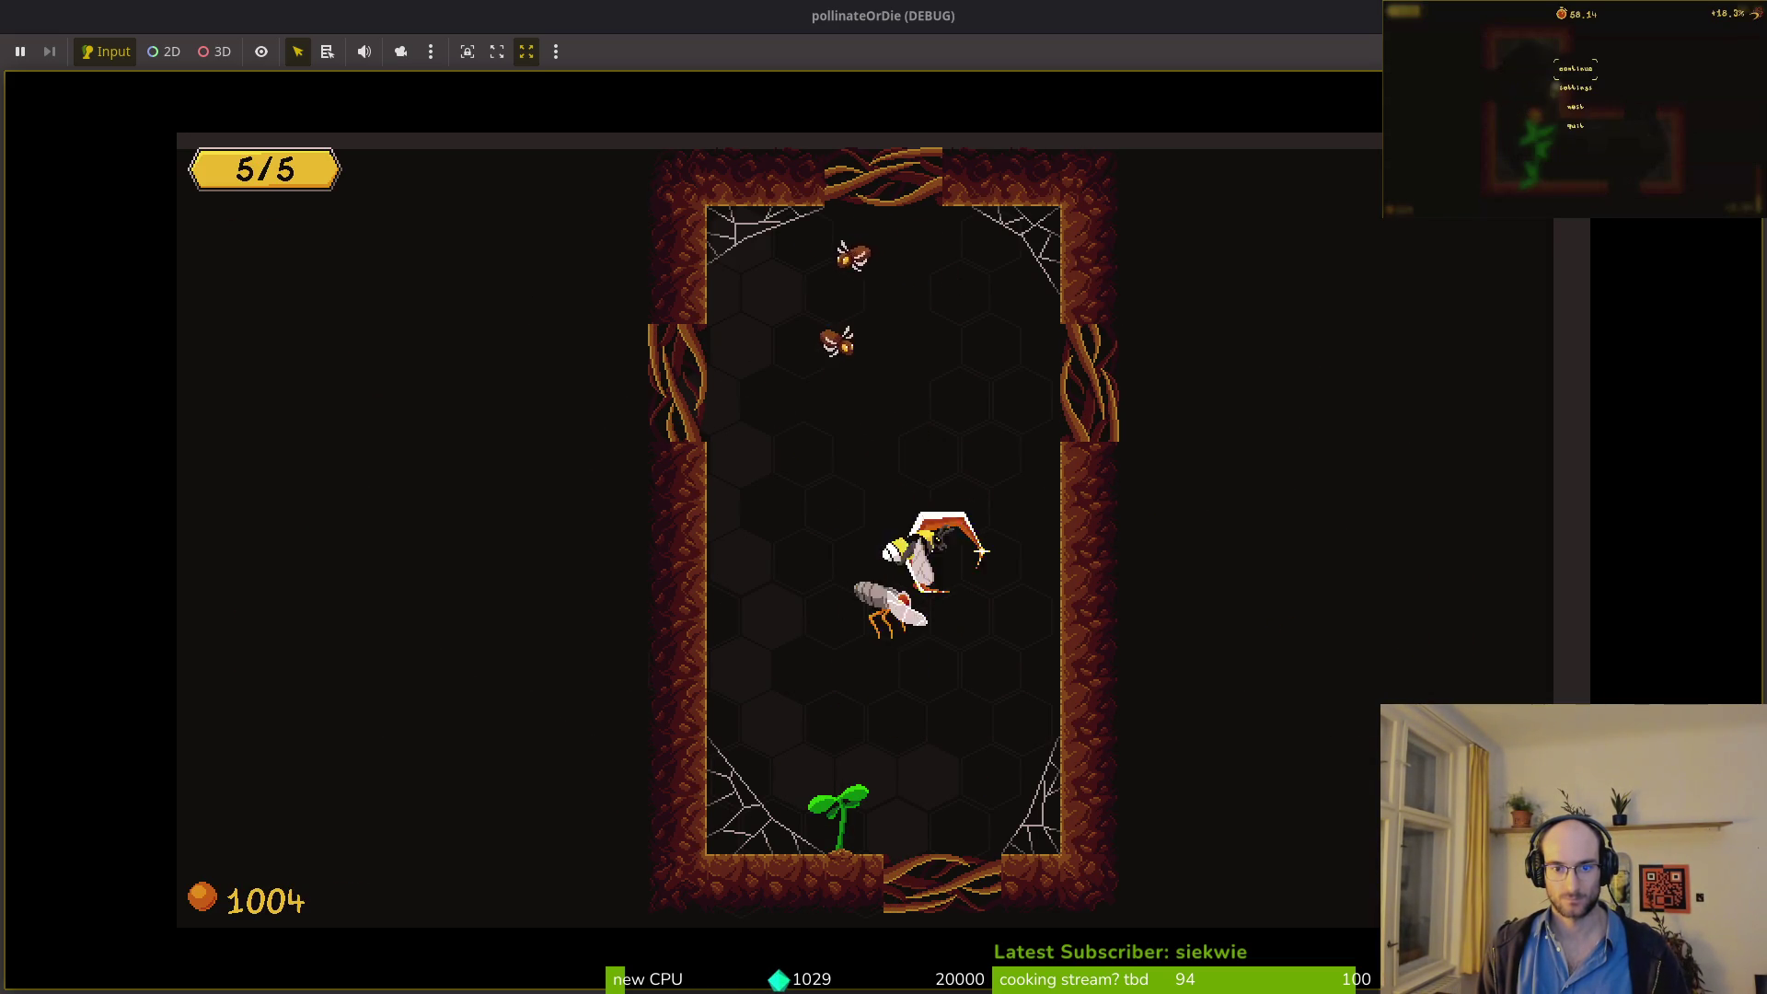
pyautogui.click(764, 214)
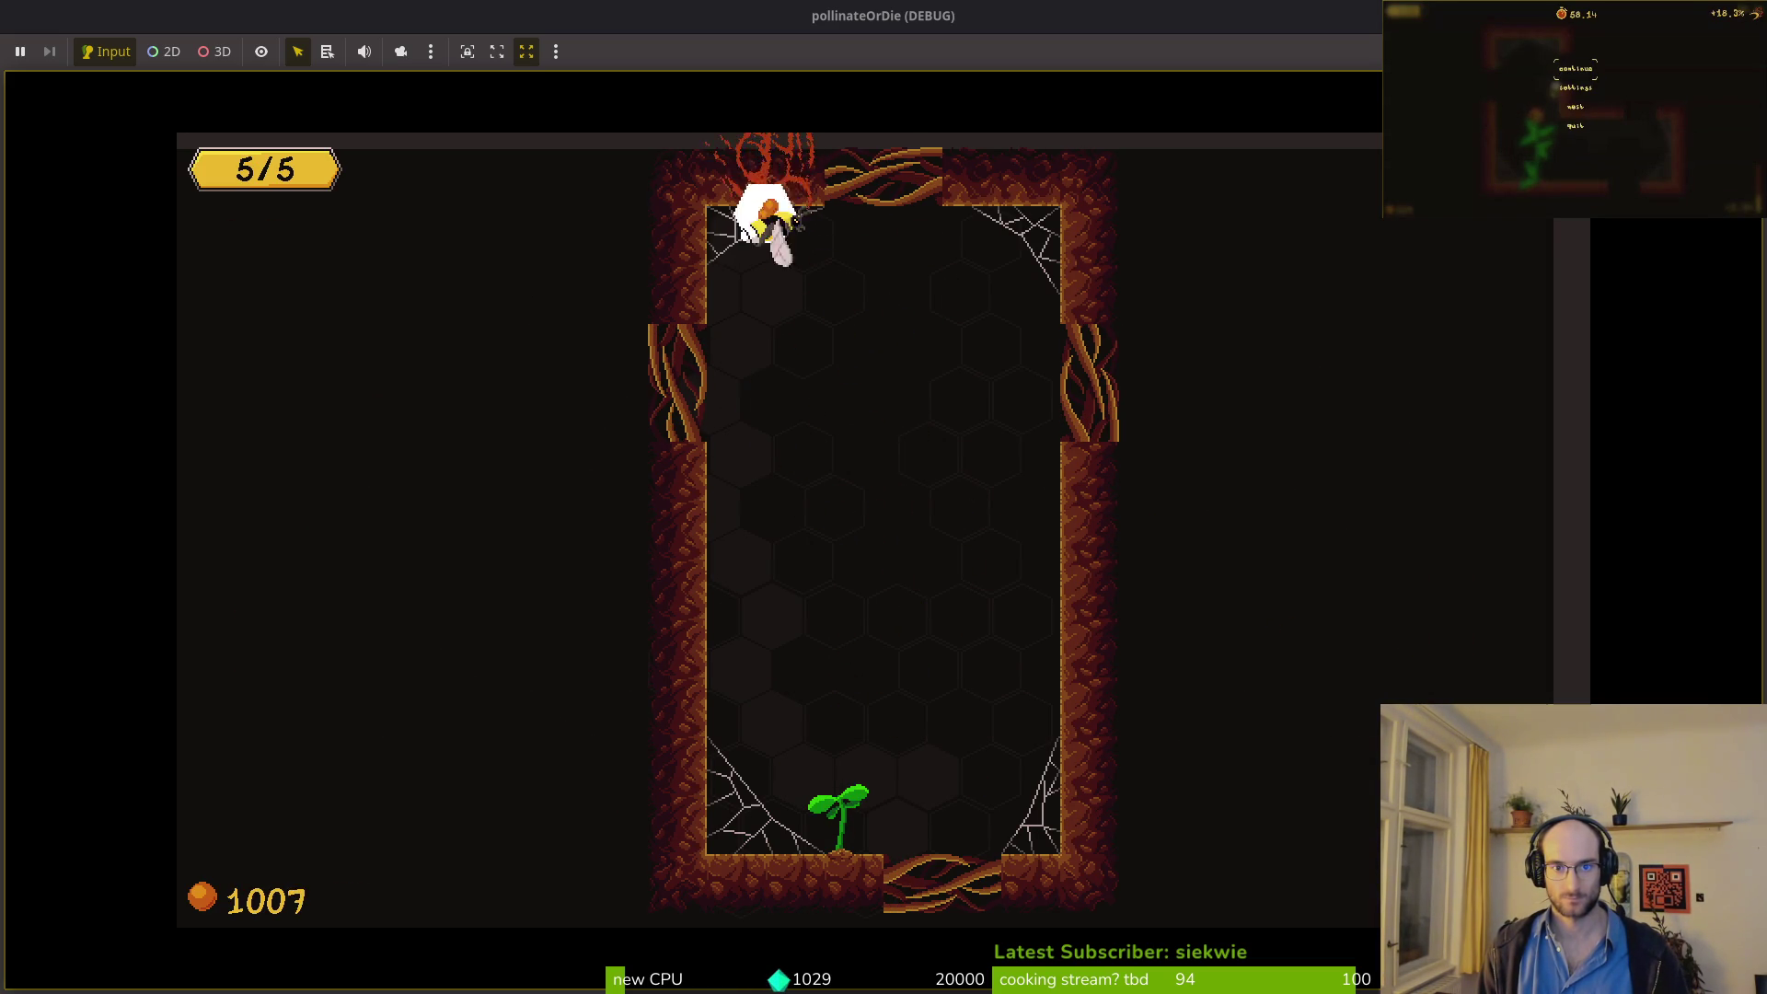
pyautogui.click(808, 721)
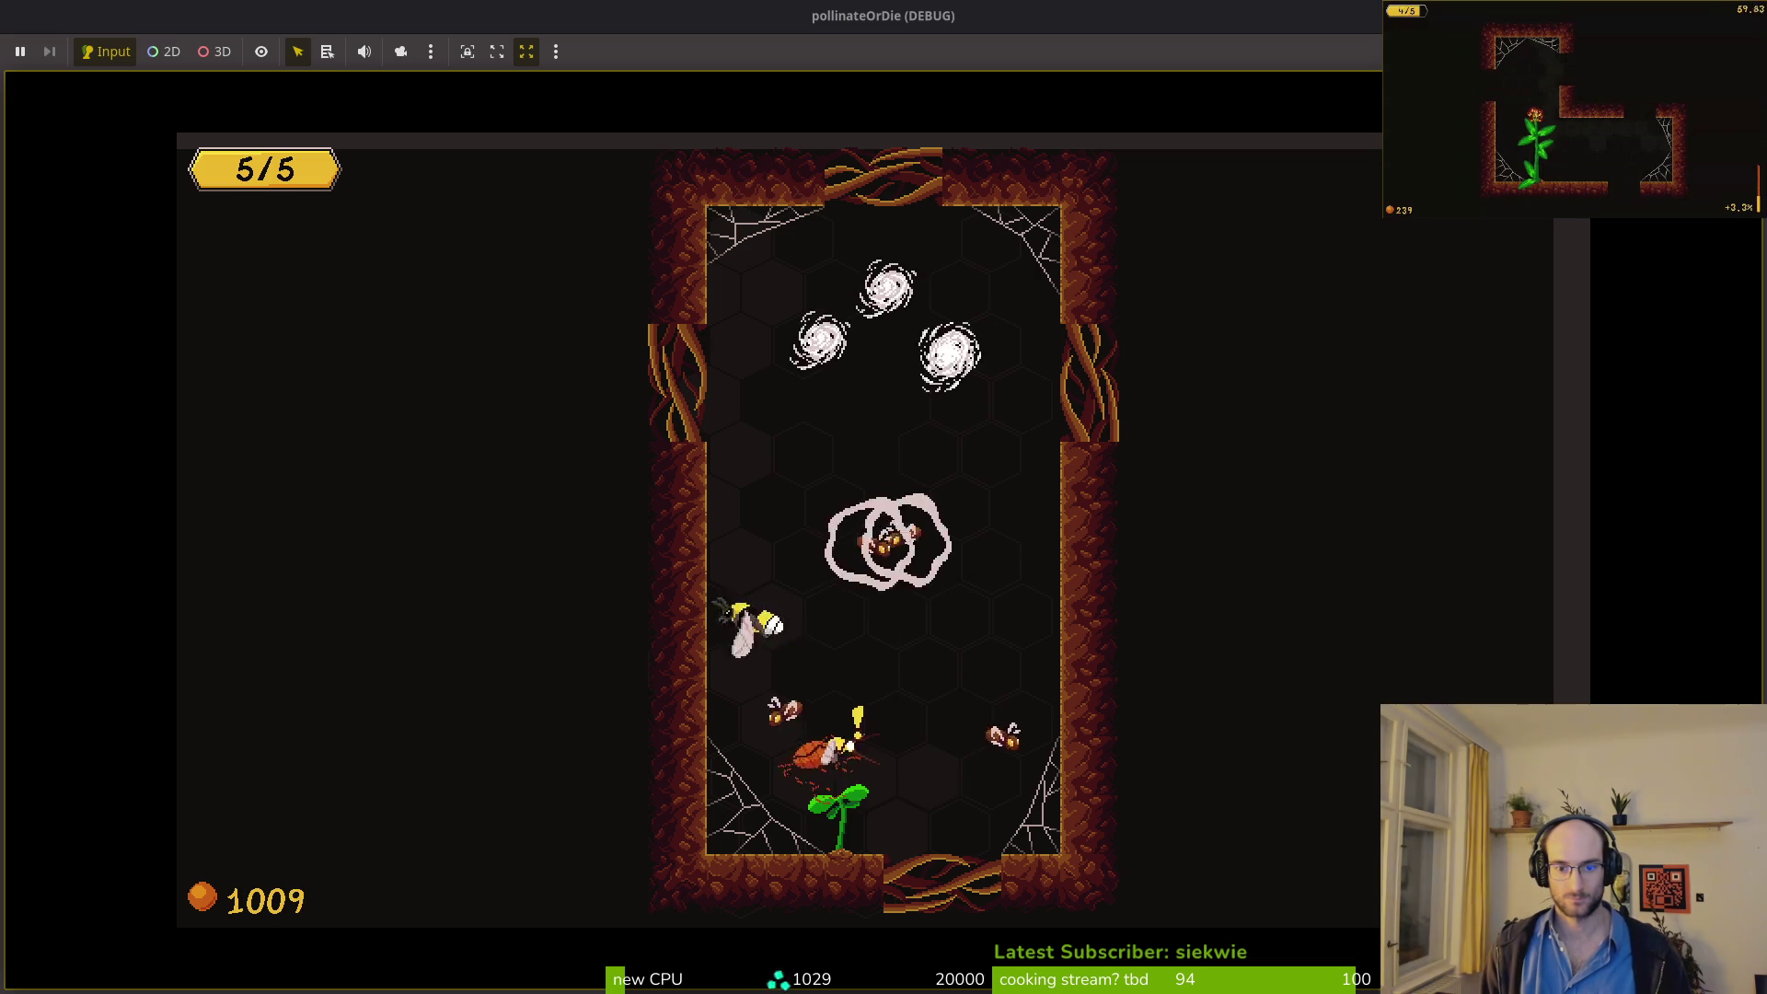
pyautogui.click(925, 709)
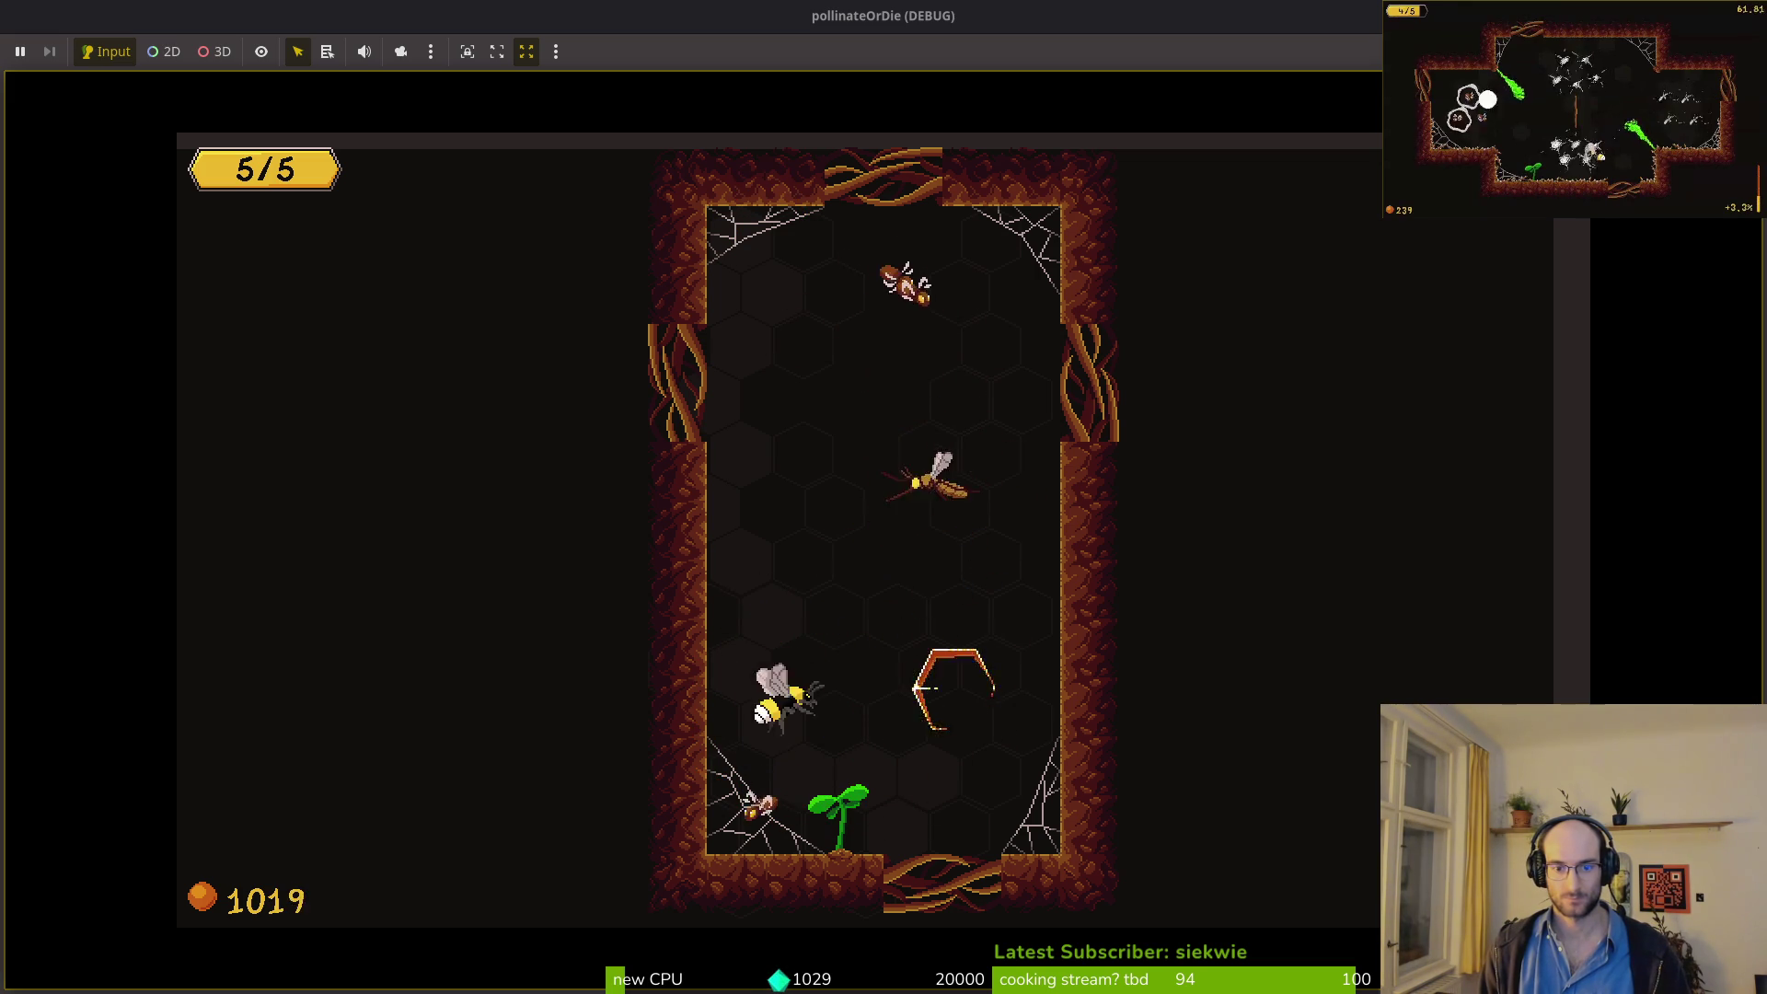
pyautogui.click(923, 308)
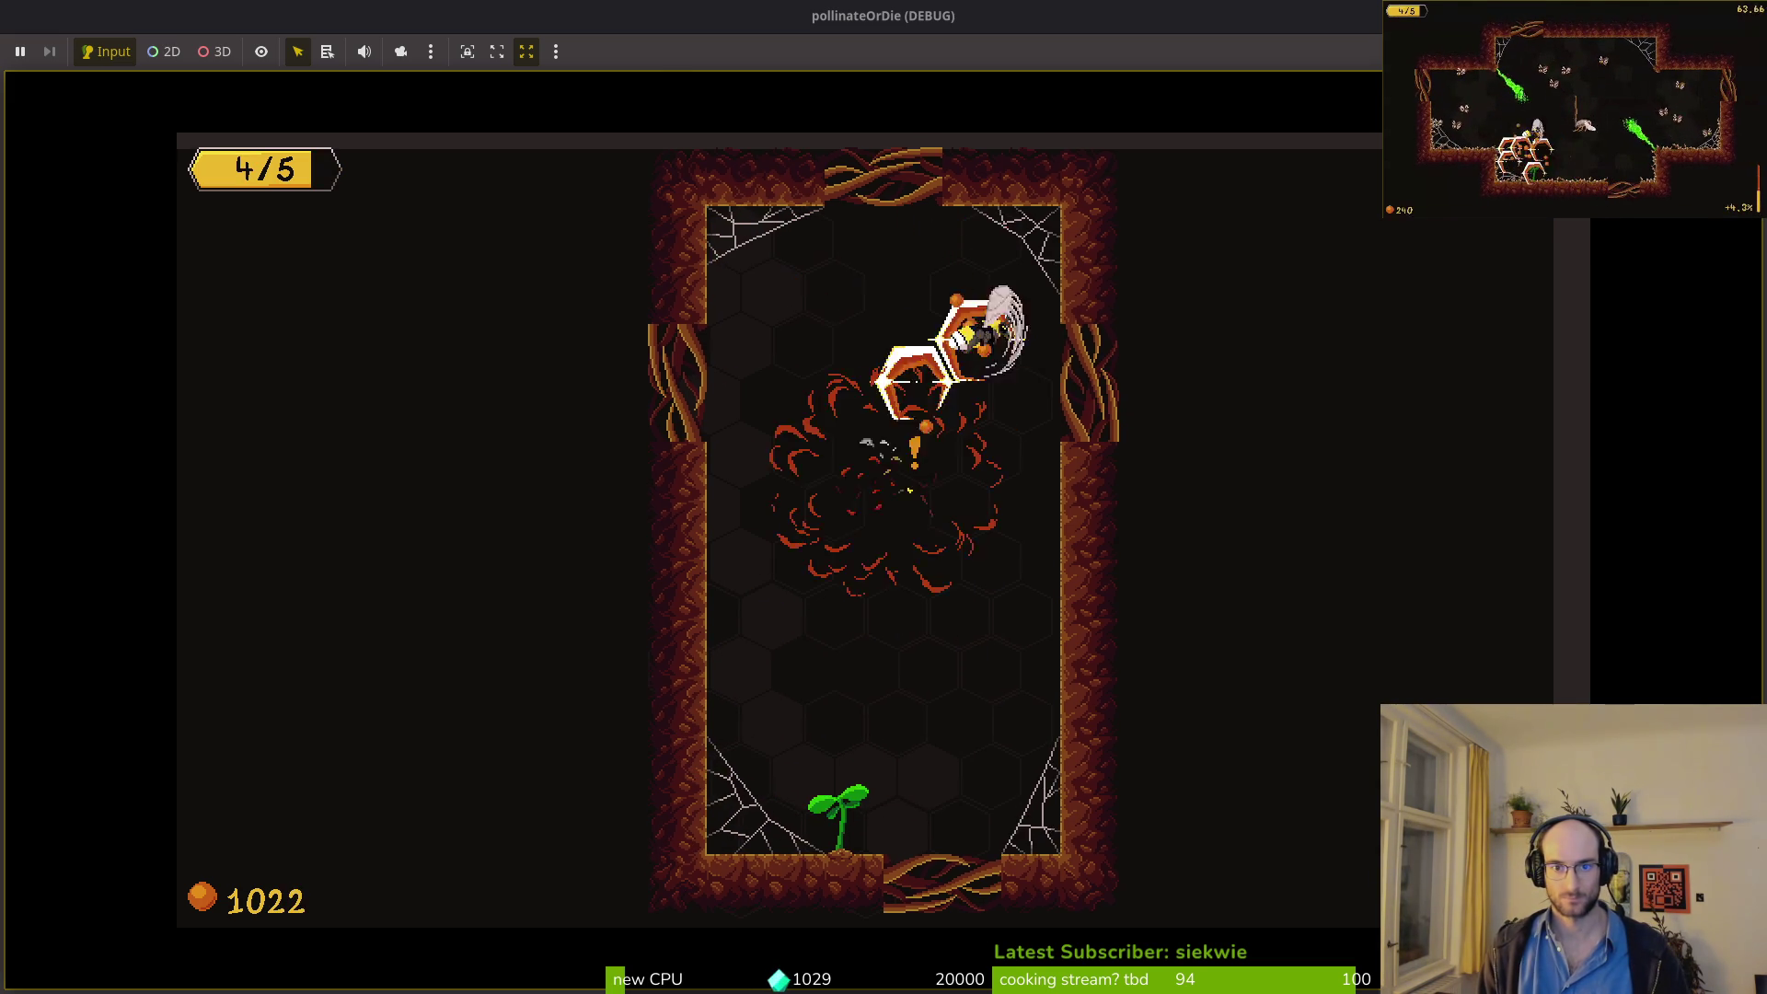
pyautogui.click(644, 580)
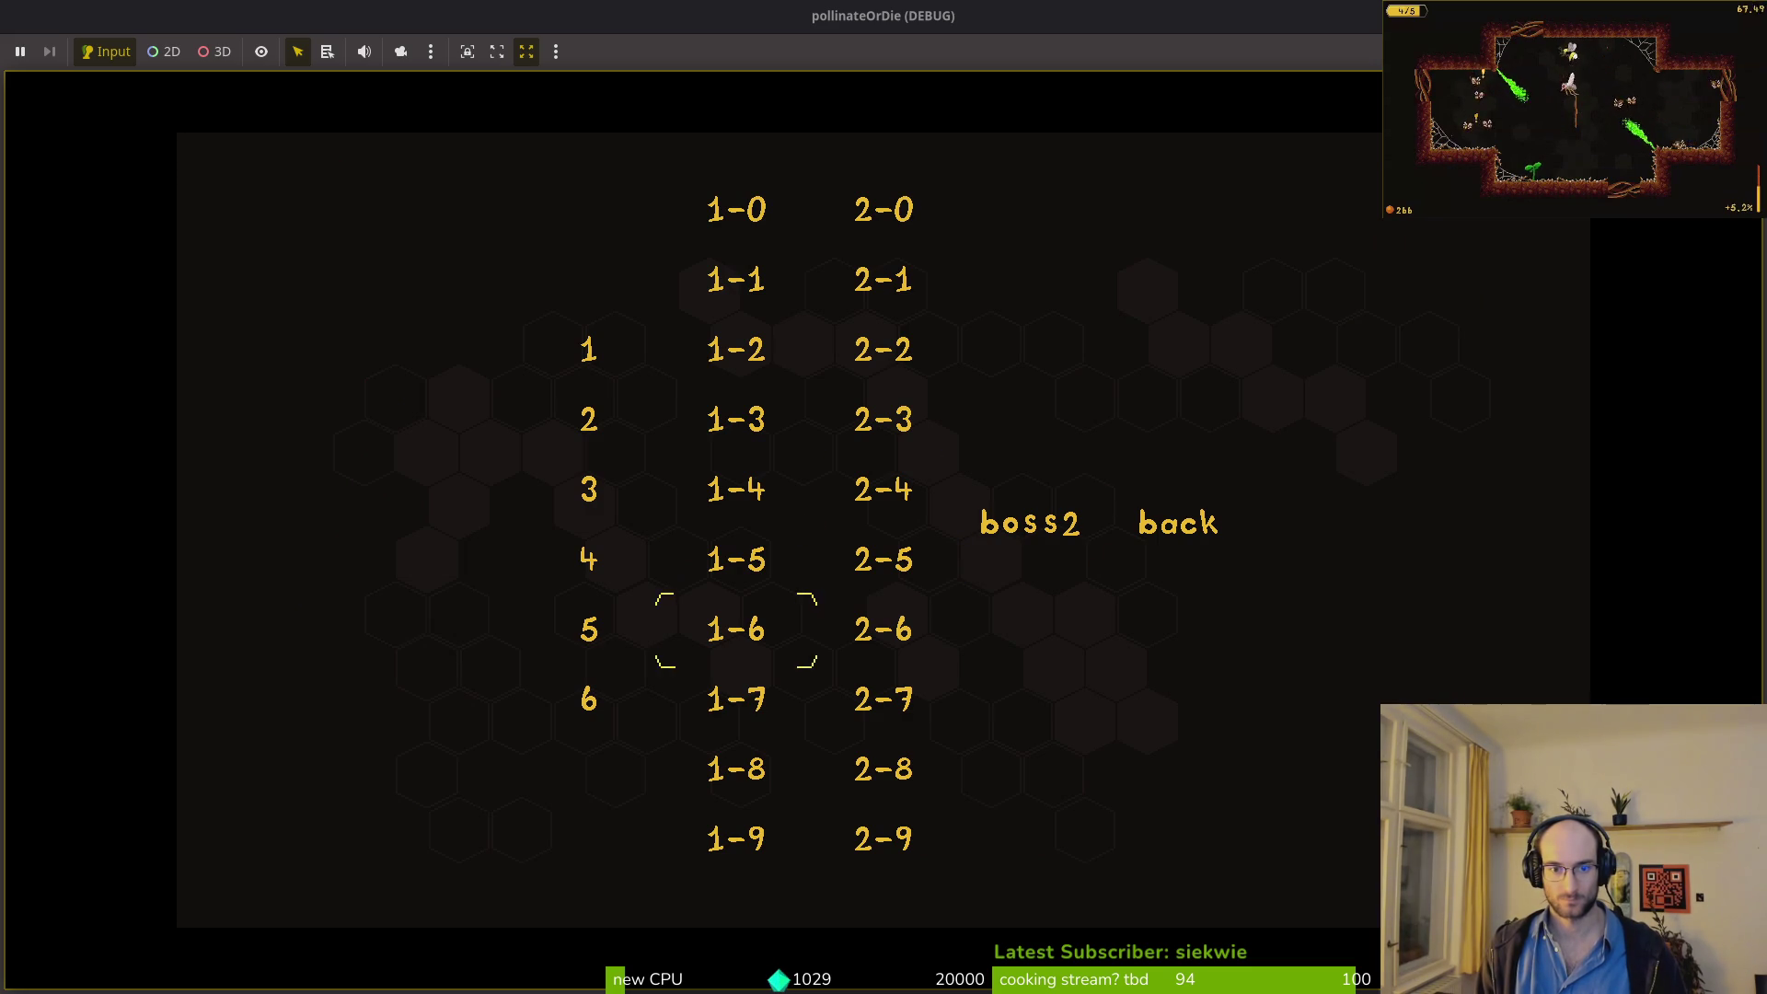
pyautogui.click(737, 629)
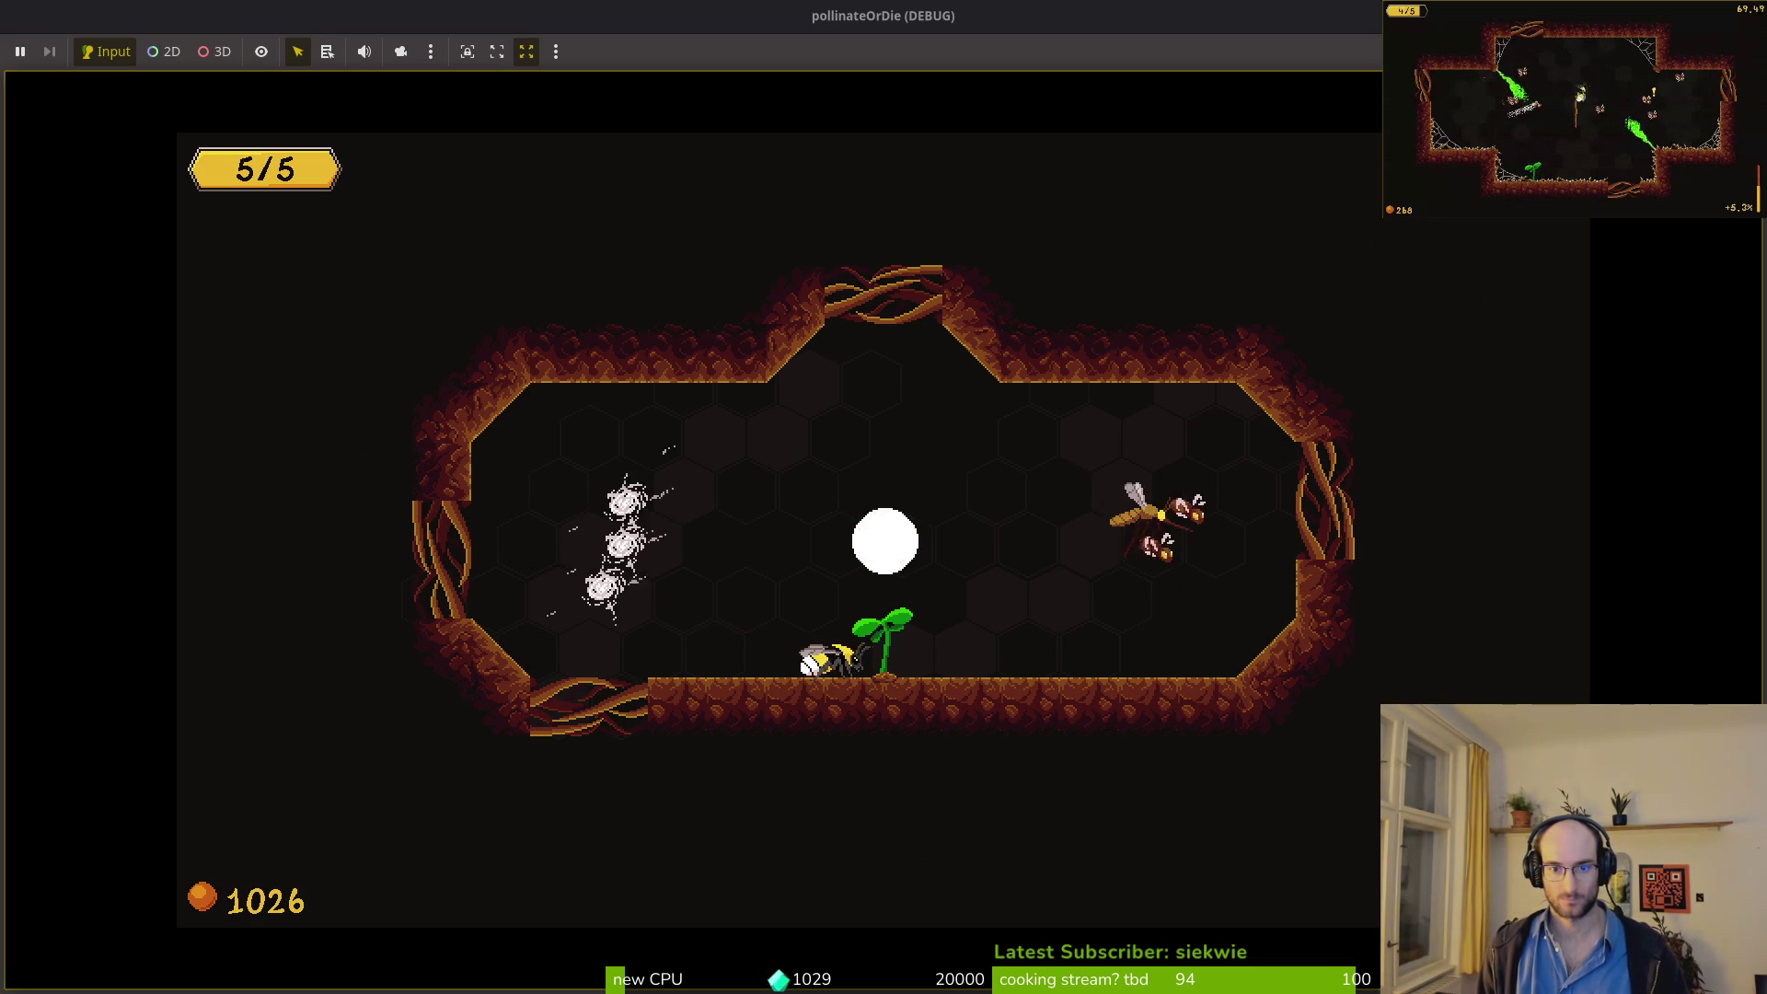
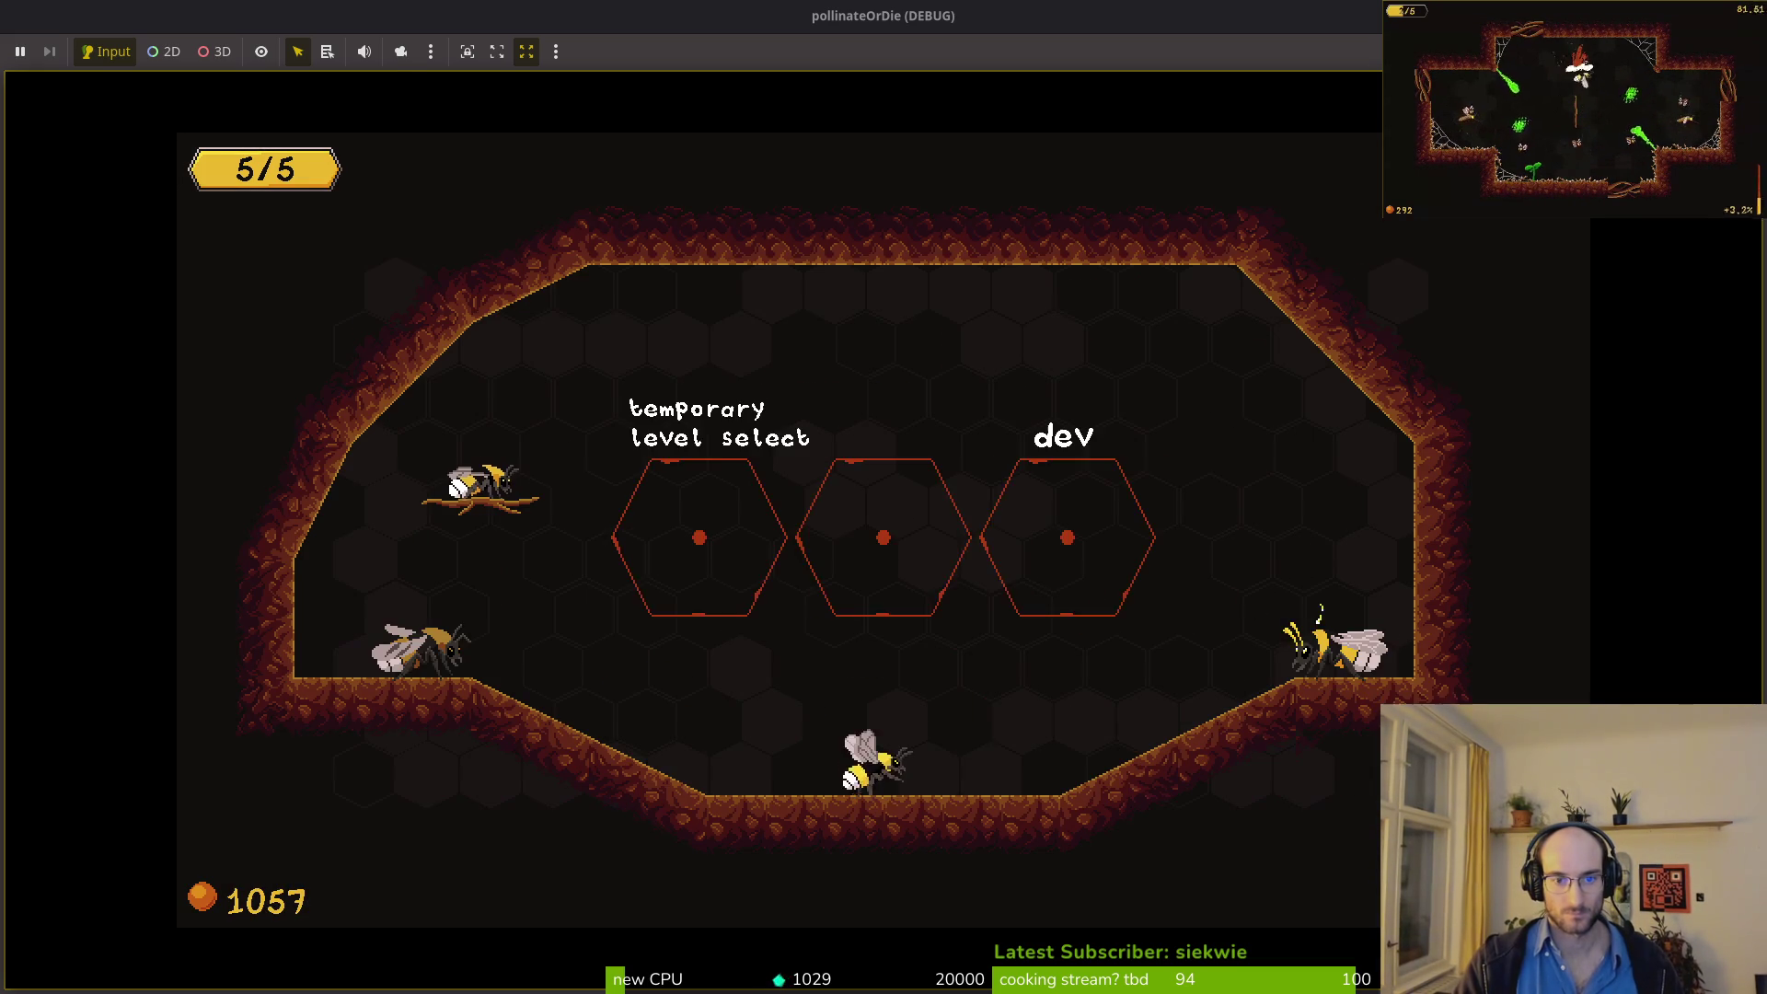
# - Start level 1-6 from the level-select hexagon and fly the bee around the cave
pyautogui.press('Up')
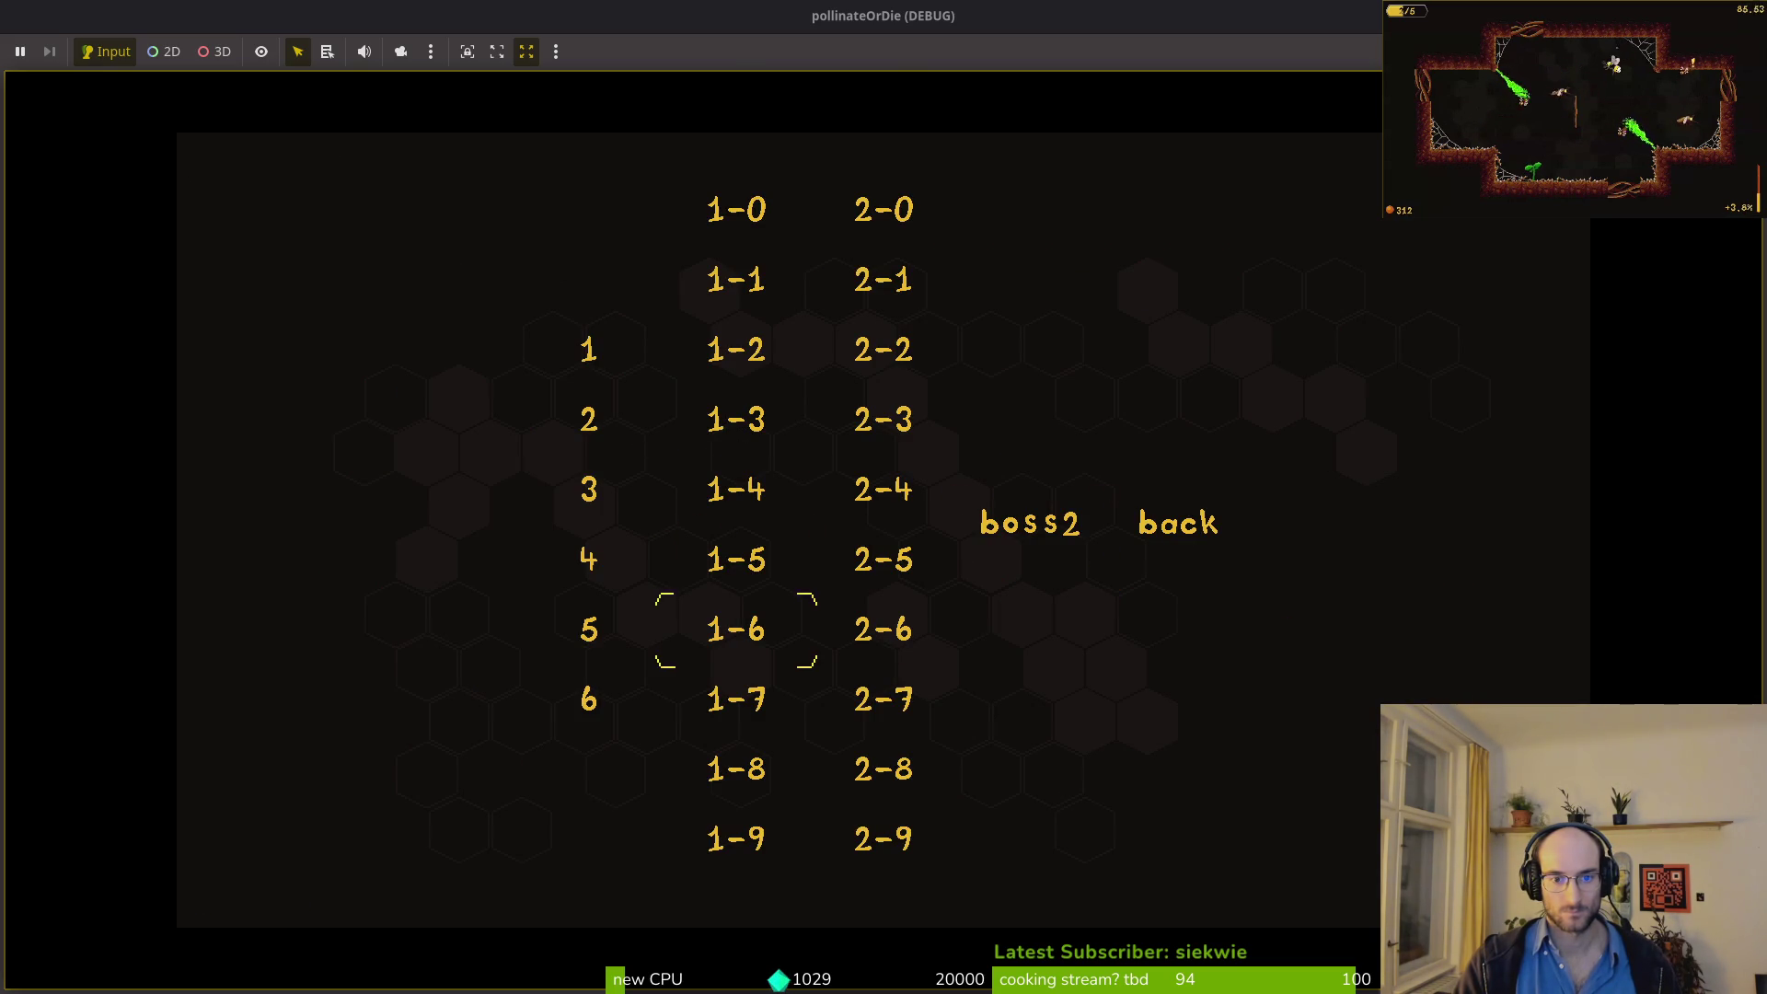
pyautogui.press('Return')
pyautogui.press('Up')
pyautogui.press('Up')
pyautogui.press('Right')
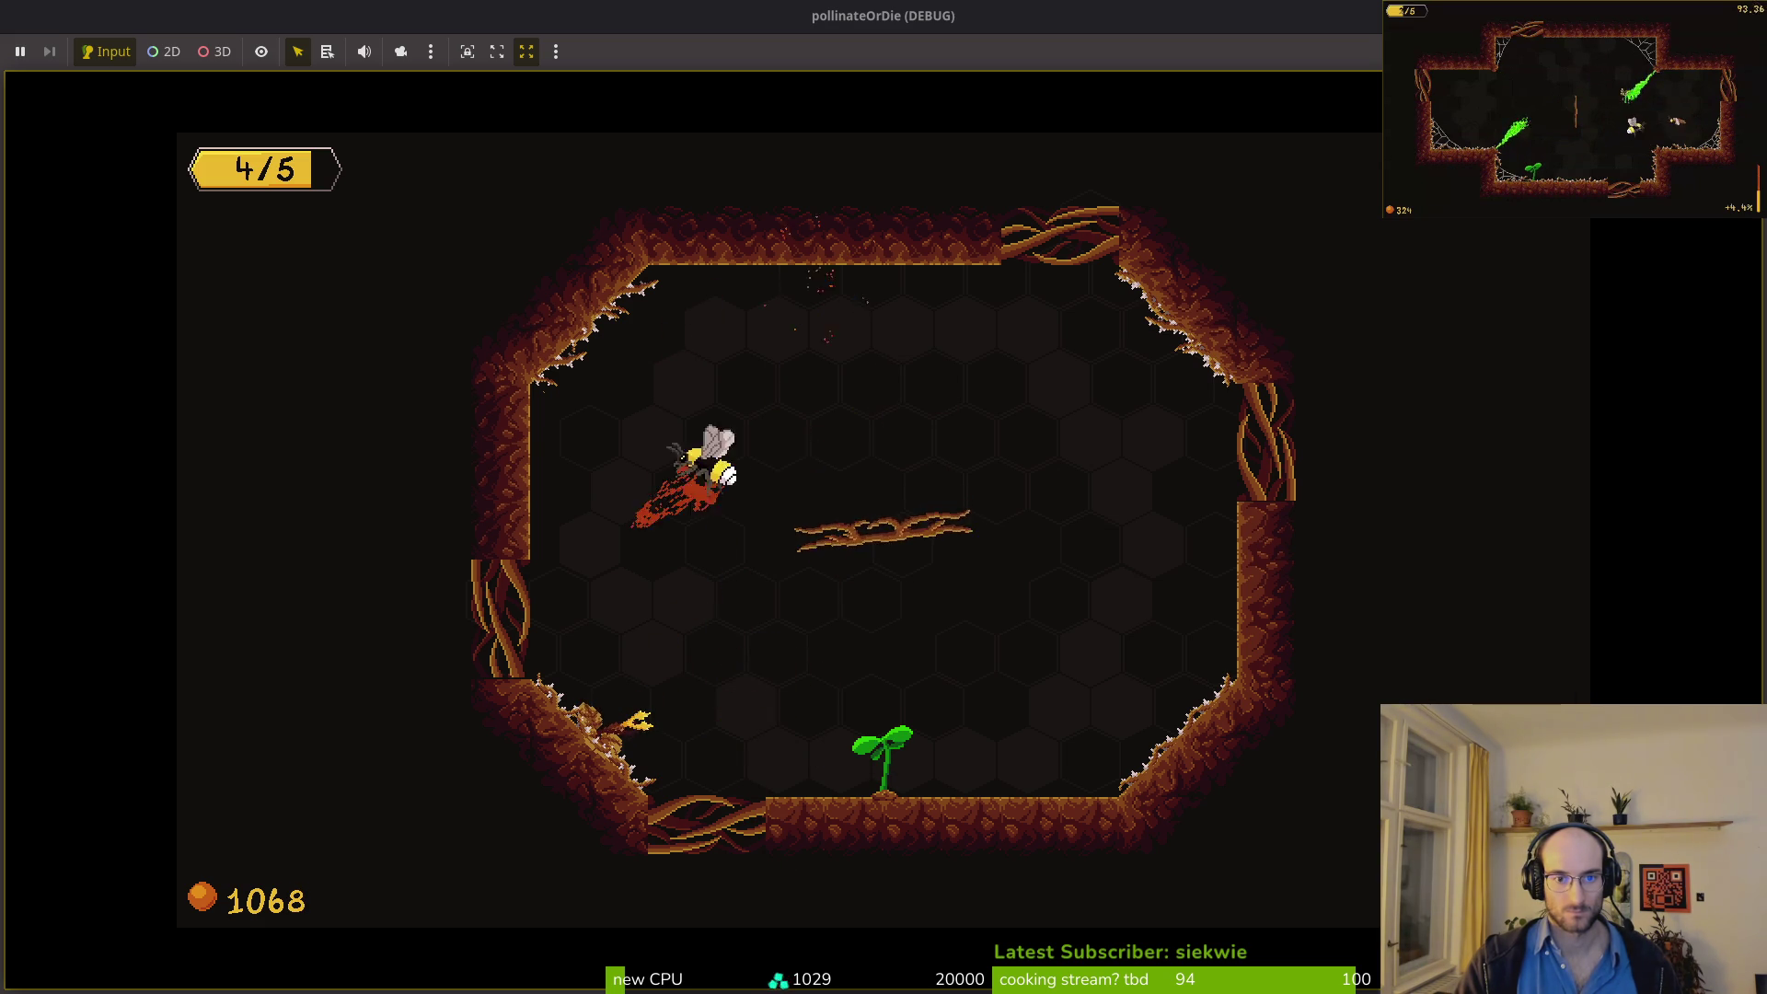
pyautogui.press('w')
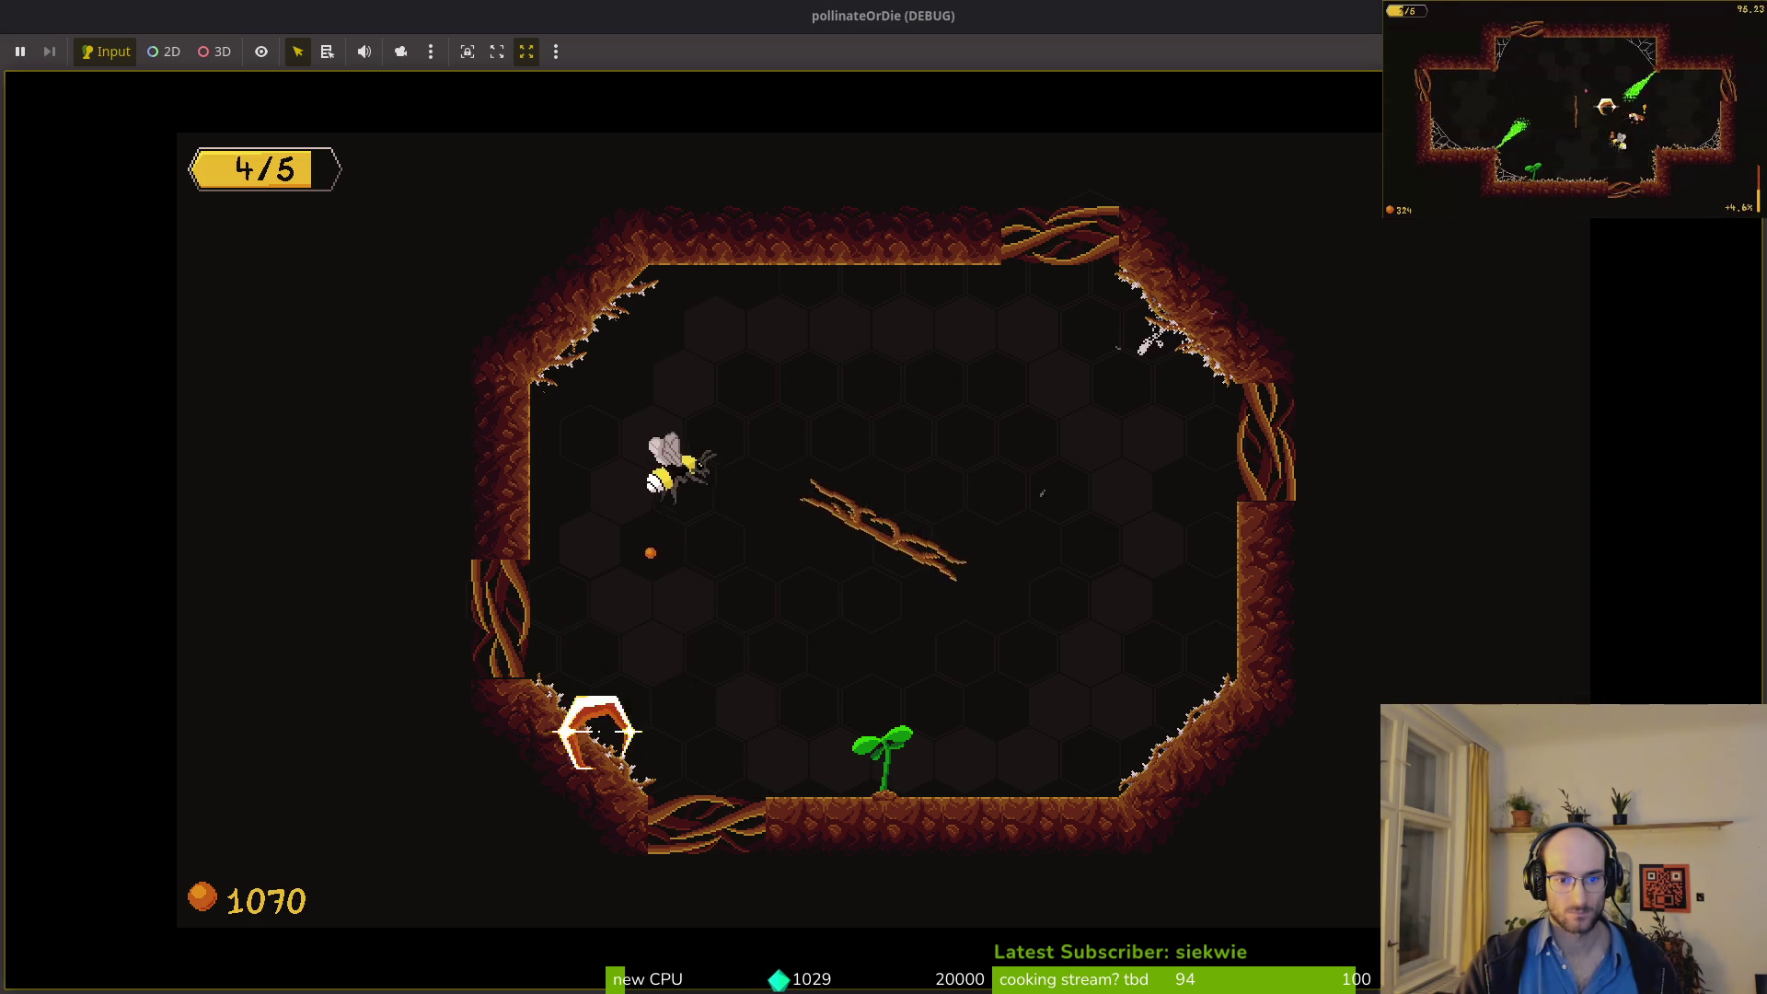
pyautogui.press('s')
pyautogui.press('d')
pyautogui.press('w')
# - Fly through the rest of level 1-6, then head back up toward the hub hexagons
pyautogui.press('a')
pyautogui.press('s')
pyautogui.press('d')
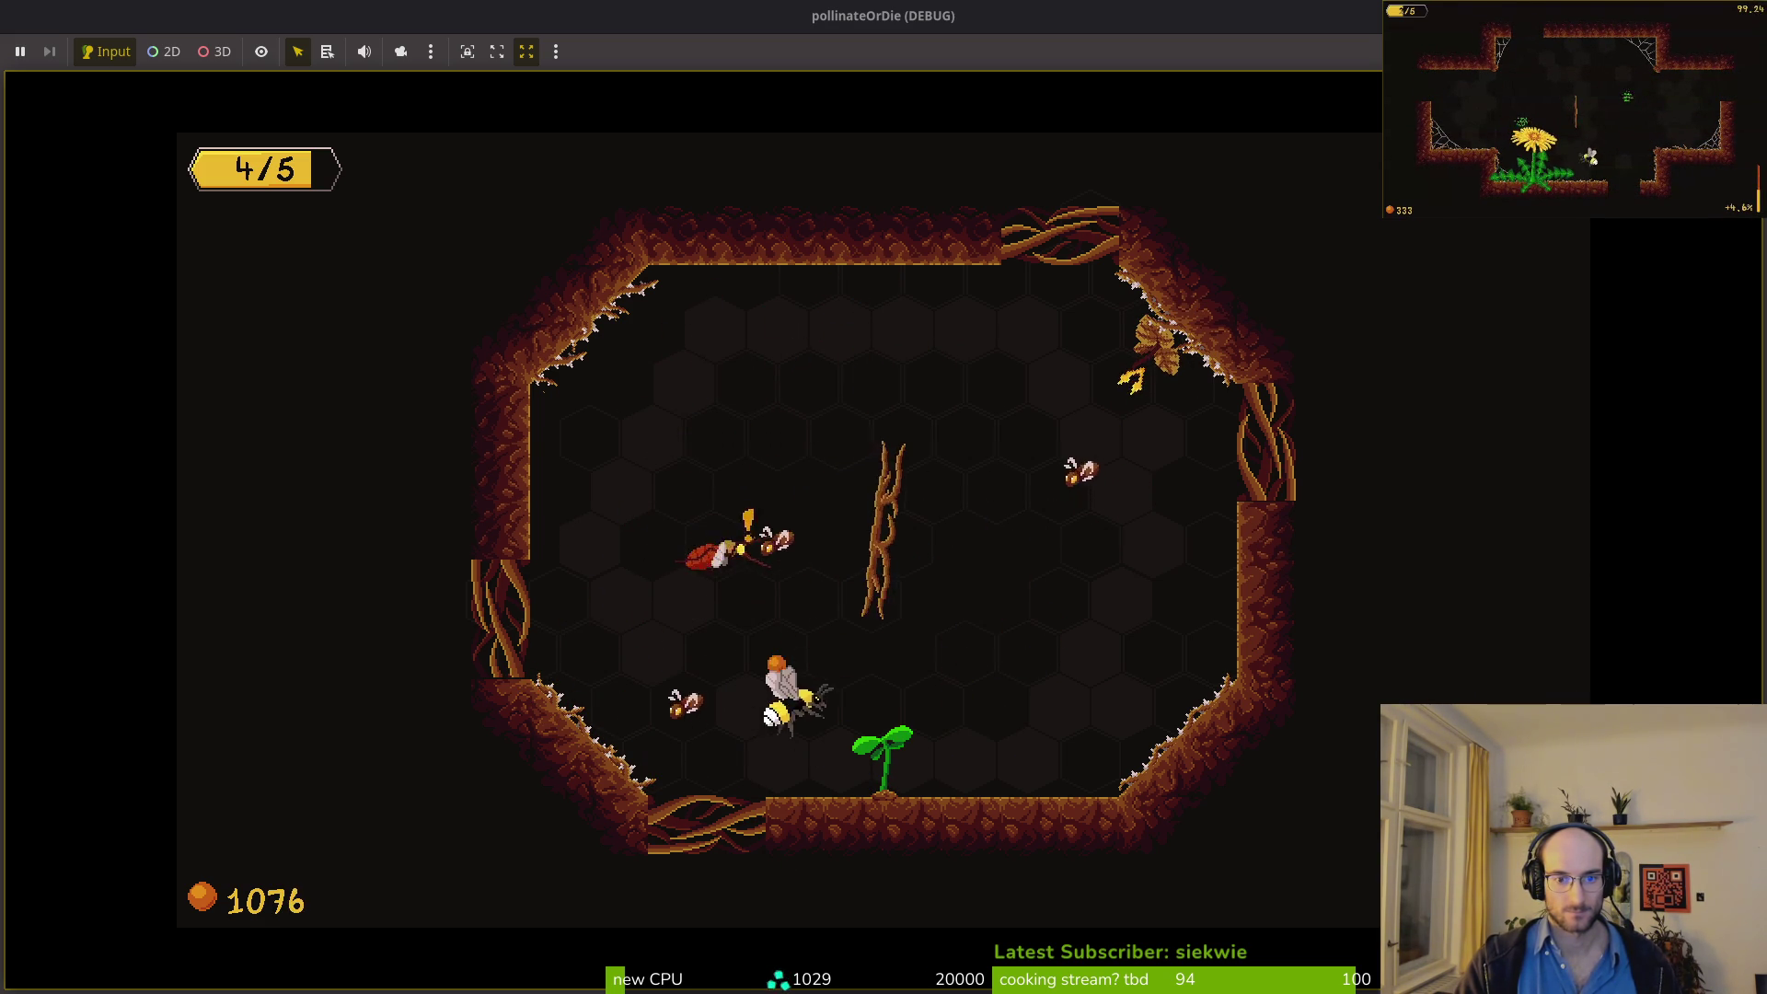
pyautogui.press('w')
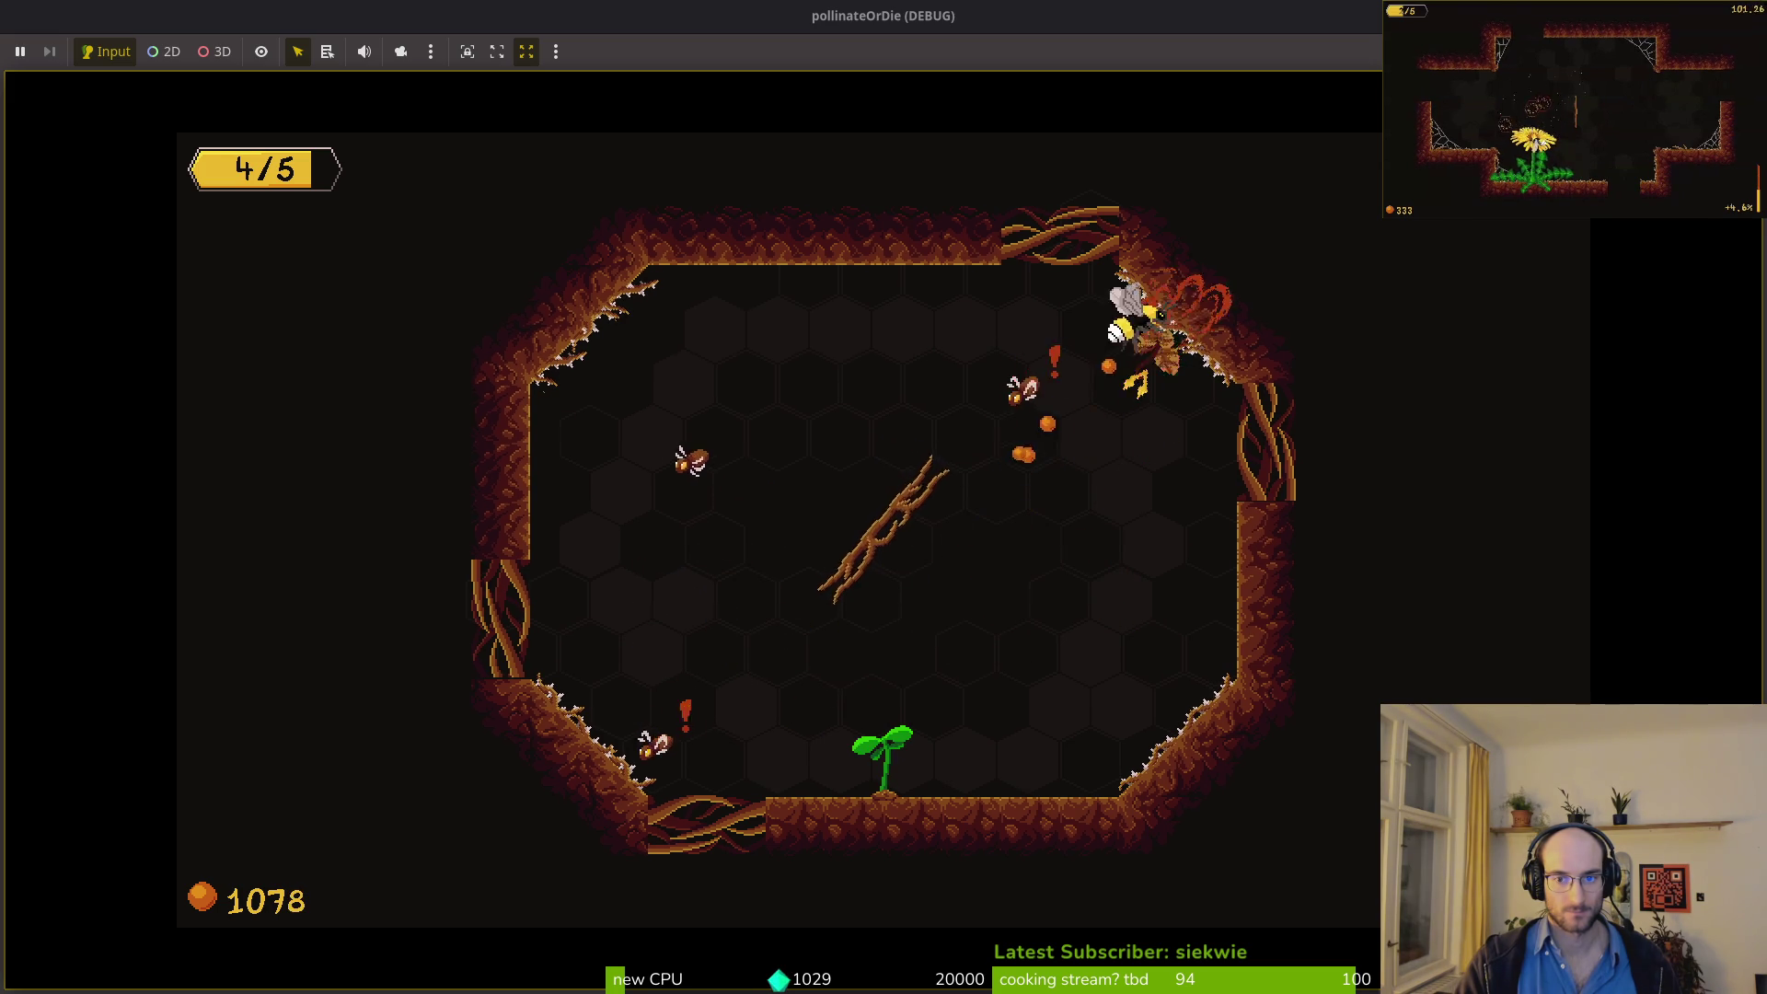
pyautogui.press('a')
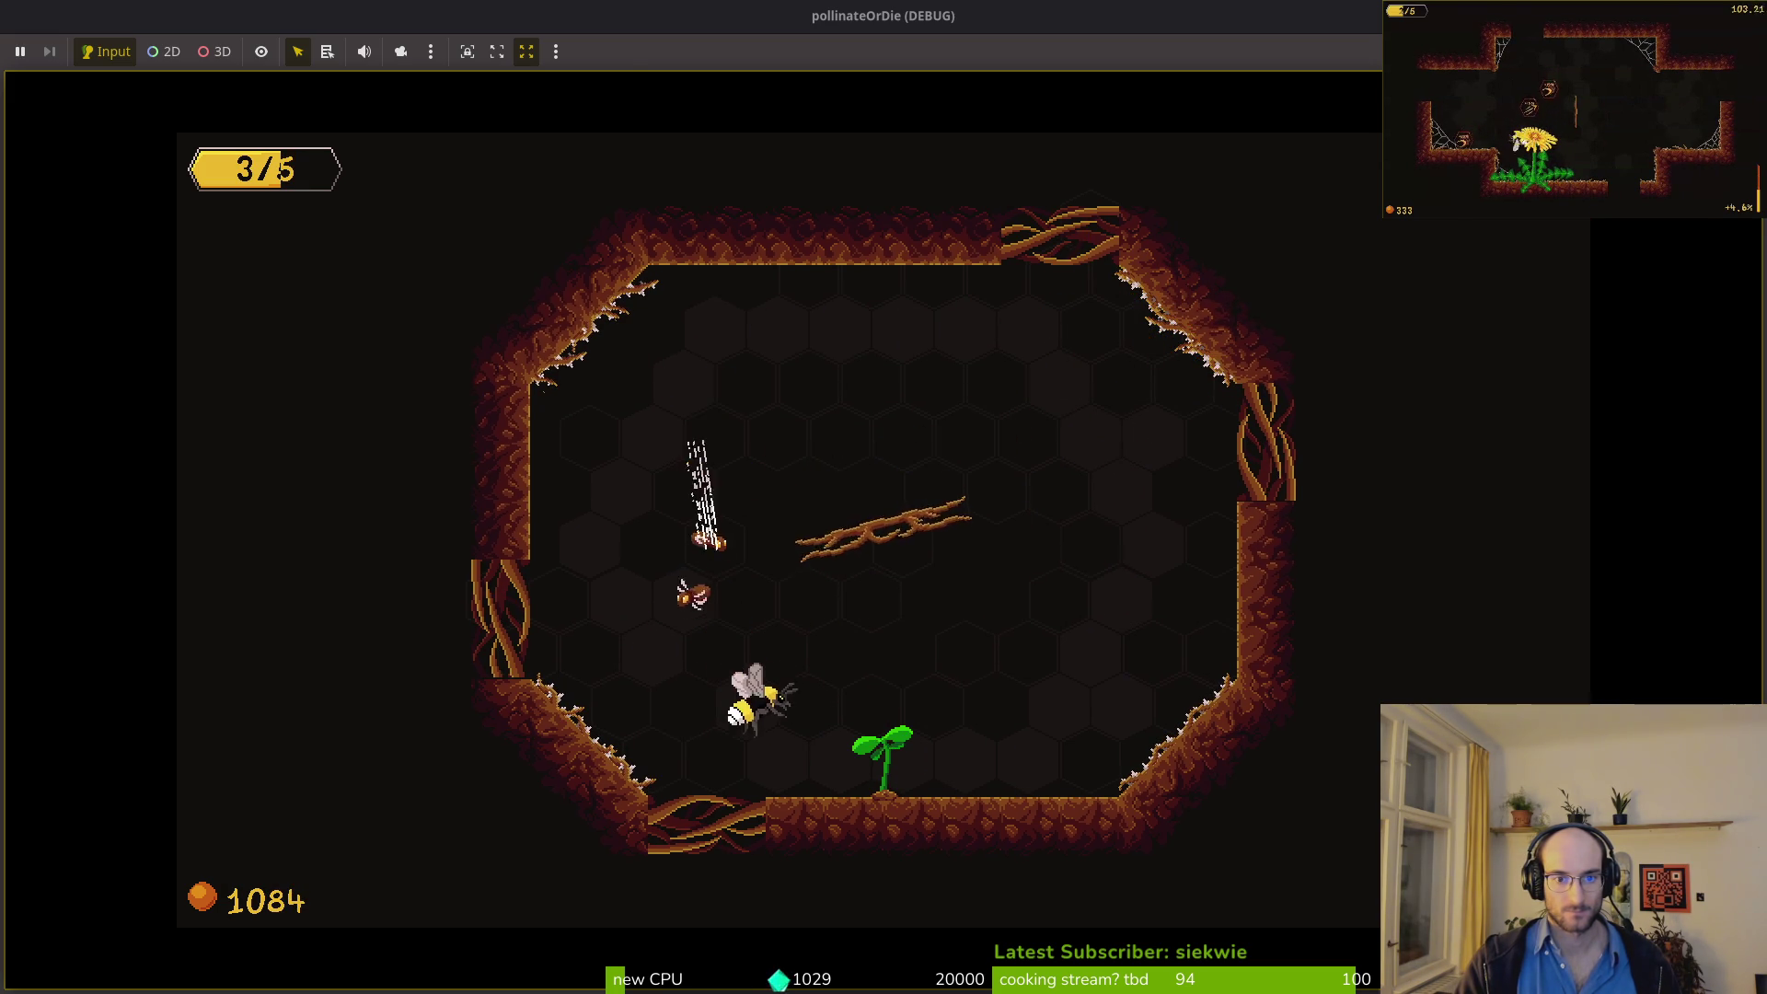
pyautogui.press('w')
pyautogui.press('a')
pyautogui.press('w')
pyautogui.press('w')
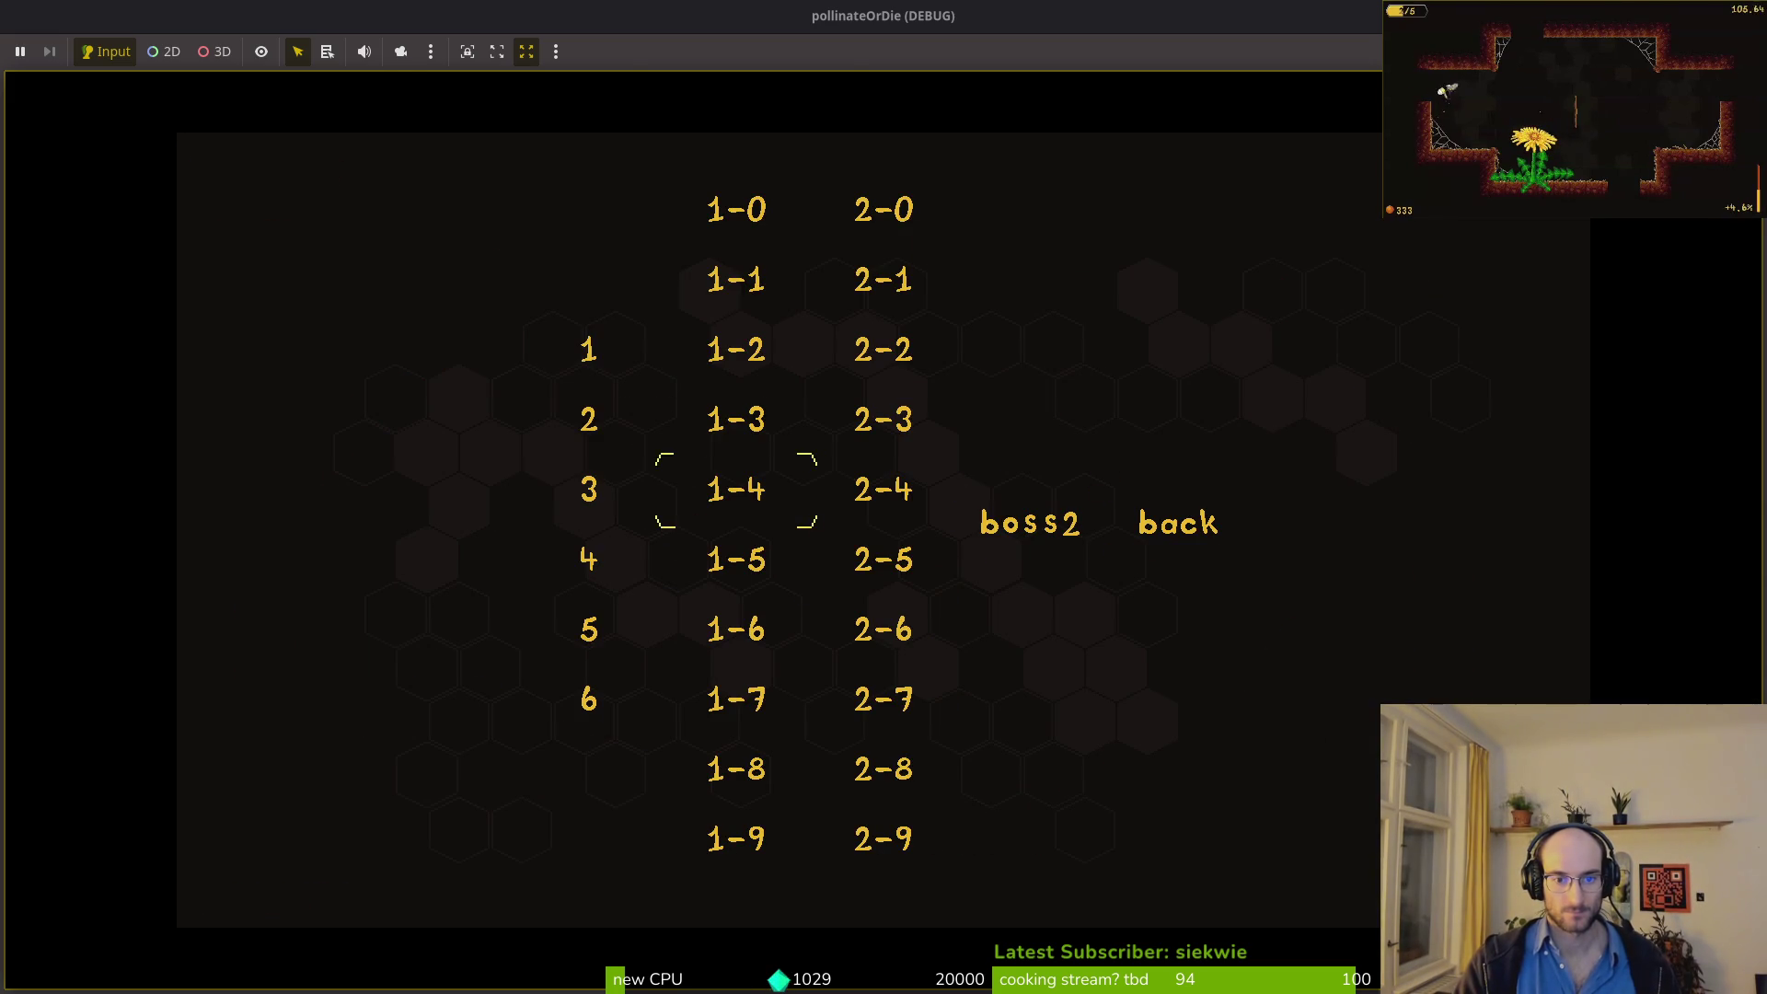
# - Briefly launch levels 1-7, 1-9 and 2-0, returning to the hub and level list each time
pyautogui.press('Escape')
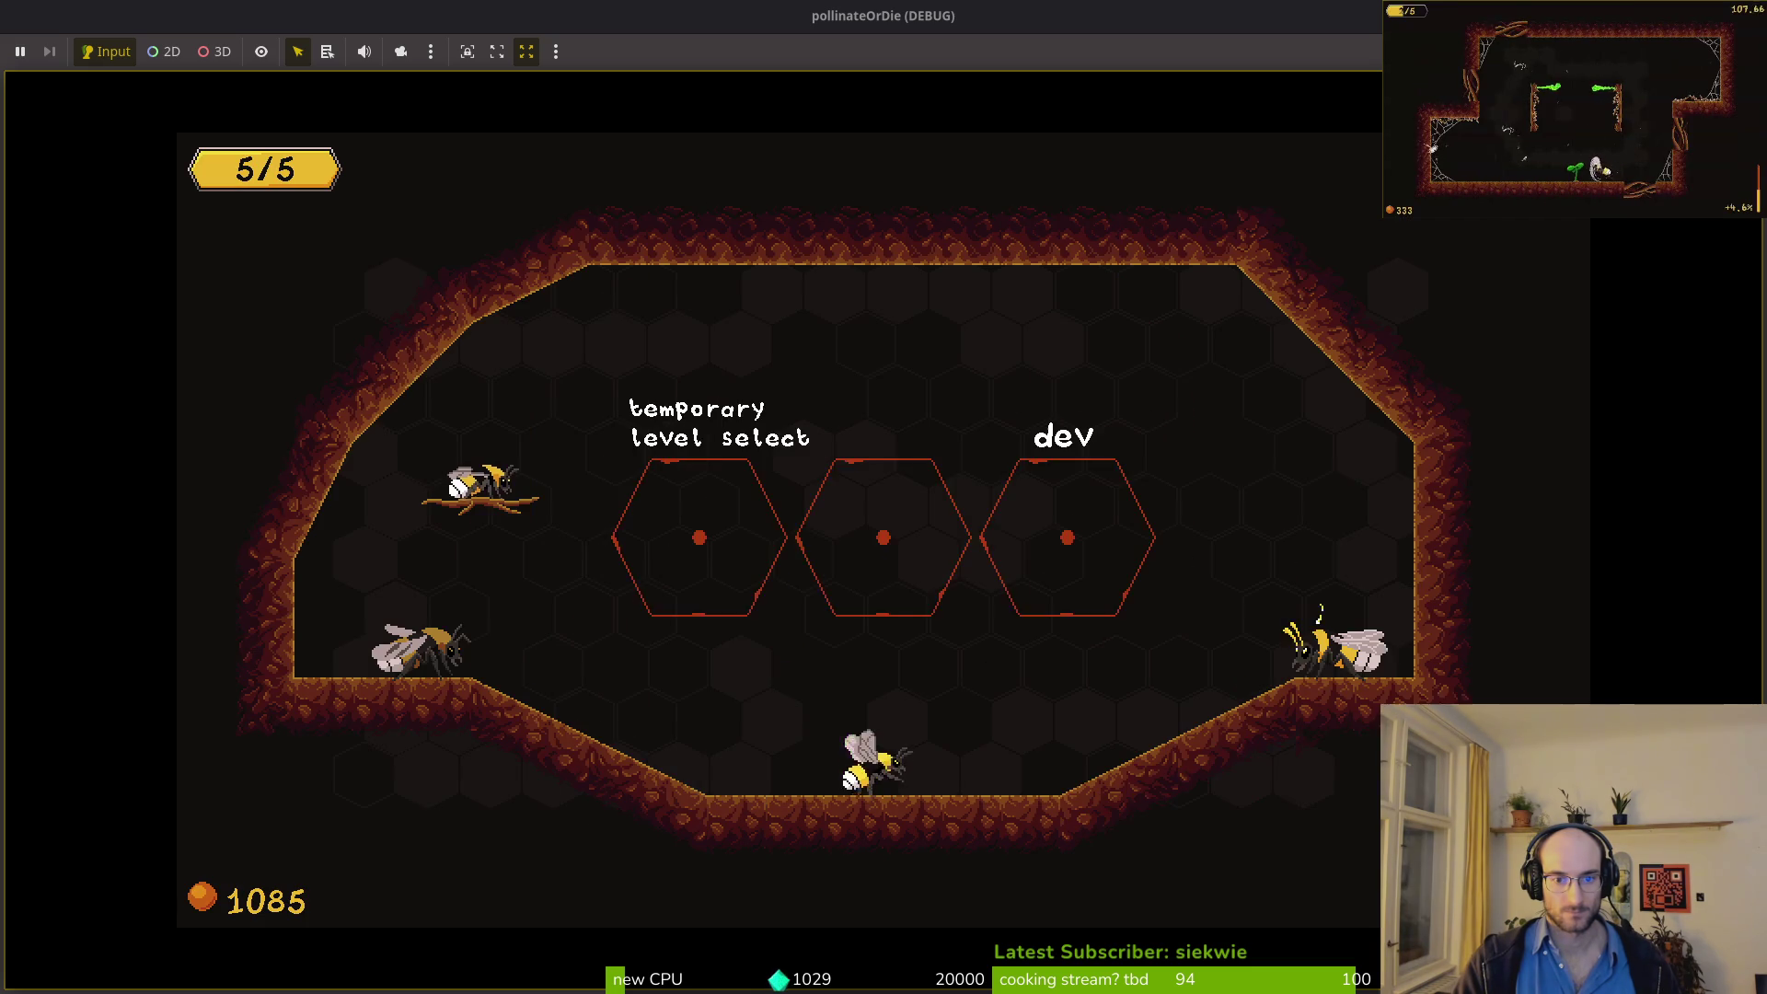
pyautogui.press('w')
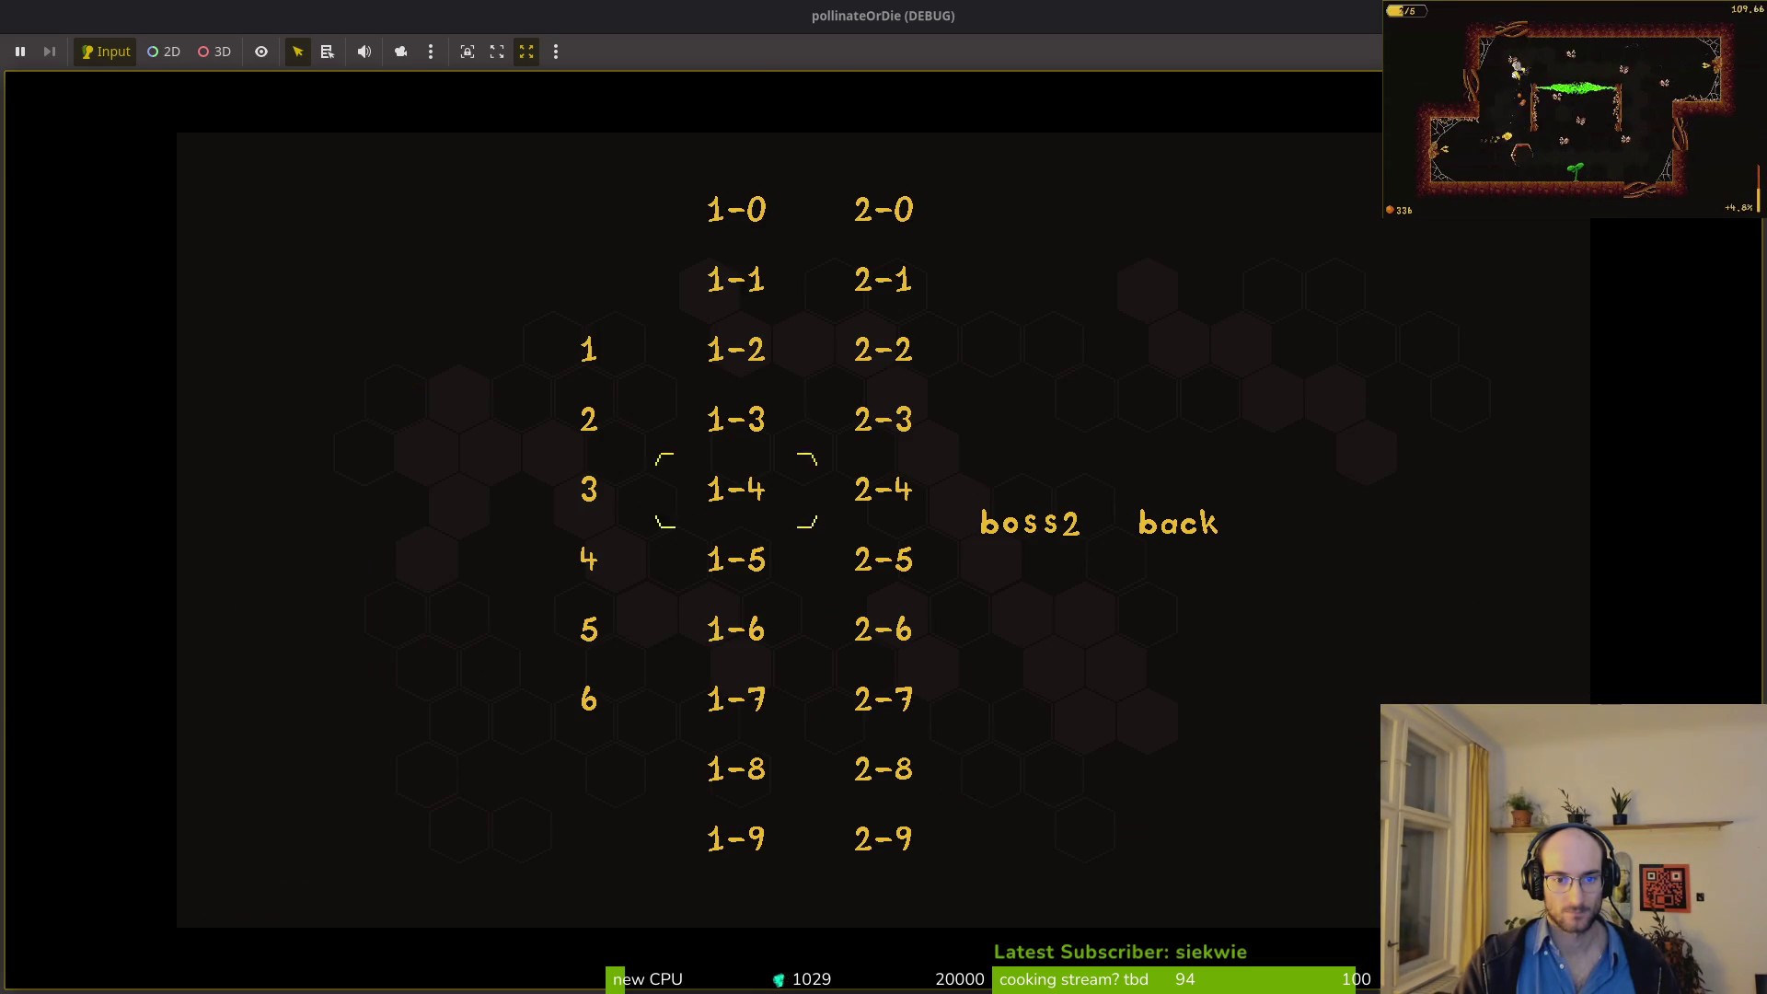
pyautogui.press('Return')
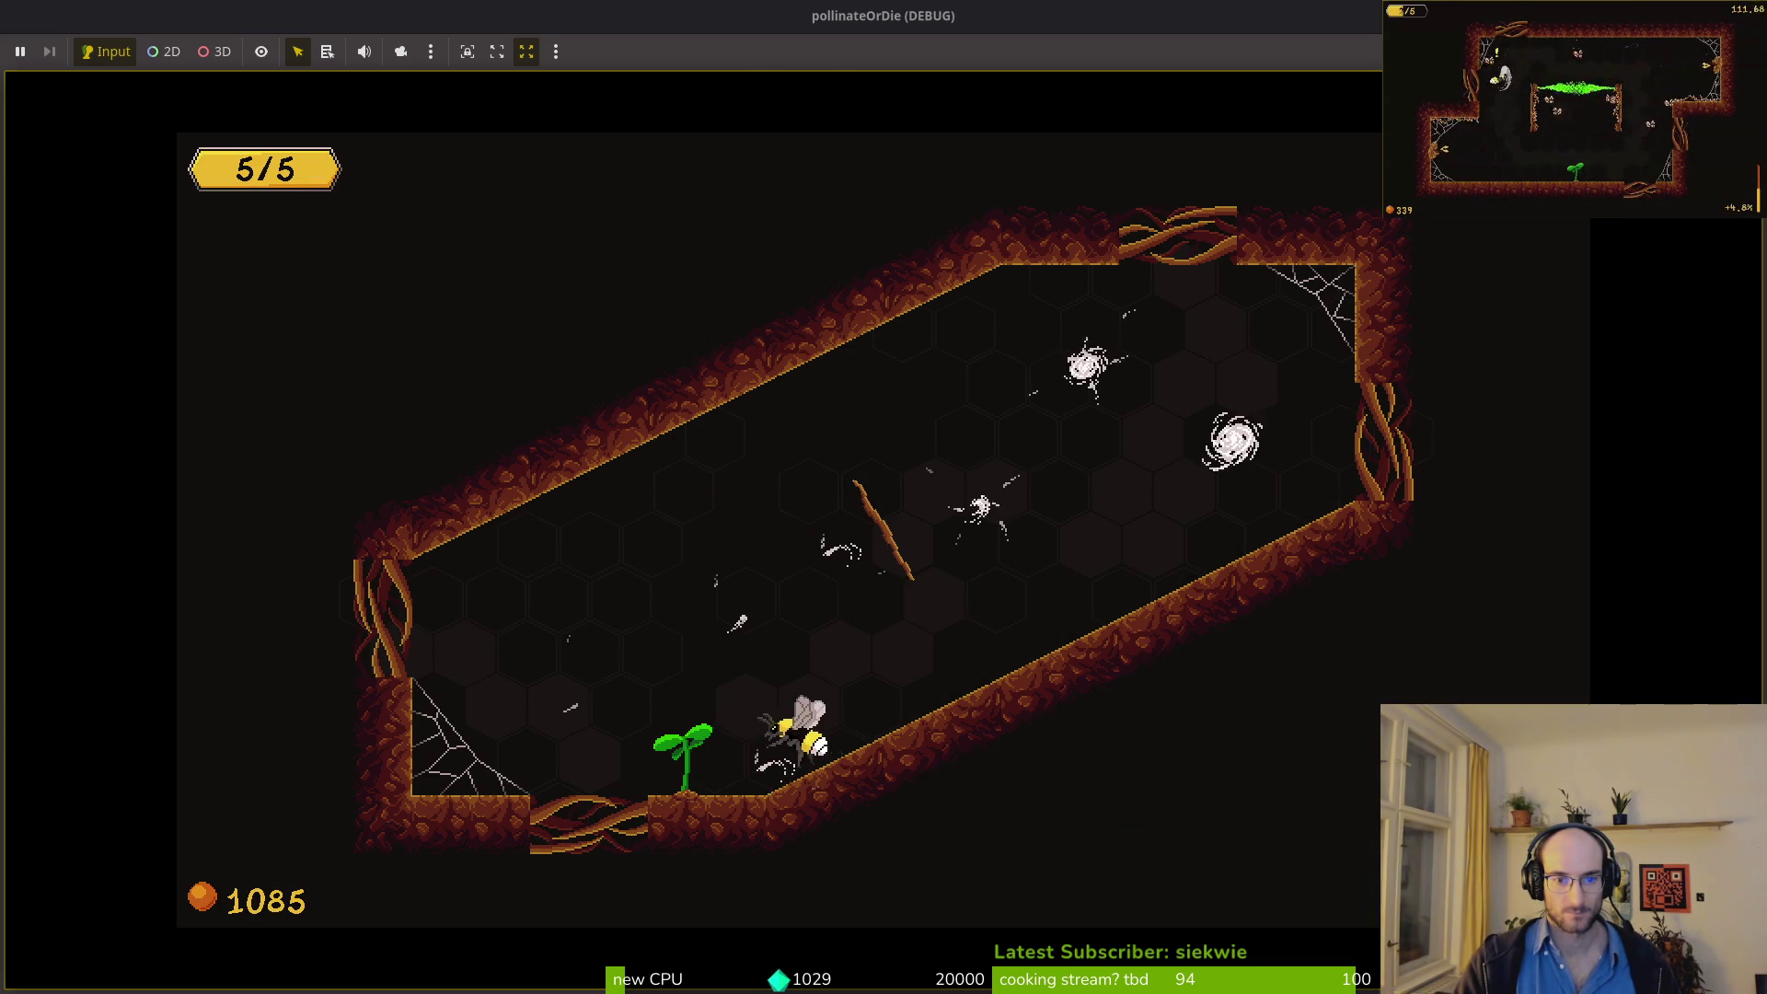
pyautogui.press('Escape')
pyautogui.press('w')
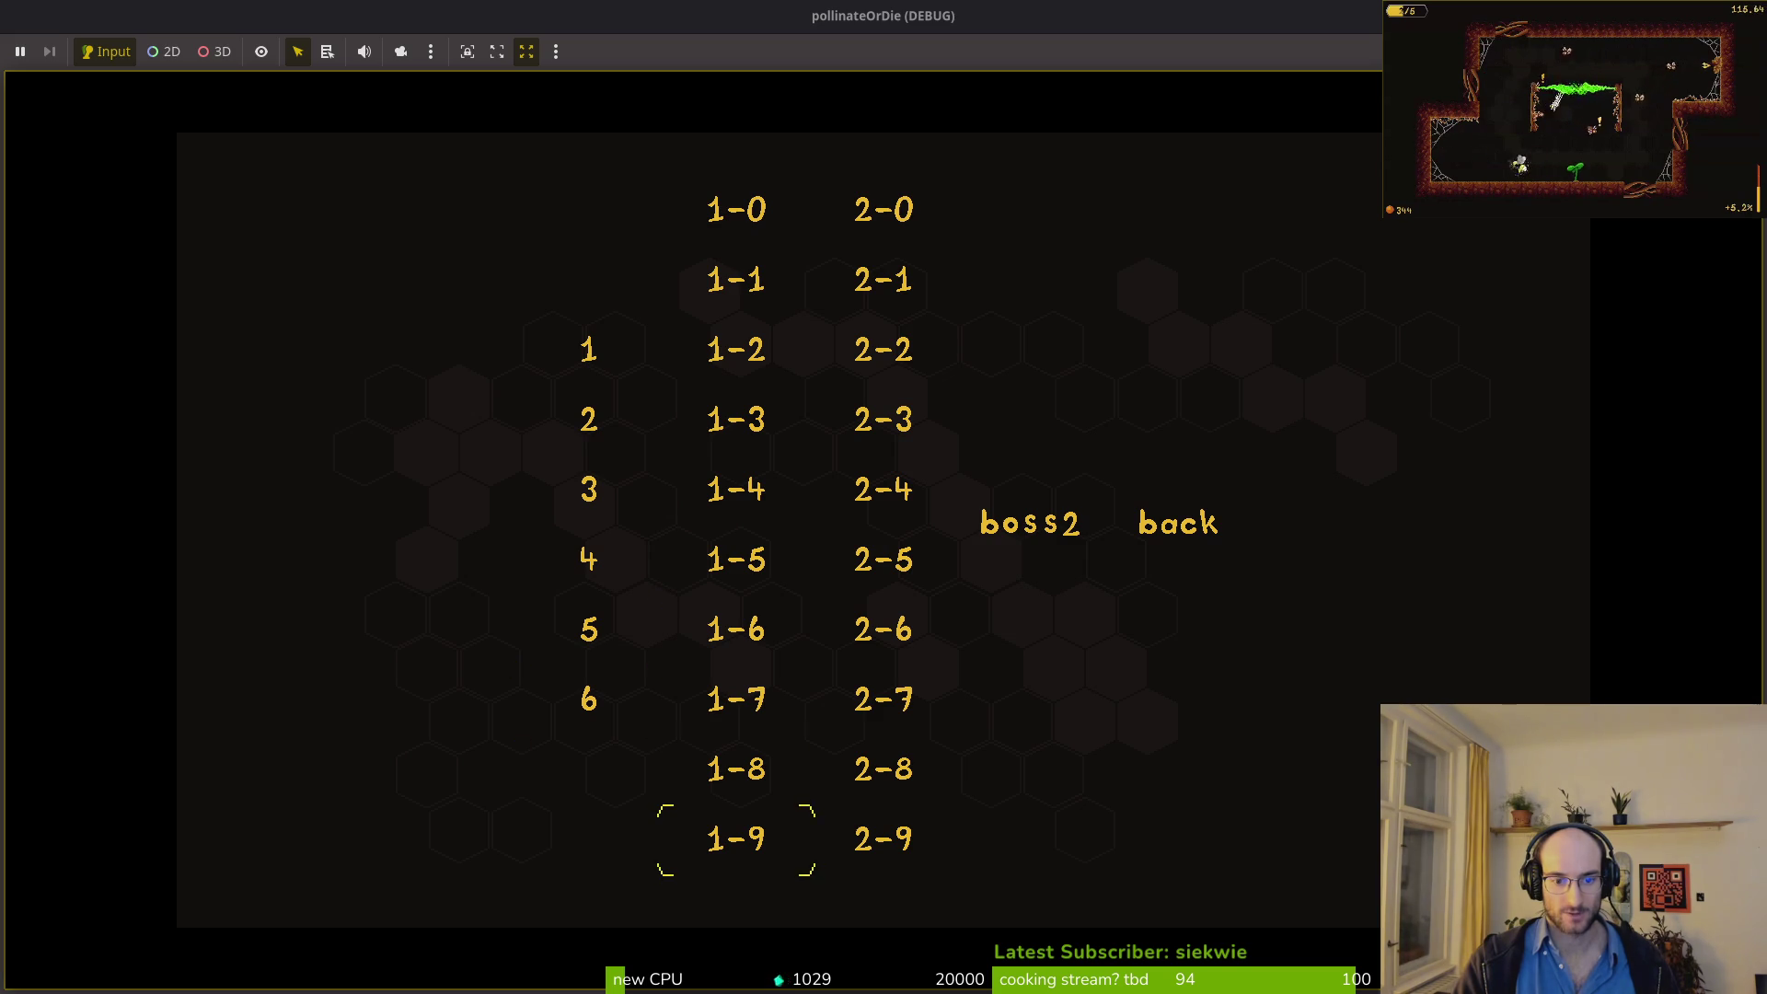
pyautogui.press('Return')
pyautogui.press('Escape')
pyautogui.press('w')
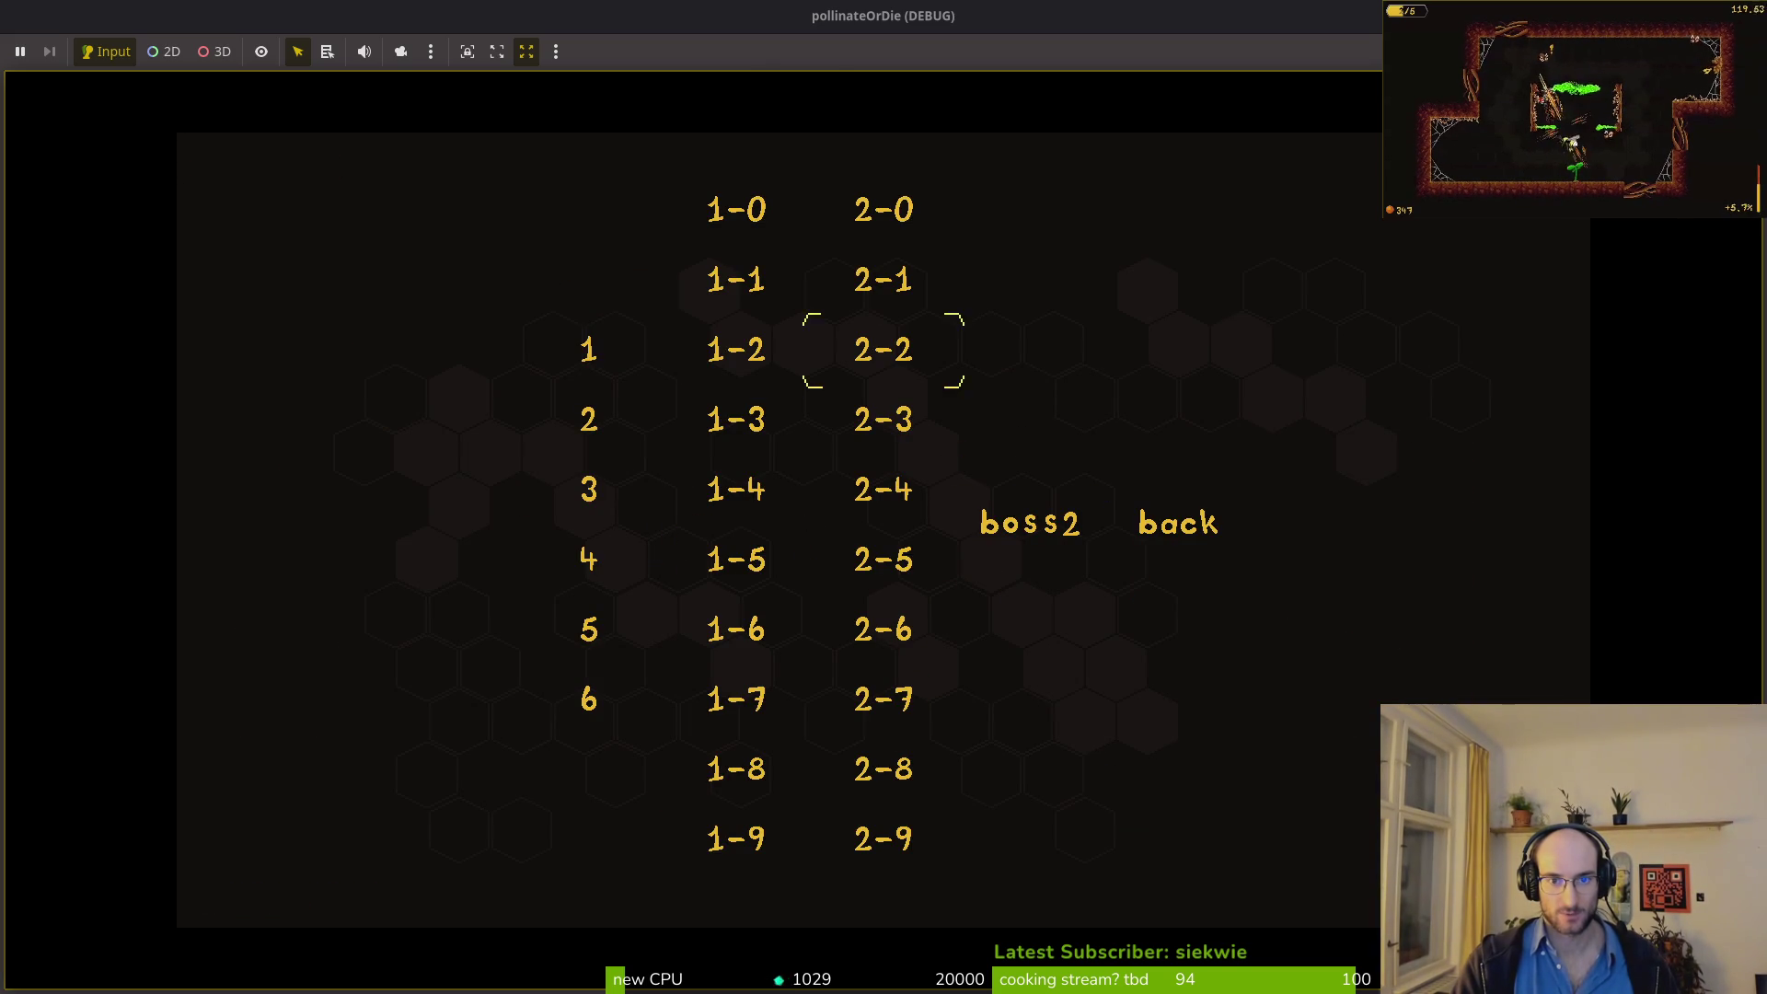
pyautogui.press('Return')
pyautogui.press('Escape')
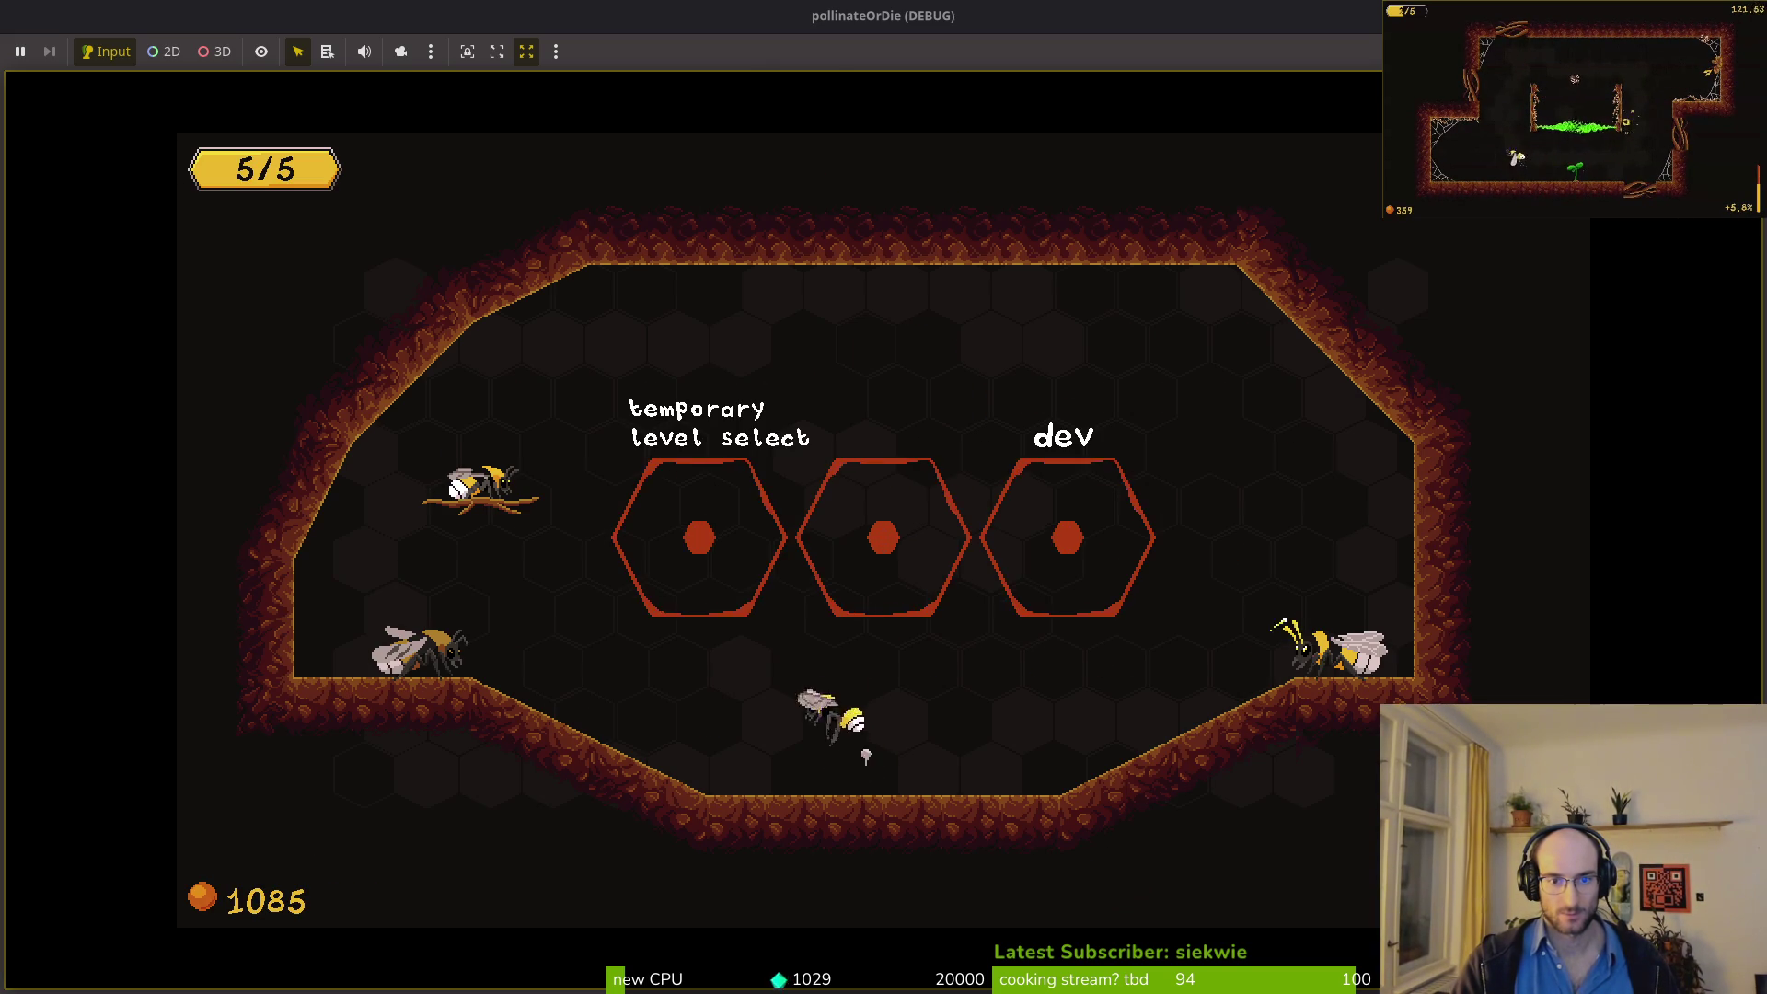
pyautogui.press('w')
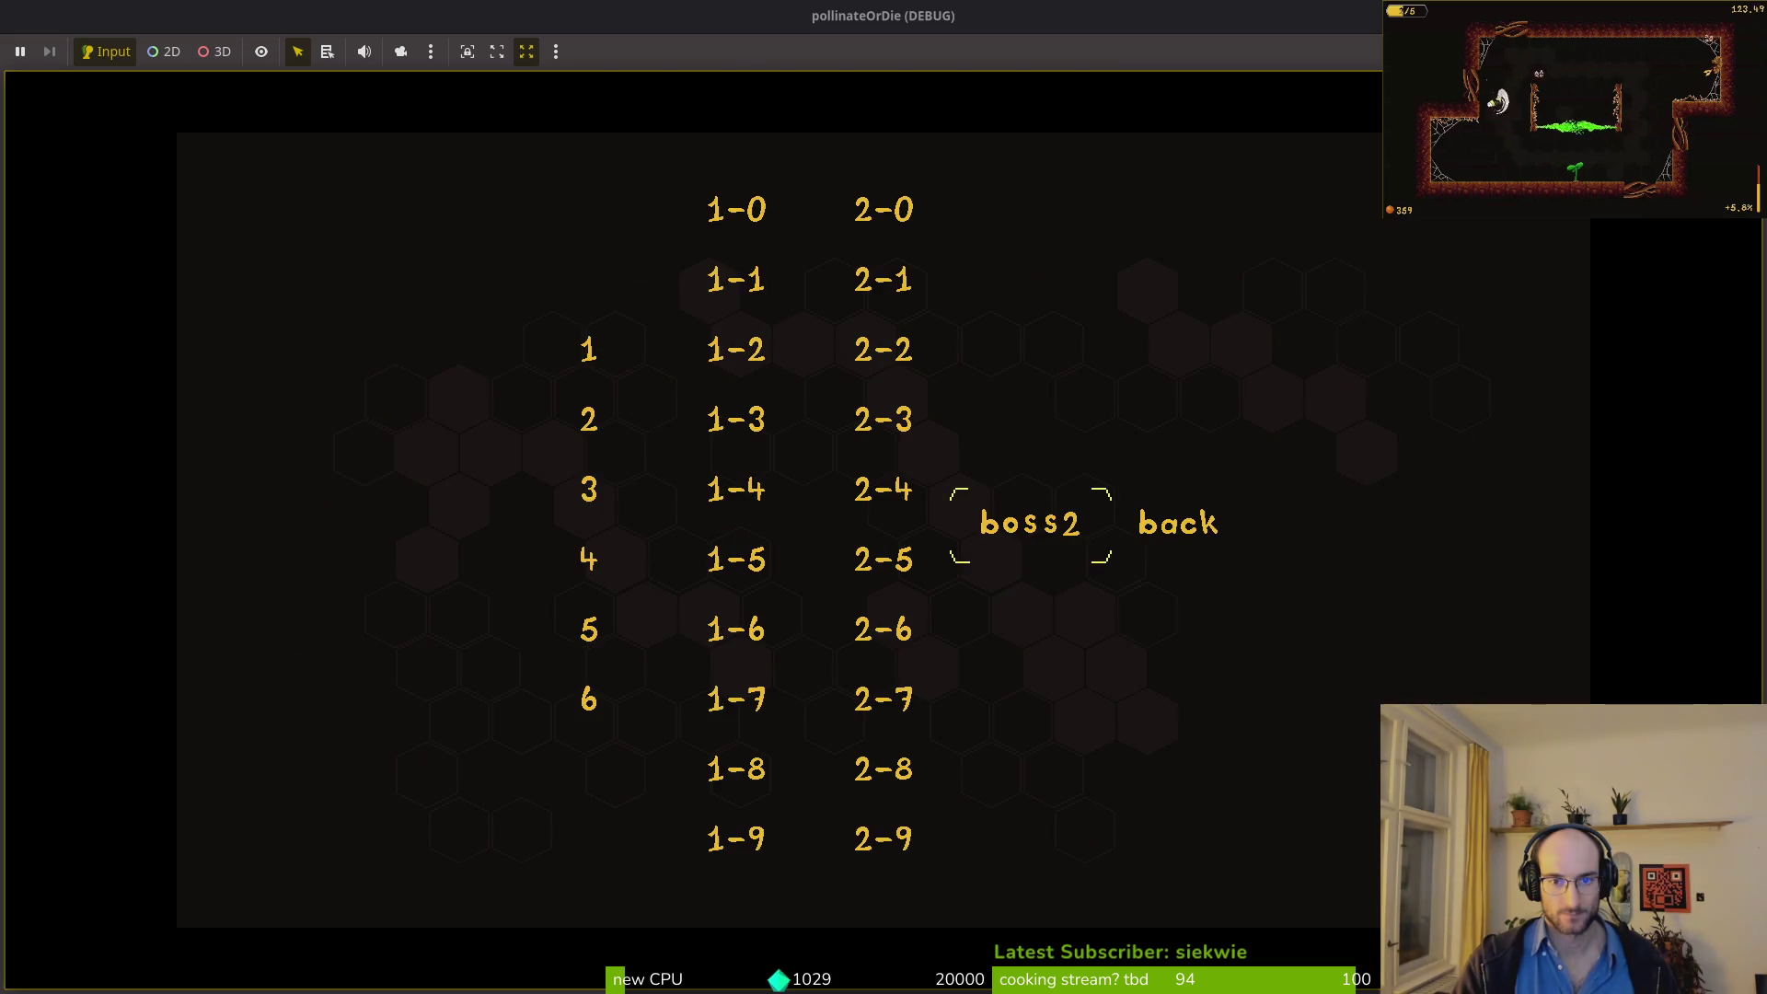
# - Play level 2-6 briefly, then fly back into the level-select hexagon
pyautogui.press('Return')
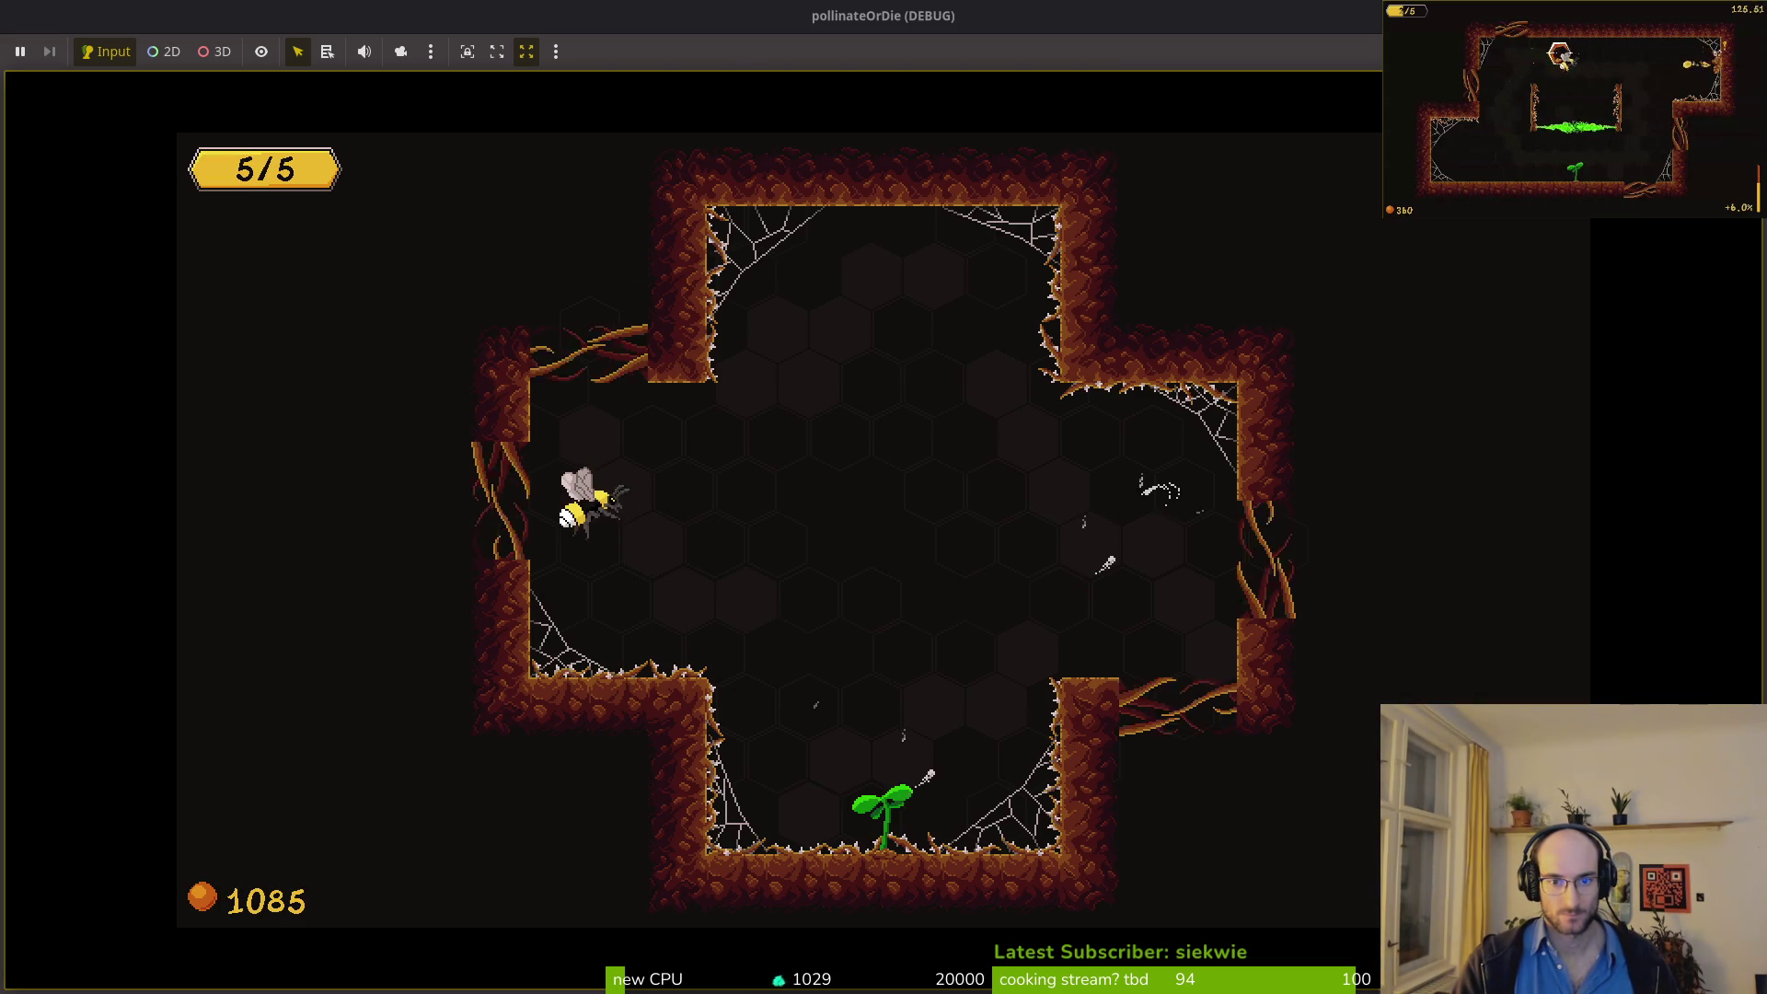
pyautogui.press('s')
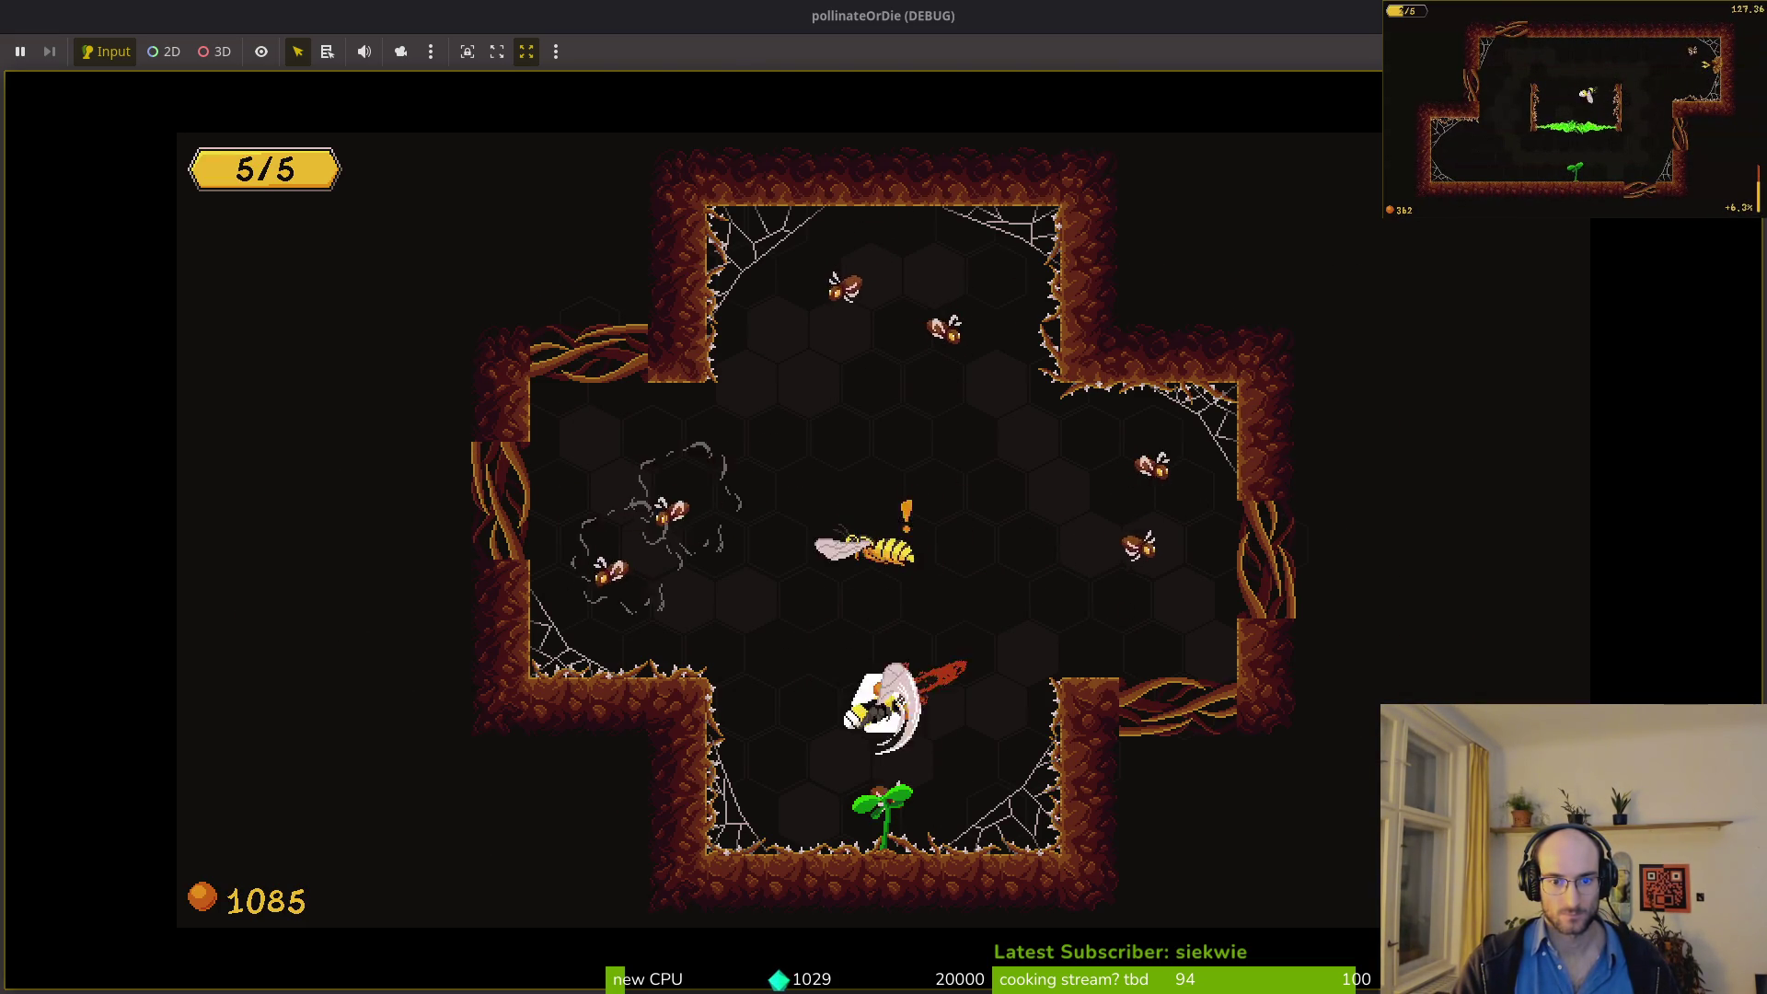
pyautogui.press('d')
pyautogui.press('a')
pyautogui.press('w')
pyautogui.press('w')
pyautogui.press('w')
pyautogui.press('a')
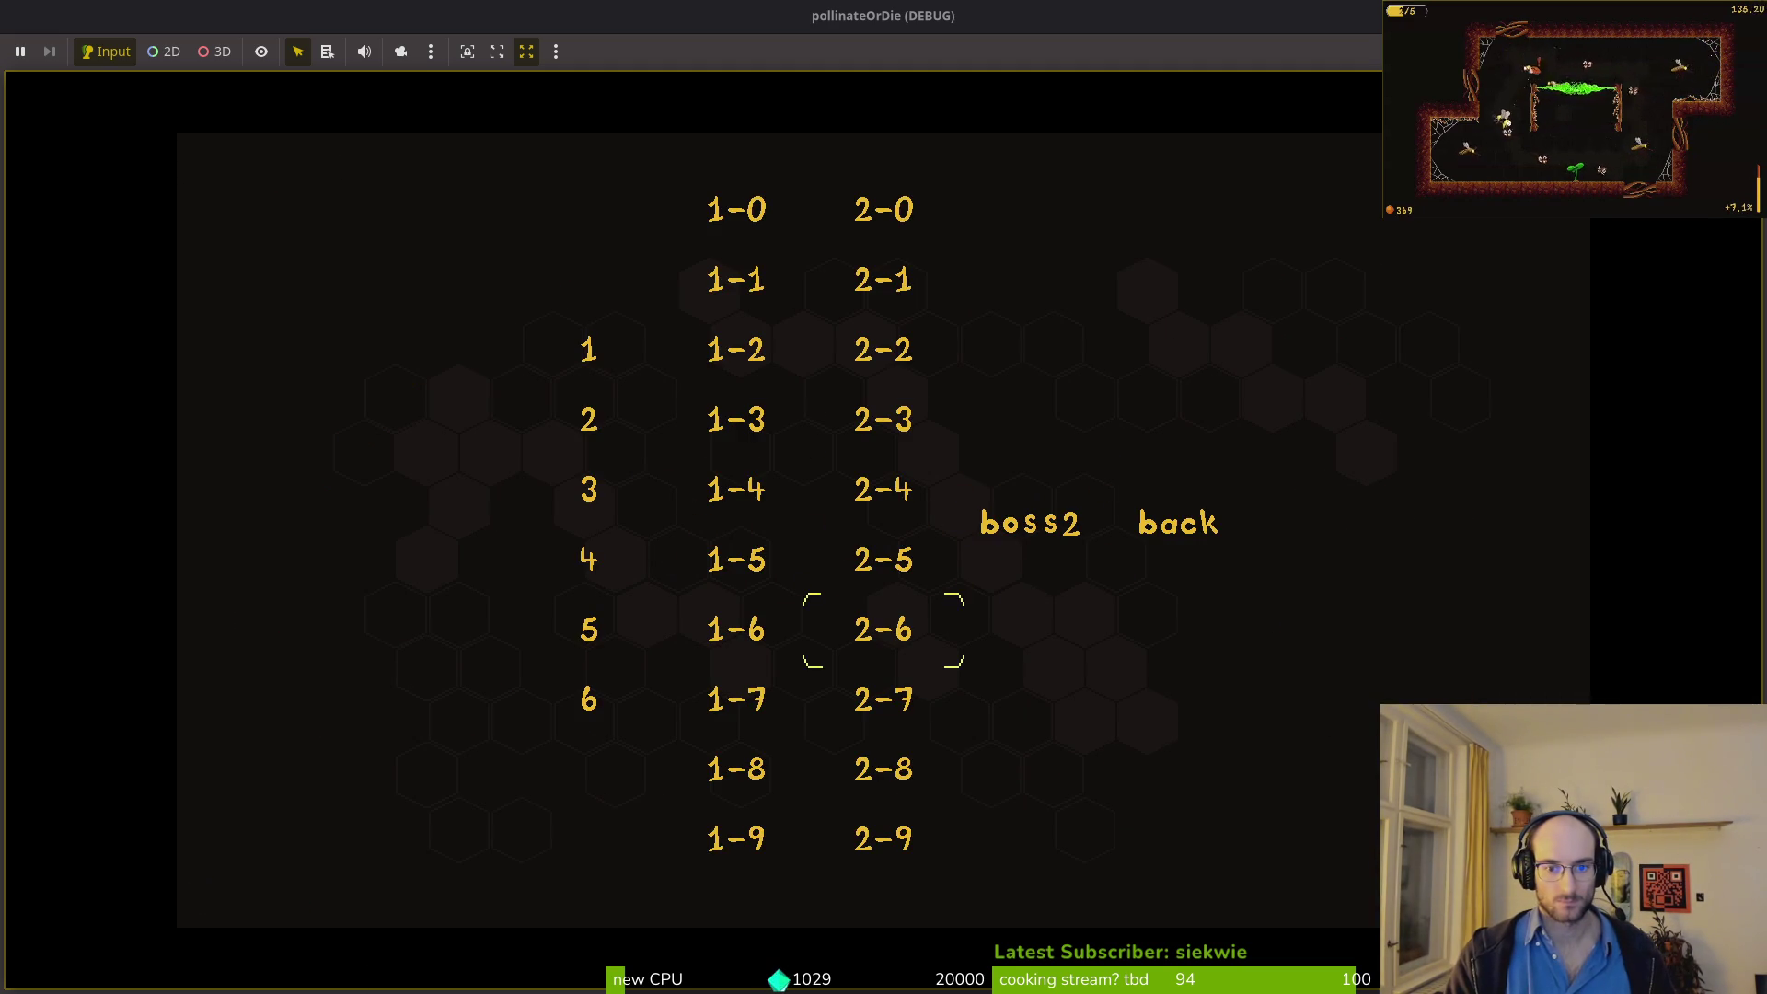
# - Start level 2-7 and fight the enemies around the arena
pyautogui.press('Return')
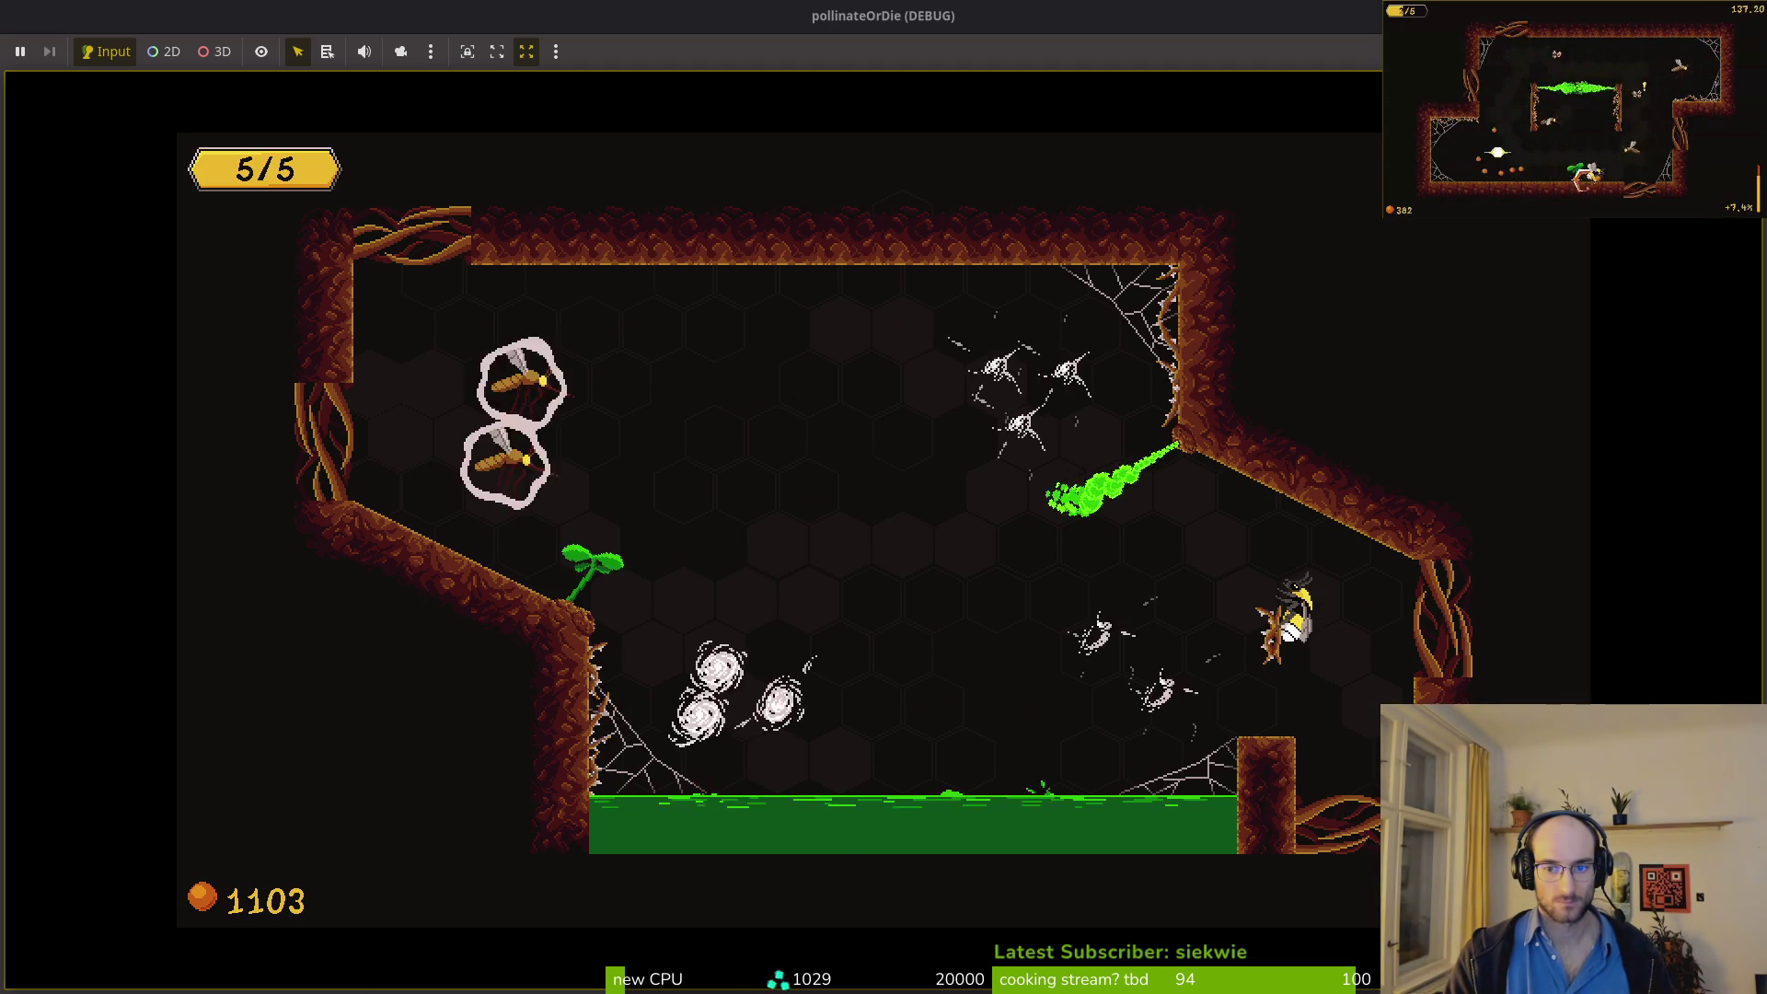
pyautogui.press('a')
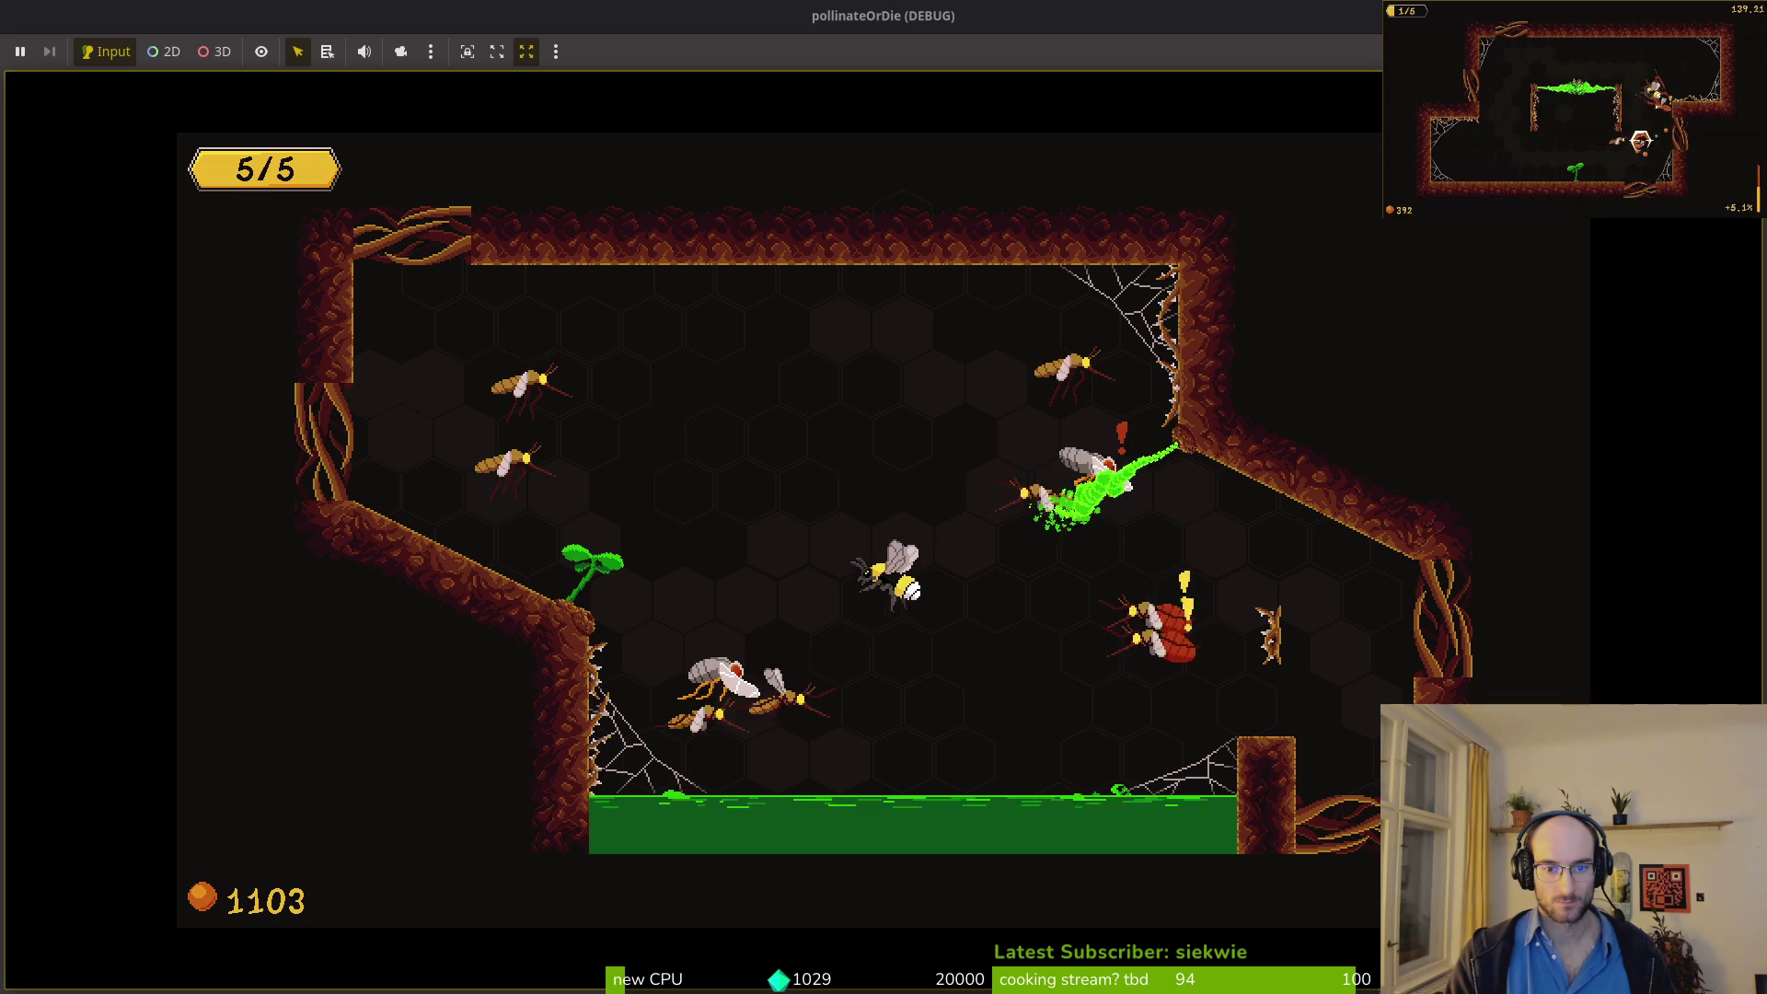
pyautogui.press('w')
pyautogui.press('a')
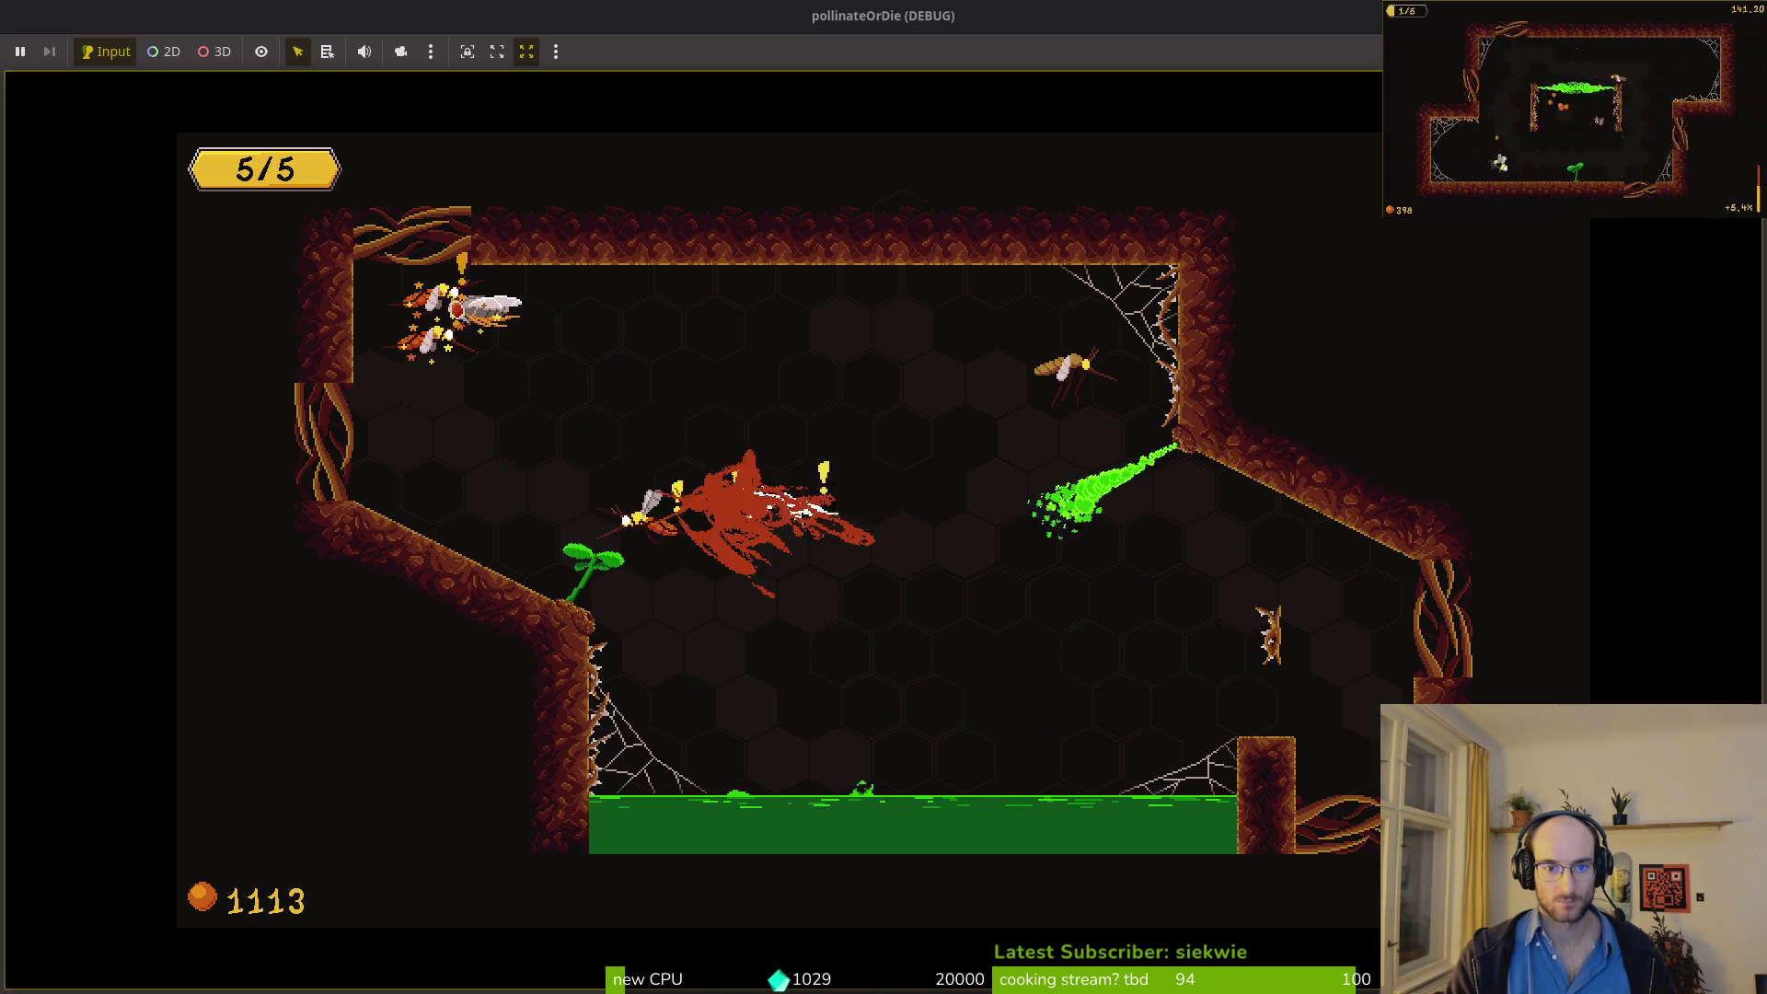
pyautogui.press('s')
pyautogui.press('w')
pyautogui.press('a')
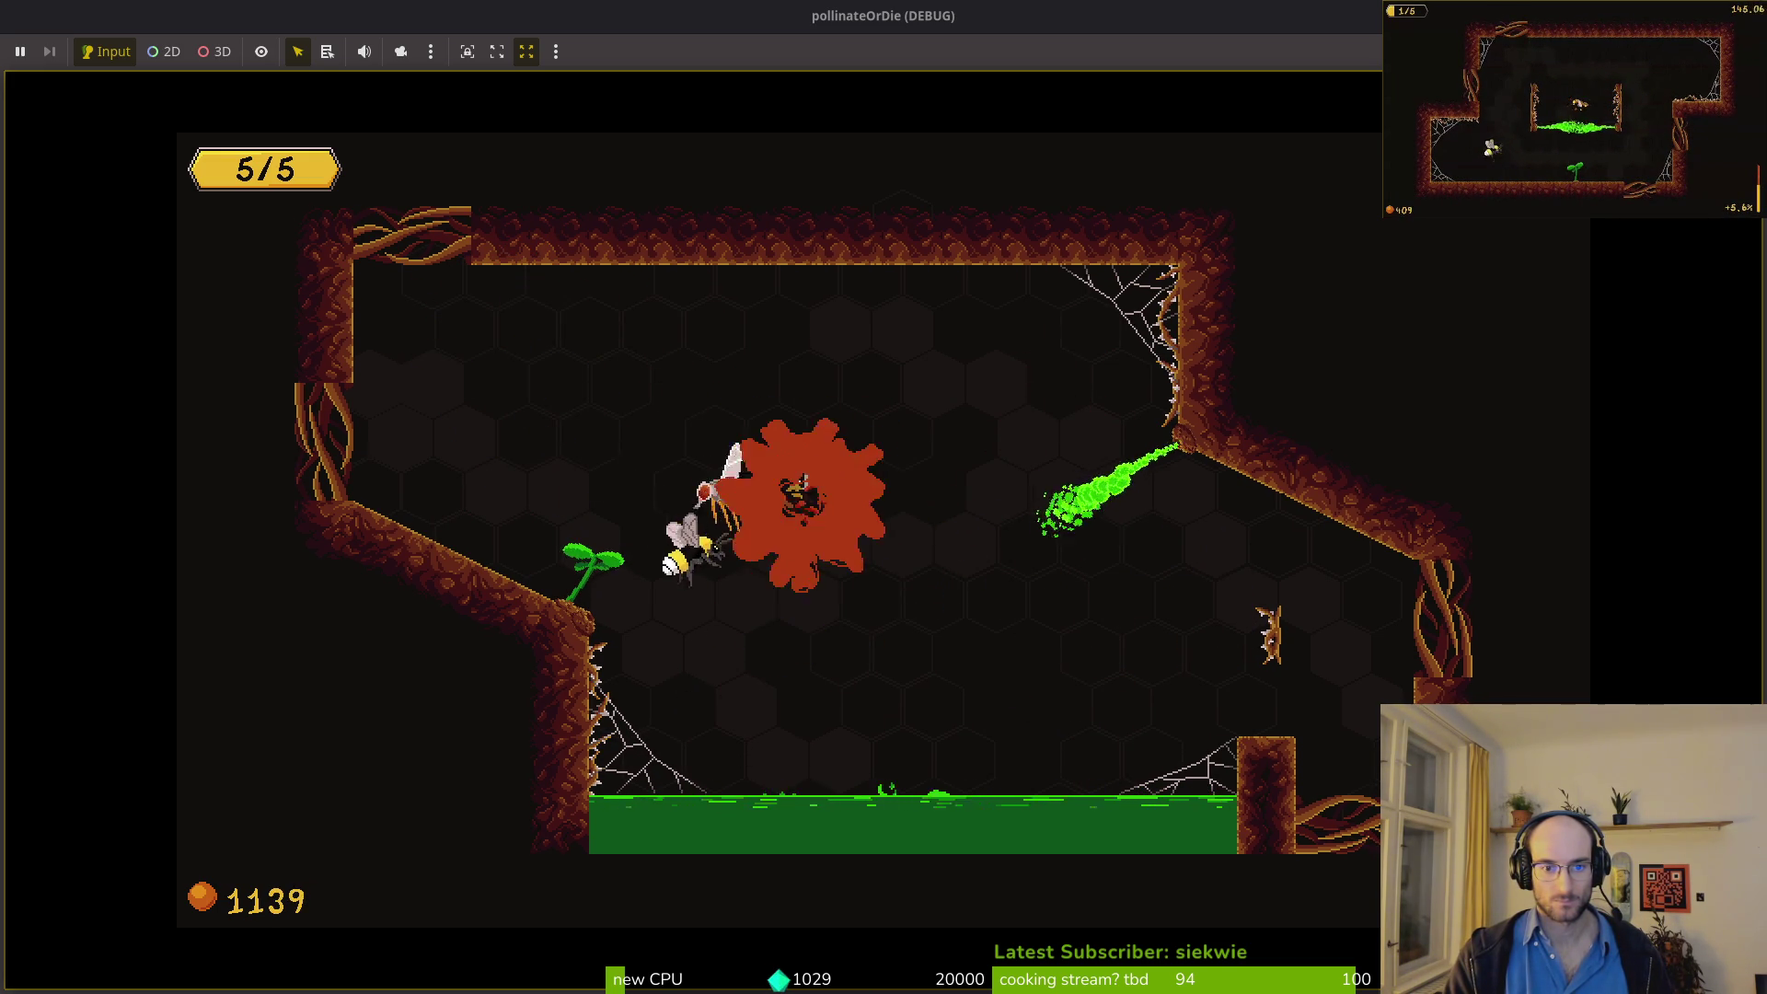
pyautogui.press('s')
pyautogui.press('d')
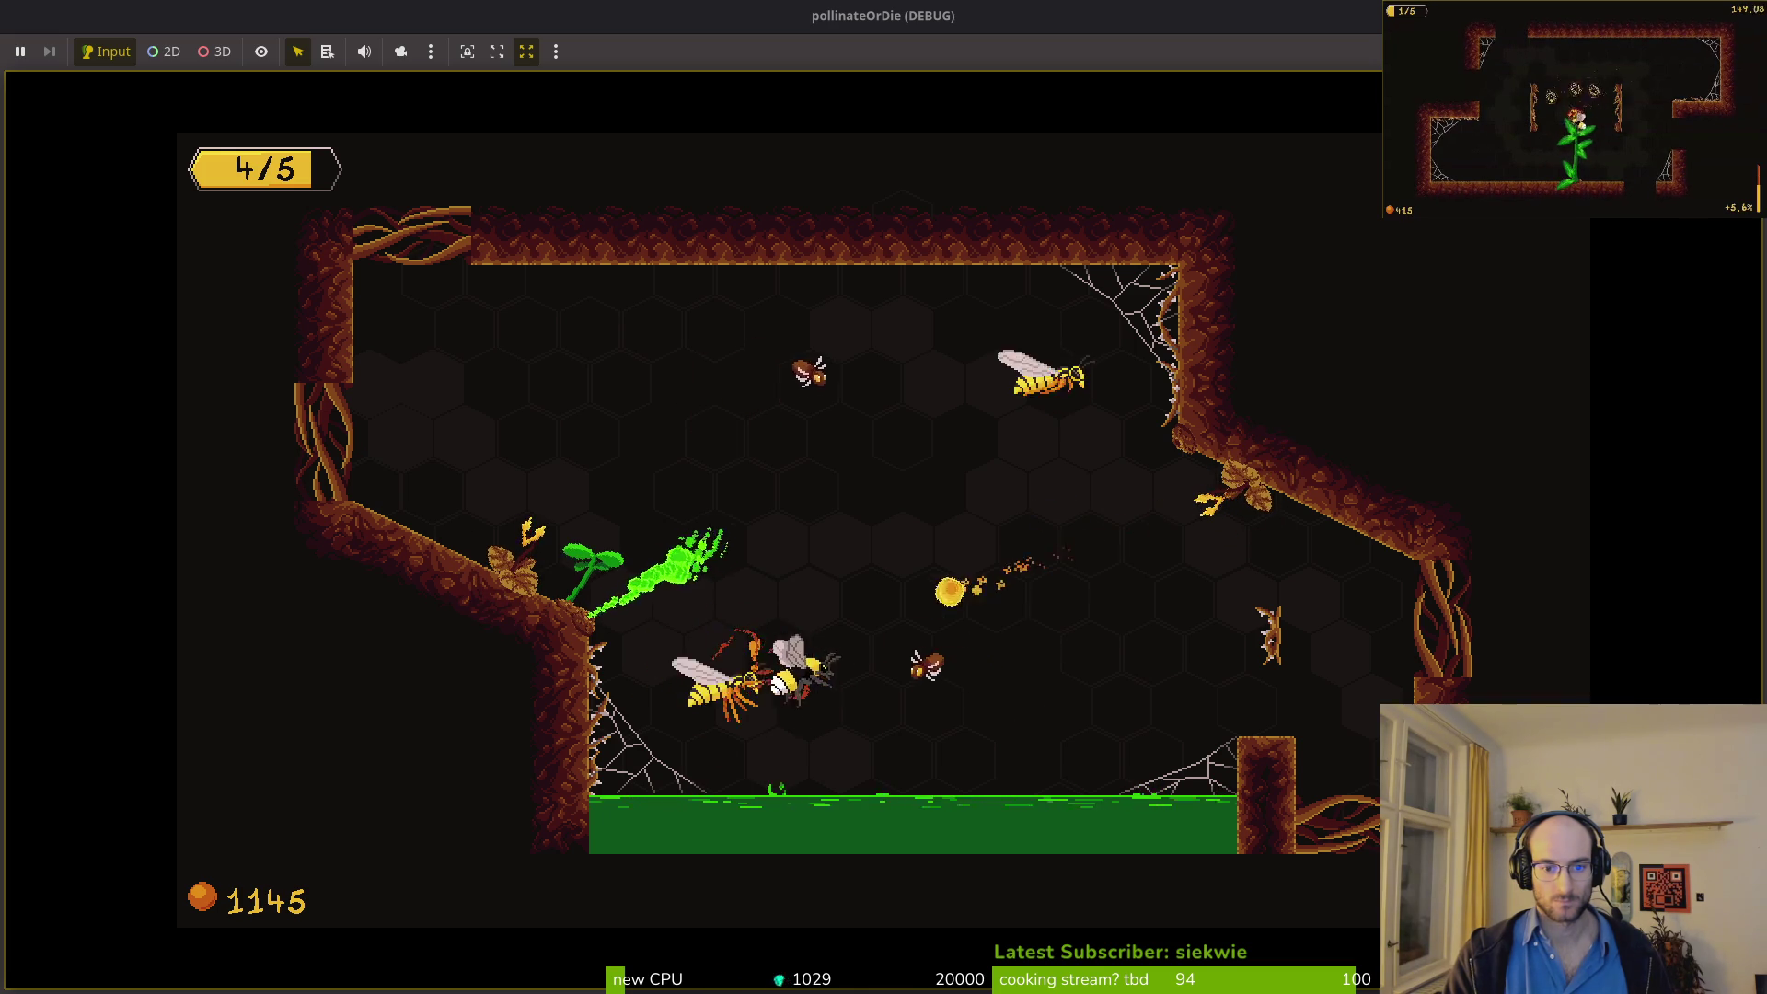
pyautogui.press('w')
pyautogui.press('s')
pyautogui.press('w')
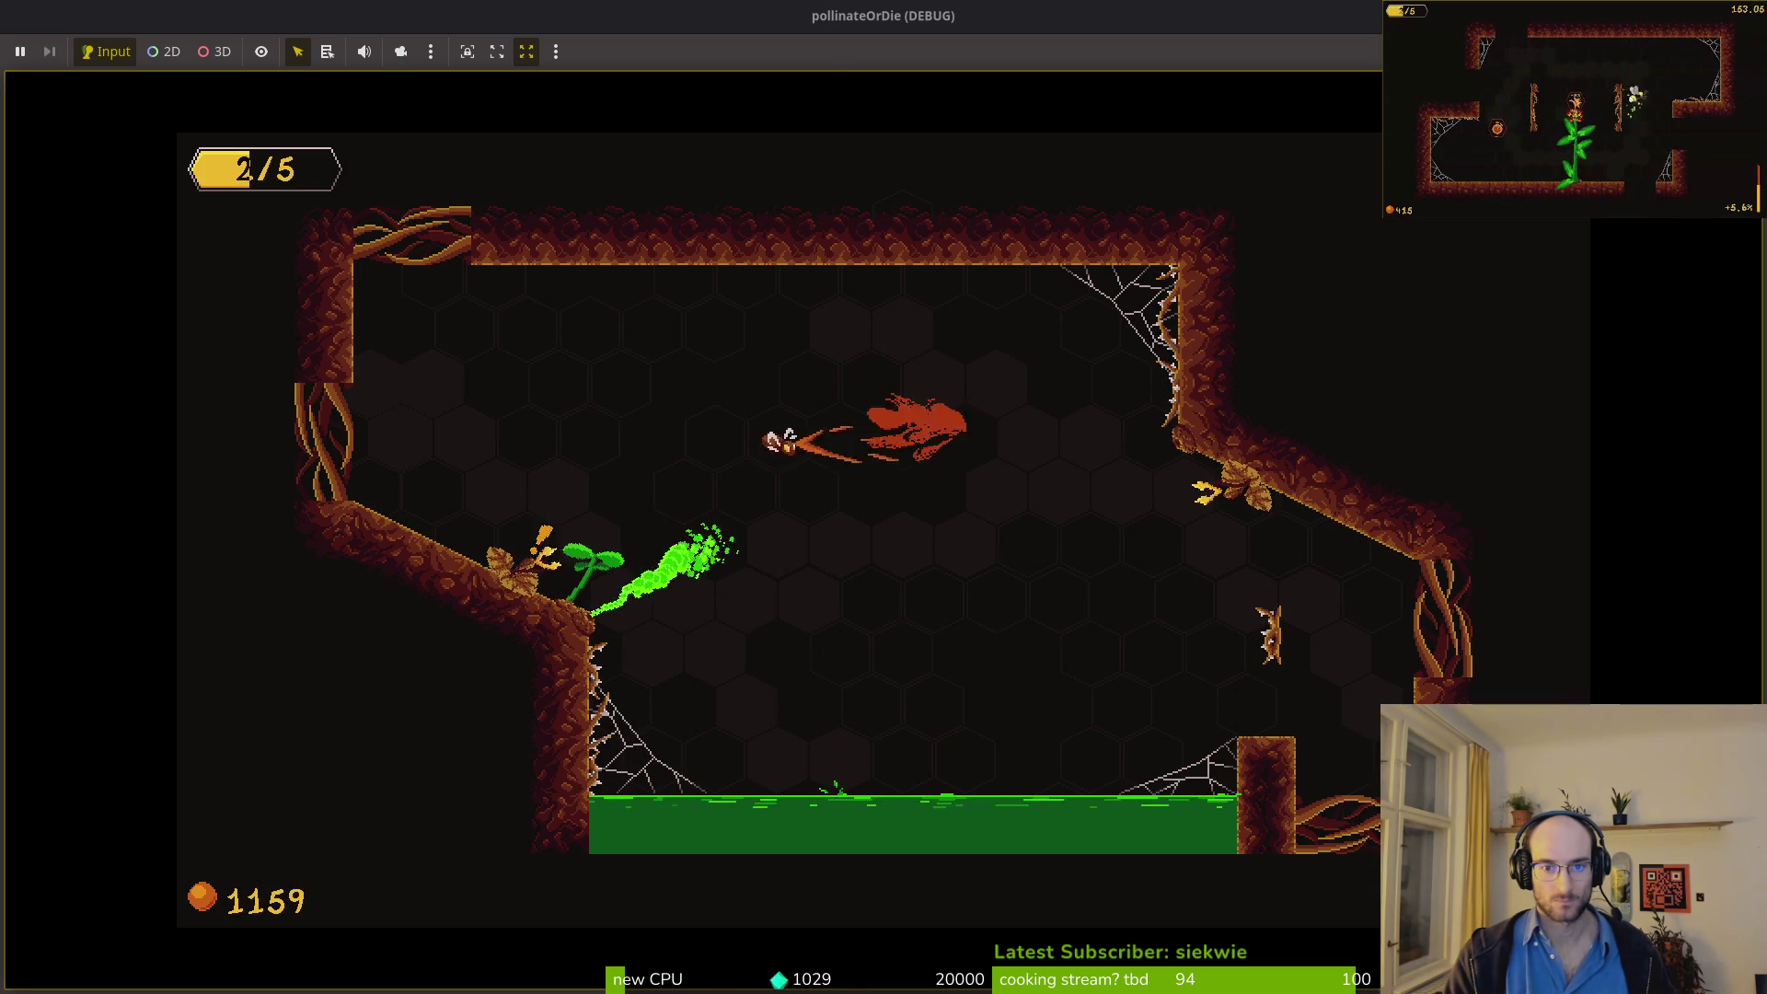
pyautogui.press('s')
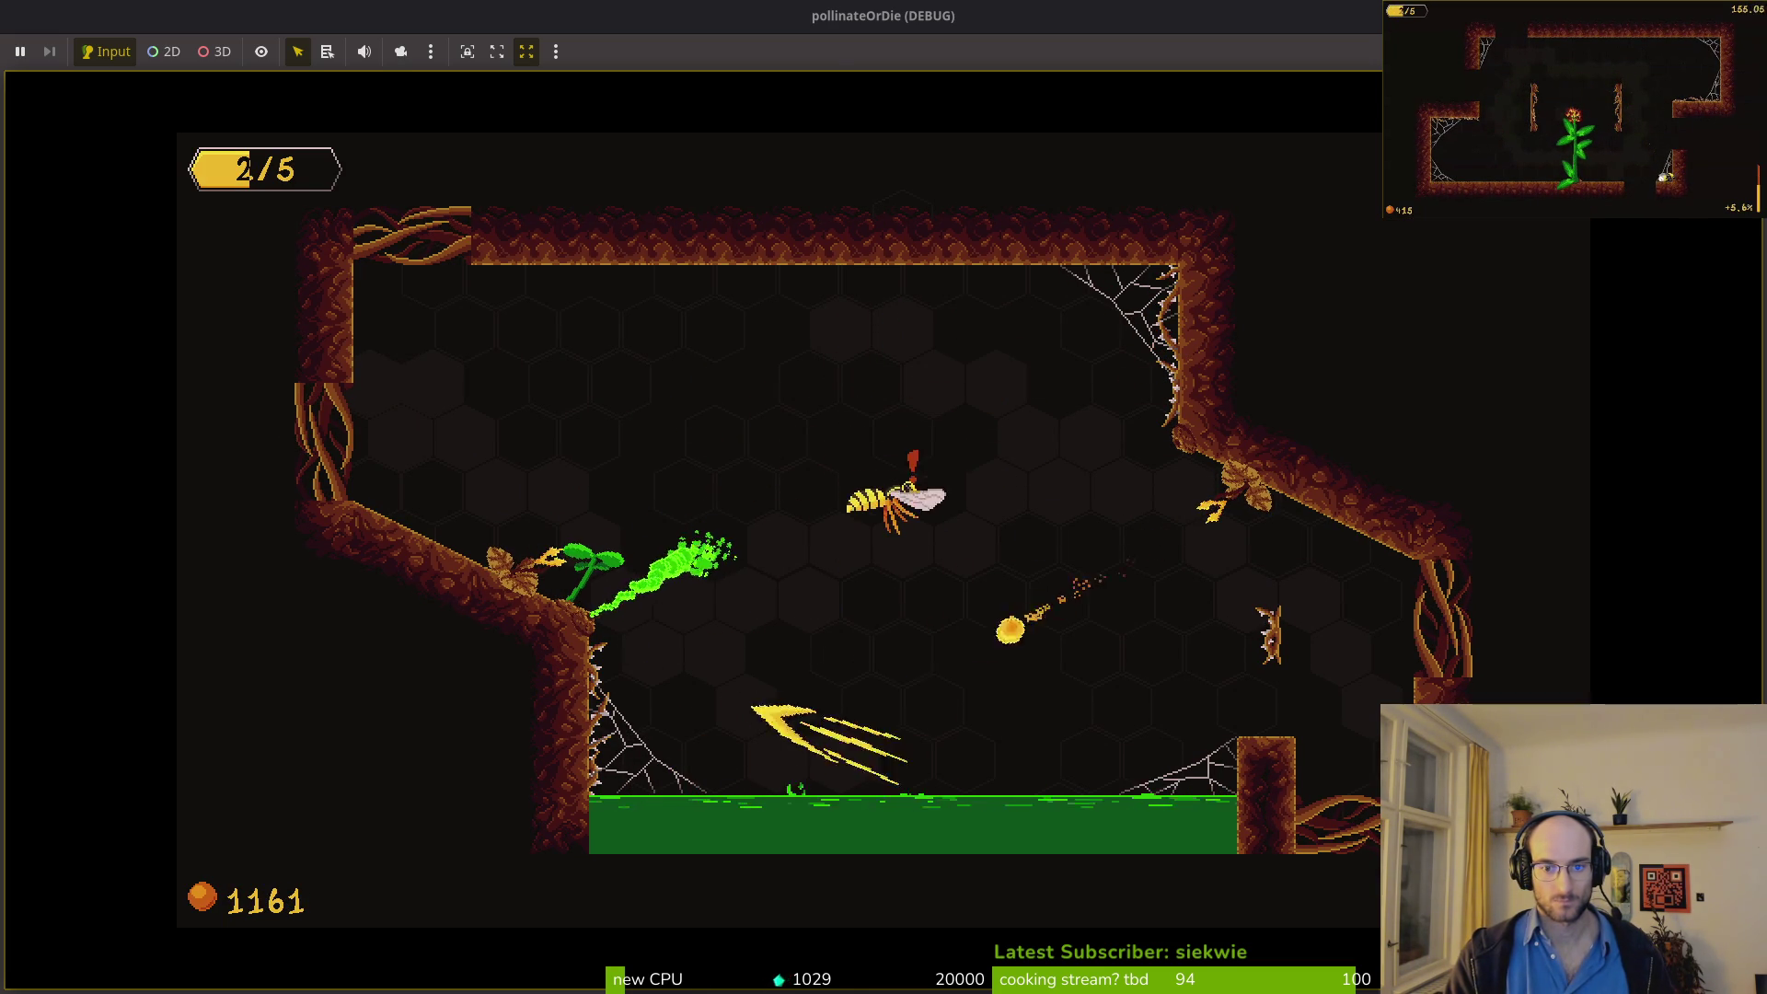
# - Finish off the wasp, collect its orbs, and return to the level-select hexagon
pyautogui.press('w')
pyautogui.press('s')
pyautogui.press('d')
pyautogui.press('a')
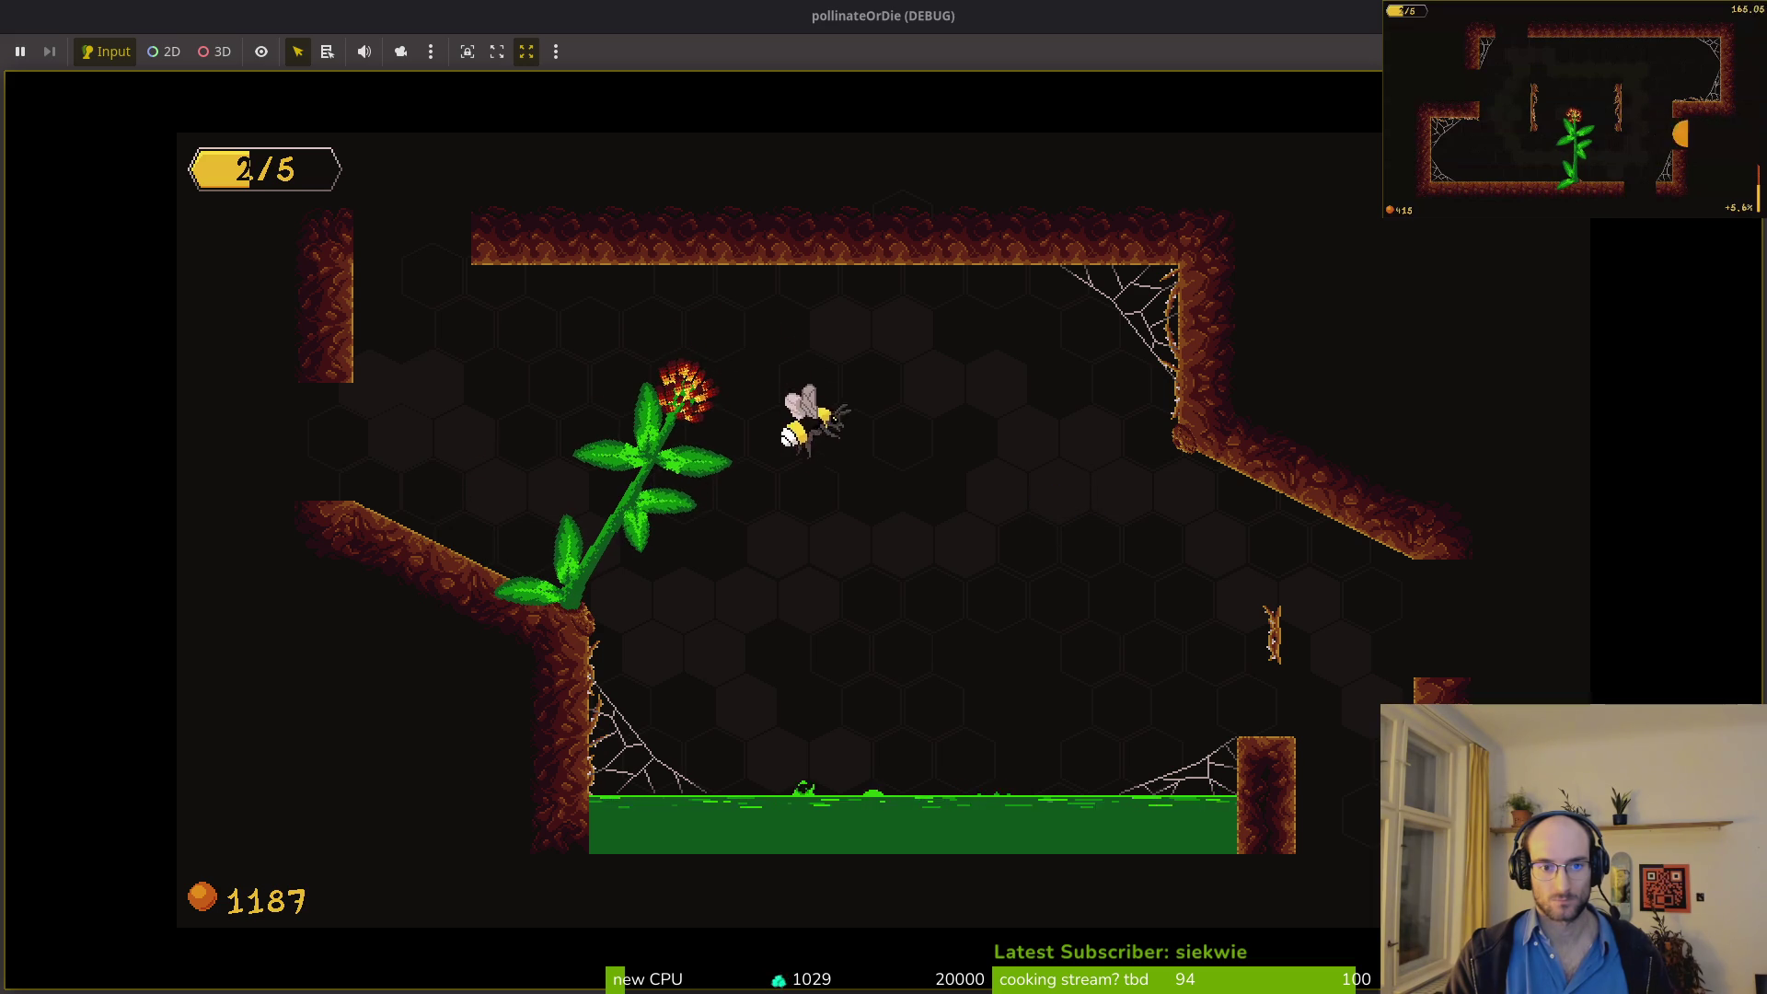
pyautogui.press('a')
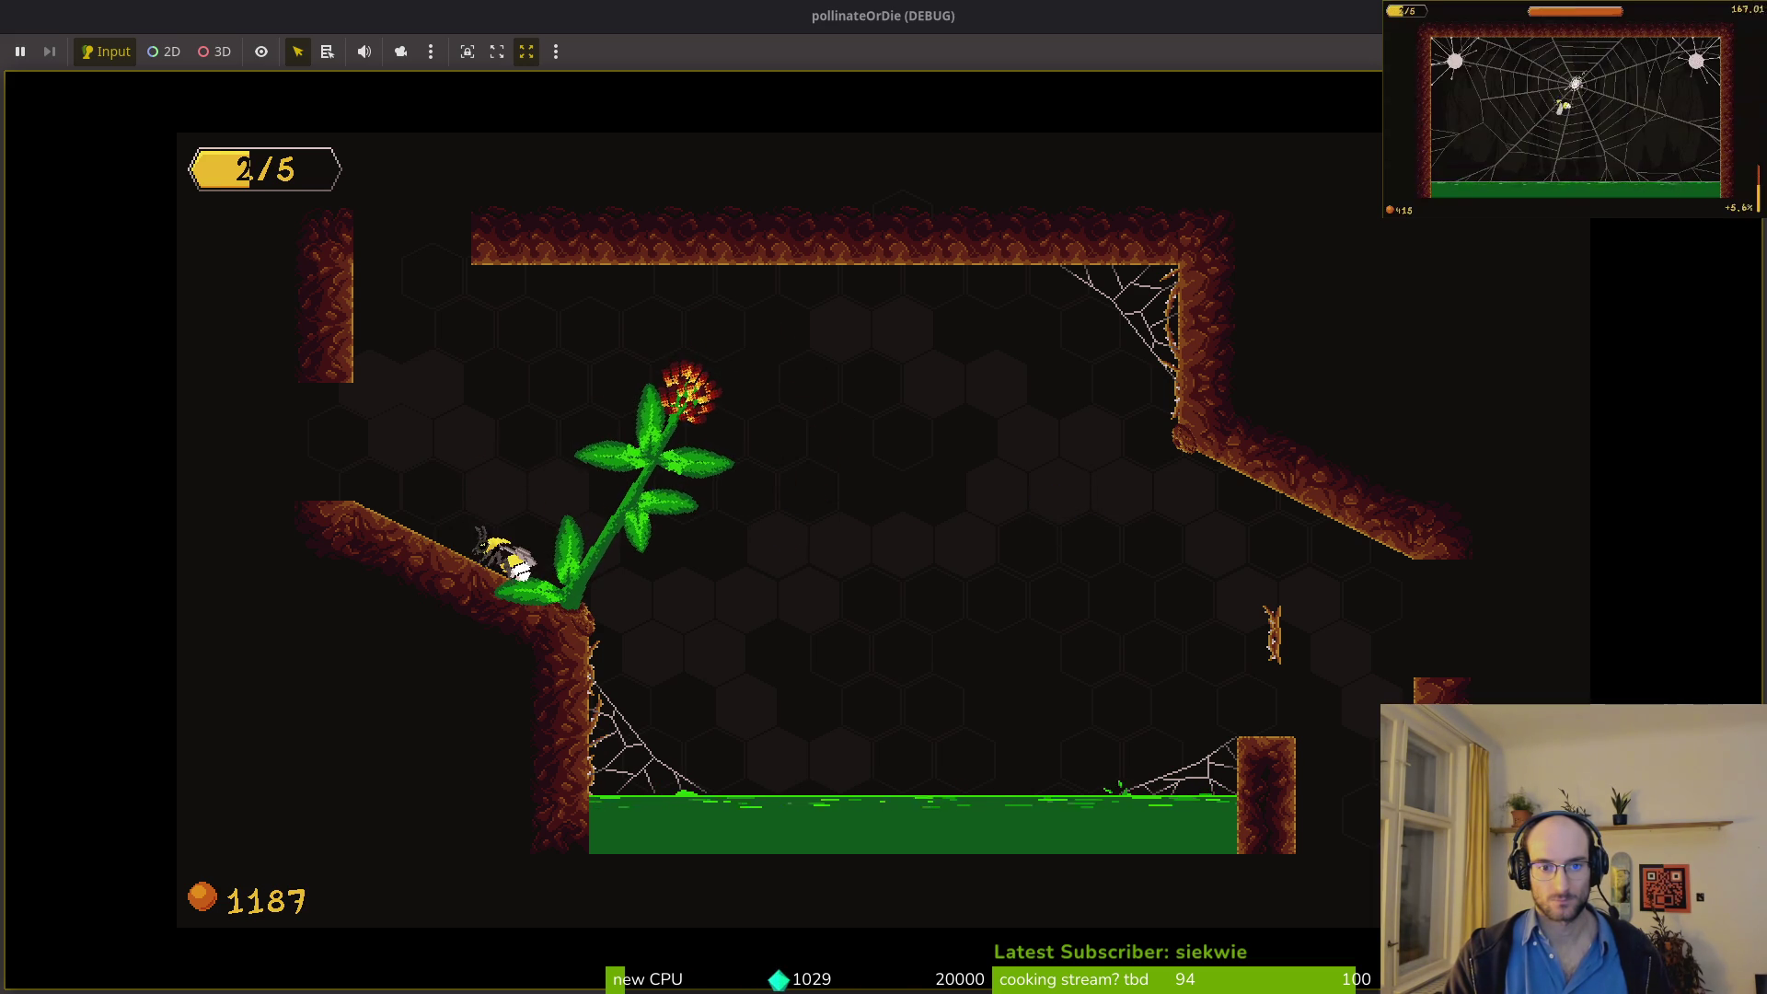
pyautogui.press('a')
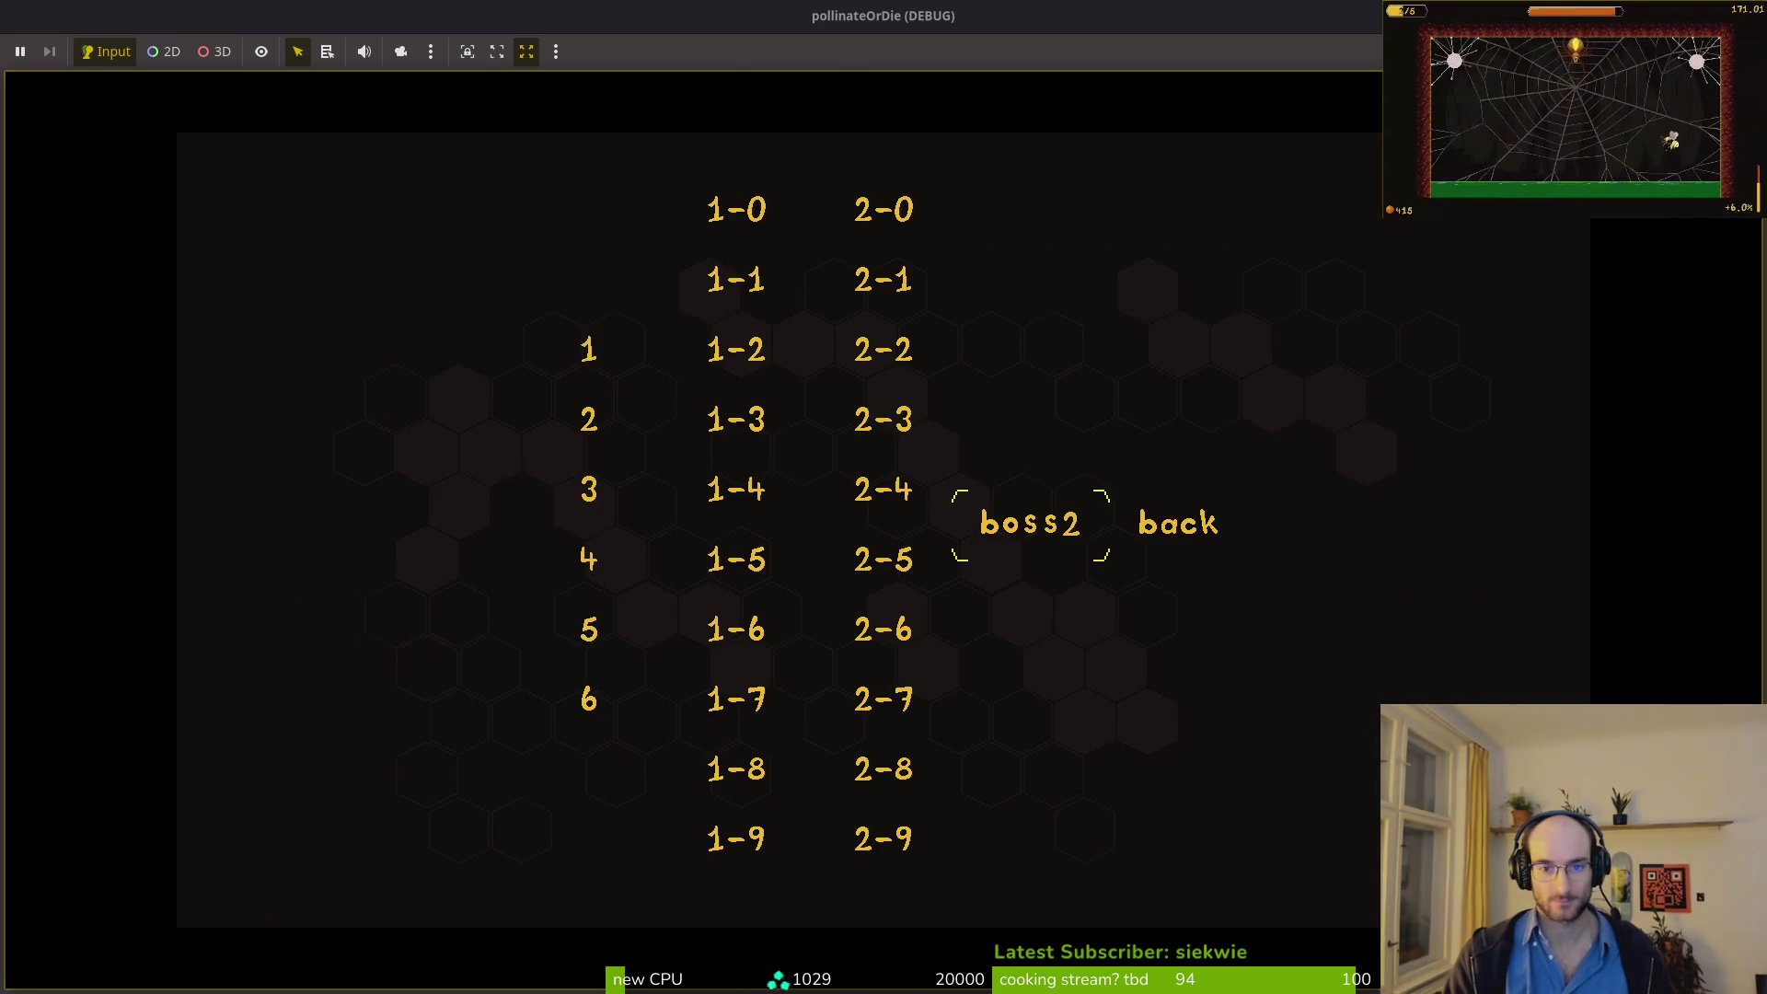
# - Play the boss level, destroying the scorpion boss and steering through the wasps
pyautogui.press('Return')
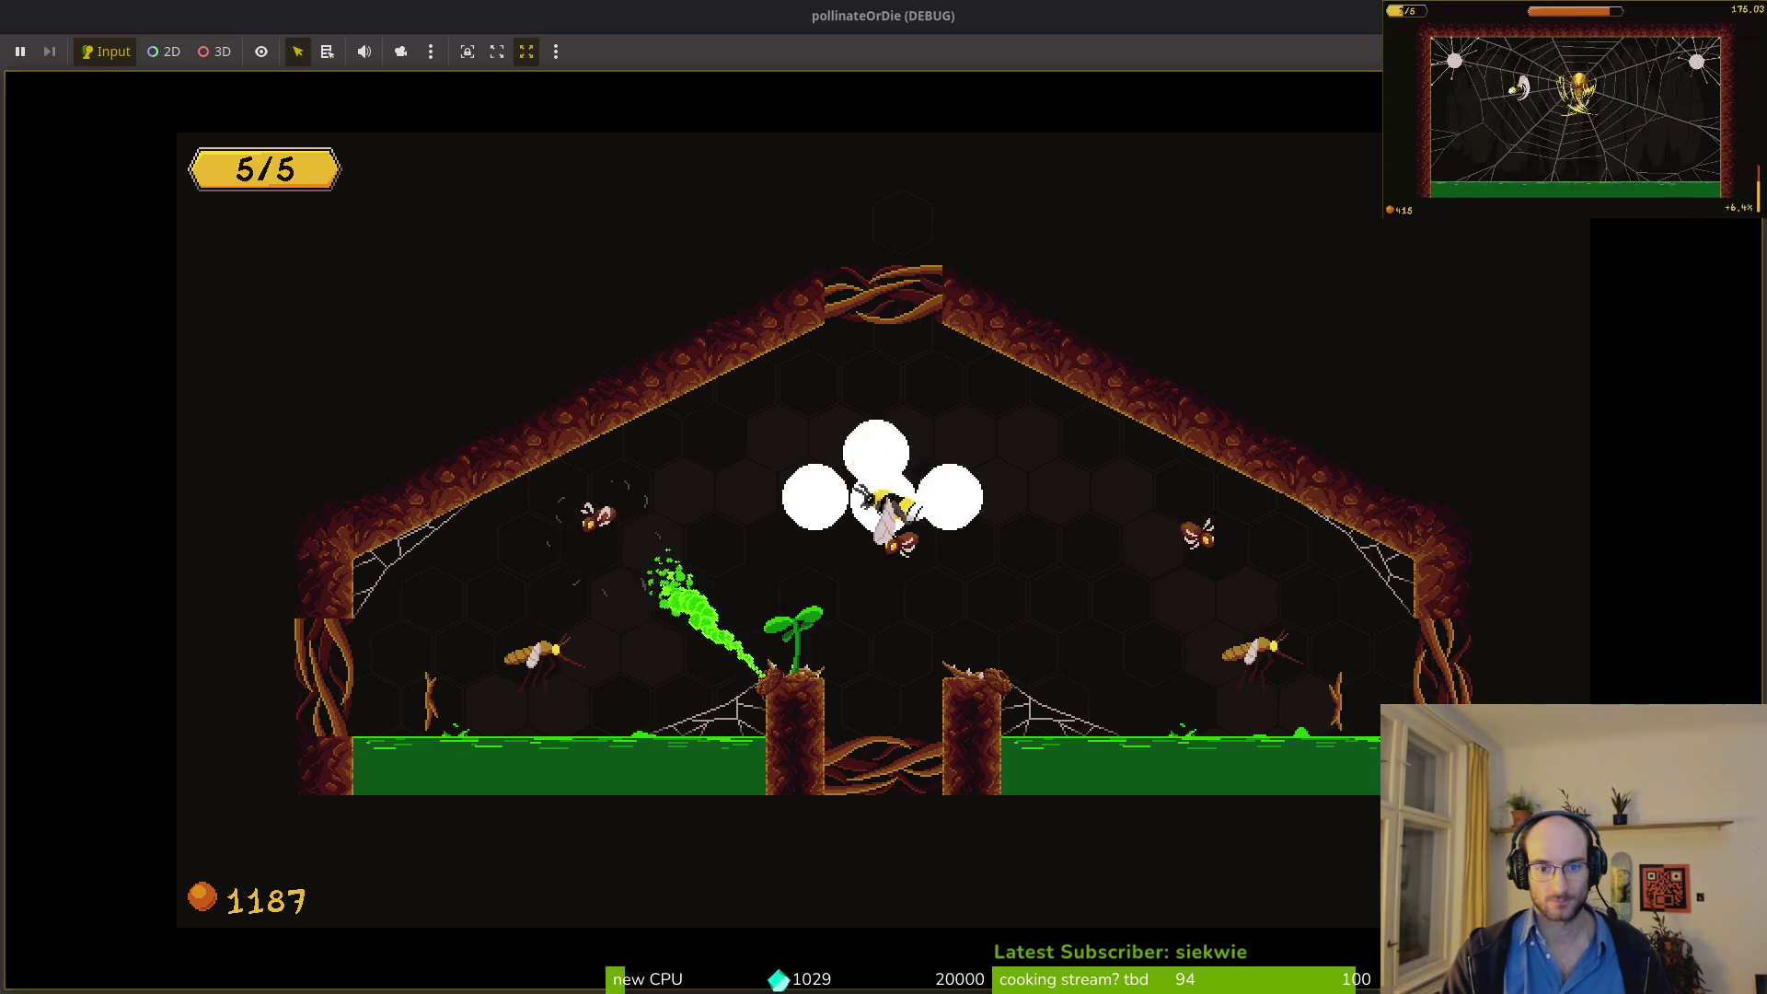
pyautogui.press('d')
pyautogui.press('a')
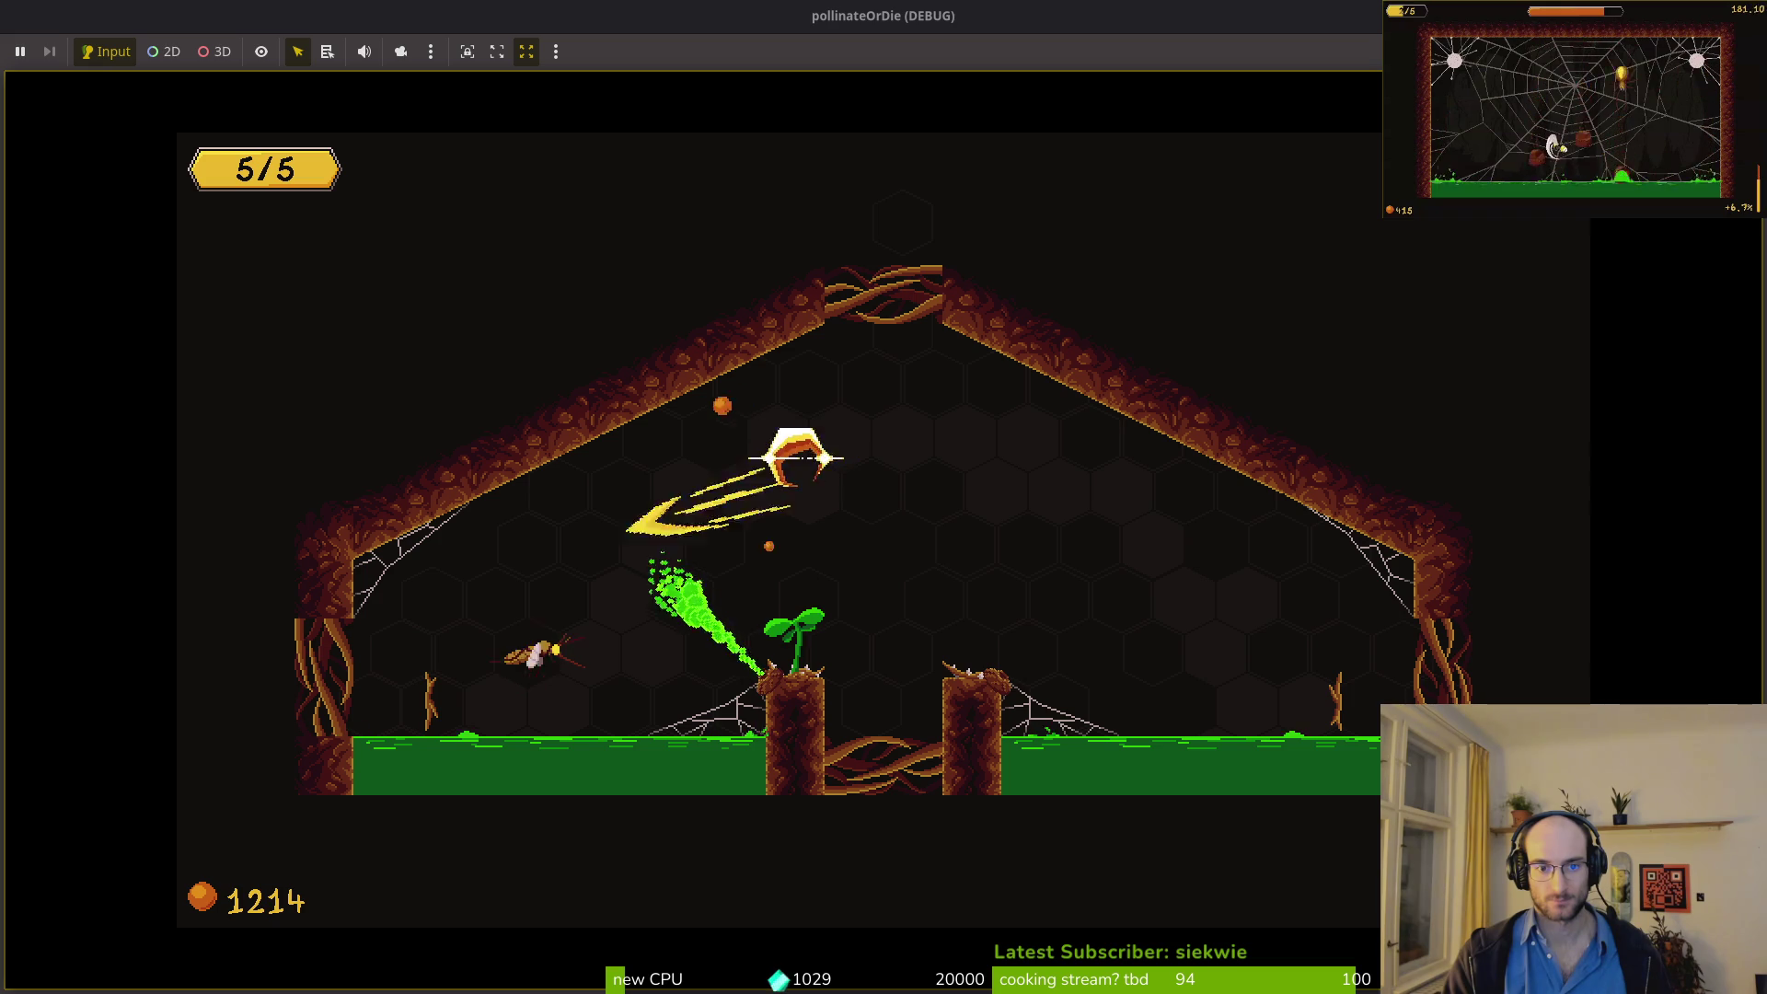
pyautogui.press('d')
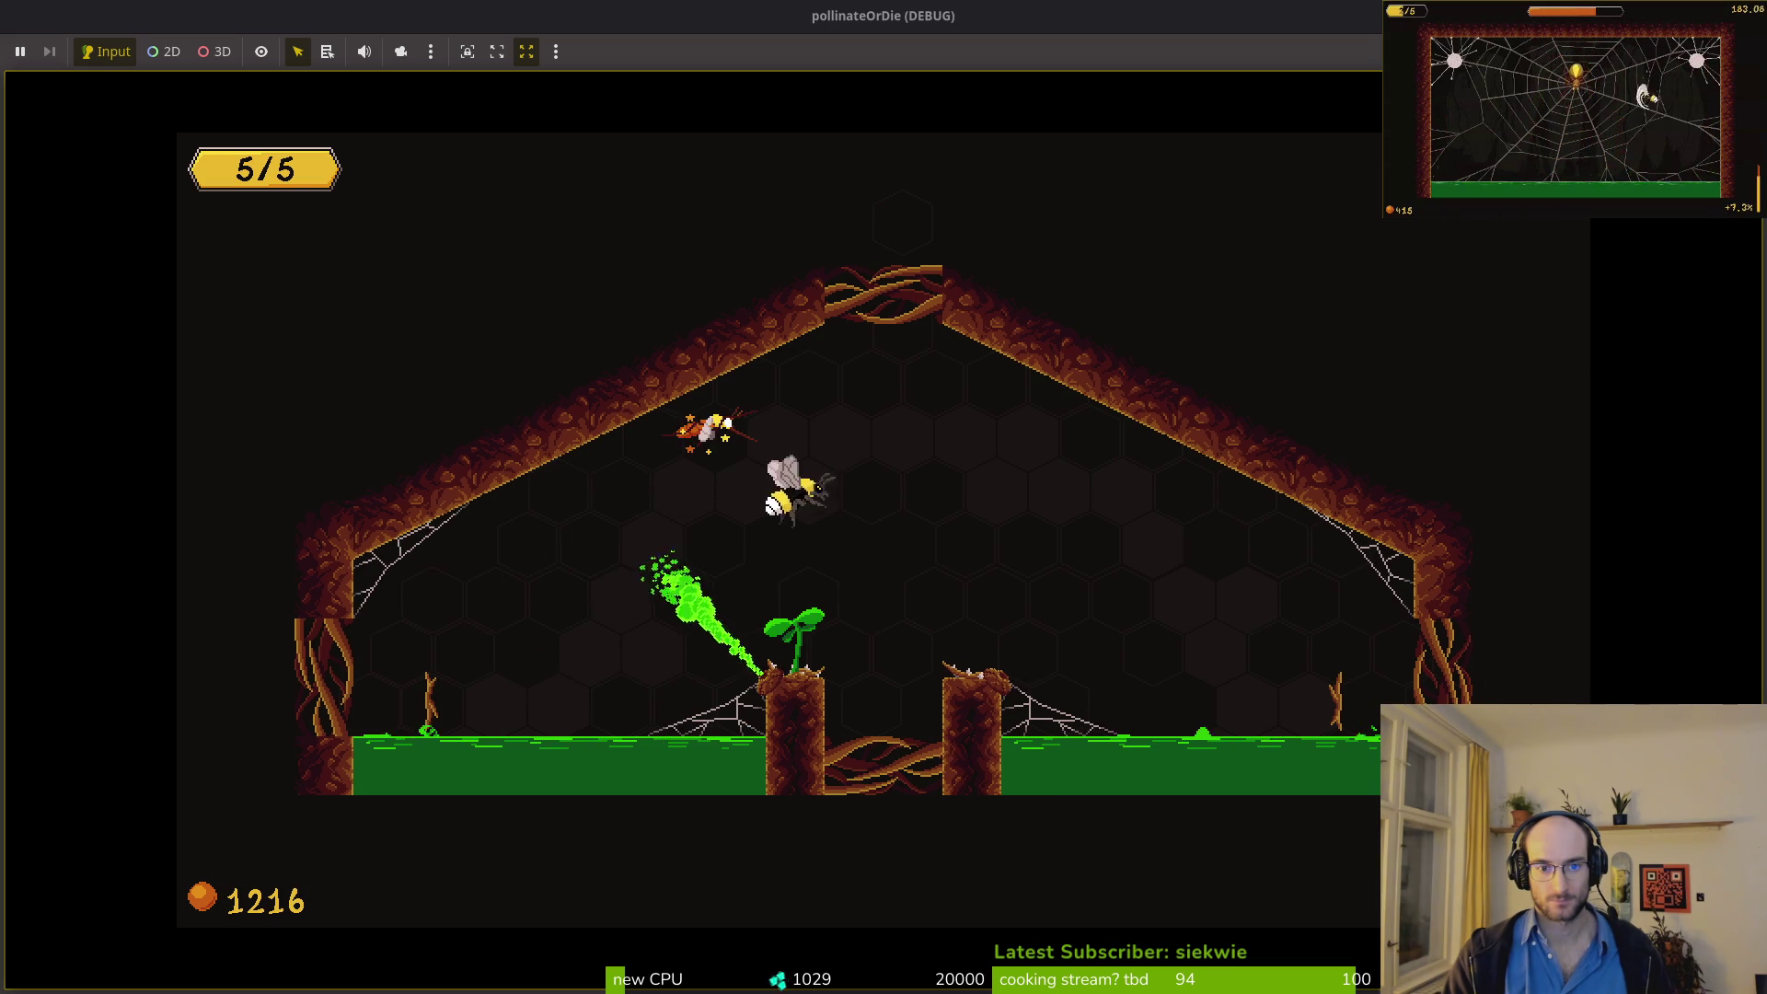
pyautogui.press('w')
pyautogui.press('d')
pyautogui.press('a')
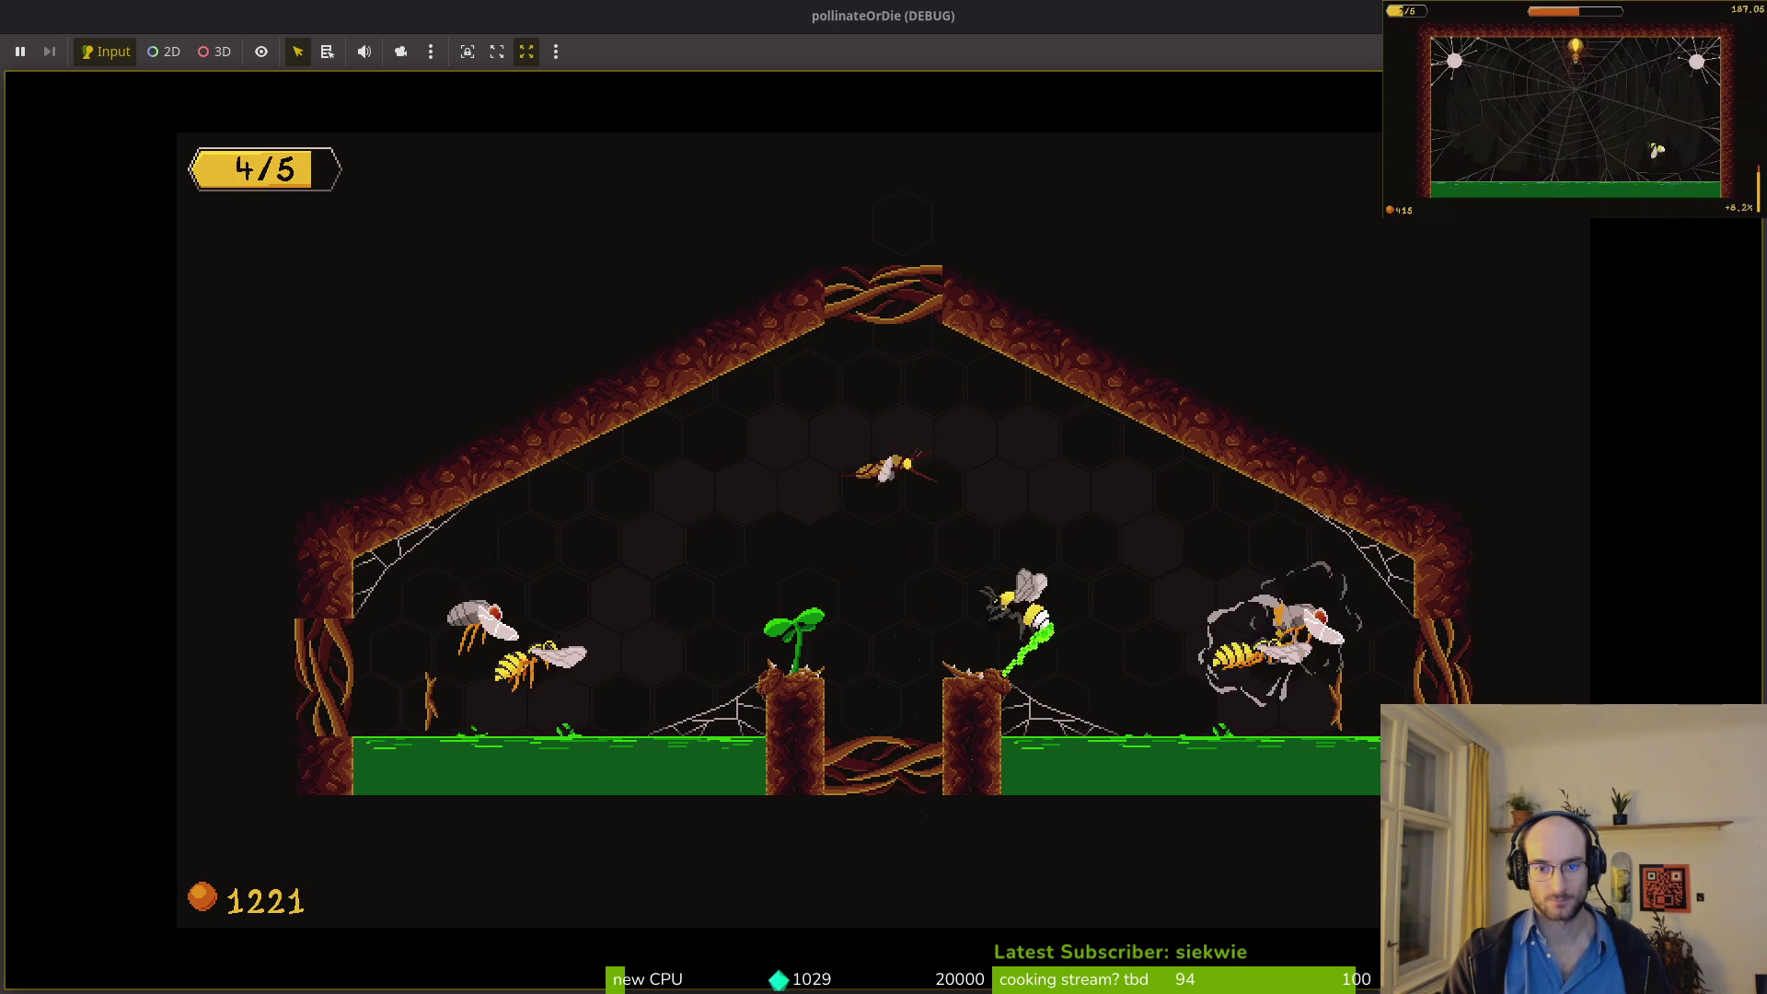
pyautogui.press('a')
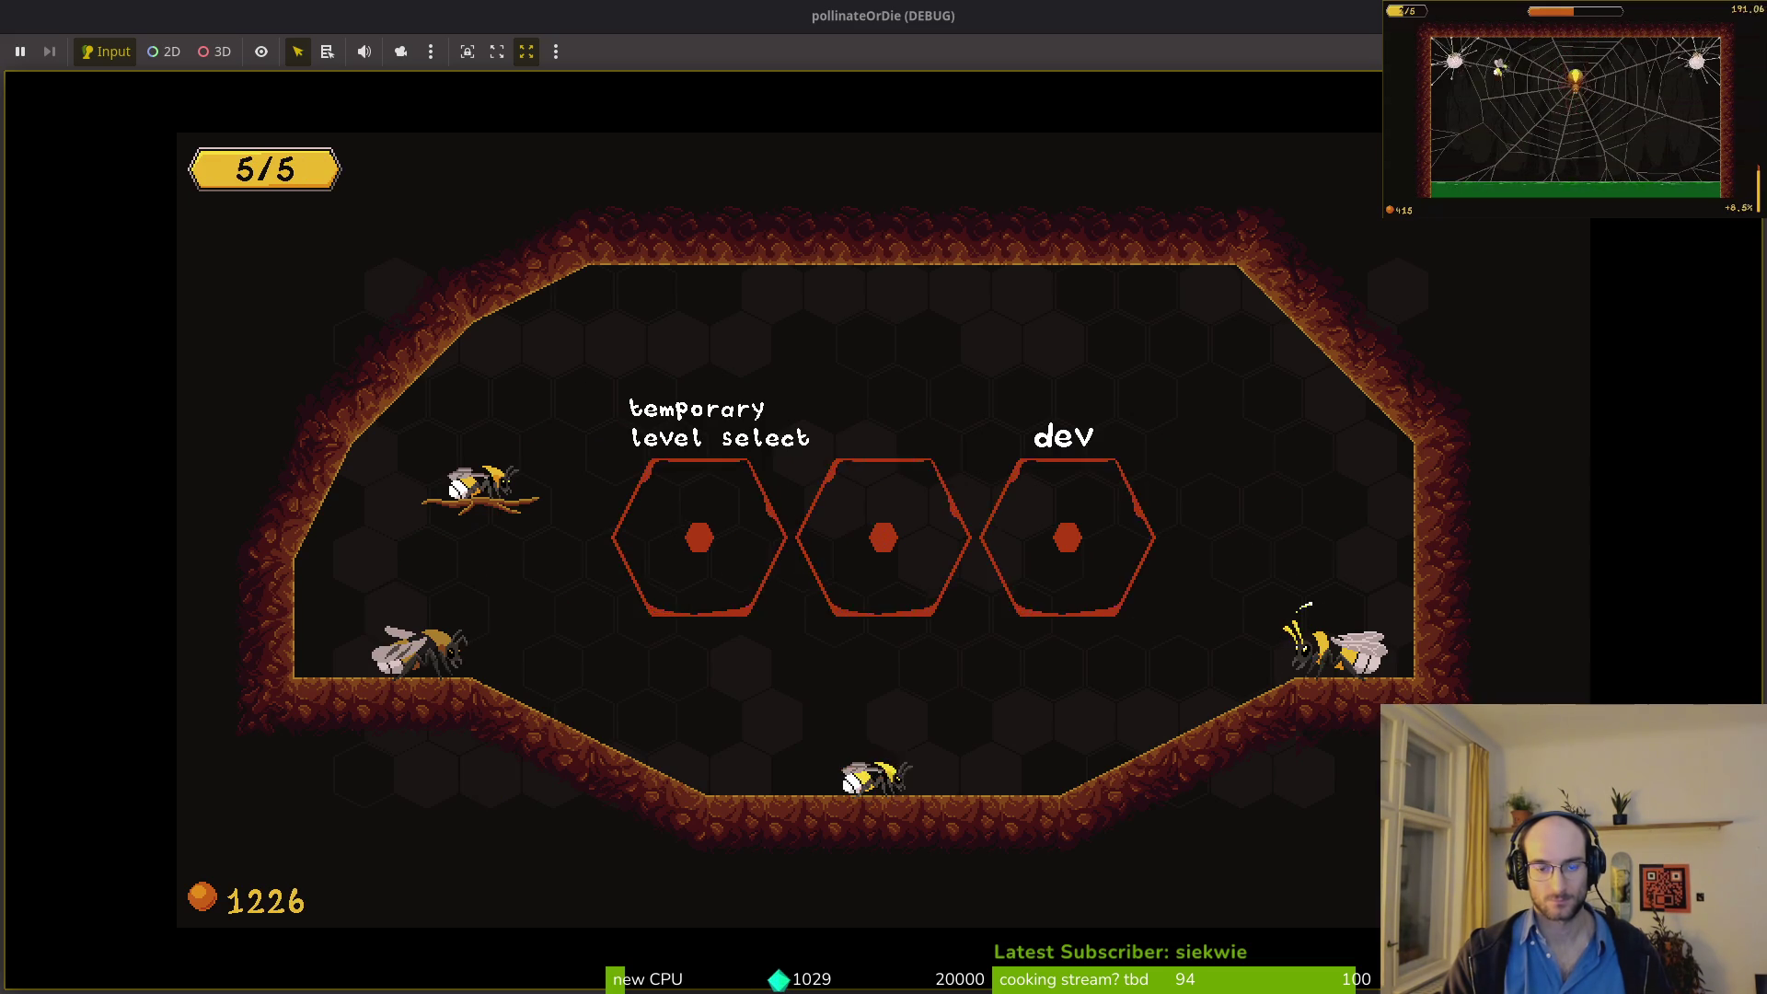
# - Play a level from the level-select grid briefly, then stop the game and switch to the terminal
pyautogui.press('w')
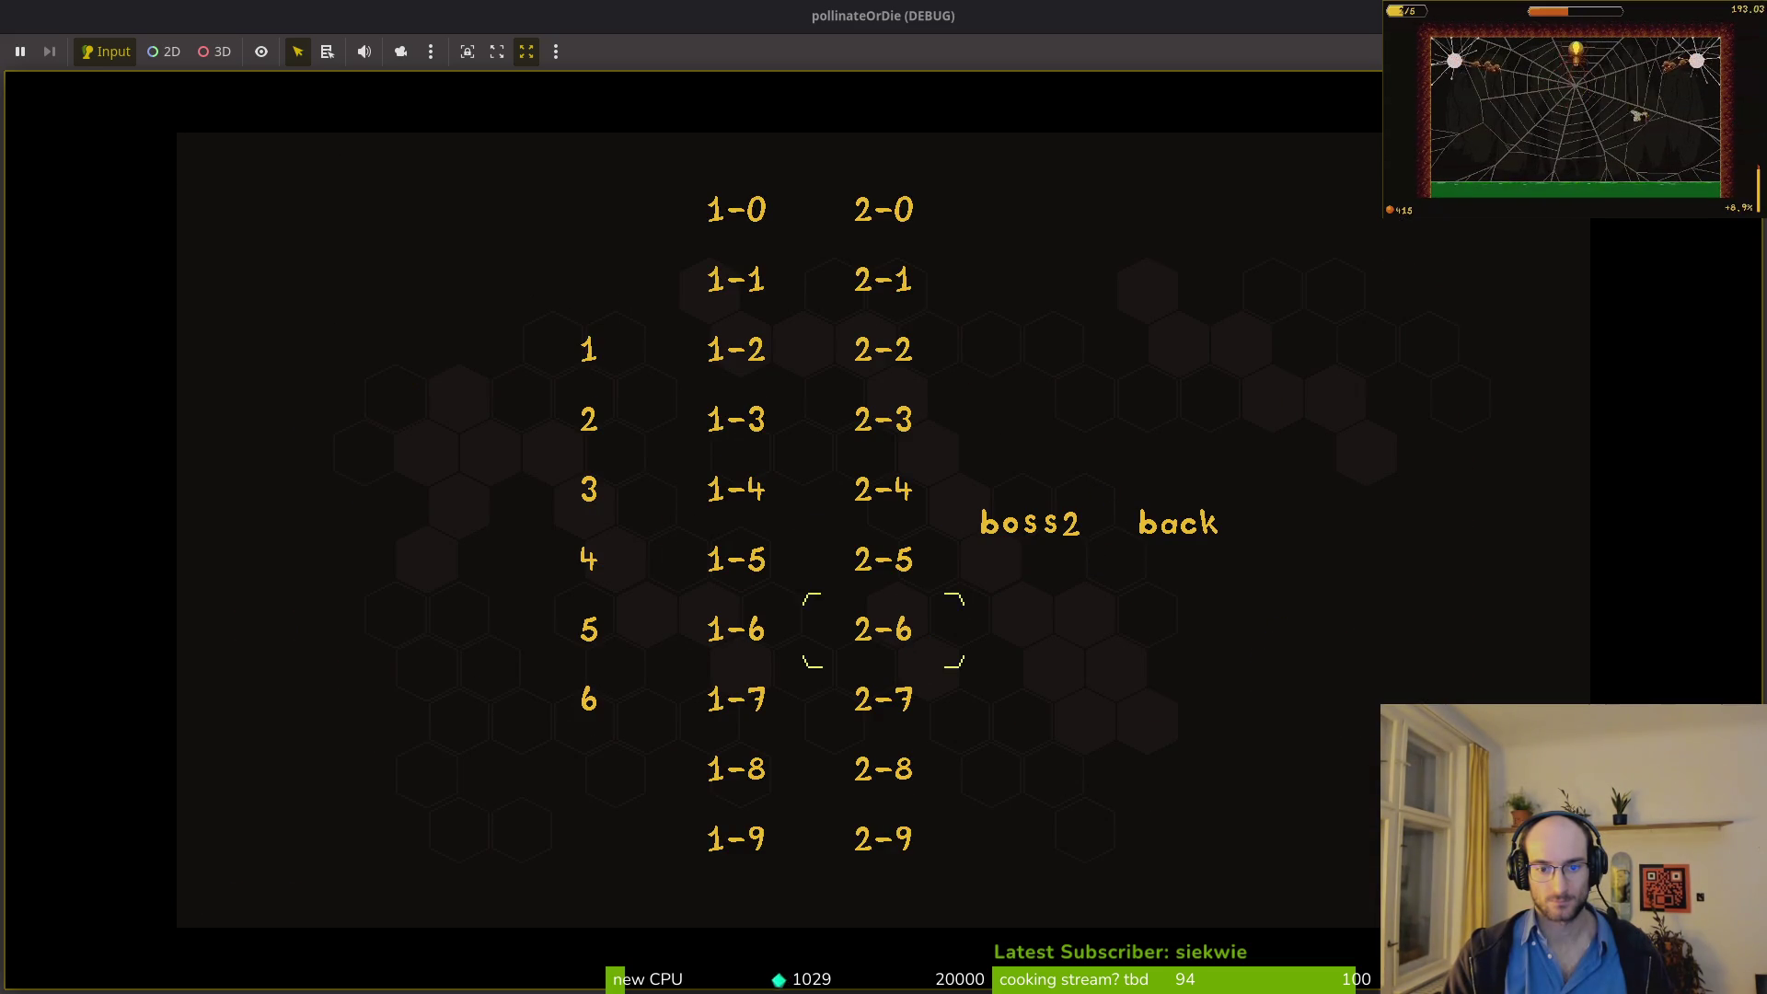
pyautogui.press('Return')
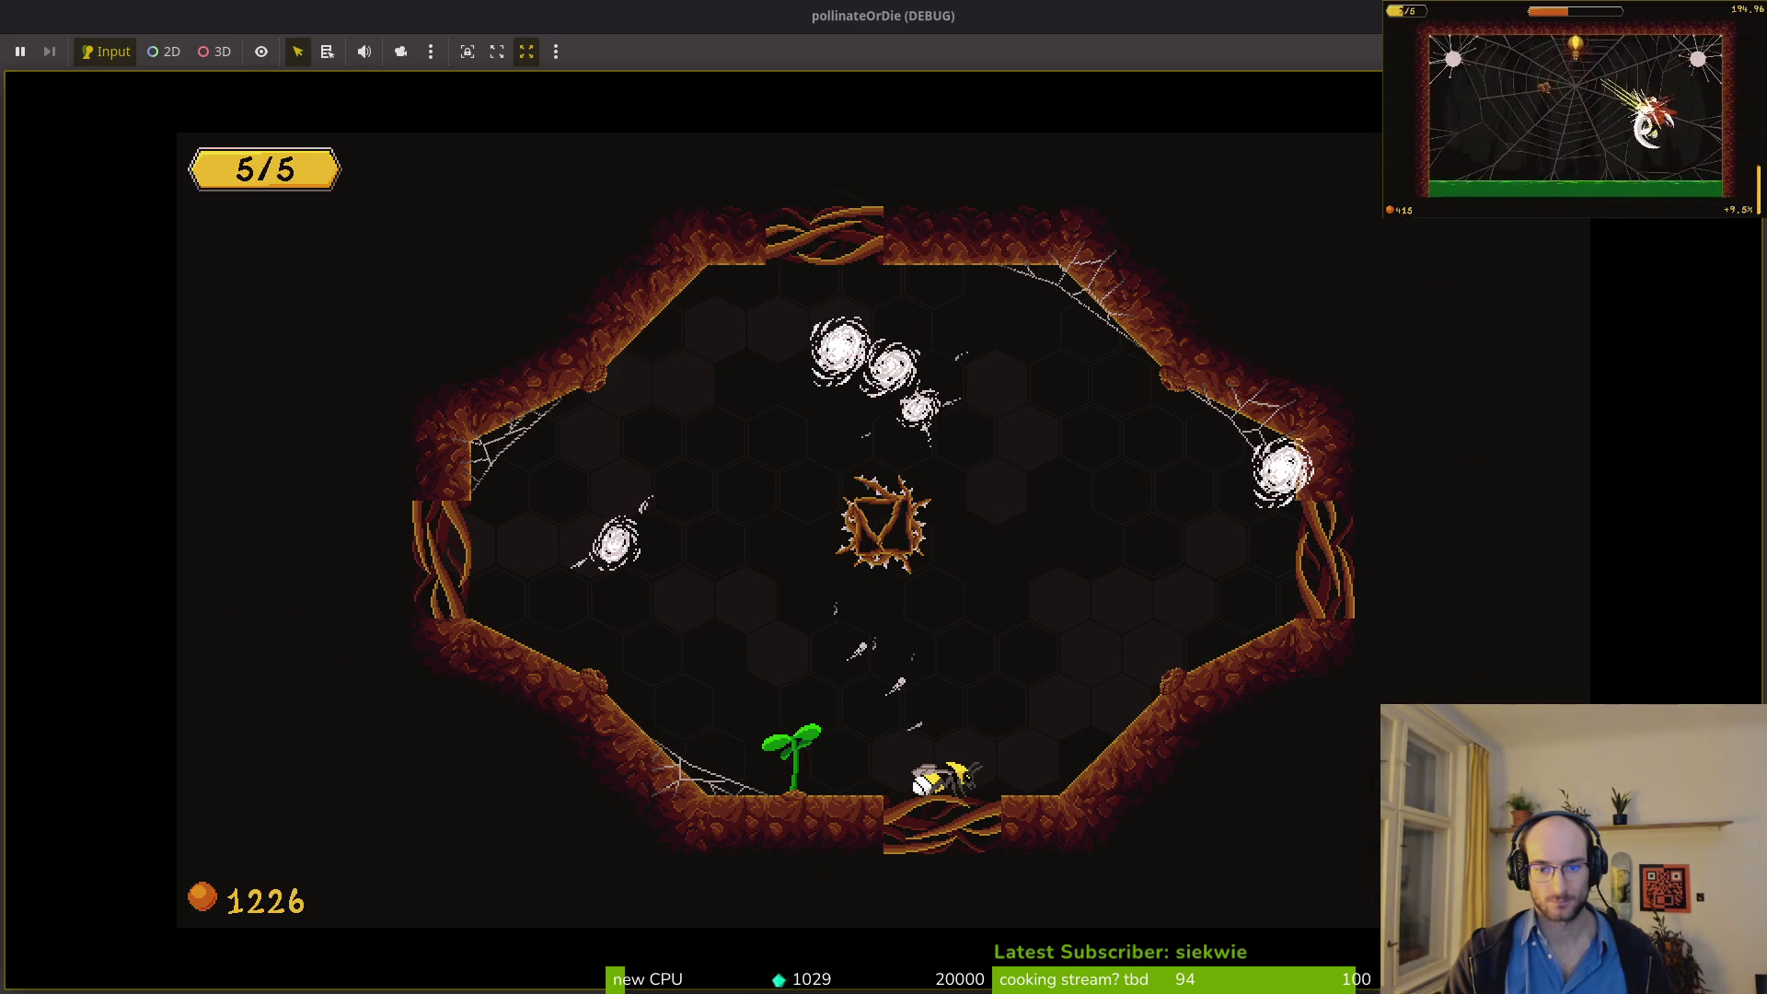
pyautogui.press('d')
pyautogui.press('w')
pyautogui.press('a')
pyautogui.press('s')
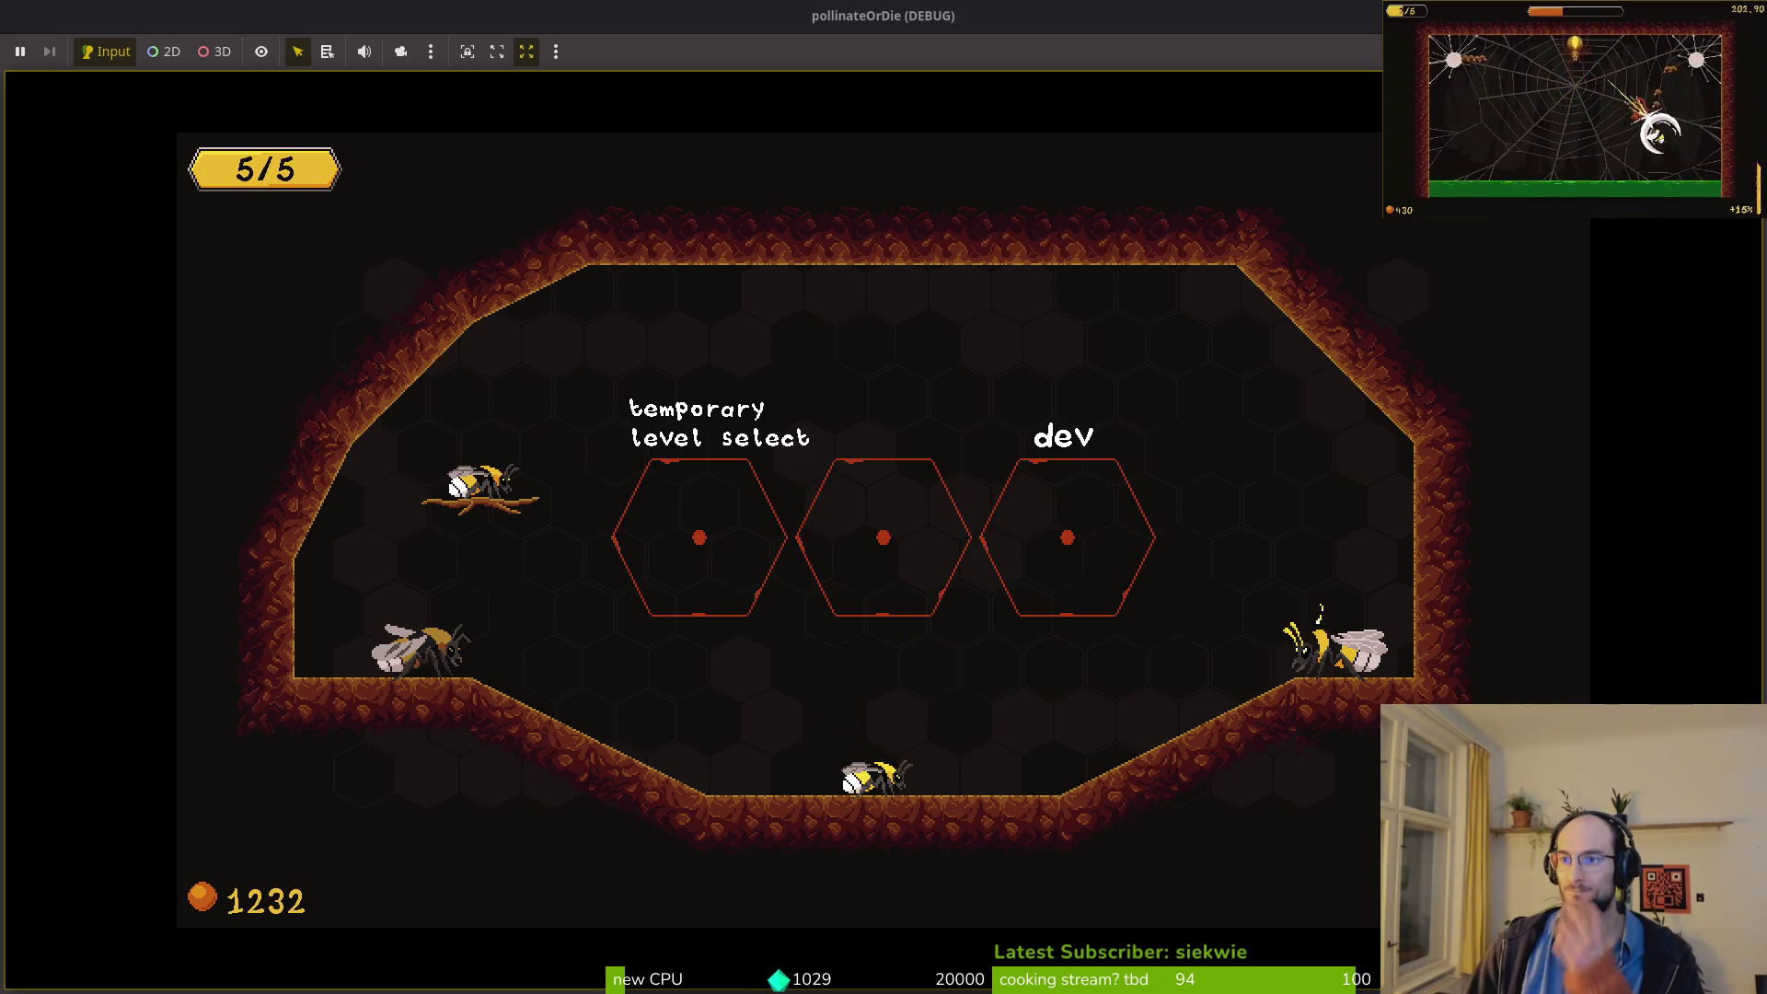
pyautogui.press('F8')
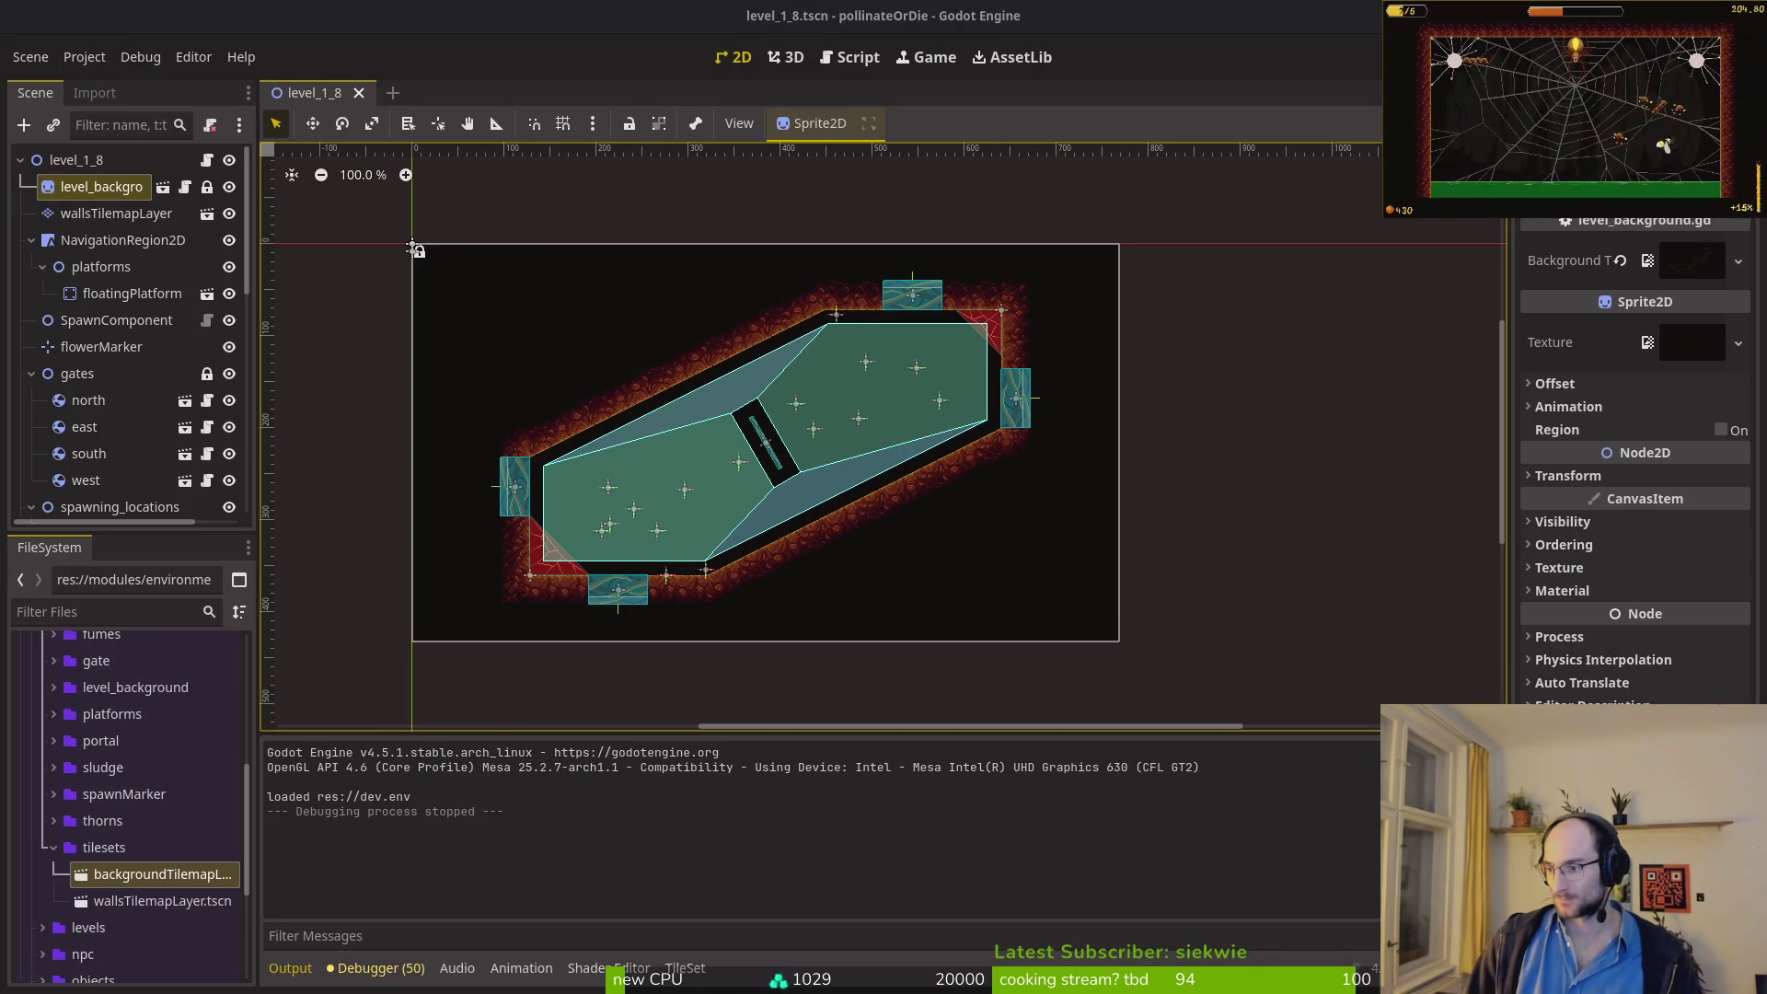
pyautogui.press('super+1')
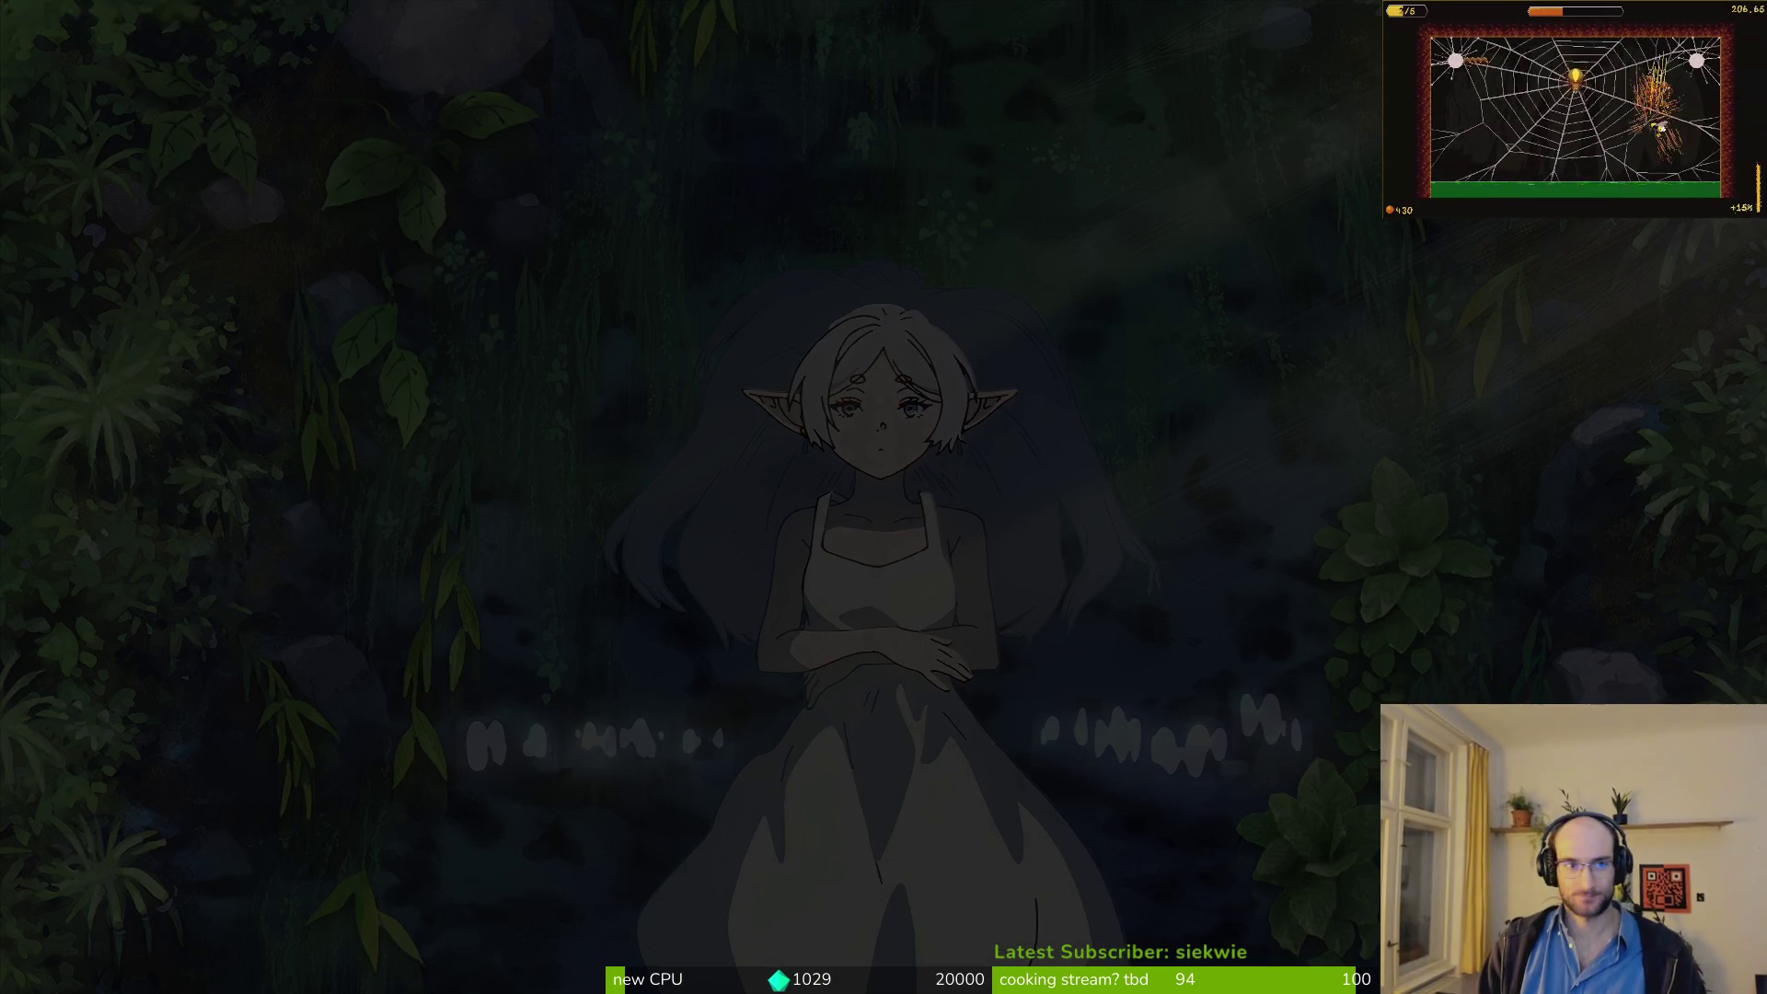
# - Review the changed files in tig's status view, including player.manager.gd and gif.tscn
pyautogui.press('Return')
pyautogui.press('Down')
pyautogui.press('Down')
pyautogui.press('Down')
pyautogui.press('Up')
pyautogui.press('Return')
pyautogui.press('Down')
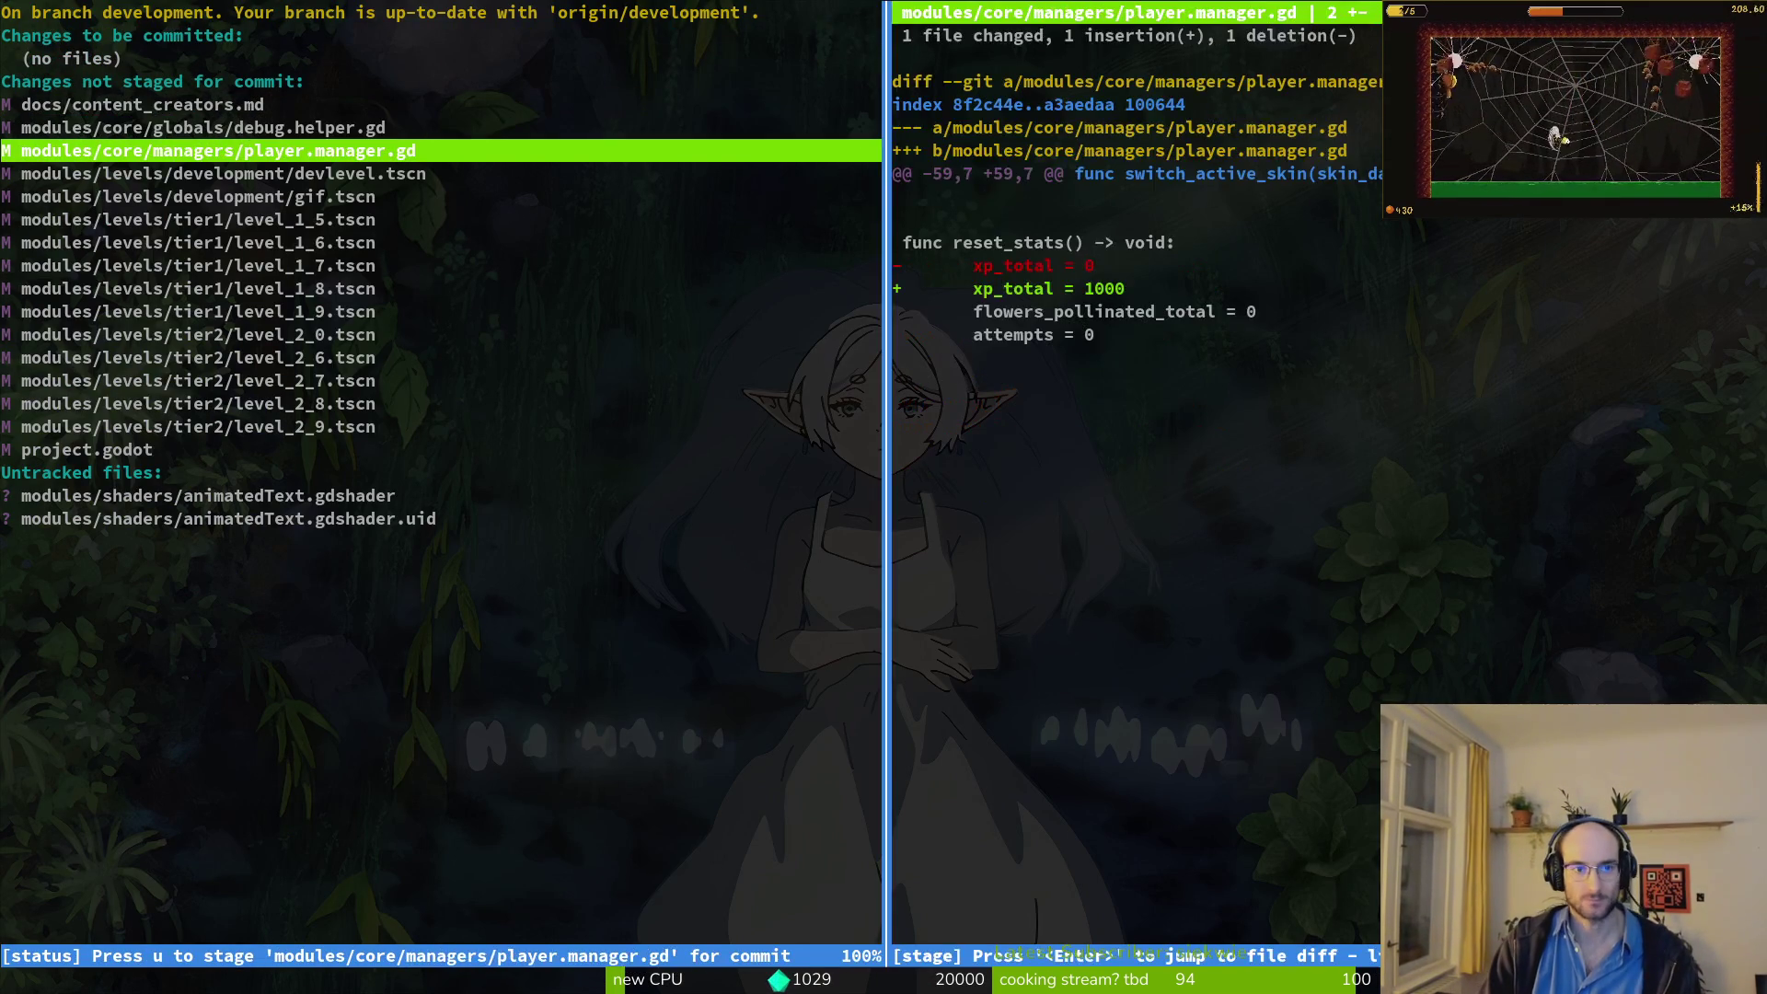
pyautogui.press('Down')
pyautogui.press('Return')
pyautogui.press('Down')
pyautogui.press('Return')
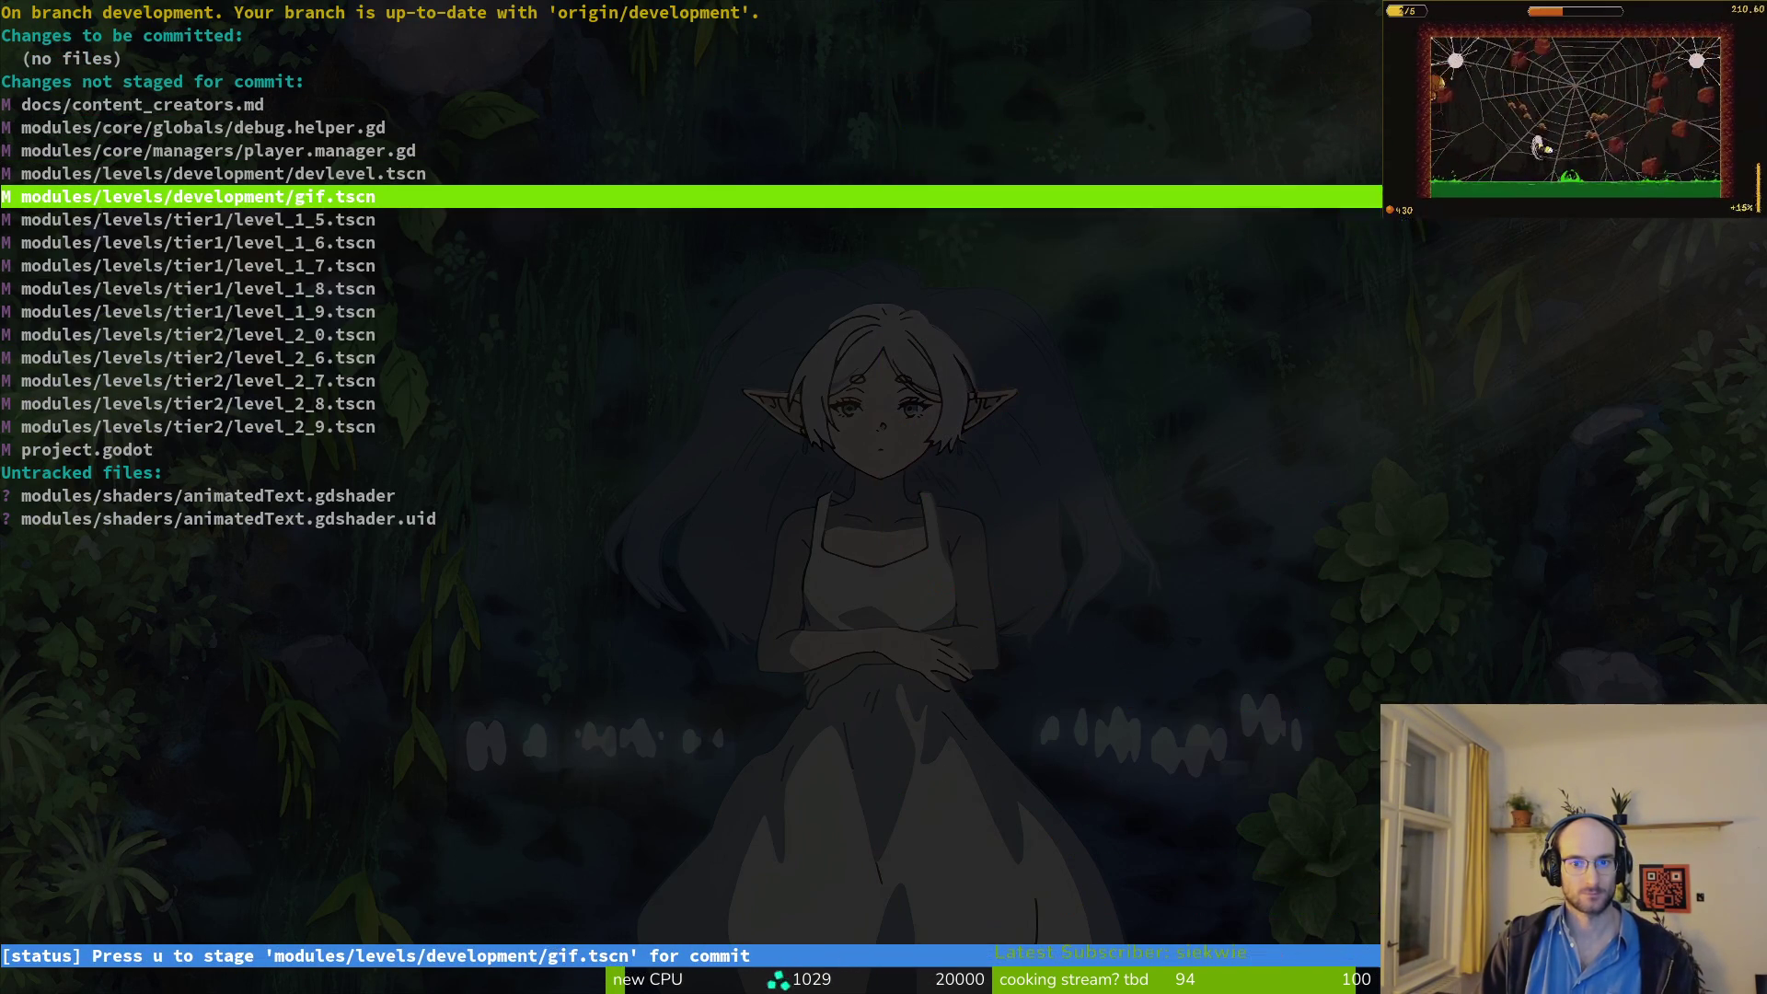
# - Stage the tier1/tier2 level scenes and docs/content_creators.md, leaving the other diffs unstaged
pyautogui.press('Down')
pyautogui.press('u')
pyautogui.press('u')
pyautogui.press('u')
pyautogui.press('u')
pyautogui.press('Up')
pyautogui.press('Up')
pyautogui.press('Up')
pyautogui.press('Return')
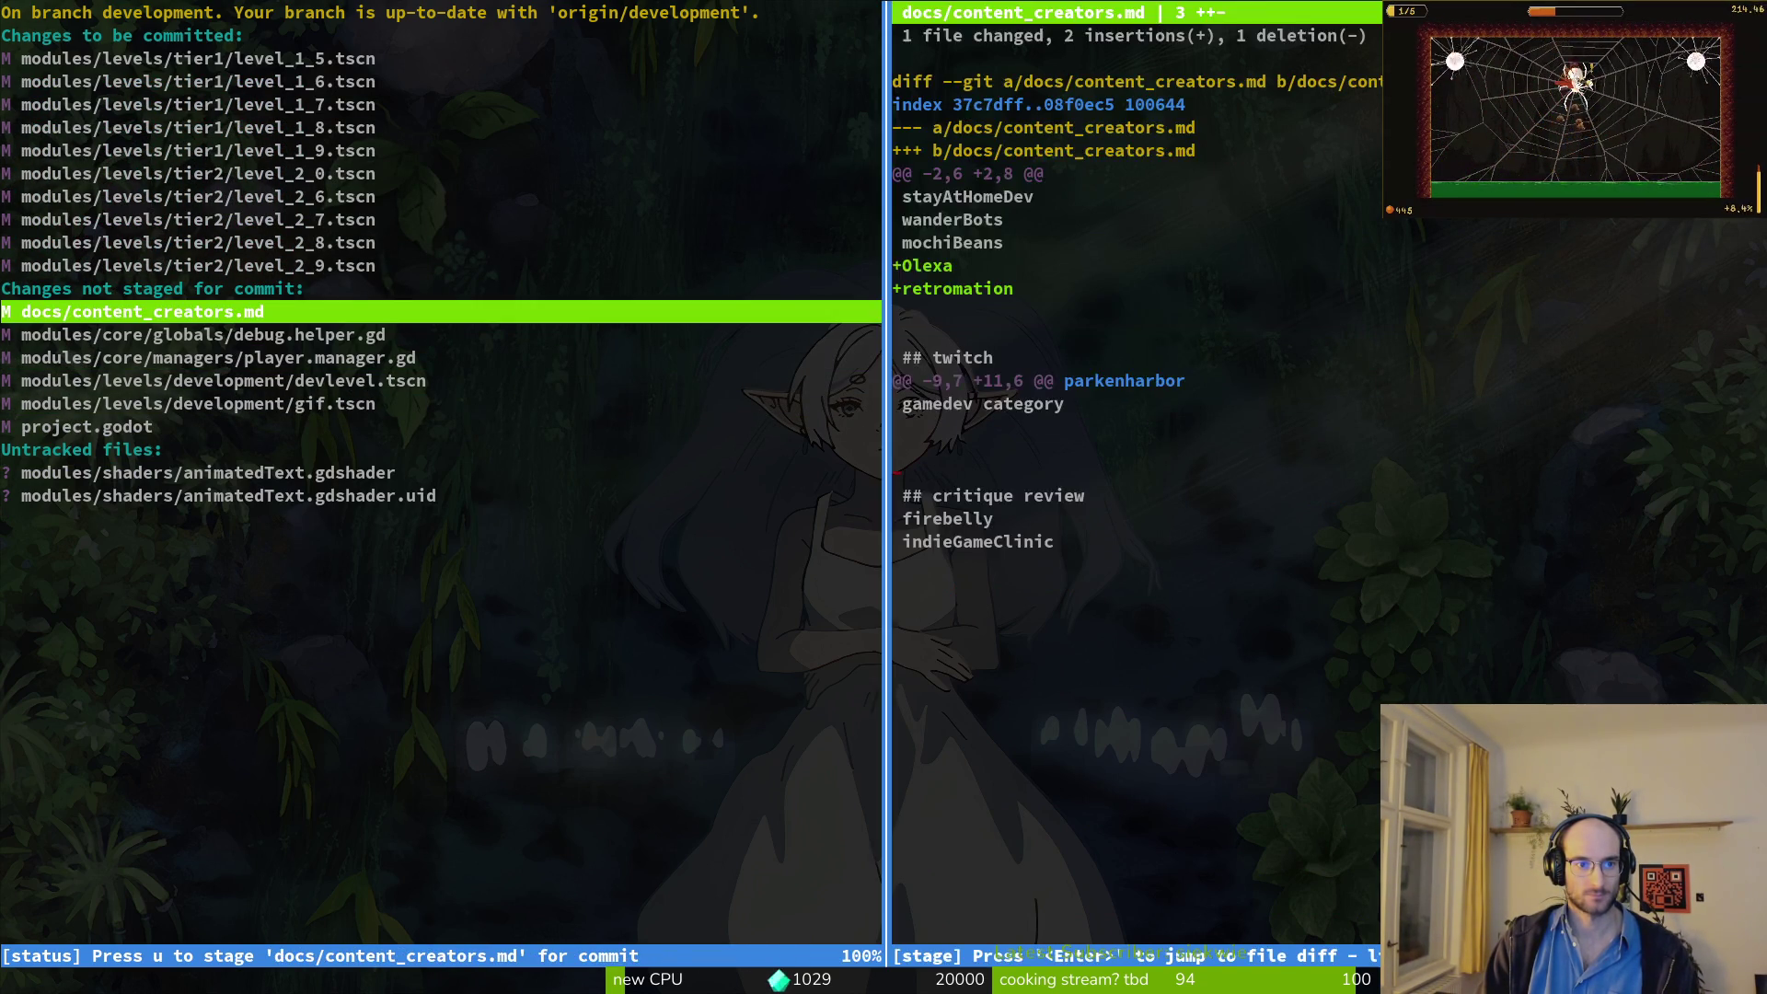
pyautogui.press('u')
pyautogui.press('Down')
pyautogui.press('Return')
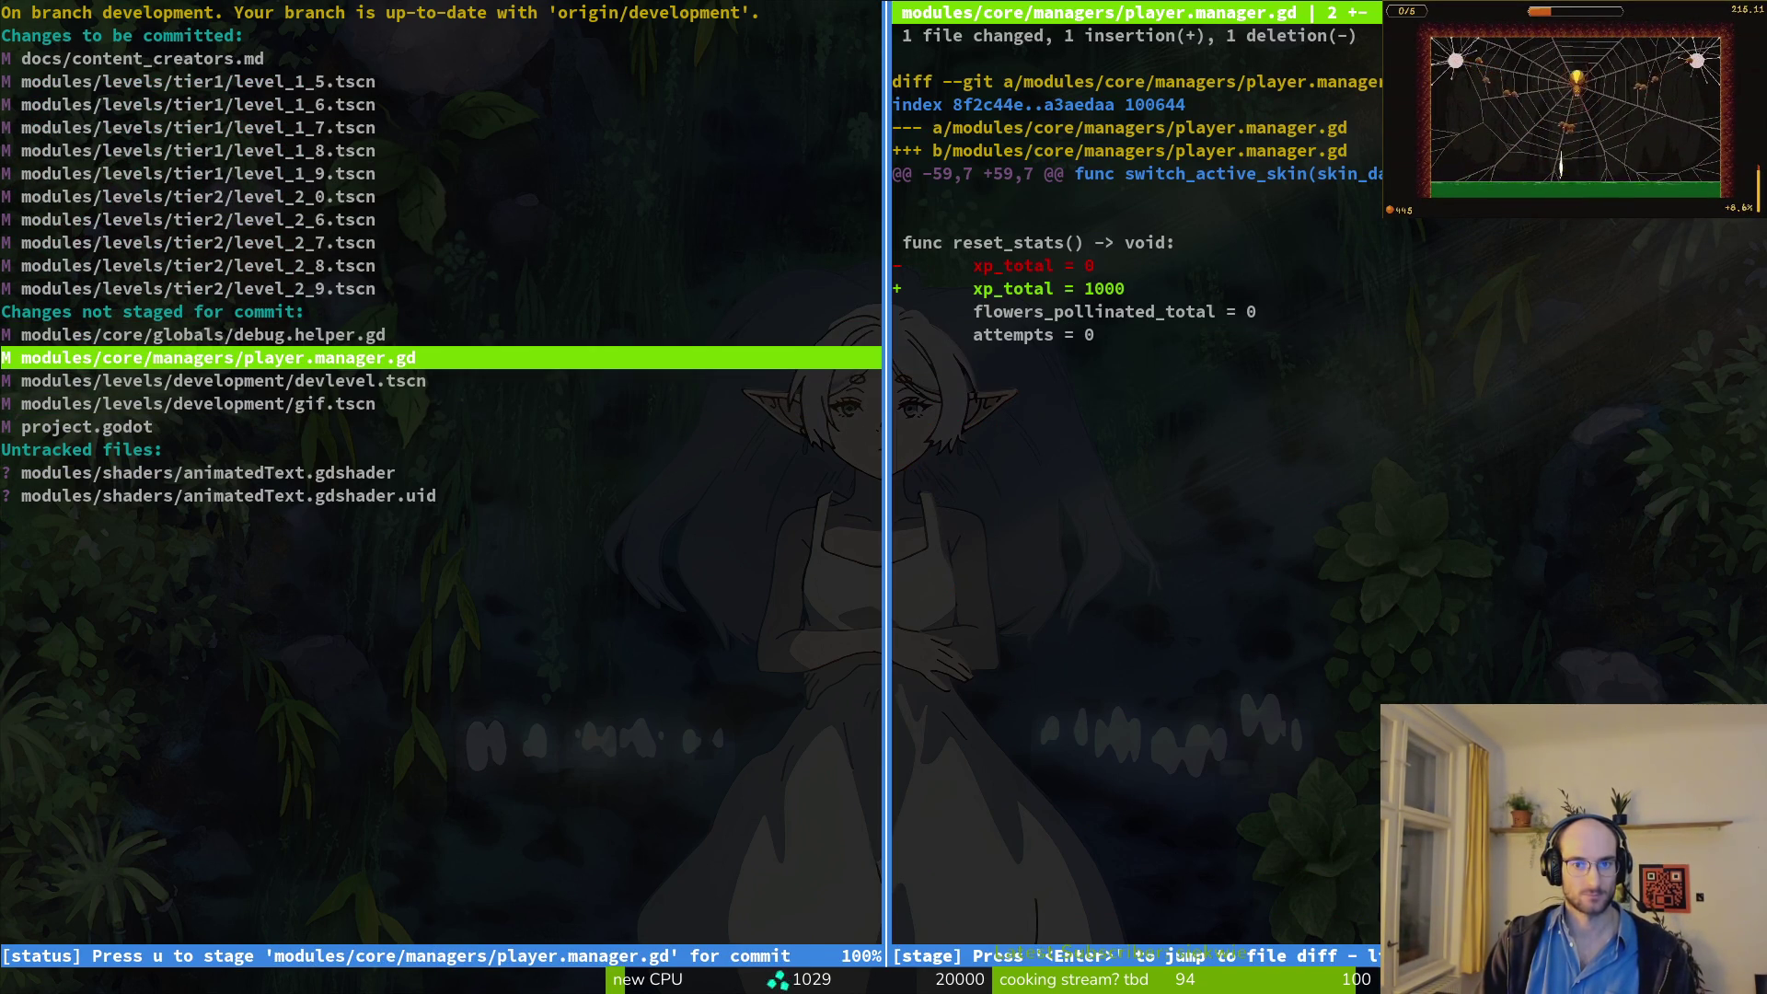
pyautogui.press('Down')
pyautogui.press('Down')
pyautogui.press('Return')
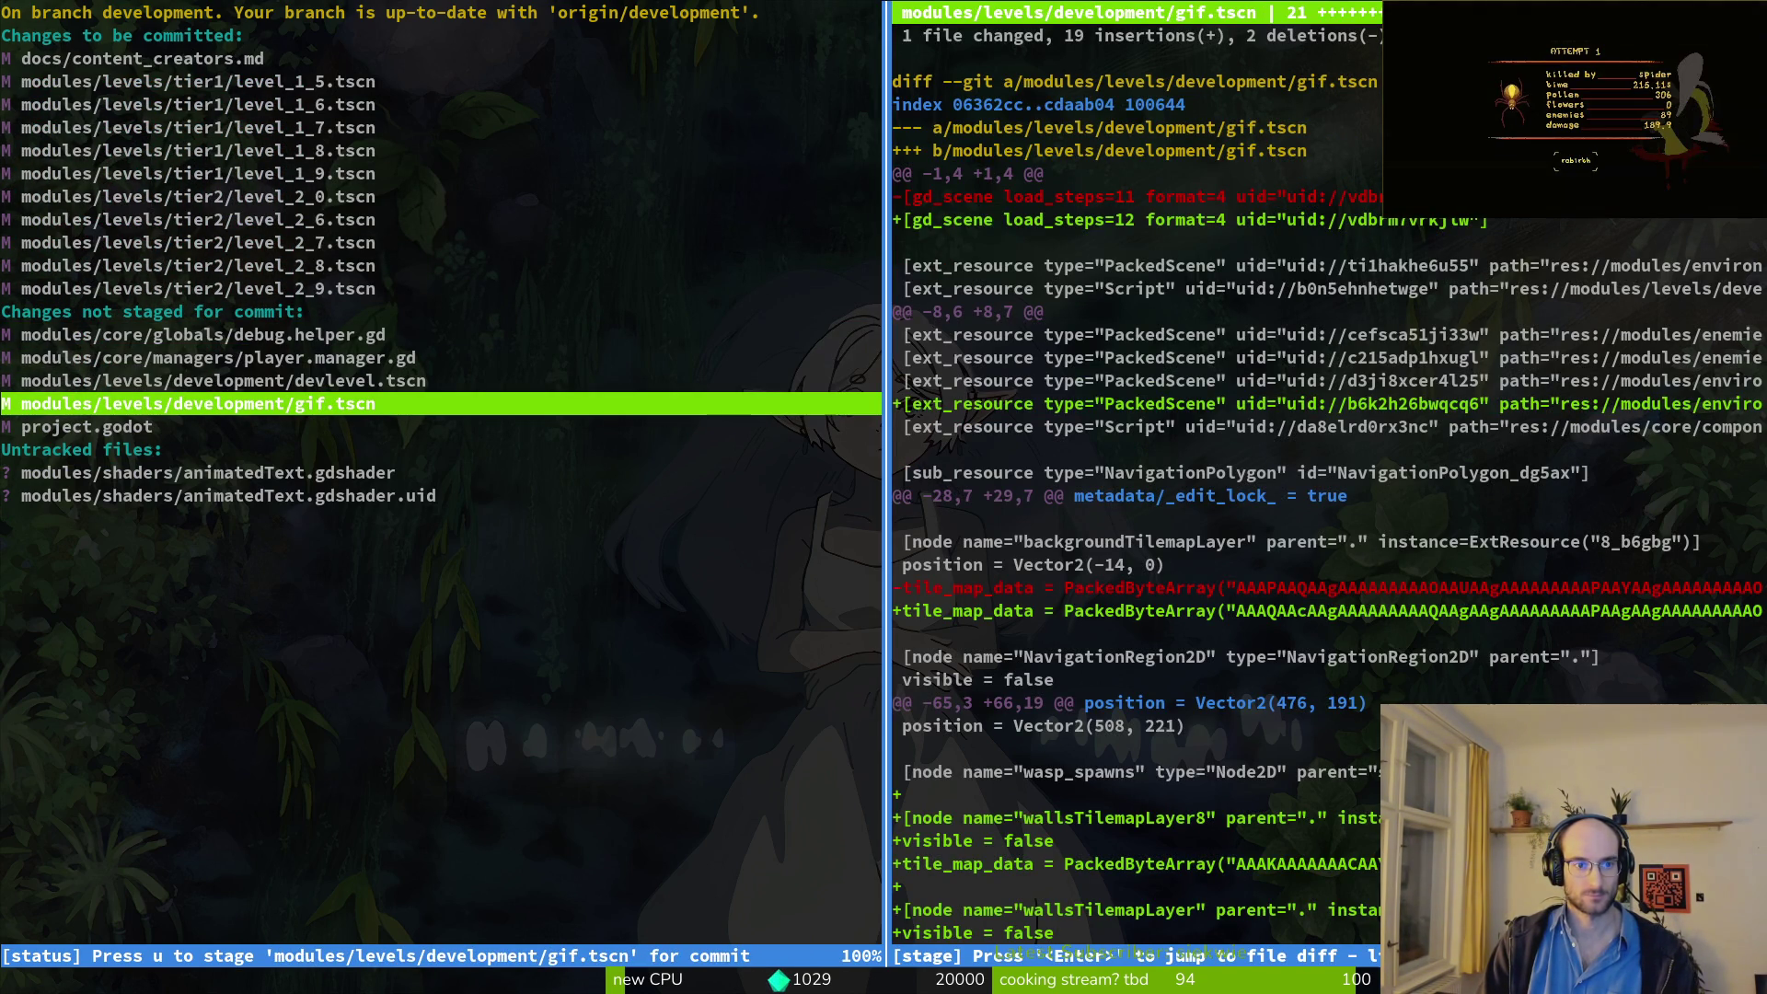
pyautogui.press('Down')
pyautogui.press('q')
pyautogui.press('q')
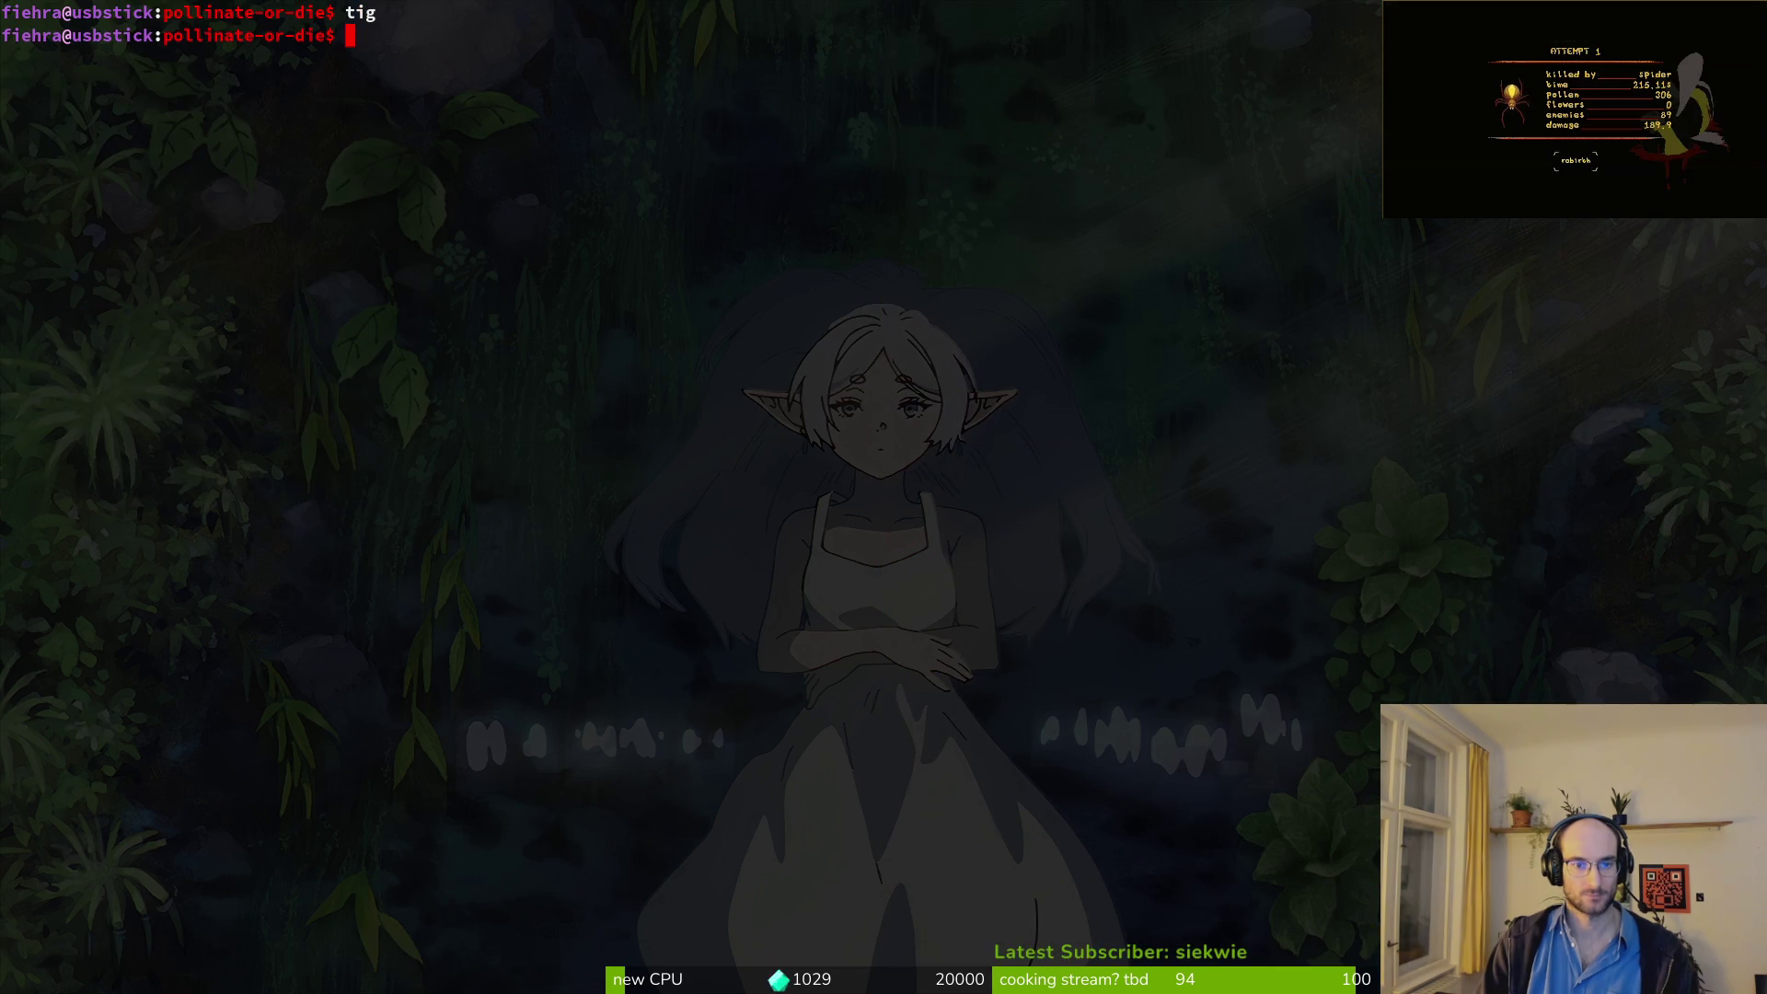
# - Commit the staged files with the message "added missing backgrounds for levels"
pyautogui.write('git commit -&')
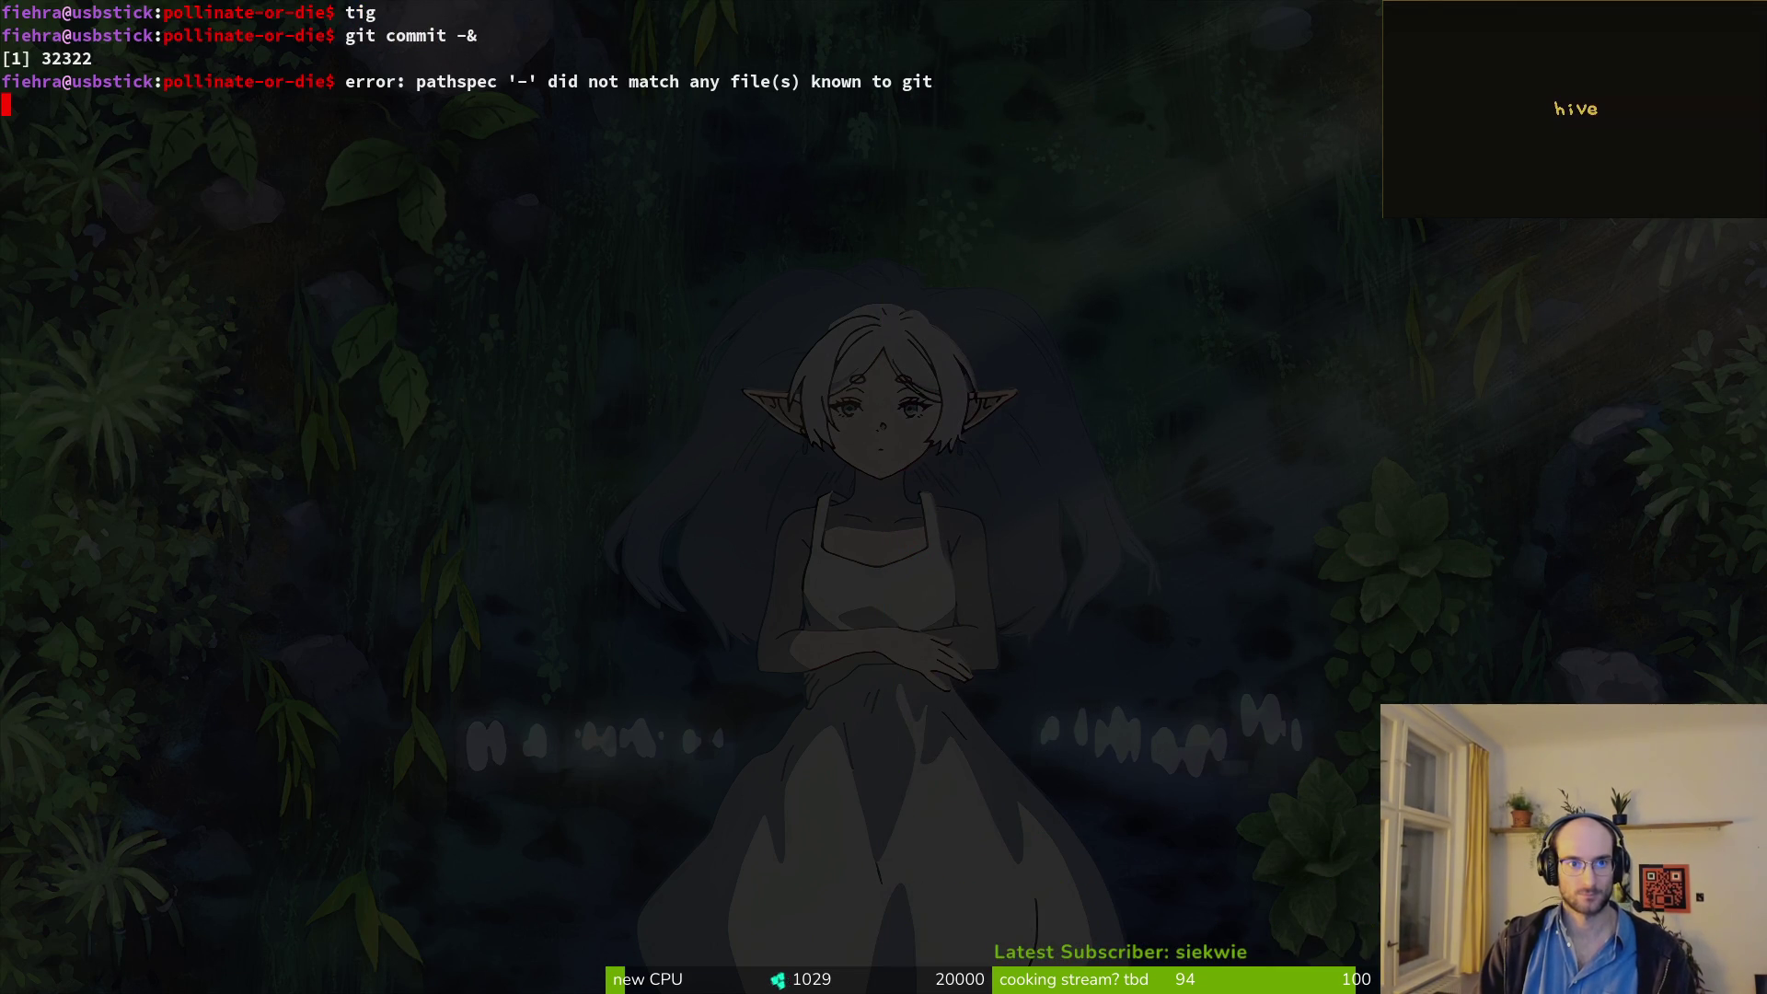
pyautogui.press('Up')
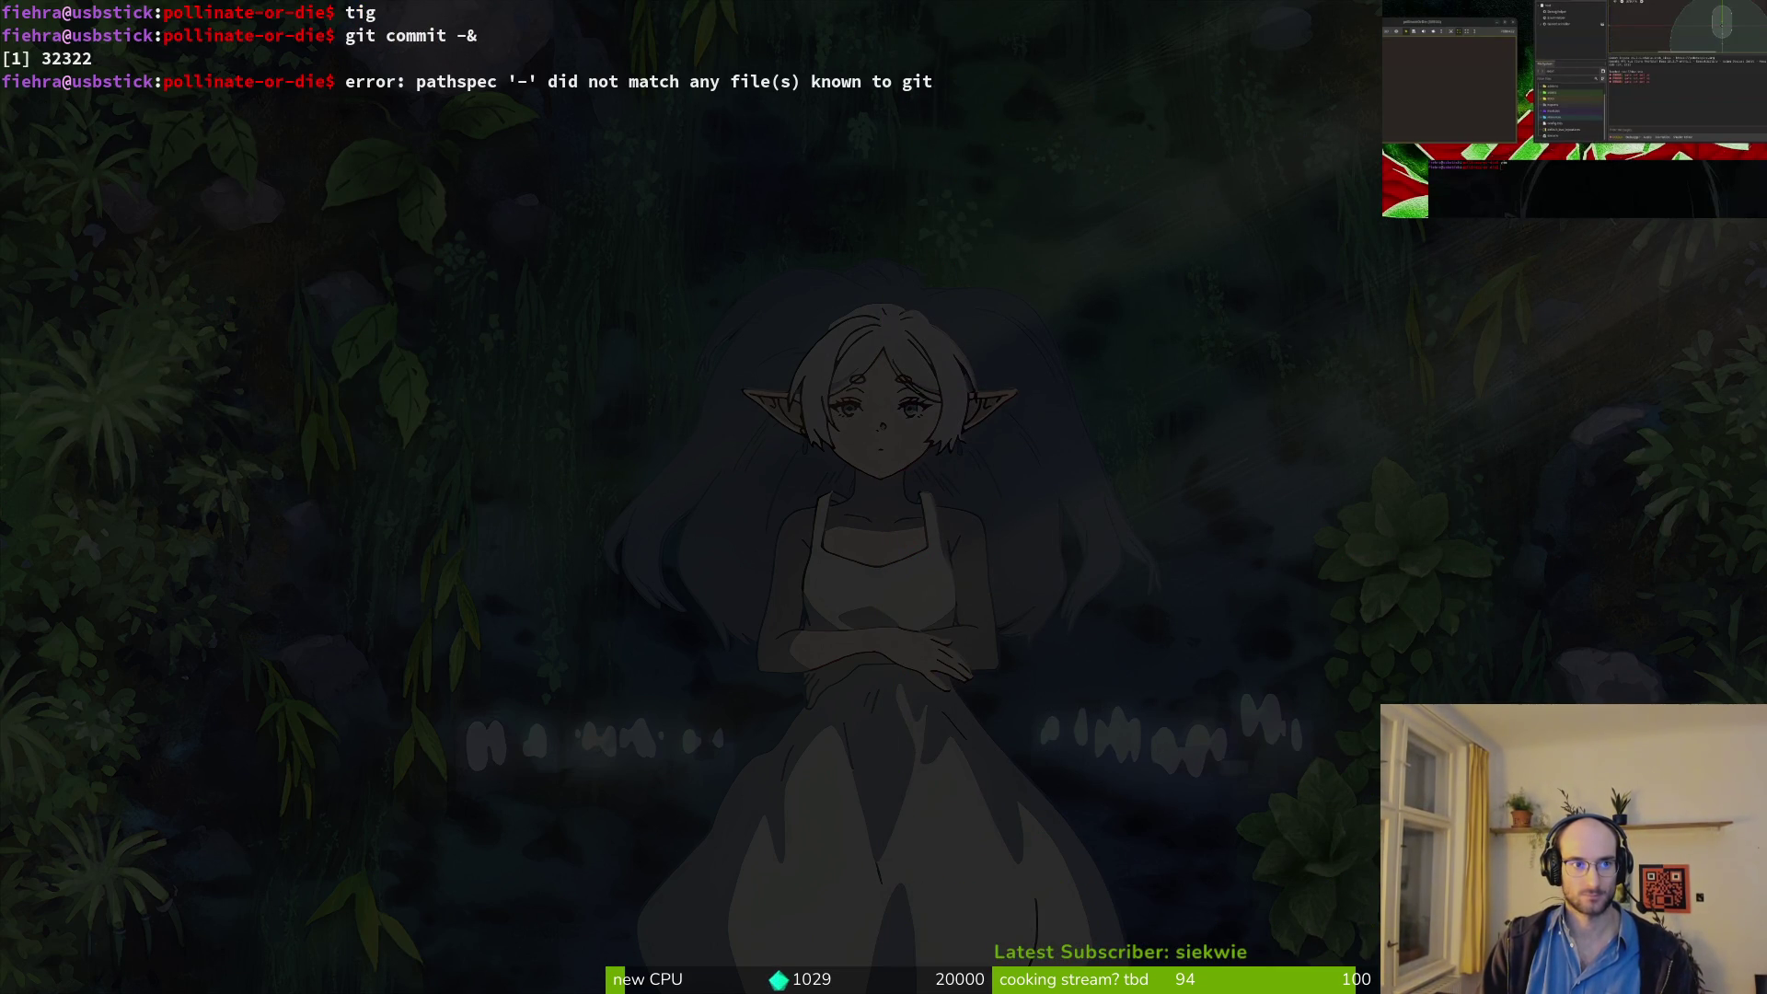
pyautogui.hotkey('ctrl', 'c')
pyautogui.hotkey('ctrl', 'c')
pyautogui.hotkey('ctrl', 'c')
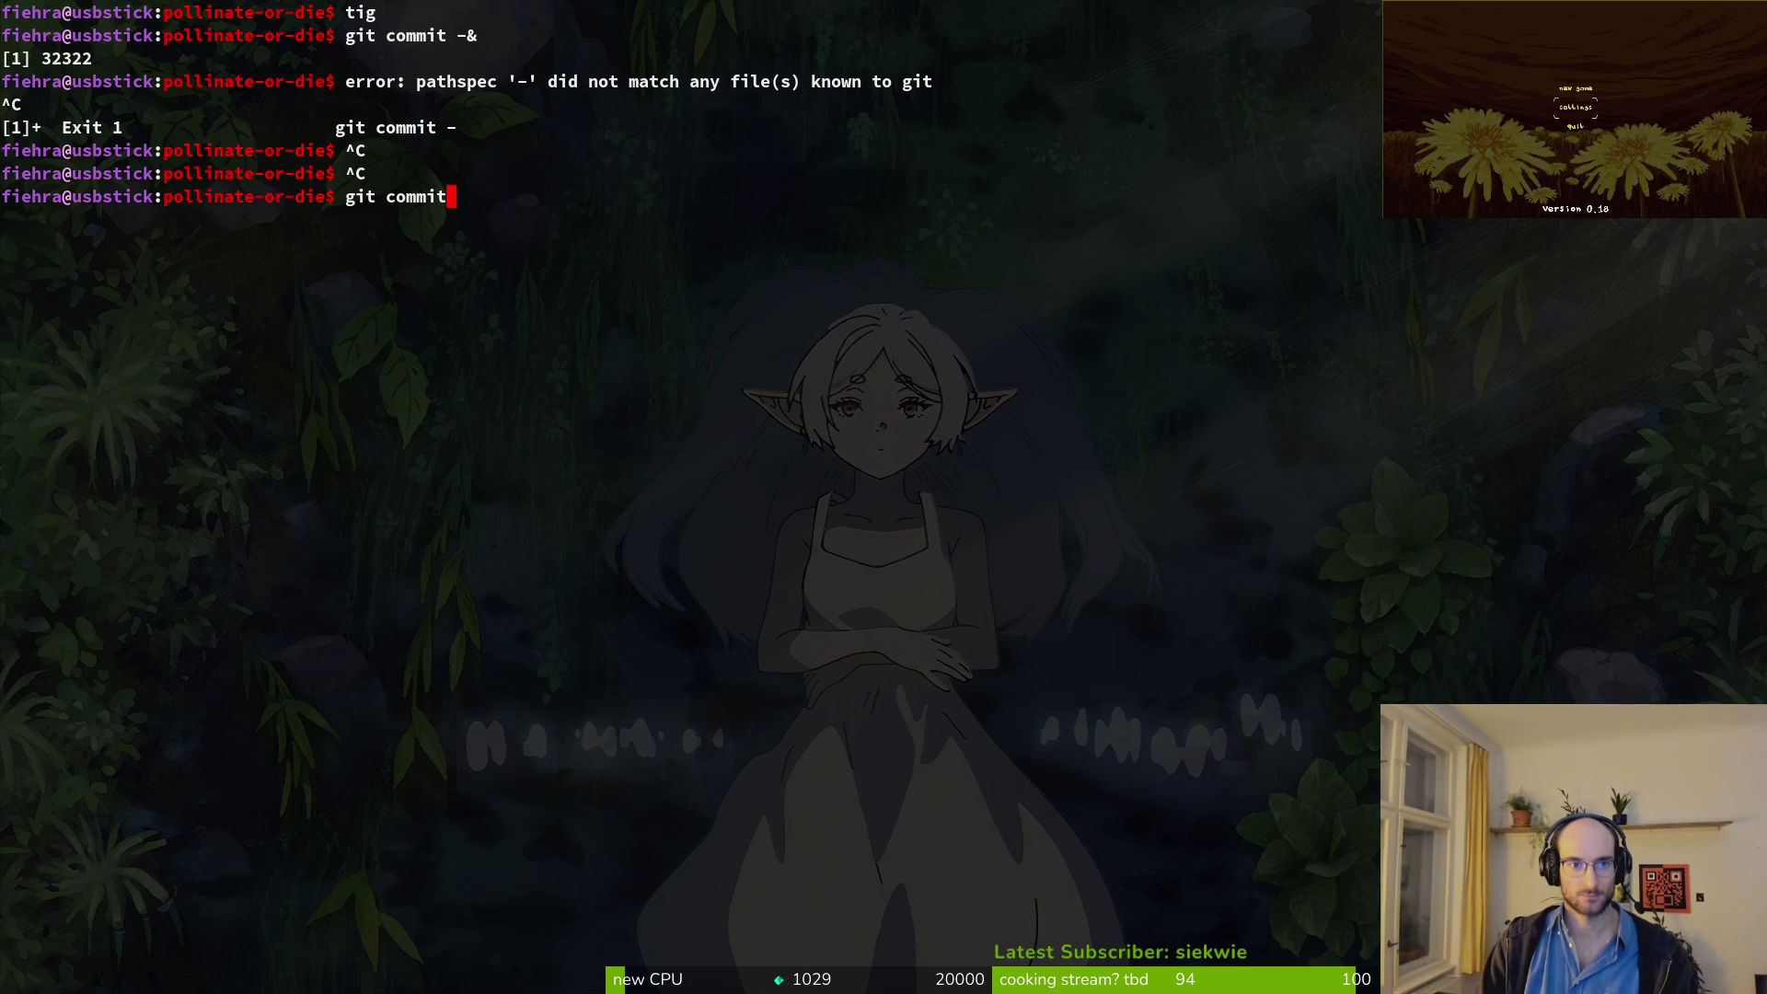
pyautogui.write('-m')
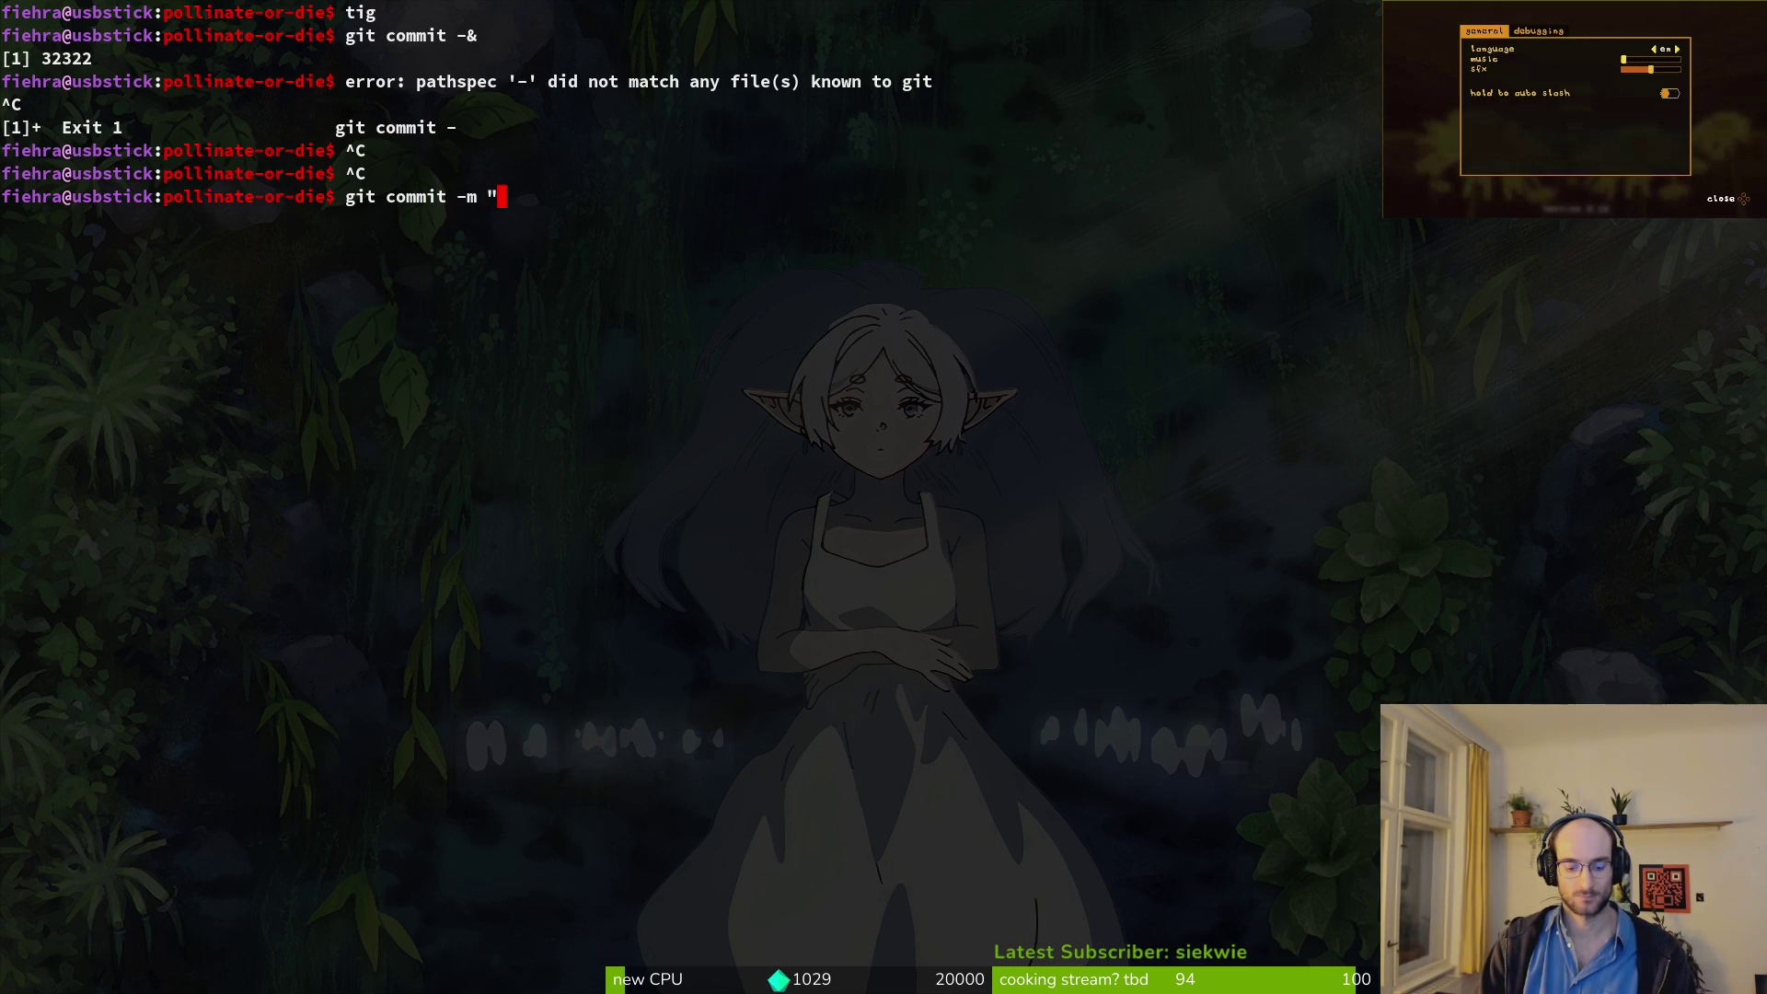
pyautogui.write('ded missing')
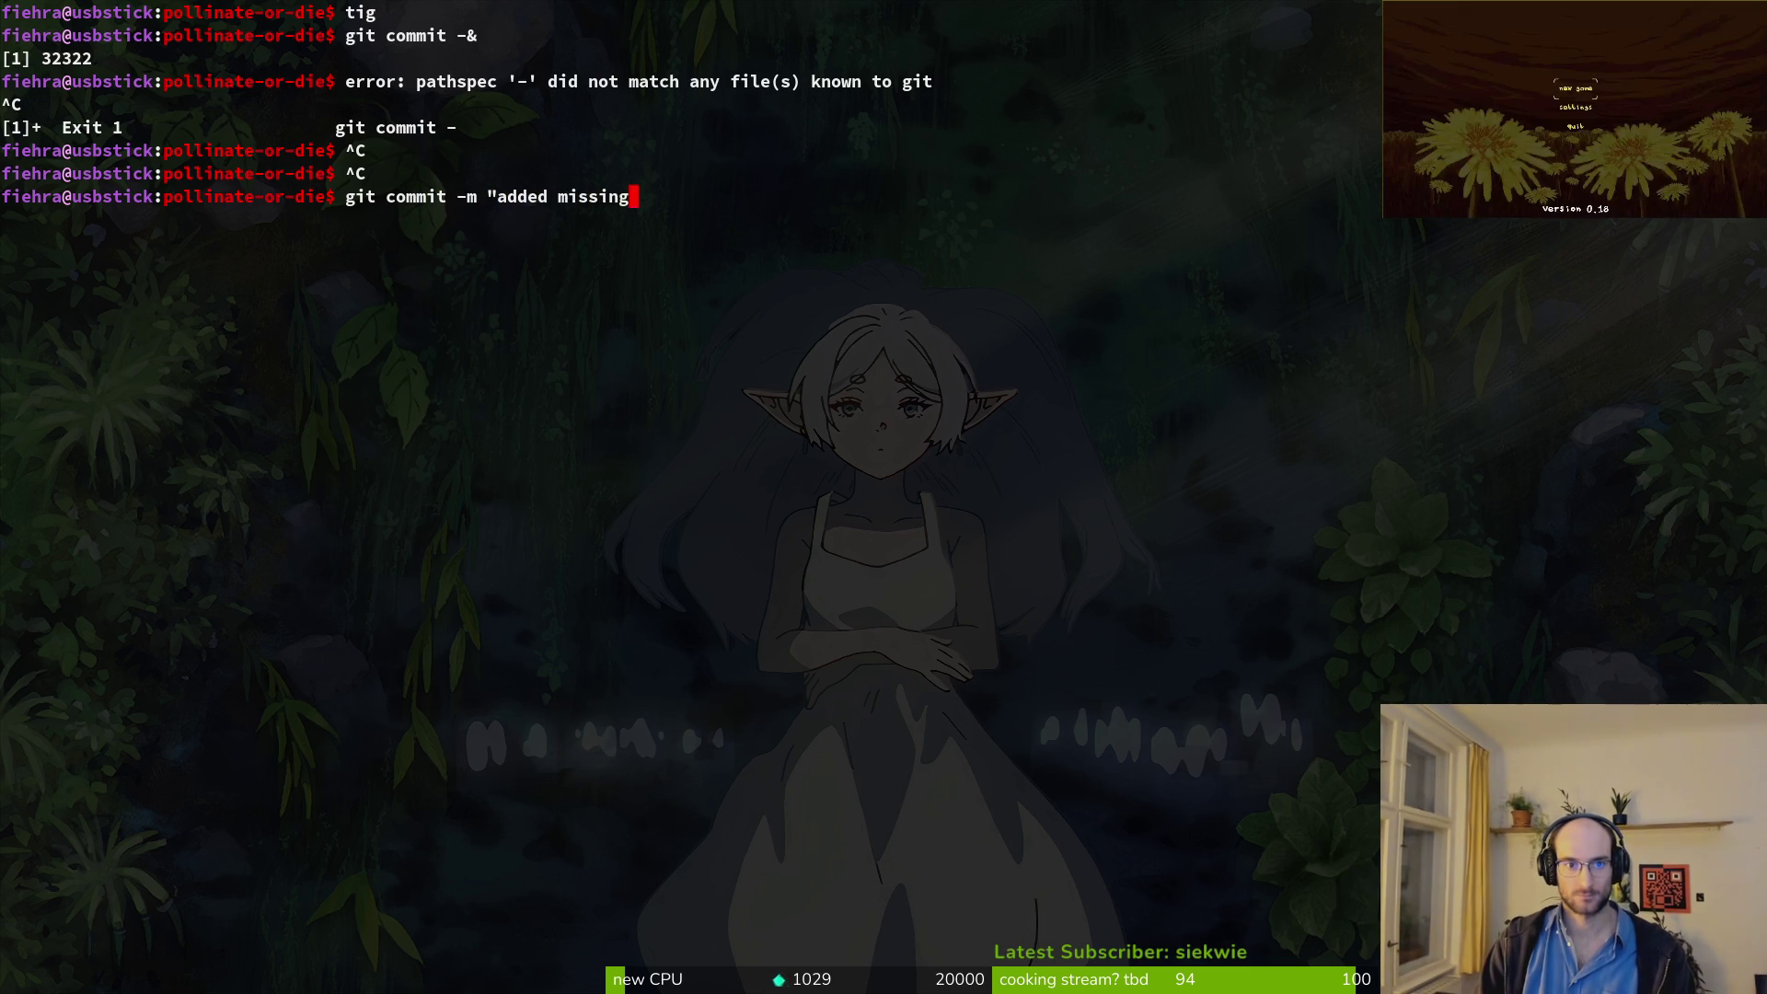
pyautogui.write('kgrounds for le')
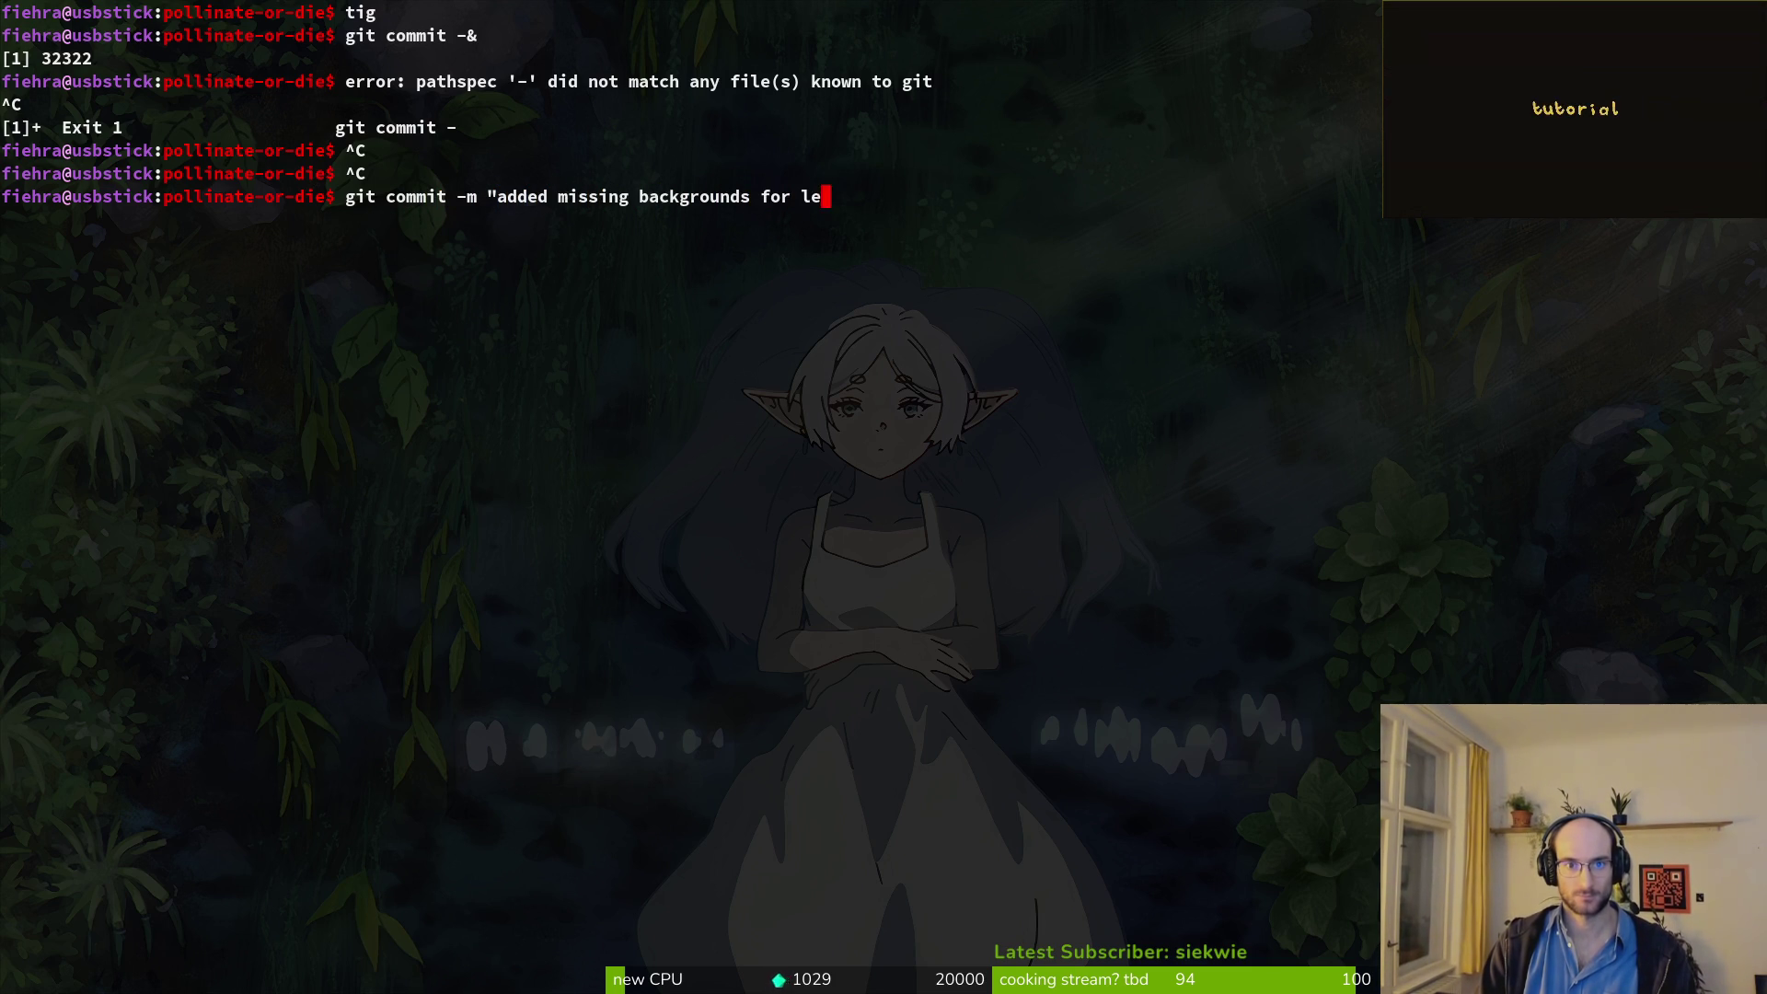
pyautogui.press('Return')
# - Push the commit to the development branch with git push
pyautogui.write('git push')
pyautogui.press('Return')
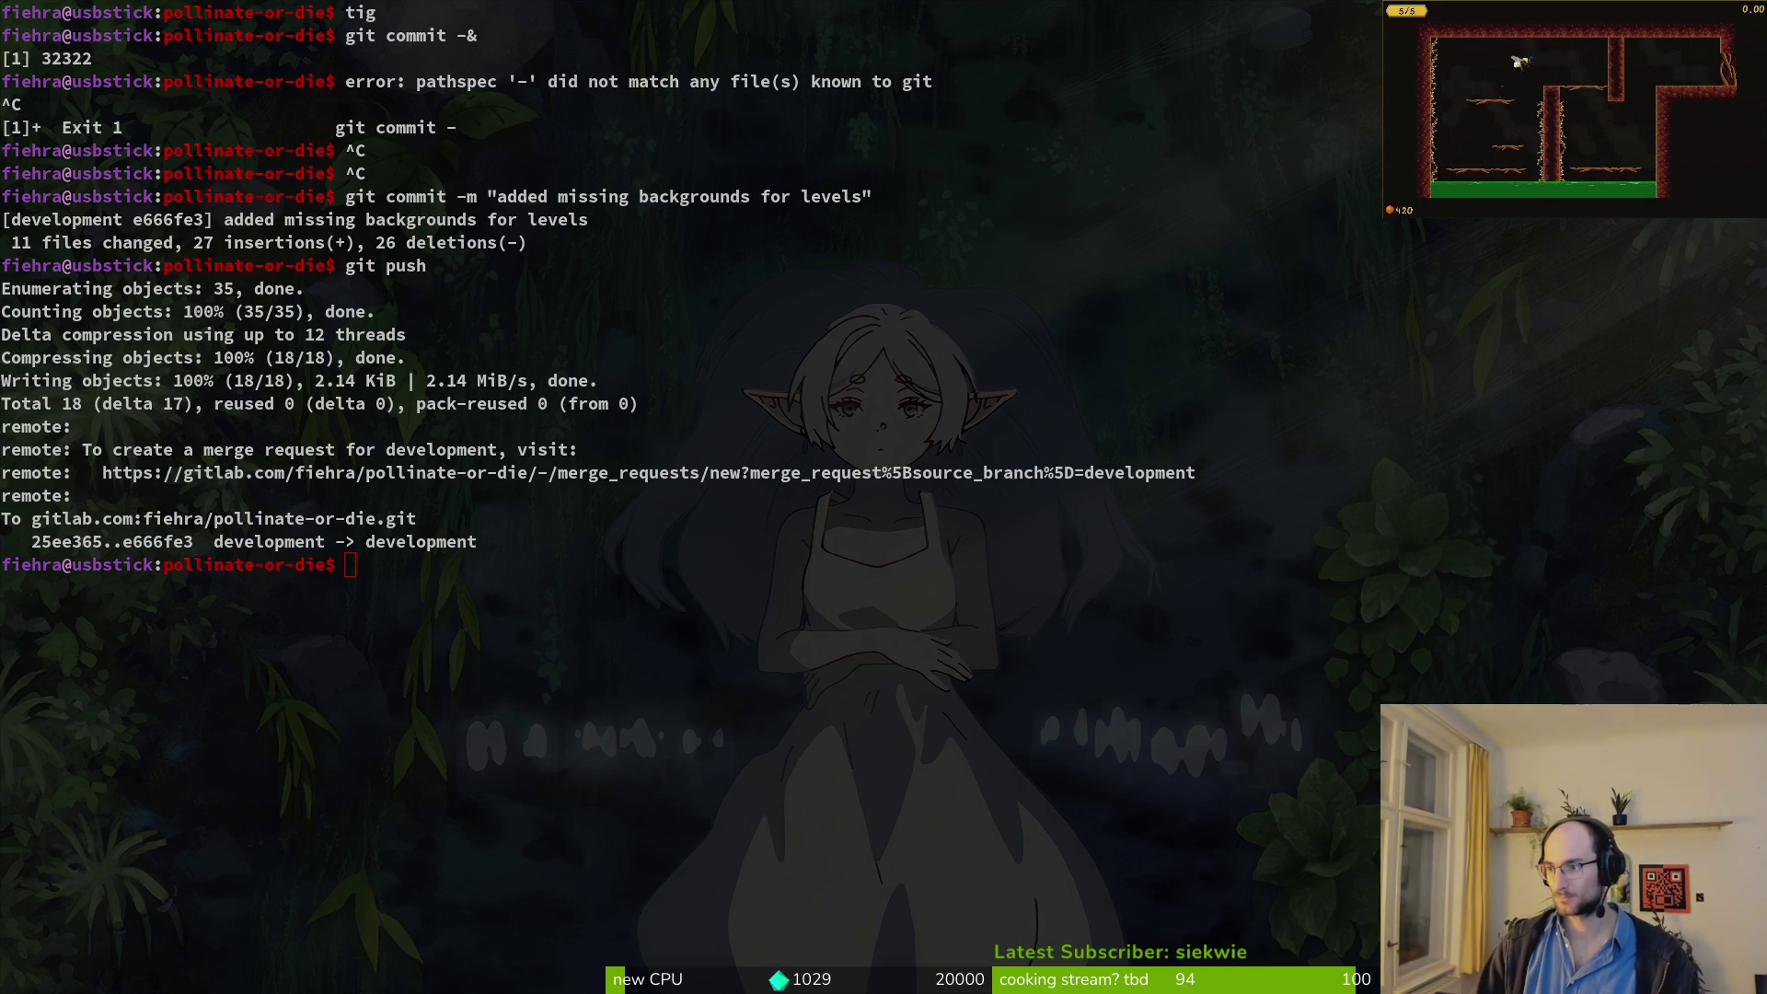
pyautogui.hotkey('alt', 'Tab')
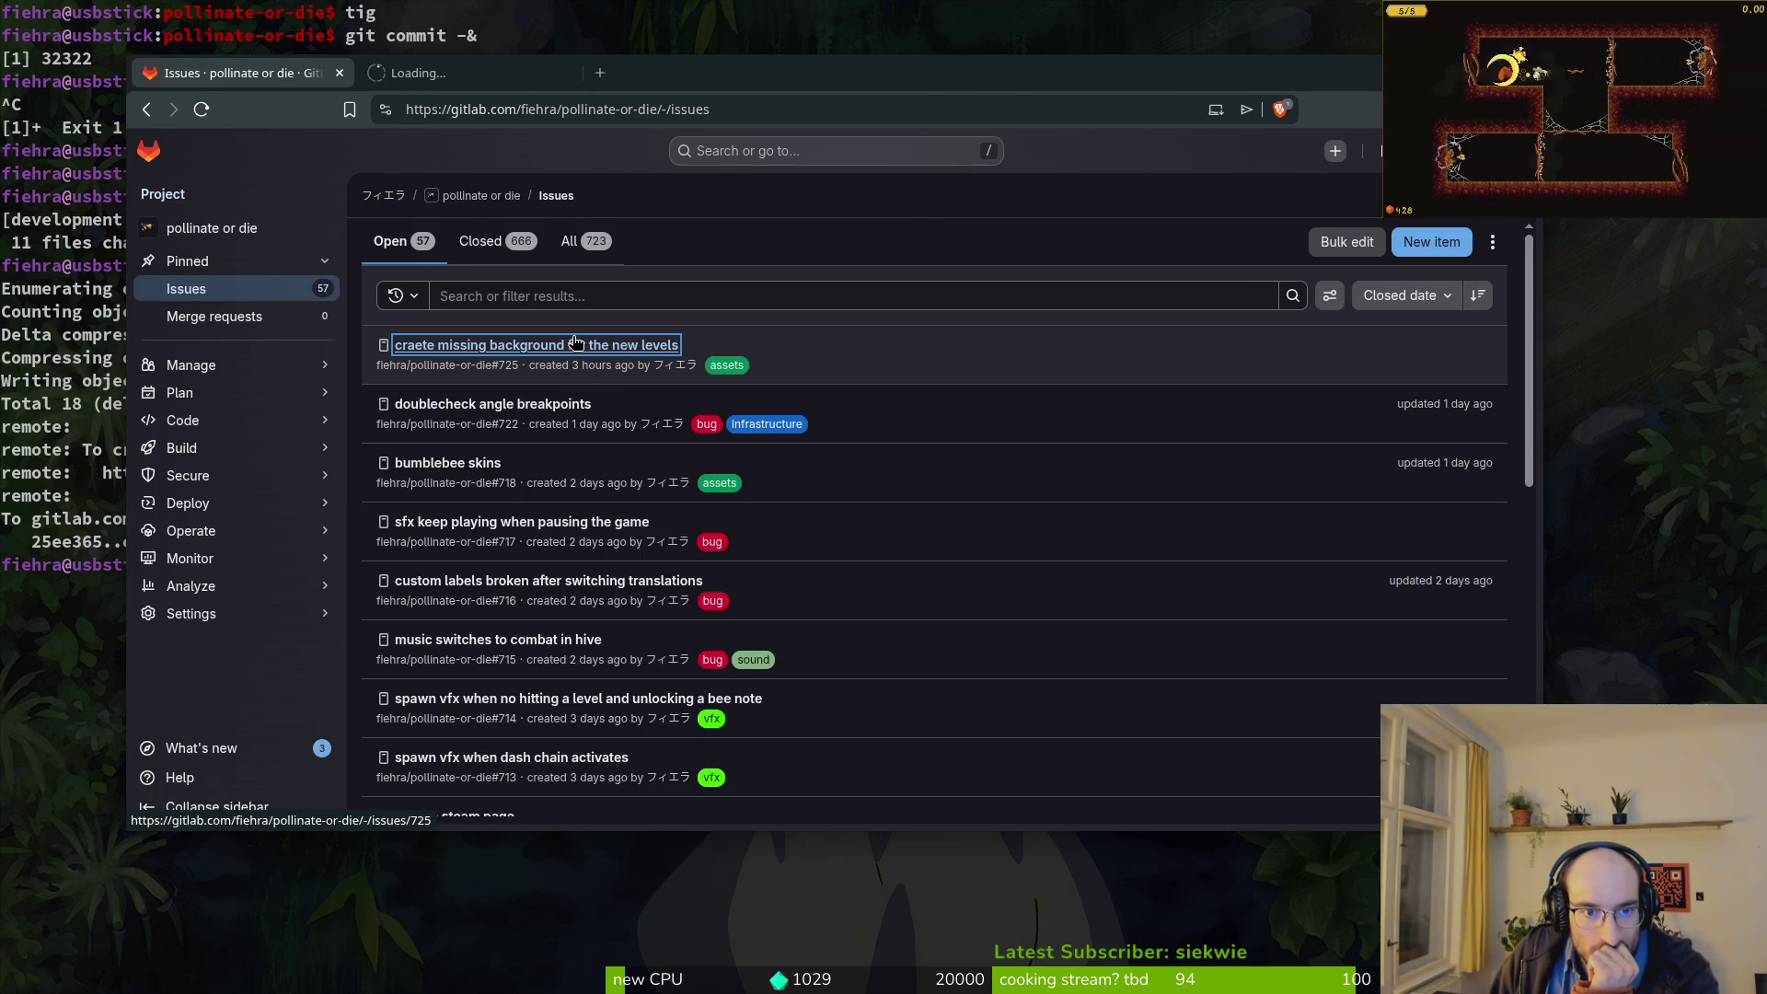
# - Confirm issue #725 on missing level backgrounds is closed, then close all browser tabs
pyautogui.hotkey('ctrl', 'Tab')
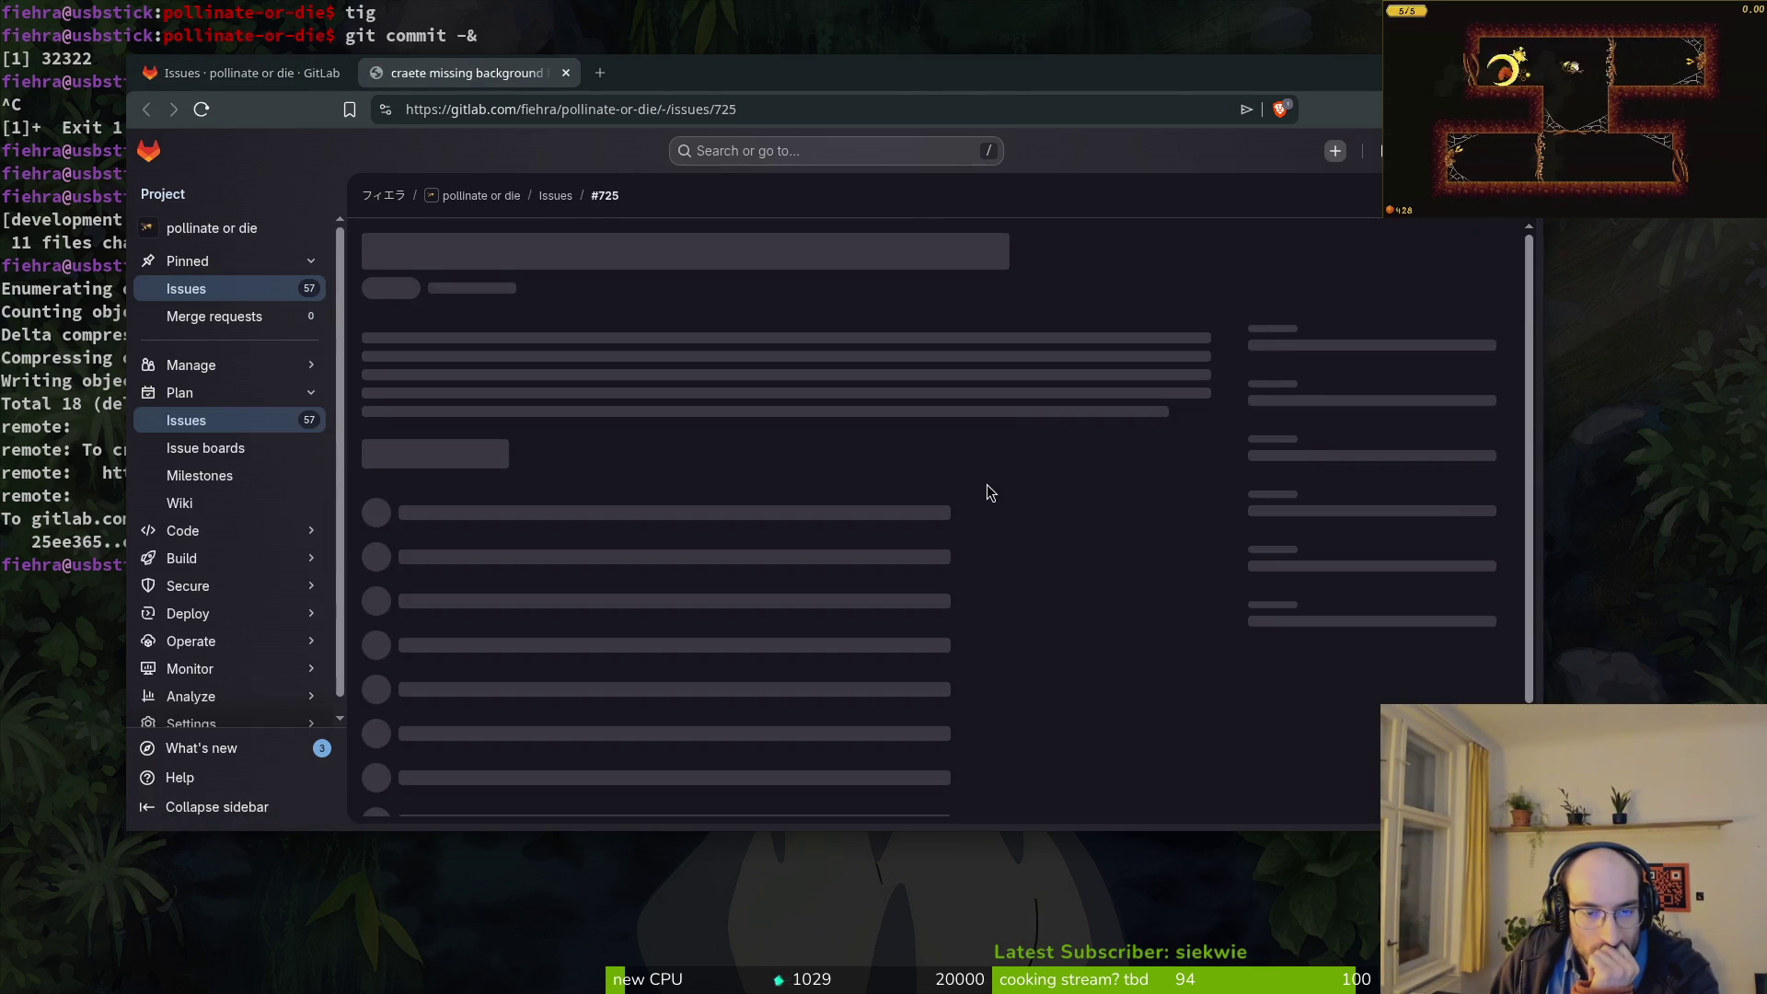
pyautogui.scroll(-3, 810, 483)
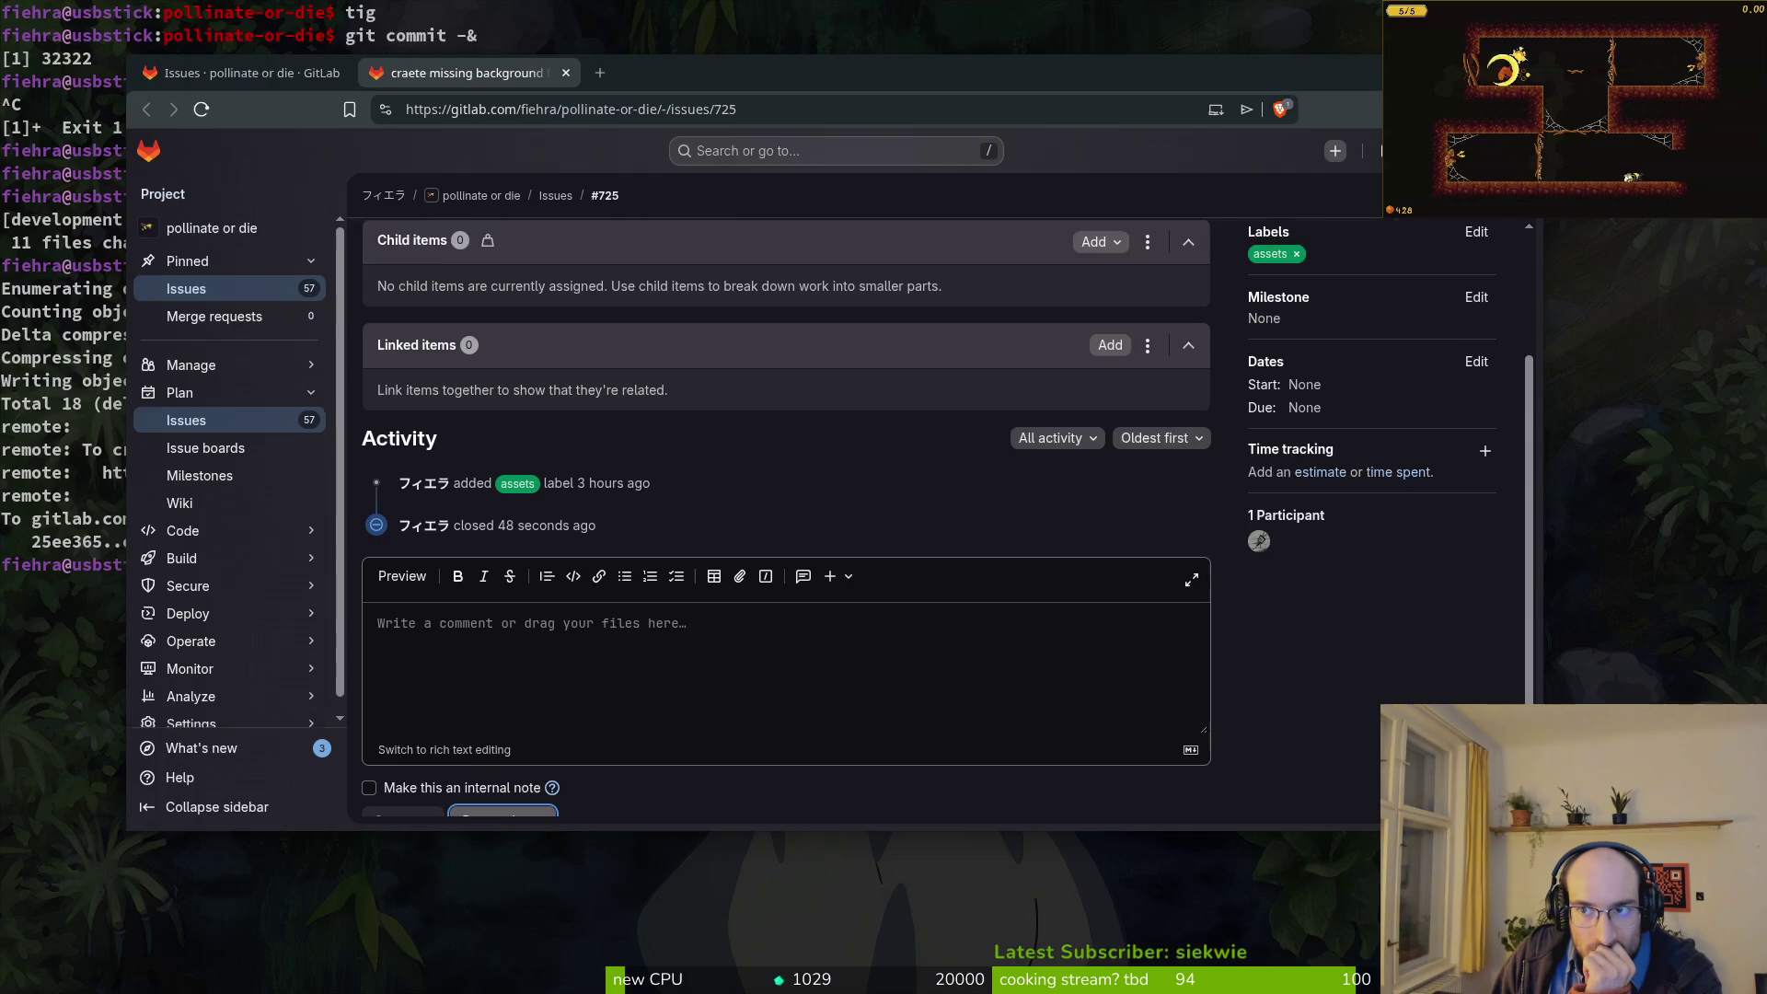
pyautogui.hotkey('ctrl', 'shift', 'w')
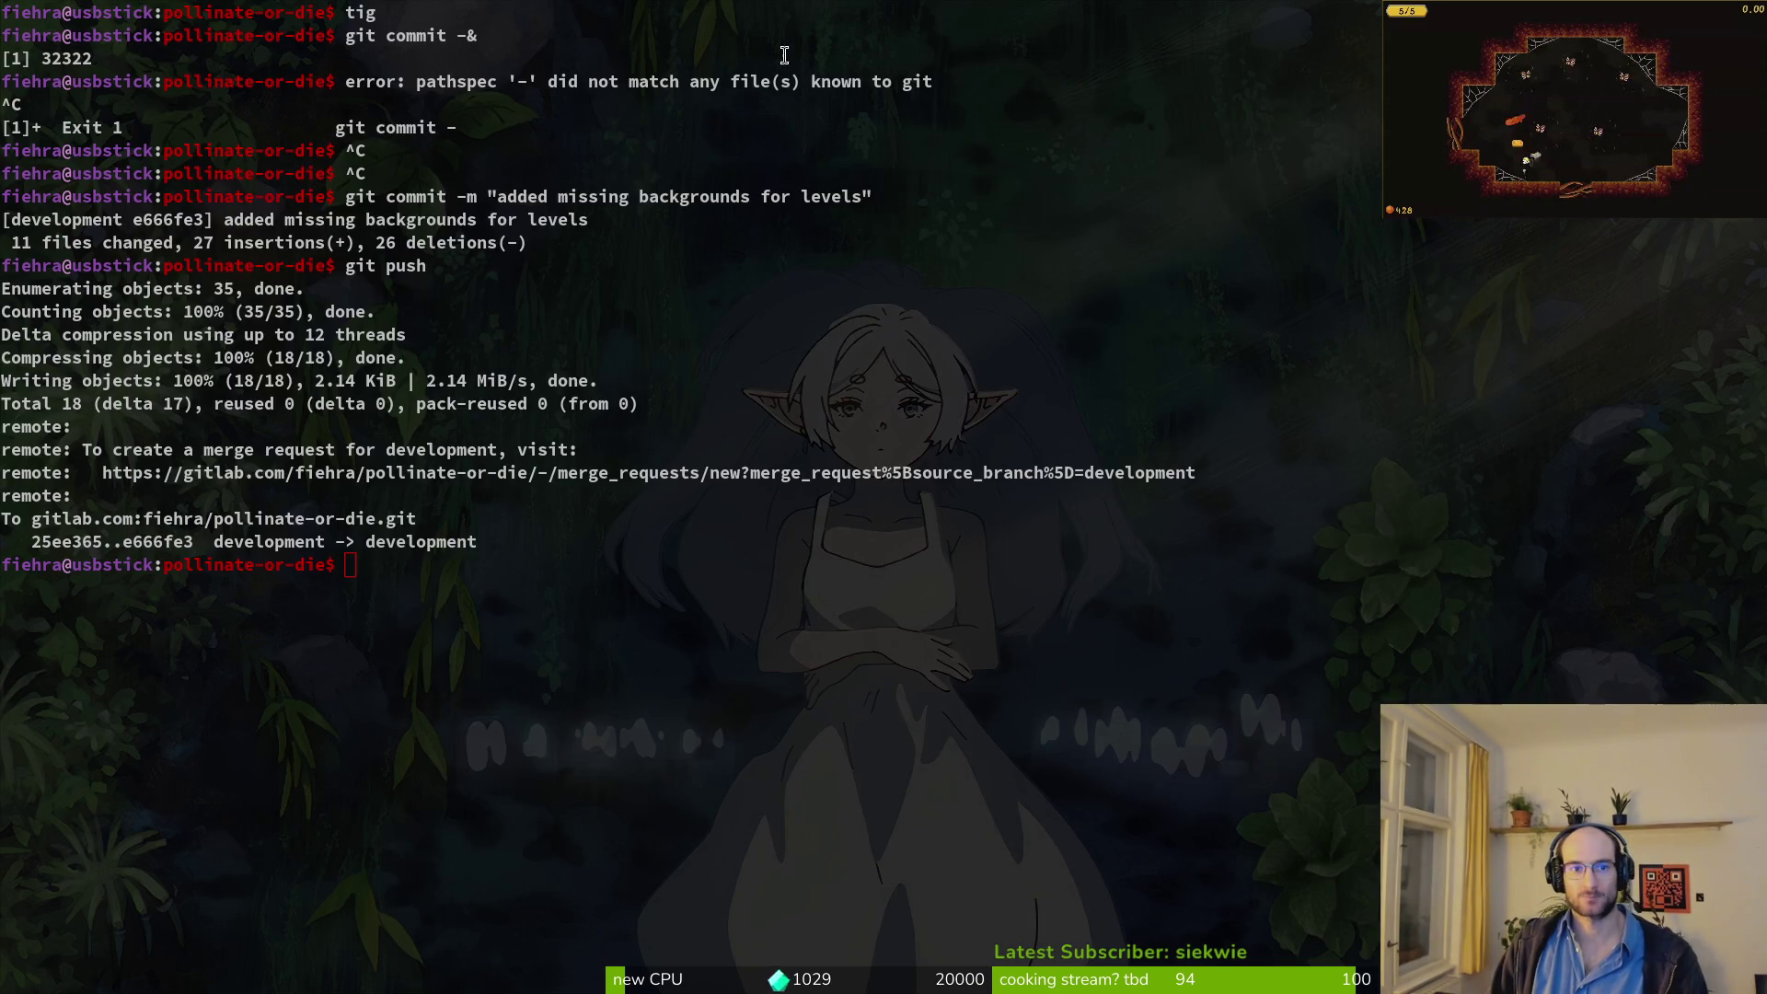
pyautogui.click(890, 295)
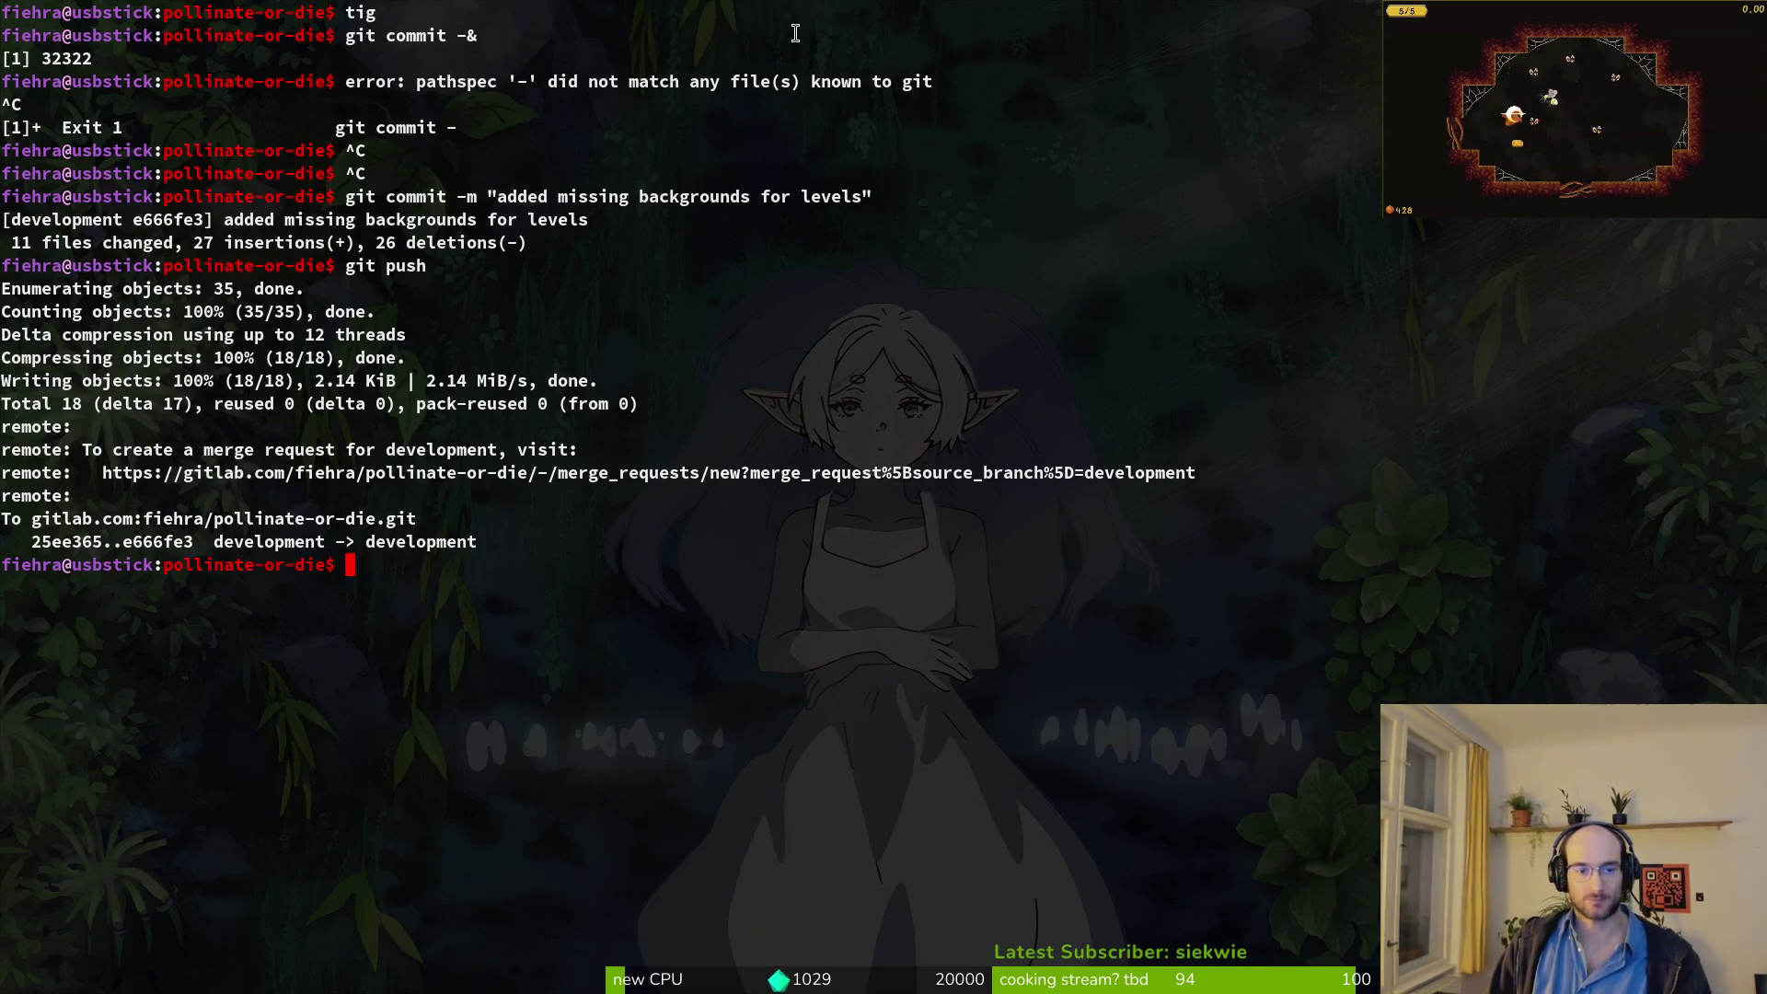
# - Open the project in Neovim and load crawling.gd via the file finder
pyautogui.write('im .')
pyautogui.press('Return')
pyautogui.hotkey('ctrl', 'p')
pyautogui.write('crawl')
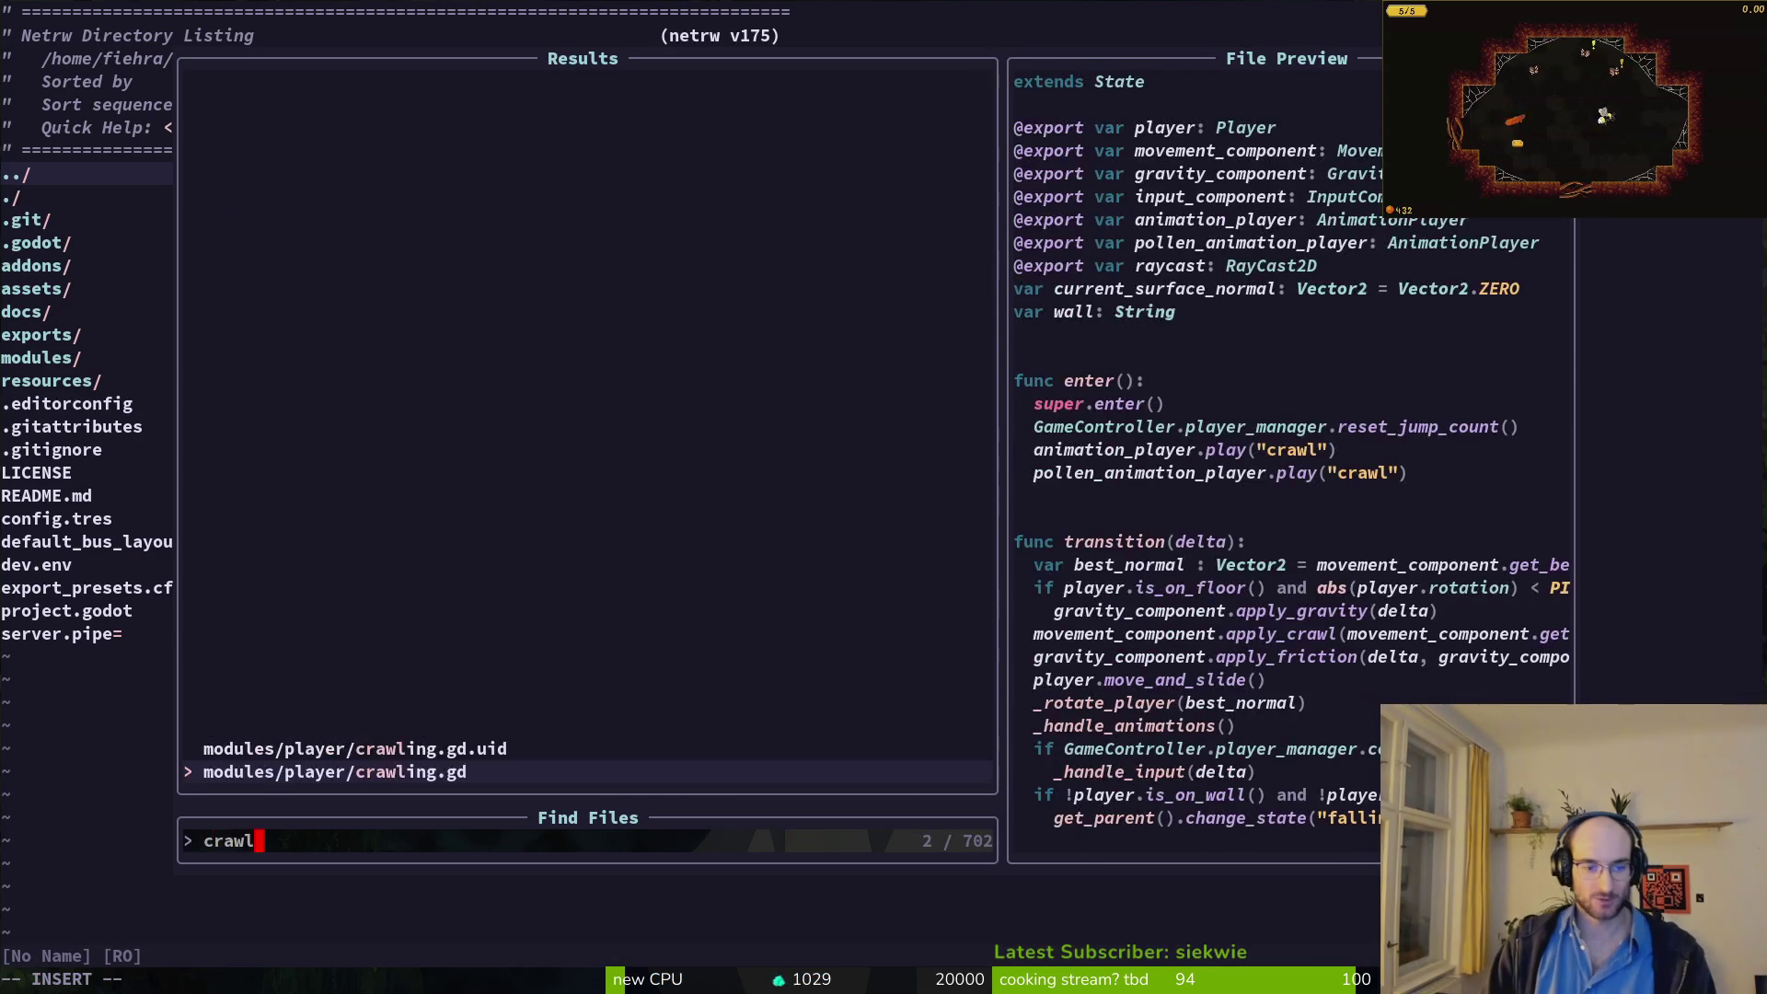
pyautogui.press('Return')
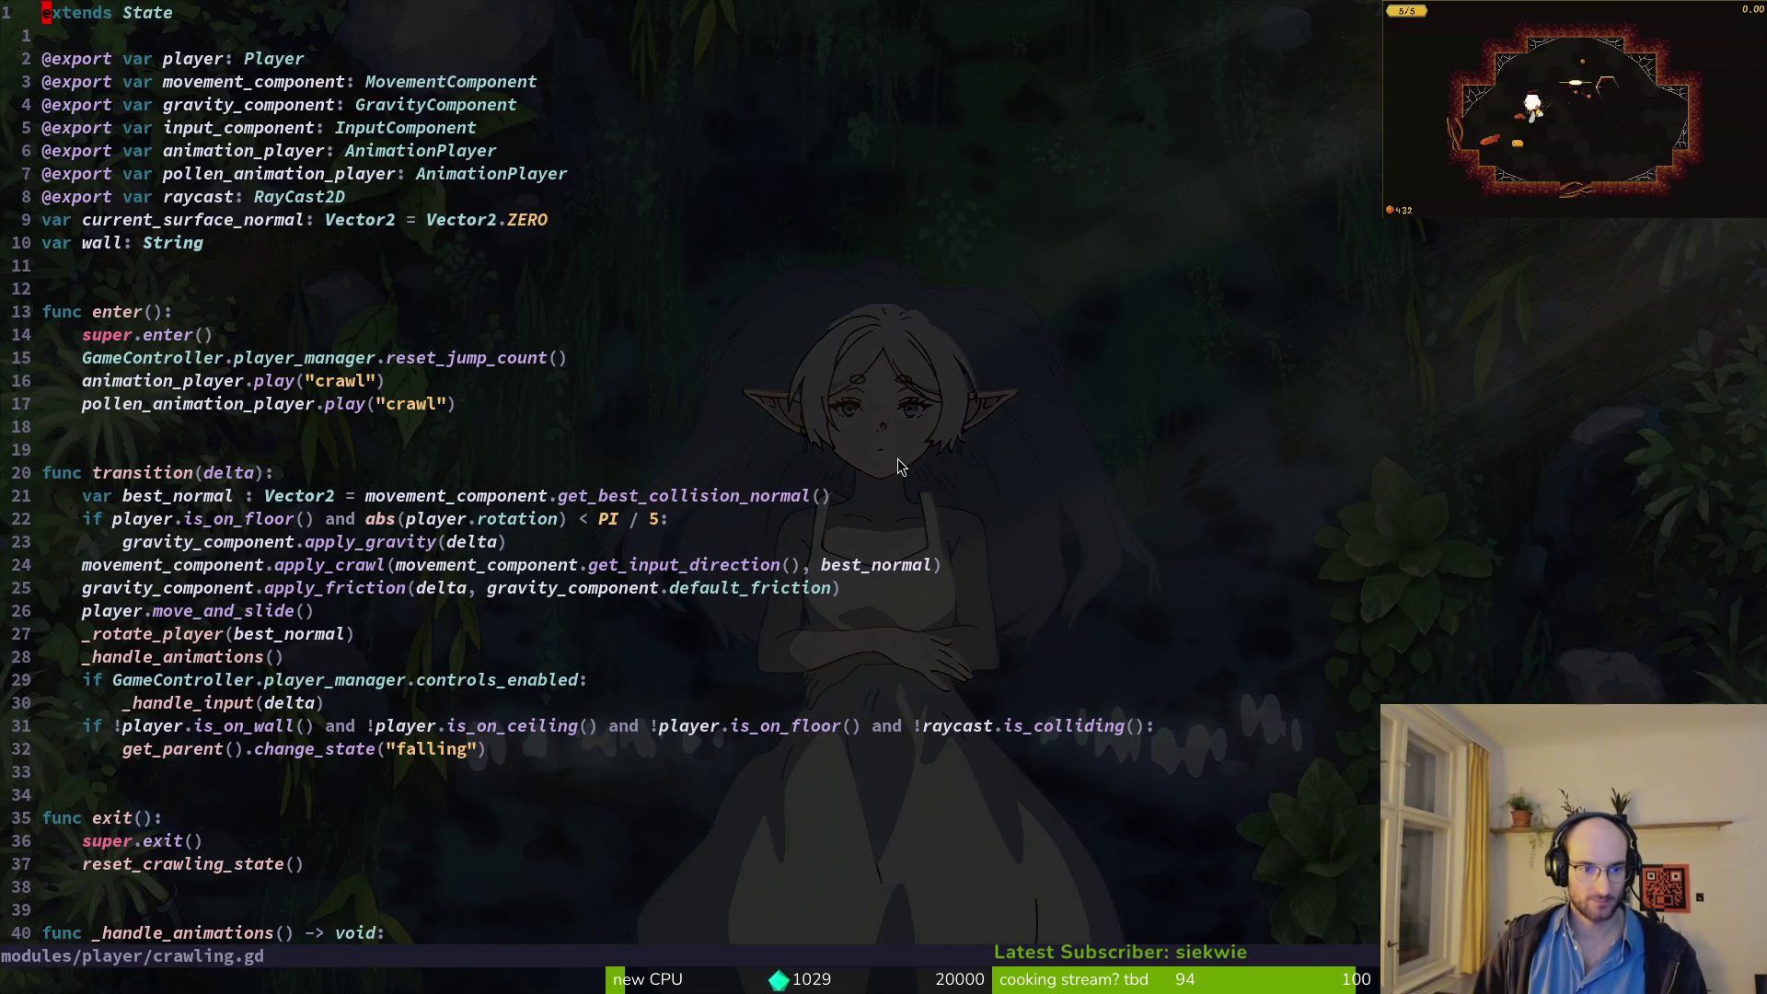
# - Review crawling.gd's floor-angle check full screen, then switch to Aseprite
pyautogui.press('super')
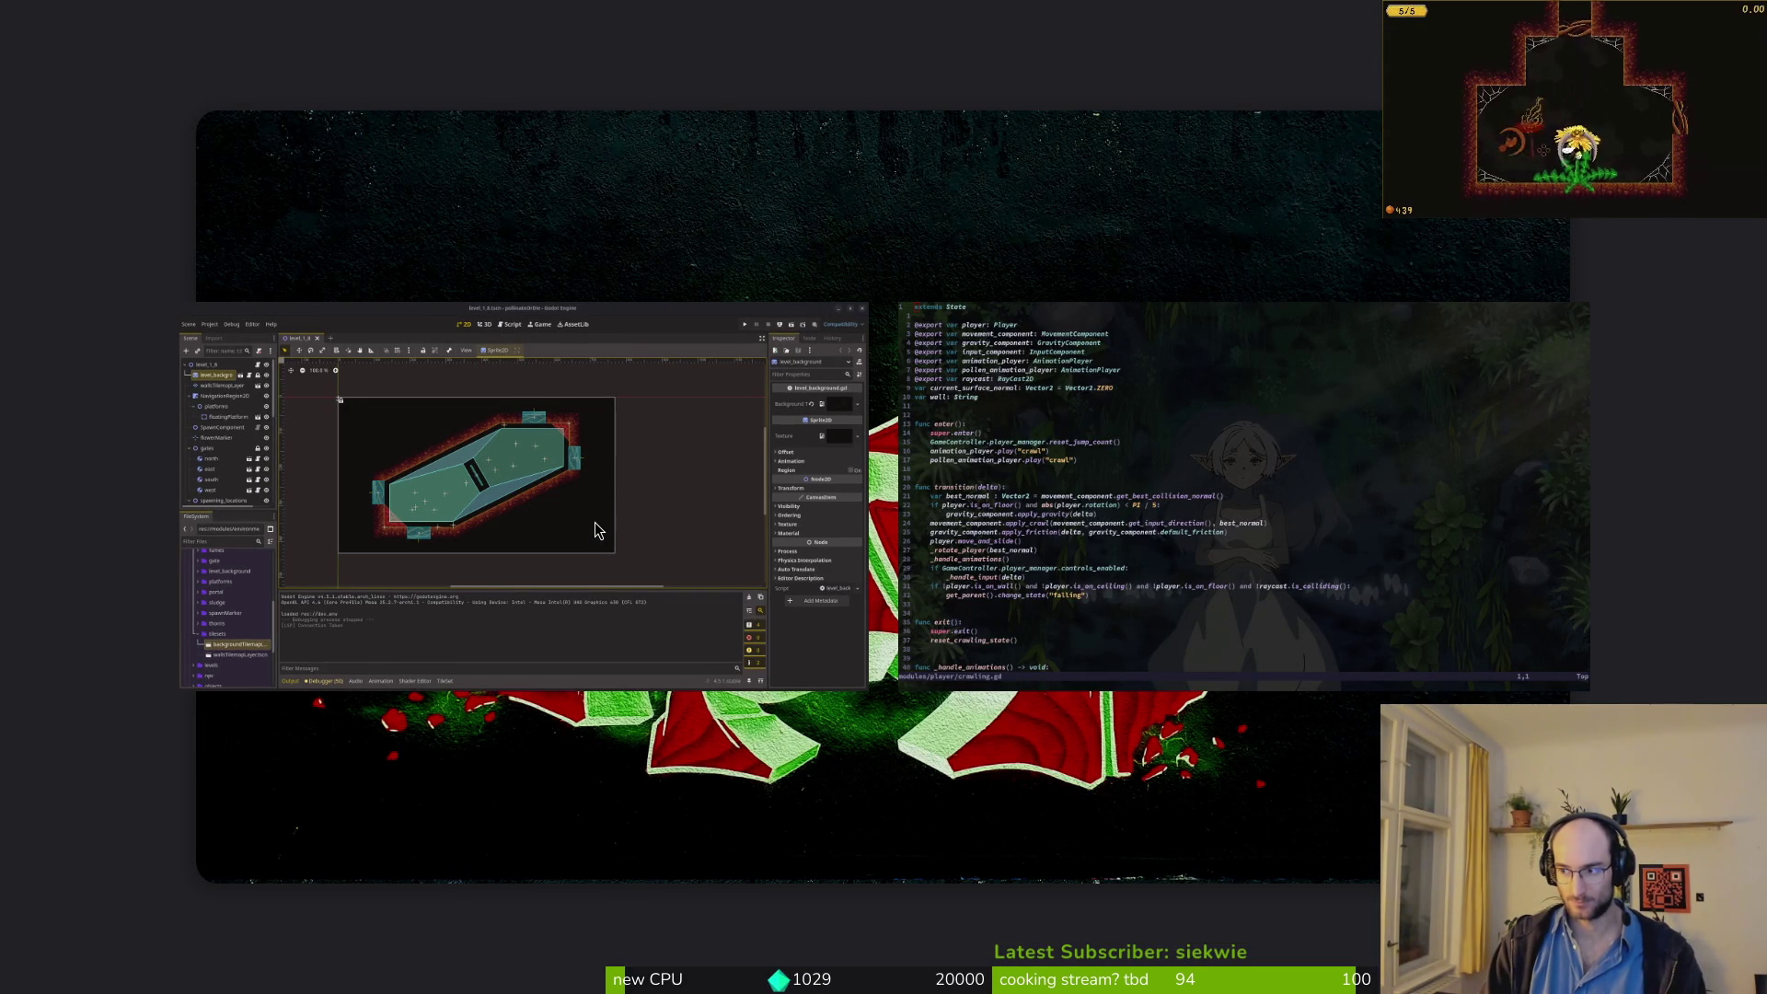
pyautogui.press('super')
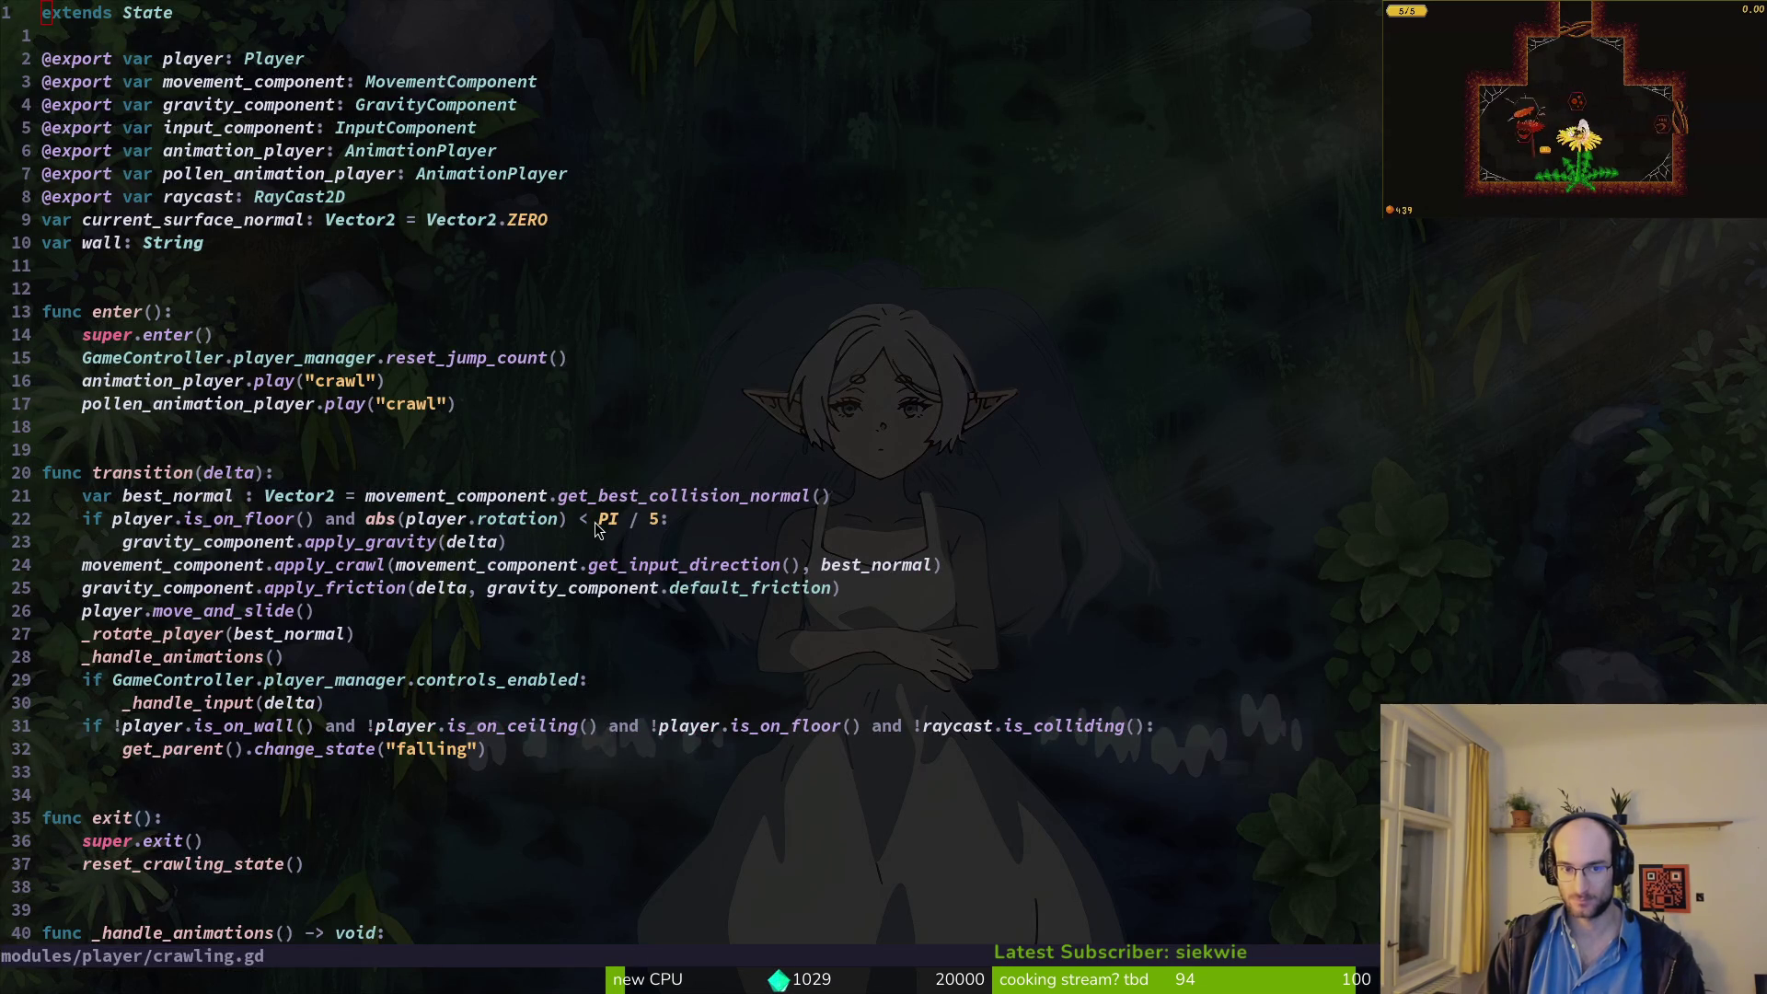
pyautogui.press('super+2')
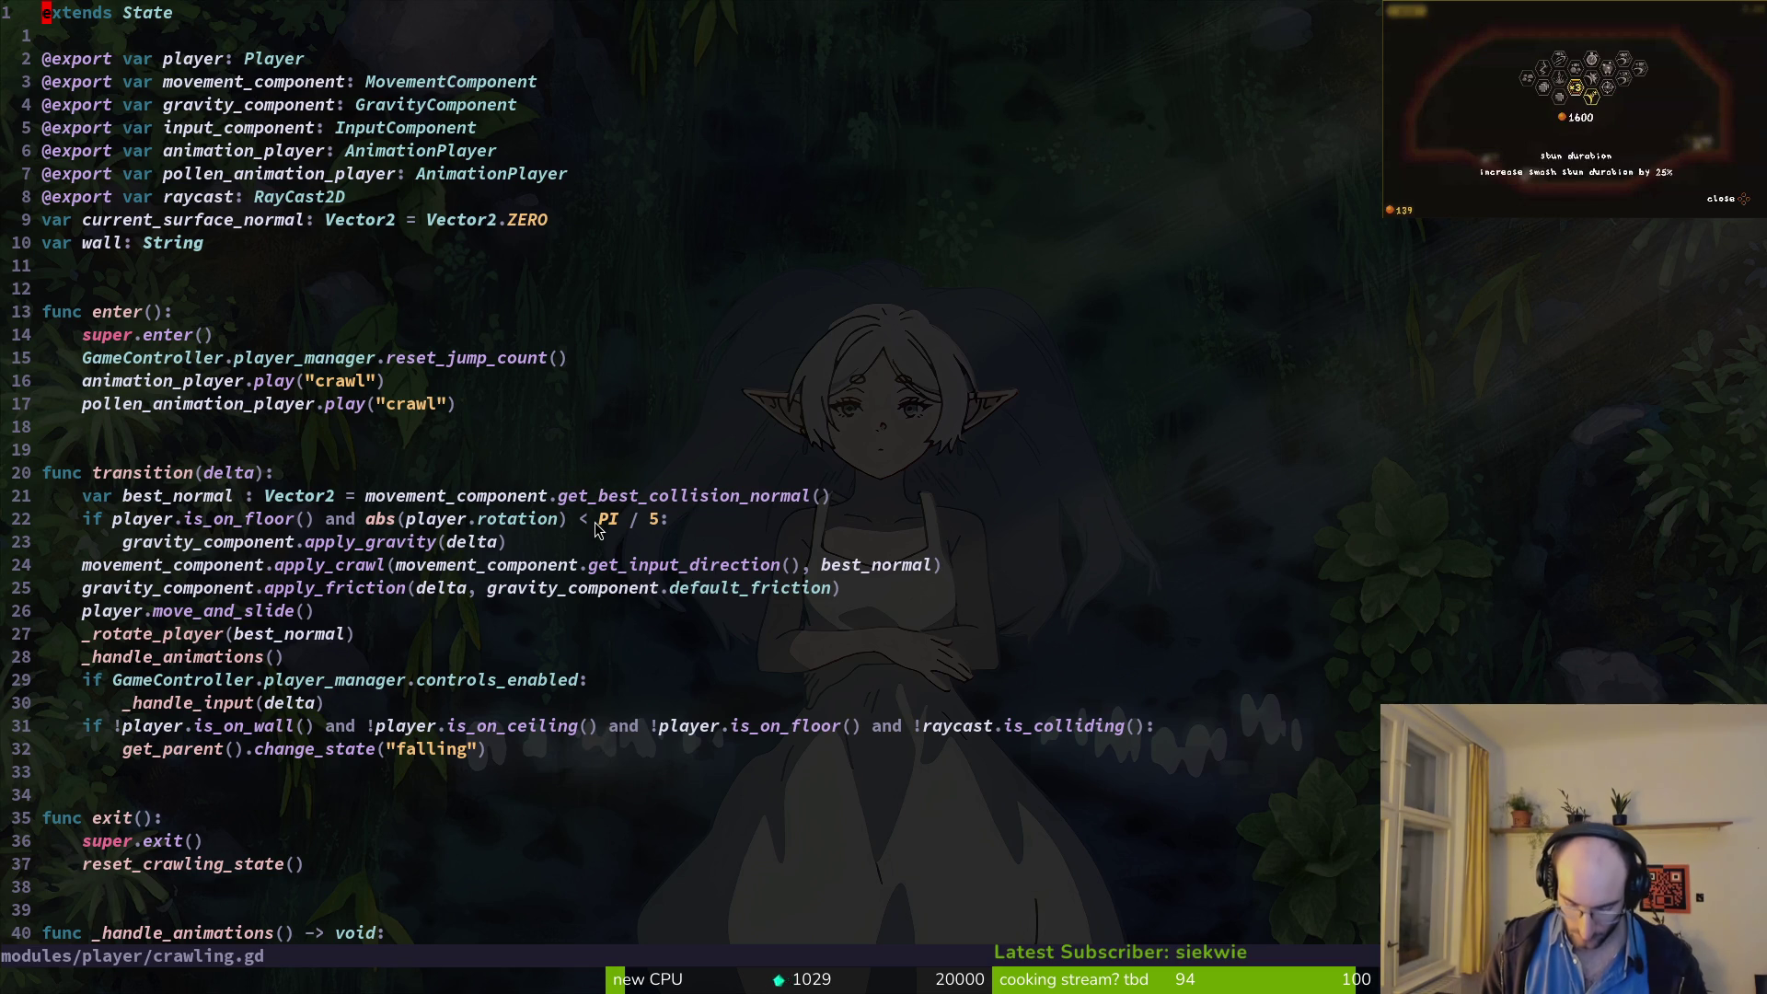
pyautogui.hotkey('alt', 'Tab')
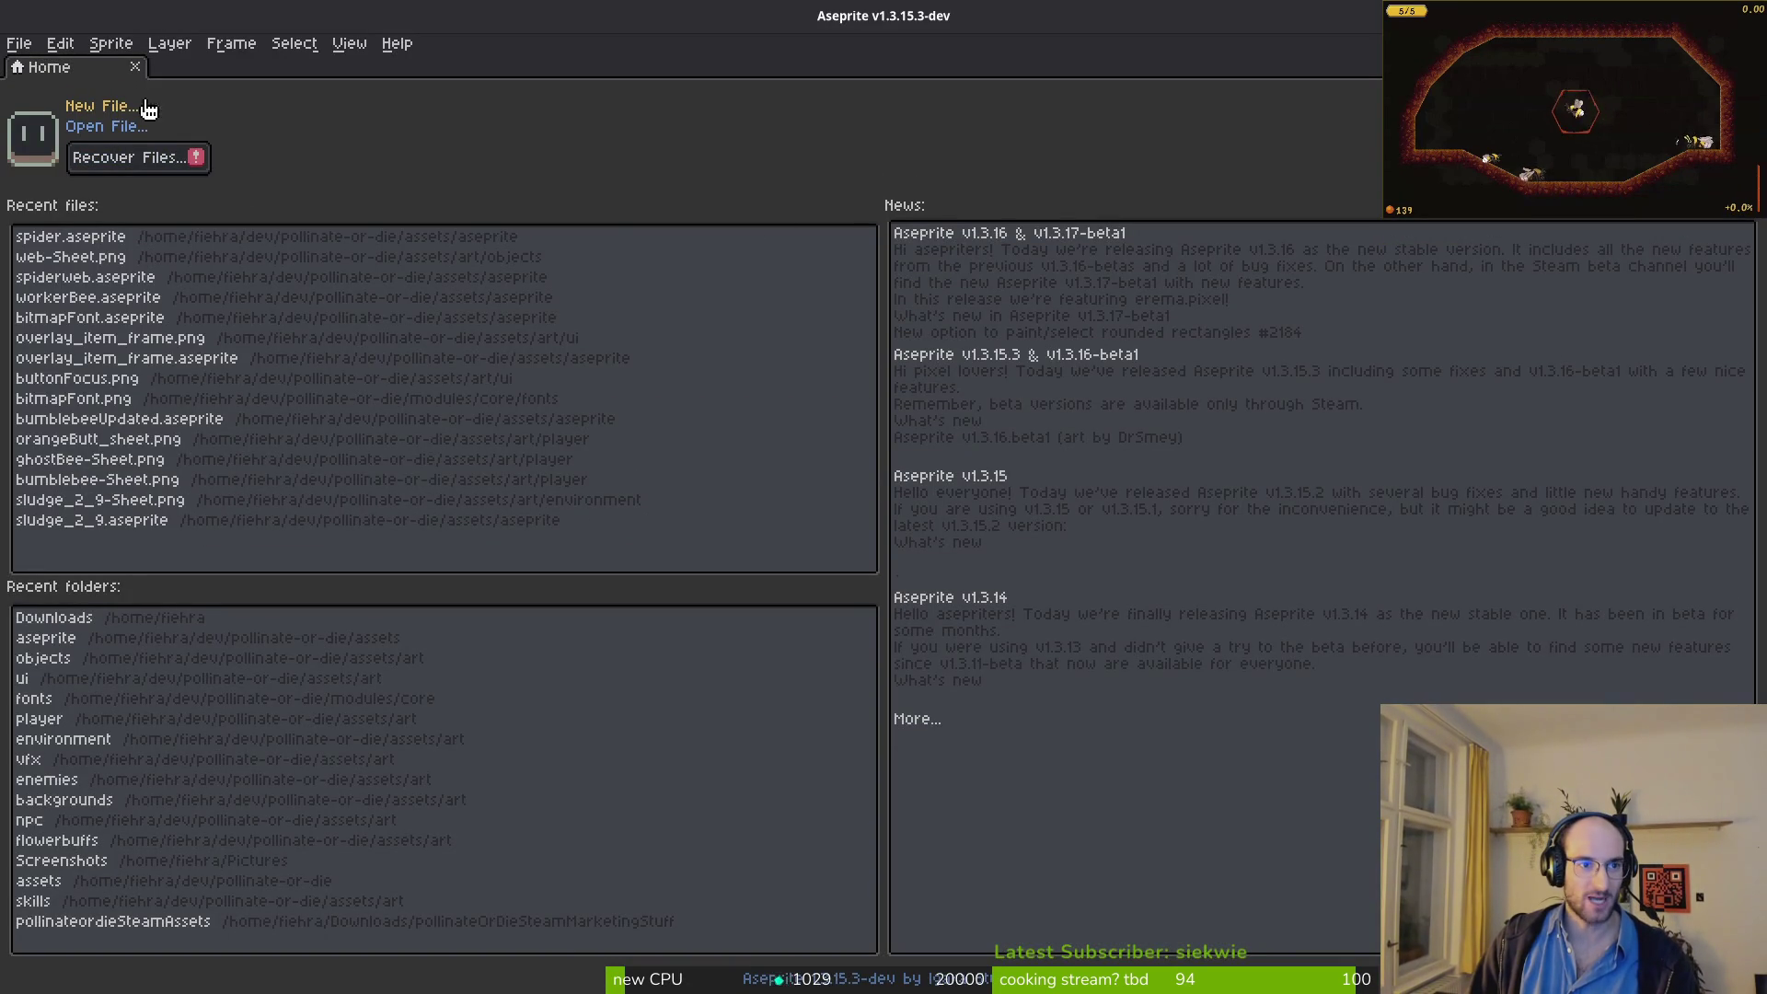
# - Create a new 96×96 sprite in Aseprite
pyautogui.click(81, 105)
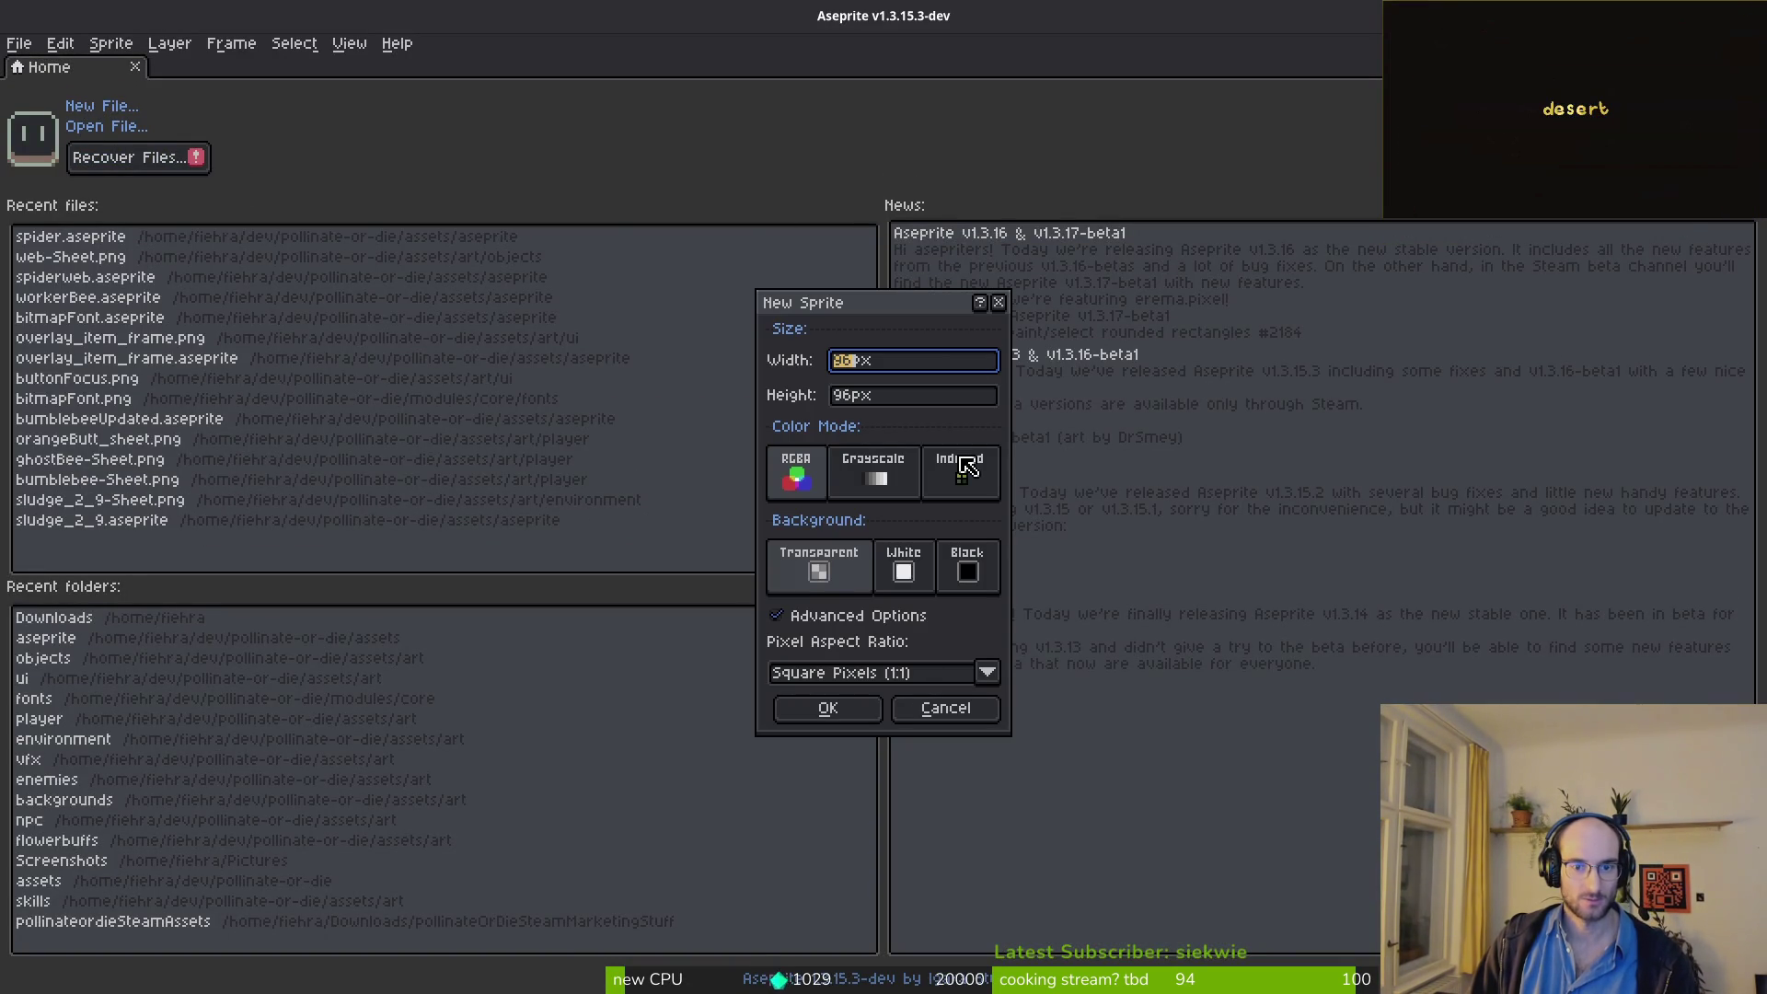
pyautogui.click(827, 715)
pyautogui.scroll(5, 789, 347)
pyautogui.scroll(-5, 1073, 434)
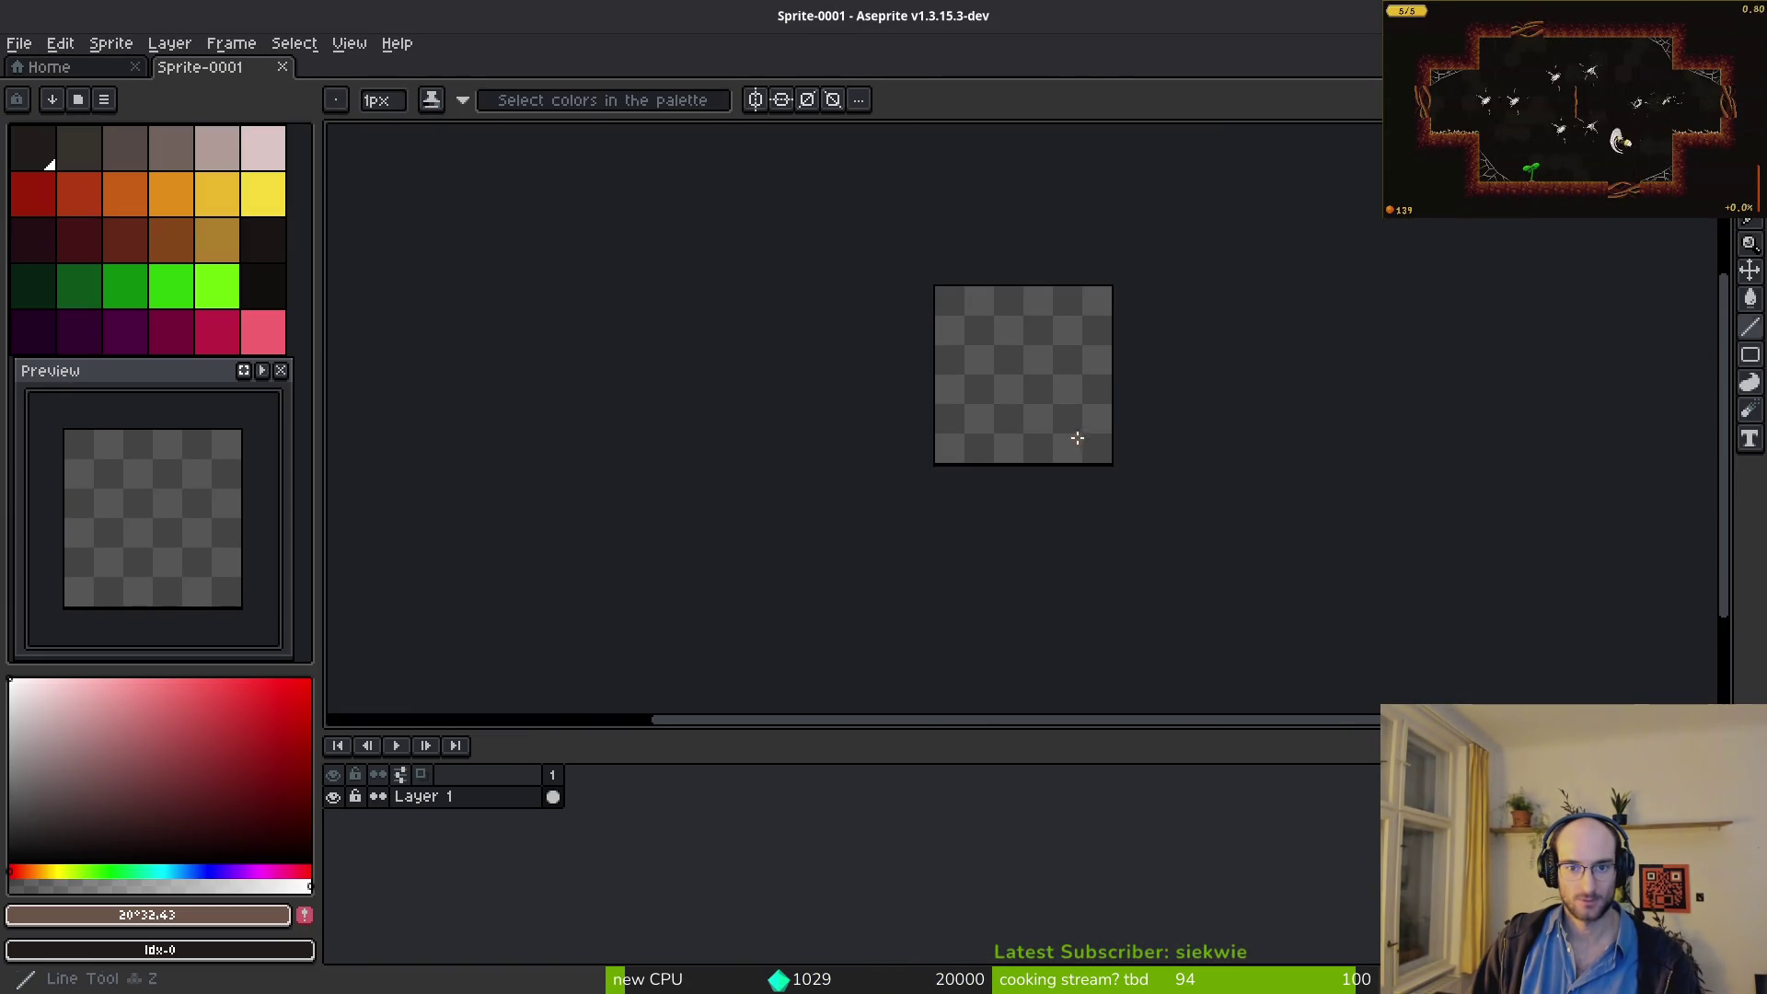
pyautogui.scroll(6, 991, 414)
pyautogui.scroll(-5, 992, 414)
pyautogui.scroll(3, 880, 332)
# - Pick yellow and draw the right triangle's base and hypotenuse lines
pyautogui.click(79, 148)
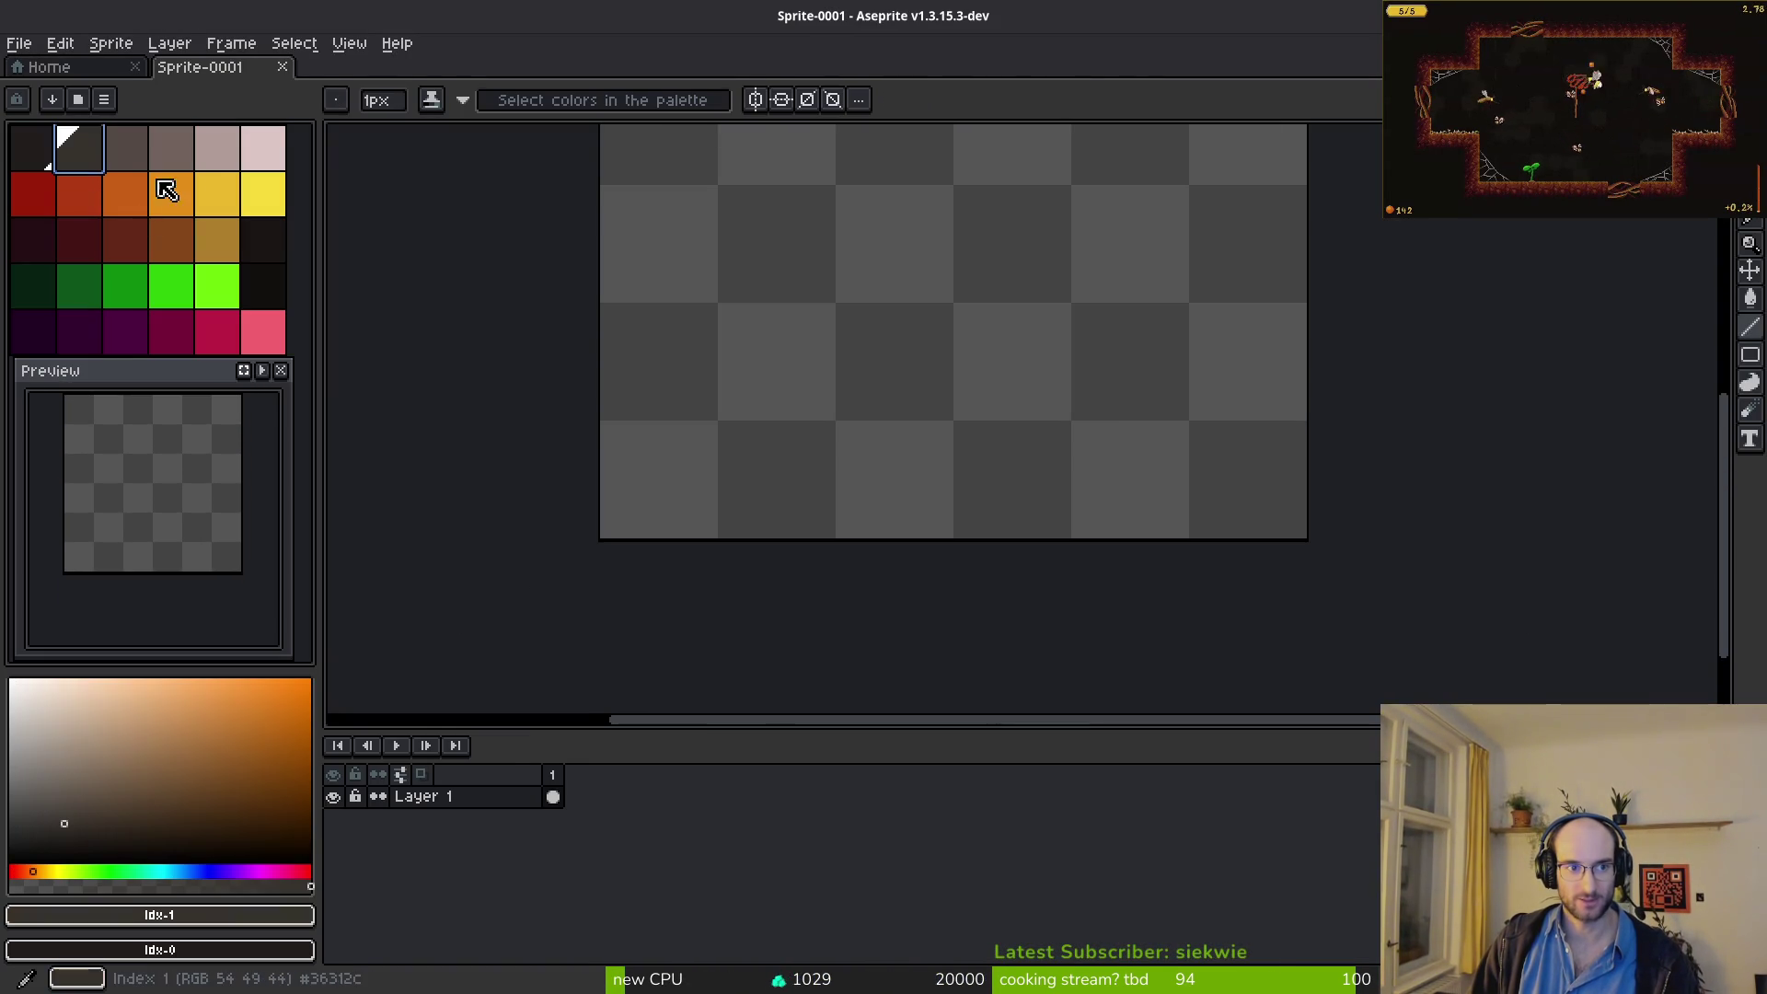
pyautogui.scroll(3, 889, 412)
pyautogui.scroll(-2, 548, 363)
pyautogui.click(204, 198)
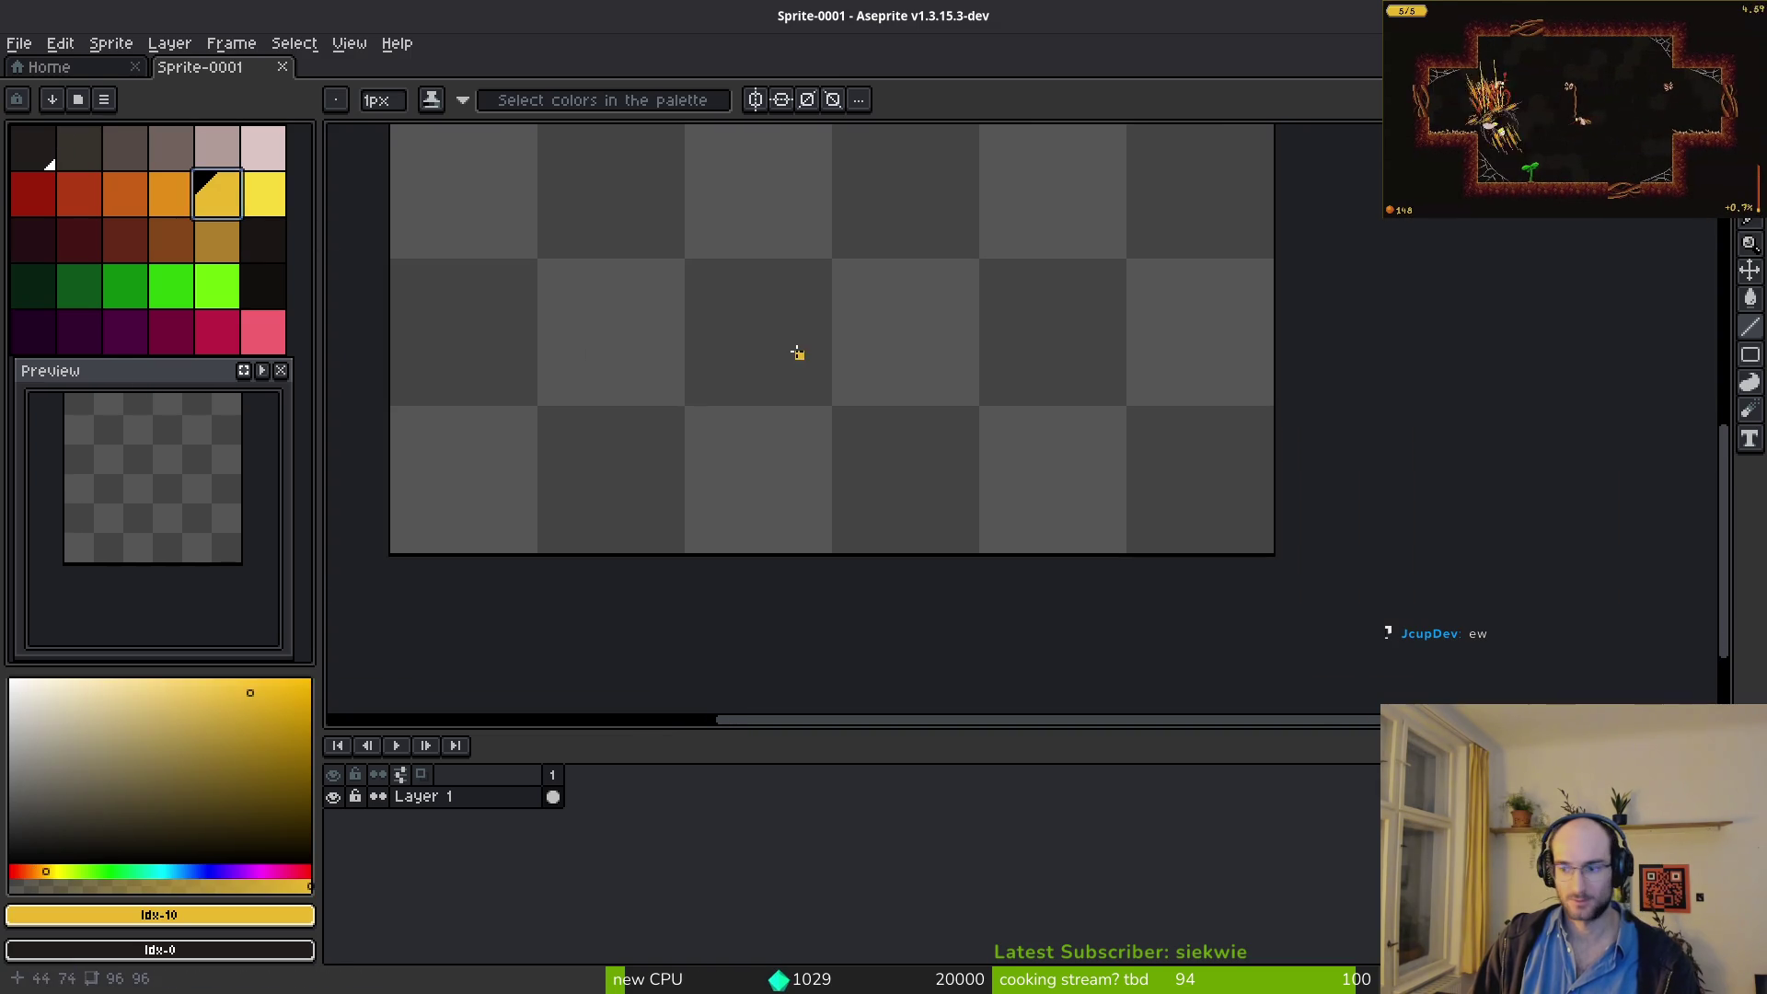
pyautogui.moveTo(679, 426); pyautogui.dragTo(1124, 427)
pyautogui.scroll(-4, 1058, 433)
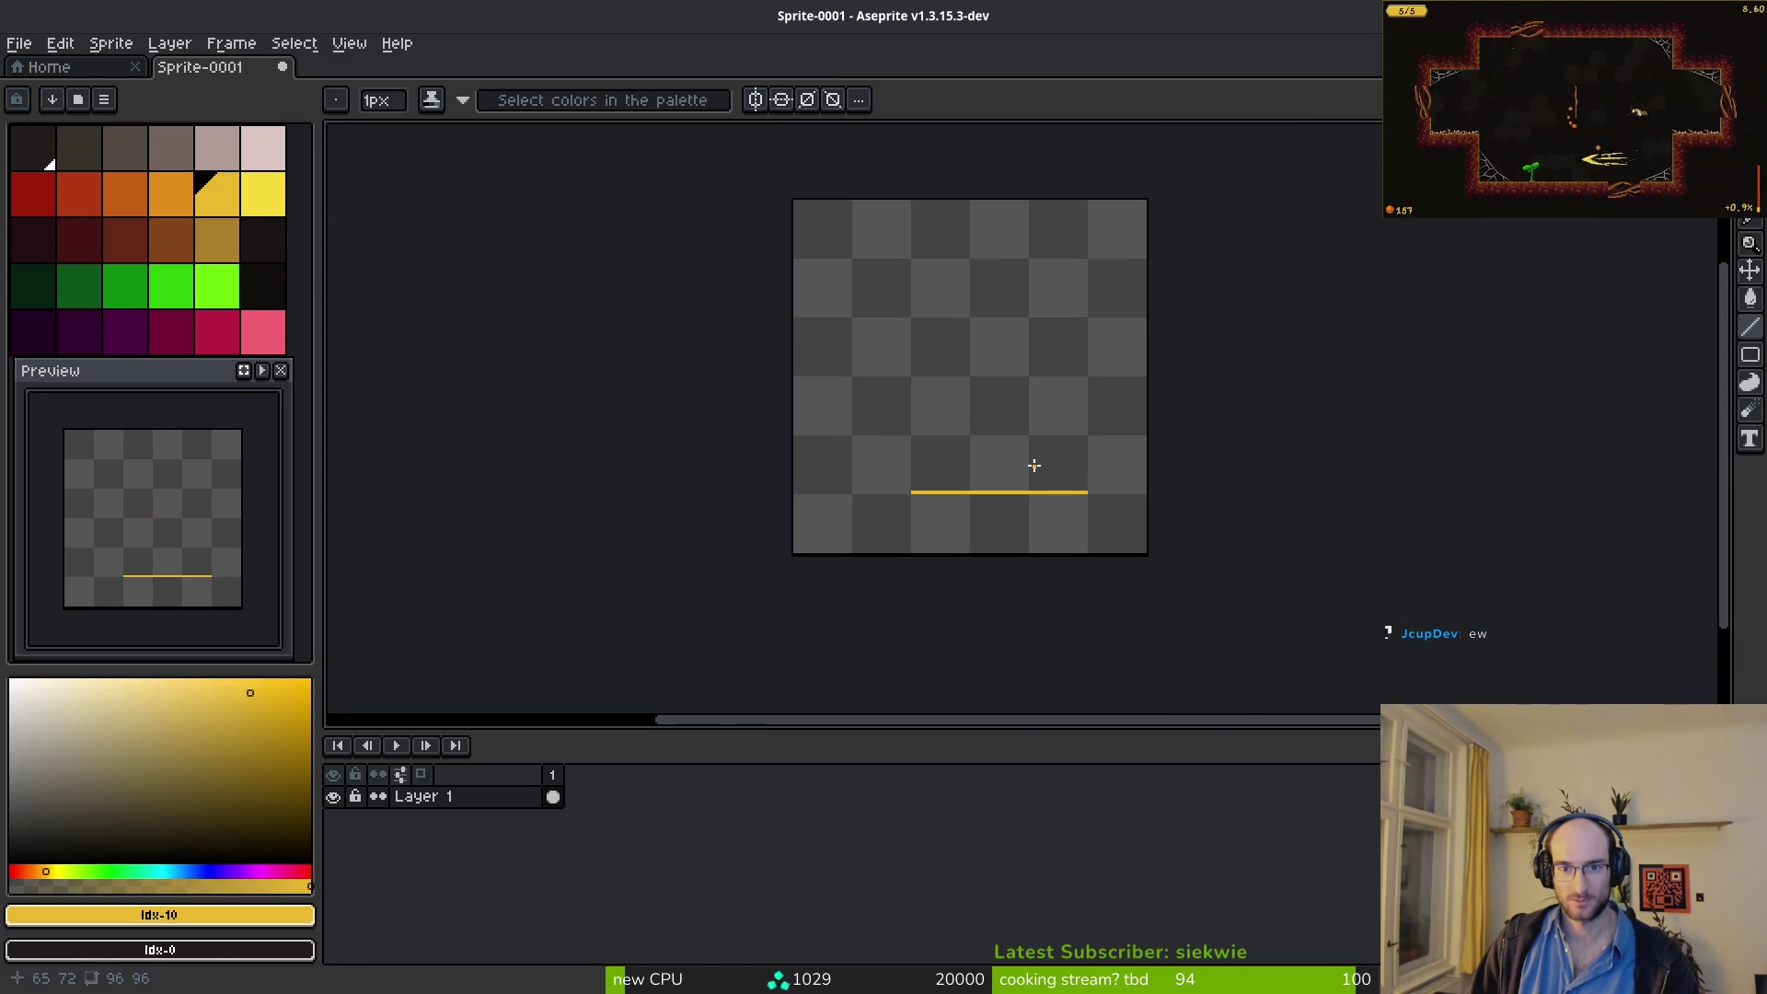
pyautogui.hotkey('ctrl', 'z')
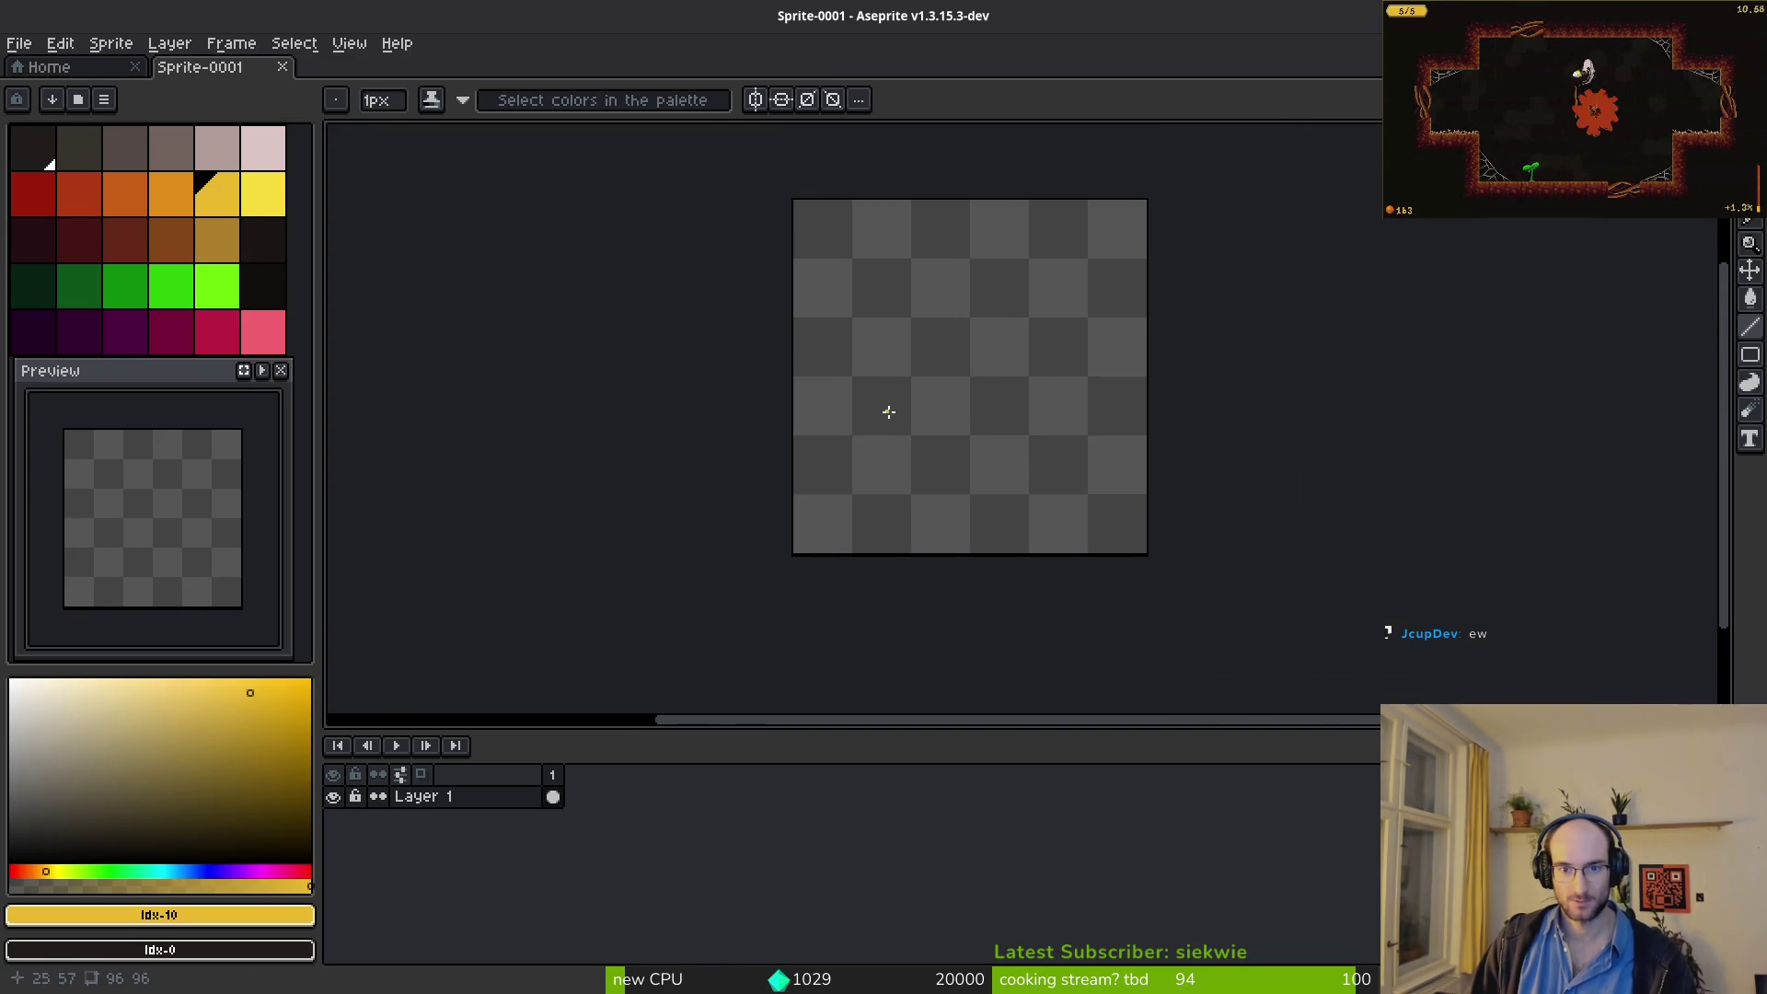
pyautogui.scroll(4, 837, 457)
pyautogui.moveTo(809, 461)
pyautogui.mouseDown()
pyautogui.moveTo(1388, 470)
pyautogui.moveTo(1355, 571)
pyautogui.moveTo(1340, 287)
pyautogui.mouseUp()
pyautogui.moveTo(755, 577)
pyautogui.mouseDown()
pyautogui.moveTo(1388, 288)
pyautogui.moveTo(1335, 290)
pyautogui.mouseUp()
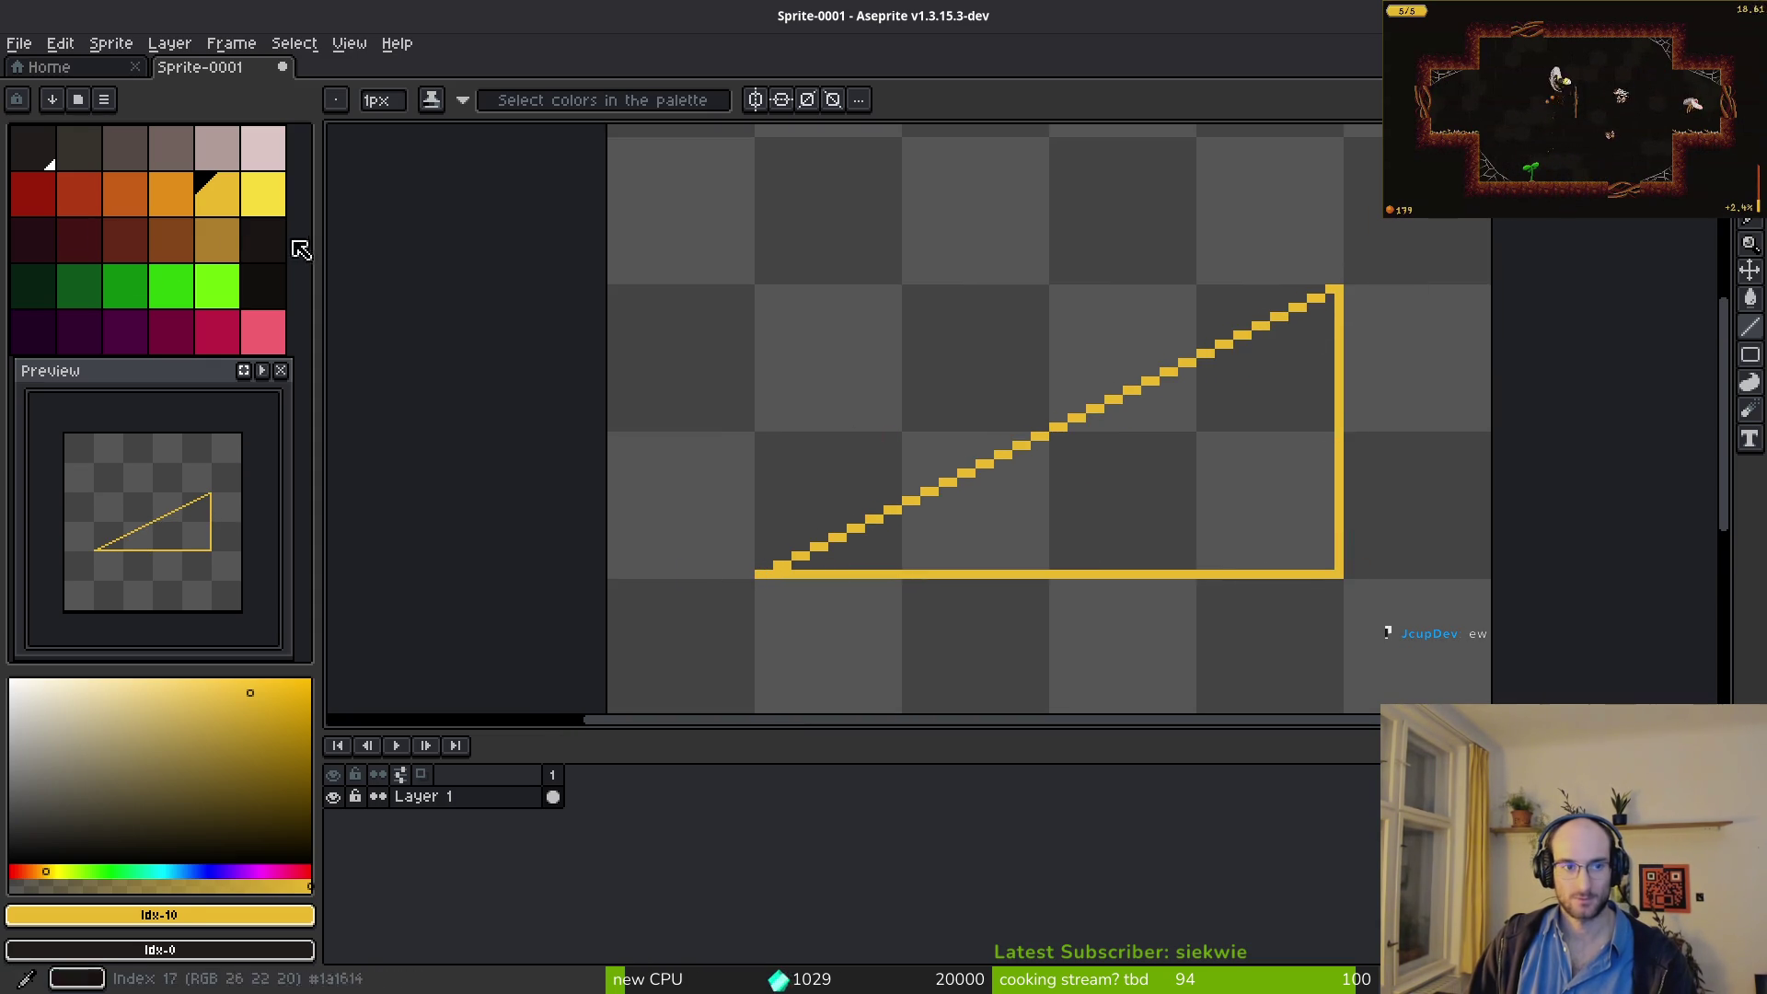
# - Switch to a dark red shade and try a vertical stroke beneath the hypotenuse
pyautogui.click(209, 288)
pyautogui.press('+')
pyautogui.click(99, 176)
pyautogui.press('[')
pyautogui.moveTo(1014, 494); pyautogui.dragTo(848, 284)
pyautogui.moveTo(924, 239); pyautogui.dragTo(1010, 414)
pyautogui.hotkey('ctrl', 'z')
# - Switch to a 1-pixel red pencil and draw a drop line from the hypotenuse to the base
pyautogui.press('b')
pyautogui.press('-')
pyautogui.press('-')
pyautogui.press('-')
pyautogui.moveTo(962, 218)
pyautogui.mouseDown()
pyautogui.moveTo(1006, 295)
pyautogui.moveTo(994, 427)
pyautogui.mouseUp()
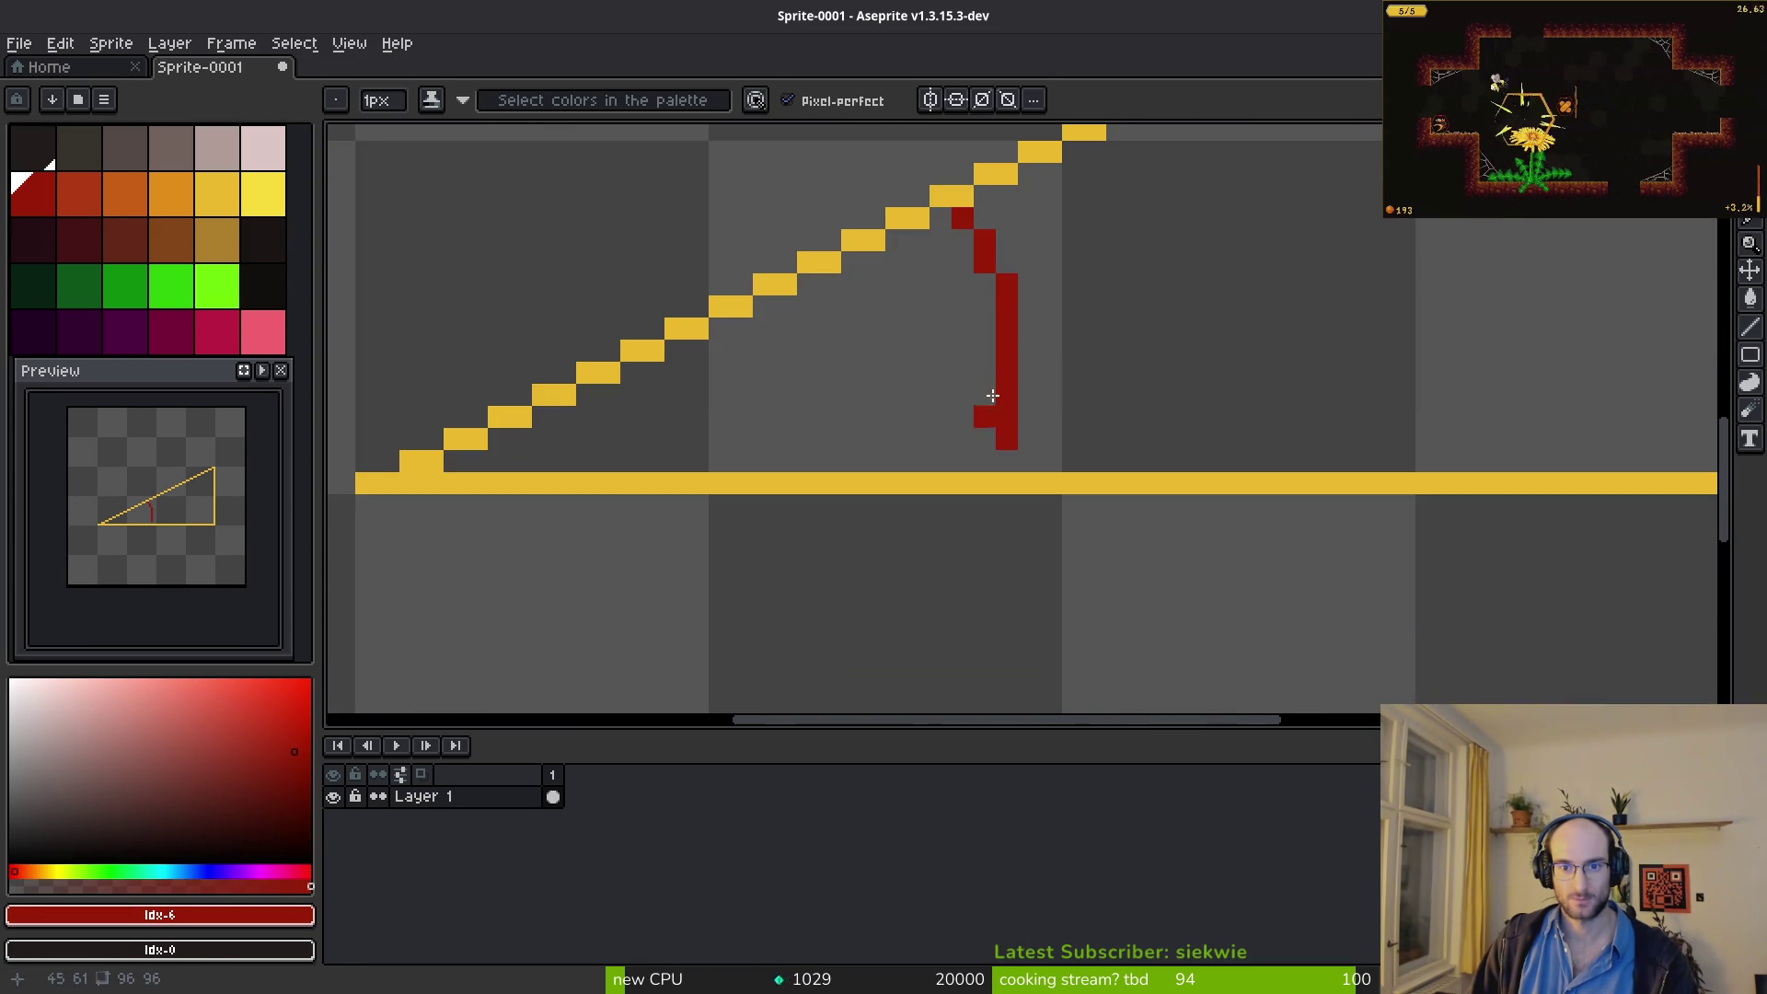
pyautogui.moveTo(962, 230)
pyautogui.mouseDown()
pyautogui.moveTo(1026, 466)
pyautogui.moveTo(939, 198)
pyautogui.mouseUp()
pyautogui.scroll(-5, 1187, 442)
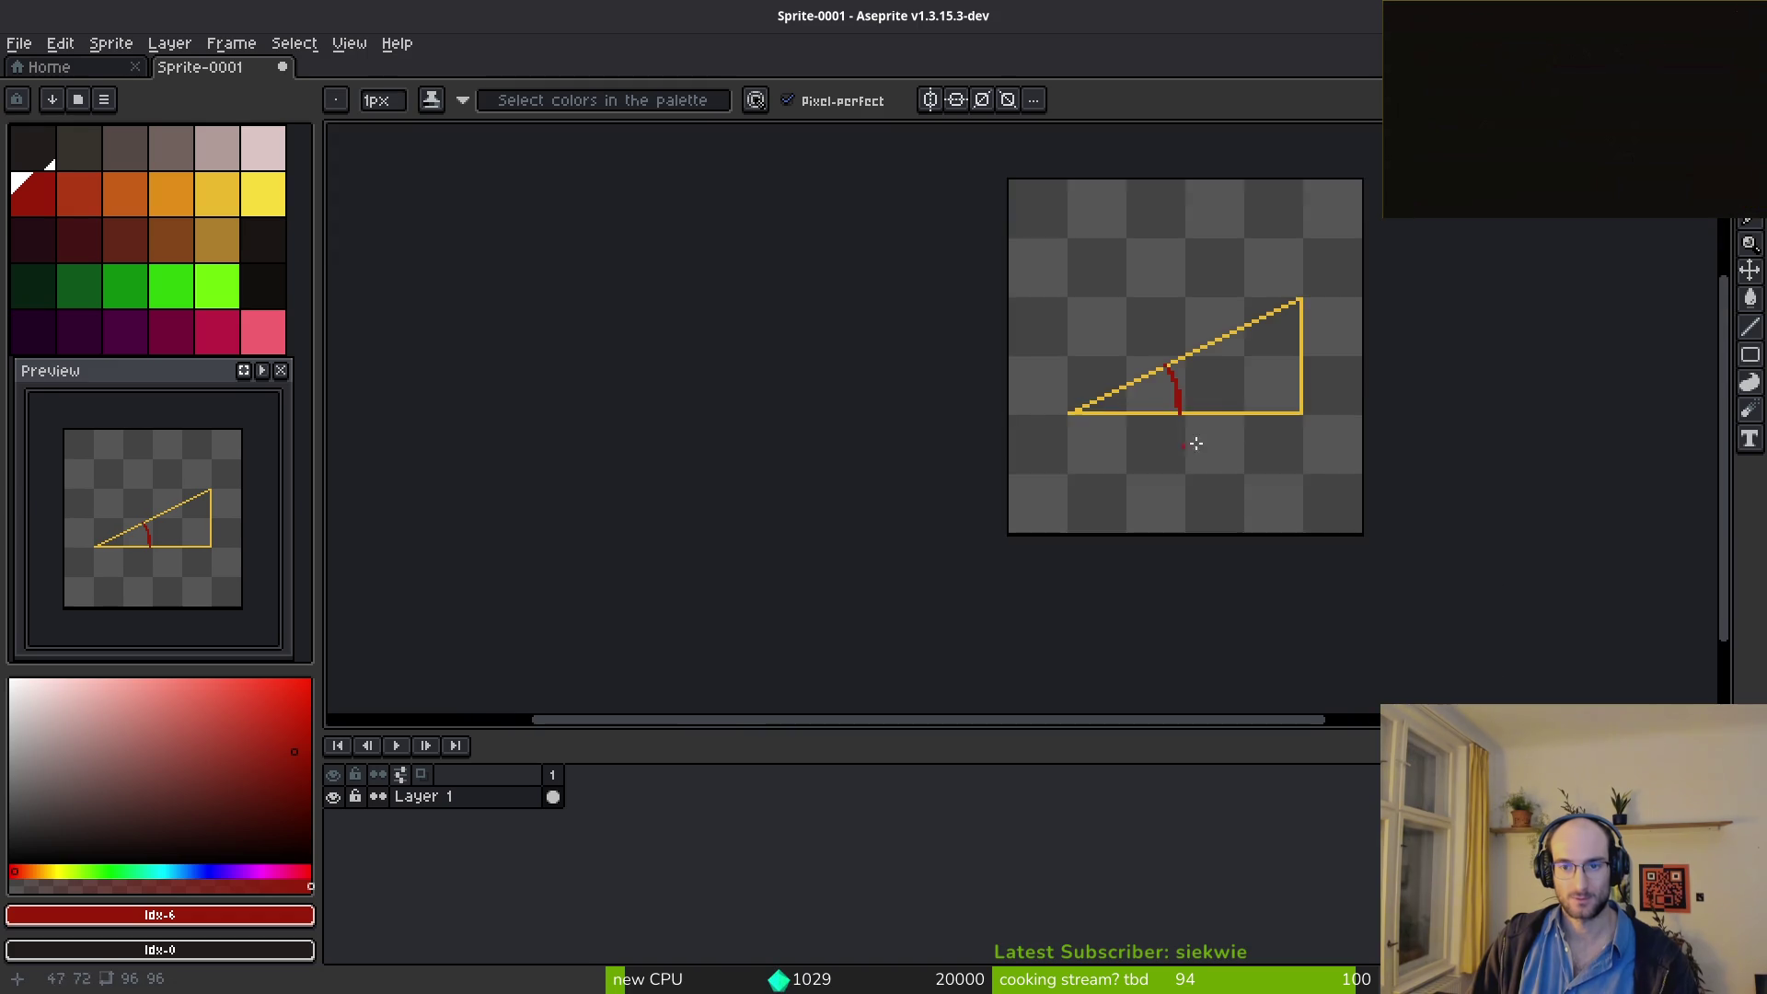
pyautogui.scroll(4, 1187, 443)
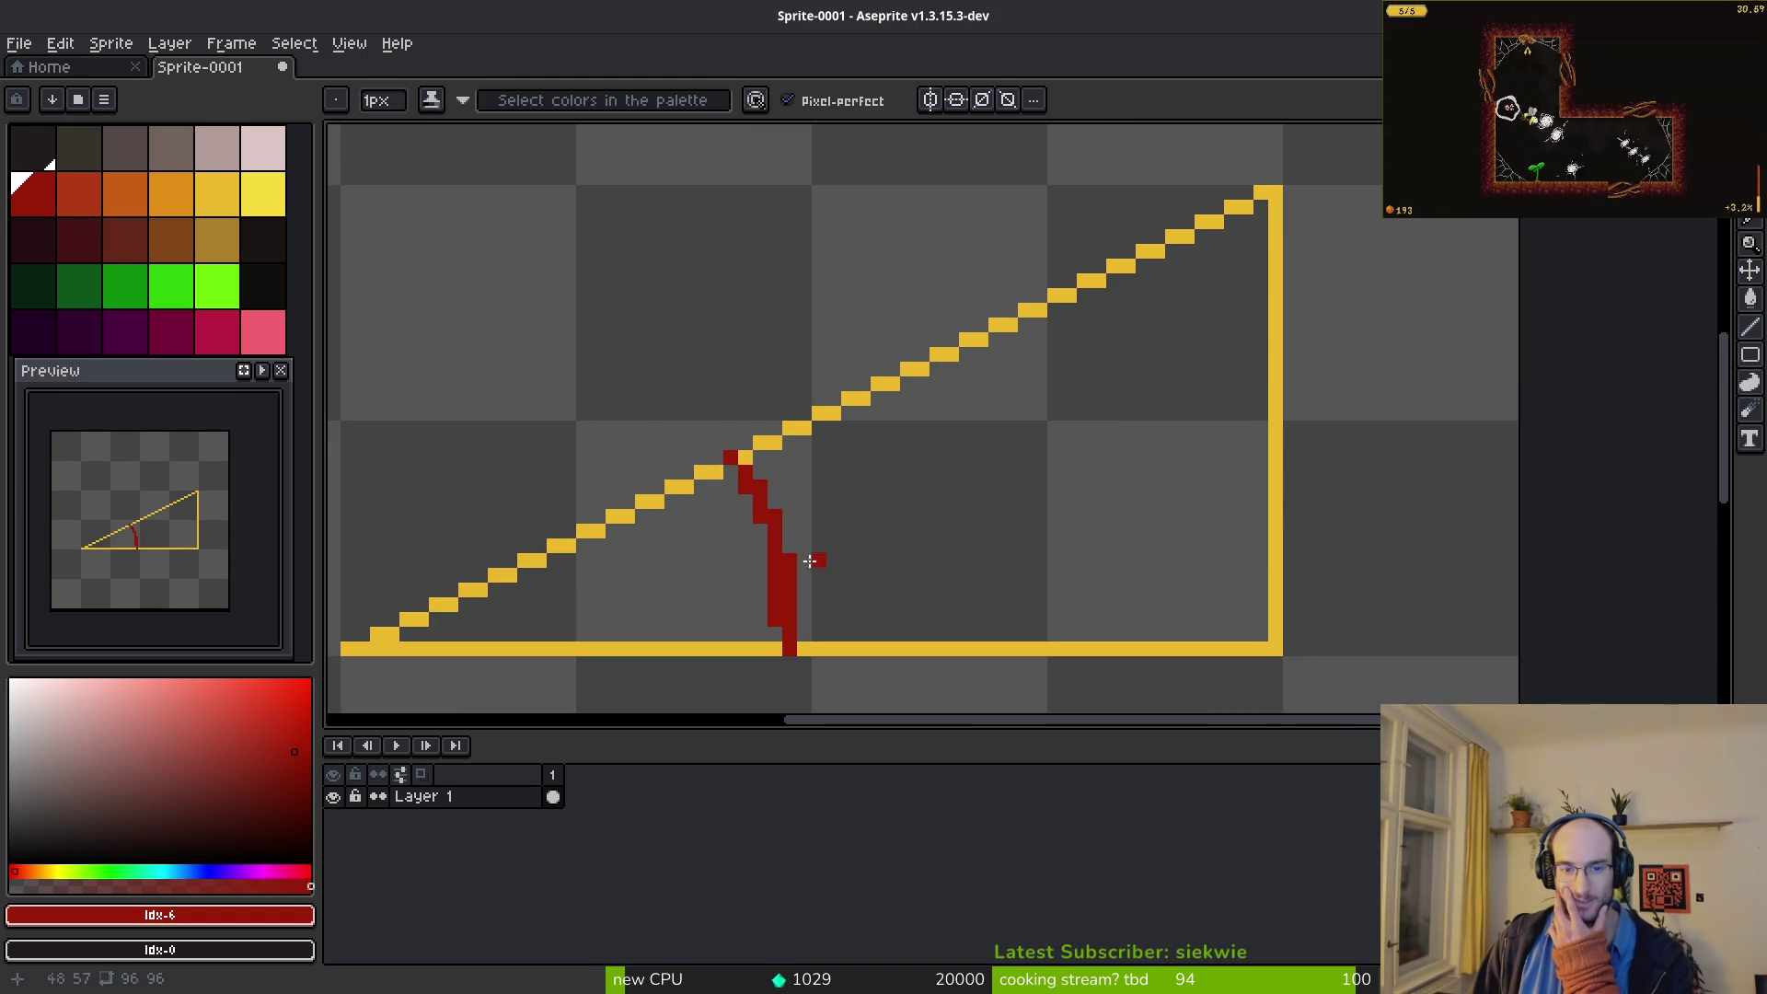
pyautogui.scroll(-1, 898, 405)
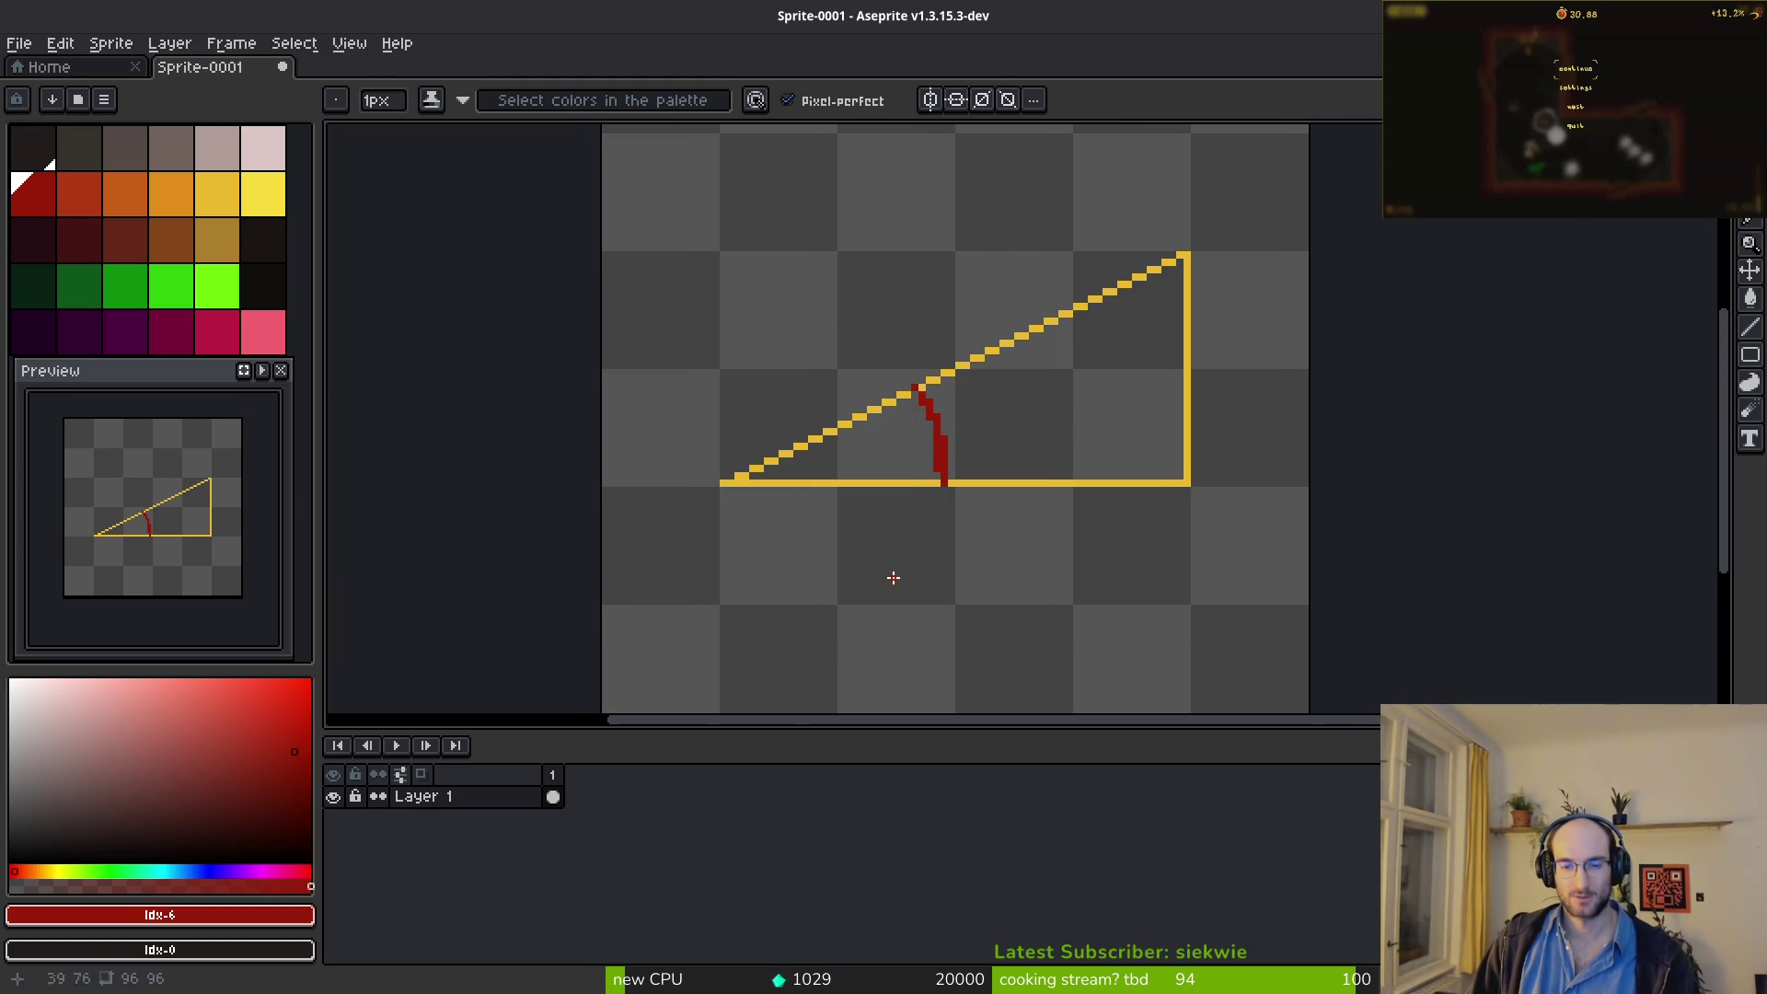
# - Label the triangle's sides 2, 1 and √3, undoing a stray red dot
pyautogui.moveTo(930, 520); pyautogui.dragTo(988, 573)
pyautogui.moveTo(1230, 374); pyautogui.dragTo(1261, 398)
pyautogui.click(1231, 401)
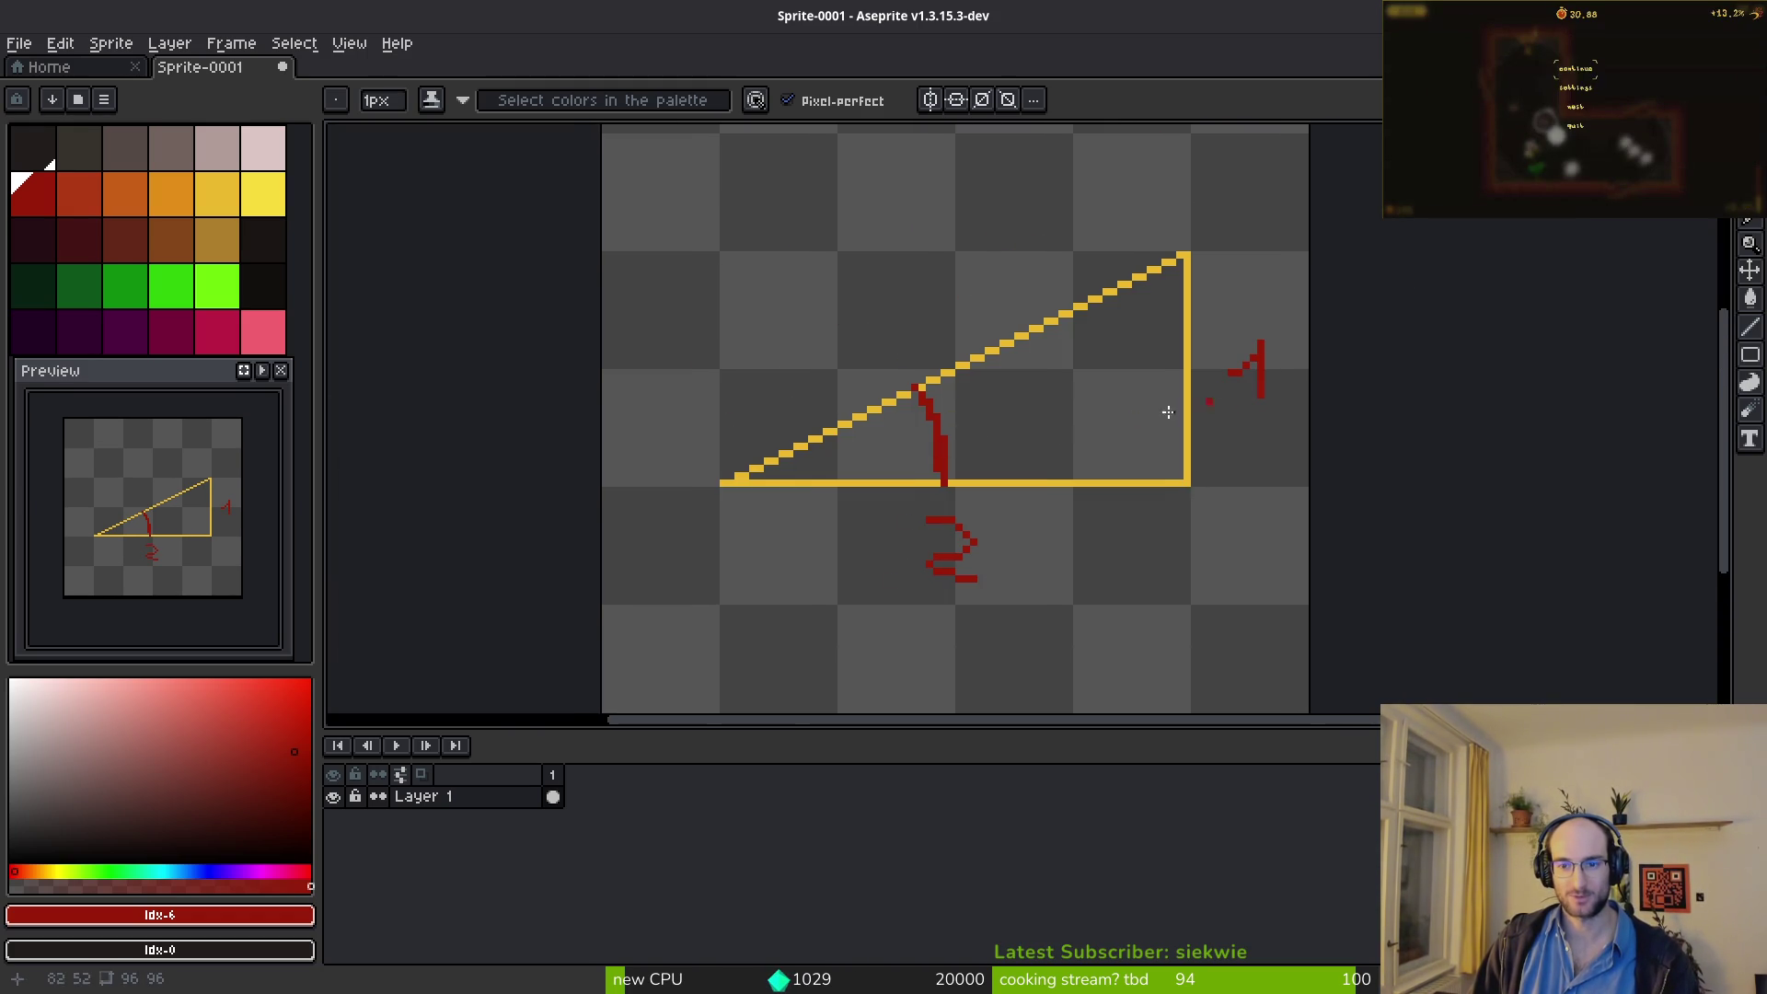
pyautogui.moveTo(796, 278)
pyautogui.mouseDown()
pyautogui.moveTo(936, 245)
pyautogui.moveTo(943, 271)
pyautogui.moveTo(921, 279)
pyautogui.mouseUp()
pyautogui.hotkey('ctrl', 'z')
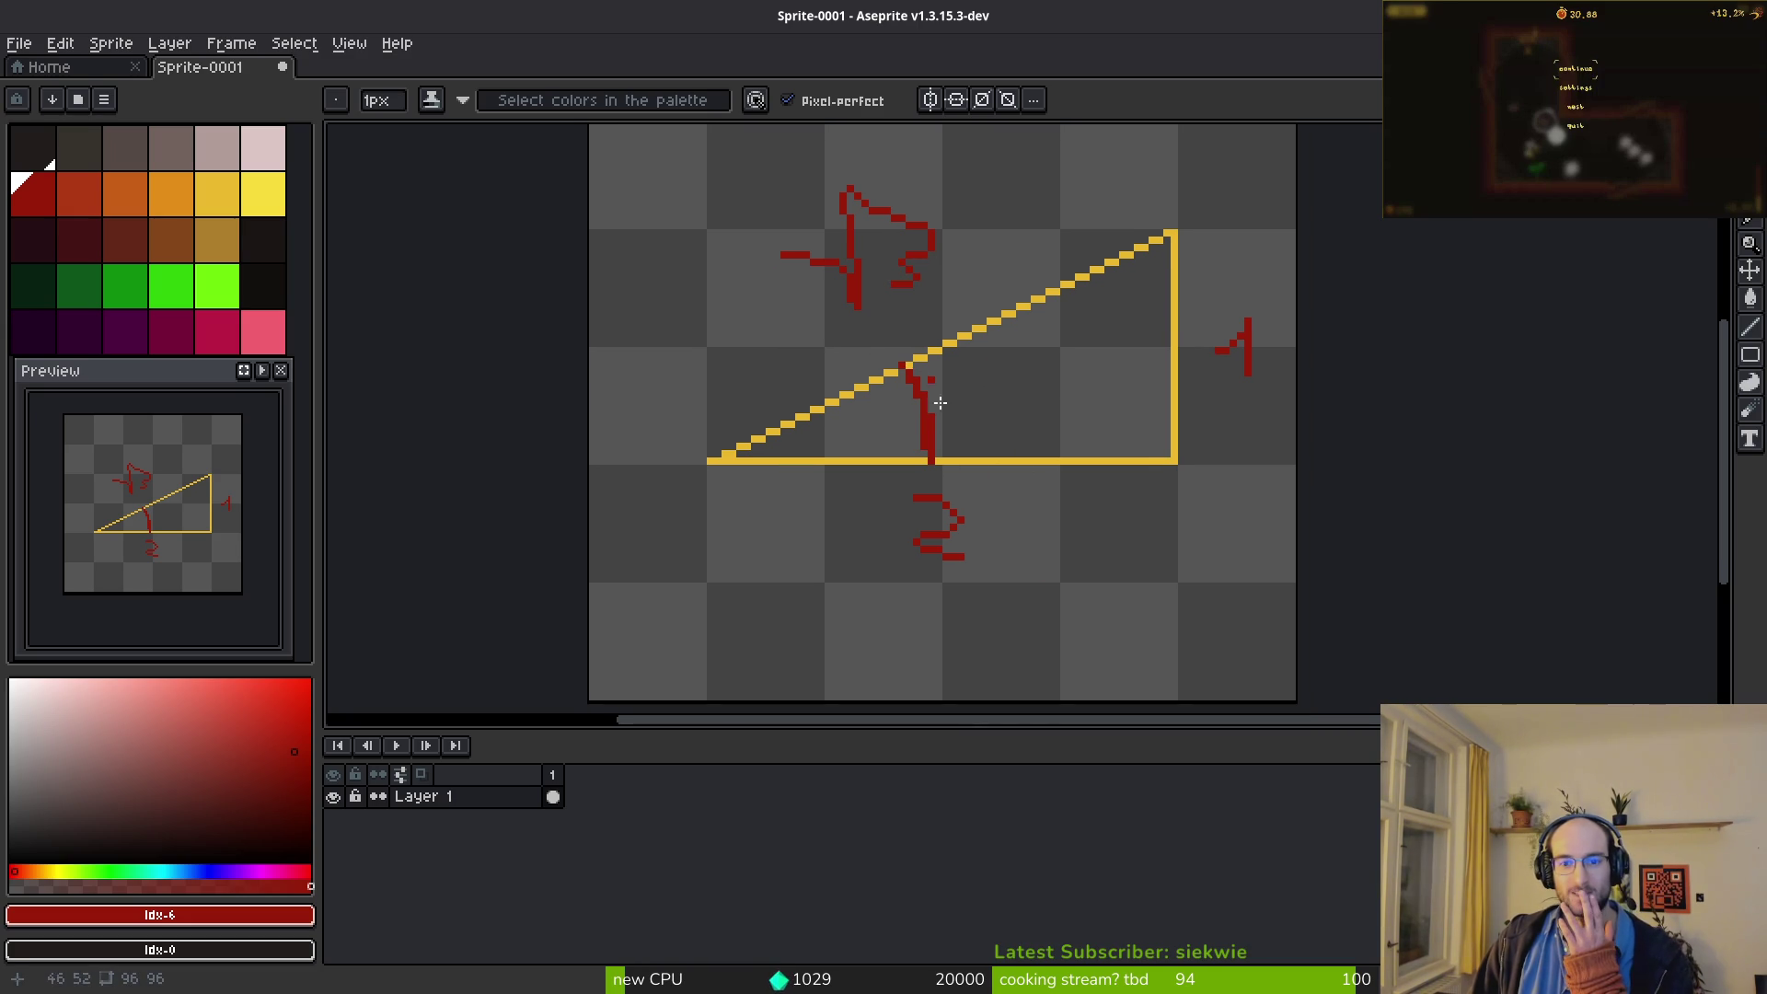
pyautogui.scroll(1, 883, 419)
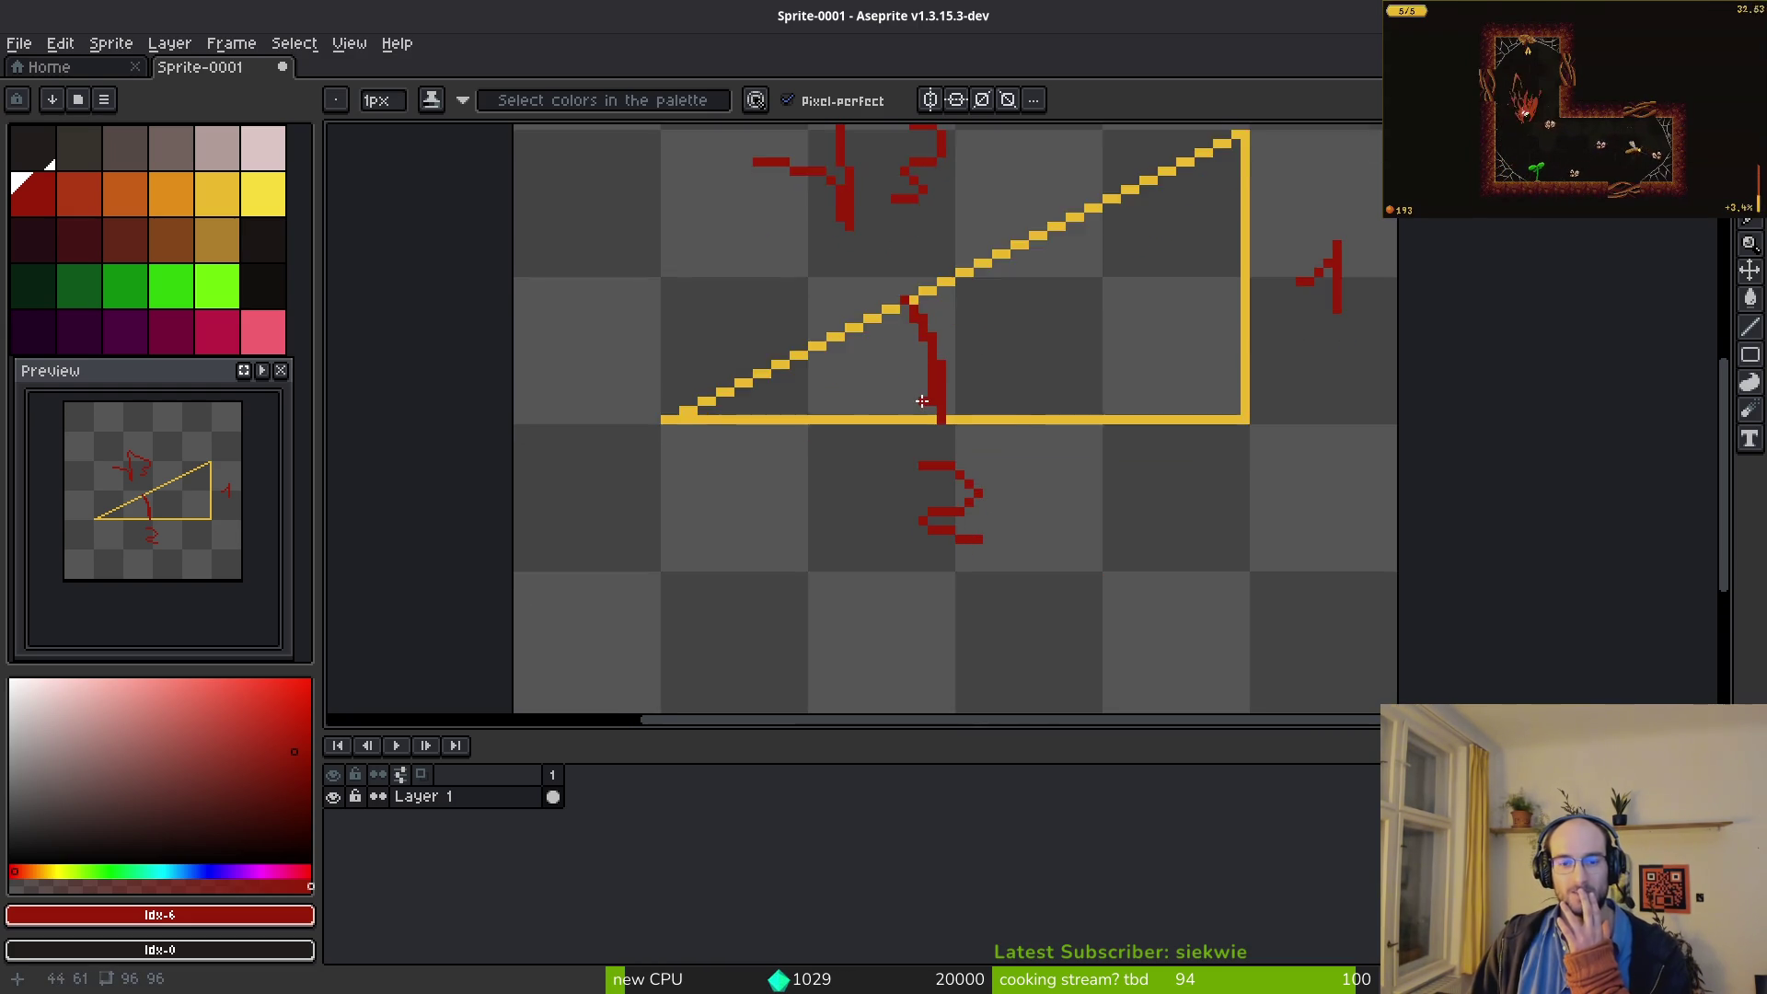
pyautogui.scroll(-2, 900, 341)
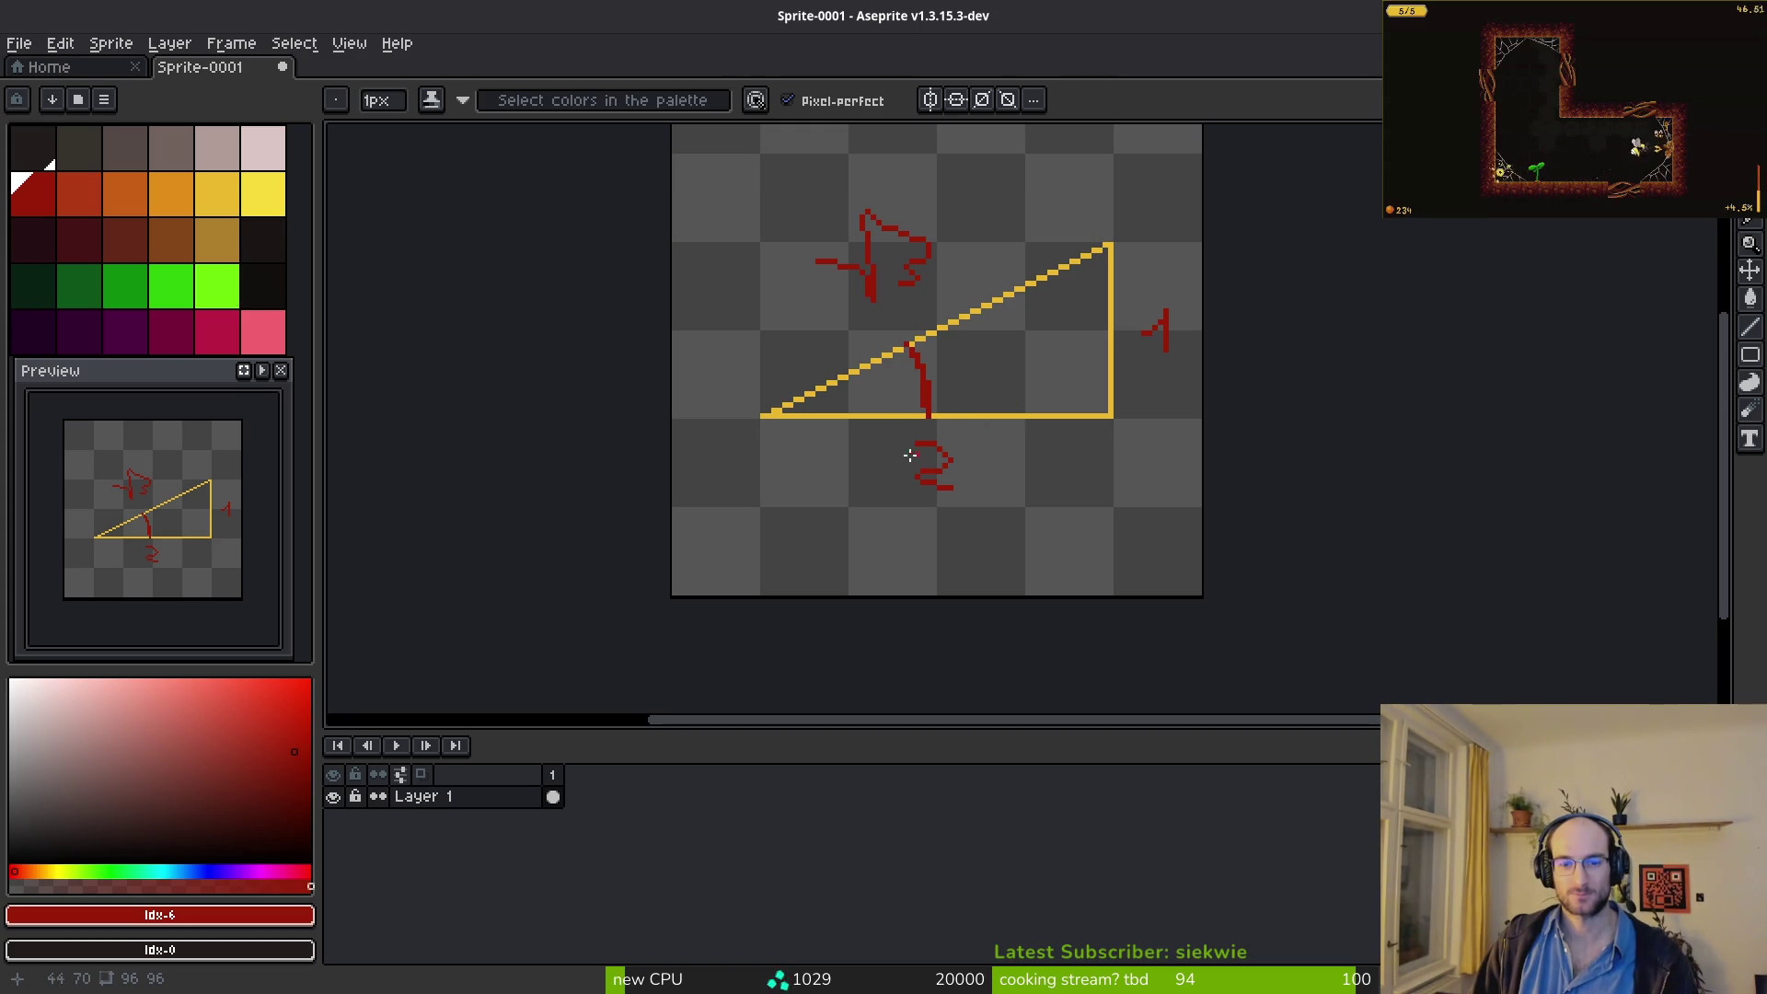
pyautogui.scroll(1, 931, 494)
pyautogui.scroll(1, 785, 469)
# - Write cos under the 2, undoing a stray theta and scribble
pyautogui.moveTo(785, 472)
pyautogui.mouseDown()
pyautogui.moveTo(748, 471)
pyautogui.moveTo(789, 505)
pyautogui.moveTo(829, 478)
pyautogui.moveTo(851, 504)
pyautogui.mouseUp()
pyautogui.scroll(-2, 936, 505)
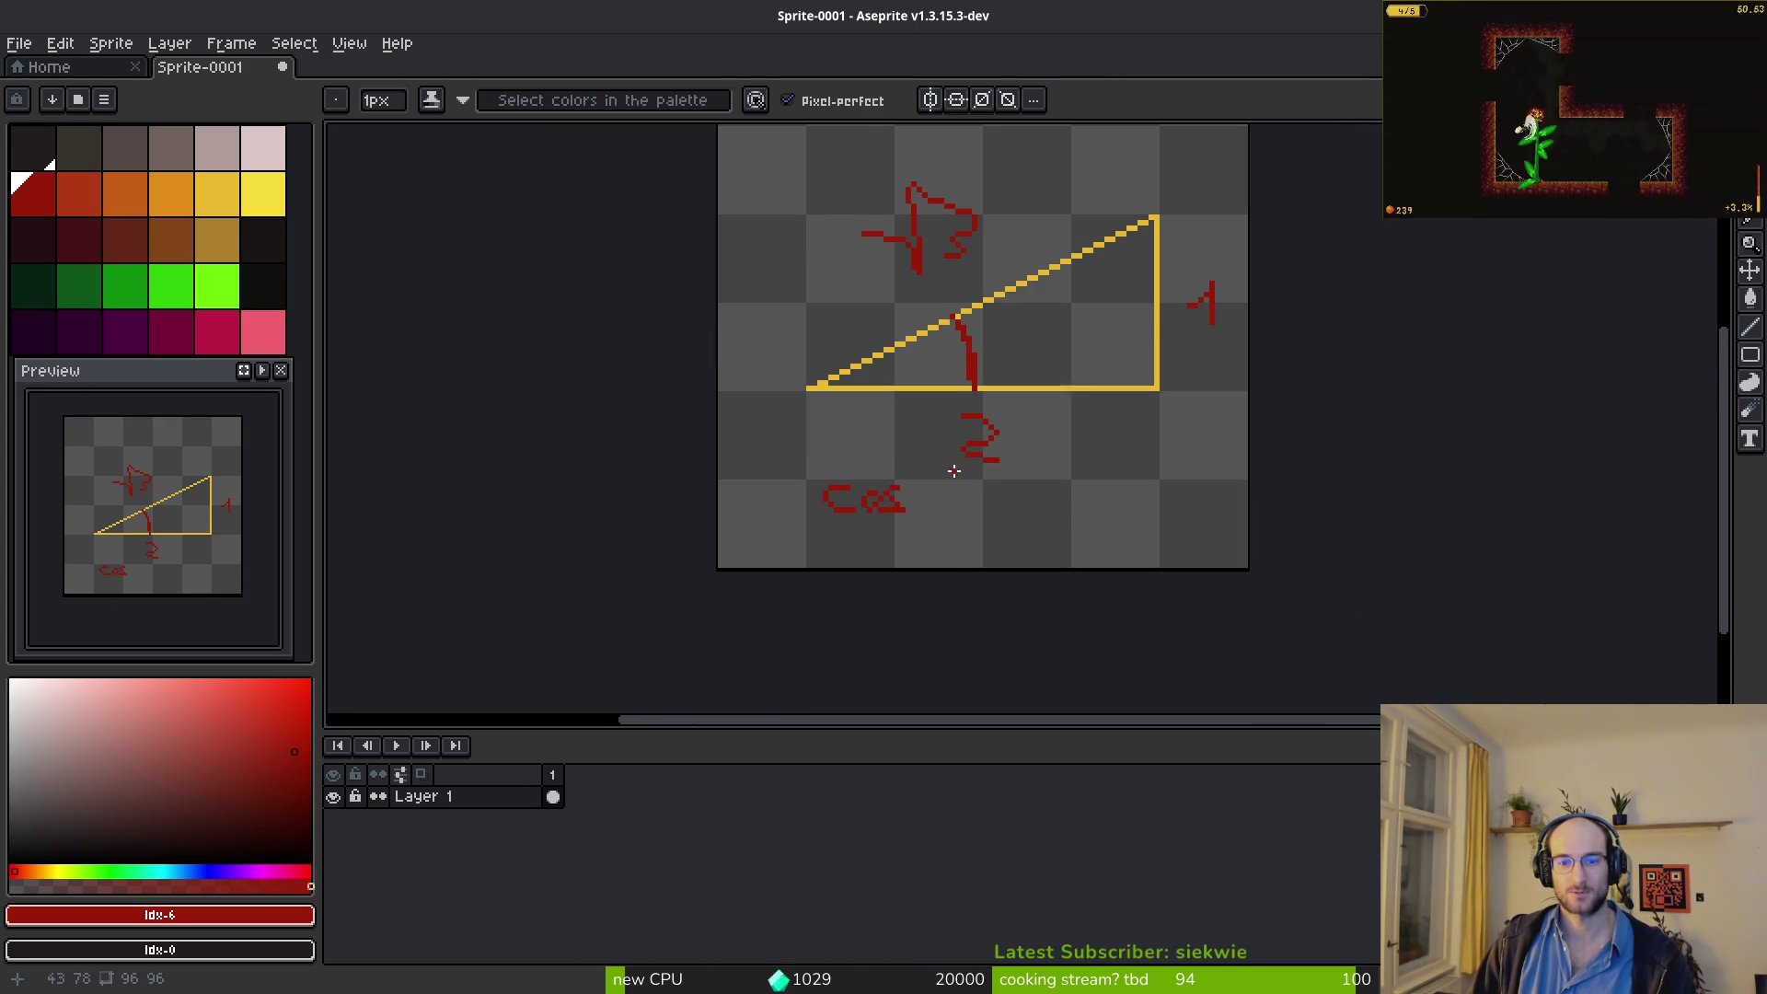
pyautogui.scroll(1, 957, 469)
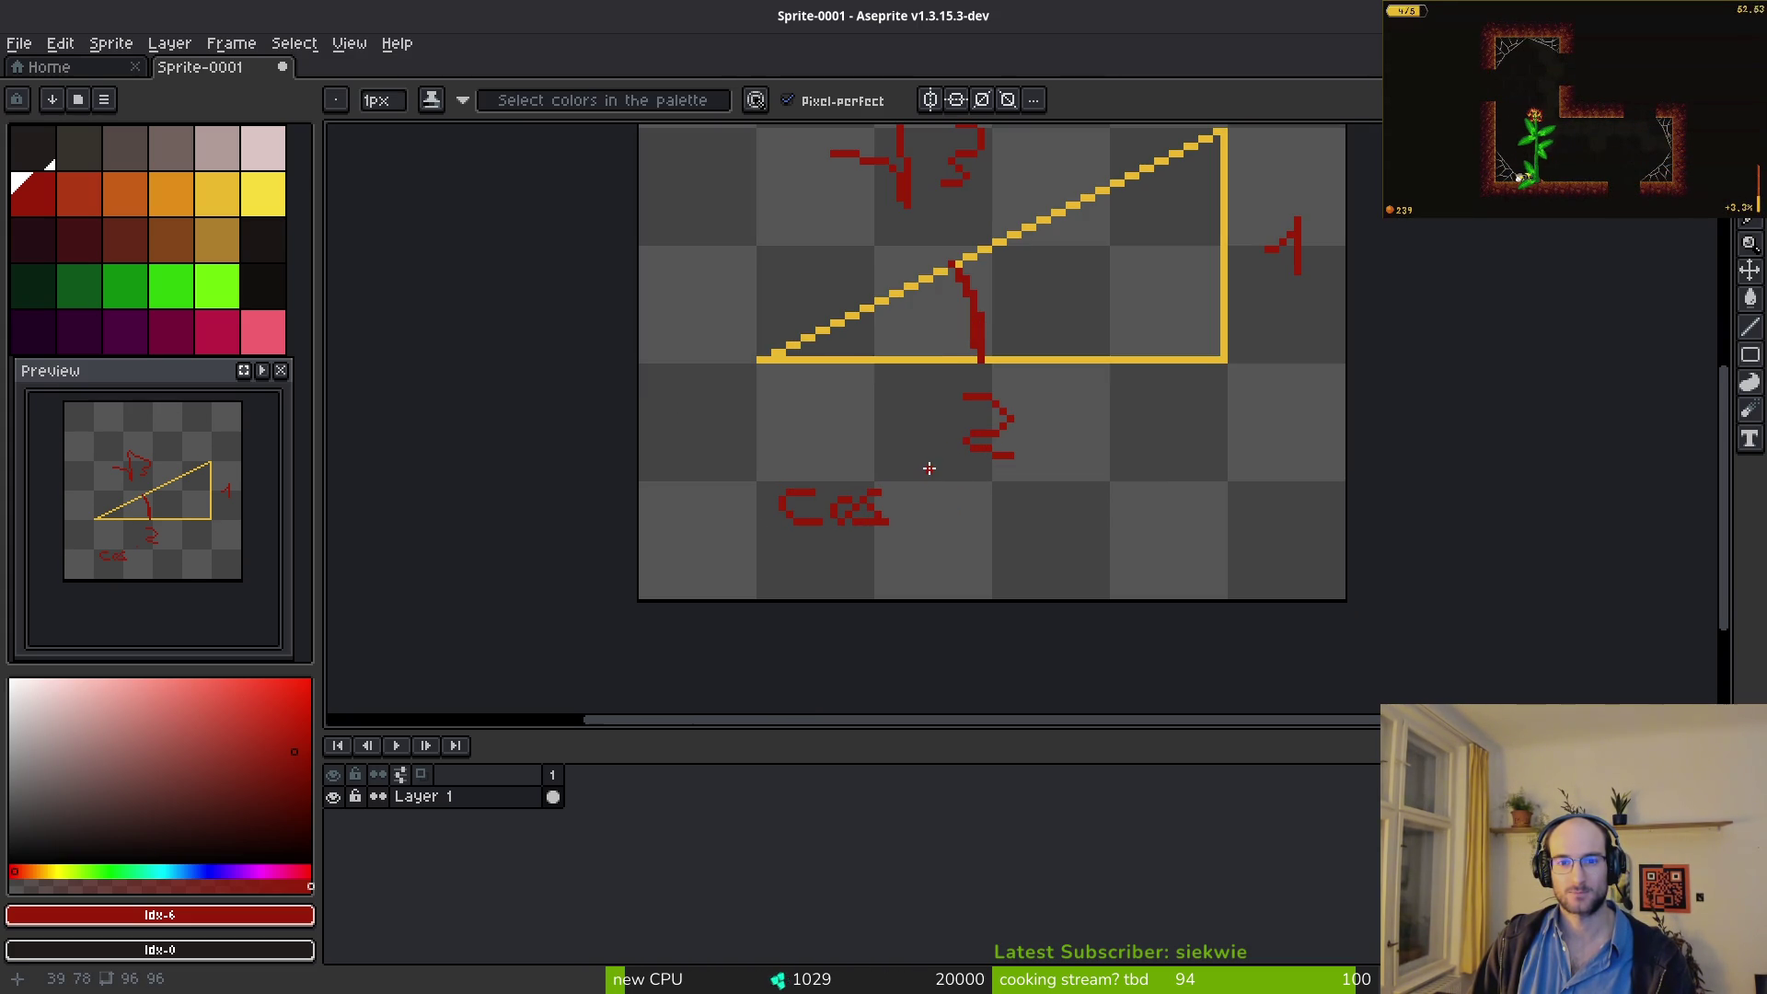
pyautogui.moveTo(943, 493)
pyautogui.mouseDown()
pyautogui.moveTo(939, 474)
pyautogui.moveTo(958, 493)
pyautogui.moveTo(981, 469)
pyautogui.mouseUp()
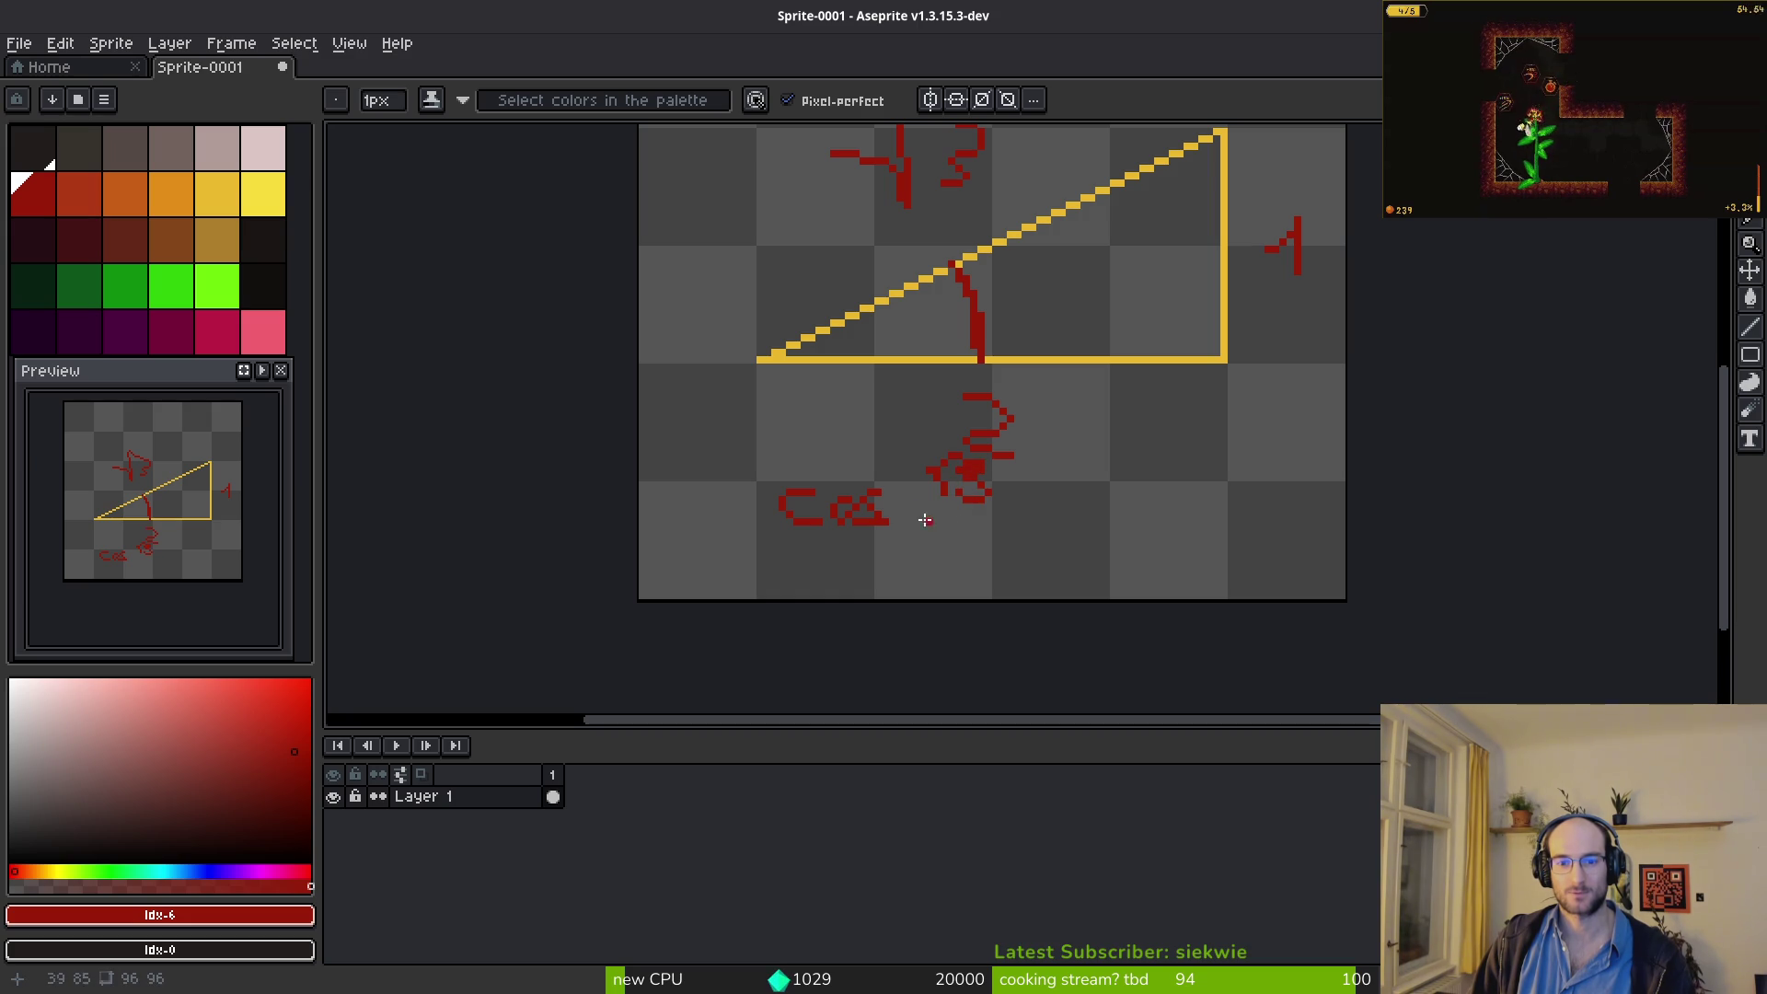
pyautogui.moveTo(957, 530)
pyautogui.mouseDown()
pyautogui.moveTo(965, 569)
pyautogui.moveTo(994, 576)
pyautogui.mouseUp()
pyautogui.scroll(-5, 1065, 521)
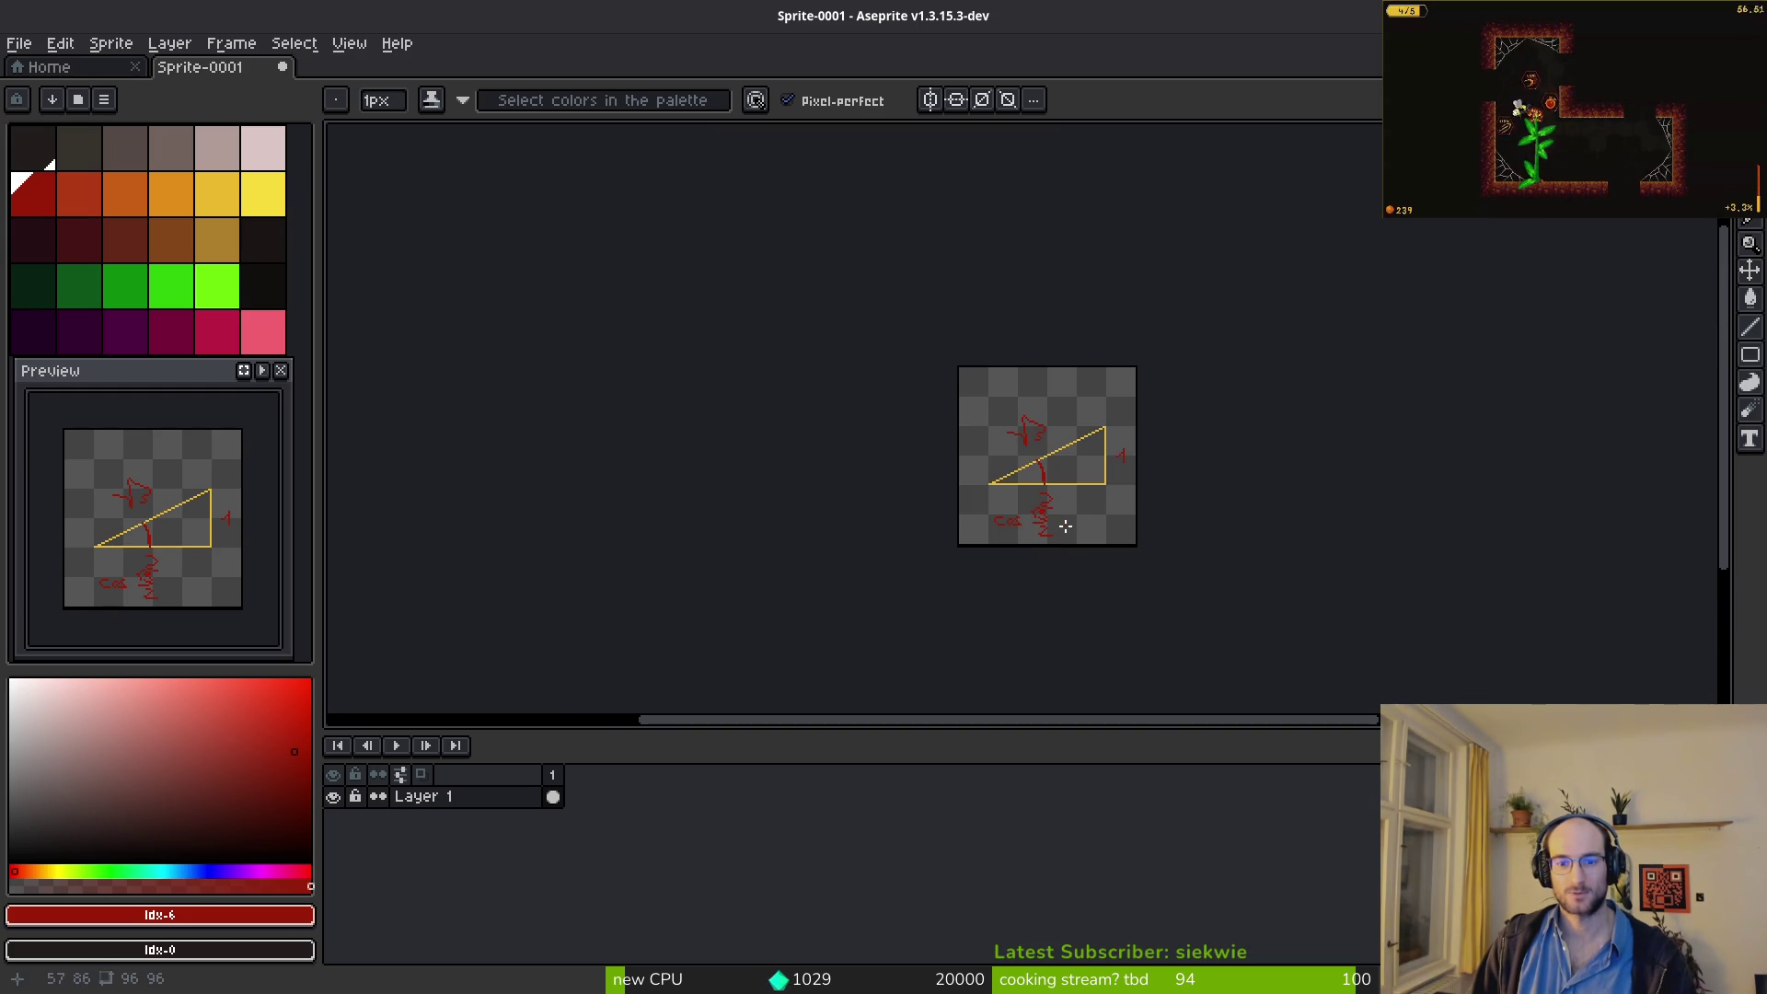
pyautogui.scroll(5, 1065, 528)
pyautogui.hotkey('ctrl', 'z')
pyautogui.hotkey('ctrl', 'z')
pyautogui.hotkey('ctrl', 'z')
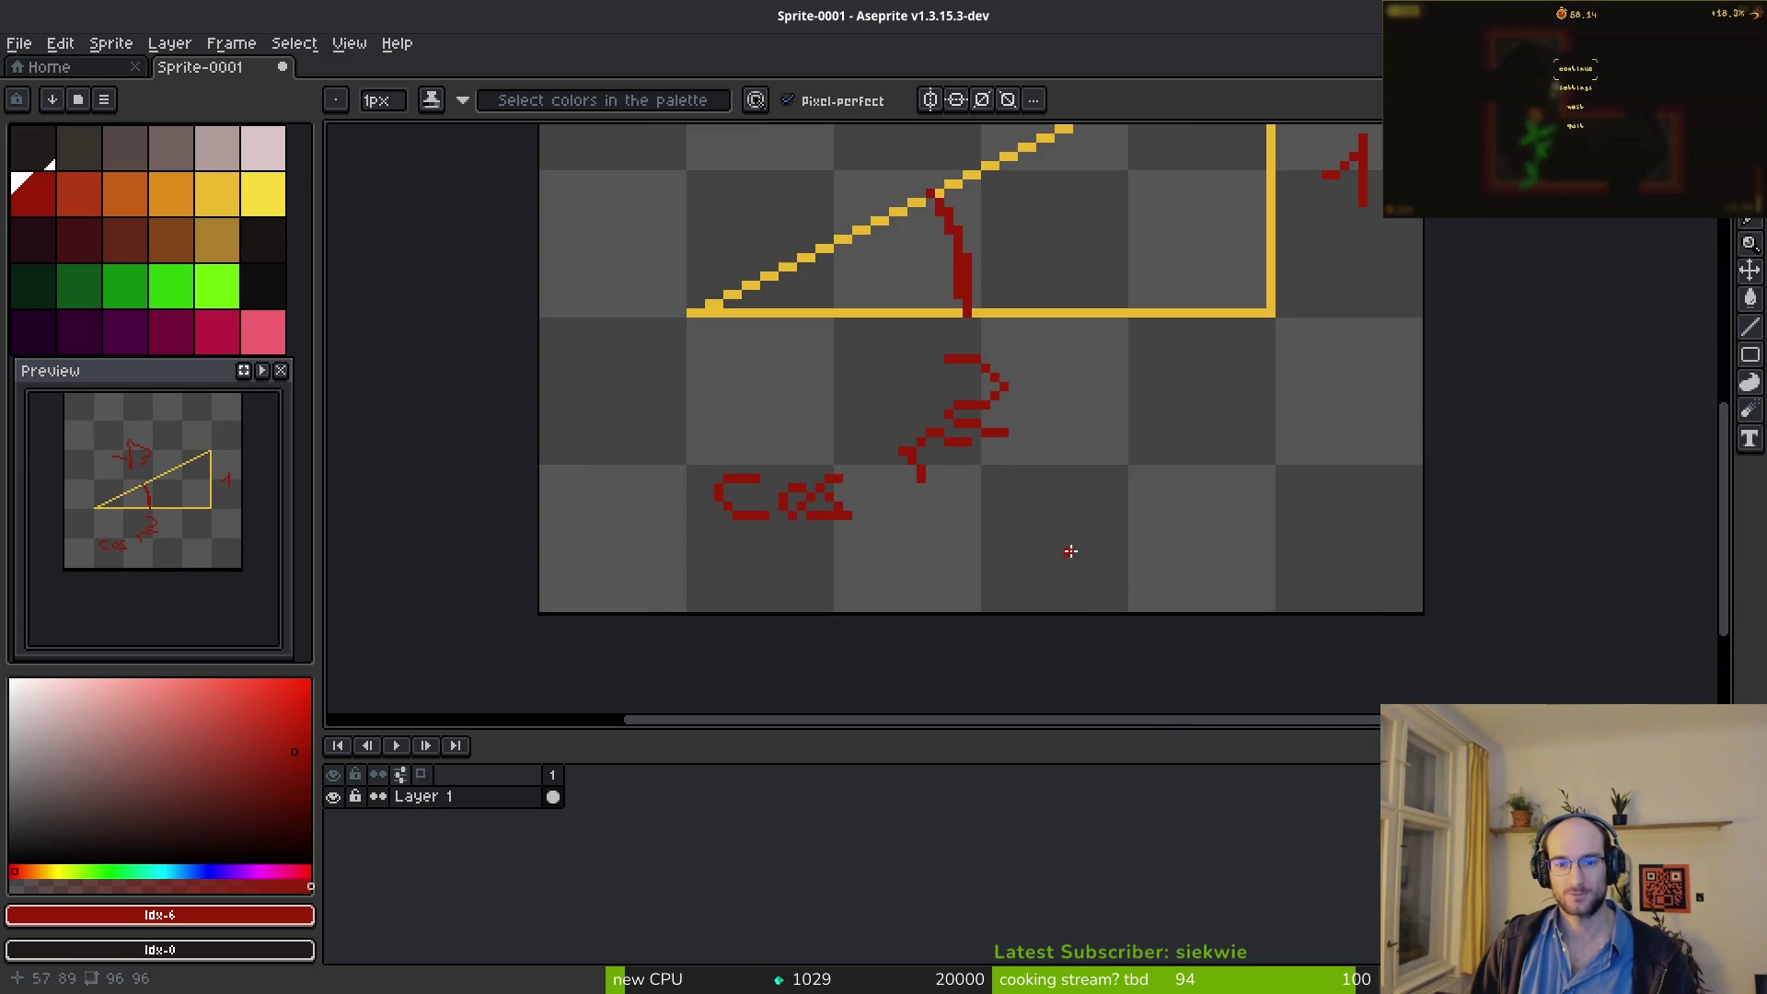
pyautogui.scroll(4, 911, 506)
# - Complete the formula as cos √3⁄2 with root sign, fraction bar and denominator 2
pyautogui.moveTo(852, 461)
pyautogui.mouseDown()
pyautogui.moveTo(930, 482)
pyautogui.moveTo(1215, 414)
pyautogui.mouseUp()
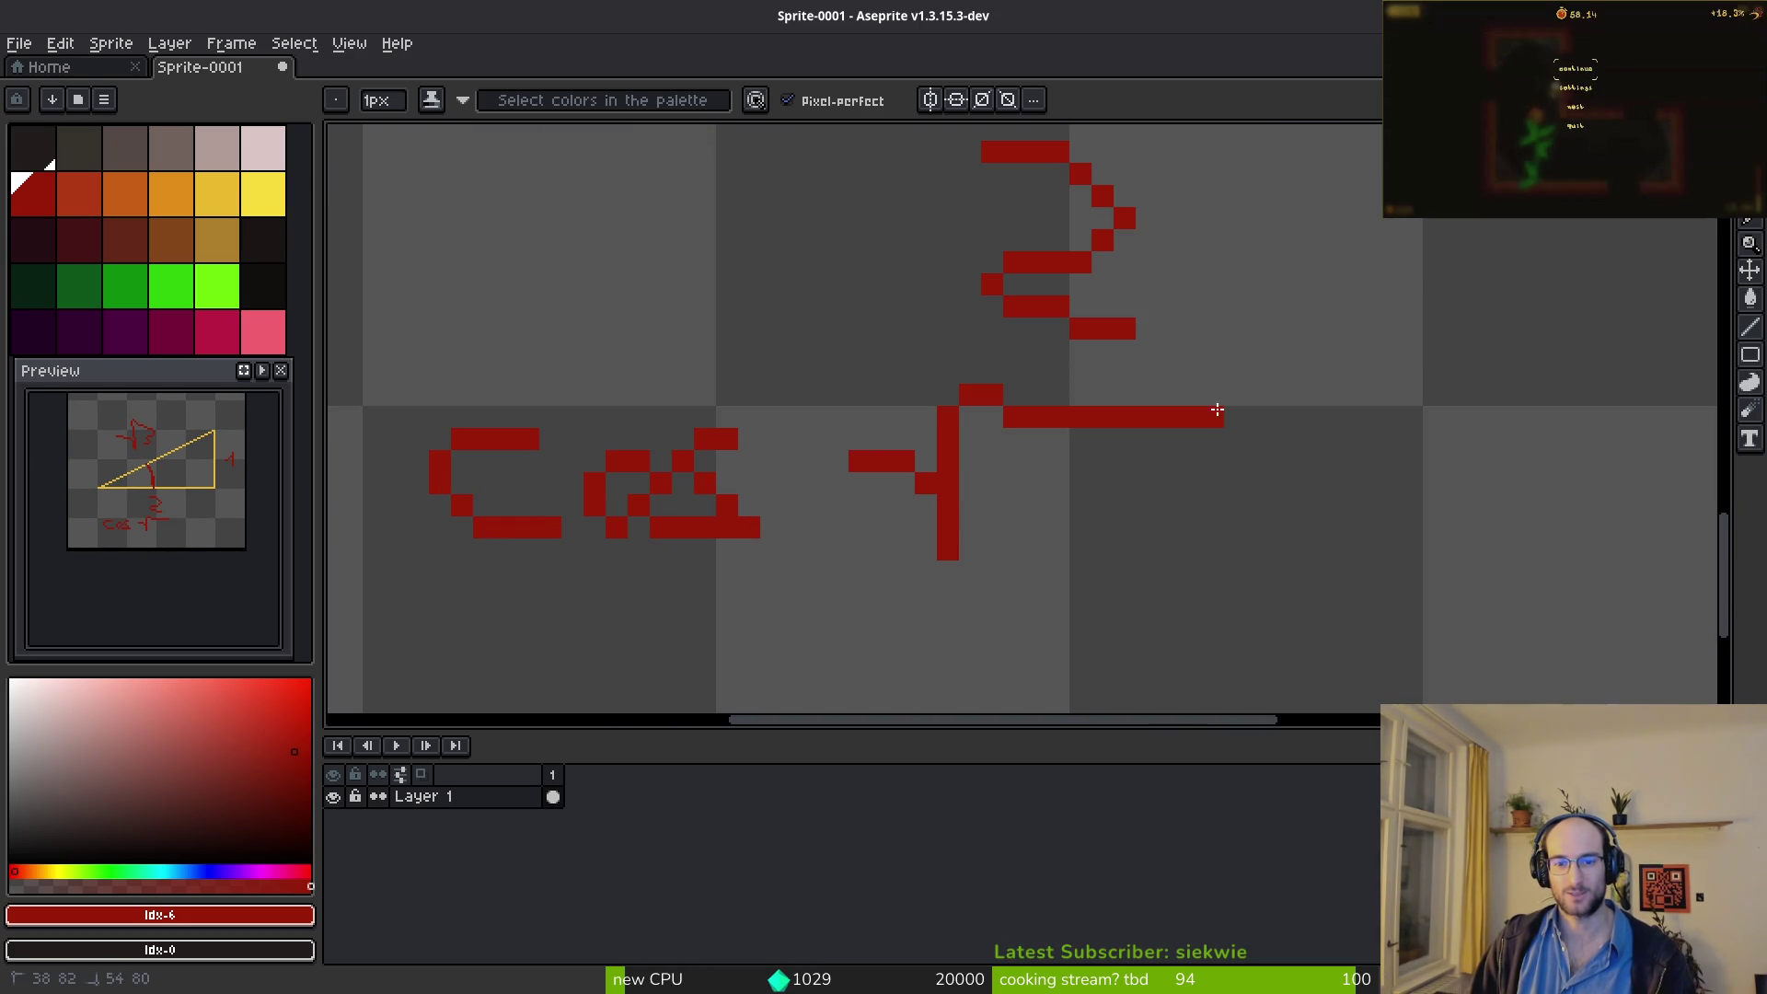
pyautogui.moveTo(1112, 474)
pyautogui.mouseDown()
pyautogui.moveTo(1151, 552)
pyautogui.moveTo(1178, 484)
pyautogui.mouseUp()
pyautogui.moveTo(939, 593); pyautogui.dragTo(1312, 613)
pyautogui.moveTo(1281, 587); pyautogui.dragTo(1184, 361)
pyautogui.moveTo(916, 488)
pyautogui.mouseDown()
pyautogui.moveTo(1031, 525)
pyautogui.moveTo(1164, 511)
pyautogui.mouseUp()
pyautogui.scroll(-5, 1163, 500)
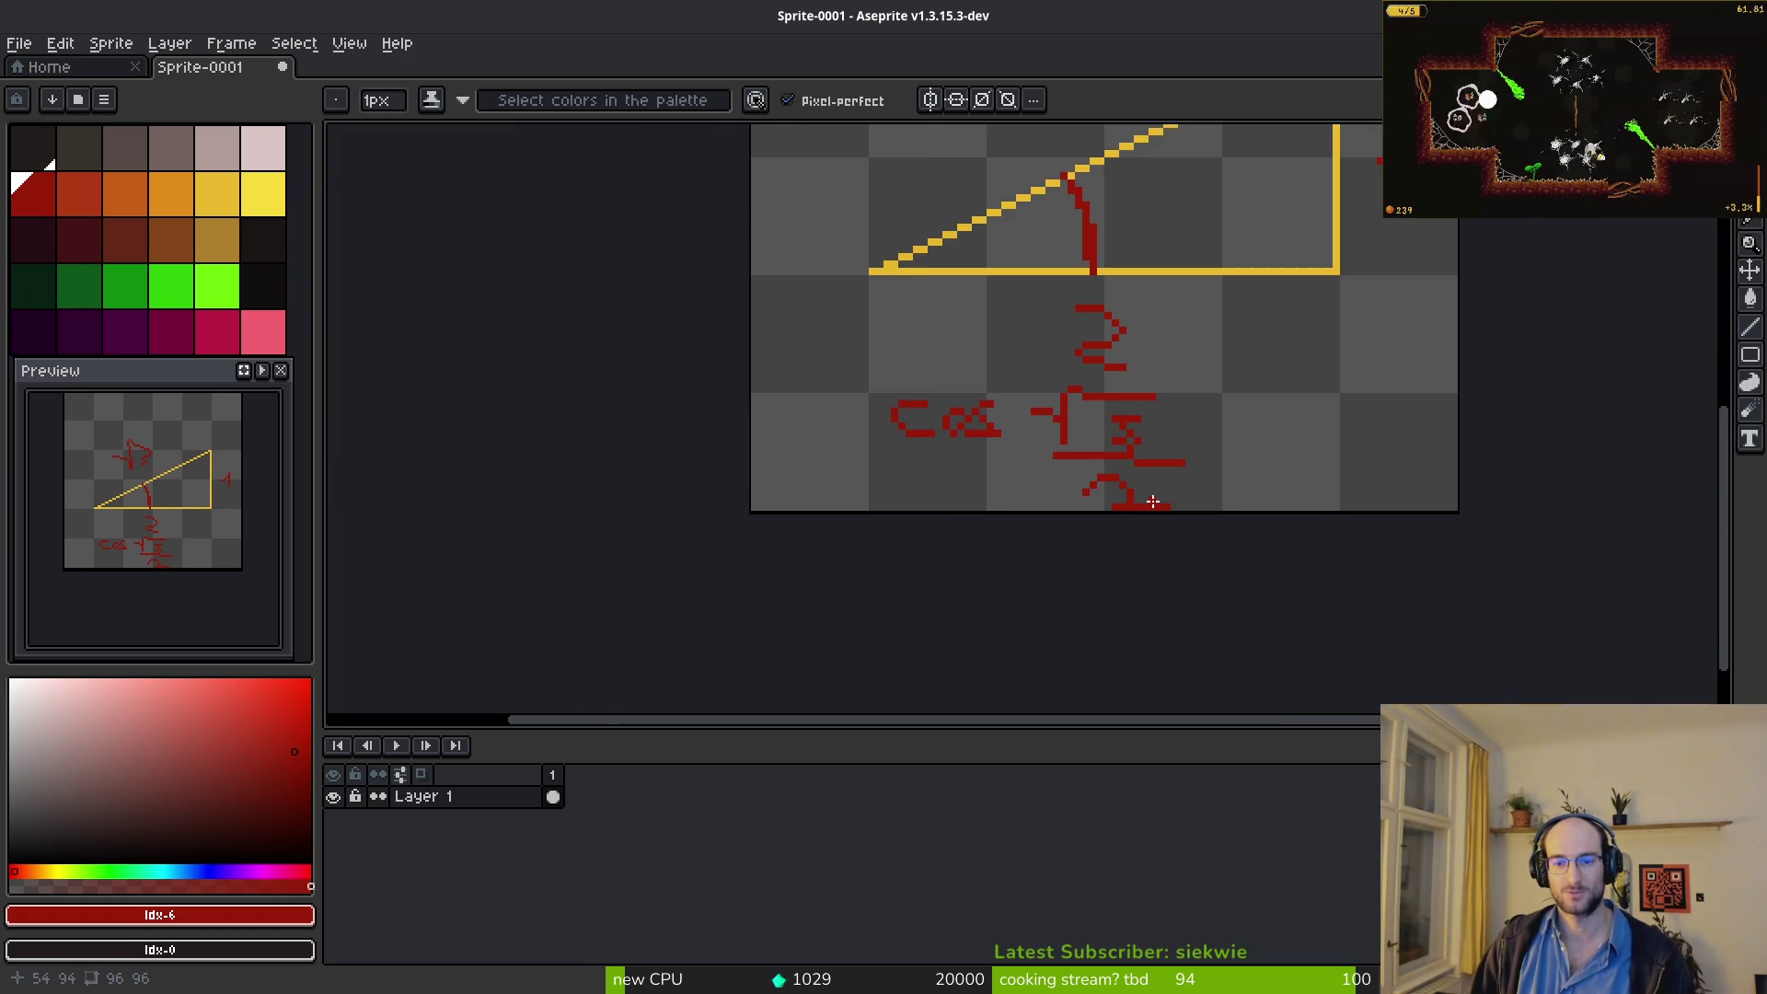
pyautogui.scroll(1, 1180, 409)
pyautogui.scroll(-2, 1180, 409)
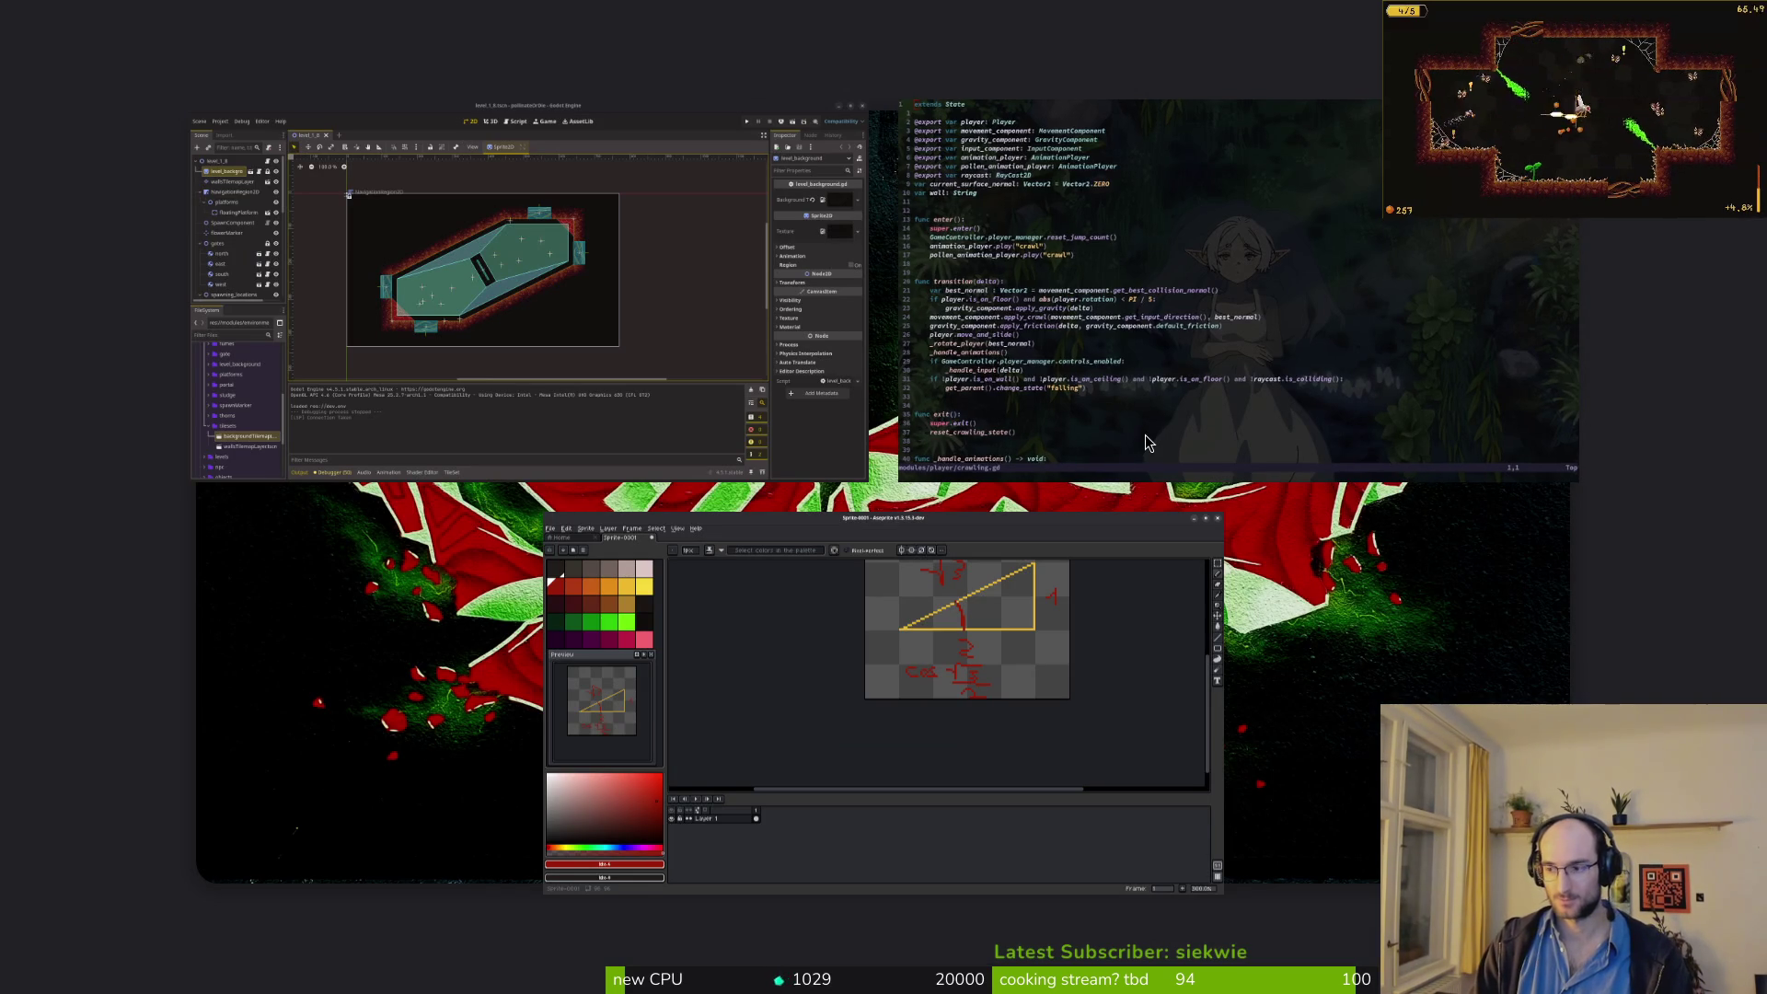
pyautogui.press('XF86Calculator')
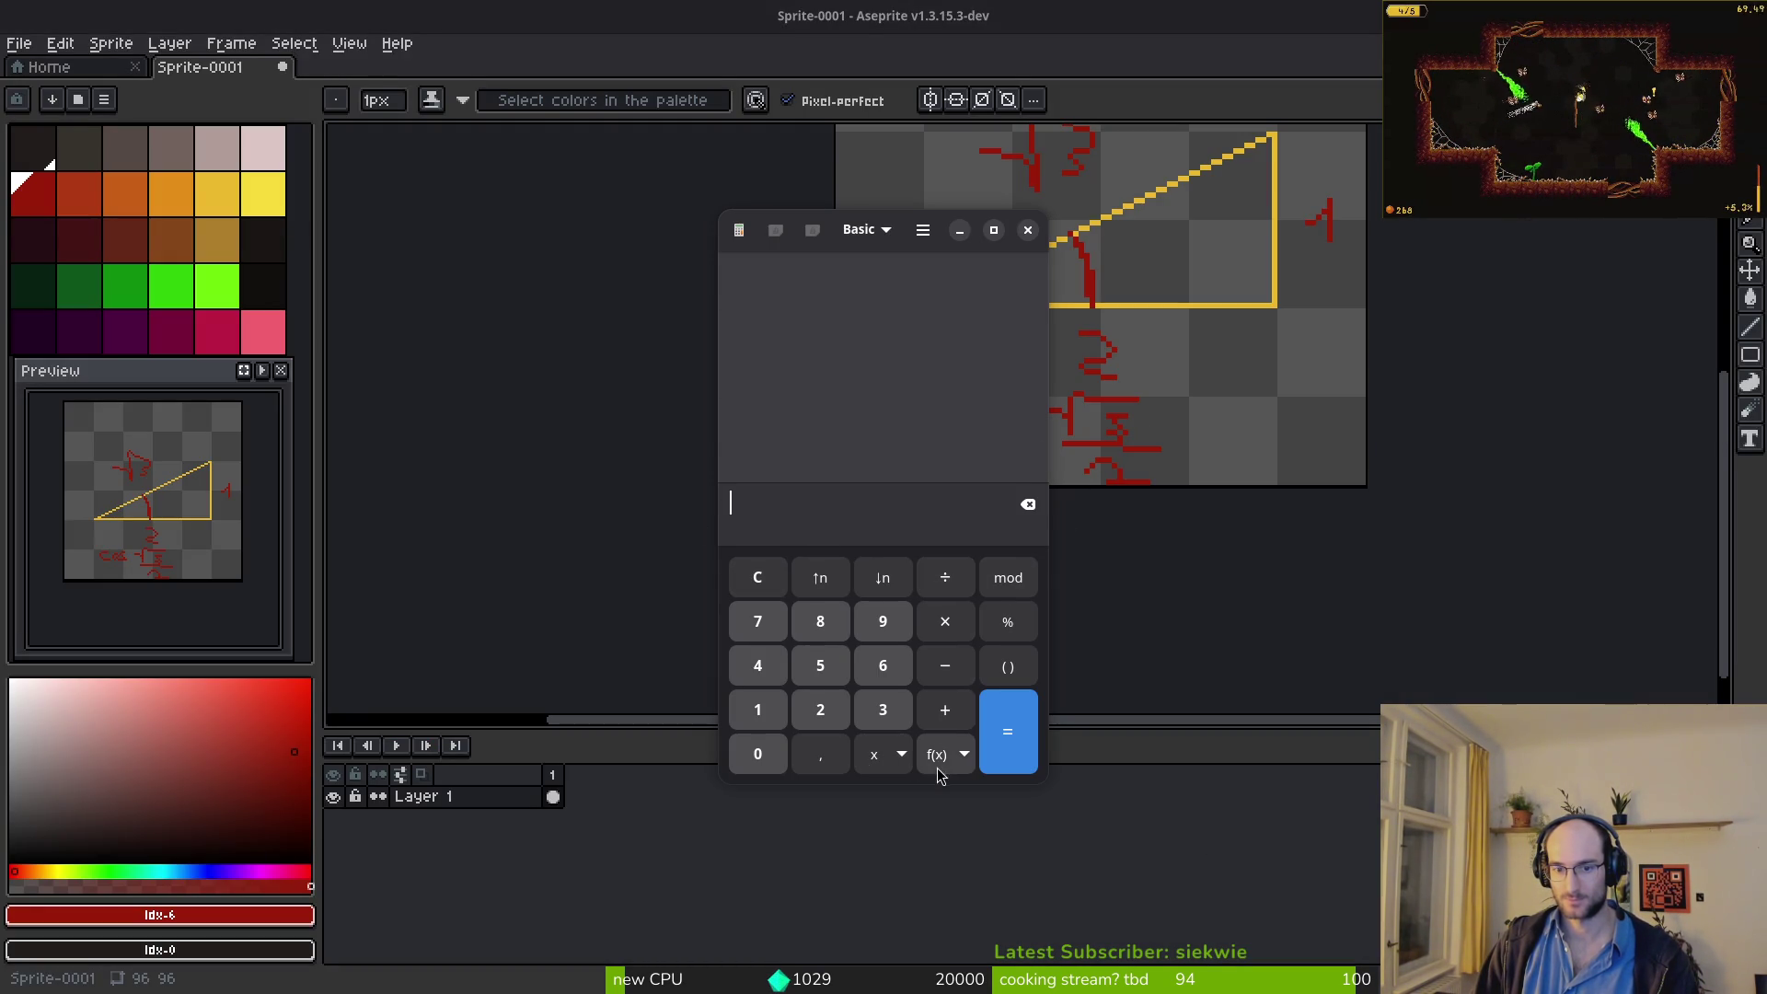
# - Evaluate cos(sqrt(5)÷2) using cos from the Trigonometry functions
pyautogui.click(964, 755)
pyautogui.click(964, 755)
pyautogui.click(964, 755)
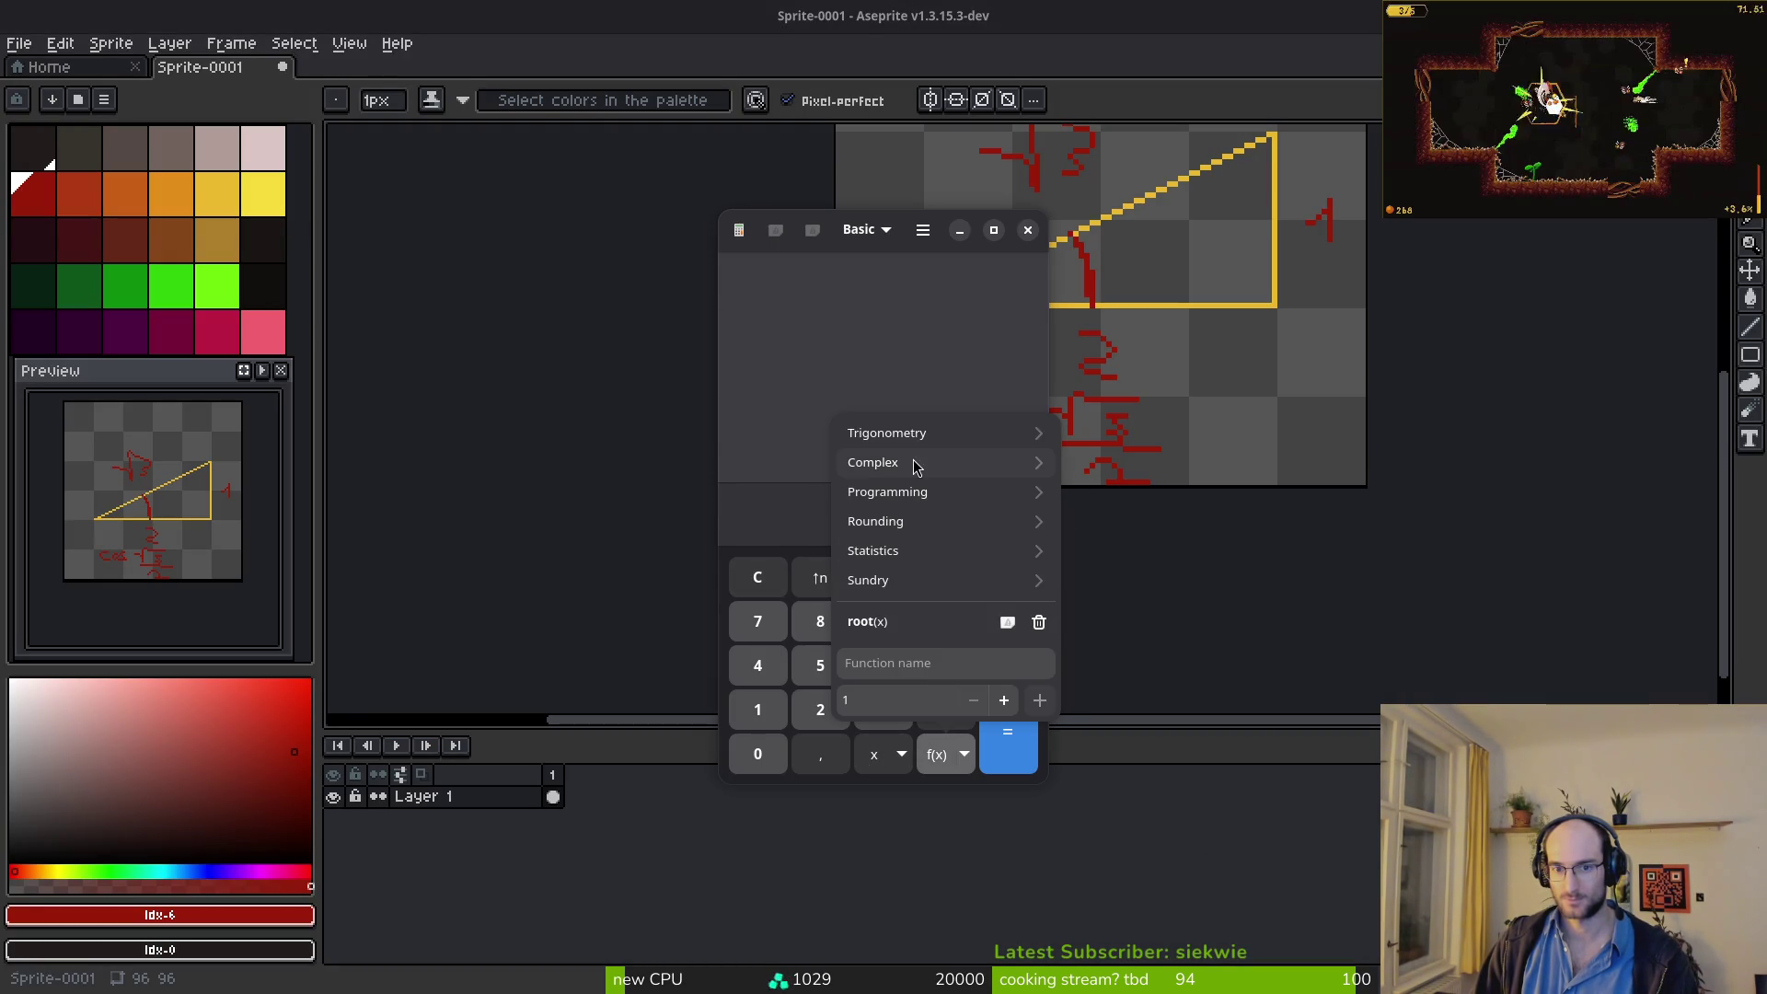
pyautogui.click(918, 442)
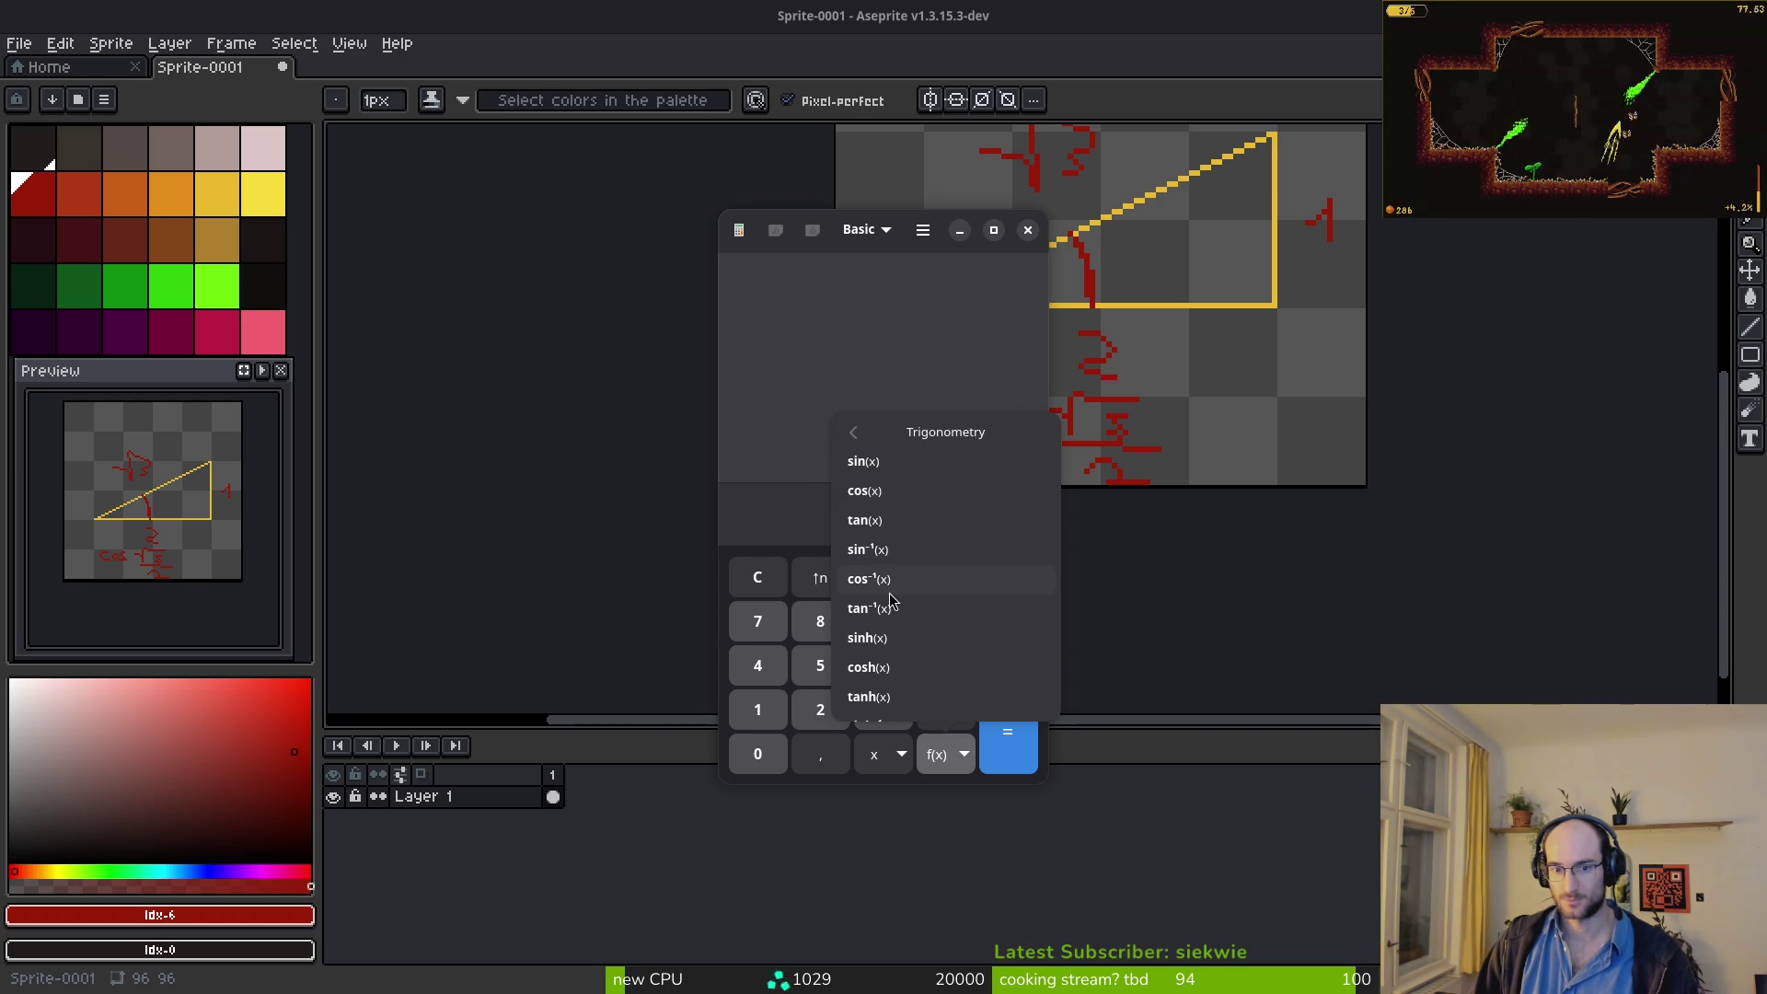
pyautogui.scroll(-1, 946, 626)
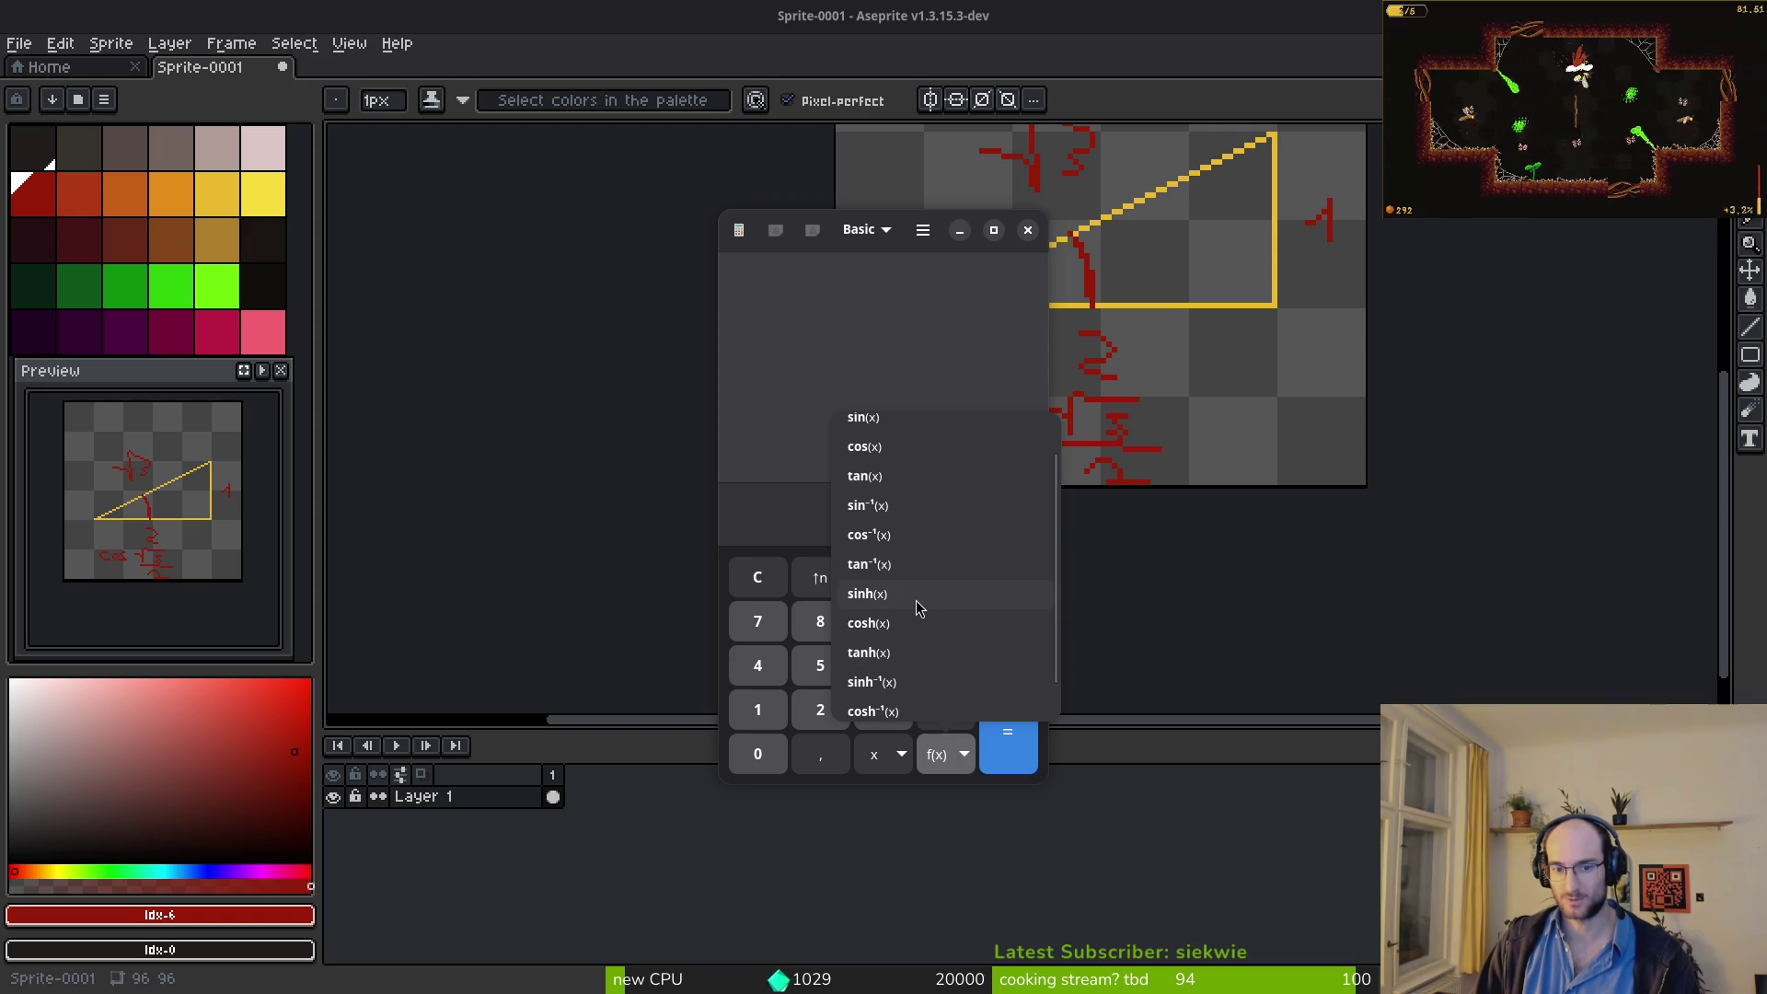
pyautogui.scroll(1, 918, 598)
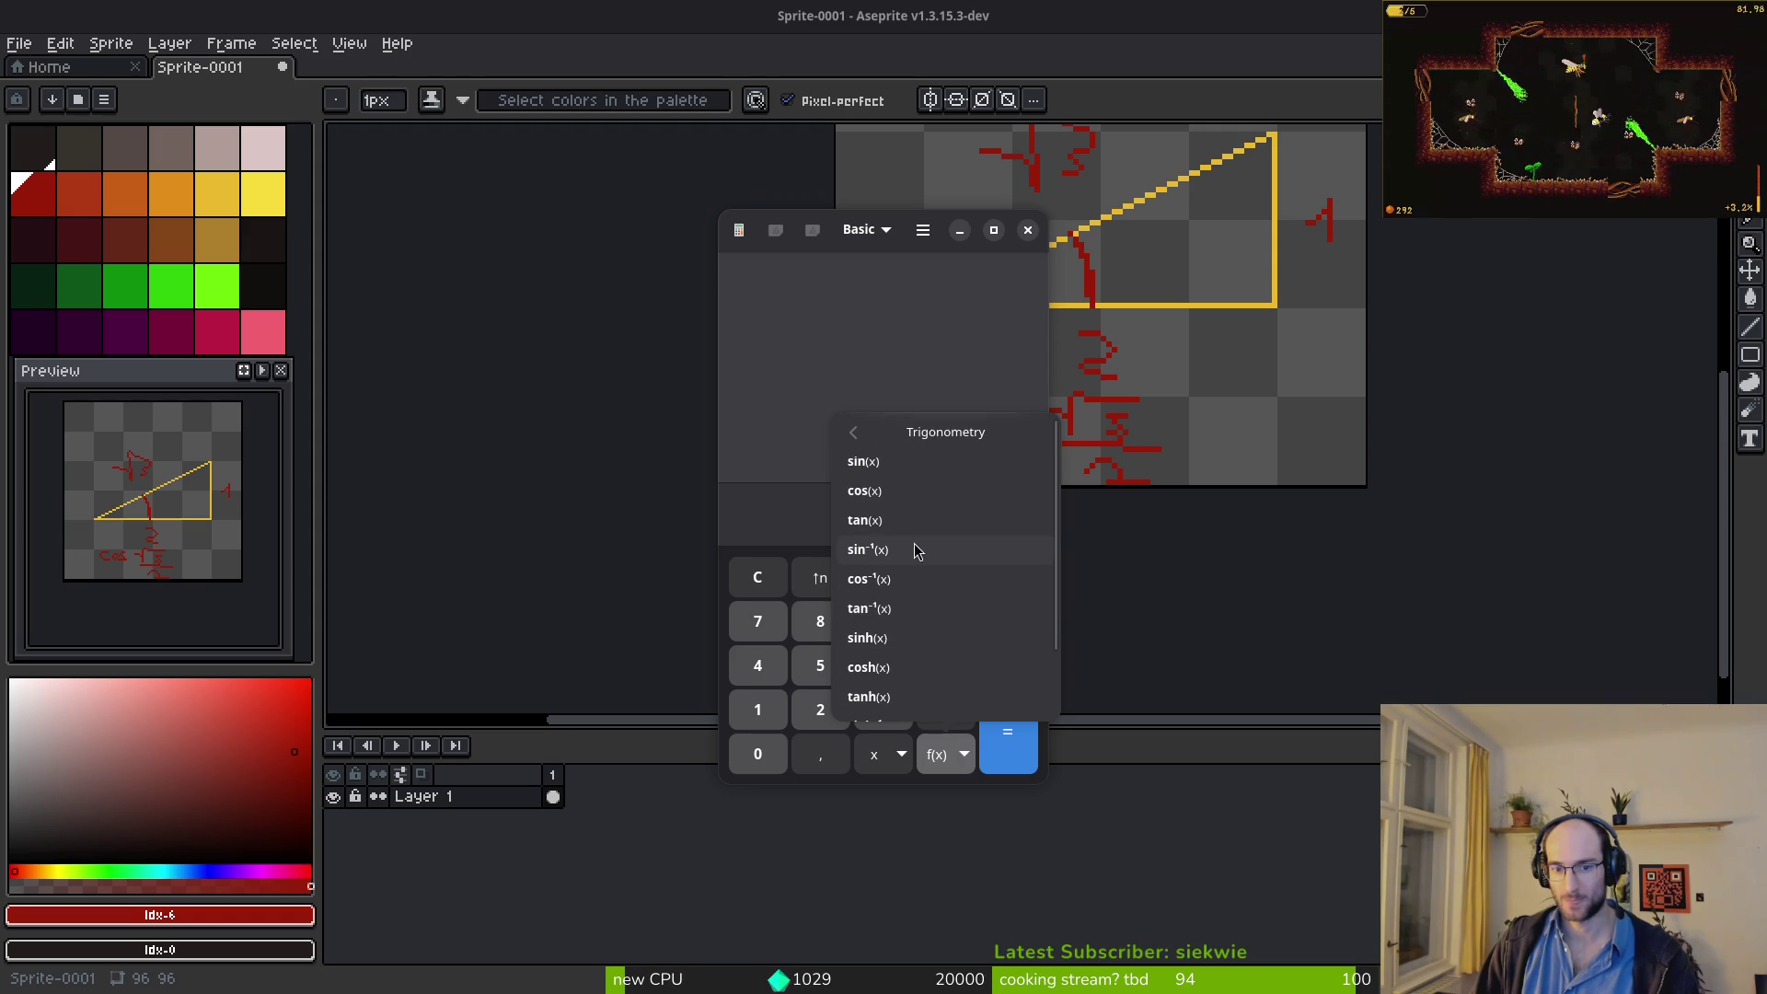
pyautogui.click(886, 493)
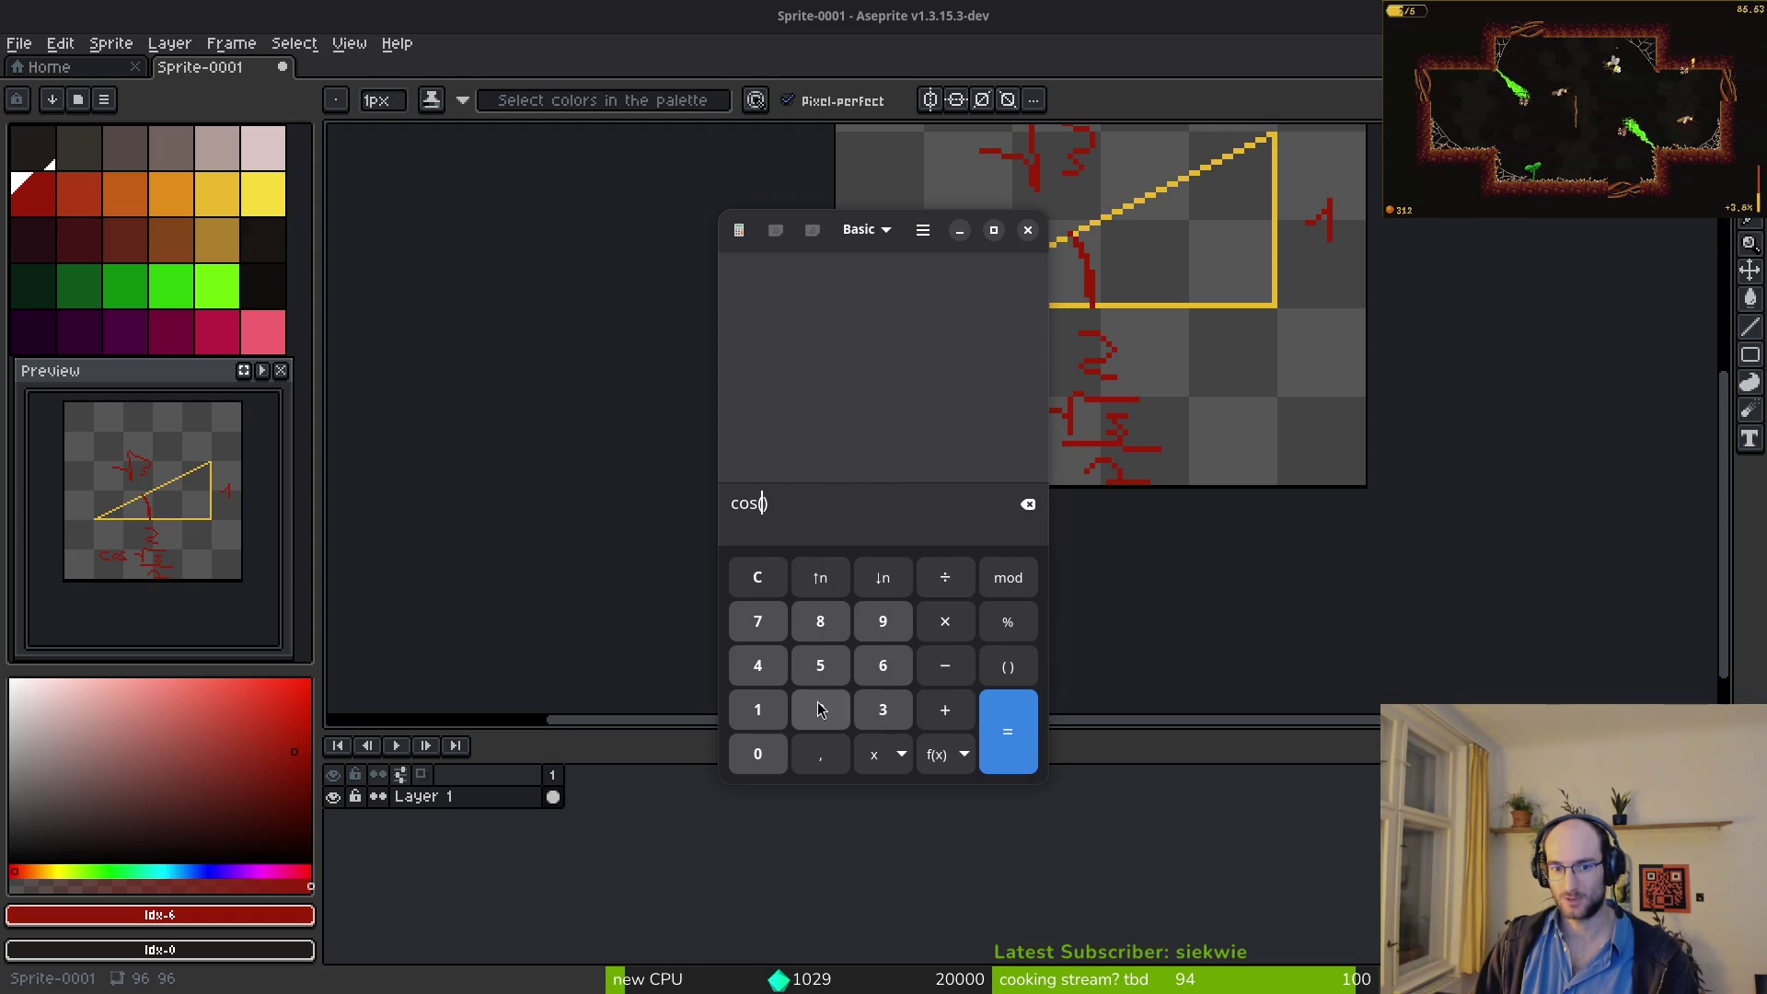
pyautogui.write('r')
pyautogui.press('BackSpace')
pyautogui.write('sq')
pyautogui.press('Return')
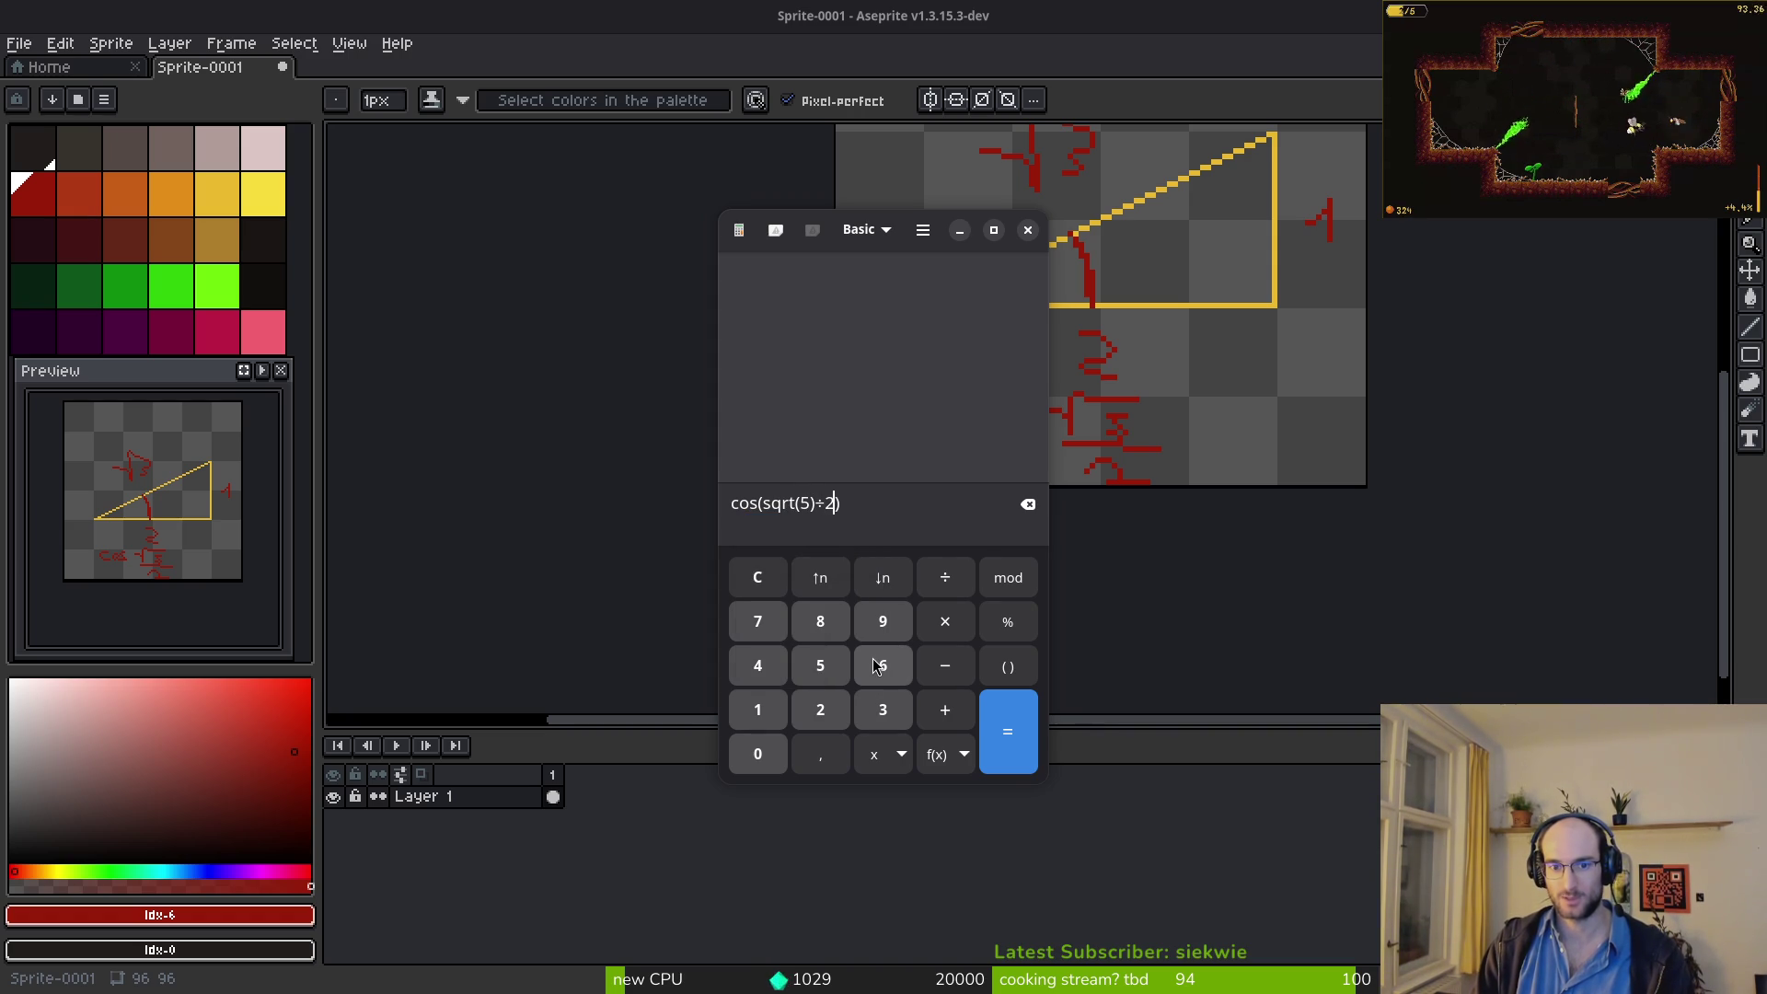
pyautogui.press('Return')
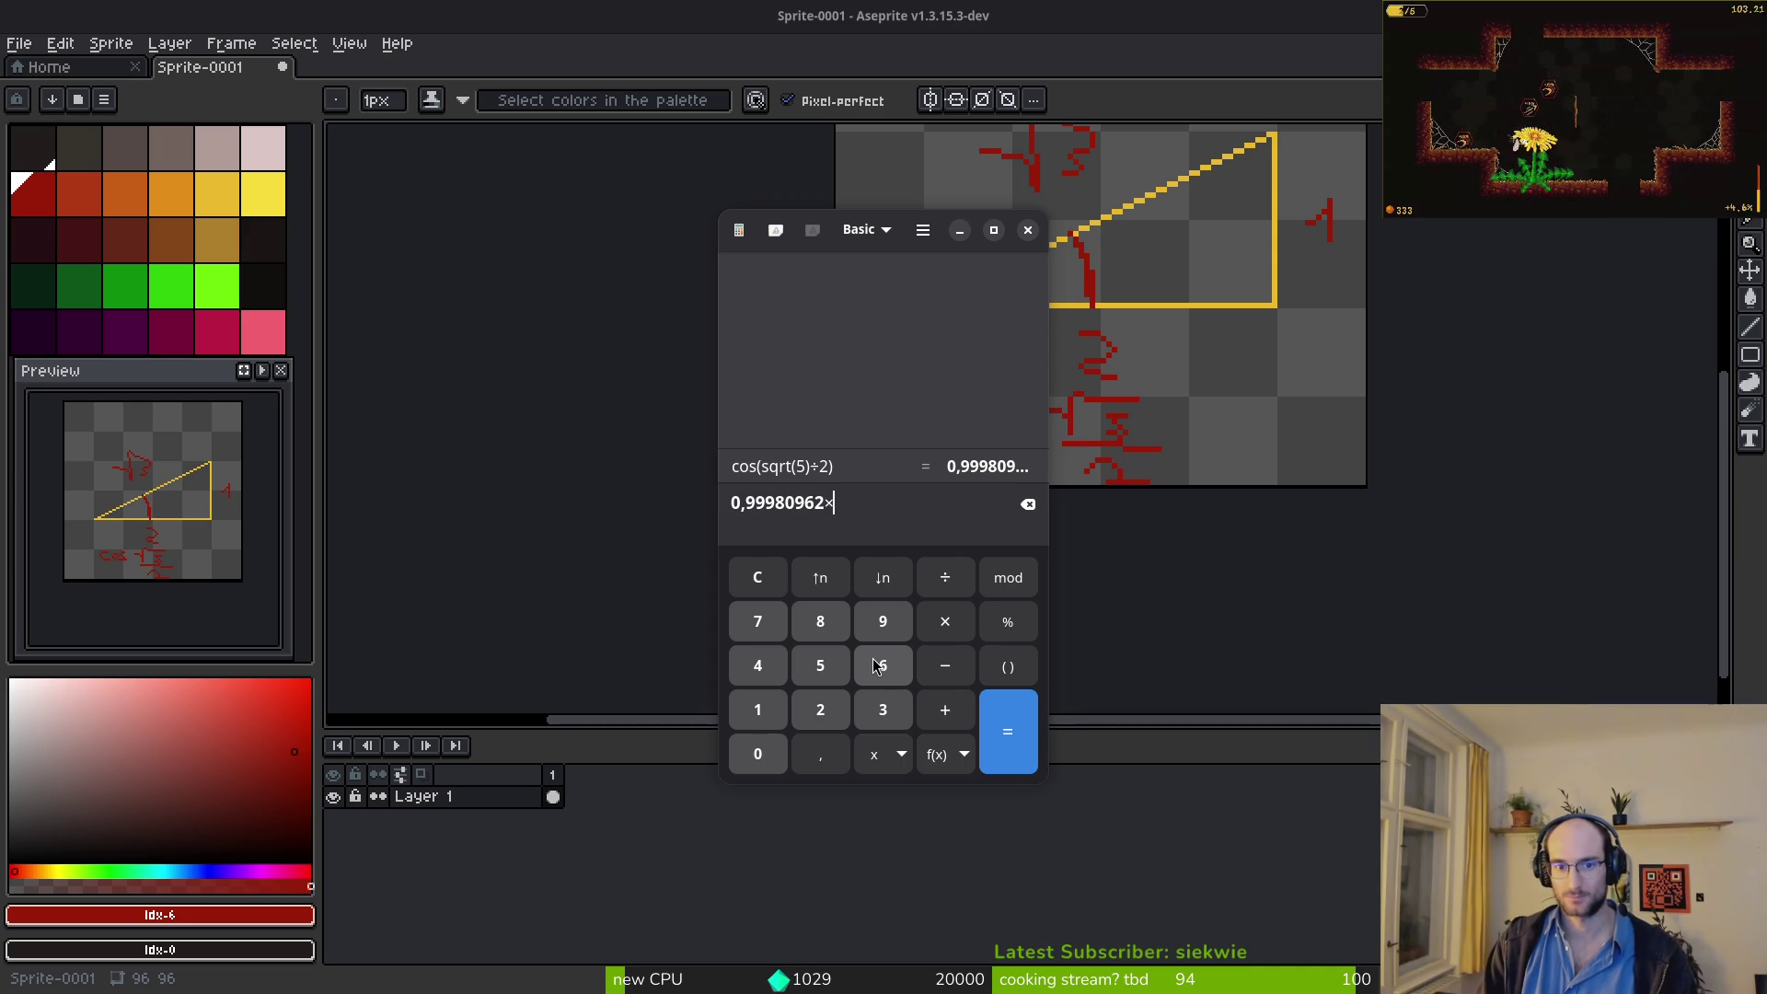
# - Convert with ×3,14÷180, then 1×180÷3,14, giving 57,324840764
pyautogui.write('3,1')
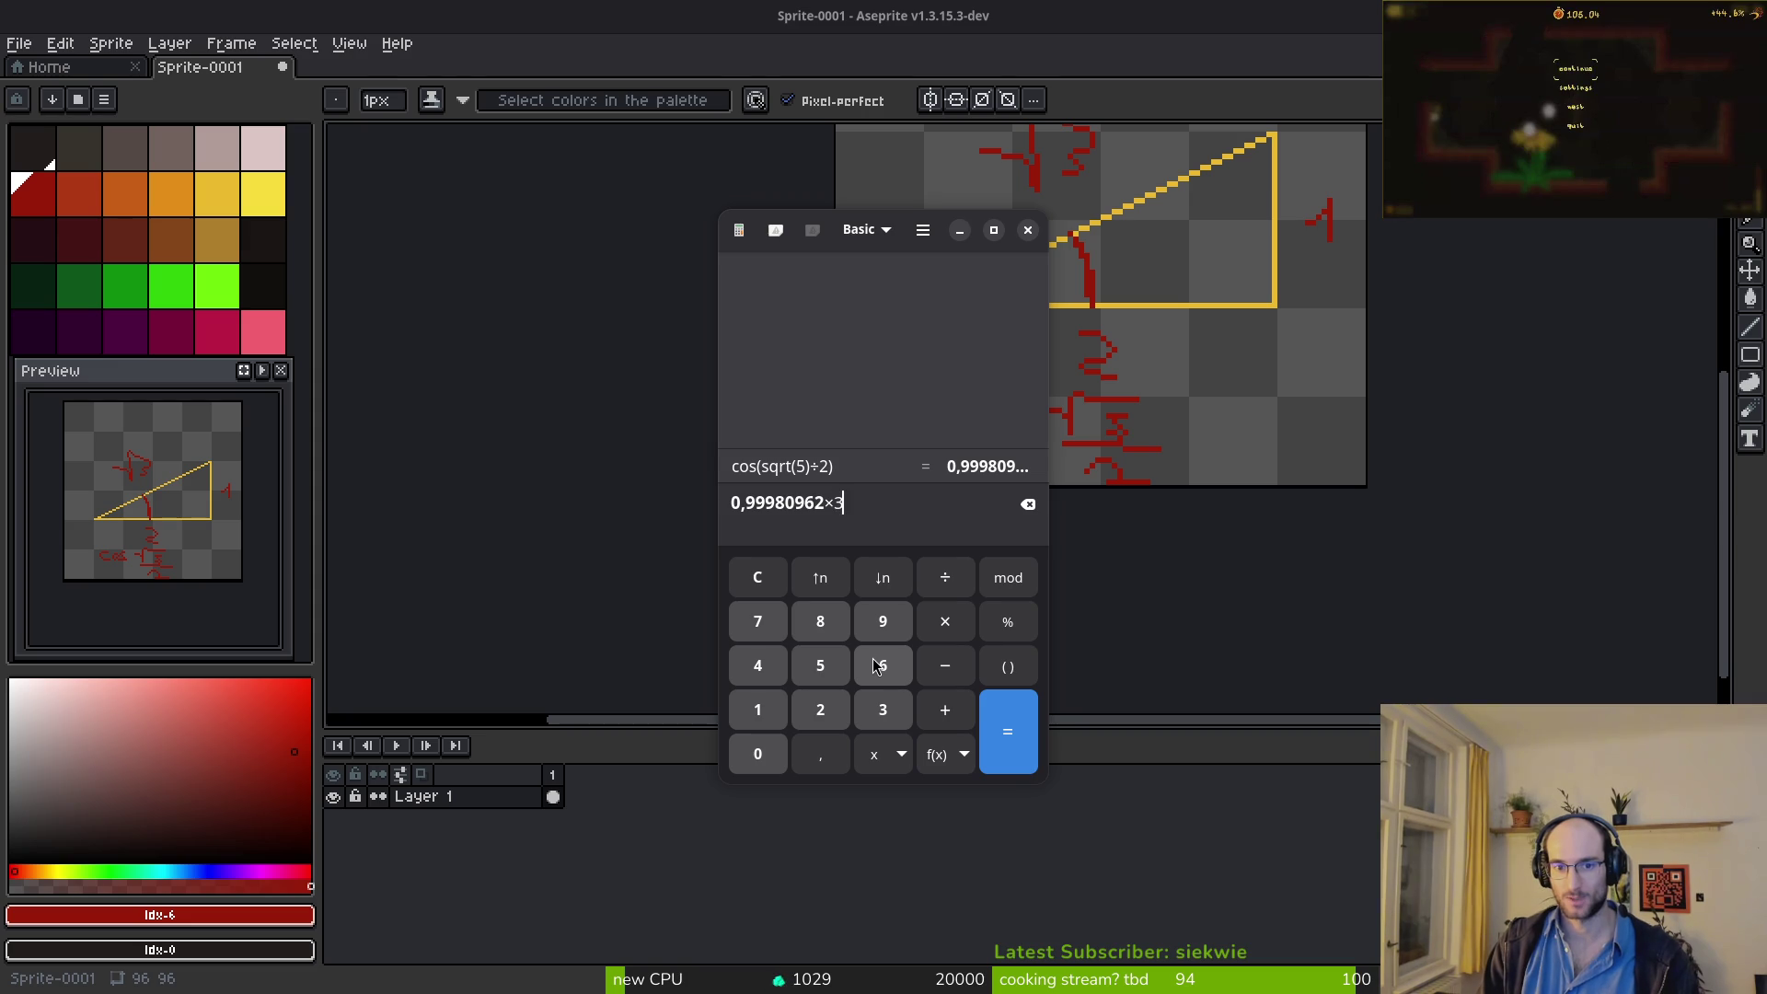
pyautogui.write('4÷')
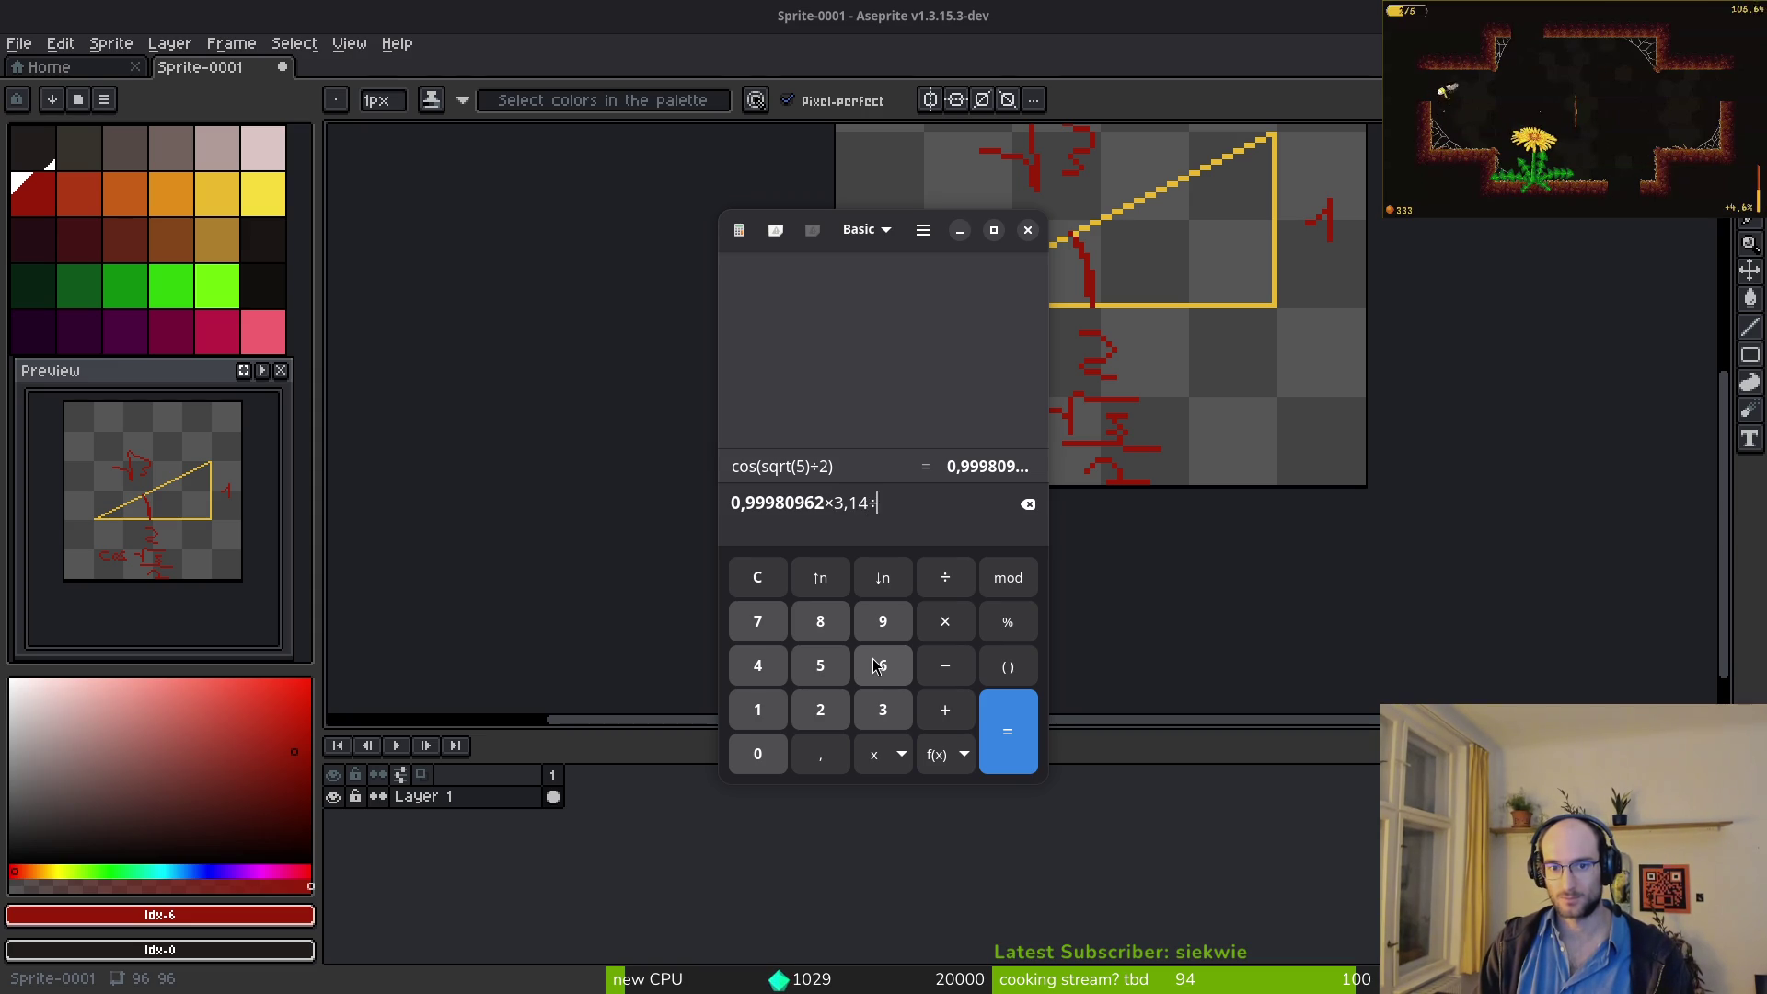
pyautogui.write('180')
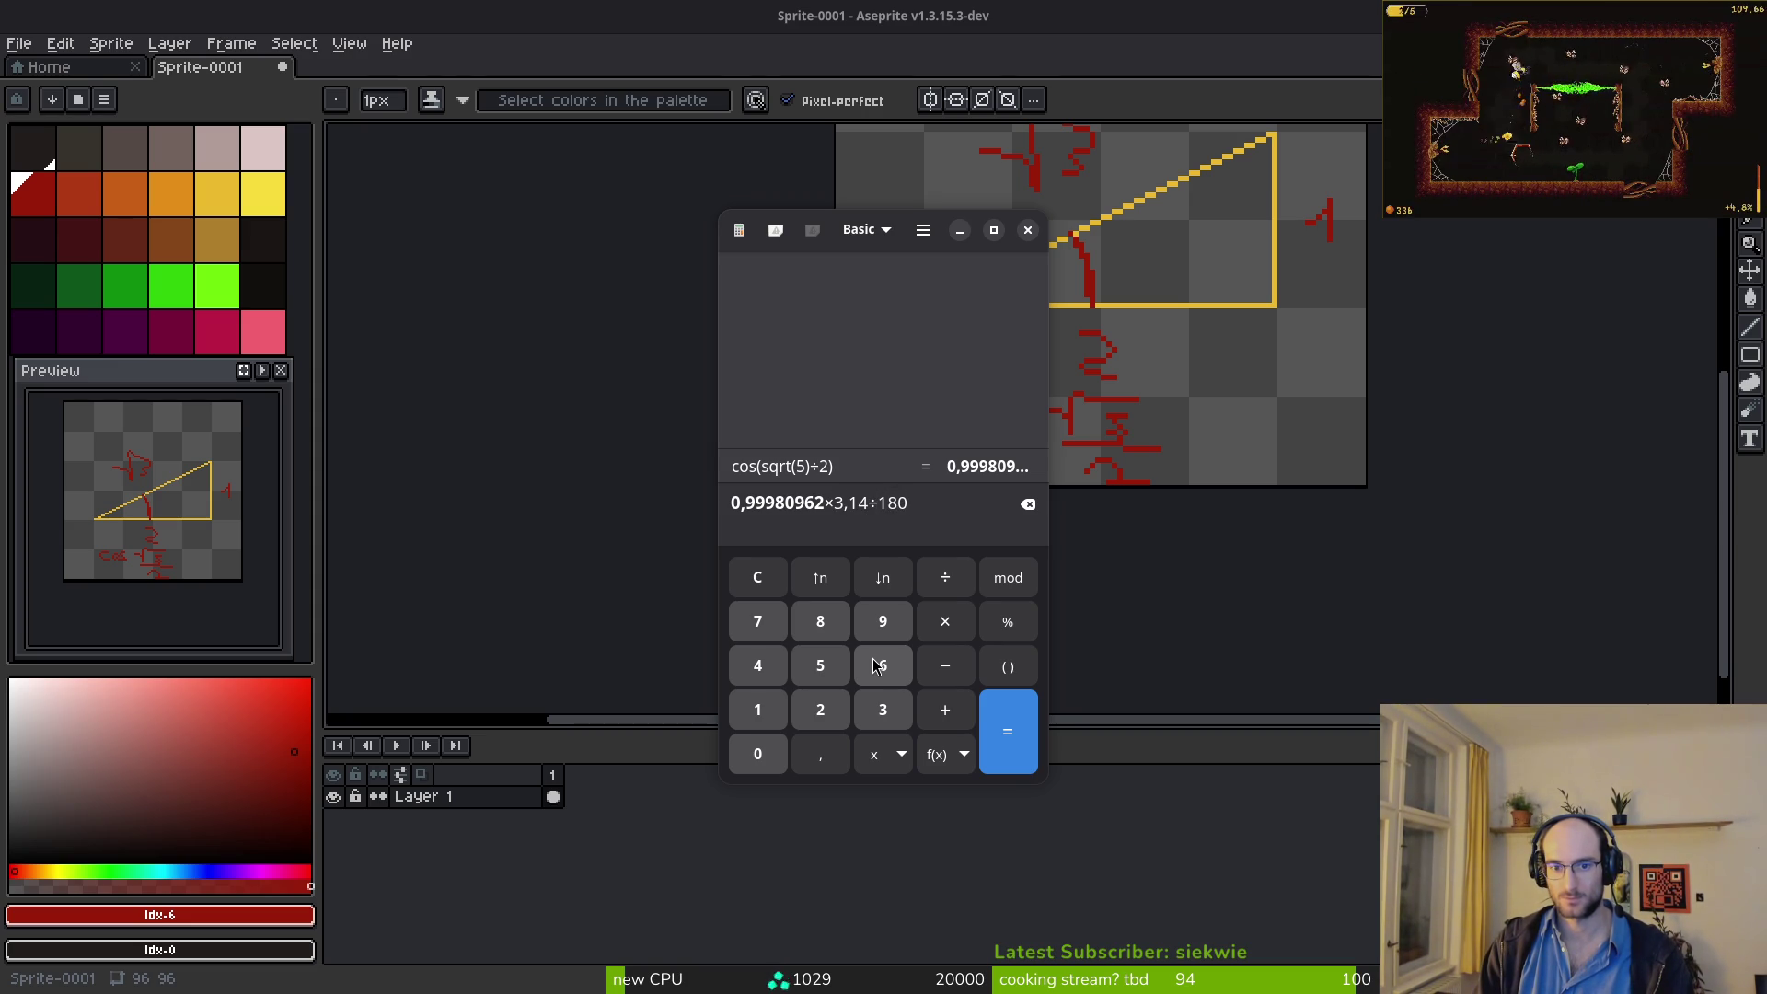
pyautogui.press('Return')
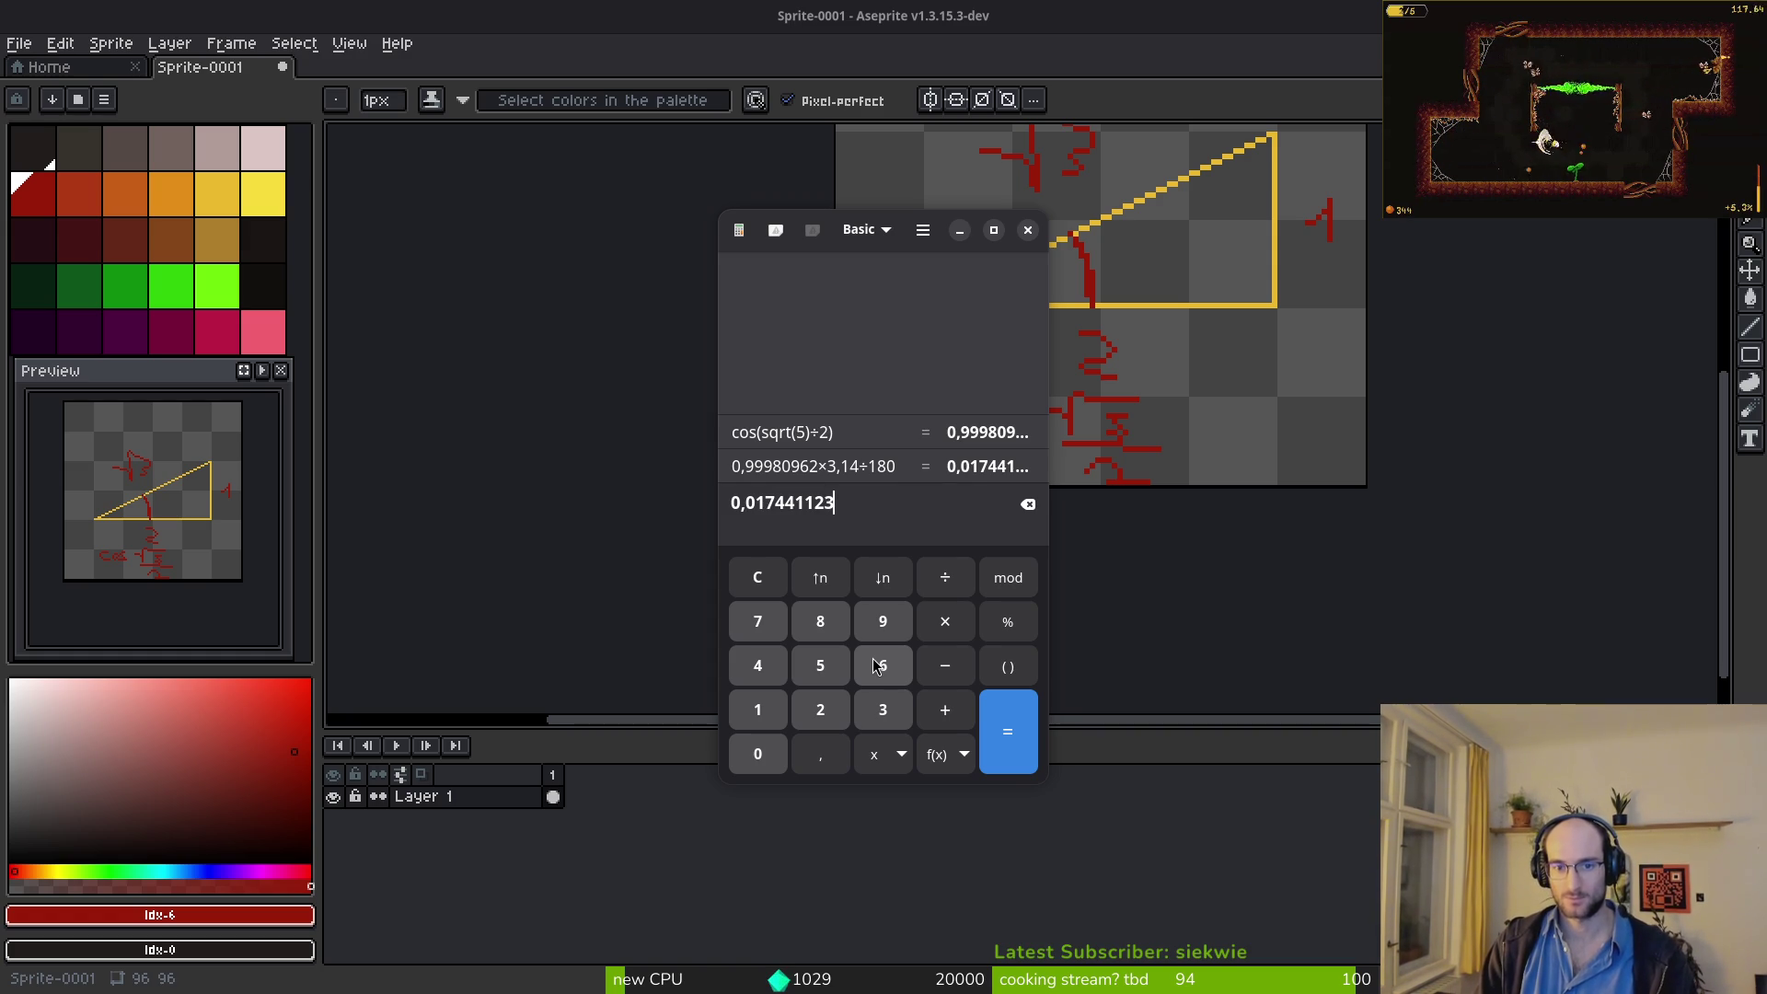
pyautogui.press('BackSpace')
pyautogui.press('BackSpace')
pyautogui.press('BackSpace')
pyautogui.write('180÷')
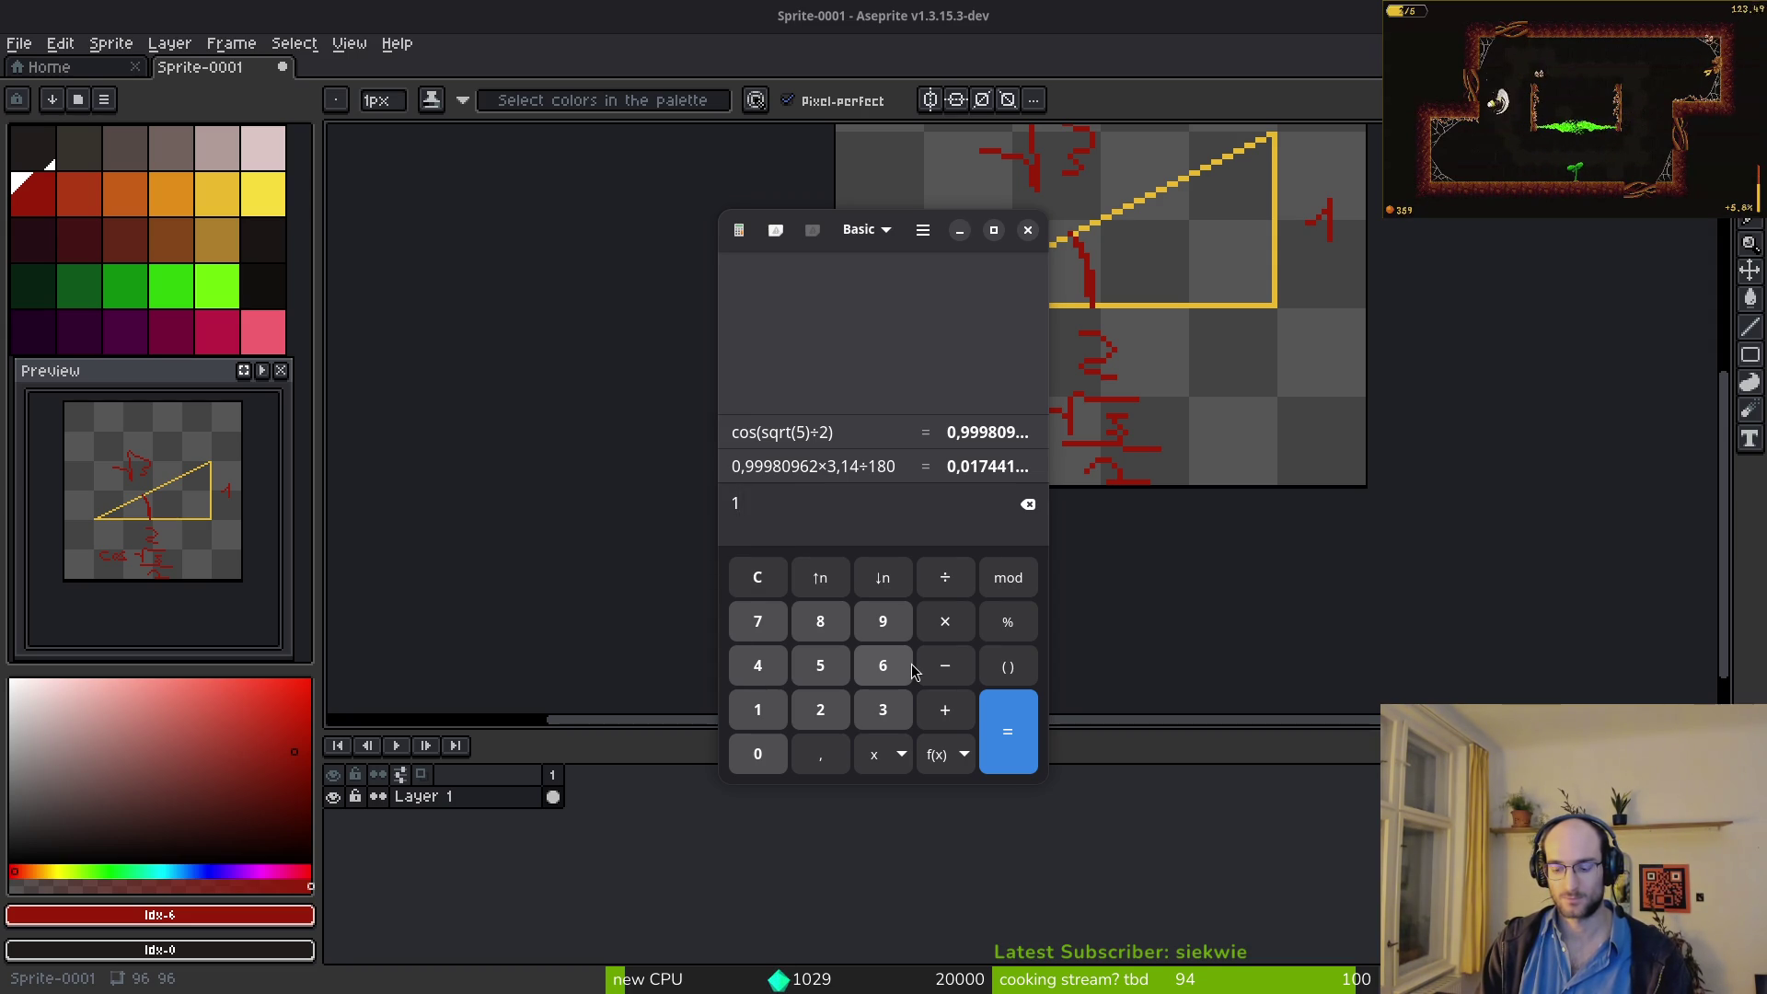
pyautogui.write('3,14')
pyautogui.press('Return')
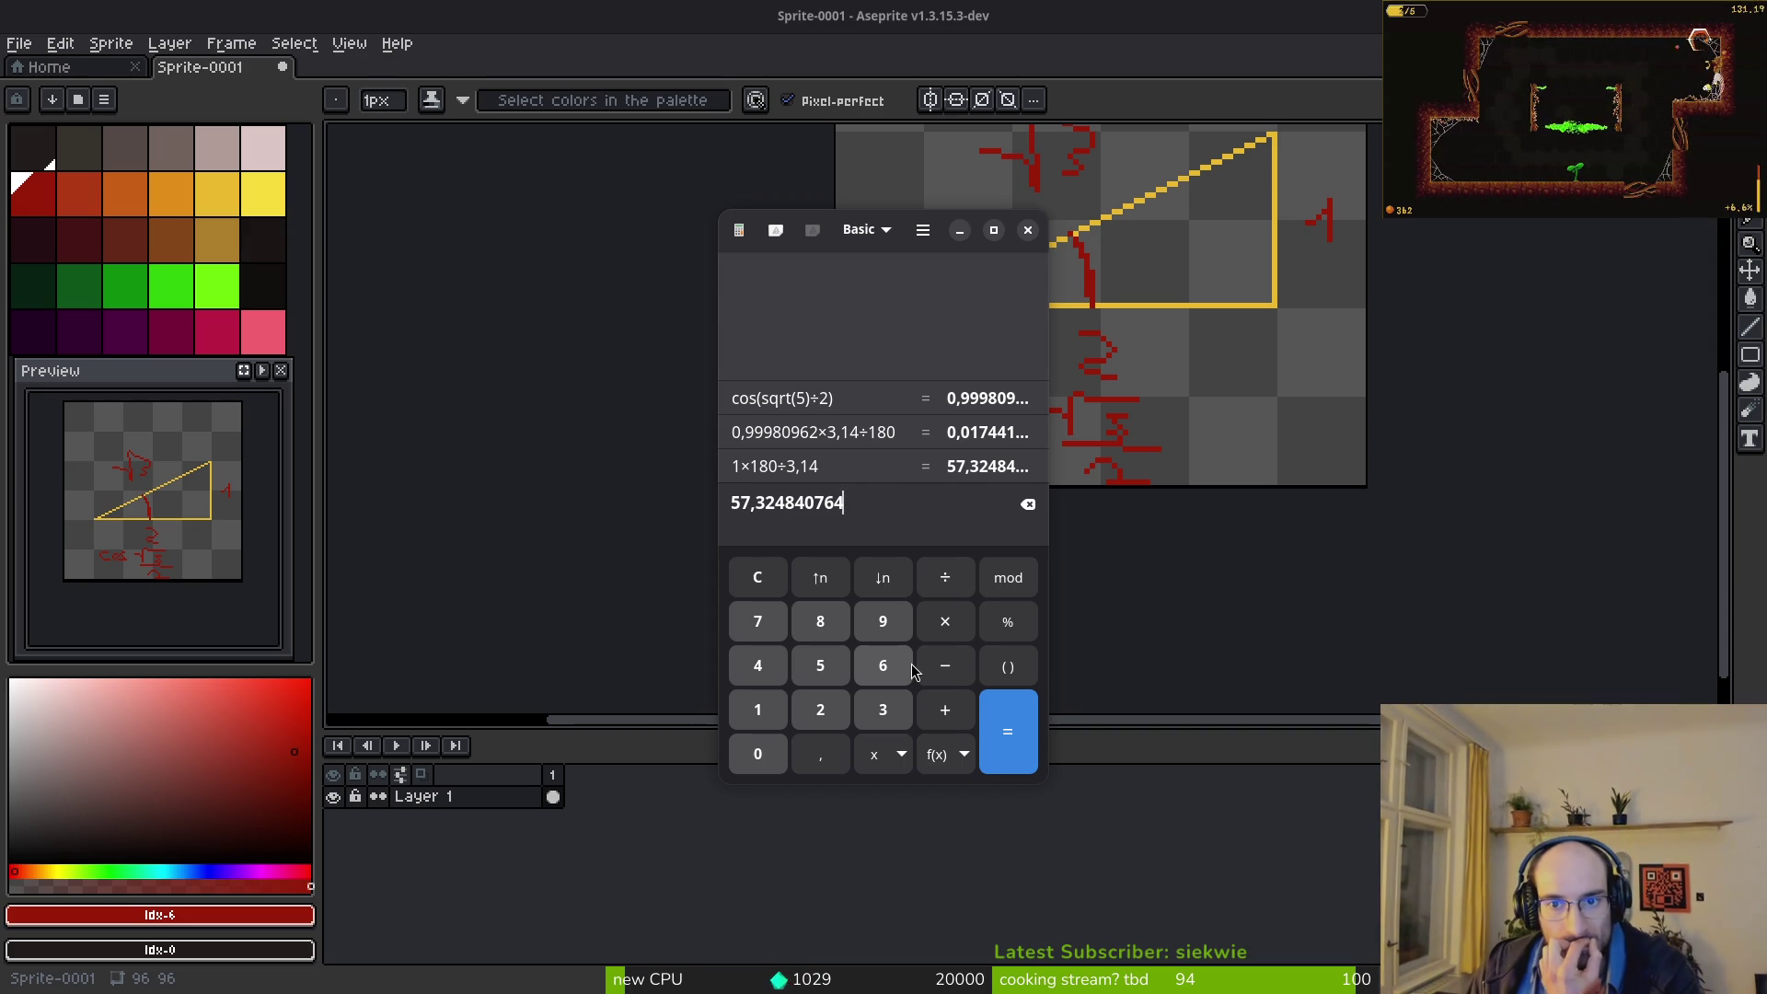
# - Draw a red arc at the triangle's top corner between hypotenuse and vertical side
pyautogui.moveTo(1126, 364); pyautogui.dragTo(1179, 538)
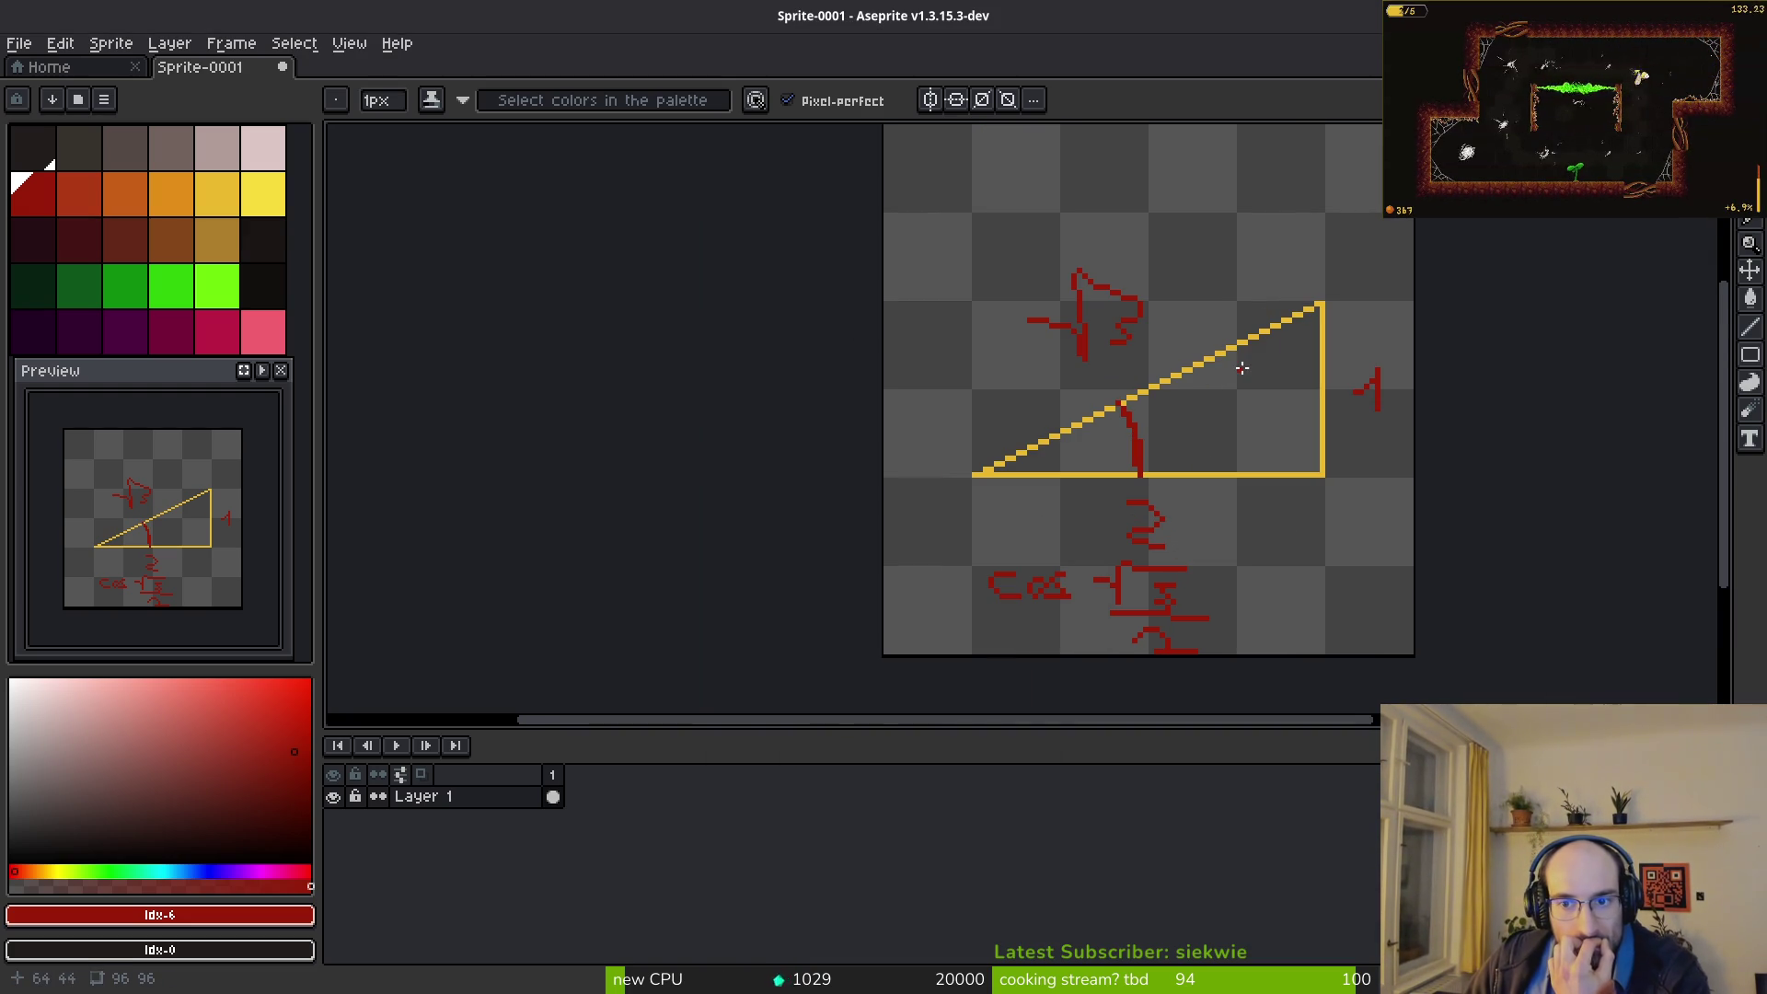
pyautogui.scroll(3, 1250, 353)
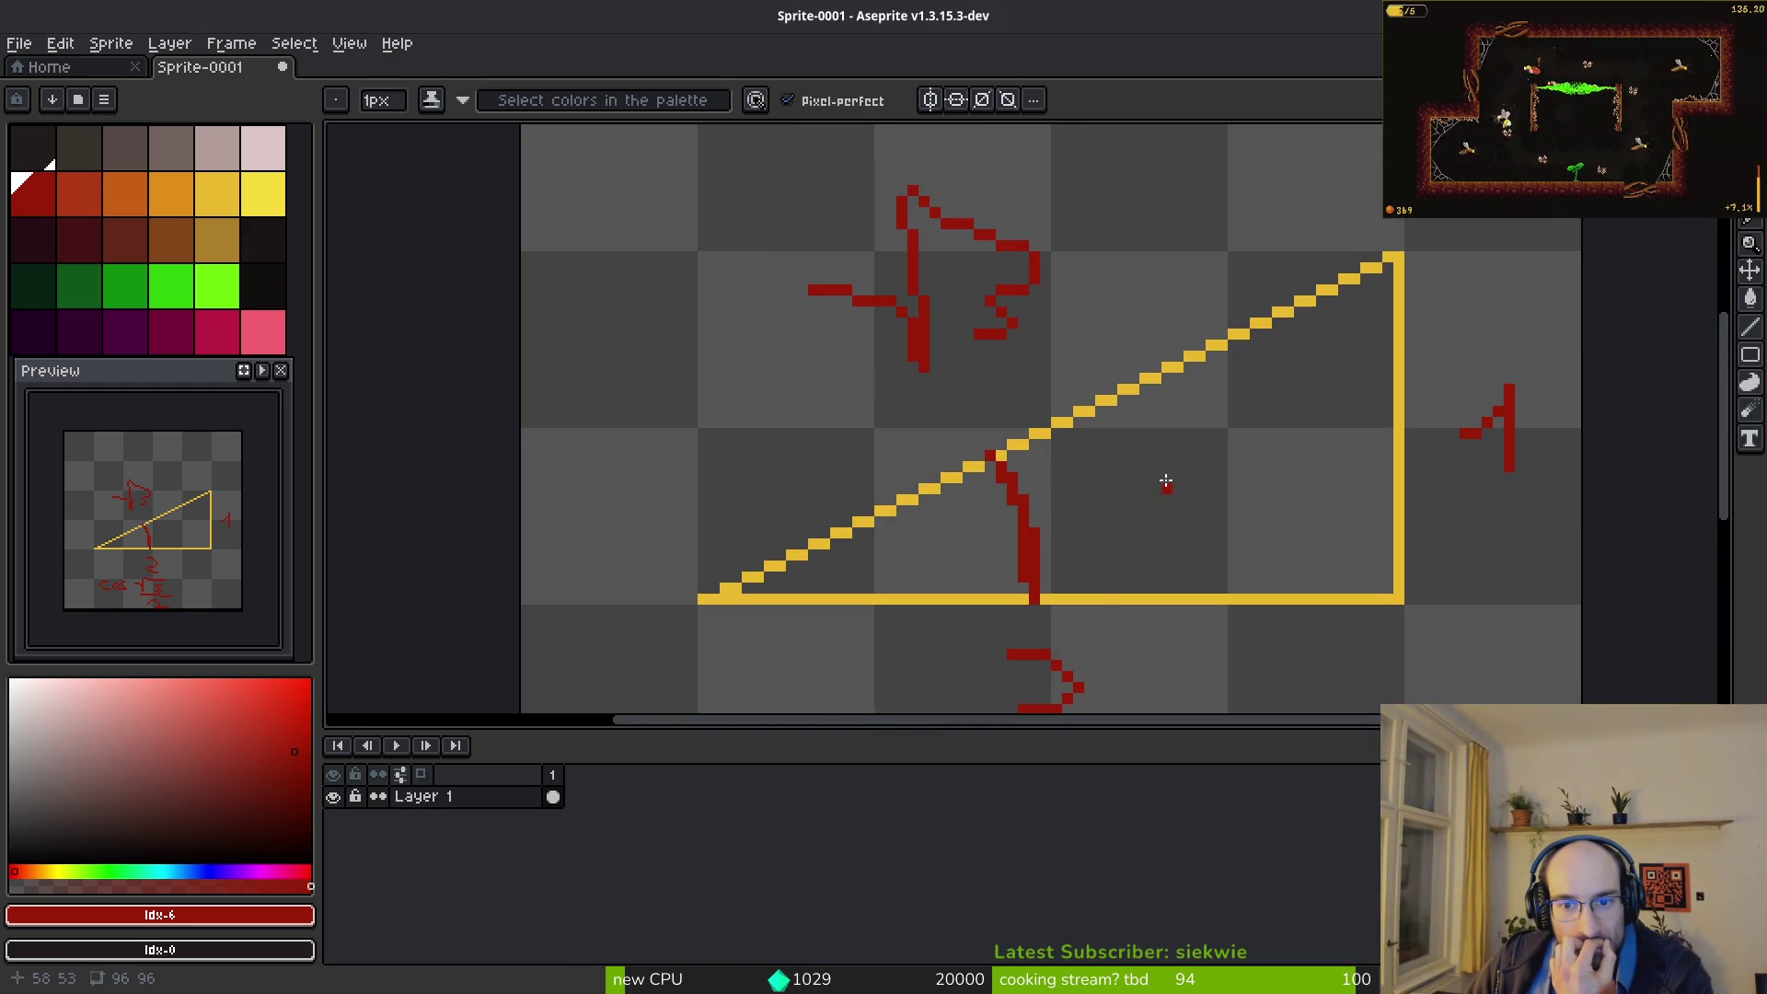
pyautogui.scroll(-3, 1166, 492)
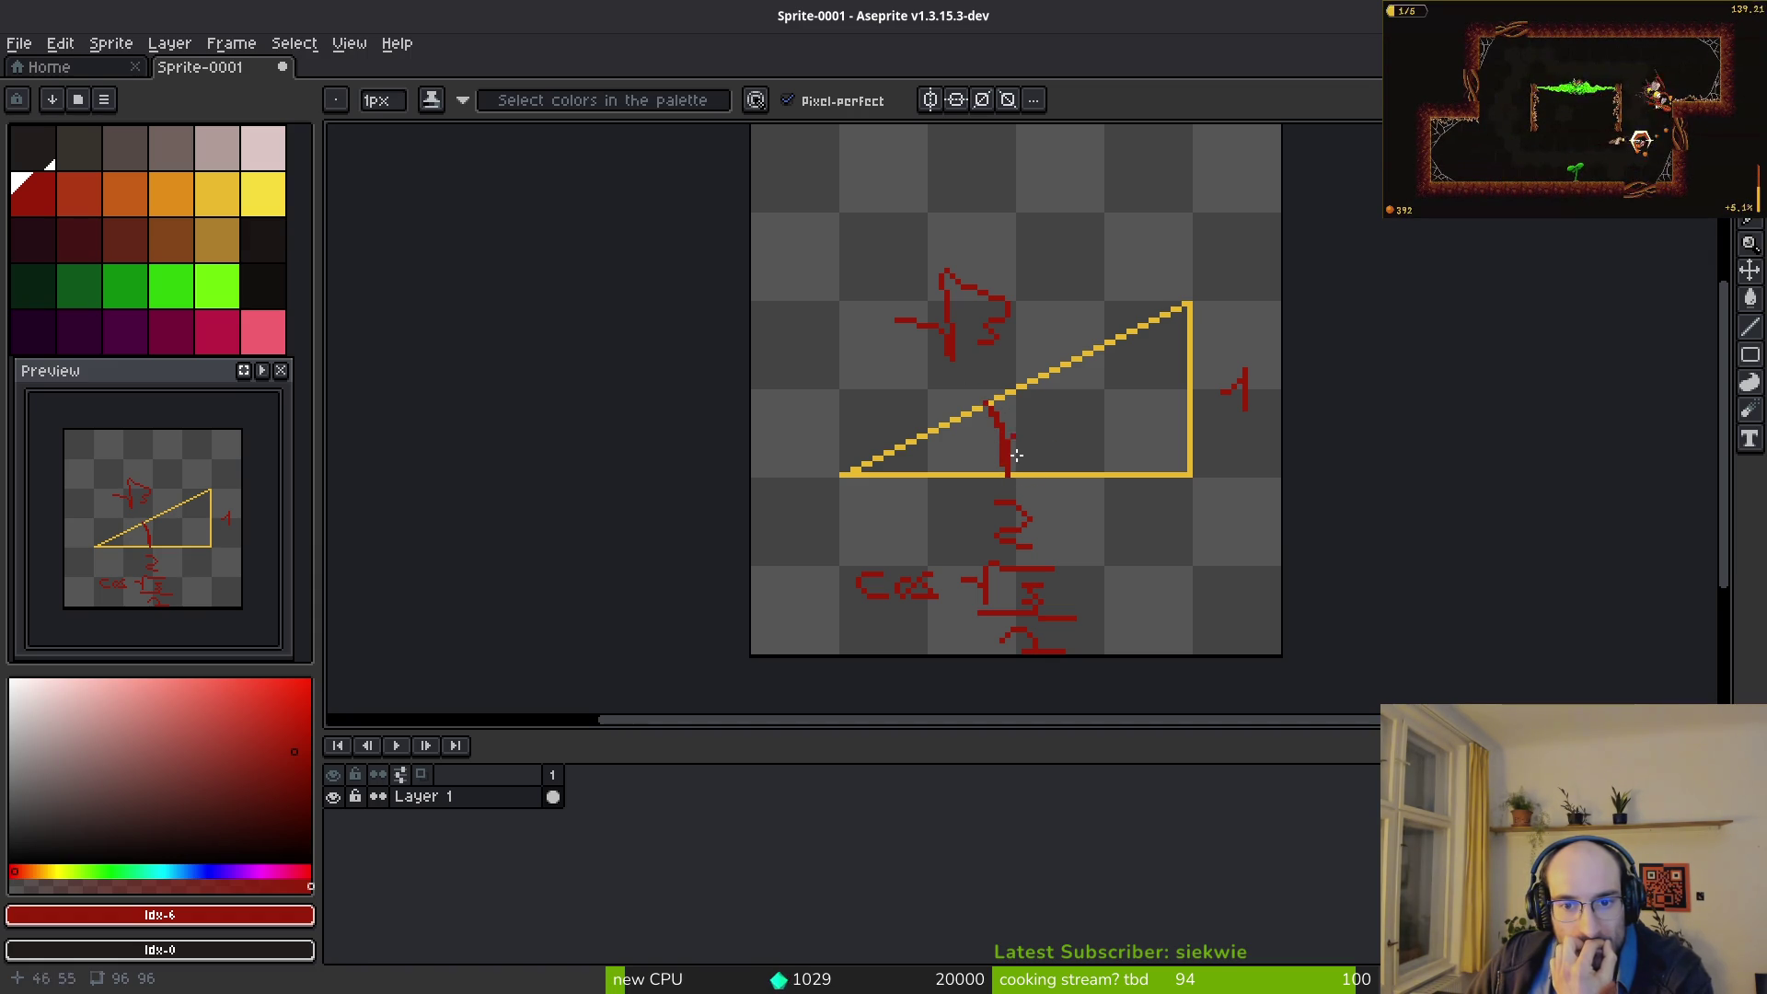
pyautogui.scroll(1, 1122, 341)
pyautogui.moveTo(1106, 352); pyautogui.dragTo(1230, 424)
pyautogui.scroll(-2, 1191, 442)
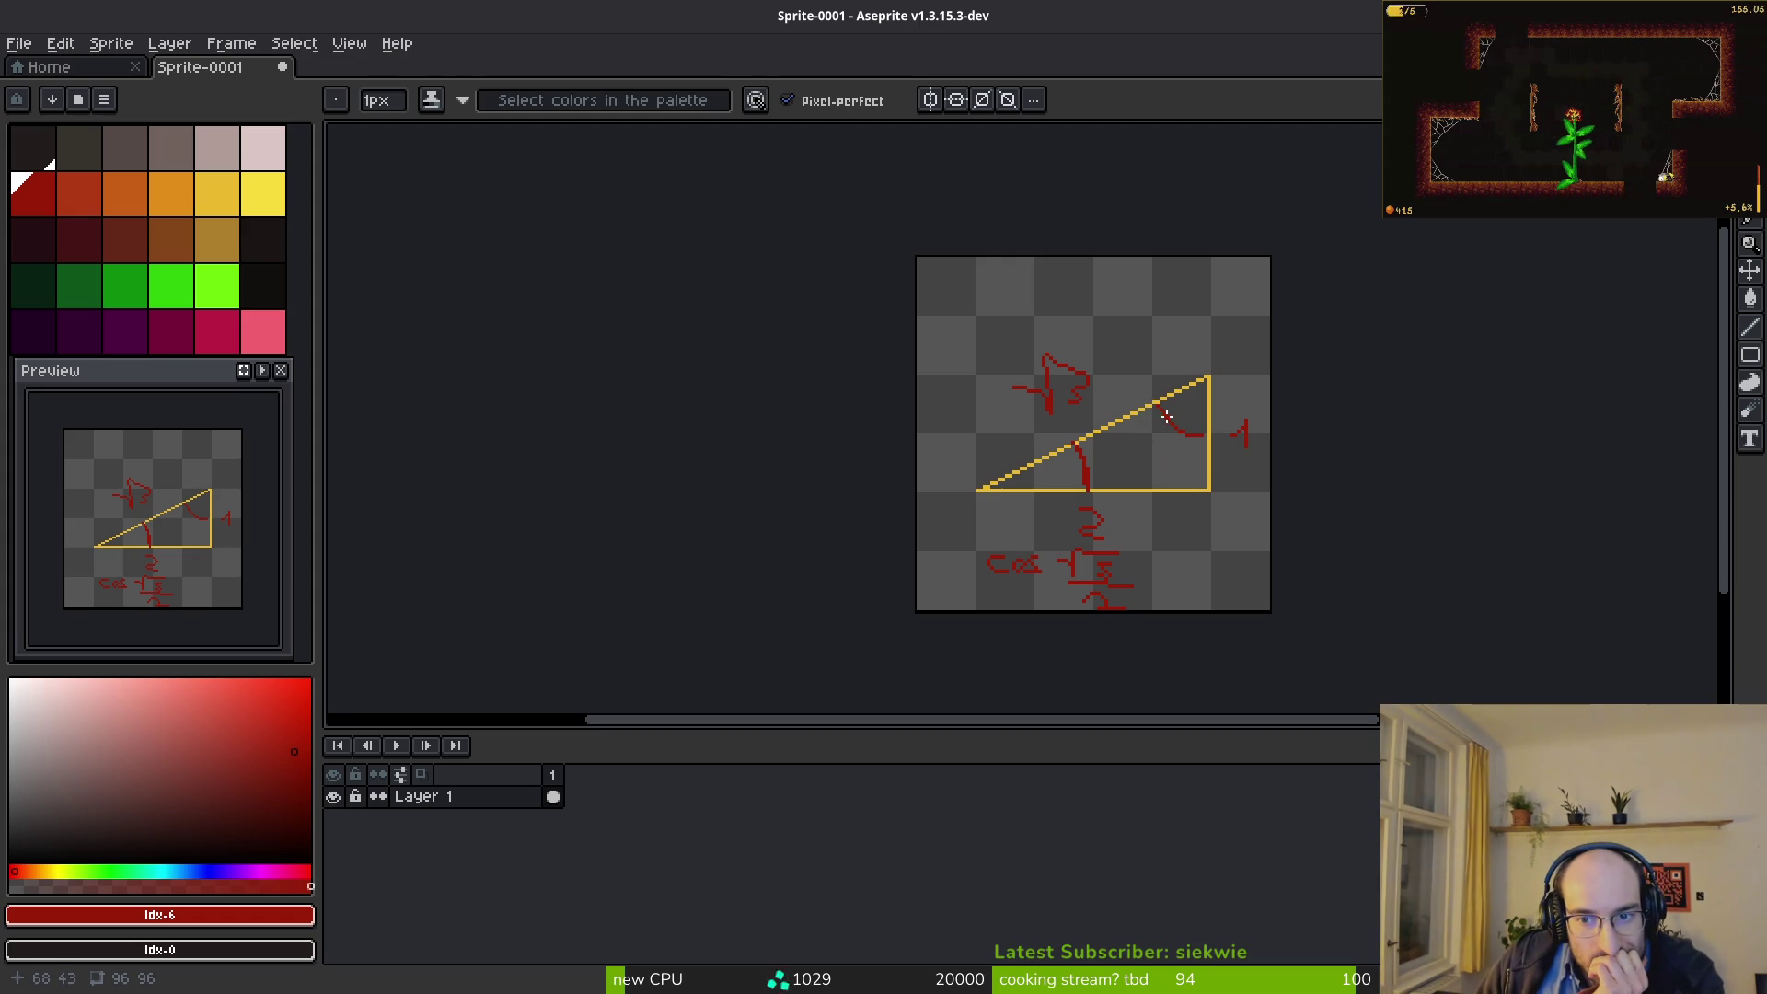
pyautogui.scroll(3, 1233, 461)
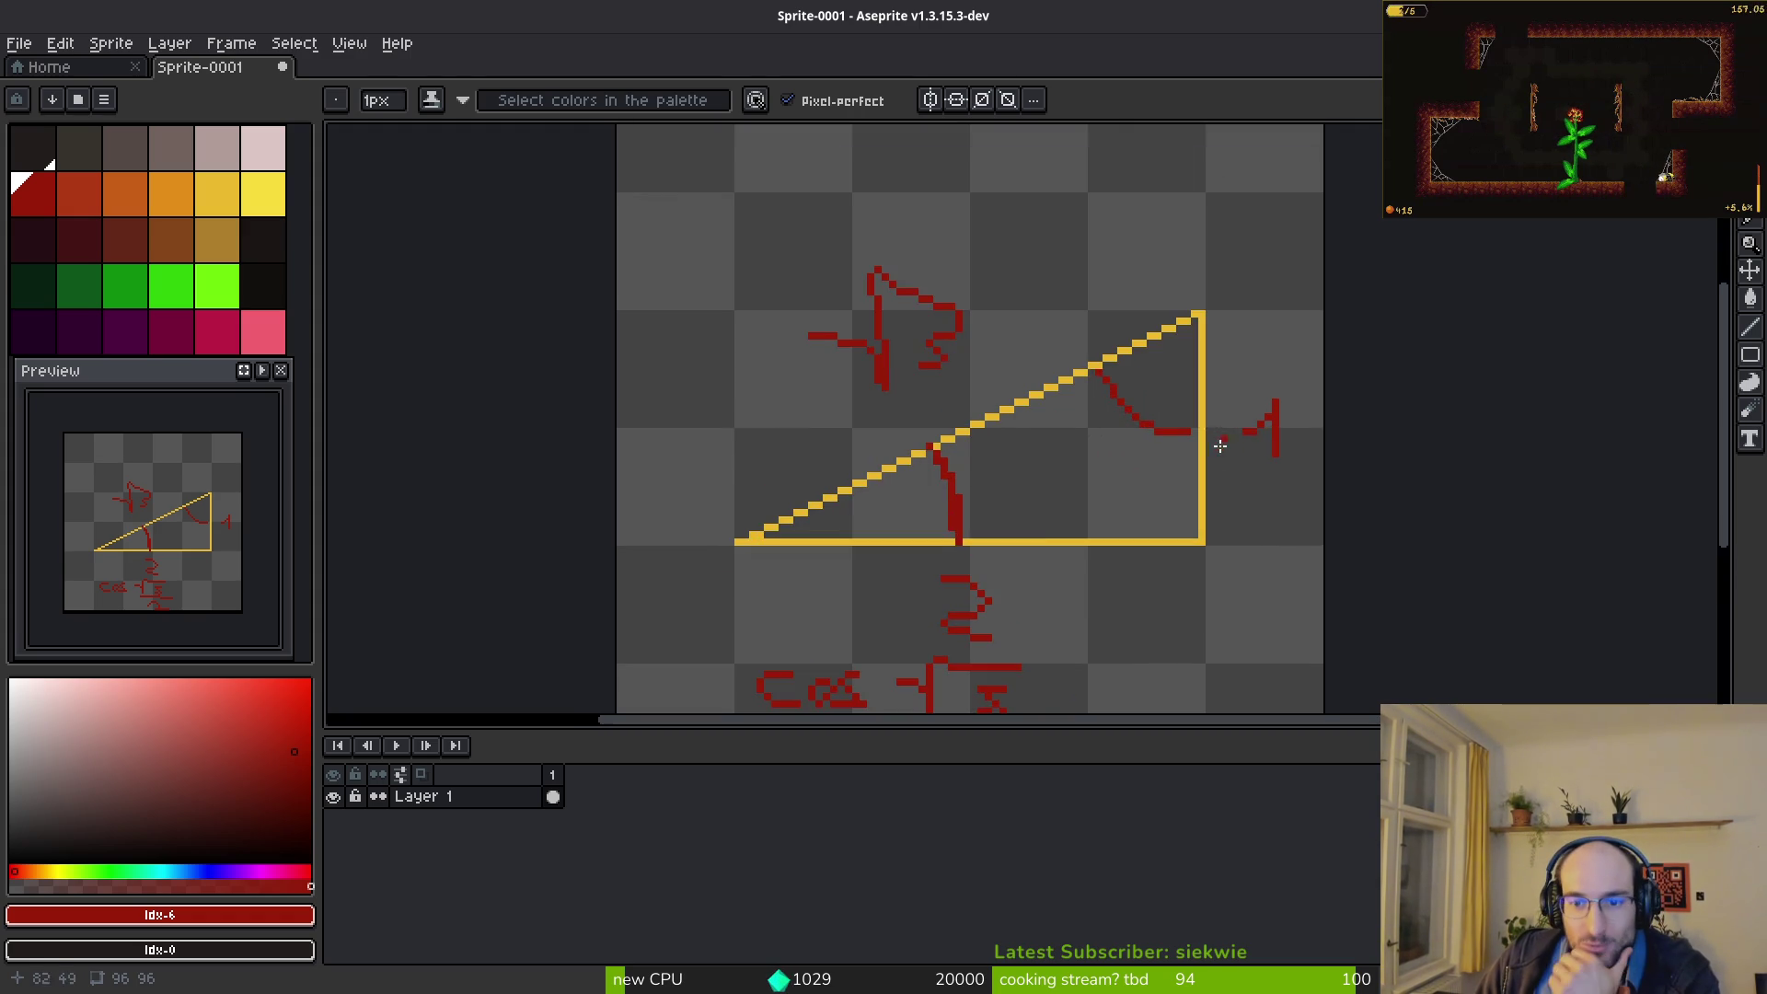
pyautogui.scroll(-4, 1215, 438)
pyautogui.scroll(2, 1215, 446)
pyautogui.scroll(3, 1197, 451)
pyautogui.scroll(-3, 1184, 460)
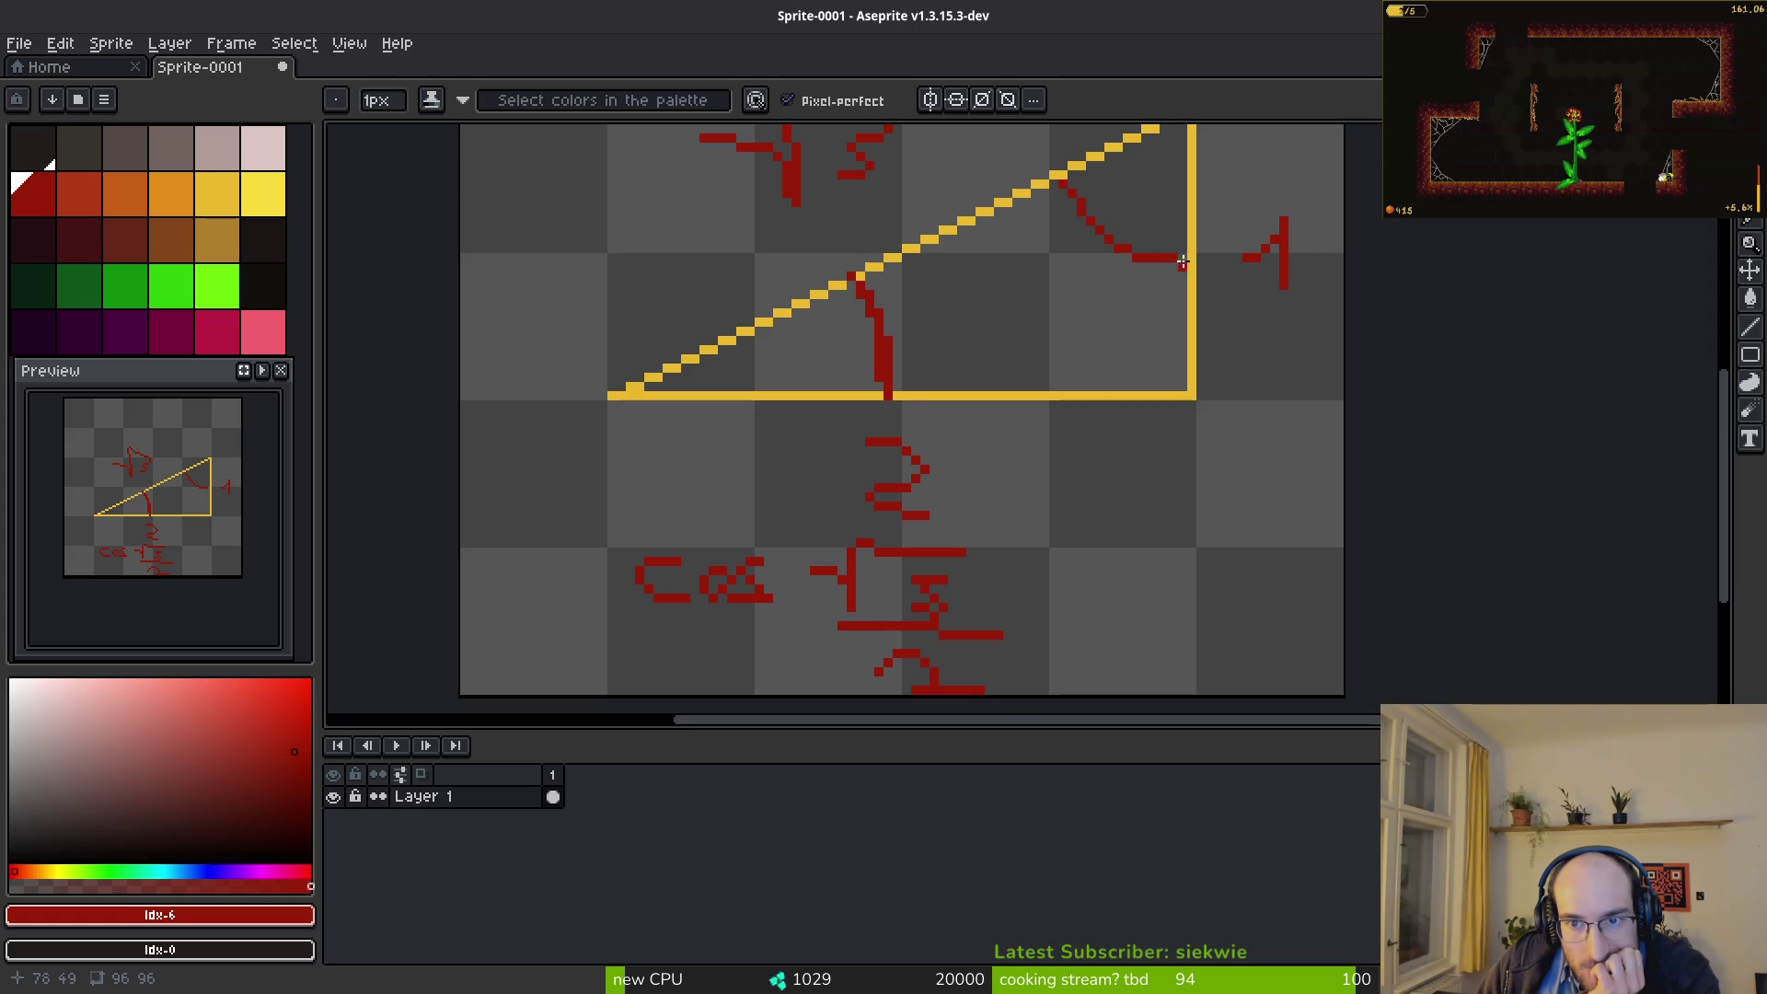
pyautogui.scroll(-1, 1157, 340)
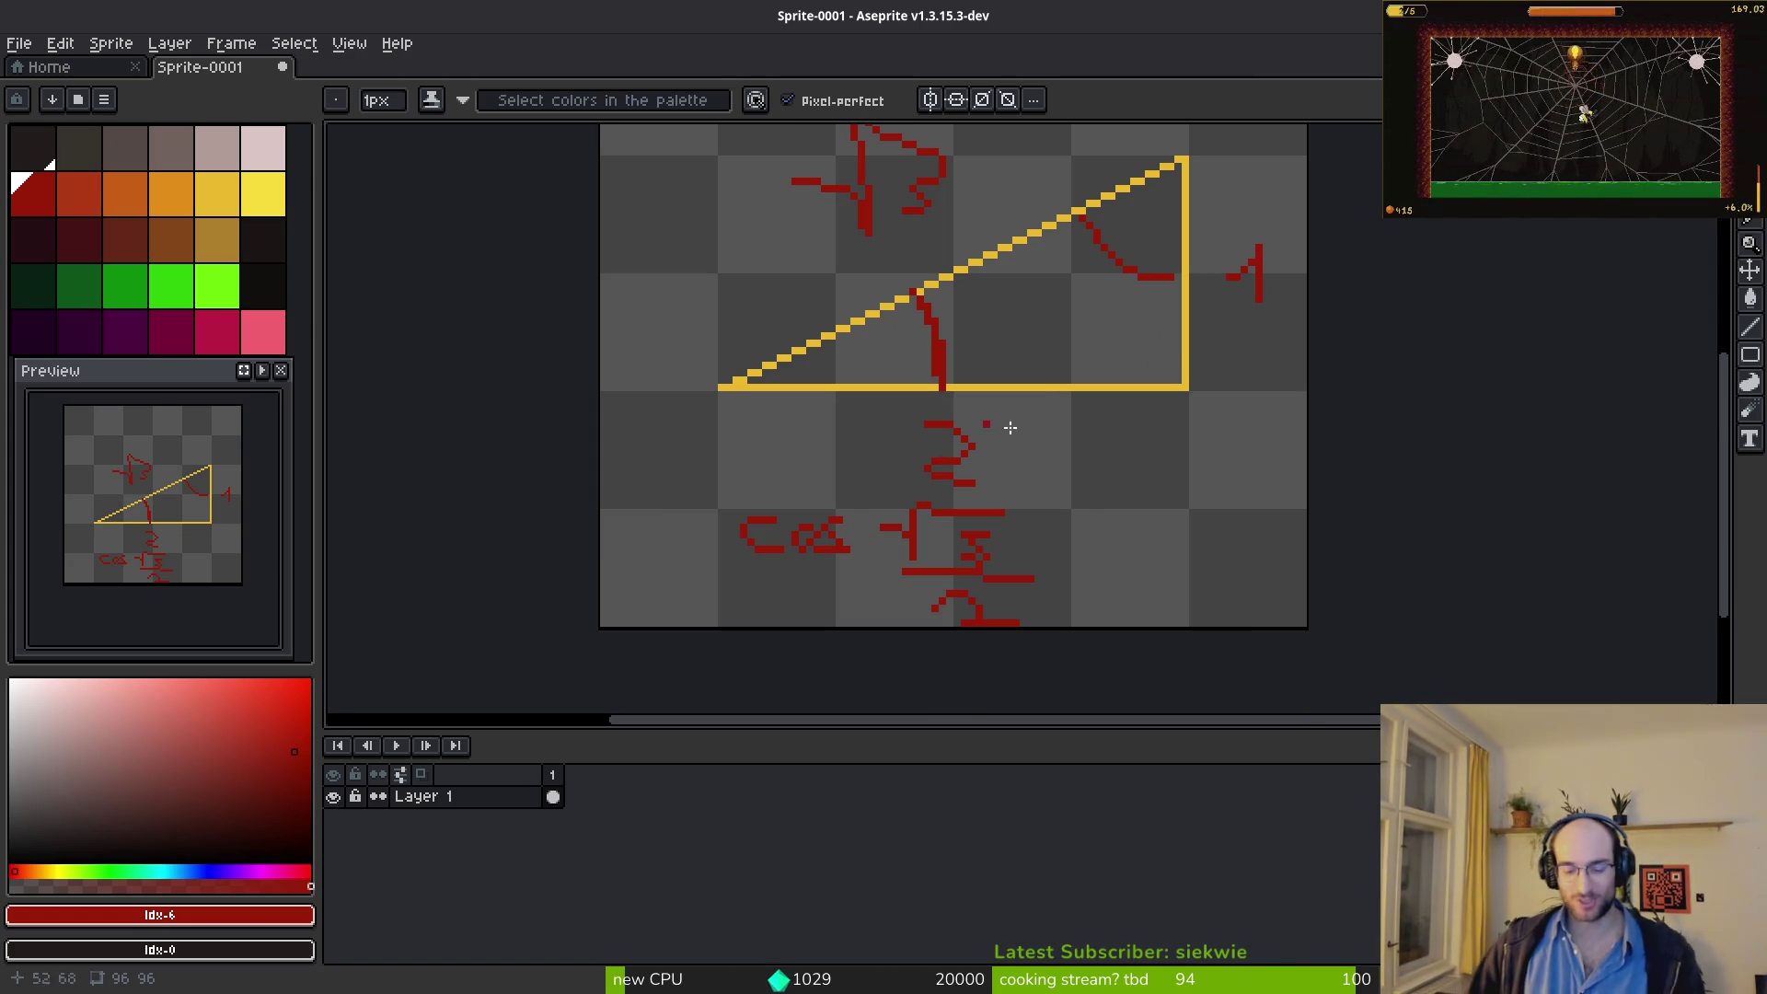
# - Undo a stray red dot and bring the calculator back to the front
pyautogui.click(1266, 453)
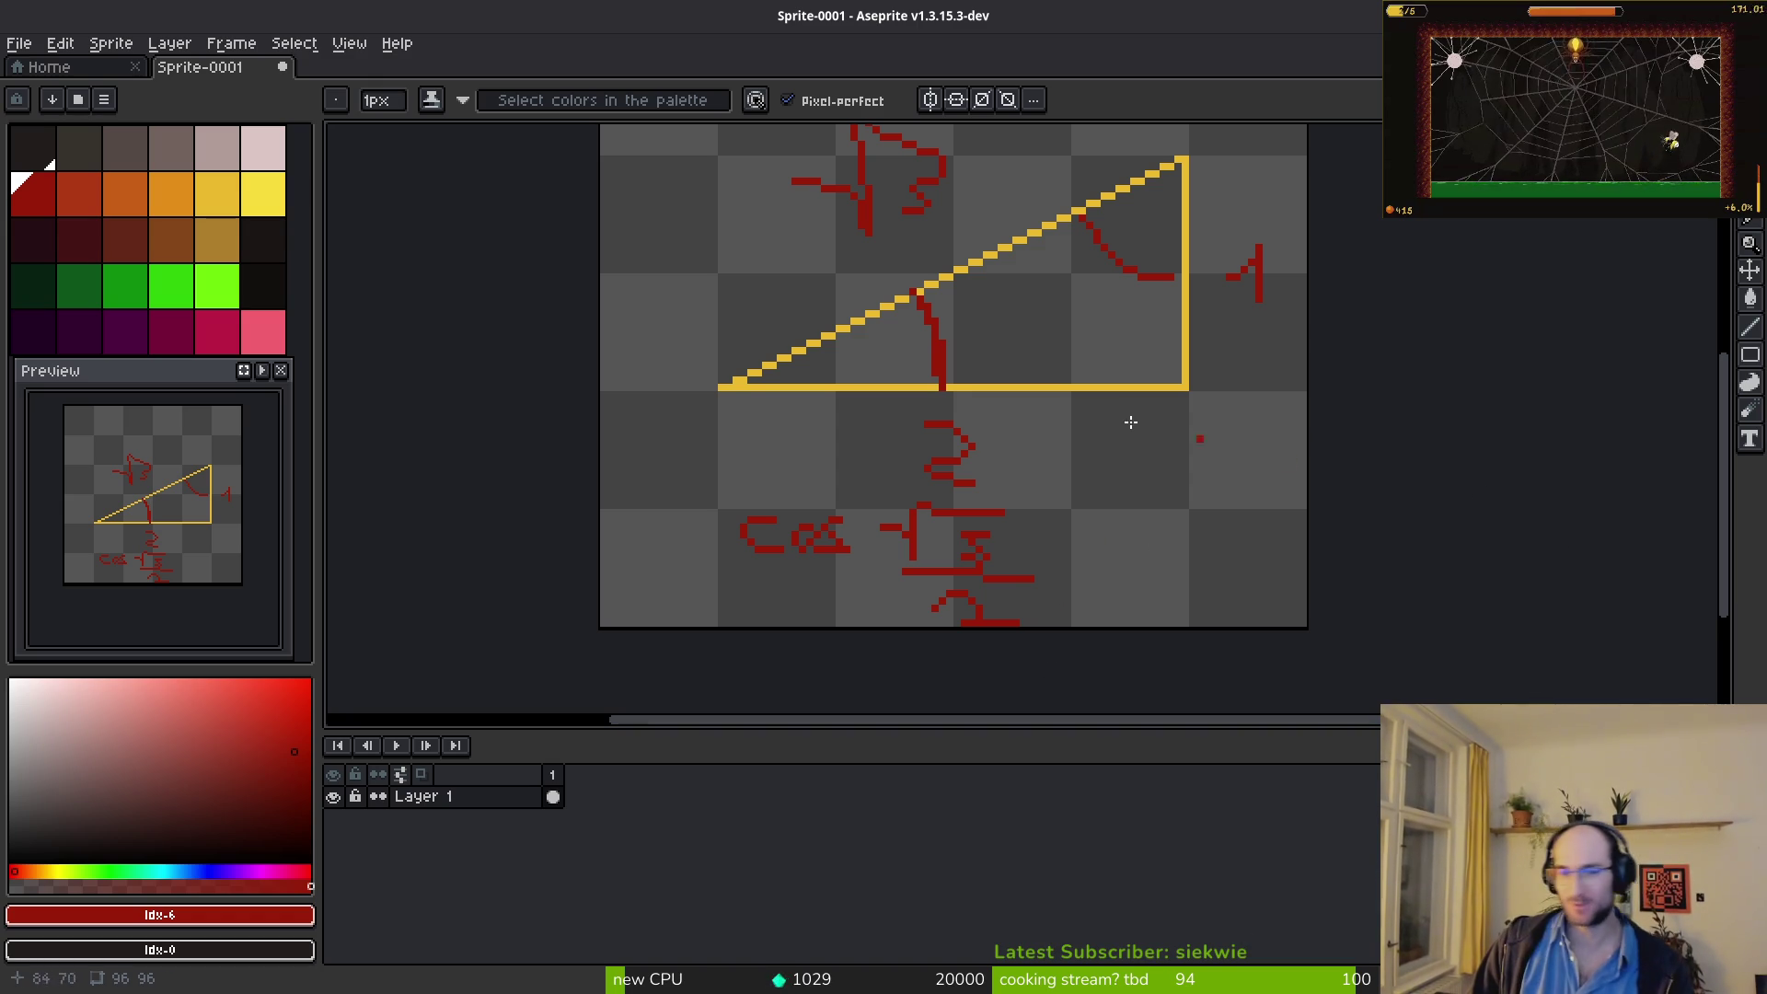
pyautogui.hotkey('ctrl', 'z')
pyautogui.press('i')
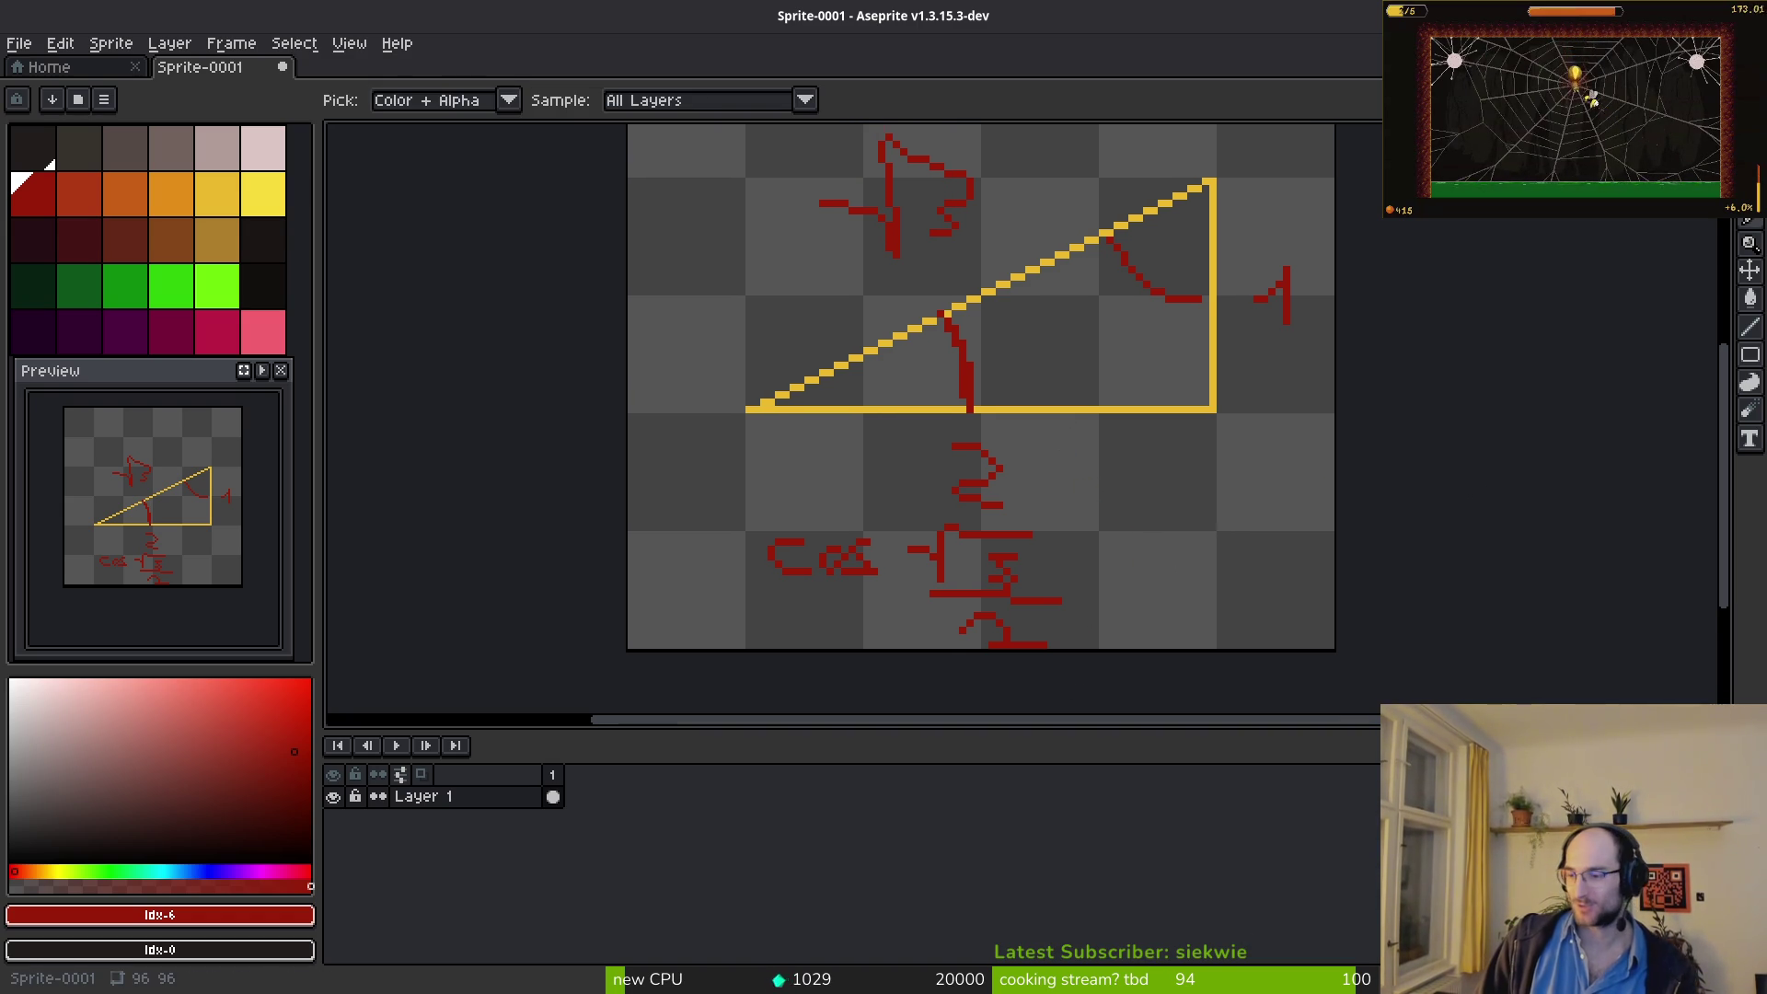
pyautogui.hotkey('alt', 'Tab')
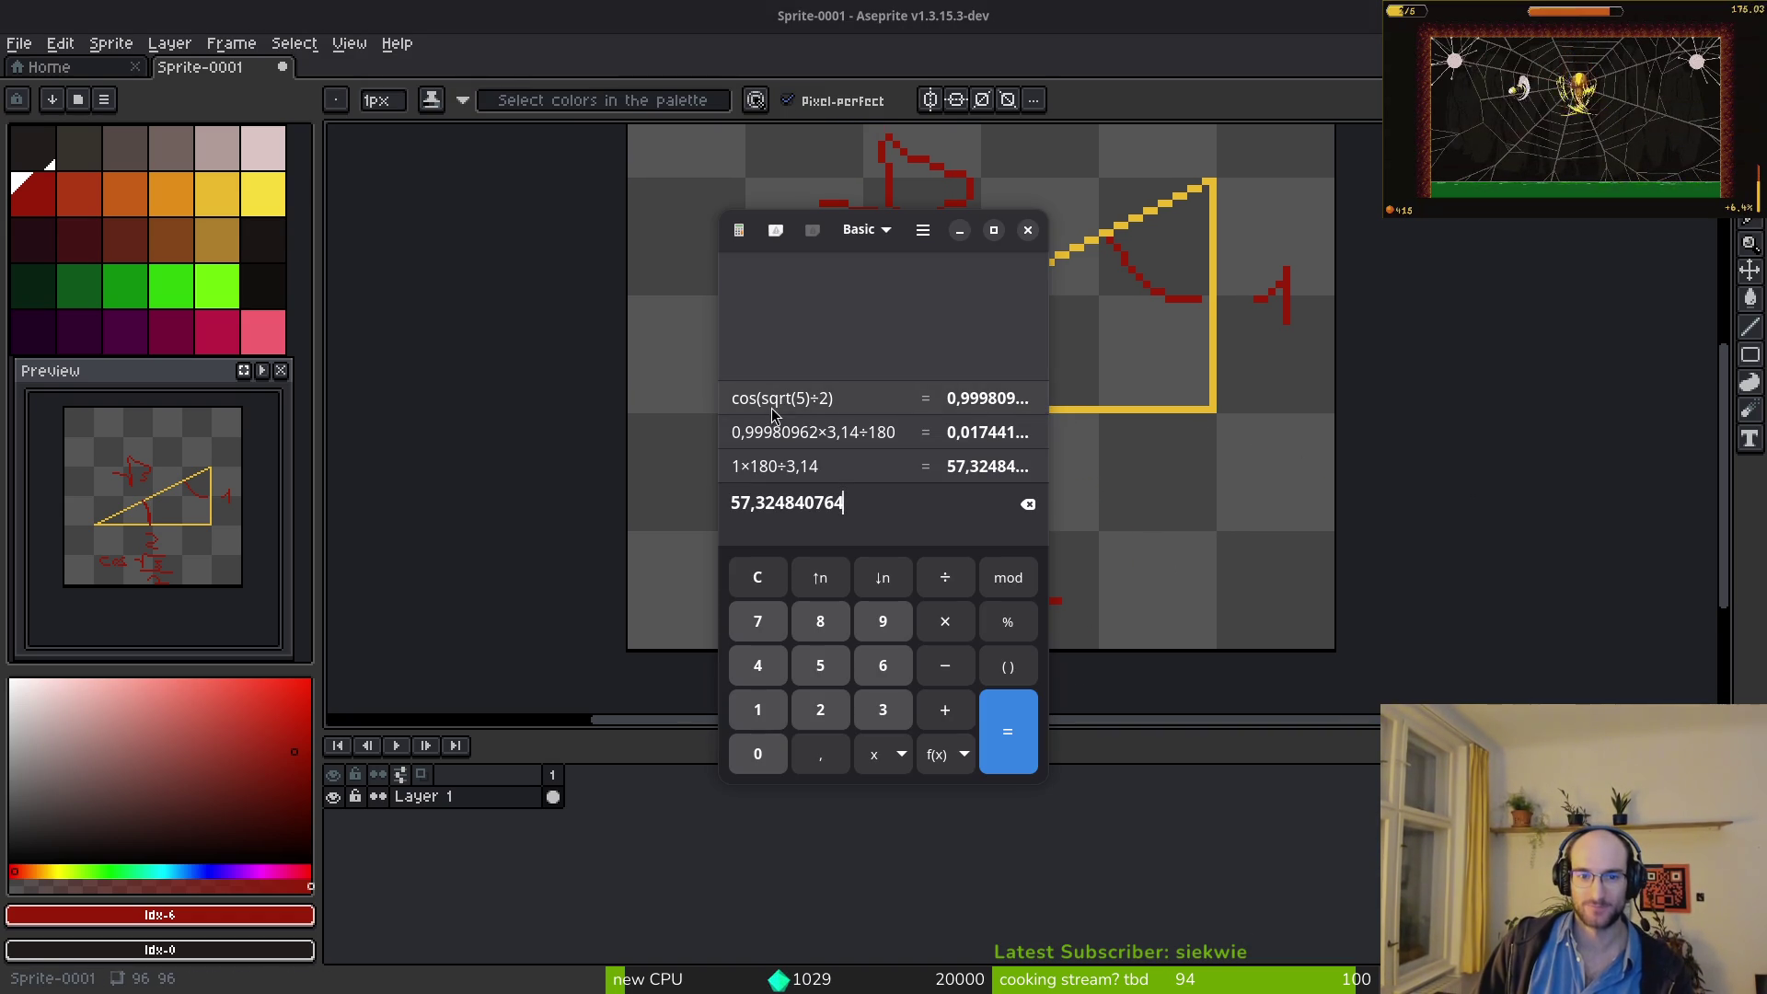
# - Move the calculator to the left and switch to the crawling.gd workspace and trigonometry search
pyautogui.moveTo(802, 213); pyautogui.dragTo(363, 172)
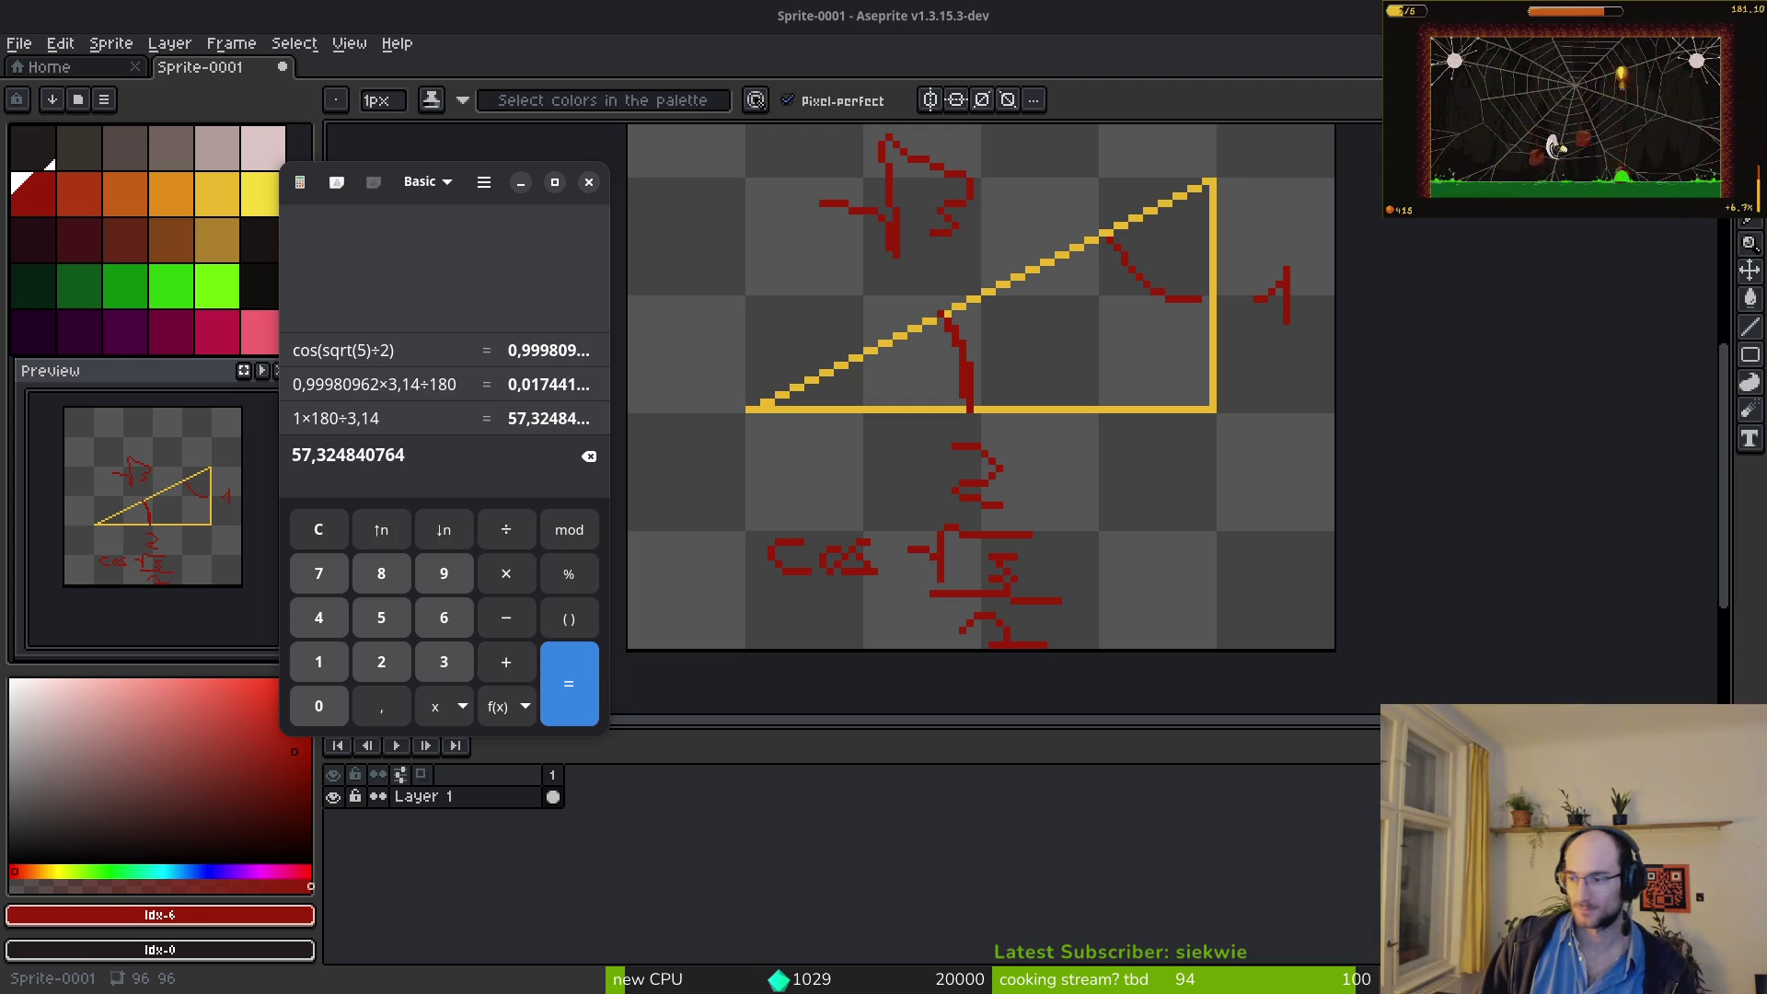
pyautogui.press('super+1')
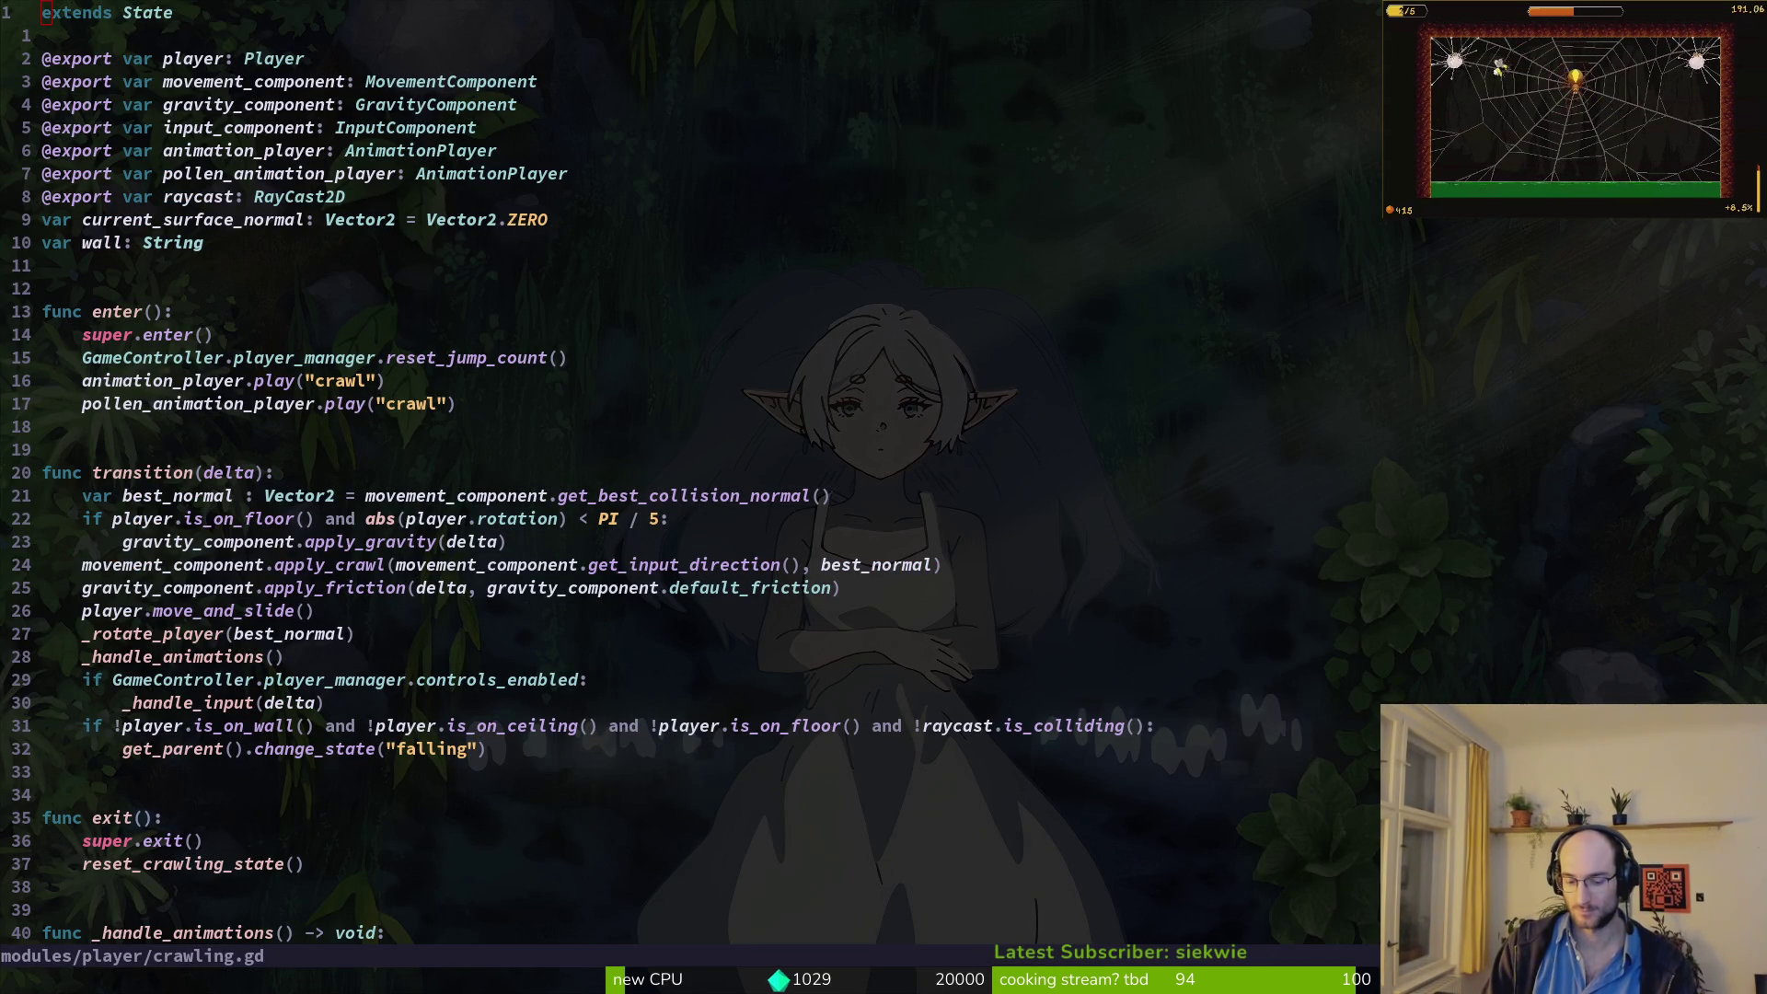
pyautogui.press('super+b')
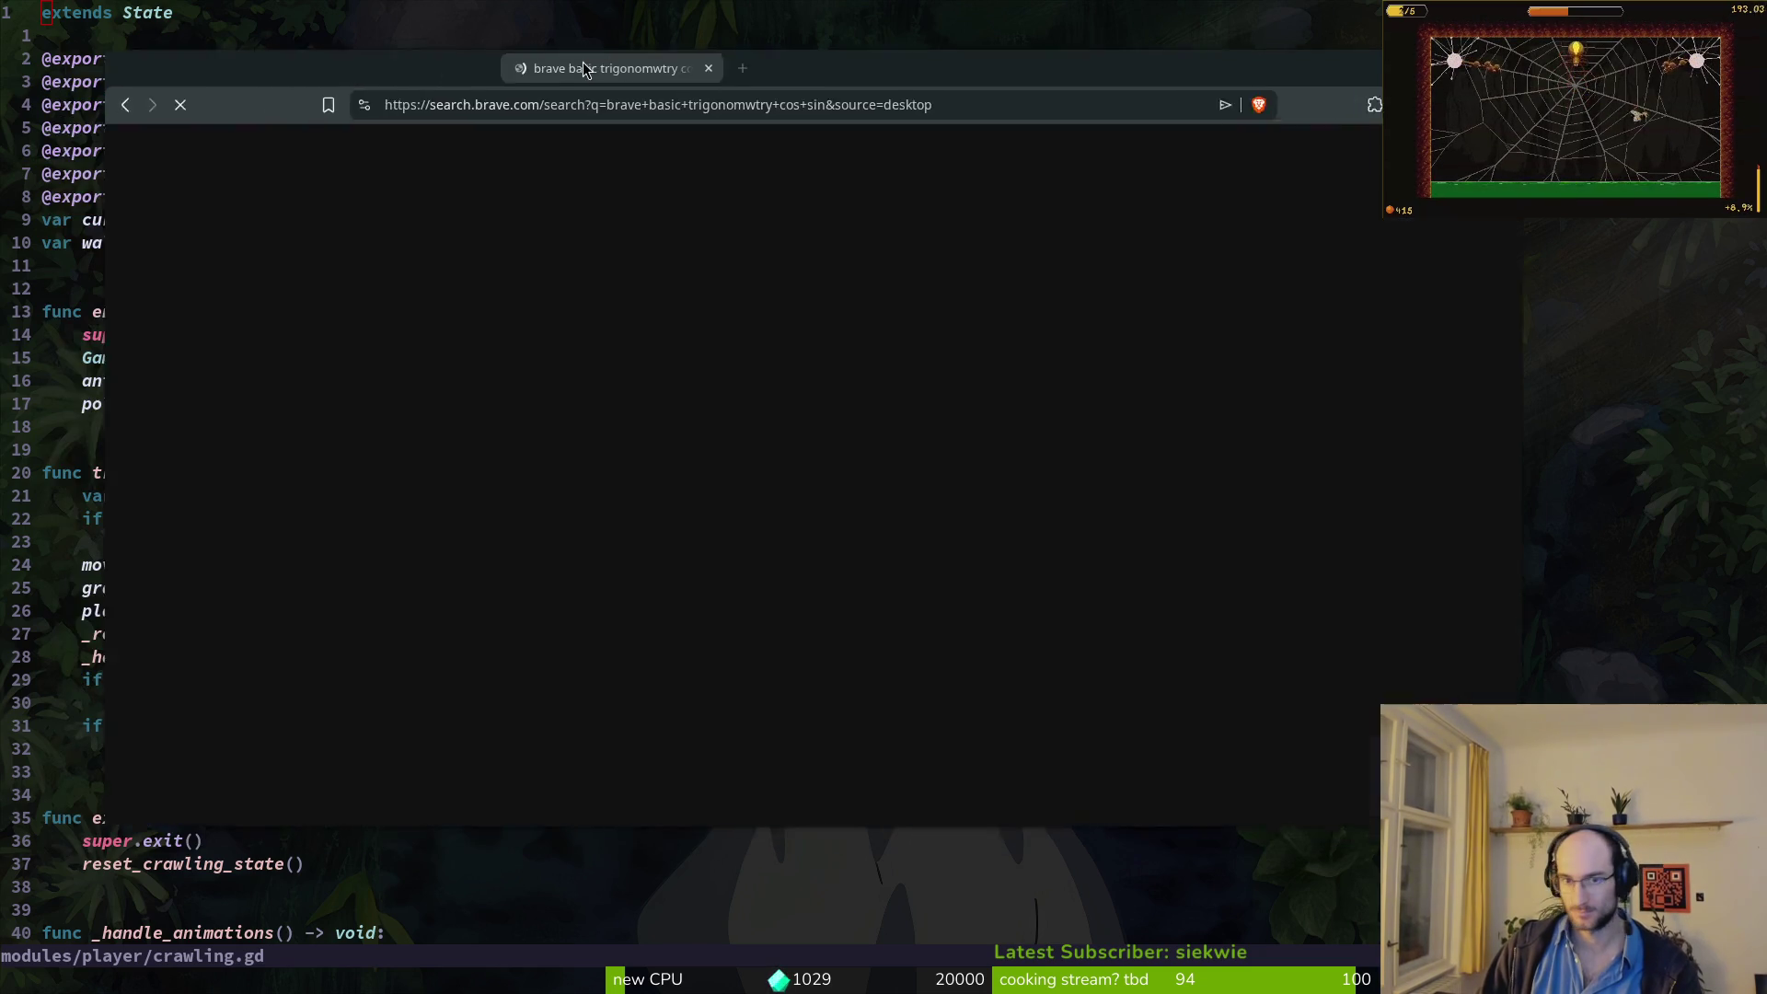
# - Show image results for 'basic trigonometry cos sin' and preview the Sin and cos of sin diagram
pyautogui.click(569, 634)
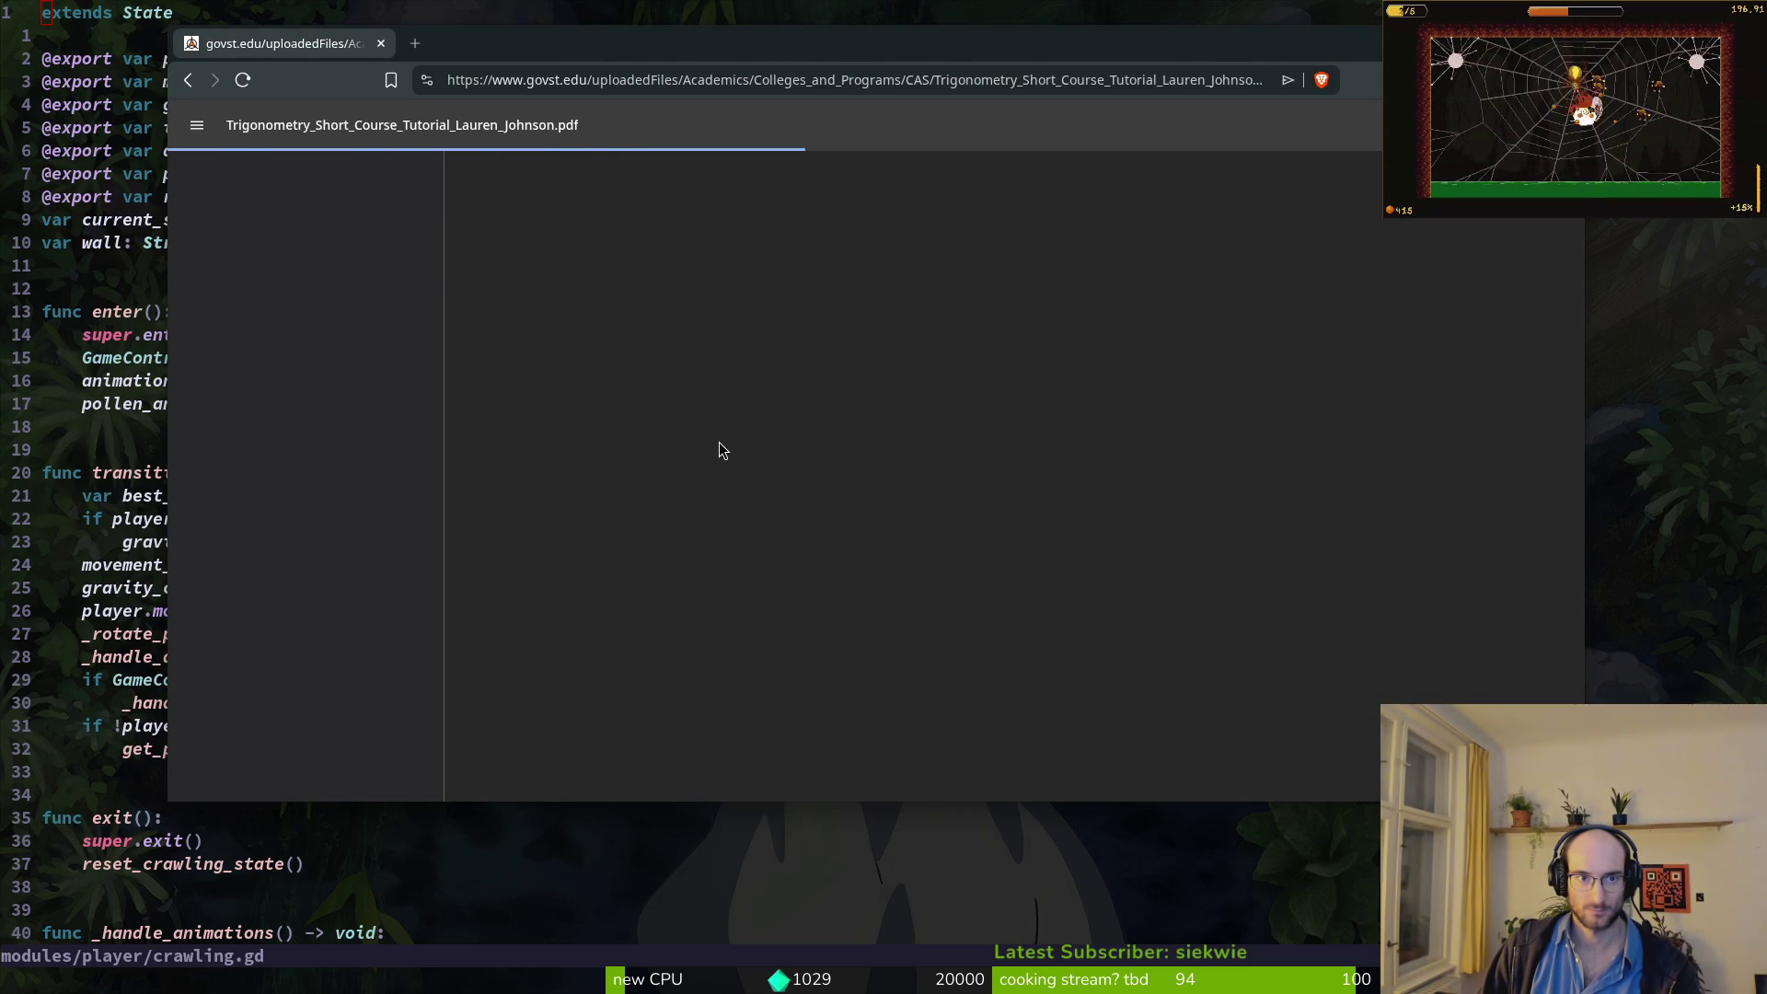
pyautogui.hotkey('alt', 'Left')
pyautogui.click(482, 203)
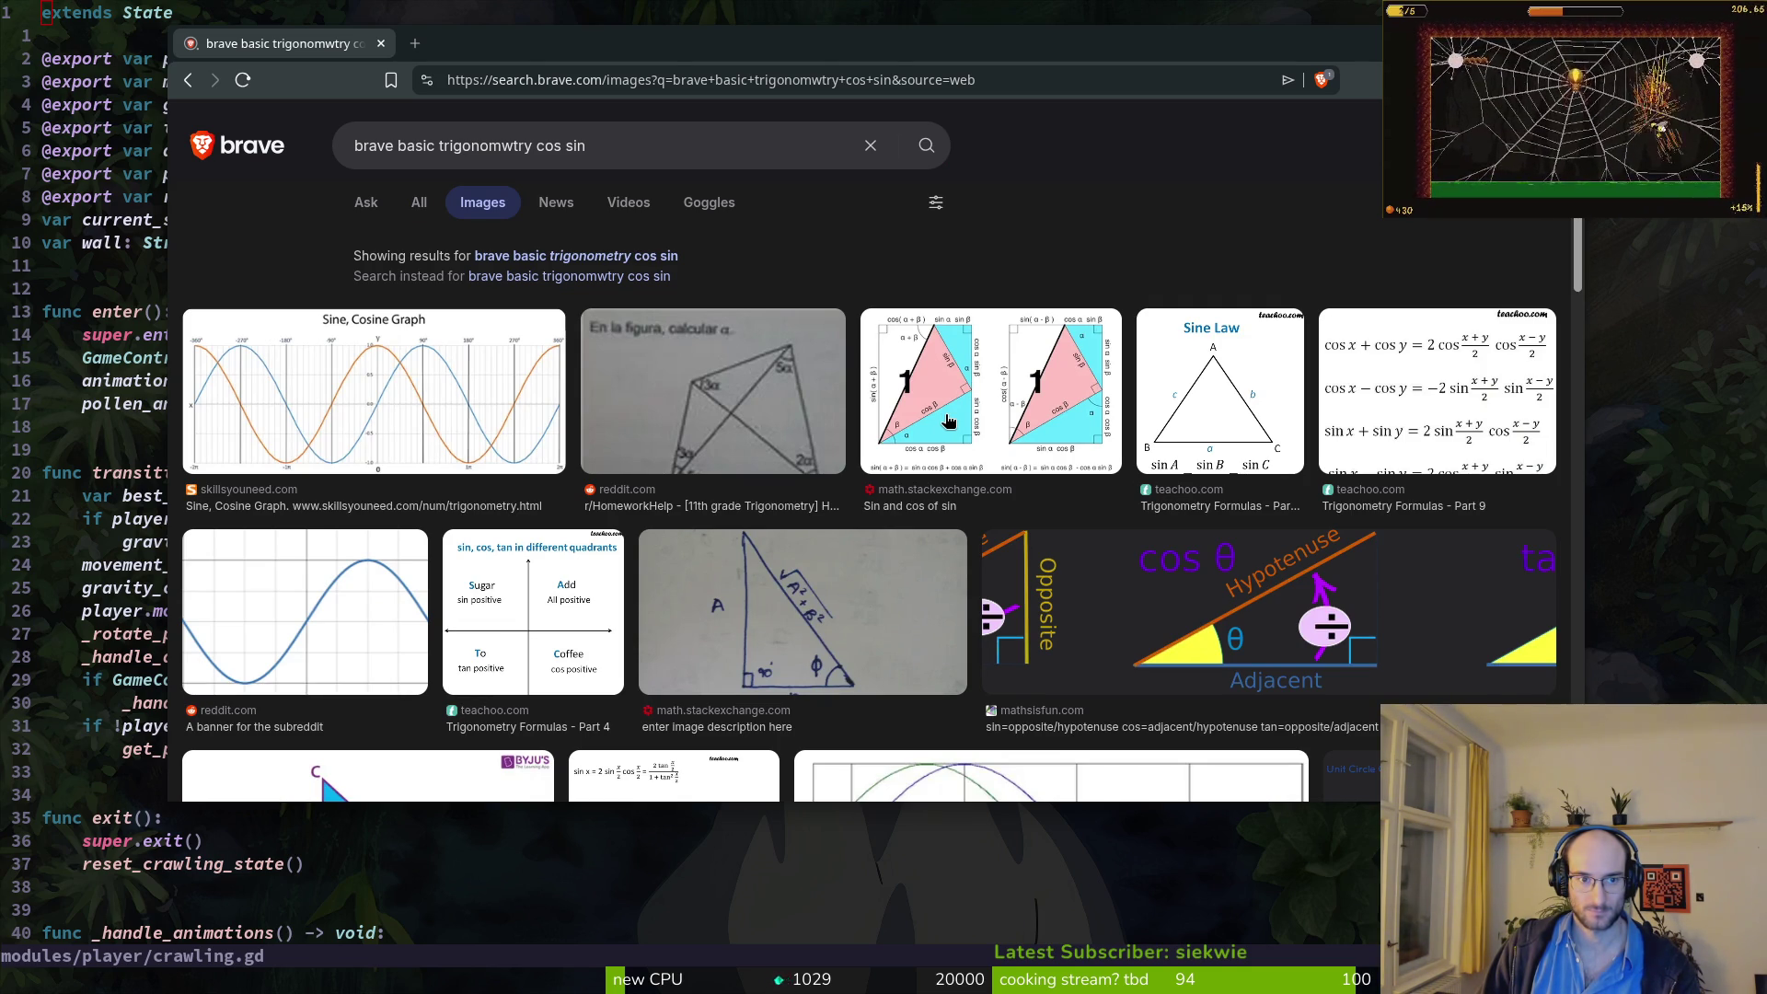
pyautogui.click(947, 418)
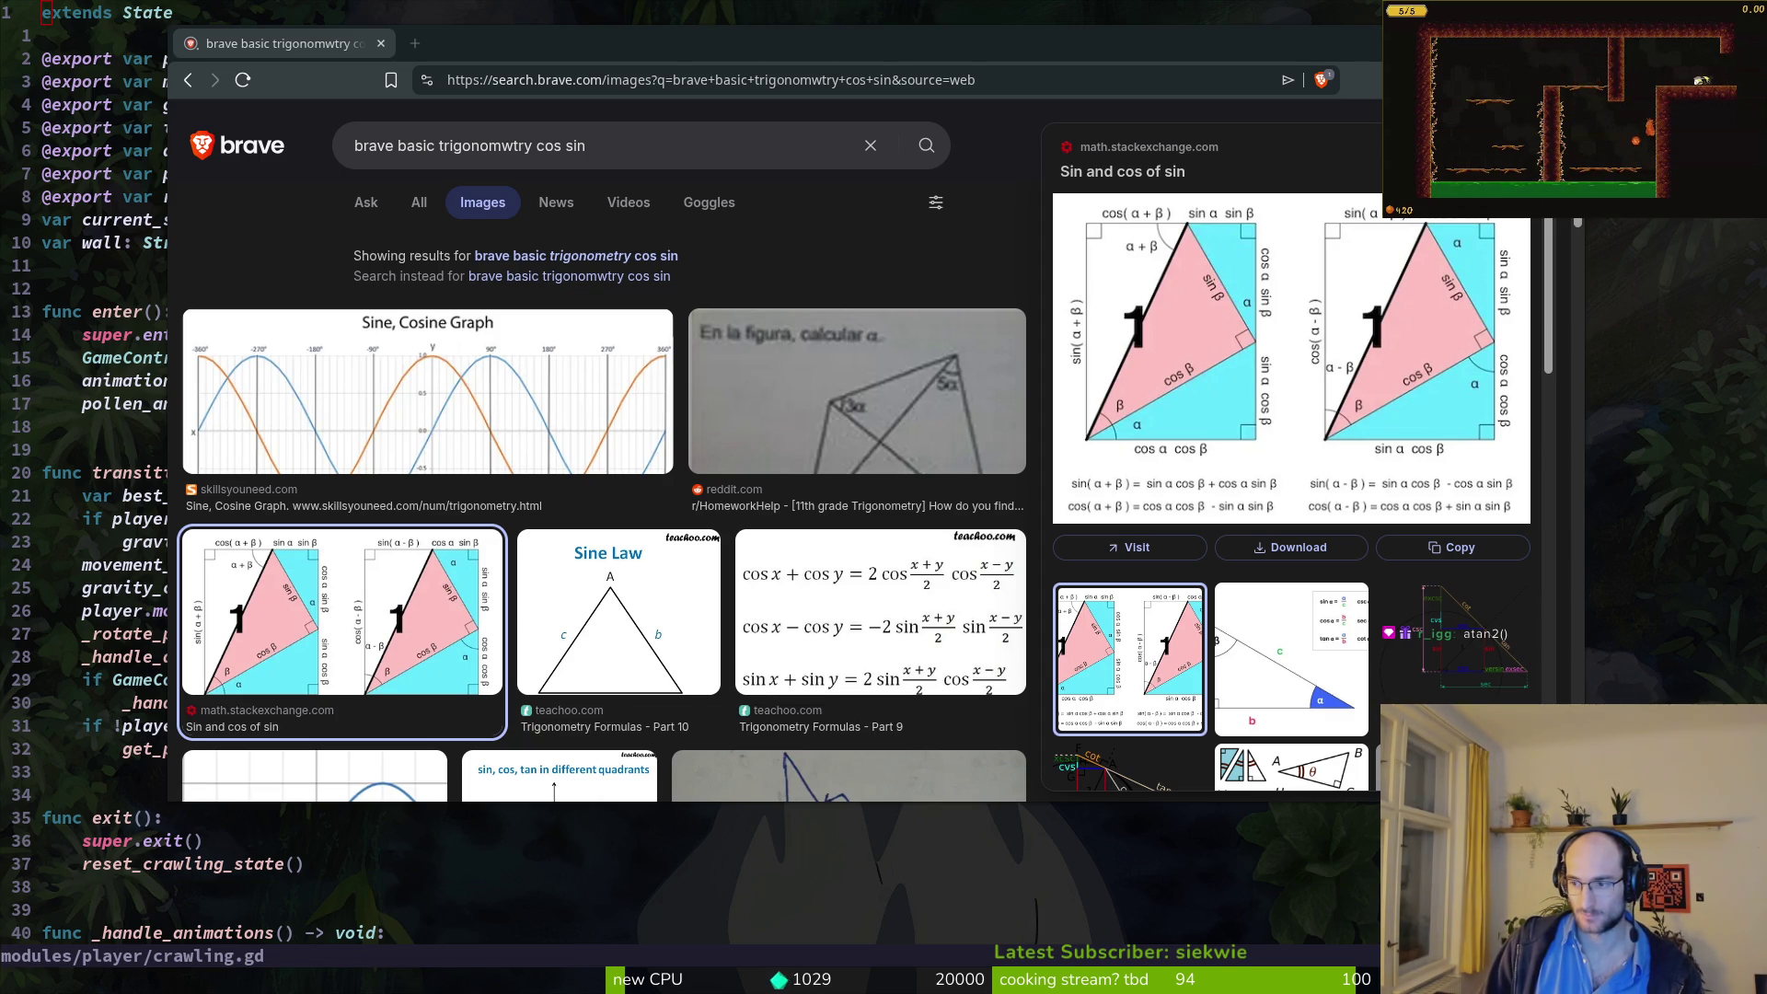
pyautogui.hotkey('alt', 'Tab')
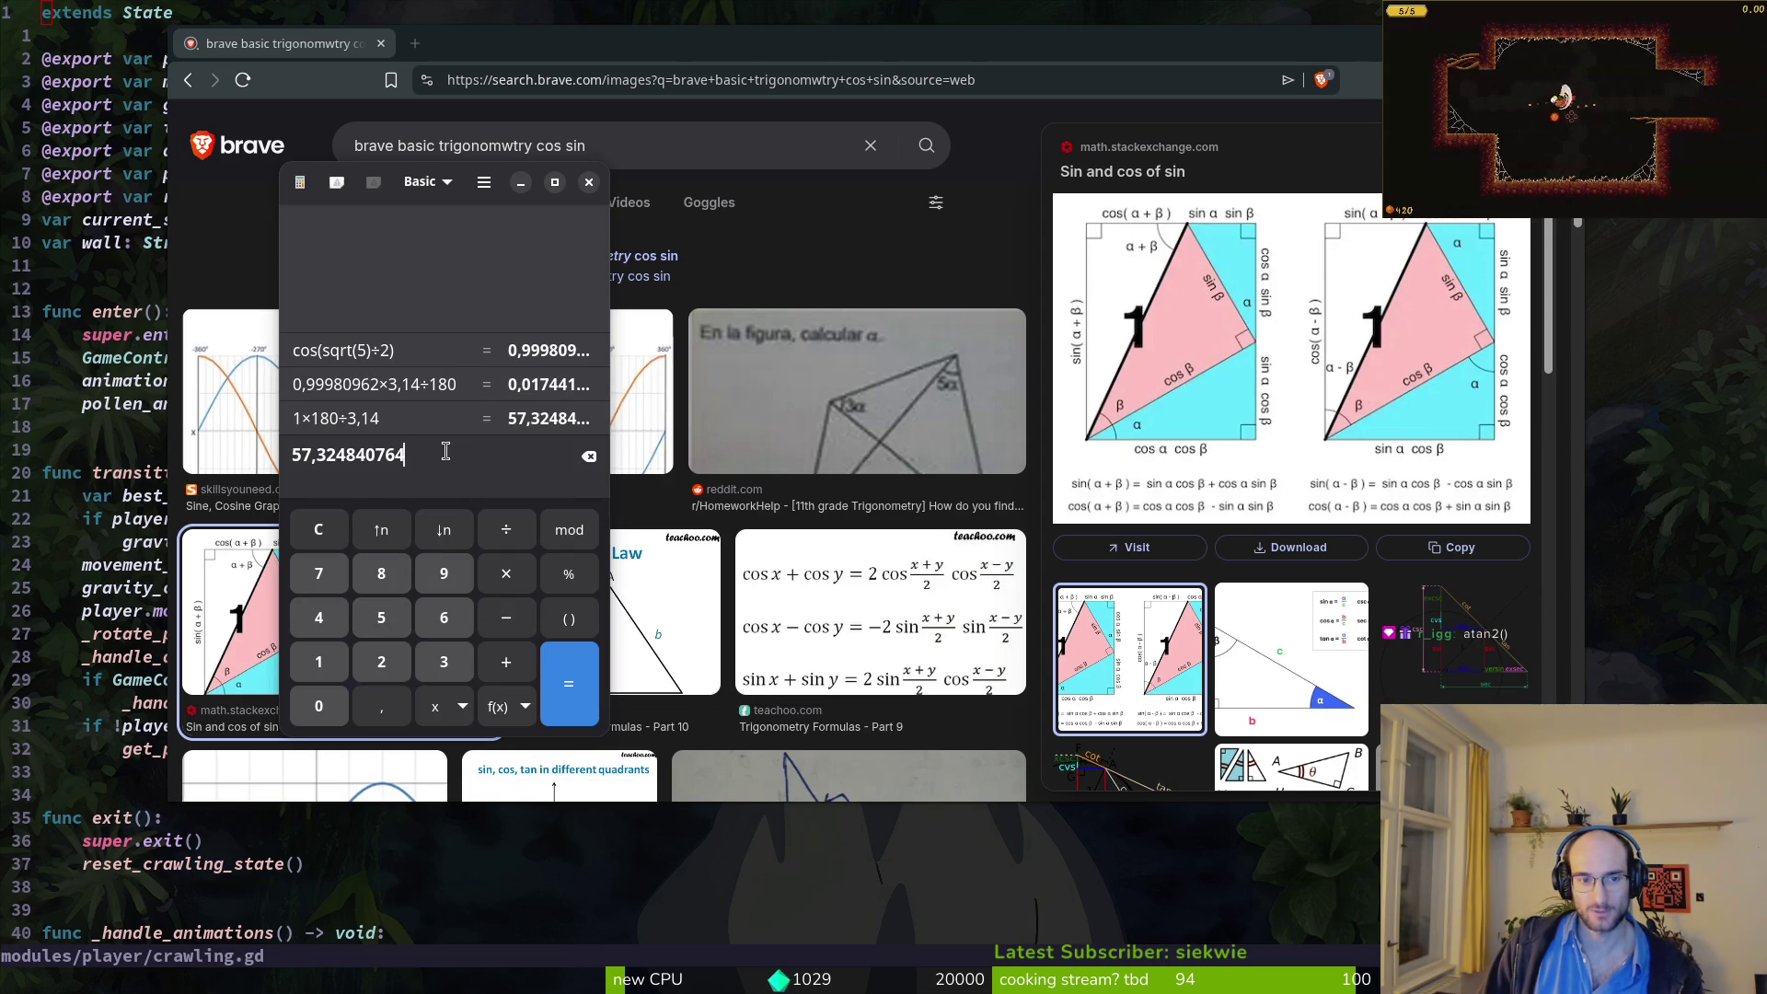
# - Try evaluating inverse cosine of sqrt(5)÷2, which returns an error
pyautogui.hotkey('ctrl', 'a')
pyautogui.hotkey('ctrl', 'x')
pyautogui.click(506, 706)
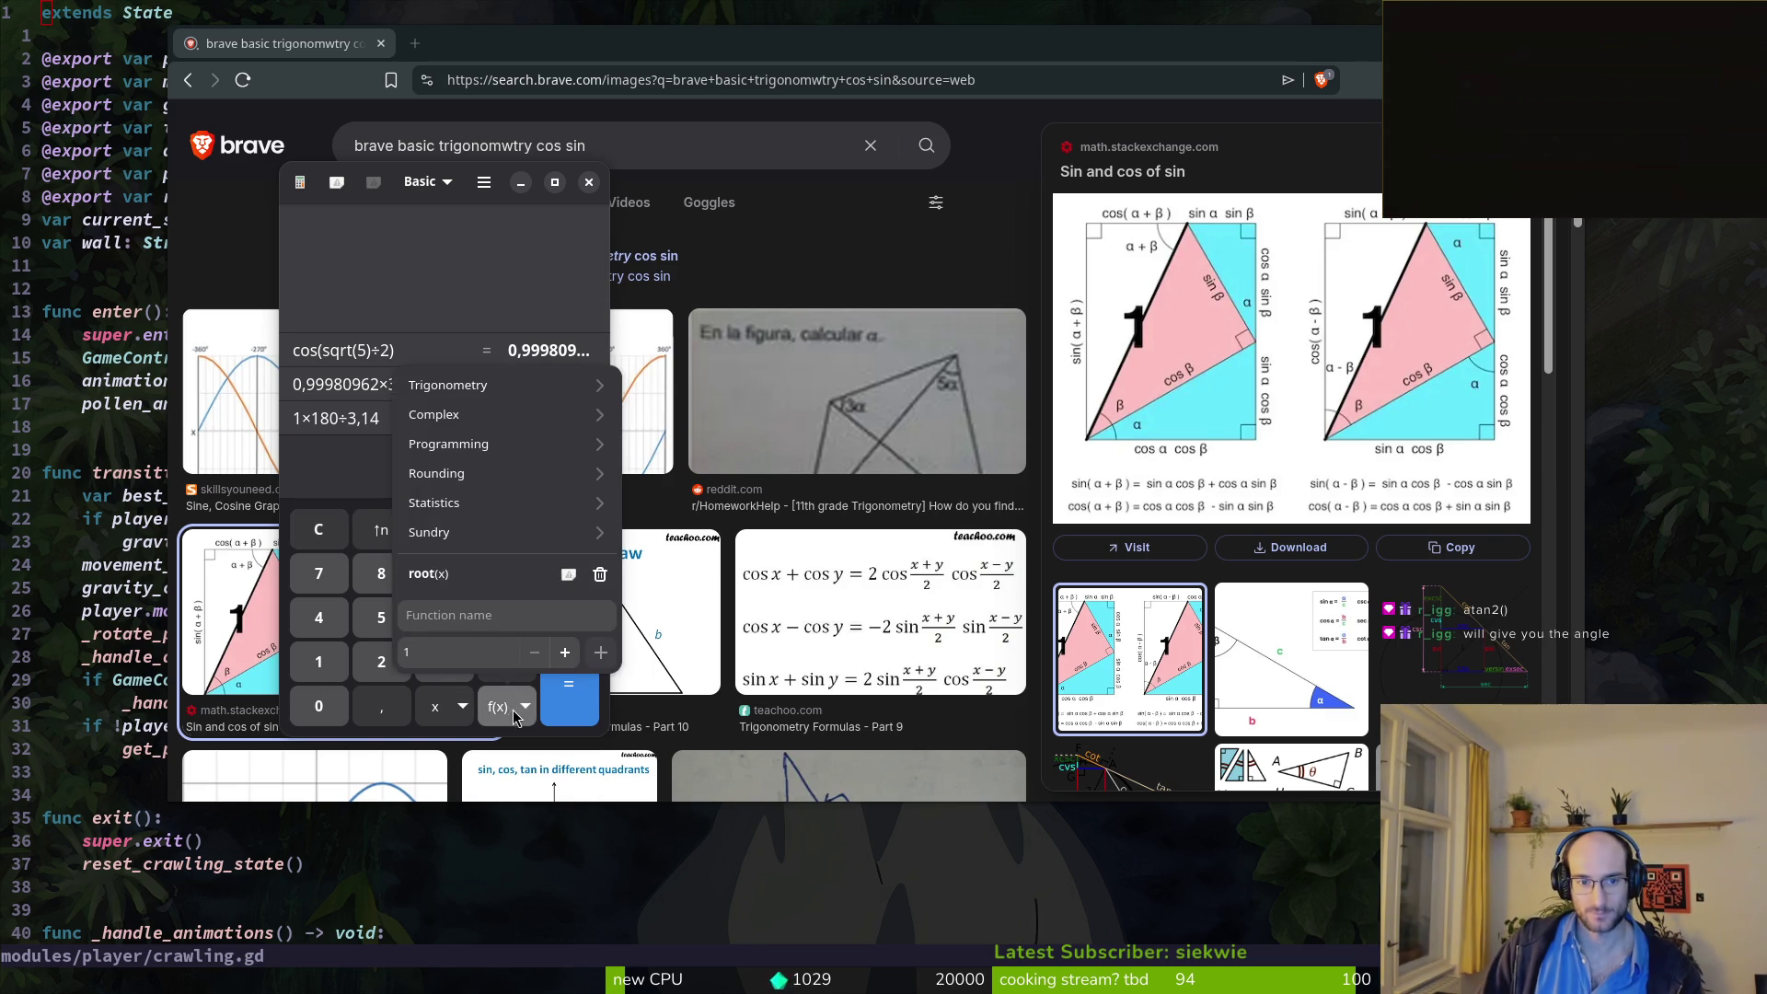
pyautogui.click(471, 385)
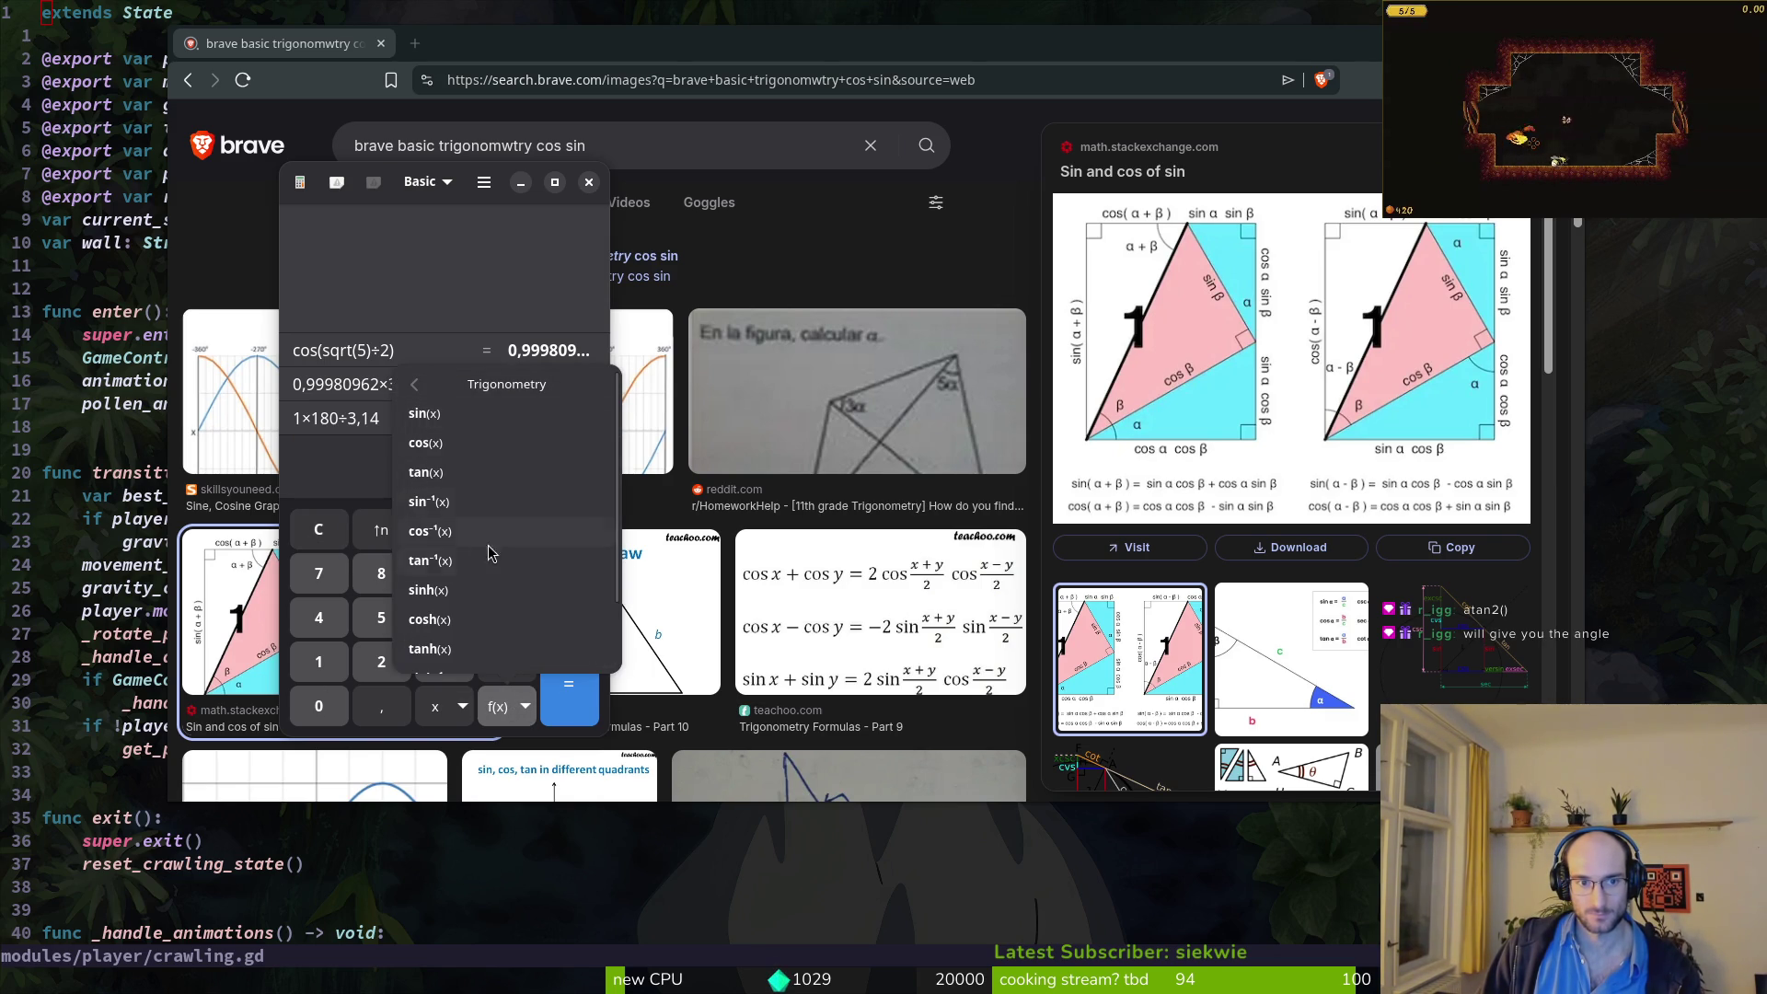
pyautogui.scroll(-2, 541, 545)
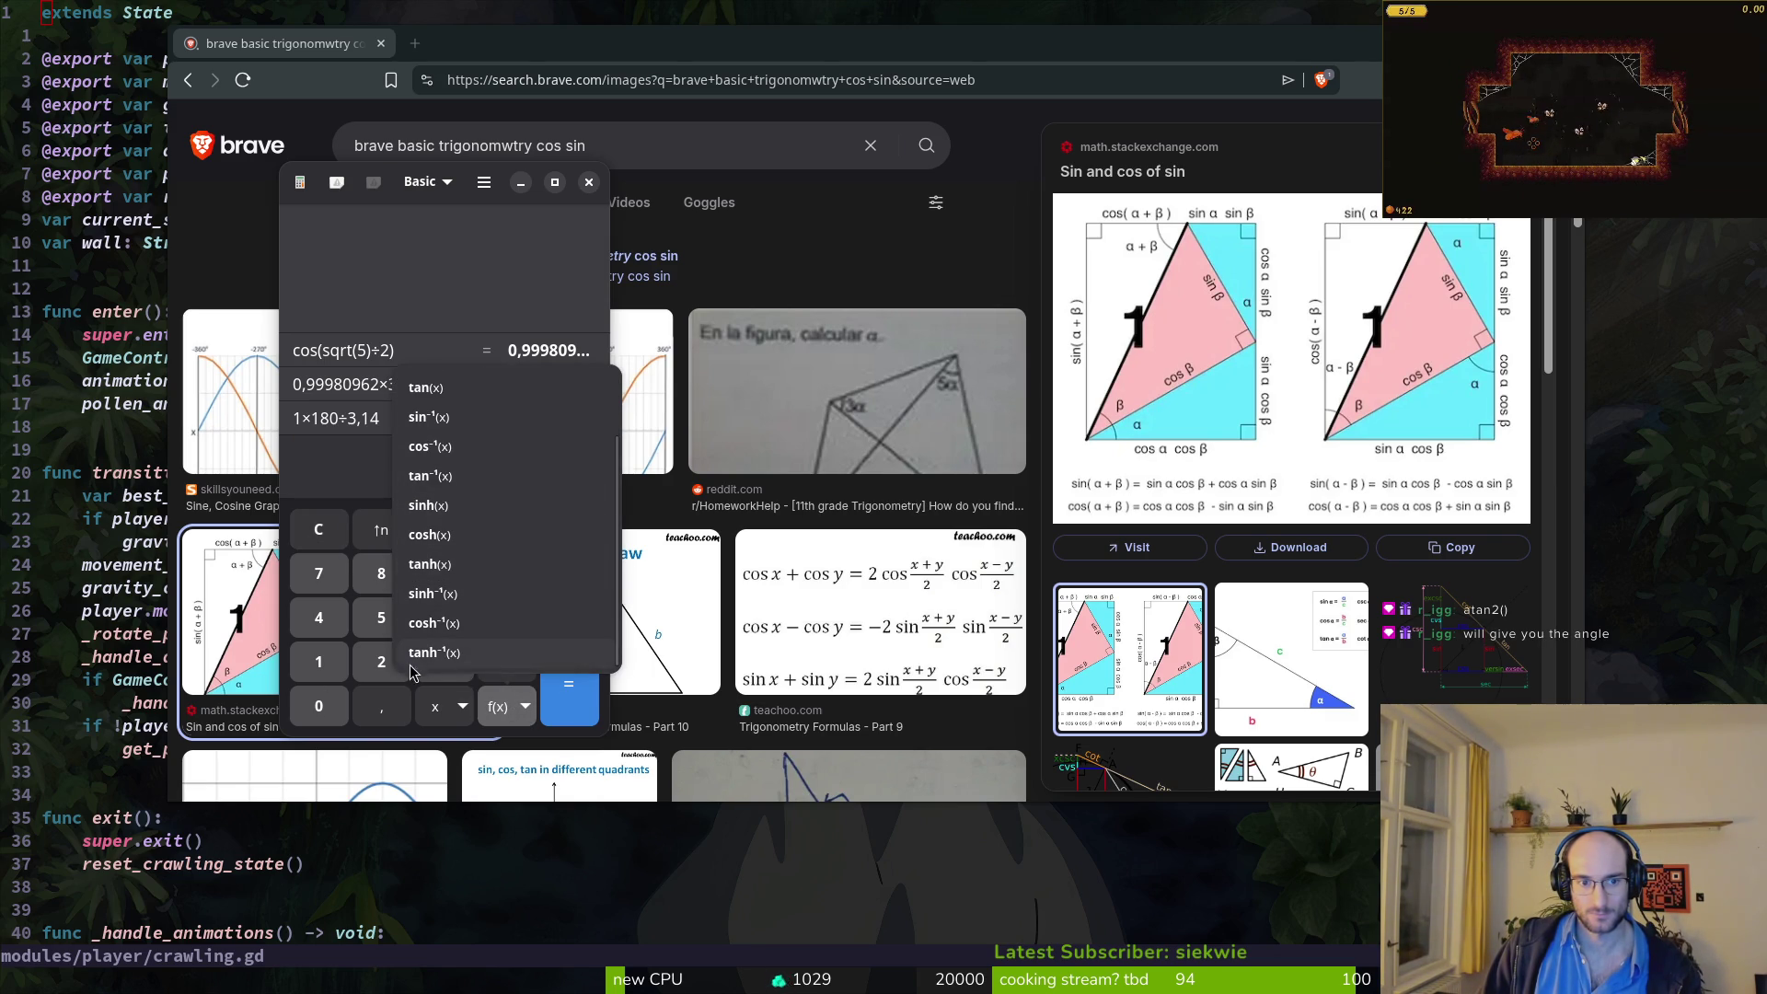
pyautogui.scroll(3, 439, 555)
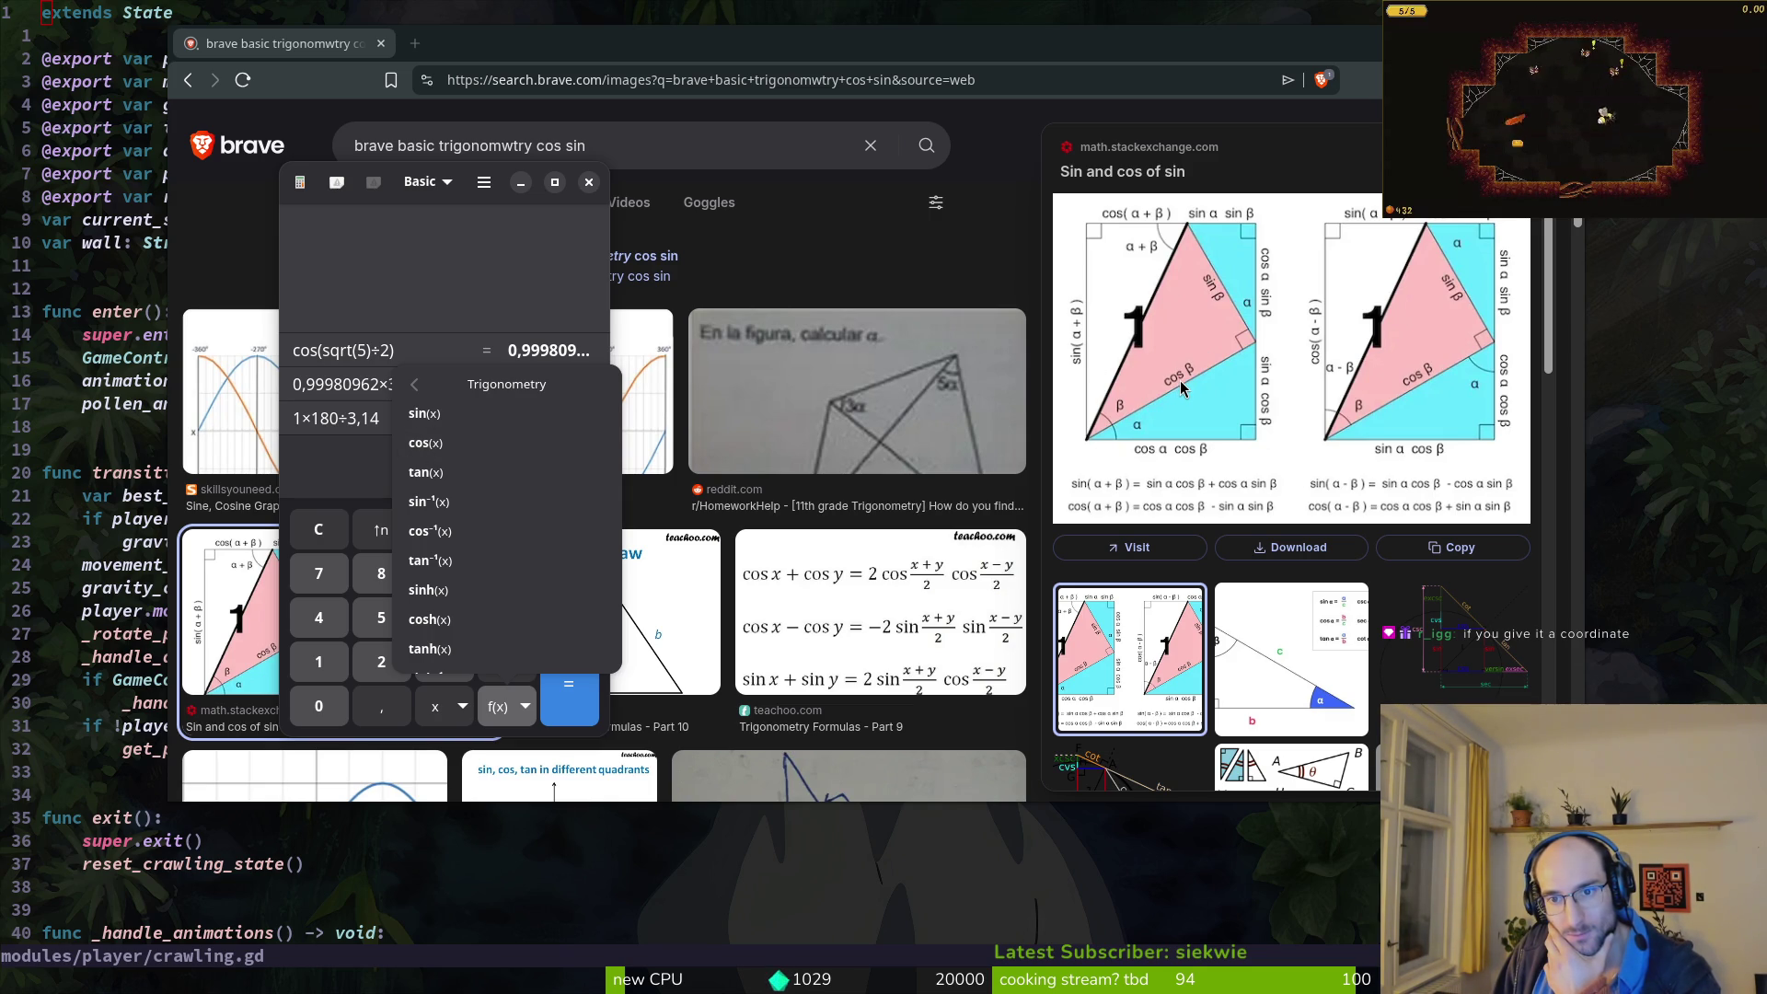
pyautogui.click(464, 535)
pyautogui.write('sq')
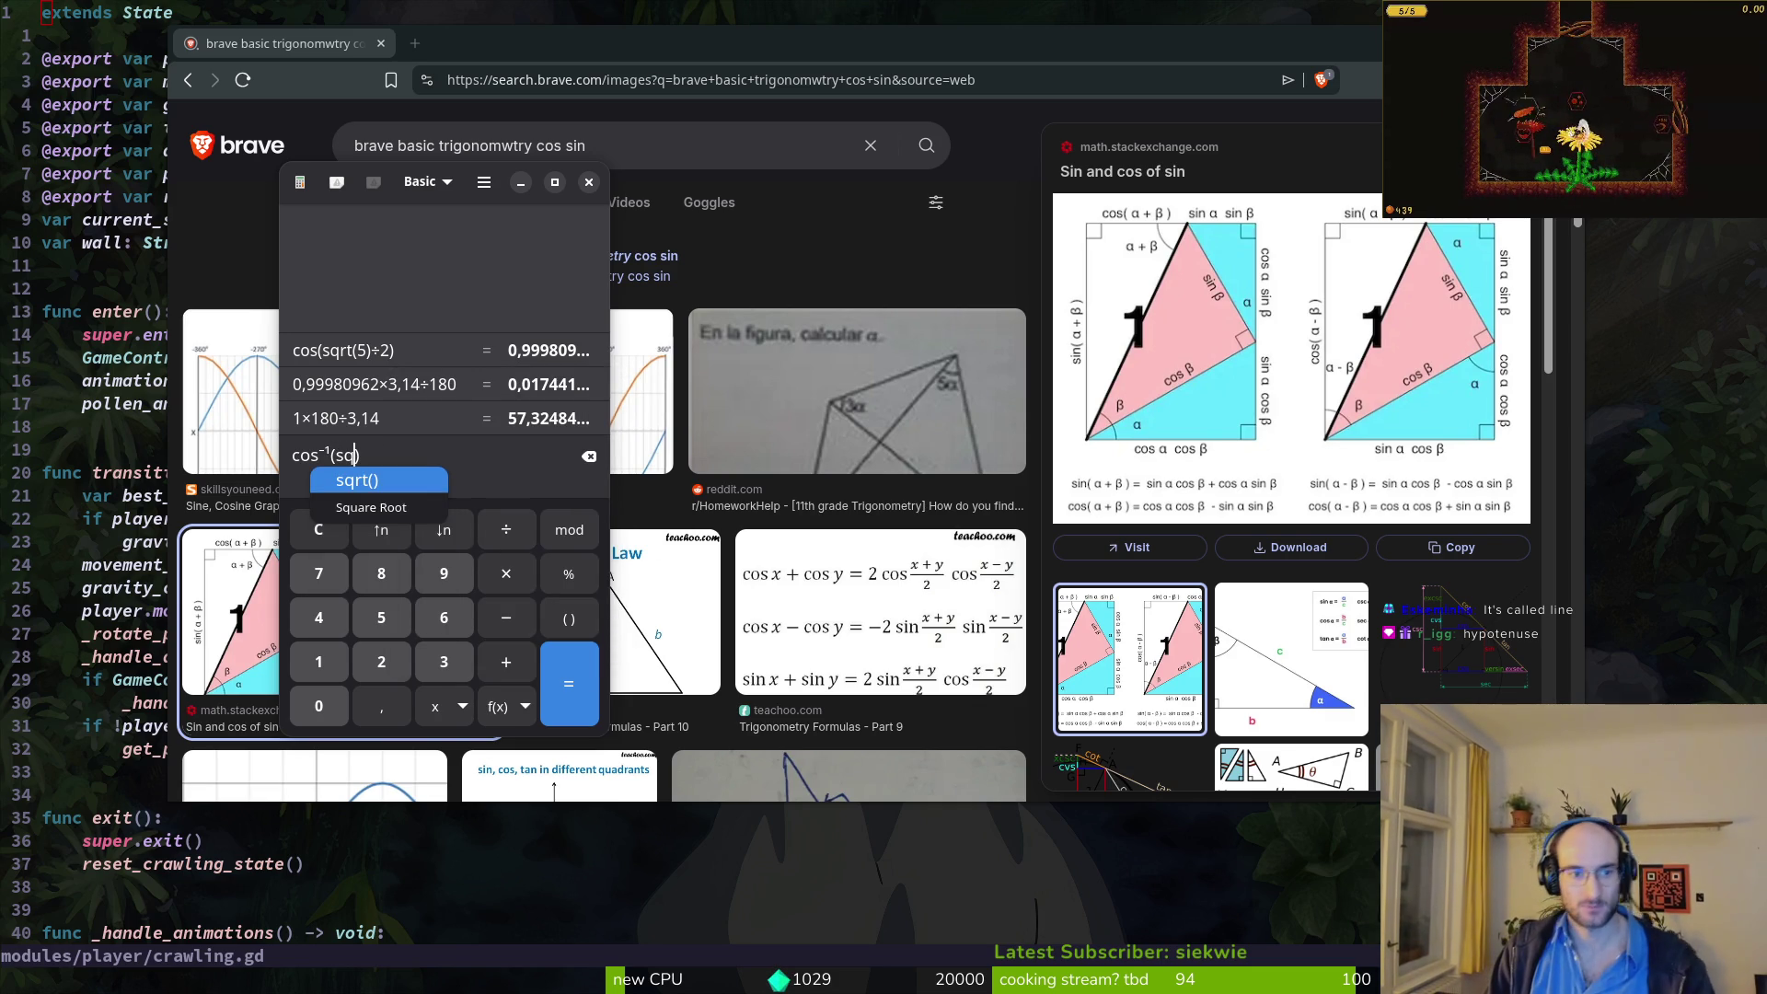
pyautogui.press('Return')
pyautogui.write('5')
pyautogui.write('/')
pyautogui.press('Return')
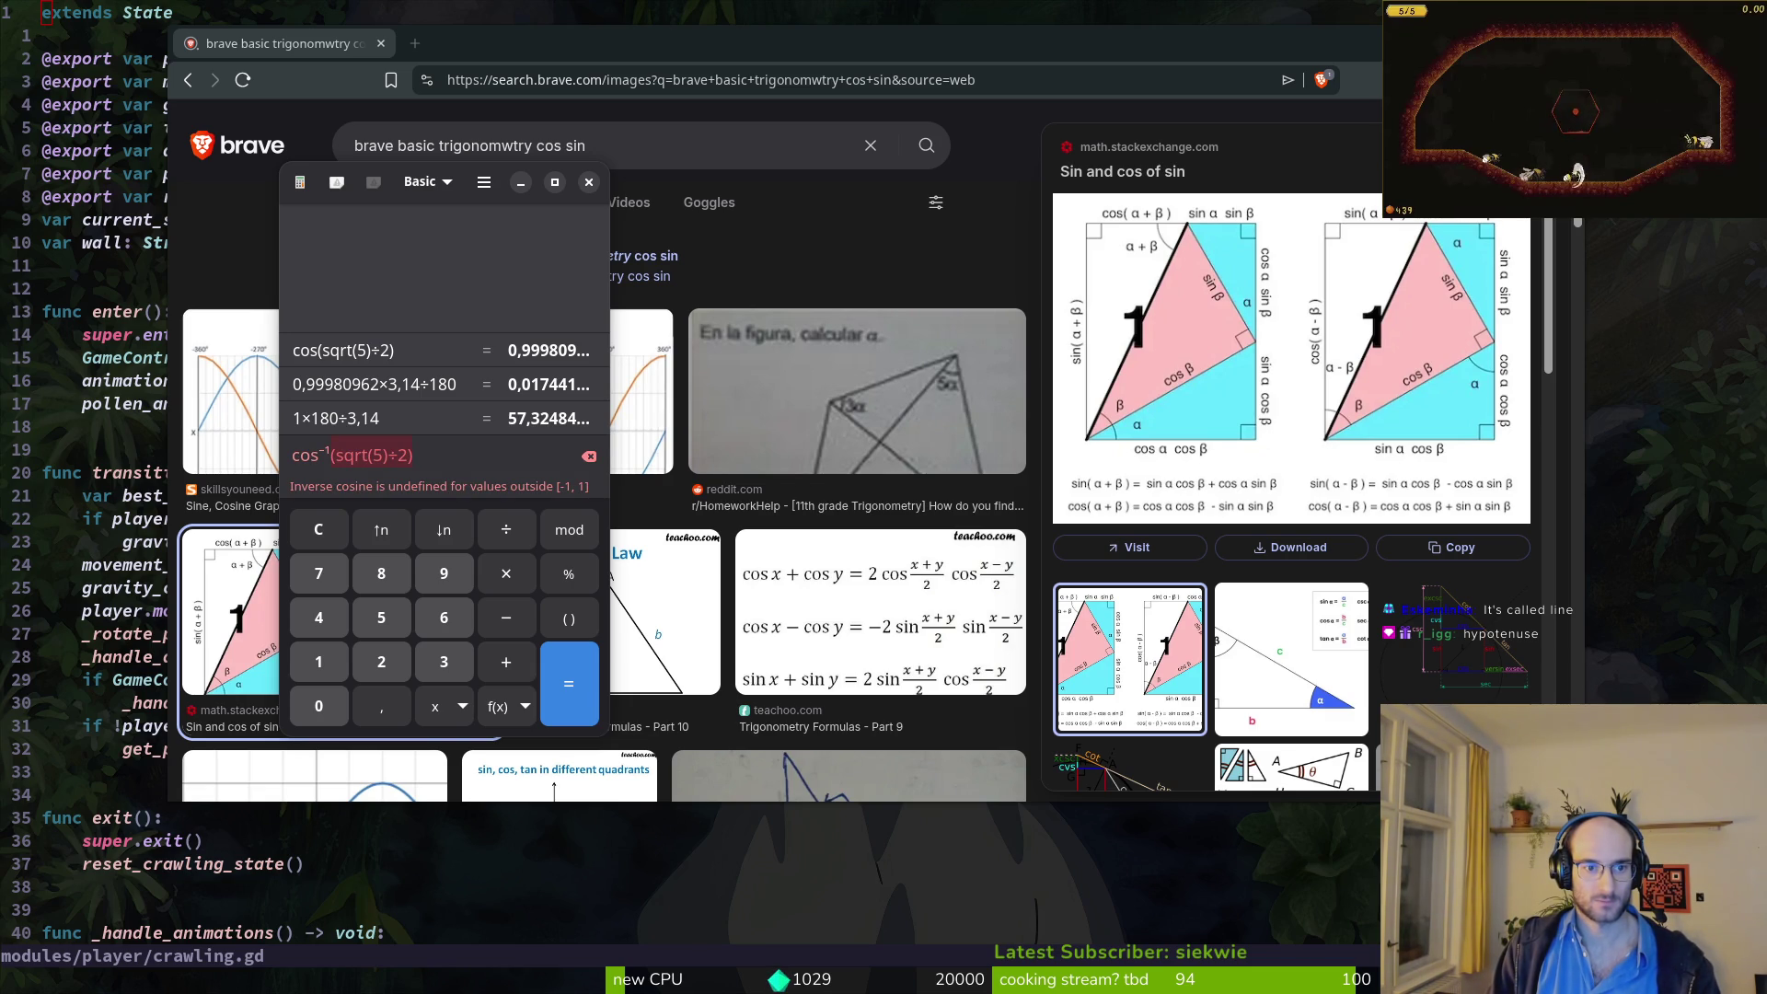
# - Evaluate atan(sqrt(5)/2) to get 48,189685104, then return to the triangle sketch
pyautogui.press('BackSpace')
pyautogui.press('BackSpace')
pyautogui.press('BackSpace')
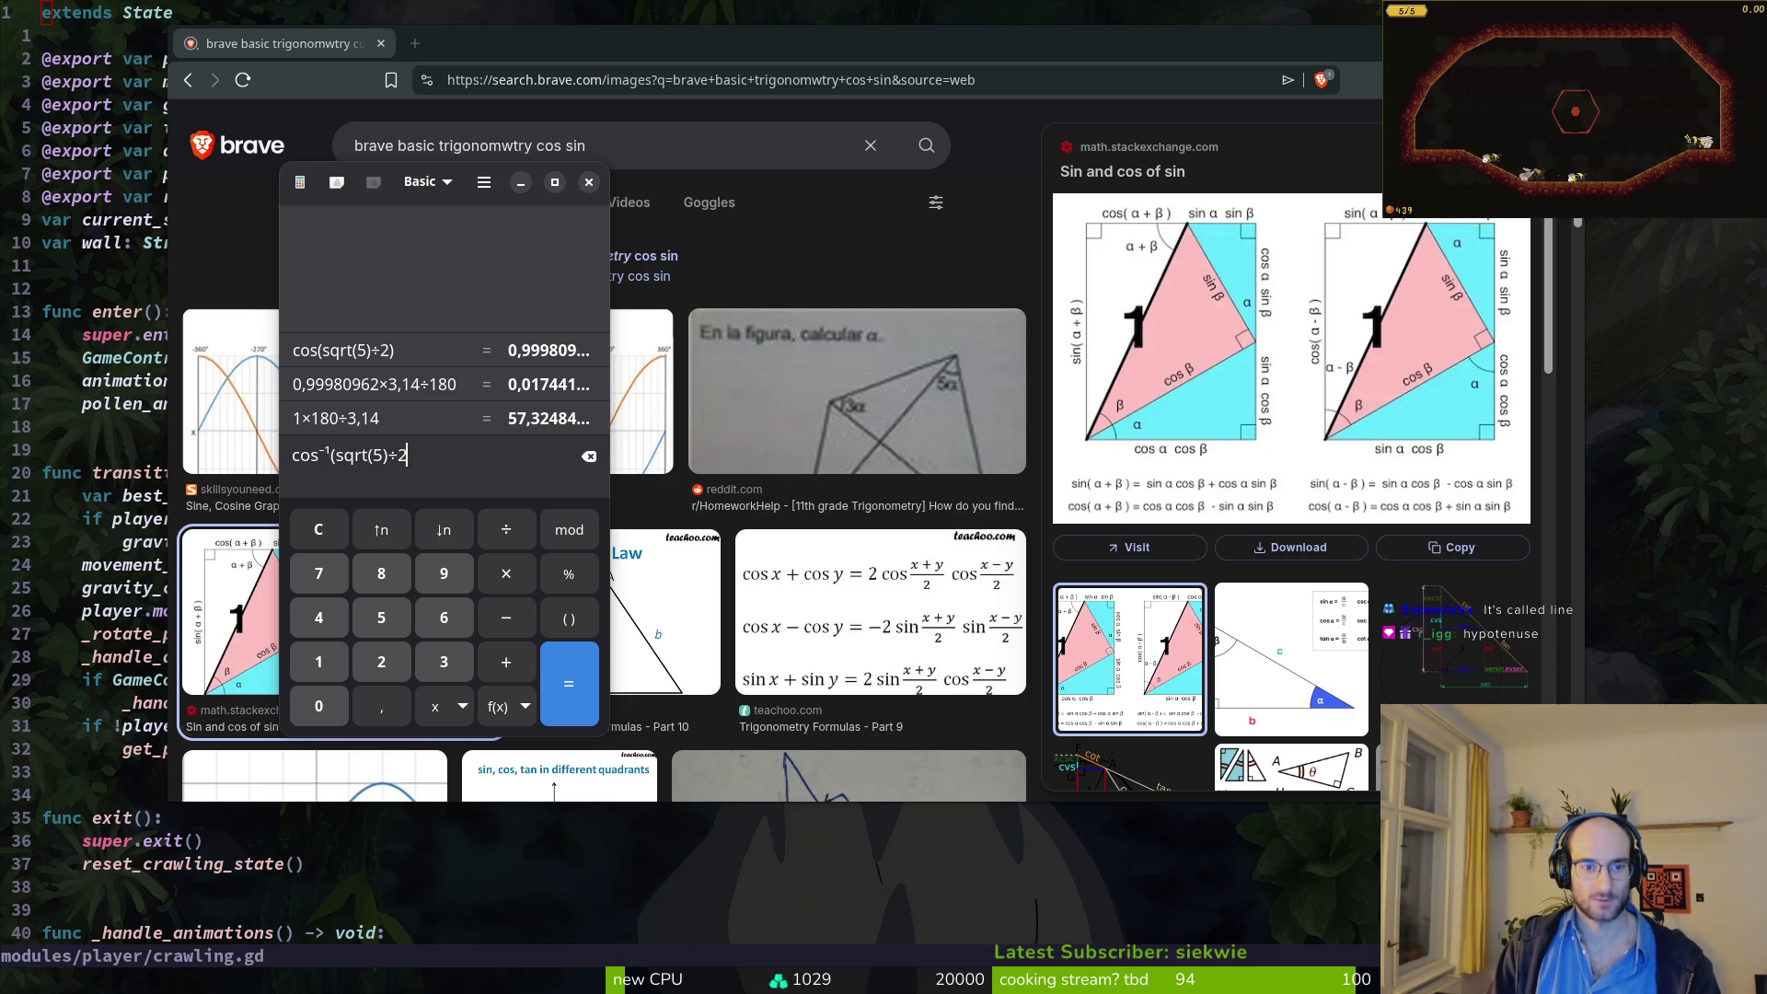
pyautogui.press('BackSpace')
pyautogui.press('BackSpace')
pyautogui.press('BackSpace')
pyautogui.write('at')
pyautogui.press('Return')
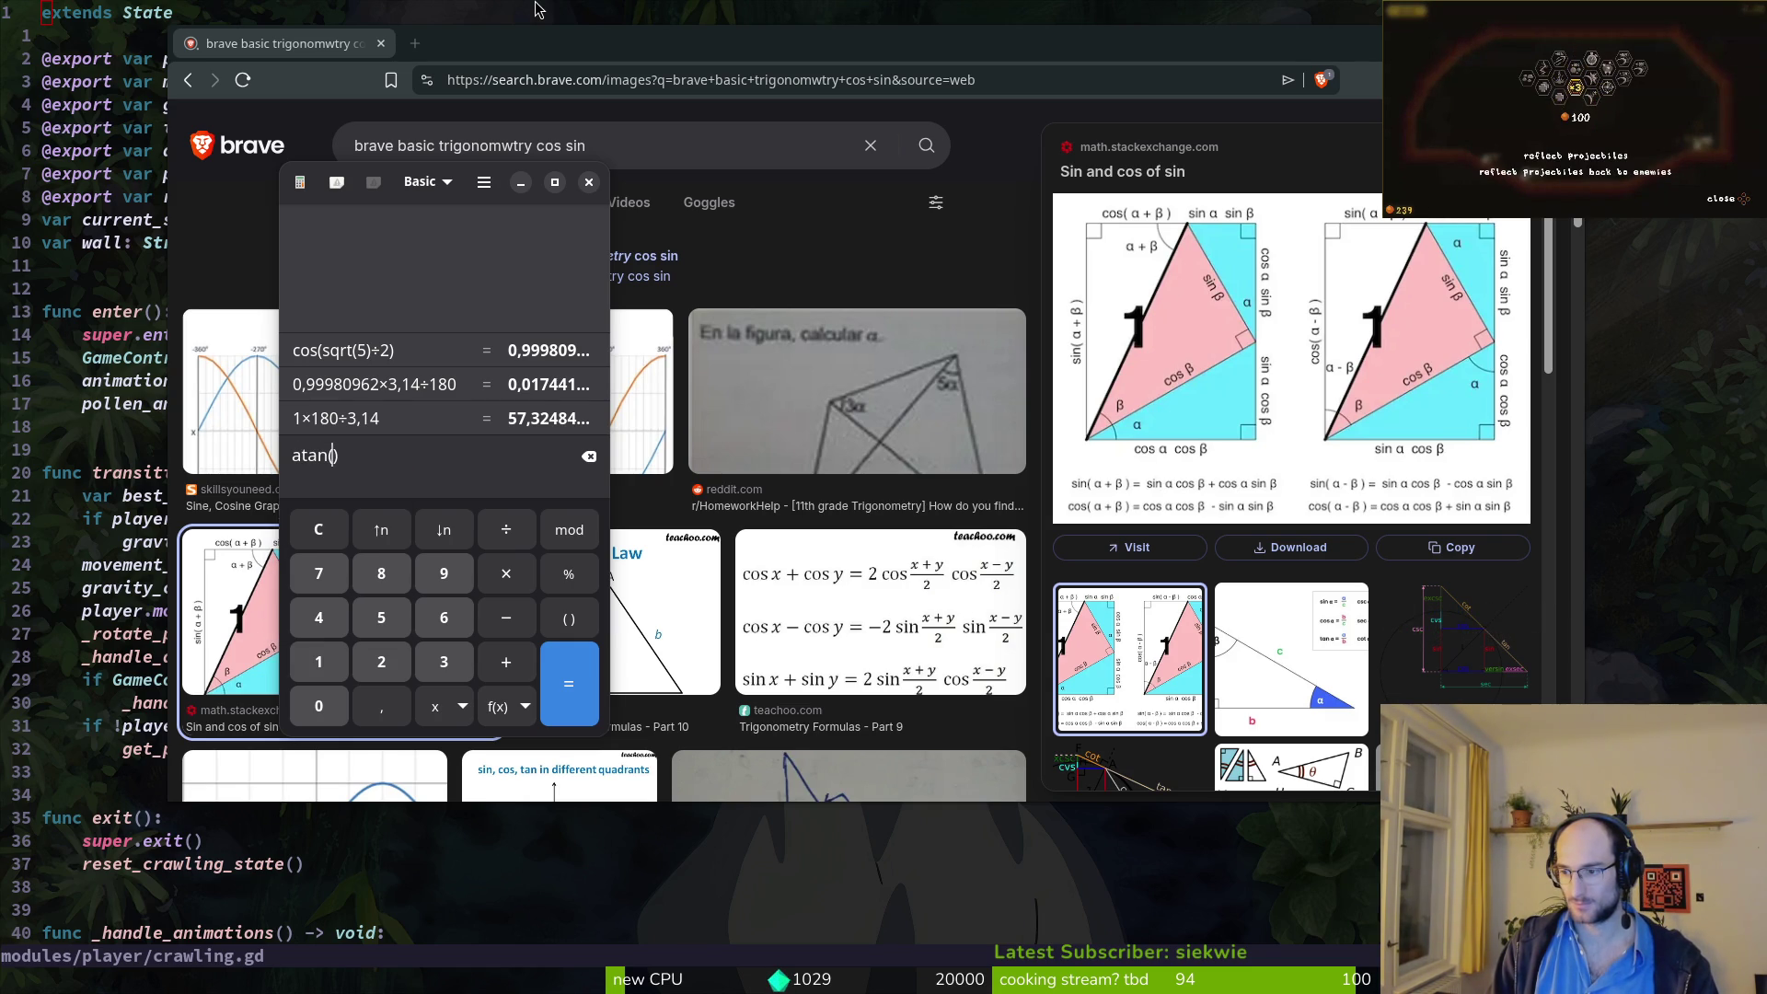
pyautogui.write('sqrt')
pyautogui.press('Return')
pyautogui.write('5')
pyautogui.press('Right')
pyautogui.write('/')
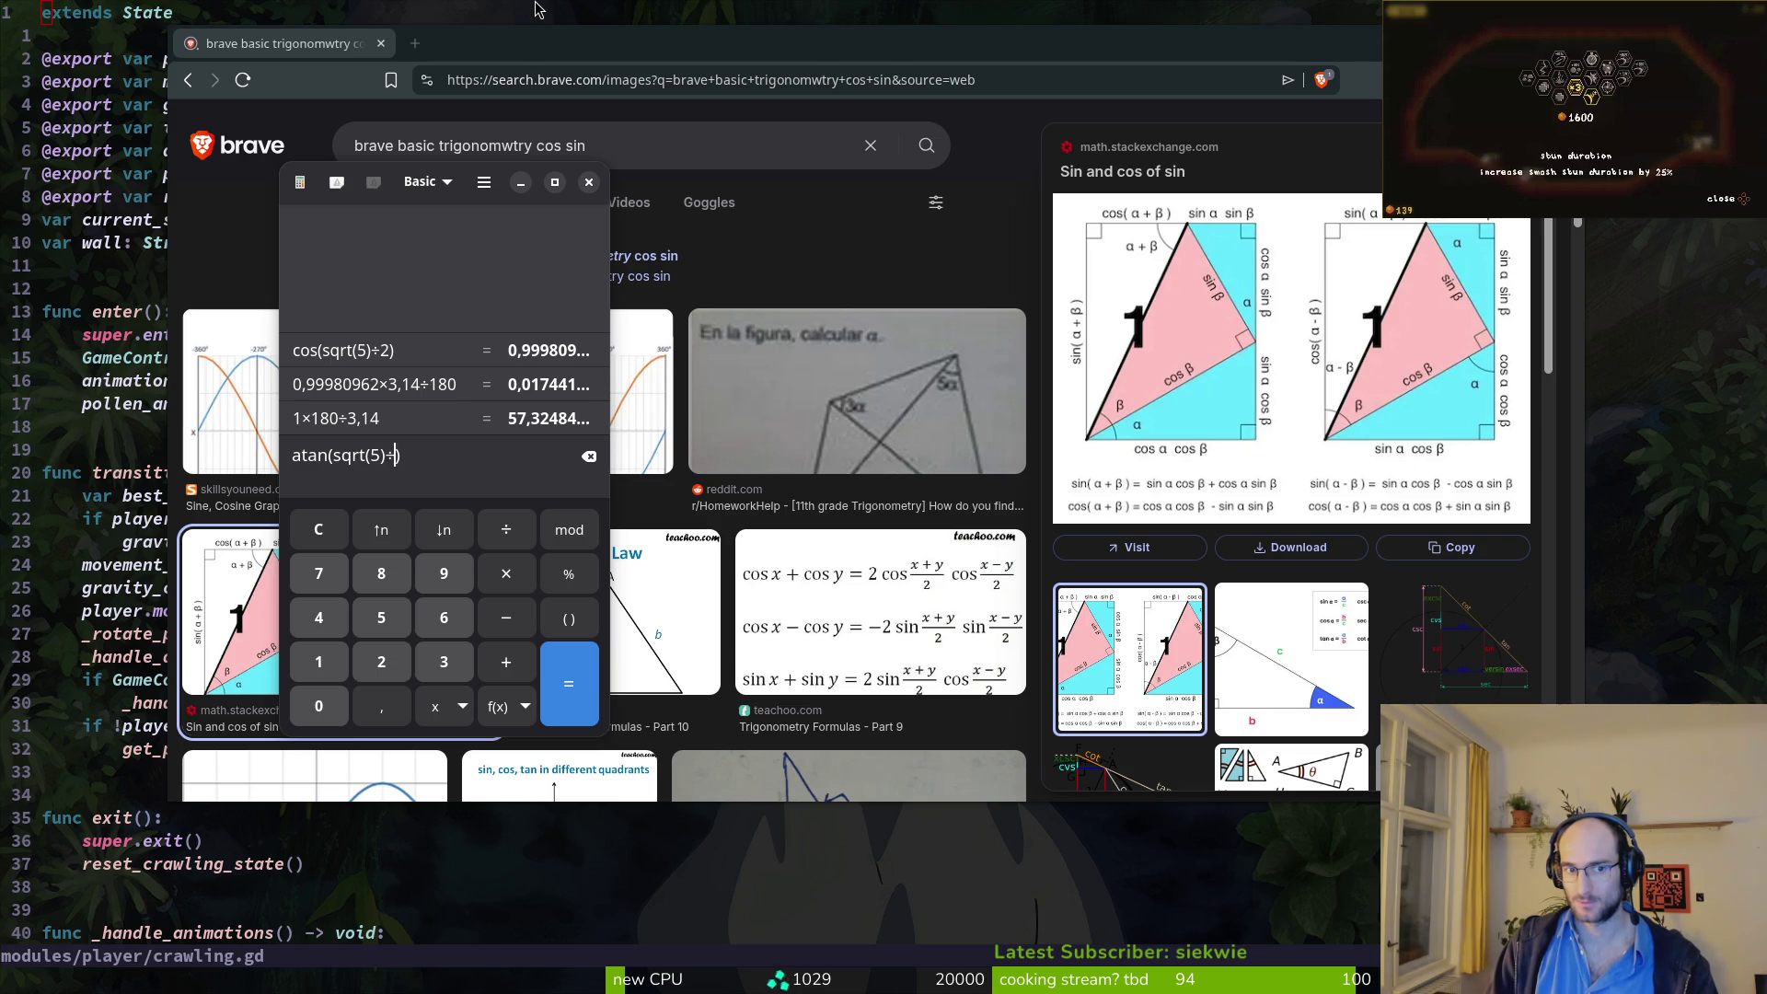
pyautogui.write('2')
pyautogui.press('Return')
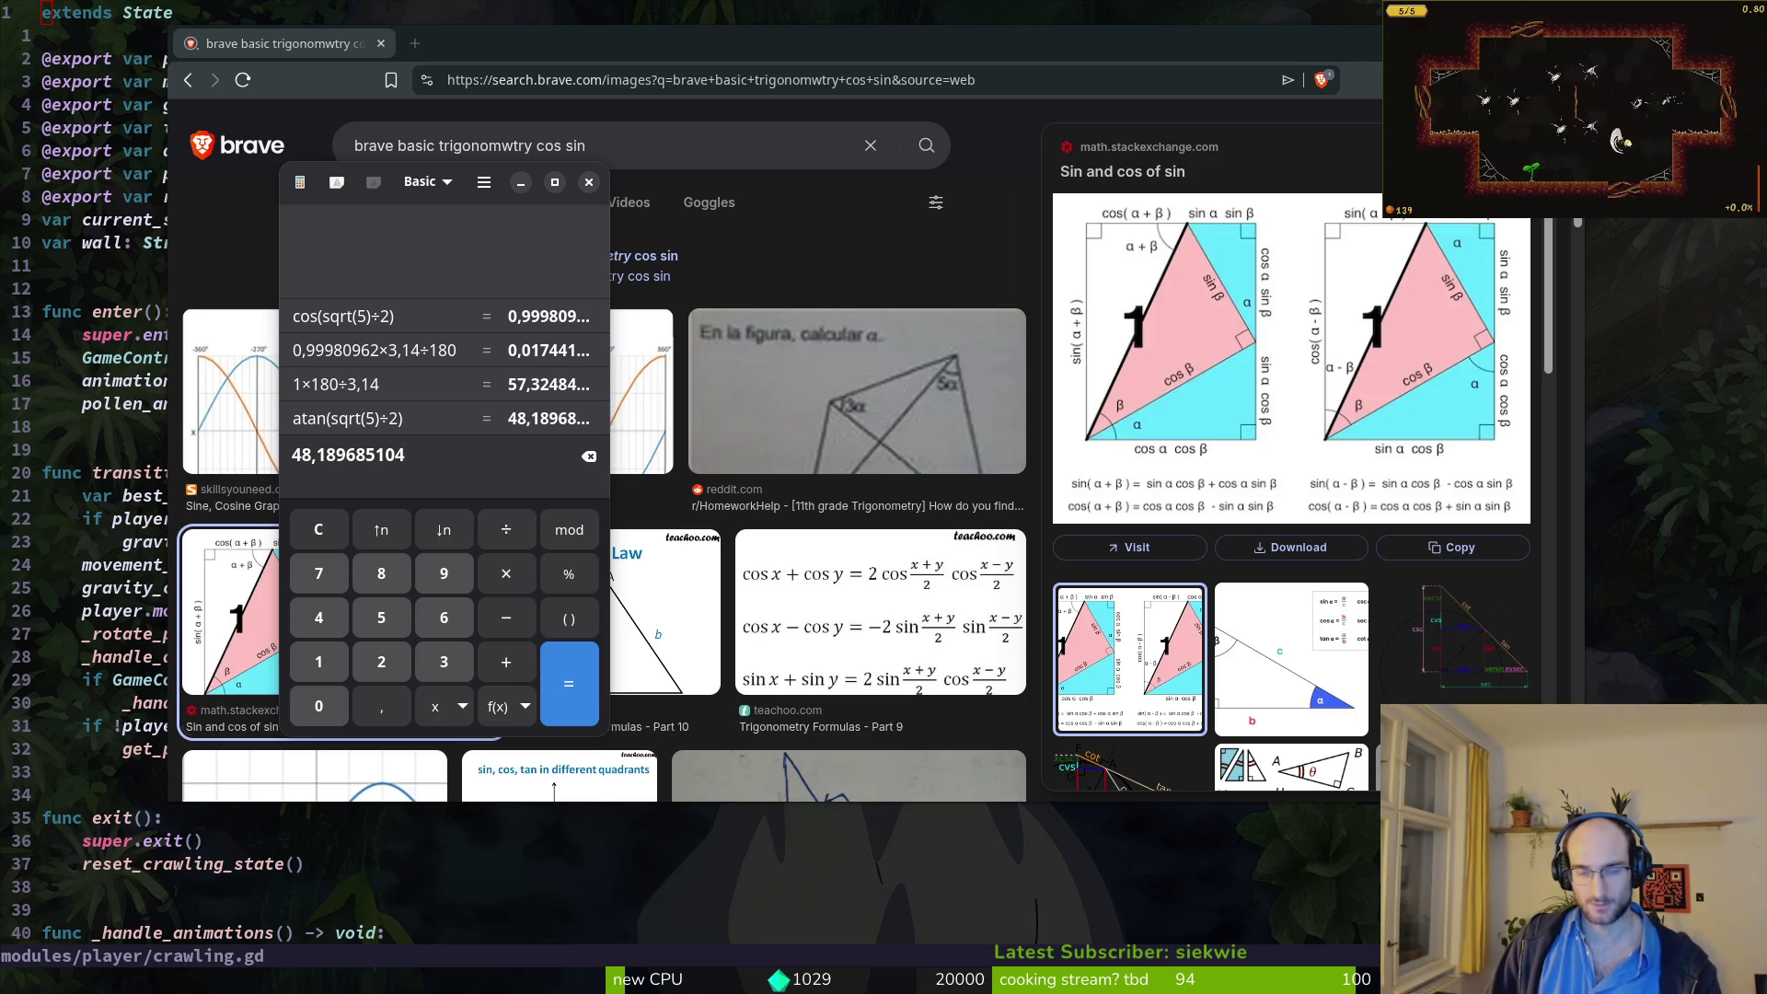
pyautogui.hotkey('alt', 'Tab')
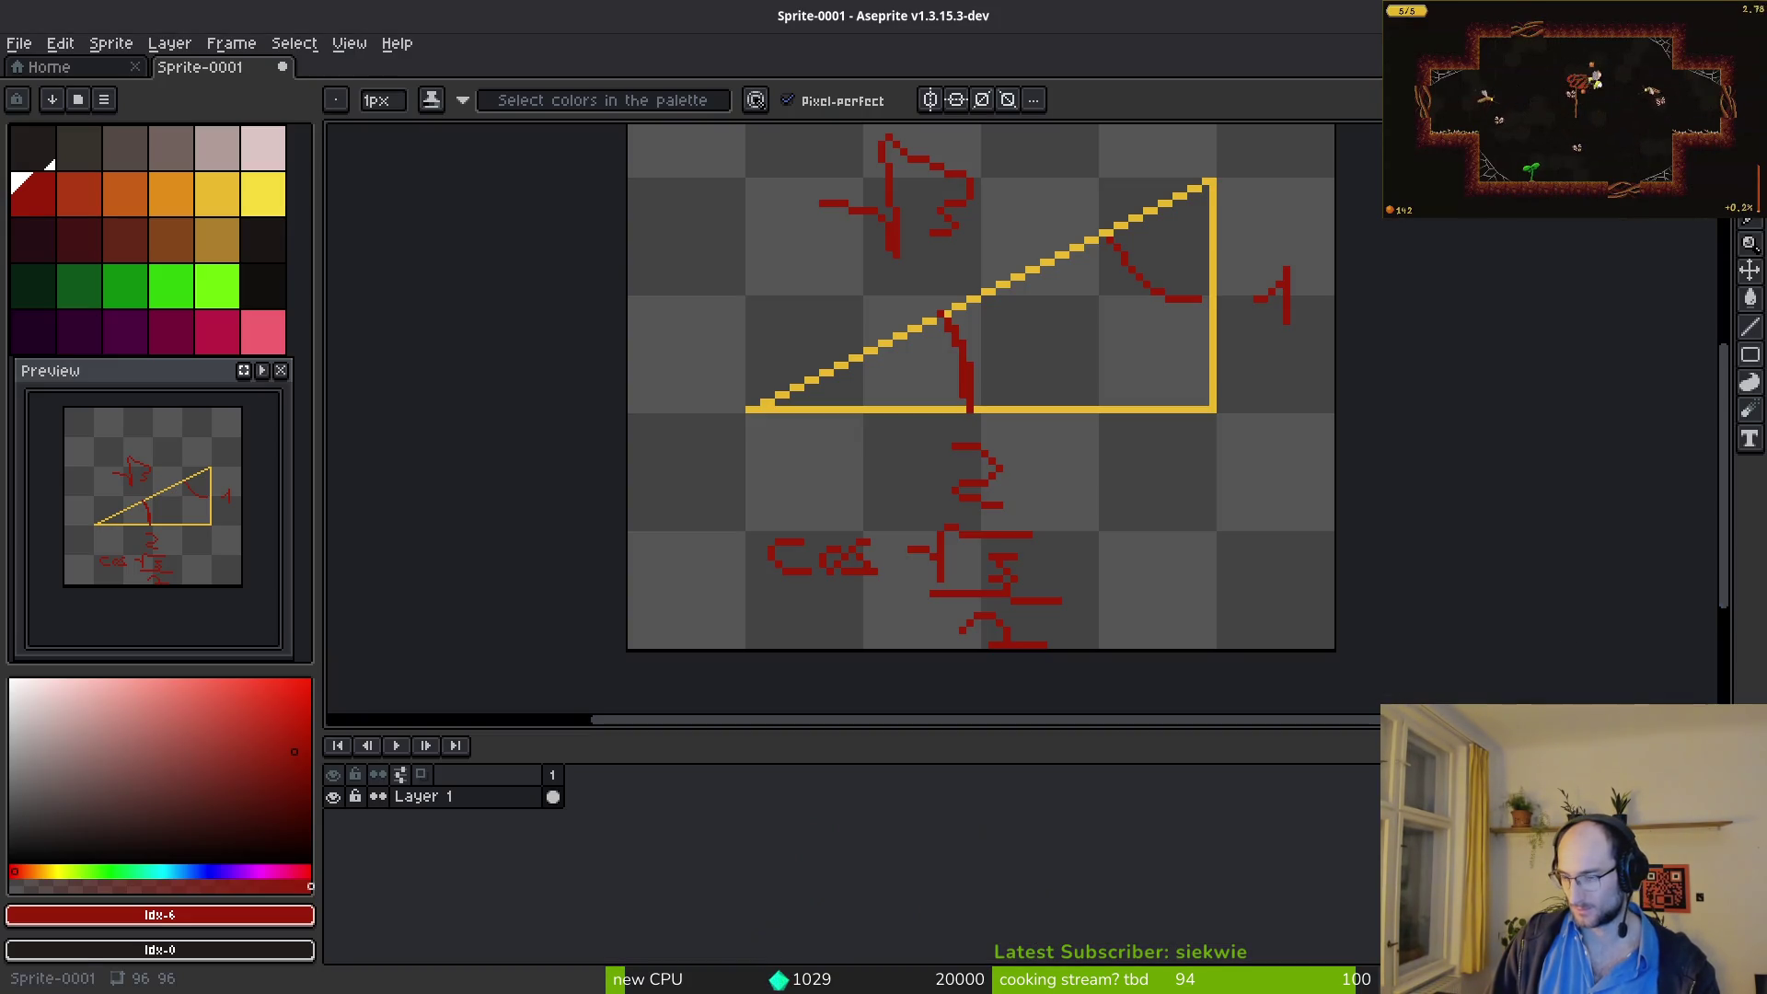
# - Compare the triangle sketch against the 48,18968 result, switching between Aseprite and the calculator
pyautogui.scroll(3, 1227, 411)
pyautogui.click(1142, 378)
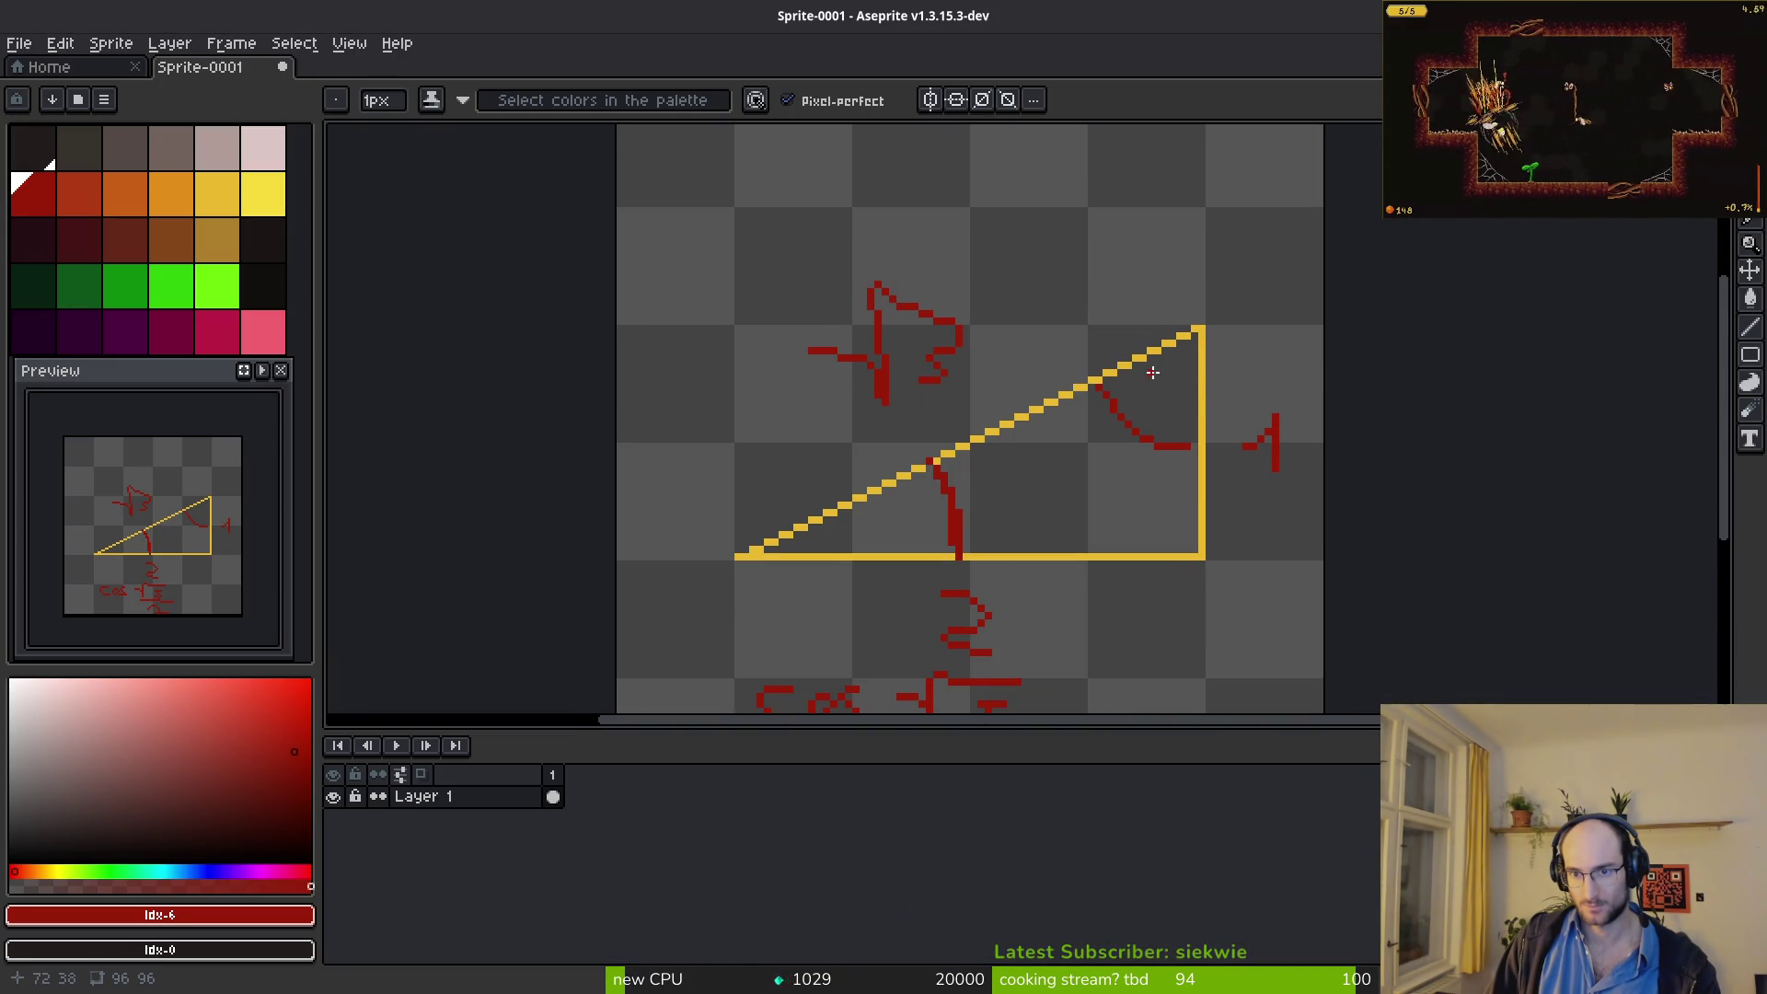
pyautogui.hotkey('alt', 'Tab')
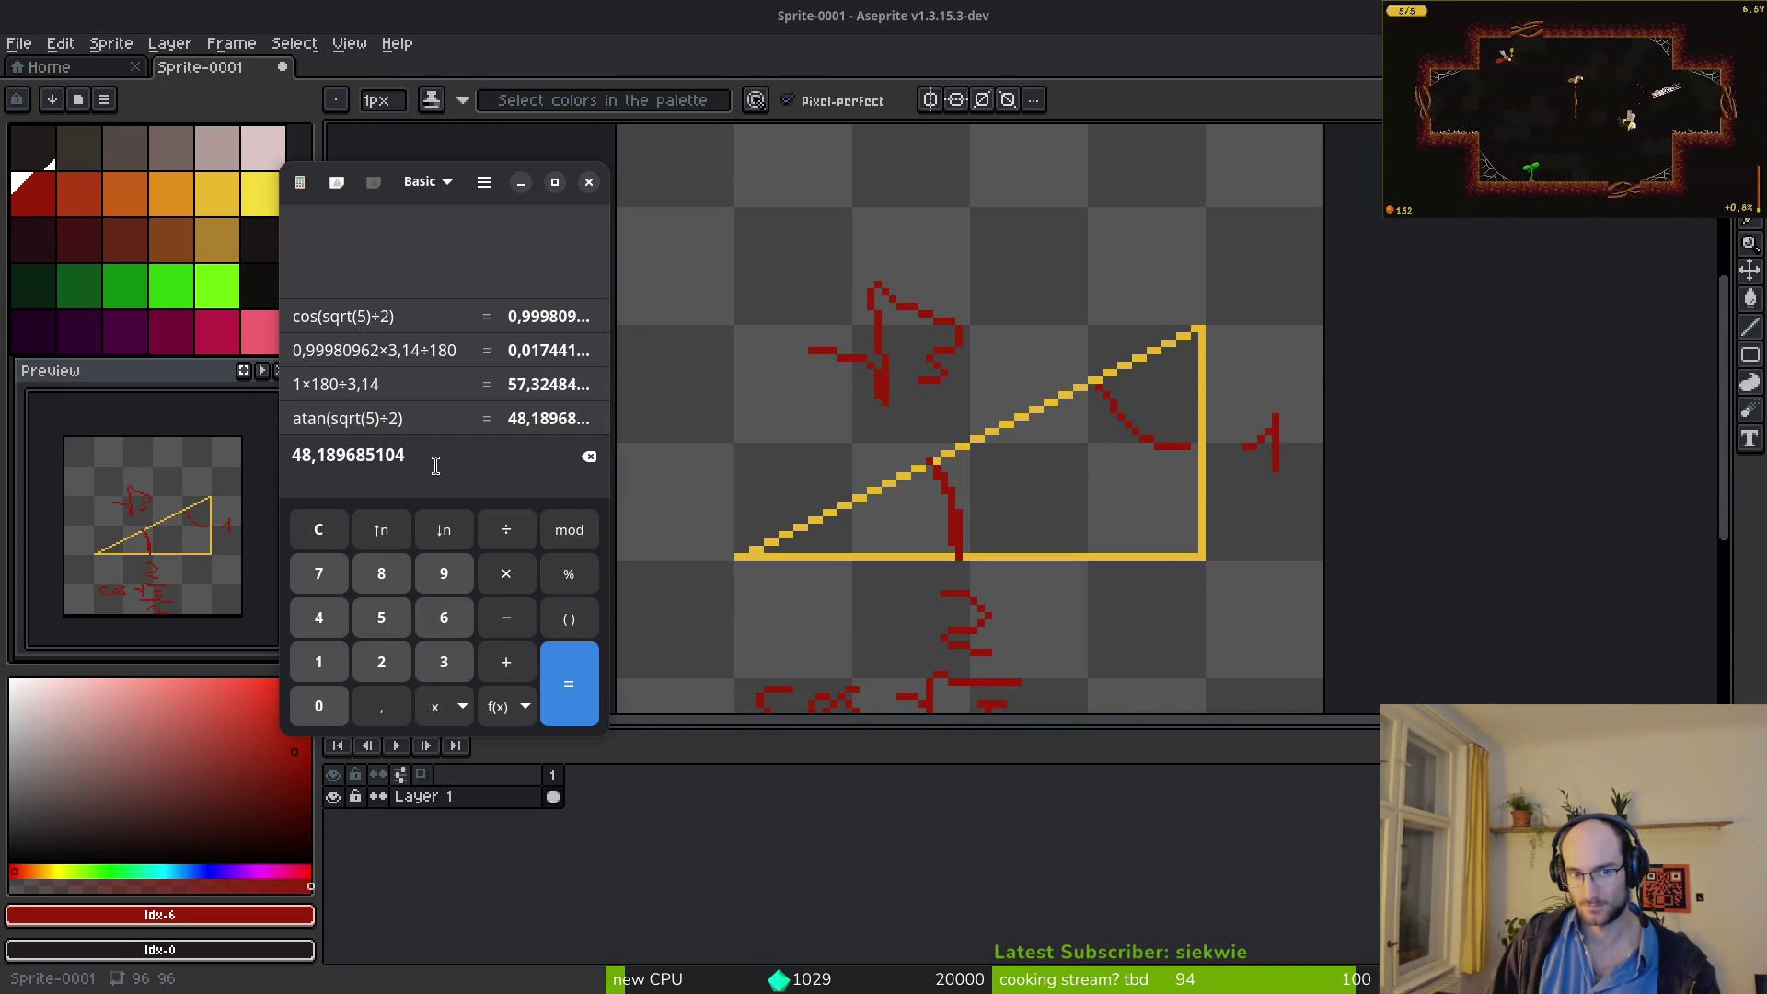
pyautogui.hotkey('alt', 'Tab')
pyautogui.scroll(-1, 969, 422)
pyautogui.click(1013, 426)
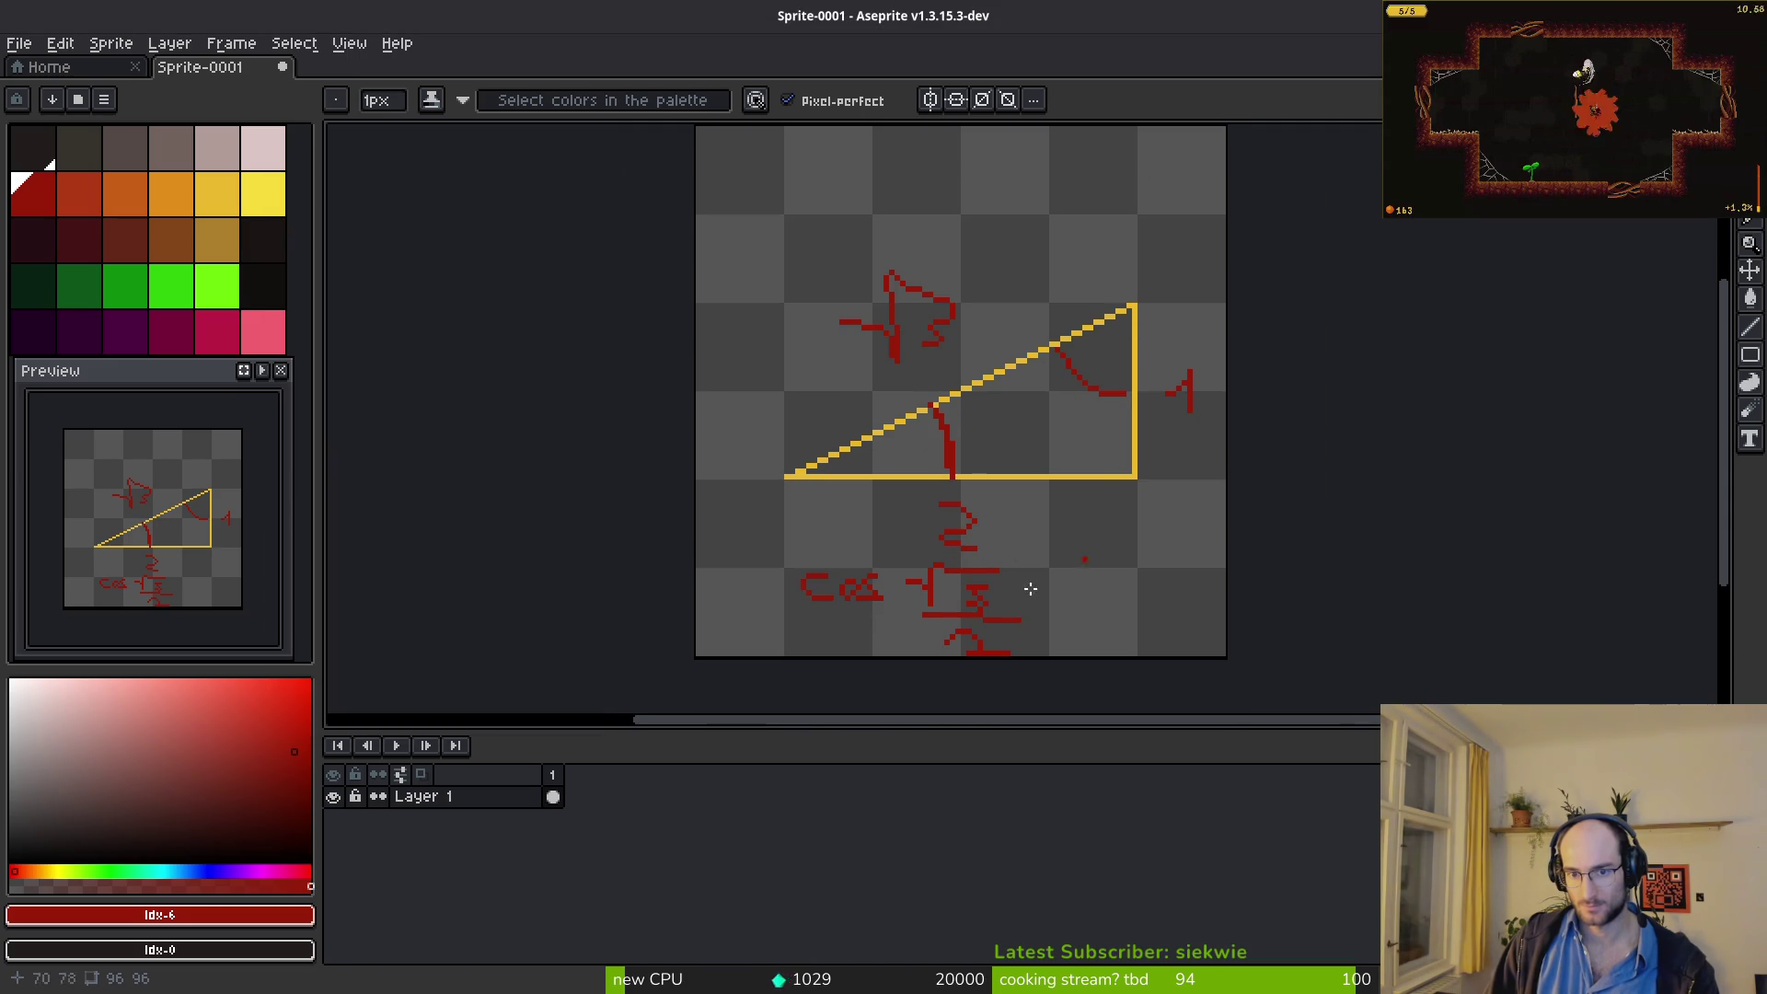
pyautogui.hotkey('alt', 'Tab')
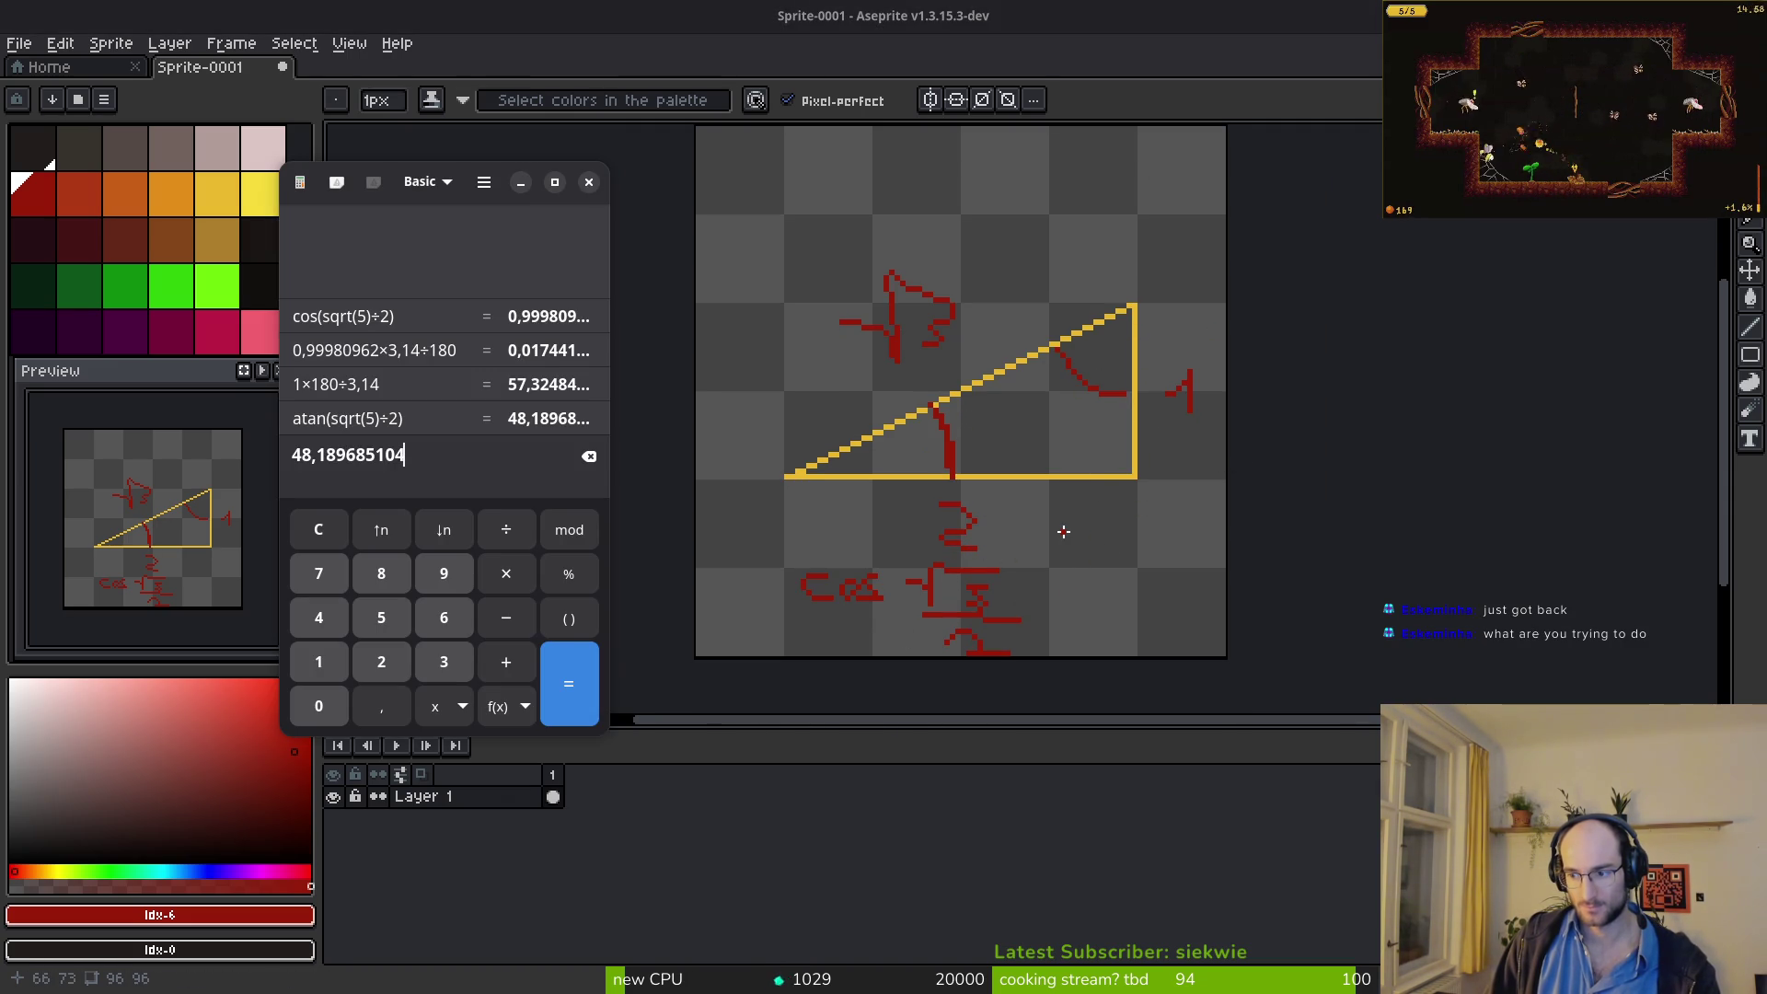
pyautogui.hotkey('alt', 'Tab')
pyautogui.scroll(2, 1004, 447)
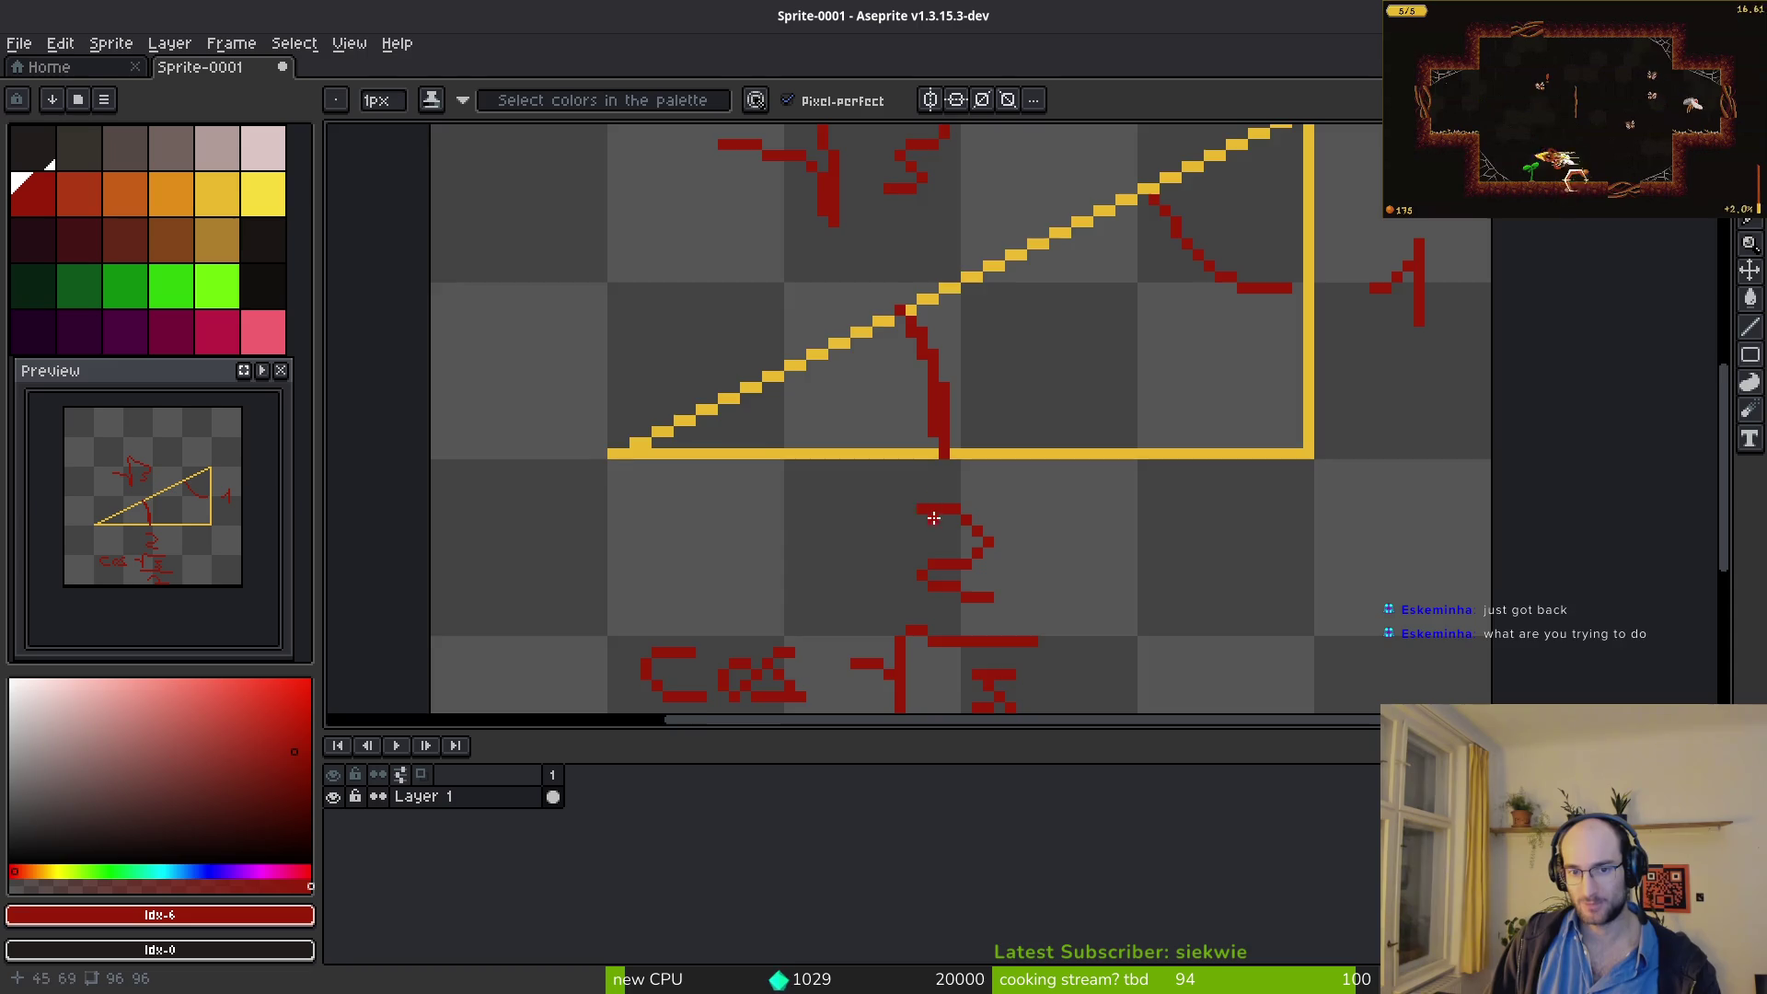
pyautogui.scroll(1, 810, 359)
pyautogui.click(872, 449)
pyautogui.scroll(-3, 884, 475)
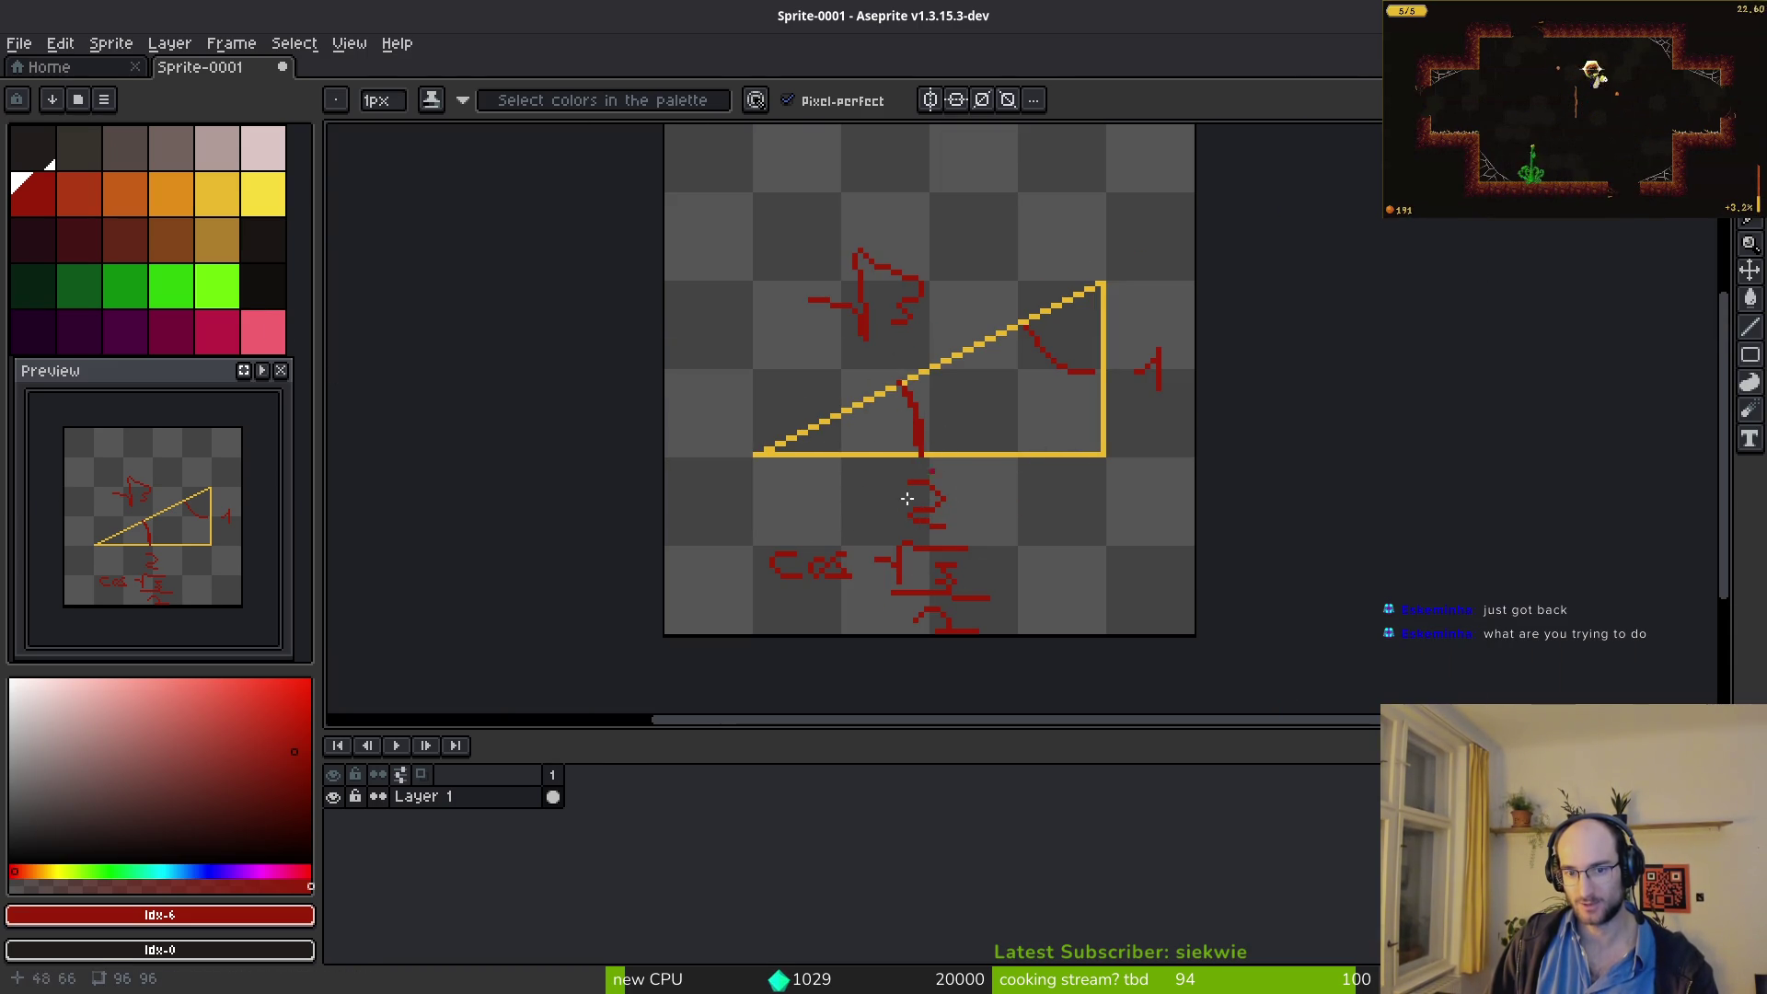
pyautogui.scroll(2, 763, 582)
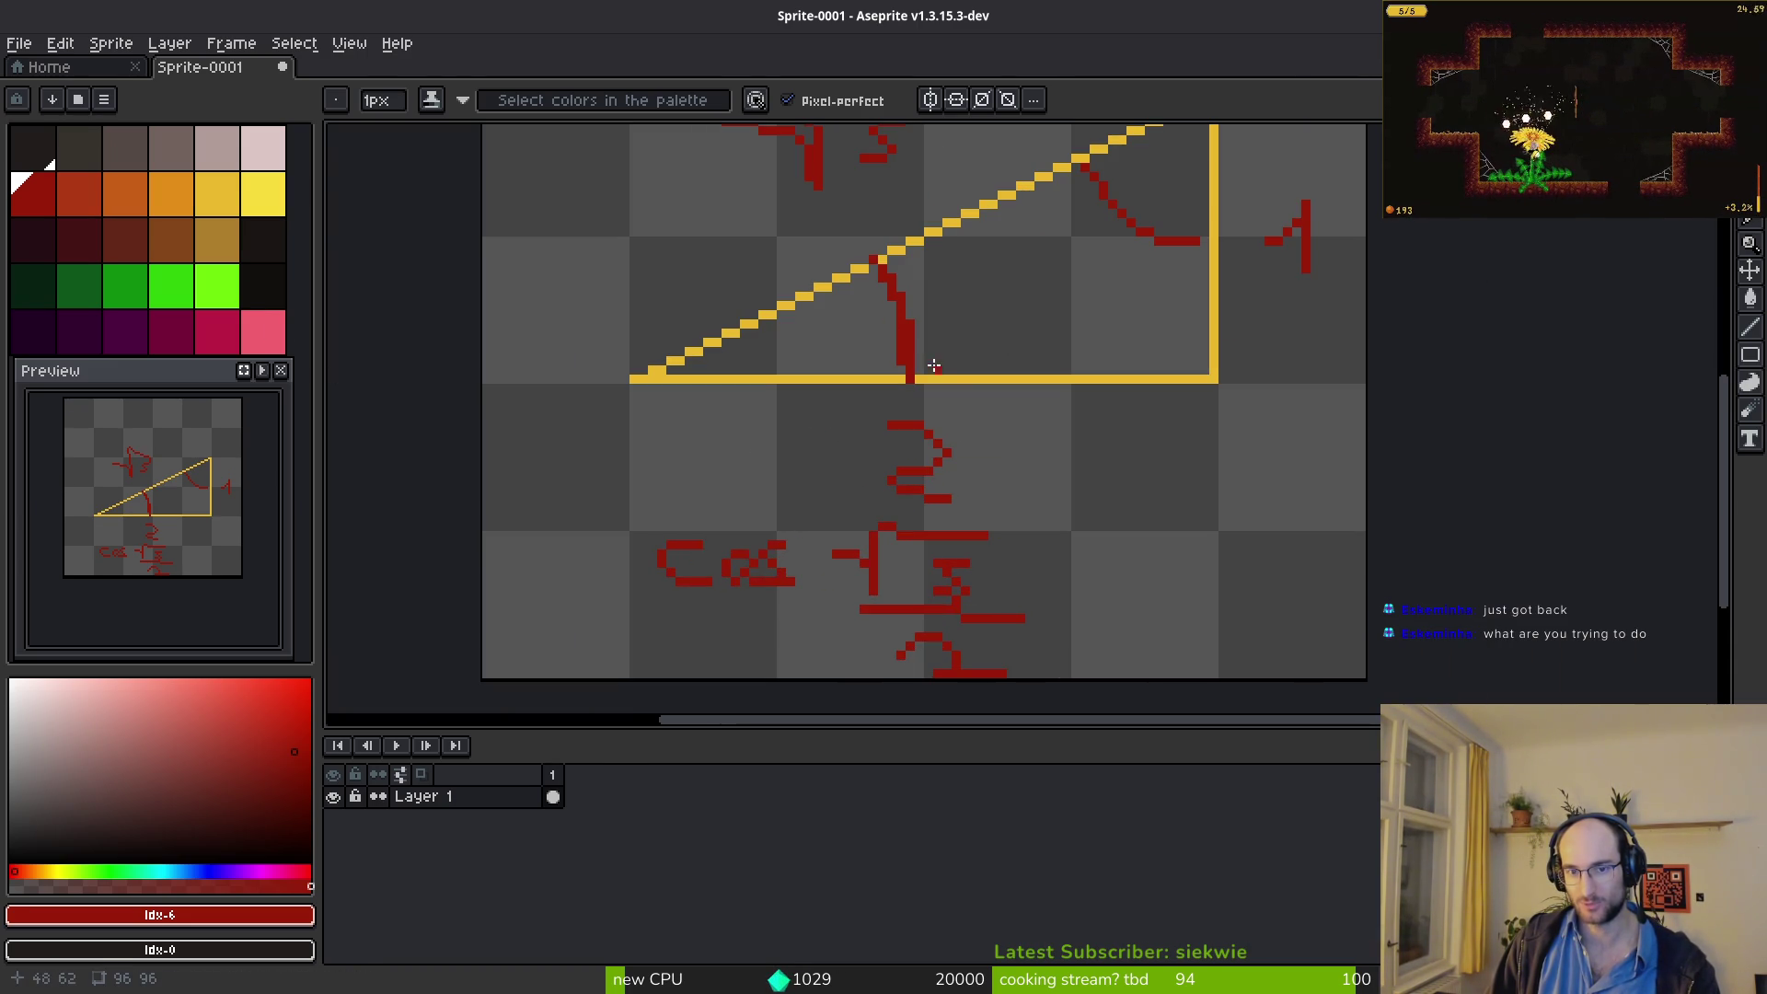
pyautogui.scroll(-2, 935, 356)
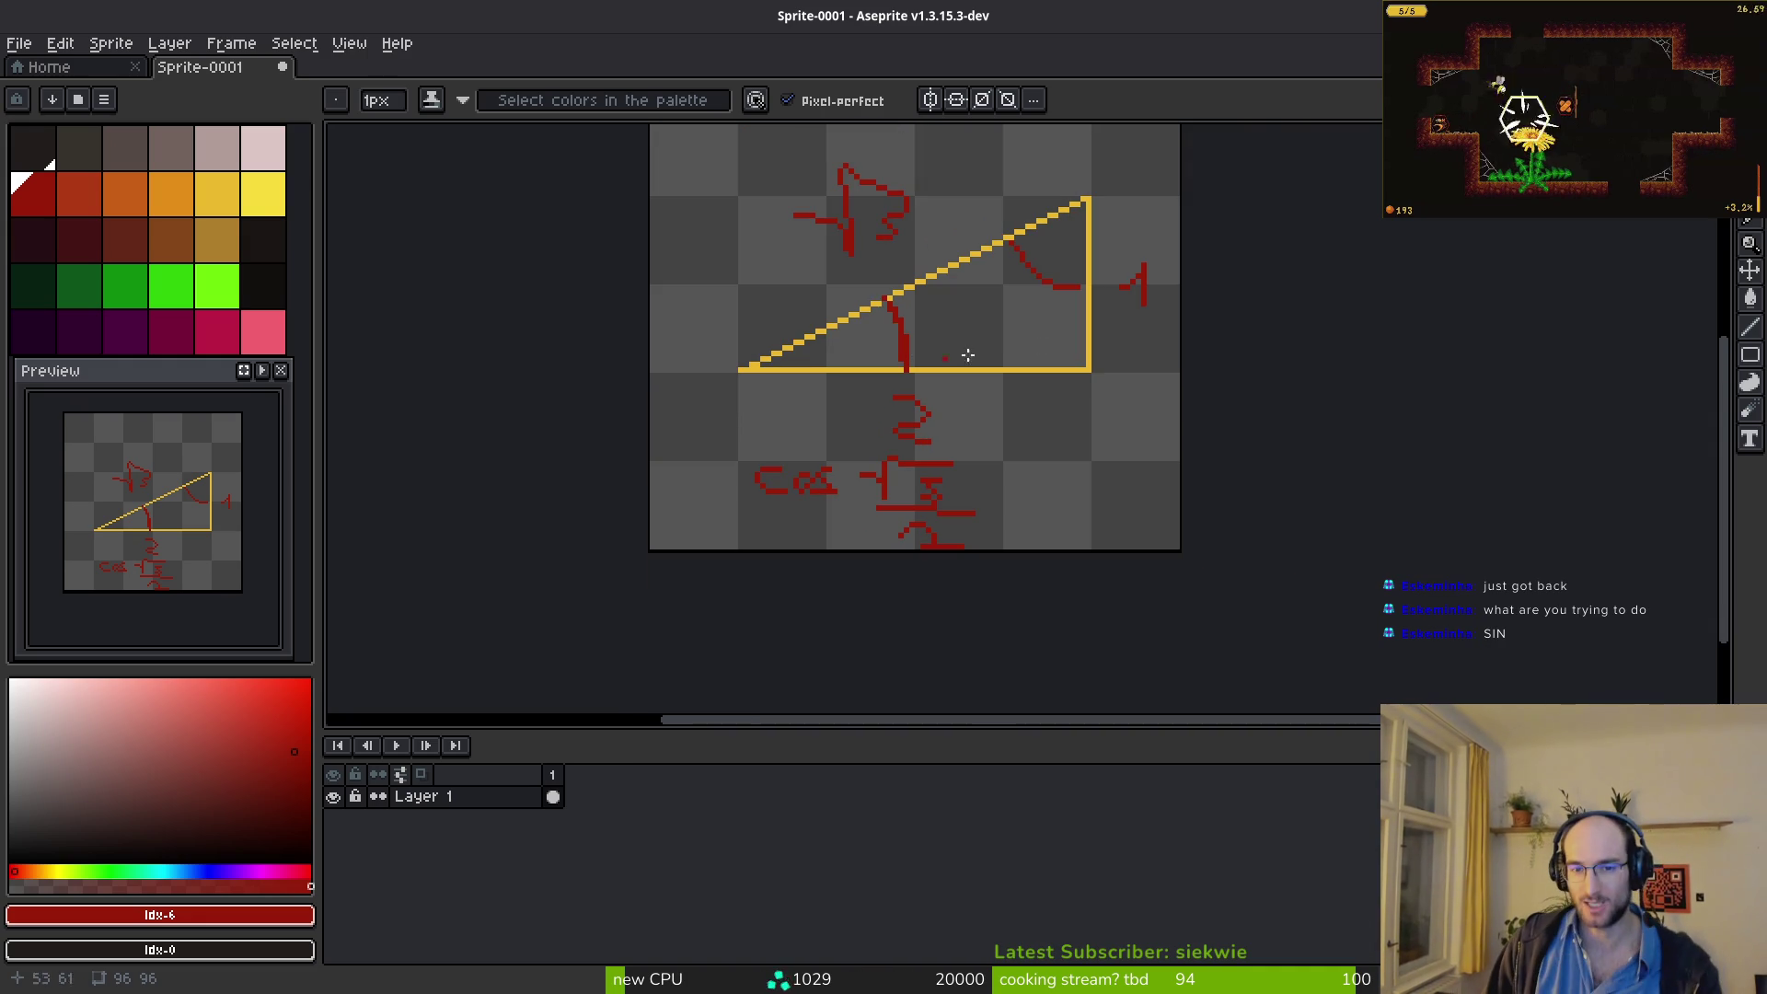
pyautogui.hotkey('alt', 'Tab')
pyautogui.hotkey('alt', 'Tab')
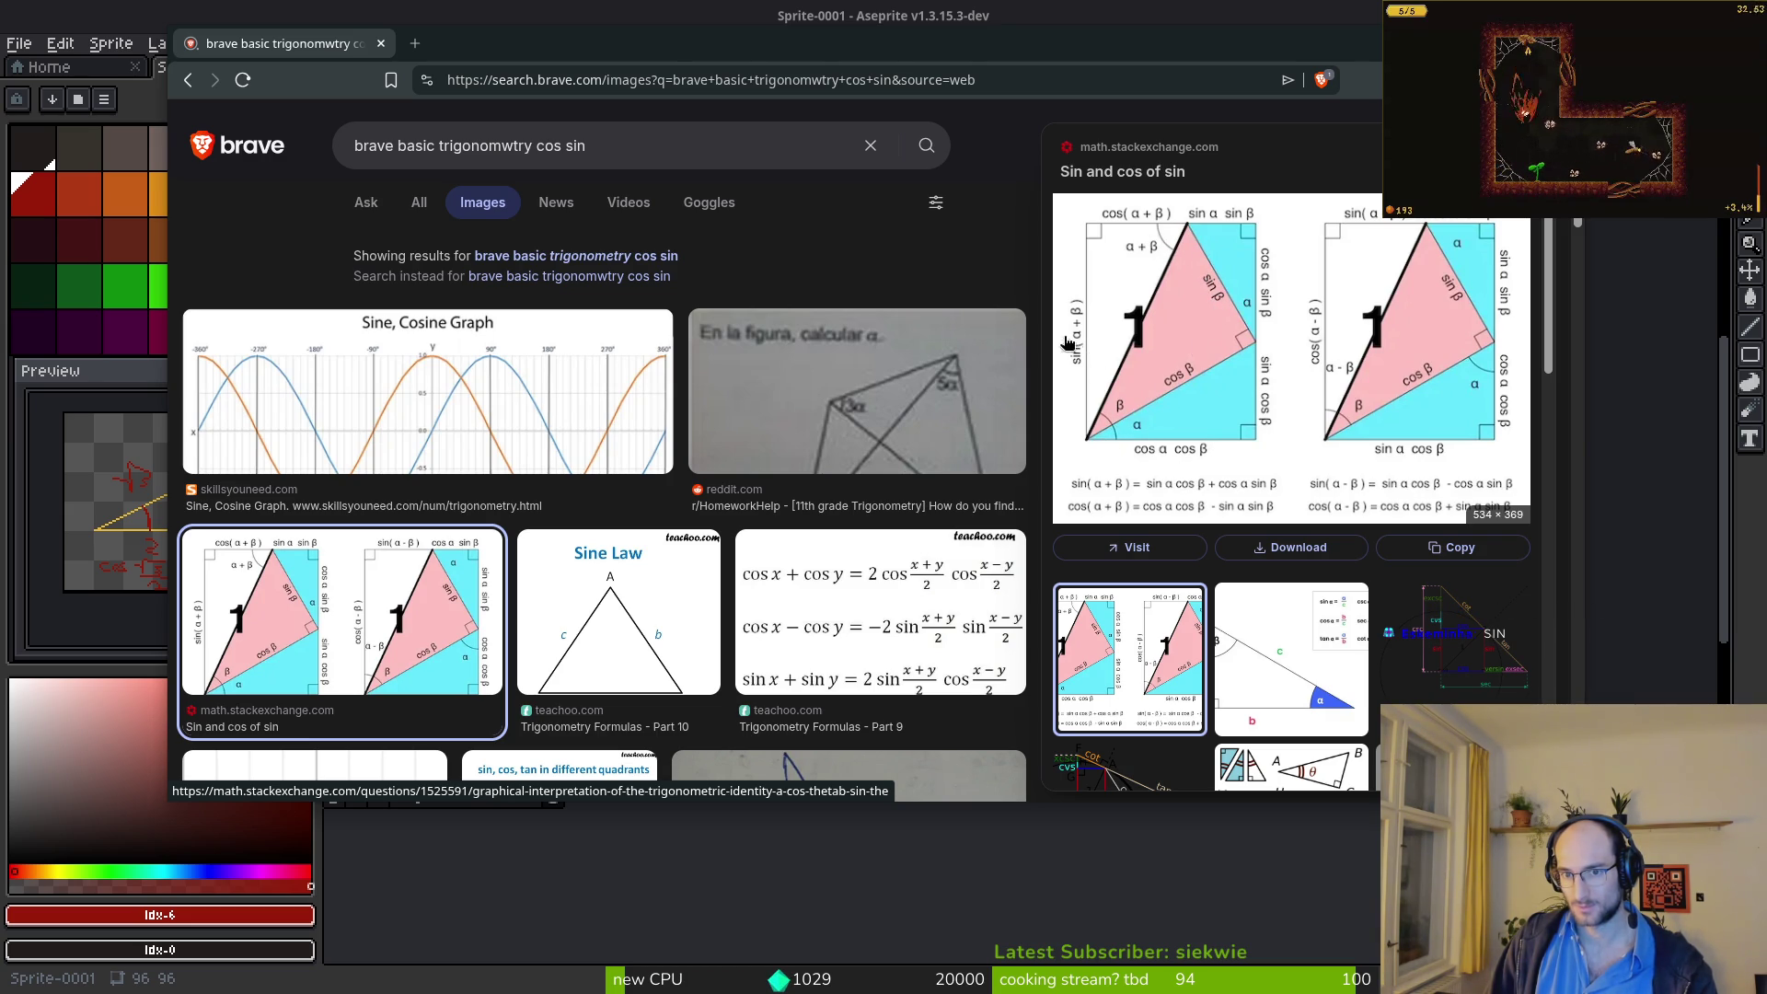
# - Replace the entry with sin(sqrt(5)/2) and evaluate it, getting 0,019512136
pyautogui.hotkey('alt', 'Tab')
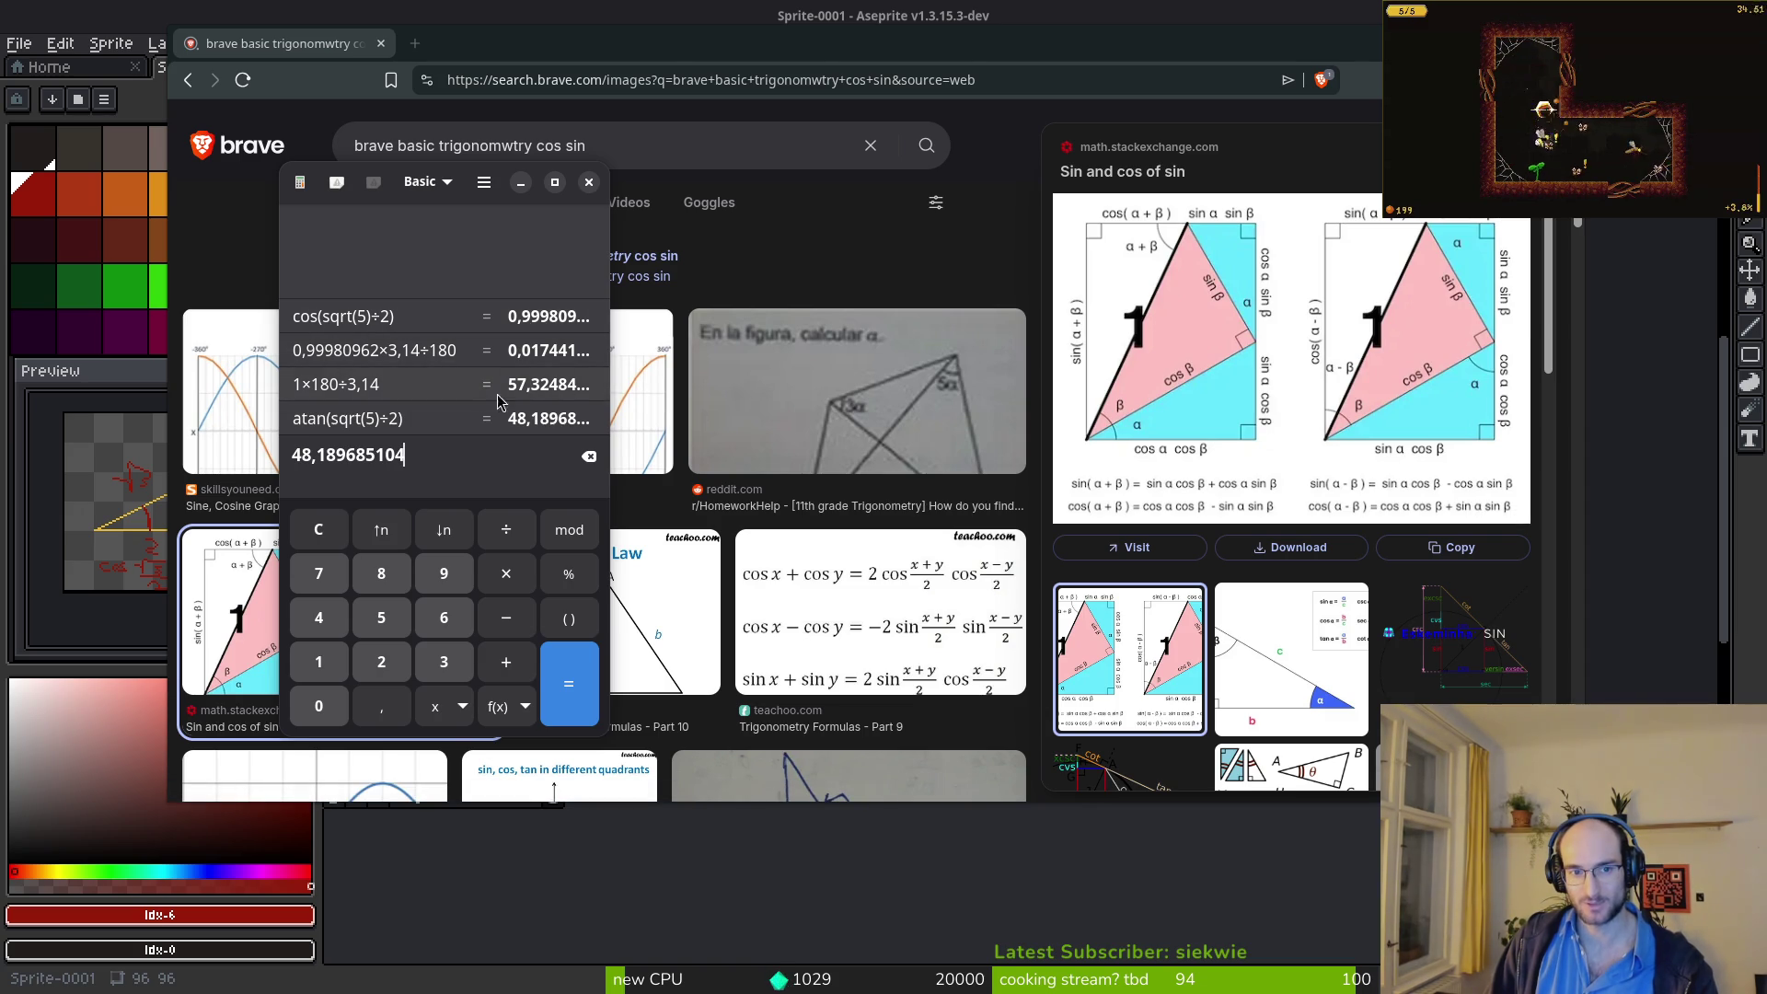
pyautogui.hotkey('alt', 'Tab')
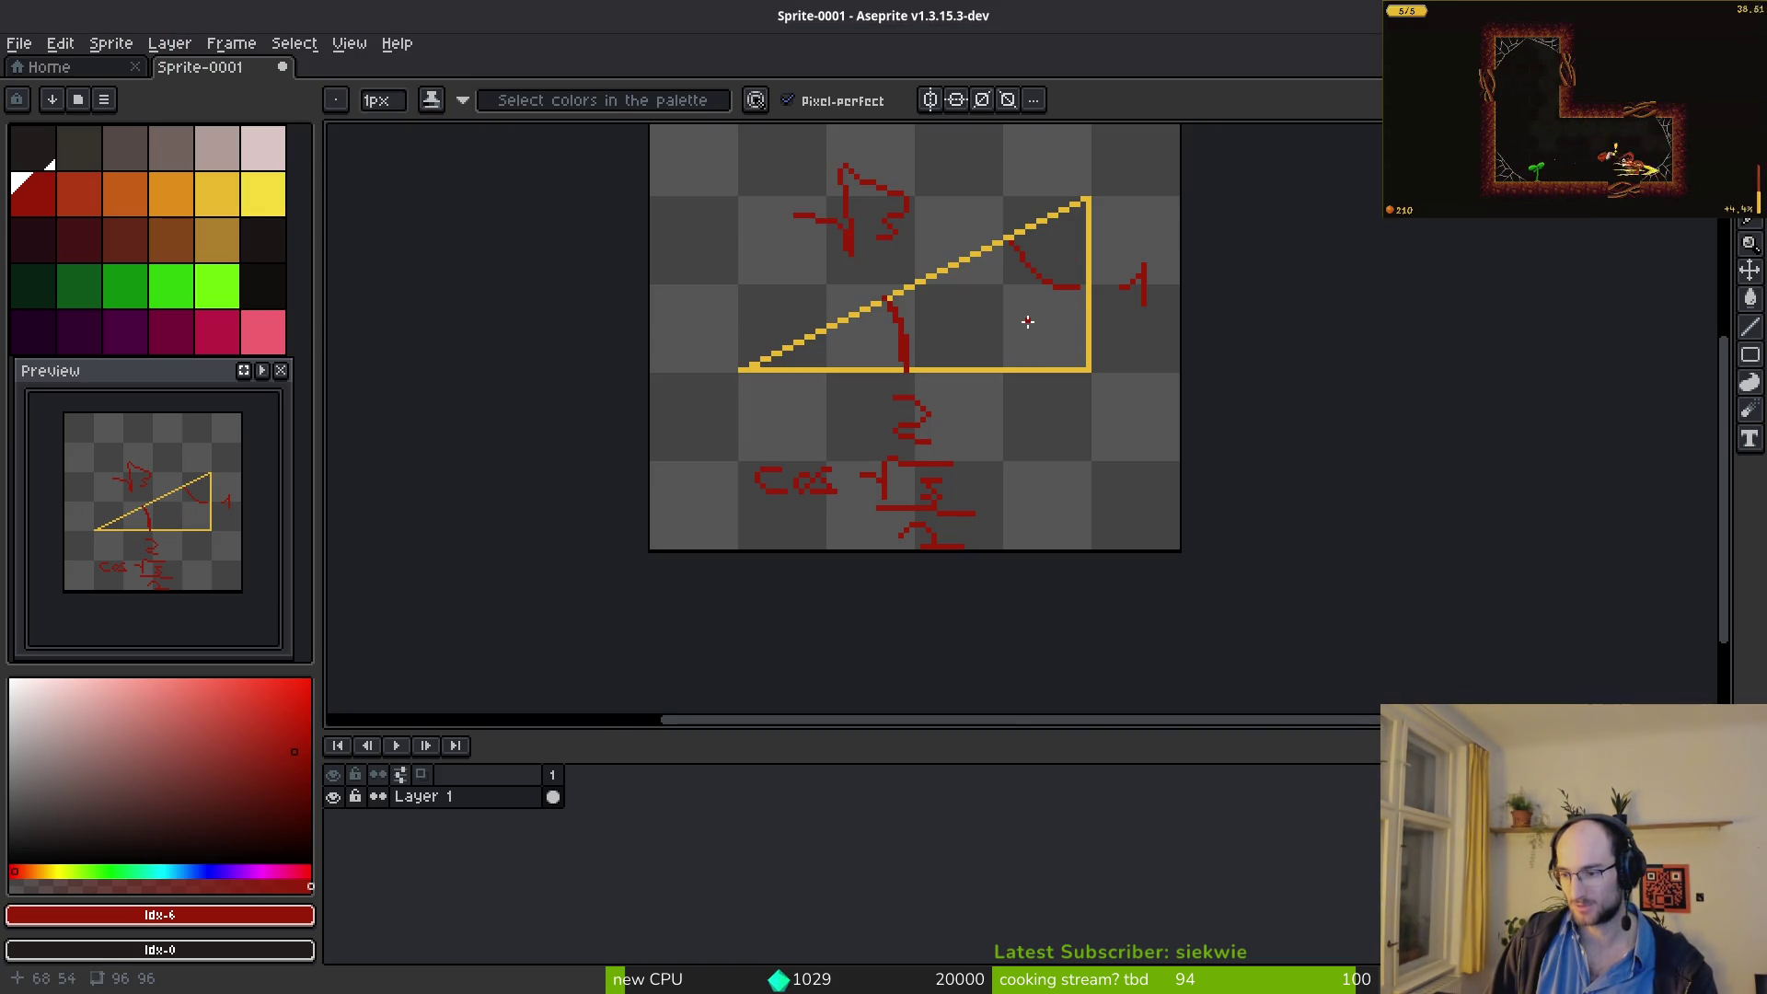
pyautogui.hotkey('alt', 'Tab')
pyautogui.tripleClick(460, 465)
pyautogui.write('sin')
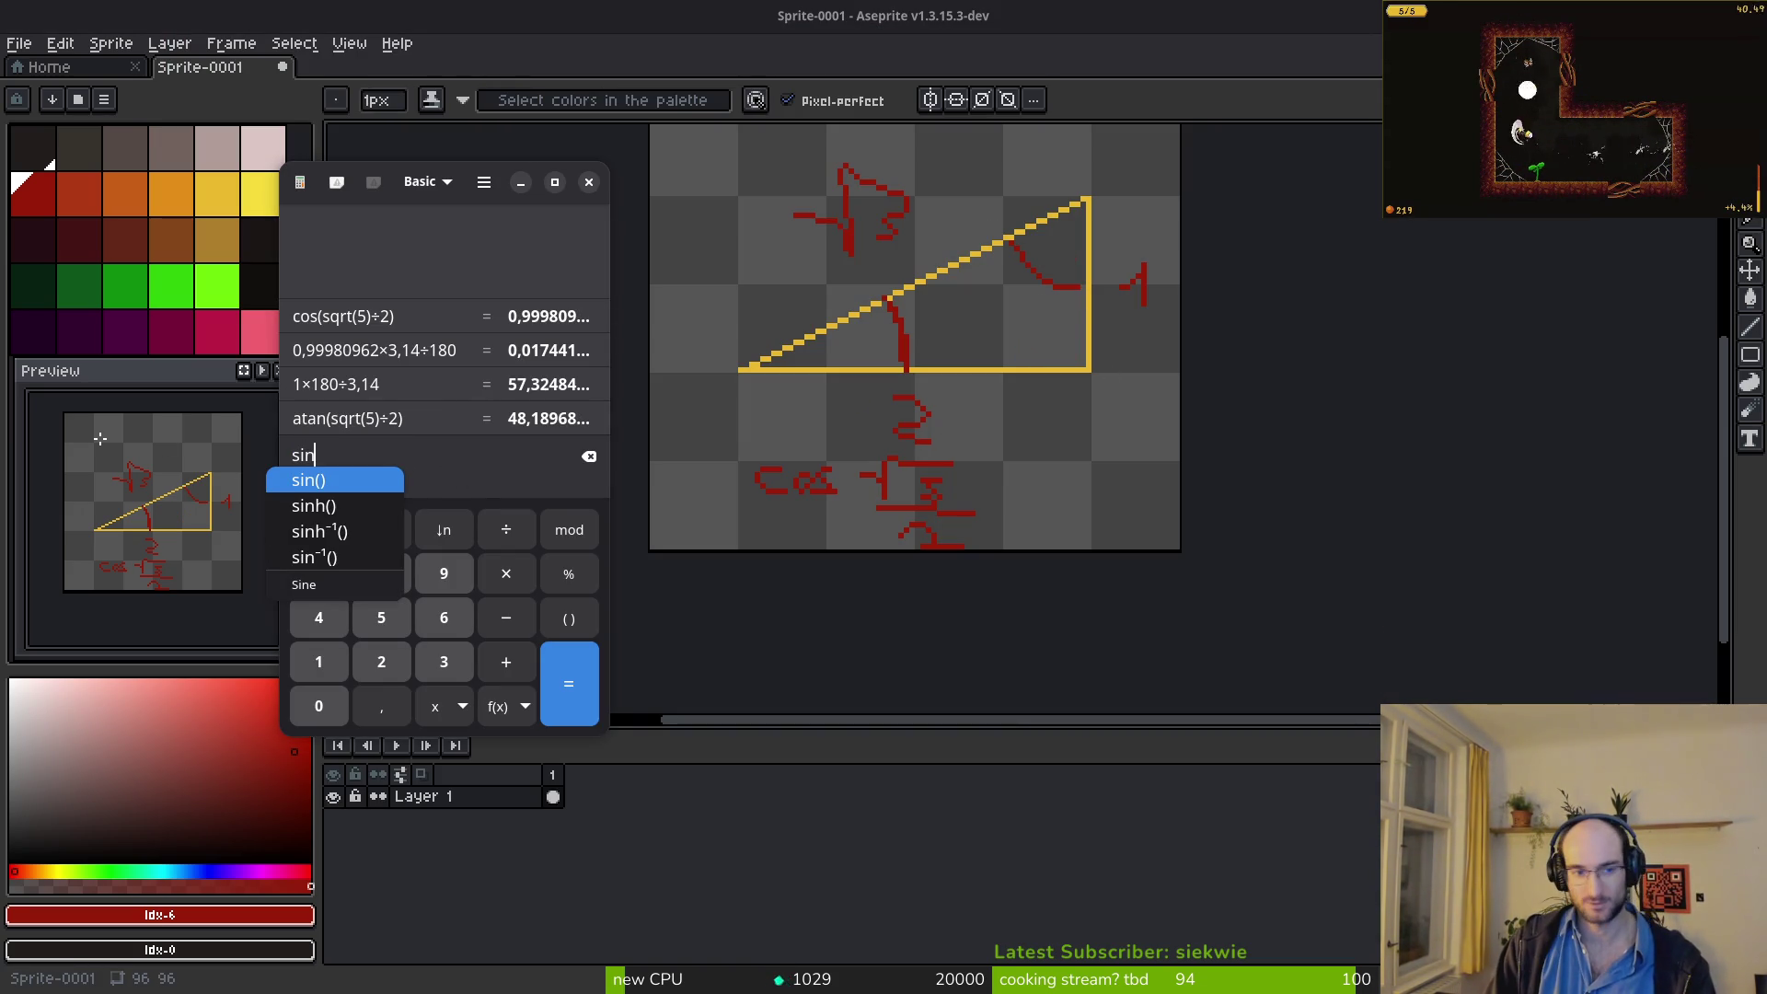
pyautogui.press('Return')
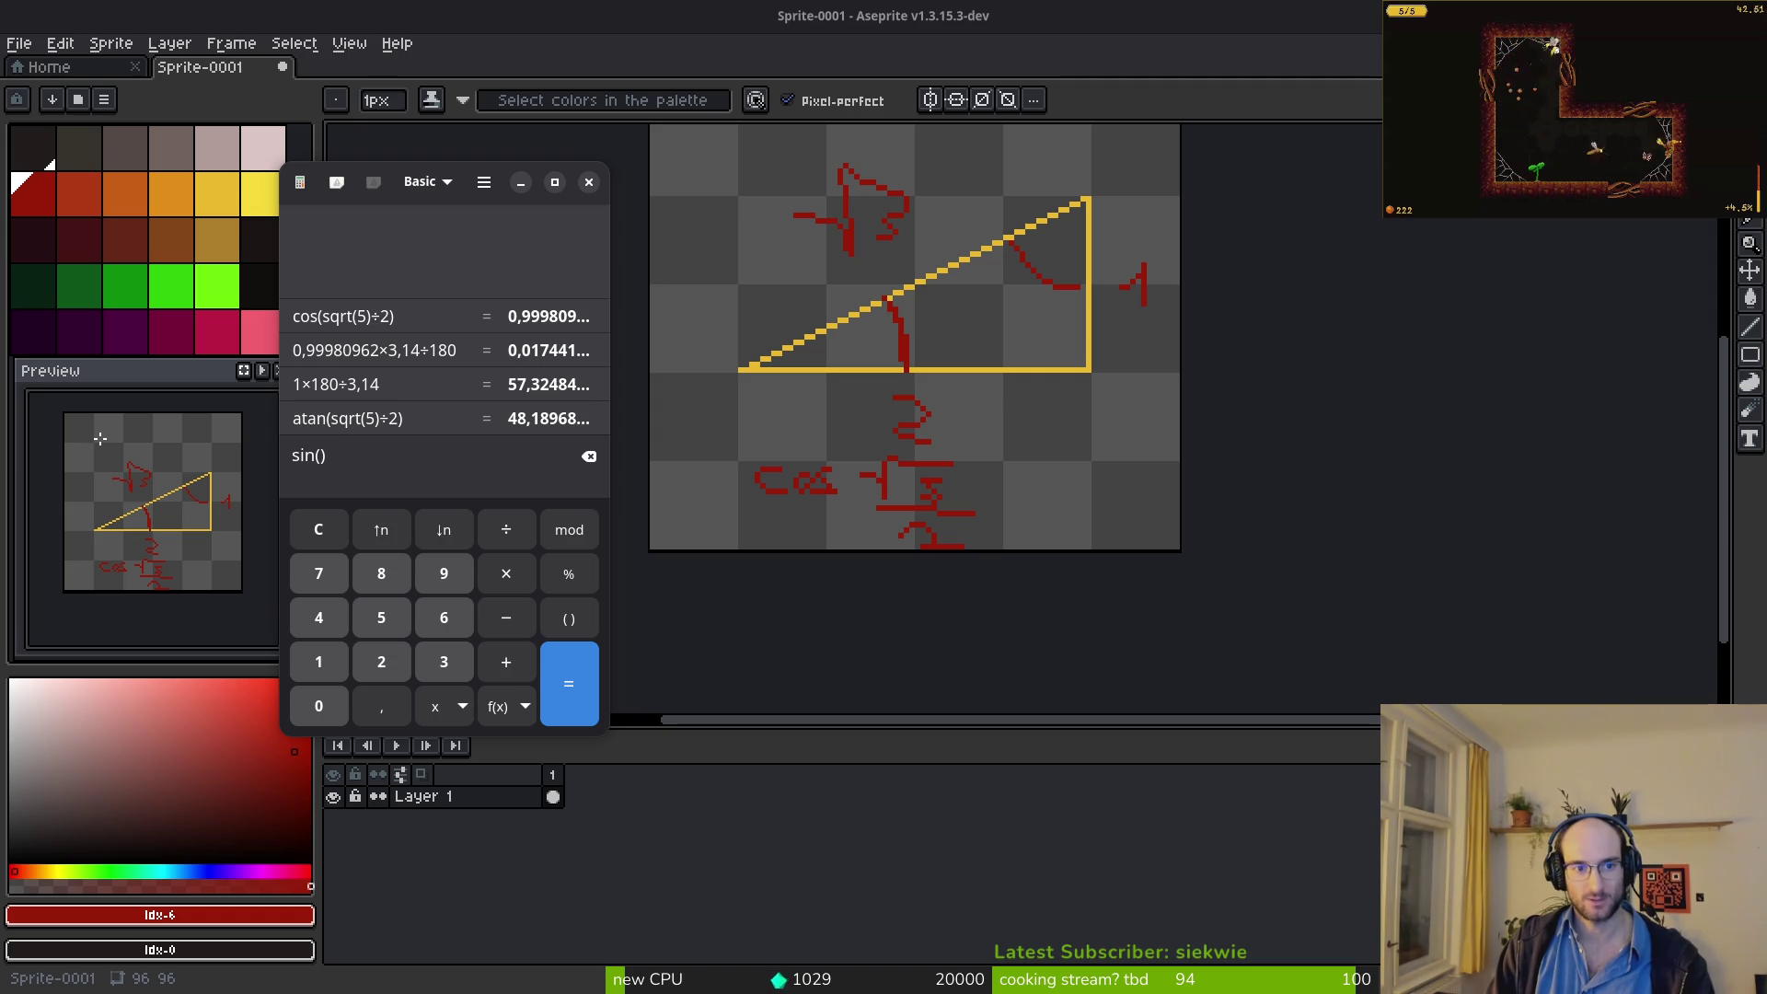
pyautogui.write('sq')
pyautogui.press('Return')
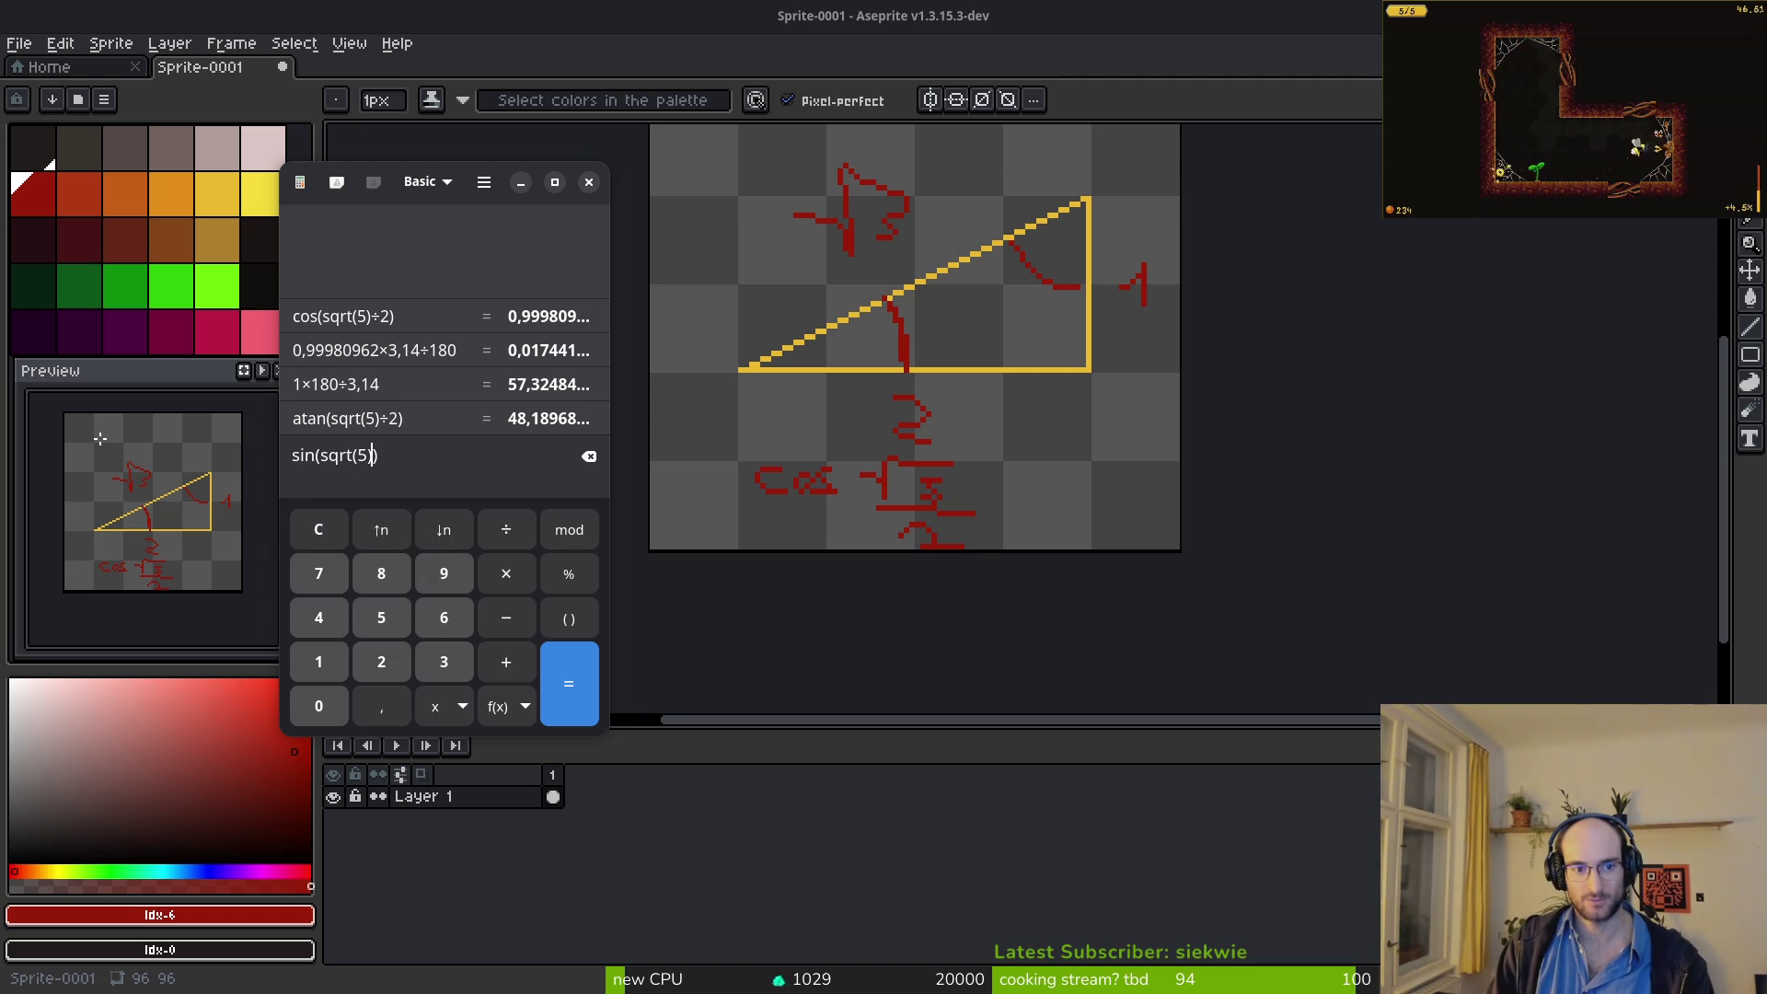
pyautogui.write('/2')
pyautogui.press('Return')
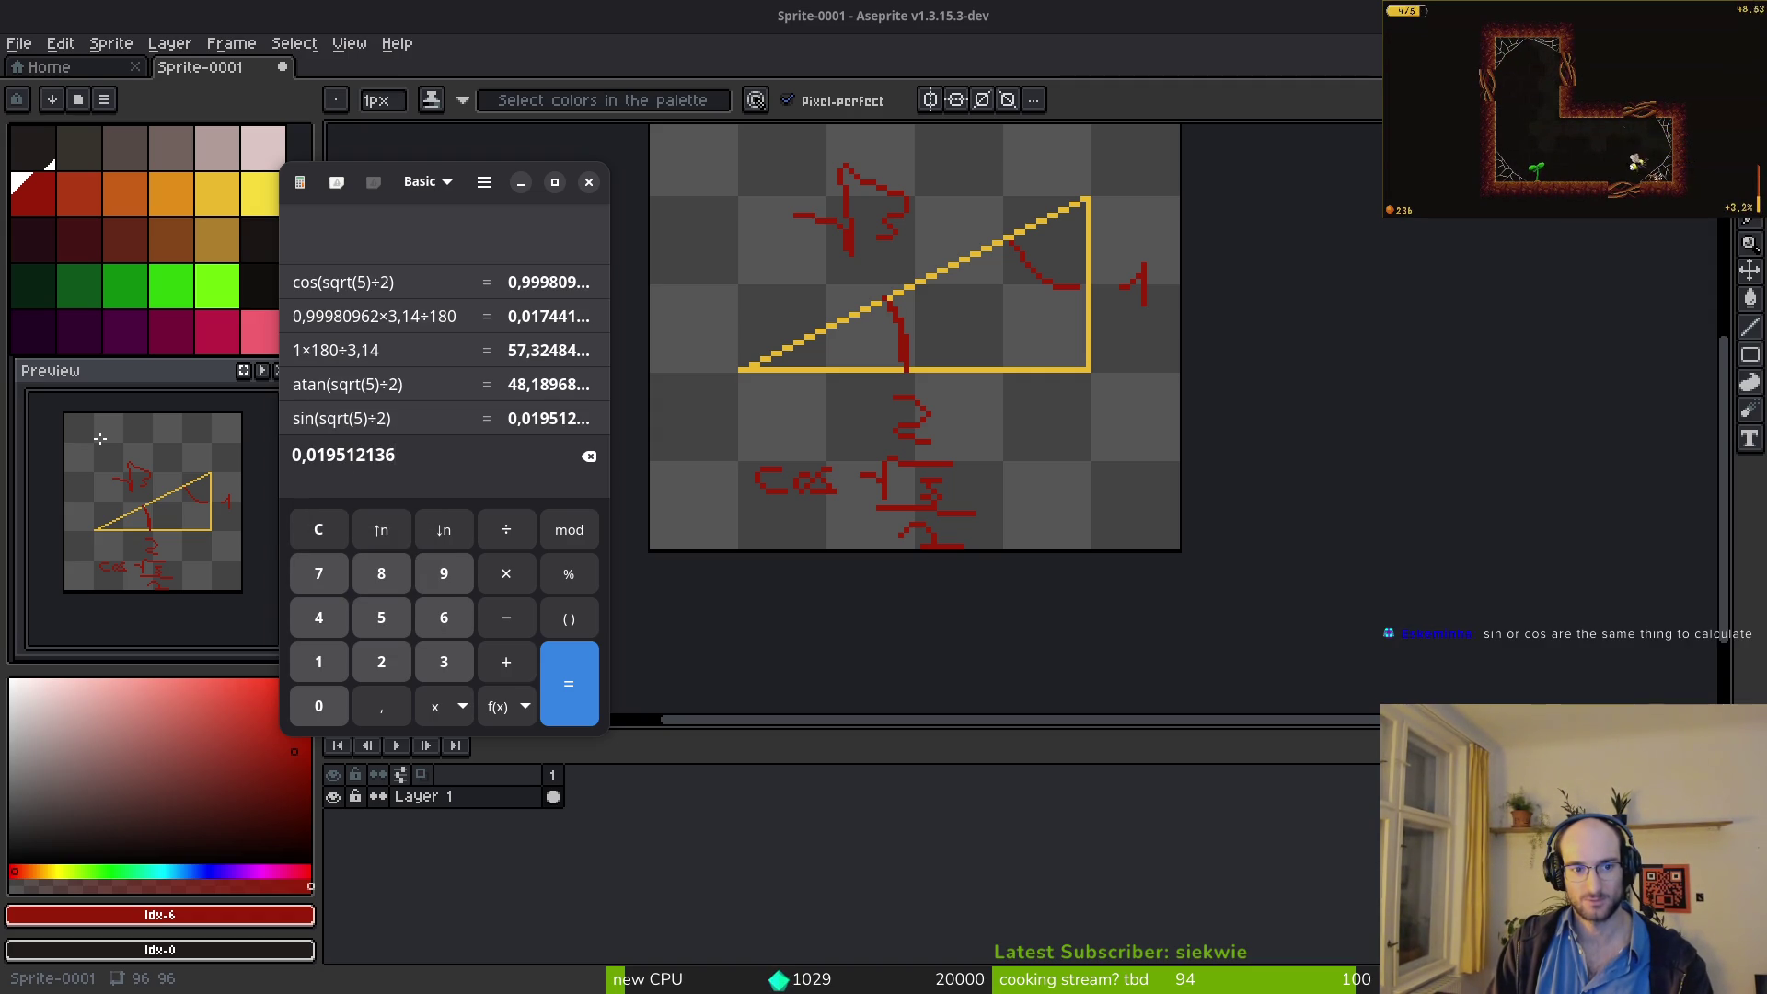